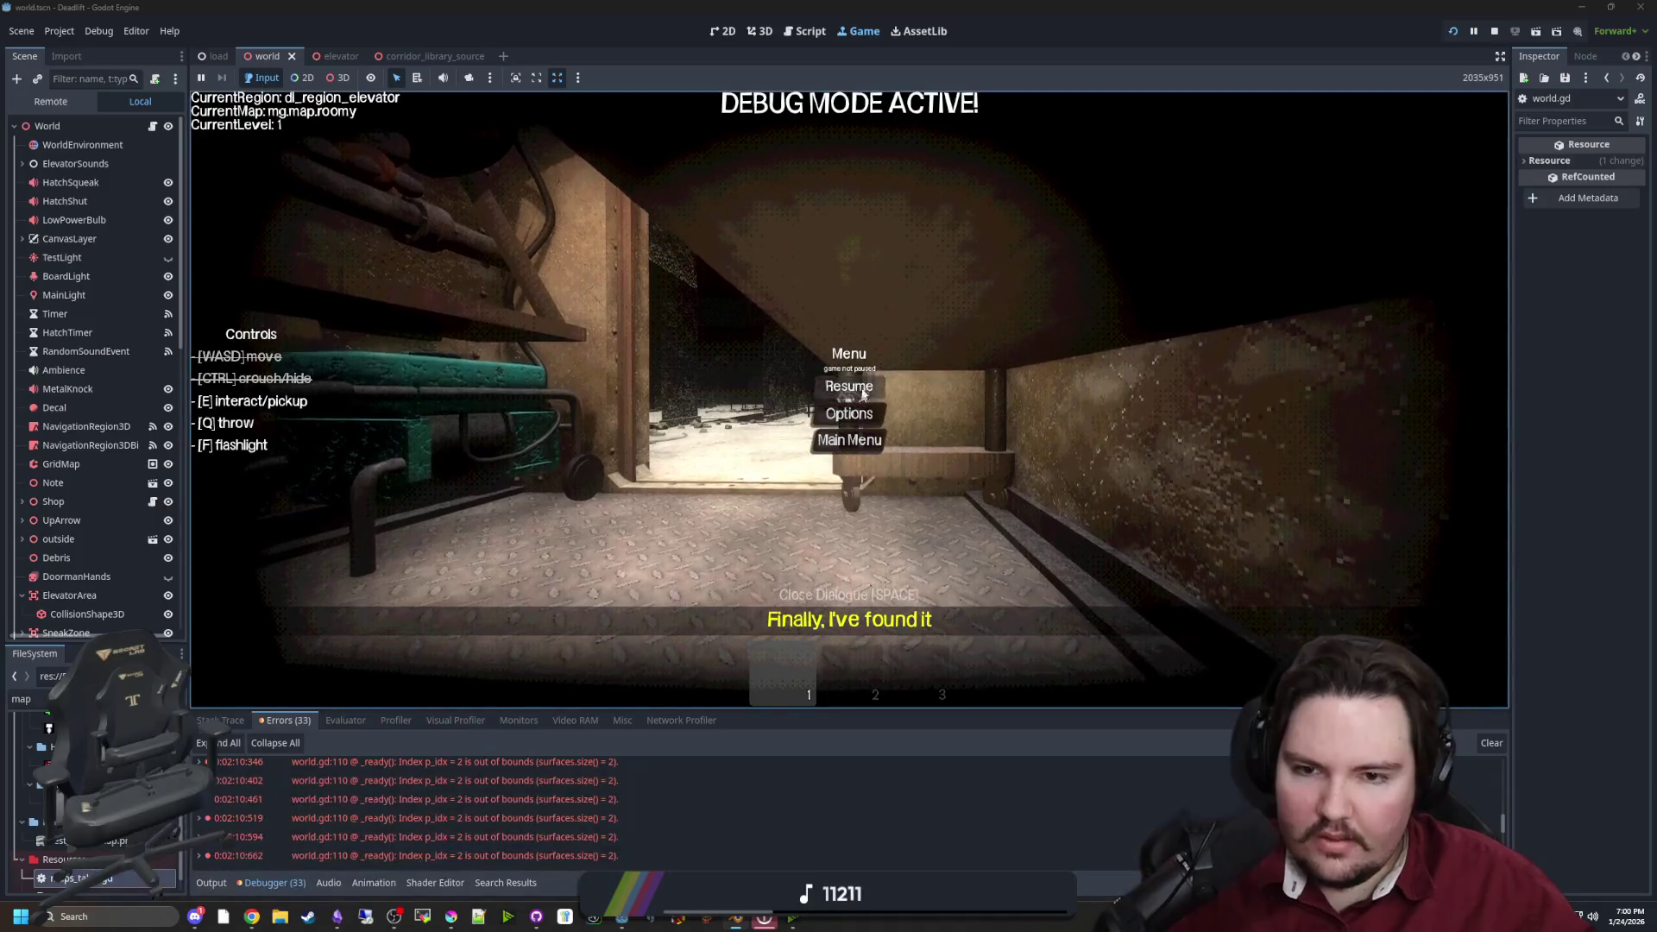
Resume and pause the game, exit to its main menu, and stop the project with F8
{"action": "key", "text": "w"}
{"action": "key", "text": "w"}
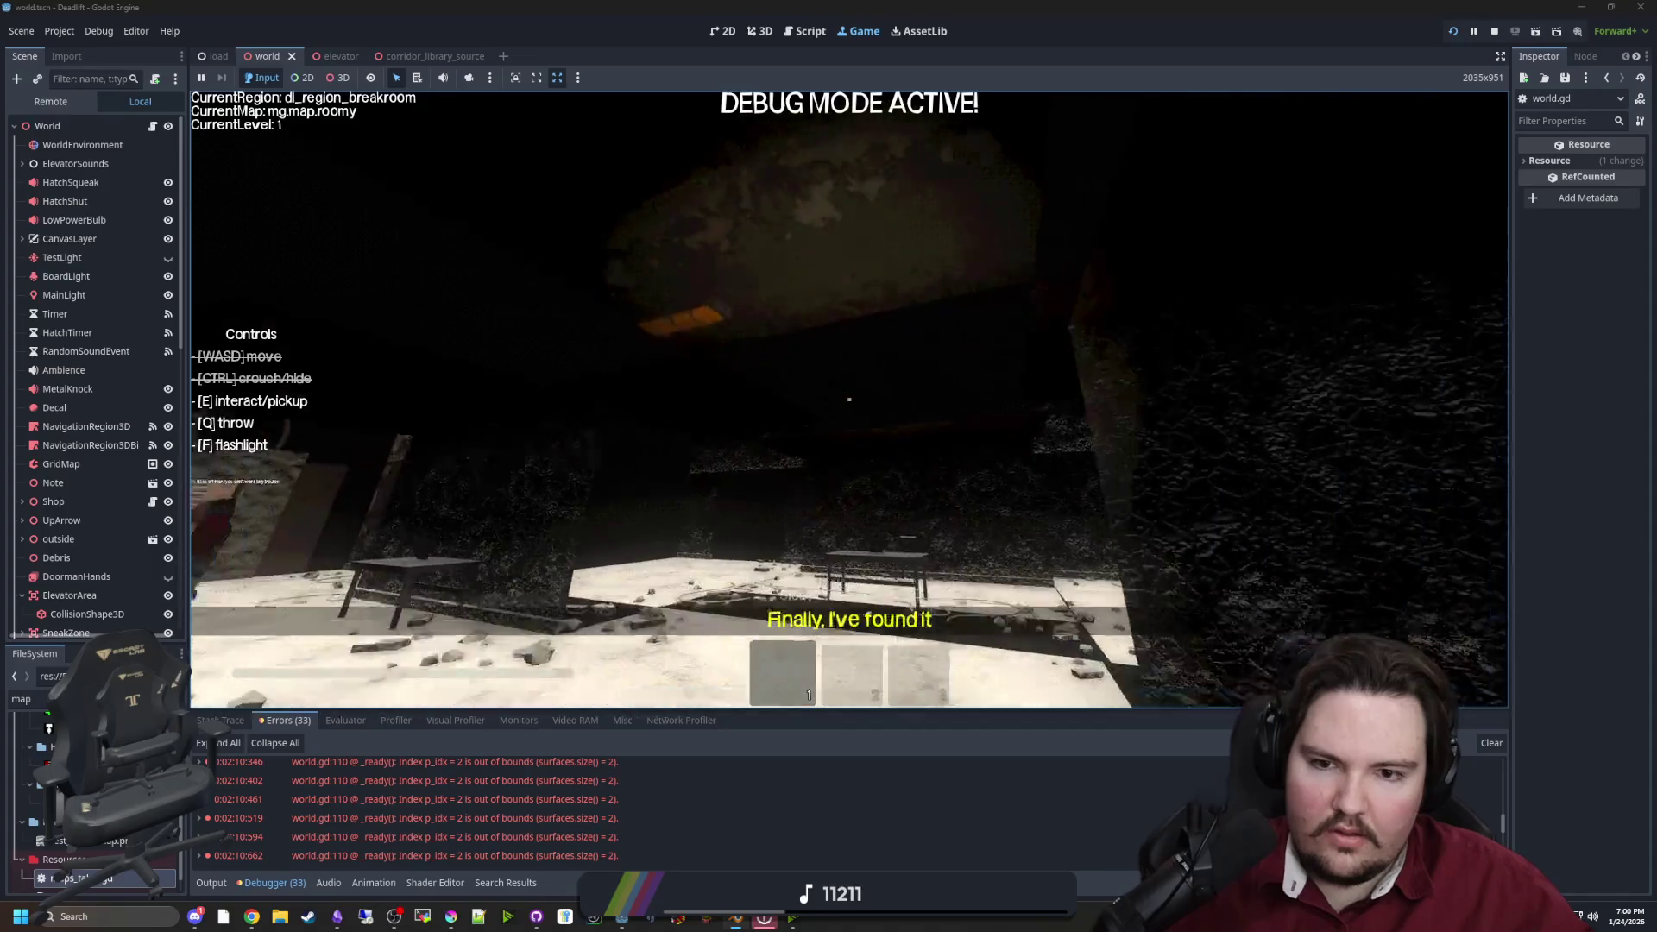
{"action": "key", "text": "Escape"}
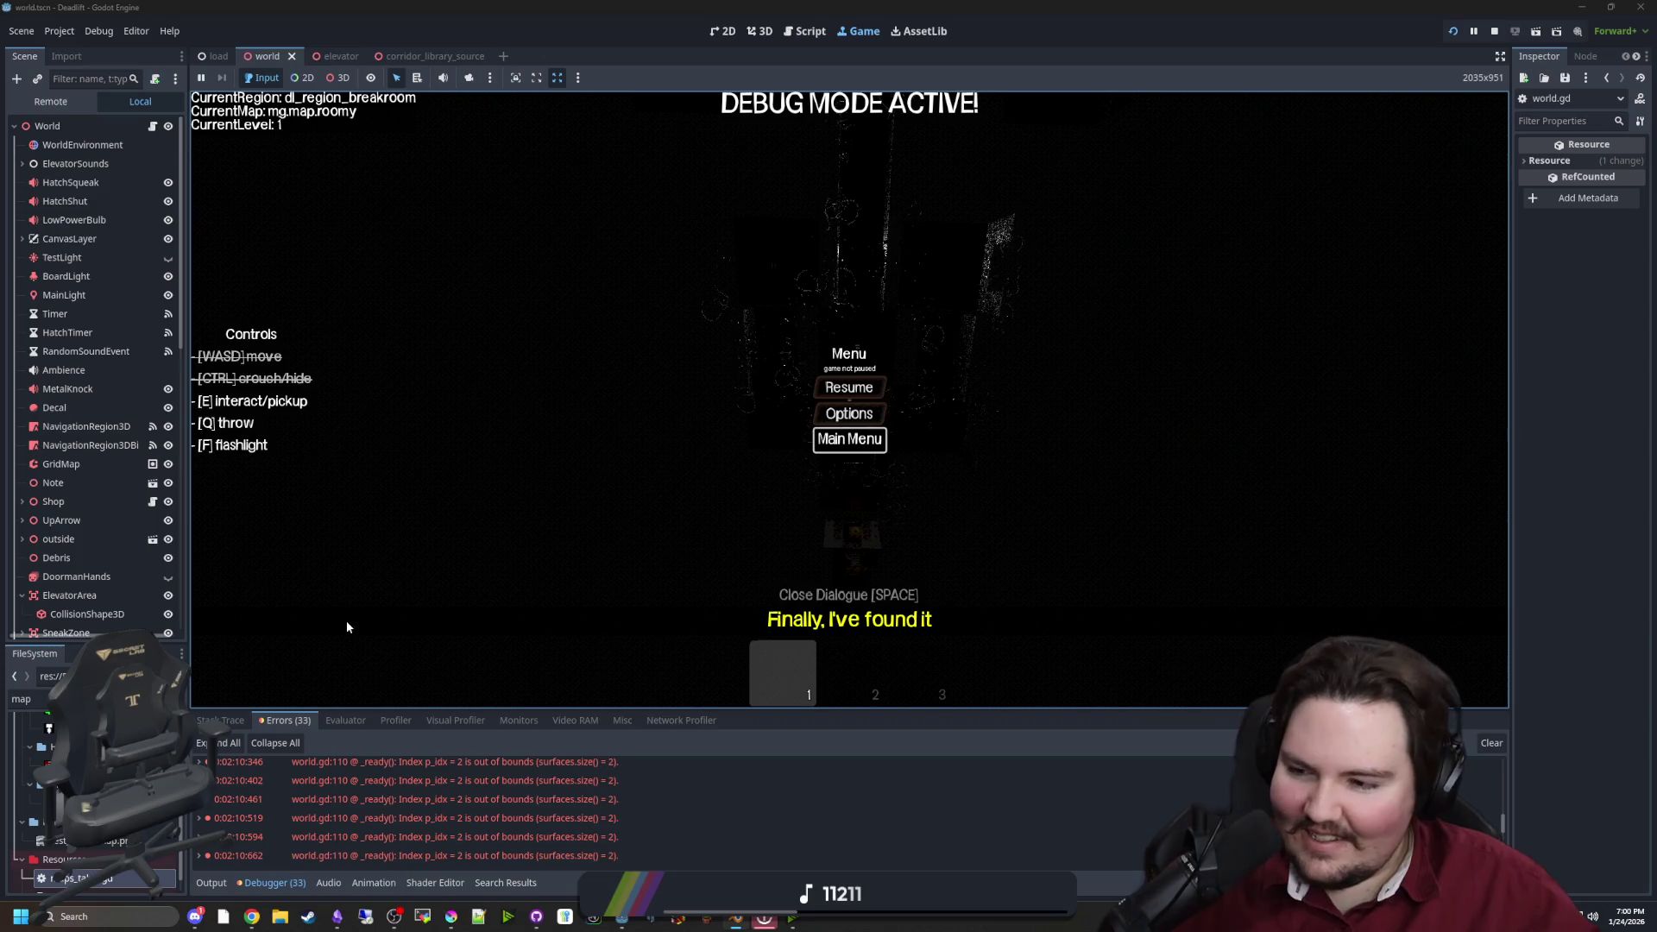
{"action": "key", "text": "Return"}
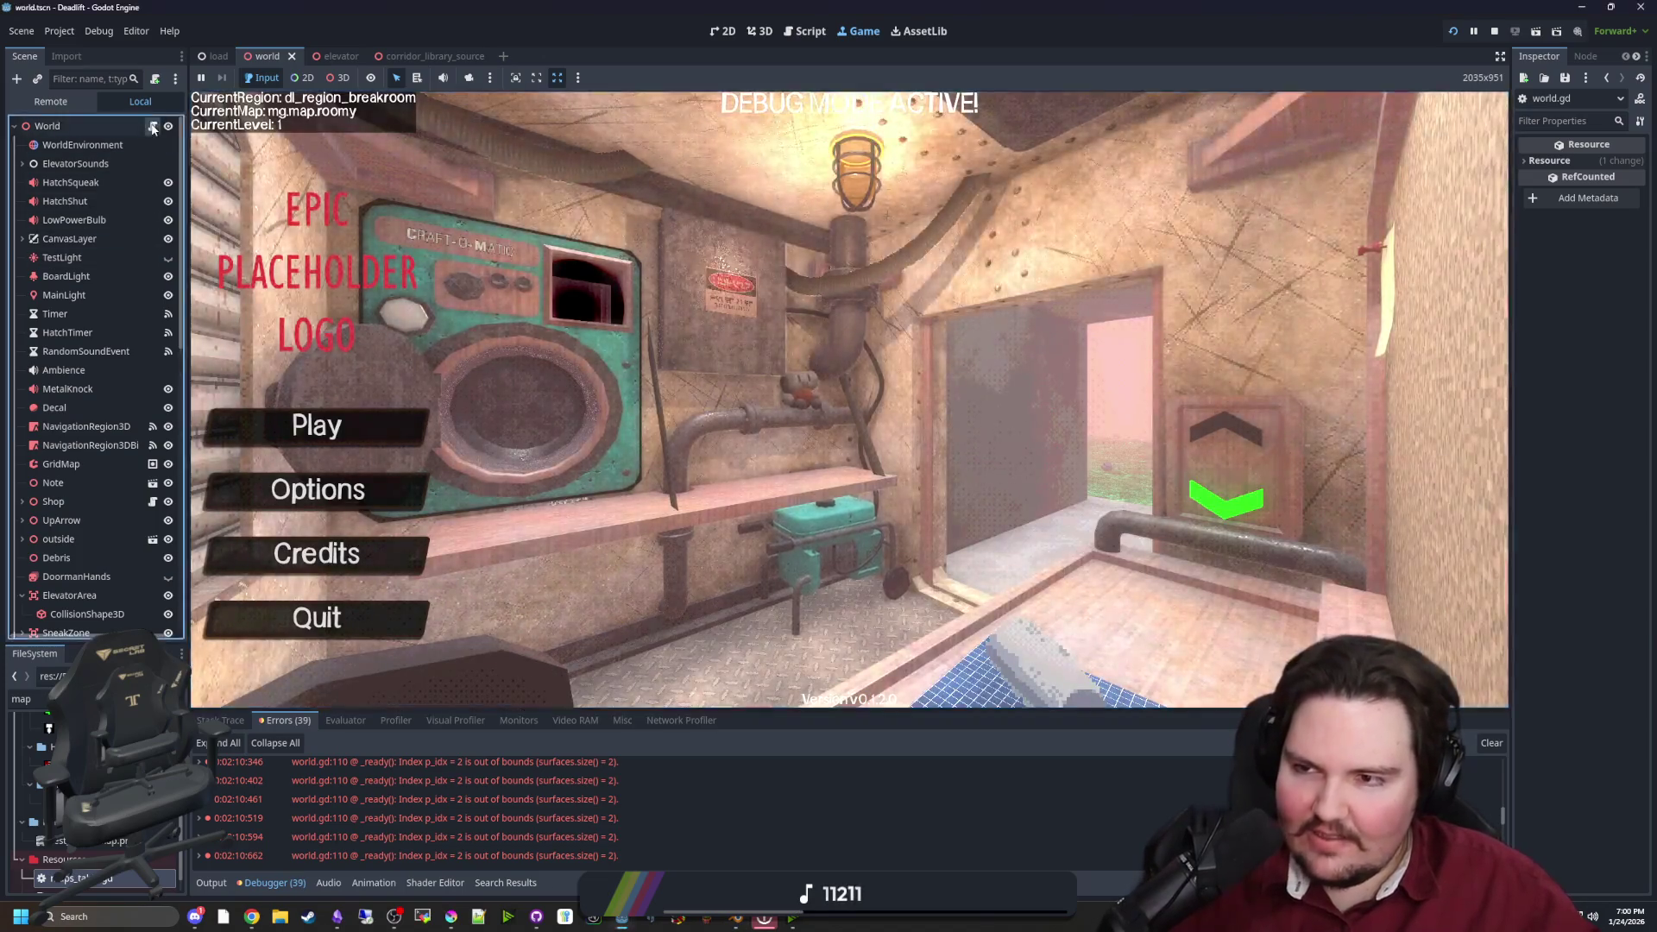
{"action": "key", "text": "F8"}
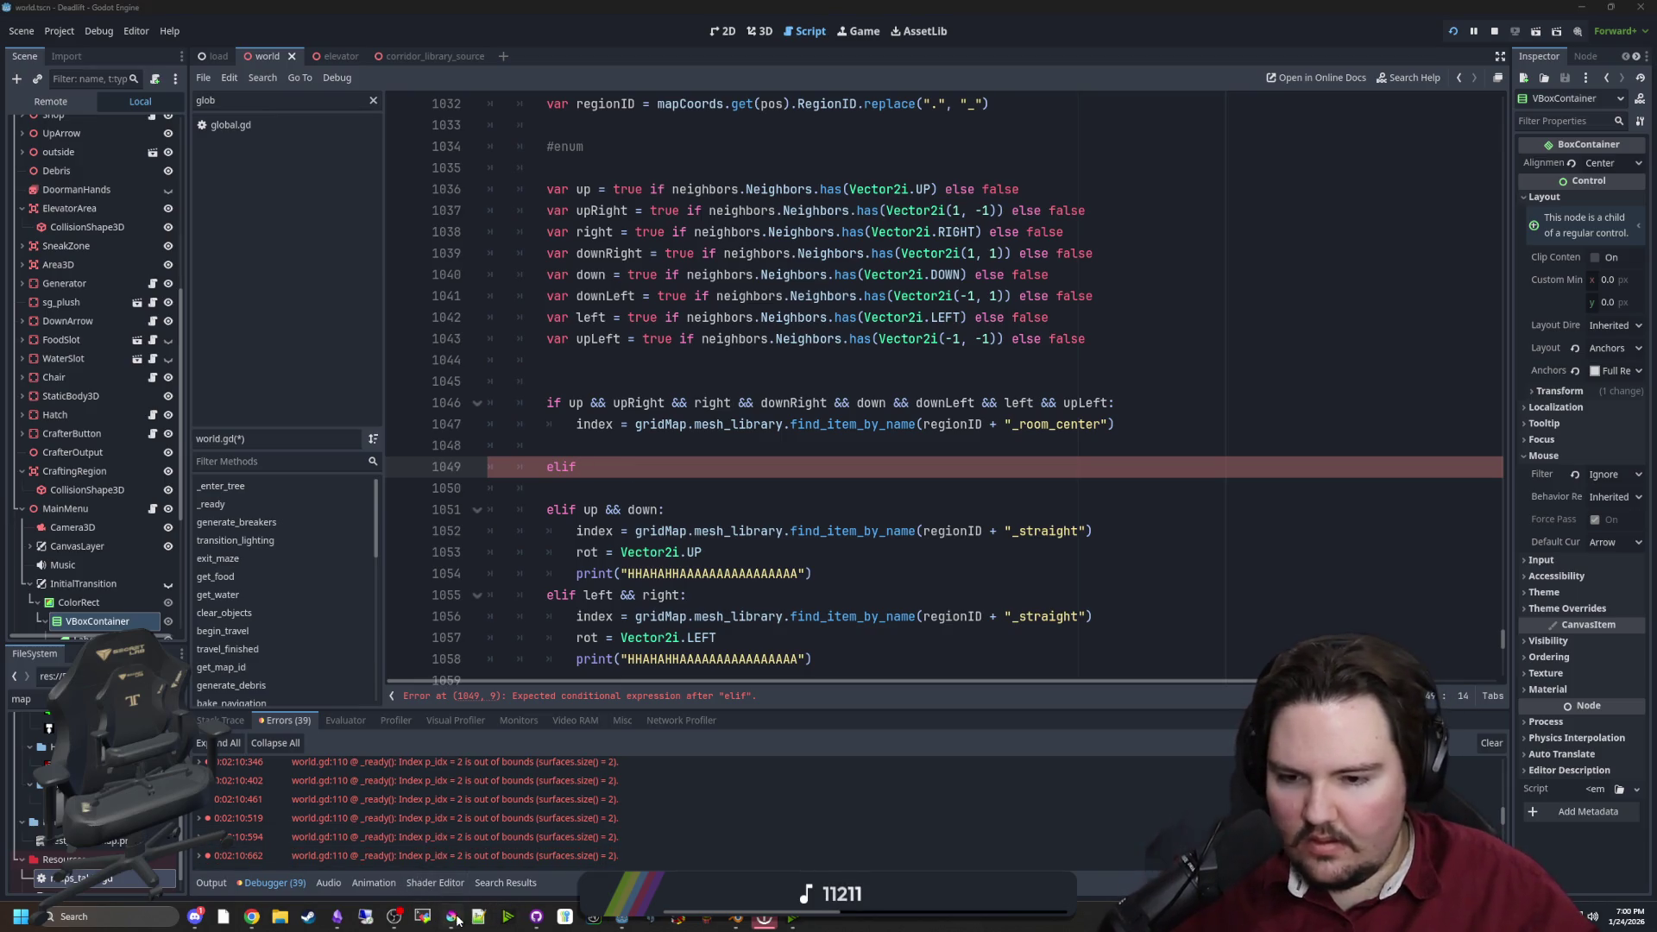
Paint a dark purple cell right of the map centre and surround it with pink cells
{"action": "left_click", "coordinate": [764, 916]}
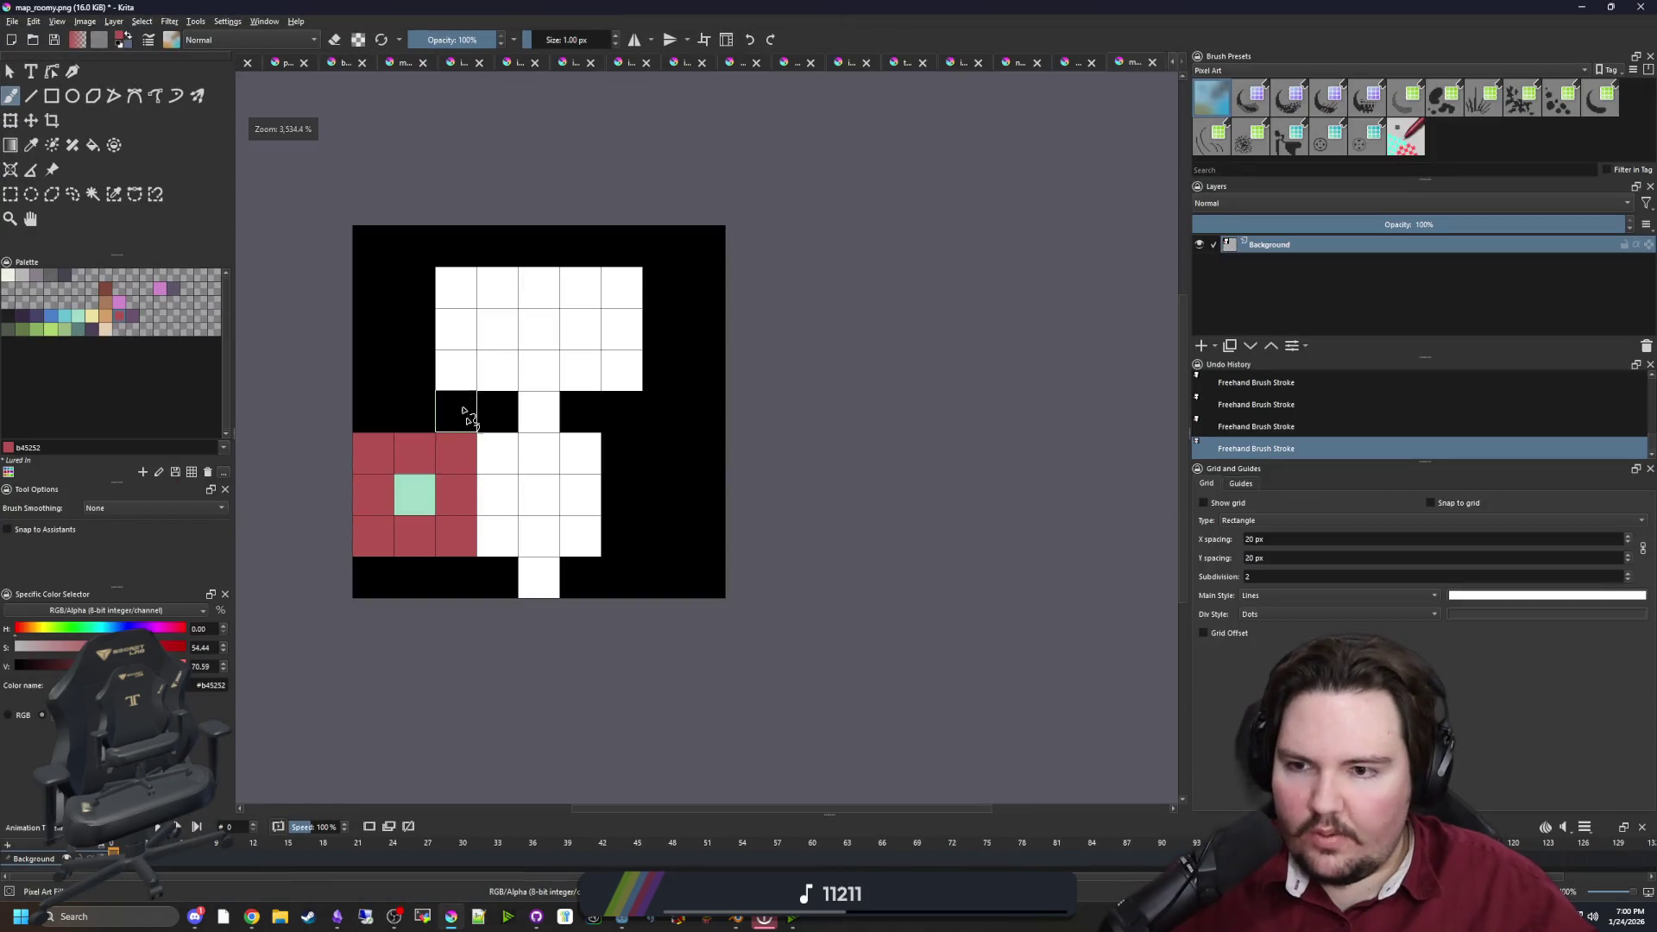
{"action": "left_click", "coordinate": [140, 321]}
{"action": "left_click", "coordinate": [663, 494]}
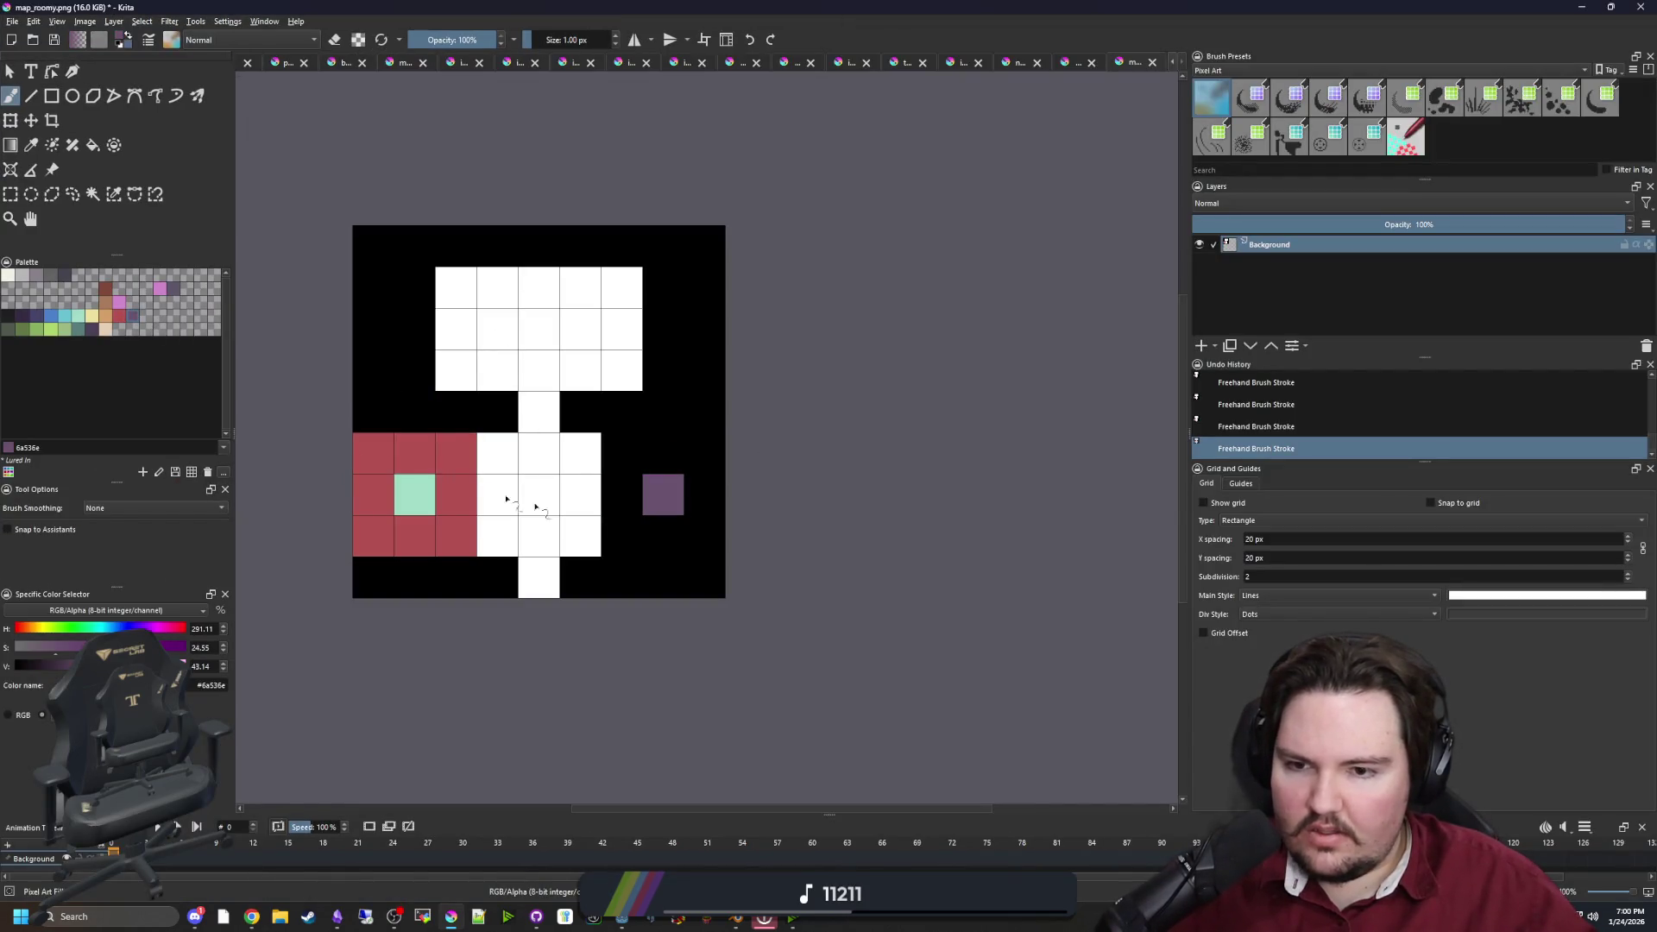
{"action": "left_click", "coordinate": [162, 289]}
{"action": "mouse_move", "coordinate": [622, 535]}
{"action": "left_mouse_down"}
{"action": "mouse_move", "coordinate": [621, 453]}
{"action": "mouse_move", "coordinate": [706, 453]}
{"action": "left_mouse_up"}
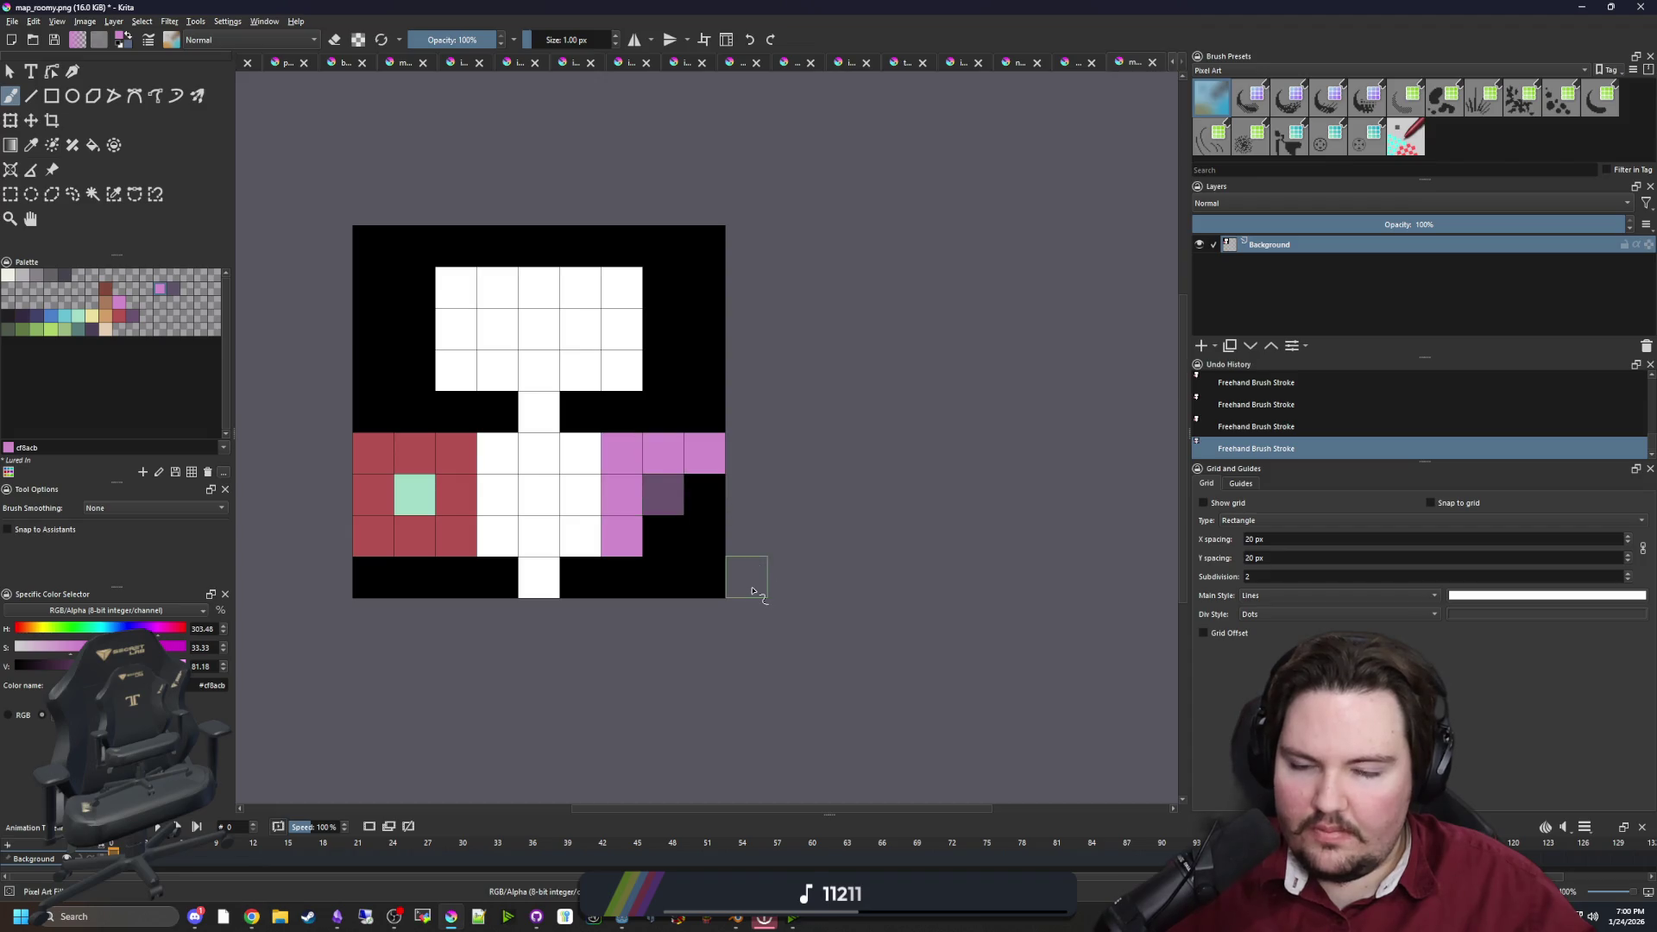
{"action": "left_click", "coordinate": [703, 494]}
{"action": "left_click", "coordinate": [664, 535]}
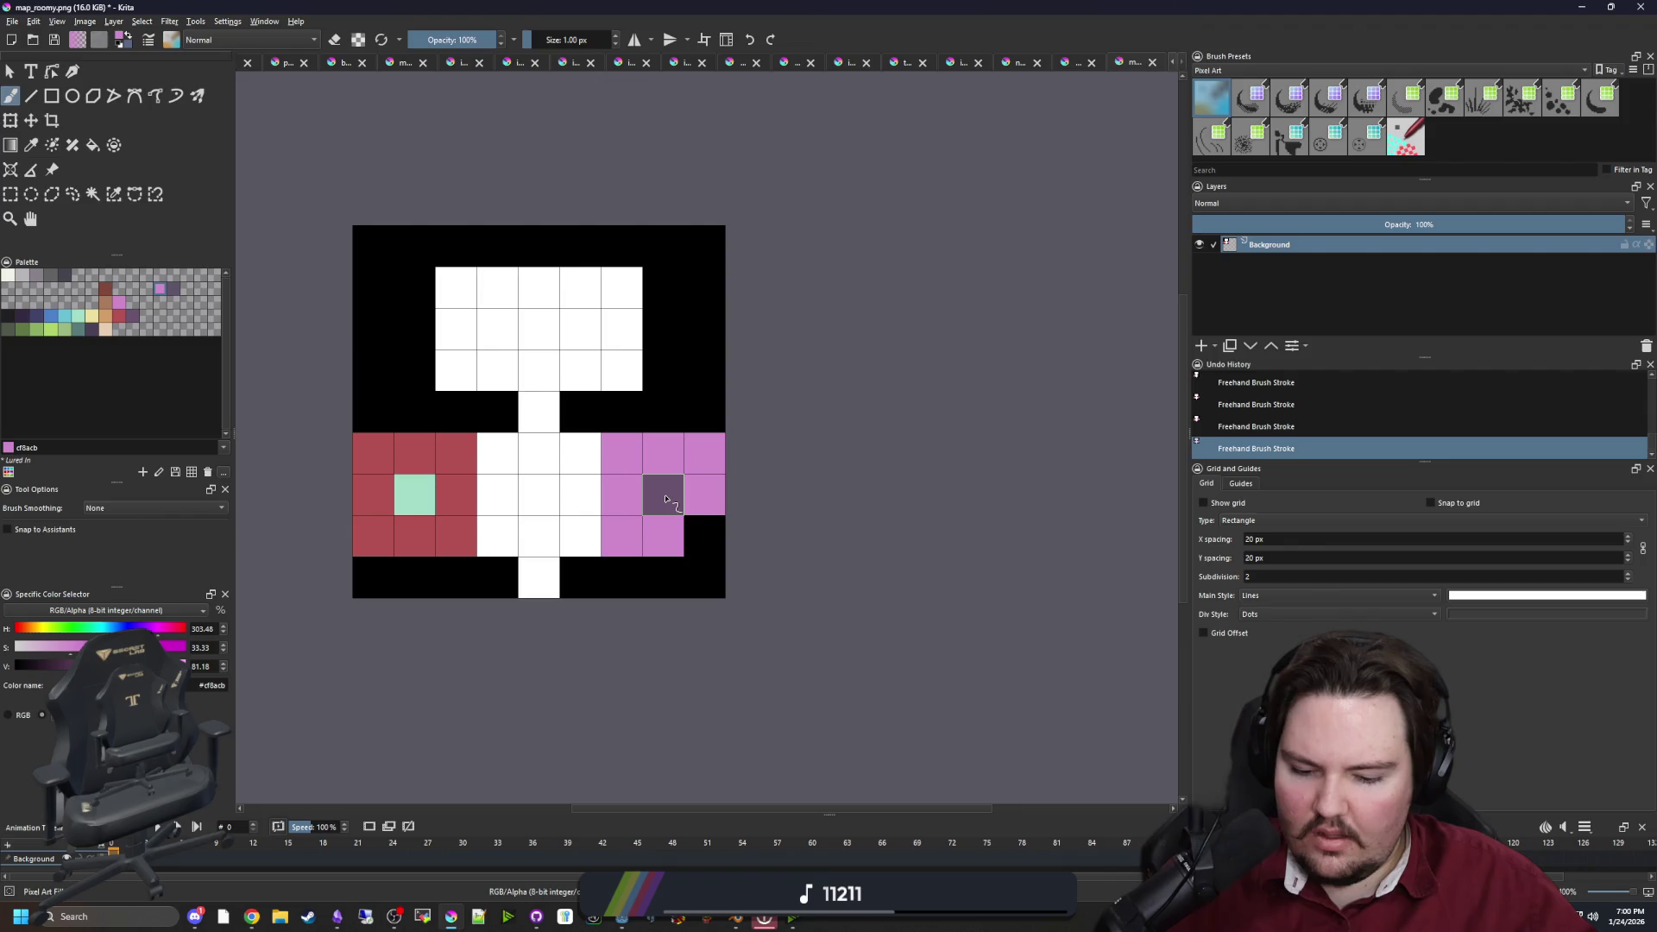
Touch up the pink block's corner and left-edge cells, blacking some out and restoring them pink
{"action": "left_click", "coordinate": [693, 520], "text": "ctrl"}
{"action": "left_click", "coordinate": [622, 453]}
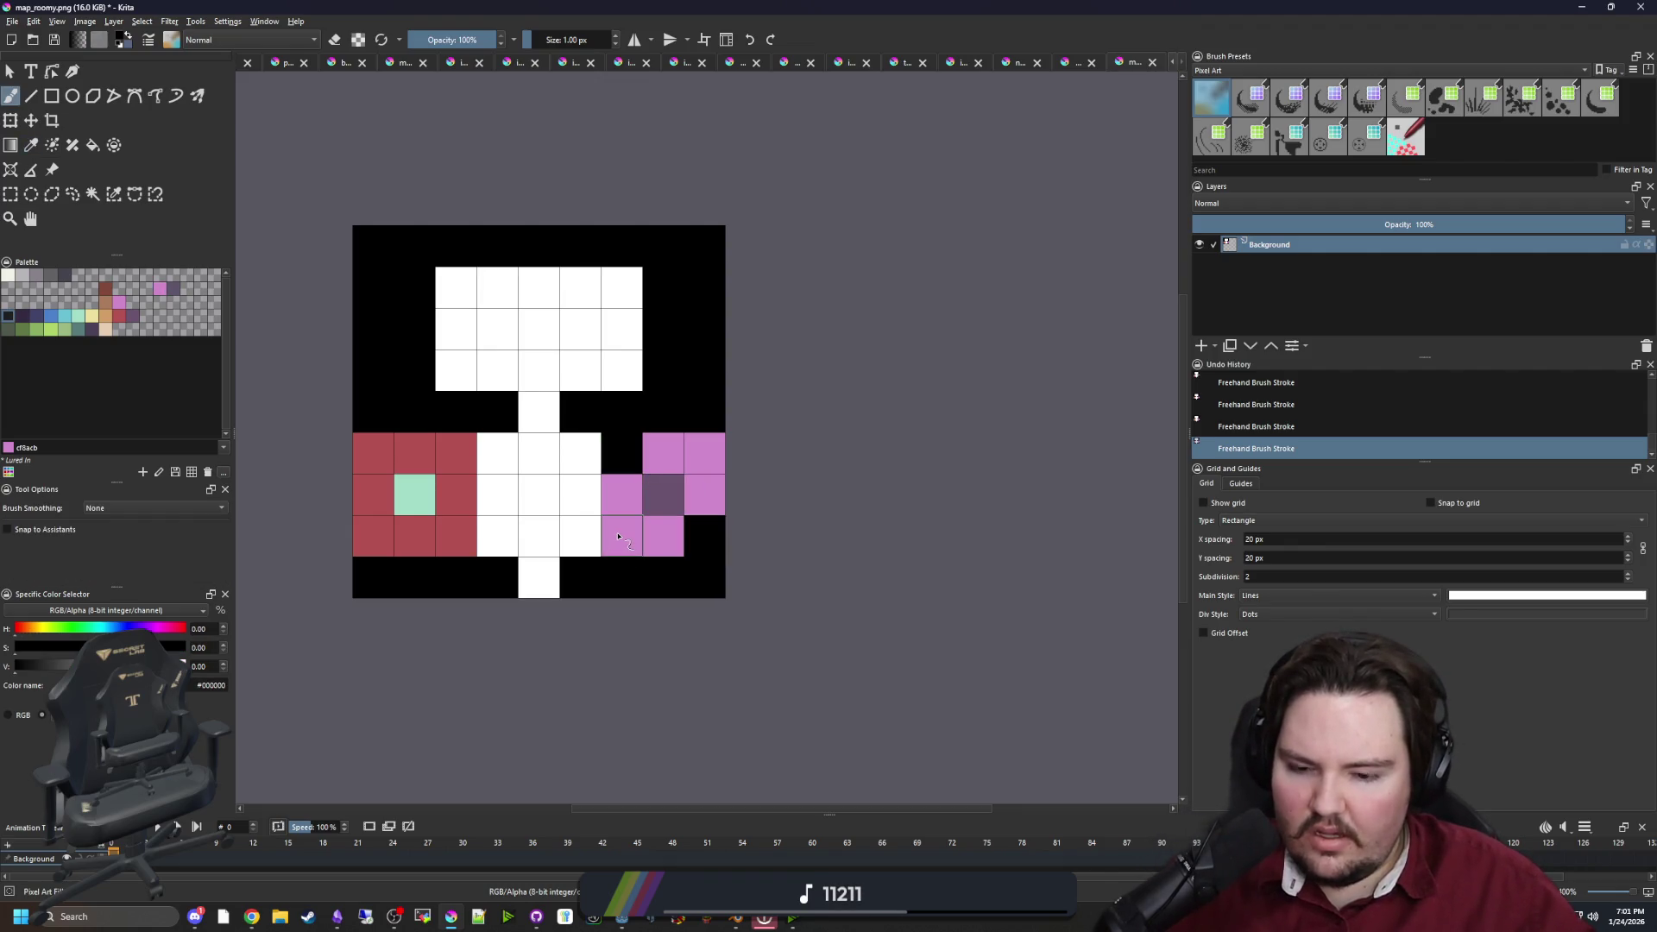
{"action": "left_click", "coordinate": [704, 490], "text": "ctrl"}
{"action": "left_click", "coordinate": [621, 453]}
{"action": "left_click", "coordinate": [704, 536]}
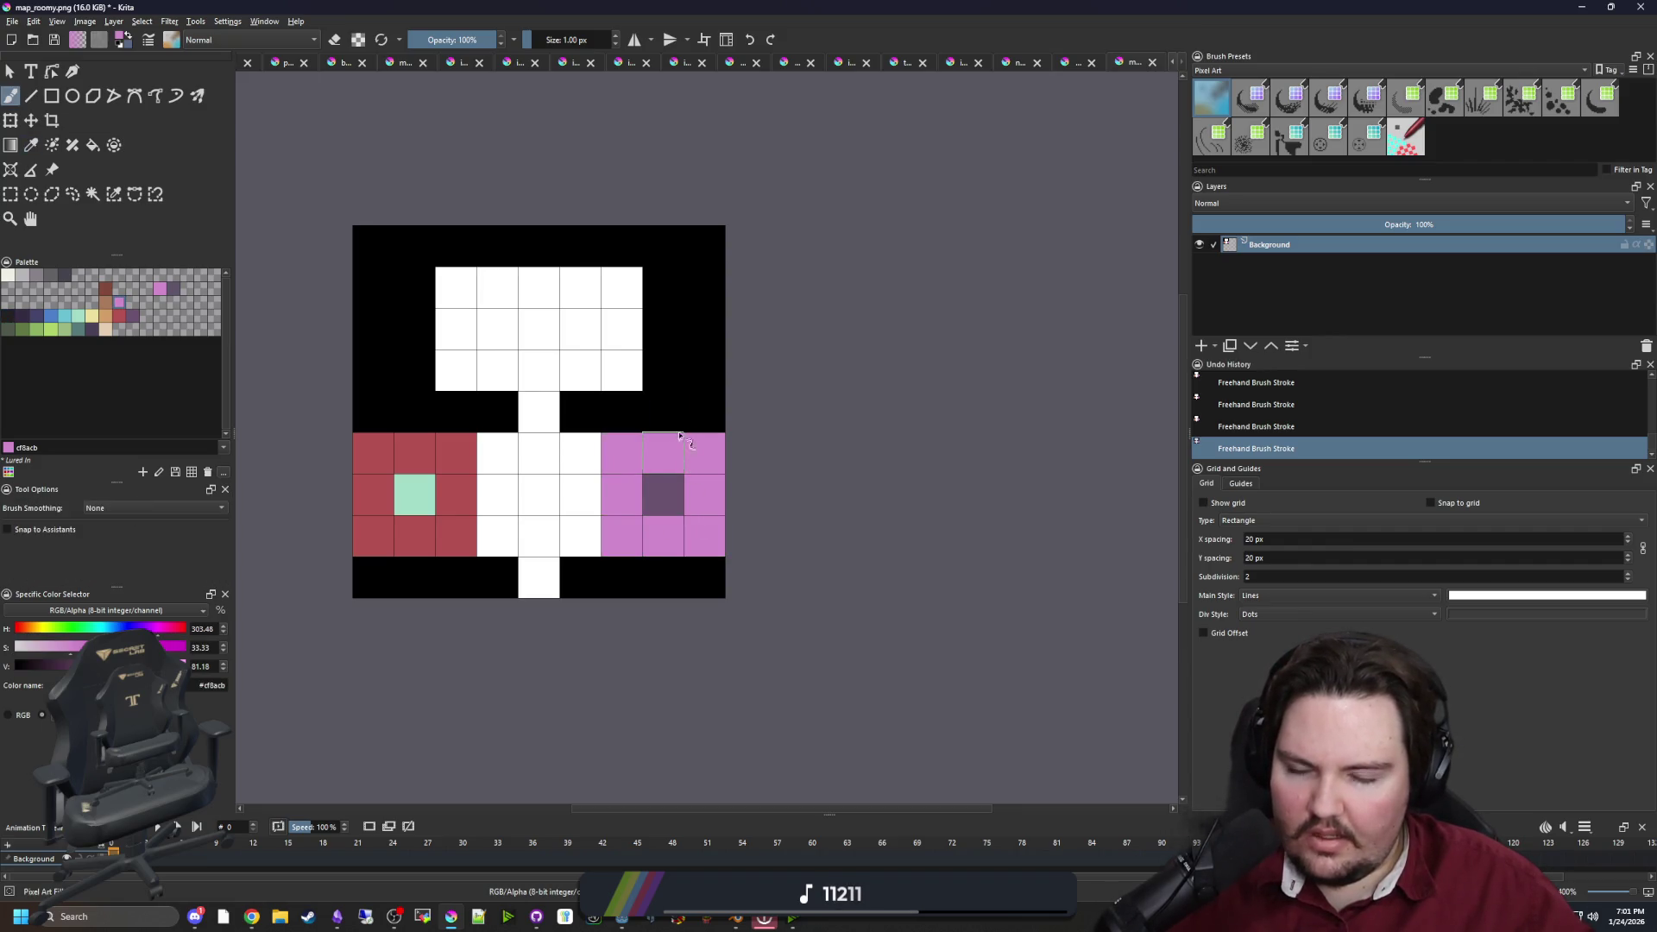
{"action": "scroll", "coordinate": [680, 435], "scroll_direction": "up", "scroll_amount": 1}
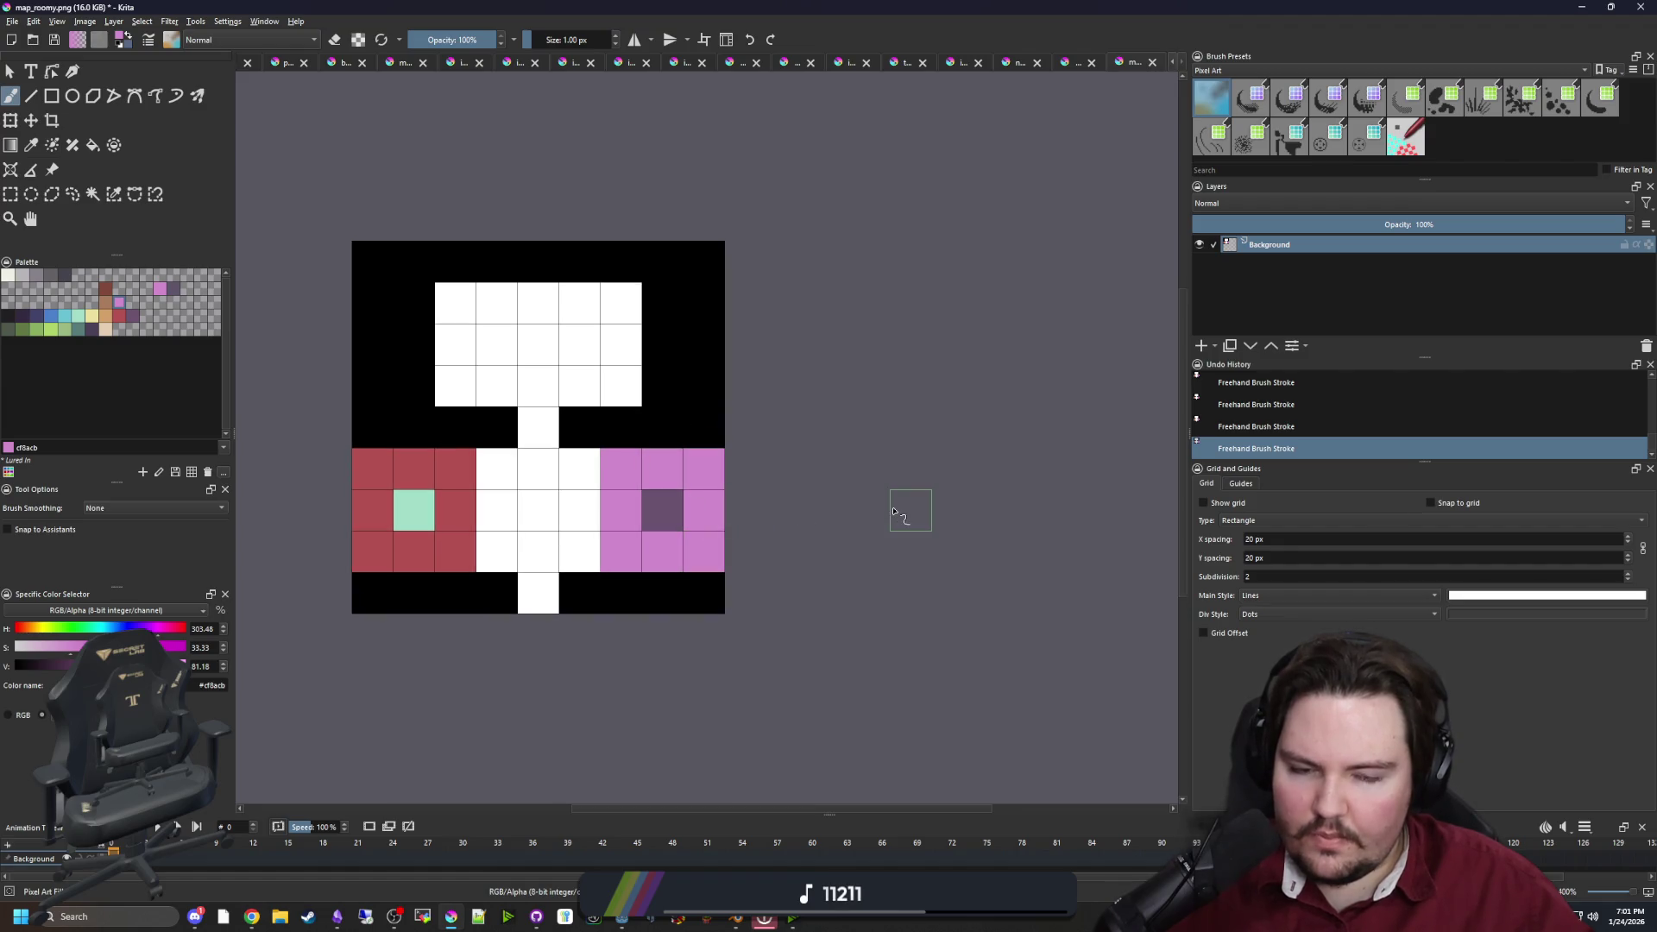
{"action": "left_click", "coordinate": [713, 604], "text": "ctrl"}
{"action": "left_click", "coordinate": [623, 473]}
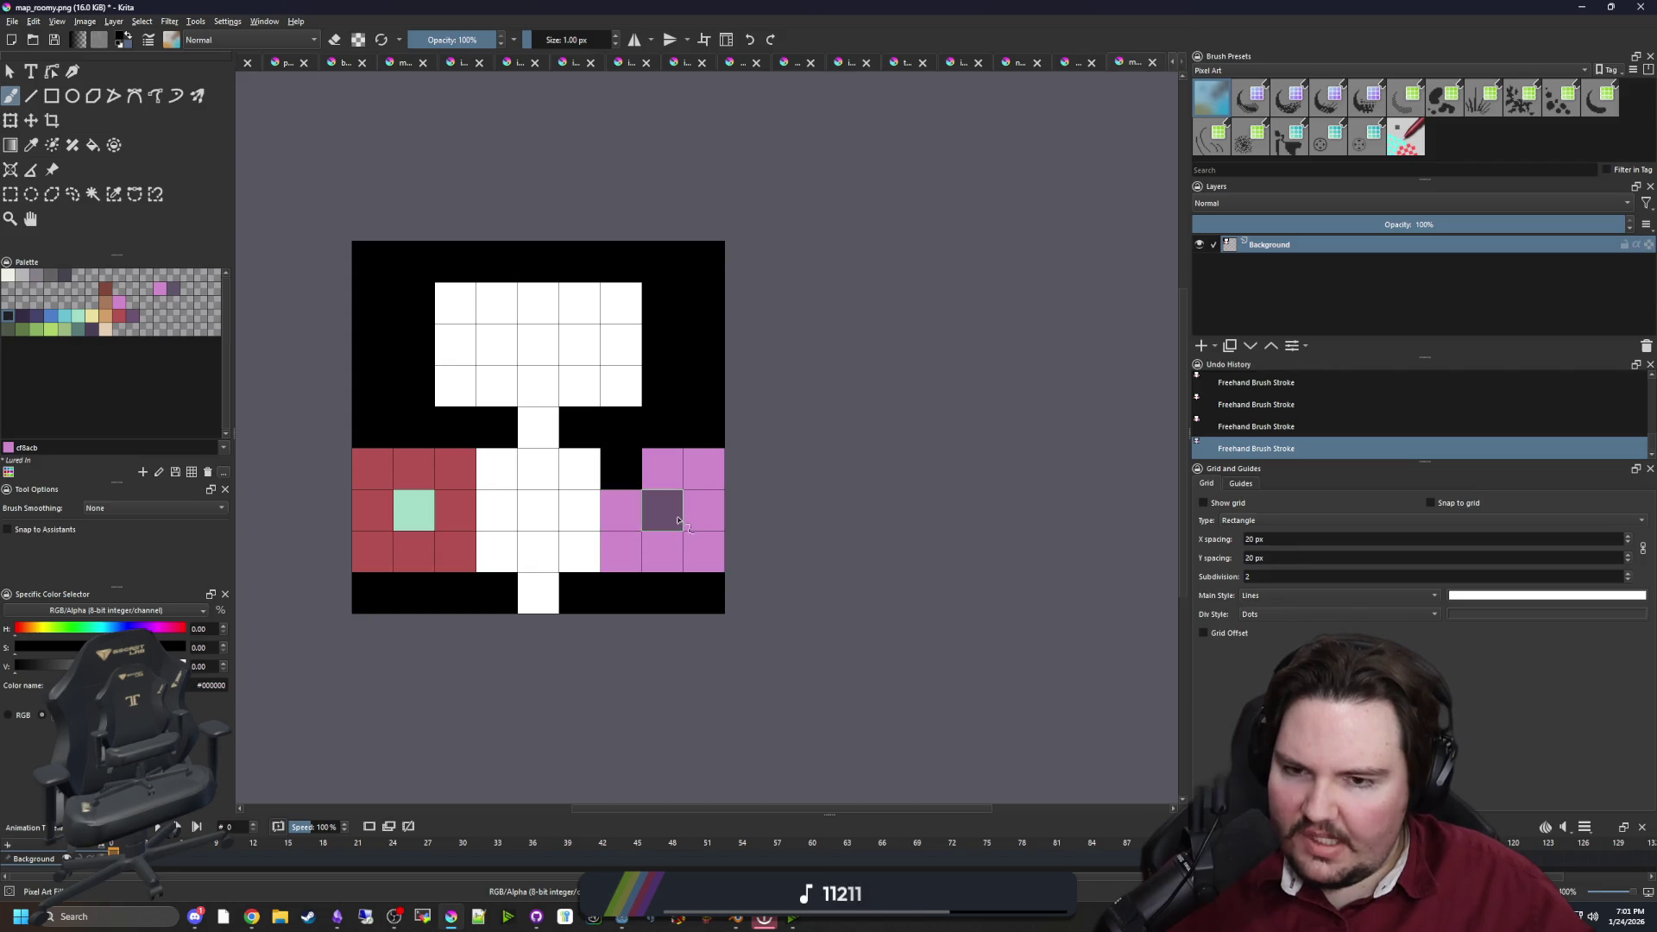
{"action": "left_click", "coordinate": [636, 495]}
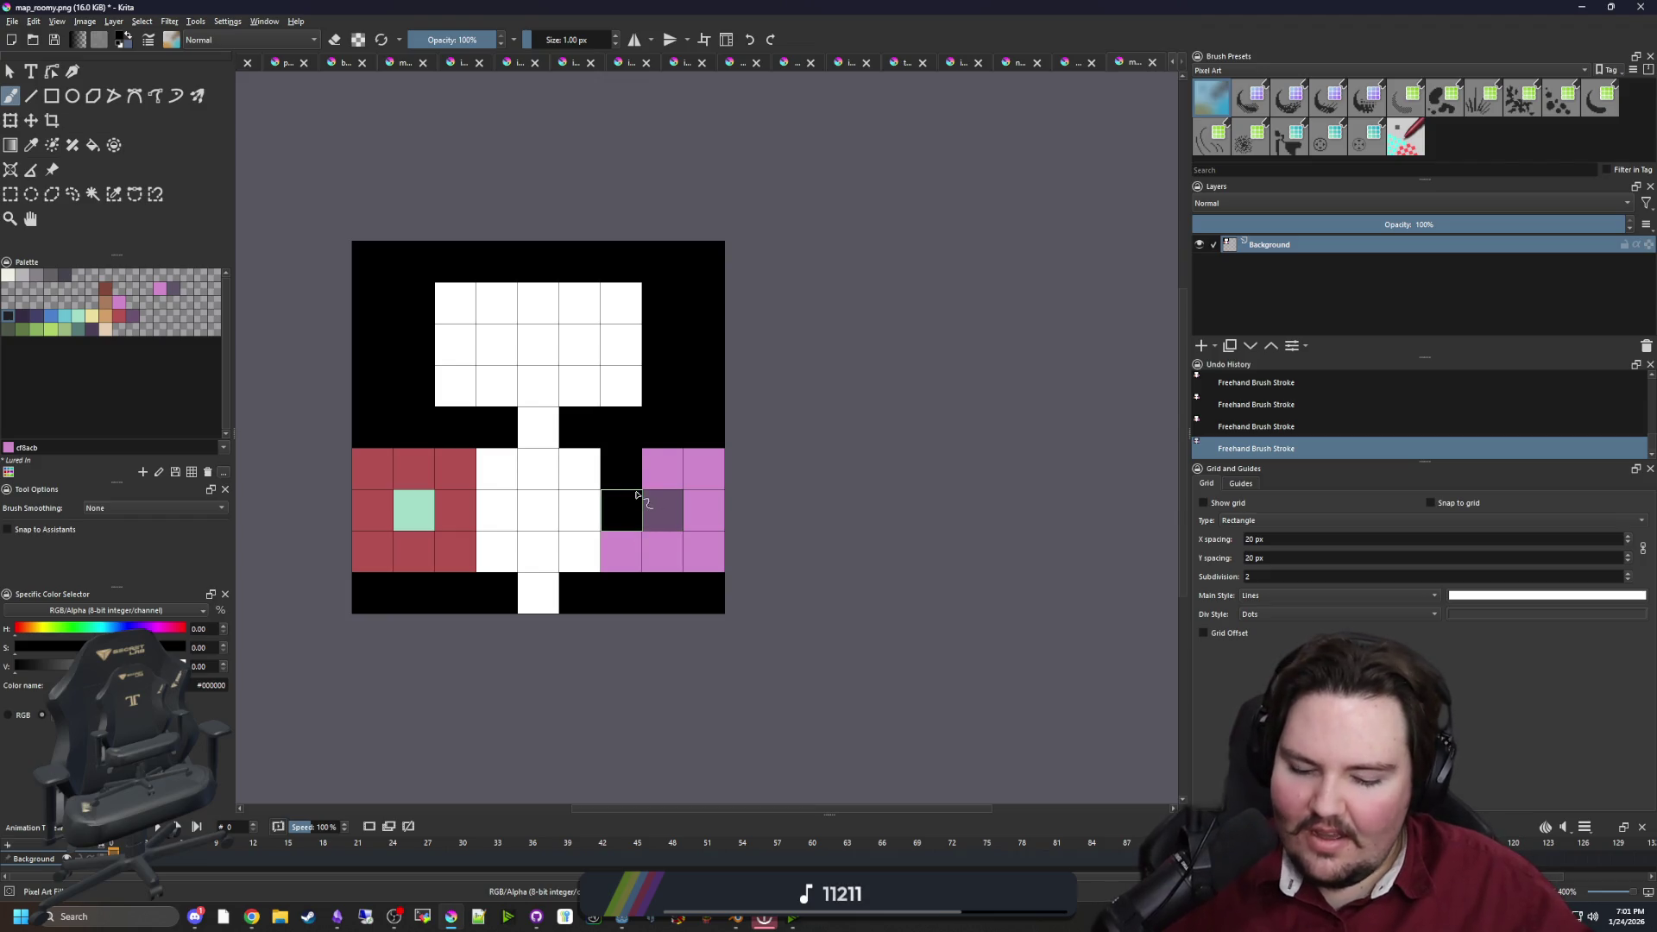
{"action": "left_click", "coordinate": [654, 469], "text": "ctrl"}
{"action": "left_click", "coordinate": [623, 470]}
{"action": "left_click", "coordinate": [628, 513]}
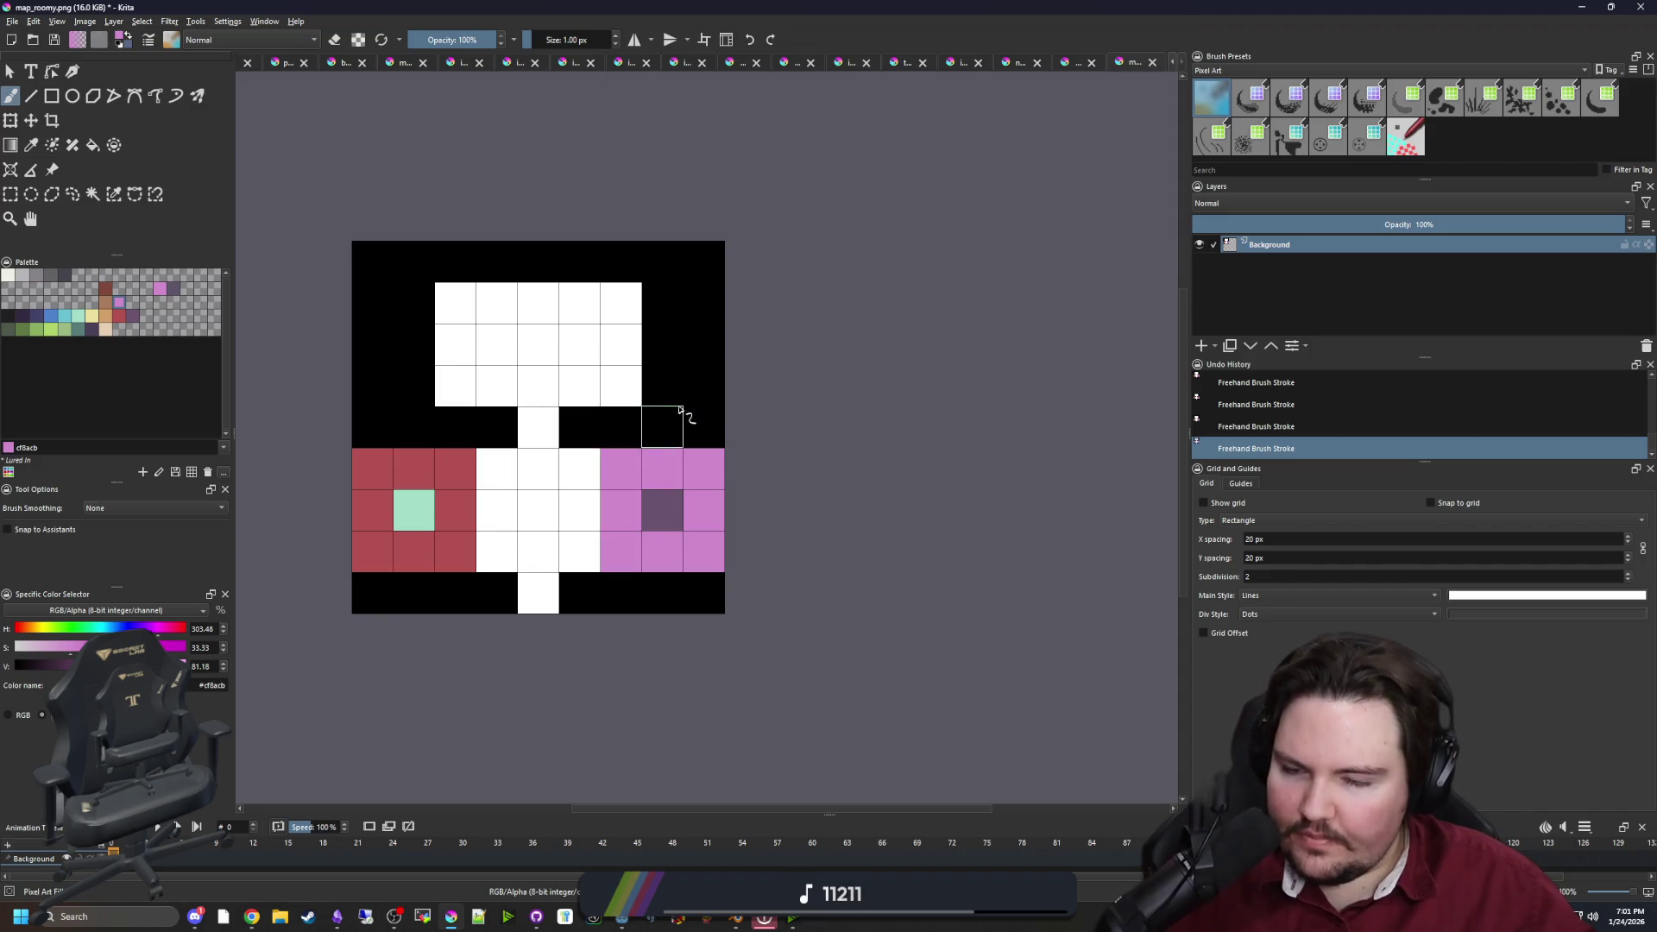
{"action": "left_click_drag", "start_coordinate": [643, 419], "coordinate": [583, 469]}
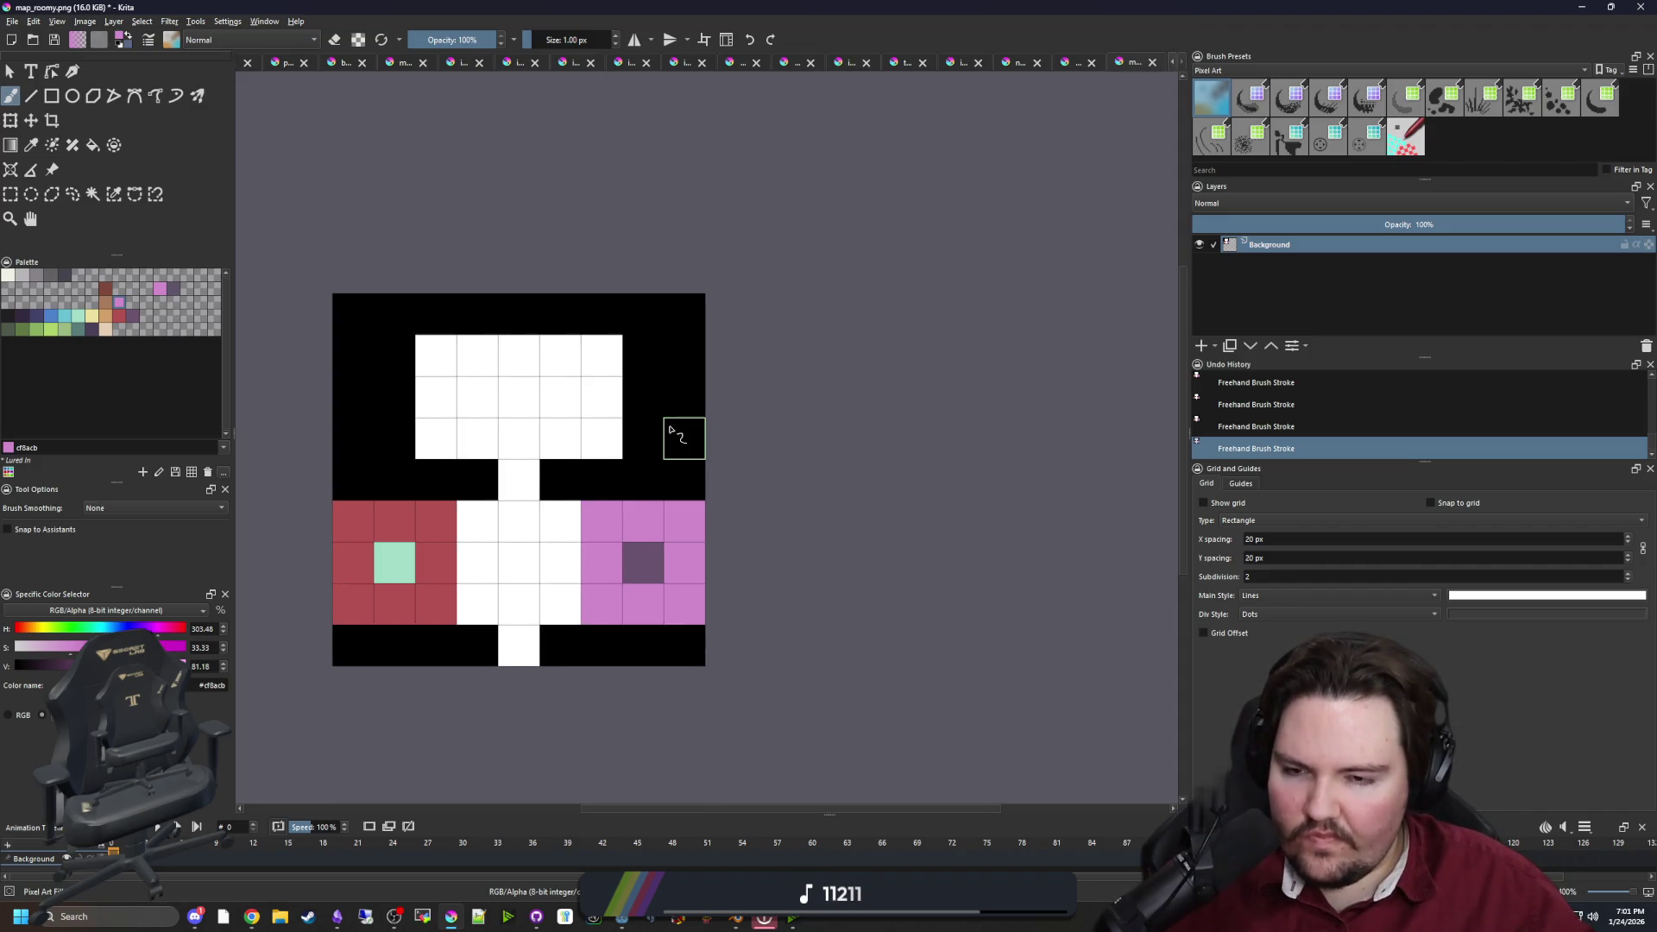
Sample black and paint over the pink and red side rooms
{"action": "key", "text": "p"}
{"action": "left_click", "coordinate": [658, 492]}
{"action": "key", "text": "b"}
{"action": "mouse_move", "coordinate": [610, 522]}
{"action": "left_mouse_down"}
{"action": "mouse_move", "coordinate": [613, 647]}
{"action": "mouse_move", "coordinate": [669, 552]}
{"action": "mouse_move", "coordinate": [686, 604]}
{"action": "left_mouse_up"}
{"action": "mouse_move", "coordinate": [432, 629]}
{"action": "left_mouse_down"}
{"action": "mouse_move", "coordinate": [401, 611]}
{"action": "mouse_move", "coordinate": [354, 520]}
{"action": "left_mouse_up"}
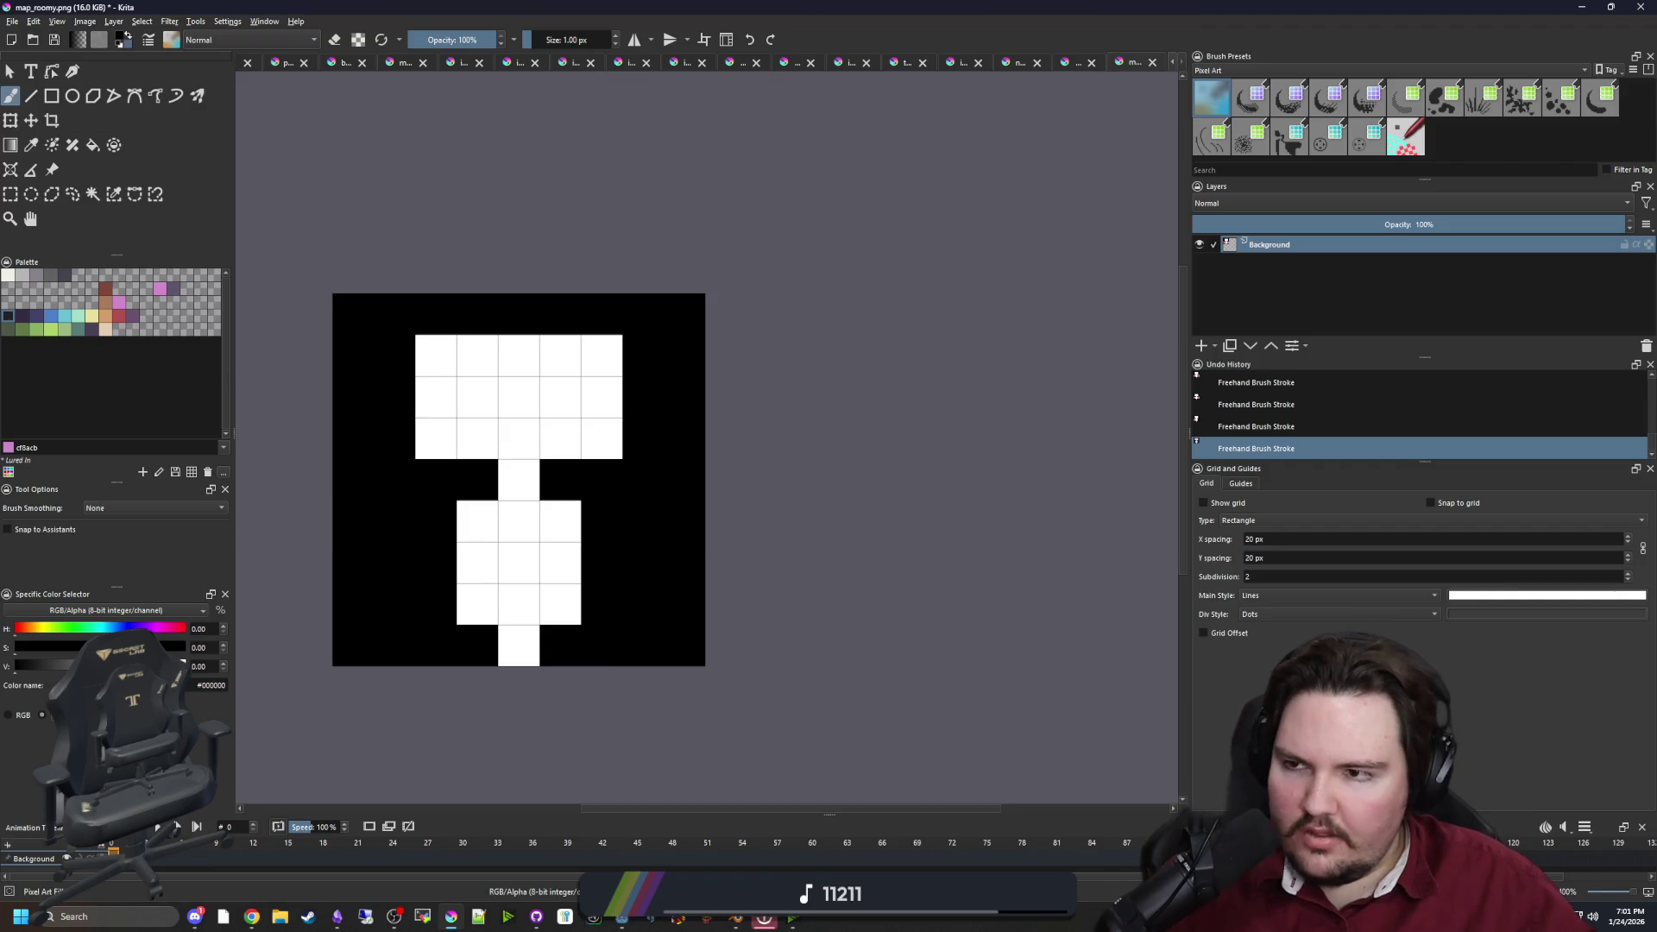
Paint the bottom exit cell pink, undoing the extra pink row above it
{"action": "left_click", "coordinate": [120, 303]}
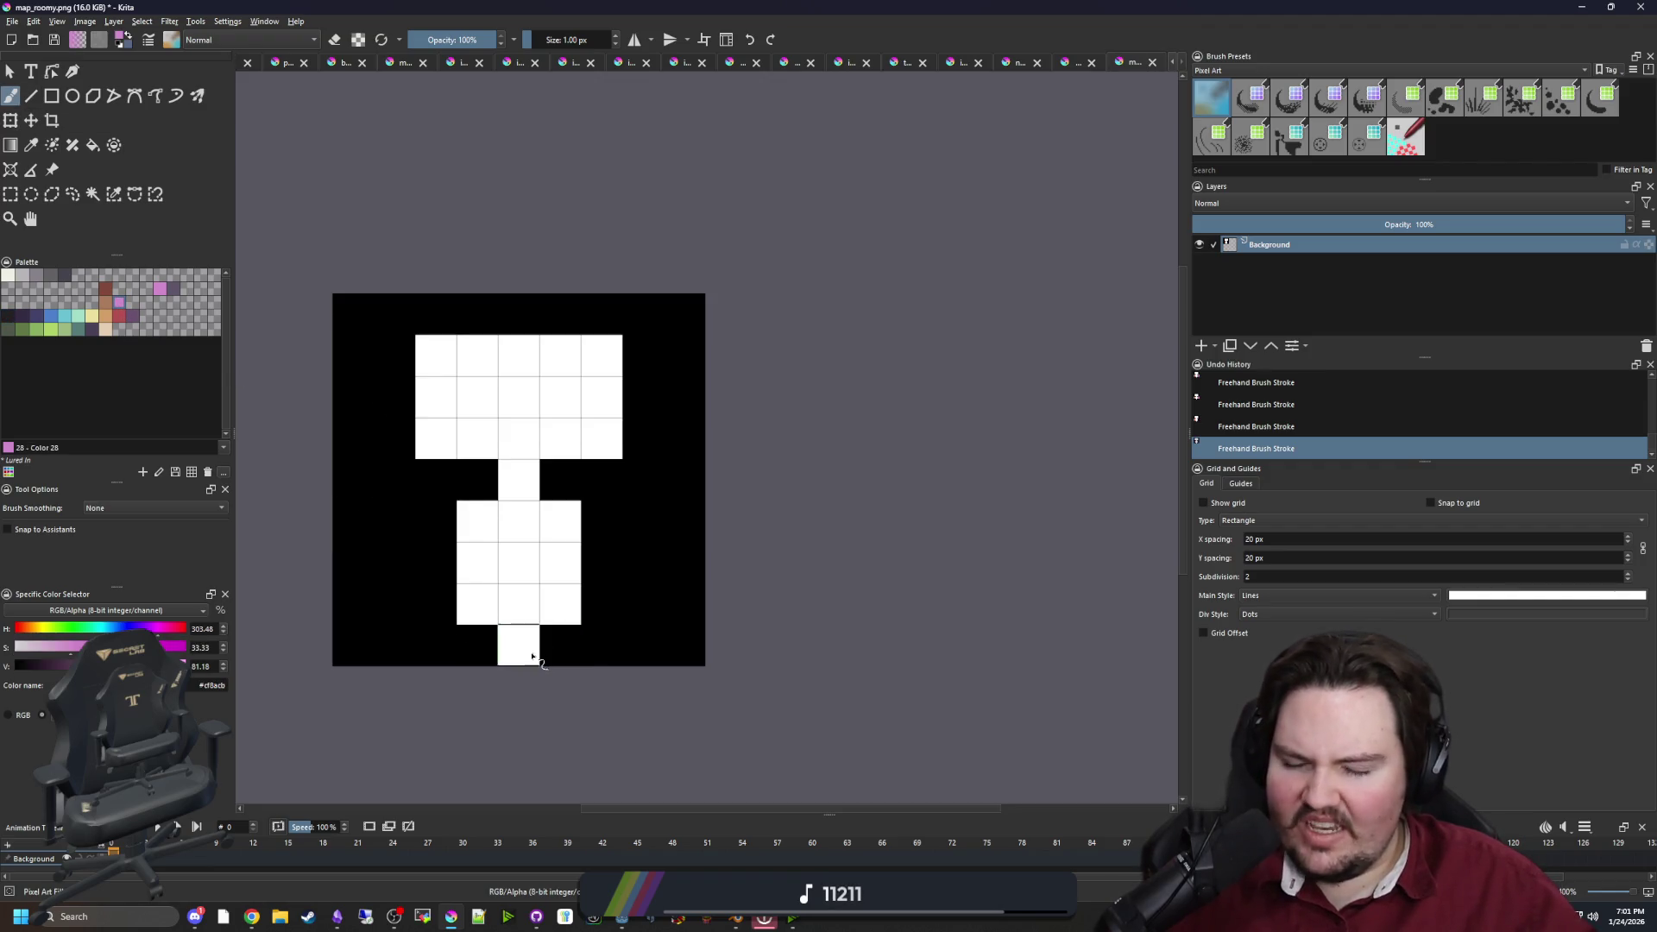
{"action": "left_click", "coordinate": [518, 645]}
{"action": "left_click_drag", "start_coordinate": [474, 598], "coordinate": [563, 613]}
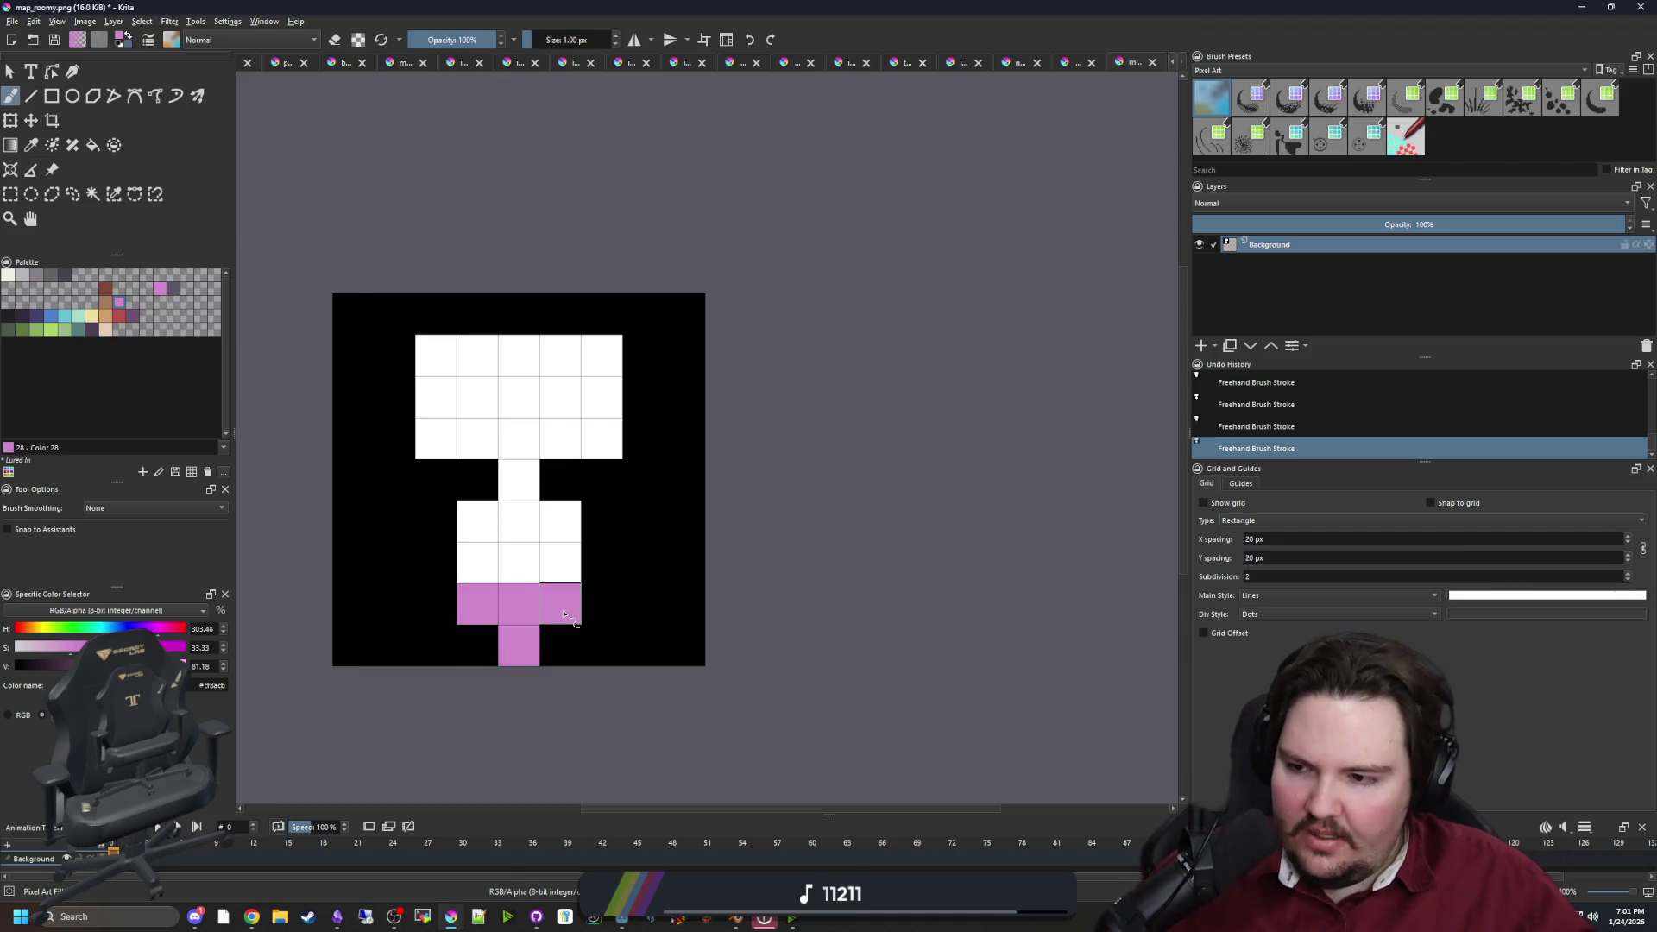
{"action": "key", "text": "ctrl+z"}
{"action": "key", "text": "ctrl+z"}
{"action": "key", "text": "ctrl+z"}
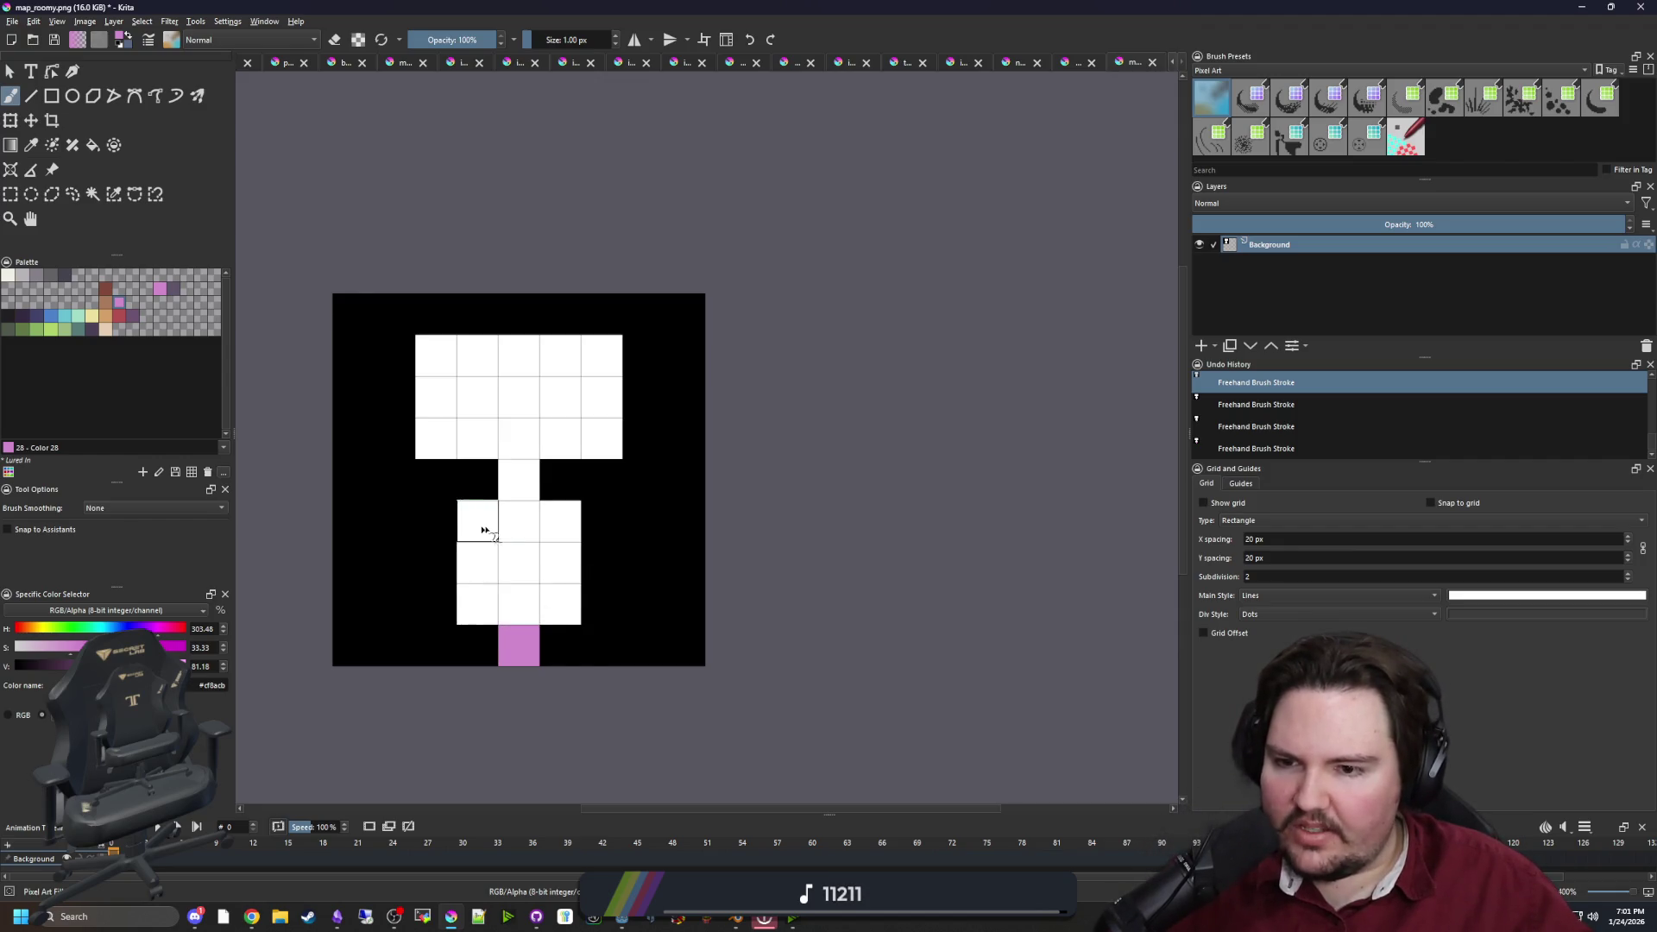
{"action": "key", "text": "alt+Tab"}
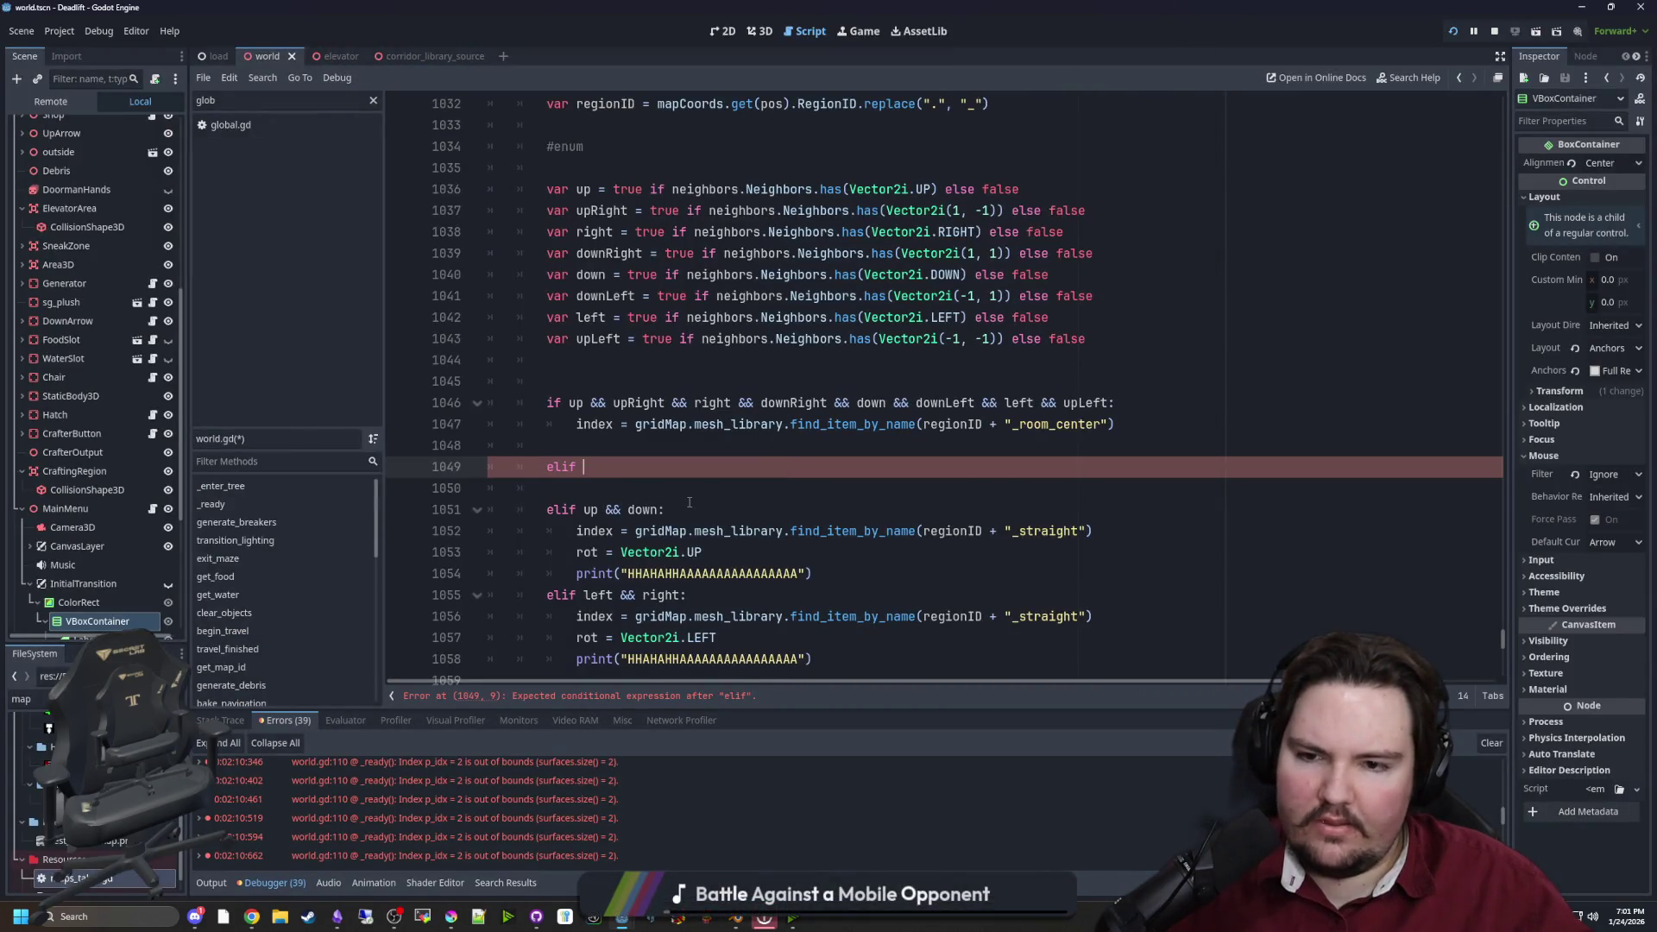
Delete the broken elif block and uncomment the neighbour-count branches with Ctrl+K
{"action": "scroll", "coordinate": [689, 502], "scroll_direction": "down", "scroll_amount": 5}
{"action": "scroll", "coordinate": [690, 502], "scroll_direction": "up", "scroll_amount": 3}
{"action": "mouse_move", "coordinate": [812, 531]}
{"action": "left_mouse_down"}
{"action": "mouse_move", "coordinate": [777, 528]}
{"action": "mouse_move", "coordinate": [406, 271]}
{"action": "left_mouse_up"}
{"action": "key", "text": "shift+Left"}
{"action": "key", "text": "shift+Left"}
{"action": "key", "text": "shift+Left"}
{"action": "key", "text": "BackSpace"}
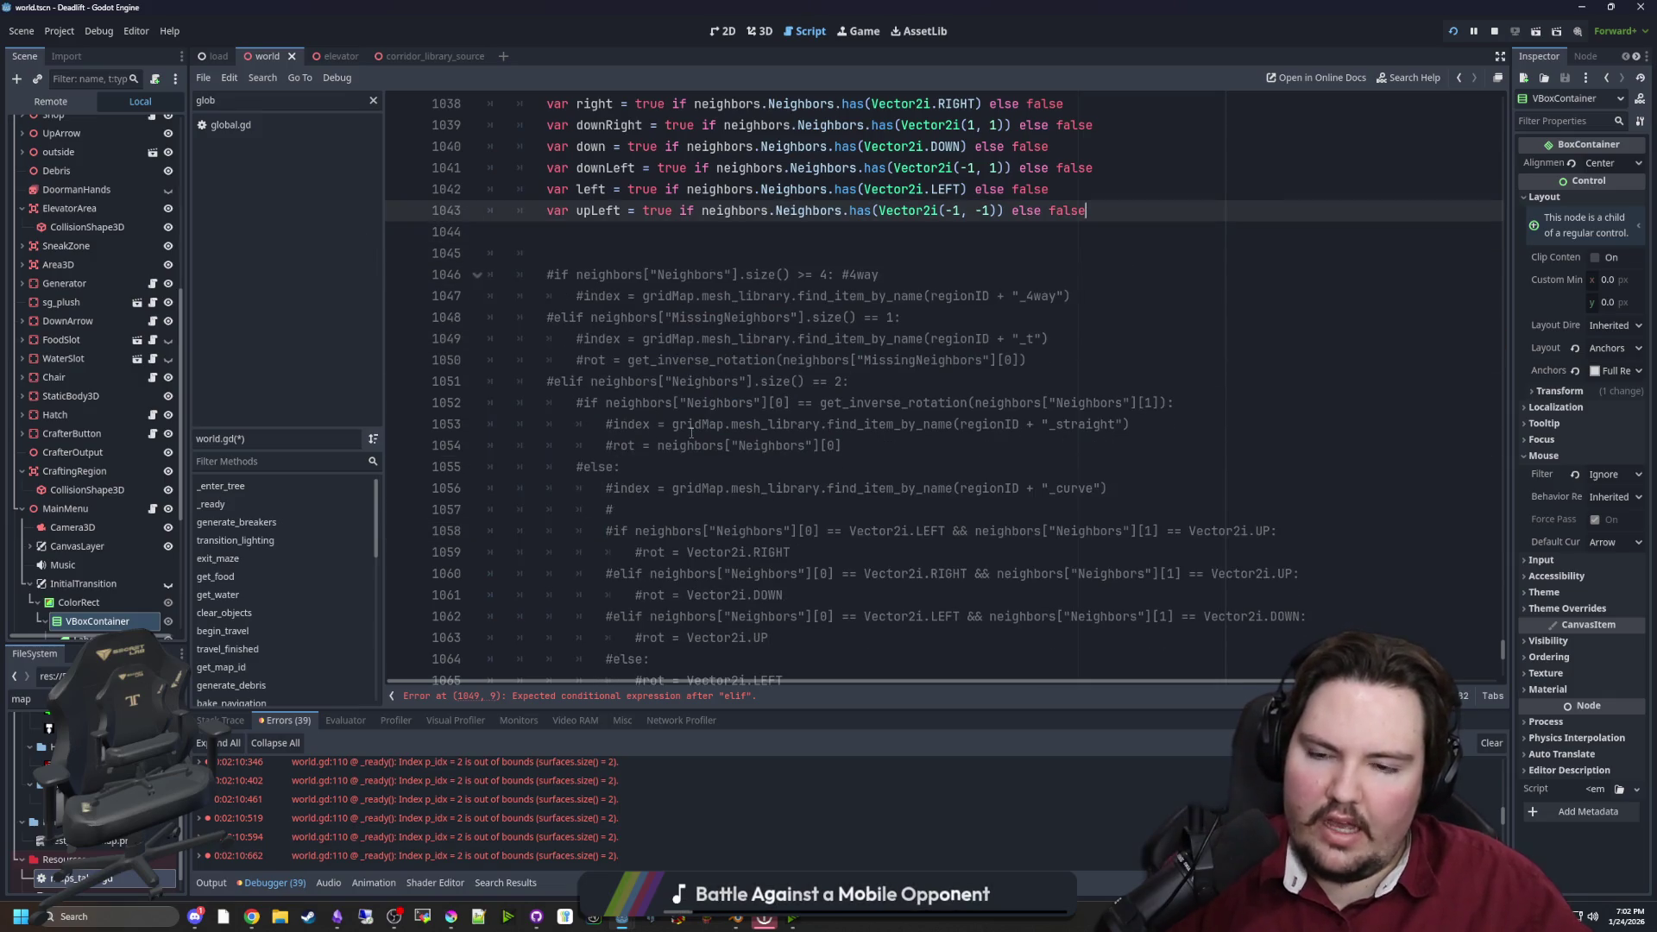
{"action": "scroll", "coordinate": [690, 433], "scroll_direction": "down", "scroll_amount": 4}
{"action": "mouse_move", "coordinate": [1001, 531]}
{"action": "left_mouse_down"}
{"action": "mouse_move", "coordinate": [819, 509]}
{"action": "mouse_move", "coordinate": [604, 397]}
{"action": "mouse_move", "coordinate": [431, 270]}
{"action": "left_mouse_up"}
{"action": "key", "text": "ctrl+k"}
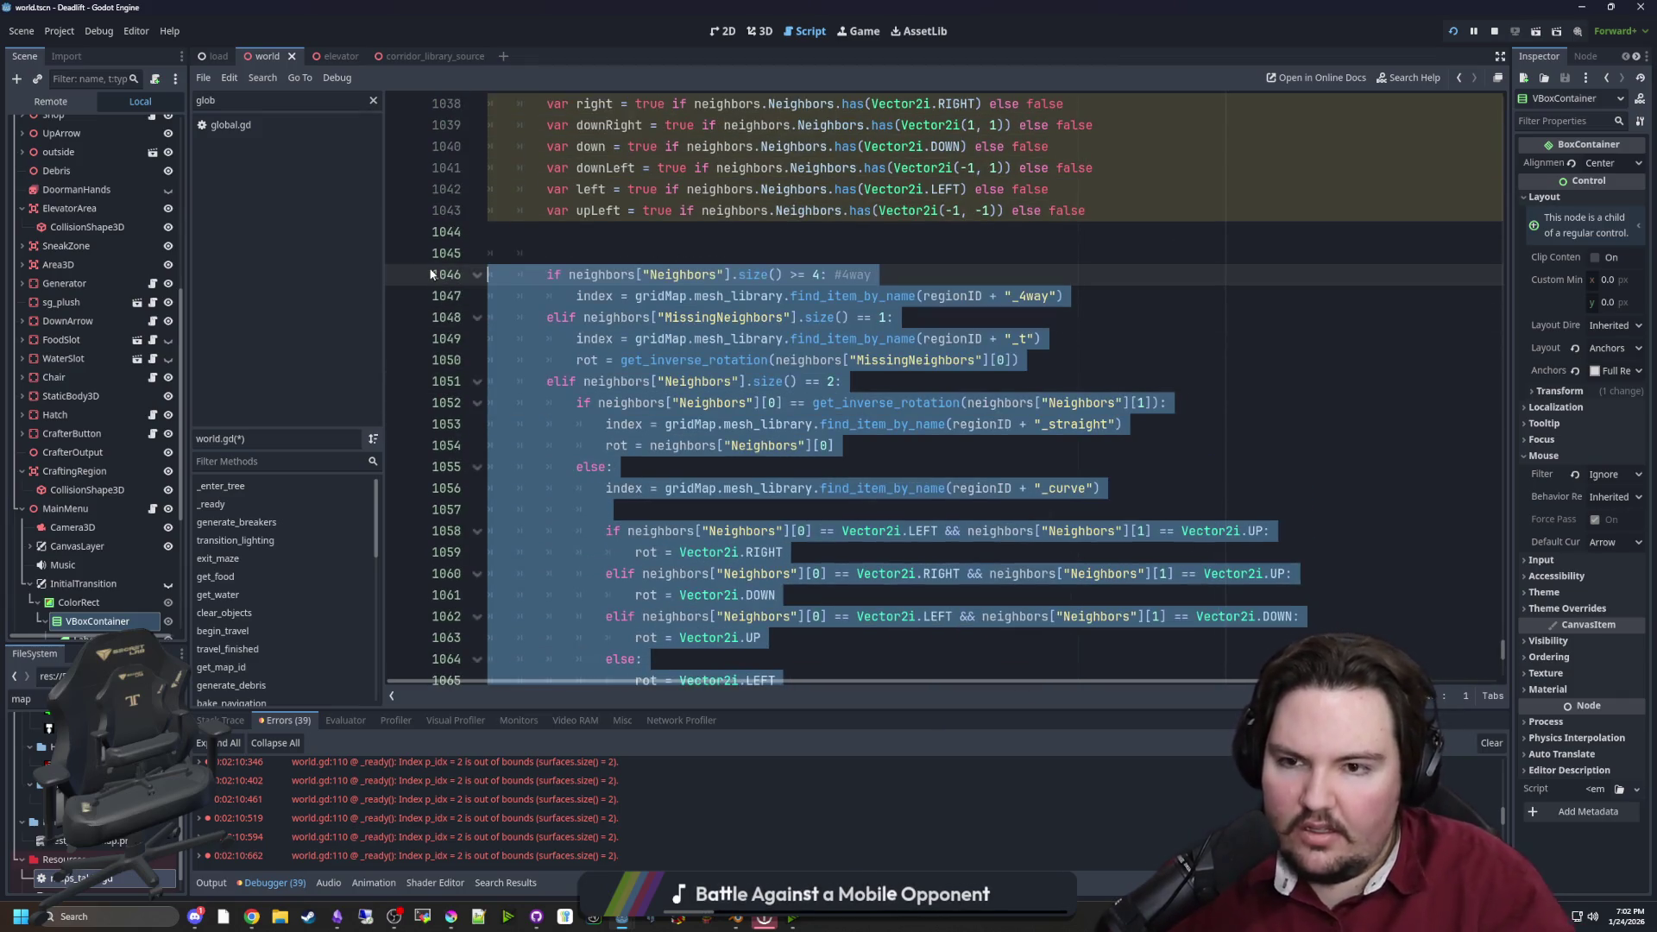
Add an 'if neighbors["Neighbors"].size() >= 8: #center room' check above the neighbour checks
{"action": "scroll", "coordinate": [637, 436], "scroll_direction": "up", "scroll_amount": 3}
{"action": "left_click", "coordinate": [638, 436]}
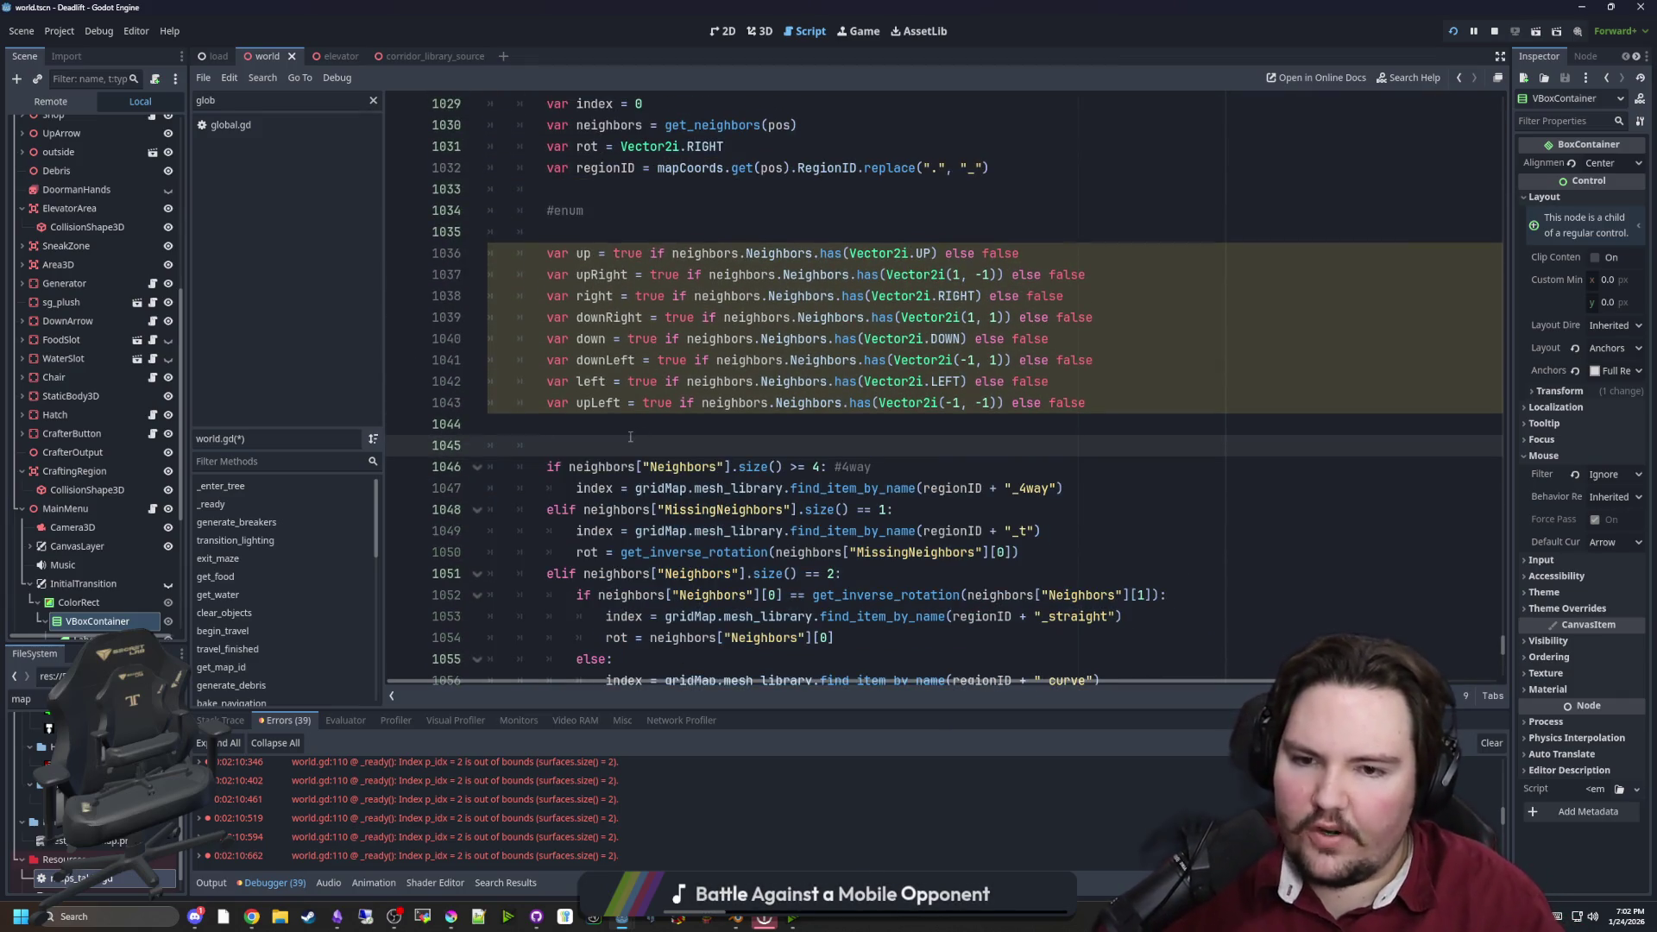
{"action": "key", "text": "Return"}
{"action": "key", "text": "Return"}
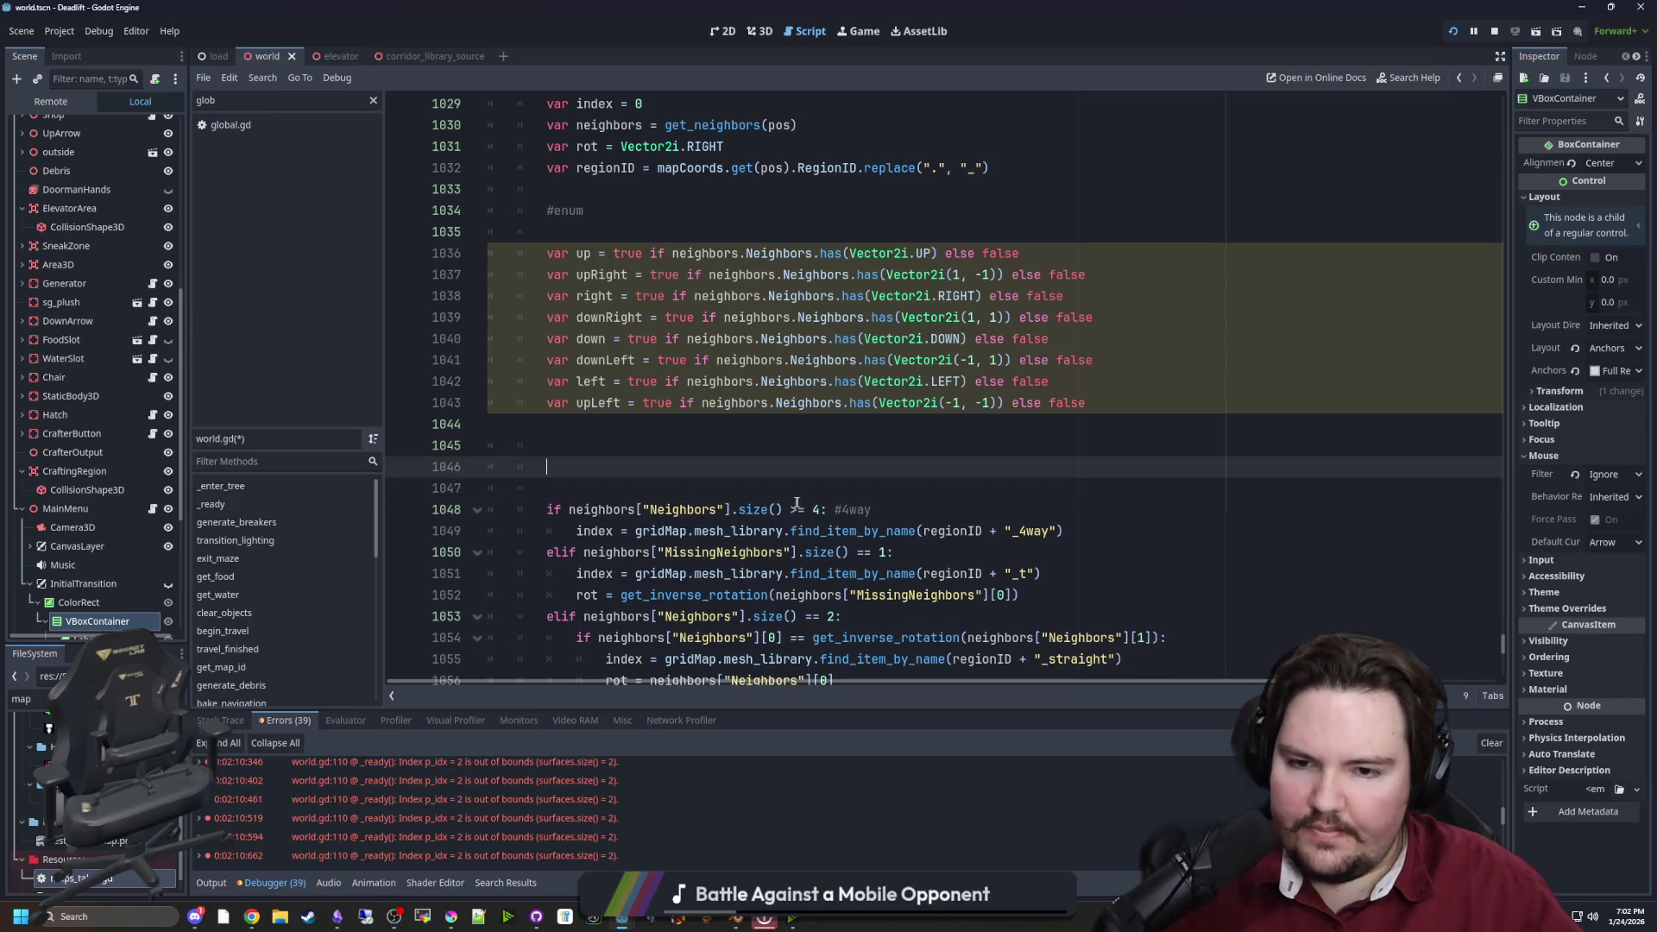
{"action": "left_click_drag", "start_coordinate": [826, 509], "coordinate": [553, 509]}
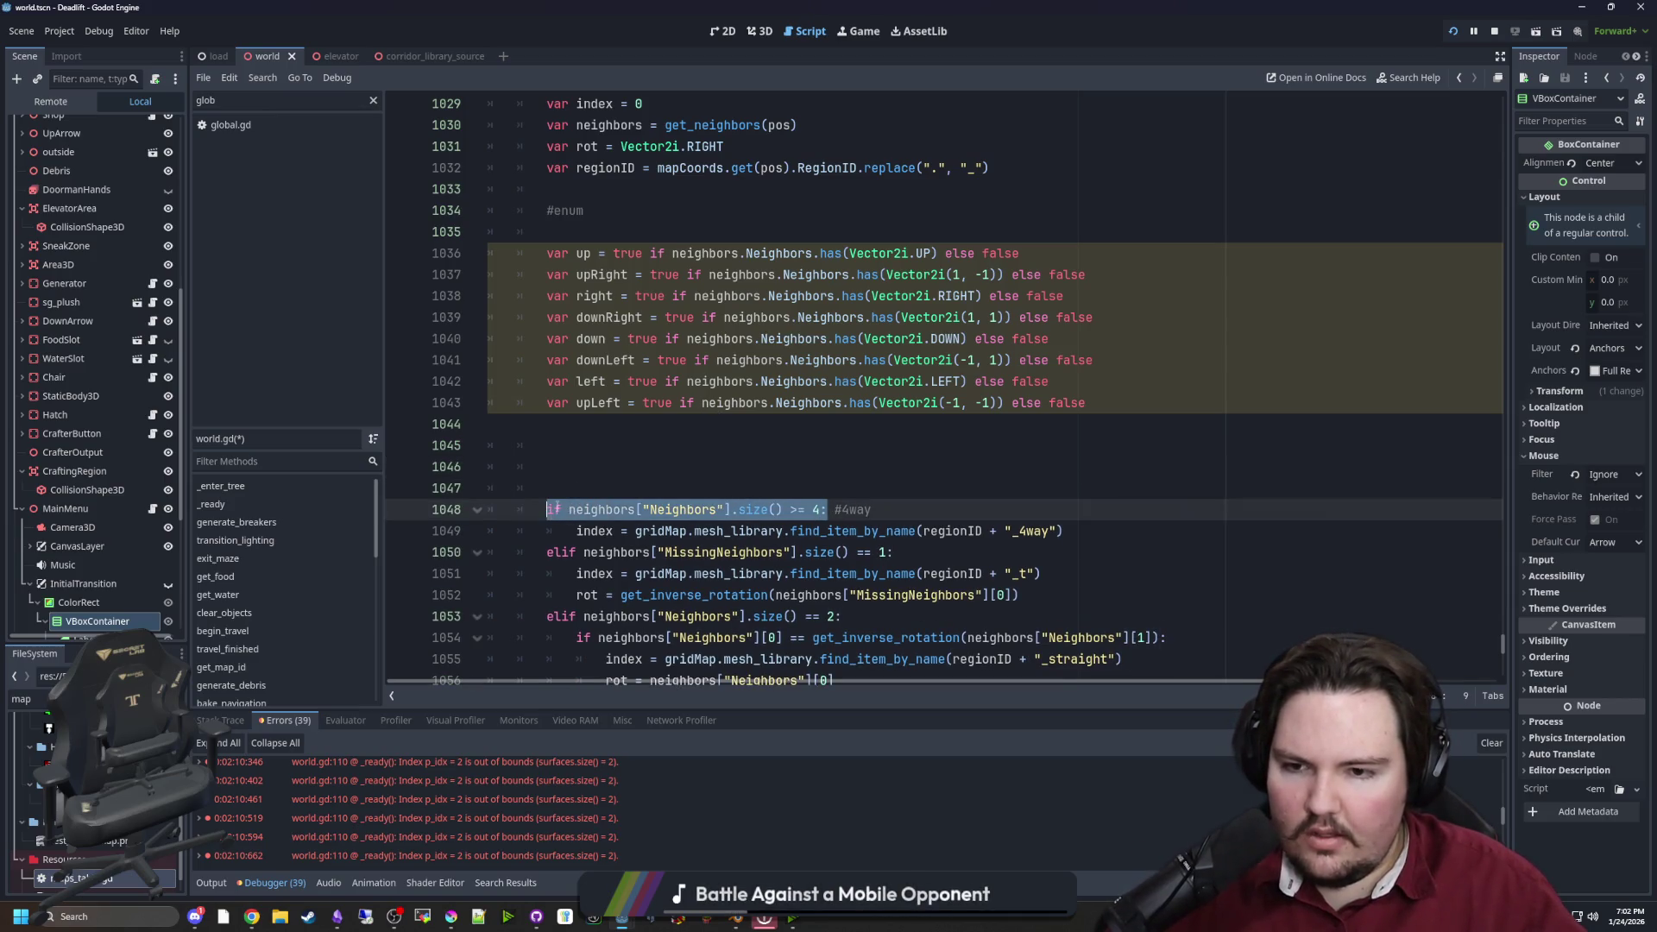
{"action": "key", "text": "ctrl+c"}
{"action": "key", "text": "Up"}
{"action": "key", "text": "Up"}
{"action": "key", "text": "ctrl+v"}
{"action": "key", "text": "BackSpace"}
{"action": "key", "text": "BackSpace"}
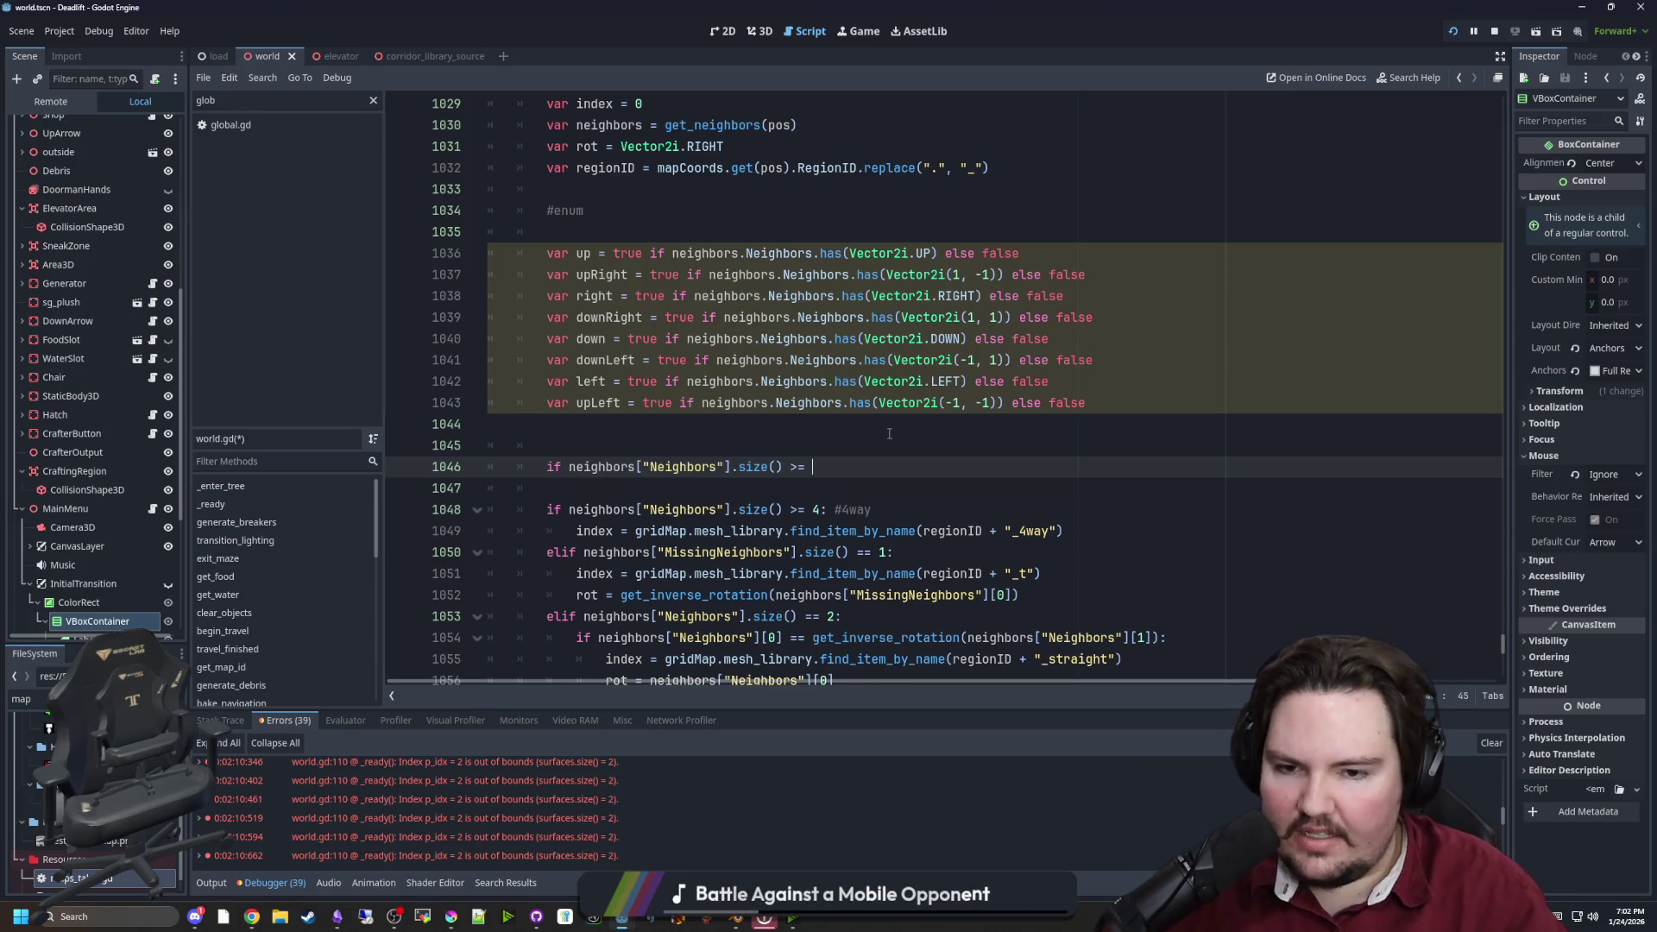
{"action": "type", "text": "8: #center room"}
{"action": "key", "text": "Return"}
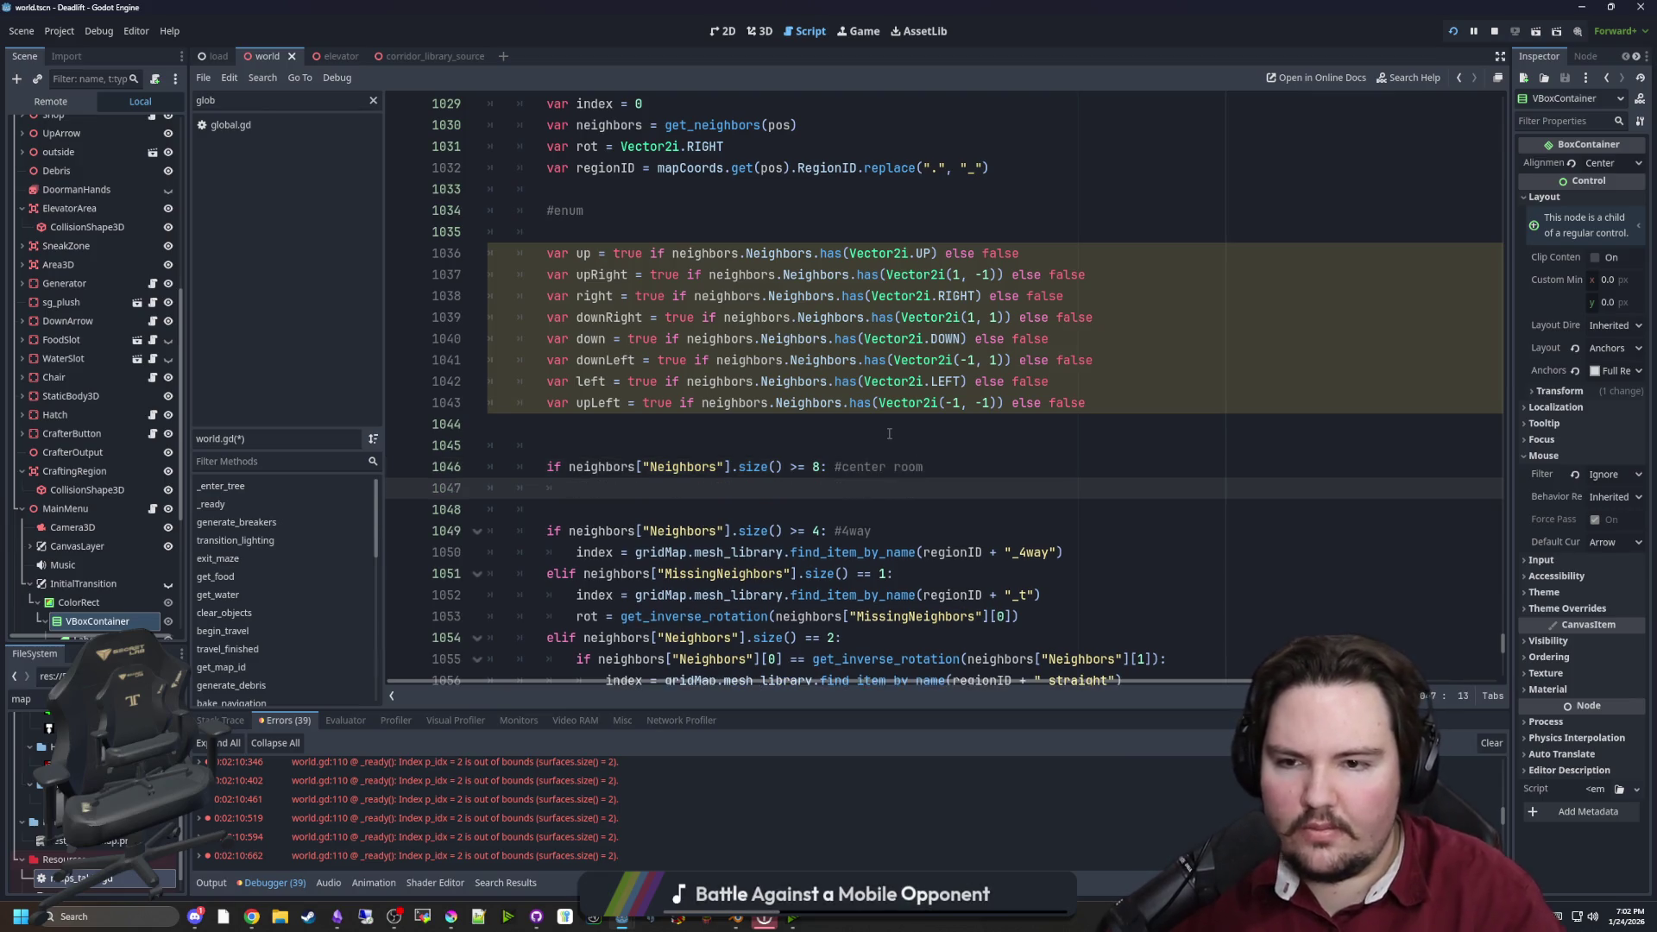
{"action": "left_click", "coordinate": [704, 424]}
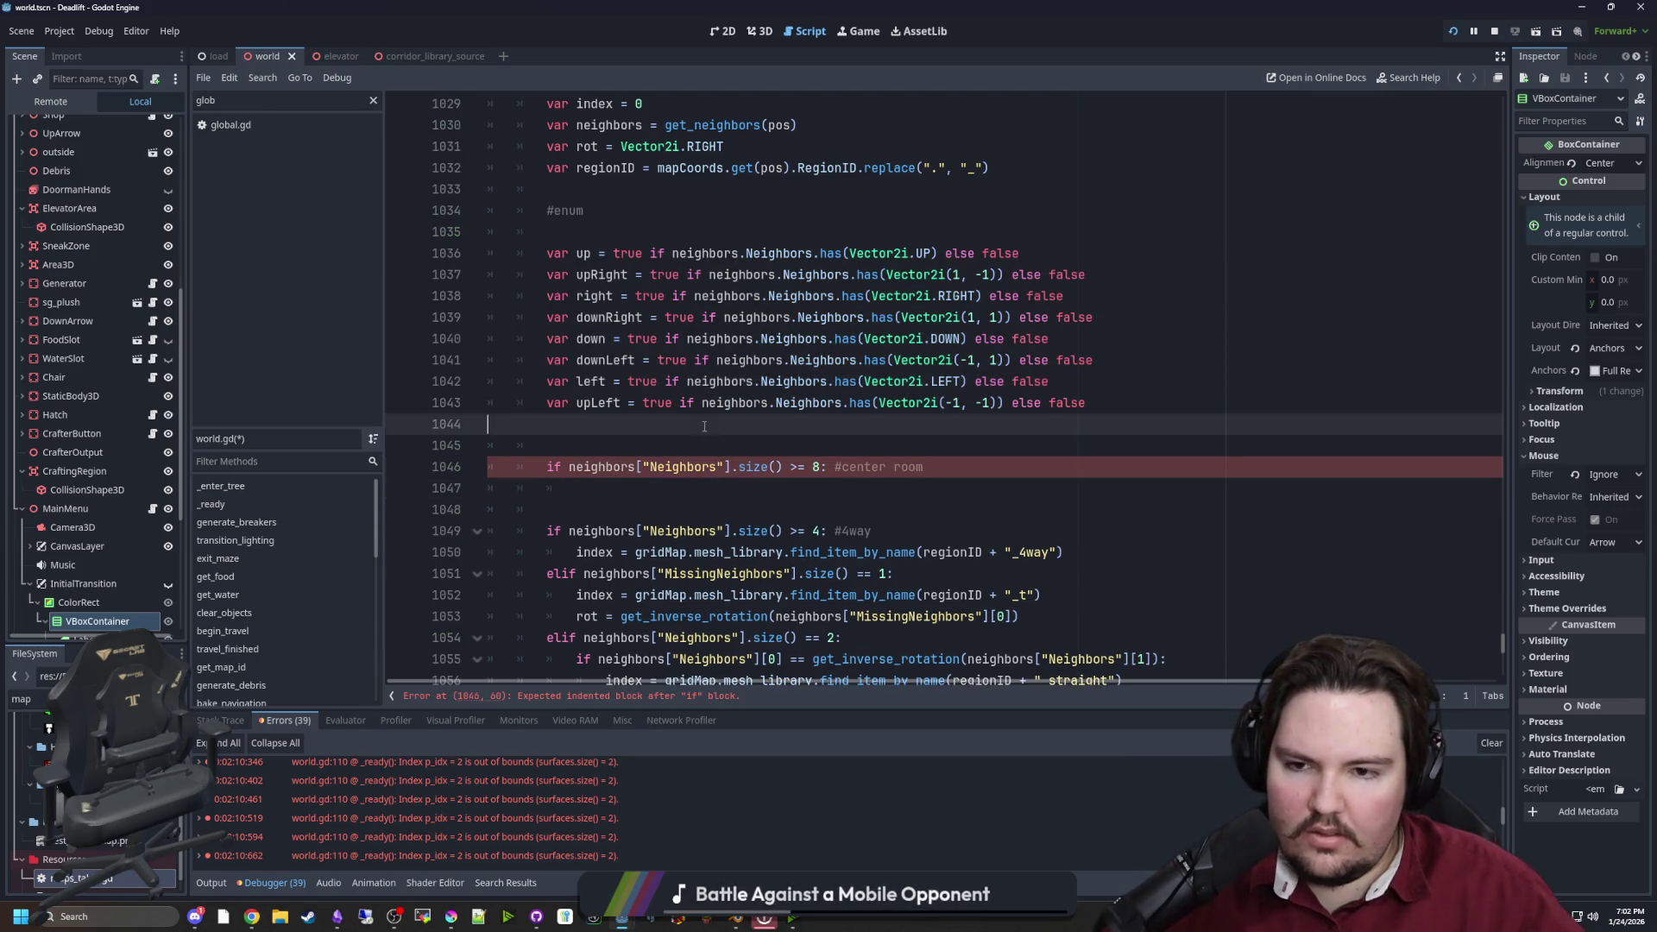
{"action": "left_click_drag", "start_coordinate": [1099, 402], "coordinate": [359, 259]}
Comment out the direction variables, give the center room check a _room_center tile lookup, and save
{"action": "key", "text": "ctrl+k"}
{"action": "scroll", "coordinate": [863, 388], "scroll_direction": "down", "scroll_amount": 2}
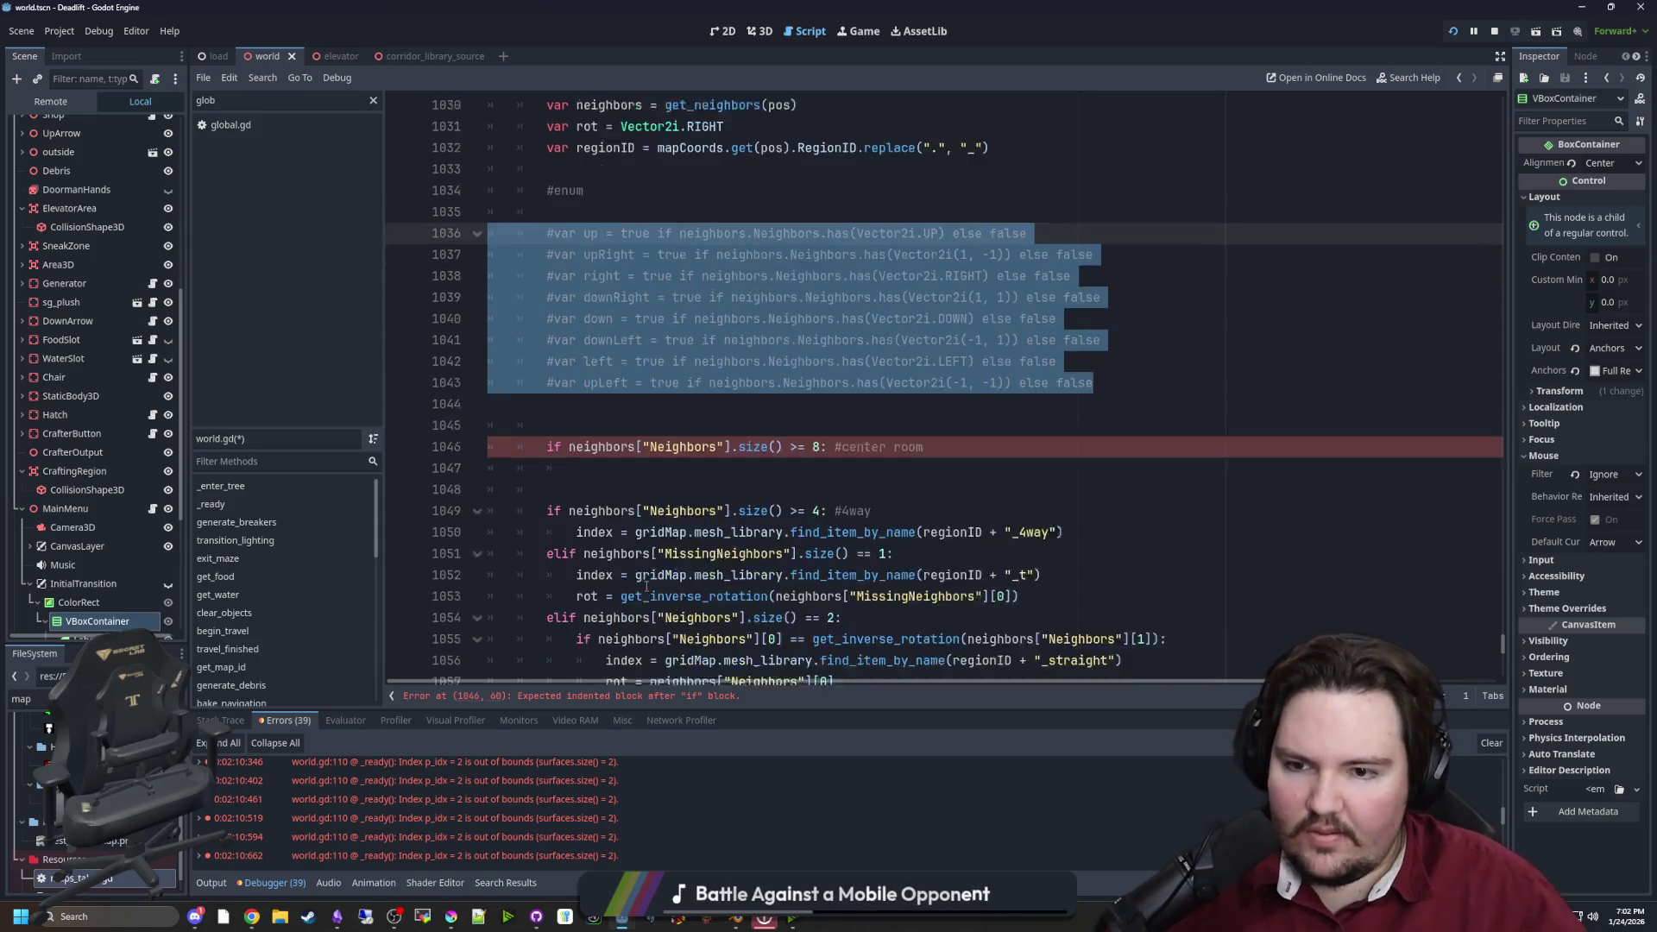
{"action": "mouse_move", "coordinate": [1070, 424]}
{"action": "left_mouse_down"}
{"action": "mouse_move", "coordinate": [746, 446]}
{"action": "mouse_move", "coordinate": [577, 424]}
{"action": "left_mouse_up"}
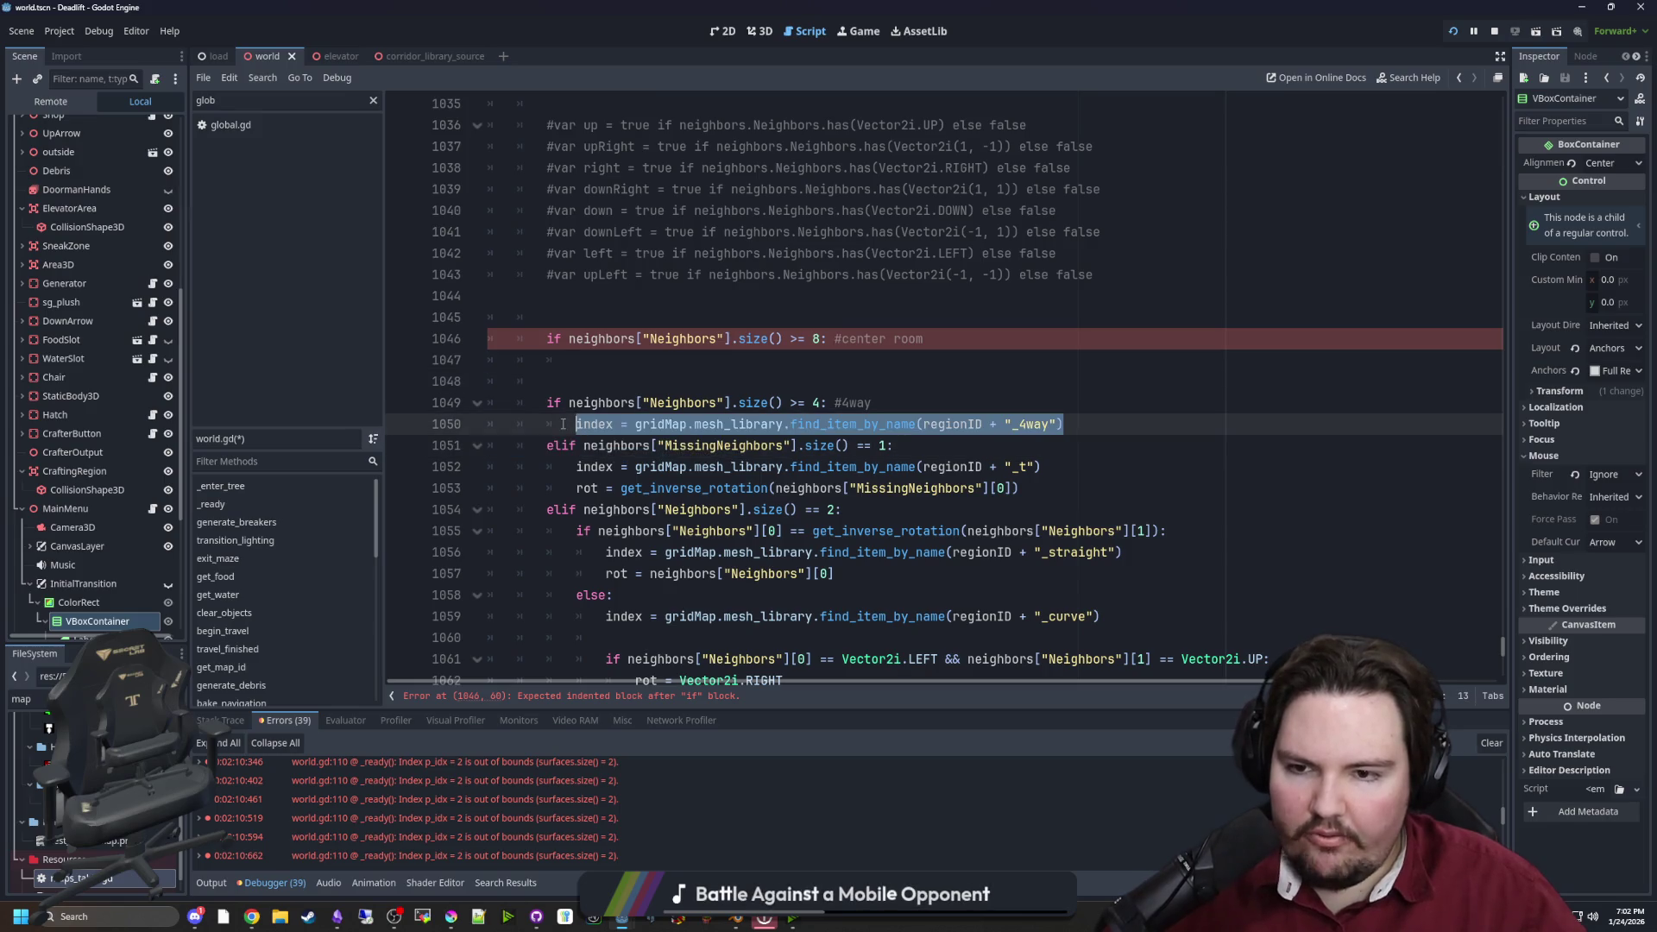
{"action": "key", "text": "ctrl+c"}
{"action": "left_click", "coordinate": [1022, 360]}
{"action": "key", "text": "ctrl+v"}
{"action": "double_click", "coordinate": [1022, 360]}
{"action": "key", "text": "BackSpace"}
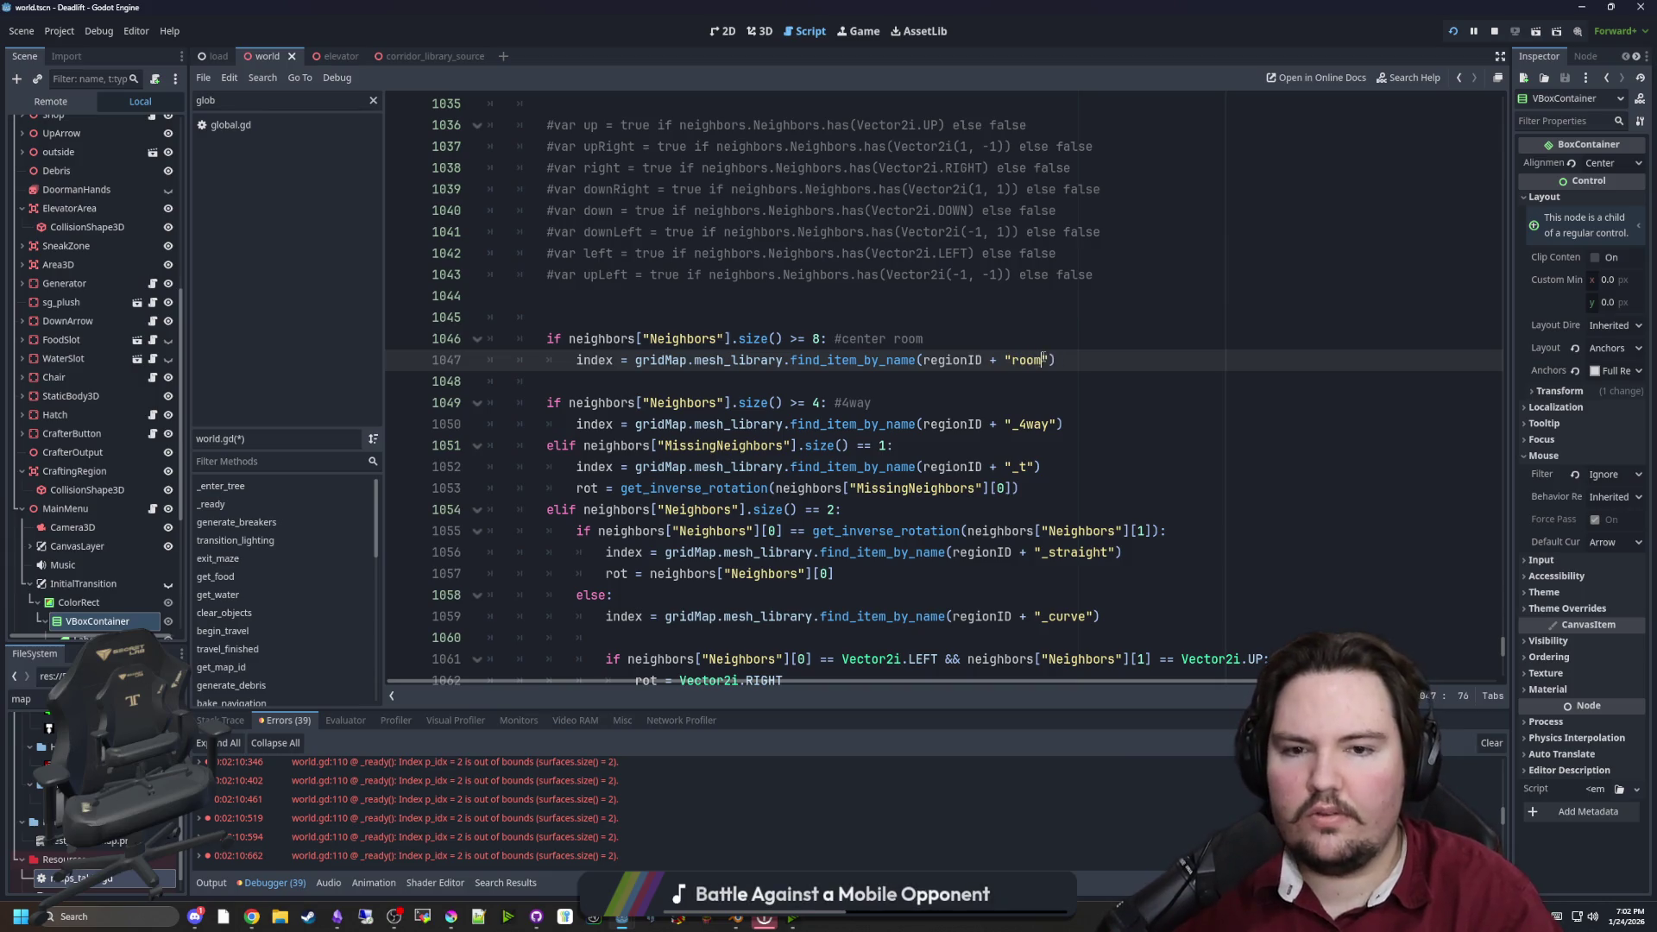
{"action": "type", "text": "_center"}
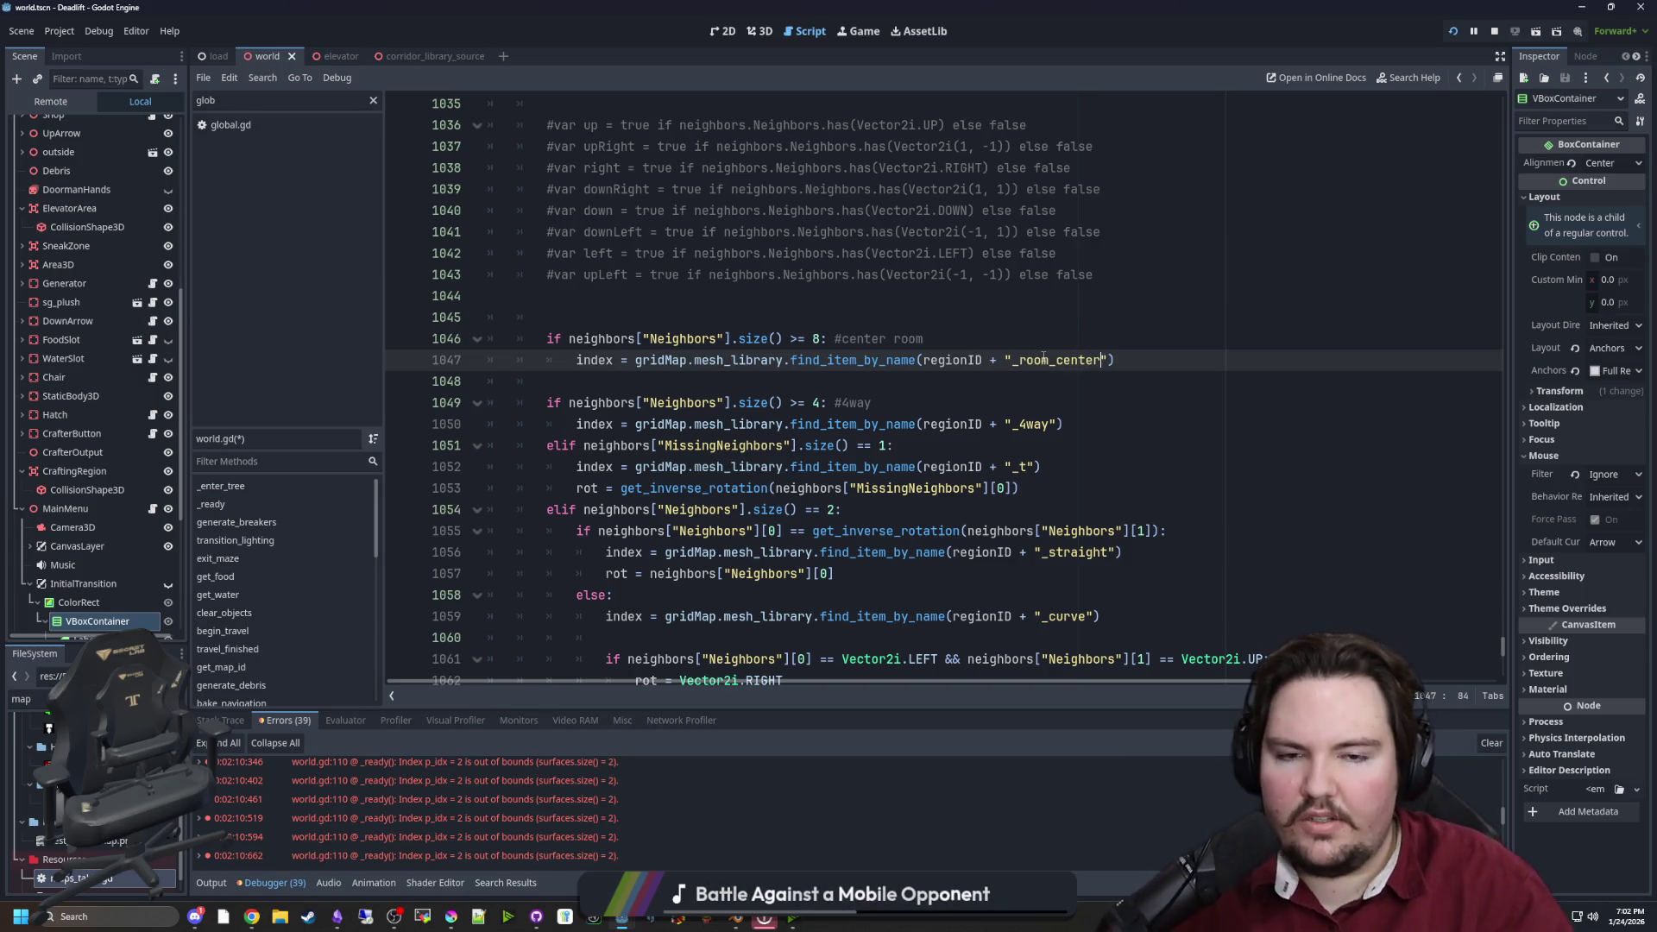
{"action": "left_click", "coordinate": [1080, 321]}
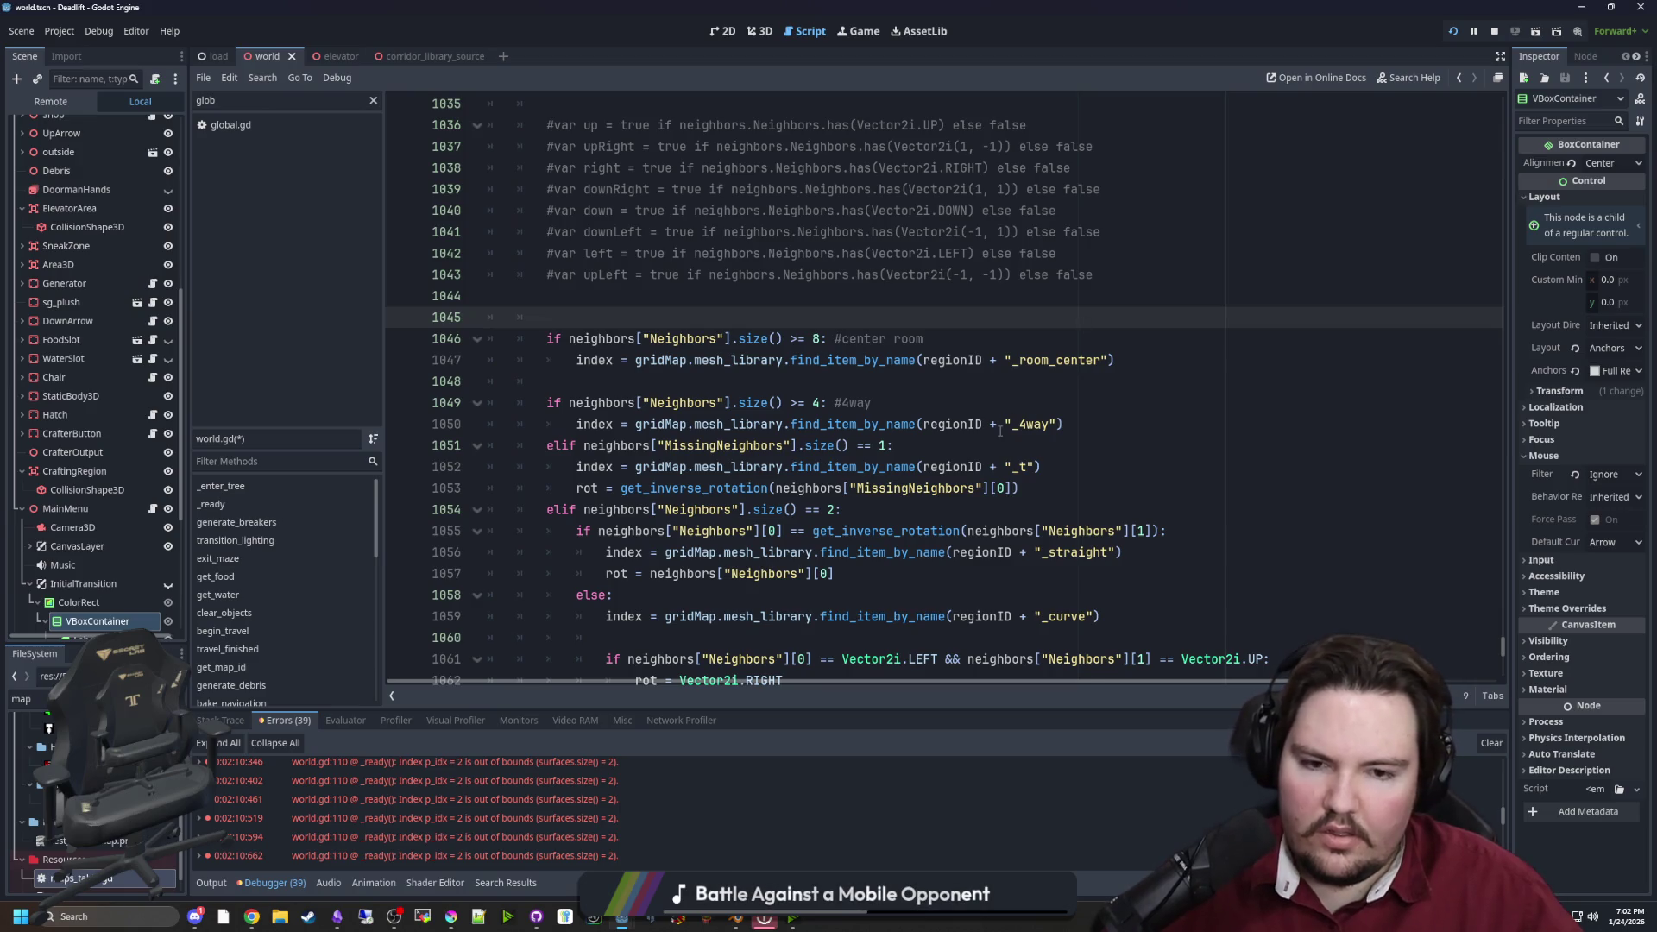
{"action": "scroll", "coordinate": [999, 429], "scroll_direction": "up", "scroll_amount": 1}
{"action": "key", "text": "Down"}
{"action": "key", "text": "ctrl+s"}
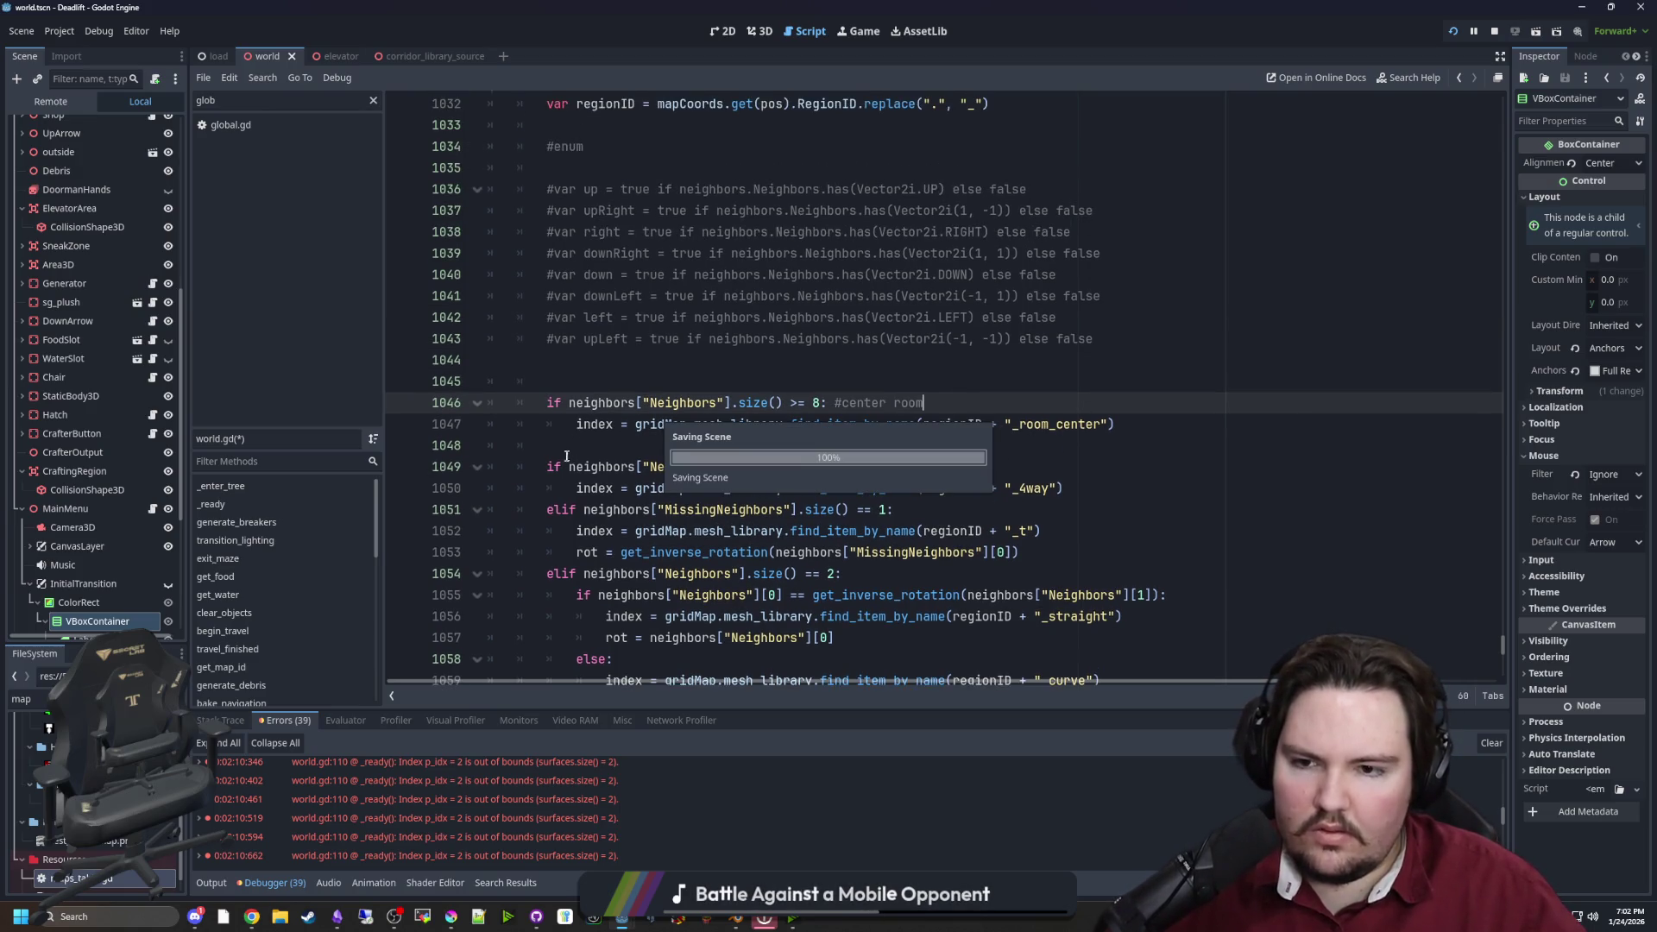
Turn line 1049's 4-way check into an elif and paste a copy of the center room check
{"action": "left_click", "coordinate": [544, 466]}
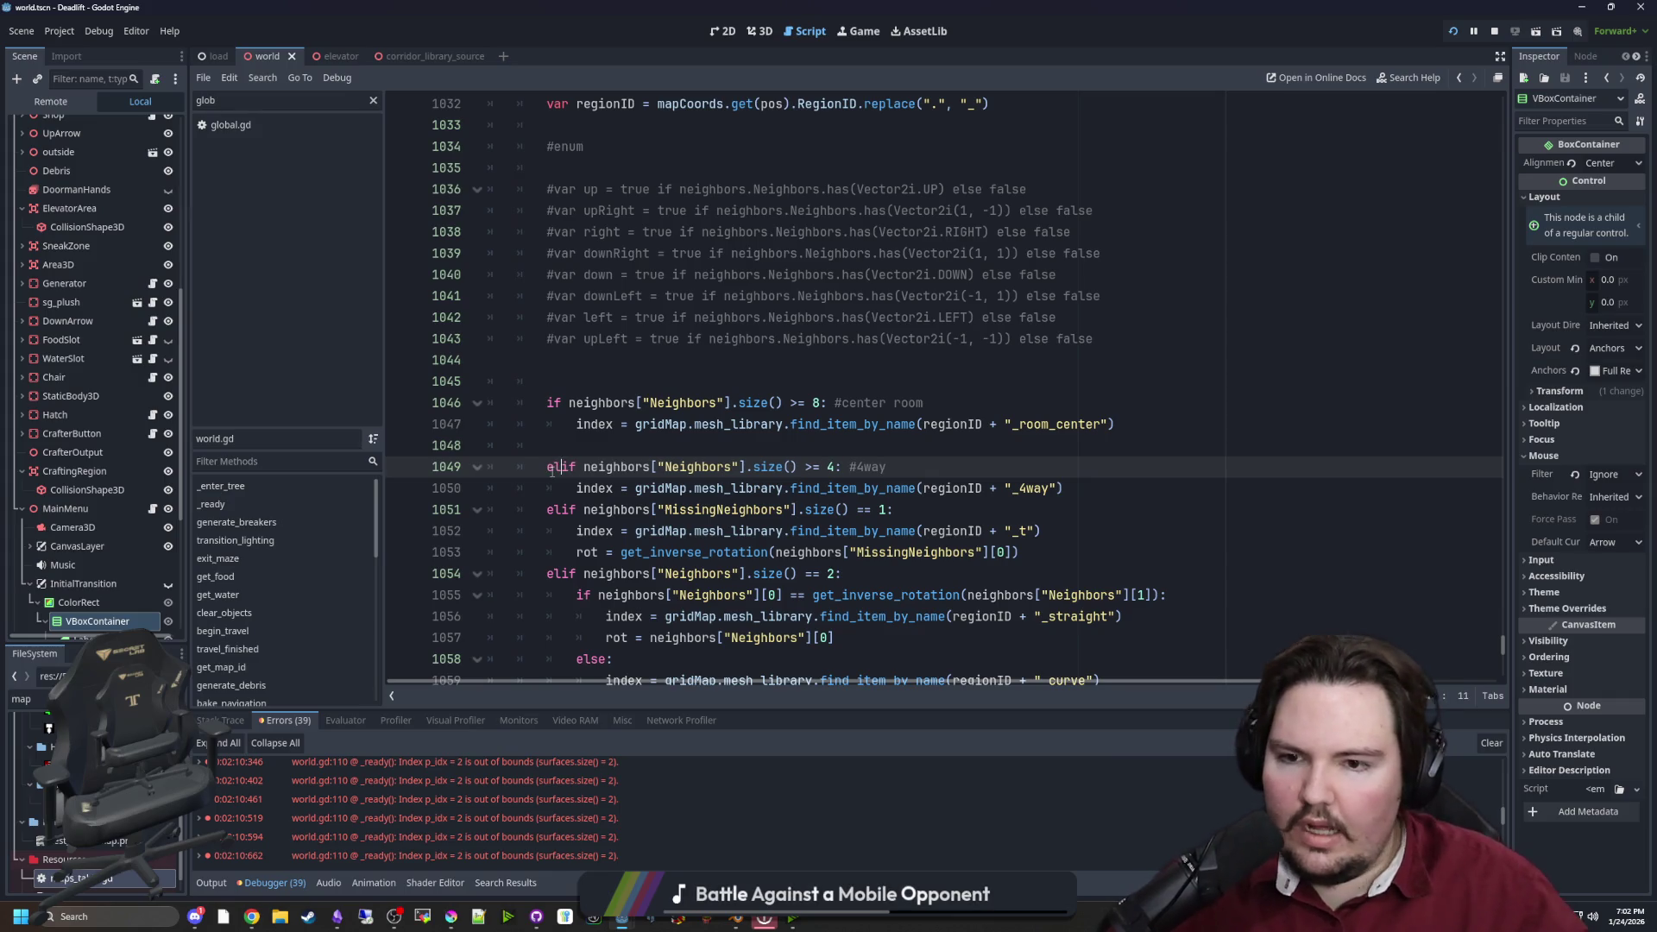
{"action": "type", "text": "el"}
{"action": "left_click", "coordinate": [621, 425]}
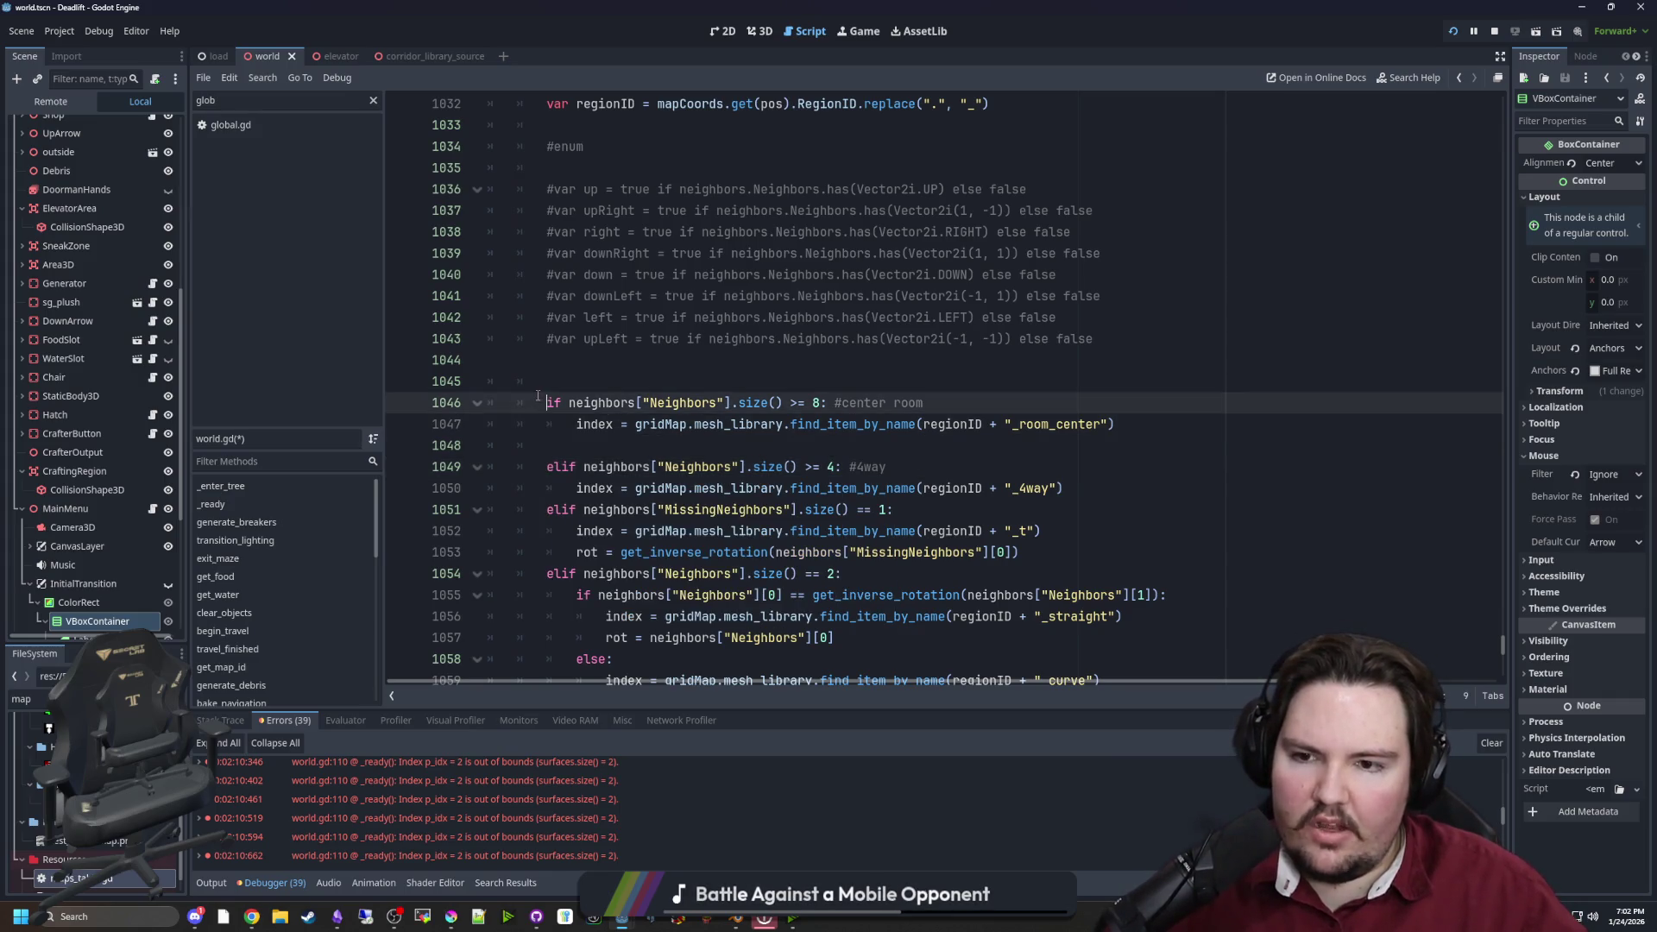
{"action": "left_click_drag", "start_coordinate": [924, 402], "coordinate": [550, 402]}
{"action": "key", "text": "ctrl+c"}
{"action": "left_click", "coordinate": [693, 445]}
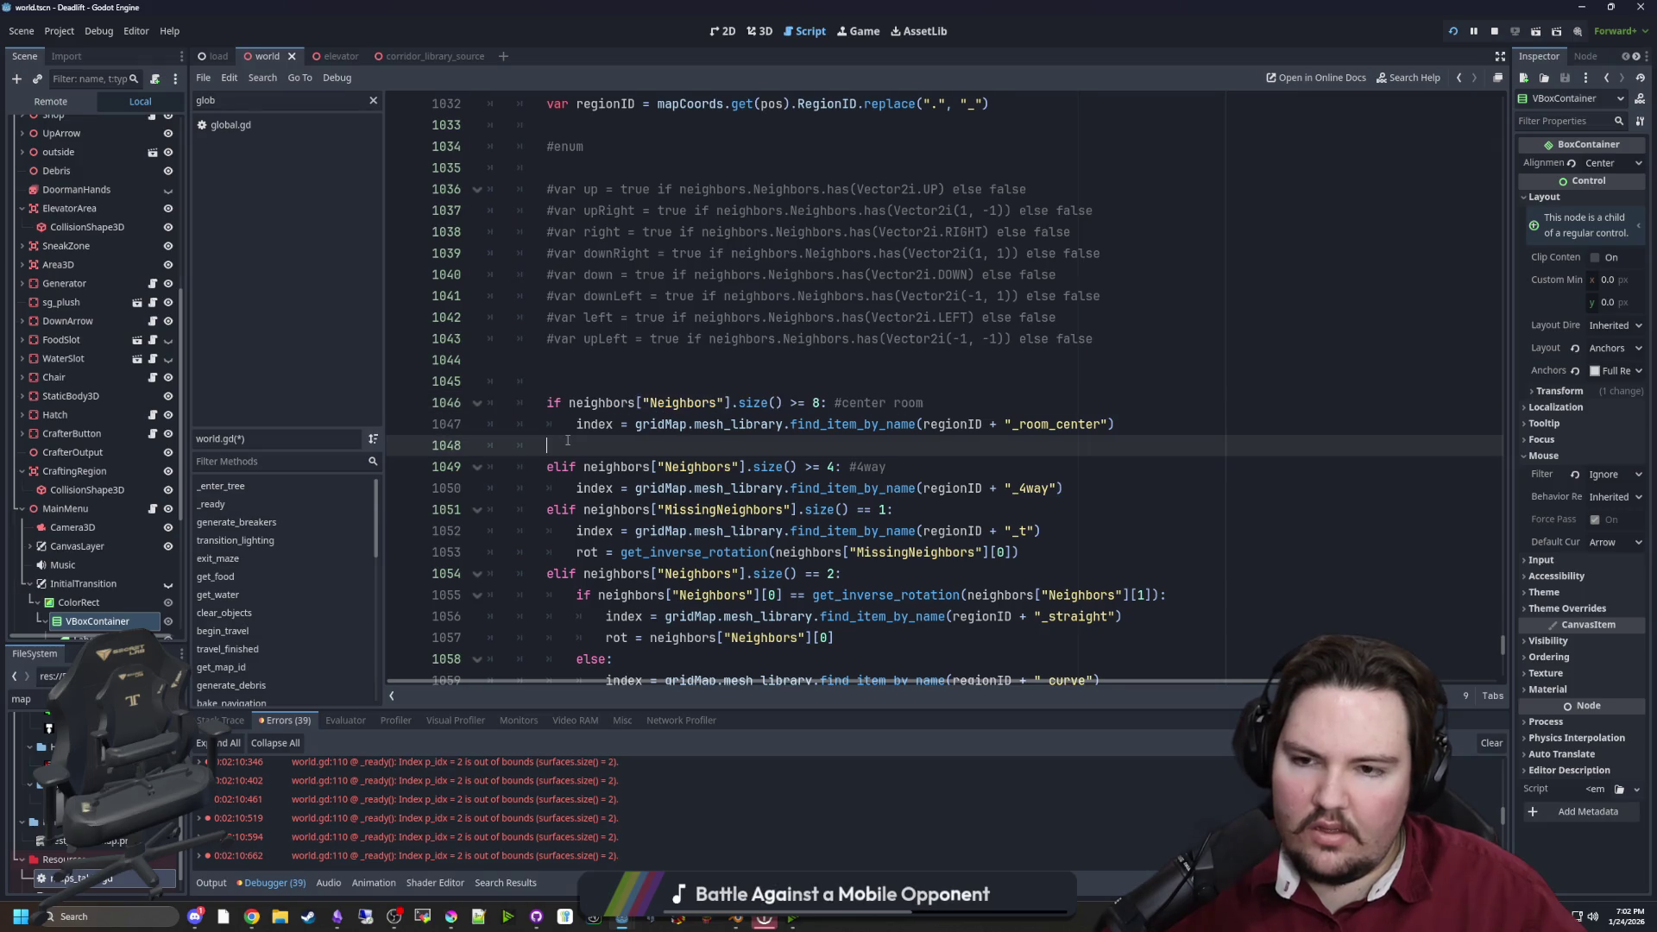
{"action": "key", "text": "Return"}
{"action": "key", "text": "Return"}
{"action": "key", "text": "Up"}
{"action": "key", "text": "ctrl+v"}
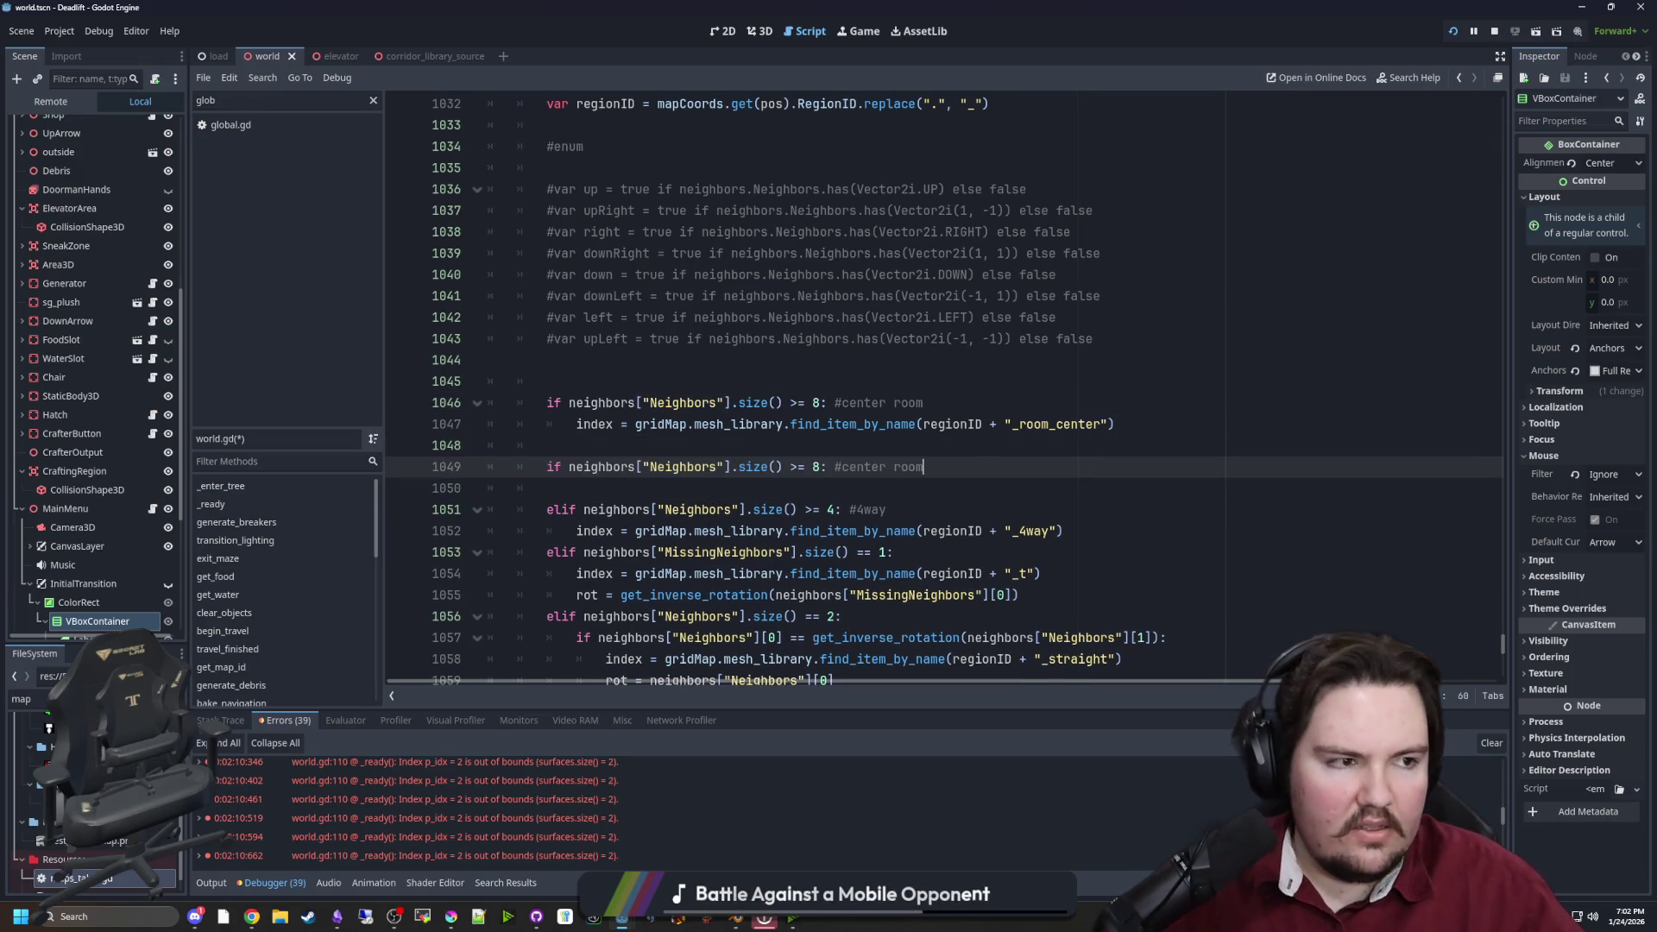
{"action": "key", "text": "alt+Tab"}
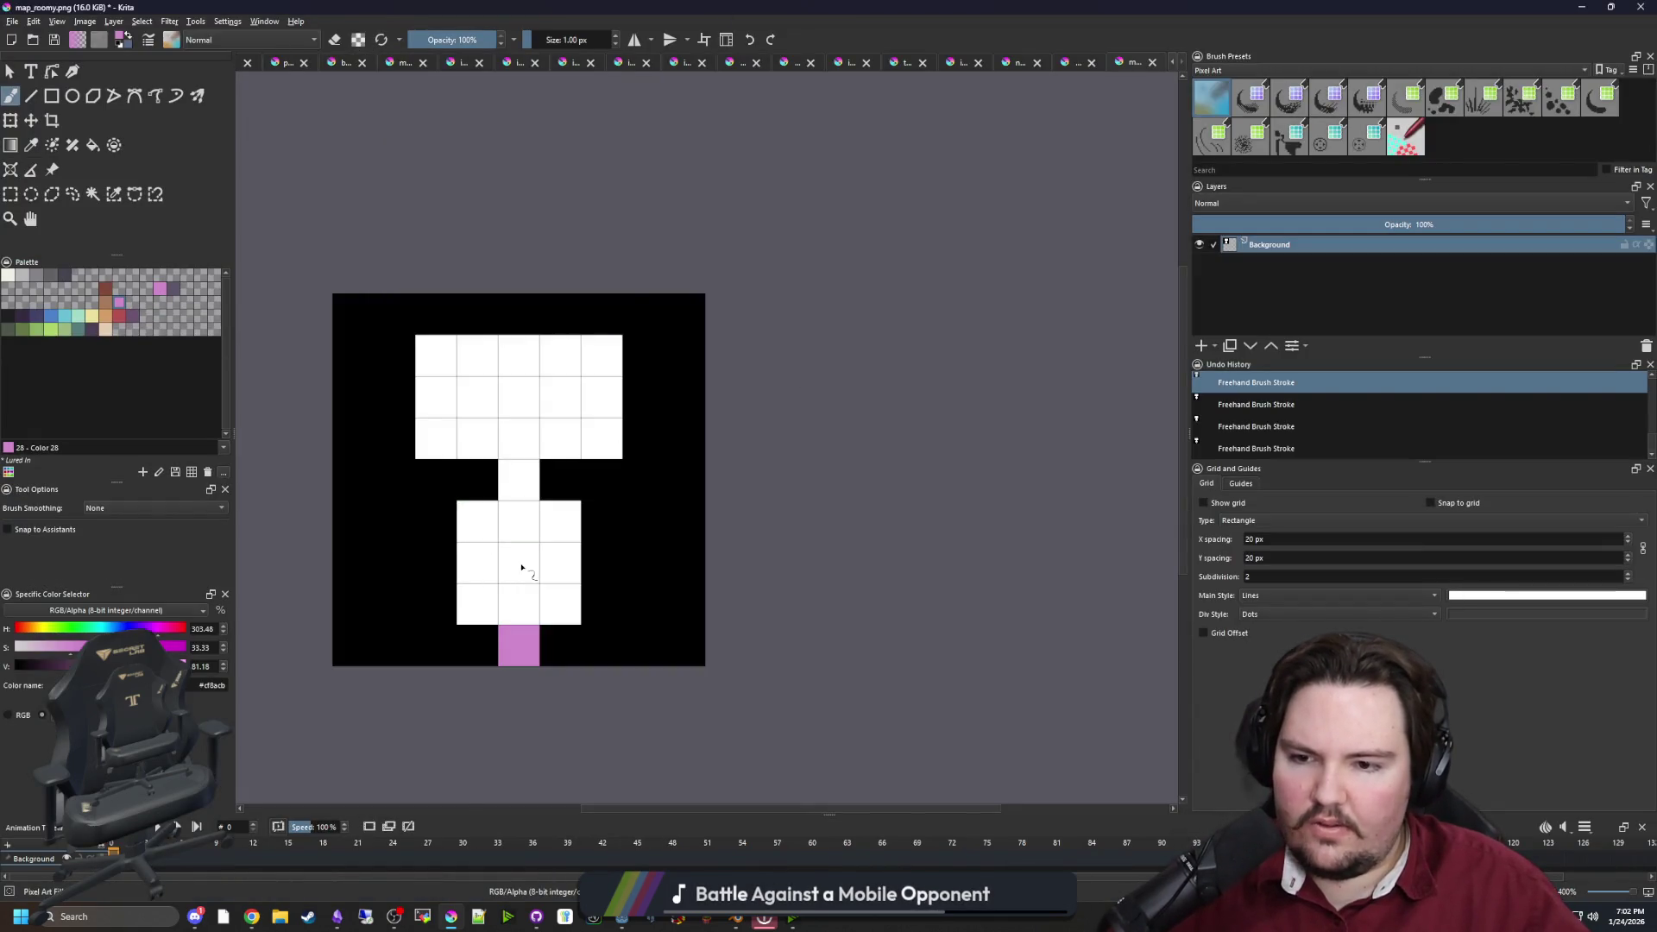
{"action": "key", "text": "alt+Tab"}
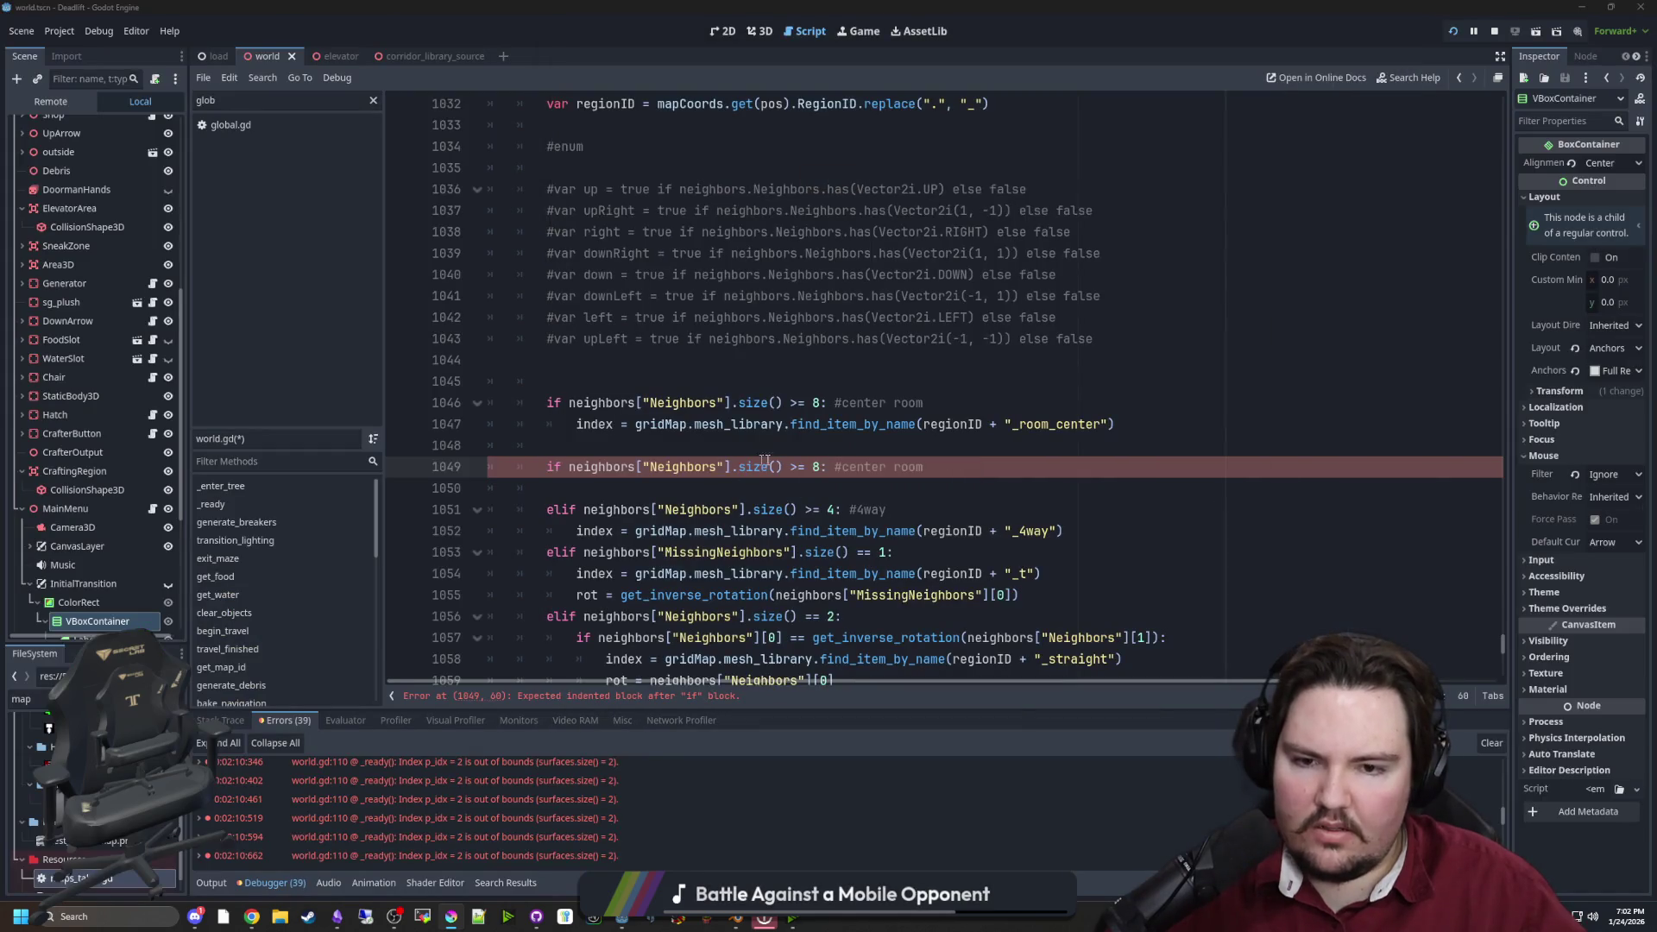
{"action": "key", "text": "alt+Tab"}
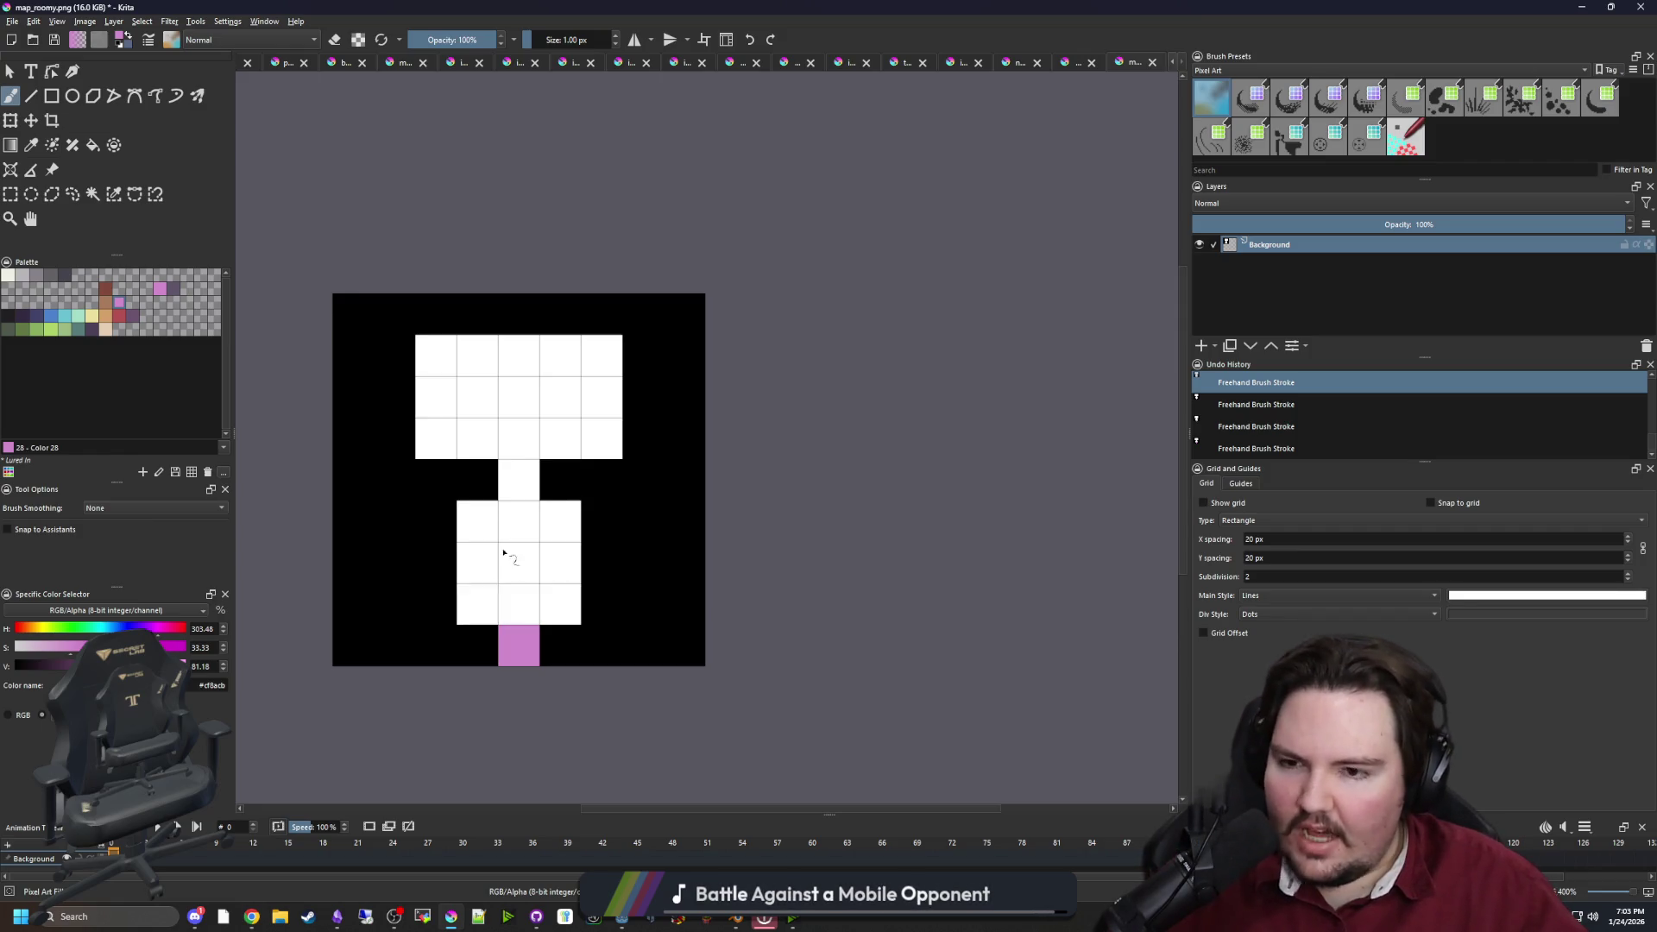
Paint a cream pixel right of the lower white room and ring it with blue cells
{"action": "left_click", "coordinate": [53, 316]}
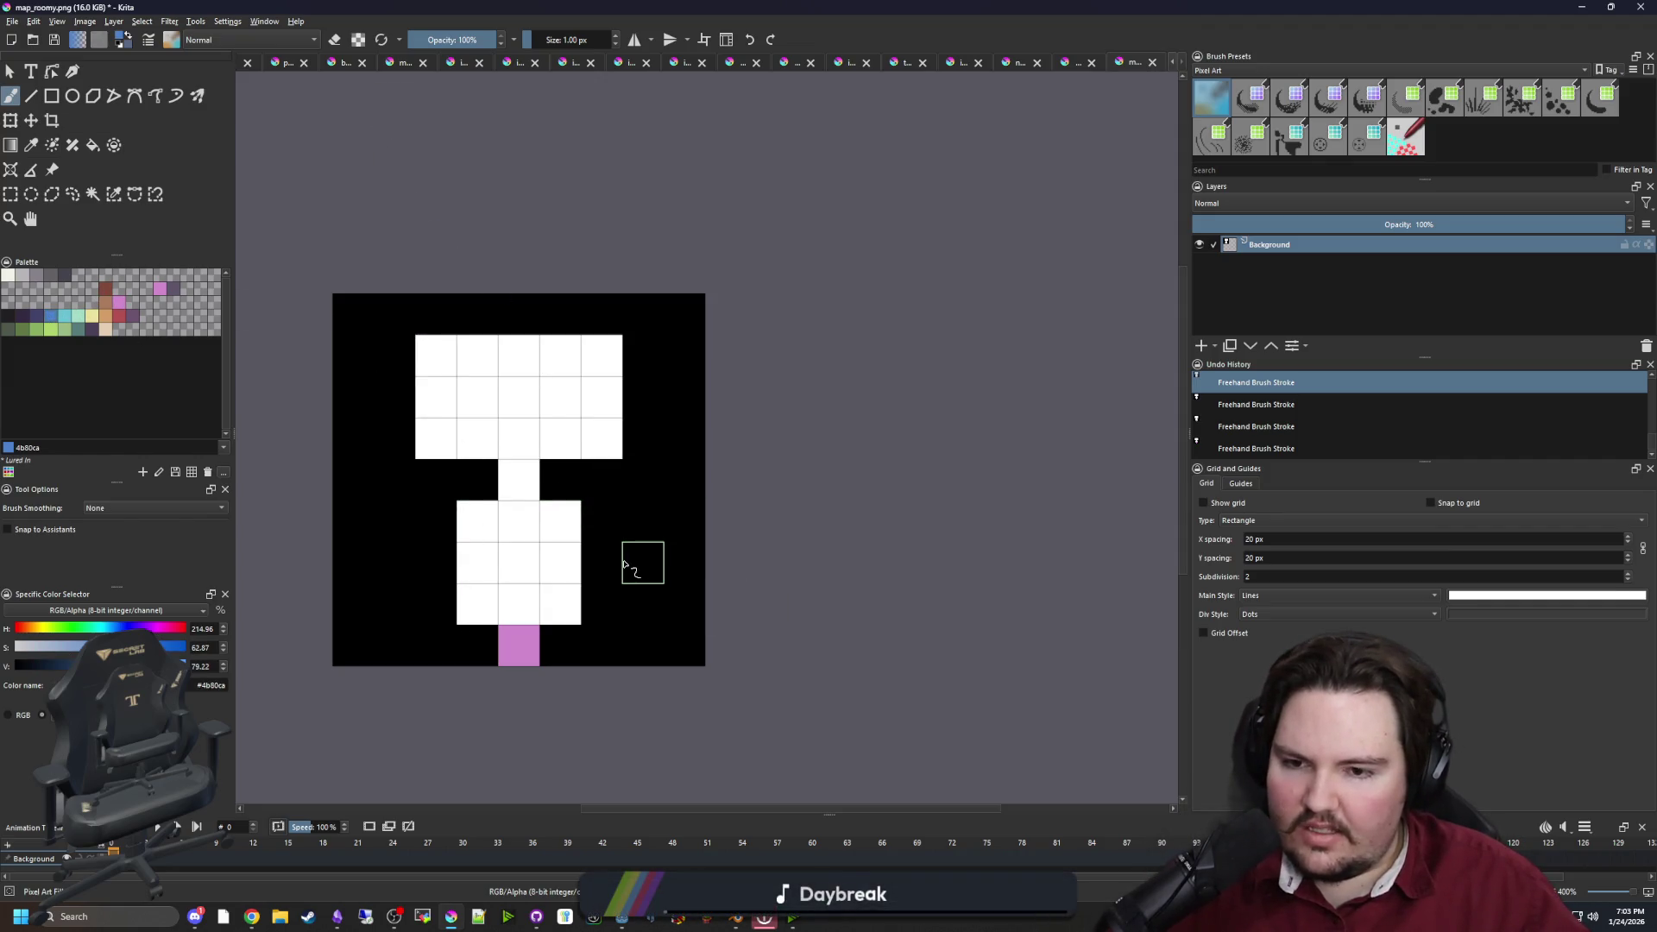
{"action": "left_click", "coordinate": [110, 328]}
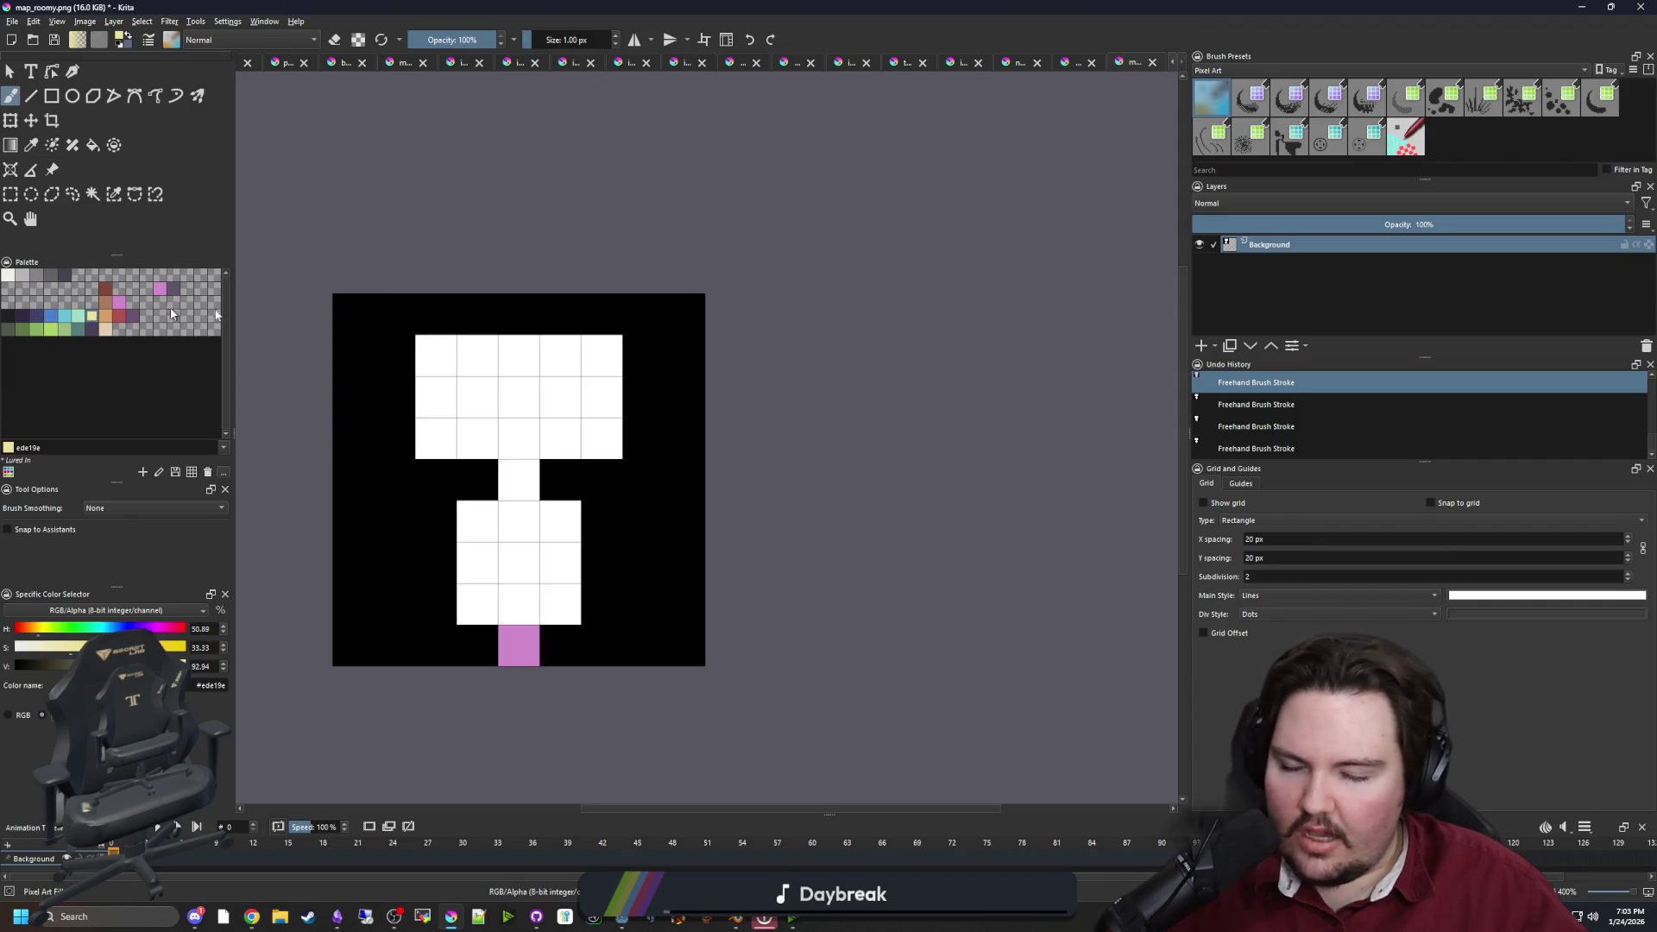
{"action": "left_click", "coordinate": [643, 562]}
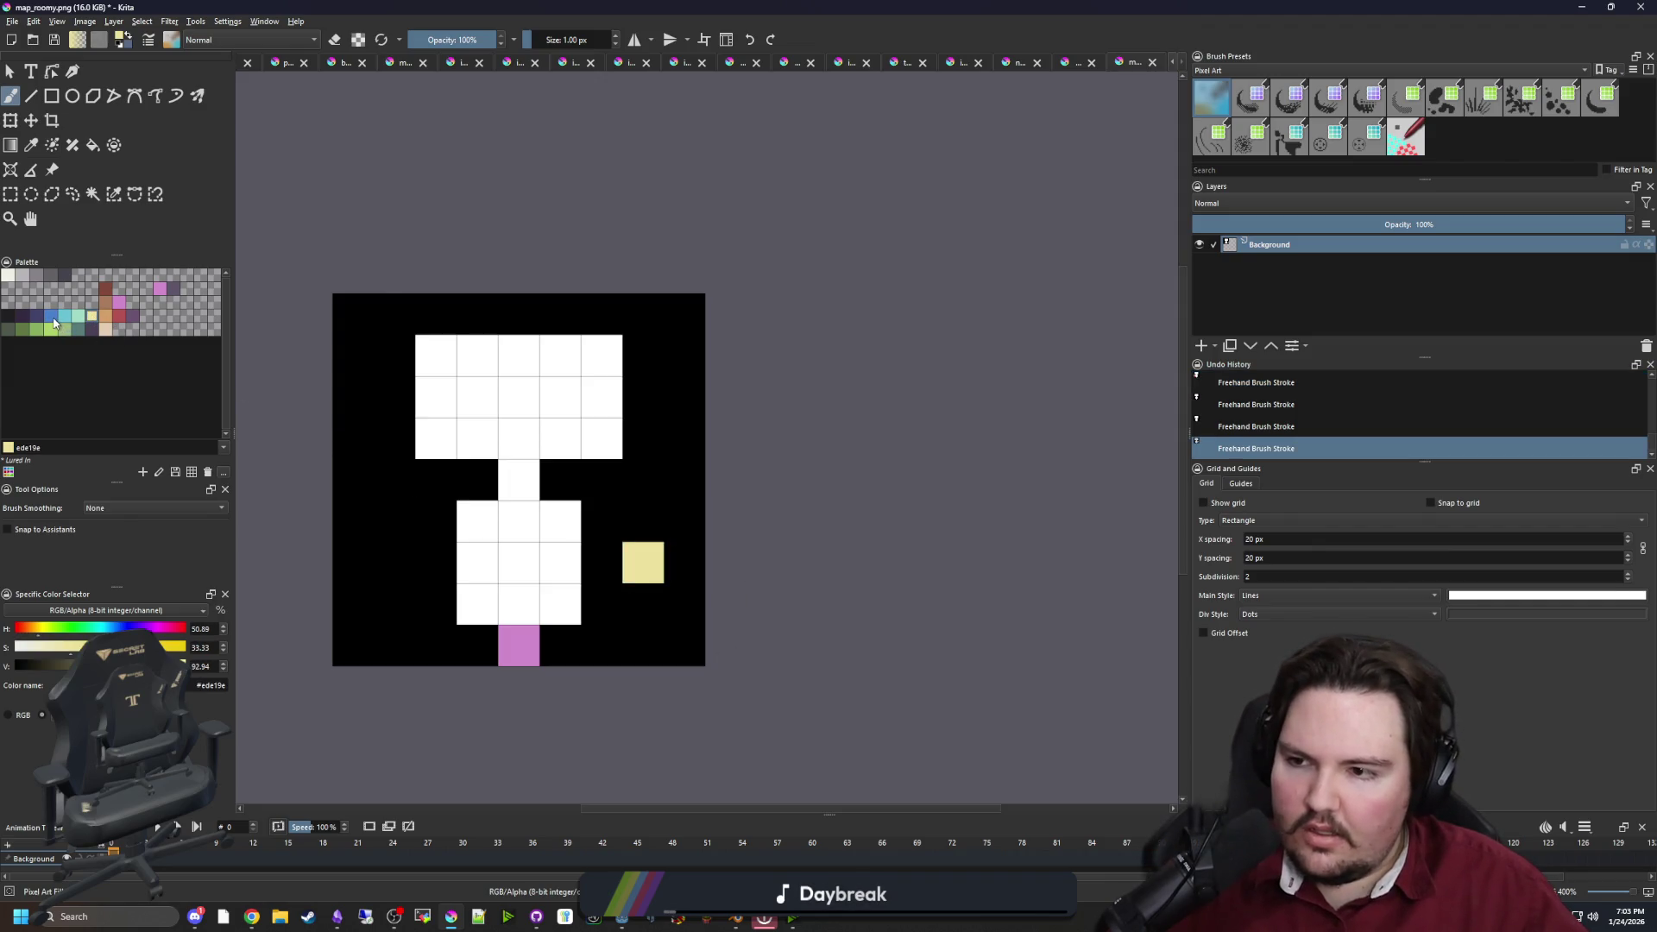
{"action": "left_click", "coordinate": [54, 323]}
{"action": "left_click", "coordinate": [604, 523]}
{"action": "left_click", "coordinate": [645, 524]}
{"action": "left_click", "coordinate": [686, 525]}
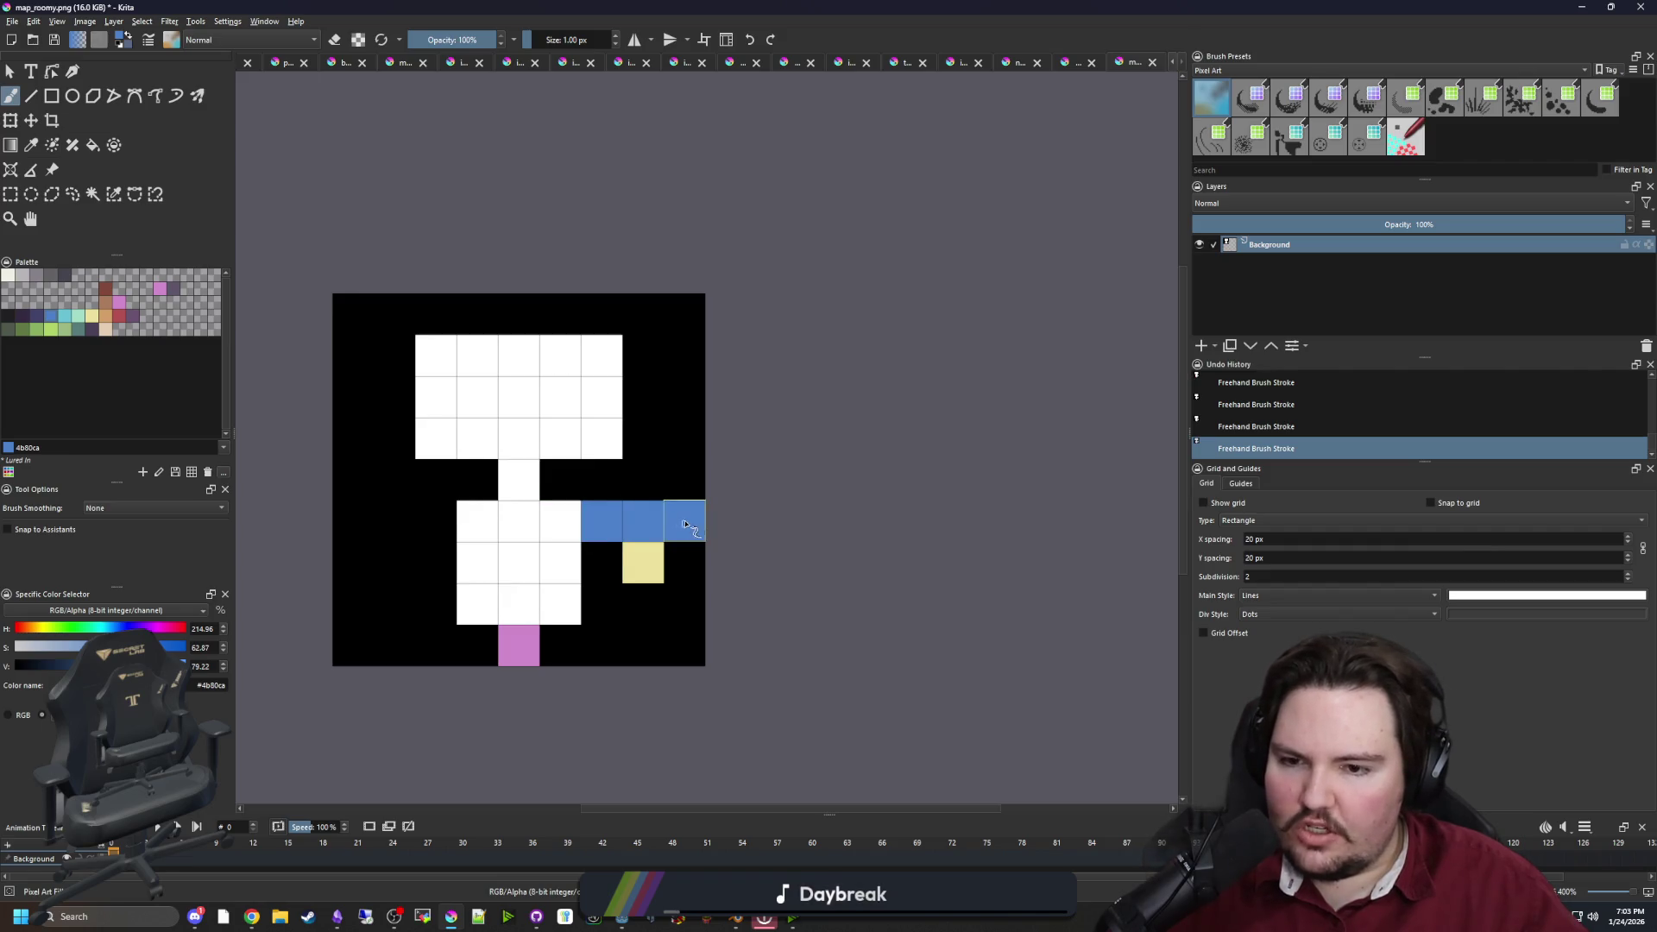
{"action": "left_click", "coordinate": [686, 567]}
{"action": "left_click", "coordinate": [686, 609]}
{"action": "left_click", "coordinate": [644, 608]}
{"action": "left_click", "coordinate": [604, 608]}
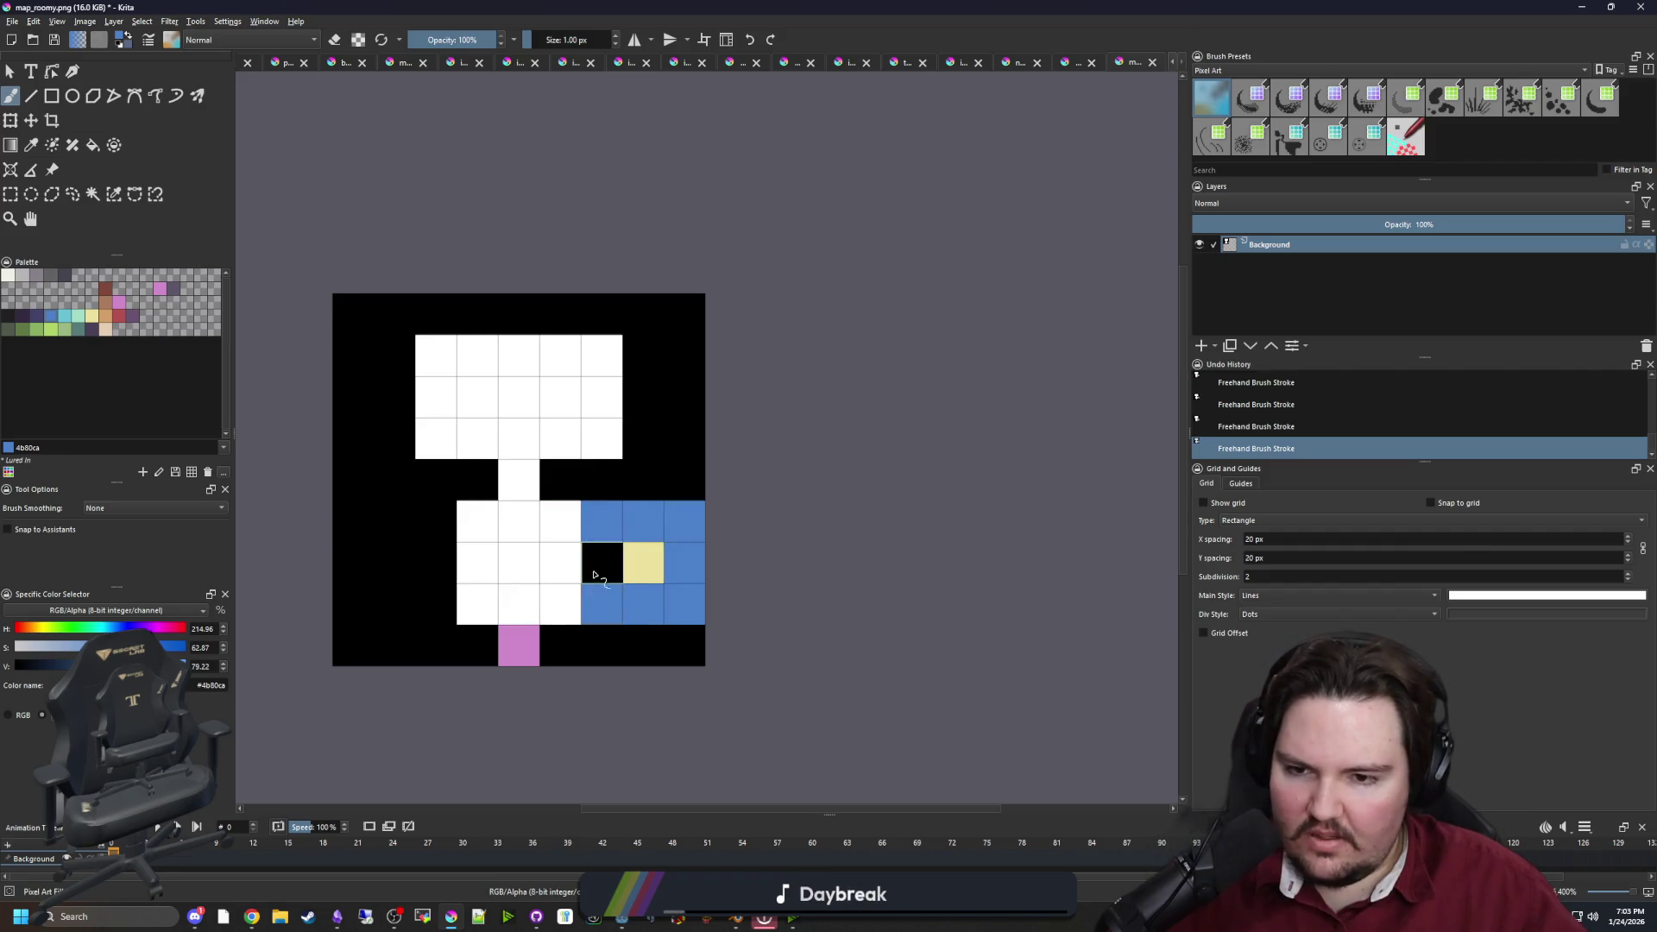
{"action": "left_click", "coordinate": [594, 573]}
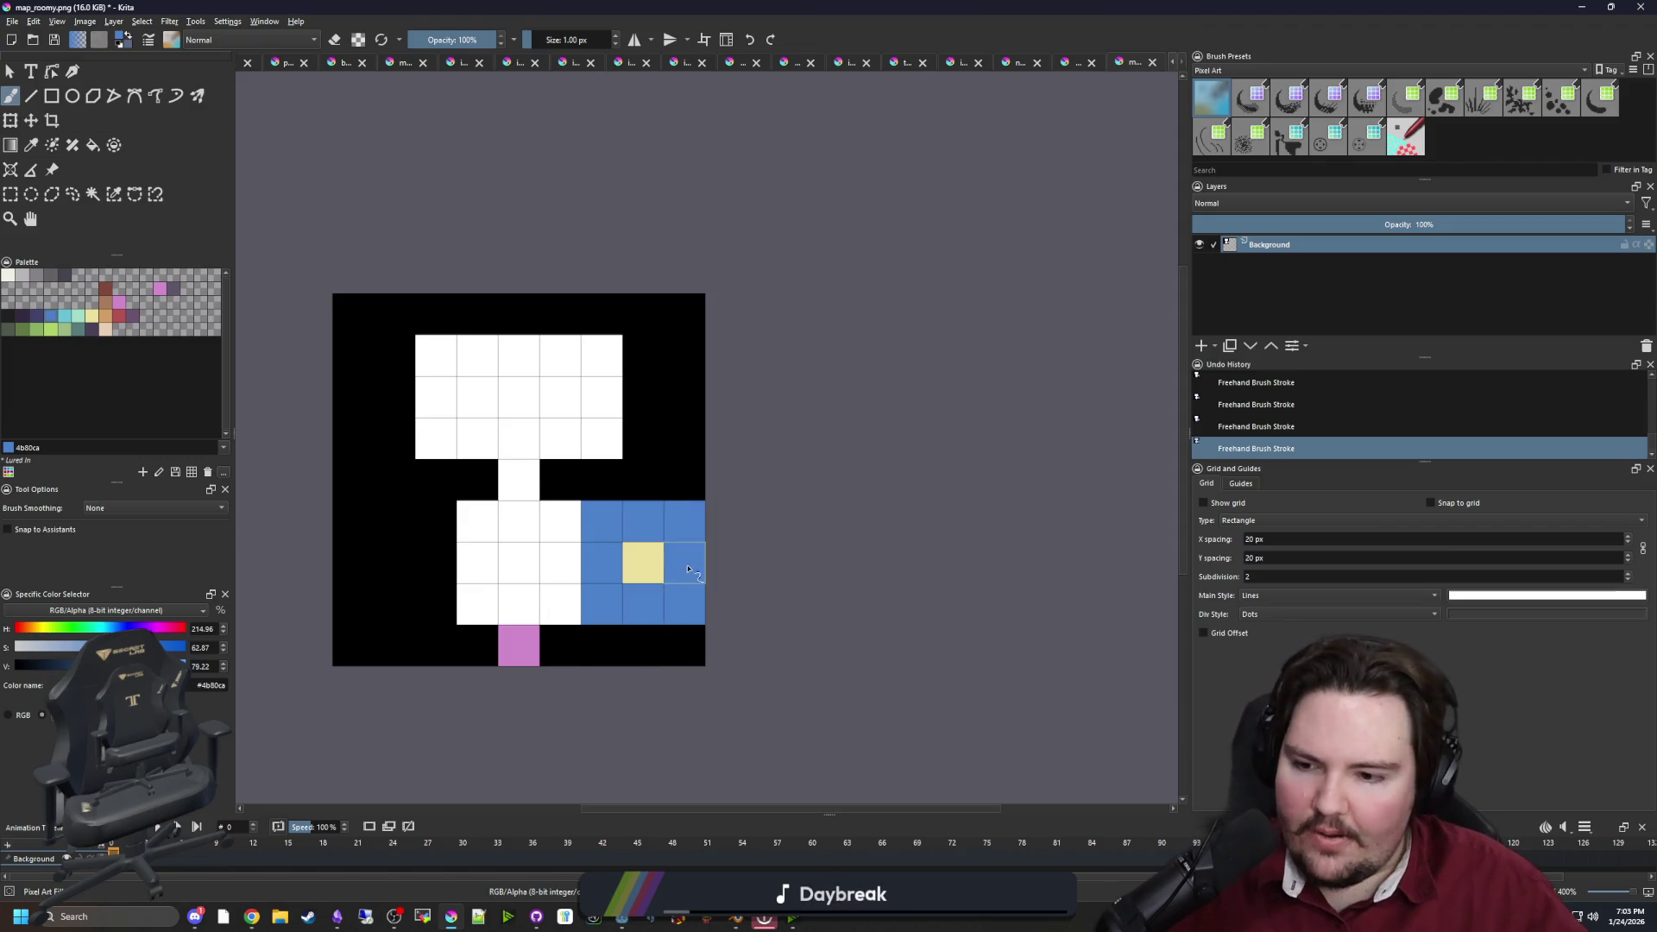
{"action": "key", "text": "alt+Tab"}
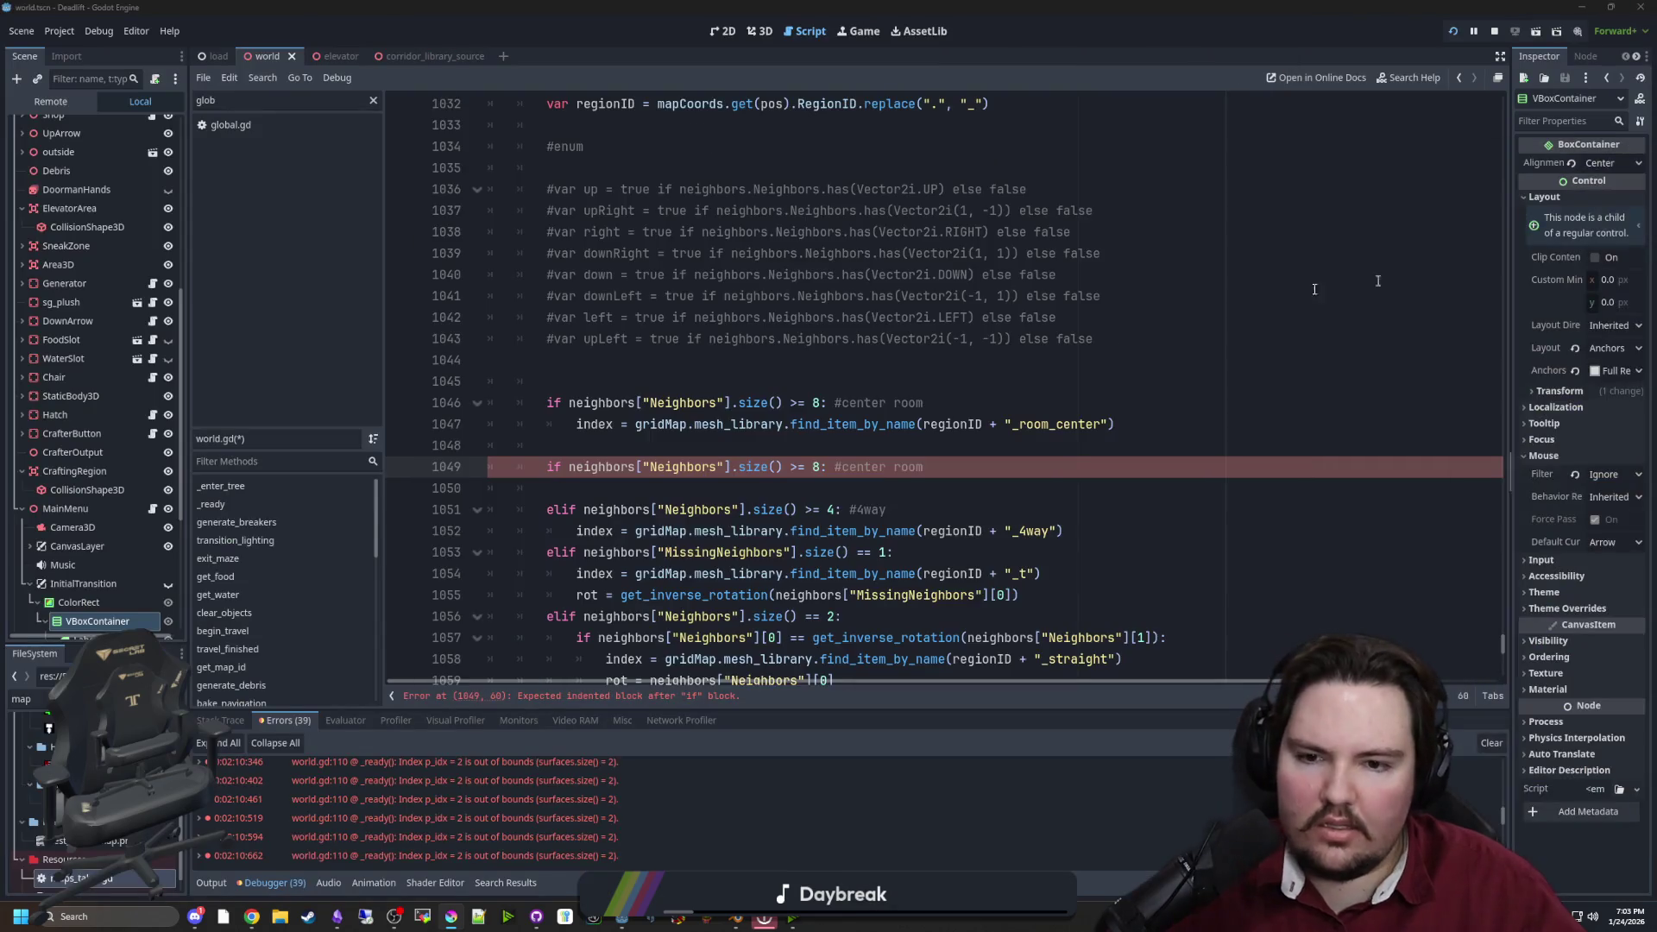
Change line 1049's center room threshold from size() >= 8 to size() >= 5
{"action": "left_click", "coordinate": [881, 443]}
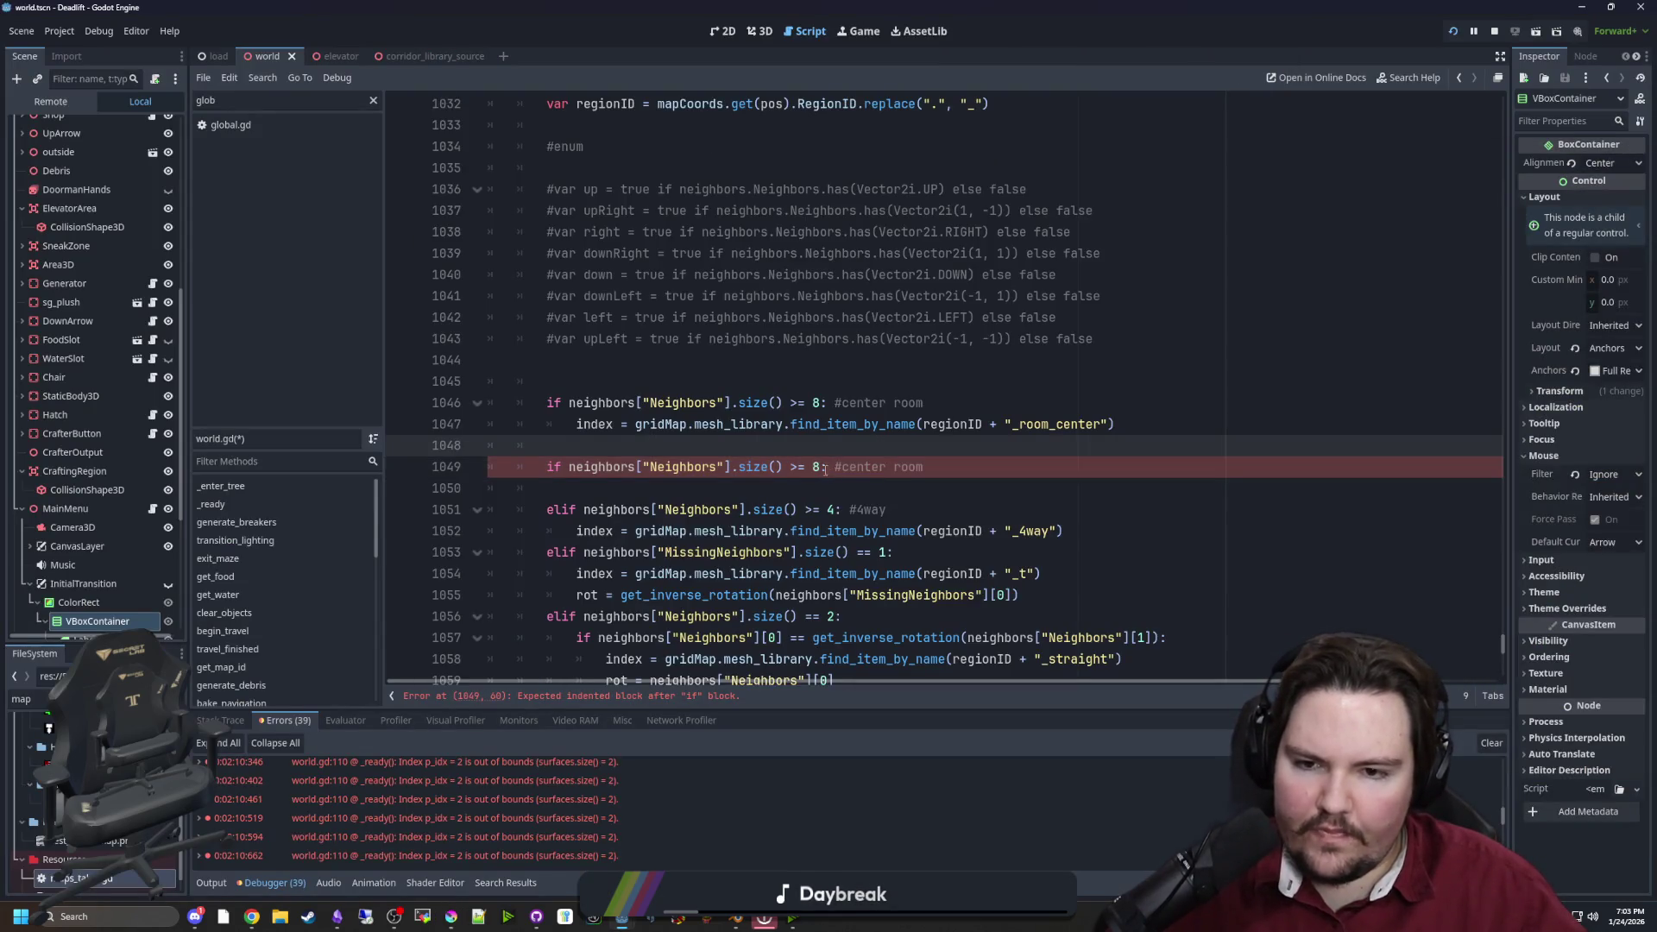
{"action": "left_click", "coordinate": [820, 467]}
{"action": "key", "text": "alt+Tab"}
{"action": "left_click", "coordinate": [818, 467]}
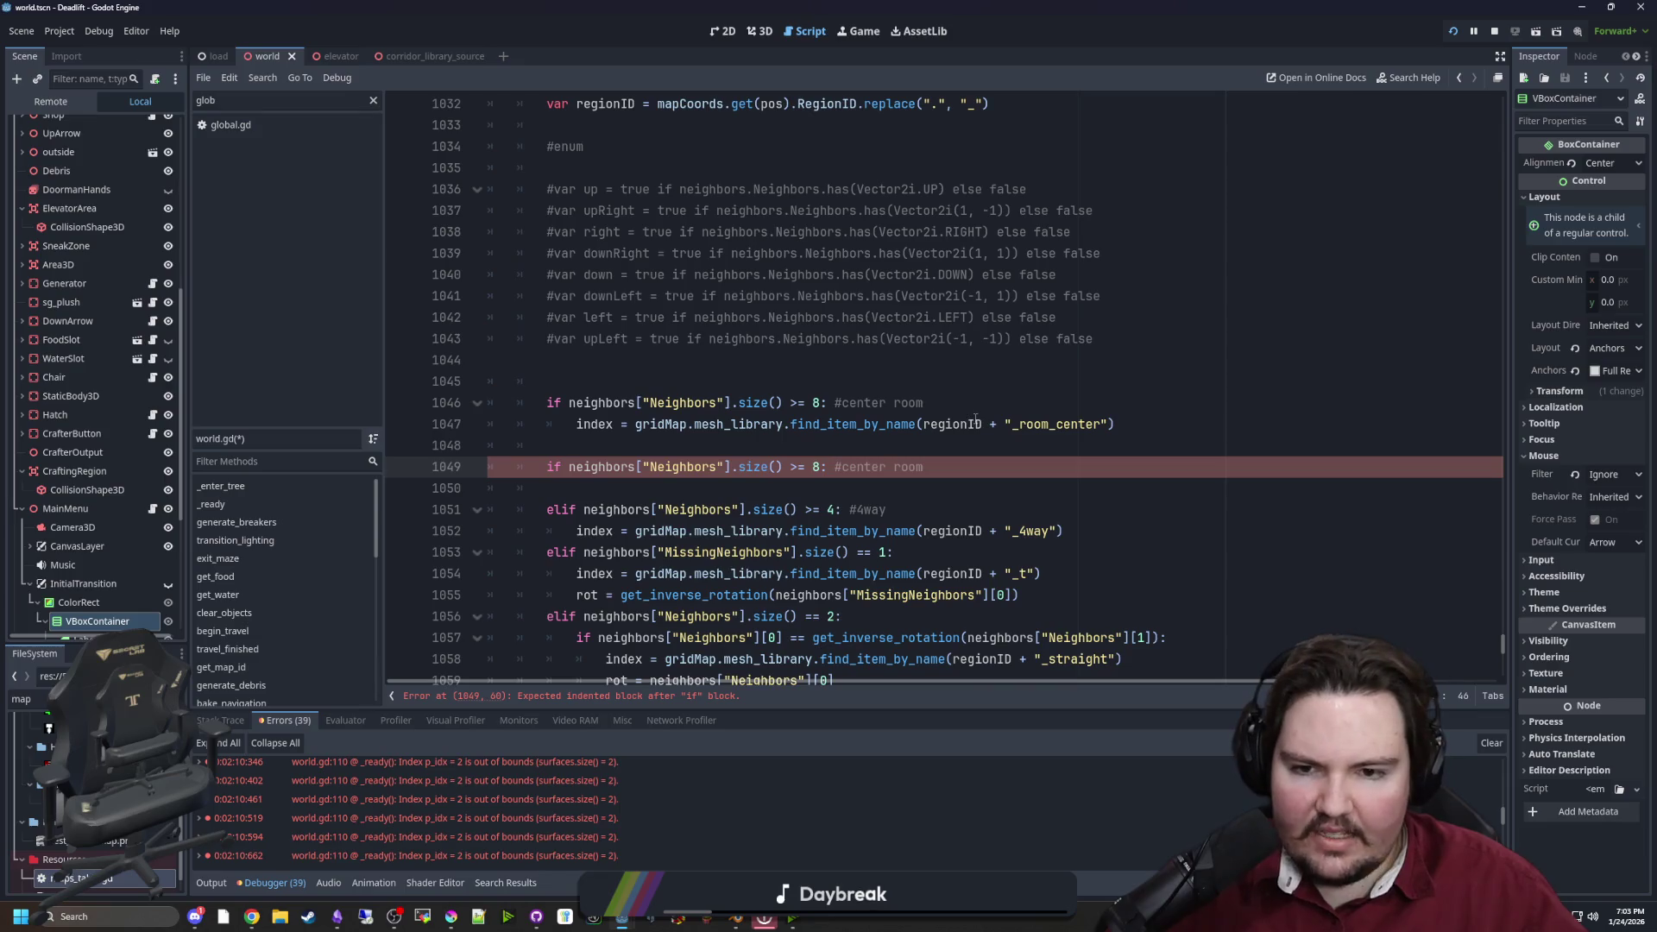
{"action": "key", "text": "BackSpace"}
{"action": "type", "text": "5"}
{"action": "key", "text": "alt+Tab"}
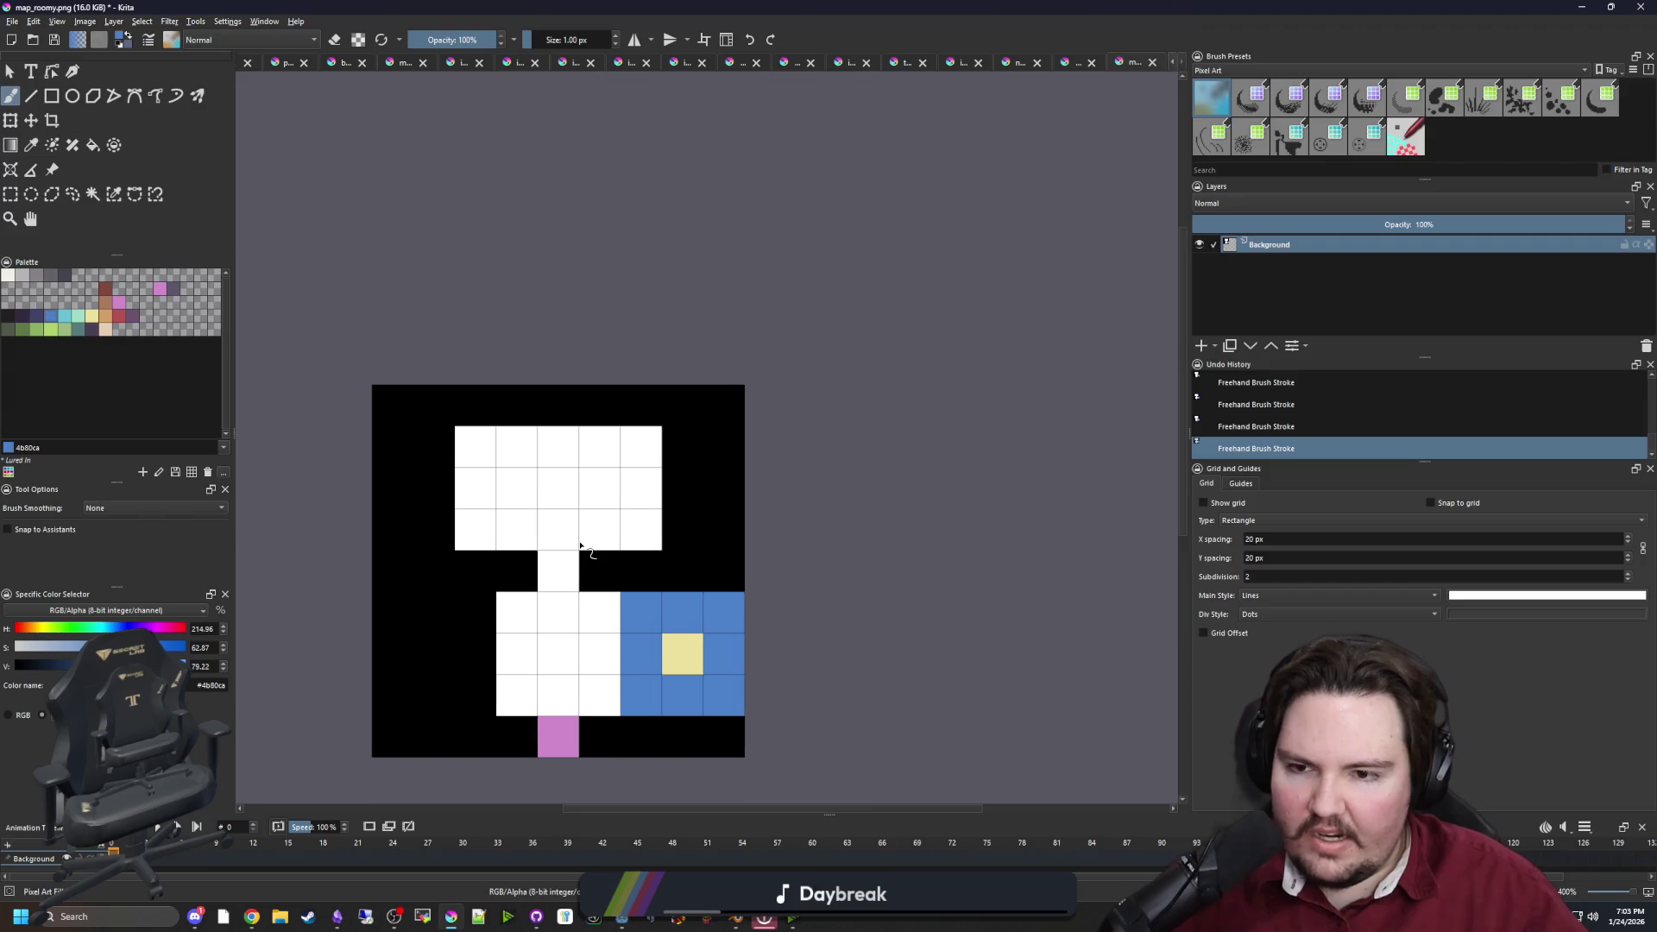
Sample white, shrink Krita to a floating window, and pan the room map up and right
{"action": "left_click", "coordinate": [565, 559], "text": "ctrl"}
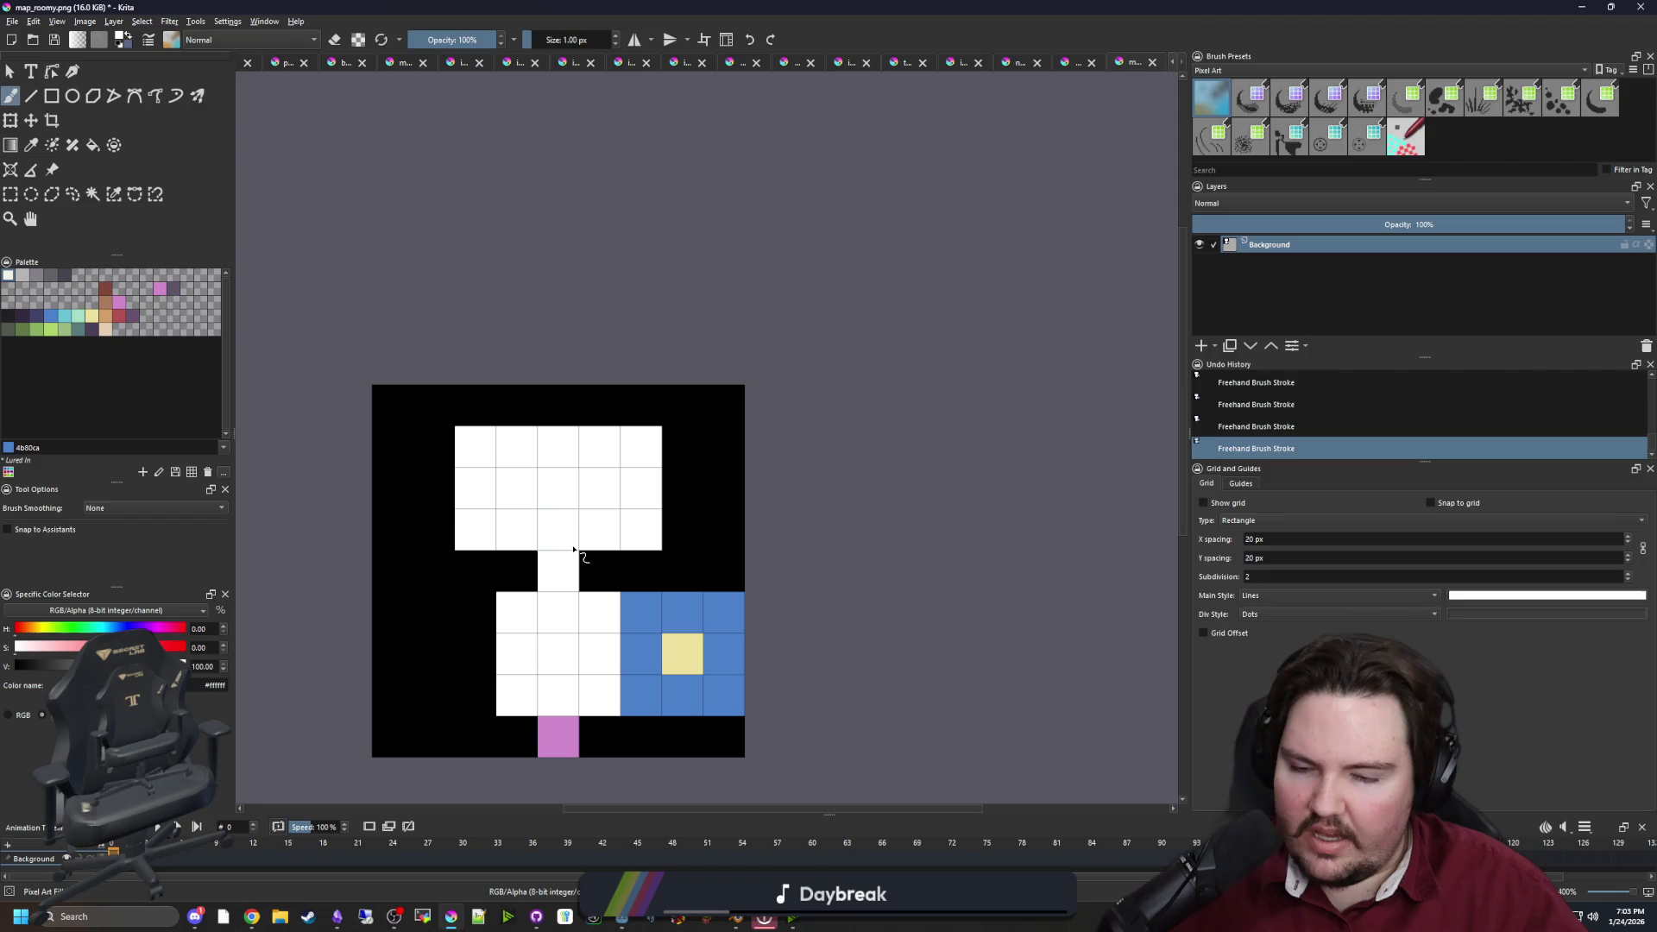
{"action": "mouse_move", "coordinate": [949, 9]}
{"action": "left_mouse_down"}
{"action": "mouse_move", "coordinate": [975, 112]}
{"action": "mouse_move", "coordinate": [1255, 234]}
{"action": "mouse_move", "coordinate": [973, 2]}
{"action": "left_mouse_up"}
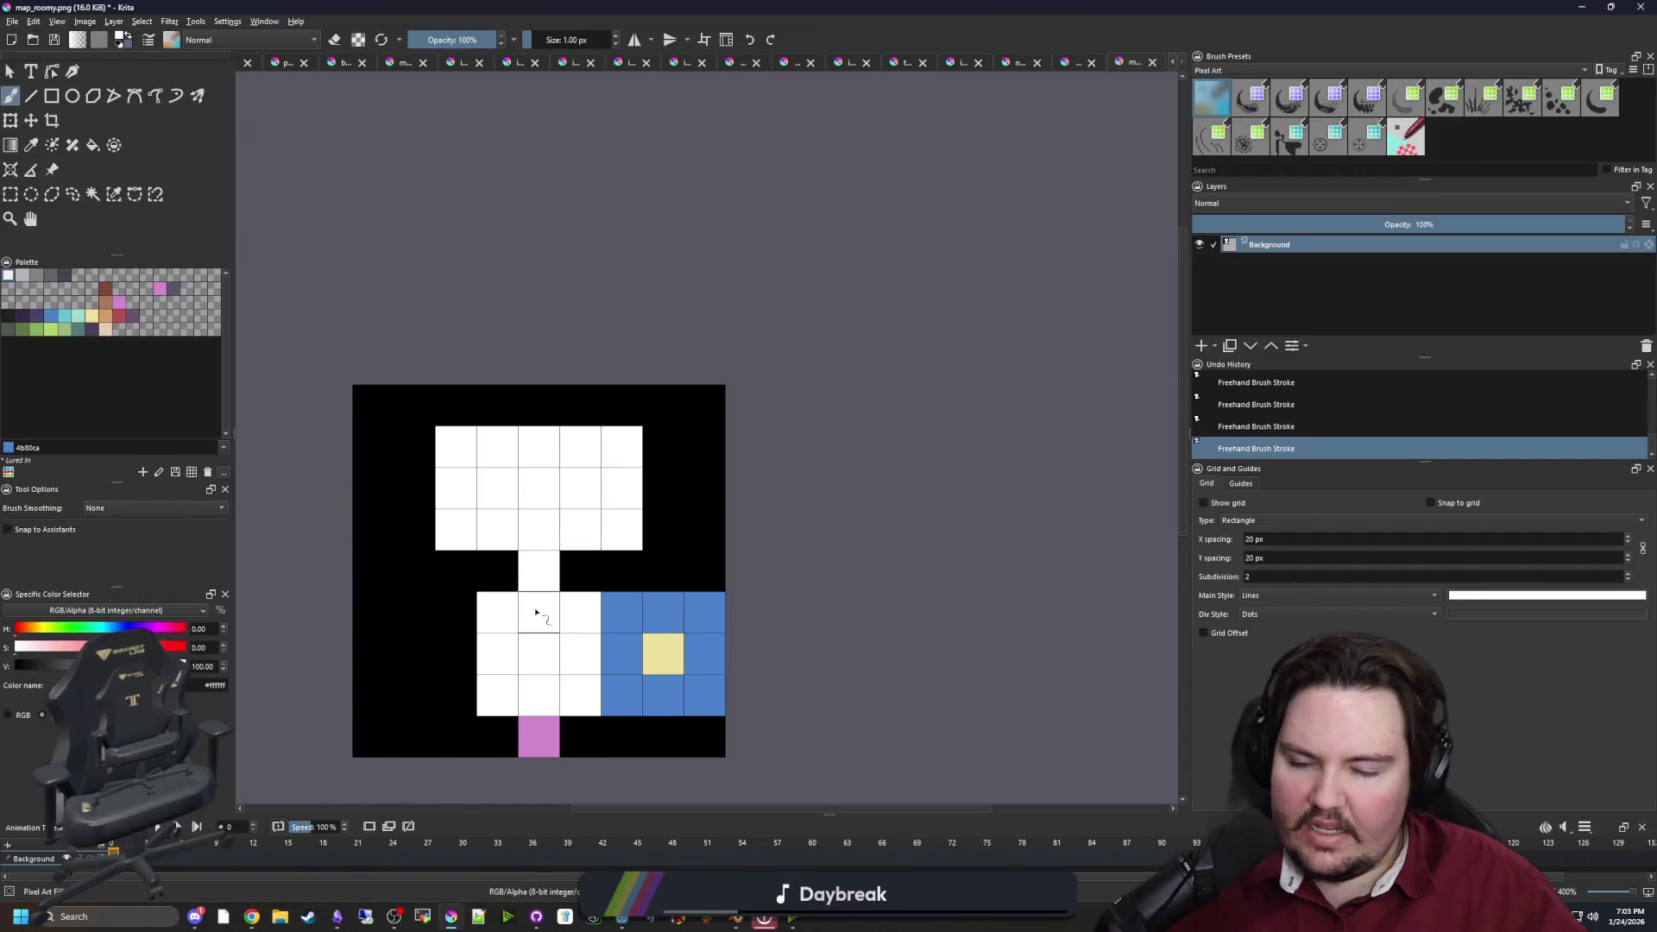
{"action": "left_click_drag", "start_coordinate": [552, 609], "coordinate": [610, 547]}
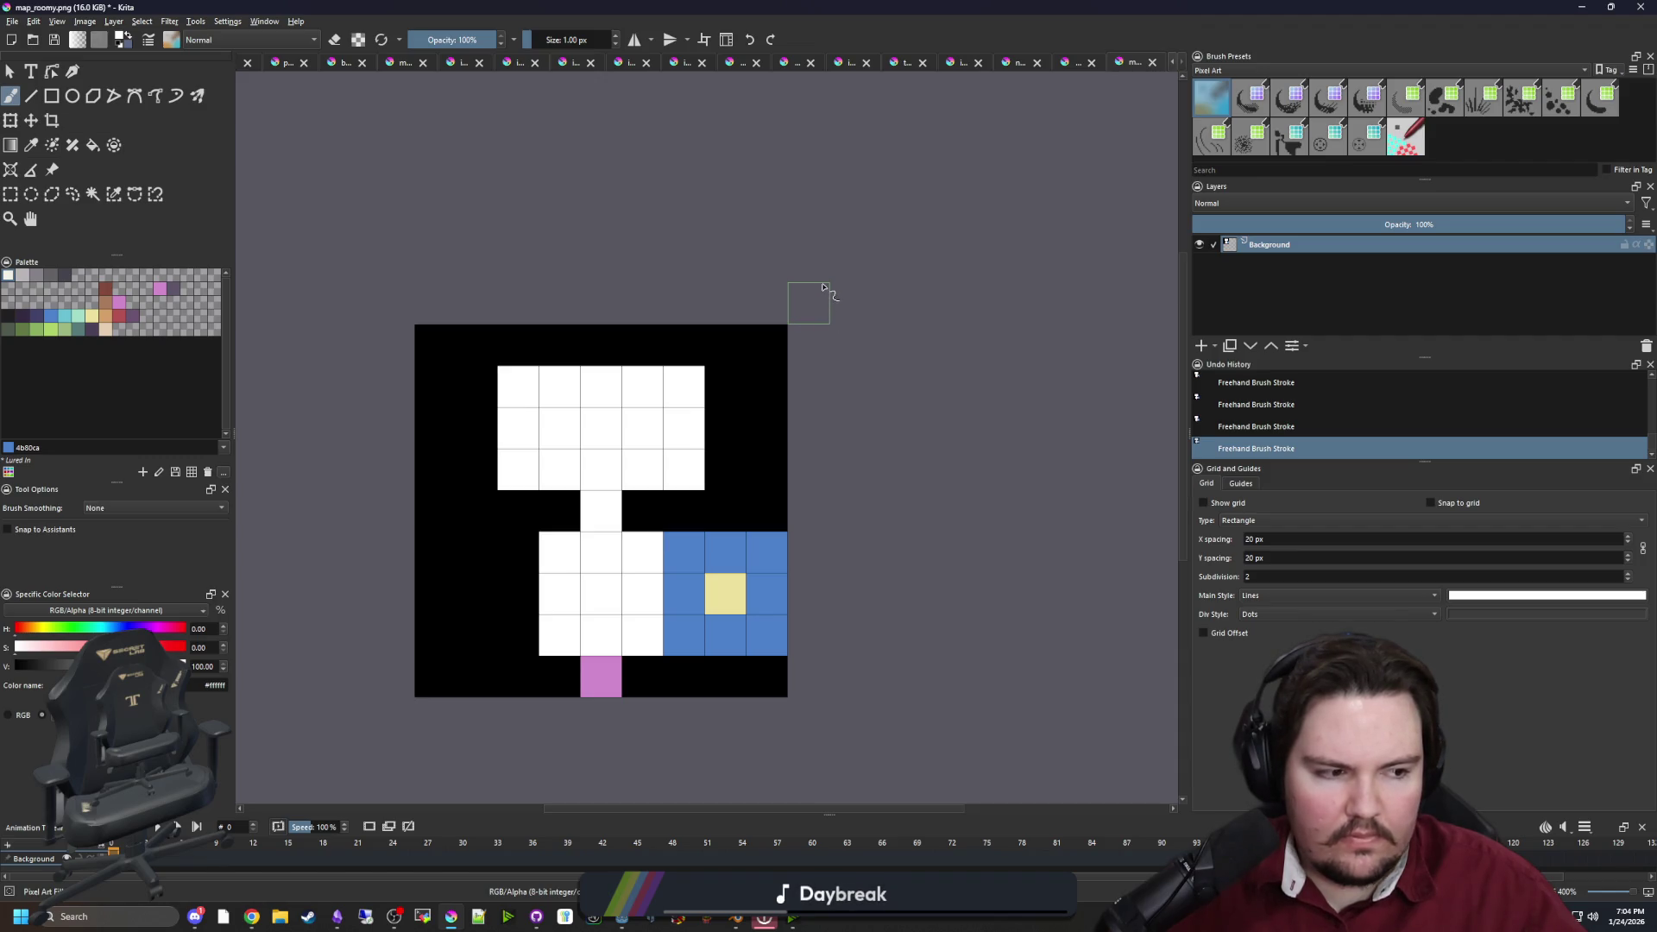
{"action": "key", "text": "alt+Tab"}
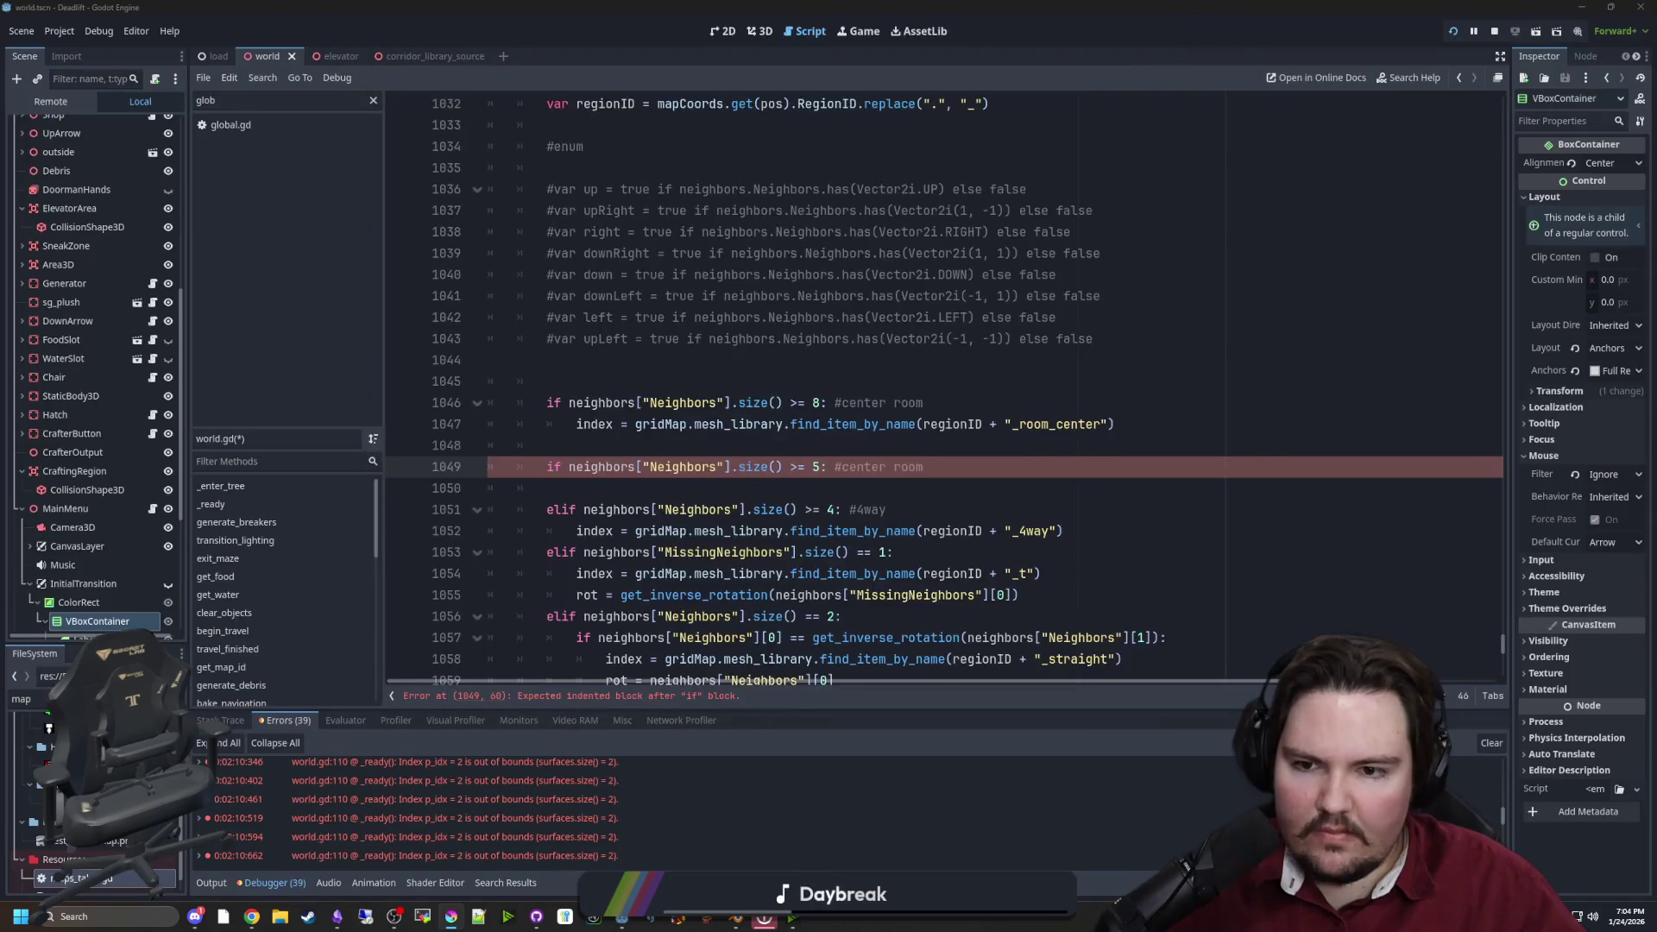
Move the caret through lines 1048–1051 of the neighbour checks without editing them
{"action": "key", "text": "Up"}
{"action": "left_click", "coordinate": [612, 508]}
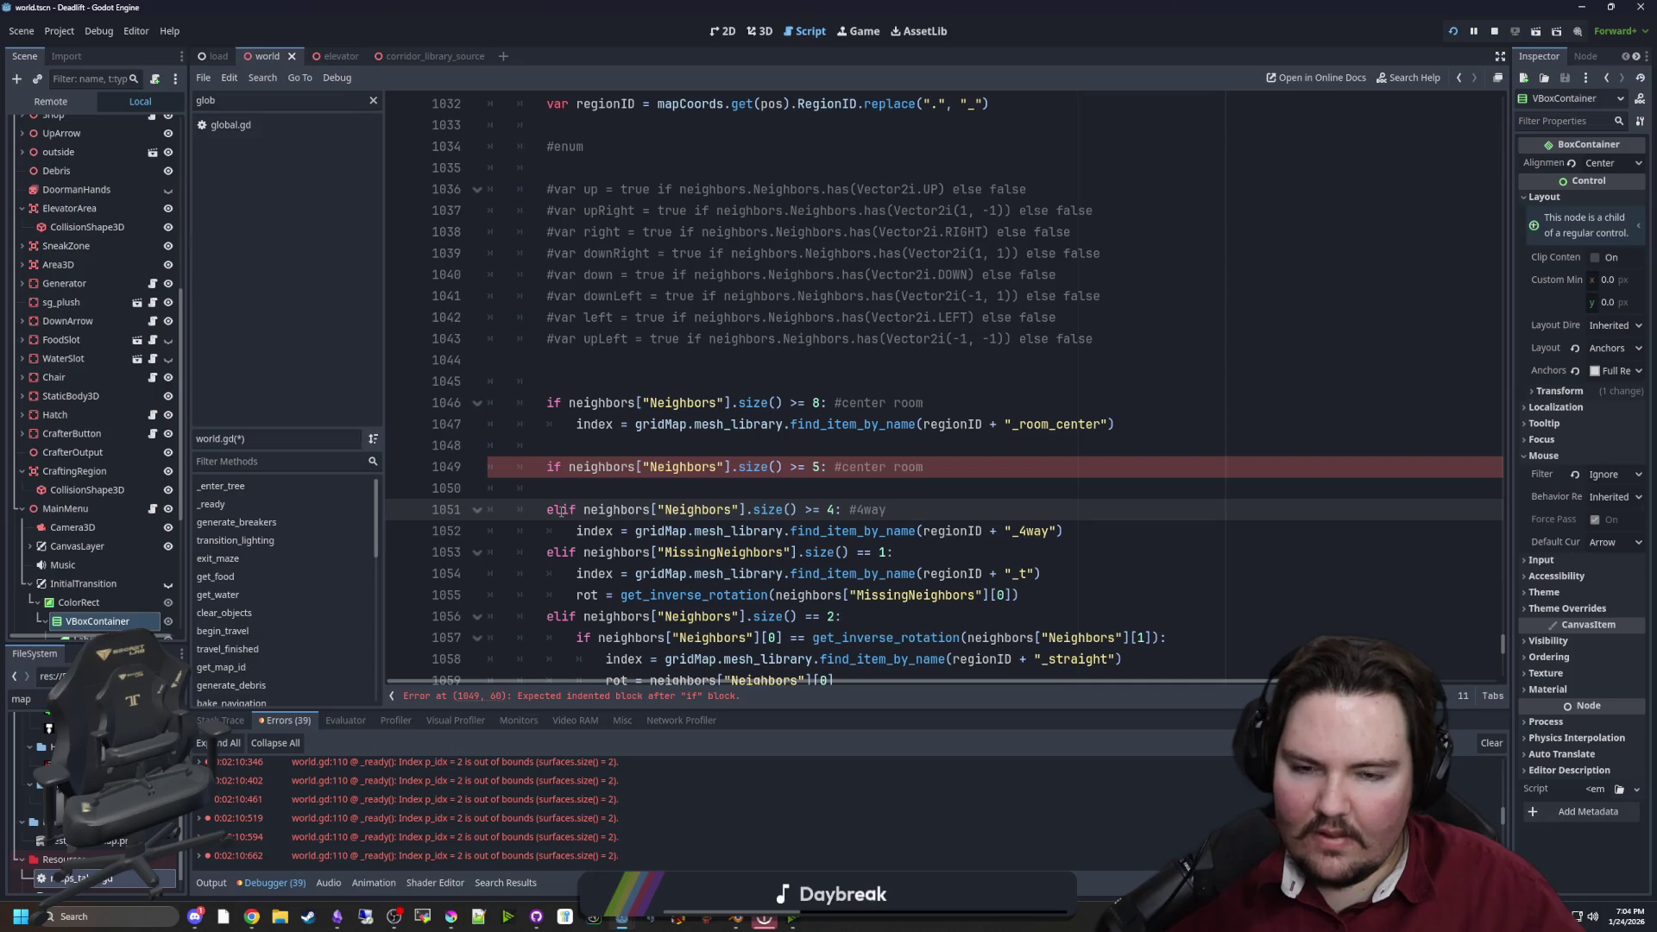
{"action": "key", "text": "alt+Tab"}
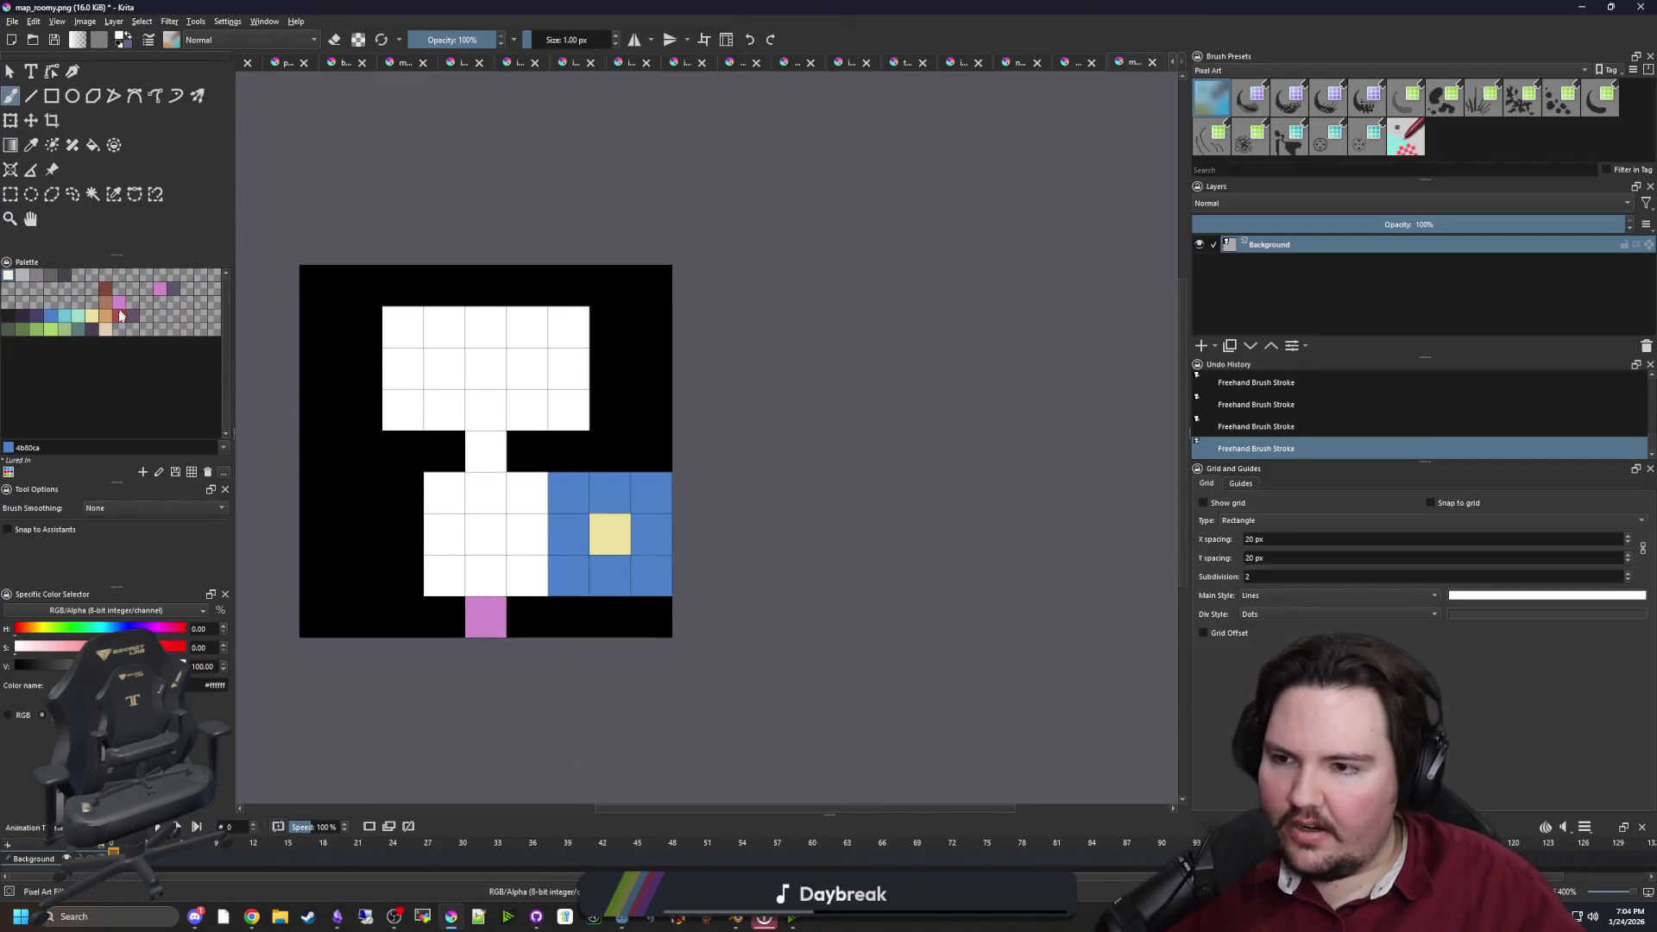
Try red corridor strokes through the lower room and across the left side, undoing both
{"action": "left_click", "coordinate": [120, 315]}
{"action": "mouse_move", "coordinate": [443, 540]}
{"action": "left_mouse_down"}
{"action": "mouse_move", "coordinate": [480, 503]}
{"action": "mouse_move", "coordinate": [477, 452]}
{"action": "left_mouse_up"}
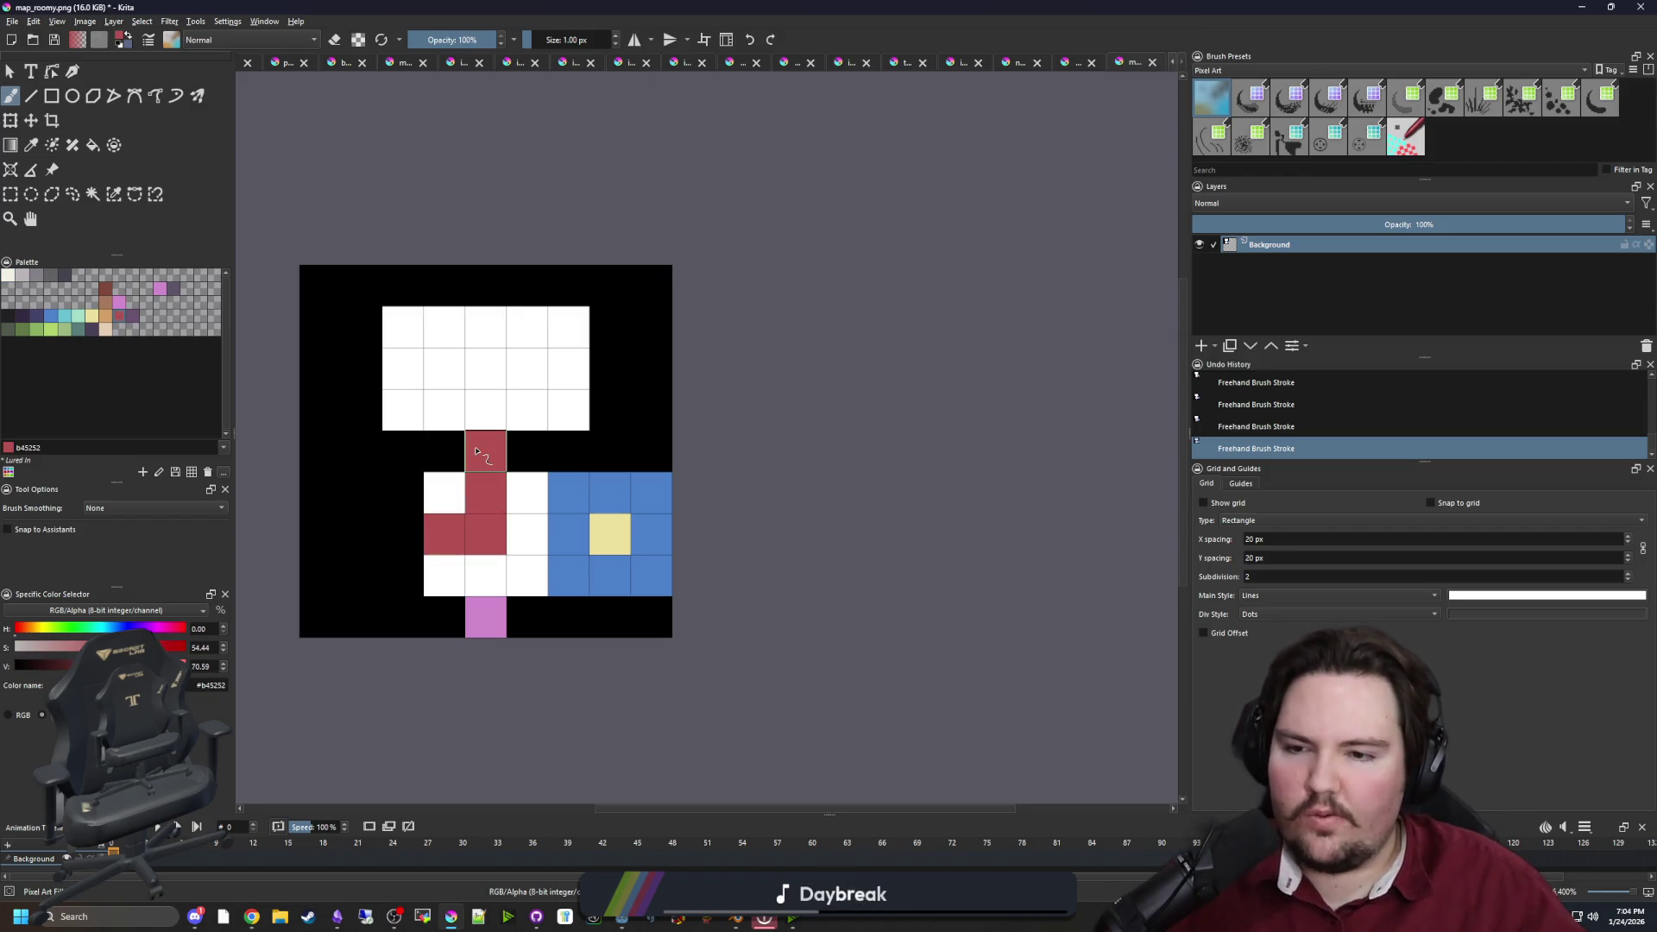
{"action": "key", "text": "ctrl+z"}
{"action": "key", "text": "ctrl+z"}
{"action": "key", "text": "ctrl+z"}
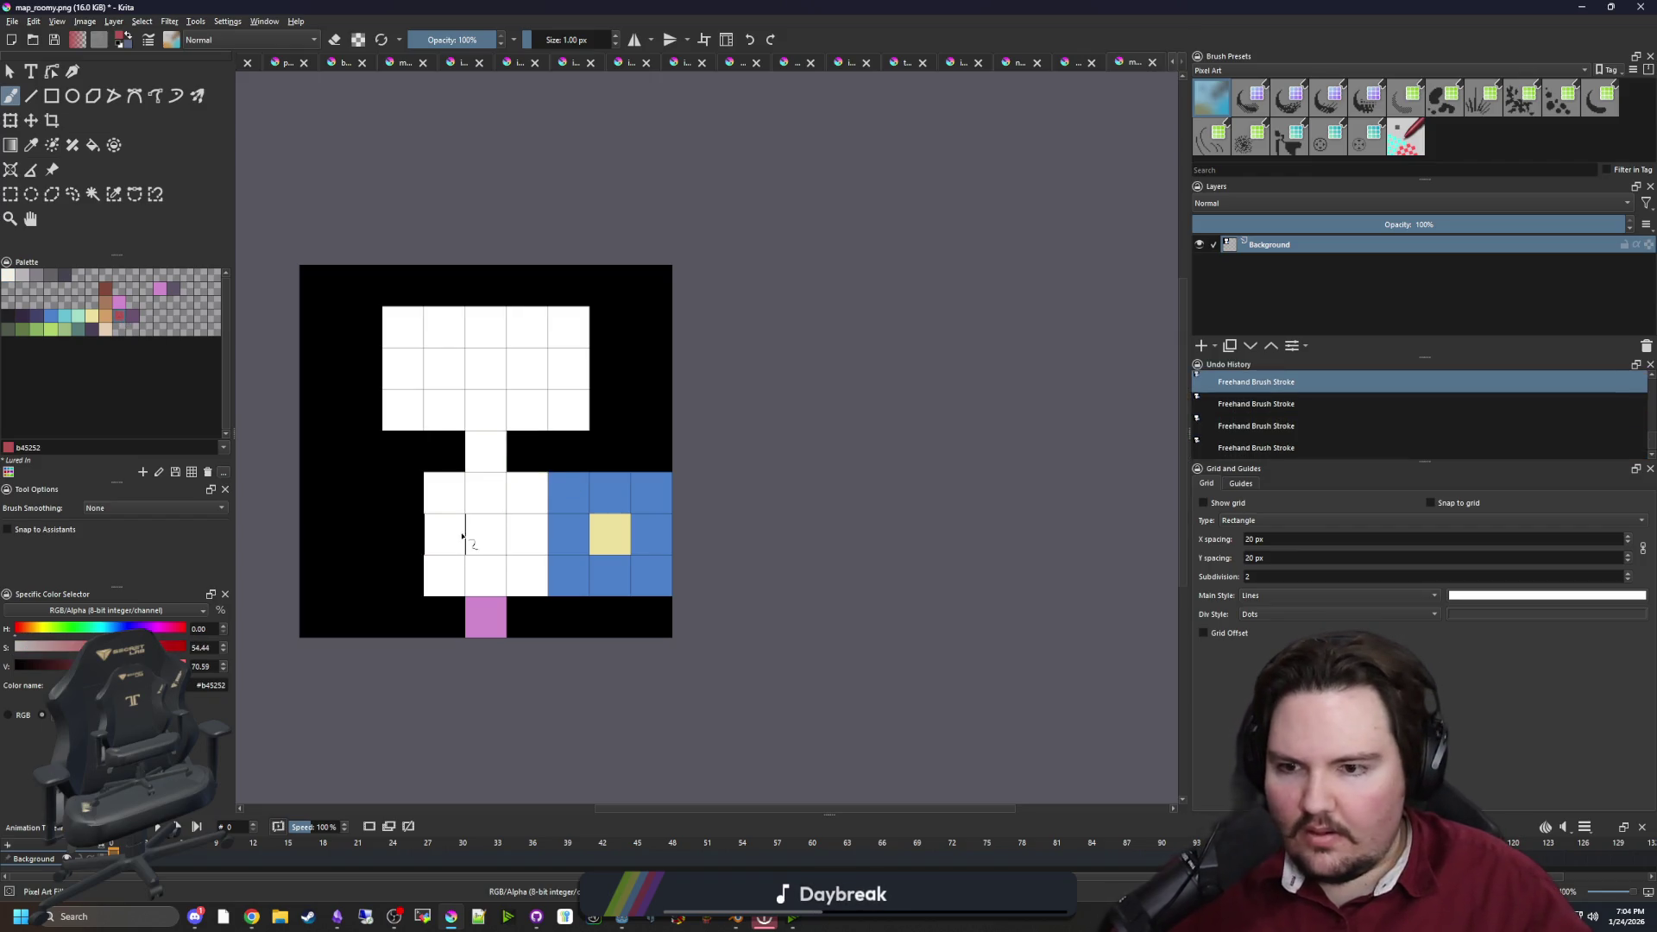
{"action": "mouse_move", "coordinate": [324, 534]}
{"action": "left_mouse_down"}
{"action": "mouse_move", "coordinate": [403, 533]}
{"action": "mouse_move", "coordinate": [363, 577]}
{"action": "left_mouse_up"}
{"action": "key", "text": "ctrl+z"}
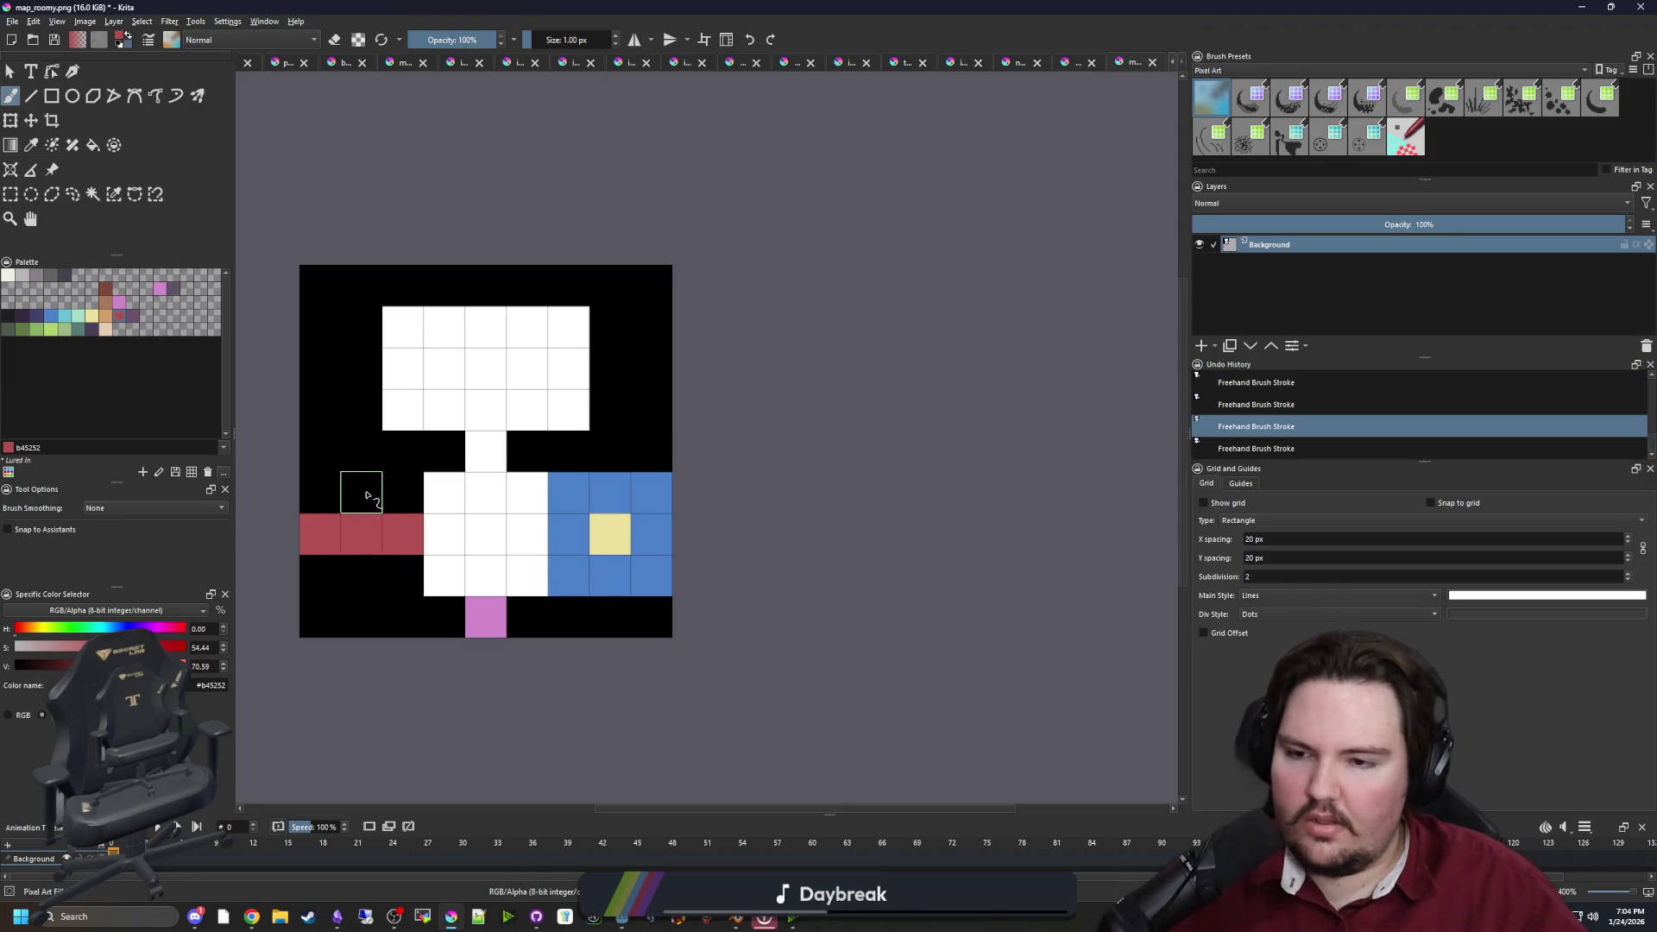
{"action": "key", "text": "ctrl+z"}
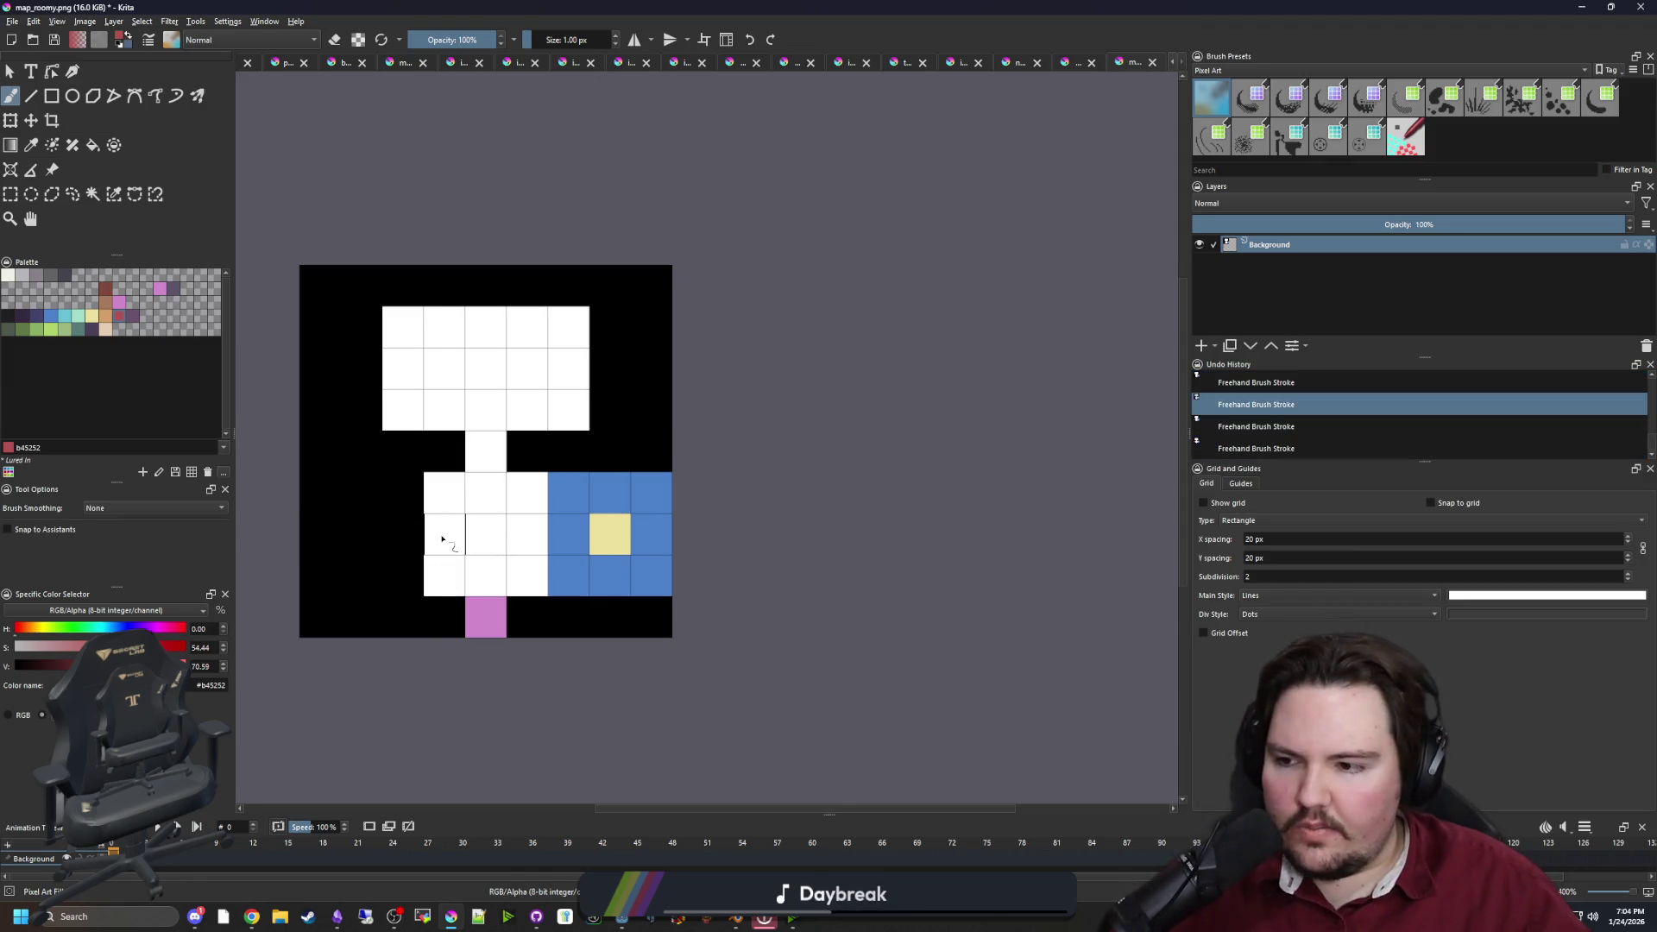
Try red corridor paths down the middle column, then undo them all
{"action": "mouse_move", "coordinate": [444, 573]}
{"action": "left_mouse_down"}
{"action": "mouse_move", "coordinate": [481, 573]}
{"action": "mouse_move", "coordinate": [481, 510]}
{"action": "mouse_move", "coordinate": [451, 491]}
{"action": "left_mouse_up"}
{"action": "key", "text": "ctrl+z"}
{"action": "key", "text": "ctrl+shift+z"}
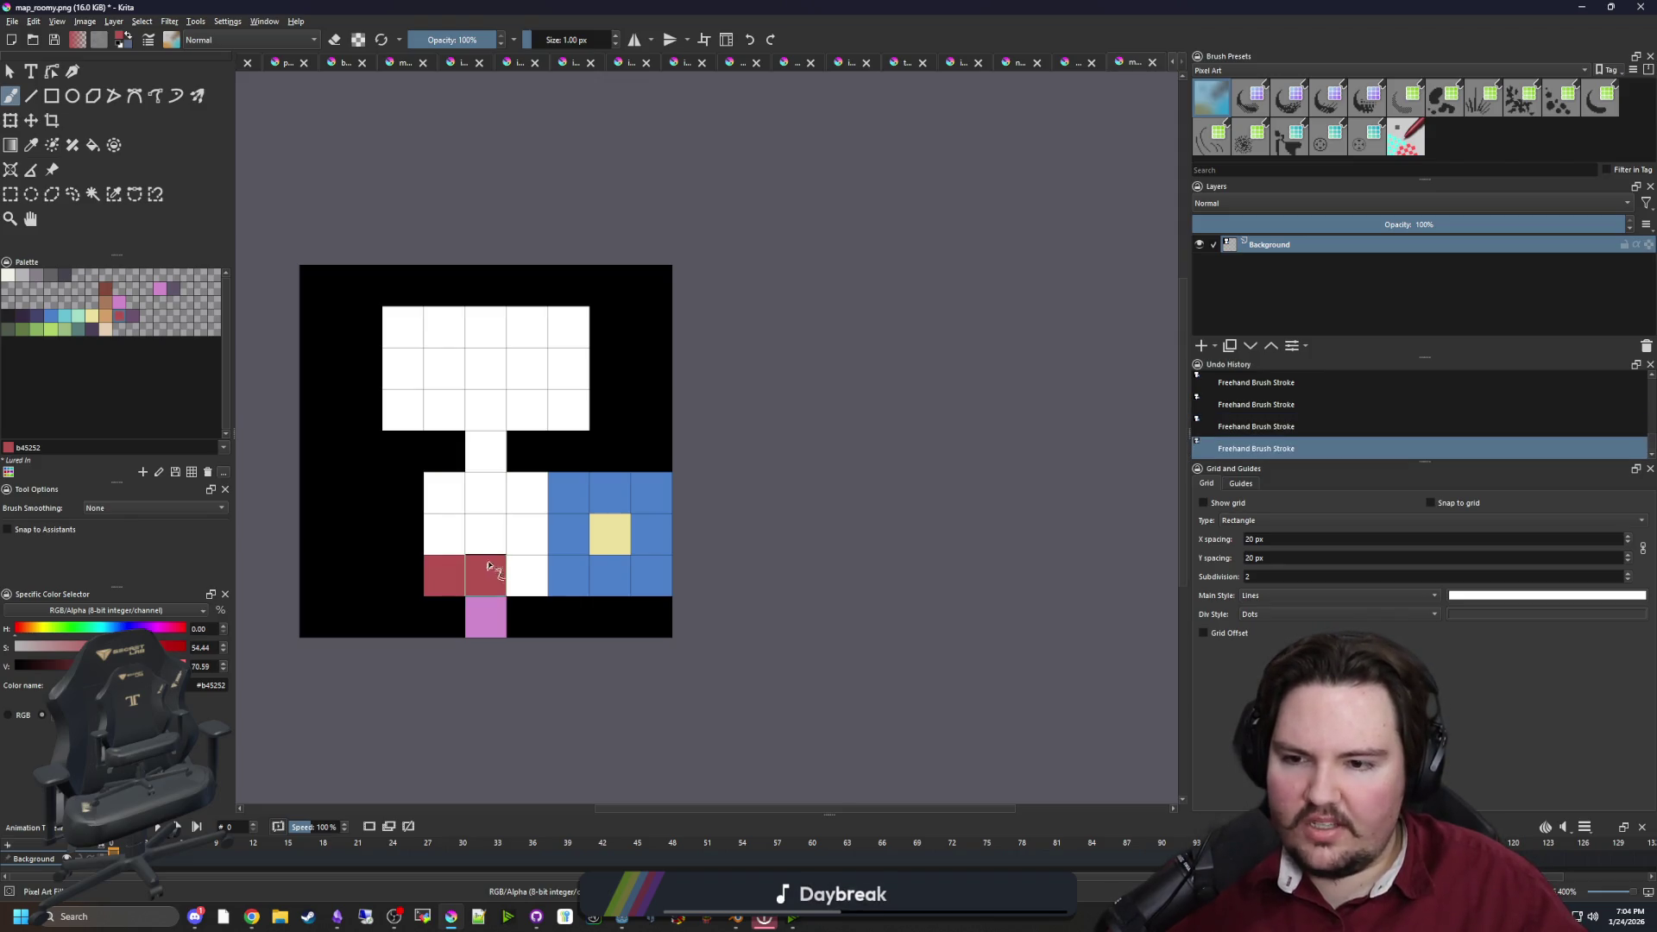
{"action": "key", "text": "ctrl+z"}
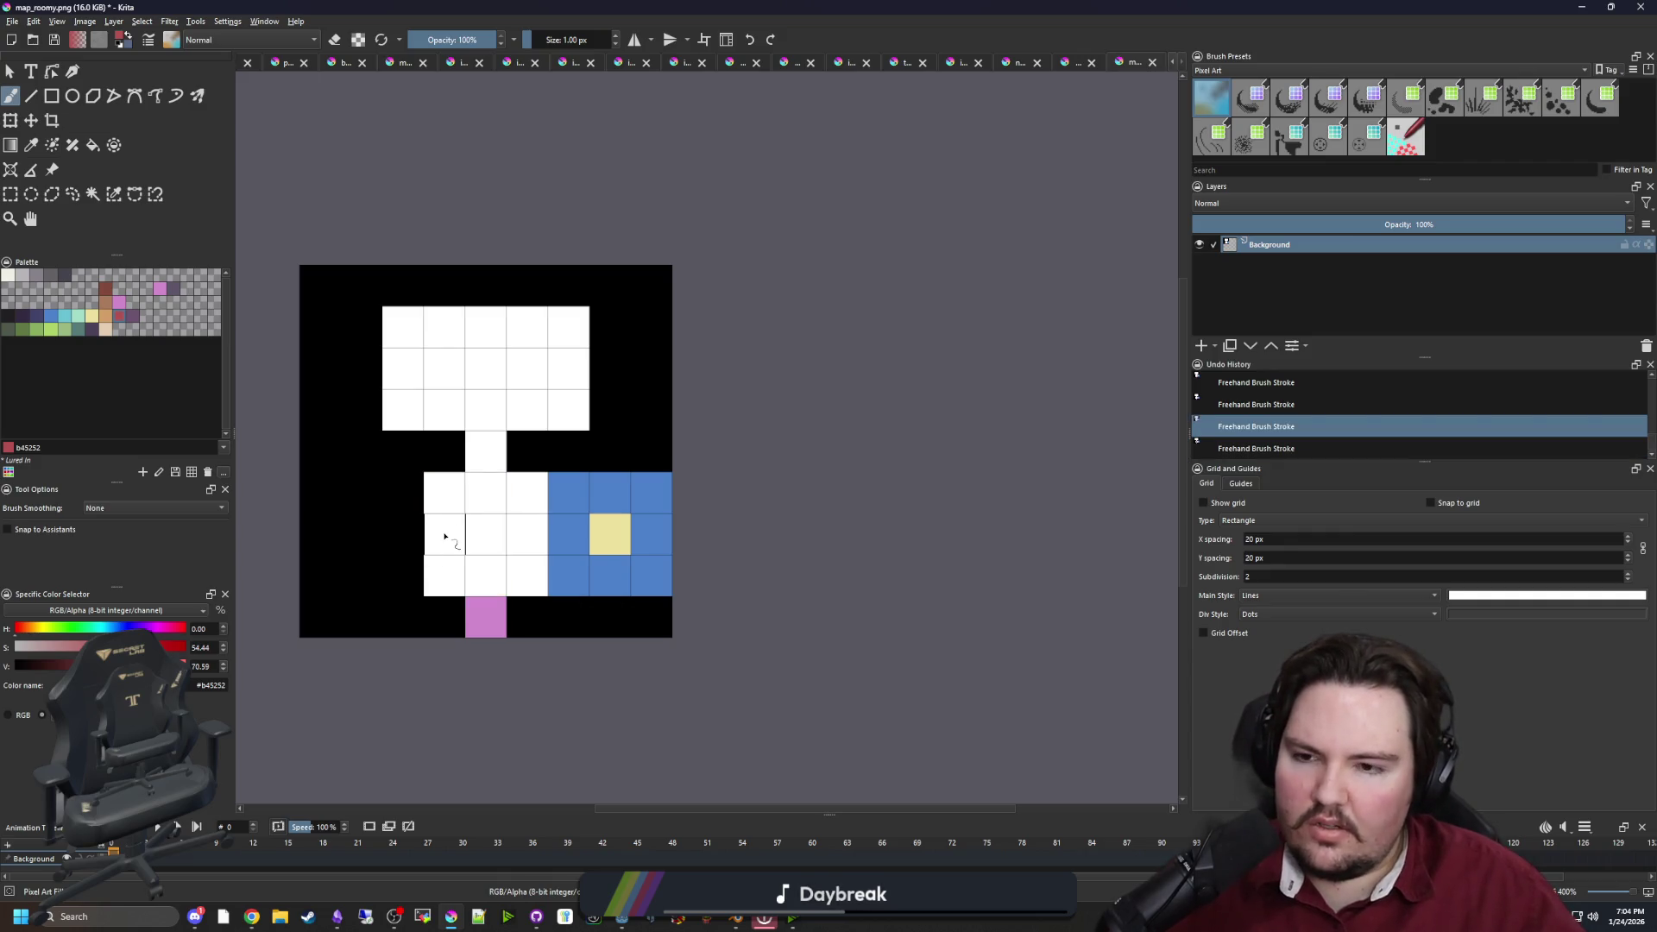
{"action": "mouse_move", "coordinate": [444, 536]}
{"action": "left_mouse_down"}
{"action": "mouse_move", "coordinate": [485, 450]}
{"action": "mouse_move", "coordinate": [458, 536]}
{"action": "left_mouse_up"}
{"action": "key", "text": "ctrl+z"}
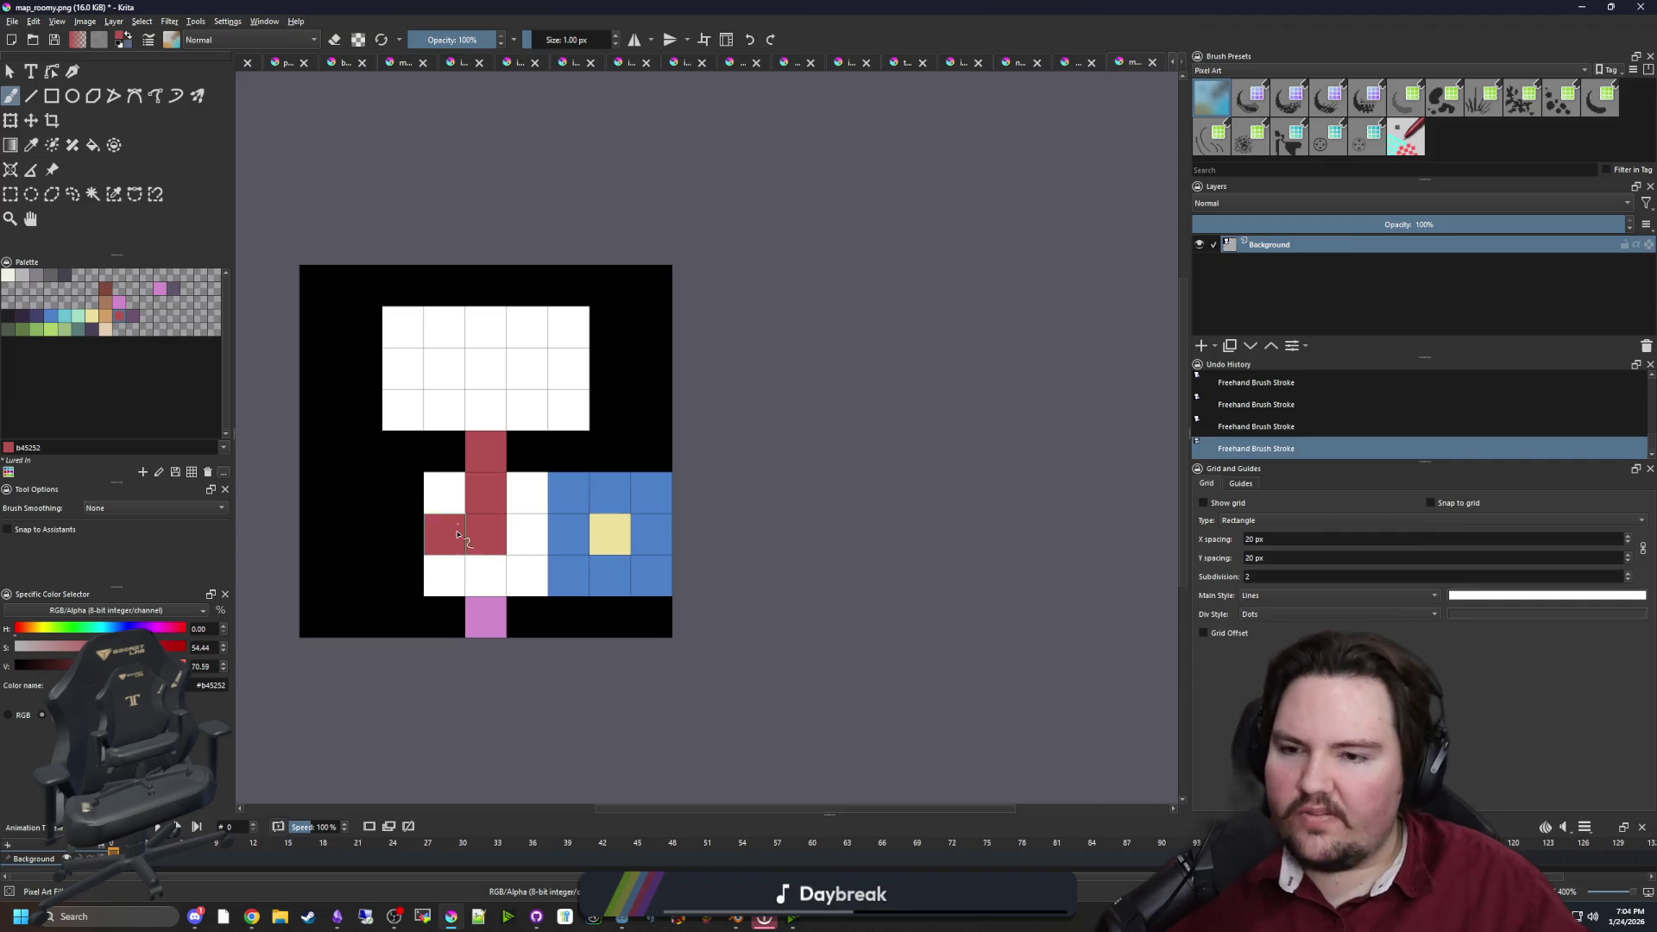
{"action": "key", "text": "ctrl+z"}
{"action": "key", "text": "alt+Tab"}
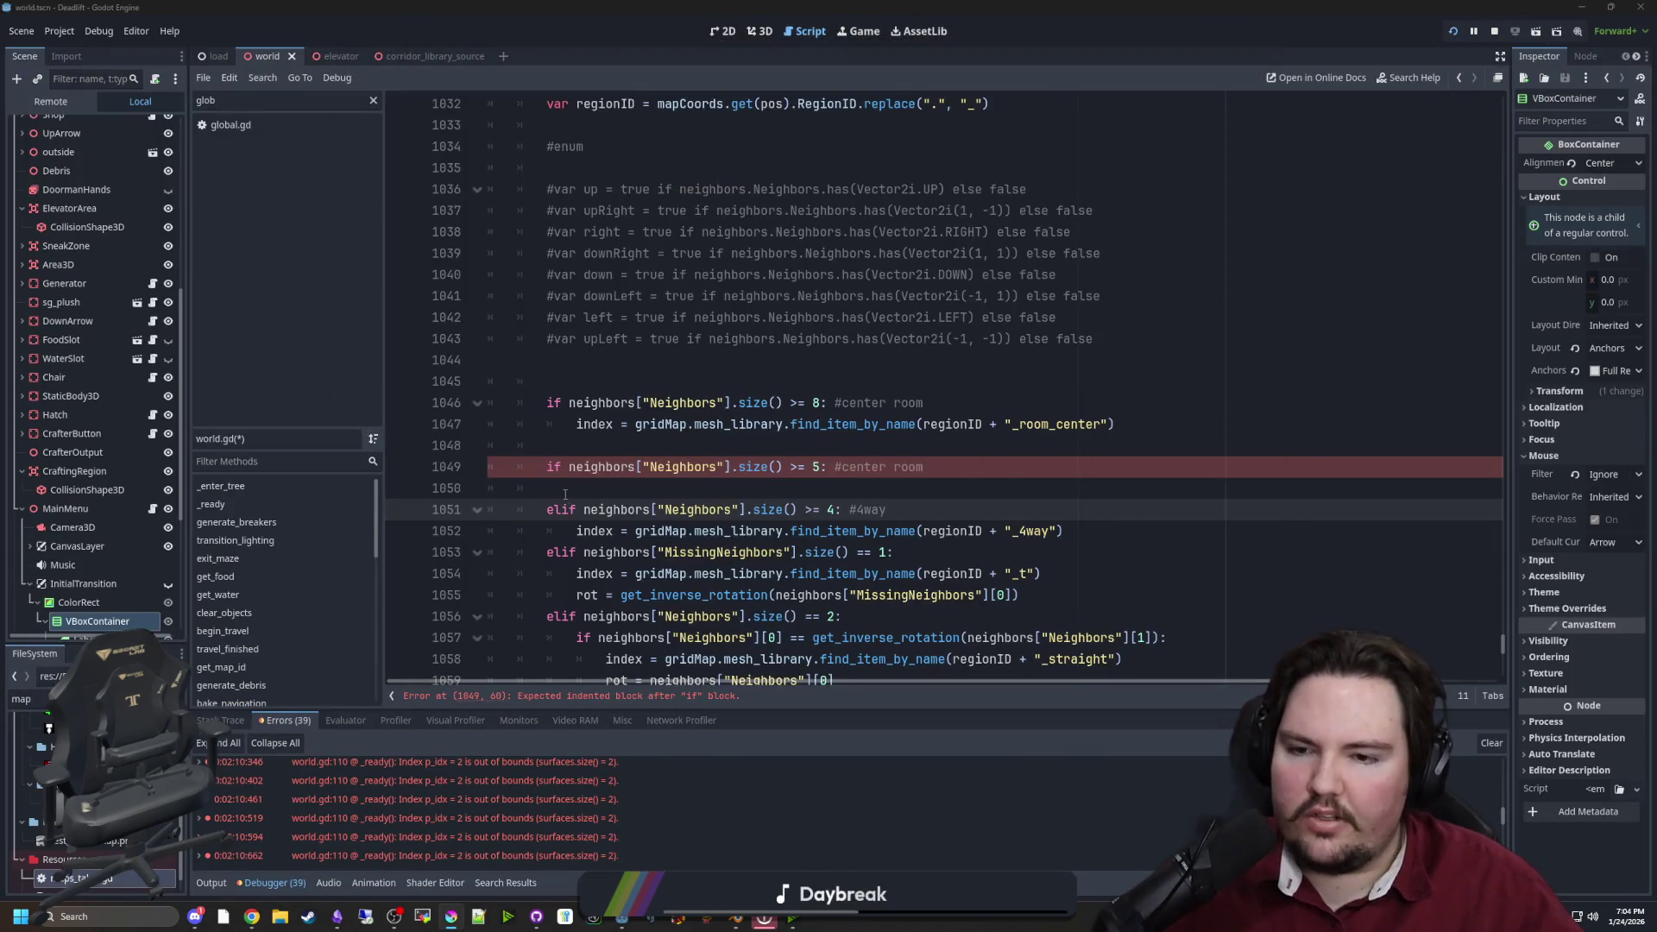
Turn line 1051's elif into an if and add a new else line above the corridor tile checks
{"action": "left_click", "coordinate": [561, 509]}
{"action": "key", "text": "BackSpace"}
{"action": "key", "text": "BackSpace"}
{"action": "key", "text": "Up"}
{"action": "key", "text": "Return"}
{"action": "key", "text": "Return"}
{"action": "key", "text": "Up"}
{"action": "scroll", "coordinate": [898, 574], "scroll_direction": "down", "scroll_amount": 6}
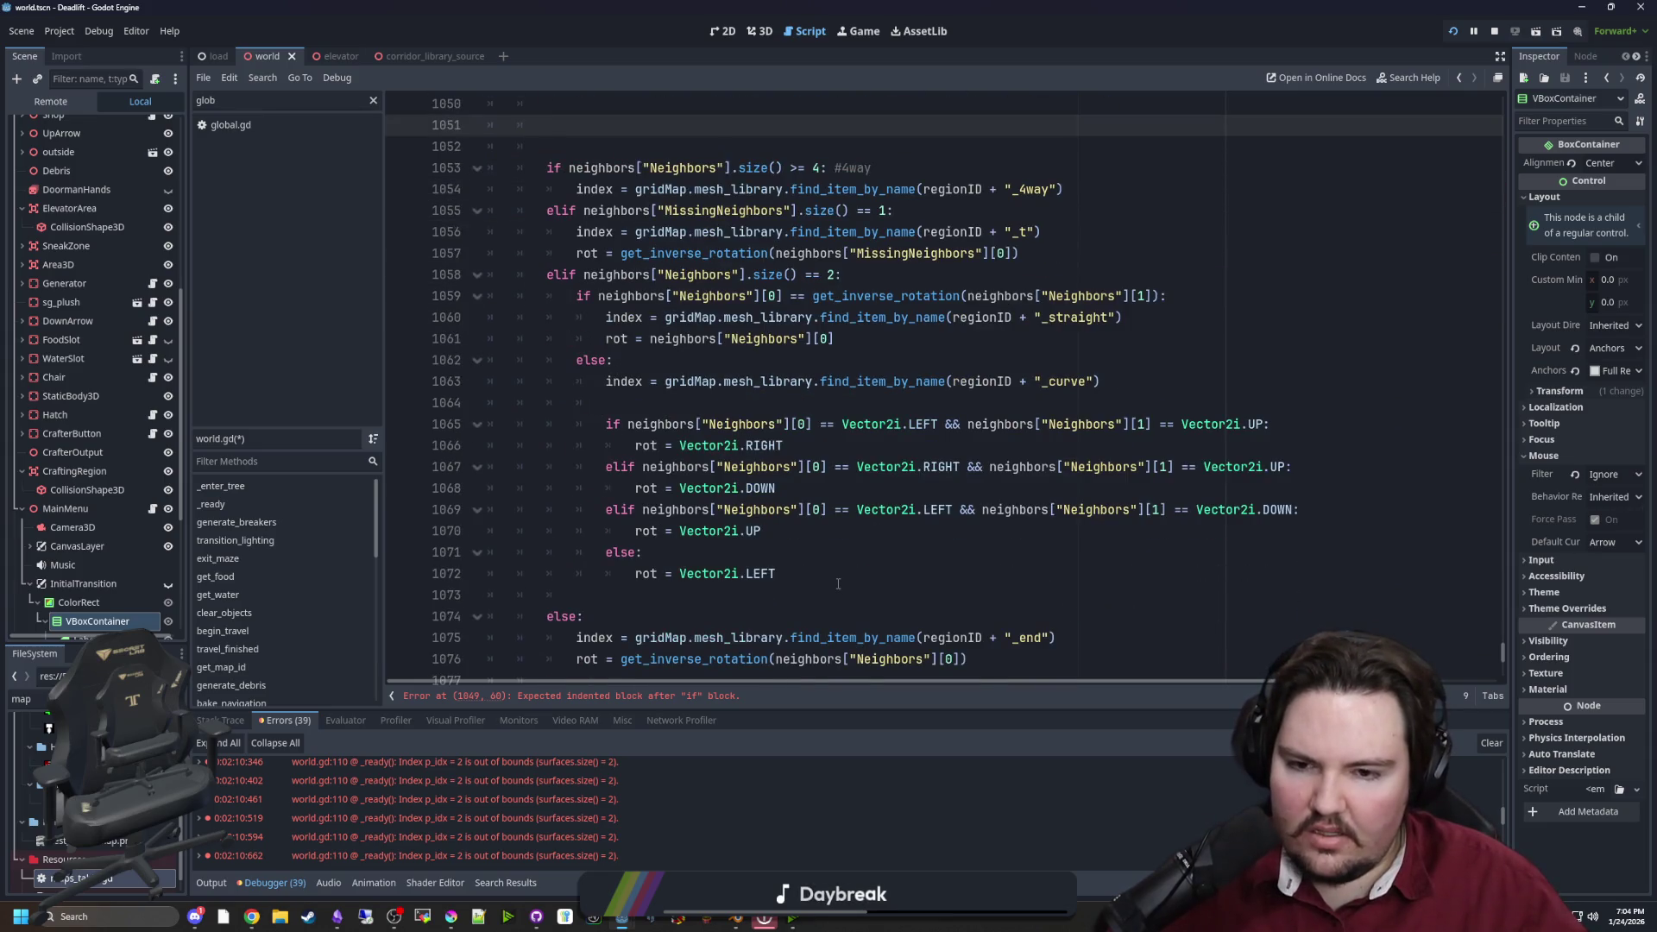
{"action": "scroll", "coordinate": [838, 585], "scroll_direction": "up", "scroll_amount": 5}
{"action": "key", "text": "Down"}
{"action": "key", "text": "Down"}
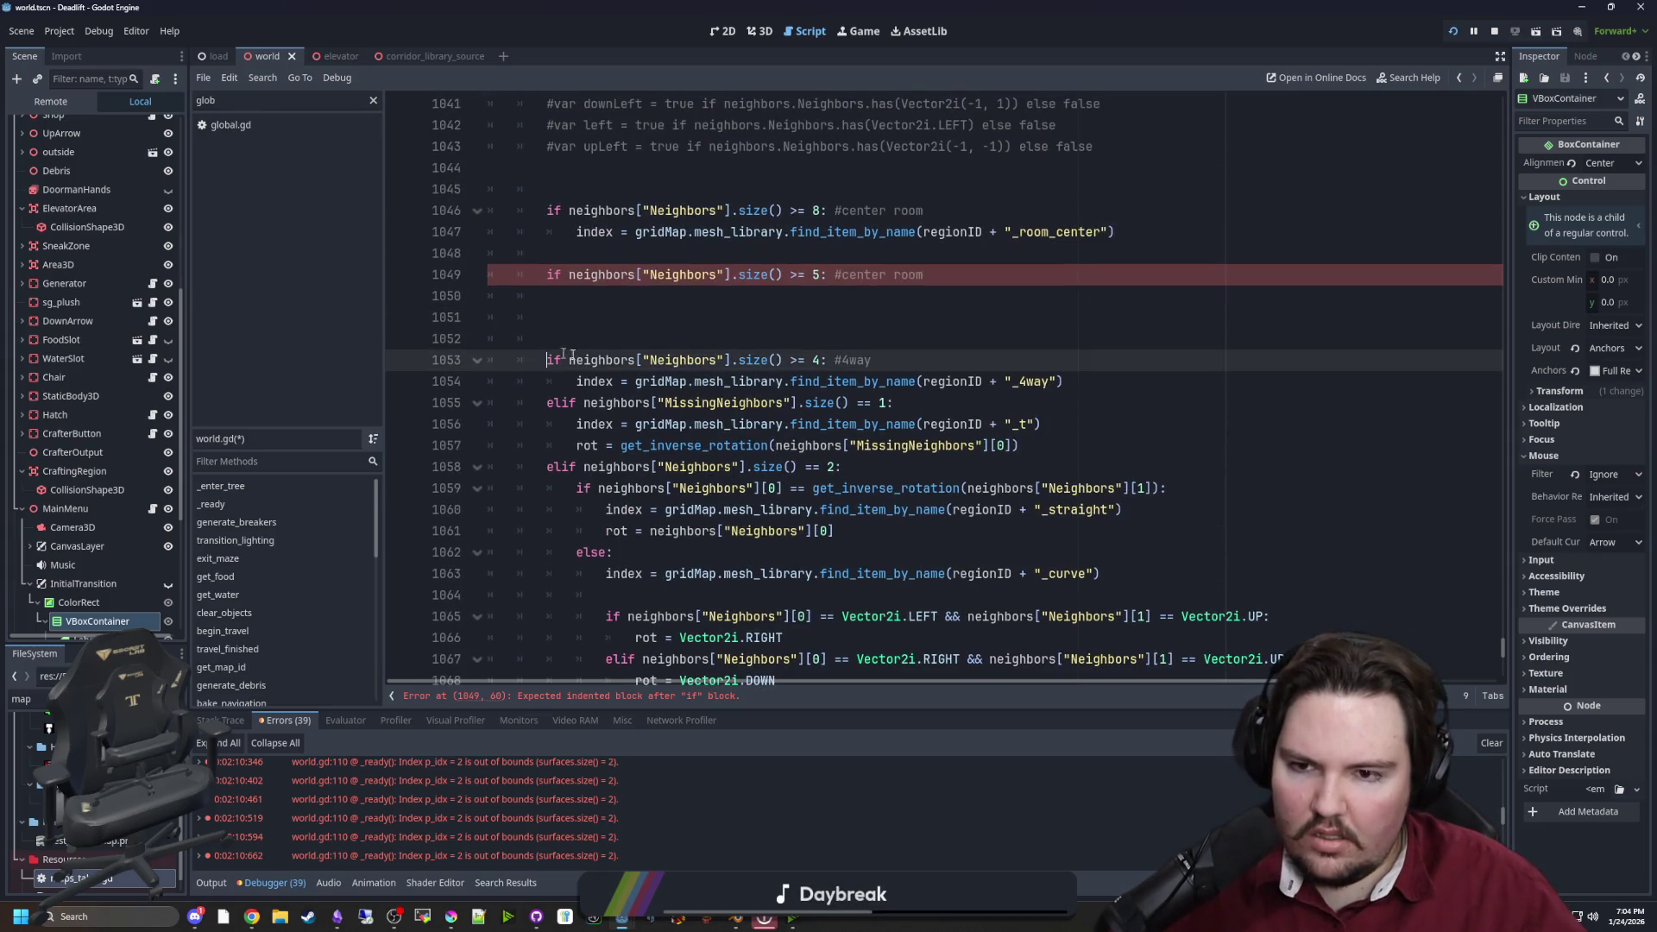
{"action": "left_click", "coordinate": [612, 316]}
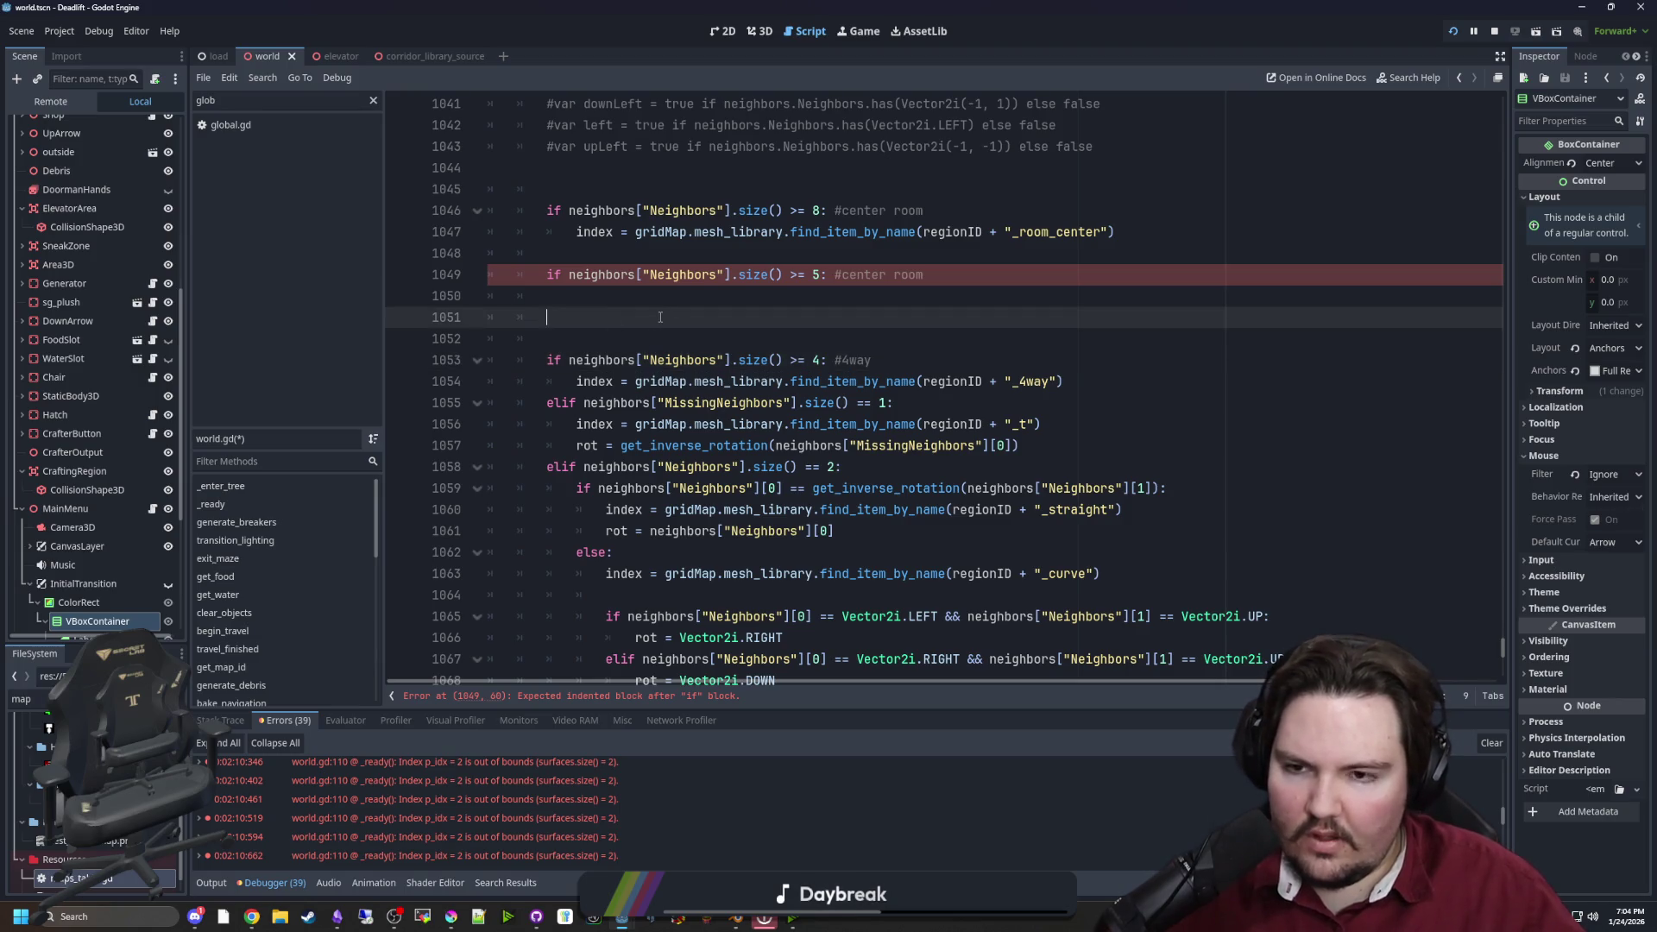
{"action": "type", "text": "elif"}
{"action": "scroll", "coordinate": [668, 401], "scroll_direction": "down", "scroll_amount": 5}
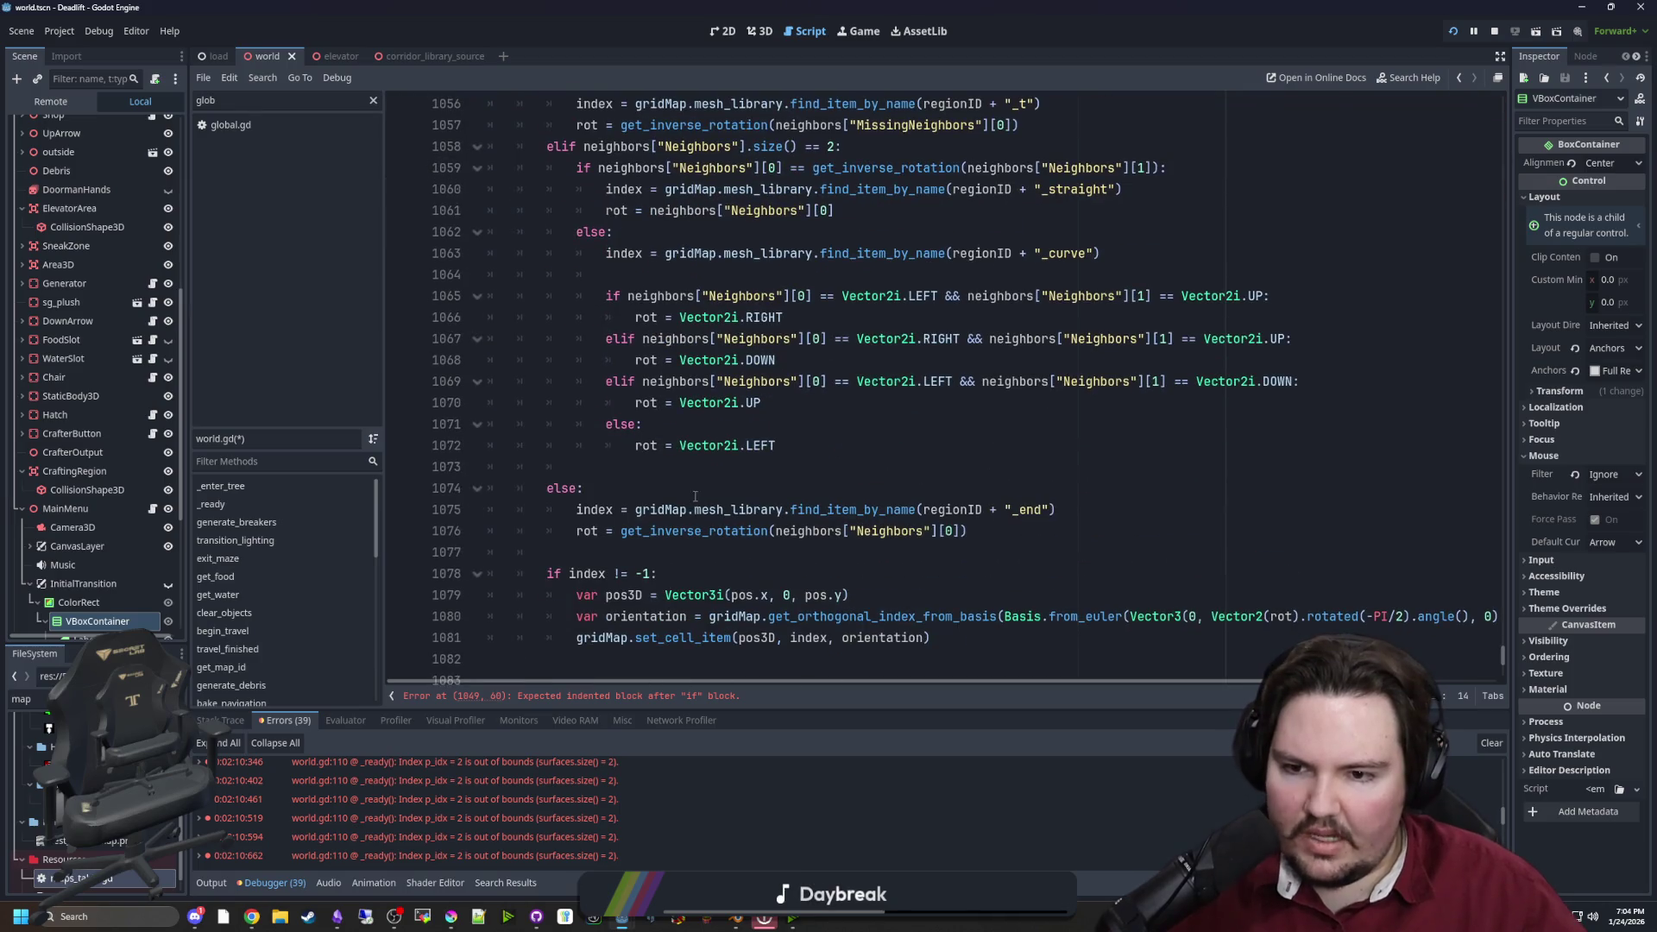
Indent the whole block of corridor tile checks under the new else
{"action": "mouse_move", "coordinate": [1019, 531]}
{"action": "left_mouse_down"}
{"action": "mouse_move", "coordinate": [820, 528]}
{"action": "mouse_move", "coordinate": [622, 436]}
{"action": "mouse_move", "coordinate": [596, 405]}
{"action": "mouse_move", "coordinate": [569, 412]}
{"action": "mouse_move", "coordinate": [395, 290]}
{"action": "left_mouse_up"}
{"action": "key", "text": "Tab"}
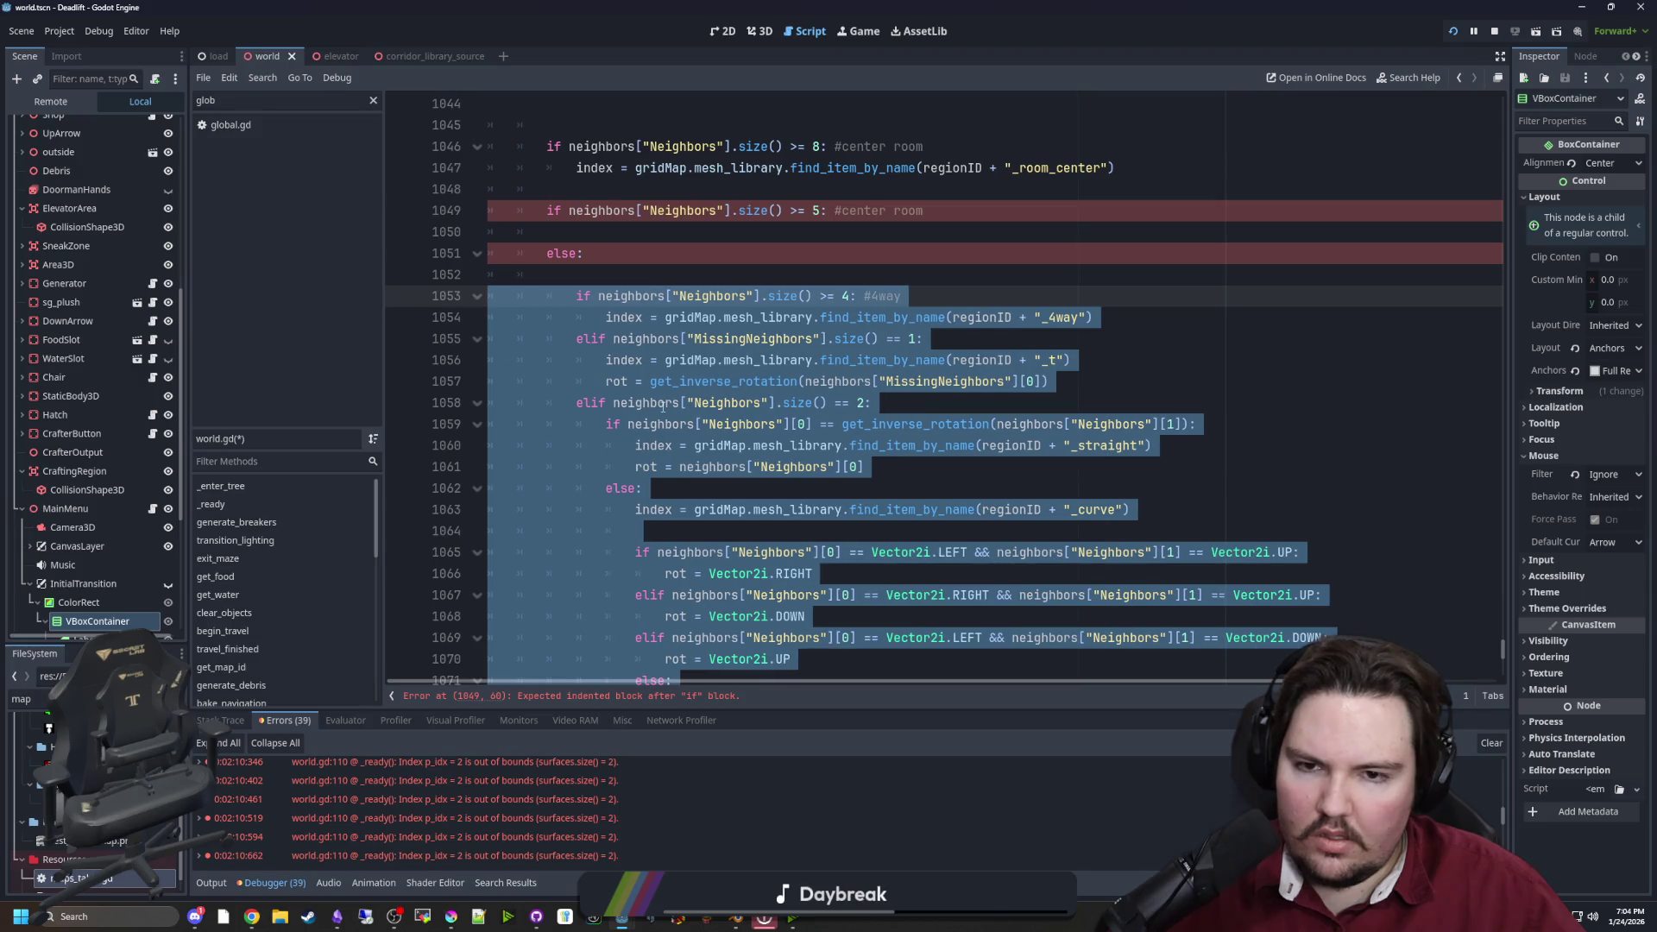
{"action": "scroll", "coordinate": [663, 406], "scroll_direction": "down", "scroll_amount": 3}
{"action": "scroll", "coordinate": [600, 341], "scroll_direction": "up", "scroll_amount": 4}
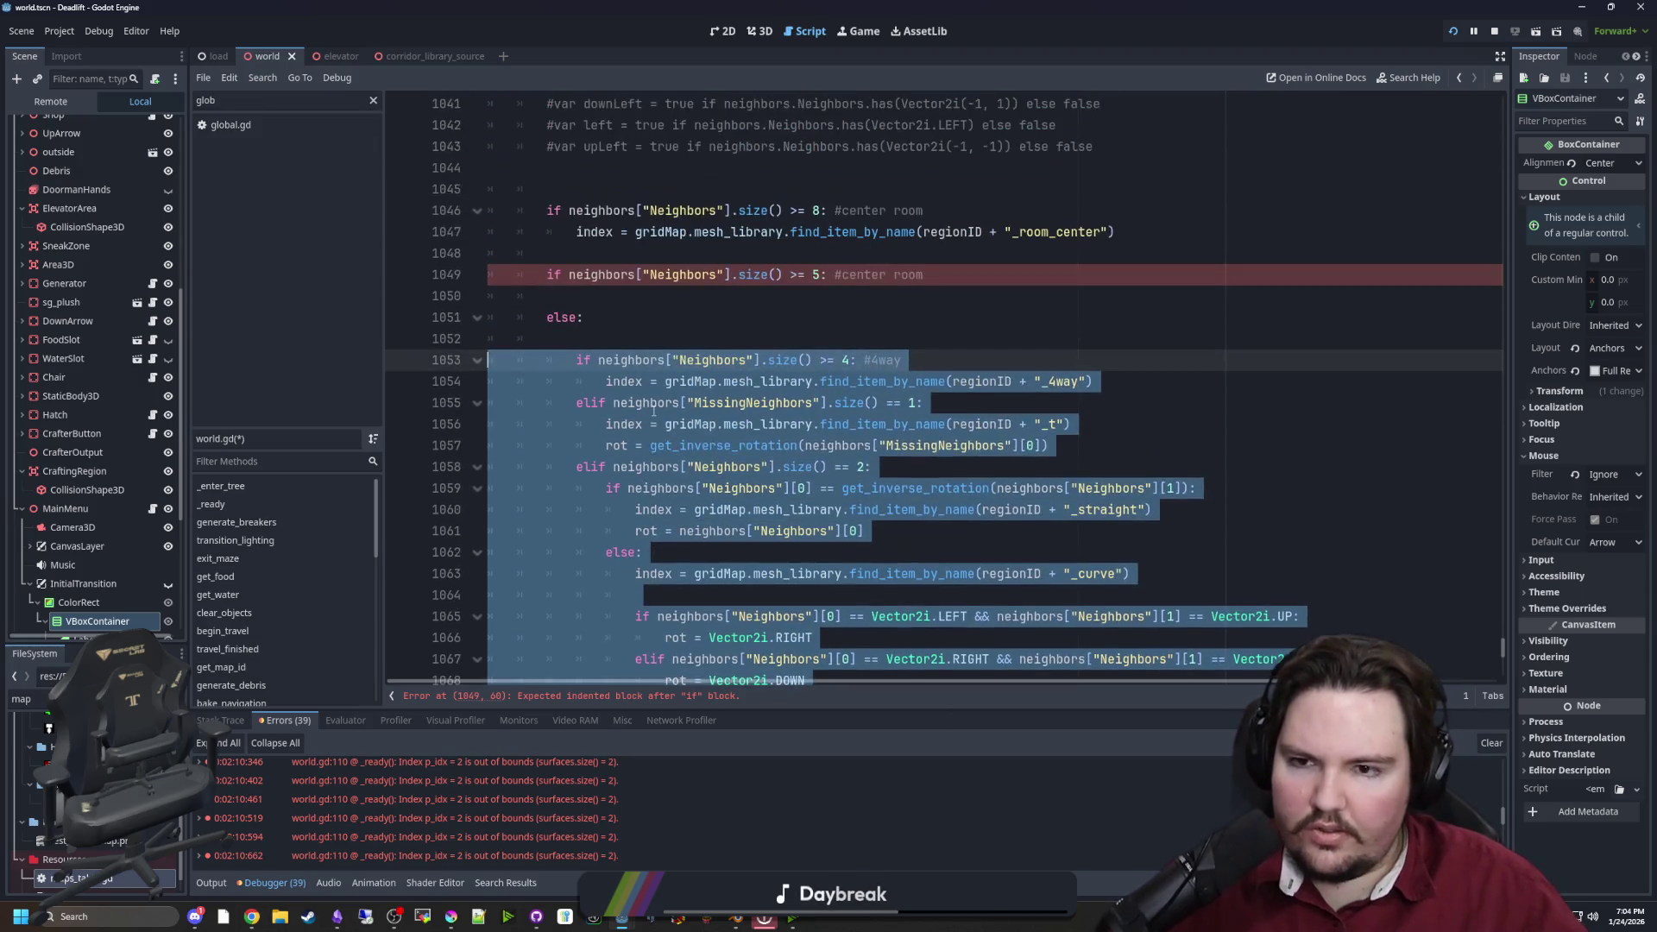
{"action": "left_click", "coordinate": [600, 340]}
{"action": "scroll", "coordinate": [625, 342], "scroll_direction": "down", "scroll_amount": 4}
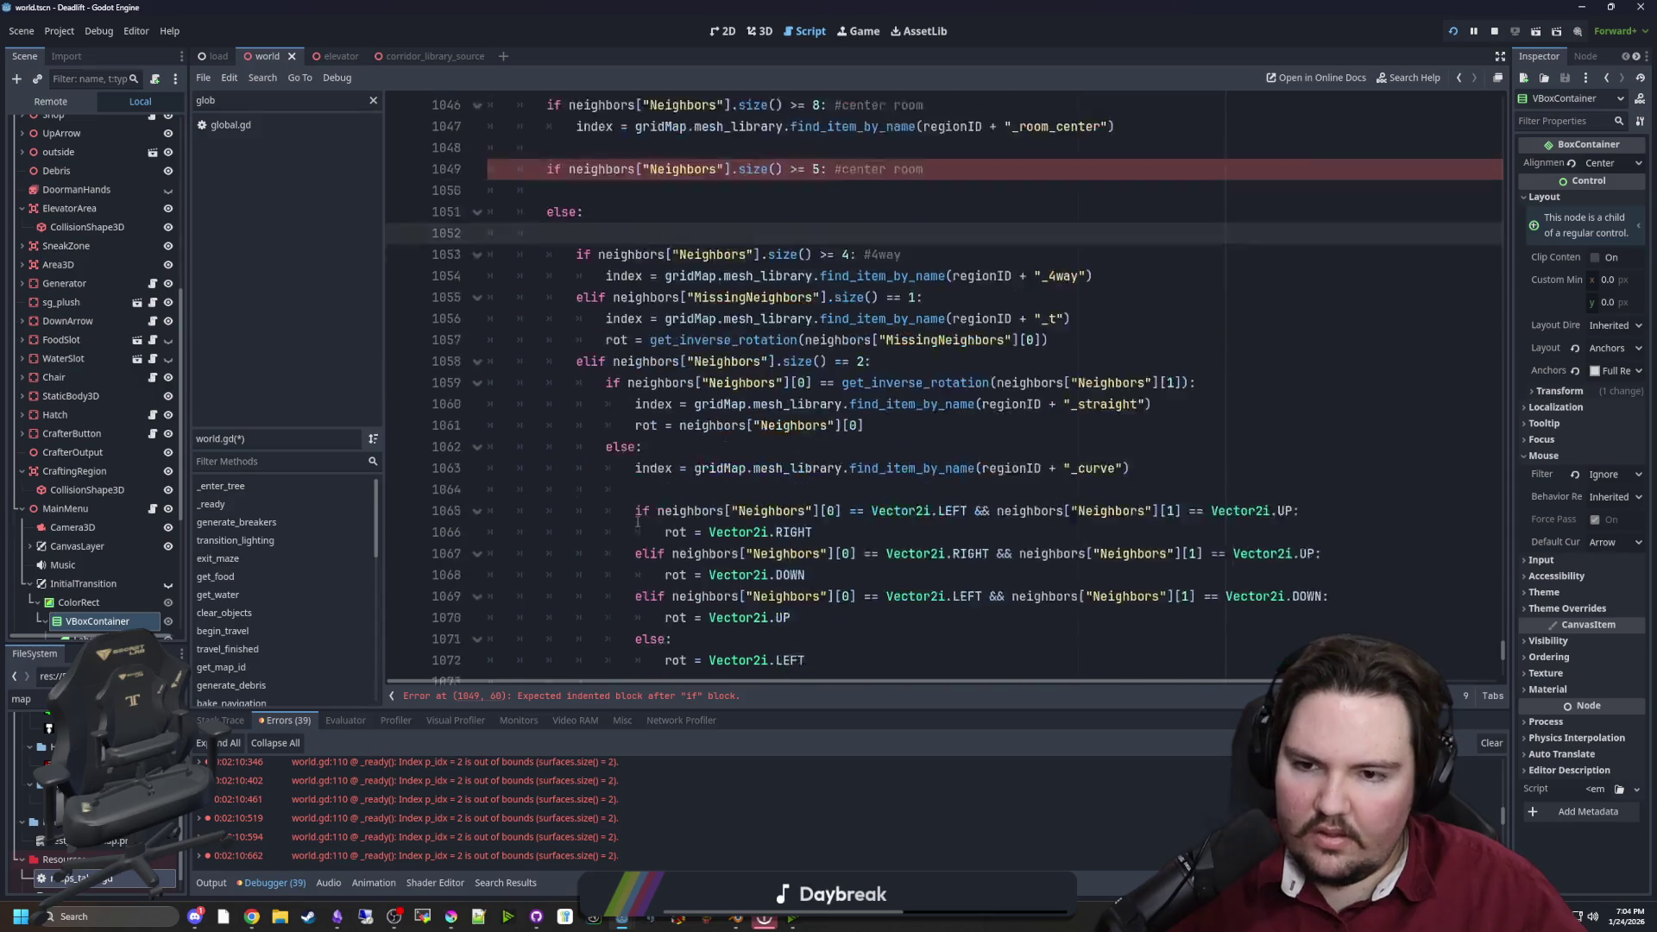
{"action": "scroll", "coordinate": [727, 515], "scroll_direction": "up", "scroll_amount": 5}
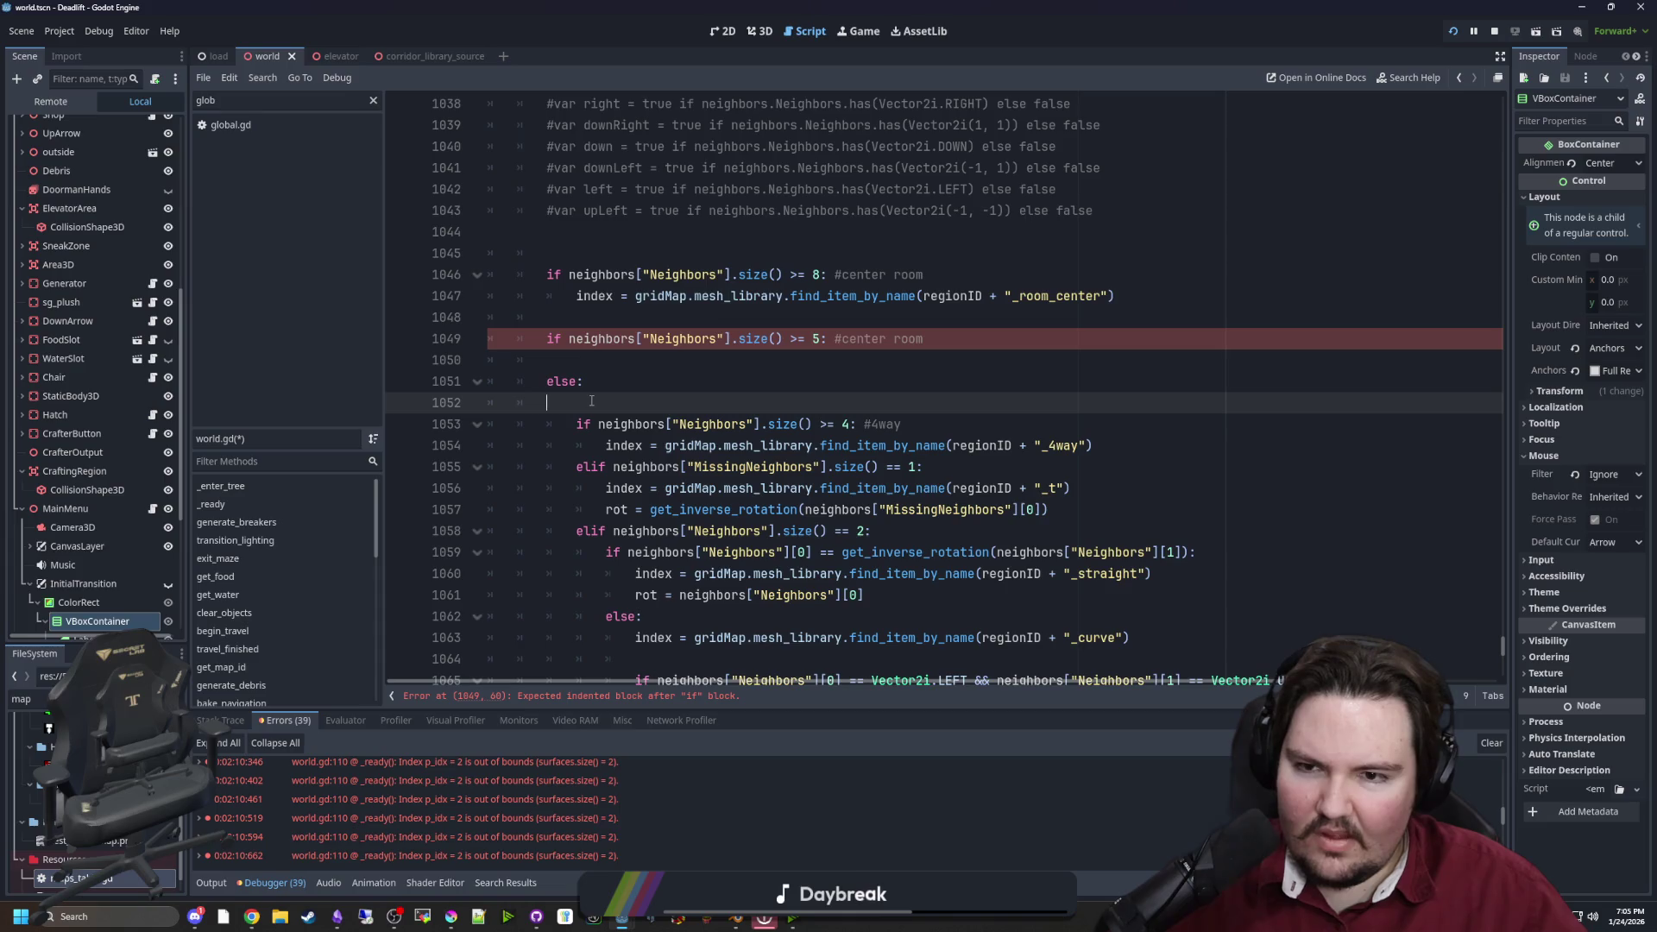
Make line 1049's size check an elif and start a neighbors["Neighbors"].erase line under else
{"action": "left_click", "coordinate": [545, 337]}
{"action": "type", "text": "el"}
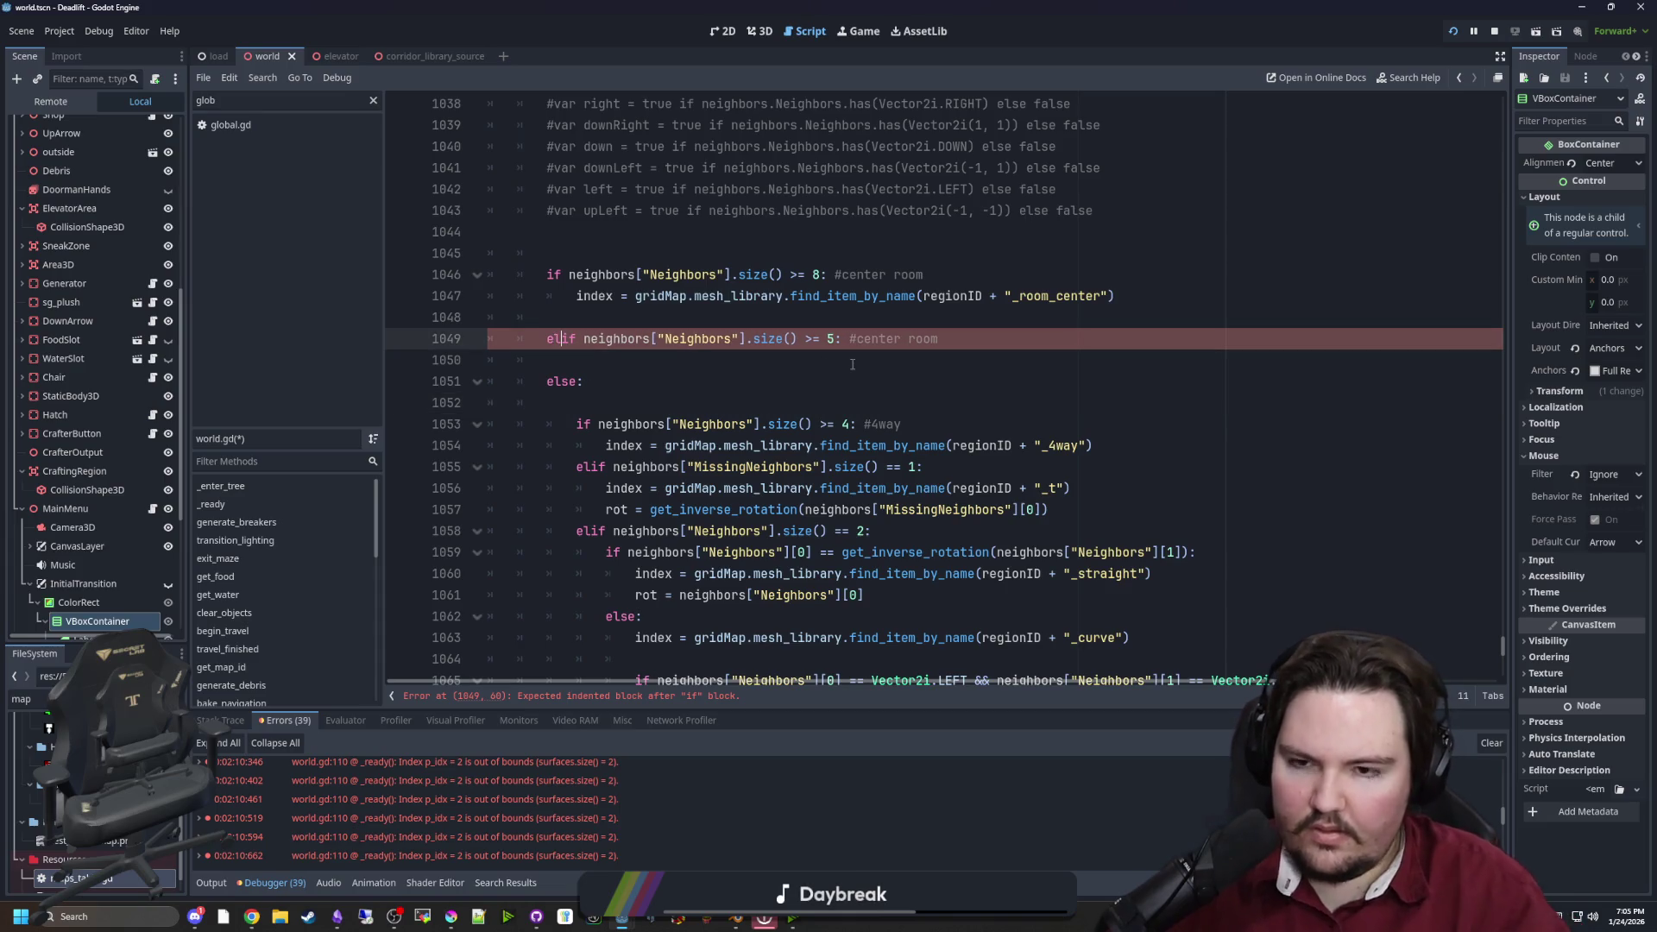
{"action": "key", "text": "Escape"}
{"action": "left_click", "coordinate": [639, 381]}
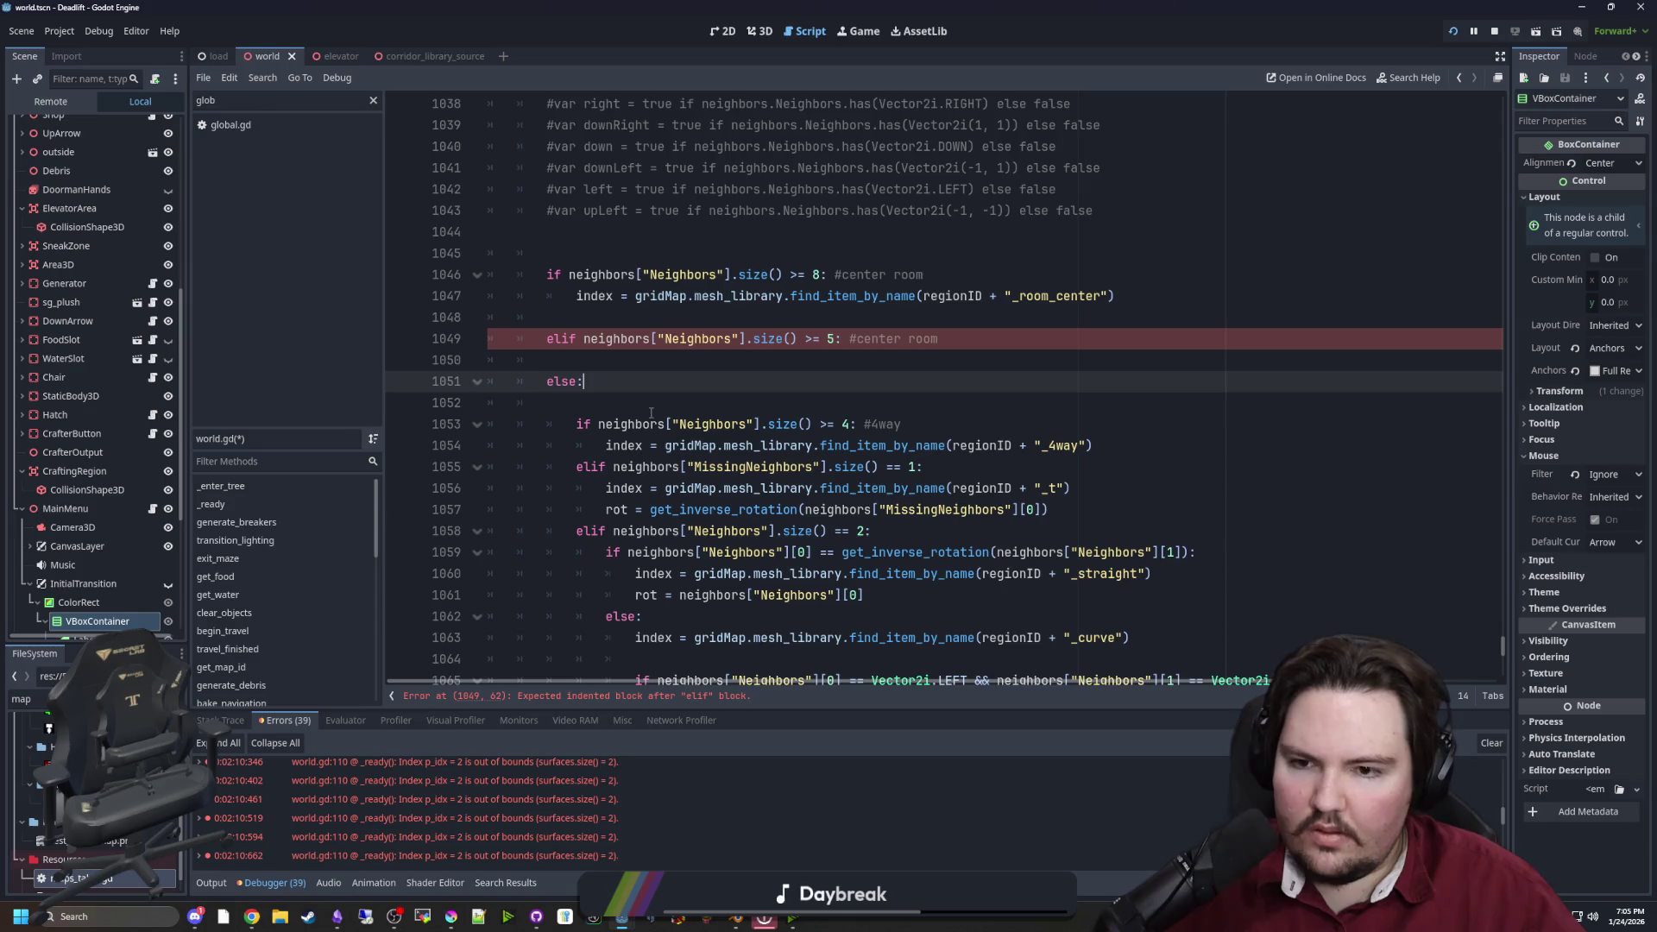
{"action": "left_click", "coordinate": [613, 402]}
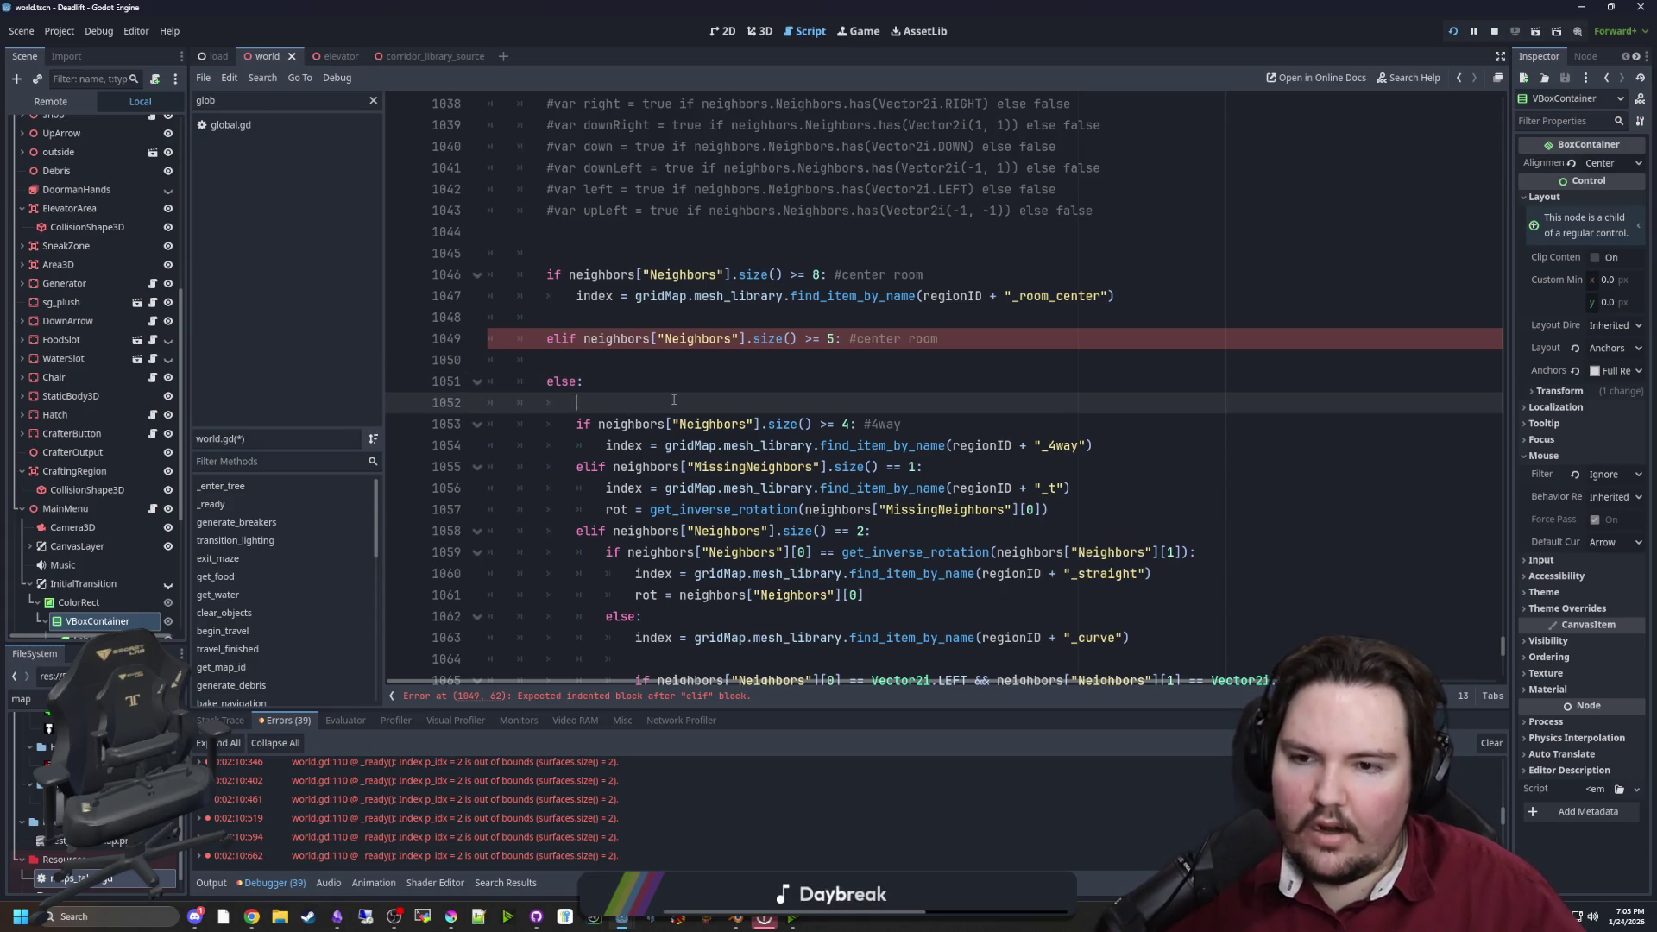
{"action": "type", "text": "neighbors[\"Neighbors\"].erase"}
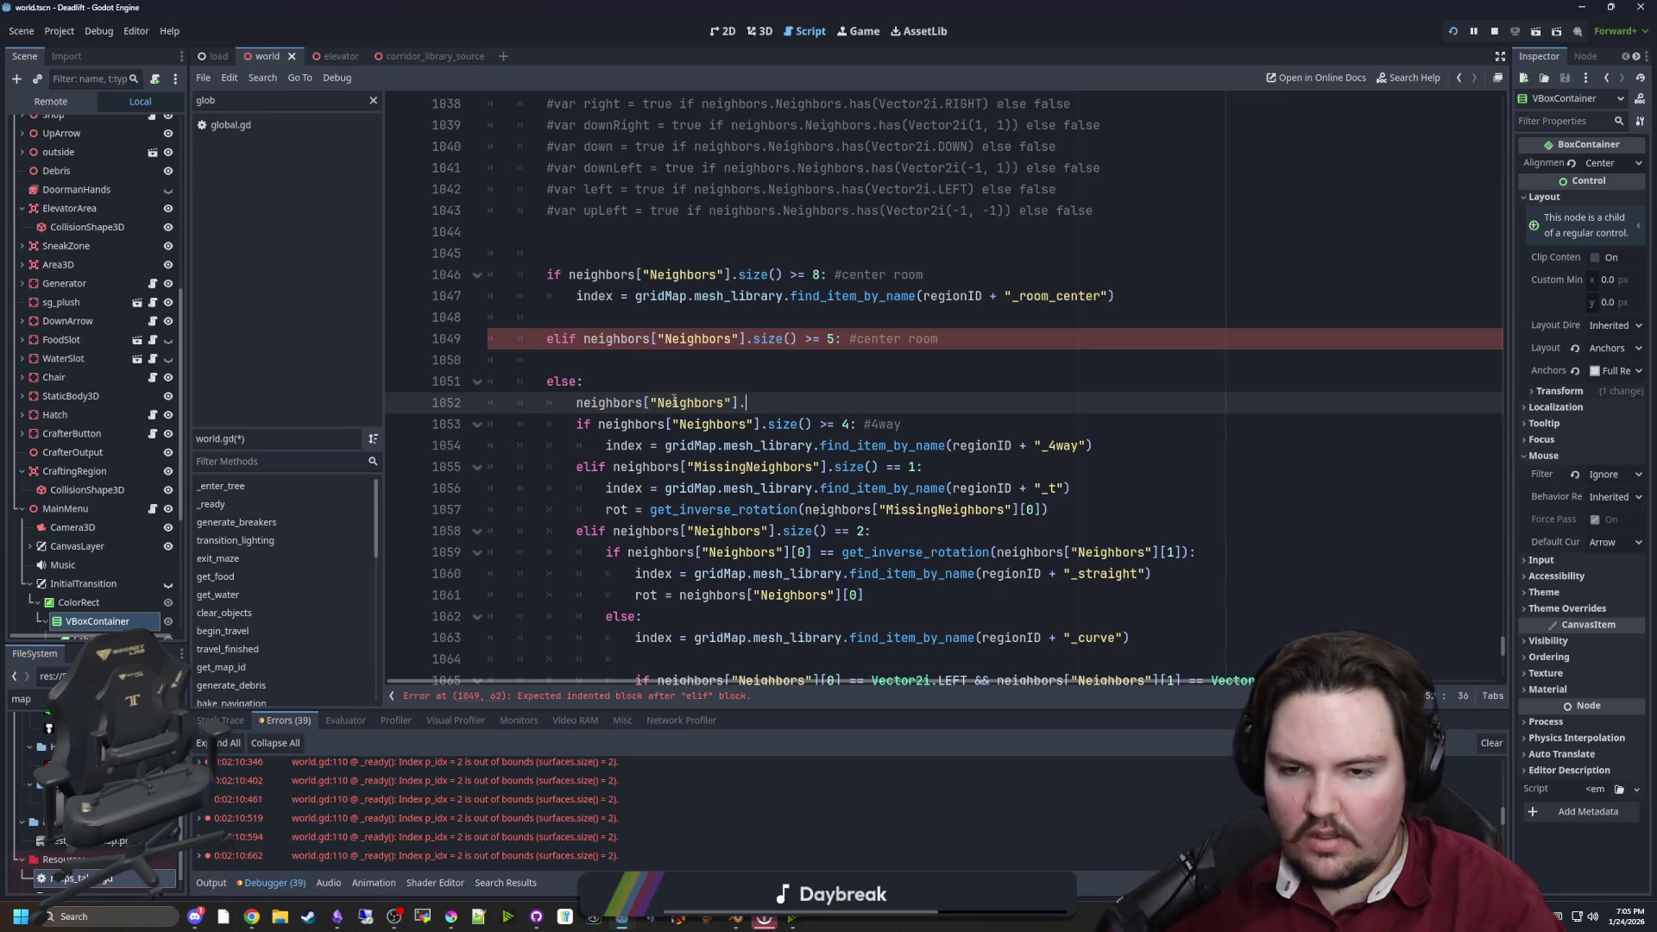
{"action": "type", "text": "("}
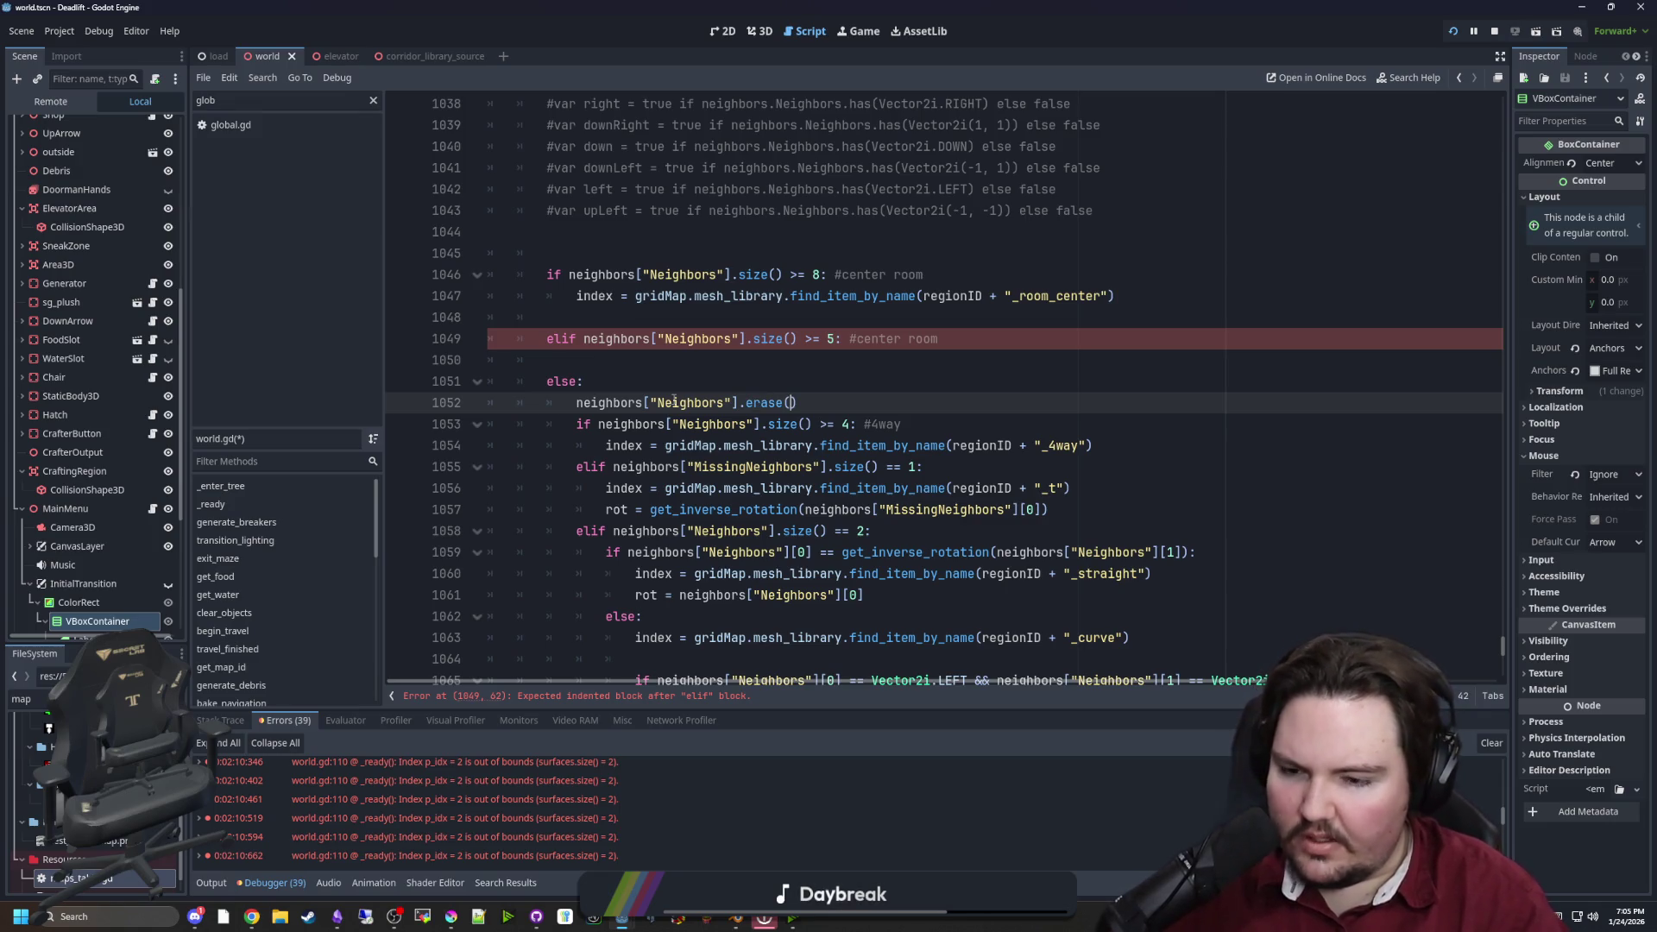
{"action": "type", "text": "Vec"}
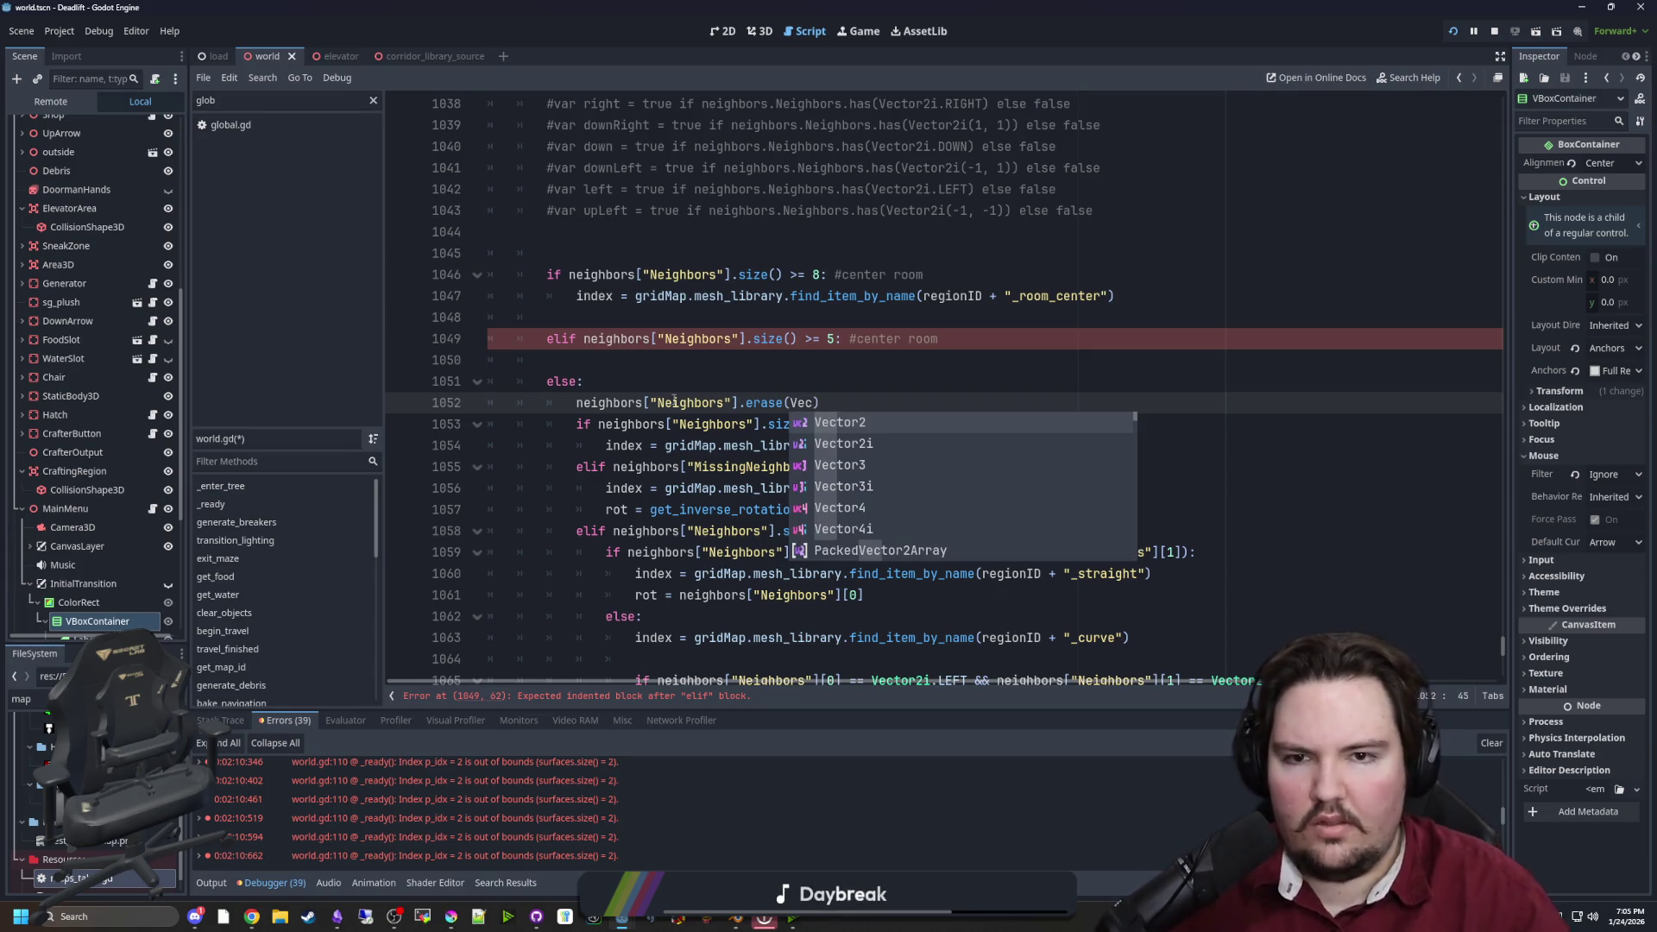
Finish drafting the erase(Vector2i()) call on line 1052, then select and delete it
{"action": "scroll", "coordinate": [964, 372], "scroll_direction": "up", "scroll_amount": 3}
{"action": "scroll", "coordinate": [964, 372], "scroll_direction": "down", "scroll_amount": 1}
{"action": "type", "text": "tor2j"}
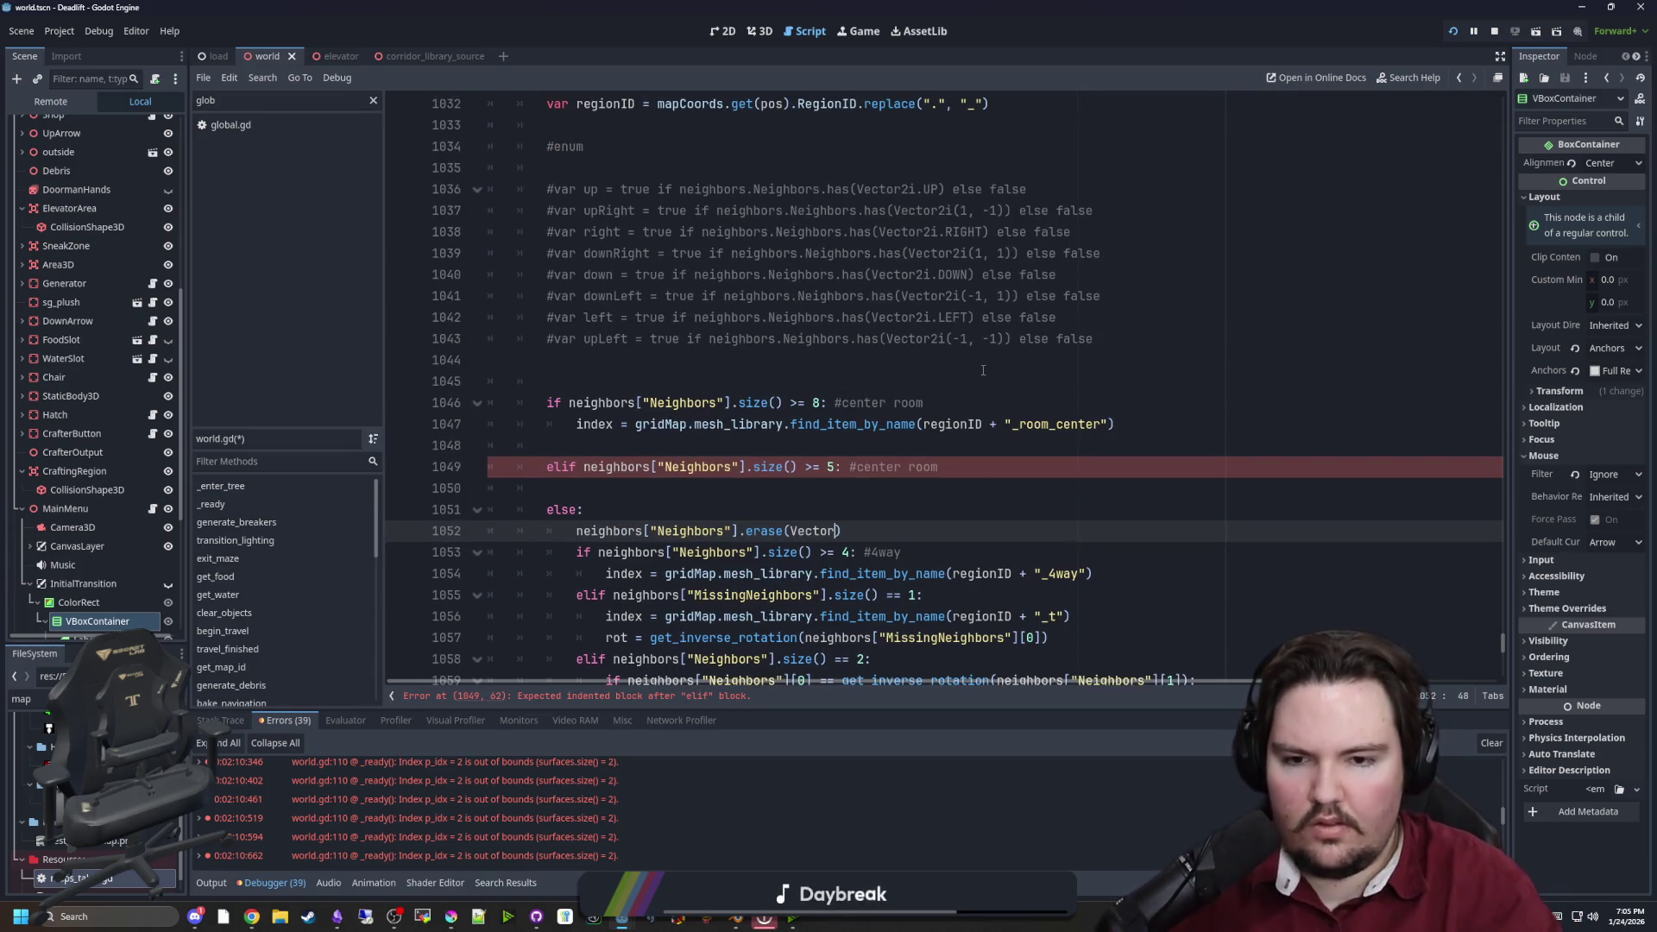
{"action": "type", "text": "k"}
{"action": "type", "text": "("}
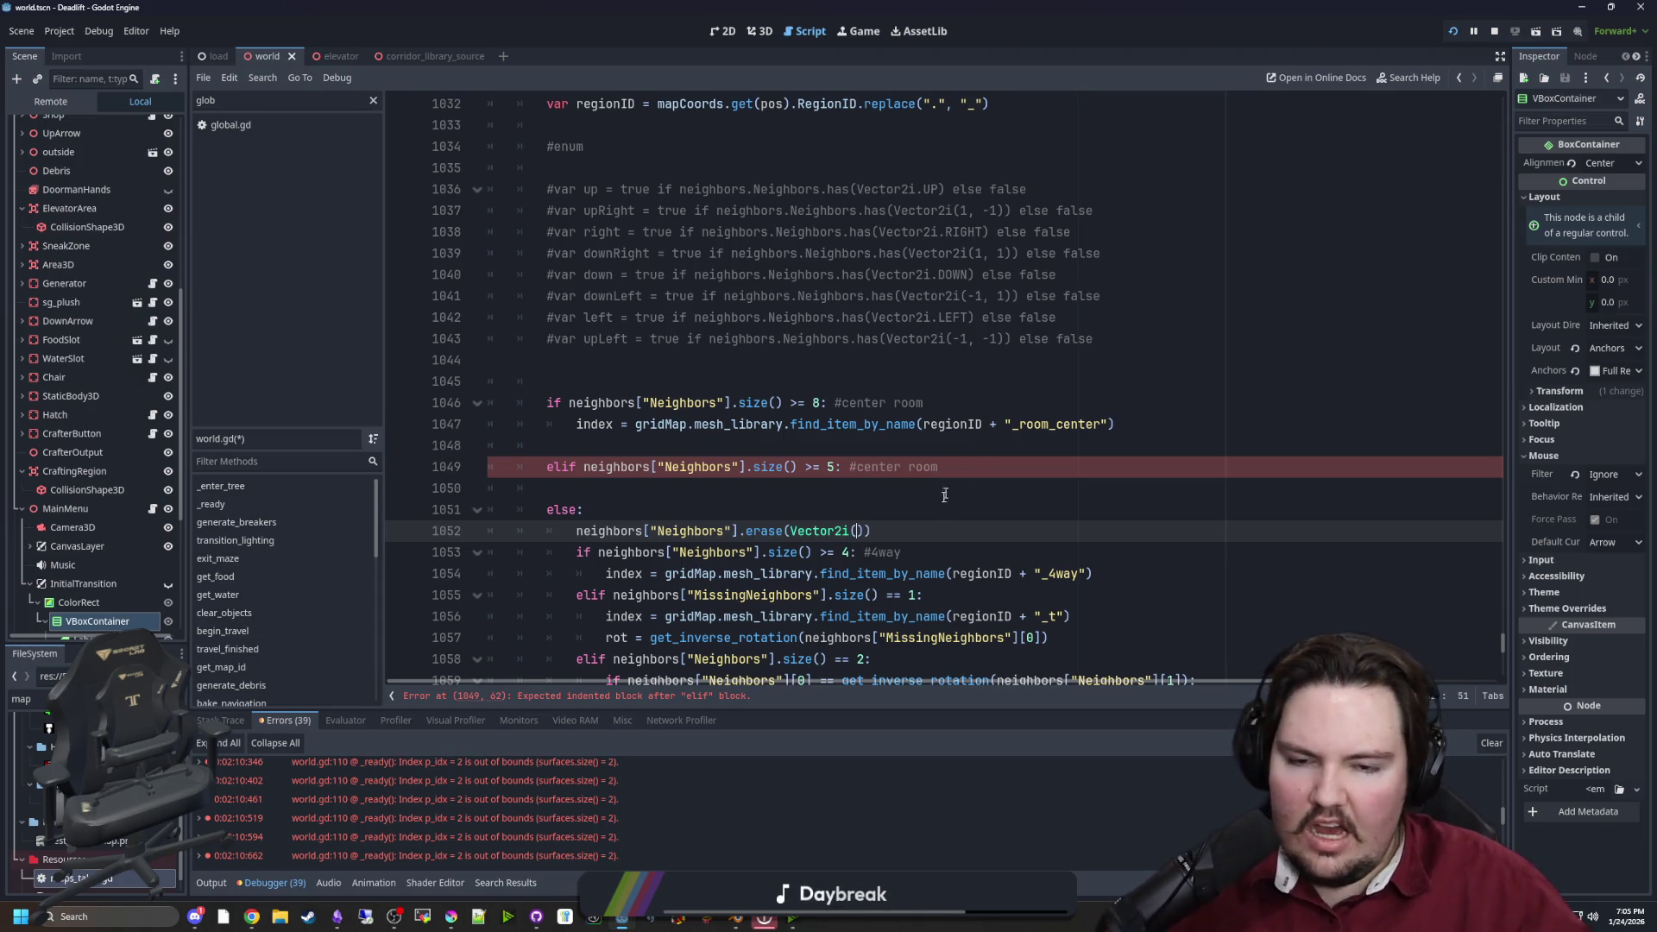
{"action": "key", "text": "shift+Home"}
{"action": "key", "text": "shift+Home"}
{"action": "key", "text": "BackSpace"}
{"action": "key", "text": "BackSpace"}
{"action": "scroll", "coordinate": [657, 429], "scroll_direction": "up", "scroll_amount": 3}
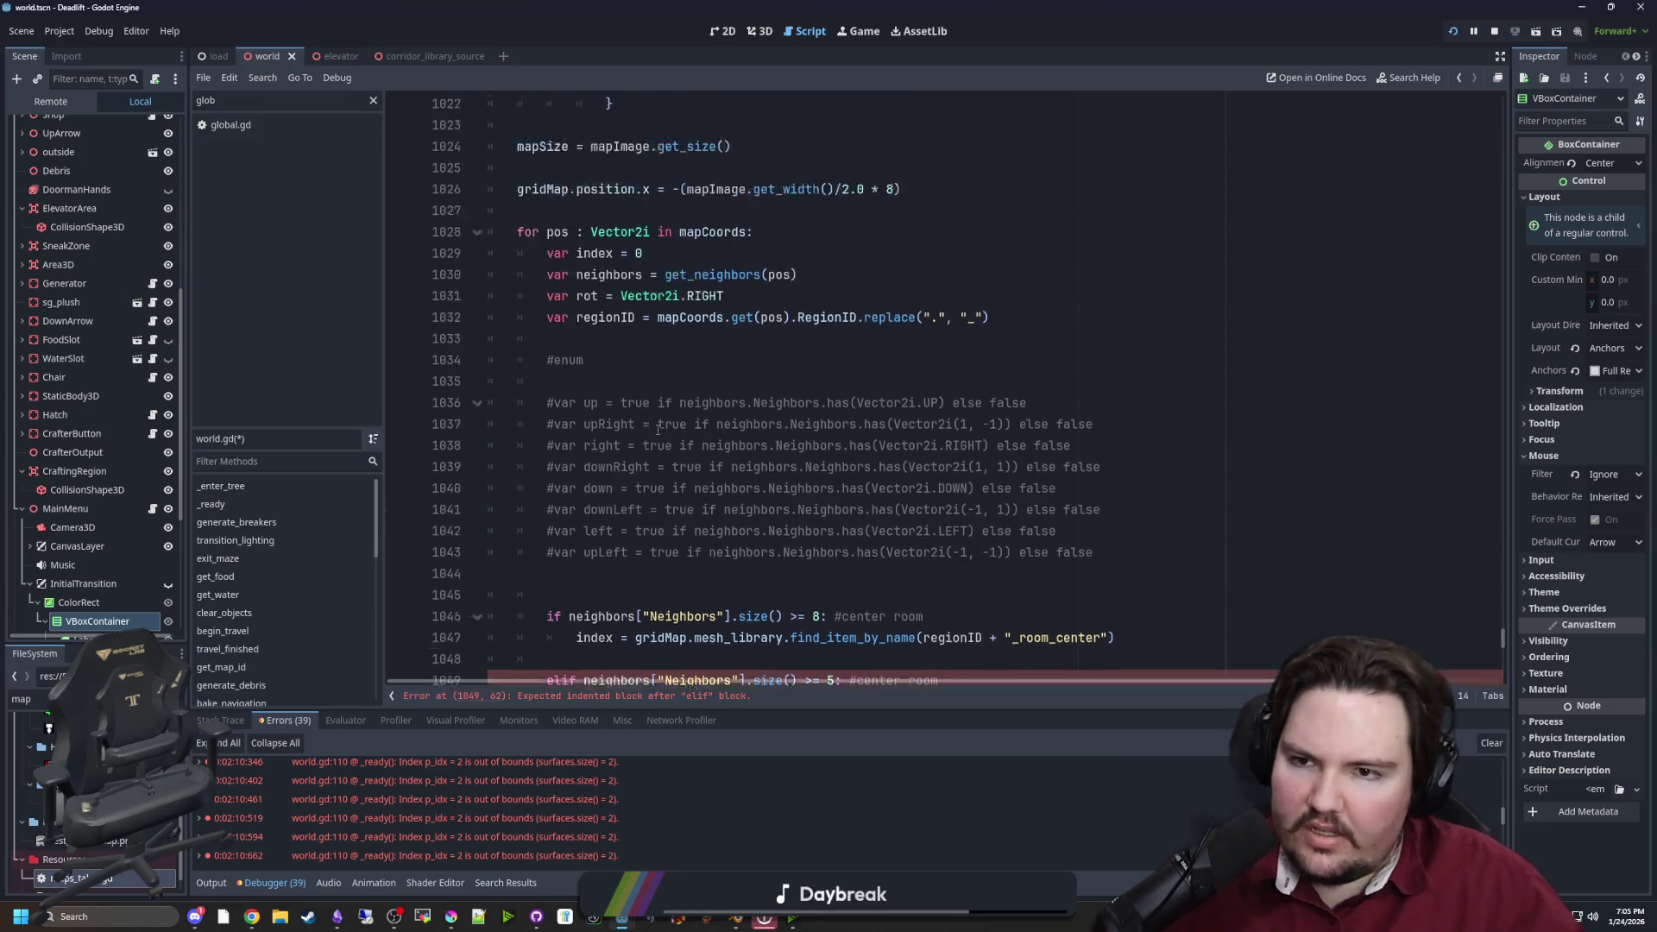
Rename line 1030's variable to neighborsCardinals and duplicate the line, restoring the copy to neighbors
{"action": "scroll", "coordinate": [657, 428], "scroll_direction": "up", "scroll_amount": 2}
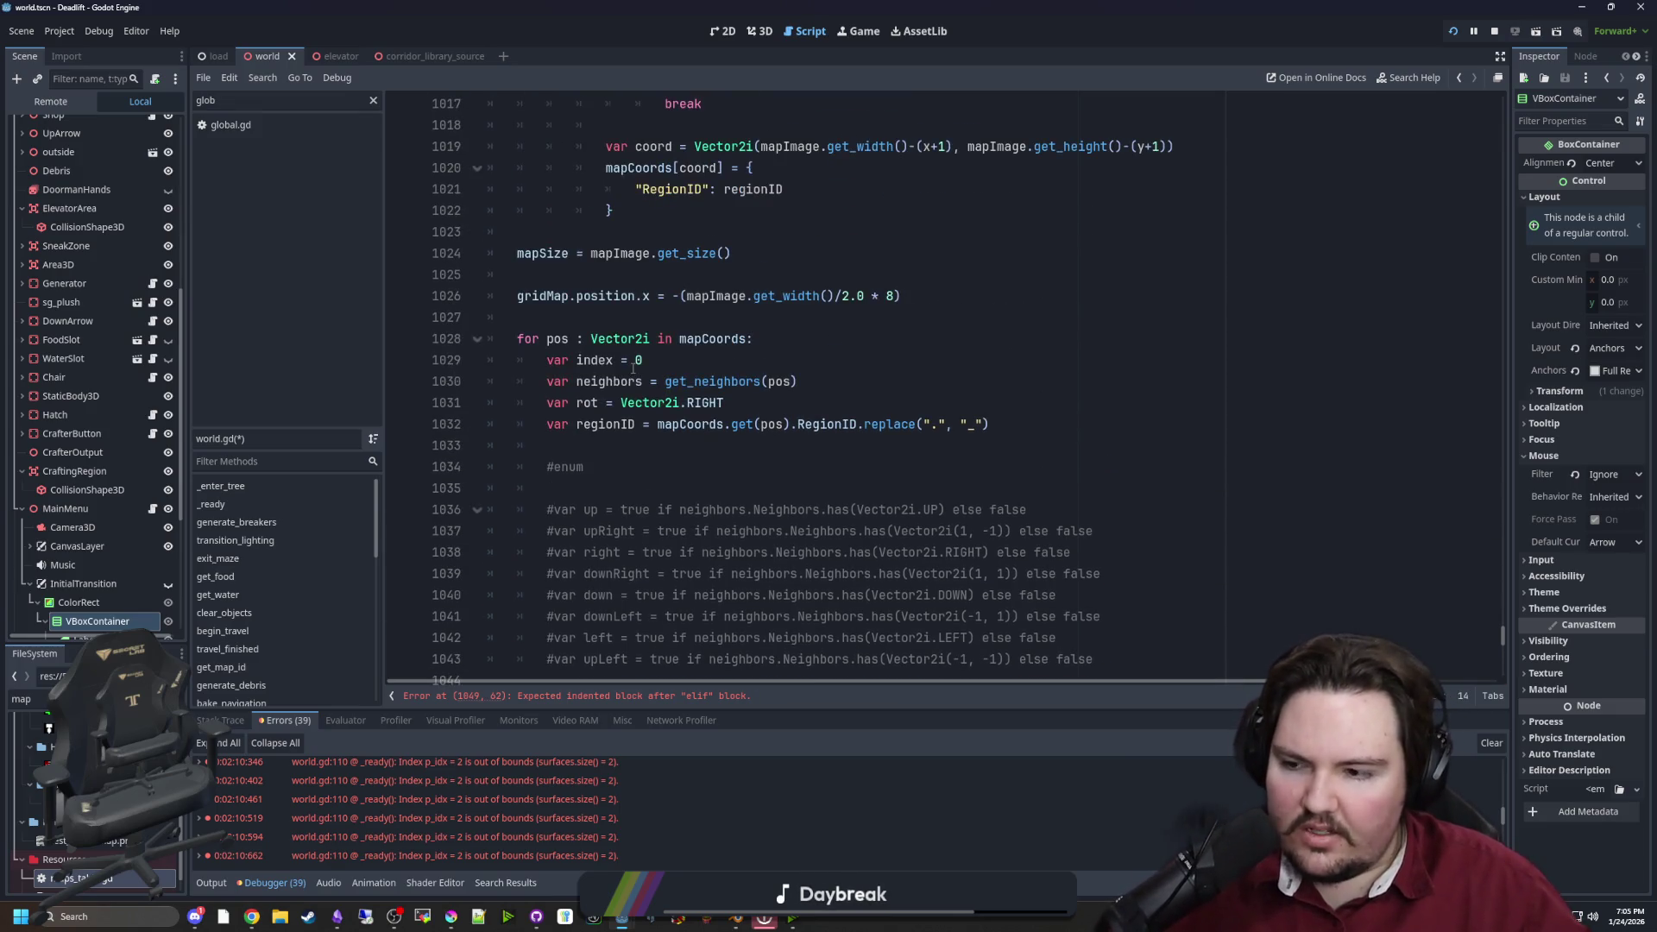
{"action": "left_click", "coordinate": [772, 457]}
{"action": "left_click_drag", "start_coordinate": [839, 380], "coordinate": [542, 377]}
{"action": "key", "text": "End"}
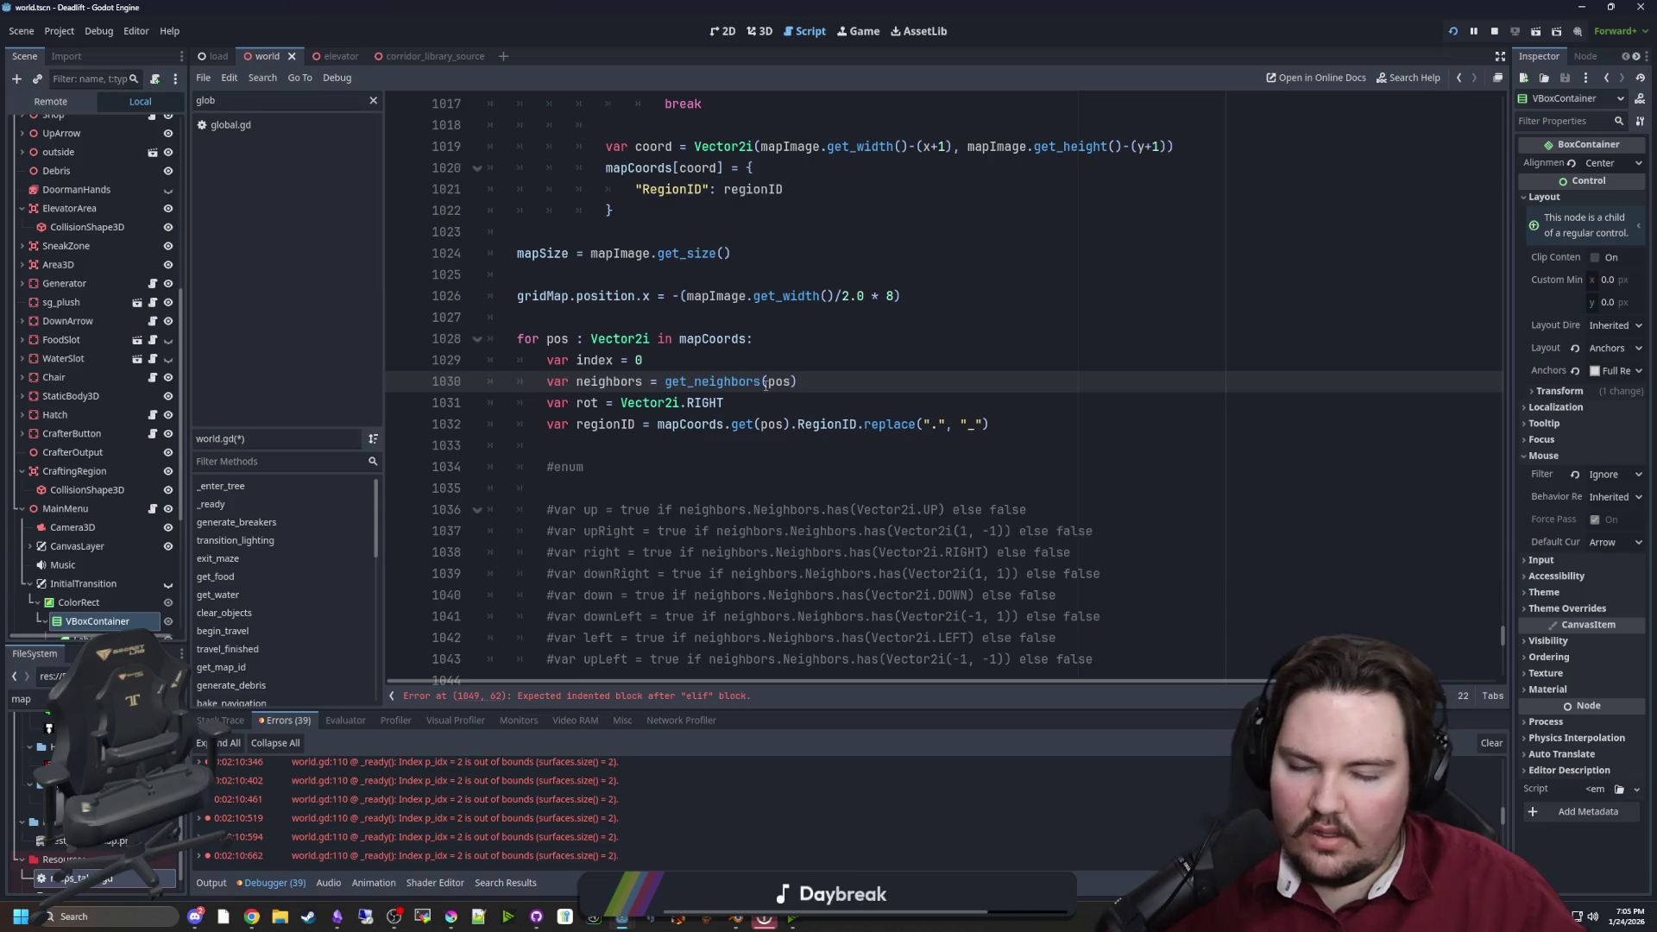
{"action": "type", "text": "Cardinals"}
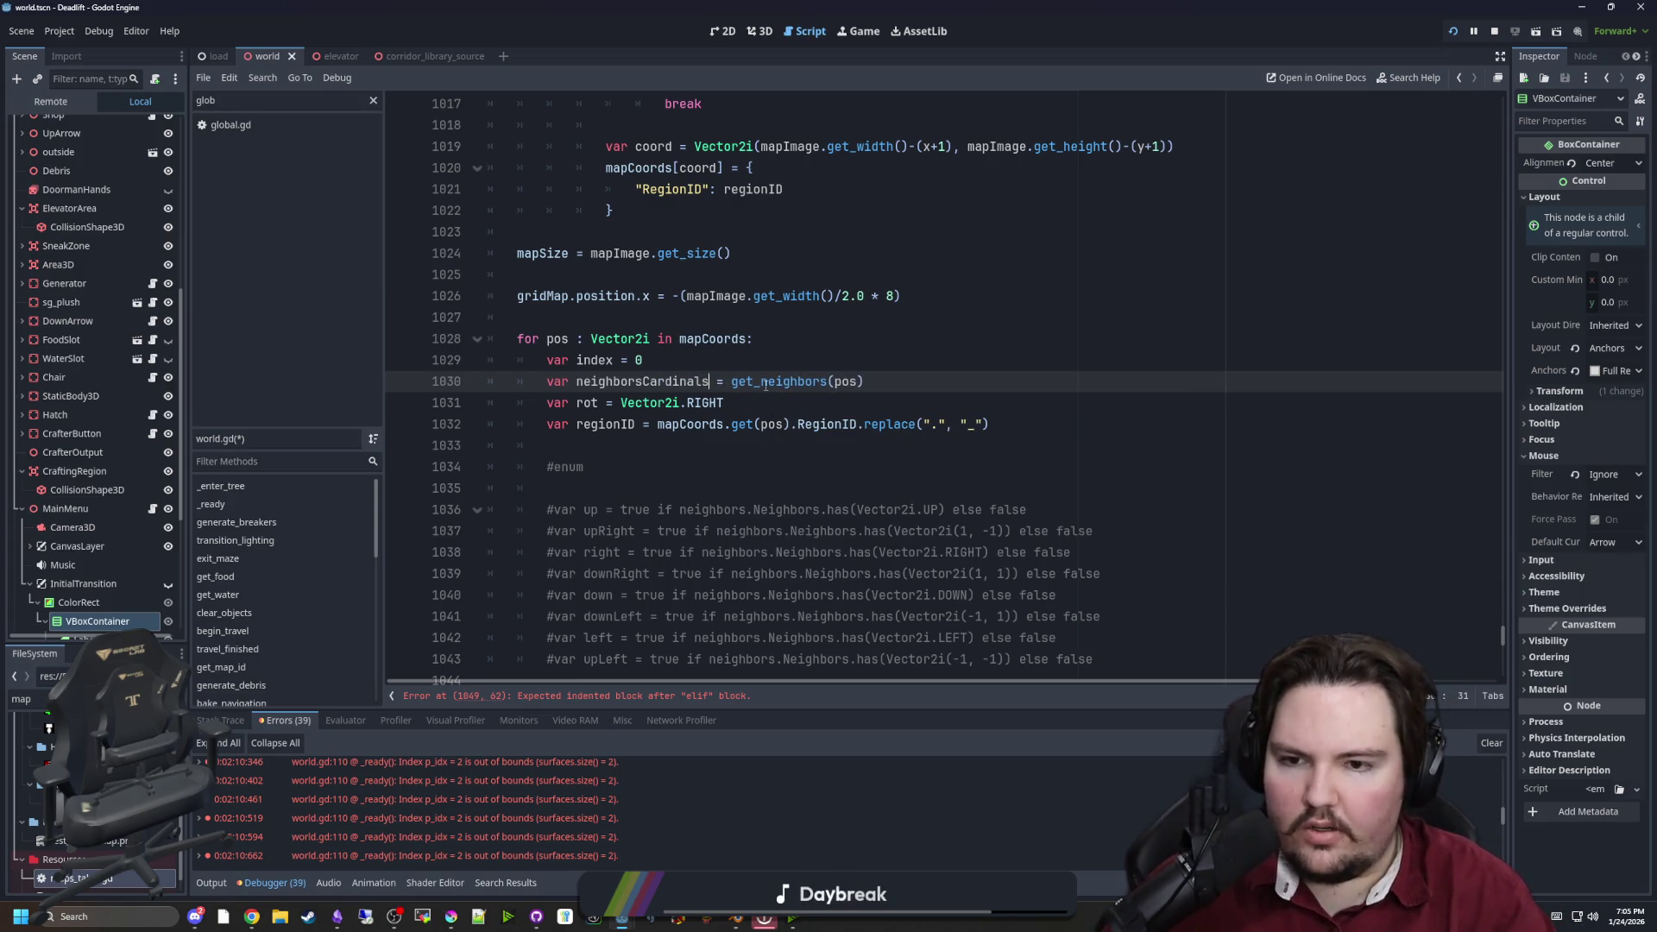
{"action": "left_click_drag", "start_coordinate": [865, 381], "coordinate": [547, 381]}
{"action": "key", "text": "ctrl+c"}
{"action": "left_click", "coordinate": [927, 377]}
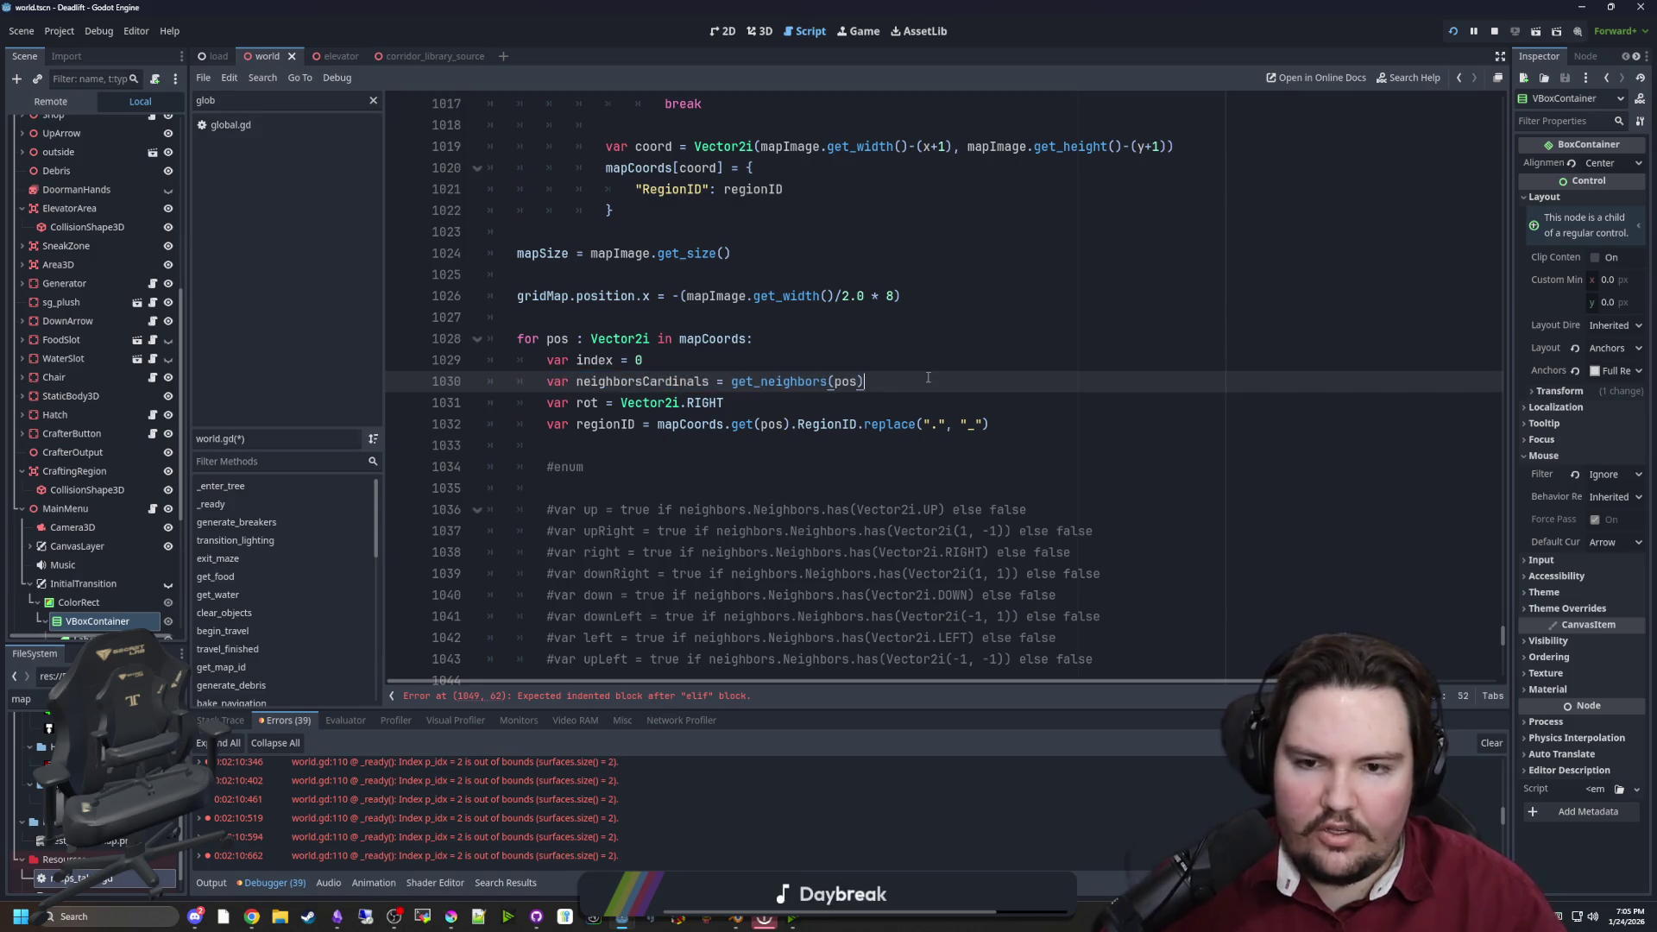
{"action": "key", "text": "Return"}
{"action": "key", "text": "ctrl+v"}
{"action": "key", "text": "Left"}
{"action": "key", "text": "Left"}
{"action": "key", "text": "Left"}
{"action": "key", "text": "BackSpace"}
{"action": "key", "text": "BackSpace"}
{"action": "key", "text": "BackSpace"}
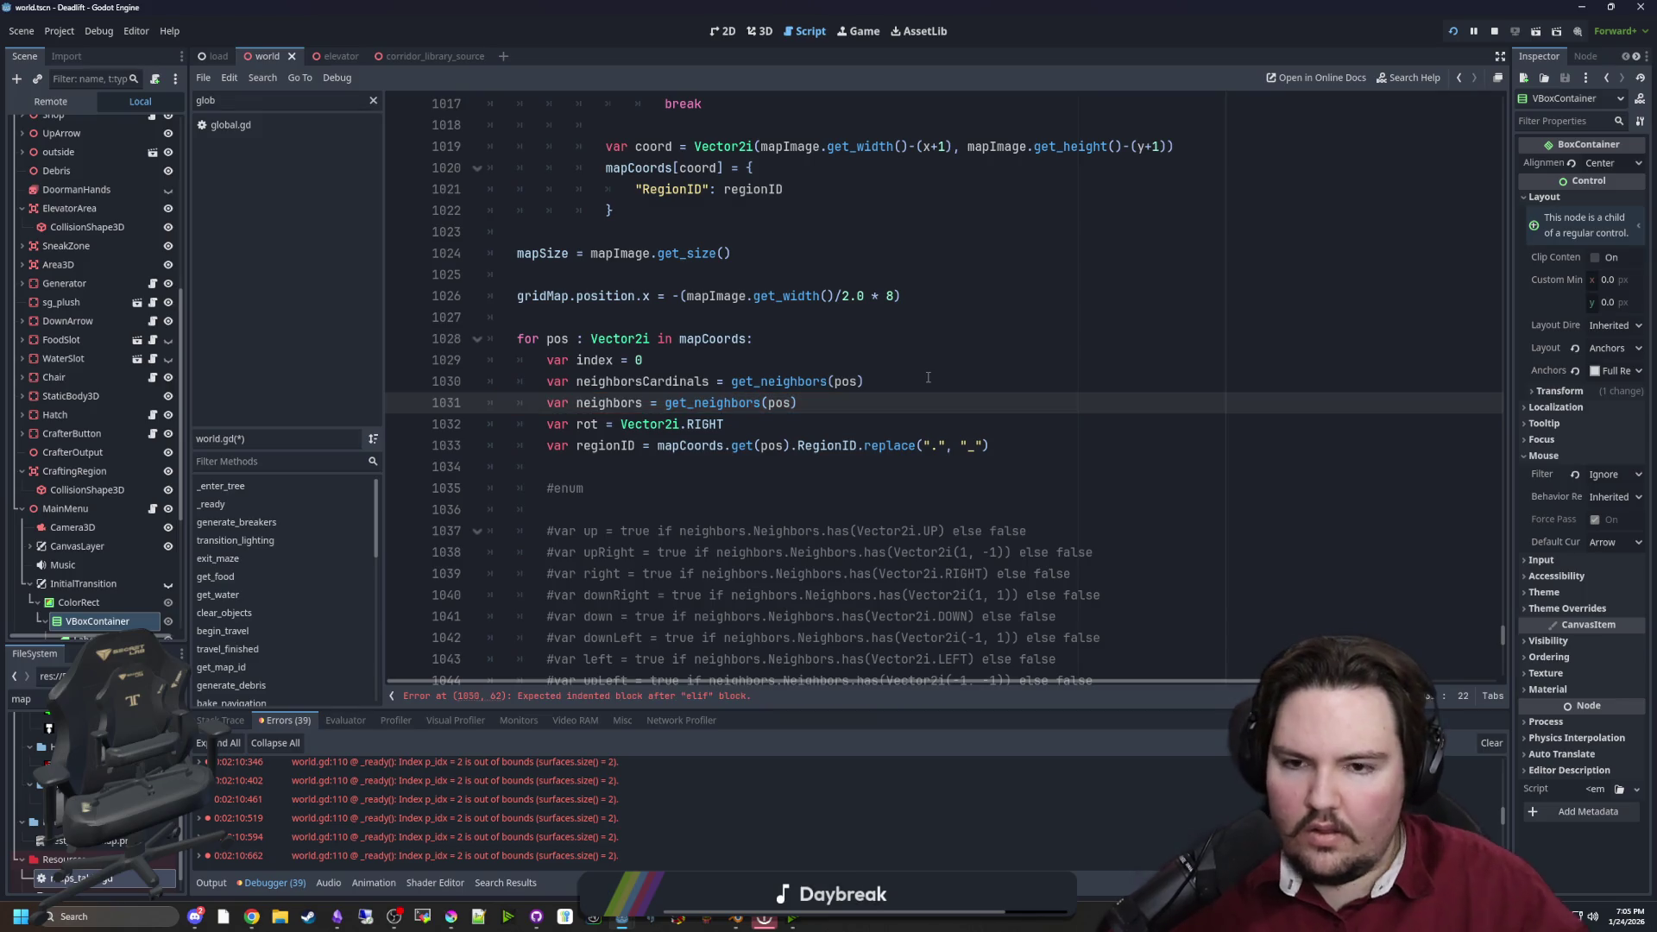
Make neighborsCardinals call get_neighbors_cardinals(pos) instead of get_neighbors(pos)
{"action": "left_click", "coordinate": [787, 403]}
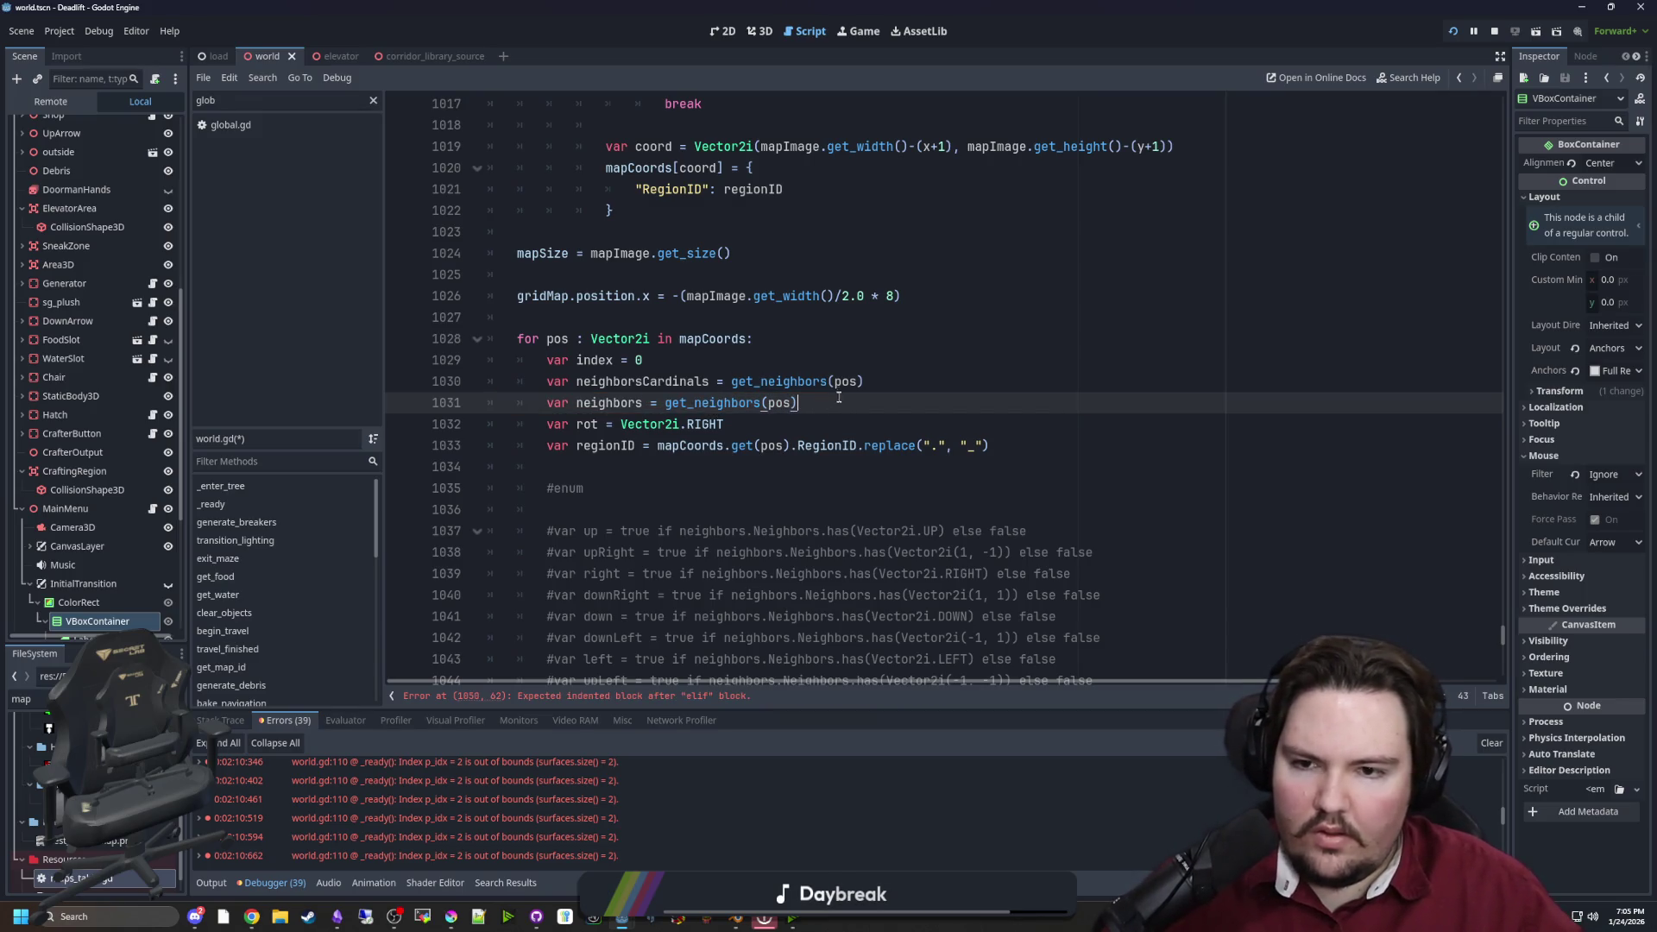
{"action": "left_click", "coordinate": [829, 381]}
{"action": "type", "text": "_cardinals"}
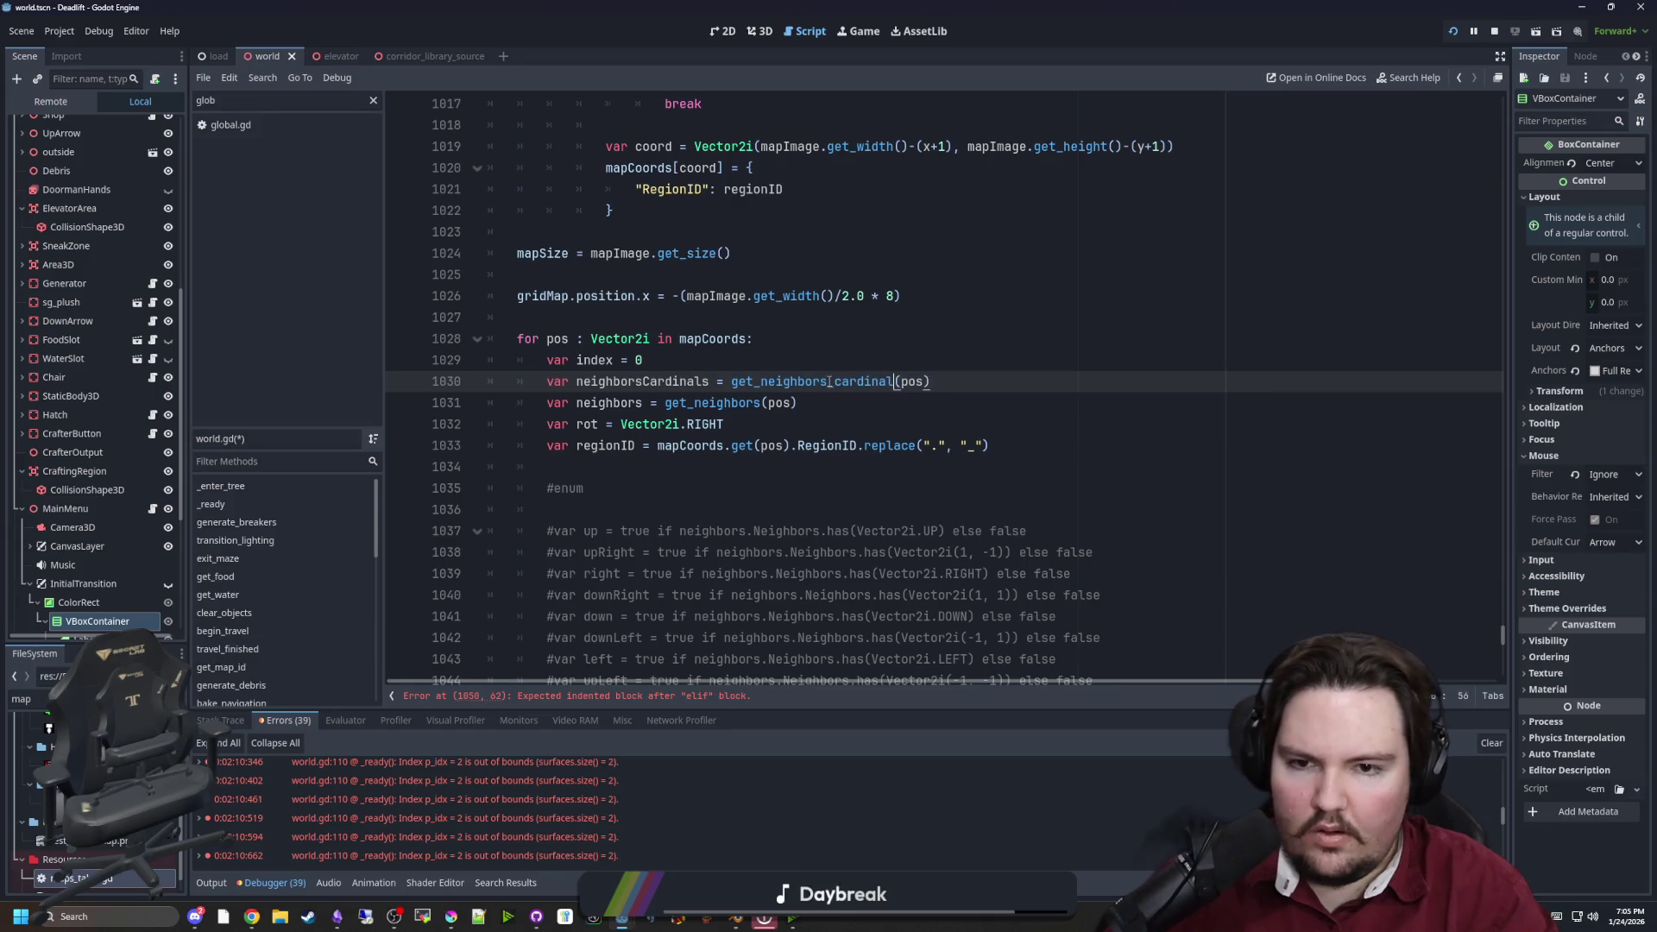
{"action": "left_click", "coordinate": [837, 403]}
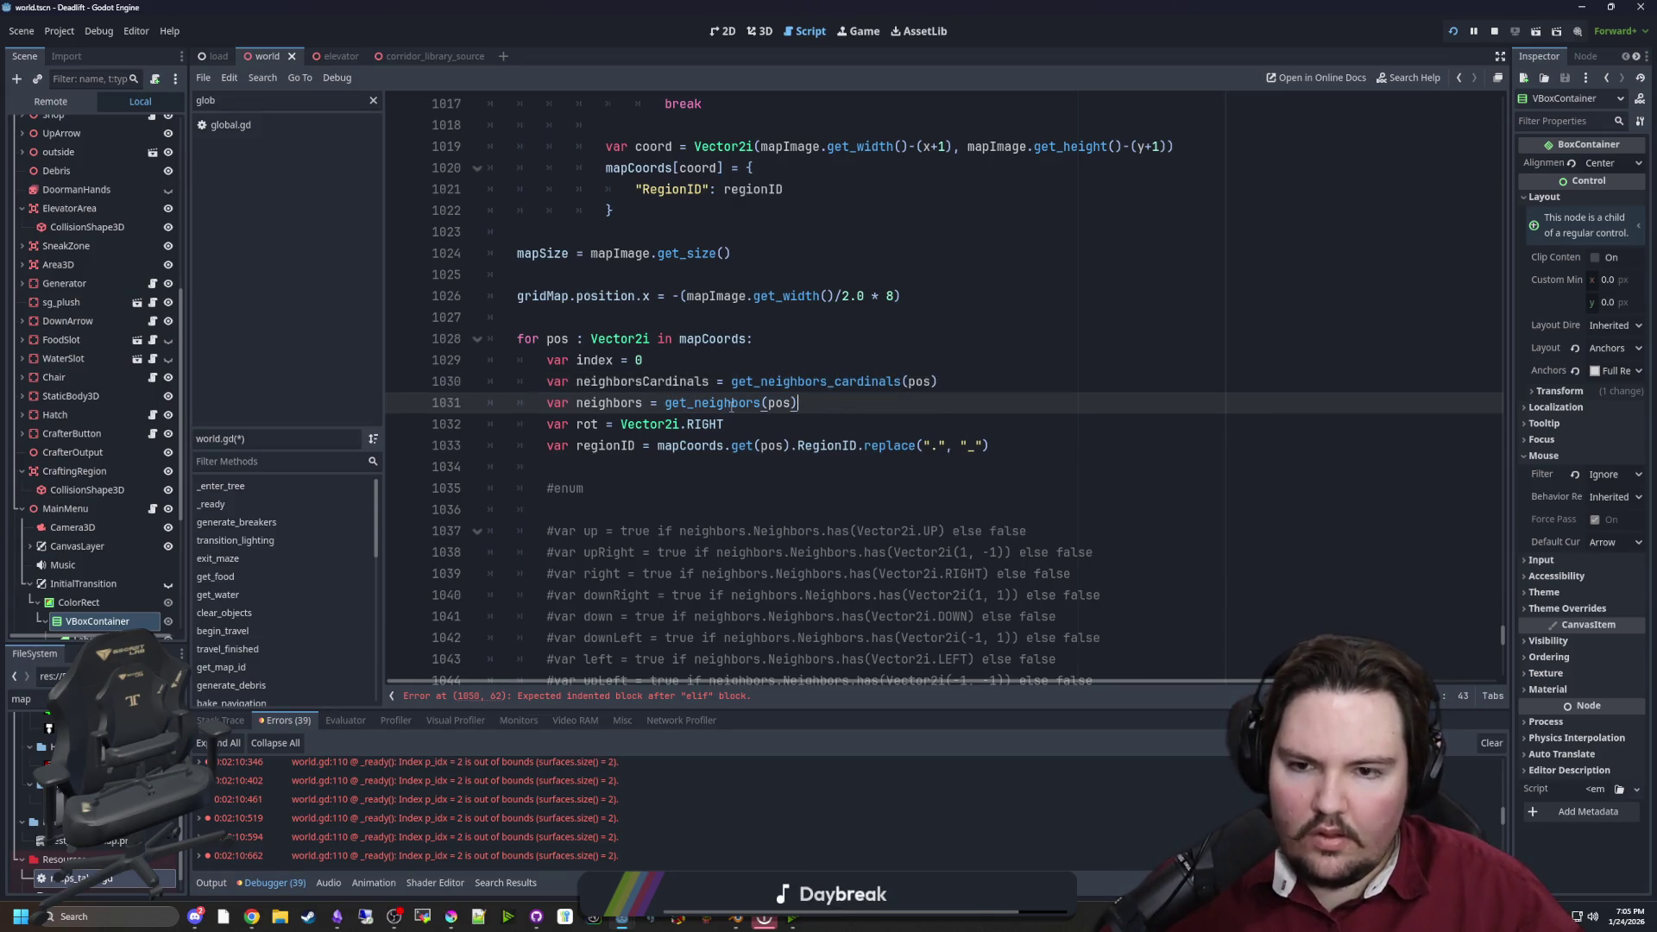
Jump to the get_neighbors definition, copy the function and paste a duplicate below it
{"action": "left_click", "coordinate": [731, 403], "text": "ctrl"}
{"action": "scroll", "coordinate": [739, 439], "scroll_direction": "down", "scroll_amount": 6}
{"action": "scroll", "coordinate": [739, 439], "scroll_direction": "up", "scroll_amount": 4}
{"action": "mouse_move", "coordinate": [636, 573]}
{"action": "left_mouse_down"}
{"action": "mouse_move", "coordinate": [505, 349]}
{"action": "mouse_move", "coordinate": [443, 197]}
{"action": "left_mouse_up"}
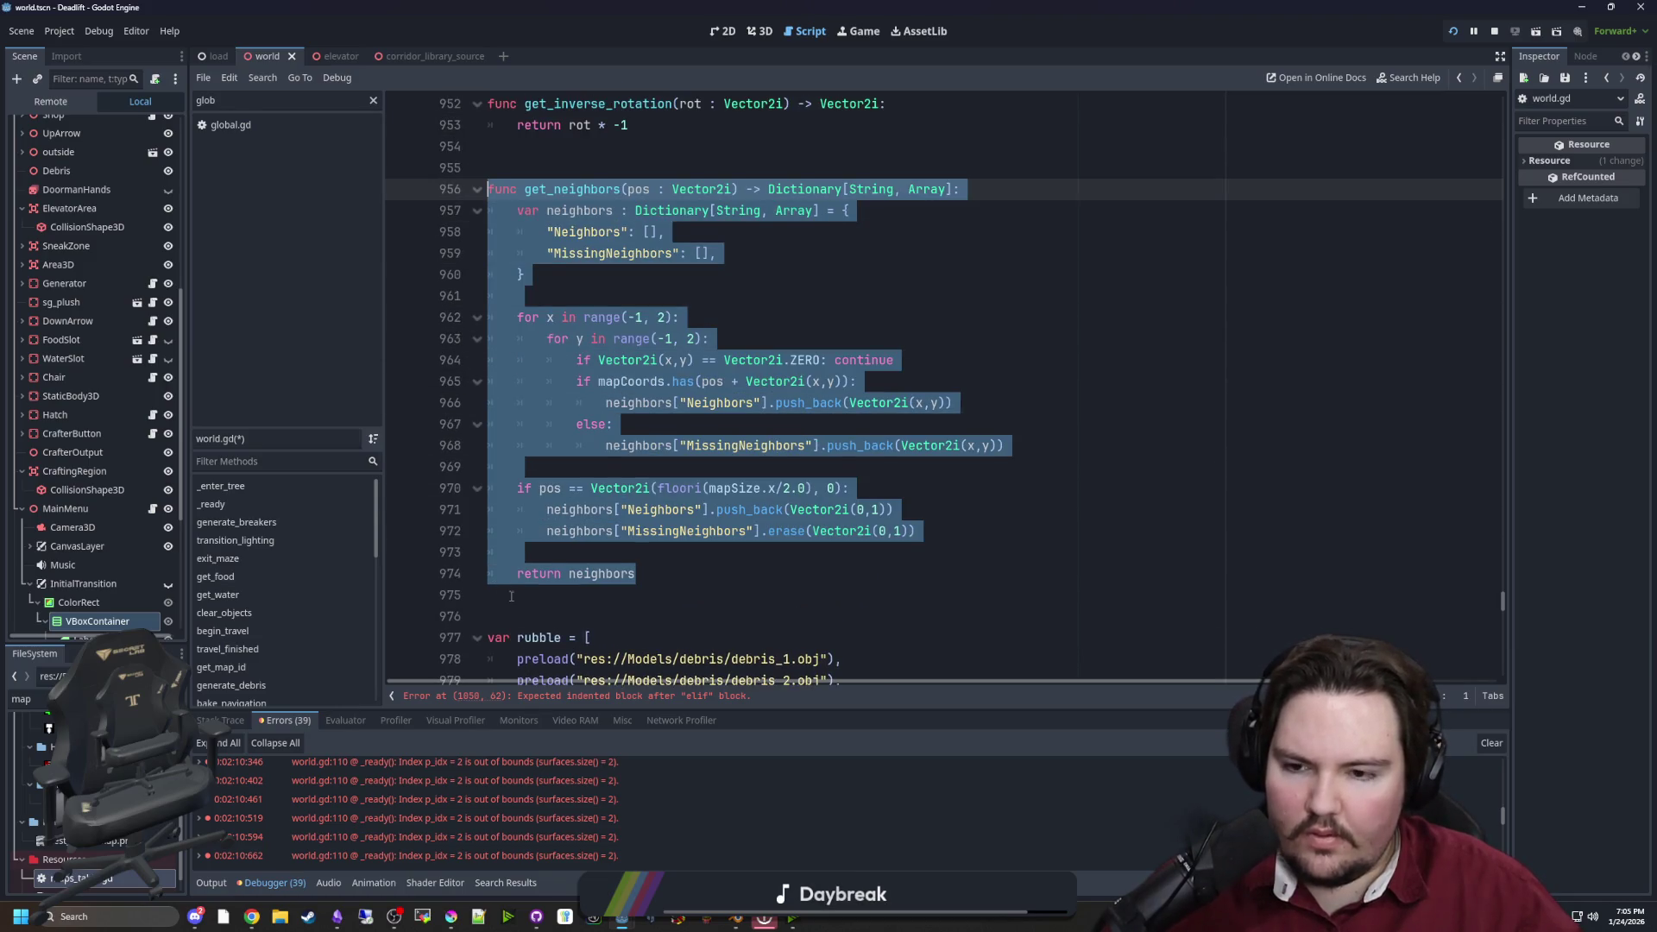
{"action": "key", "text": "ctrl+c"}
{"action": "left_click", "coordinate": [511, 596]}
{"action": "key", "text": "Return"}
{"action": "key", "text": "ctrl+v"}
Rename the duplicated function to get_neighbors_cardinals, separated by a blank line
{"action": "left_click", "coordinate": [570, 255]}
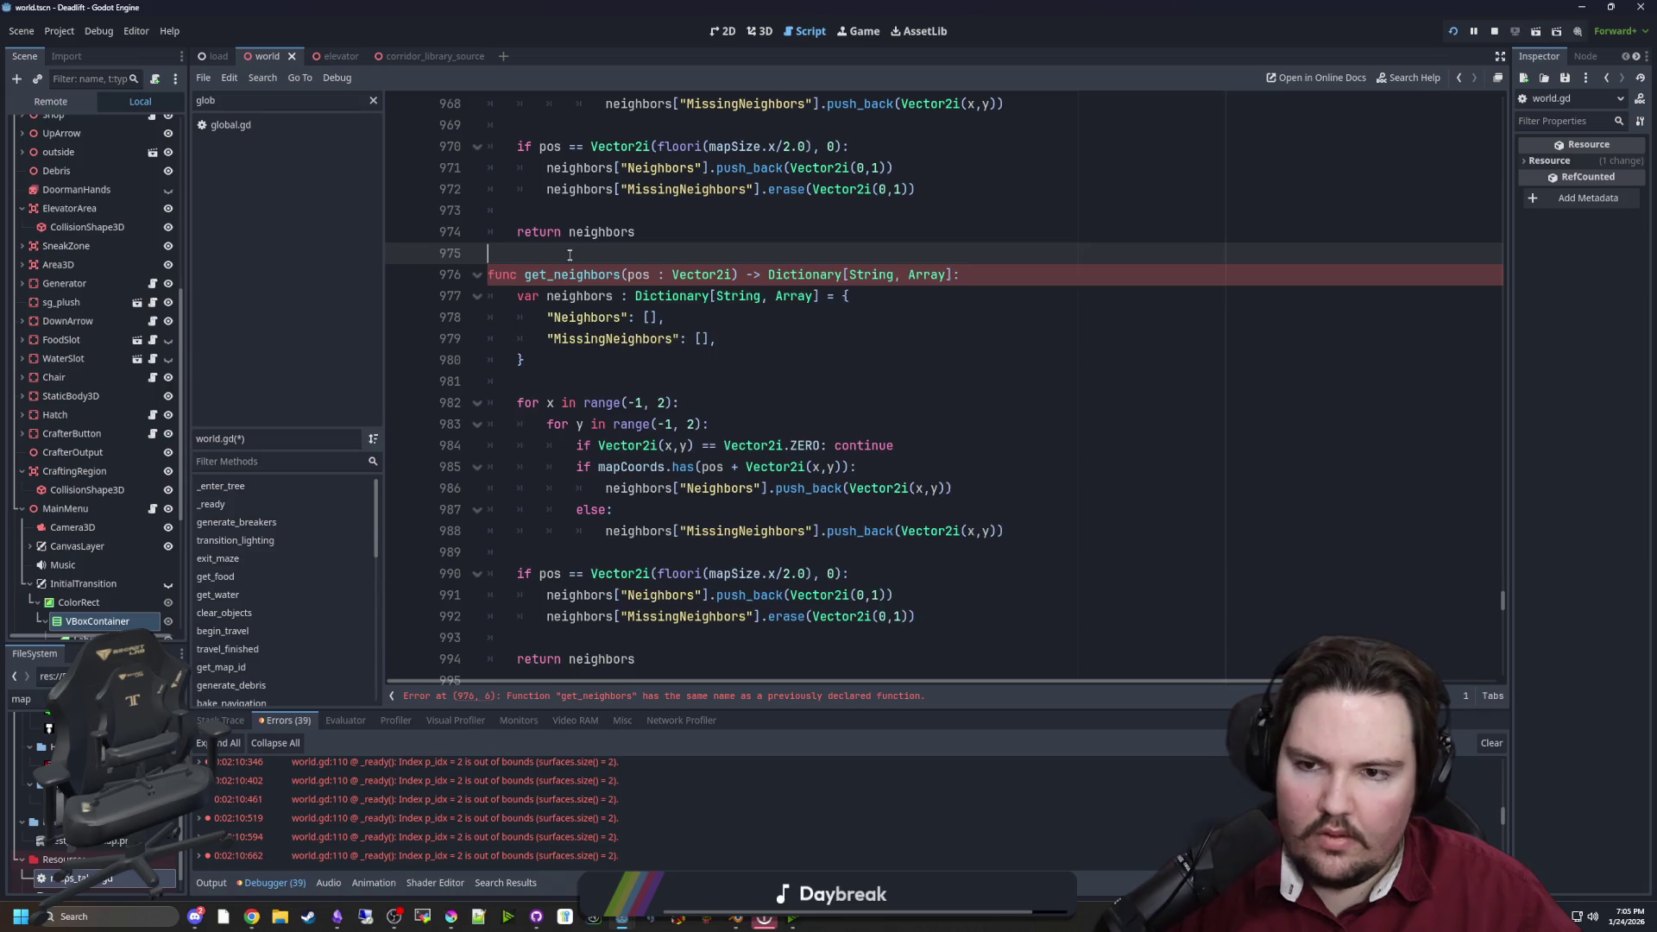
{"action": "key", "text": "Return"}
{"action": "left_click", "coordinate": [620, 296]}
{"action": "type", "text": "_cardinals"}
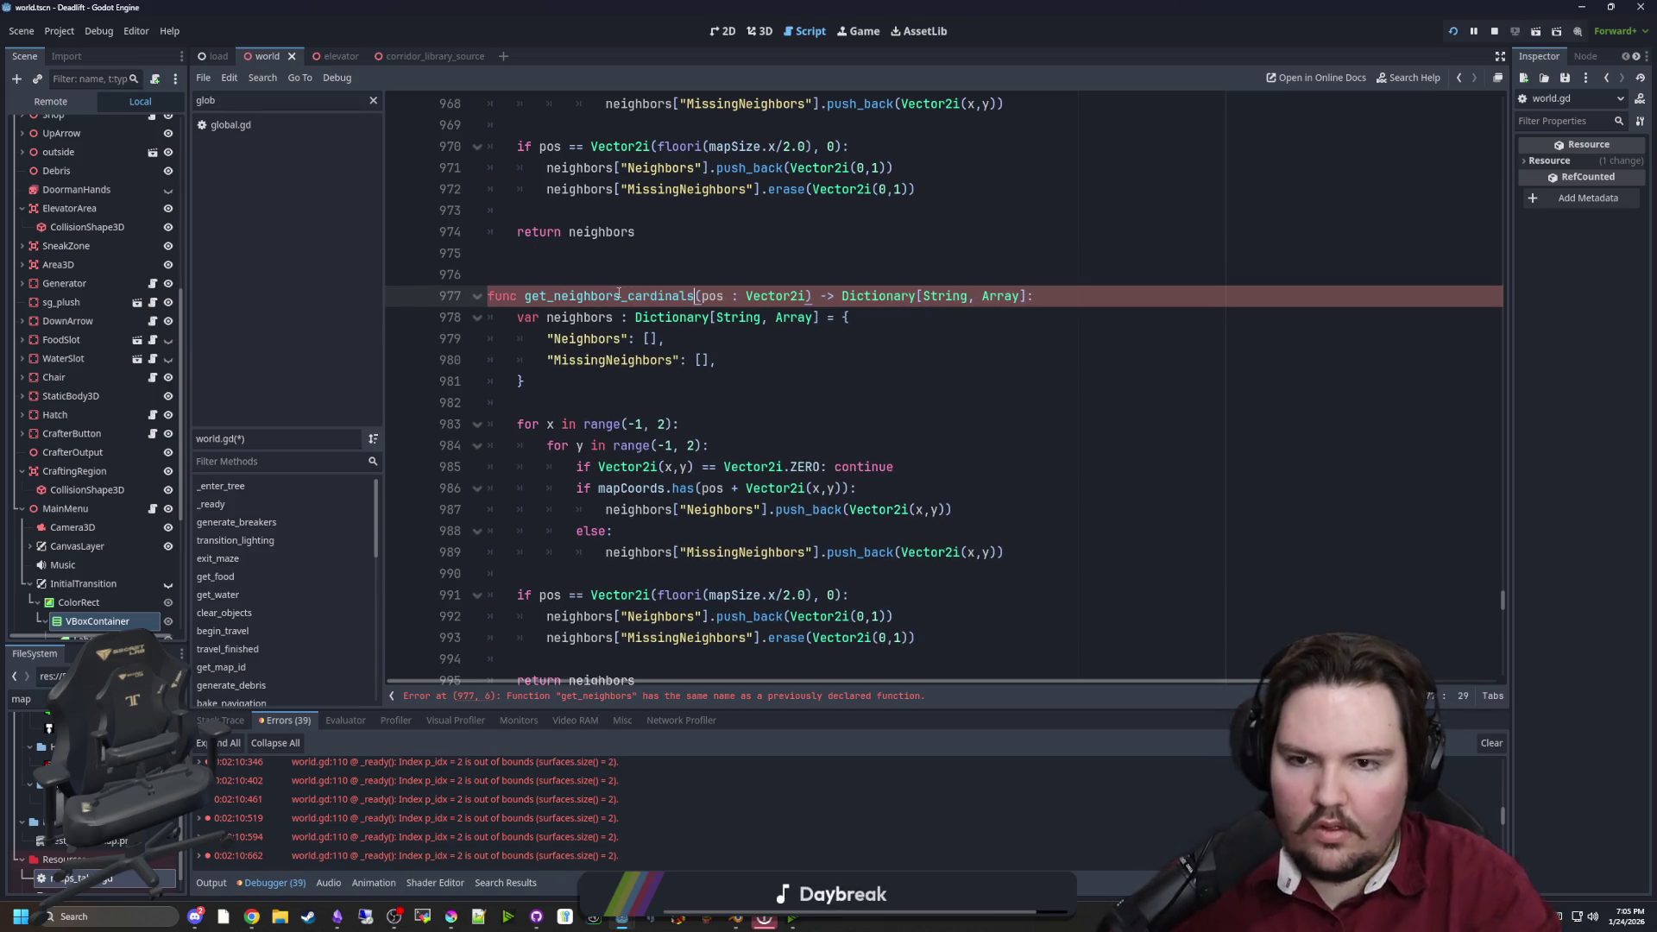
{"action": "left_click", "coordinate": [536, 916]}
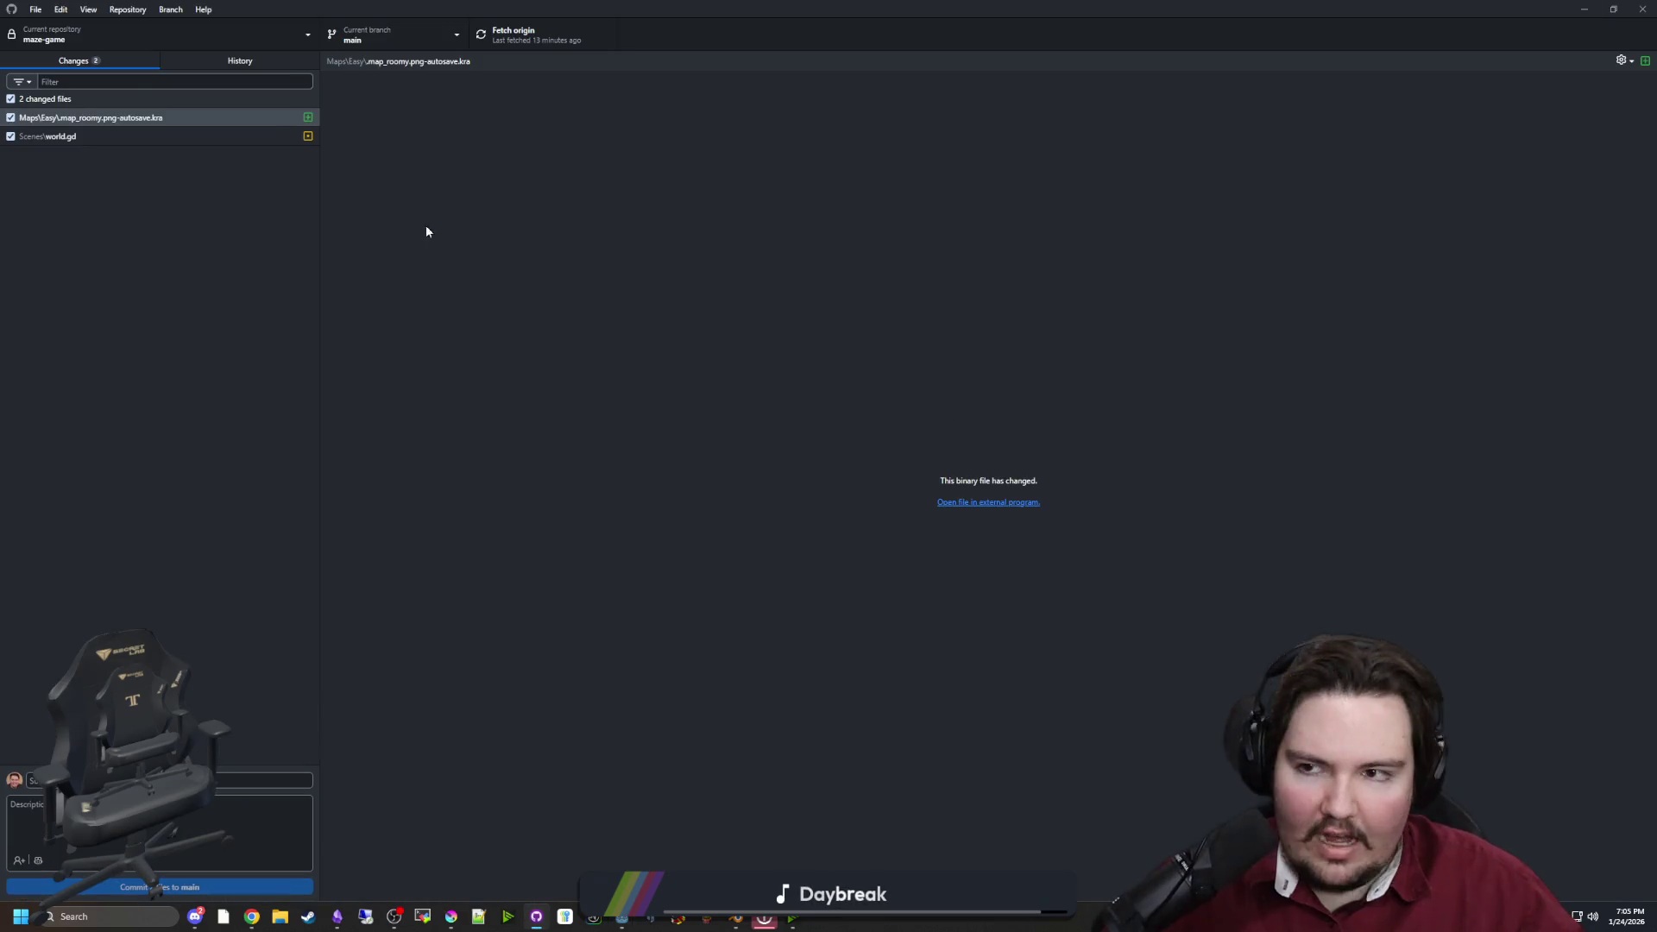
View the Scenes\world.gd diff of the v0.1.2 mid push commit in History
{"action": "left_click", "coordinate": [256, 60]}
{"action": "left_click", "coordinate": [144, 117]}
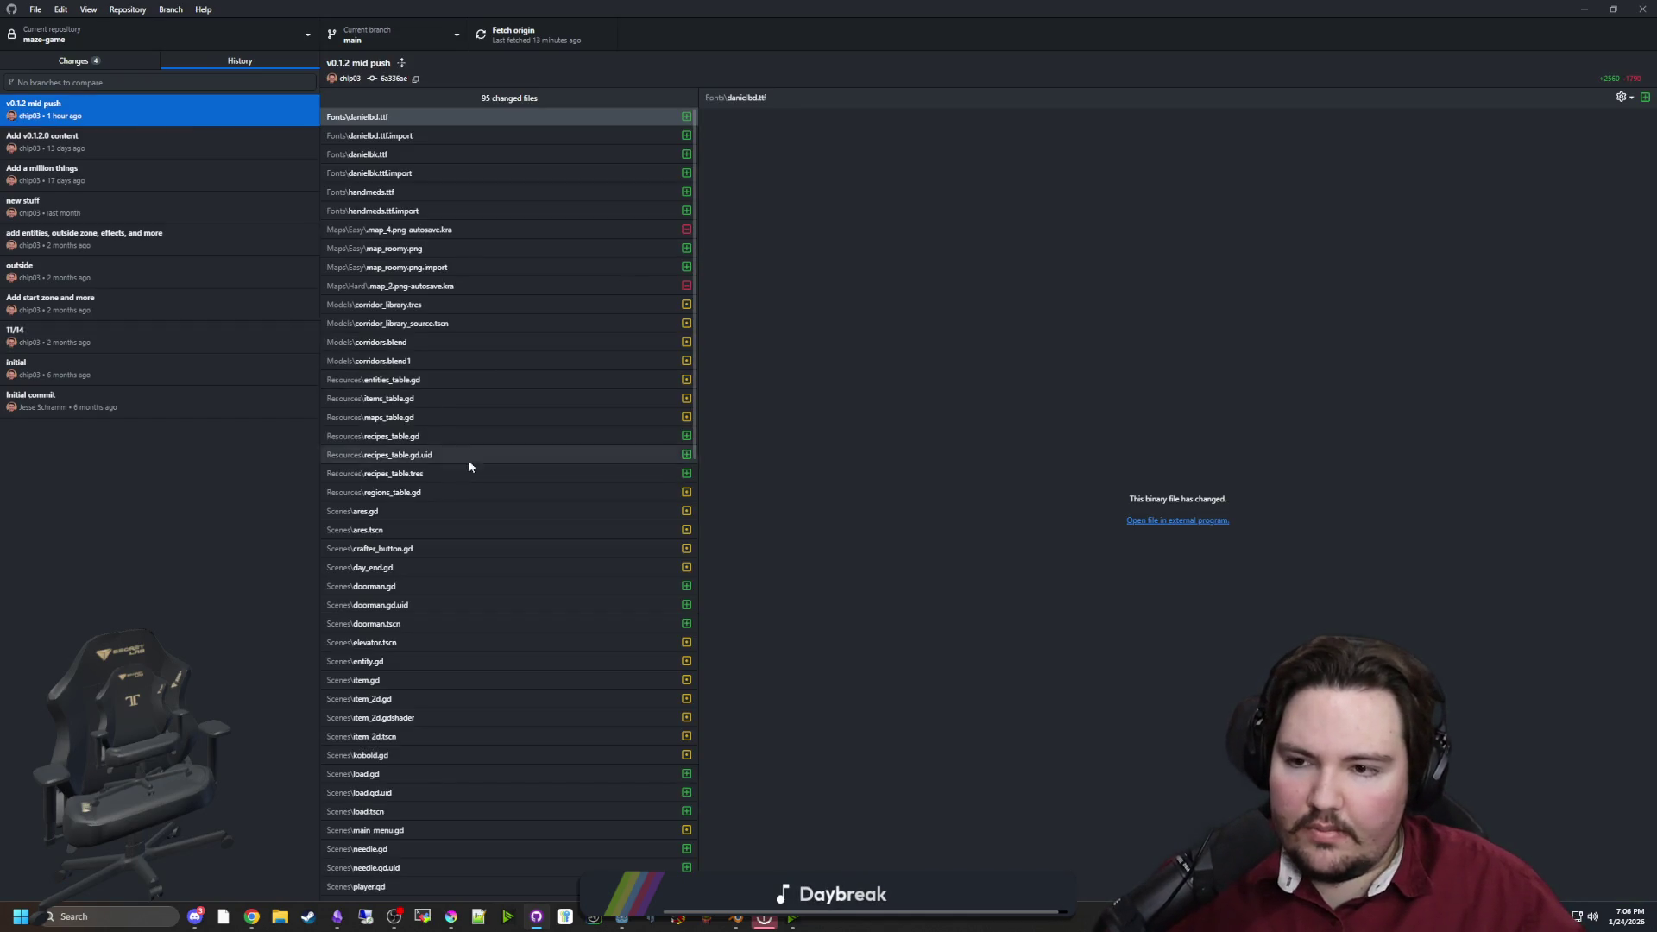
{"action": "scroll", "coordinate": [528, 440], "scroll_direction": "down", "scroll_amount": 5}
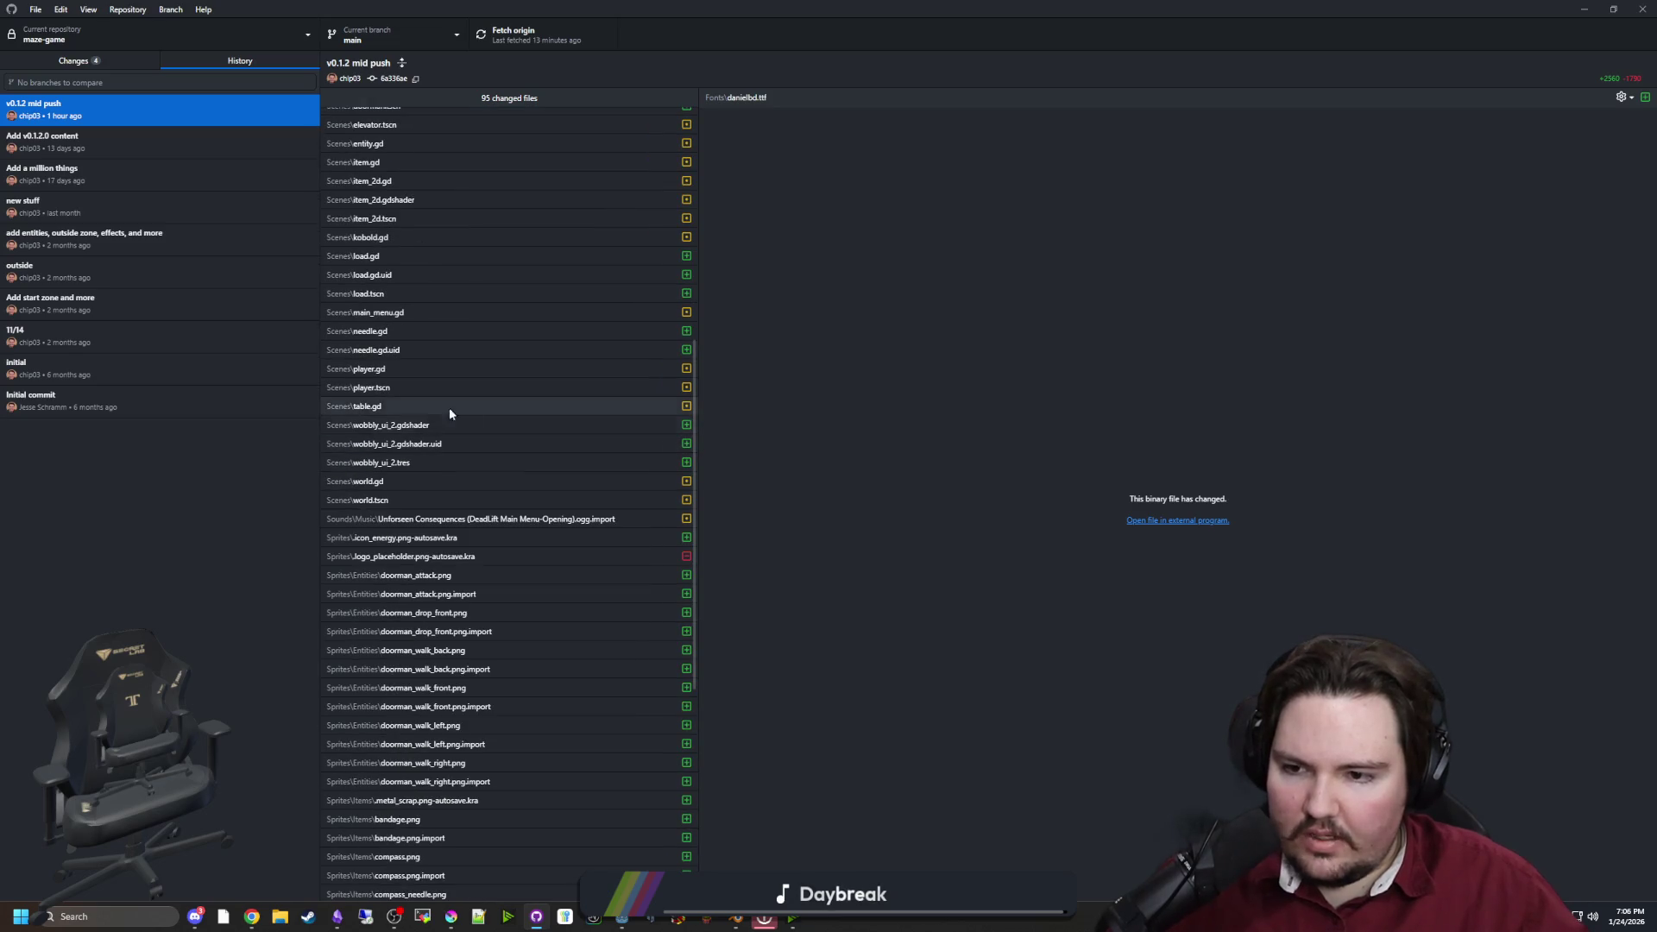
{"action": "scroll", "coordinate": [399, 273], "scroll_direction": "down", "scroll_amount": 5}
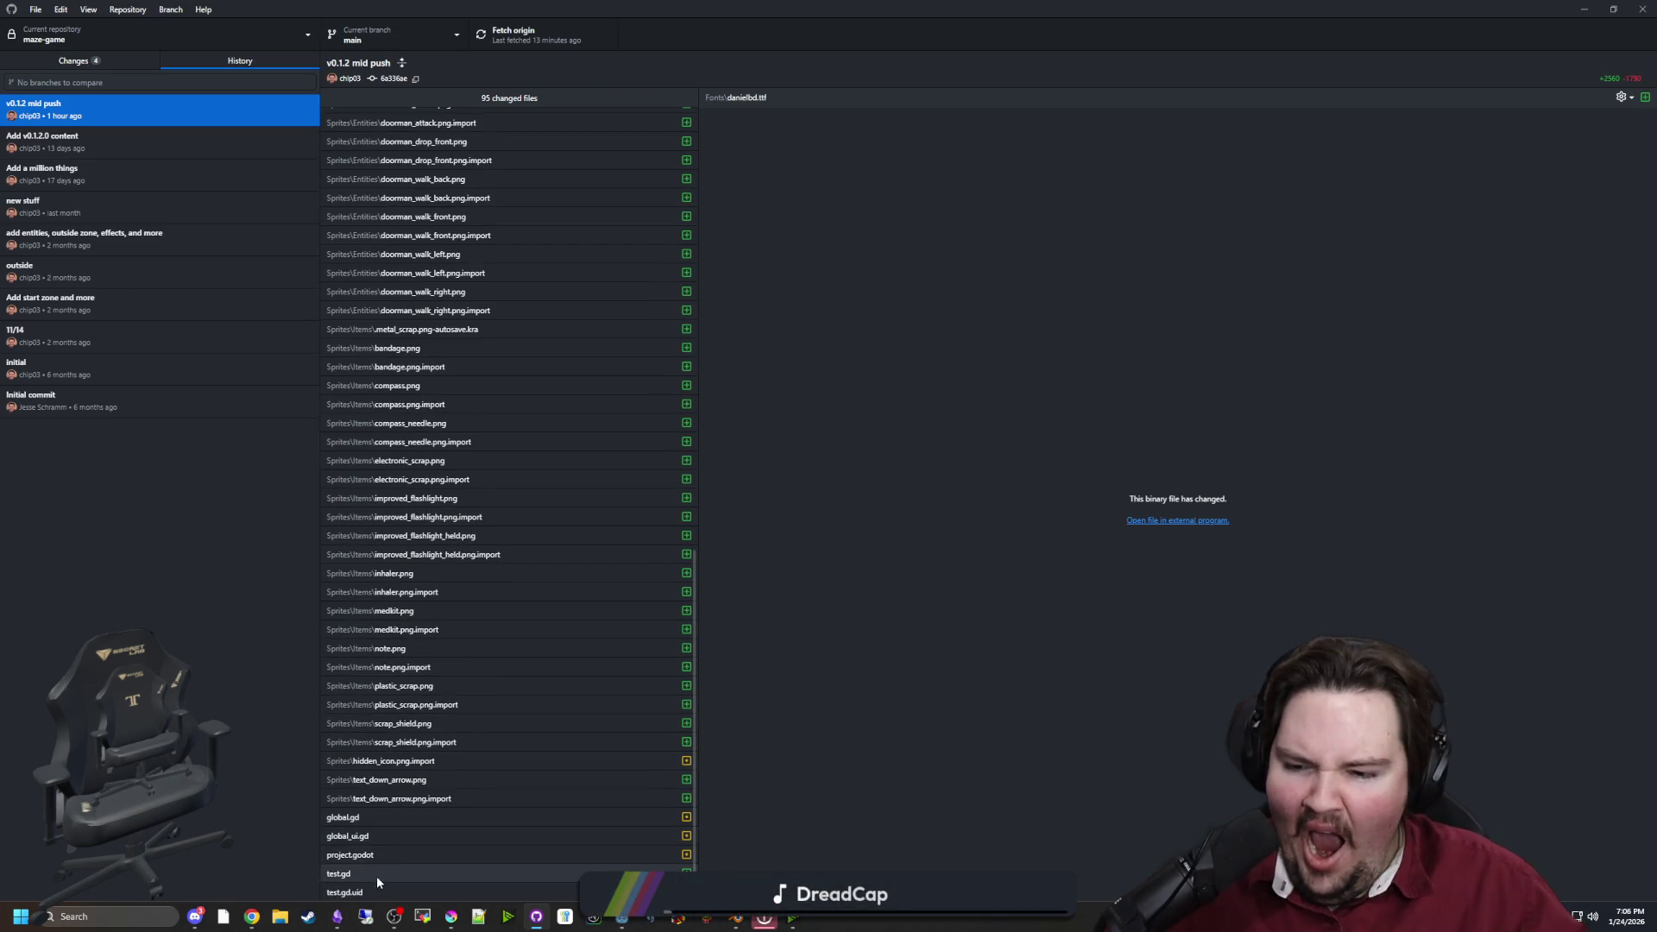
{"action": "scroll", "coordinate": [376, 876], "scroll_direction": "up", "scroll_amount": 4}
{"action": "left_click", "coordinate": [386, 357]}
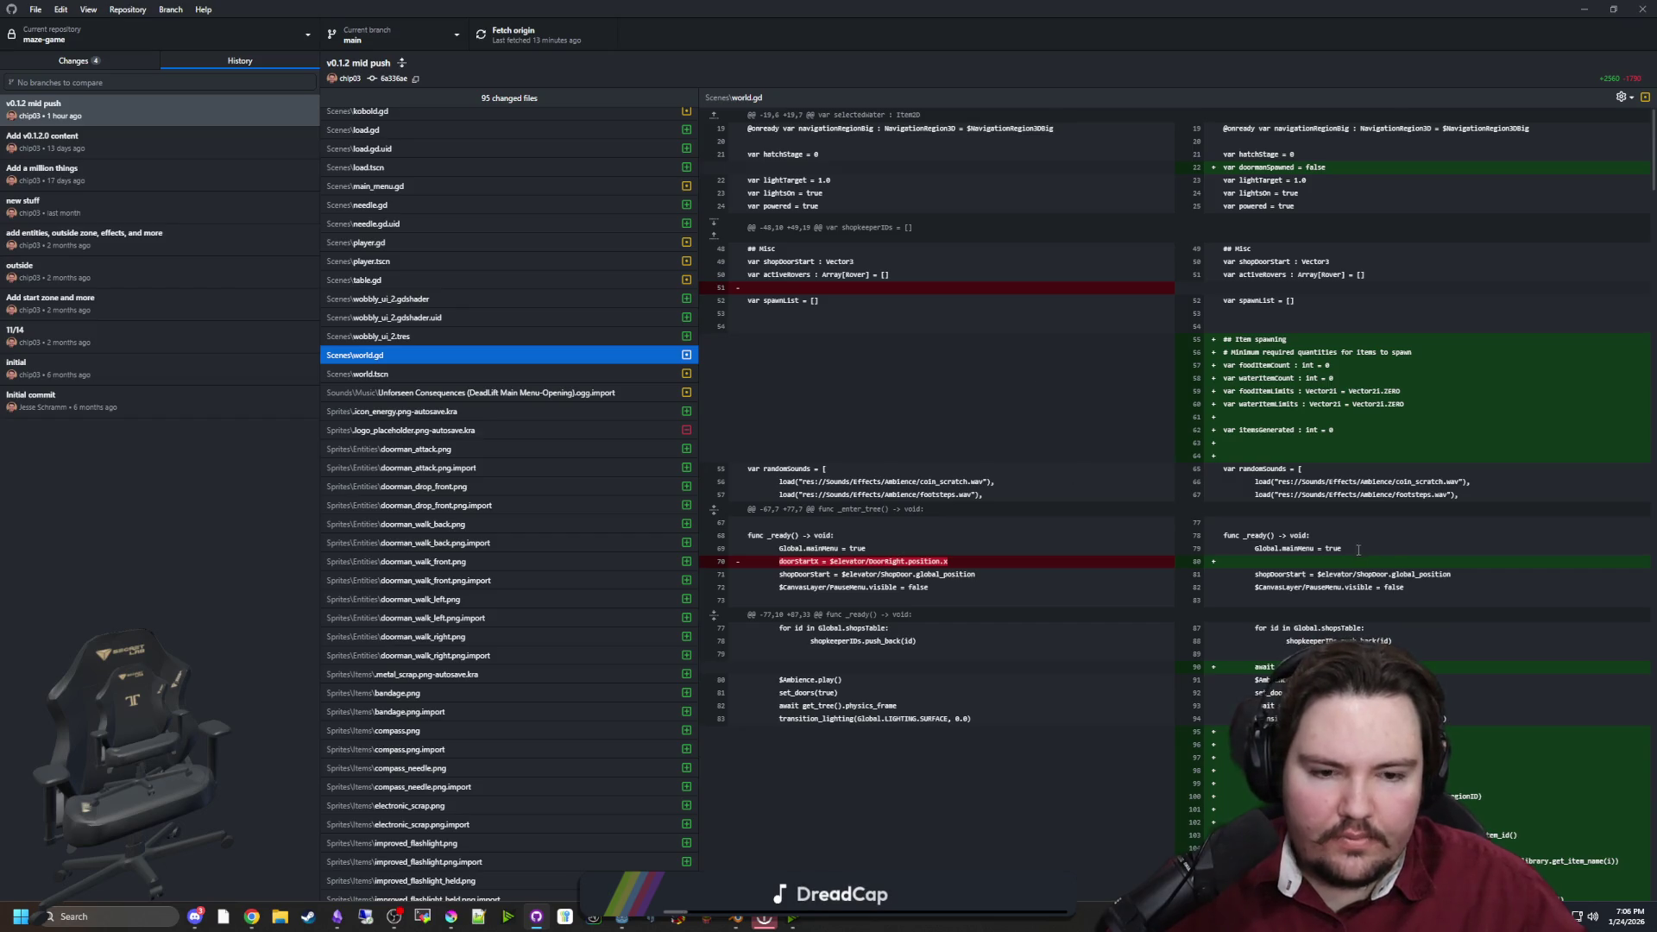
{"action": "scroll", "coordinate": [1357, 550], "scroll_direction": "down", "scroll_amount": 5}
{"action": "scroll", "coordinate": [1075, 582], "scroll_direction": "down", "scroll_amount": 20}
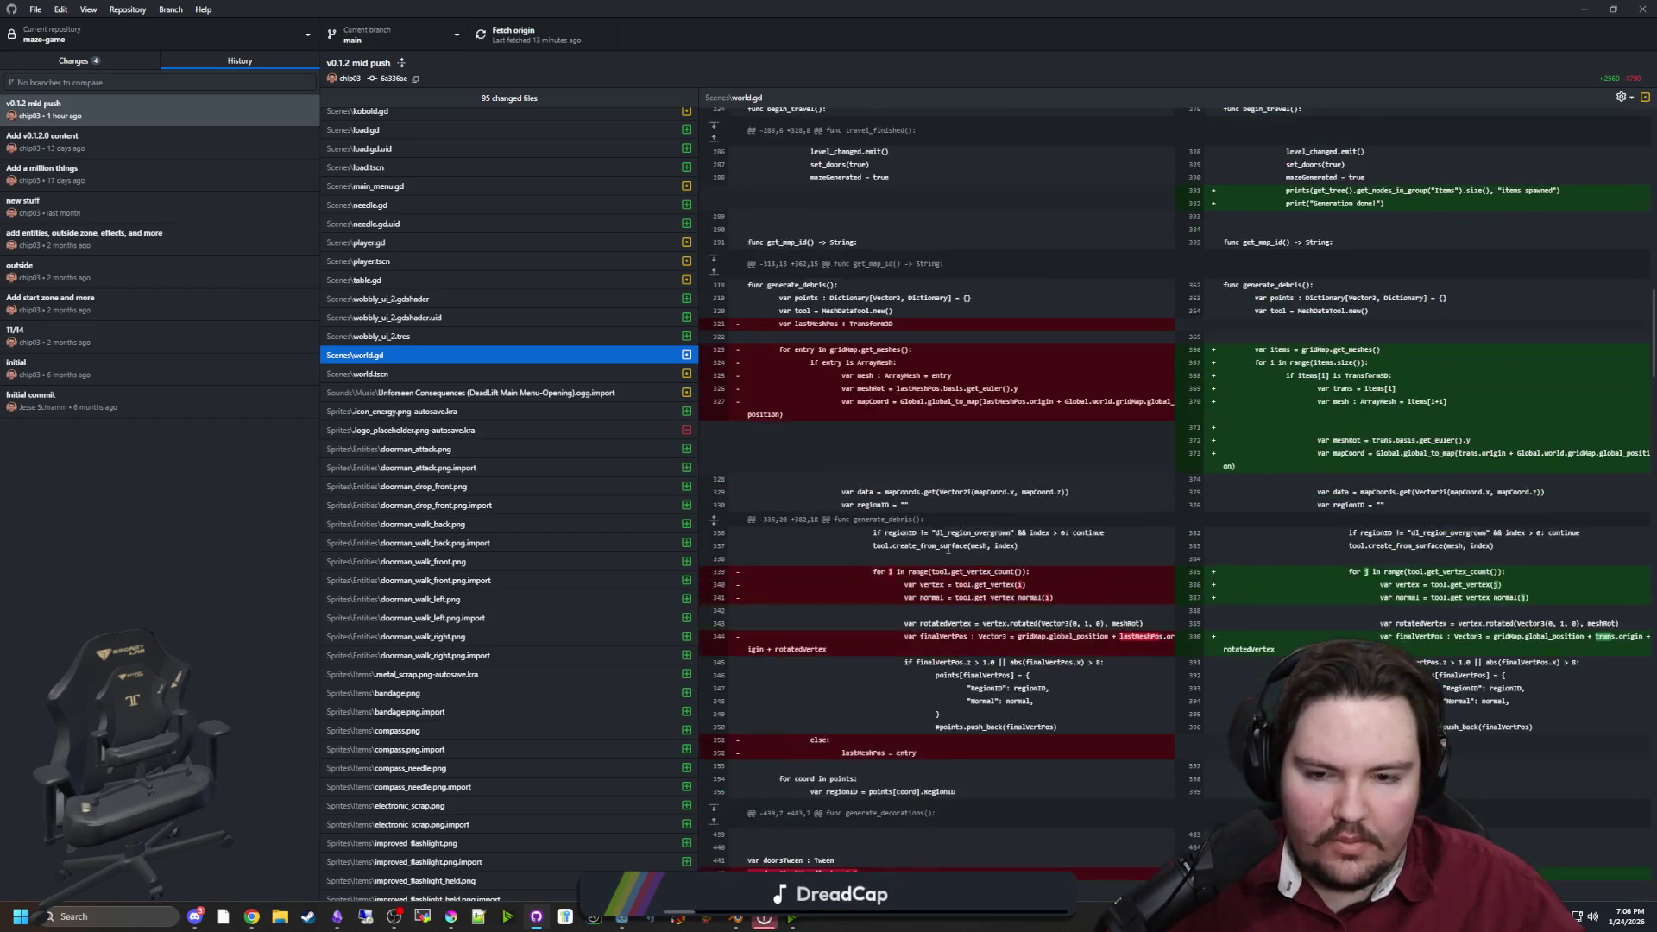
{"action": "scroll", "coordinate": [948, 539], "scroll_direction": "up", "scroll_amount": 4}
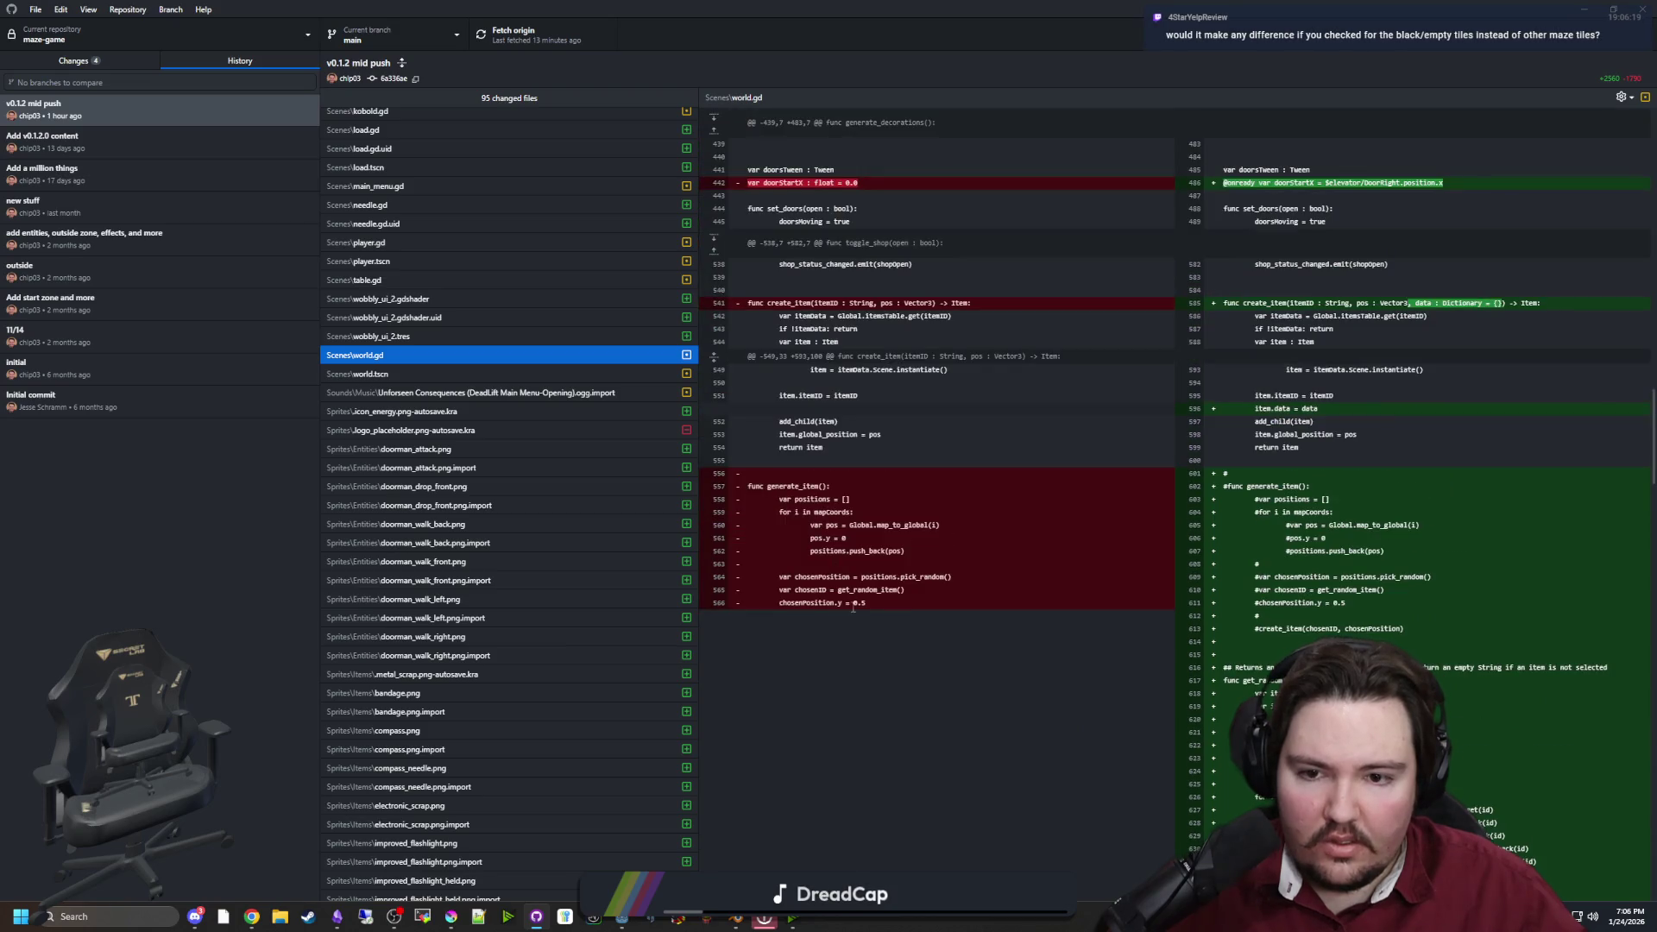
{"action": "scroll", "coordinate": [852, 609], "scroll_direction": "down", "scroll_amount": 15}
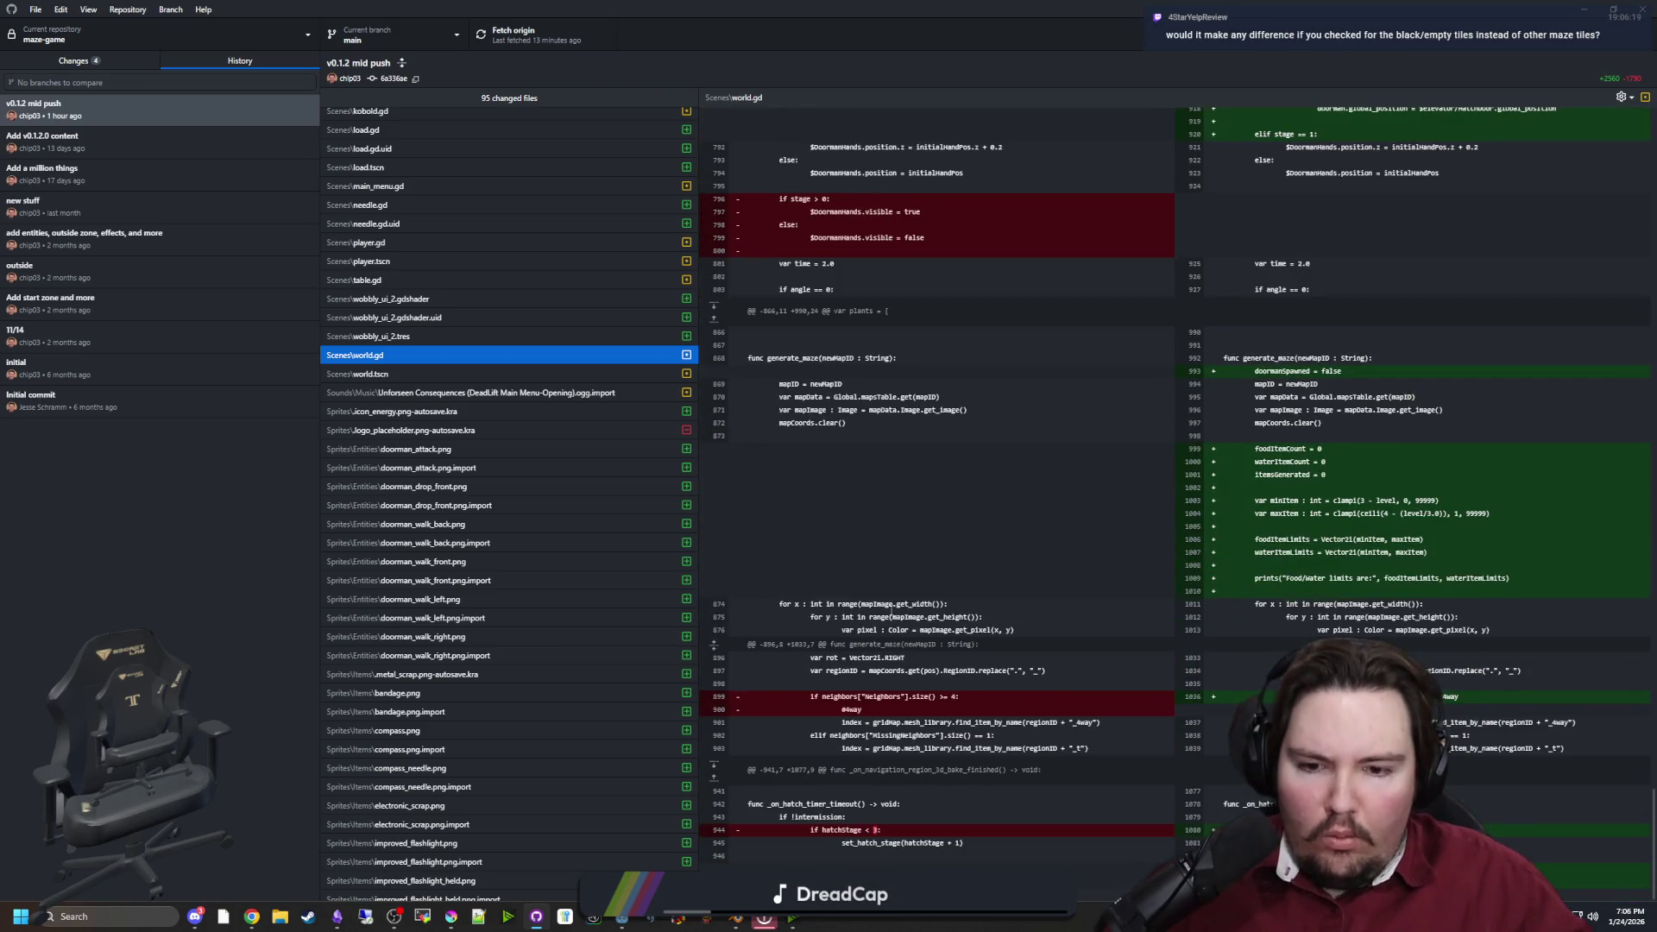
{"action": "left_click", "coordinate": [732, 674]}
{"action": "key", "text": "ctrl+Home"}
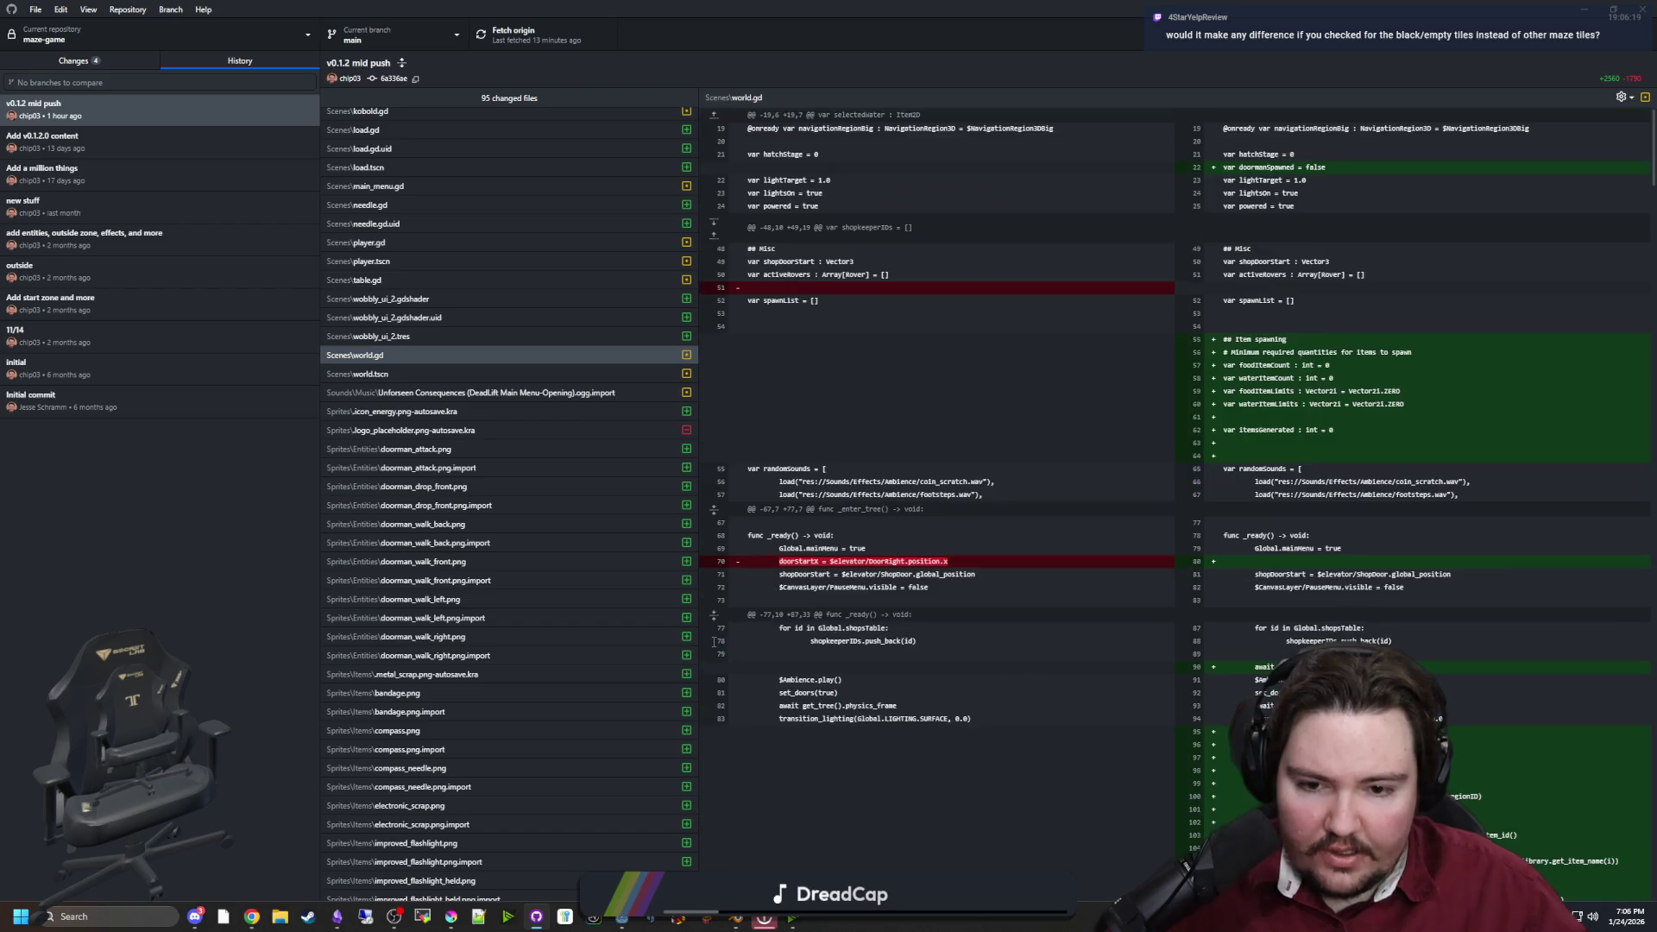
Expand the hidden unchanged lines near line 57 and read through the diff
{"action": "left_click", "coordinate": [714, 508]}
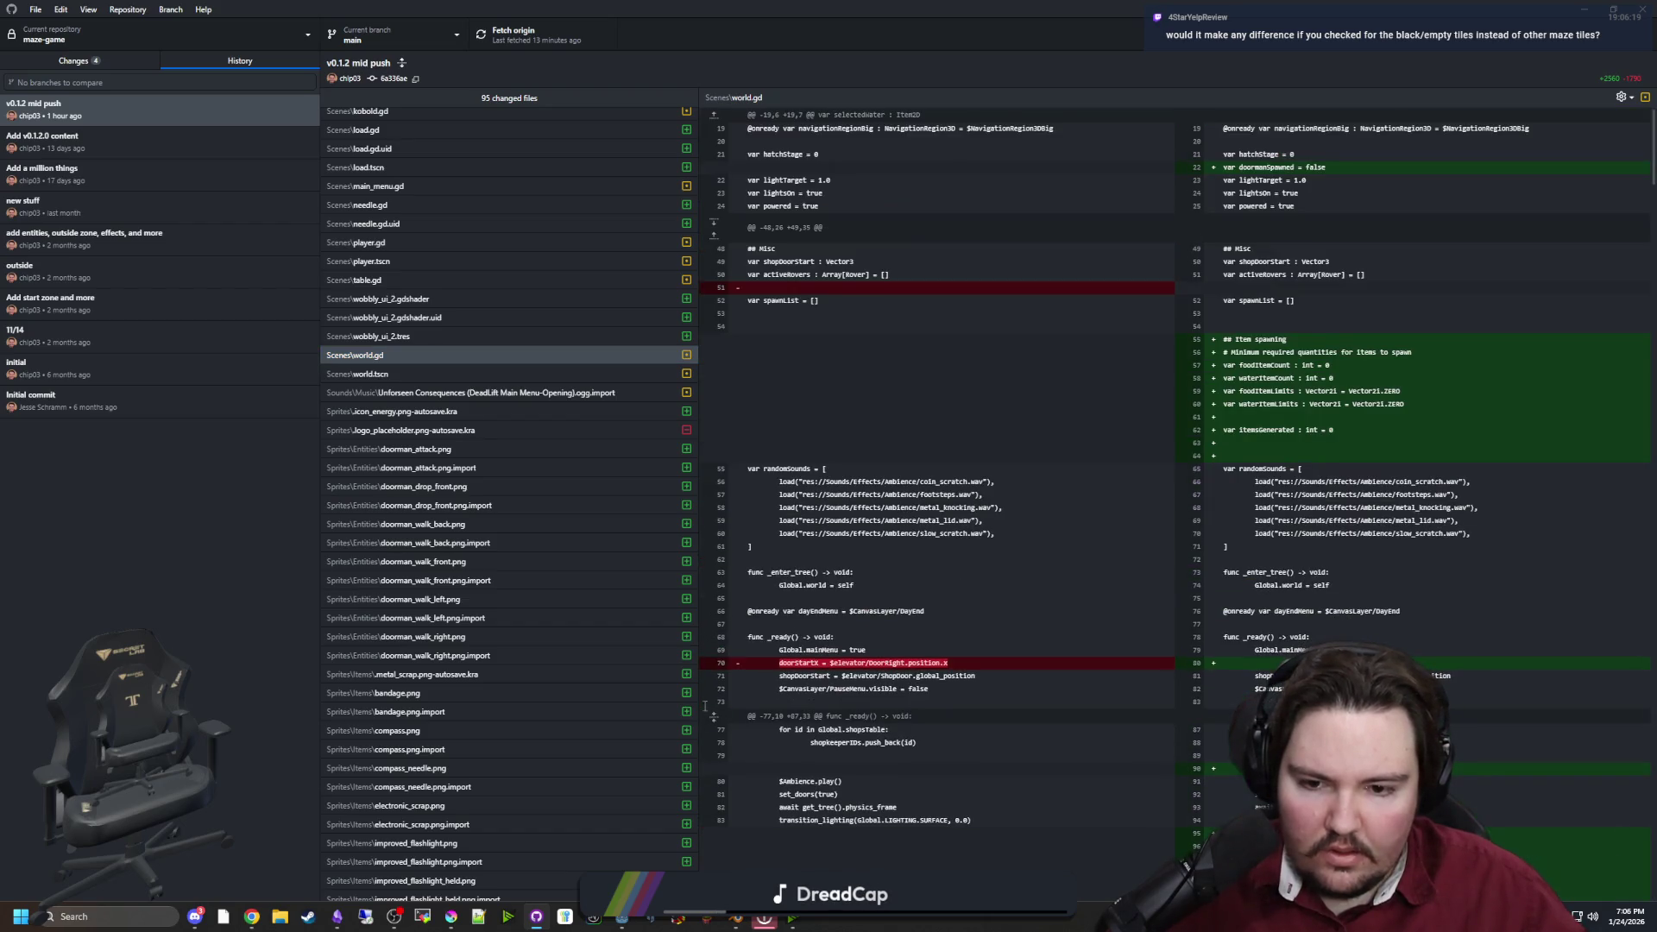
{"action": "scroll", "coordinate": [765, 681], "scroll_direction": "down", "scroll_amount": 20}
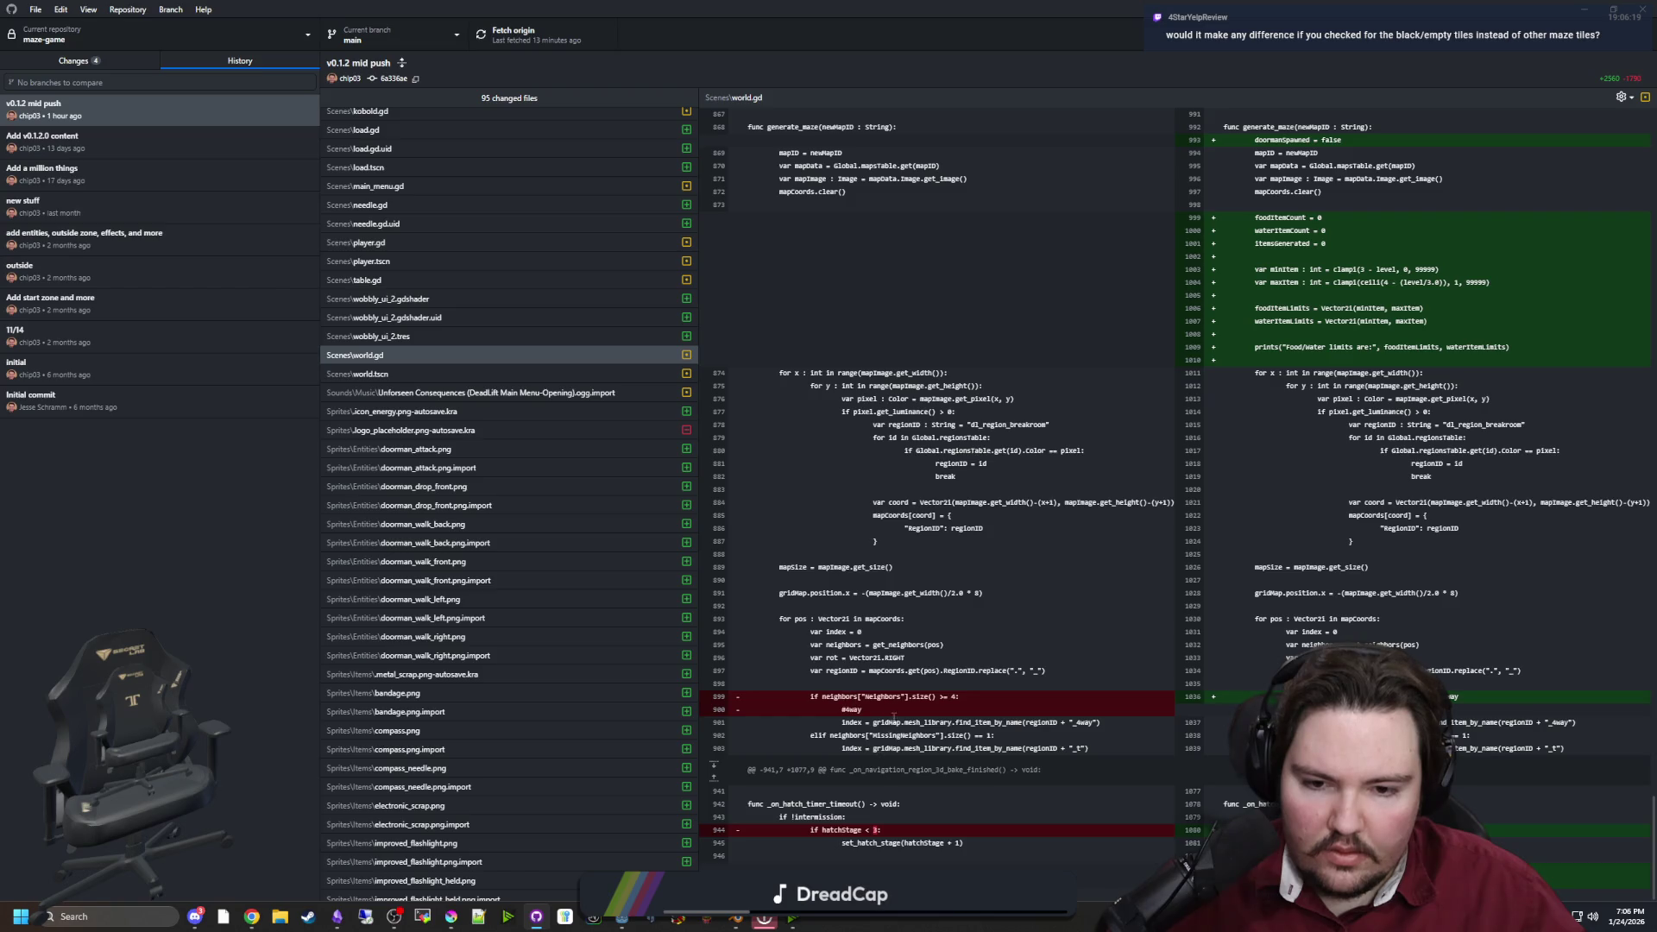
{"action": "scroll", "coordinate": [741, 814], "scroll_direction": "up", "scroll_amount": 10}
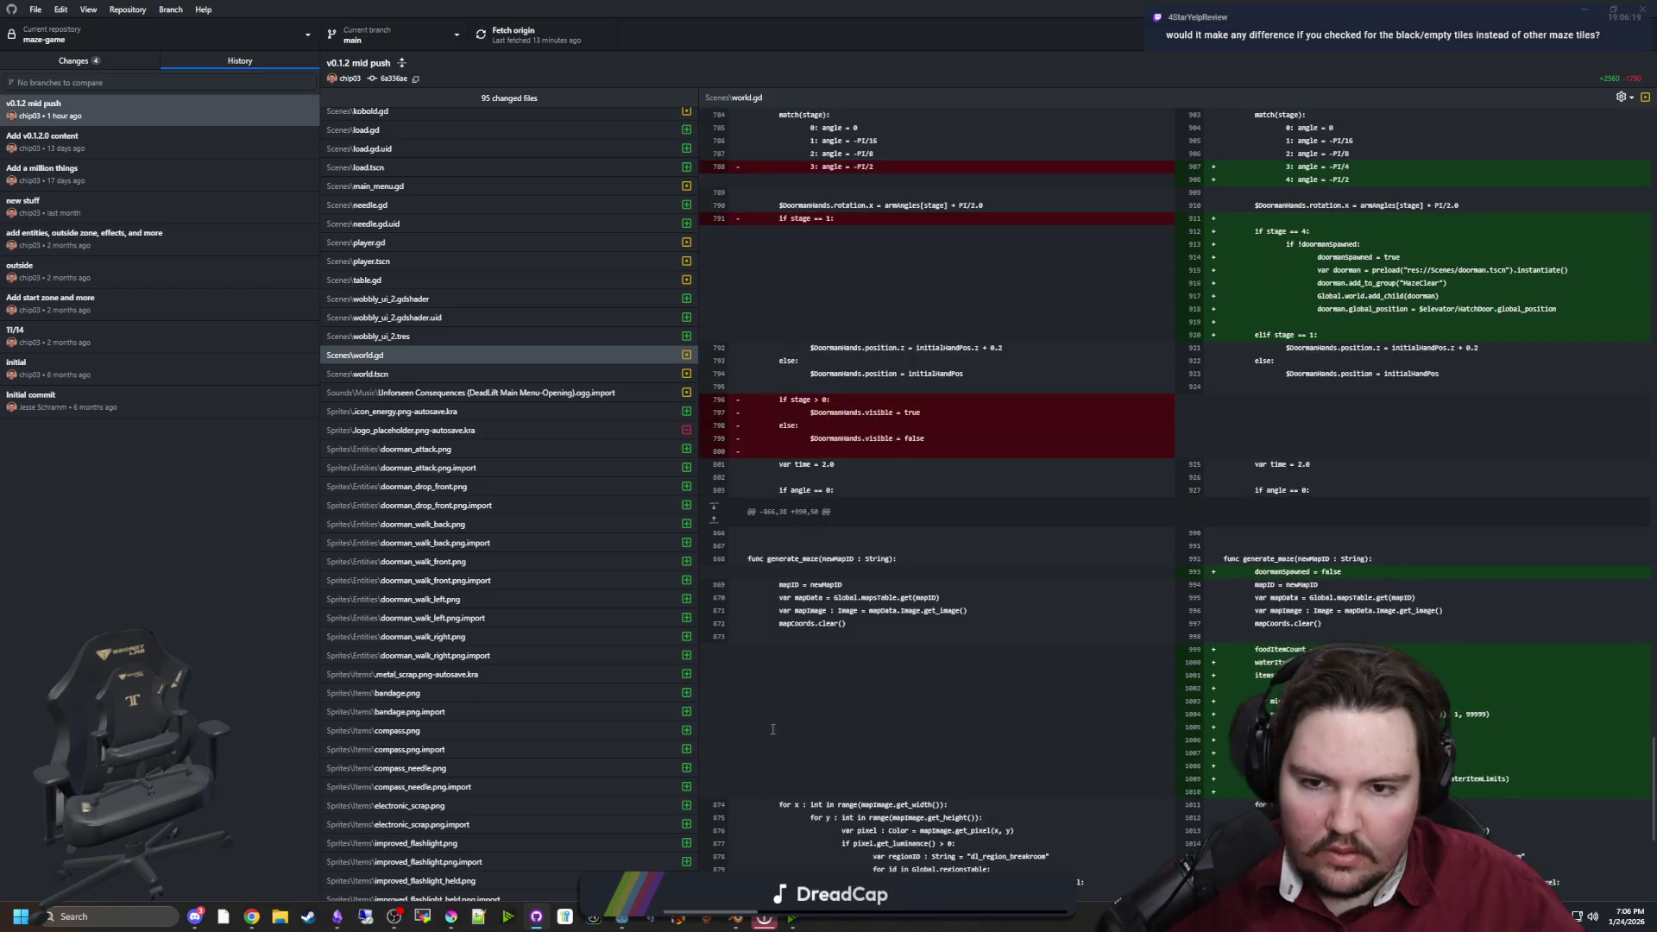
{"action": "scroll", "coordinate": [773, 726], "scroll_direction": "up", "scroll_amount": 3}
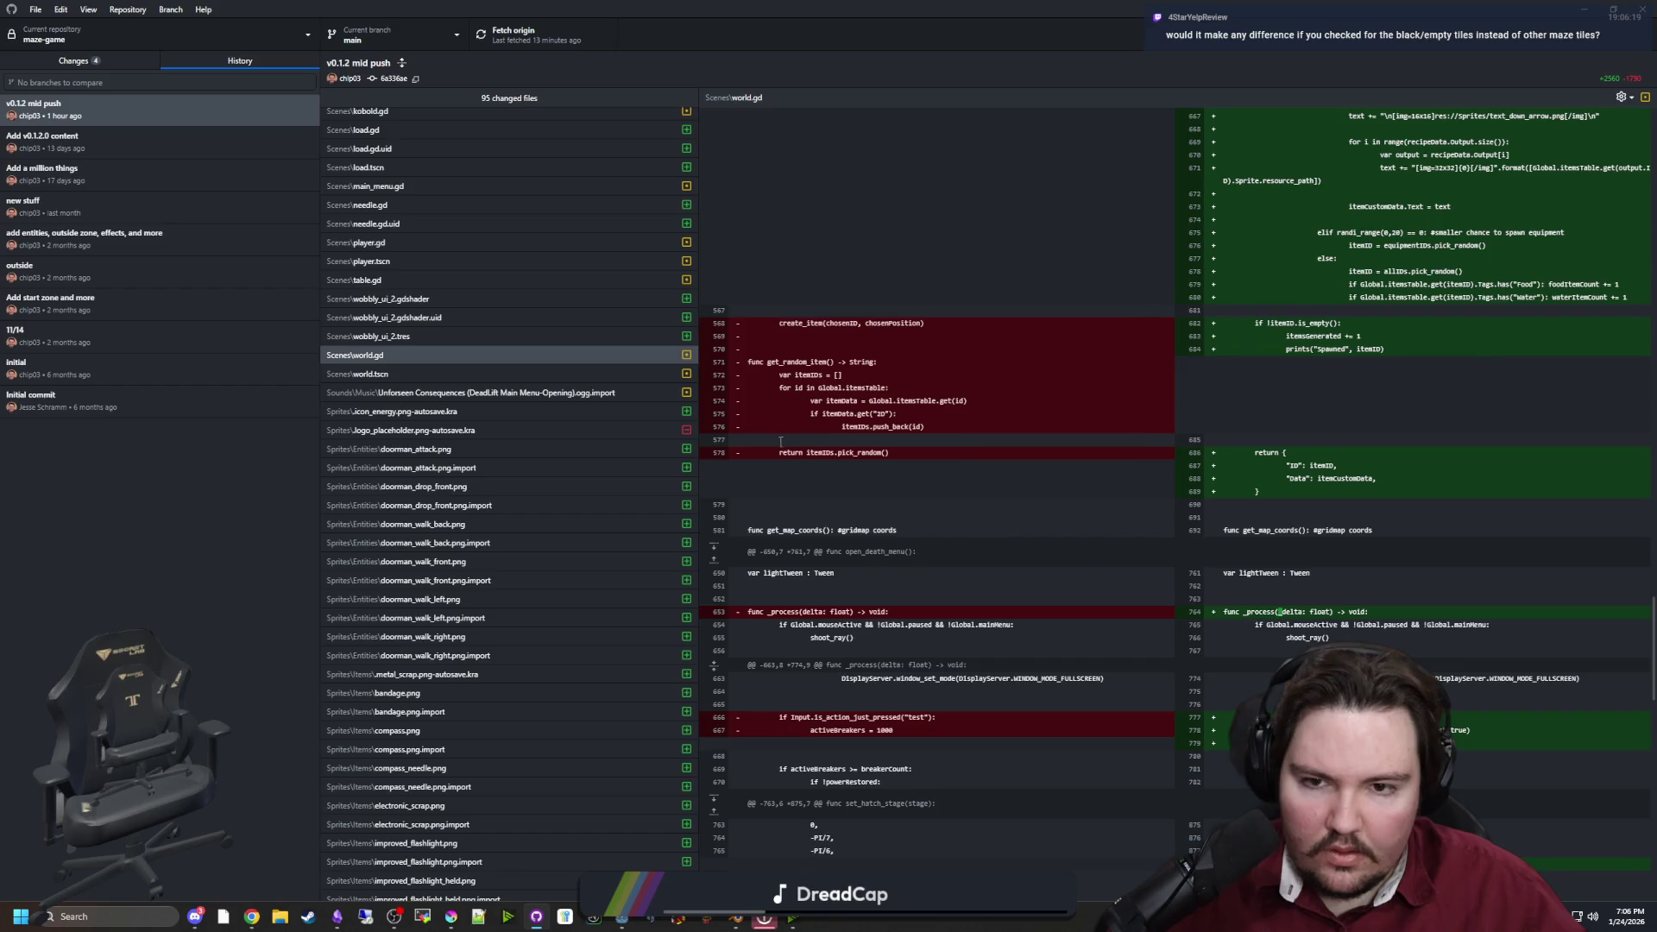
{"action": "scroll", "coordinate": [780, 441], "scroll_direction": "up", "scroll_amount": 10}
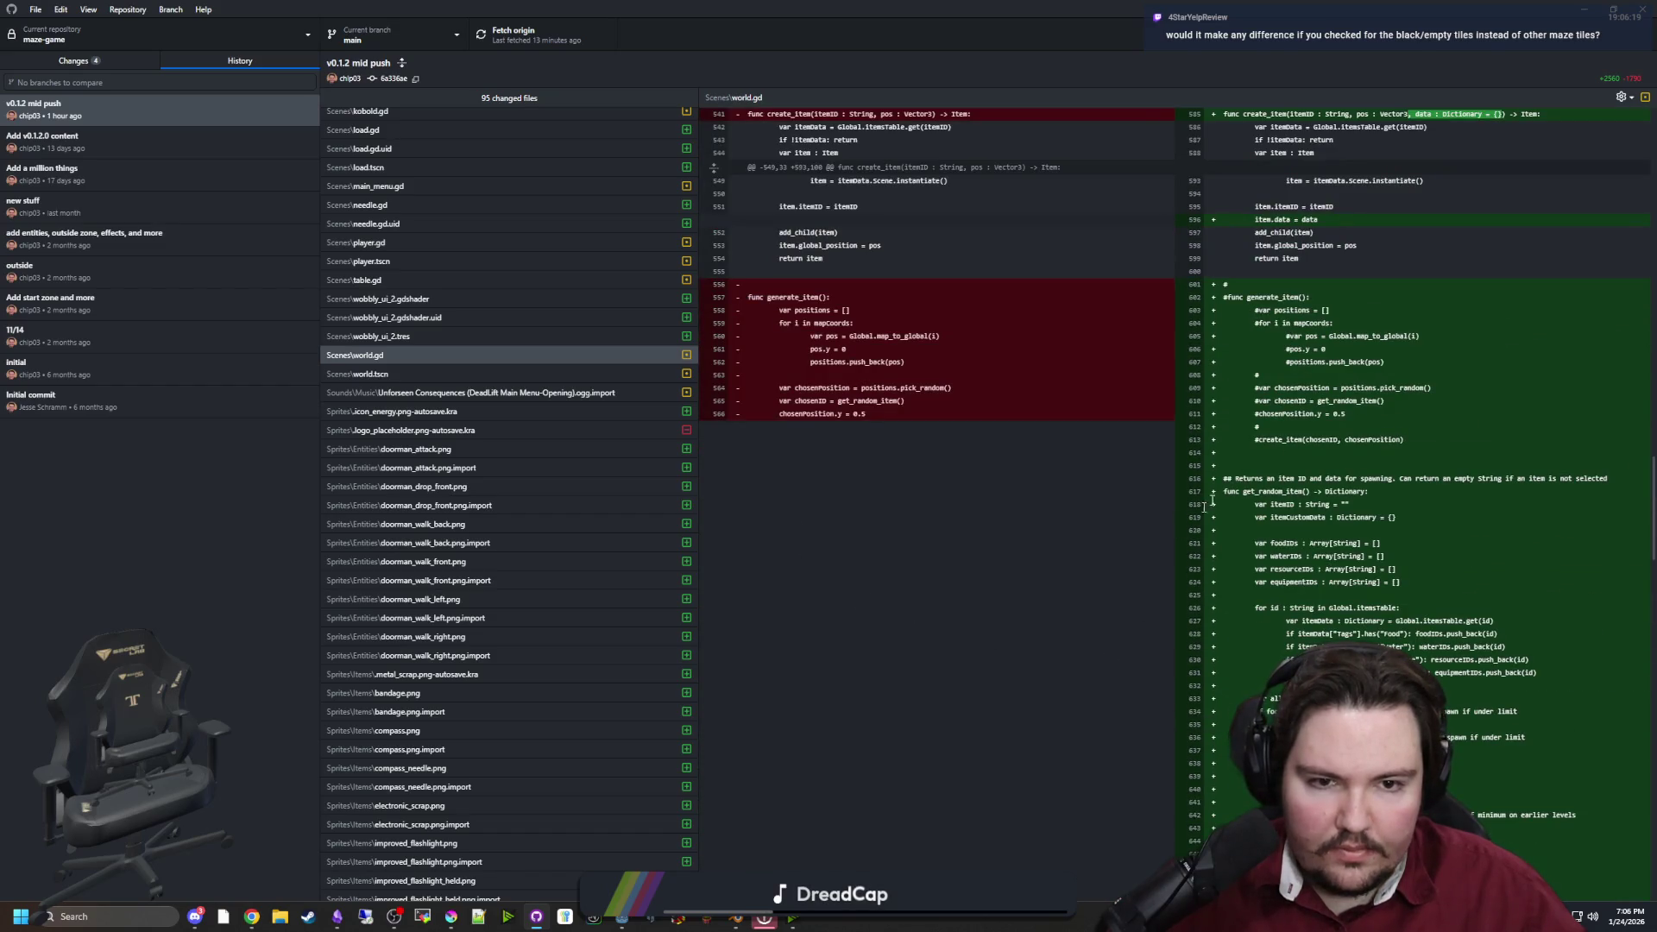
{"action": "scroll", "coordinate": [1119, 543], "scroll_direction": "down", "scroll_amount": 8}
Search the diff for get_neighbors usages, then return to Godot Engine
{"action": "key", "text": "ctrl+f"}
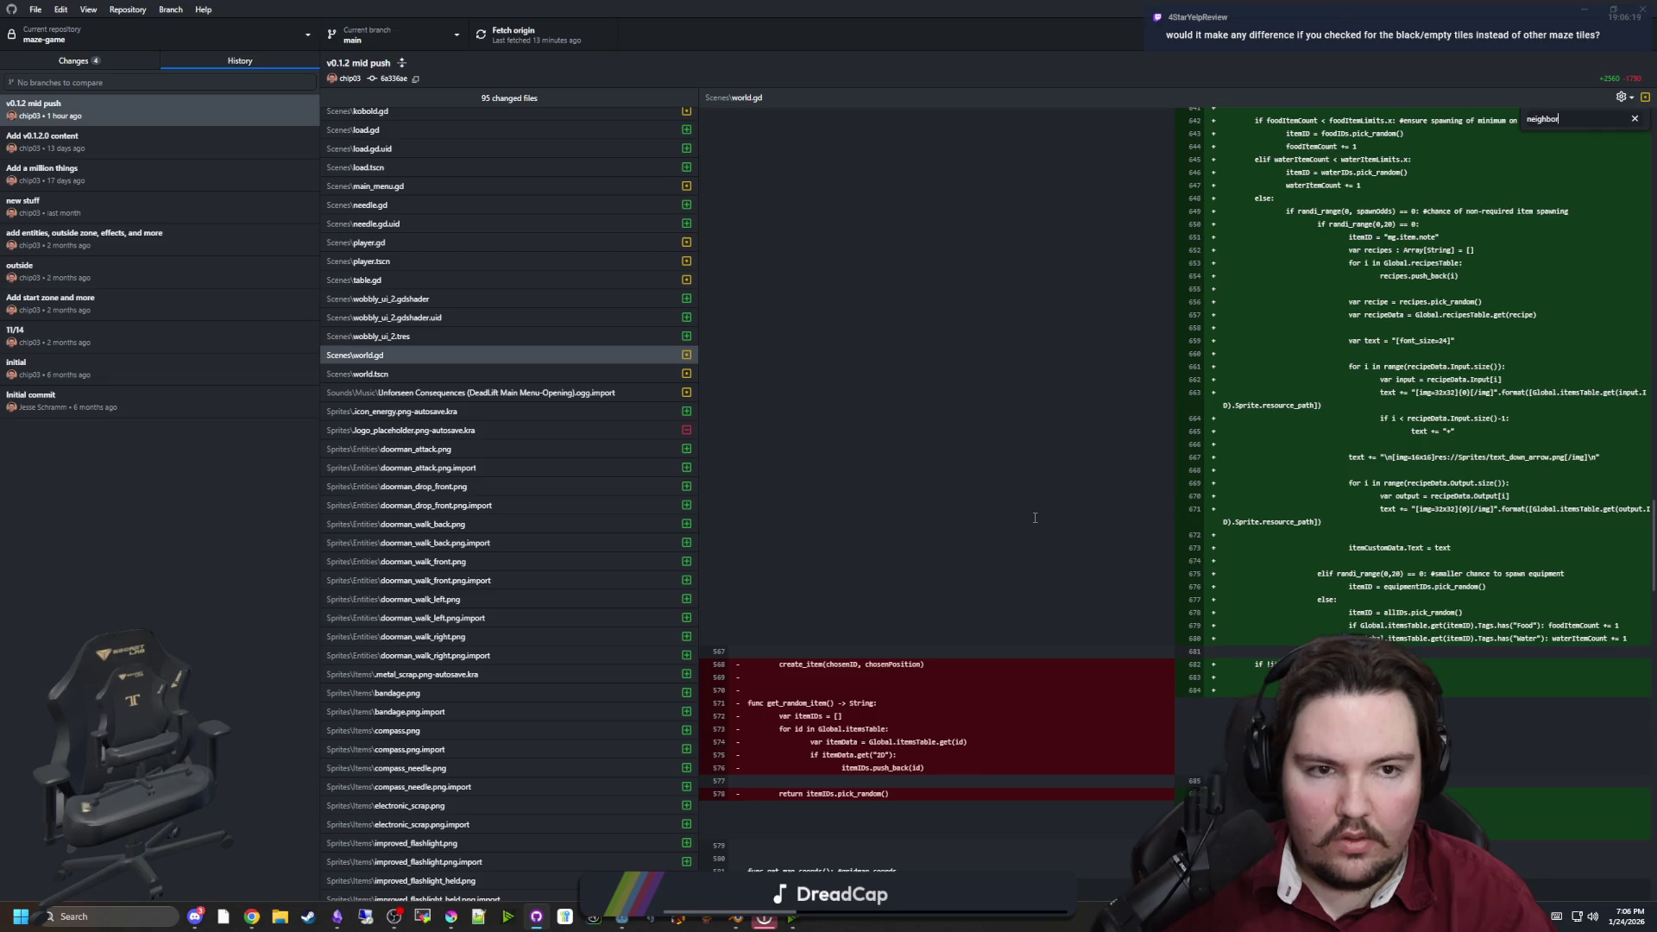
{"action": "type", "text": "or"}
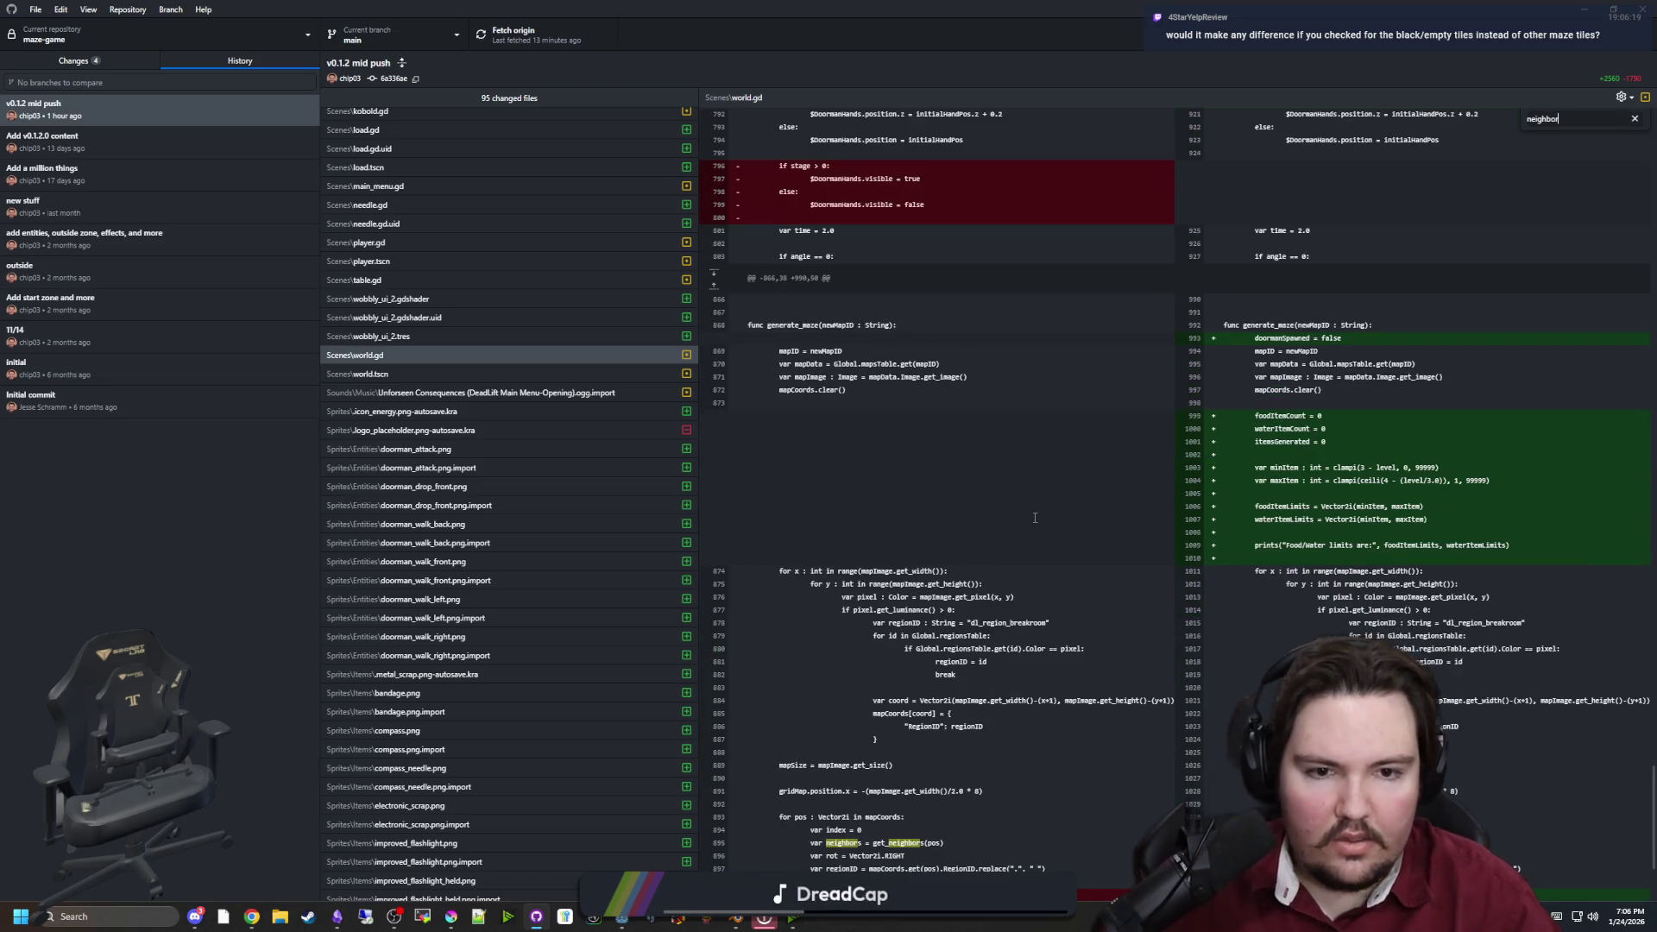
{"action": "scroll", "coordinate": [1094, 480], "scroll_direction": "down", "scroll_amount": 5}
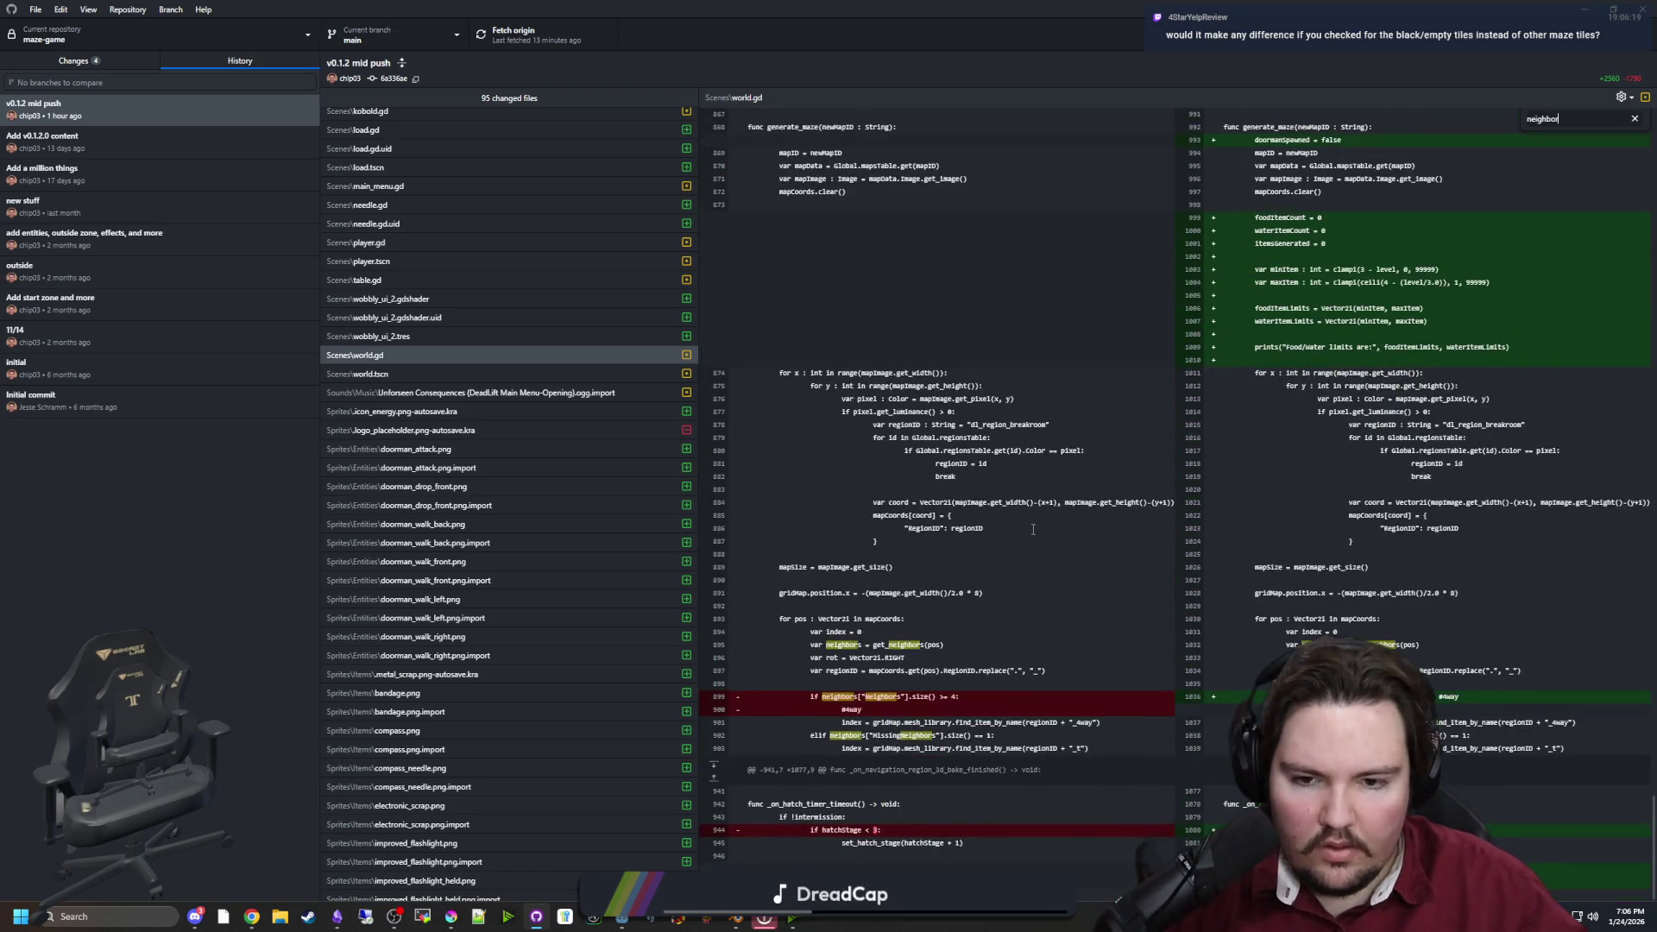
{"action": "key", "text": "Home"}
{"action": "type", "text": "get_"}
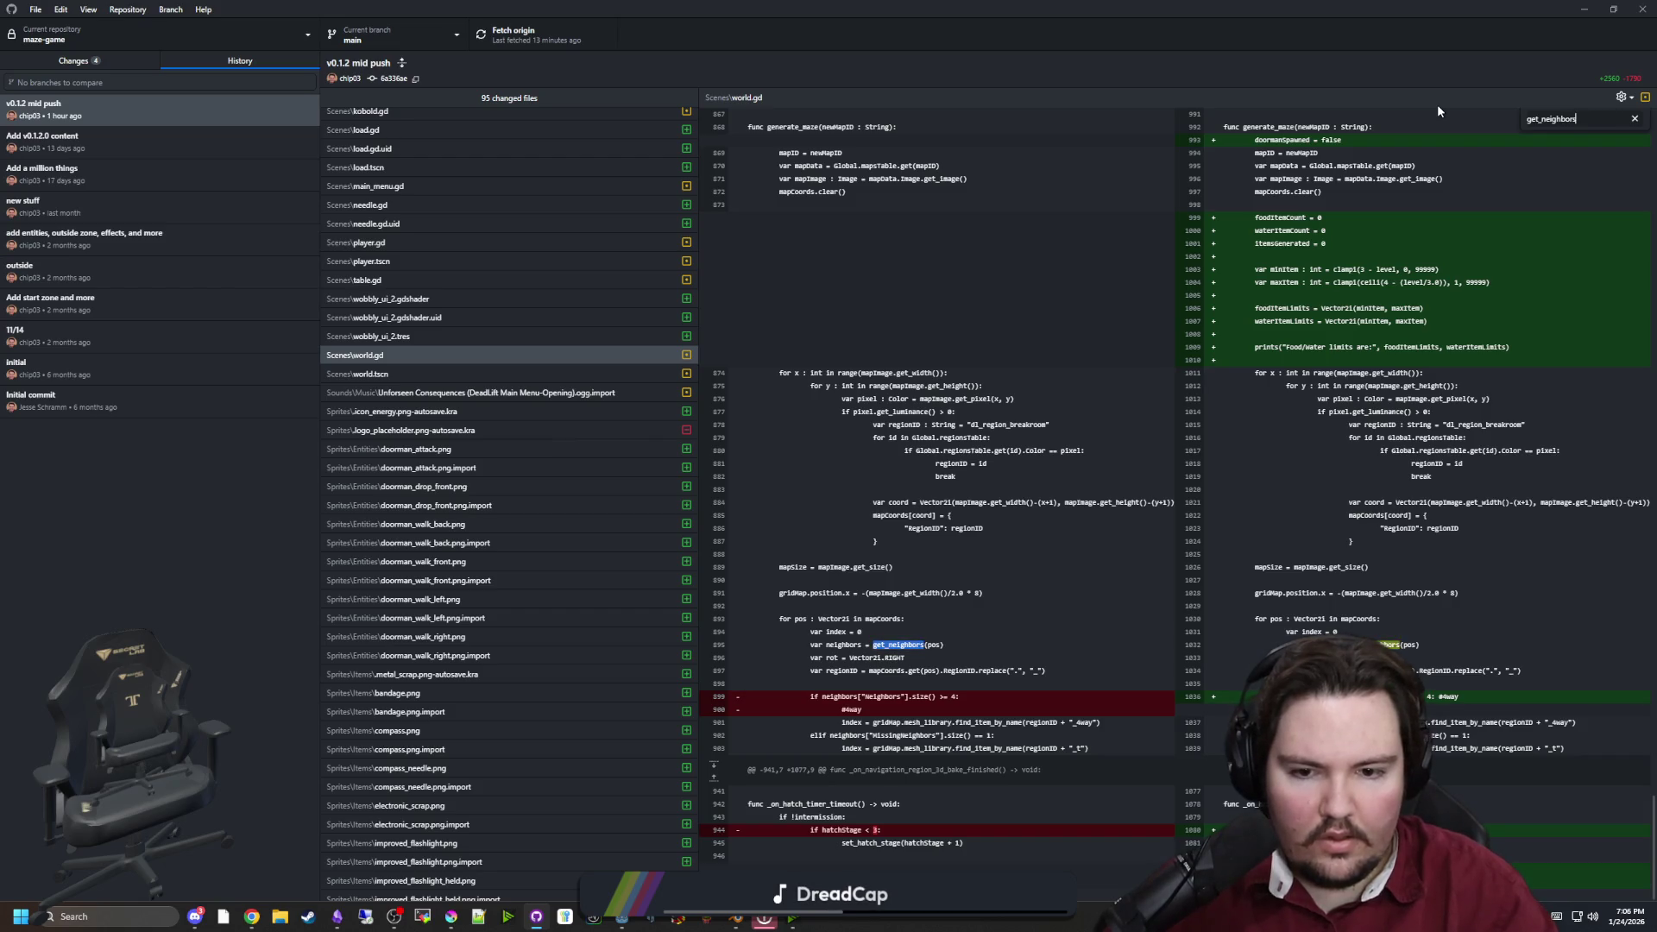
{"action": "key", "text": "Return"}
{"action": "key", "text": "Return"}
{"action": "key", "text": "Return"}
{"action": "key", "text": "Return"}
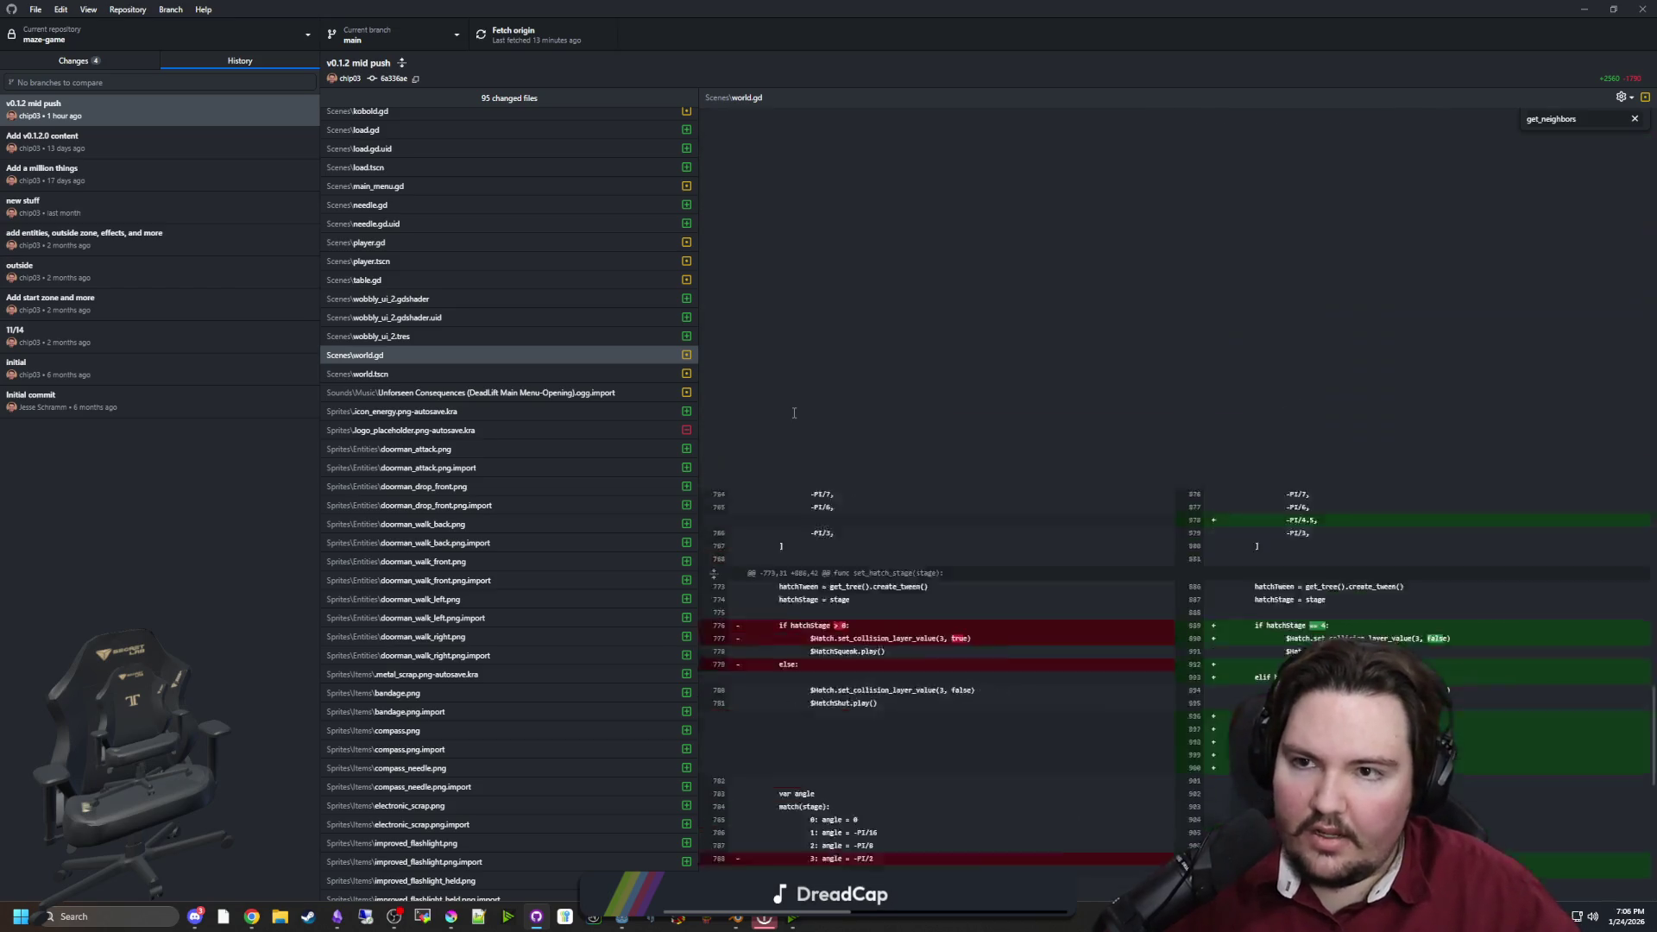
{"action": "key", "text": "alt+Tab"}
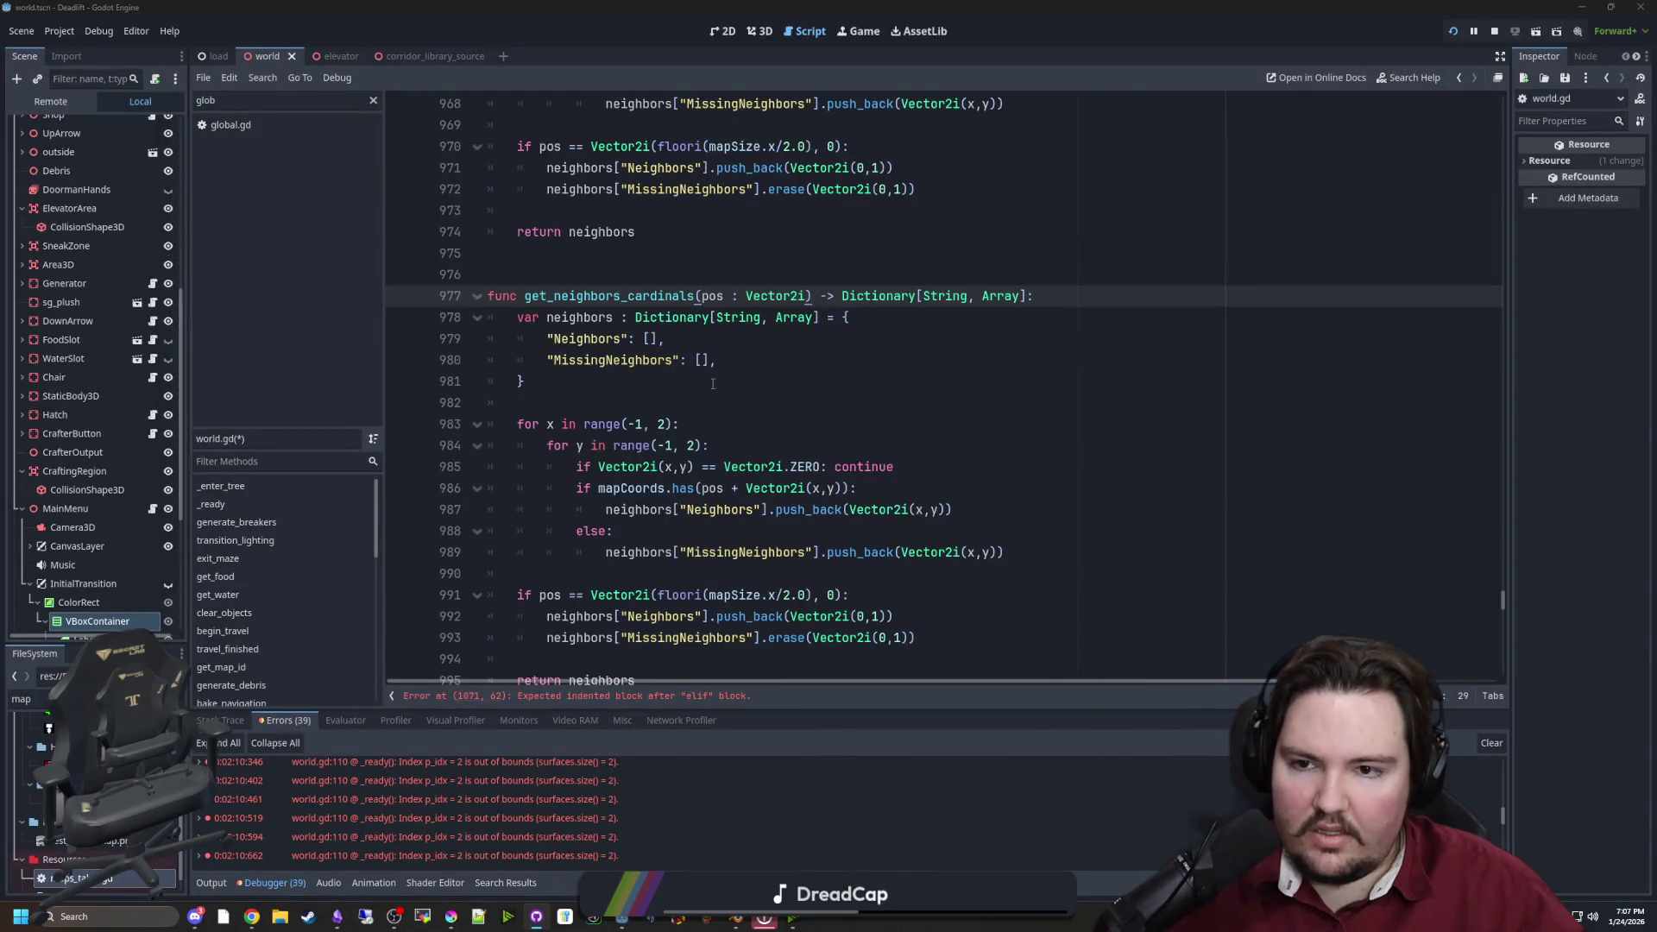
Locate the nested x/y loop block inside get_neighbors_cardinals
{"action": "left_click", "coordinate": [713, 383]}
{"action": "left_click", "coordinate": [648, 275]}
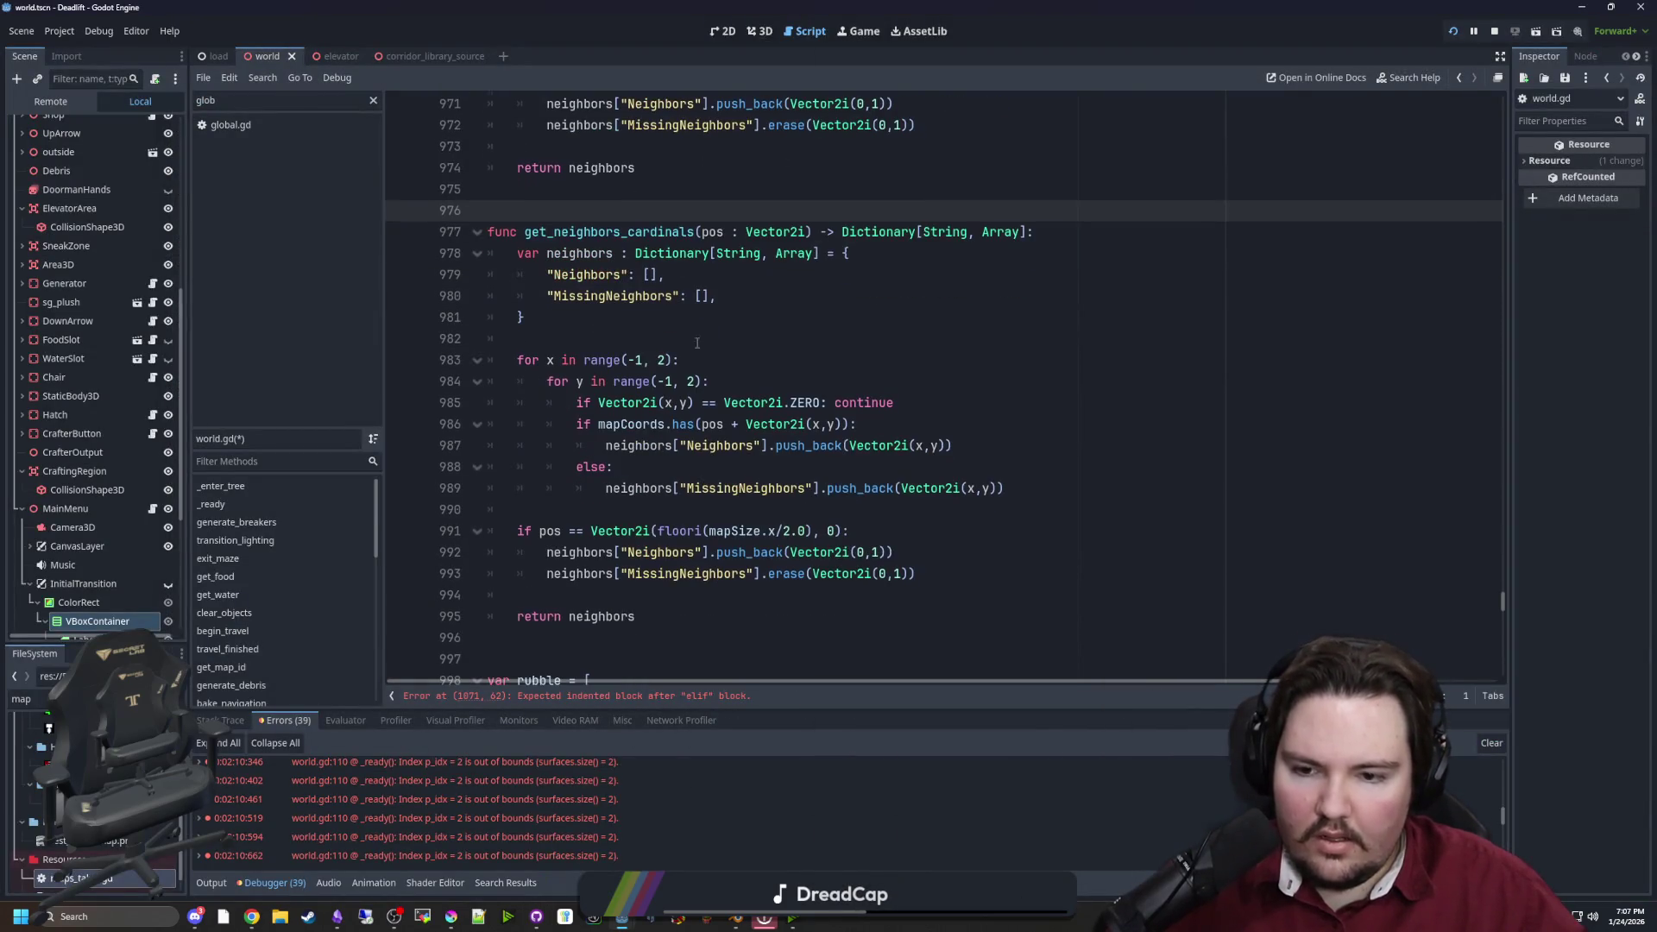
{"action": "scroll", "coordinate": [648, 274], "scroll_direction": "down", "scroll_amount": 1}
{"action": "key", "text": "alt+Tab"}
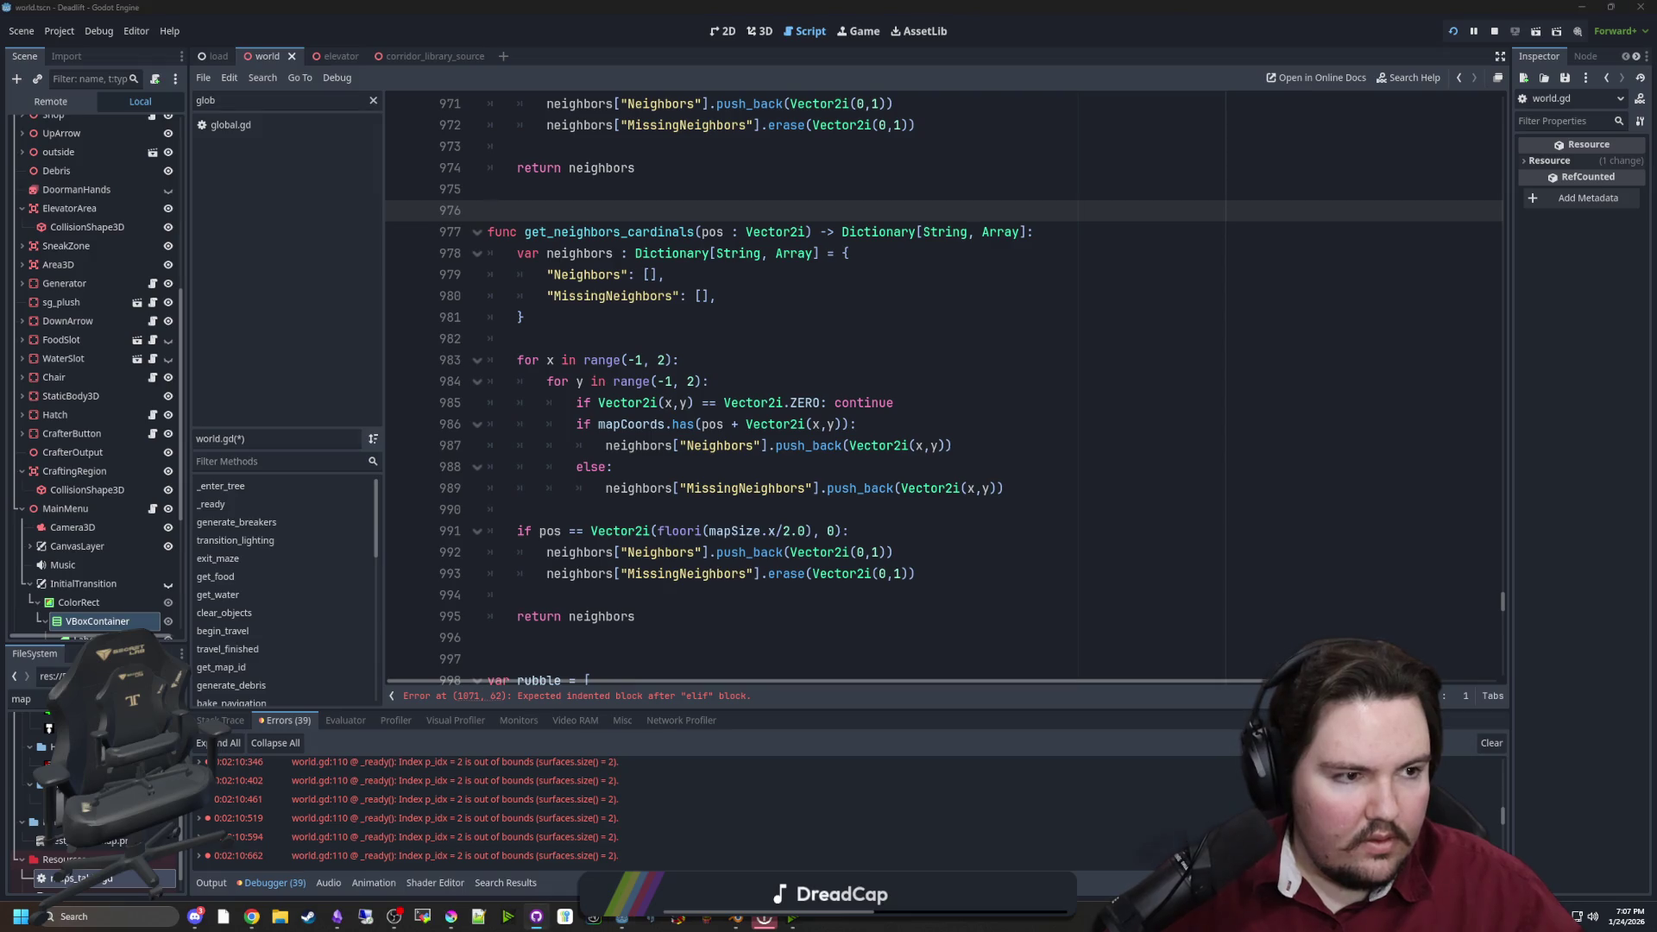
{"action": "left_click", "coordinate": [596, 507]}
{"action": "left_click", "coordinate": [742, 355]}
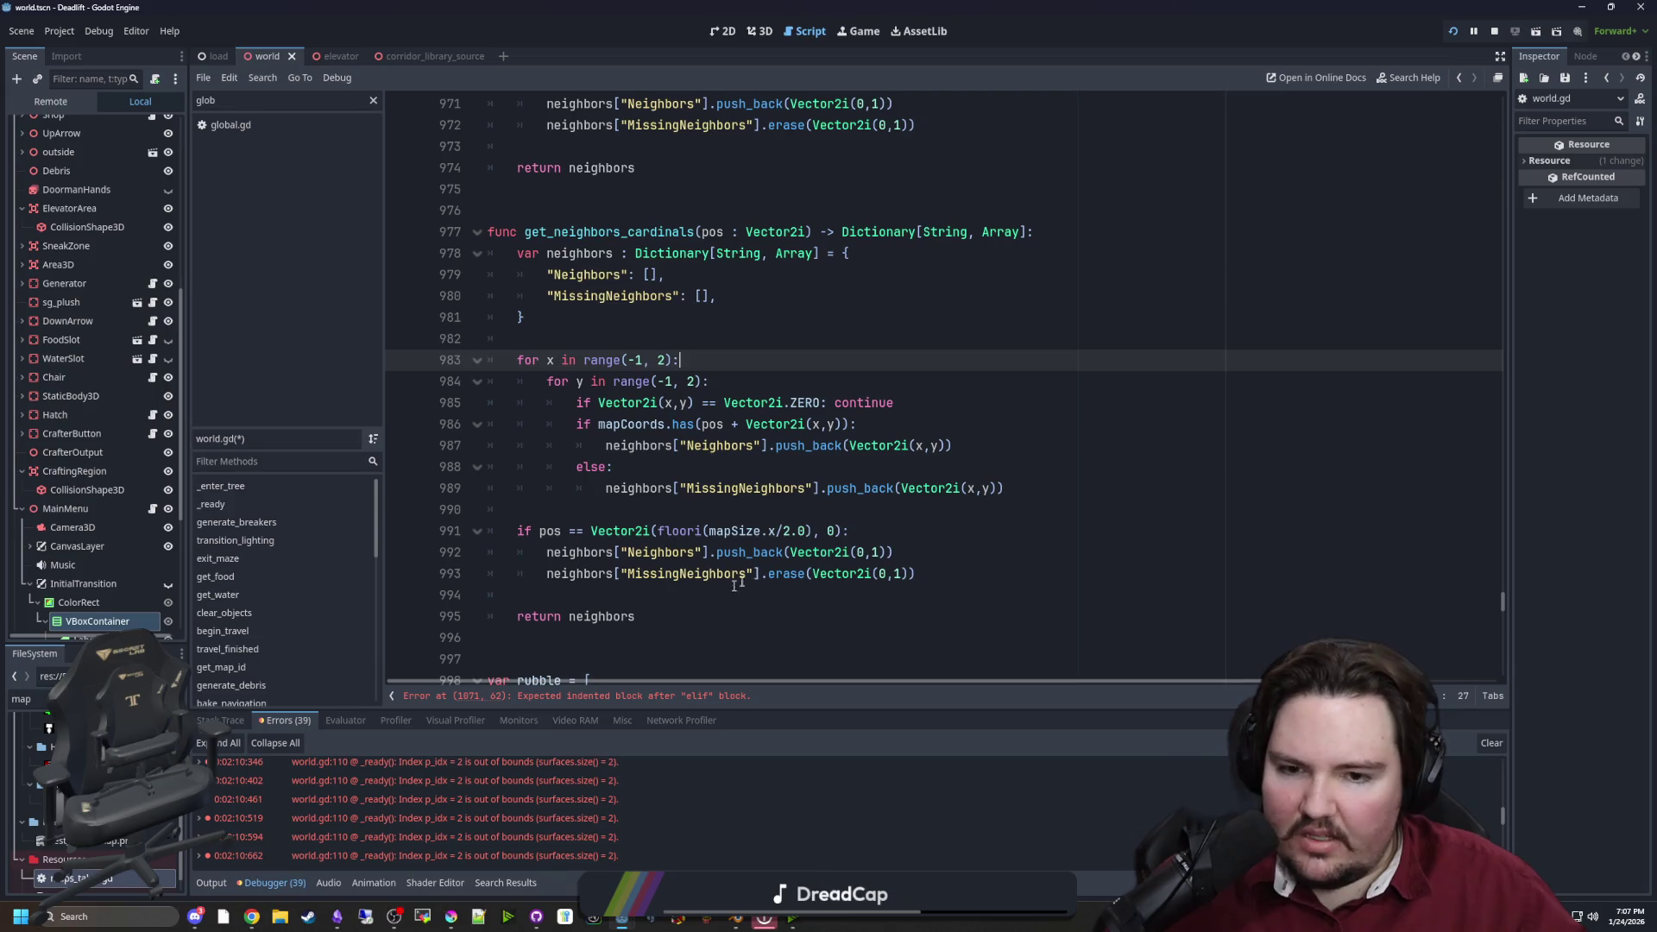
{"action": "left_click", "coordinate": [747, 491]}
{"action": "left_click", "coordinate": [750, 502]}
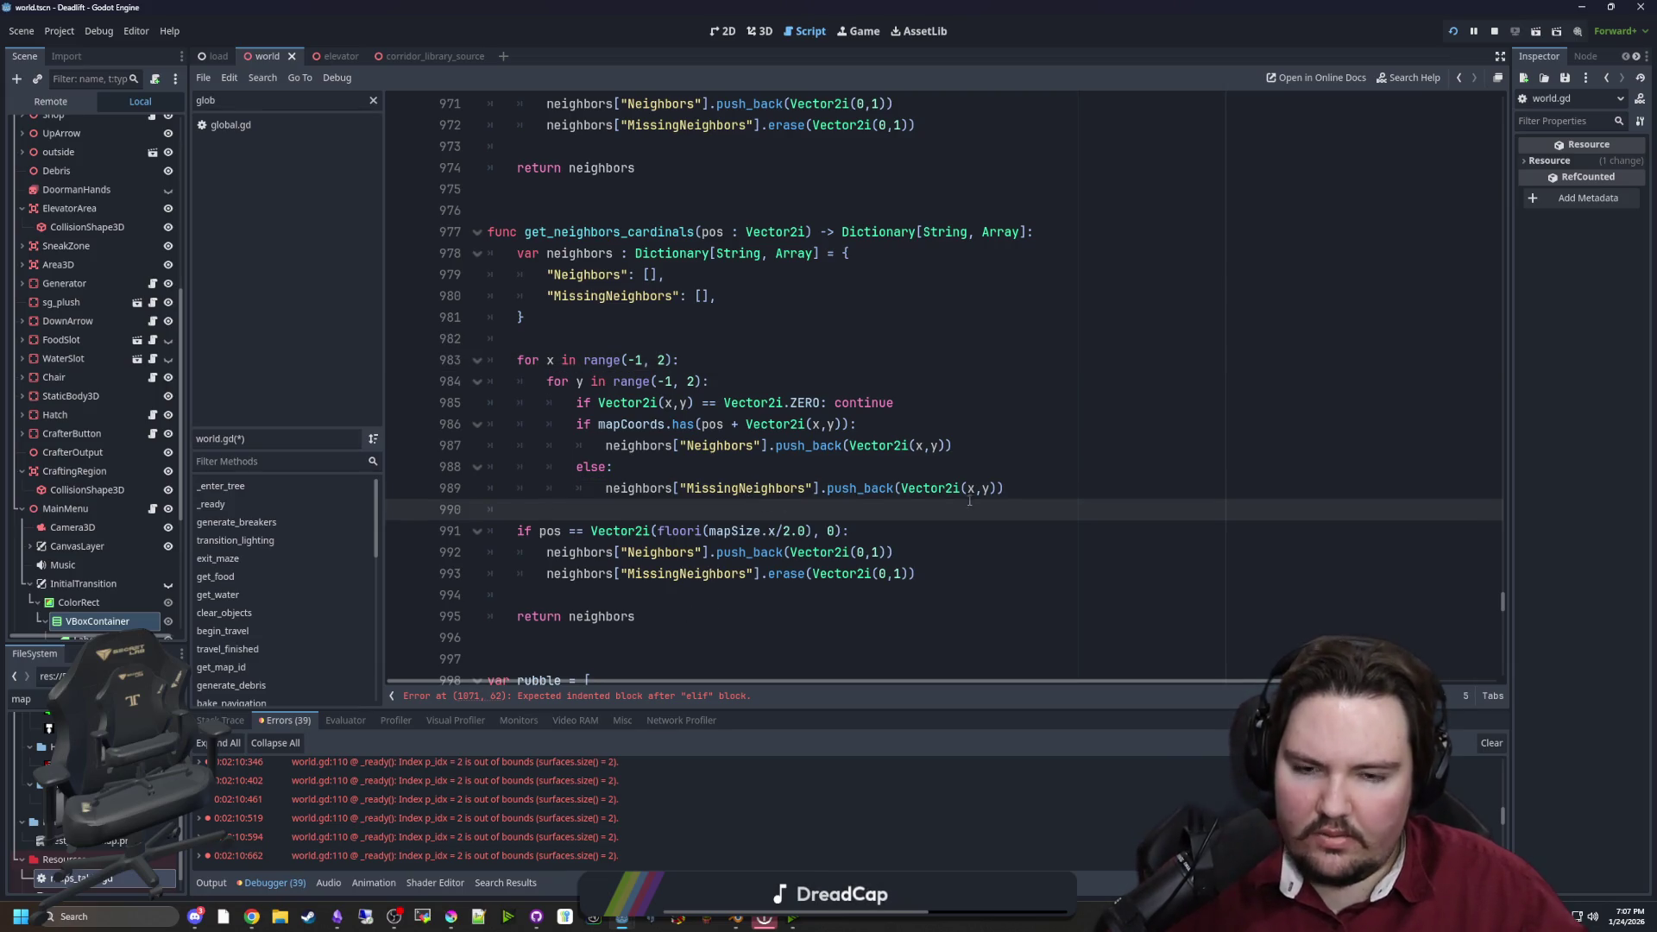
Delete the old neighbour if/else checks and then the nested x/y for loops
{"action": "left_click_drag", "start_coordinate": [990, 451], "coordinate": [597, 451]}
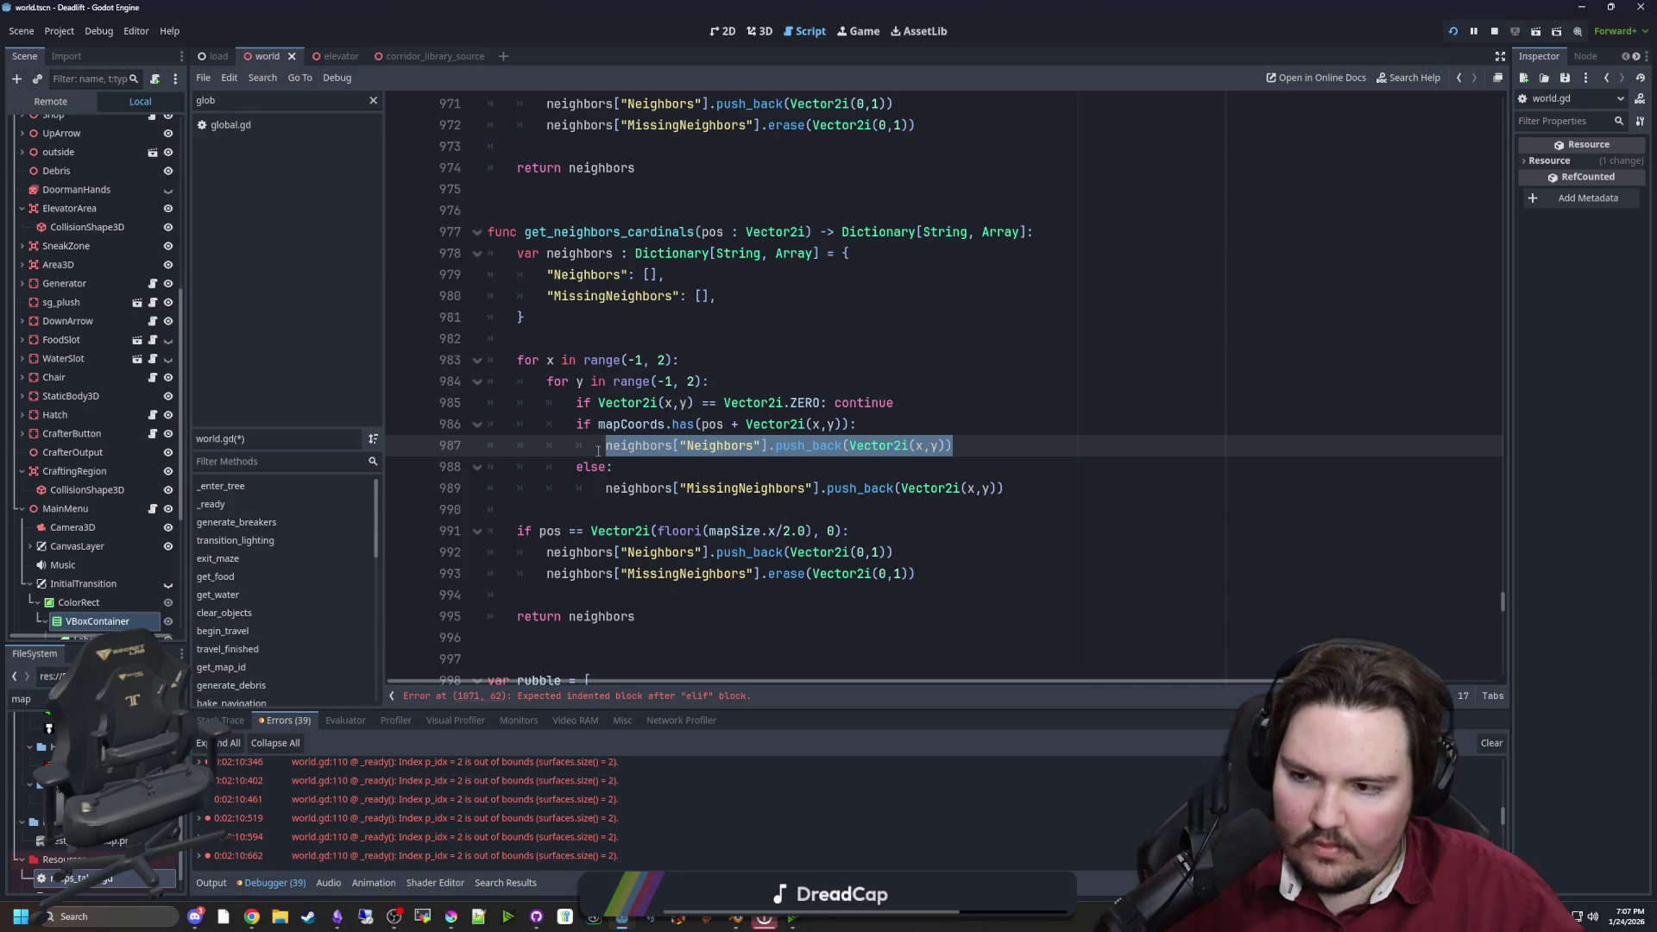
{"action": "left_click", "coordinate": [670, 402]}
{"action": "mouse_move", "coordinate": [1001, 449]}
{"action": "left_mouse_down"}
{"action": "mouse_move", "coordinate": [535, 454]}
{"action": "mouse_move", "coordinate": [443, 420]}
{"action": "left_mouse_up"}
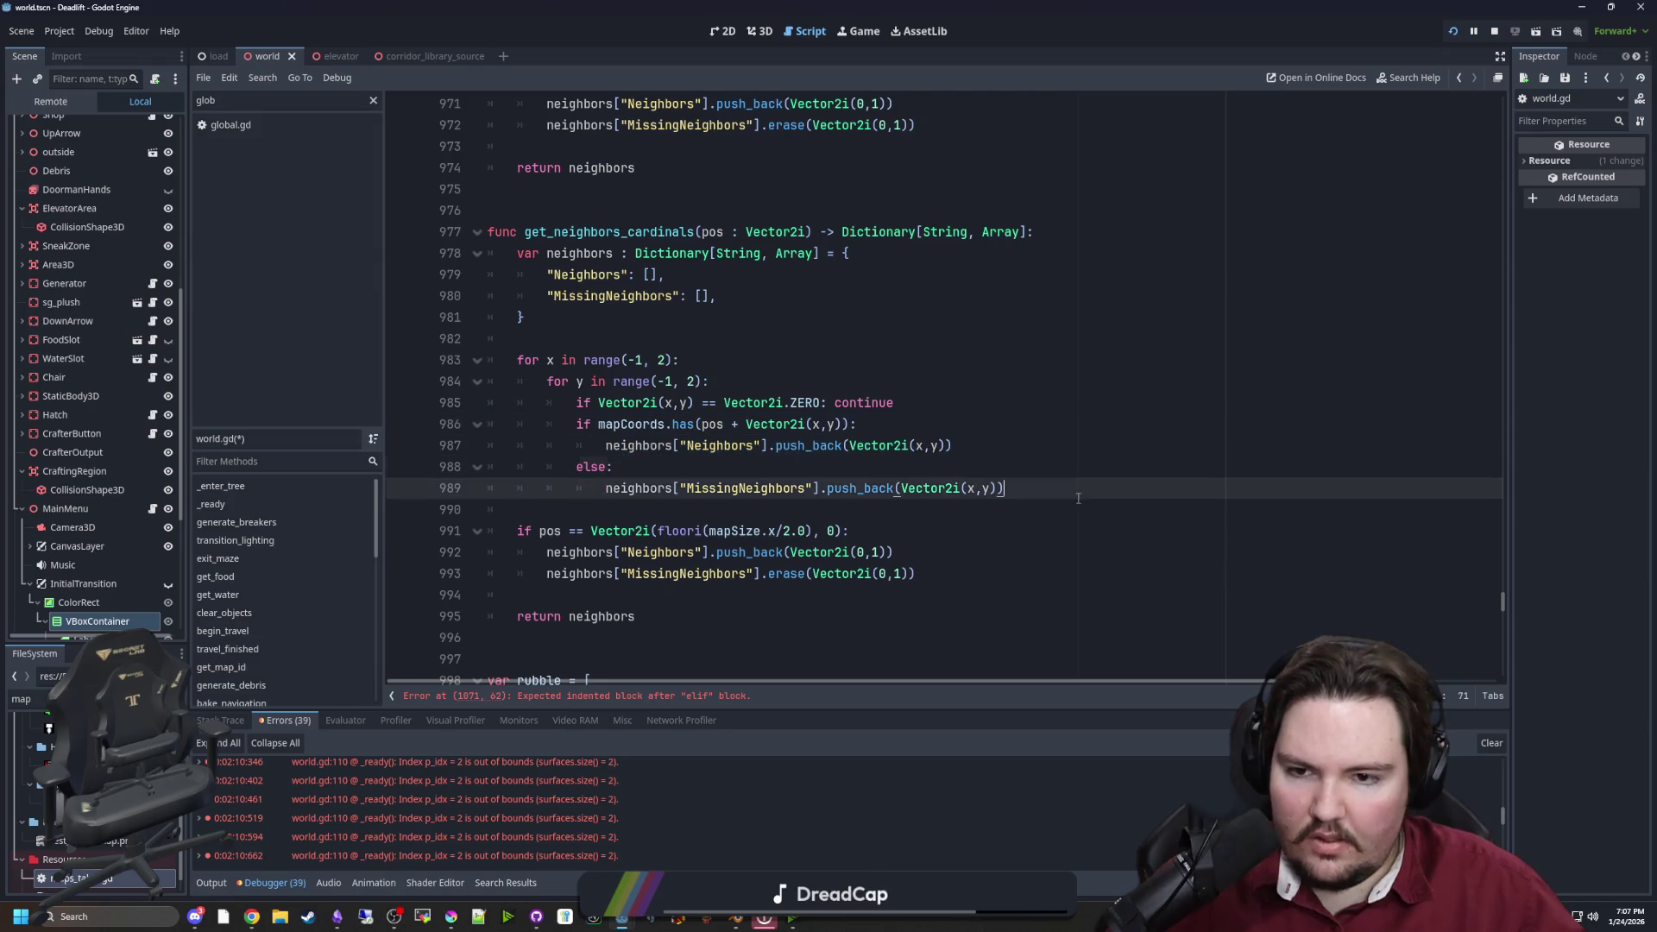
{"action": "left_click_drag", "start_coordinate": [1074, 488], "coordinate": [342, 420]}
{"action": "key", "text": "ctrl+c"}
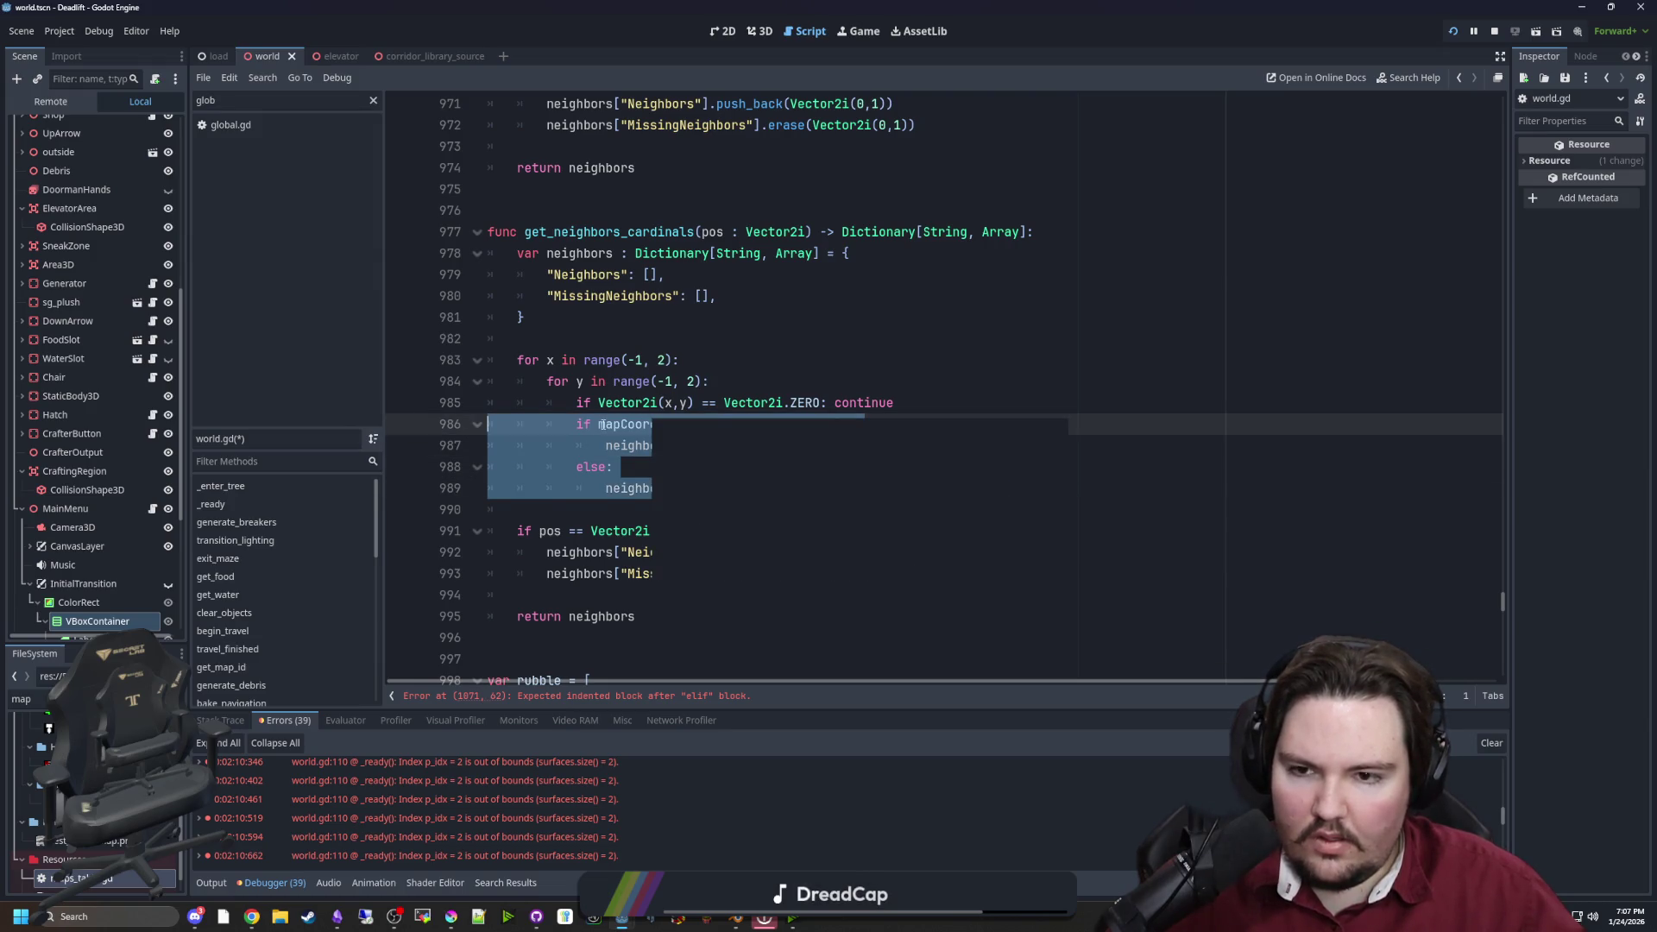
{"action": "key", "text": "Delete"}
{"action": "left_click_drag", "start_coordinate": [646, 414], "coordinate": [336, 371]}
{"action": "key", "text": "Delete"}
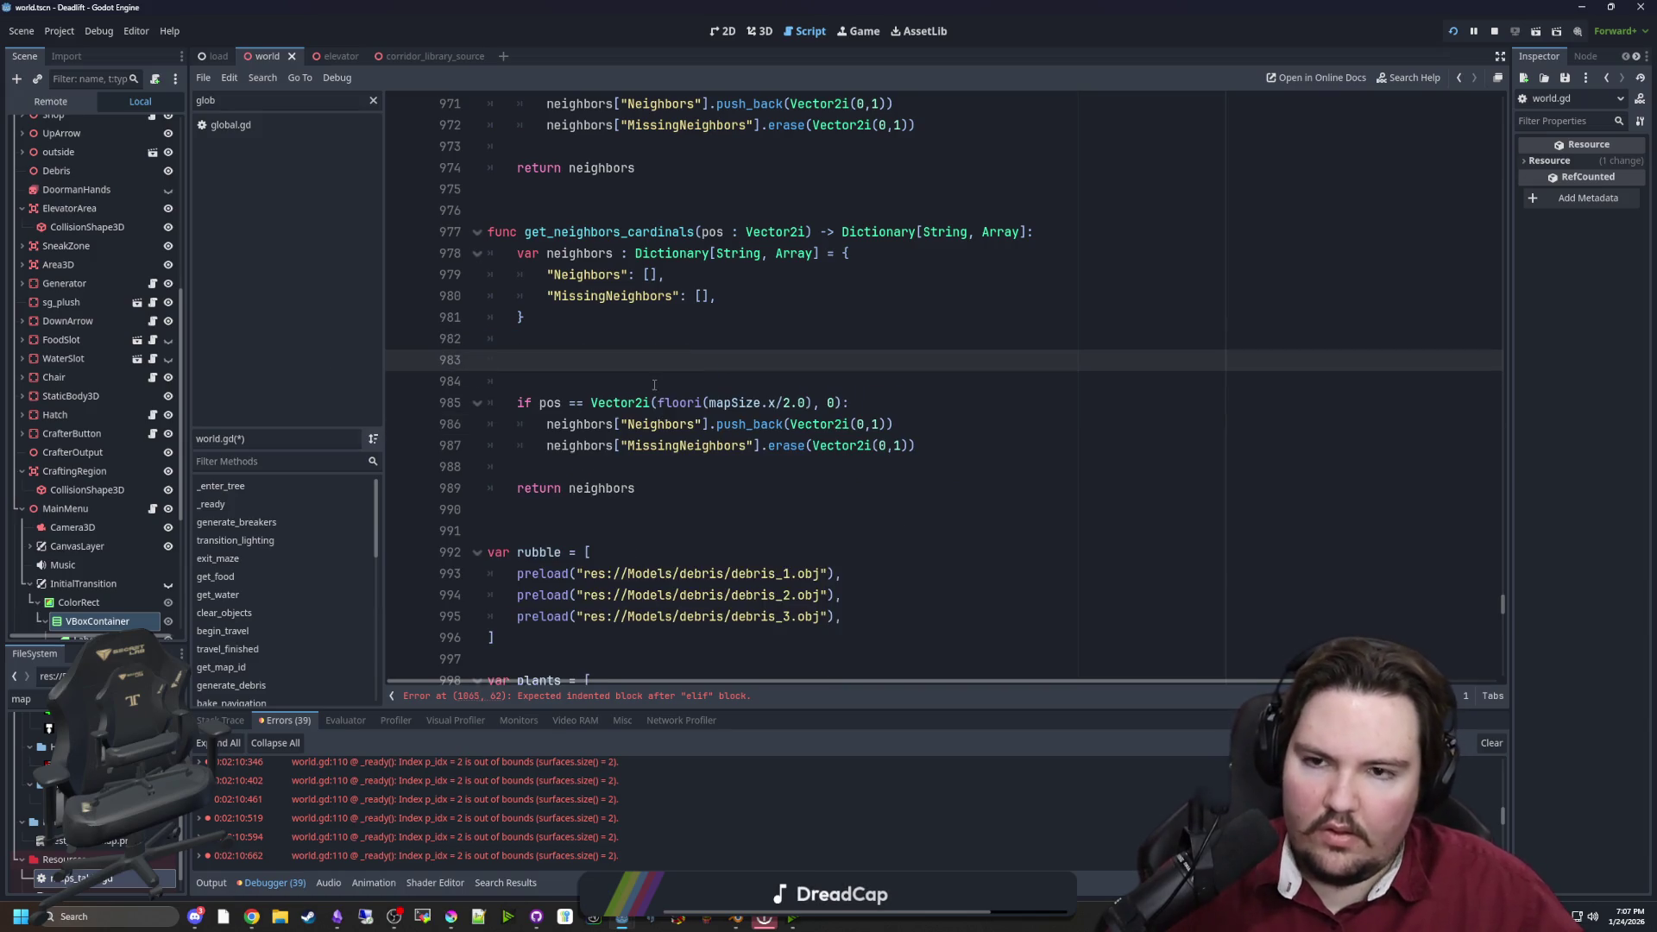
Paste the mapCoords.has if/else block, unindent it, and point all three offsets to Vector2i.UP
{"action": "key", "text": "ctrl+v"}
{"action": "mouse_move", "coordinate": [1004, 423]}
{"action": "left_mouse_down"}
{"action": "mouse_move", "coordinate": [517, 423]}
{"action": "mouse_move", "coordinate": [517, 339]}
{"action": "left_mouse_up"}
{"action": "key", "text": "shift+Tab"}
{"action": "key", "text": "shift+Tab"}
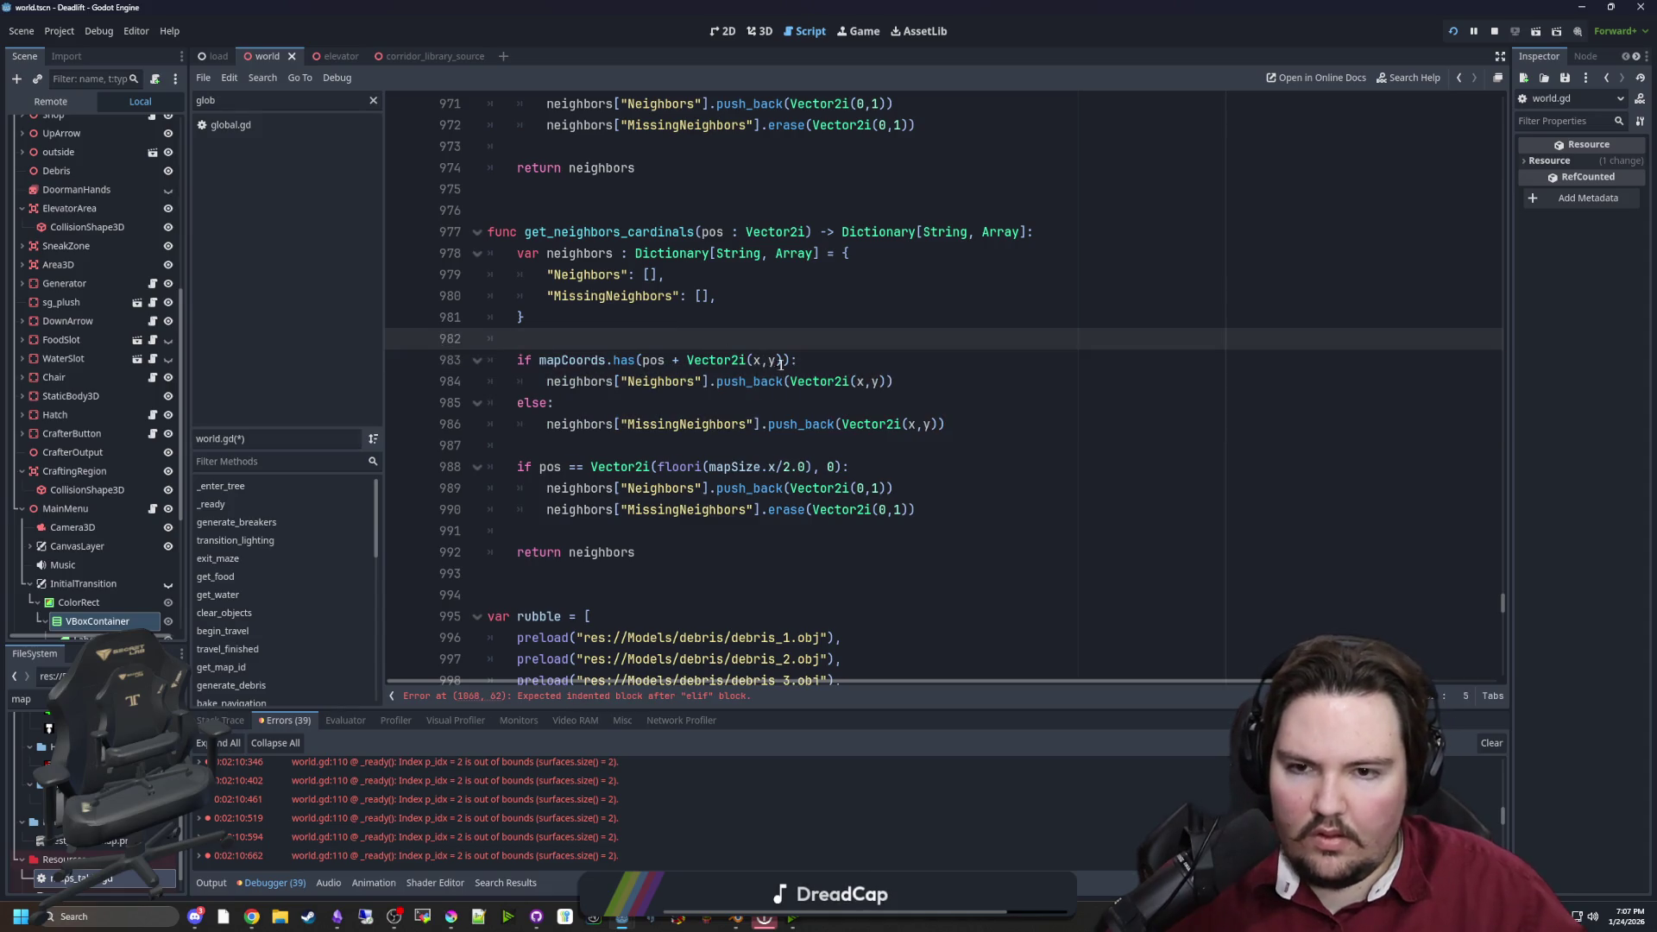
{"action": "left_click_drag", "start_coordinate": [780, 363], "coordinate": [747, 361]}
{"action": "type", "text": ".UP"}
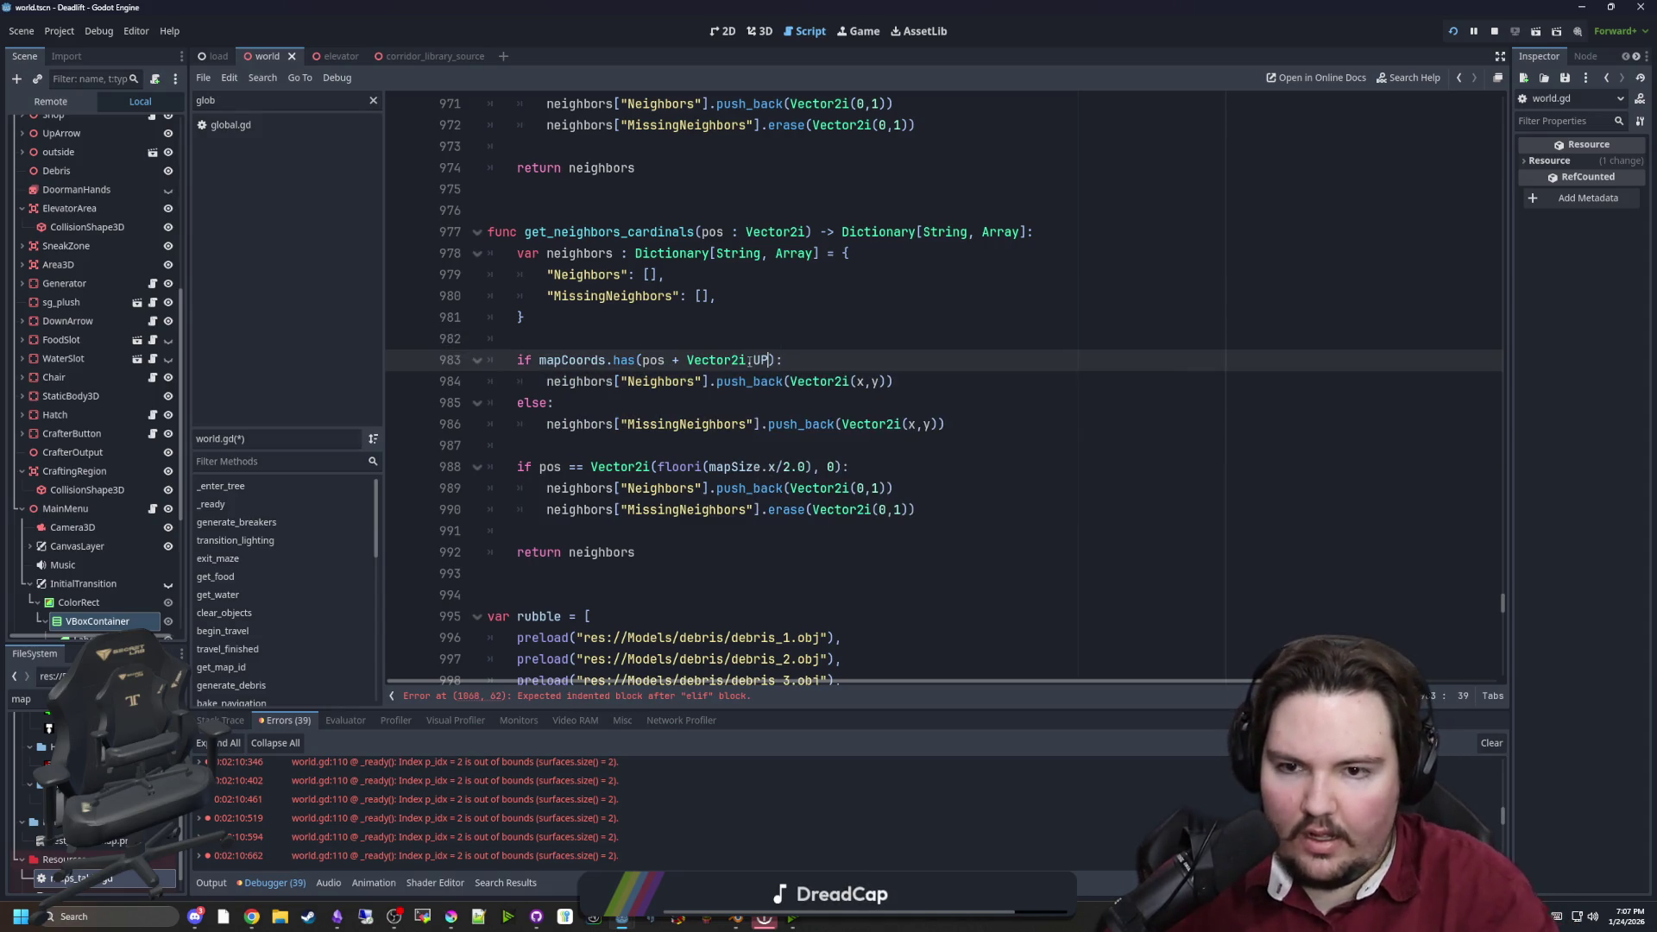
{"action": "left_click_drag", "start_coordinate": [768, 361], "coordinate": [686, 362]}
{"action": "key", "text": "ctrl+c"}
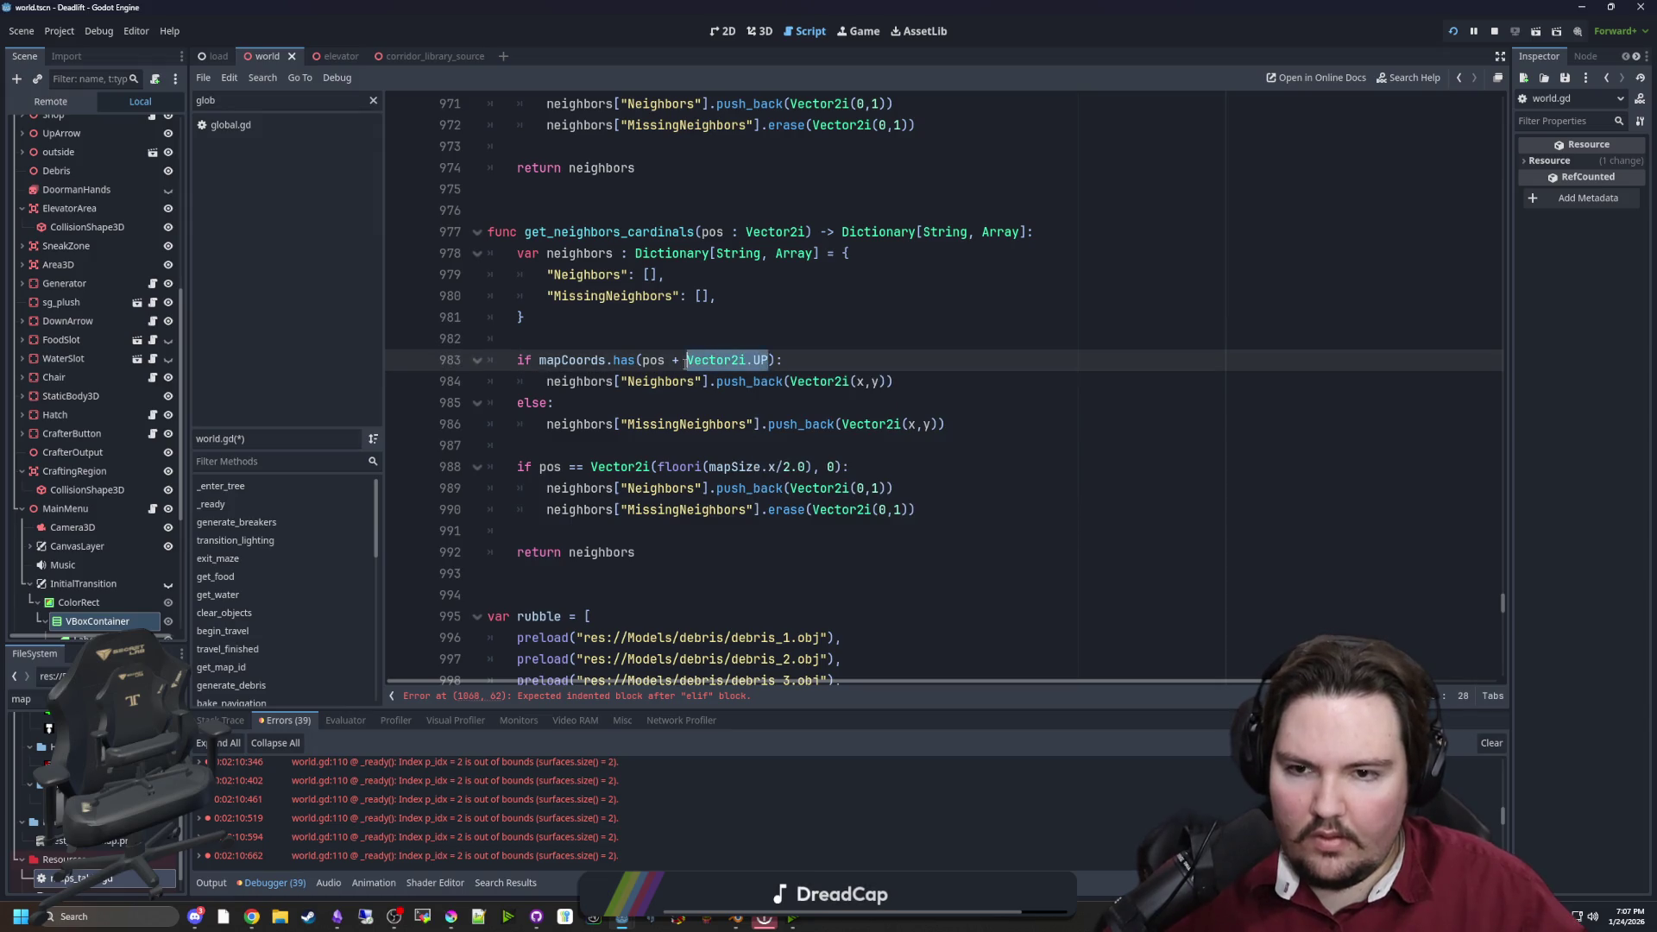
{"action": "left_click_drag", "start_coordinate": [889, 381], "coordinate": [795, 381]}
{"action": "key", "text": "ctrl+v"}
{"action": "left_click_drag", "start_coordinate": [937, 423], "coordinate": [842, 423]}
{"action": "key", "text": "ctrl+v"}
Duplicate the UP block three more times below it and fix the copies' indentation
{"action": "left_click", "coordinate": [834, 409]}
{"action": "left_click", "coordinate": [593, 445]}
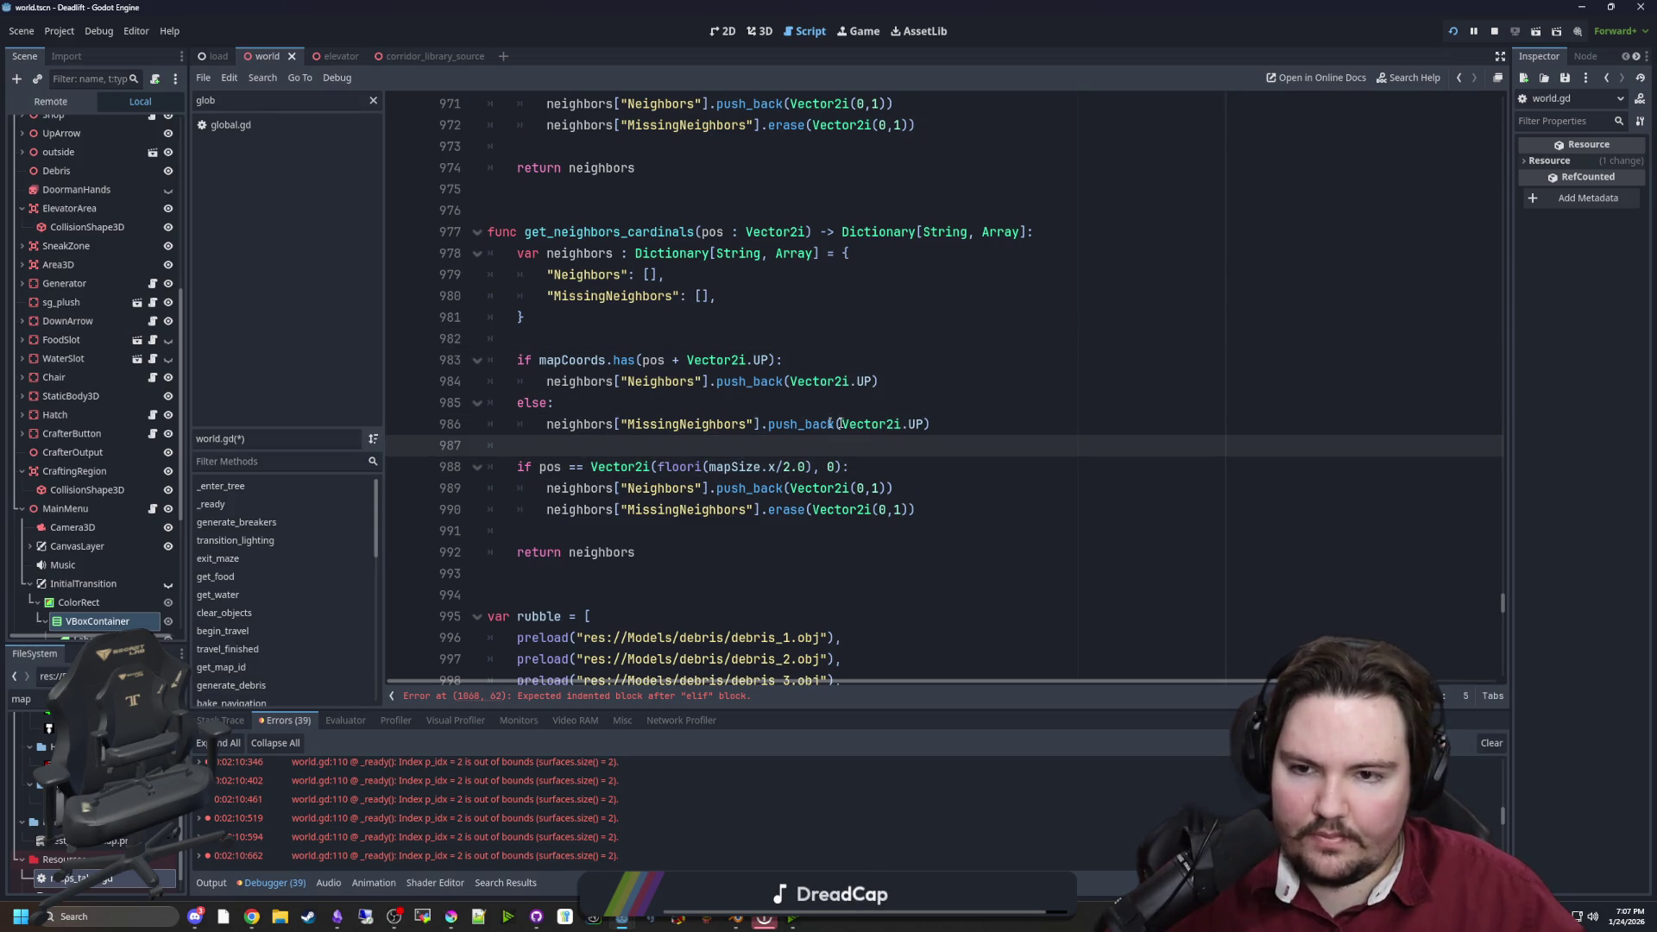
{"action": "left_click_drag", "start_coordinate": [932, 423], "coordinate": [488, 360]}
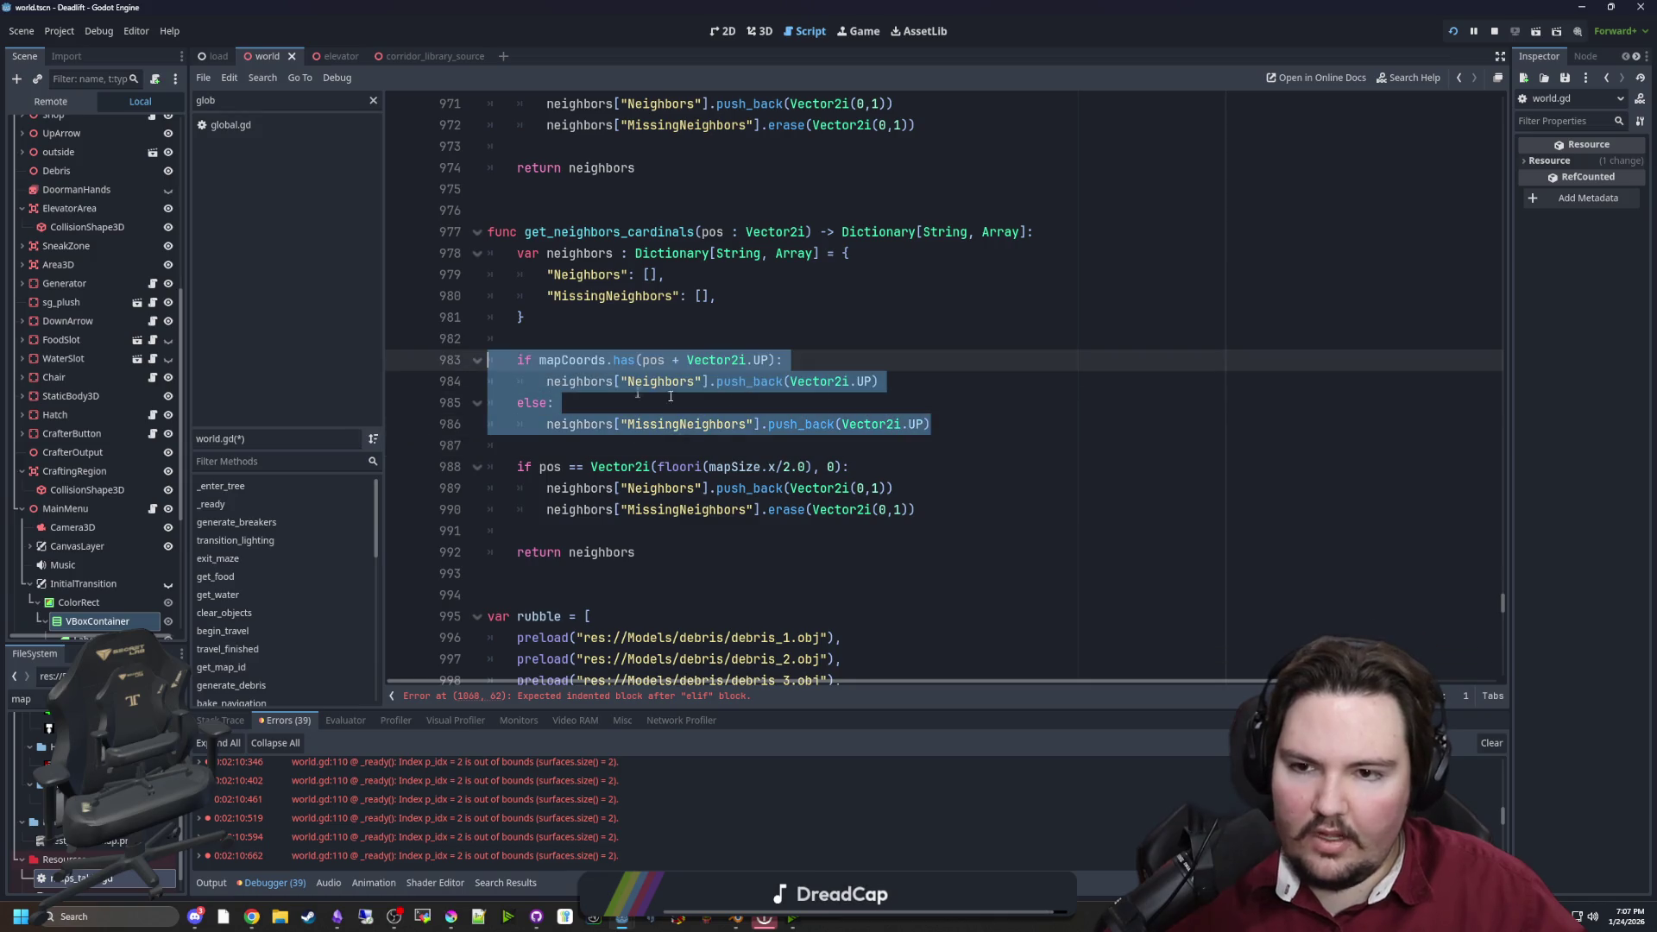
{"action": "key", "text": "ctrl+c"}
{"action": "key", "text": "Right"}
{"action": "key", "text": "Return"}
{"action": "key", "text": "Return"}
{"action": "key", "text": "ctrl+v"}
{"action": "key", "text": "Return"}
{"action": "key", "text": "Return"}
{"action": "key", "text": "ctrl+v"}
{"action": "key", "text": "Return"}
{"action": "key", "text": "Return"}
{"action": "key", "text": "ctrl+v"}
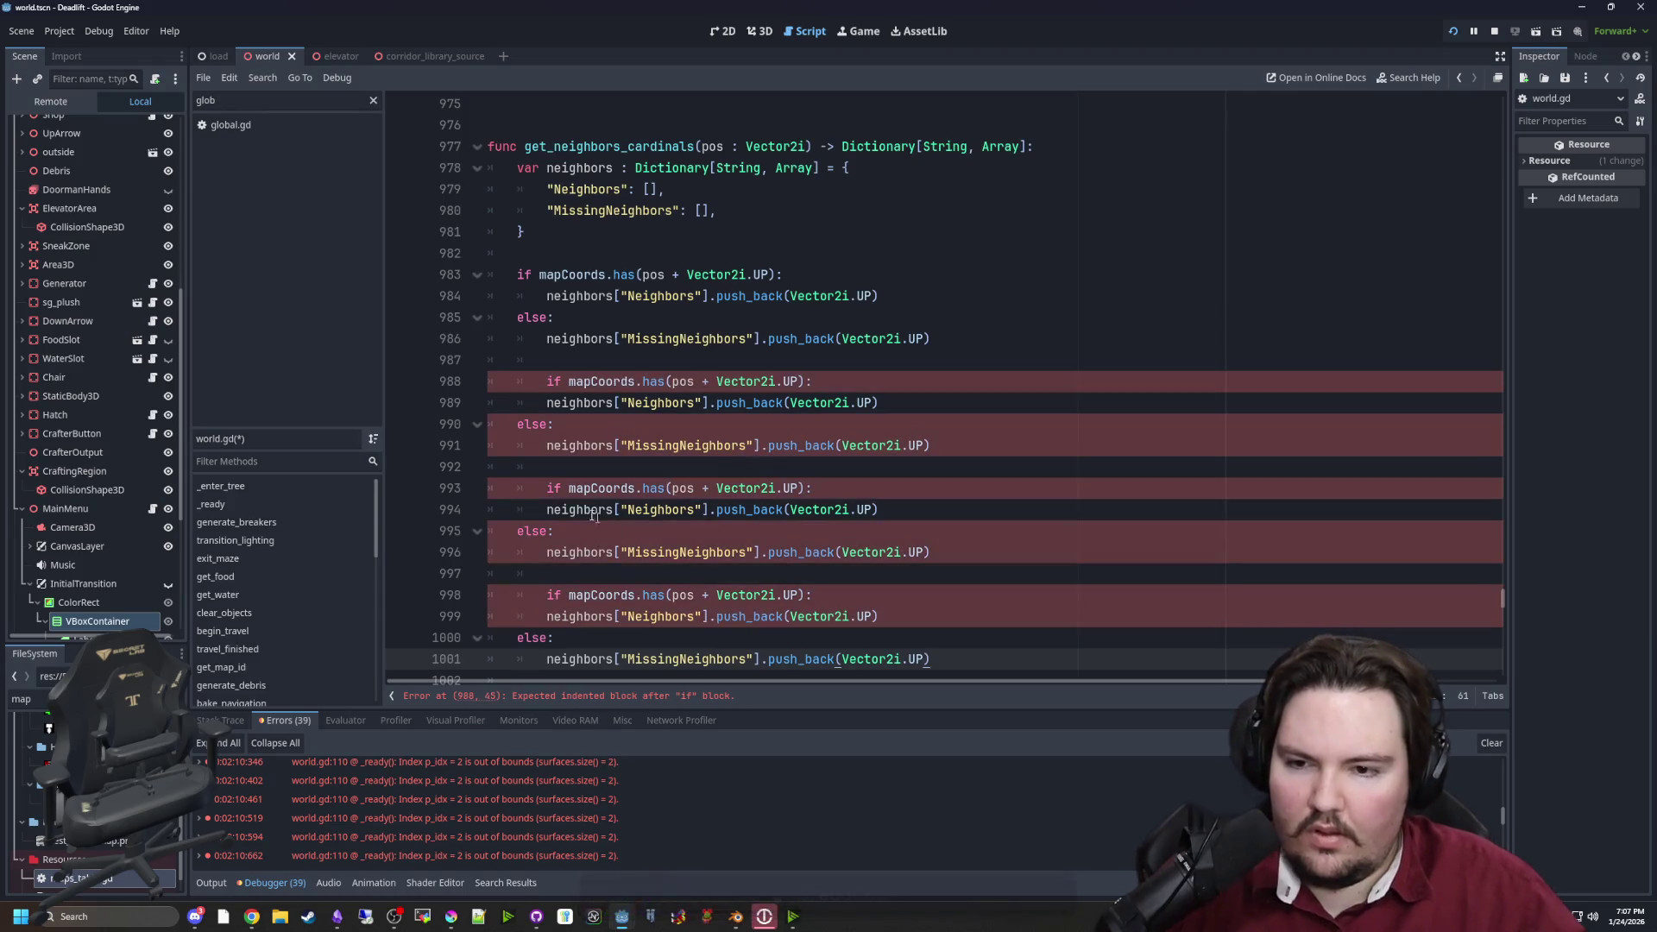
{"action": "left_click", "coordinate": [545, 486]}
{"action": "key", "text": "BackSpace"}
{"action": "left_click", "coordinate": [545, 594]}
{"action": "key", "text": "BackSpace"}
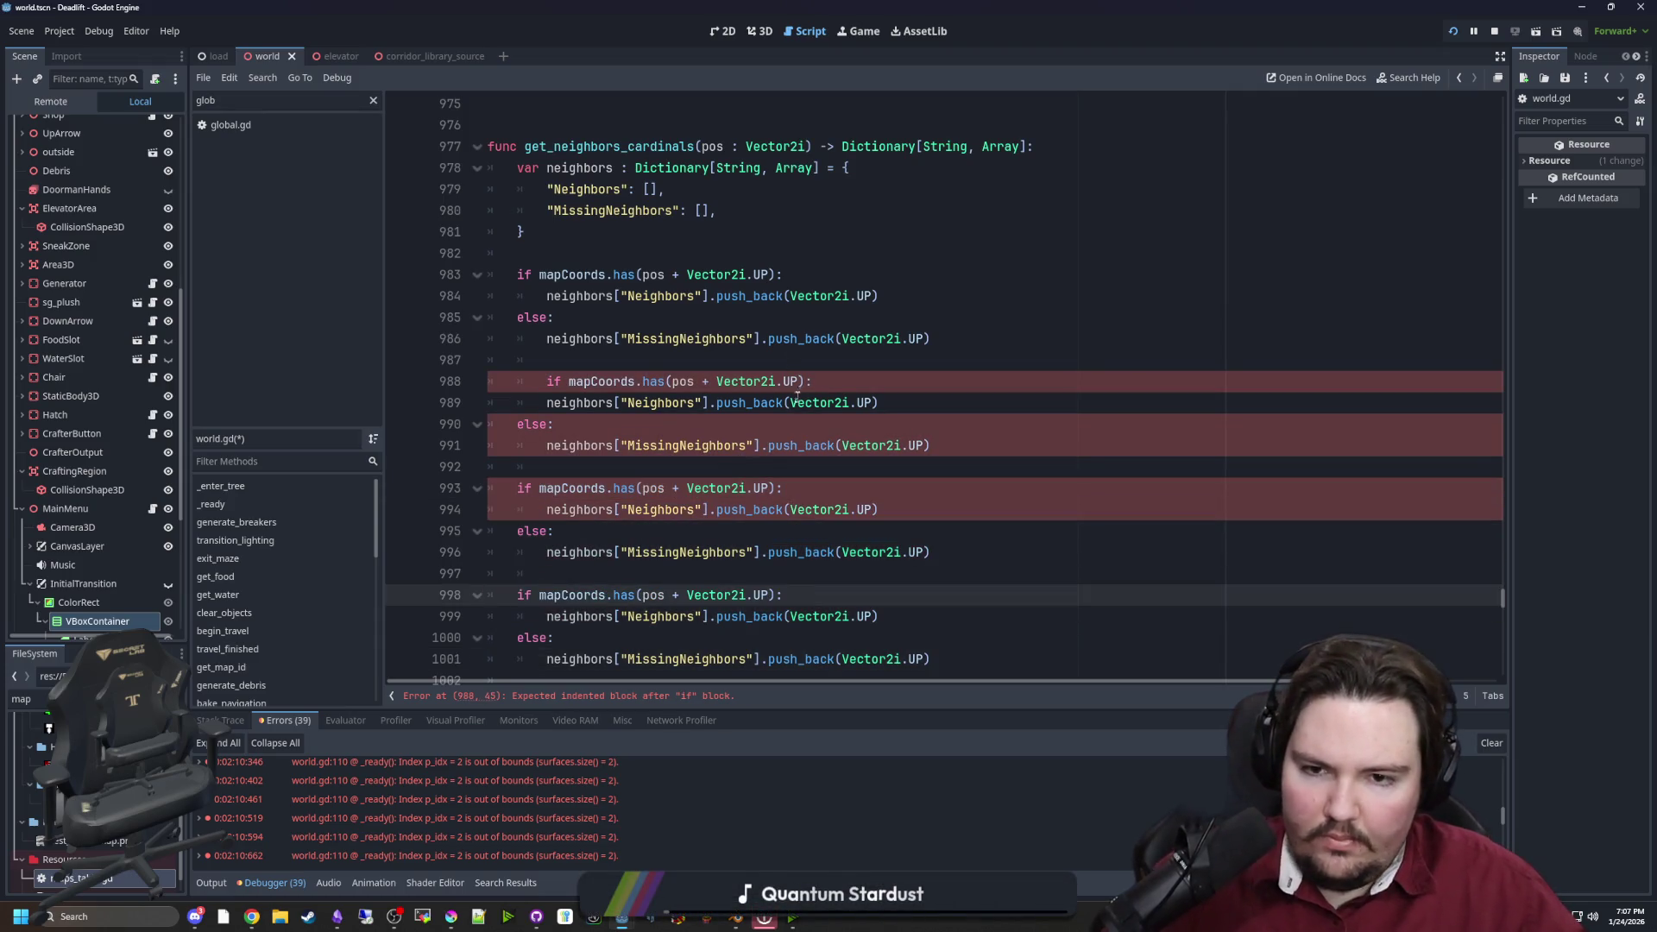
Retarget the second copy from UP to Vector2i.RIGHT on lines 988–991
{"action": "left_click", "coordinate": [799, 381]}
{"action": "key", "text": "BackSpace"}
{"action": "key", "text": "BackSpace"}
{"action": "type", "text": "RIGHT"}
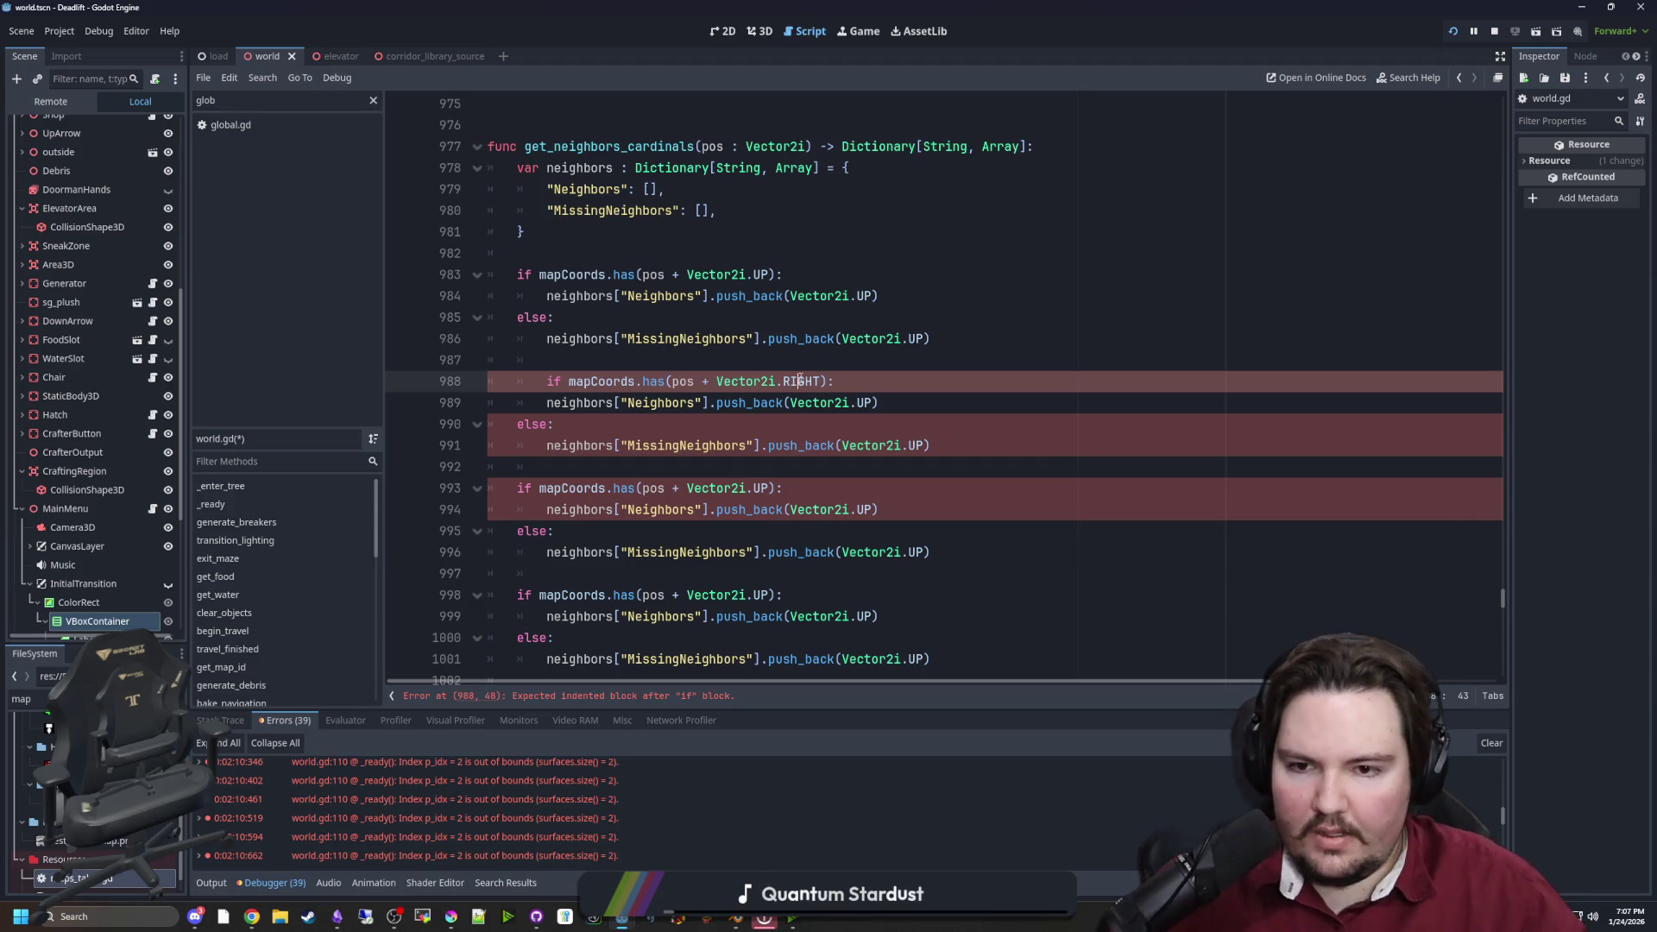
{"action": "double_click", "coordinate": [863, 402]}
{"action": "key", "text": "ctrl+v"}
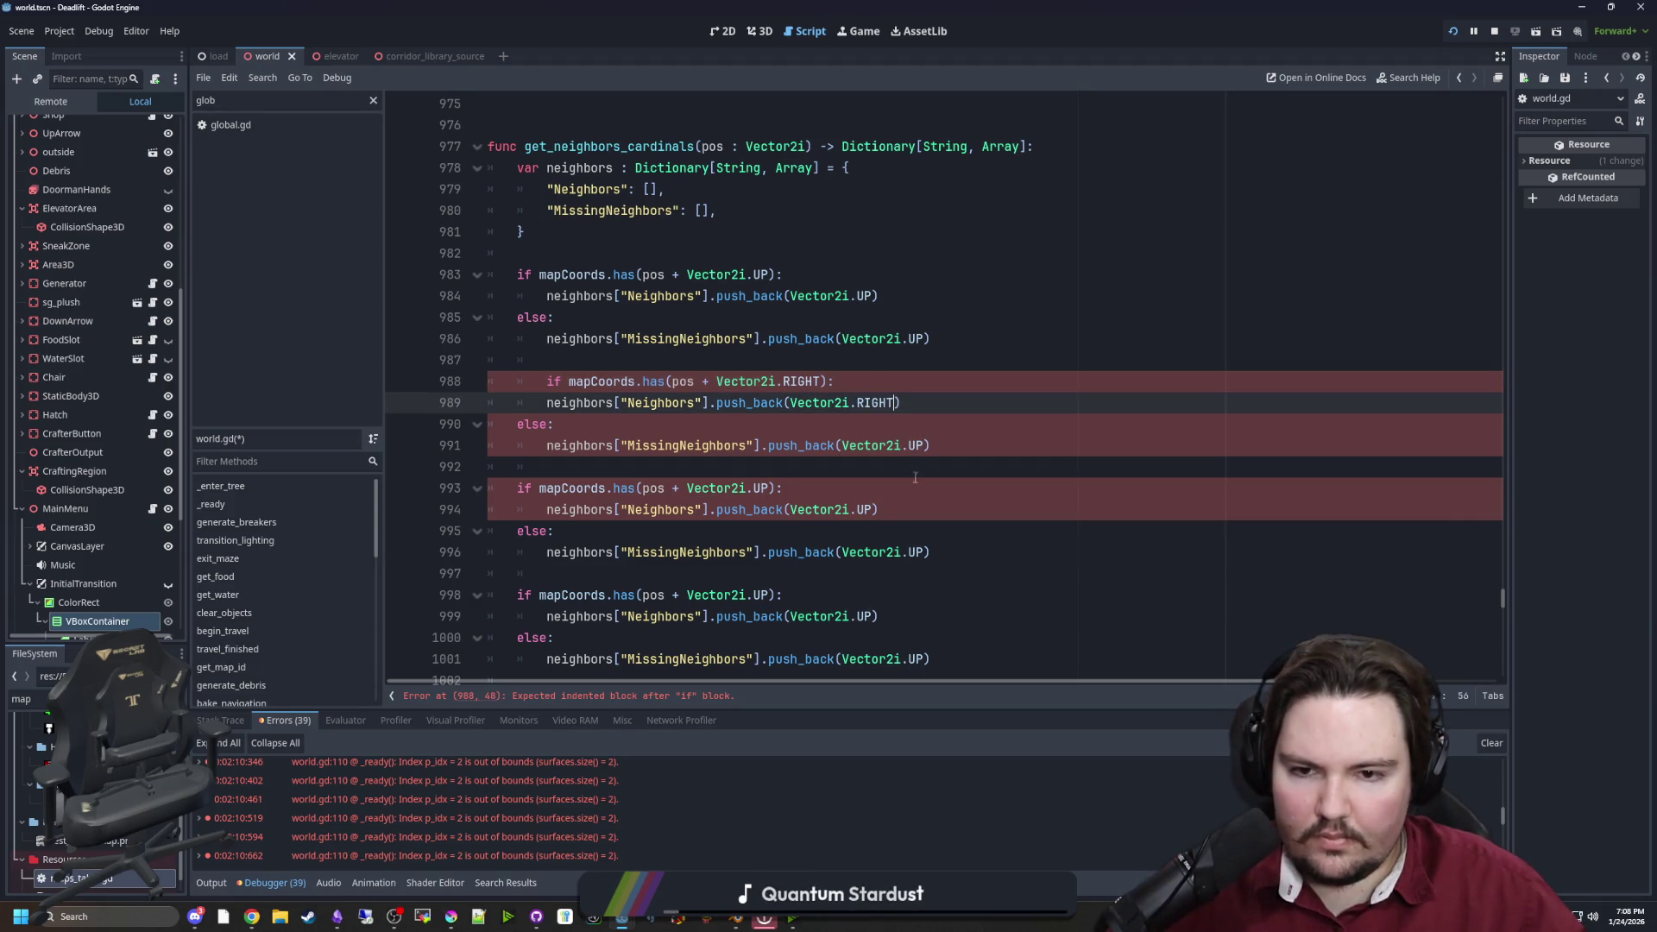
{"action": "left_click", "coordinate": [925, 445]}
{"action": "double_click", "coordinate": [916, 445]}
{"action": "key", "text": "ctrl+v"}
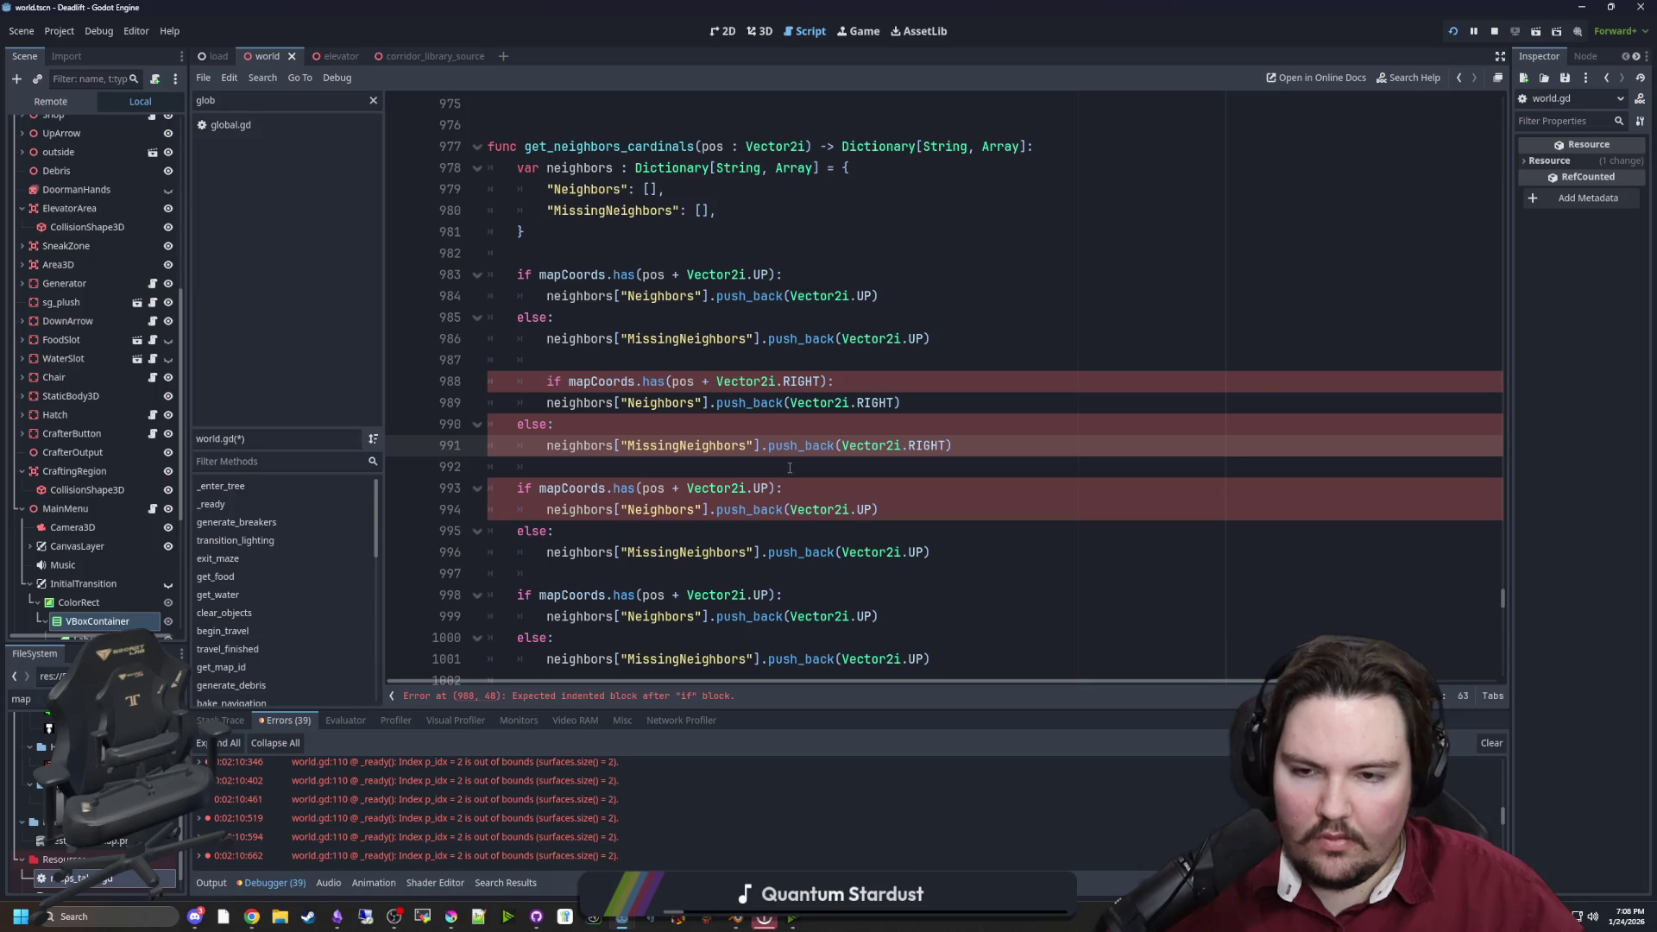
{"action": "left_click", "coordinate": [789, 468]}
{"action": "left_click", "coordinate": [546, 380]}
{"action": "key", "text": "BackSpace"}
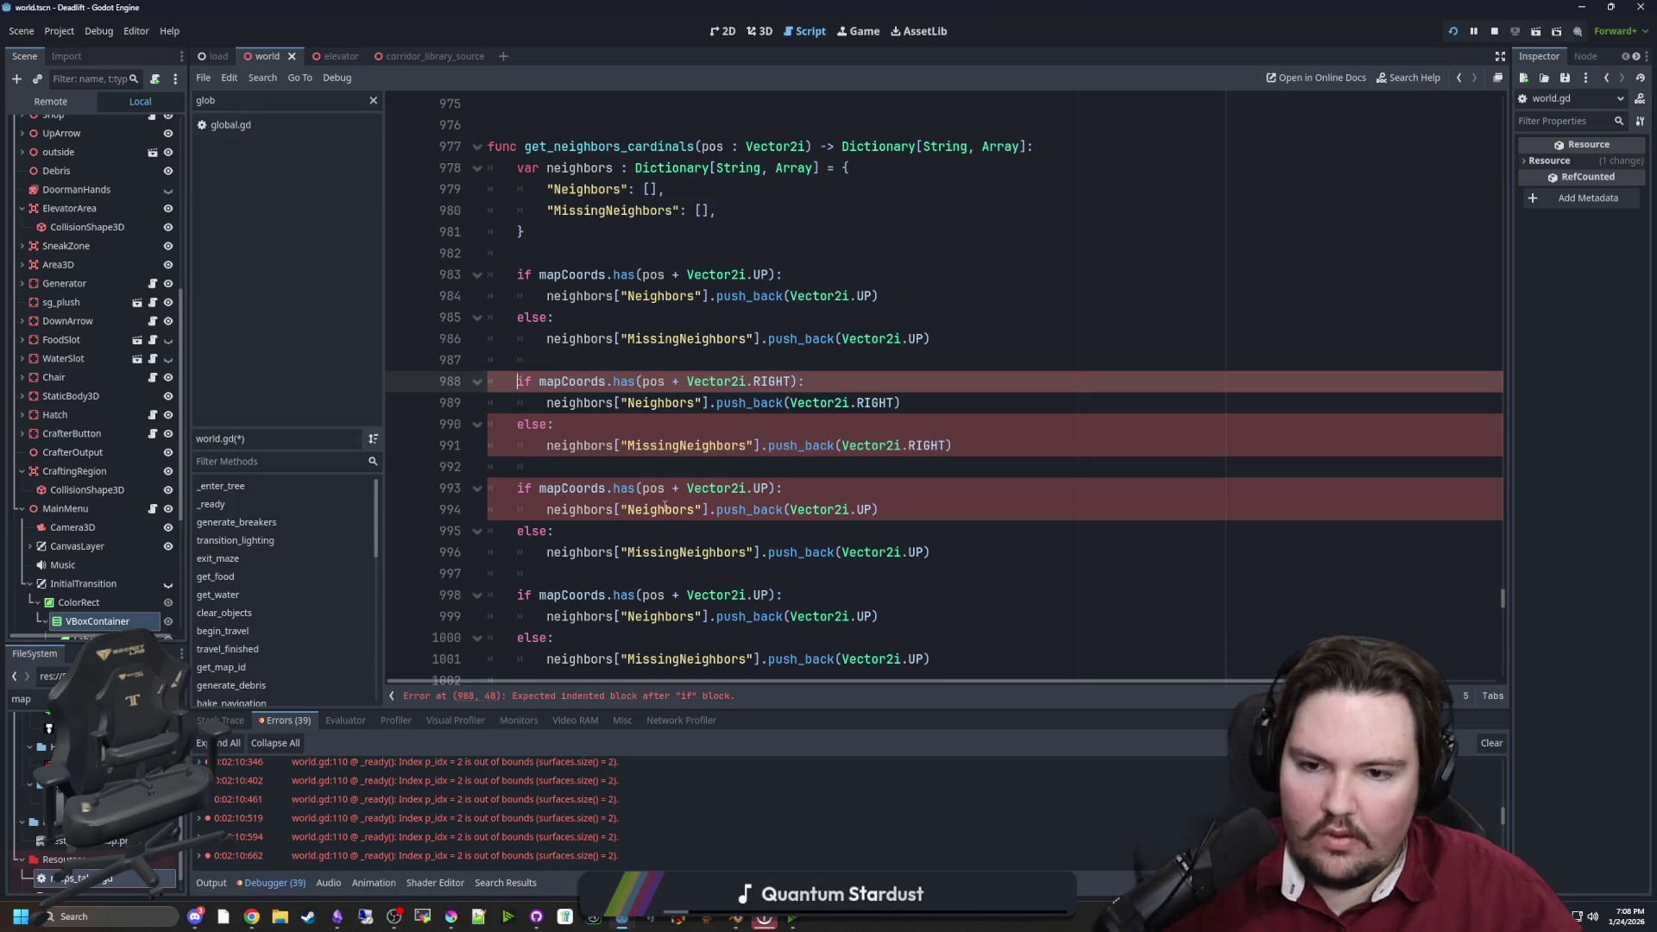
Change the third copy's directions to Vector2i.DOWN on lines 993–996
{"action": "double_click", "coordinate": [767, 488]}
{"action": "type", "text": "dow"}
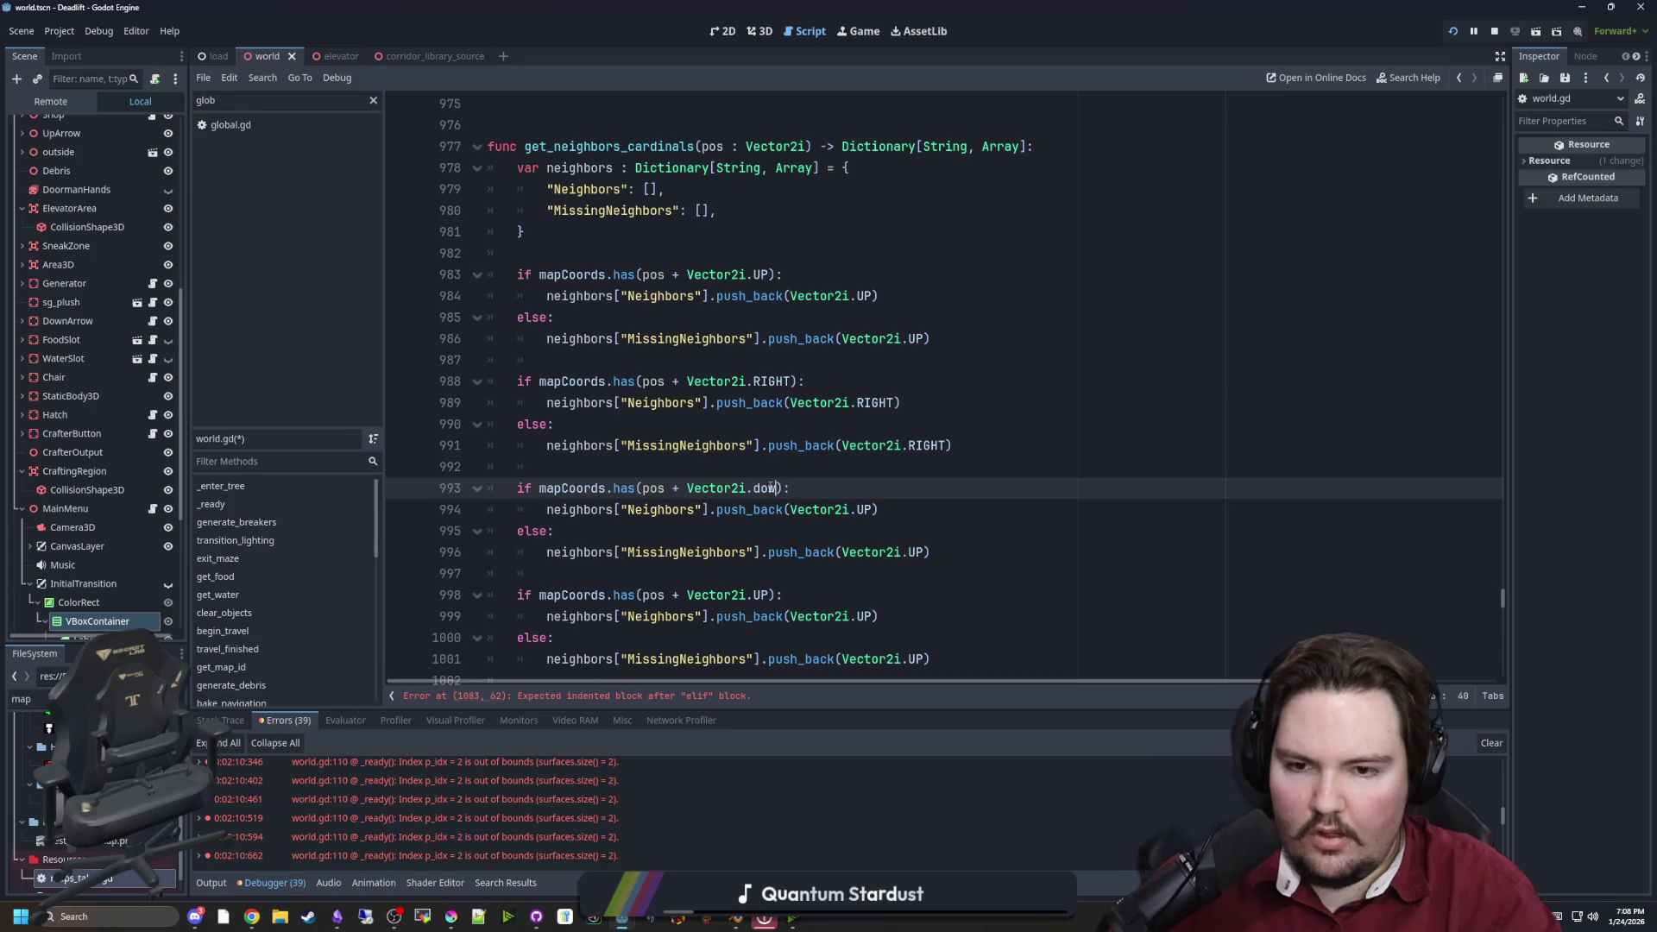
{"action": "key", "text": "Return"}
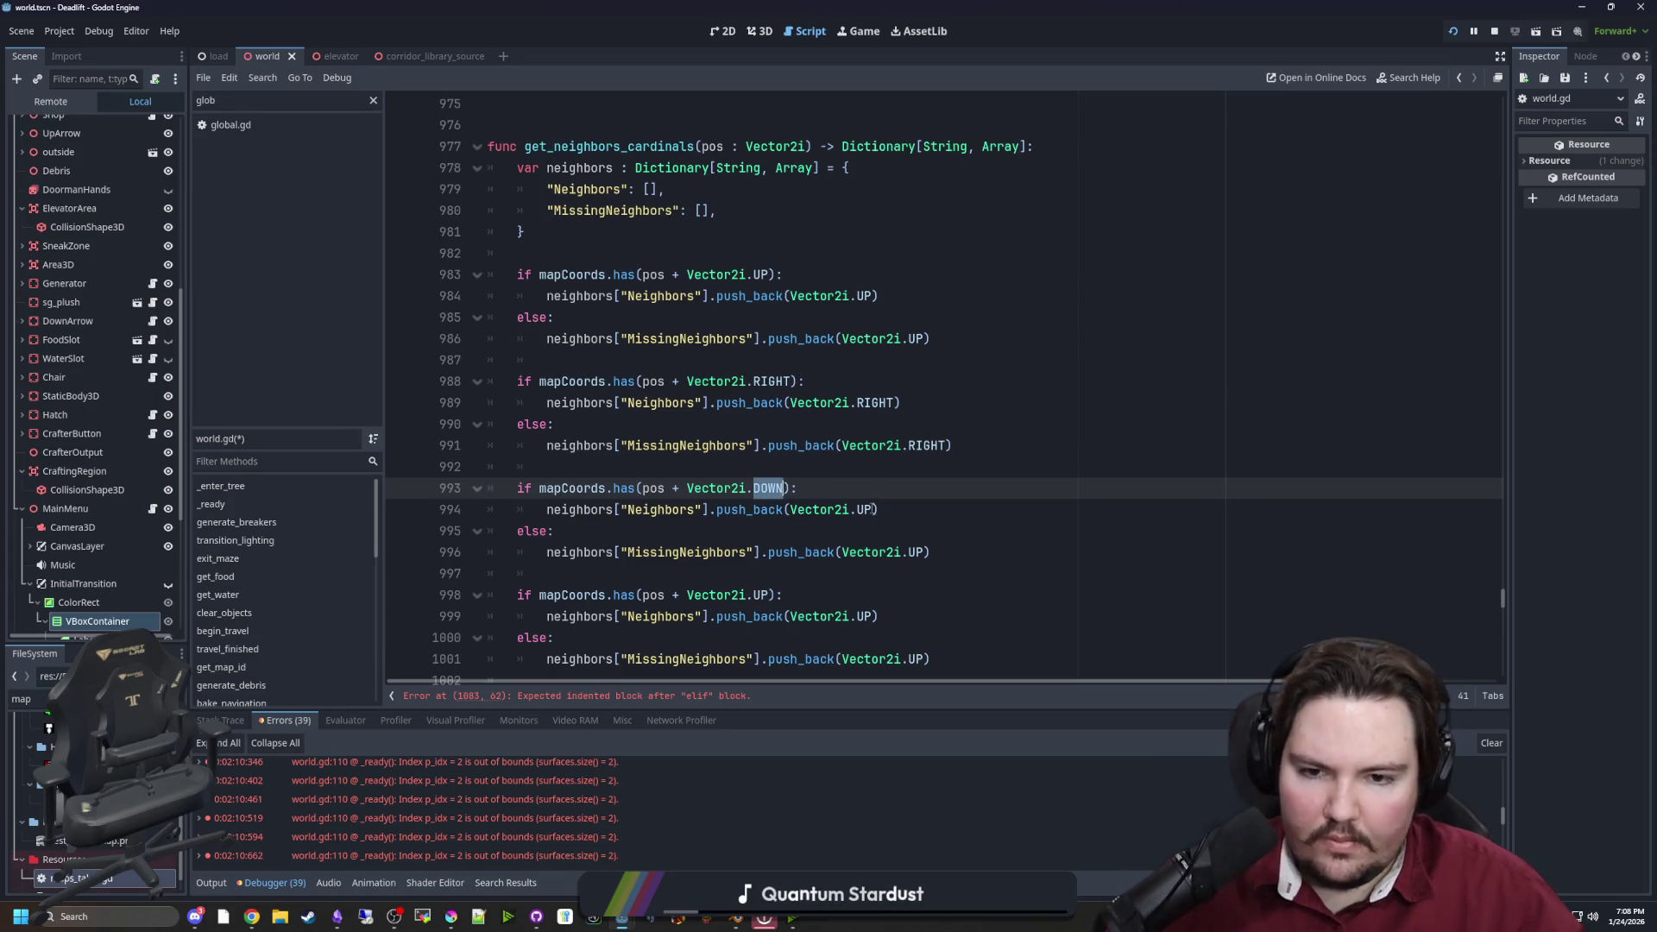
{"action": "double_click", "coordinate": [863, 509]}
{"action": "type", "text": "DOWN"}
{"action": "double_click", "coordinate": [914, 553]}
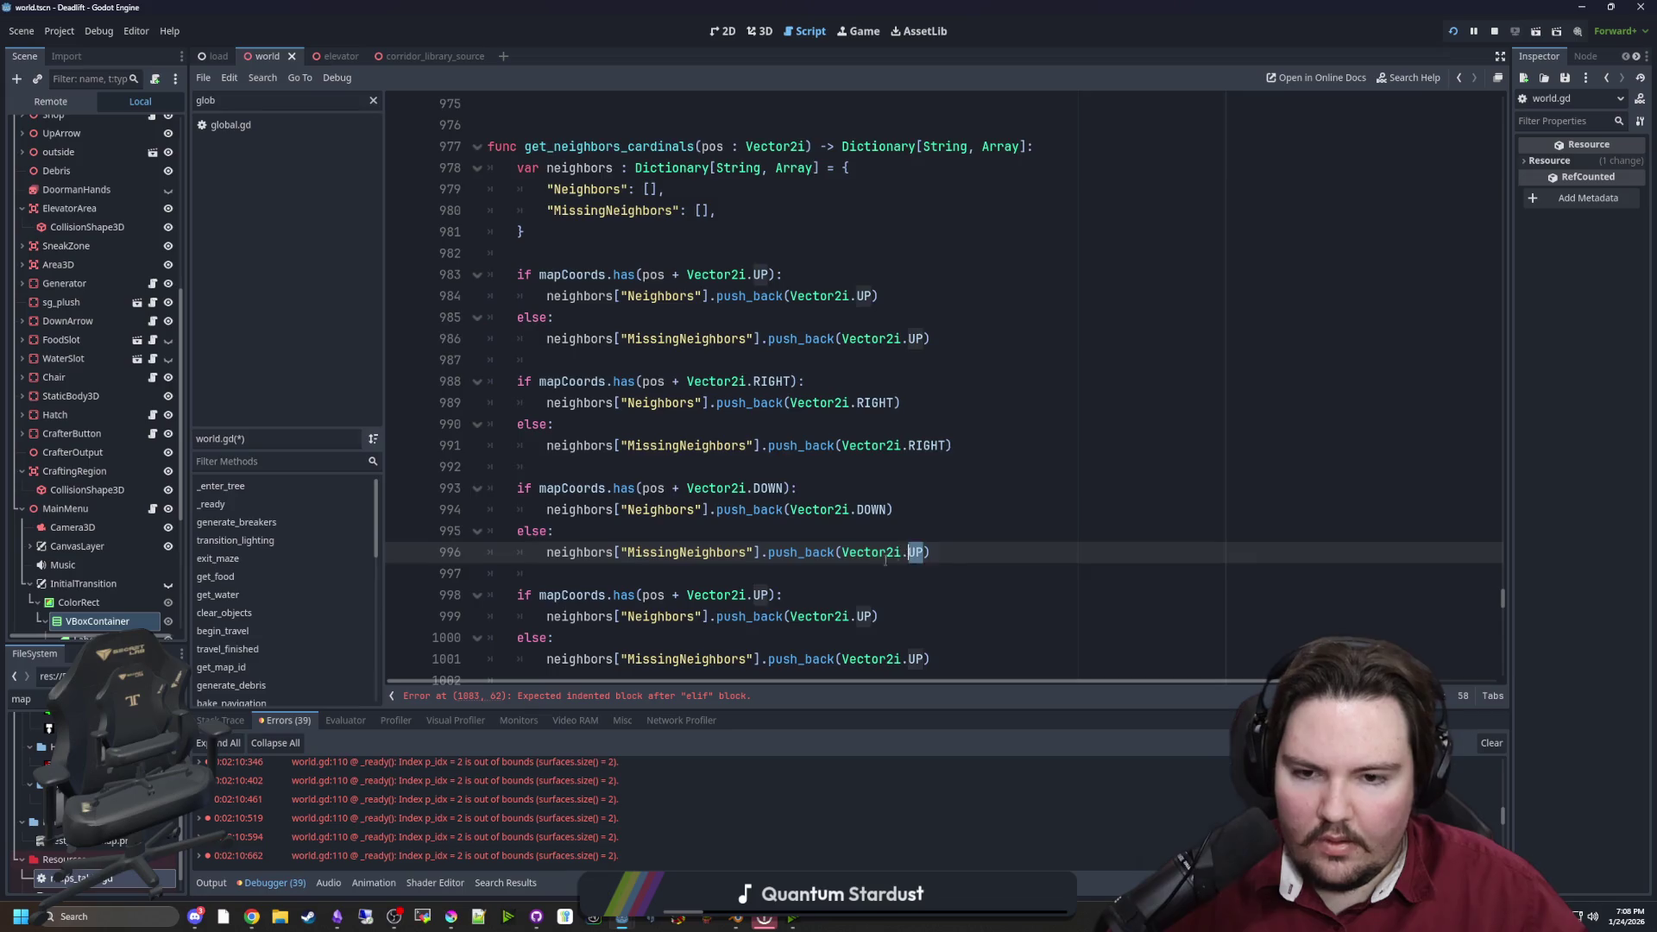
{"action": "type", "text": "DOWN"}
Change the fourth copy's directions to Vector2i.LEFT on lines 998–1001
{"action": "scroll", "coordinate": [886, 559], "scroll_direction": "down", "scroll_amount": 1}
{"action": "double_click", "coordinate": [764, 531]}
{"action": "type", "text": "LEF"}
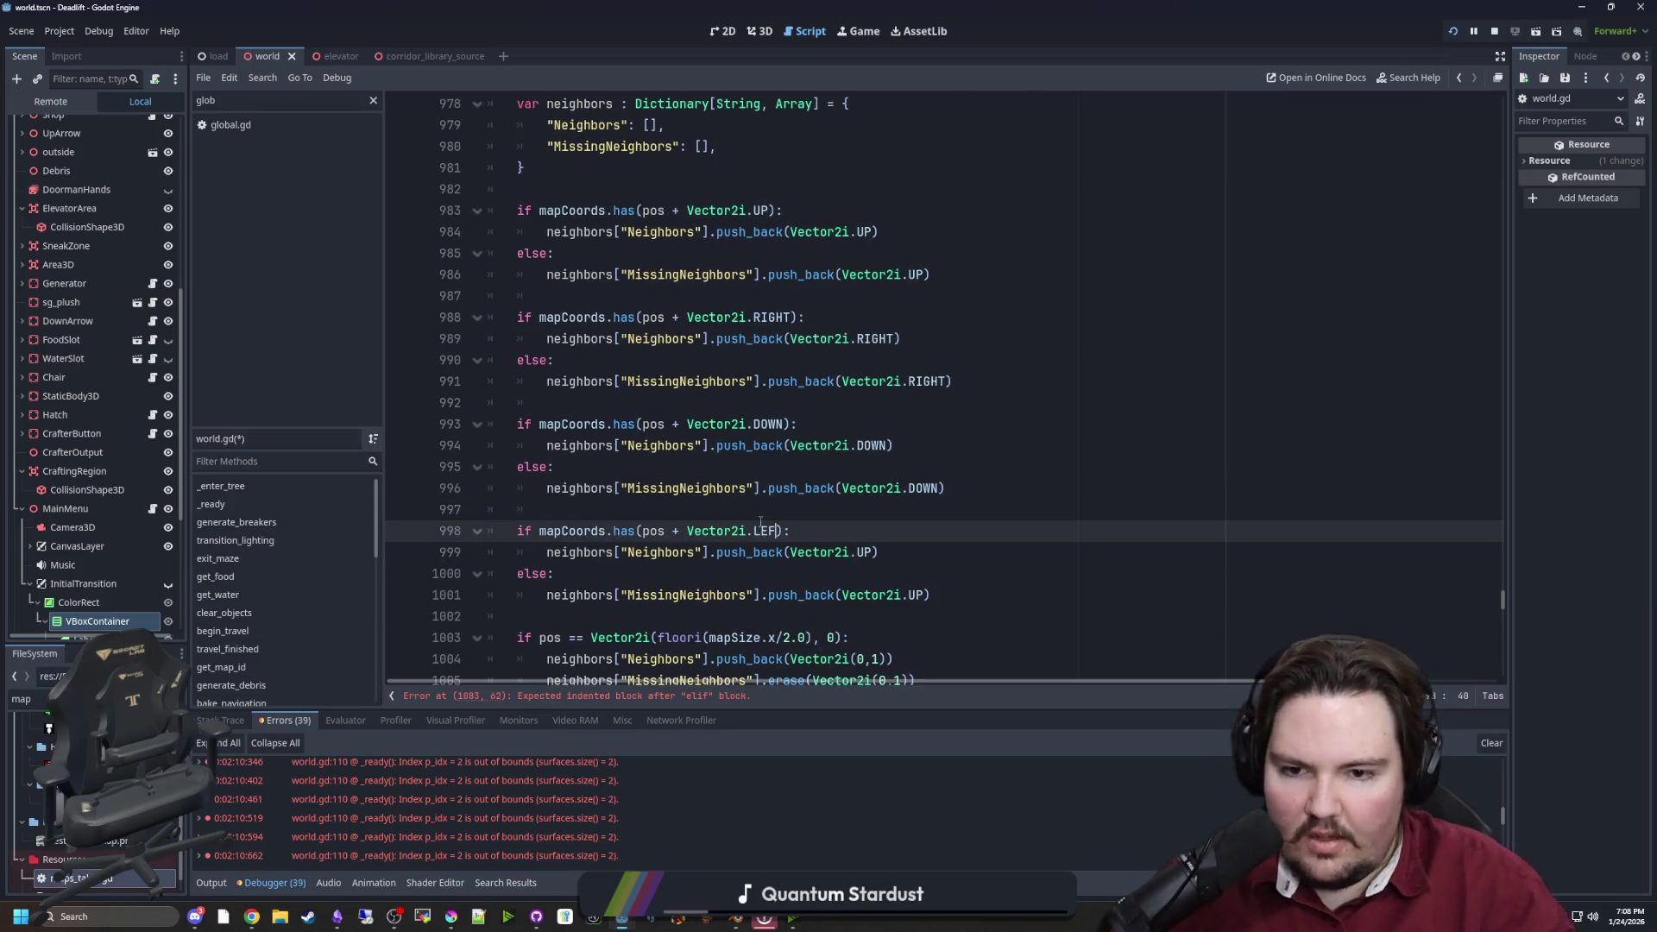
{"action": "type", "text": "T"}
{"action": "double_click", "coordinate": [864, 553]}
{"action": "type", "text": "LEFT"}
{"action": "double_click", "coordinate": [915, 595]}
{"action": "type", "text": "LEFT"}
{"action": "left_click", "coordinate": [903, 552]}
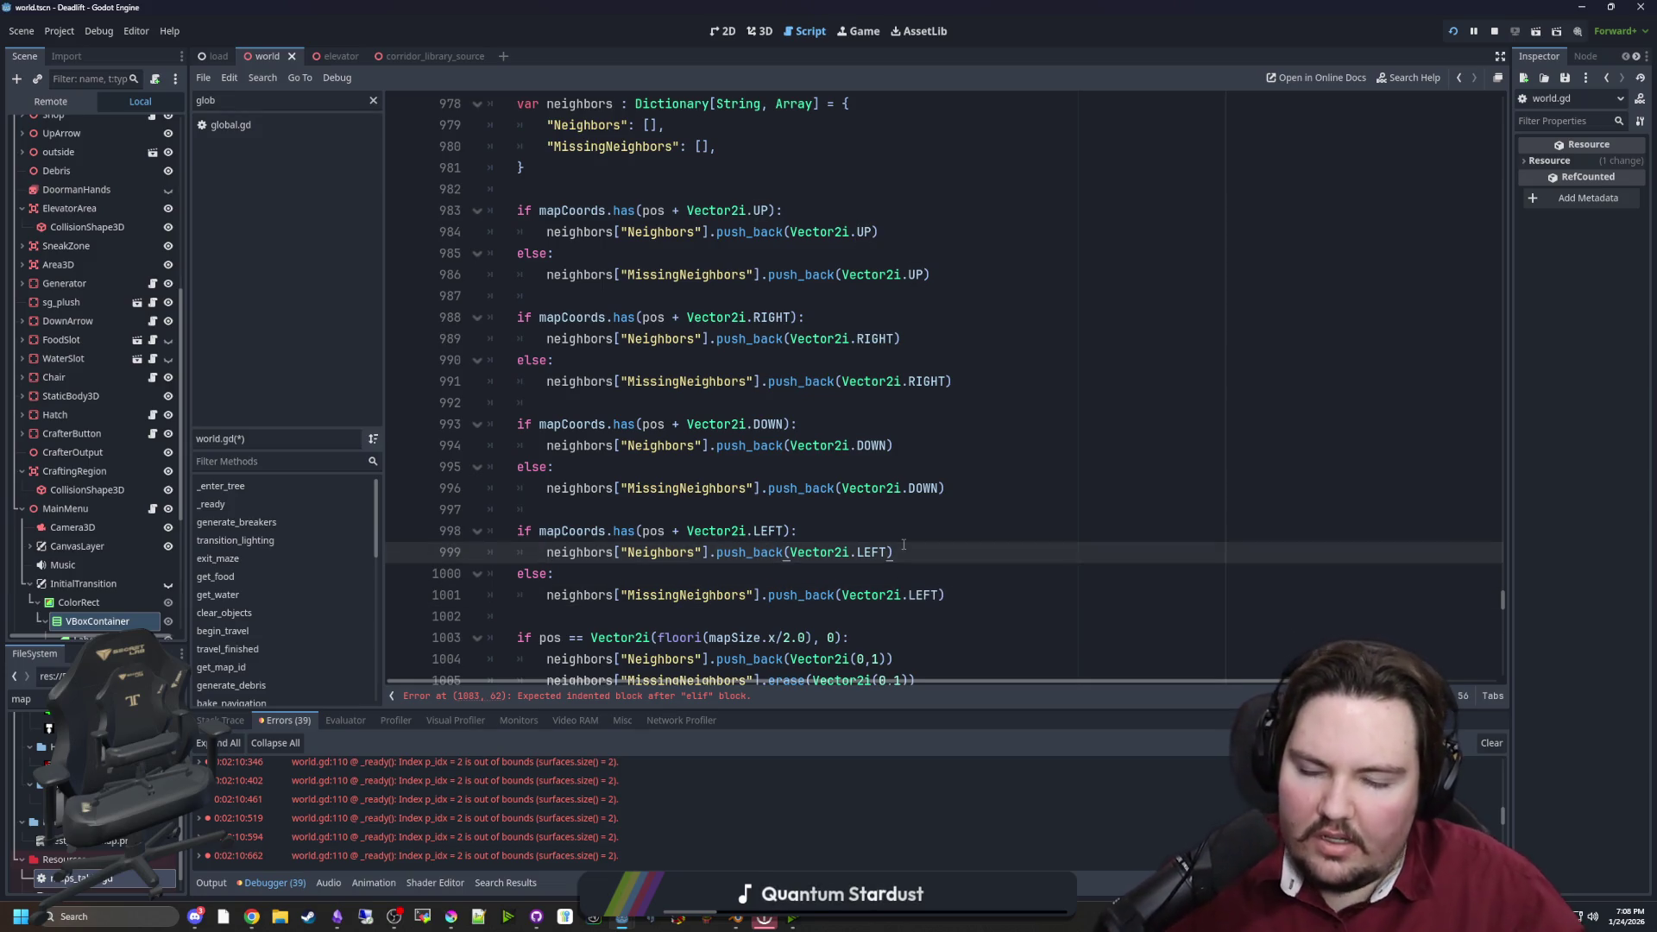
{"action": "scroll", "coordinate": [904, 544], "scroll_direction": "down", "scroll_amount": 2}
{"action": "left_click", "coordinate": [619, 697]}
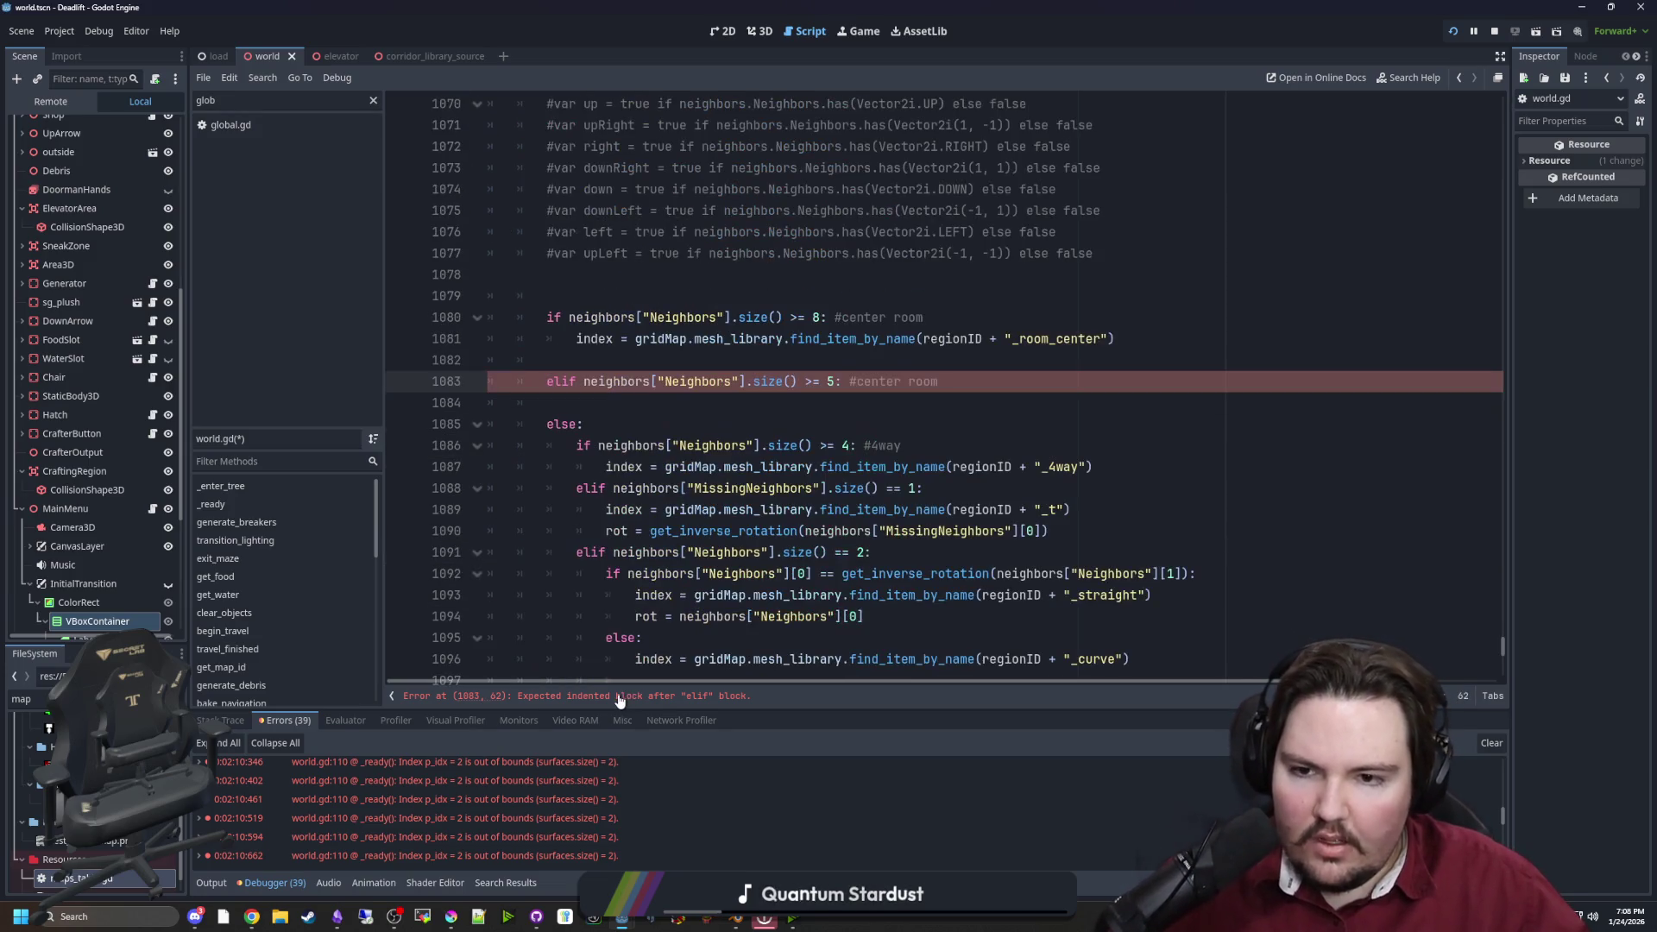
Copy the name neighborsCardinals and substitute it for neighbors on lines 1086 and 1088
{"action": "scroll", "coordinate": [712, 401], "scroll_direction": "up", "scroll_amount": 1}
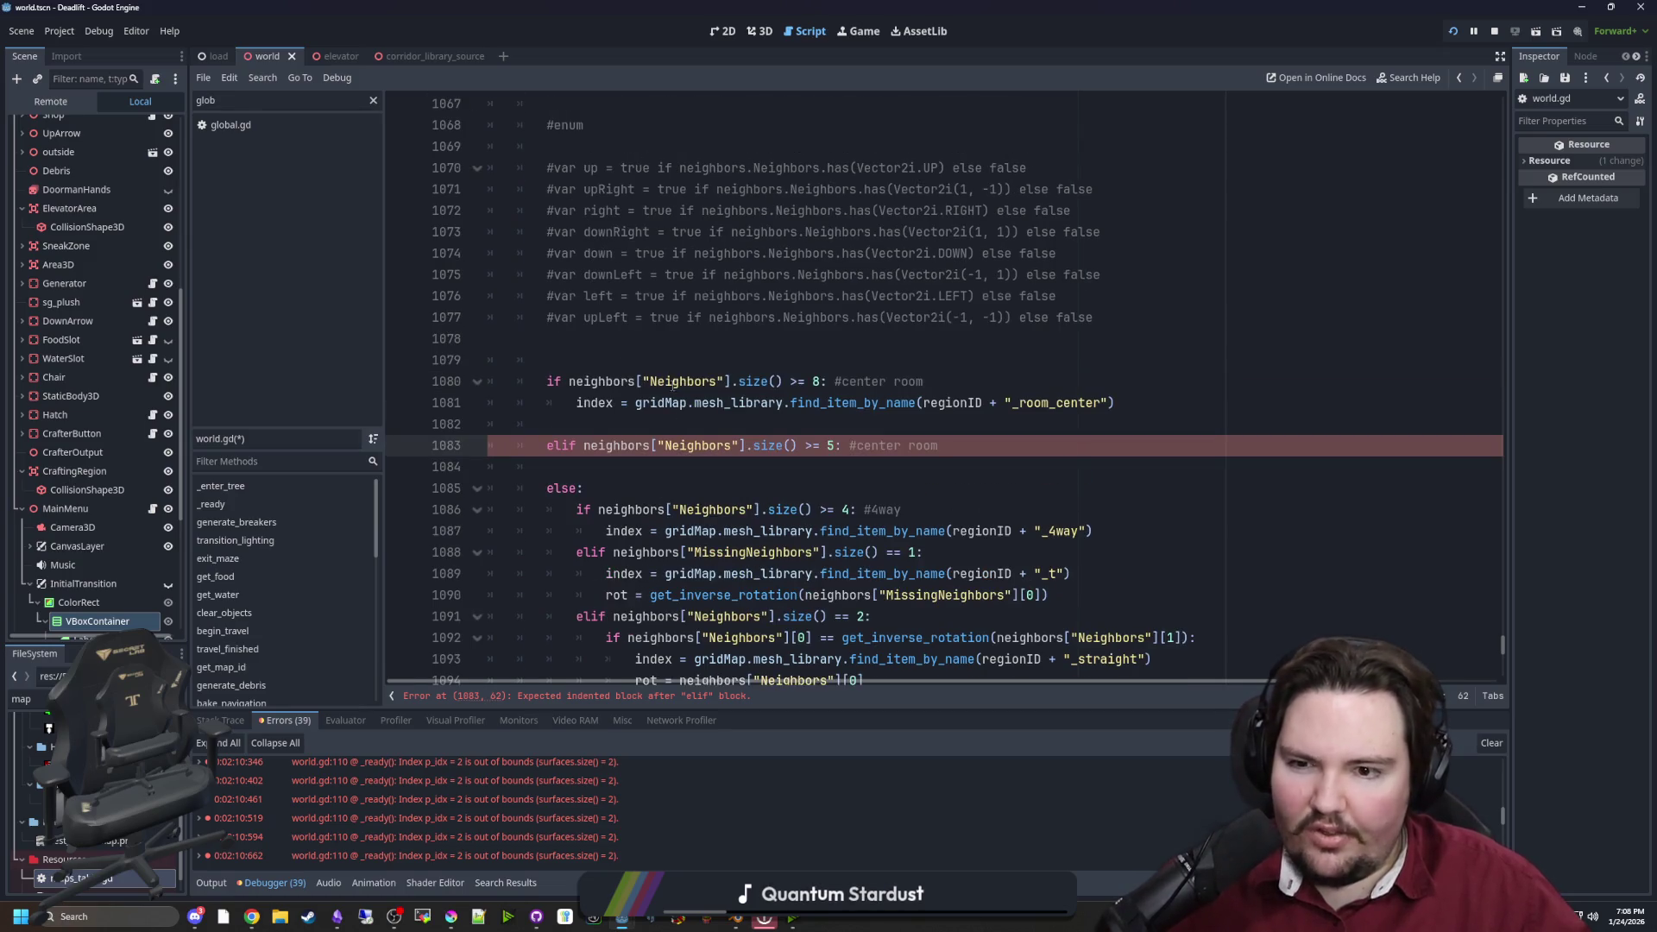
{"action": "scroll", "coordinate": [674, 386], "scroll_direction": "down", "scroll_amount": 1}
{"action": "left_click", "coordinate": [666, 419]}
{"action": "left_click", "coordinate": [626, 451]}
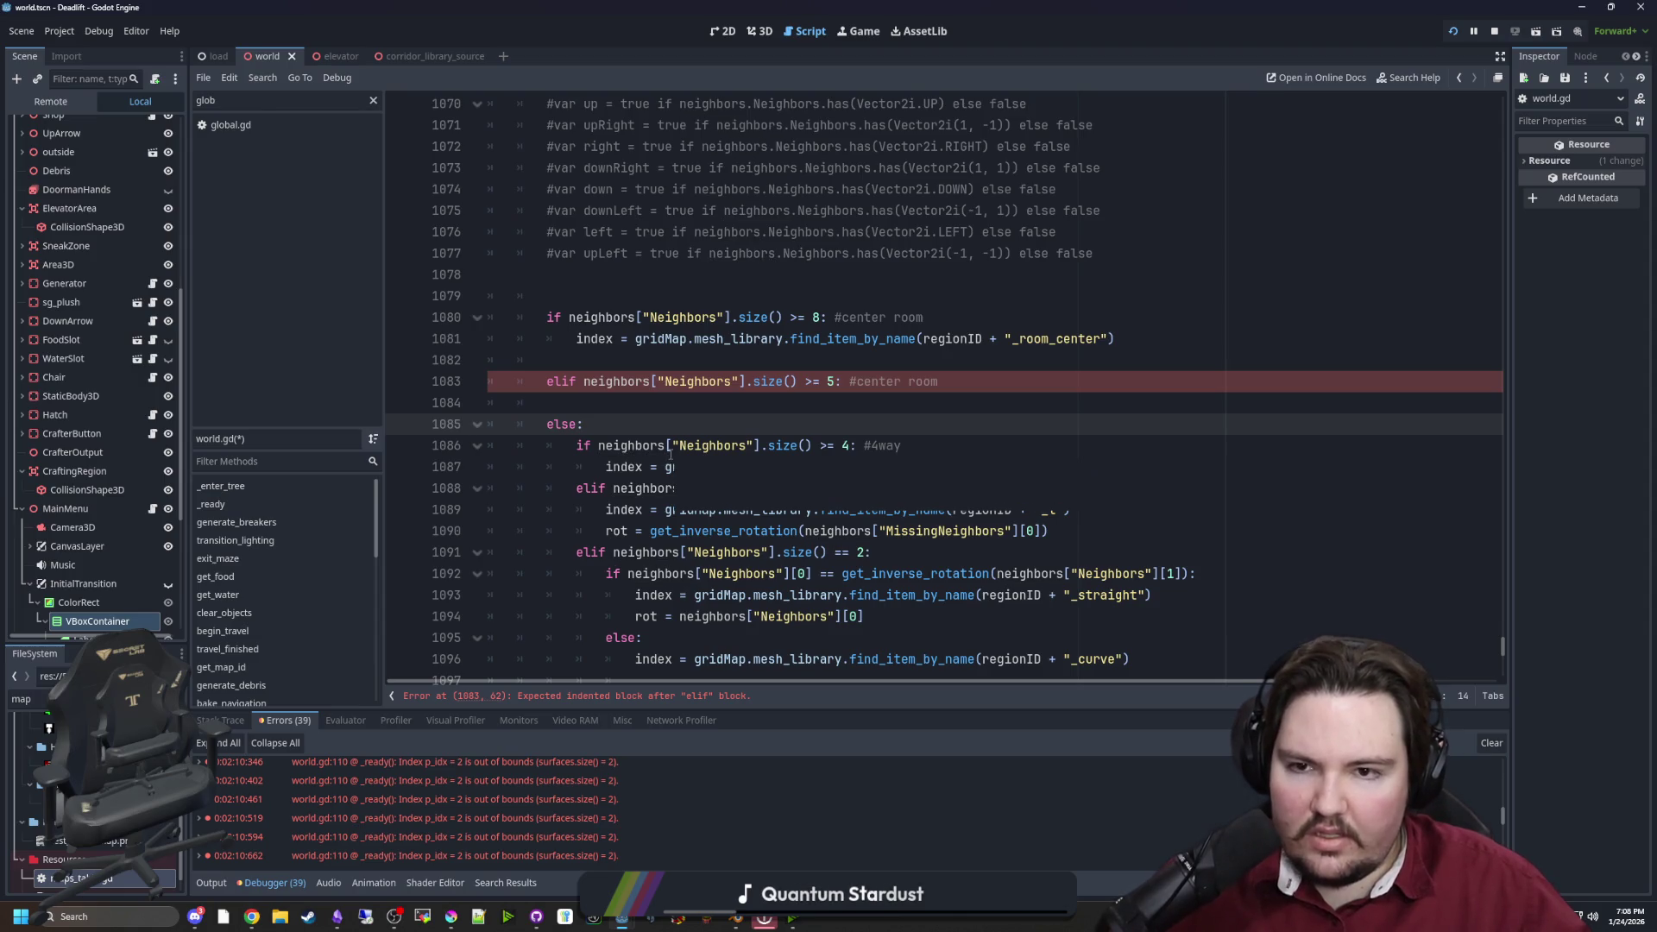
{"action": "scroll", "coordinate": [674, 445], "scroll_direction": "up", "scroll_amount": 5}
{"action": "double_click", "coordinate": [672, 274]}
{"action": "key", "text": "ctrl+c"}
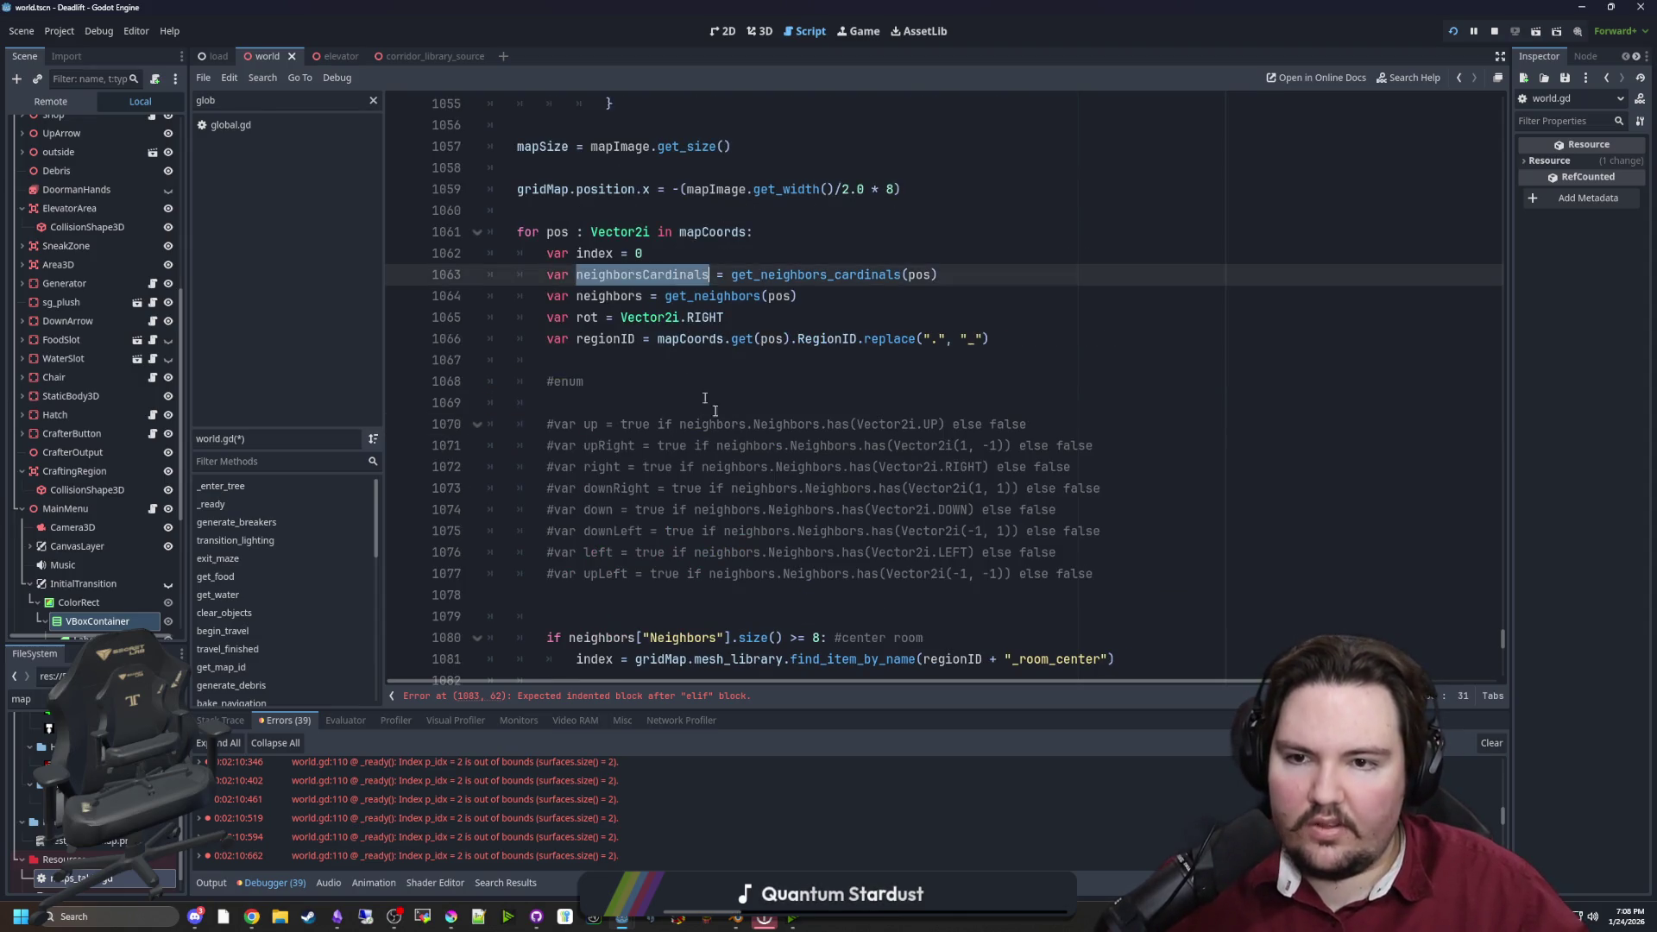
{"action": "scroll", "coordinate": [682, 362], "scroll_direction": "down", "scroll_amount": 5}
{"action": "scroll", "coordinate": [694, 431], "scroll_direction": "up", "scroll_amount": 5}
{"action": "scroll", "coordinate": [697, 450], "scroll_direction": "down", "scroll_amount": 3}
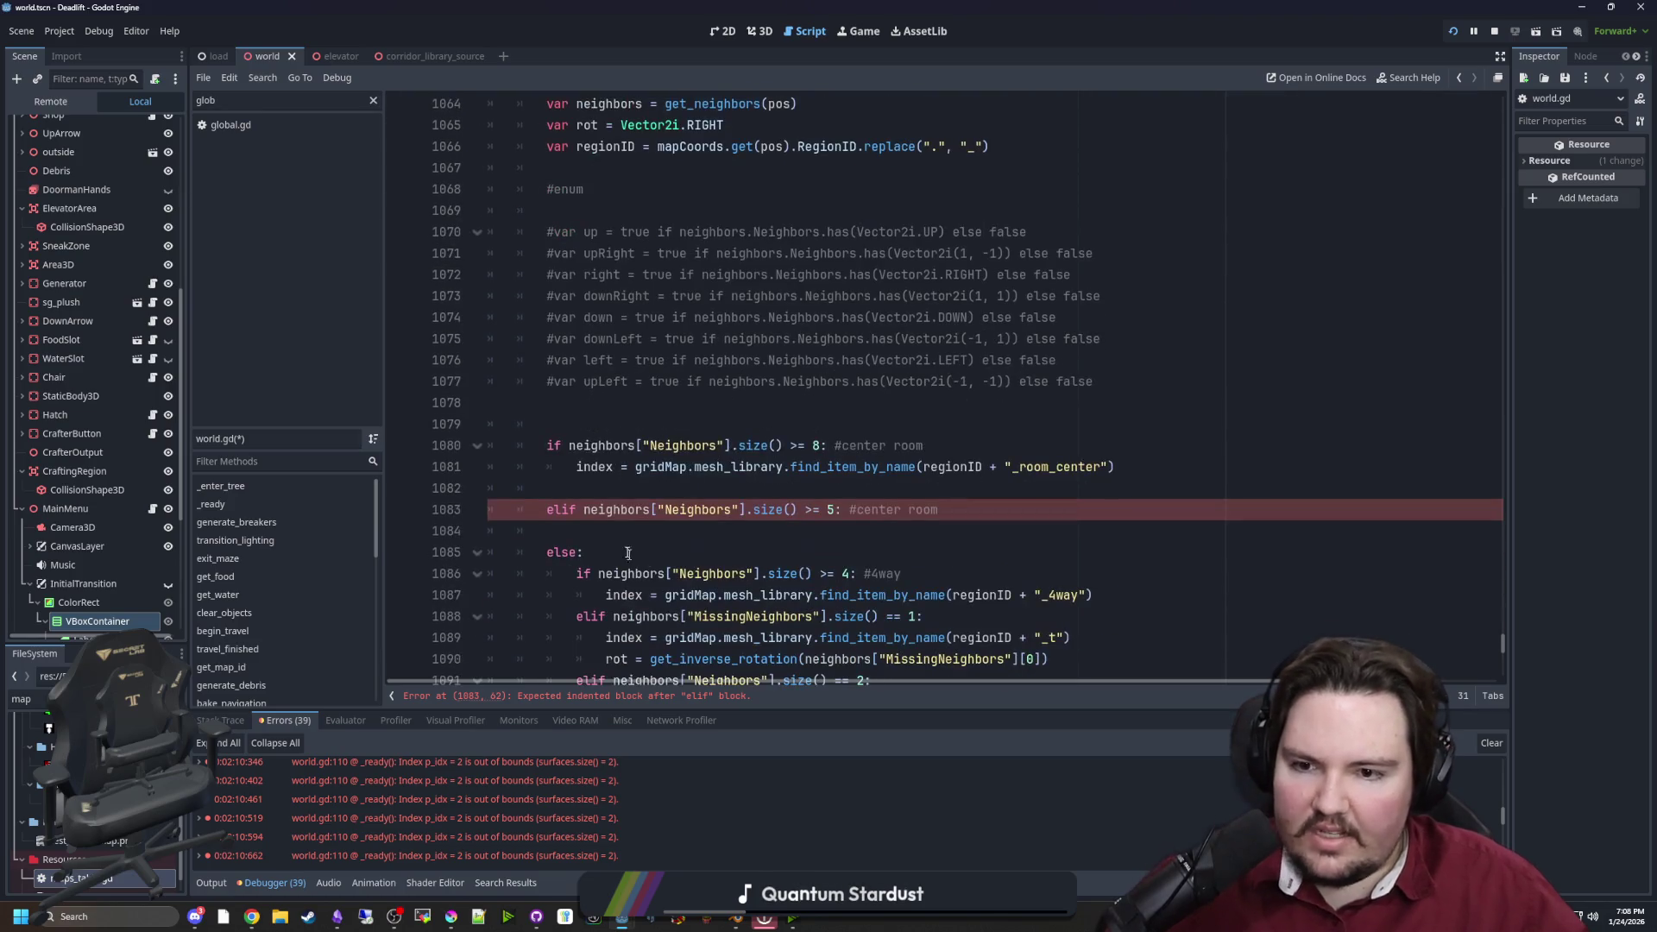
{"action": "scroll", "coordinate": [628, 521], "scroll_direction": "up", "scroll_amount": 3}
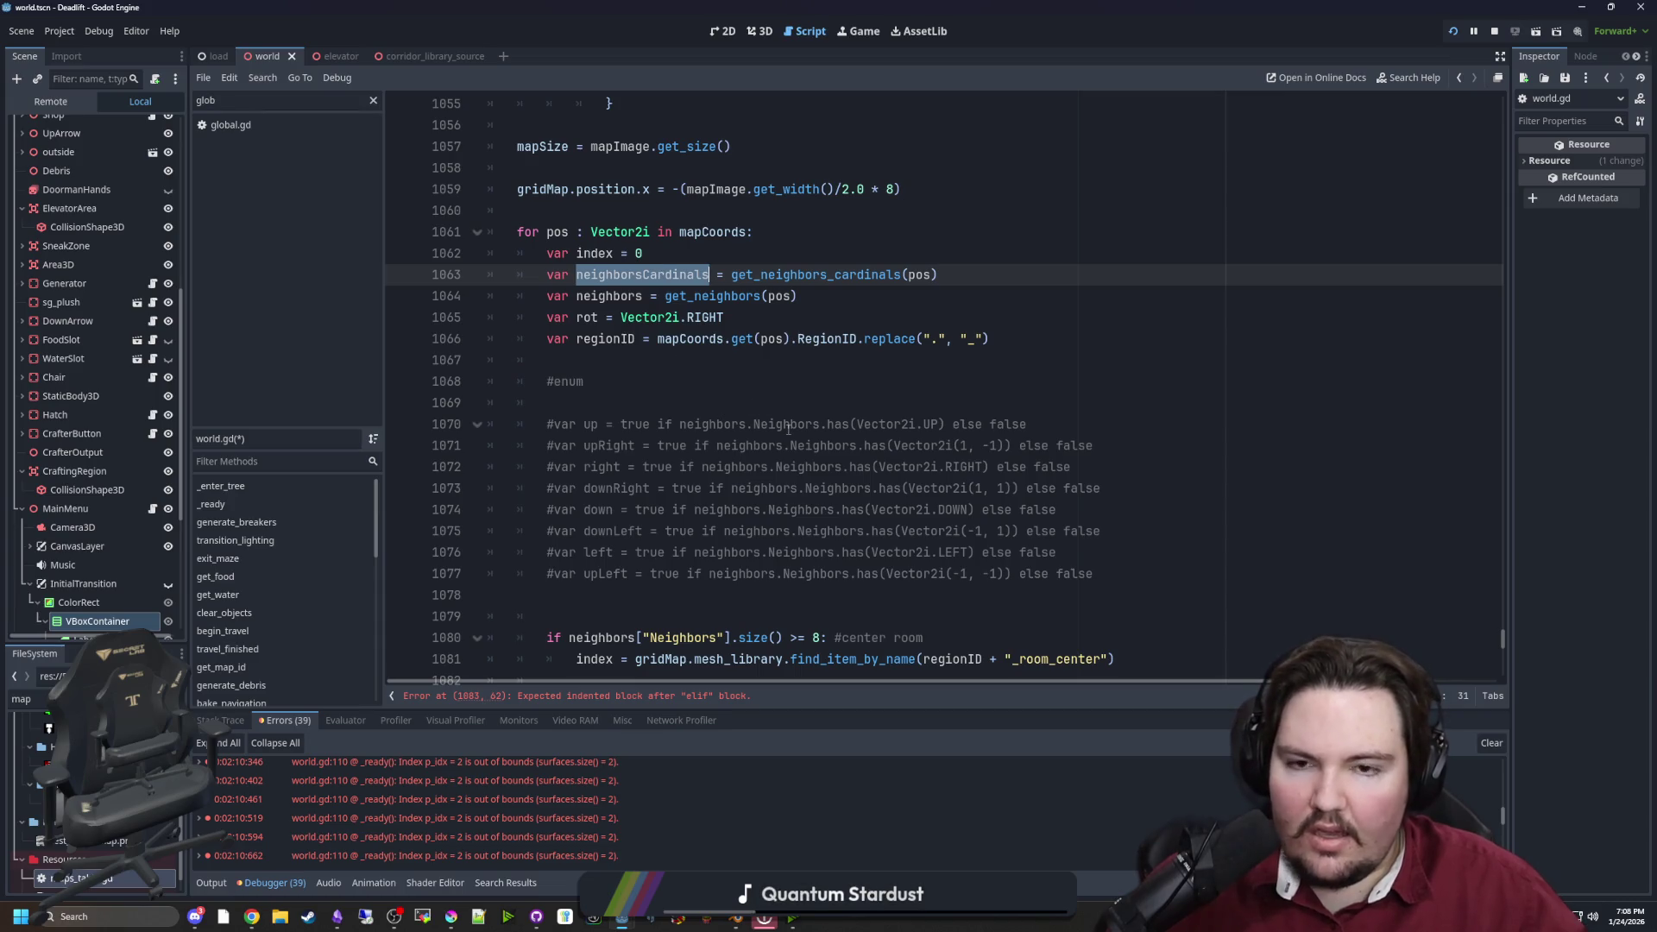
{"action": "scroll", "coordinate": [787, 429], "scroll_direction": "down", "scroll_amount": 7}
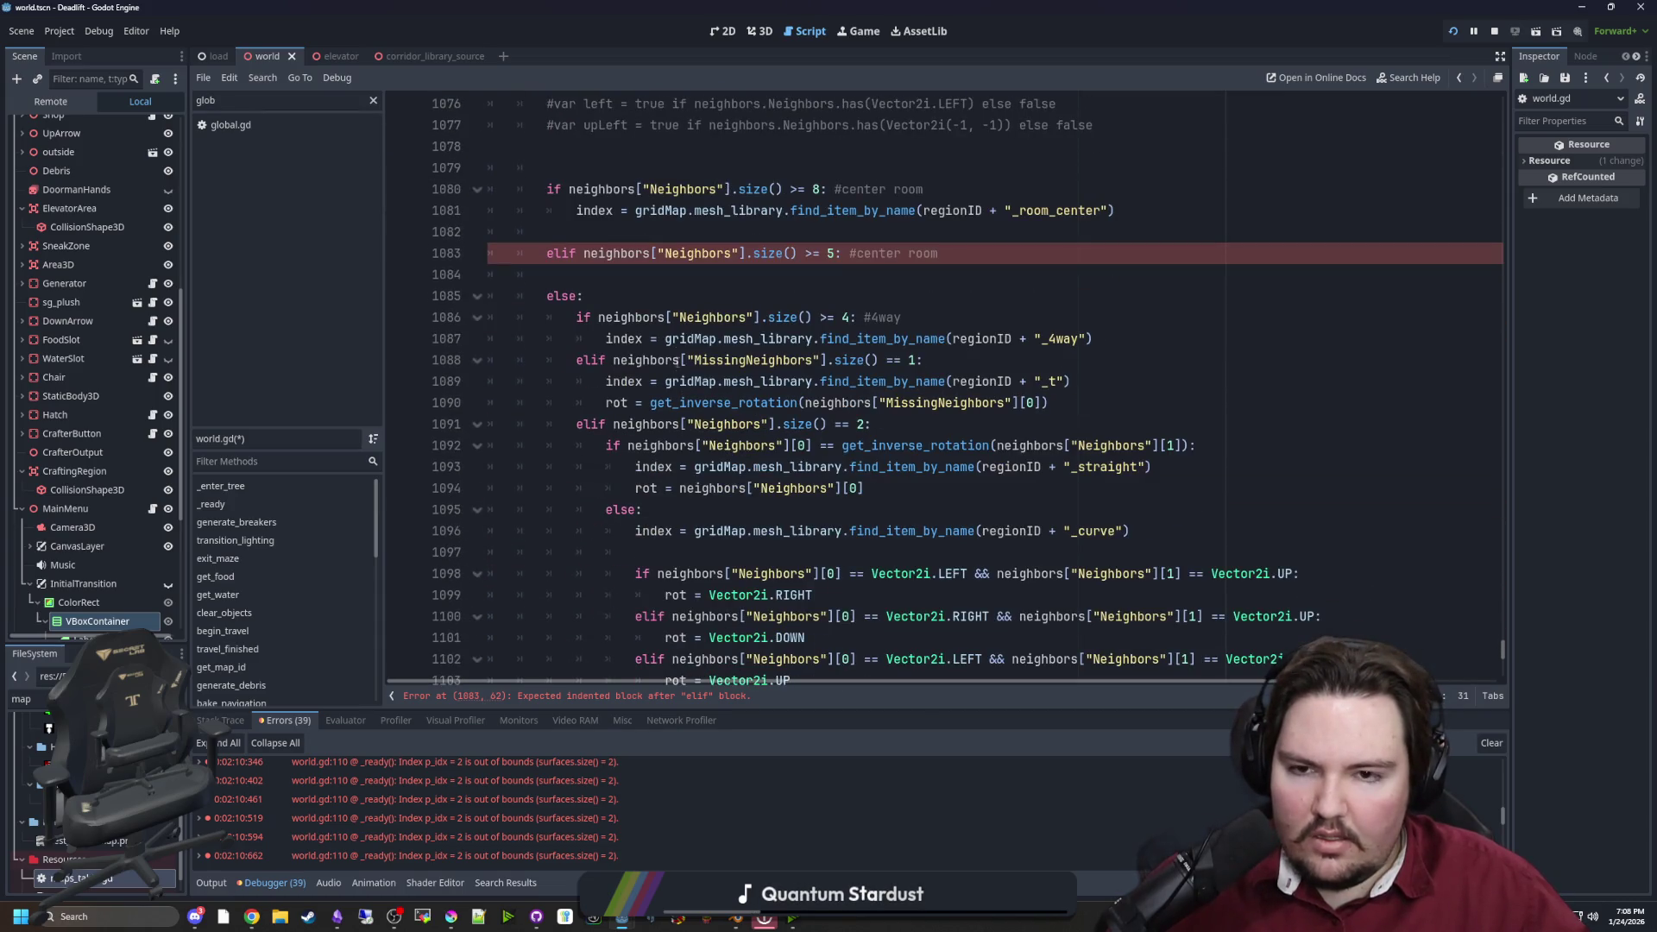
{"action": "double_click", "coordinate": [635, 316]}
{"action": "key", "text": "ctrl+v"}
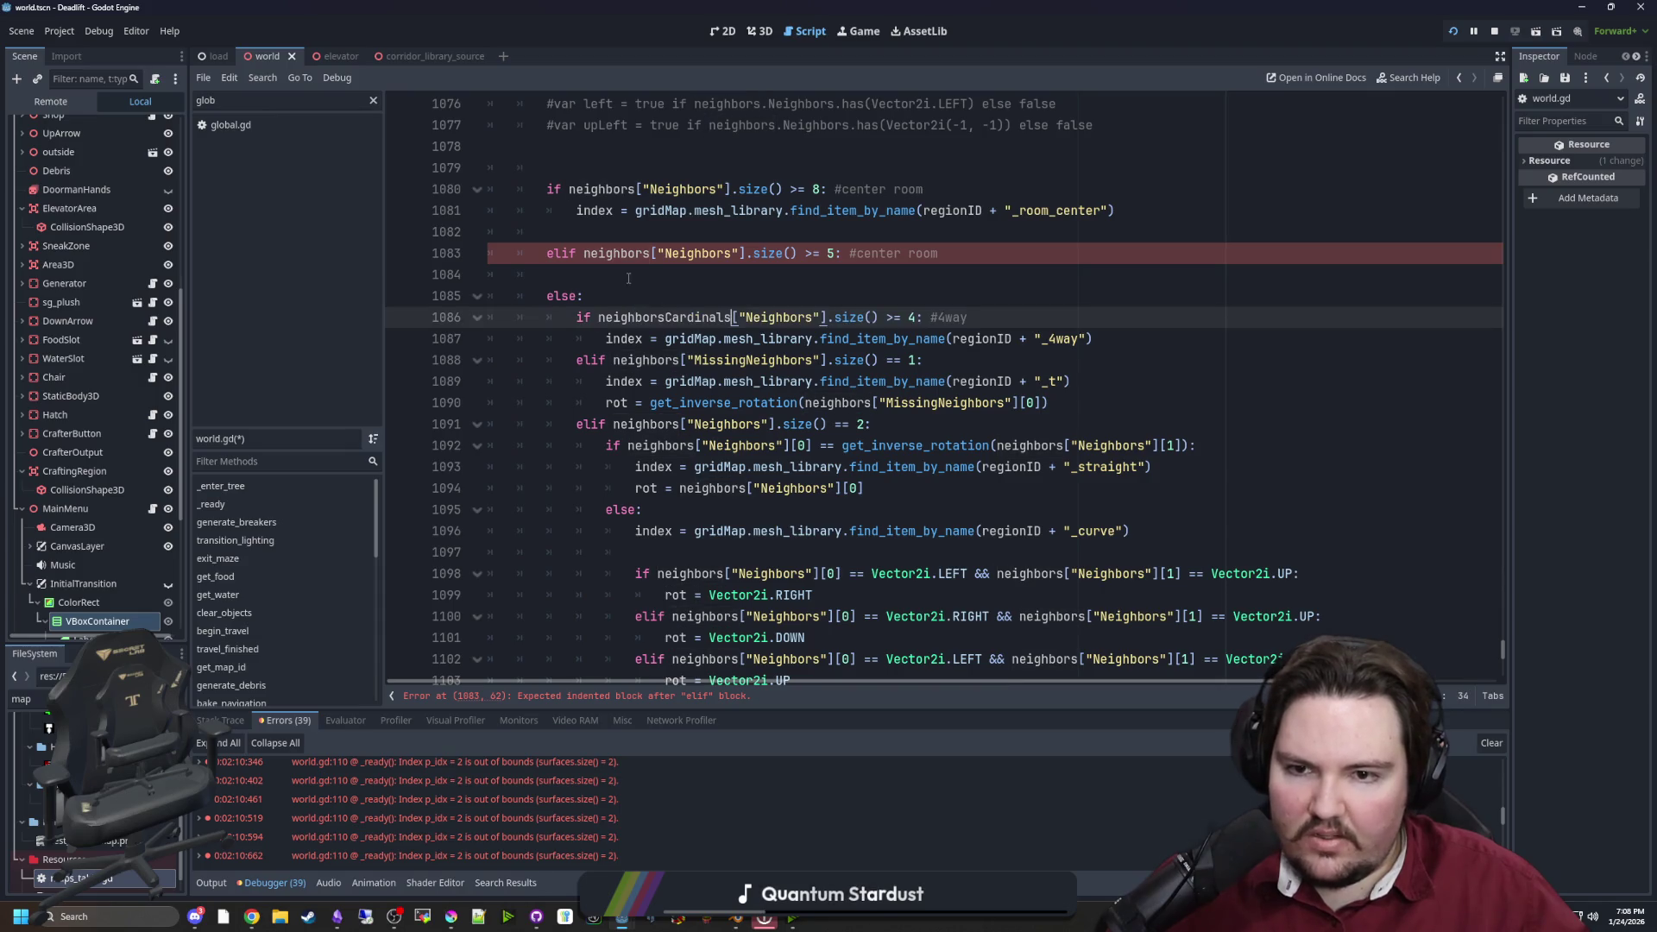
{"action": "double_click", "coordinate": [643, 360]}
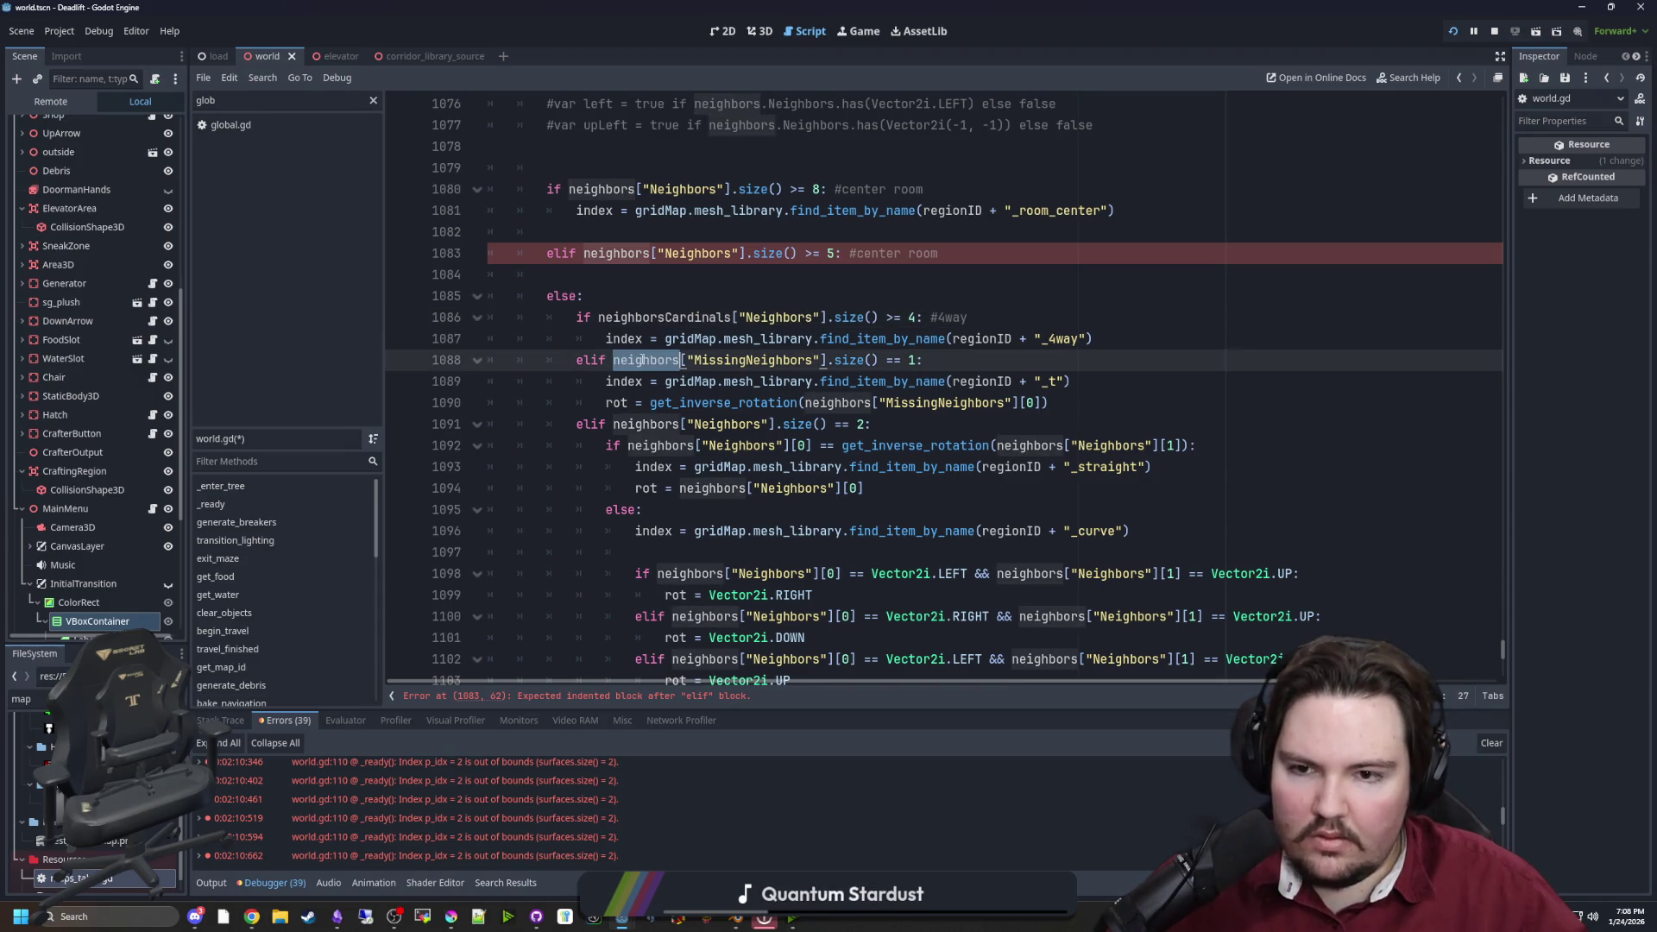
{"action": "key", "text": "ctrl+v"}
Replace neighbors with neighborsCardinals on lines 1090, 1091, 1092, 1094 and 1098
{"action": "double_click", "coordinate": [837, 402]}
{"action": "key", "text": "ctrl+v"}
{"action": "double_click", "coordinate": [646, 424]}
{"action": "key", "text": "ctrl+v"}
{"action": "double_click", "coordinate": [660, 446]}
{"action": "key", "text": "ctrl+v"}
{"action": "left_click", "coordinate": [1086, 445]}
{"action": "key", "text": "ctrl+v"}
{"action": "double_click", "coordinate": [1086, 445]}
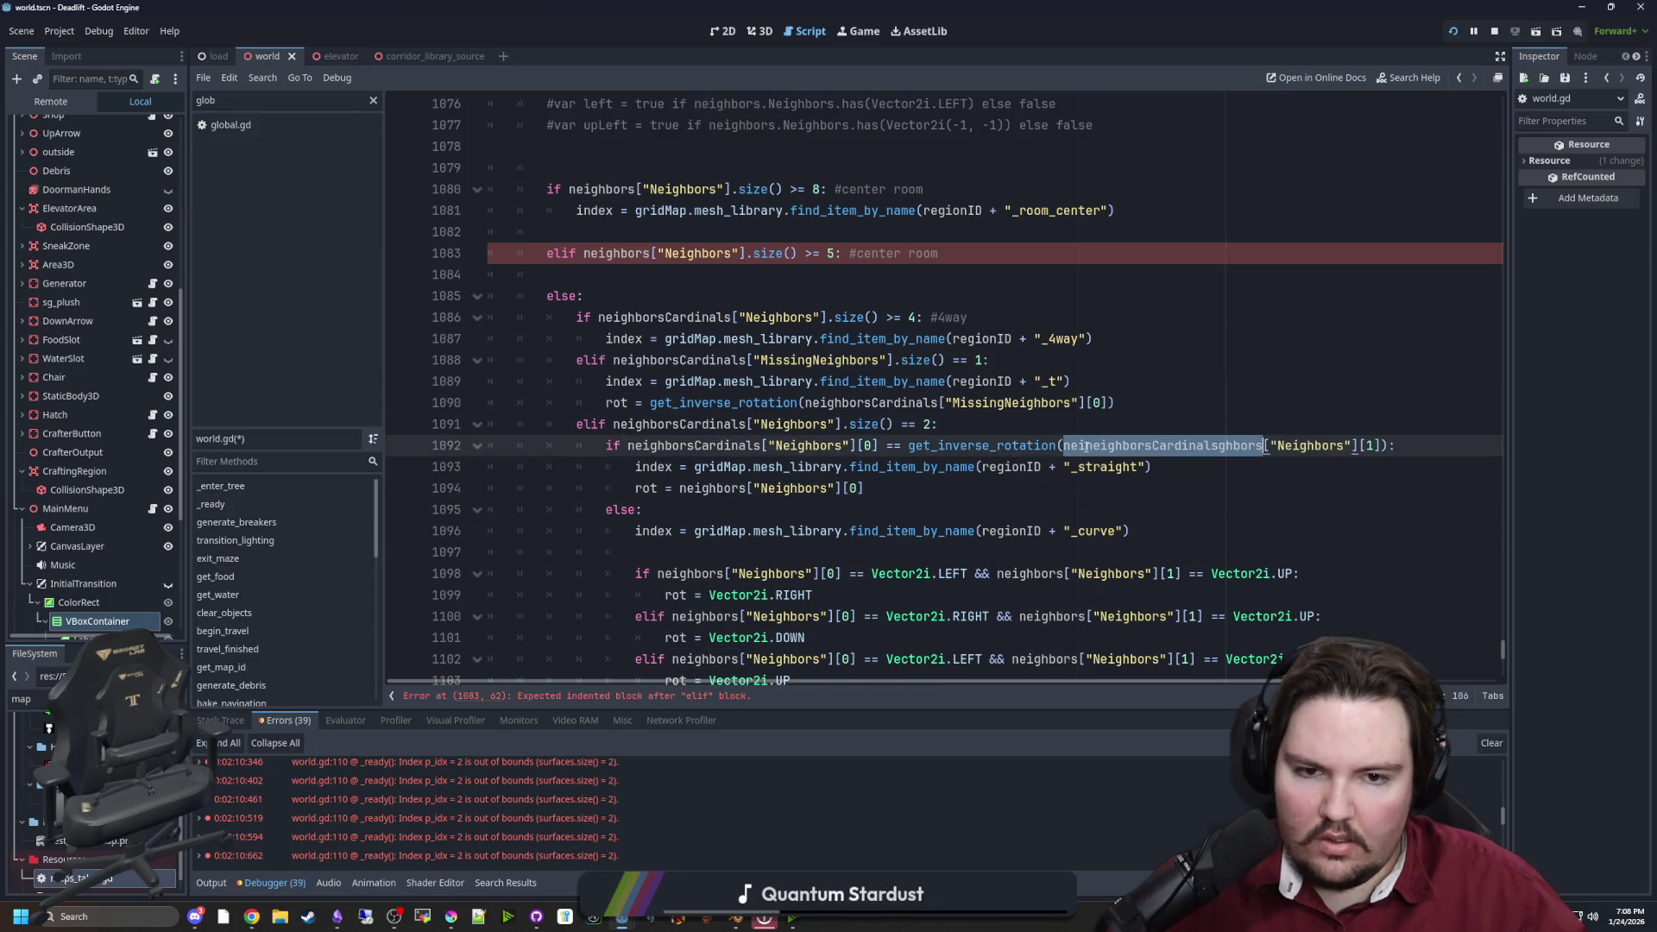
{"action": "key", "text": "ctrl+z"}
{"action": "double_click", "coordinate": [1112, 445]}
{"action": "type", "text": "neighborsCardinals"}
{"action": "double_click", "coordinate": [713, 489]}
{"action": "type", "text": "neighborsCardinals"}
{"action": "double_click", "coordinate": [701, 574]}
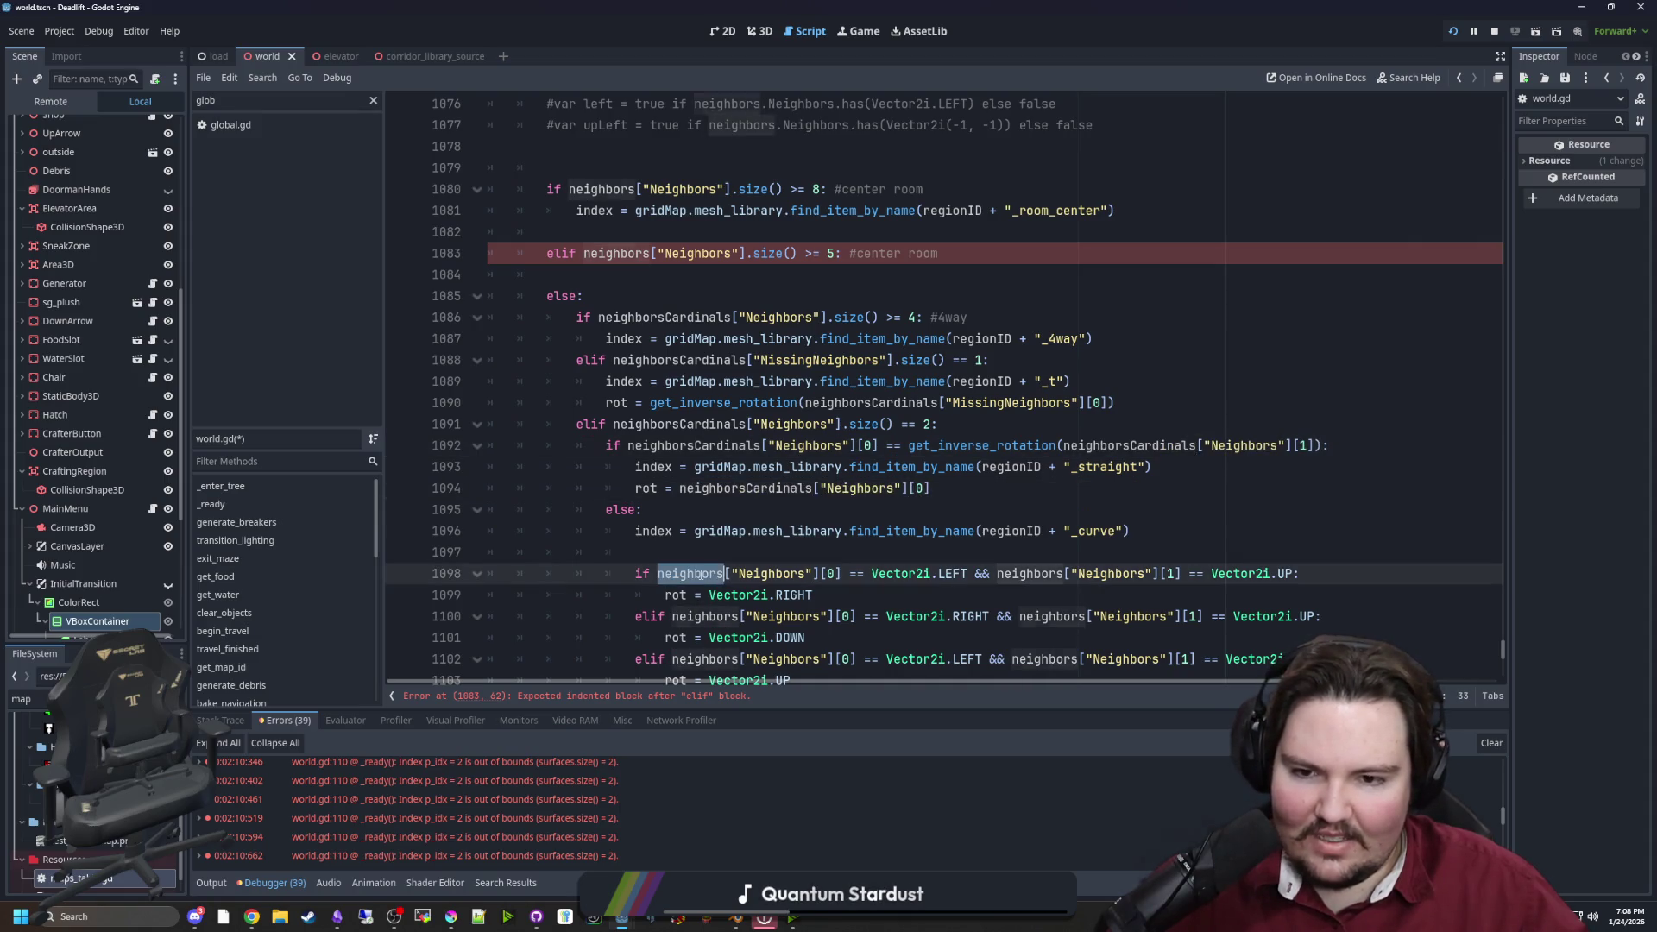
{"action": "type", "text": "neighborsCardinals"}
Switch the remaining neighbors references on lines 1098–1109, including the end-tile rotation, to neighborsCardinals
{"action": "scroll", "coordinate": [973, 499], "scroll_direction": "down", "scroll_amount": 2}
{"action": "double_click", "coordinate": [1086, 445]}
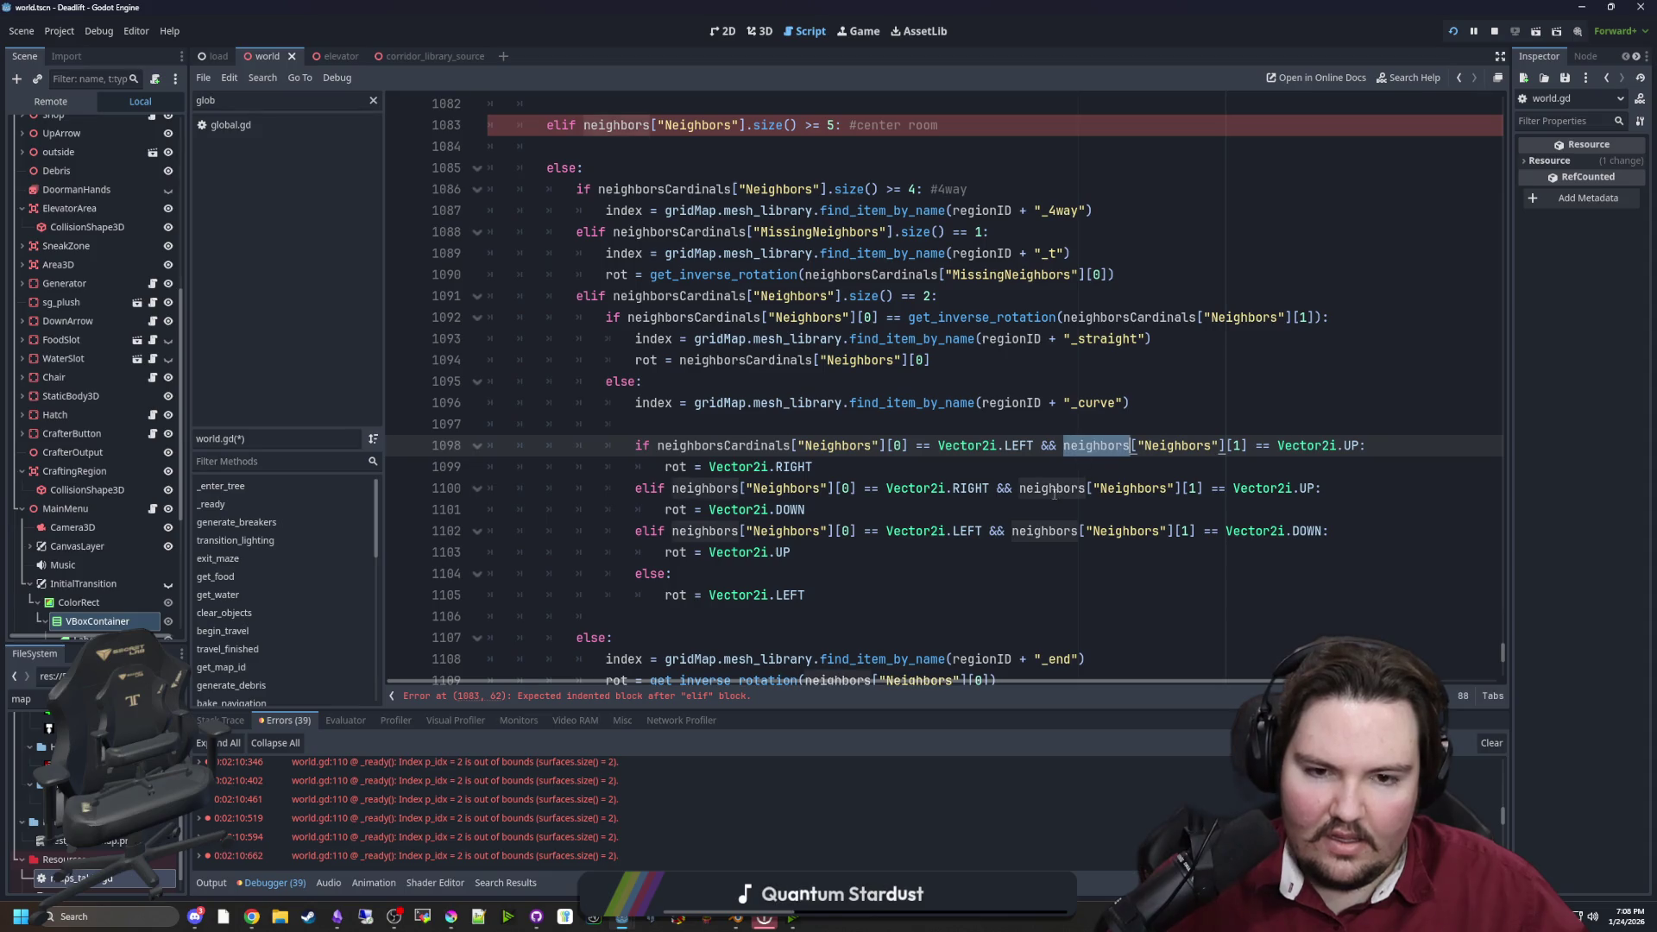
{"action": "type", "text": "neighborsCardinals"}
{"action": "double_click", "coordinate": [1053, 488]}
{"action": "type", "text": "neighborsCardinals"}
{"action": "double_click", "coordinate": [1044, 530]}
{"action": "type", "text": "neighborsCardinals"}
{"action": "double_click", "coordinate": [708, 530]}
{"action": "type", "text": "neighborsCardinals"}
{"action": "double_click", "coordinate": [706, 489]}
{"action": "type", "text": "neighborsCardinals"}
{"action": "scroll", "coordinate": [800, 543], "scroll_direction": "down", "scroll_amount": 3}
{"action": "double_click", "coordinate": [828, 488]}
{"action": "type", "text": "neighborsCardinals"}
{"action": "key", "text": "Up"}
{"action": "key", "text": "Up"}
{"action": "key", "text": "Up"}
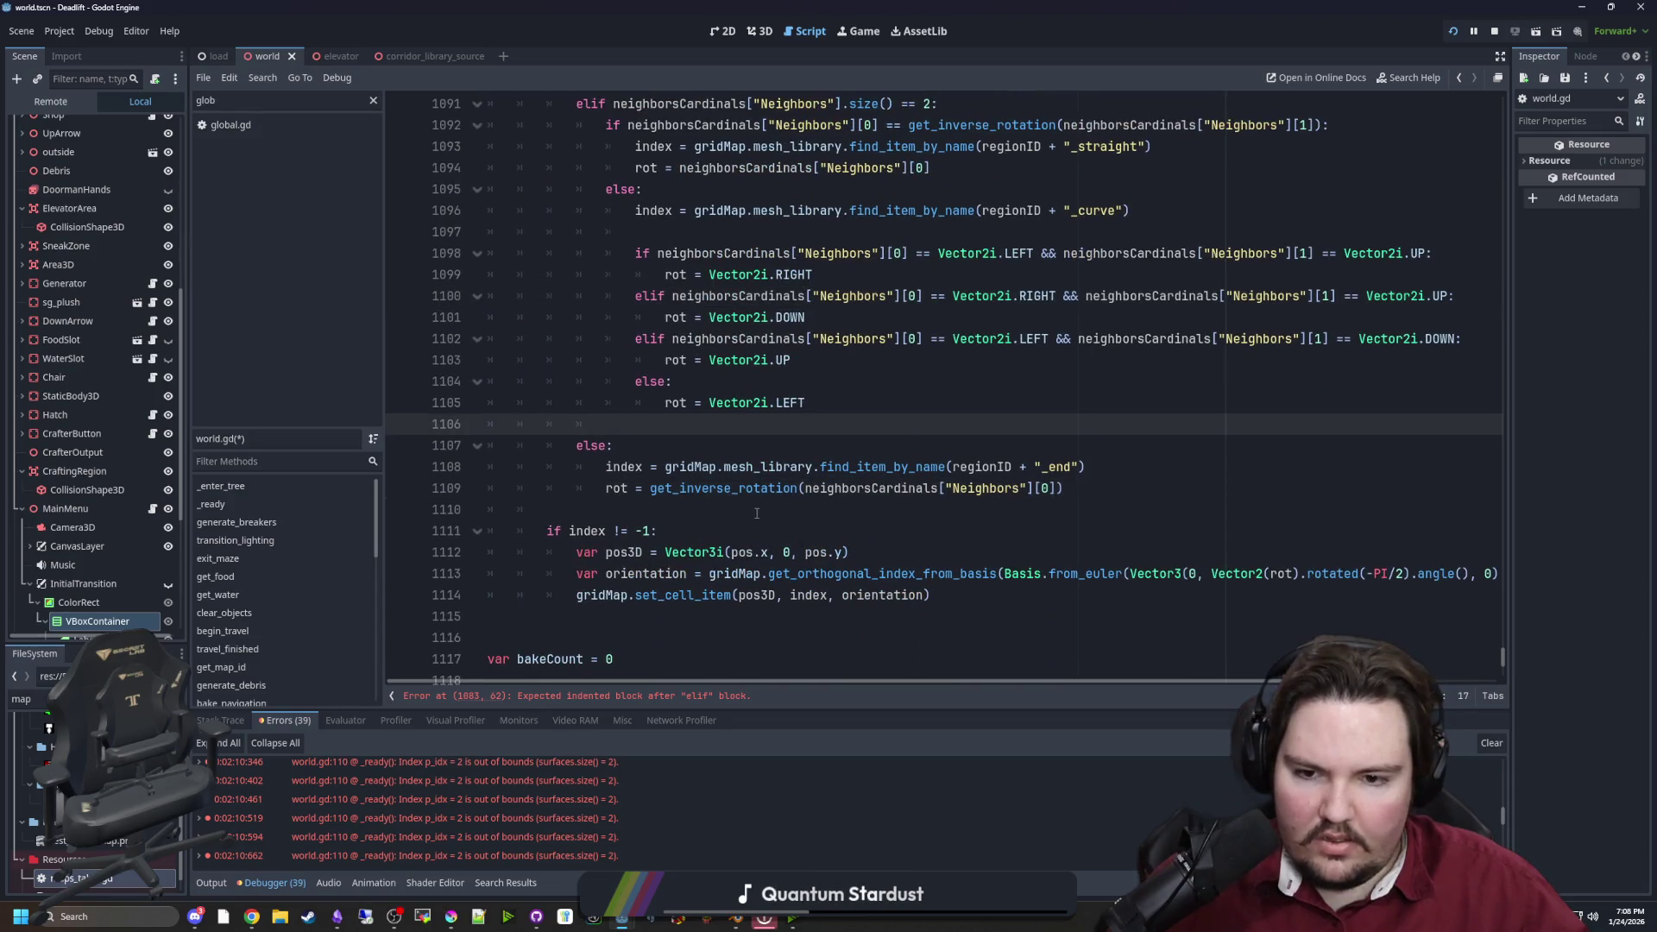
{"action": "scroll", "coordinate": [757, 510], "scroll_direction": "up", "scroll_amount": 8}
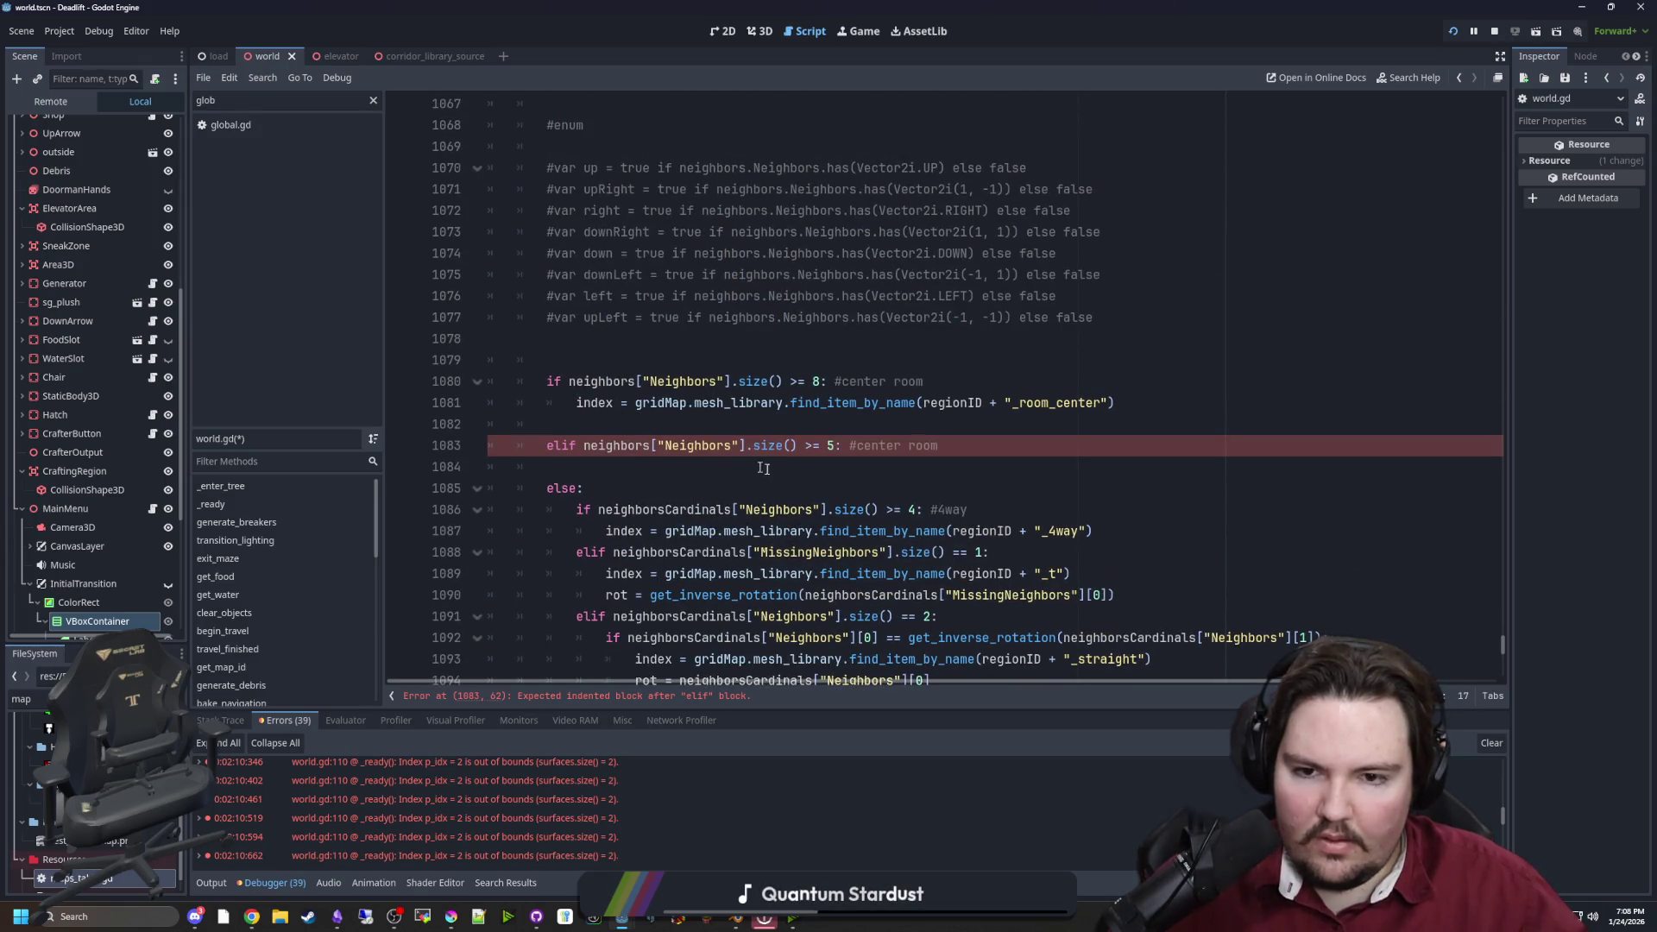
Rename the branch comment to '#side room'
{"action": "left_click", "coordinate": [912, 461]}
{"action": "double_click", "coordinate": [930, 447]}
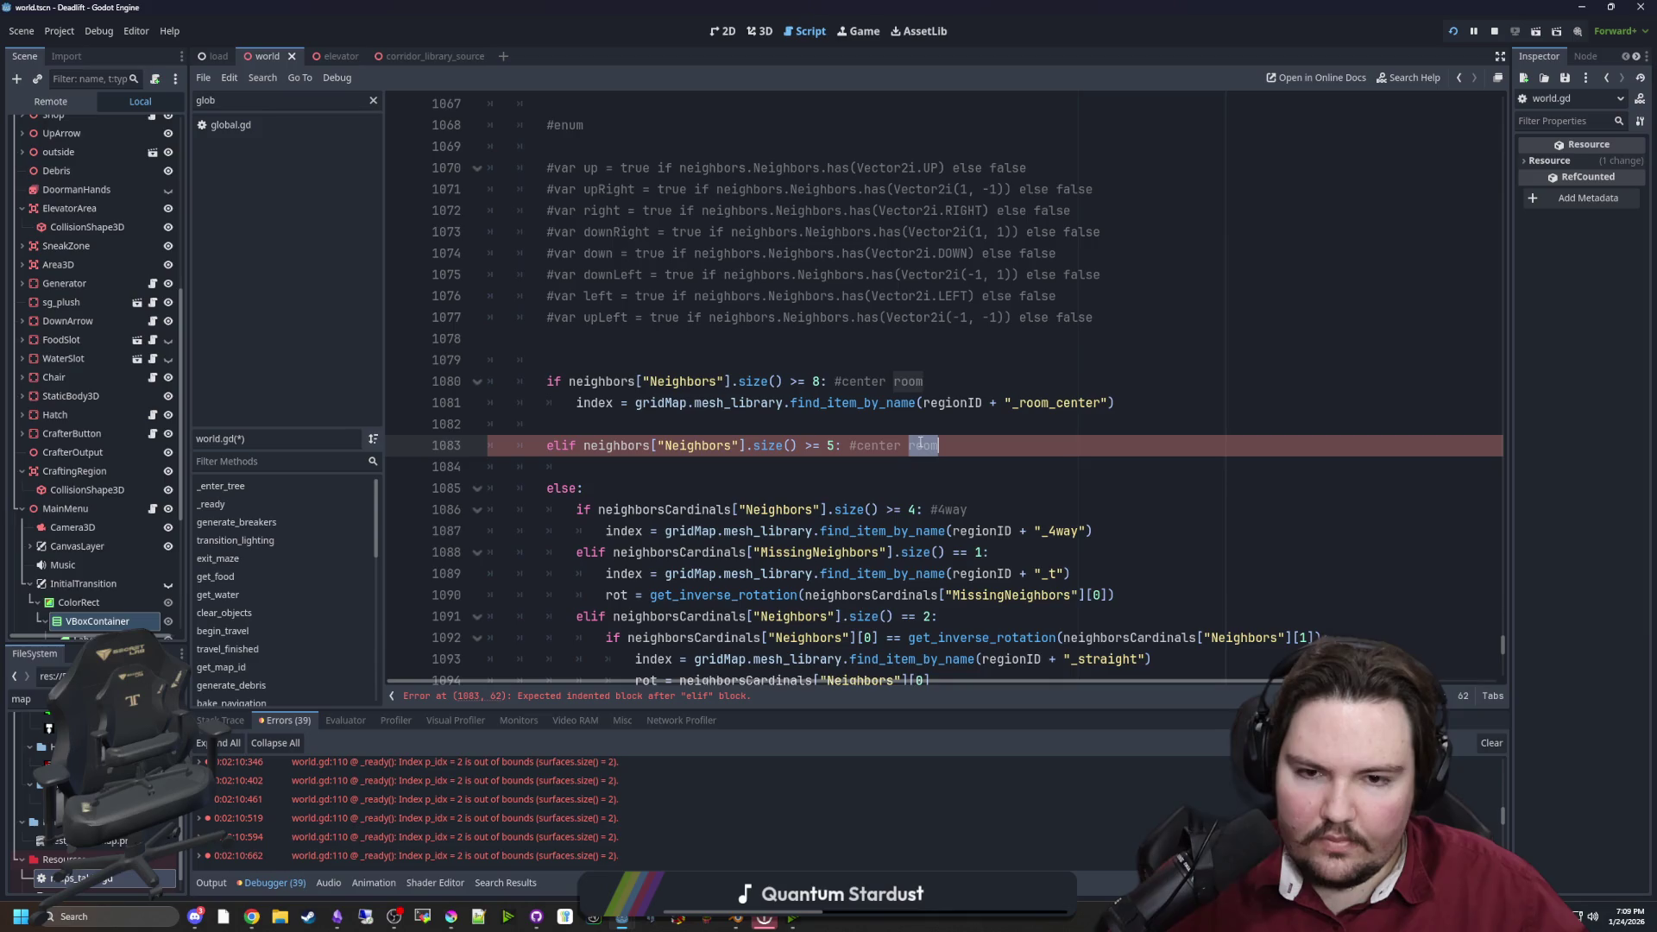
{"action": "key", "text": "BackSpace"}
{"action": "type", "text": "side"}
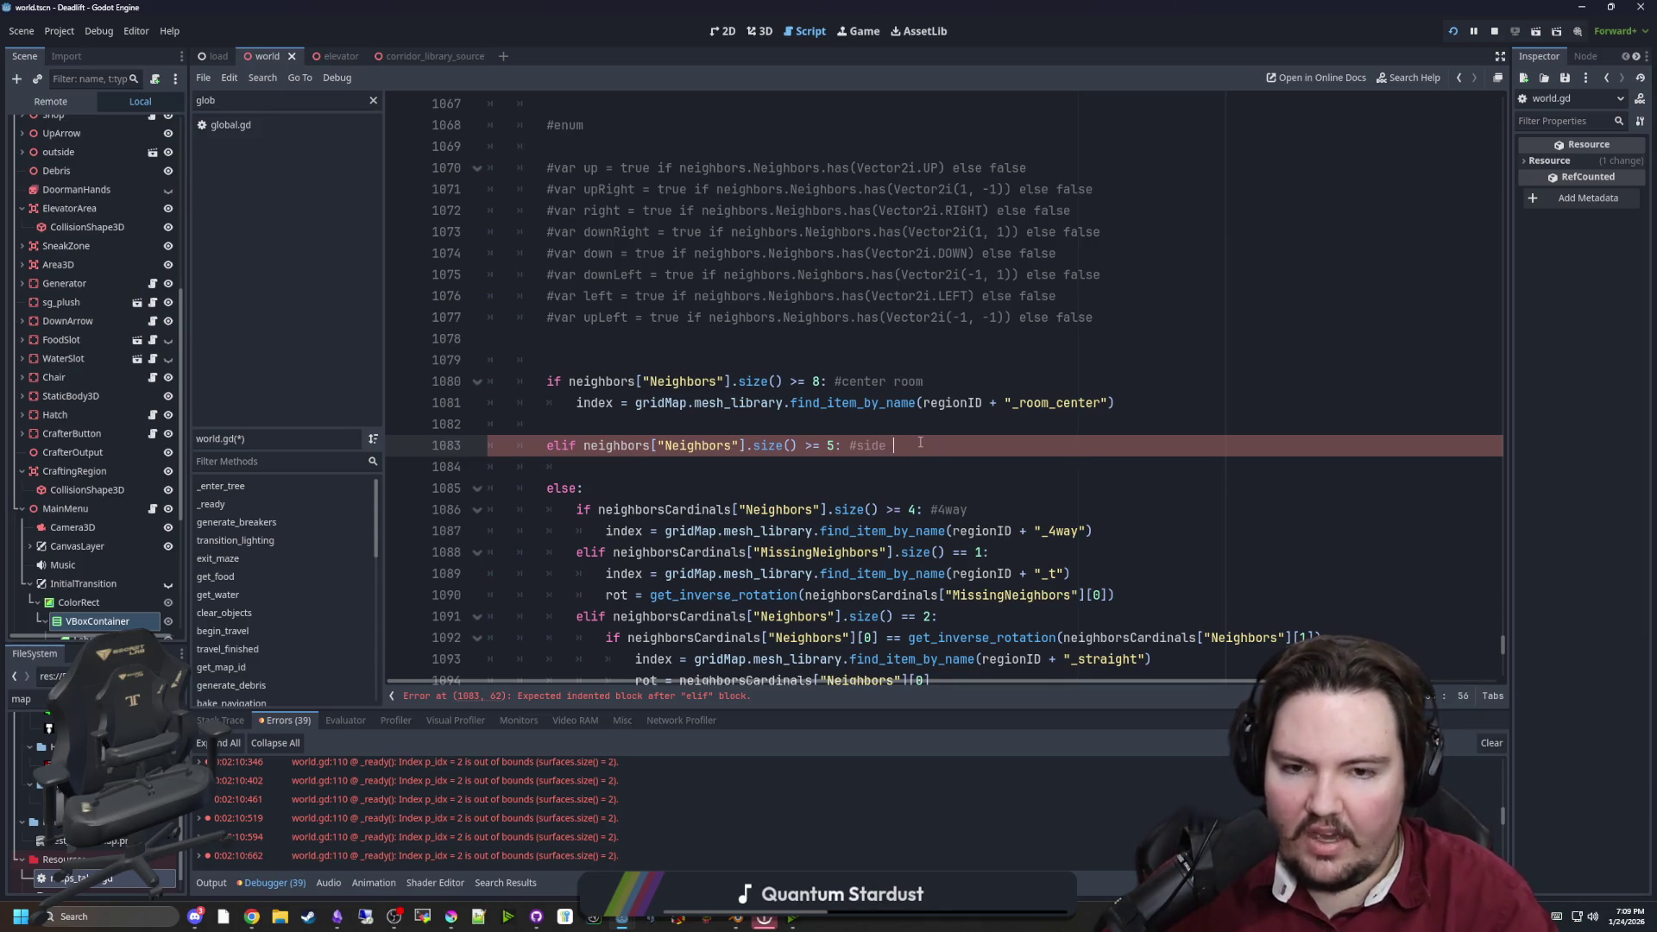
Copy the _room_center tile lookup under the elif and change it to _room_side
{"action": "left_click", "coordinate": [608, 466]}
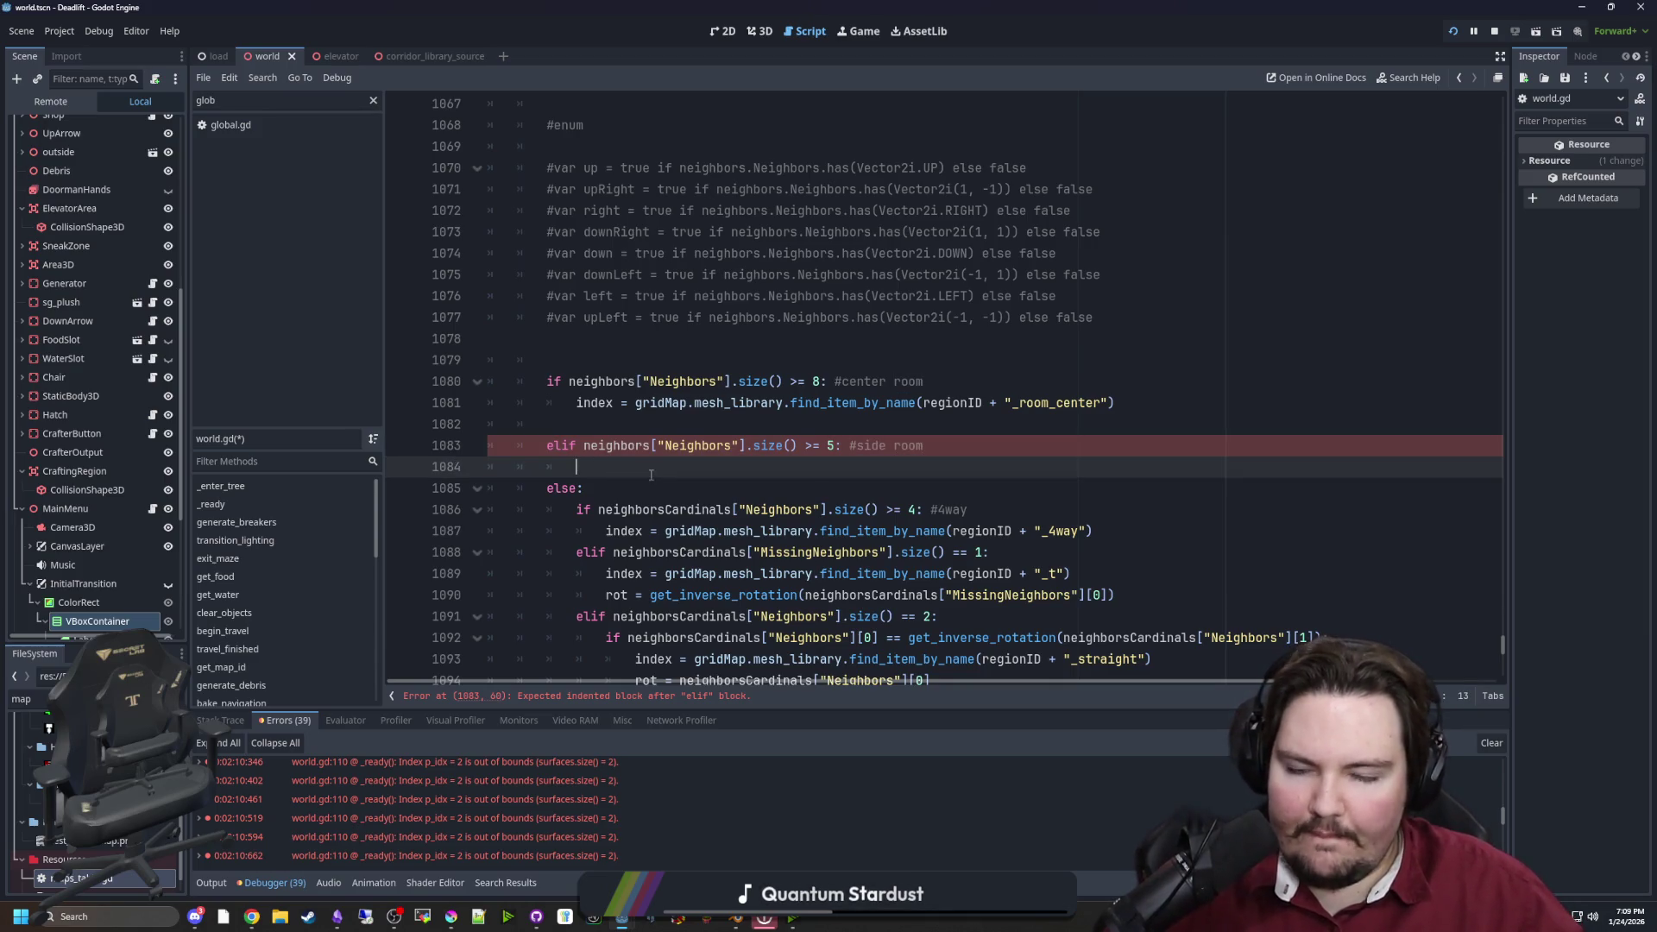
{"action": "left_click_drag", "start_coordinate": [1170, 405], "coordinate": [577, 399]}
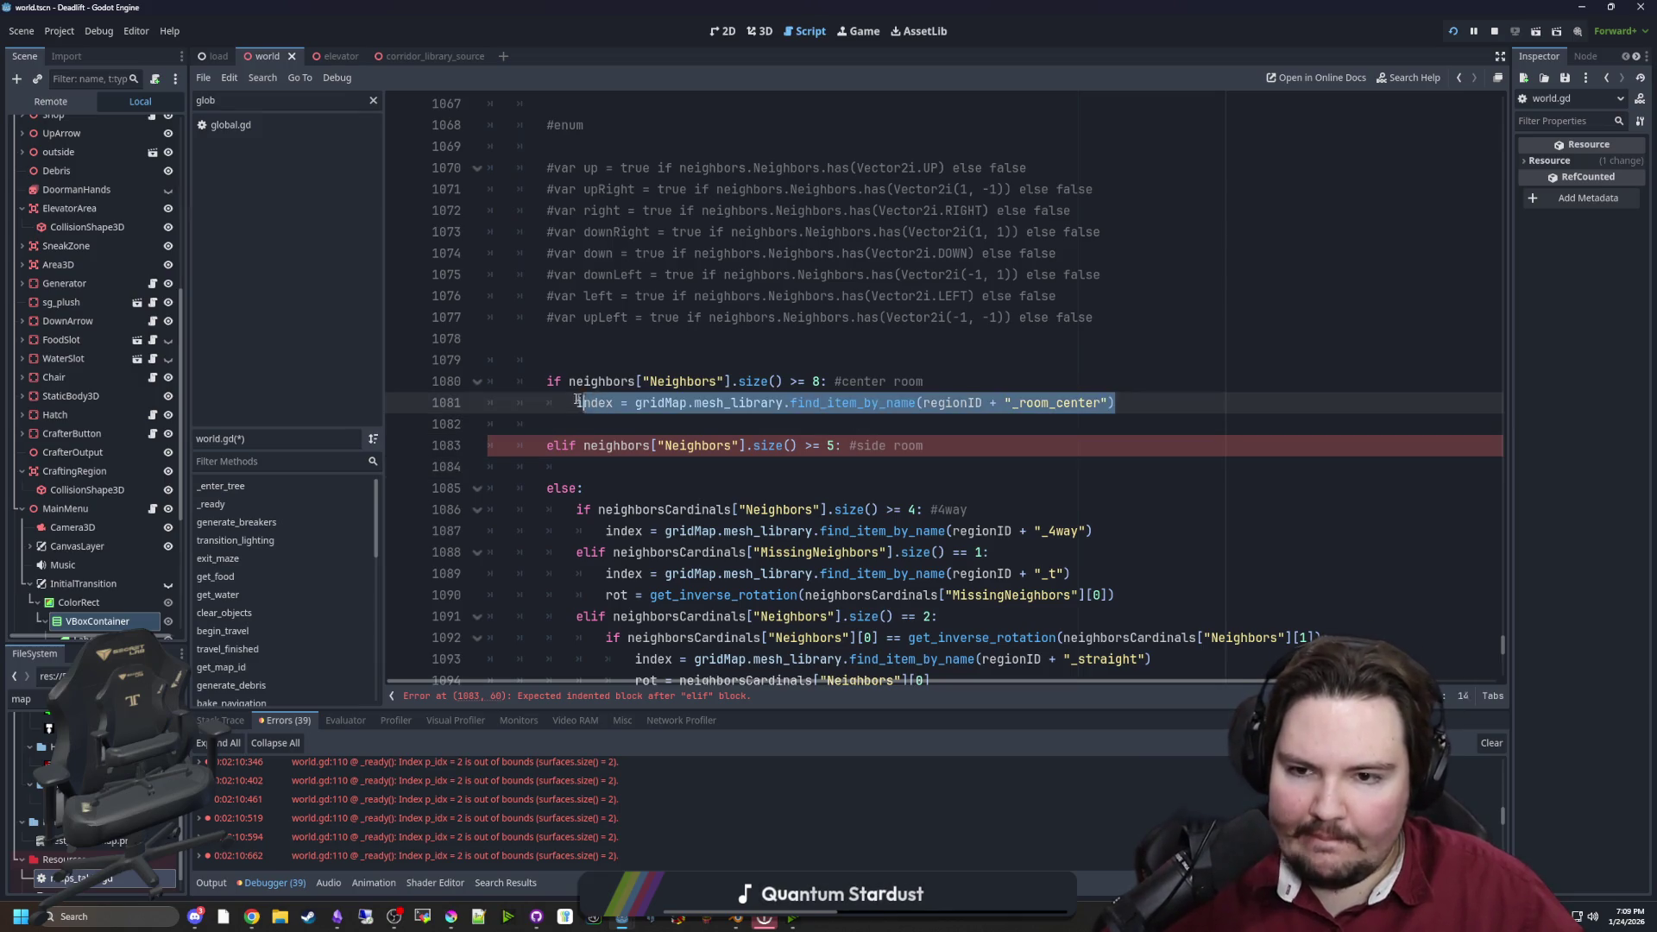
{"action": "key", "text": "ctrl+c"}
{"action": "left_click", "coordinate": [622, 470]}
{"action": "key", "text": "ctrl+v"}
{"action": "key", "text": "Left"}
{"action": "key", "text": "Left"}
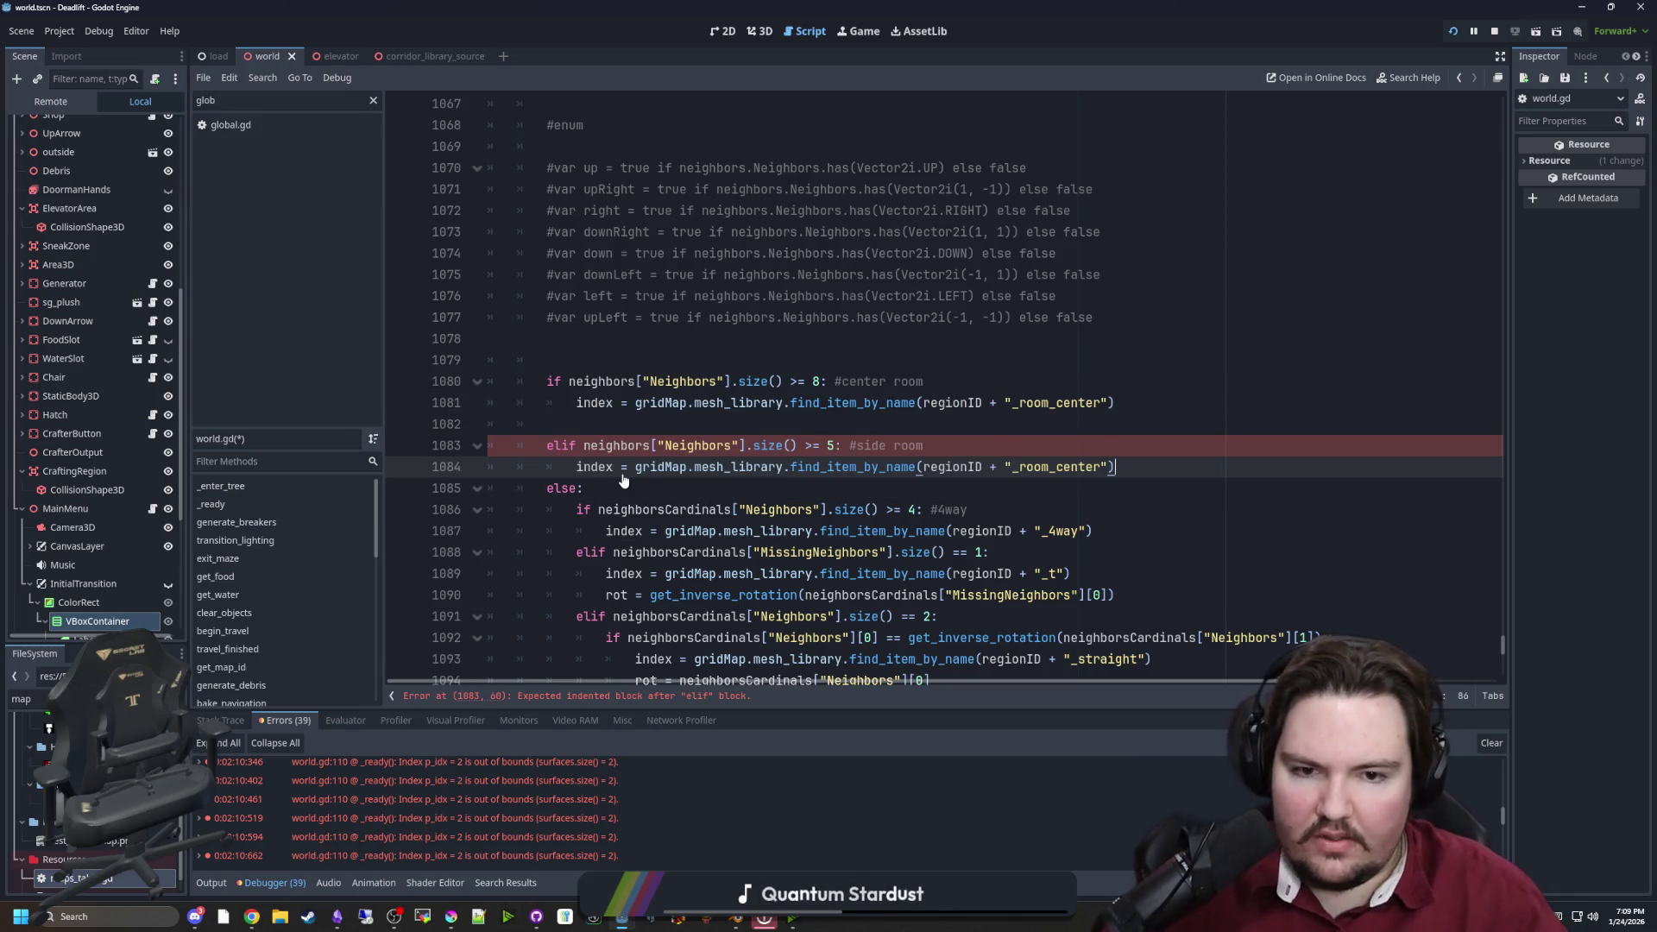
{"action": "key", "text": "BackSpace"}
{"action": "key", "text": "BackSpace"}
{"action": "key", "text": "BackSpace"}
{"action": "type", "text": "side"}
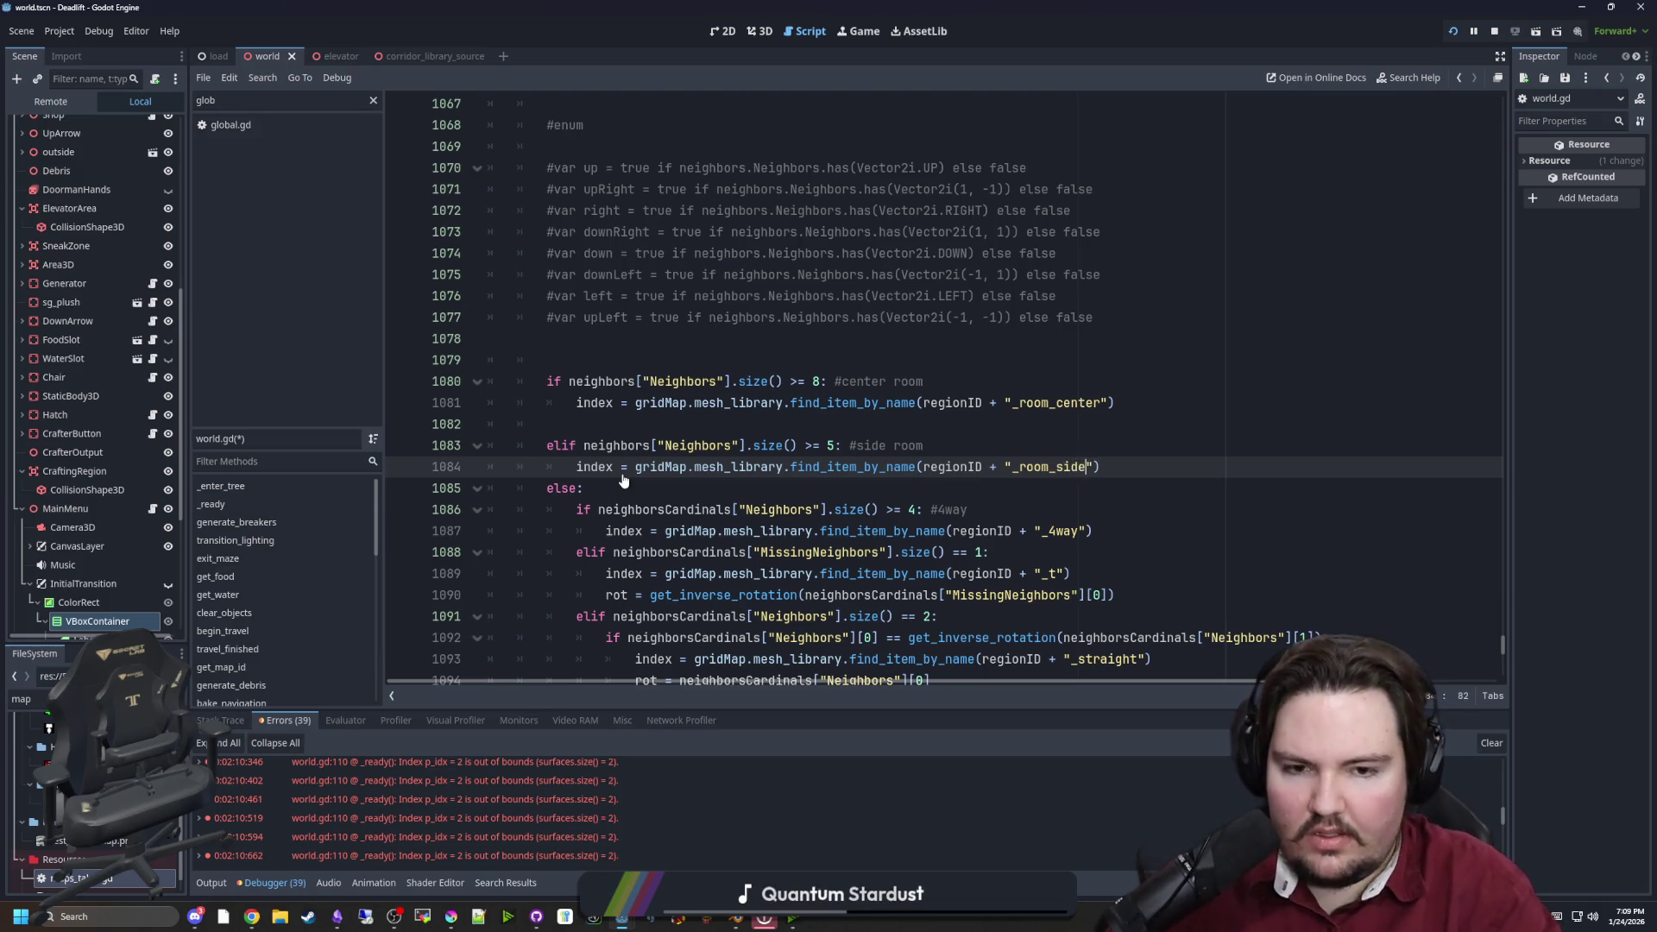
Duplicate the side-room branch as a new elif using the _room_corner tile
{"action": "left_click", "coordinate": [1112, 452]}
{"action": "left_click", "coordinate": [1118, 459]}
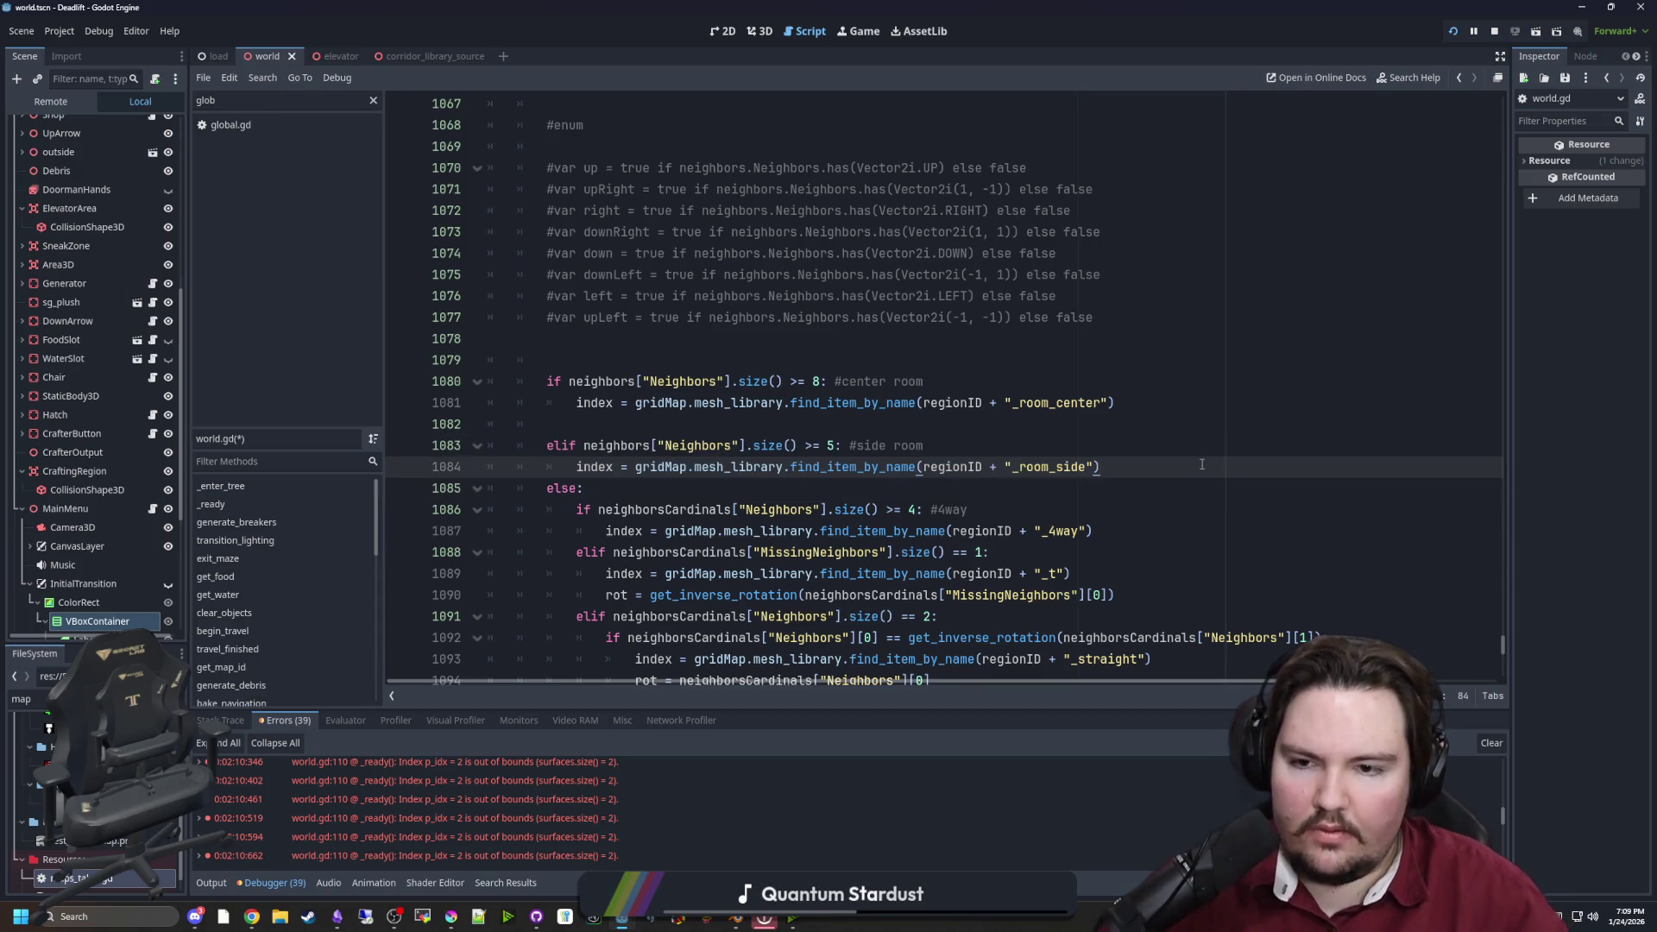
{"action": "key", "text": "Return"}
{"action": "key", "text": "ctrl+v"}
{"action": "left_click", "coordinate": [606, 489]}
{"action": "key", "text": "BackSpace"}
{"action": "key", "text": "BackSpace"}
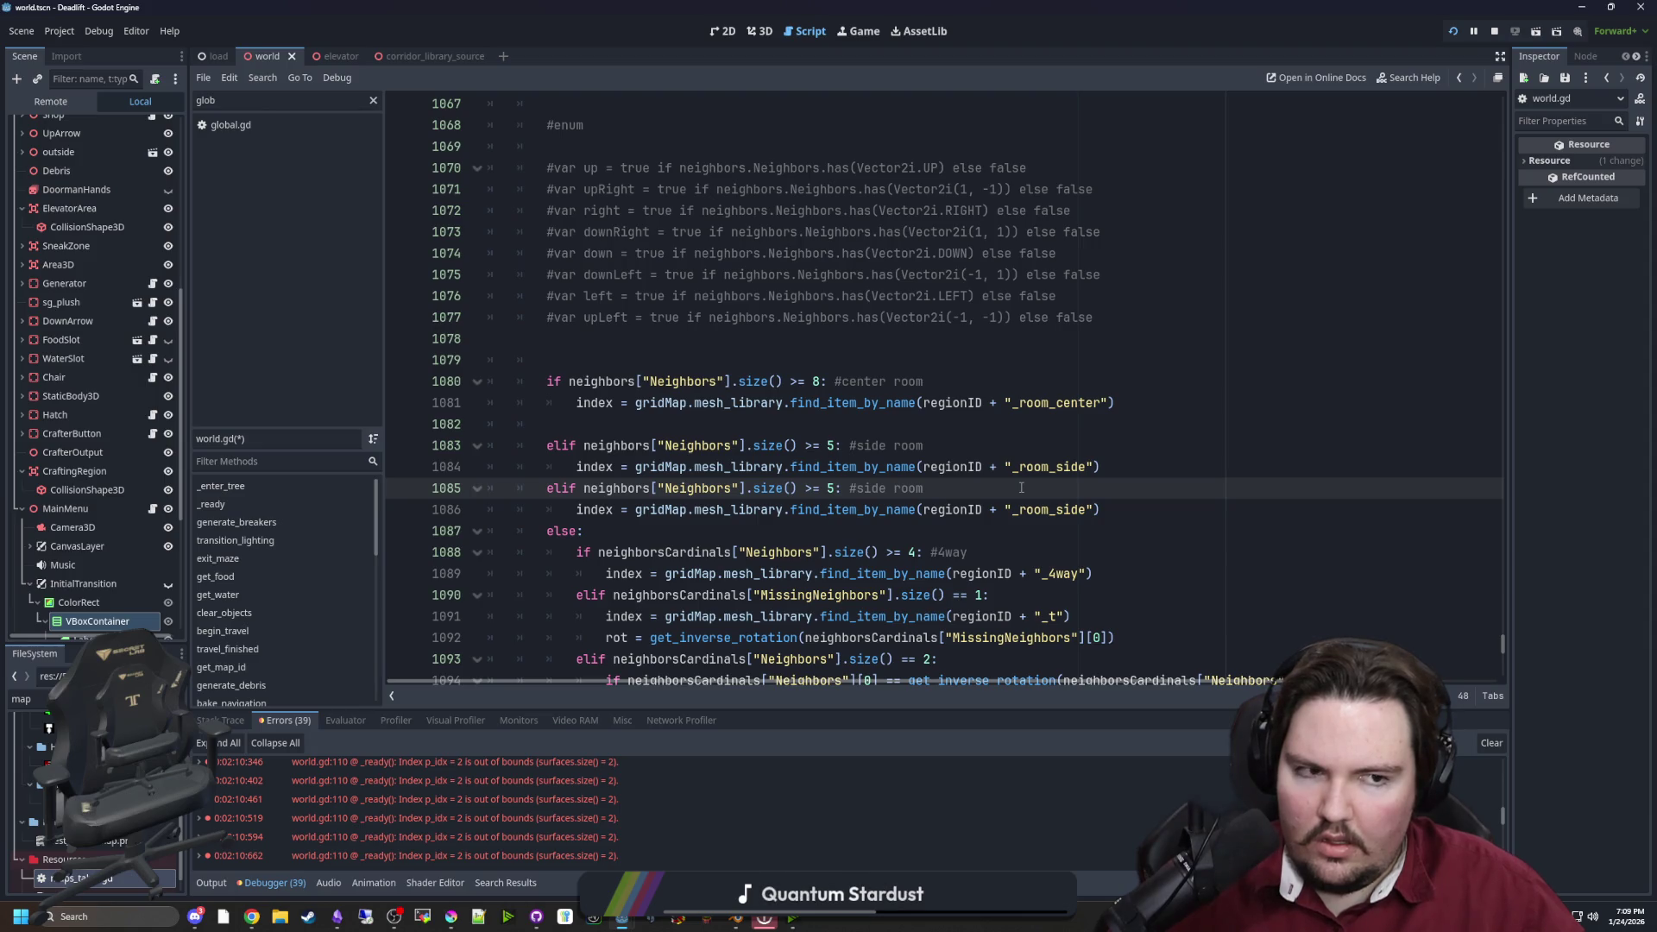
{"action": "key", "text": "BackSpace"}
{"action": "type", "text": "4"}
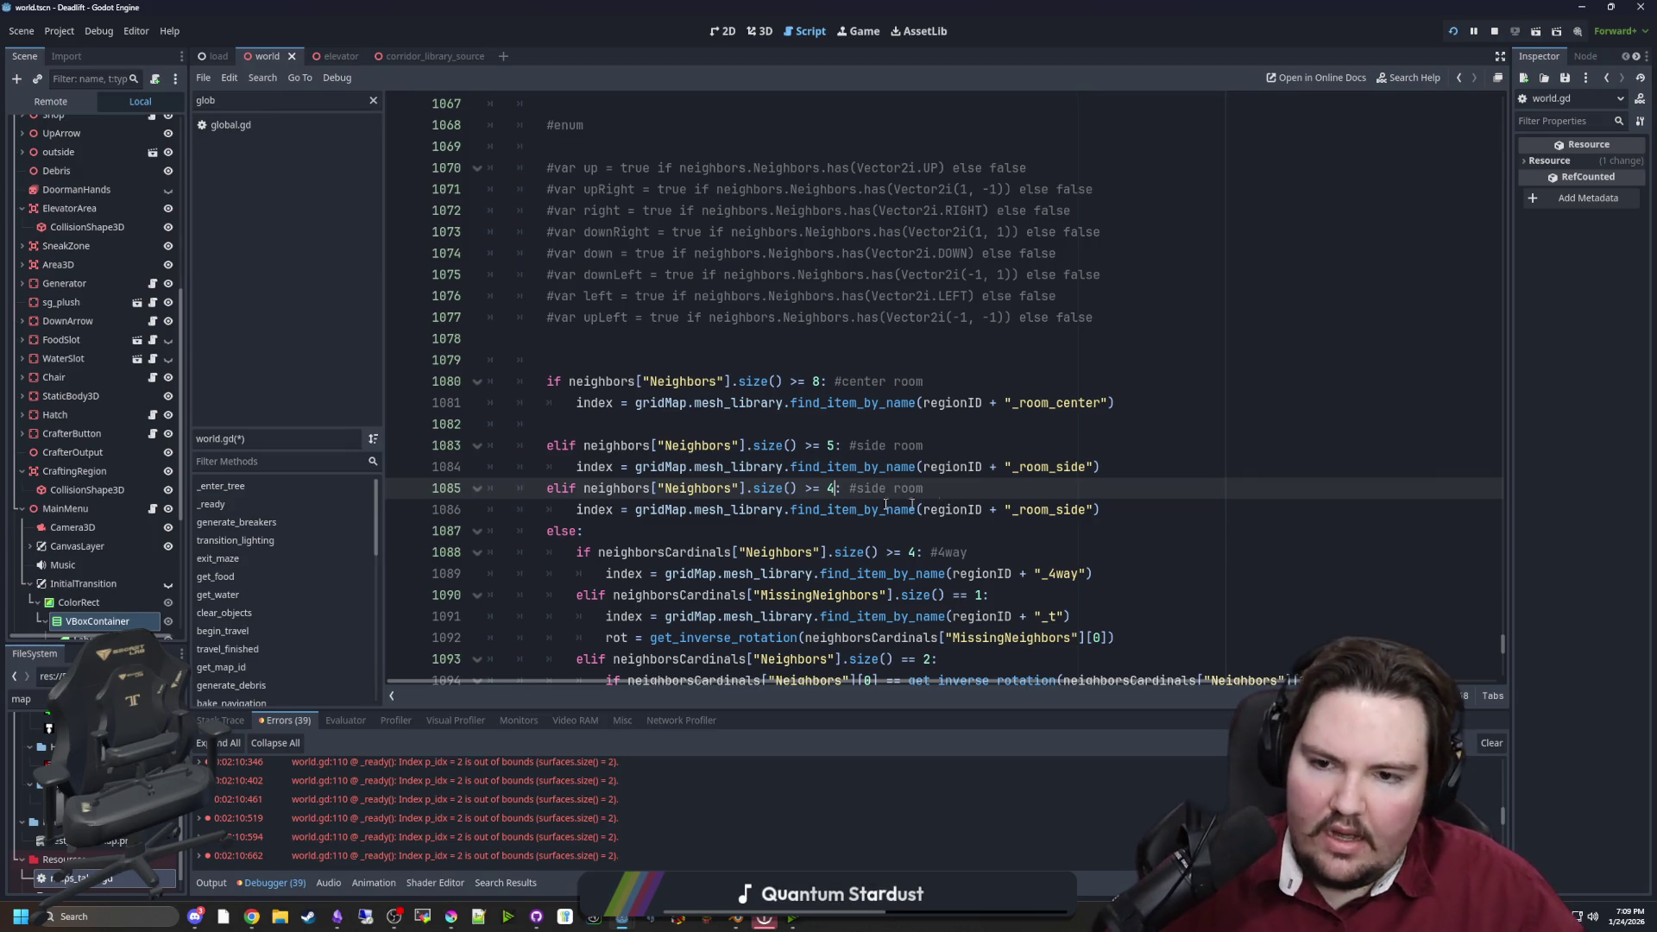
{"action": "double_click", "coordinate": [1087, 509]}
{"action": "type", "text": "corner"}
{"action": "key", "text": "Up"}
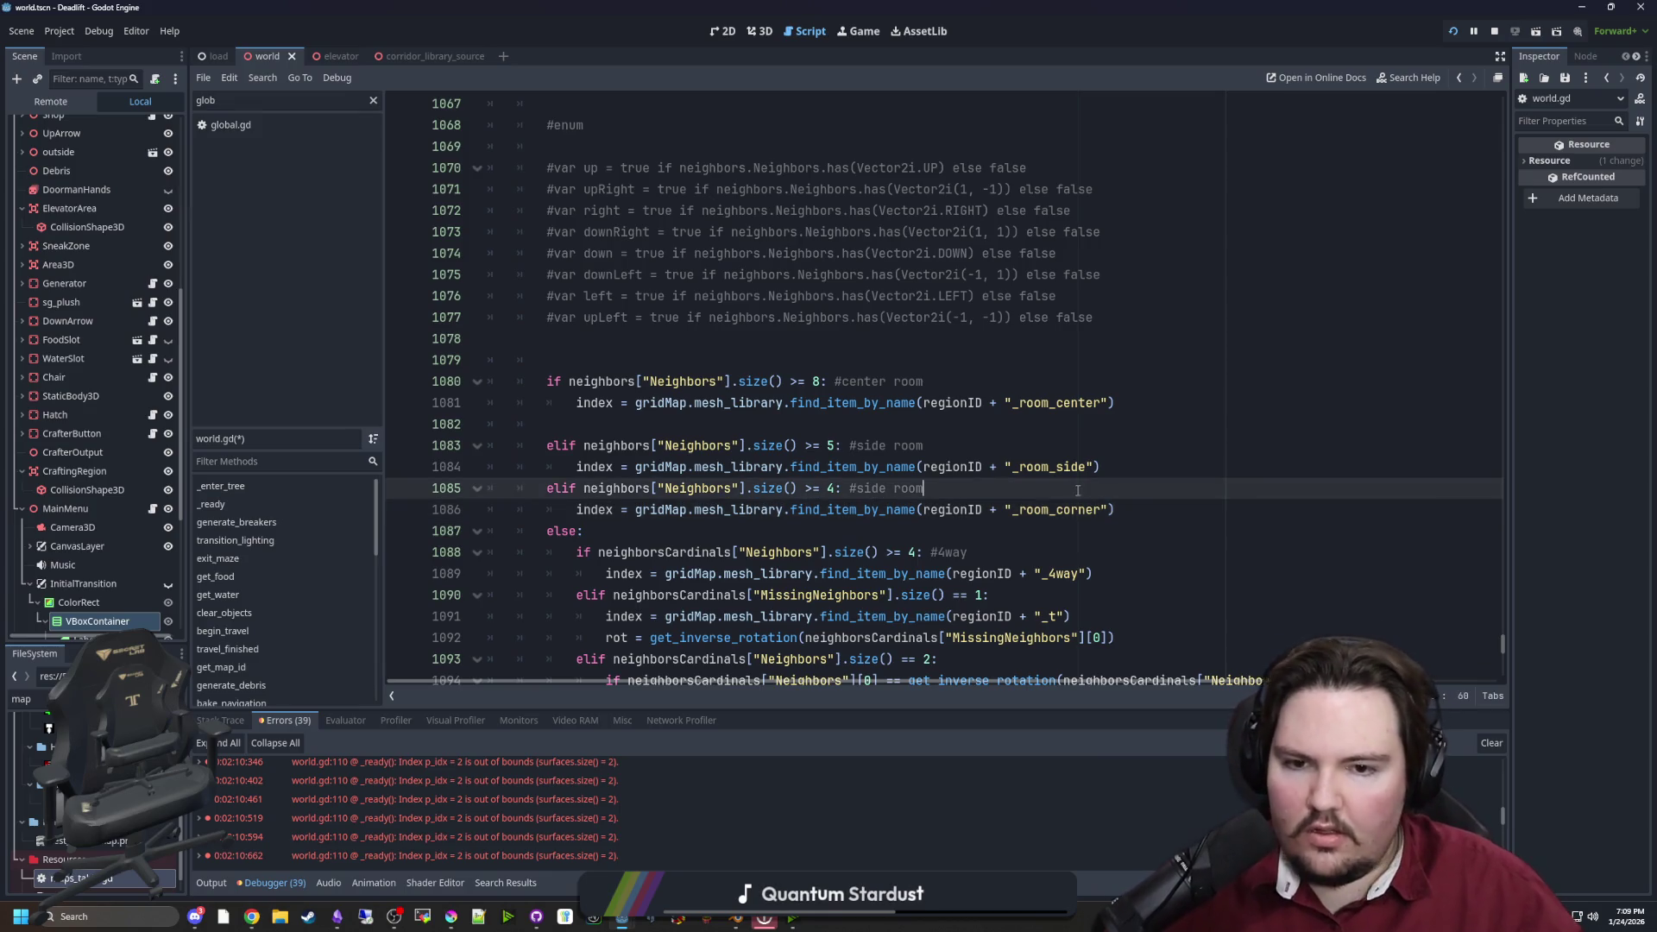
Set the corner branch condition to size() >= 3 and save world.gd
{"action": "left_click", "coordinate": [970, 420]}
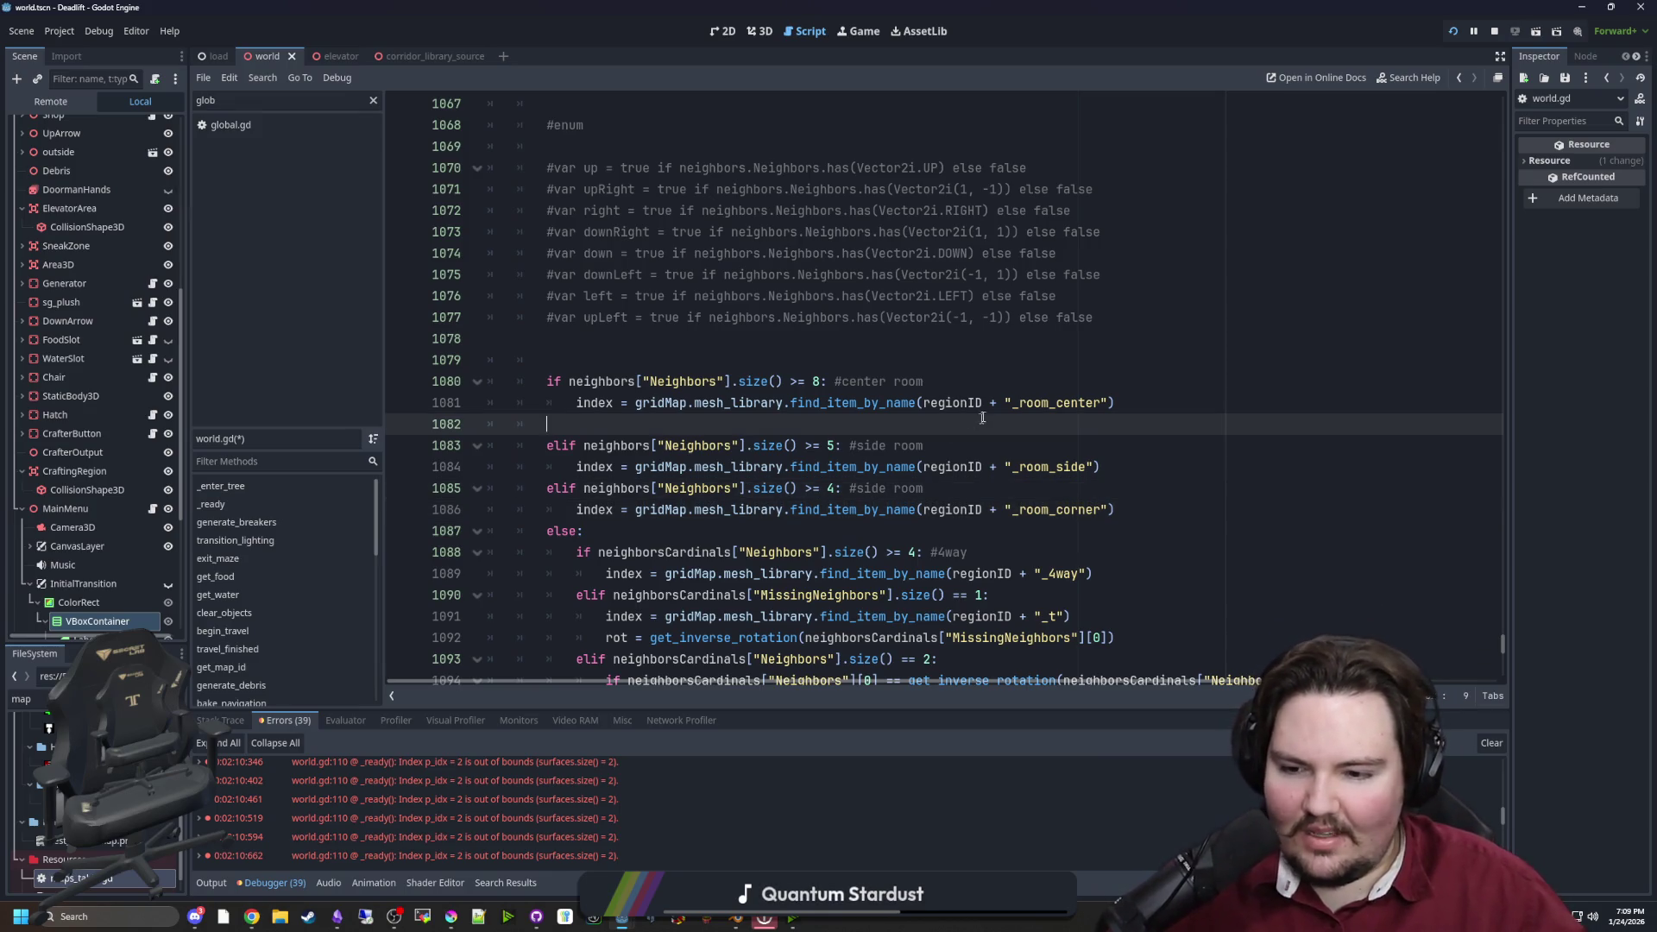
{"action": "double_click", "coordinate": [832, 488]}
{"action": "type", "text": "3"}
{"action": "left_click", "coordinate": [951, 403]}
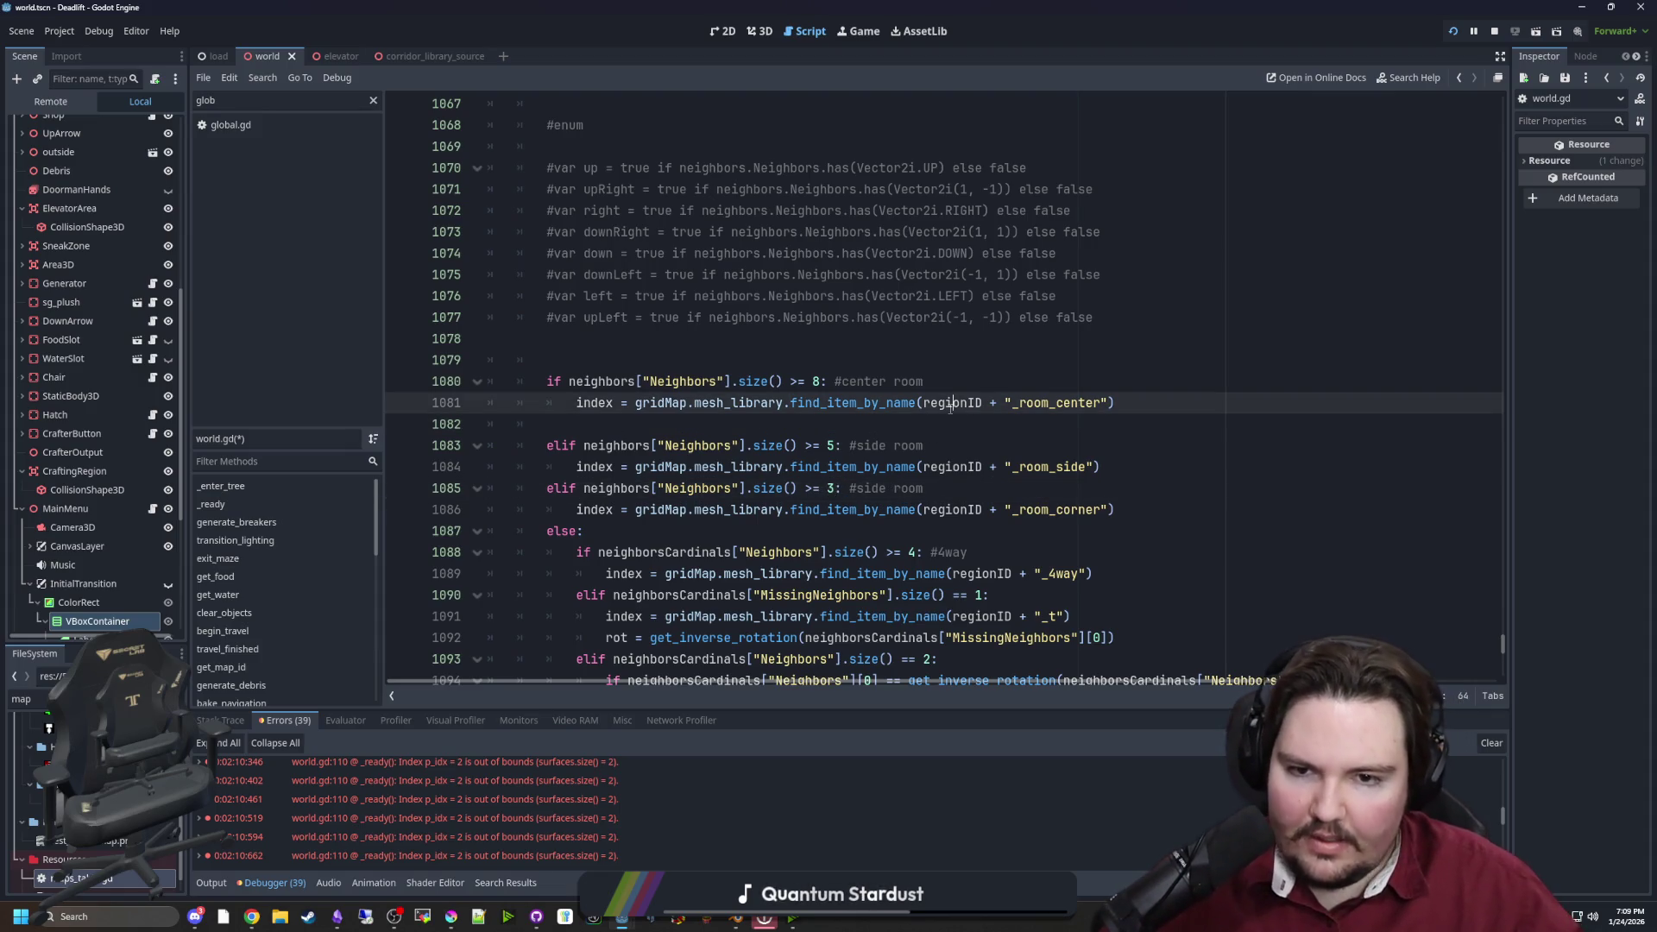
{"action": "left_click", "coordinate": [900, 422]}
{"action": "key", "text": "ctrl+s"}
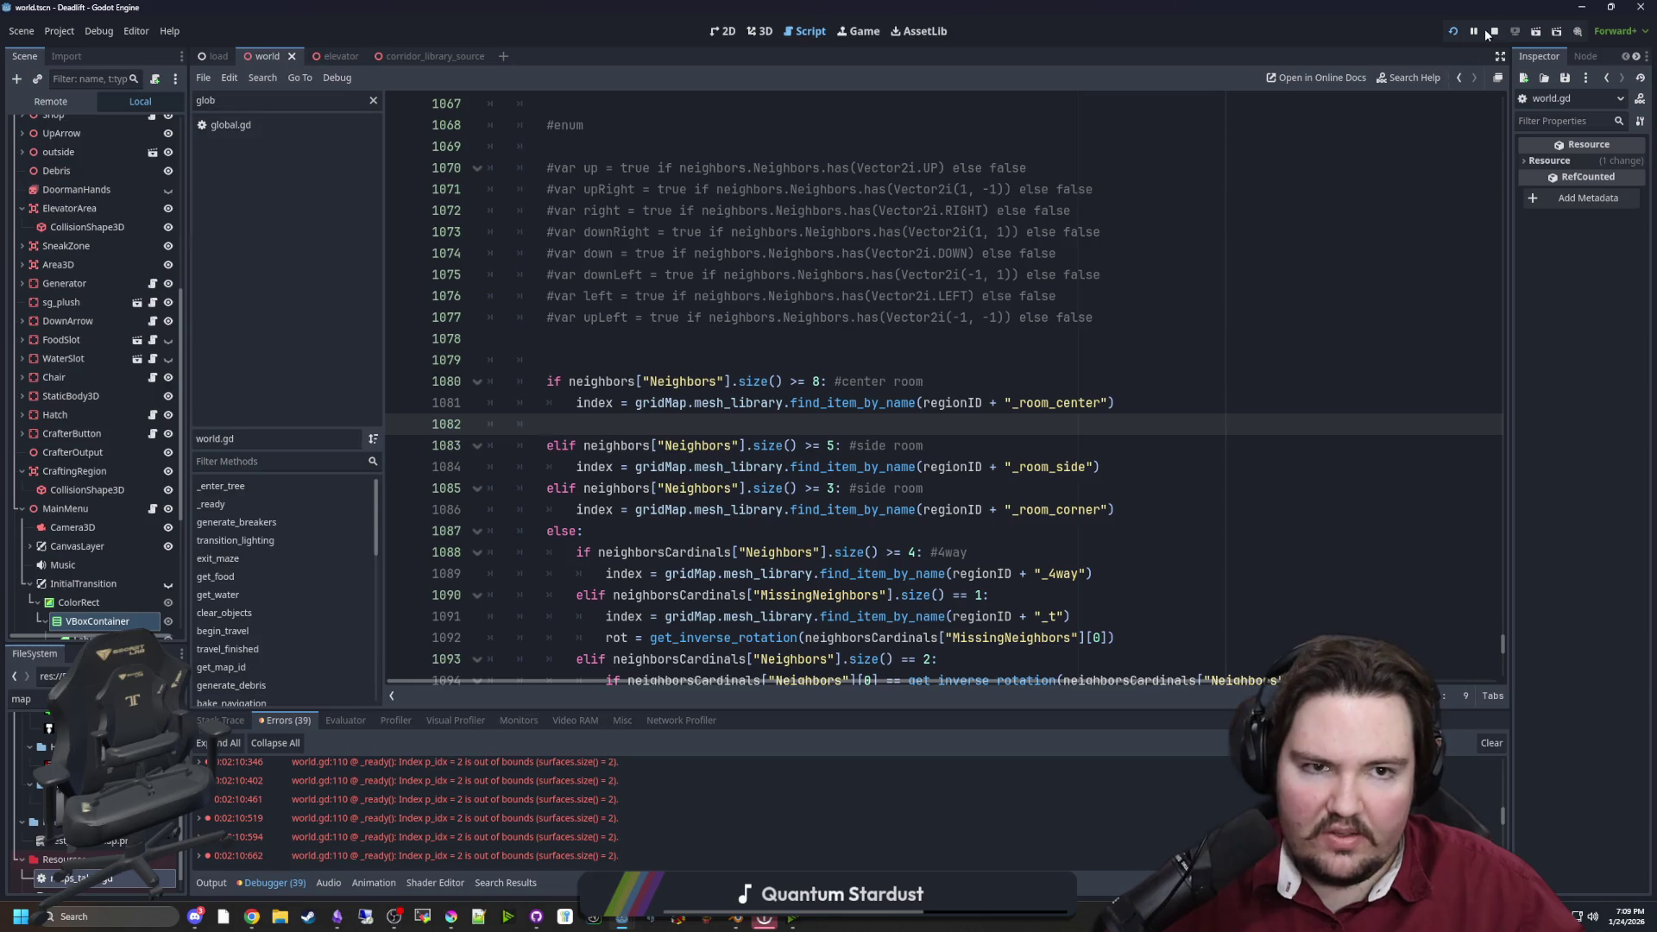
Run the project, start a game, and ride the elevator down to level 1's corridor
{"action": "left_click", "coordinate": [858, 30]}
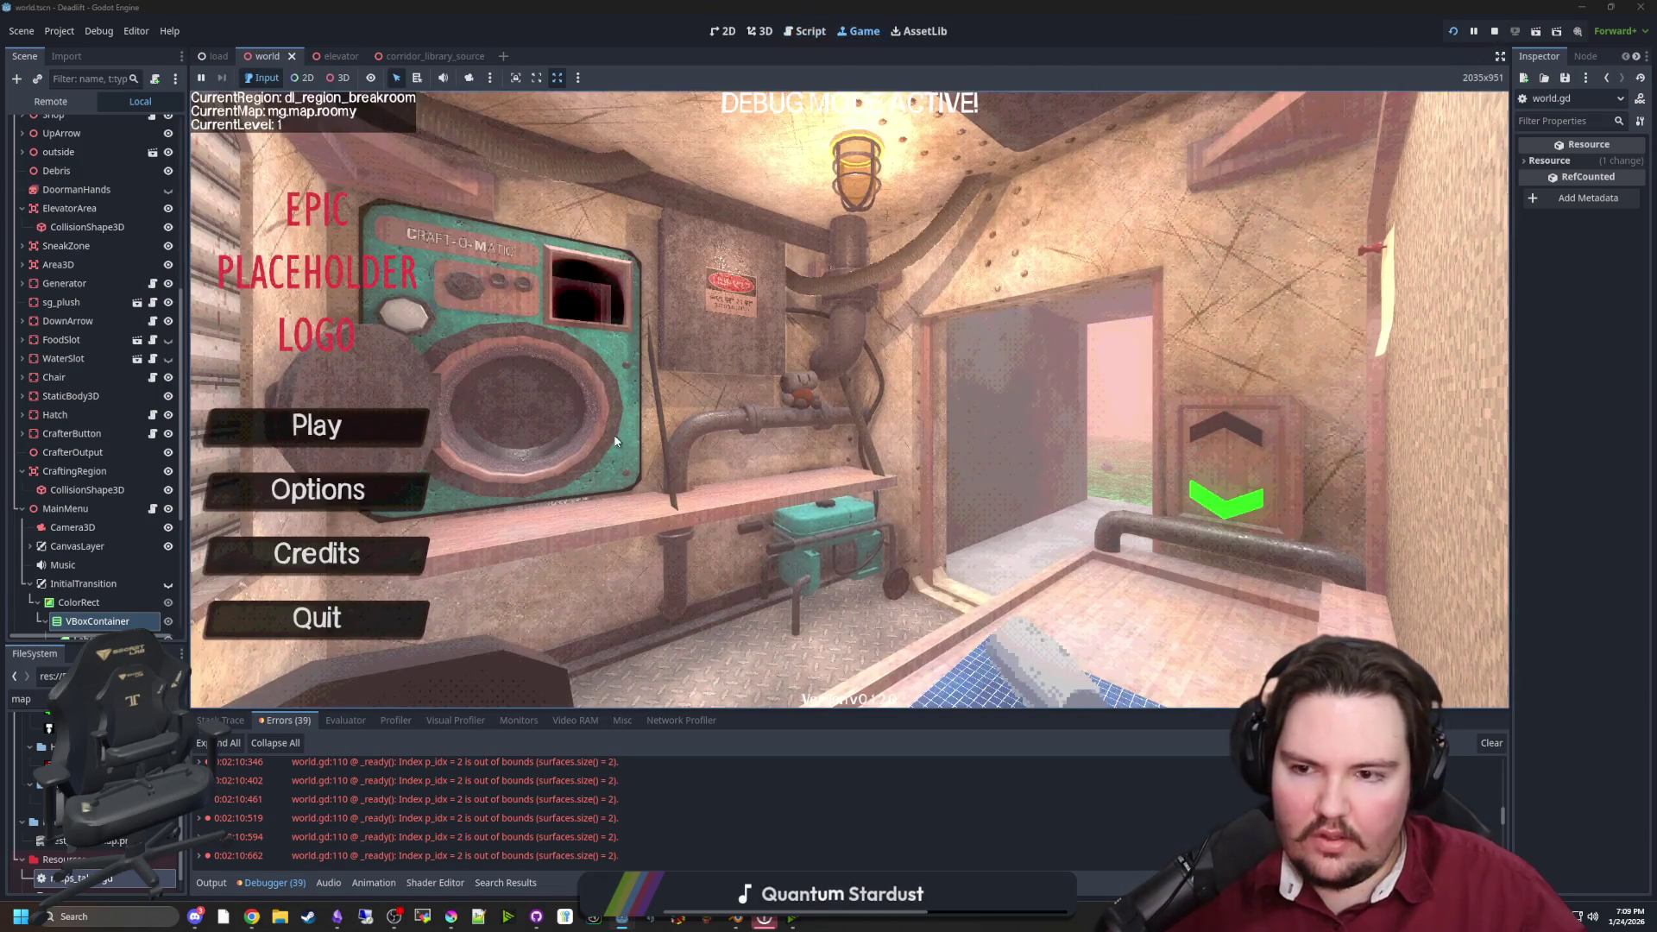
{"action": "left_click", "coordinate": [388, 419]}
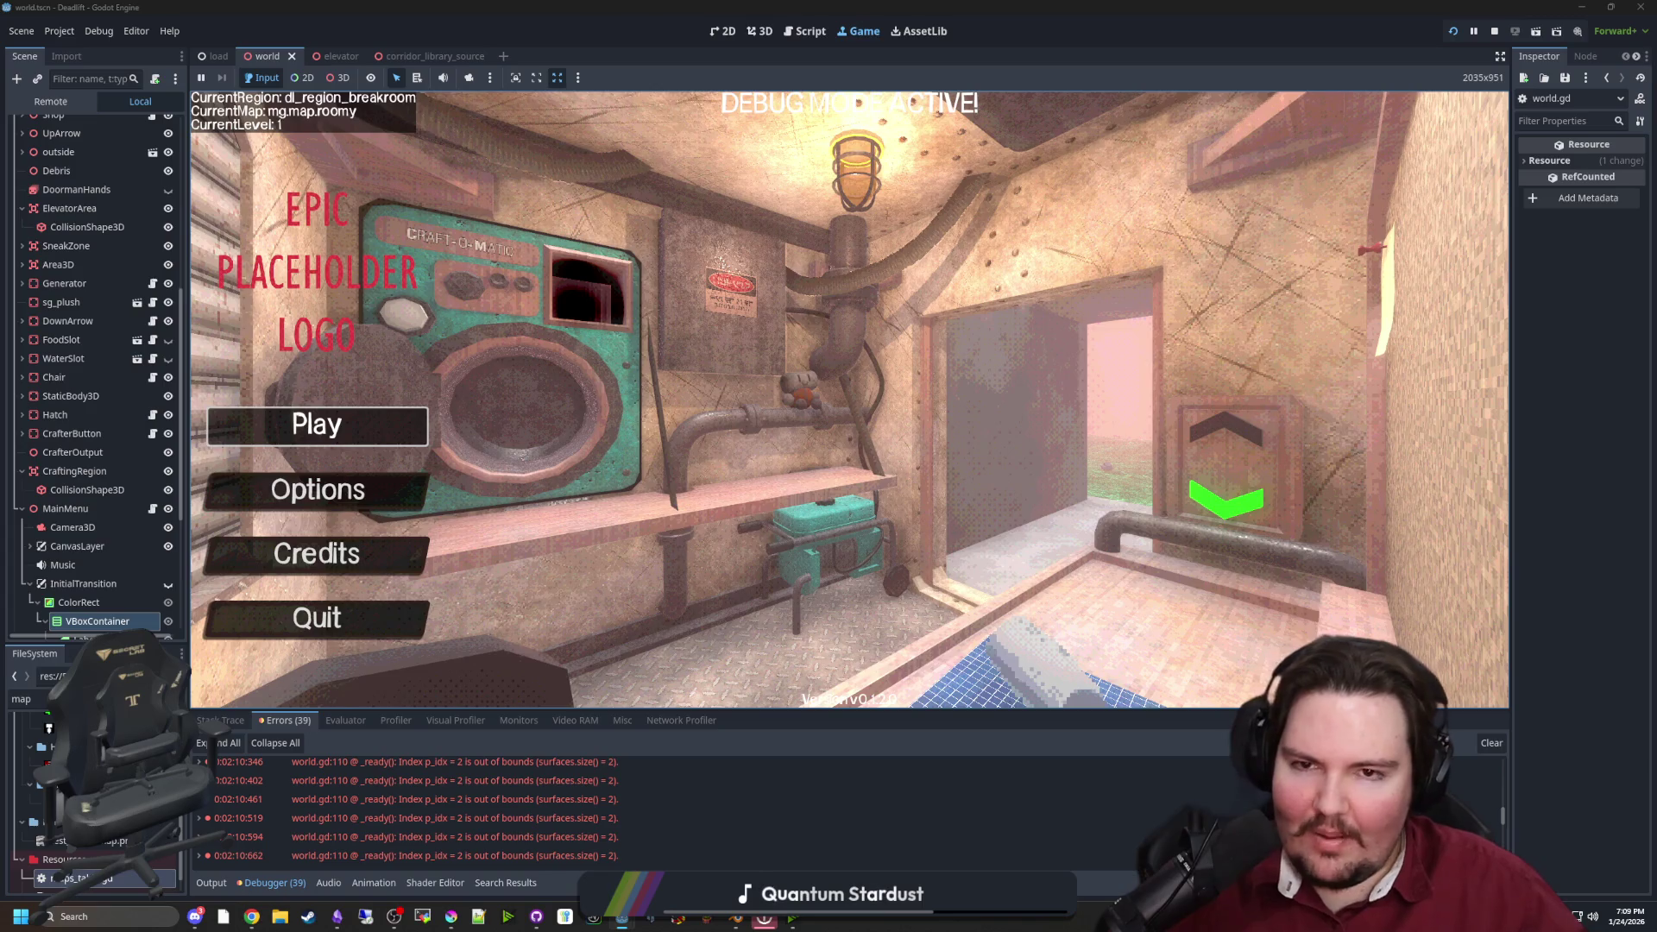
{"action": "key", "text": "e"}
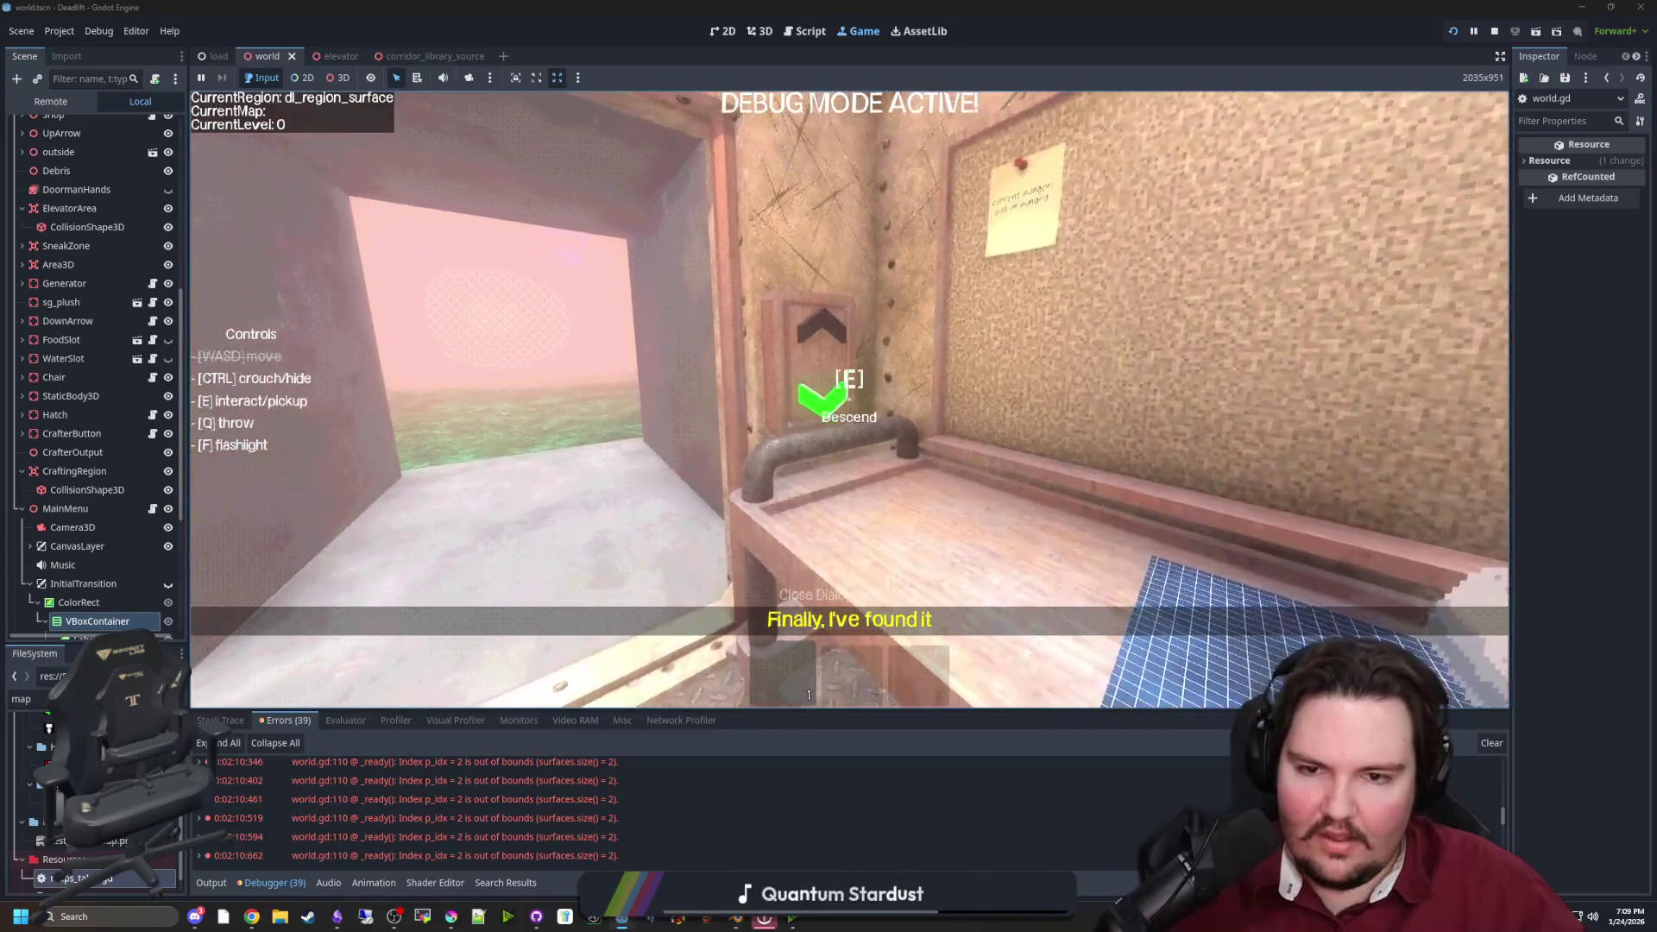
{"action": "key", "text": "w"}
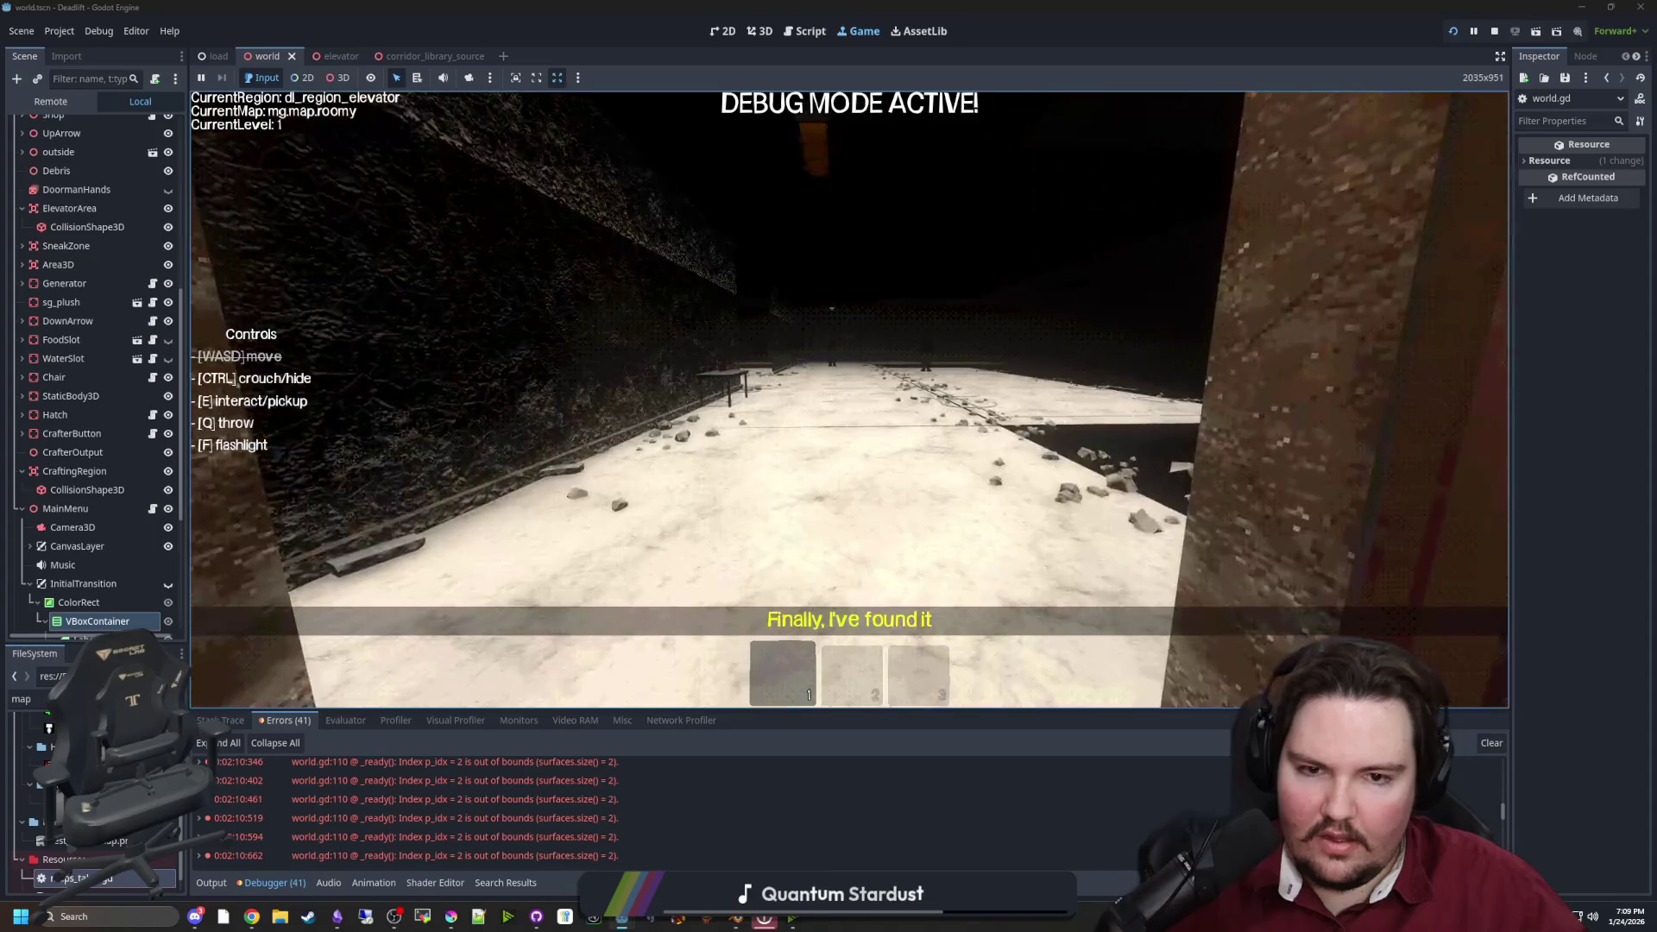
{"action": "key", "text": "s"}
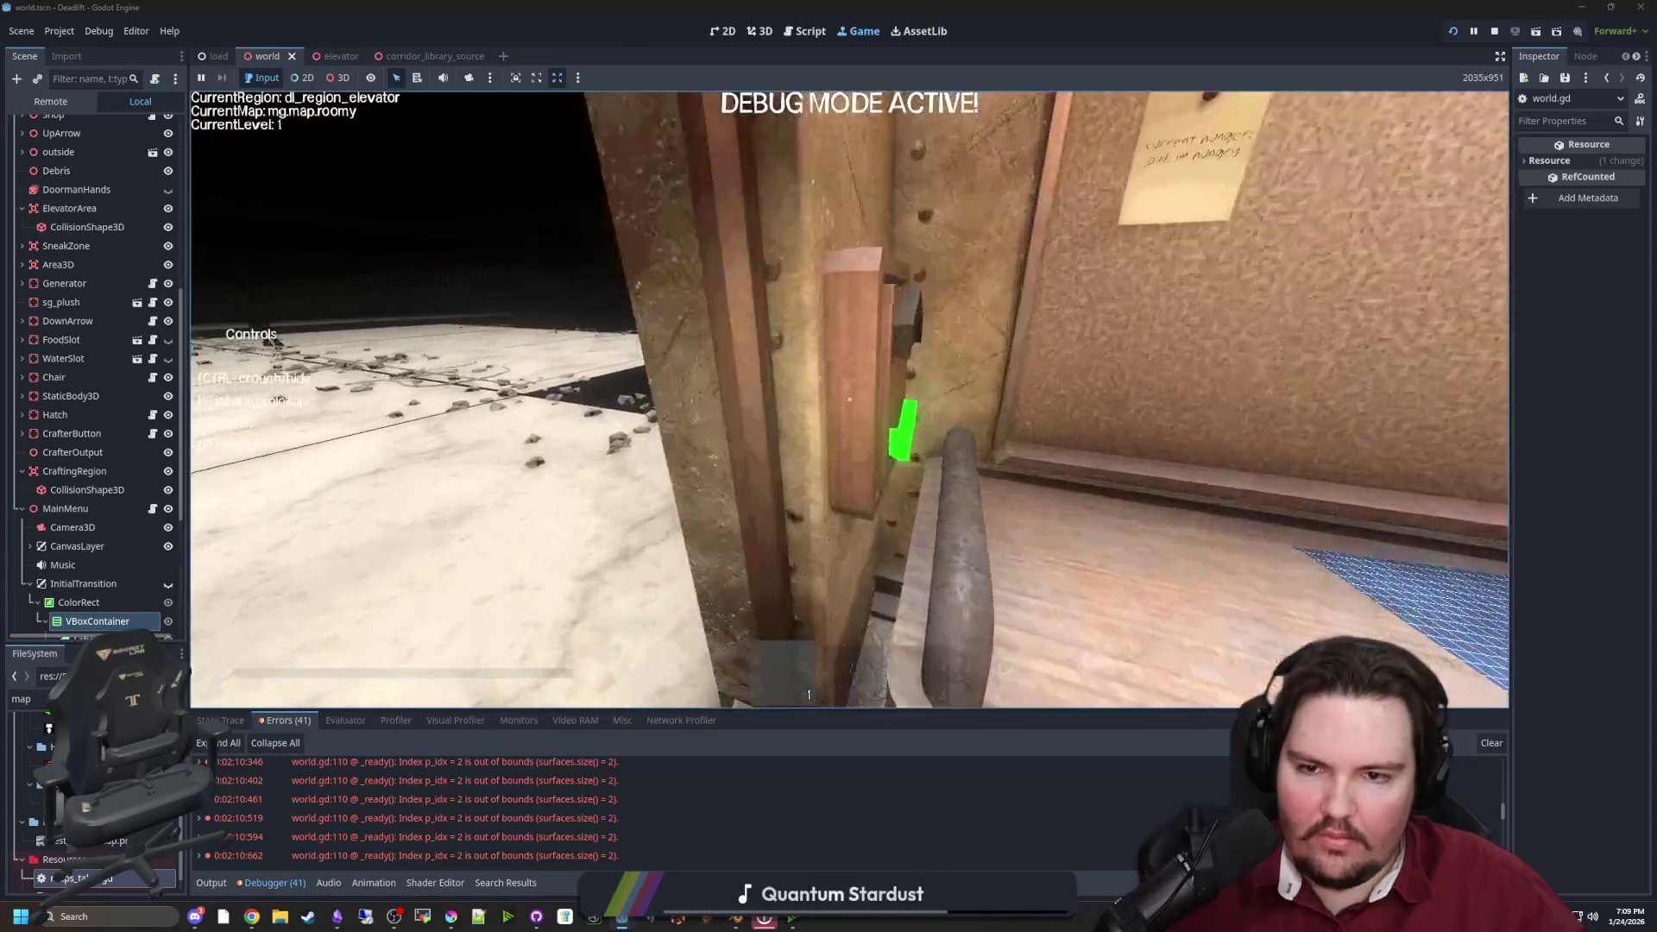
{"action": "key", "text": "s"}
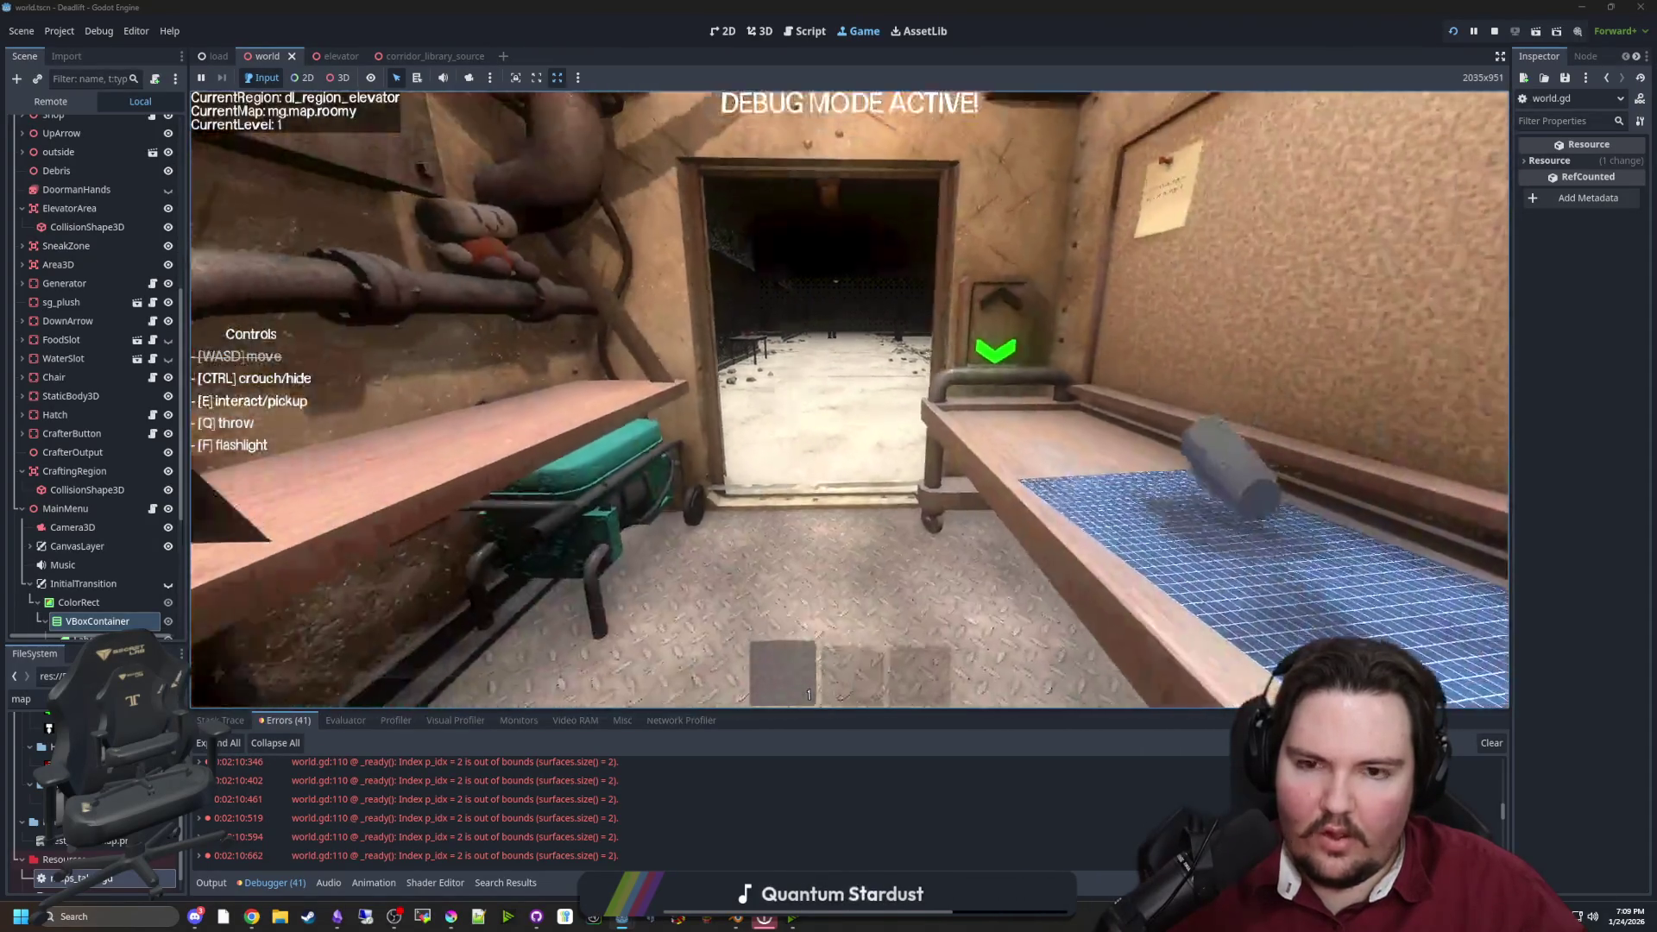
{"action": "key", "text": "w"}
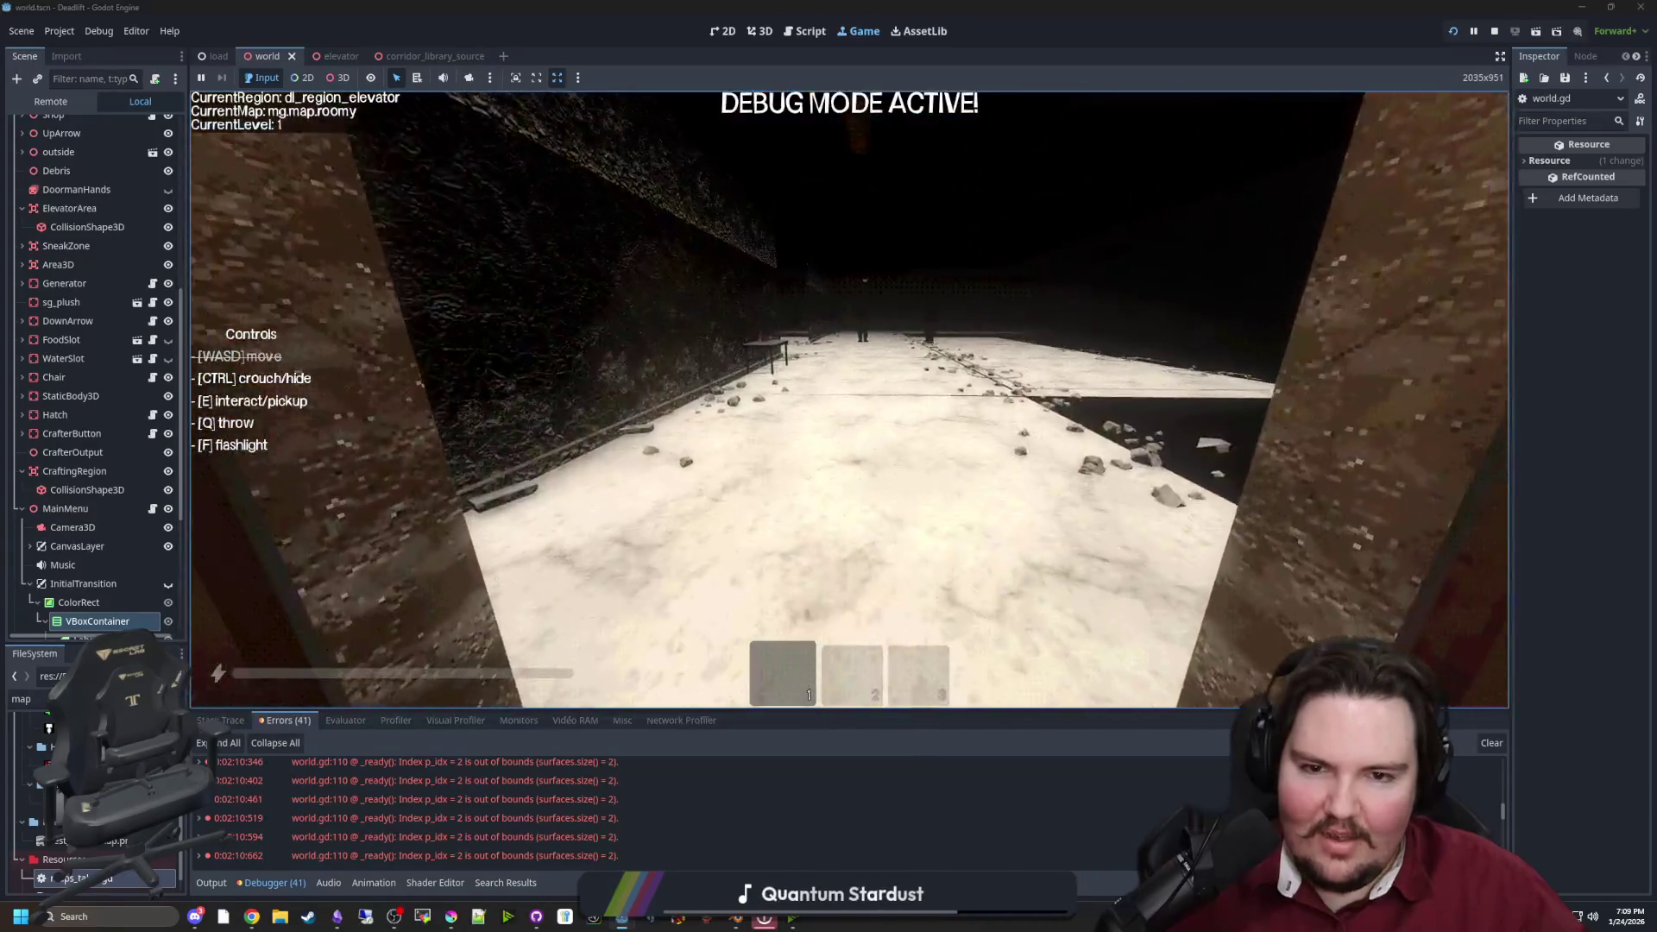
{"action": "key", "text": "s"}
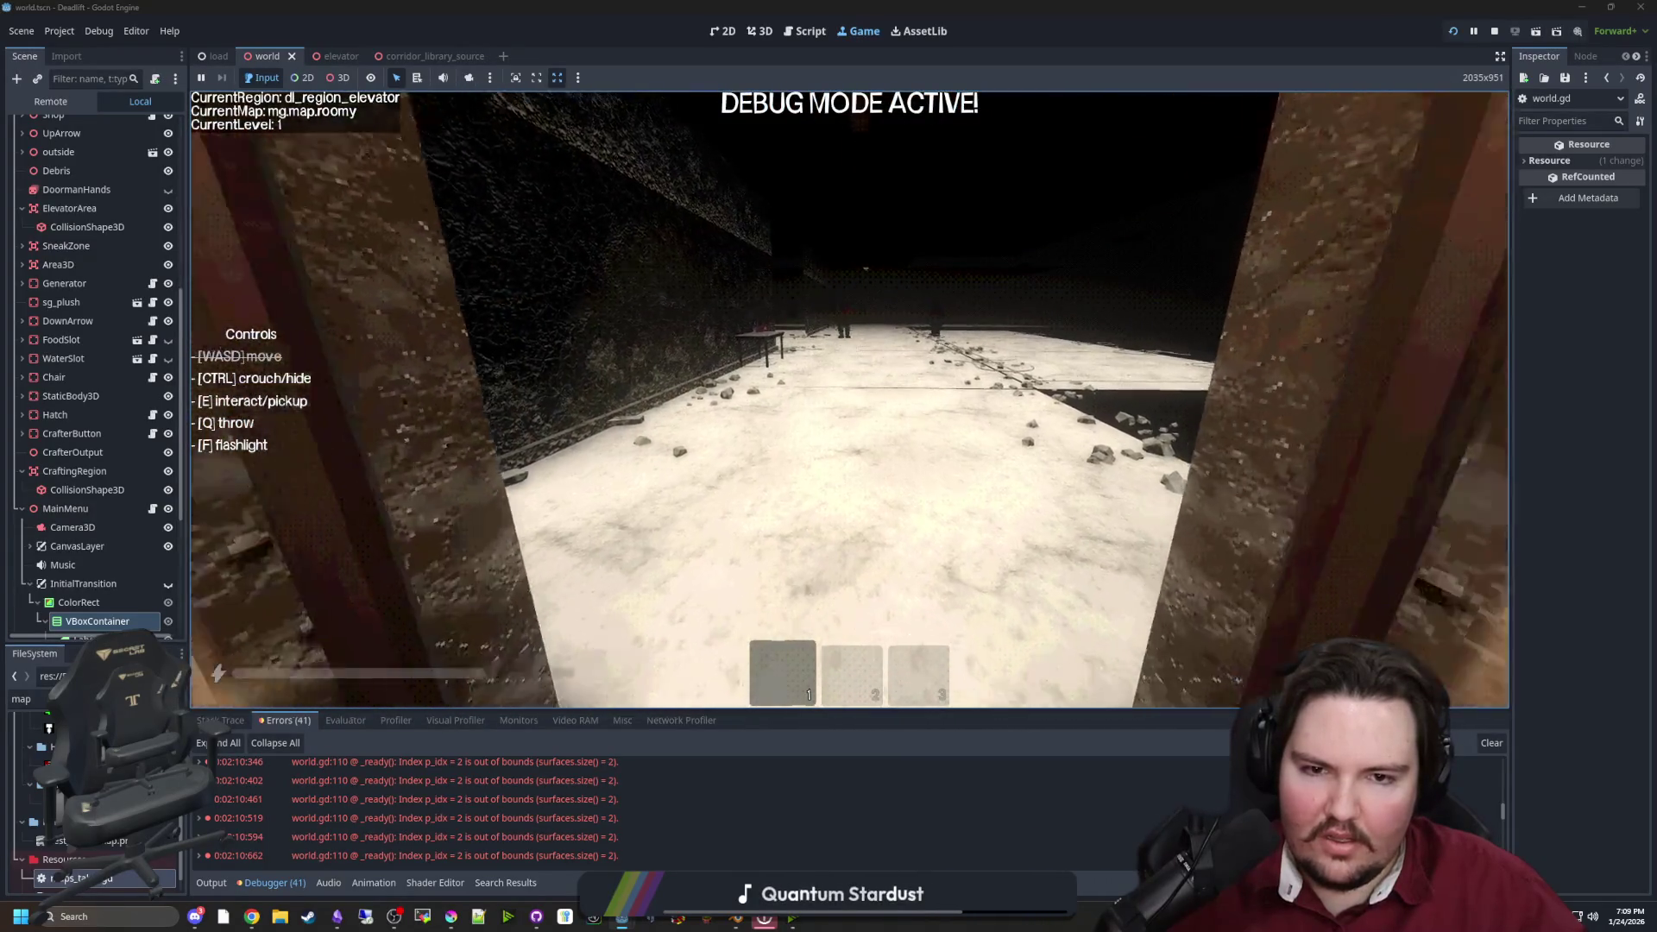
Pause the game and pull a free 3D camera back to a top-down view of the floor
{"action": "key", "text": "Escape"}
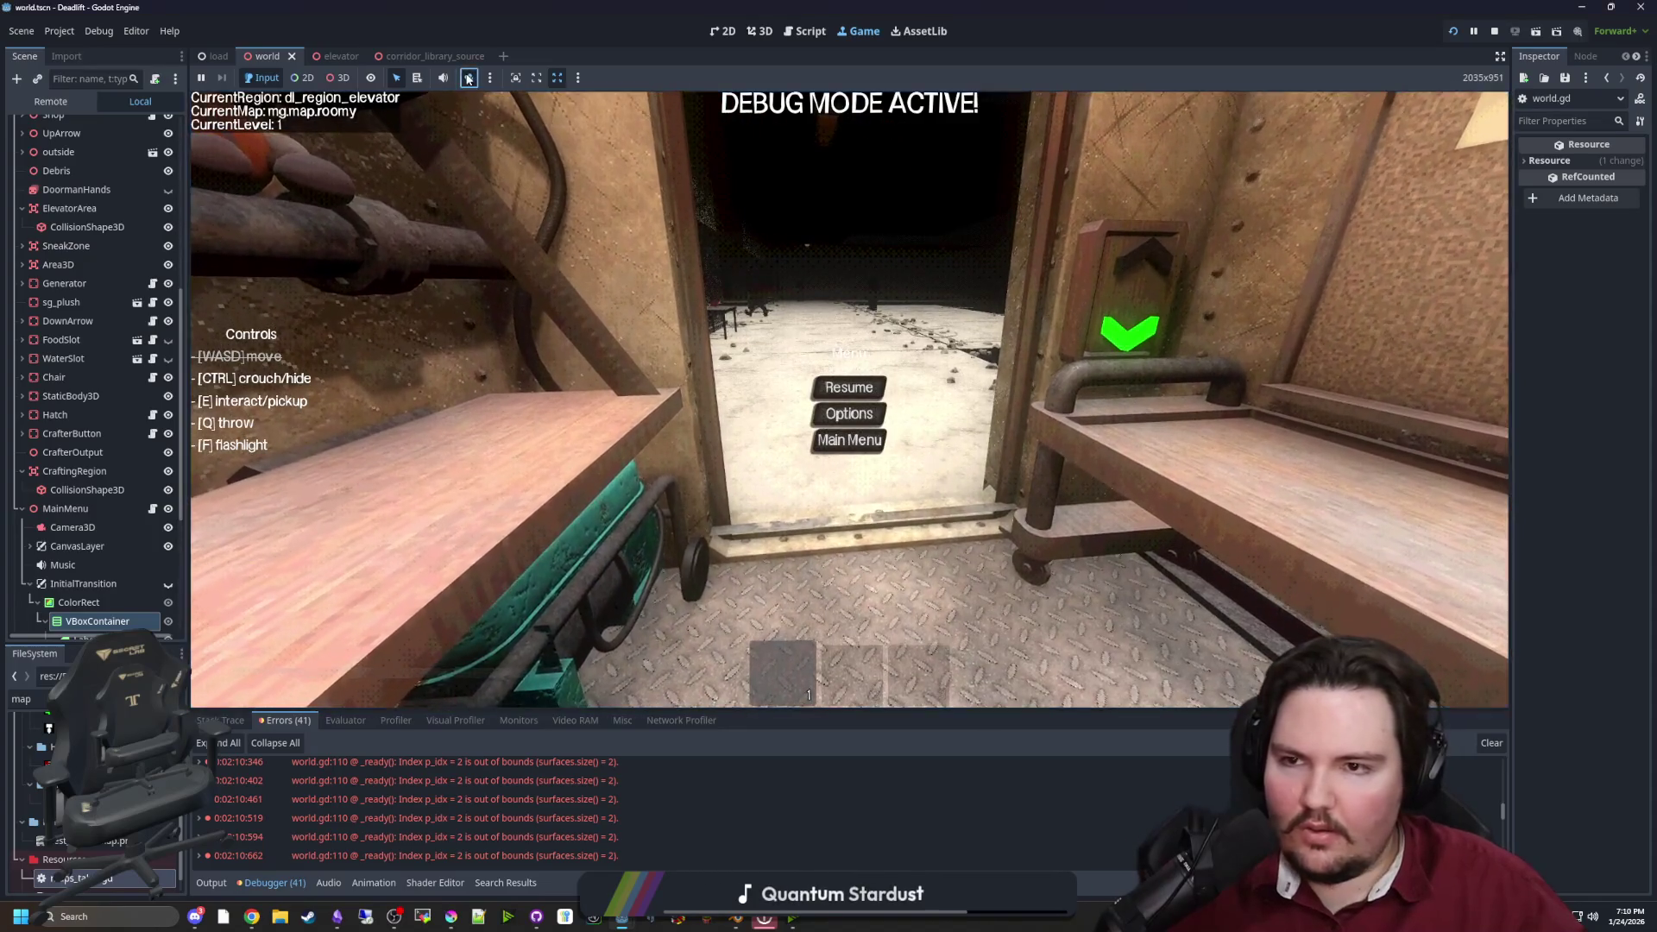
{"action": "left_click", "coordinate": [344, 78]}
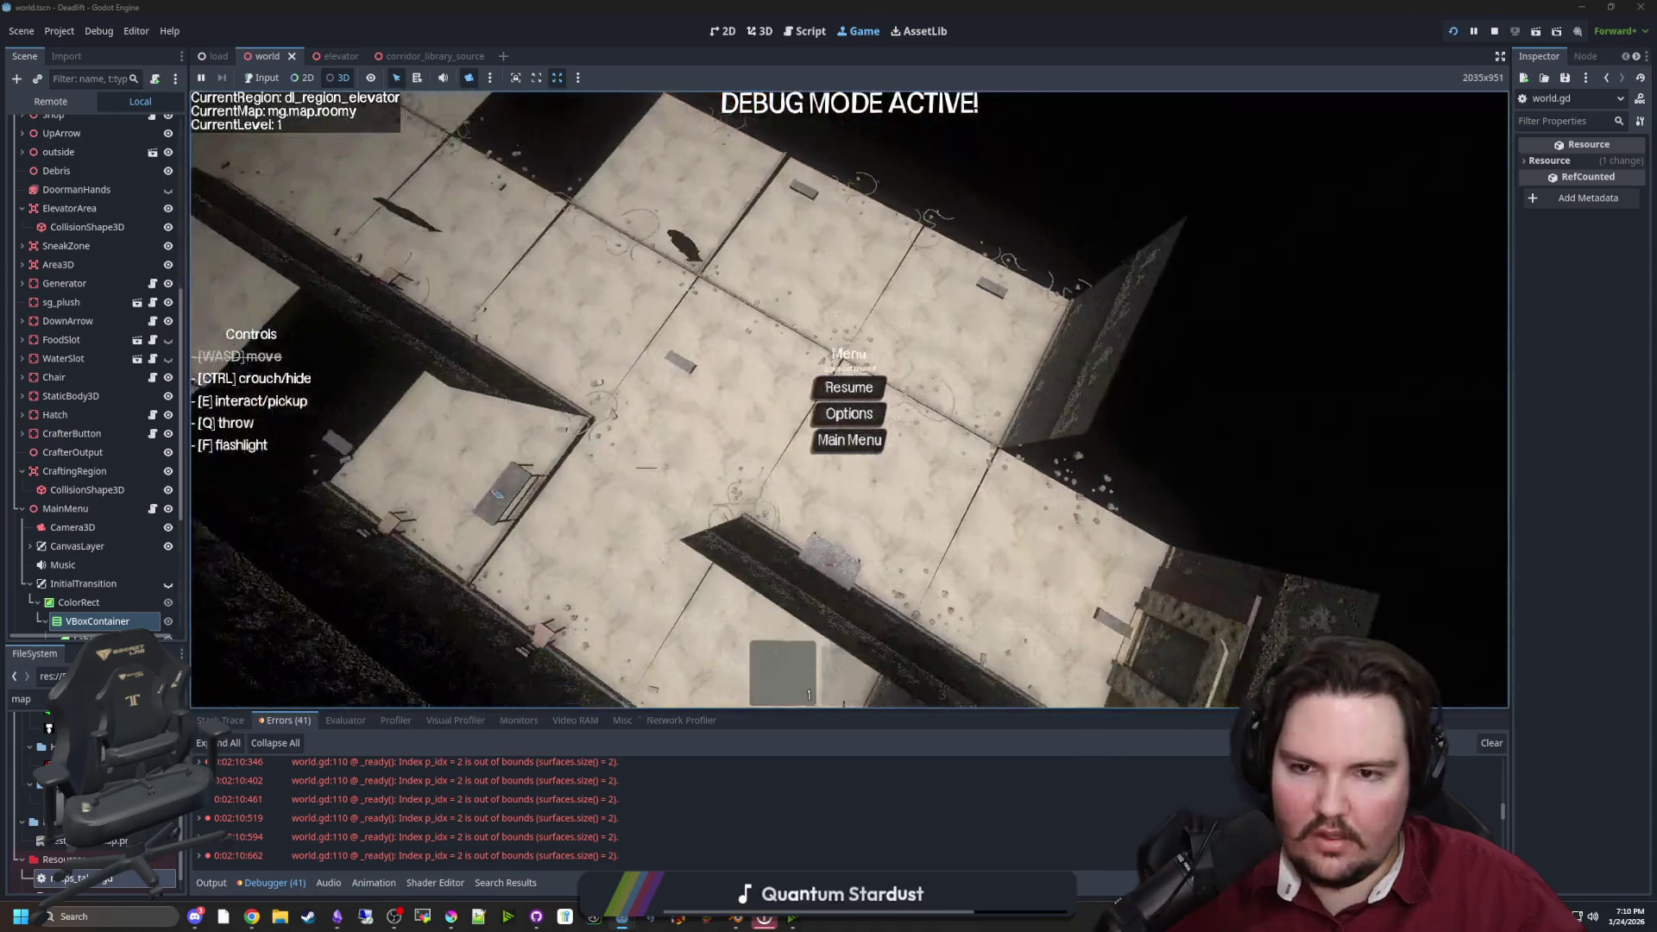
{"action": "mouse_move", "coordinate": [656, 483]}
{"action": "left_mouse_down"}
{"action": "mouse_move", "coordinate": [592, 615]}
{"action": "mouse_move", "coordinate": [458, 572]}
{"action": "mouse_move", "coordinate": [449, 552]}
{"action": "mouse_move", "coordinate": [483, 621]}
{"action": "mouse_move", "coordinate": [604, 561]}
{"action": "mouse_move", "coordinate": [673, 491]}
{"action": "mouse_move", "coordinate": [742, 457]}
{"action": "left_mouse_up"}
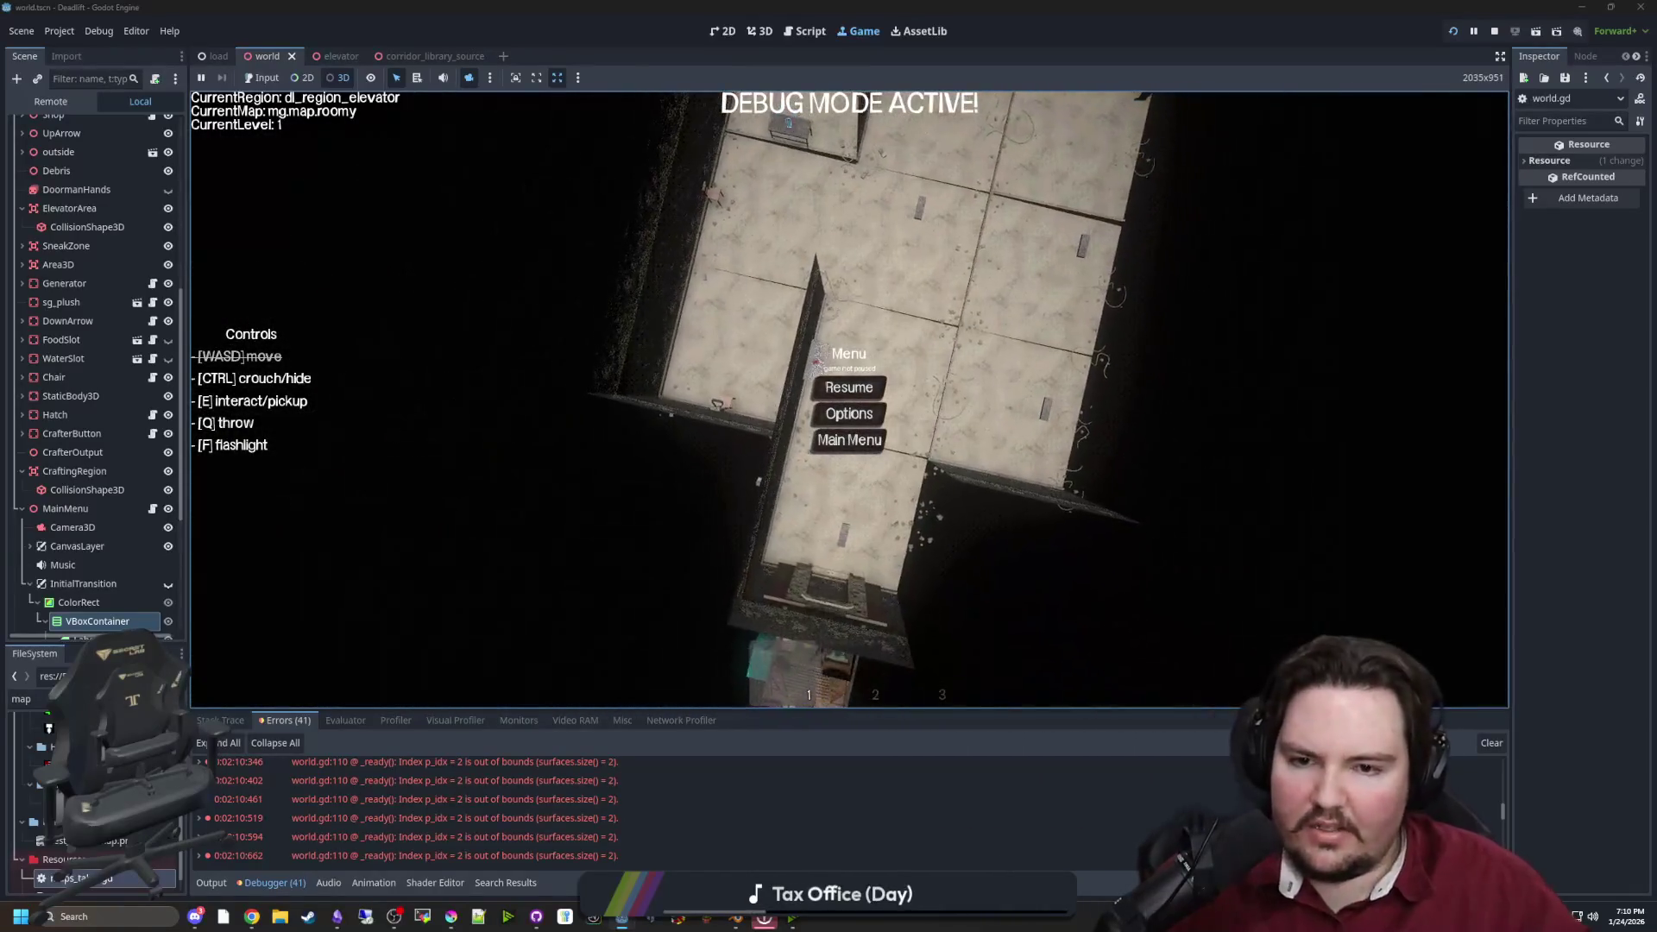
{"action": "scroll", "coordinate": [119, 186], "scroll_direction": "up", "scroll_amount": 5}
Open the World node's script world.gd and save it
{"action": "left_click", "coordinate": [167, 126]}
{"action": "left_click", "coordinate": [168, 126]}
{"action": "left_click", "coordinate": [154, 126]}
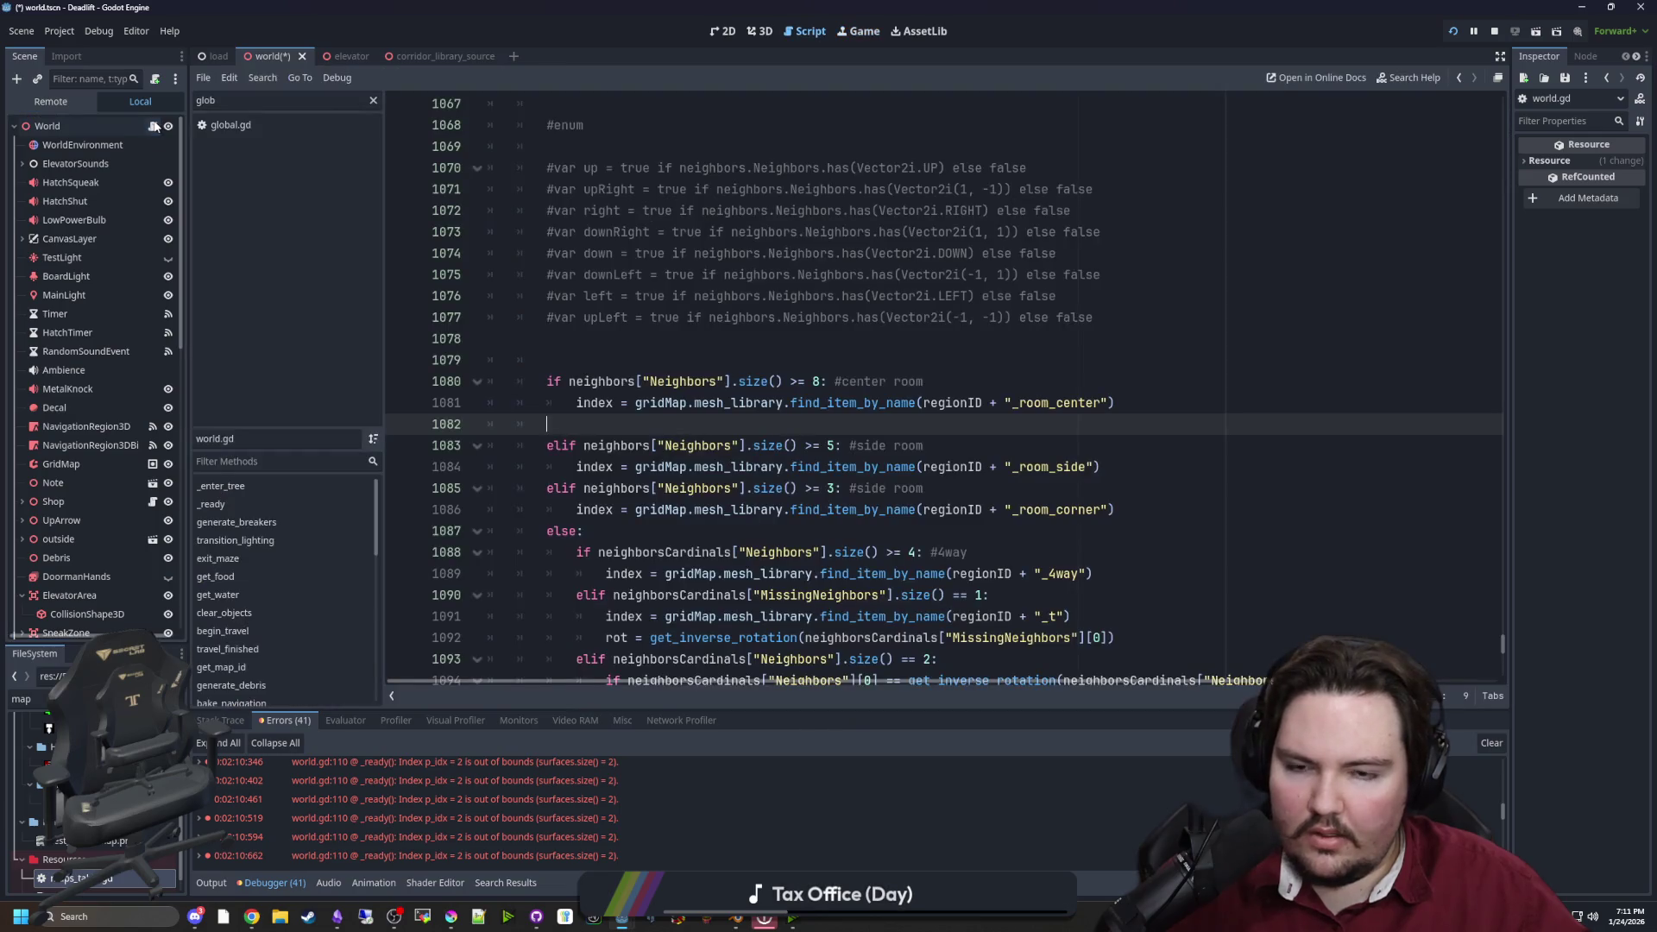
{"action": "left_click", "coordinate": [638, 344]}
{"action": "left_click", "coordinate": [676, 367]}
{"action": "key", "text": "ctrl+s"}
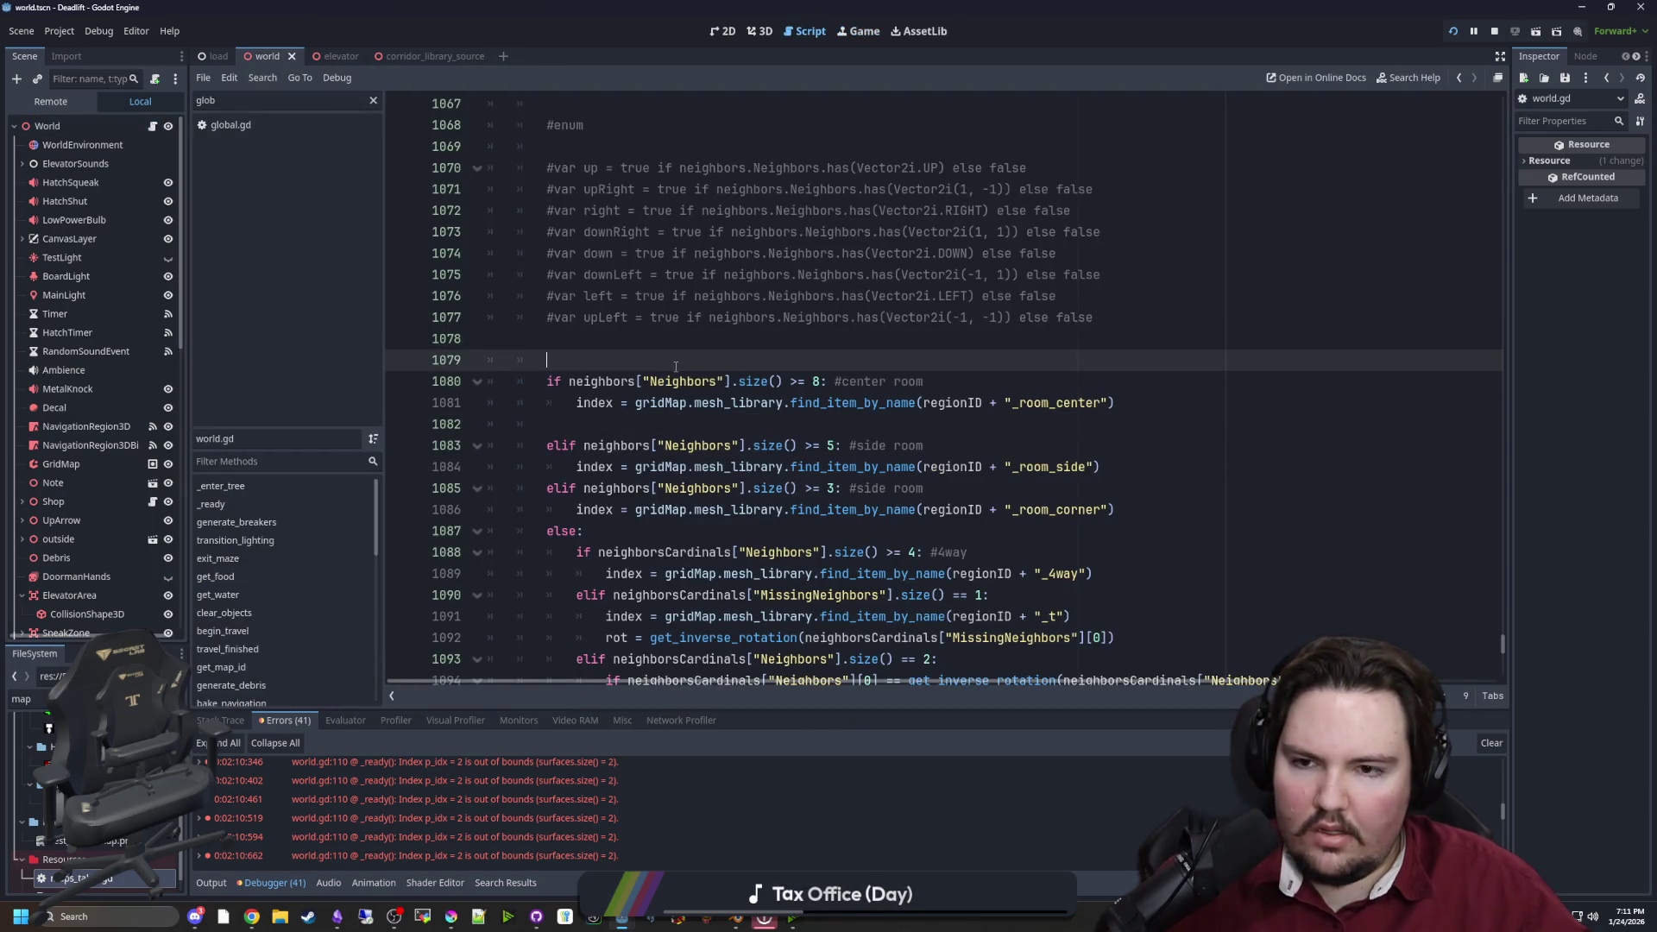
{"action": "left_click", "coordinate": [686, 347]}
{"action": "key", "text": "ctrl+s"}
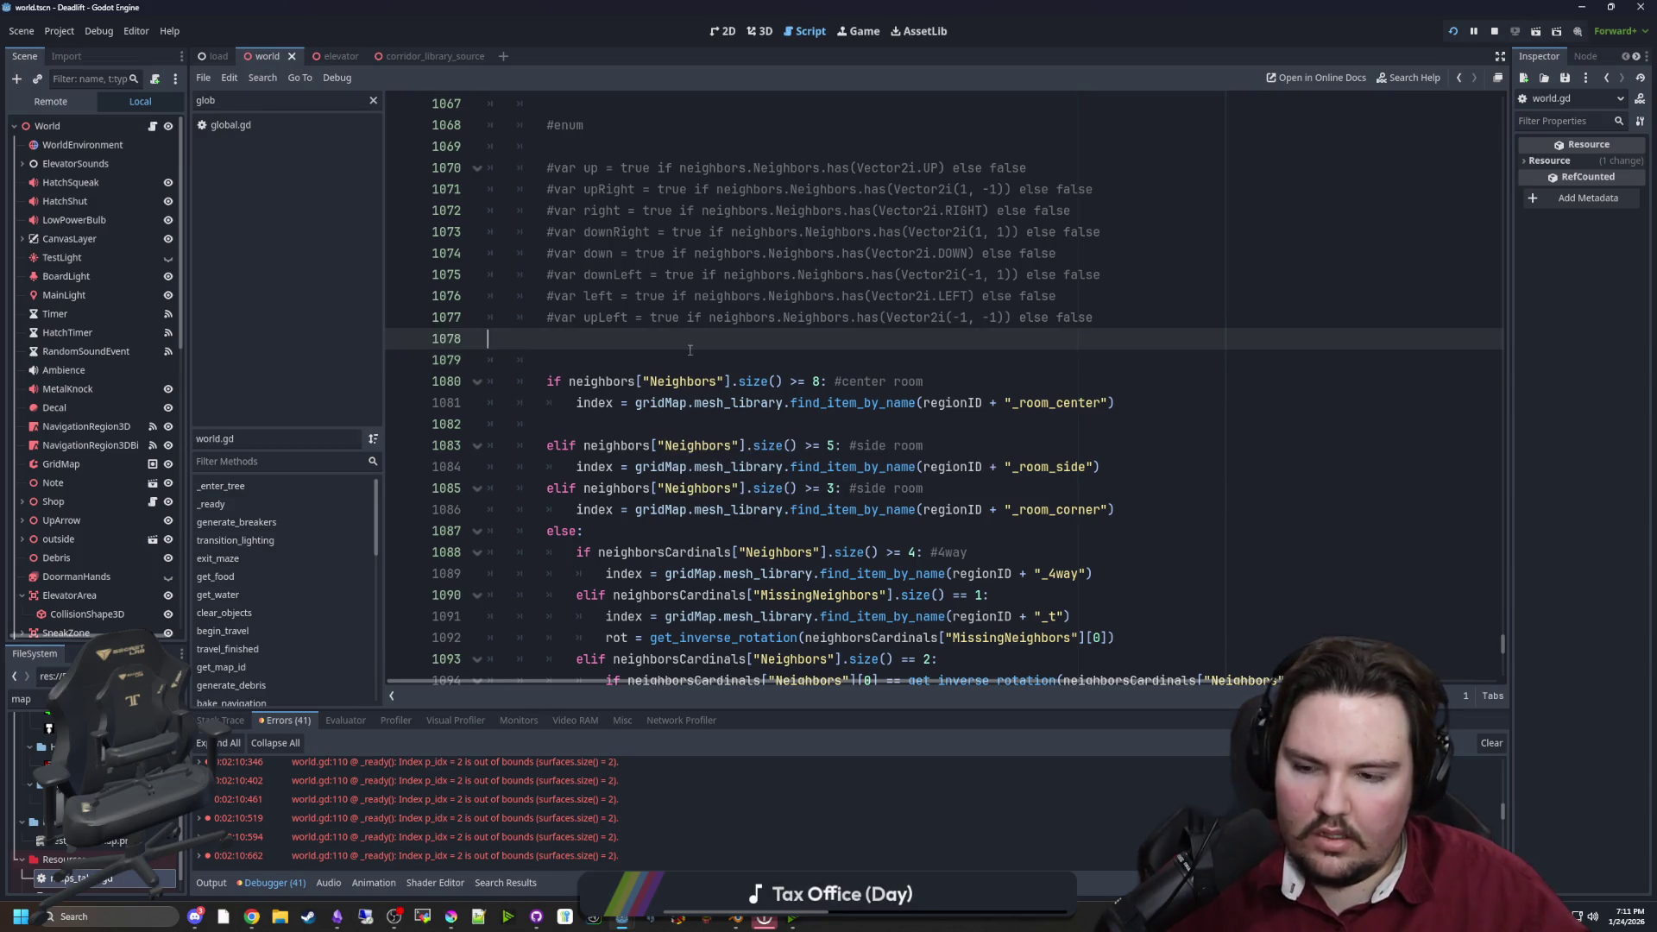
Review the tile conditions below, including the MissingNeighbors check on line 1090
{"action": "mouse_move", "coordinate": [856, 469]}
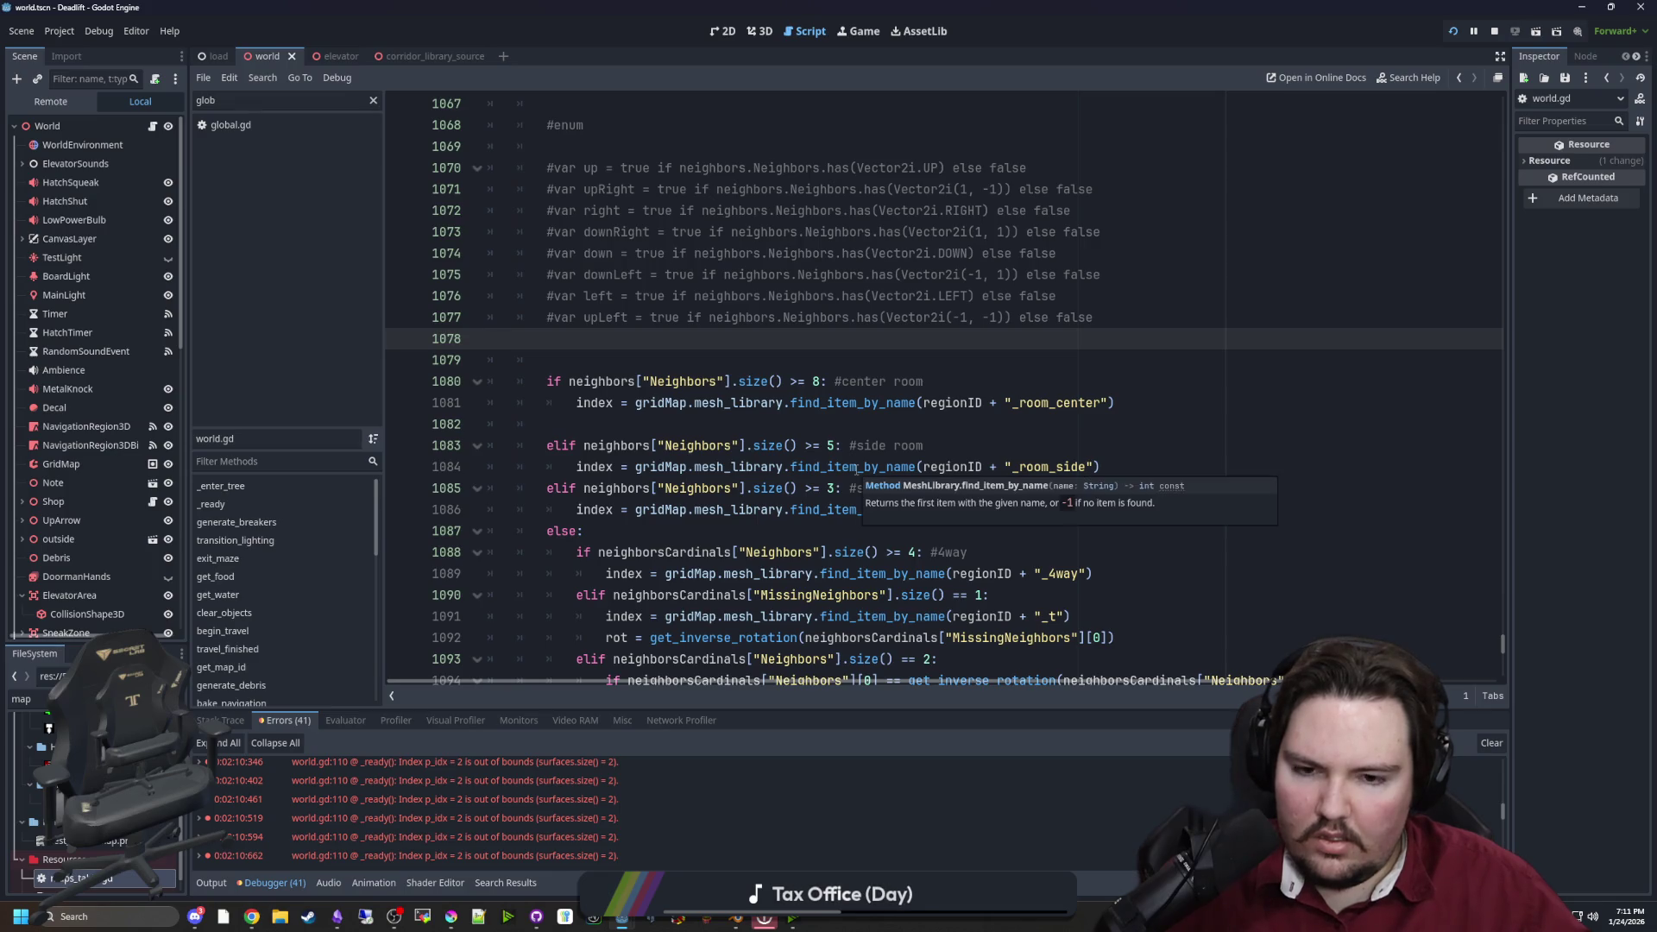
{"action": "left_click", "coordinate": [621, 362]}
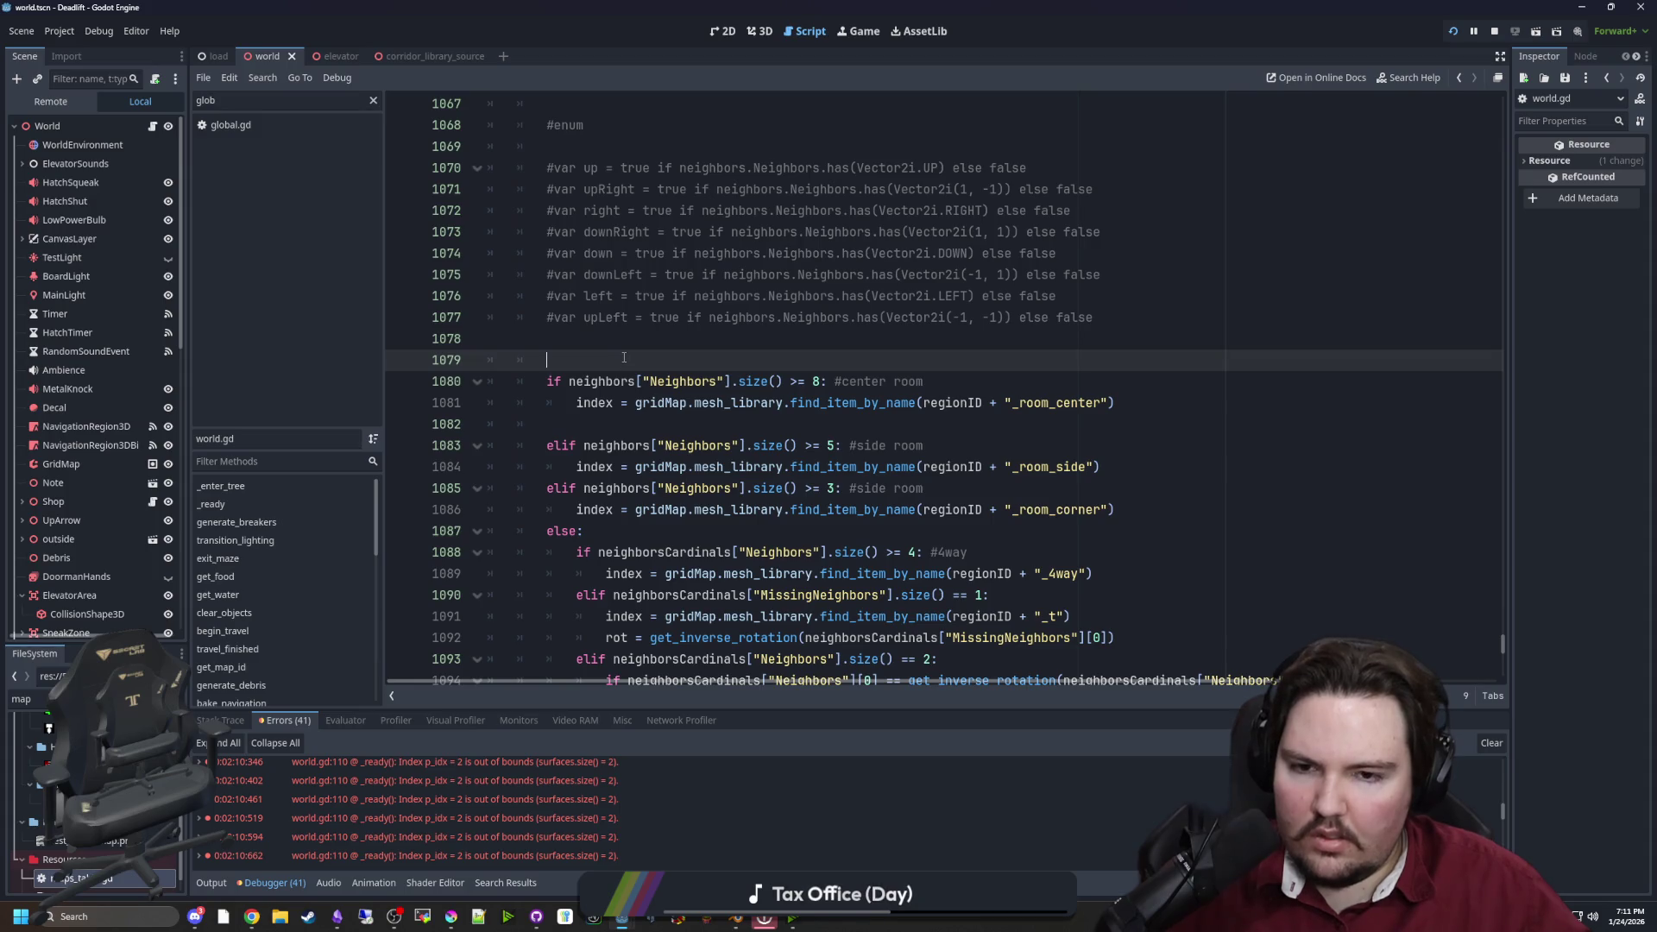
{"action": "scroll", "coordinate": [682, 474], "scroll_direction": "down", "scroll_amount": 2}
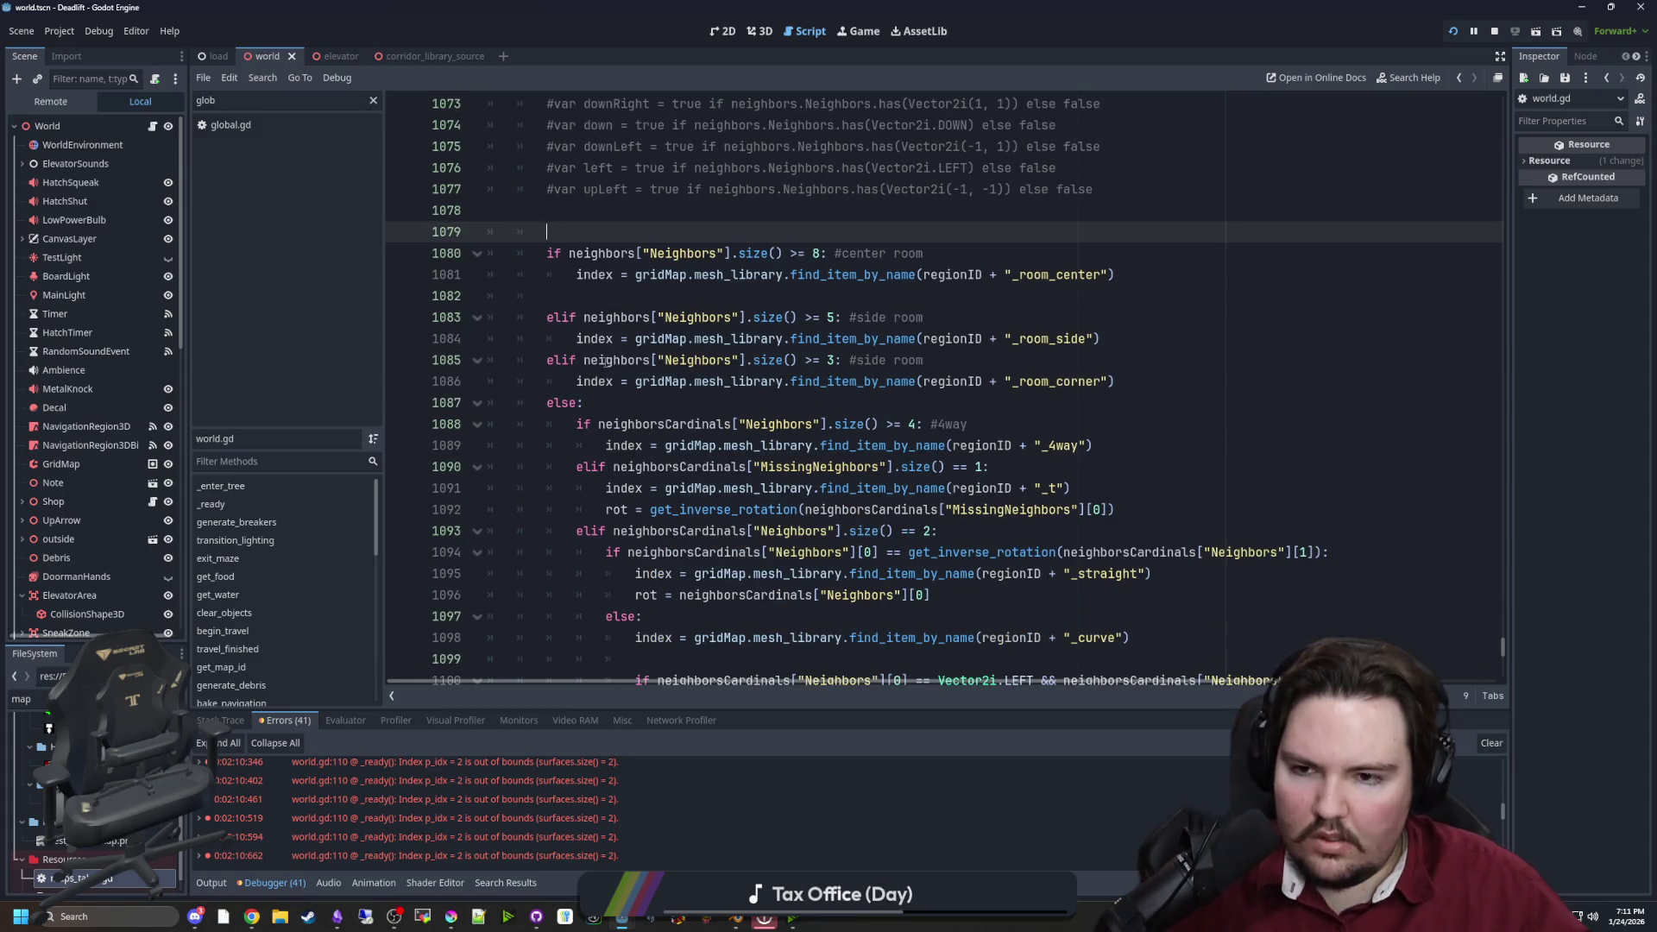
{"action": "left_click", "coordinate": [599, 403]}
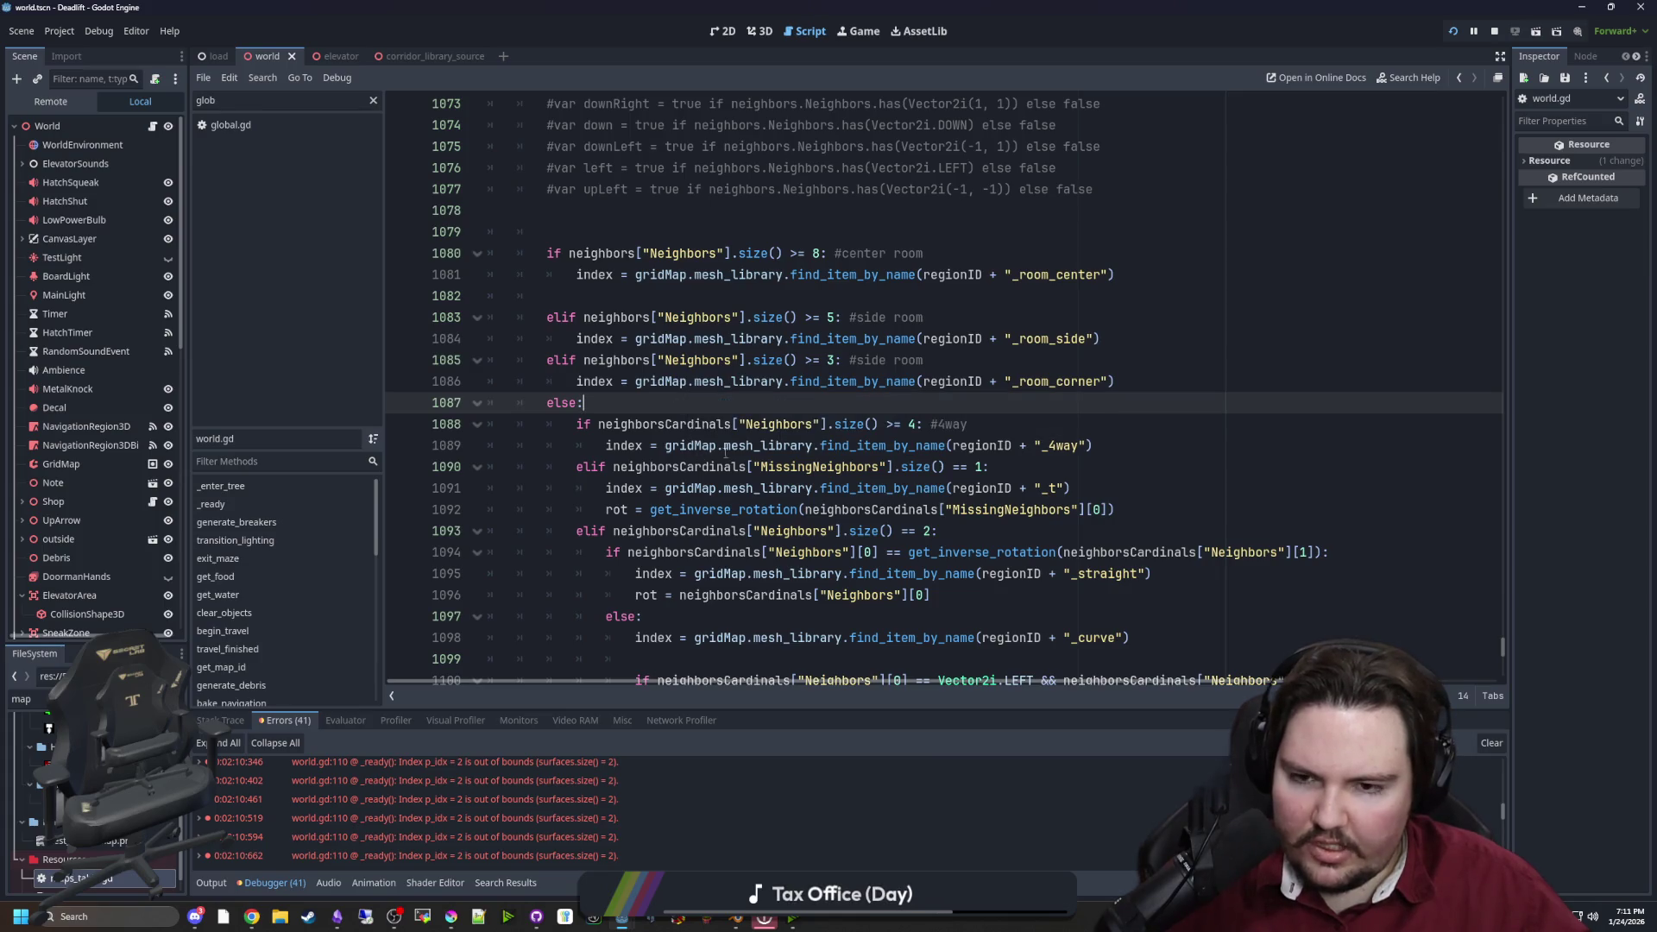
{"action": "left_click_drag", "start_coordinate": [606, 423], "coordinate": [953, 467]}
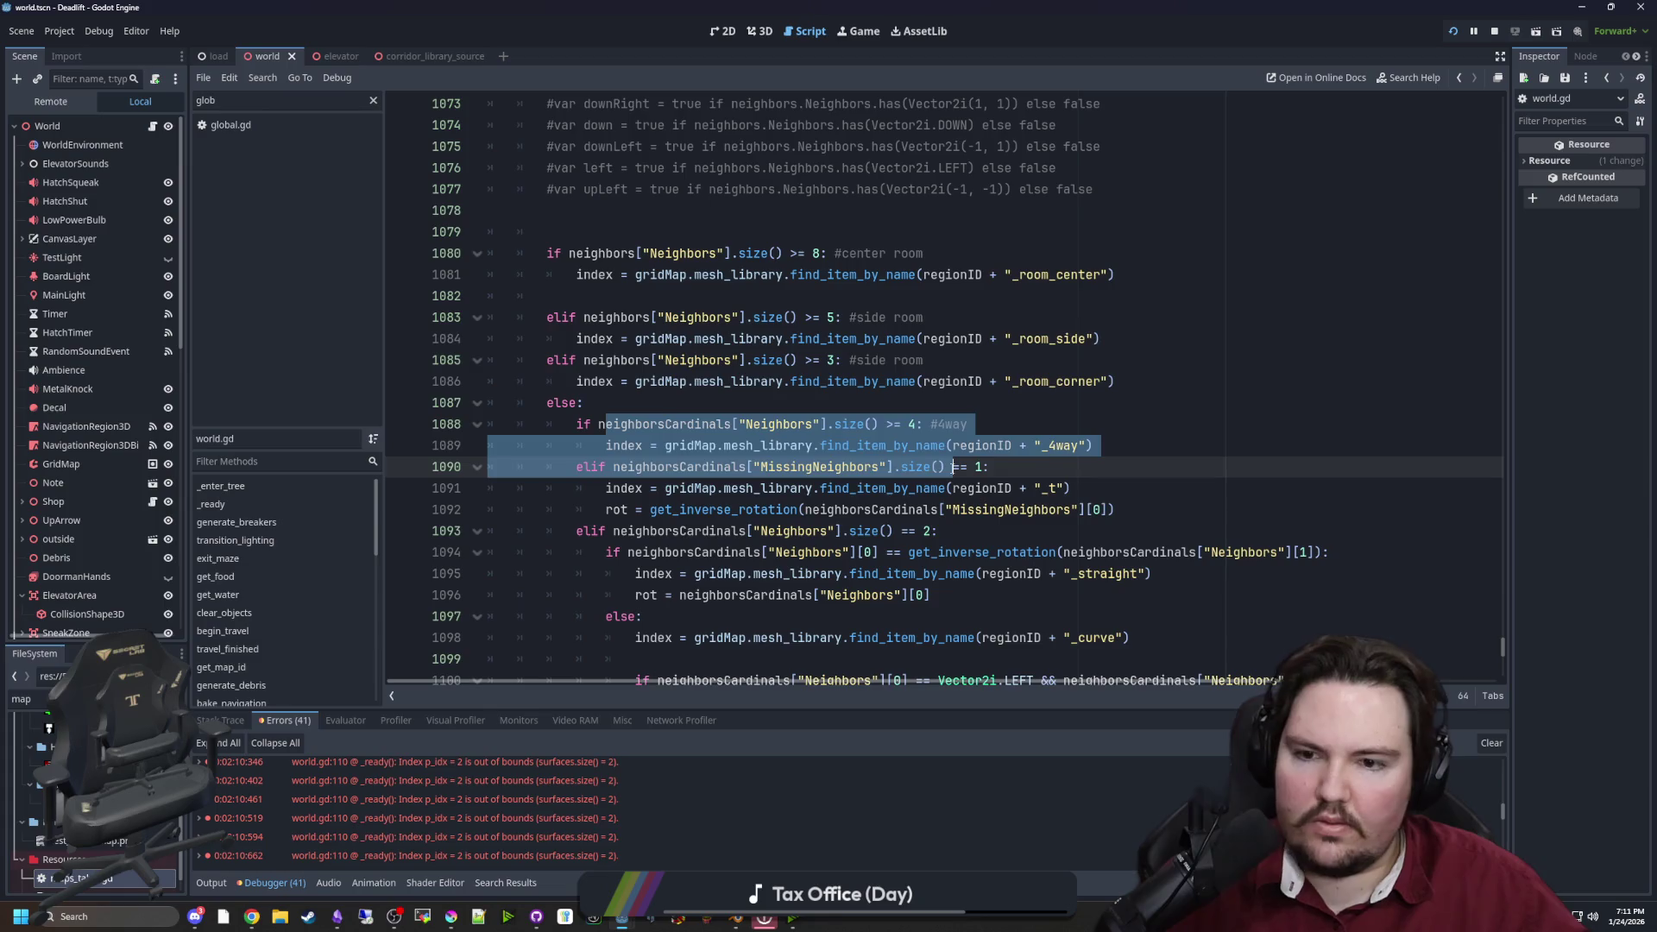
{"action": "left_click", "coordinate": [1048, 473]}
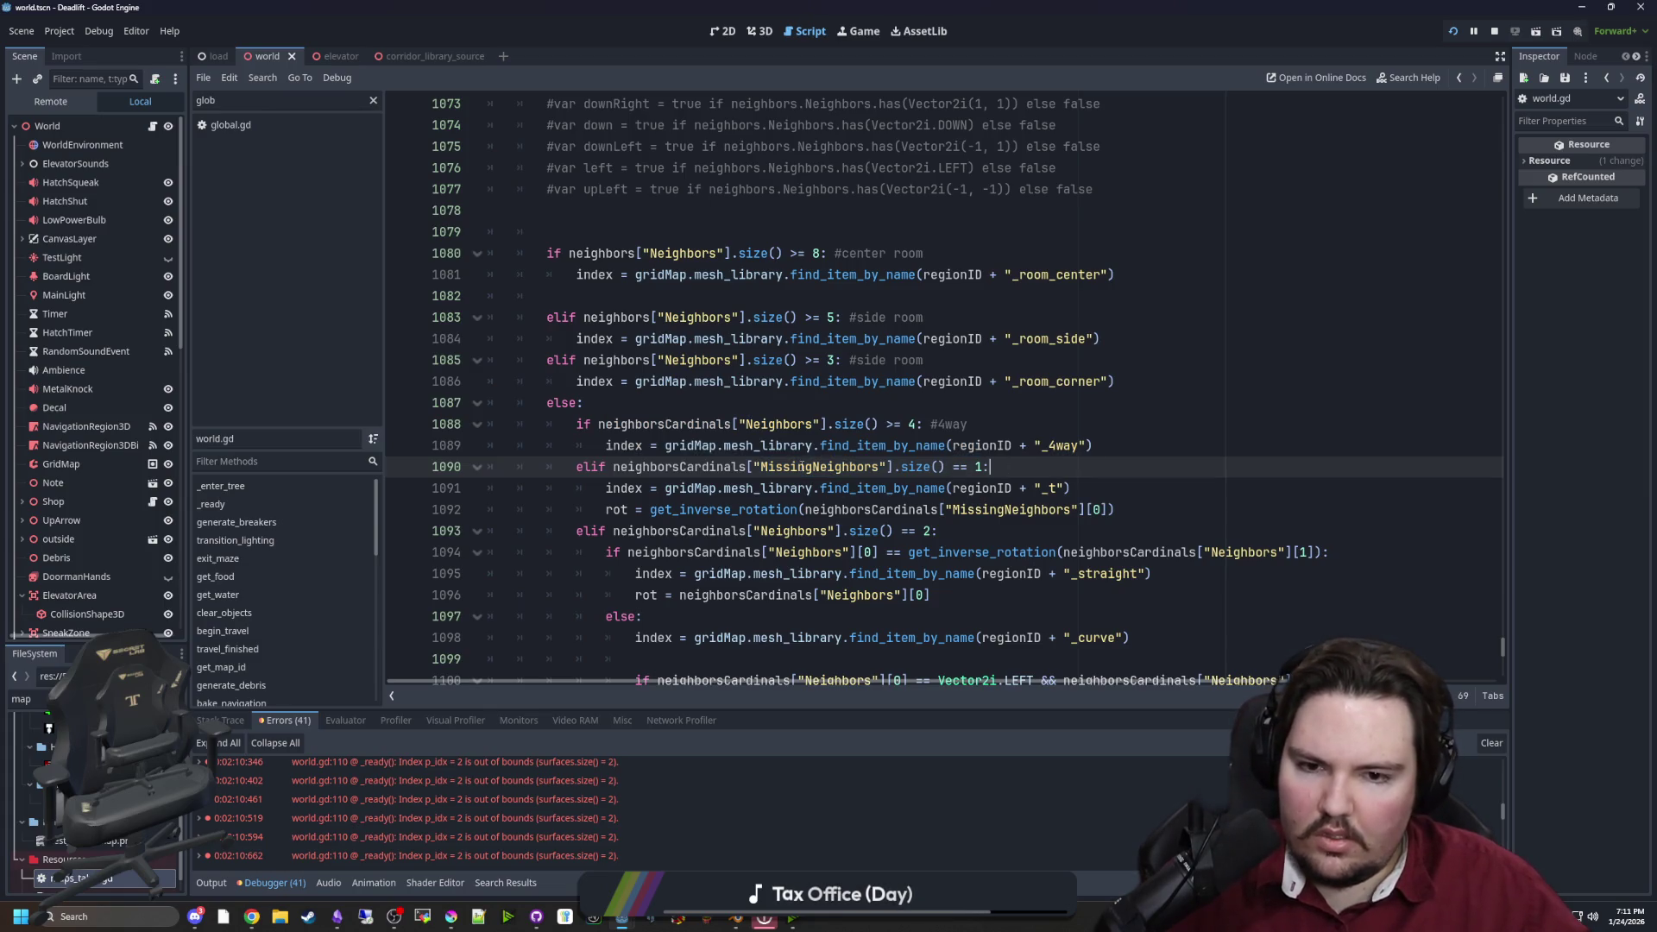
{"action": "left_click_drag", "start_coordinate": [761, 470], "coordinate": [888, 467]}
{"action": "left_click", "coordinate": [888, 467]}
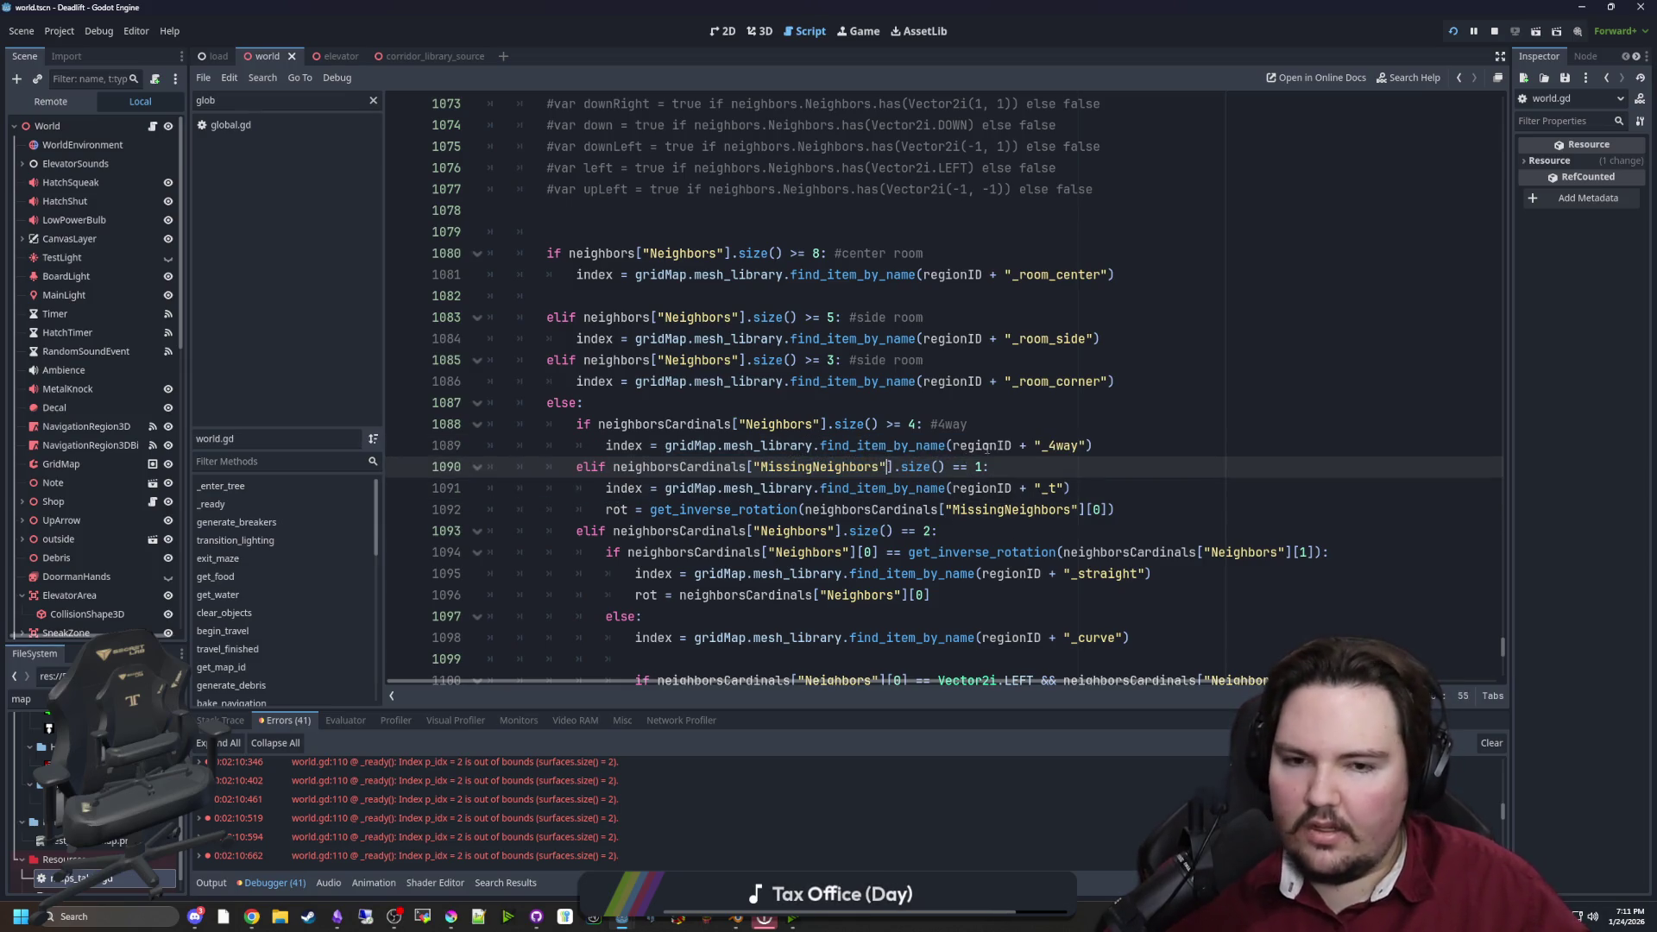
{"action": "left_click_drag", "start_coordinate": [1033, 464], "coordinate": [784, 467]}
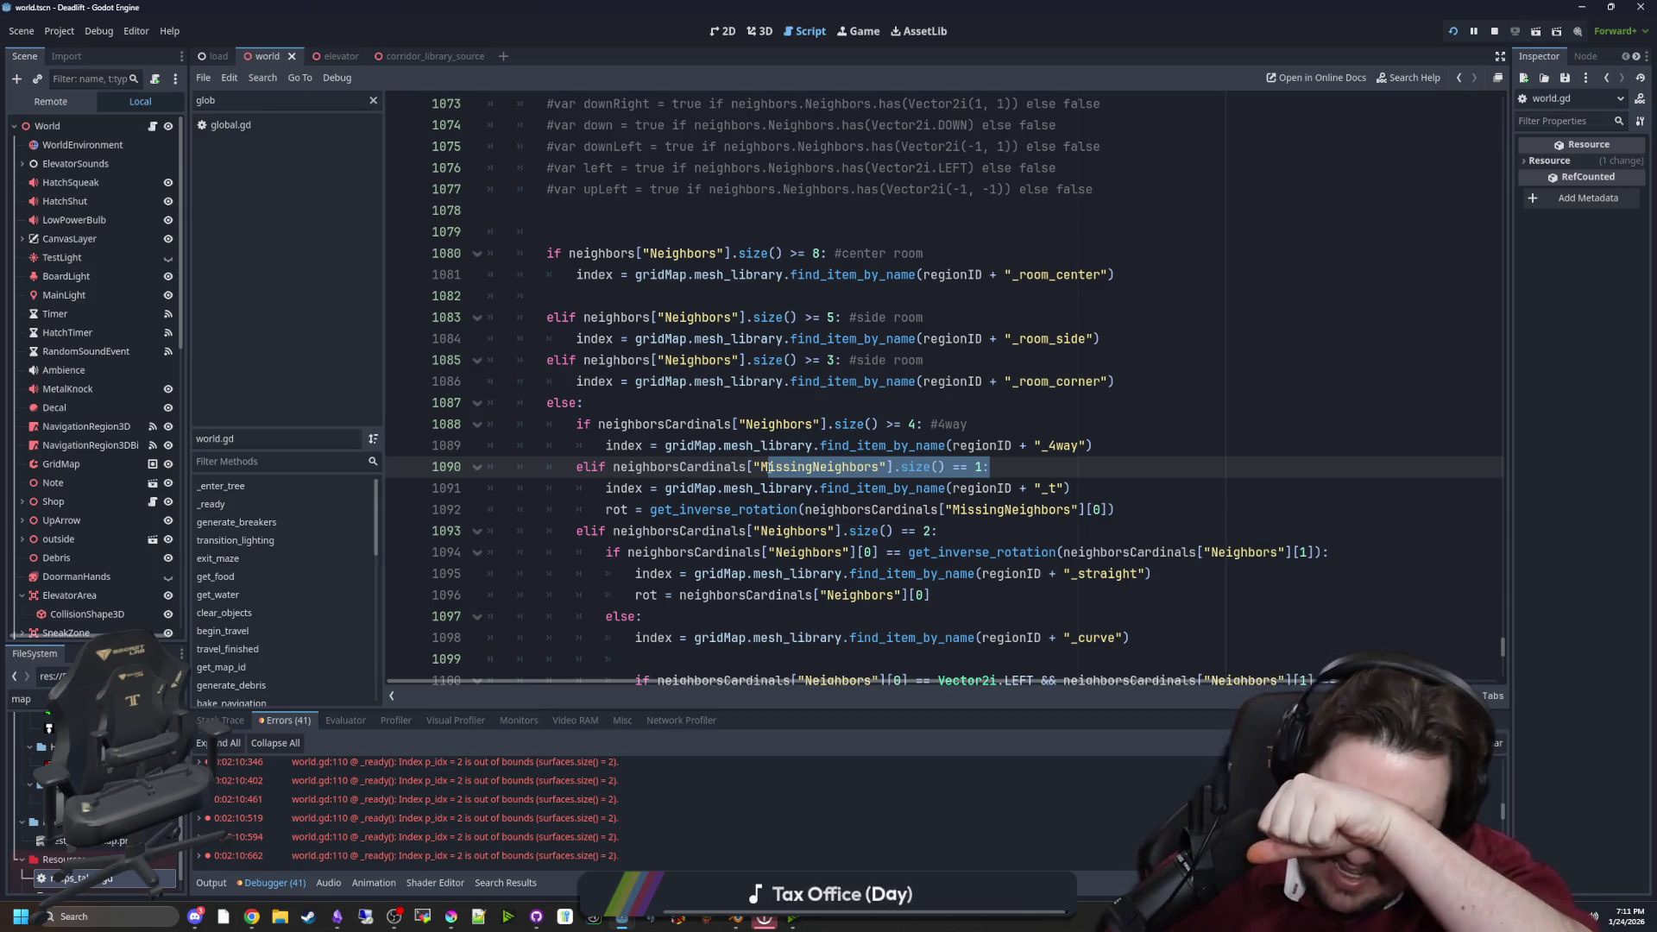
Delete the stray blank line 1082
{"action": "scroll", "coordinate": [655, 431], "scroll_direction": "up", "scroll_amount": 2}
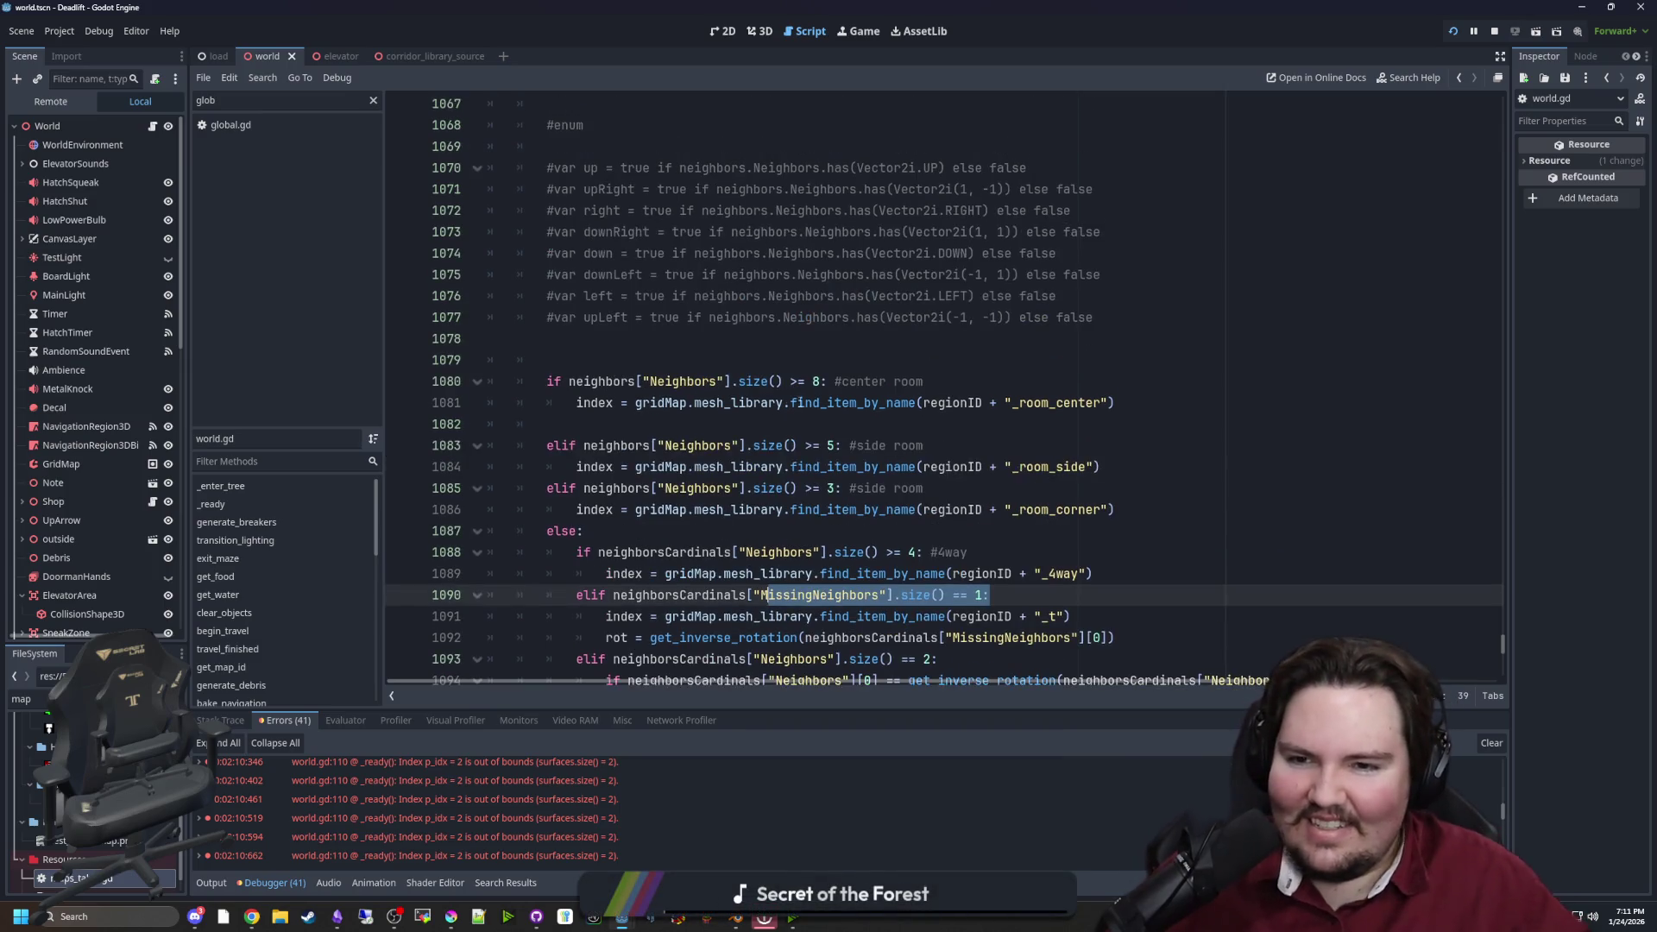
{"action": "left_click", "coordinate": [652, 426]}
{"action": "key", "text": "BackSpace"}
{"action": "left_click", "coordinate": [871, 345]}
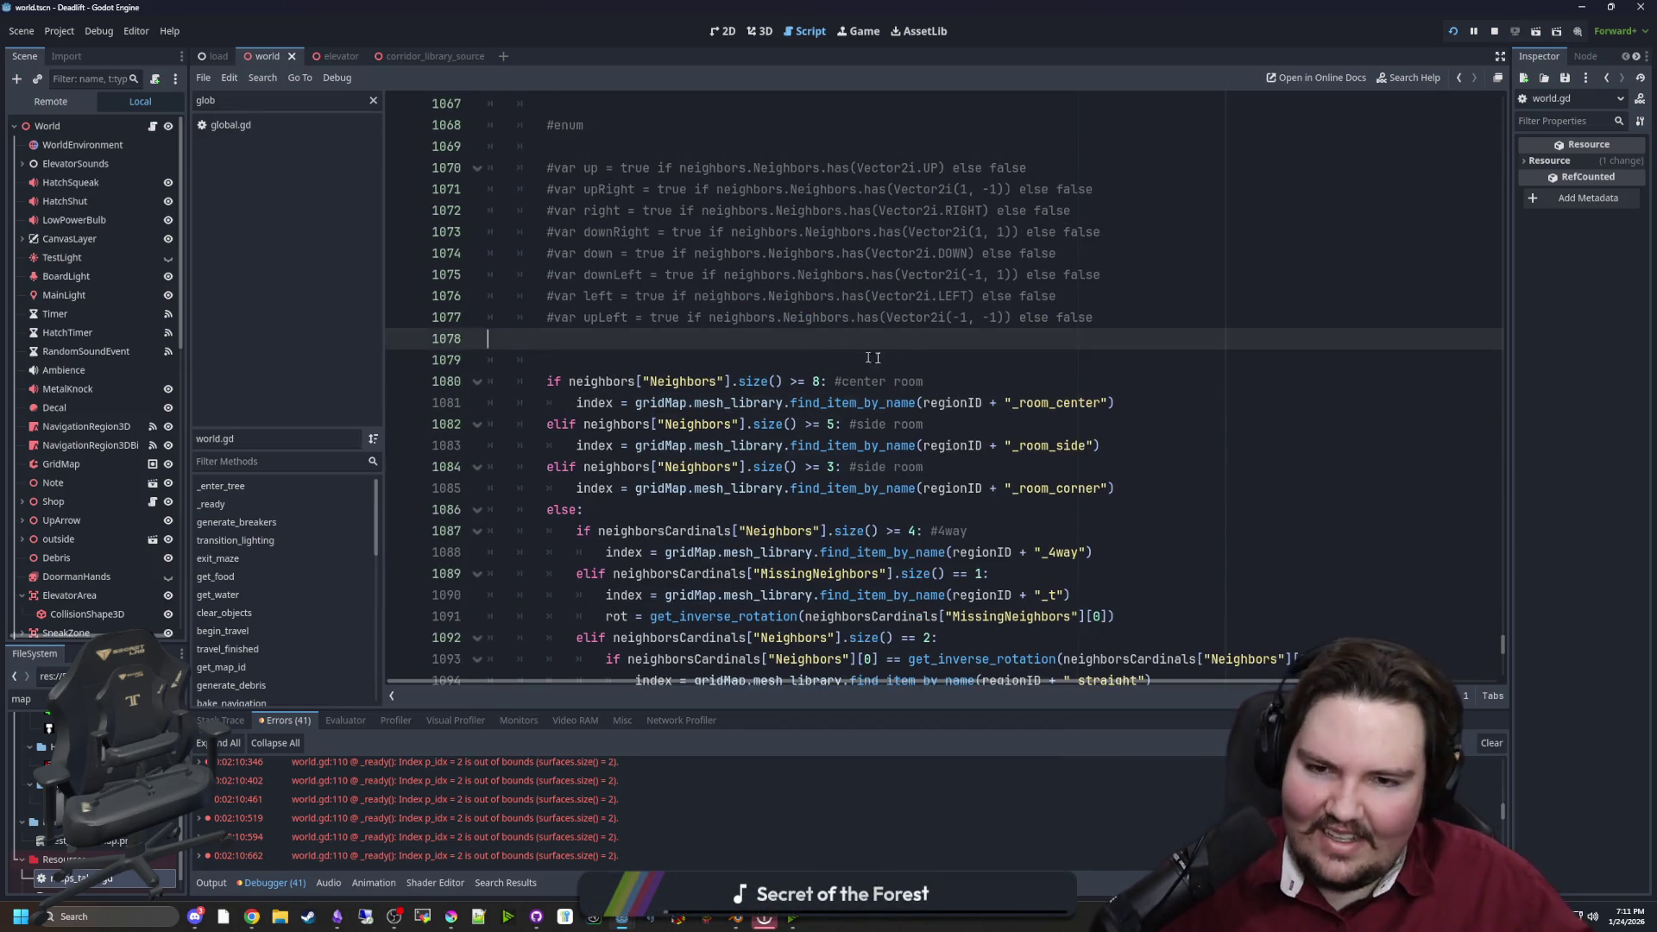
Comment out the corner-room branch on lines 1084–1085 with Ctrl+K and save world.gd
{"action": "left_click_drag", "start_coordinate": [925, 424], "coordinate": [411, 383]}
{"action": "scroll", "coordinate": [567, 356], "scroll_direction": "down", "scroll_amount": 1}
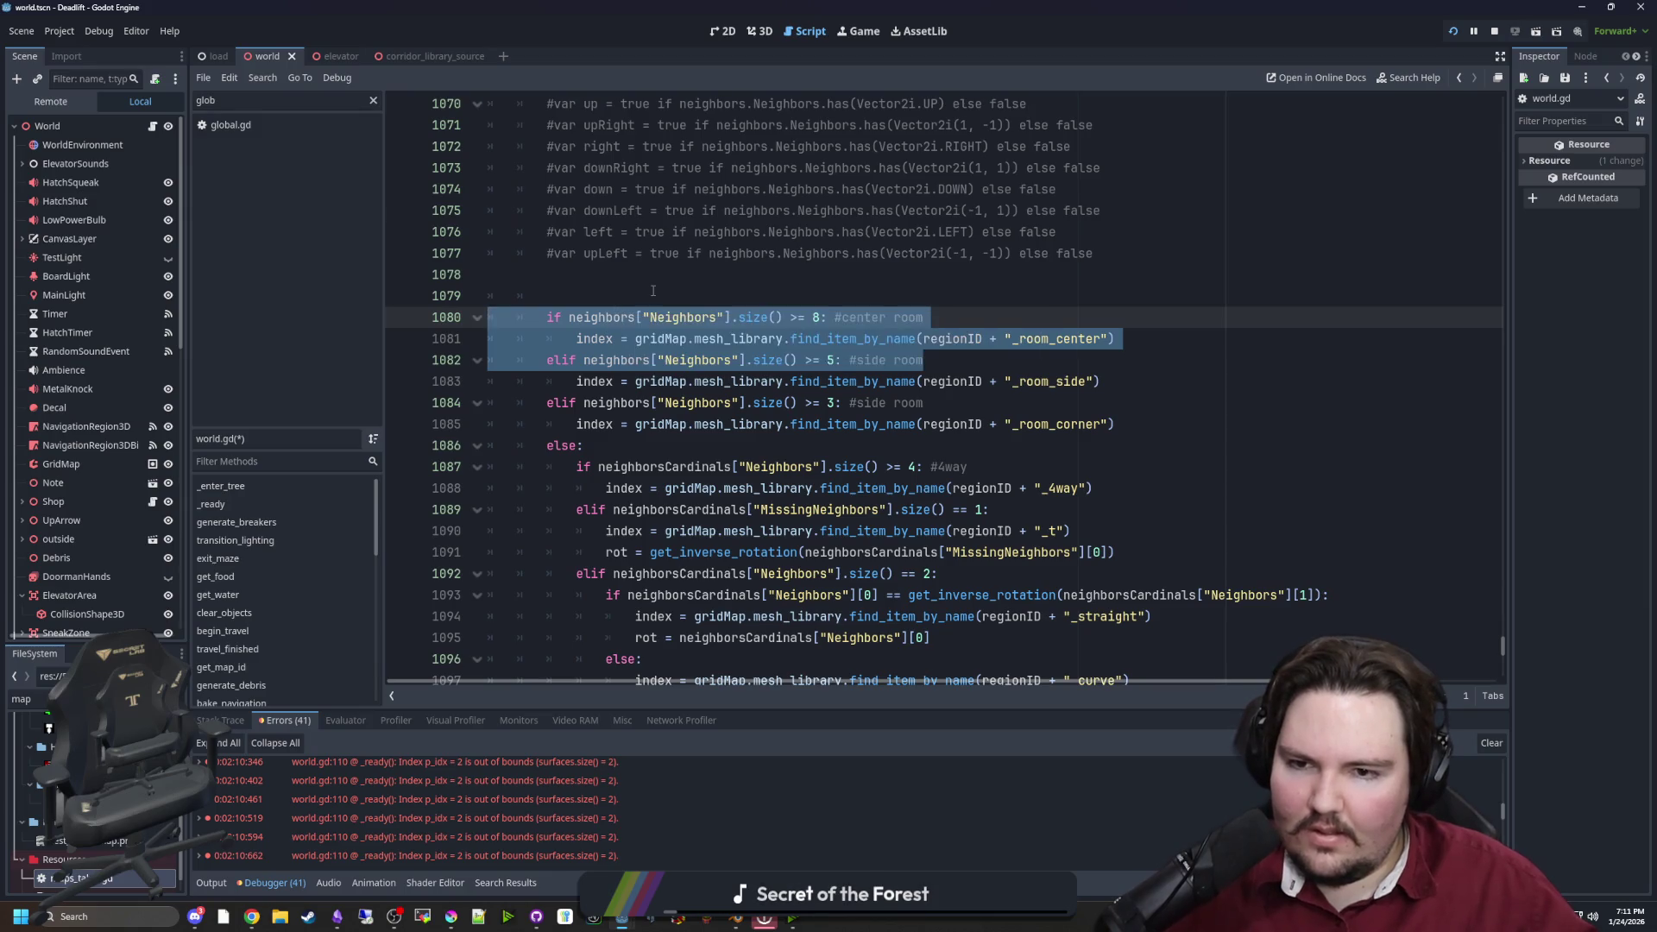
{"action": "key", "text": "Left"}
{"action": "mouse_move", "coordinate": [1165, 424]}
{"action": "left_mouse_down"}
{"action": "mouse_move", "coordinate": [492, 423]}
{"action": "mouse_move", "coordinate": [427, 408]}
{"action": "left_mouse_up"}
{"action": "key", "text": "ctrl+k"}
{"action": "left_click", "coordinate": [655, 455]}
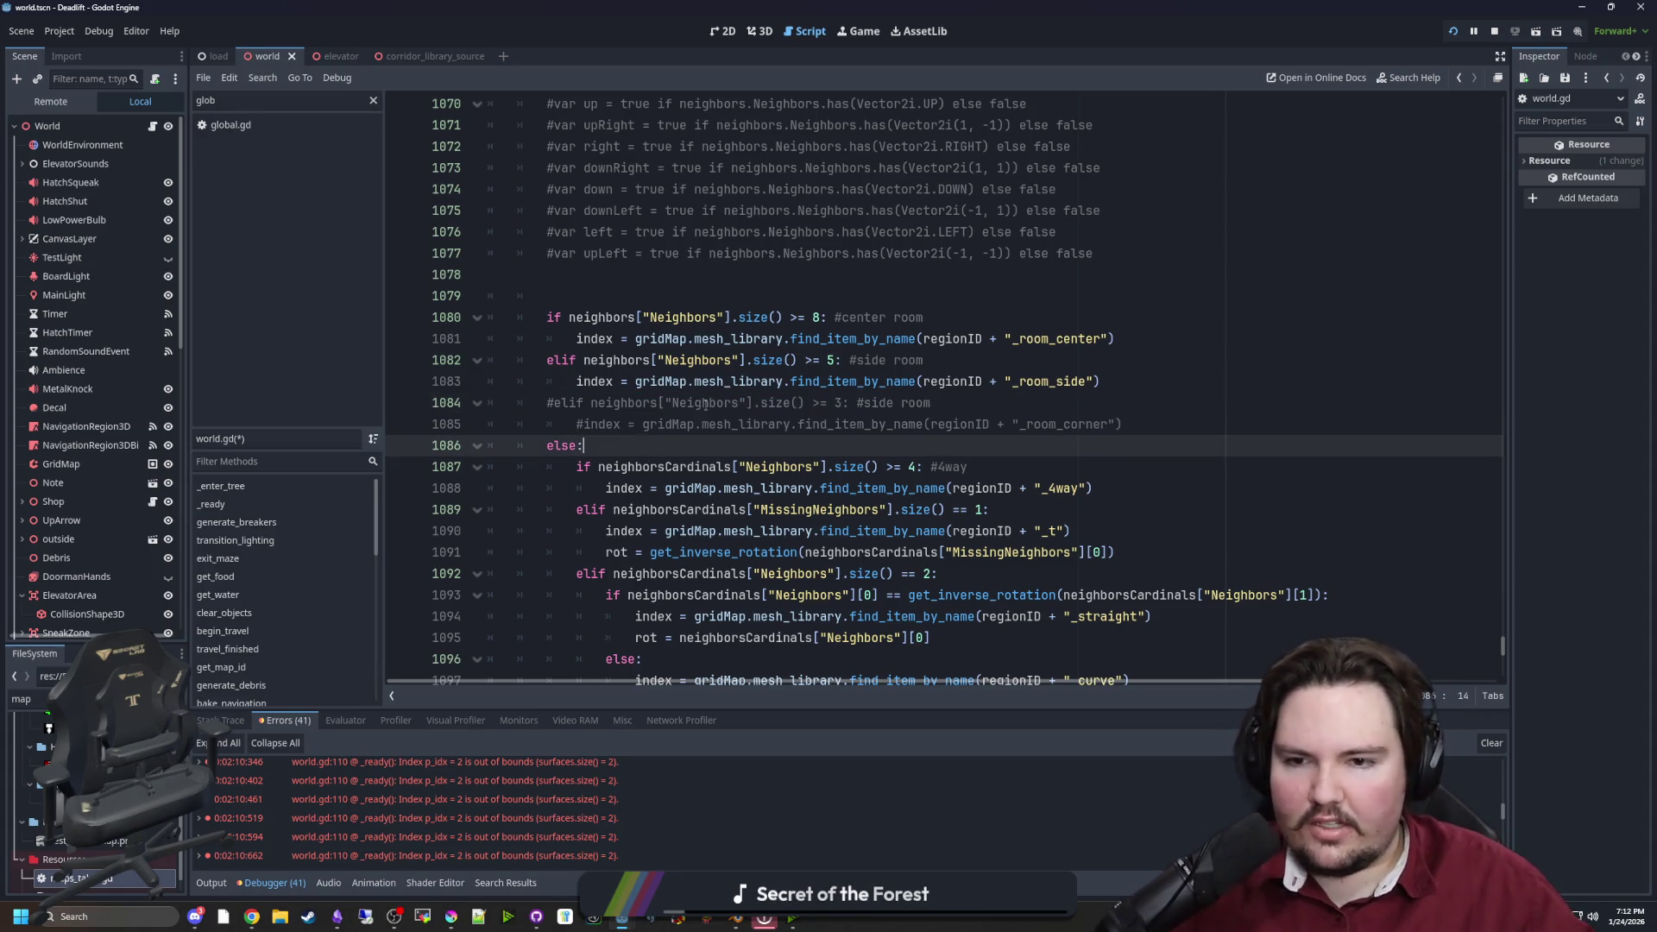
{"action": "key", "text": "ctrl+s"}
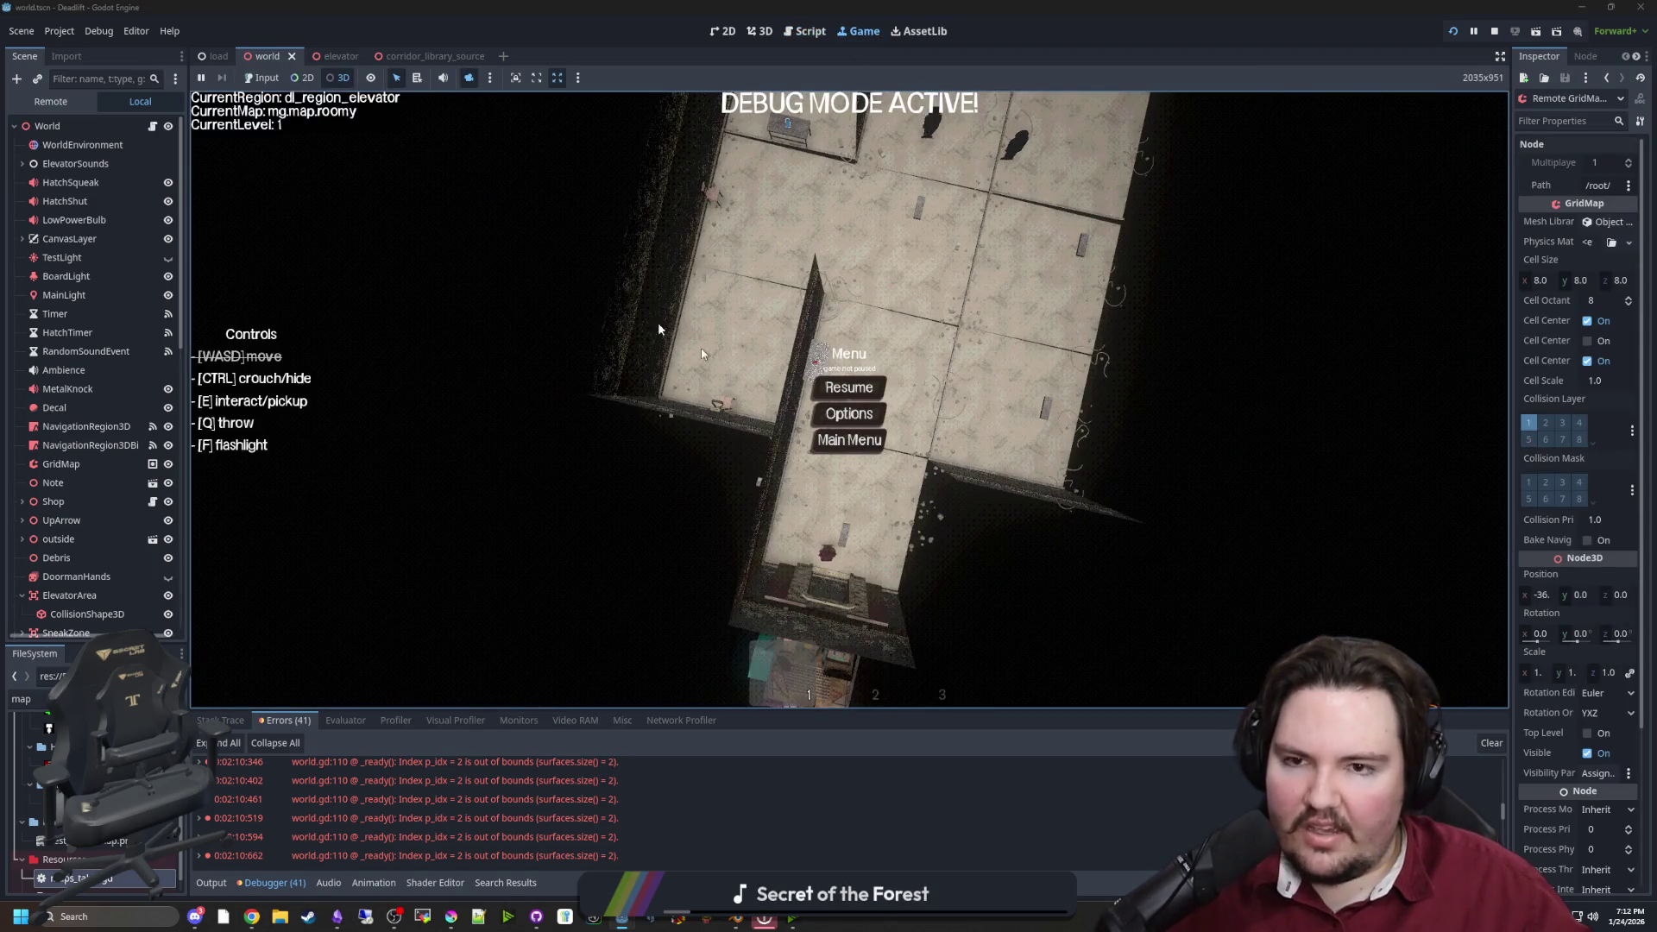
Start a new game, walk into the breakroom, and pause
{"action": "left_click", "coordinate": [263, 78]}
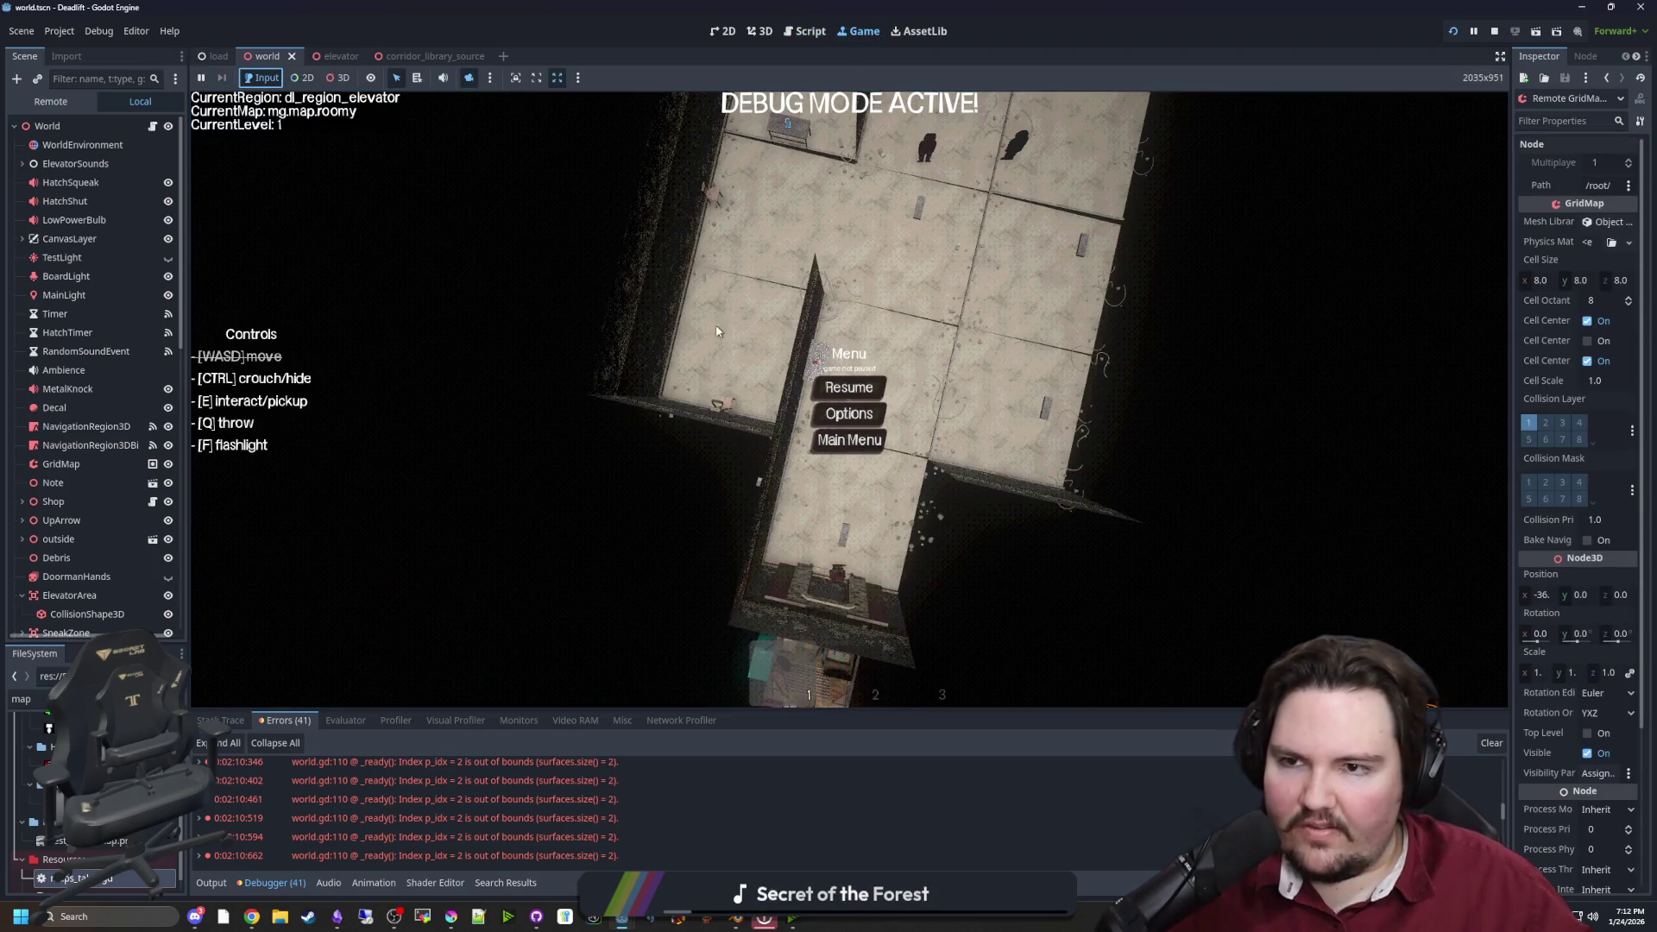
{"action": "left_click", "coordinate": [849, 438]}
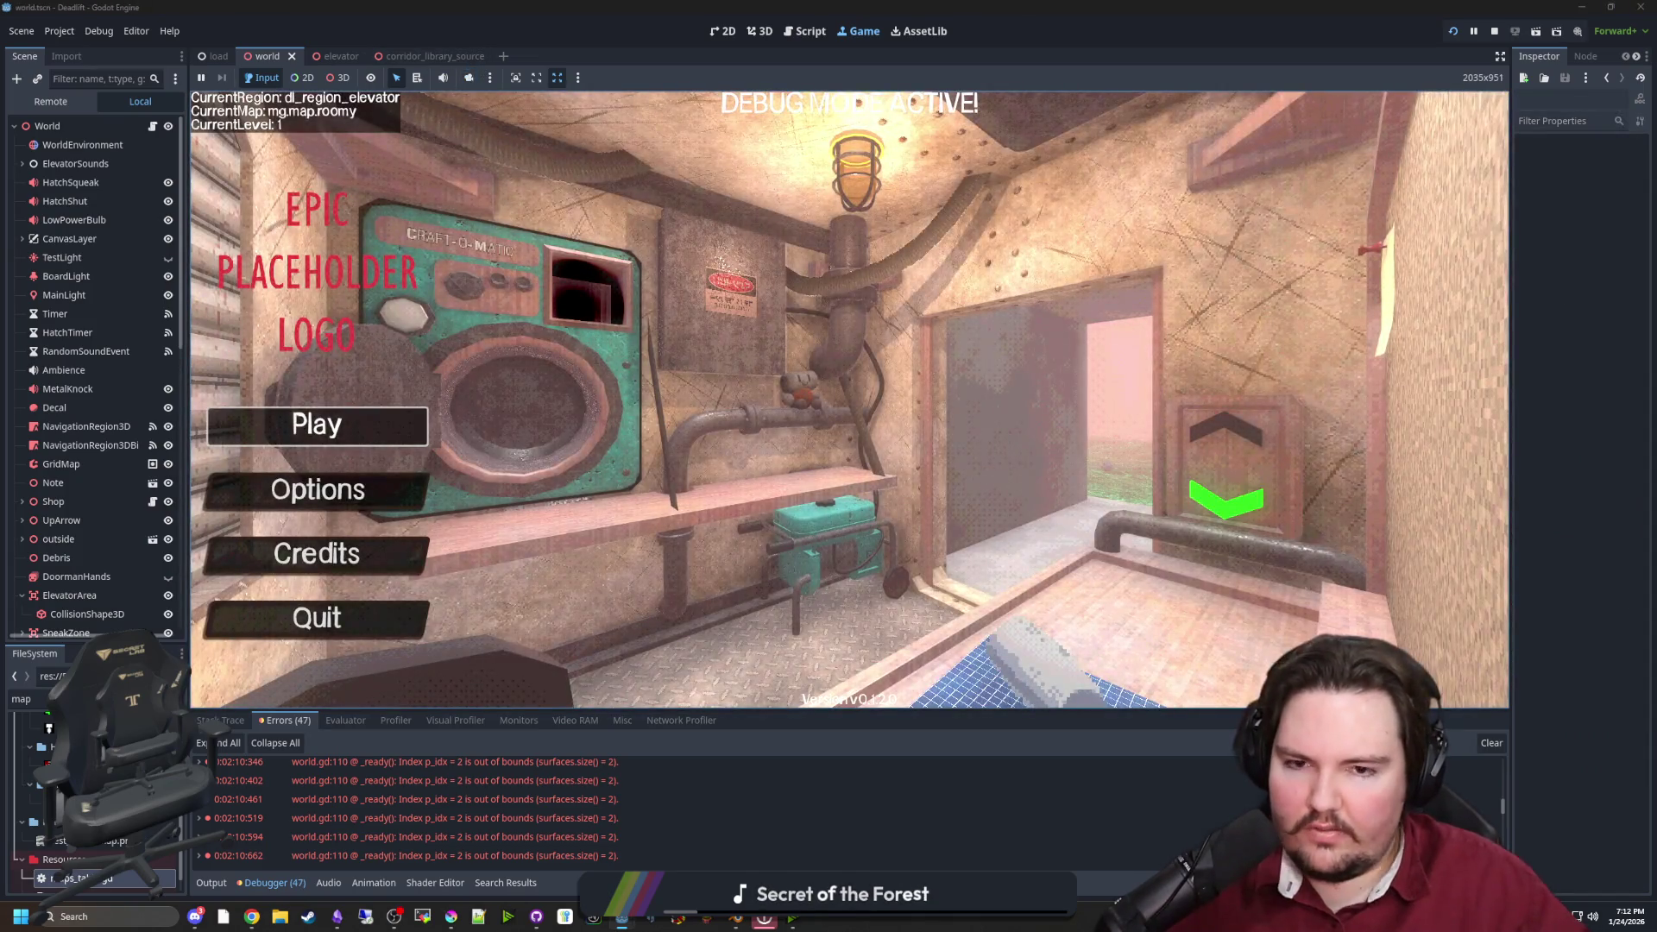
{"action": "left_click", "coordinate": [364, 431]}
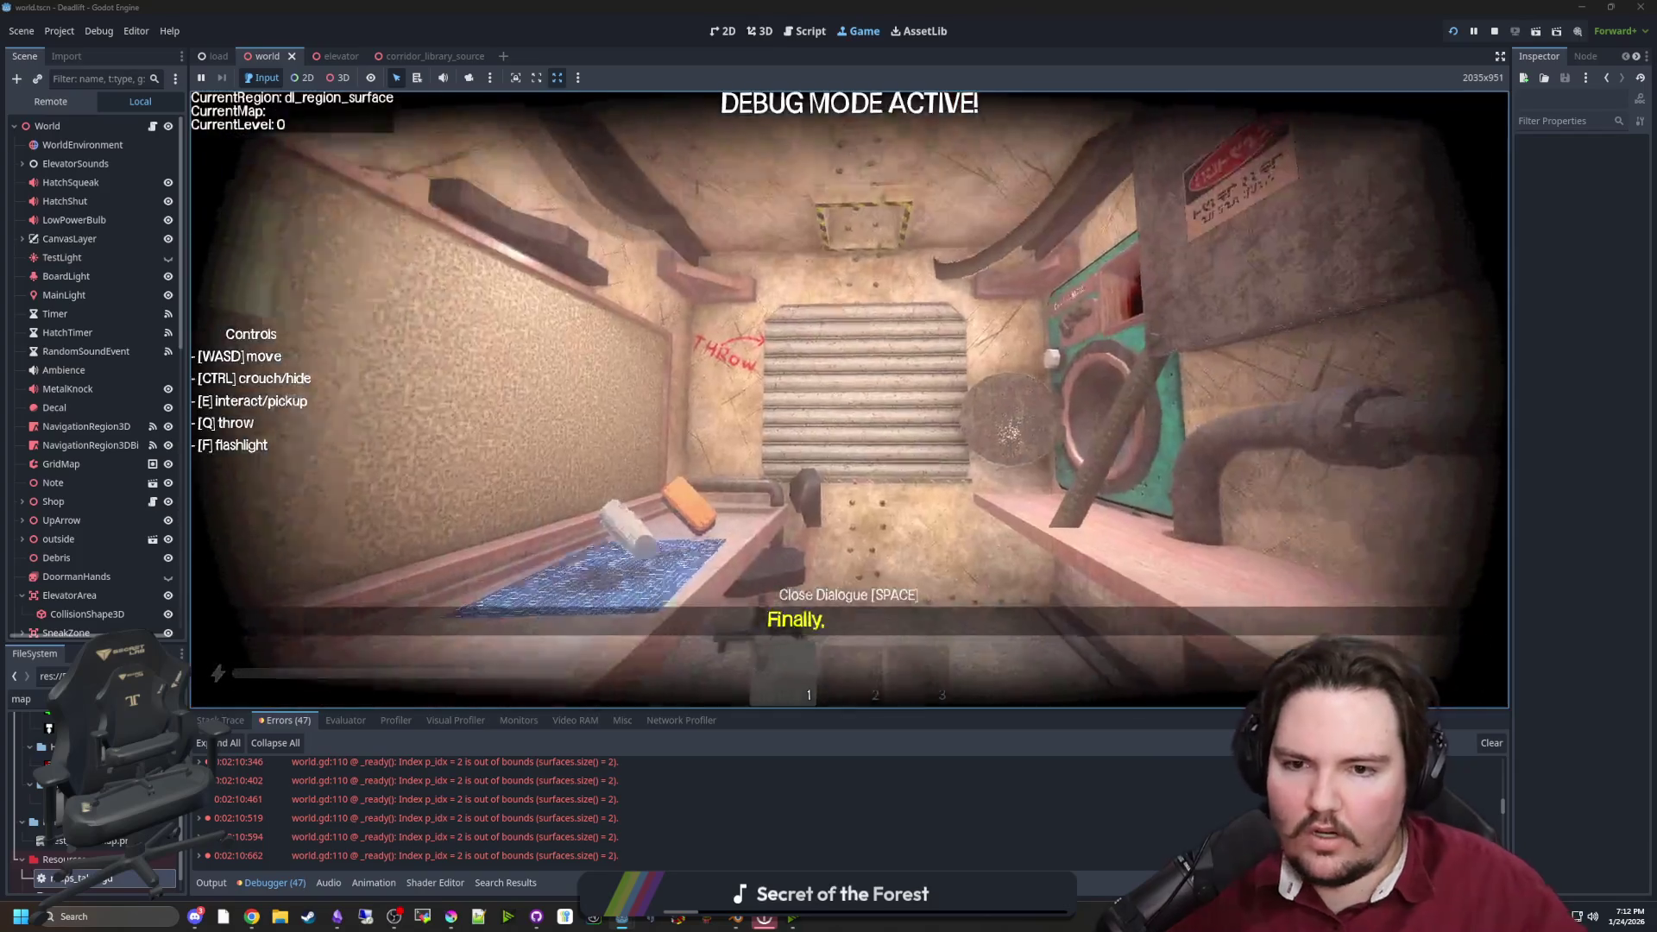
{"action": "key", "text": "w"}
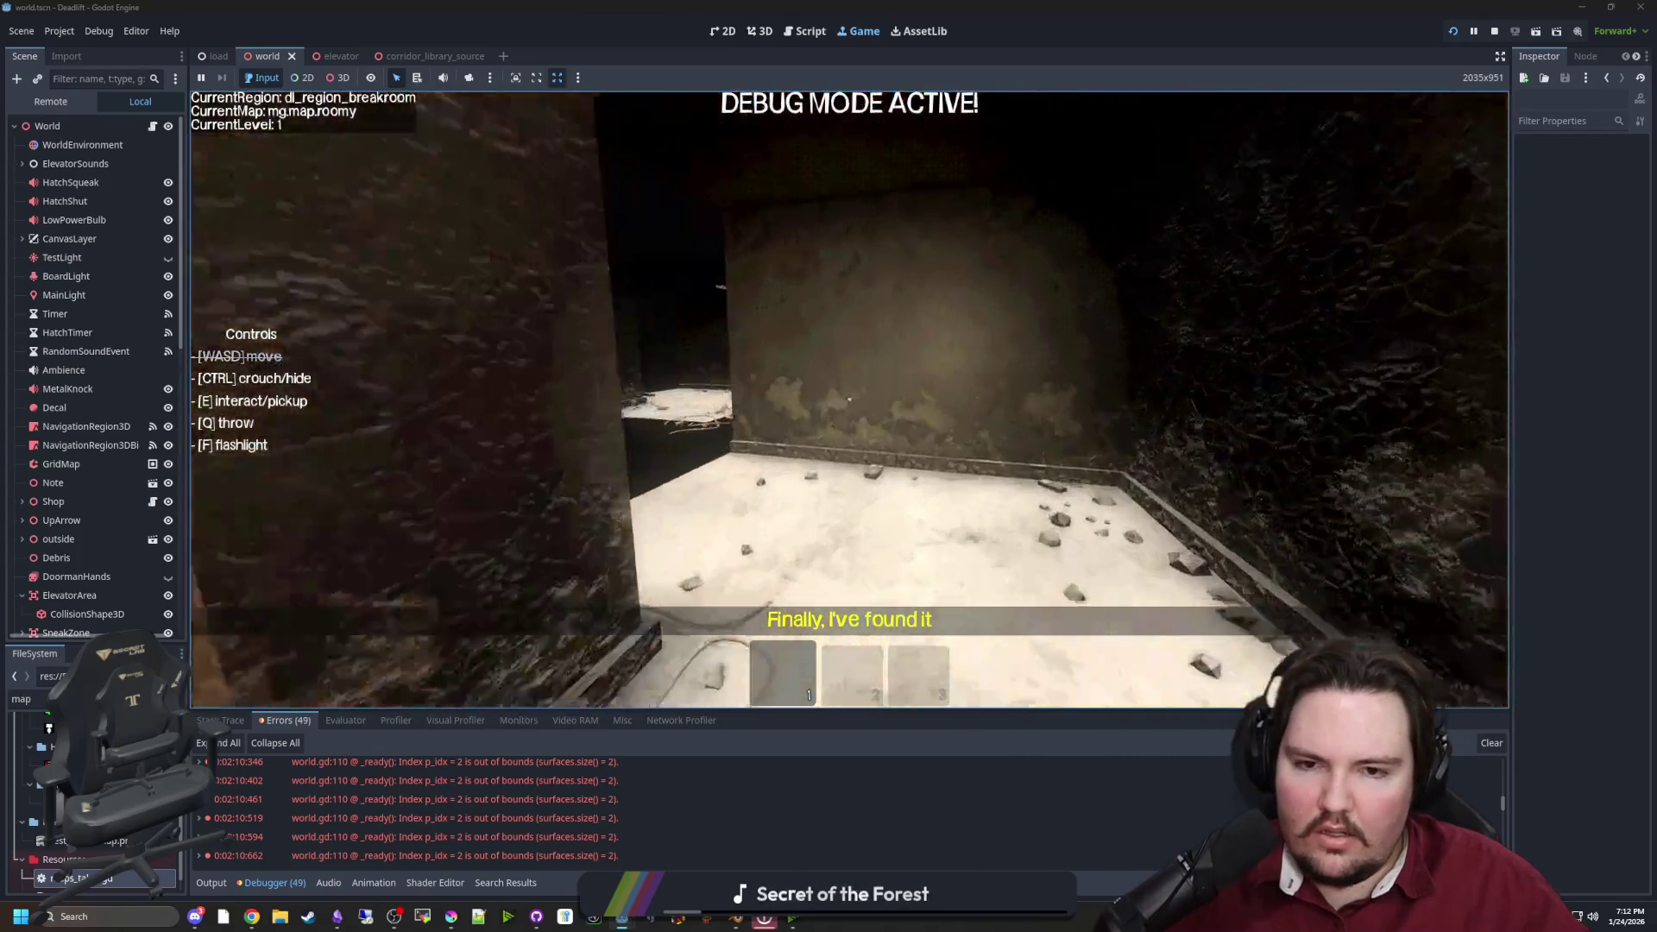
{"action": "key", "text": "w"}
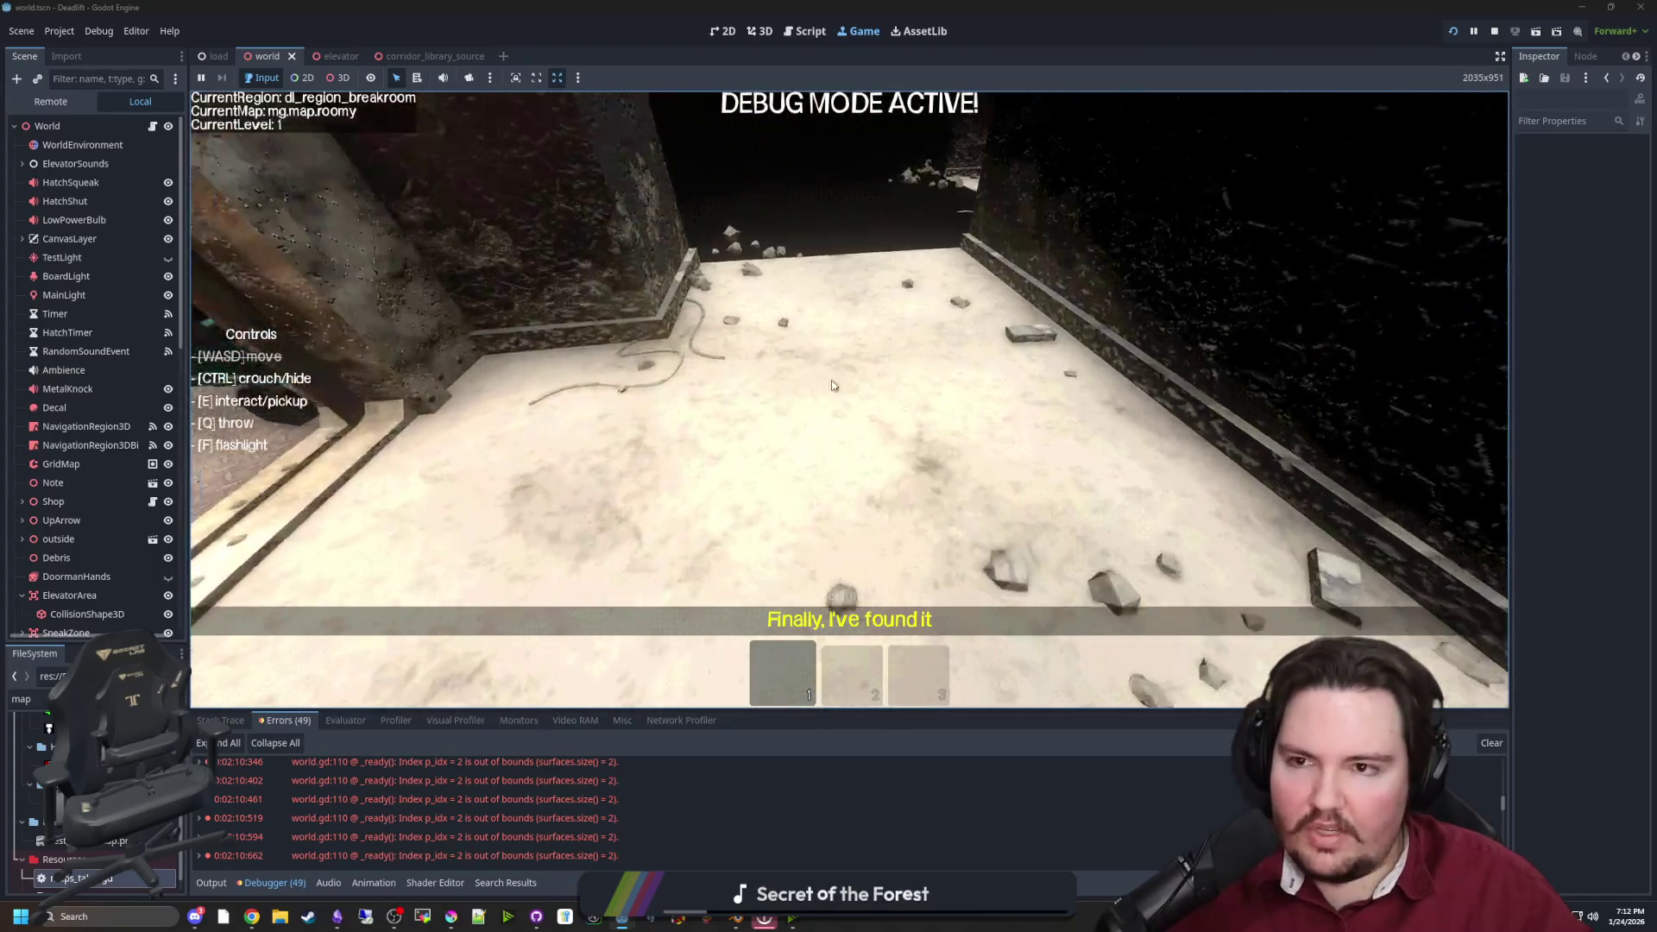
{"action": "key", "text": "Escape"}
{"action": "key", "text": "super"}
Inspect the generated GridMap from an orbiting overhead camera, then stop the game with F8
{"action": "left_click", "coordinate": [468, 77]}
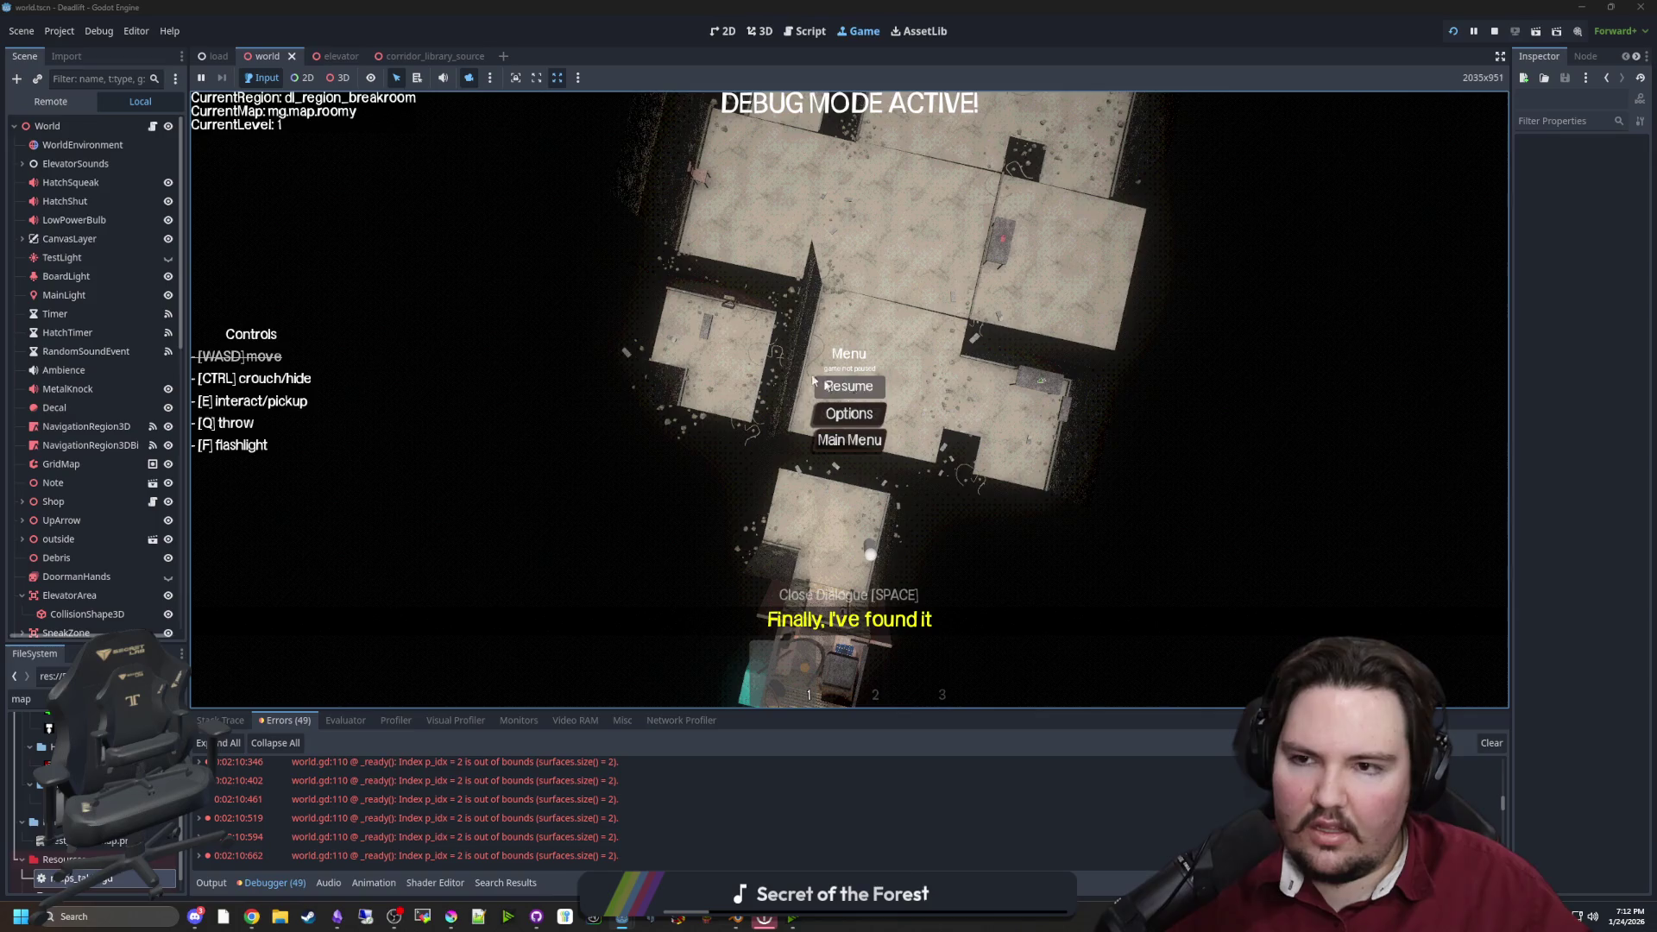
{"action": "left_click", "coordinate": [336, 79]}
{"action": "left_click", "coordinate": [846, 259]}
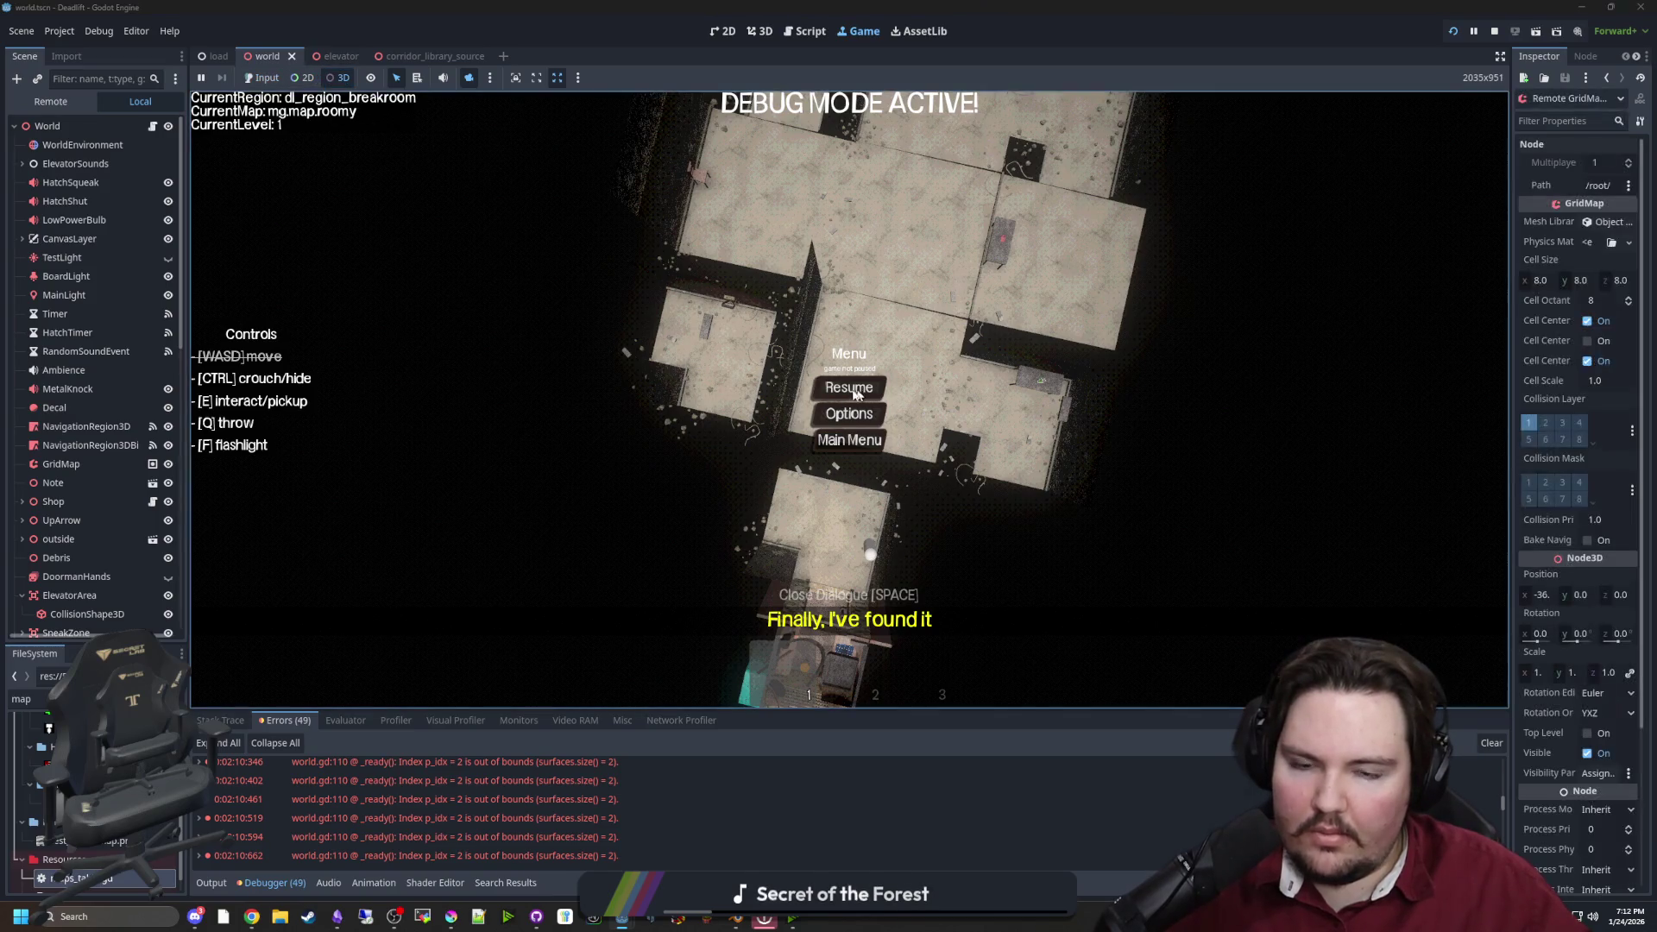
{"action": "scroll", "coordinate": [845, 345], "scroll_direction": "up", "scroll_amount": 4}
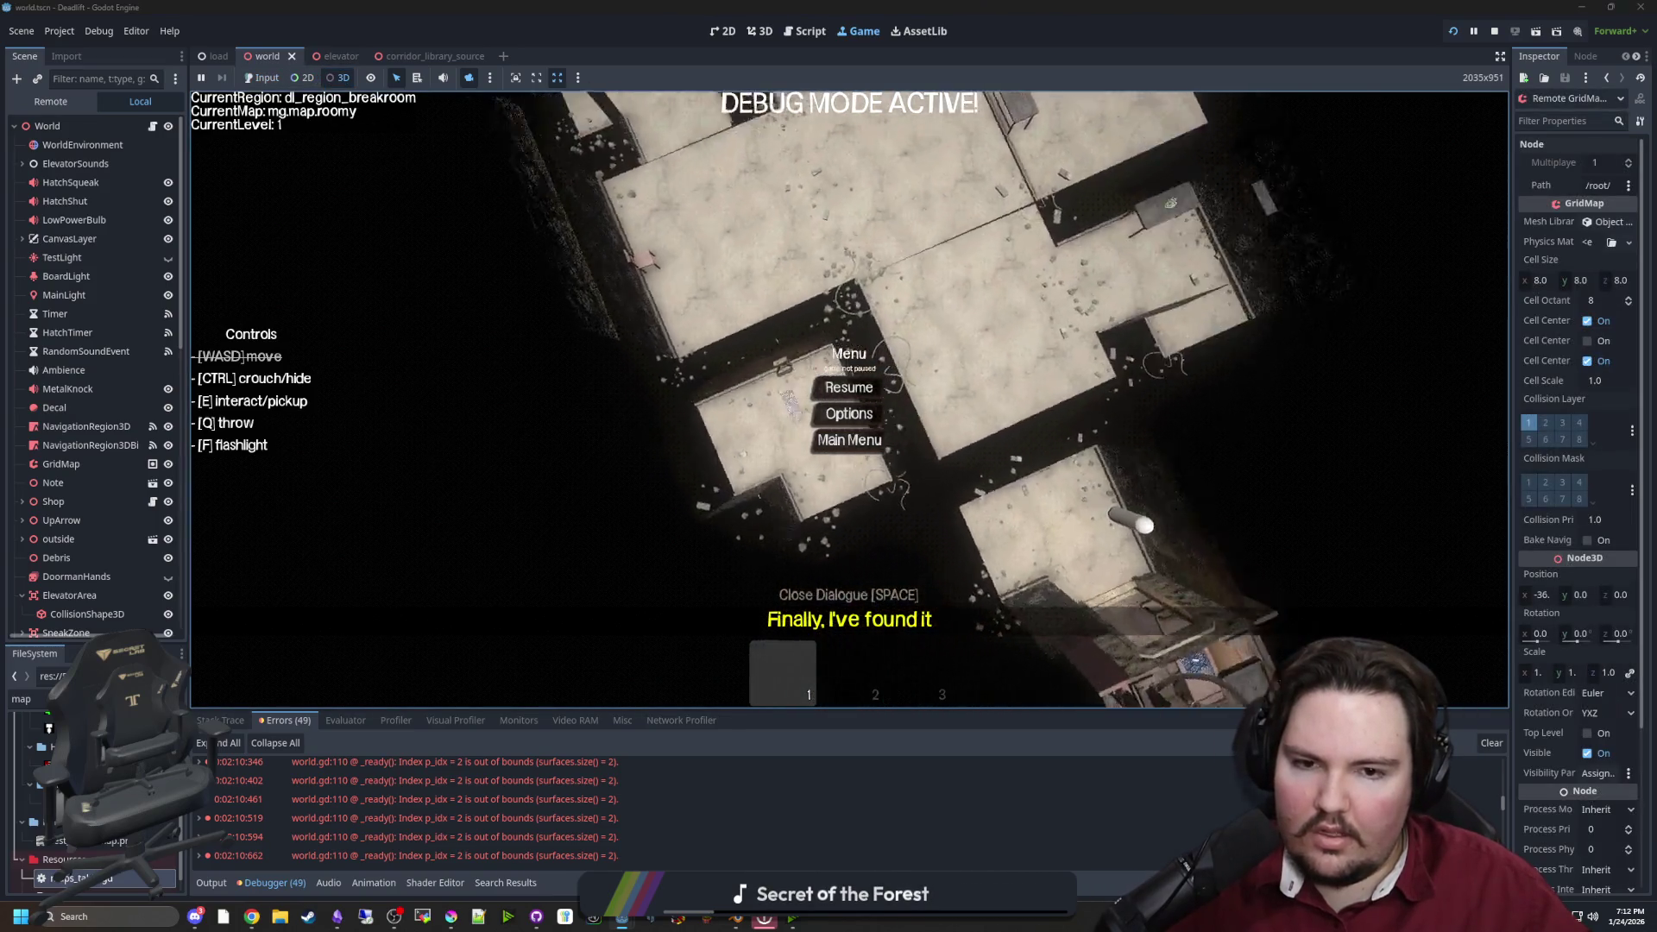
{"action": "mouse_move", "coordinate": [850, 388]}
{"action": "left_mouse_down"}
{"action": "mouse_move", "coordinate": [1009, 353]}
{"action": "mouse_move", "coordinate": [1096, 246]}
{"action": "left_mouse_up"}
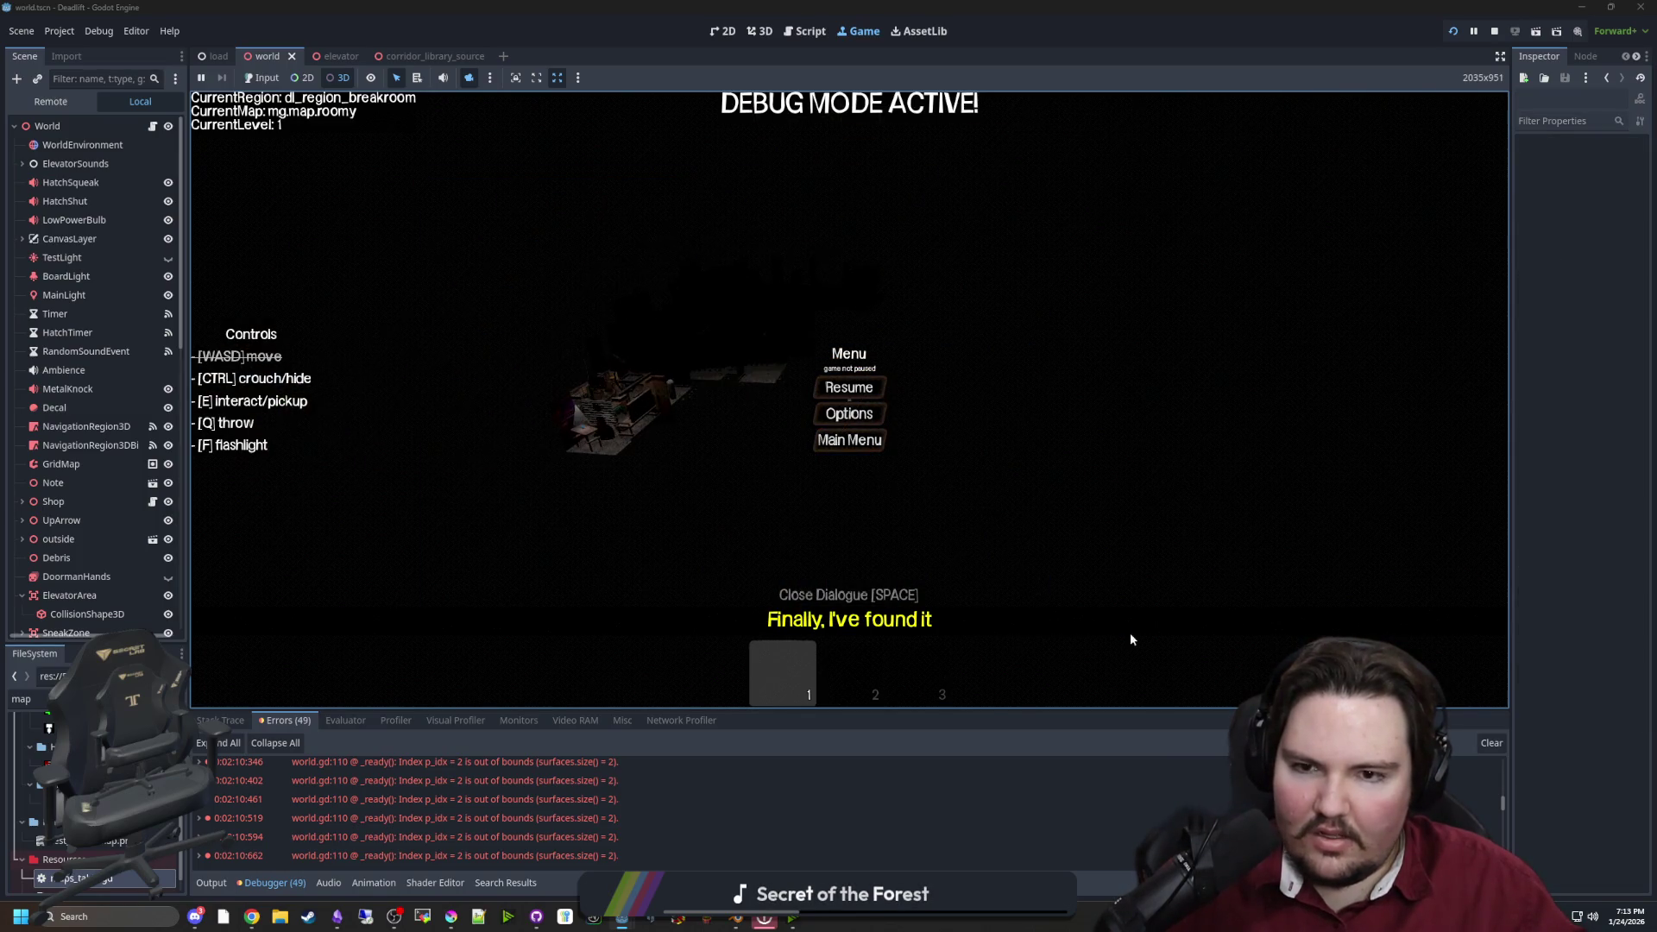
{"action": "left_click_drag", "start_coordinate": [1131, 639], "coordinate": [395, 166]}
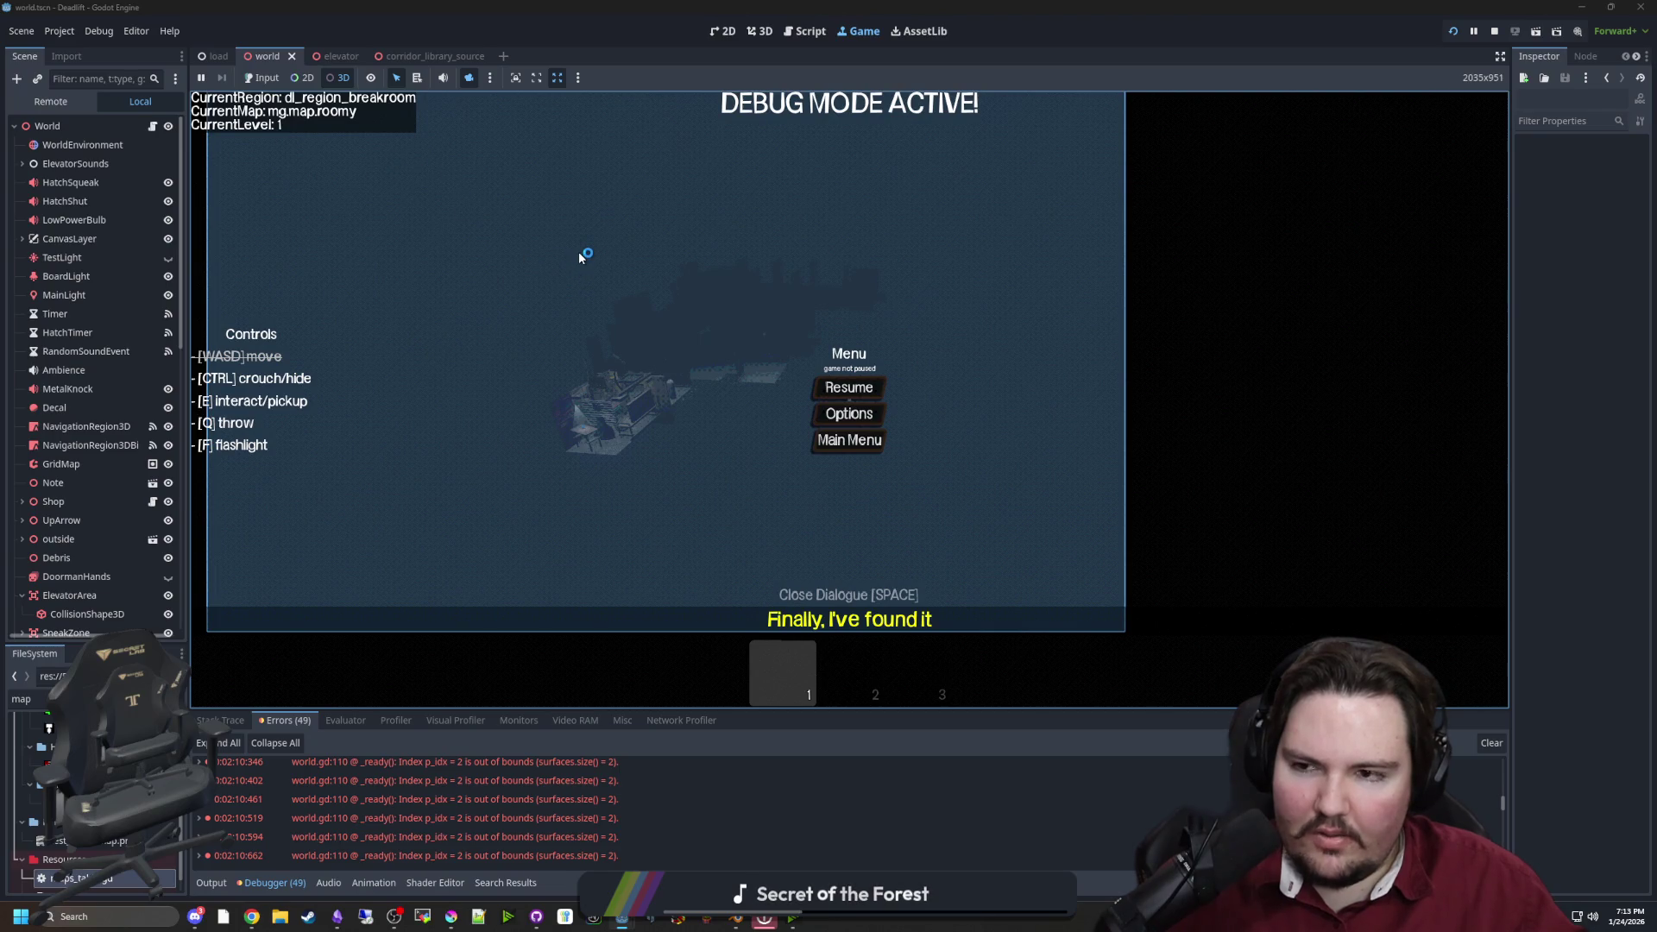
{"action": "key", "text": "F8"}
Save world.gd and rerun the project to its title screen
{"action": "left_click", "coordinate": [677, 267]}
{"action": "key", "text": "ctrl+s"}
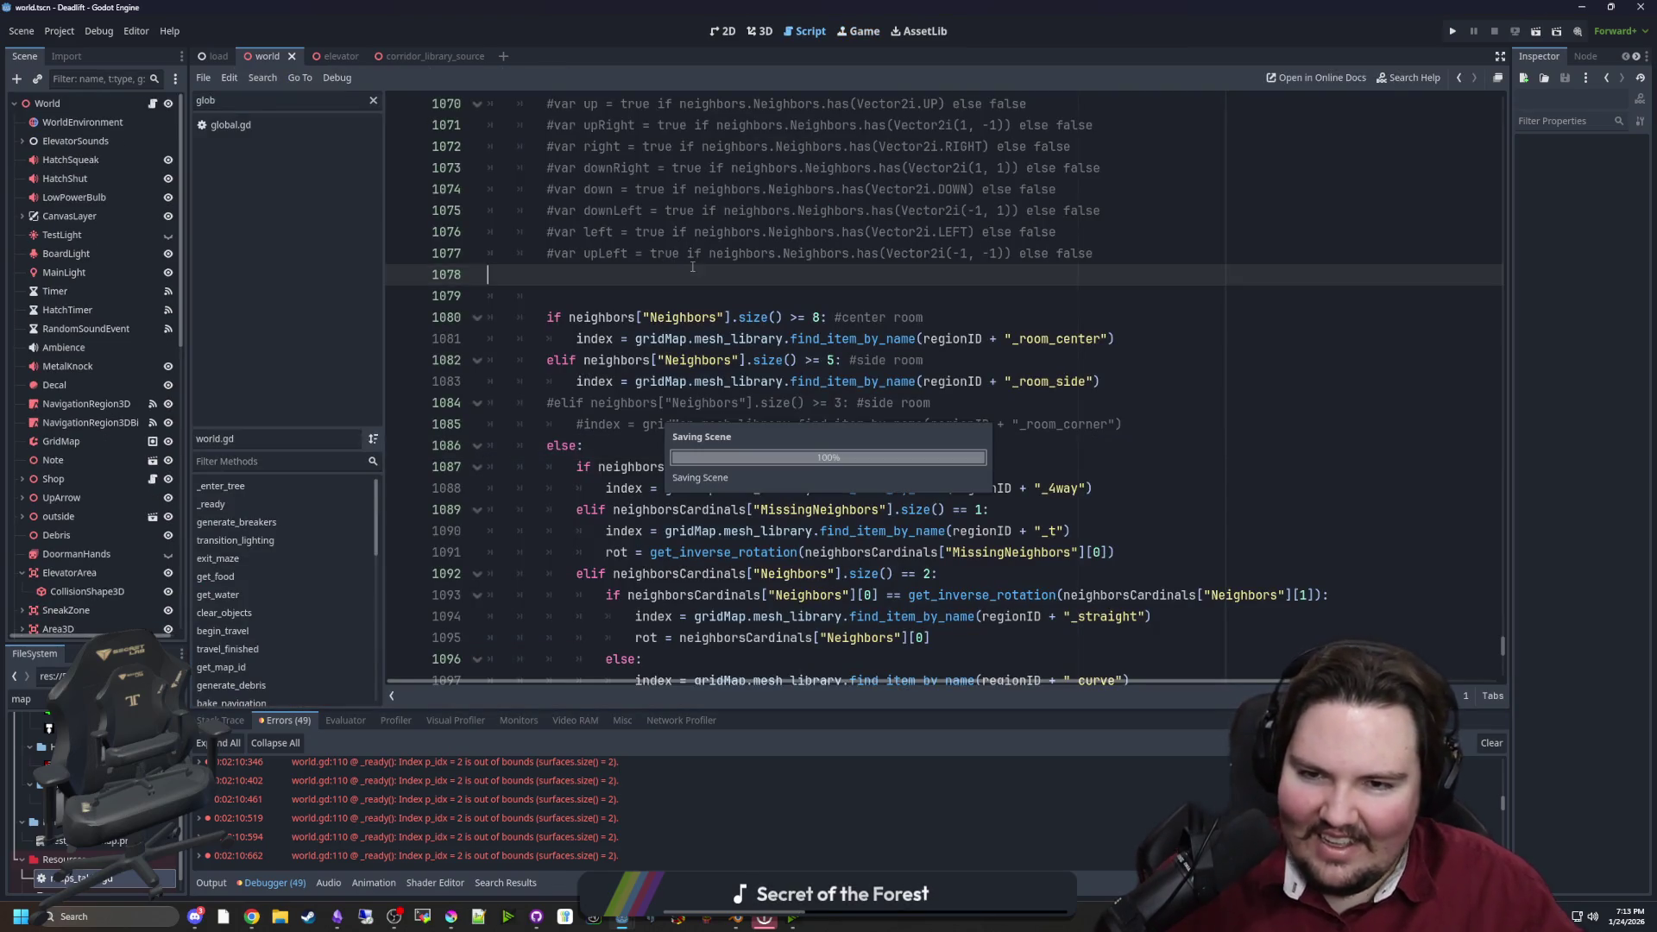
{"action": "left_click", "coordinate": [1448, 33]}
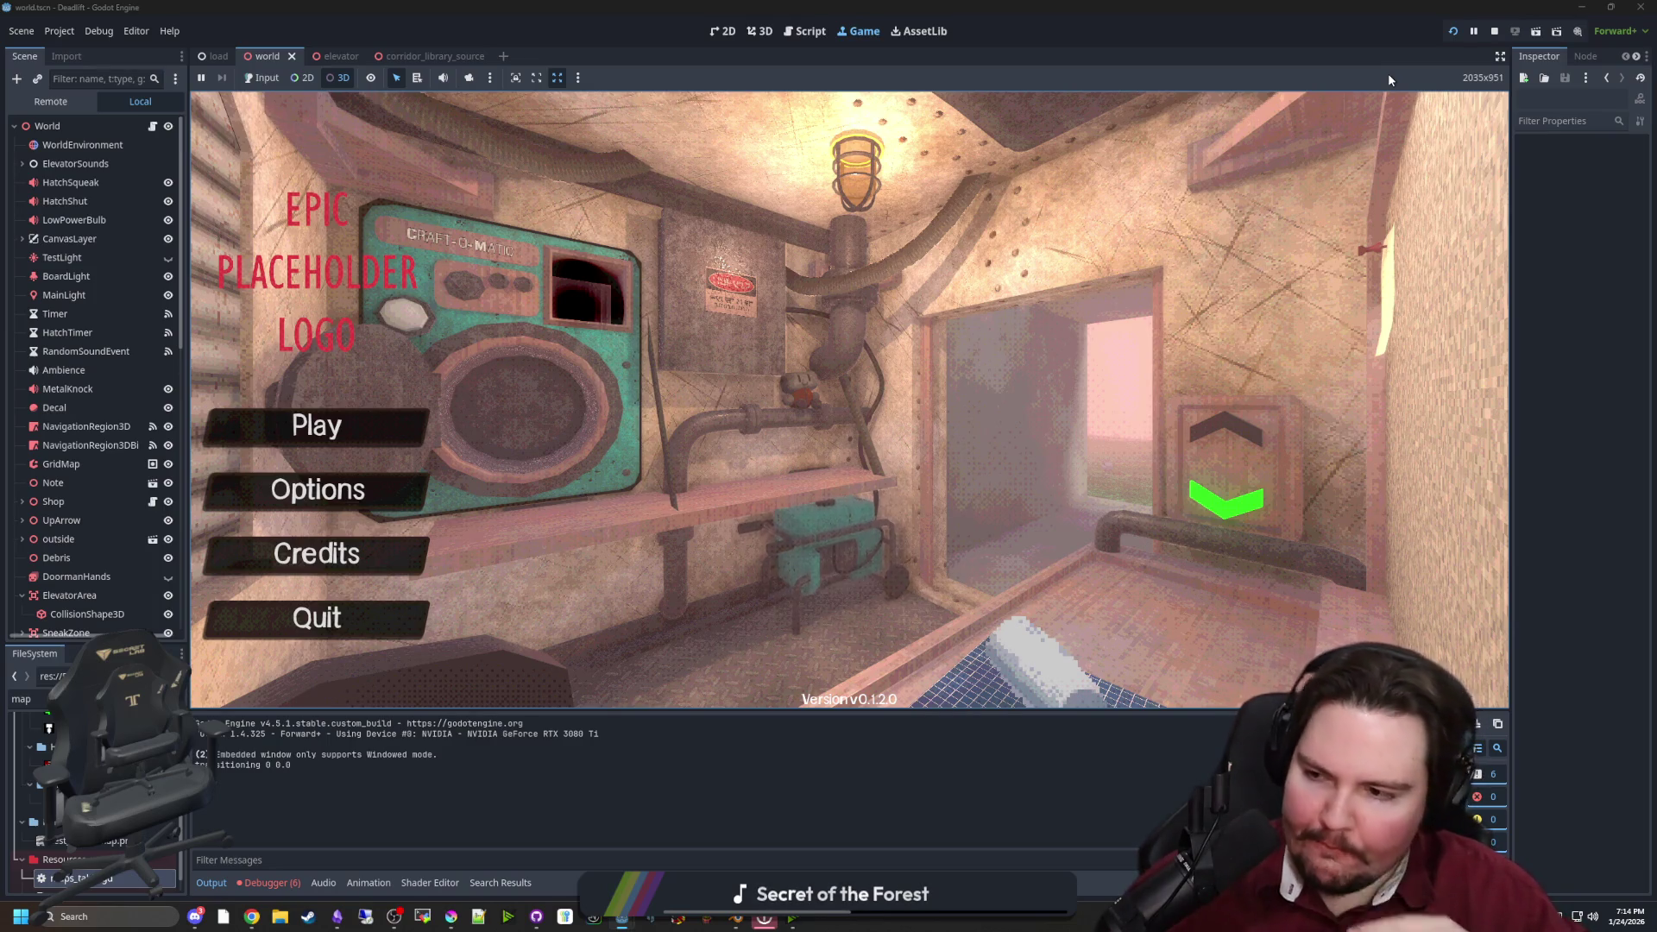
Start a new game, walk through the gate into the elevator doorway, and pause
{"action": "left_click", "coordinate": [570, 386]}
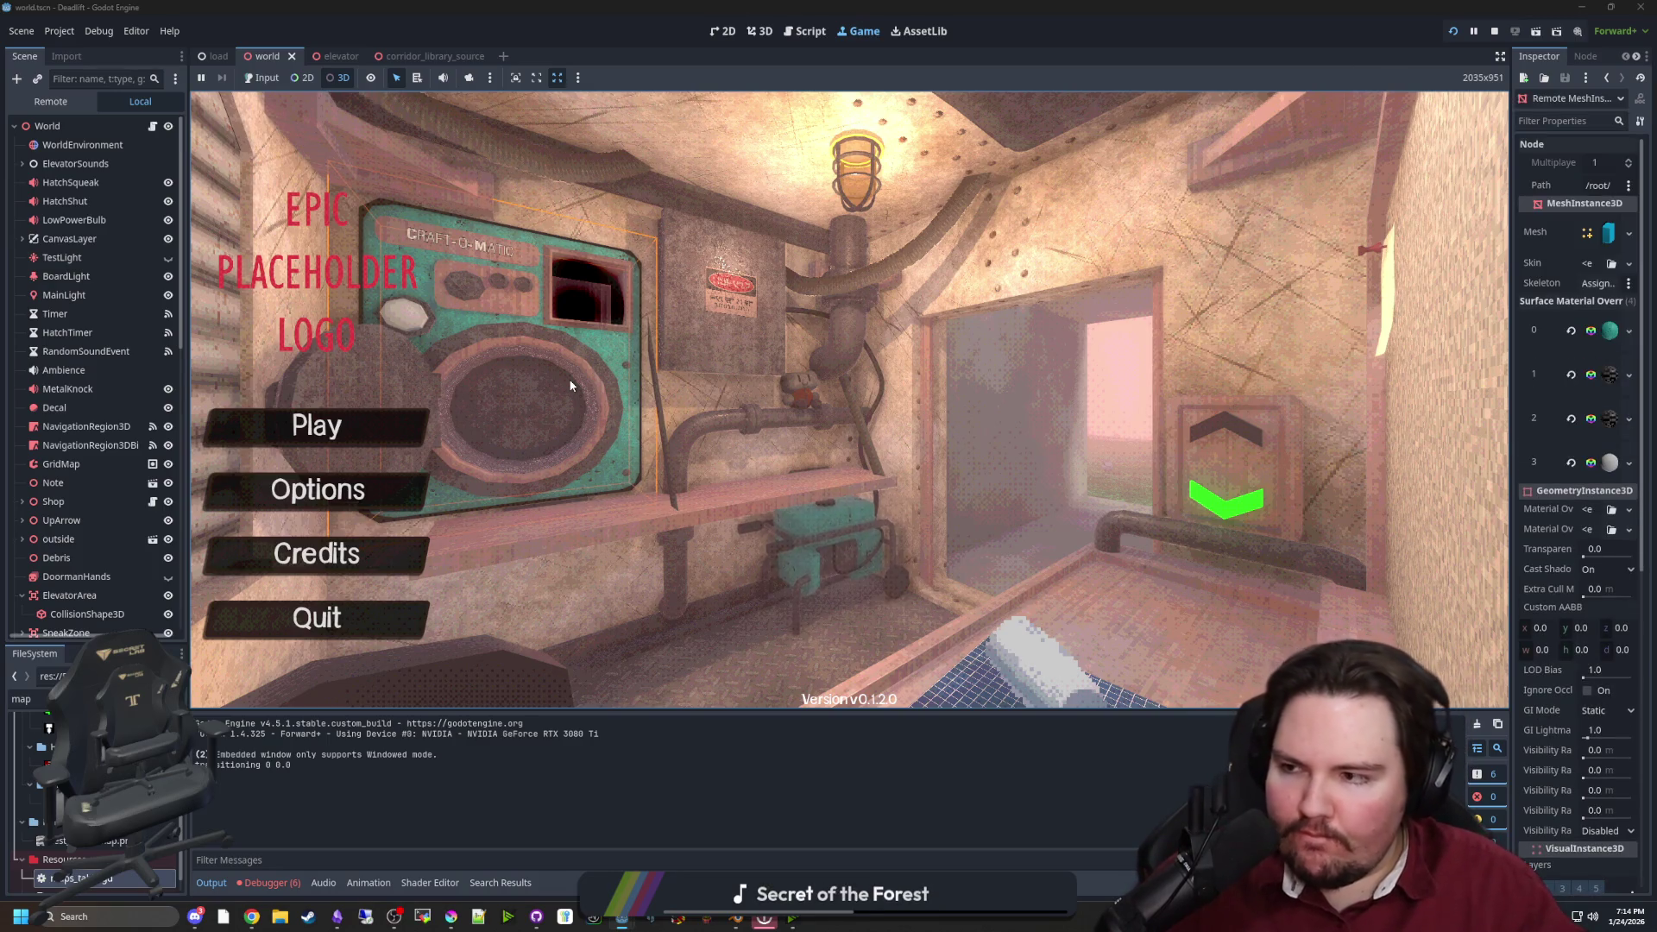
{"action": "left_click", "coordinate": [261, 78]}
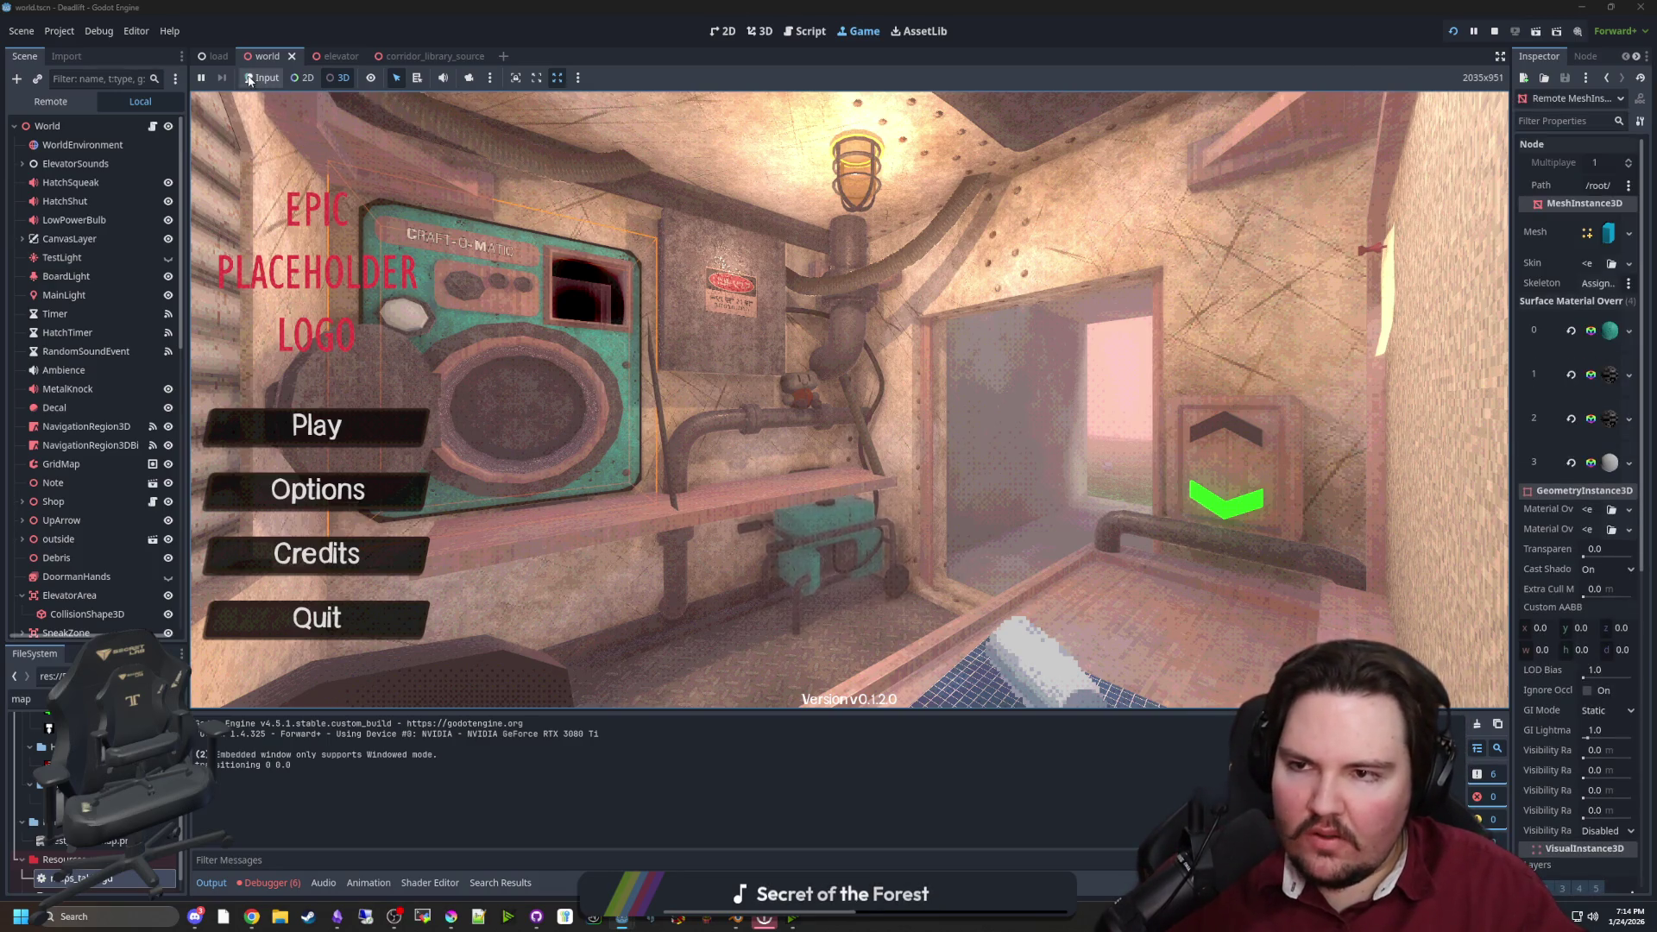
{"action": "left_click", "coordinate": [317, 425]}
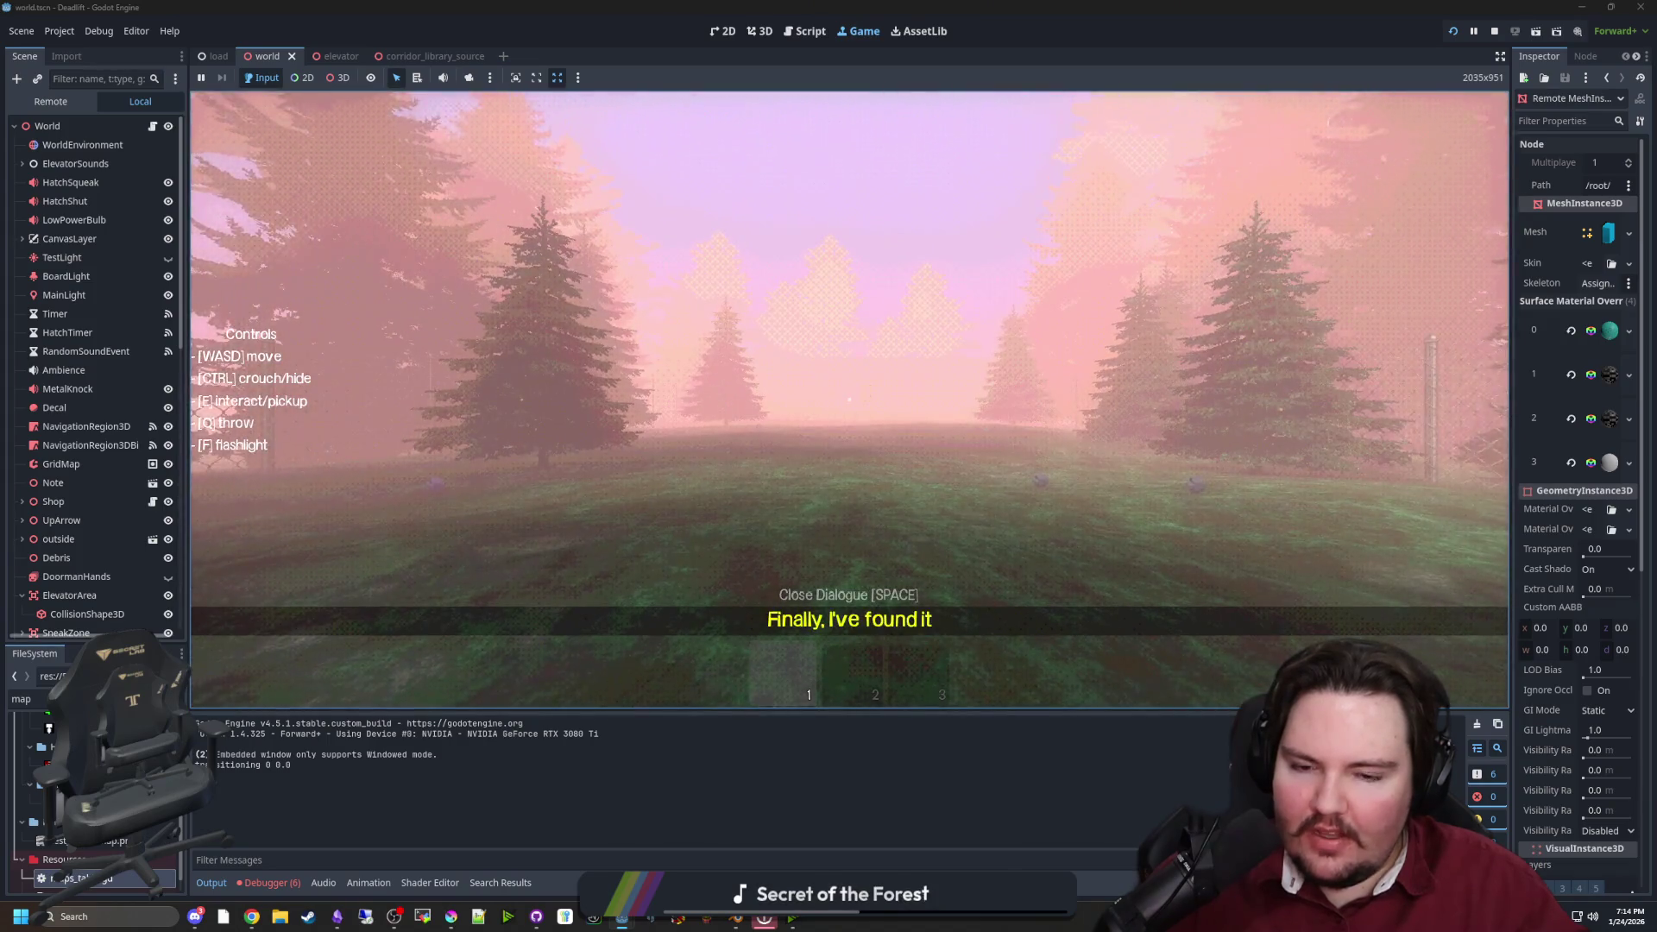
{"action": "key", "text": "w"}
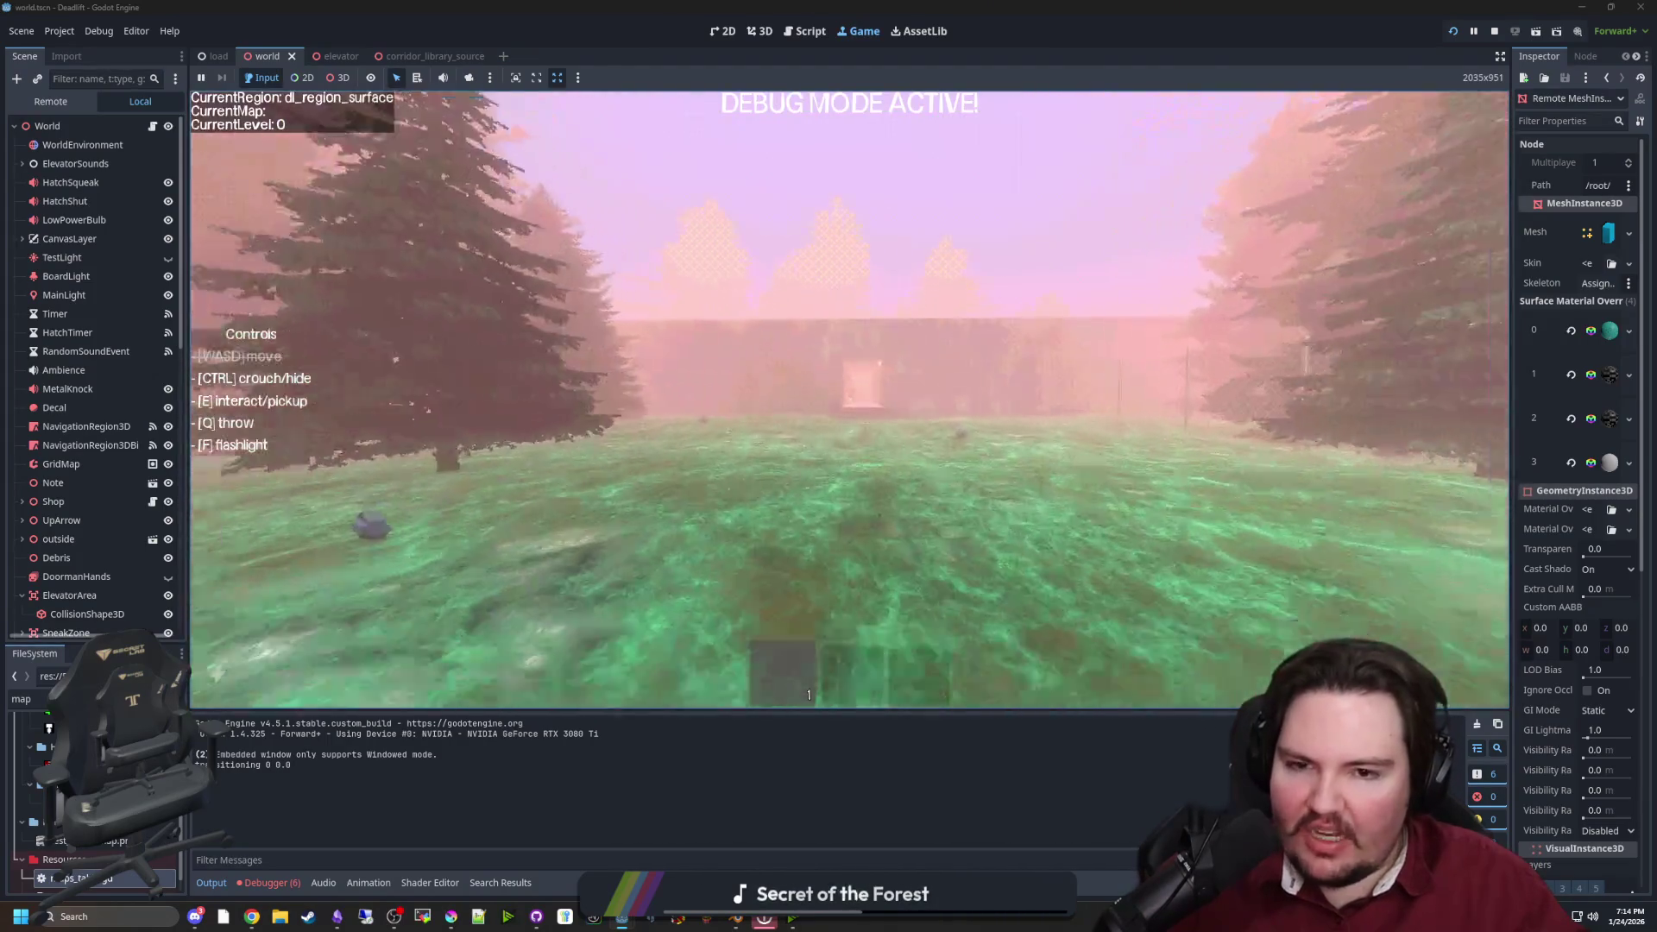
{"action": "key", "text": "w"}
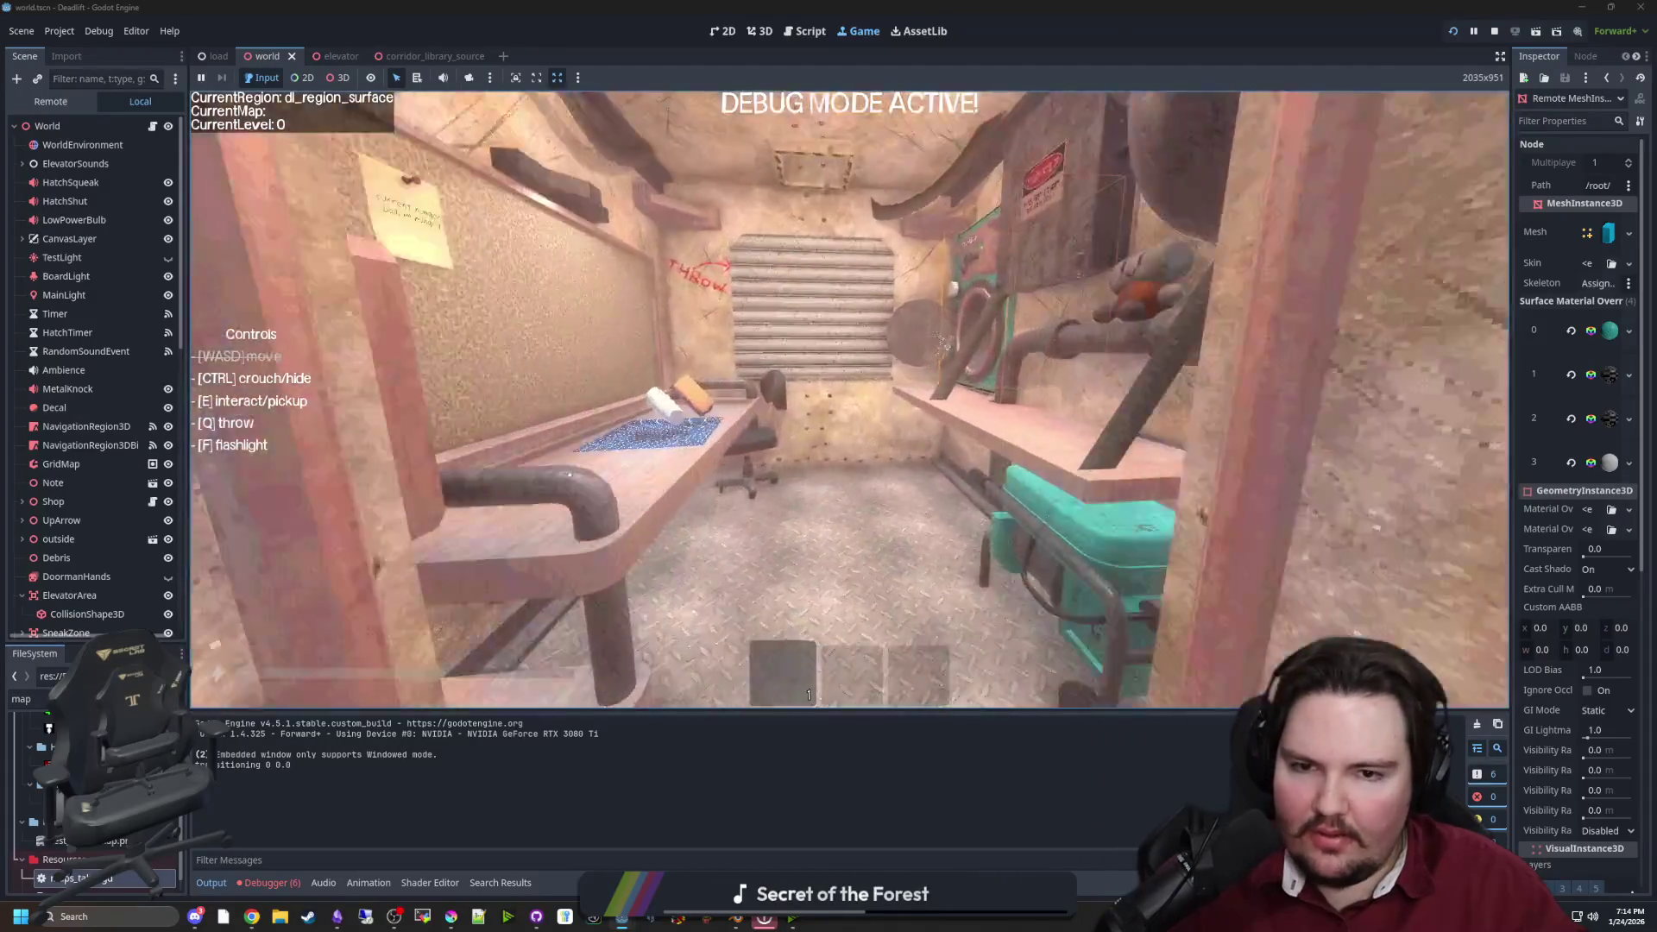
{"action": "key", "text": "w"}
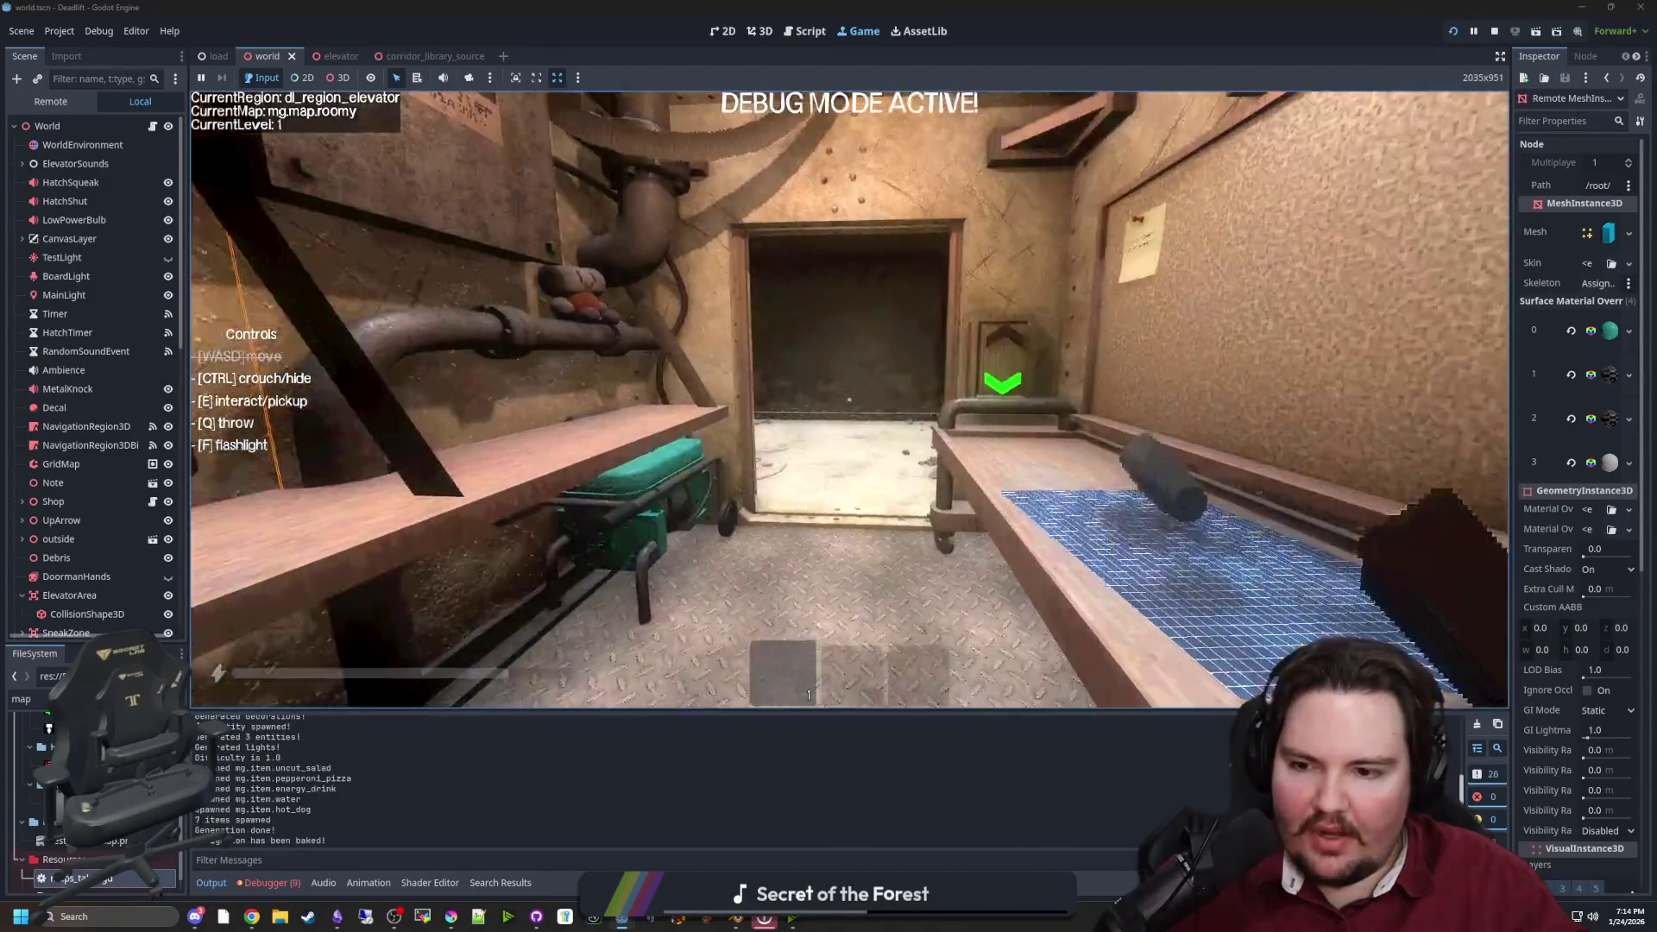
{"action": "key", "text": "w"}
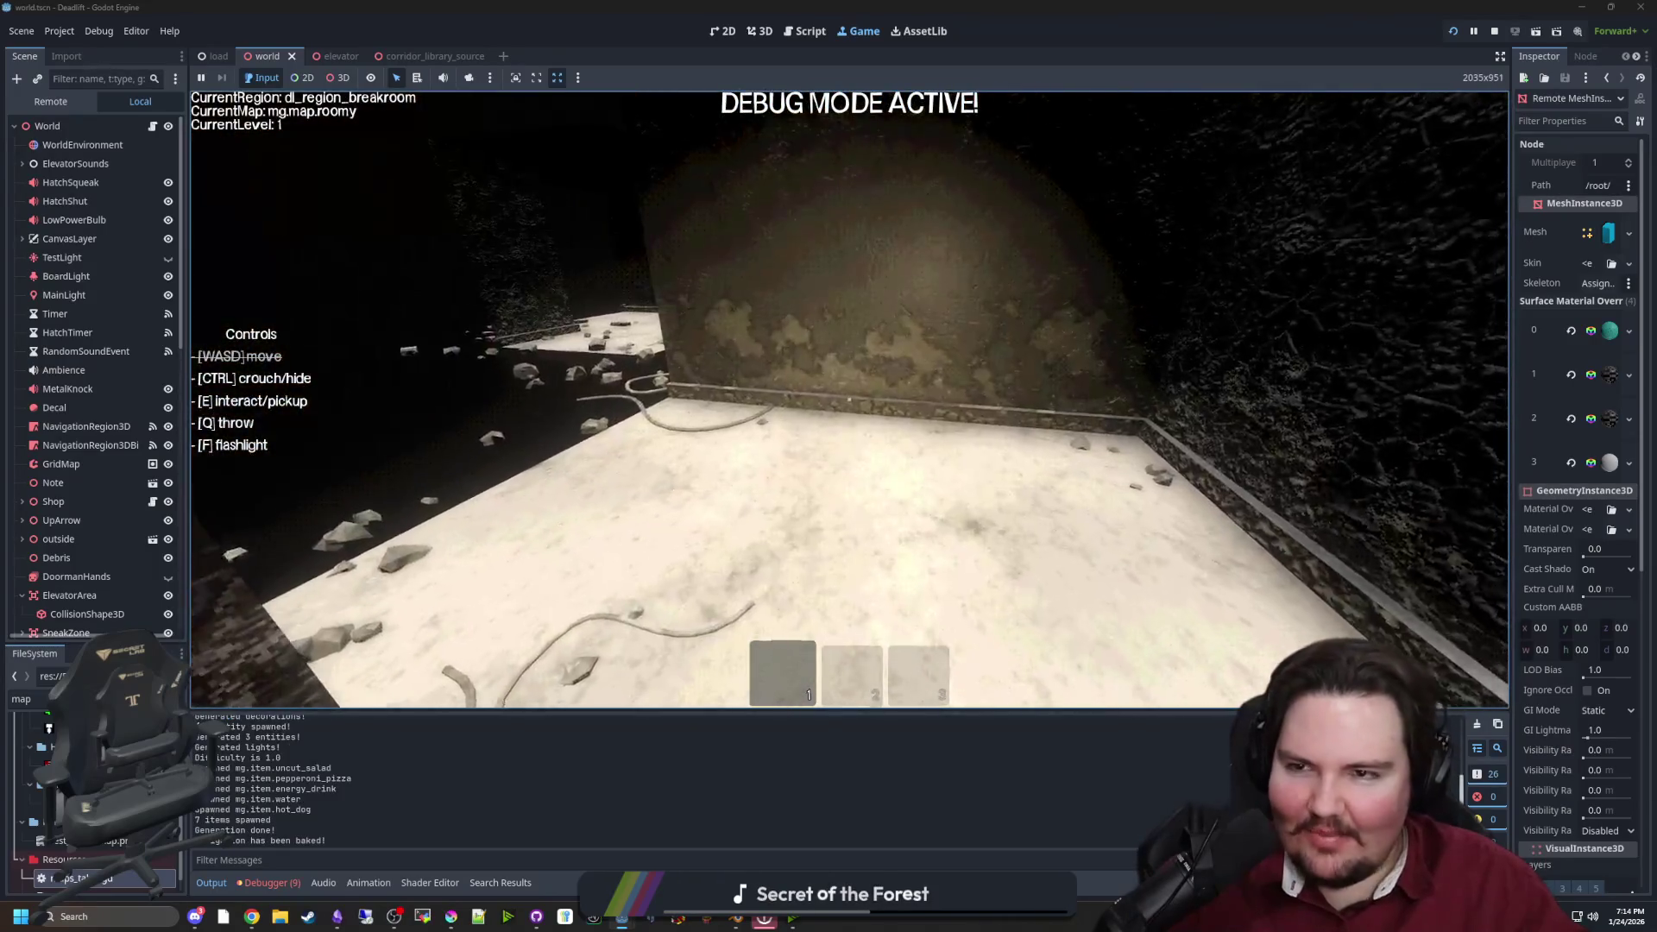
{"action": "key", "text": "Escape"}
{"action": "key", "text": "super"}
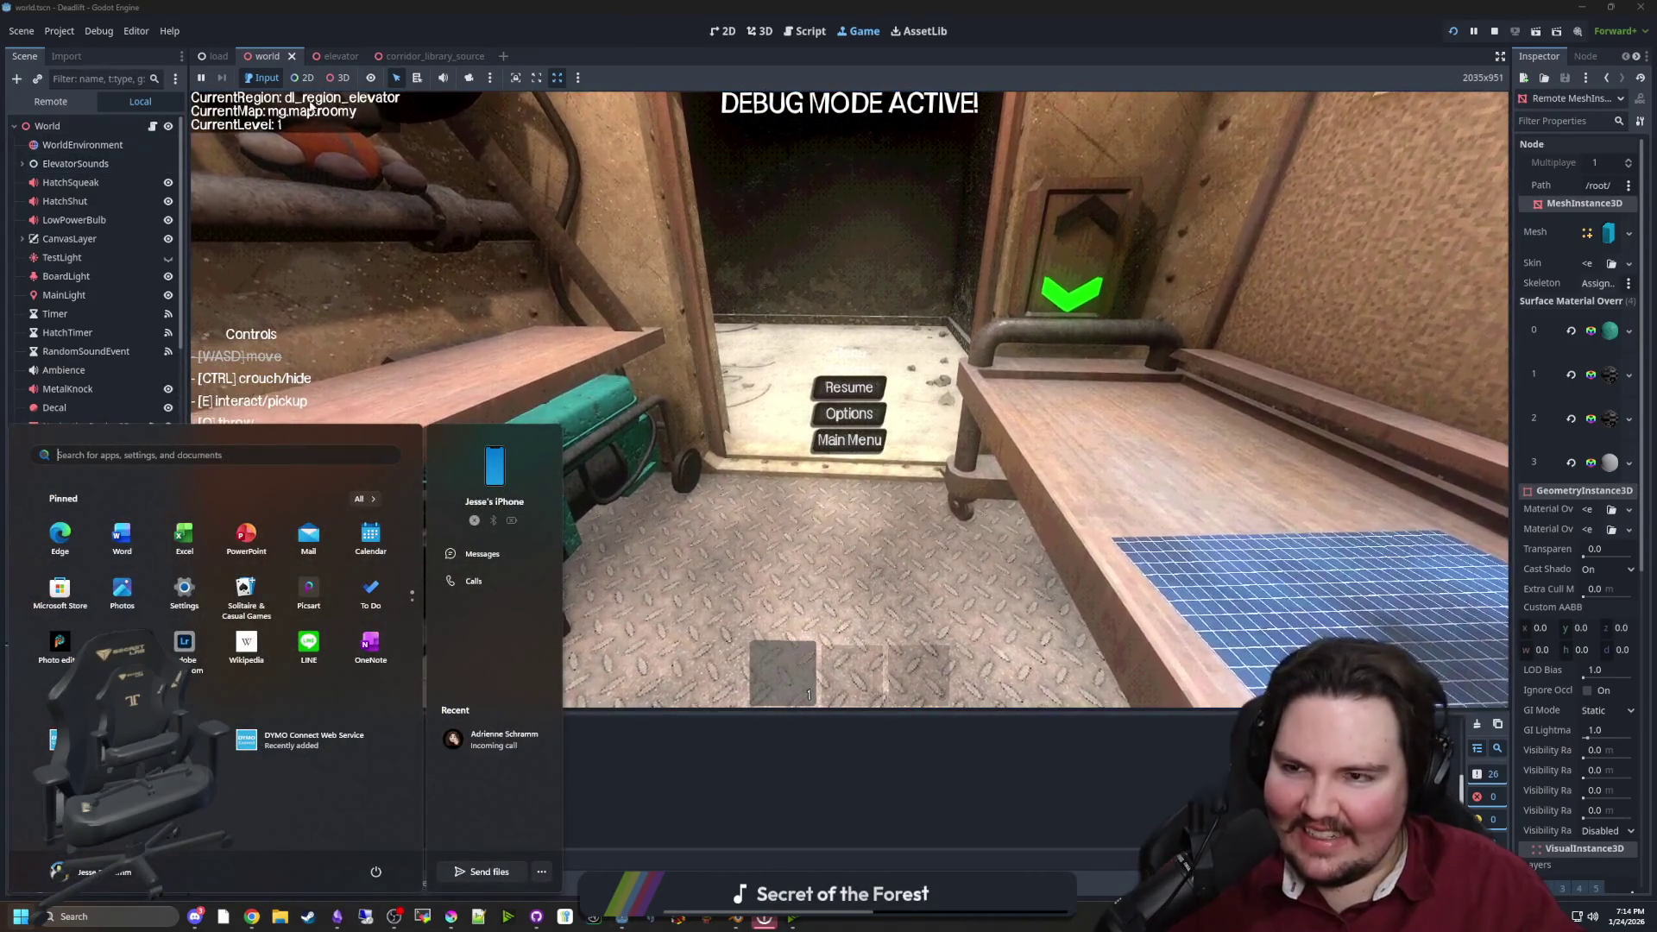
Pull a free camera back over the level to view the room layout from above
{"action": "left_click", "coordinate": [338, 77]}
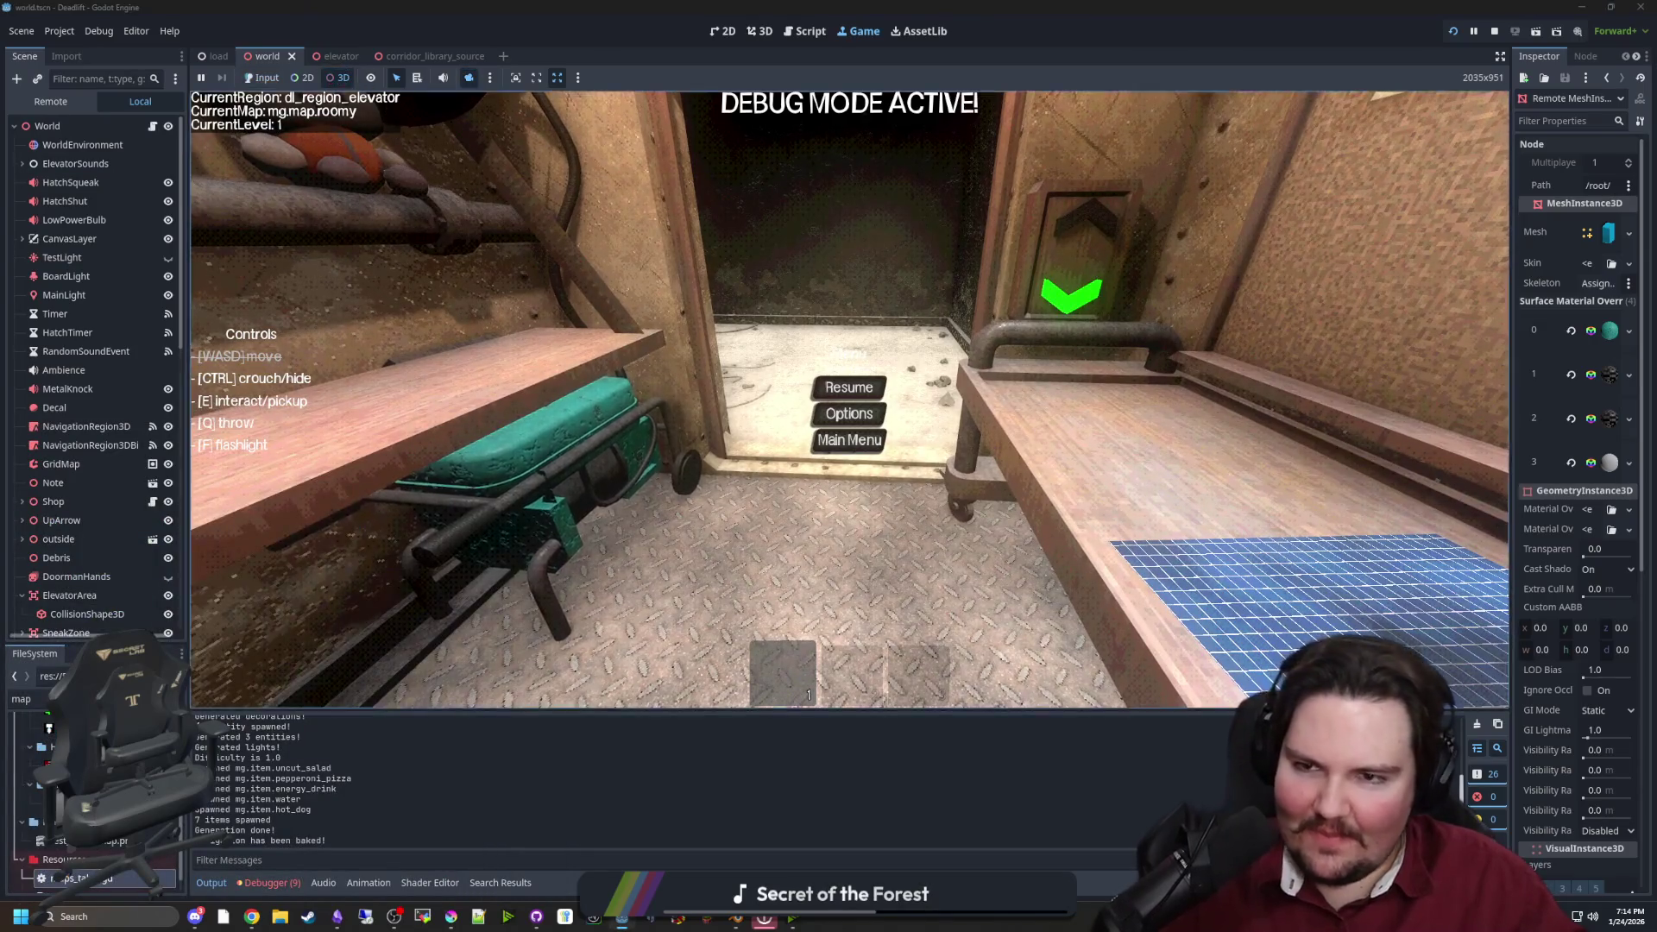
{"action": "scroll", "coordinate": [849, 397], "scroll_direction": "down", "scroll_amount": 10}
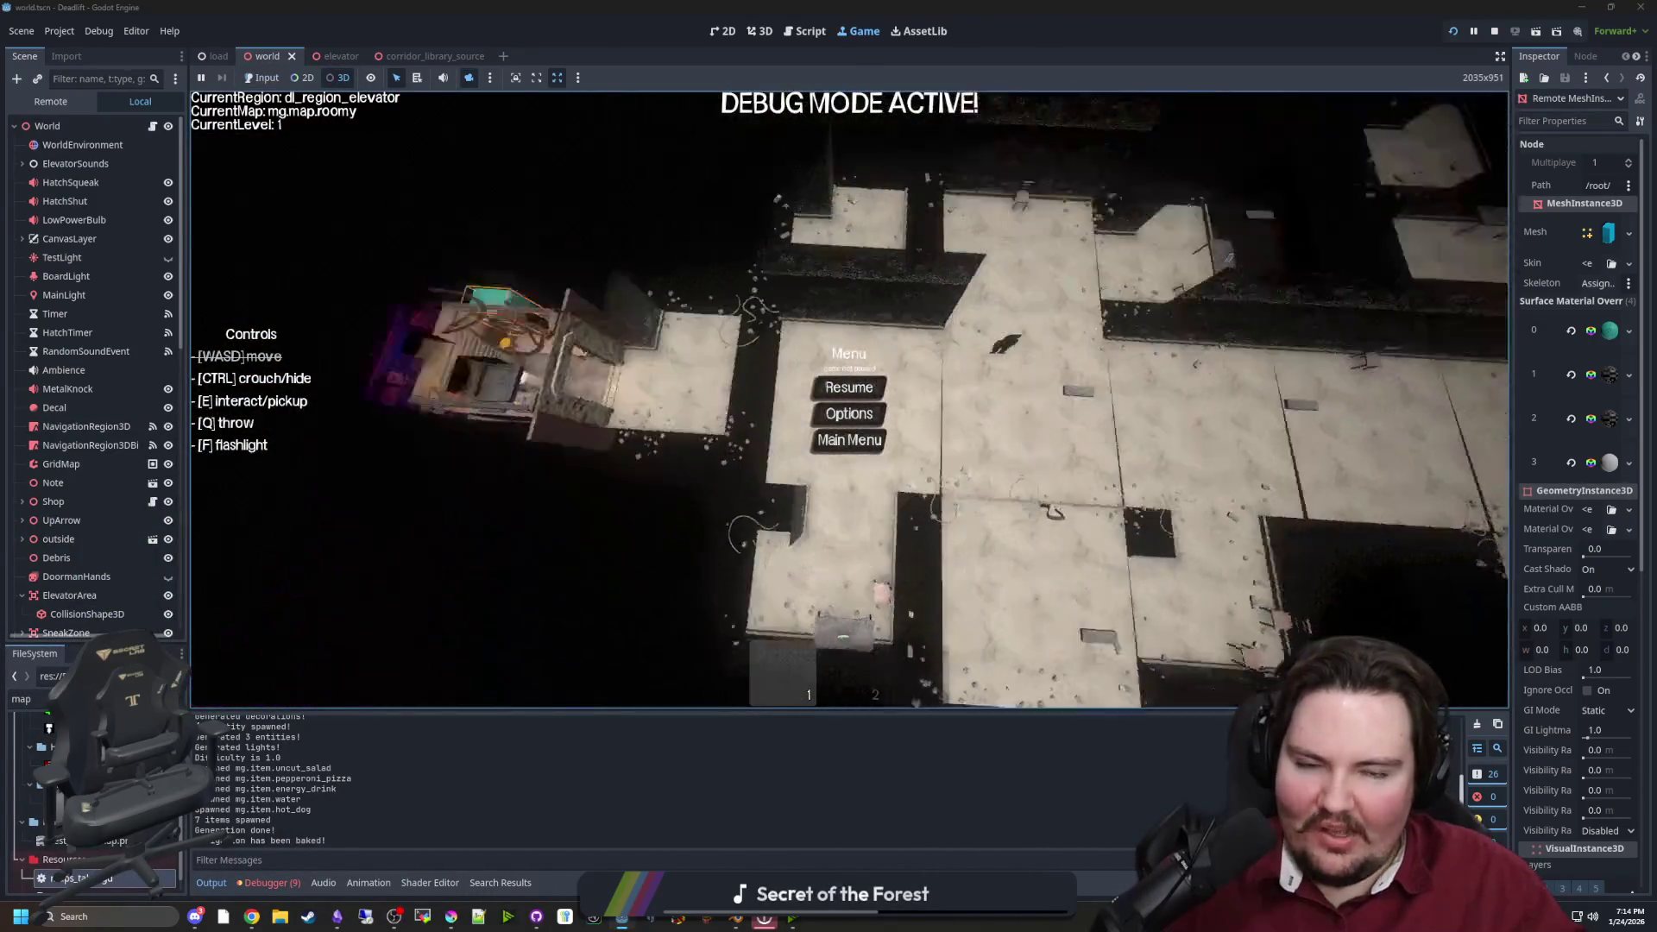
{"action": "scroll", "coordinate": [849, 397], "scroll_direction": "up", "scroll_amount": 5}
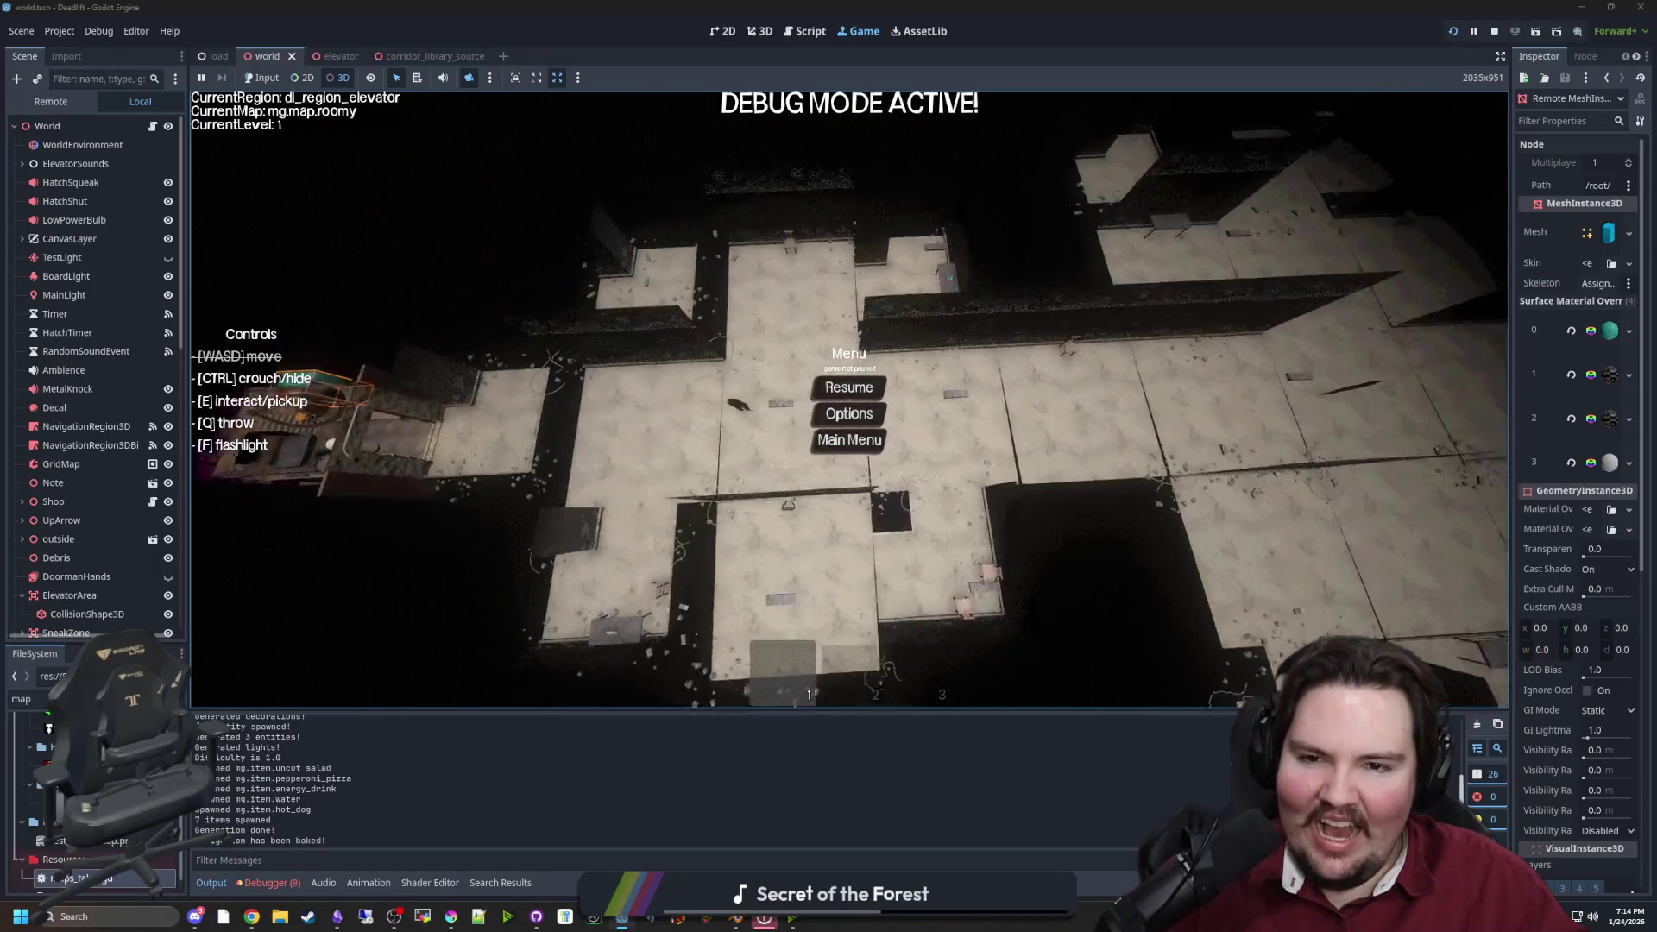
{"action": "scroll", "coordinate": [540, 315], "scroll_direction": "down", "scroll_amount": 5}
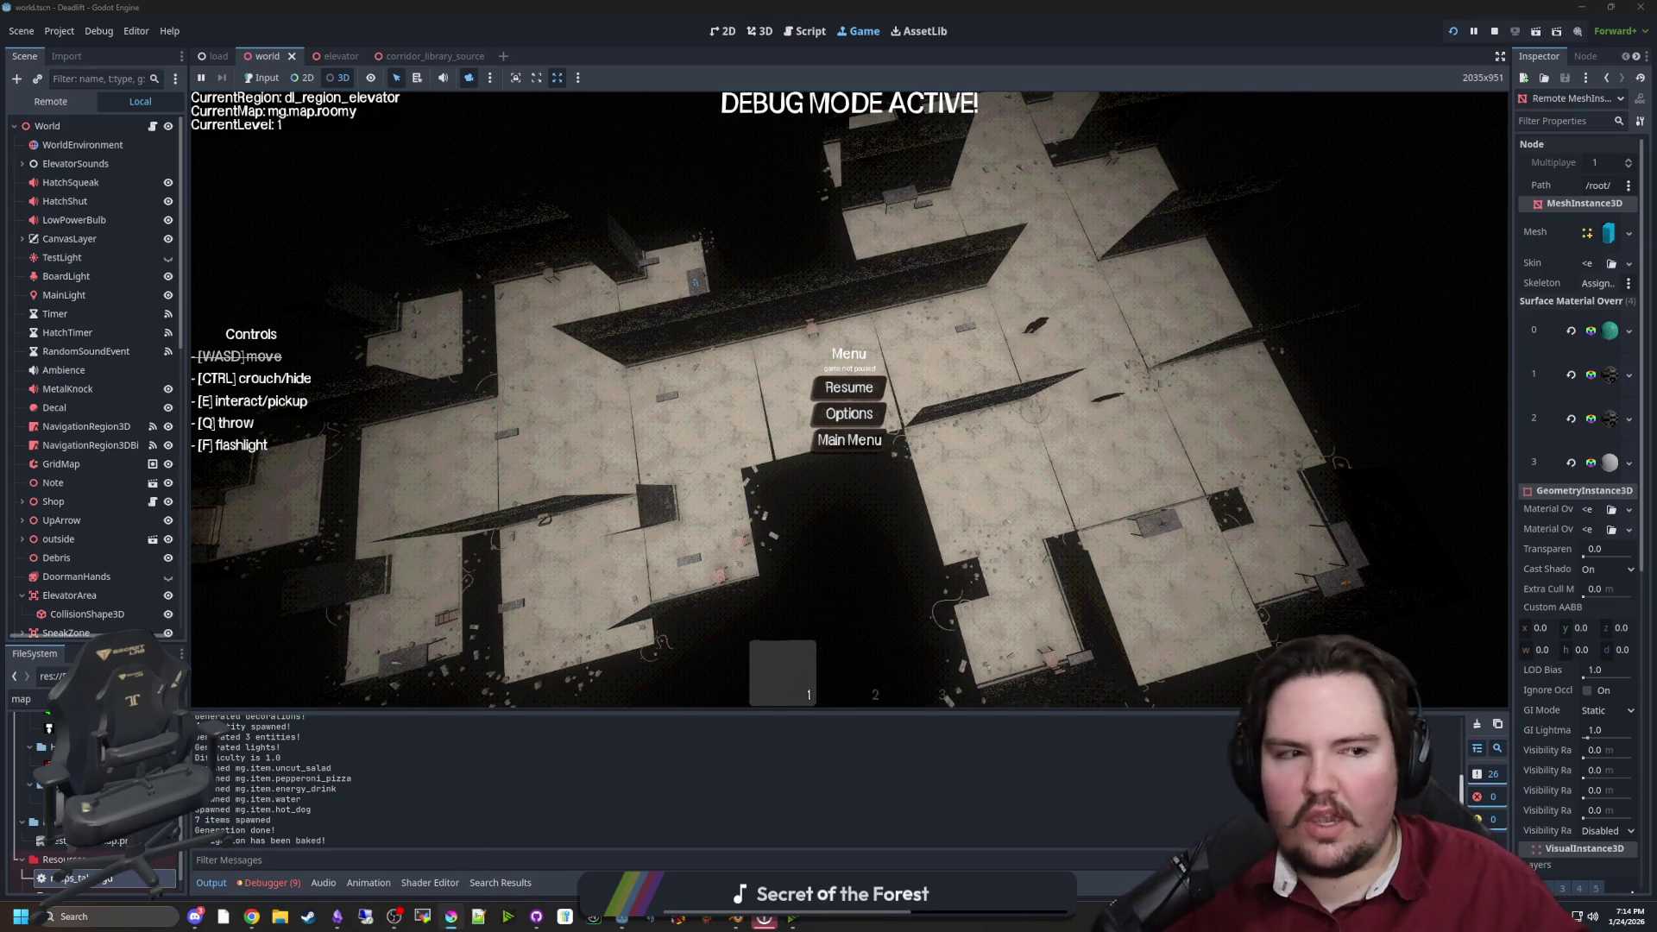
{"action": "left_click", "coordinate": [451, 917]}
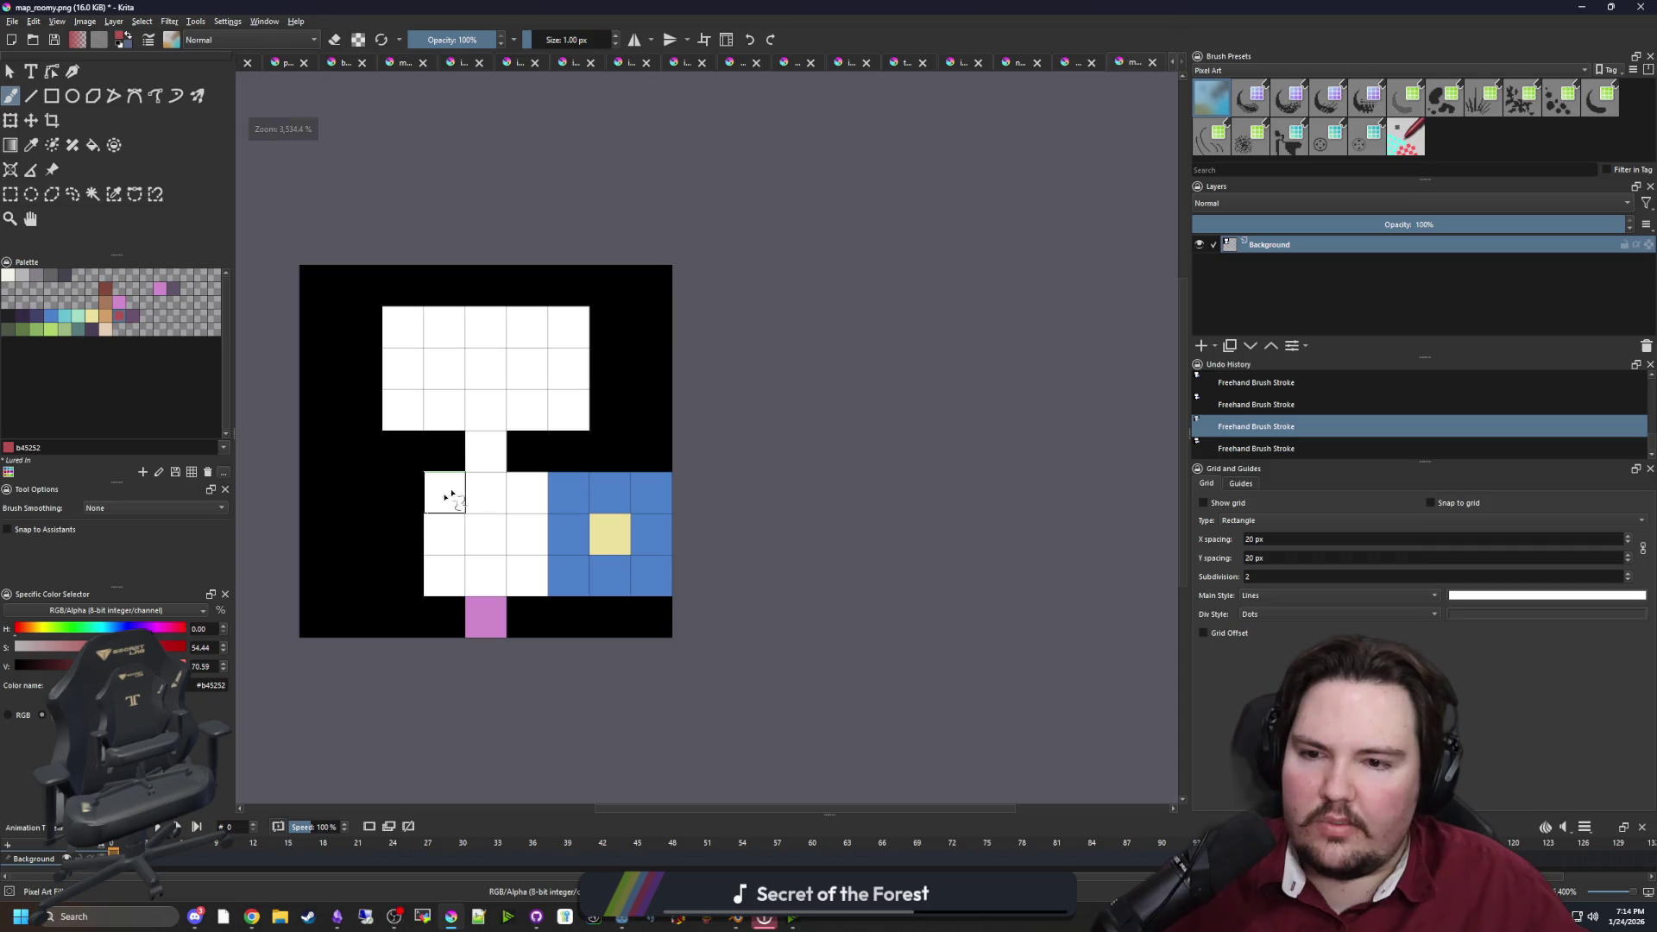
Paint the blue/yellow cells black, the connector cell pink, and both room blocks brown
{"action": "left_click", "coordinate": [565, 457], "text": "ctrl"}
{"action": "left_click", "coordinate": [569, 492]}
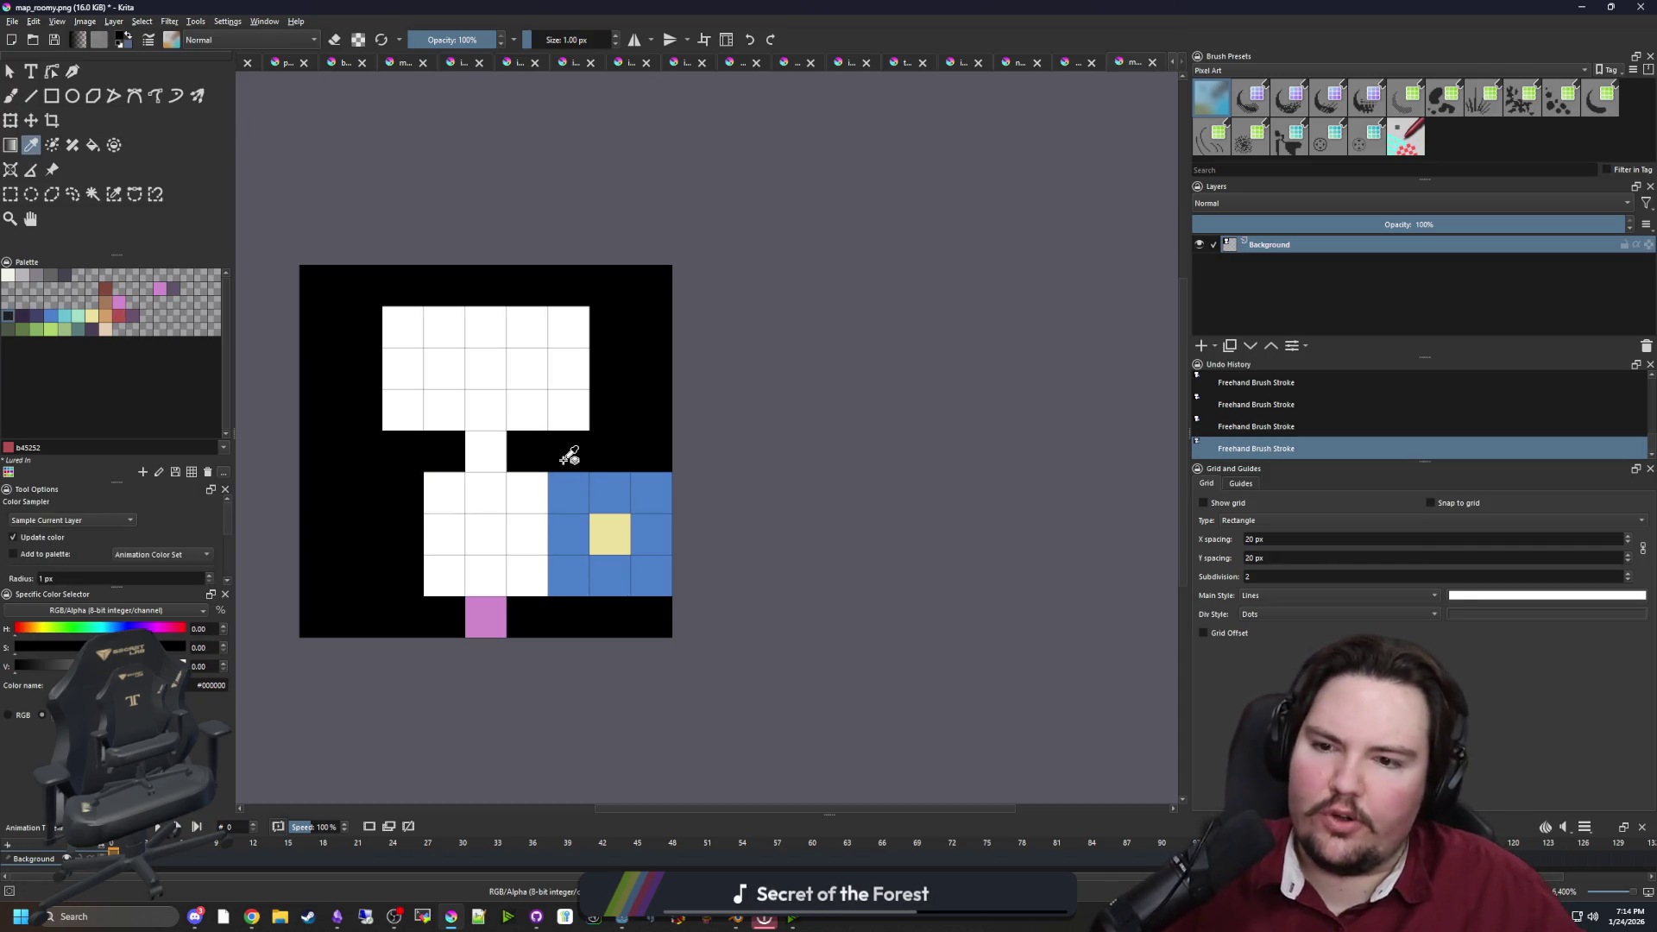
{"action": "mouse_move", "coordinate": [585, 520]}
{"action": "left_mouse_down"}
{"action": "mouse_move", "coordinate": [647, 562]}
{"action": "mouse_move", "coordinate": [651, 489]}
{"action": "mouse_move", "coordinate": [760, 503]}
{"action": "left_mouse_up"}
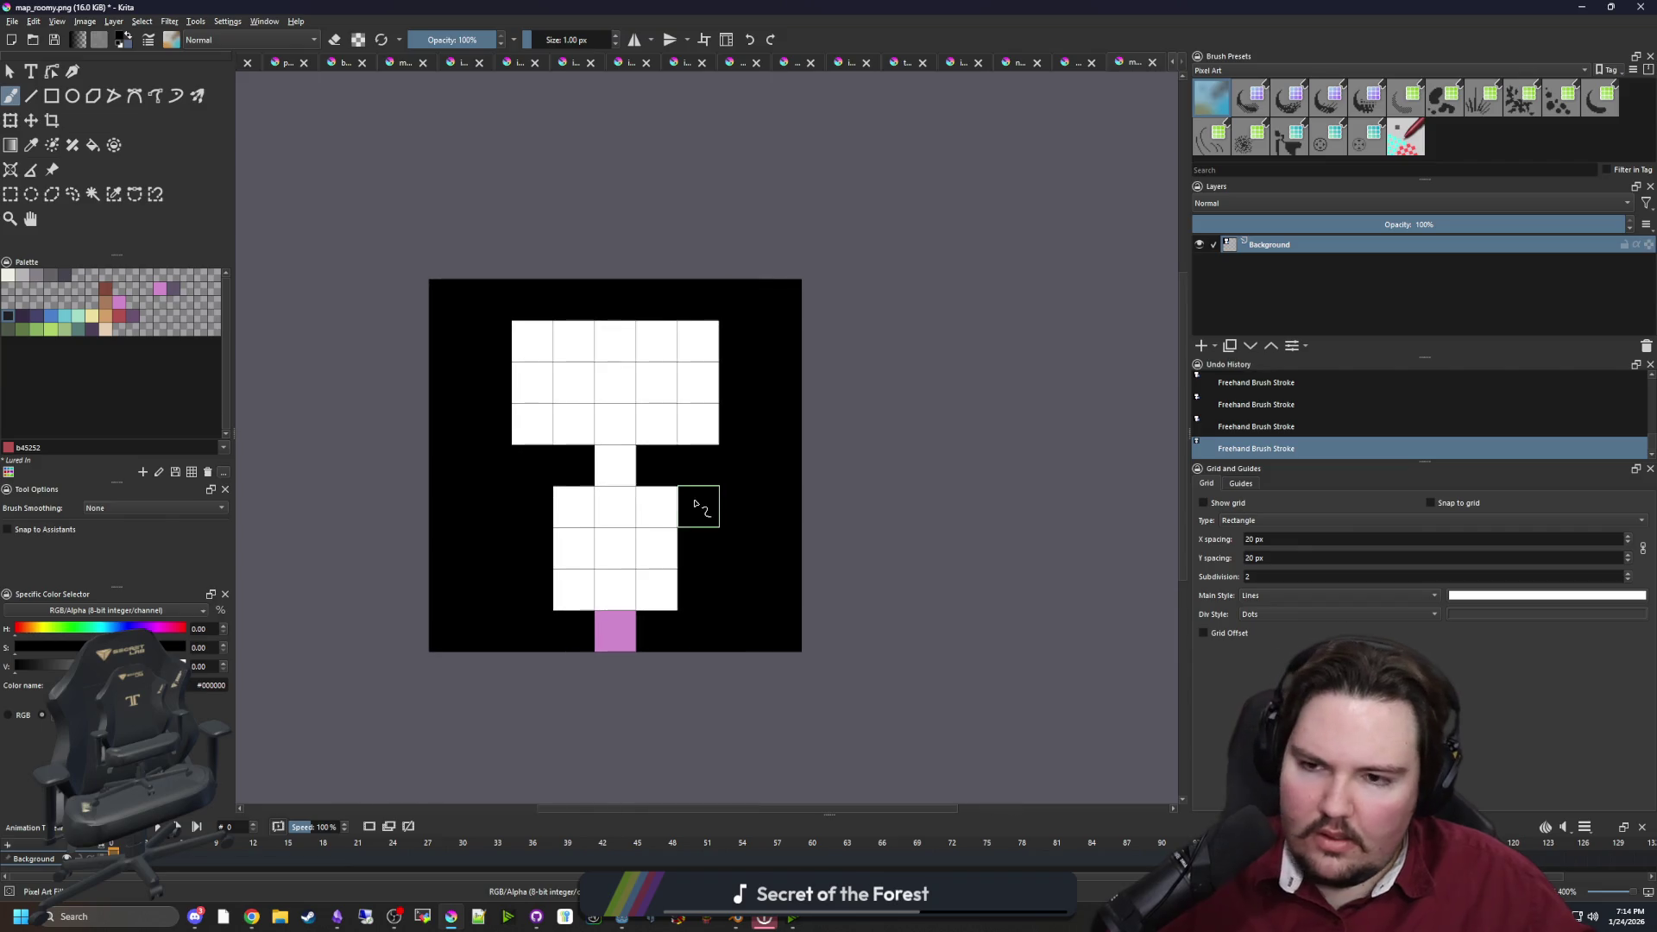
{"action": "left_click", "coordinate": [124, 304]}
{"action": "left_click", "coordinate": [615, 466]}
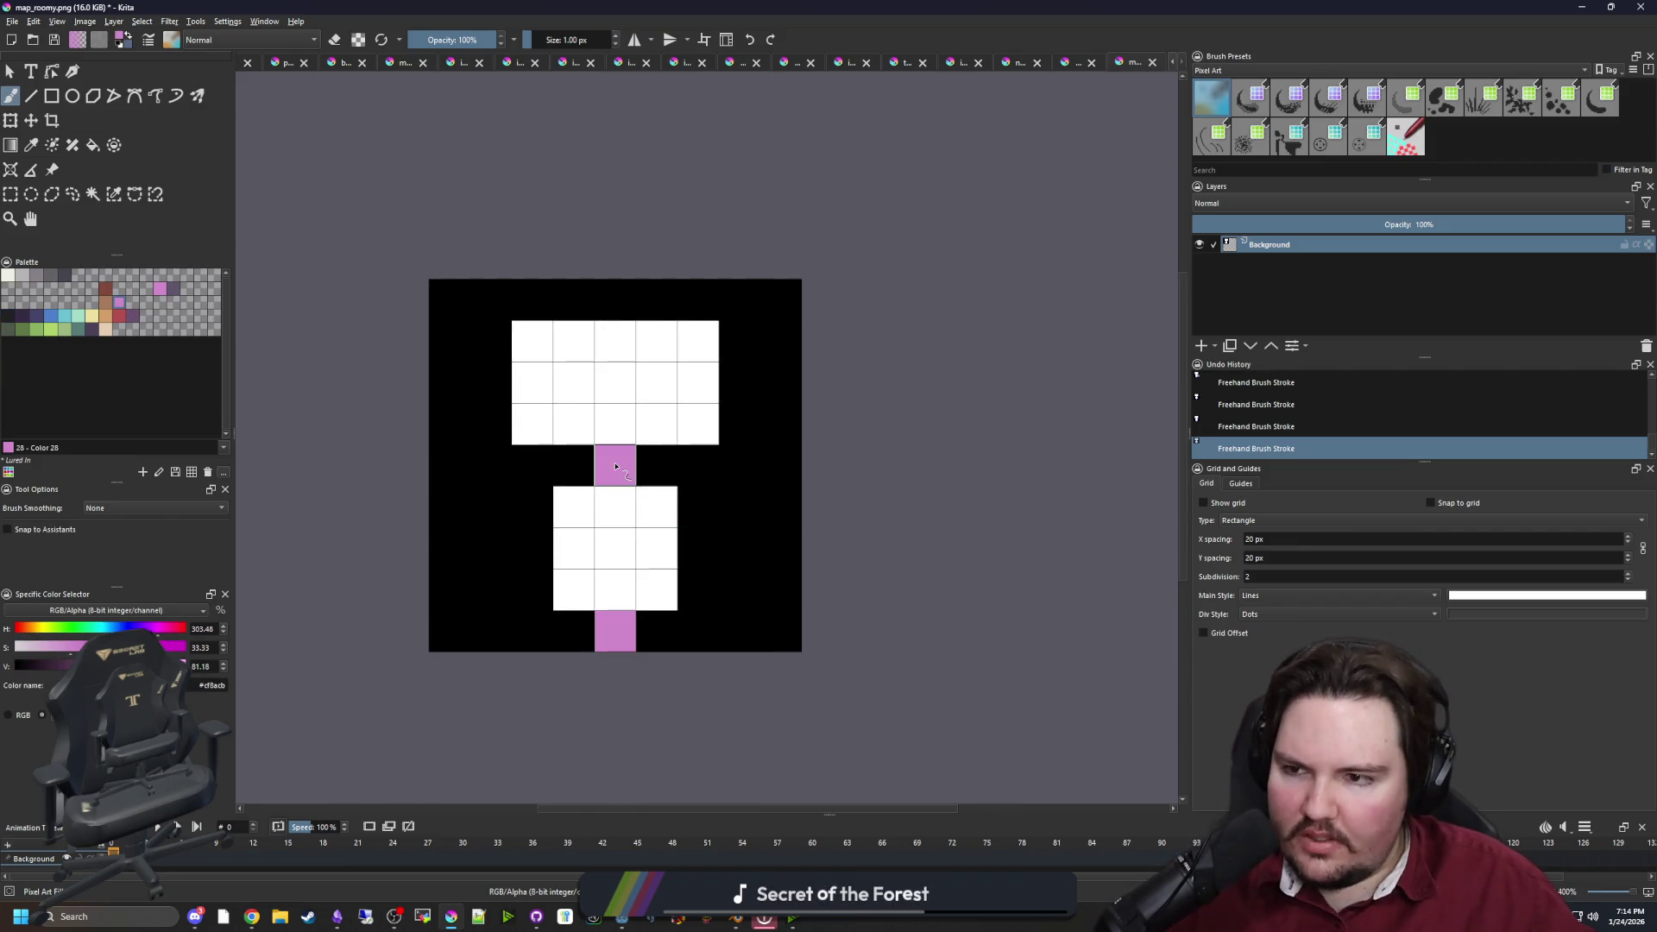
{"action": "left_click", "coordinate": [107, 303]}
{"action": "mouse_move", "coordinate": [691, 423]}
{"action": "left_mouse_down"}
{"action": "mouse_move", "coordinate": [604, 423]}
{"action": "mouse_move", "coordinate": [635, 379]}
{"action": "mouse_move", "coordinate": [533, 341]}
{"action": "left_mouse_up"}
{"action": "mouse_move", "coordinate": [573, 505]}
{"action": "left_mouse_down"}
{"action": "mouse_move", "coordinate": [655, 587]}
{"action": "mouse_move", "coordinate": [569, 553]}
{"action": "mouse_move", "coordinate": [577, 585]}
{"action": "left_mouse_up"}
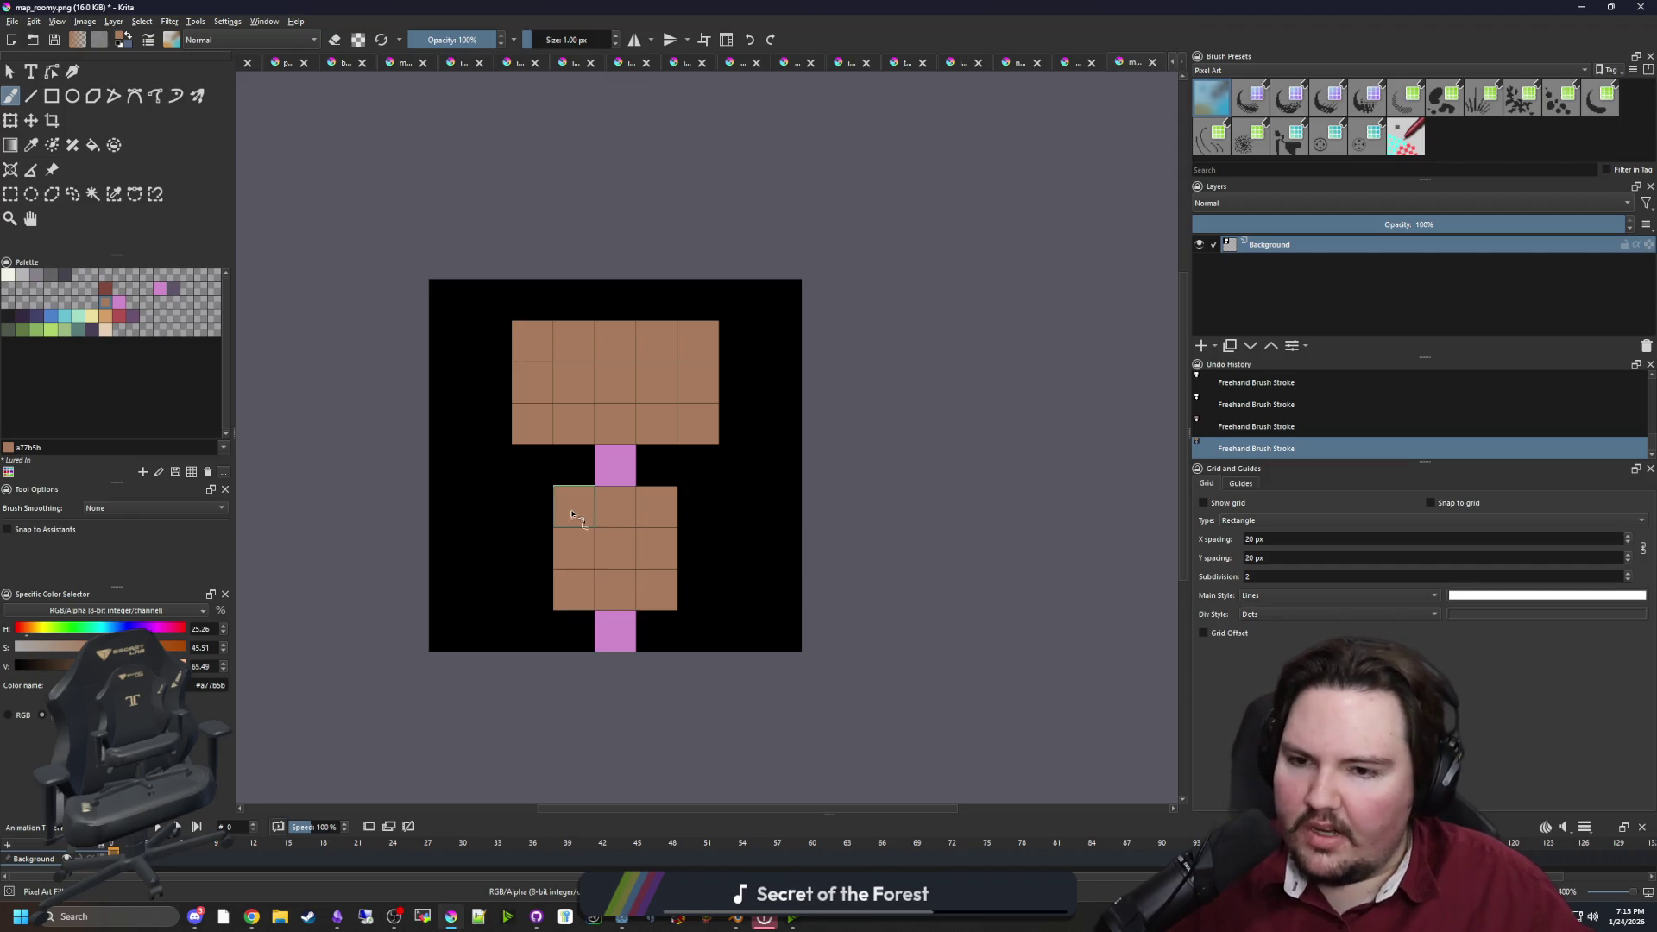
{"action": "left_click", "coordinate": [18, 68]}
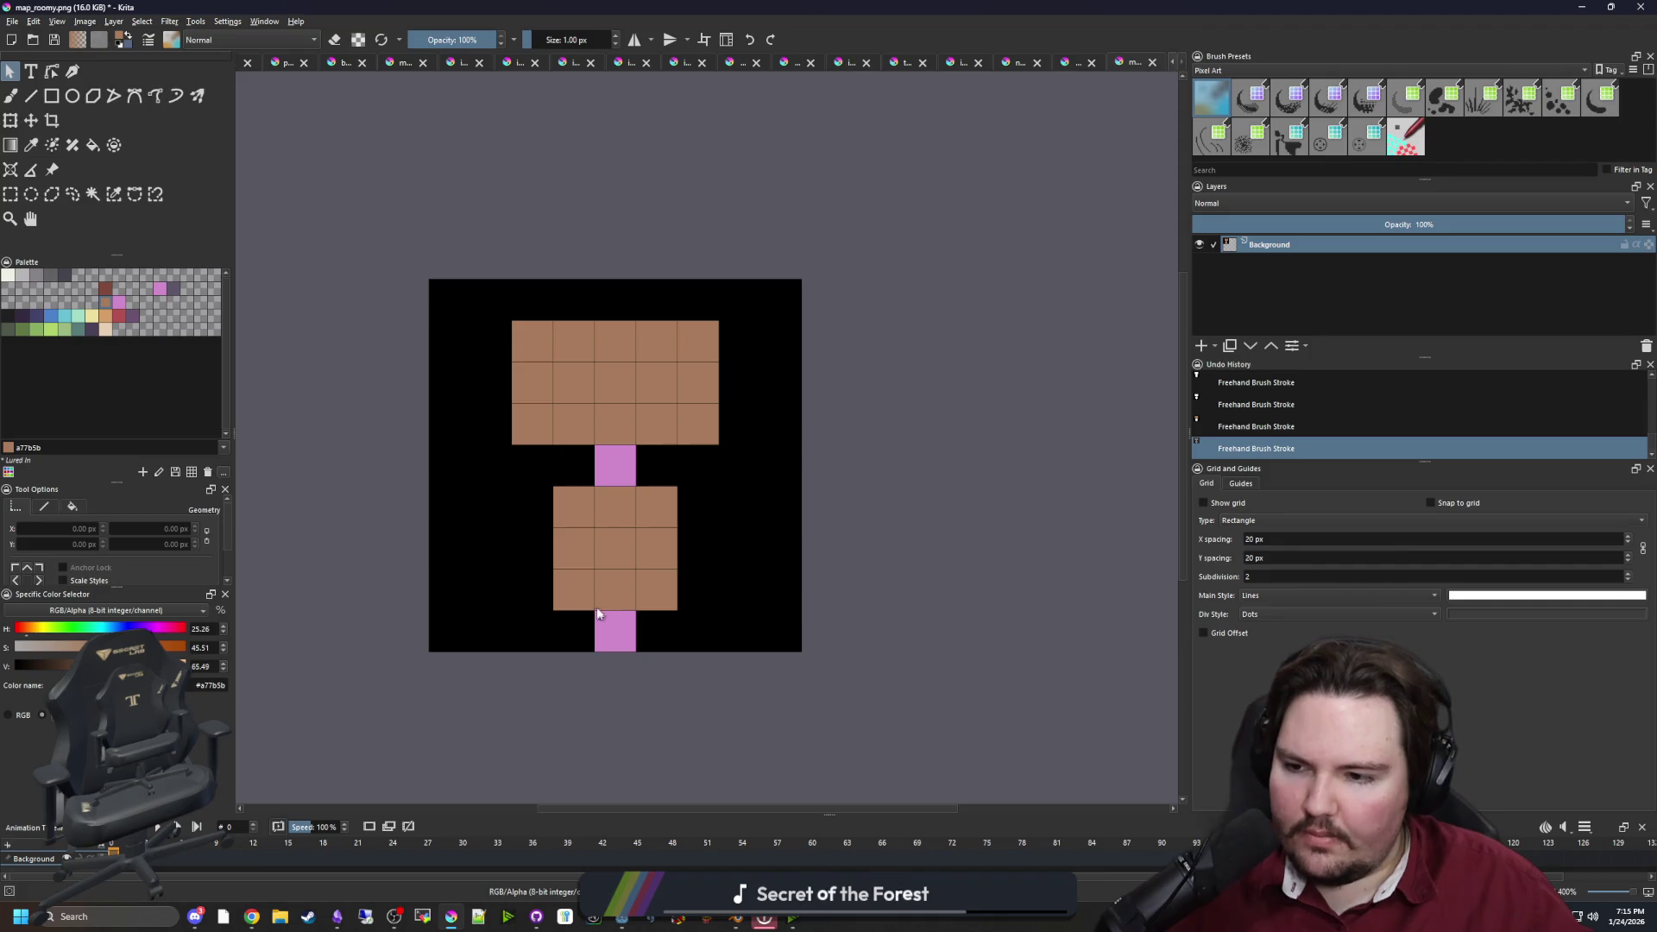
Try painting the room blocks red, then undo back to brown
{"action": "mouse_move", "coordinate": [788, 6]}
{"action": "left_mouse_down"}
{"action": "mouse_move", "coordinate": [815, 780]}
{"action": "mouse_move", "coordinate": [855, 21]}
{"action": "left_mouse_up"}
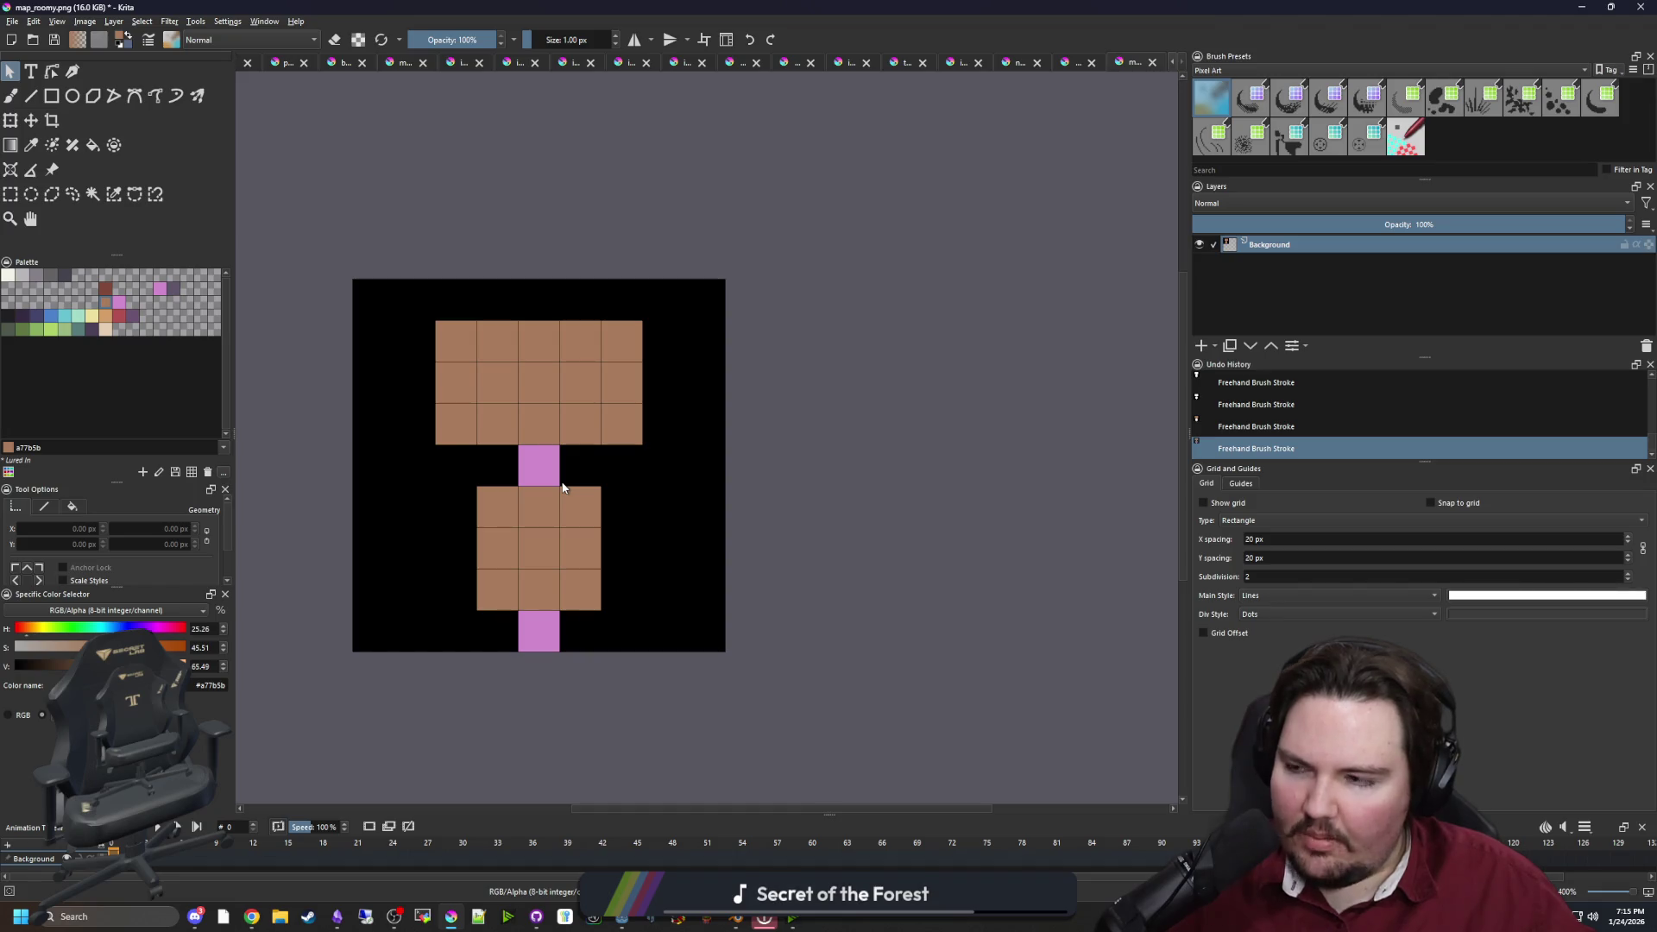
{"action": "left_click", "coordinate": [50, 331]}
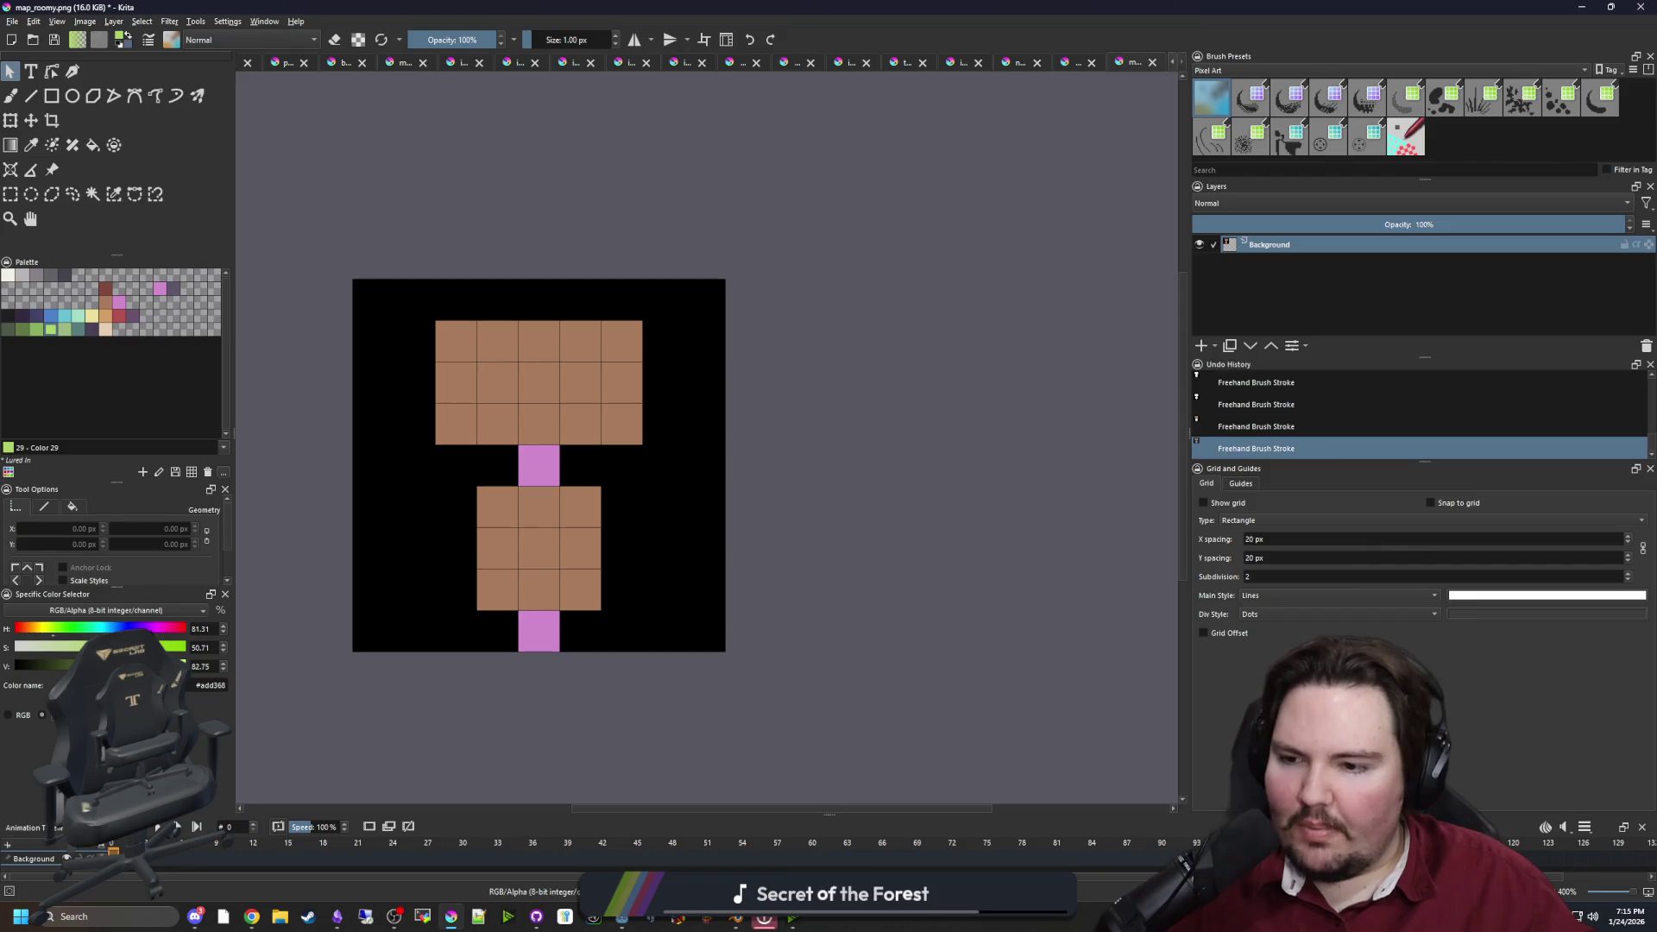
{"action": "left_click_drag", "start_coordinate": [50, 628], "coordinate": [15, 628]}
{"action": "left_click", "coordinate": [165, 647]}
{"action": "scroll", "coordinate": [215, 648], "scroll_direction": "up", "scroll_amount": 5}
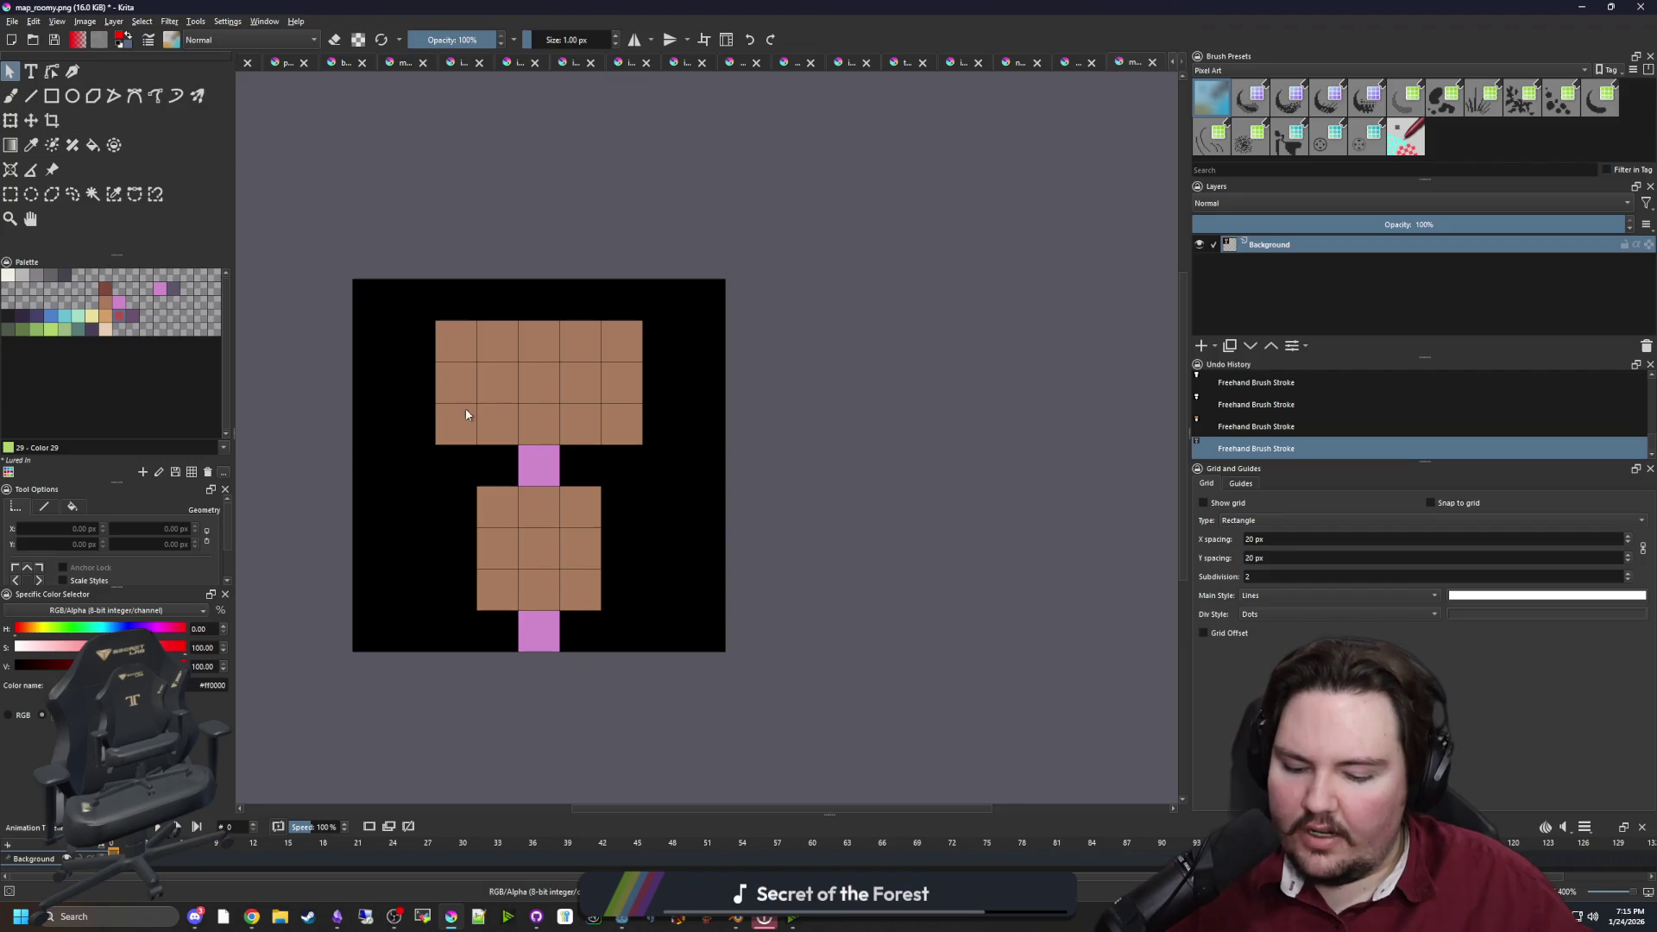
{"action": "key", "text": "b"}
{"action": "mouse_move", "coordinate": [455, 424]}
{"action": "left_mouse_down"}
{"action": "mouse_move", "coordinate": [501, 332]}
{"action": "mouse_move", "coordinate": [598, 414]}
{"action": "mouse_move", "coordinate": [580, 381]}
{"action": "mouse_move", "coordinate": [455, 341]}
{"action": "left_mouse_up"}
{"action": "mouse_move", "coordinate": [497, 508]}
{"action": "left_mouse_down"}
{"action": "mouse_move", "coordinate": [581, 544]}
{"action": "mouse_move", "coordinate": [518, 564]}
{"action": "mouse_move", "coordinate": [542, 552]}
{"action": "left_mouse_up"}
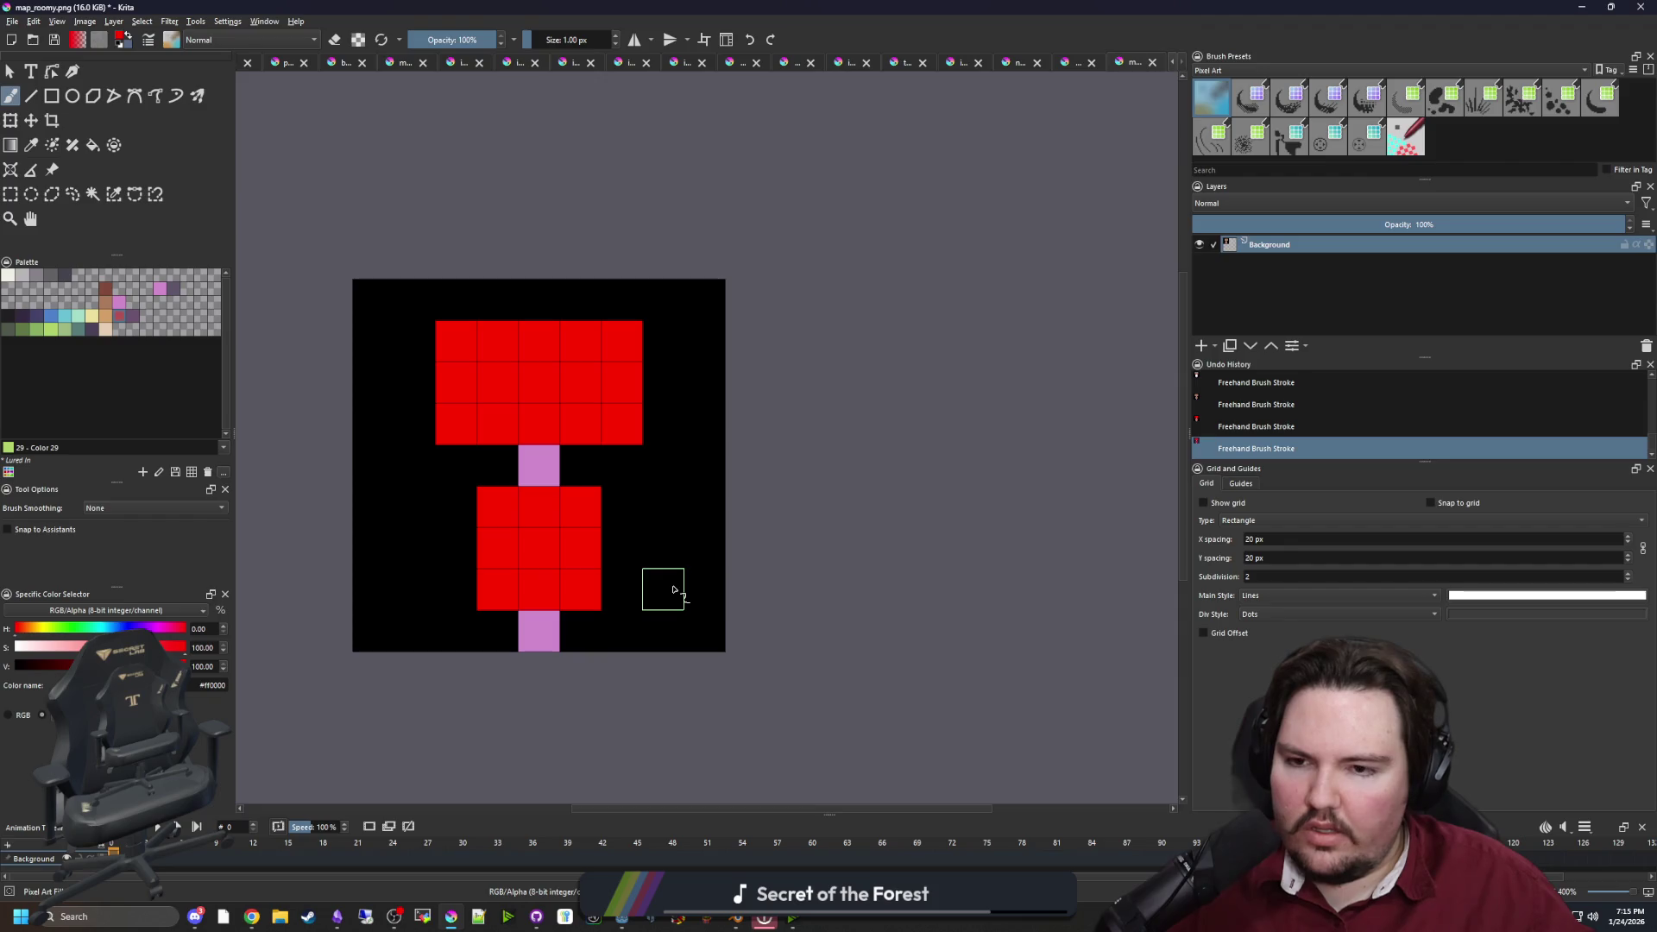
{"action": "key", "text": "ctrl+z"}
{"action": "key", "text": "ctrl+z"}
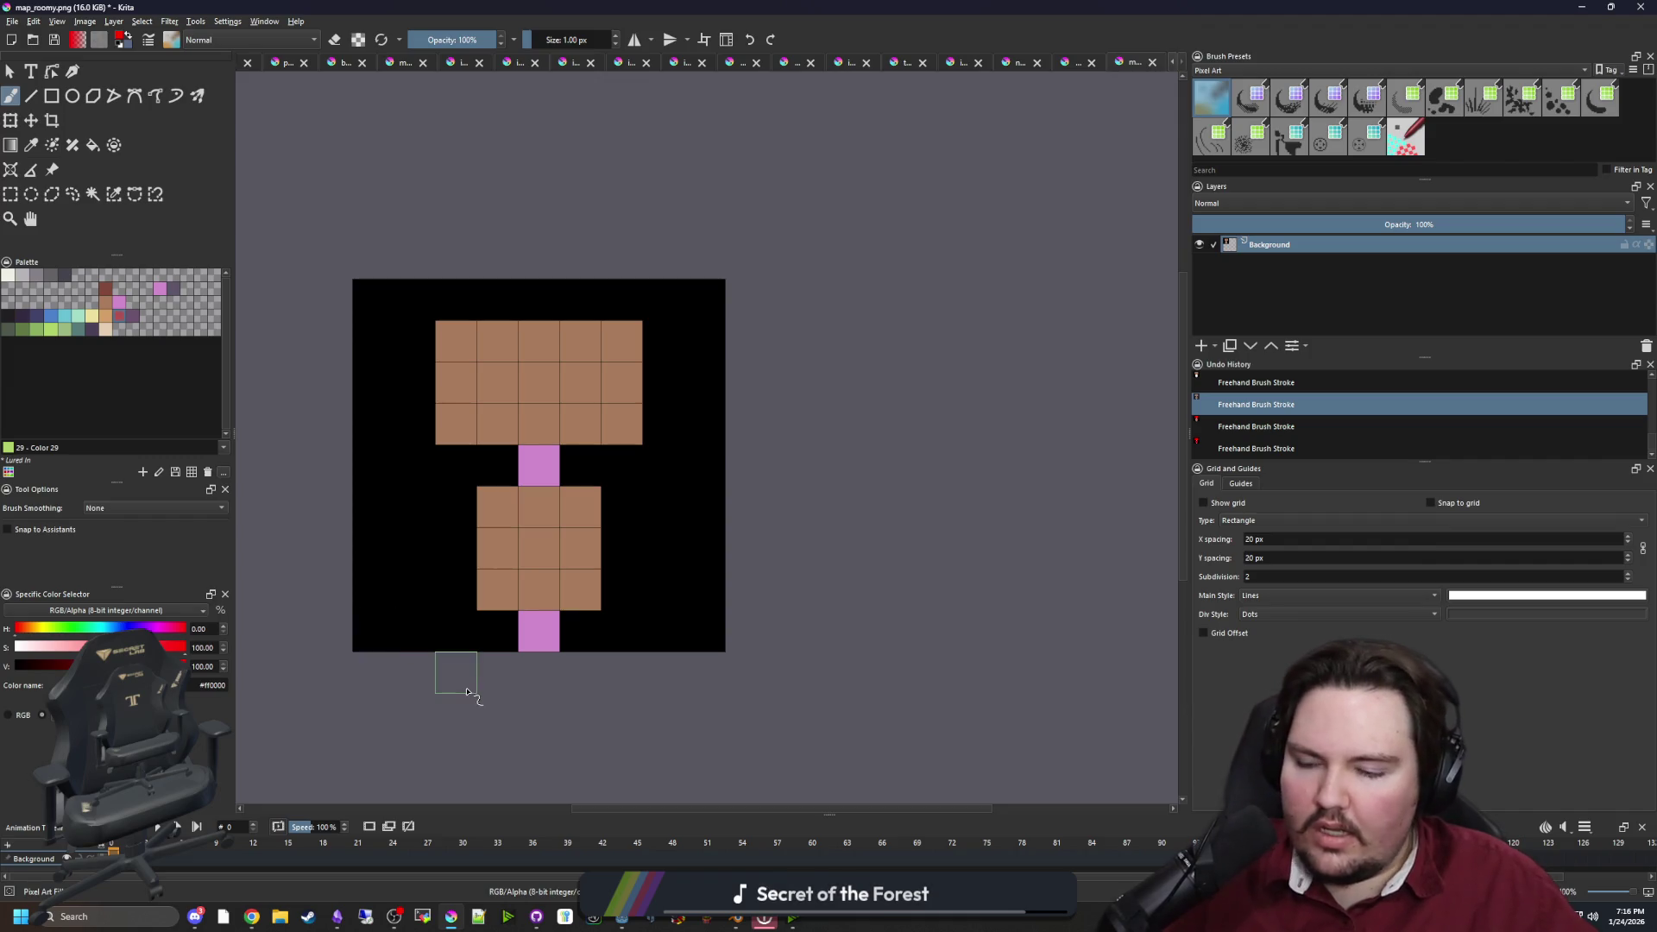
Set the colour to pure white and bucket-fill both room blocks white
{"action": "left_click", "coordinate": [195, 917]}
{"action": "left_click", "coordinate": [195, 916]}
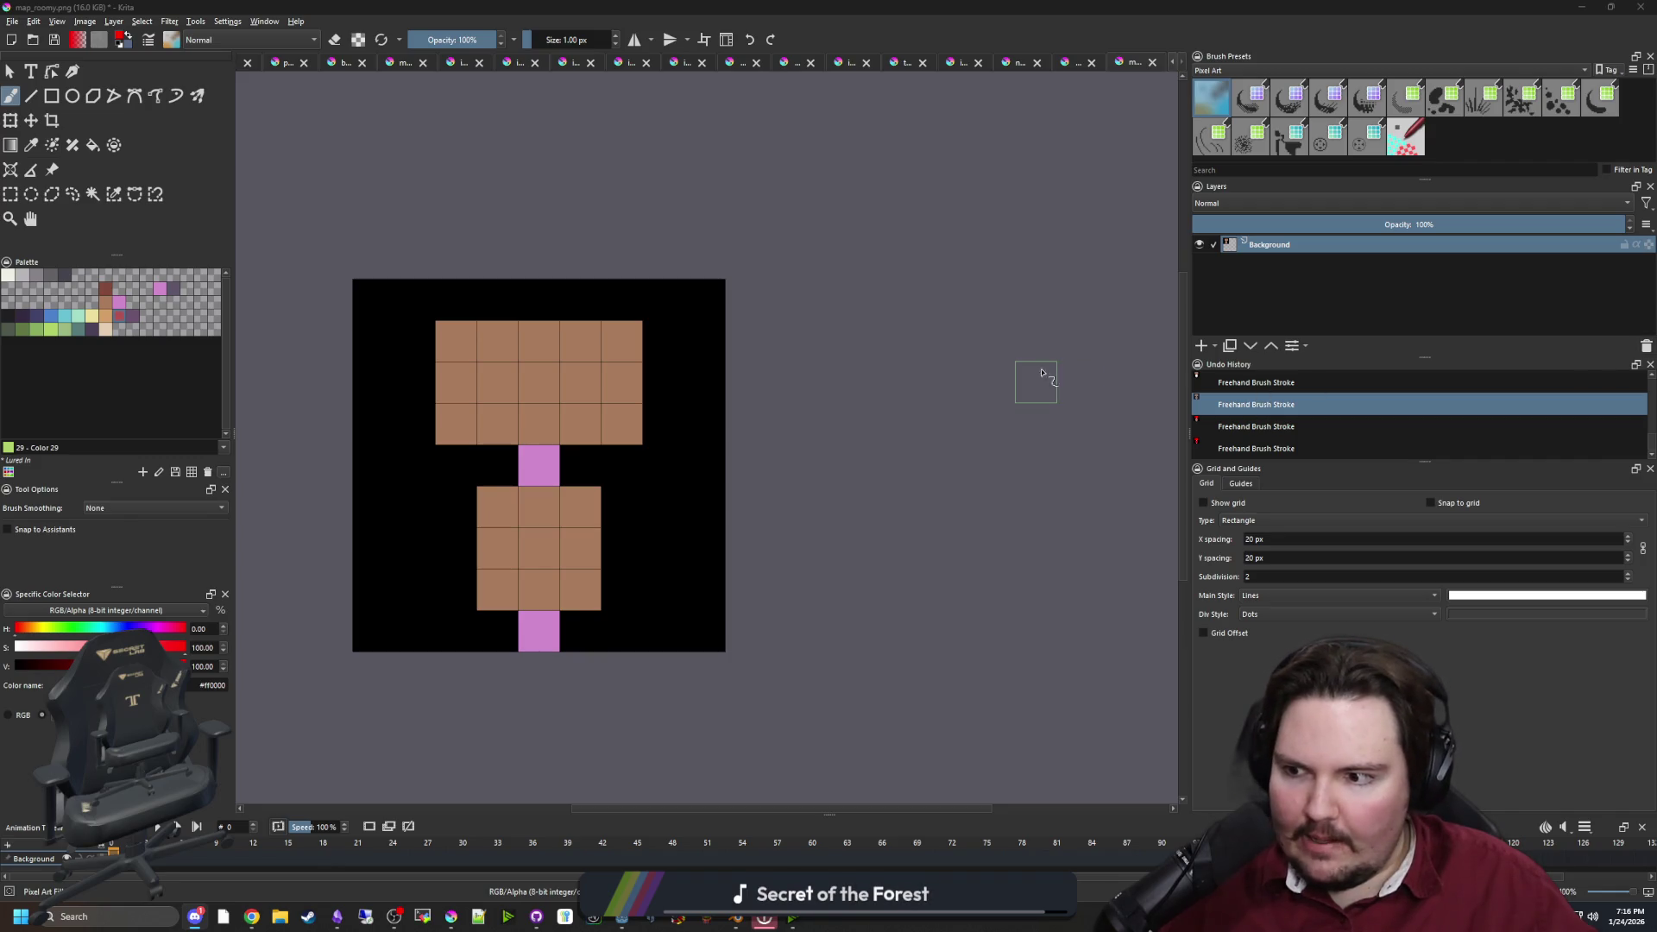
{"action": "mouse_move", "coordinate": [743, 458]}
{"action": "left_mouse_down"}
{"action": "mouse_move", "coordinate": [955, 484]}
{"action": "mouse_move", "coordinate": [701, 481]}
{"action": "left_mouse_up"}
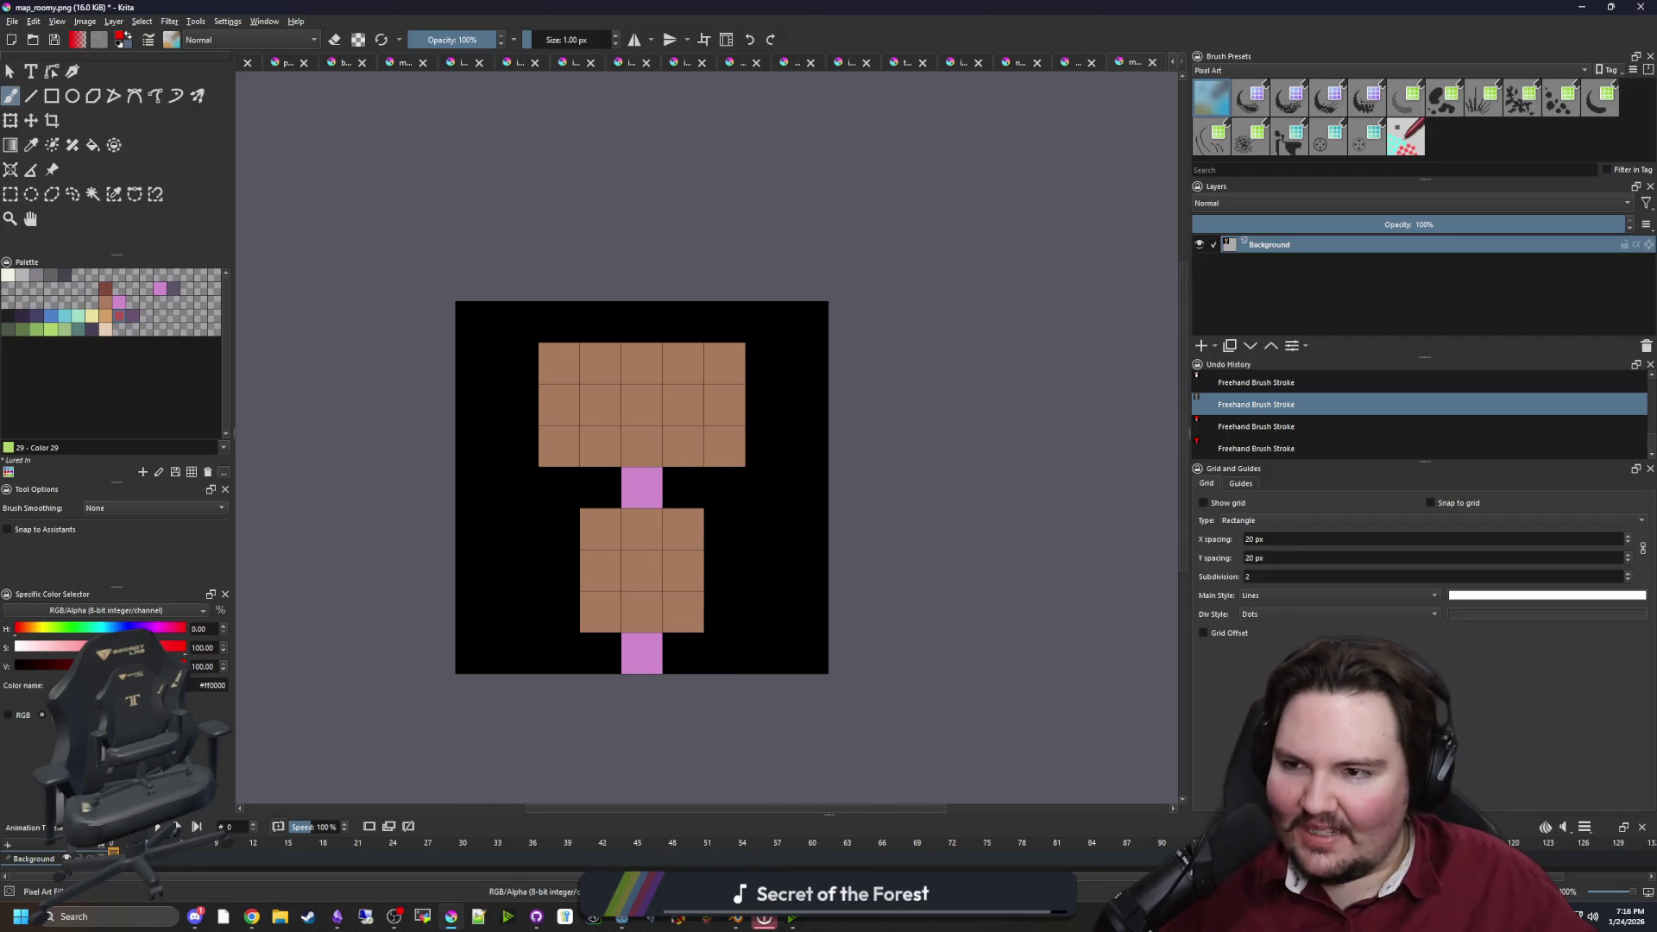
{"action": "left_click", "coordinate": [7, 275]}
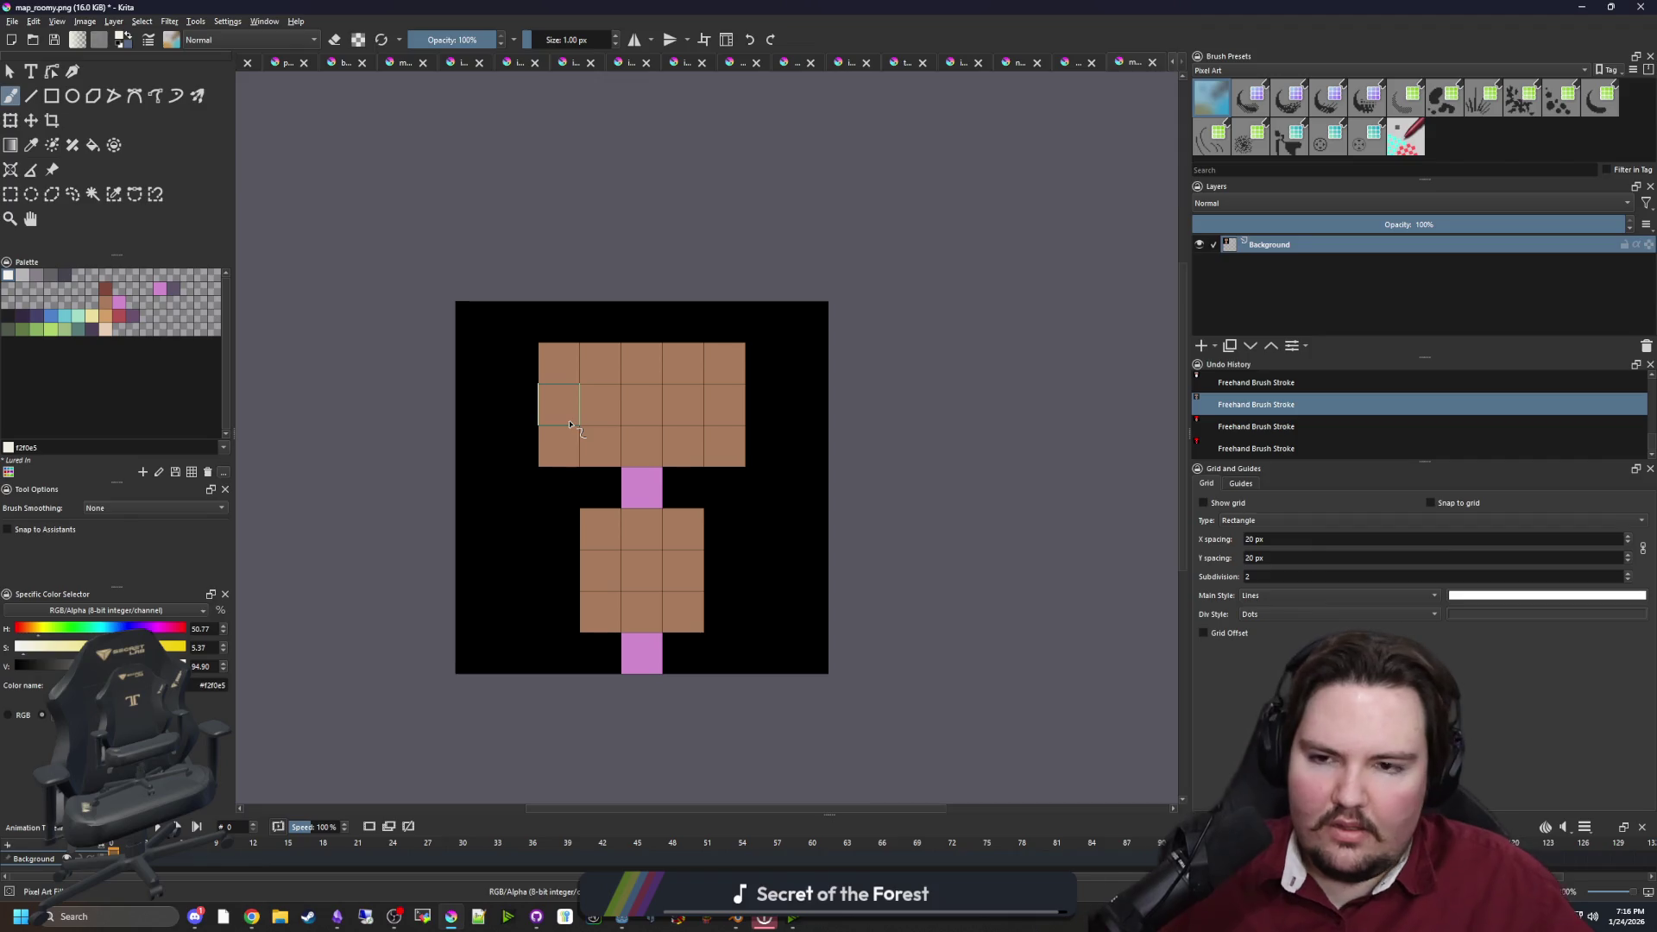
{"action": "key", "text": "x"}
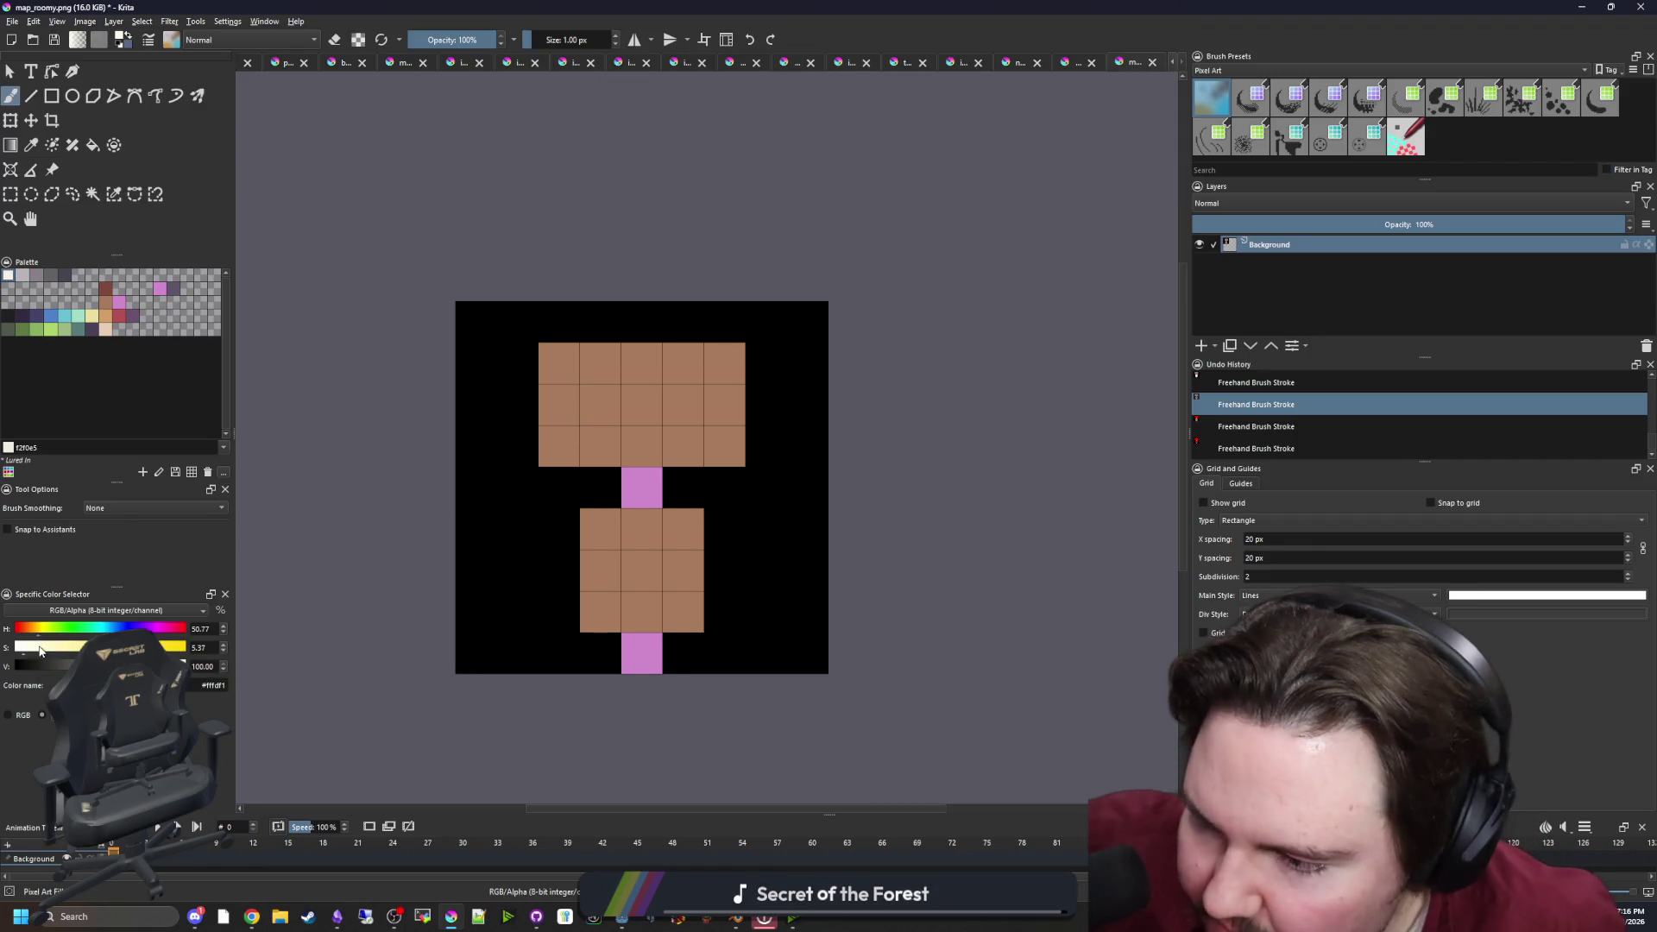
{"action": "left_click", "coordinate": [695, 425]}
{"action": "left_click", "coordinate": [673, 548]}
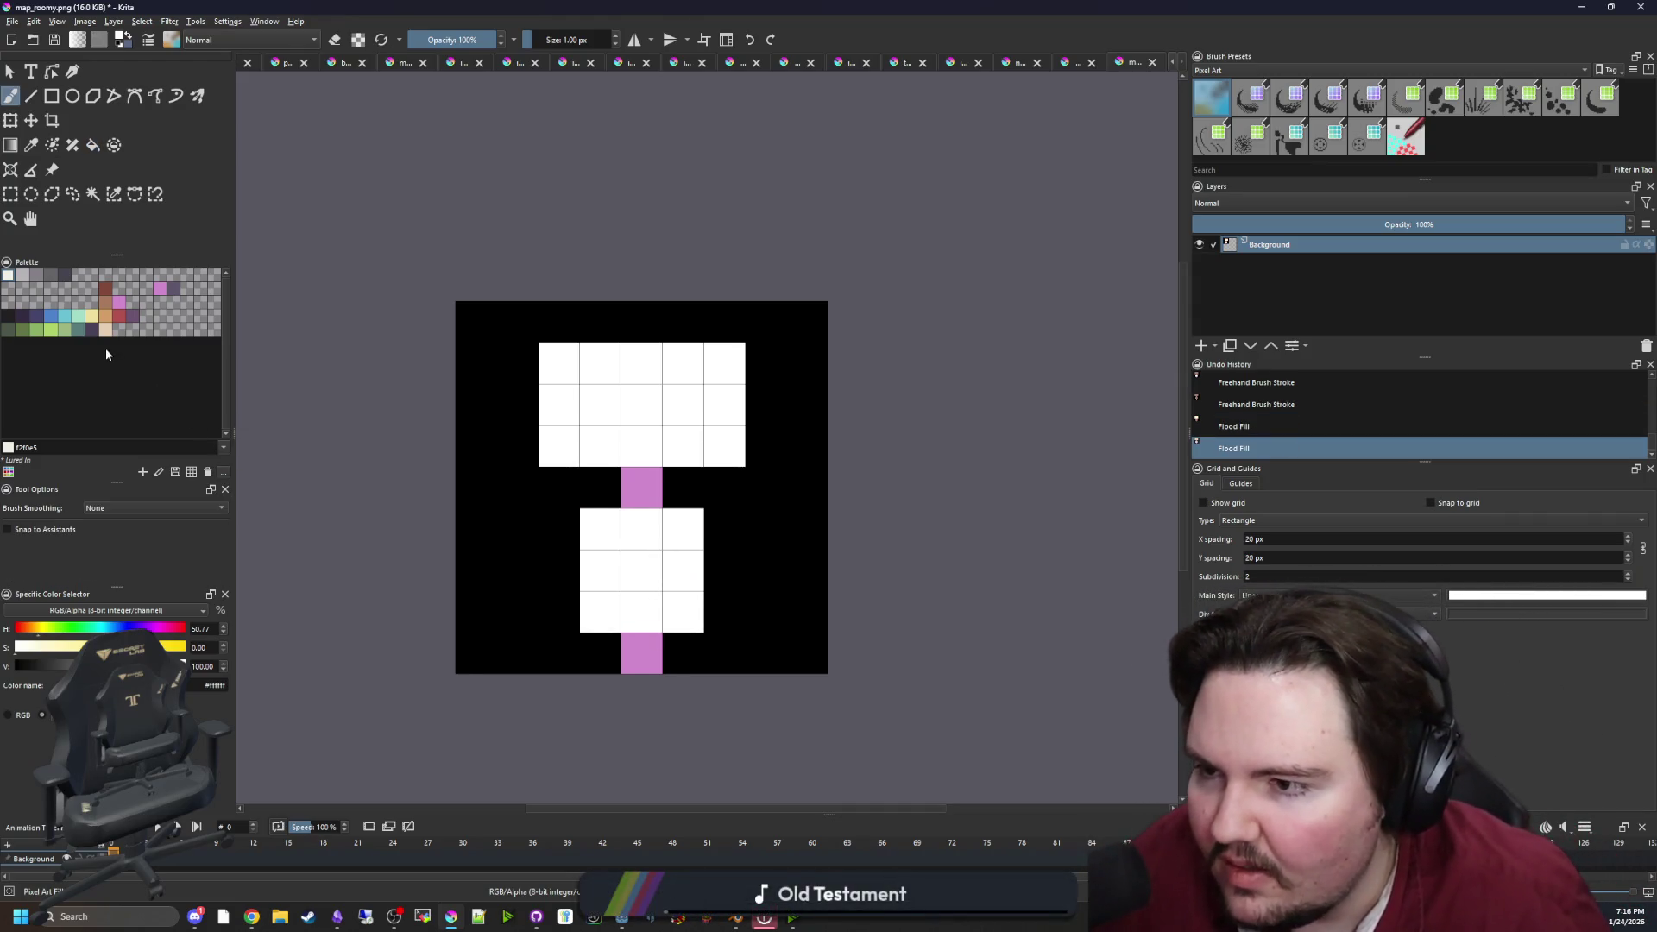
Paint the connecting cell and the bottom corridor cell pure red
{"action": "left_click_drag", "start_coordinate": [123, 628], "coordinate": [16, 628]}
{"action": "left_click", "coordinate": [183, 647]}
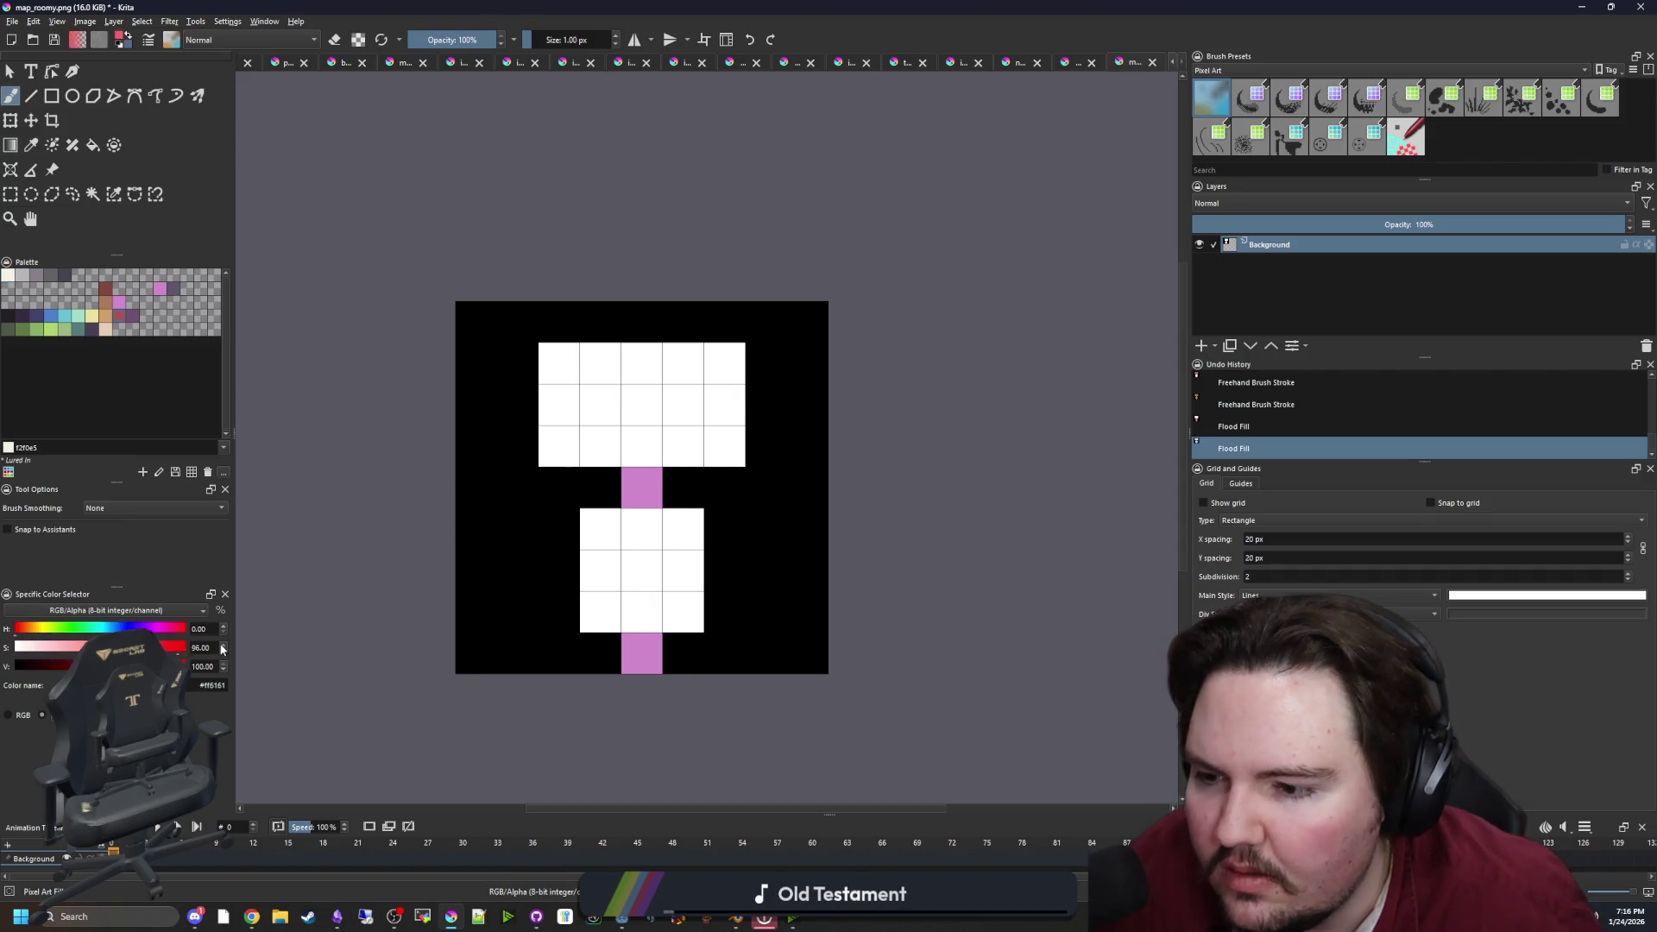
{"action": "left_click", "coordinate": [642, 485]}
{"action": "left_click", "coordinate": [639, 656]}
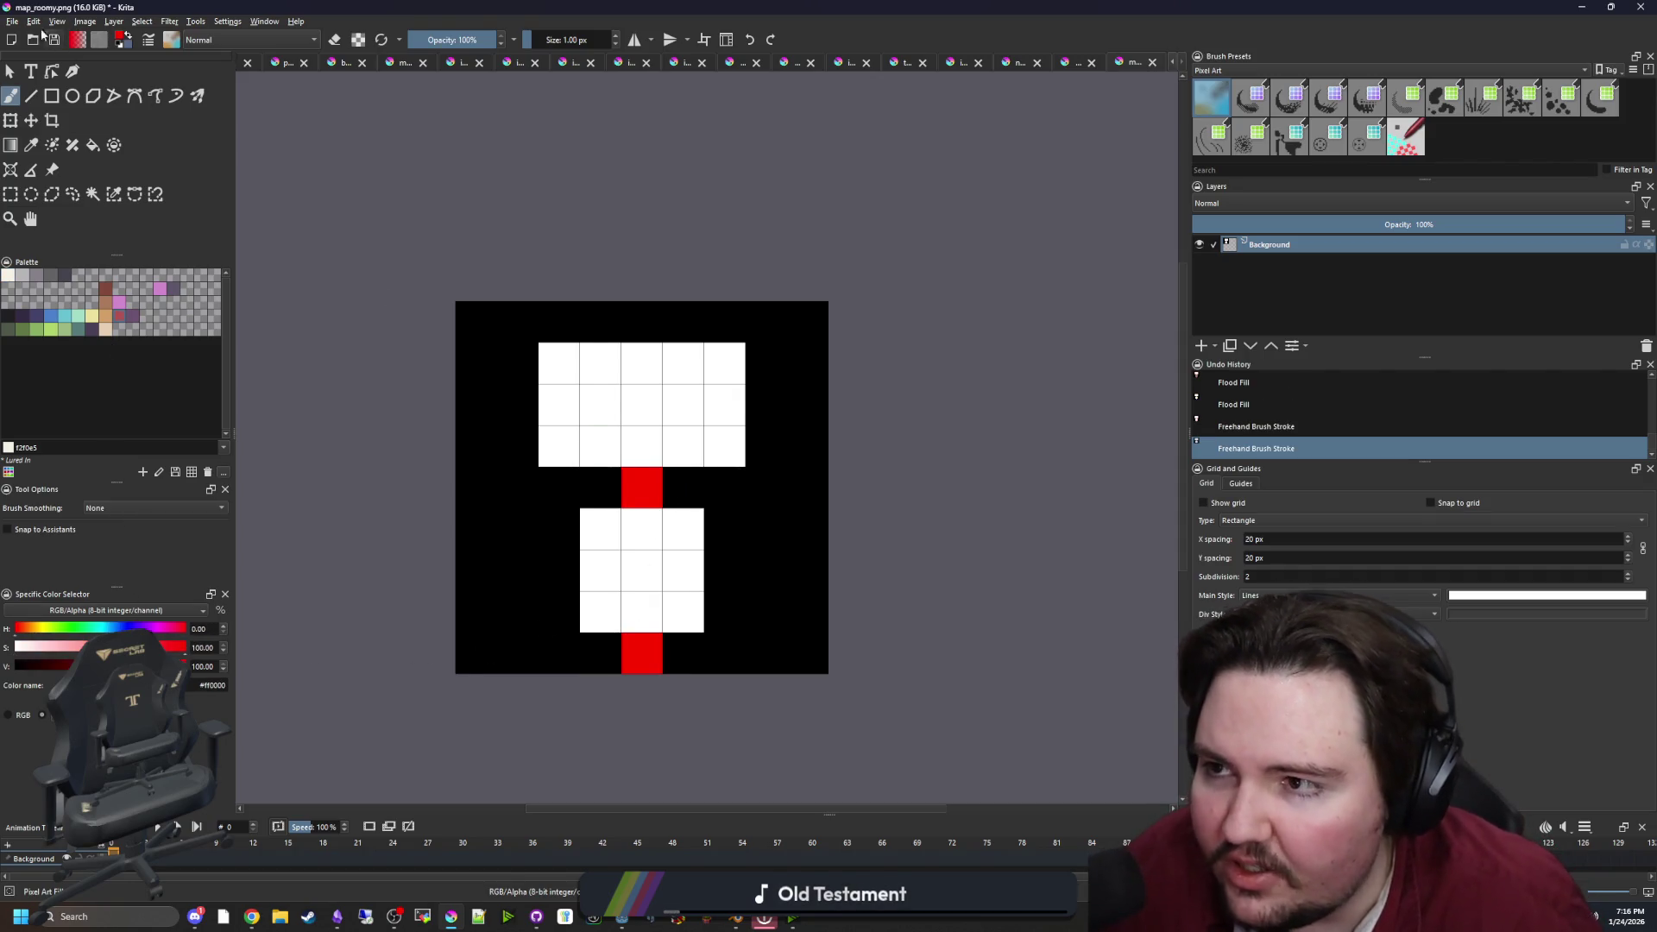
Save the map as map_roomy_generation.png, accepting the PNG export settings
{"action": "left_click", "coordinate": [19, 23]}
{"action": "left_click", "coordinate": [35, 91]}
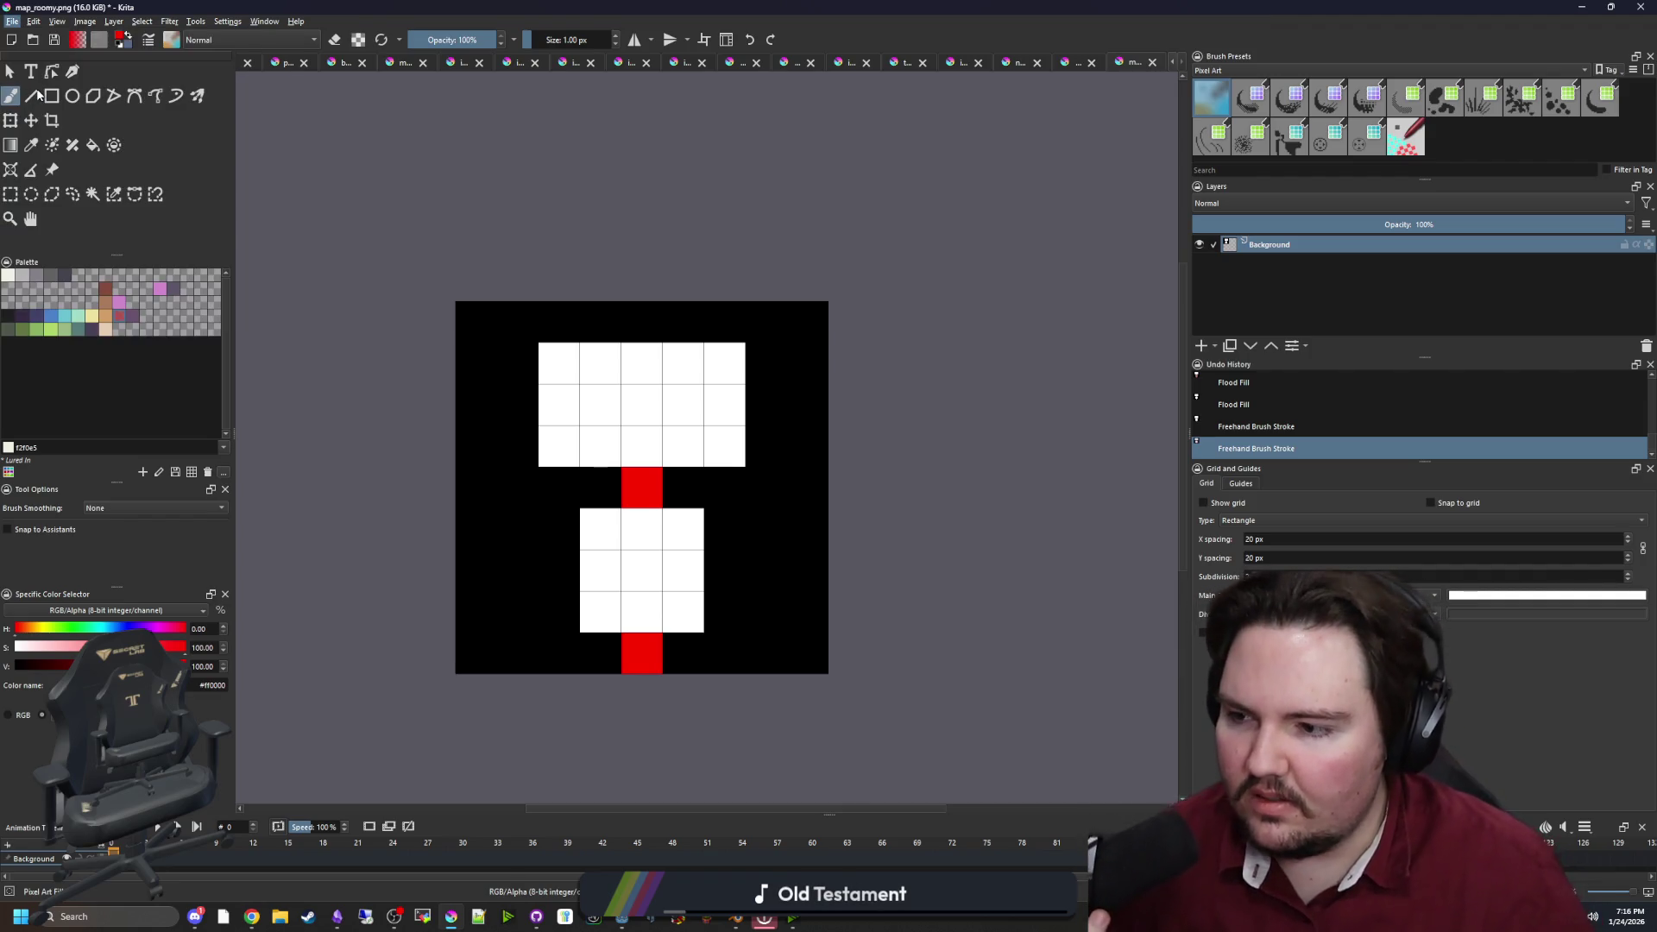
{"action": "type", "text": "map_roomy_"}
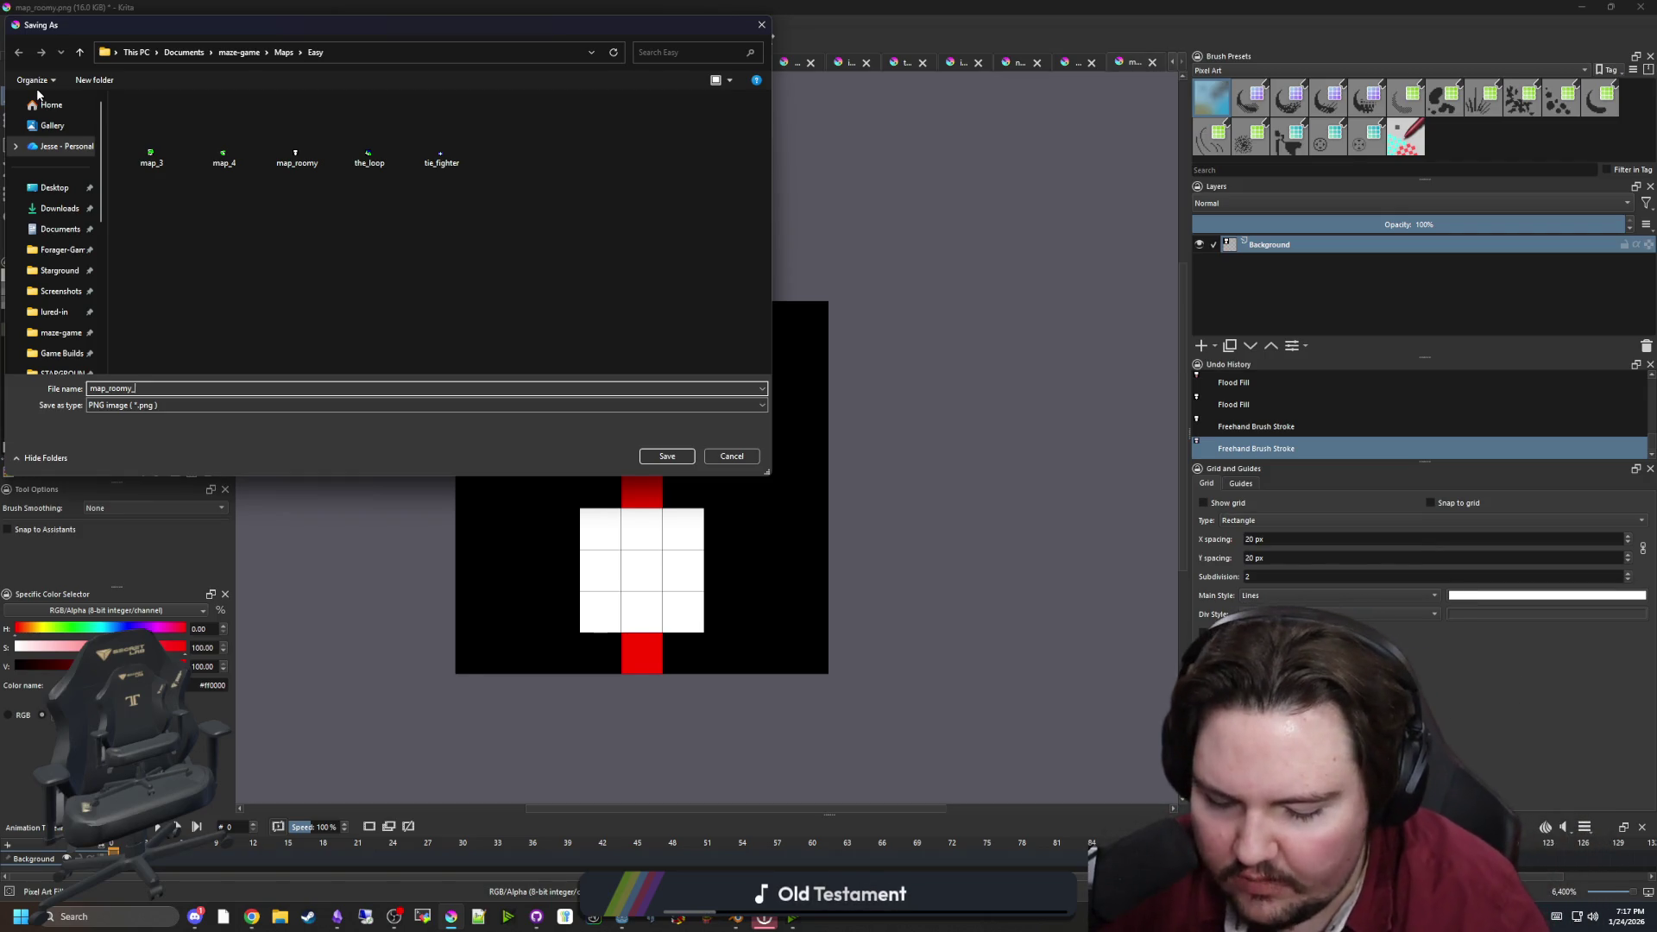
{"action": "type", "text": "generation"}
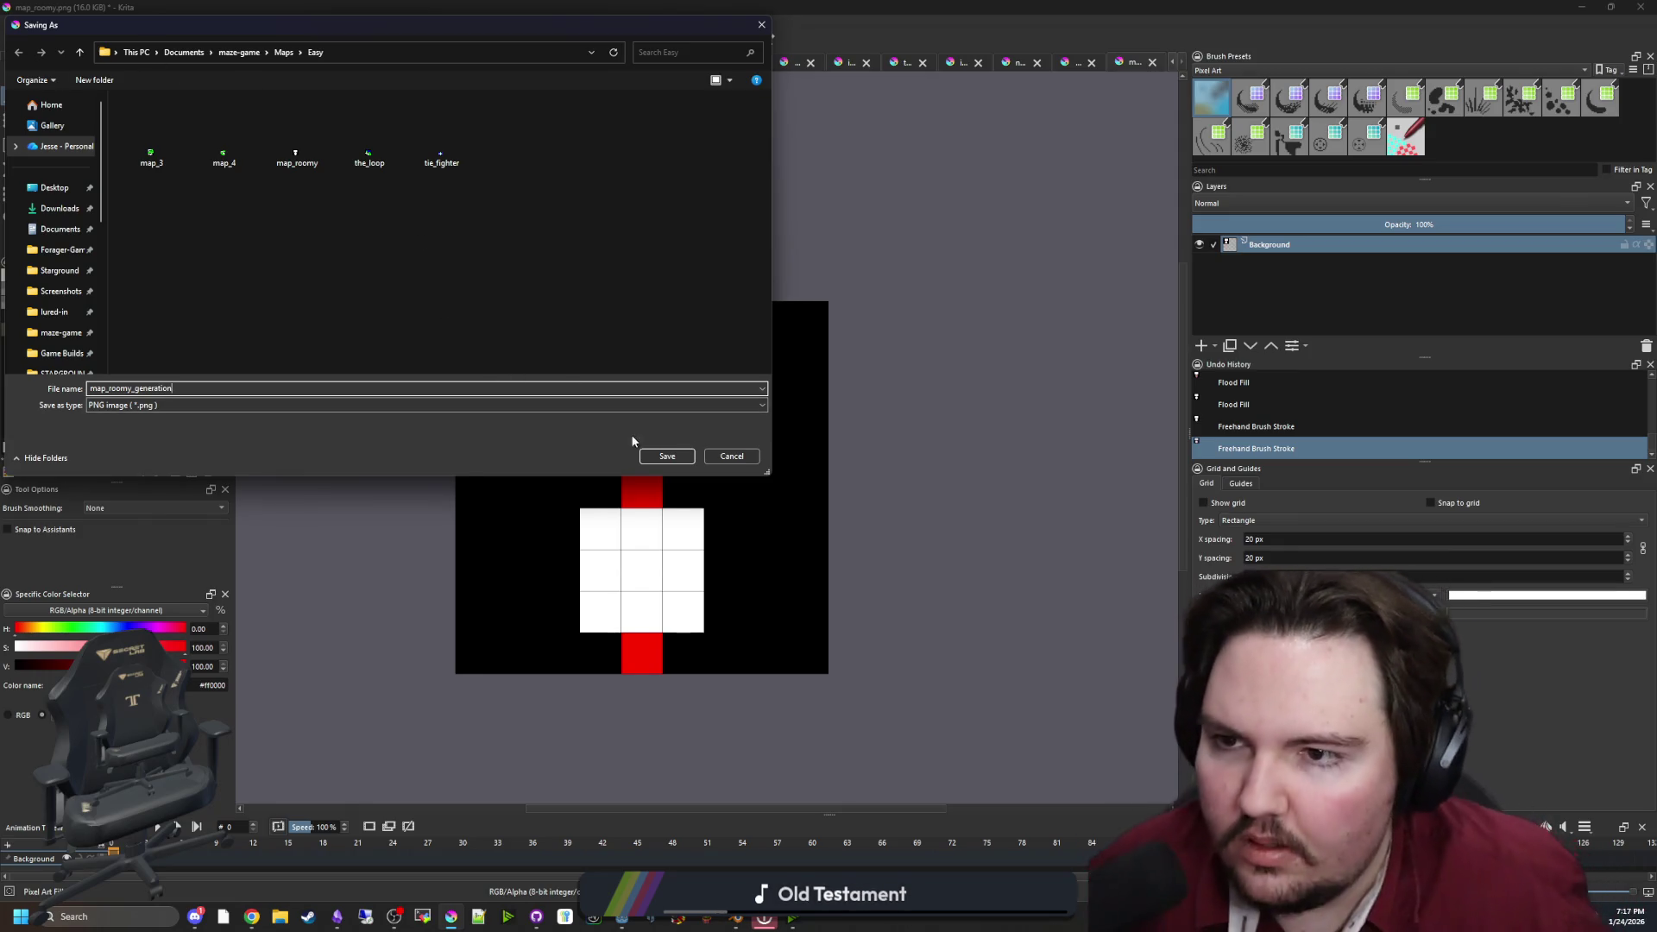
{"action": "left_click", "coordinate": [665, 459]}
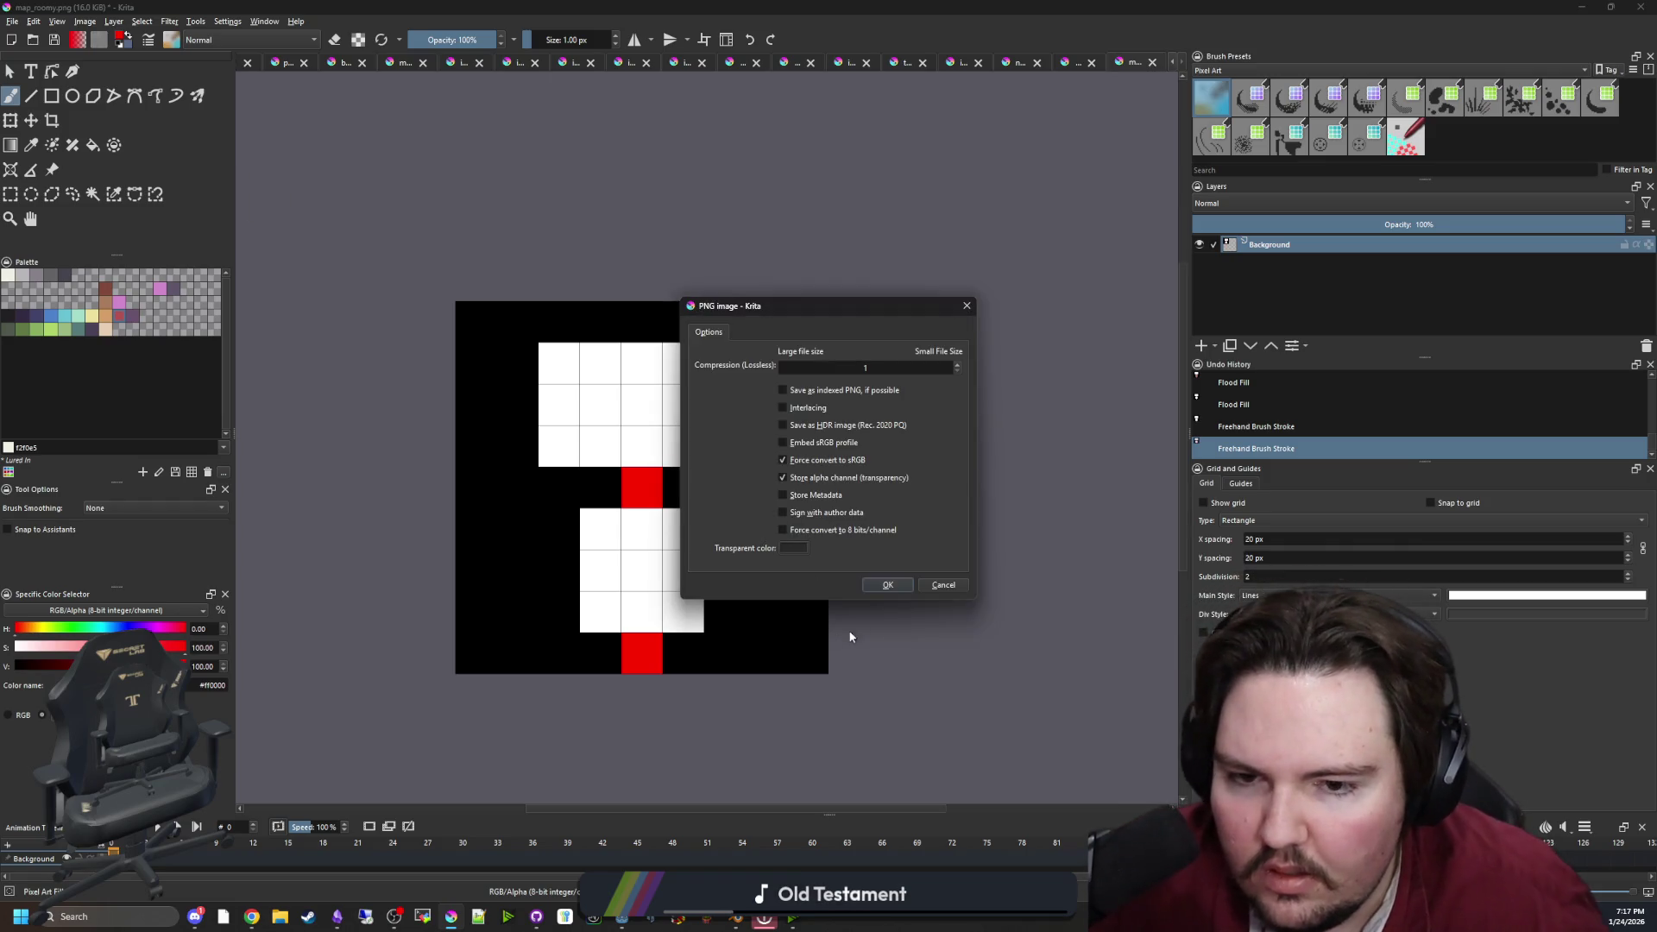
{"action": "left_click", "coordinate": [887, 586]}
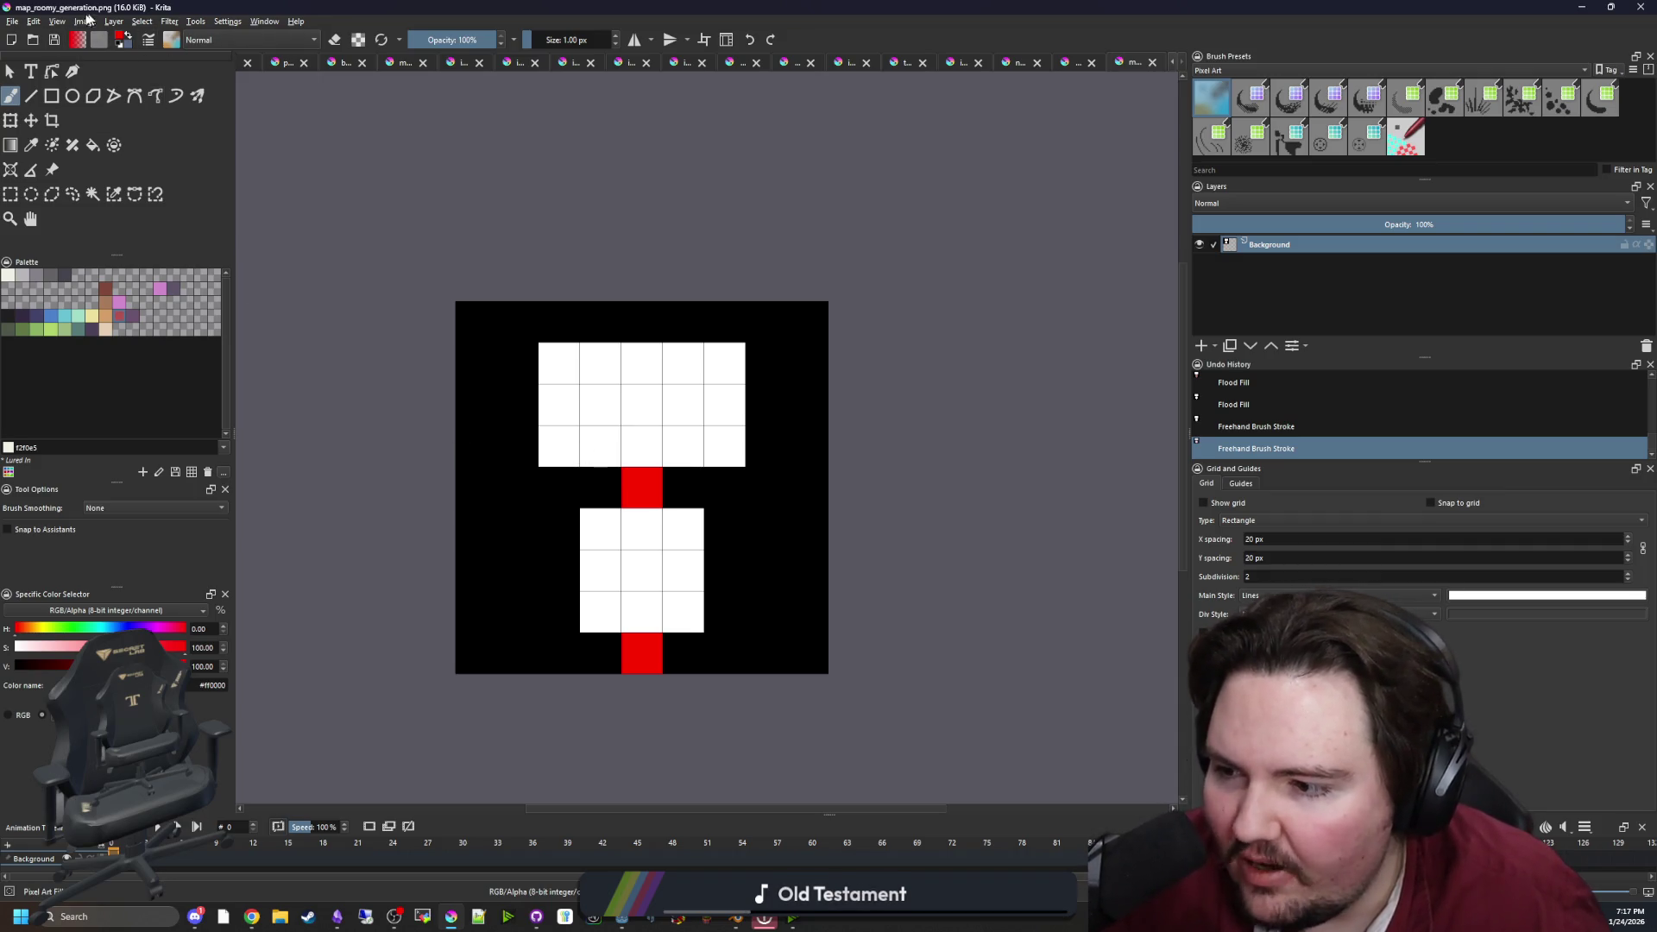
Open map_roomy_generation.png and sample its white room colour
{"action": "left_click", "coordinate": [16, 19]}
{"action": "left_click", "coordinate": [16, 23]}
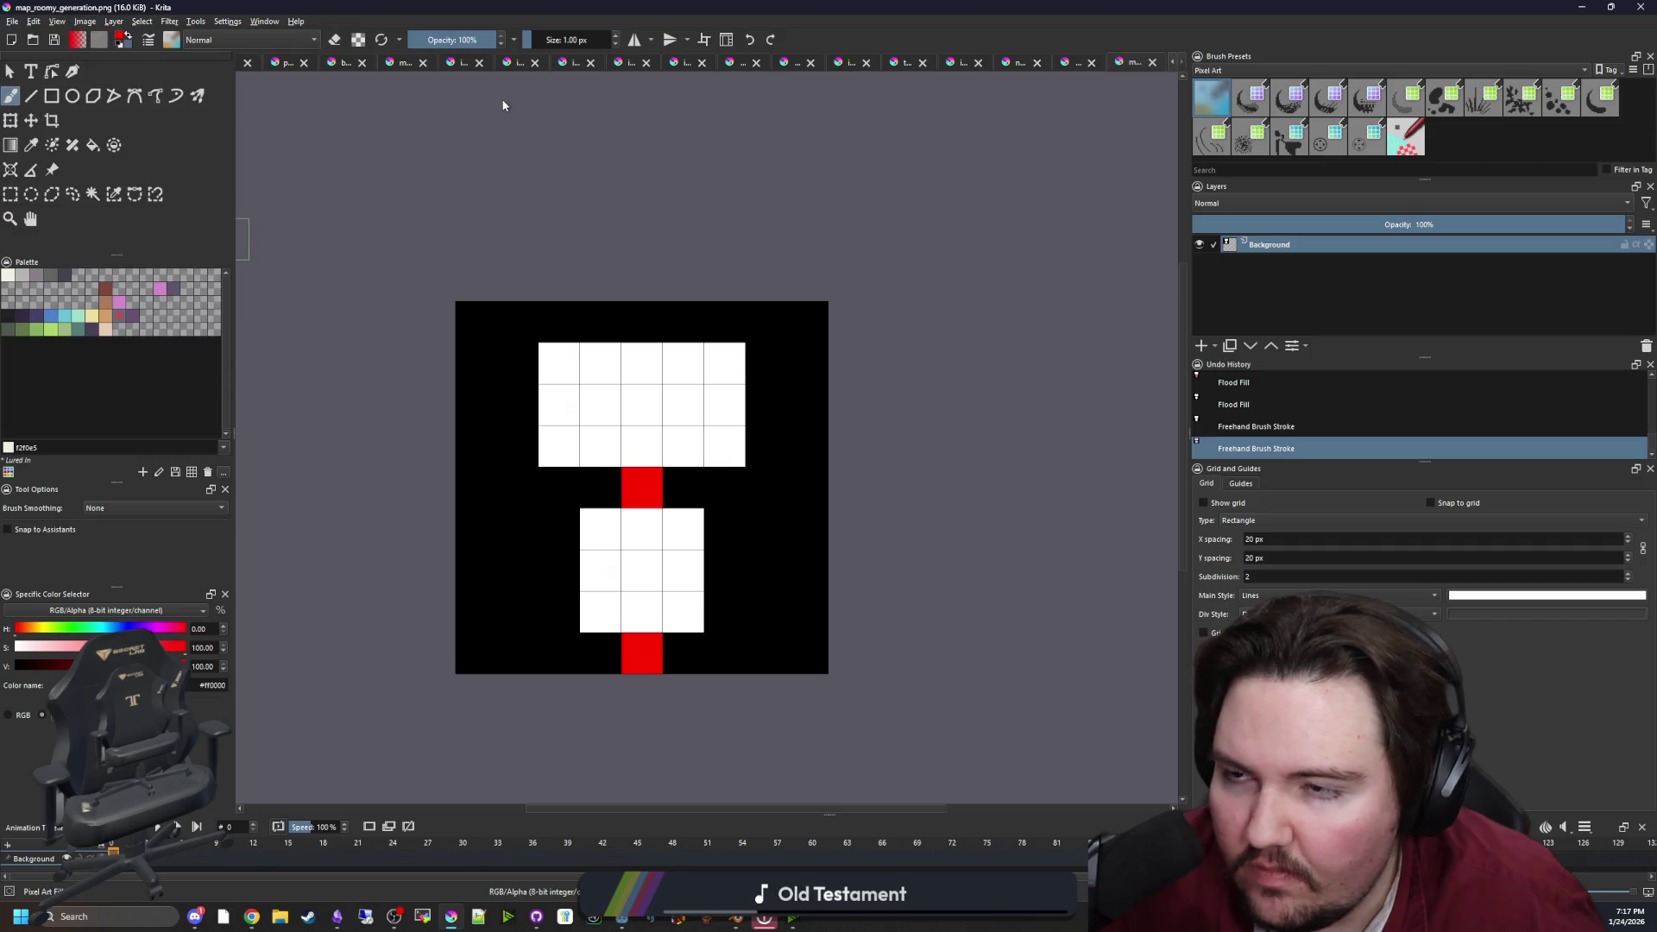
{"action": "left_click", "coordinate": [13, 21]}
{"action": "left_click", "coordinate": [28, 52]}
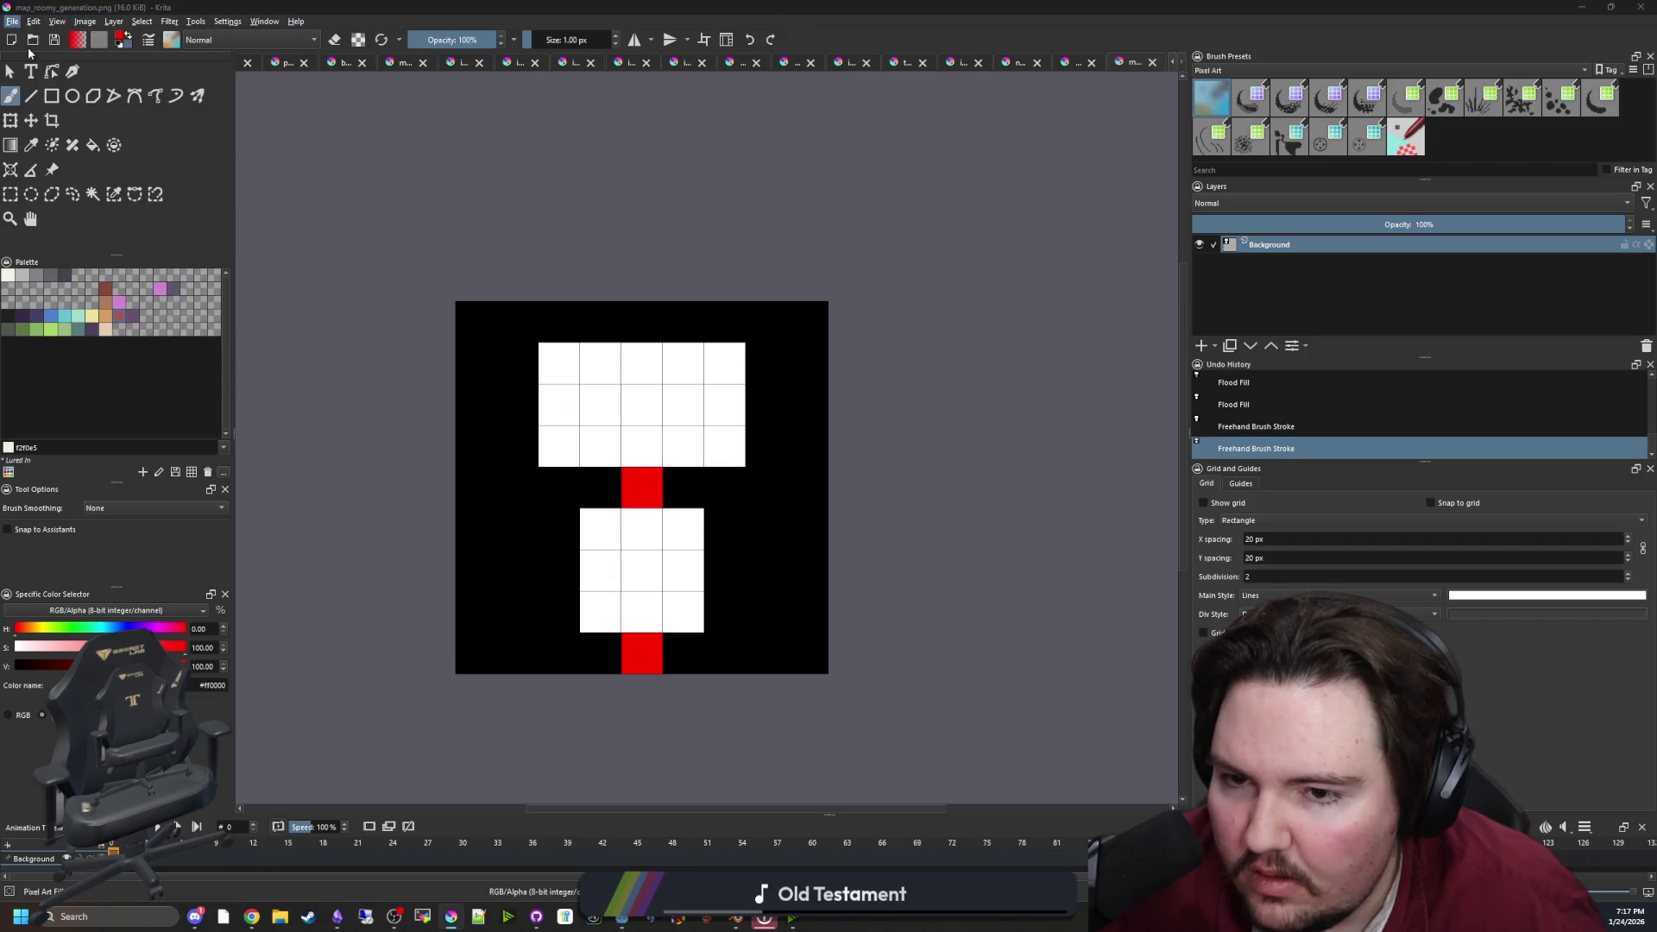
{"action": "double_click", "coordinate": [369, 157]}
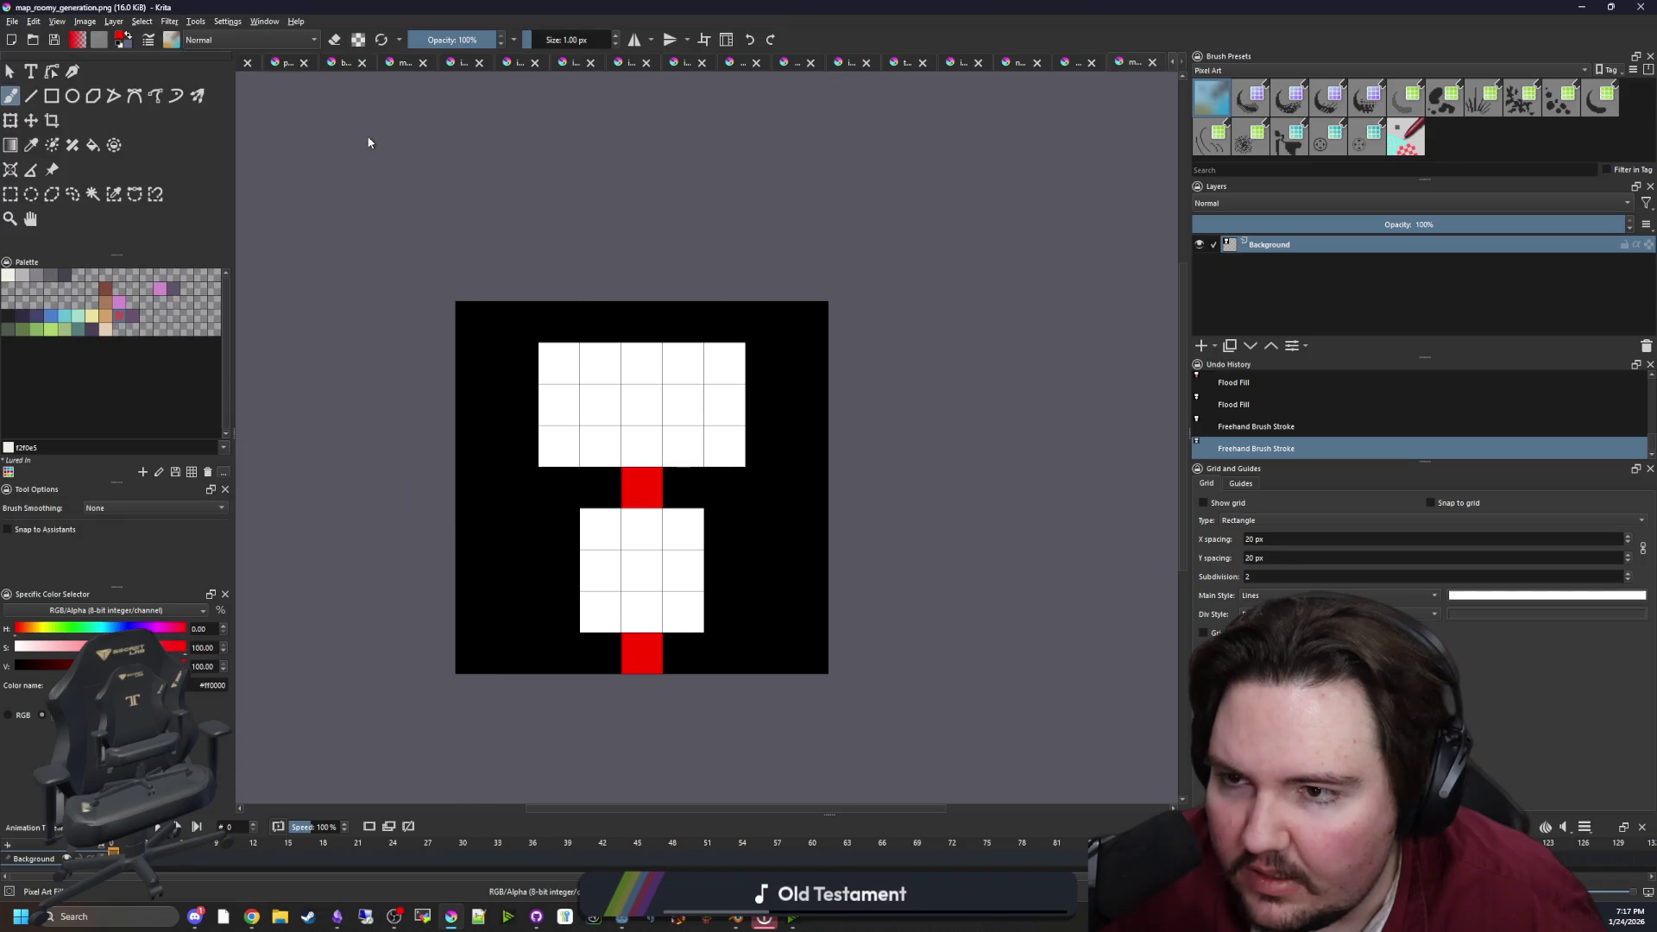
{"action": "key", "text": "p"}
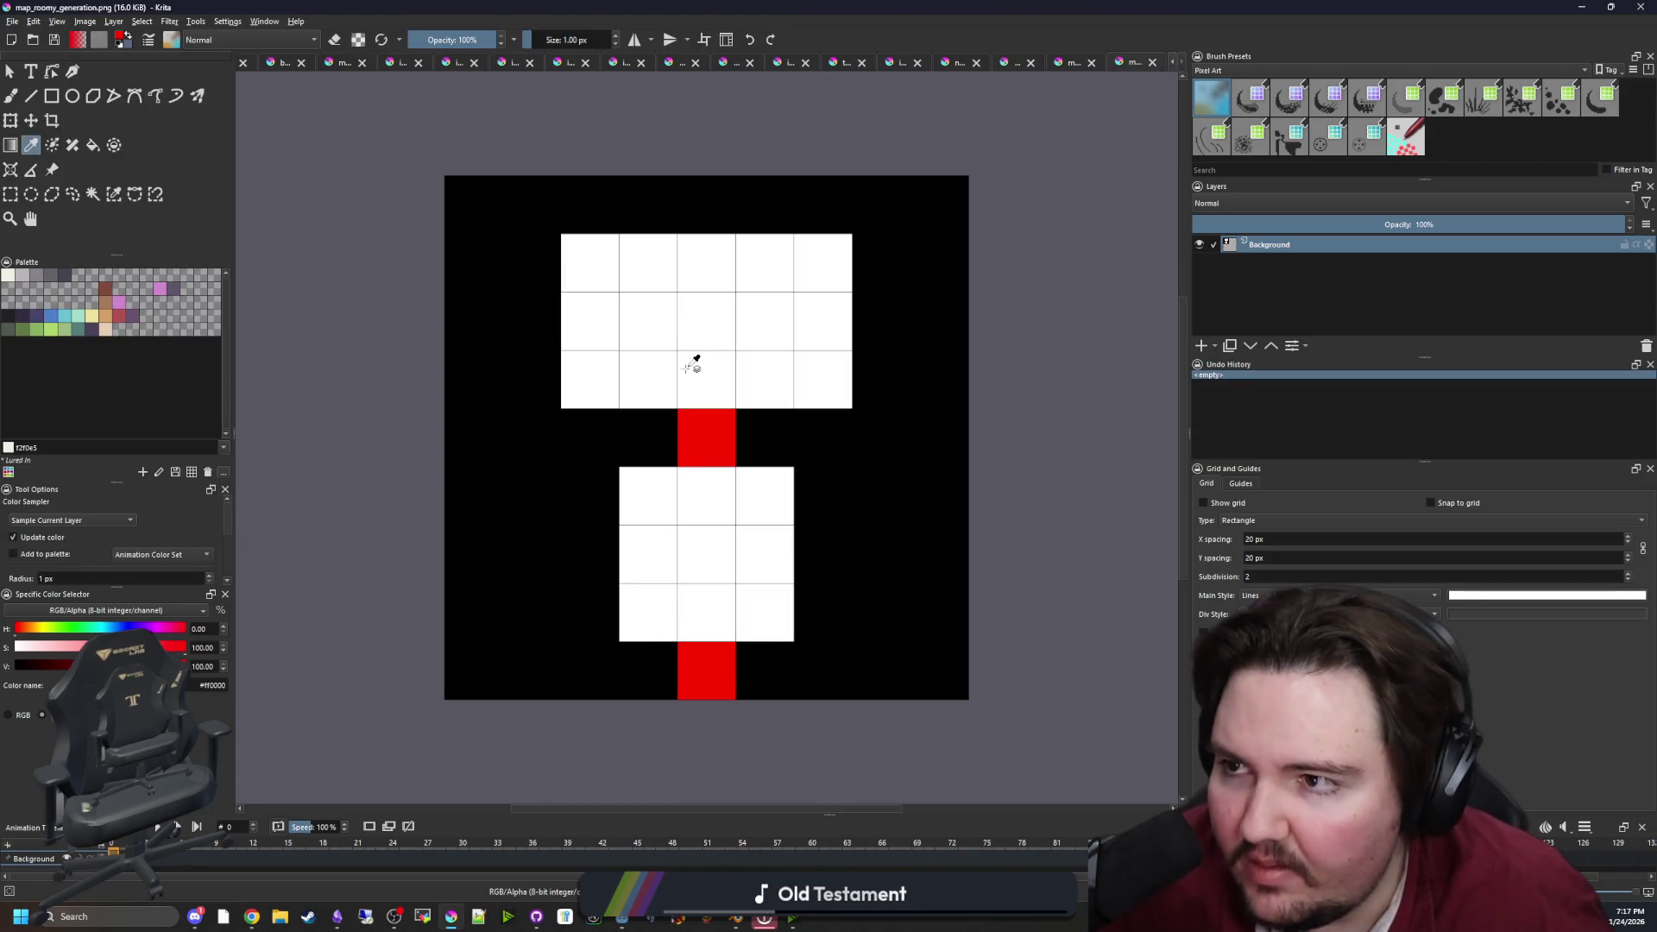
{"action": "left_click", "coordinate": [688, 358]}
Open the map_roomy image of white rooms on black
{"action": "left_click", "coordinate": [13, 21]}
{"action": "left_click", "coordinate": [29, 53]}
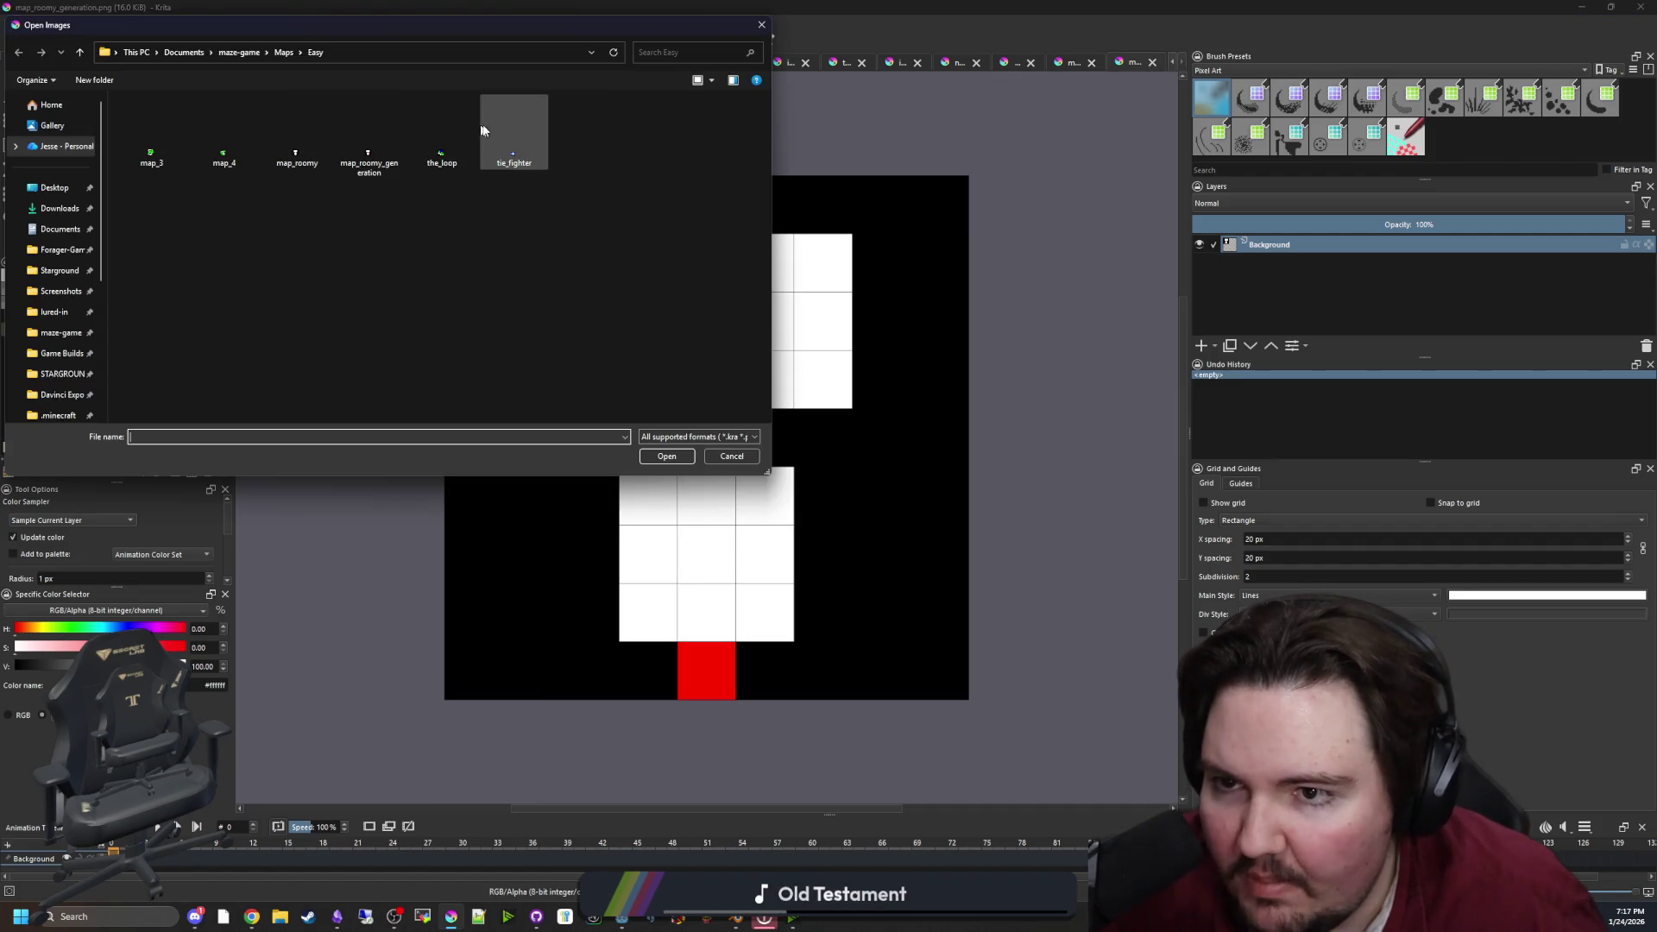
{"action": "double_click", "coordinate": [372, 141]}
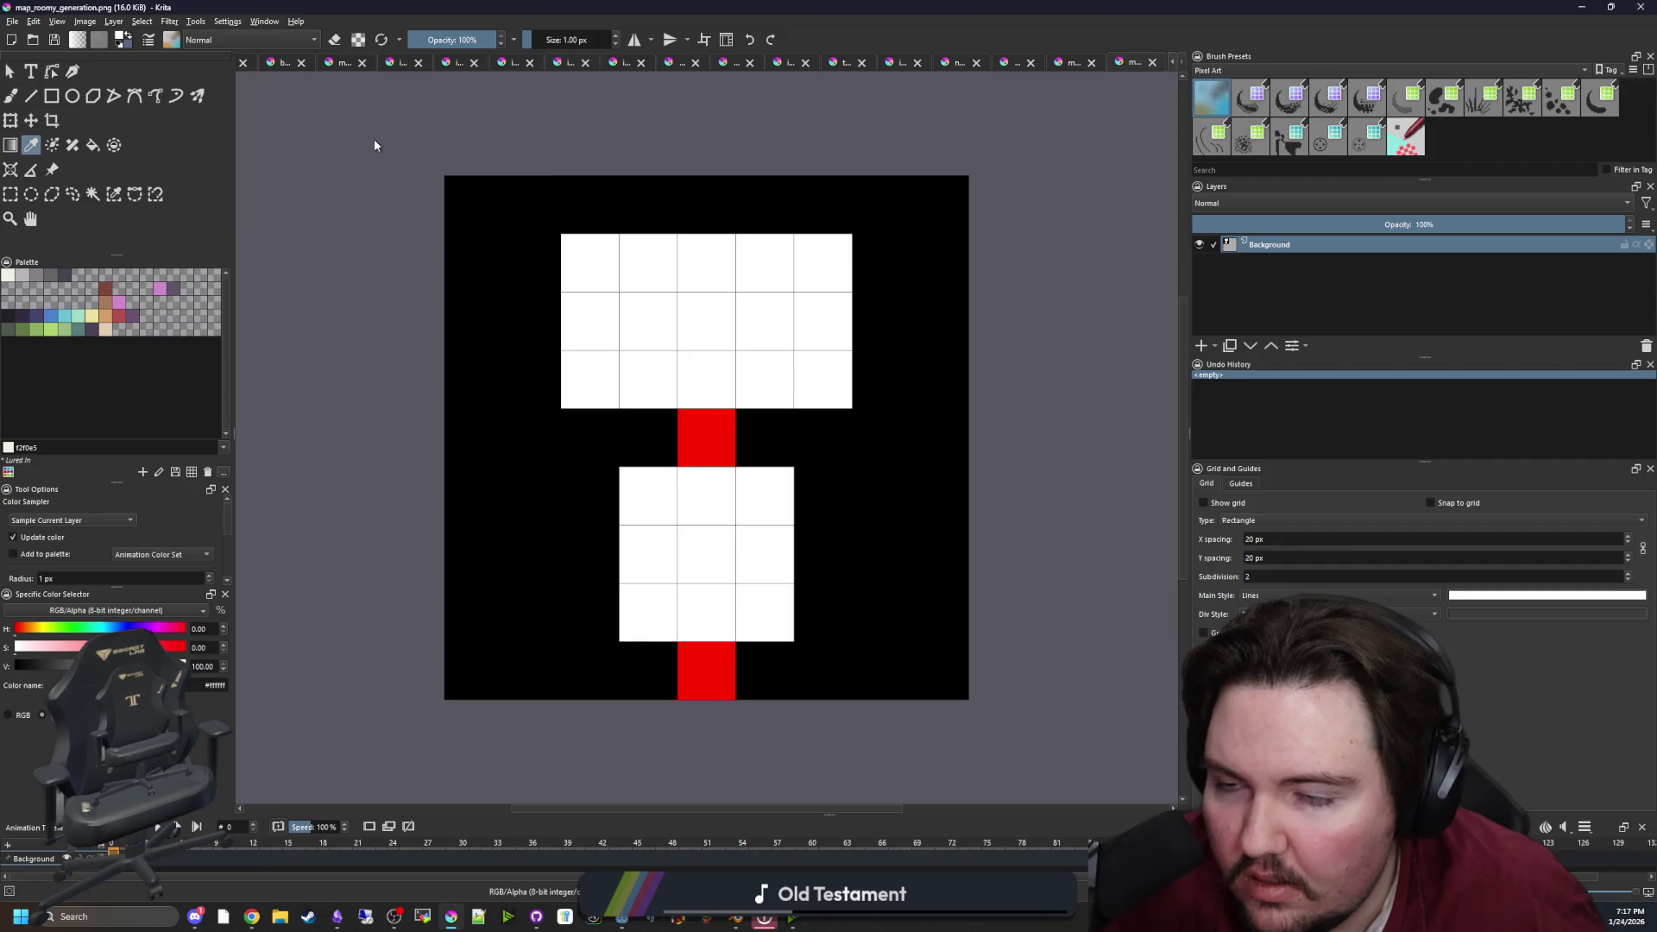
{"action": "left_click", "coordinate": [12, 22]}
{"action": "left_click", "coordinate": [25, 47]}
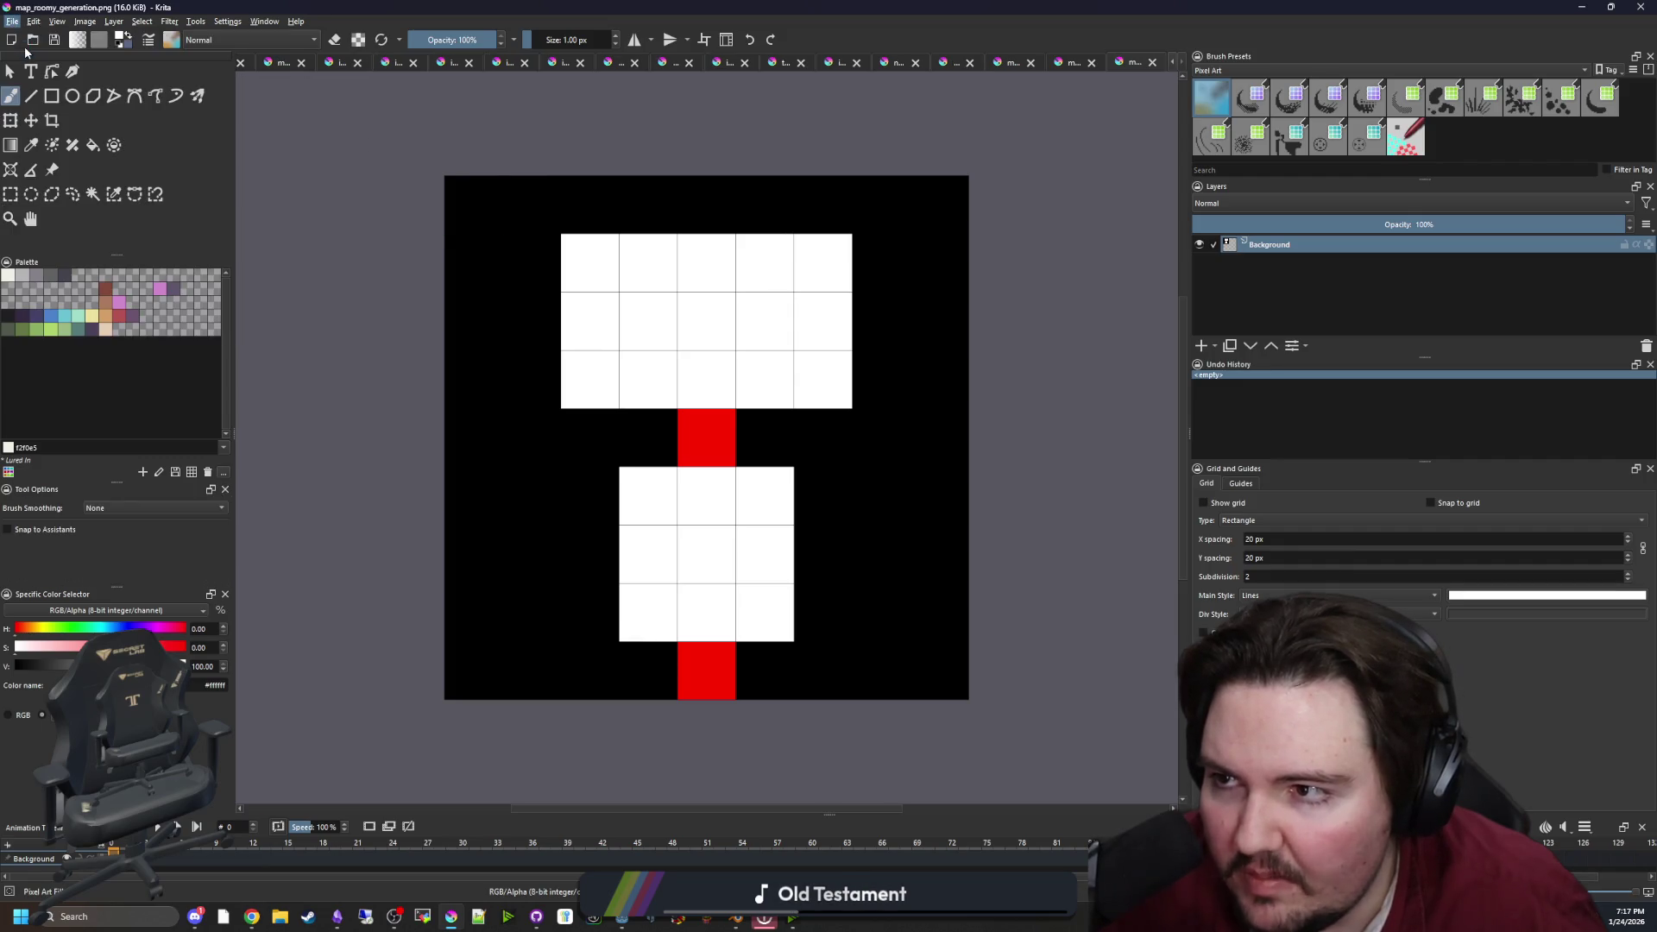
{"action": "double_click", "coordinate": [369, 151]}
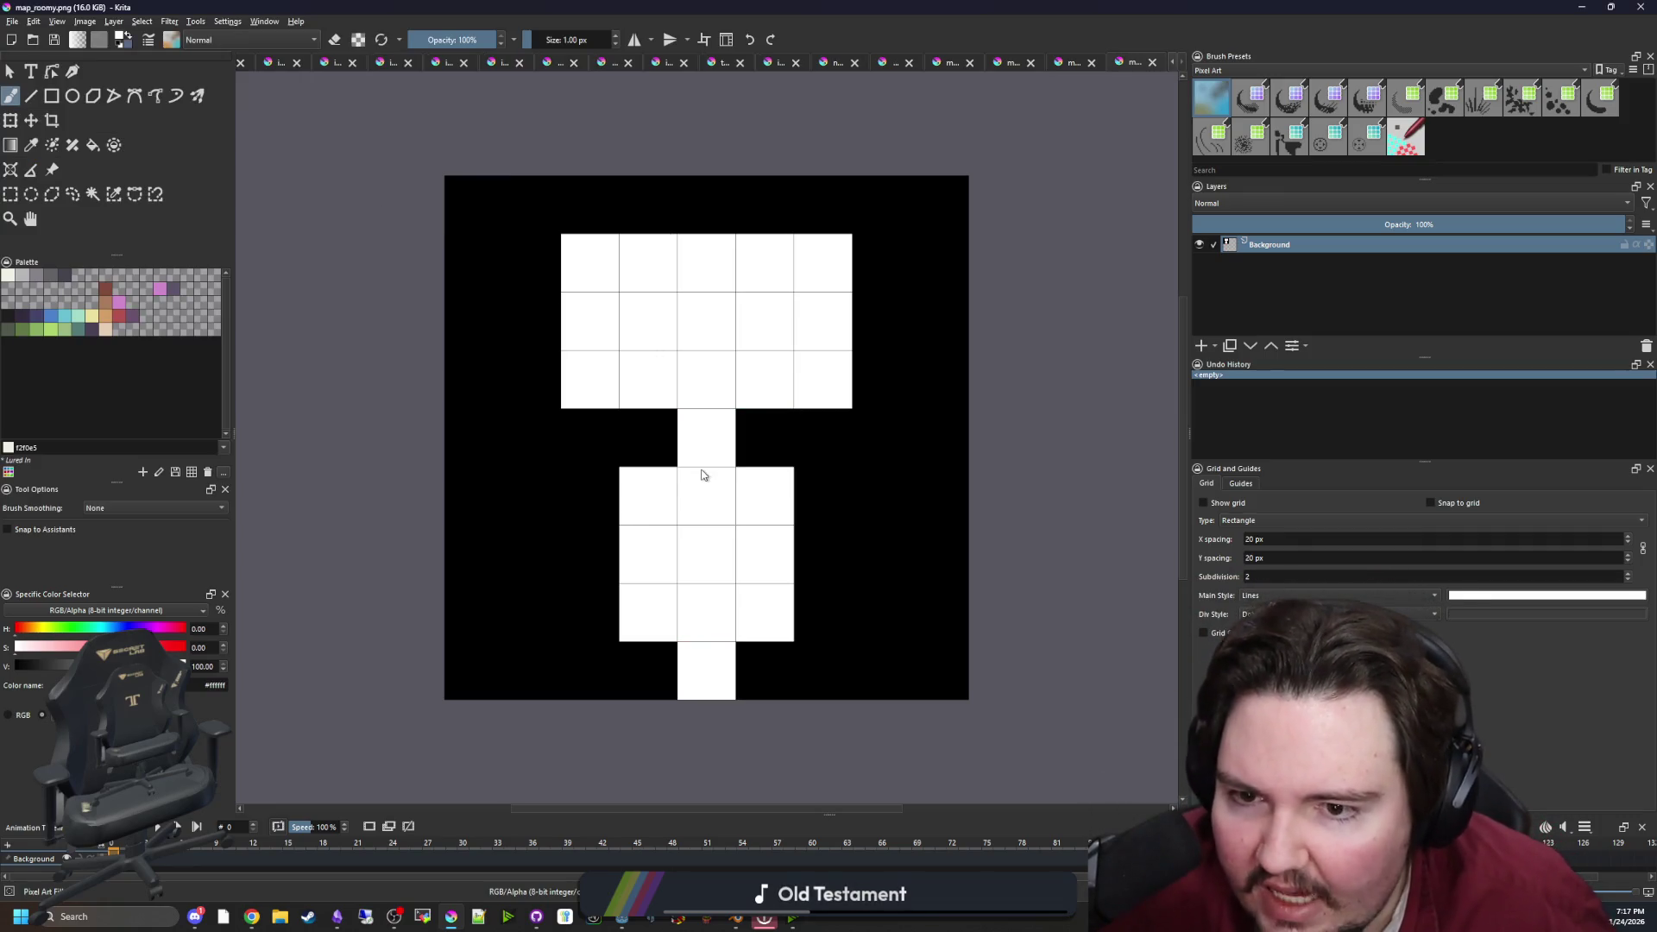
Set the painting colour to a fully saturated deep pure blue, shown as RGB values
{"action": "left_click", "coordinate": [46, 319]}
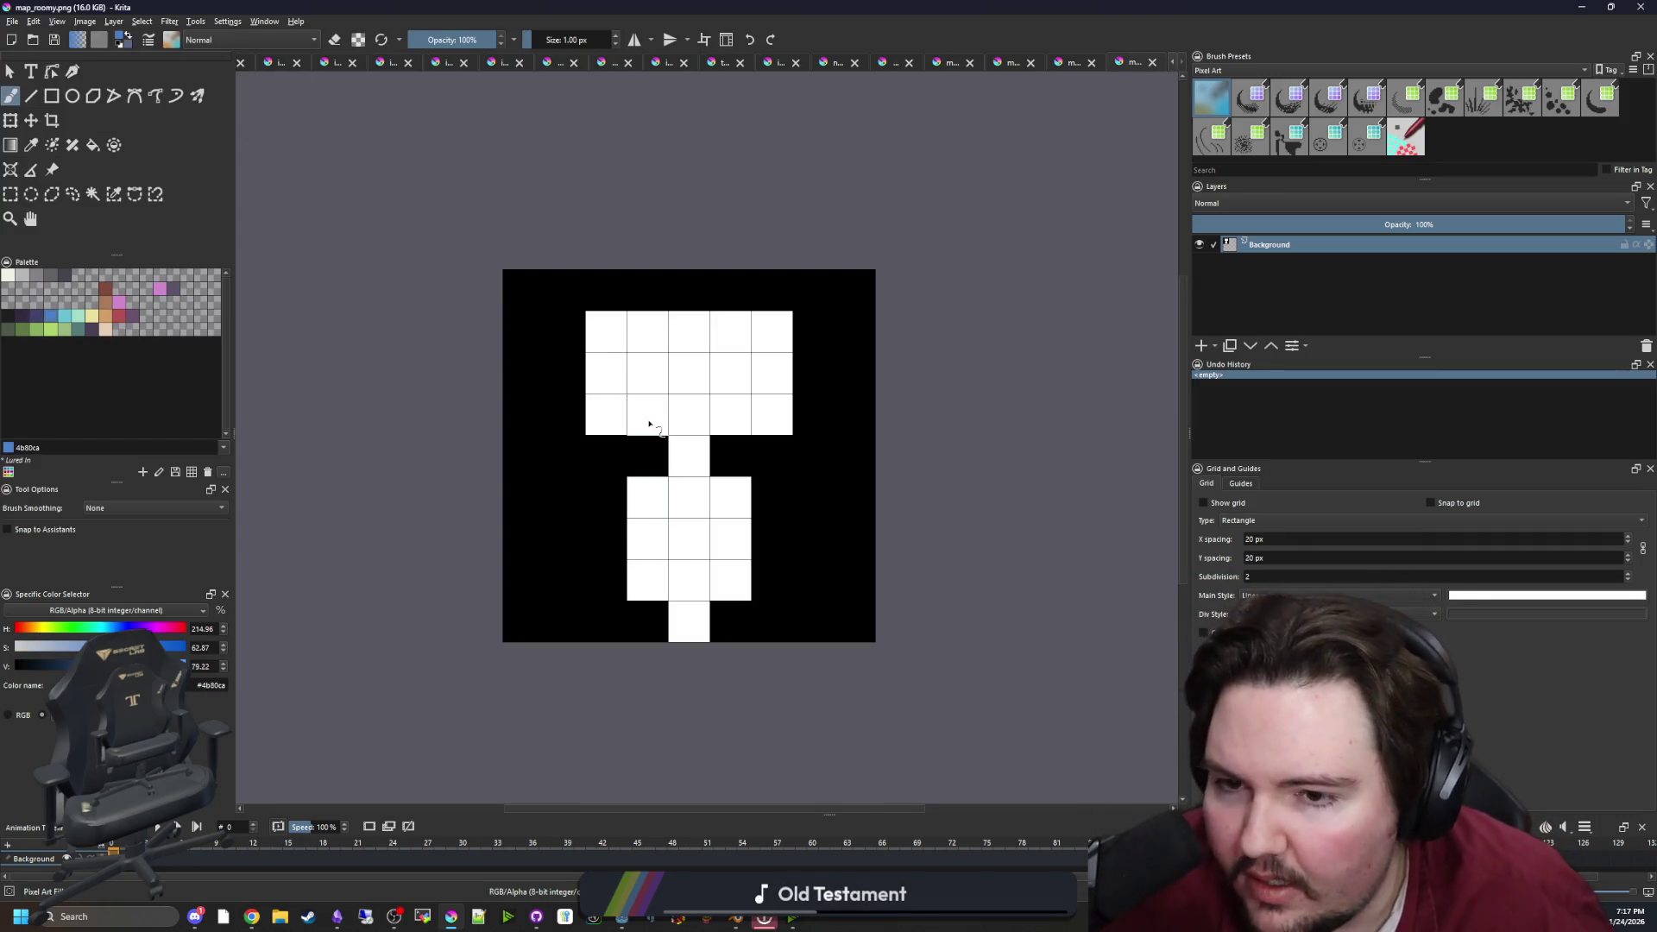
{"action": "left_click_drag", "start_coordinate": [164, 645], "coordinate": [184, 647]}
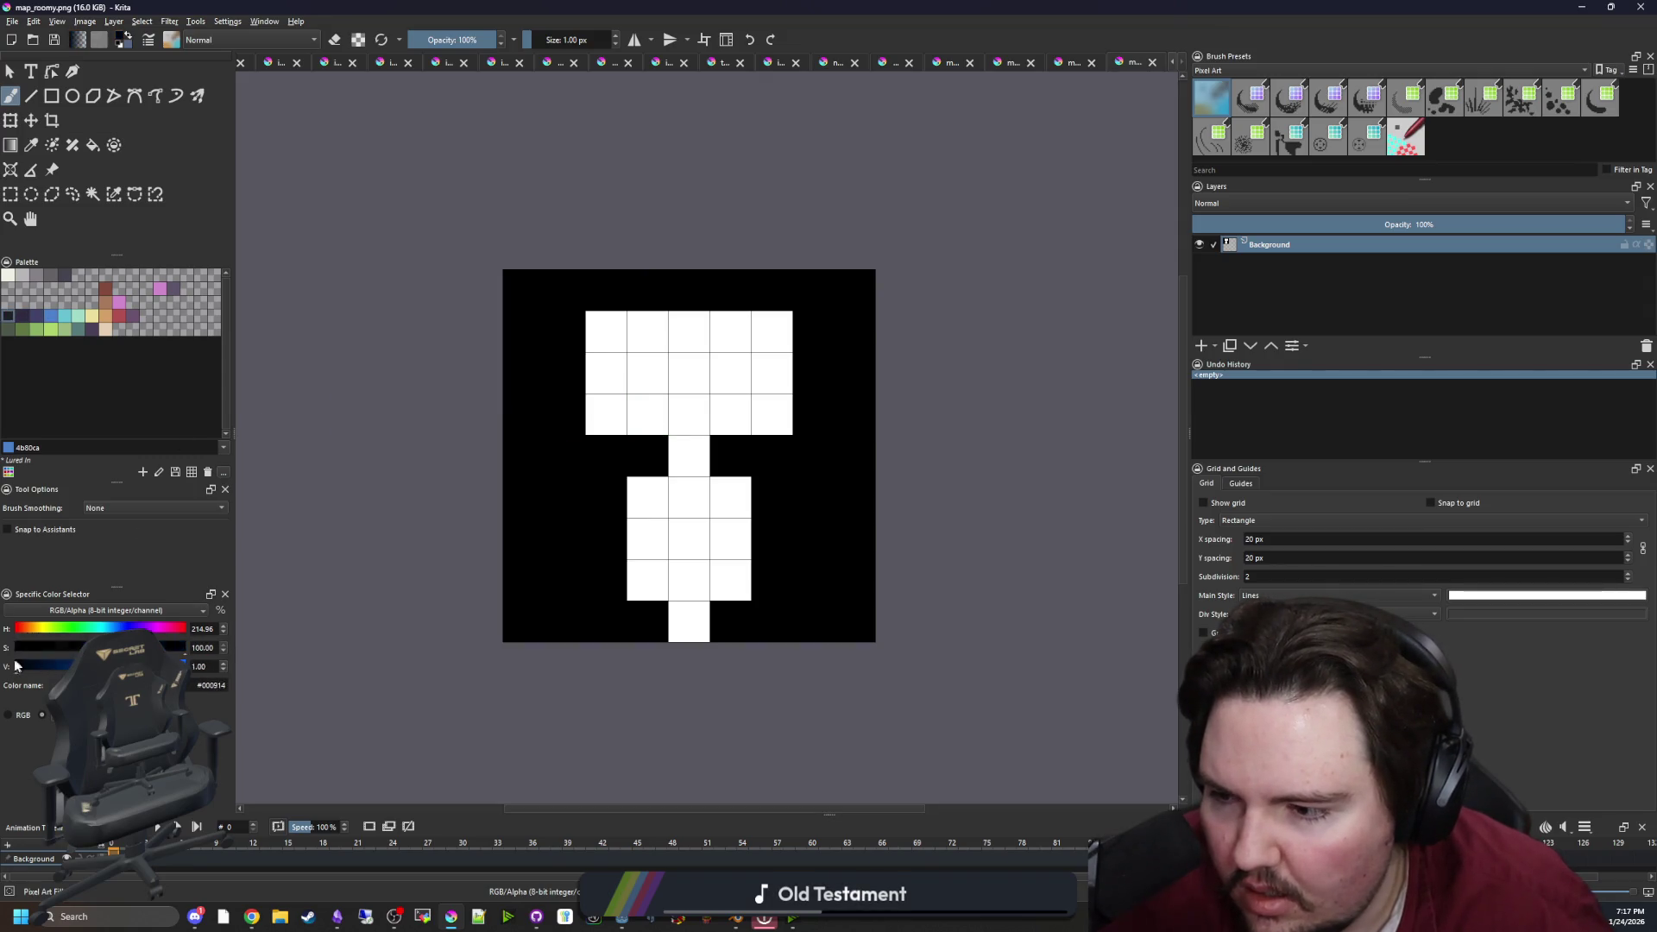
{"action": "left_click_drag", "start_coordinate": [116, 628], "coordinate": [28, 628]}
{"action": "left_click", "coordinate": [8, 716]}
Fill the rooms, corridors and black background with blue
{"action": "key", "text": "f"}
{"action": "left_click", "coordinate": [689, 371]}
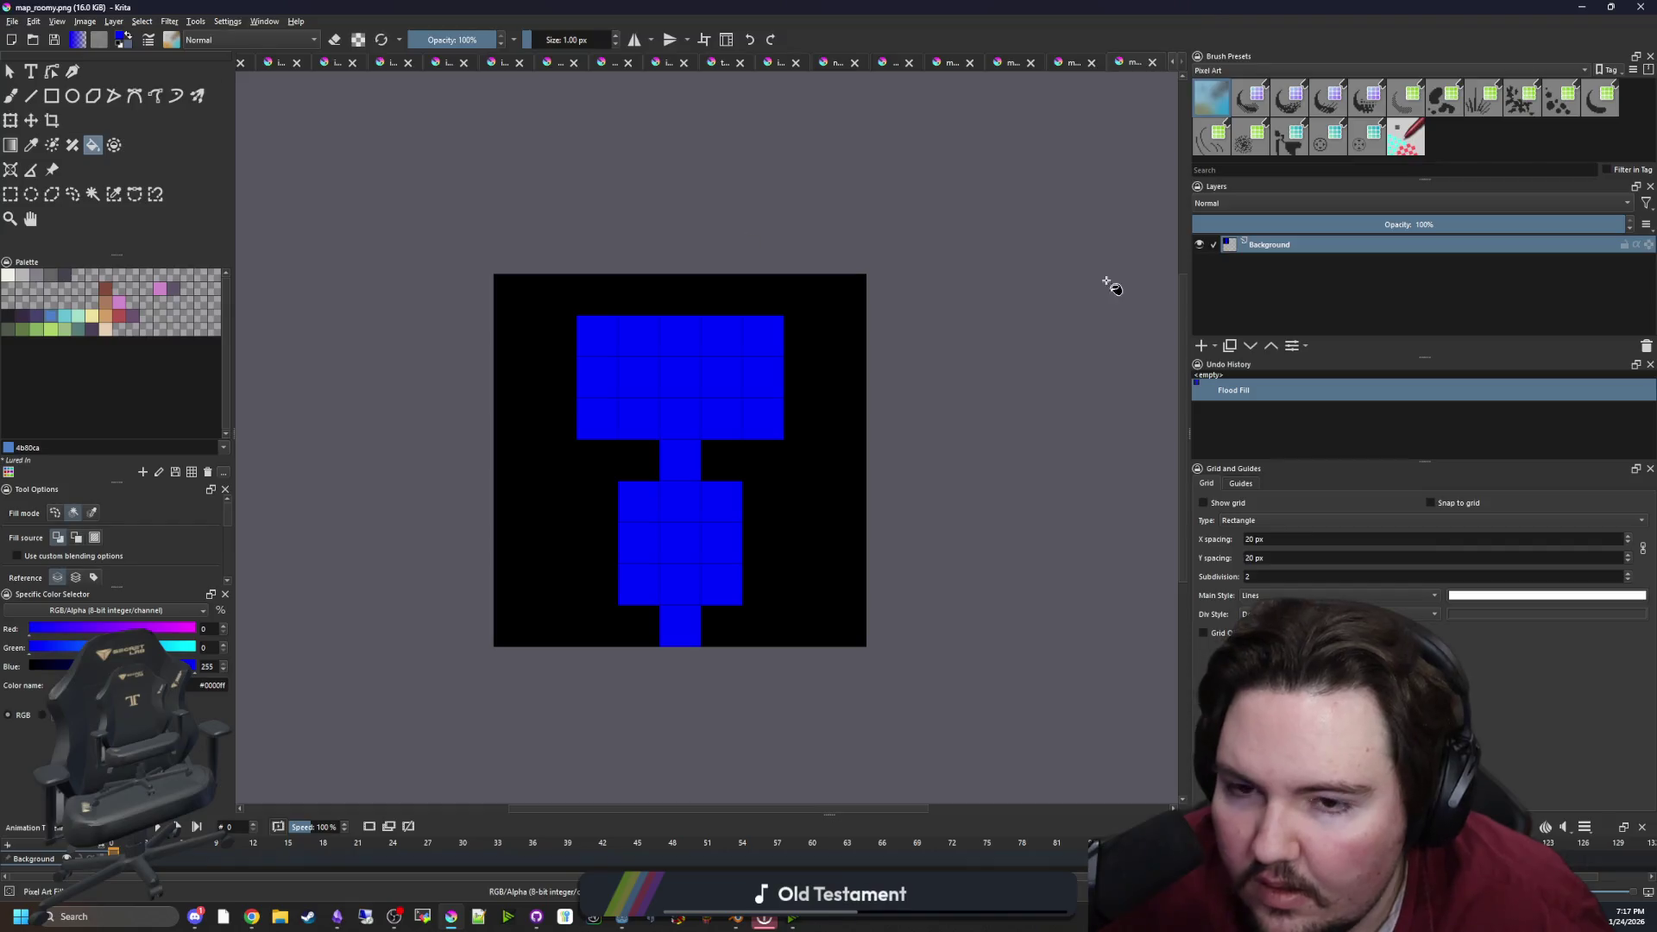
{"action": "left_click", "coordinate": [758, 484]}
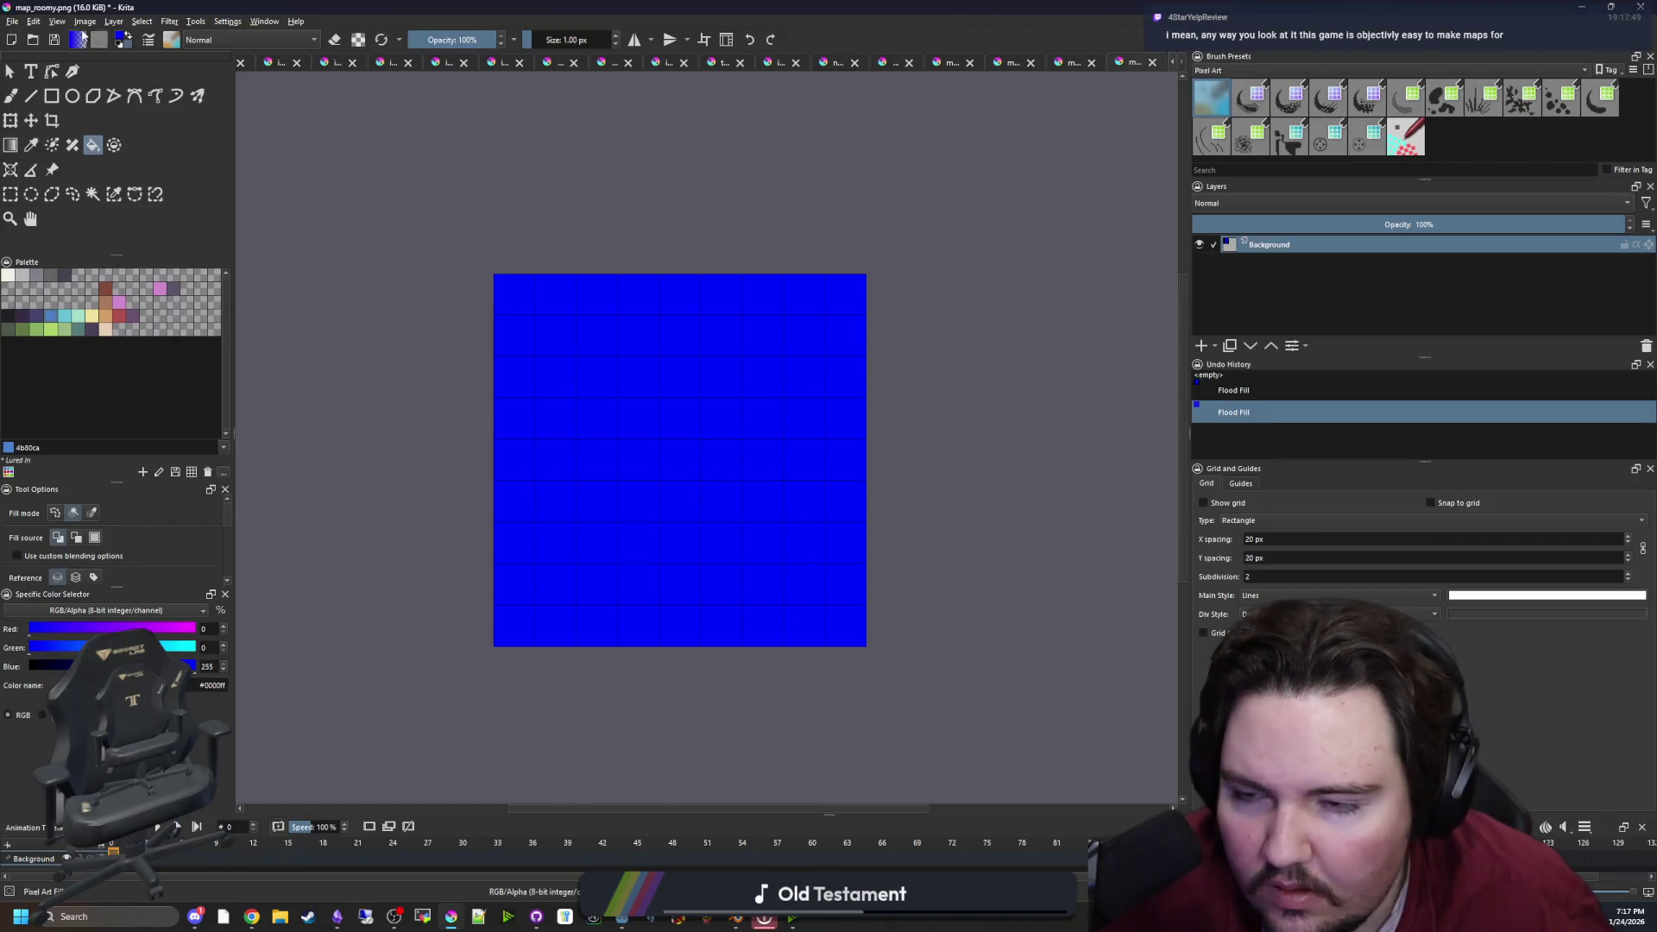
Save the image as map_roomy_biomes.png, accepting the PNG export options
{"action": "left_click", "coordinate": [19, 26]}
{"action": "left_click", "coordinate": [52, 93]}
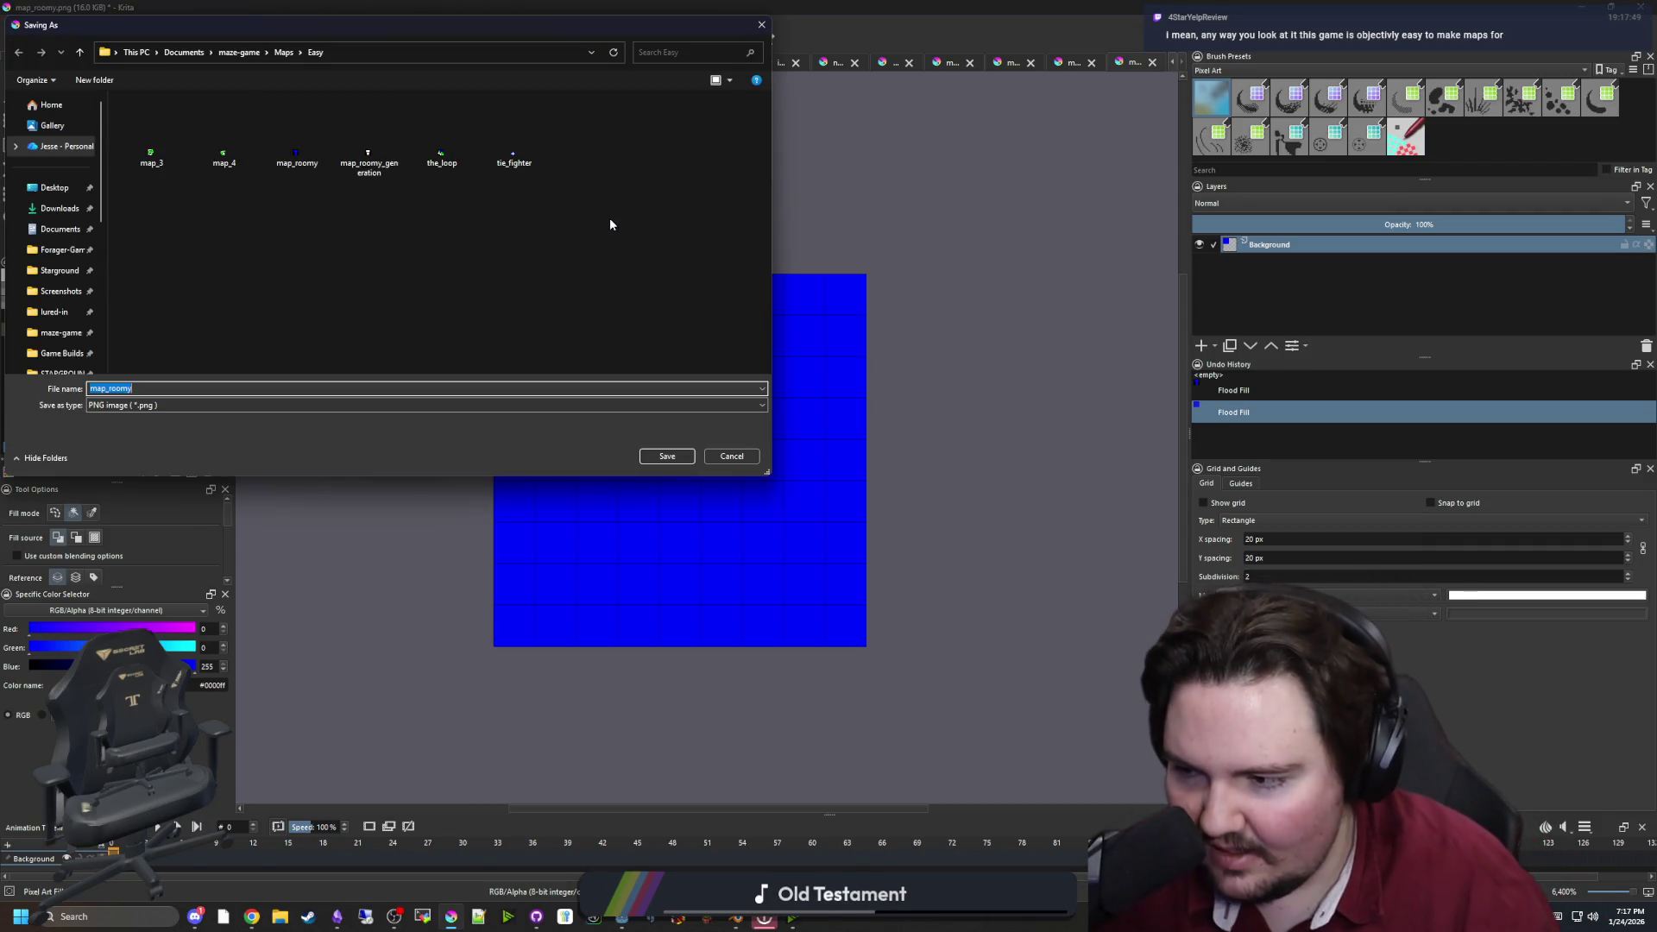
{"action": "type", "text": "map_roomy_biome"}
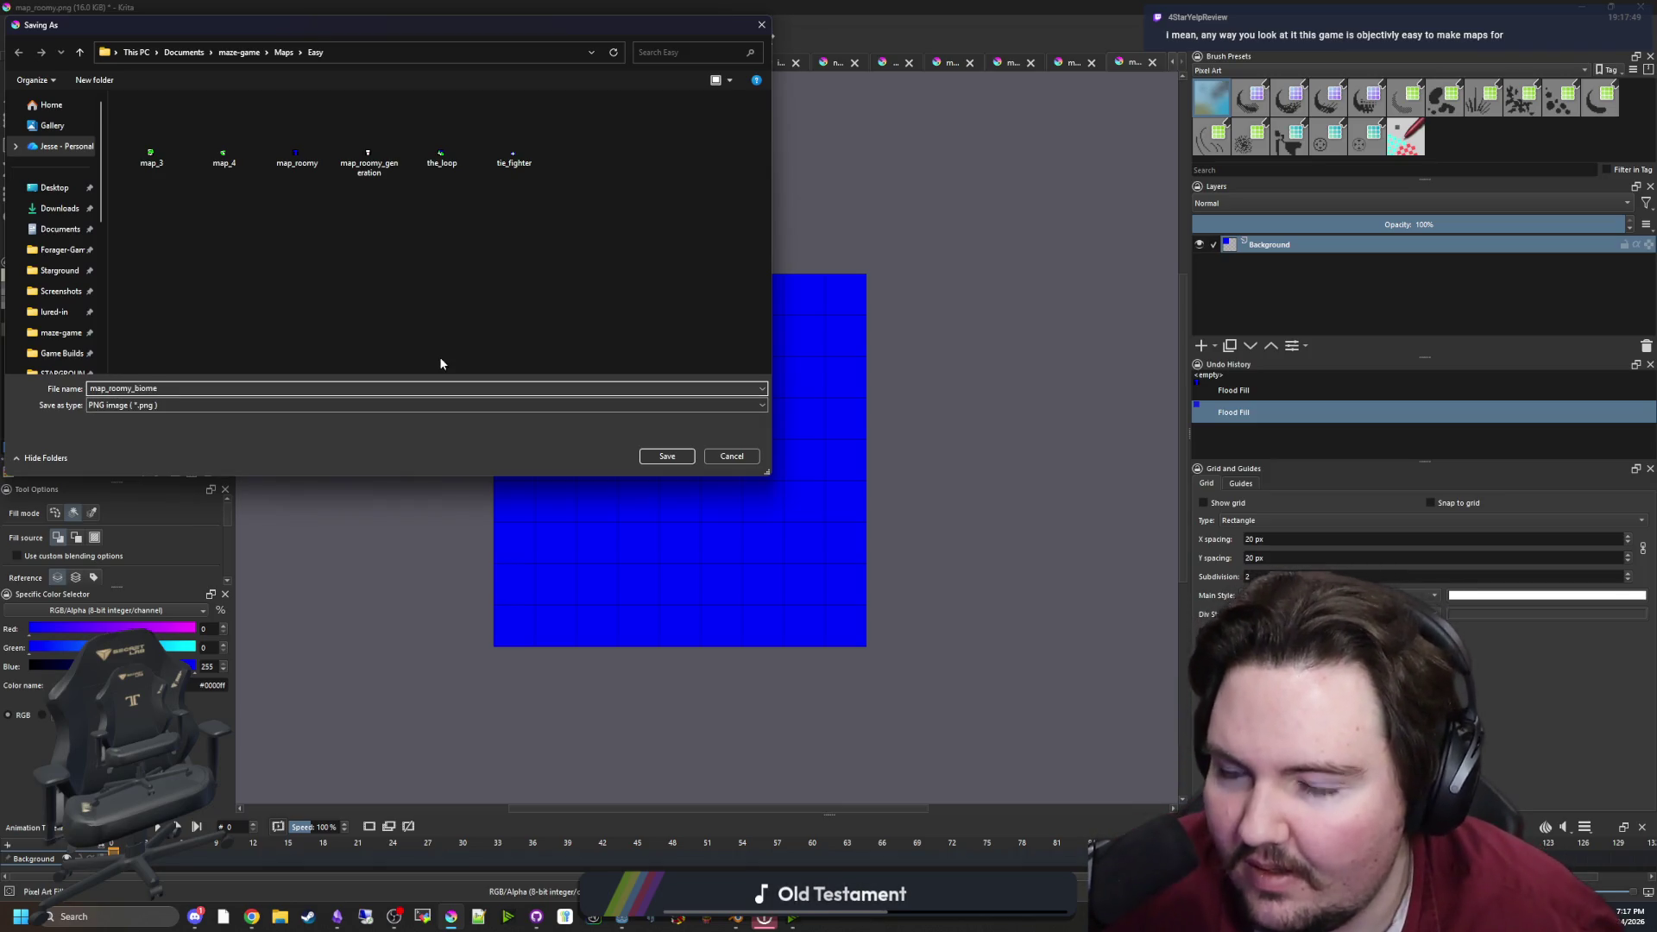
{"action": "type", "text": "s"}
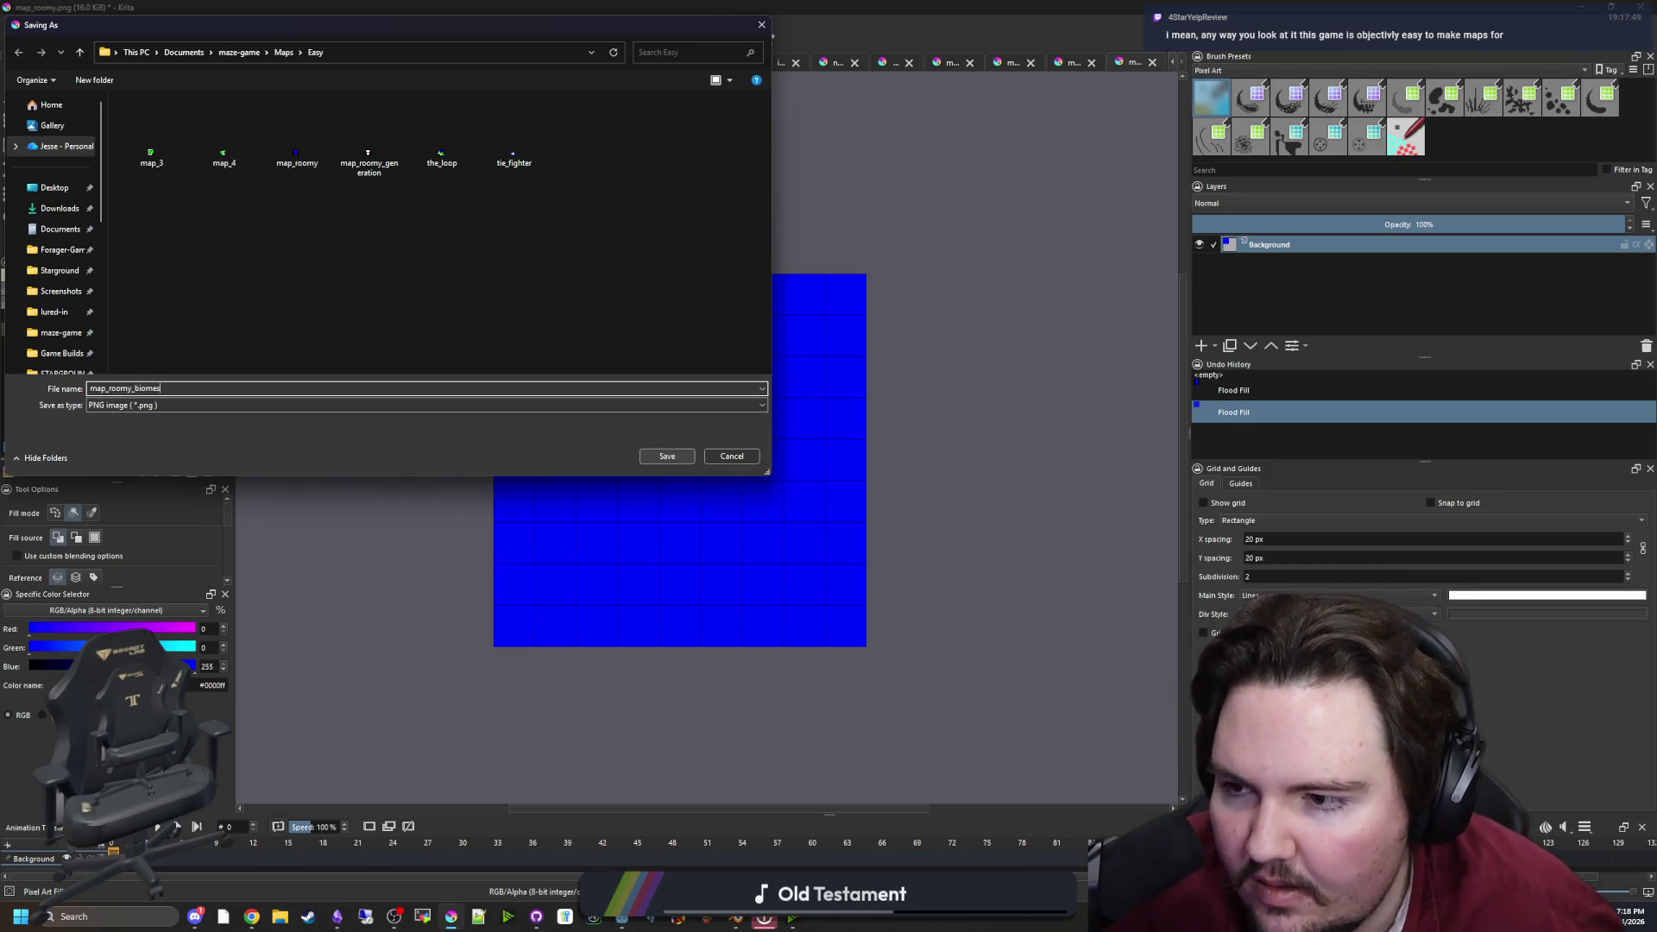
{"action": "left_click", "coordinate": [667, 457]}
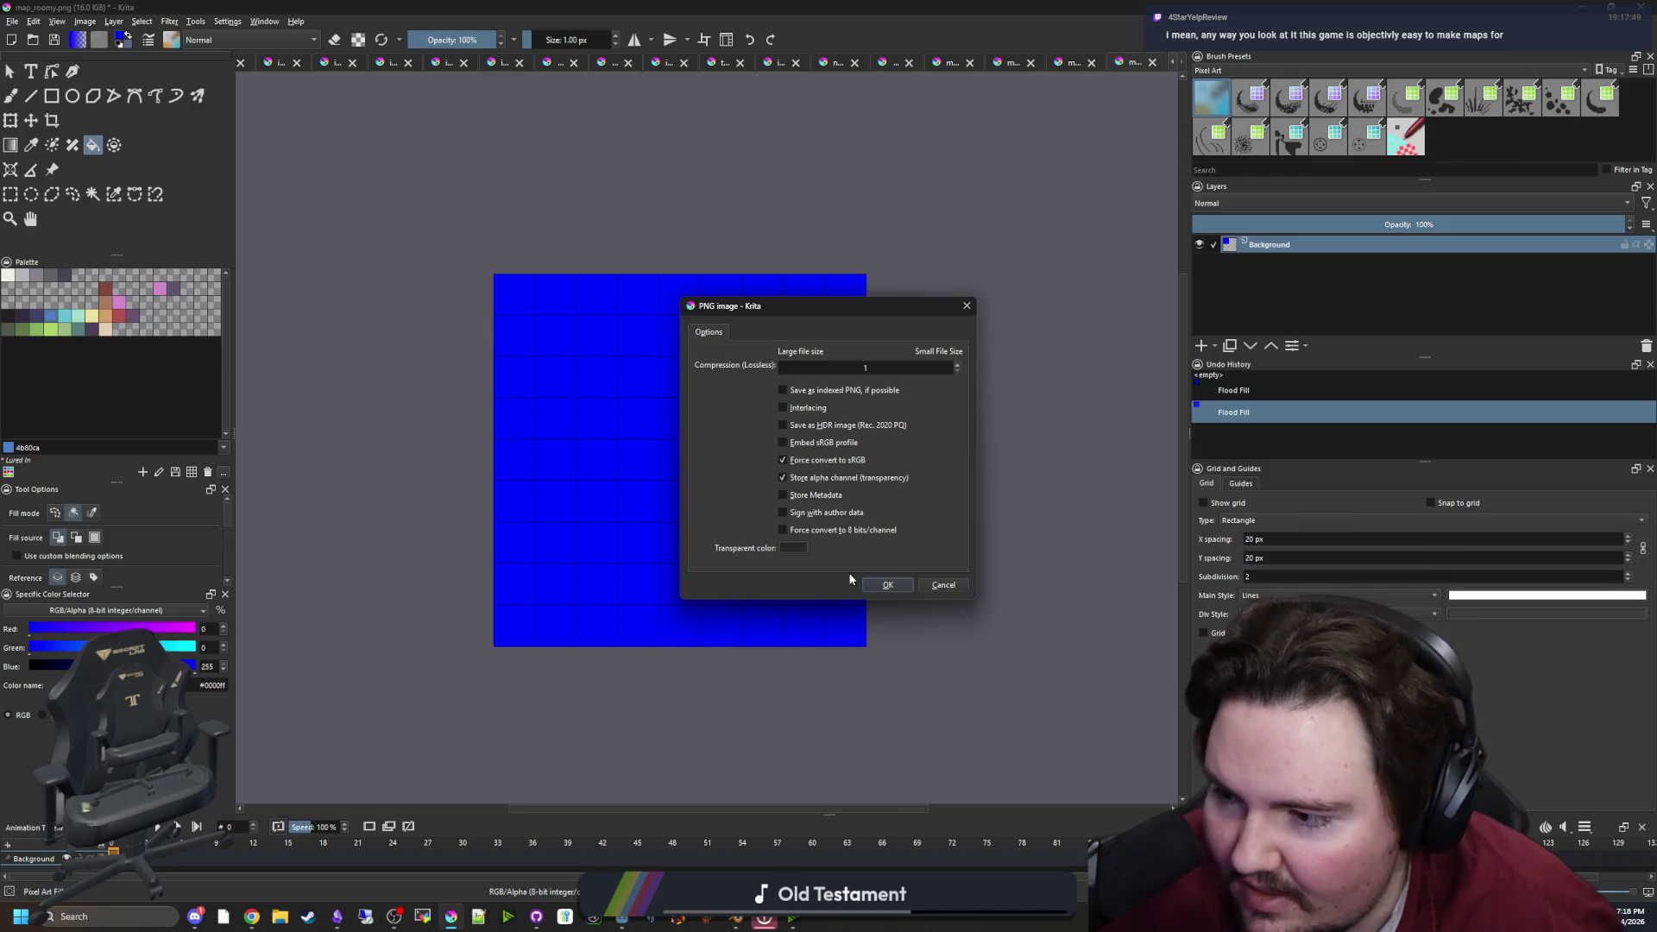
{"action": "left_click", "coordinate": [887, 585]}
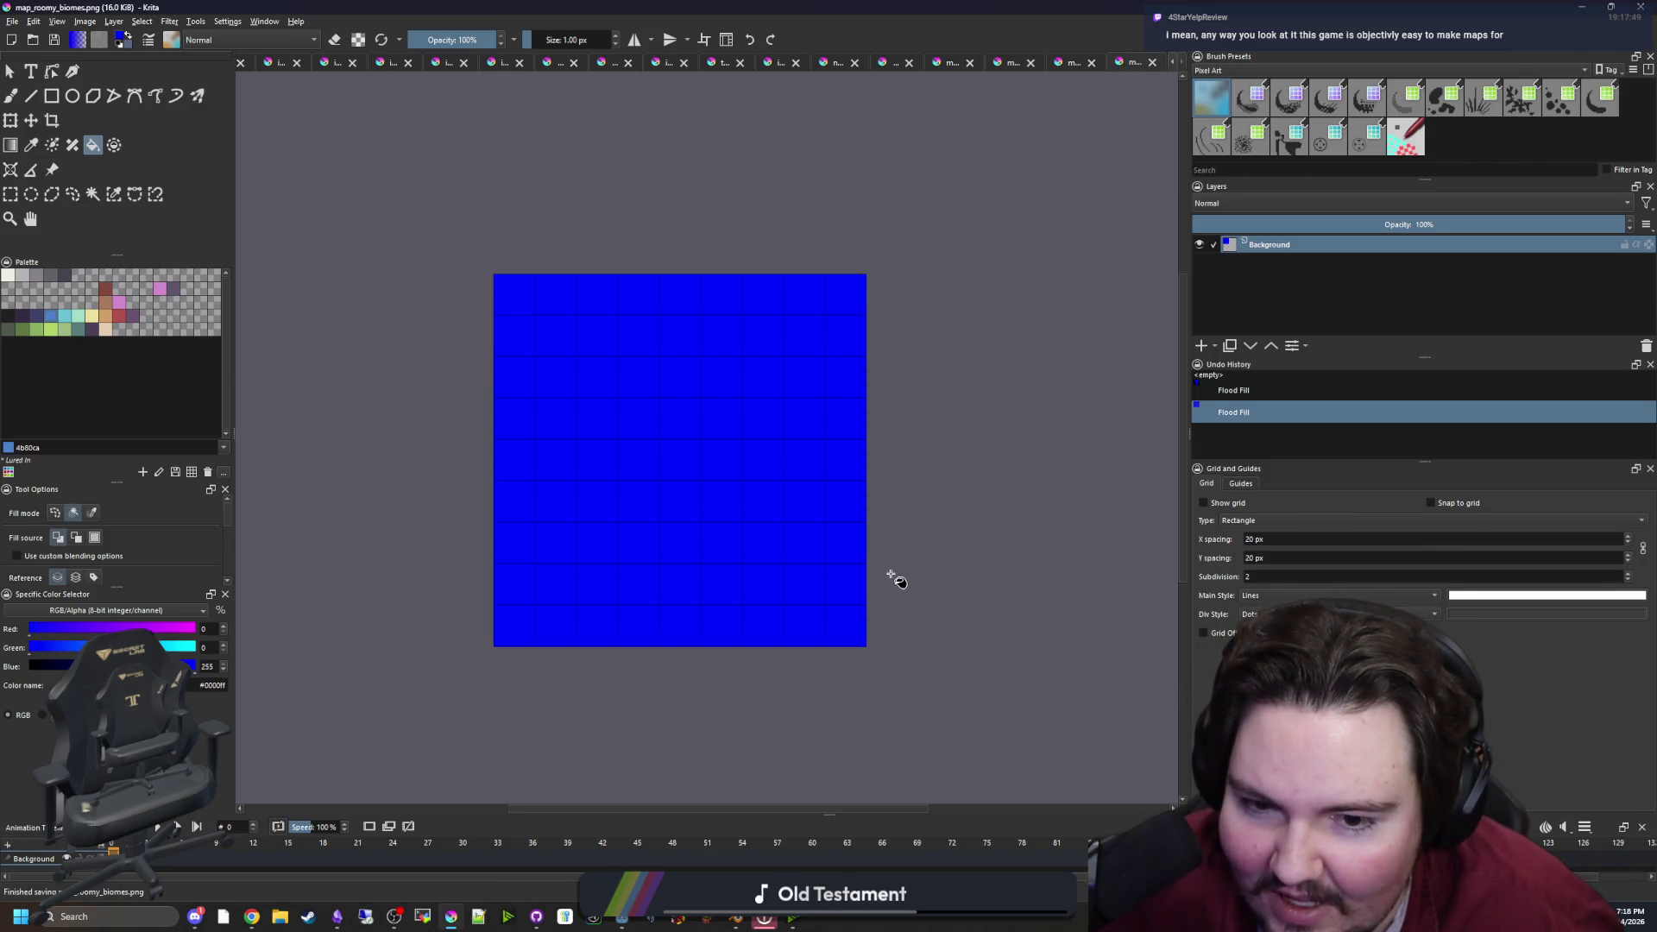
{"action": "left_click", "coordinate": [1575, 6]}
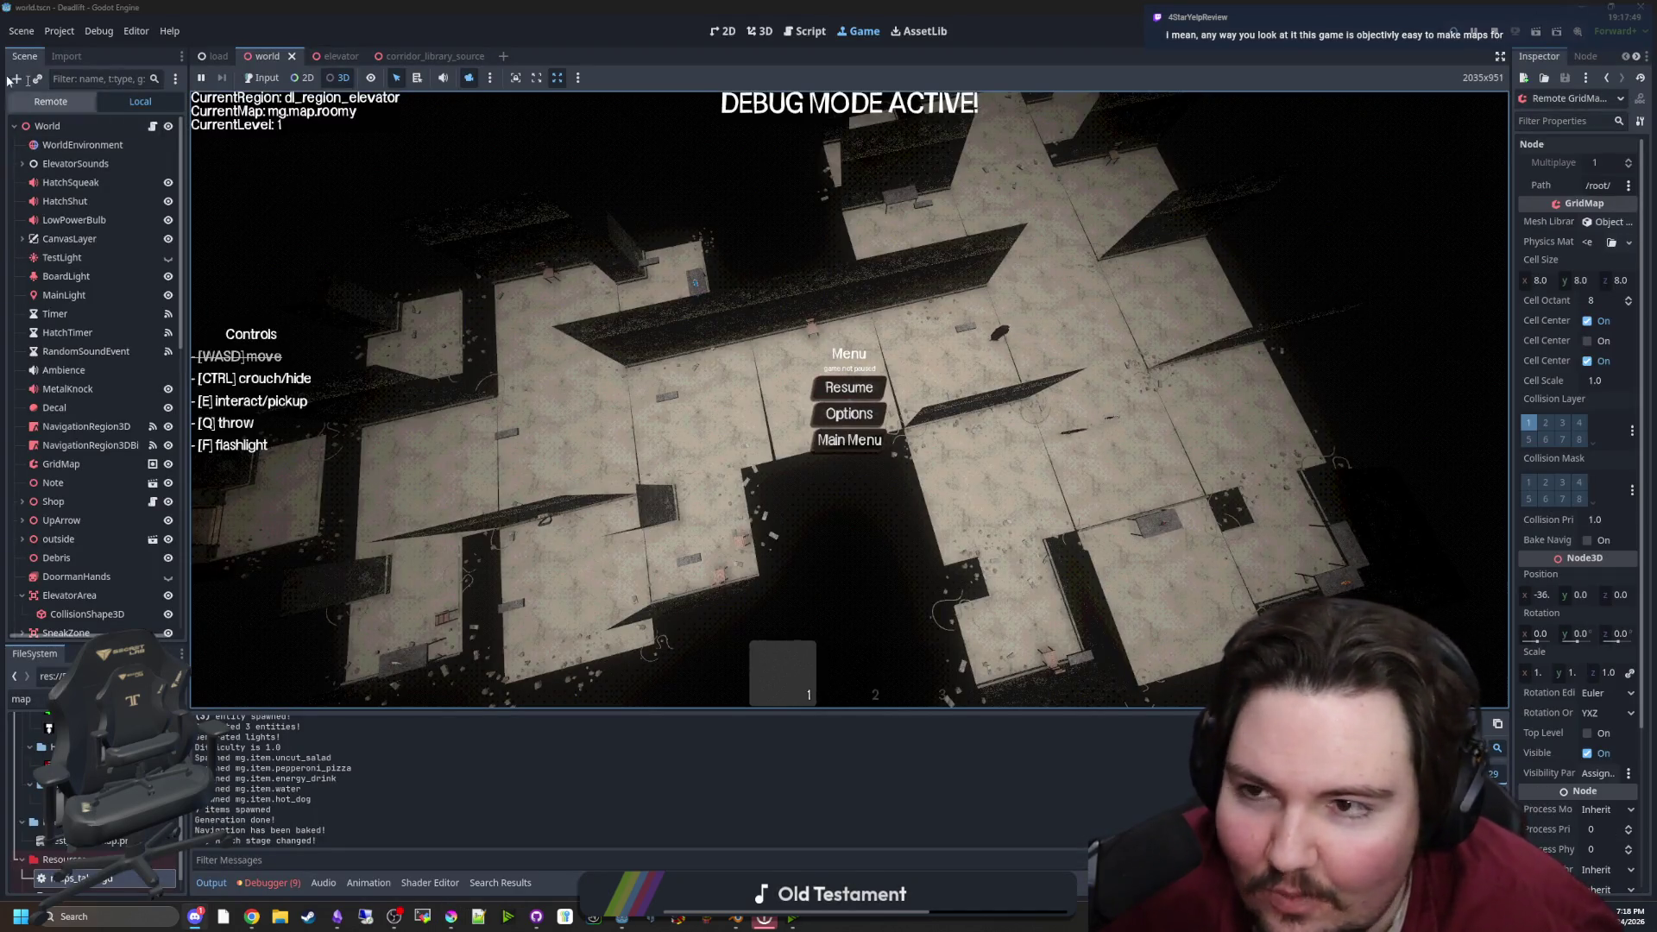
Leave the running game, stop it with F8, and save the scene
{"action": "left_click", "coordinate": [849, 387]}
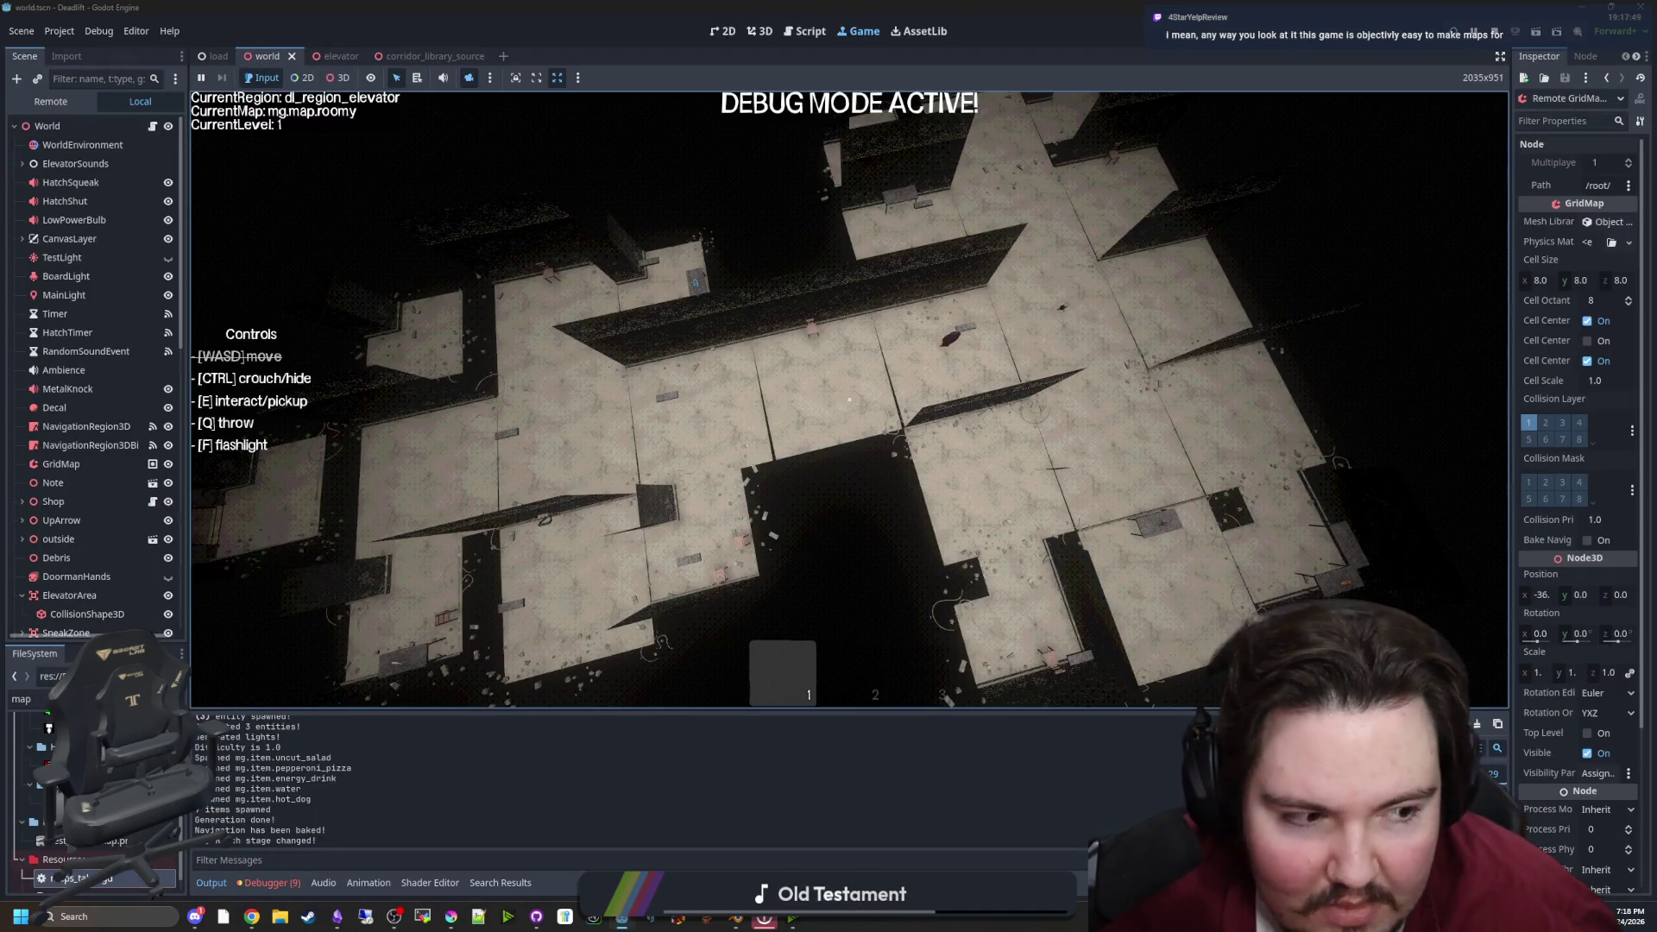
{"action": "key", "text": "super"}
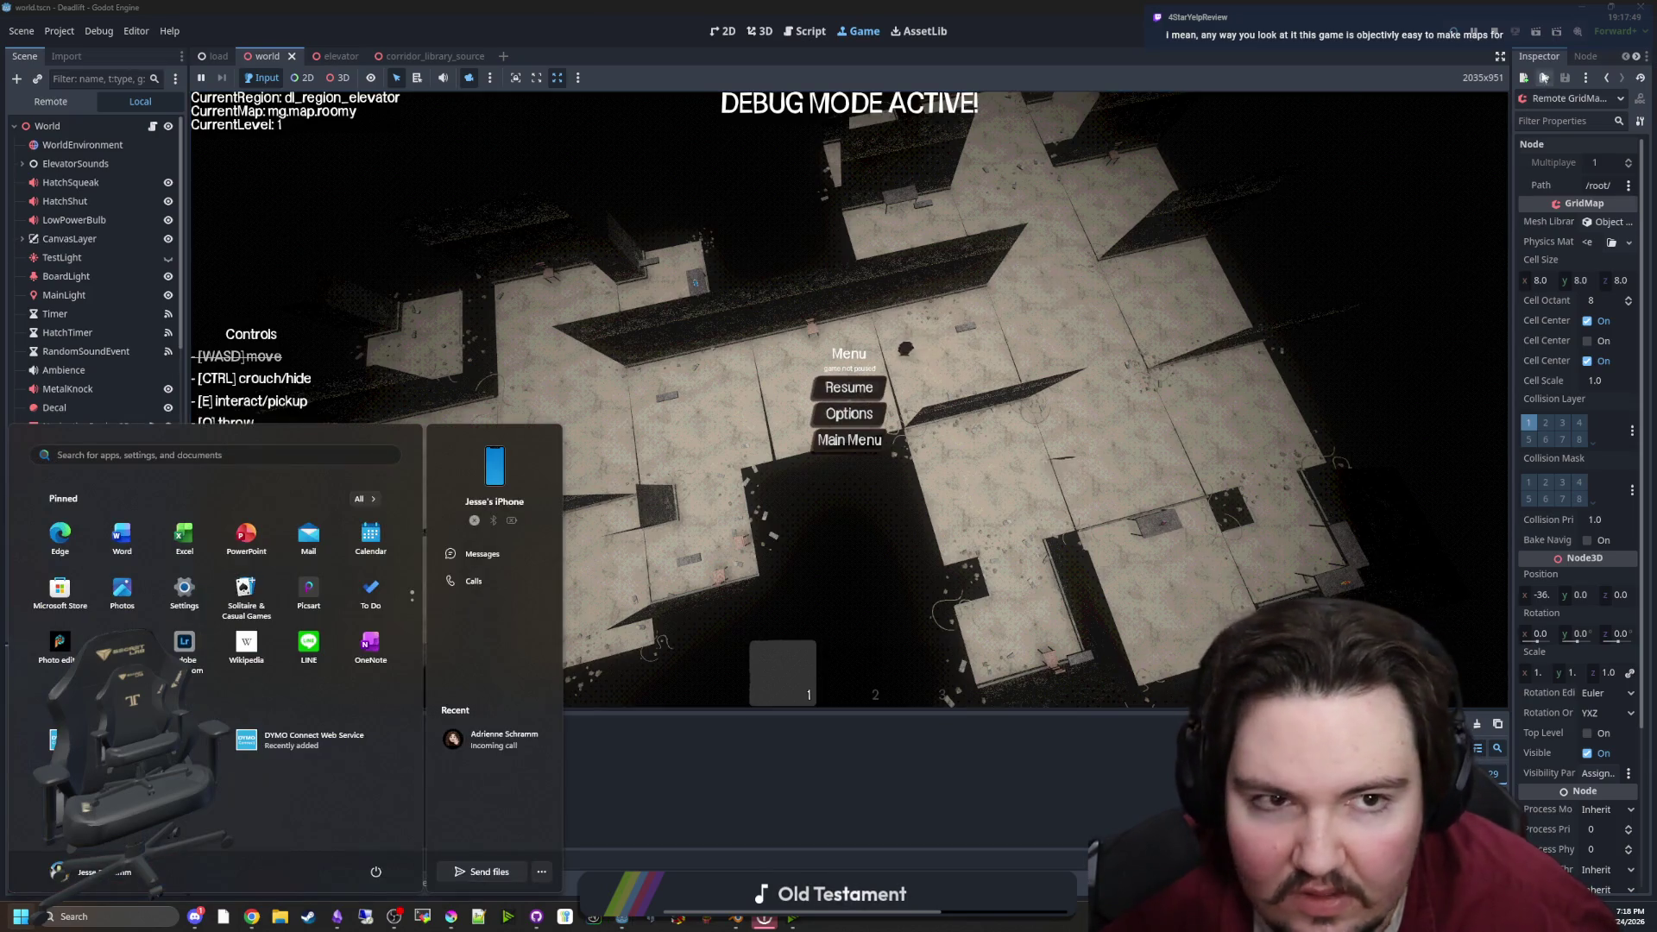
{"action": "key", "text": "F8"}
{"action": "key", "text": "ctrl+s"}
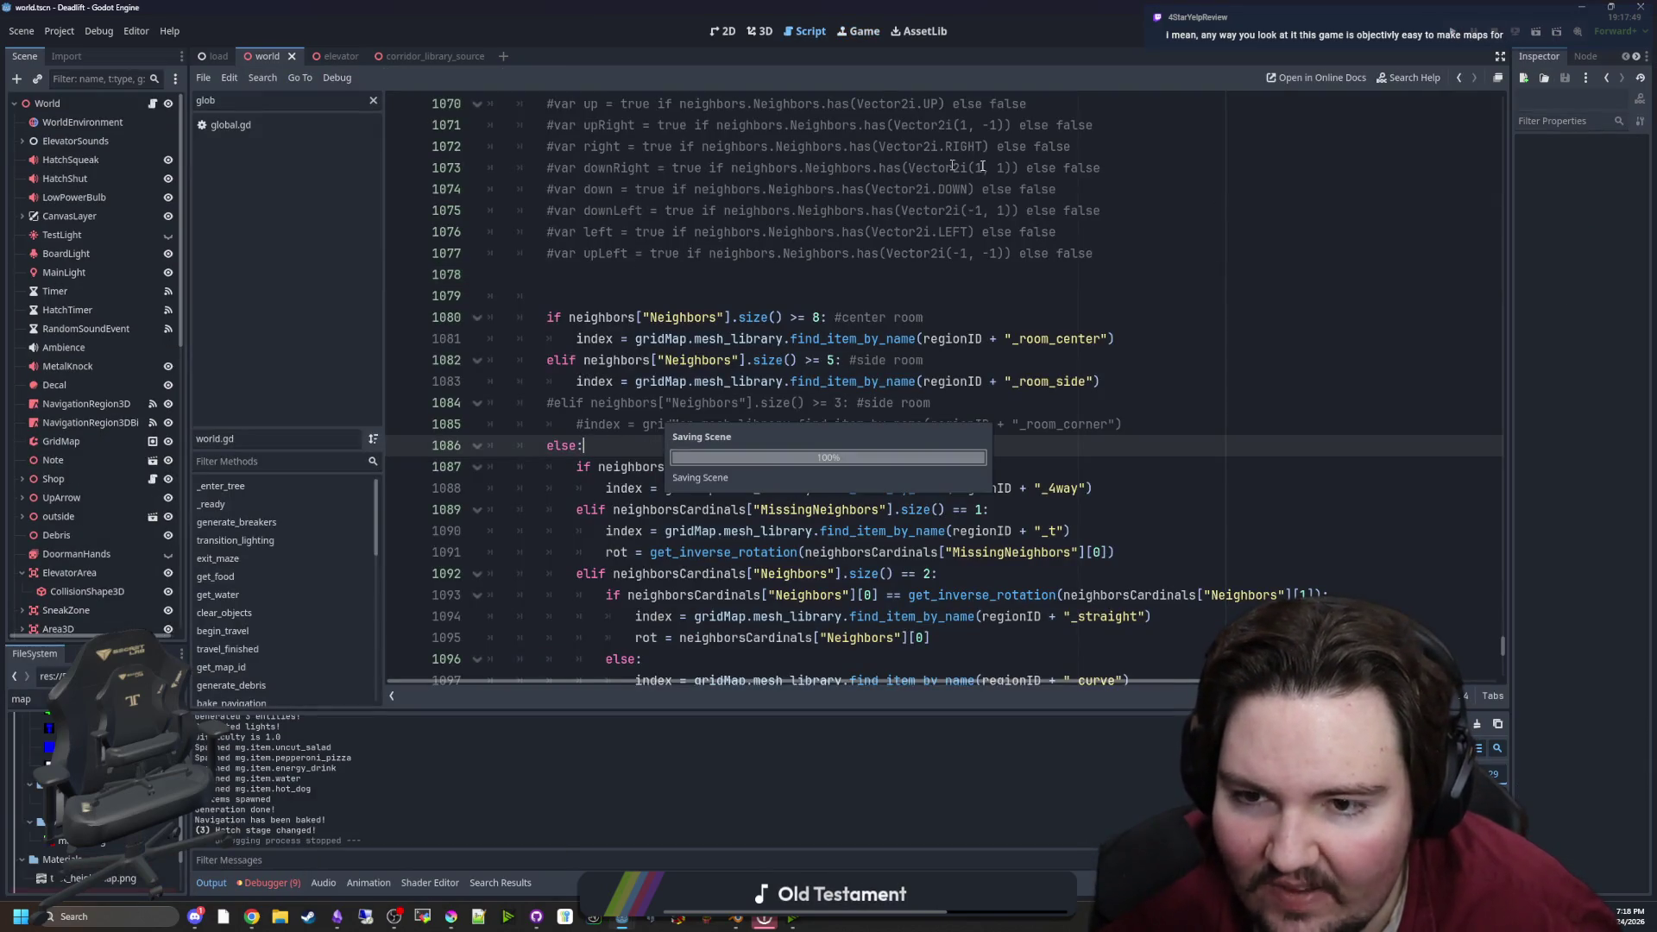
Uncomment the three-neighbour side-room elif line in world.gd
{"action": "scroll", "coordinate": [712, 471], "scroll_direction": "up", "scroll_amount": 3}
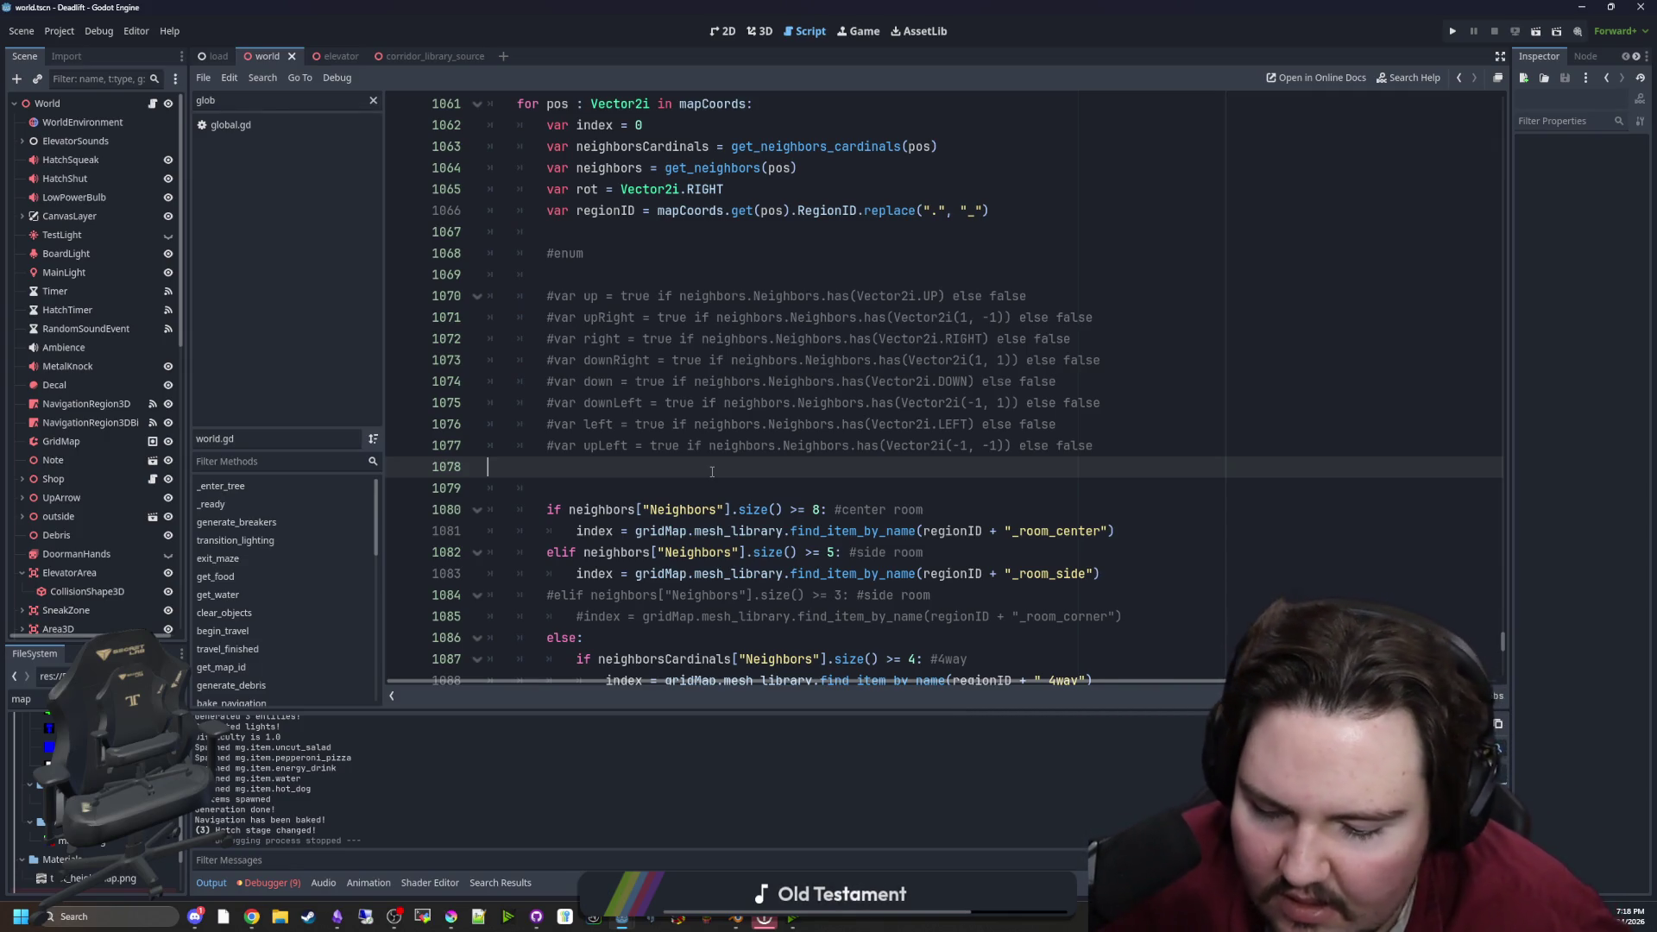
{"action": "scroll", "coordinate": [712, 471], "scroll_direction": "down", "scroll_amount": 1}
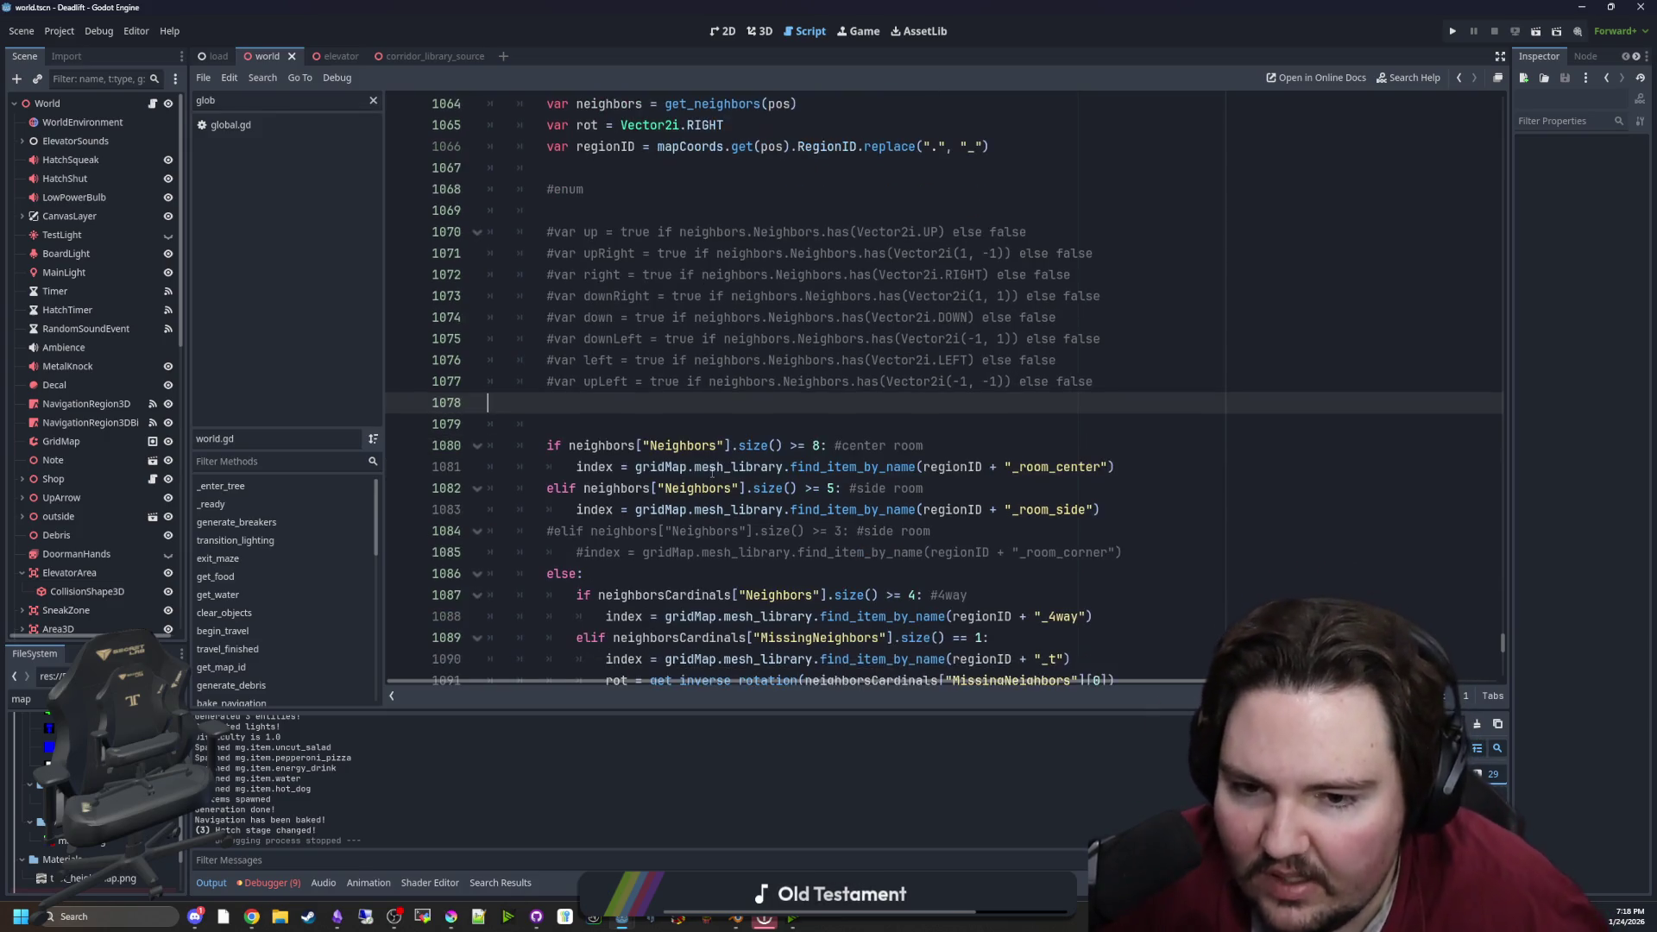
{"action": "left_click", "coordinate": [553, 533]}
{"action": "key", "text": "BackSpace"}
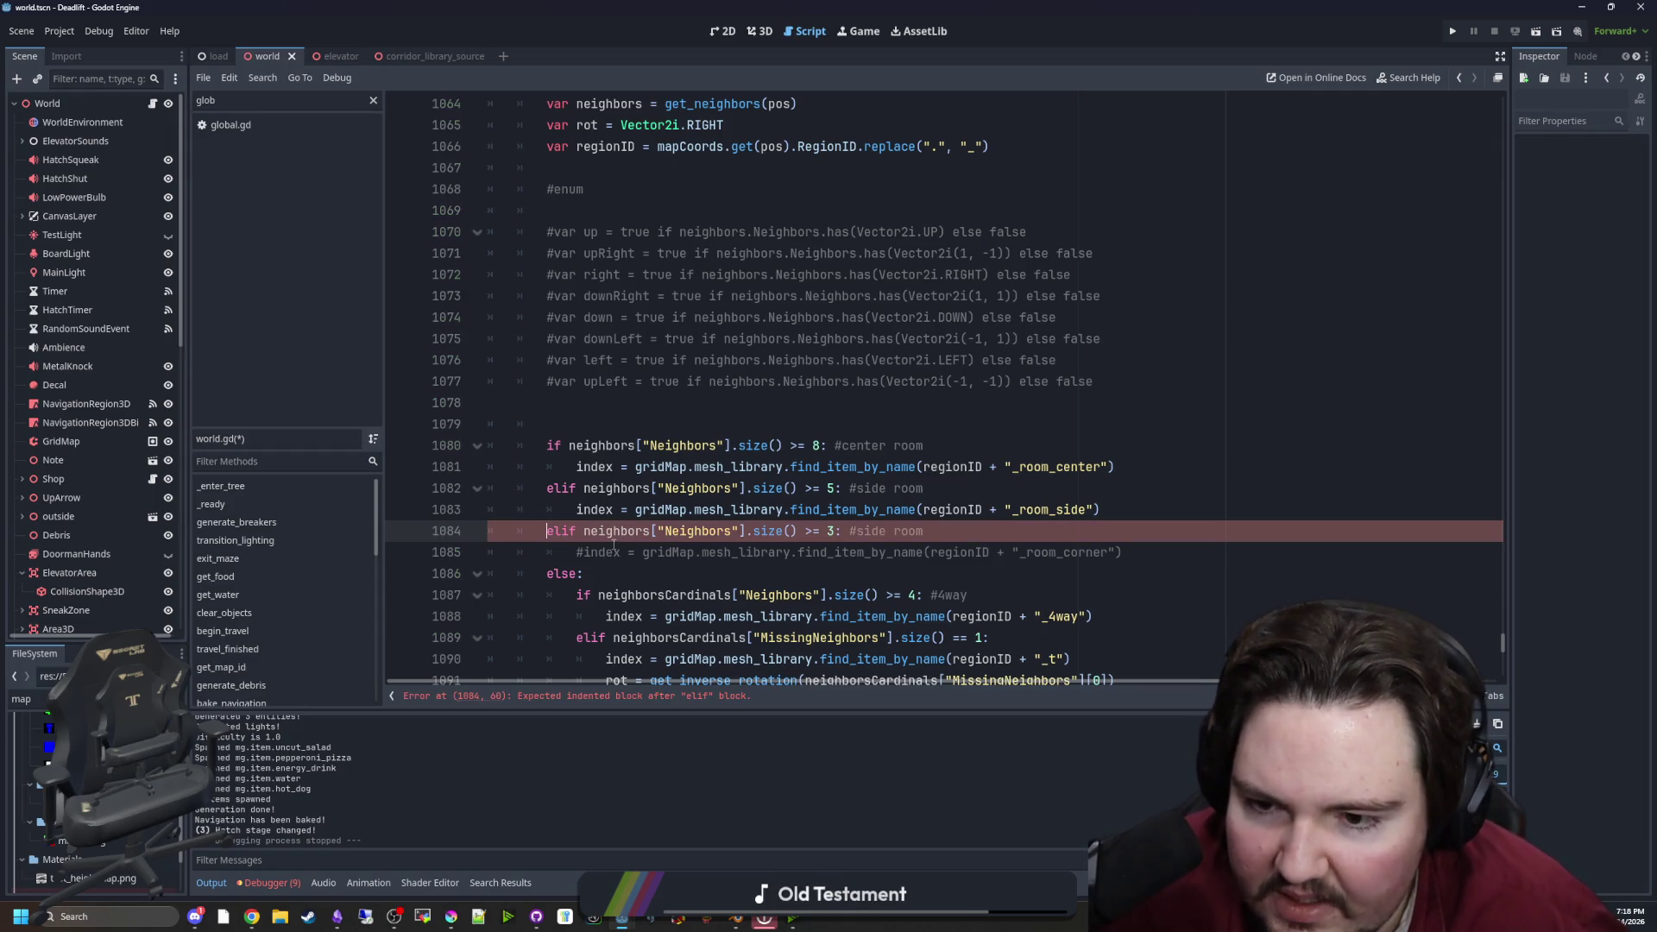
Insert a blank line above the room checks
{"action": "left_click", "coordinate": [625, 422]}
{"action": "scroll", "coordinate": [625, 421], "scroll_direction": "up", "scroll_amount": 3}
{"action": "scroll", "coordinate": [601, 427], "scroll_direction": "down", "scroll_amount": 3}
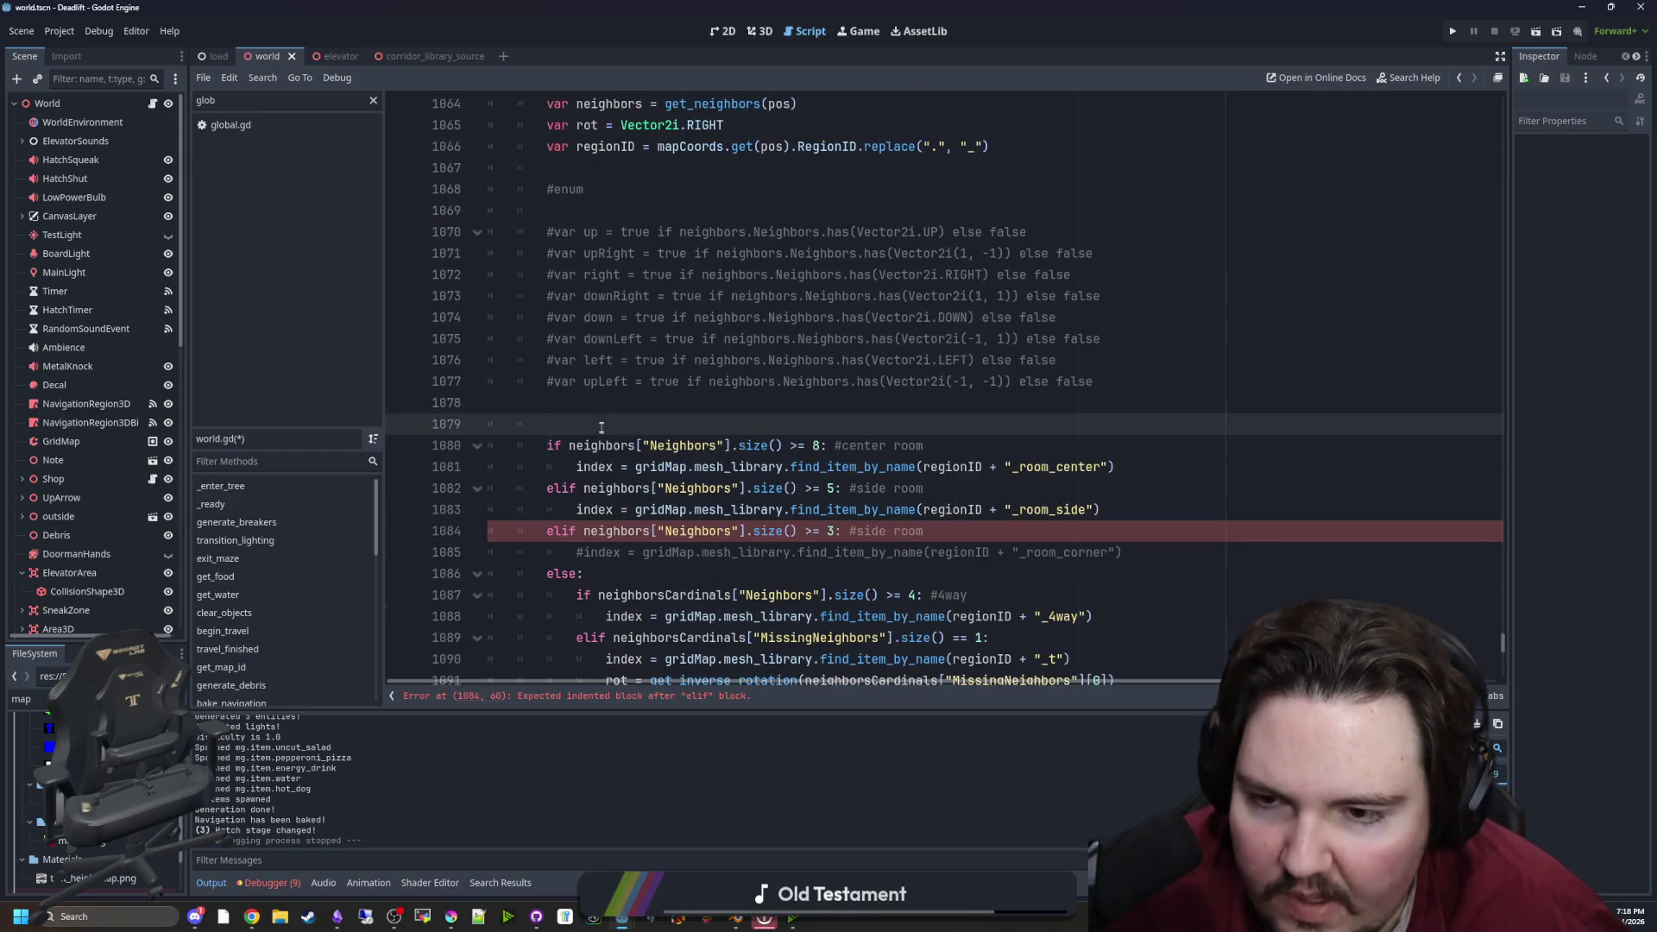
{"action": "key", "text": "Return"}
{"action": "key", "text": "Up"}
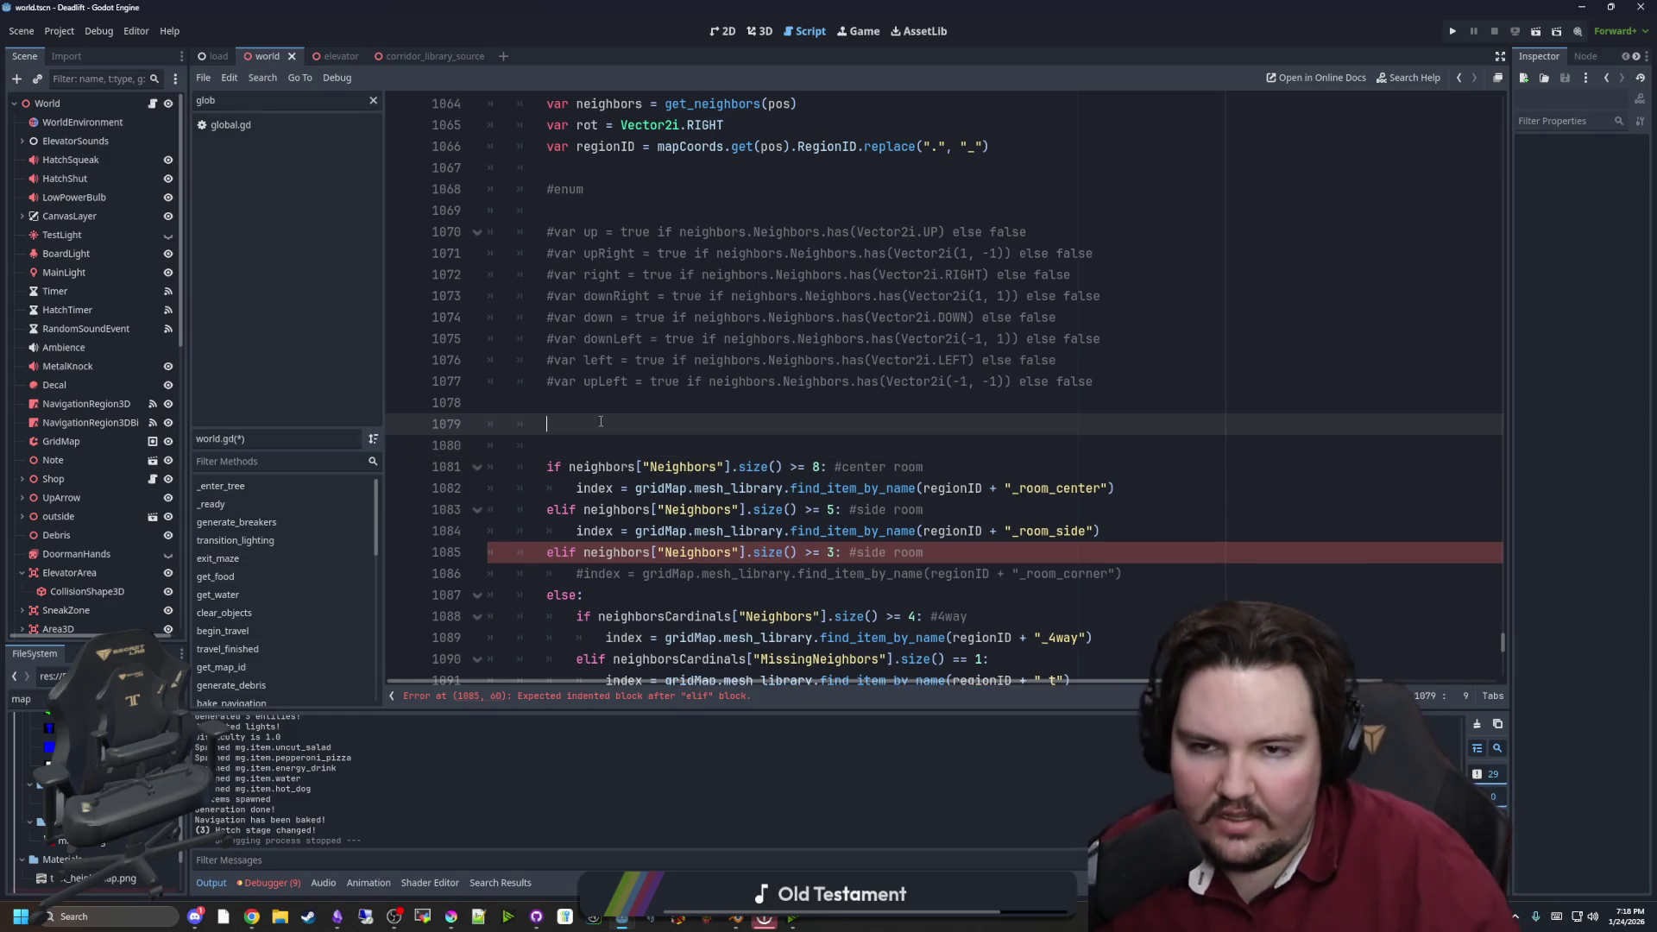
{"action": "scroll", "coordinate": [683, 446], "scroll_direction": "up", "scroll_amount": 4}
{"action": "scroll", "coordinate": [683, 446], "scroll_direction": "up", "scroll_amount": 6}
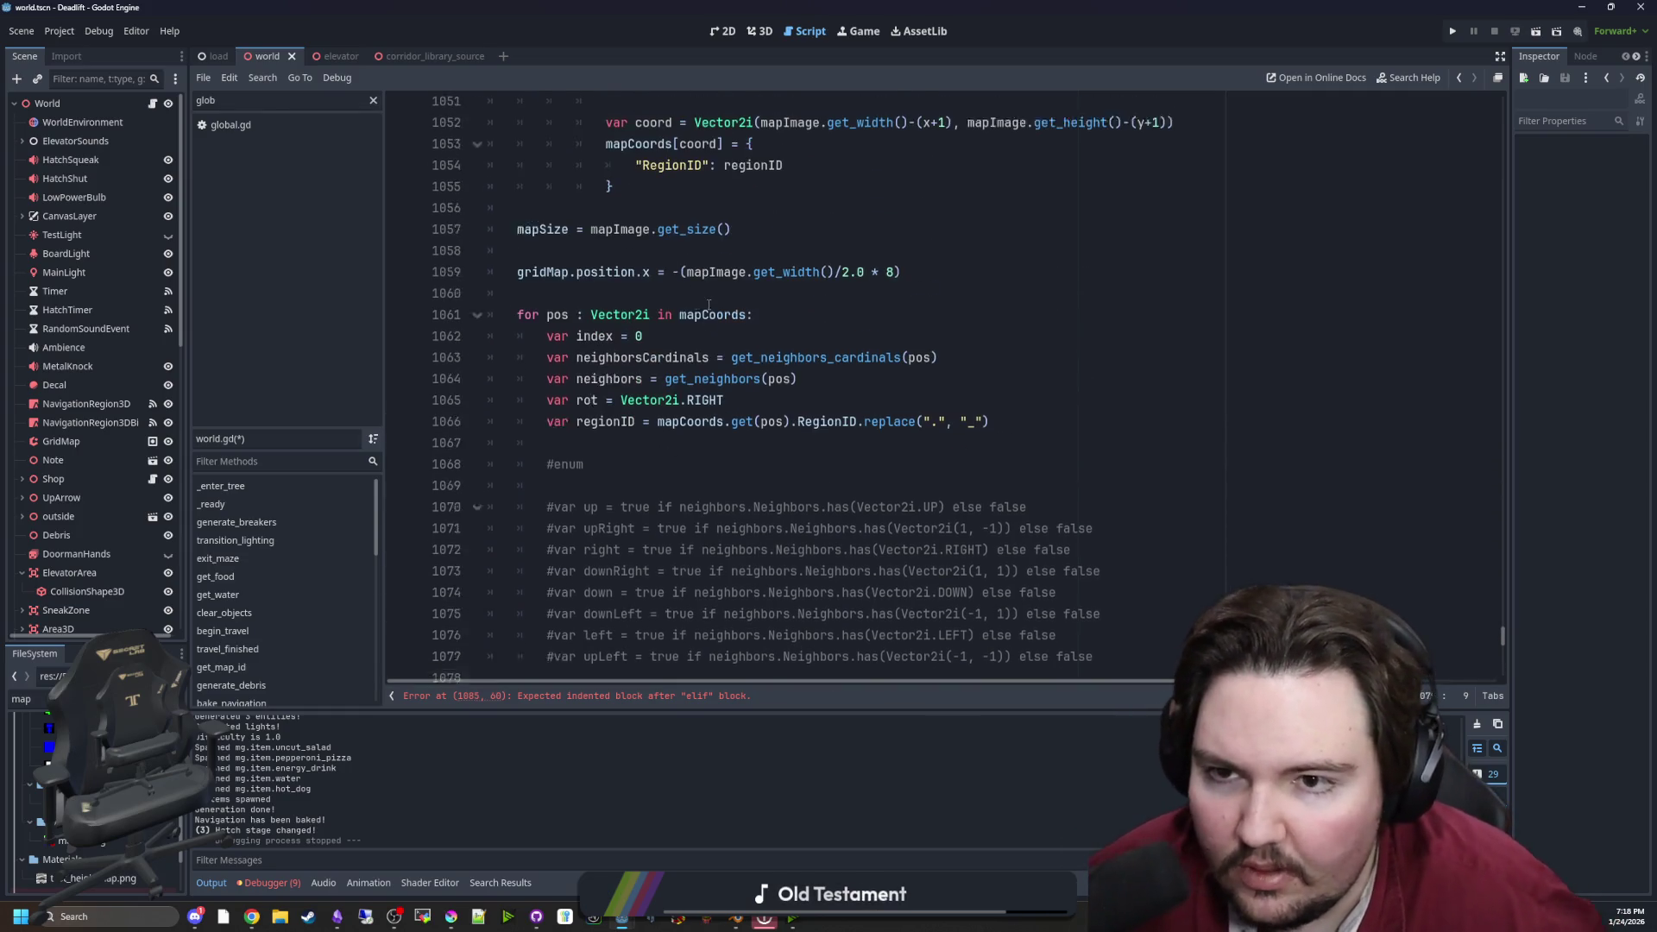
Select the for x loop line, then move the caret to the regionsTable loop line
{"action": "left_click_drag", "start_coordinate": [518, 274], "coordinate": [876, 282]}
{"action": "left_click", "coordinate": [897, 282]}
{"action": "scroll", "coordinate": [831, 320], "scroll_direction": "up", "scroll_amount": 3}
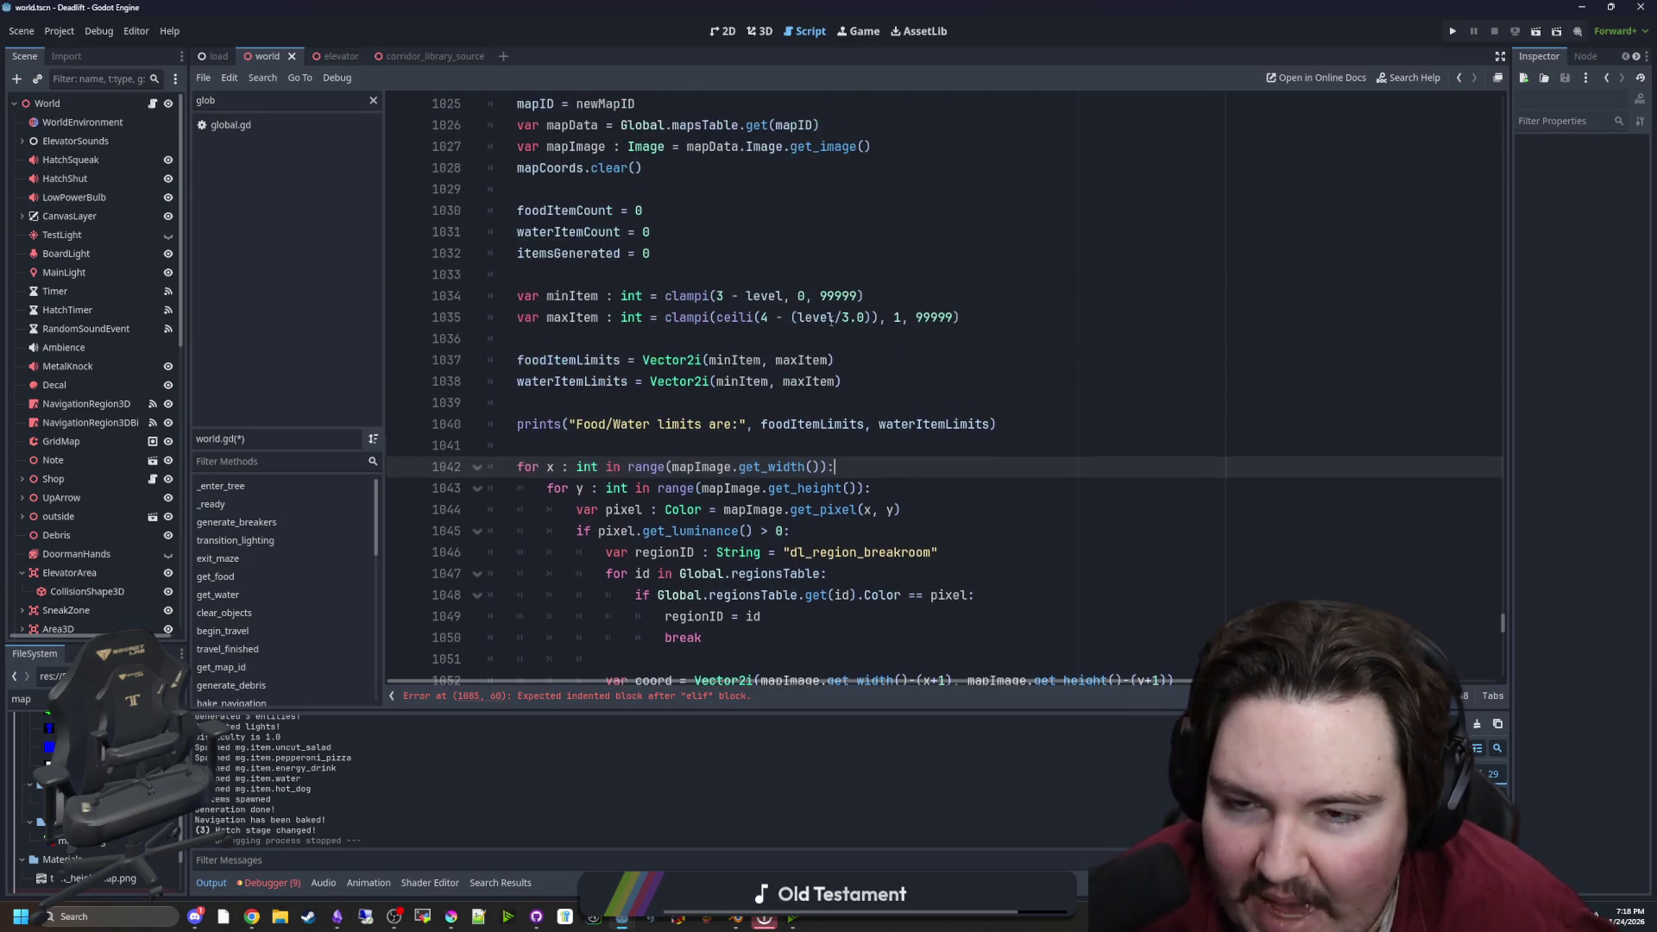
{"action": "scroll", "coordinate": [705, 470], "scroll_direction": "up", "scroll_amount": 2}
{"action": "scroll", "coordinate": [720, 488], "scroll_direction": "down", "scroll_amount": 4}
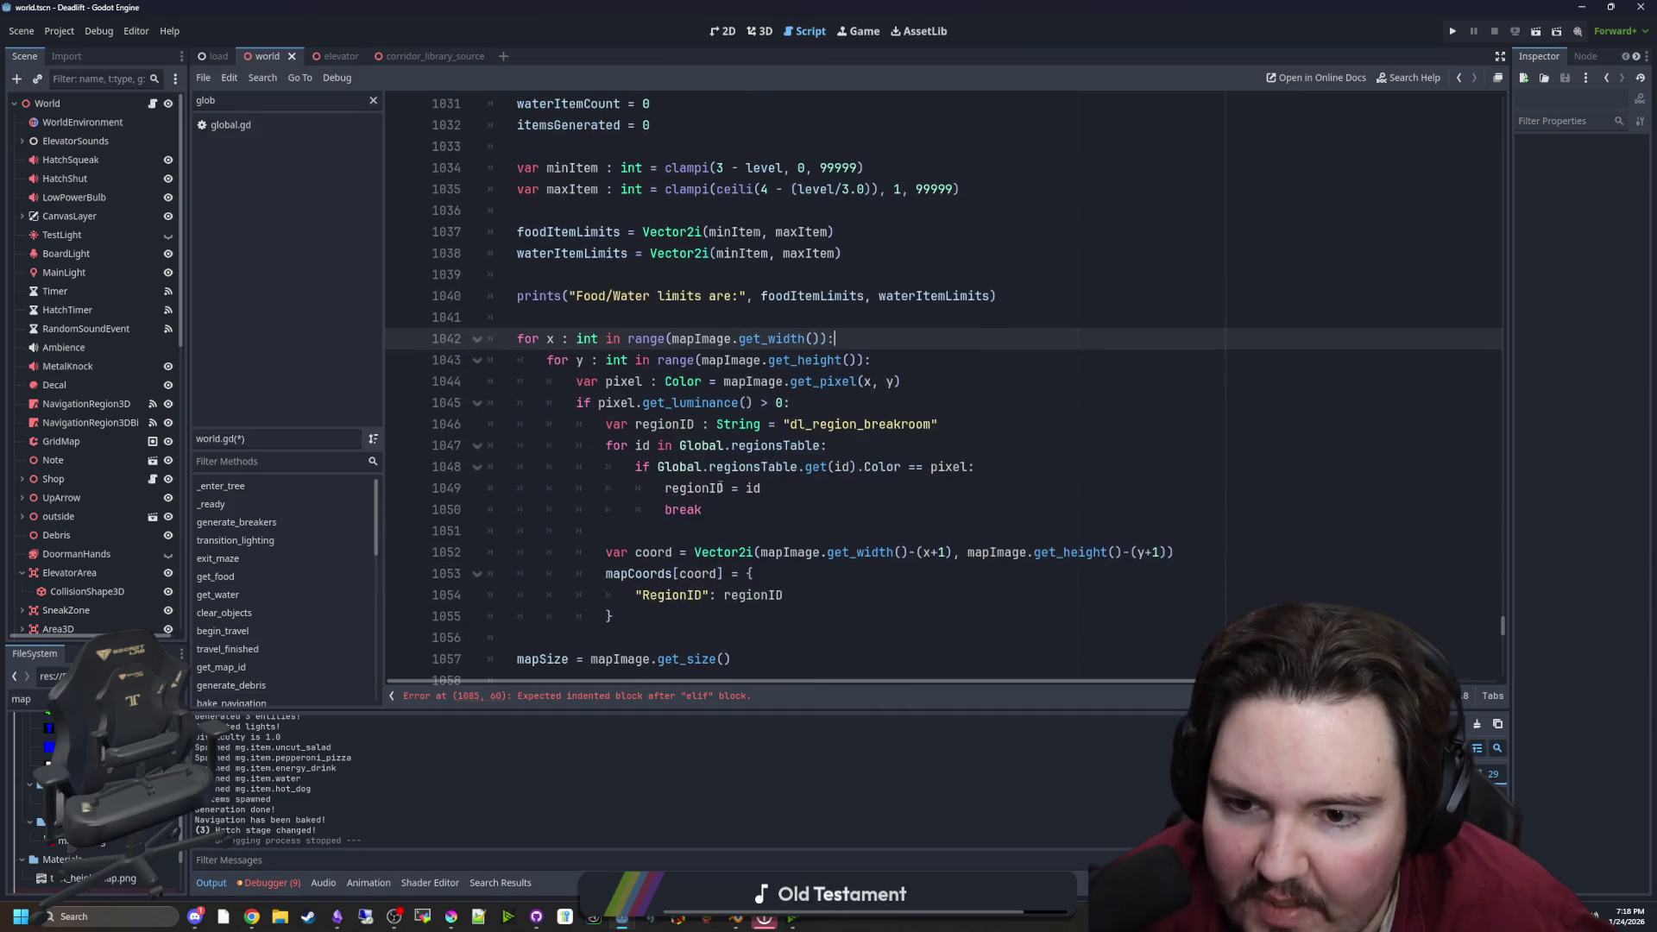
{"action": "left_click", "coordinate": [849, 444]}
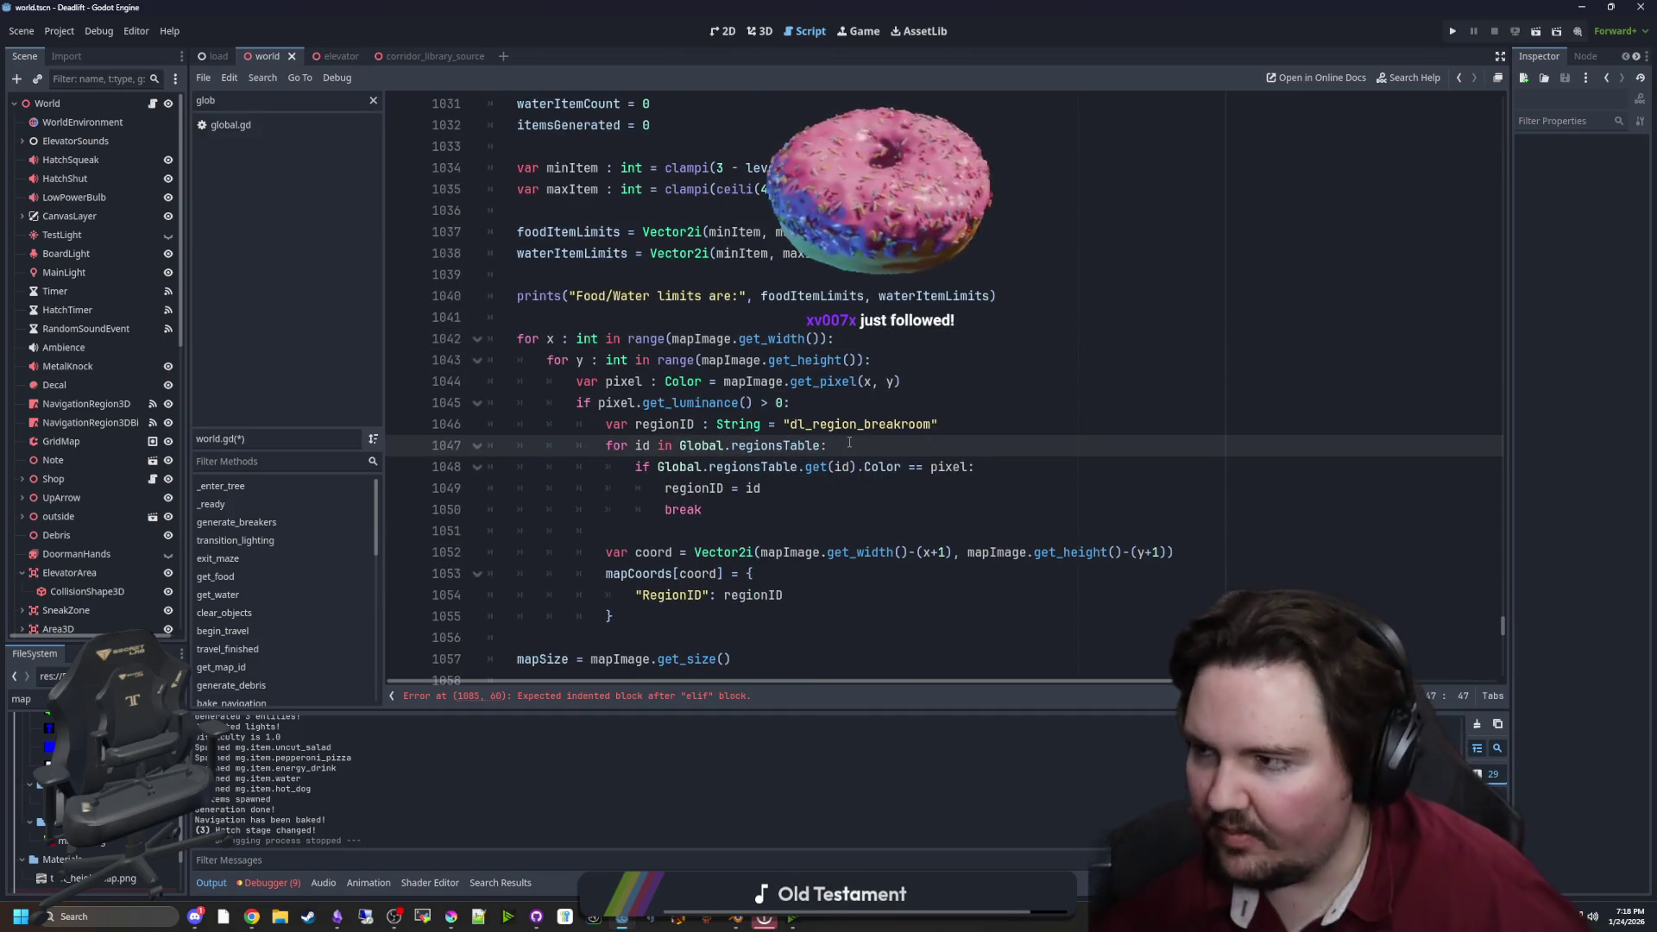
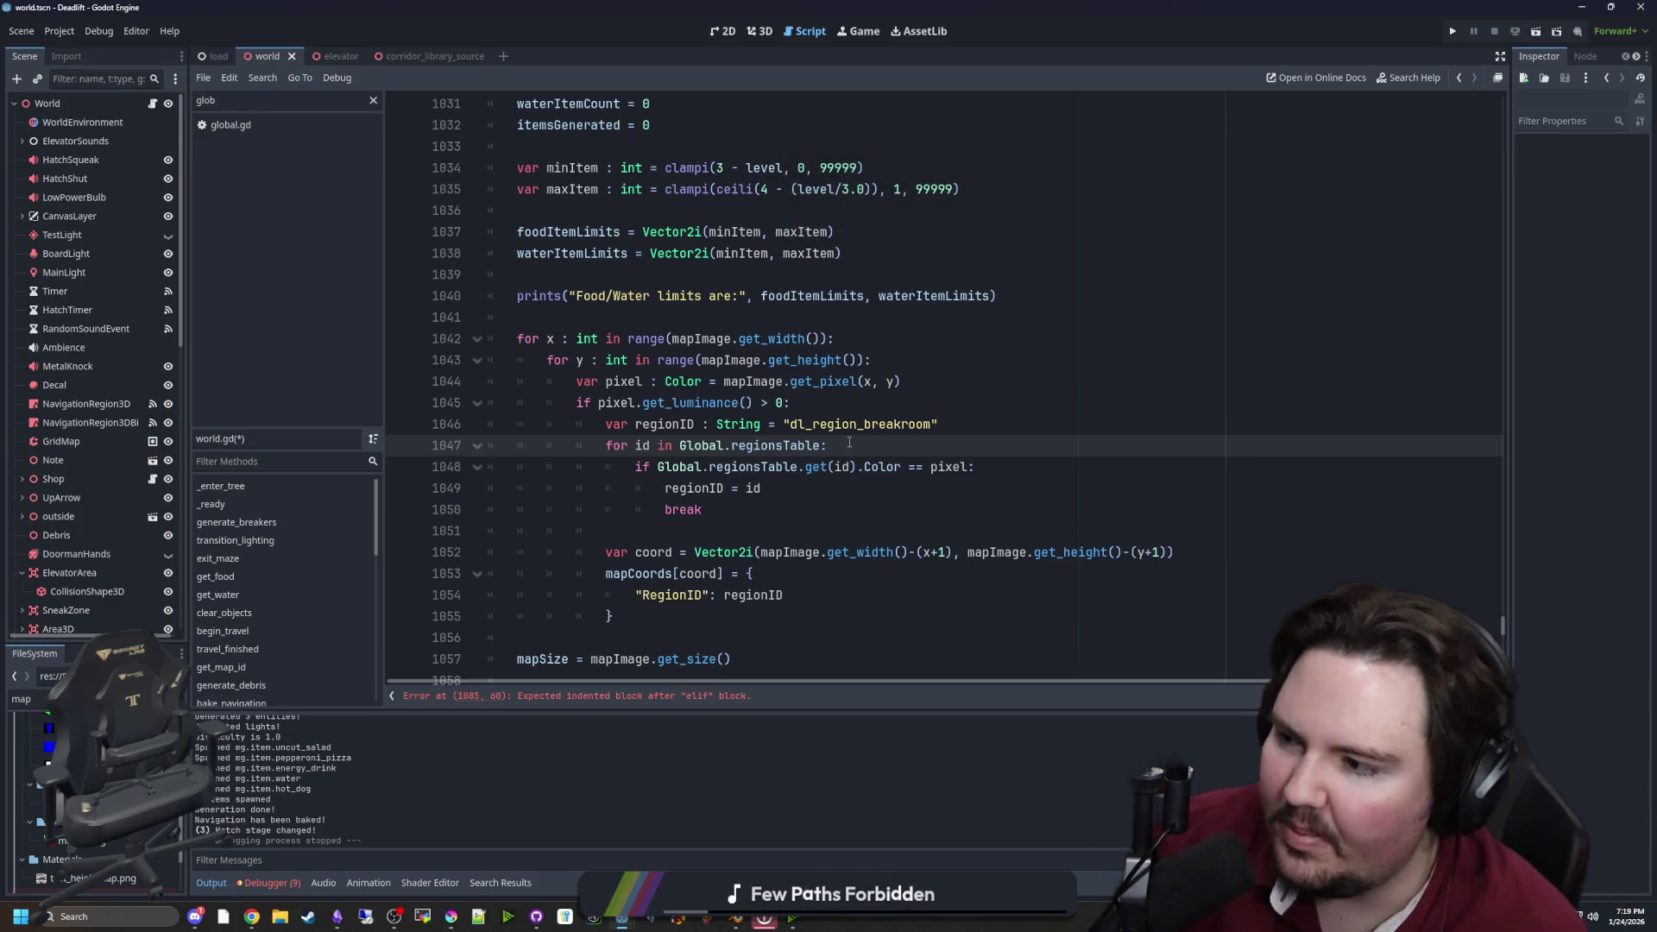
Save the world.gd script
{"action": "left_click", "coordinate": [699, 327]}
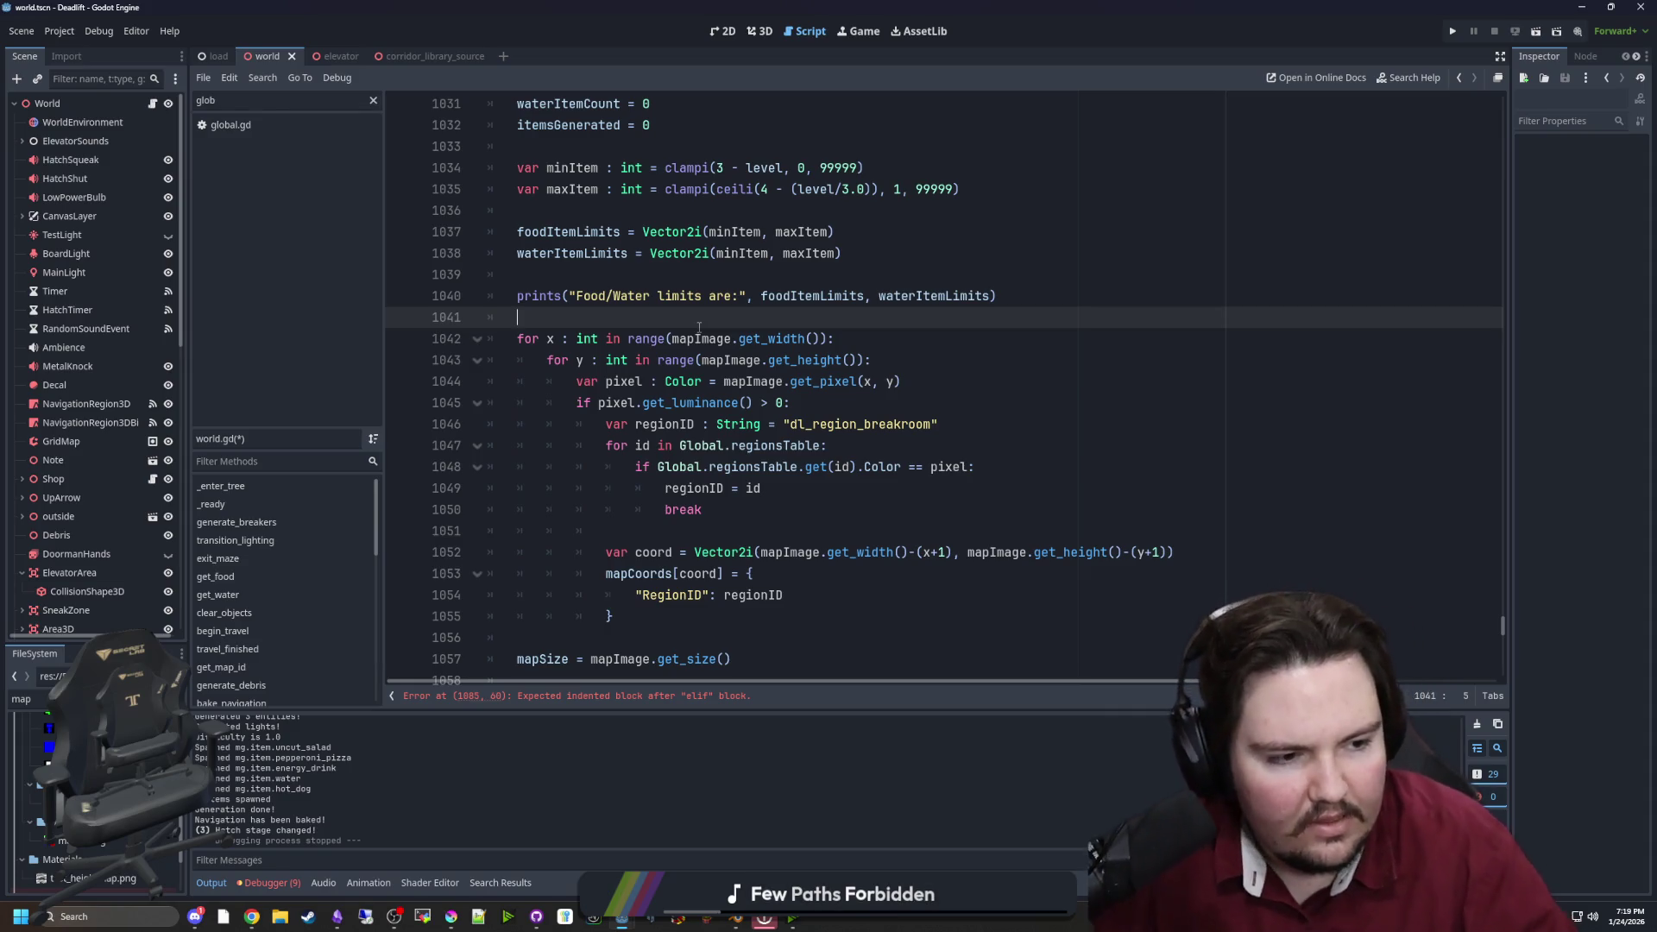
{"action": "left_click", "coordinate": [706, 514]}
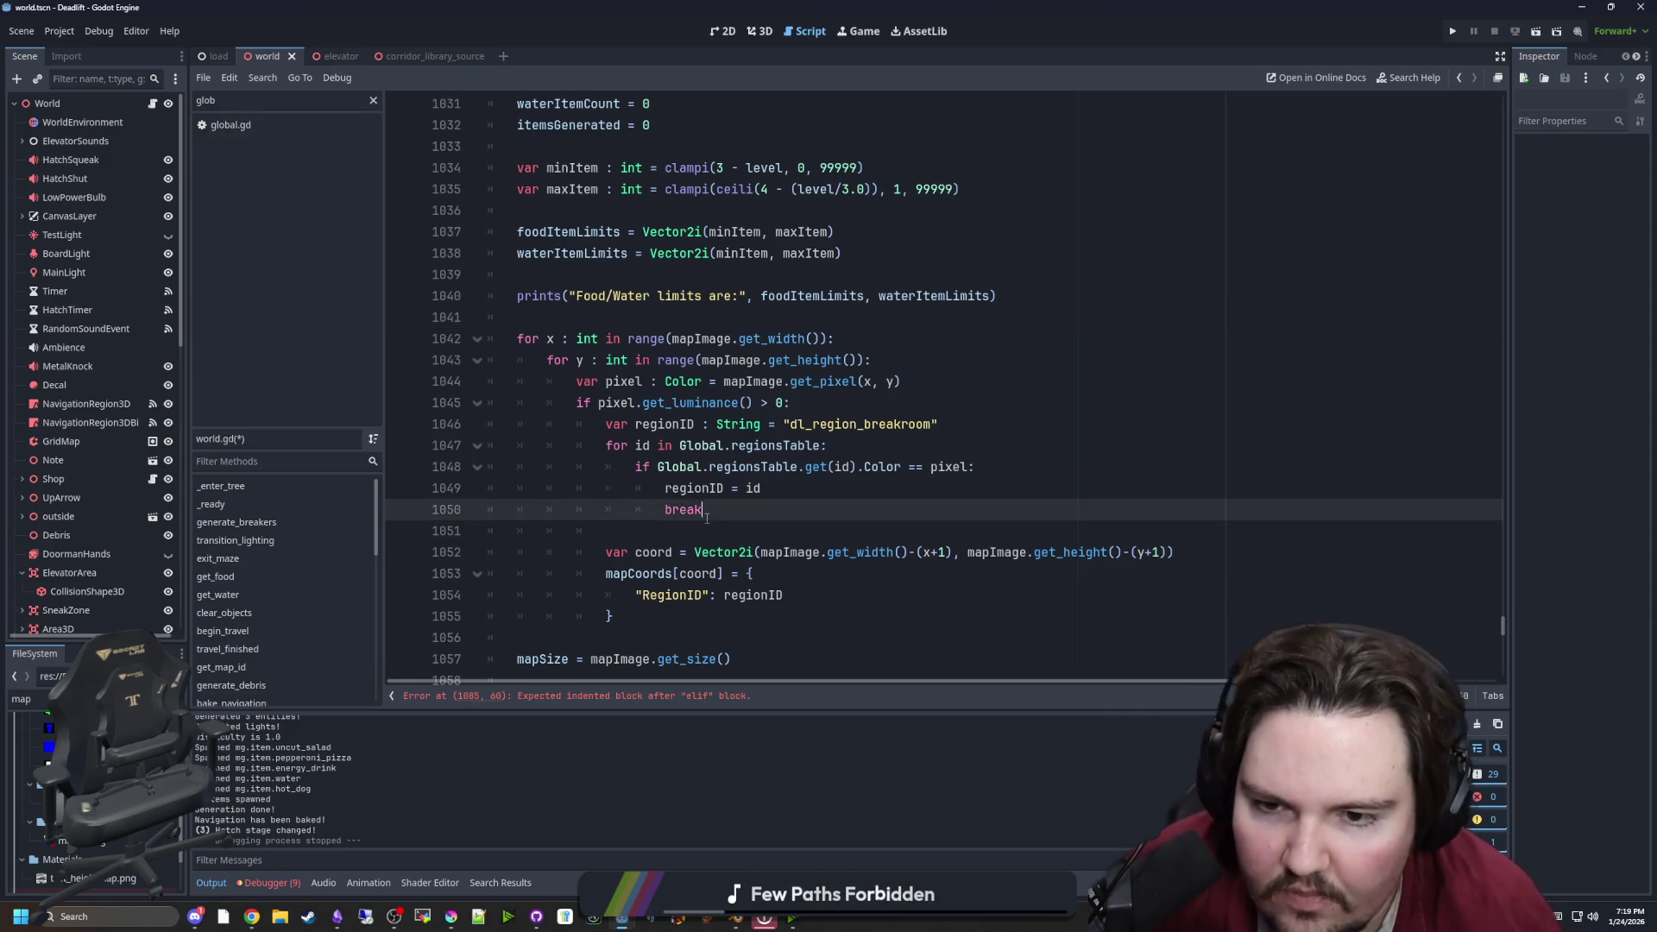
{"action": "left_click", "coordinate": [631, 529]}
{"action": "key", "text": "ctrl+s"}
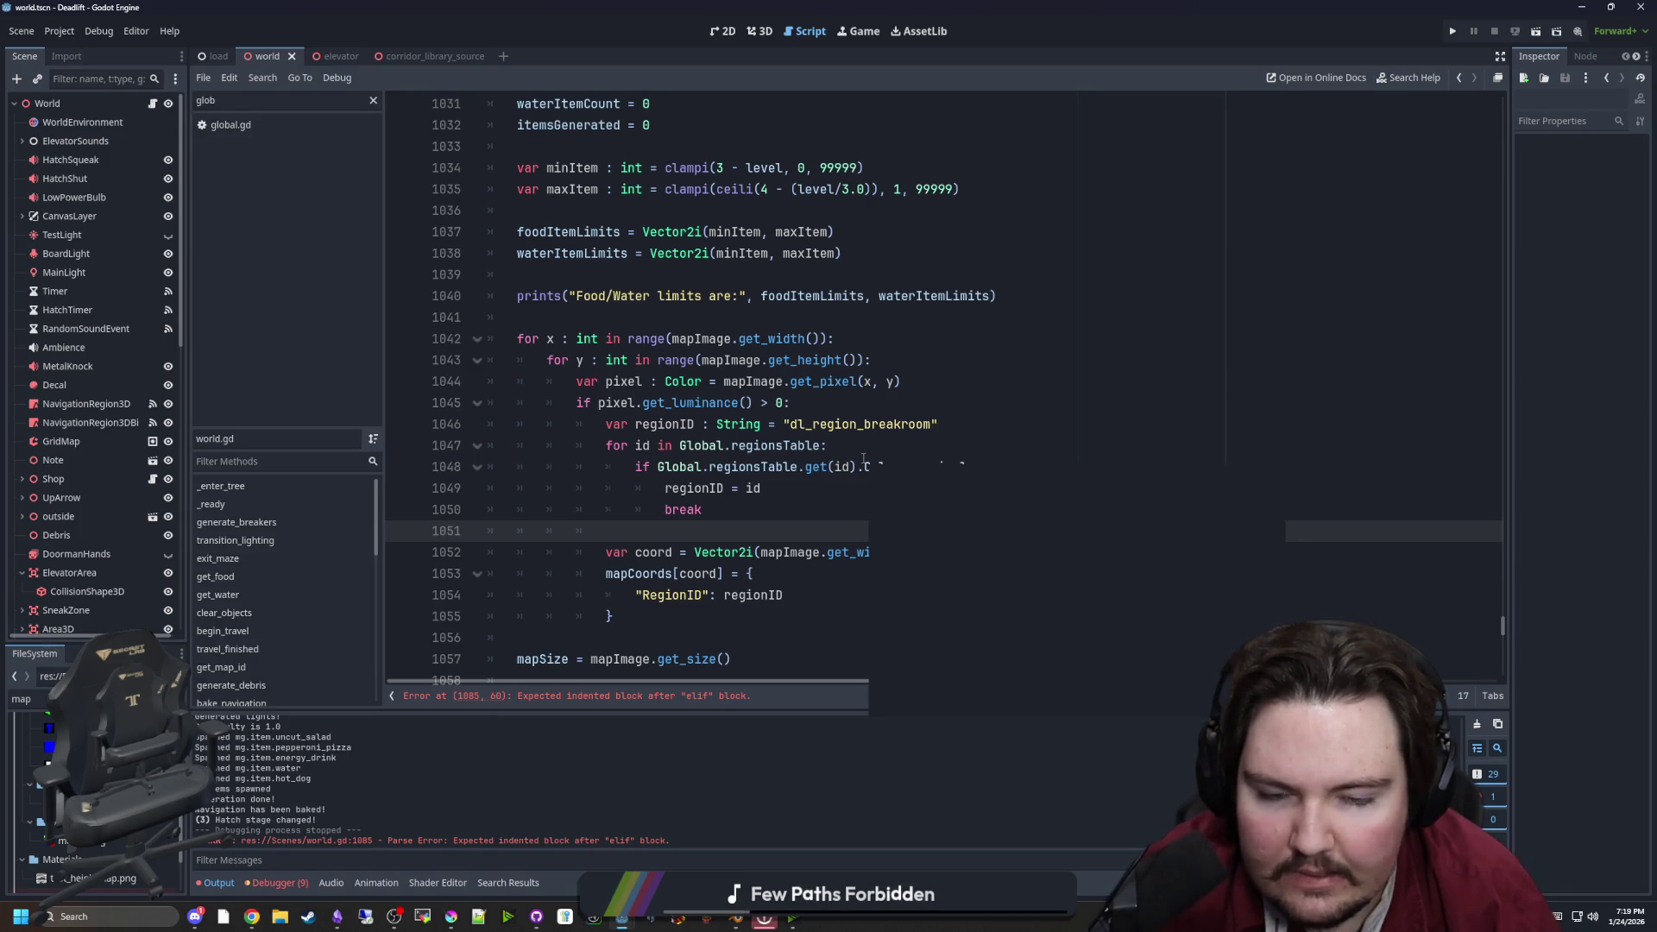
Insert a blank line after the default regionID declaration, above the regionsTable loop
{"action": "left_click", "coordinate": [872, 447]}
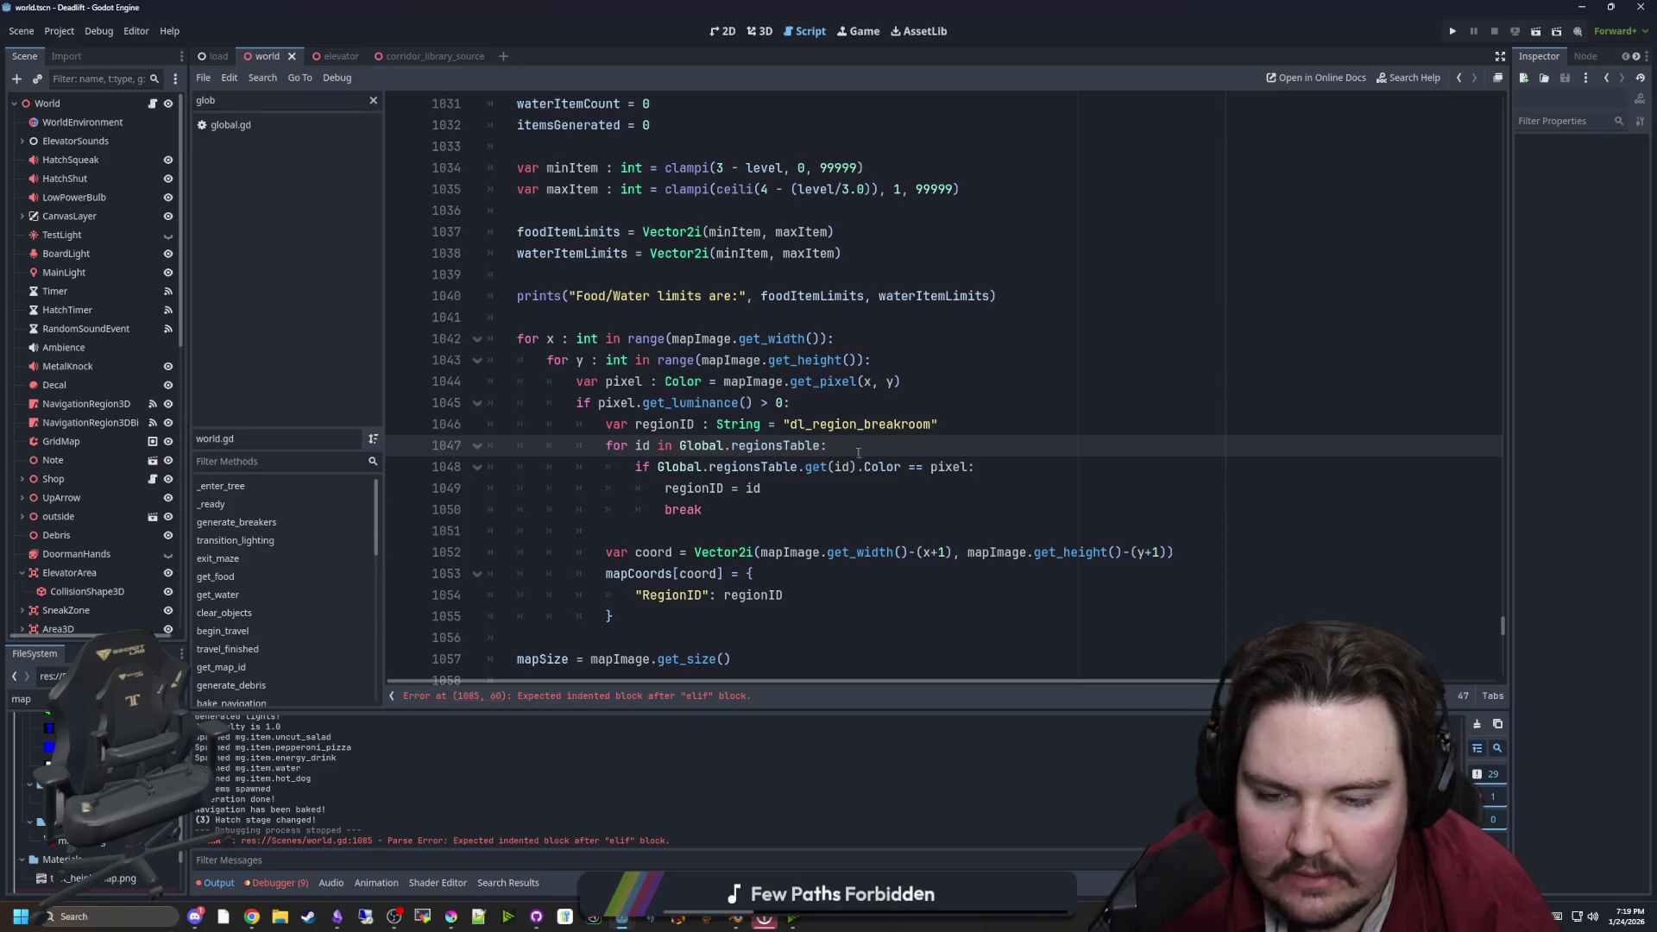
{"action": "key", "text": "Up"}
{"action": "key", "text": "End"}
{"action": "key", "text": "Return"}
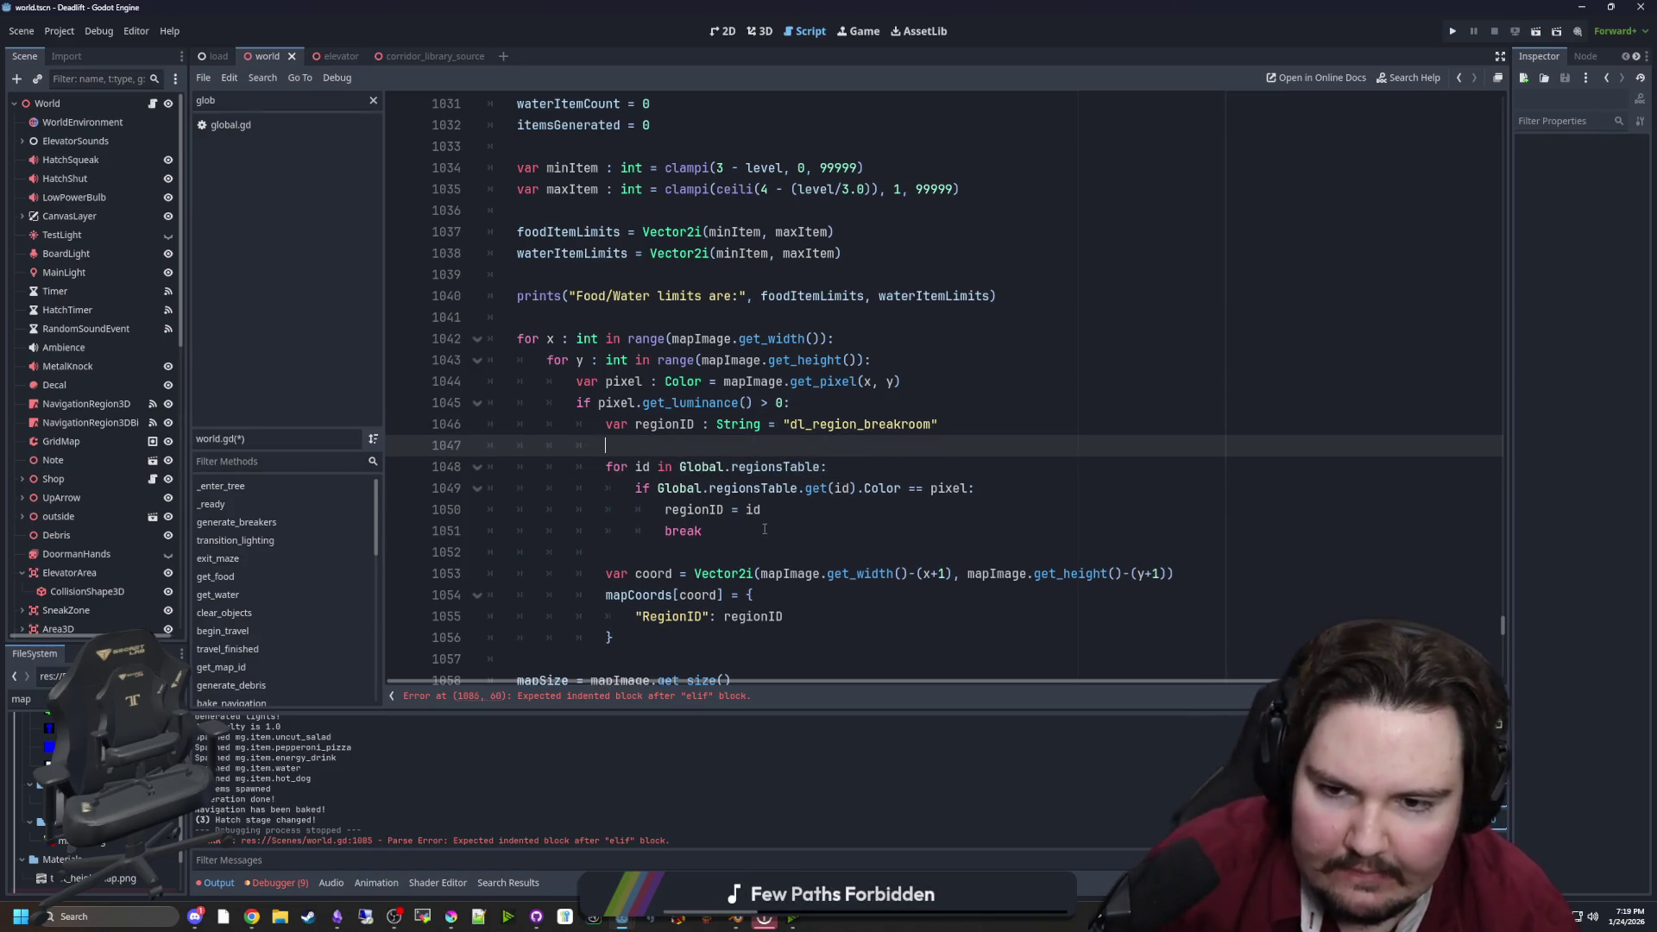
{"action": "key", "text": "Down"}
{"action": "key", "text": "Down"}
{"action": "key", "text": "Down"}
{"action": "key", "text": "End"}
{"action": "key", "text": "Up"}
{"action": "key", "text": "Up"}
{"action": "key", "text": "Up"}
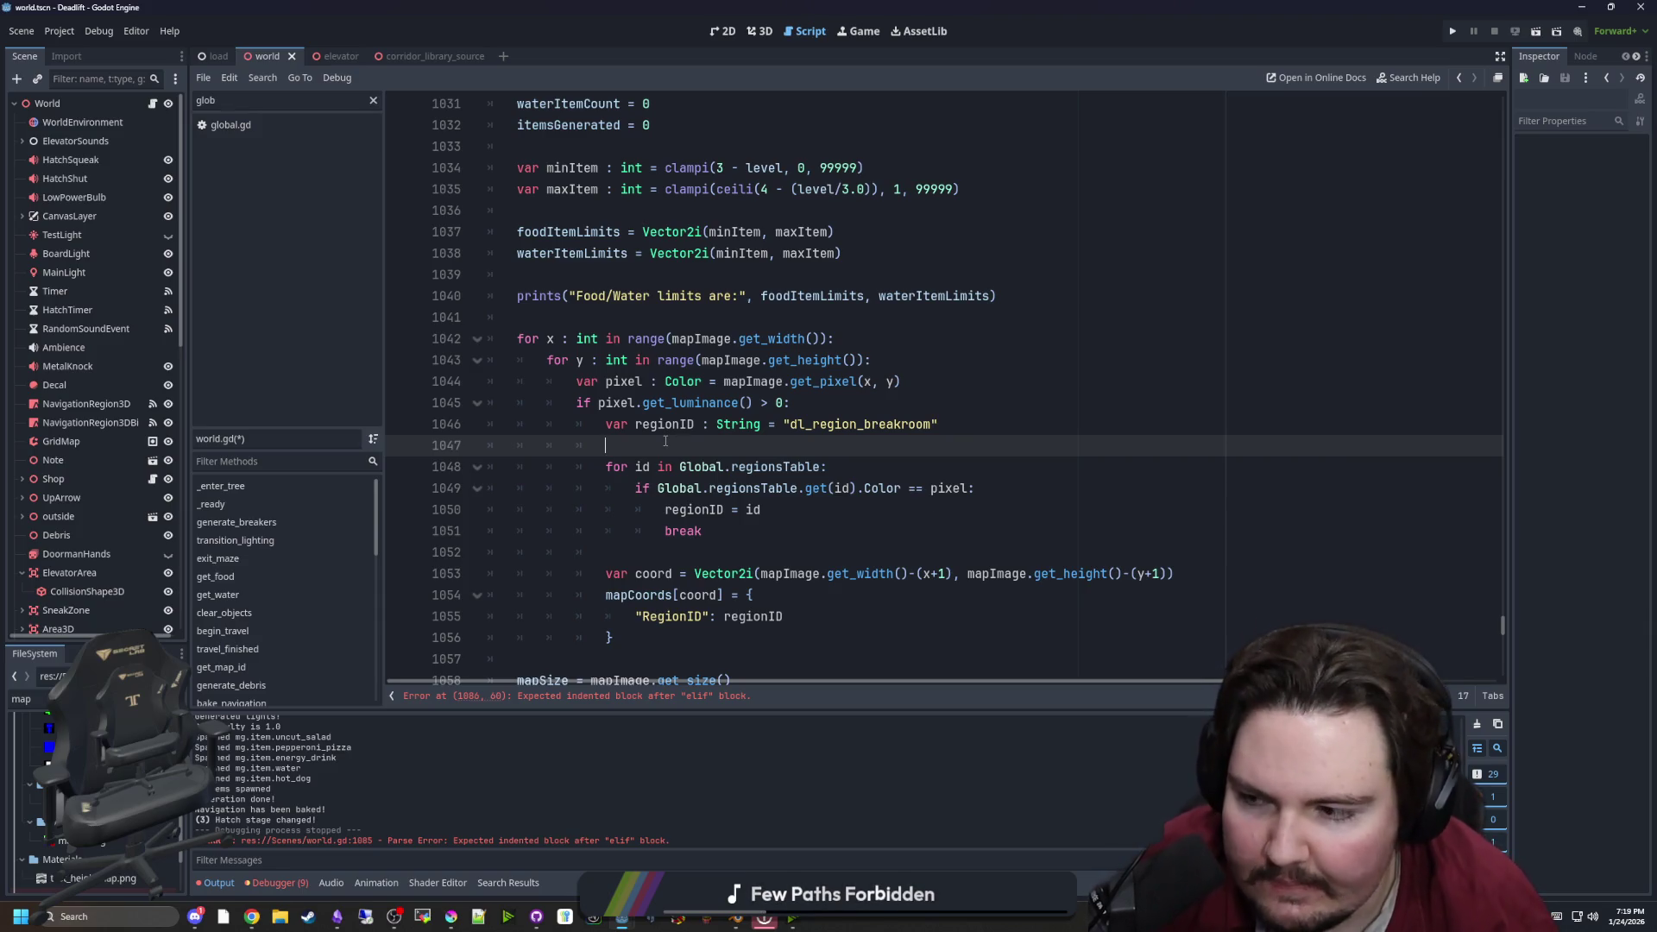
Add var biomePixel = biomeImage.get_pixel(x,y) above the regionsTable loop
{"action": "key", "text": "Return"}
{"action": "type", "text": "var biomeP"}
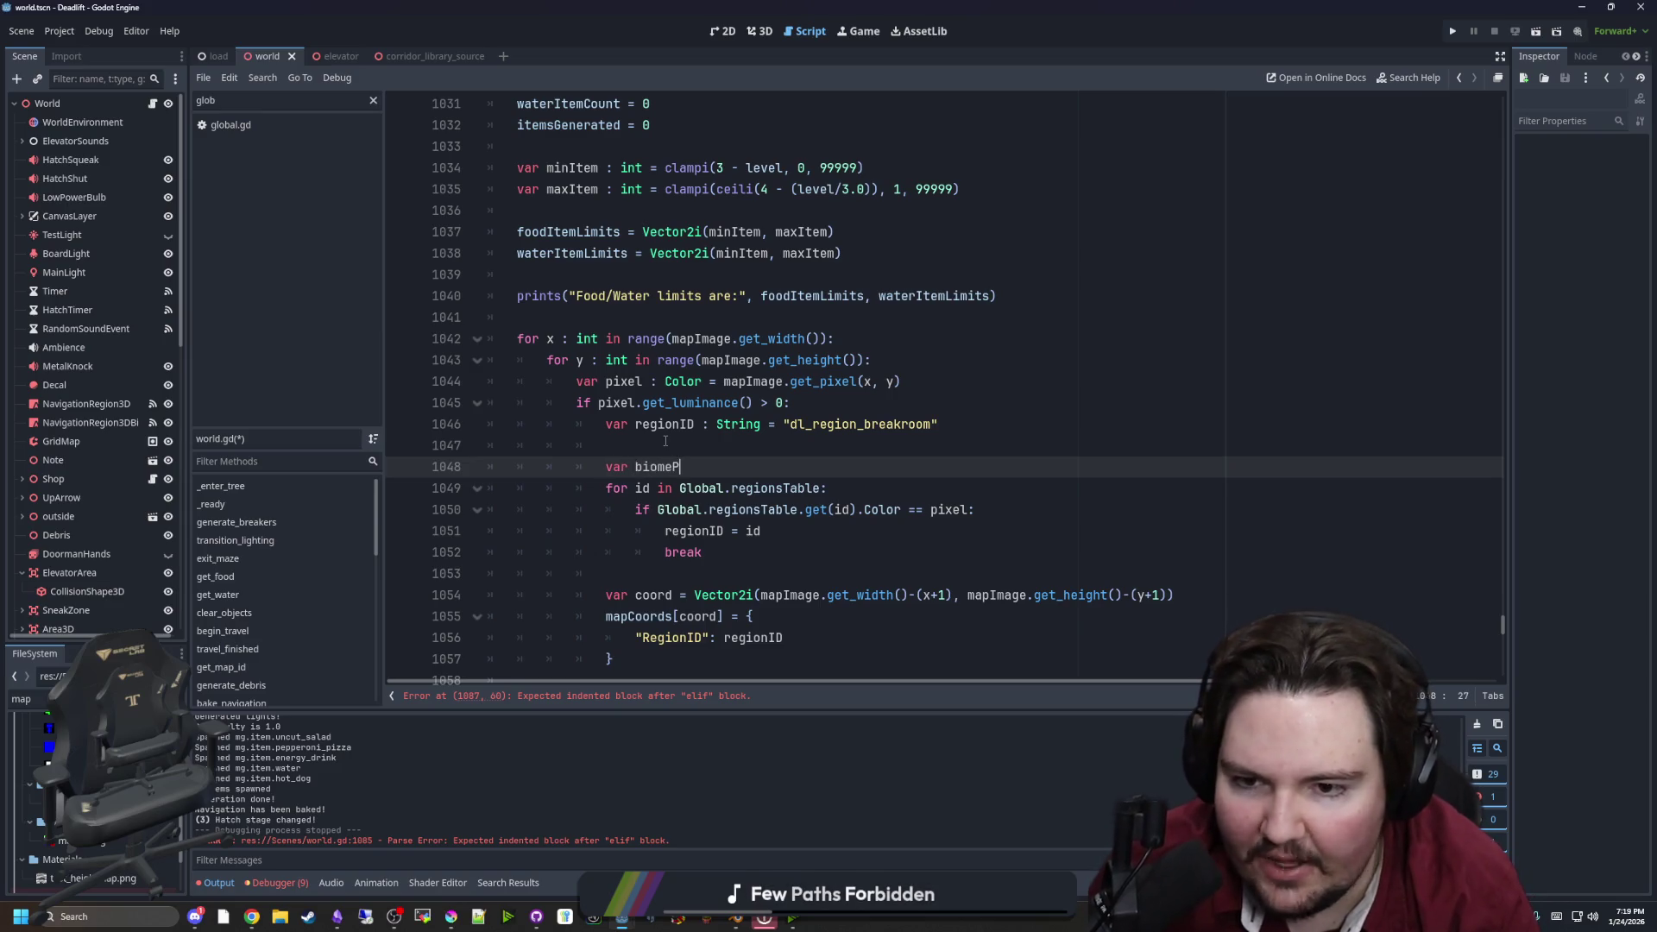
{"action": "type", "text": "ixelI"}
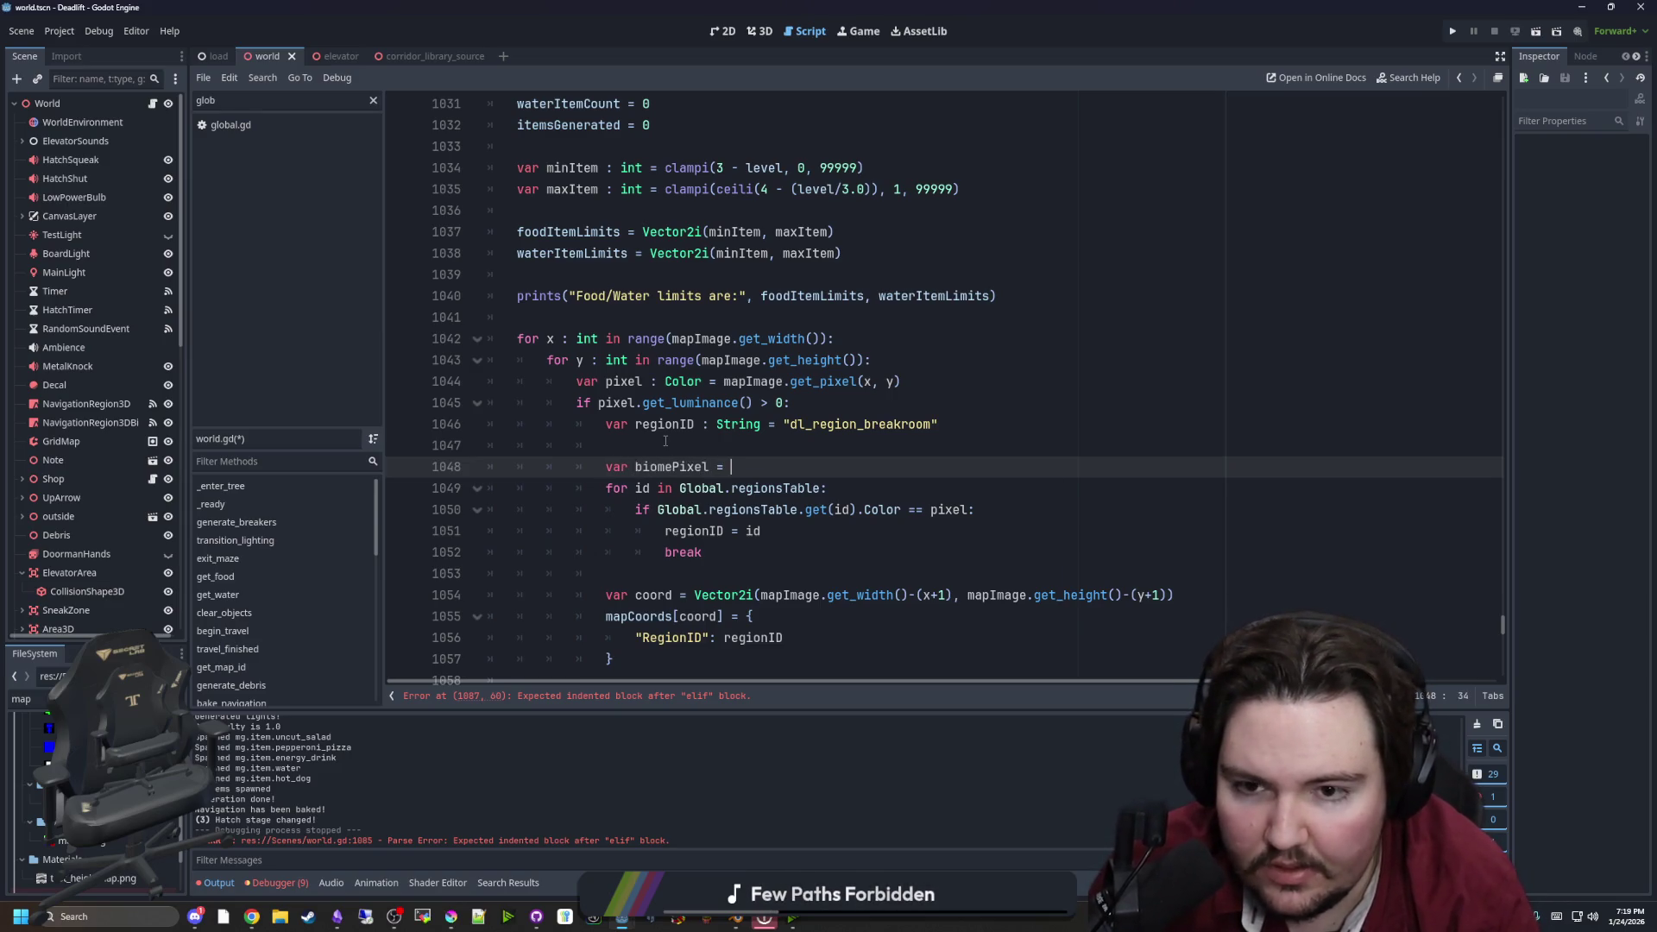
{"action": "type", "text": "biomeImage"}
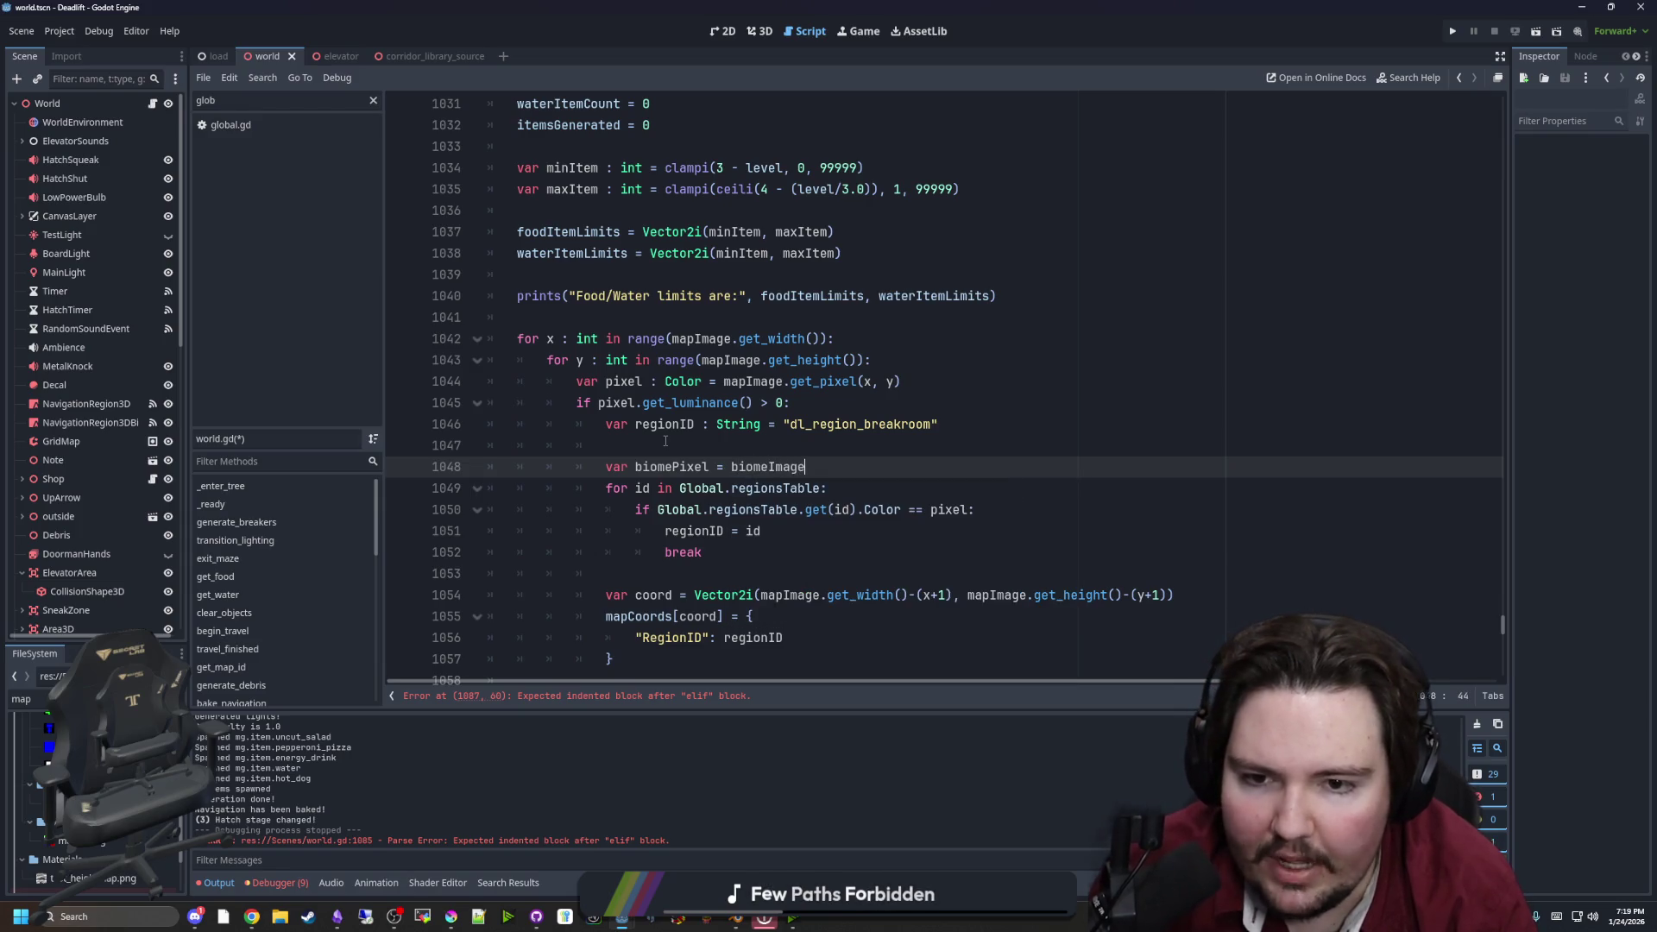
{"action": "type", "text": "pixel()"}
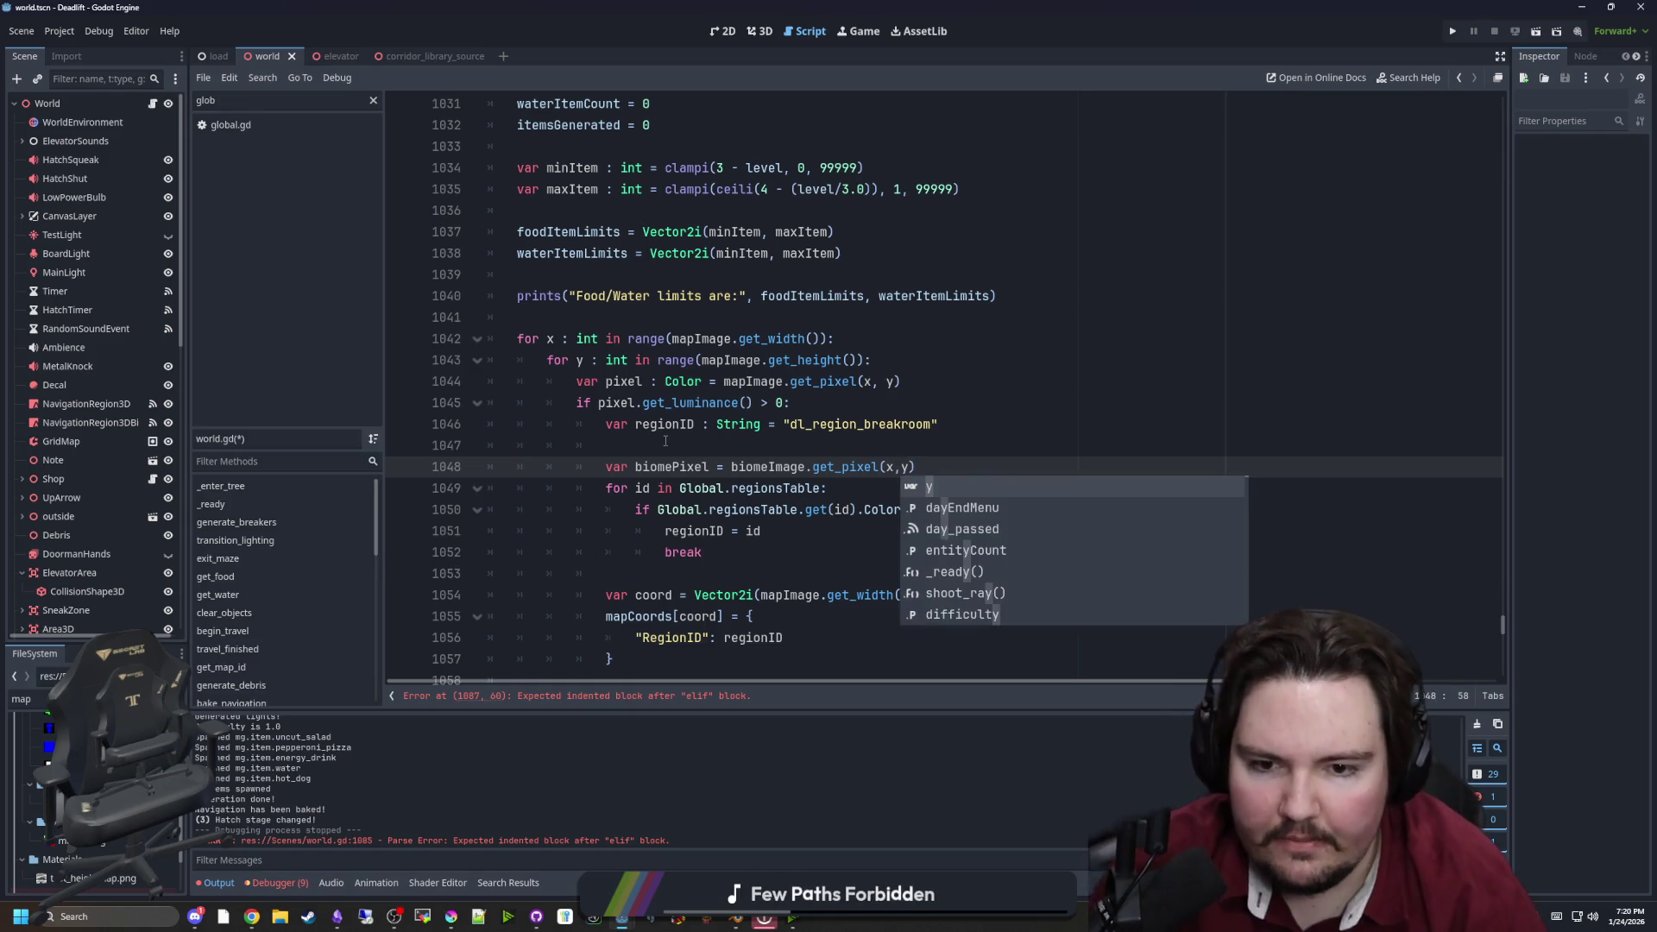
{"action": "left_click", "coordinate": [777, 540]}
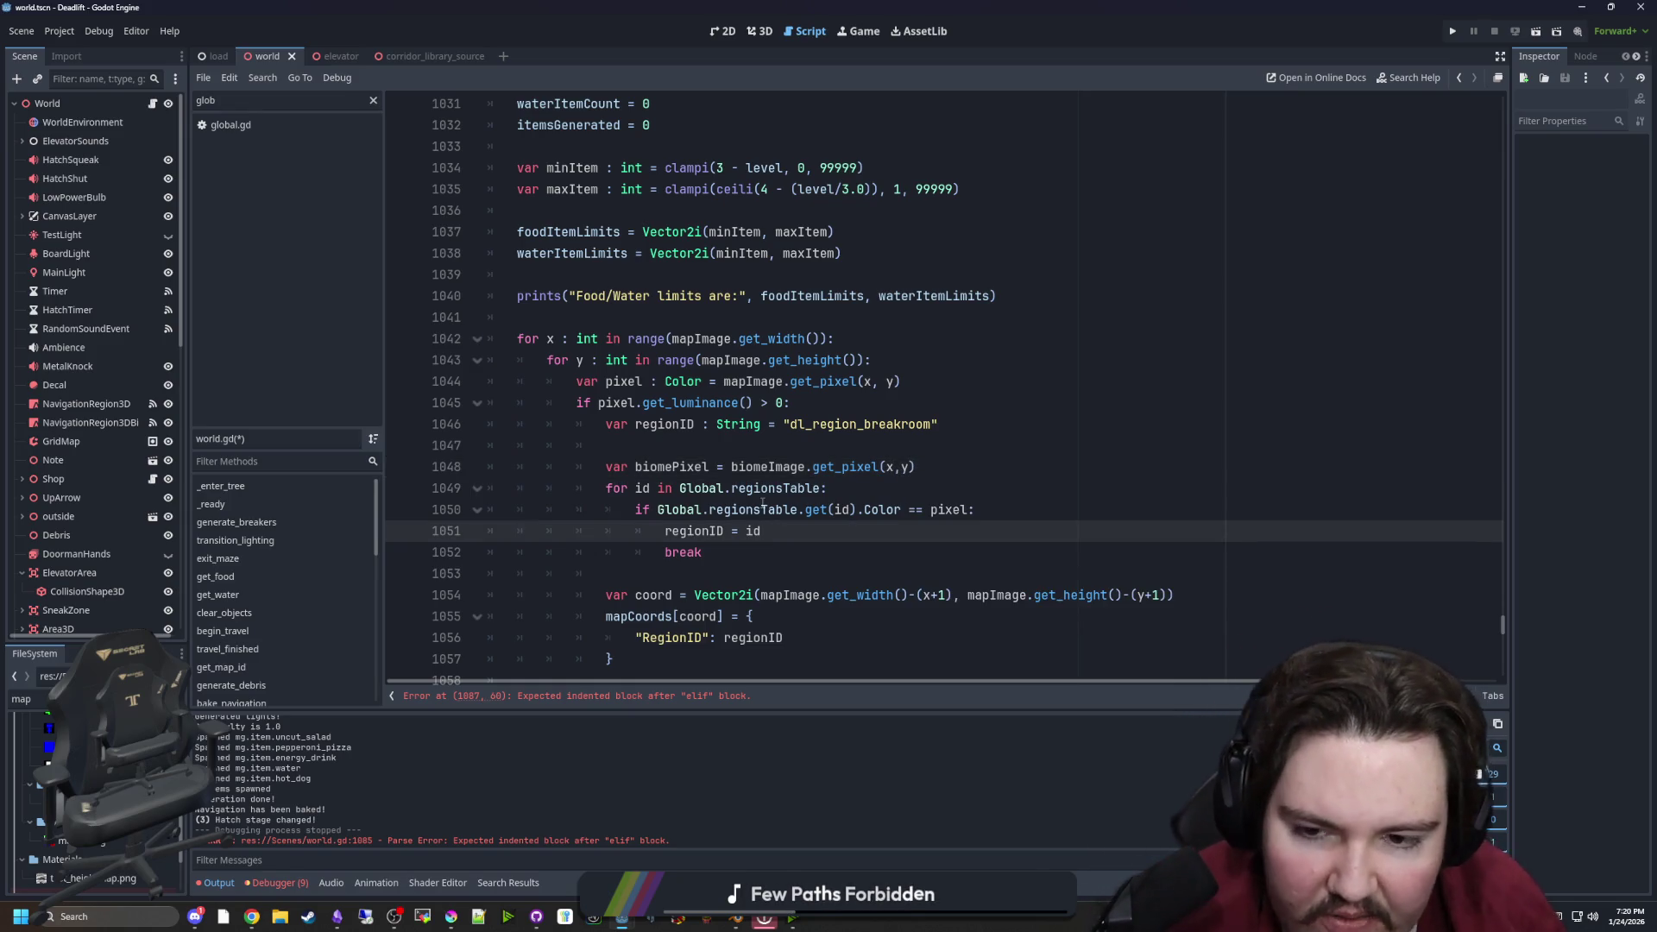
{"action": "left_click", "coordinate": [879, 467]}
Replace pixel with biomePixel in the region colour comparison
{"action": "double_click", "coordinate": [690, 467]}
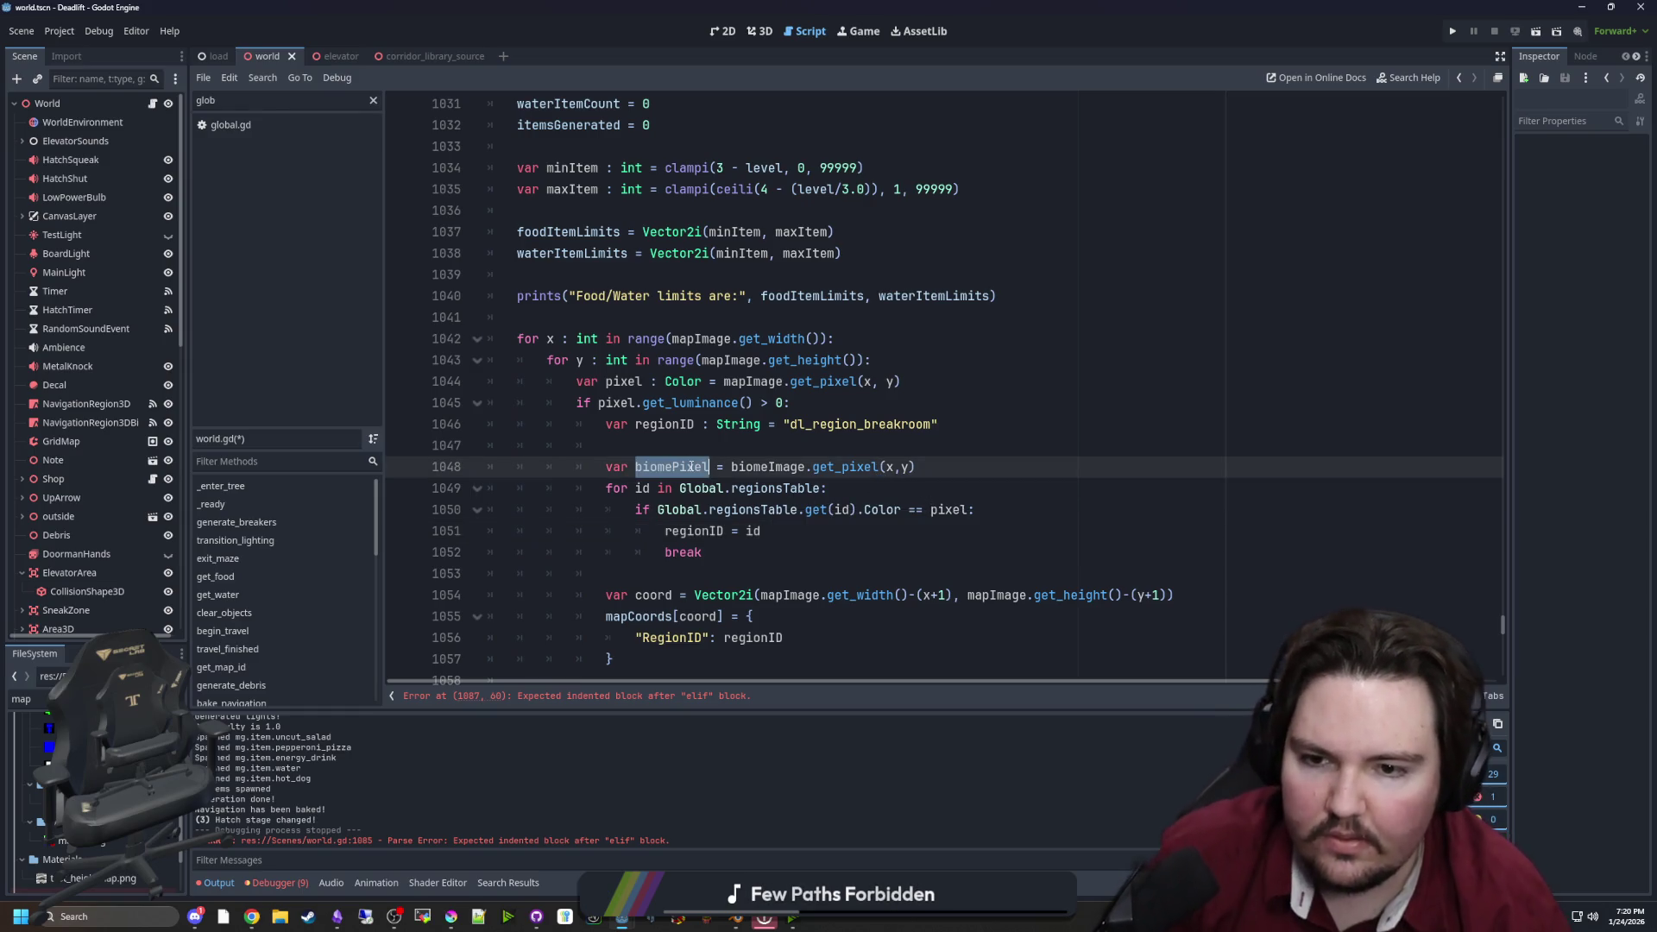
{"action": "key", "text": "ctrl+c"}
{"action": "double_click", "coordinate": [949, 509]}
{"action": "key", "text": "ctrl+v"}
{"action": "key", "text": "Up"}
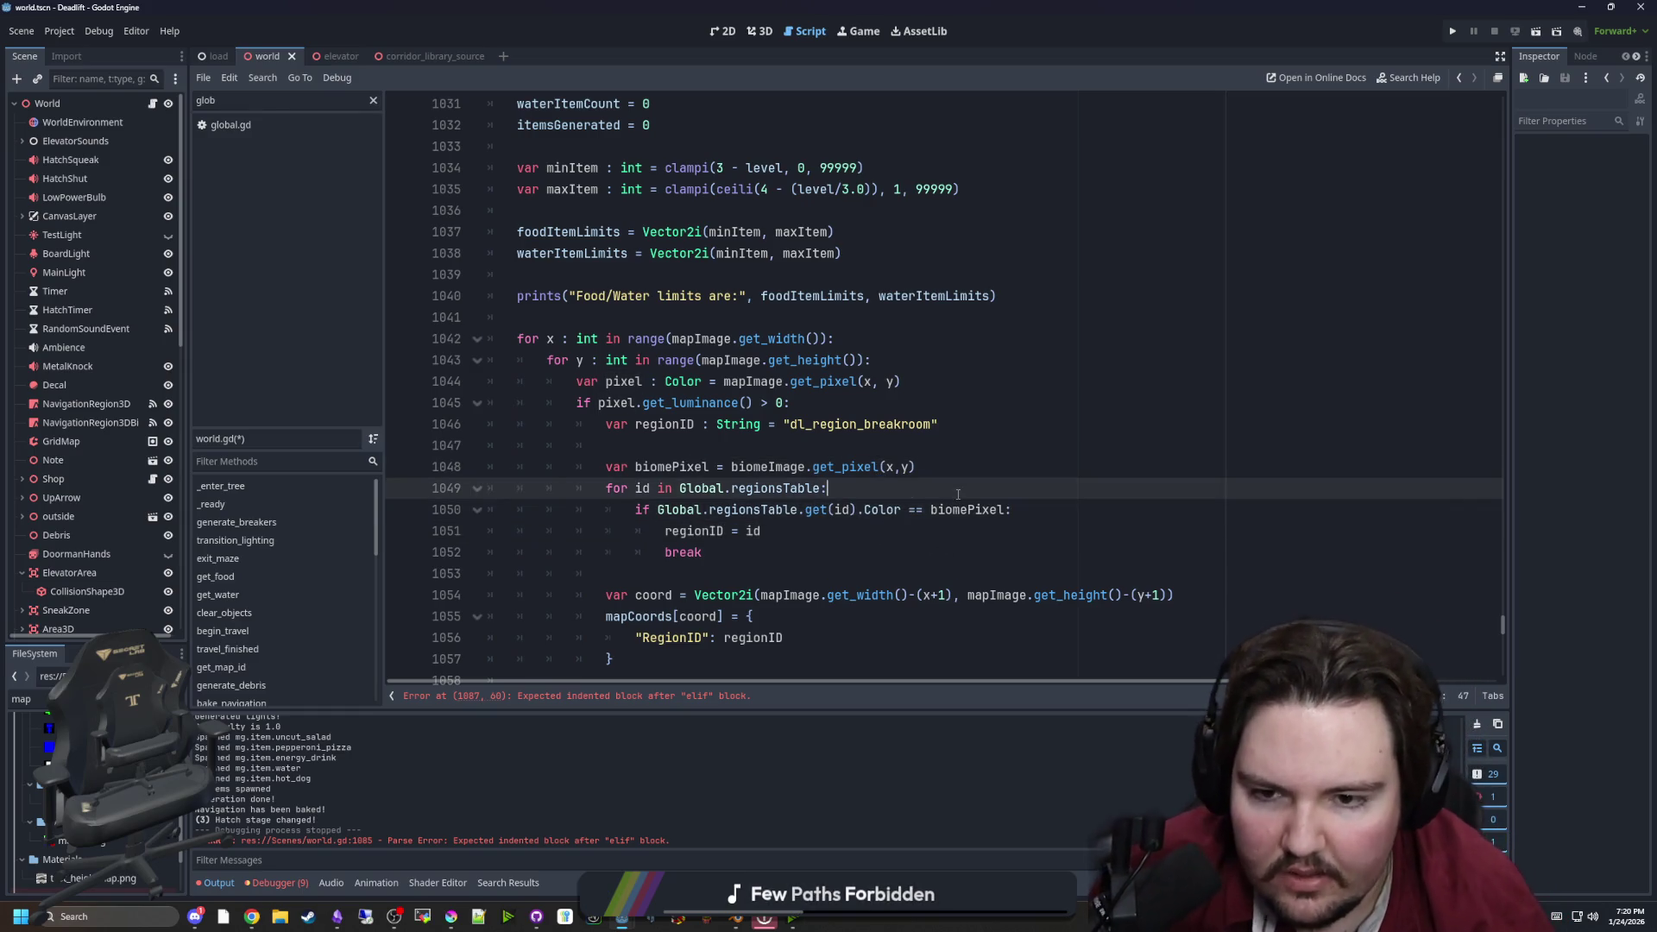
{"action": "scroll", "coordinate": [747, 463], "scroll_direction": "down", "scroll_amount": 1}
{"action": "left_click", "coordinate": [1062, 555]}
{"action": "key", "text": "Down"}
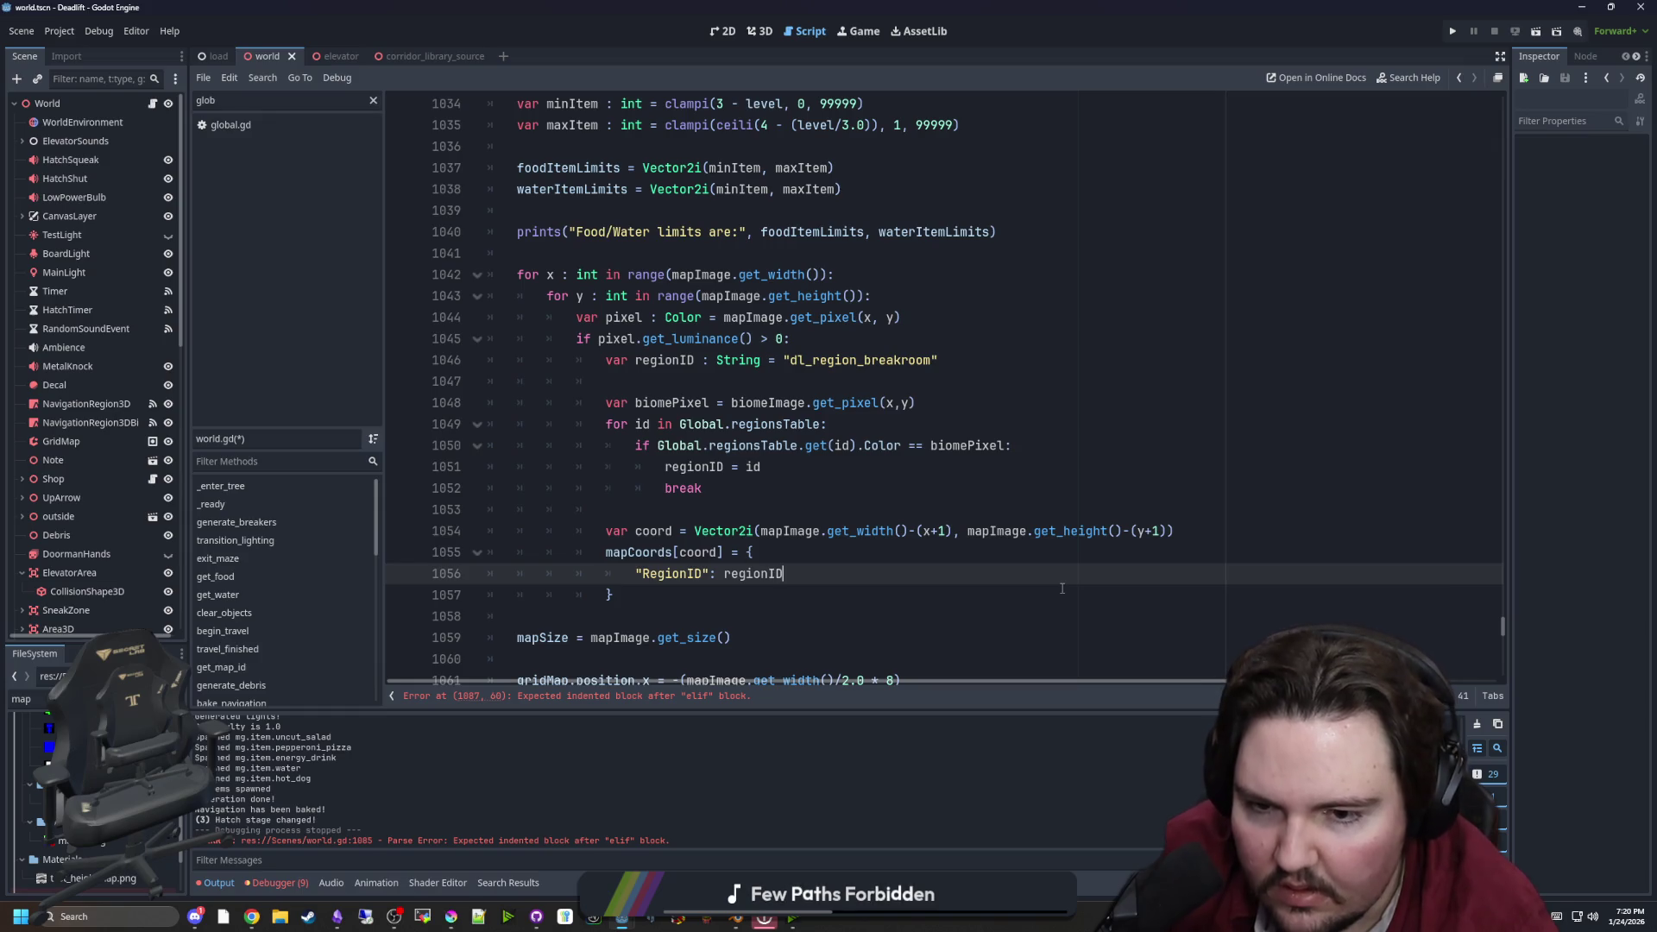
Add a "Type": get_type_from_color() entry after RegionID in the mapCoords dictionary
{"action": "type", "text": "m"}
{"action": "key", "text": "Return"}
{"action": "key", "text": "BackSpace"}
{"action": "key", "text": "BackSpace"}
{"action": "key", "text": "BackSpace"}
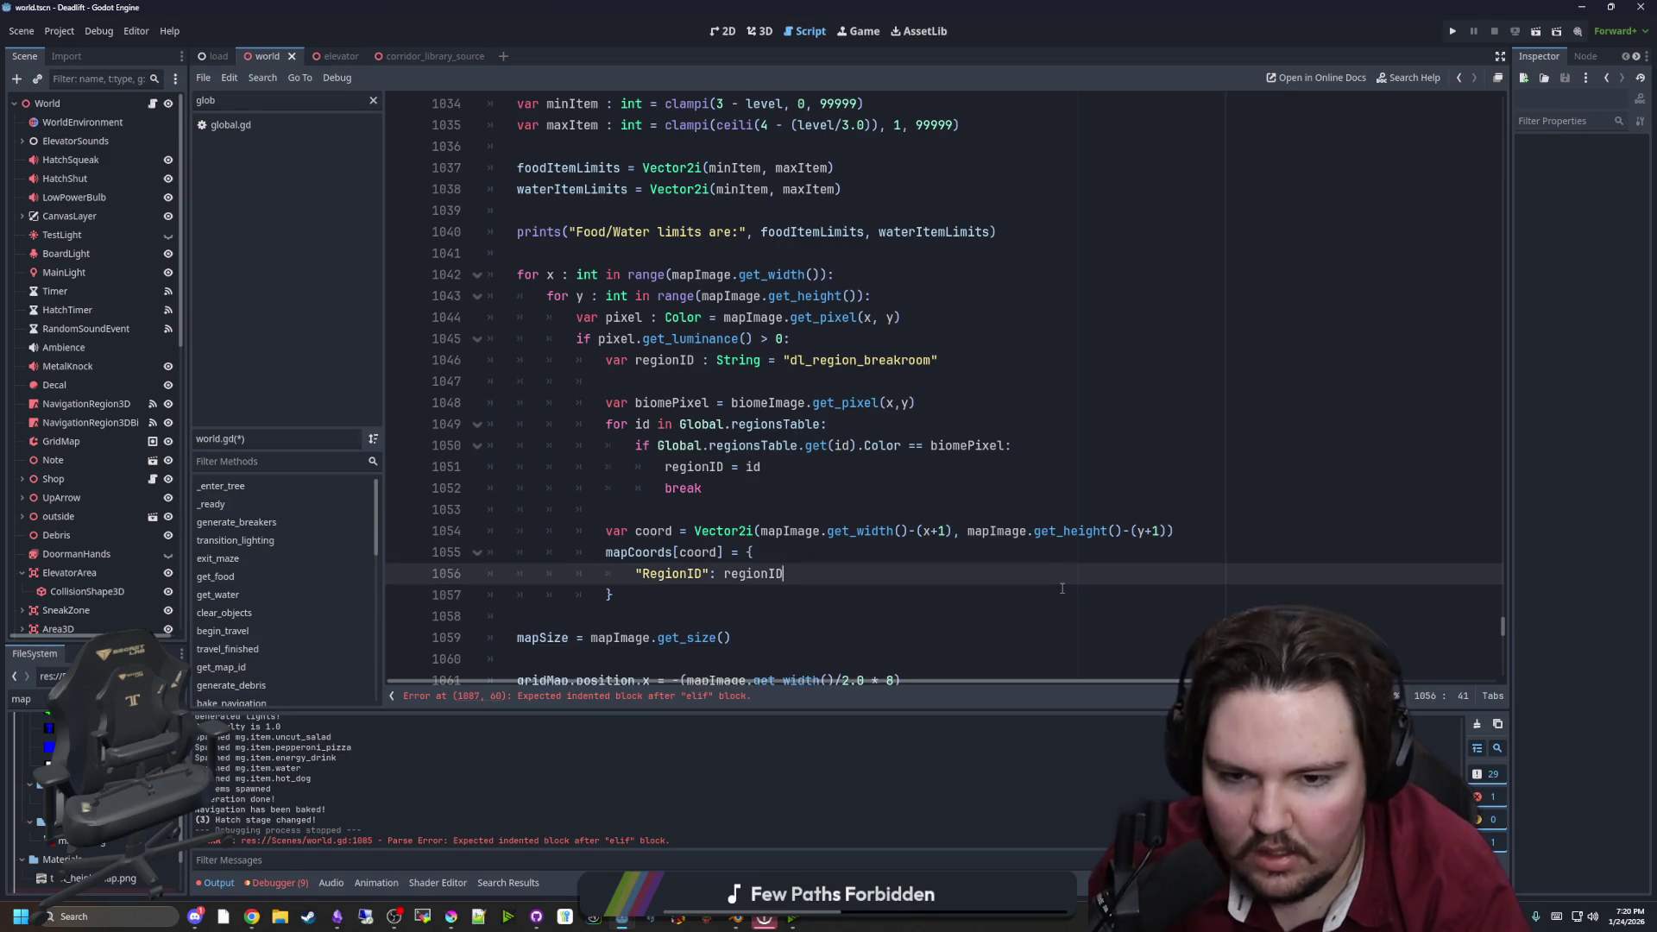
{"action": "type", "text": ","}
{"action": "key", "text": "Return"}
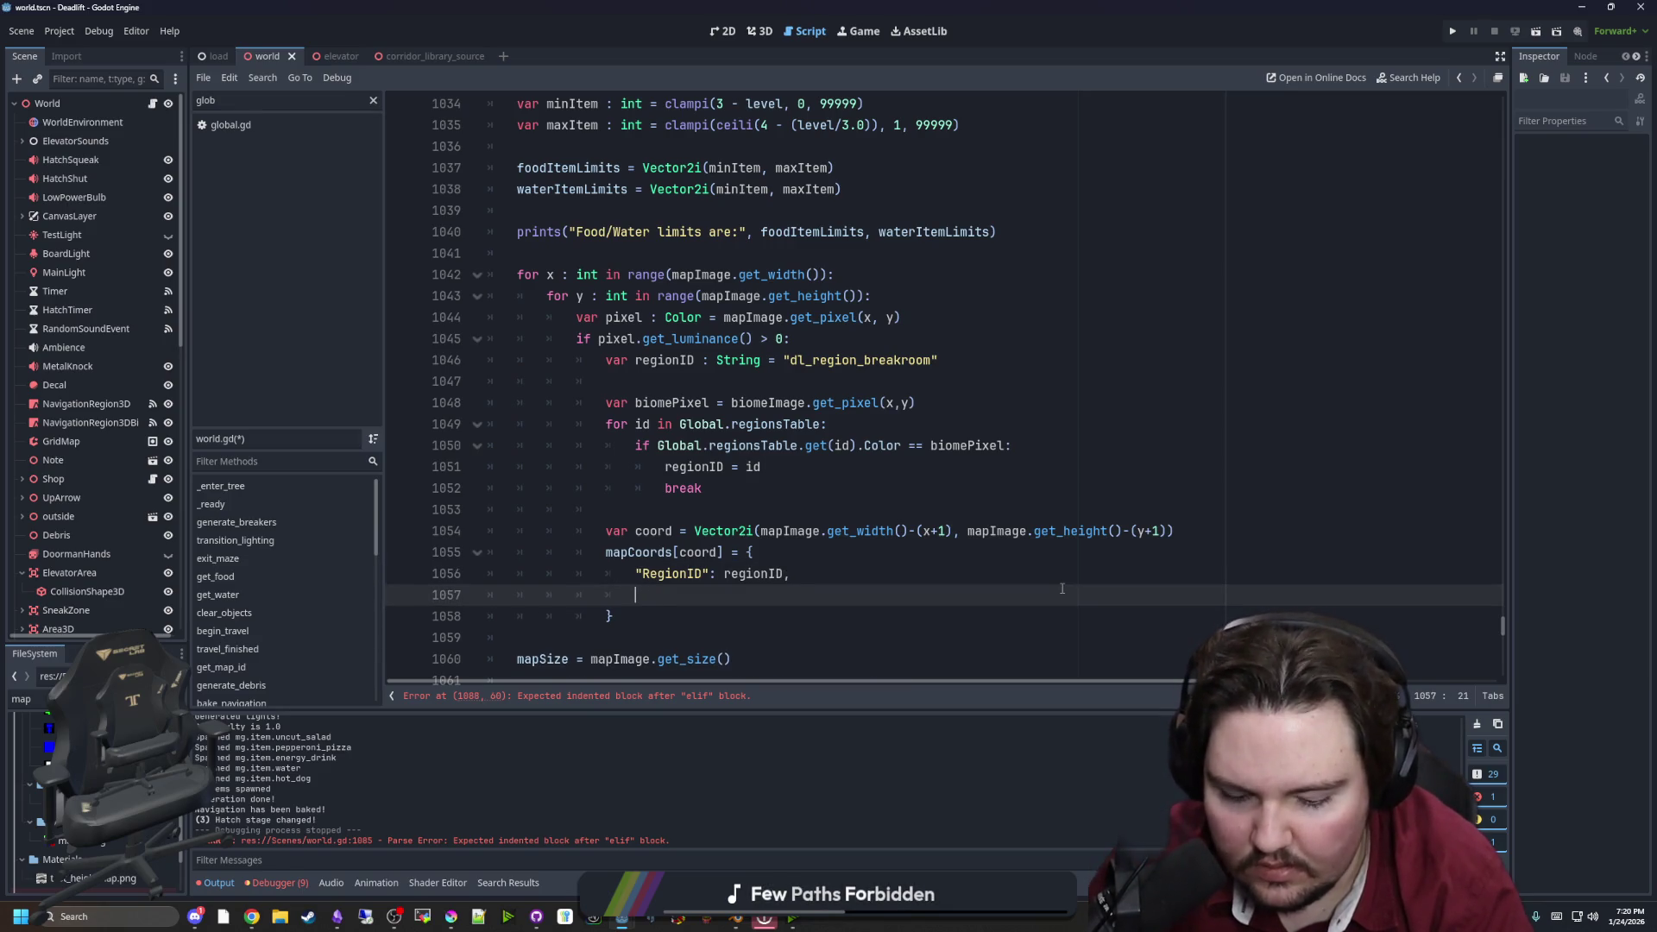
{"action": "type", "text": "Type\""}
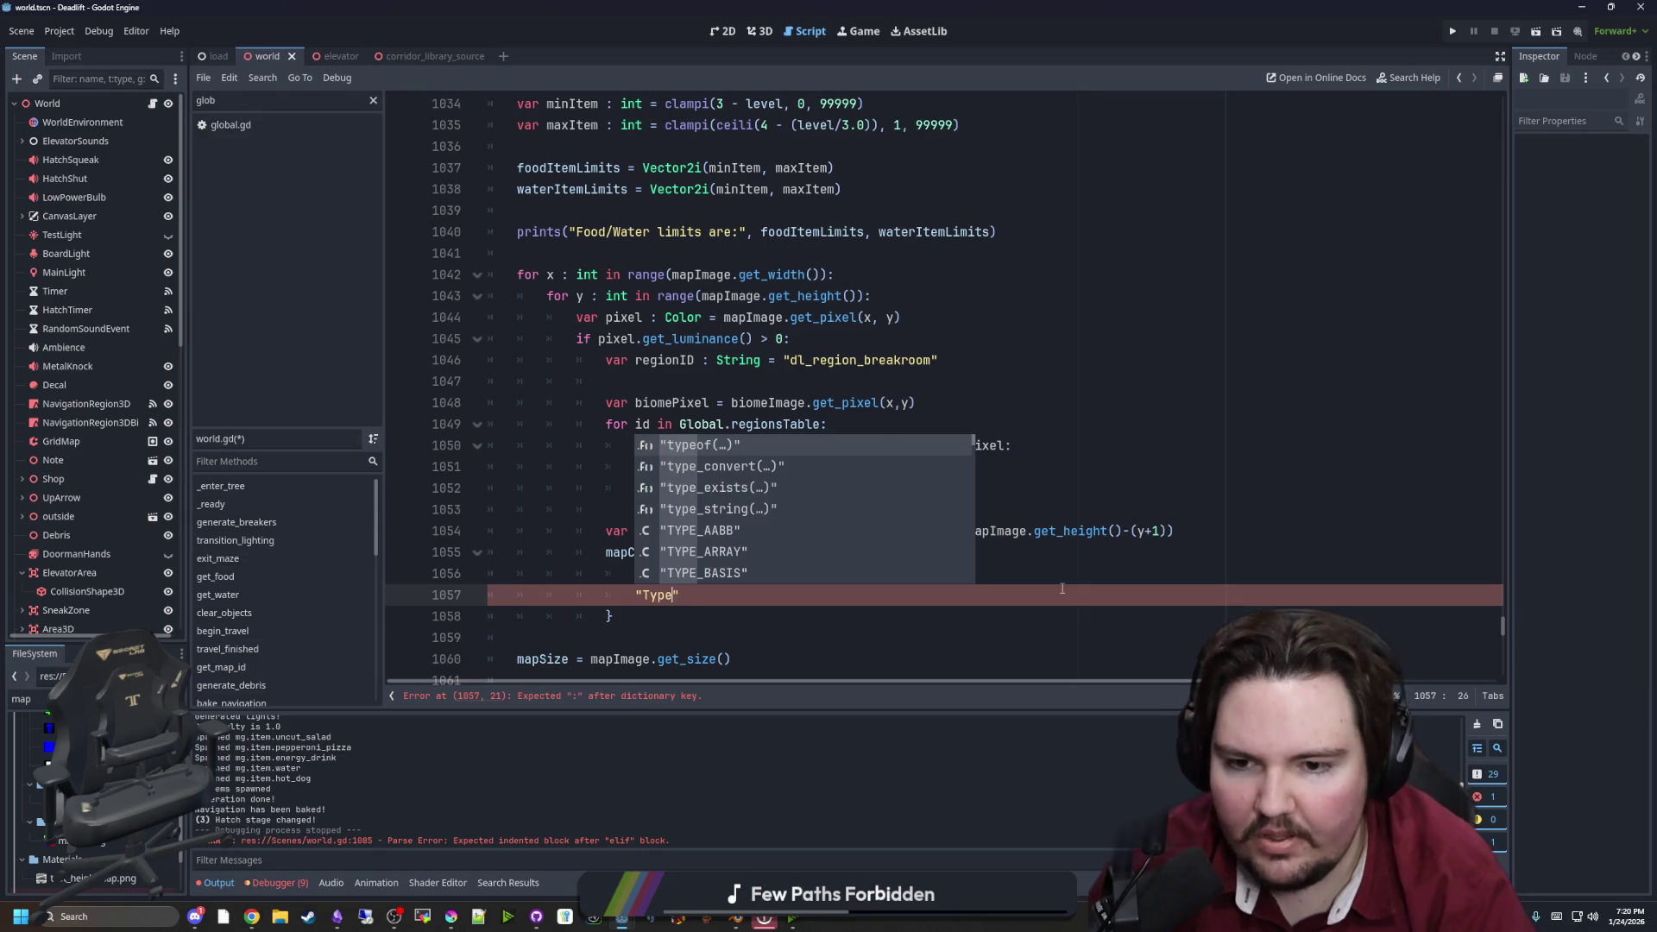
{"action": "type", "text": ": "}
{"action": "type", "text": "Global"}
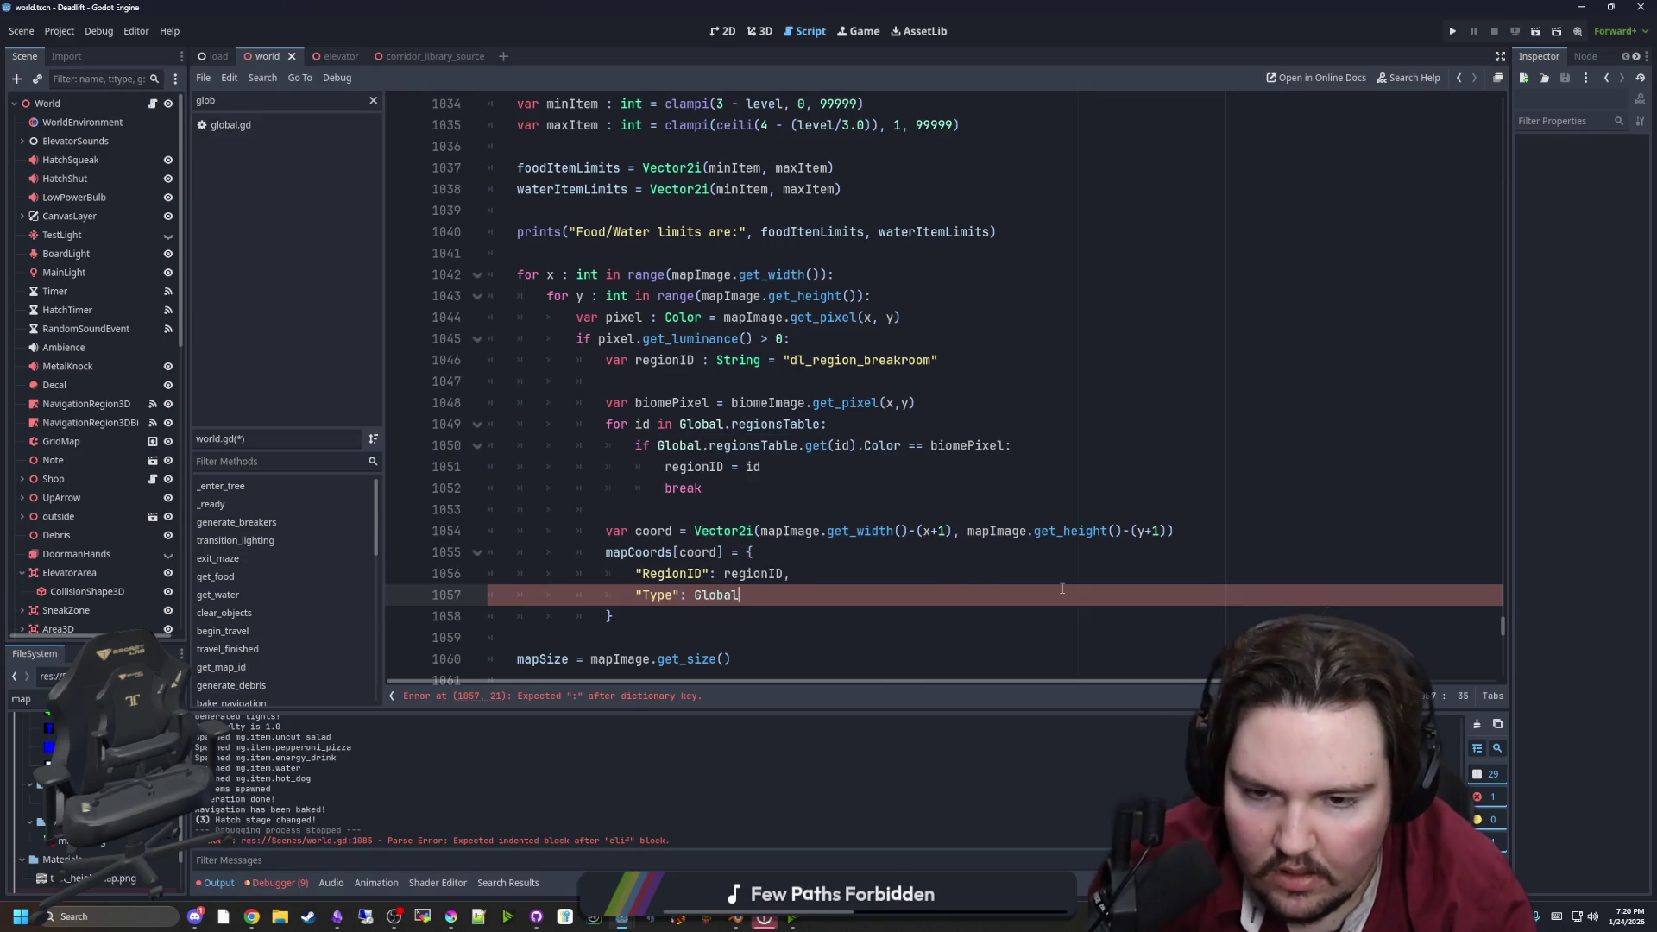
{"action": "key", "text": "BackSpace"}
{"action": "key", "text": "BackSpace"}
{"action": "key", "text": "BackSpace"}
{"action": "key", "text": "BackSpace"}
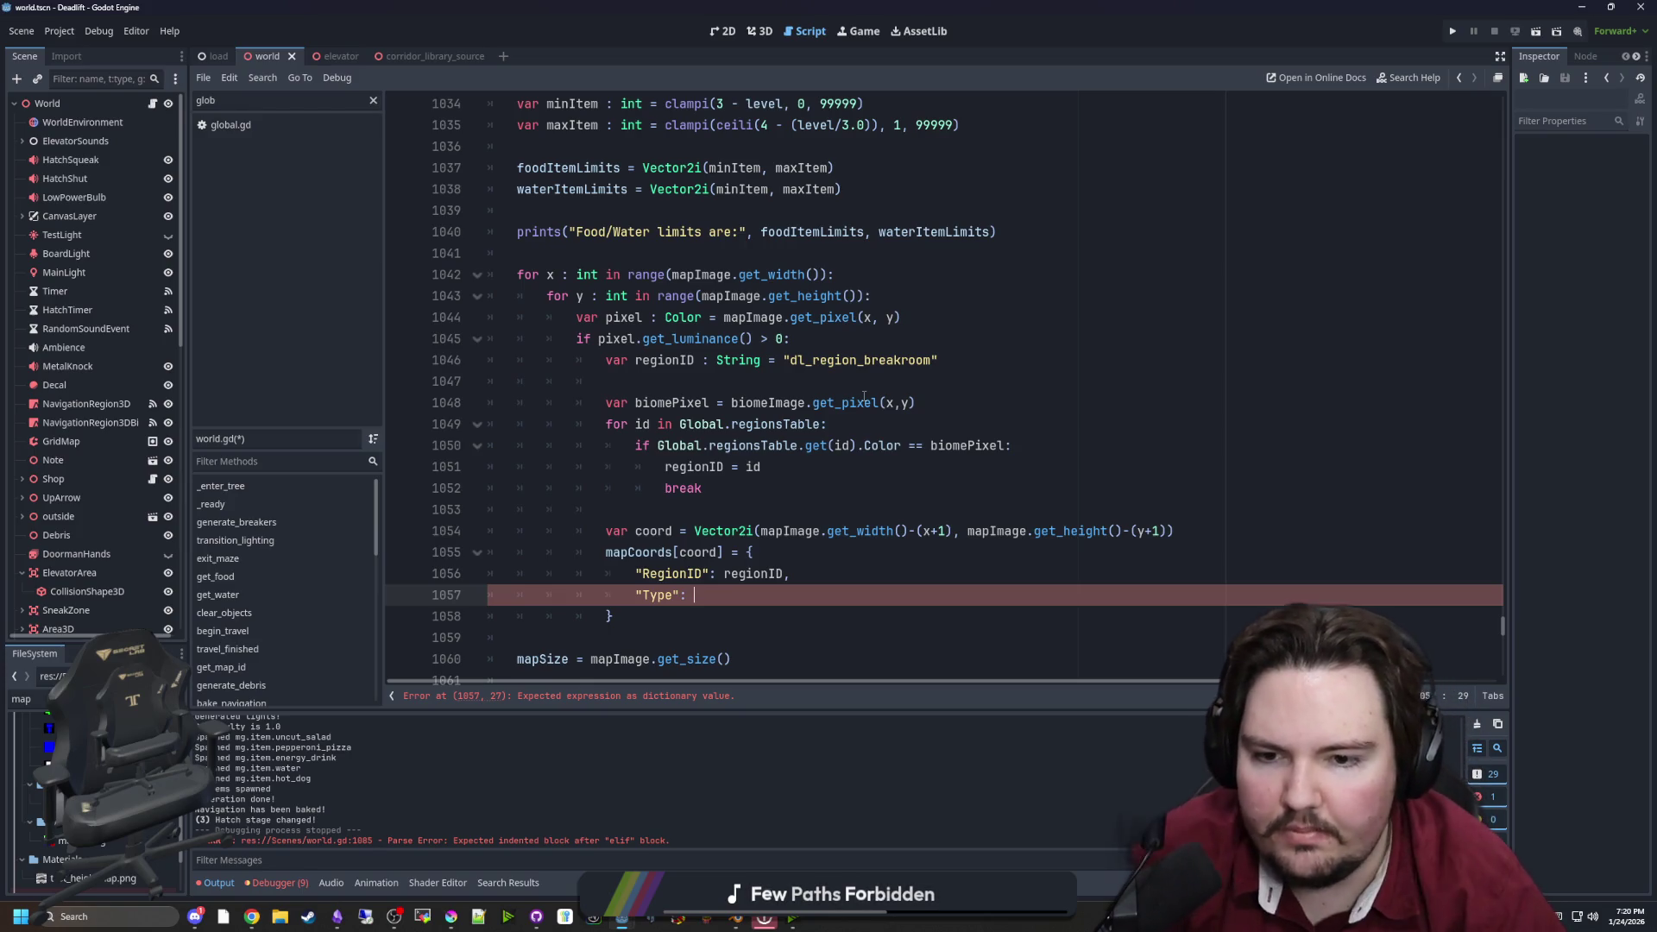
{"action": "type", "text": "Gl"}
{"action": "key", "text": "BackSpace"}
{"action": "key", "text": "BackSpace"}
{"action": "type", "text": "get_type_from_color()"}
Add an enum GENERATION_TYPES { CORRIDOR, ROOM } above generate_maze
{"action": "left_click", "coordinate": [694, 594]}
{"action": "scroll", "coordinate": [619, 485], "scroll_direction": "up", "scroll_amount": 5}
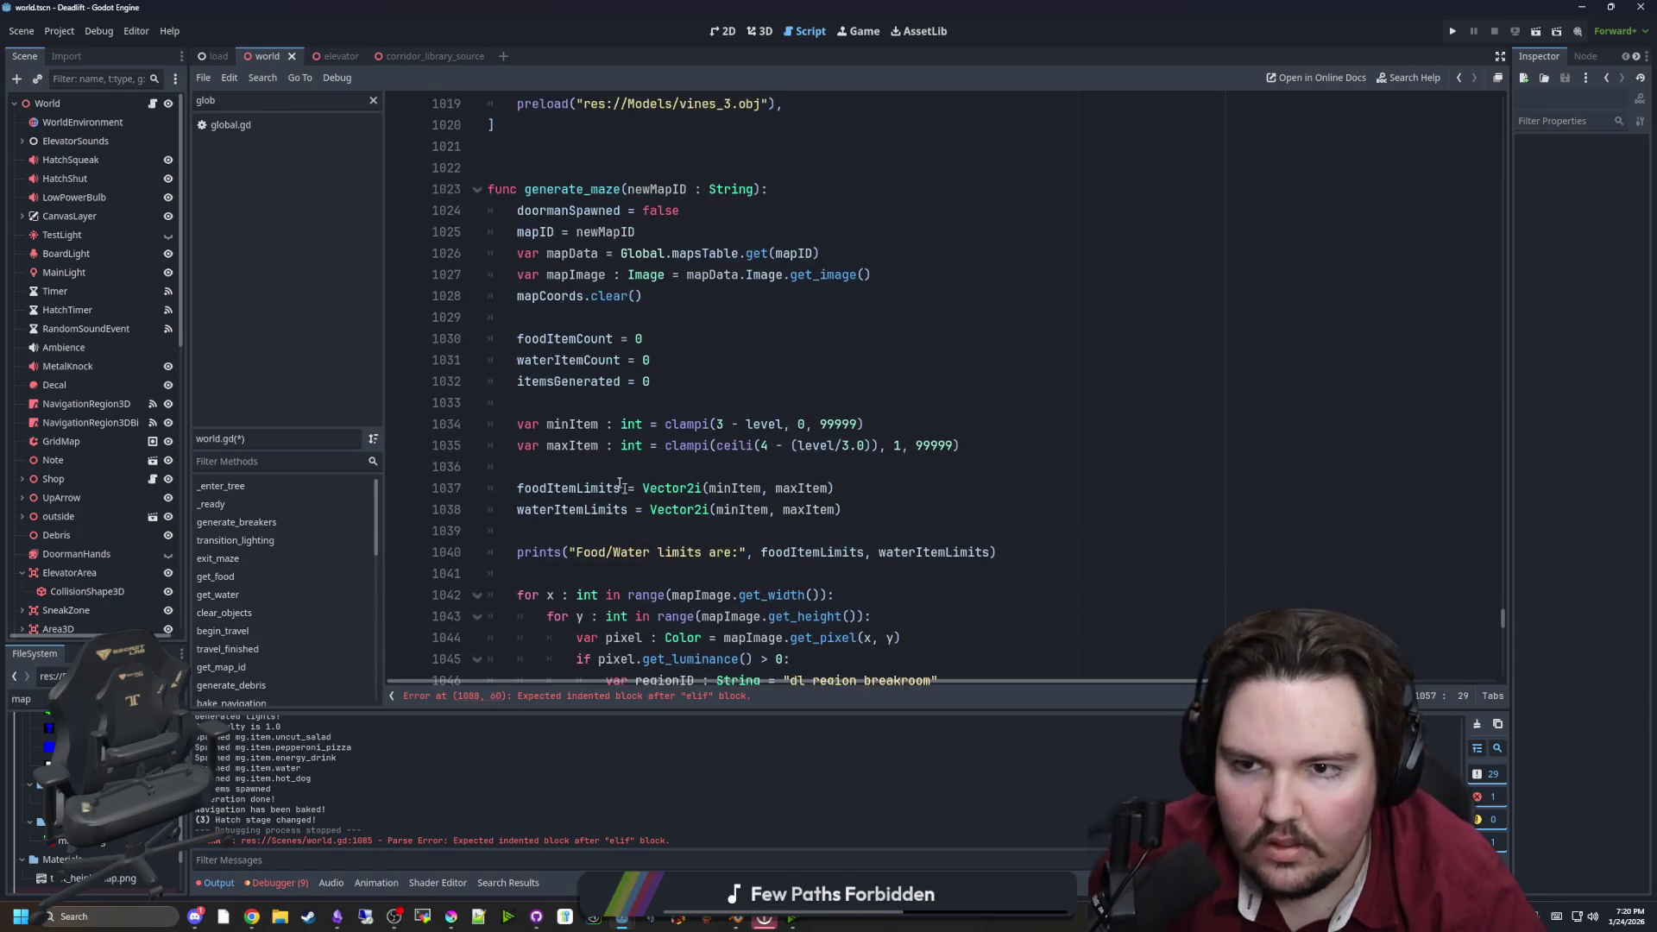
{"action": "left_click", "coordinate": [525, 156]}
{"action": "key", "text": "Return"}
{"action": "type", "text": "enum"}
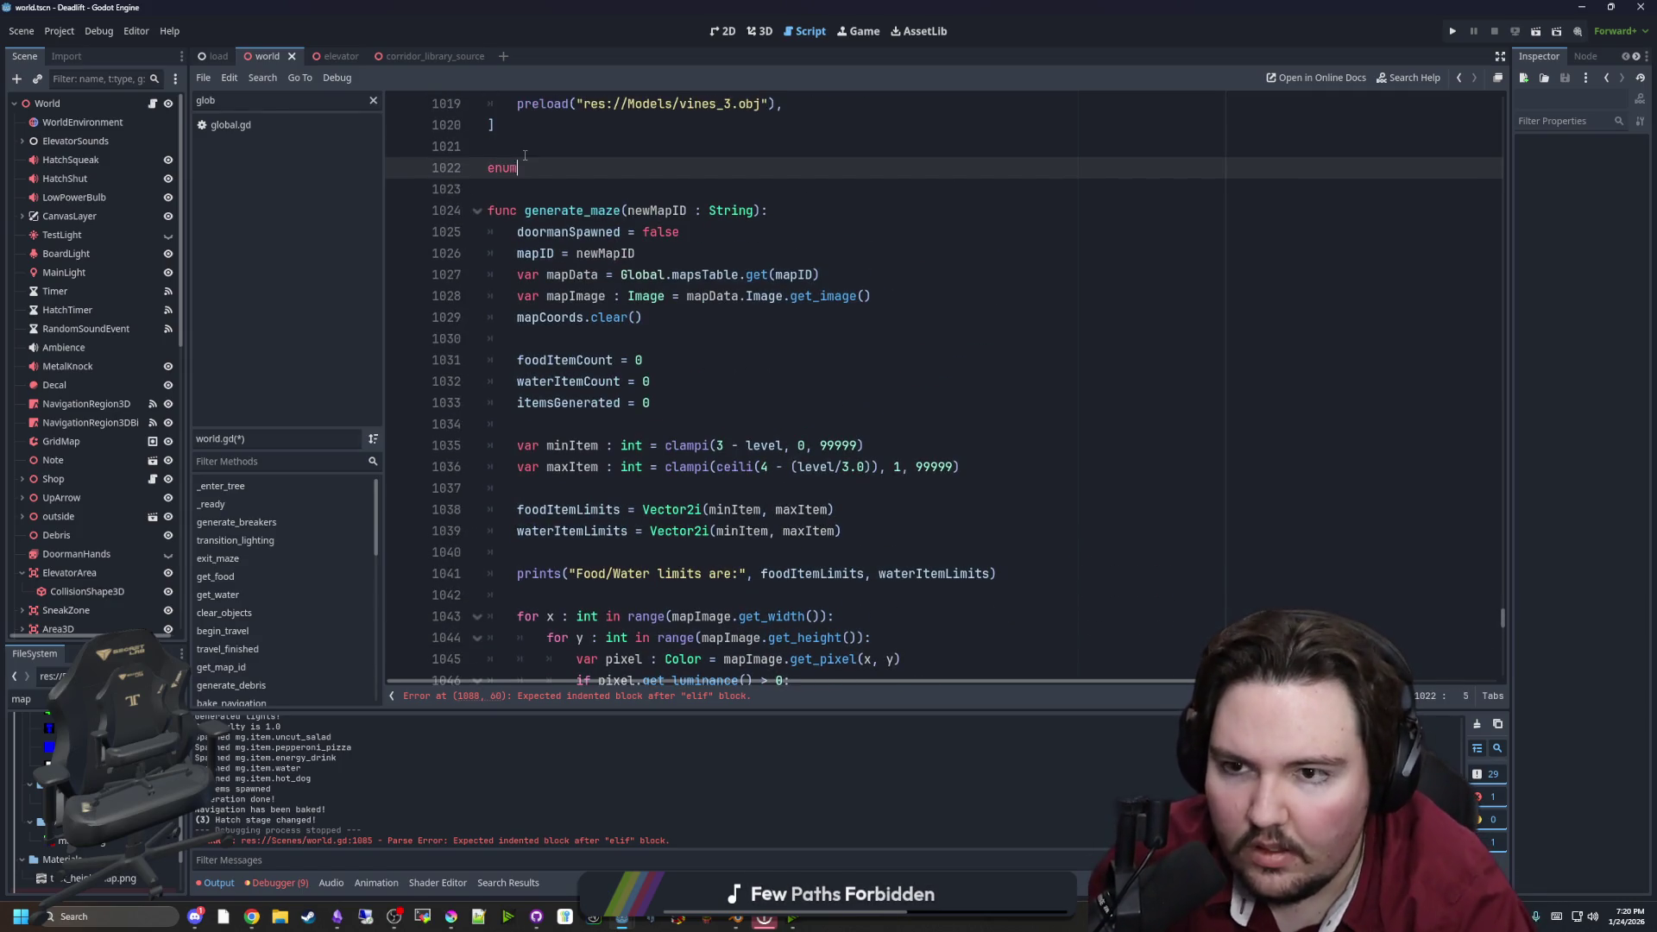
{"action": "type", "text": " GENERATIO"}
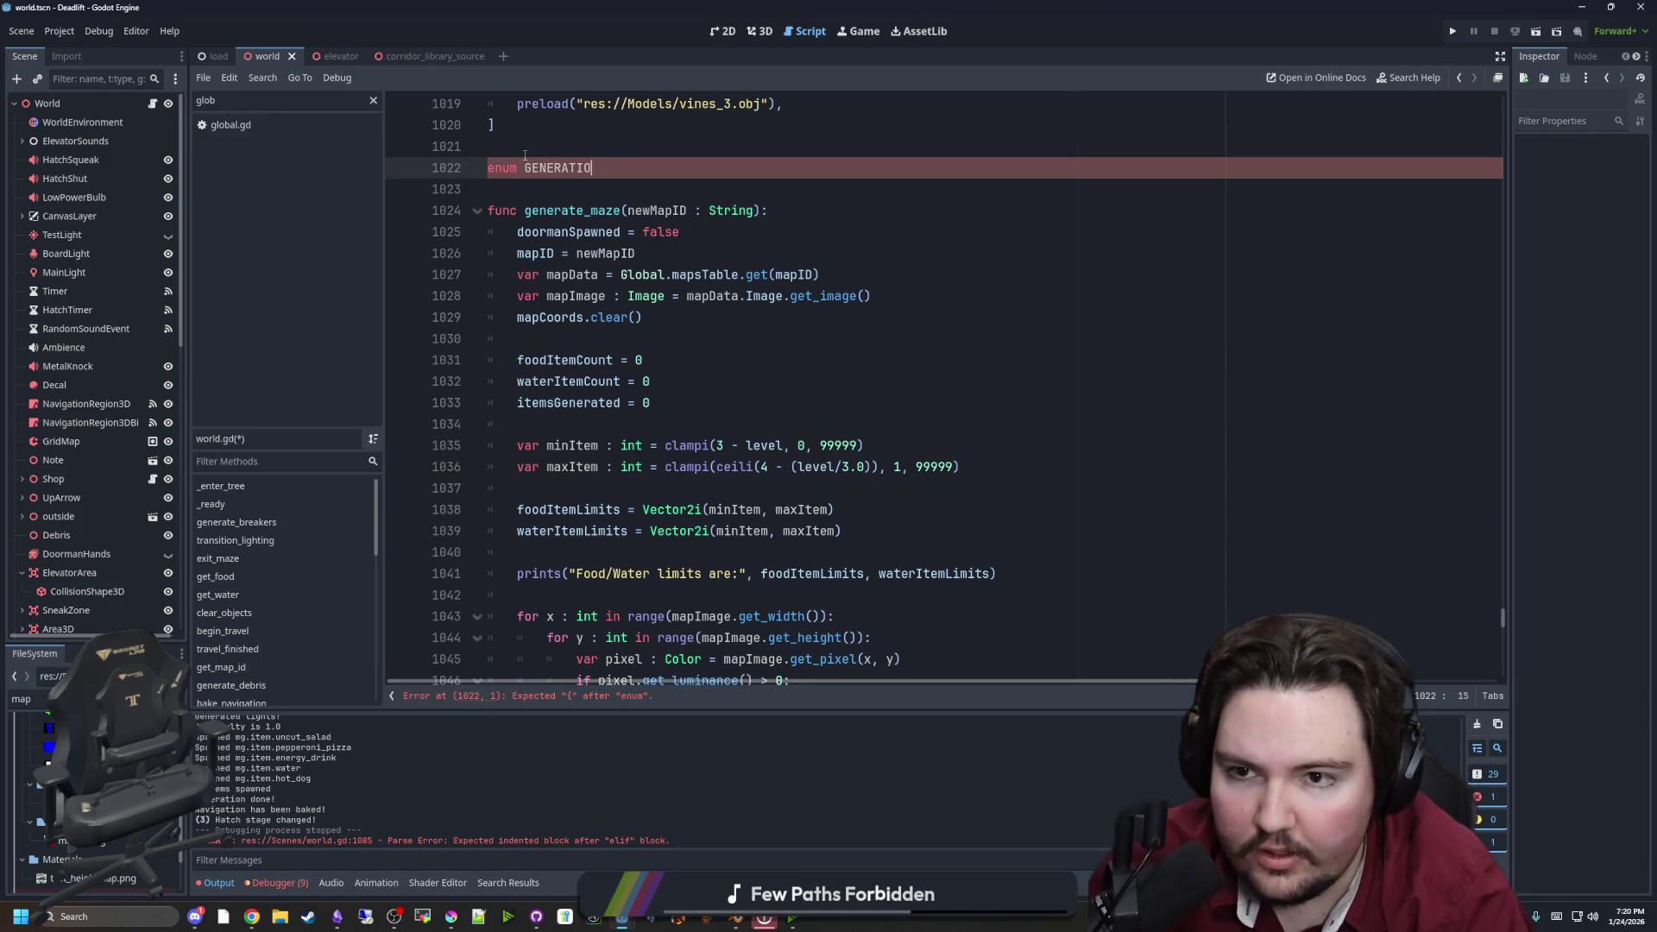
{"action": "type", "text": "N_TYPES{}"}
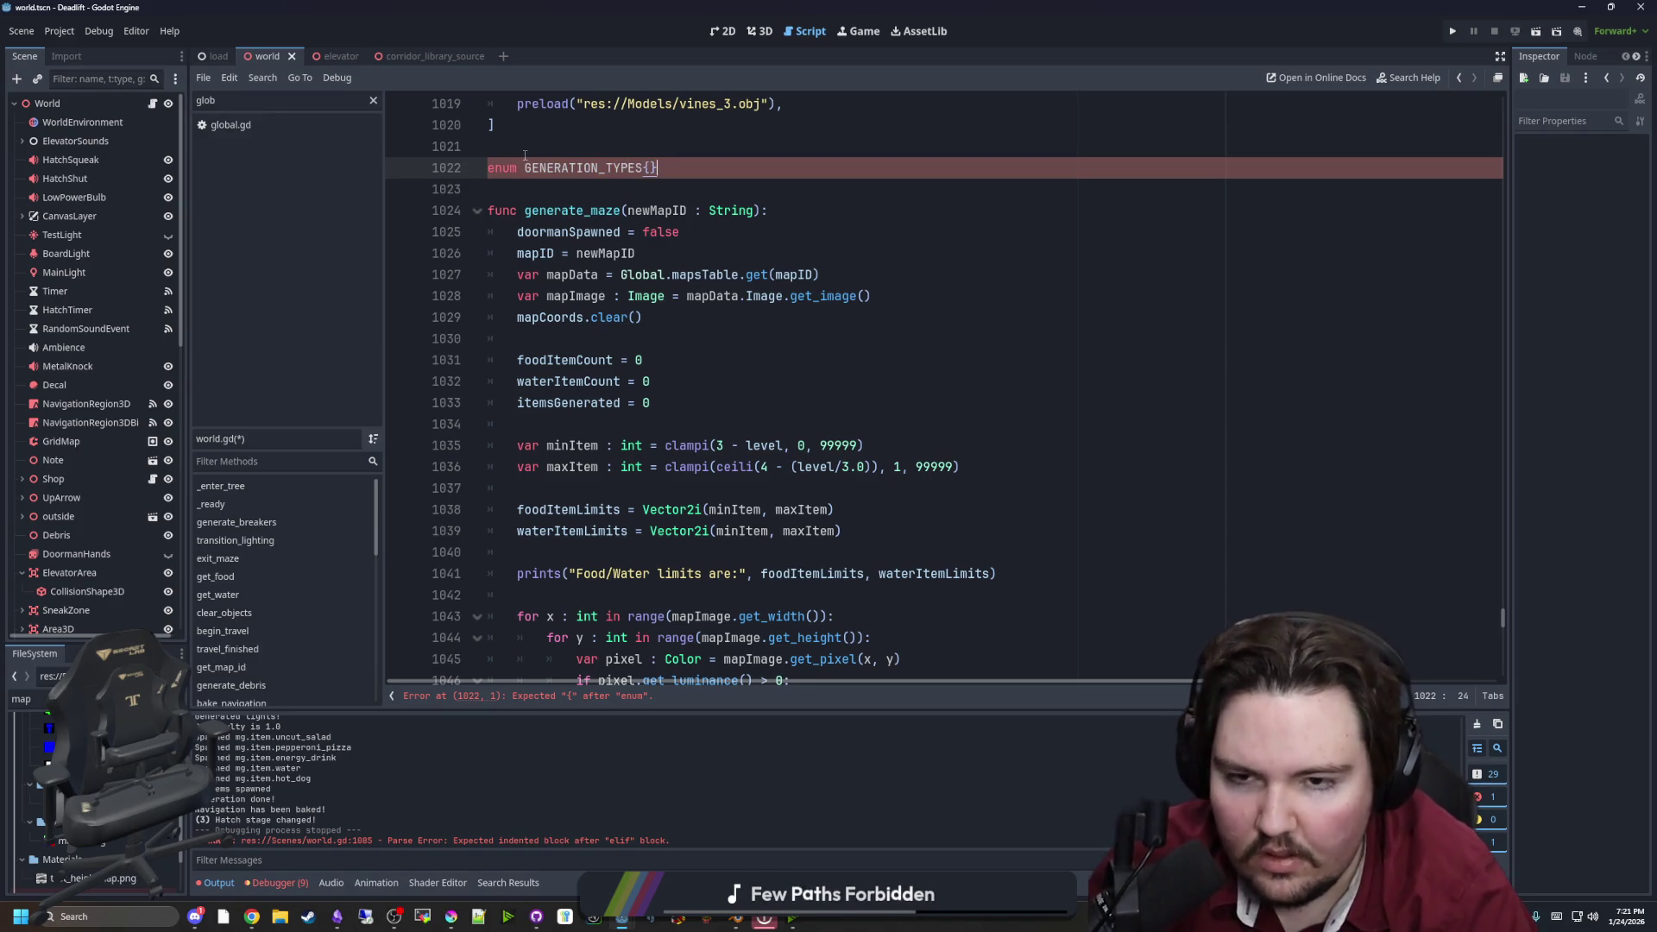
{"action": "type", "text": "CORRIDOR, ROOM"}
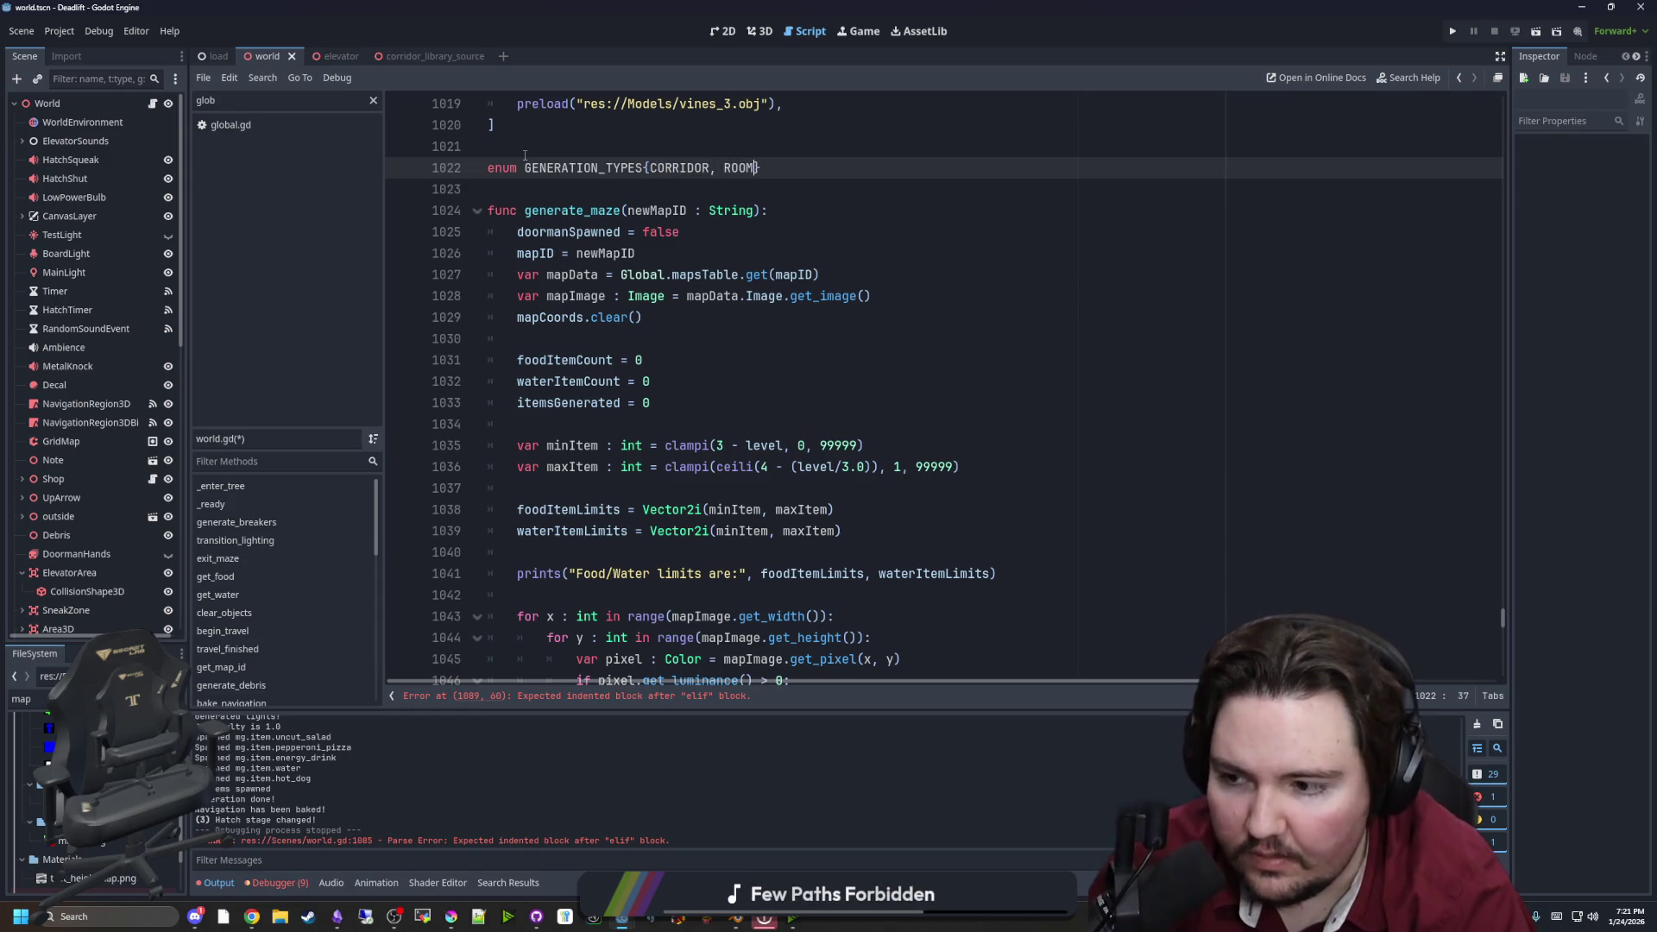
{"action": "double_click", "coordinate": [608, 166]}
Start a new function get_type_from_color() below the enum
{"action": "scroll", "coordinate": [723, 550], "scroll_direction": "down", "scroll_amount": 6}
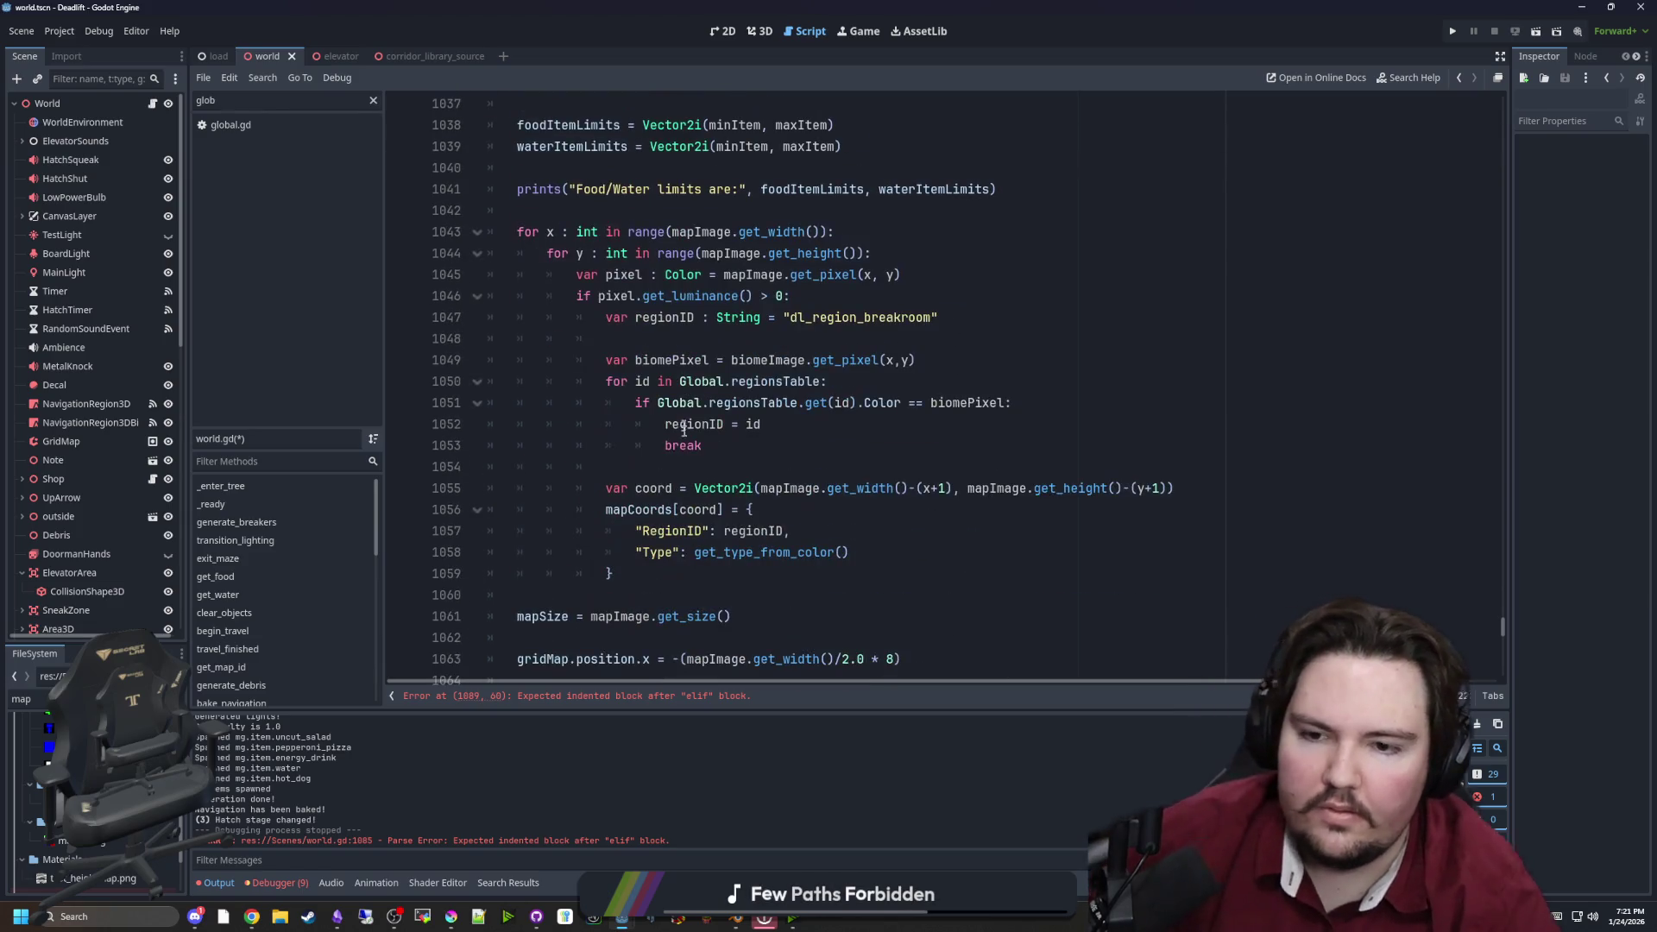
{"action": "scroll", "coordinate": [723, 549], "scroll_direction": "up", "scroll_amount": 5}
{"action": "scroll", "coordinate": [723, 550], "scroll_direction": "up", "scroll_amount": 3}
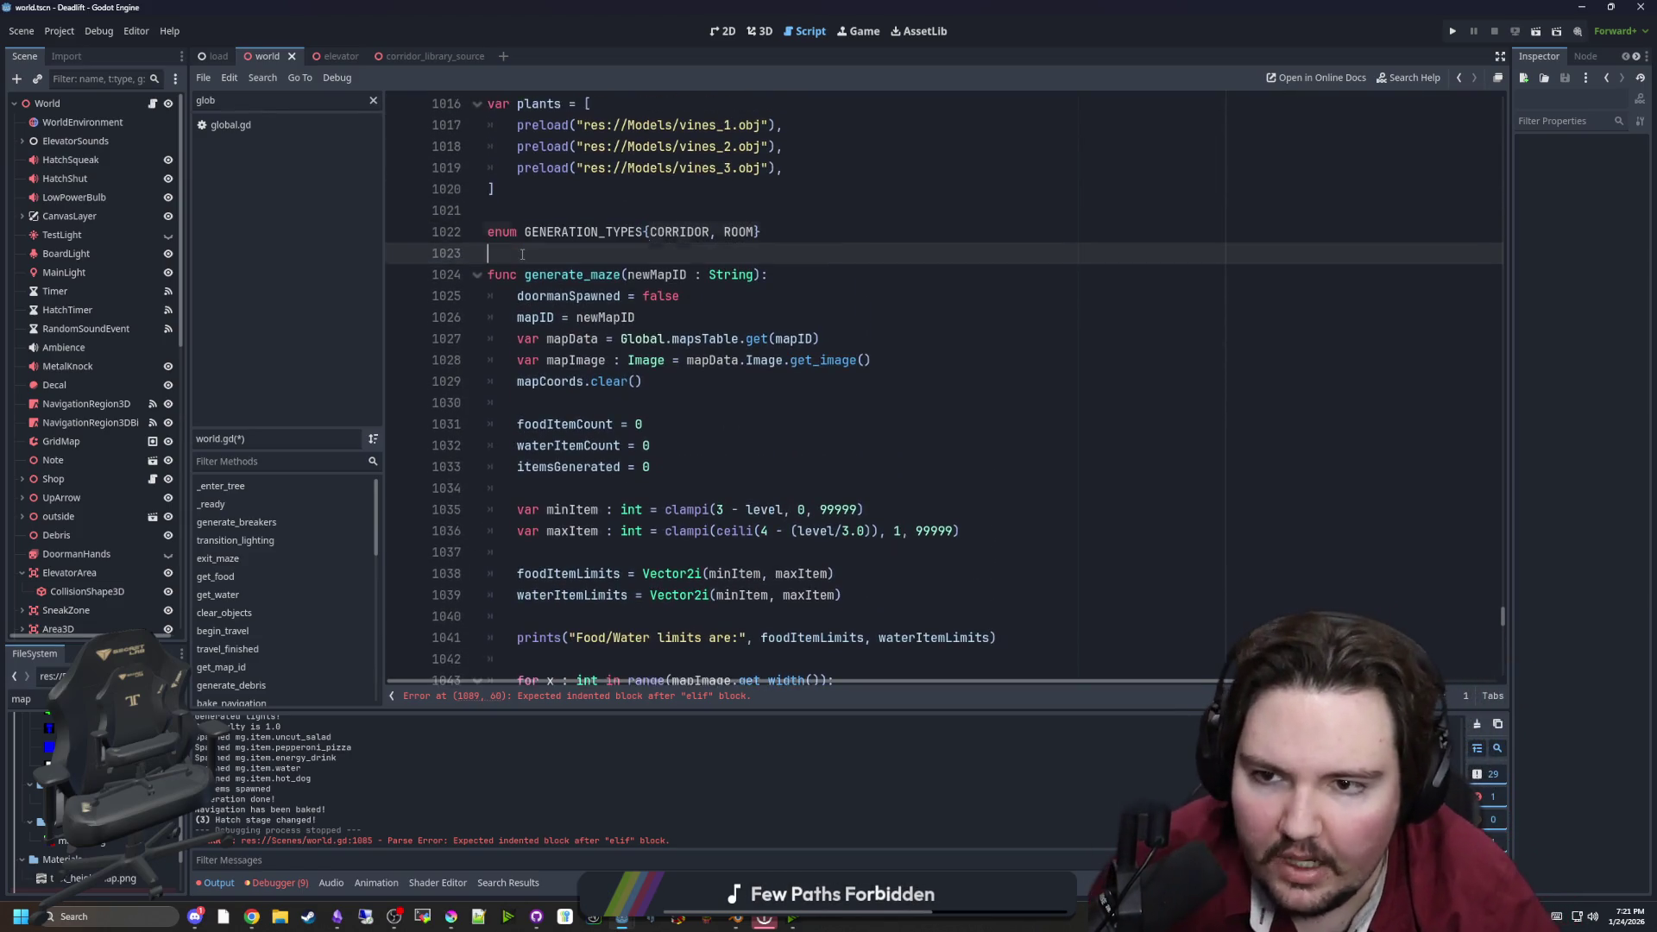
{"action": "left_click", "coordinate": [522, 255]}
{"action": "key", "text": "Return"}
{"action": "key", "text": "Return"}
{"action": "key", "text": "Up"}
{"action": "type", "text": "func get_"}
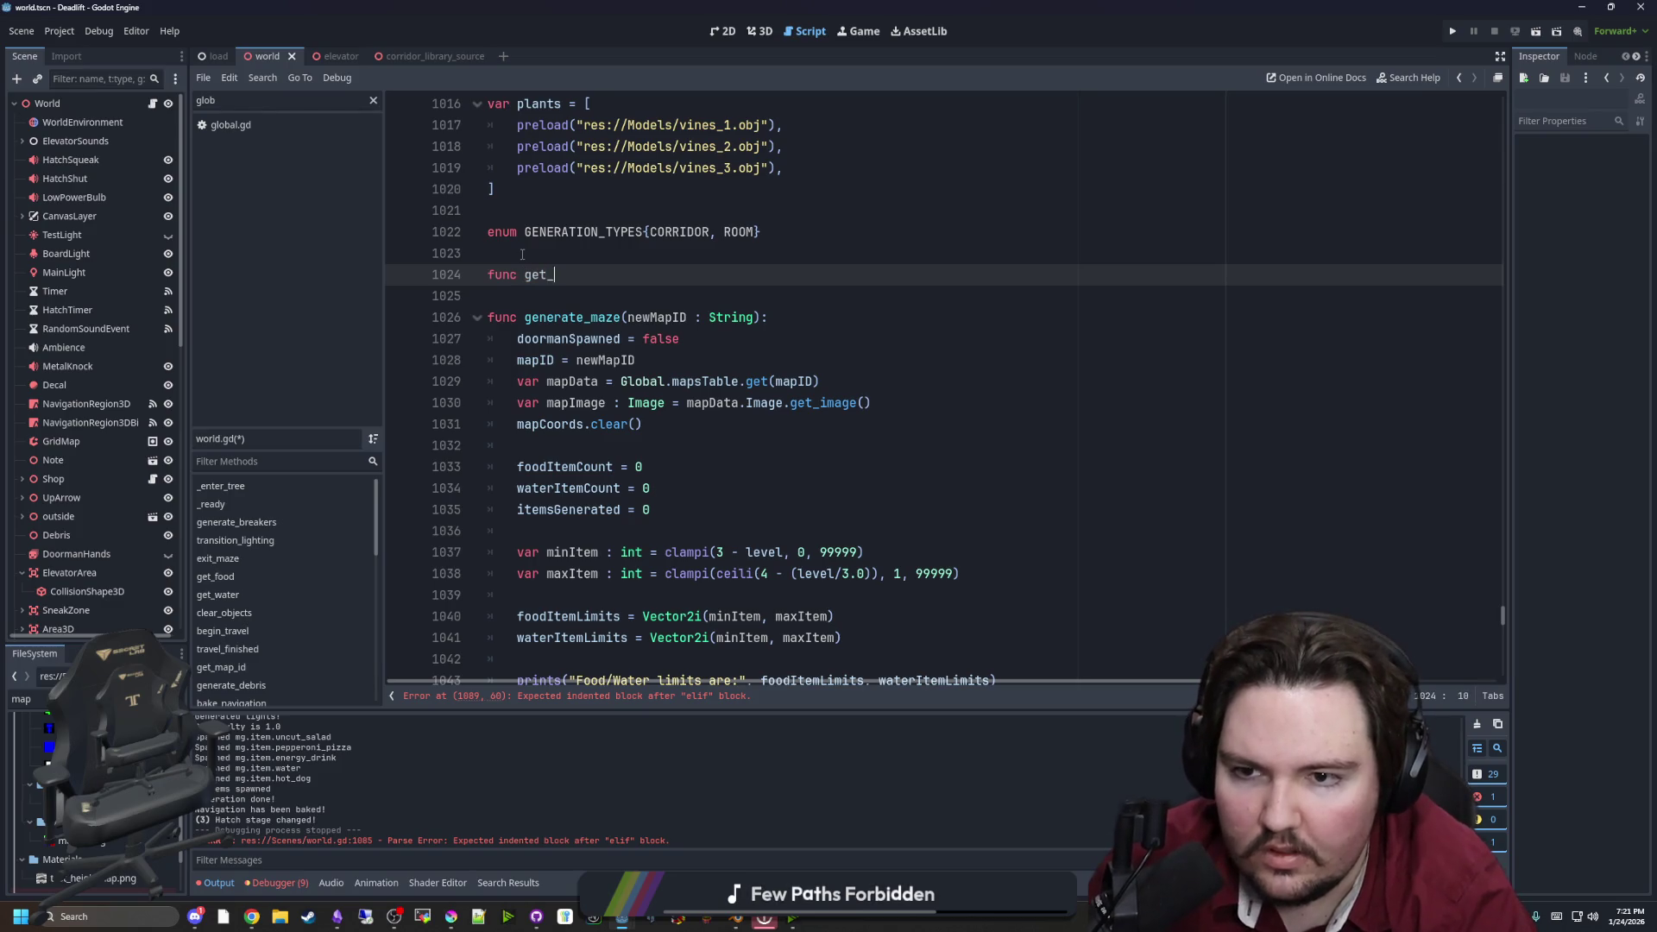
{"action": "type", "text": "type_from_cololr"}
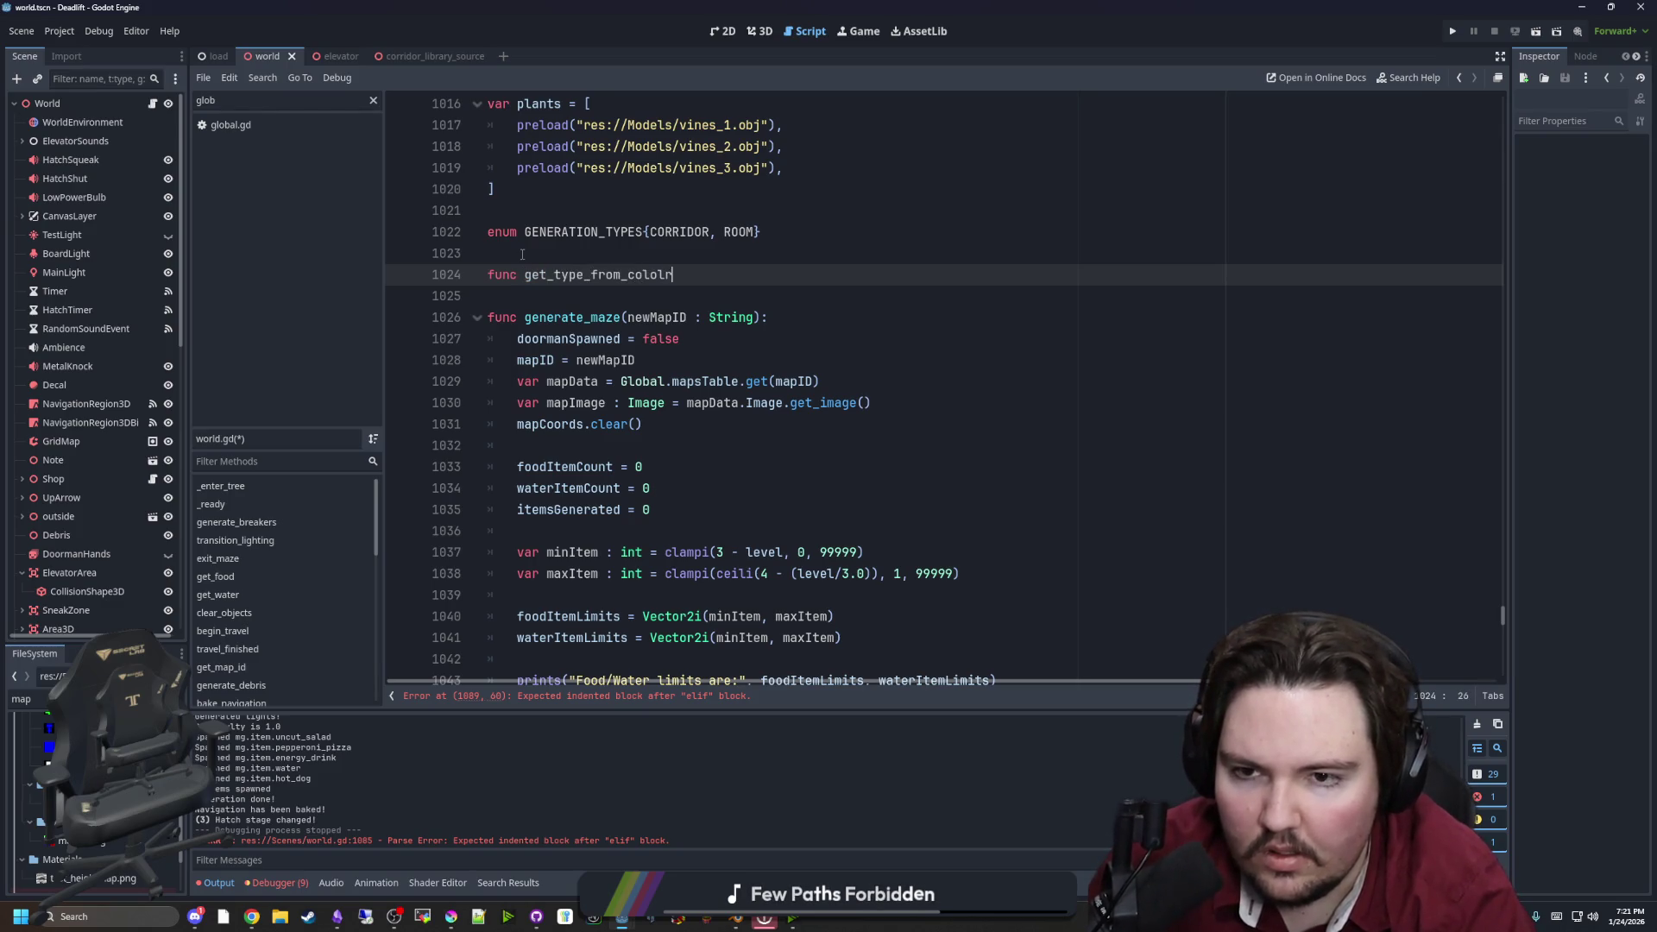
{"action": "key", "text": "BackSpace"}
{"action": "key", "text": "BackSpace"}
{"action": "type", "text": "r():"}
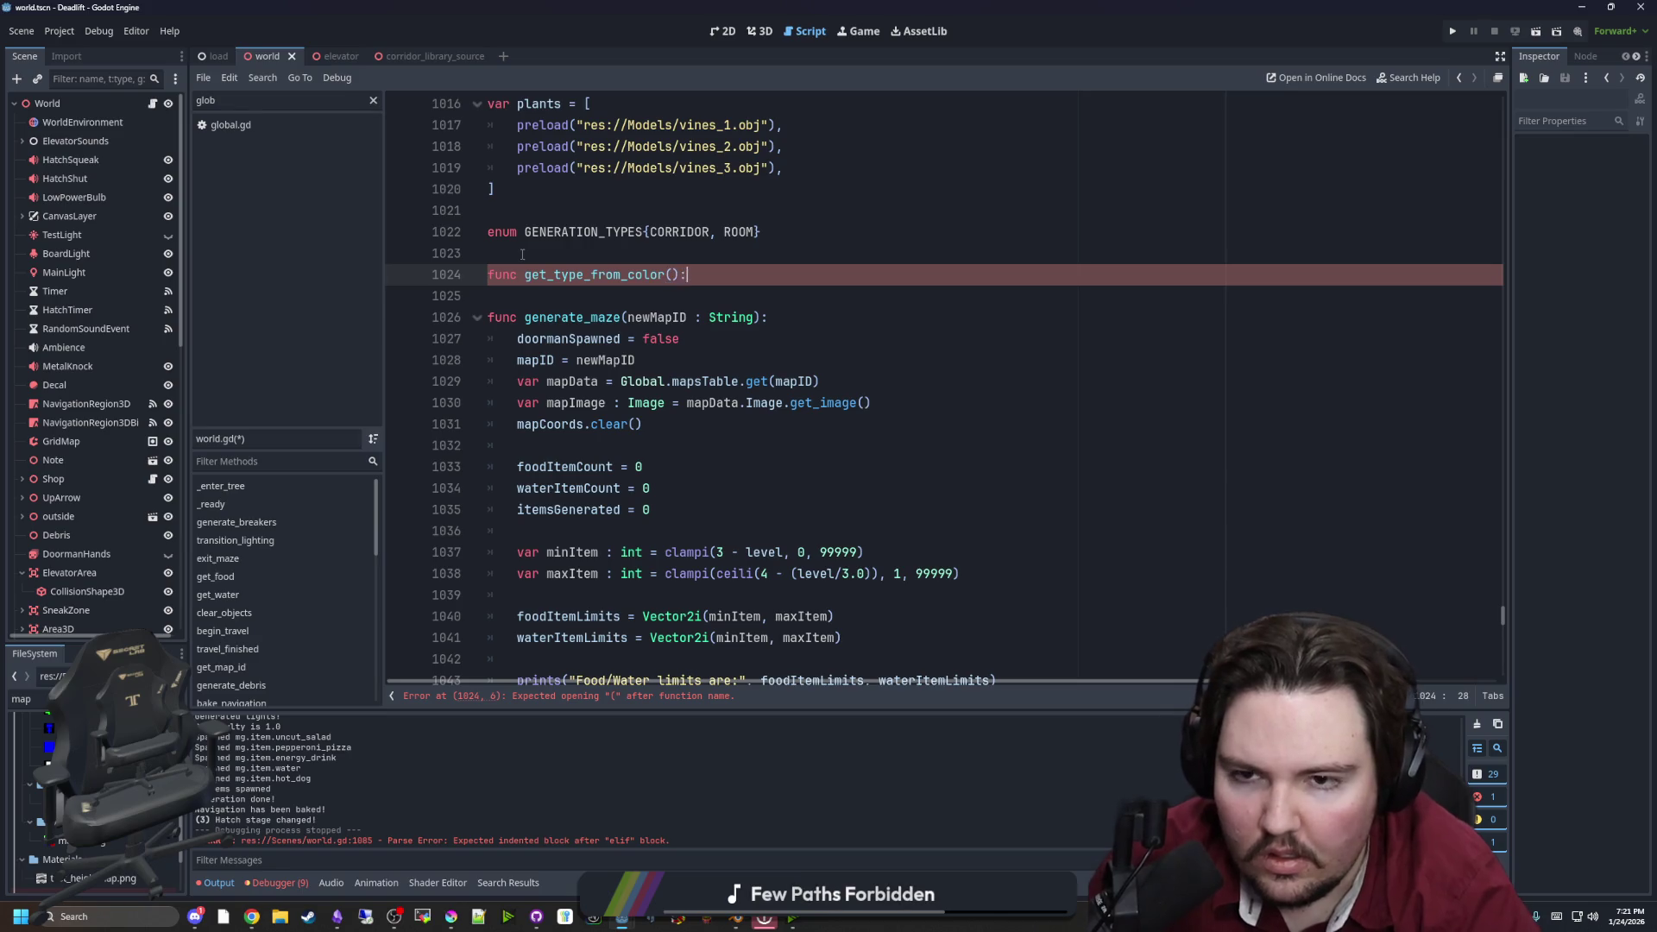
Give get_type_from_color a color : Color parameter and a GENERATION_TYPES return type
{"action": "key", "text": "Return"}
{"action": "type", "text": "GENERATION_TYPES"}
{"action": "left_click", "coordinate": [678, 275]}
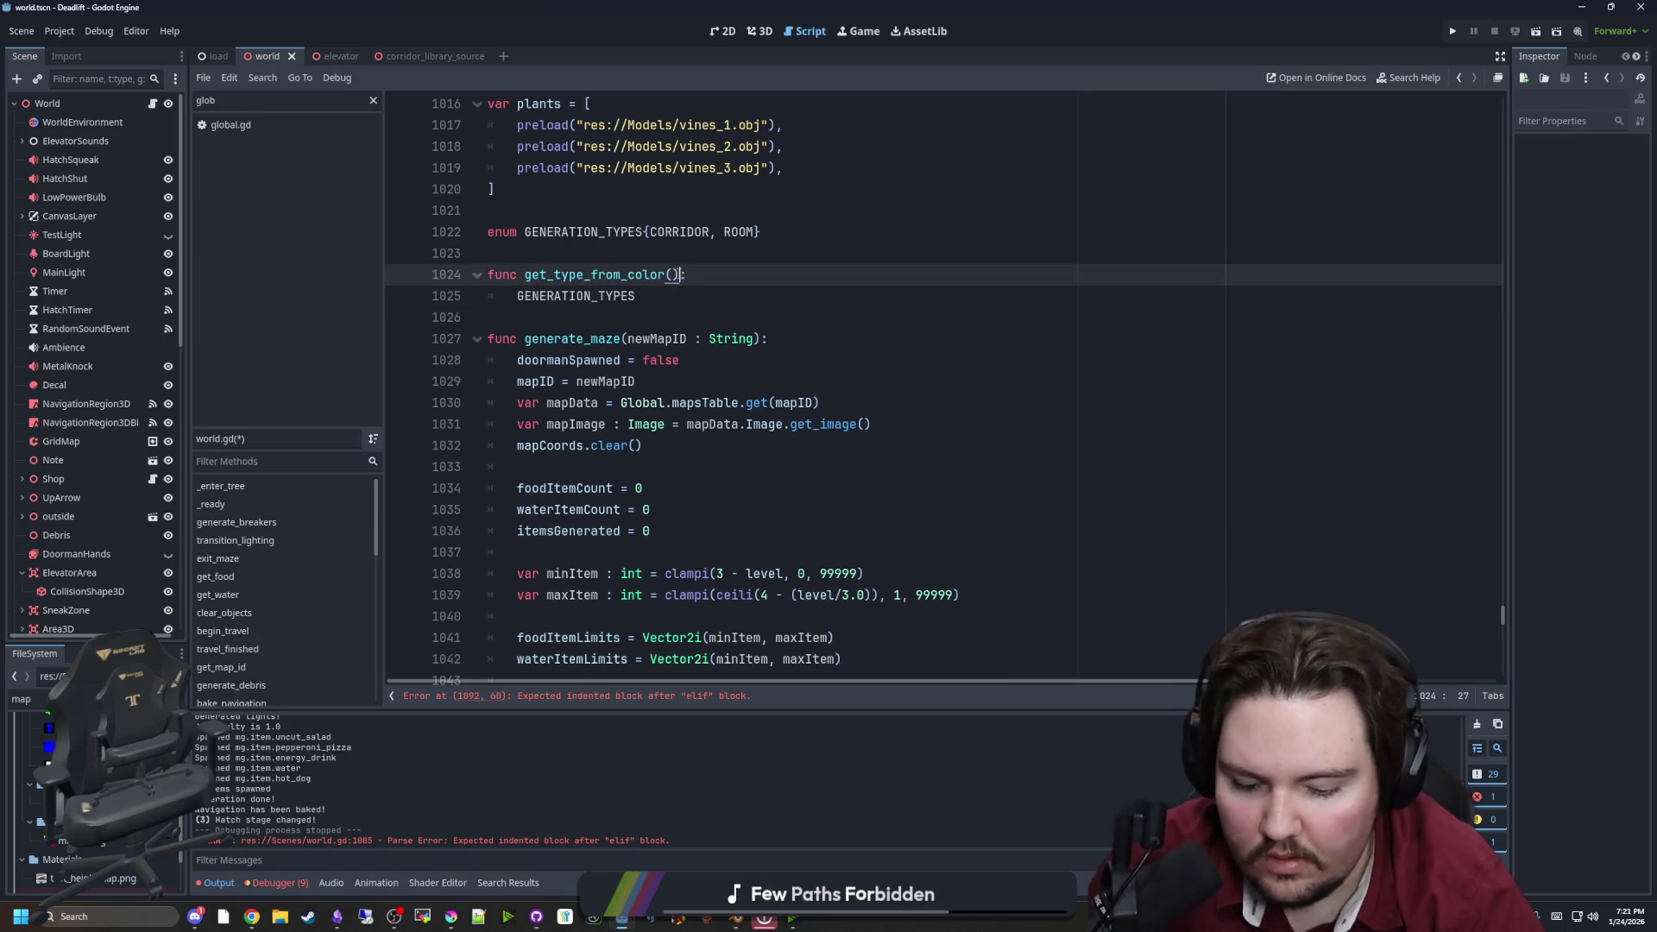
{"action": "type", "text": "-> re"}
{"action": "key", "text": "BackSpace"}
{"action": "key", "text": "BackSpace"}
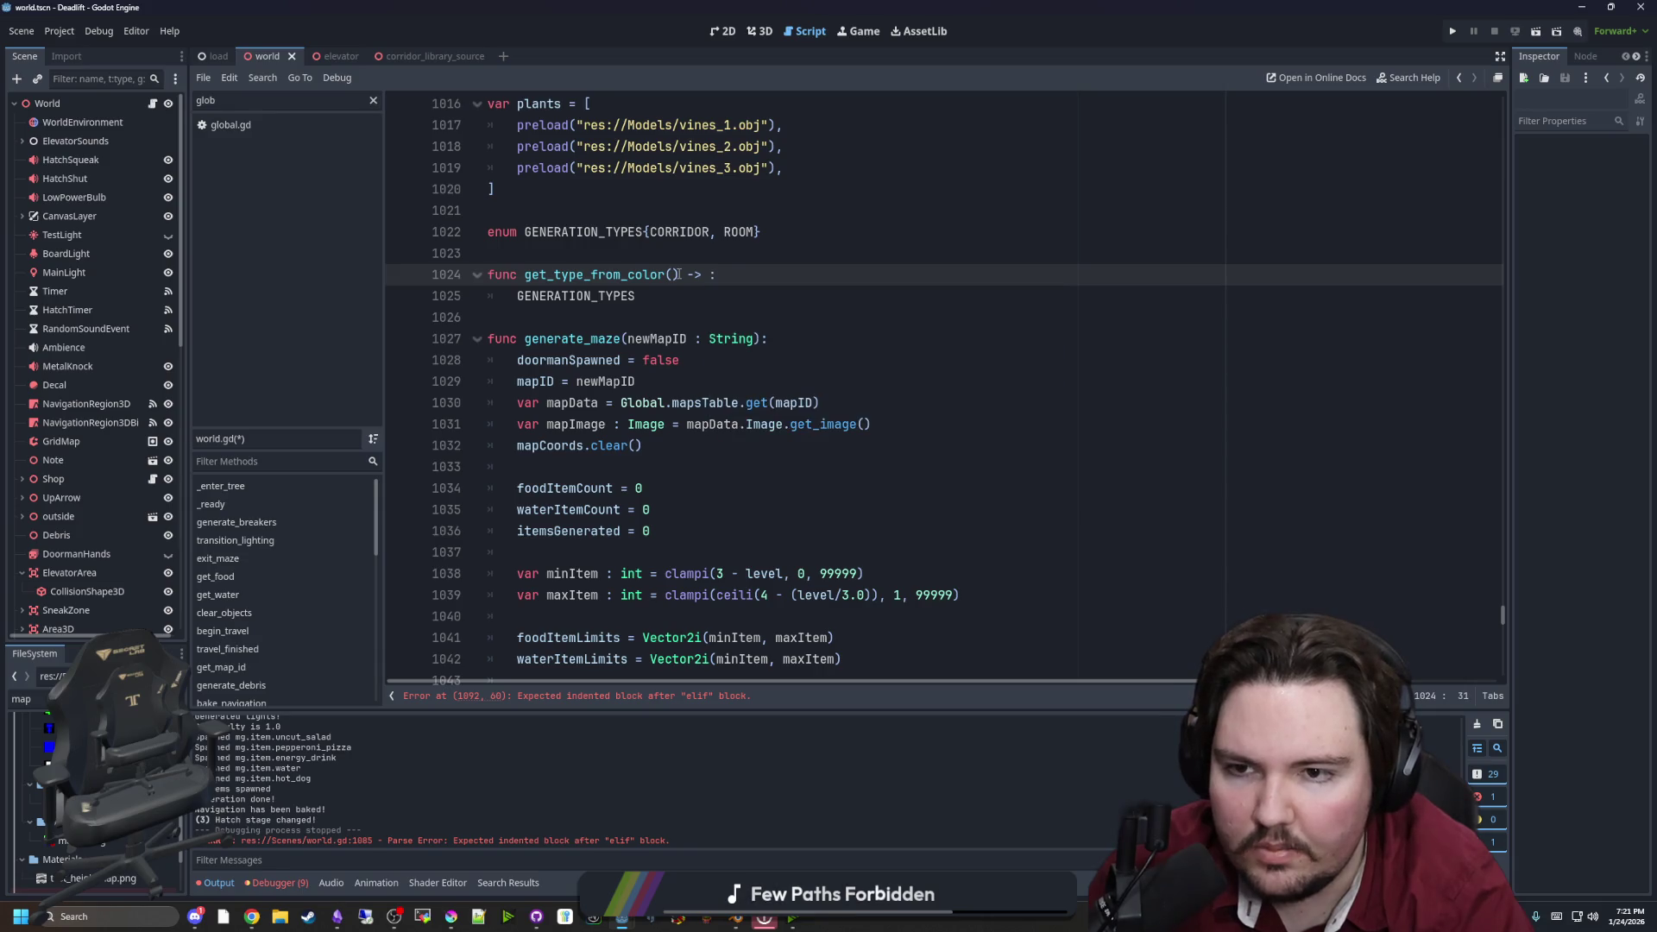
{"action": "type", "text": "GENER"}
{"action": "key", "text": "Return"}
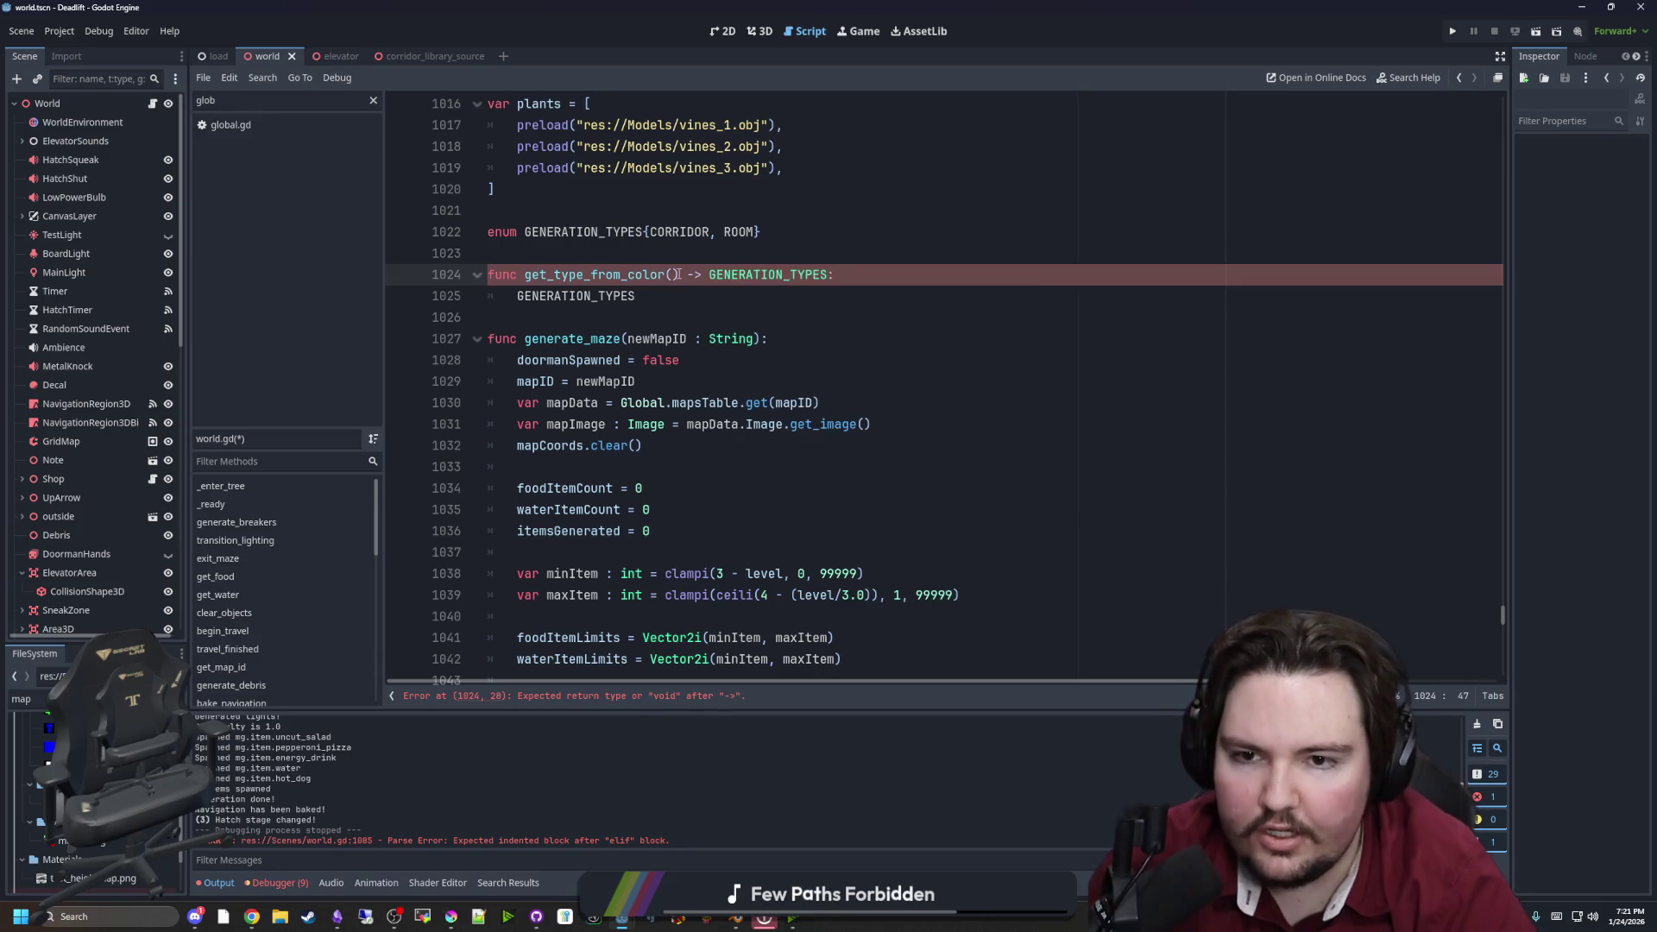
{"action": "double_click", "coordinate": [596, 295]}
{"action": "key", "text": "BackSpace"}
{"action": "key", "text": "Return"}
{"action": "left_click", "coordinate": [552, 298]}
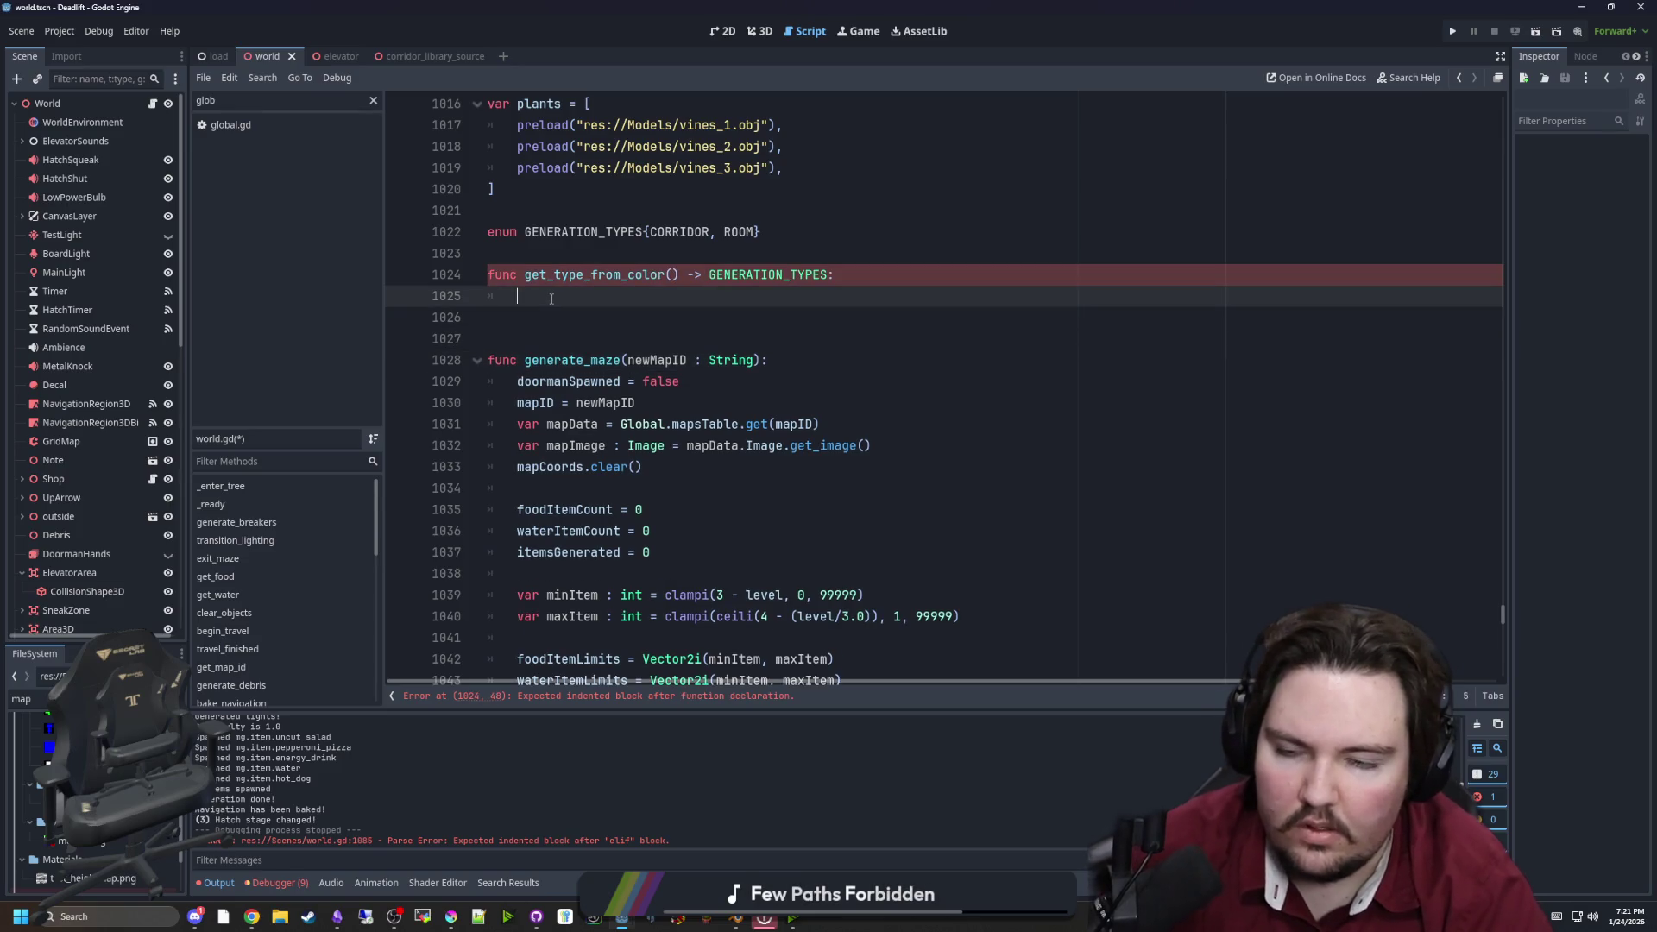
{"action": "left_click", "coordinate": [671, 274]}
{"action": "type", "text": "color"}
{"action": "type", "text": " :"}
{"action": "type", "text": " Color"}
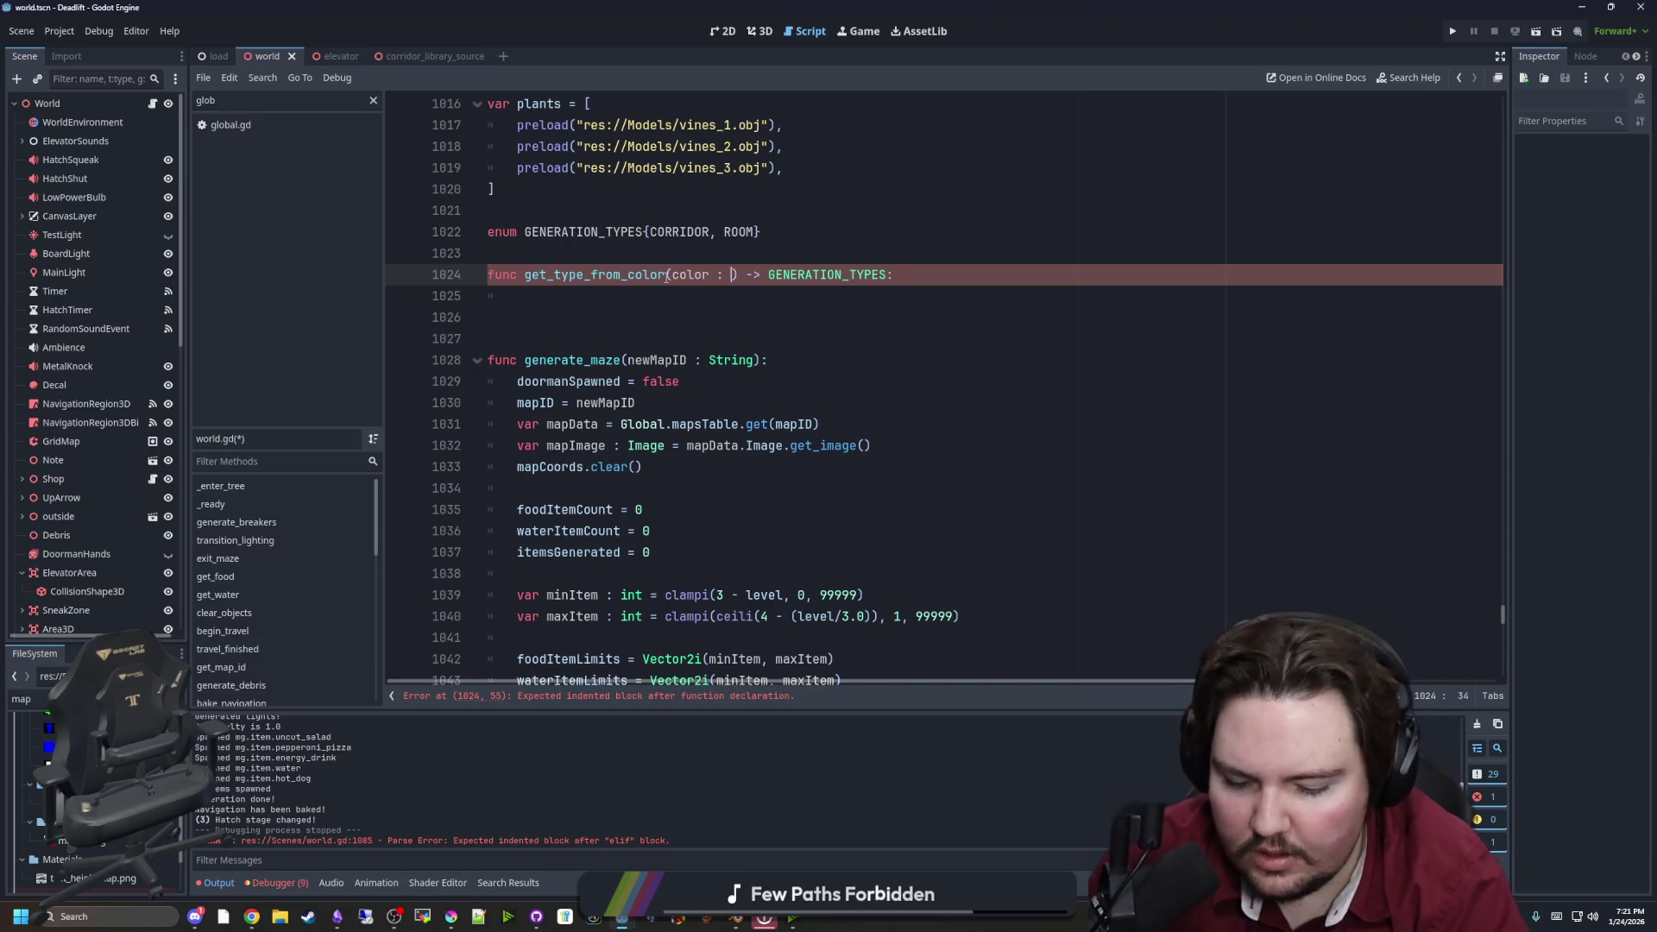
Return GENERATION_TYPES.ROOM when color == Color.WHITE
{"action": "left_click", "coordinate": [670, 303]}
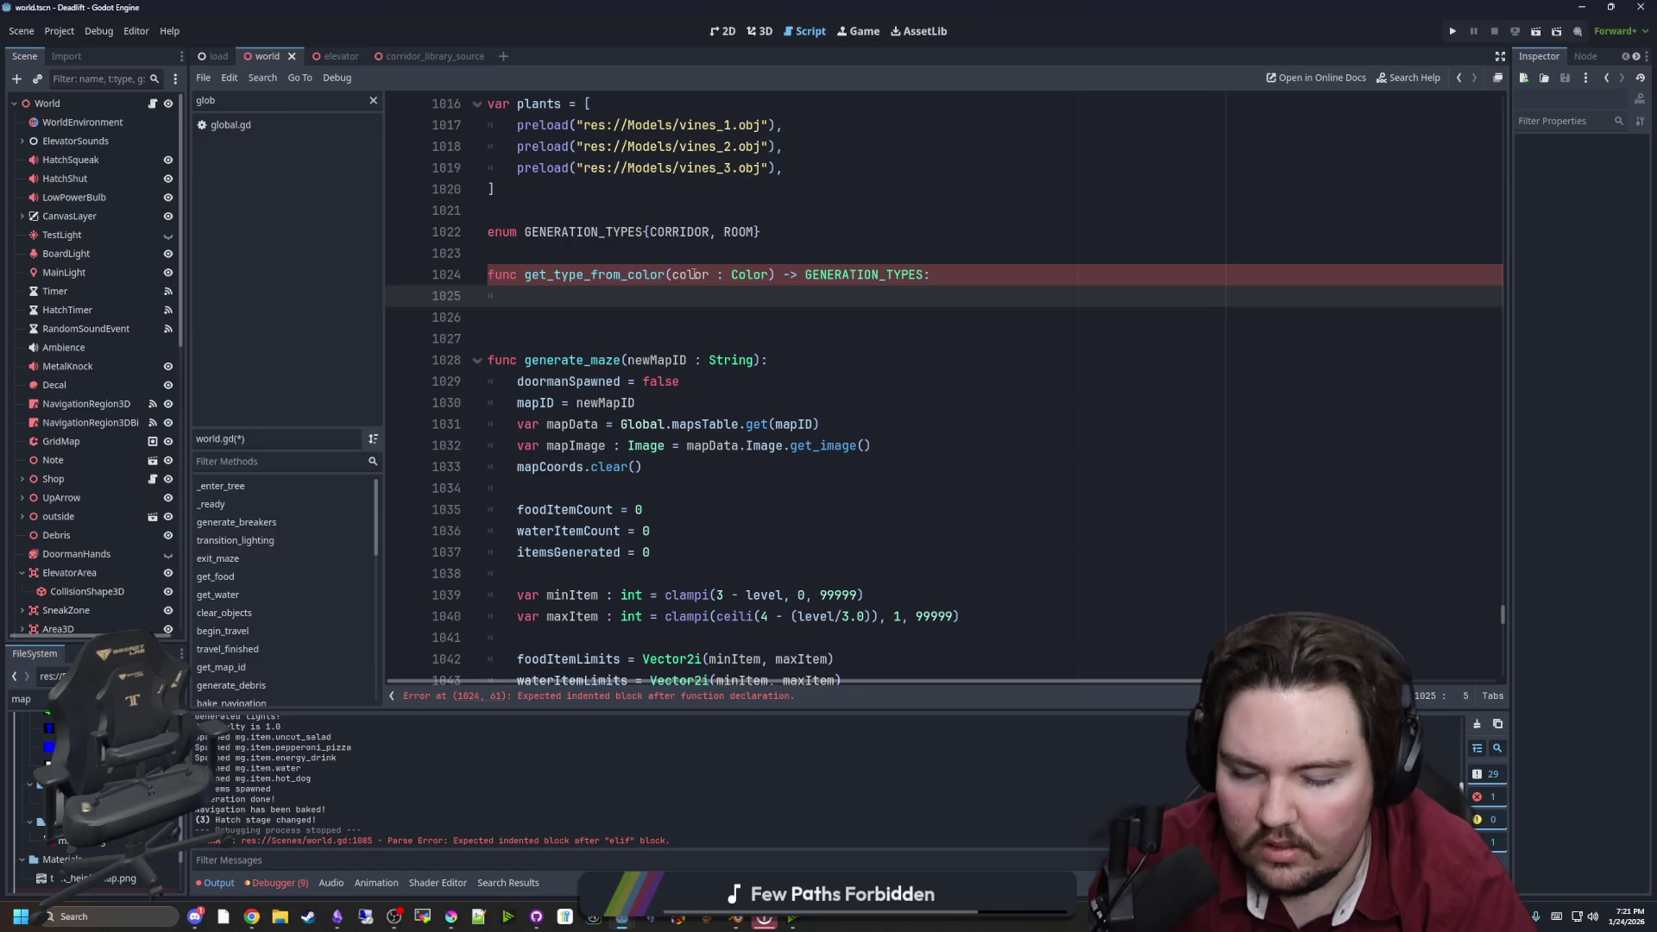
{"action": "type", "text": "if color"}
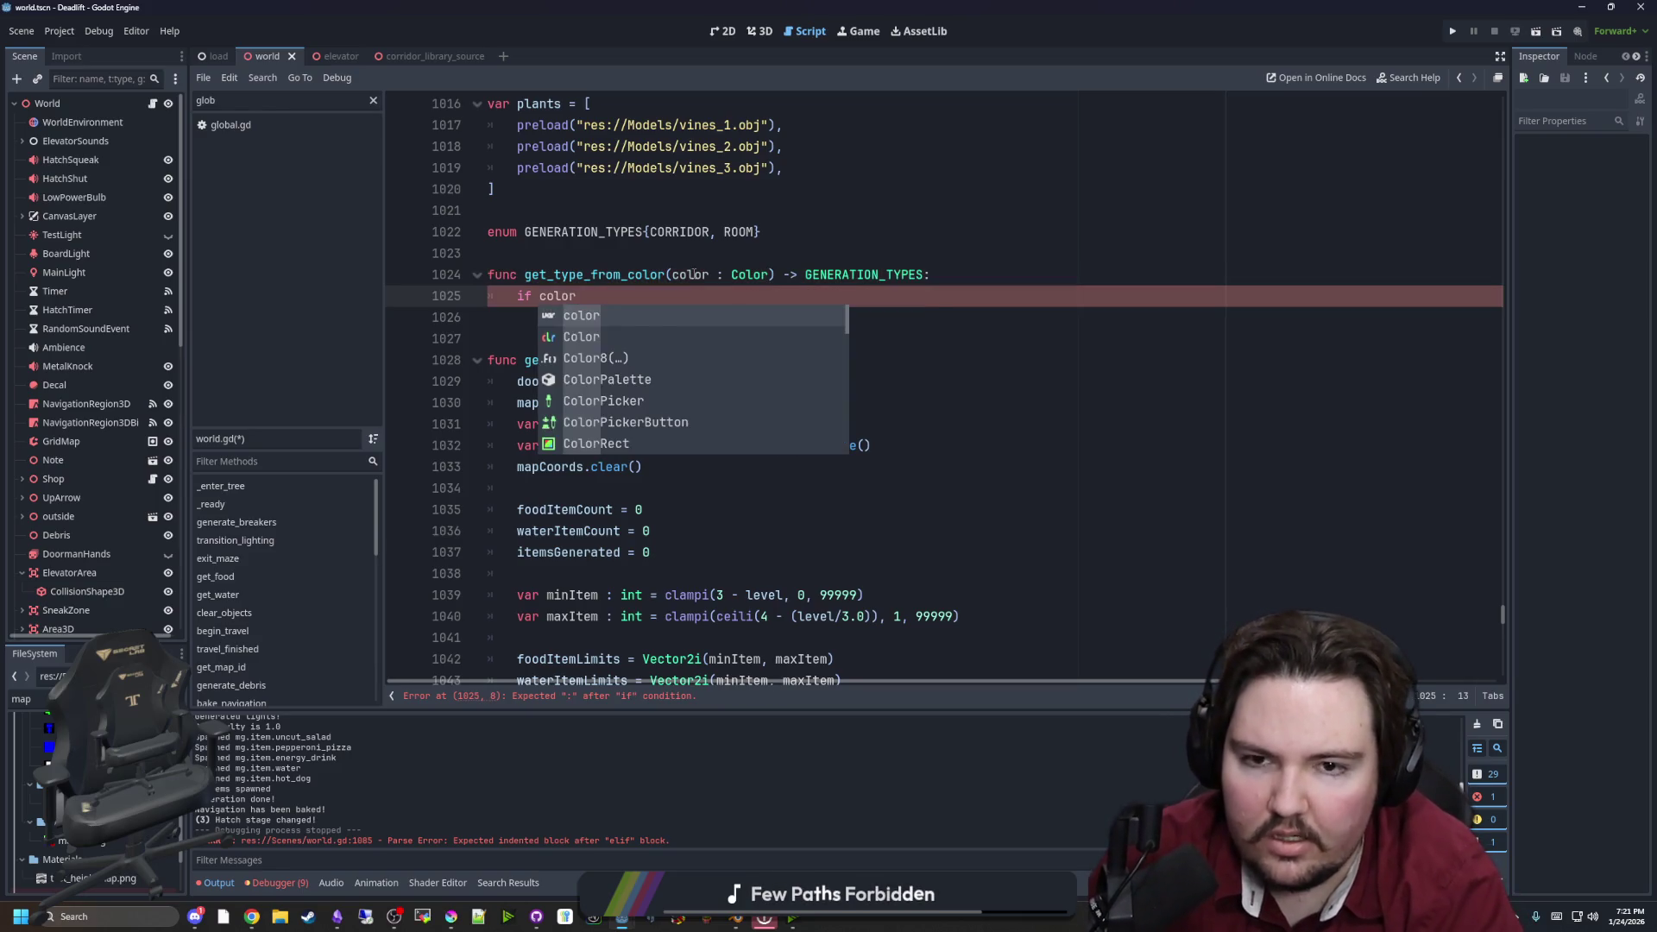
{"action": "type", "text": " == ColorWHI"}
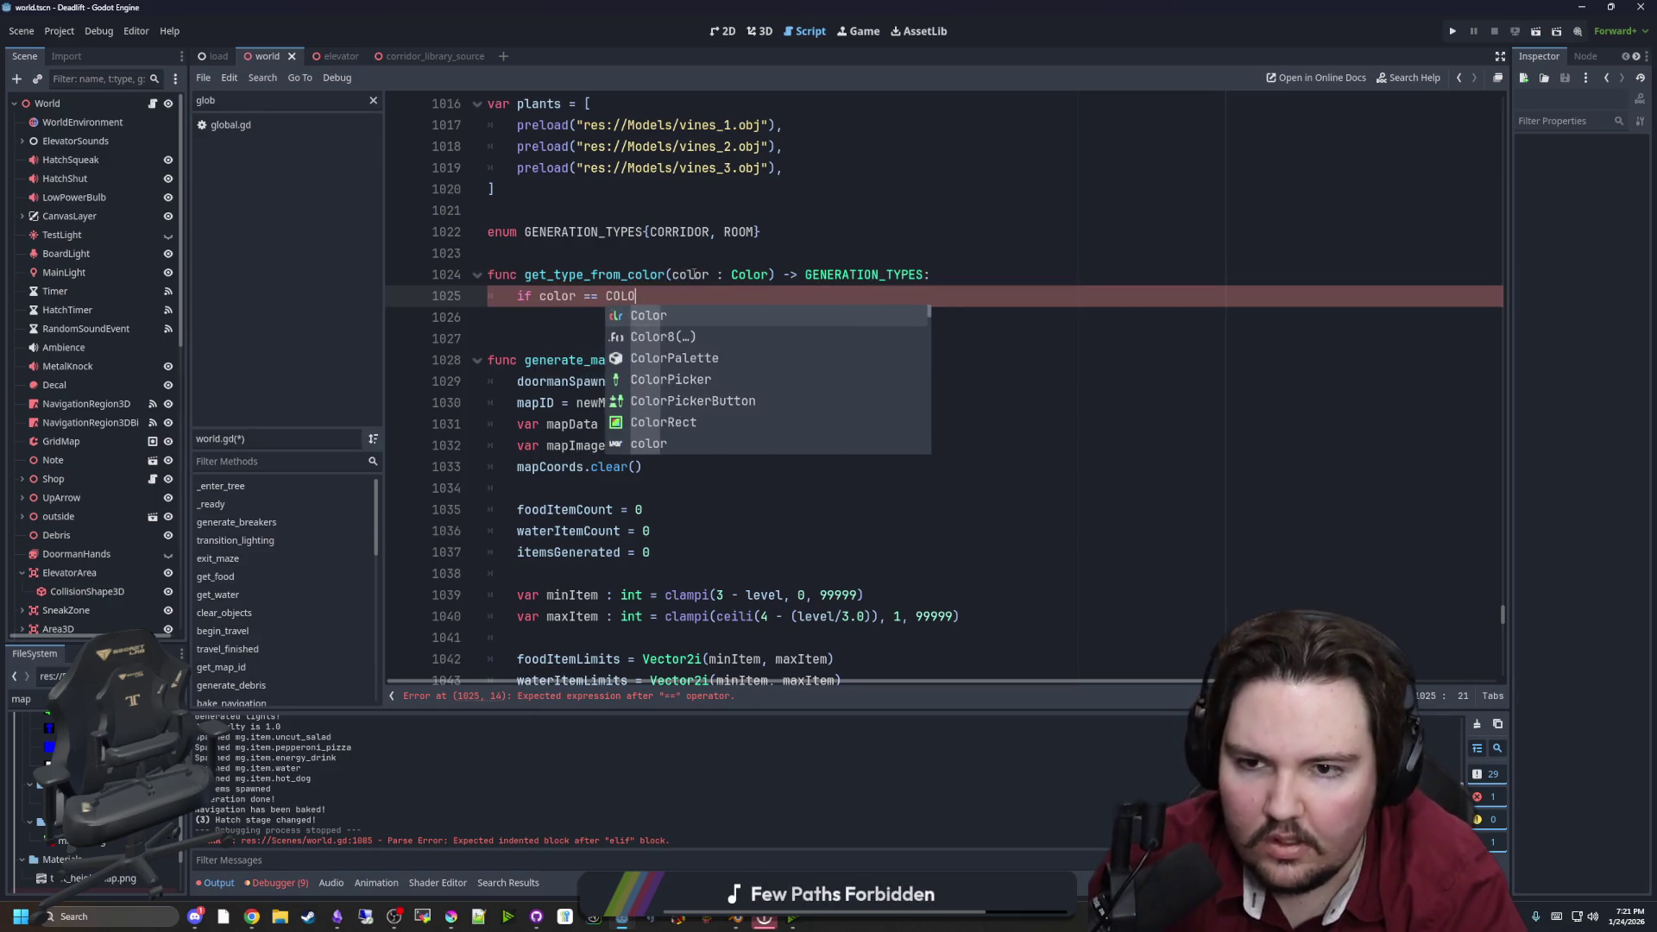
{"action": "key", "text": "BackSpace"}
{"action": "key", "text": "BackSpace"}
{"action": "key", "text": "BackSpace"}
{"action": "type", "text": ".WHITE:"}
{"action": "key", "text": "Return"}
{"action": "type", "text": "return G"}
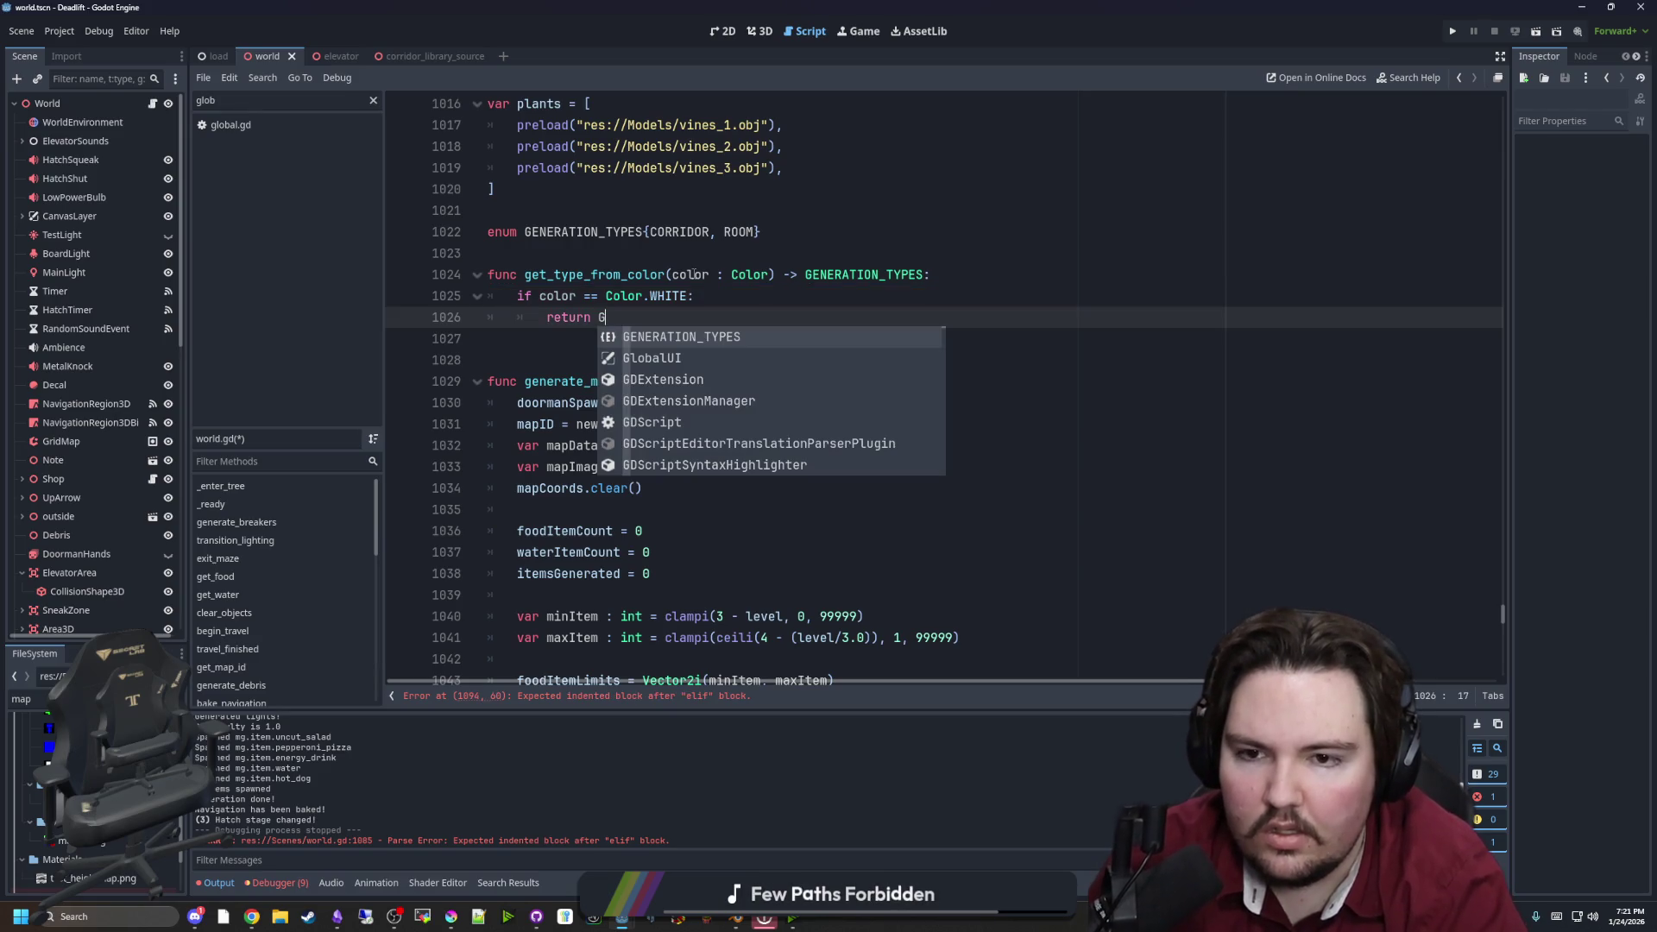
{"action": "key", "text": "Return"}
{"action": "type", "text": ".room"}
{"action": "key", "text": "Return"}
{"action": "key", "text": "Return"}
Add an else branch returning GENERATION_TYPES.CORRIDOR
{"action": "type", "text": "ELSE:"}
{"action": "key", "text": "Return"}
{"action": "key", "text": "BackSpace"}
{"action": "key", "text": "BackSpace"}
{"action": "key", "text": "BackSpace"}
{"action": "key", "text": "BackSpace"}
{"action": "type", "text": "else:"}
{"action": "key", "text": "Return"}
{"action": "type", "text": "return GE"}
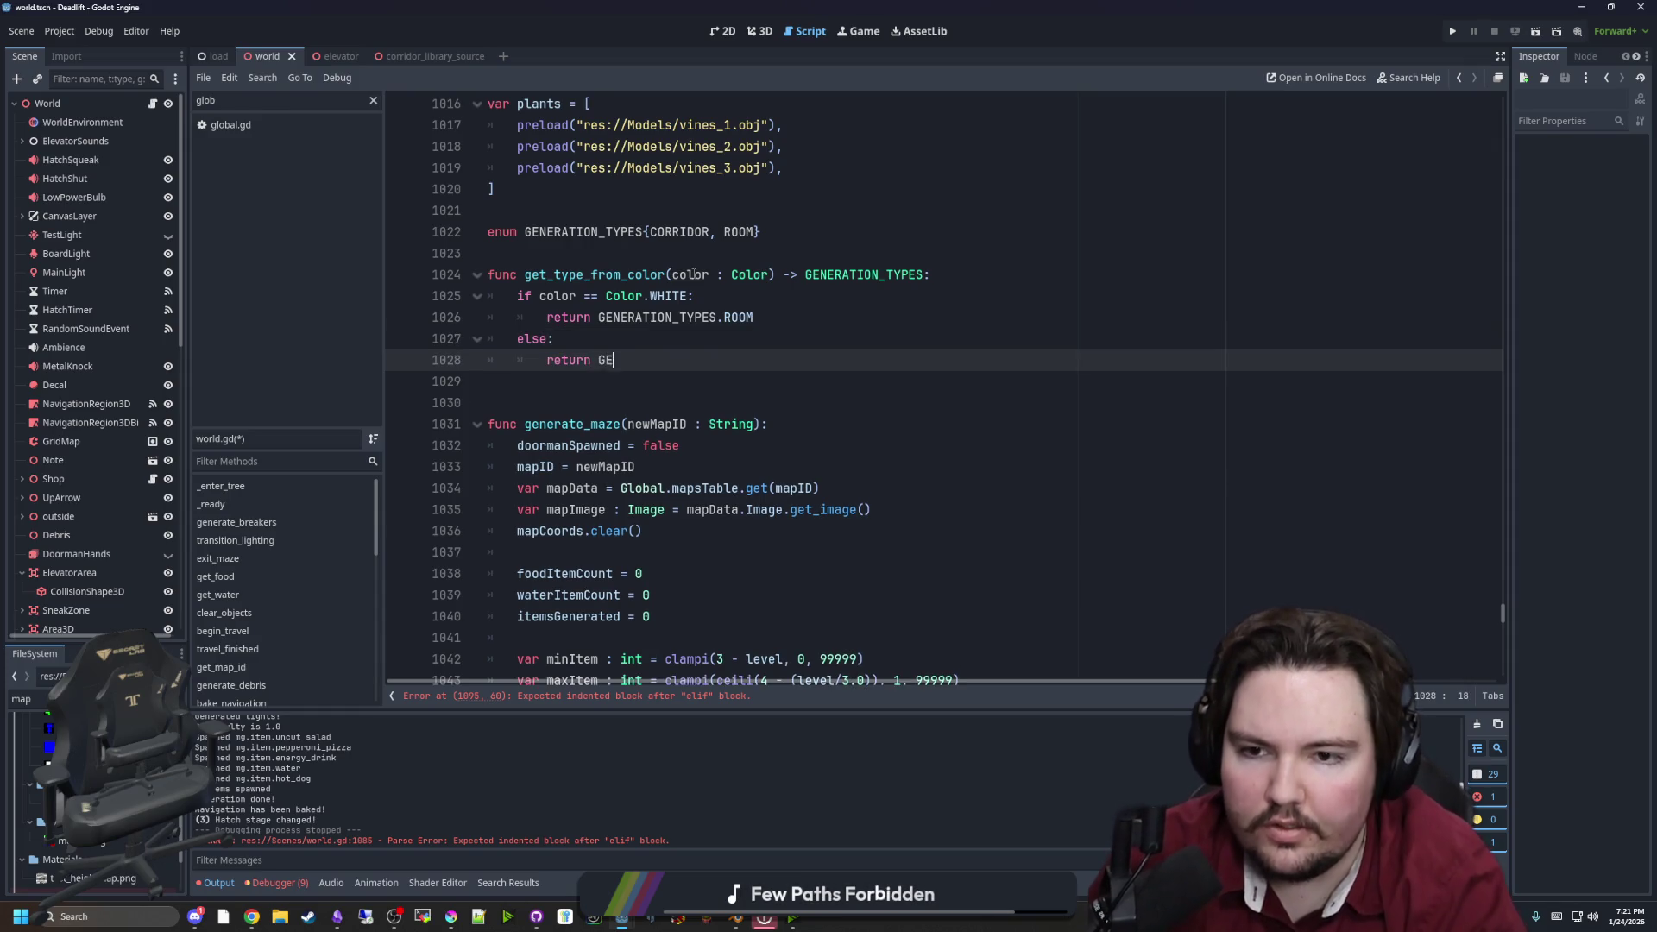
{"action": "type", "text": "N"}
{"action": "key", "text": "Return"}
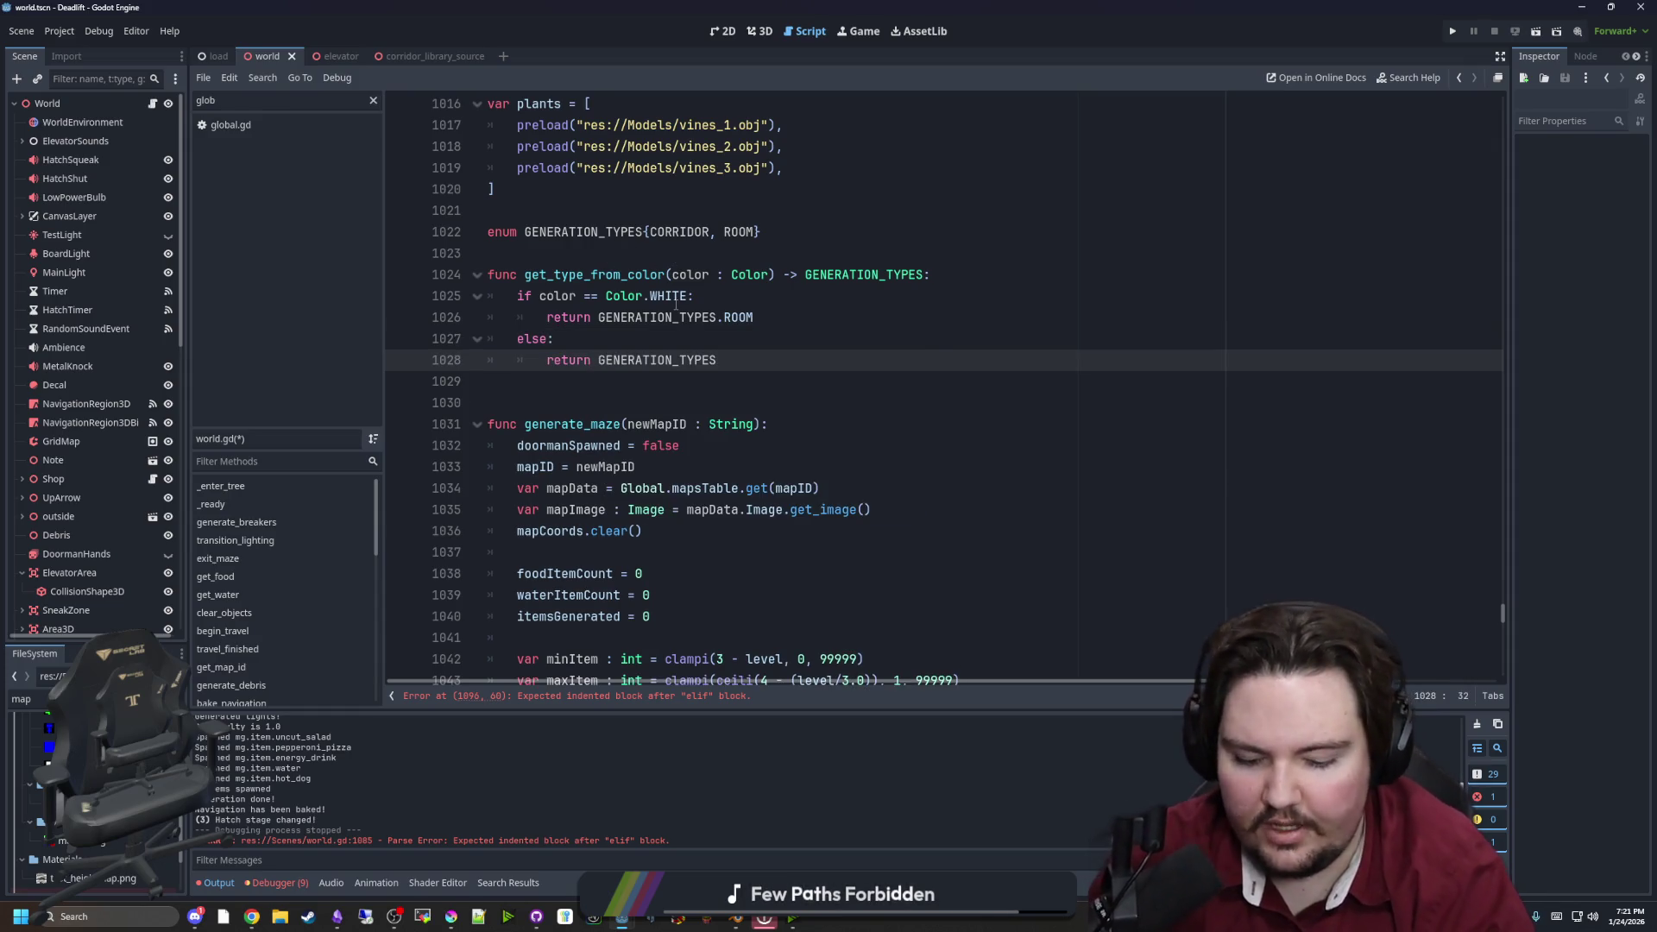
{"action": "type", "text": ".CORR"}
{"action": "key", "text": "Return"}
{"action": "key", "text": "Up"}
{"action": "scroll", "coordinate": [594, 371], "scroll_direction": "down", "scroll_amount": 5}
Pass biomePixel into the get_type_from_color() call of the Type entry
{"action": "scroll", "coordinate": [594, 371], "scroll_direction": "down", "scroll_amount": 5}
{"action": "left_click_drag", "start_coordinate": [850, 509], "coordinate": [754, 509]}
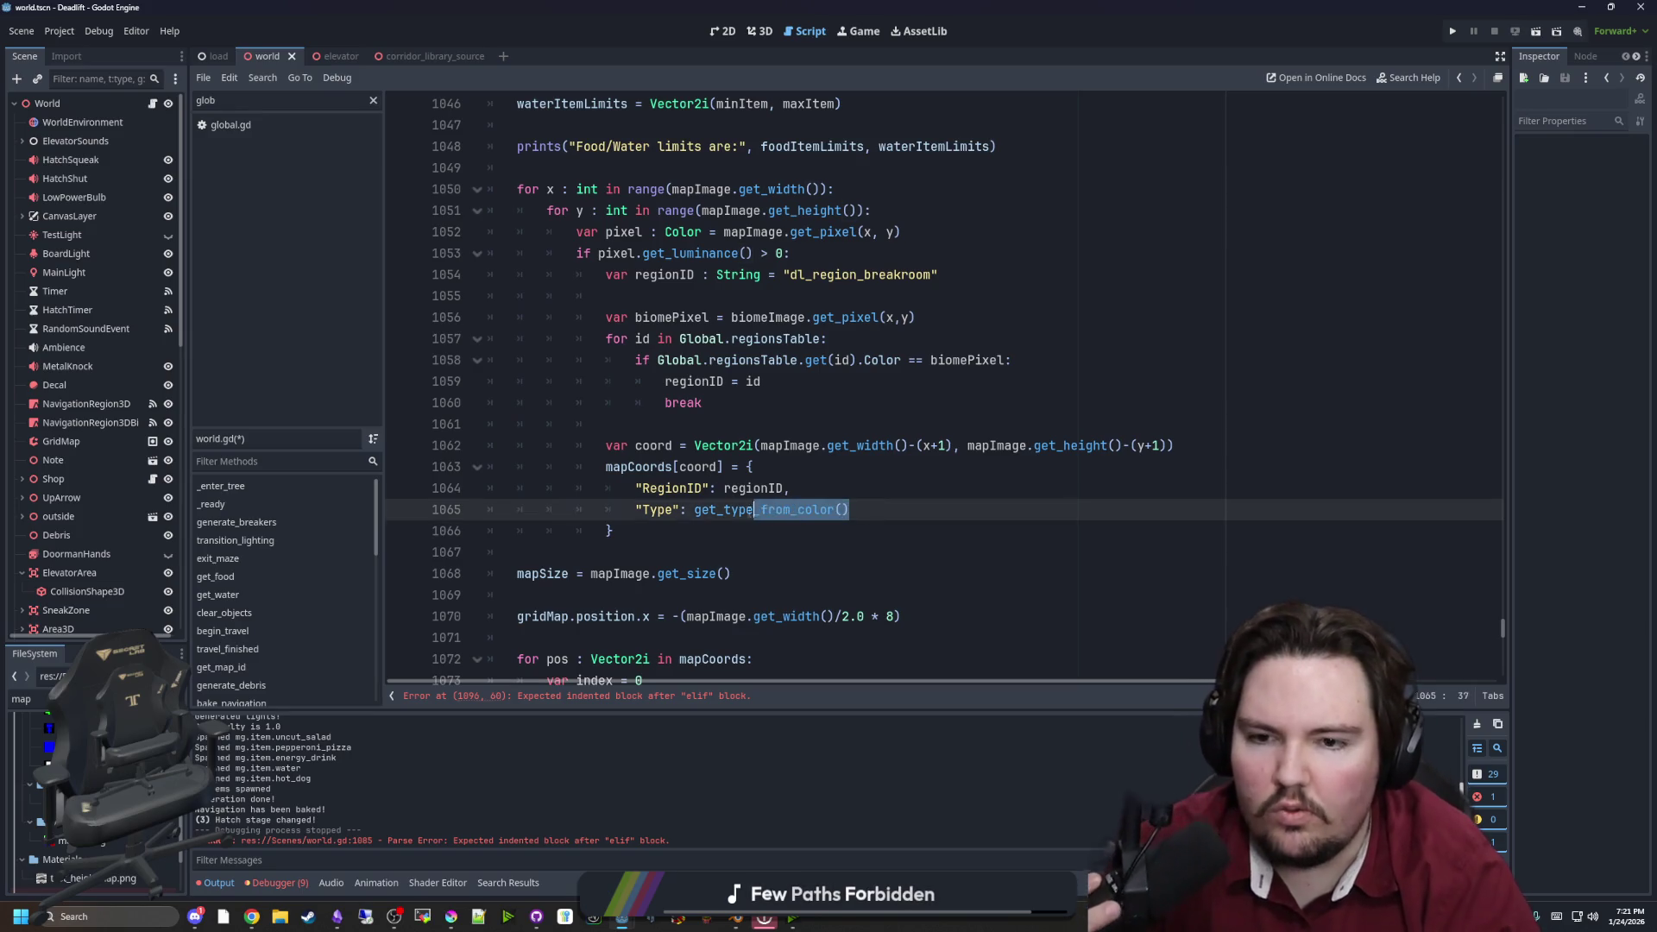
{"action": "left_click", "coordinate": [709, 531]}
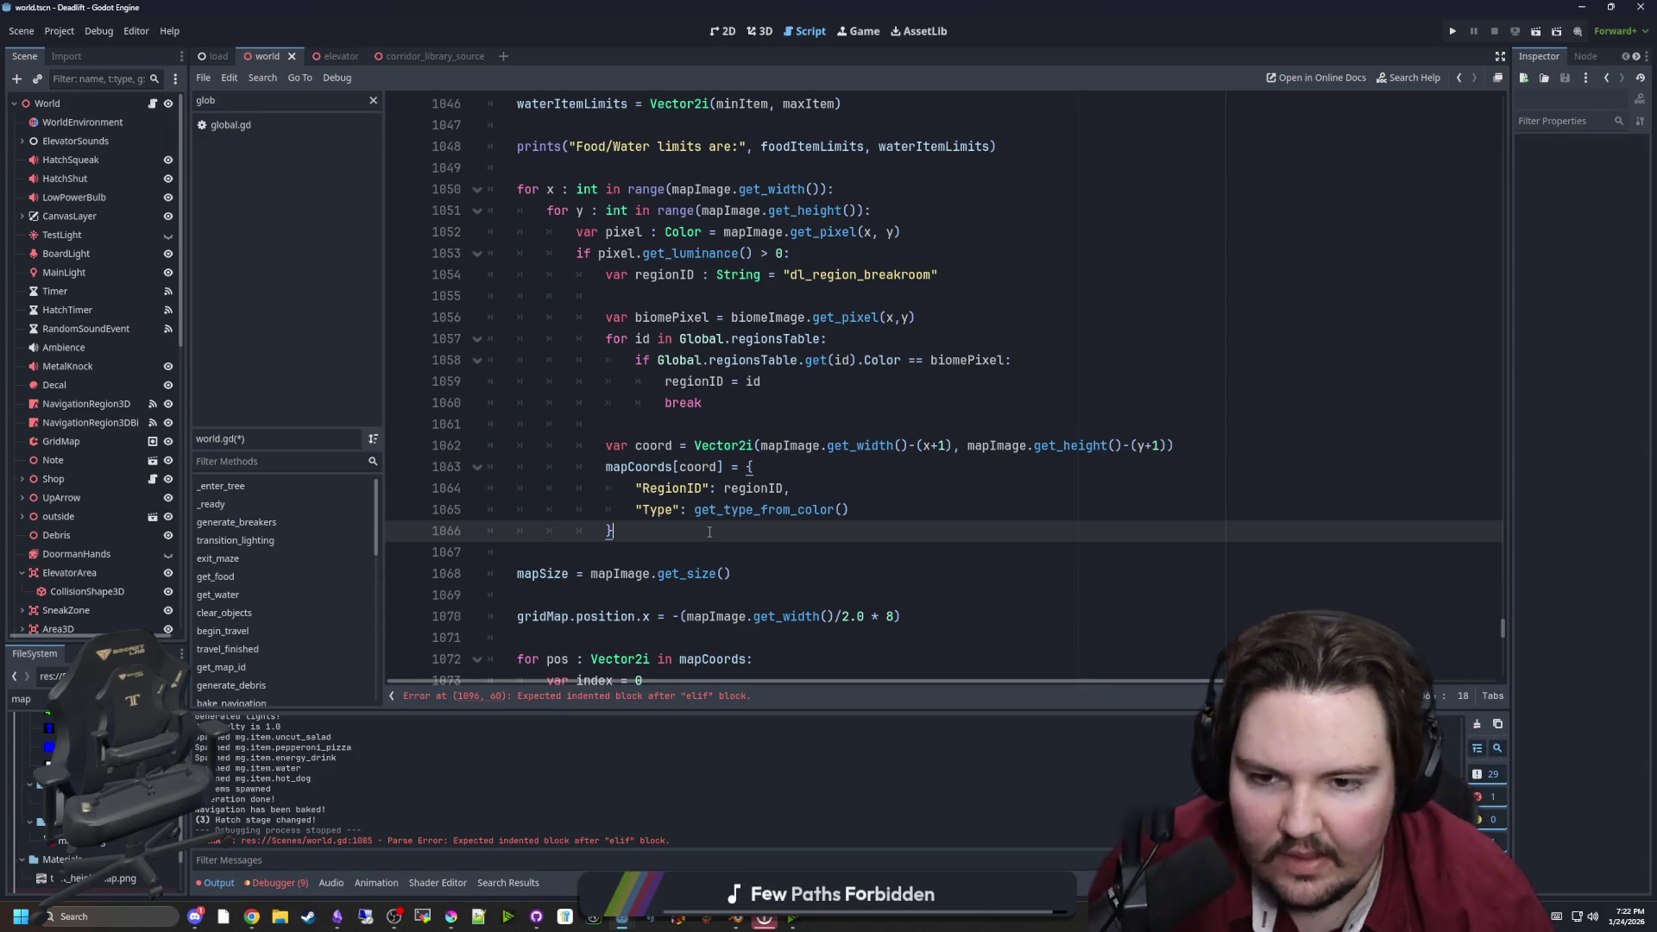
{"action": "left_click", "coordinate": [855, 423]}
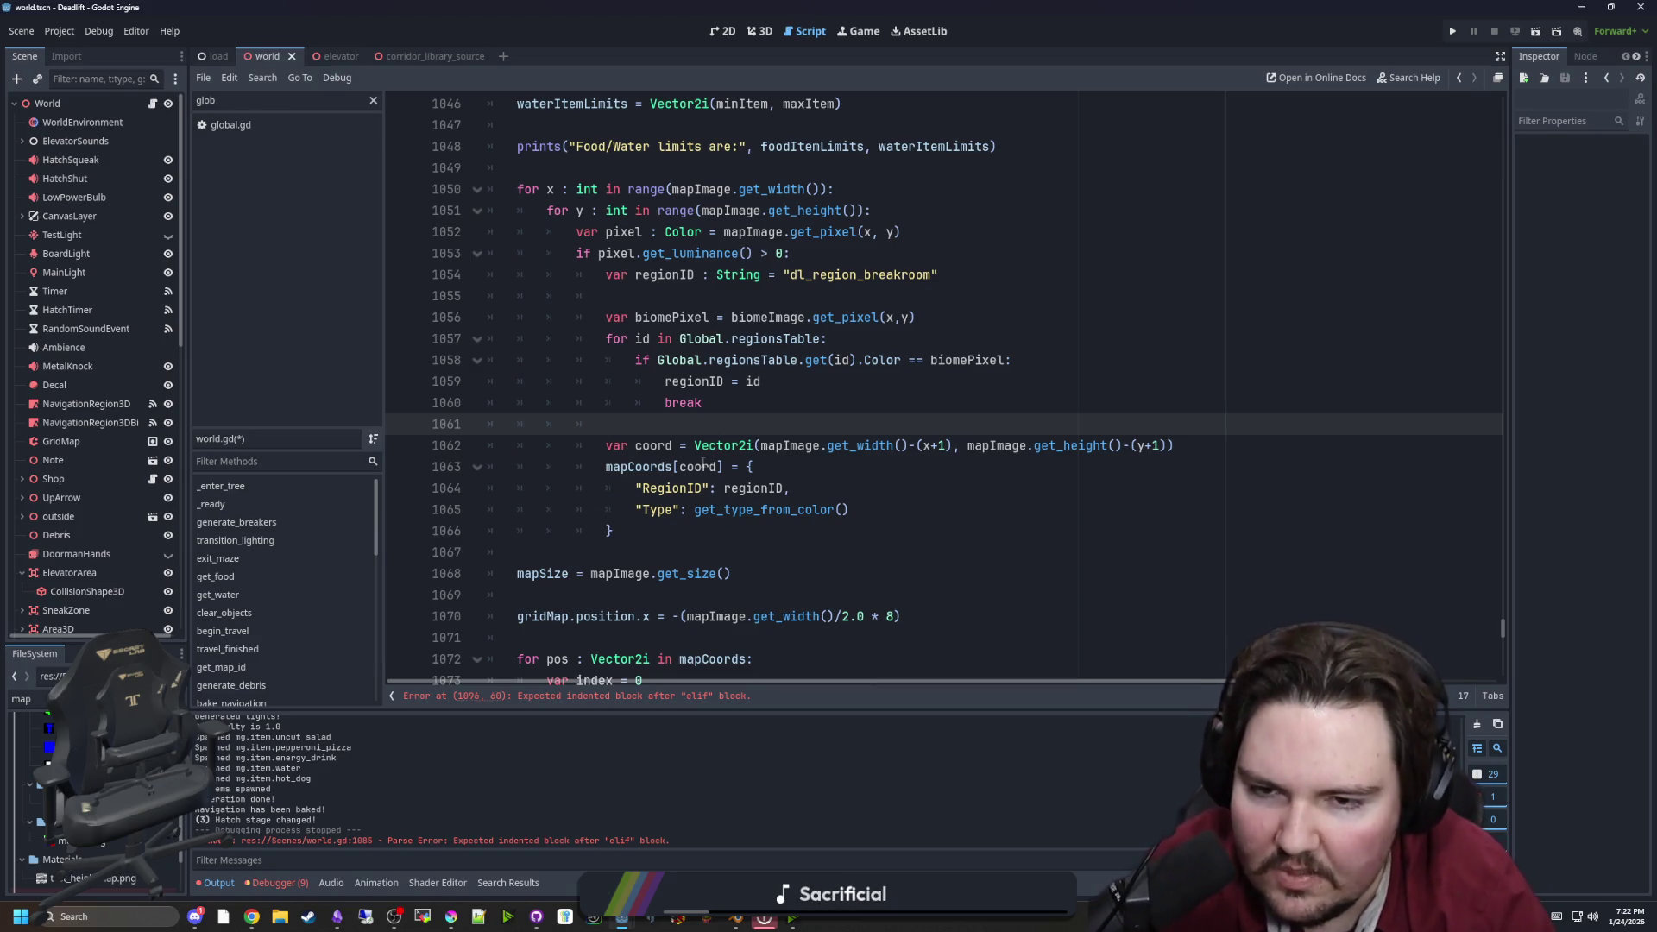
{"action": "left_click", "coordinate": [725, 528]}
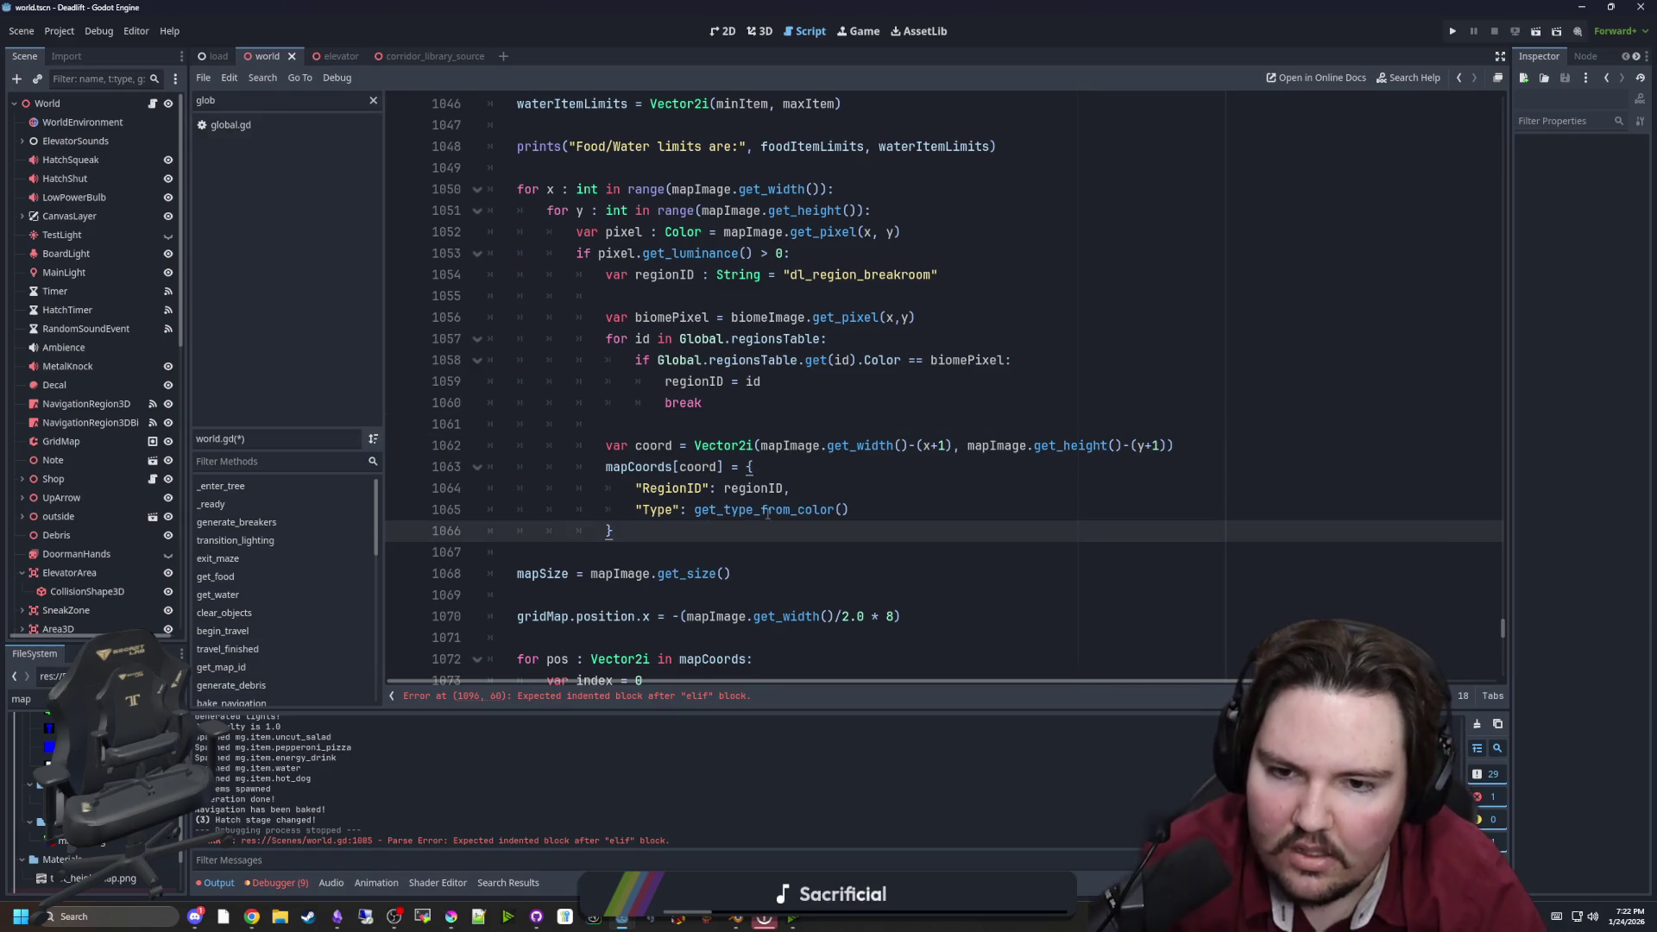
{"action": "left_click", "coordinate": [842, 509]}
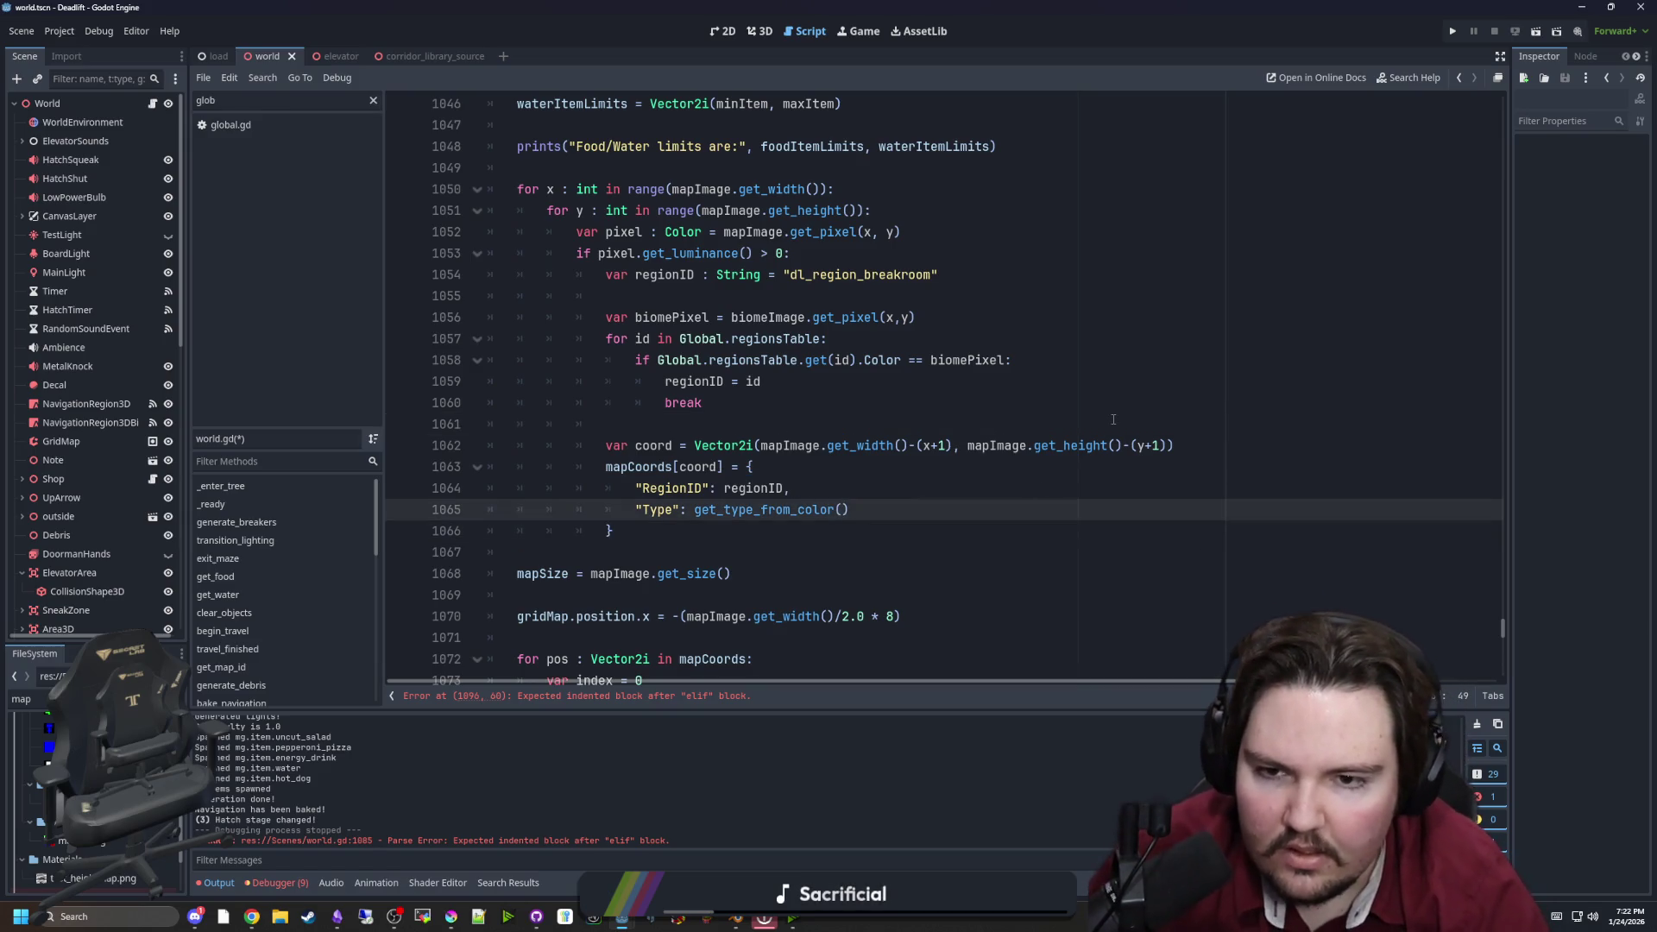
{"action": "type", "text": "biomePixel"}
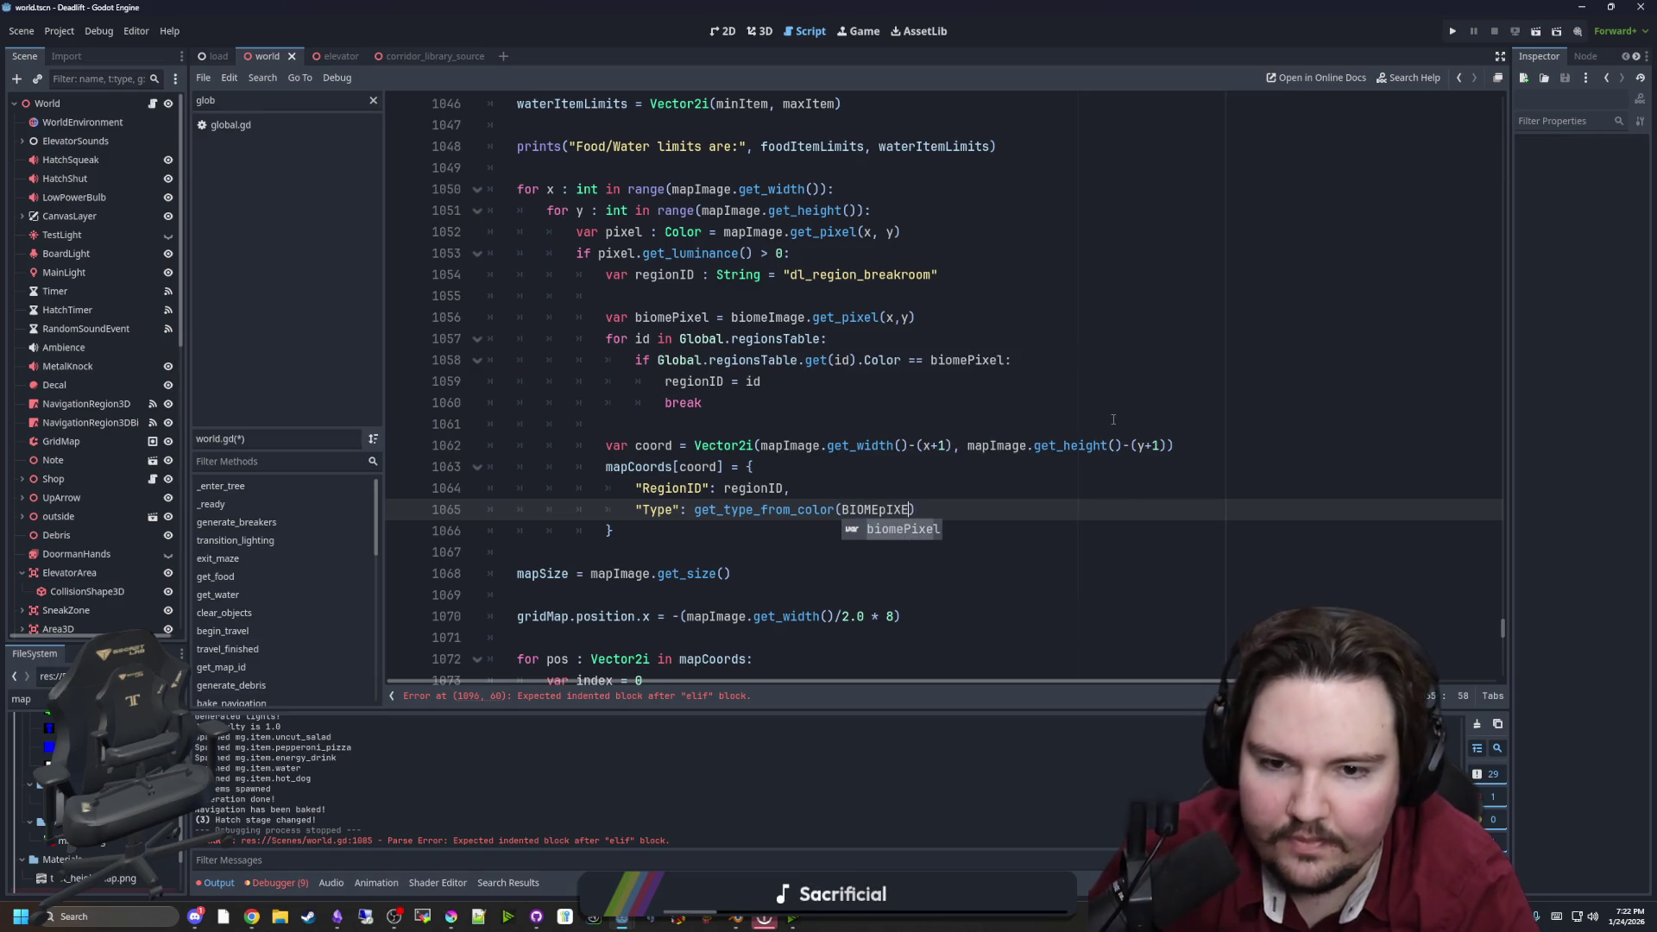
Look up where mapImage is used higher in the script
{"action": "scroll", "coordinate": [1114, 419], "scroll_direction": "up", "scroll_amount": 1}
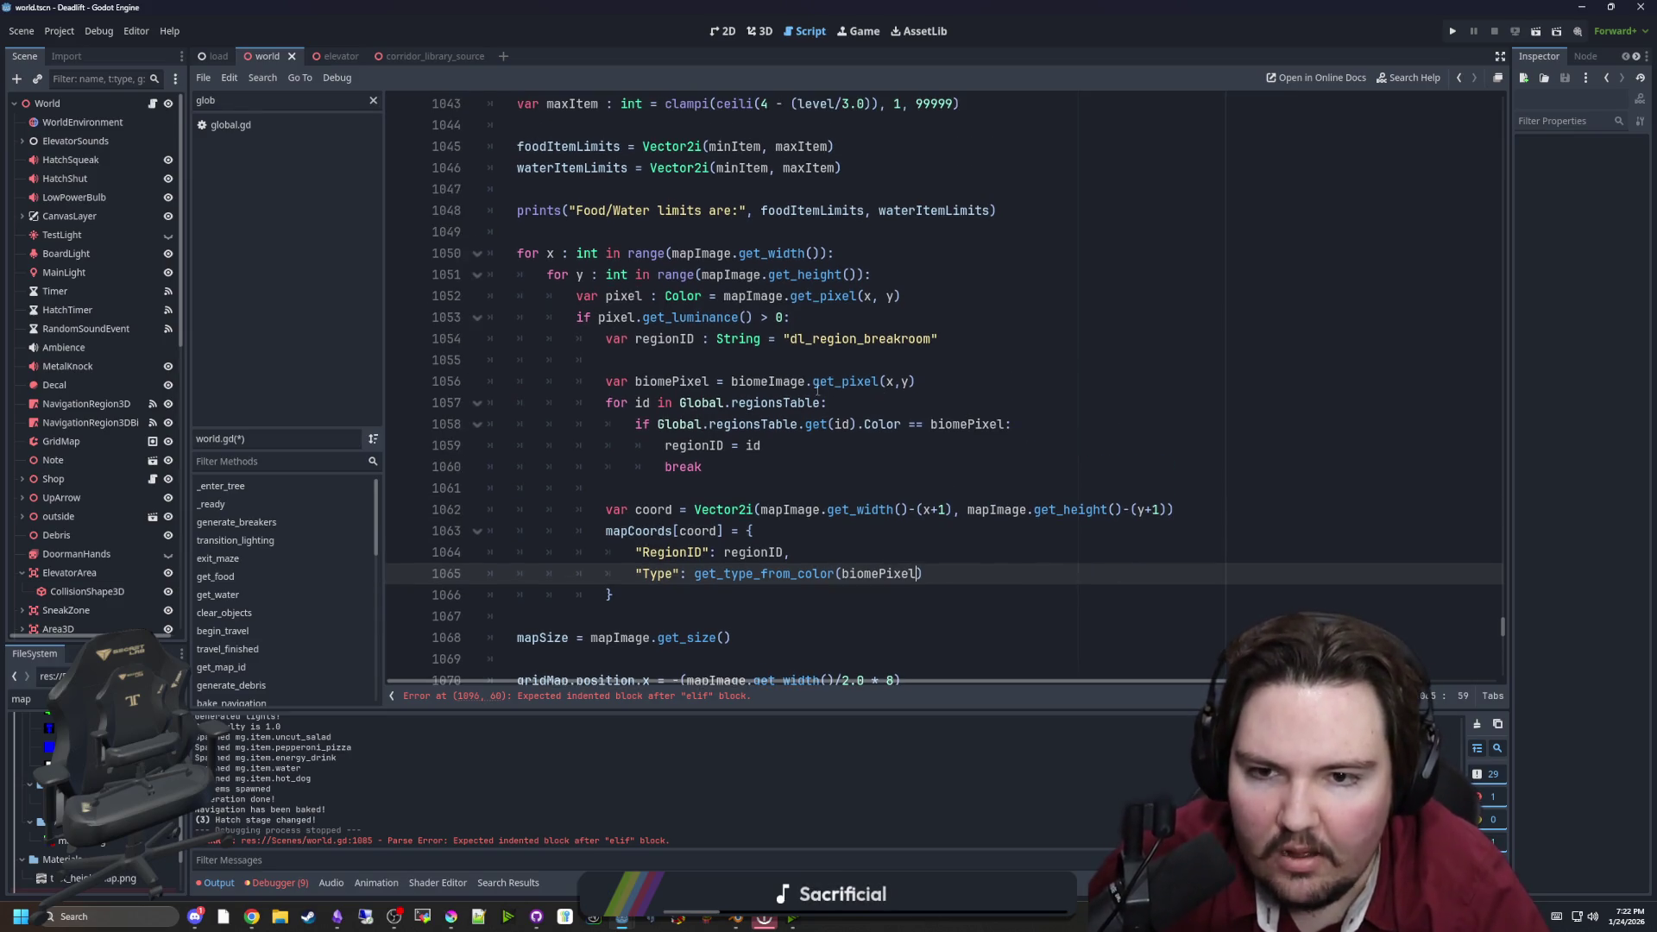
{"action": "scroll", "coordinate": [724, 348], "scroll_direction": "up", "scroll_amount": 4}
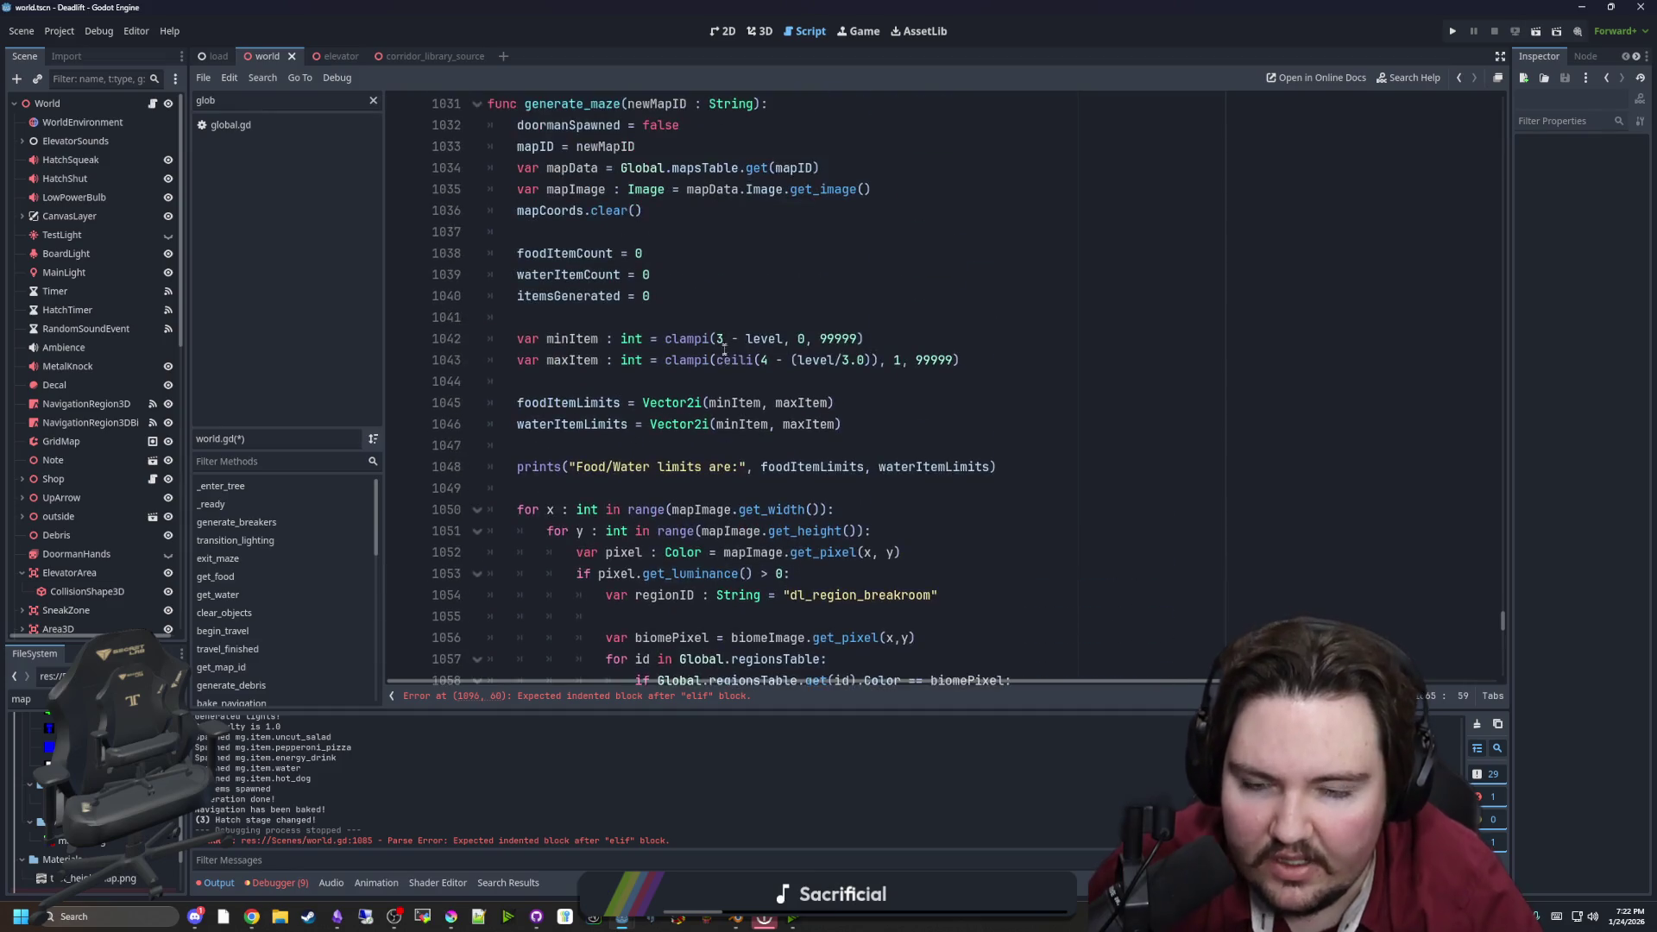
{"action": "double_click", "coordinate": [700, 507]}
{"action": "left_click", "coordinate": [706, 499]}
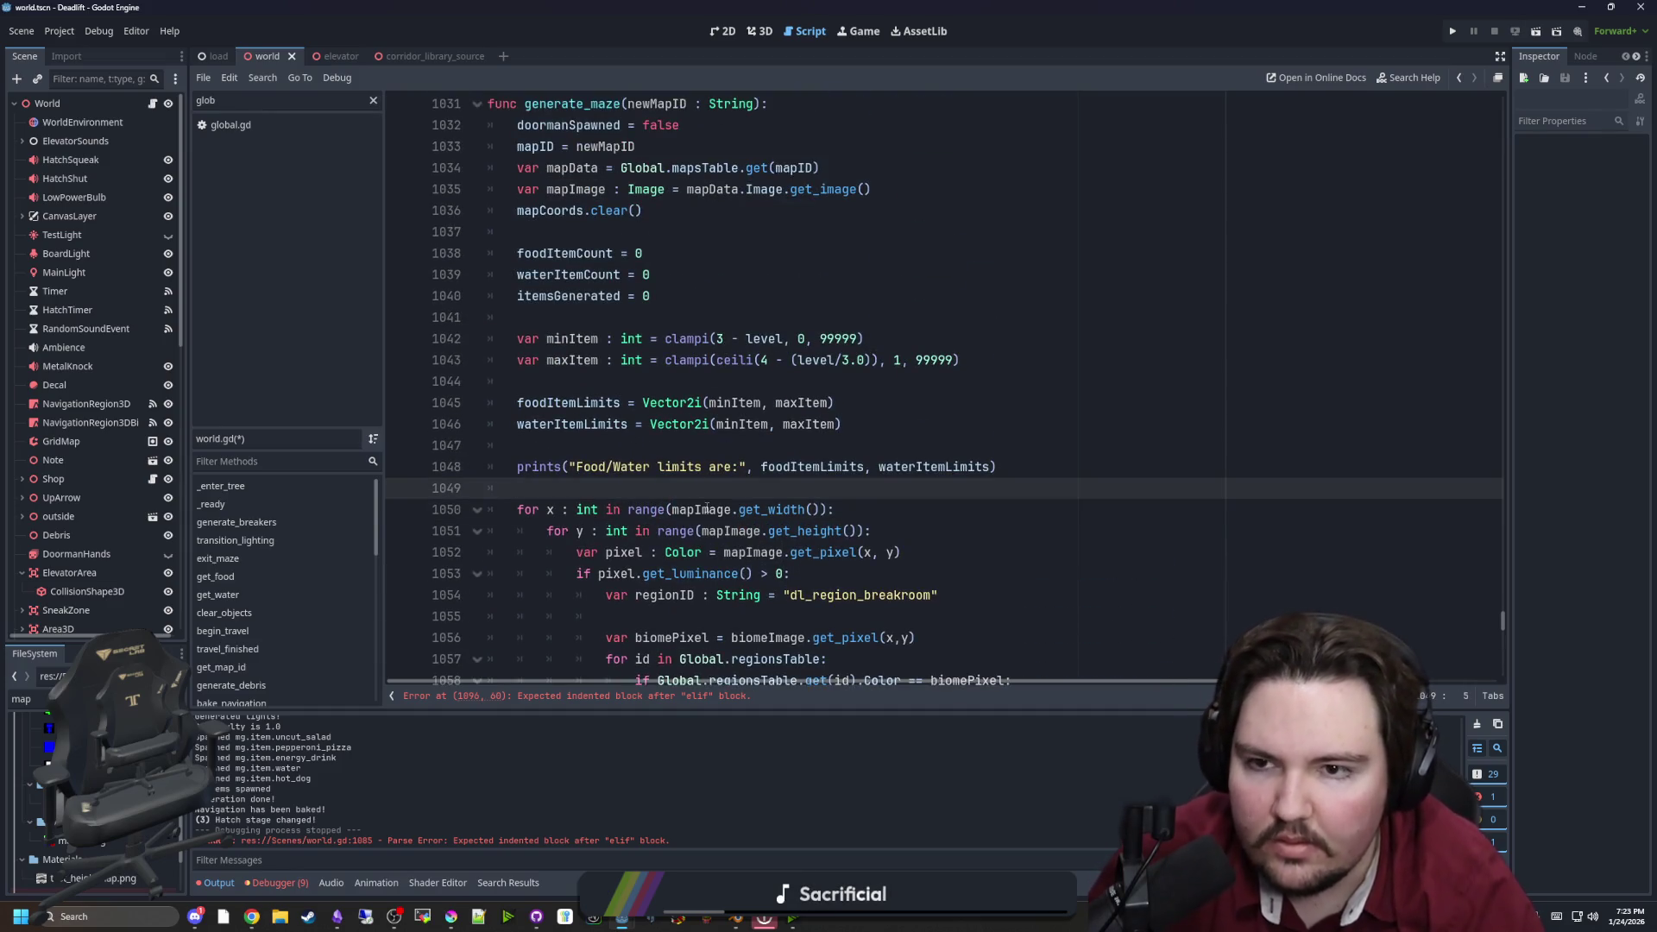
{"action": "scroll", "coordinate": [706, 510], "scroll_direction": "up", "scroll_amount": 3}
Add var biomeImage : Image = mapData.BiomeImage.get_image() below the mapData line
{"action": "left_click", "coordinate": [845, 363]}
{"action": "key", "text": "Return"}
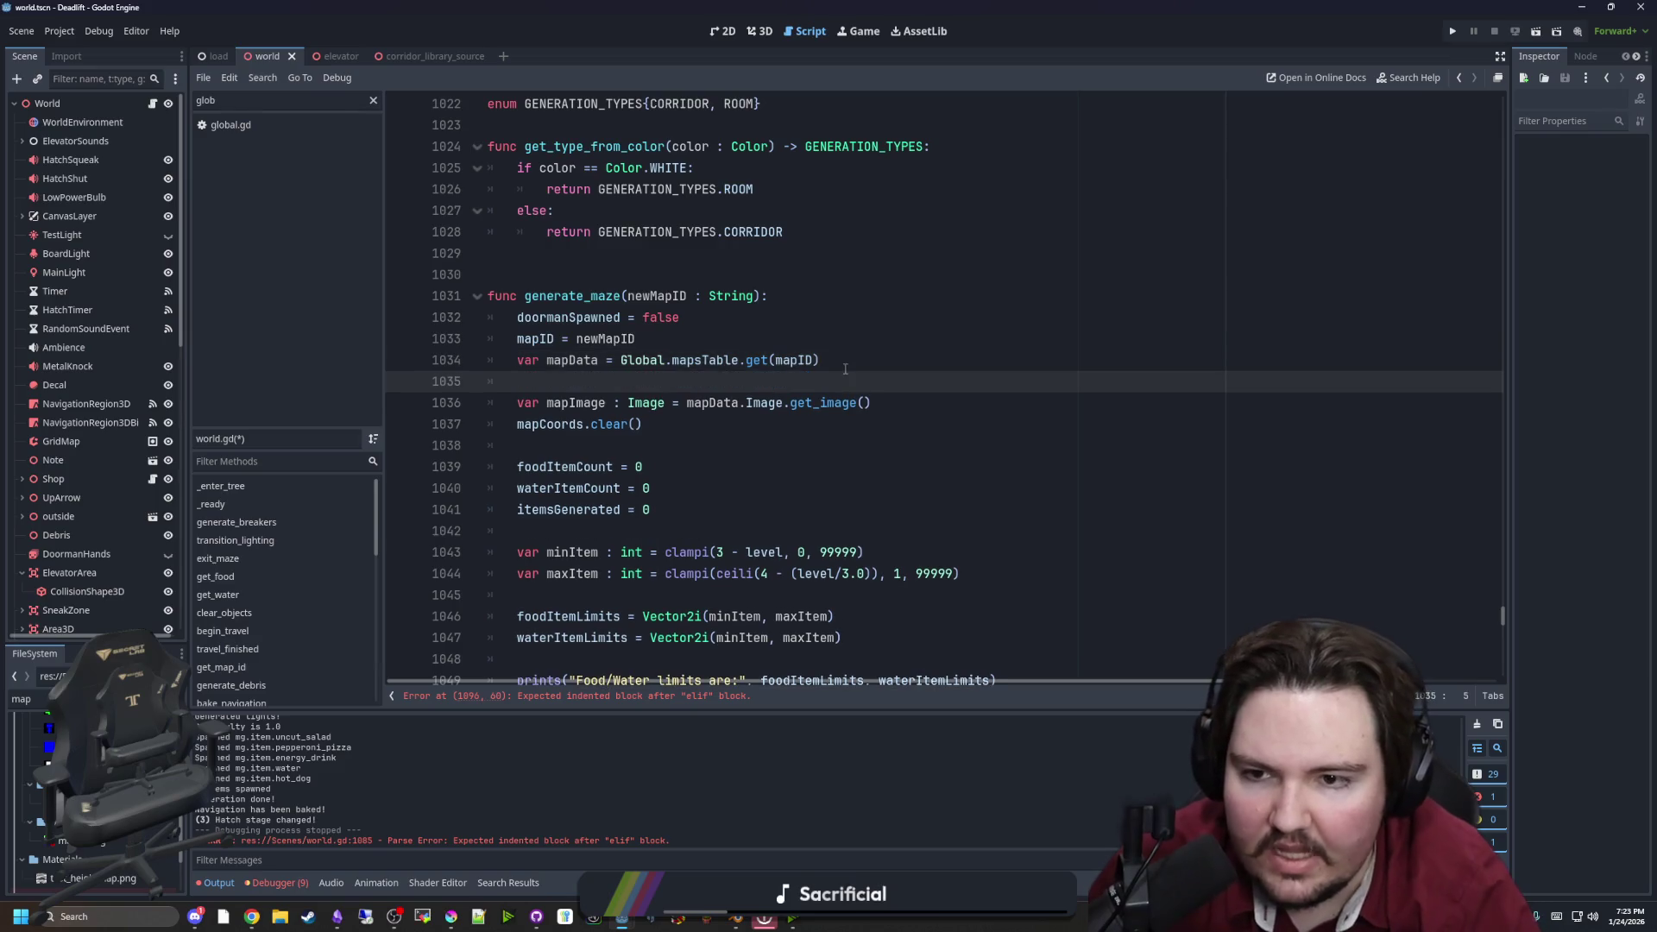
{"action": "type", "text": "var biome"}
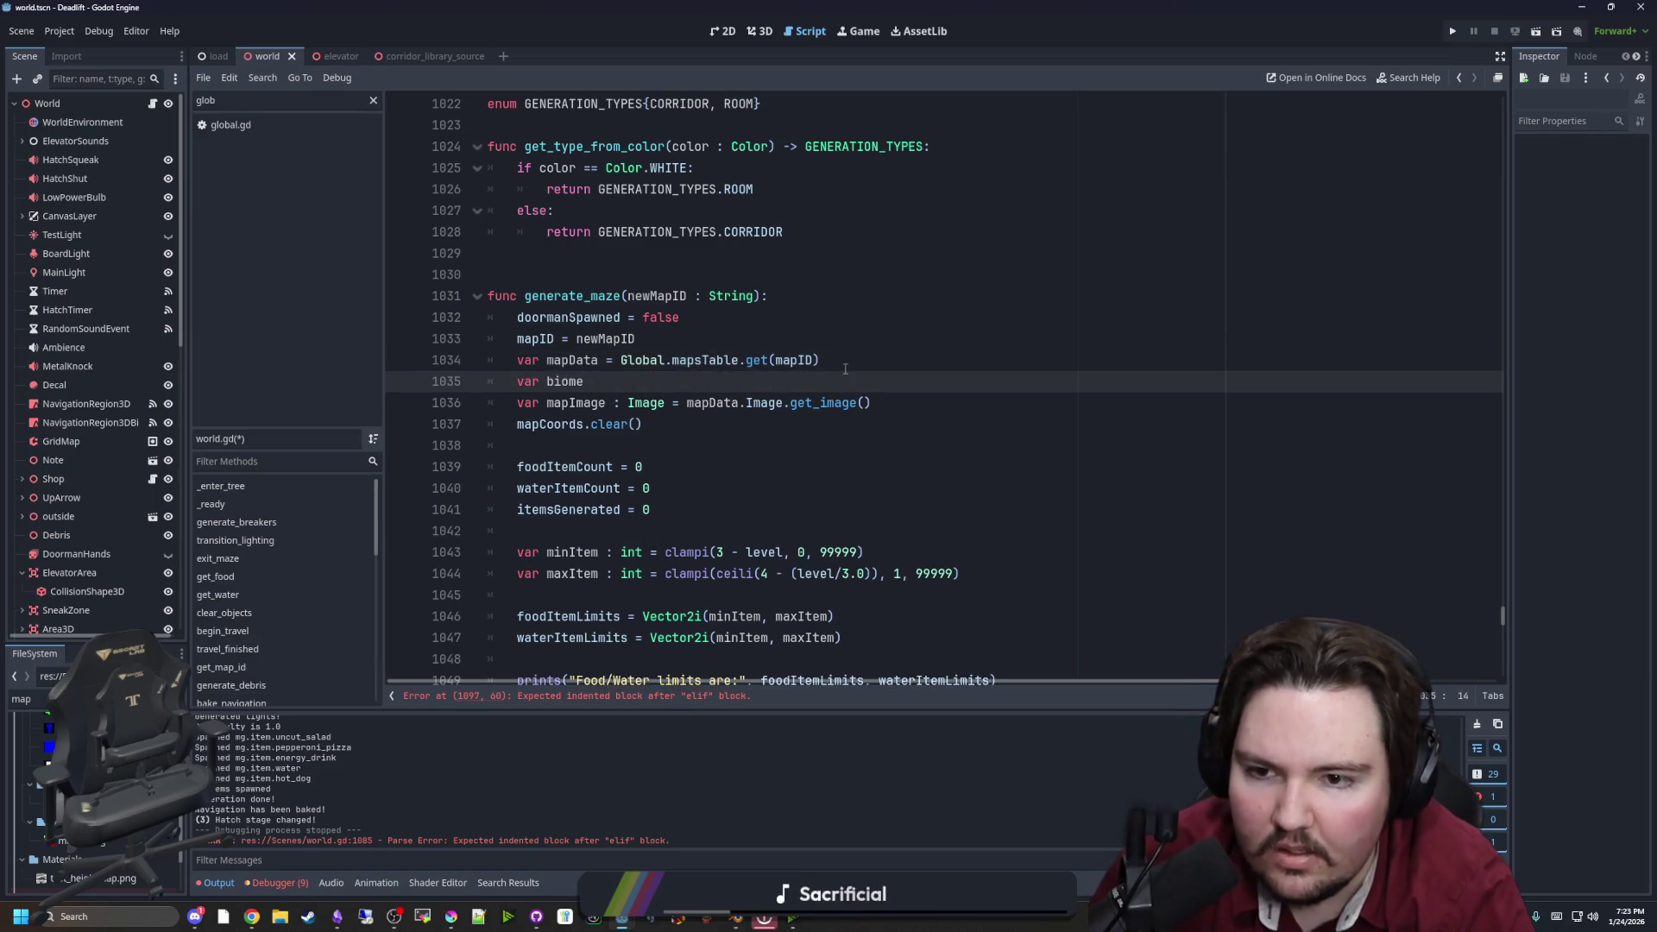
{"action": "type", "text": "mage"}
{"action": "type", "text": " : Image"}
{"action": "type", "text": " = mapData."}
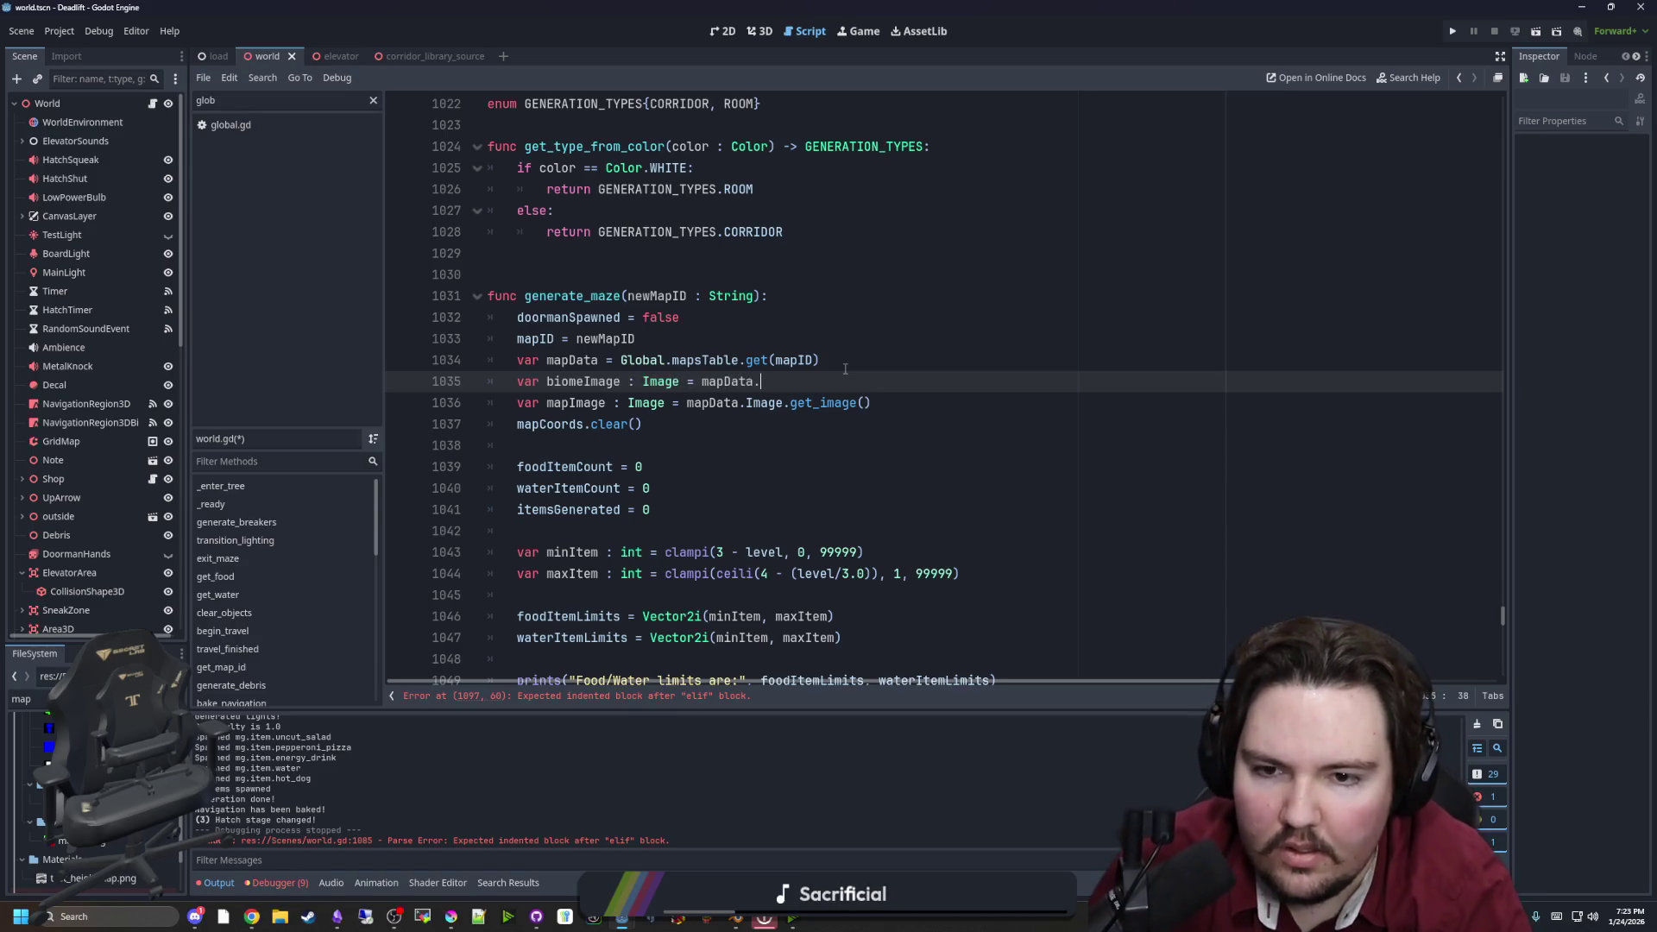
{"action": "type", "text": "ma"}
{"action": "key", "text": "BackSpace"}
{"action": "key", "text": "BackSpace"}
{"action": "key", "text": "BackSpace"}
{"action": "type", "text": "BiomeImage"}
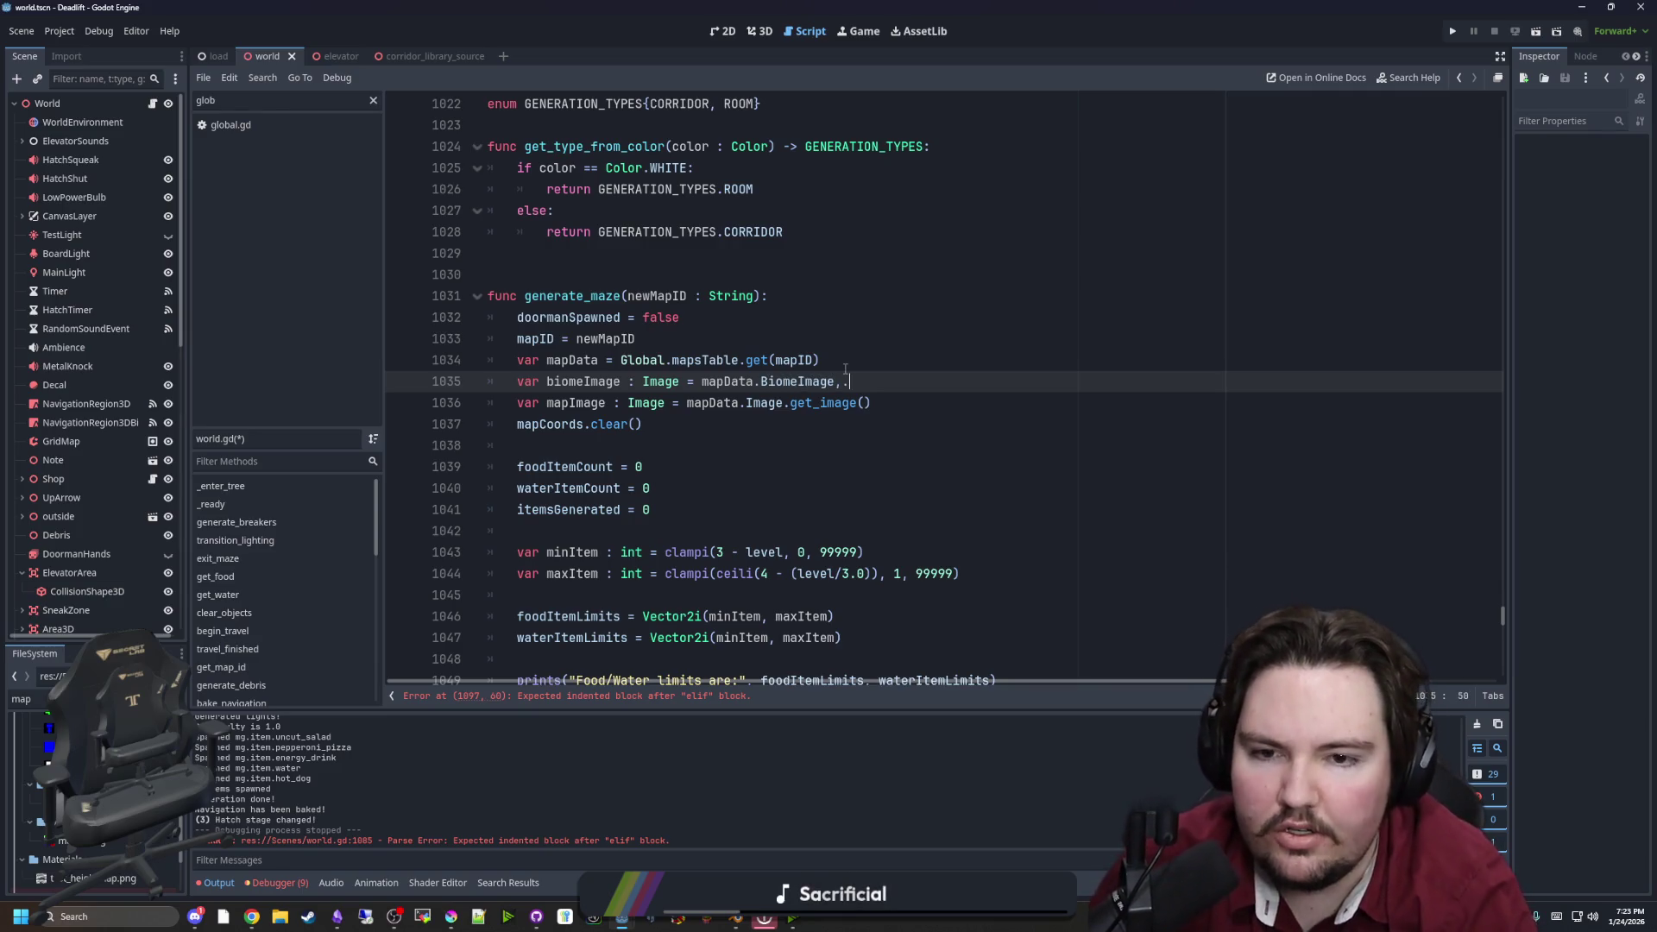
{"action": "type", "text": ".get_image()"}
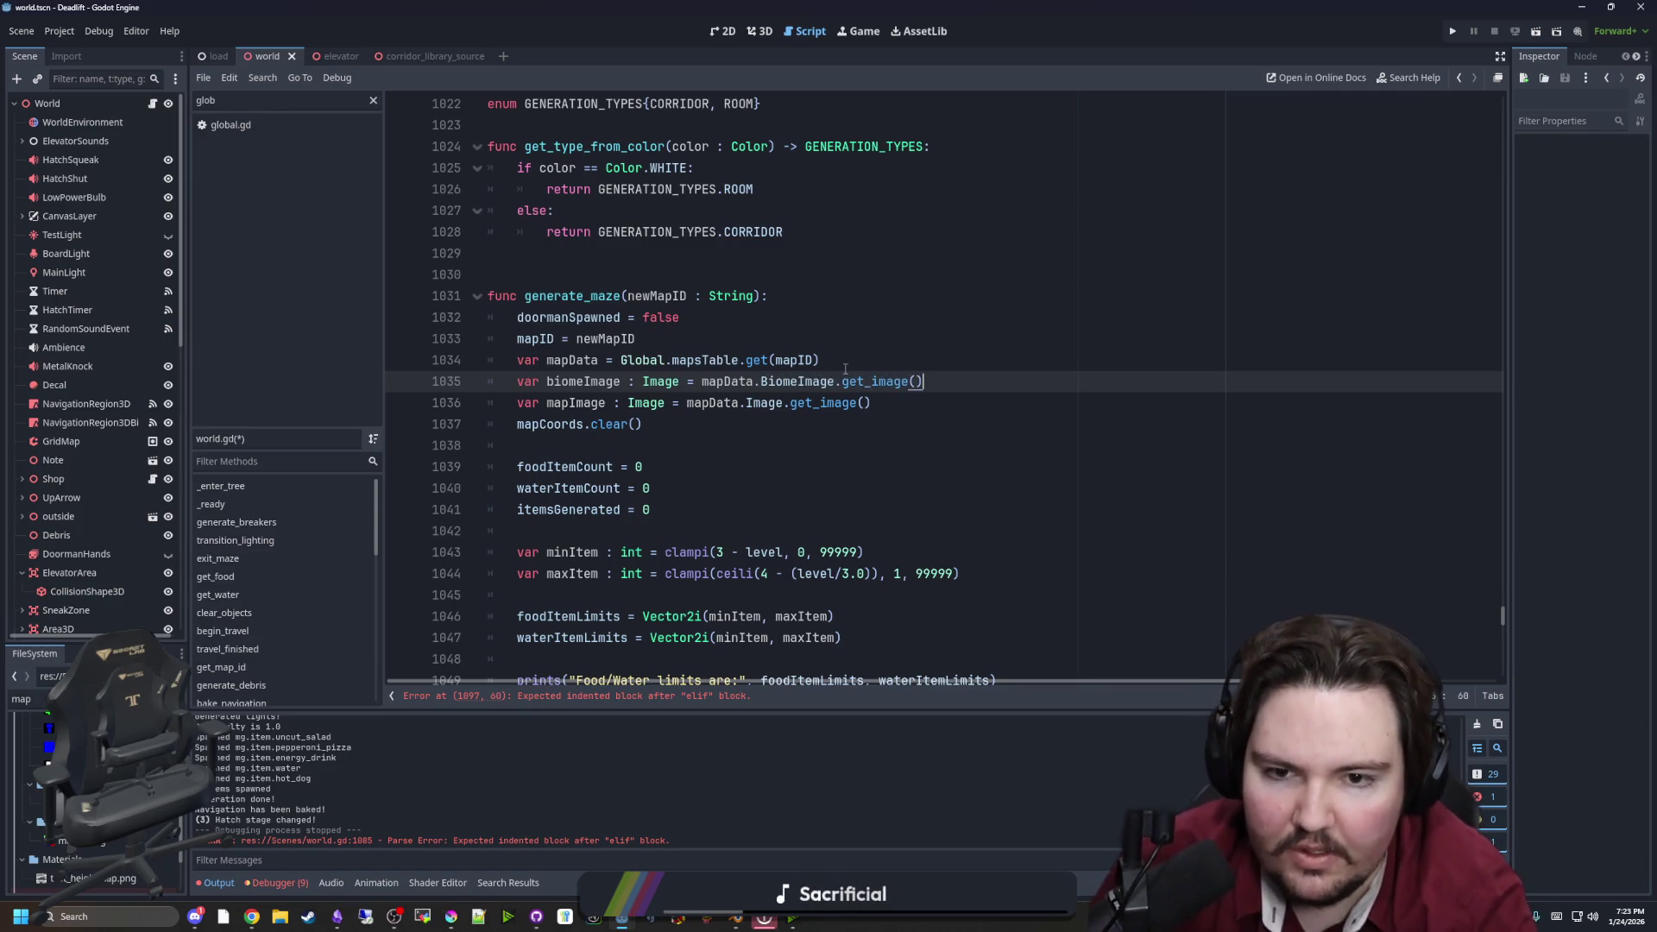
{"action": "left_click", "coordinate": [829, 357]}
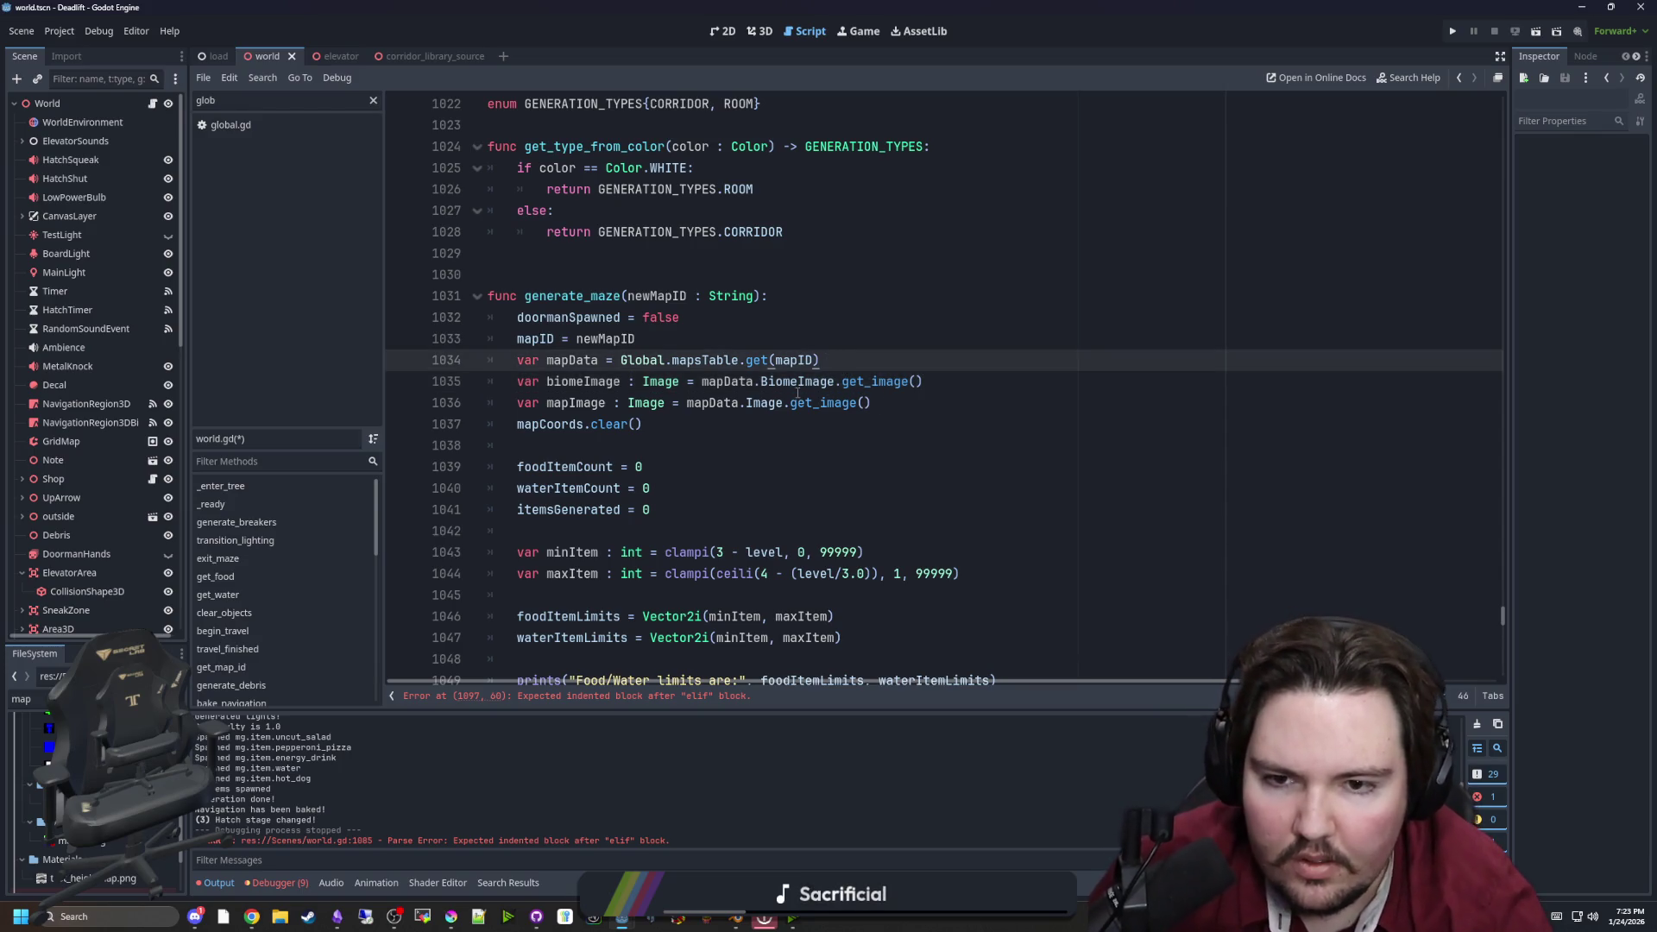
Add pass under the empty elif at line 1097 and save
{"action": "scroll", "coordinate": [797, 393], "scroll_direction": "down", "scroll_amount": 5}
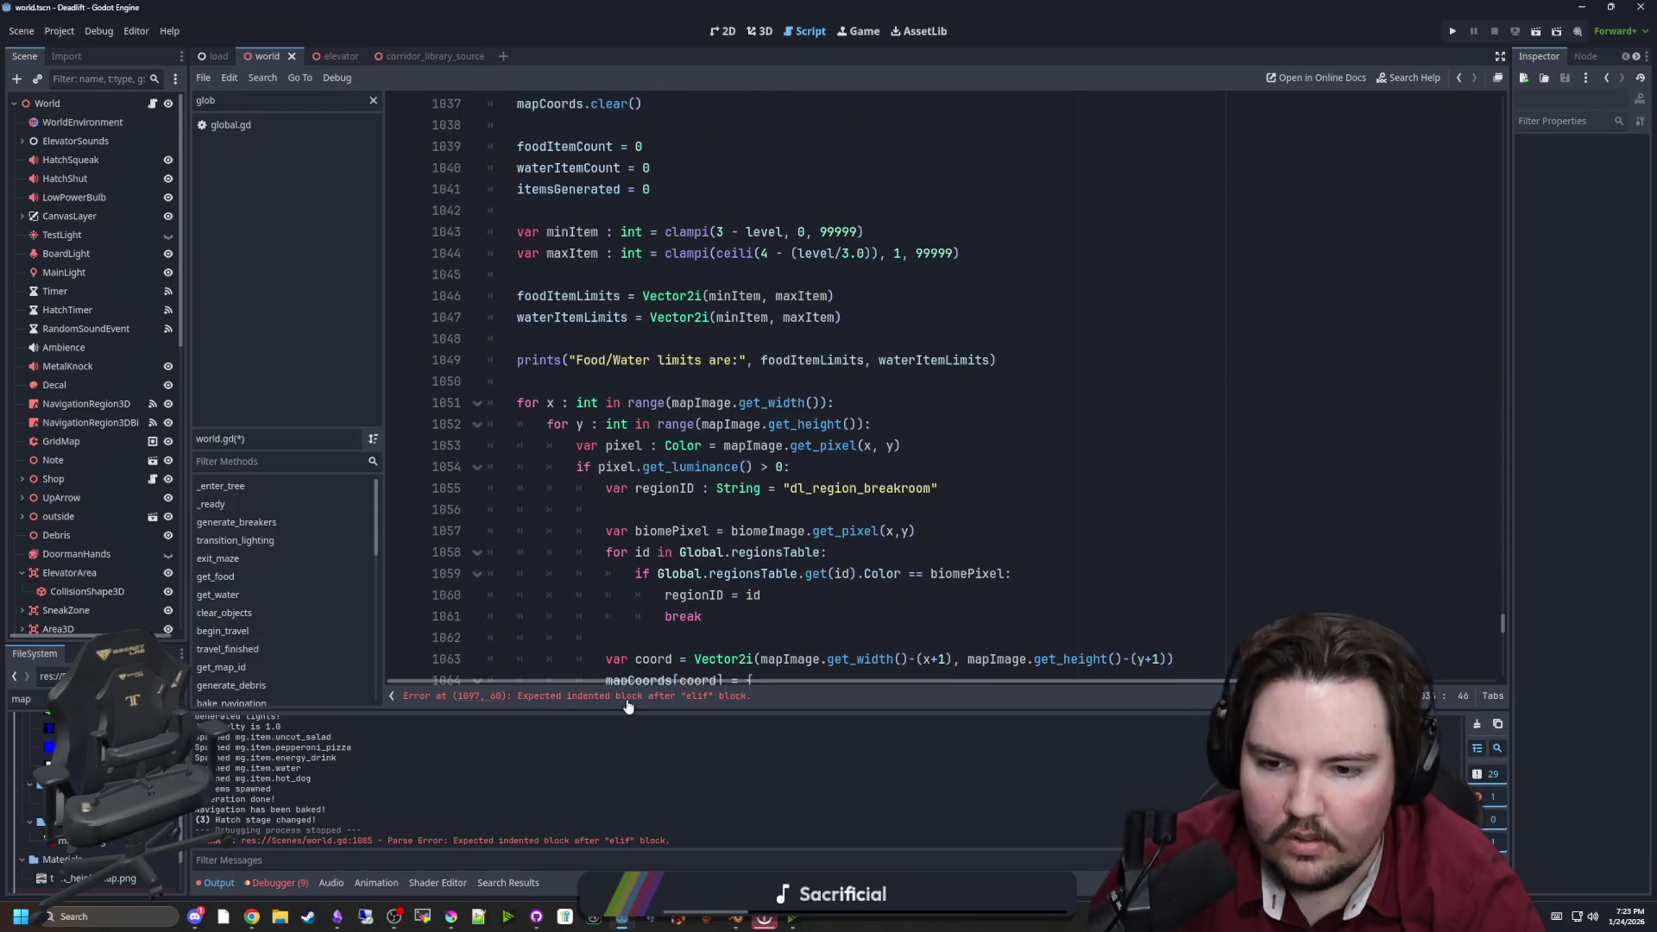
{"action": "left_click", "coordinate": [629, 697]}
{"action": "scroll", "coordinate": [757, 462], "scroll_direction": "up", "scroll_amount": 1}
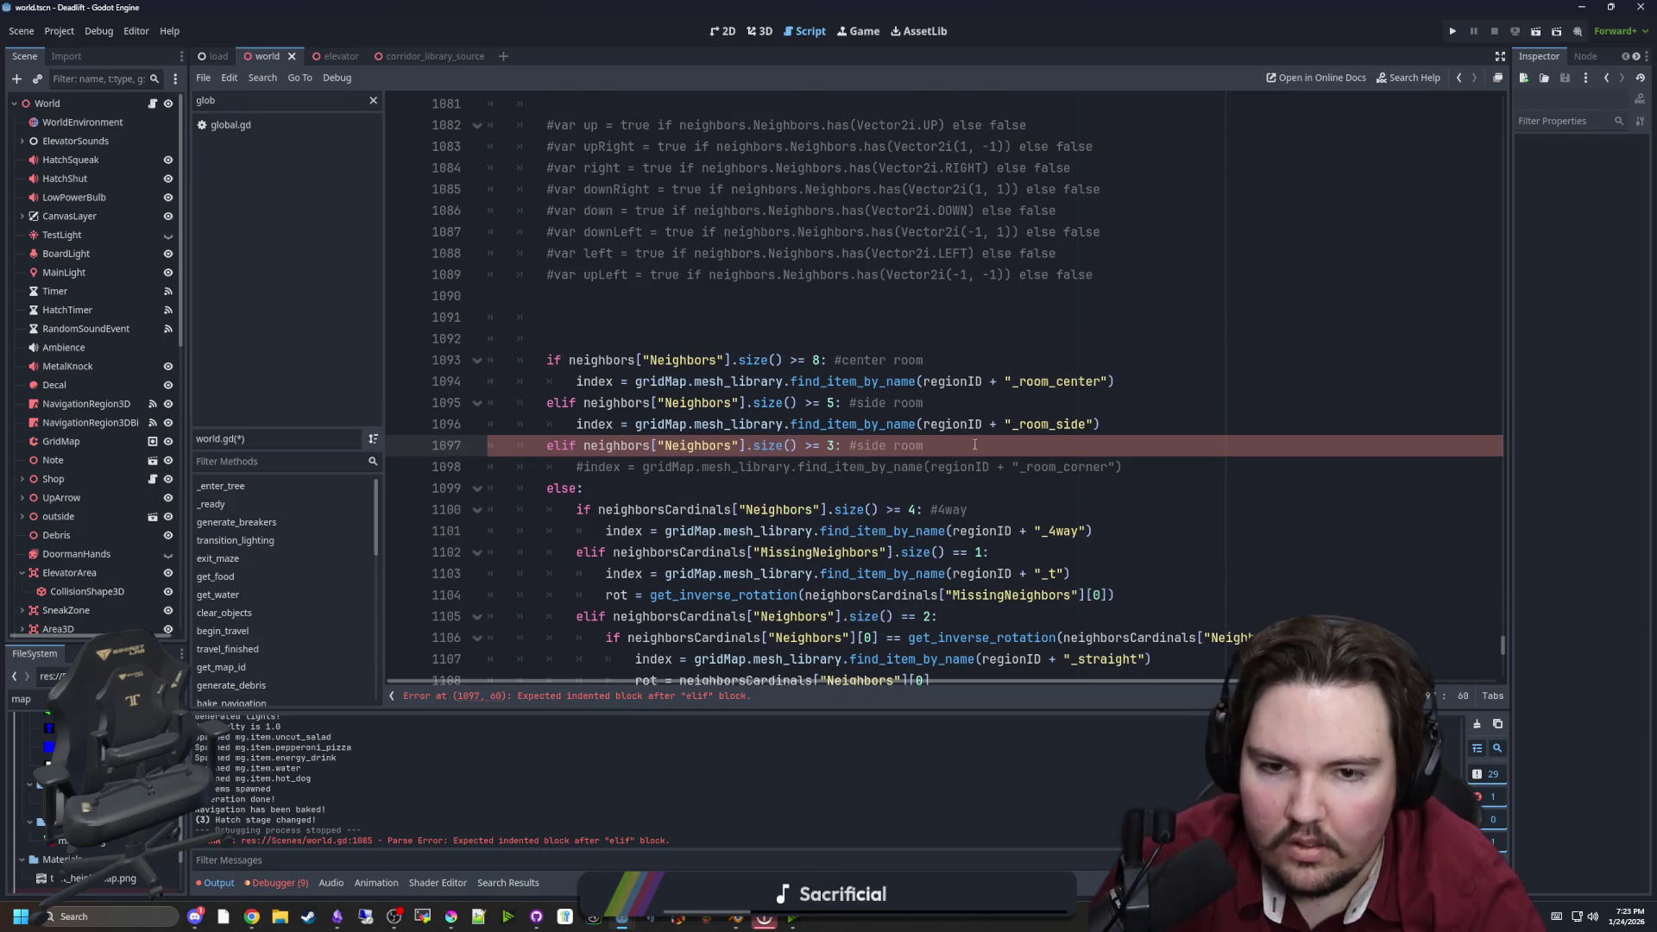
{"action": "key", "text": "Return"}
{"action": "type", "text": "pass"}
{"action": "scroll", "coordinate": [690, 429], "scroll_direction": "up", "scroll_amount": 7}
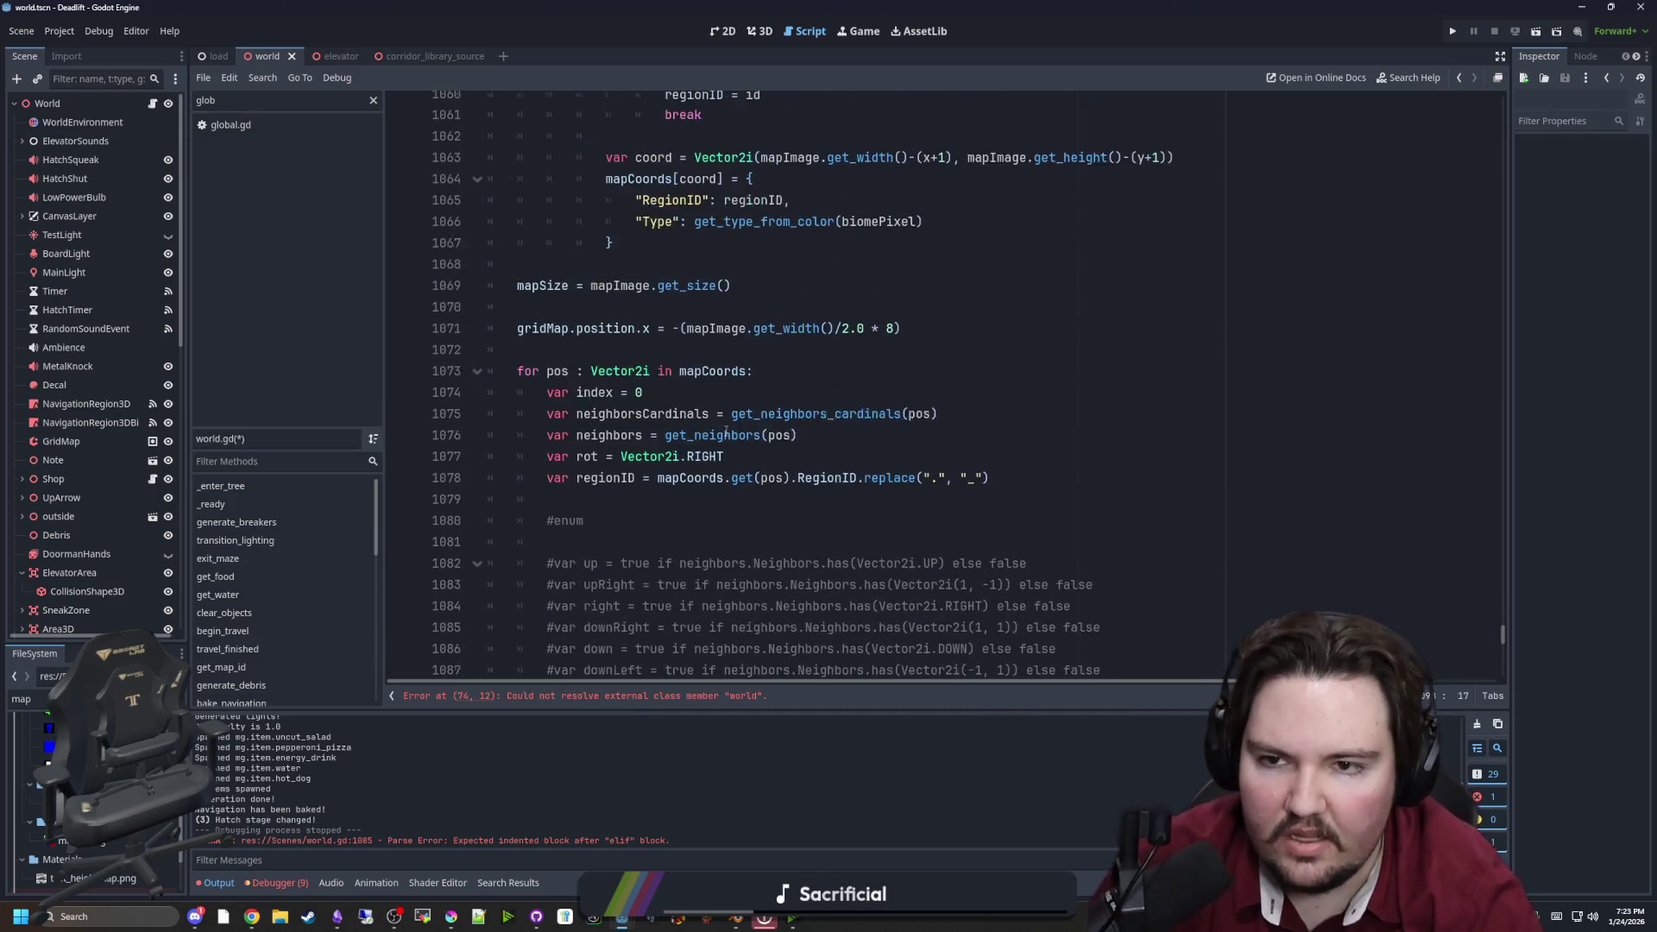
{"action": "scroll", "coordinate": [690, 430], "scroll_direction": "up", "scroll_amount": 4}
{"action": "left_click", "coordinate": [612, 509]}
{"action": "key", "text": "ctrl+s"}
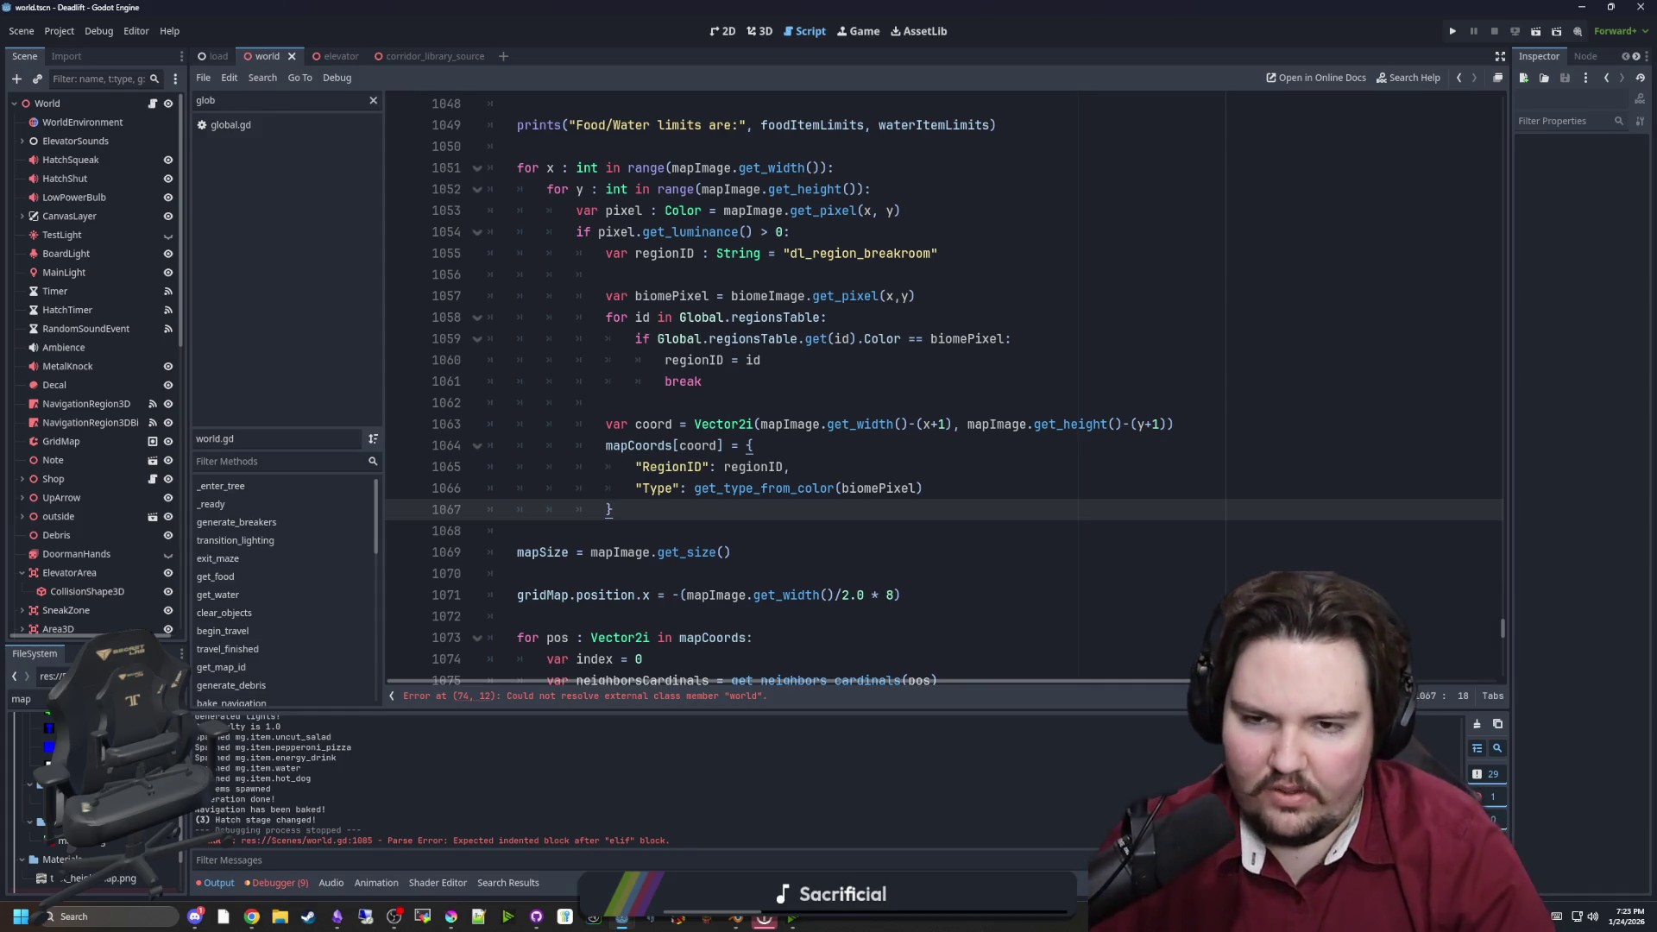
Open maps_table.gd and duplicate the roomy map's Image line
{"action": "left_click", "coordinate": [147, 698]}
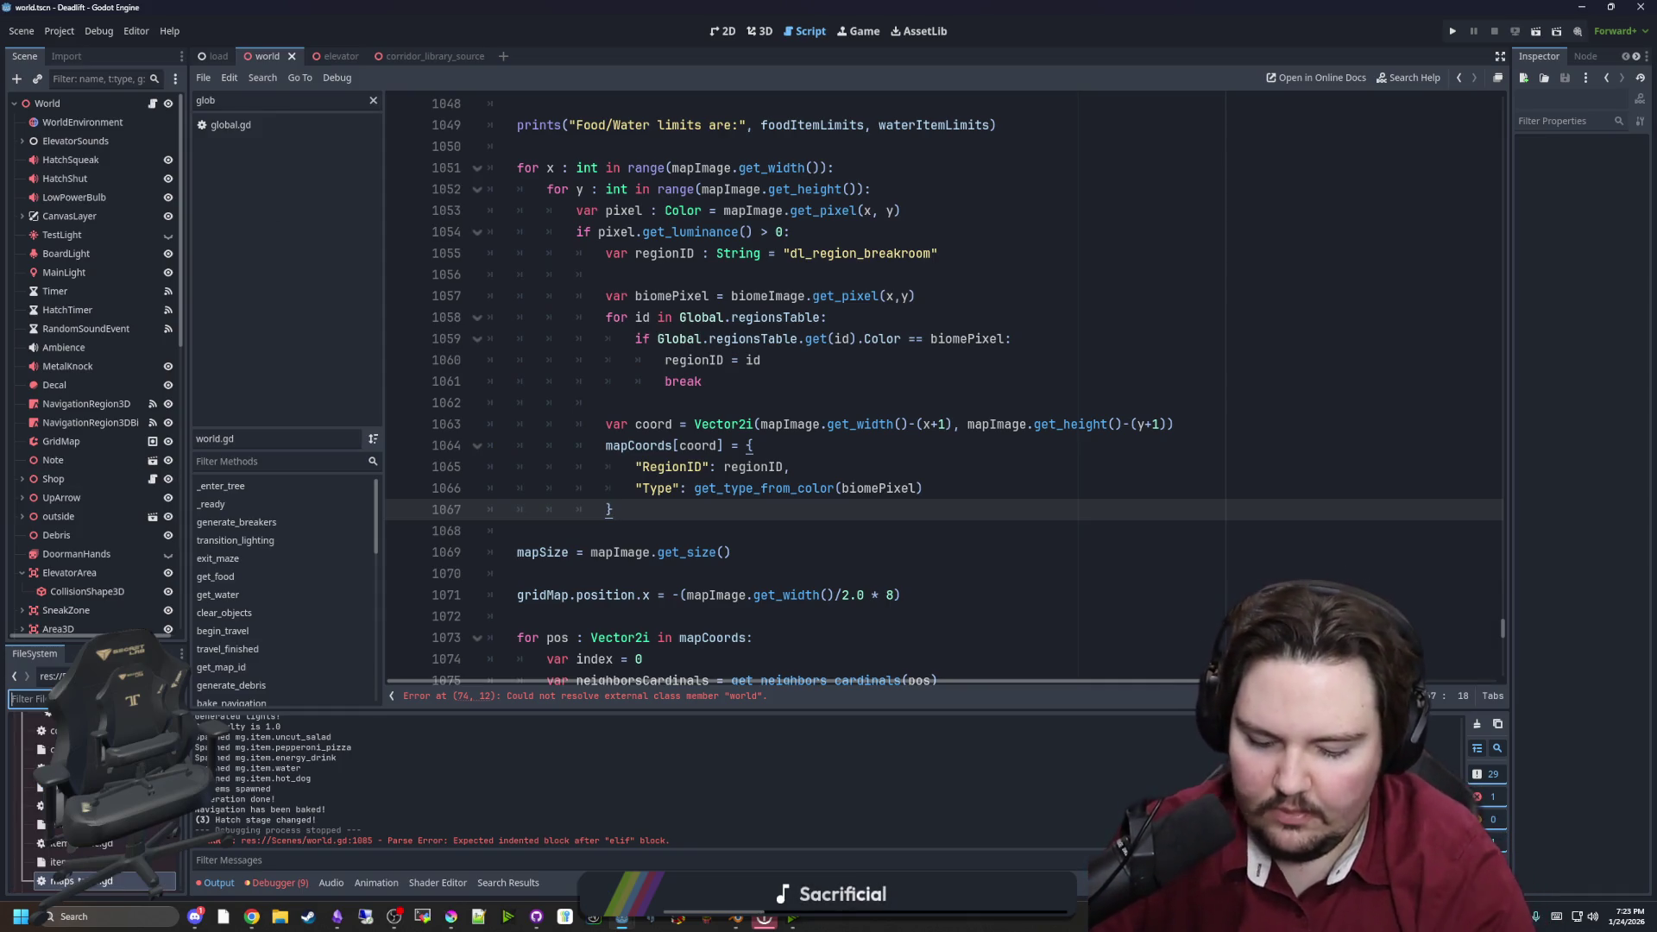
{"action": "type", "text": "maps"}
{"action": "key", "text": "Return"}
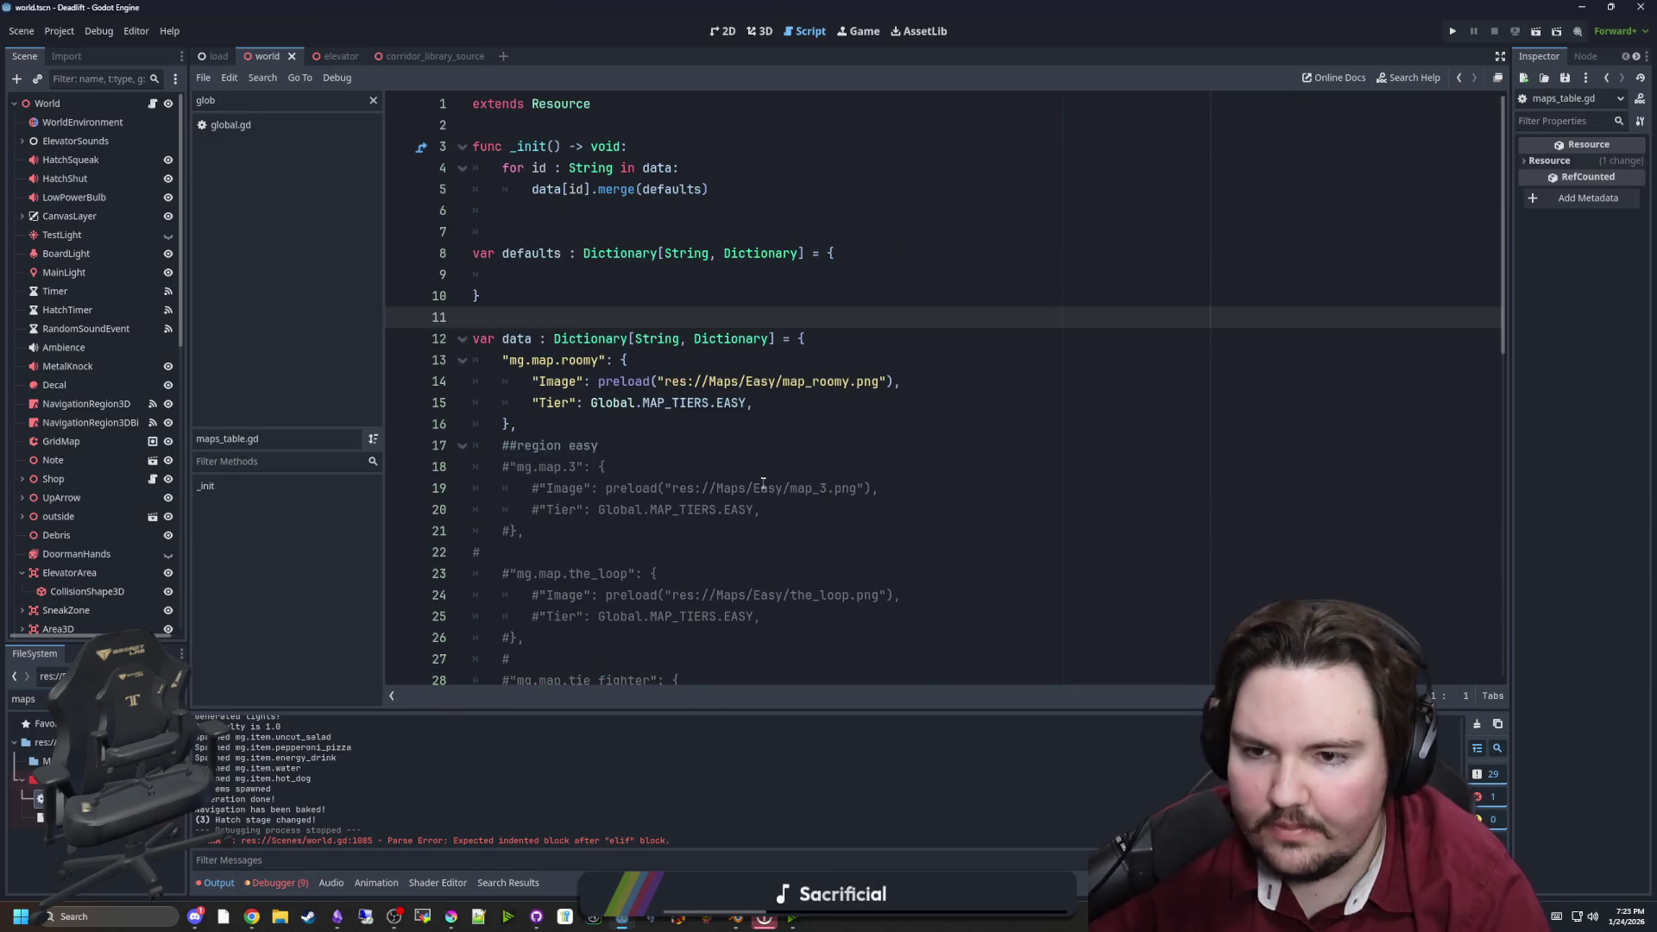
{"action": "left_click_drag", "start_coordinate": [952, 383], "coordinate": [532, 382]}
{"action": "left_click", "coordinate": [951, 383]}
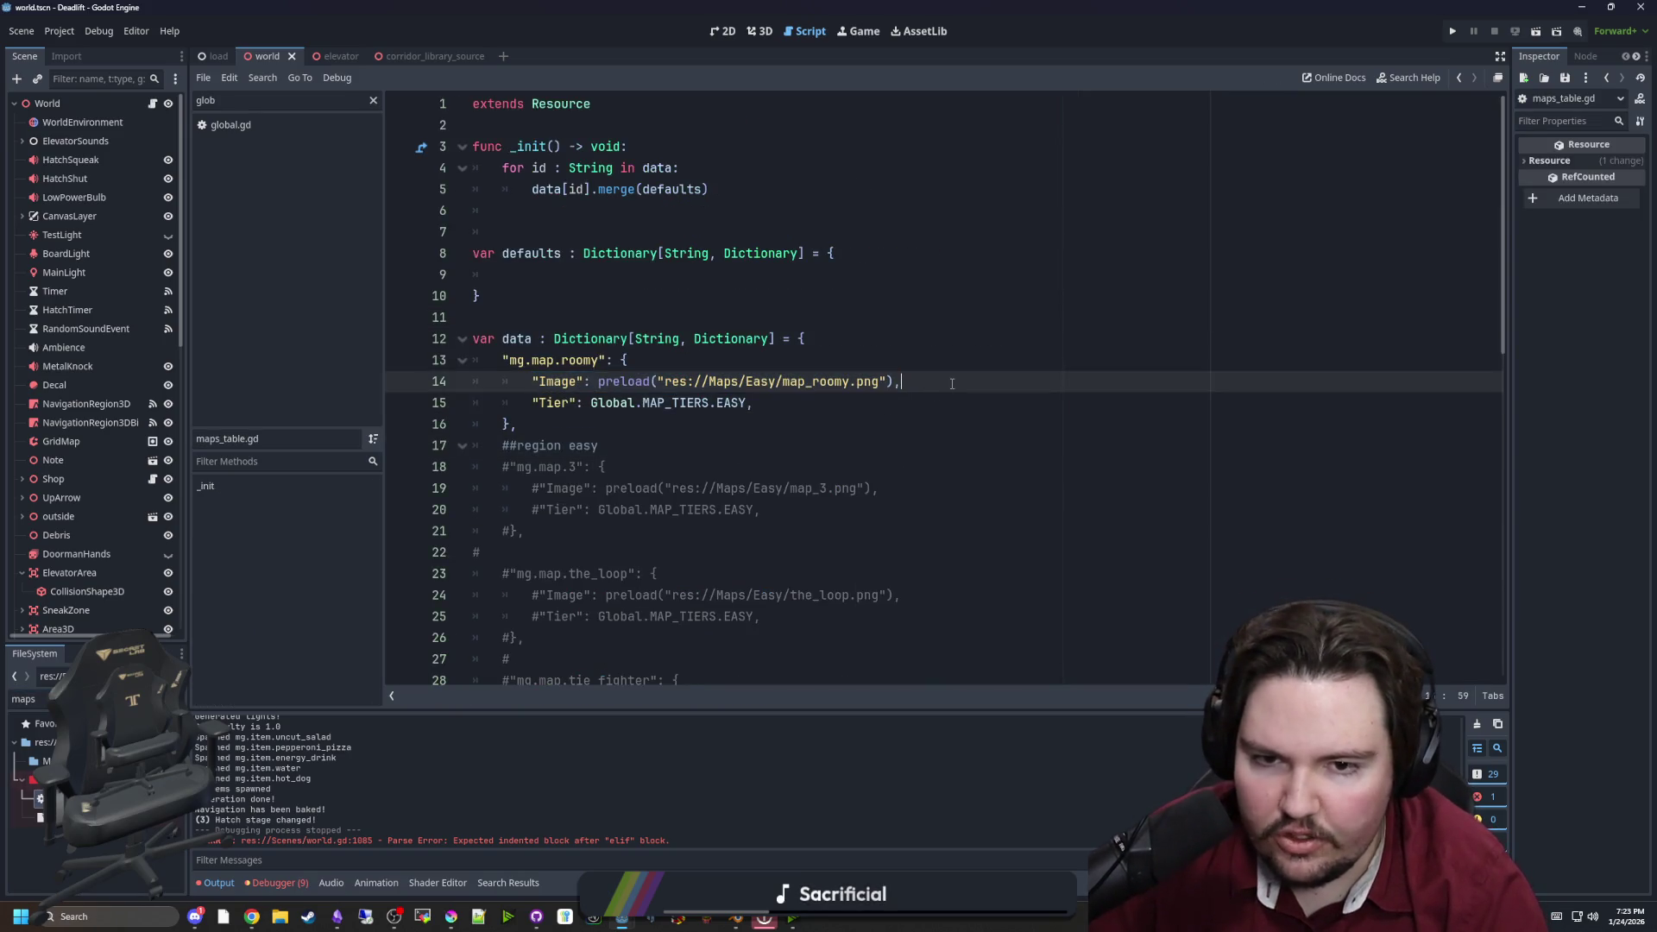
{"action": "key", "text": "Return"}
{"action": "type", "text": "\"Image\": preload(\"res://Maps/Easy/map_roomy.png\"),"}
Set the paths to map_roomy_biomes.png and map_roomy_generation.png
{"action": "left_click", "coordinate": [851, 403]}
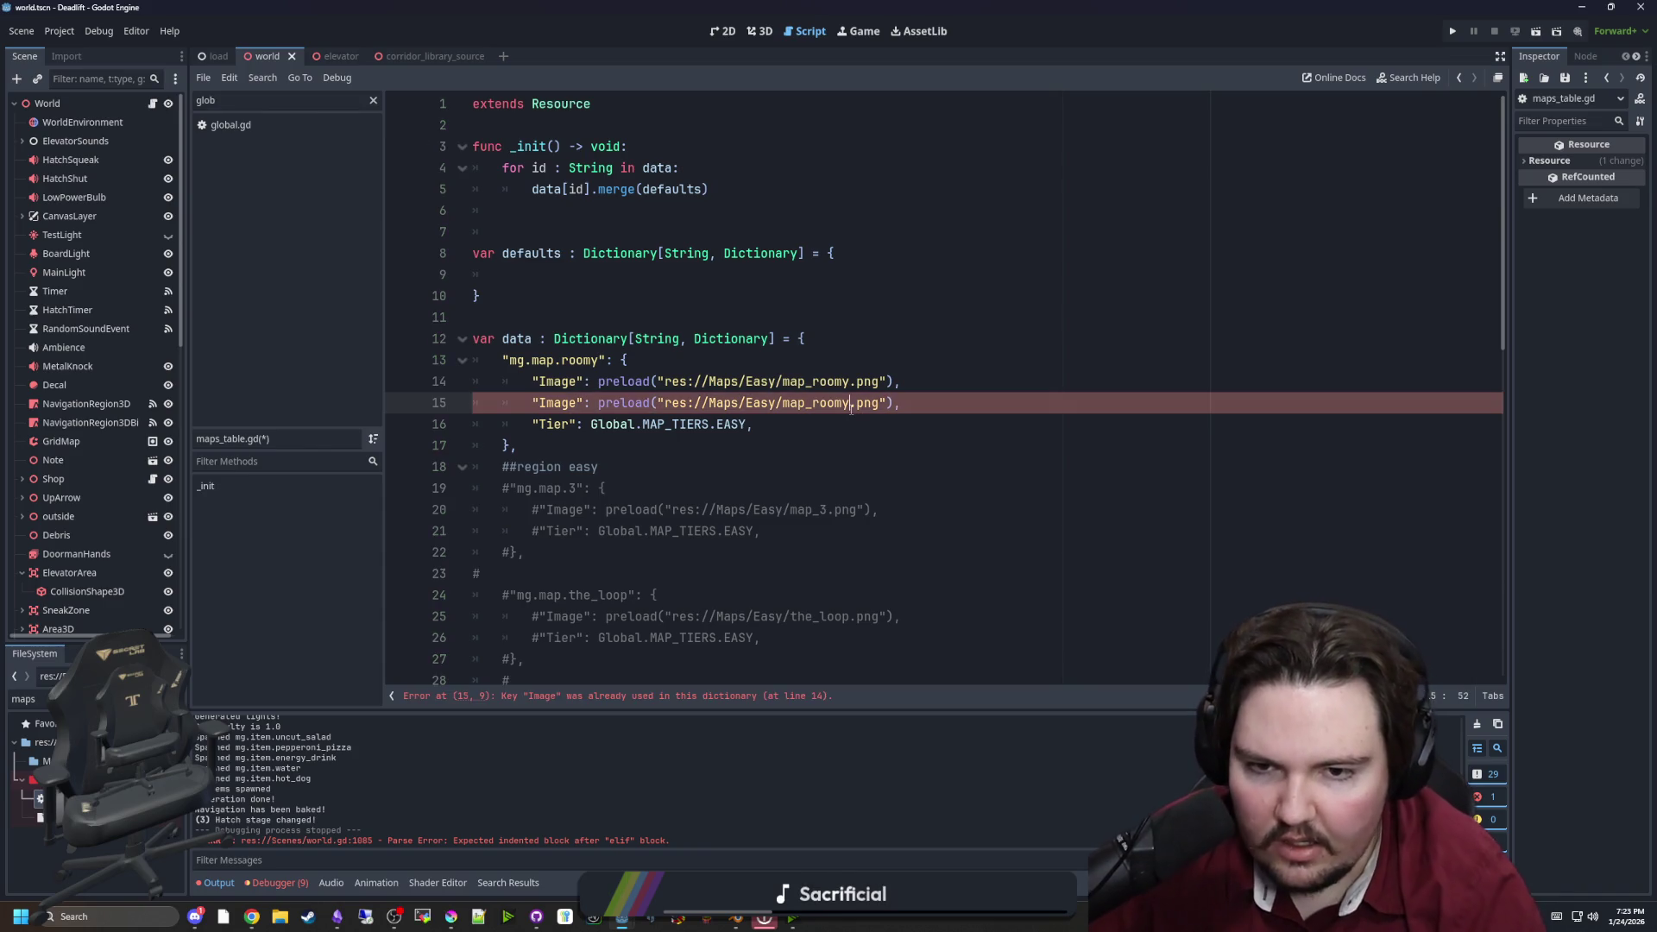
{"action": "type", "text": "_"}
{"action": "key", "text": "Return"}
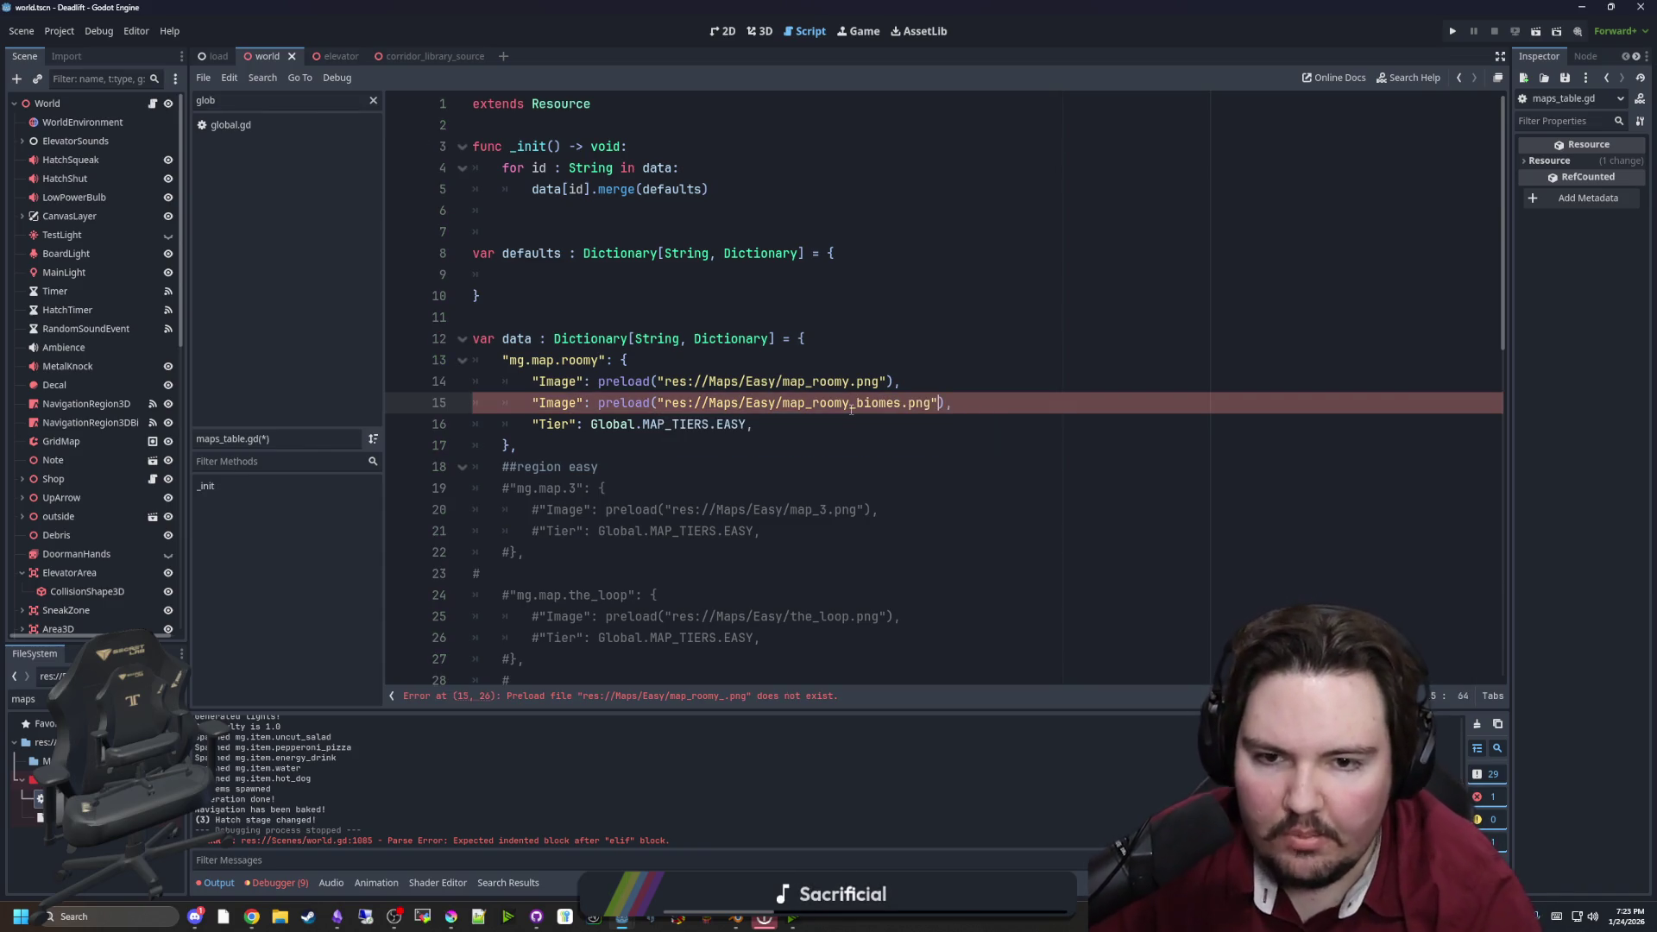
{"action": "left_click", "coordinate": [851, 381]}
{"action": "type", "text": "_g"}
{"action": "key", "text": "Return"}
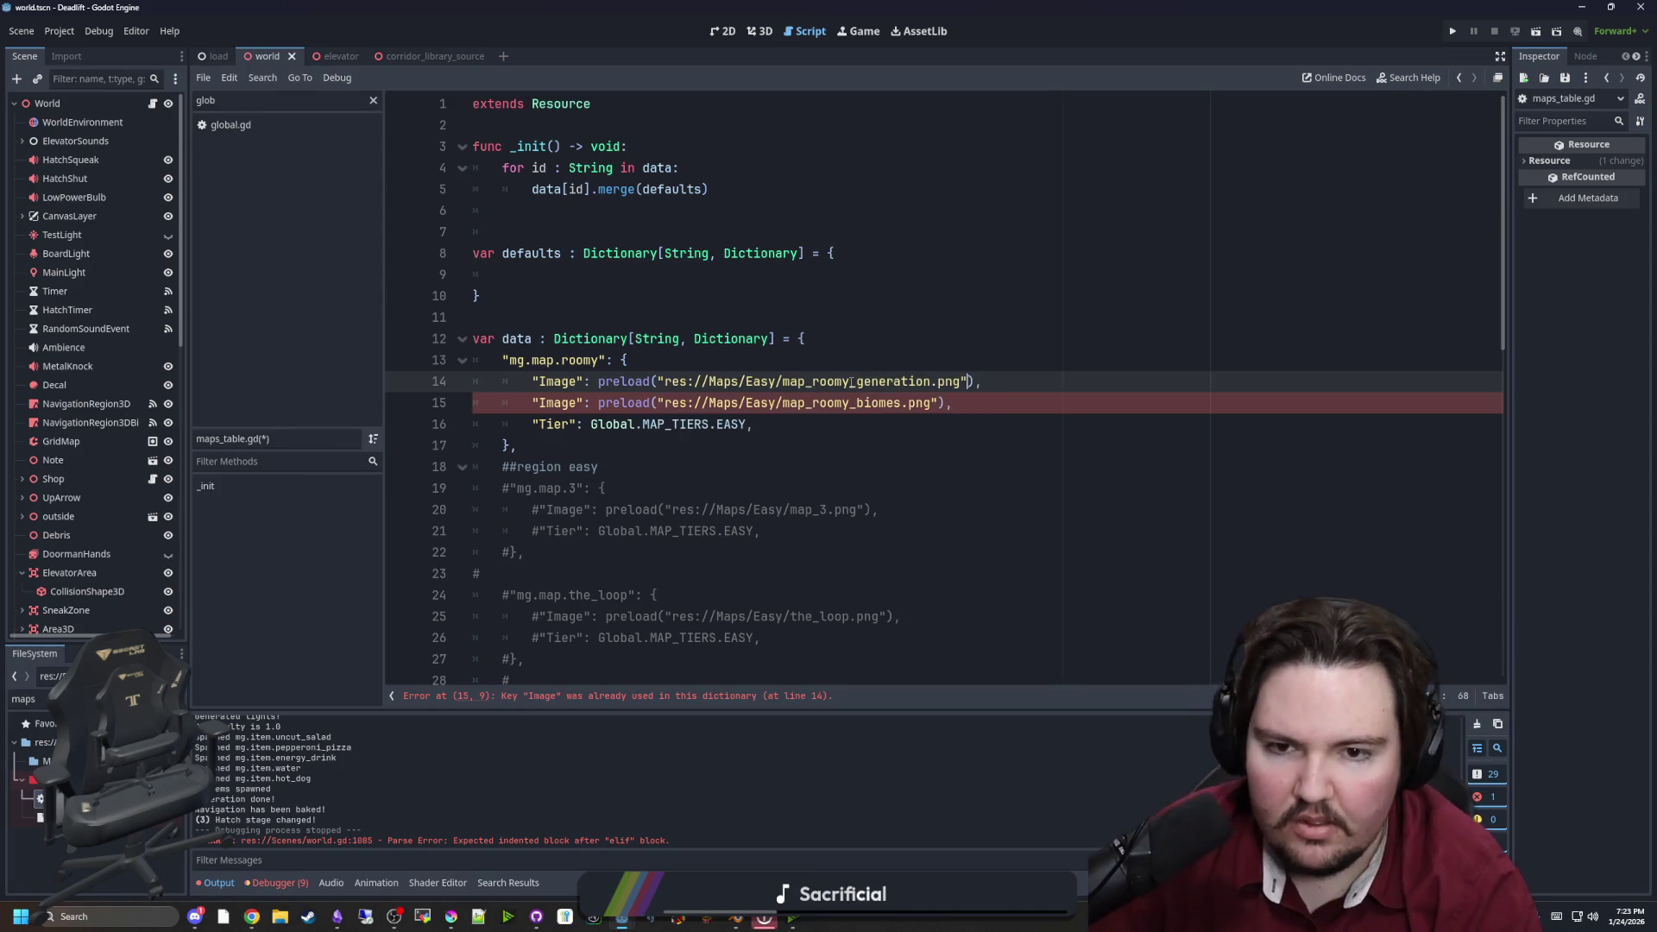
Rename the duplicated Image key to BiomeImage
{"action": "left_click", "coordinate": [903, 360]}
{"action": "left_click", "coordinate": [979, 406]}
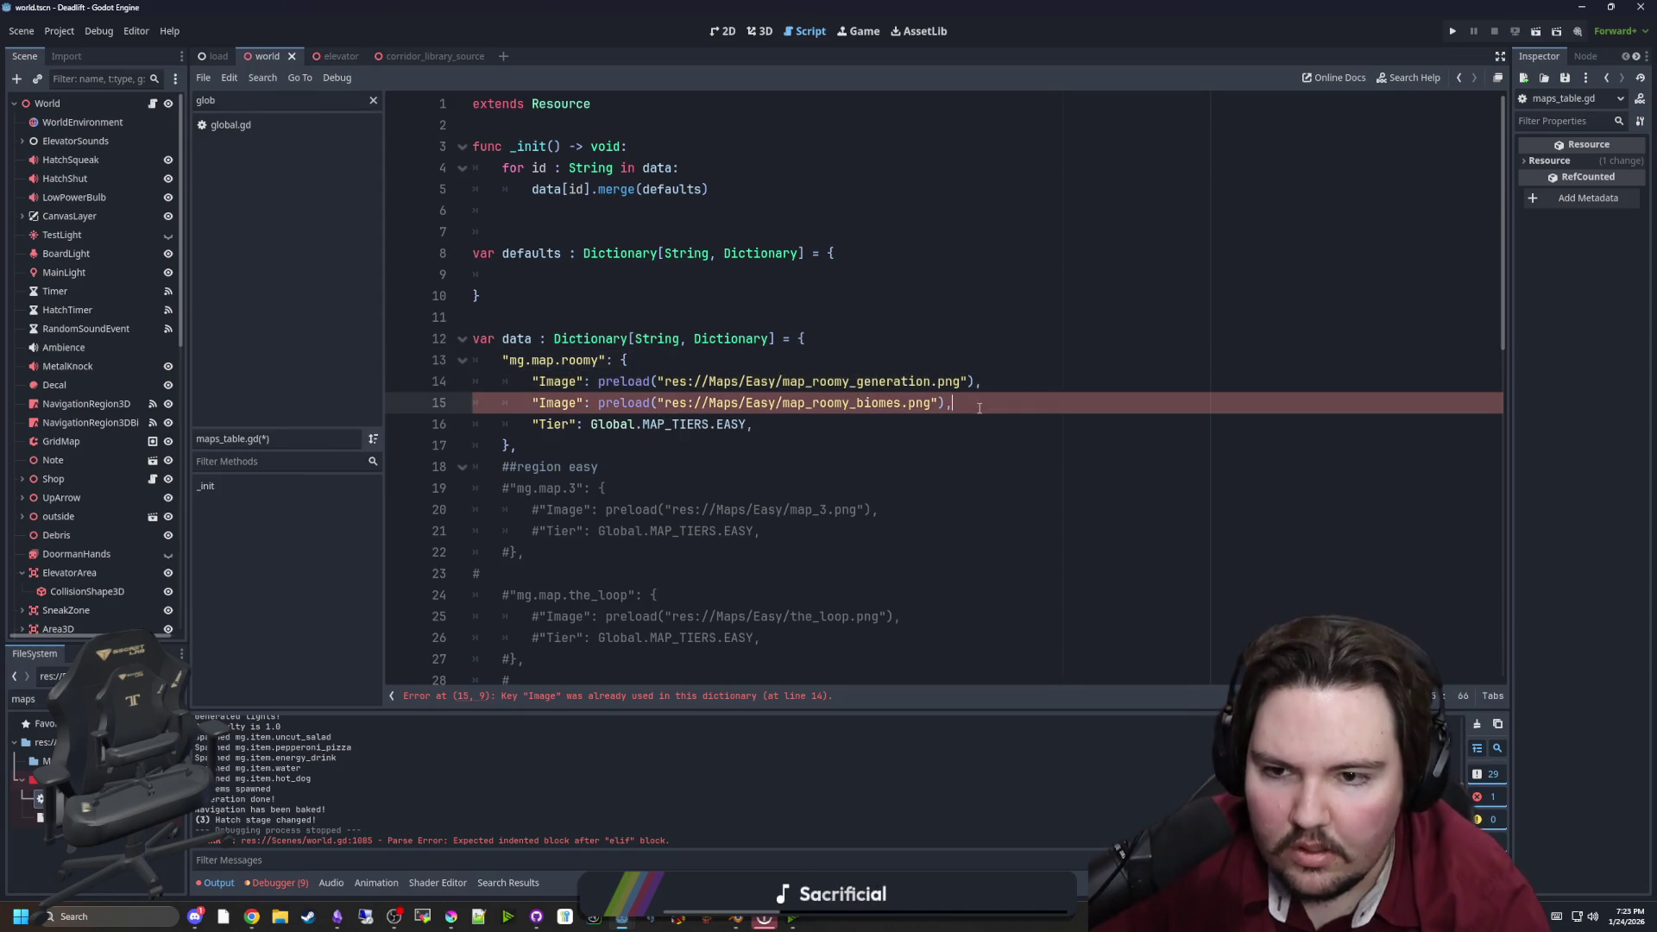
{"action": "double_click", "coordinate": [562, 403]}
{"action": "type", "text": "B"}
{"action": "type", "text": "Image"}
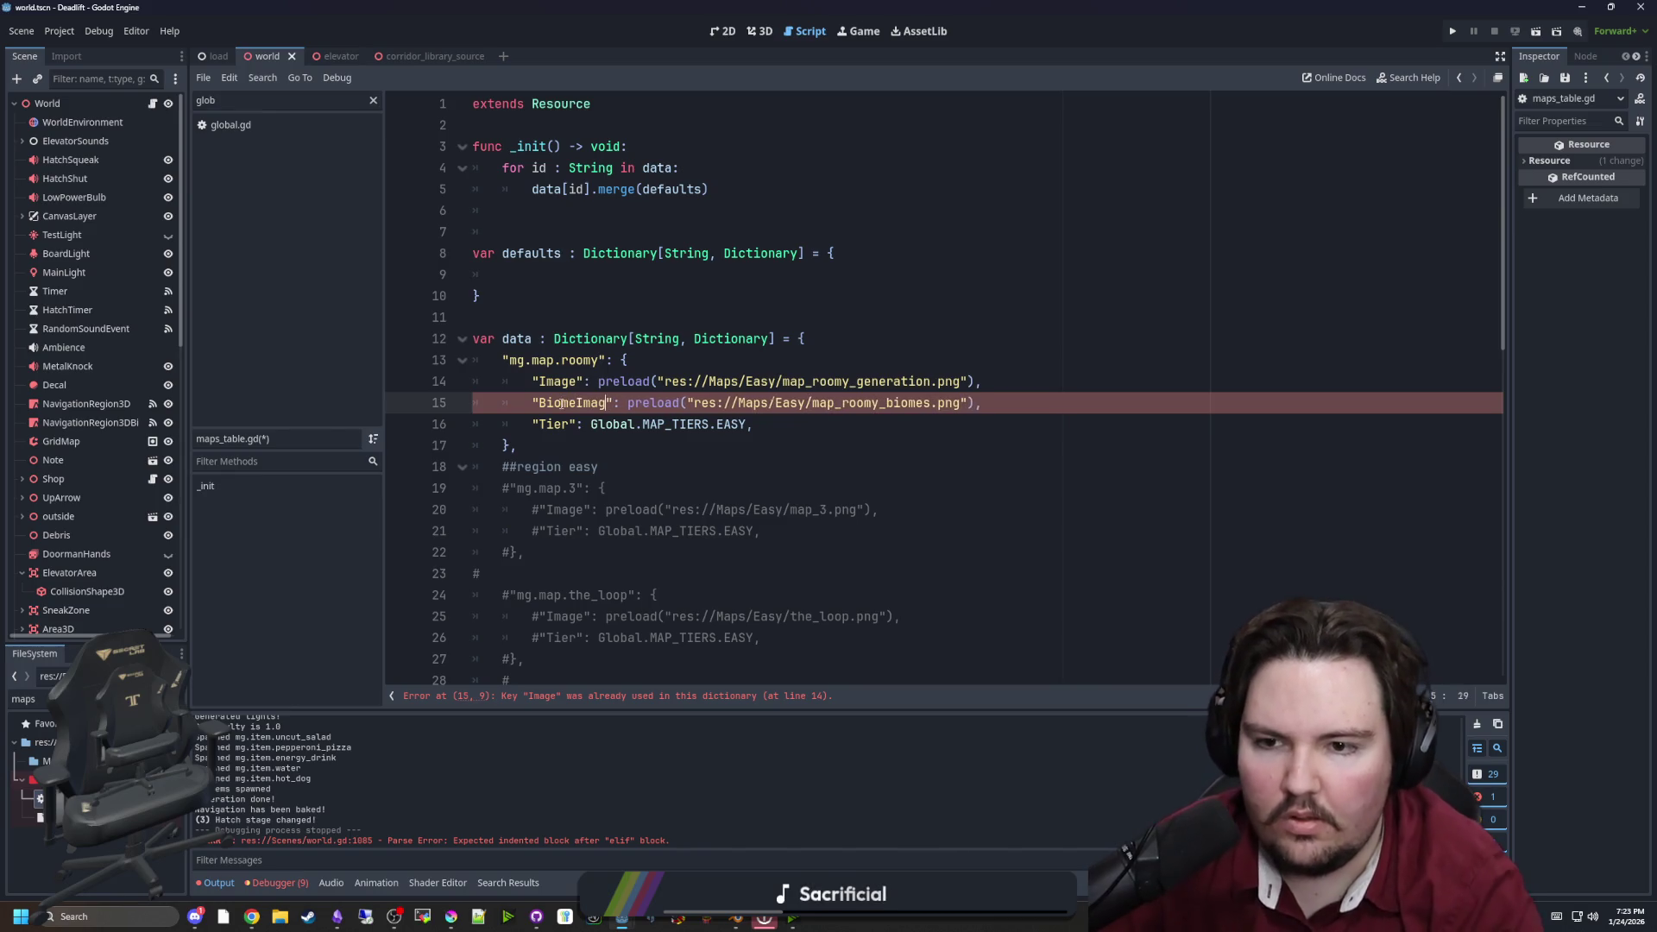
Preview both roomy textures in the inspector and save maps_table.gd
{"action": "left_click", "coordinate": [783, 363]}
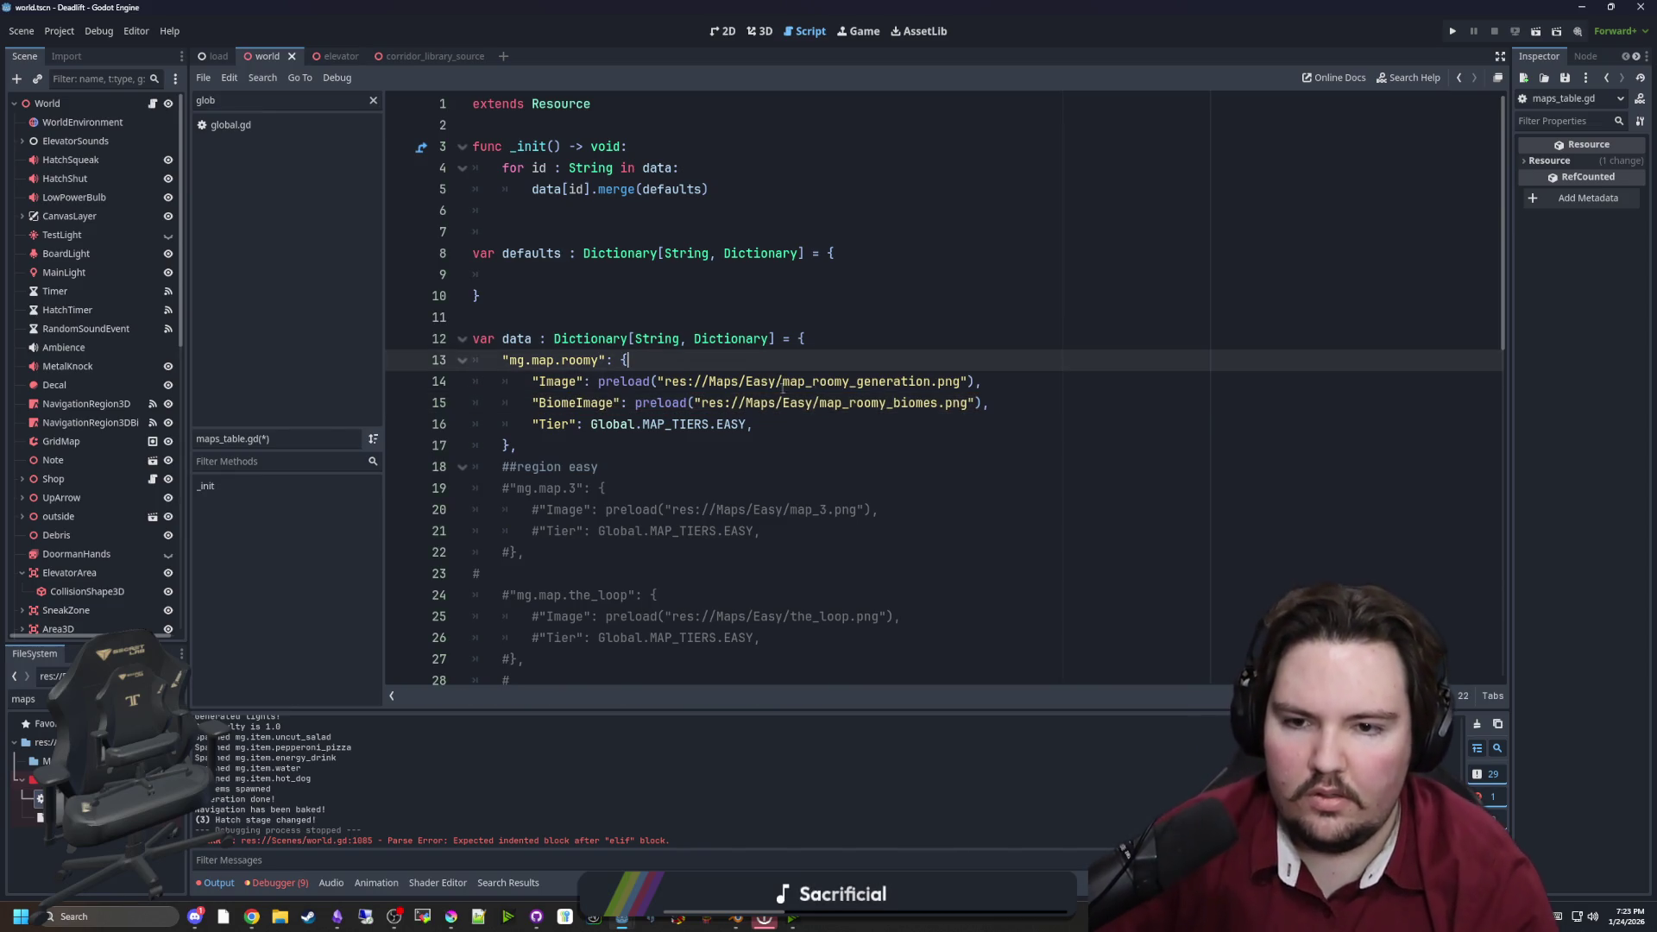
{"action": "left_click", "coordinate": [871, 402], "text": "ctrl"}
{"action": "left_click", "coordinate": [884, 381], "text": "ctrl"}
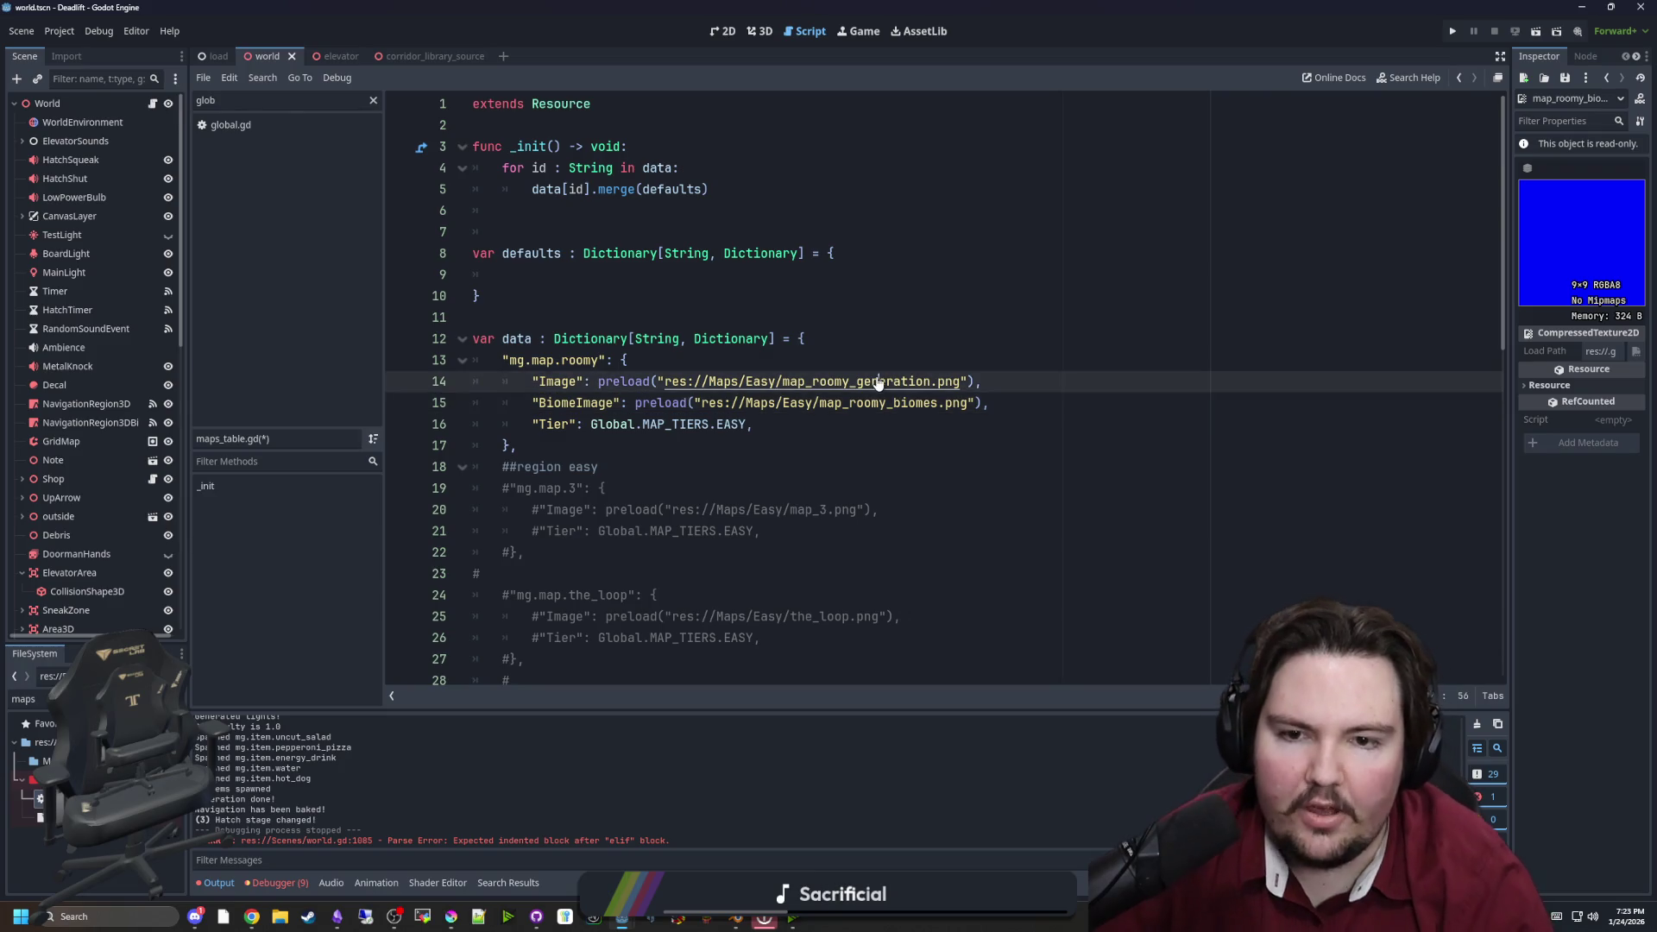
{"action": "left_click", "coordinate": [777, 360]}
{"action": "key", "text": "ctrl+s"}
Switch back to the world.gd script
{"action": "left_click", "coordinate": [767, 316]}
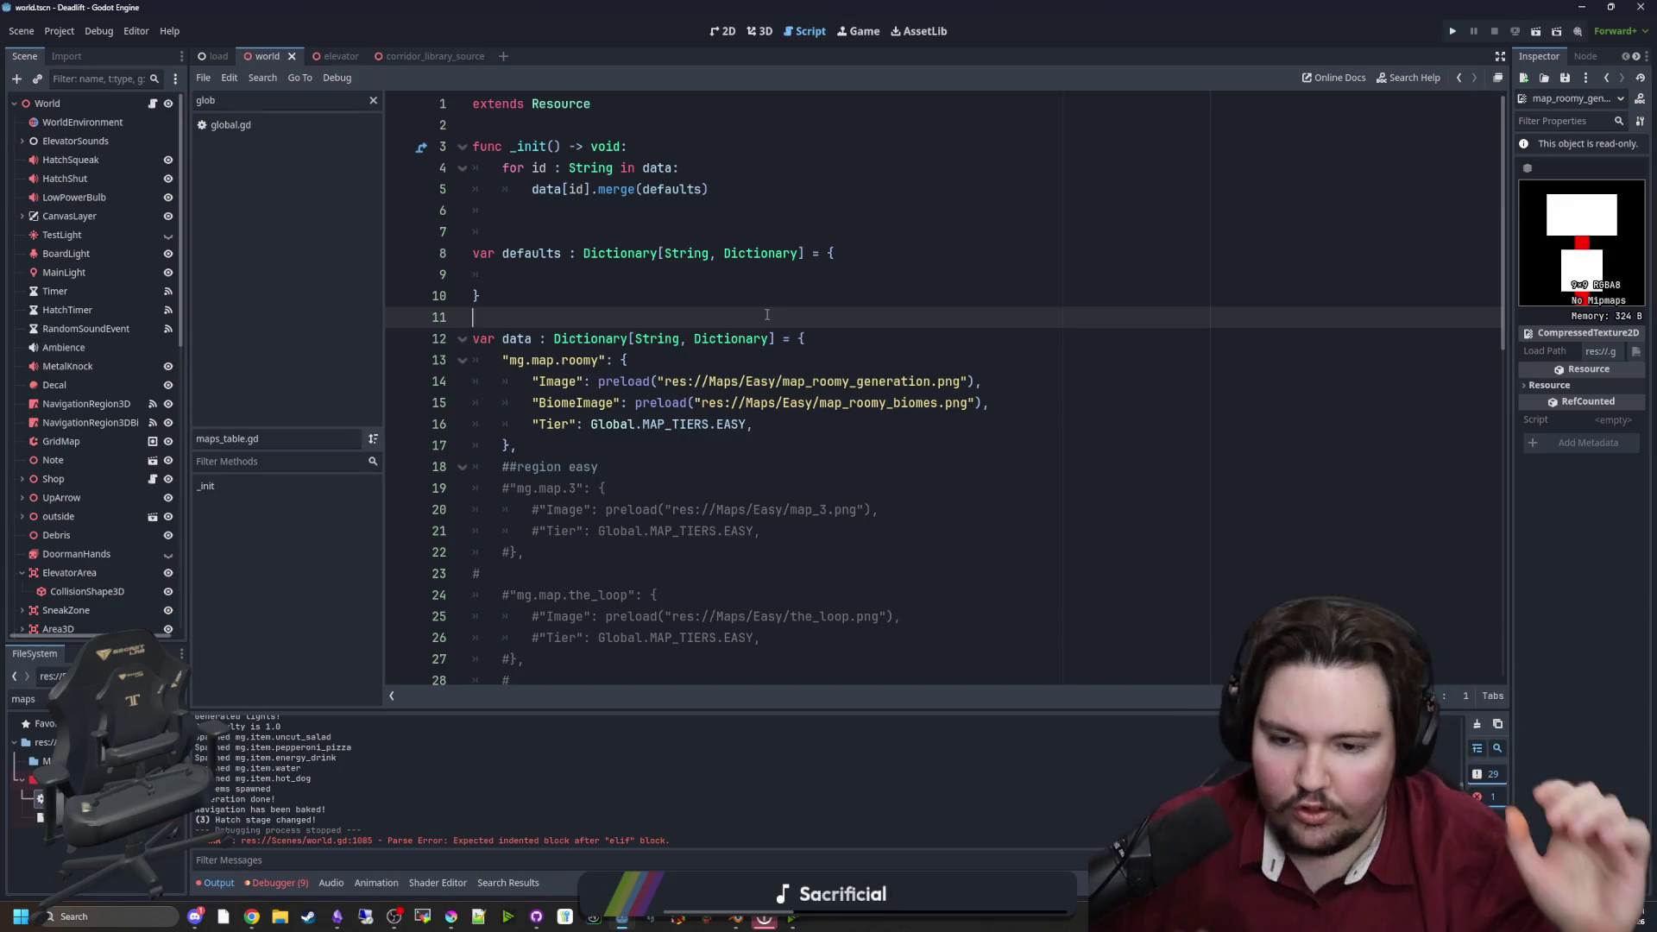
{"action": "left_click", "coordinate": [807, 339]}
{"action": "left_click", "coordinate": [829, 361]}
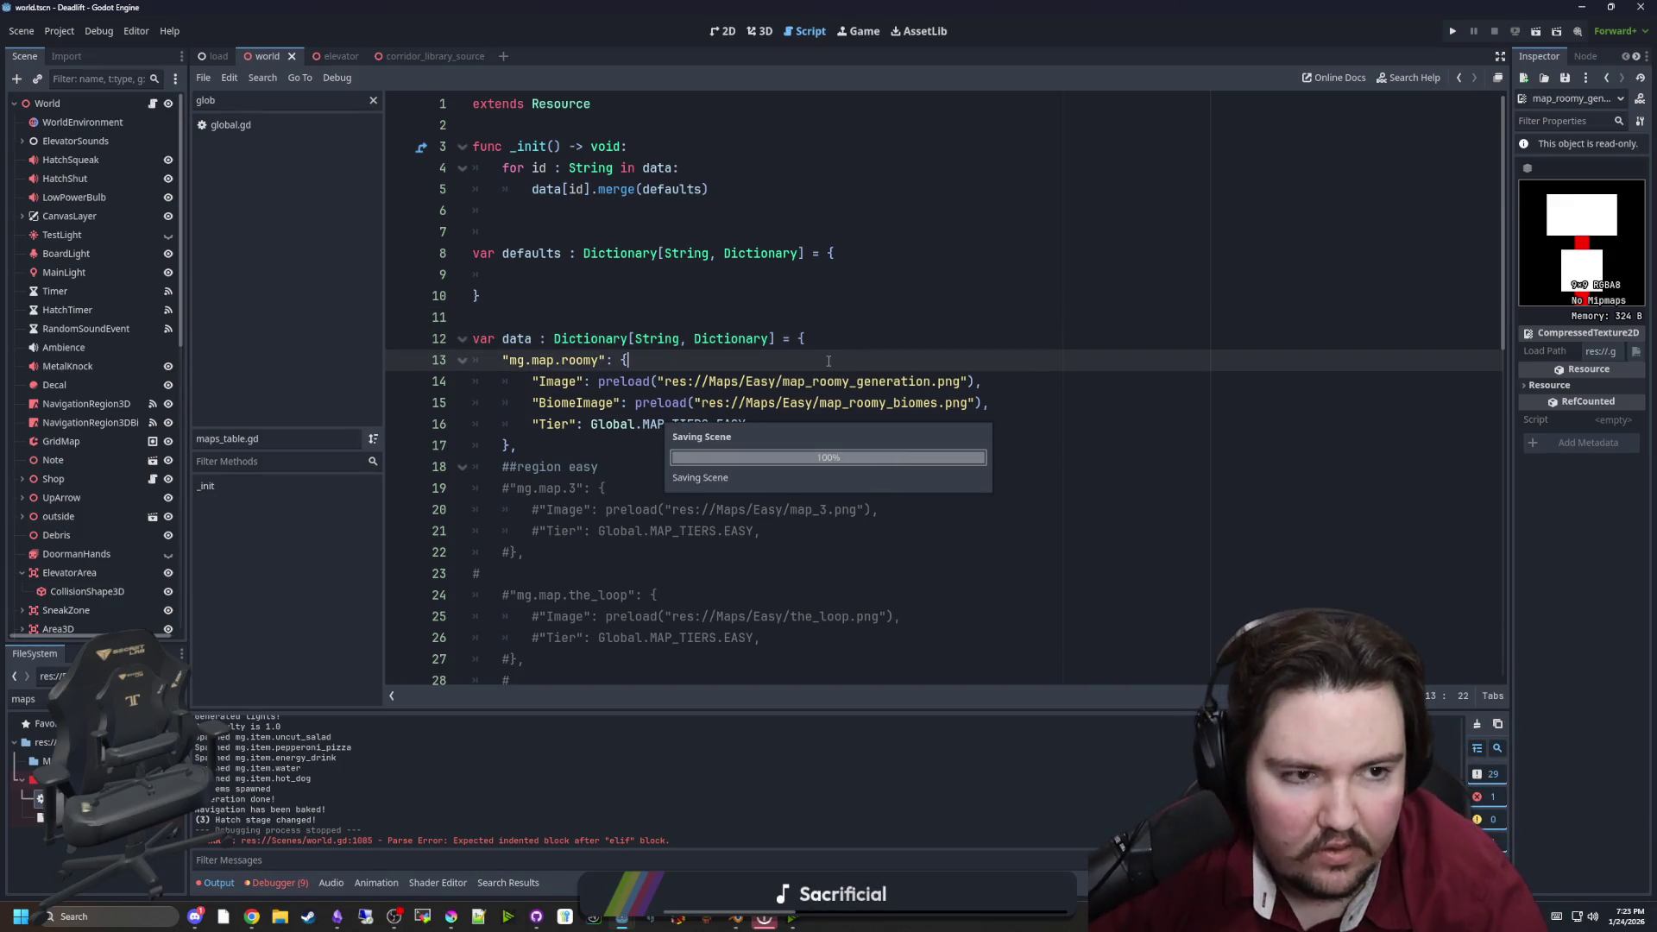
{"action": "key", "text": "Up"}
{"action": "key", "text": "Up"}
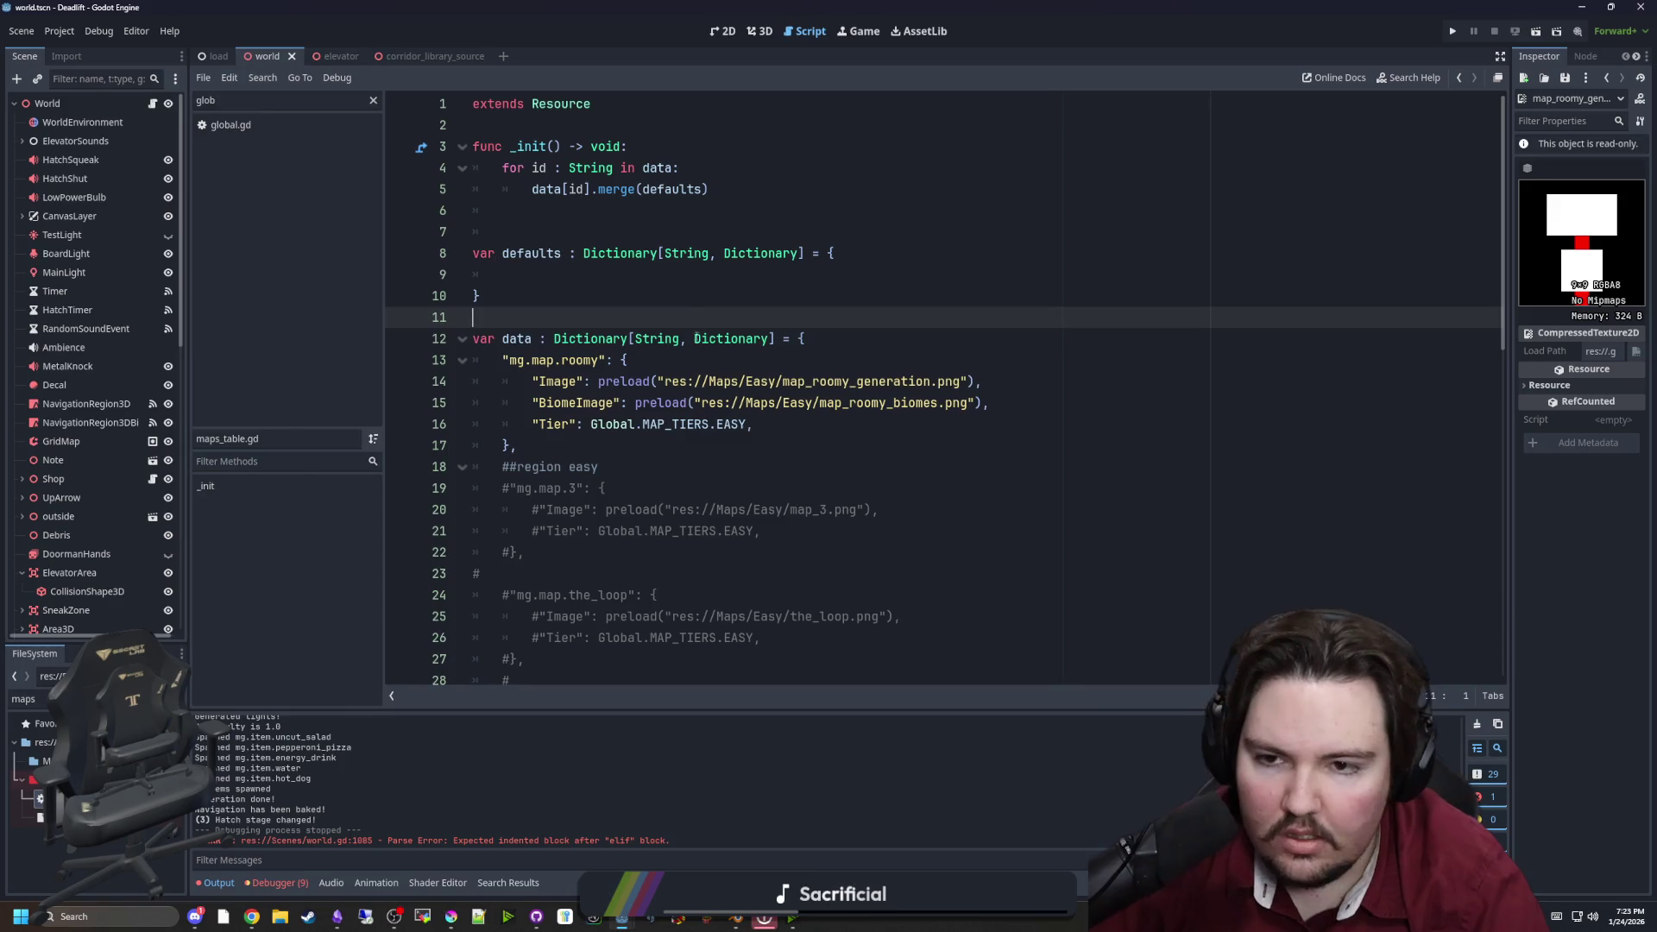
{"action": "left_click", "coordinate": [152, 103]}
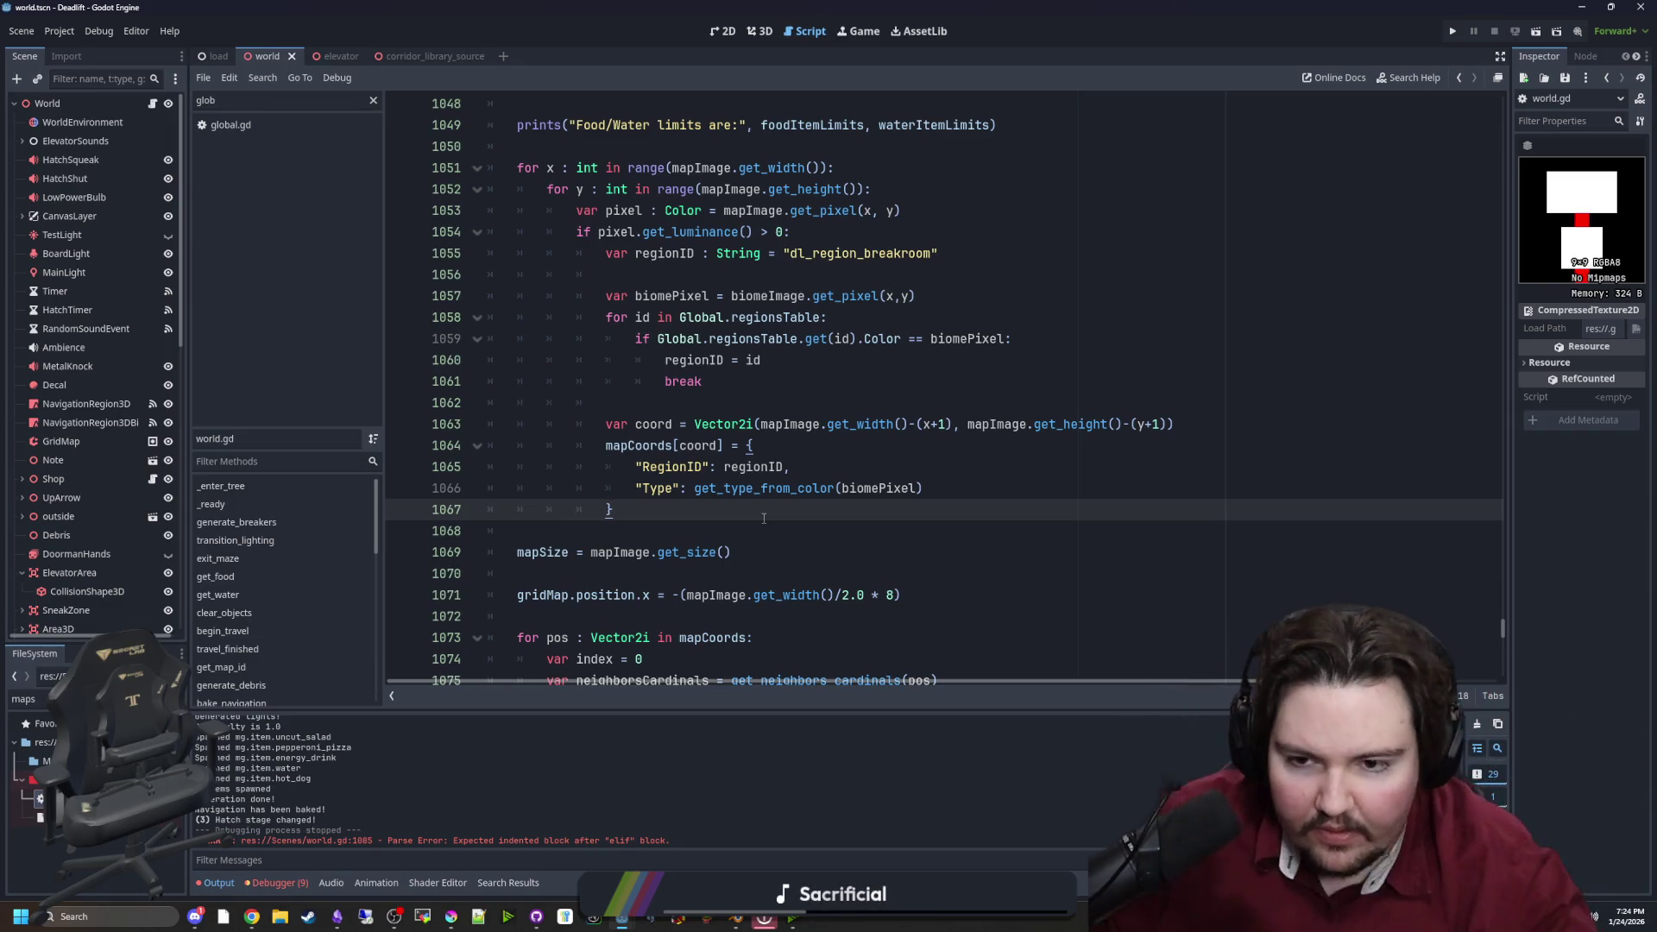
{"action": "key", "text": "ctrl+s"}
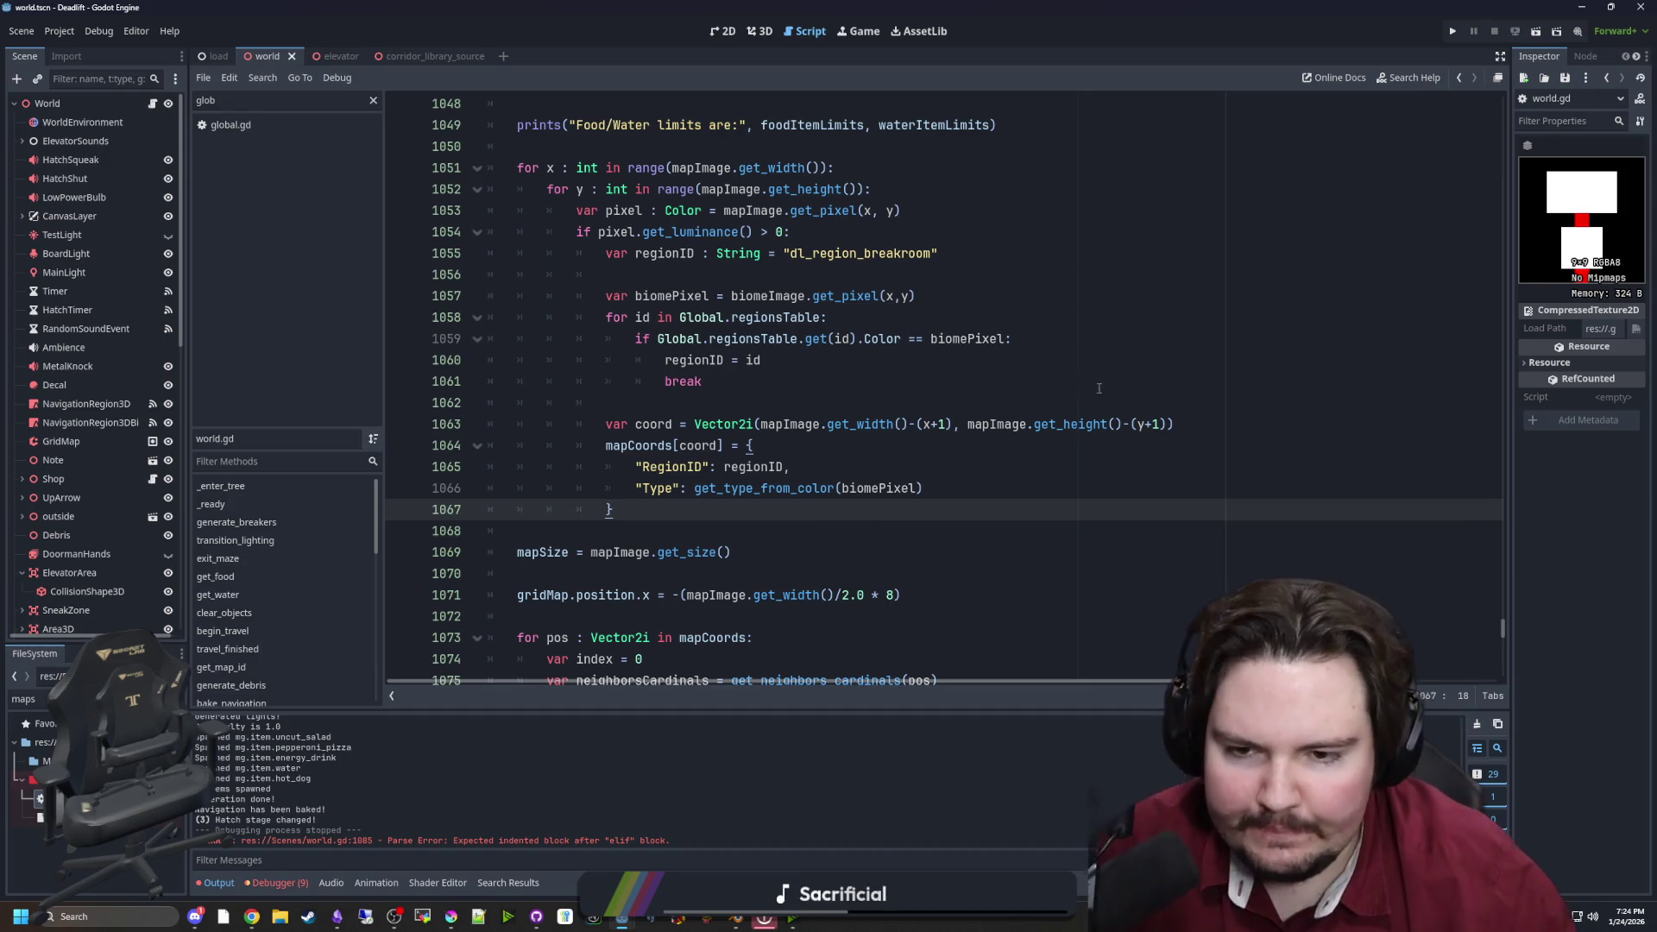
{"action": "scroll", "coordinate": [851, 473], "scroll_direction": "down", "scroll_amount": 4}
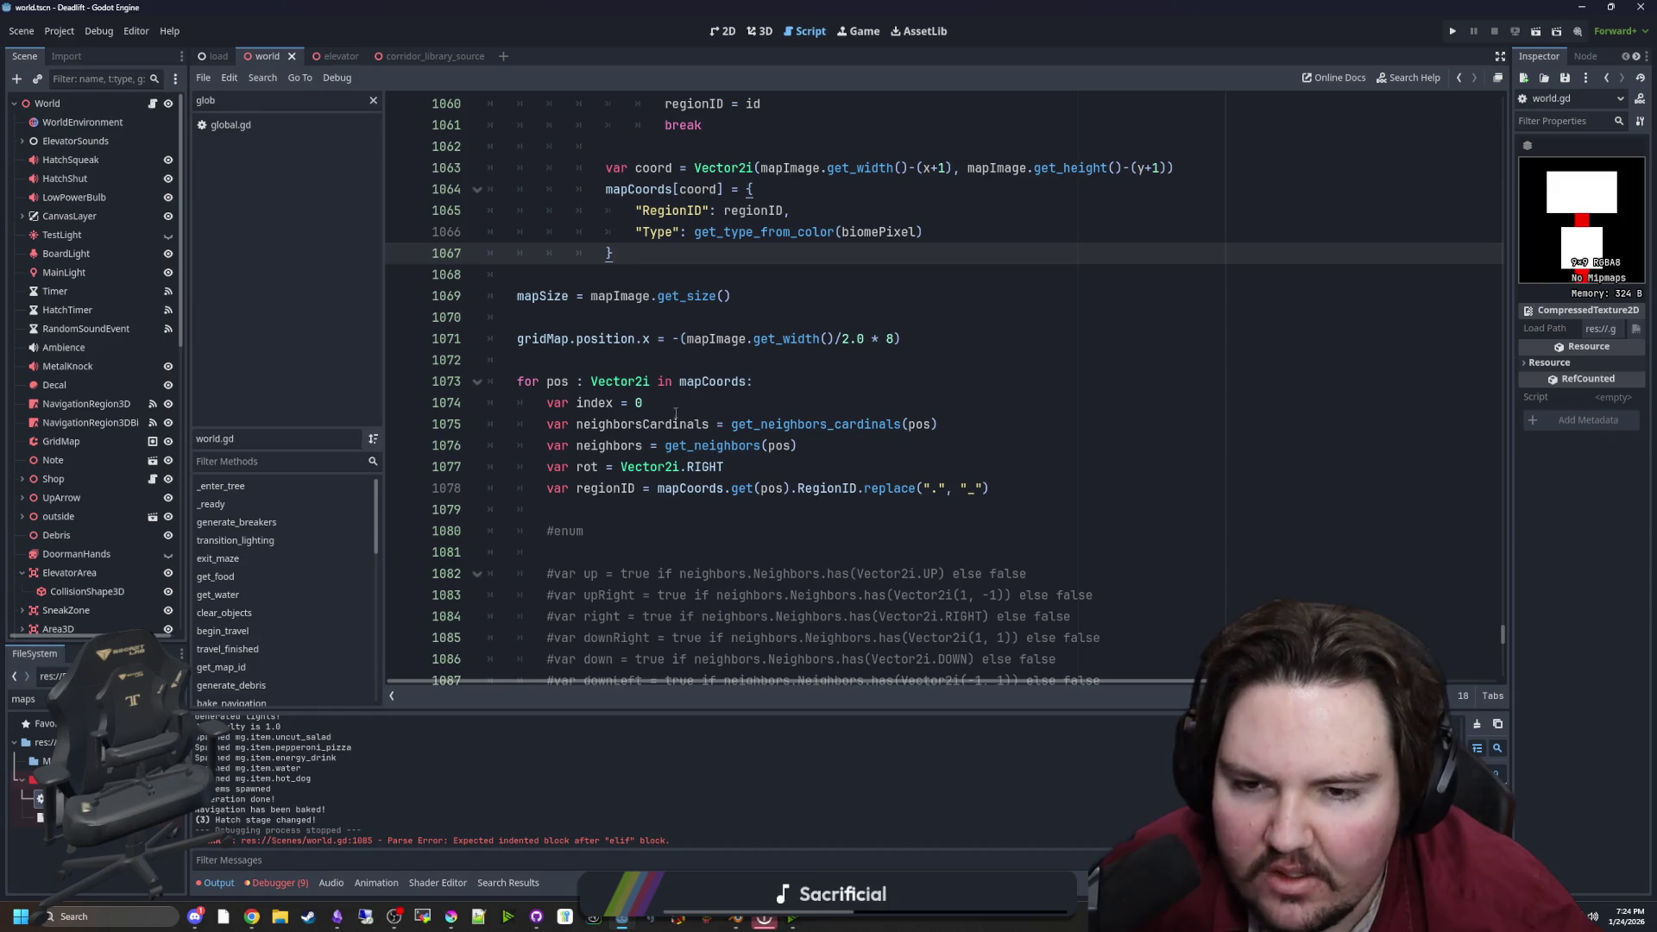
{"action": "key", "text": "ctrl"}
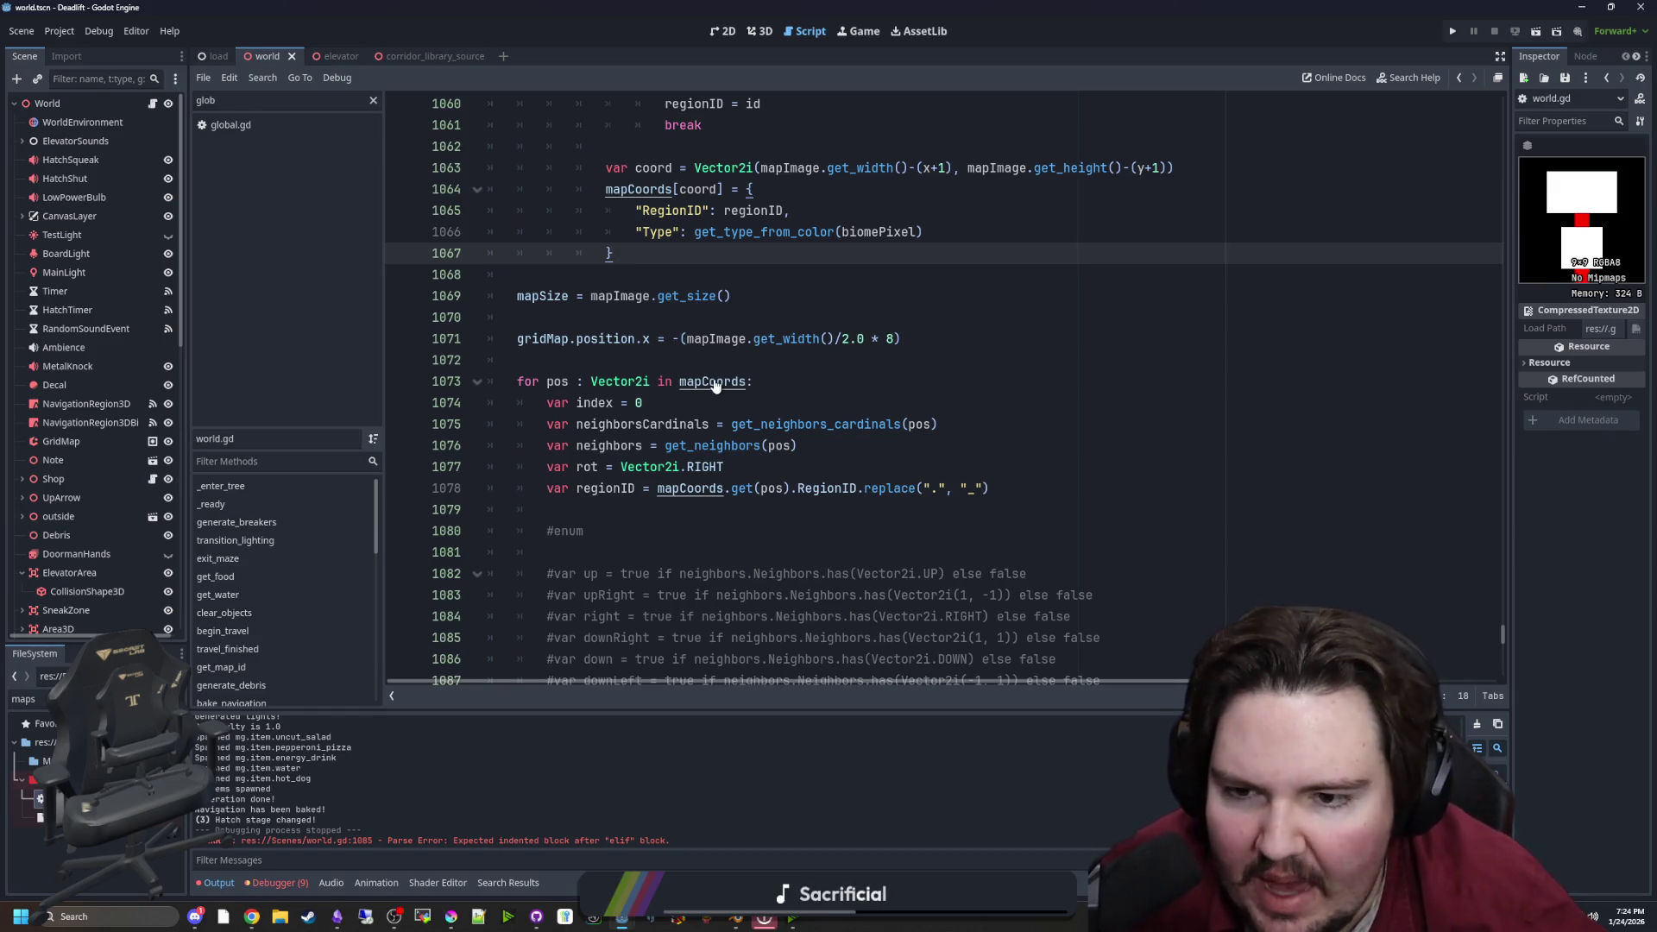
Add 'var generationType = mapCoords.get(pos).Type' on a new line below the regionID line
{"action": "left_click", "coordinate": [1028, 488]}
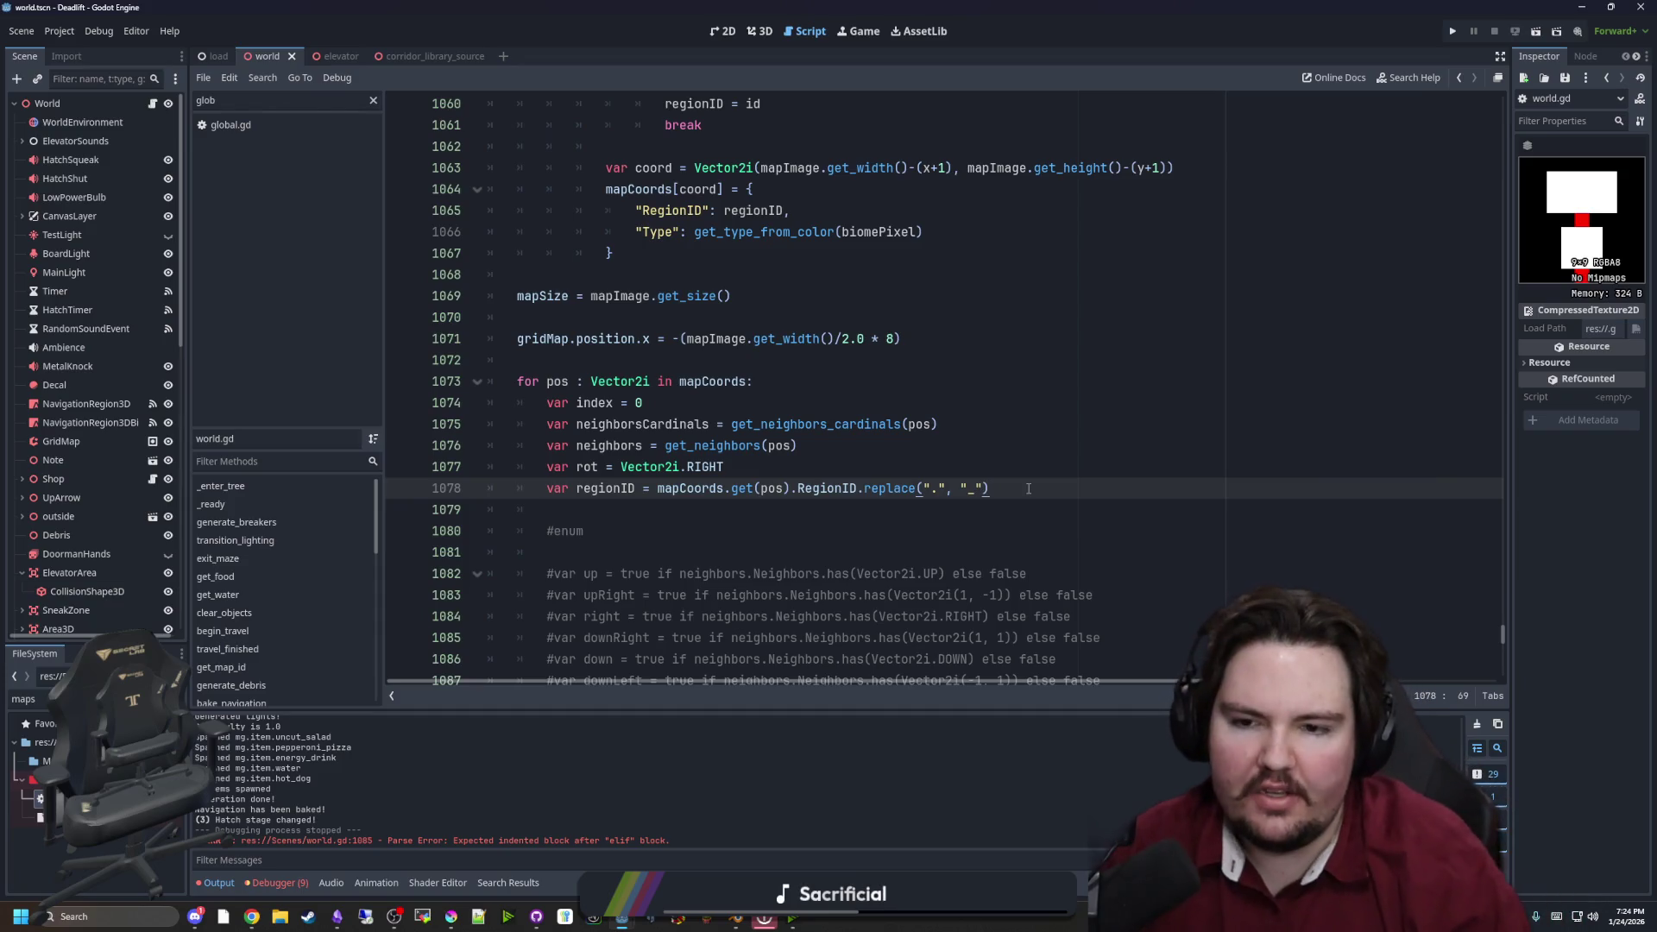
{"action": "key", "text": "Return"}
{"action": "type", "text": "var "}
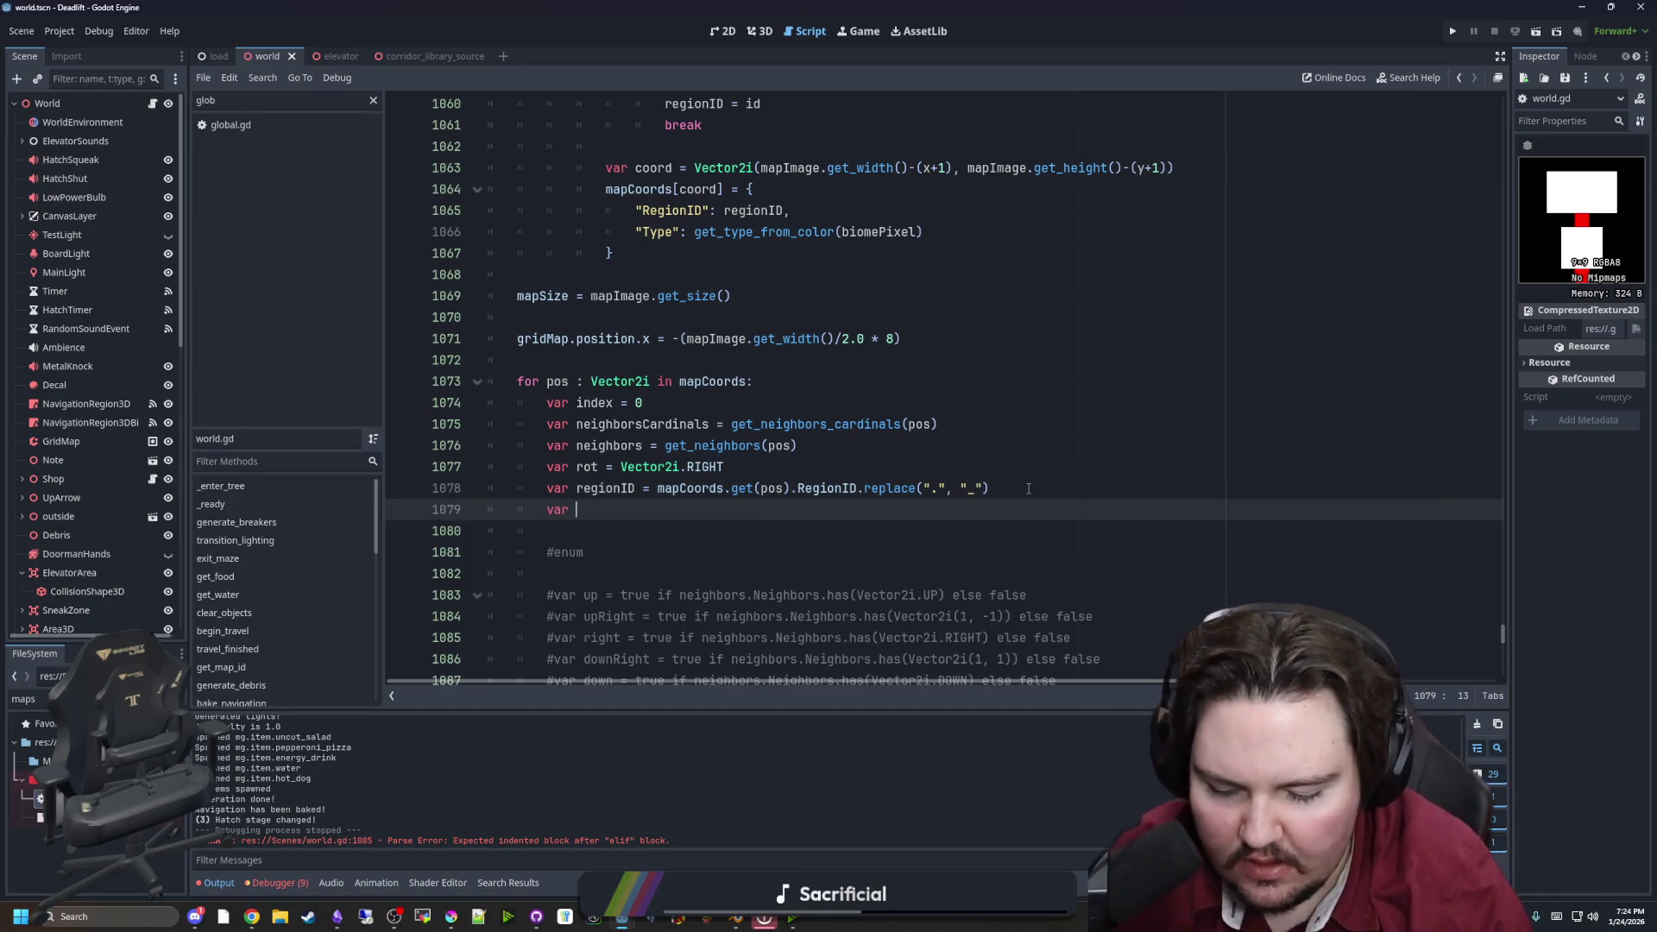
{"action": "type", "text": "generationType =-"}
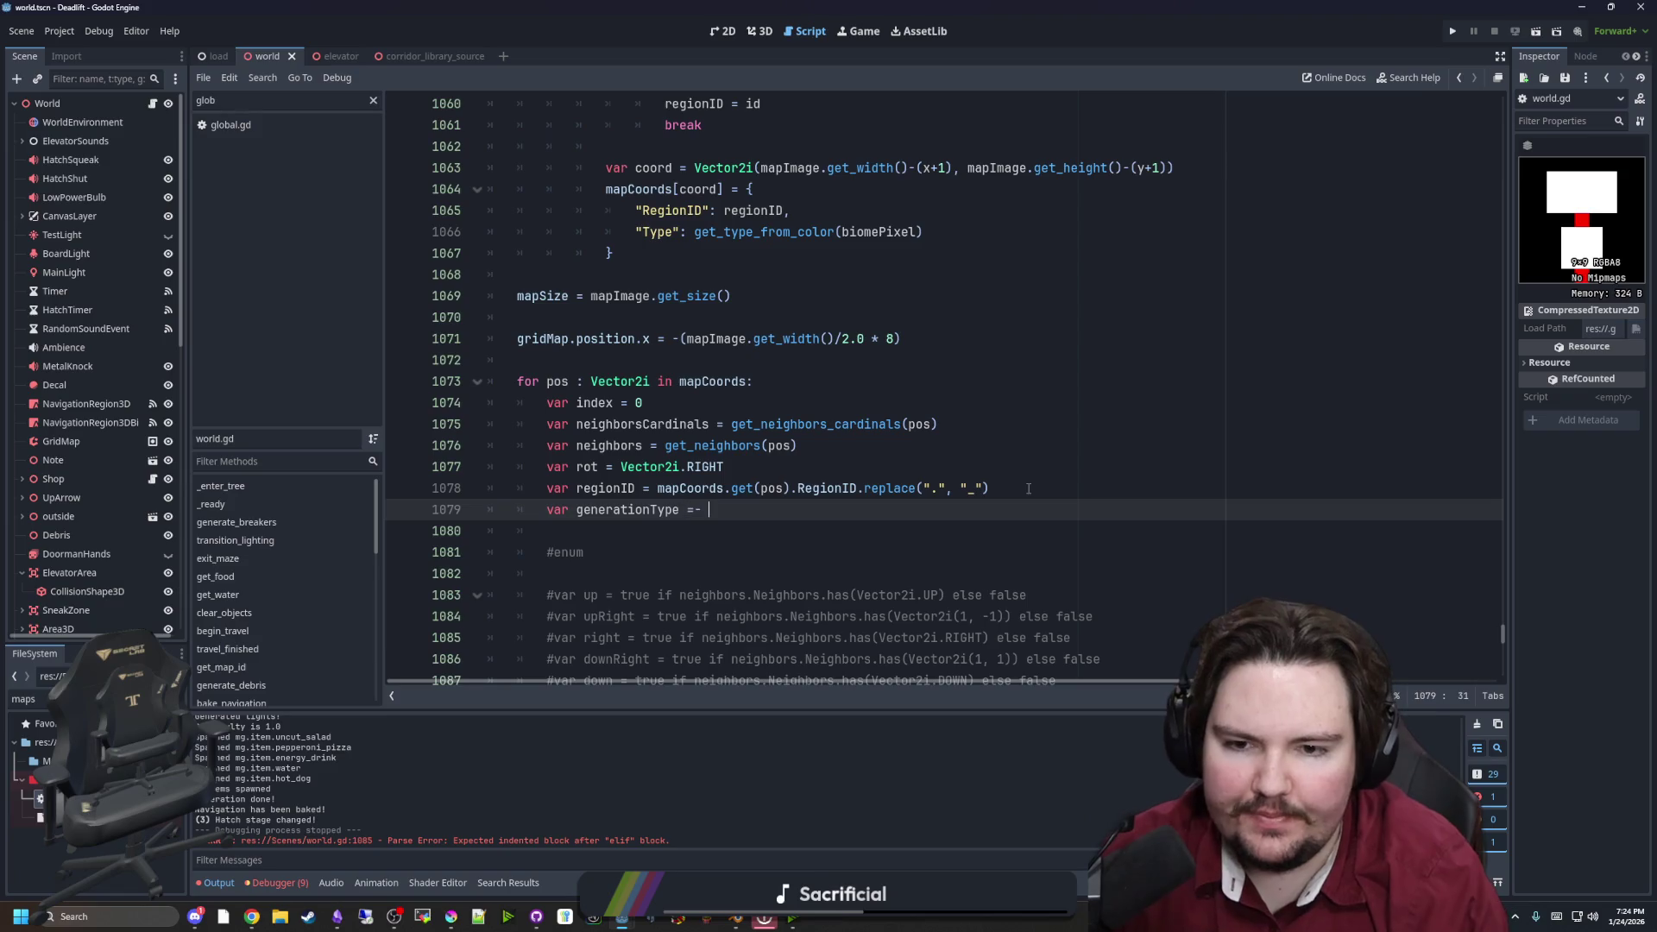
{"action": "key", "text": "BackSpace"}
{"action": "key", "text": "BackSpace"}
{"action": "left_click_drag", "start_coordinate": [1028, 488], "coordinate": [658, 488]}
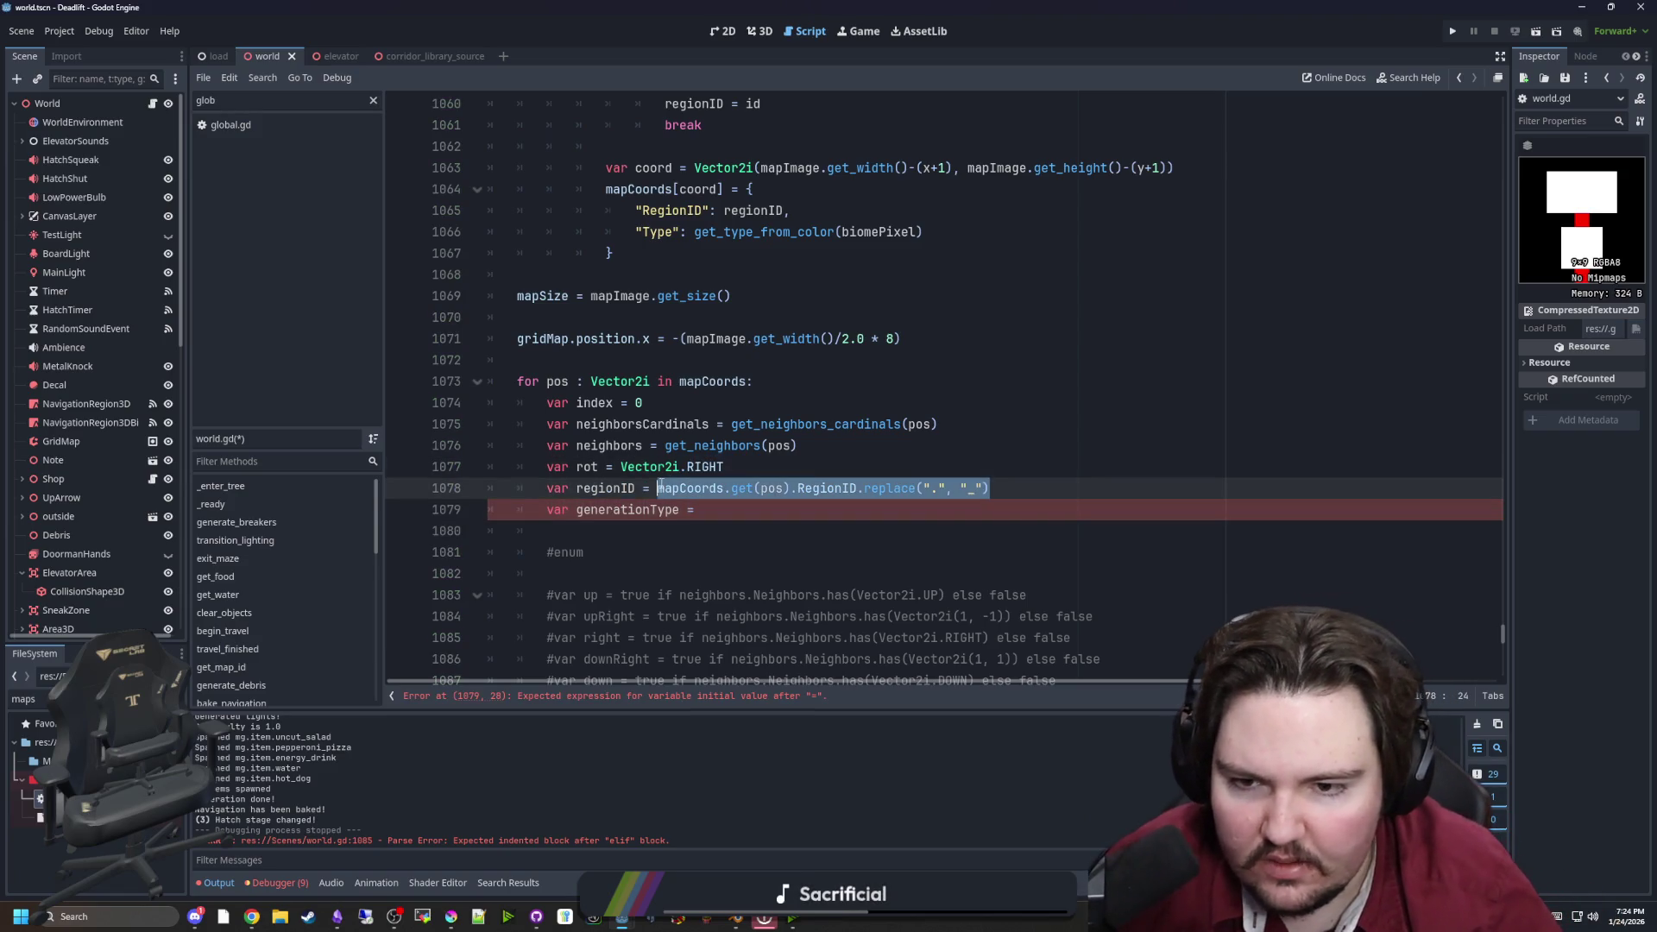
{"action": "key", "text": "ctrl+c"}
{"action": "left_click", "coordinate": [750, 513]}
{"action": "key", "text": "ctrl+v"}
{"action": "left_click", "coordinate": [701, 509]}
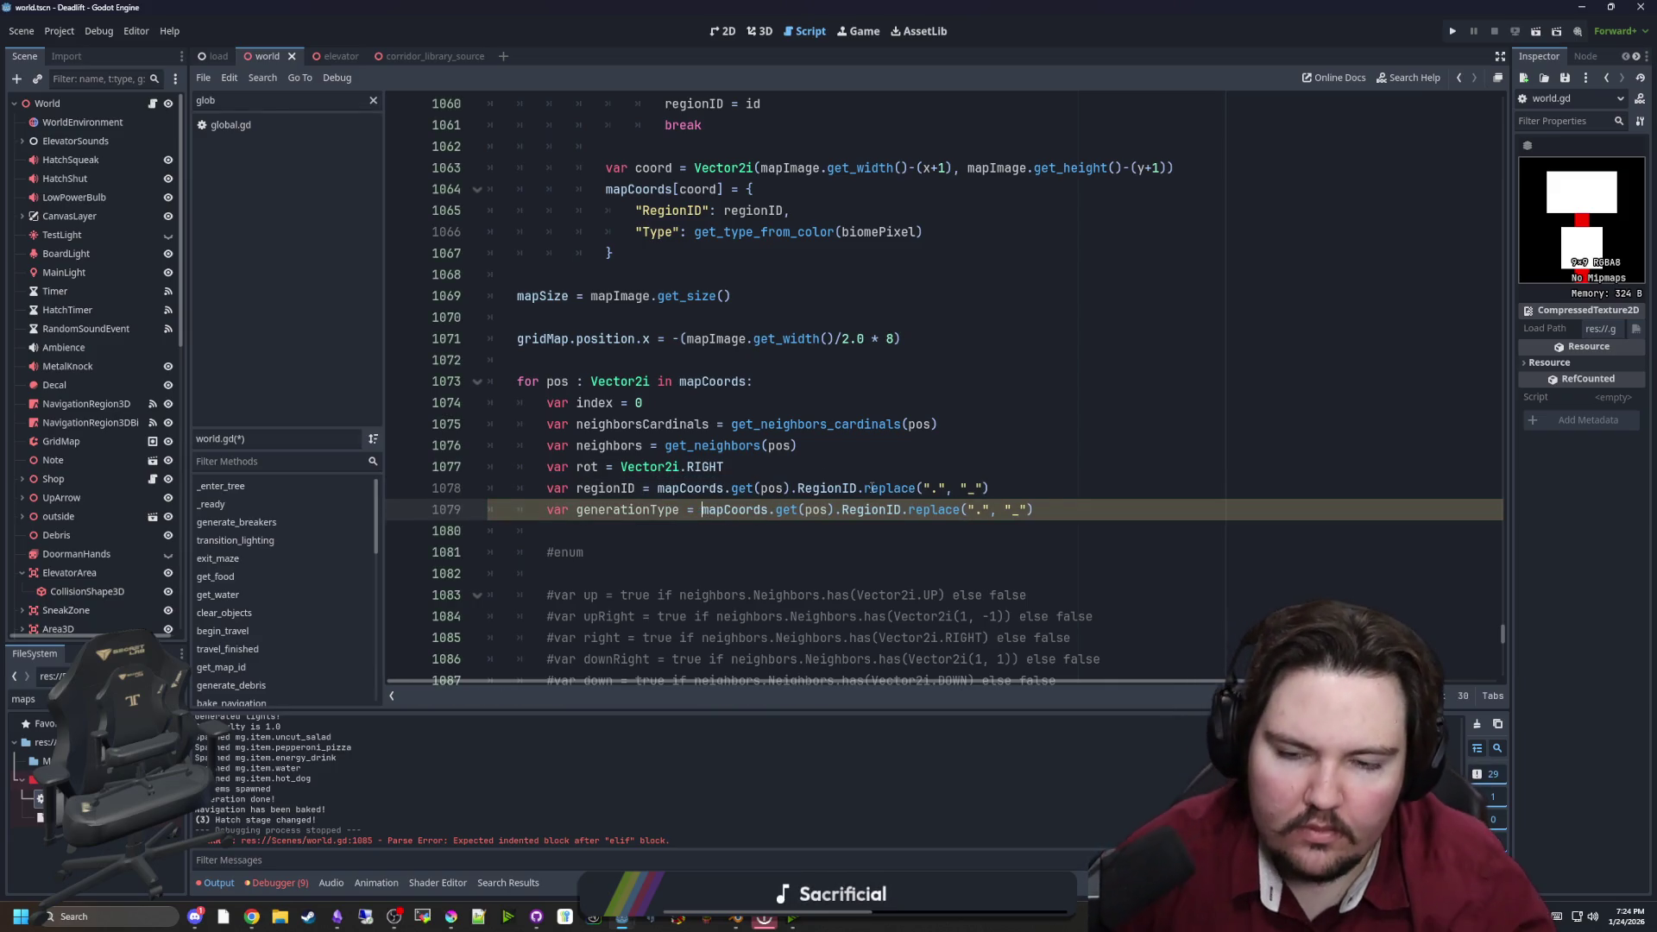
{"action": "left_click", "coordinate": [702, 525]}
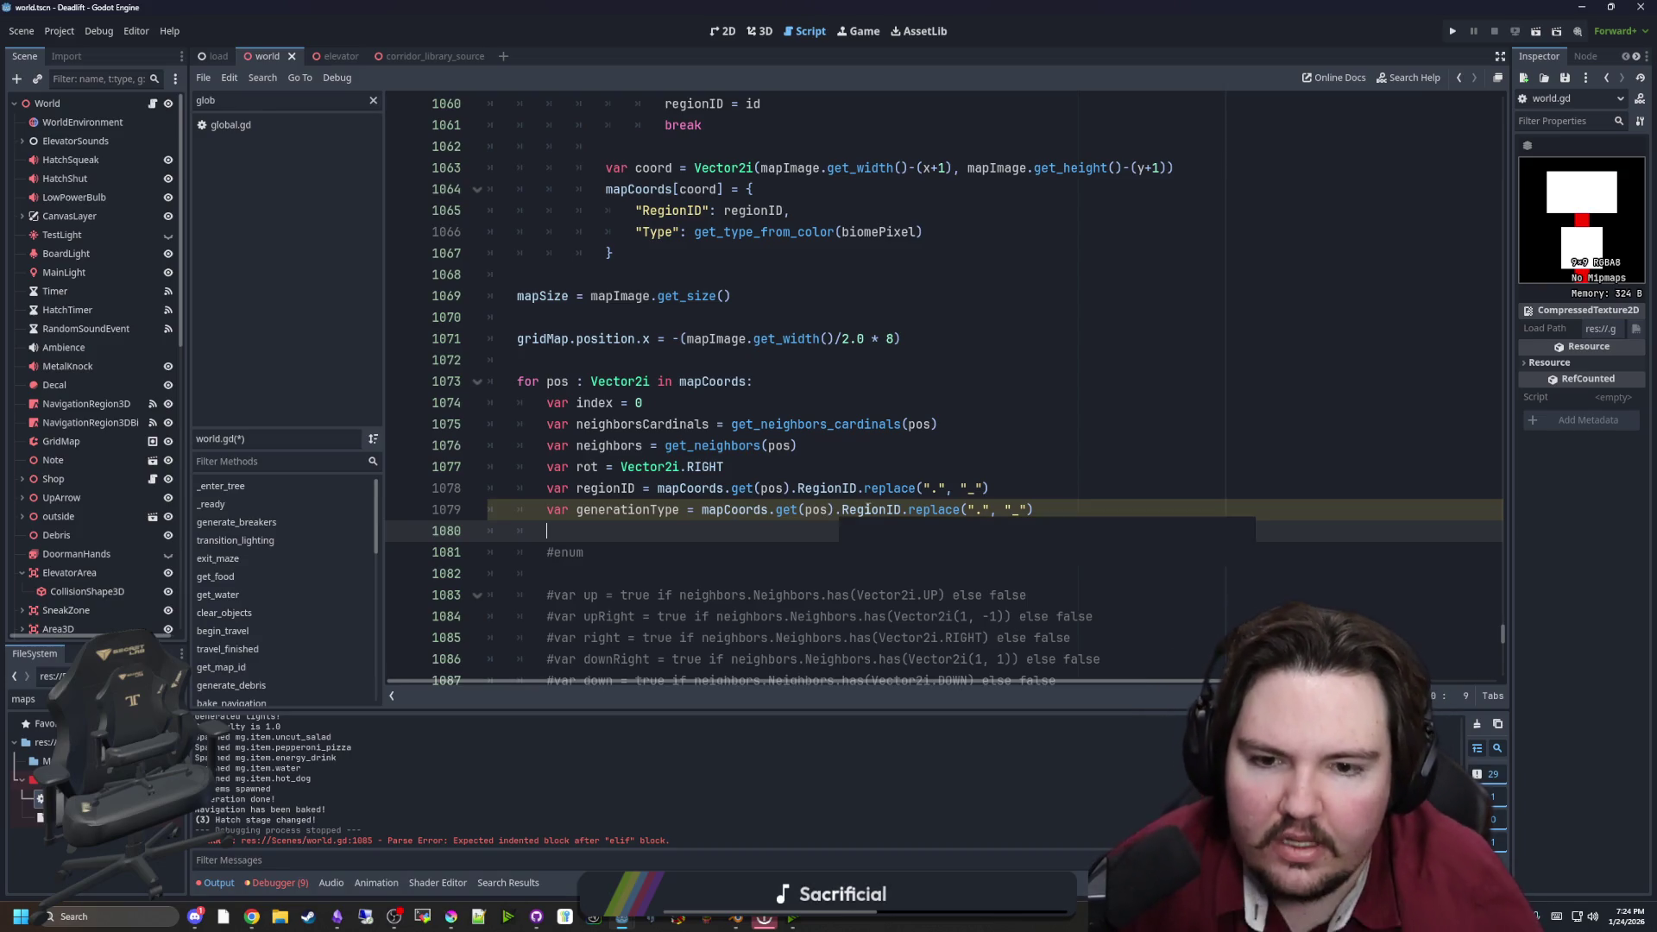
{"action": "double_click", "coordinate": [871, 509]}
{"action": "type", "text": "g"}
{"action": "key", "text": "BackSpace"}
{"action": "type", "text": "Type"}
{"action": "left_click_drag", "start_coordinate": [1006, 509], "coordinate": [874, 510]}
{"action": "key", "text": "BackSpace"}
Delete the commented-out #enum/#var neighbor-check block on lines 1081–1091
{"action": "key", "text": "Up"}
{"action": "key", "text": "Up"}
{"action": "key", "text": "Up"}
{"action": "scroll", "coordinate": [991, 507], "scroll_direction": "down", "scroll_amount": 3}
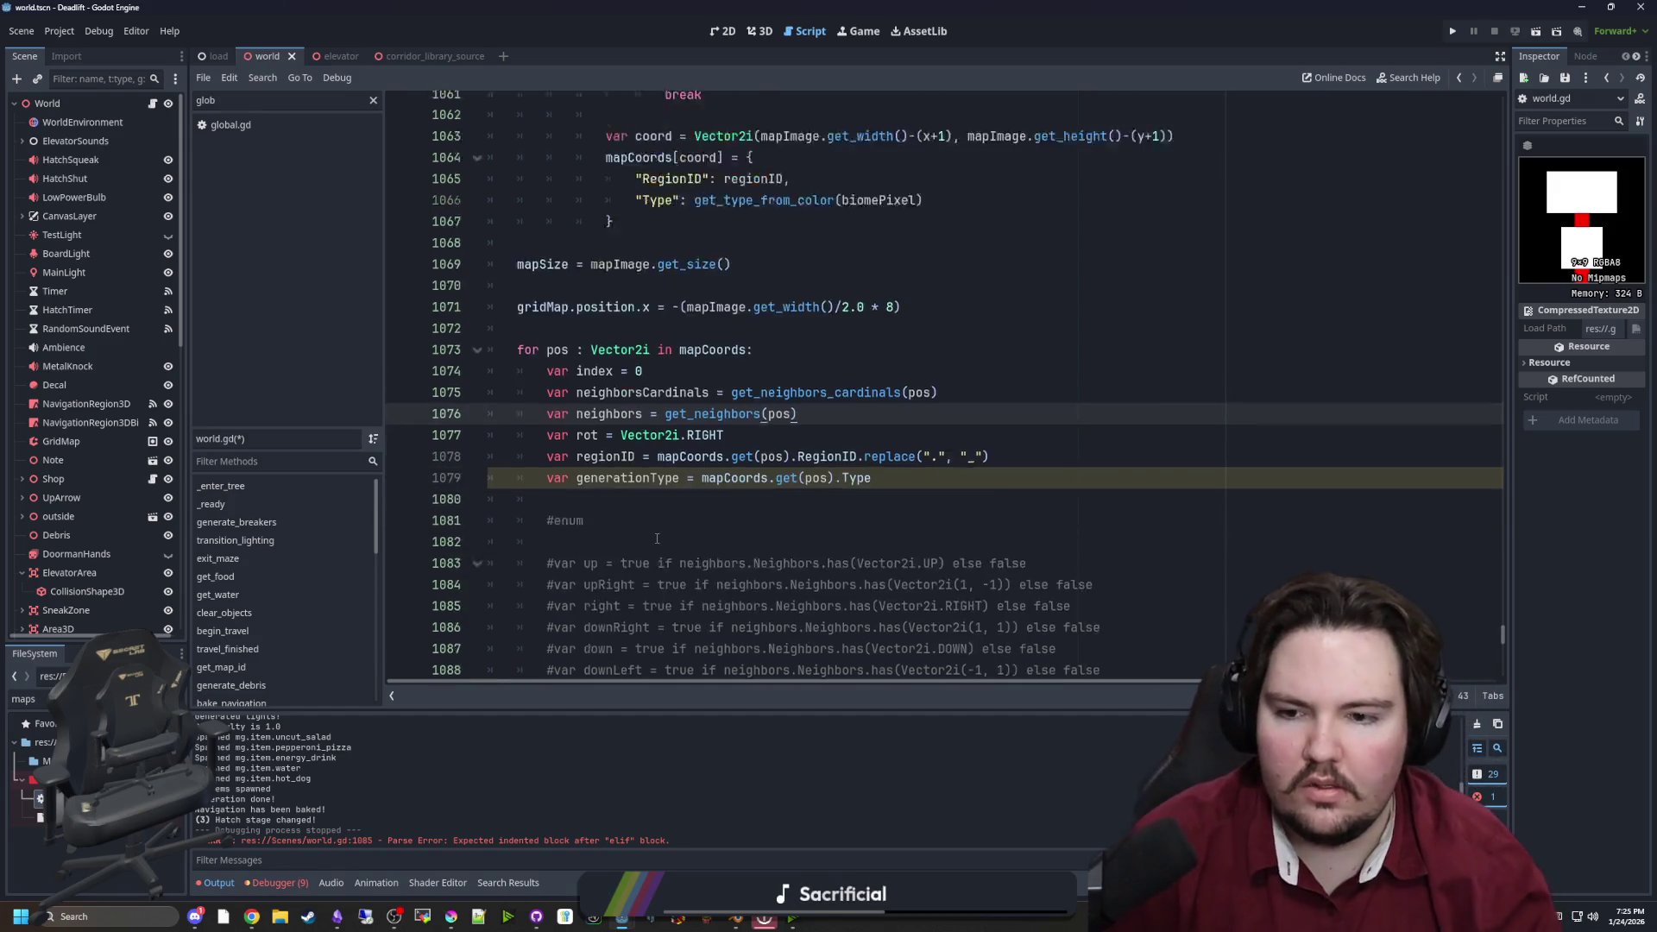
{"action": "left_click", "coordinate": [673, 573]}
{"action": "left_click_drag", "start_coordinate": [673, 574], "coordinate": [393, 352]}
{"action": "key", "text": "BackSpace"}
{"action": "key", "text": "Delete"}
{"action": "key", "text": "Delete"}
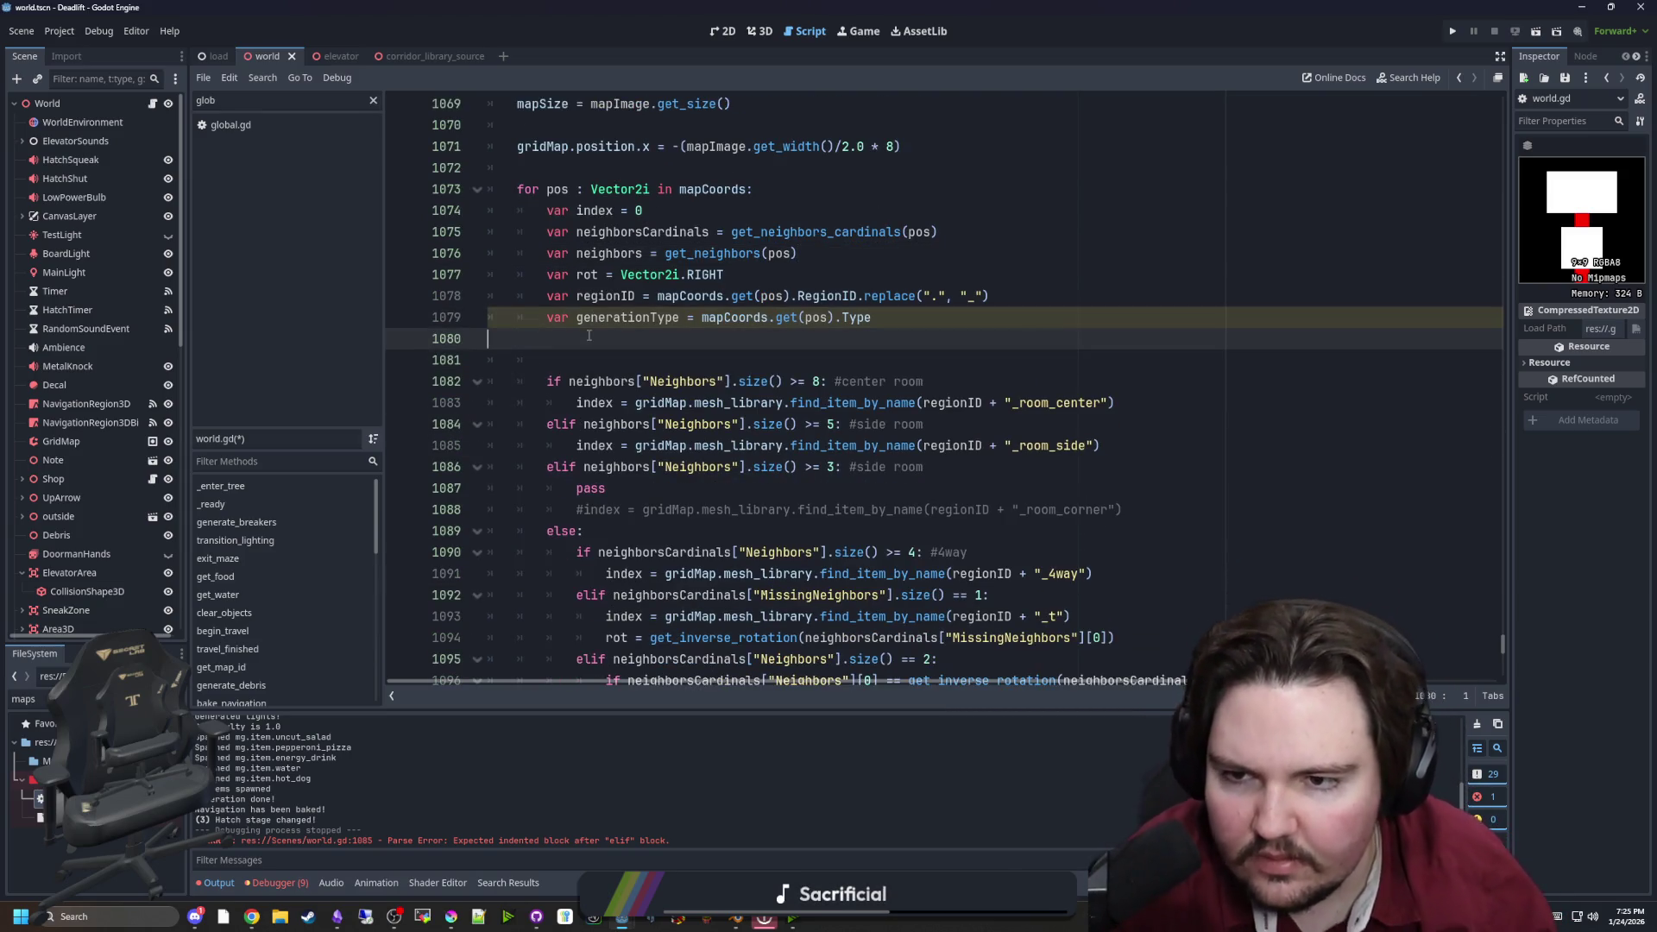
Start an 'if generationType == GENER…' line for the generation-type check
{"action": "left_click", "coordinate": [603, 337]}
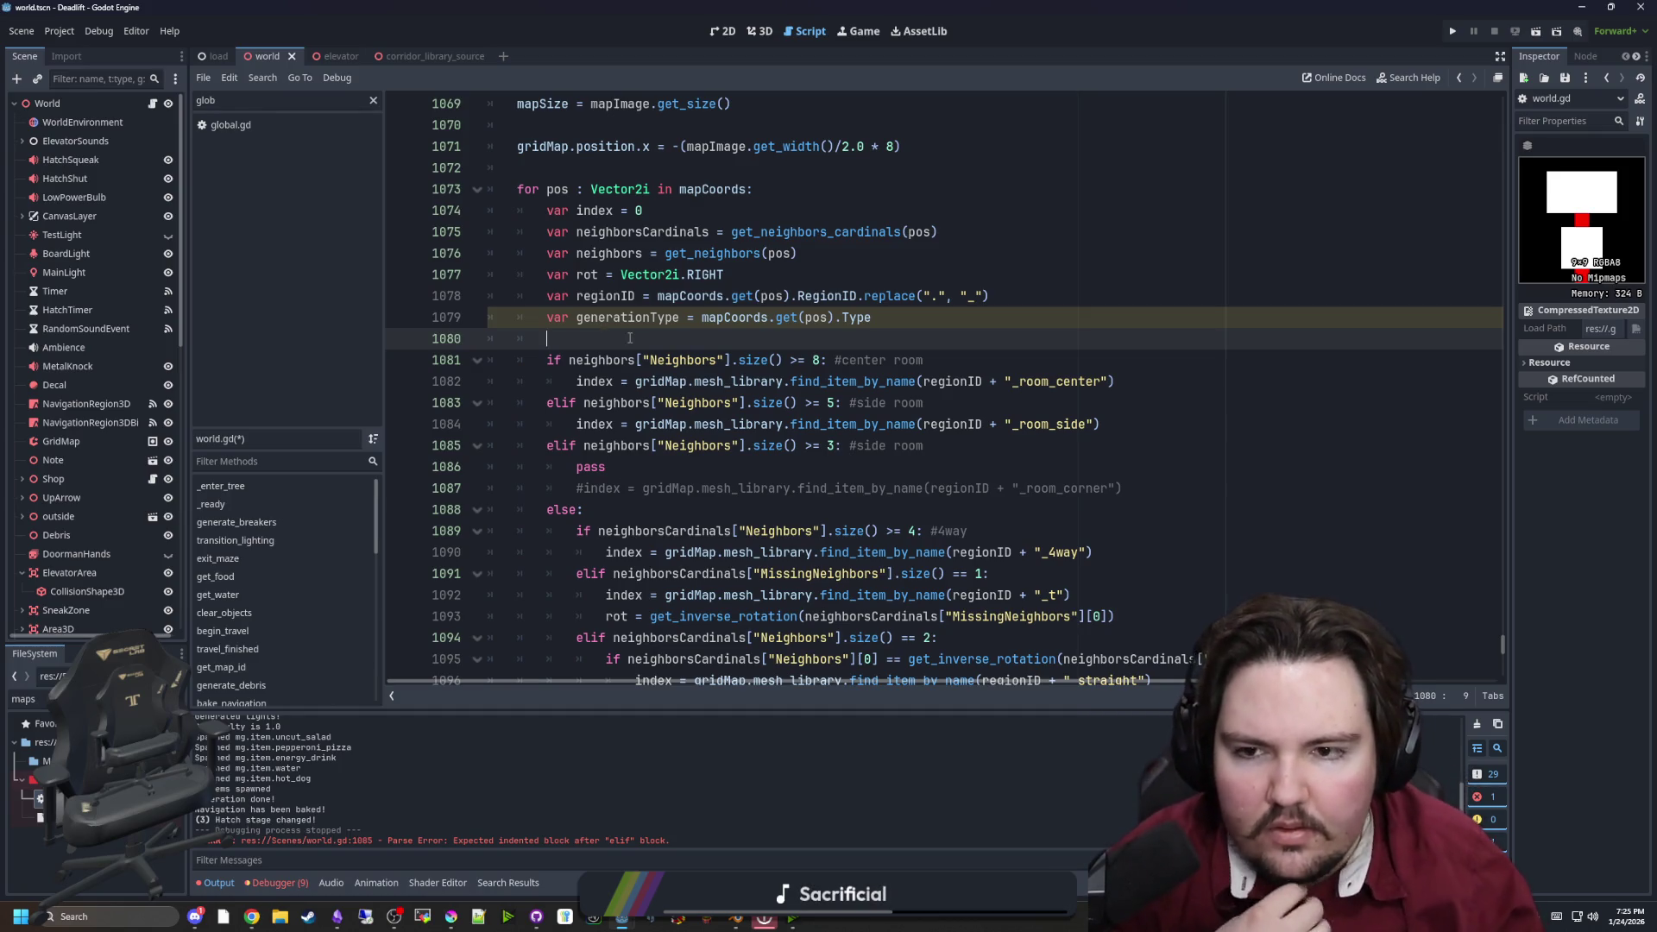
{"action": "key", "text": "Return"}
{"action": "key", "text": "Return"}
{"action": "key", "text": "Up"}
{"action": "type", "text": "if"}
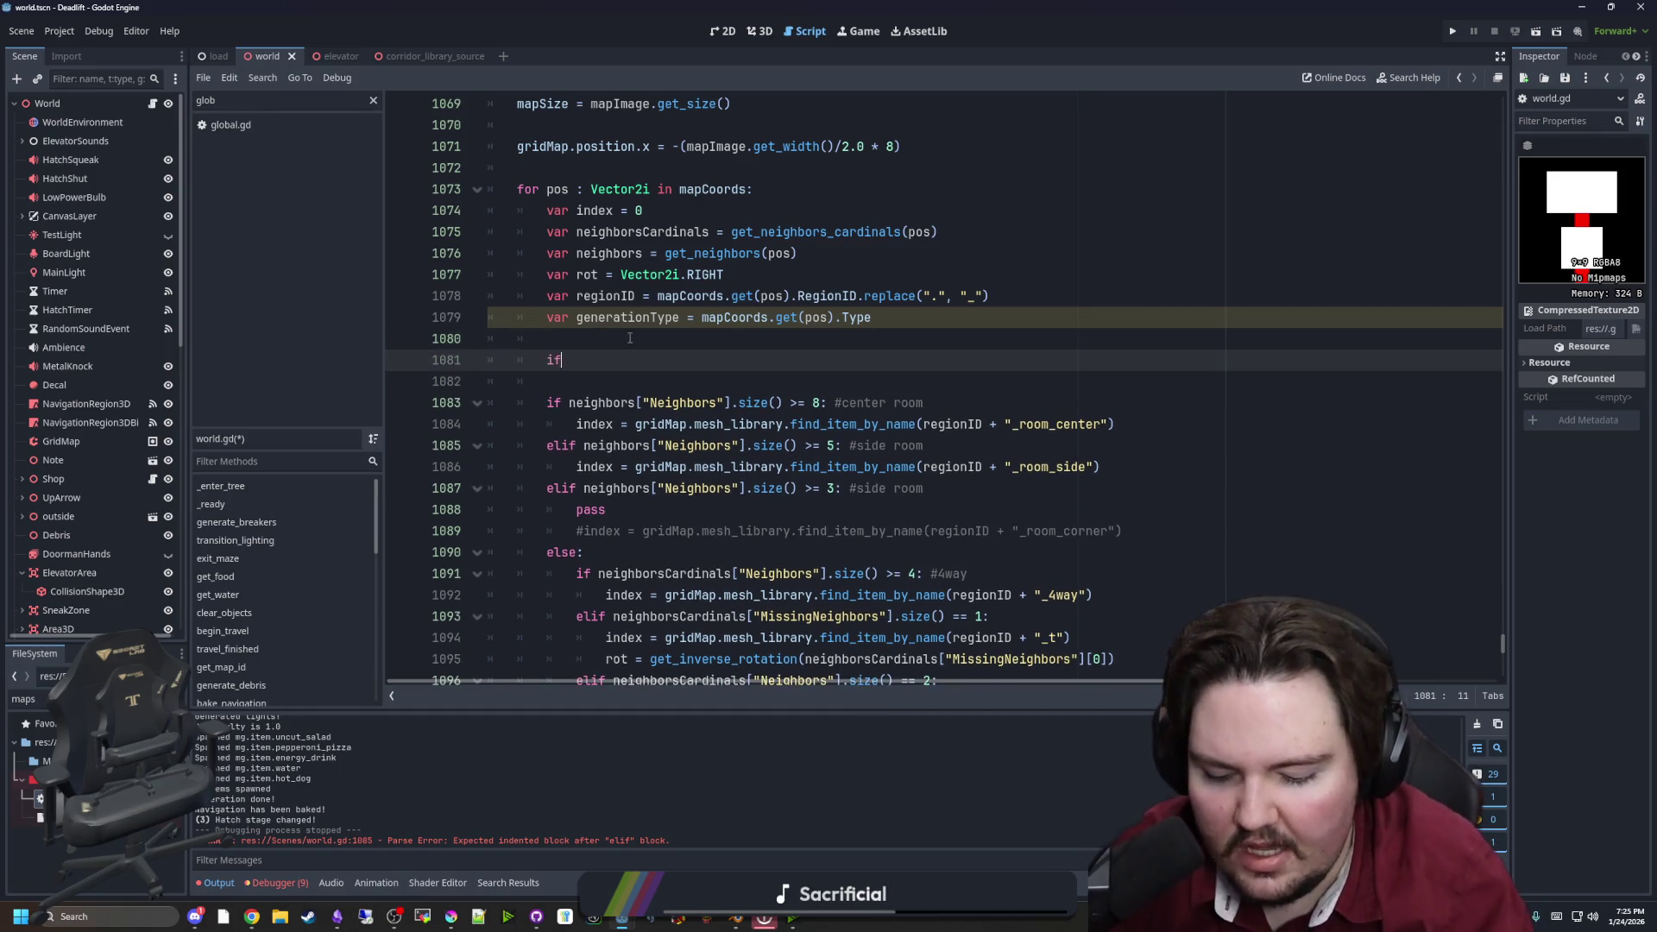
{"action": "type", "text": " generationType ="}
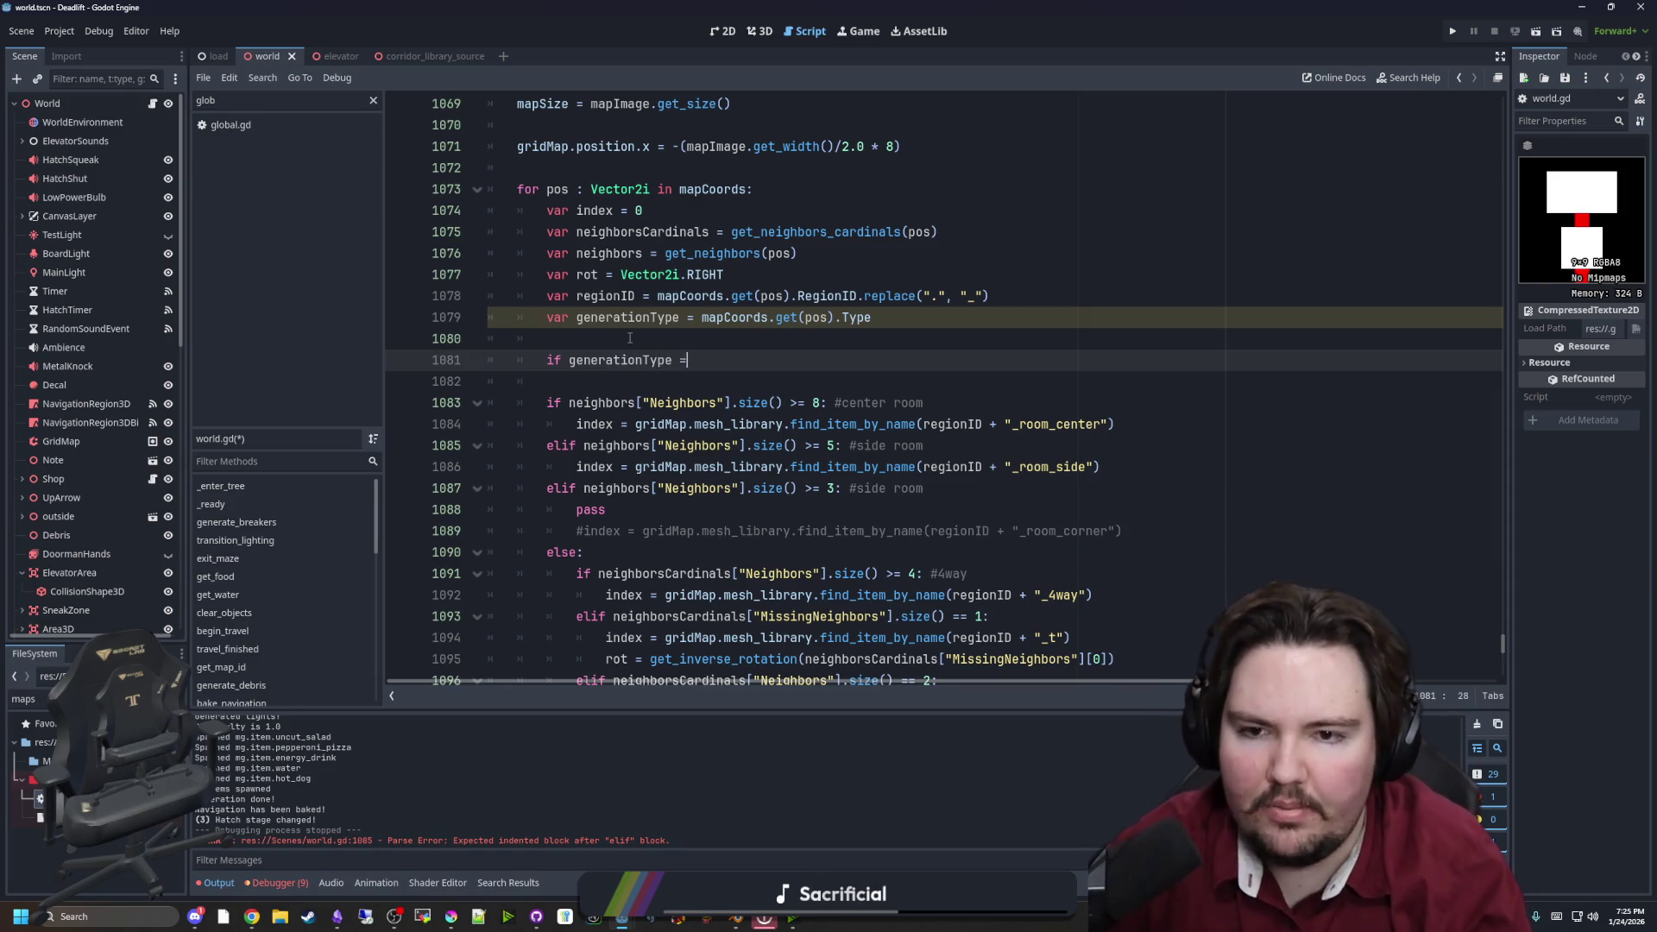
{"action": "type", "text": "= GENER"}
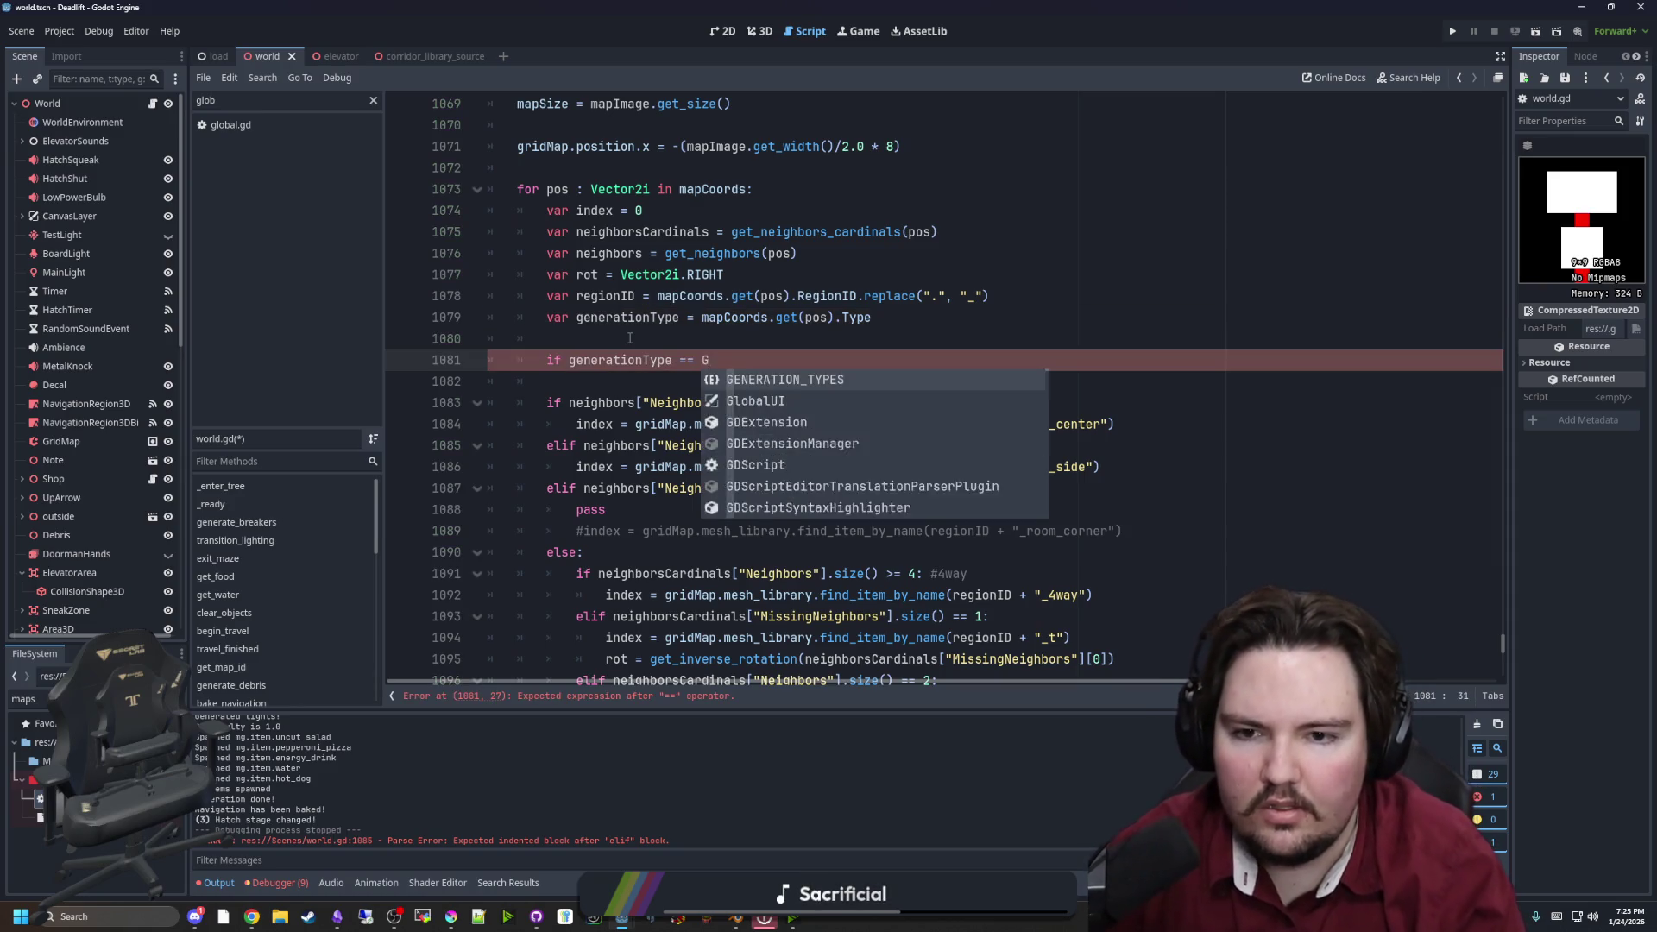
Complete the branch as 'if generationType == GENERATION_TYPES.ROOM:'
{"action": "key", "text": "Return"}
{"action": "type", "text": "."}
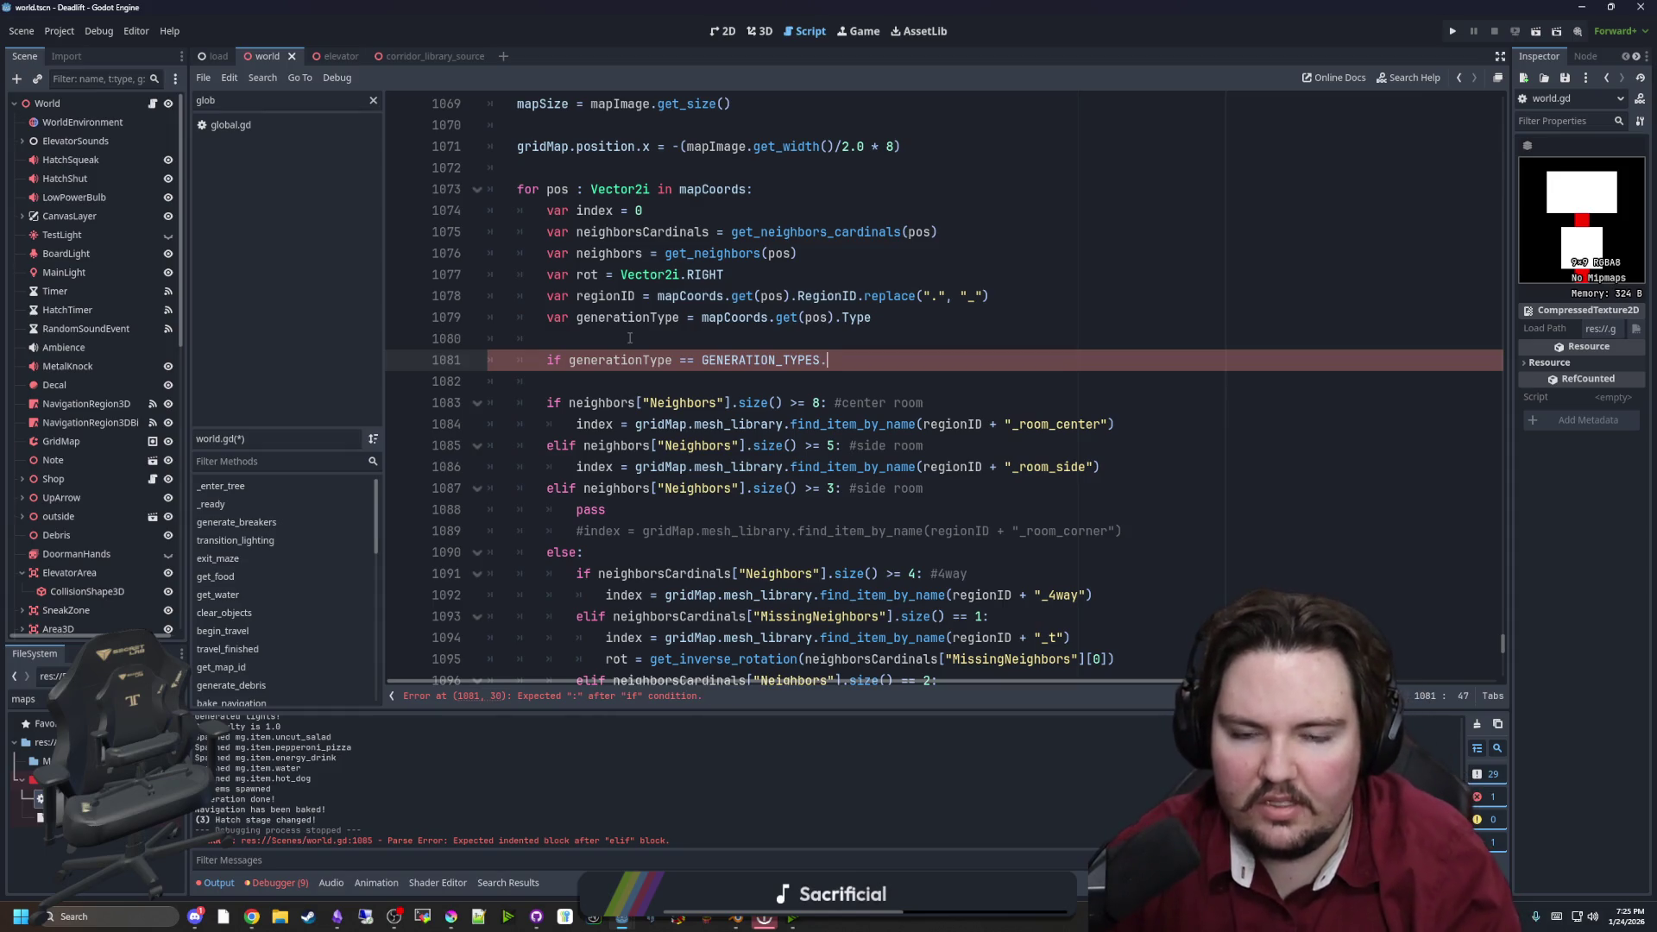
{"action": "key", "text": "Down"}
{"action": "key", "text": "Return"}
{"action": "type", "text": ":\""}
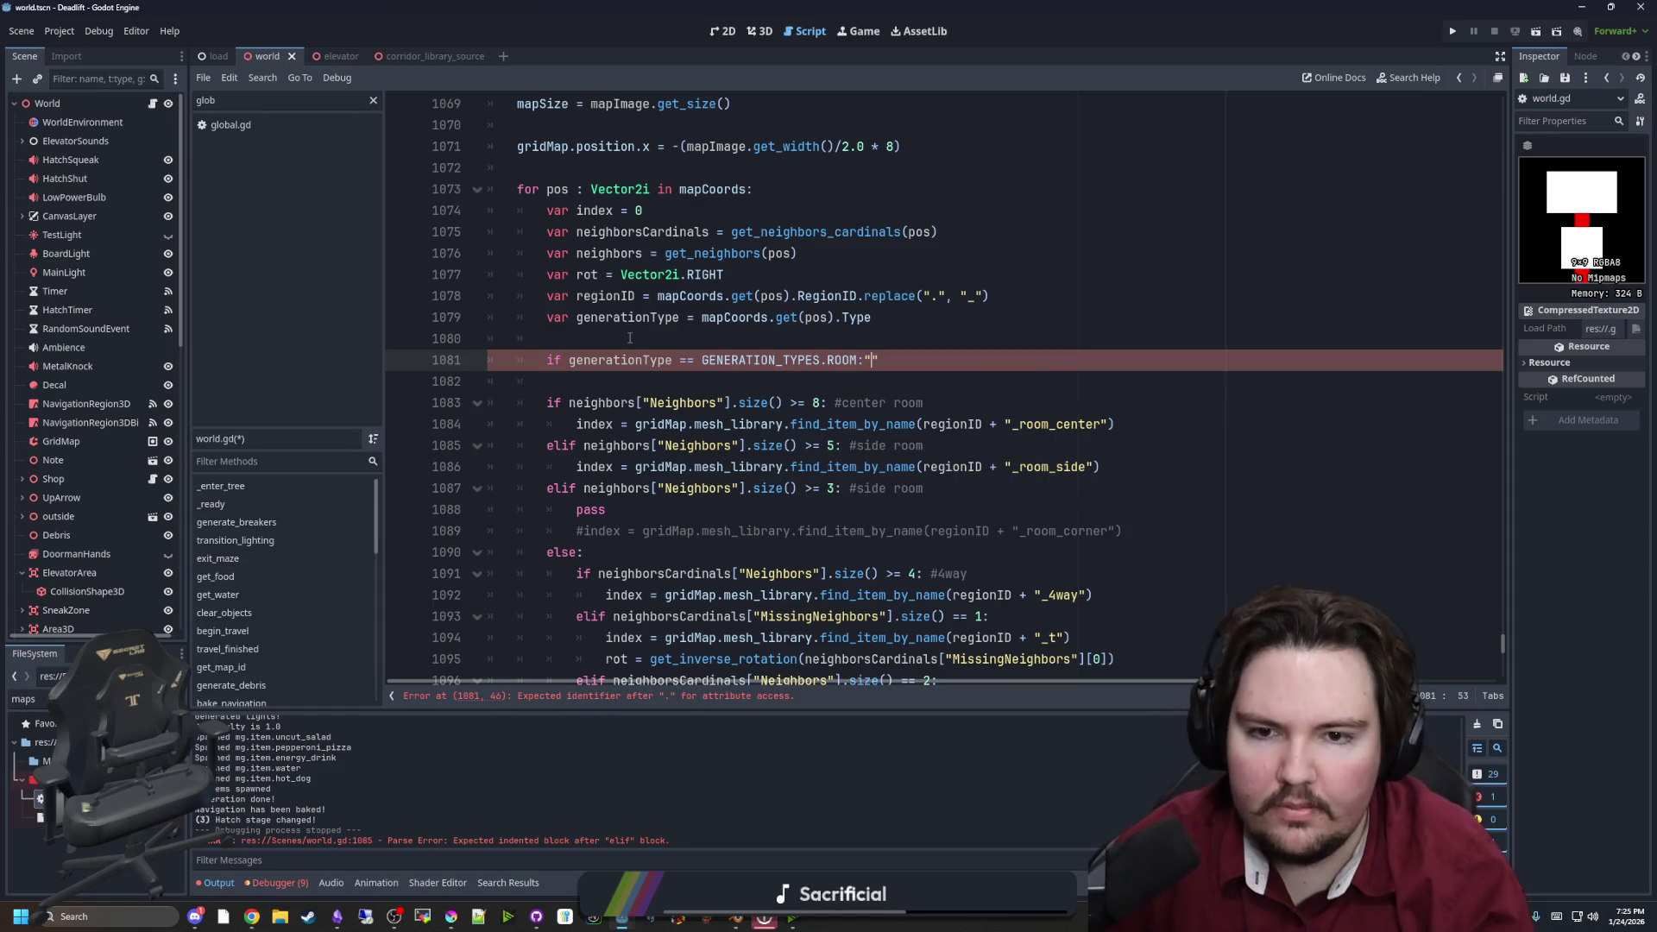
{"action": "key", "text": "BackSpace"}
{"action": "key", "text": "Return"}
{"action": "key", "text": "Return"}
Add 'elif generationType == GENERATION_TYPES.CORRIDOR:' below the ROOM branch
{"action": "type", "text": "elif "}
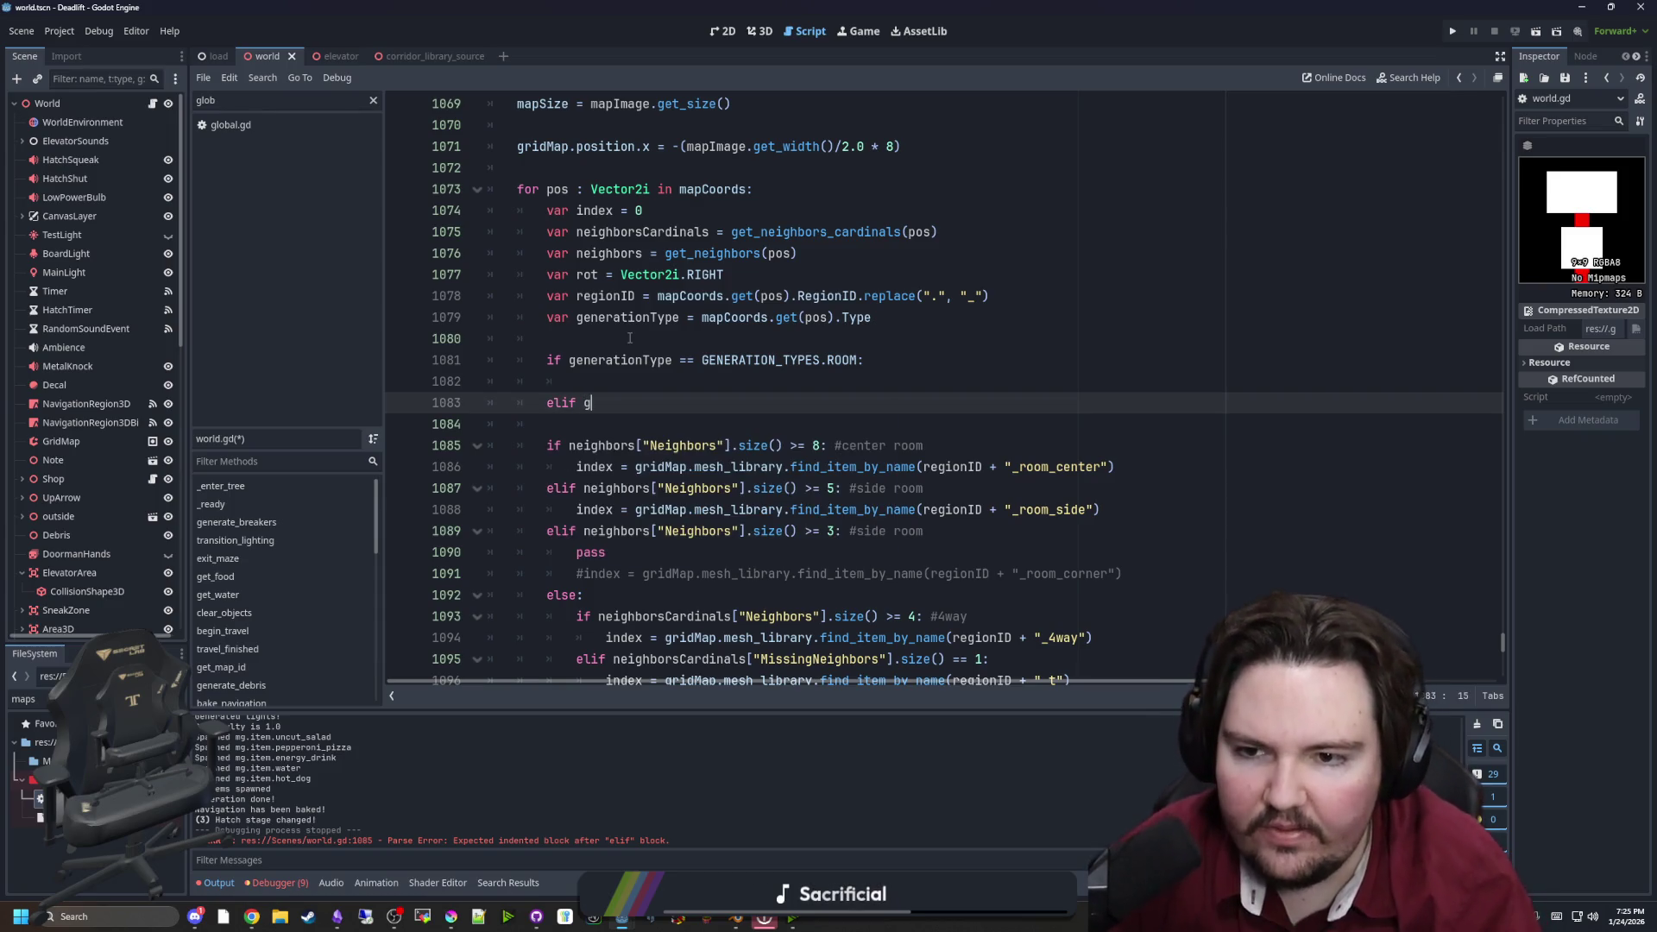
{"action": "type", "text": "generationTy"}
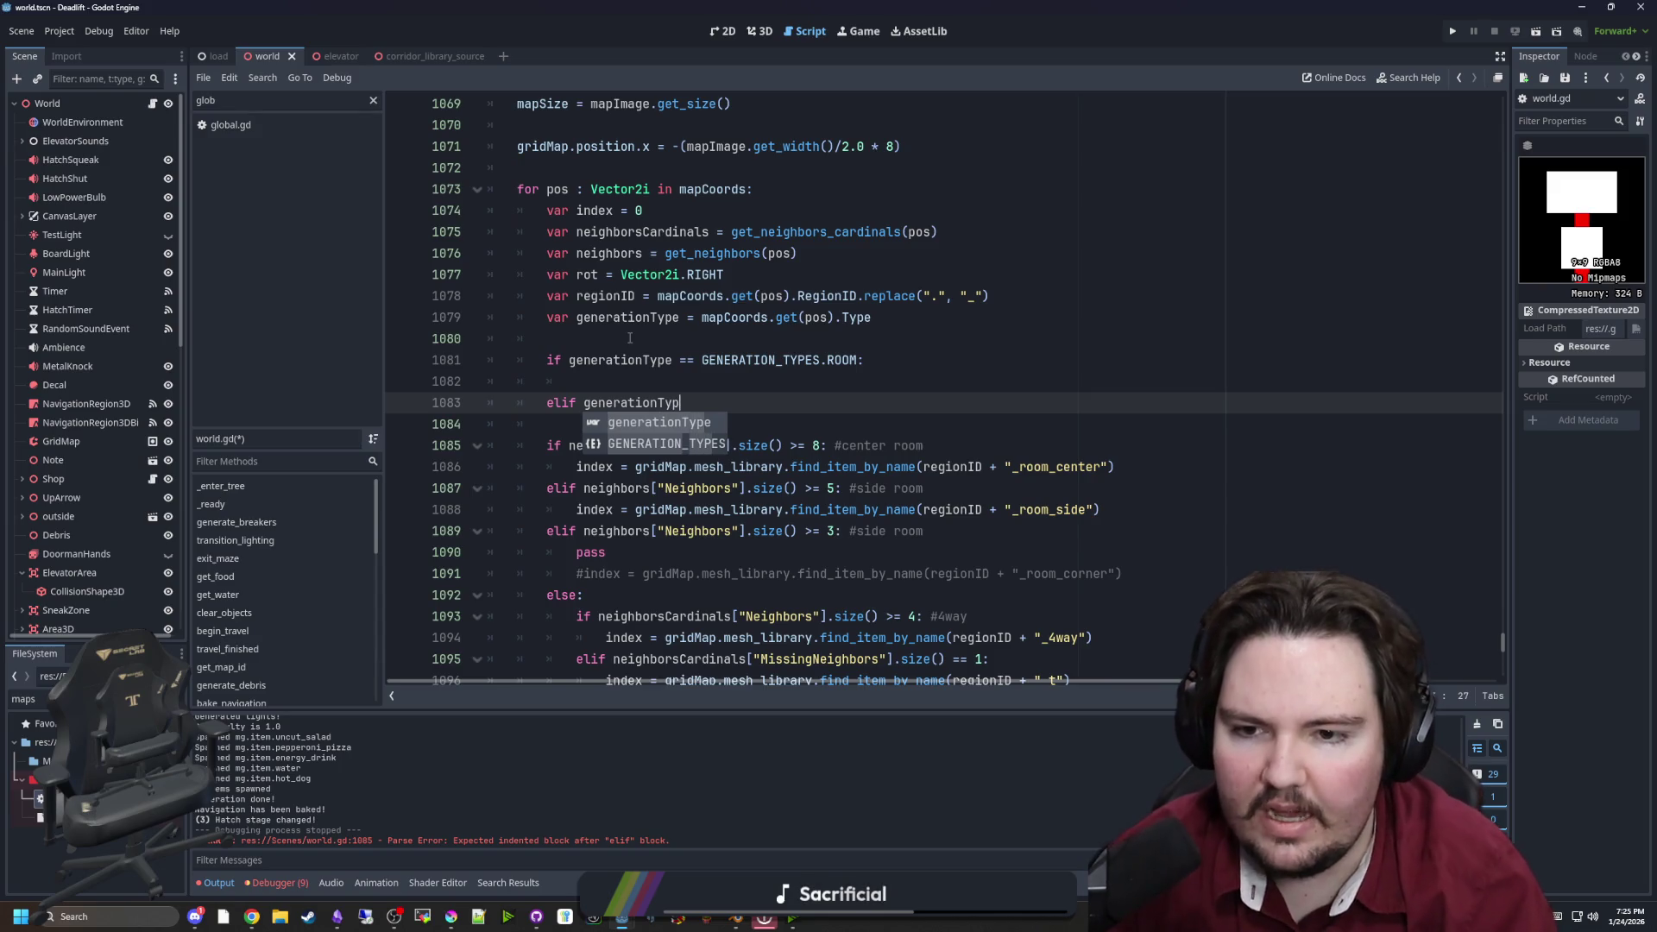
{"action": "type", "text": "pe == G"}
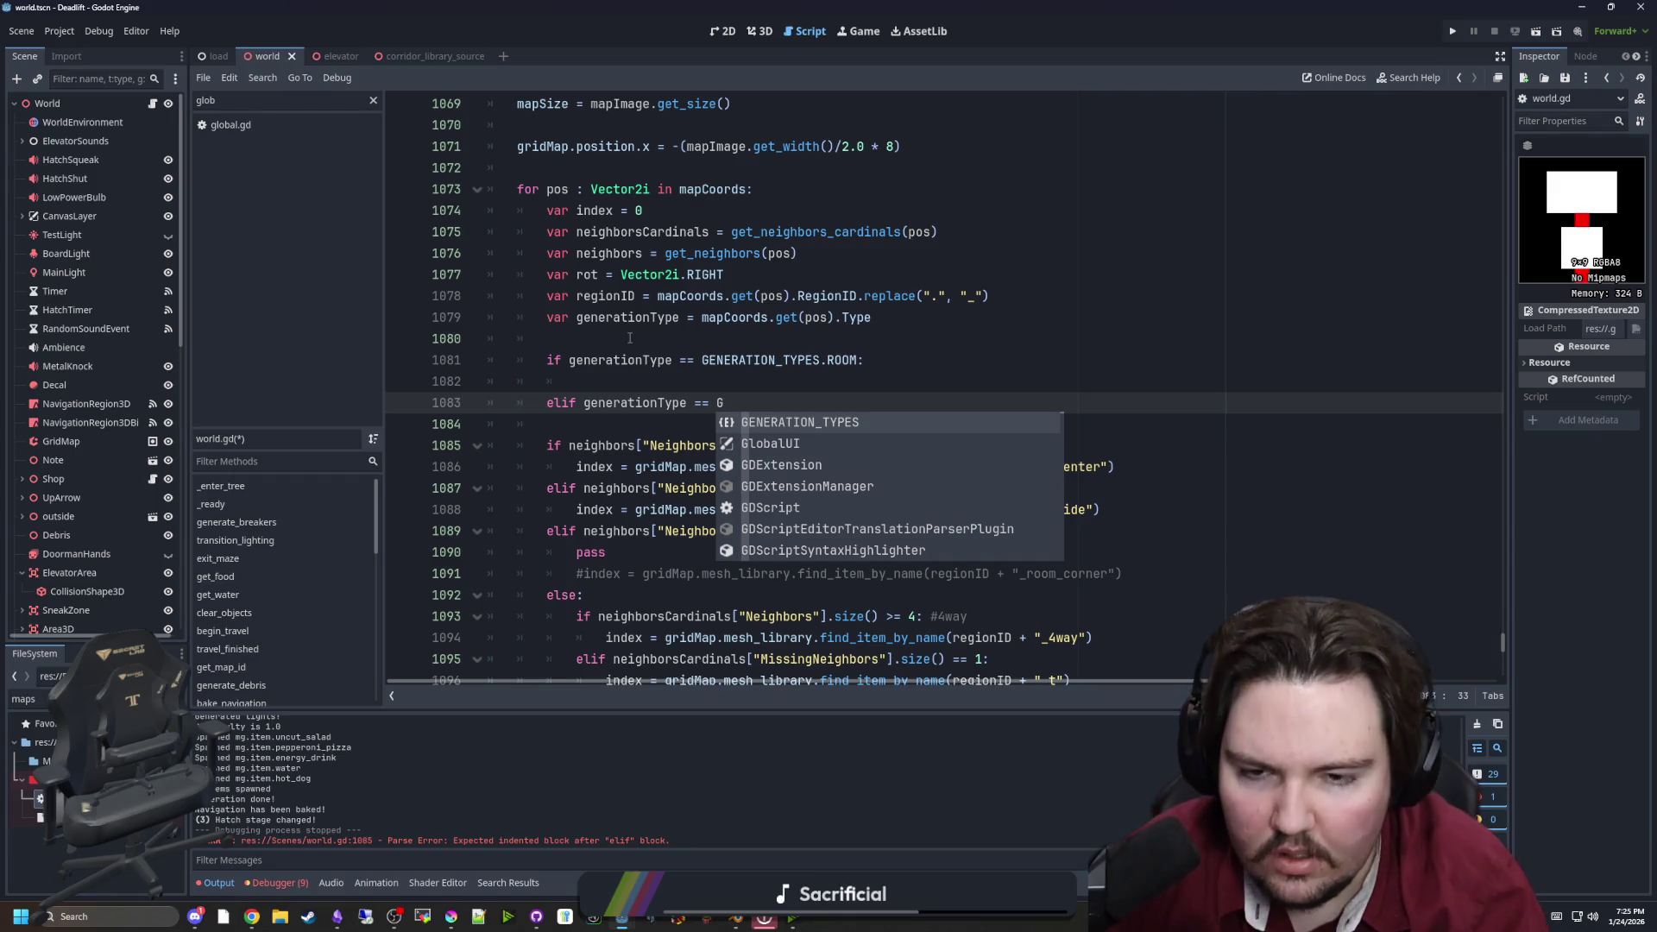
{"action": "key", "text": "Return"}
{"action": "type", "text": ".c"}
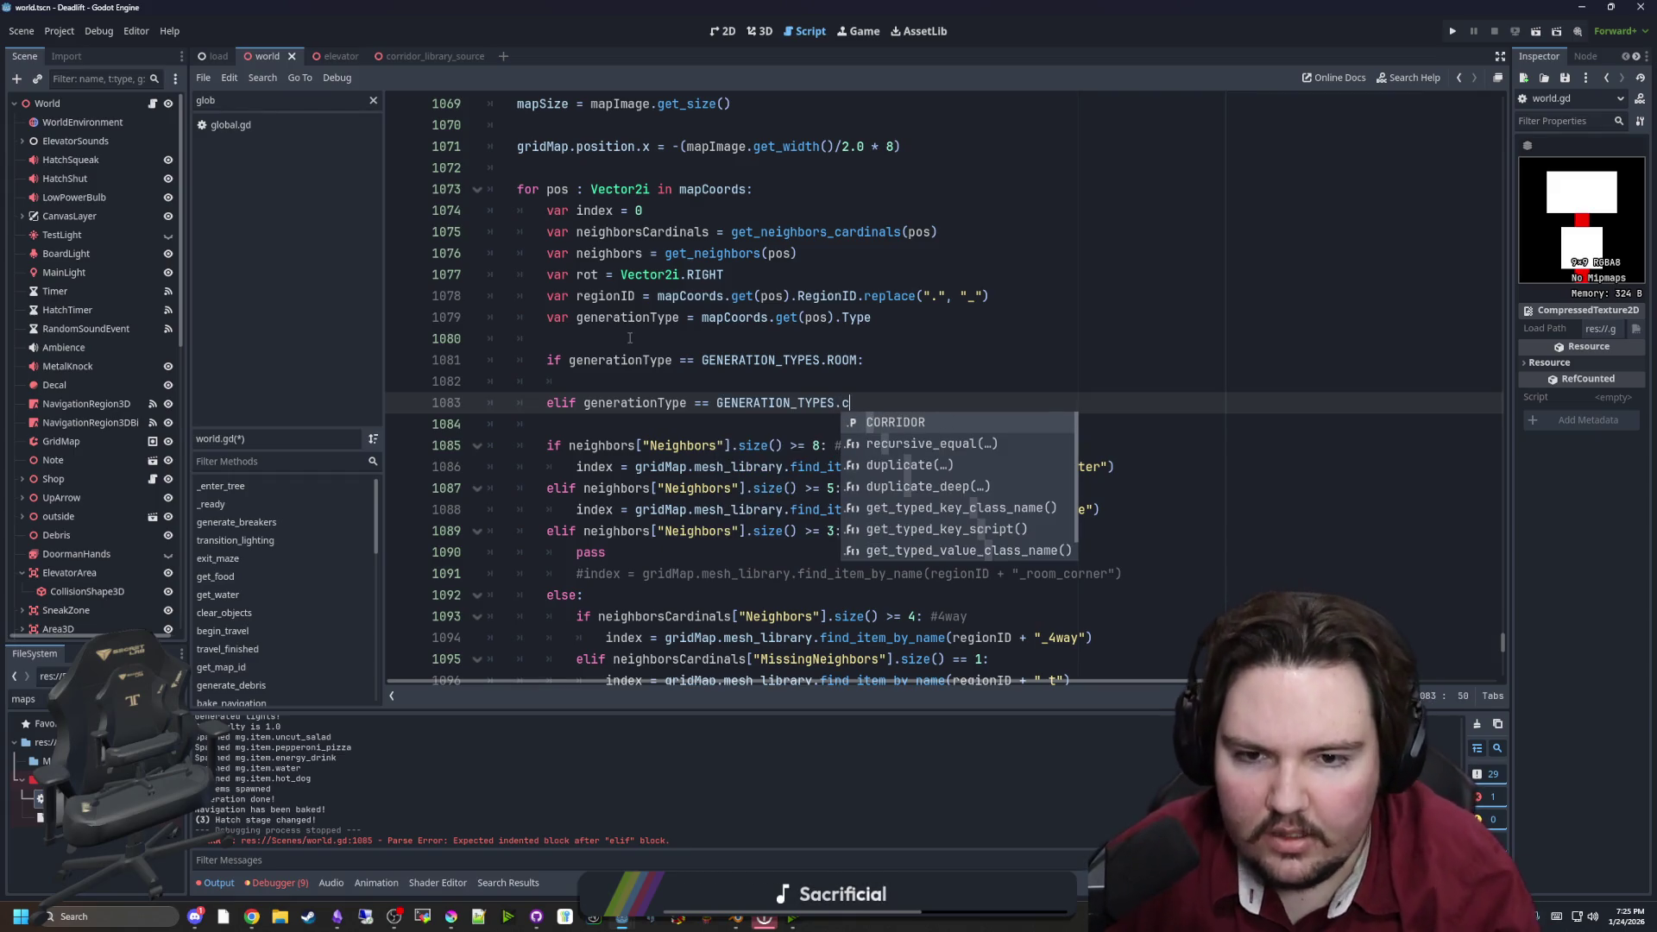
{"action": "key", "text": "Return"}
{"action": "type", "text": ":"}
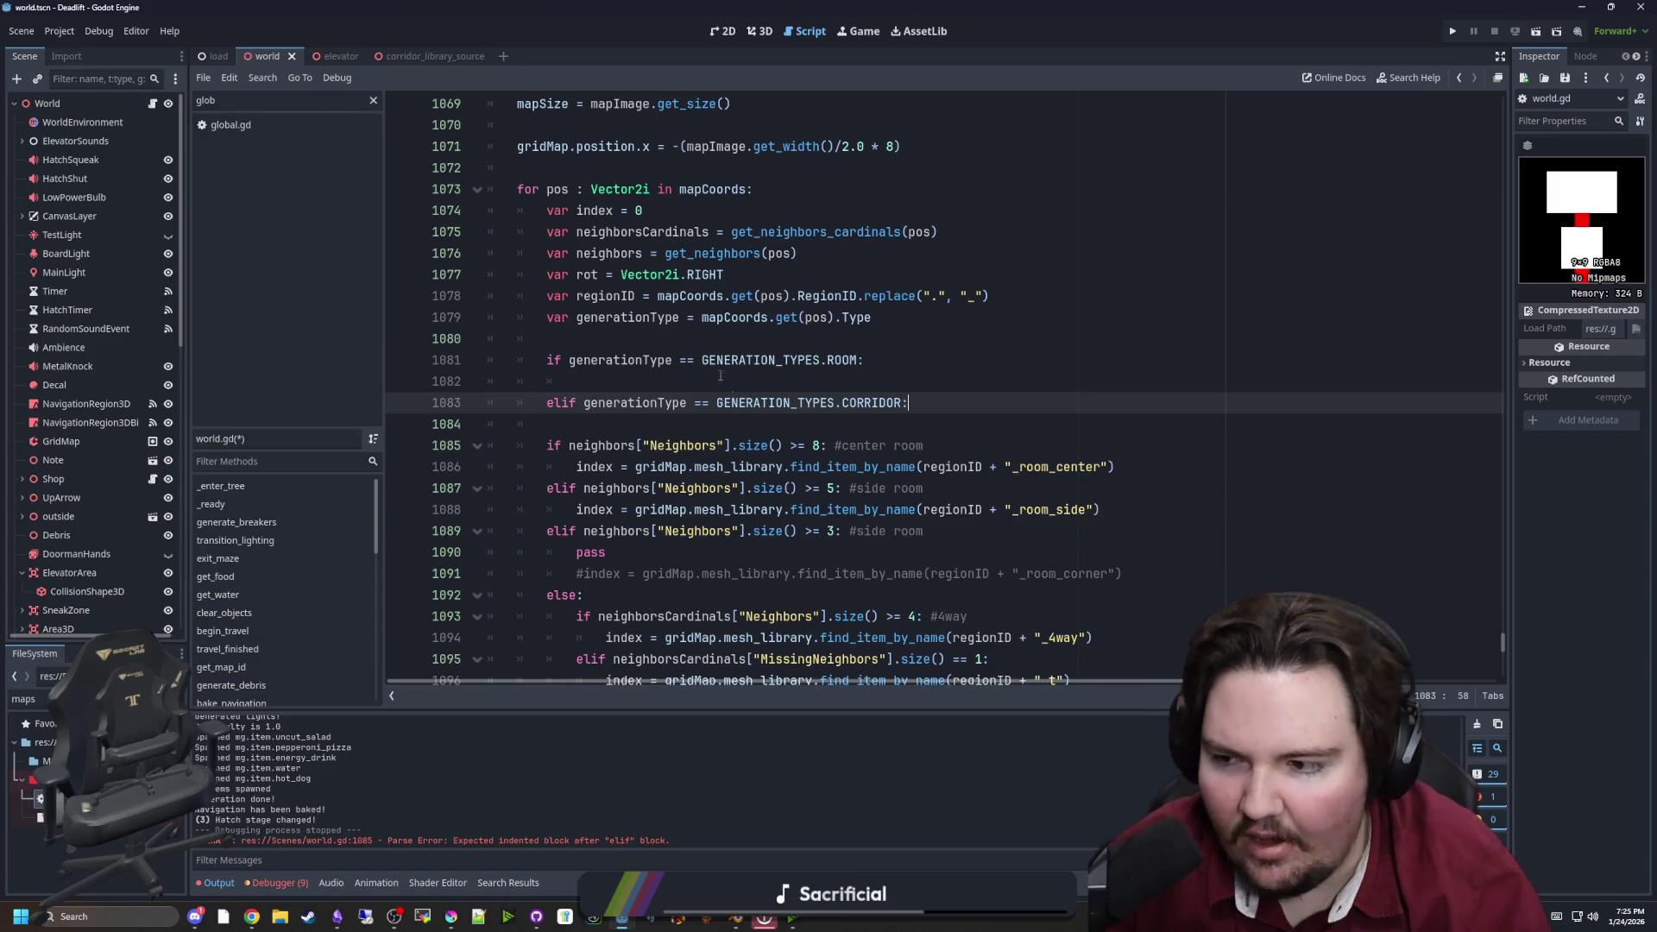
{"action": "scroll", "coordinate": [745, 385], "scroll_direction": "down", "scroll_amount": 7}
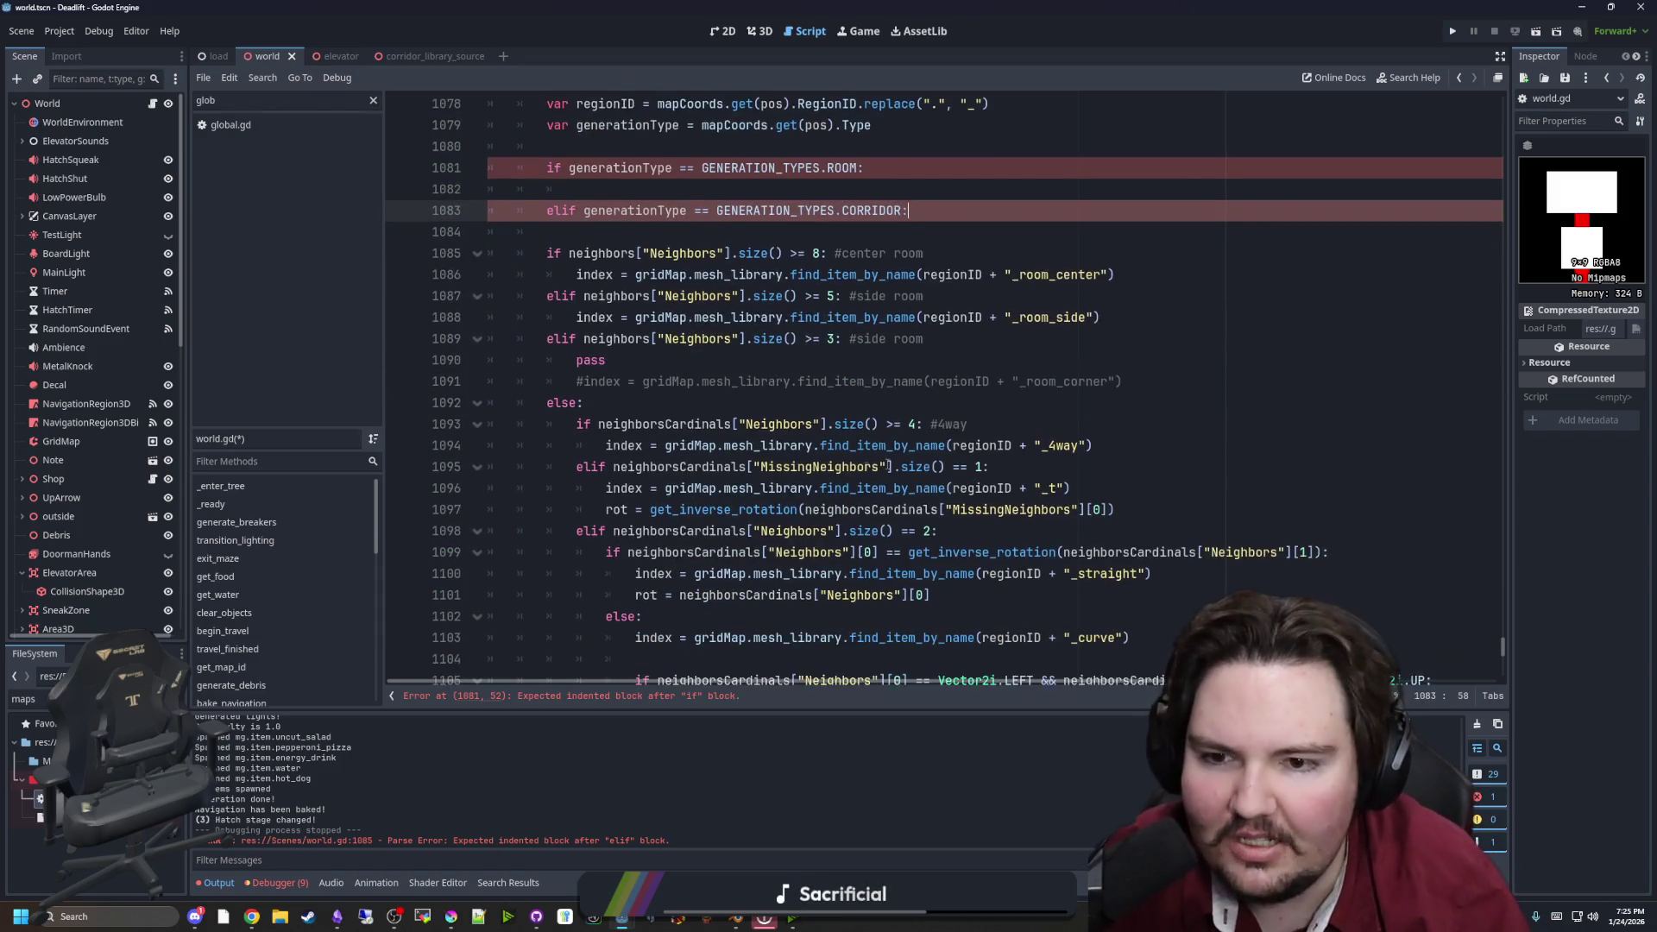
{"action": "scroll", "coordinate": [600, 406], "scroll_direction": "up", "scroll_amount": 4}
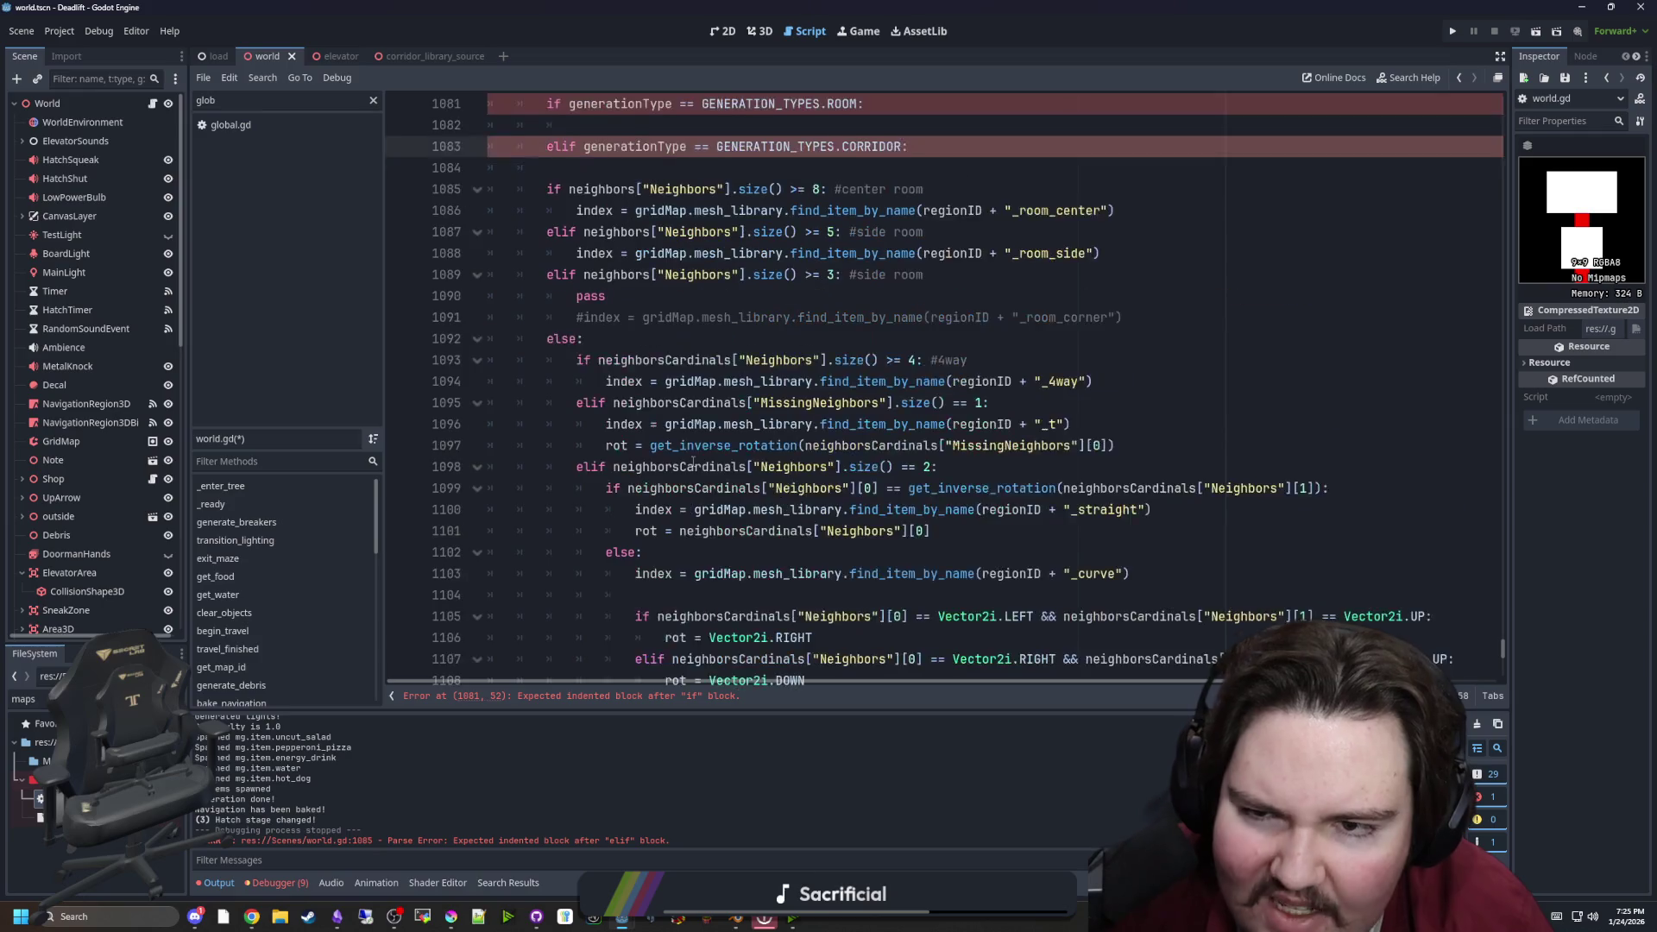
{"action": "left_click", "coordinate": [600, 403]}
Move the room neighbour checks under the ROOM branch, indent them, and remove the else and stray blank lines
{"action": "mouse_move", "coordinate": [584, 403]}
{"action": "left_mouse_down"}
{"action": "mouse_move", "coordinate": [483, 275]}
{"action": "mouse_move", "coordinate": [402, 255]}
{"action": "left_mouse_up"}
{"action": "key", "text": "ctrl+c"}
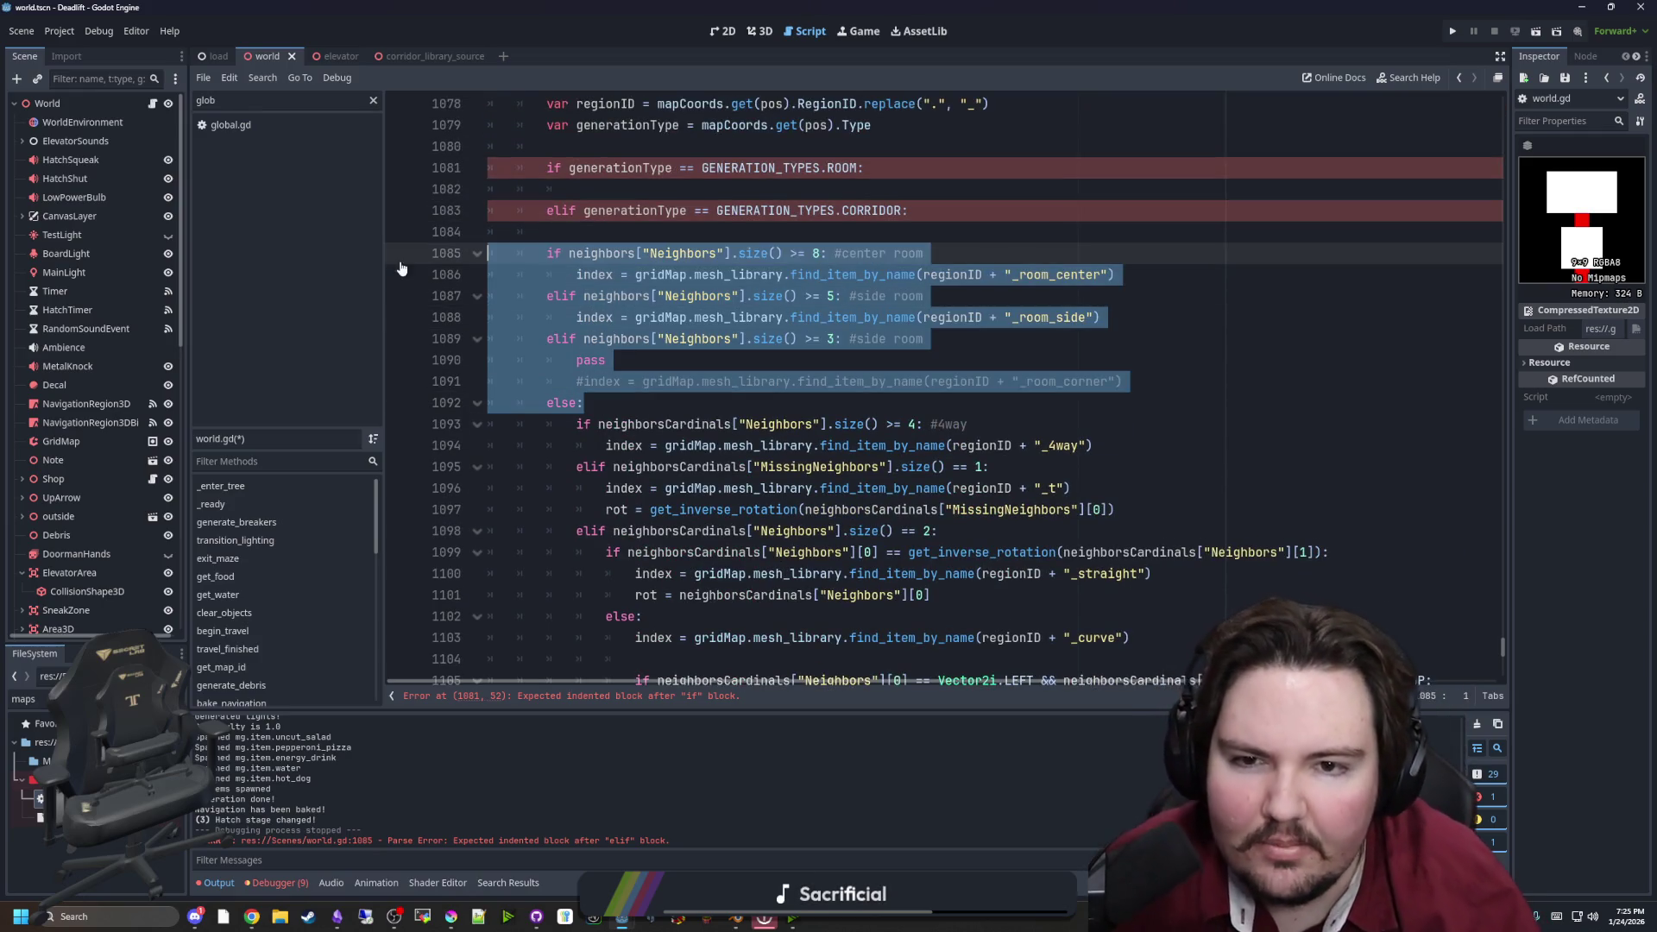
{"action": "key", "text": "BackSpace"}
{"action": "left_click", "coordinate": [636, 189]}
{"action": "key", "text": "ctrl+v"}
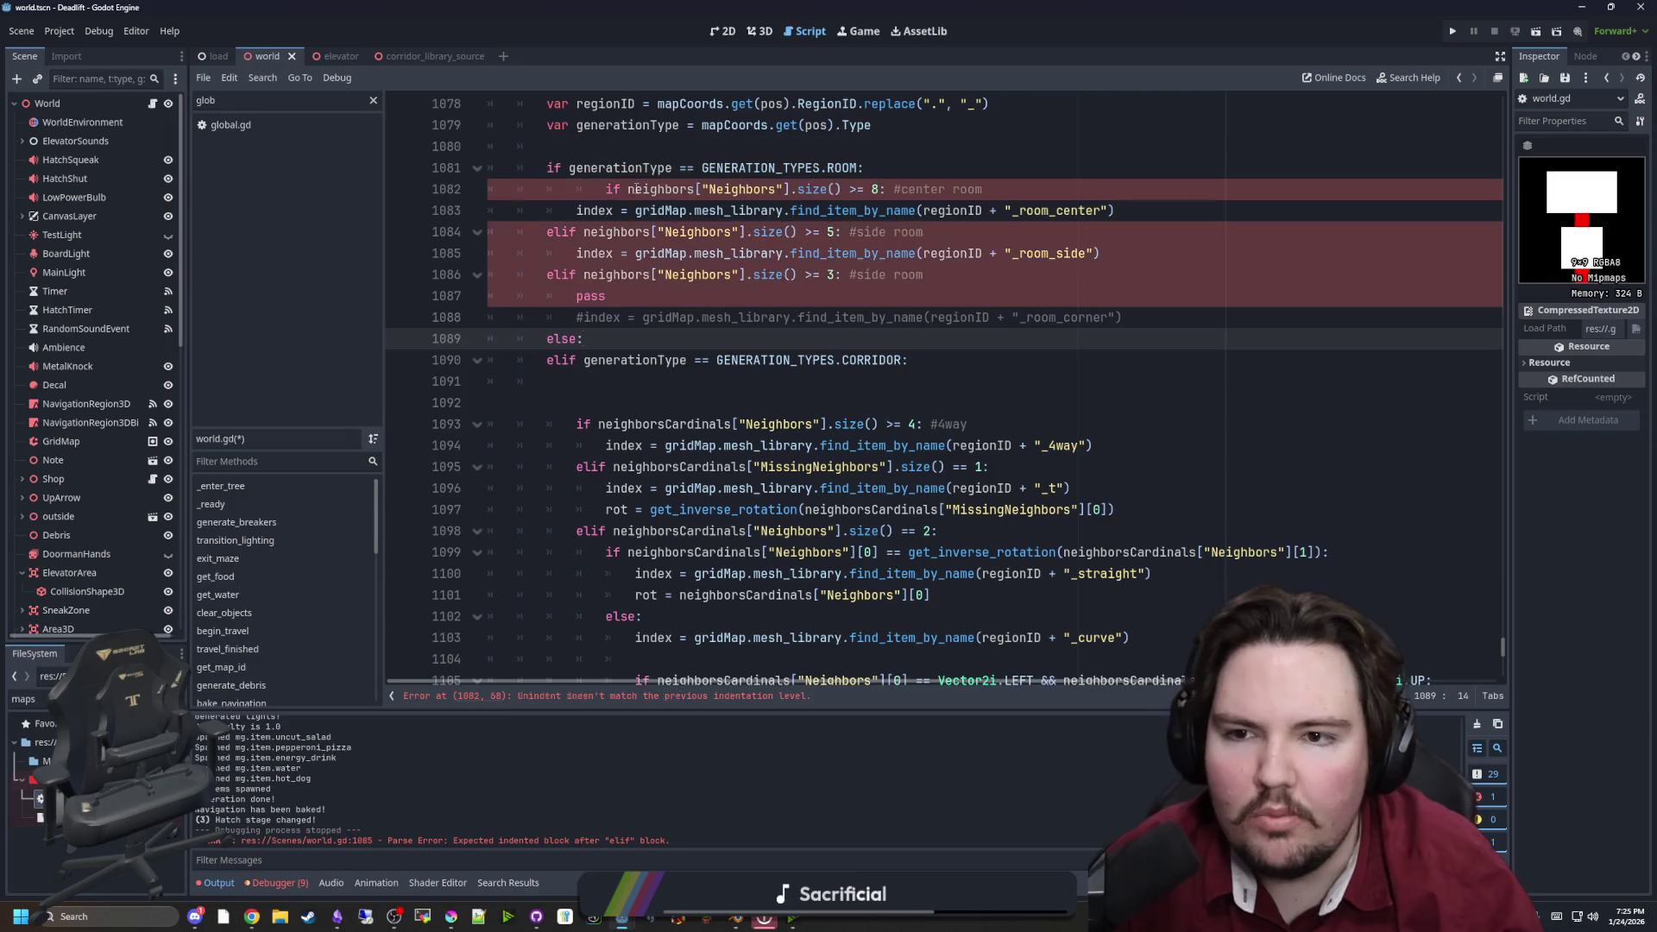
{"action": "mouse_move", "coordinate": [627, 338]}
{"action": "left_mouse_down"}
{"action": "mouse_move", "coordinate": [518, 253]}
{"action": "mouse_move", "coordinate": [487, 189]}
{"action": "mouse_move", "coordinate": [604, 338]}
{"action": "mouse_move", "coordinate": [480, 335]}
{"action": "left_mouse_up"}
{"action": "key", "text": "Tab"}
{"action": "key", "text": "BackSpace"}
{"action": "key", "text": "BackSpace"}
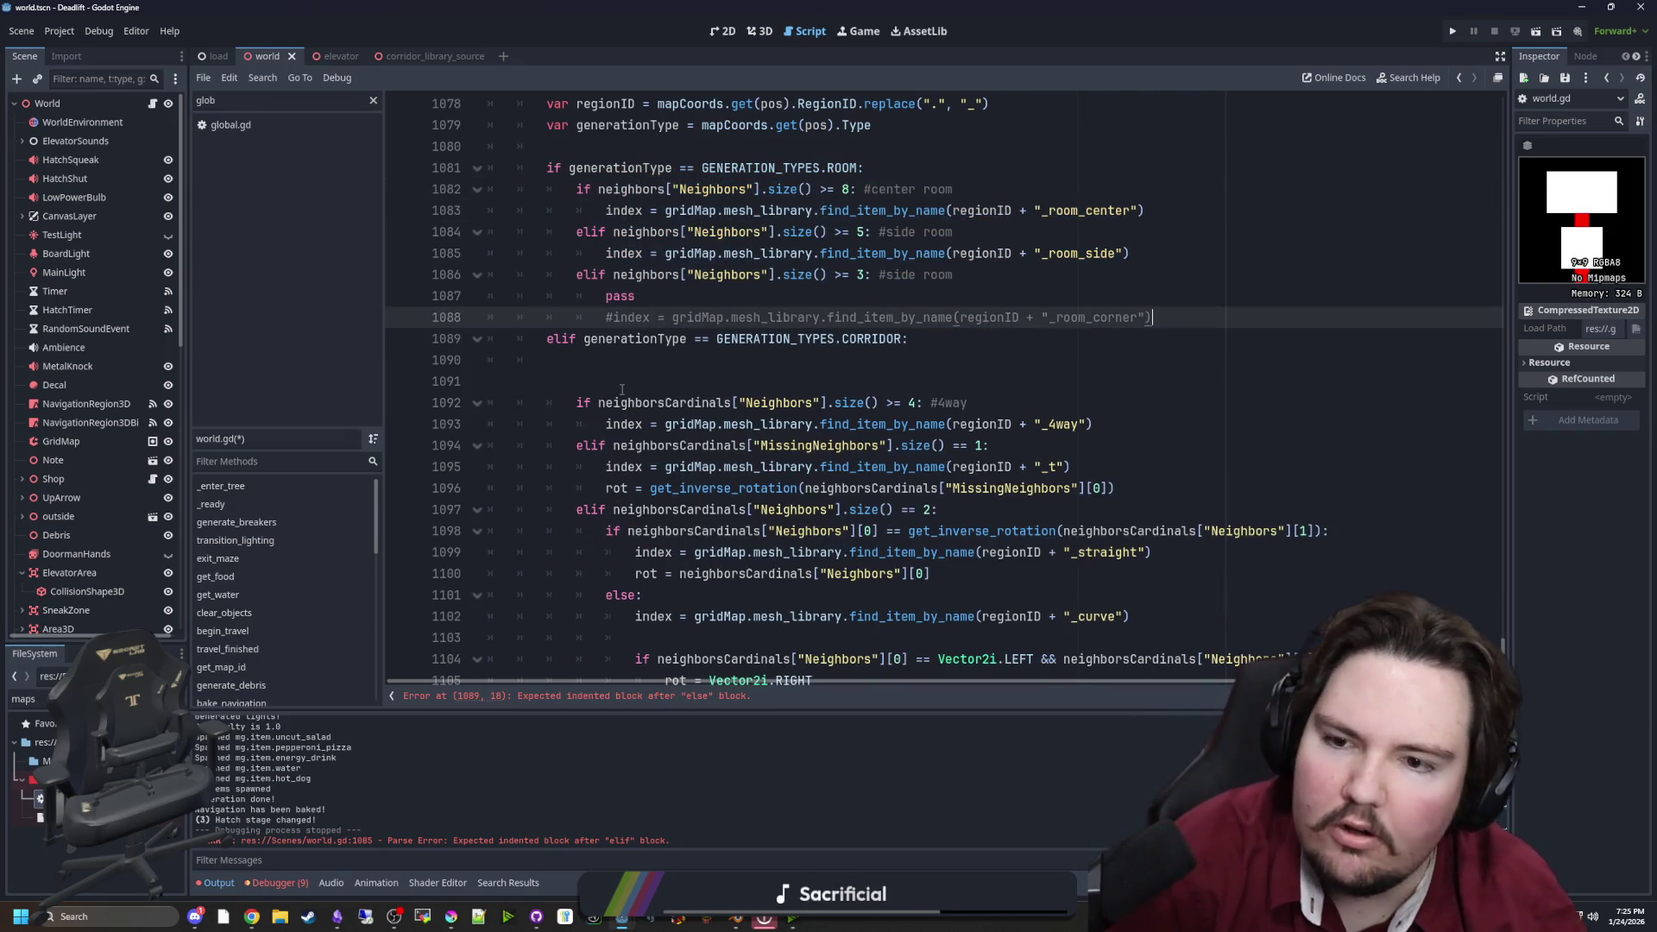
{"action": "key", "text": "Down"}
{"action": "key", "text": "Down"}
{"action": "key", "text": "BackSpace"}
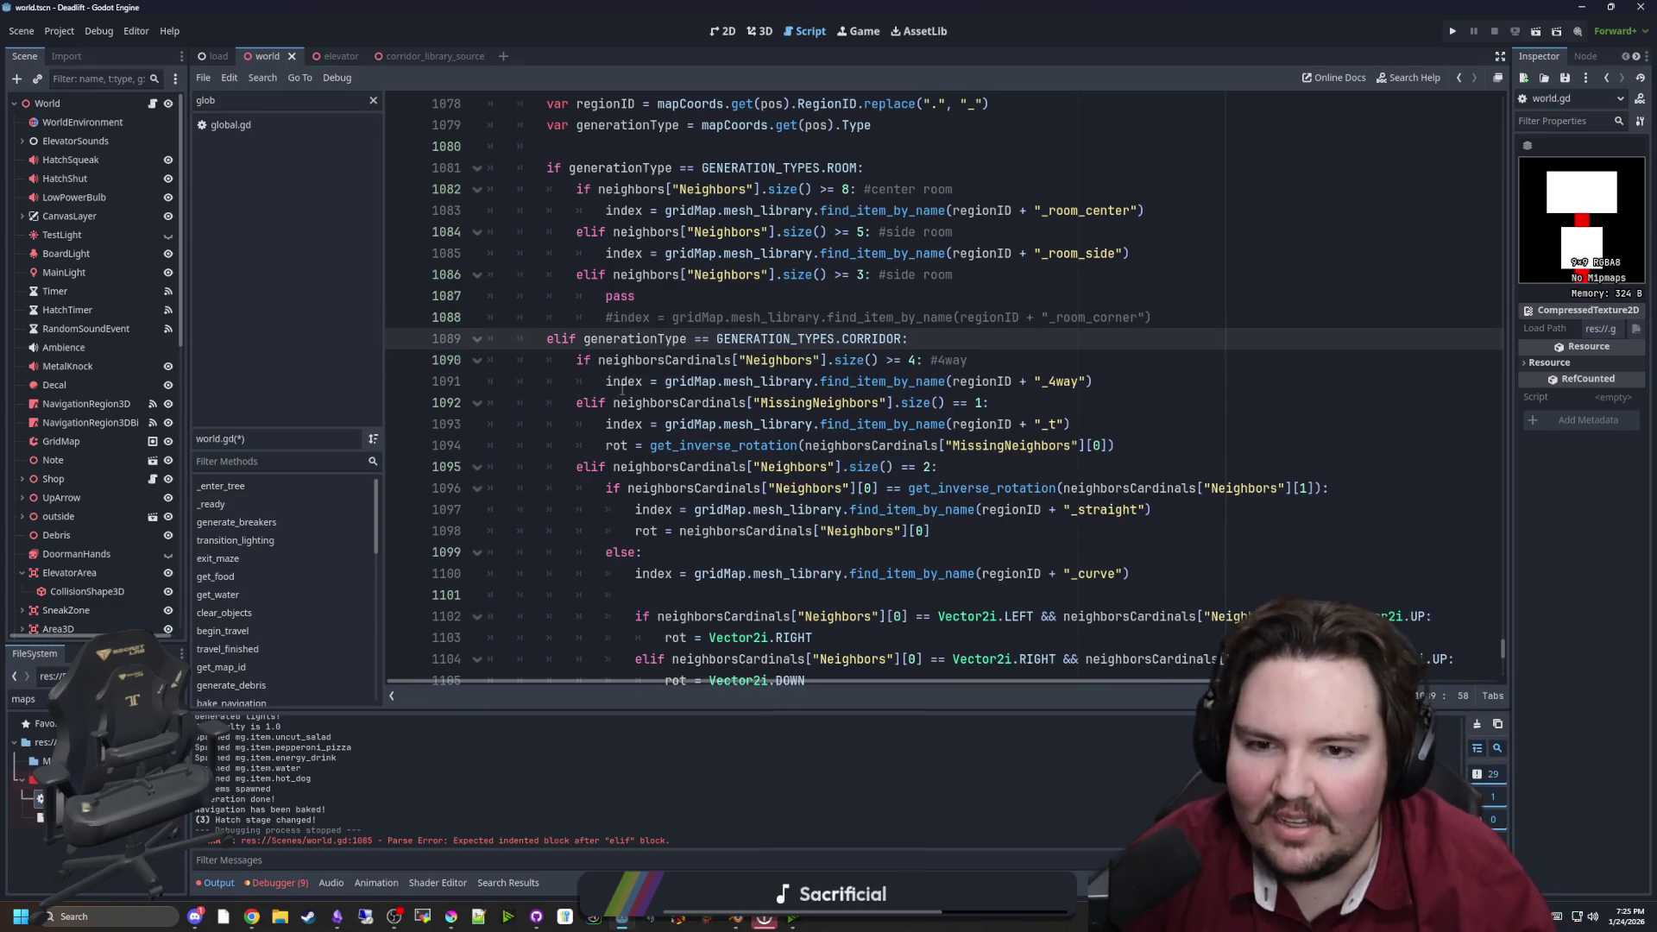
{"action": "scroll", "coordinate": [672, 466], "scroll_direction": "down", "scroll_amount": 3}
{"action": "scroll", "coordinate": [672, 466], "scroll_direction": "down", "scroll_amount": 2}
{"action": "left_click", "coordinate": [643, 460]}
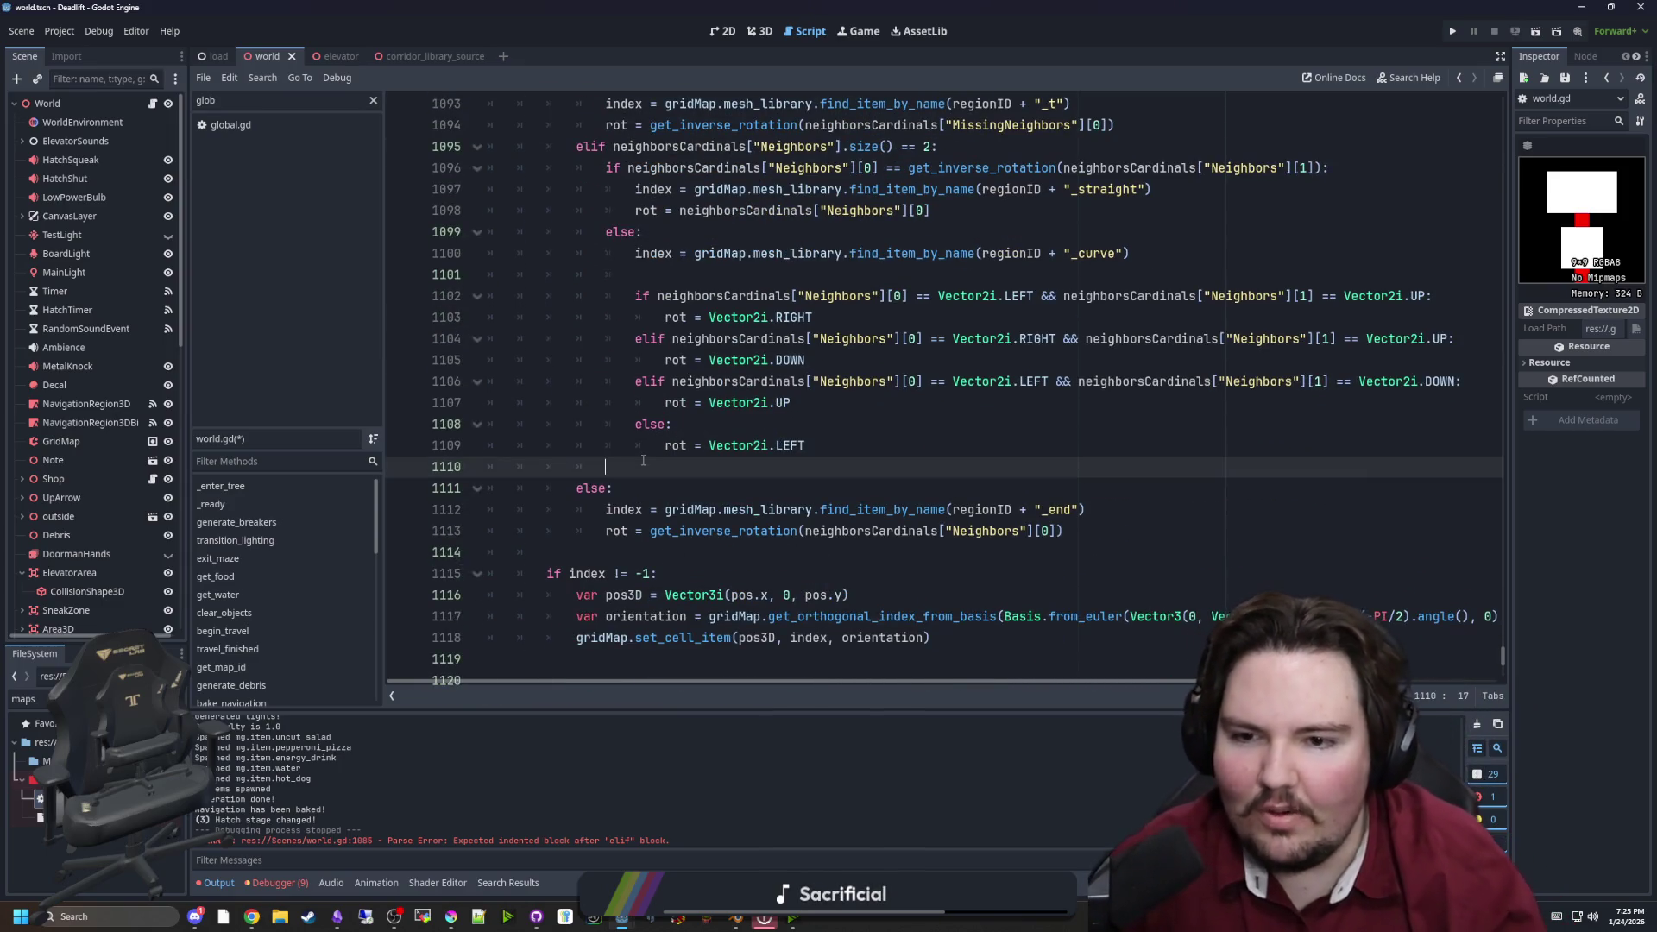
{"action": "key", "text": "BackSpace"}
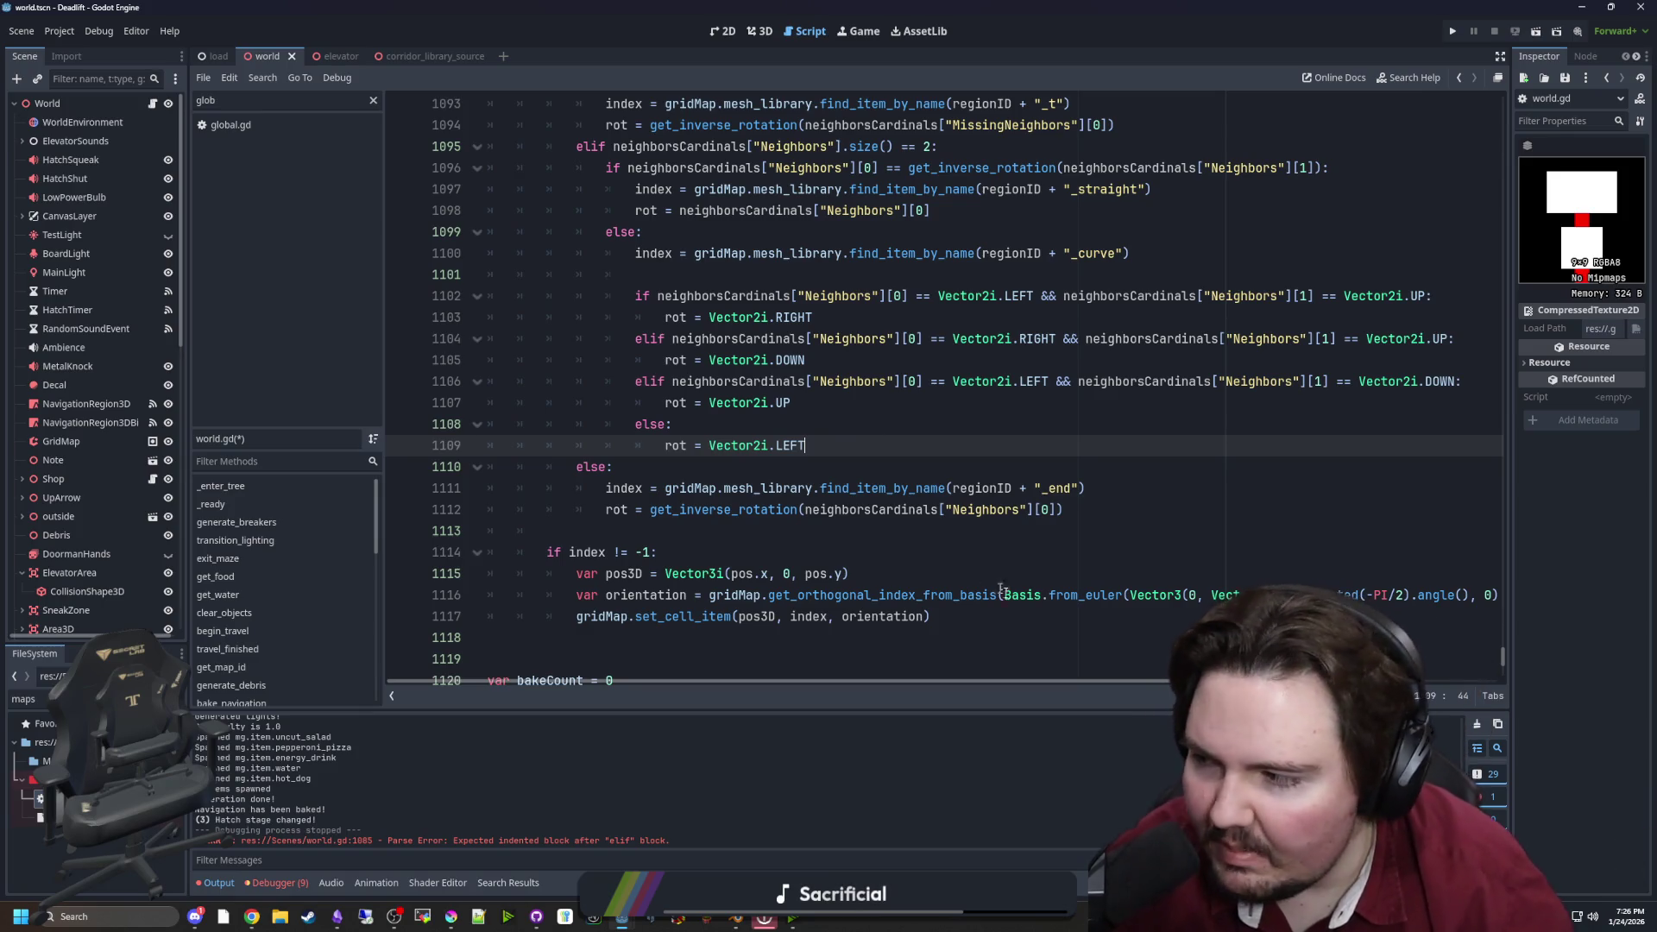
Uncomment the _room_corner assignment and delete the pass placeholder in the room branch
{"action": "scroll", "coordinate": [776, 422], "scroll_direction": "up", "scroll_amount": 7}
{"action": "left_click", "coordinate": [765, 419]}
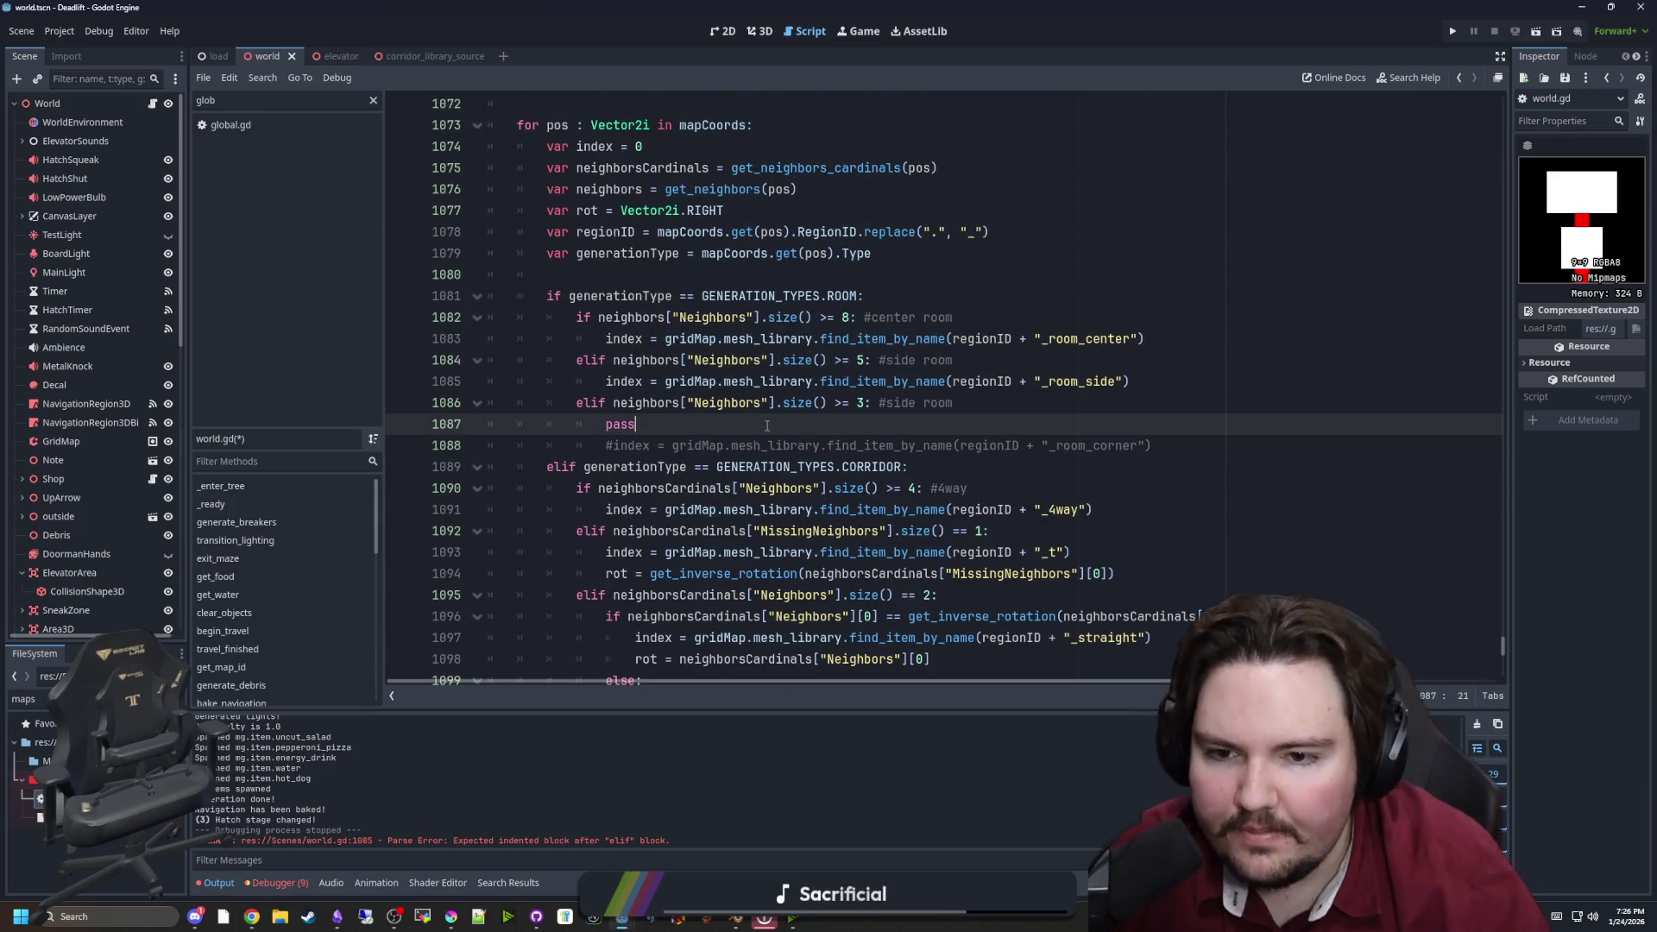
{"action": "scroll", "coordinate": [734, 424], "scroll_direction": "up", "scroll_amount": 1}
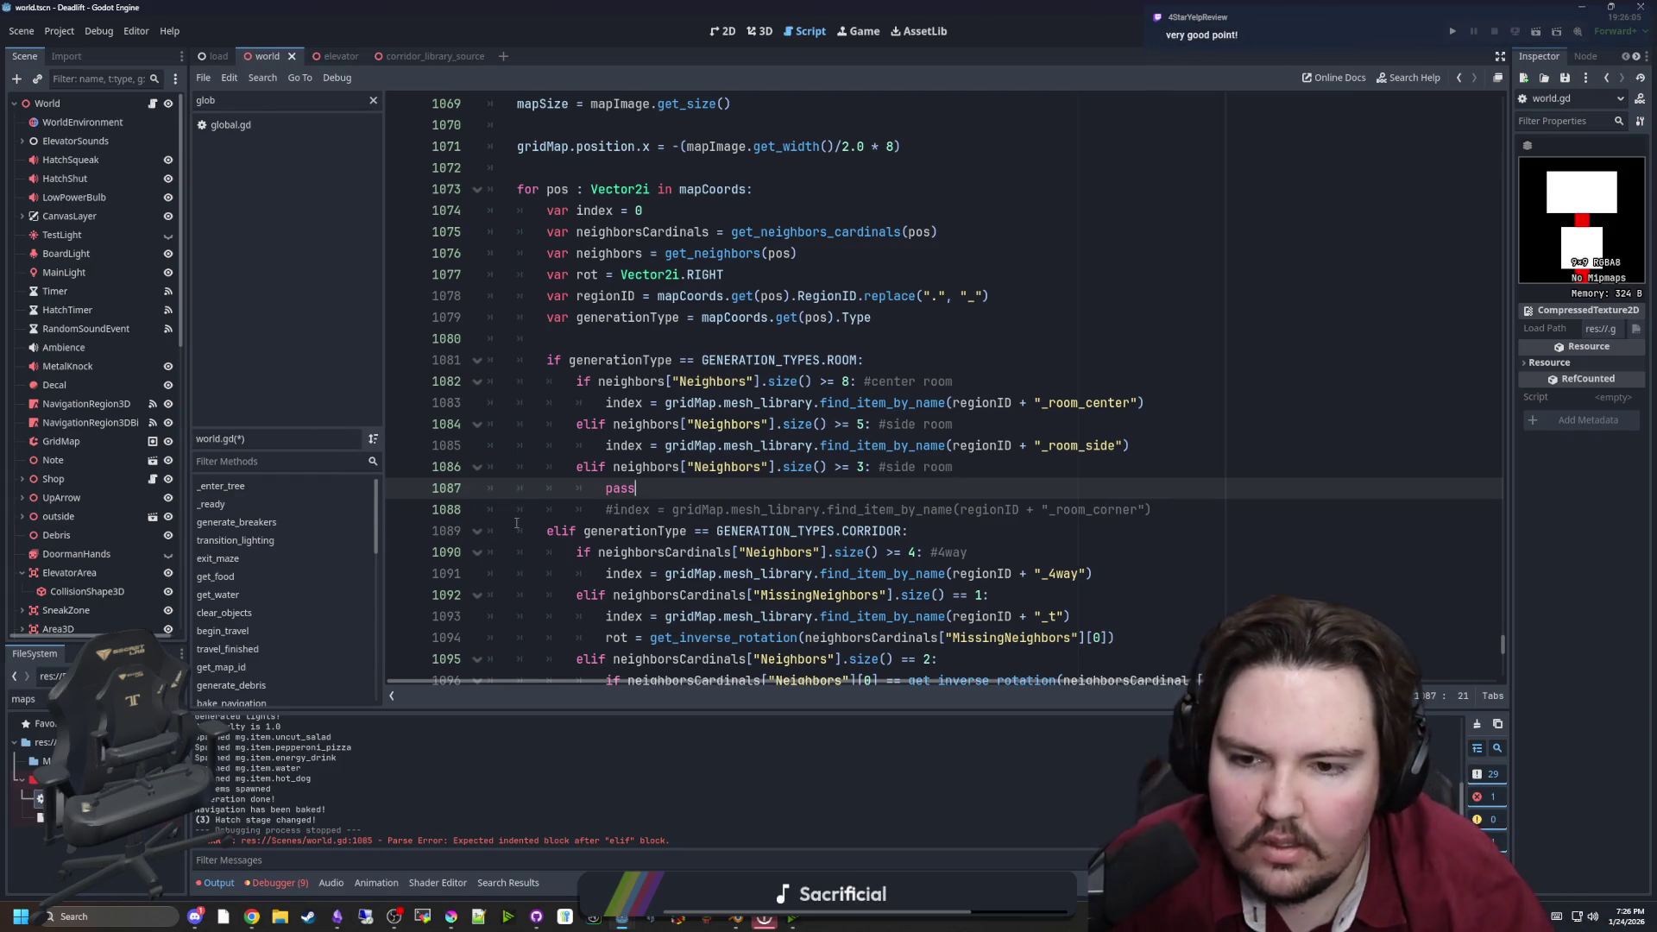
{"action": "left_click", "coordinate": [602, 510]}
{"action": "key", "text": "Delete"}
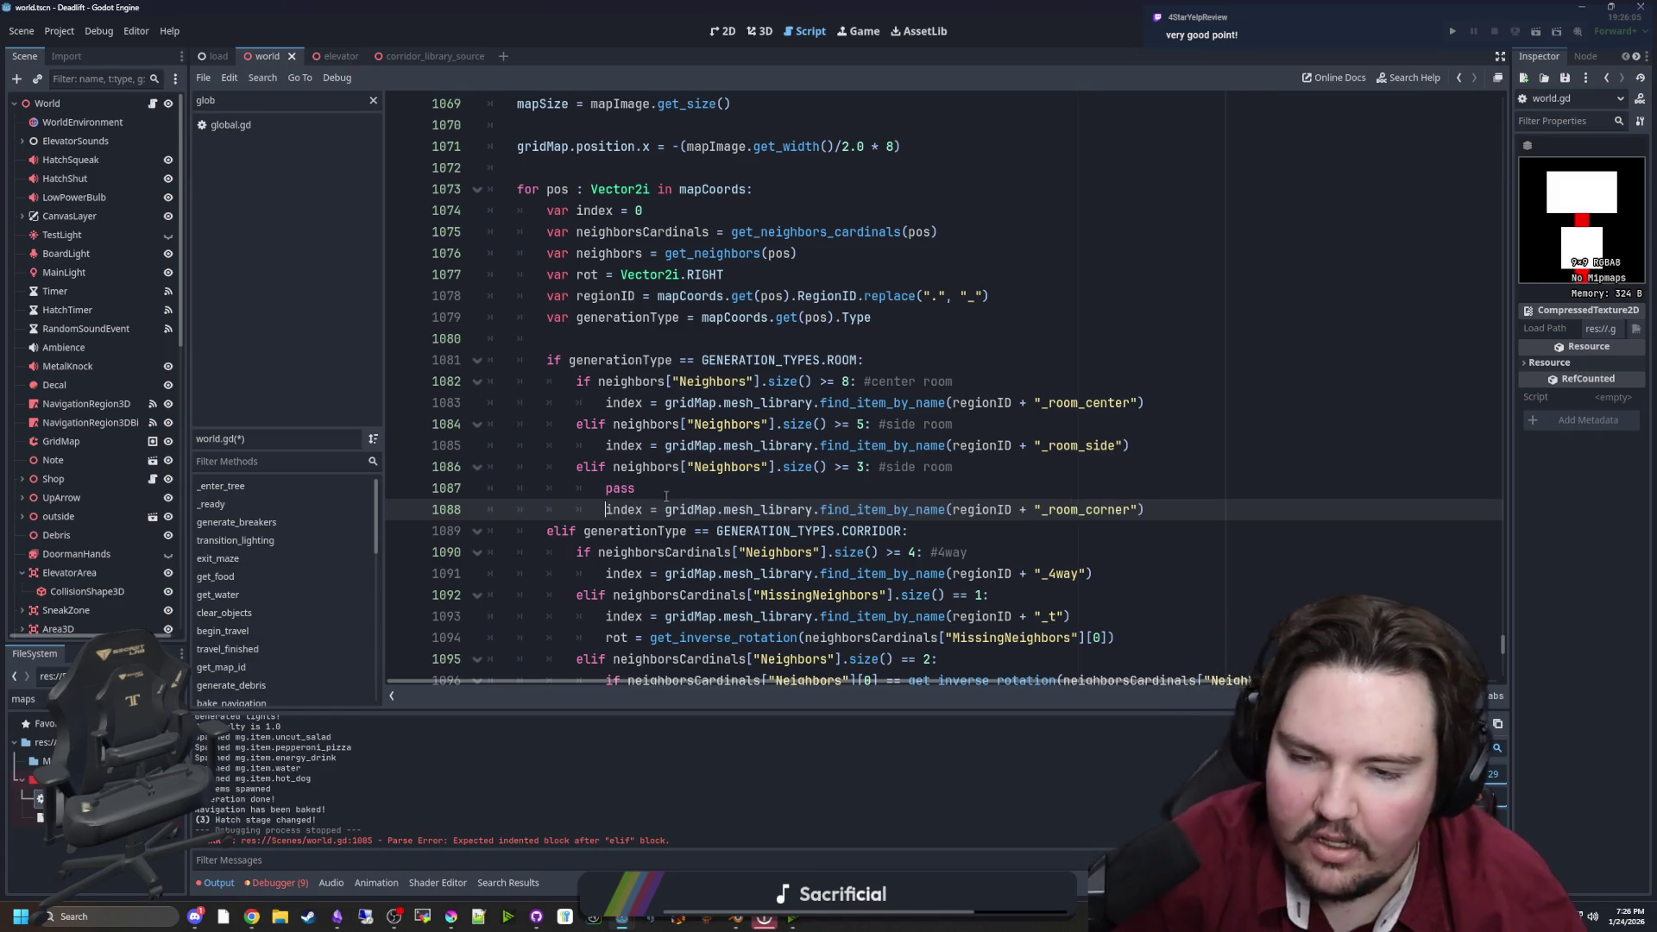
{"action": "left_click_drag", "start_coordinate": [636, 488], "coordinate": [412, 471]}
{"action": "left_click", "coordinate": [636, 488]}
{"action": "key", "text": "BackSpace"}
{"action": "key", "text": "BackSpace"}
{"action": "key", "text": "BackSpace"}
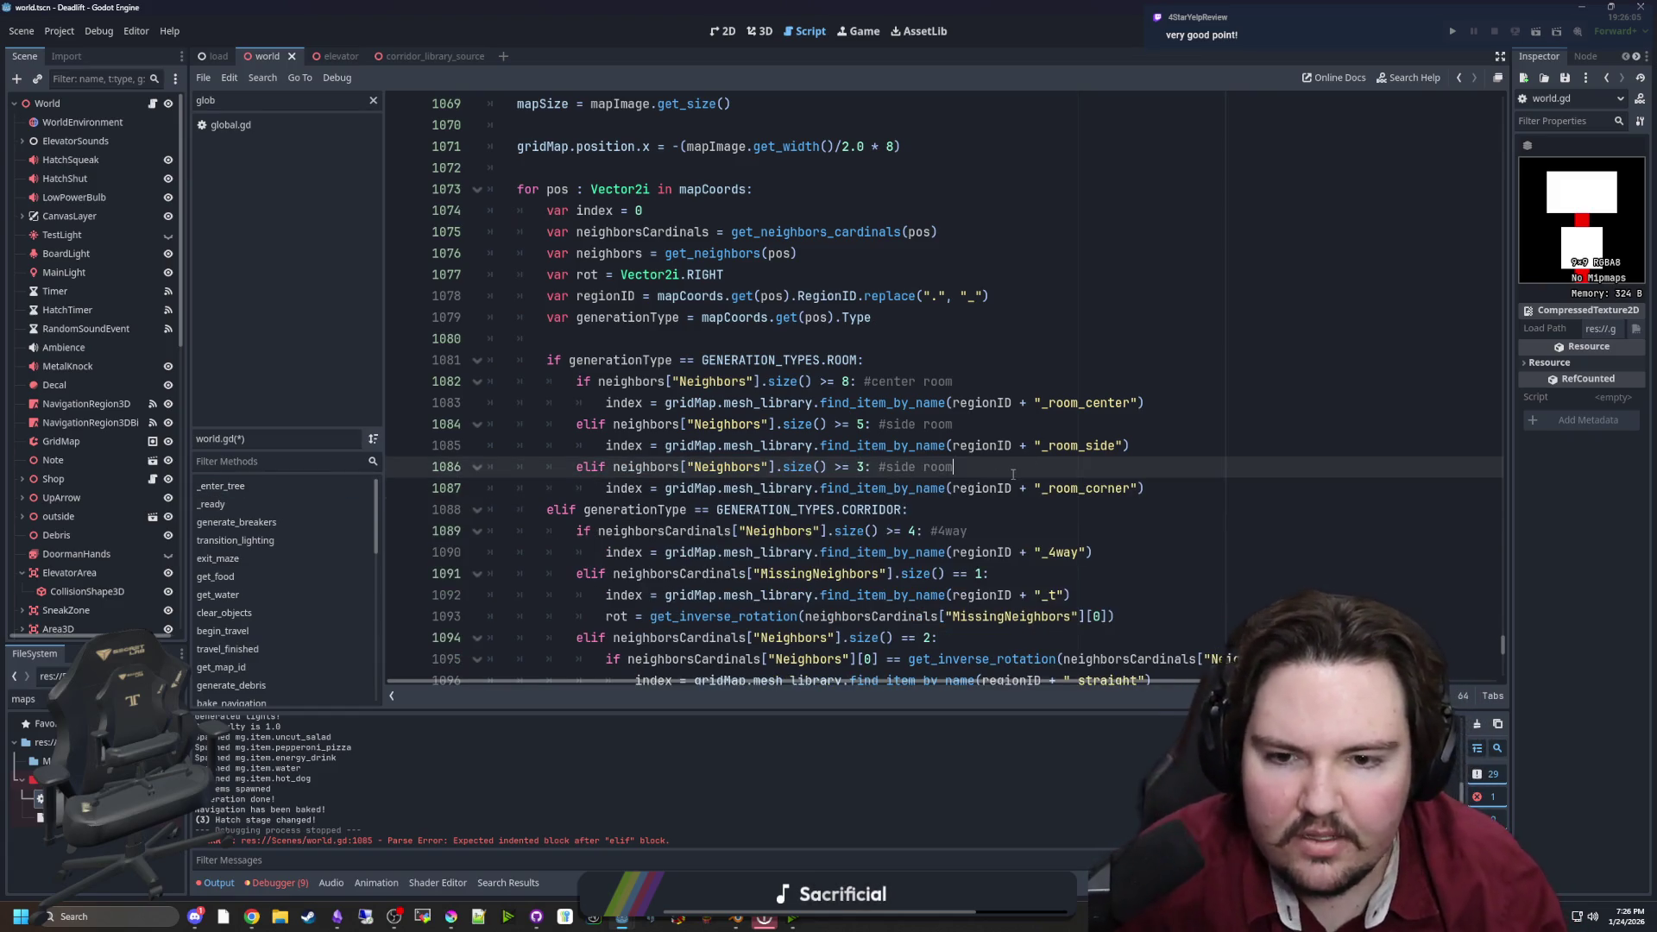
{"action": "left_click_drag", "start_coordinate": [680, 488], "coordinate": [1148, 490]}
{"action": "left_click", "coordinate": [1159, 493]}
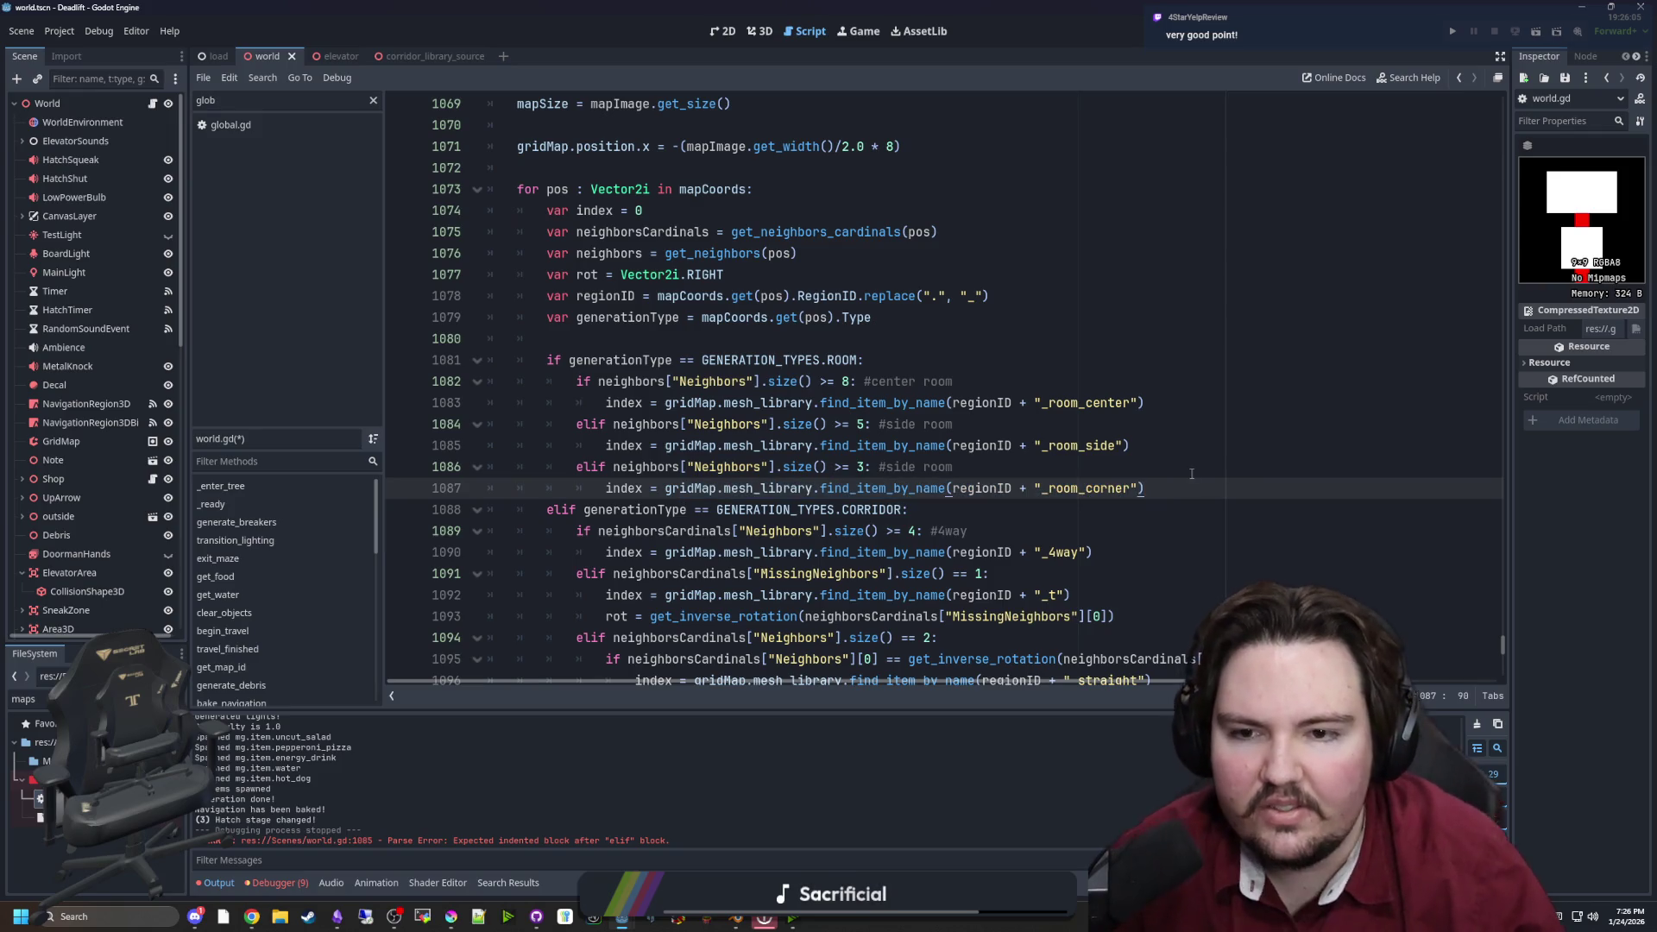
{"action": "key", "text": "Return"}
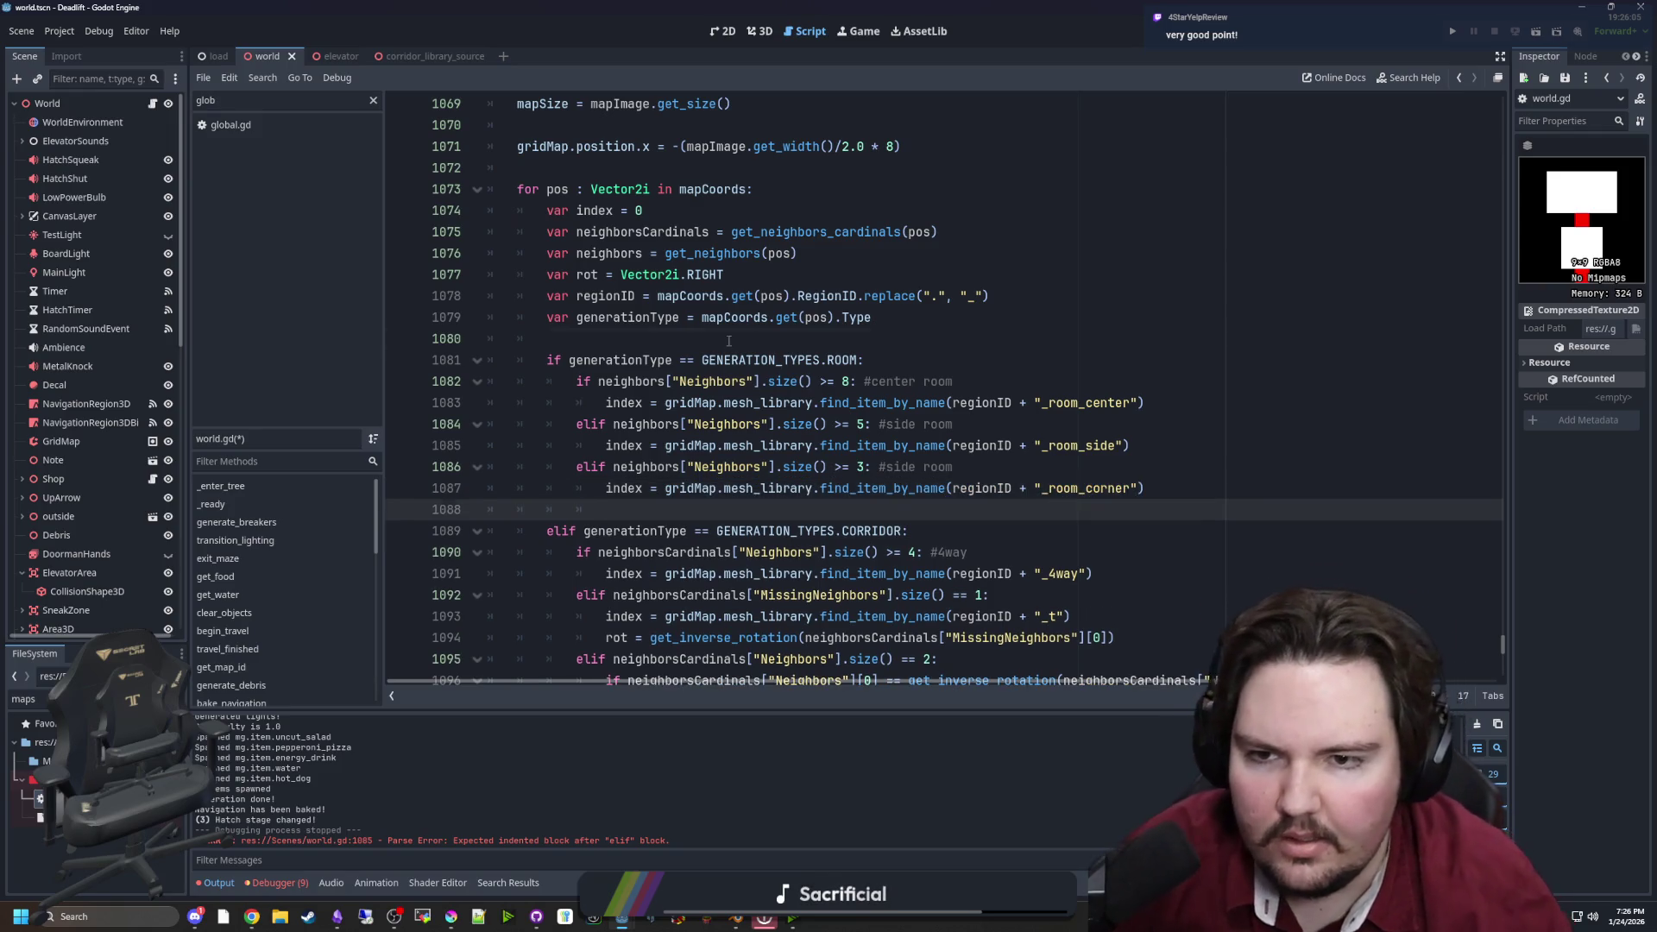
Scroll through the reorganised ROOM and CORRIDOR branches to review them
{"action": "left_click", "coordinate": [728, 340]}
{"action": "scroll", "coordinate": [725, 397], "scroll_direction": "up", "scroll_amount": 1}
{"action": "scroll", "coordinate": [759, 379], "scroll_direction": "down", "scroll_amount": 1}
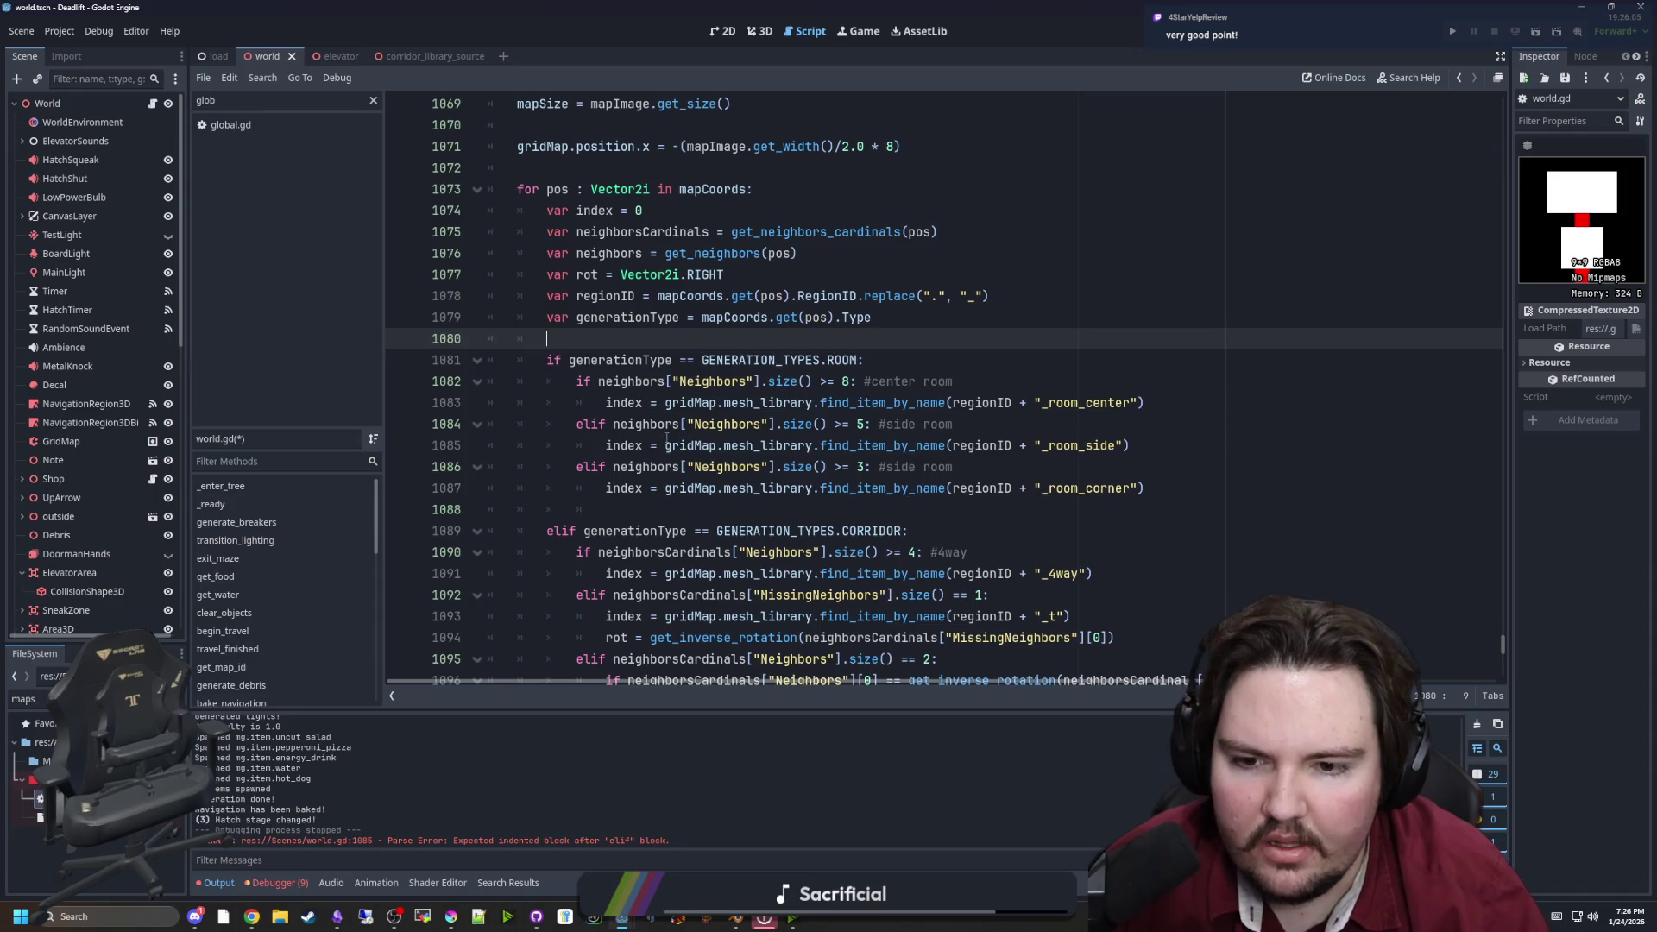
{"action": "scroll", "coordinate": [743, 441], "scroll_direction": "down", "scroll_amount": 1}
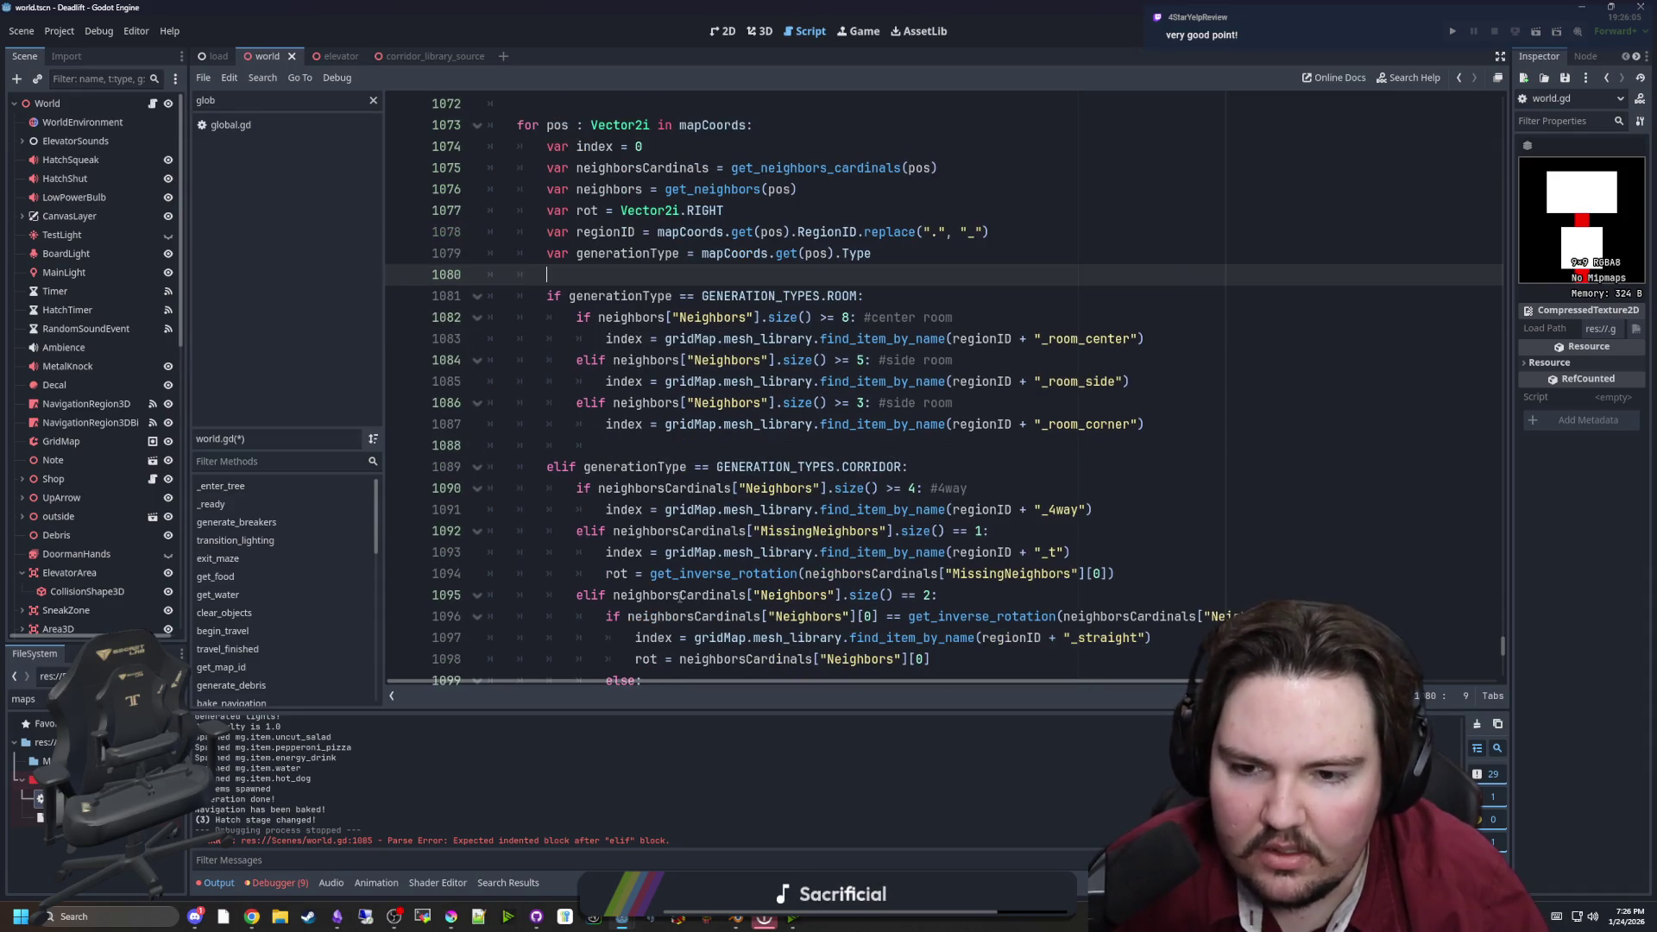
{"action": "scroll", "coordinate": [695, 507], "scroll_direction": "up", "scroll_amount": 4}
{"action": "left_click", "coordinate": [740, 403]}
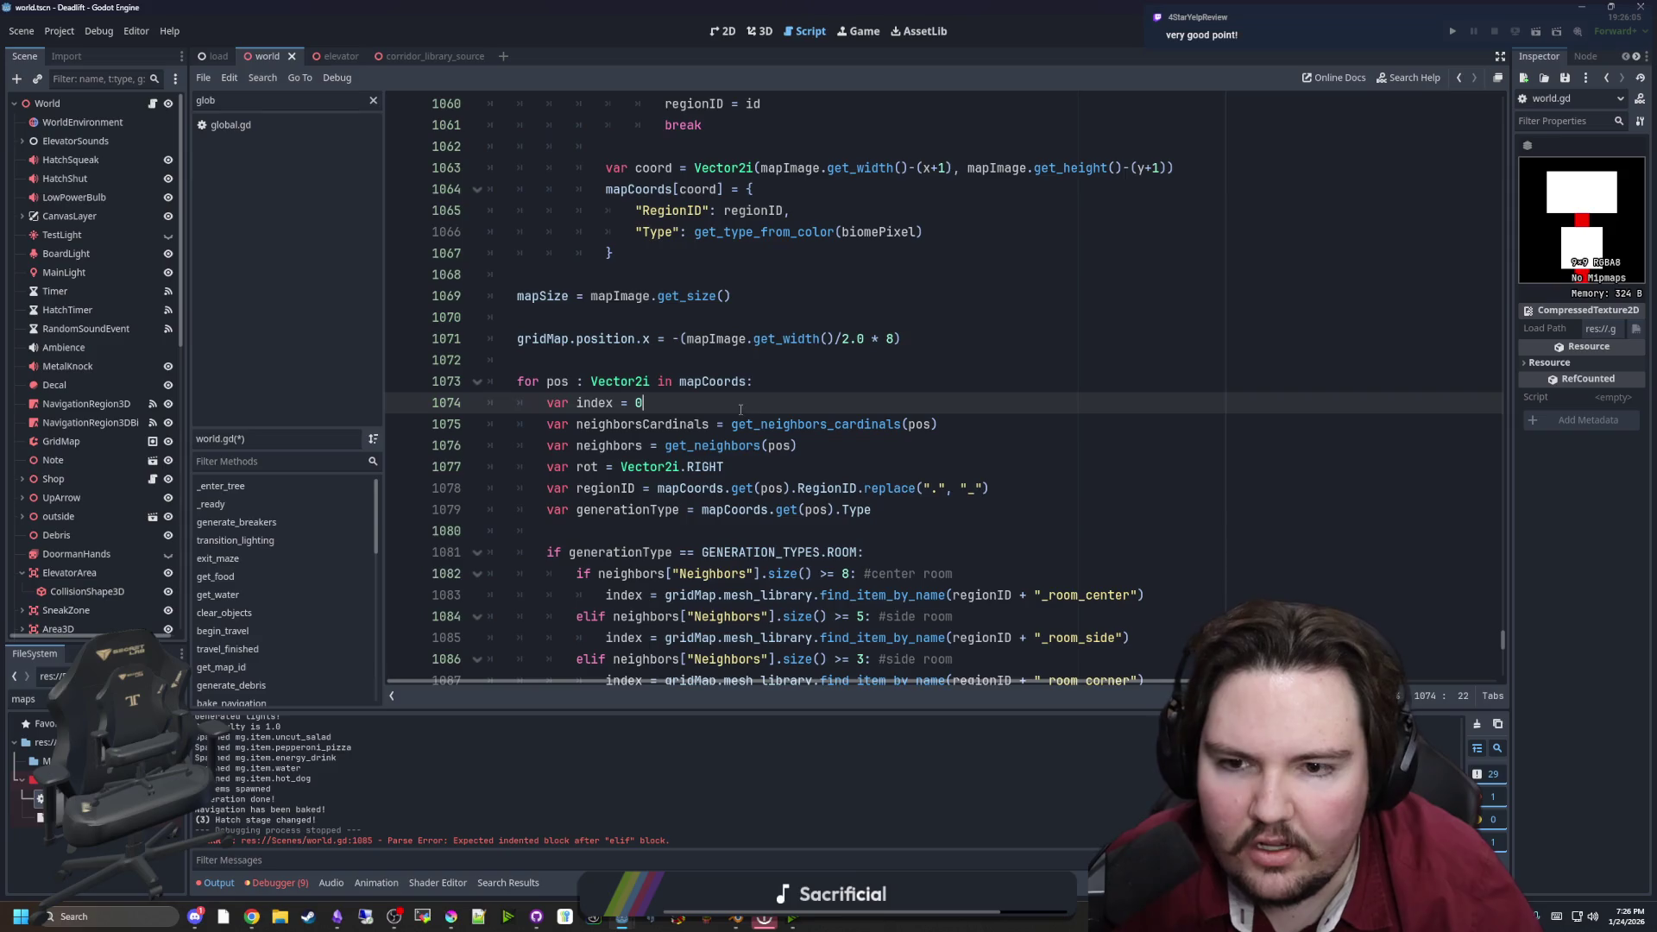
Move the two neighbour lookup lines below the generationType declaration and fix their indentation
{"action": "scroll", "coordinate": [740, 403], "scroll_direction": "down", "scroll_amount": 1}
{"action": "left_click", "coordinate": [883, 382]}
{"action": "left_click", "coordinate": [906, 360]}
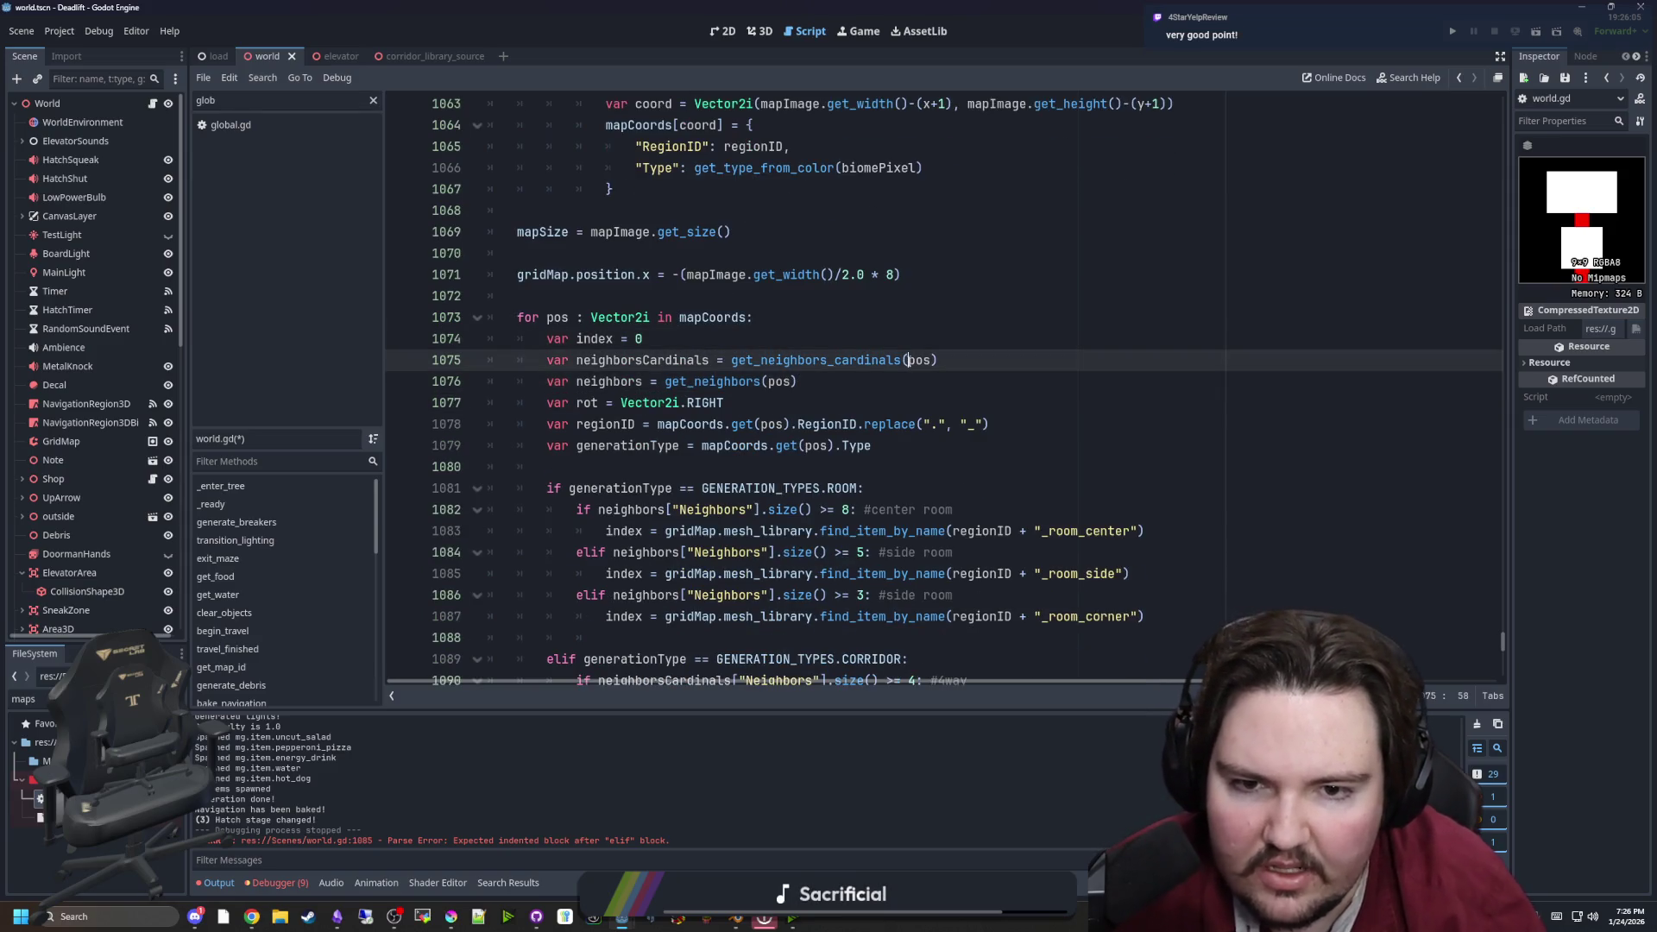
{"action": "left_click", "coordinate": [903, 345]}
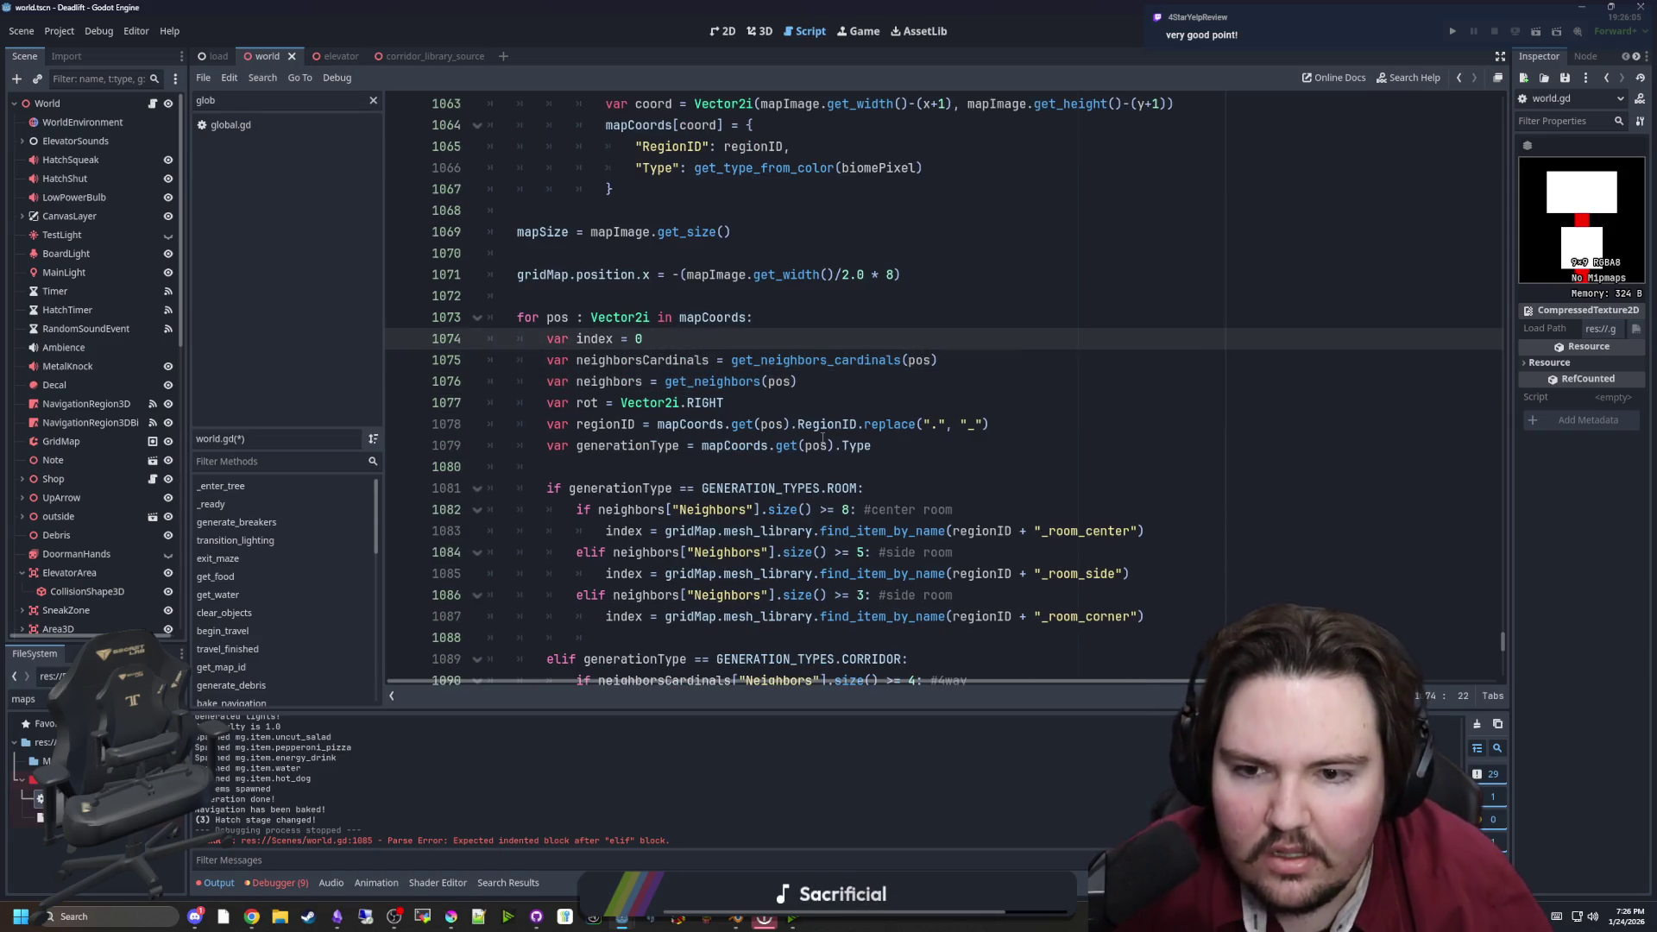
{"action": "double_click", "coordinate": [550, 463]}
{"action": "left_click_drag", "start_coordinate": [551, 459], "coordinate": [544, 455]}
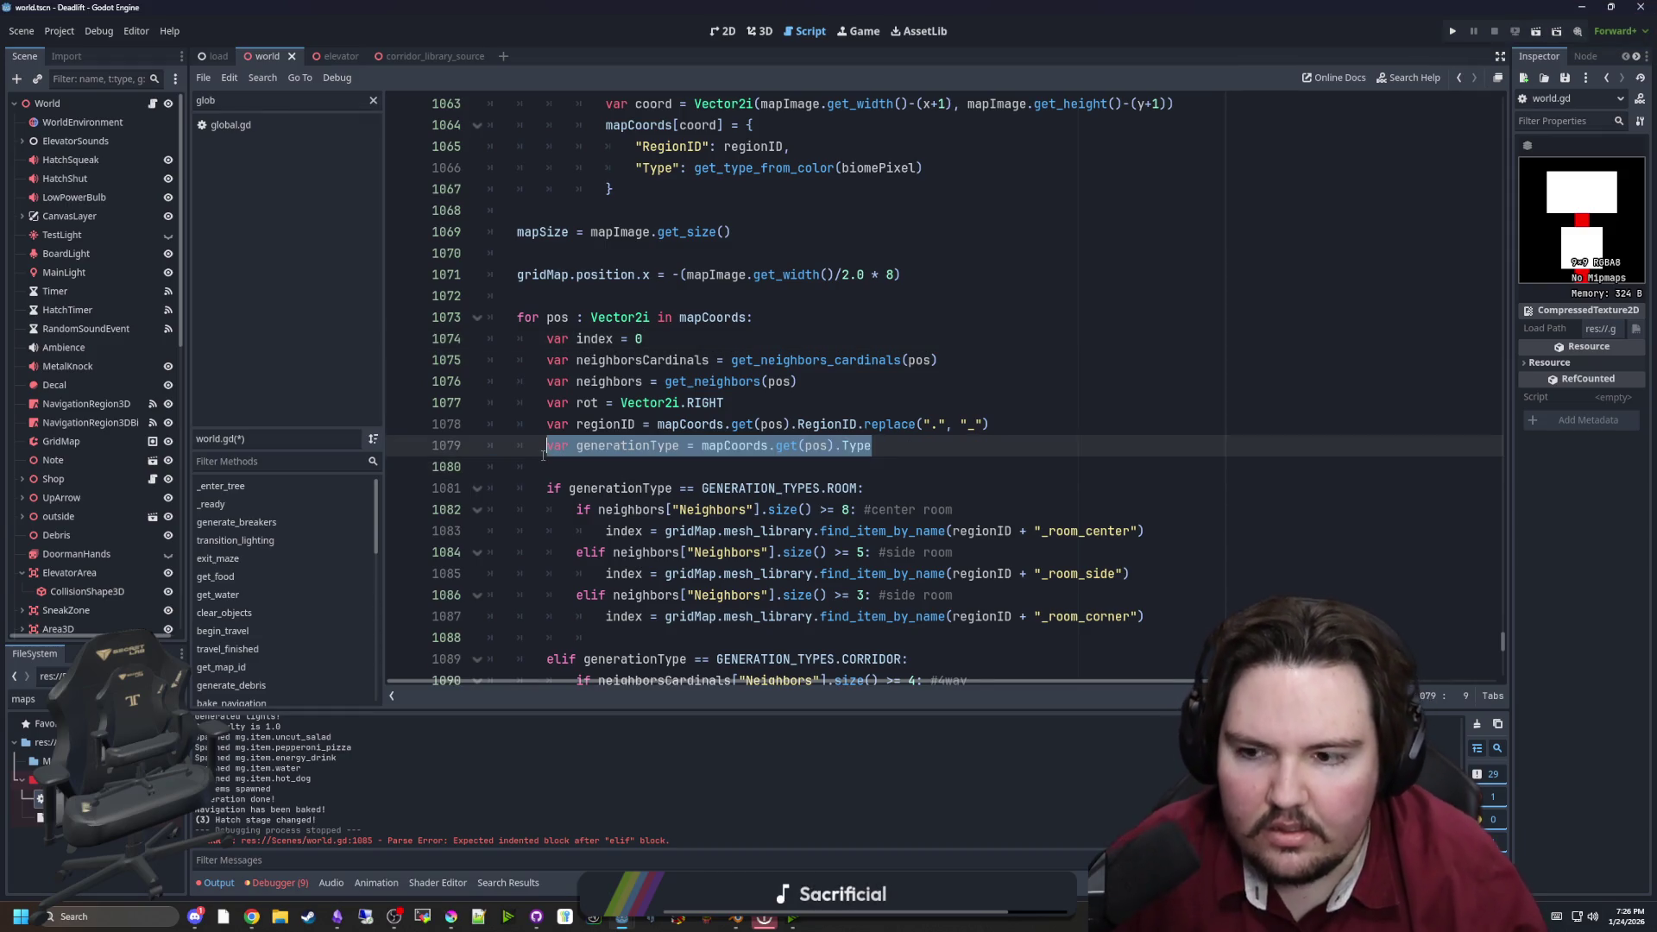
{"action": "left_click", "coordinate": [559, 465]}
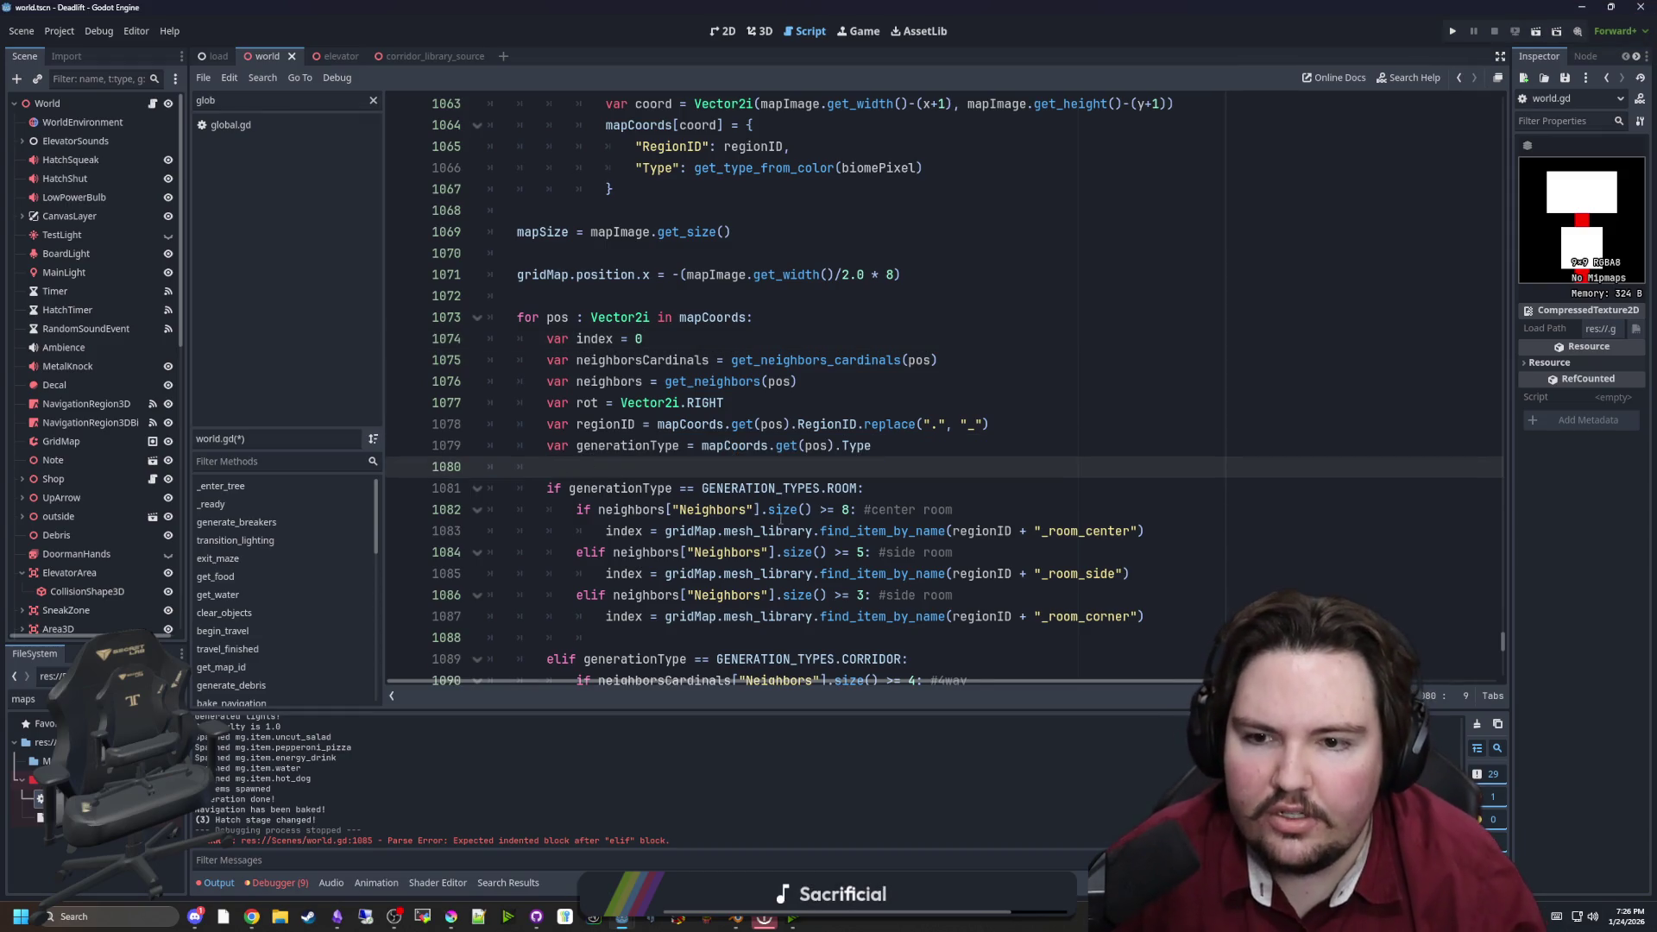
{"action": "left_click", "coordinate": [938, 359]}
{"action": "left_click_drag", "start_coordinate": [799, 380], "coordinate": [487, 360]}
{"action": "key", "text": "ctrl+c"}
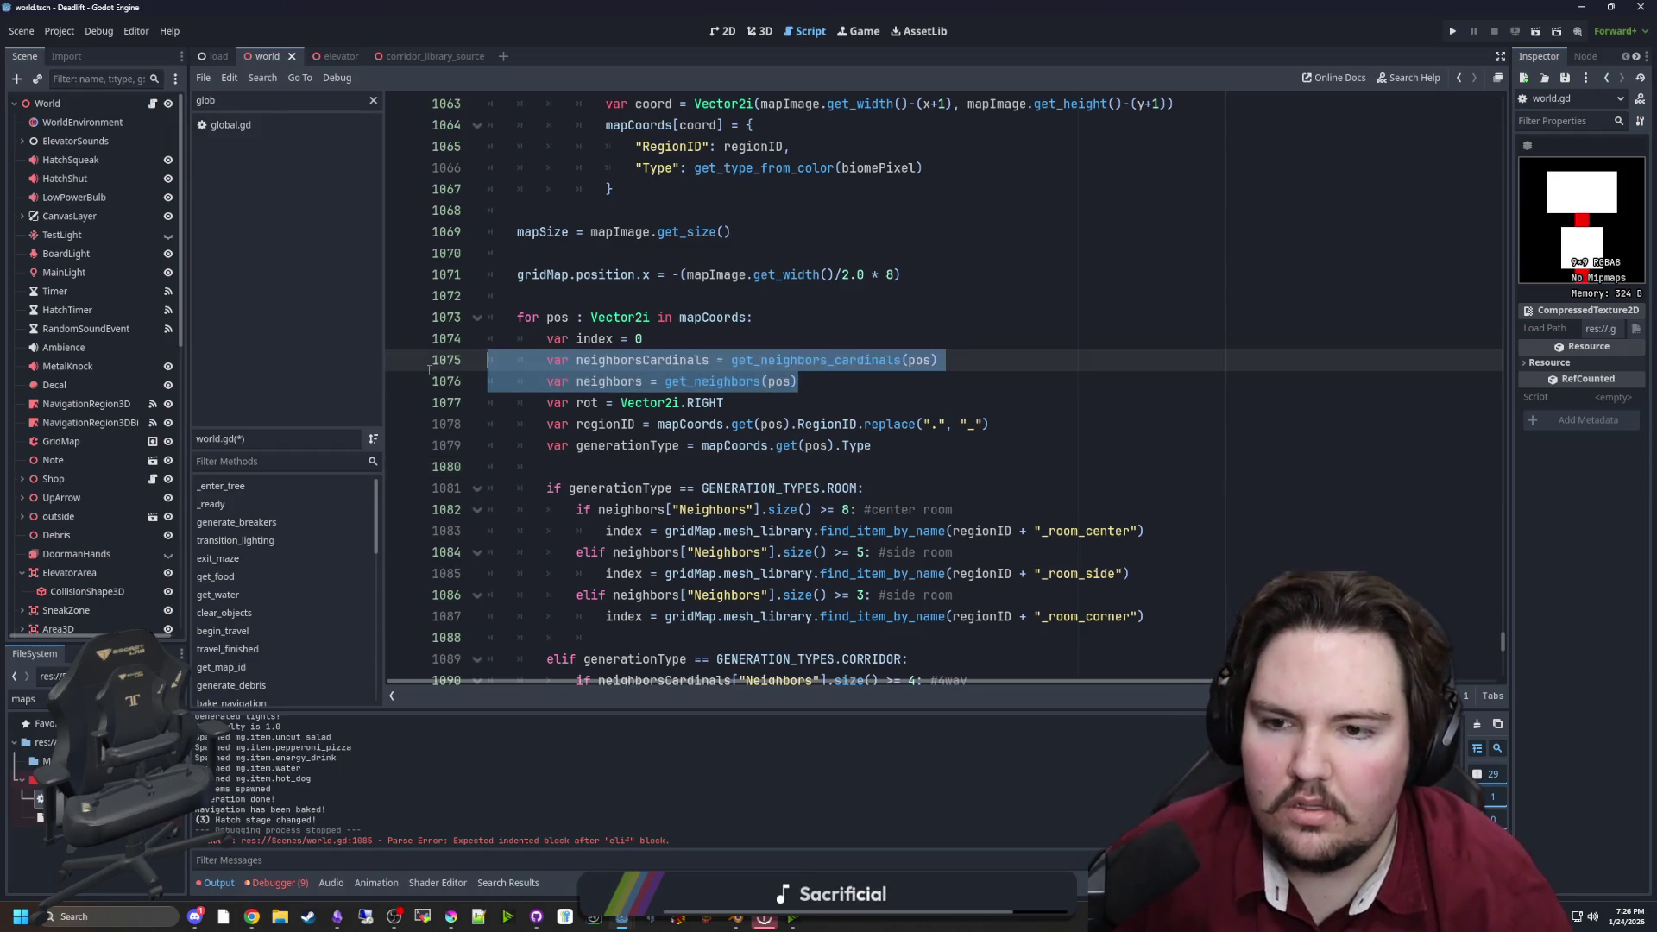
{"action": "key", "text": "BackSpace"}
{"action": "key", "text": "BackSpace"}
{"action": "left_click", "coordinate": [889, 403]}
{"action": "key", "text": "Return"}
{"action": "key", "text": "Return"}
{"action": "key", "text": "ctrl+v"}
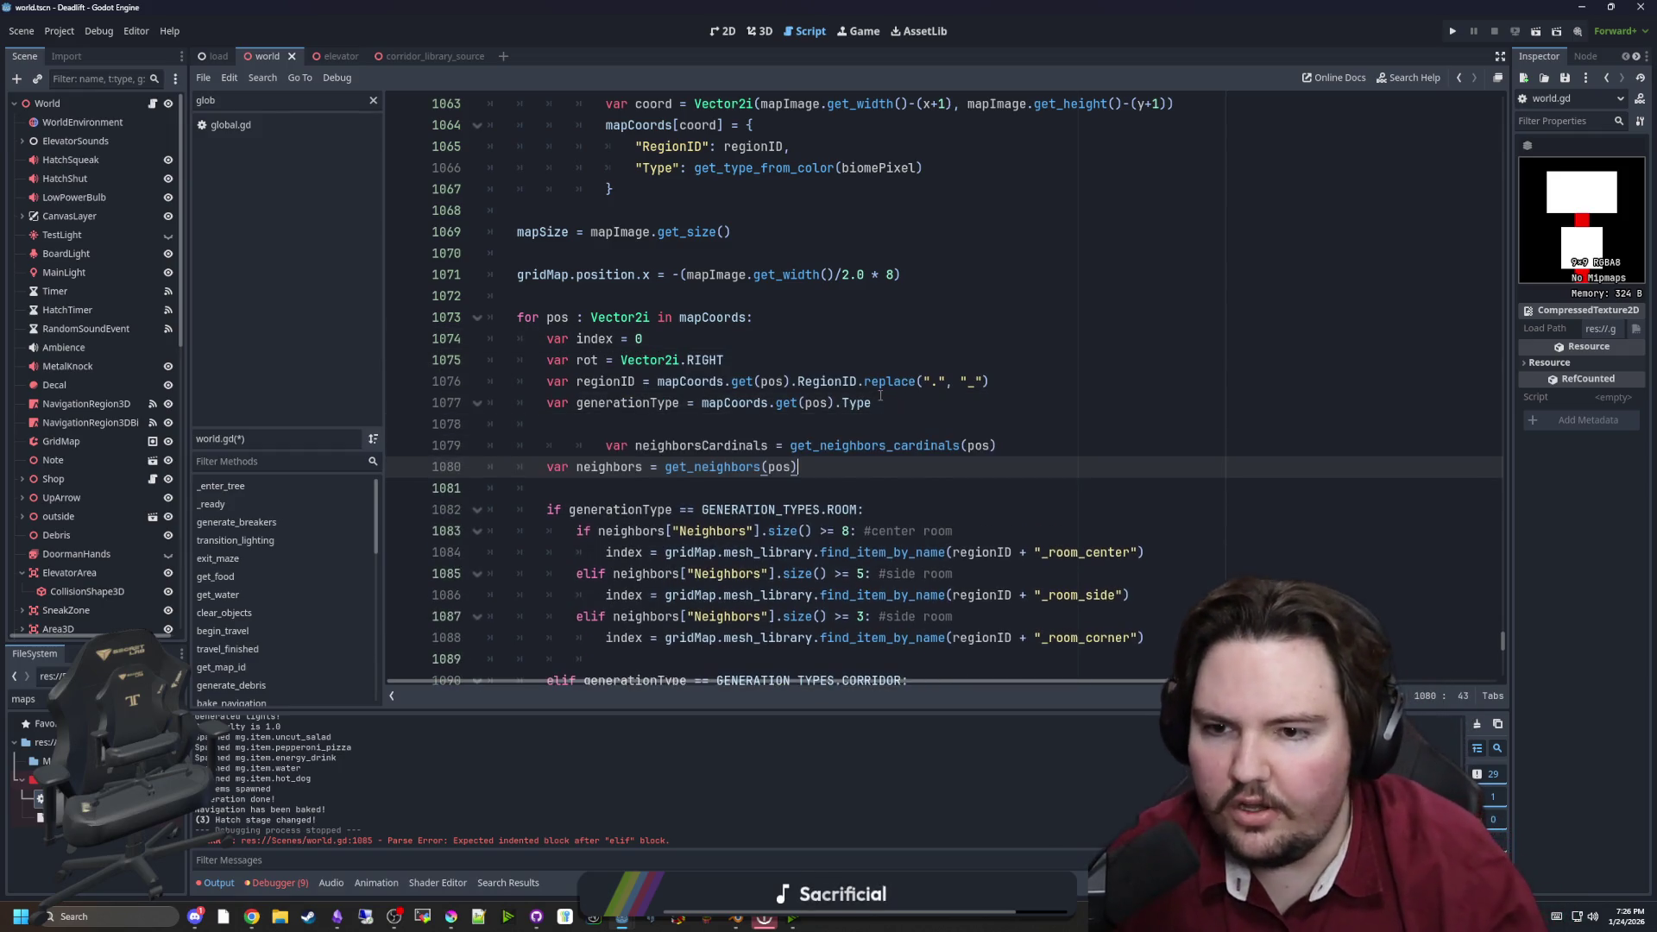
{"action": "left_click", "coordinate": [650, 449]}
{"action": "key", "text": "shift+Tab"}
{"action": "key", "text": "shift+Tab"}
{"action": "left_click", "coordinate": [635, 425]}
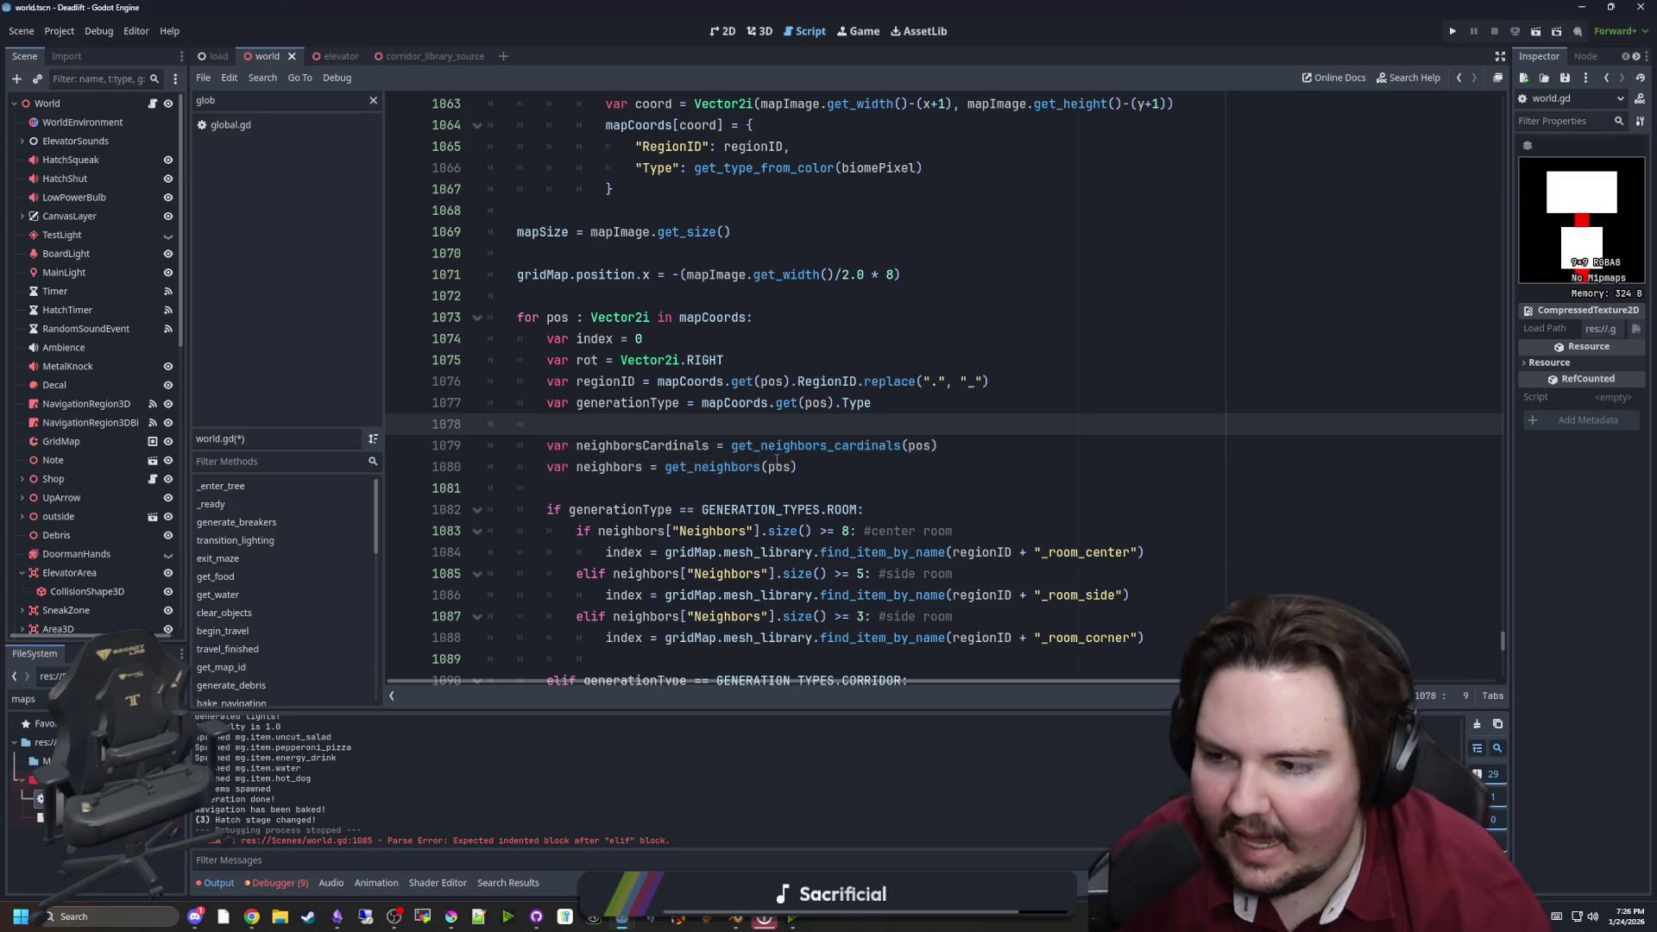
Pass generationType as the first argument to the get_neighbors_cardinals and get_neighbors calls
{"action": "left_click", "coordinate": [905, 446]}
{"action": "type", "text": "GEN"}
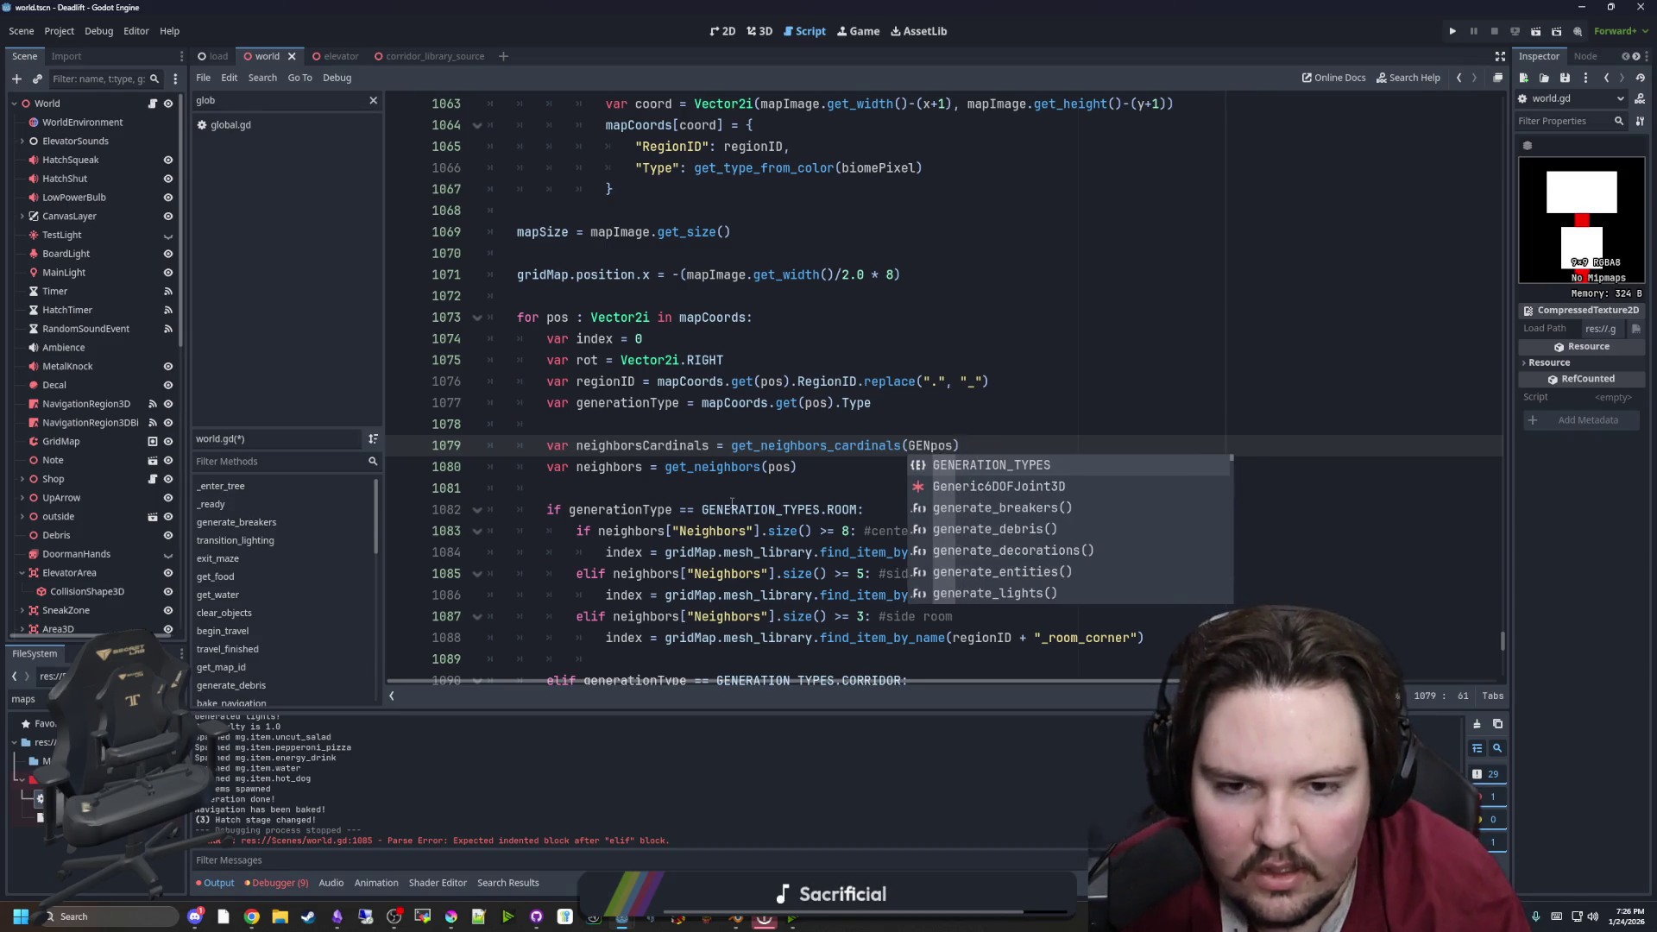
{"action": "key", "text": "BackSpace"}
{"action": "key", "text": "BackSpace"}
{"action": "key", "text": "BackSpace"}
{"action": "type", "text": "generationType,"}
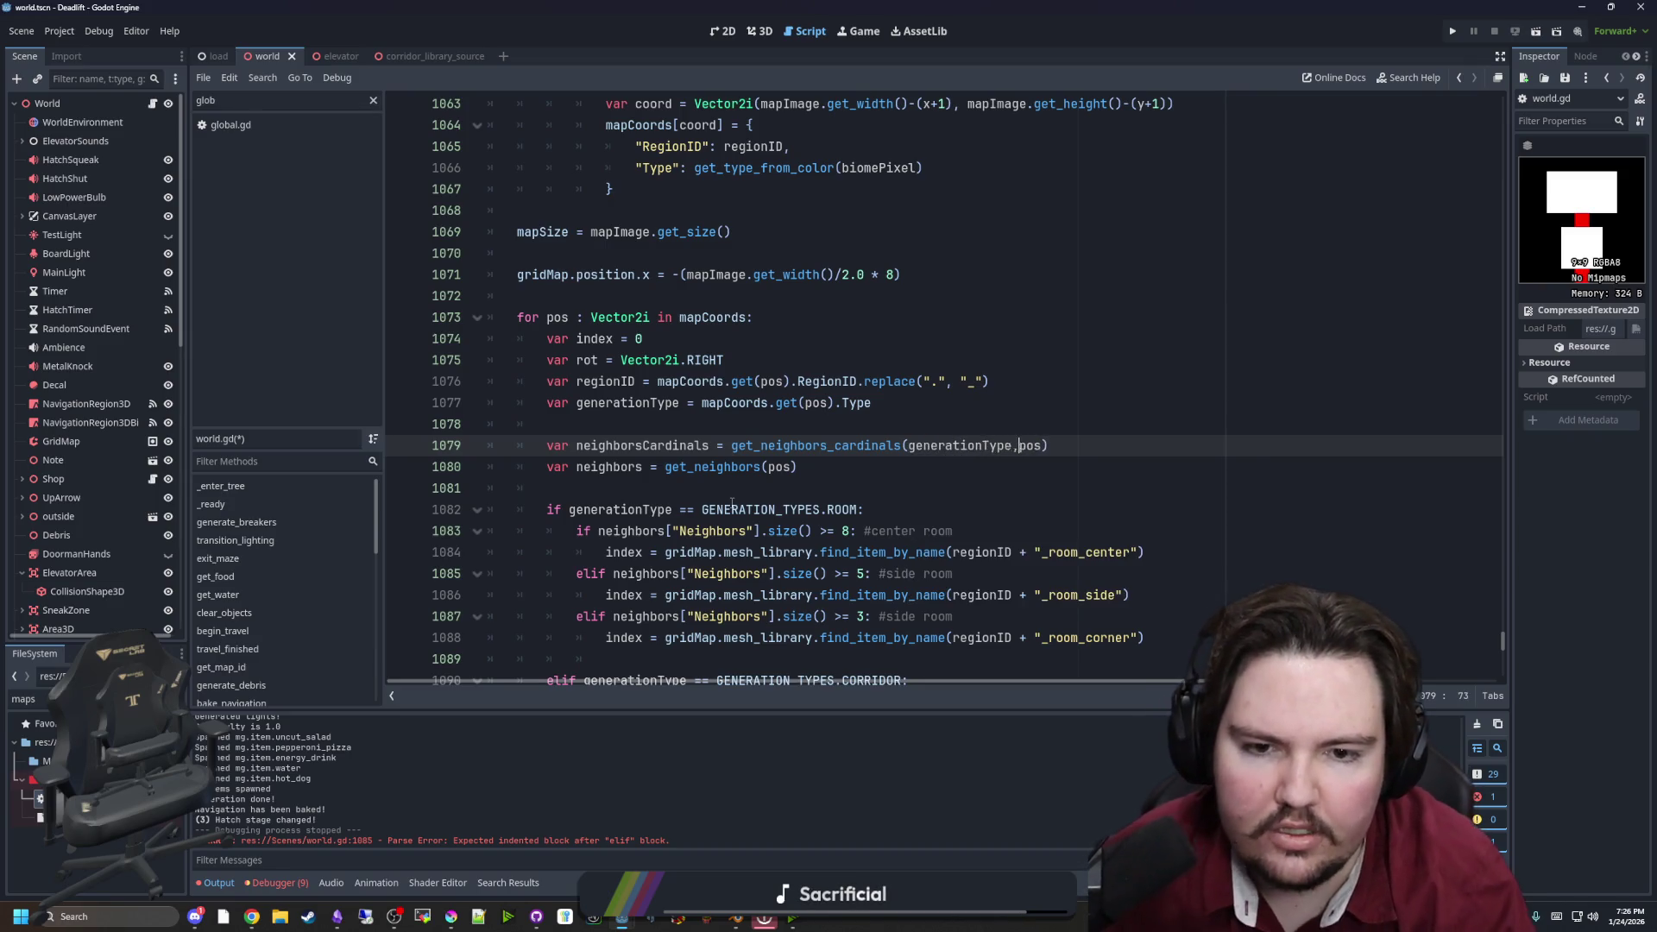
{"action": "left_click", "coordinate": [765, 467]}
{"action": "type", "text": "generationType,"}
{"action": "left_click", "coordinate": [808, 424]}
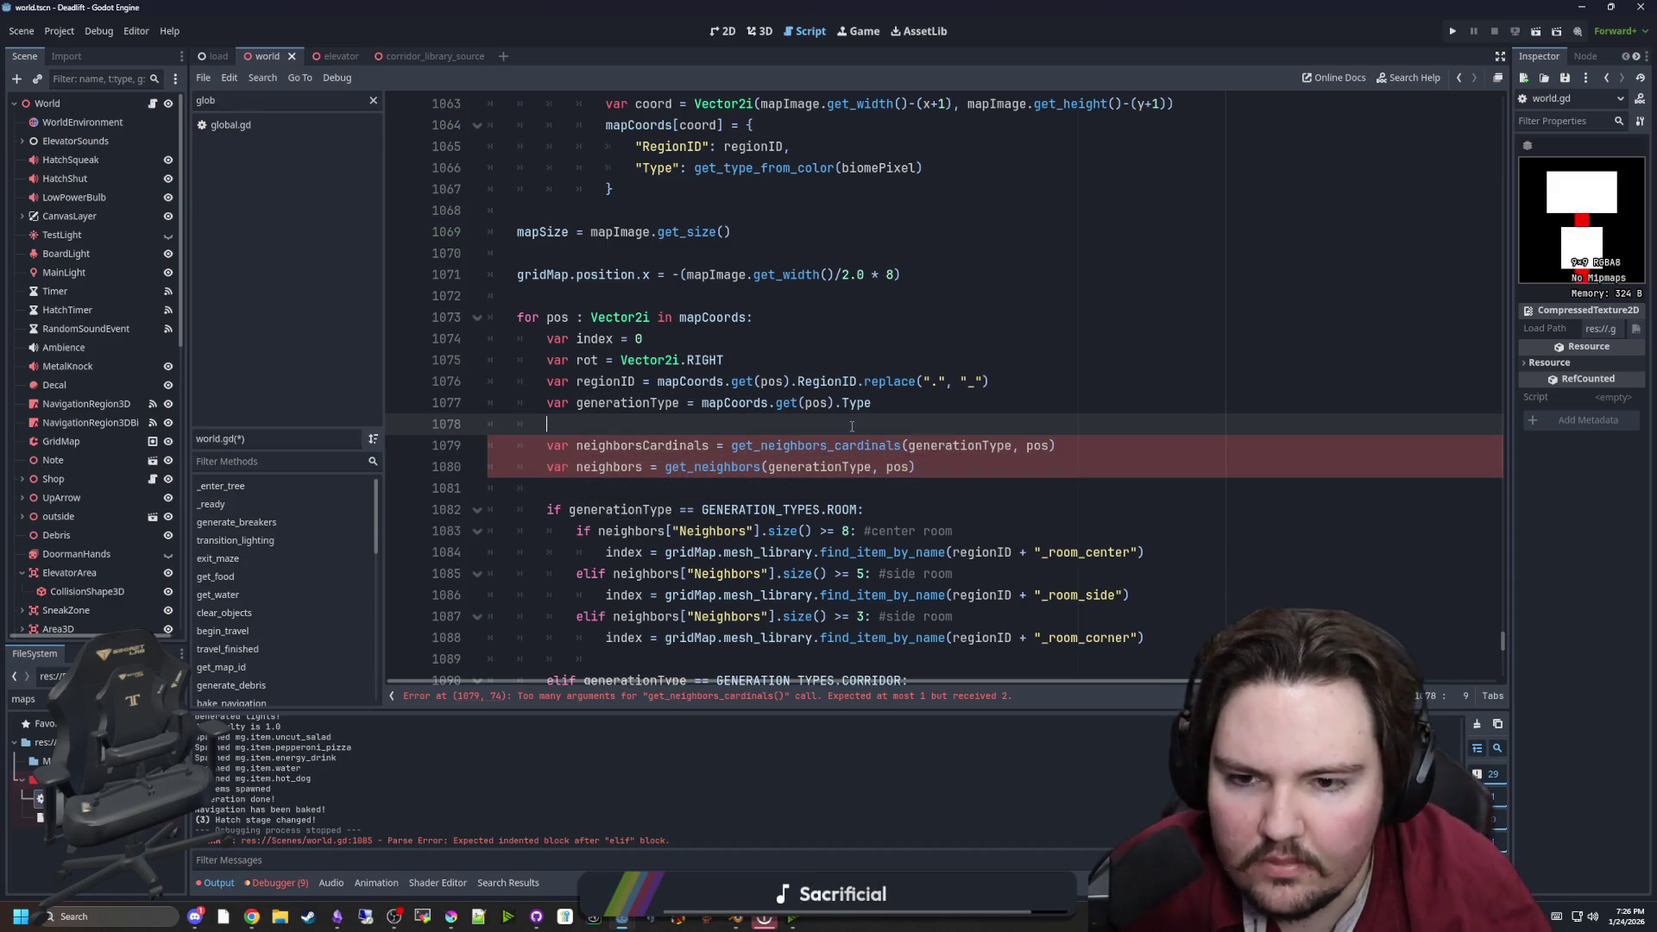
Add a 'generationType : GENERATION_TYPES' parameter to the get_neighbors_cardinals definition
{"action": "left_click", "coordinate": [841, 445], "text": "ctrl"}
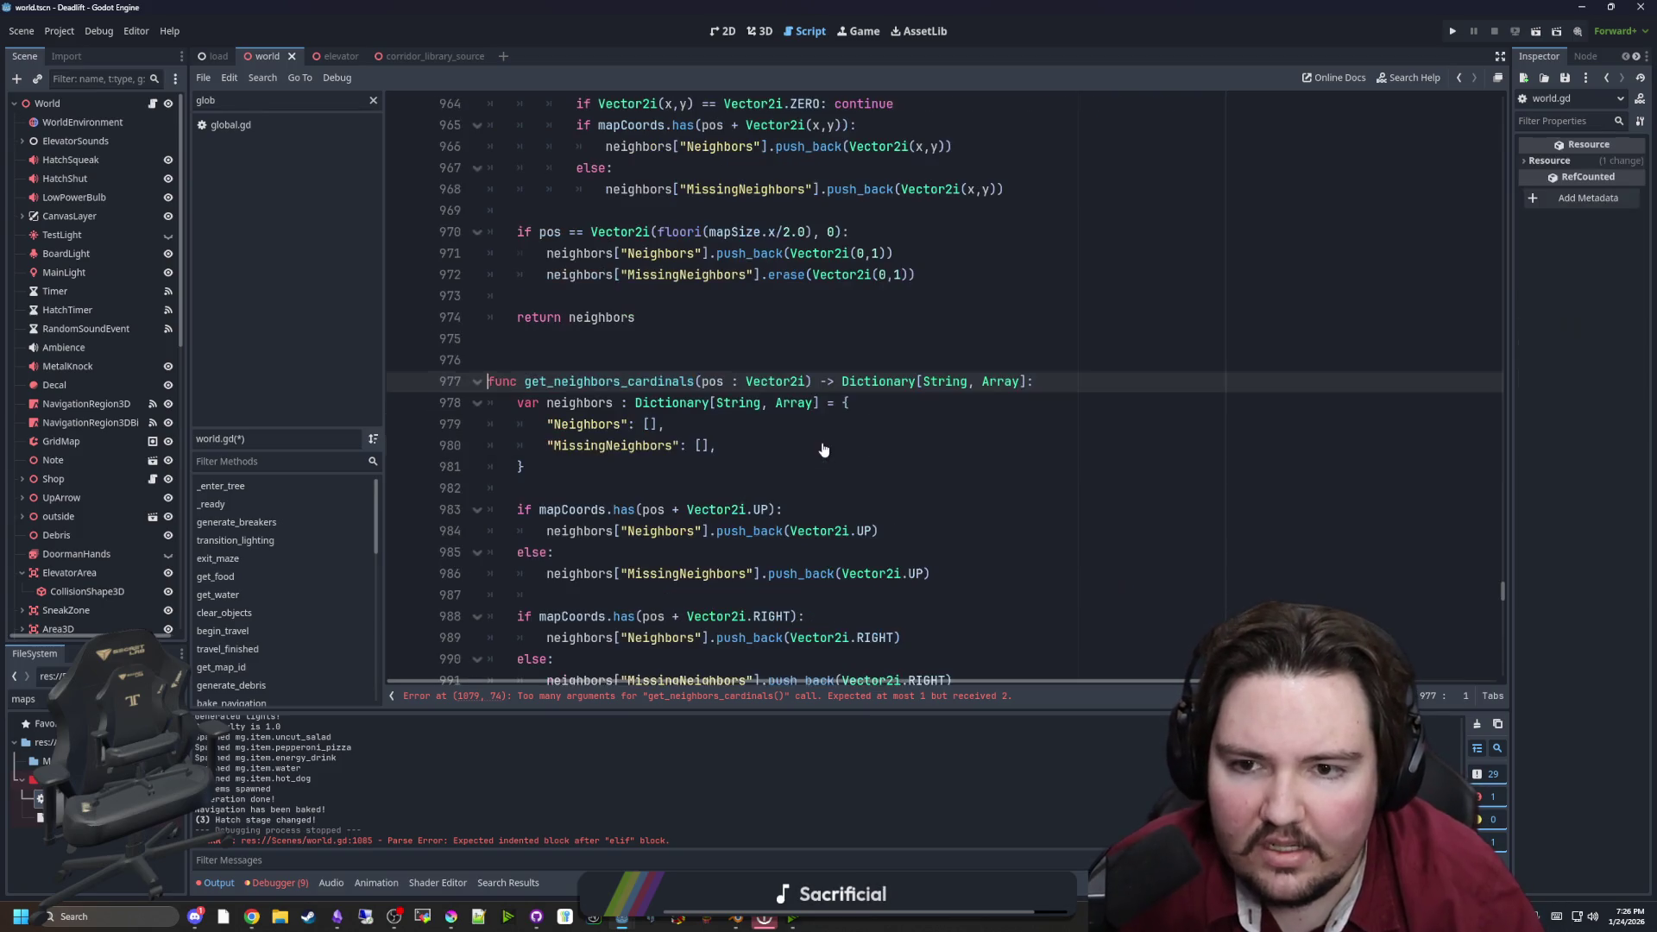
{"action": "type", "text": "generationType,"}
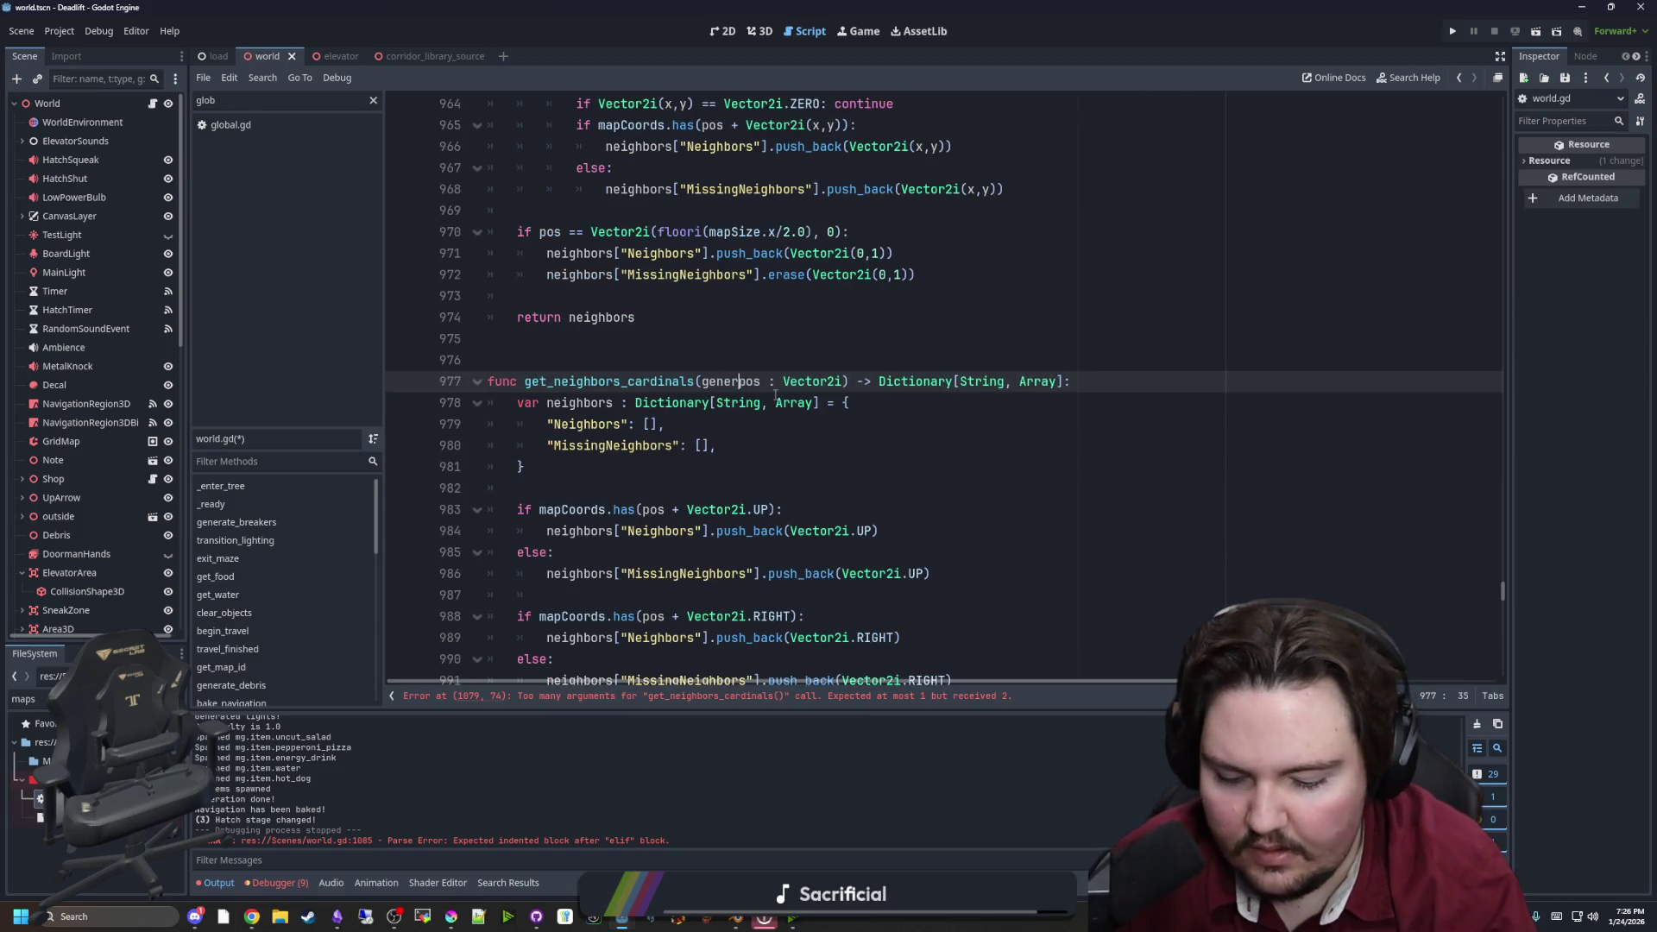
{"action": "left_click", "coordinate": [809, 380]}
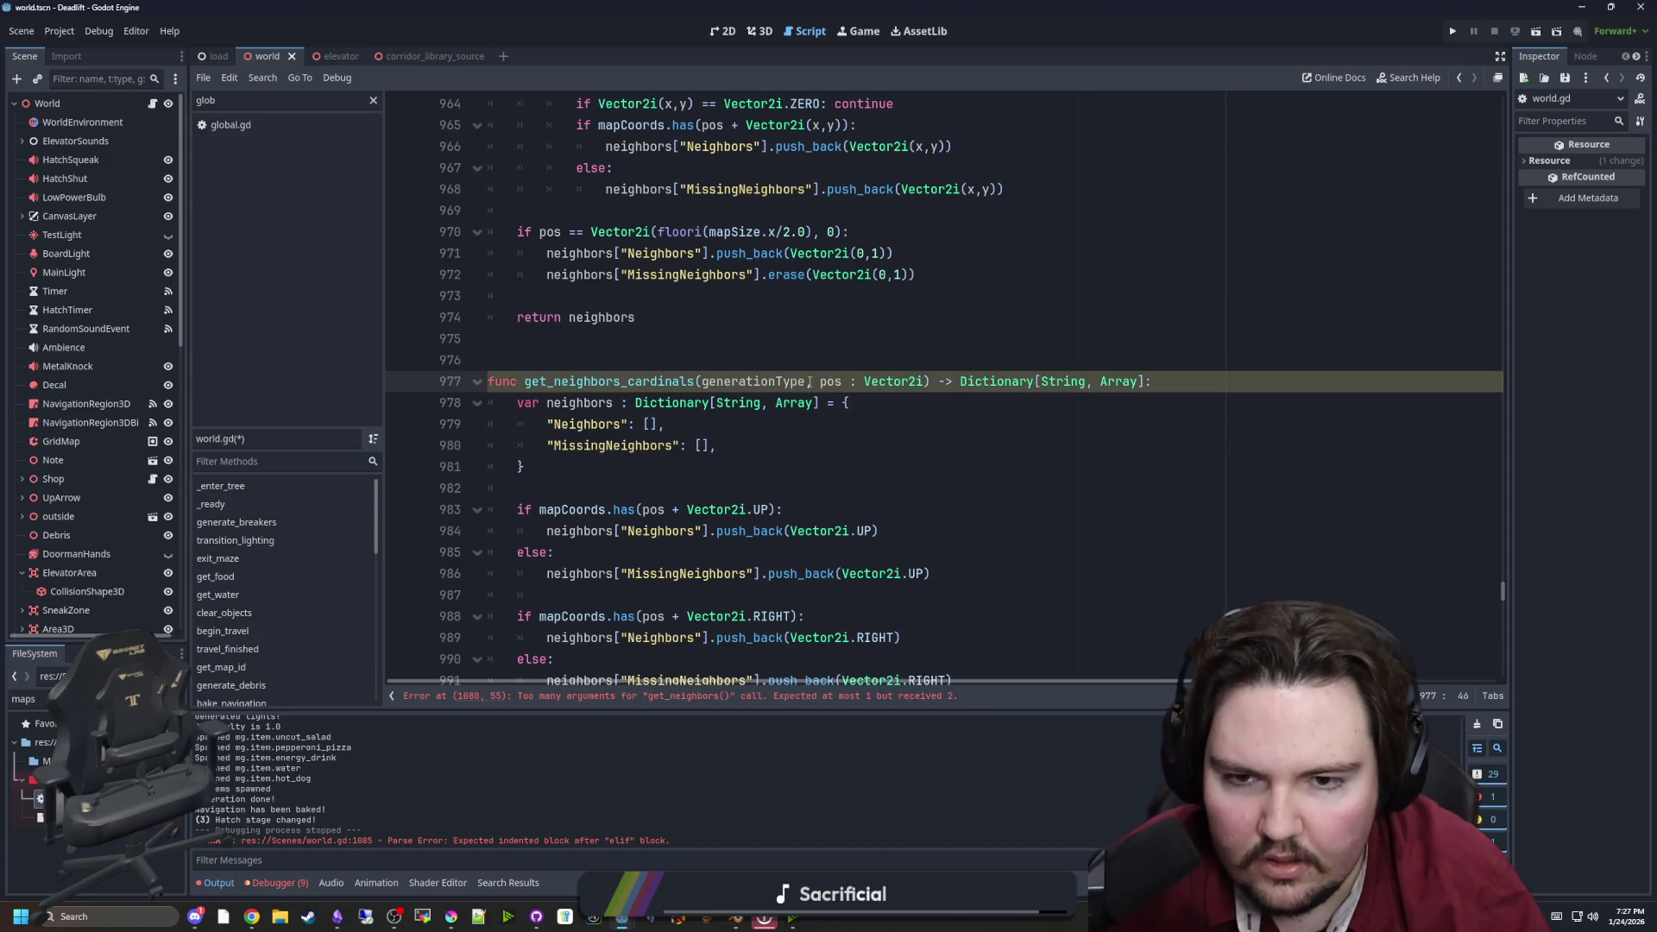
{"action": "type", "text": ": G"}
{"action": "key", "text": "Return"}
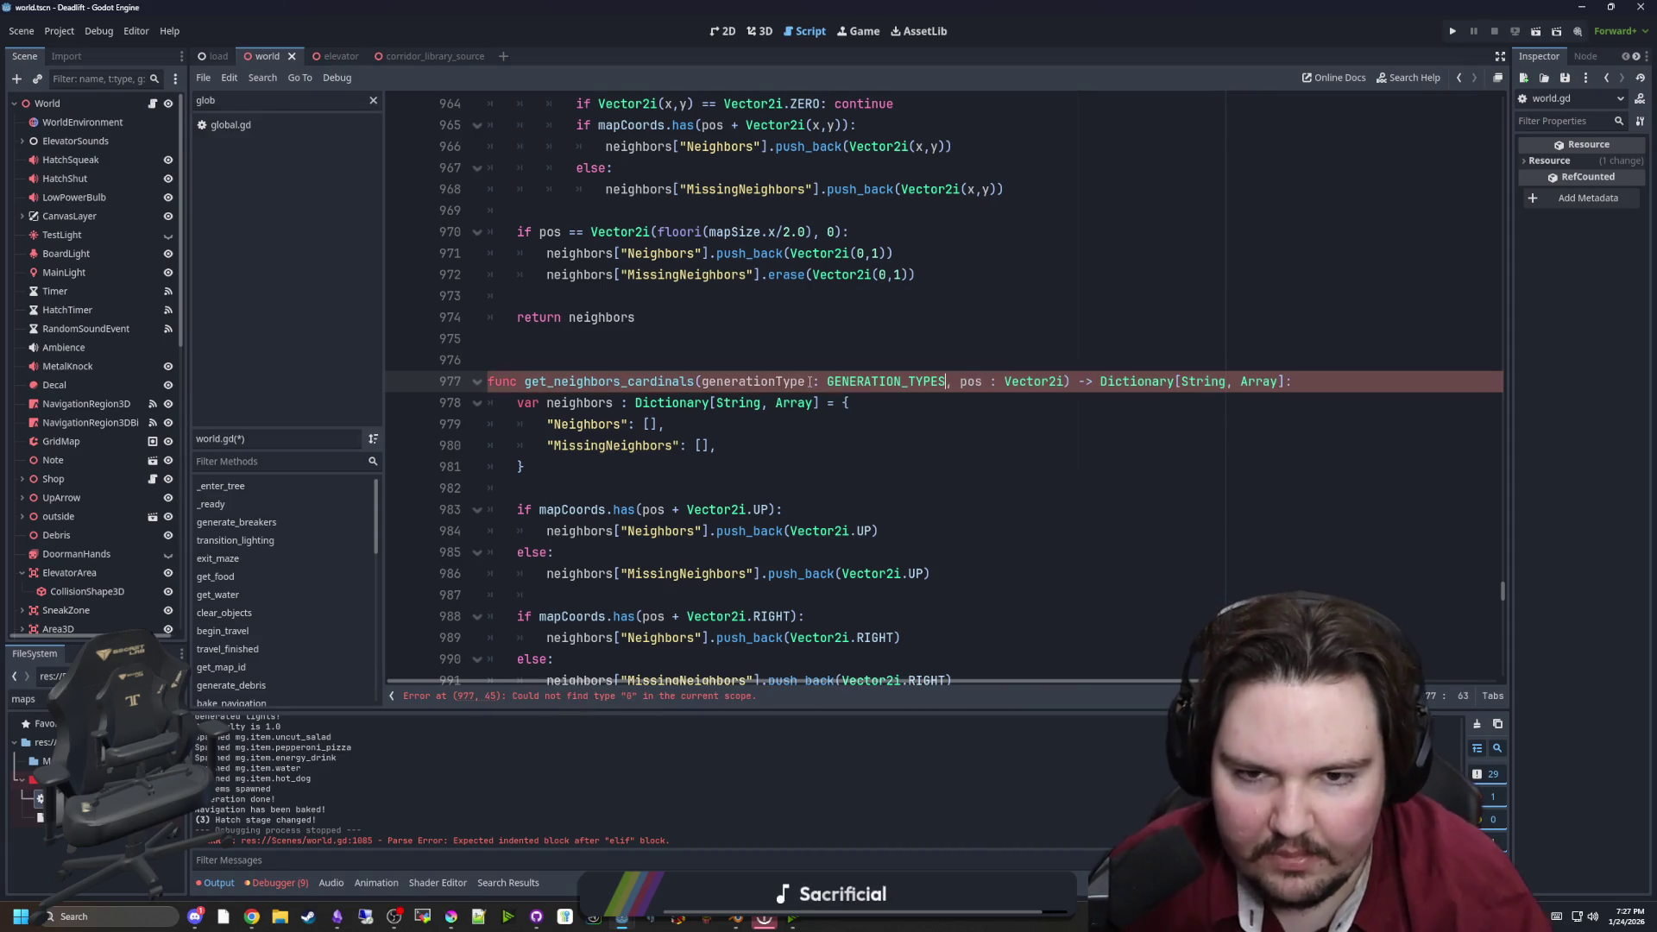
{"action": "left_click", "coordinate": [852, 353]}
{"action": "left_click_drag", "start_coordinate": [947, 381], "coordinate": [699, 381]}
{"action": "key", "text": "ctrl+c"}
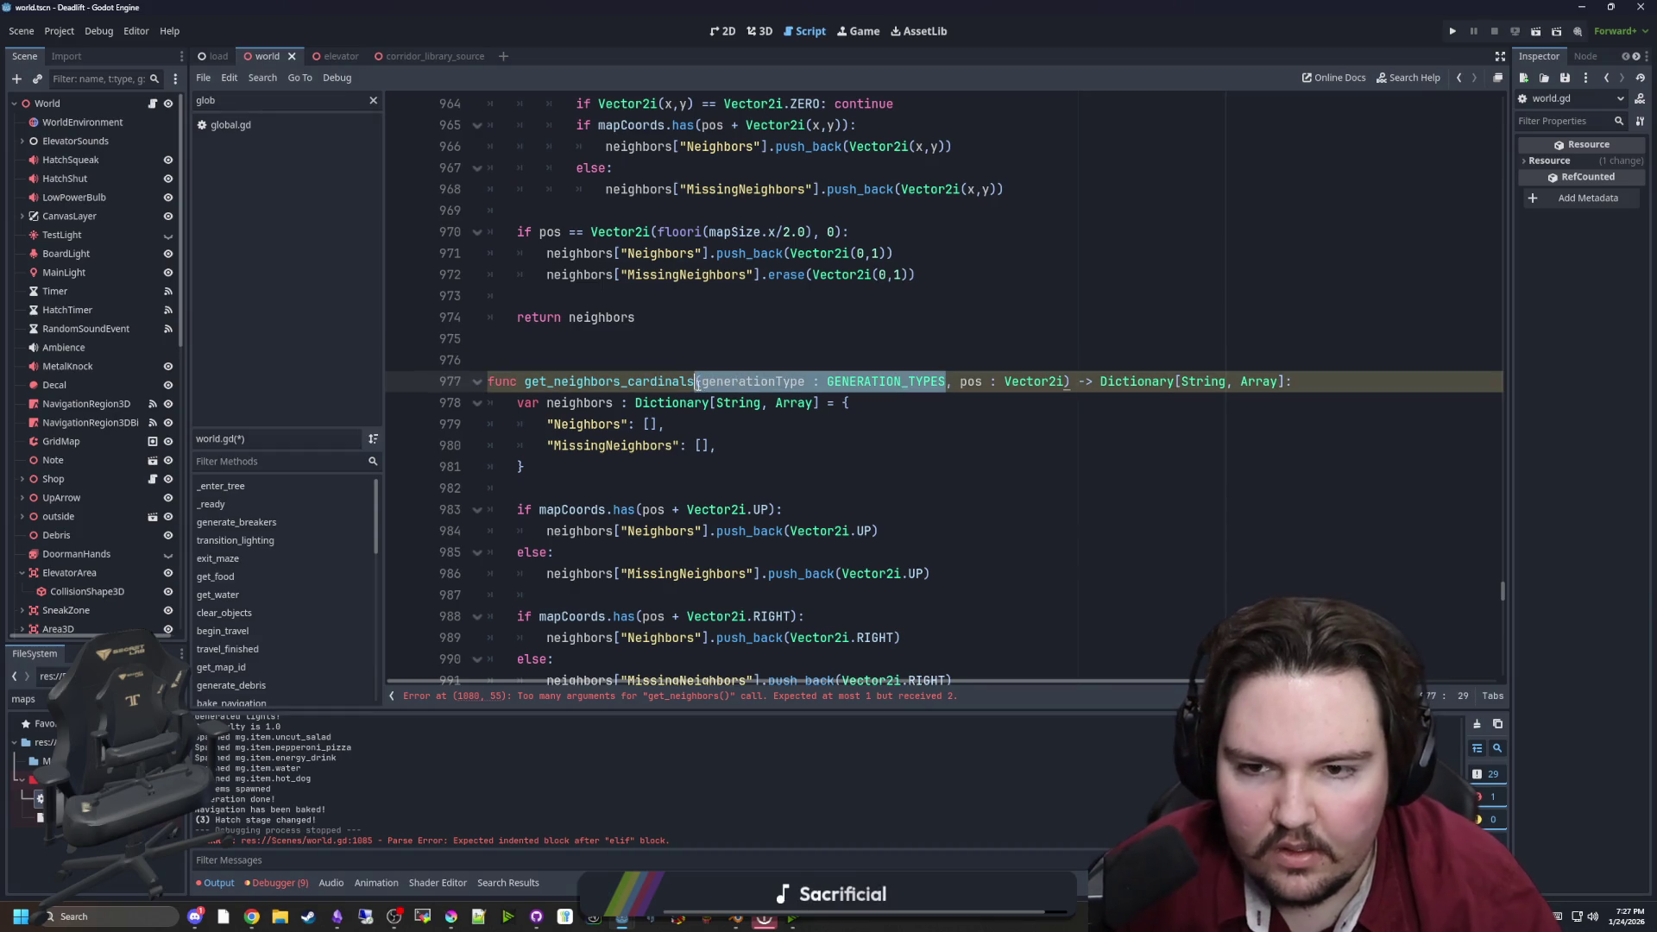
{"action": "left_click", "coordinate": [705, 341]}
Paste the generationType parameter before pos in the get_neighbors signature
{"action": "scroll", "coordinate": [705, 356], "scroll_direction": "up", "scroll_amount": 6}
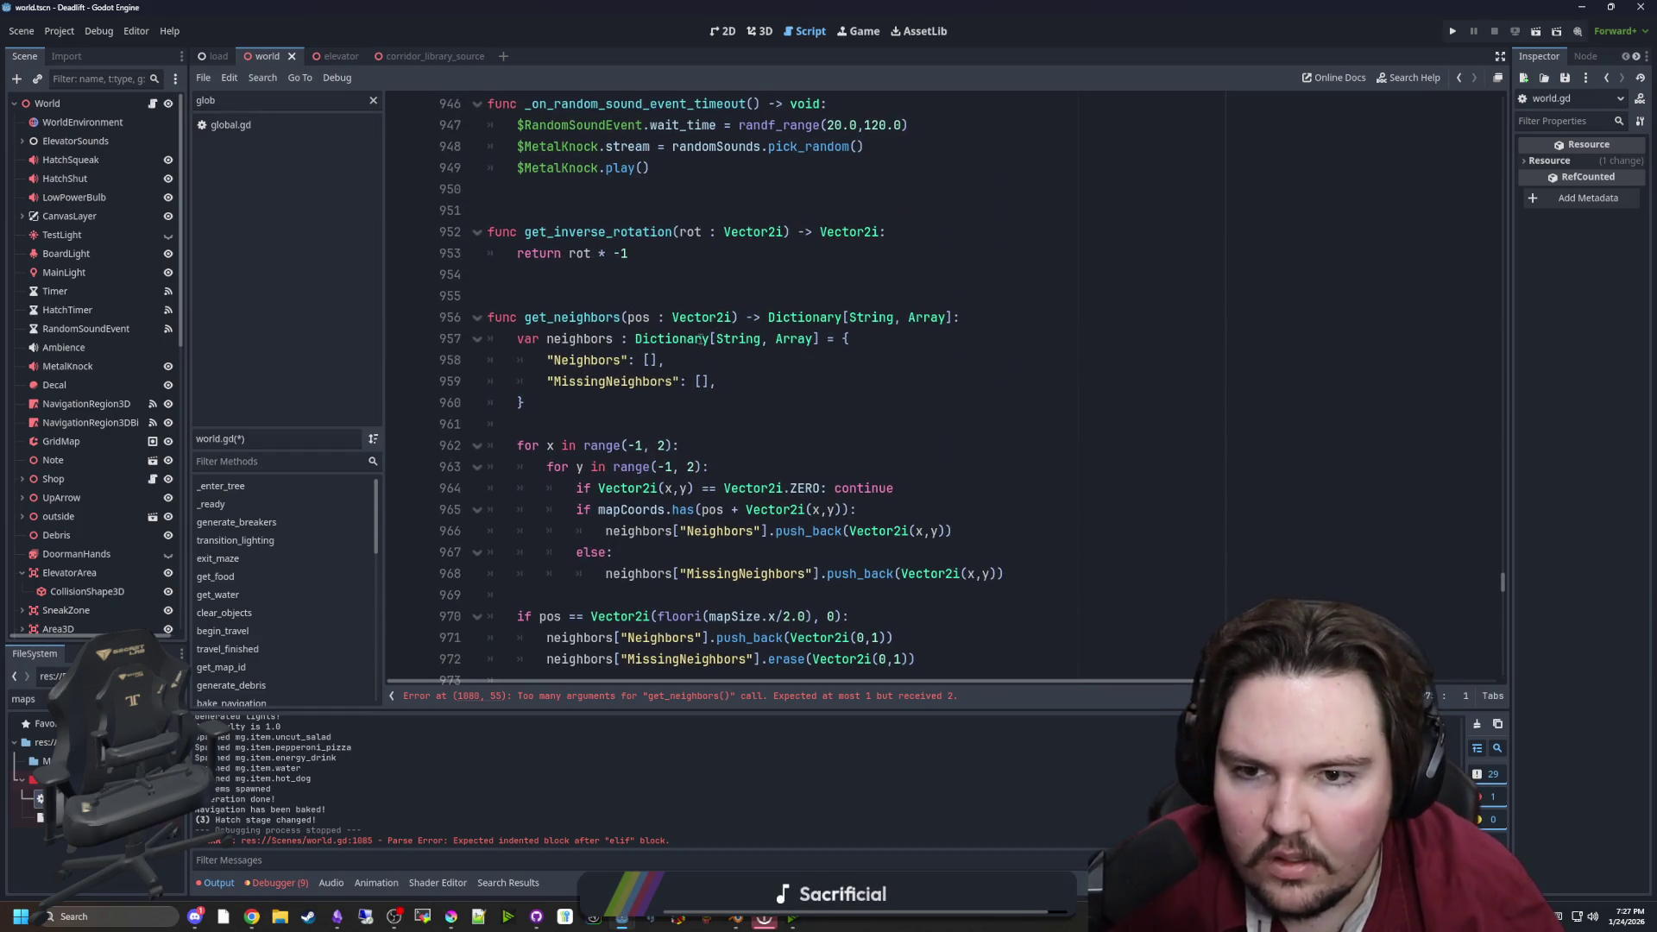
{"action": "left_click", "coordinate": [628, 318]}
{"action": "key", "text": "ctrl+v"}
Finish the new parameter with a comma and declare 'var coordData' after the ZERO continue check
{"action": "type", "text": ","}
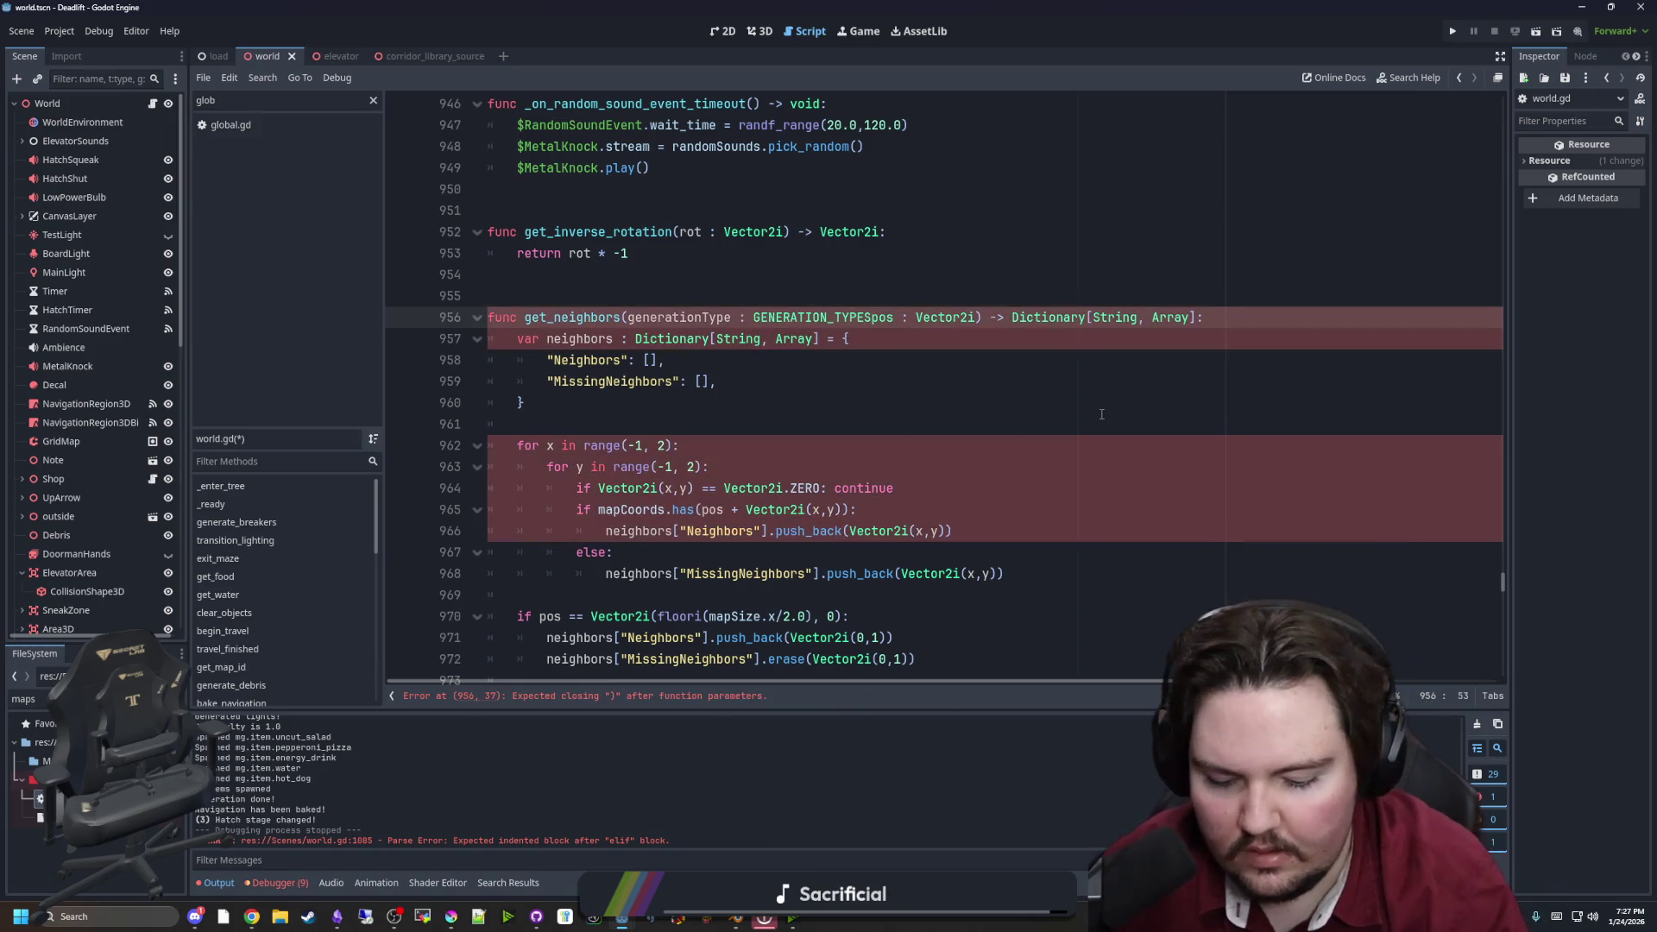
{"action": "left_click", "coordinate": [625, 421]}
{"action": "scroll", "coordinate": [656, 397], "scroll_direction": "down", "scroll_amount": 2}
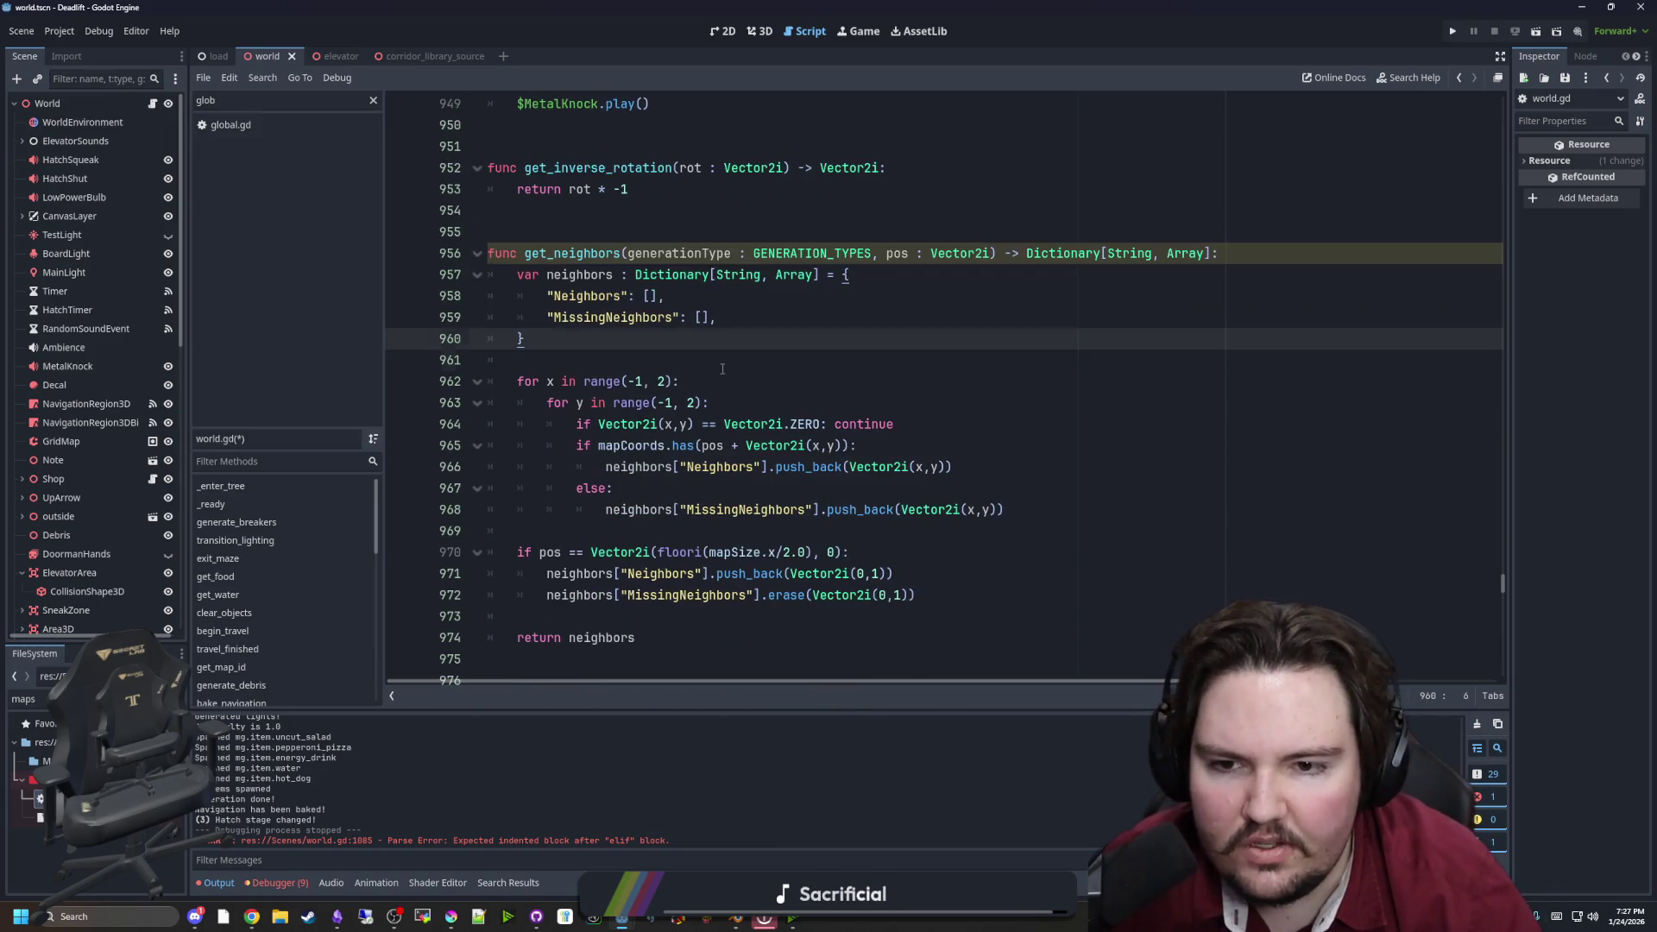
{"action": "left_click", "coordinate": [864, 361]}
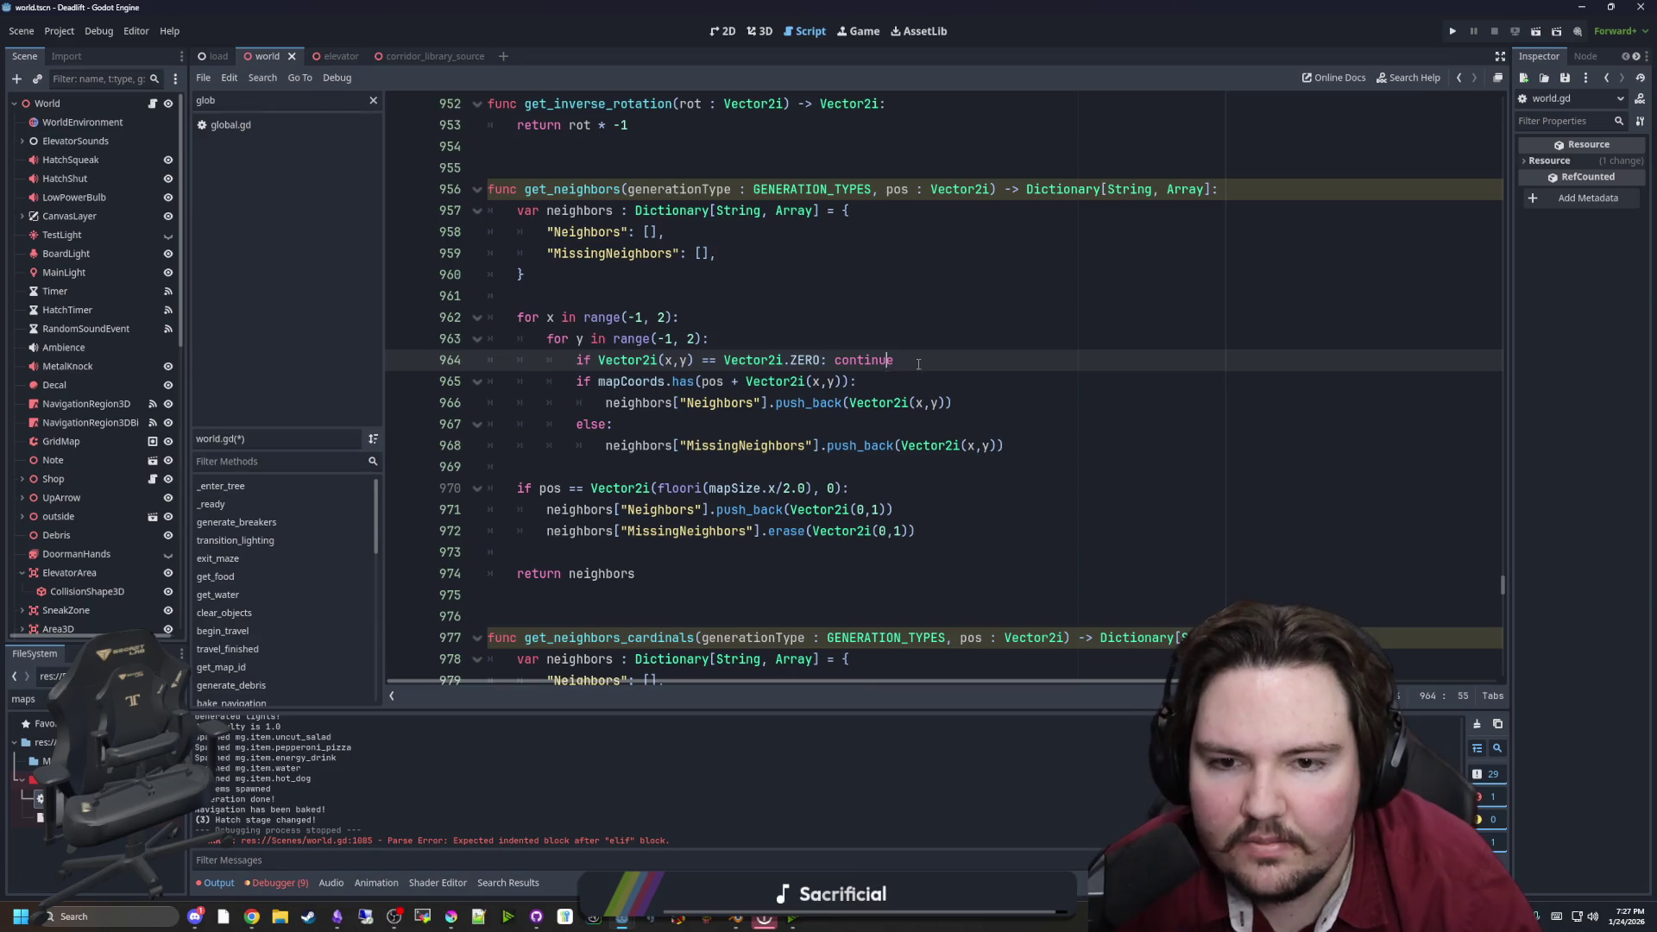
{"action": "left_click", "coordinate": [893, 383]}
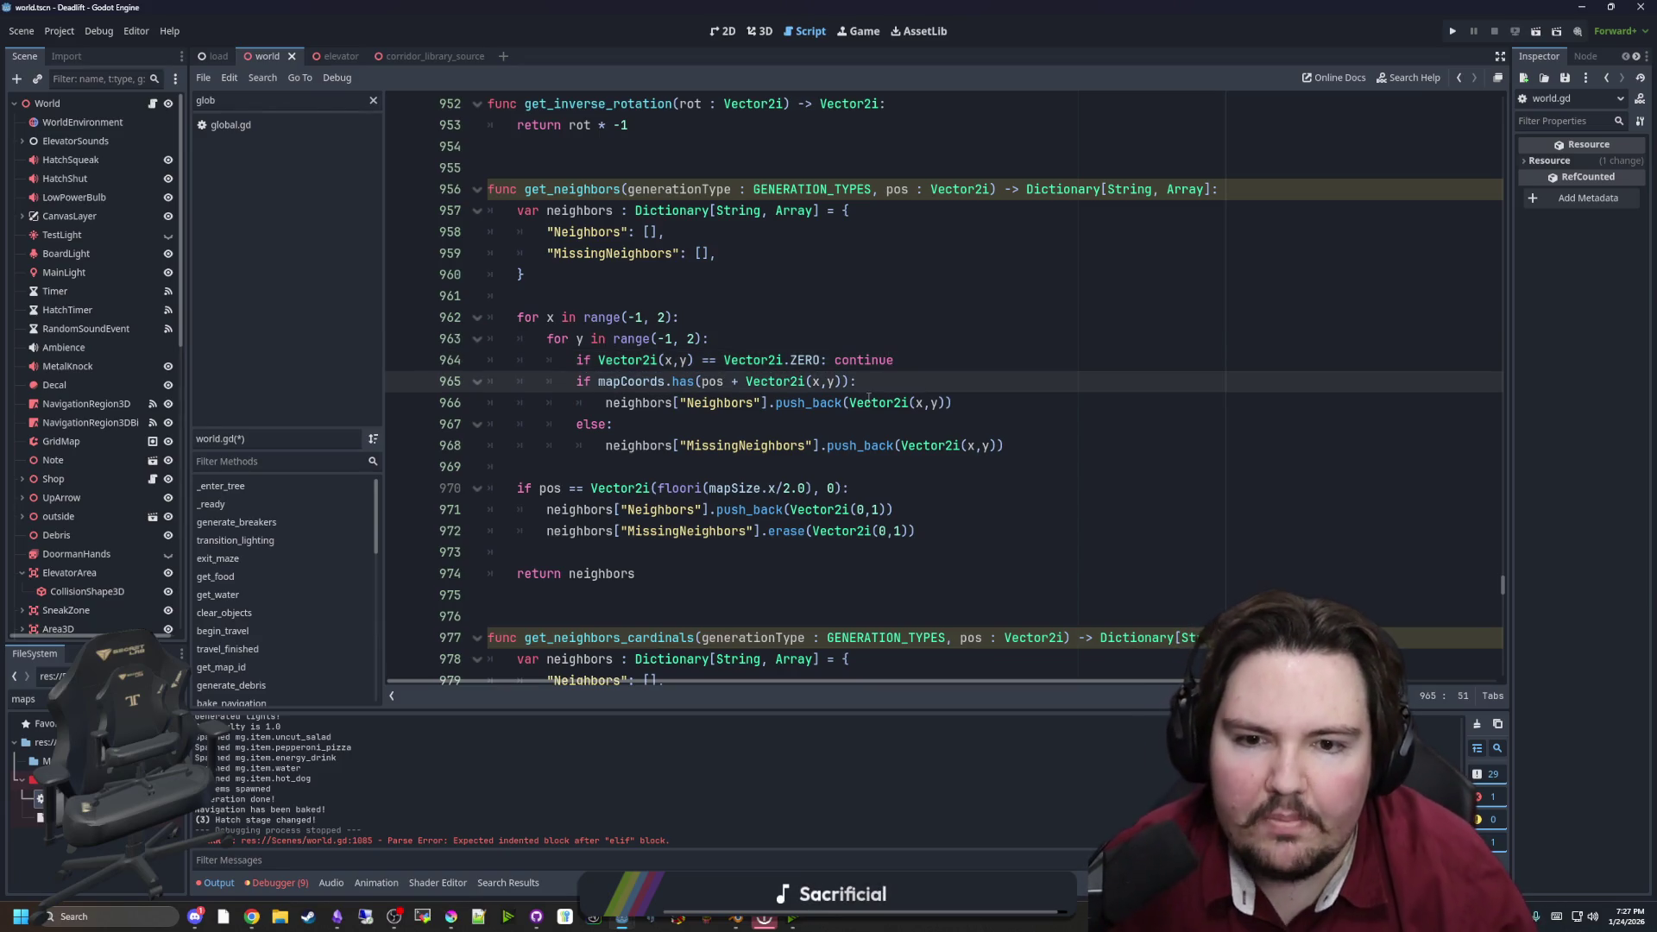
{"action": "left_click", "coordinate": [931, 361]}
{"action": "key", "text": "Return"}
{"action": "type", "text": "vv"}
{"action": "key", "text": "BackSpace"}
{"action": "key", "text": "BackSpace"}
{"action": "type", "text": "ar coordData"}
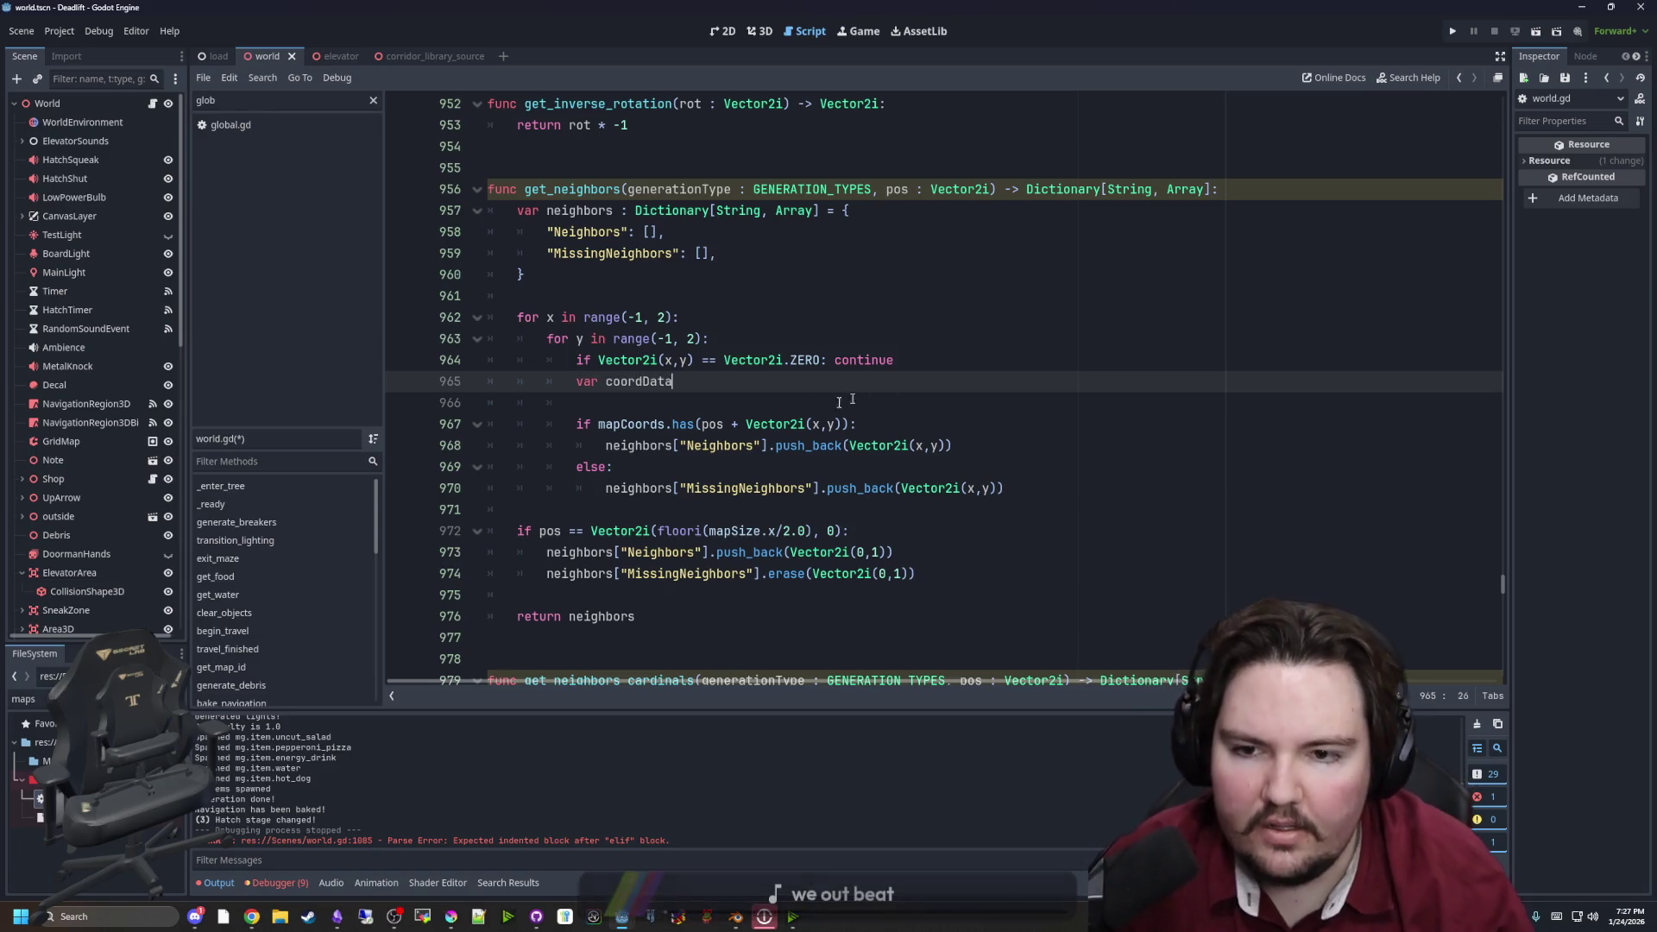
Set coordData to mapCoords.get(pos + Vector2i(x,y)), moving the lookup out of the if condition
{"action": "left_click", "coordinate": [849, 400]}
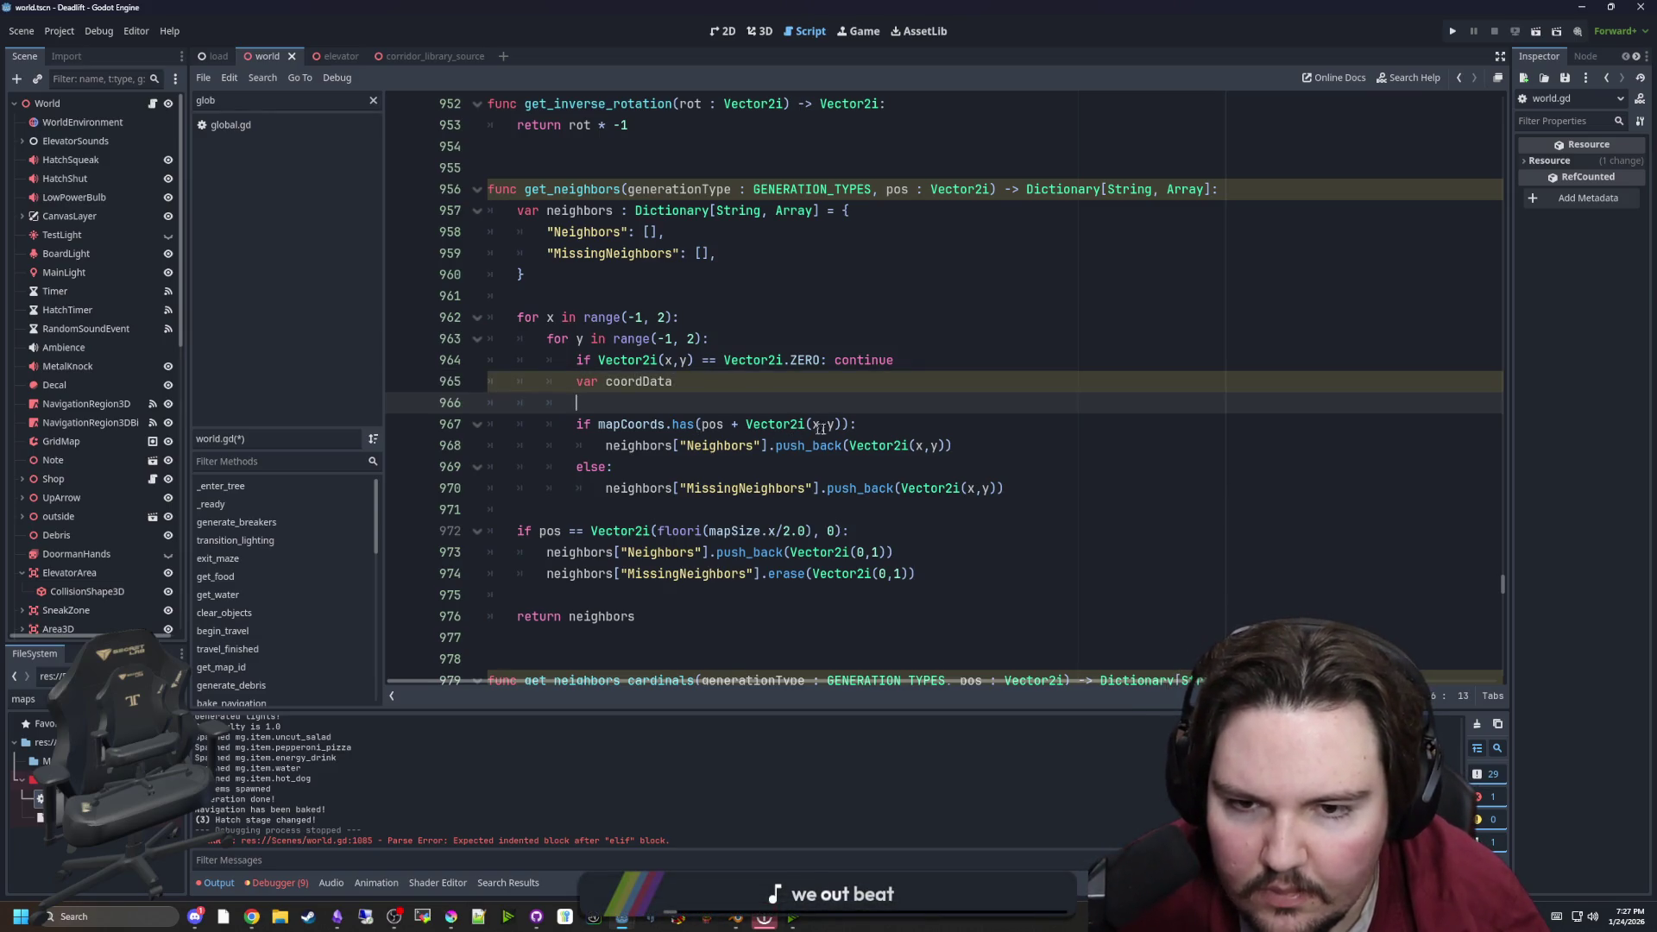
{"action": "left_click_drag", "start_coordinate": [846, 425], "coordinate": [598, 423]}
{"action": "key", "text": "ctrl+x"}
{"action": "left_click", "coordinate": [715, 386]}
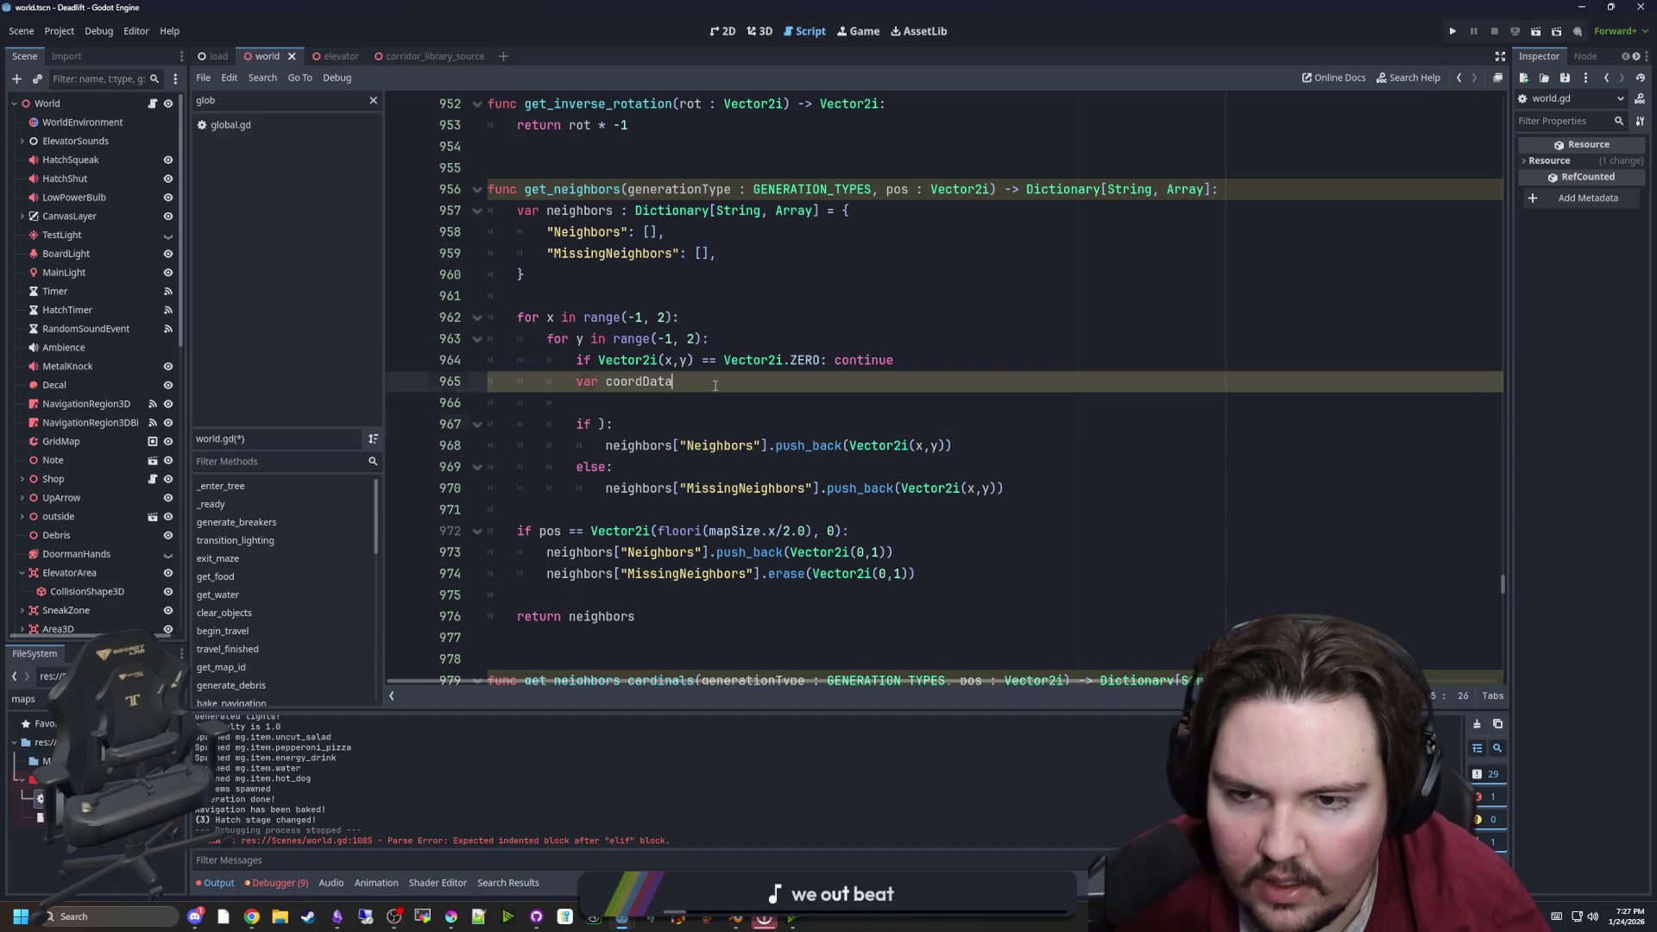
{"action": "type", "text": " ="}
{"action": "key", "text": "ctrl+v"}
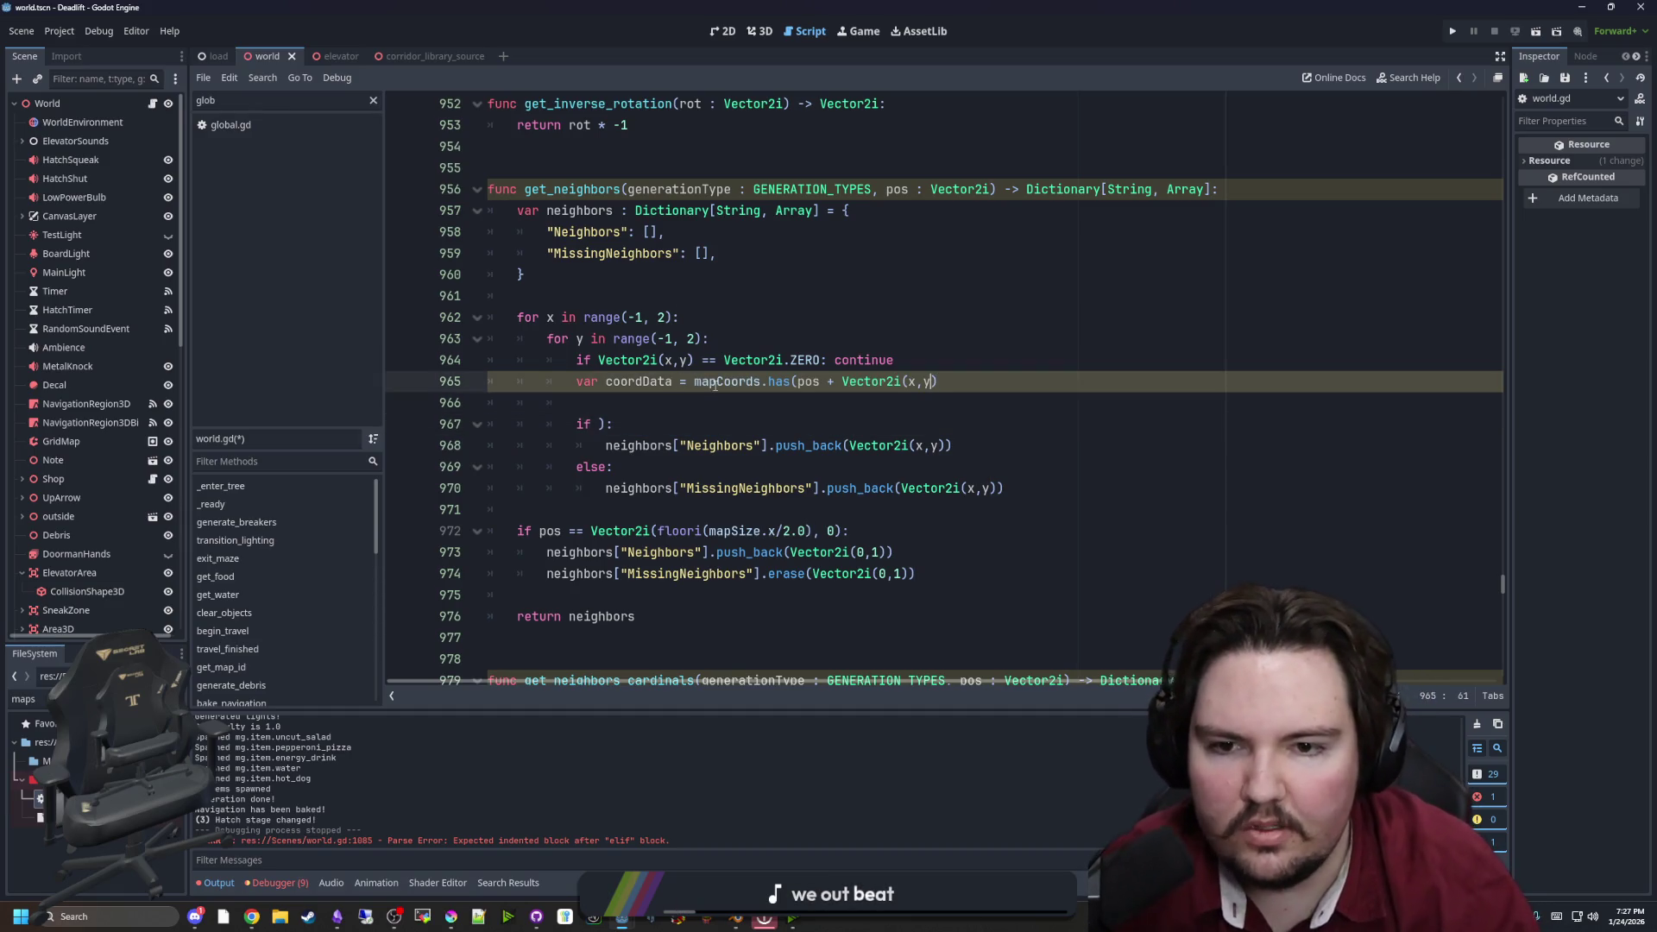
{"action": "key", "text": "ctrl+Left"}
{"action": "key", "text": "ctrl+Left"}
{"action": "key", "text": "ctrl+Left"}
{"action": "key", "text": "BackSpace"}
{"action": "key", "text": "BackSpace"}
{"action": "key", "text": "BackSpace"}
{"action": "type", "text": "get"}
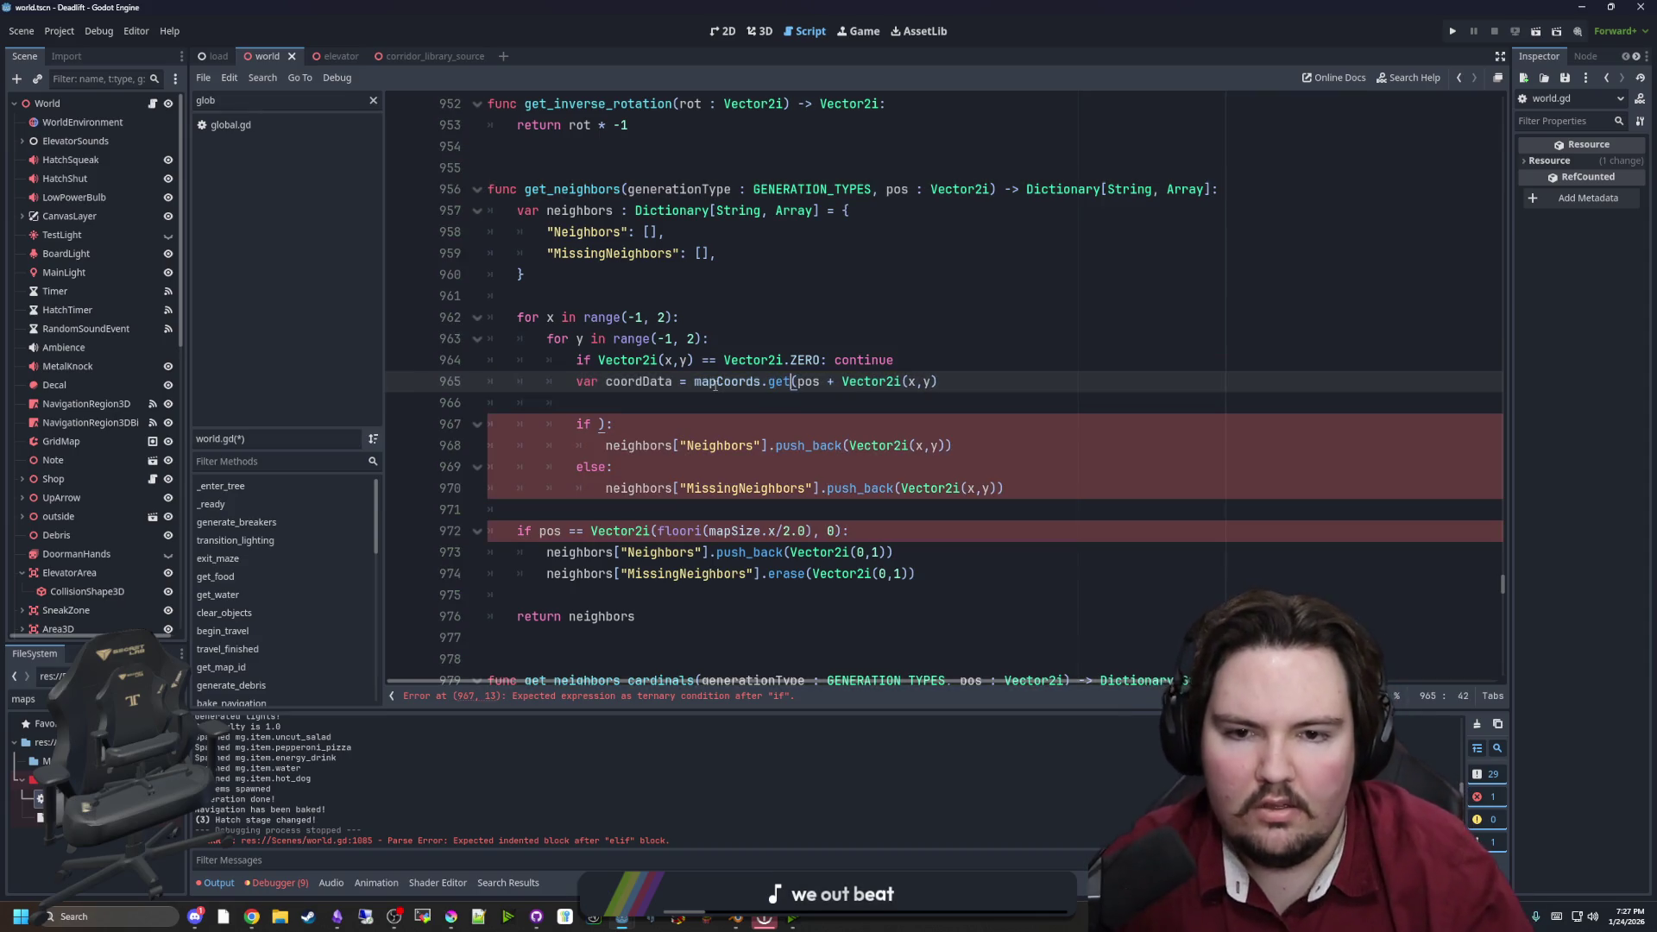
Replace the old neighbor if line with 'if coordData:'
{"action": "left_click", "coordinate": [1004, 397]}
{"action": "key", "text": "Return"}
{"action": "key", "text": "Up"}
{"action": "type", "text": "if coordData:"}
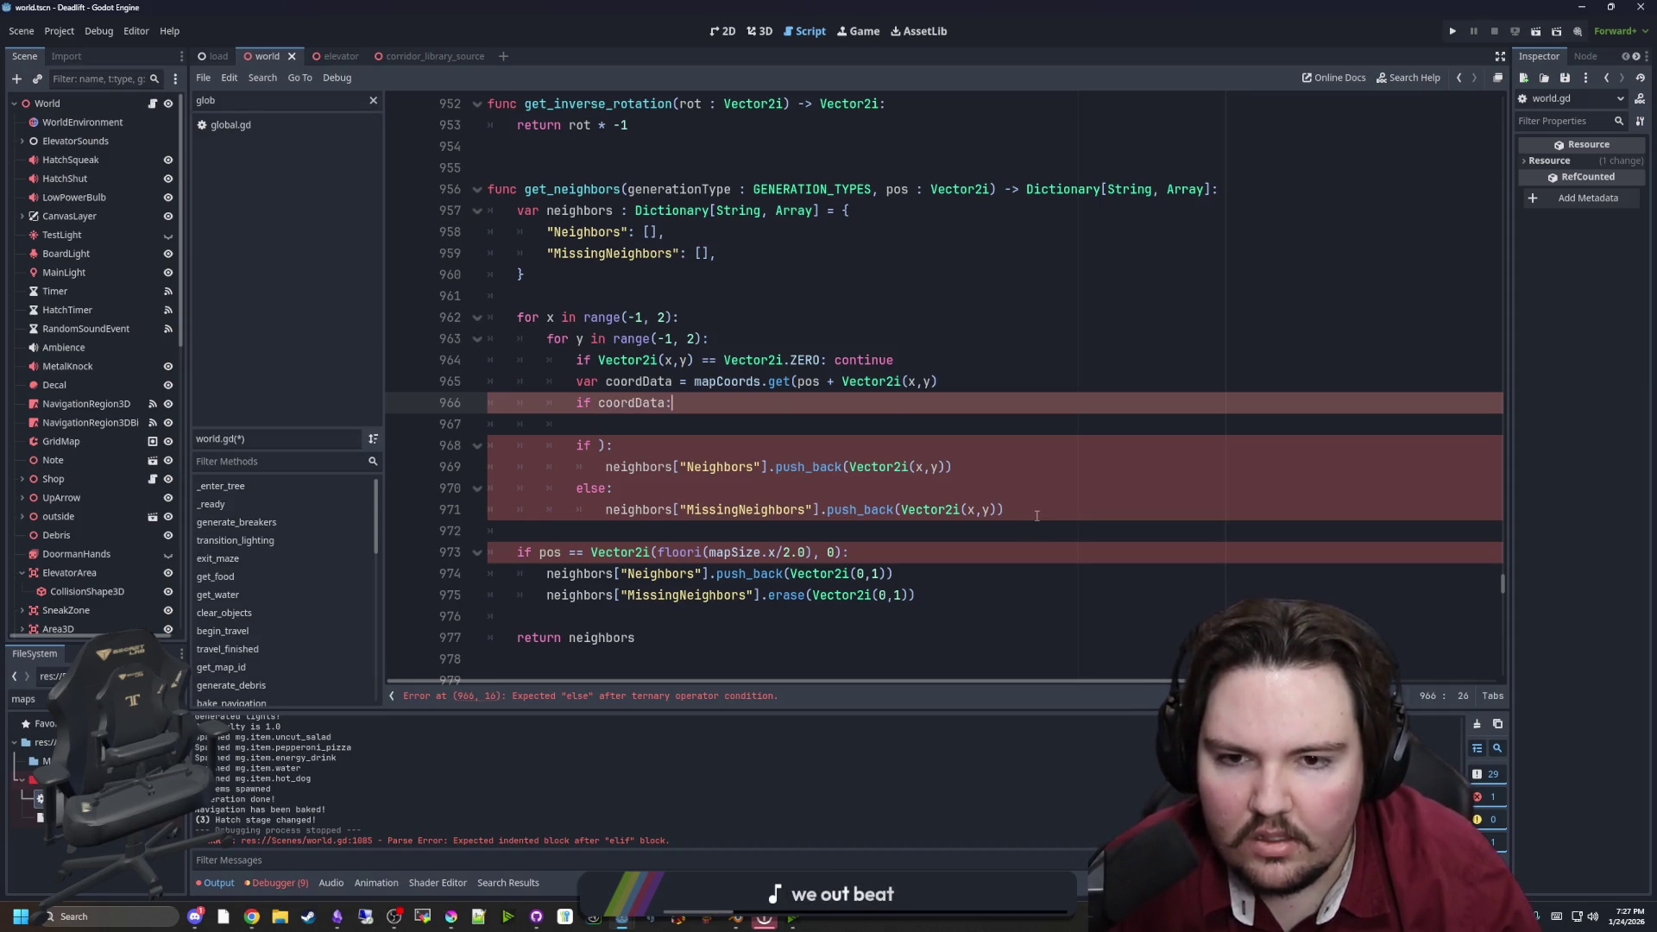
{"action": "left_click", "coordinate": [640, 449]}
{"action": "left_click_drag", "start_coordinate": [636, 451], "coordinate": [497, 431]}
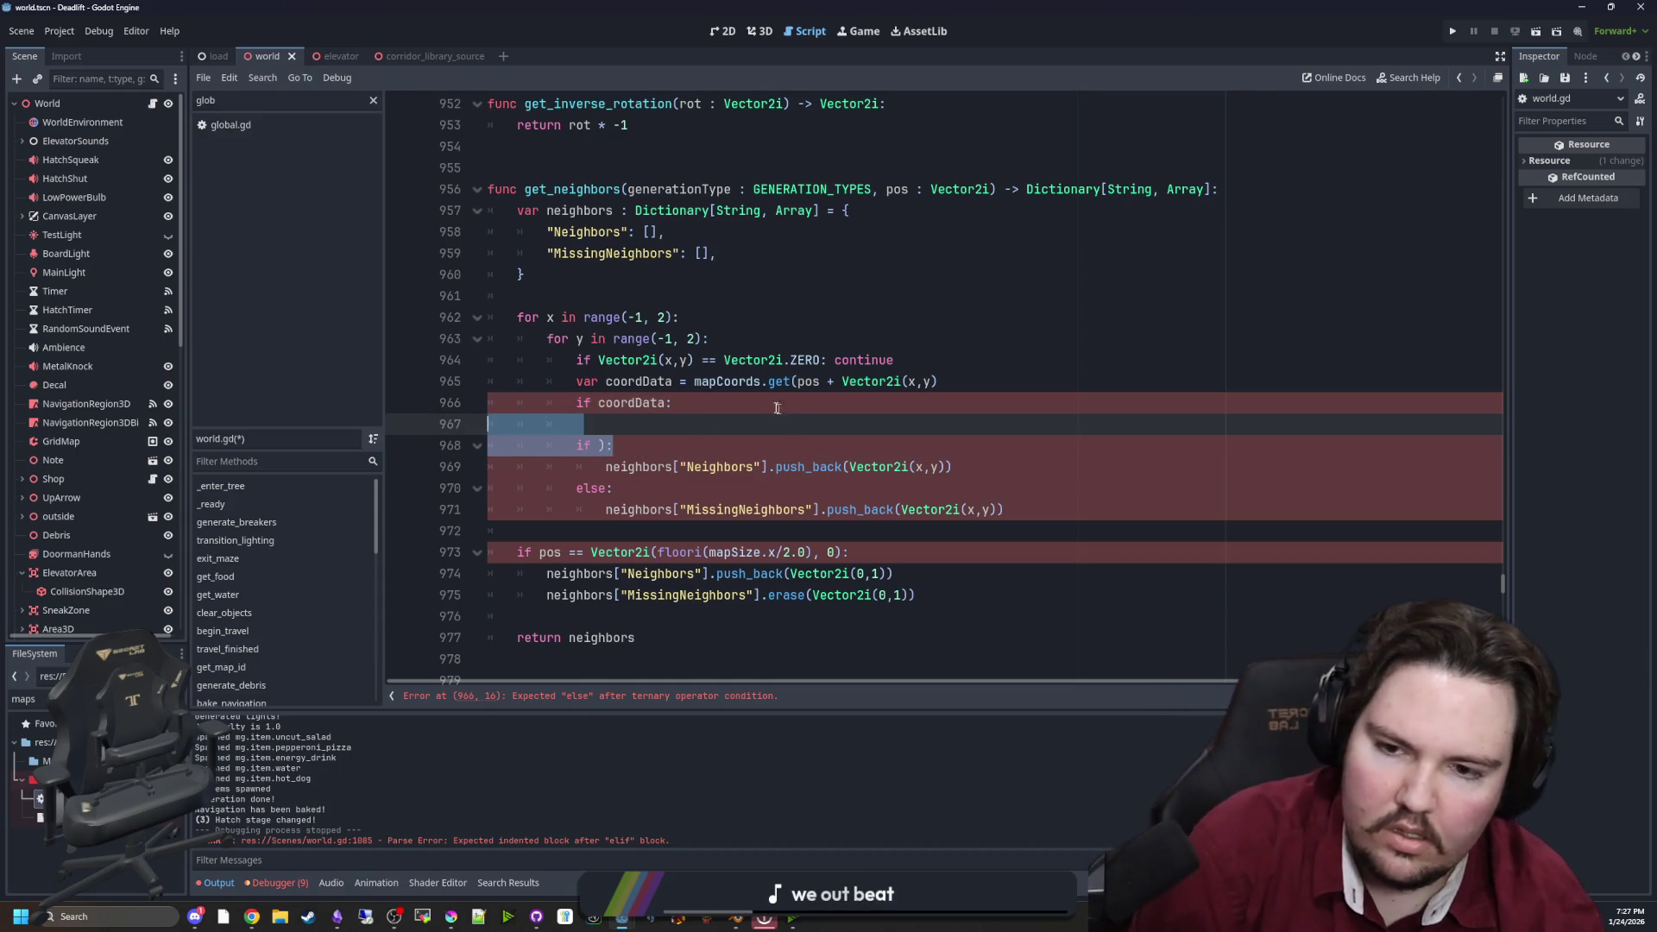
{"action": "key", "text": "BackSpace"}
{"action": "key", "text": "BackSpace"}
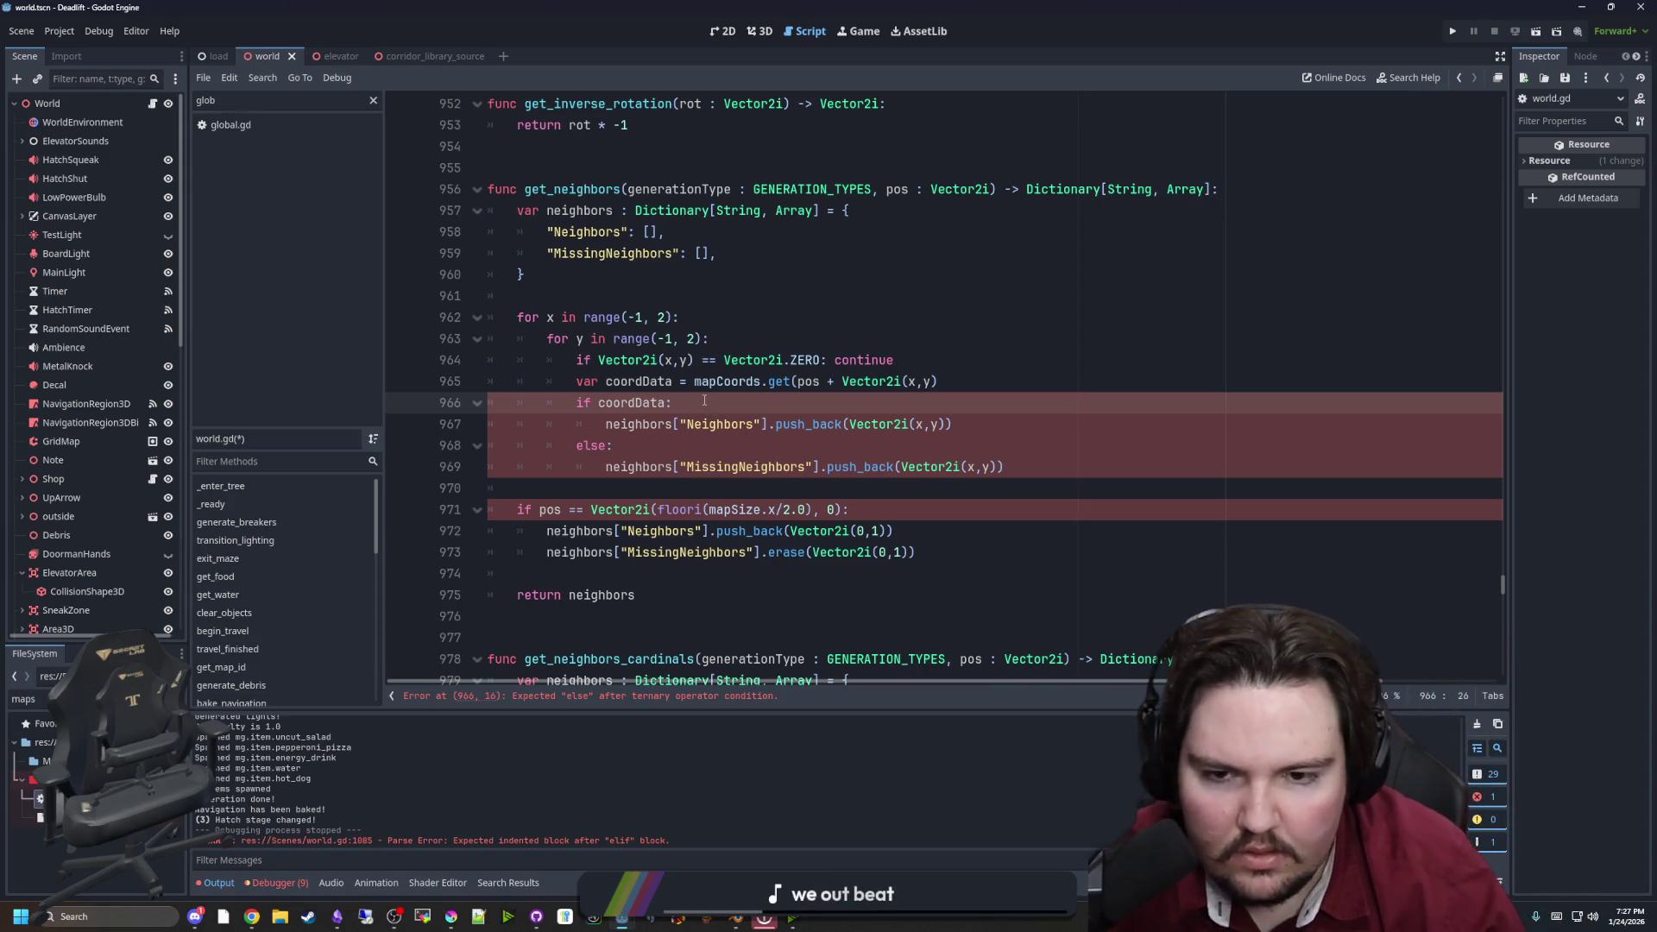
Extend the condition to 'if coordData && coordData.Type == generationType:'
{"action": "left_click", "coordinate": [995, 390]}
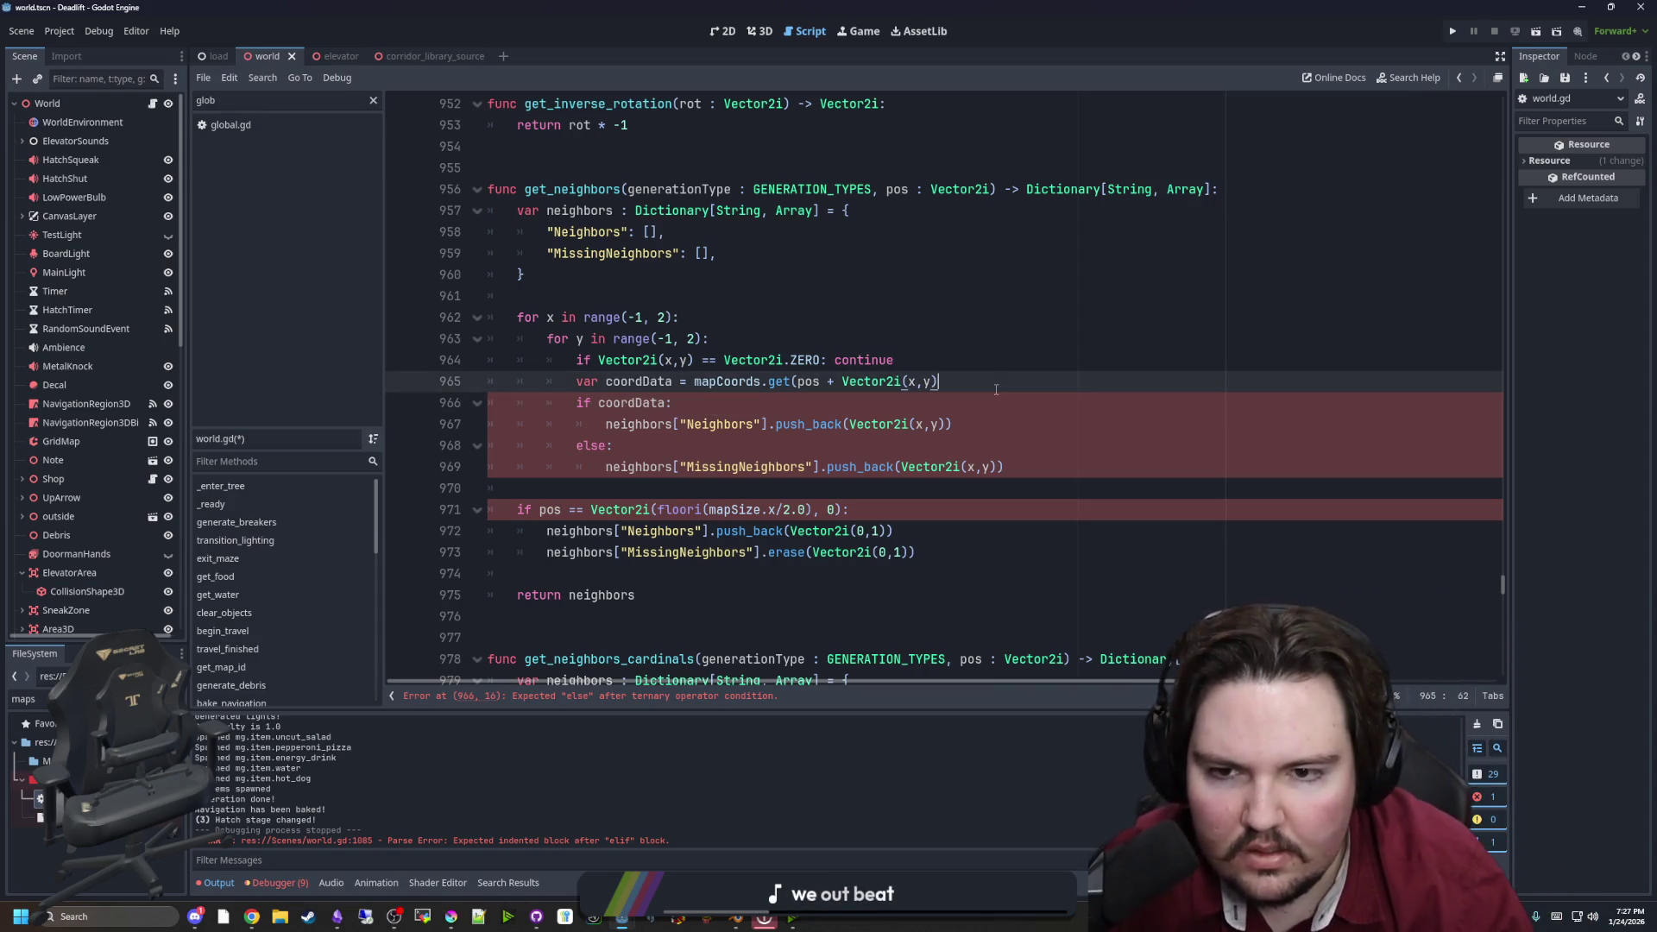
{"action": "left_click", "coordinate": [668, 403]}
{"action": "type", "text": "&& "}
{"action": "type", "text": "coordData"}
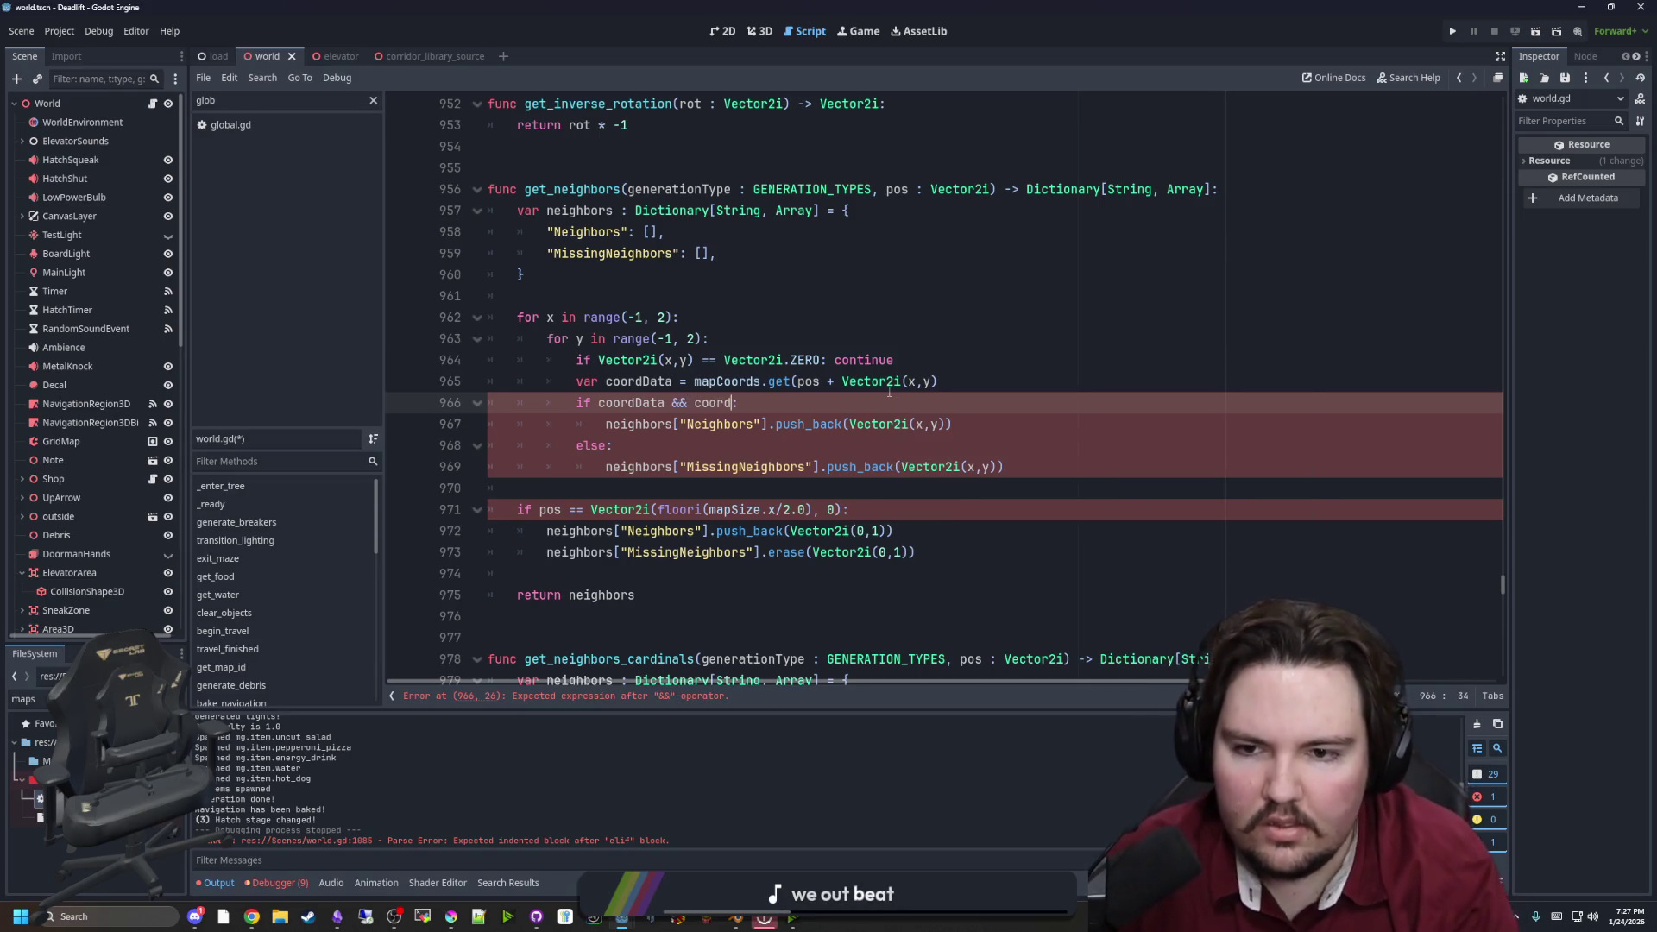
{"action": "type", "text": "."}
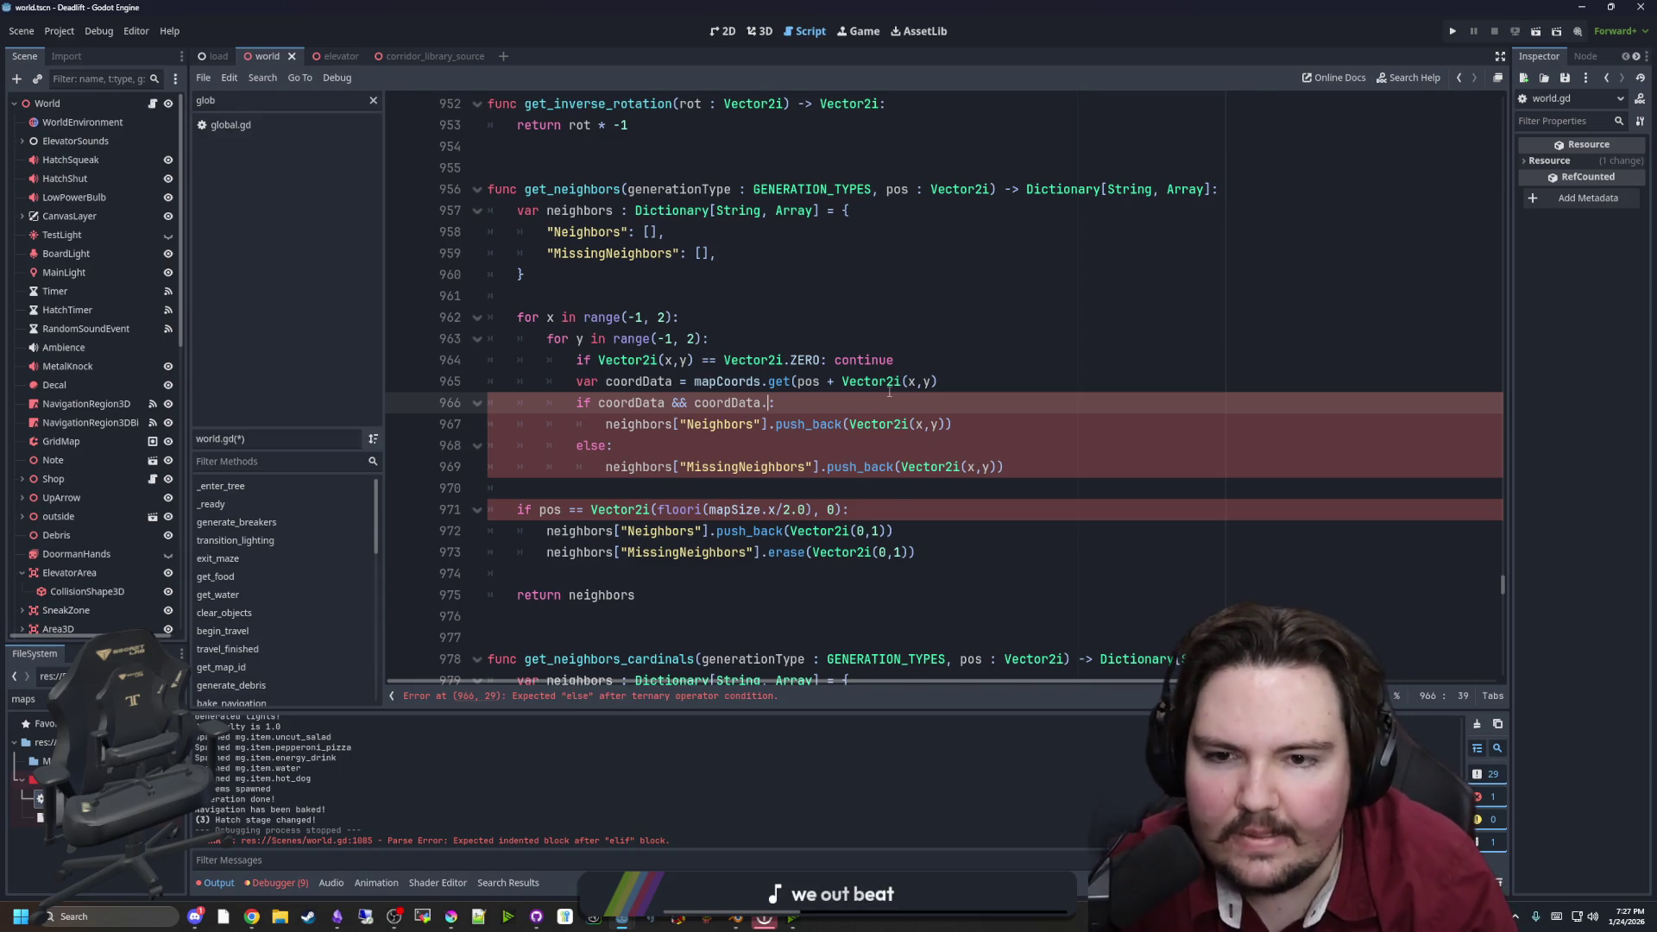
{"action": "type", "text": "Type =="}
{"action": "type", "text": " gener"}
{"action": "type", "text": "ation"}
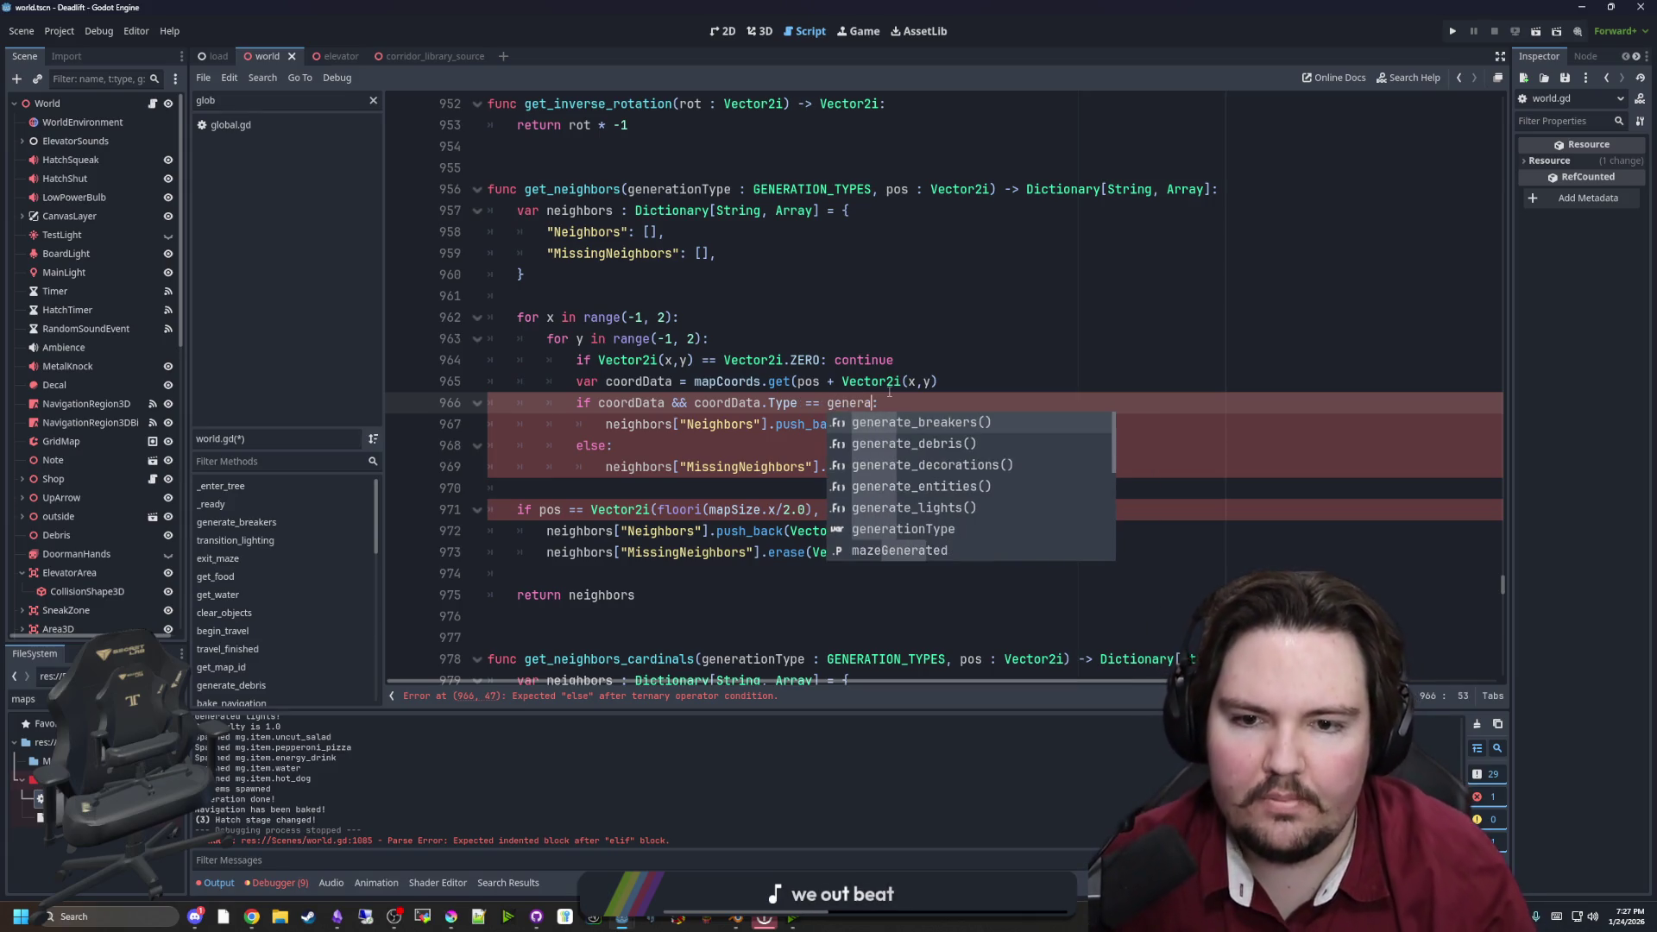
{"action": "key", "text": "Return"}
{"action": "left_click", "coordinate": [925, 363]}
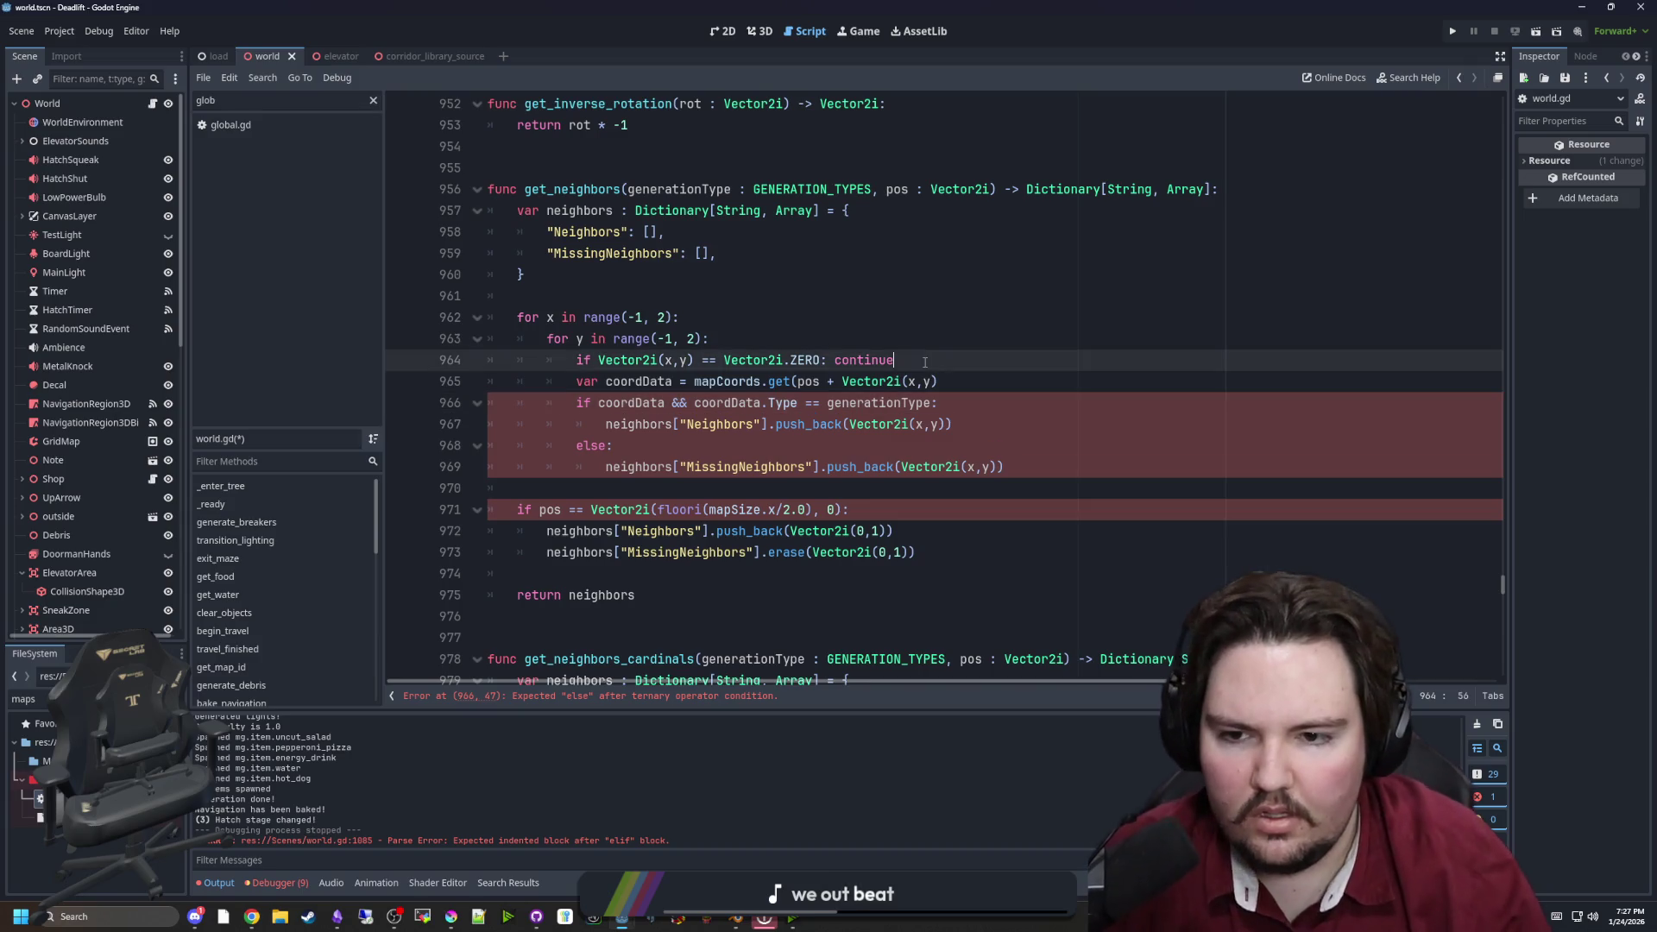
{"action": "left_click", "coordinate": [698, 448]}
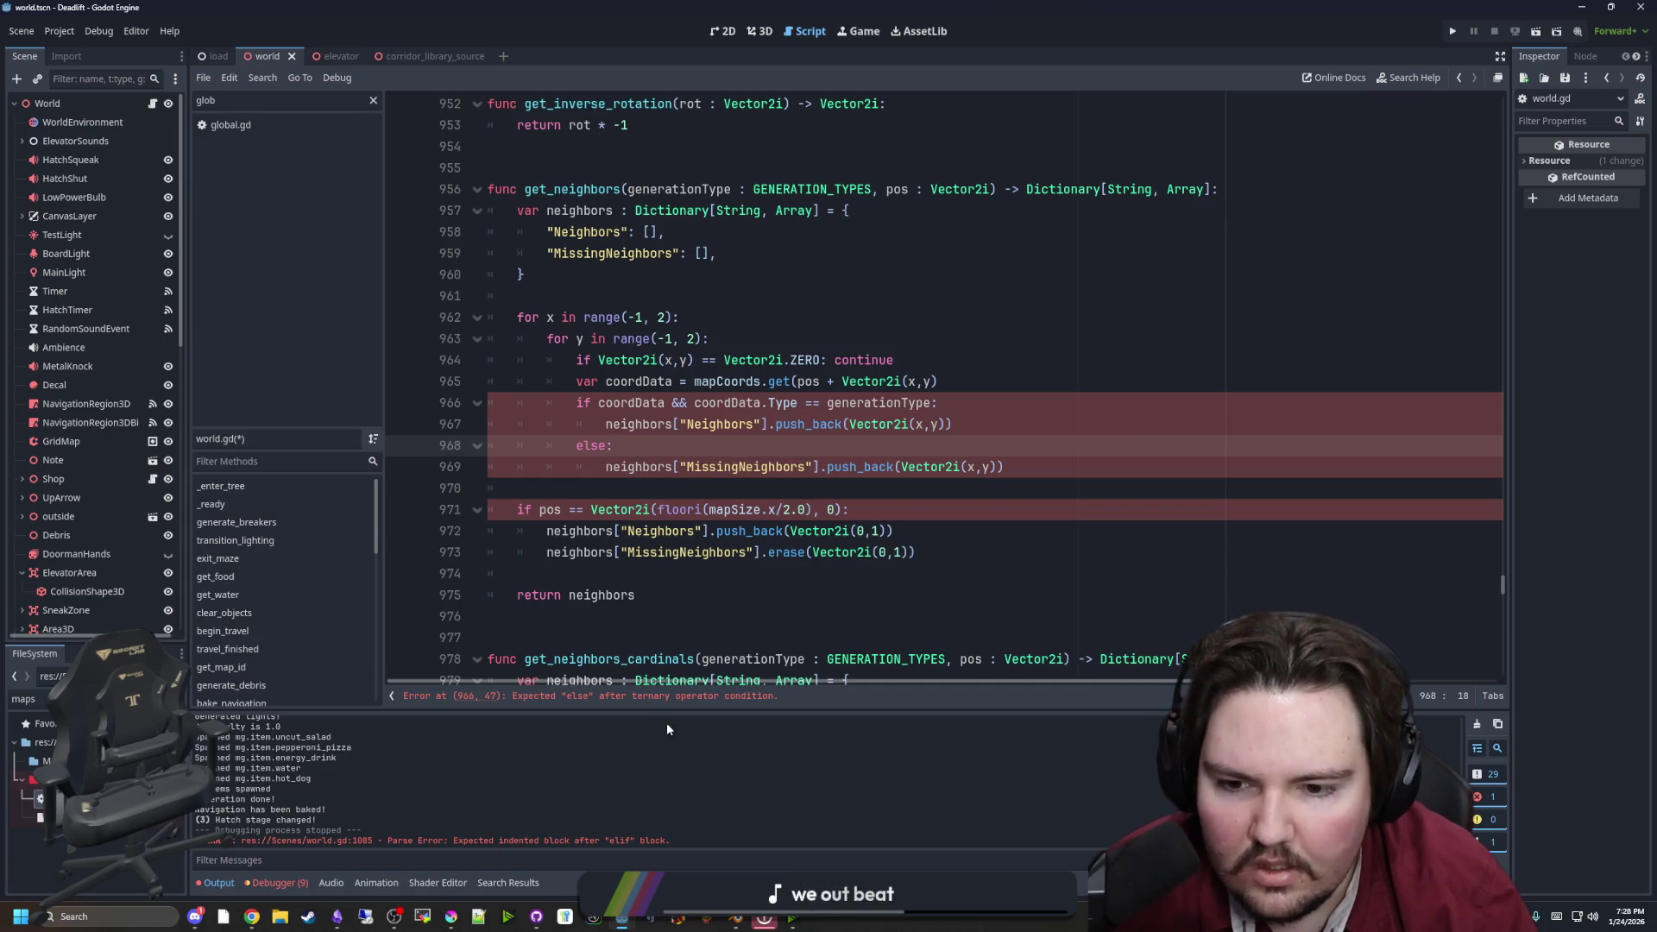
Add the missing closing ')' to the coordData lookup line in get_neighbors to clear the parse error
{"action": "left_click", "coordinate": [678, 696]}
{"action": "left_click", "coordinate": [607, 405]}
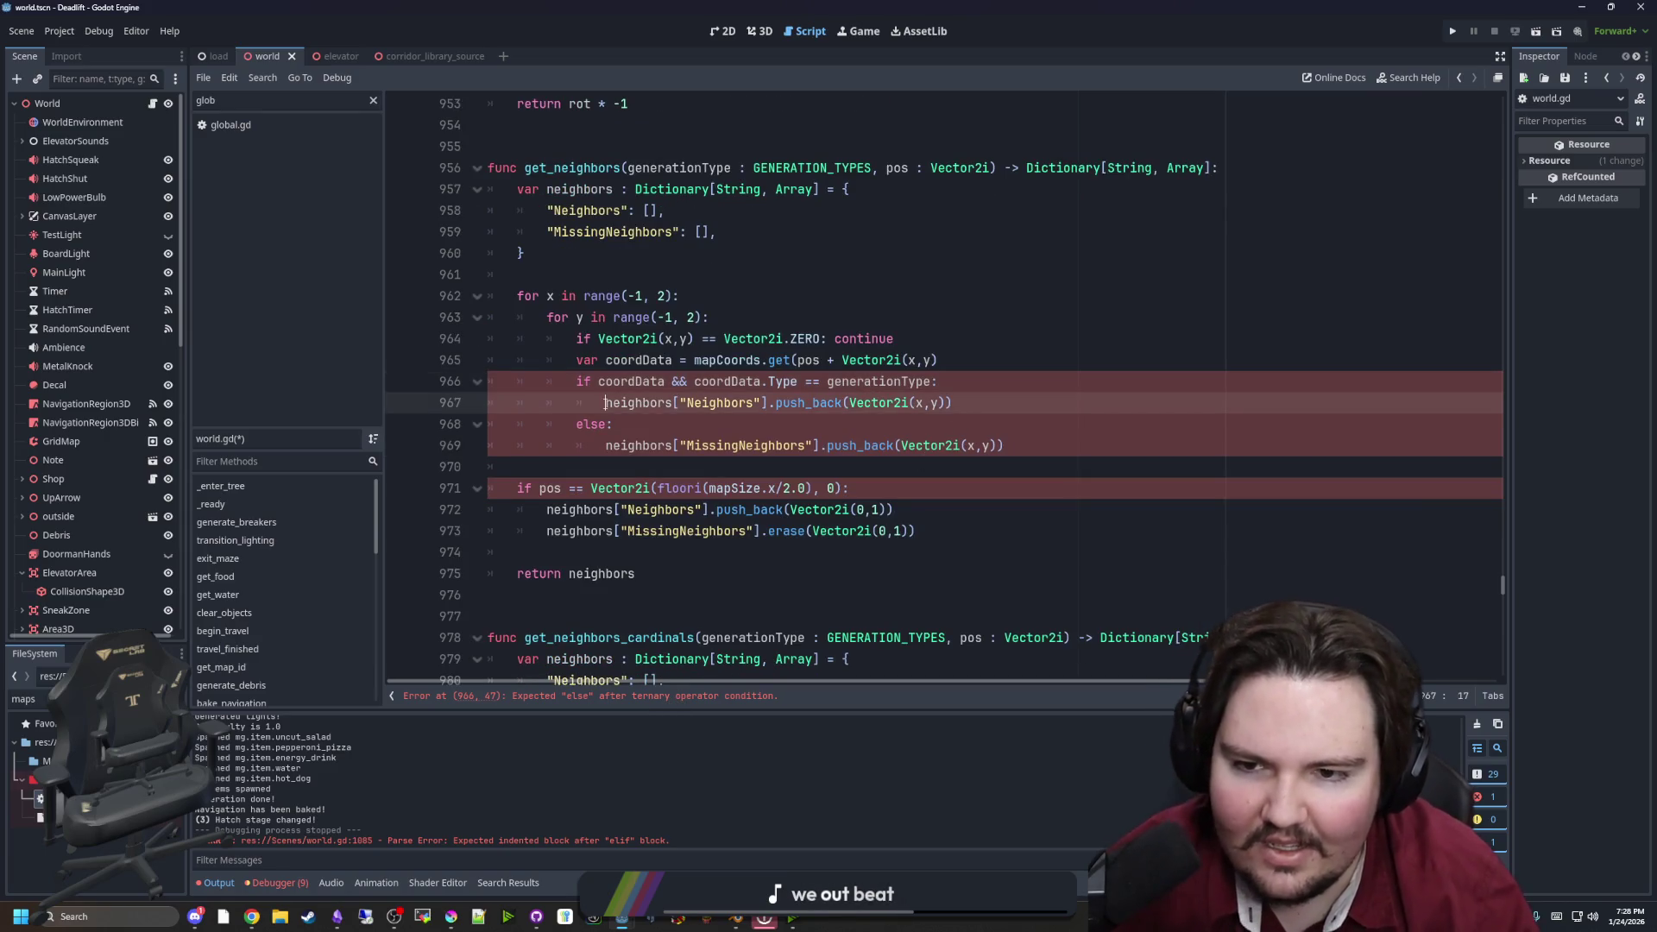
{"action": "left_click", "coordinate": [1005, 363]}
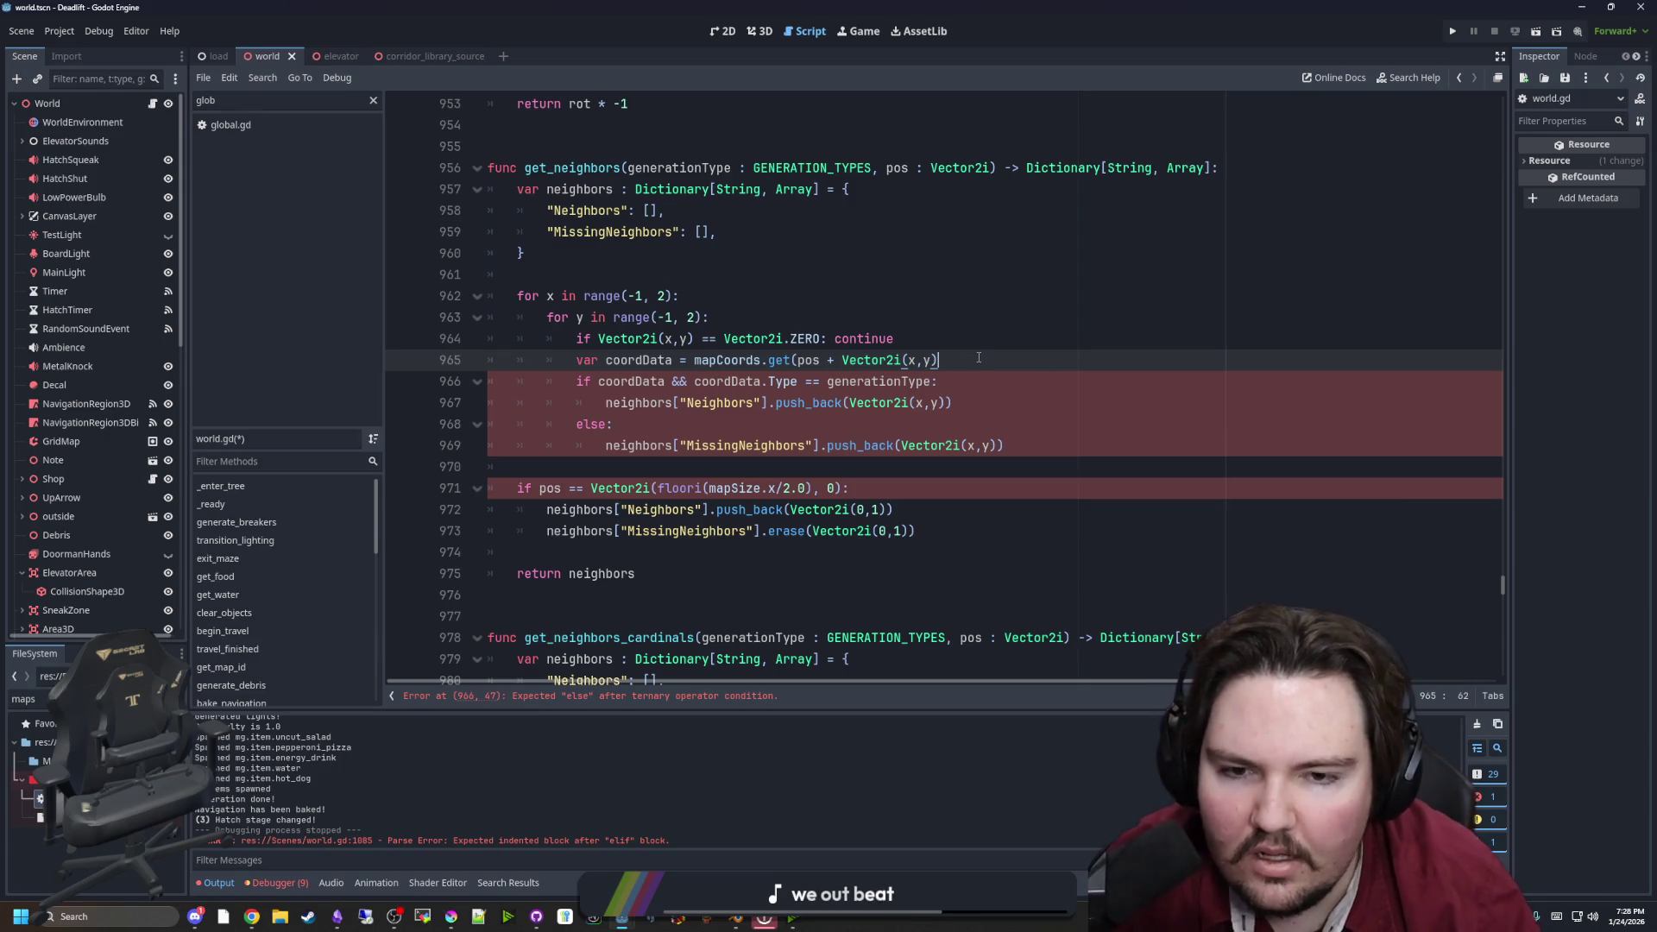
{"action": "type", "text": ")"}
{"action": "left_click", "coordinate": [1059, 335]}
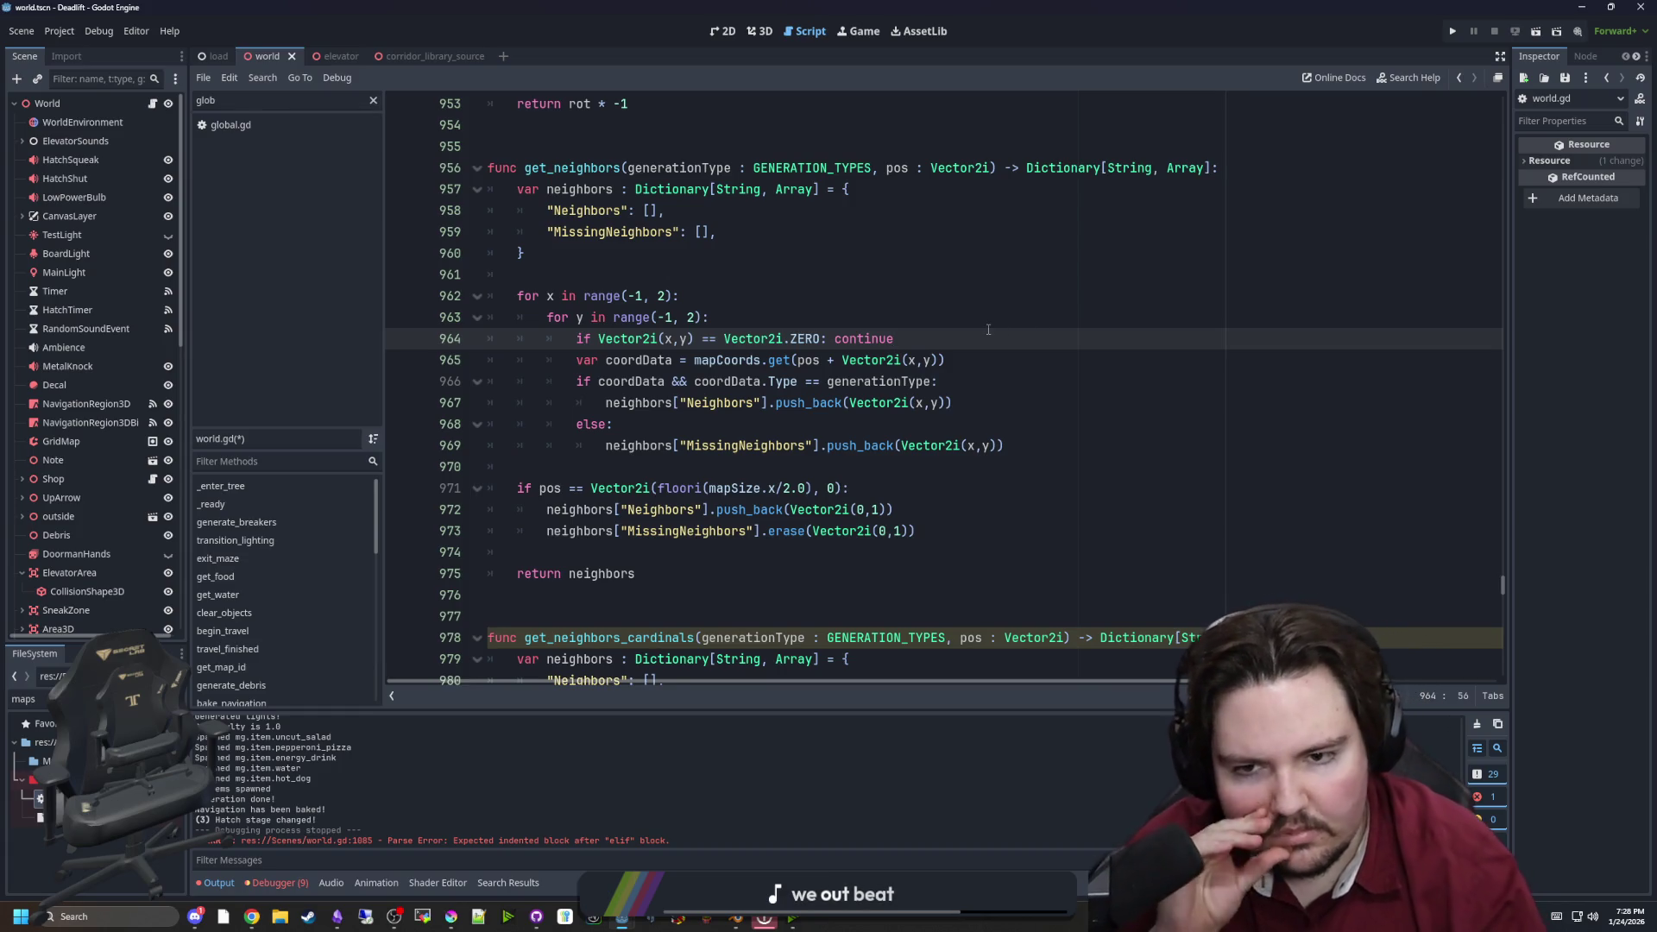
Scroll down to the get_neighbors_cardinals function
{"action": "left_click", "coordinate": [655, 360]}
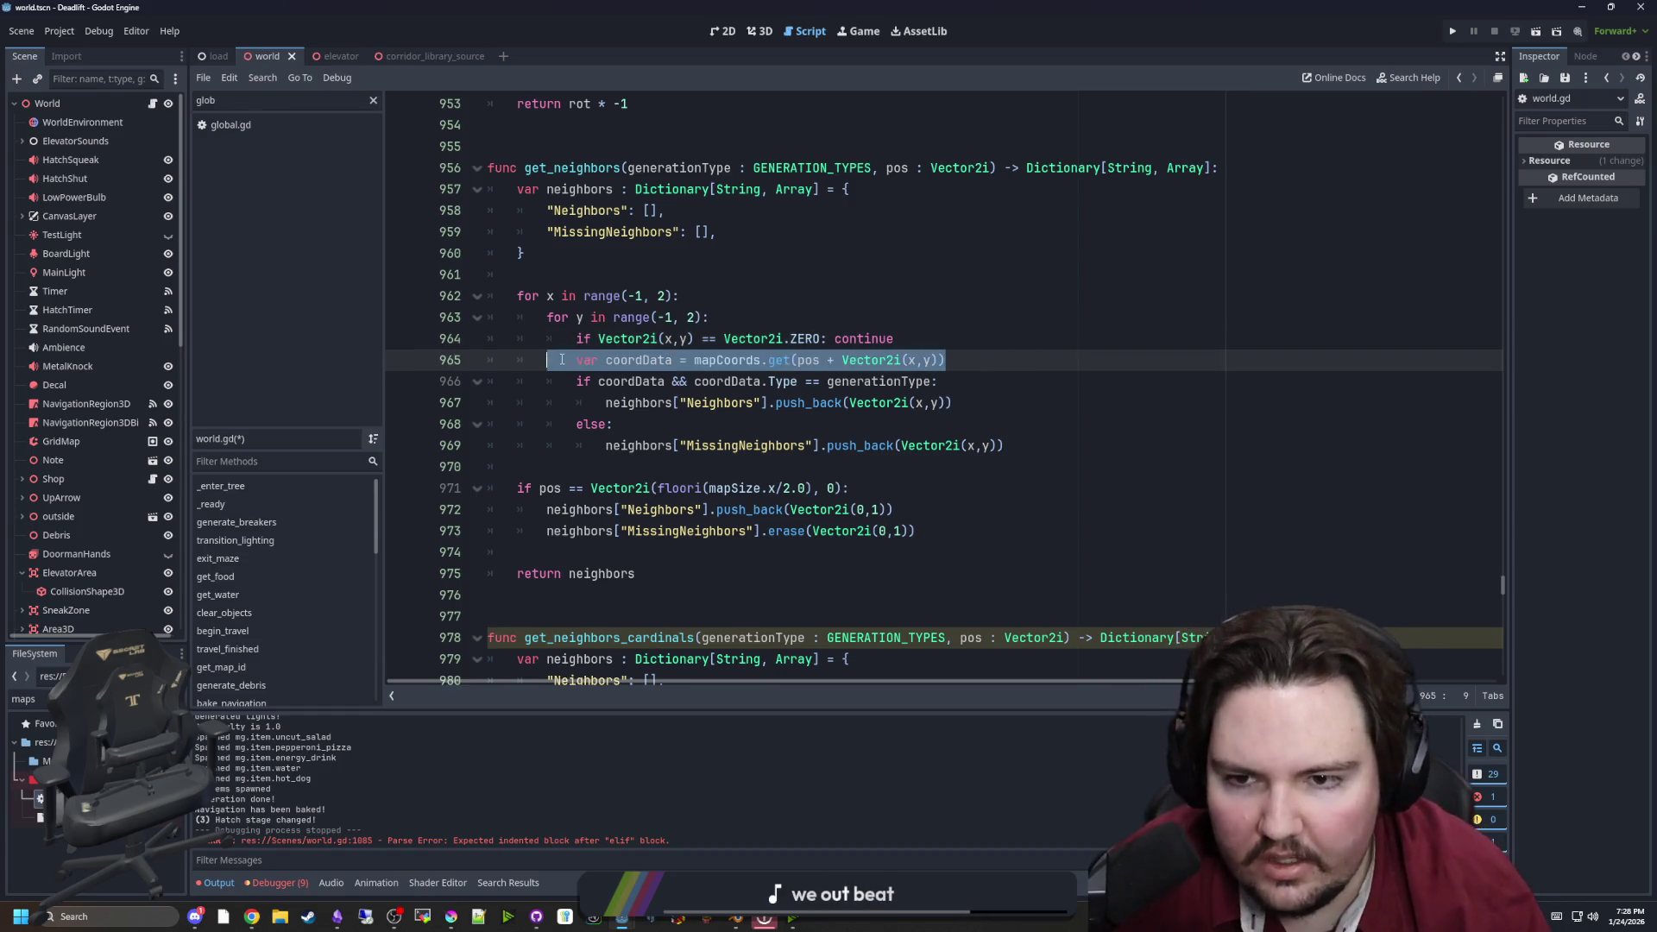
{"action": "scroll", "coordinate": [810, 500], "scroll_direction": "down", "scroll_amount": 5}
{"action": "scroll", "coordinate": [810, 501], "scroll_direction": "down", "scroll_amount": 2}
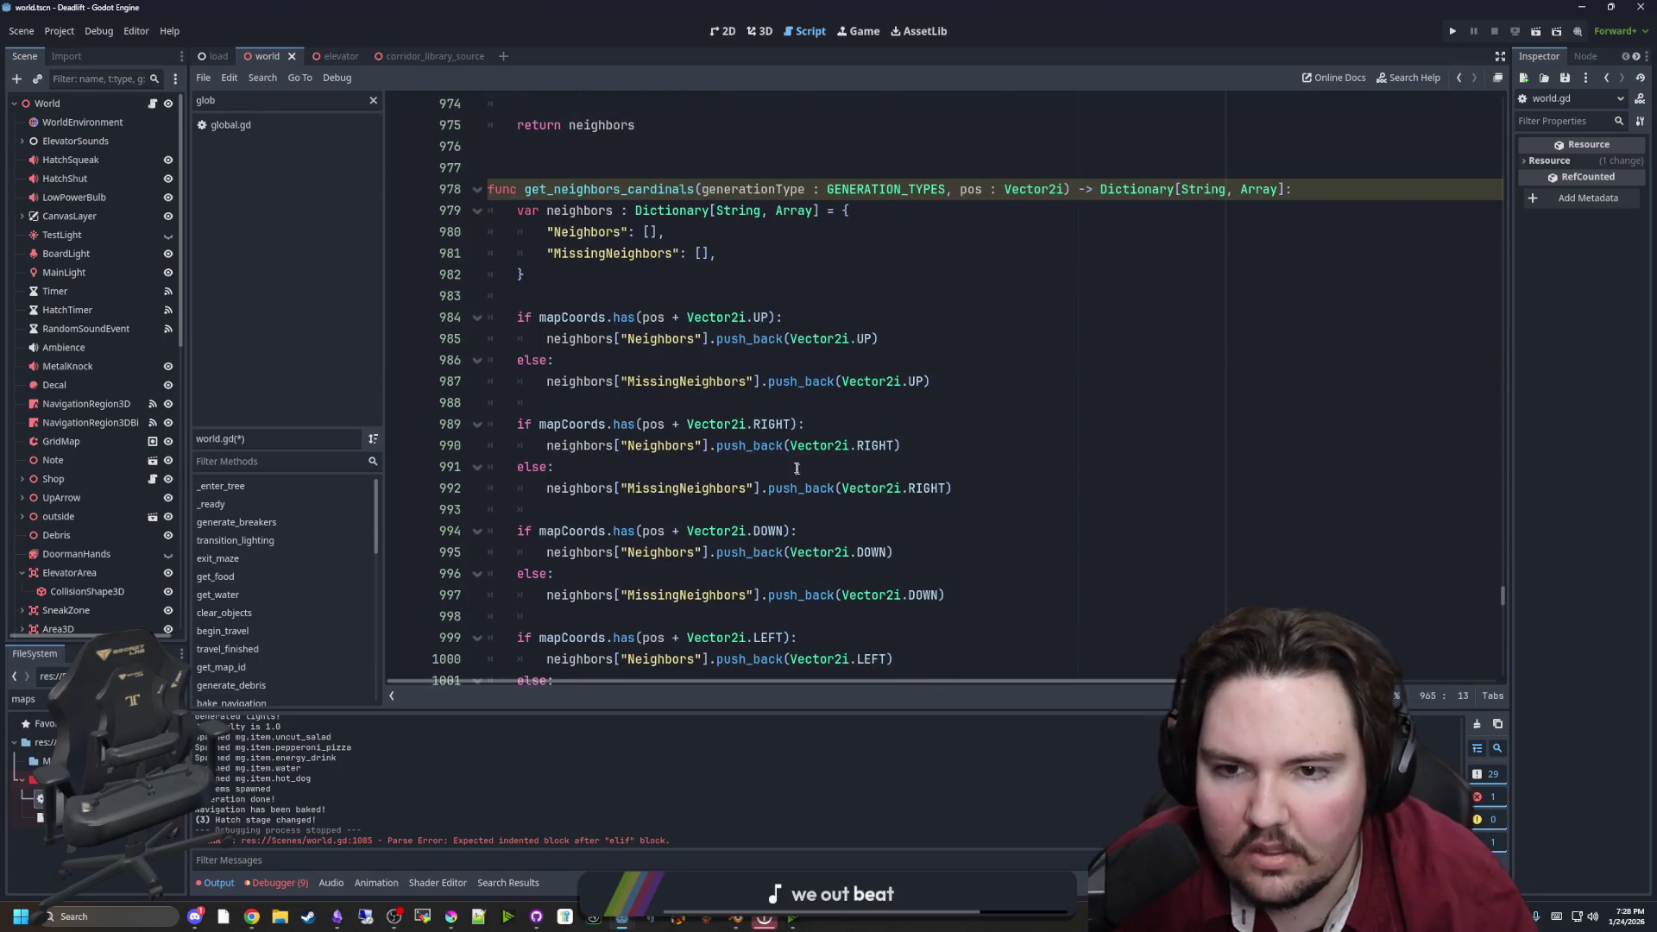
Start a 'var neighbors = [' list declaration below the neighbors dictionary
{"action": "left_click", "coordinate": [775, 317]}
{"action": "left_click", "coordinate": [774, 296]}
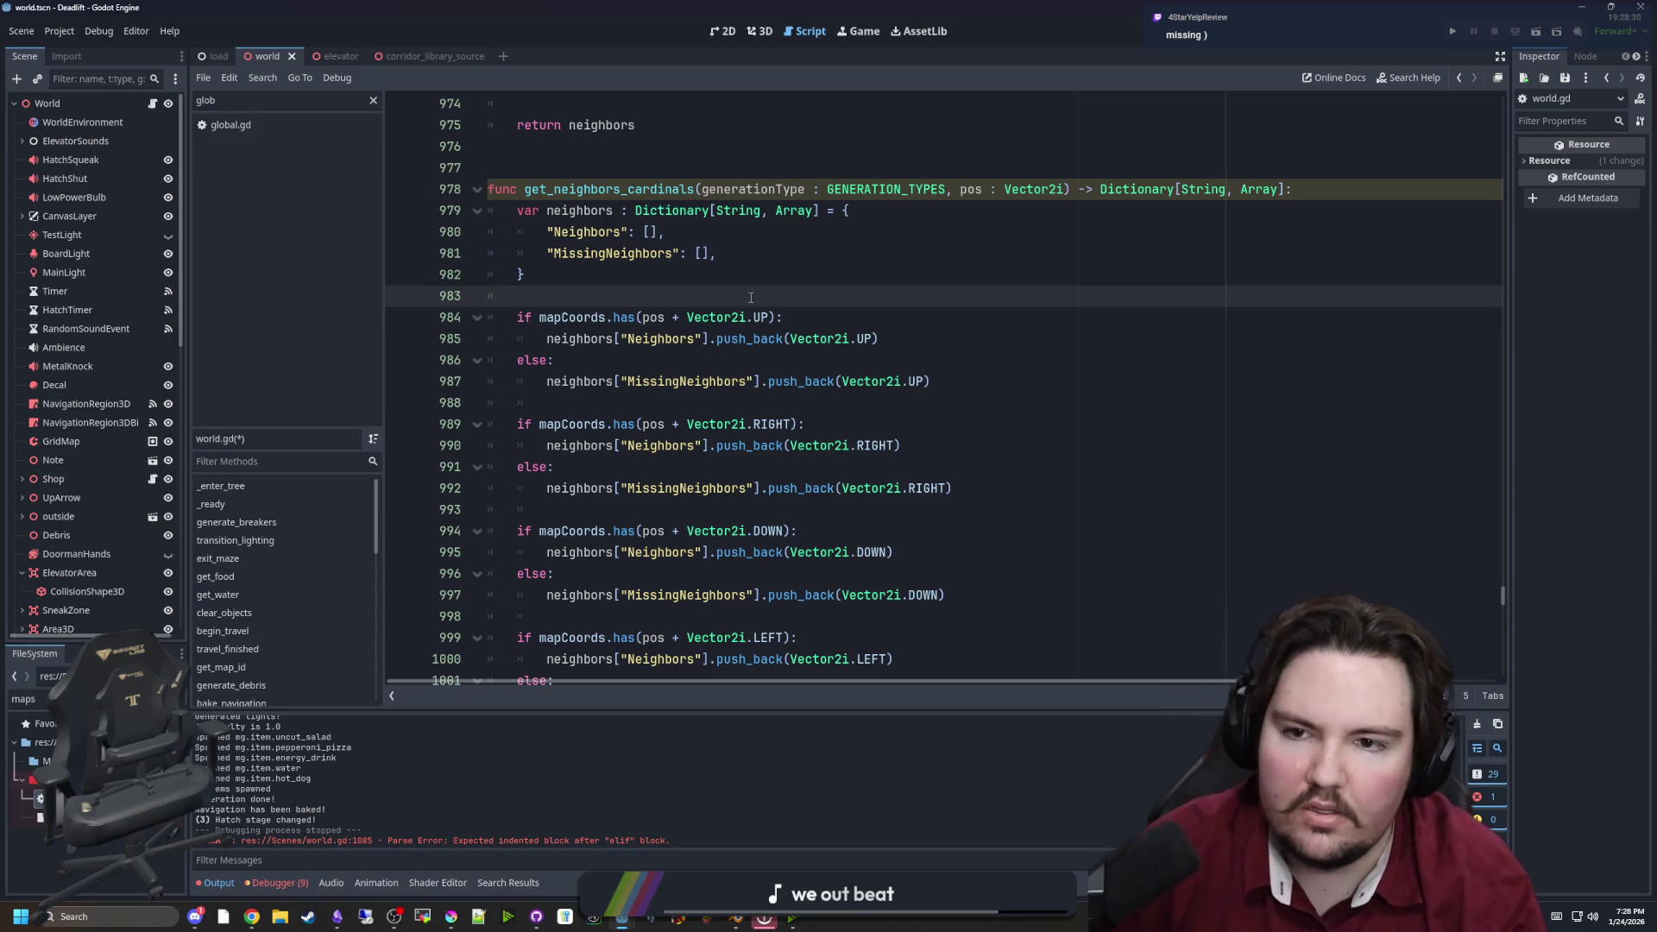
{"action": "key", "text": "Return"}
{"action": "key", "text": "Return"}
{"action": "key", "text": "Up"}
{"action": "type", "text": "vasr"}
{"action": "key", "text": "BackSpace"}
{"action": "key", "text": "BackSpace"}
{"action": "type", "text": "r neighbors = "}
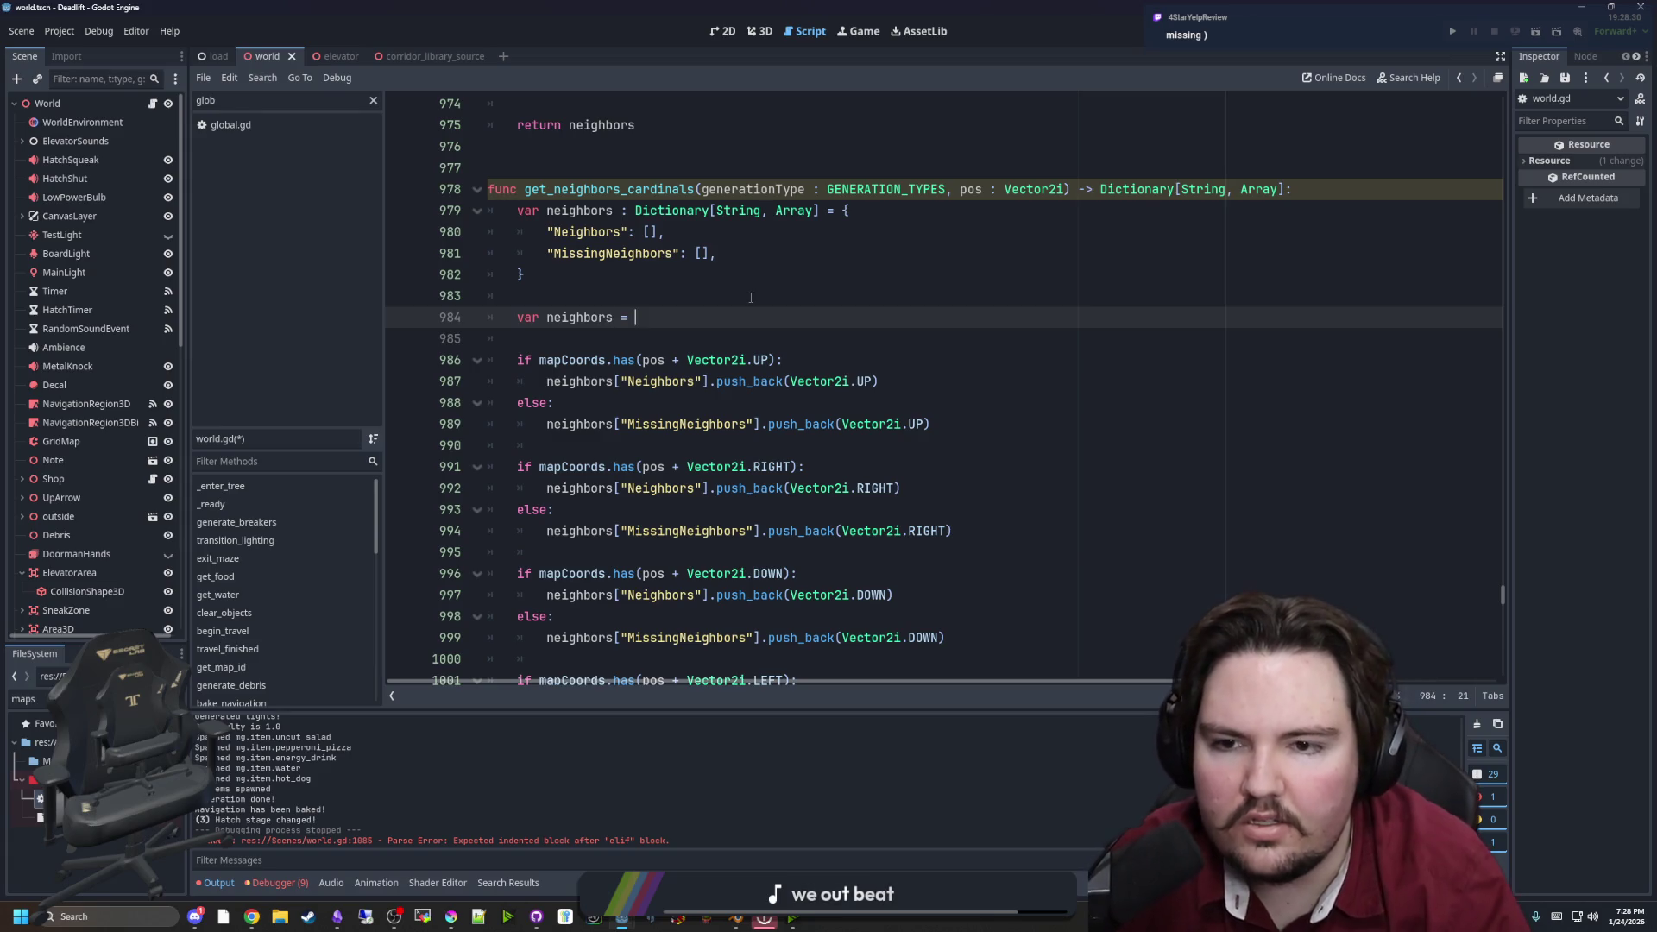
{"action": "type", "text": "["}
{"action": "key", "text": "Return"}
Fill the list with Vector2i.UP, Vector2i.RIGHT, Vector2i.DOWN and Vector2i.LEFT entries
{"action": "type", "text": "Vec"}
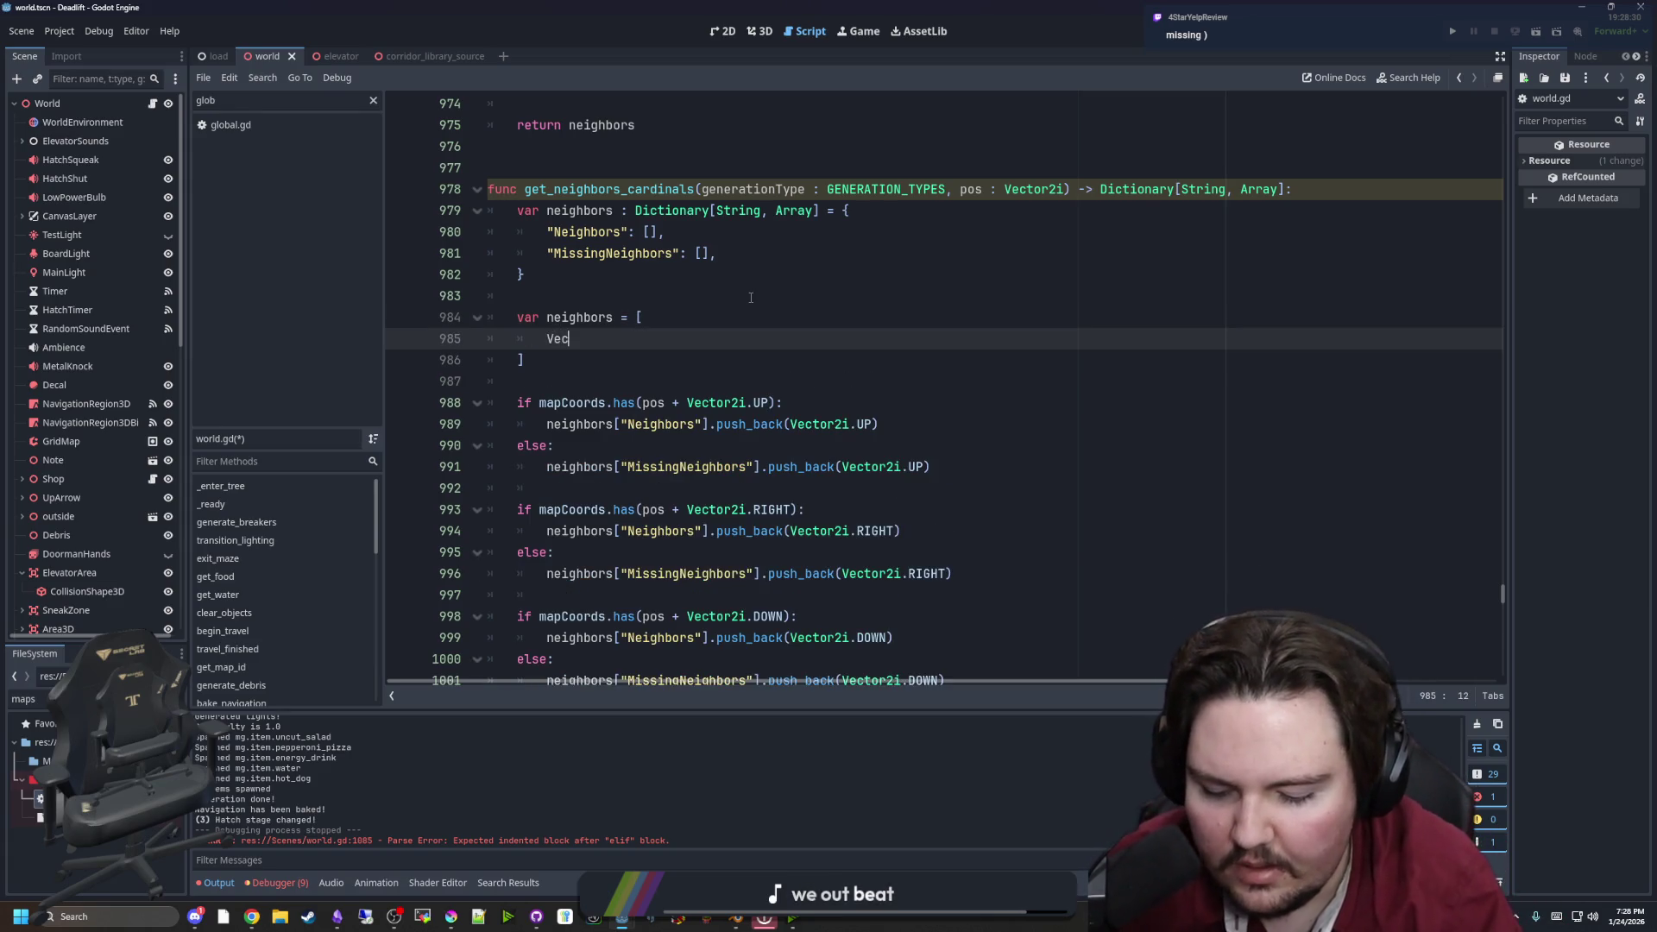
{"action": "type", "text": "tor2i.UP,"}
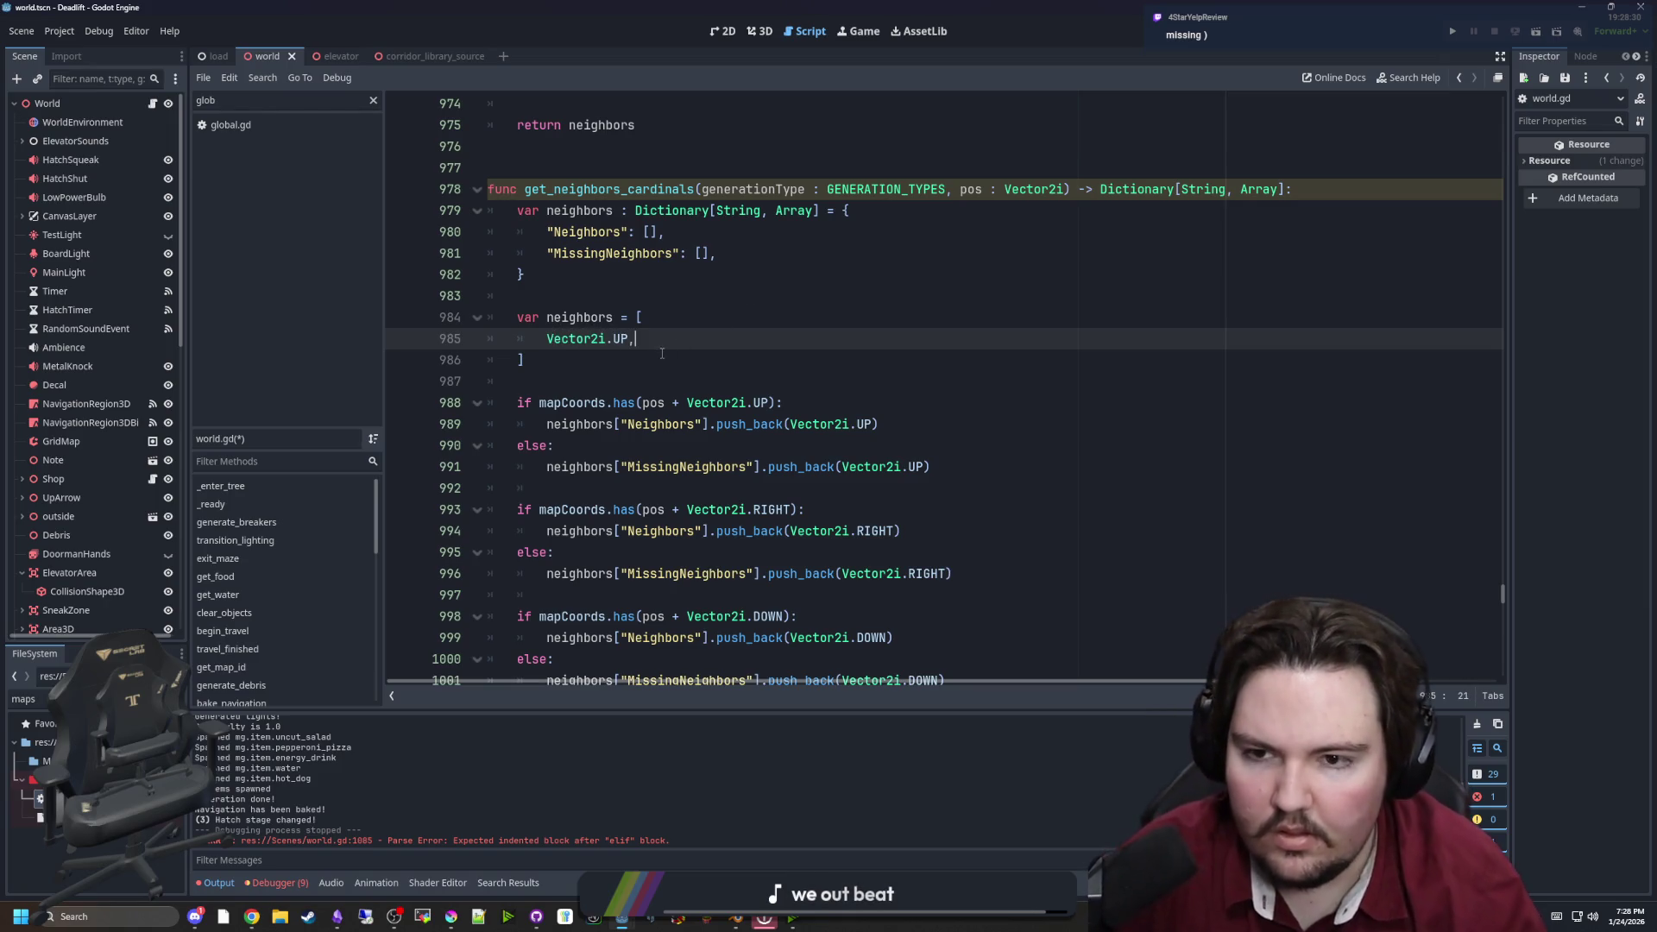
{"action": "key", "text": "ctrl+shift+d"}
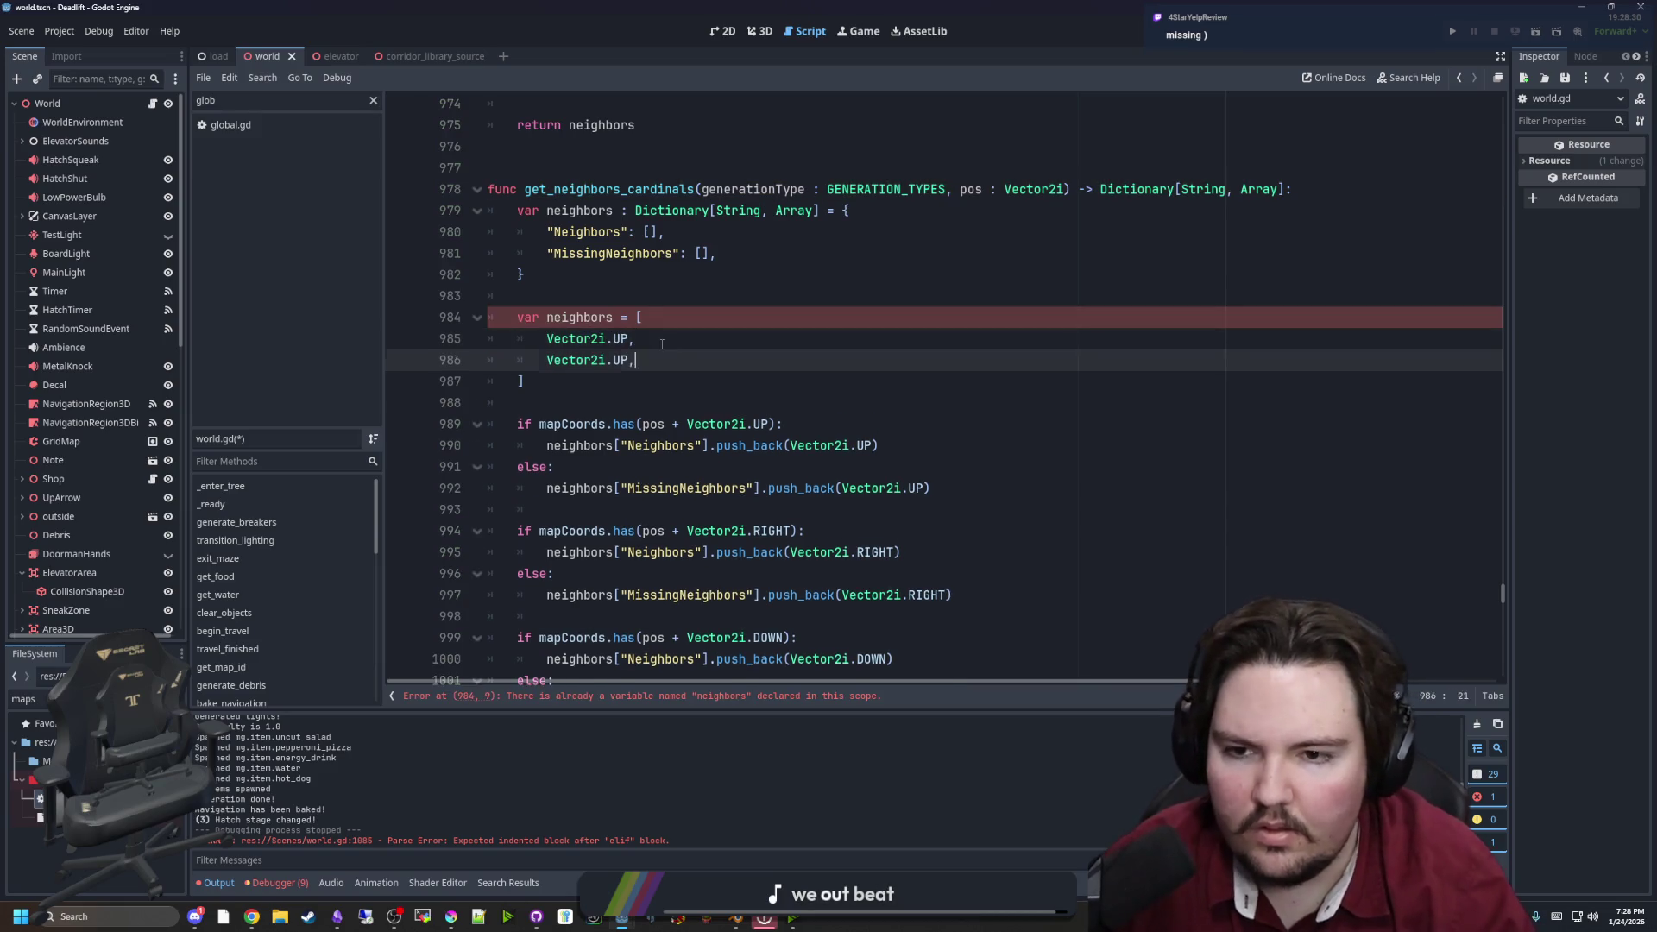
{"action": "key", "text": "ctrl+shift+d"}
{"action": "key", "text": "ctrl+shift+d"}
{"action": "key", "text": "Left"}
{"action": "key", "text": "BackSpace"}
{"action": "key", "text": "BackSpace"}
{"action": "type", "text": "LEFT"}
{"action": "key", "text": "Up"}
{"action": "key", "text": "Up"}
{"action": "key", "text": "Left"}
{"action": "key", "text": "BackSpace"}
{"action": "key", "text": "BackSpace"}
{"action": "type", "text": "RIG"}
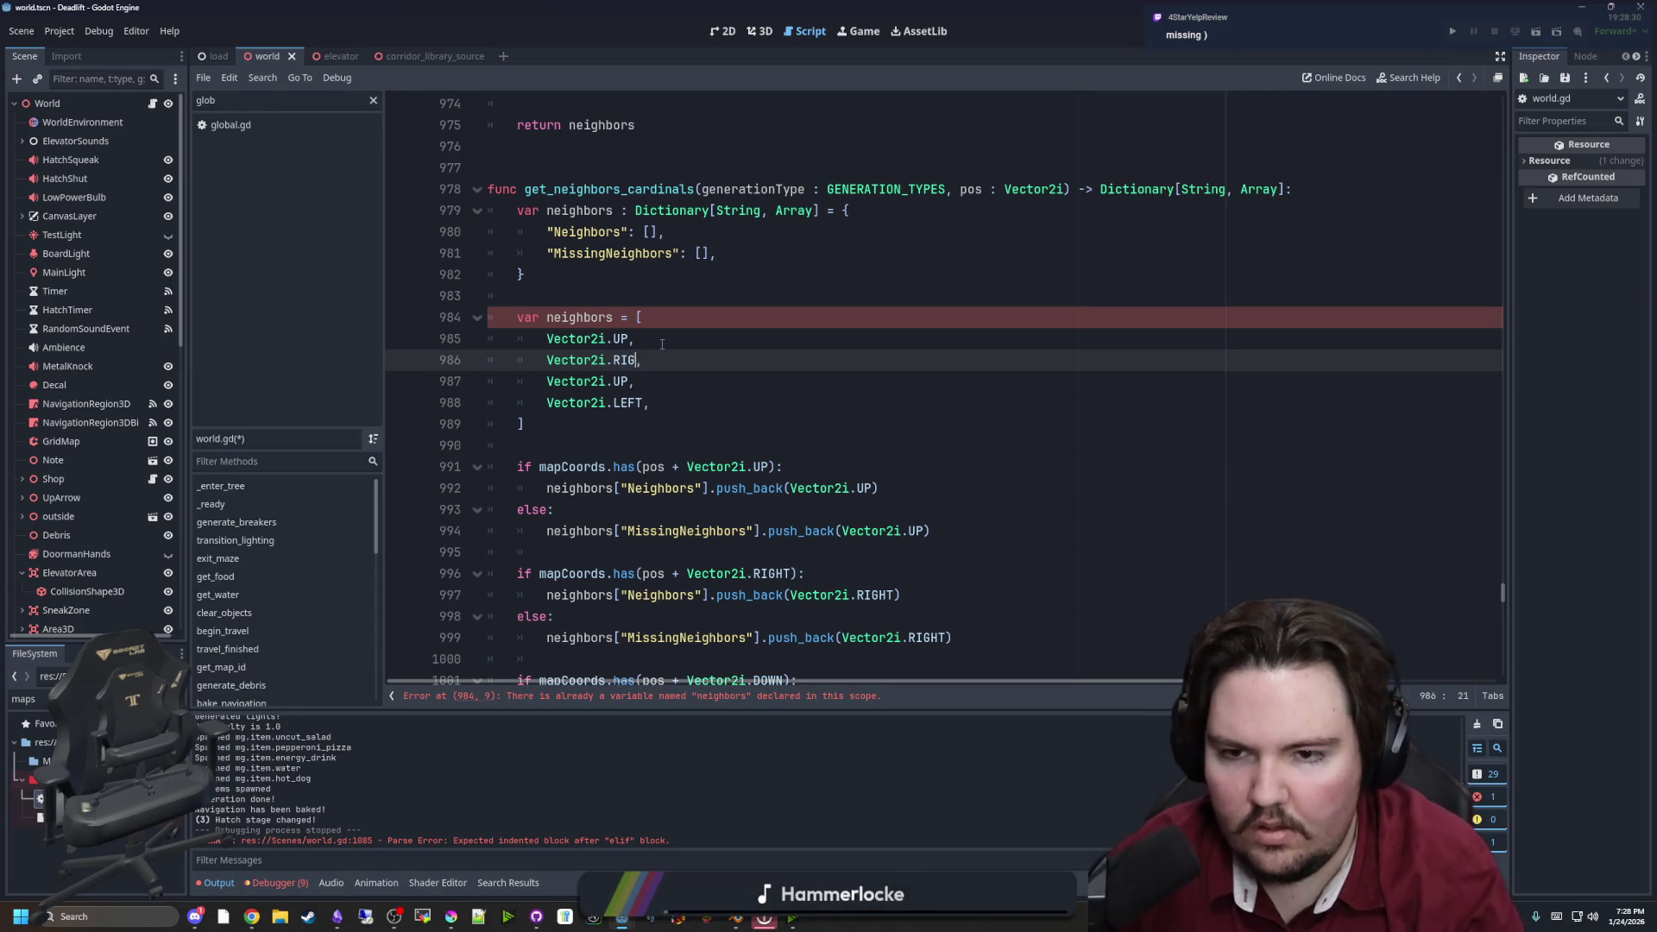
{"action": "type", "text": "HT"}
{"action": "key", "text": "Down"}
{"action": "key", "text": "BackSpace"}
{"action": "key", "text": "BackSpace"}
{"action": "type", "text": "DOWN"}
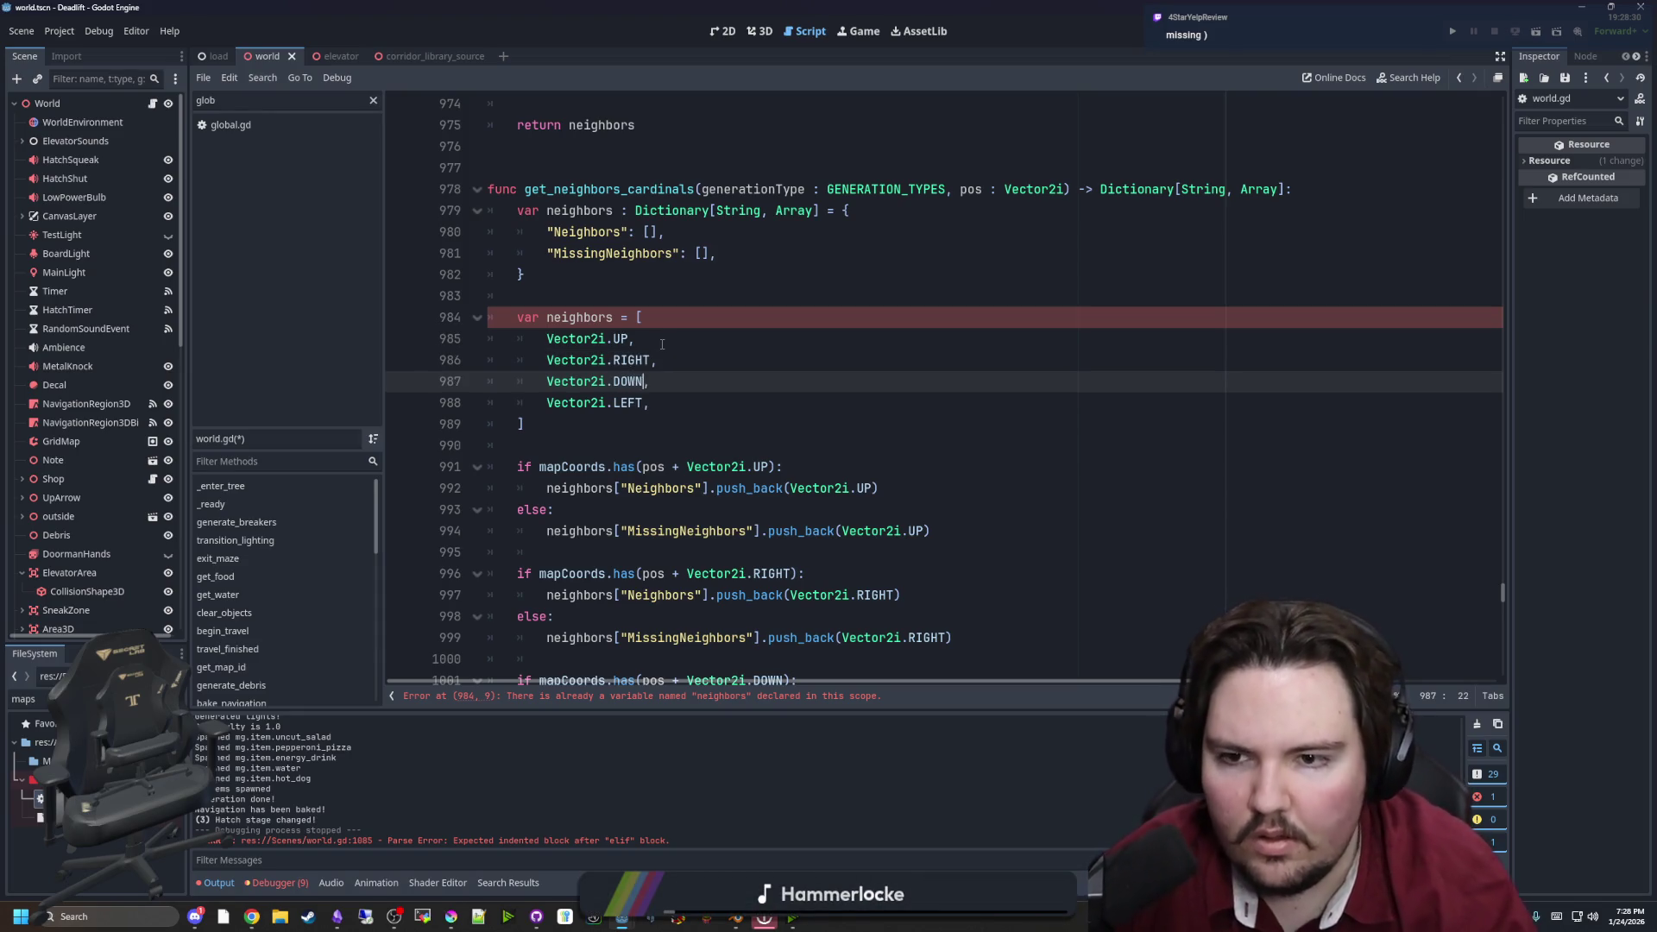
Add a 'for i in neighors:' loop and indent the up-neighbour check inside it
{"action": "left_click", "coordinate": [557, 452]}
{"action": "key", "text": "Return"}
{"action": "key", "text": "Return"}
{"action": "key", "text": "Up"}
{"action": "type", "text": "for"}
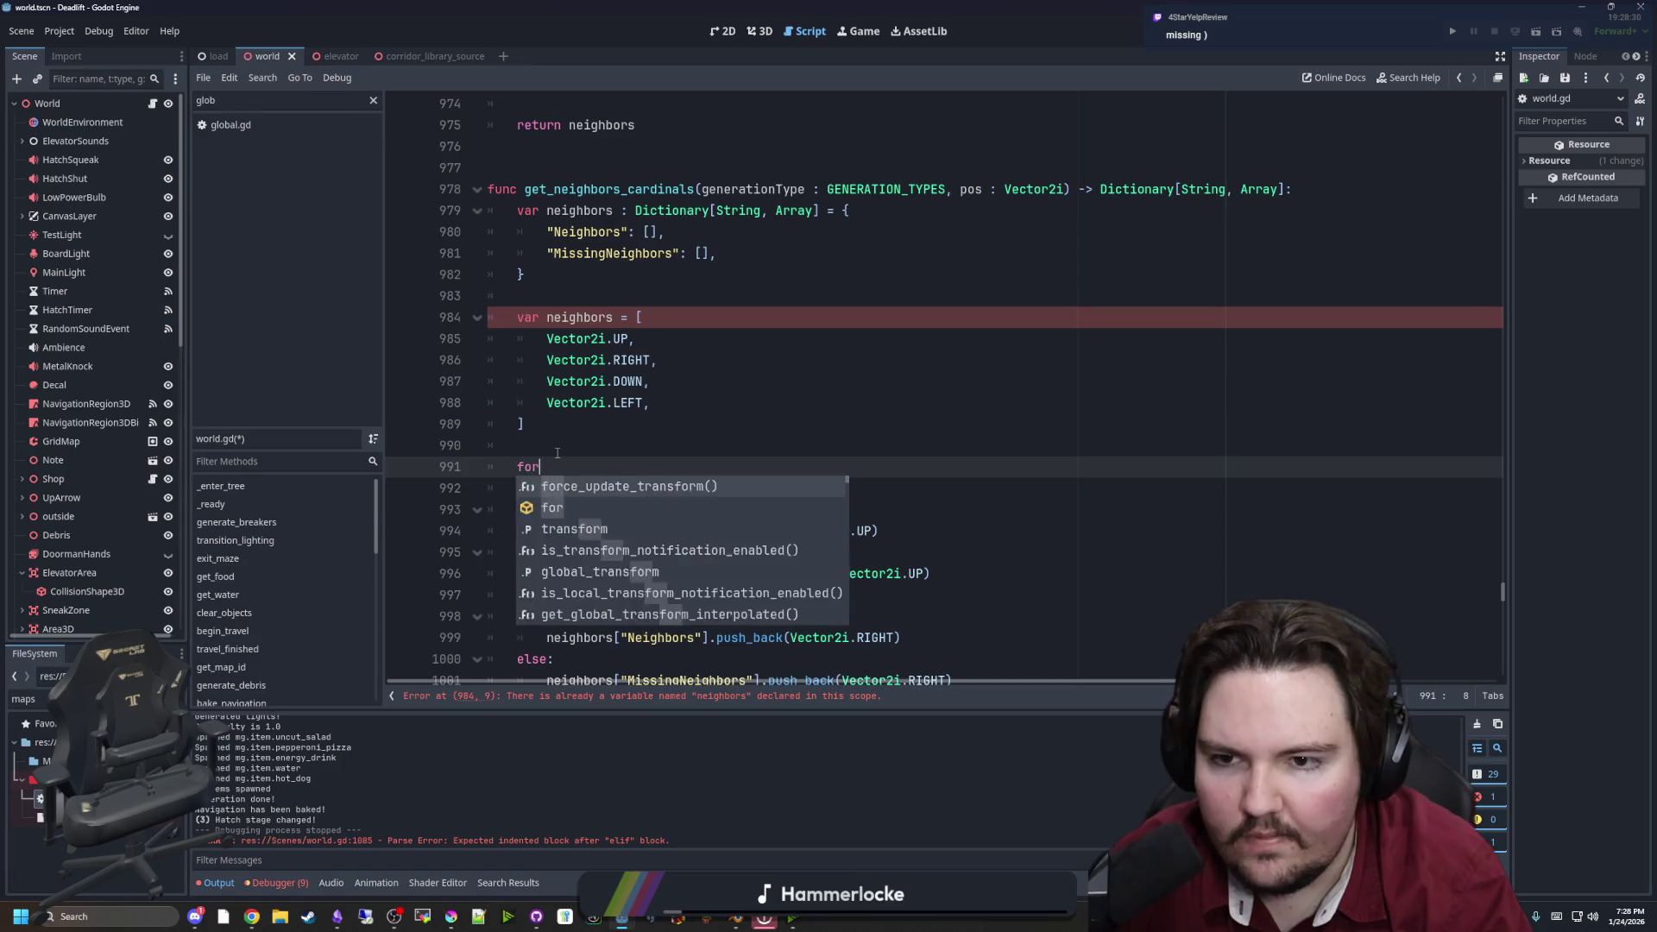
{"action": "type", "text": " i in neigh"}
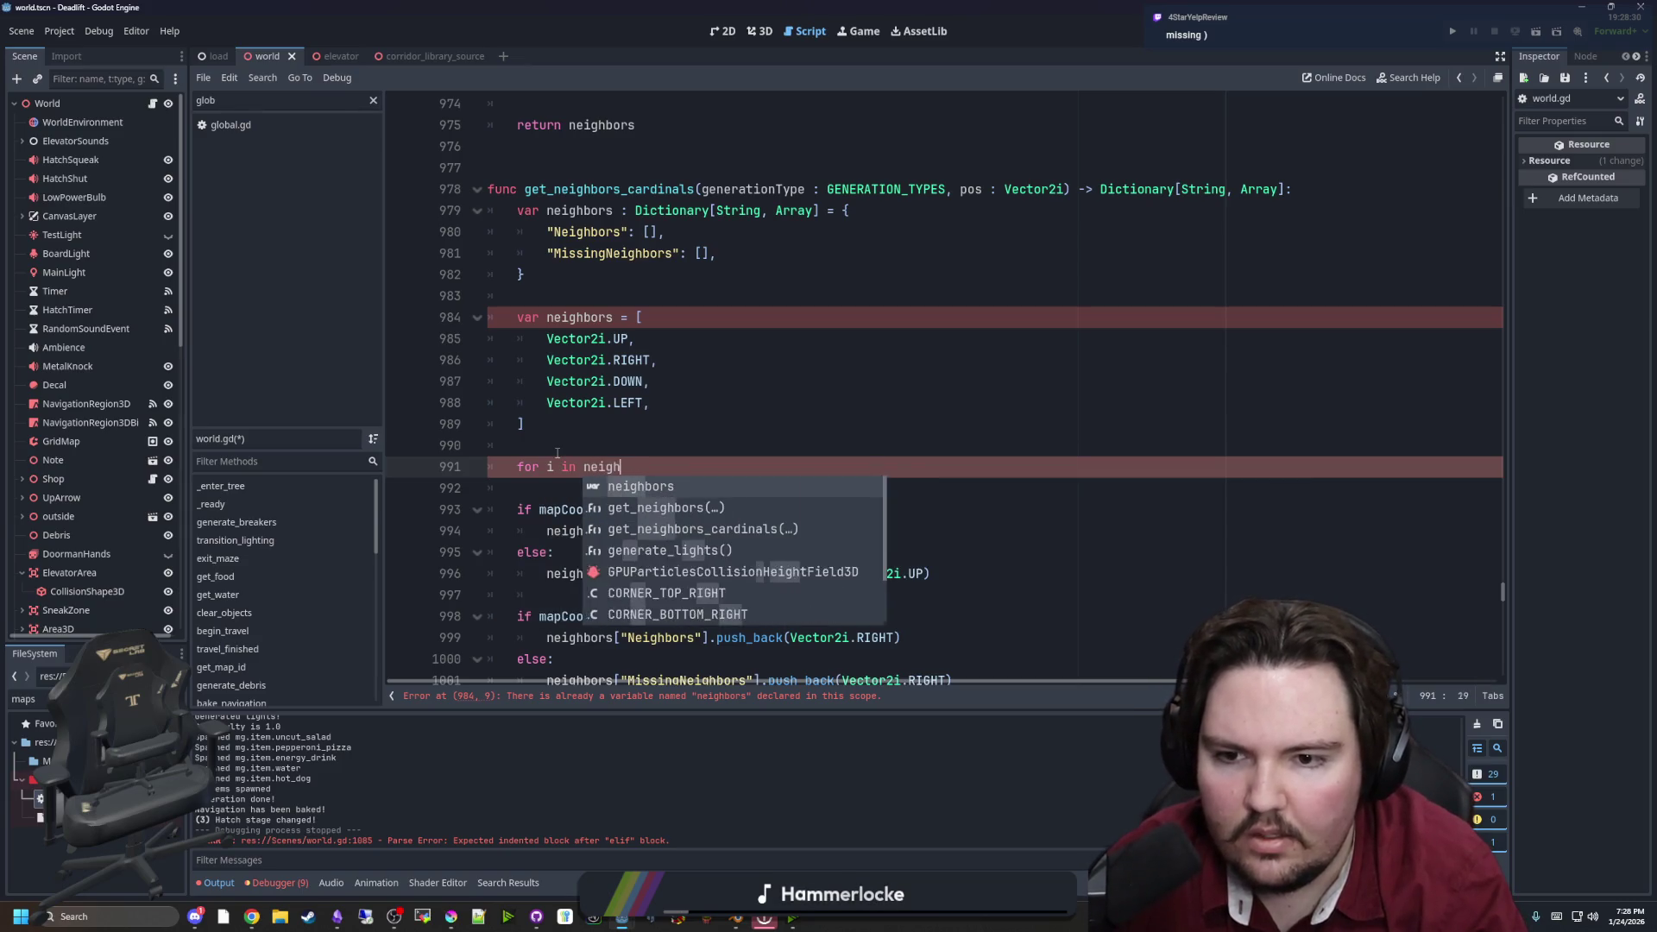
{"action": "type", "text": "ors:"}
{"action": "scroll", "coordinate": [862, 535], "scroll_direction": "down", "scroll_amount": 1}
{"action": "scroll", "coordinate": [862, 535], "scroll_direction": "right", "scroll_amount": 1}
{"action": "left_click_drag", "start_coordinate": [865, 510], "coordinate": [483, 466]}
{"action": "key", "text": "Tab"}
{"action": "left_click", "coordinate": [612, 424]}
{"action": "key", "text": "BackSpace"}
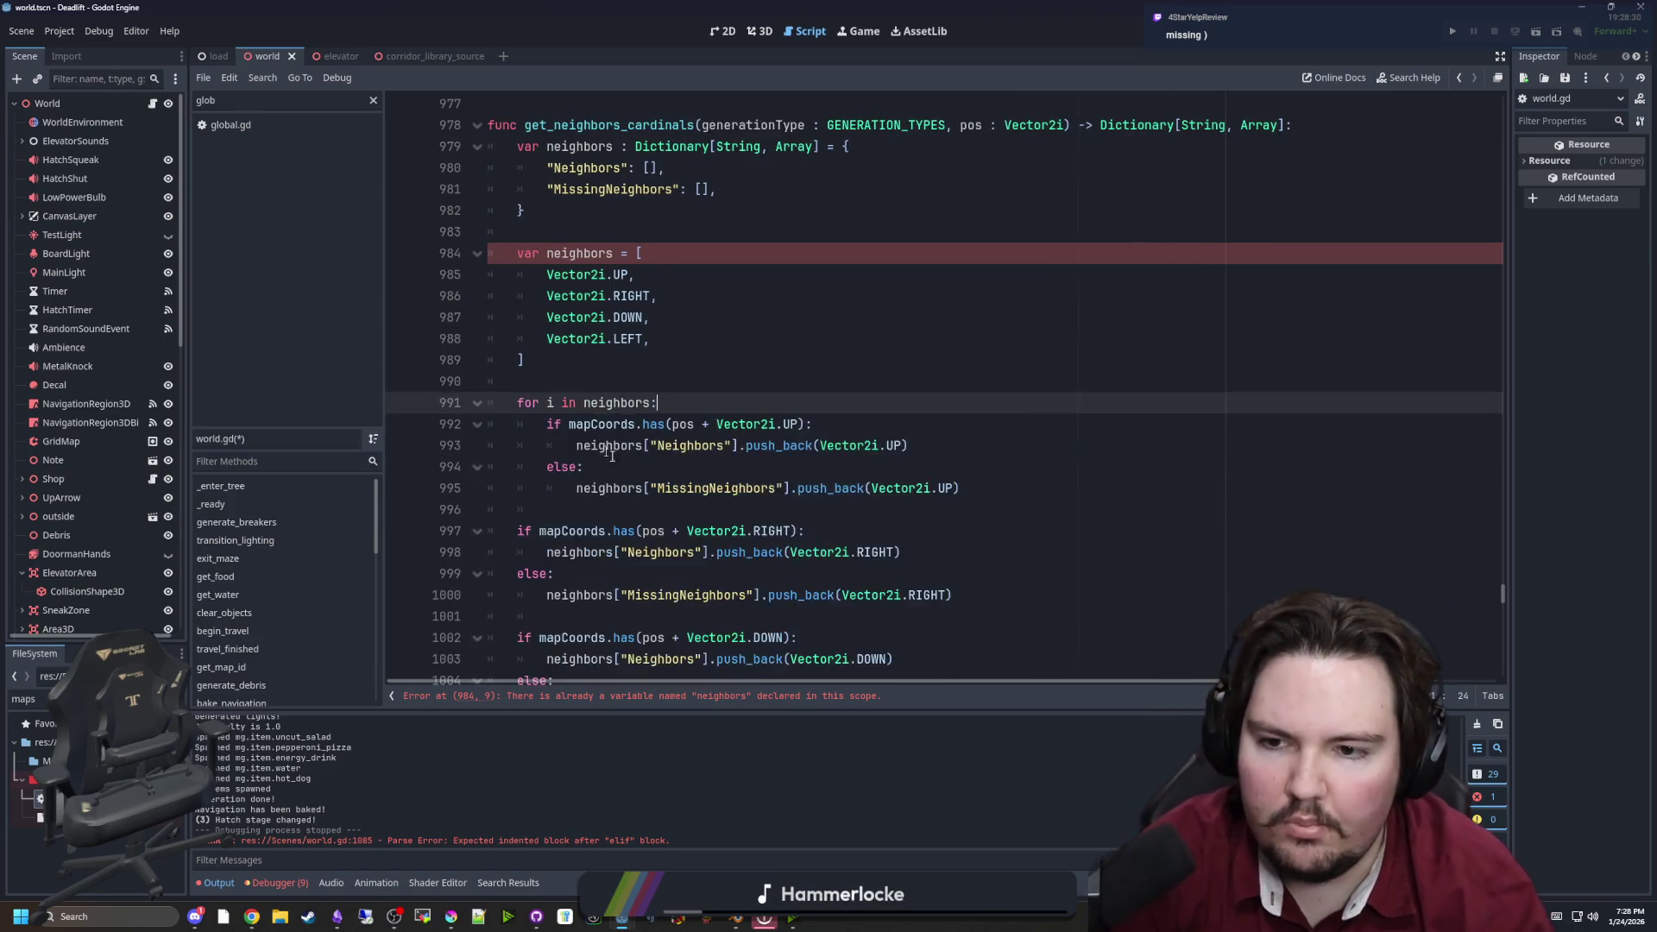
Delete the separate RIGHT, DOWN and LEFT neighbour checks
{"action": "scroll", "coordinate": [612, 455], "scroll_direction": "down", "scroll_amount": 4}
{"action": "mouse_move", "coordinate": [947, 552]}
{"action": "left_mouse_down"}
{"action": "mouse_move", "coordinate": [498, 418]}
{"action": "mouse_move", "coordinate": [501, 259]}
{"action": "left_mouse_up"}
{"action": "key", "text": "BackSpace"}
{"action": "key", "text": "BackSpace"}
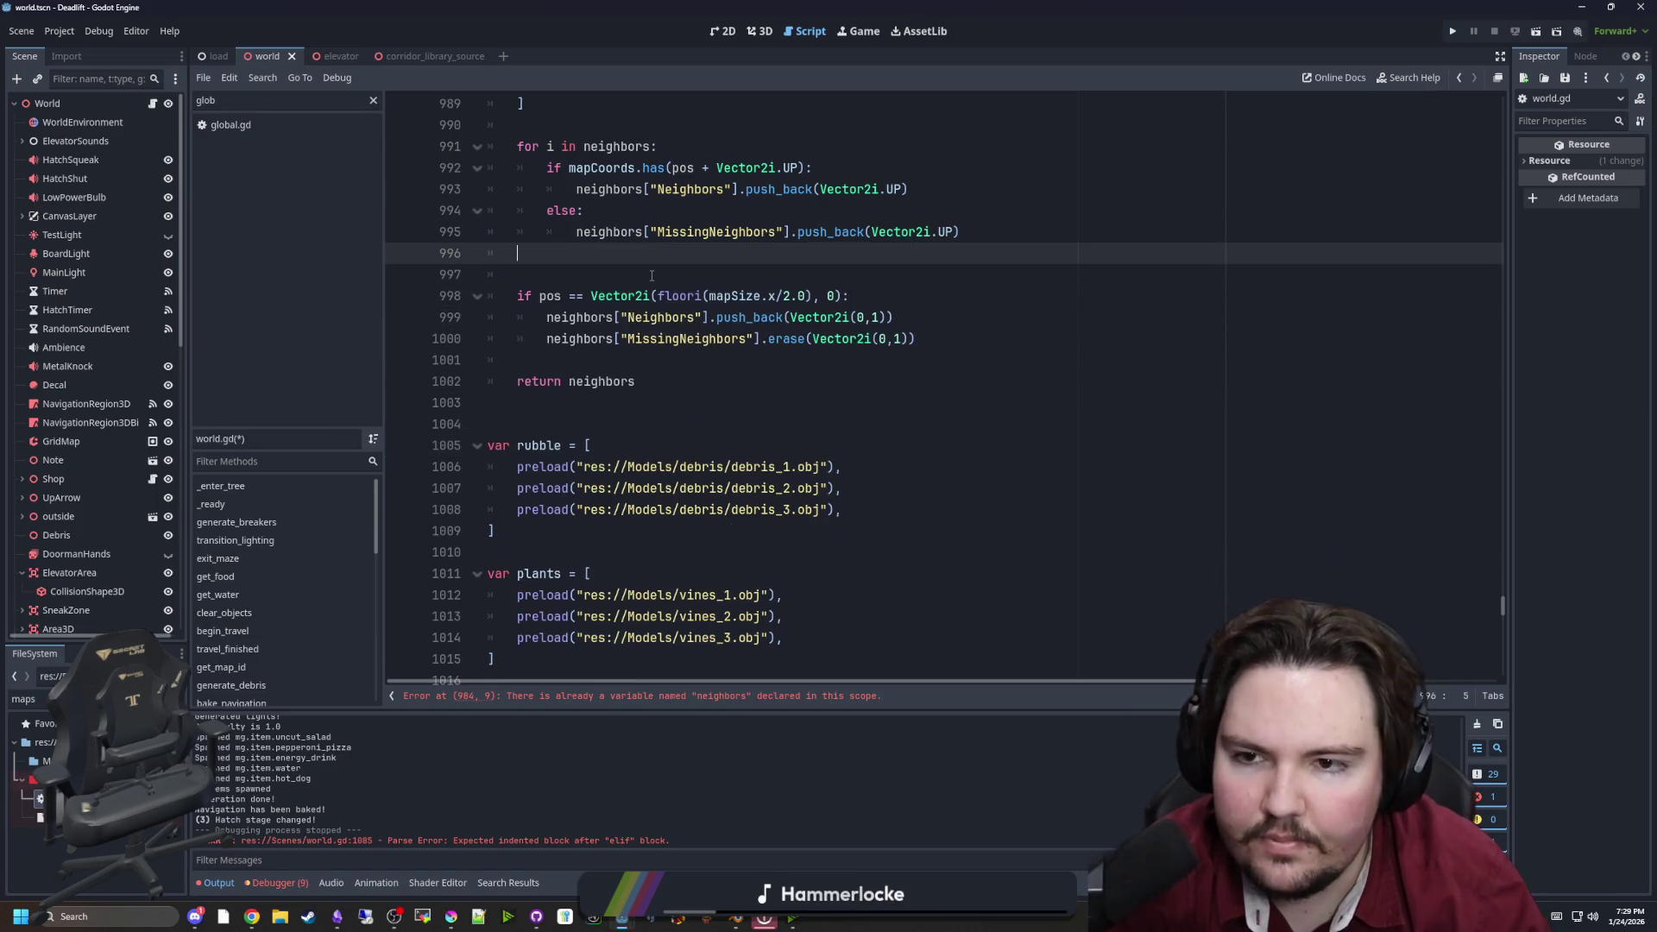
{"action": "key", "text": "BackSpace"}
{"action": "key", "text": "BackSpace"}
{"action": "scroll", "coordinate": [759, 371], "scroll_direction": "up", "scroll_amount": 3}
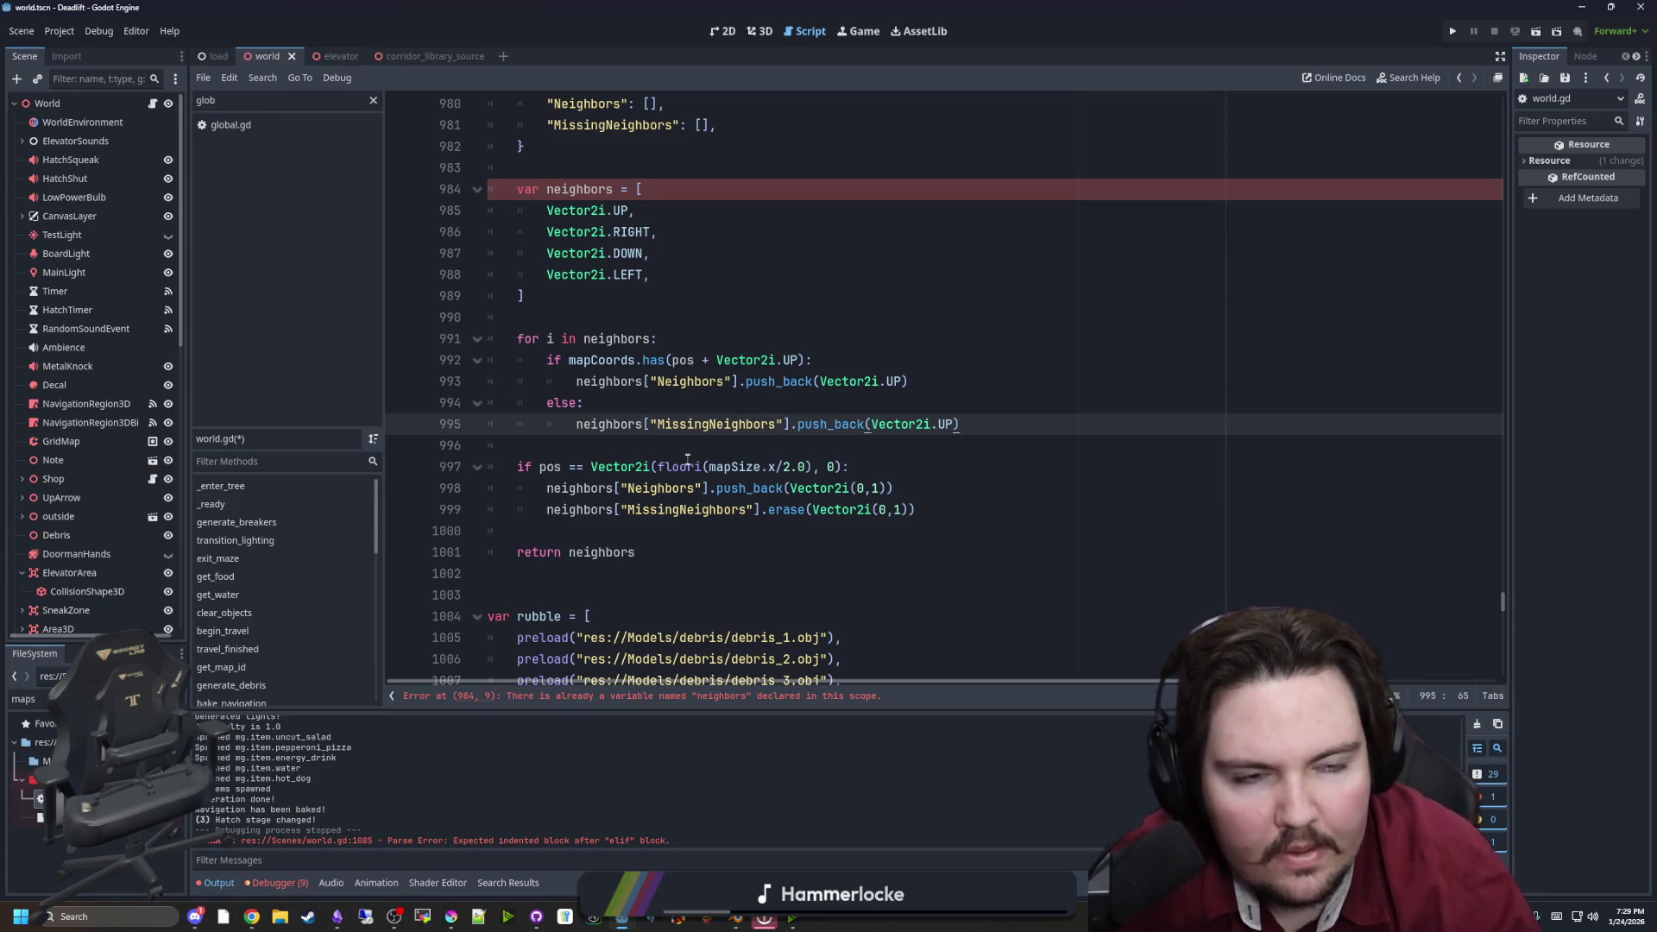
Rename the direction array and the loop's iterated list to dirs
{"action": "scroll", "coordinate": [688, 459], "scroll_direction": "up", "scroll_amount": 1}
{"action": "left_click", "coordinate": [607, 372]}
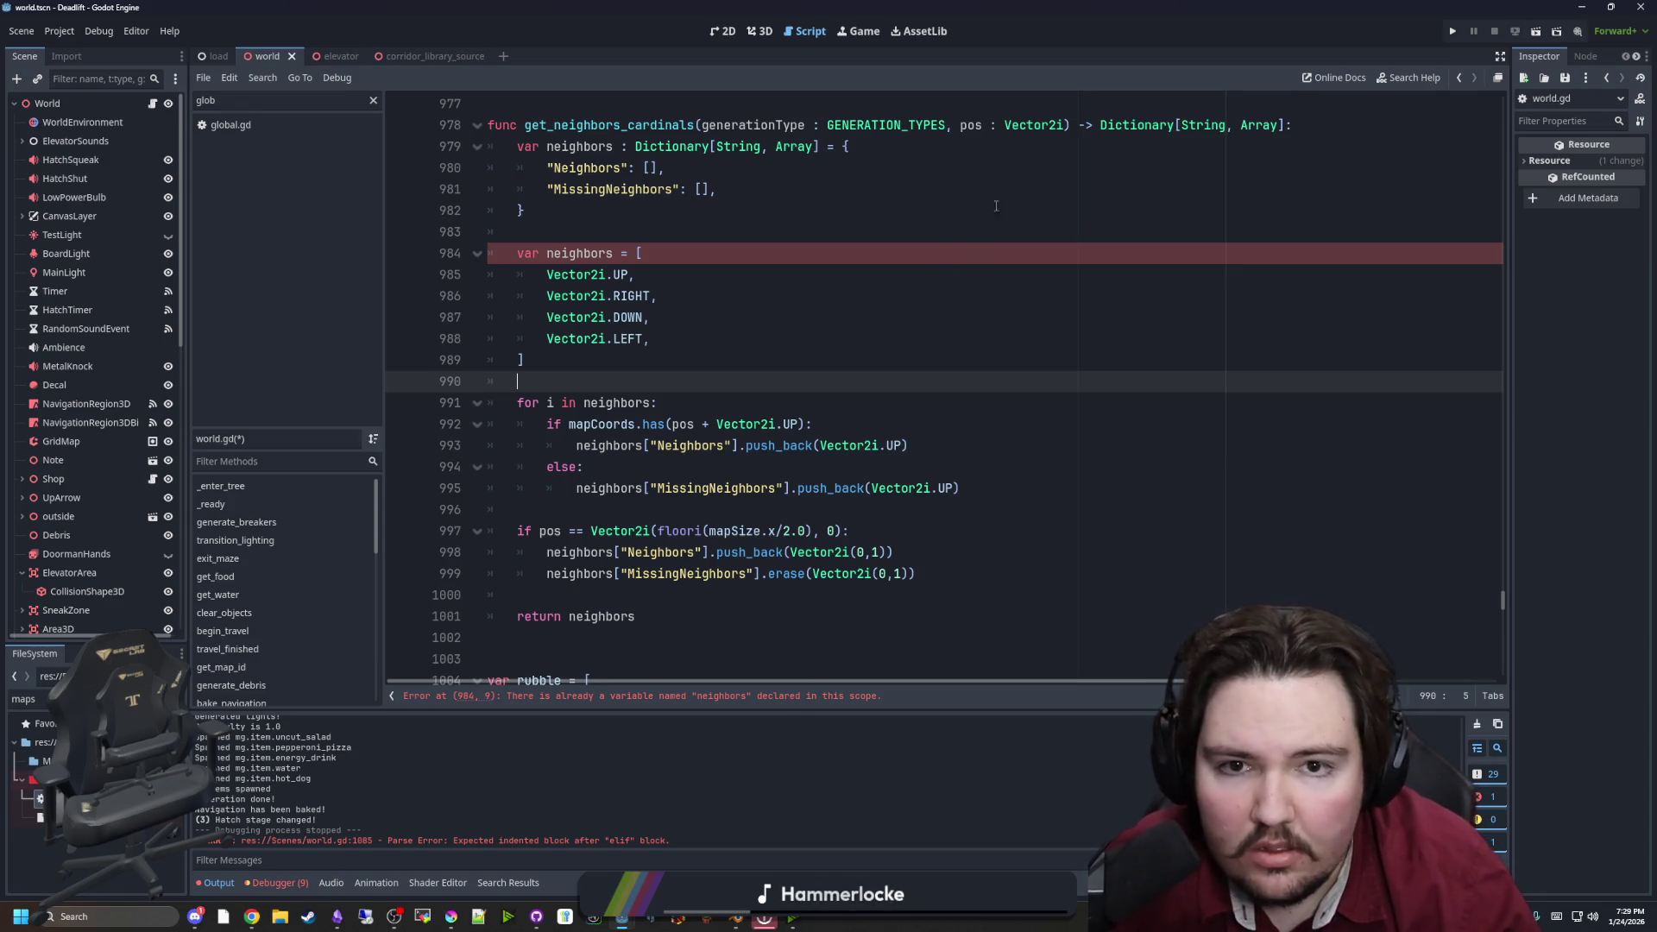
{"action": "double_click", "coordinate": [580, 258]}
{"action": "type", "text": "dirs"}
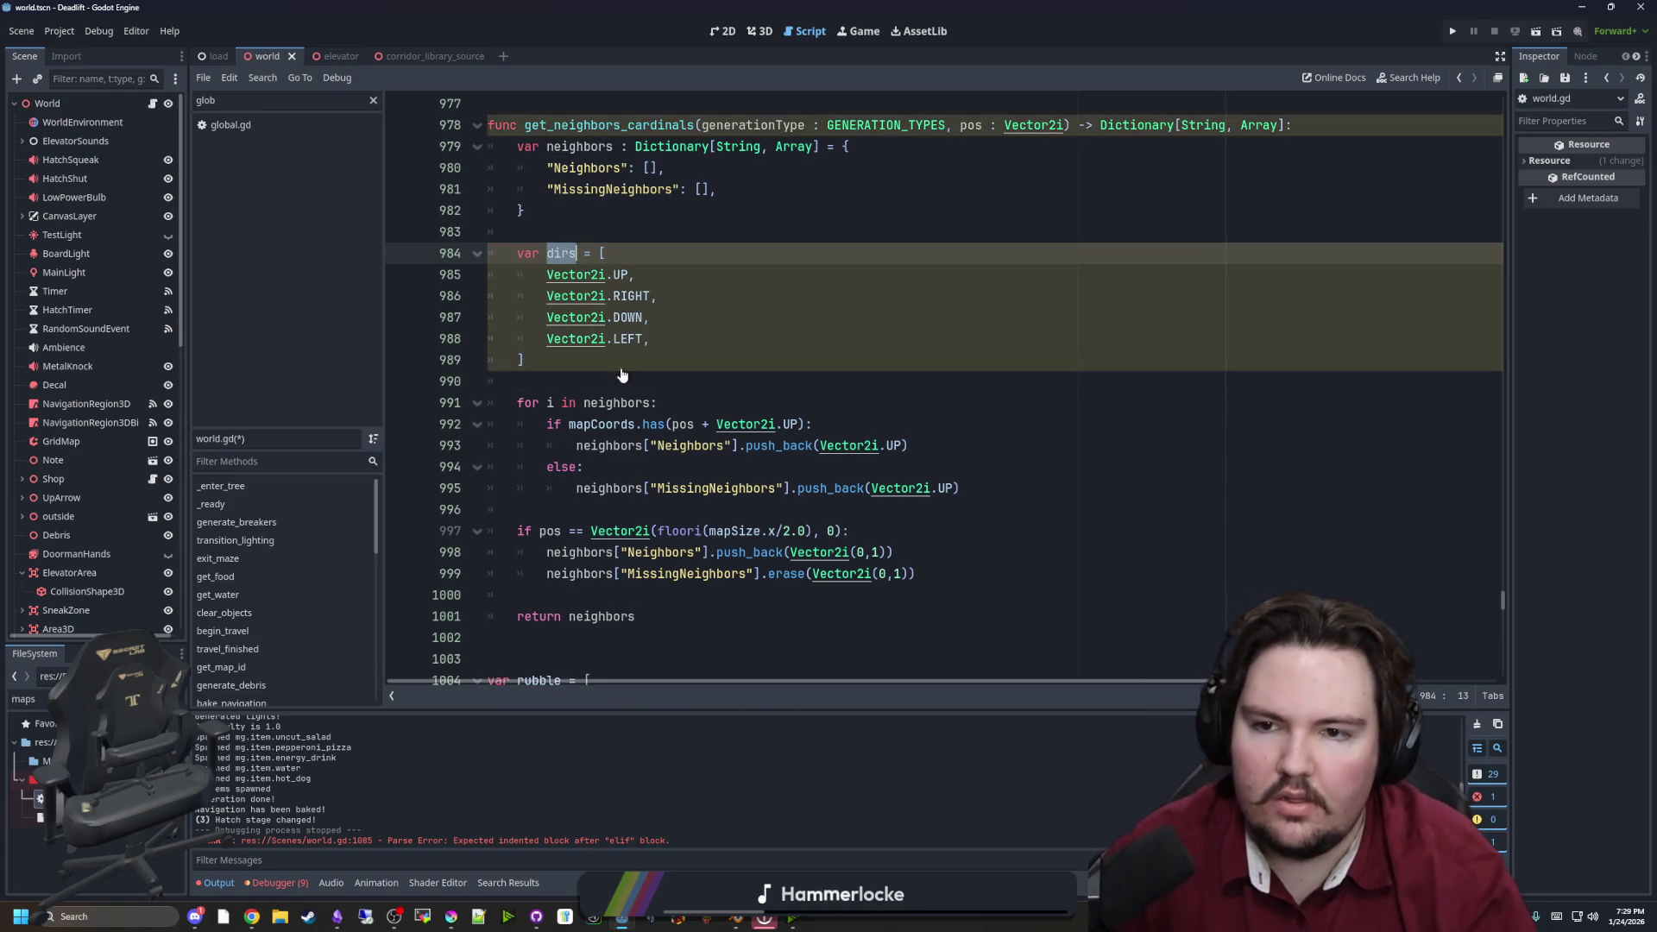
{"action": "double_click", "coordinate": [619, 402]}
{"action": "type", "text": "dirs"}
{"action": "left_click", "coordinate": [636, 372]}
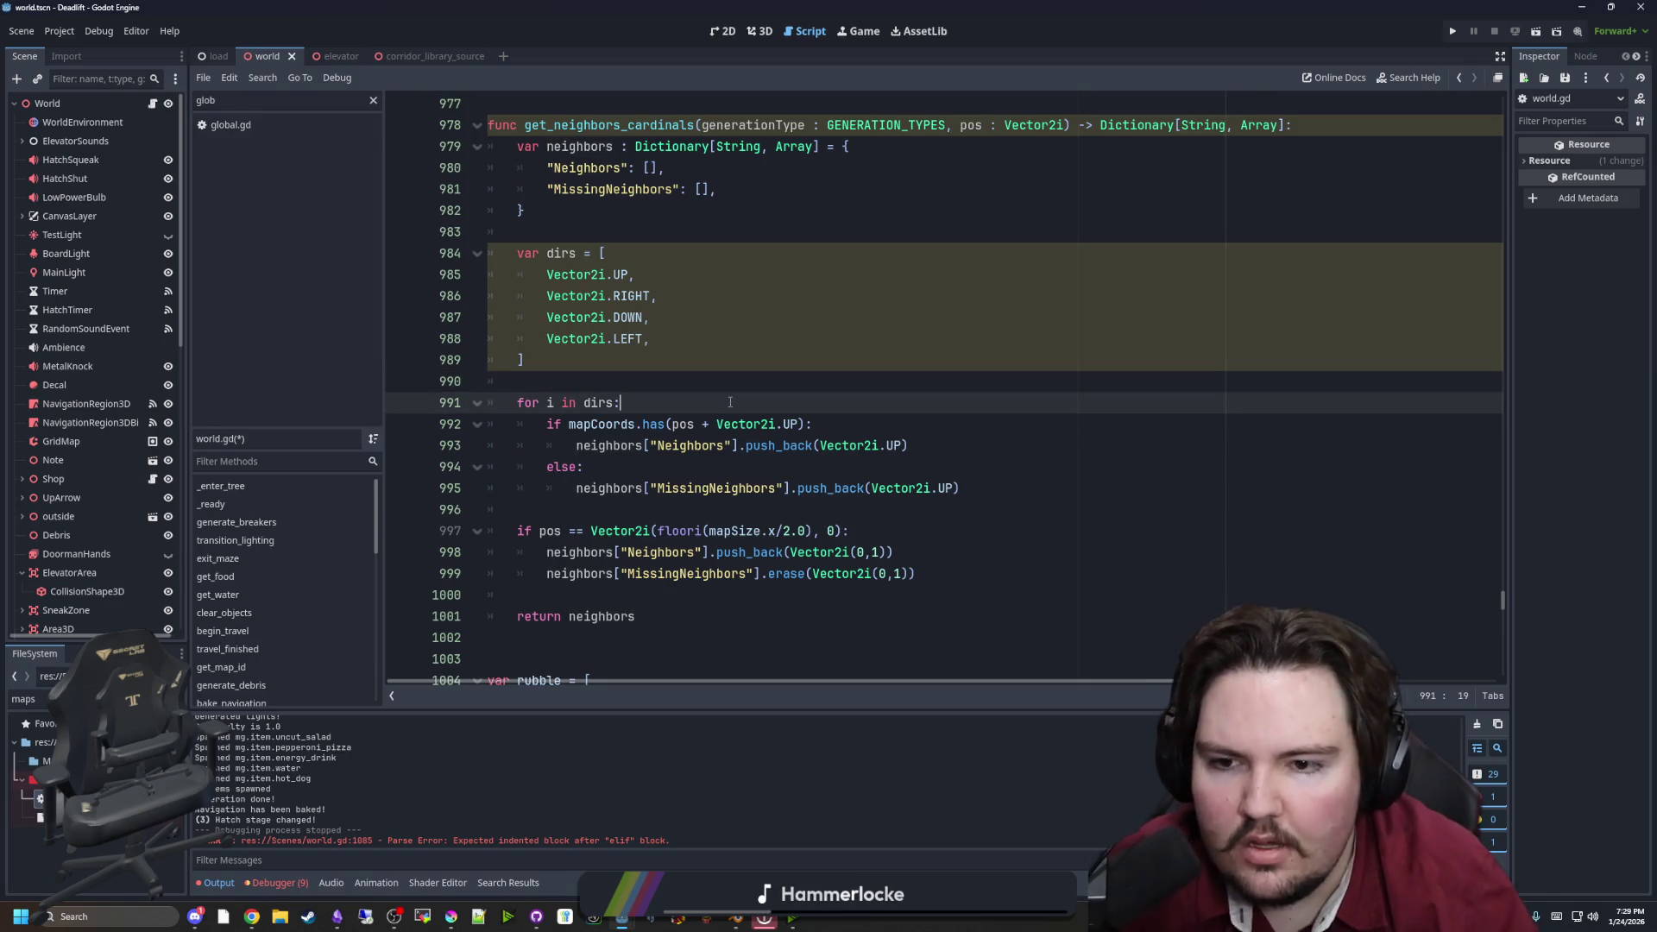
Copy the coordData lookup line from get_neighbors into the loop body
{"action": "left_click_drag", "start_coordinate": [799, 423], "coordinate": [709, 424]}
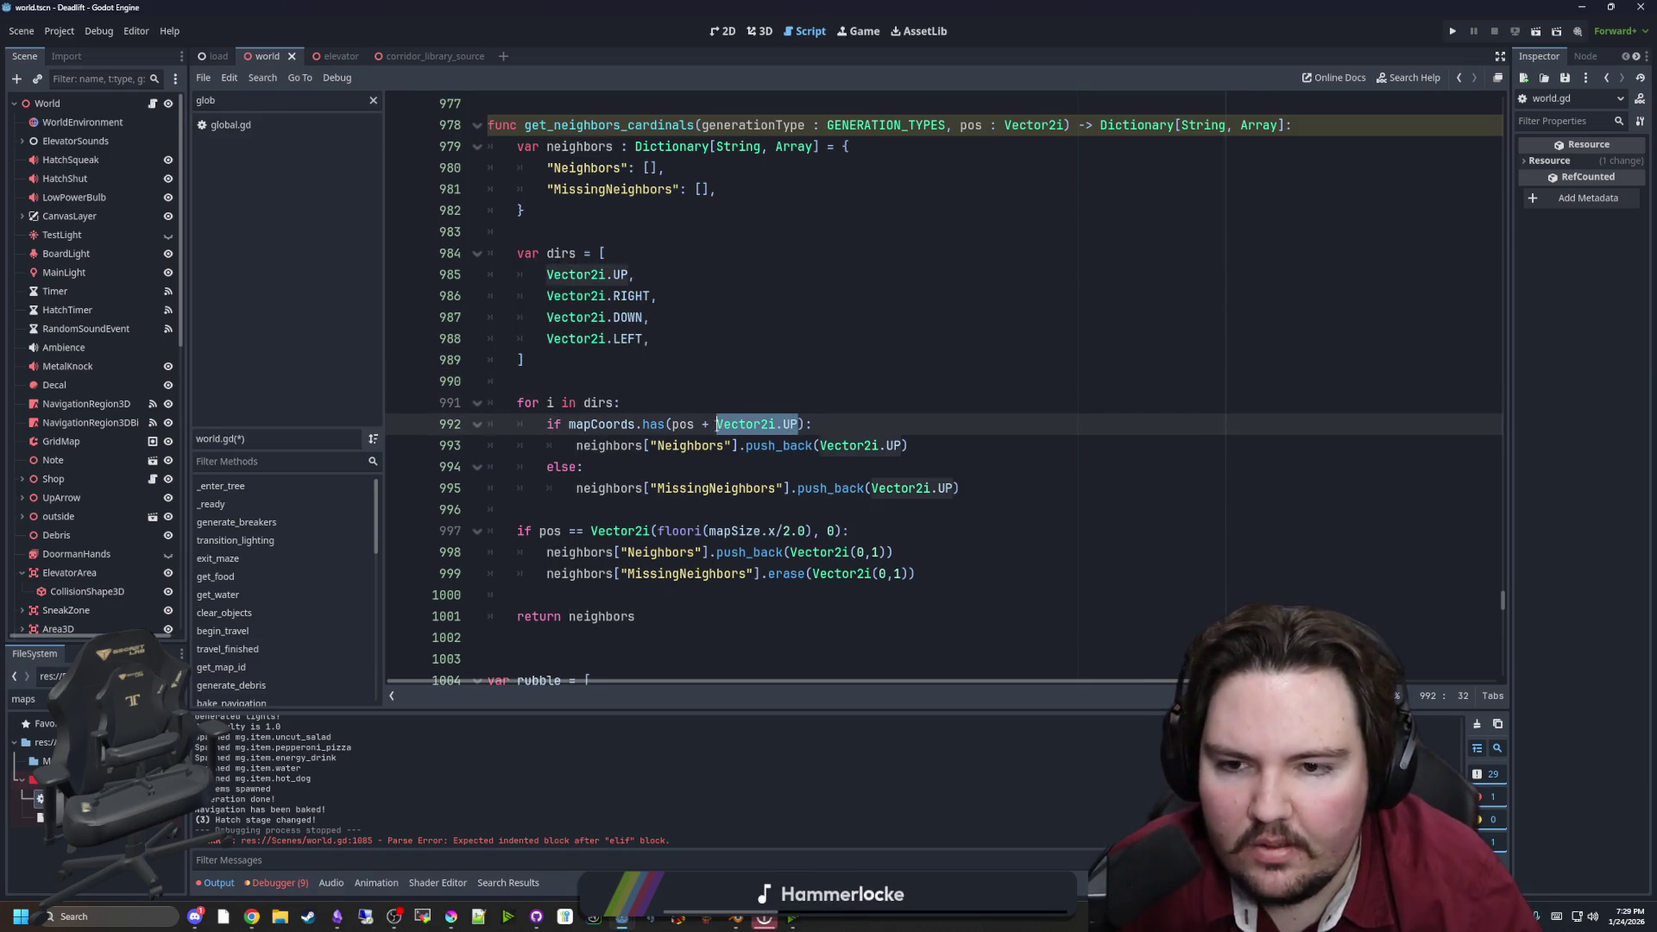
{"action": "left_click", "coordinate": [711, 398]}
{"action": "scroll", "coordinate": [716, 362], "scroll_direction": "up", "scroll_amount": 6}
{"action": "left_click", "coordinate": [722, 293]}
{"action": "mouse_move", "coordinate": [961, 239]}
{"action": "left_mouse_down"}
{"action": "mouse_move", "coordinate": [536, 211]}
{"action": "mouse_move", "coordinate": [643, 231]}
{"action": "left_mouse_up"}
{"action": "key", "text": "ctrl+c"}
{"action": "scroll", "coordinate": [846, 550], "scroll_direction": "down", "scroll_amount": 4}
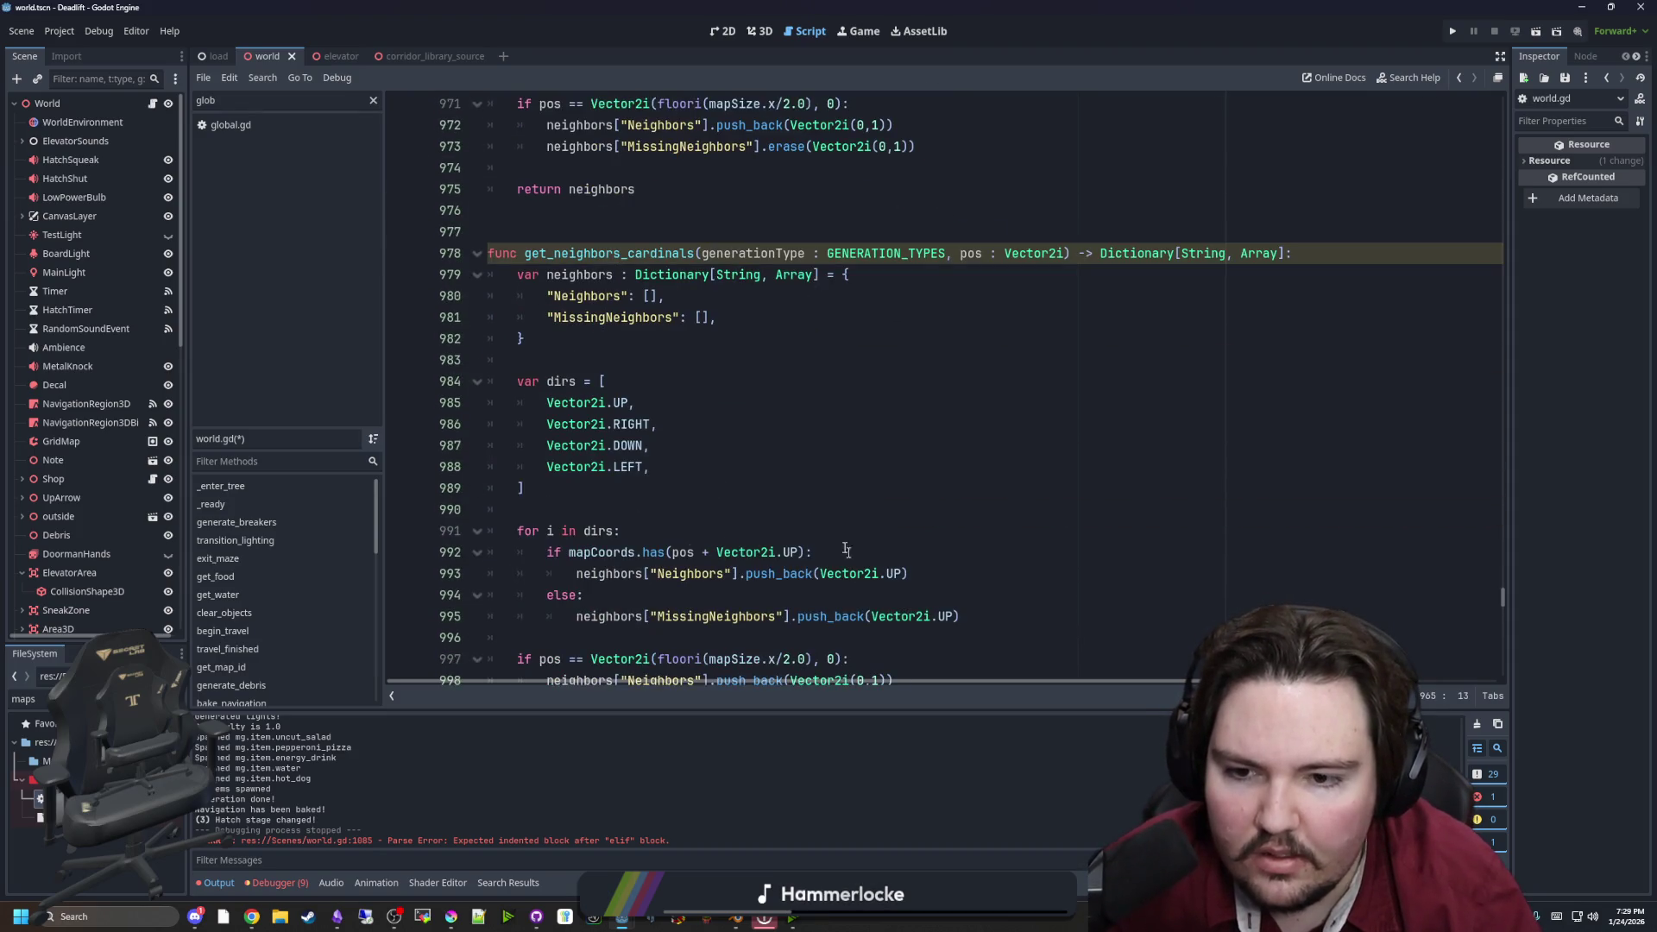
{"action": "left_click", "coordinate": [732, 531]}
{"action": "key", "text": "Return"}
{"action": "key", "text": "ctrl+v"}
{"action": "scroll", "coordinate": [732, 528], "scroll_direction": "down", "scroll_amount": 1}
{"action": "left_click", "coordinate": [731, 528]}
{"action": "left_click_drag", "start_coordinate": [906, 488], "coordinate": [816, 488]}
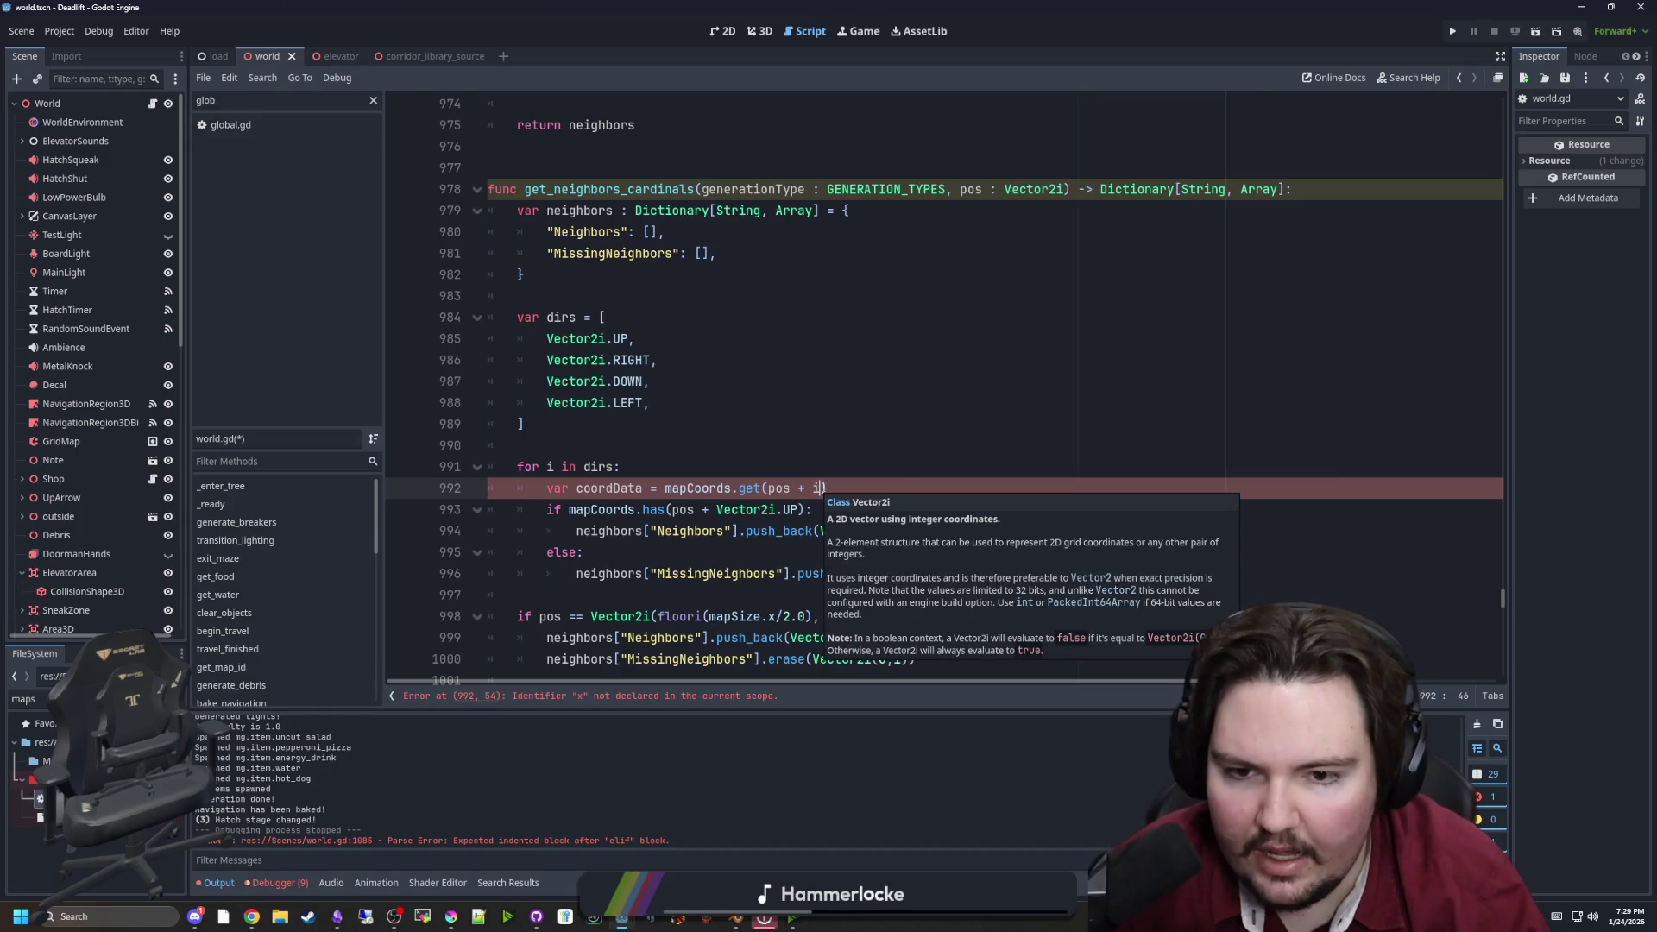
{"action": "key", "text": "ctrl+z"}
{"action": "key", "text": "ctrl+z"}
Replace the old up-neighbour check with the coordData Type condition comparing against generationType
{"action": "scroll", "coordinate": [786, 424], "scroll_direction": "up", "scroll_amount": 3}
{"action": "scroll", "coordinate": [787, 424], "scroll_direction": "up", "scroll_amount": 3}
{"action": "left_click_drag", "start_coordinate": [945, 318], "coordinate": [576, 317]}
{"action": "key", "text": "ctrl+c"}
{"action": "scroll", "coordinate": [686, 486], "scroll_direction": "down", "scroll_amount": 6}
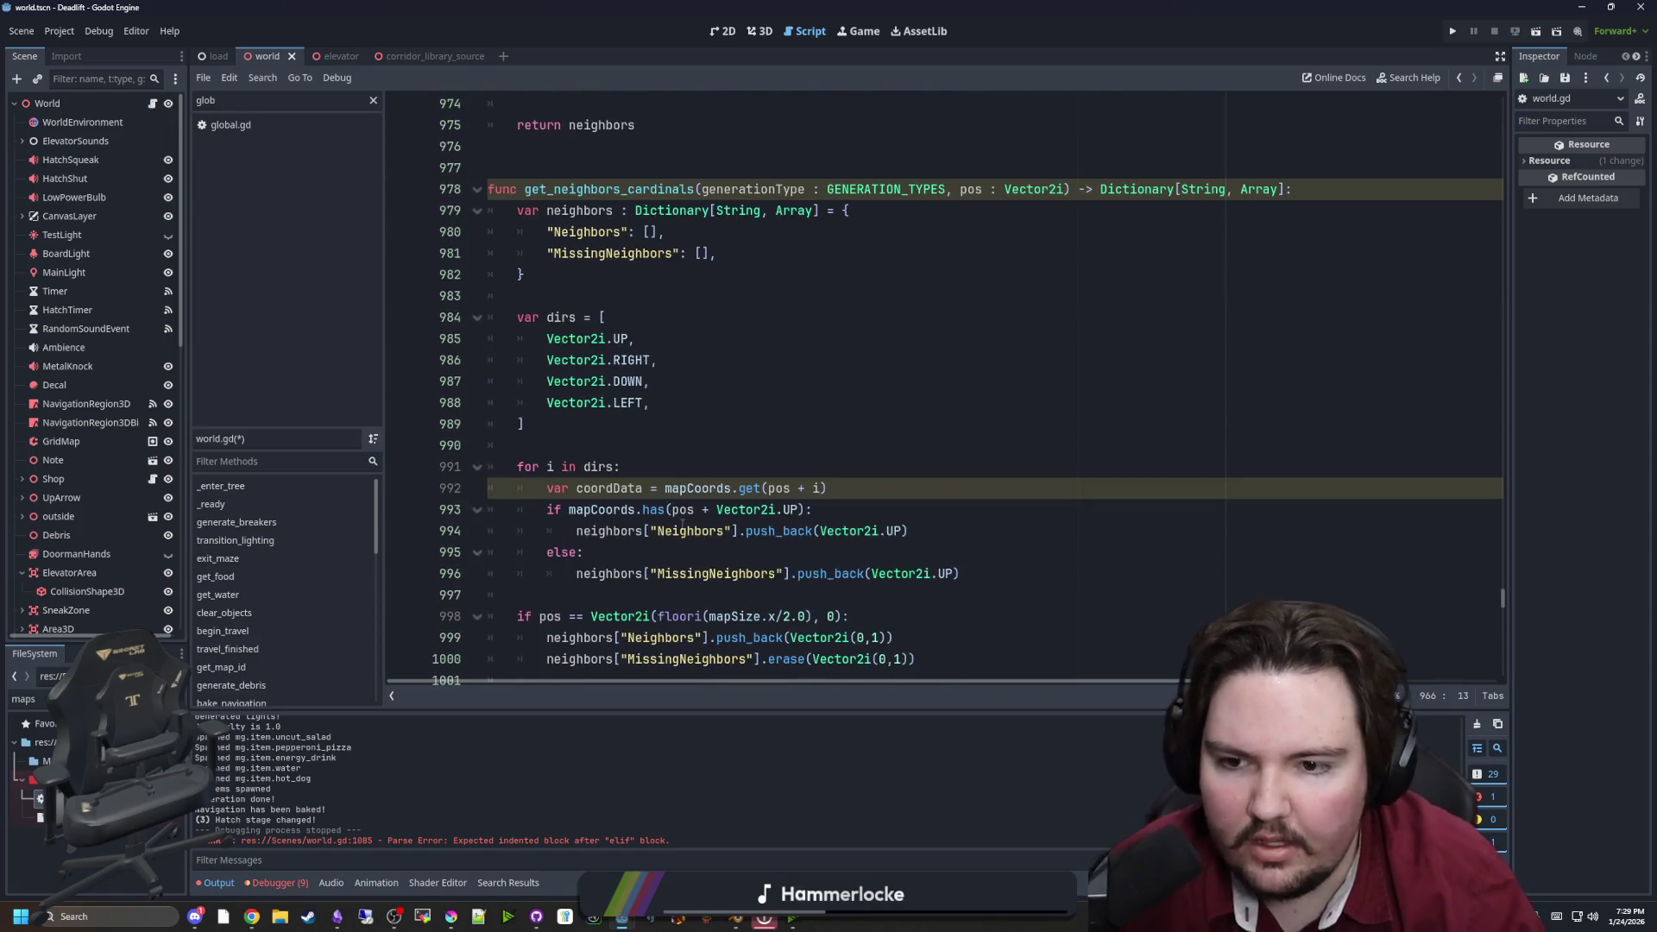
{"action": "mouse_move", "coordinate": [812, 510]}
{"action": "left_mouse_down"}
{"action": "mouse_move", "coordinate": [517, 488]}
{"action": "mouse_move", "coordinate": [540, 514]}
{"action": "left_mouse_up"}
{"action": "key", "text": "ctrl+v"}
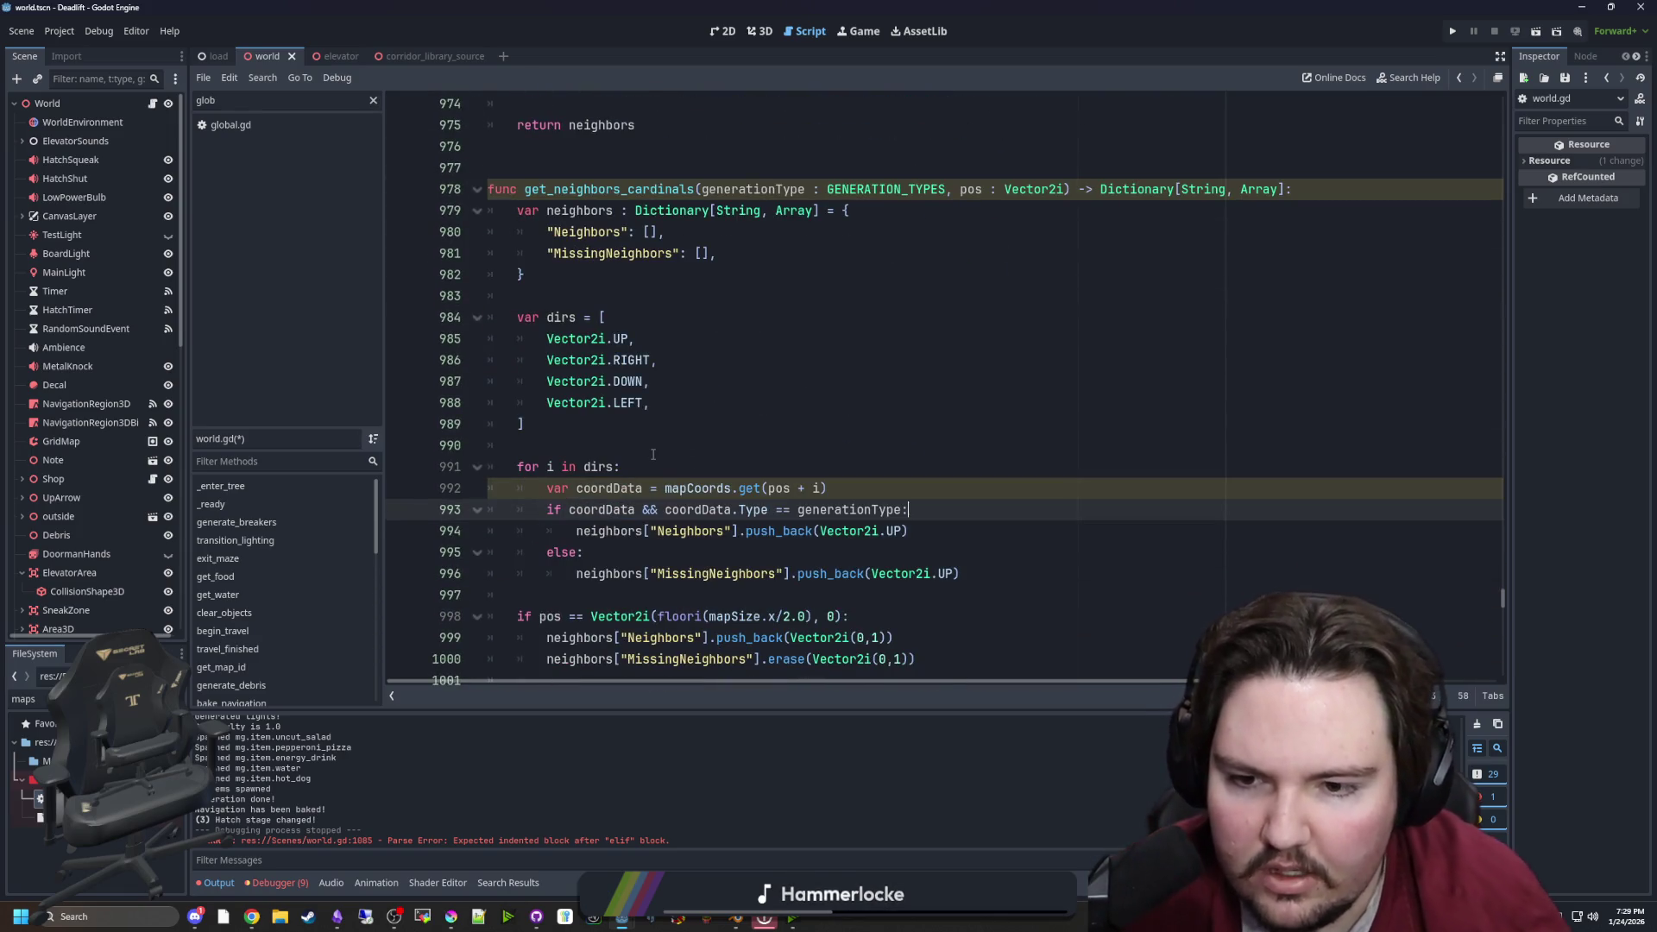
Save the script and run the project to test the maze
{"action": "left_click", "coordinate": [651, 454]}
{"action": "scroll", "coordinate": [621, 490], "scroll_direction": "down", "scroll_amount": 1}
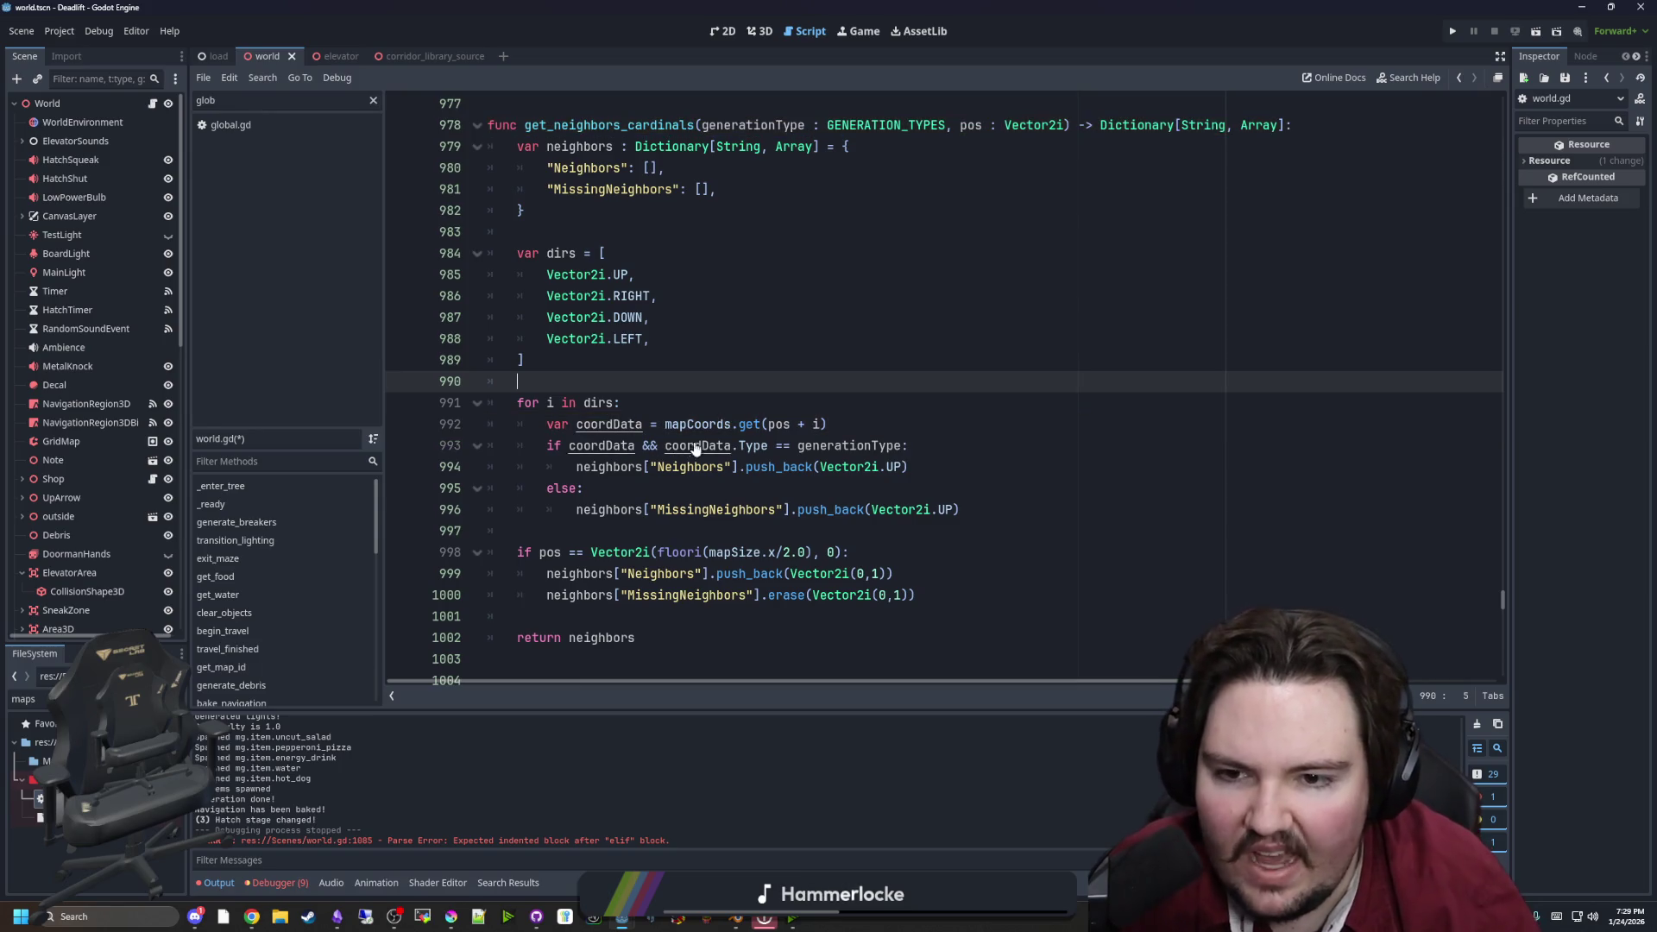
{"action": "left_click", "coordinate": [749, 405]}
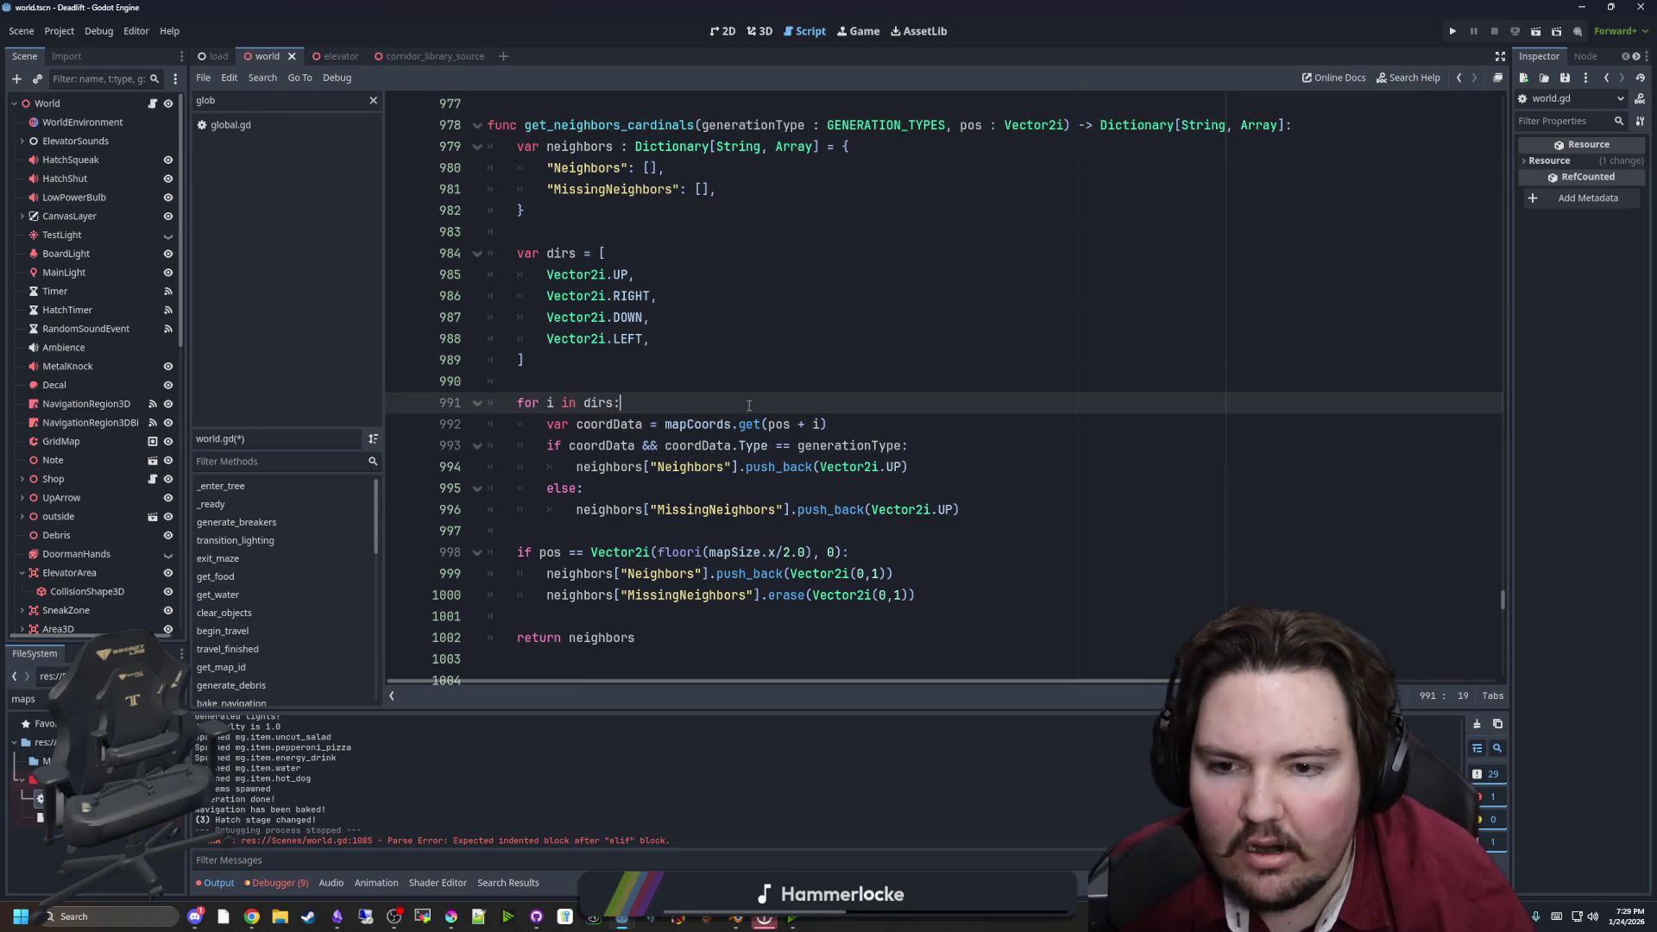
{"action": "scroll", "coordinate": [808, 480], "scroll_direction": "down", "scroll_amount": 1}
{"action": "left_click", "coordinate": [613, 458]}
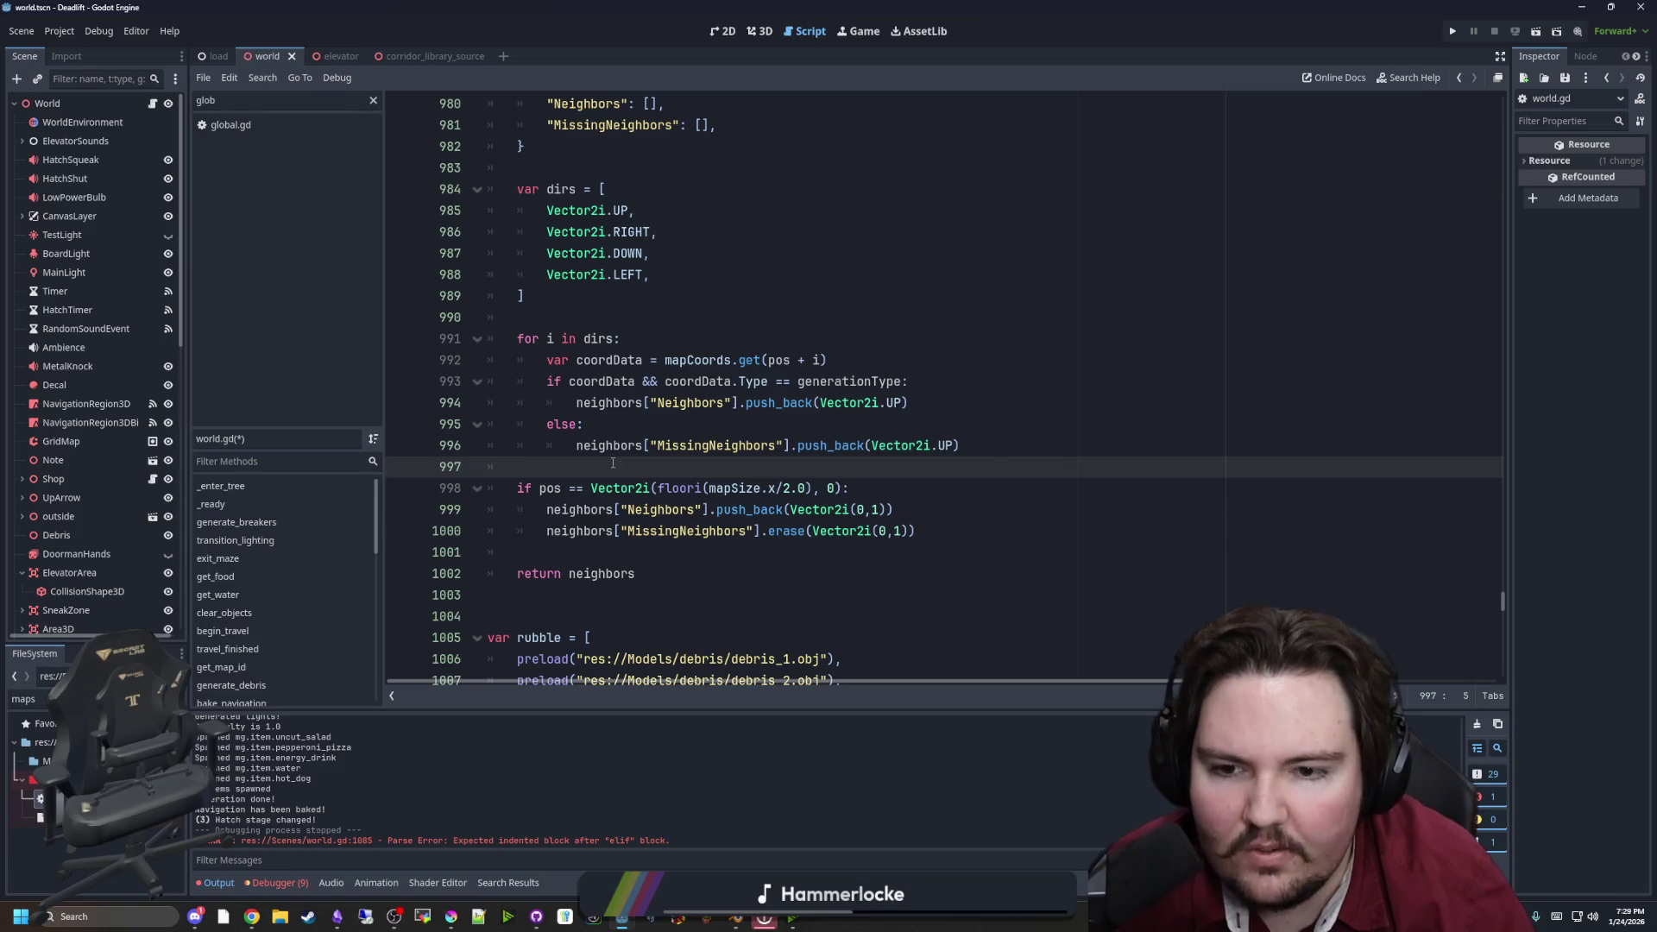
{"action": "key", "text": "ctrl+s"}
{"action": "scroll", "coordinate": [947, 390], "scroll_direction": "up", "scroll_amount": 1}
{"action": "left_click", "coordinate": [947, 390]}
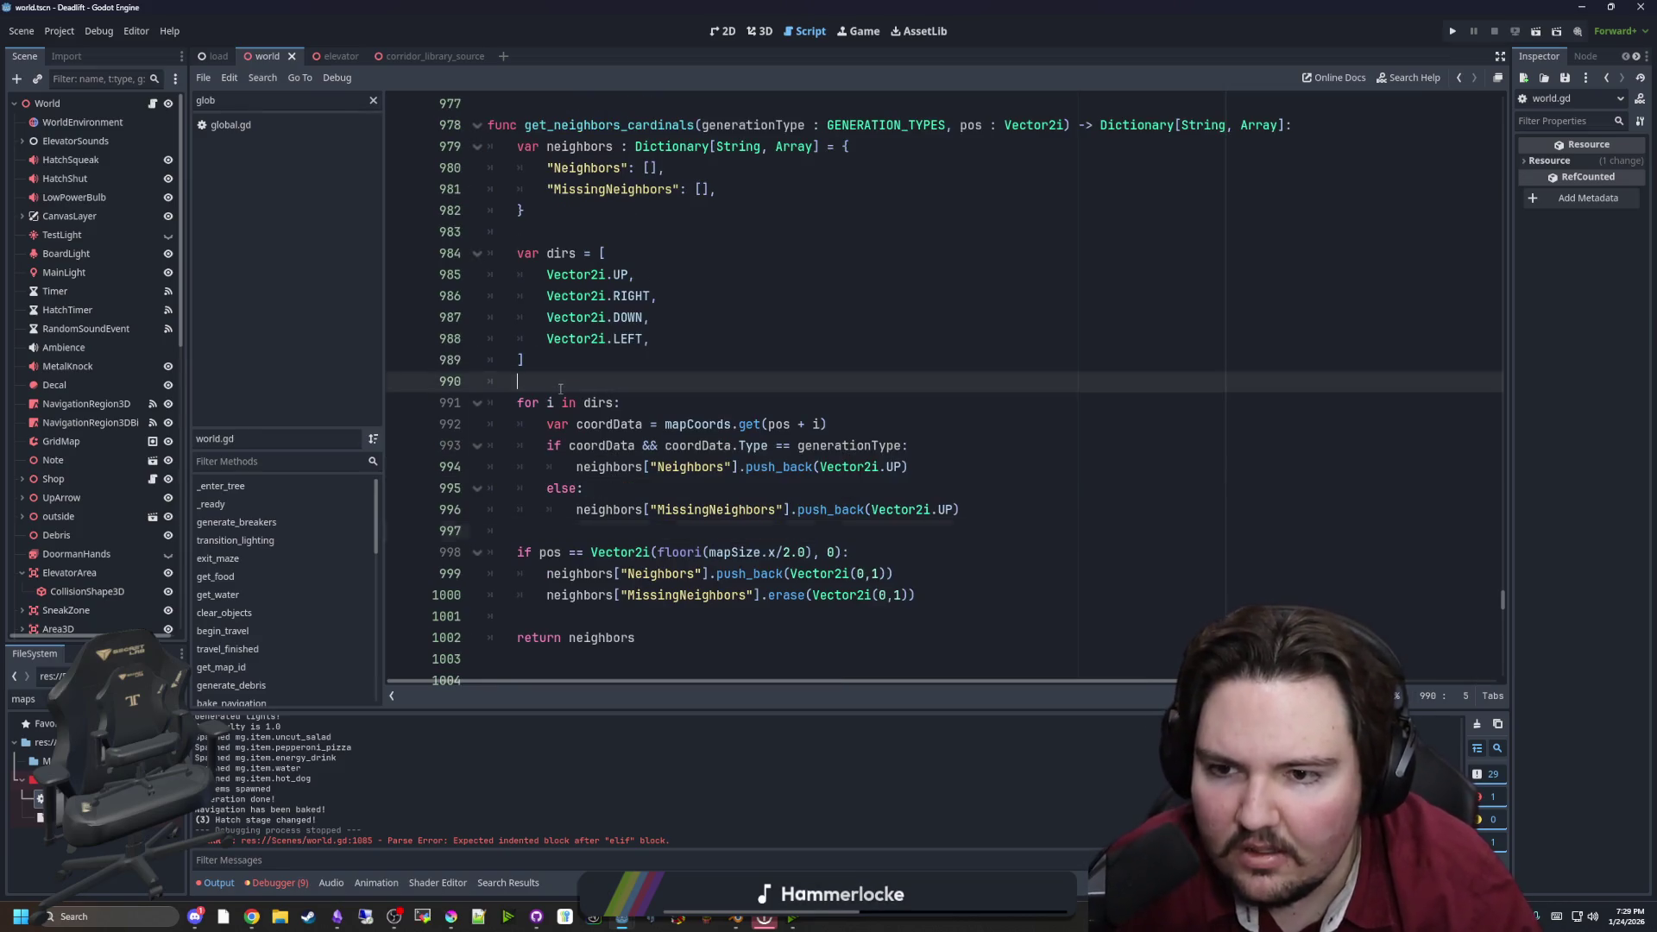
{"action": "left_click", "coordinate": [1452, 31]}
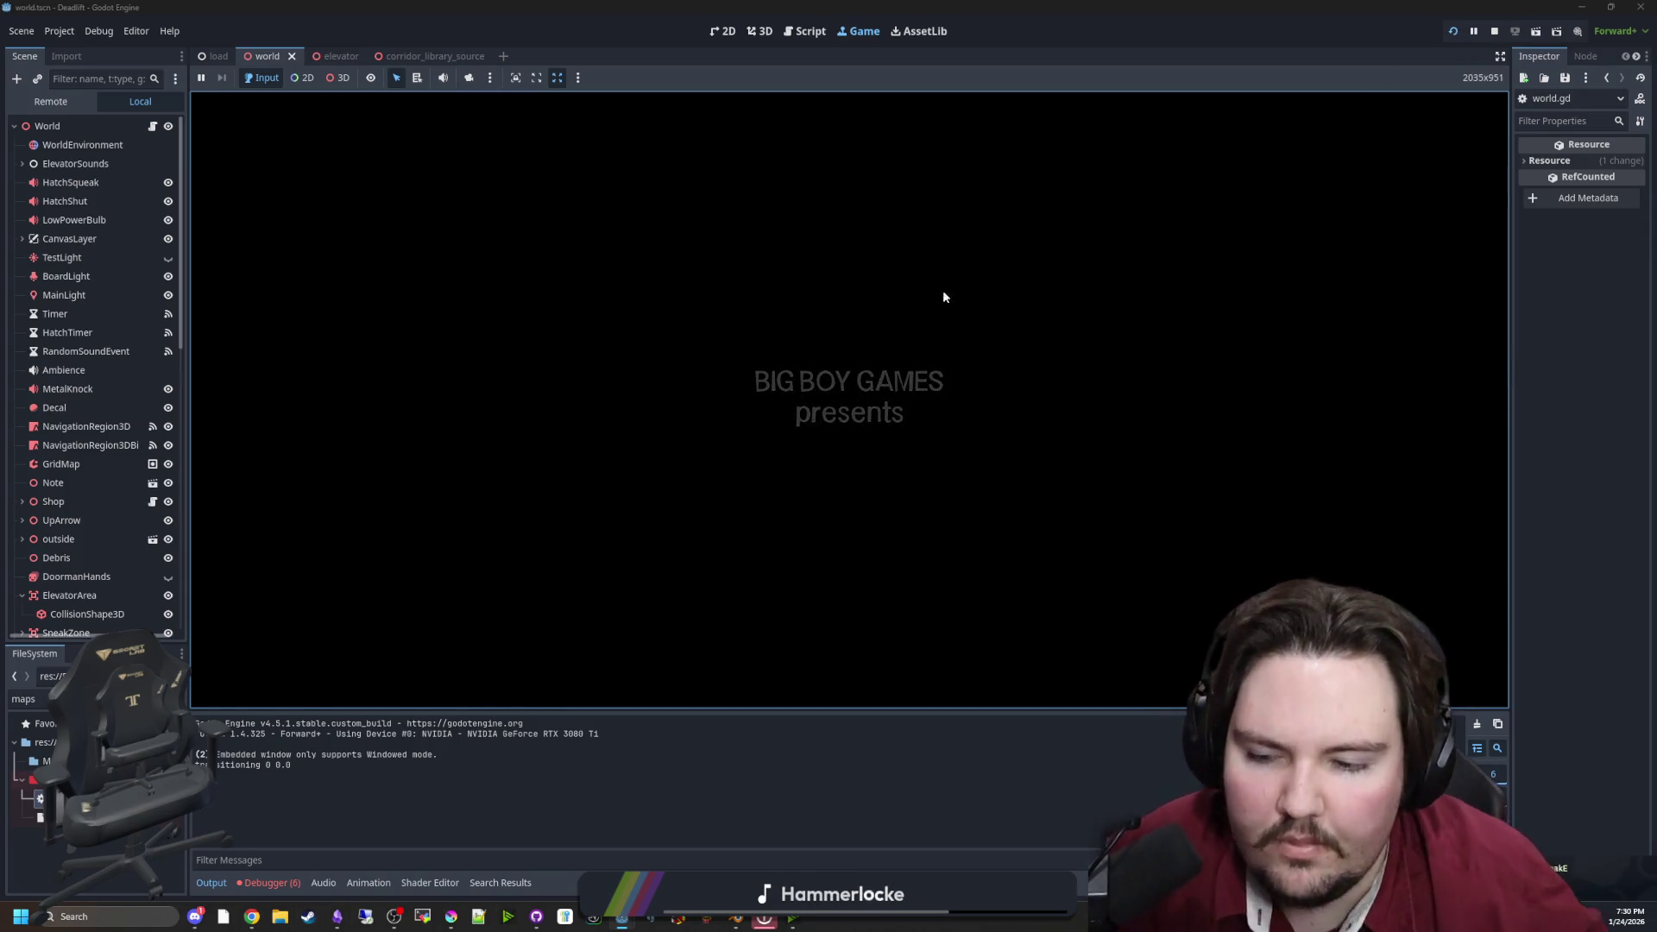
Start a new game from the main menu and walk out of the elevator into the freezer room
{"action": "type", "text": "dwasdwa"}
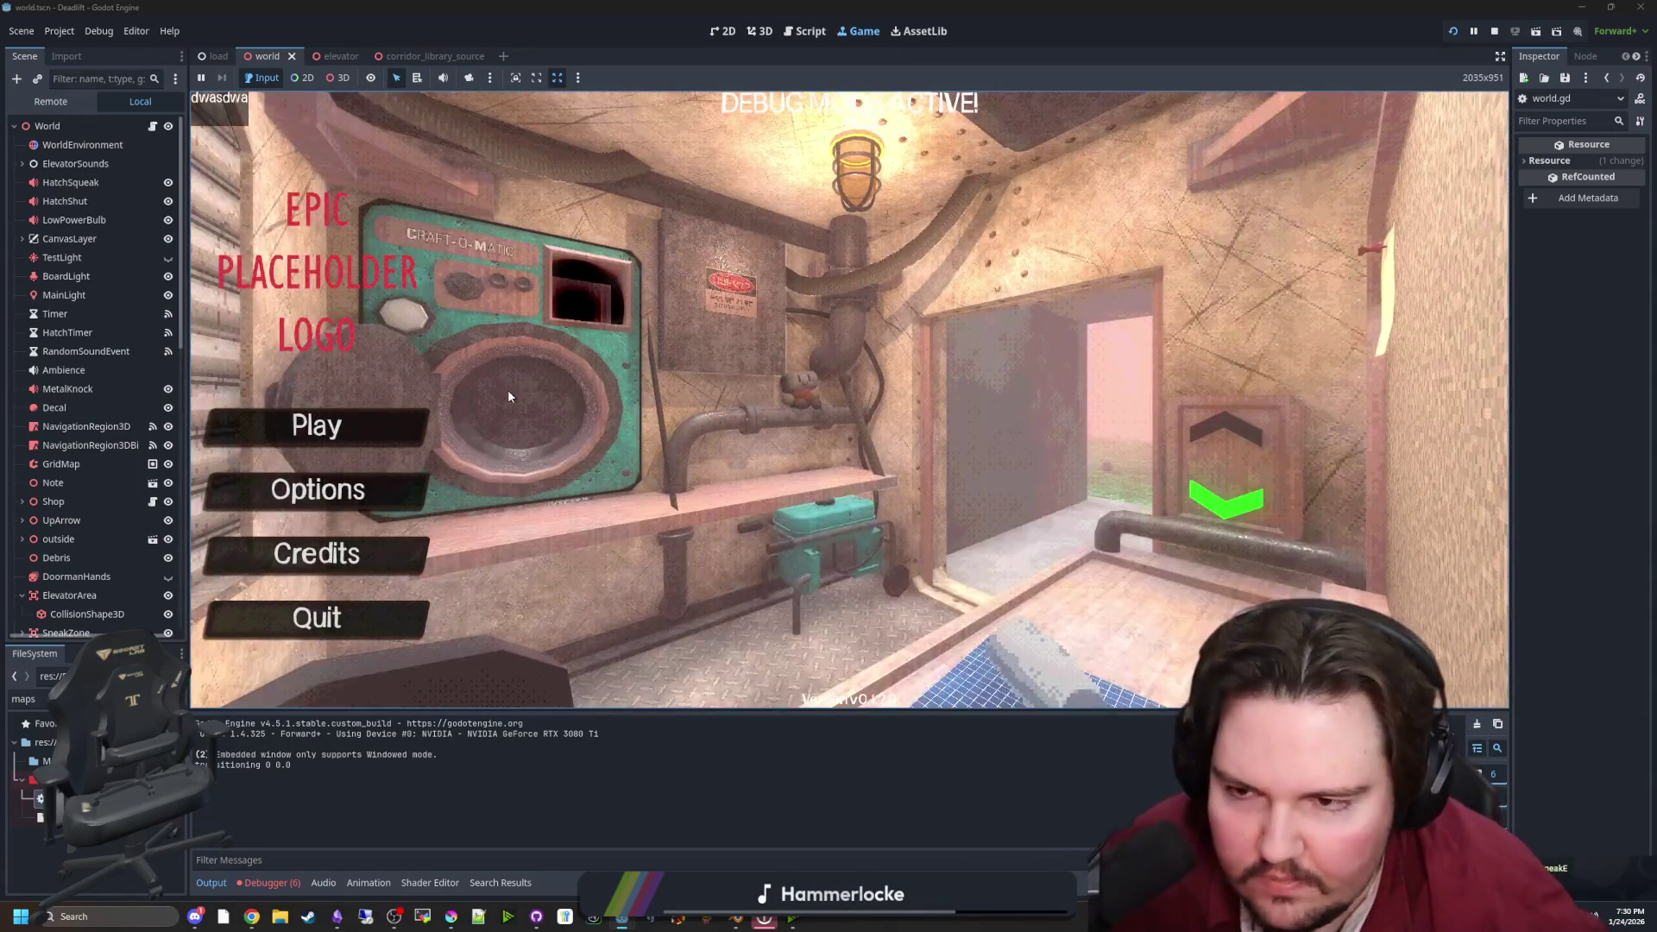
{"action": "left_click", "coordinate": [349, 411]}
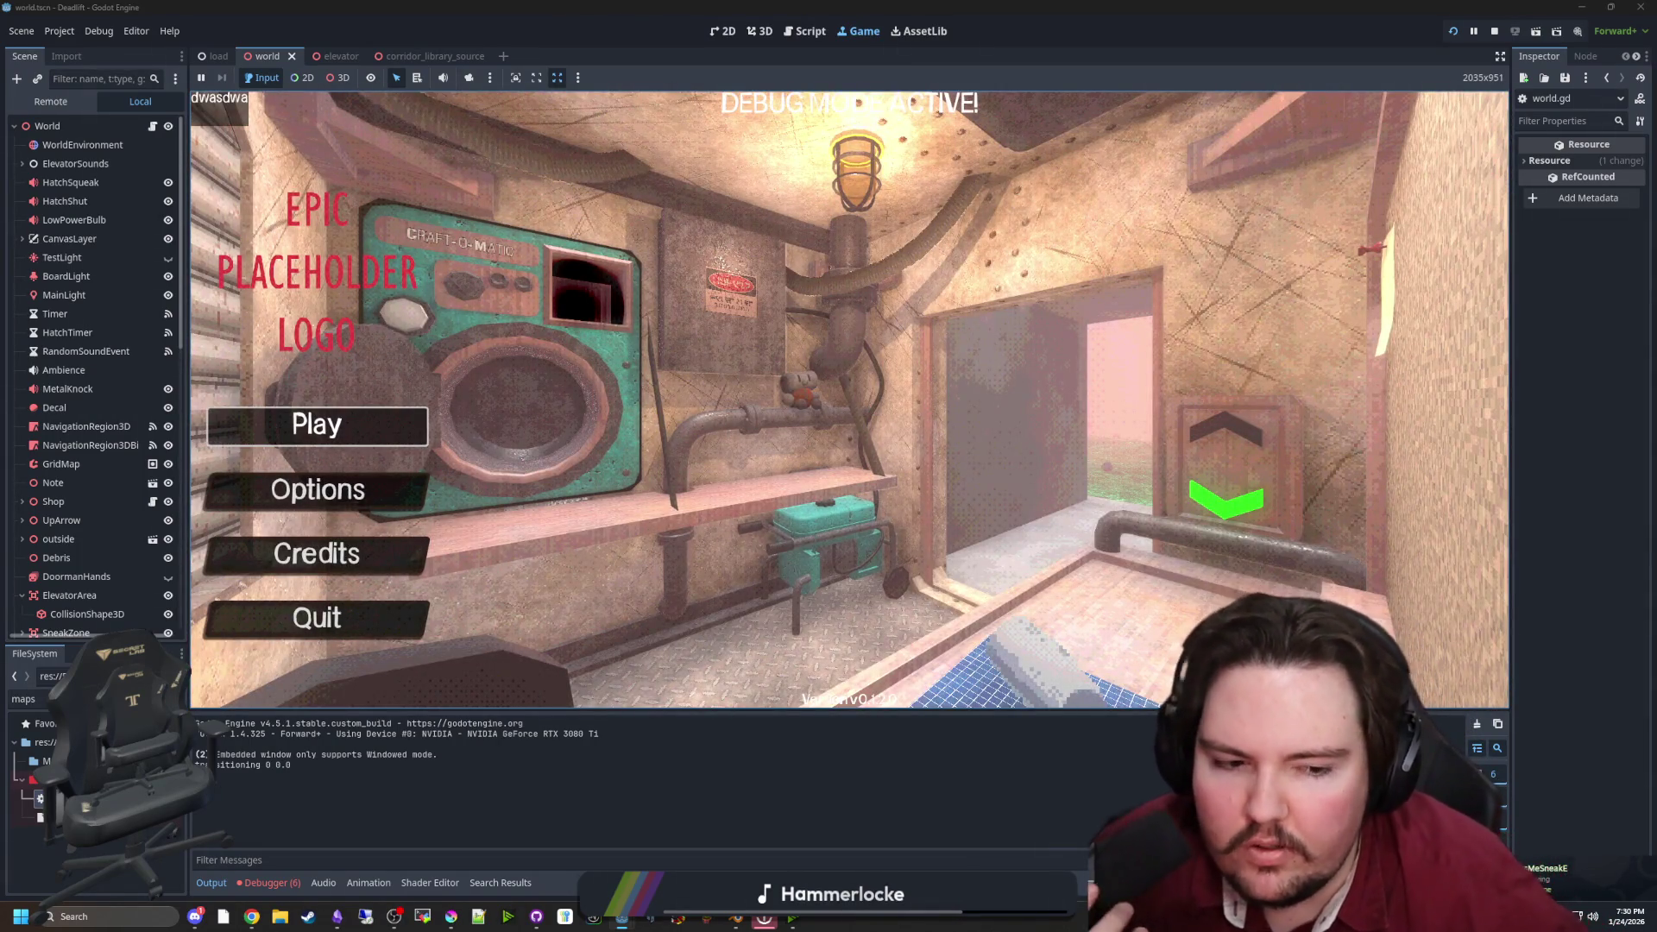
{"action": "key", "text": "w"}
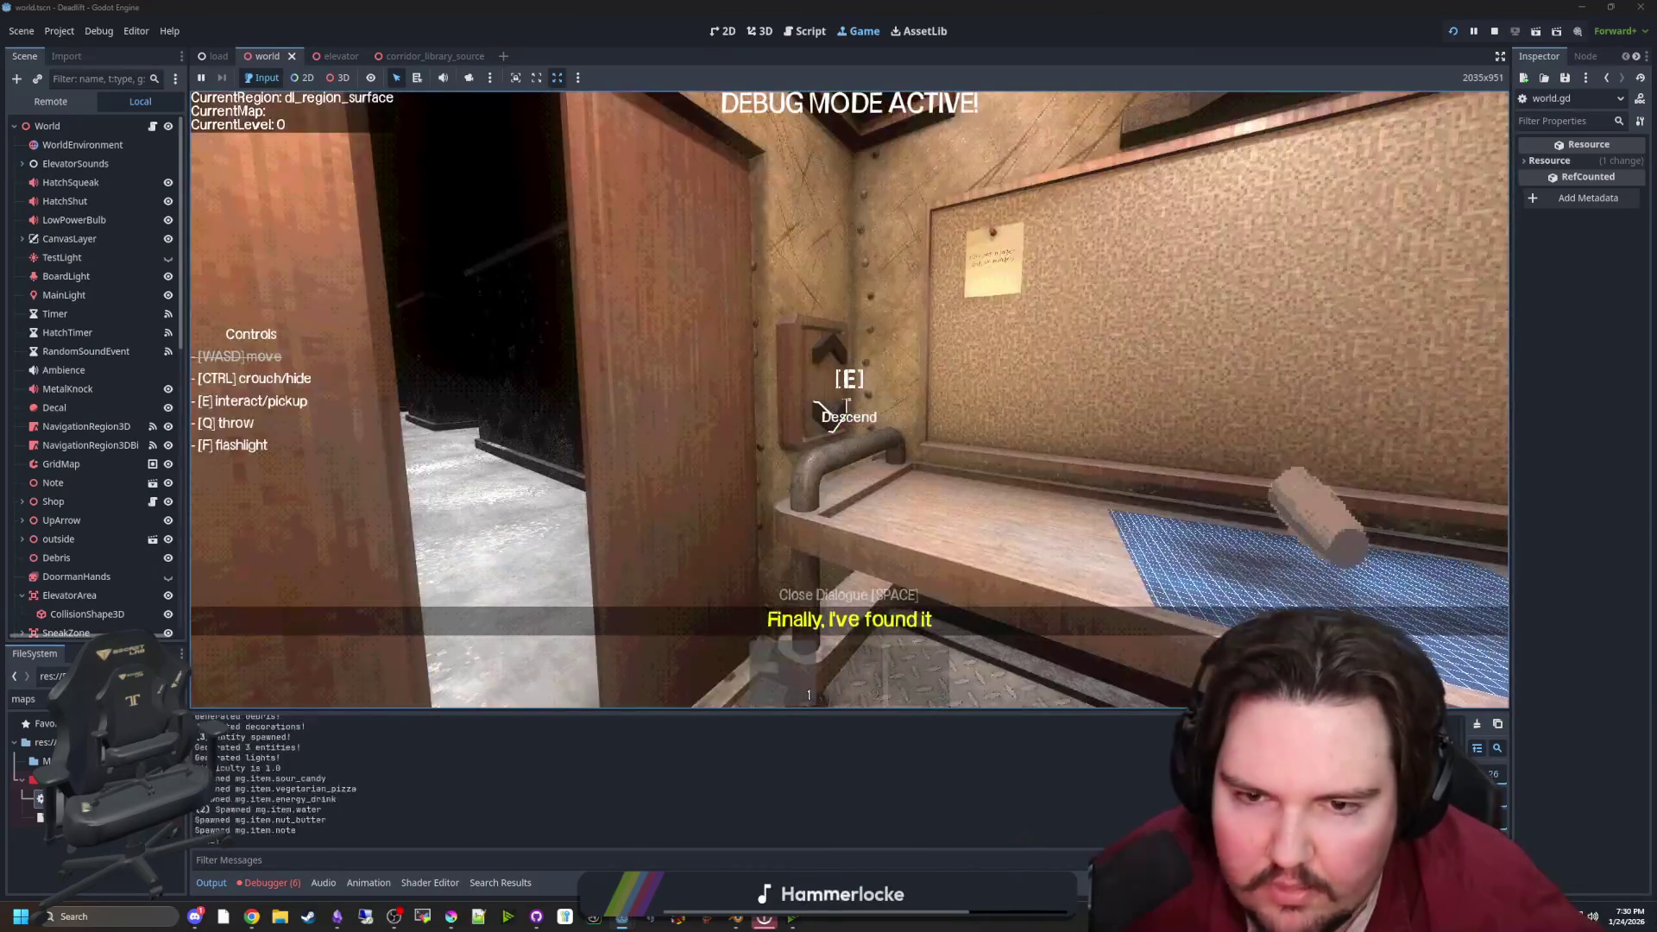
{"action": "key", "text": "w"}
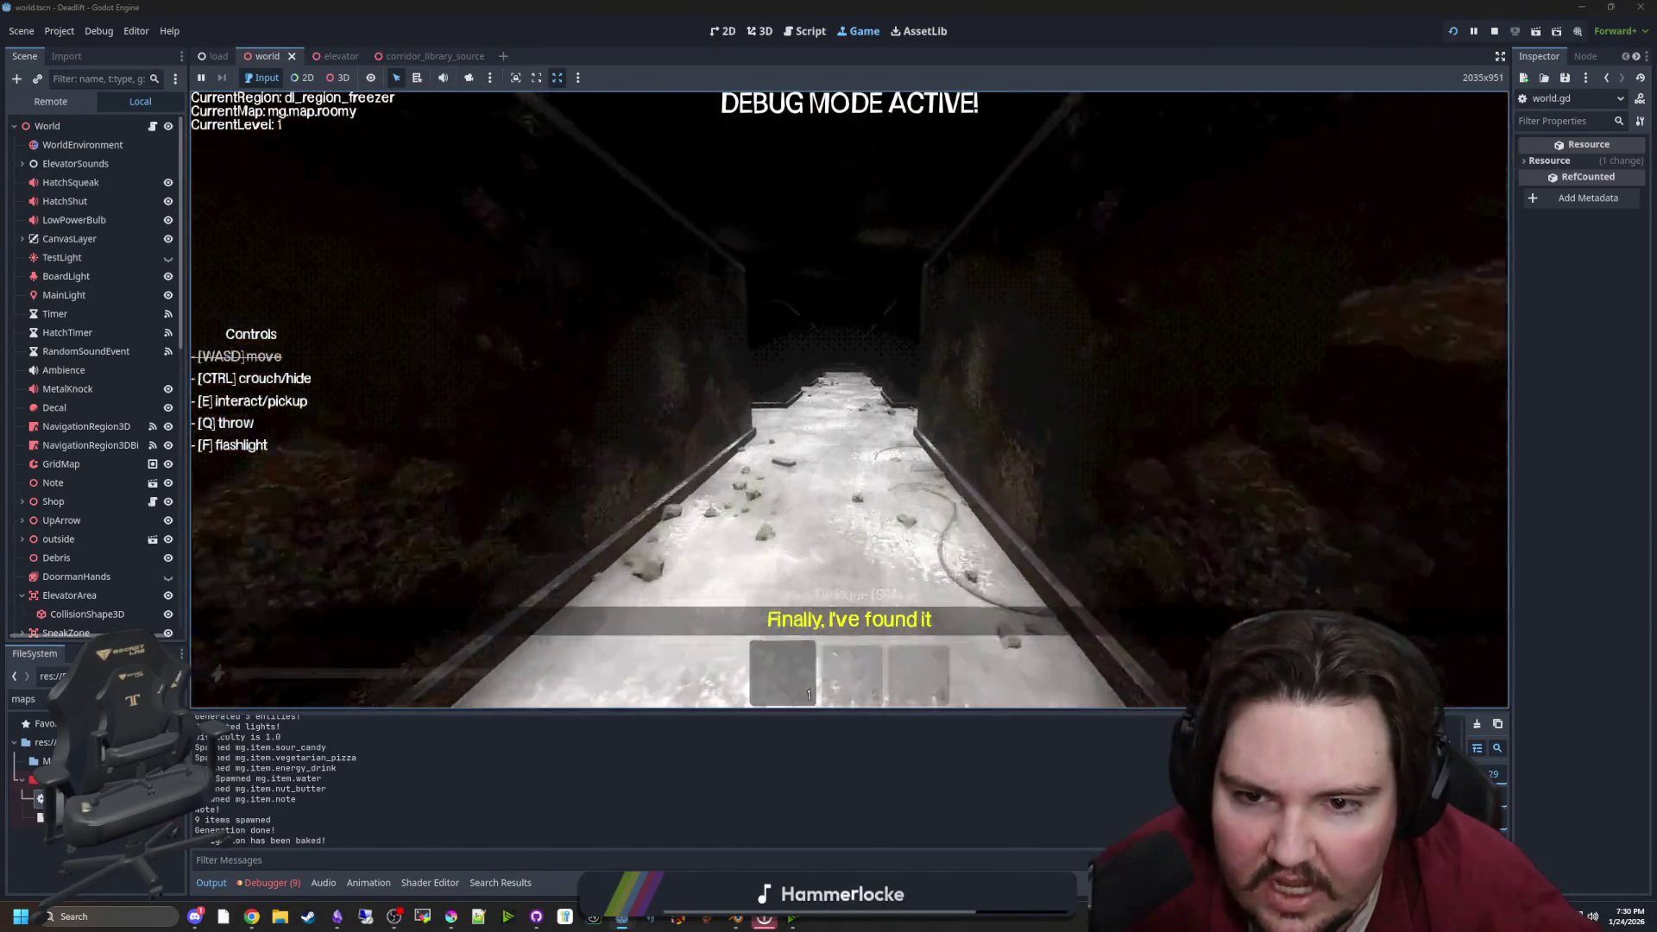
{"action": "key", "text": "w"}
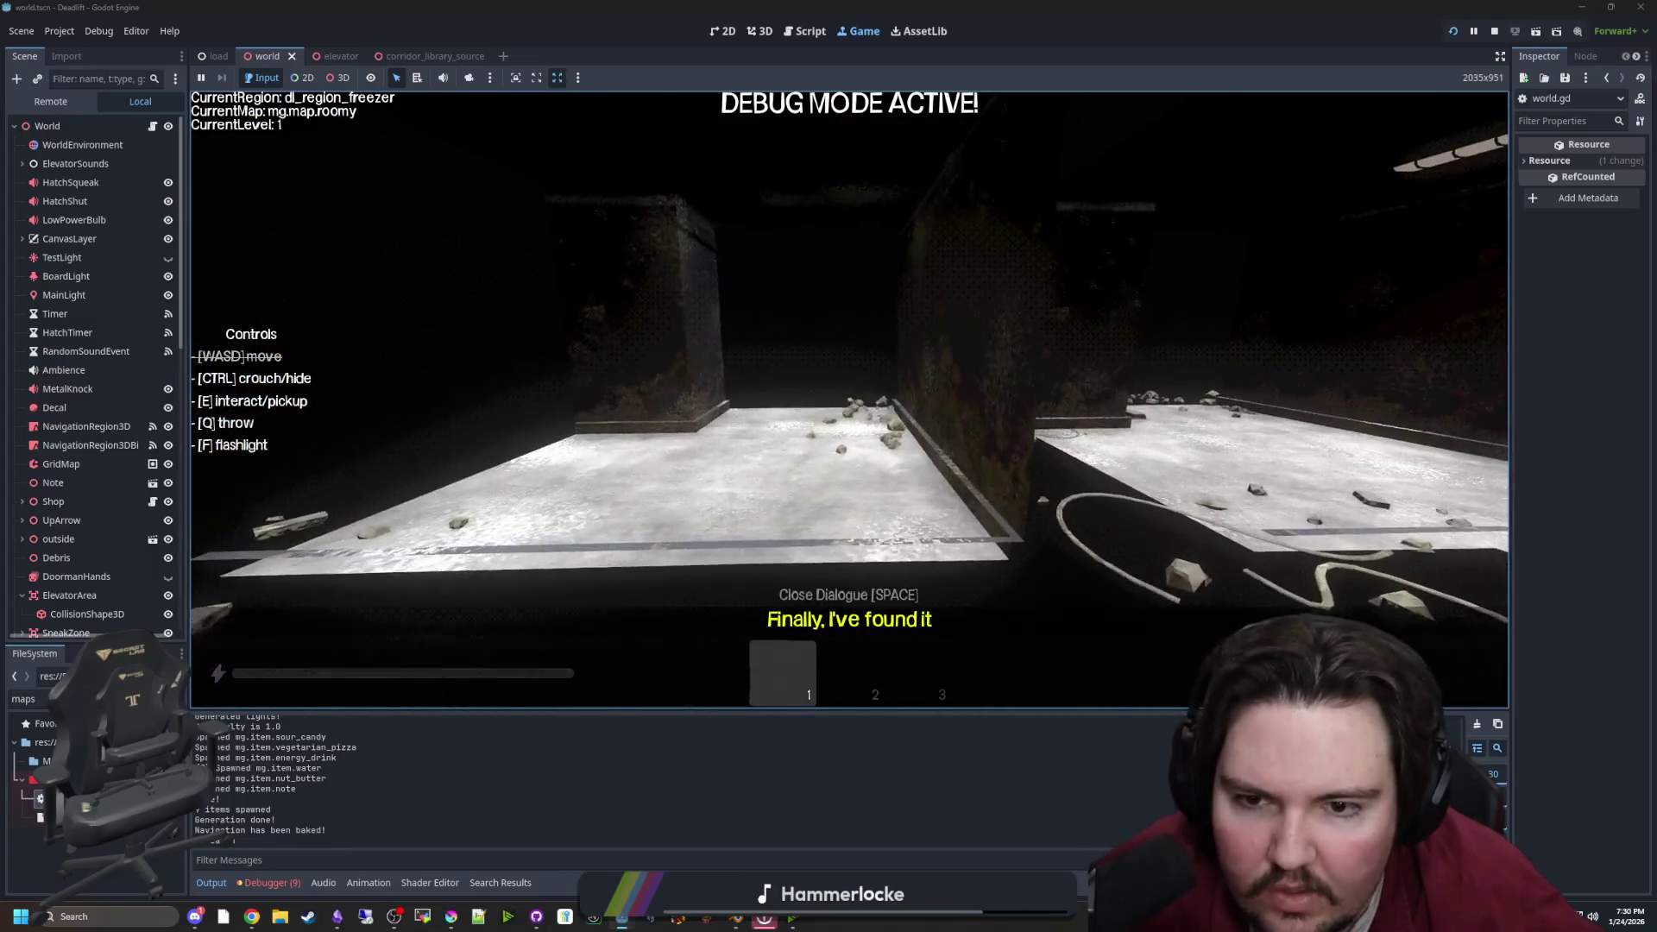
Move past the pillar through the freezer maze, then pause and return to world.gd
{"action": "key", "text": "w"}
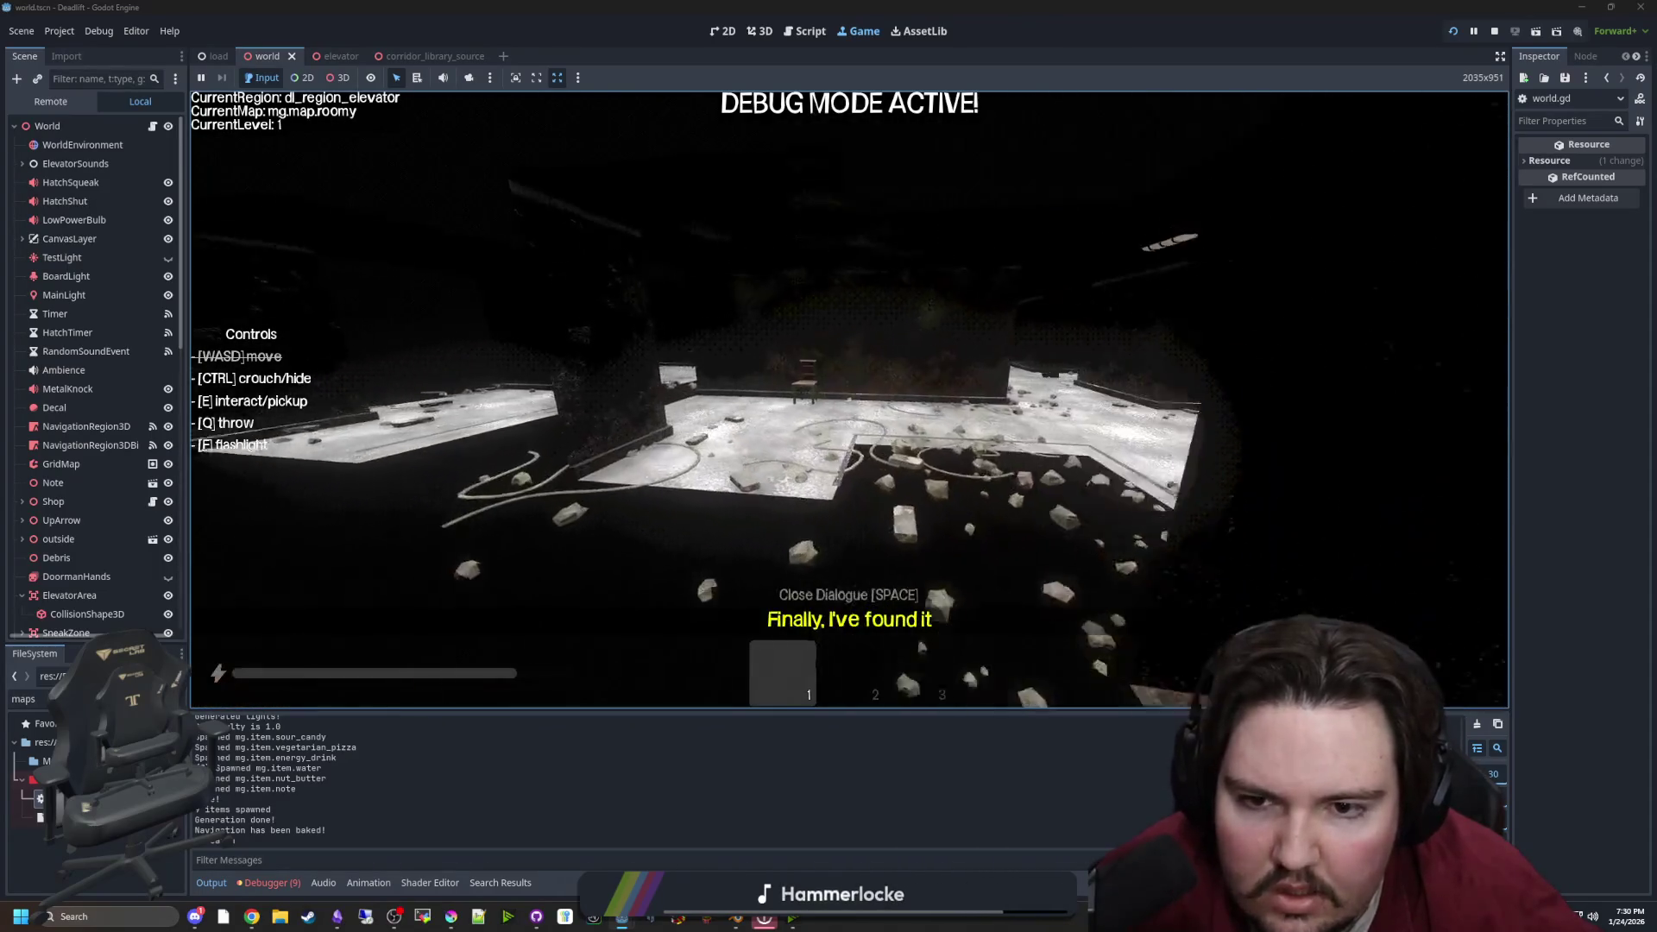
{"action": "key", "text": "Escape"}
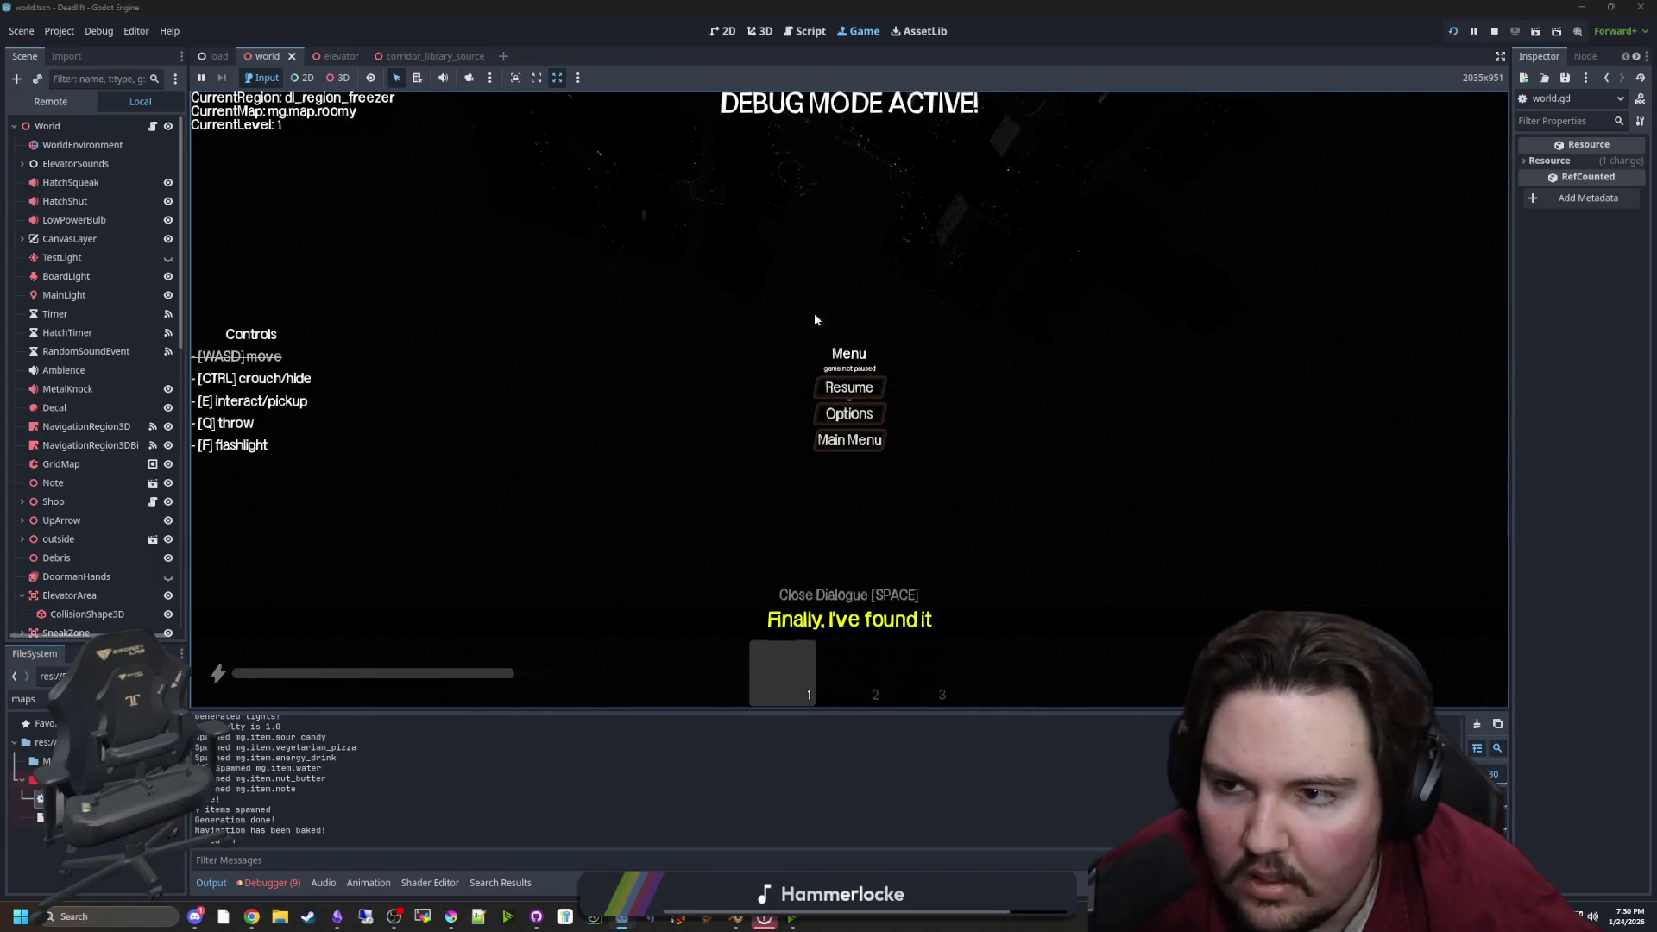
{"action": "left_click", "coordinate": [154, 128]}
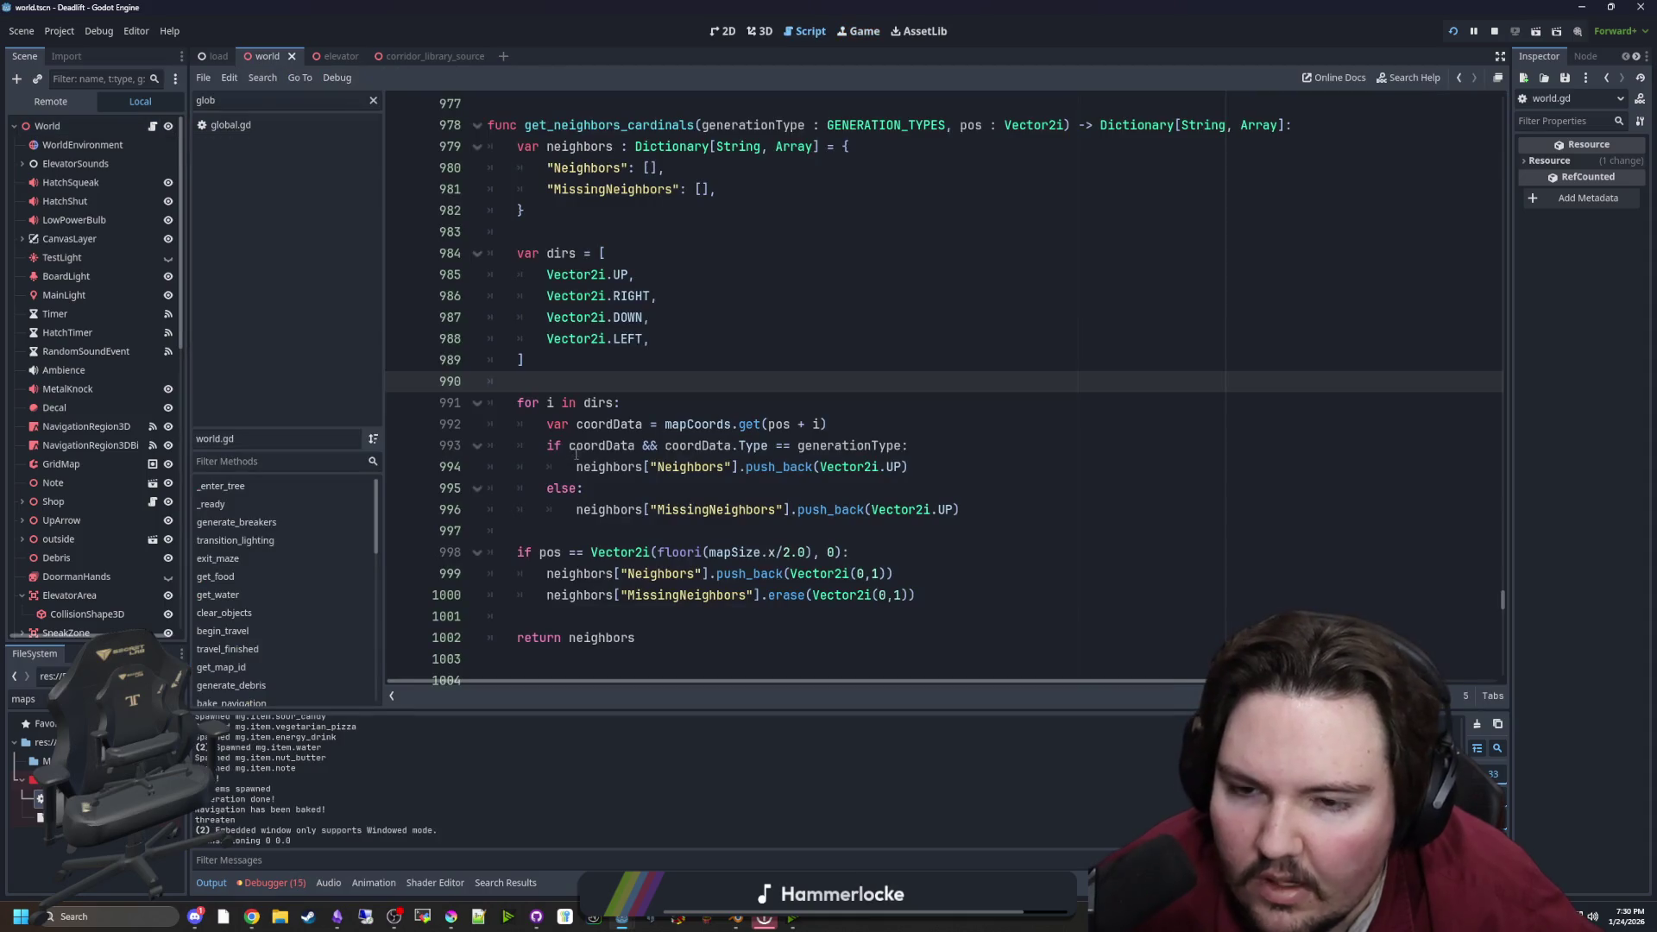
Save the scene and search the script for 'generate_maze'
{"action": "key", "text": "ctrl+s"}
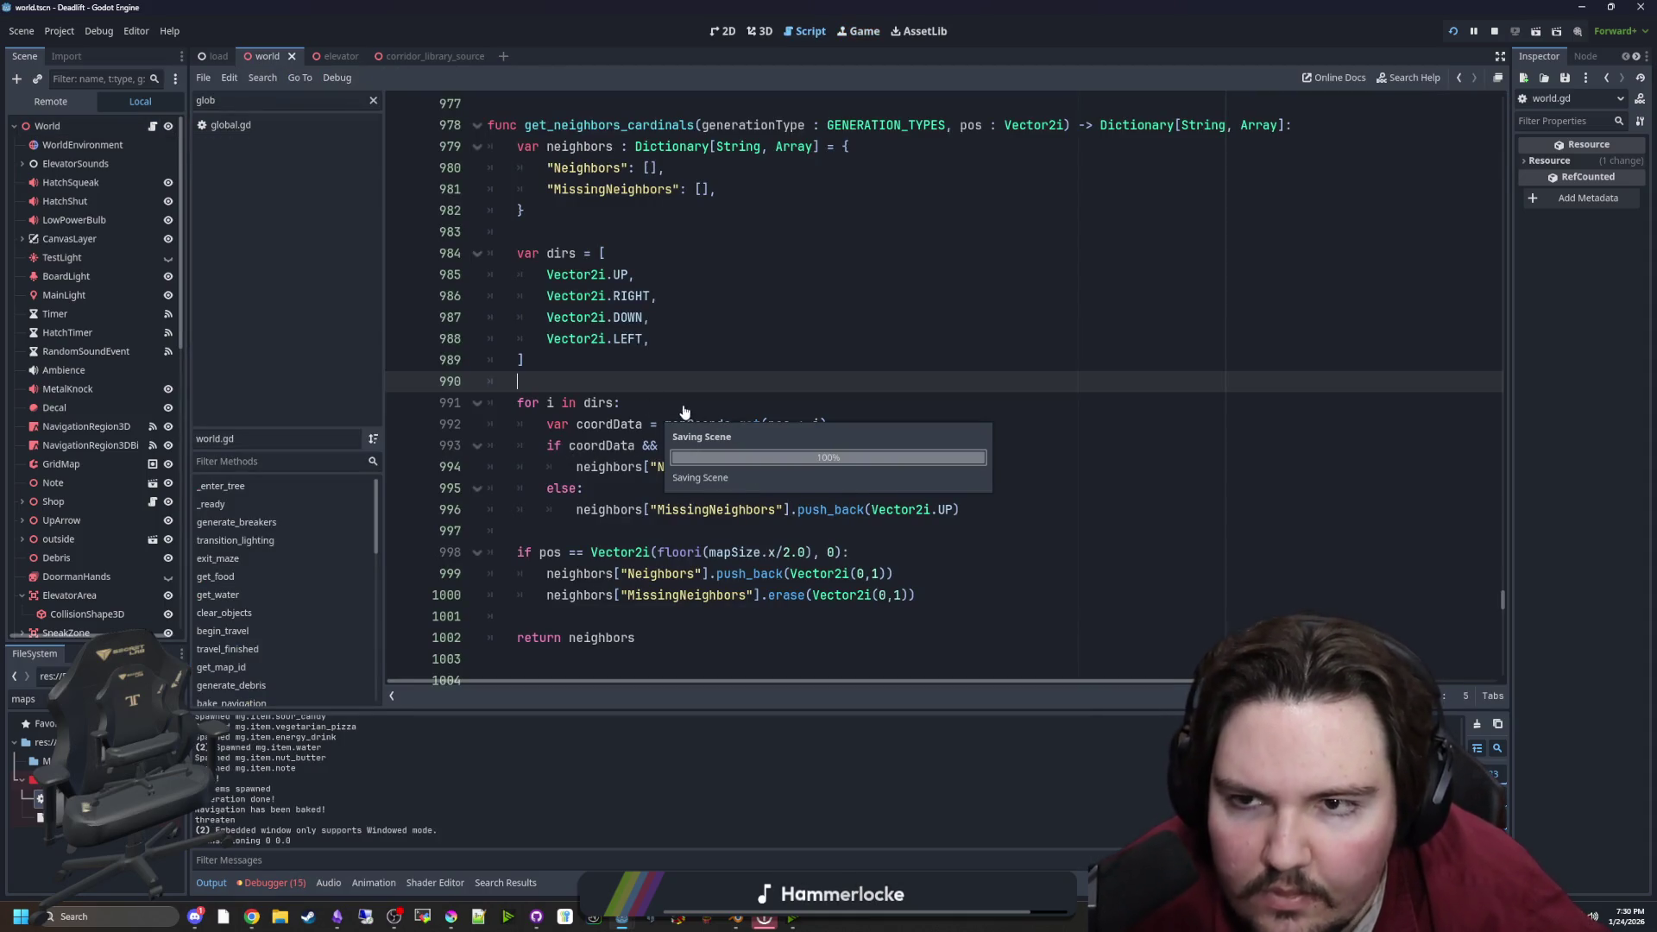
{"action": "scroll", "coordinate": [708, 362], "scroll_direction": "up", "scroll_amount": 4}
{"action": "scroll", "coordinate": [707, 363], "scroll_direction": "up", "scroll_amount": 7}
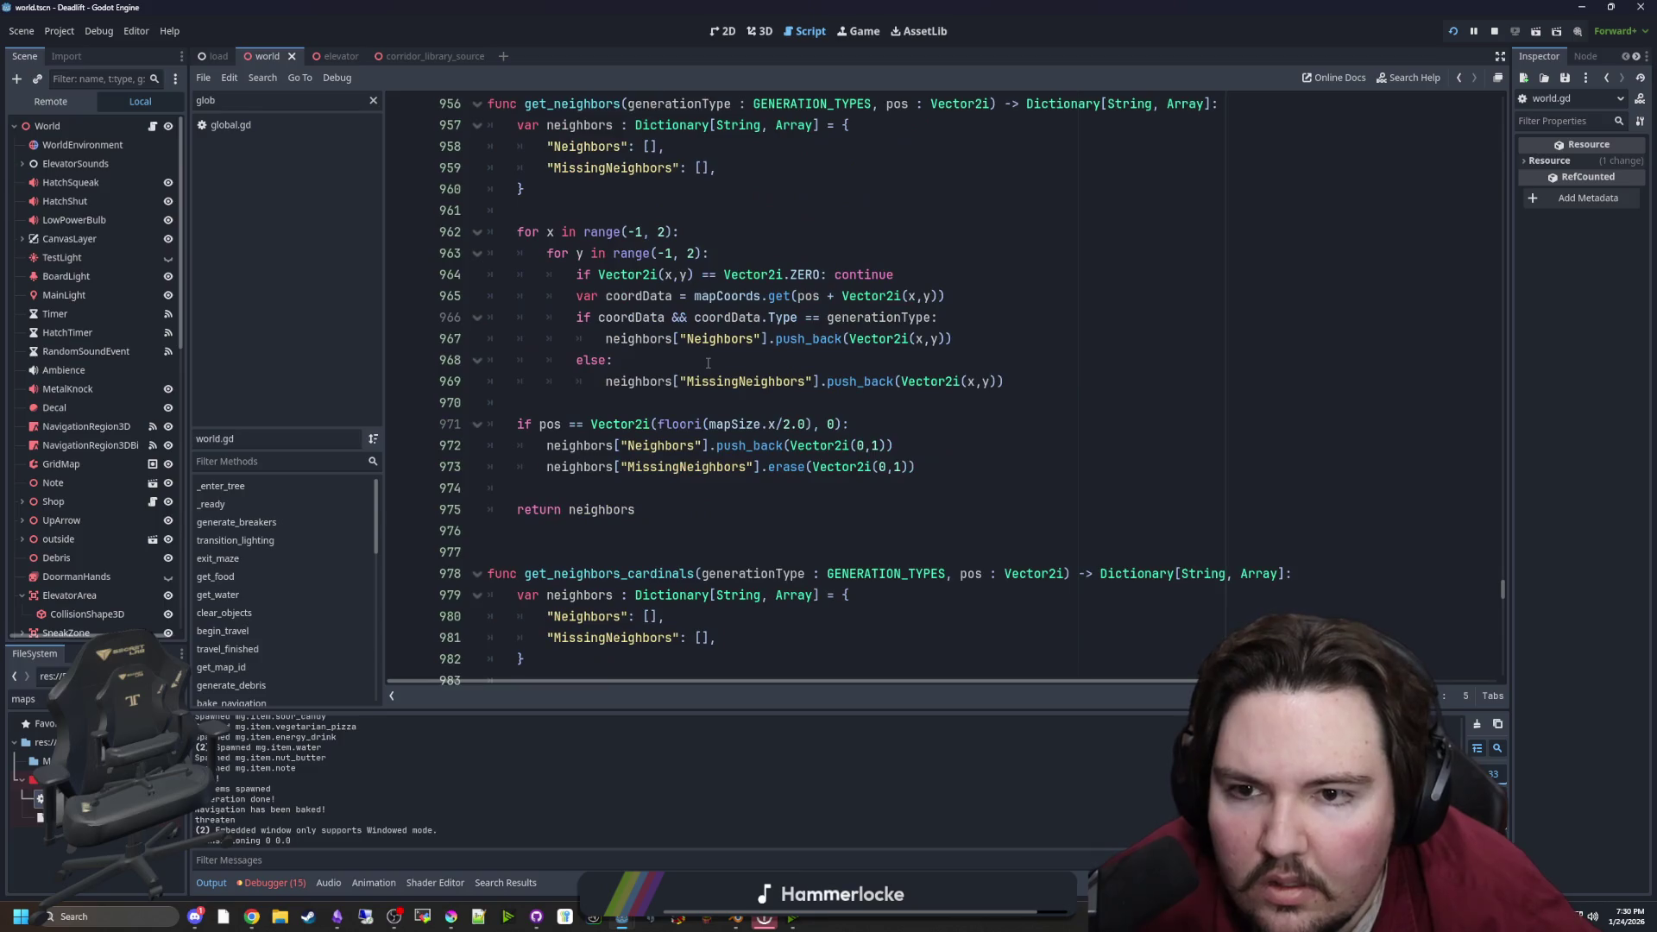
{"action": "scroll", "coordinate": [706, 361], "scroll_direction": "down", "scroll_amount": 12}
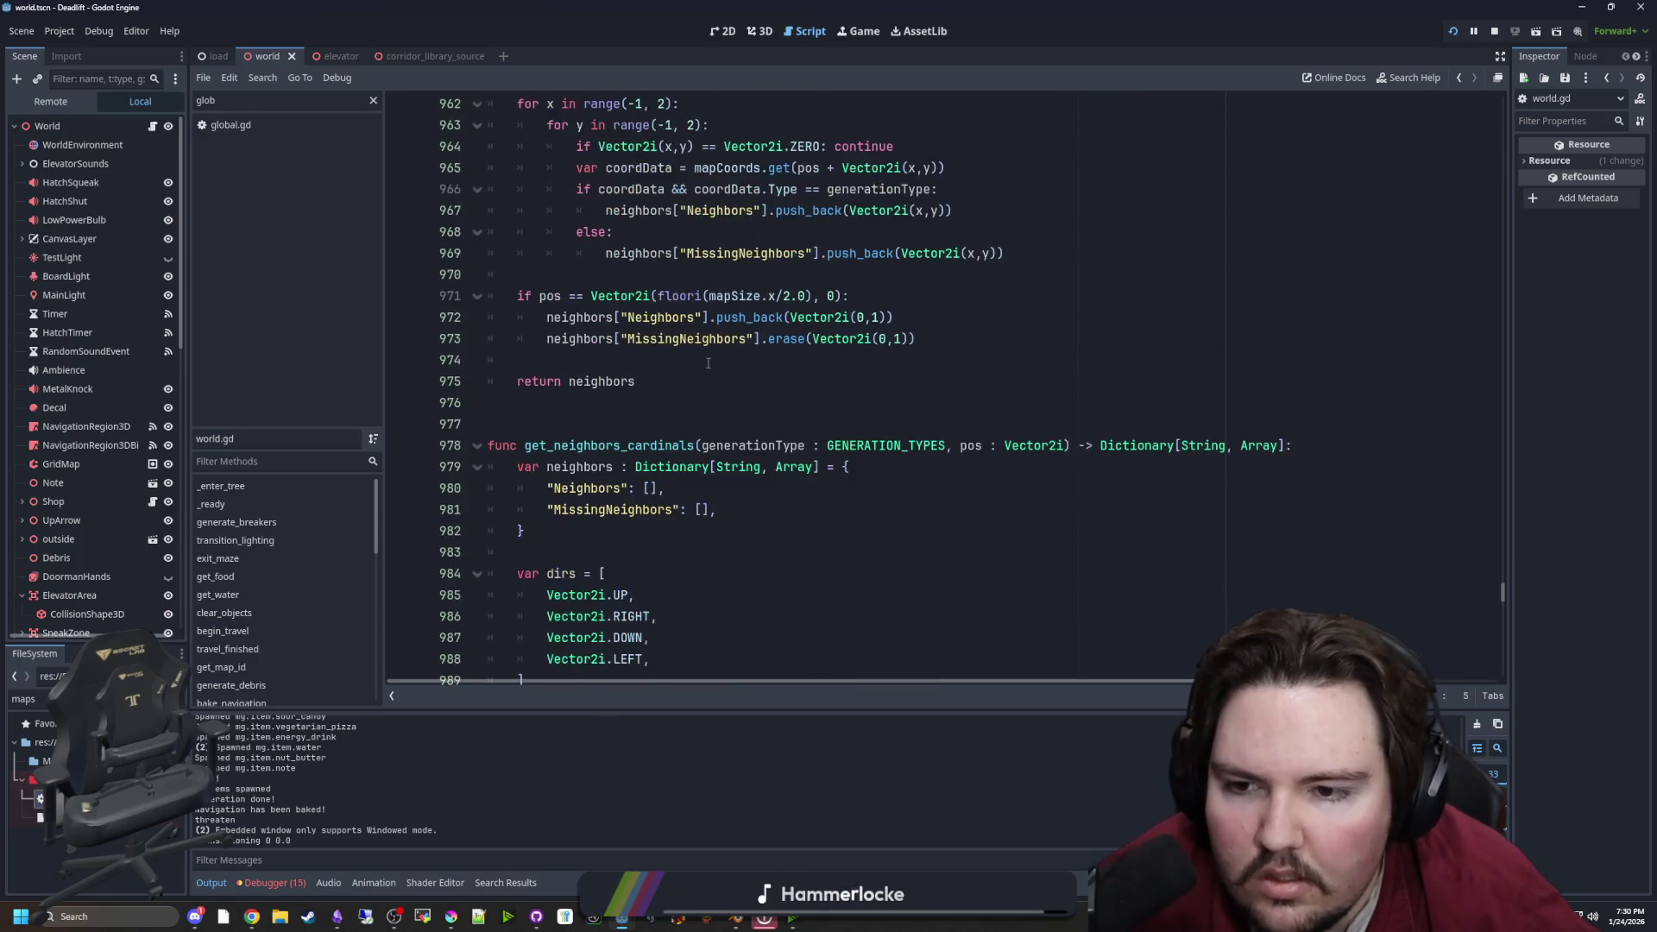
{"action": "left_click", "coordinate": [767, 366]}
{"action": "key", "text": "ctrl+f"}
{"action": "type", "text": "generate_maze"}
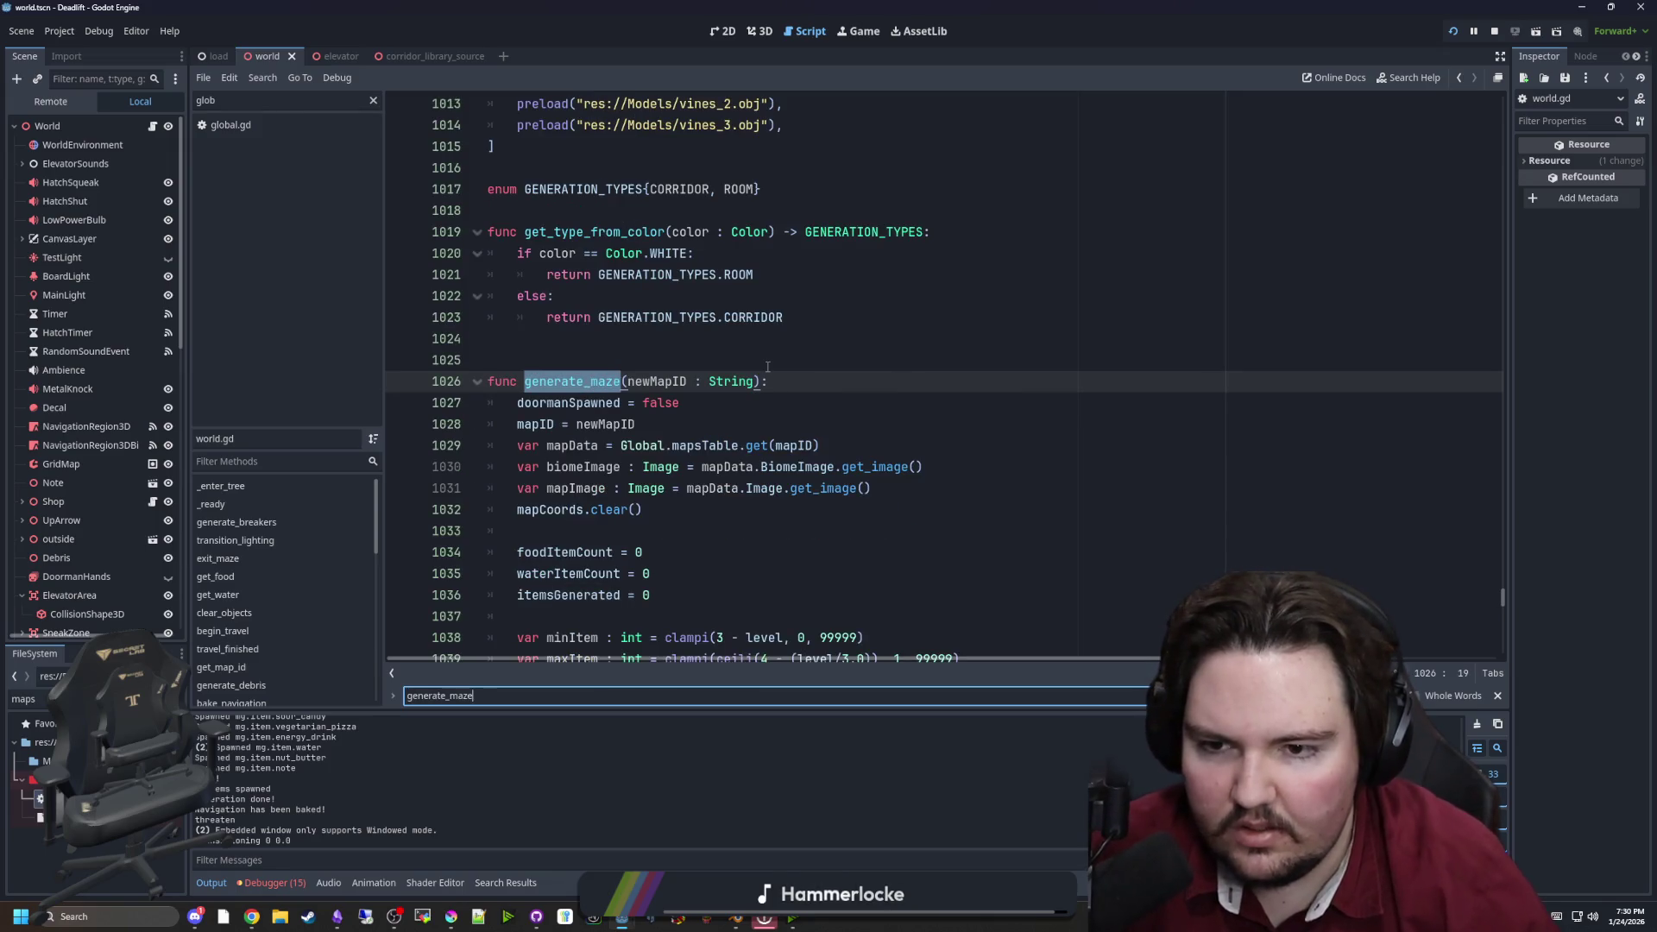
Read through generate_maze's room and corridor tile logic and save world.gd again
{"action": "scroll", "coordinate": [767, 366], "scroll_direction": "down", "scroll_amount": 7}
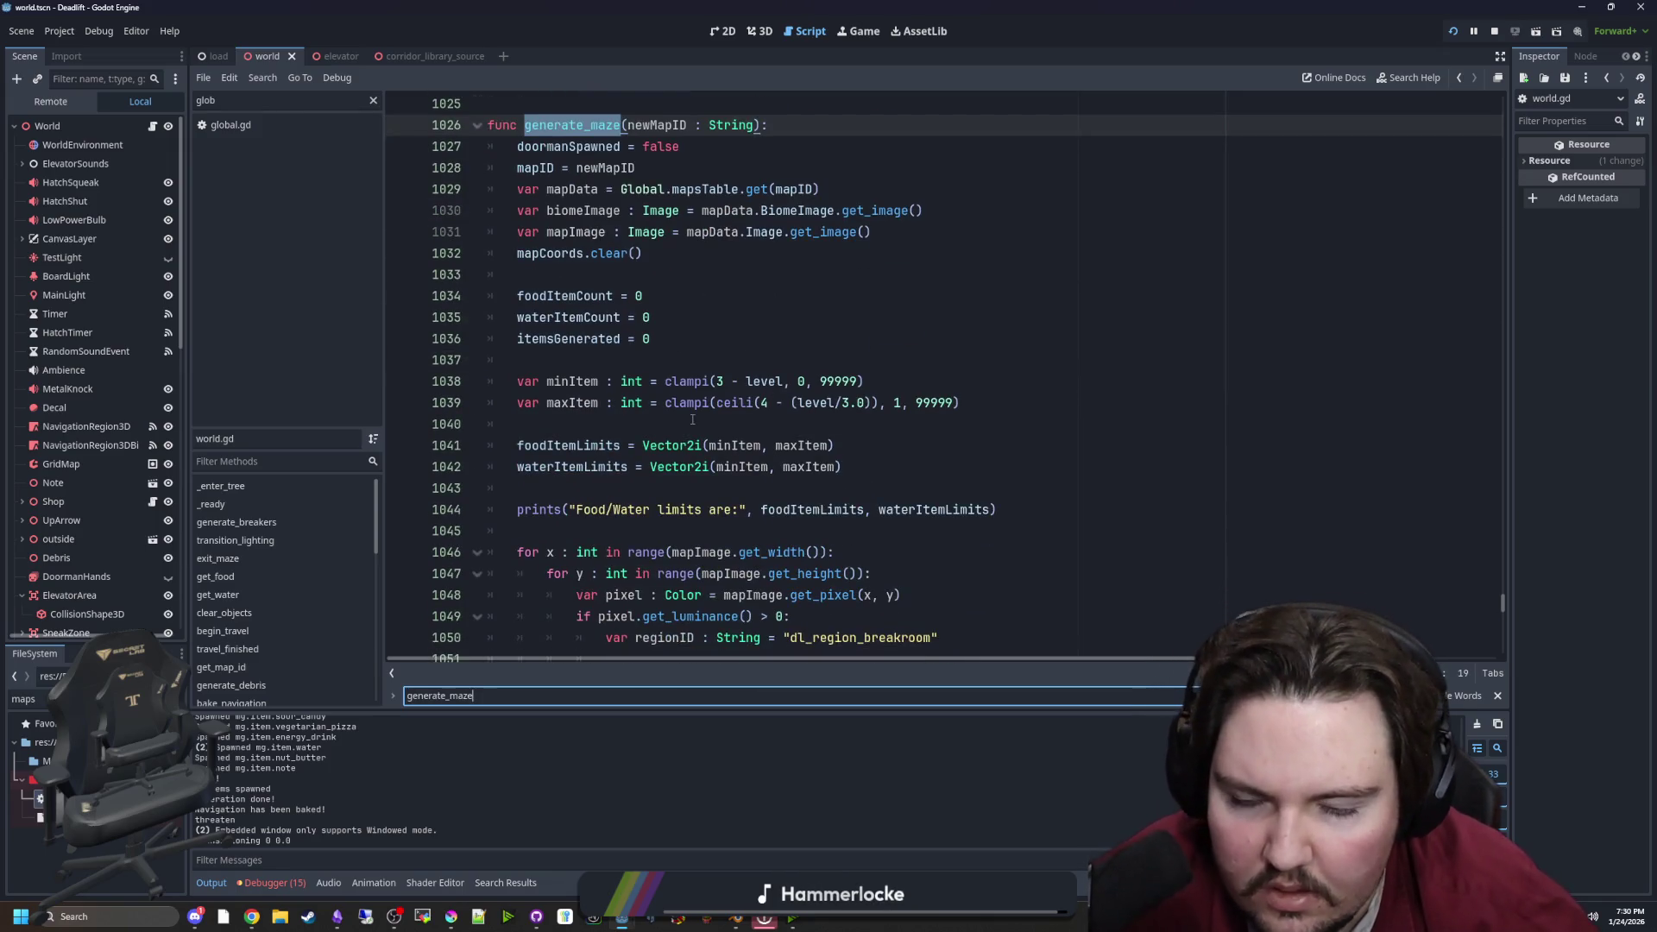
{"action": "scroll", "coordinate": [644, 360], "scroll_direction": "down", "scroll_amount": 2}
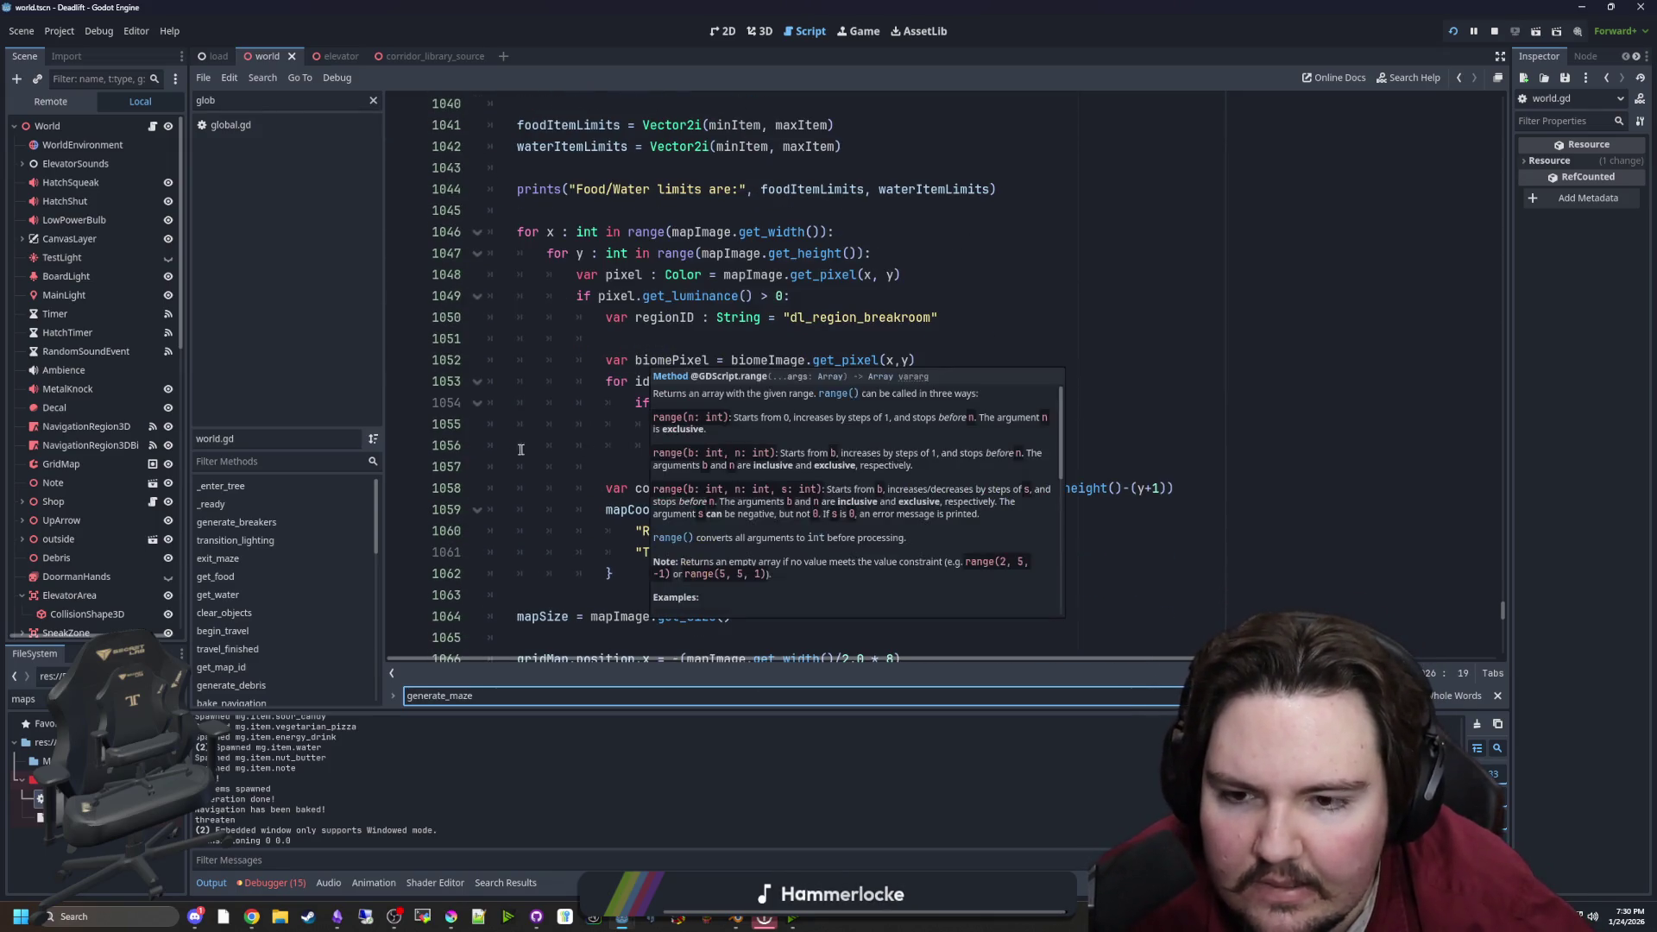
{"action": "left_click", "coordinate": [713, 472]}
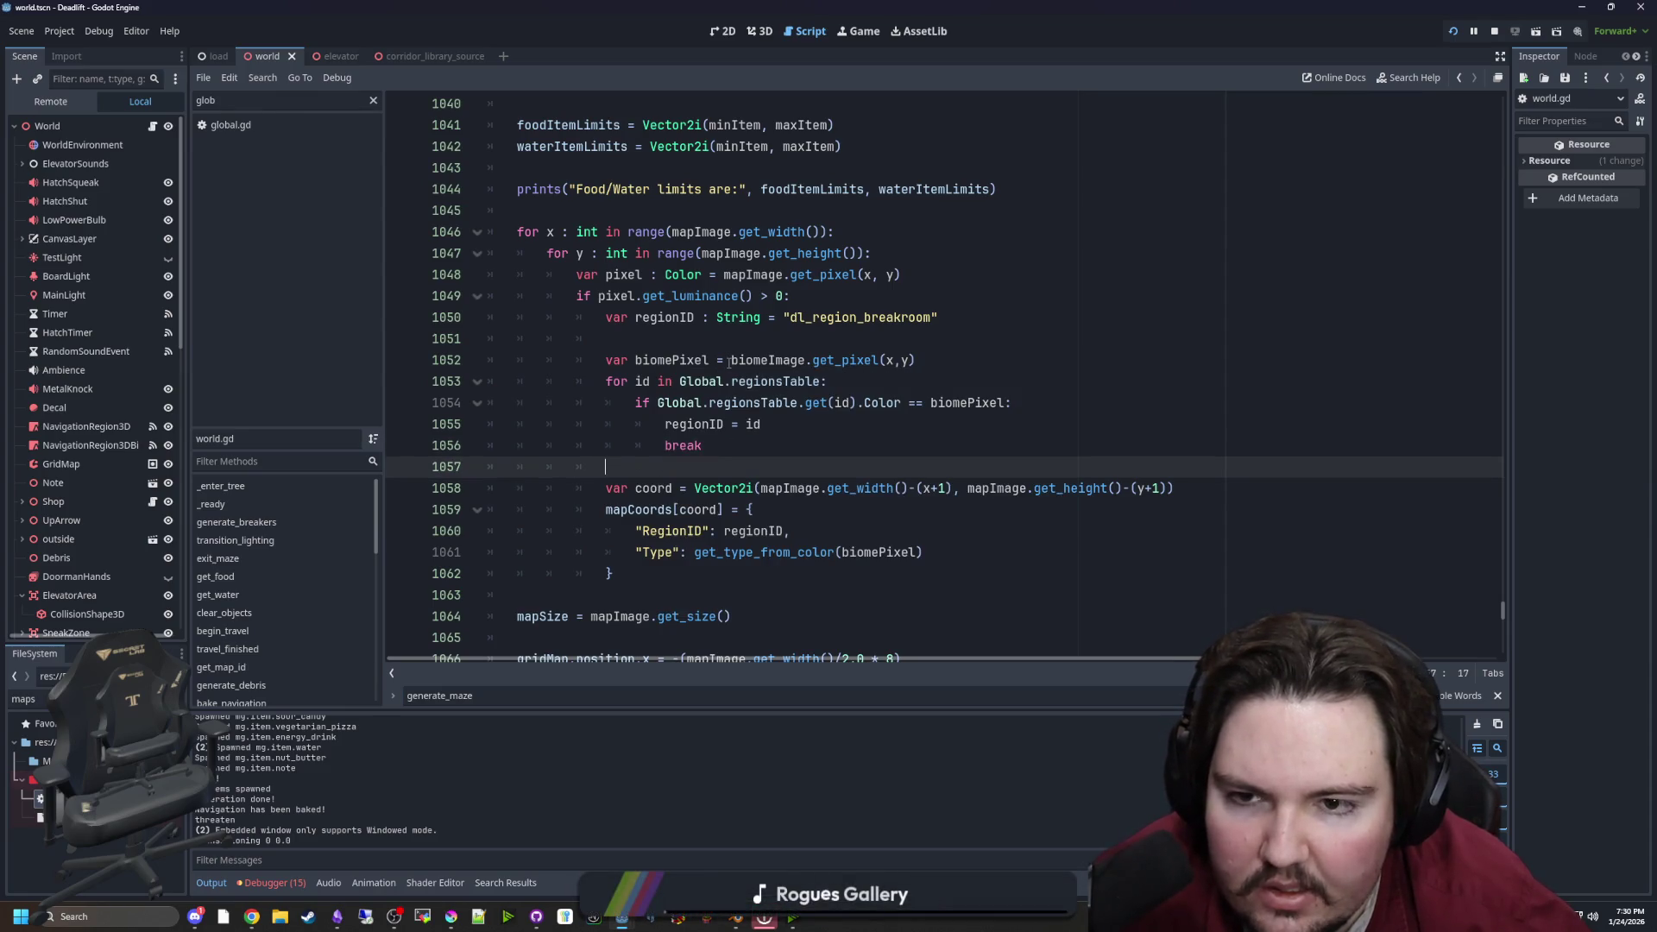
{"action": "scroll", "coordinate": [743, 371], "scroll_direction": "down", "scroll_amount": 8}
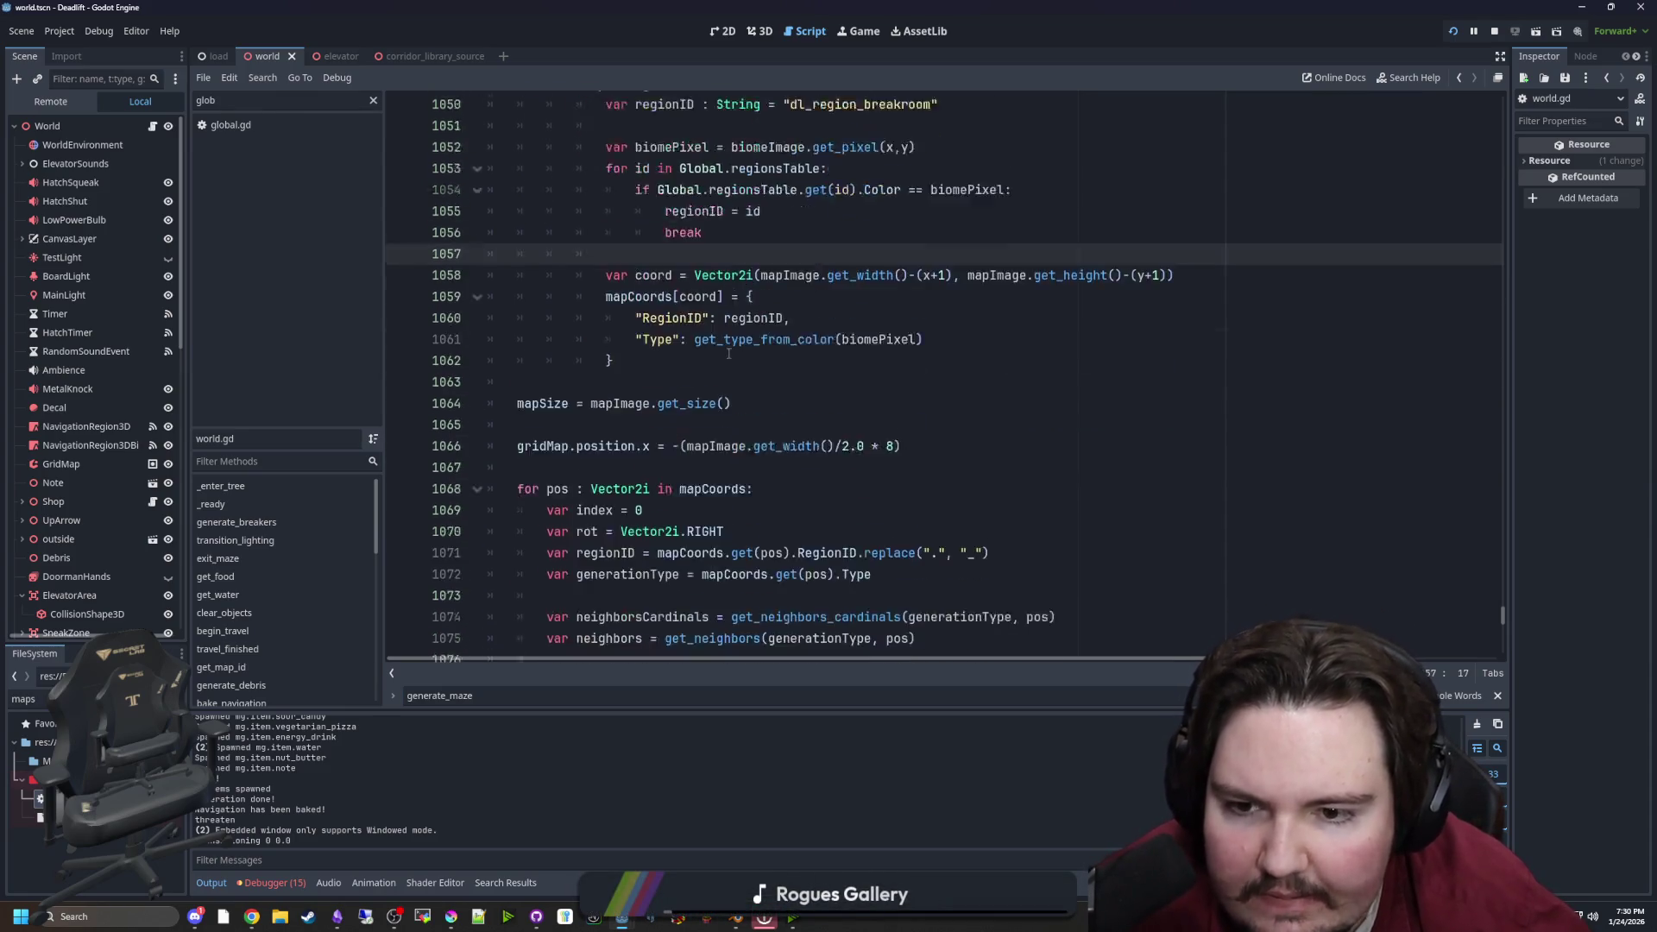
{"action": "scroll", "coordinate": [734, 384], "scroll_direction": "down", "scroll_amount": 4}
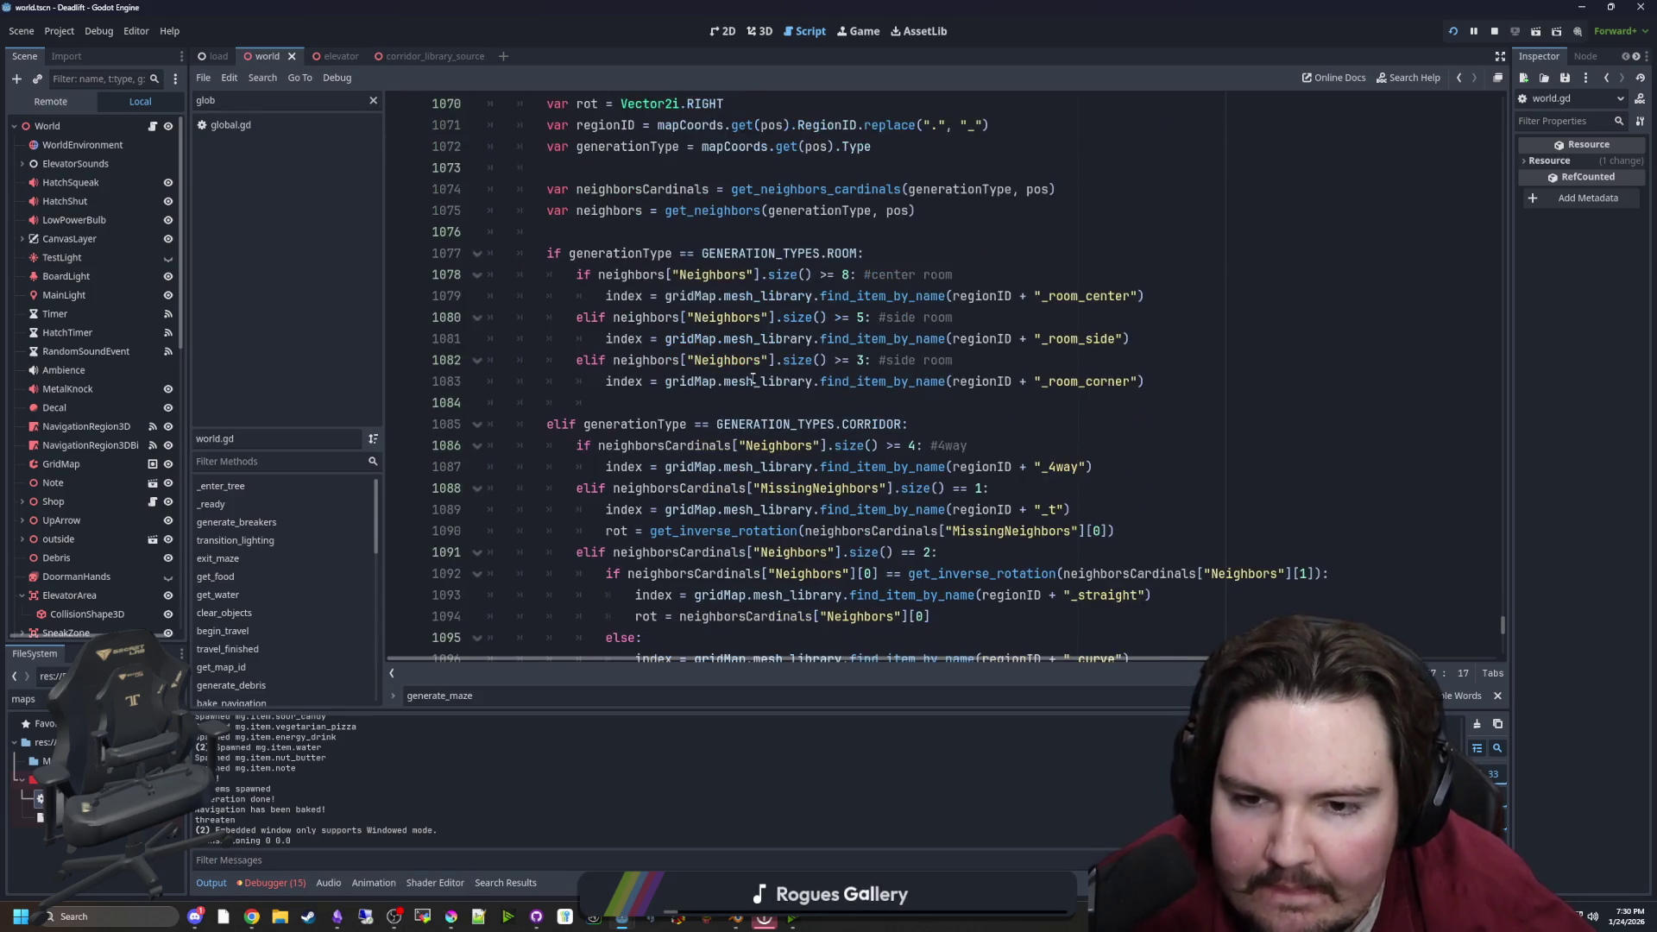
{"action": "left_click", "coordinate": [875, 273]}
{"action": "key", "text": "ctrl+s"}
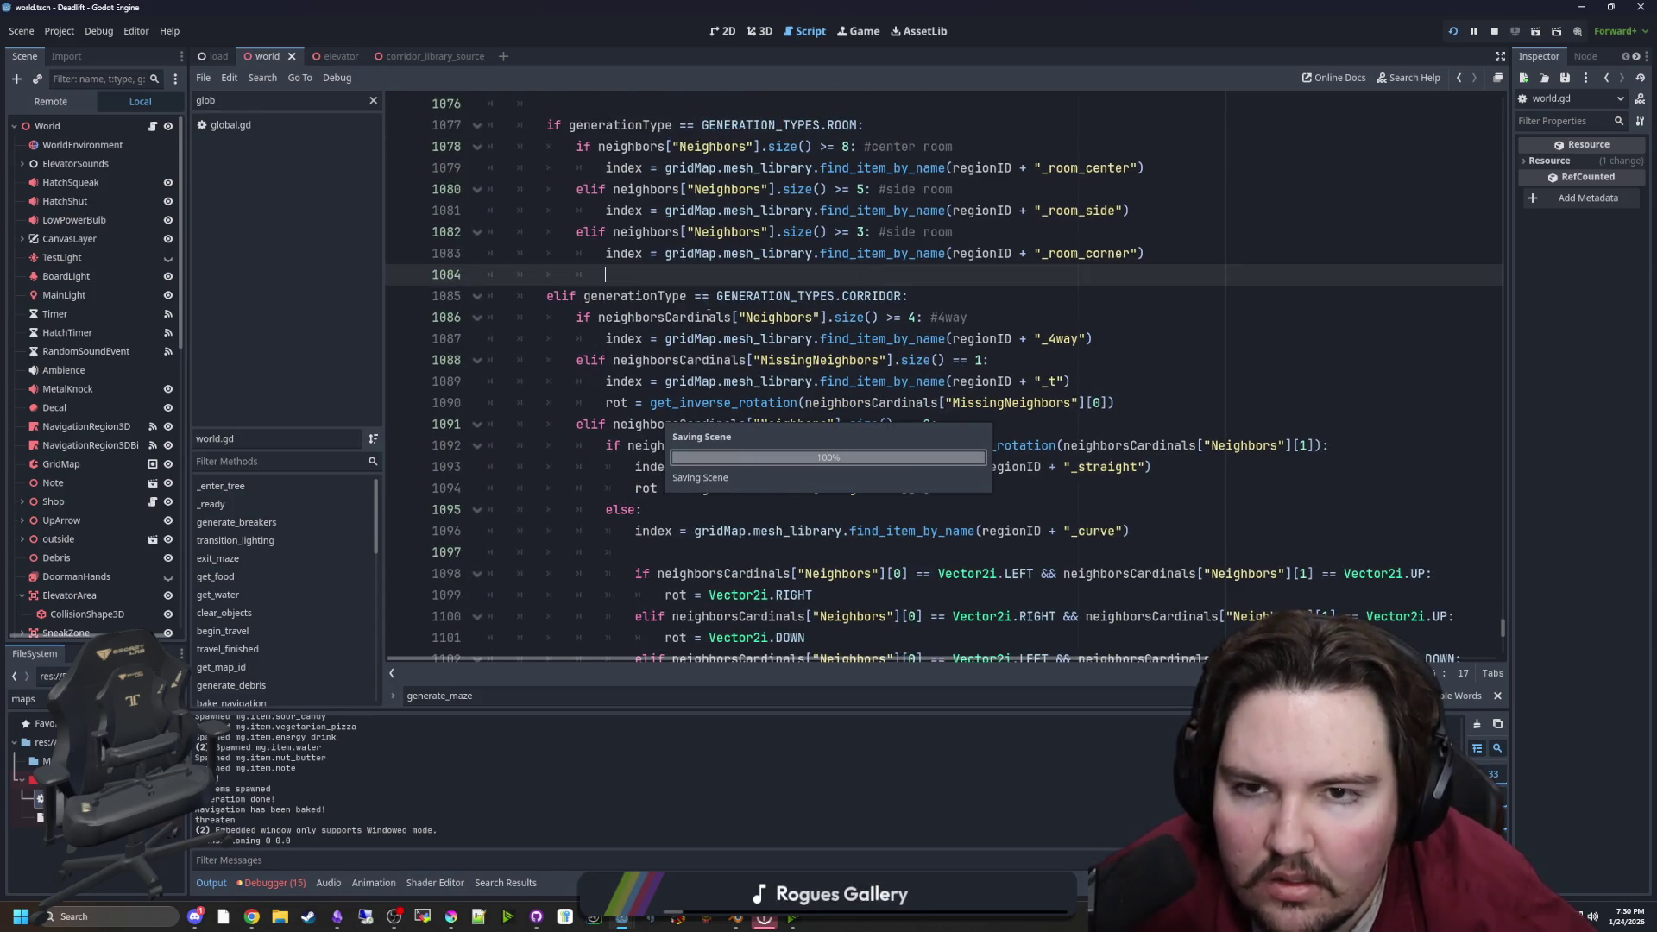
{"action": "scroll", "coordinate": [794, 320], "scroll_direction": "up", "scroll_amount": 3}
{"action": "left_click", "coordinate": [890, 326]}
Add print(generationType) on line 1073 of generate_maze and save world.gd
{"action": "key", "text": "Return"}
{"action": "type", "text": "print("}
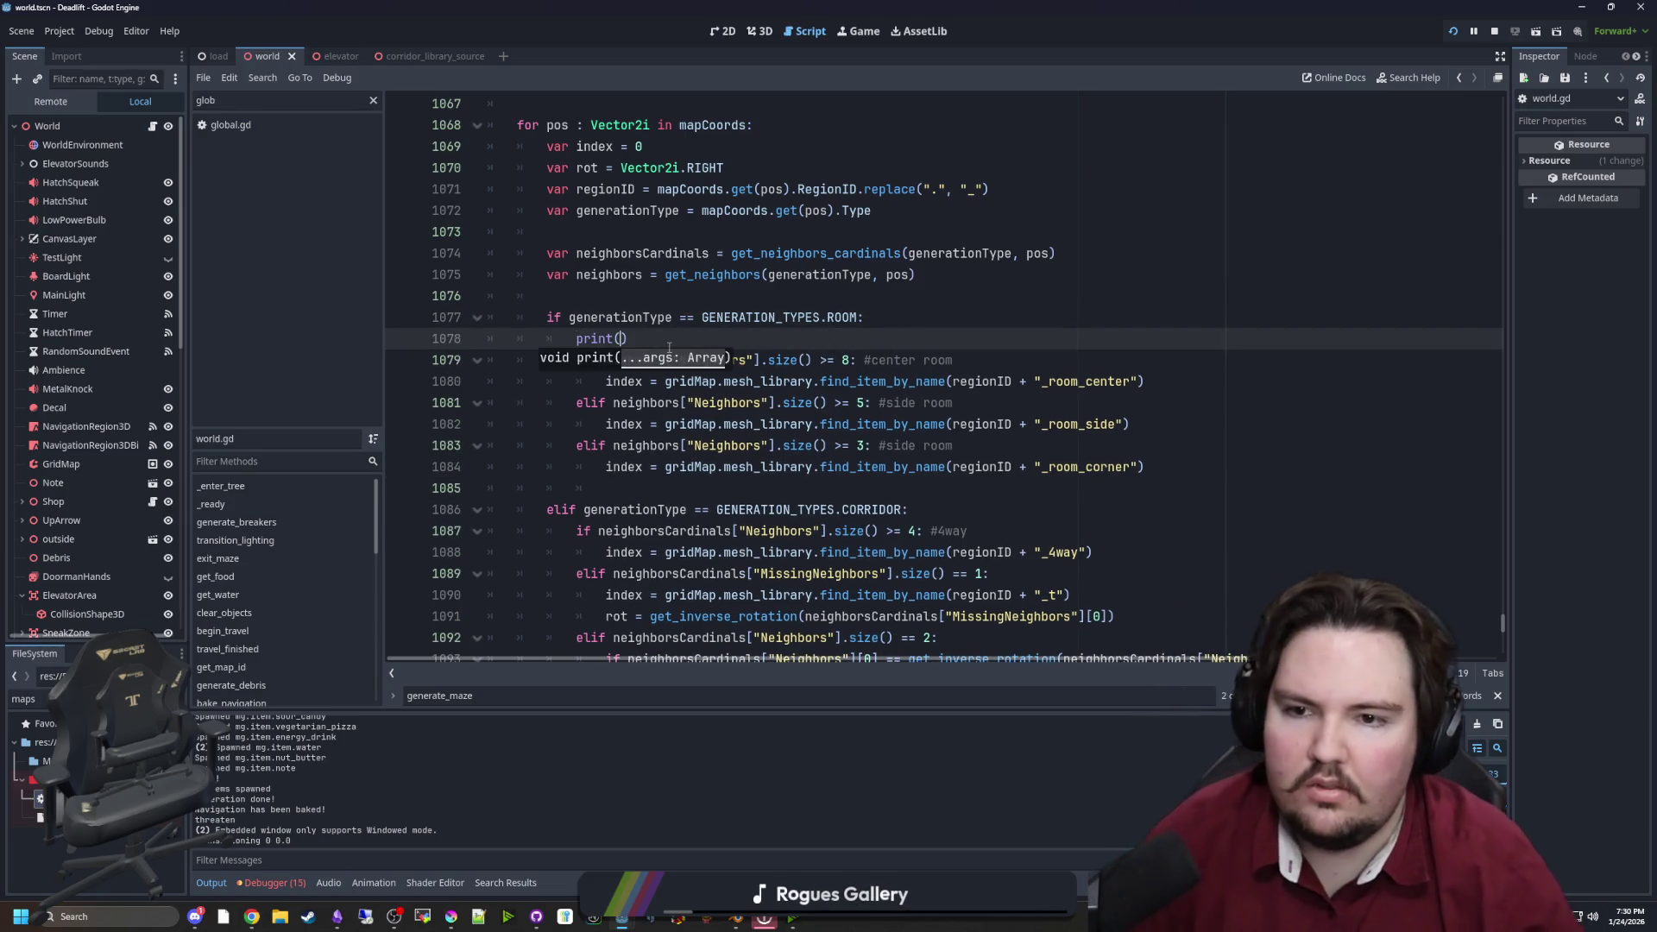
{"action": "key", "text": "End"}
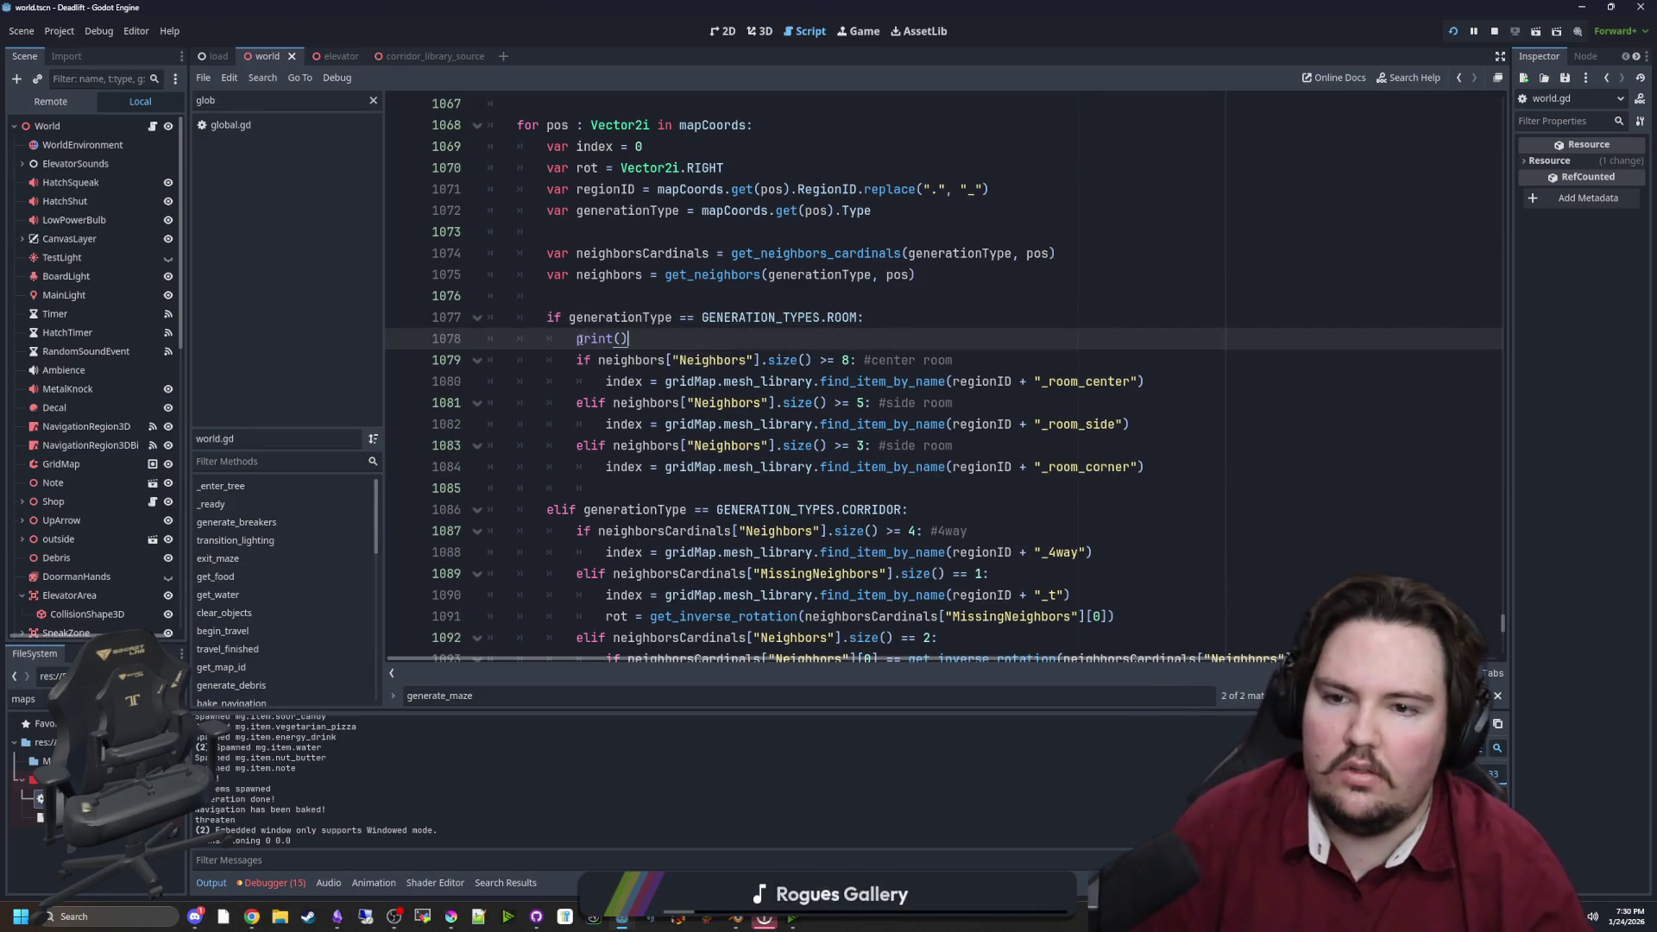
{"action": "left_click_drag", "start_coordinate": [576, 338], "coordinate": [608, 231]}
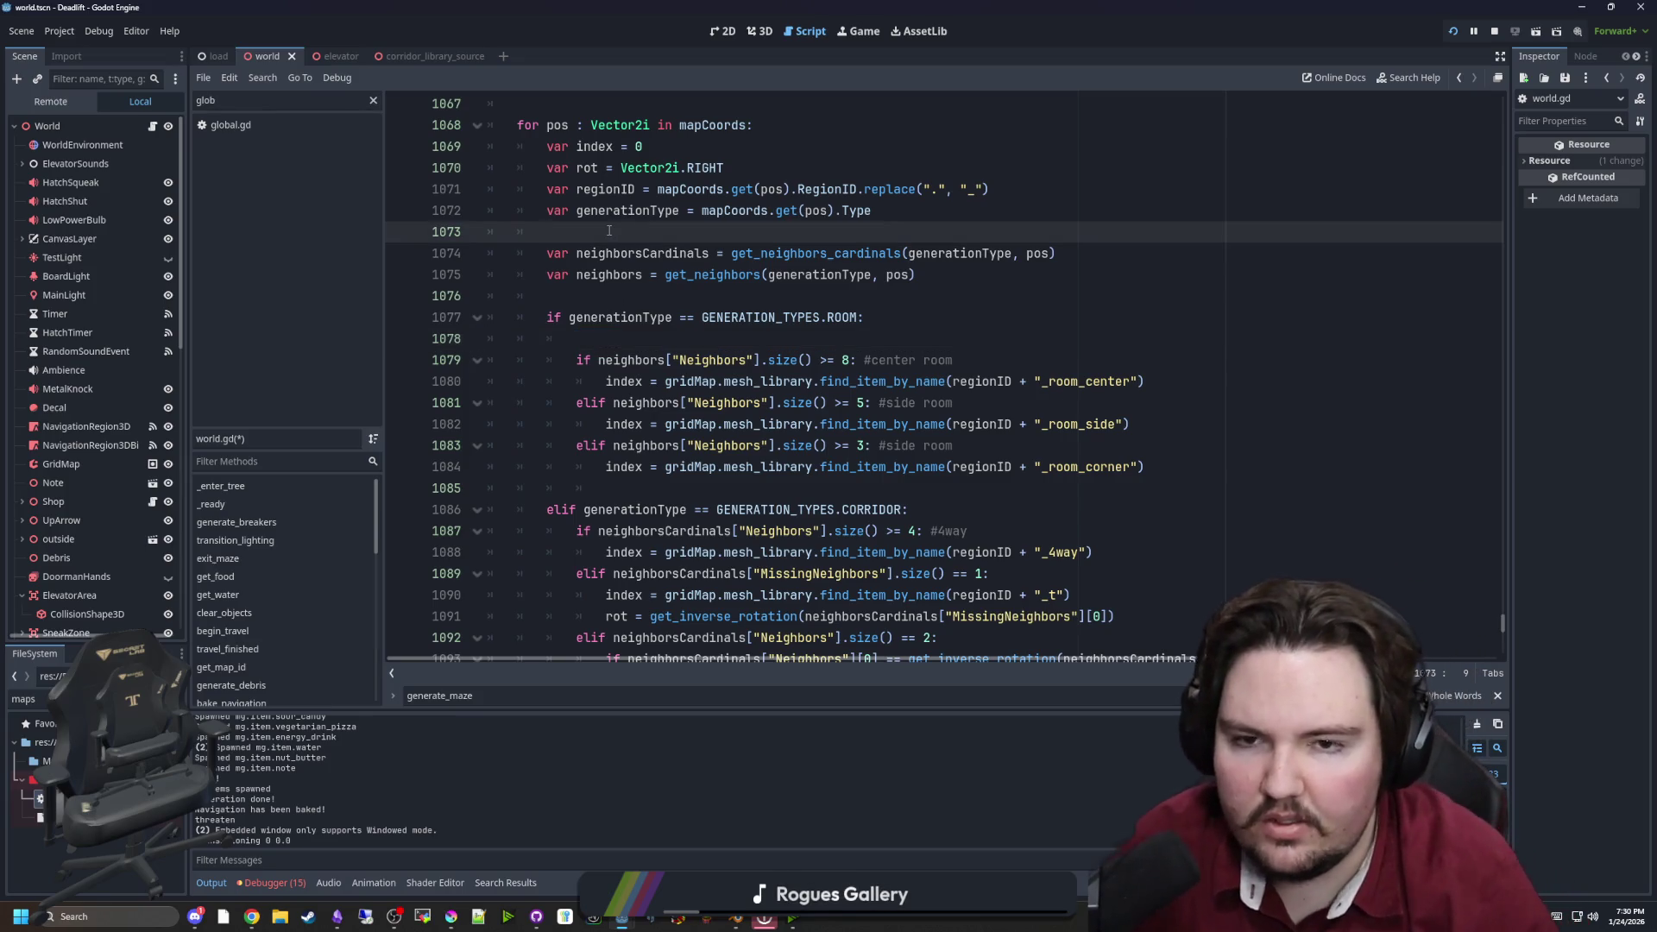
{"action": "key", "text": "Left"}
{"action": "type", "text": "gen"}
{"action": "key", "text": "Return"}
{"action": "key", "text": "BackSpace"}
{"action": "key", "text": "BackSpace"}
{"action": "key", "text": "BackSpace"}
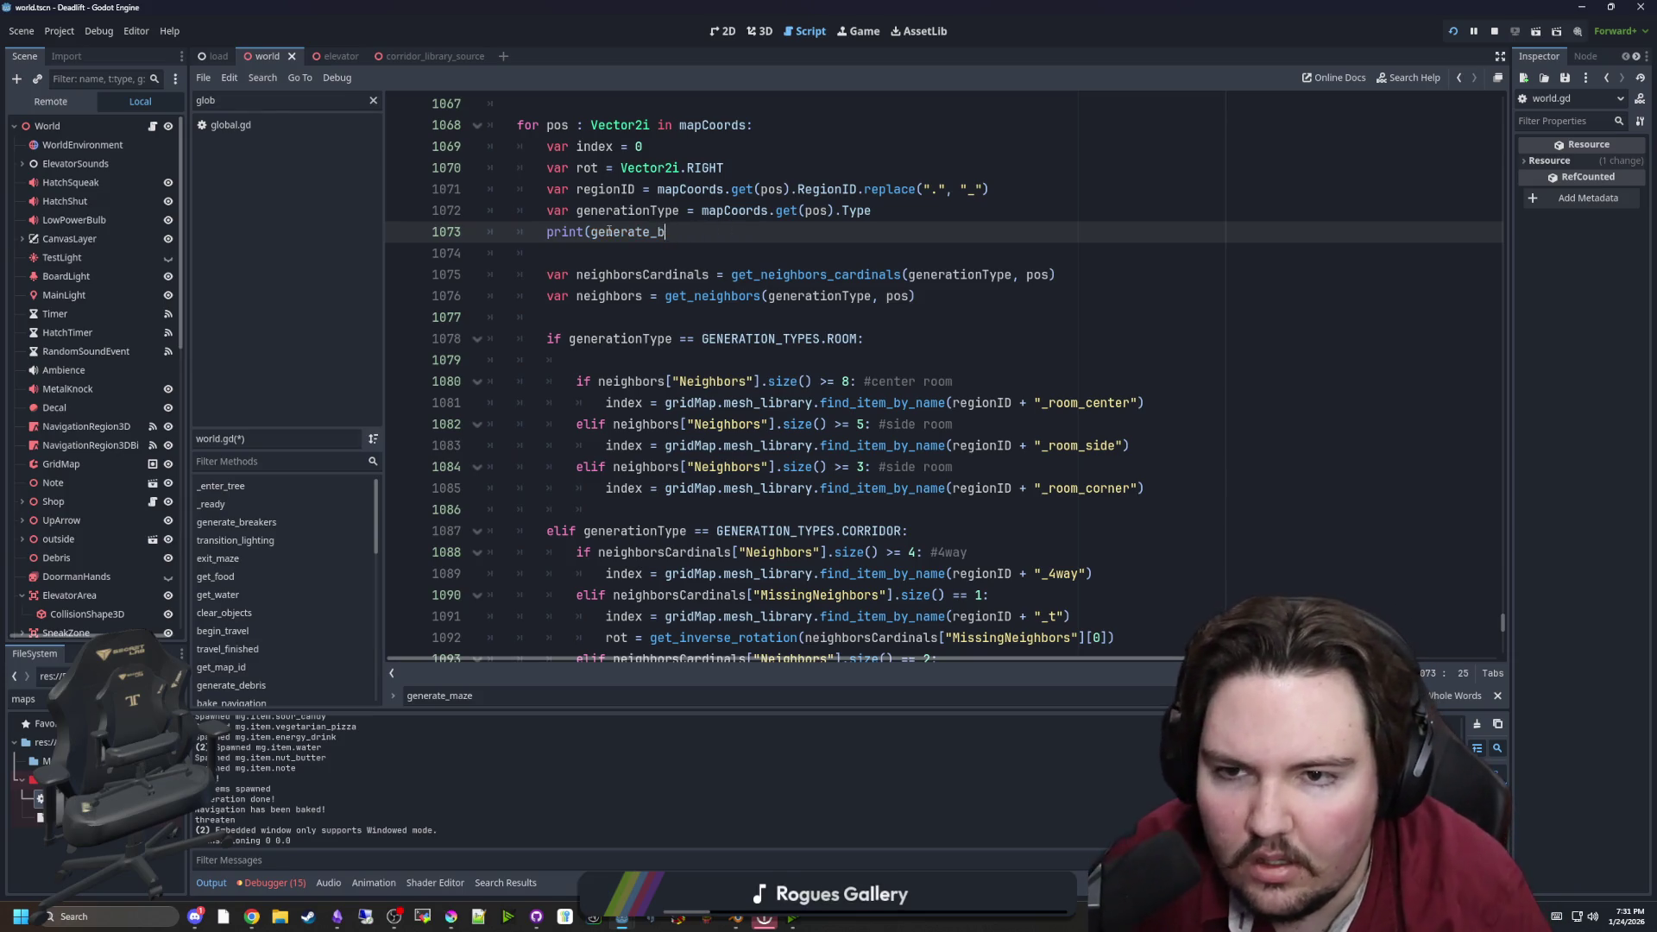
{"action": "key", "text": "BackSpace"}
{"action": "type", "text": "ion"}
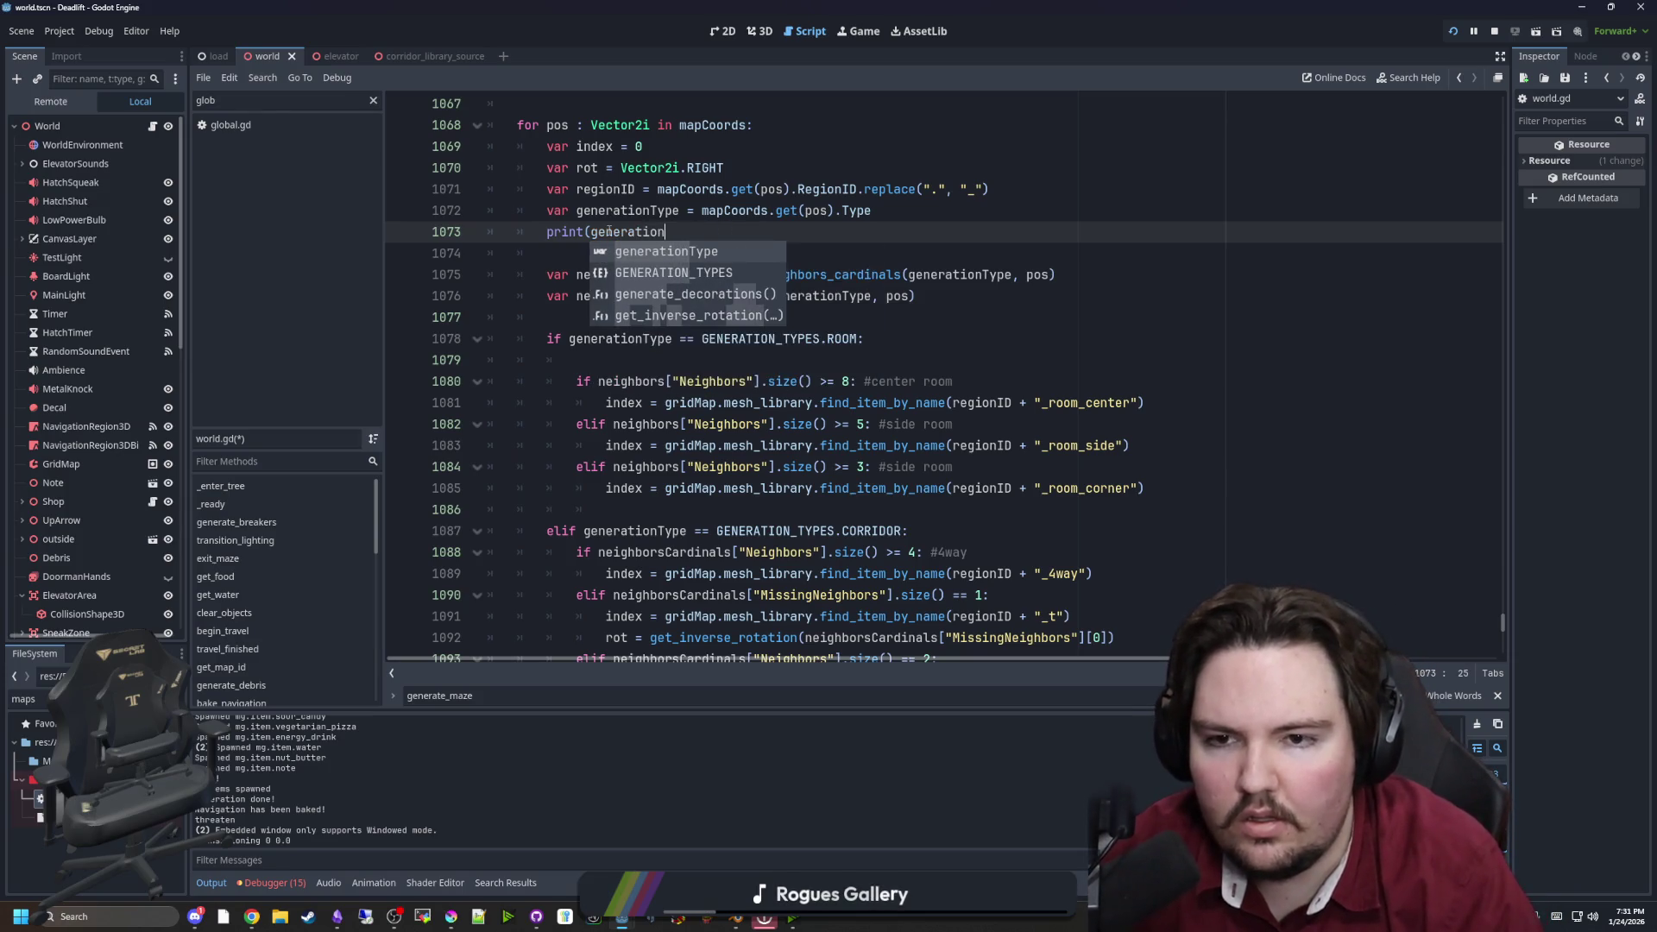
{"action": "key", "text": "Return"}
{"action": "type", "text": ")"}
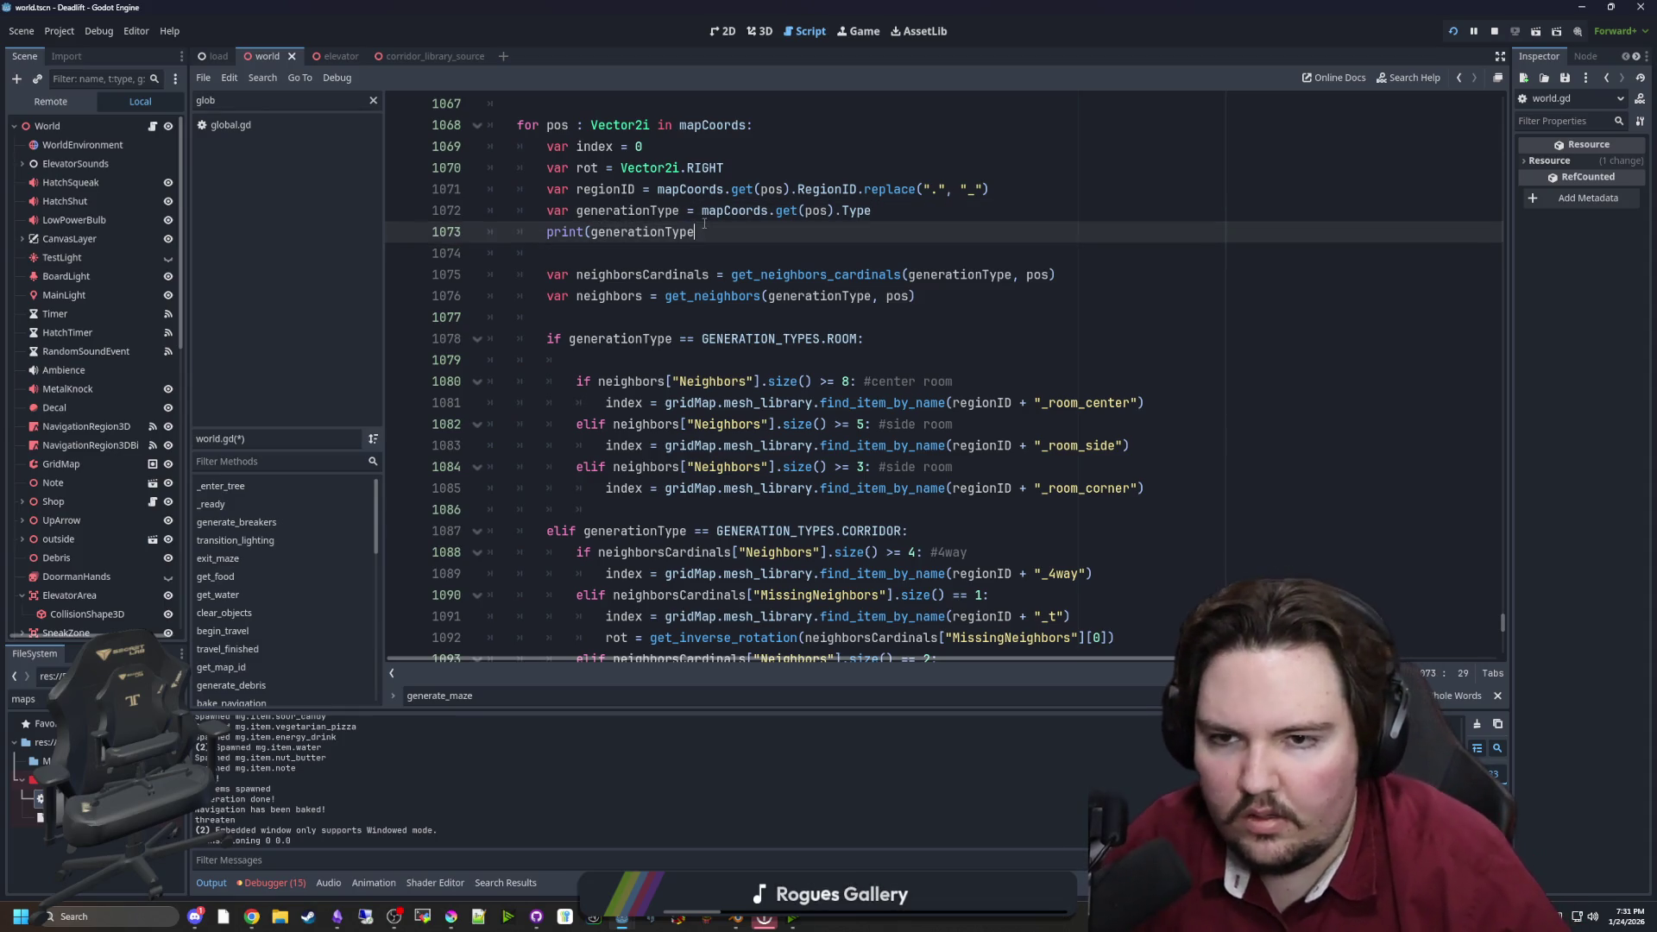
{"action": "key", "text": "Down"}
{"action": "key", "text": "ctrl+s"}
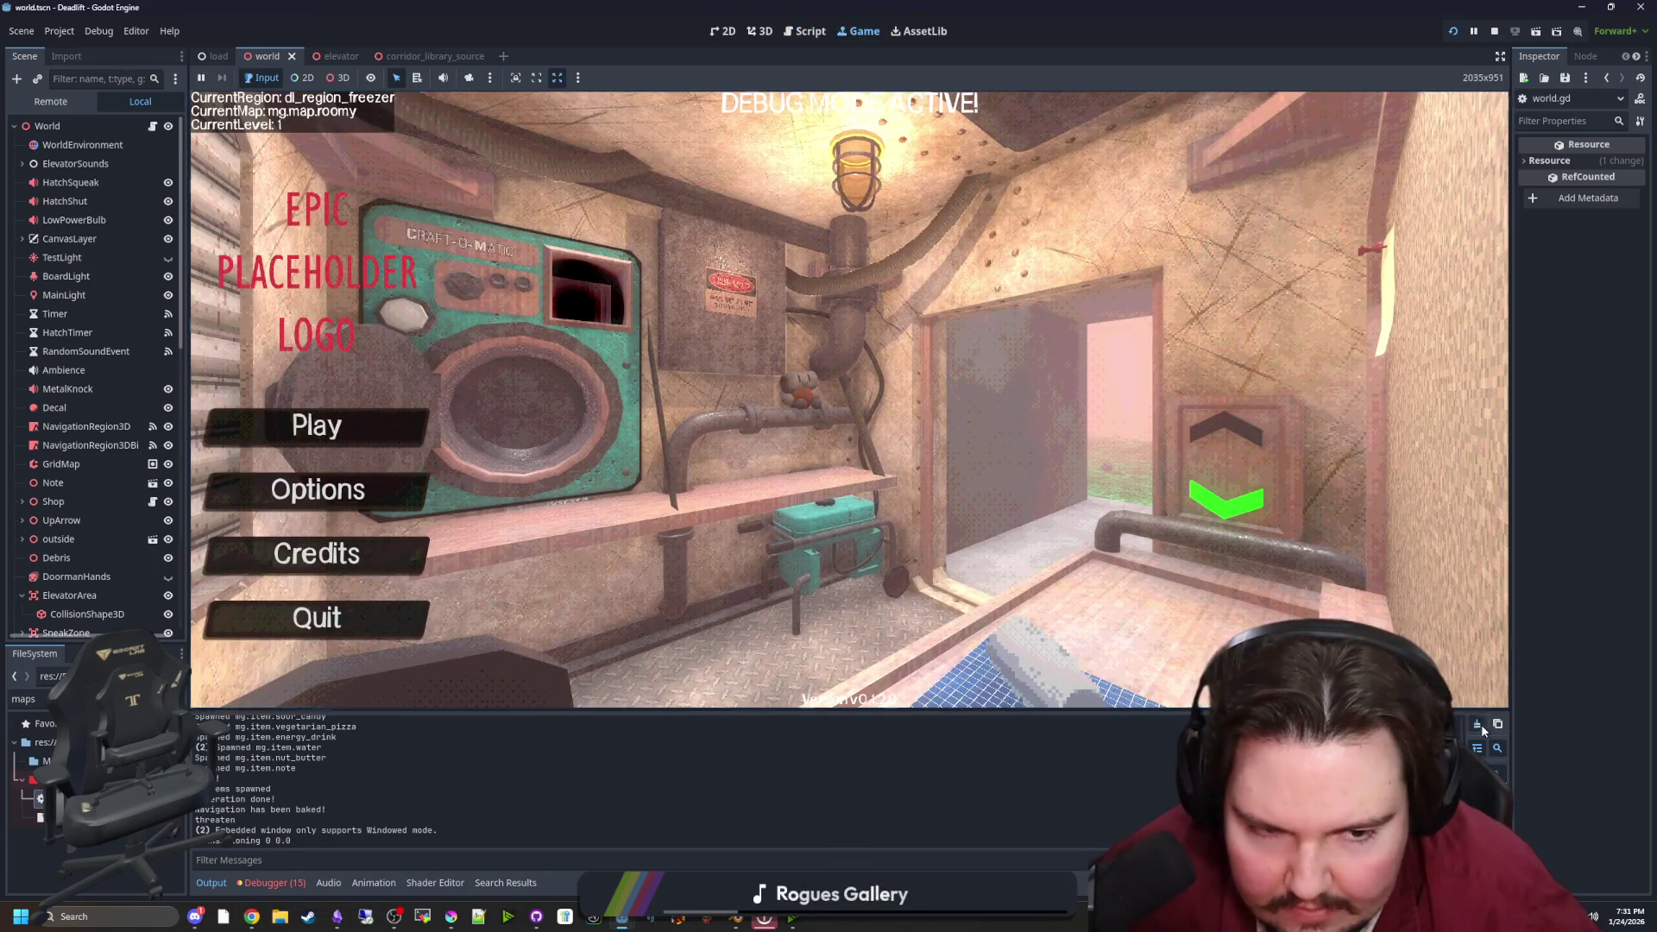
Start a game from the main menu, pause to check the Output panel, then return to world.gd
{"action": "left_click", "coordinate": [348, 421]}
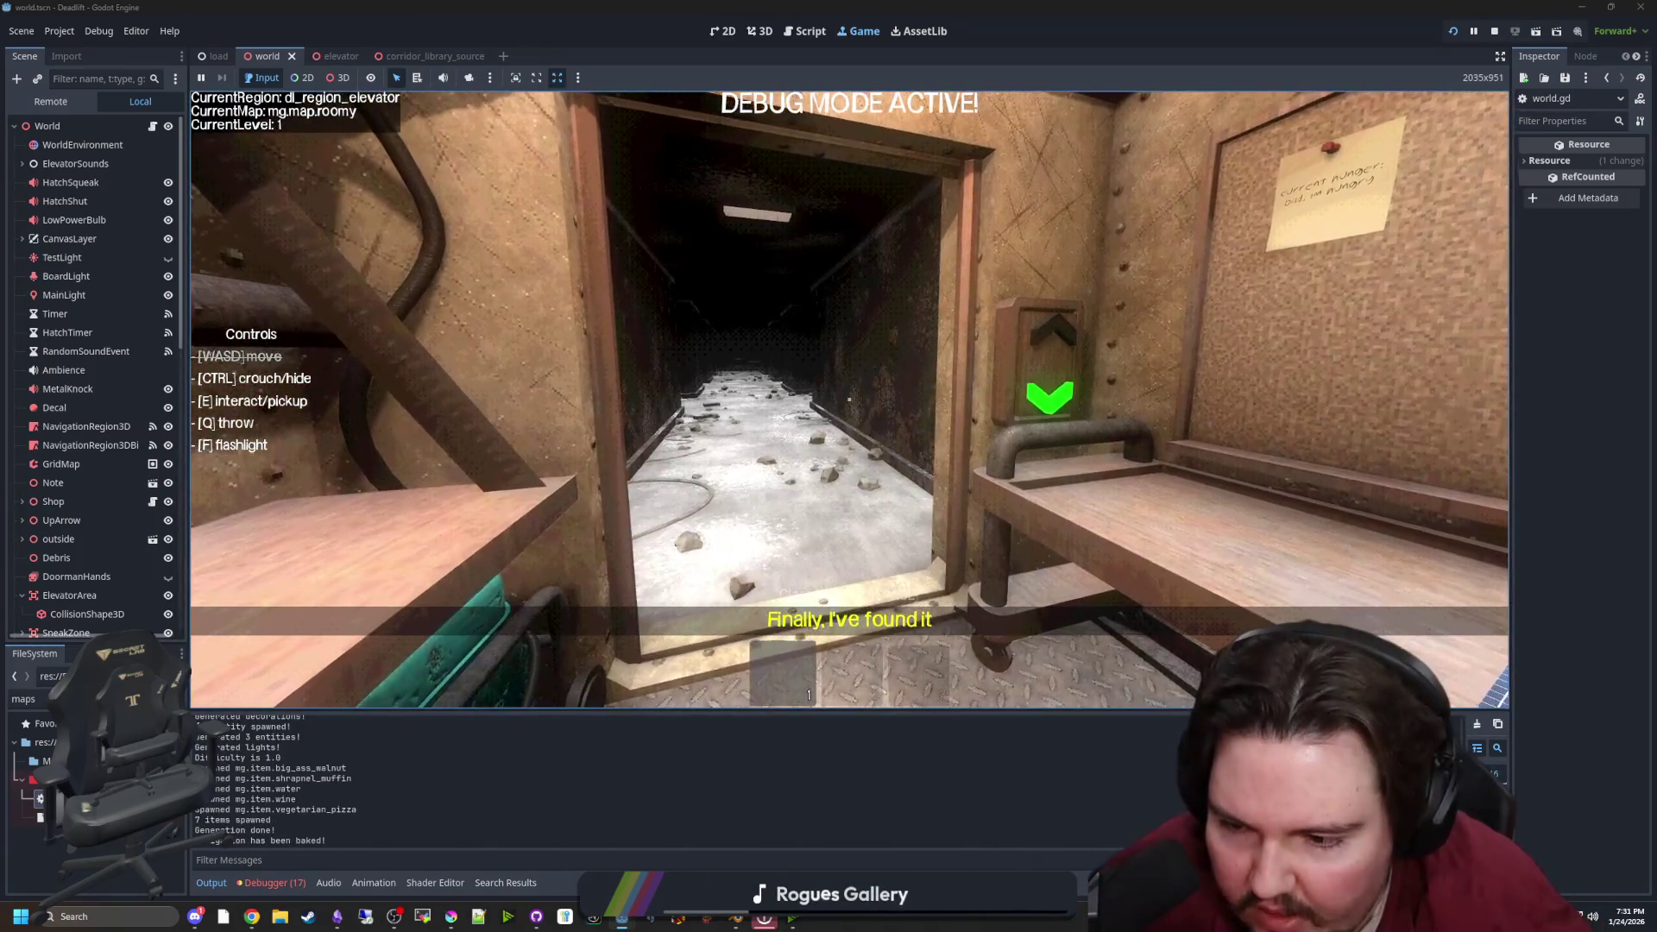
{"action": "key", "text": "Escape"}
{"action": "scroll", "coordinate": [349, 796], "scroll_direction": "up", "scroll_amount": 2}
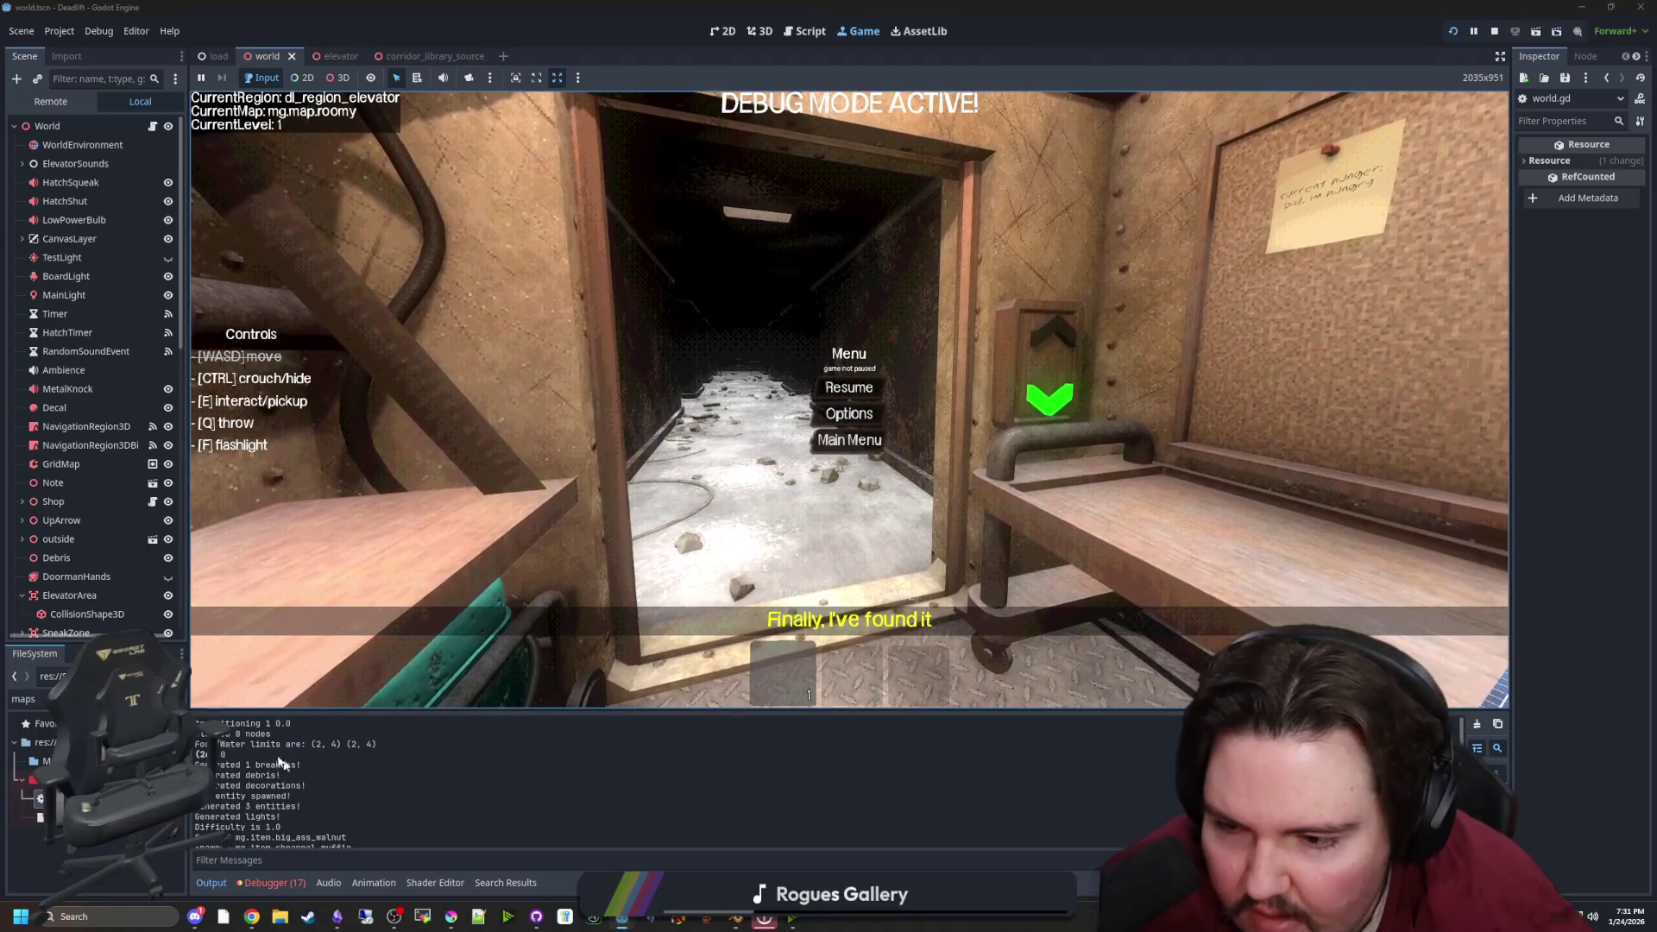
{"action": "scroll", "coordinate": [223, 747], "scroll_direction": "down", "scroll_amount": 1}
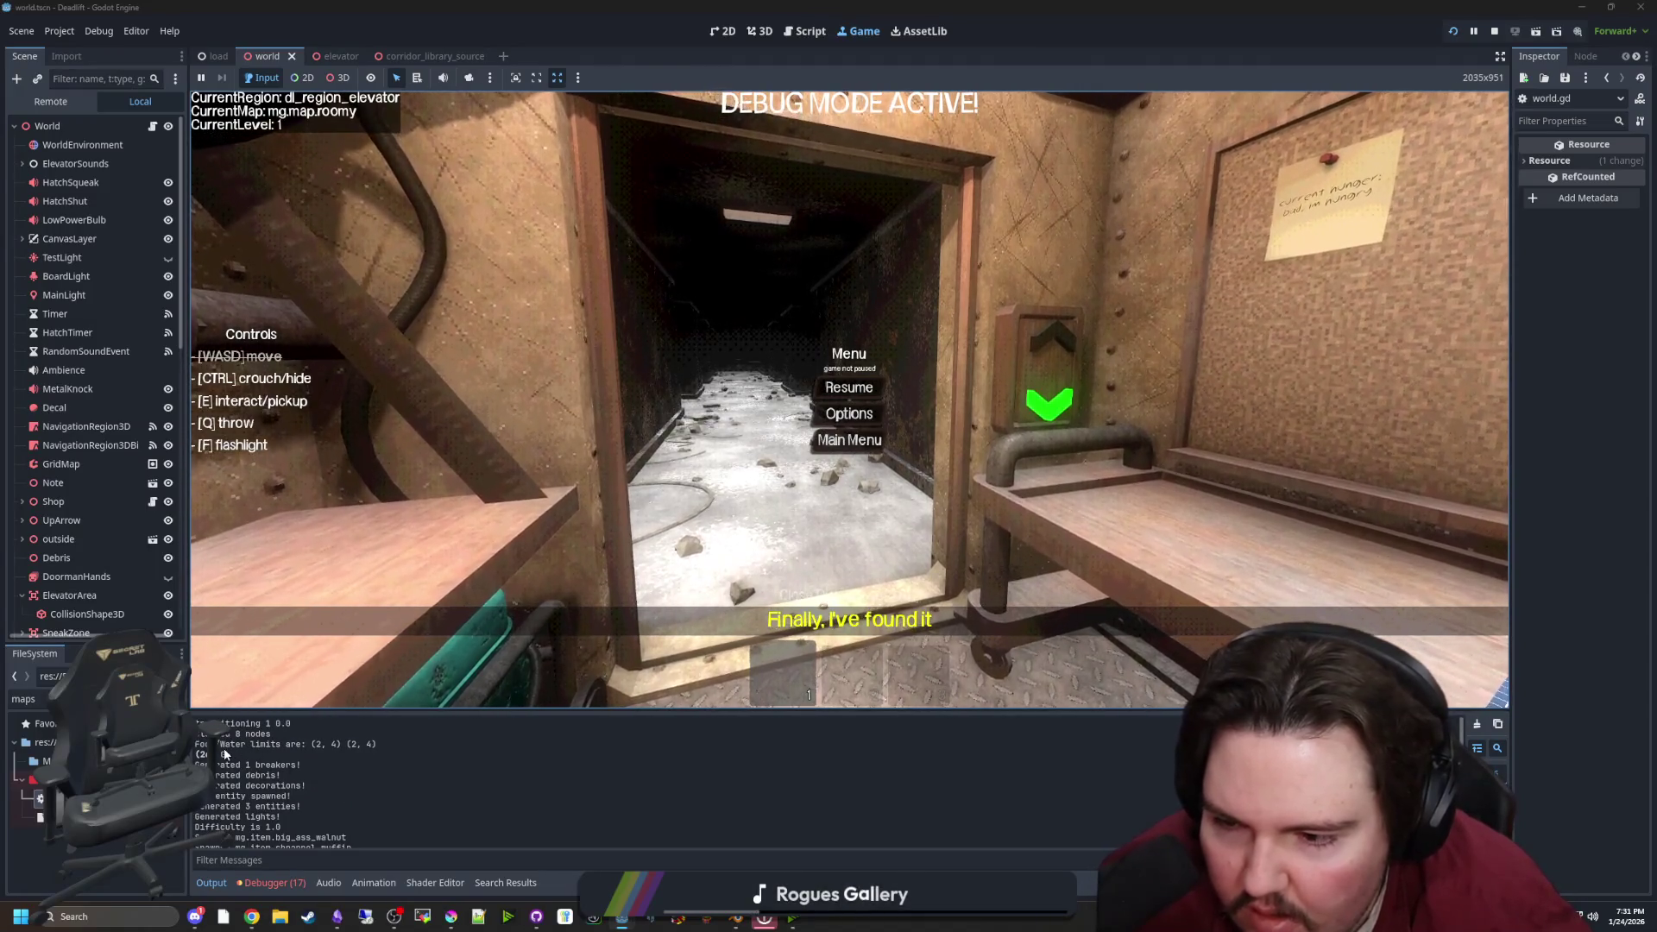
{"action": "scroll", "coordinate": [224, 754], "scroll_direction": "up", "scroll_amount": 1}
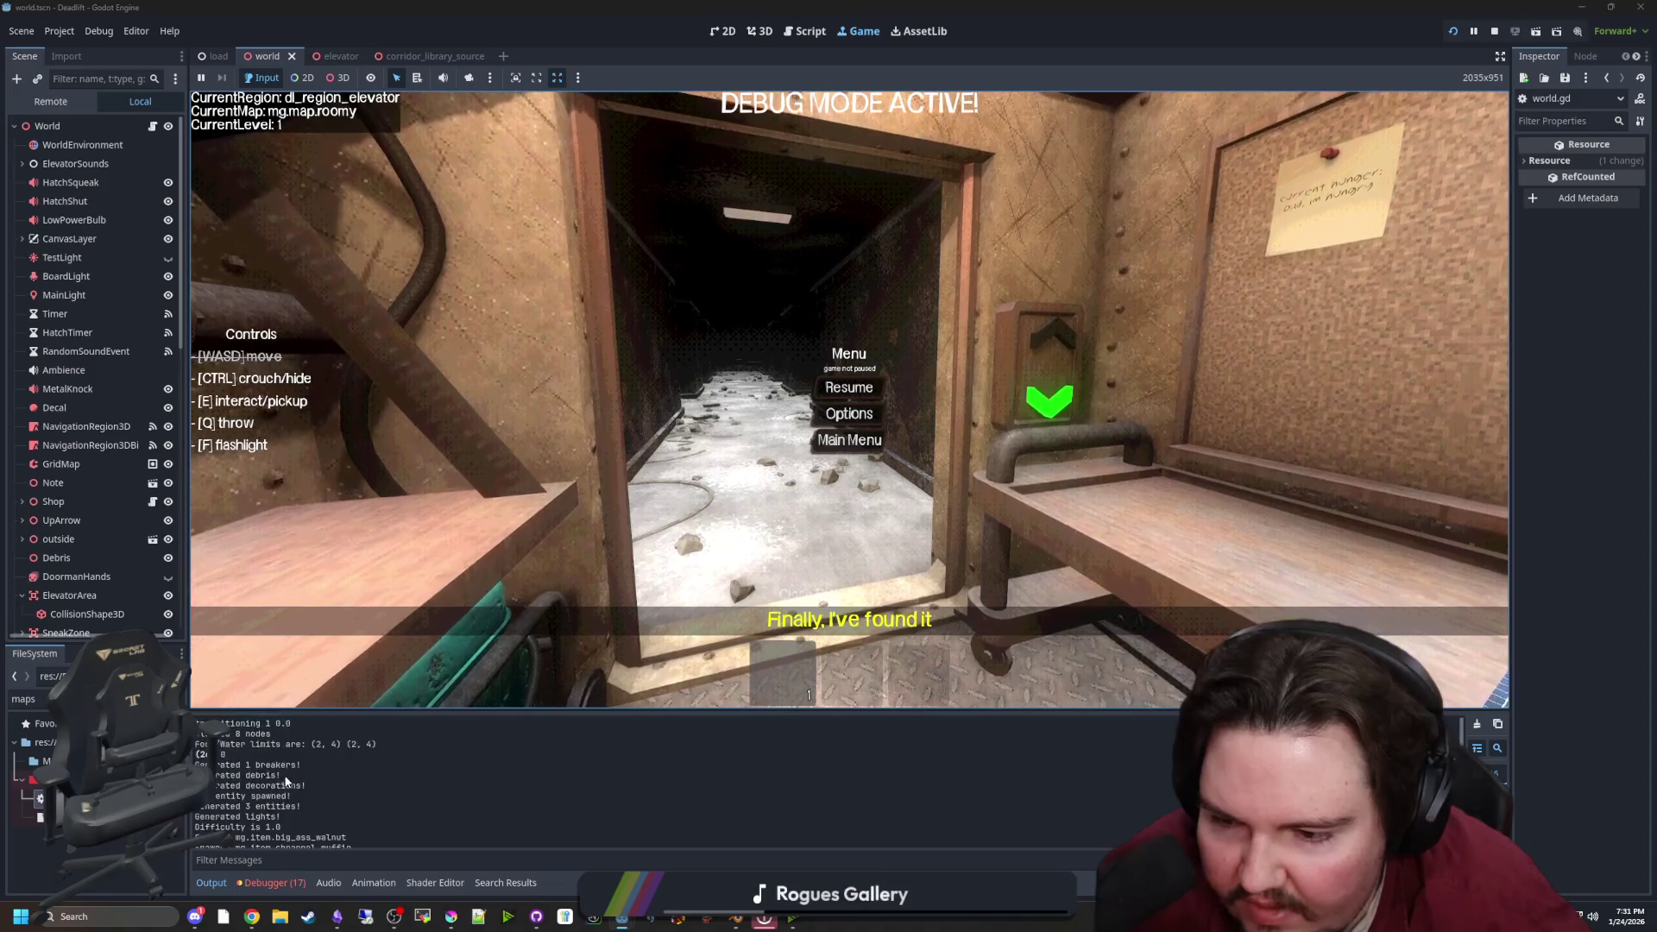
{"action": "left_click", "coordinate": [152, 126]}
{"action": "scroll", "coordinate": [705, 509], "scroll_direction": "up", "scroll_amount": 3}
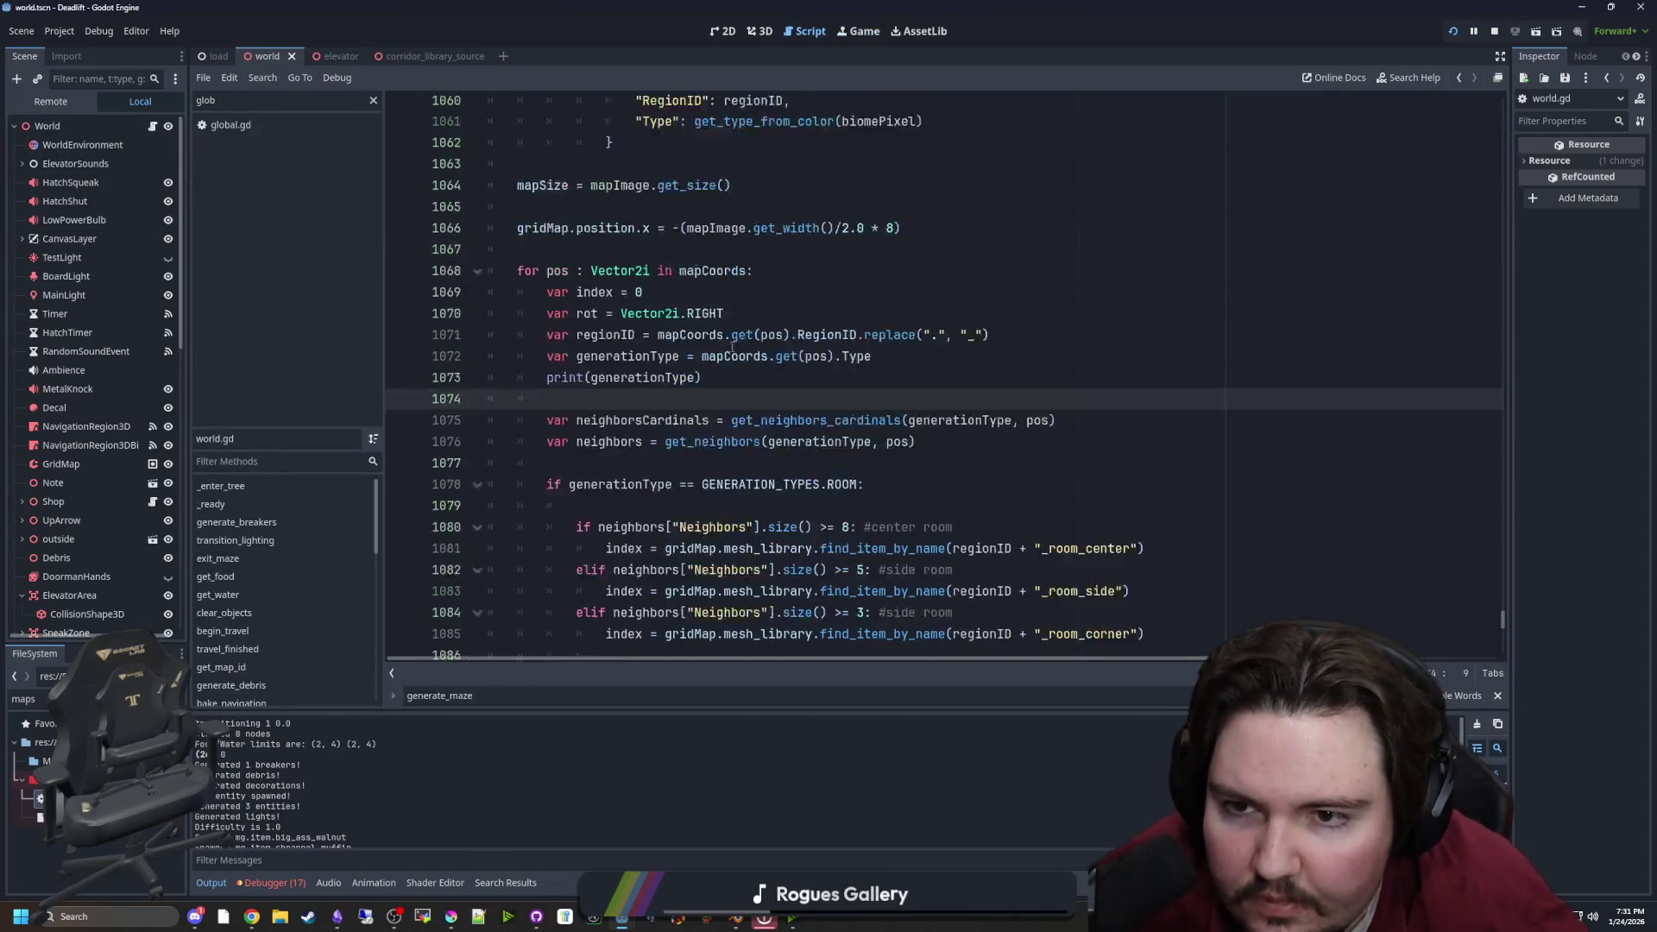
Delete the print(generationType) debug line and save world.gd
{"action": "triple_click", "coordinate": [520, 488]}
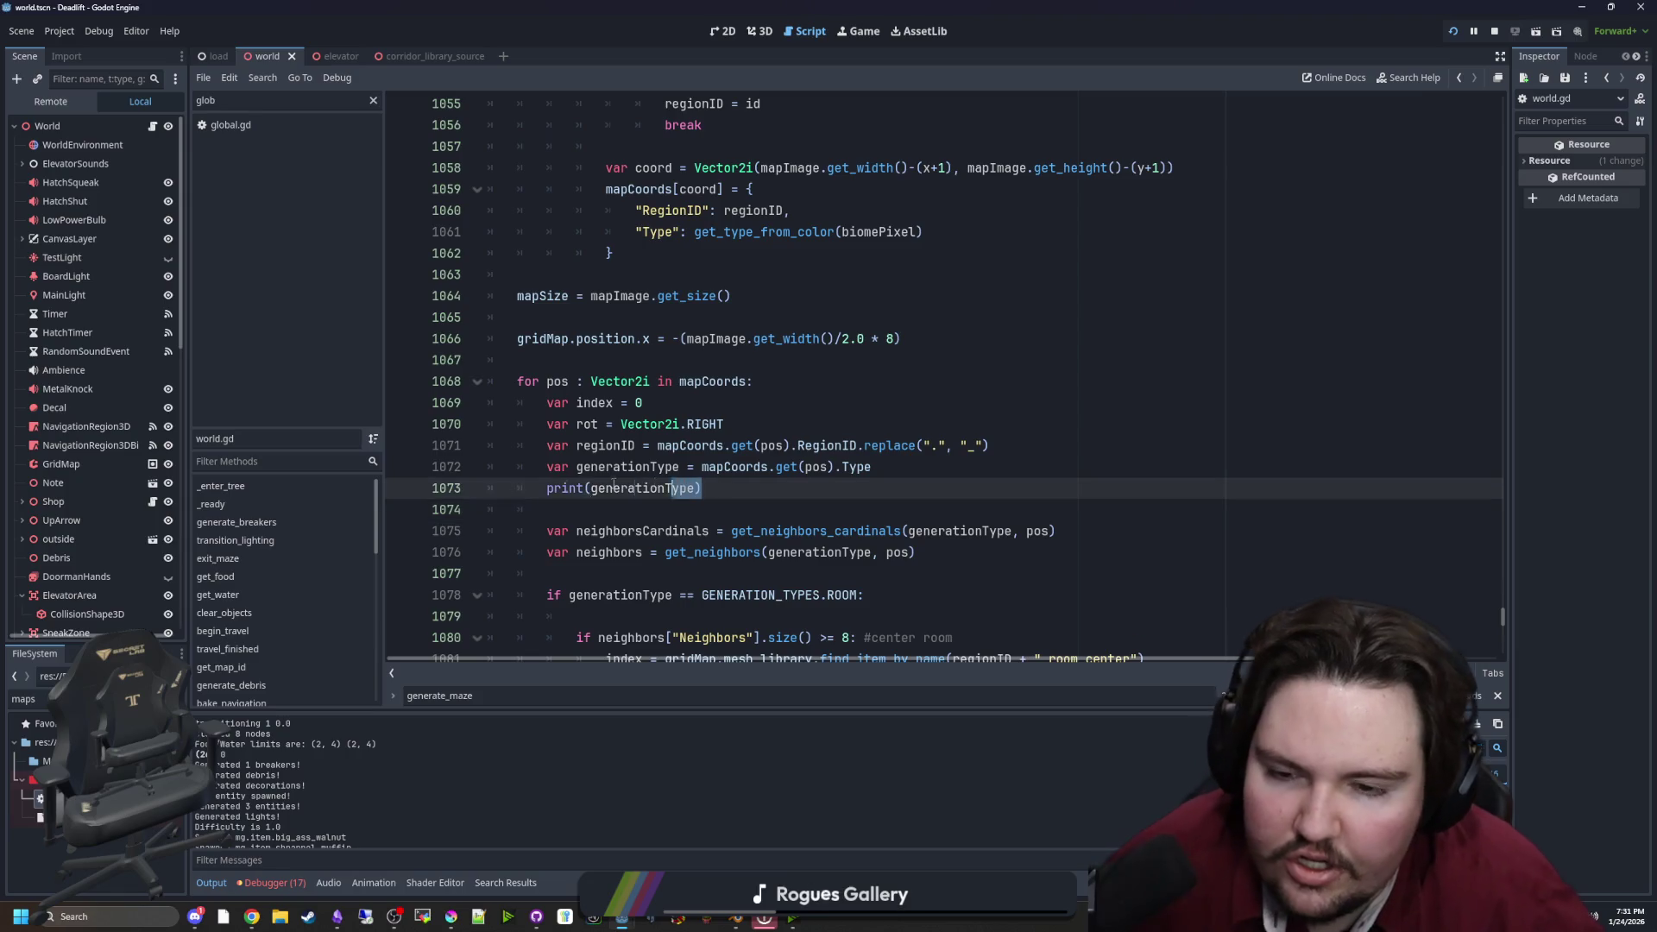
{"action": "key", "text": "BackSpace"}
{"action": "scroll", "coordinate": [604, 466], "scroll_direction": "up", "scroll_amount": 9}
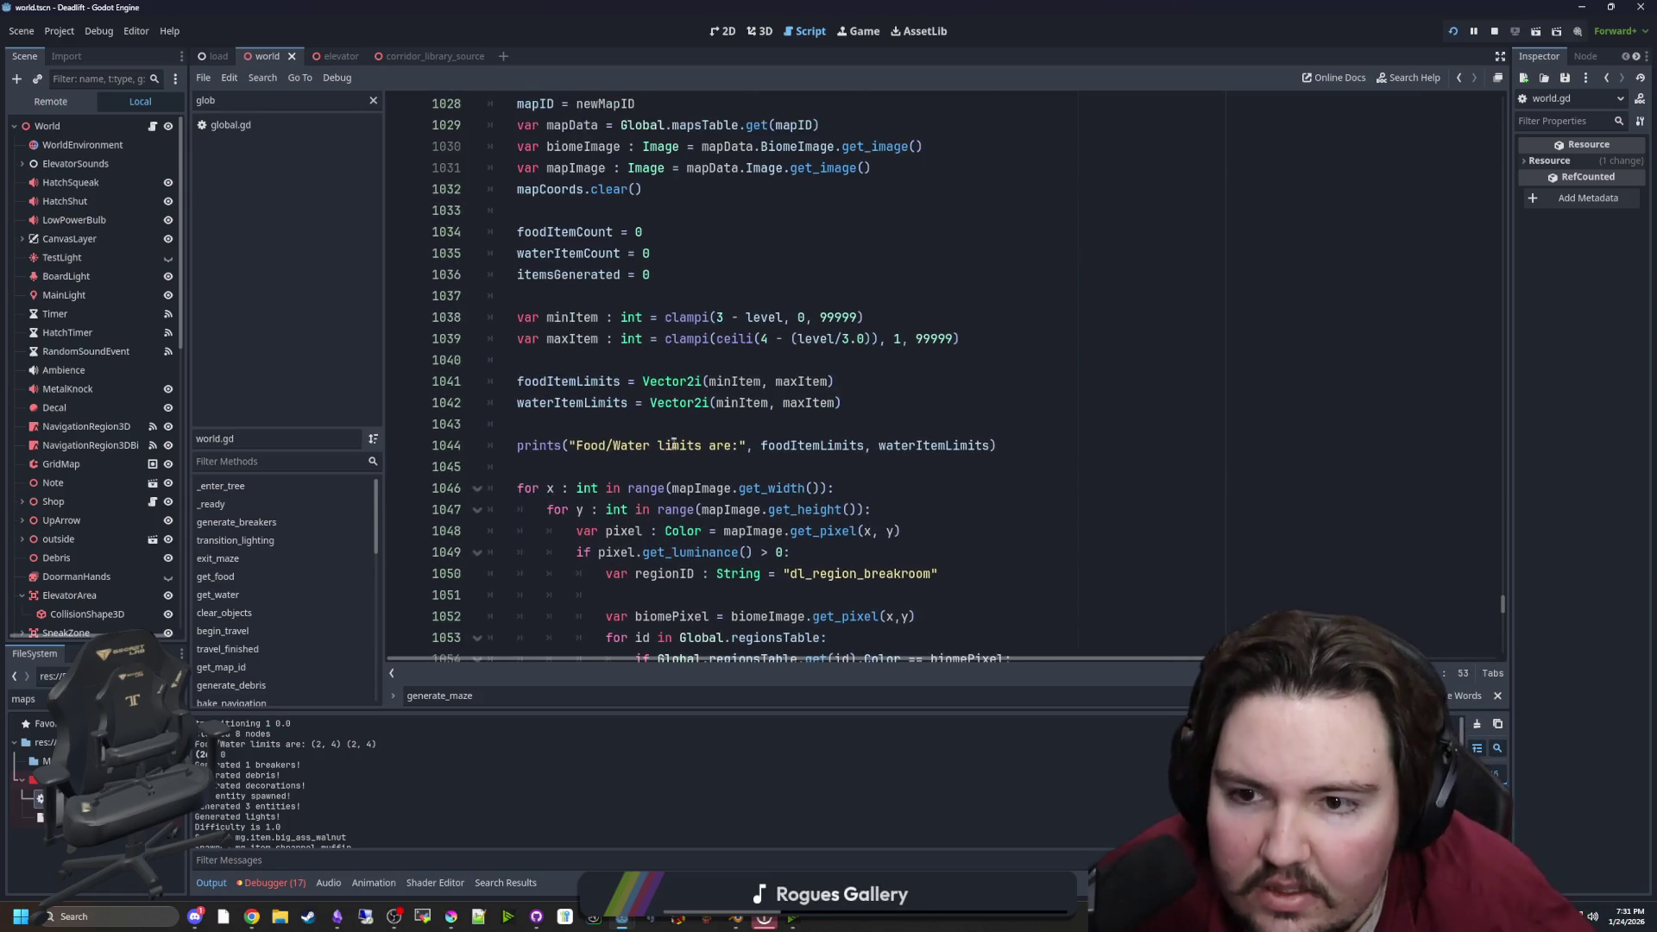
{"action": "scroll", "coordinate": [665, 429], "scroll_direction": "up", "scroll_amount": 5}
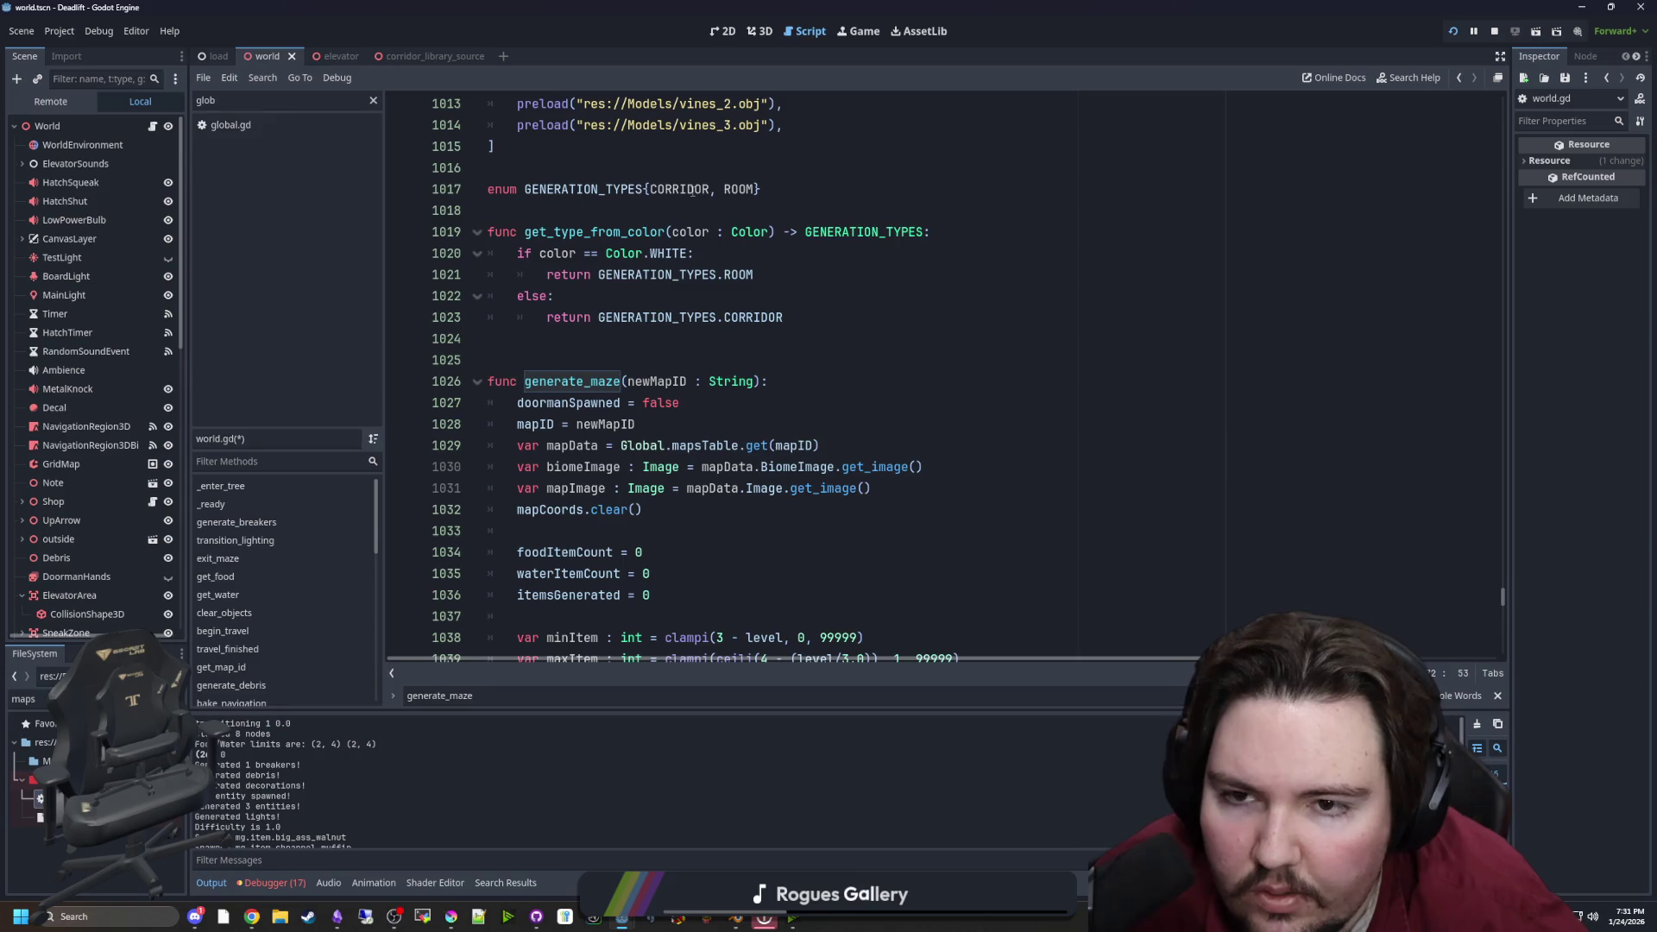
{"action": "scroll", "coordinate": [692, 190], "scroll_direction": "down", "scroll_amount": 13}
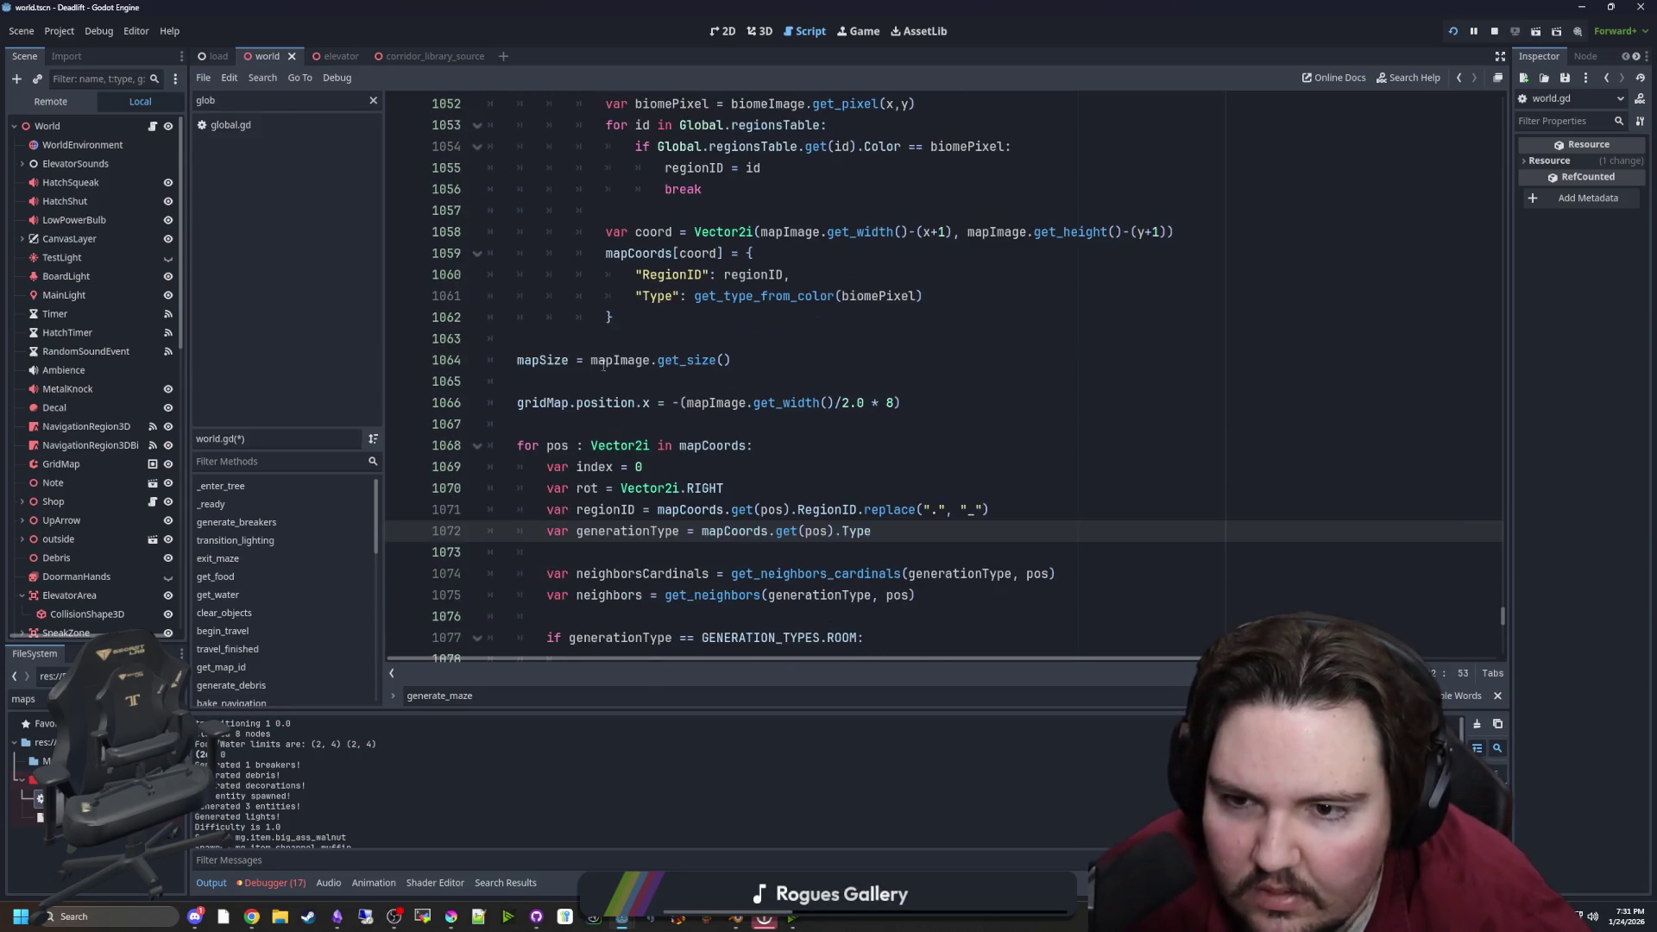
{"action": "left_click", "coordinate": [563, 377]}
{"action": "key", "text": "ctrl+s"}
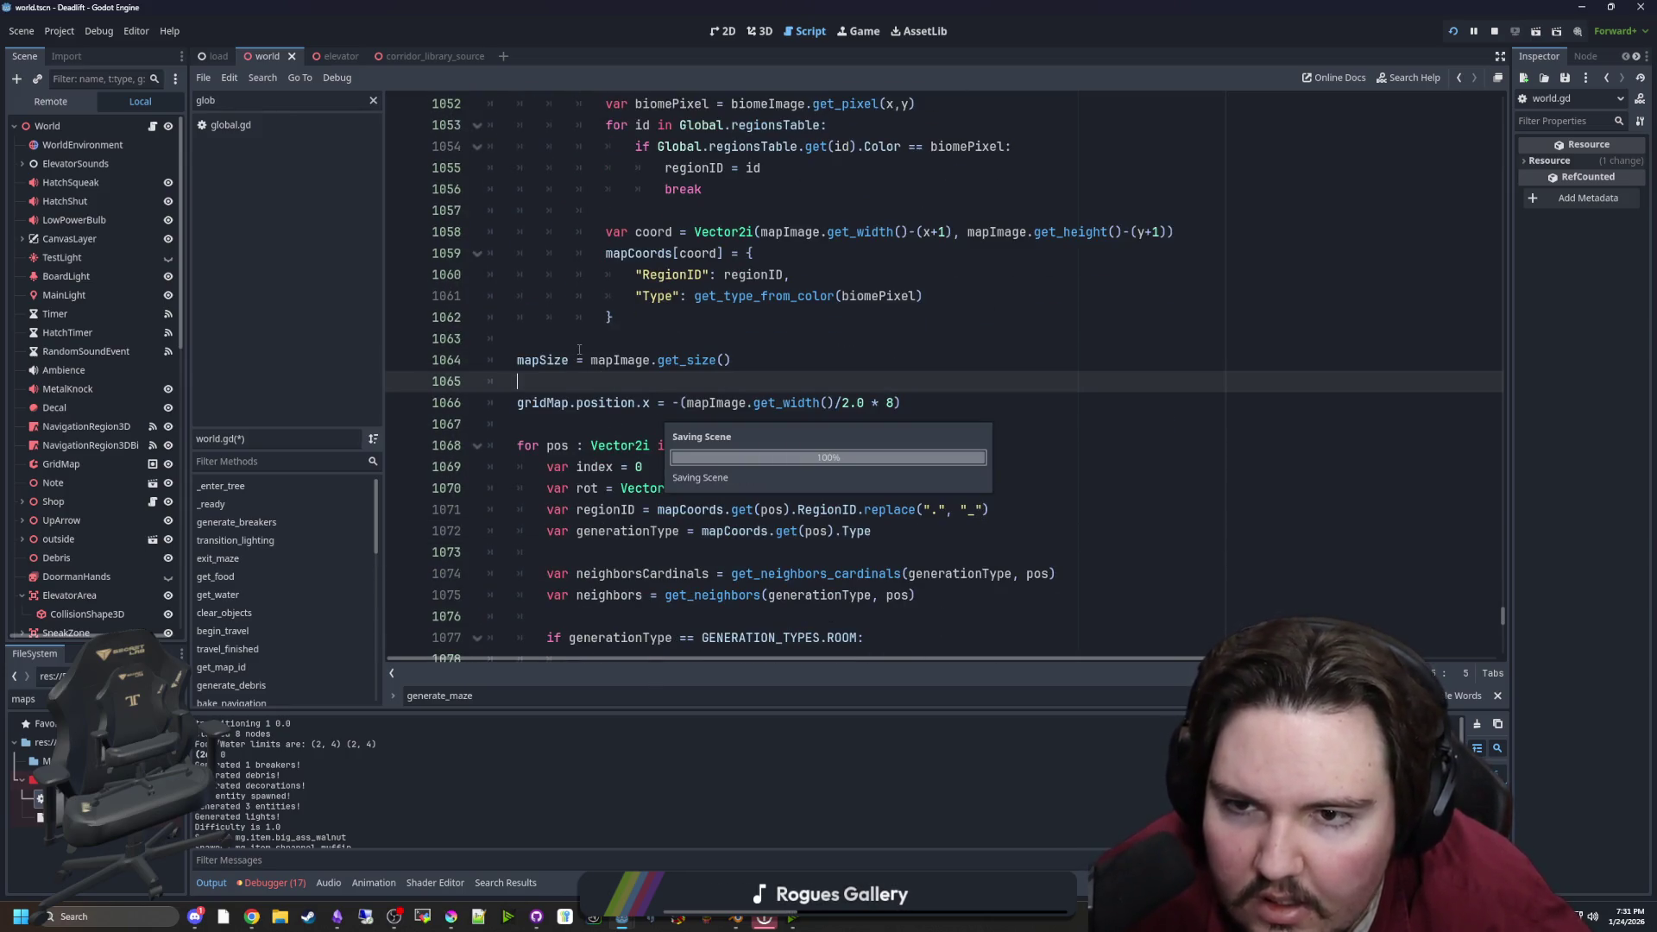
Review the mapCoords entry block that builds each map cell
{"action": "scroll", "coordinate": [663, 348], "scroll_direction": "up", "scroll_amount": 2}
{"action": "left_click_drag", "start_coordinate": [708, 442], "coordinate": [438, 381]}
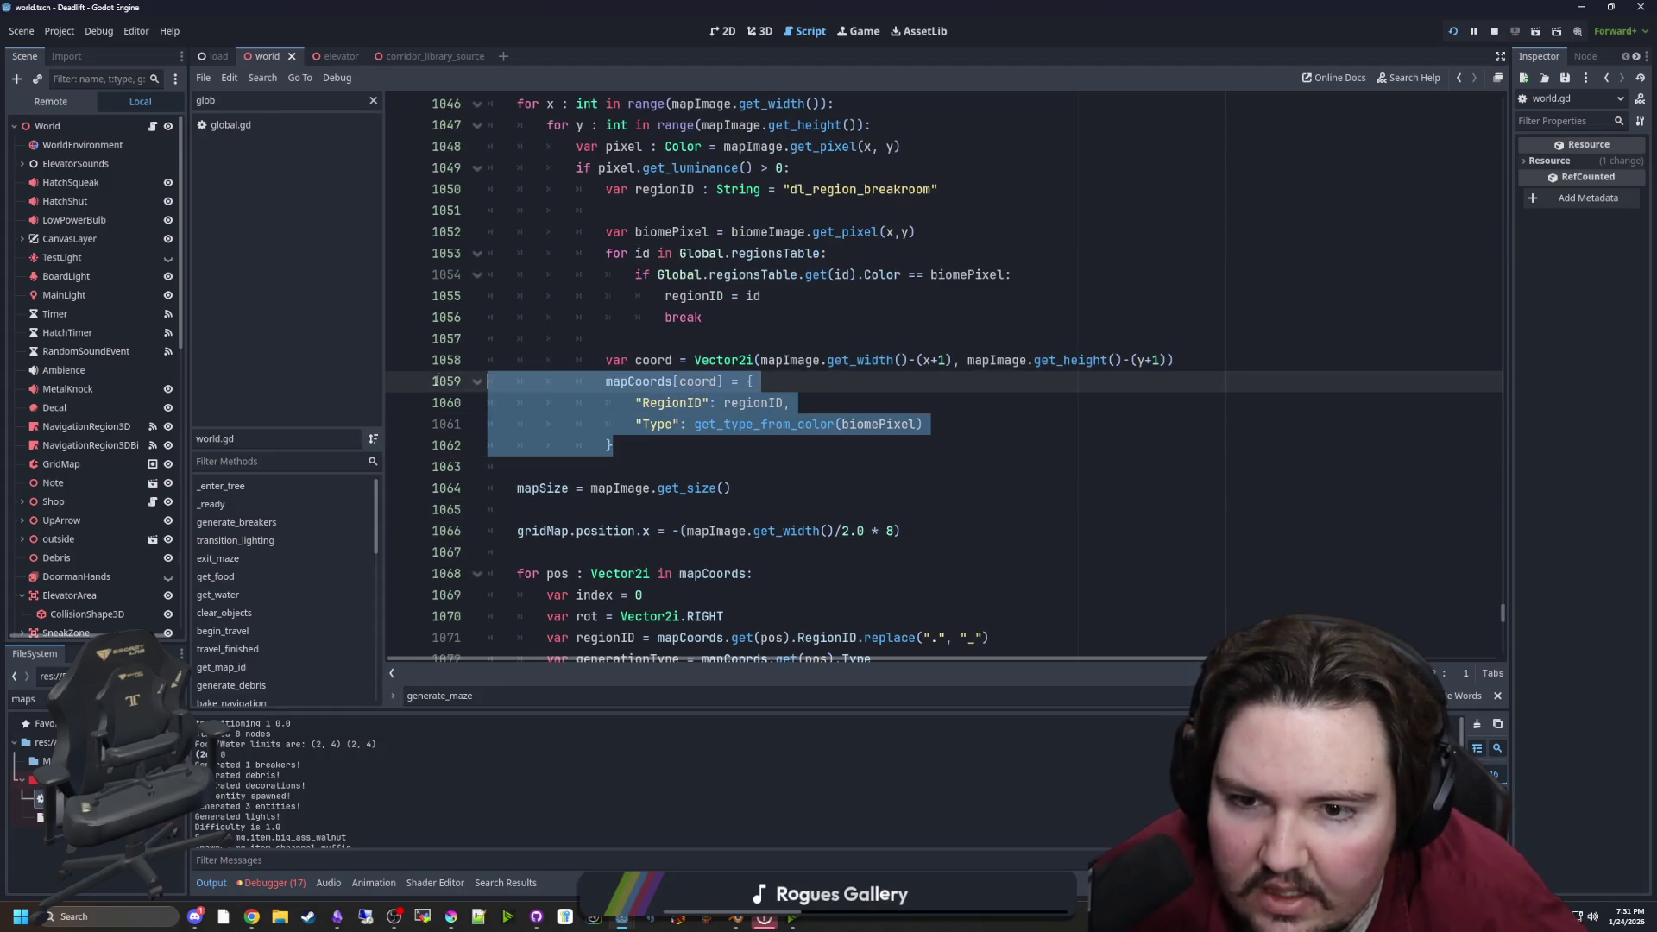
{"action": "left_click", "coordinate": [691, 444]}
{"action": "scroll", "coordinate": [884, 440], "scroll_direction": "up", "scroll_amount": 1}
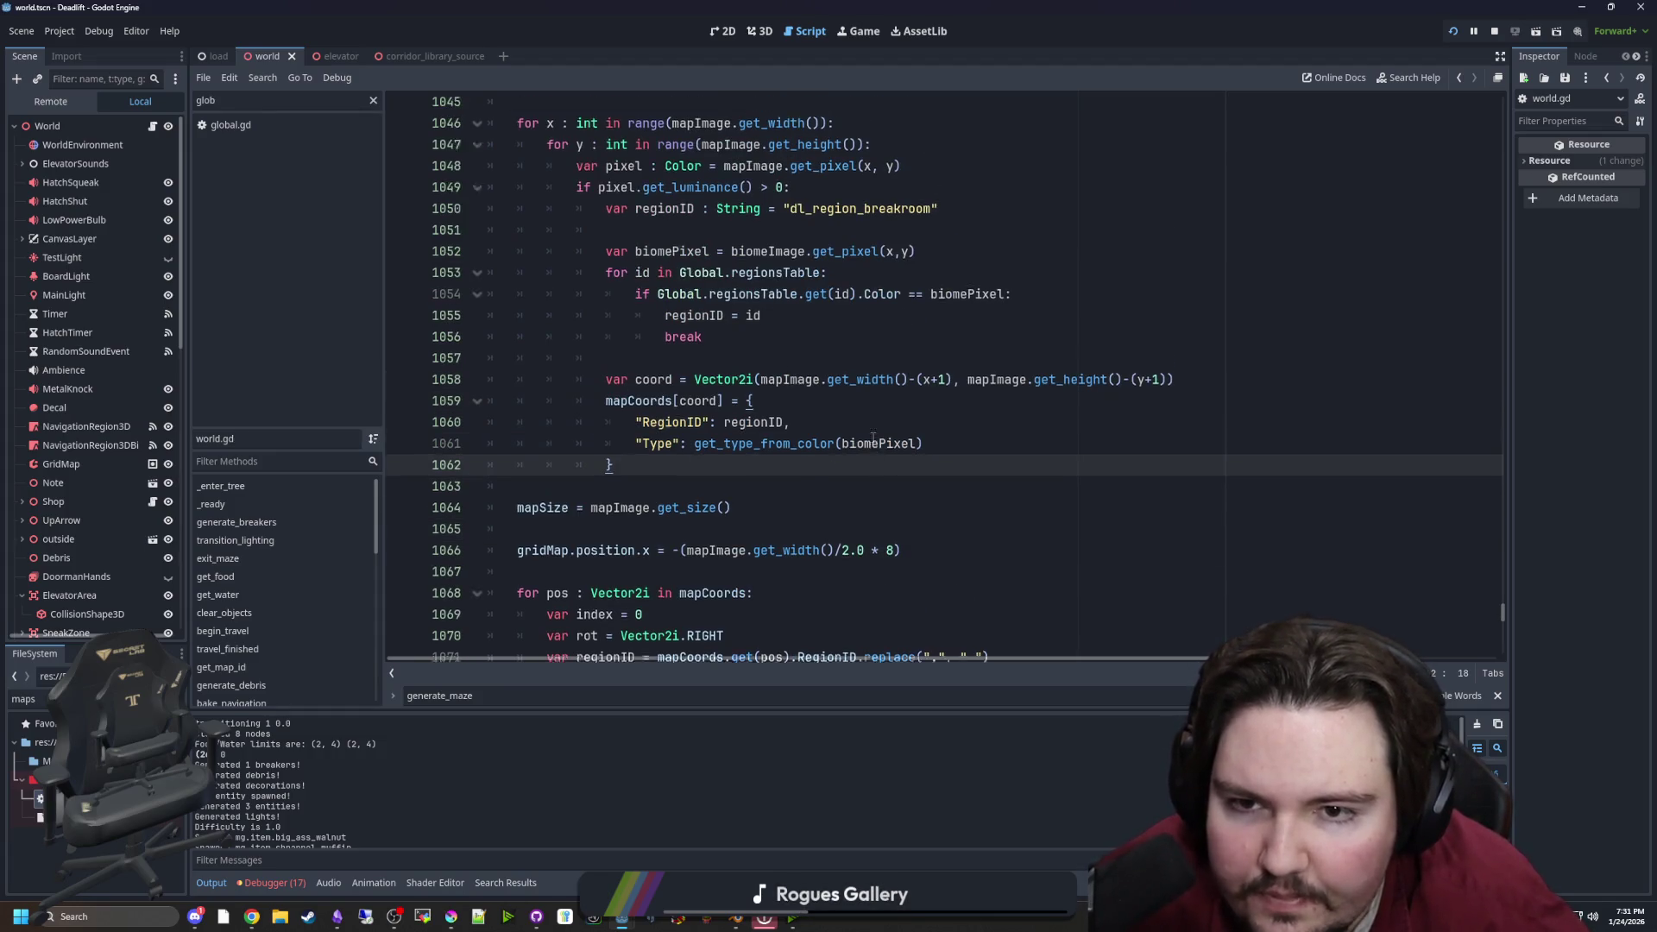
{"action": "scroll", "coordinate": [764, 421], "scroll_direction": "up", "scroll_amount": 1}
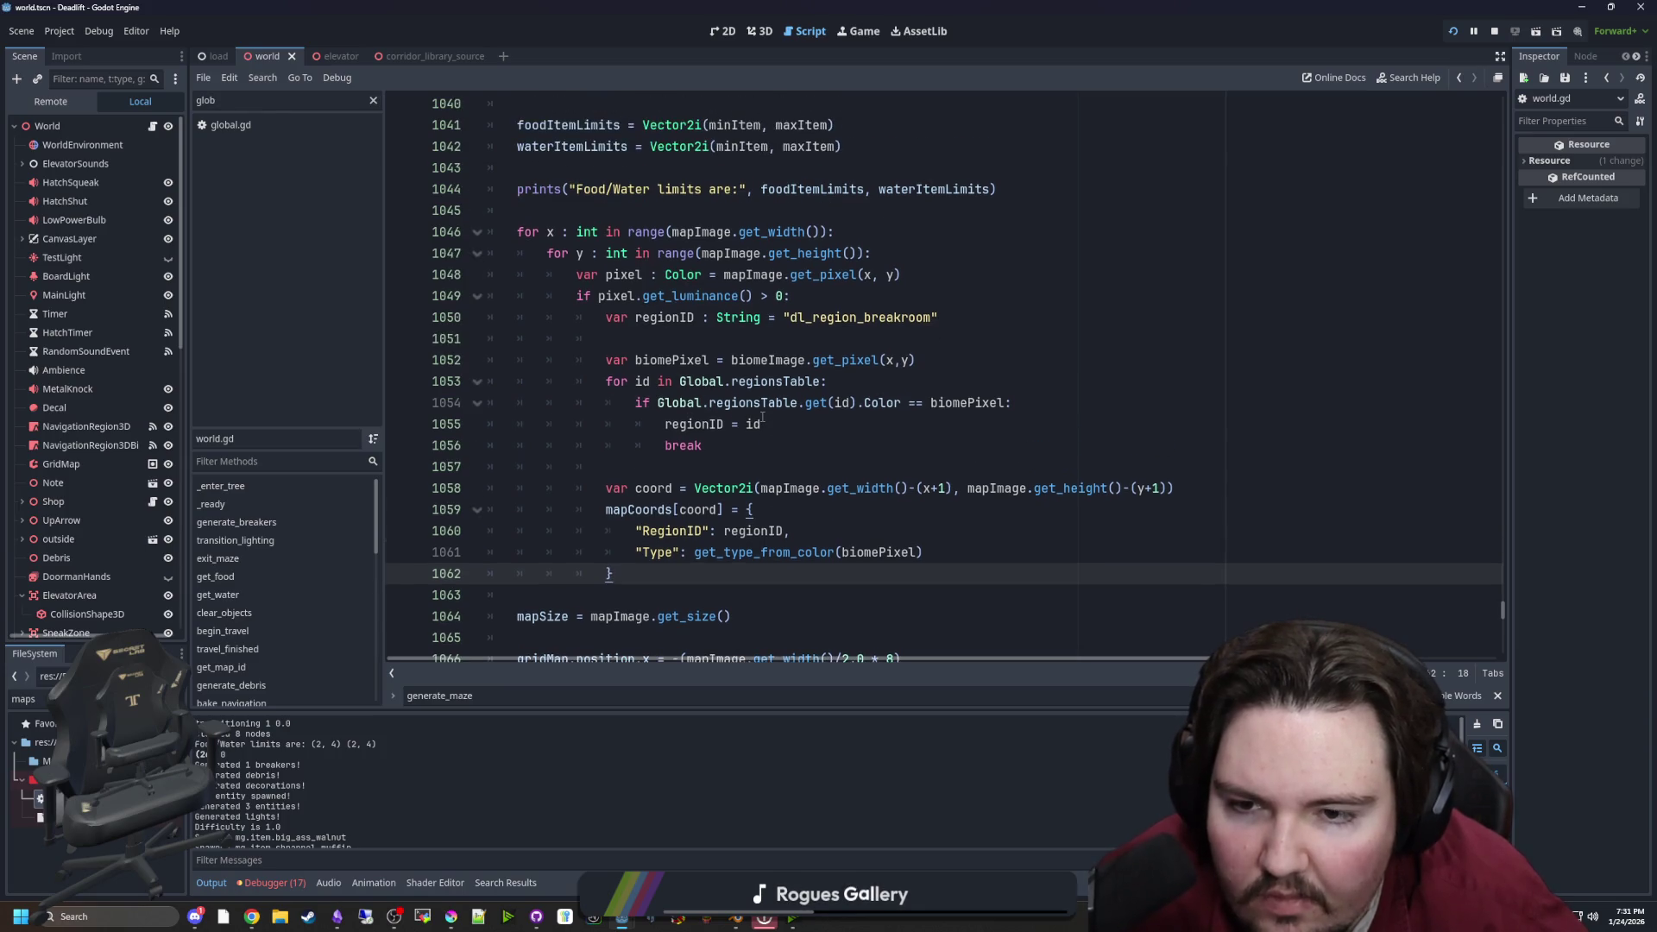
{"action": "left_click", "coordinate": [670, 332]}
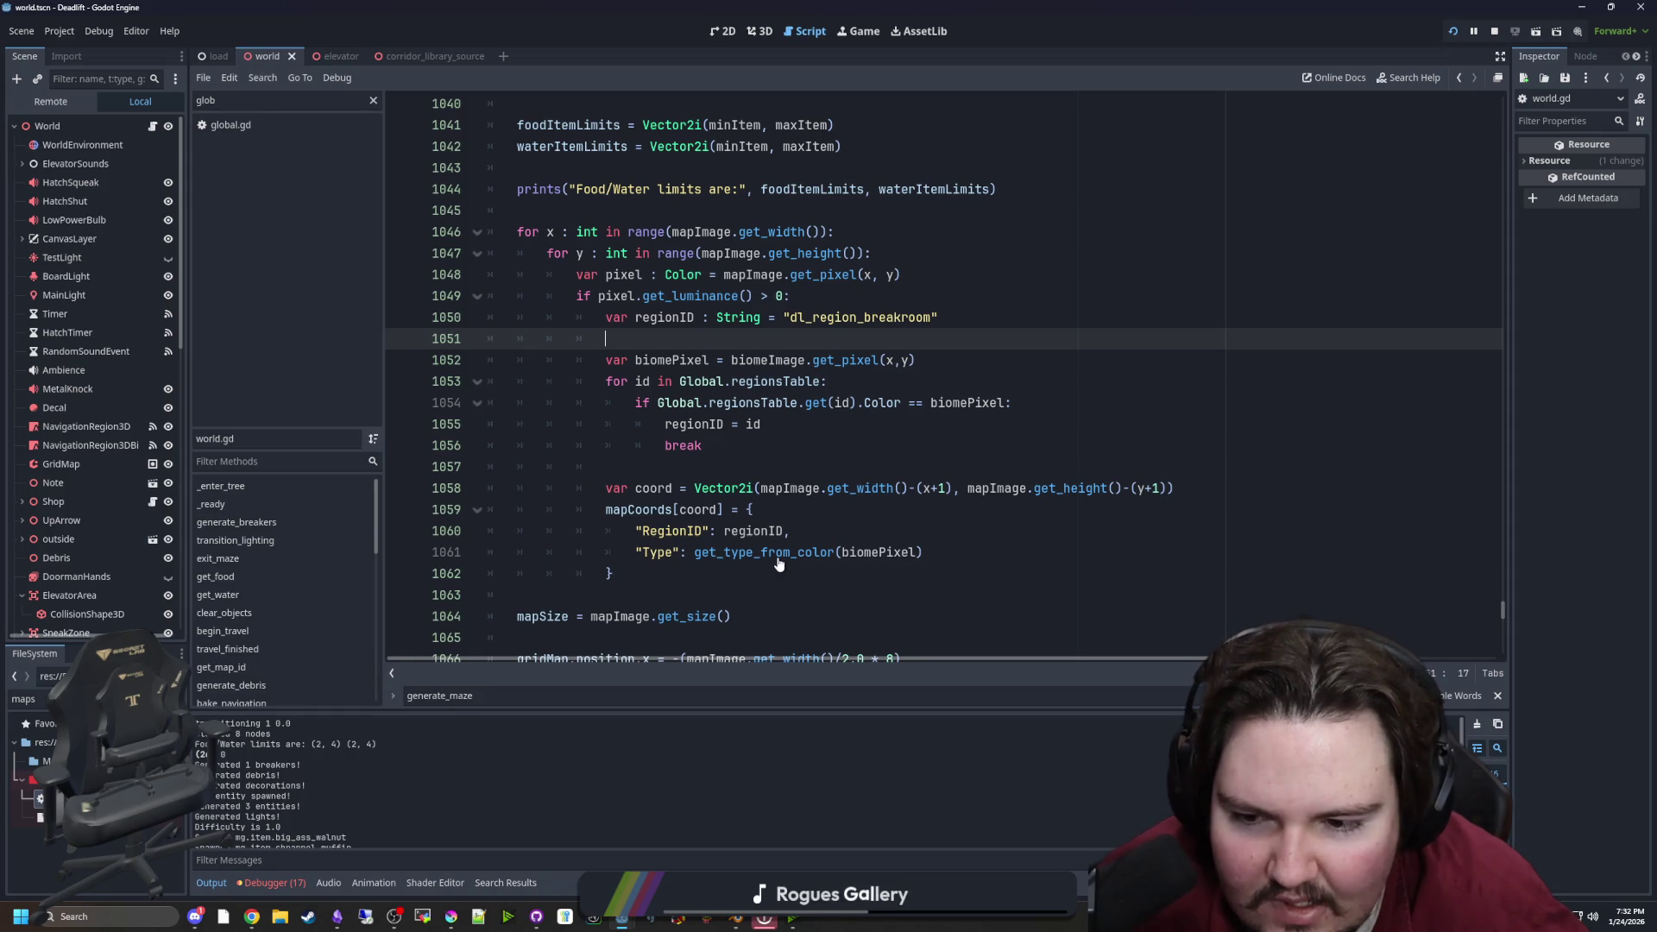
Replace biomePixel with pixel in the Type entry's get_type_from_color() call and save
{"action": "left_click", "coordinate": [790, 539]}
{"action": "double_click", "coordinate": [912, 543]}
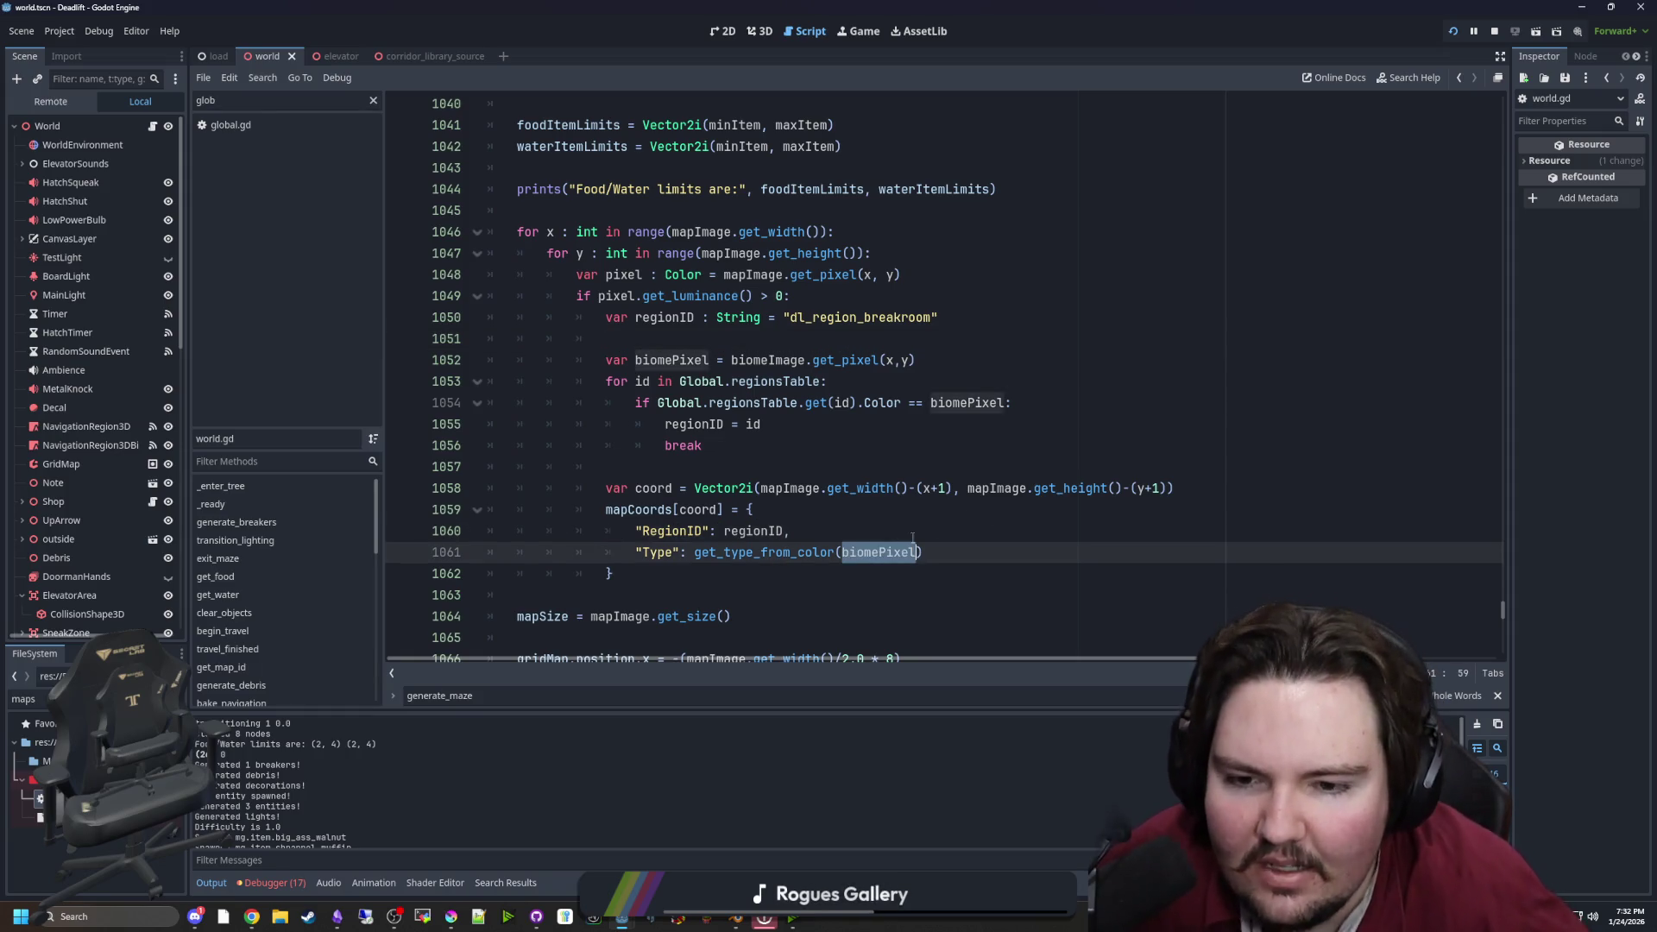
{"action": "type", "text": "pix"}
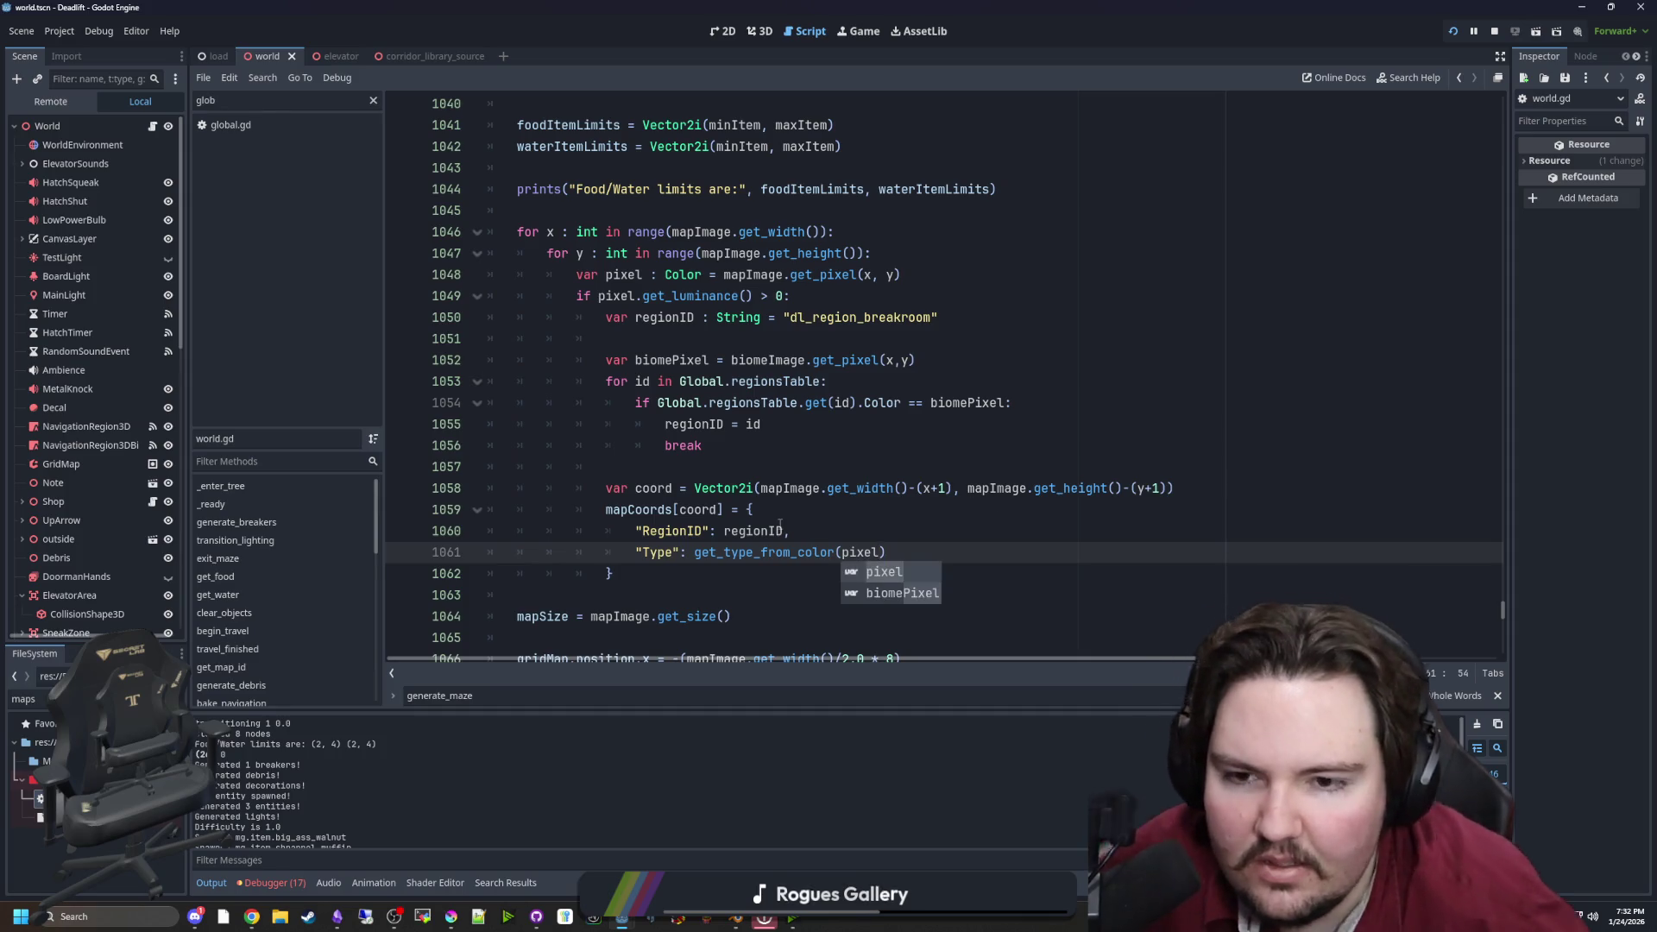
{"action": "left_click", "coordinate": [812, 517]}
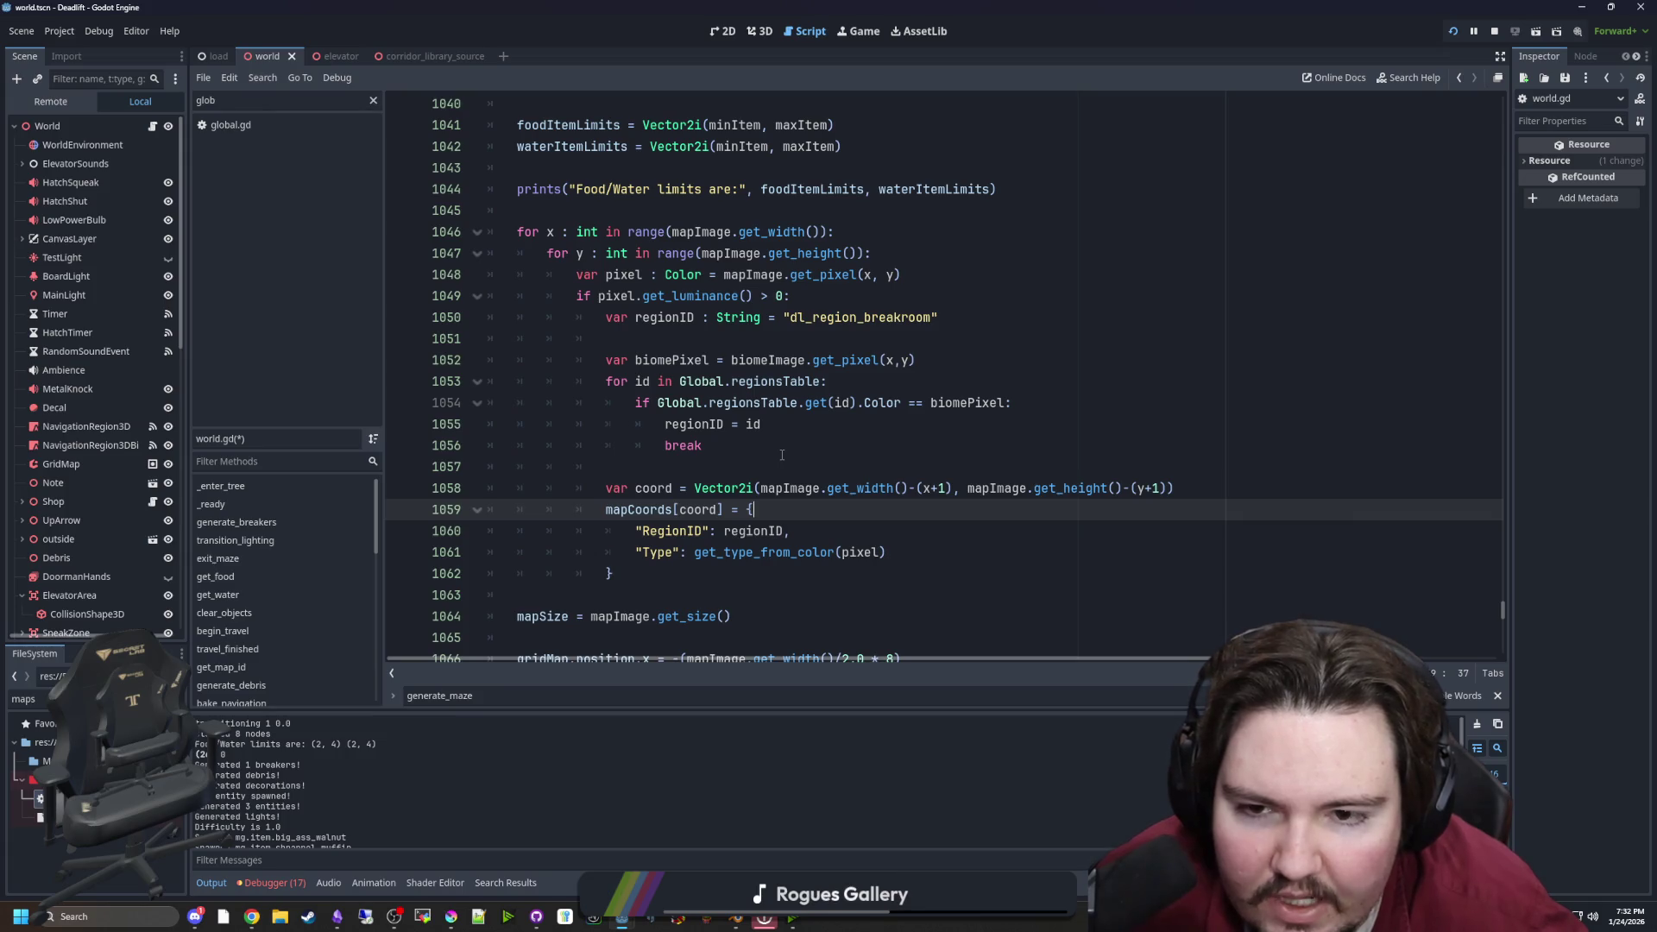
{"action": "left_click", "coordinate": [747, 447]}
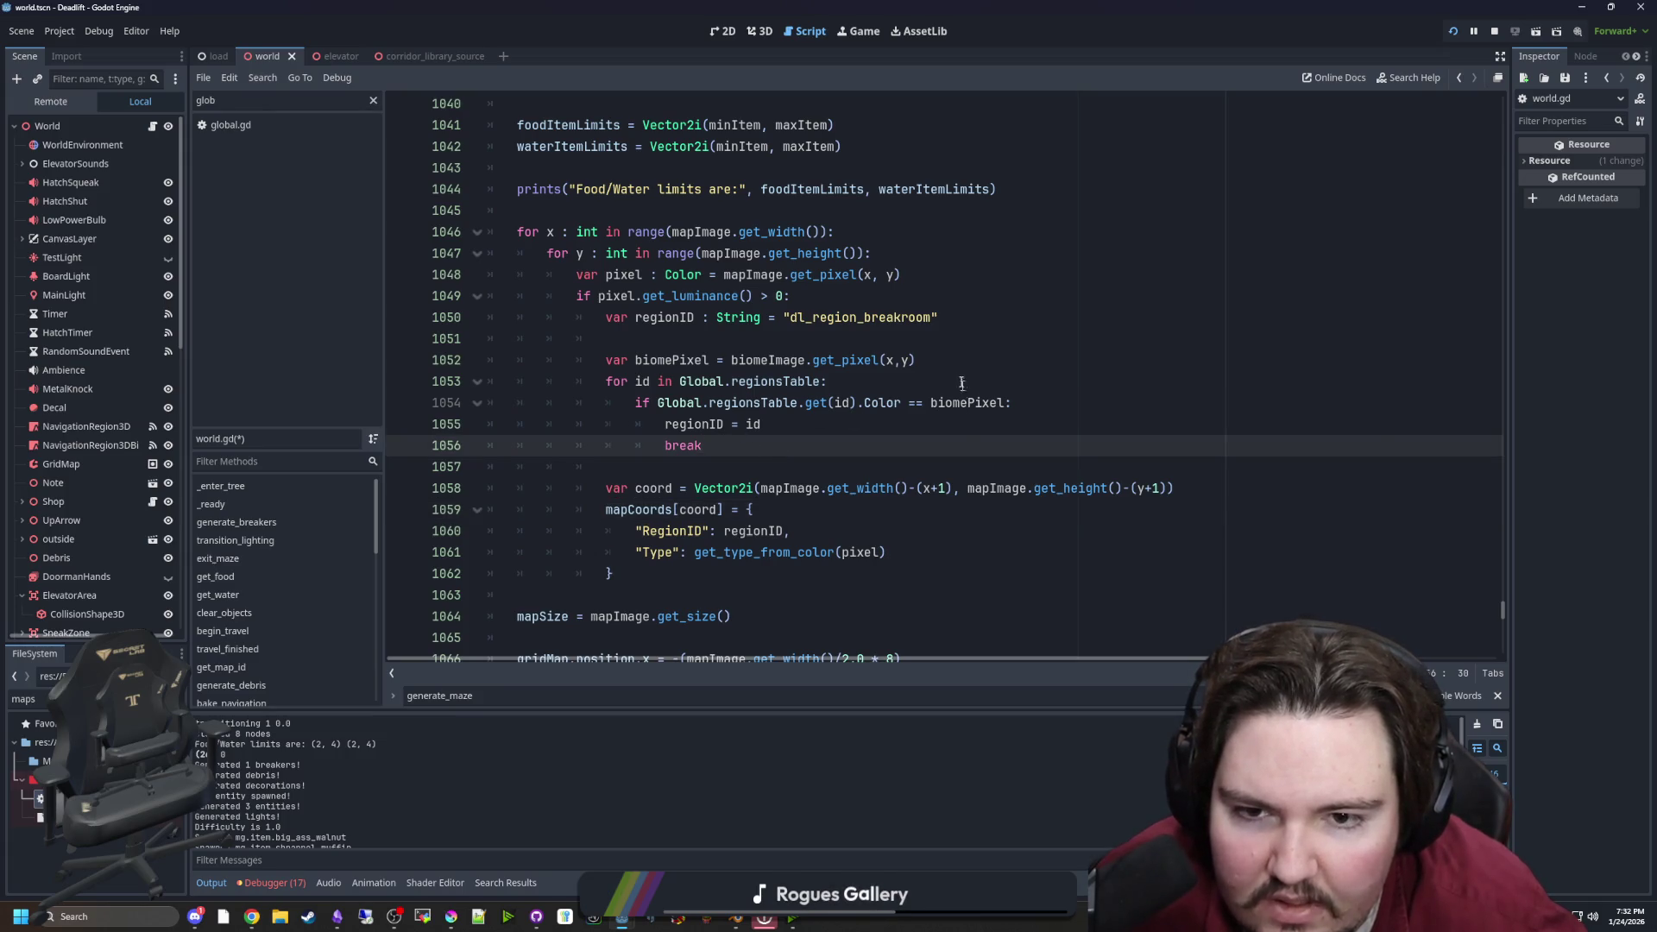
{"action": "type", "text": "Pixel:"}
{"action": "key", "text": "Down"}
{"action": "key", "text": "ctrl+s"}
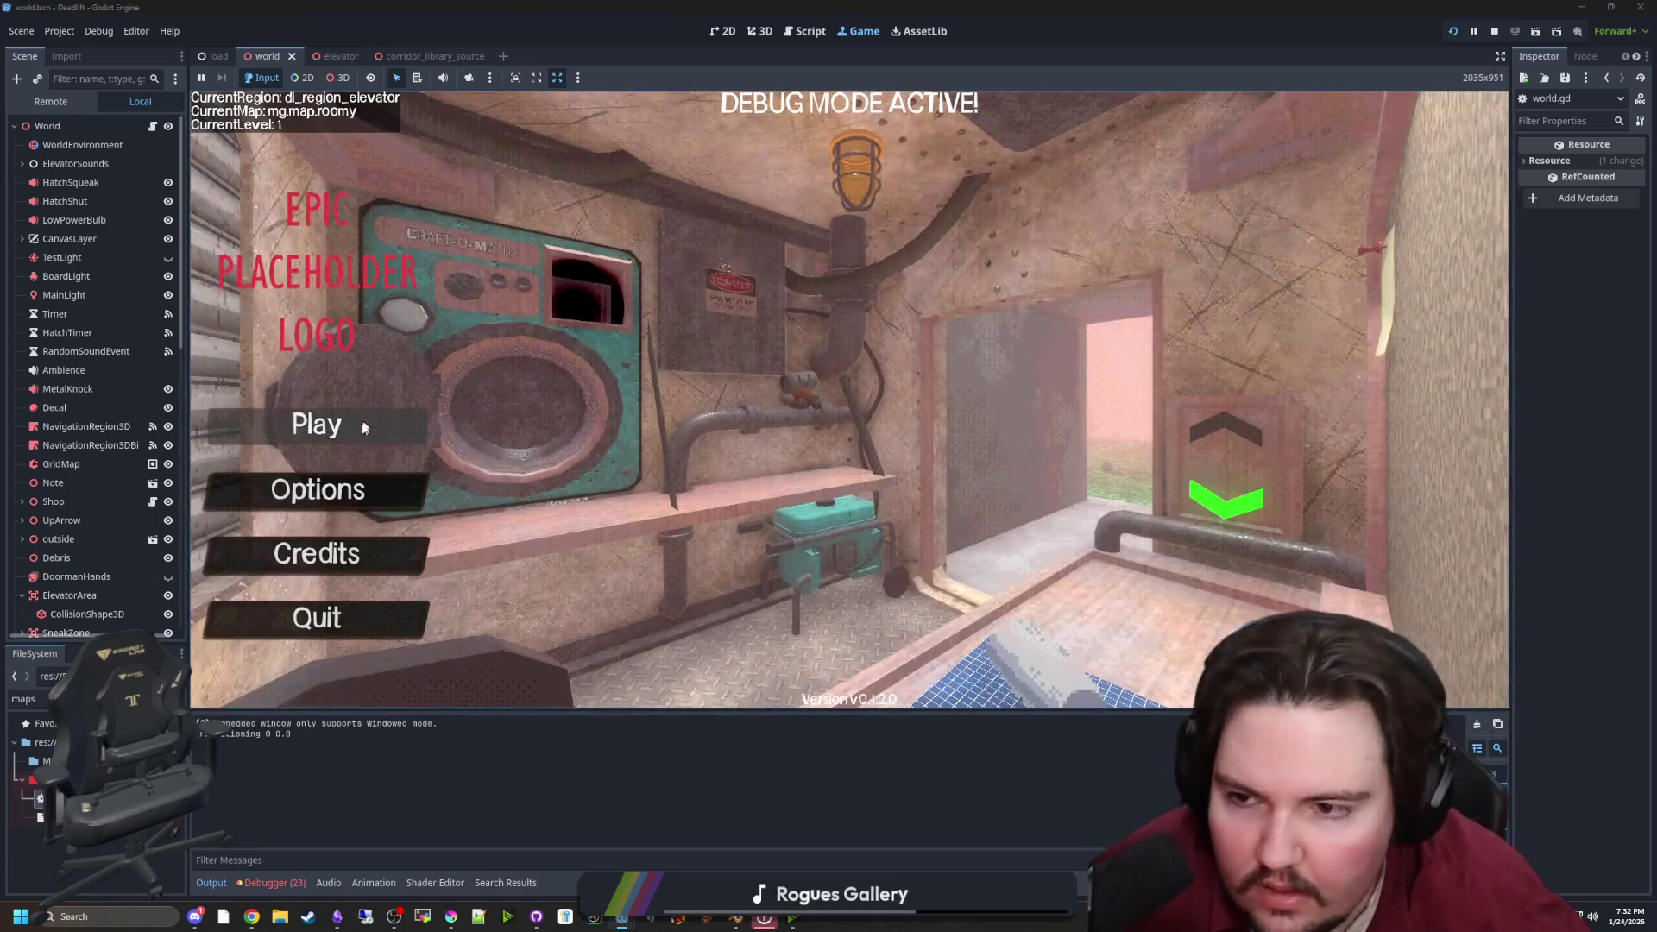
{"action": "left_click", "coordinate": [359, 423]}
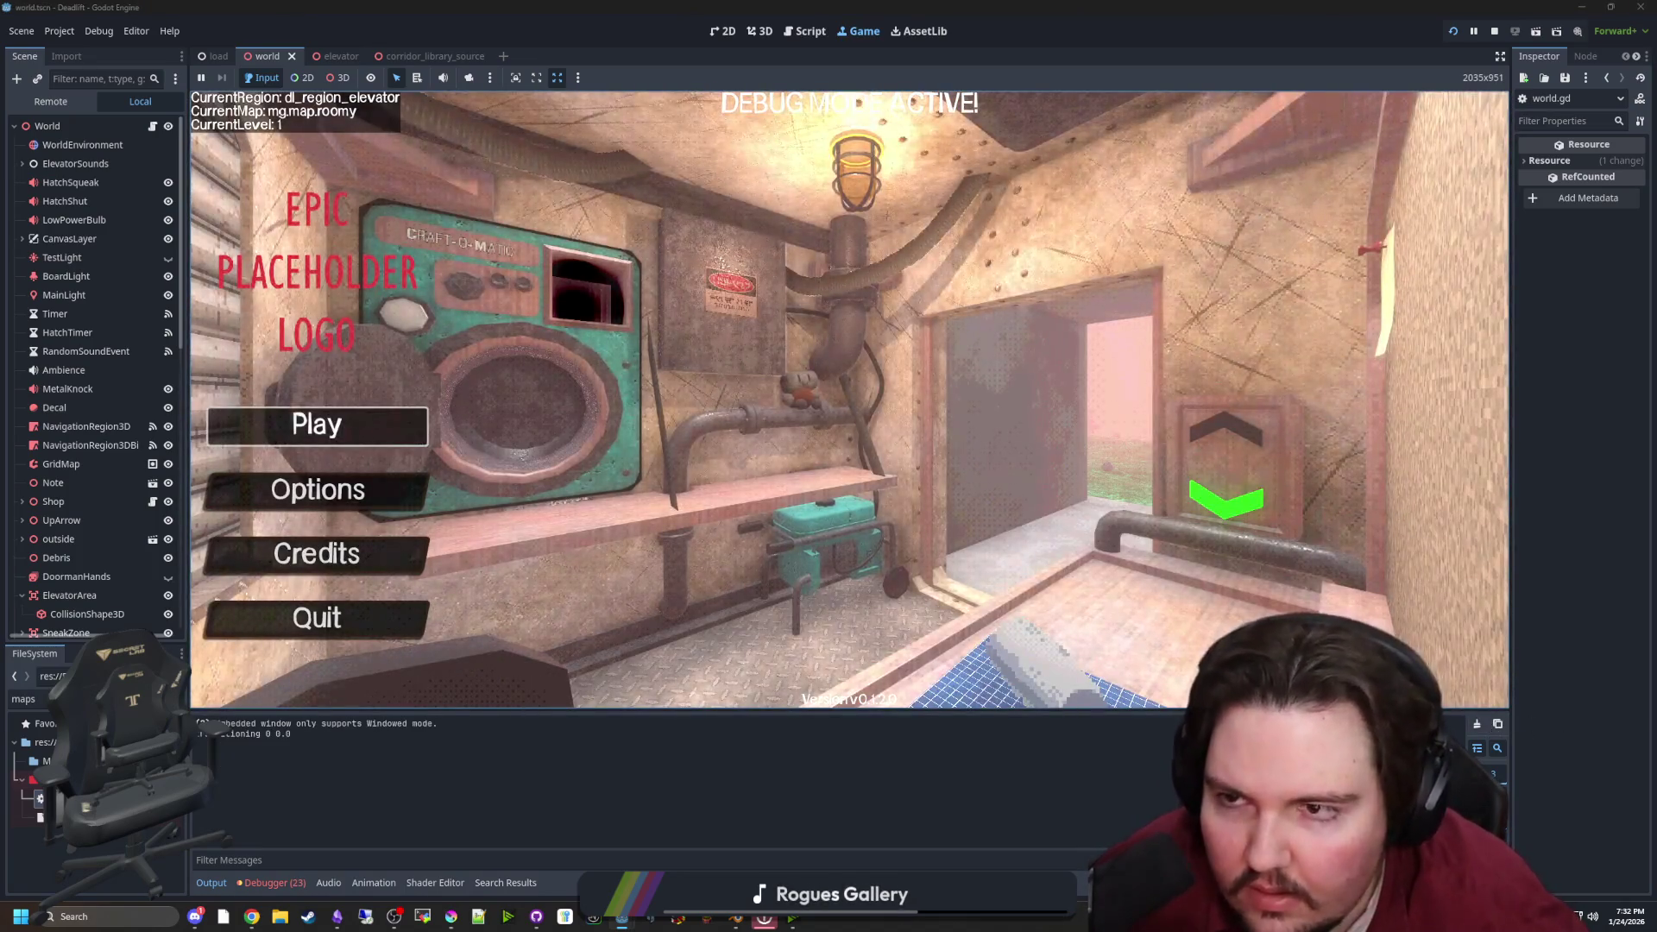
{"action": "key", "text": "w"}
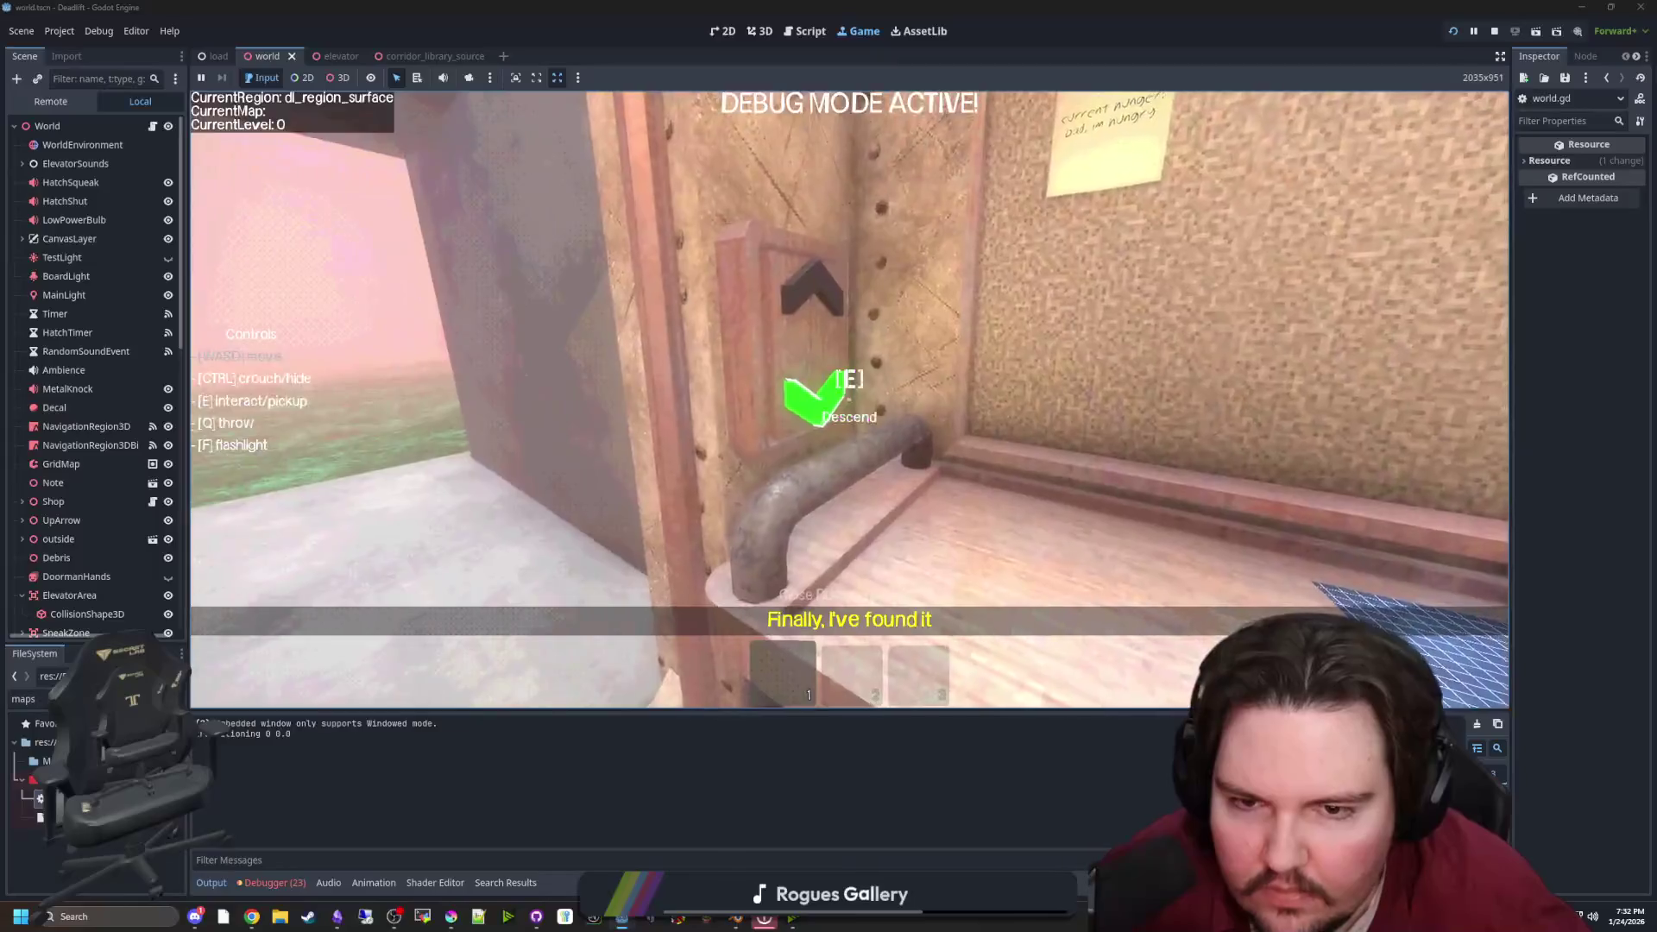
{"action": "key", "text": "e"}
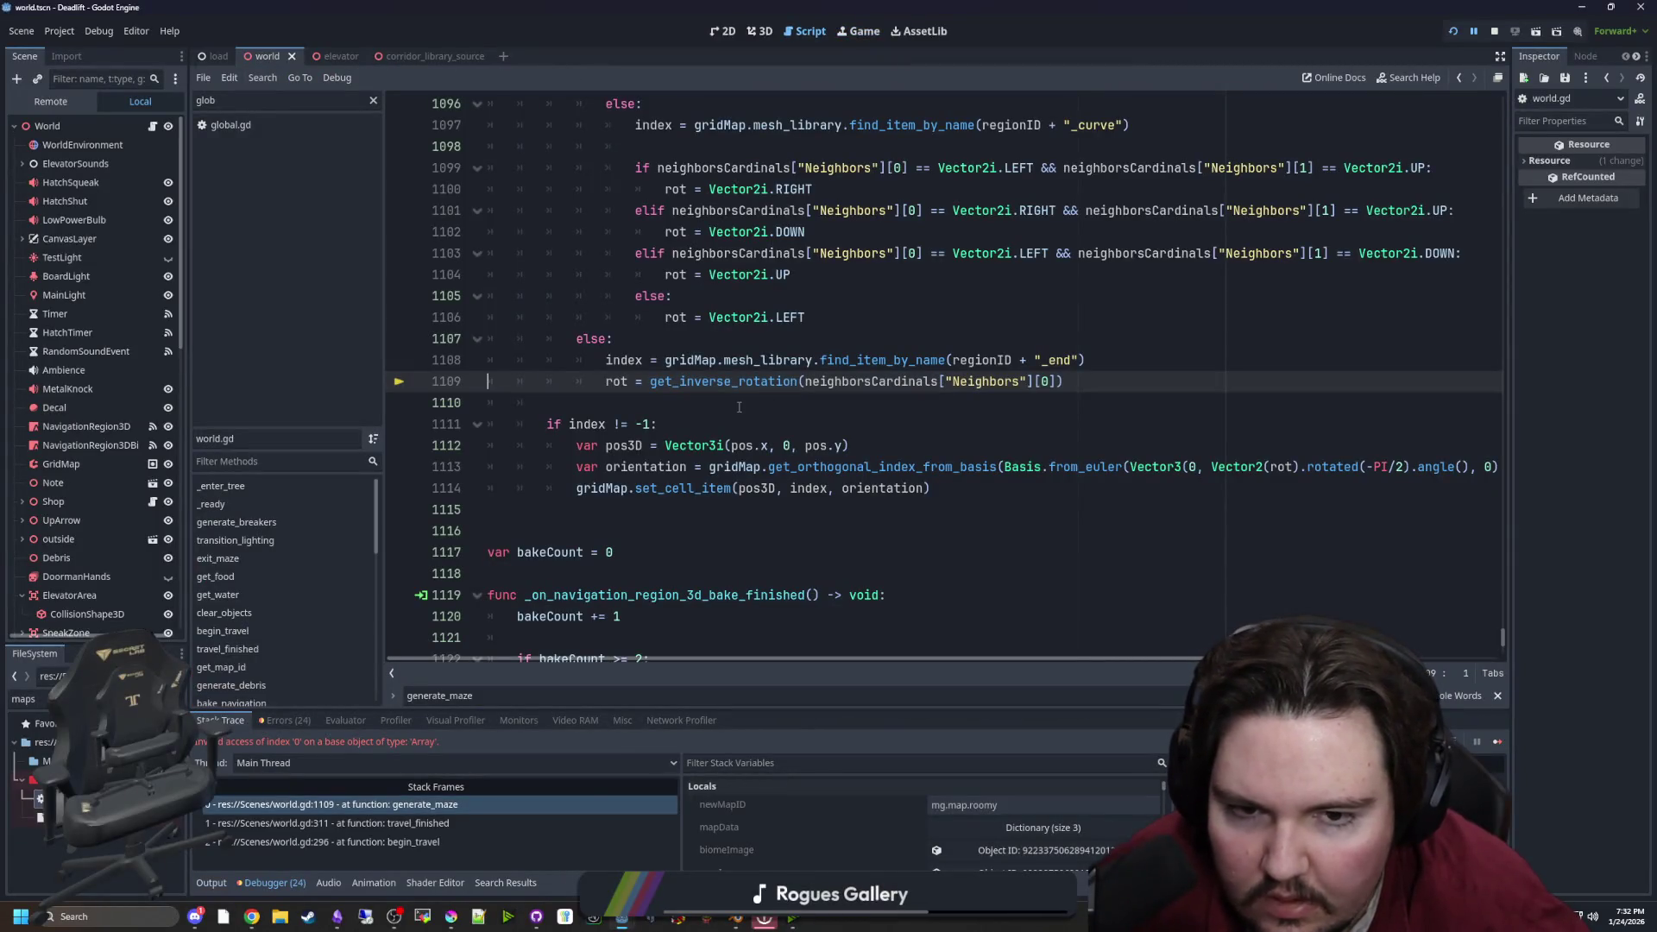
{"action": "left_click", "coordinate": [738, 406]}
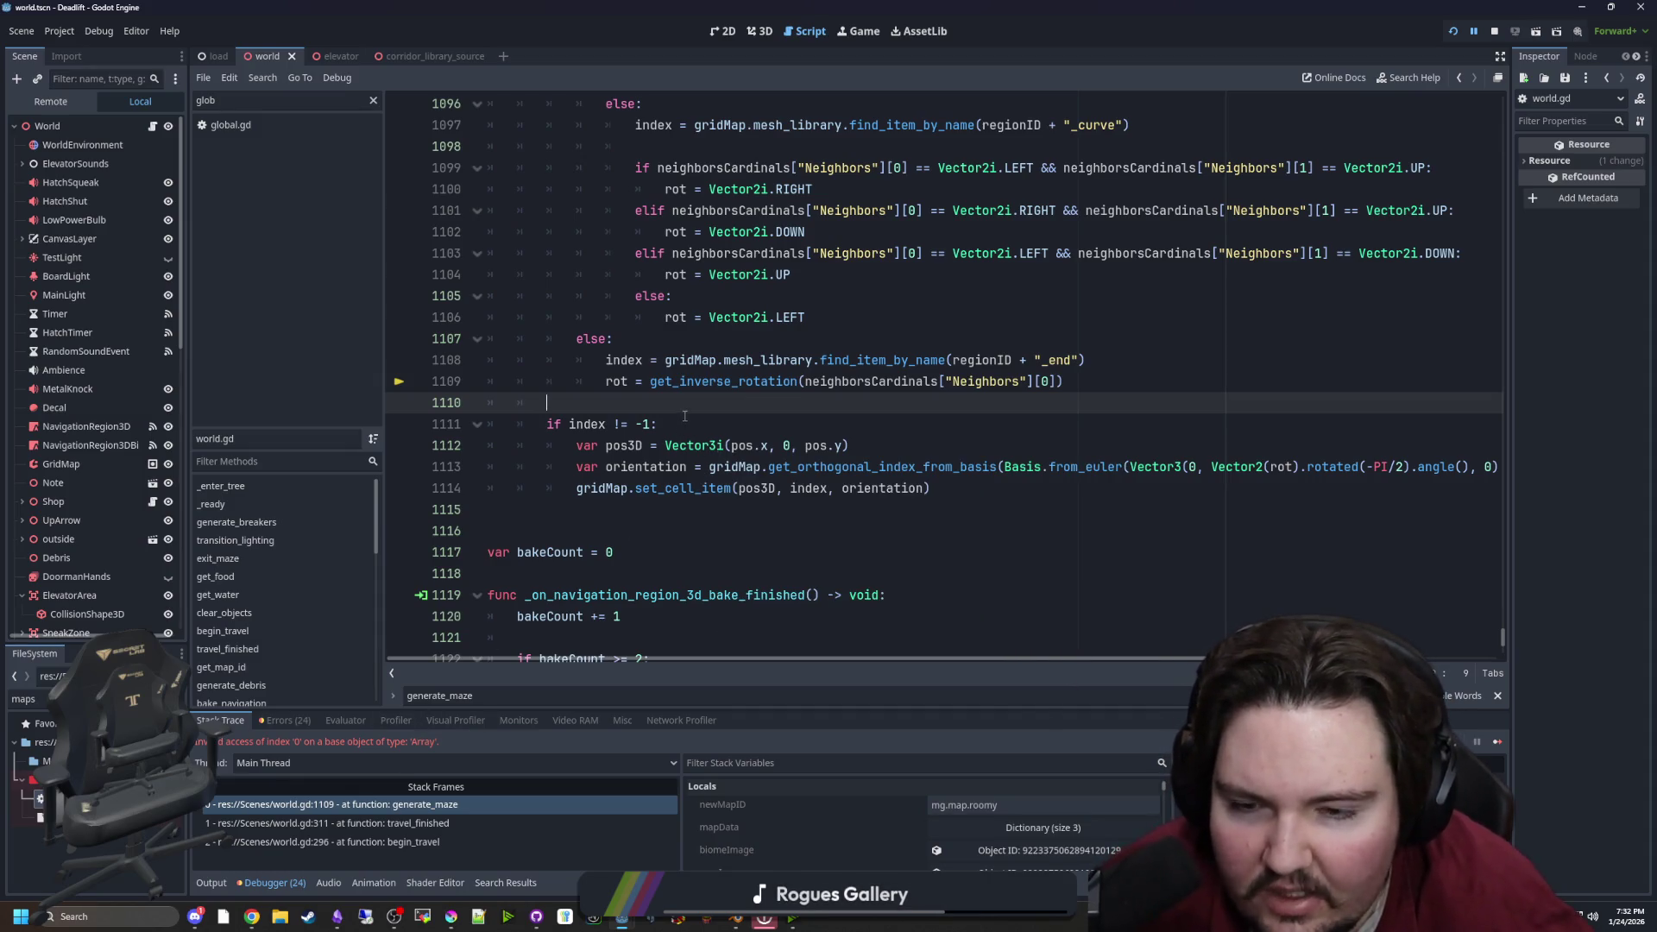
{"action": "scroll", "coordinate": [696, 411], "scroll_direction": "up", "scroll_amount": 4}
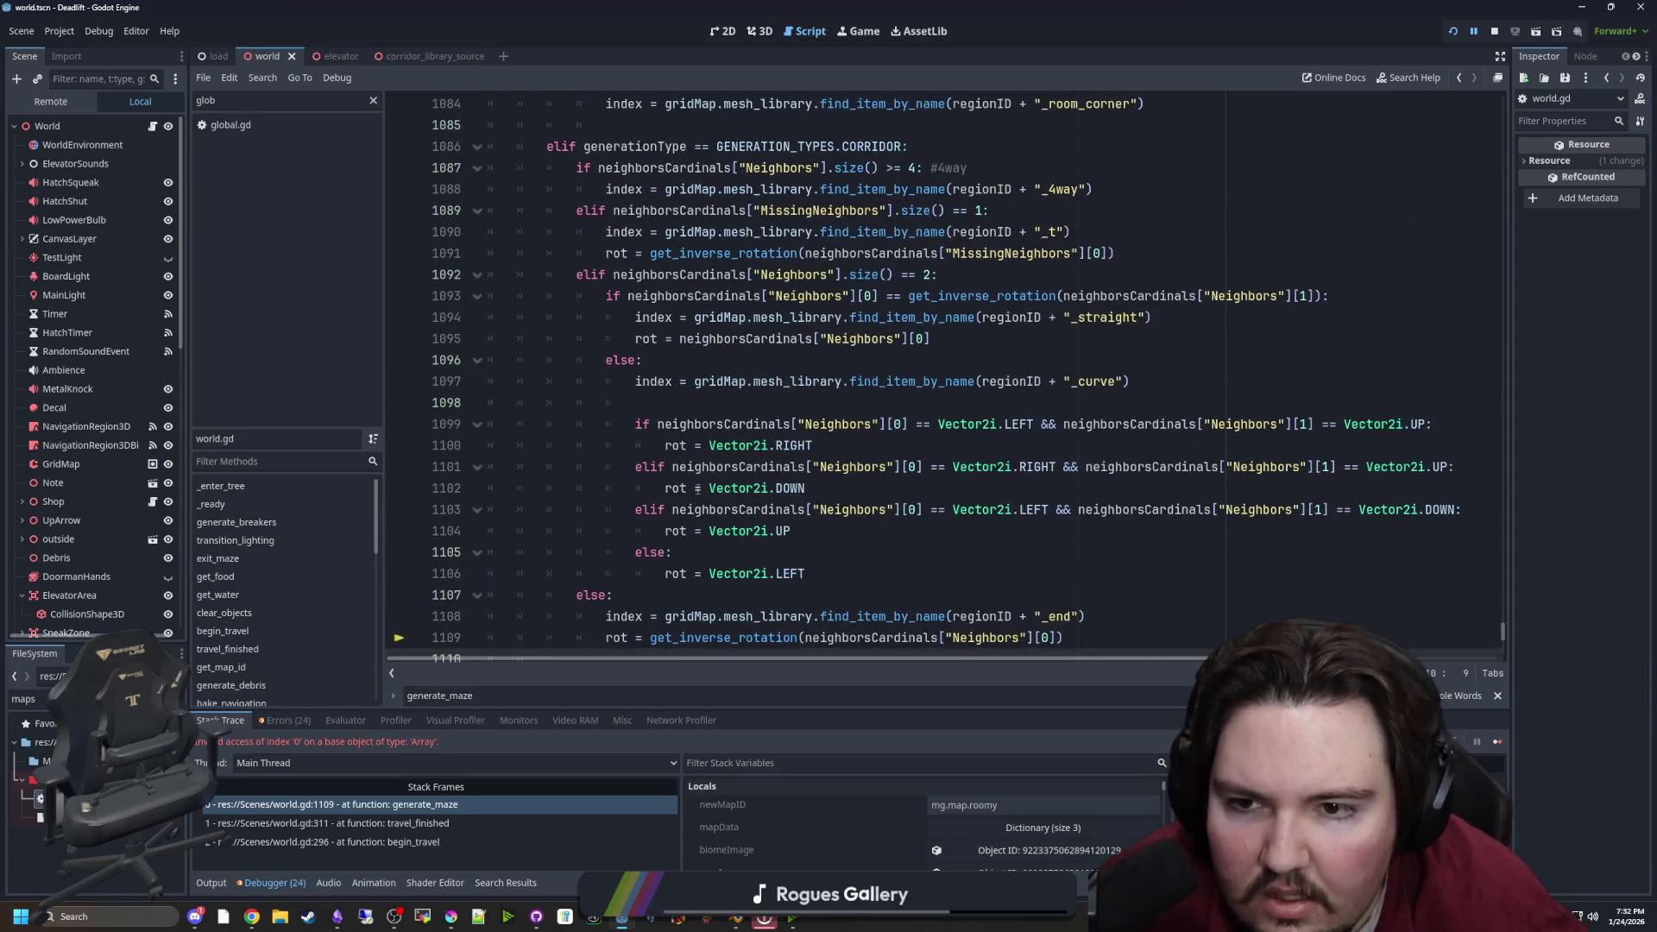
{"action": "scroll", "coordinate": [649, 446], "scroll_direction": "down", "scroll_amount": 2}
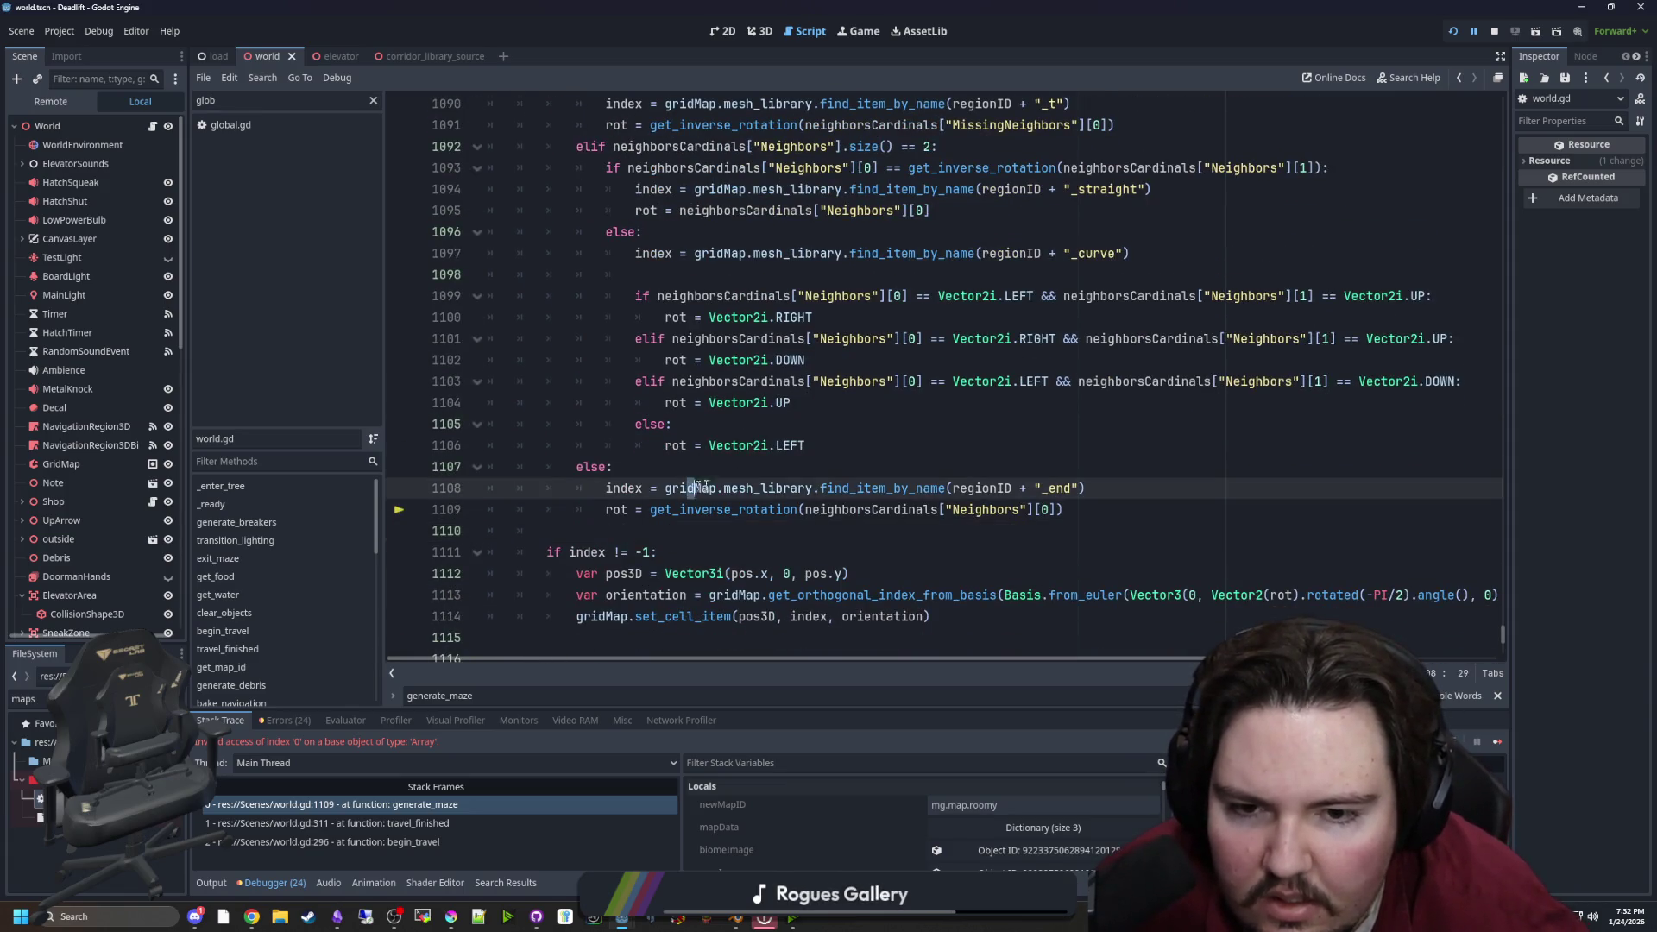
{"action": "left_click_drag", "start_coordinate": [691, 488], "coordinate": [1085, 489]}
{"action": "left_click", "coordinate": [1072, 489]}
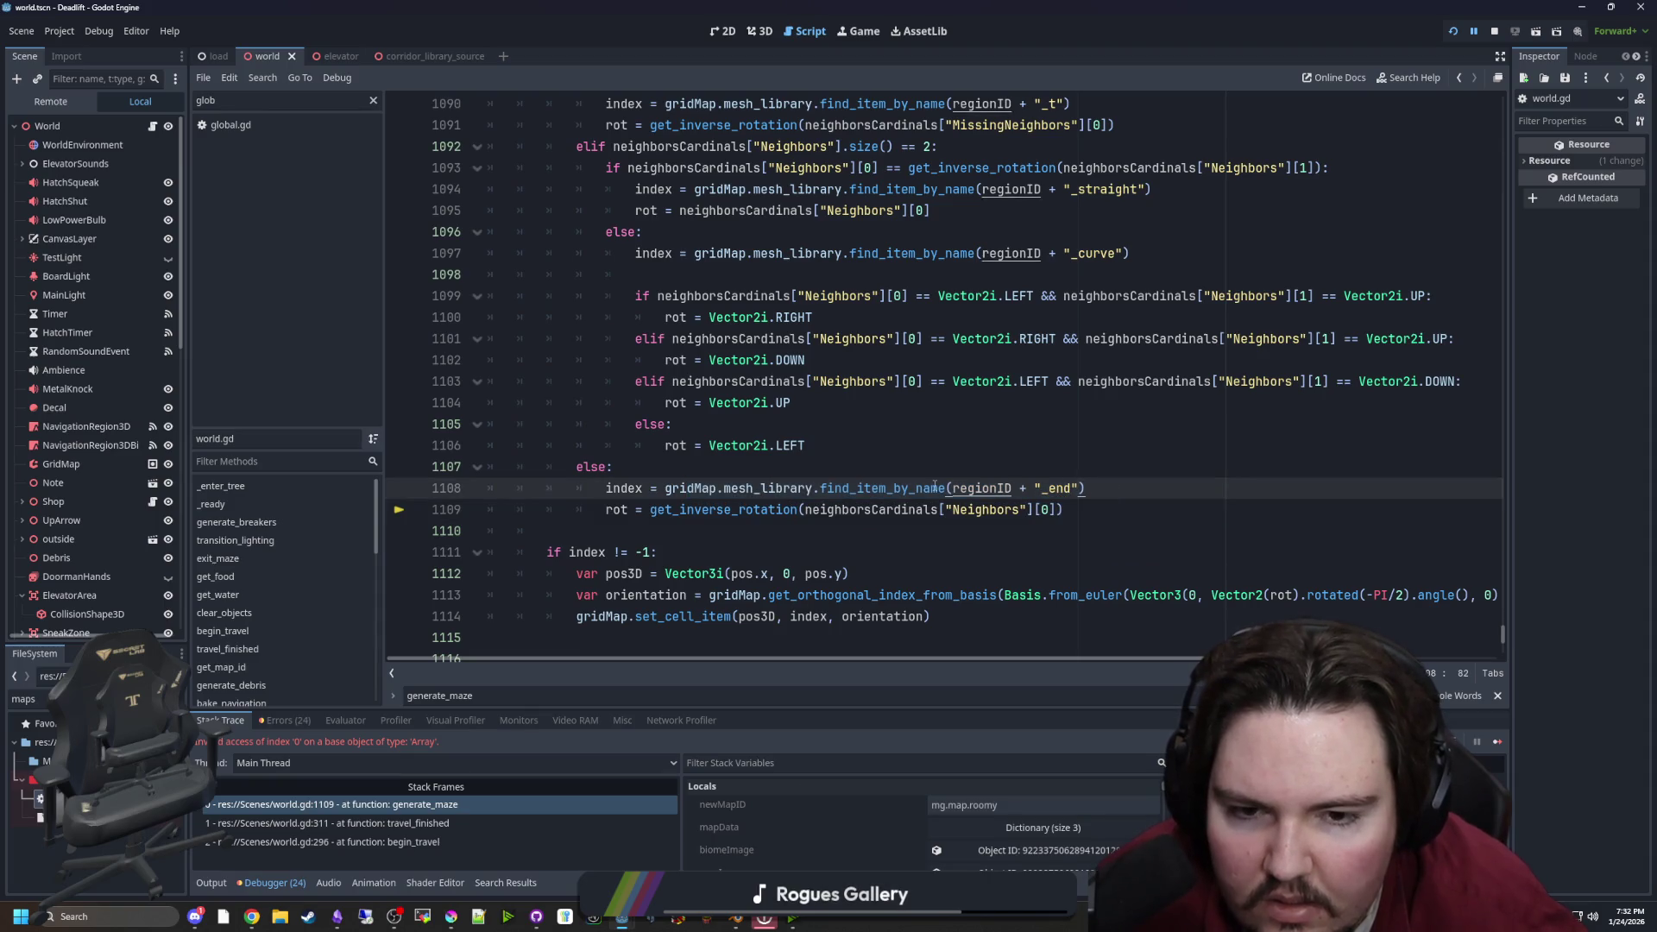
{"action": "left_click", "coordinate": [715, 510], "text": "ctrl"}
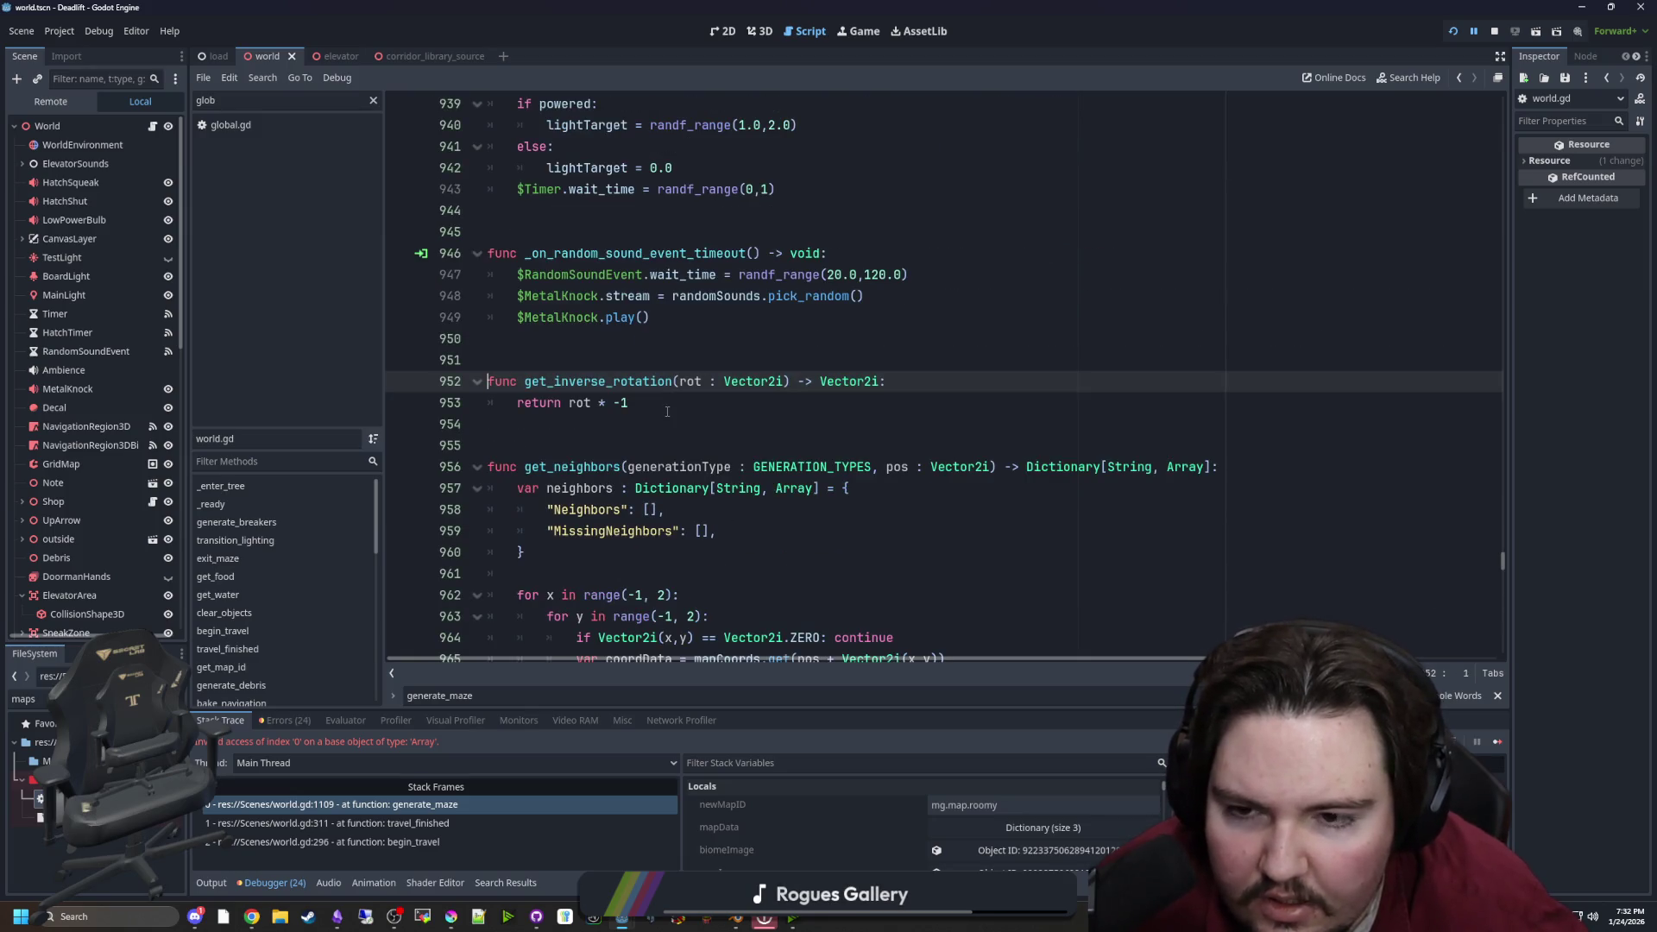
{"action": "key", "text": "alt+Left"}
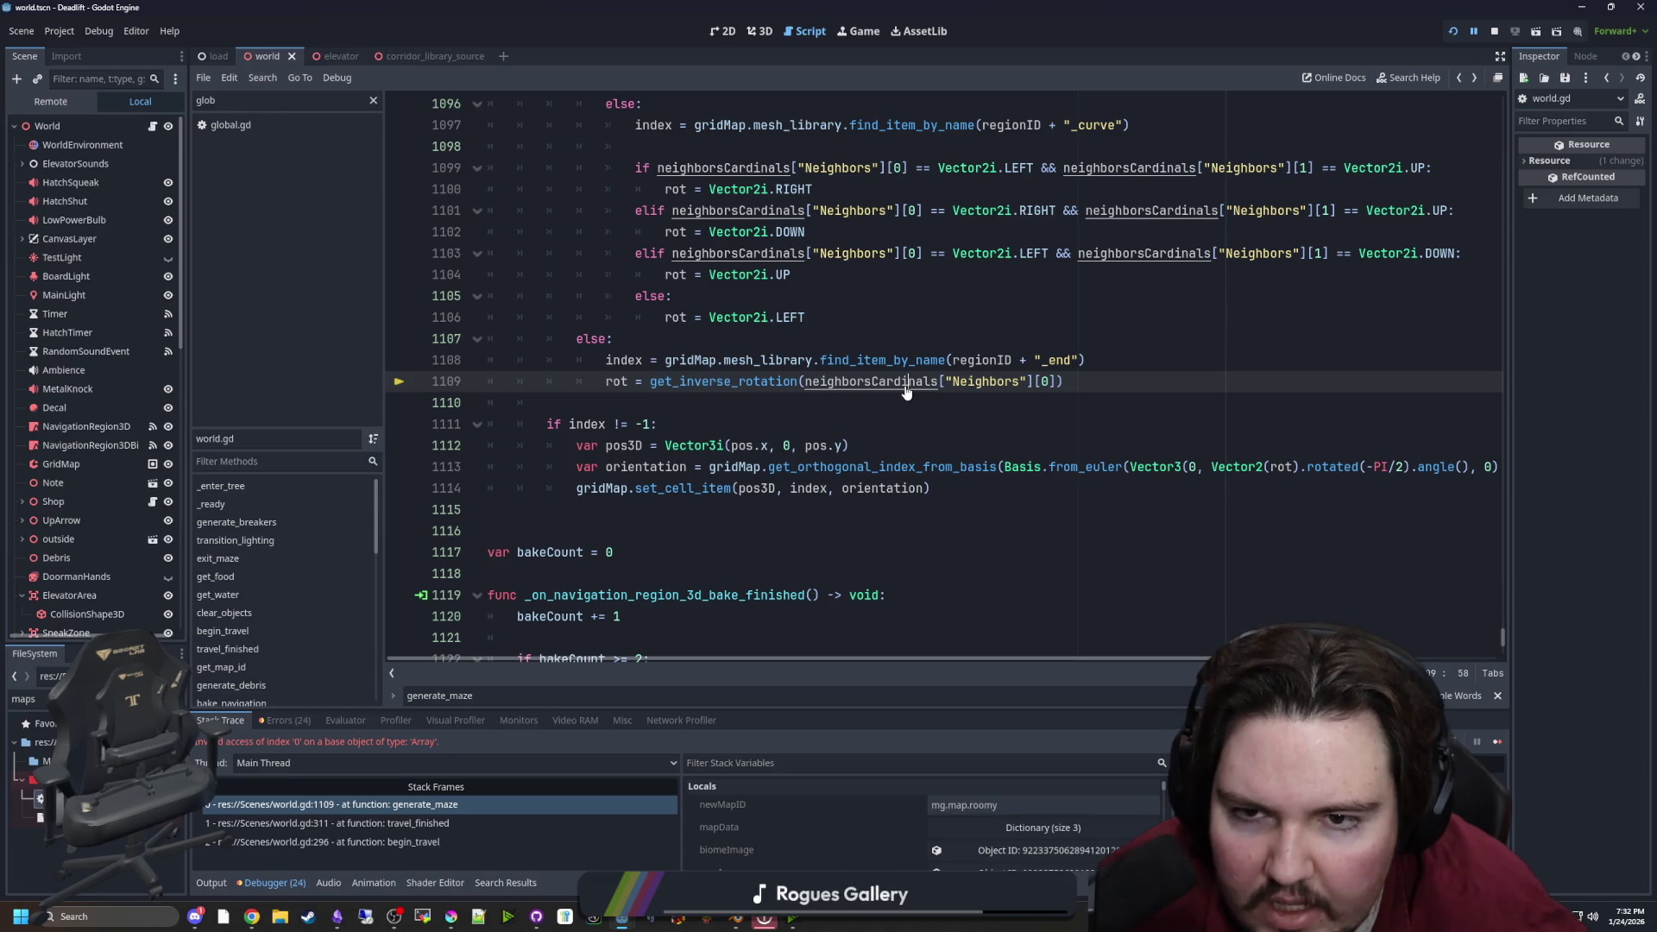
{"action": "key", "text": "alt+Left"}
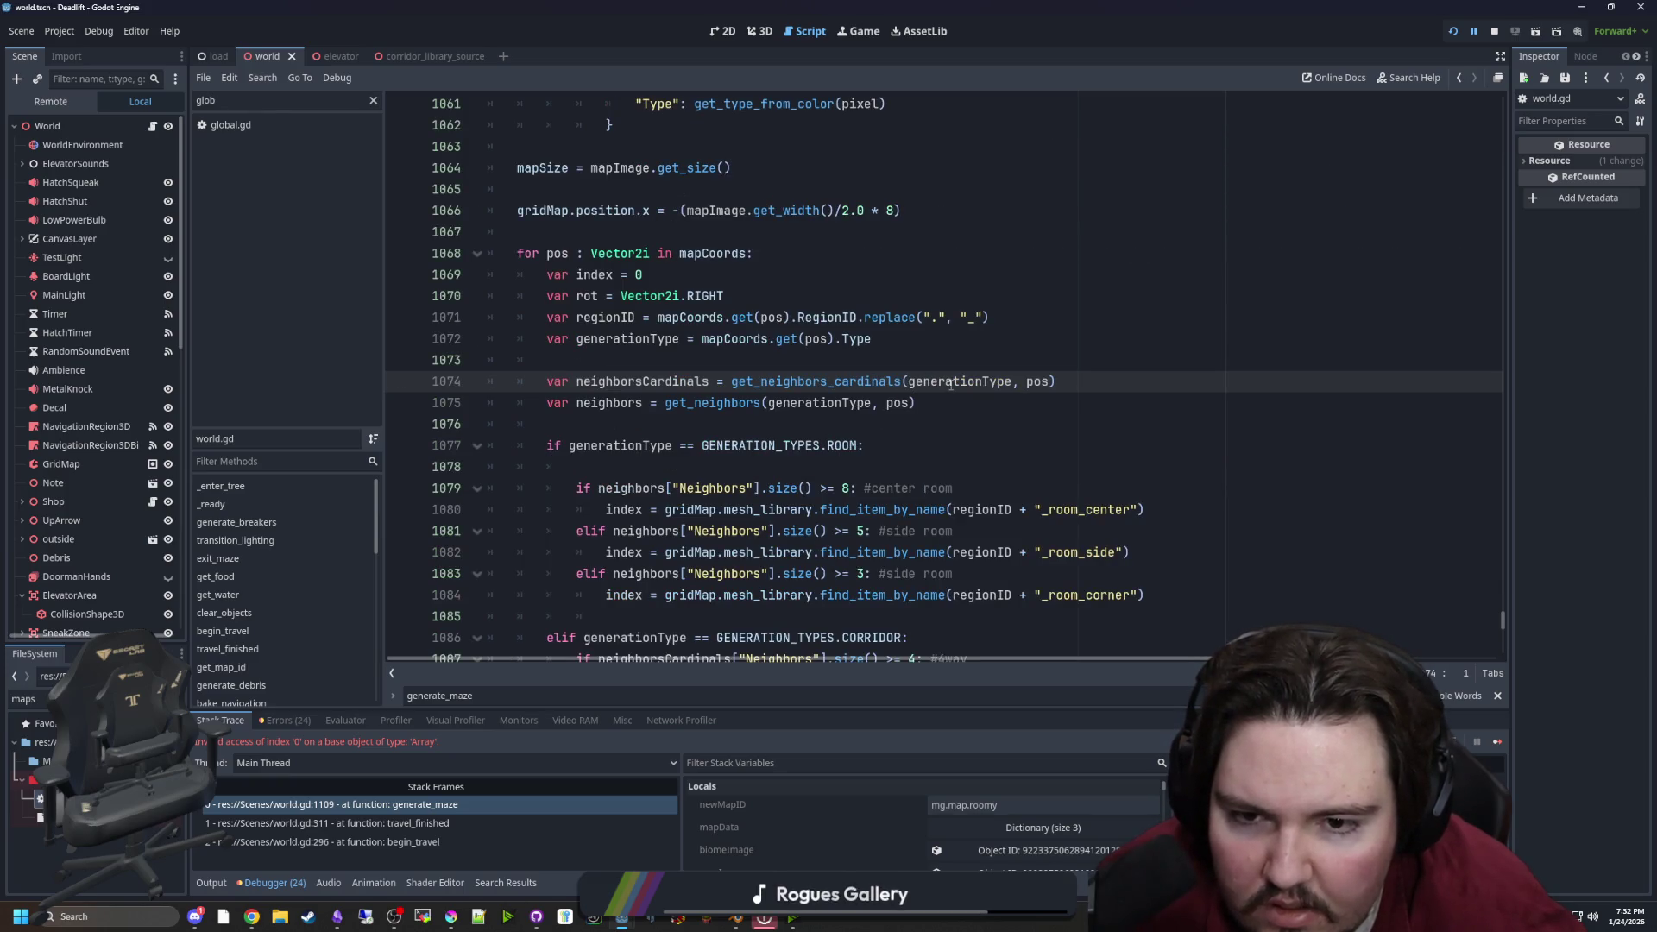
{"action": "mouse_move", "coordinate": [950, 384]}
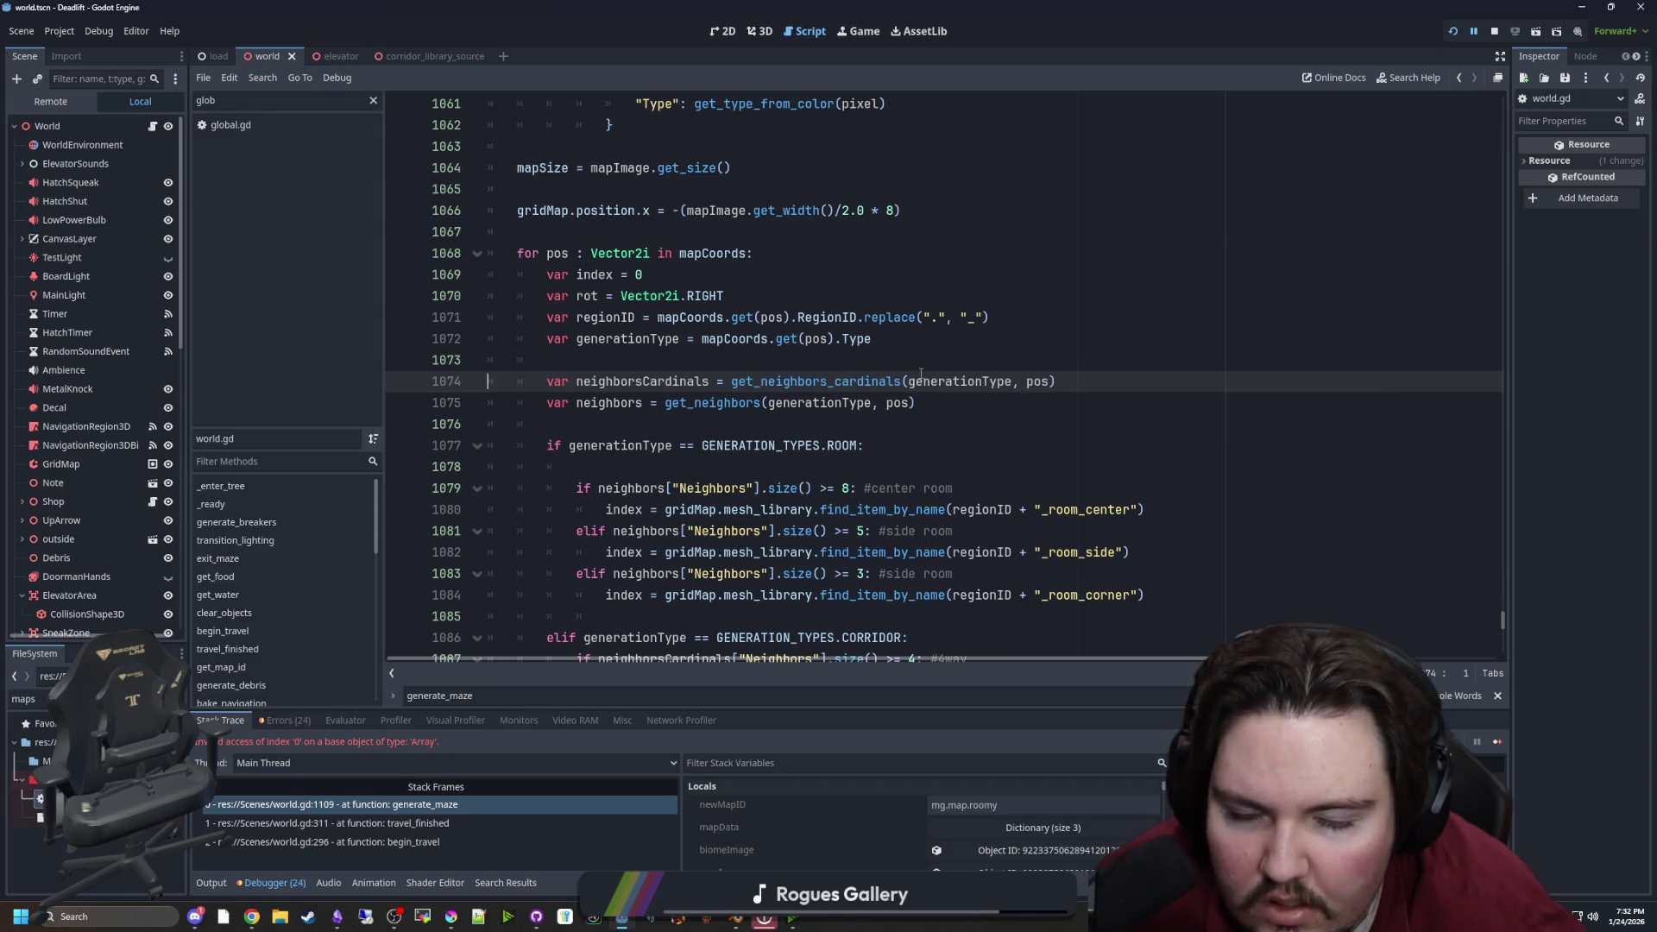
{"action": "mouse_move", "coordinate": [1040, 375]}
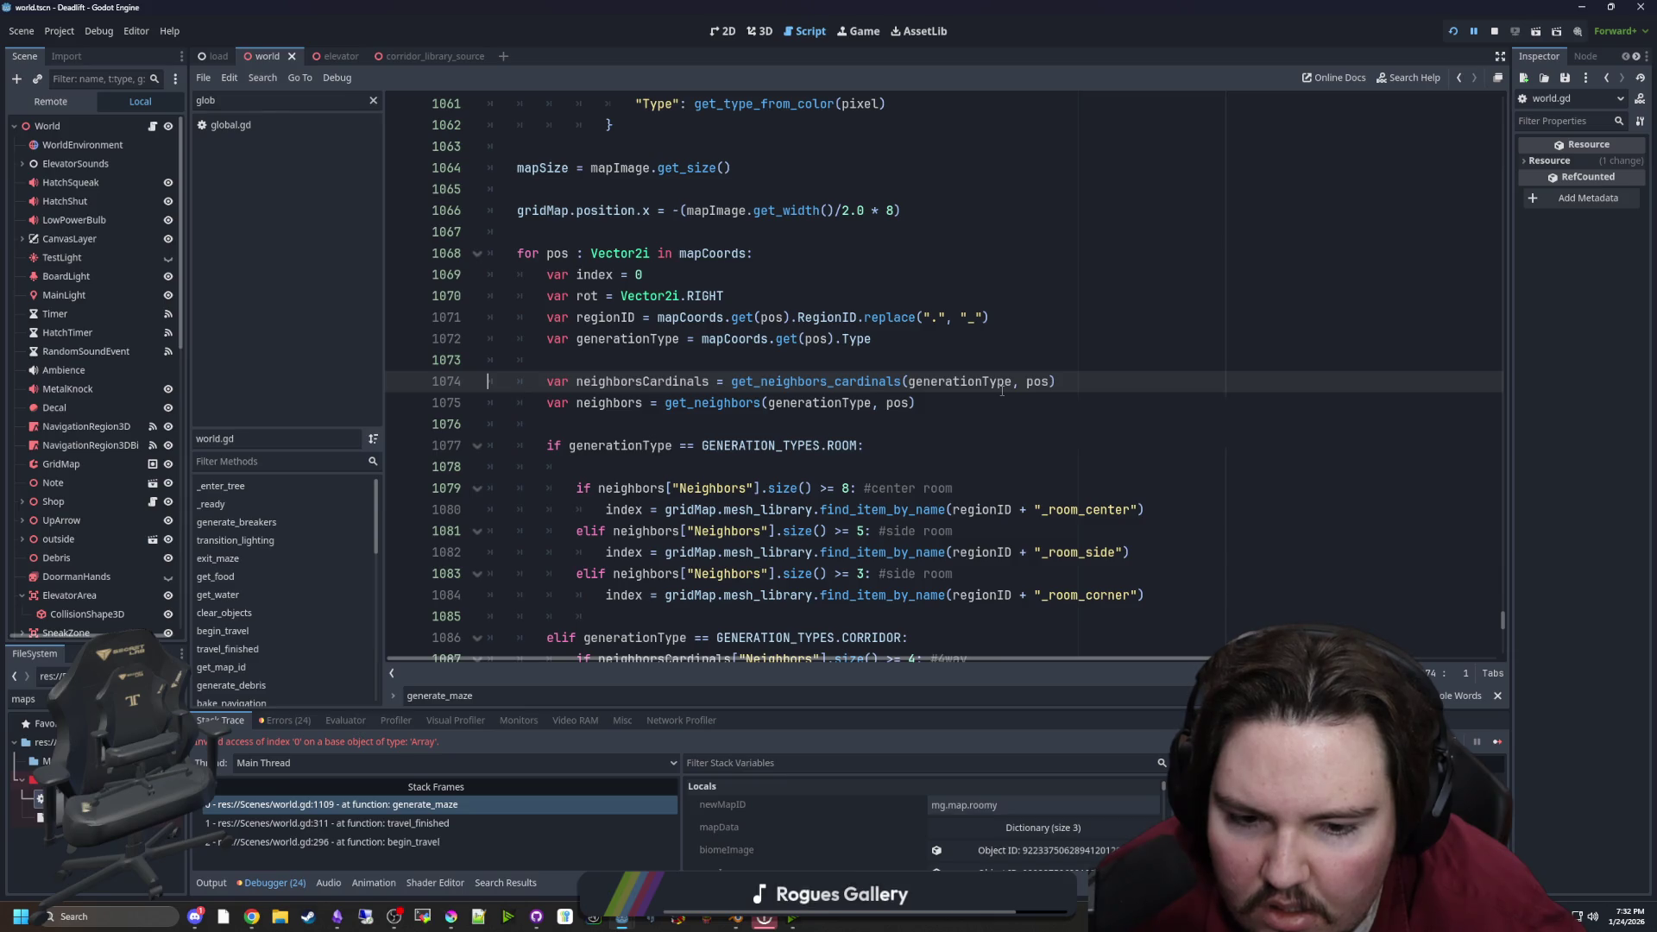
{"action": "left_click", "coordinate": [837, 424]}
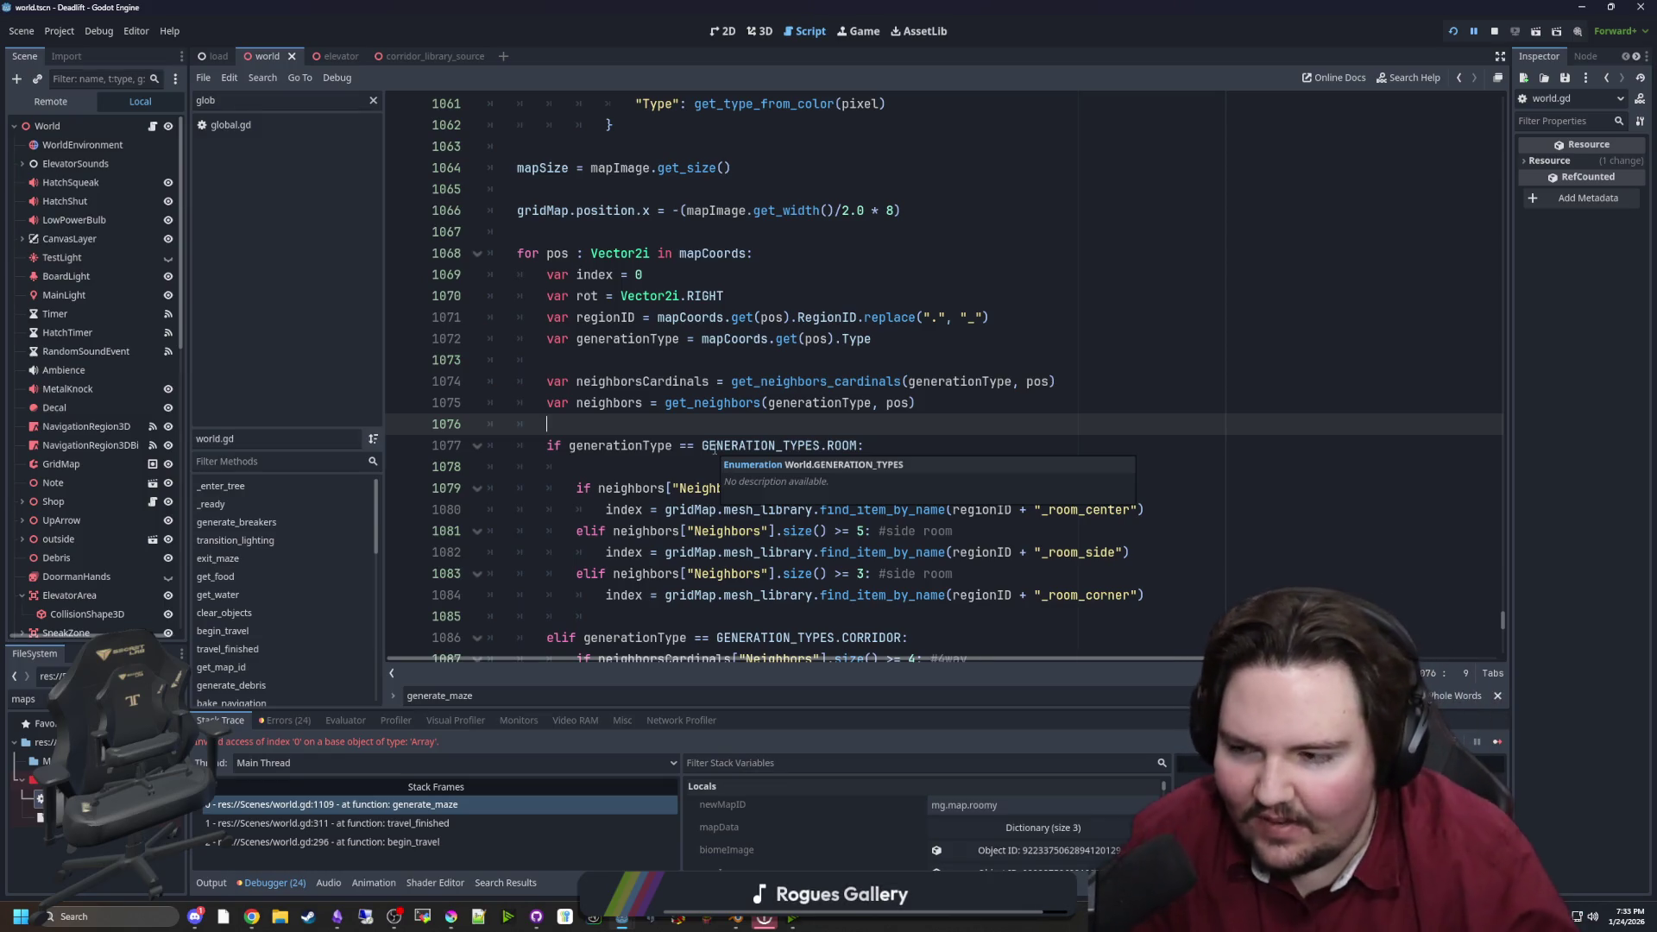
Comment out the '&& coordData.Type == generationType' check in get_neighbors_cardinals and save
{"action": "left_click", "coordinate": [802, 381], "text": "ctrl"}
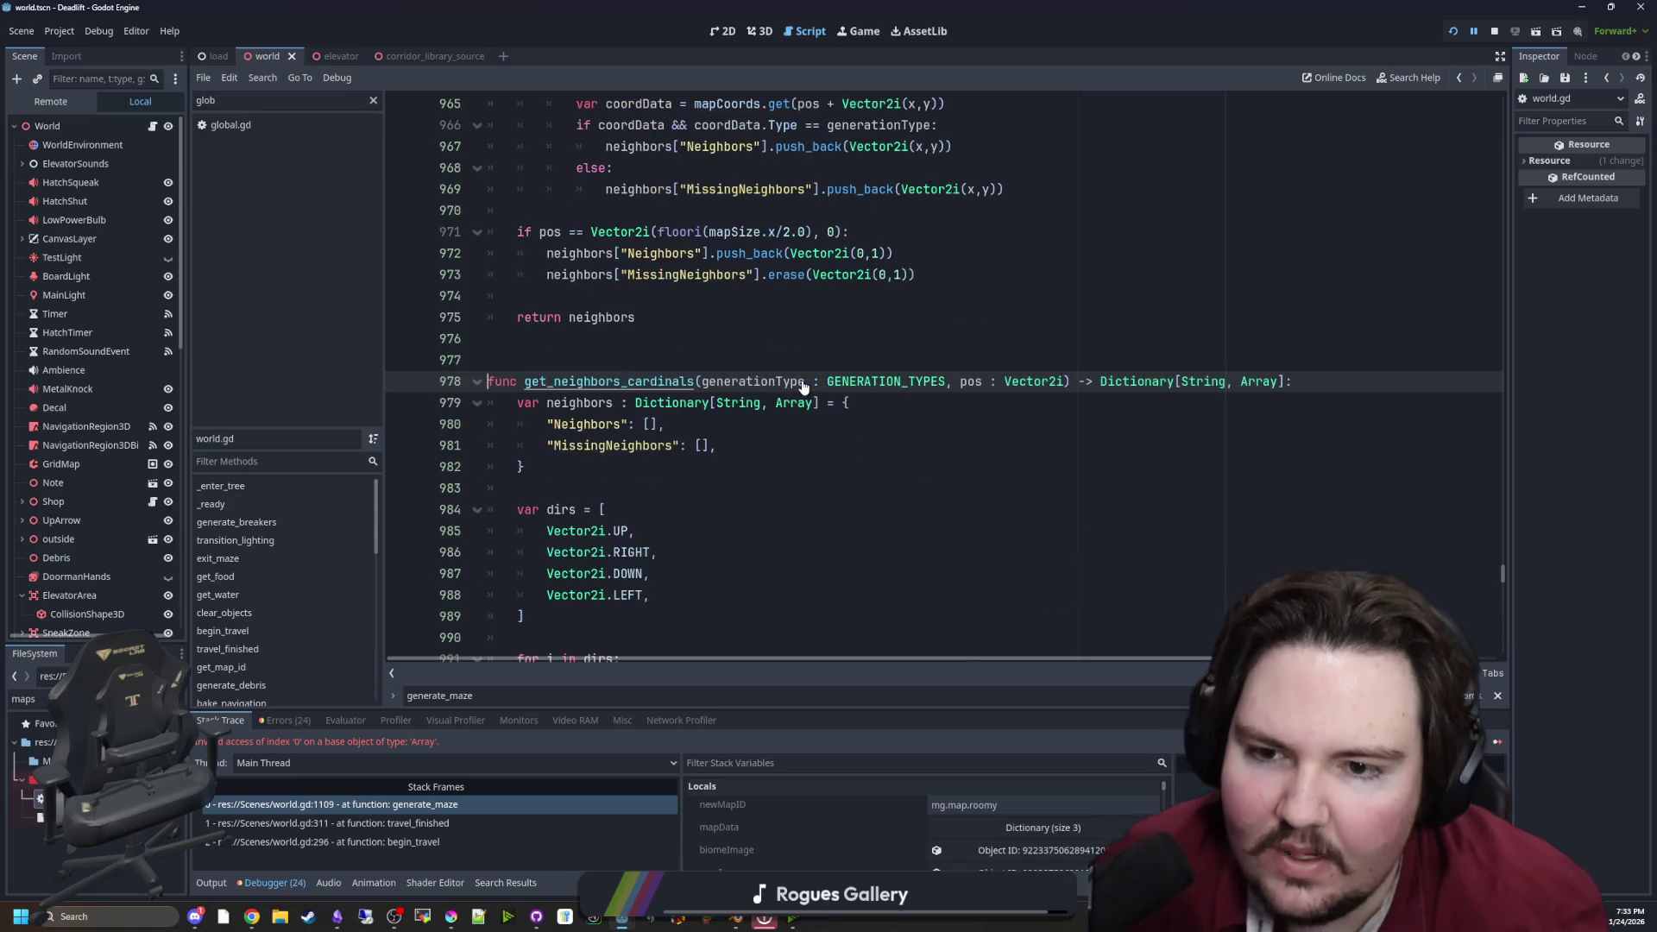
{"action": "scroll", "coordinate": [658, 435], "scroll_direction": "down", "scroll_amount": 4}
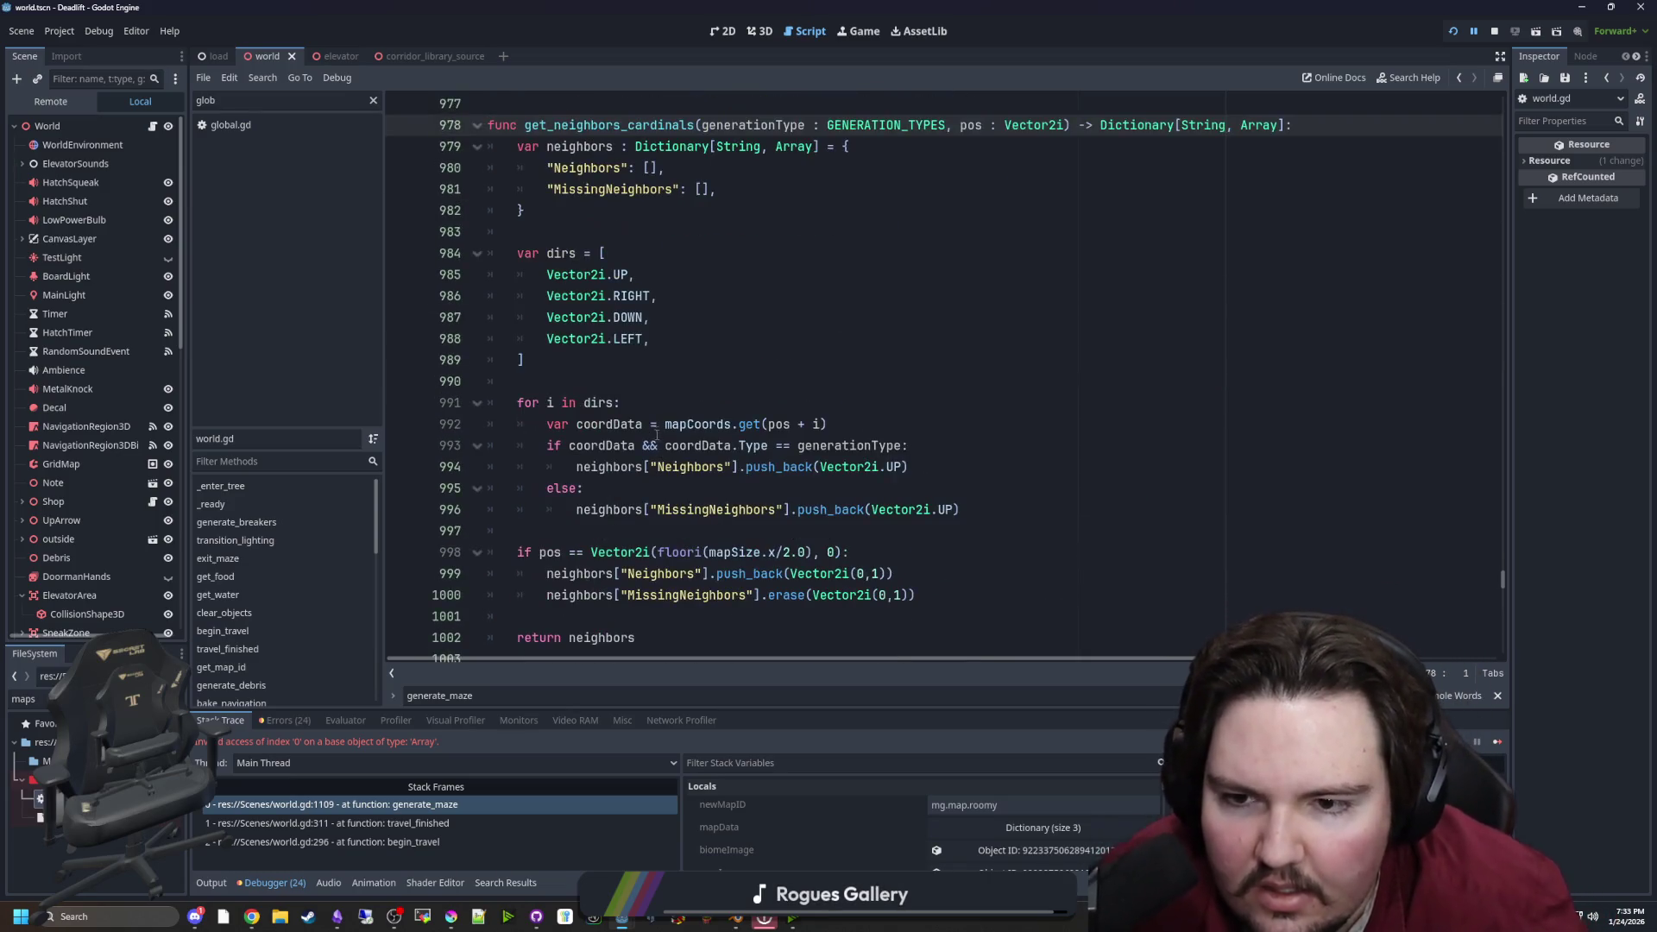
{"action": "left_click", "coordinate": [656, 402]}
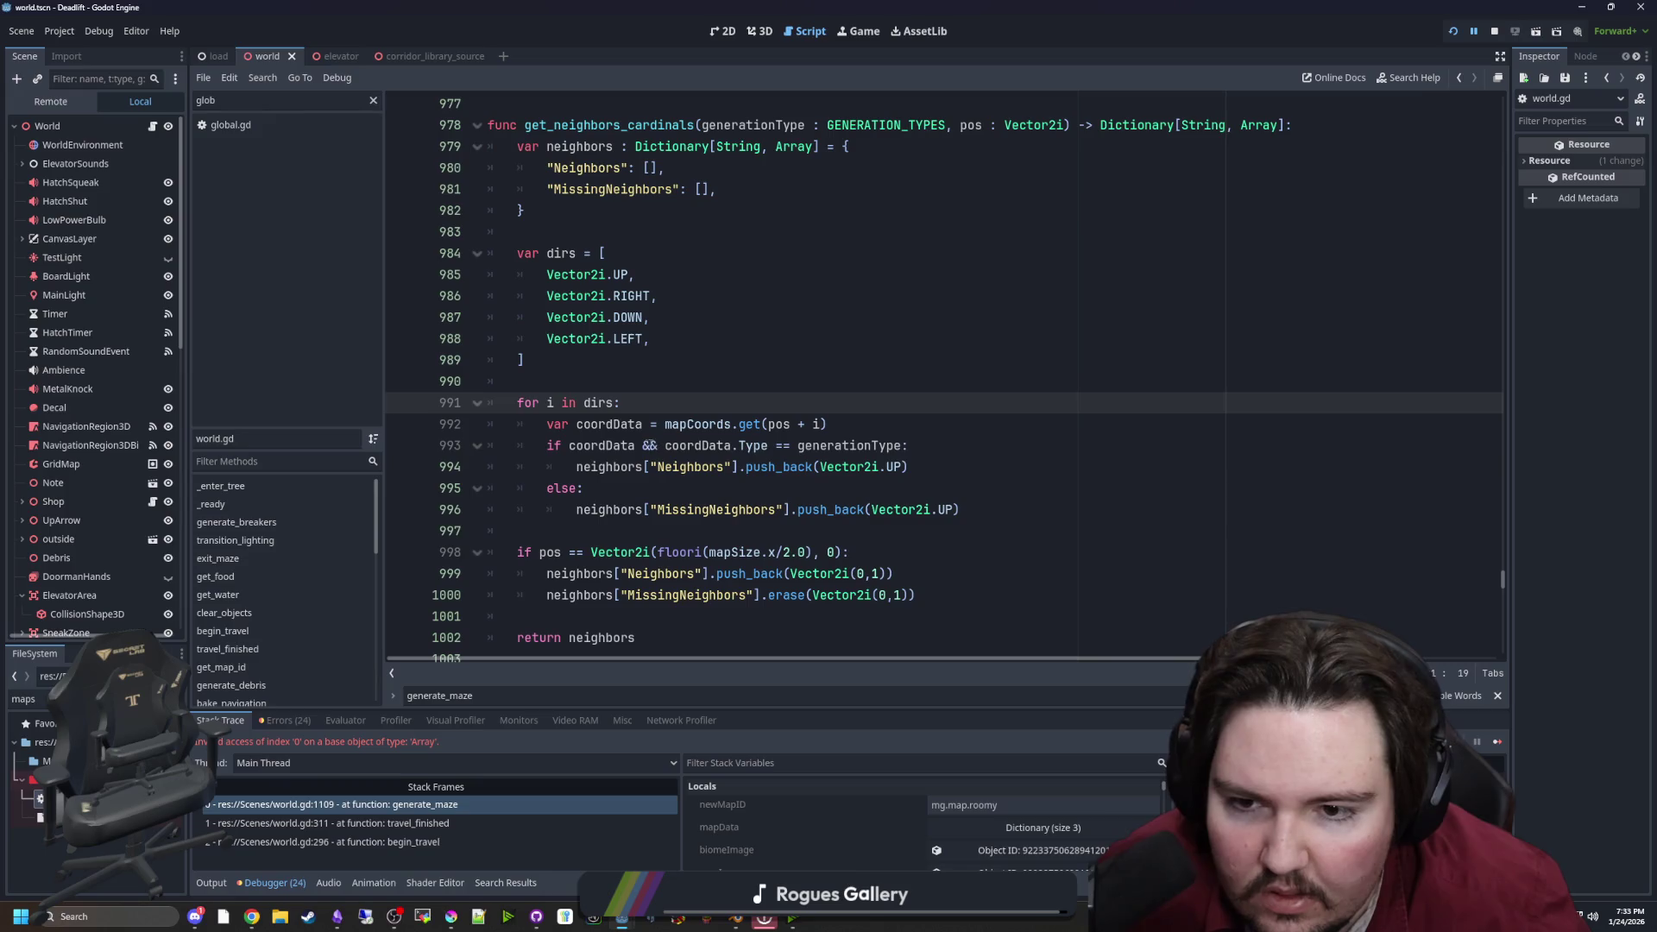
{"action": "left_click", "coordinate": [645, 445]}
{"action": "type", "text": "#"}
{"action": "key", "text": "Left"}
{"action": "key", "text": "Left"}
{"action": "type", "text": ":"}
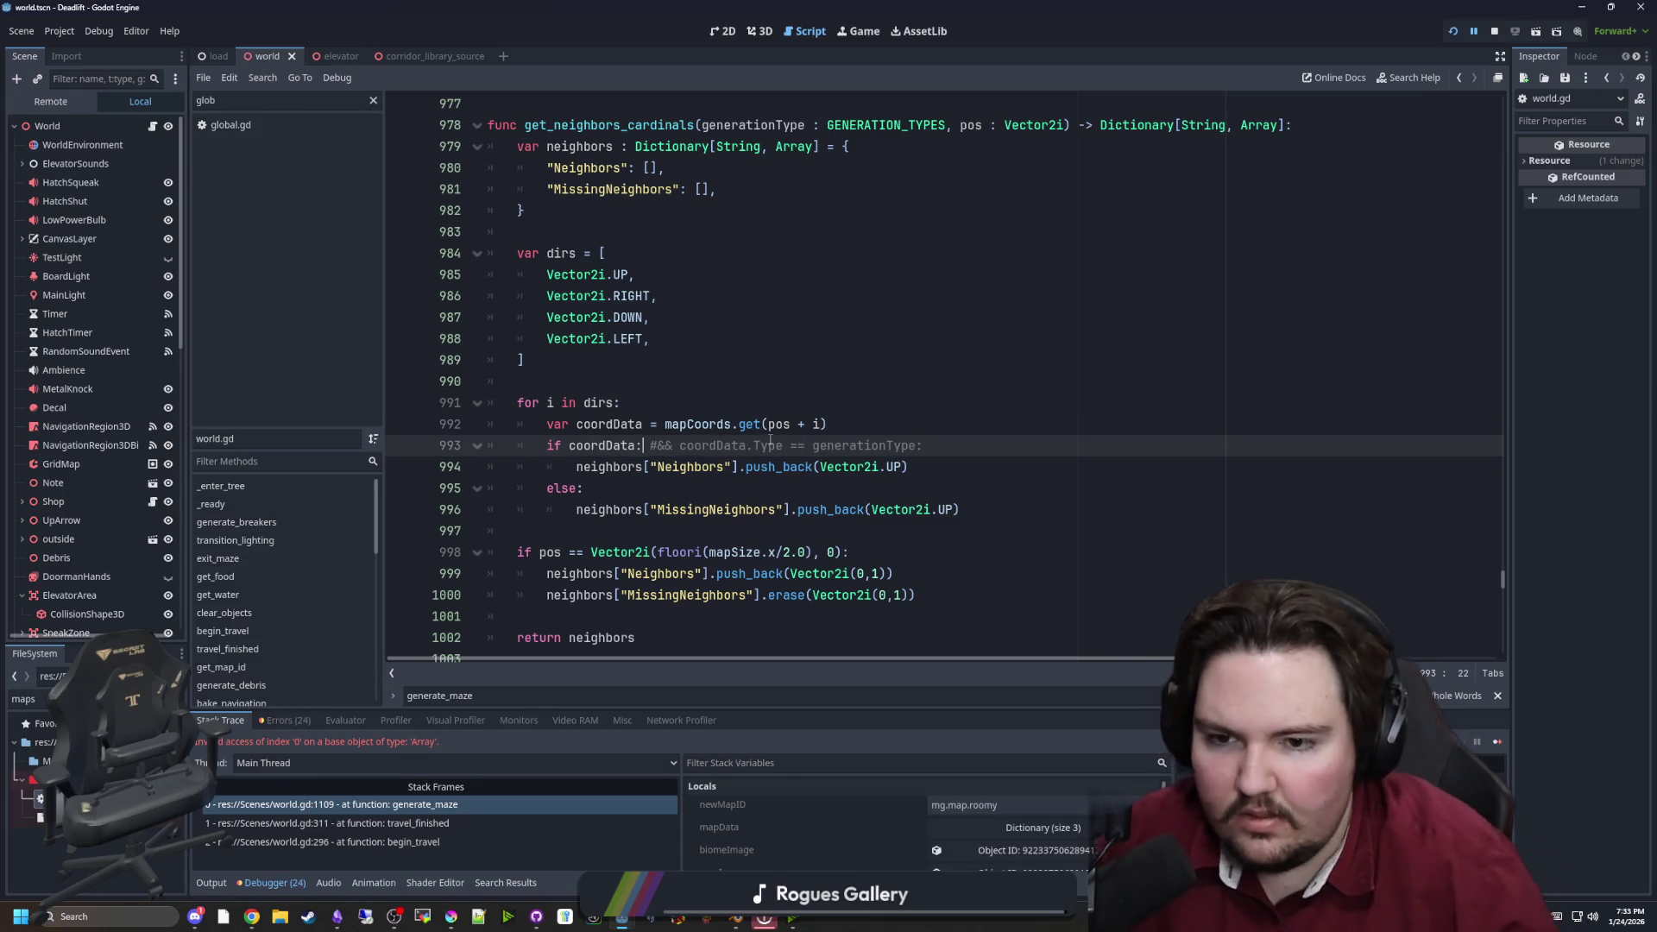
{"action": "key", "text": "Up"}
{"action": "key", "text": "Up"}
{"action": "key", "text": "ctrl+s"}
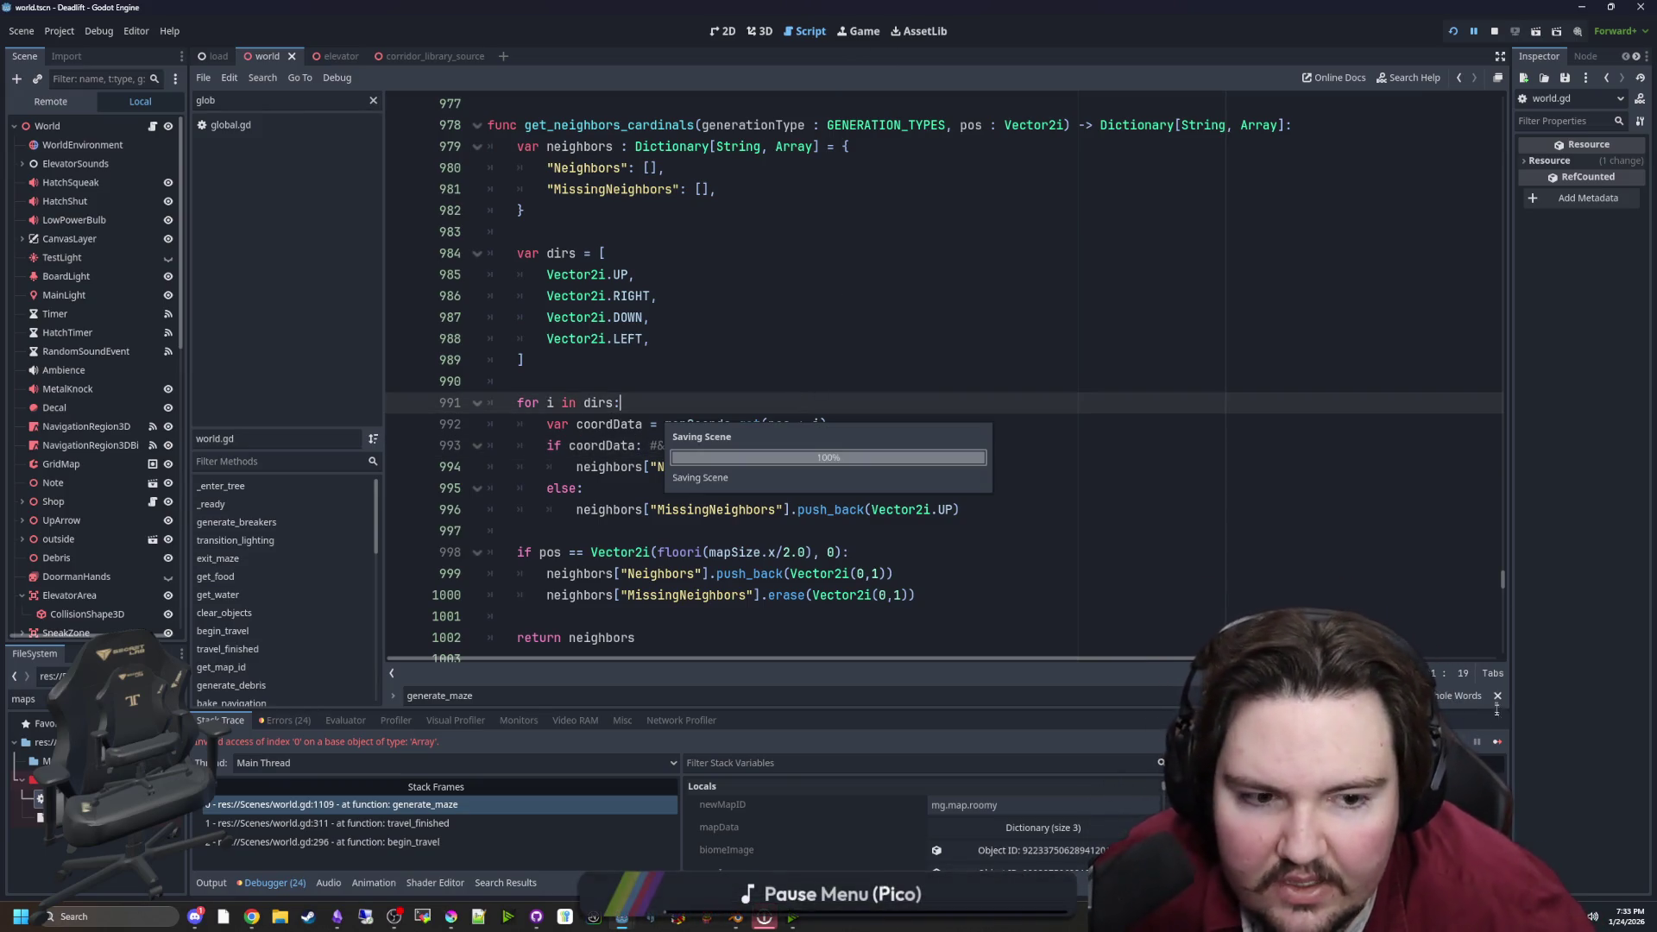
Run the game, start a new game and descend by elevator to the freezer level
{"action": "key", "text": "Escape"}
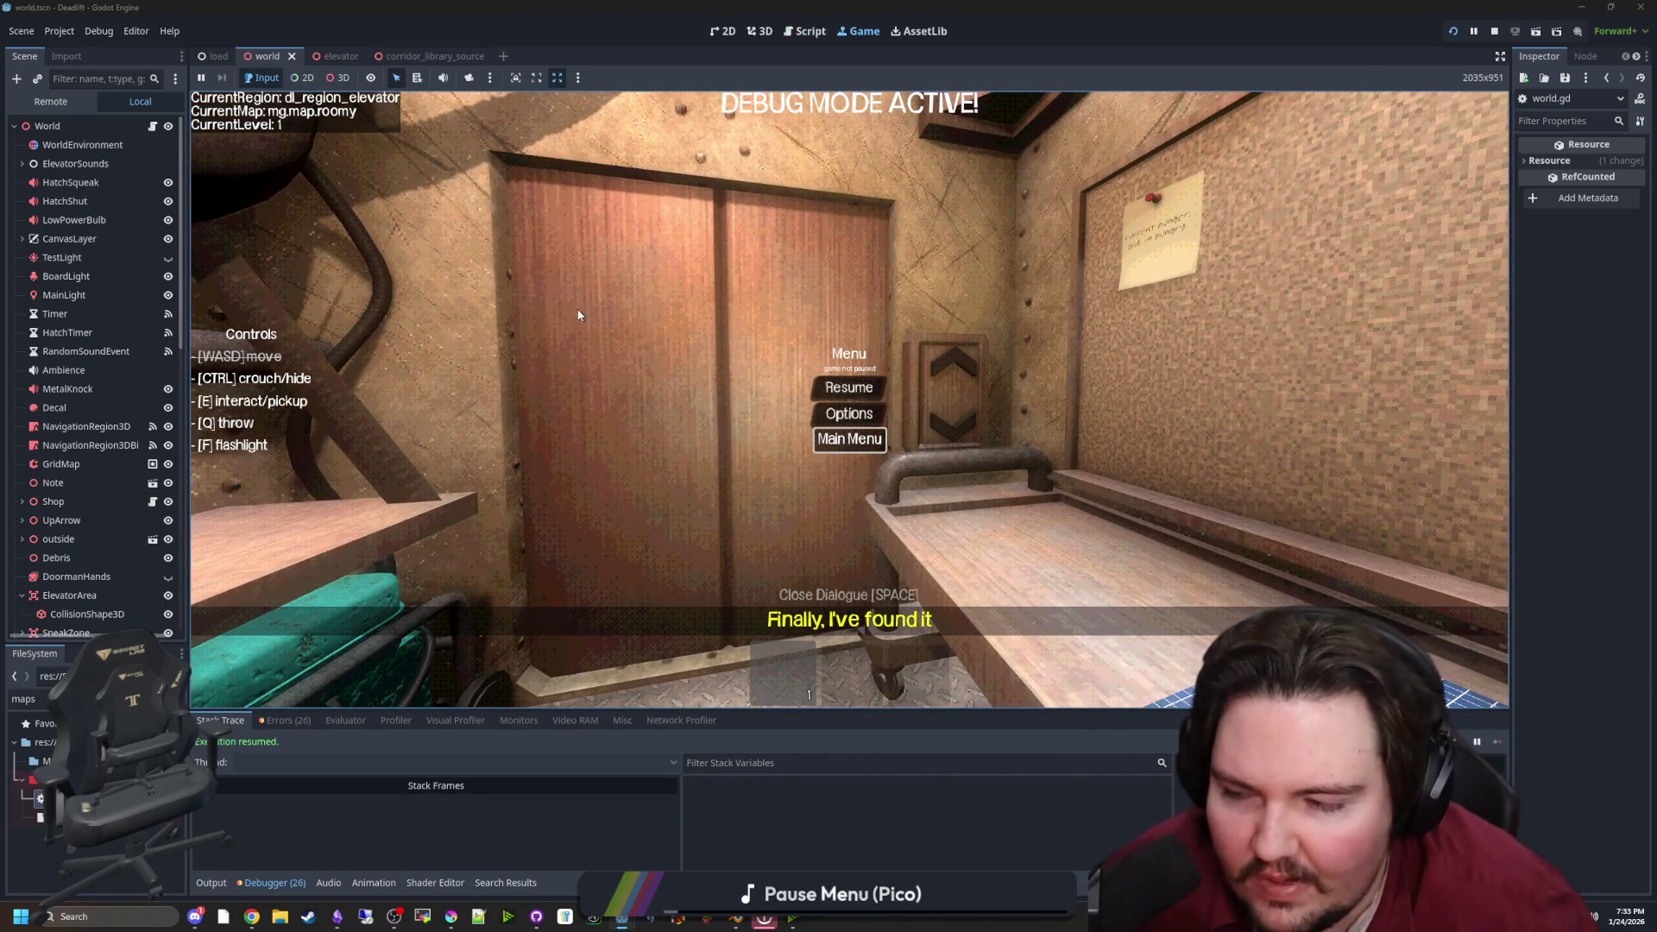
{"action": "key", "text": "Return"}
{"action": "left_click", "coordinate": [392, 421]}
{"action": "key", "text": "w"}
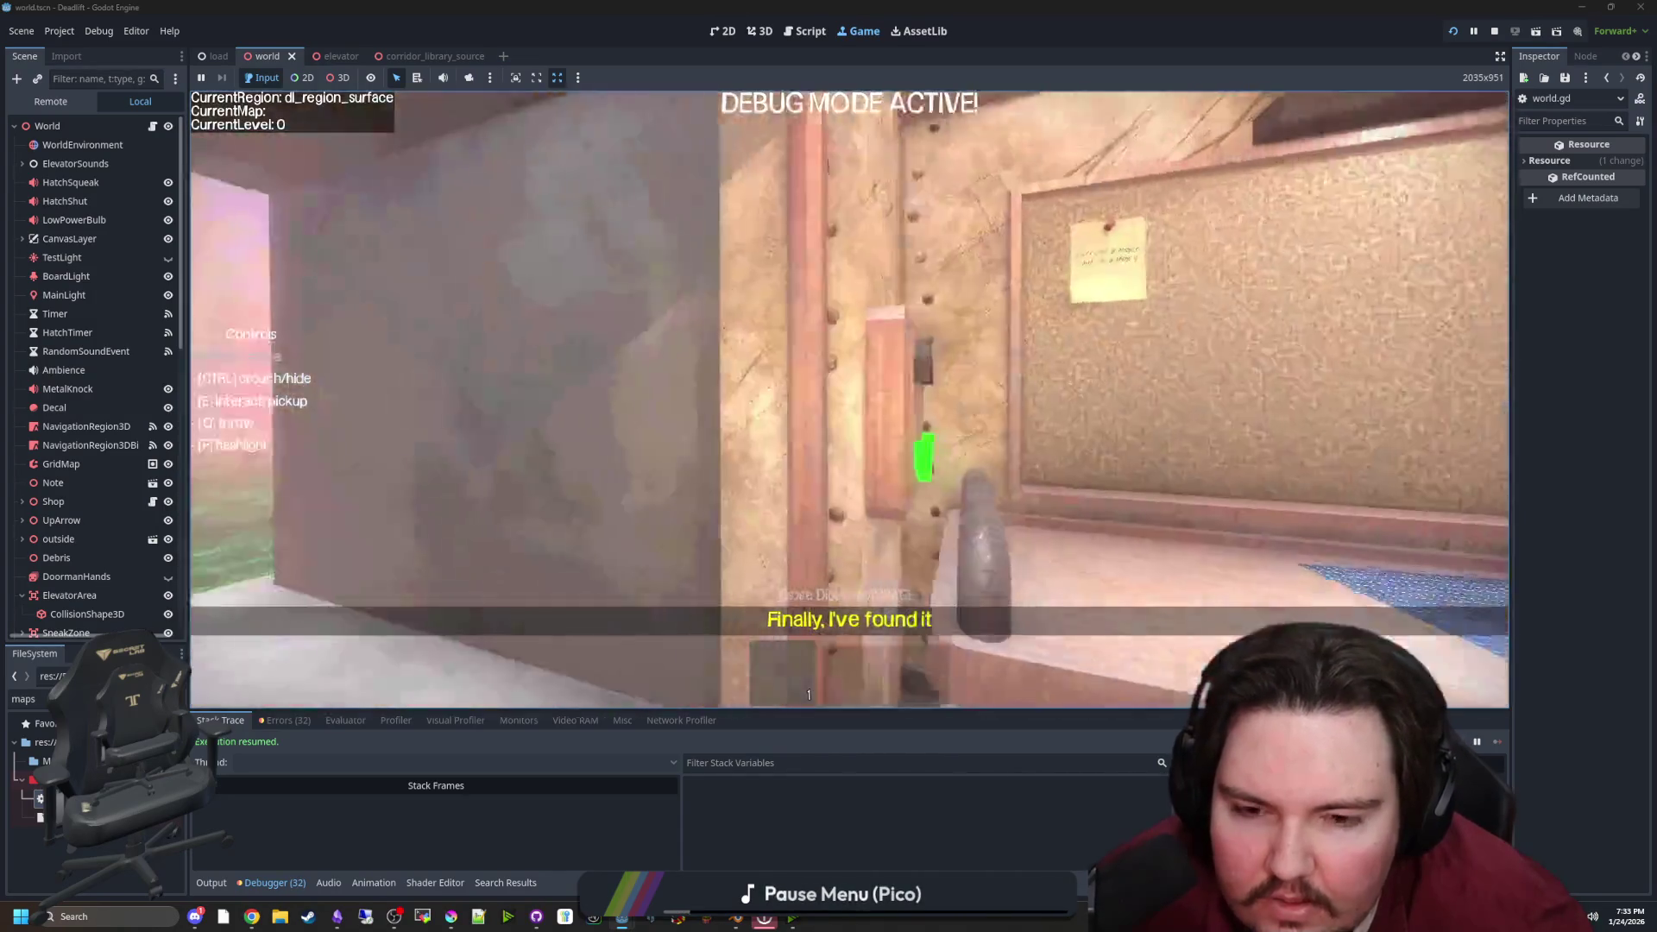
{"action": "key", "text": "e"}
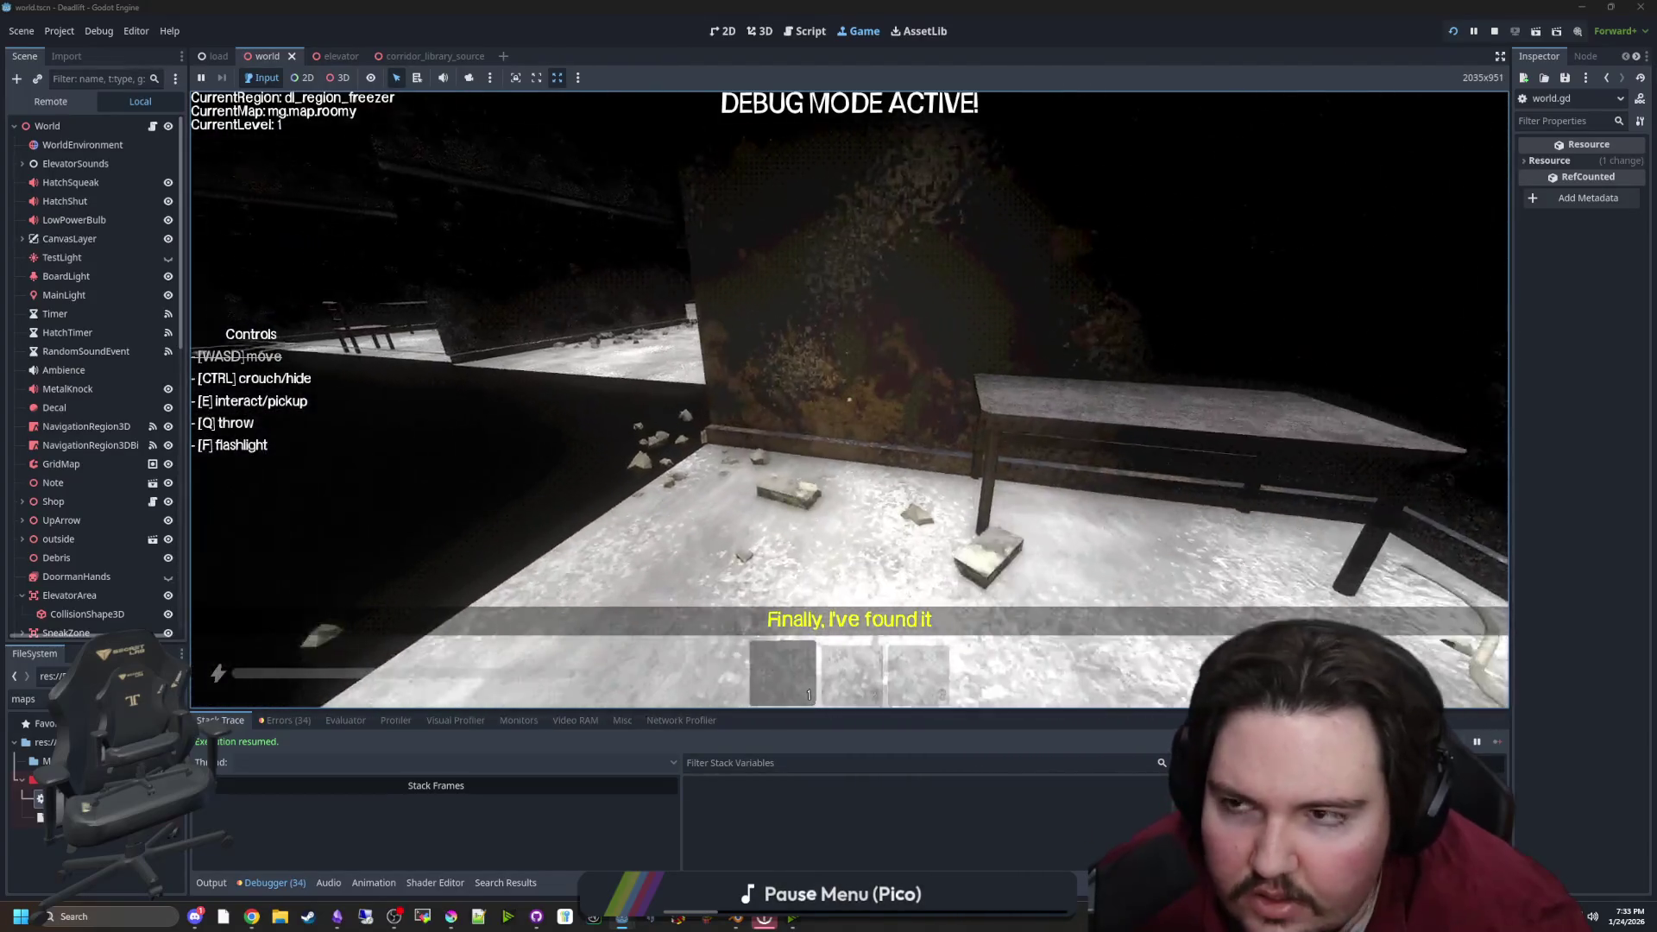
Pause and override the game camera for an overhead look at the generated freezer maze
{"action": "key", "text": "Escape"}
{"action": "left_click", "coordinate": [338, 77]}
{"action": "left_click", "coordinate": [468, 78]}
{"action": "scroll", "coordinate": [849, 397], "scroll_direction": "down", "scroll_amount": 5}
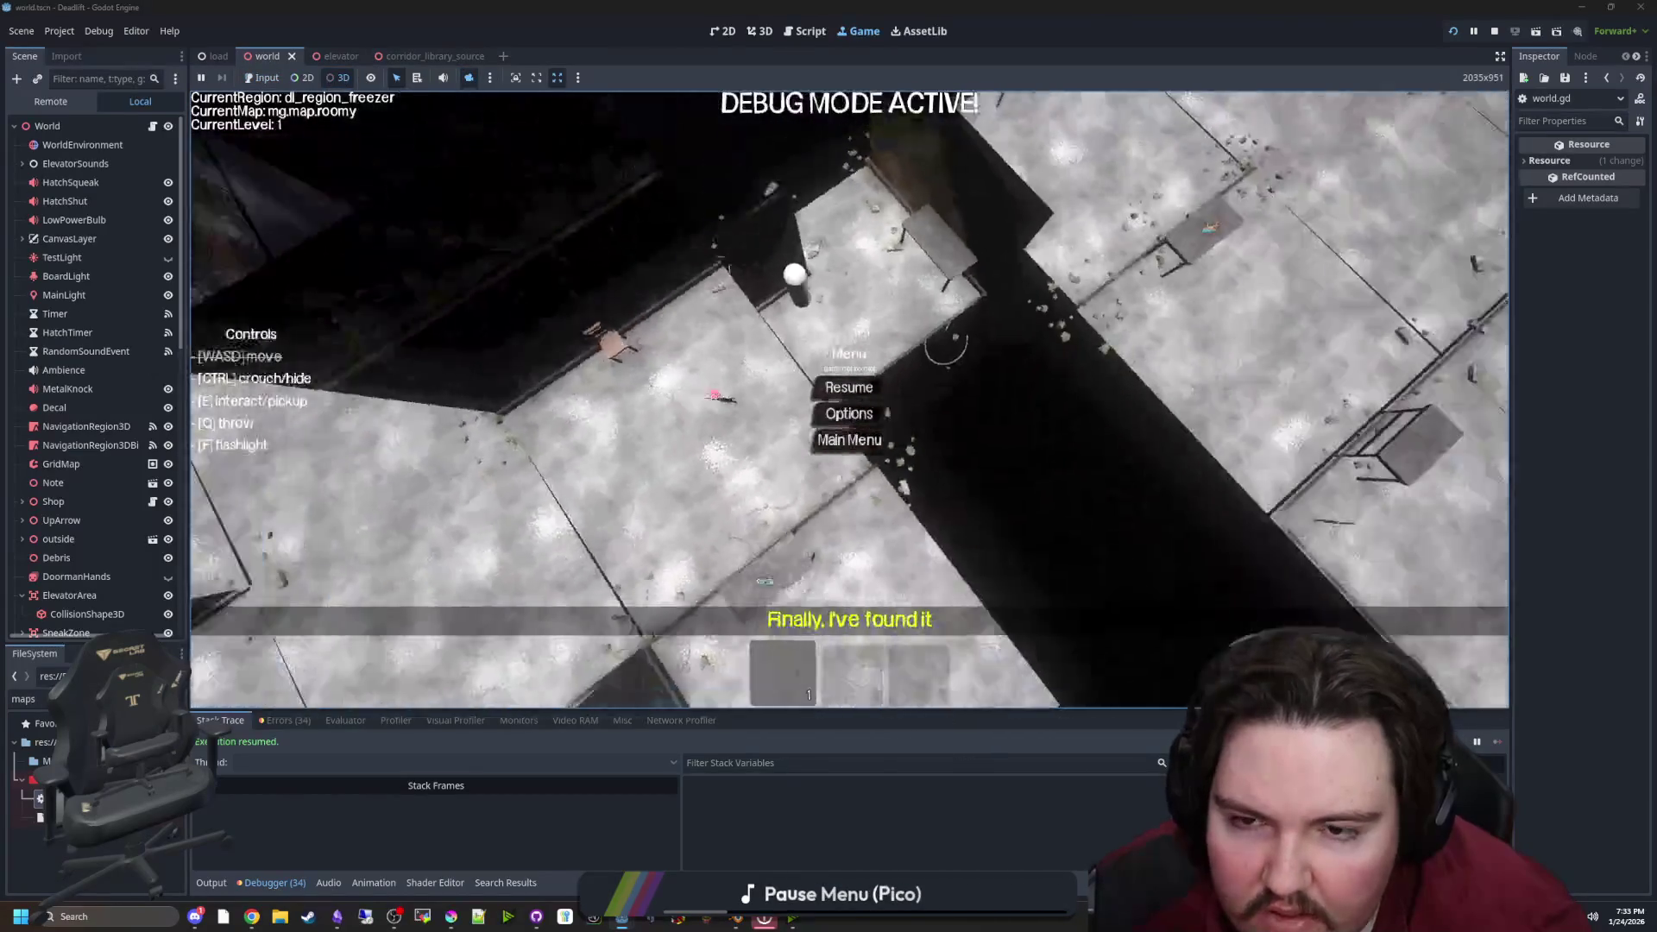
{"action": "scroll", "coordinate": [849, 397], "scroll_direction": "up", "scroll_amount": 5}
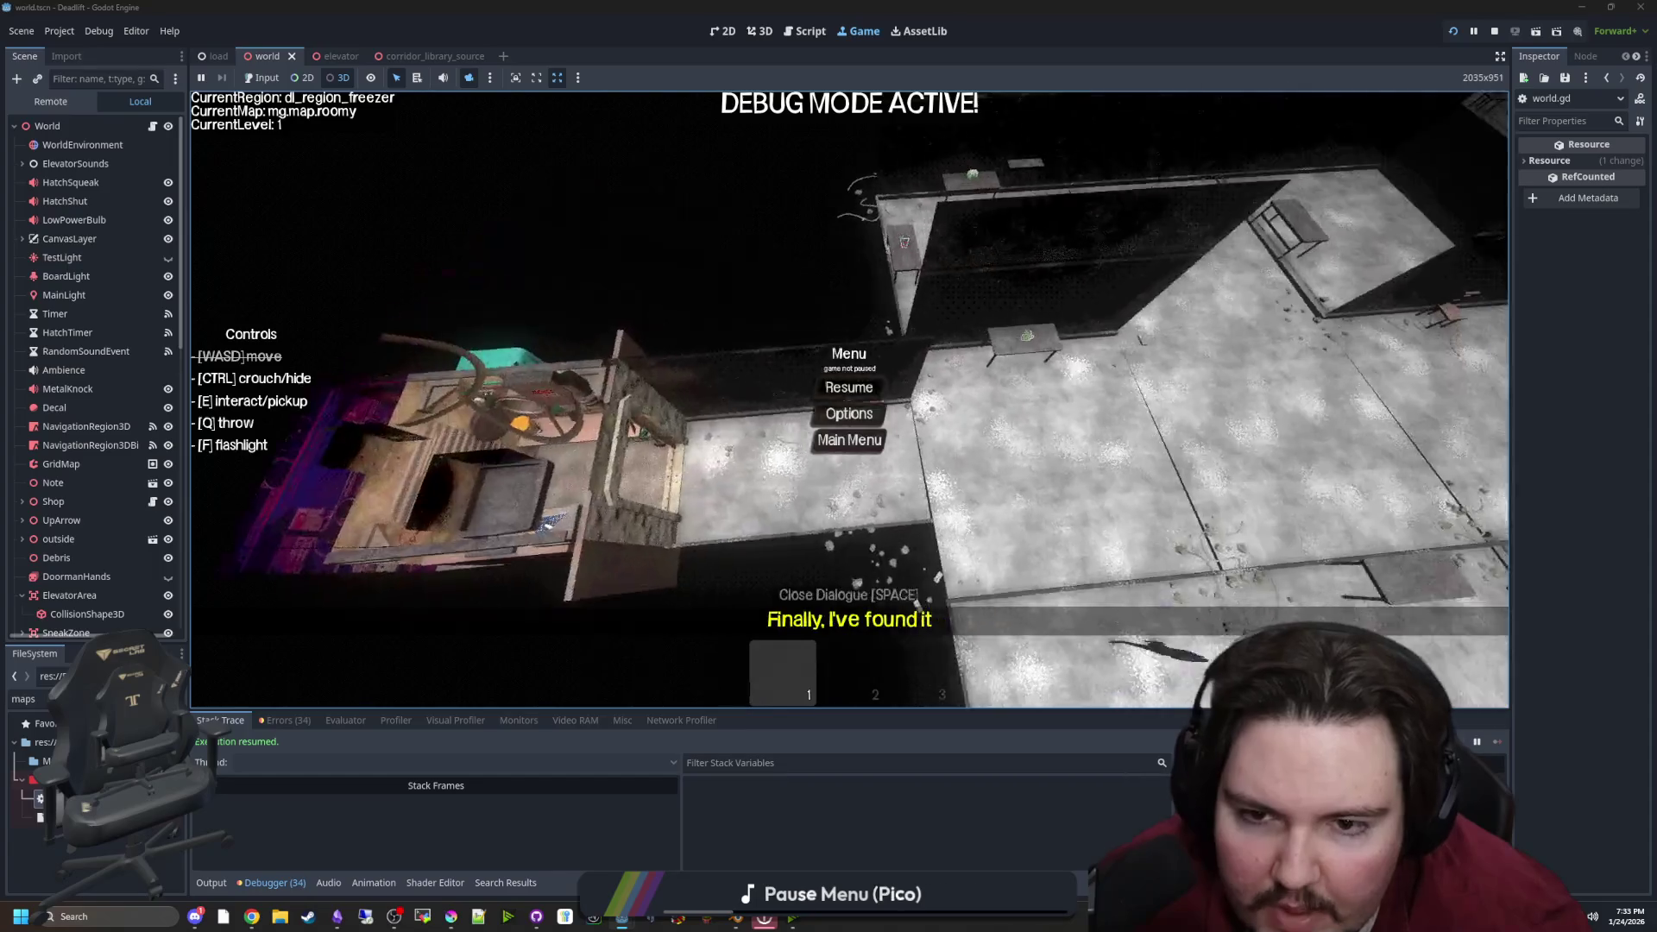
{"action": "scroll", "coordinate": [849, 397], "scroll_direction": "down", "scroll_amount": 5}
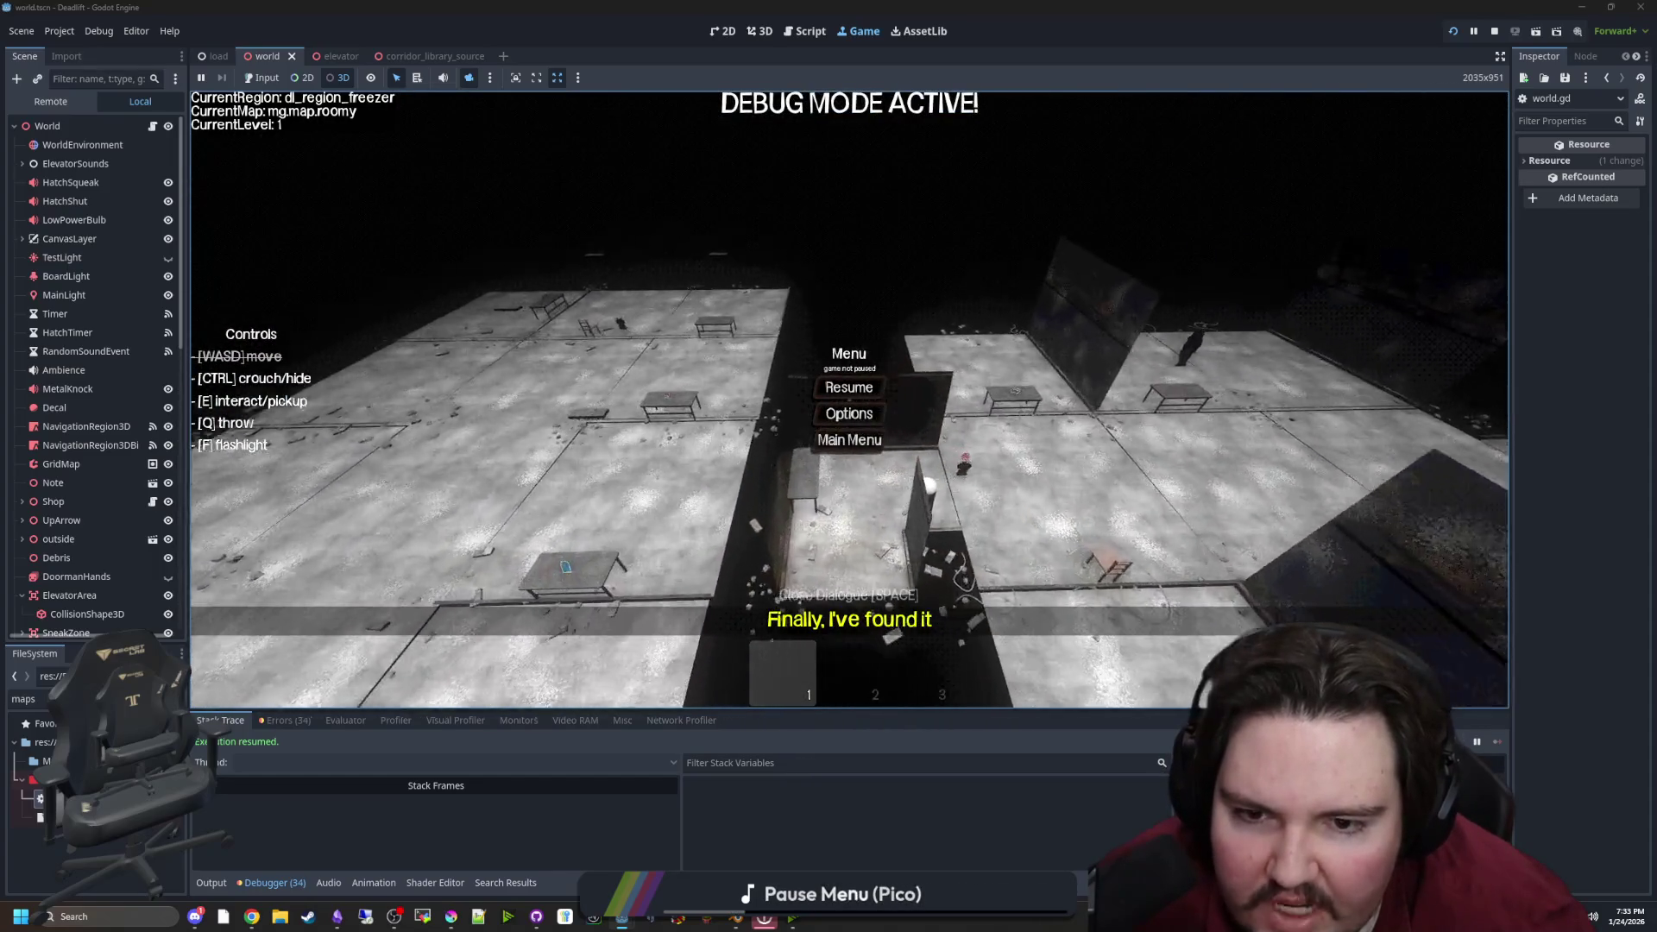
{"action": "scroll", "coordinate": [586, 249], "scroll_direction": "up", "scroll_amount": 3}
{"action": "left_click", "coordinate": [152, 128]}
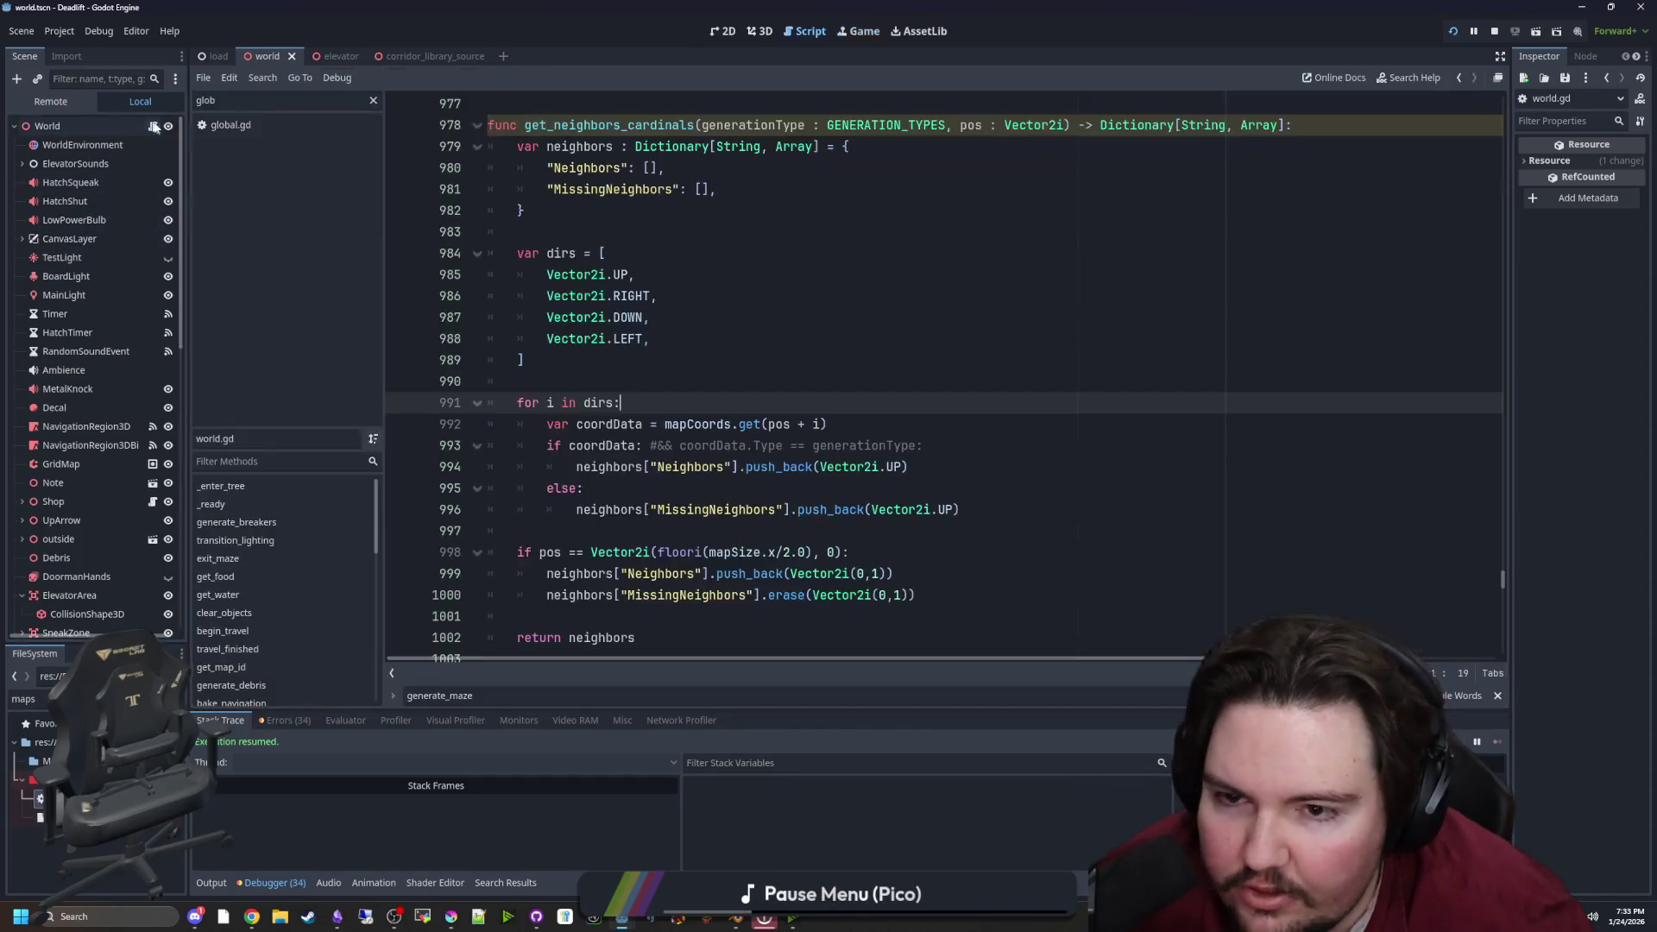
Scroll generate_maze down to the CORRIDOR branch and its _4way neighbour check
{"action": "scroll", "coordinate": [738, 381], "scroll_direction": "down", "scroll_amount": 5}
{"action": "scroll", "coordinate": [738, 381], "scroll_direction": "down", "scroll_amount": 4}
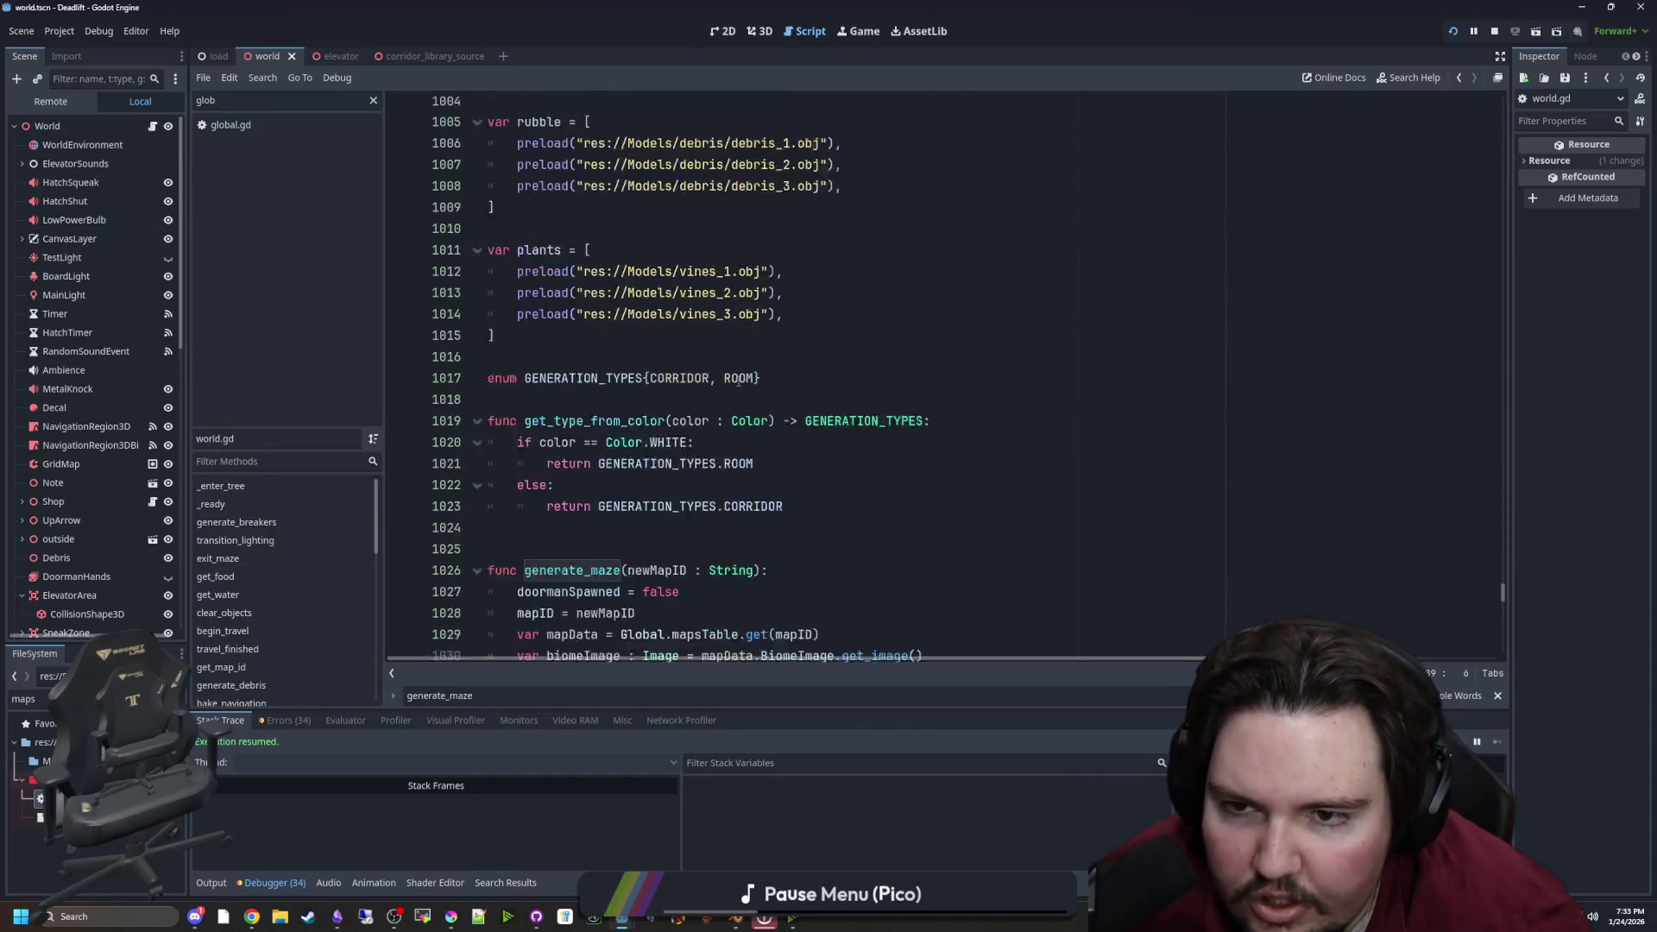
{"action": "scroll", "coordinate": [738, 378], "scroll_direction": "down", "scroll_amount": 4}
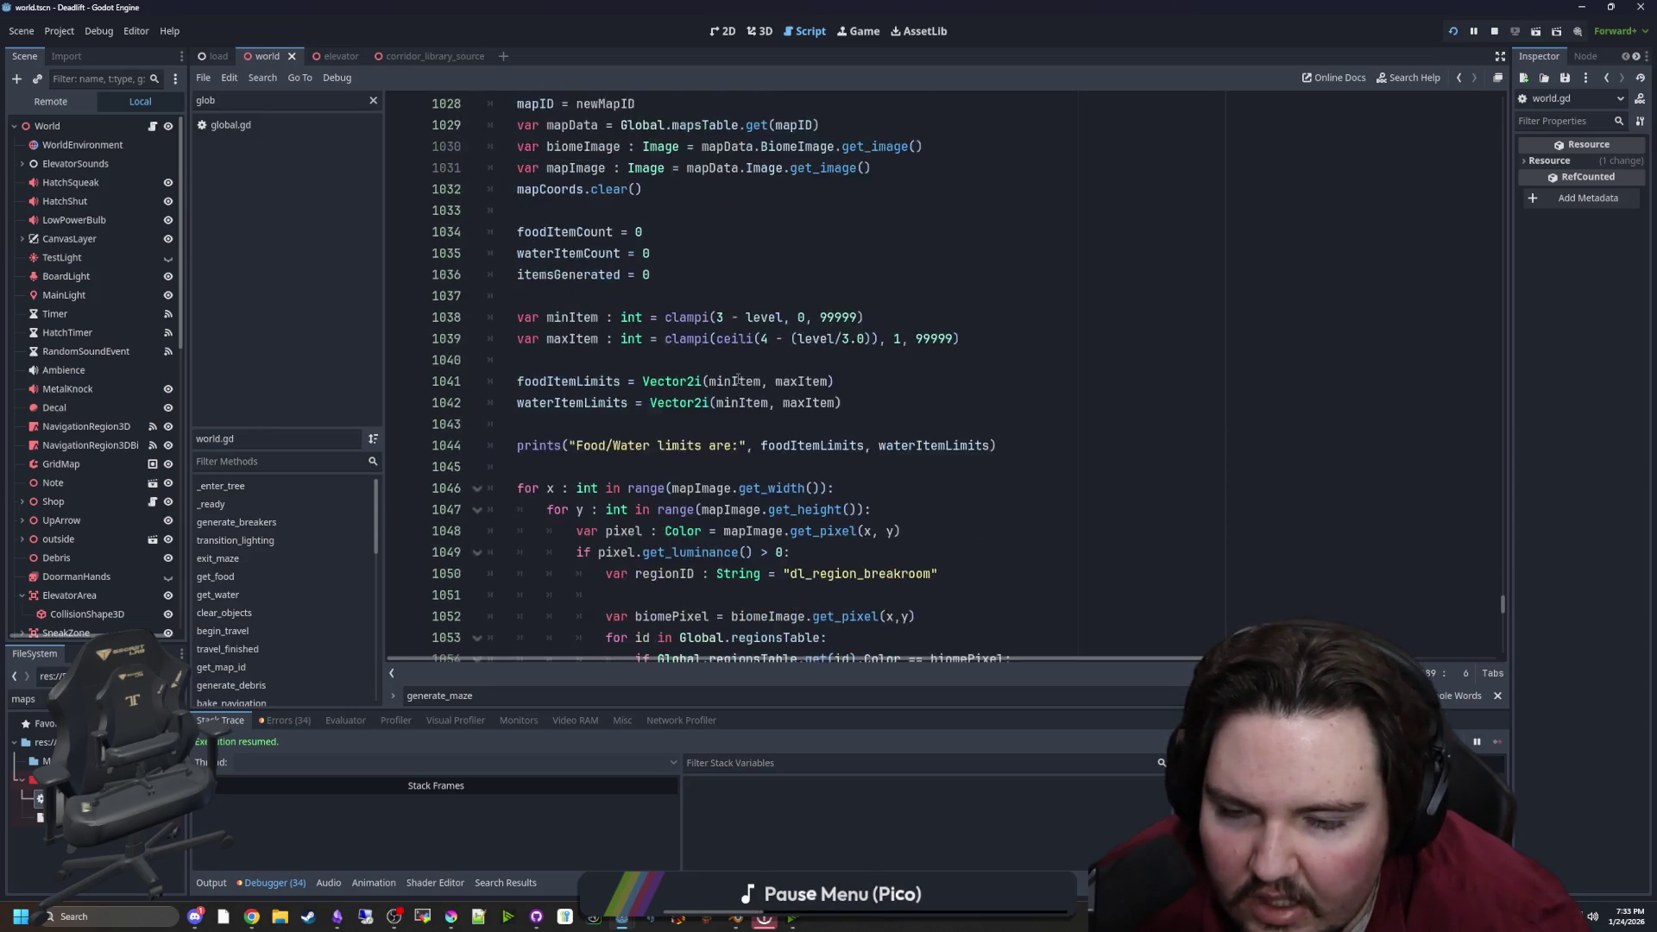
{"action": "scroll", "coordinate": [738, 379], "scroll_direction": "up", "scroll_amount": 3}
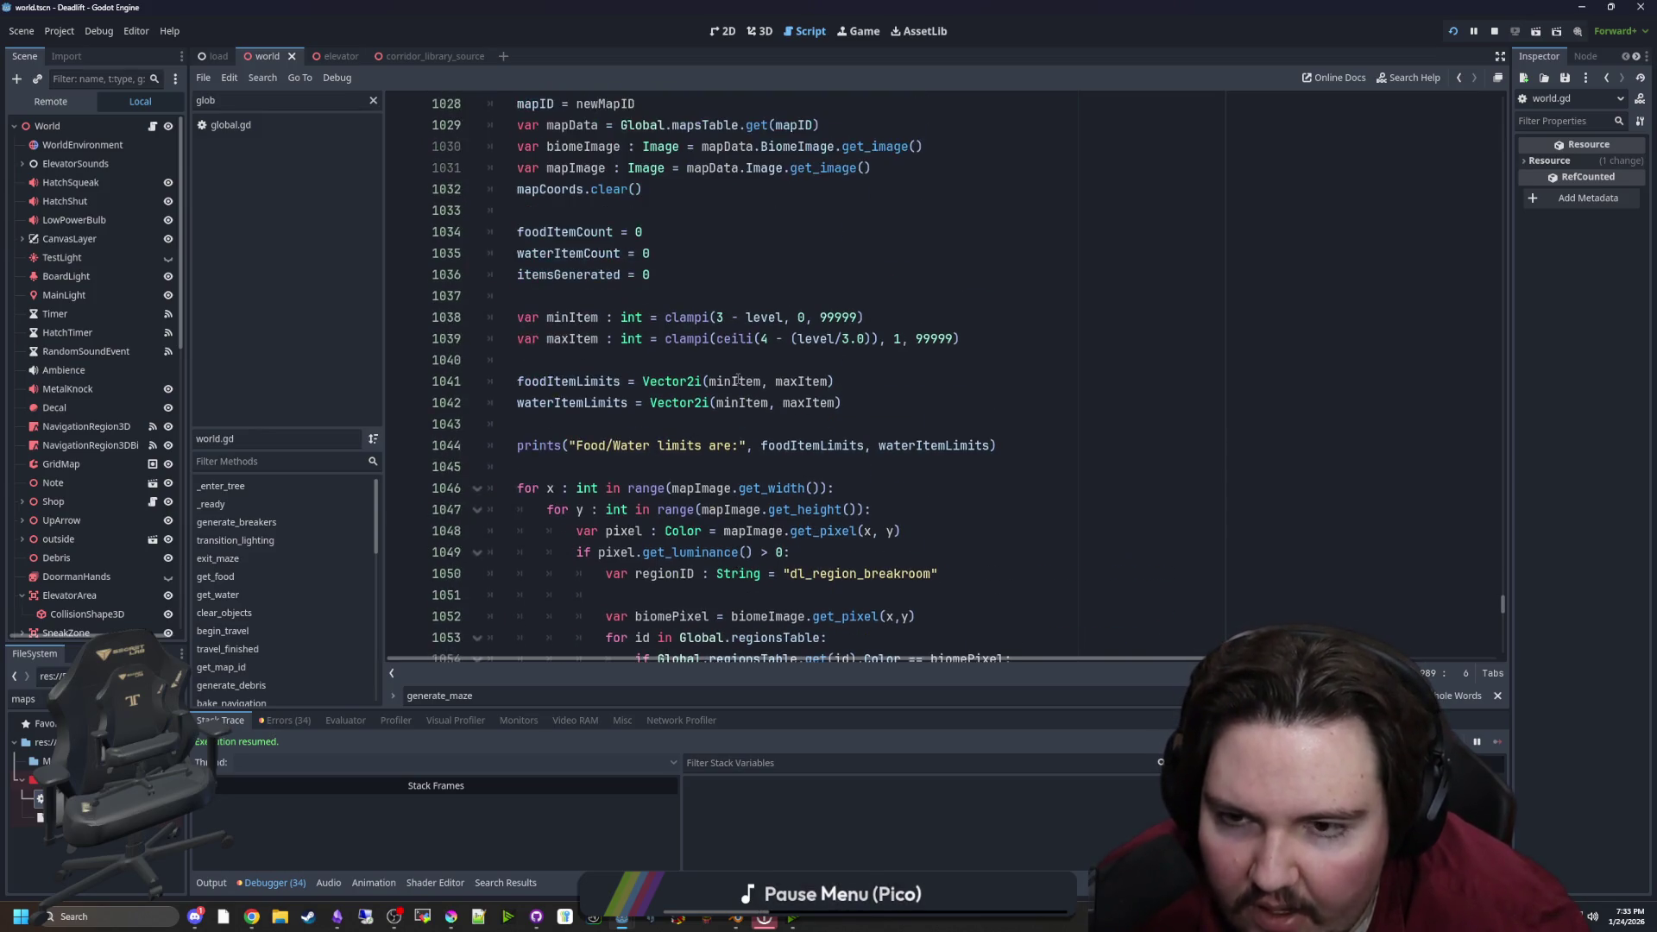
{"action": "scroll", "coordinate": [739, 380], "scroll_direction": "down", "scroll_amount": 6}
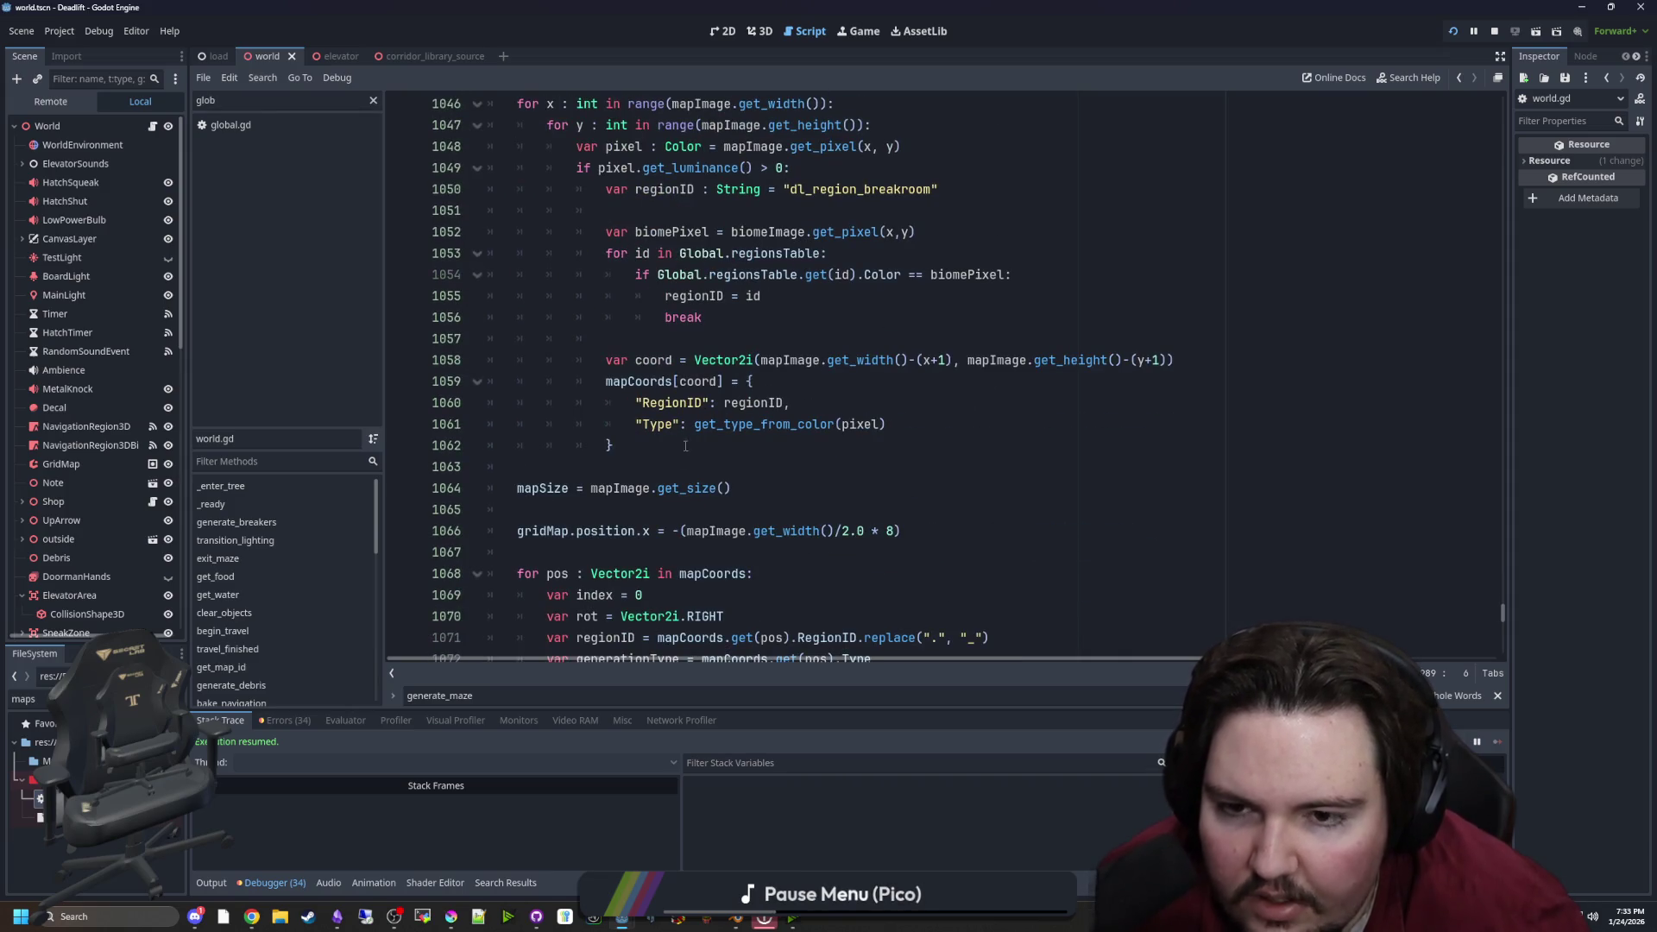
{"action": "left_click", "coordinate": [616, 468]}
{"action": "scroll", "coordinate": [615, 455], "scroll_direction": "down", "scroll_amount": 7}
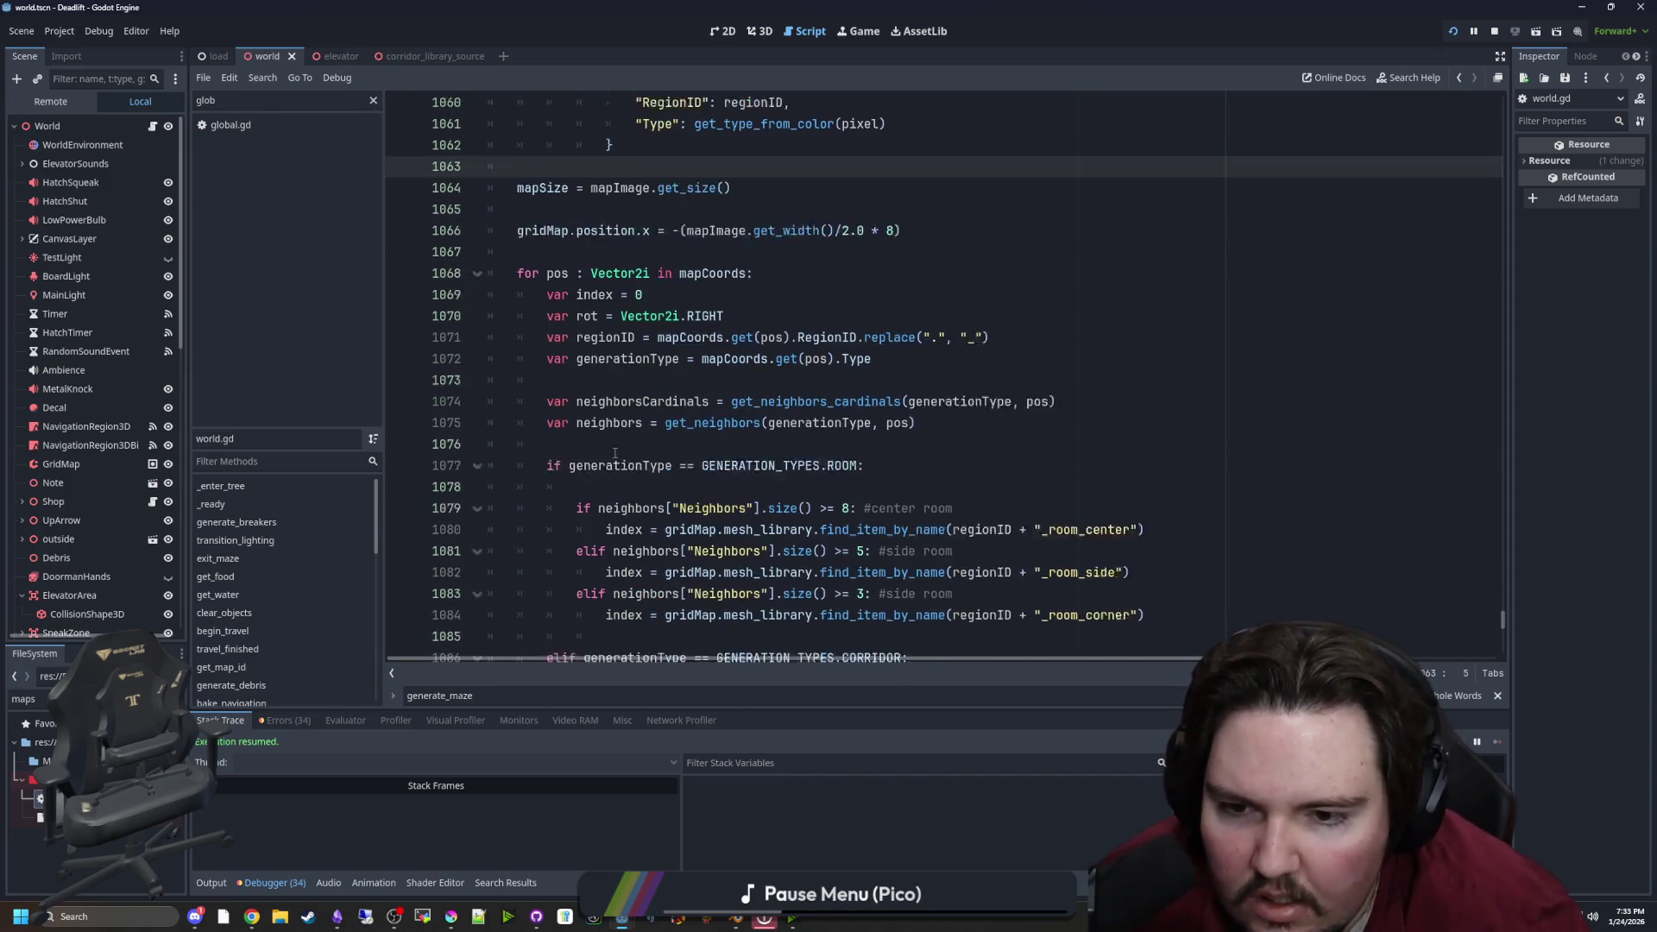
{"action": "scroll", "coordinate": [614, 440], "scroll_direction": "down", "scroll_amount": 3}
{"action": "left_click_drag", "start_coordinate": [762, 316], "coordinate": [908, 359]}
{"action": "left_click", "coordinate": [1022, 338]}
{"action": "scroll", "coordinate": [1021, 338], "scroll_direction": "down", "scroll_amount": 1}
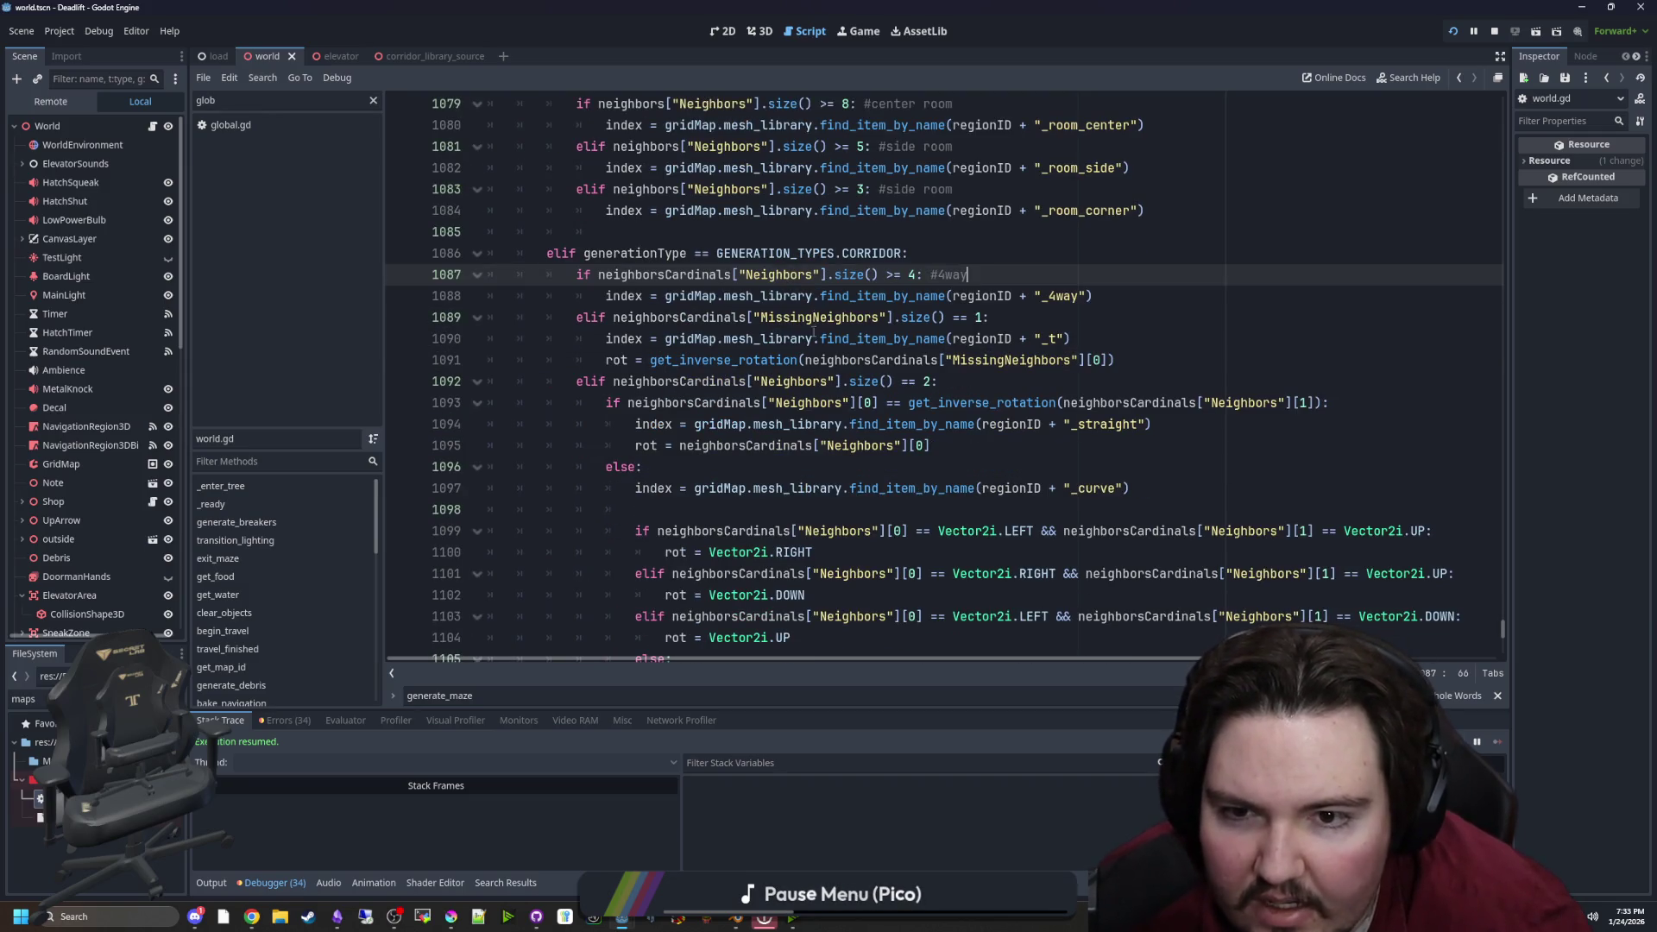
Narrow the Scene dock to widen the code, then review the T-junction and two-neighbour checks
{"action": "left_click_drag", "start_coordinate": [181, 353], "coordinate": [125, 366]}
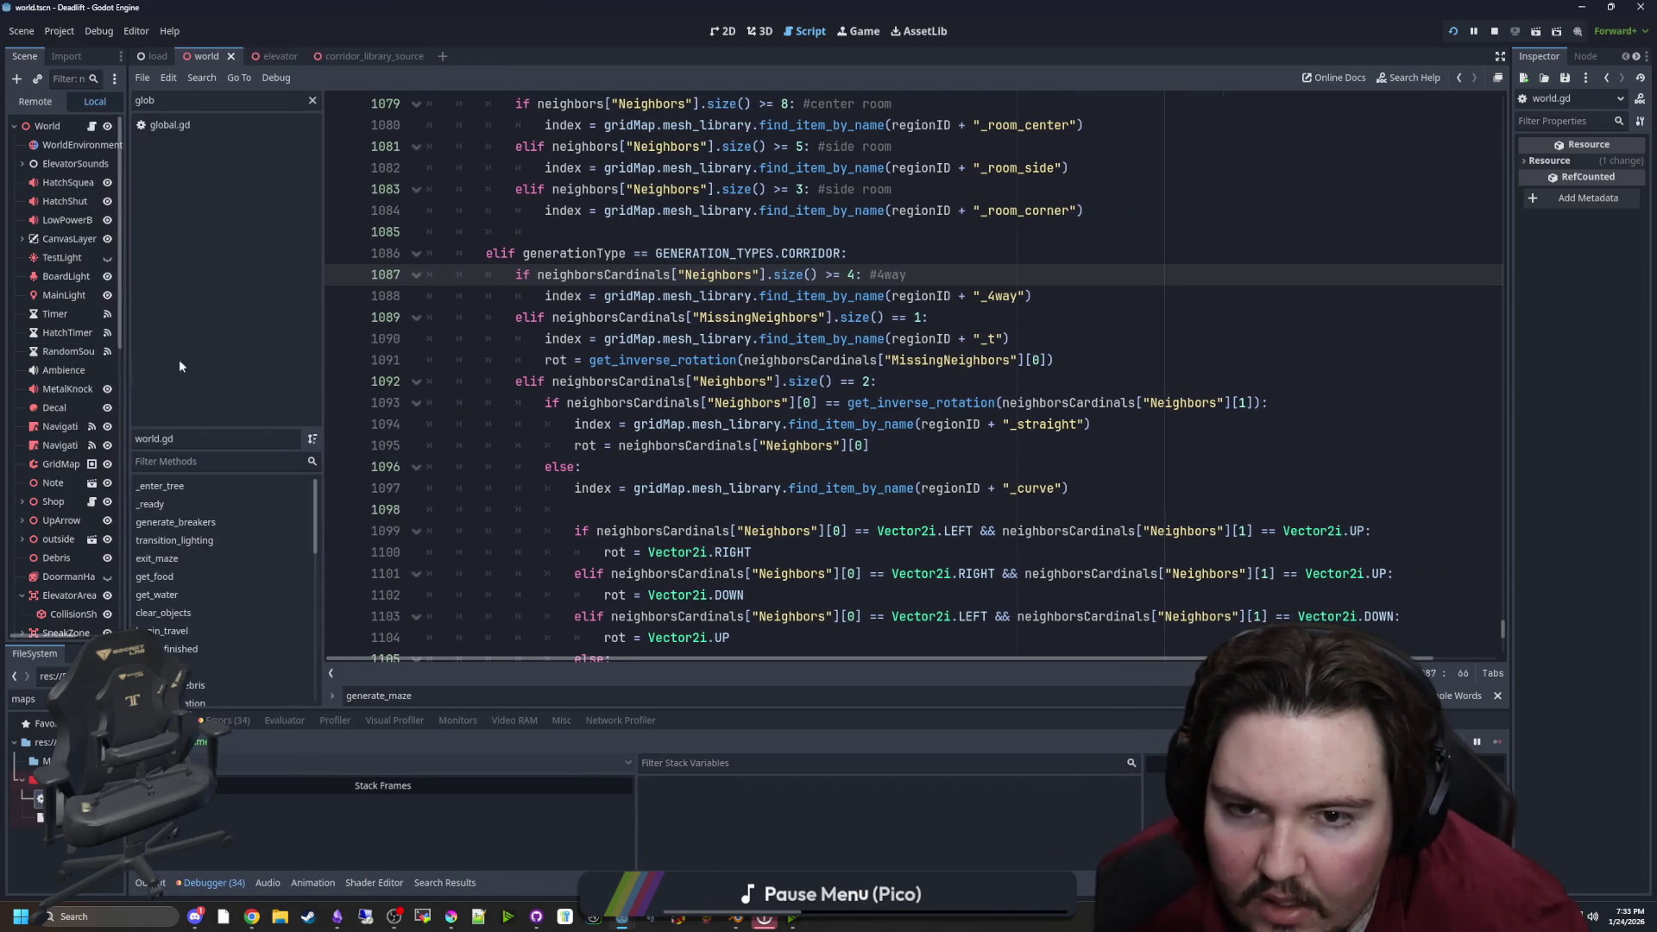
{"action": "left_click", "coordinate": [1031, 338]}
{"action": "left_click_drag", "start_coordinate": [1030, 337], "coordinate": [577, 338]}
{"action": "scroll", "coordinate": [926, 254], "scroll_direction": "down", "scroll_amount": 2}
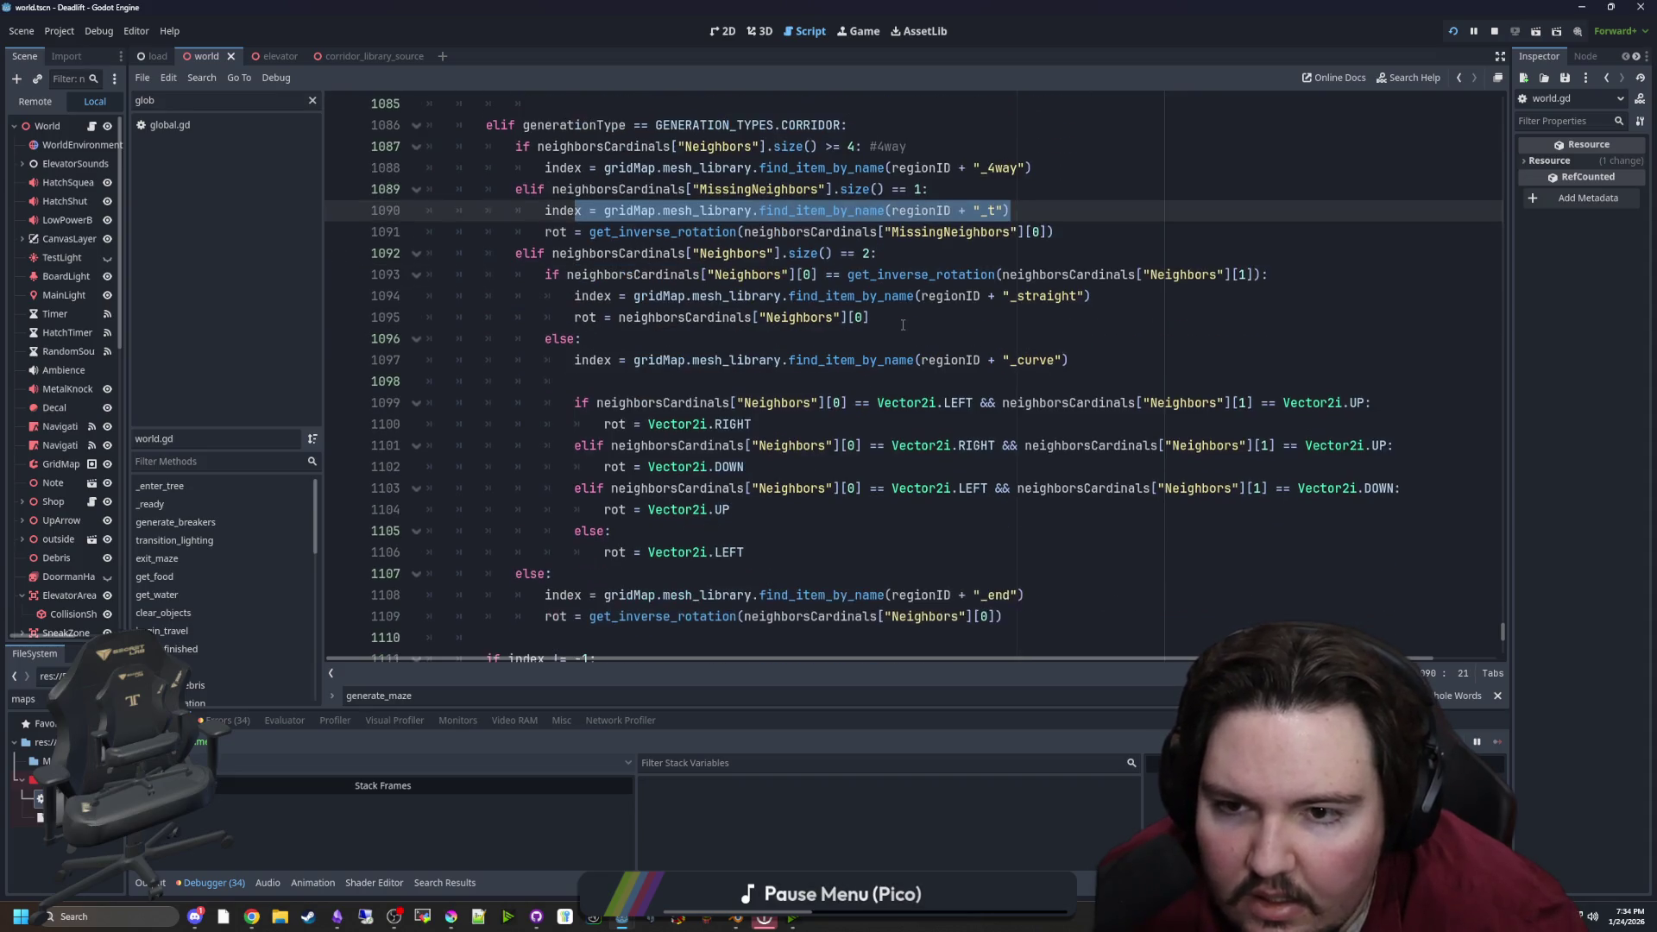
{"action": "left_click", "coordinate": [926, 255]}
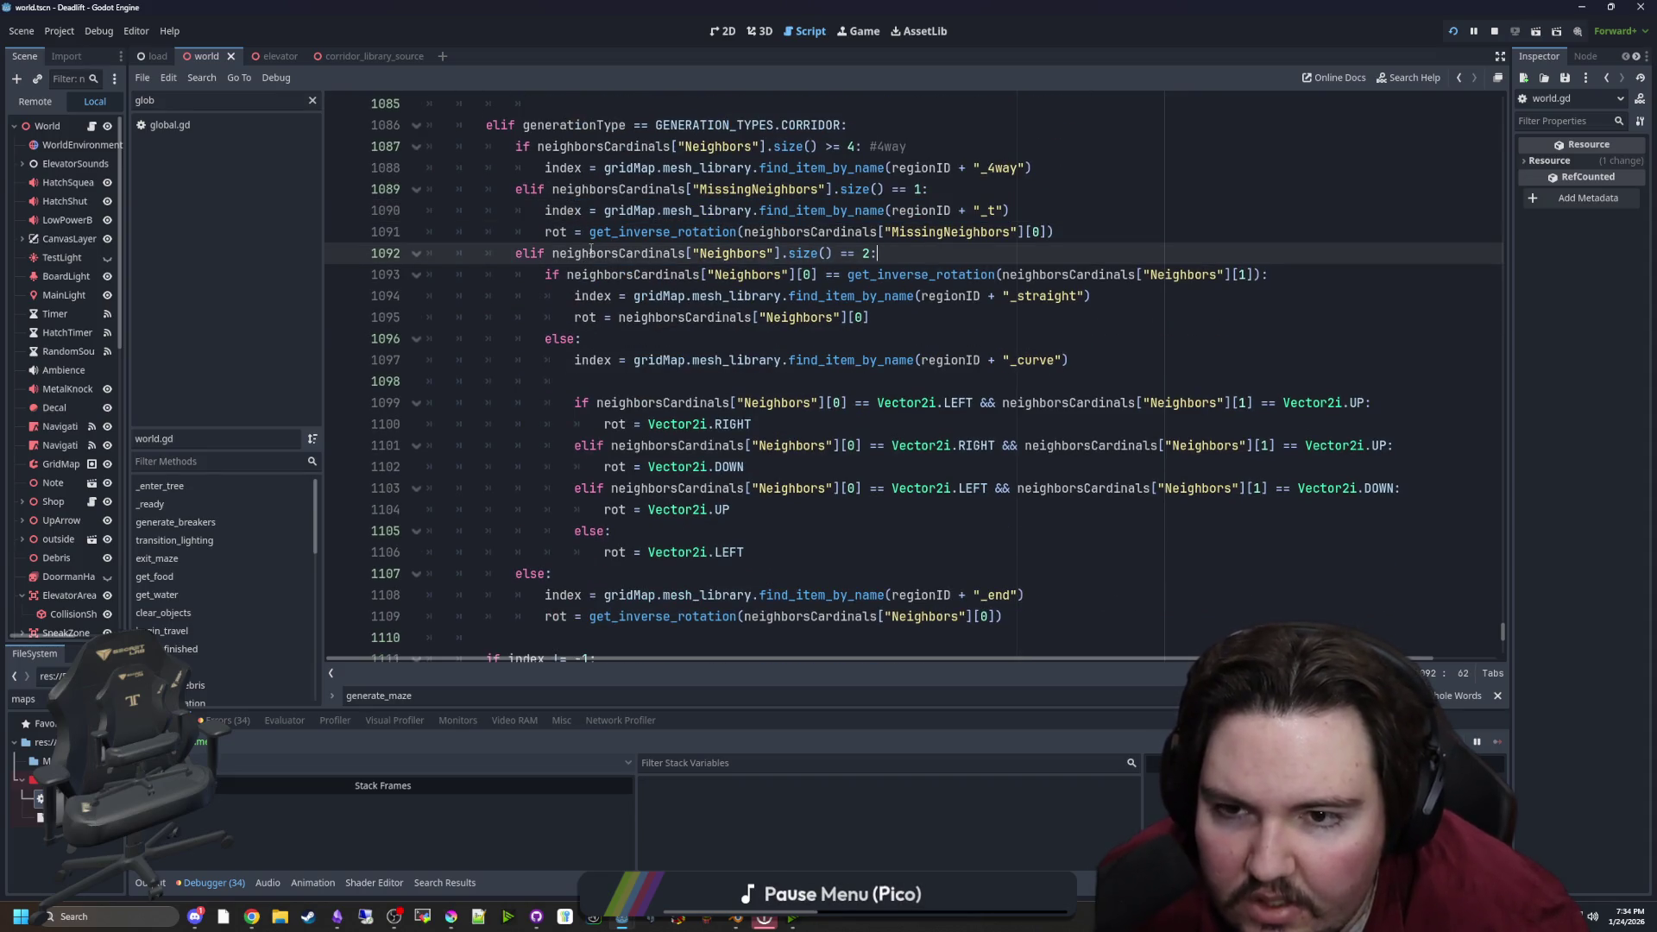
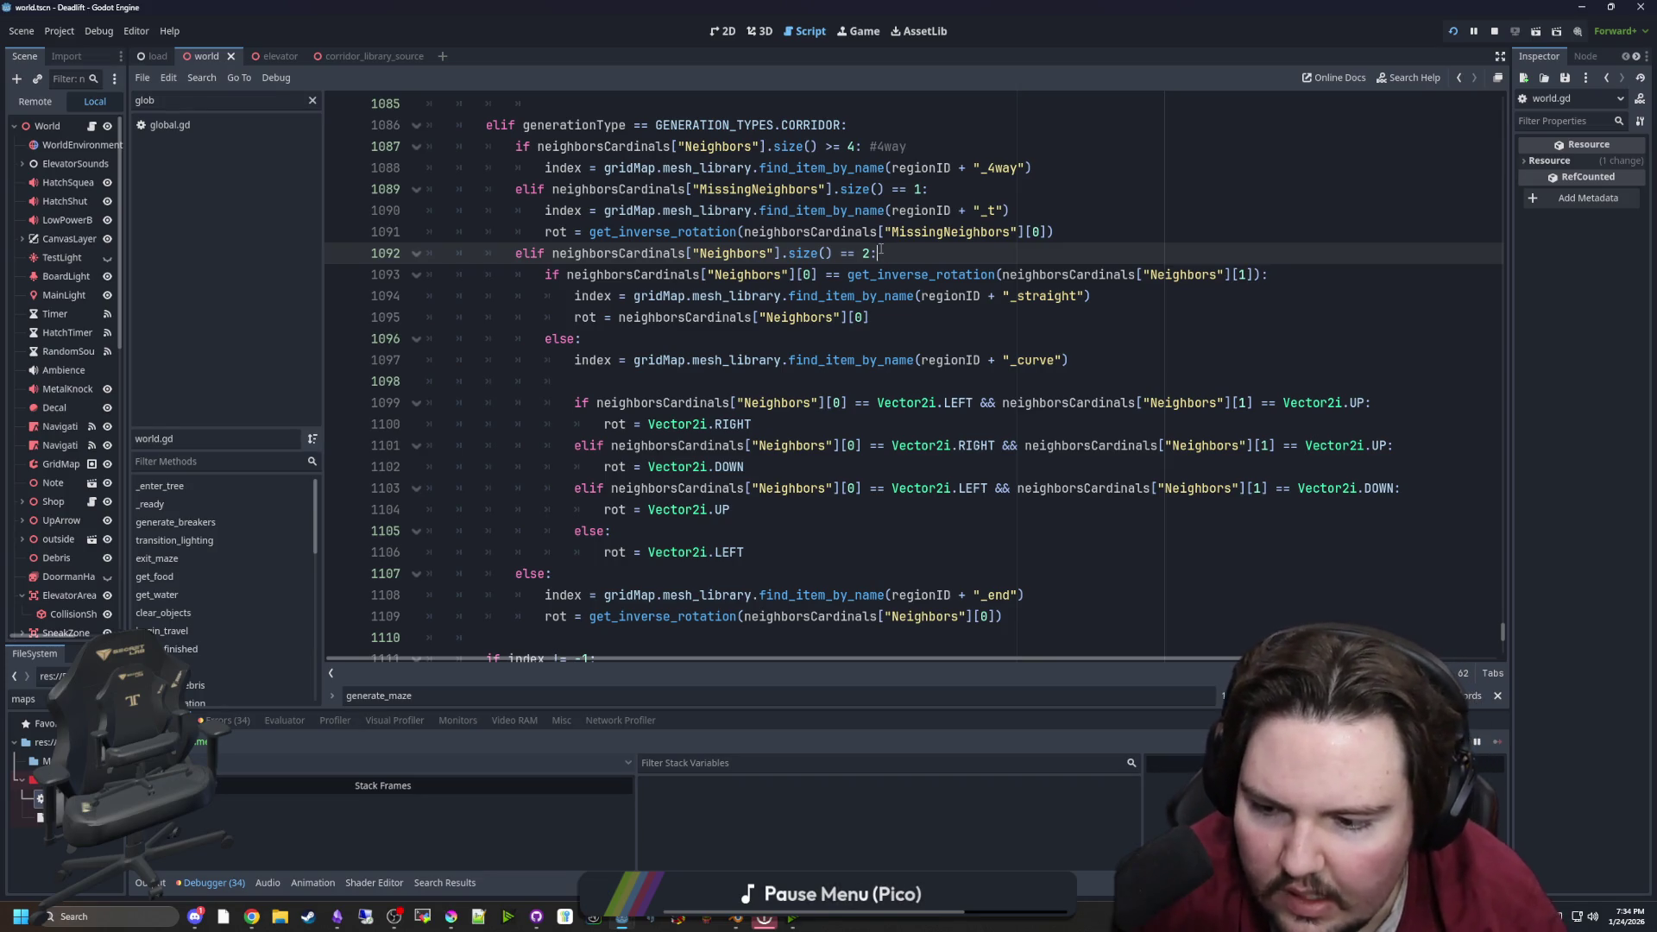
Jump from neighborsCardinals to the get_neighbors_cardinals function definition
{"action": "left_click", "coordinate": [658, 275], "text": "ctrl"}
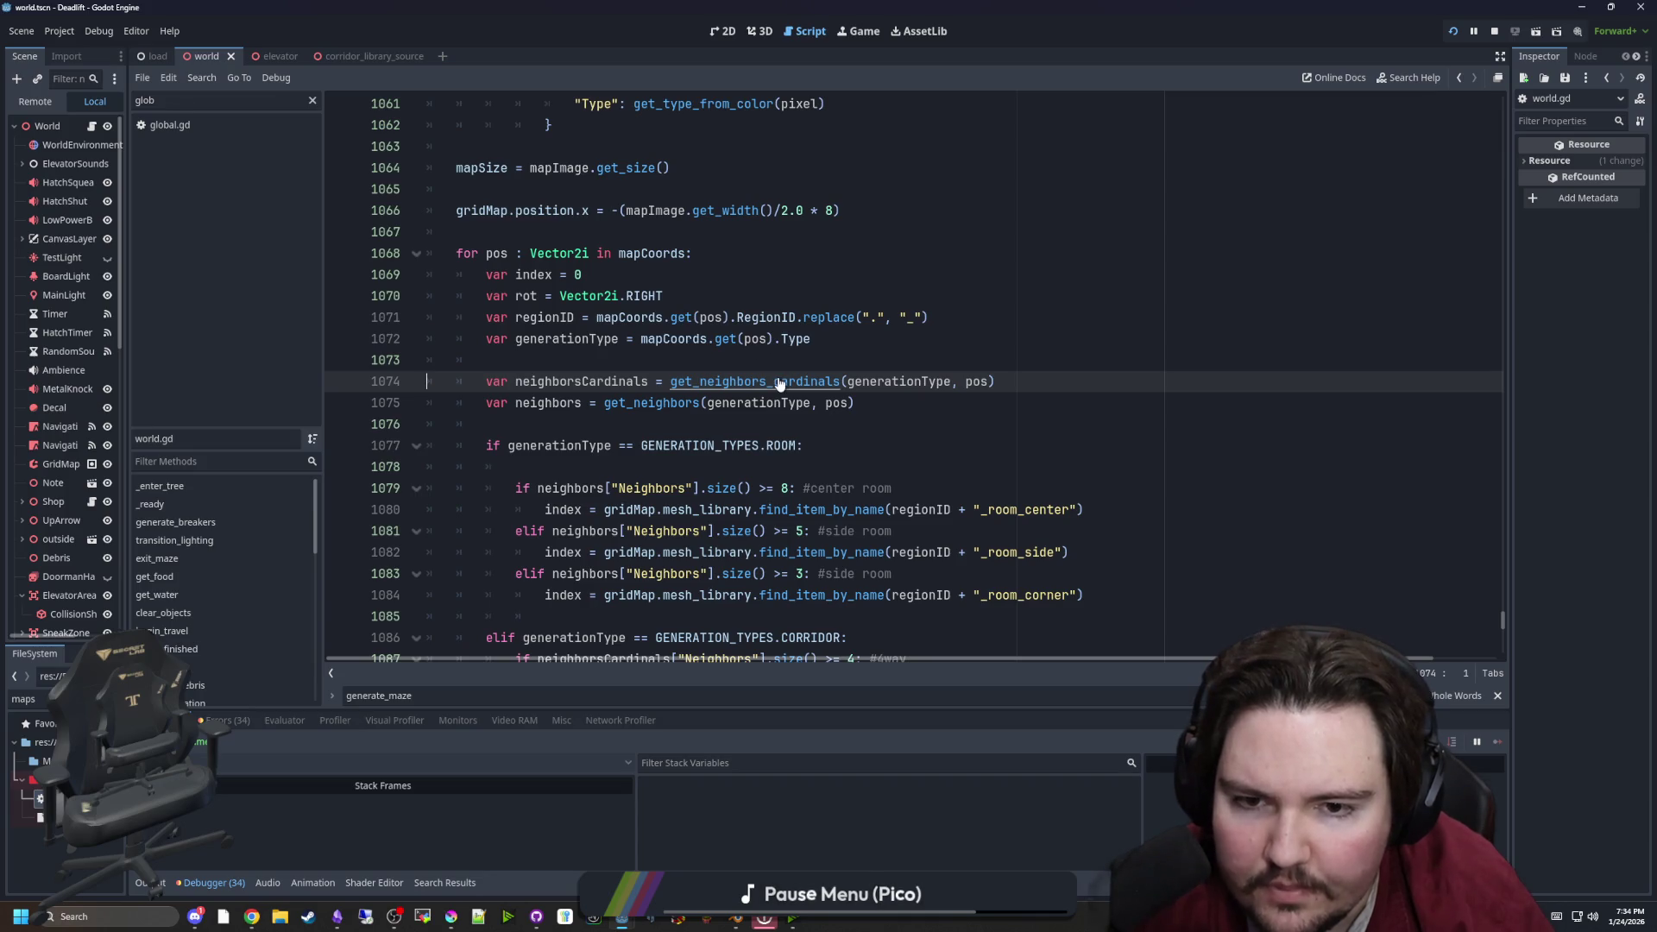
{"action": "left_click", "coordinate": [779, 383], "text": "ctrl"}
{"action": "scroll", "coordinate": [566, 393], "scroll_direction": "down", "scroll_amount": 2}
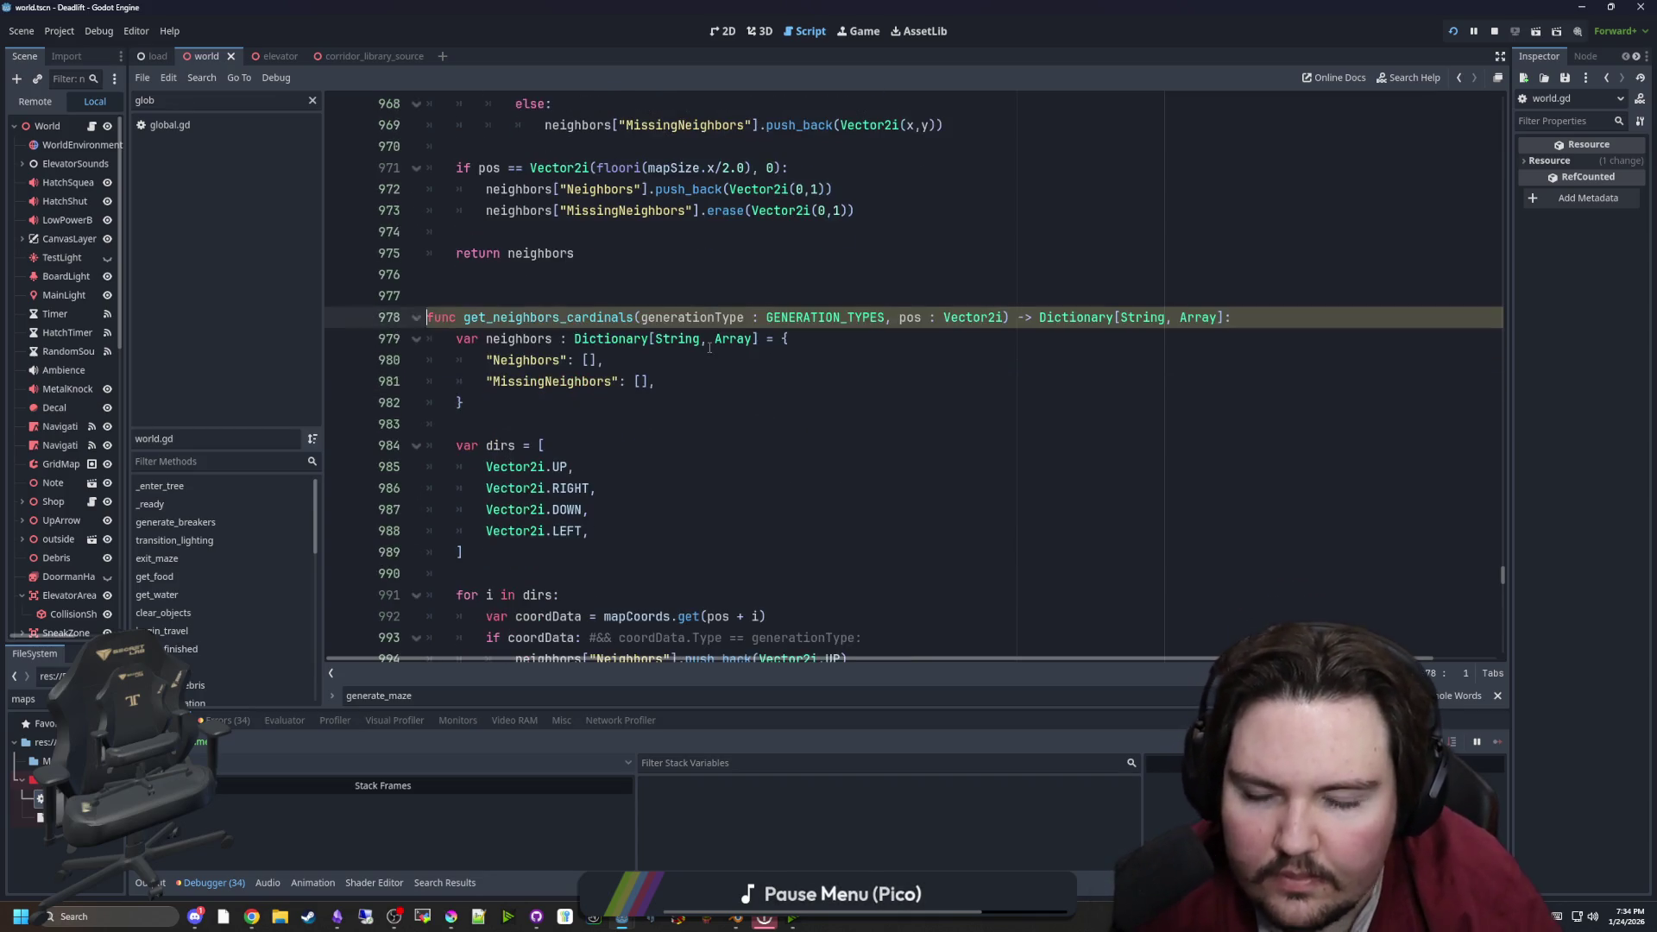
{"action": "scroll", "coordinate": [566, 392], "scroll_direction": "down", "scroll_amount": 3}
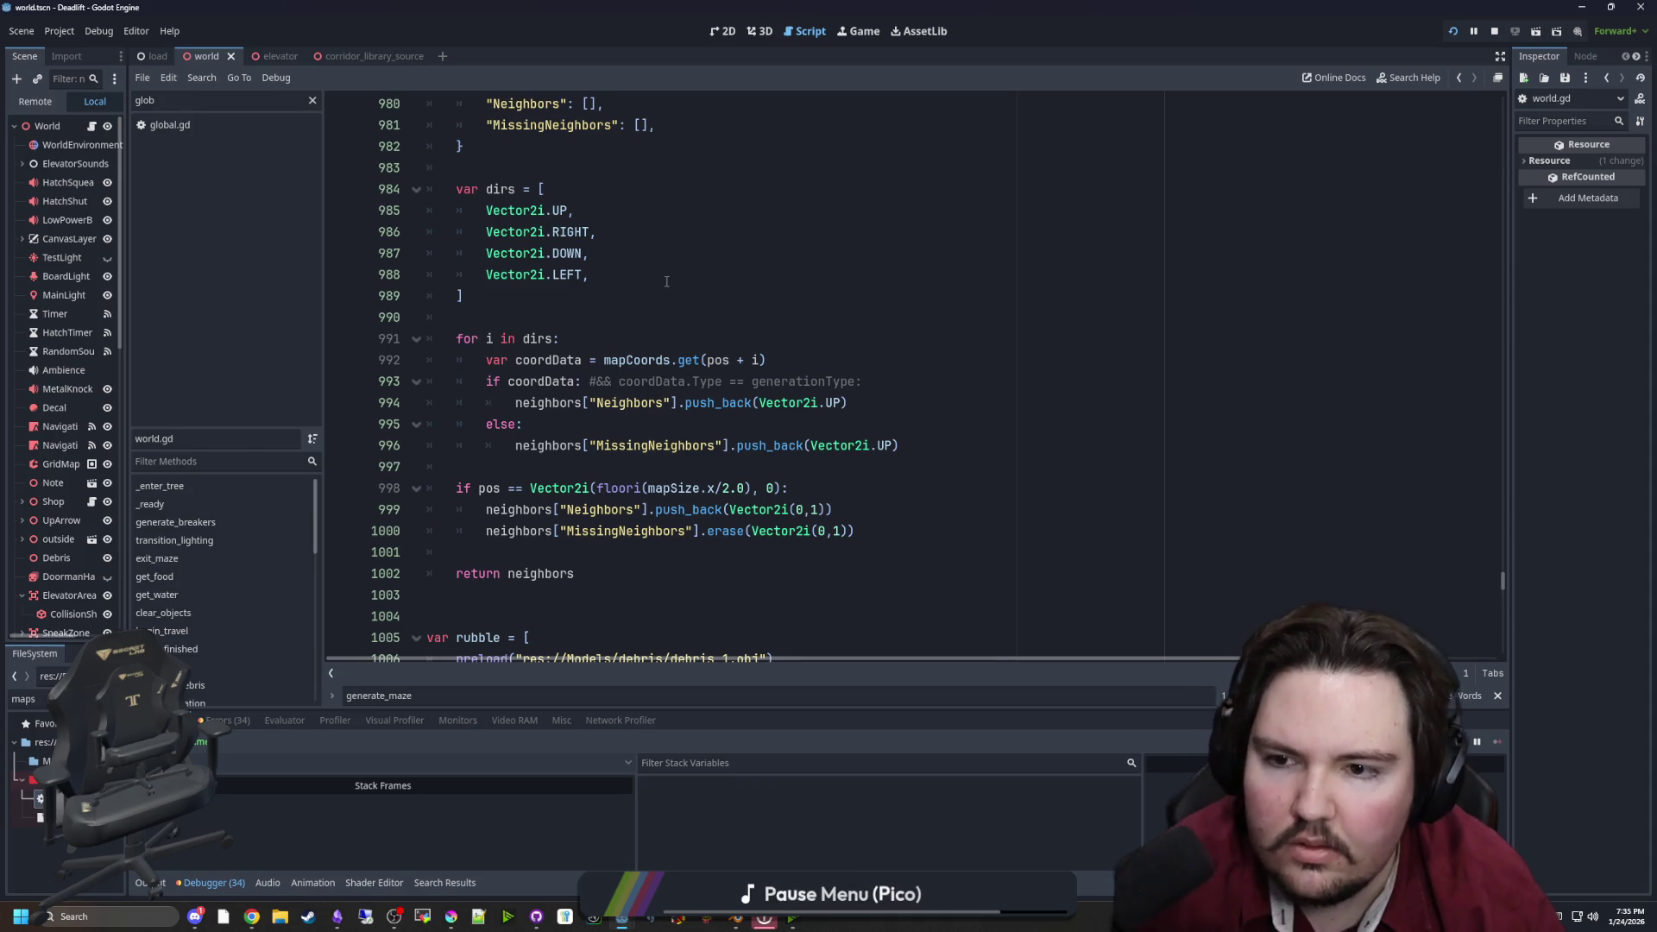
Replace Vector2i.UP with i in both push_back calls of the loop on lines 994 and 996
{"action": "left_click", "coordinate": [844, 405]}
{"action": "key", "text": "BackSpace"}
{"action": "key", "text": "BackSpace"}
{"action": "type", "text": "i"}
{"action": "left_click", "coordinate": [894, 487]}
{"action": "left_click", "coordinate": [894, 445]}
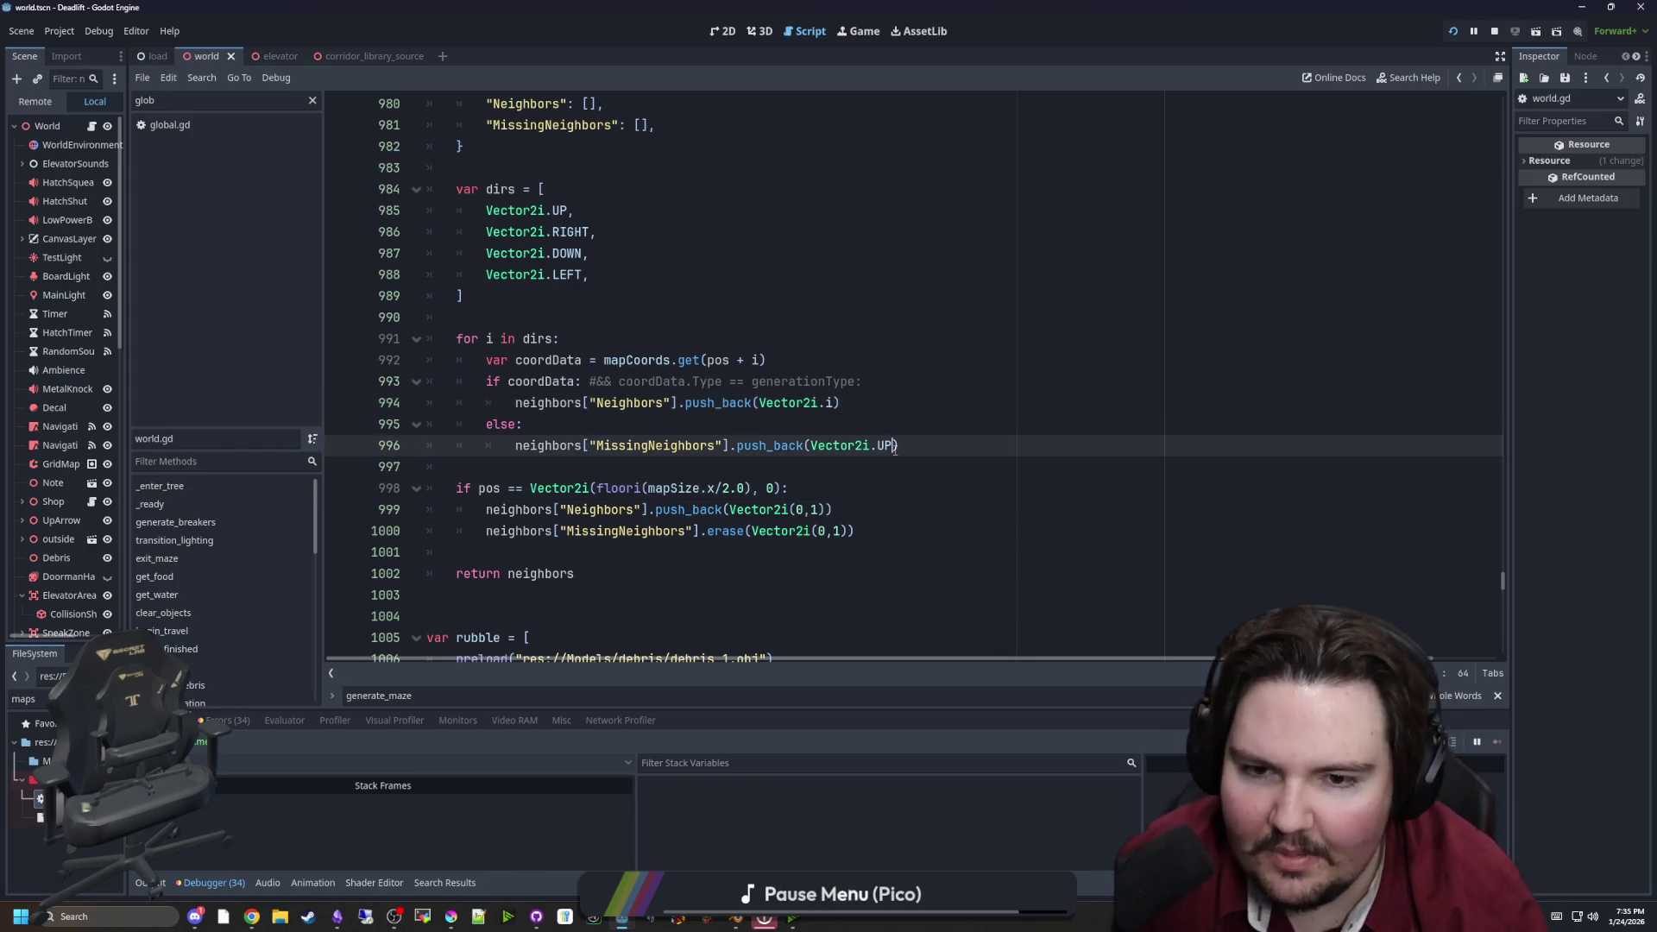
{"action": "key", "text": "BackSpace"}
{"action": "key", "text": "BackSpace"}
{"action": "key", "text": "BackSpace"}
{"action": "type", "text": "i"}
{"action": "key", "text": "Up"}
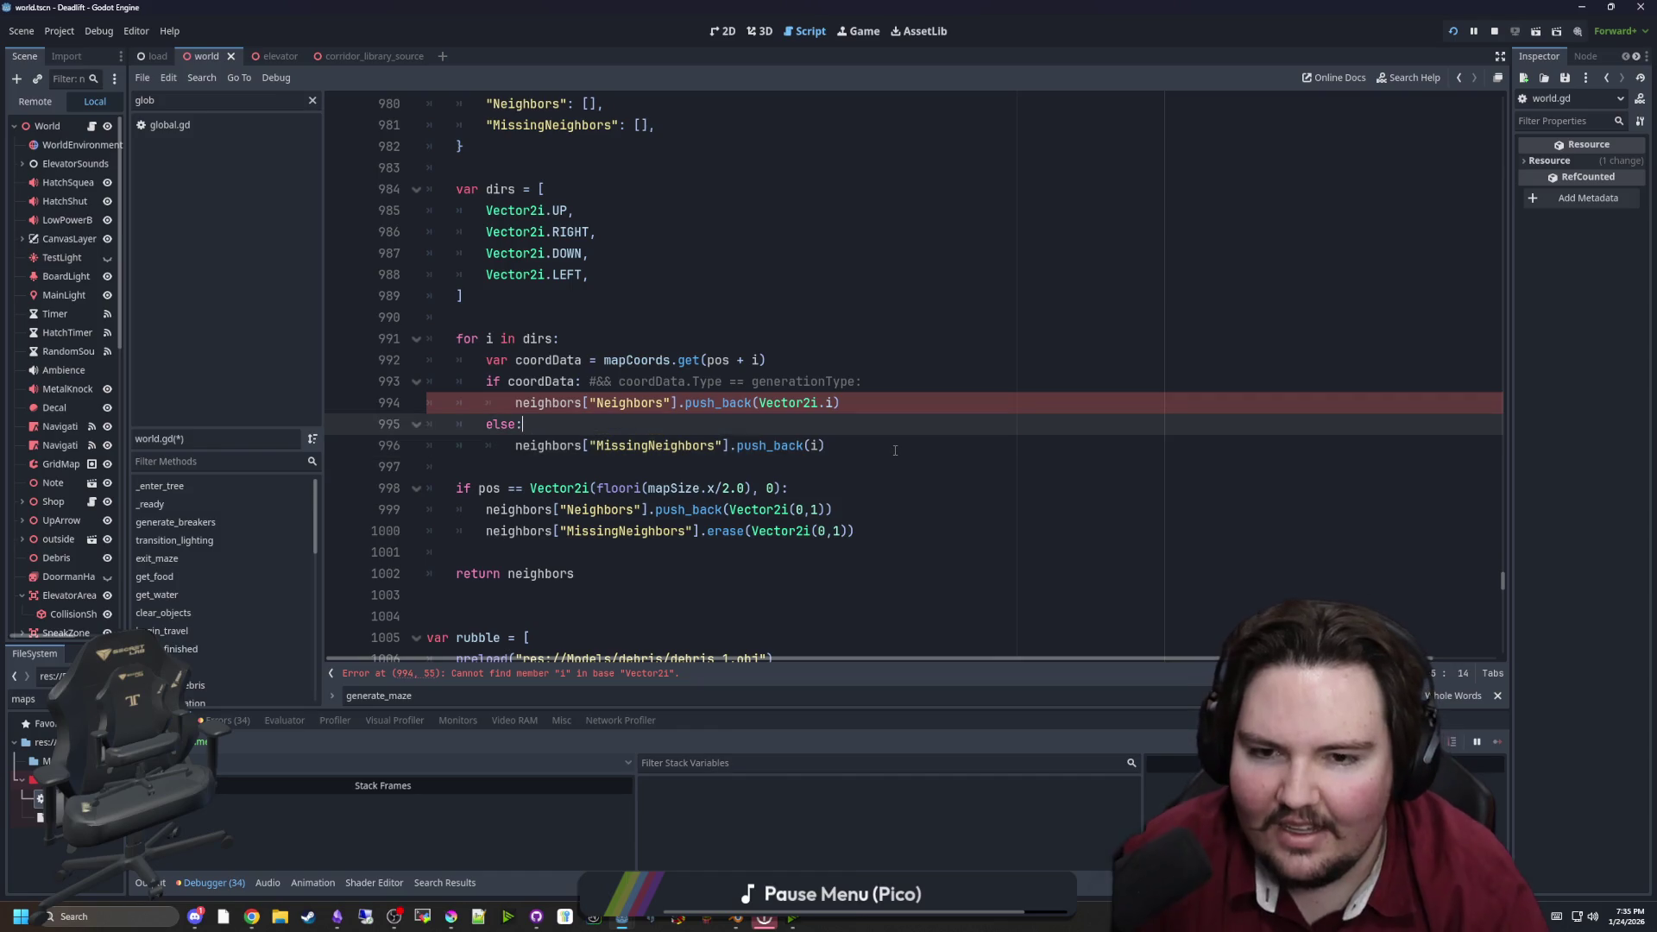
{"action": "key", "text": "Up"}
{"action": "key", "text": "BackSpace"}
{"action": "key", "text": "BackSpace"}
{"action": "key", "text": "BackSpace"}
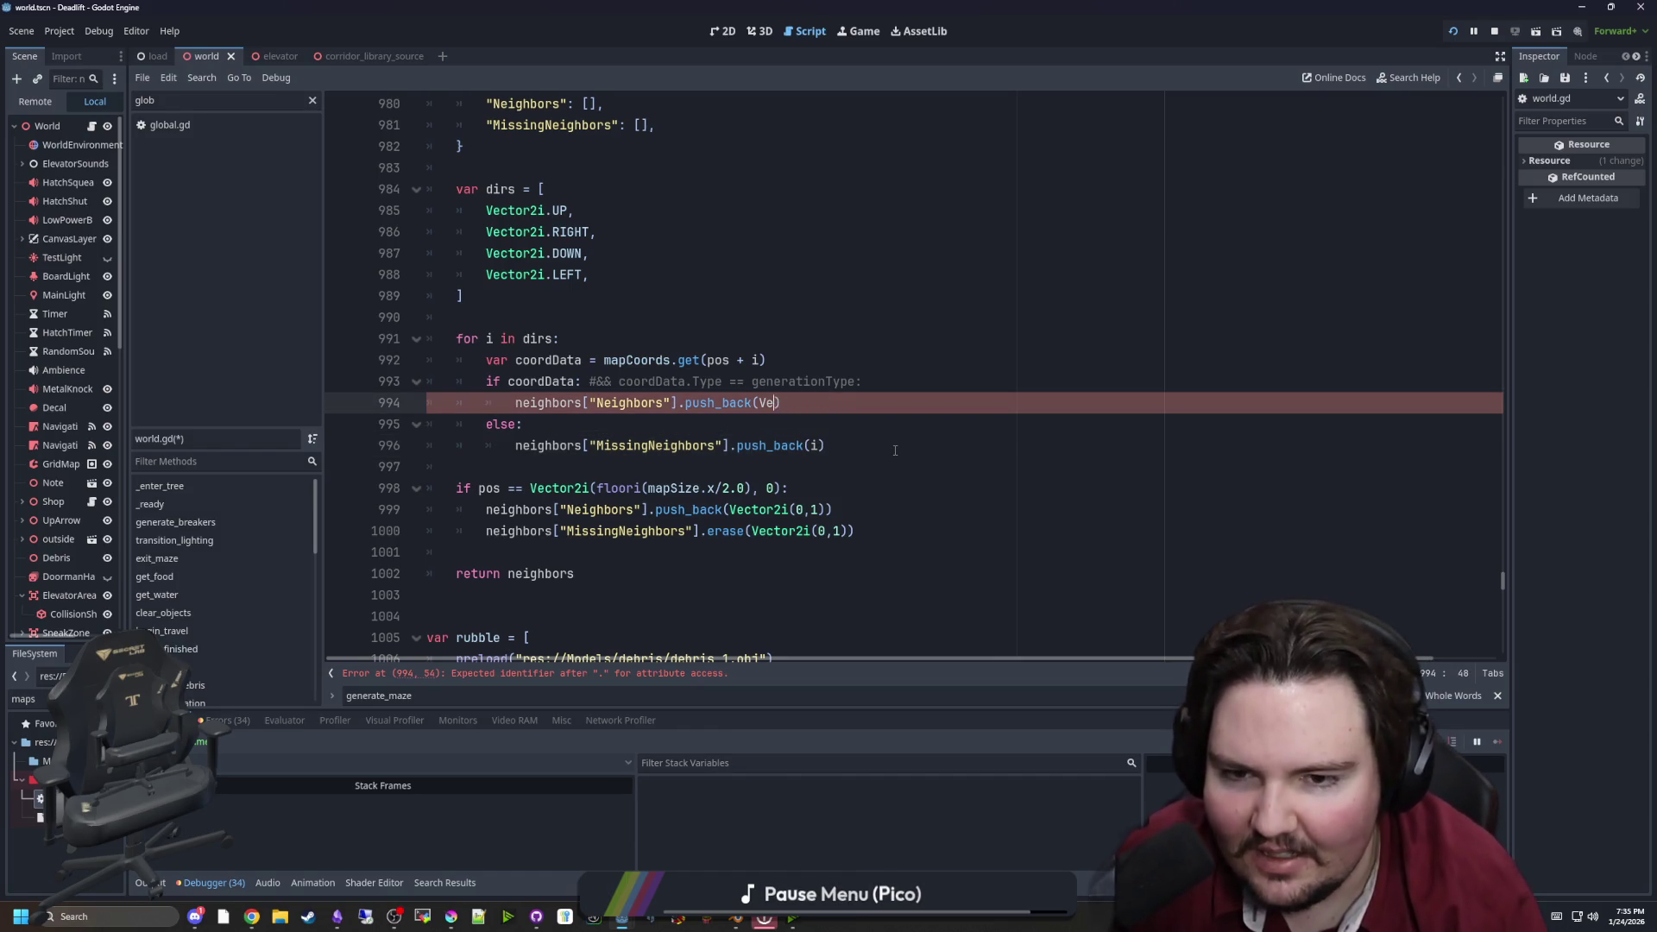
{"action": "type", "text": "i"}
Save world.gd and switch to the running game view
{"action": "scroll", "coordinate": [898, 393], "scroll_direction": "up", "scroll_amount": 8}
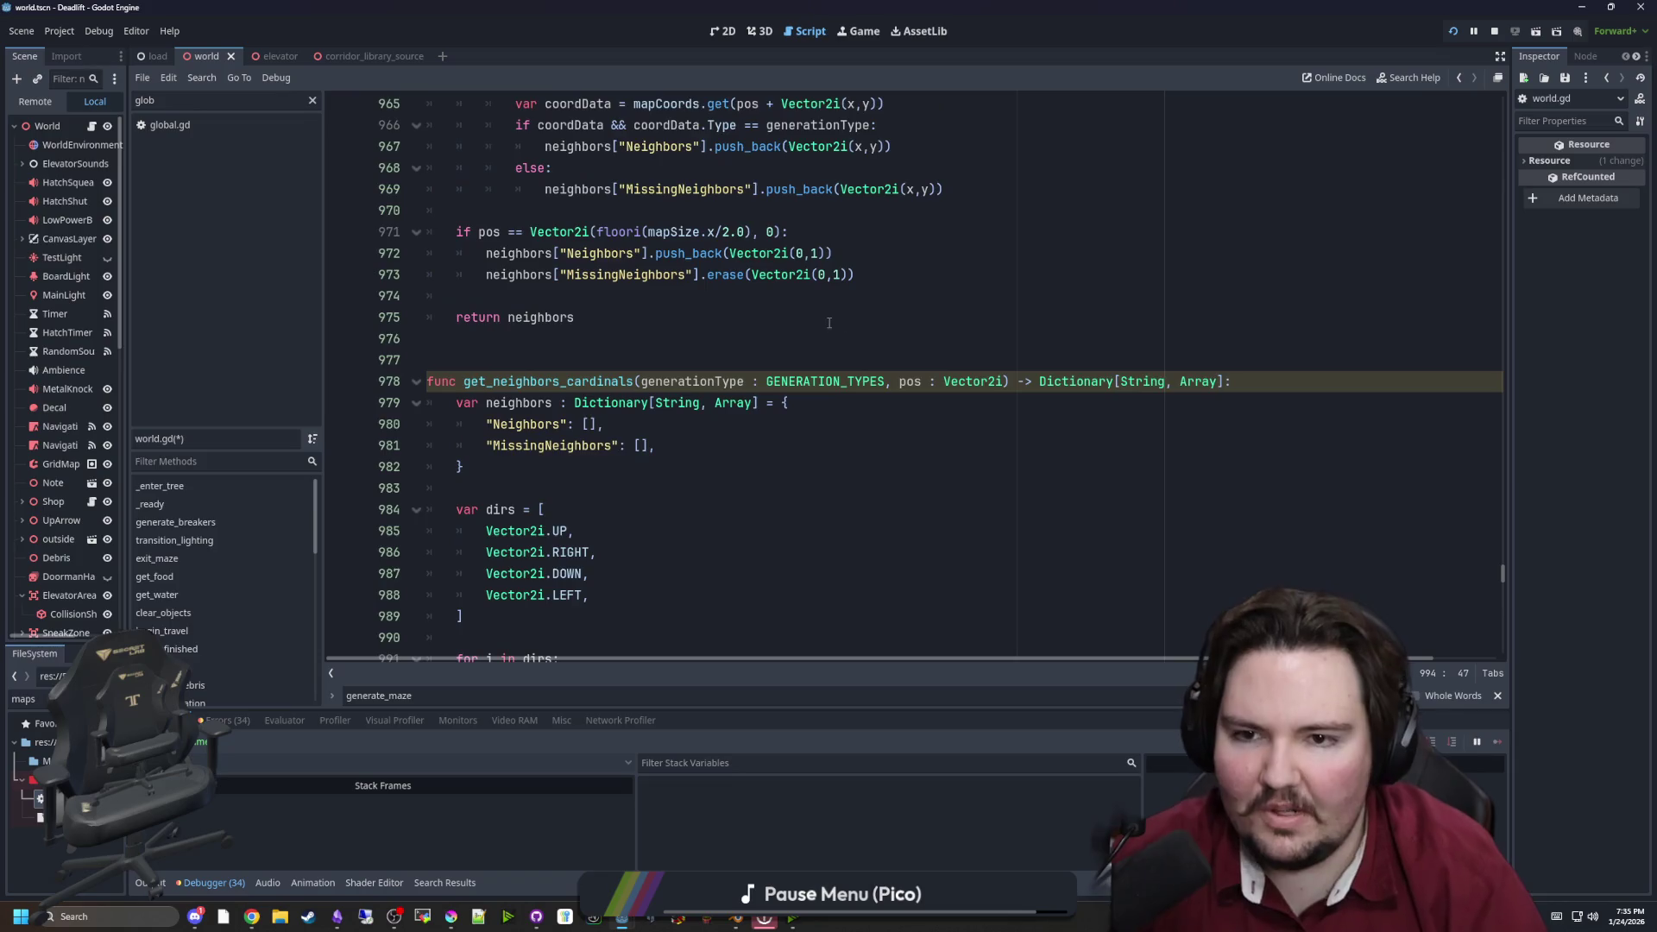
{"action": "scroll", "coordinate": [850, 396], "scroll_direction": "down", "scroll_amount": 4}
{"action": "left_click", "coordinate": [858, 399]}
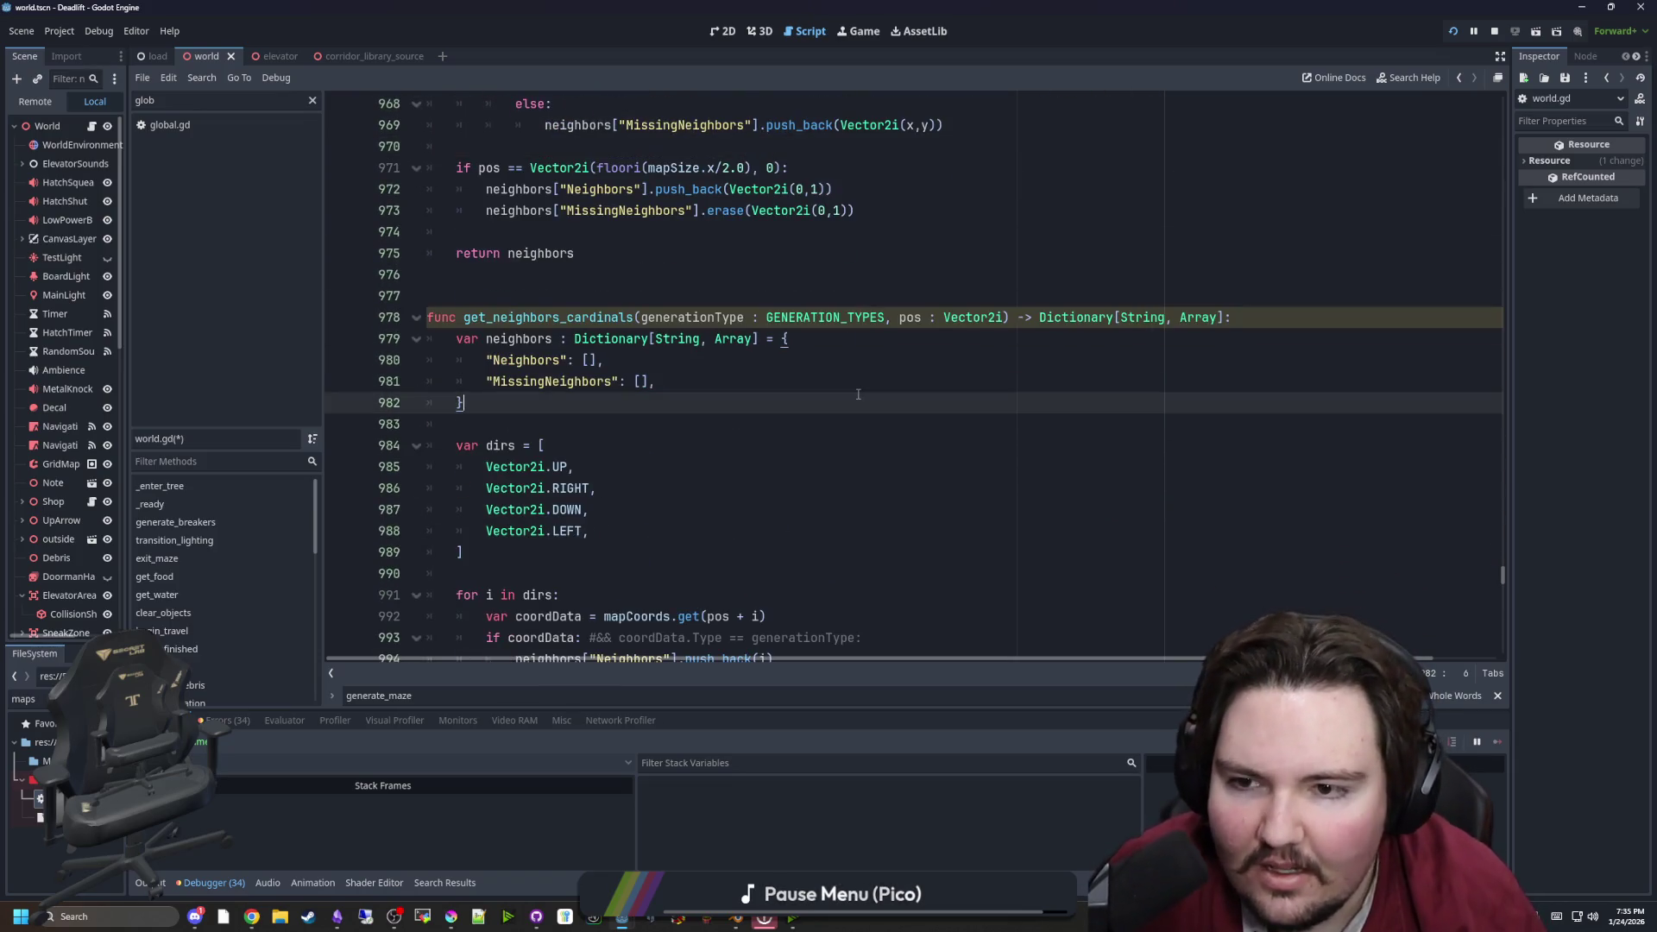
{"action": "key", "text": "ctrl+s"}
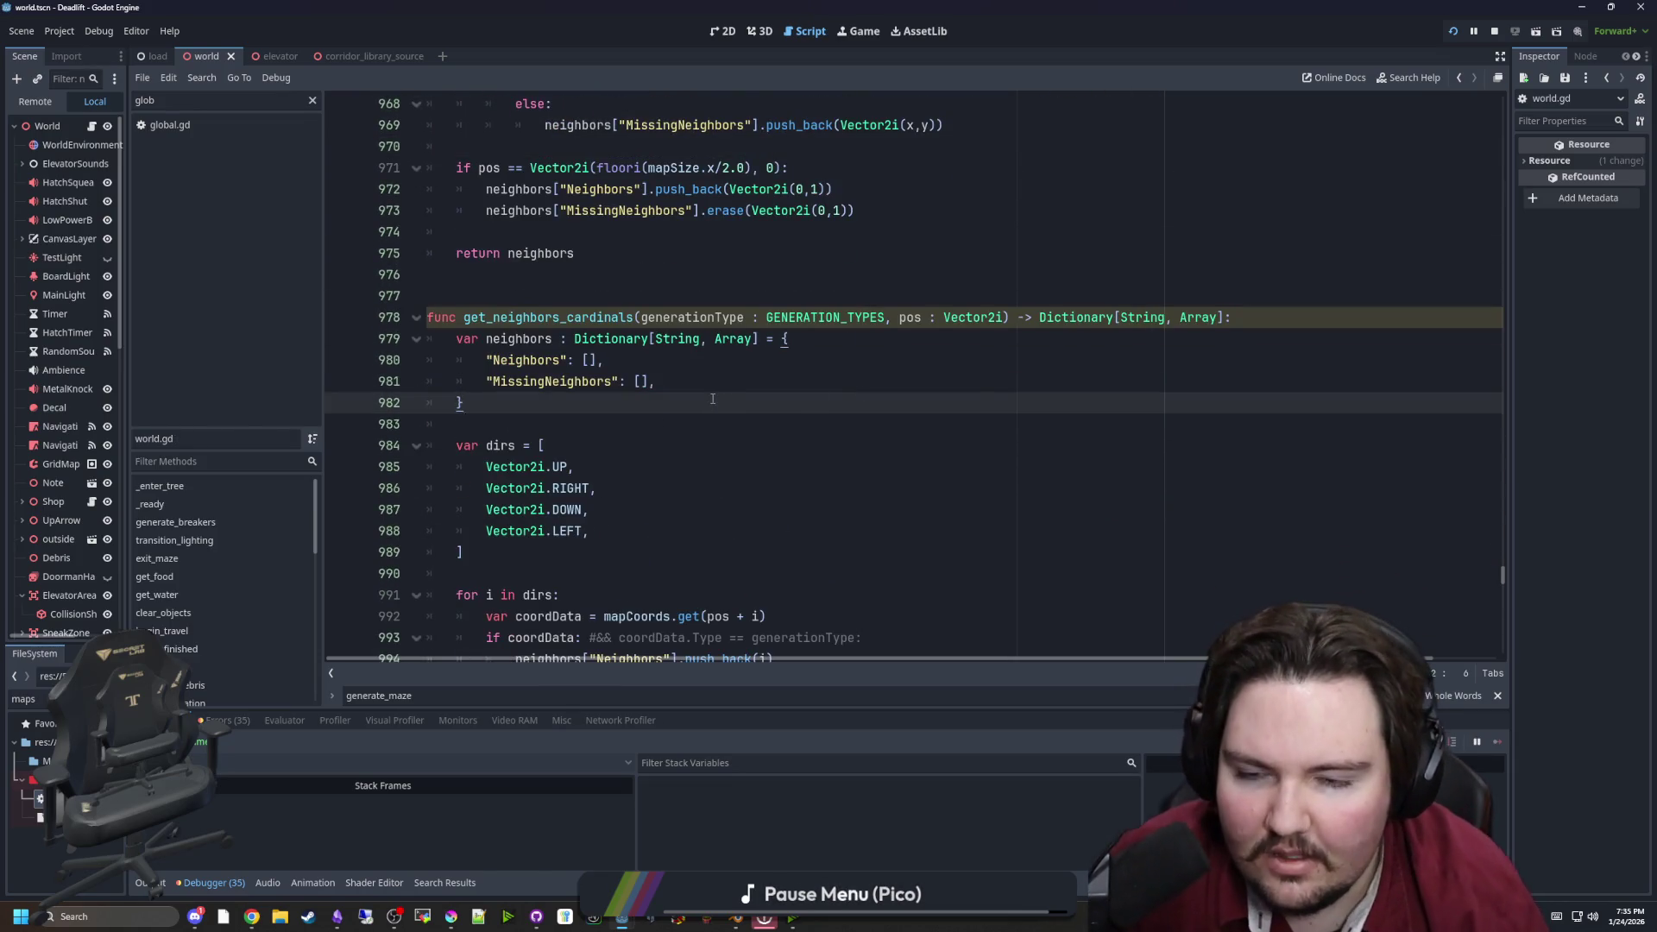
{"action": "scroll", "coordinate": [857, 394], "scroll_direction": "down", "scroll_amount": 3}
{"action": "left_click", "coordinate": [859, 31]}
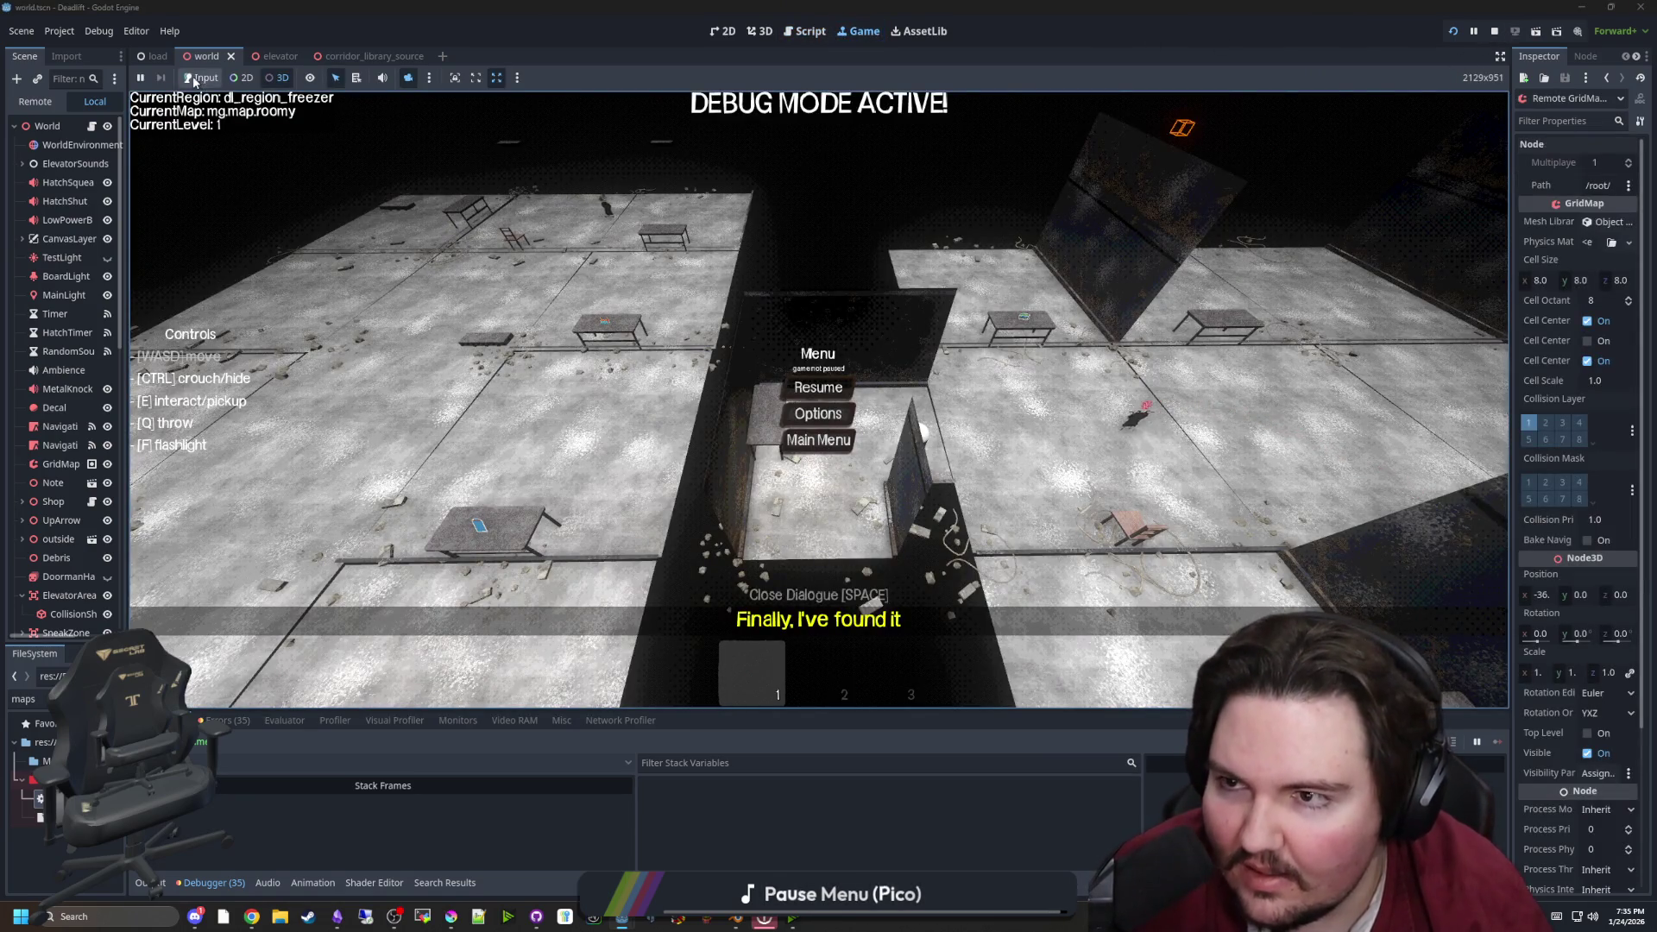
{"action": "left_click", "coordinate": [799, 440]}
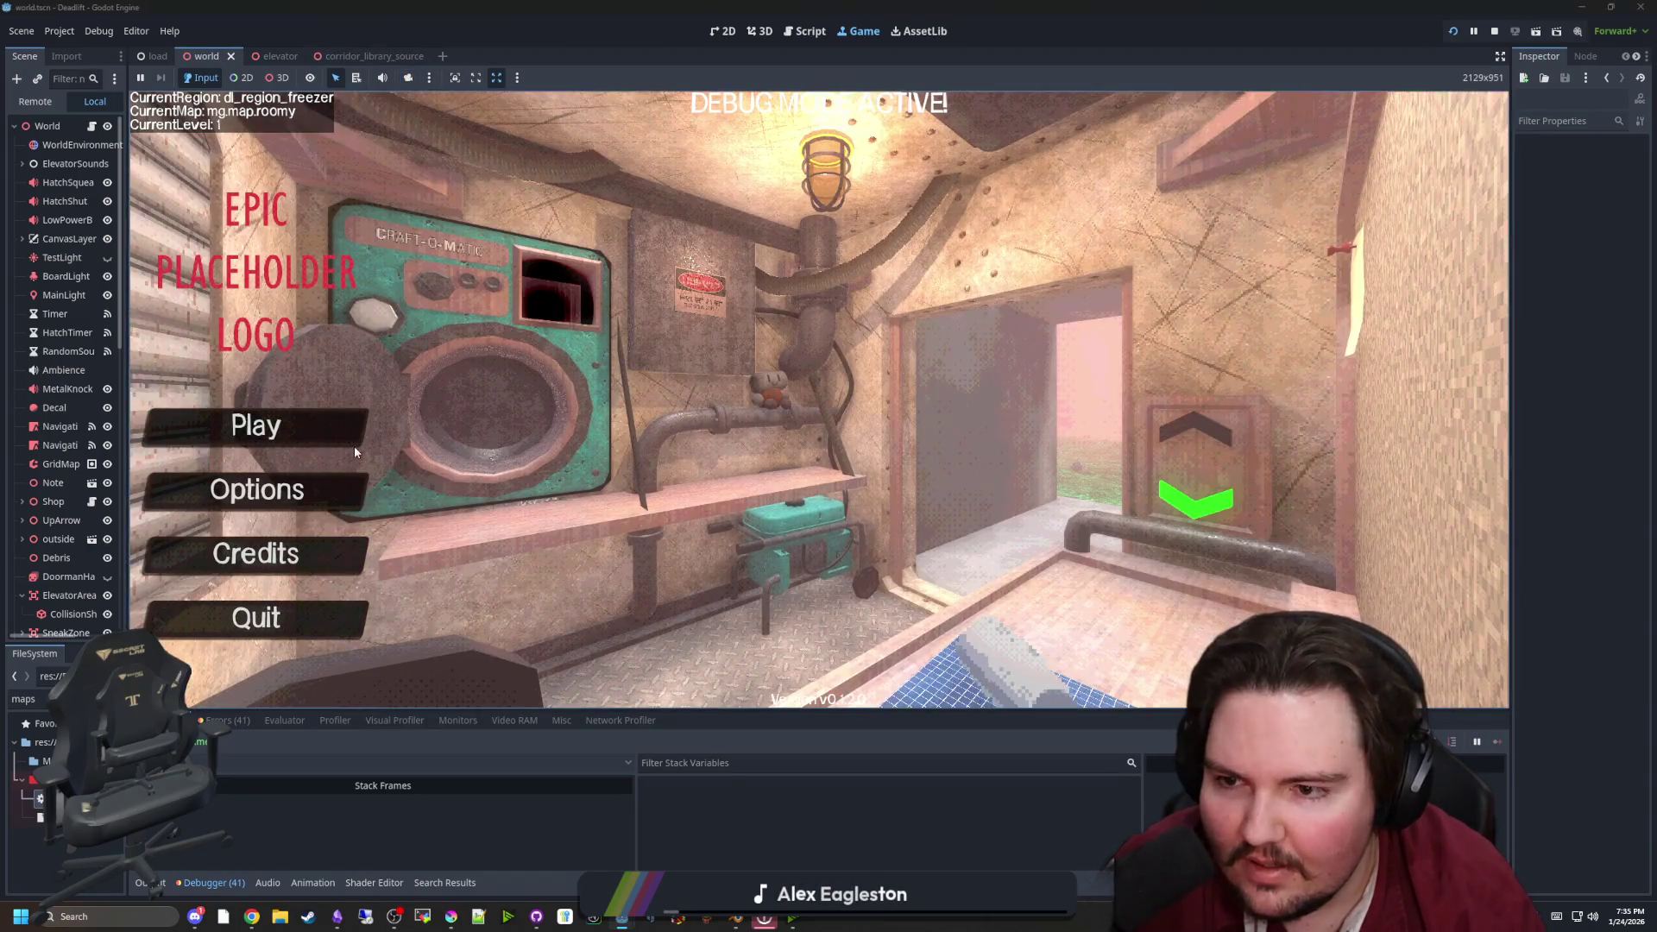
{"action": "left_click", "coordinate": [354, 440]}
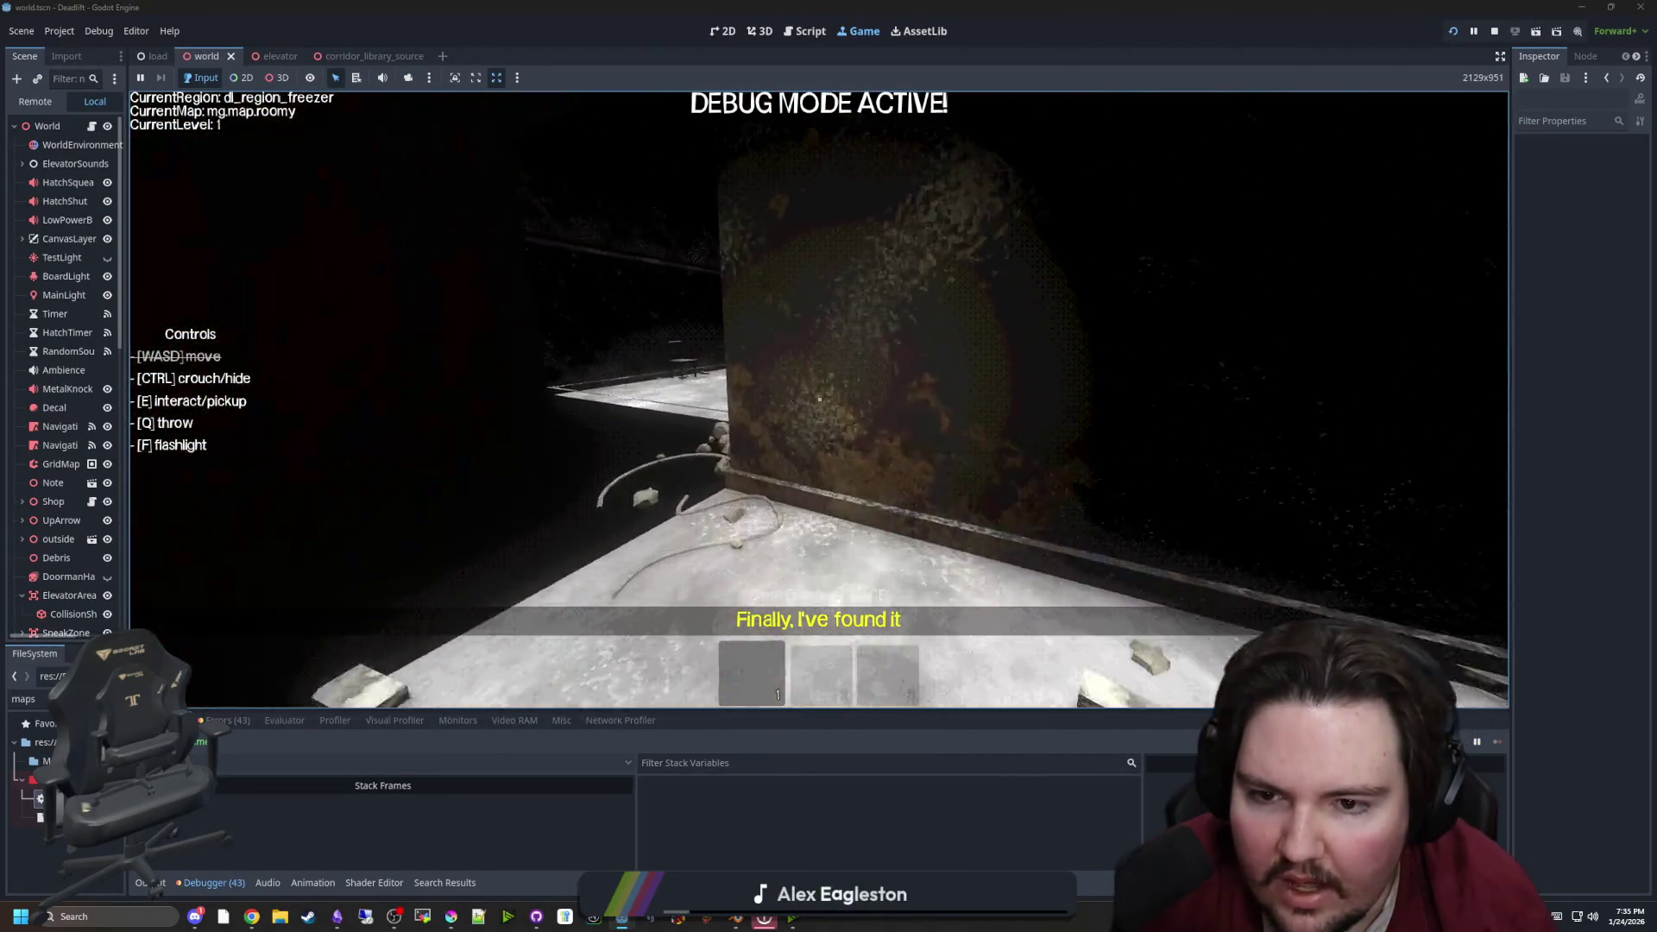
{"action": "key", "text": "Escape"}
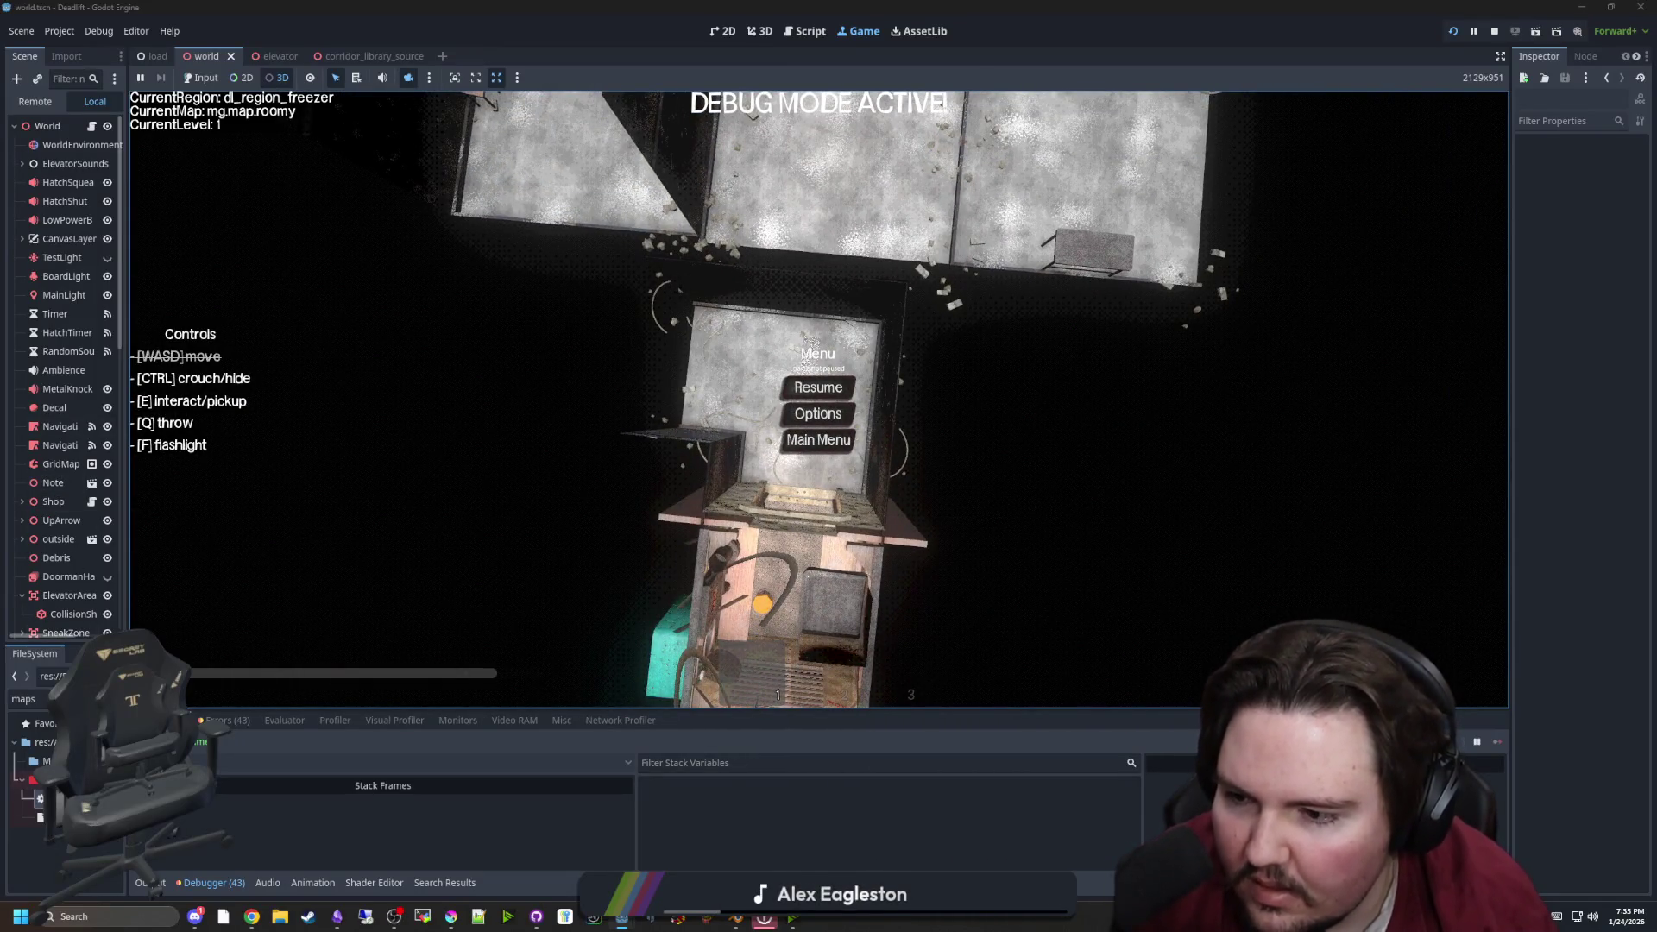
{"action": "left_click", "coordinate": [91, 126]}
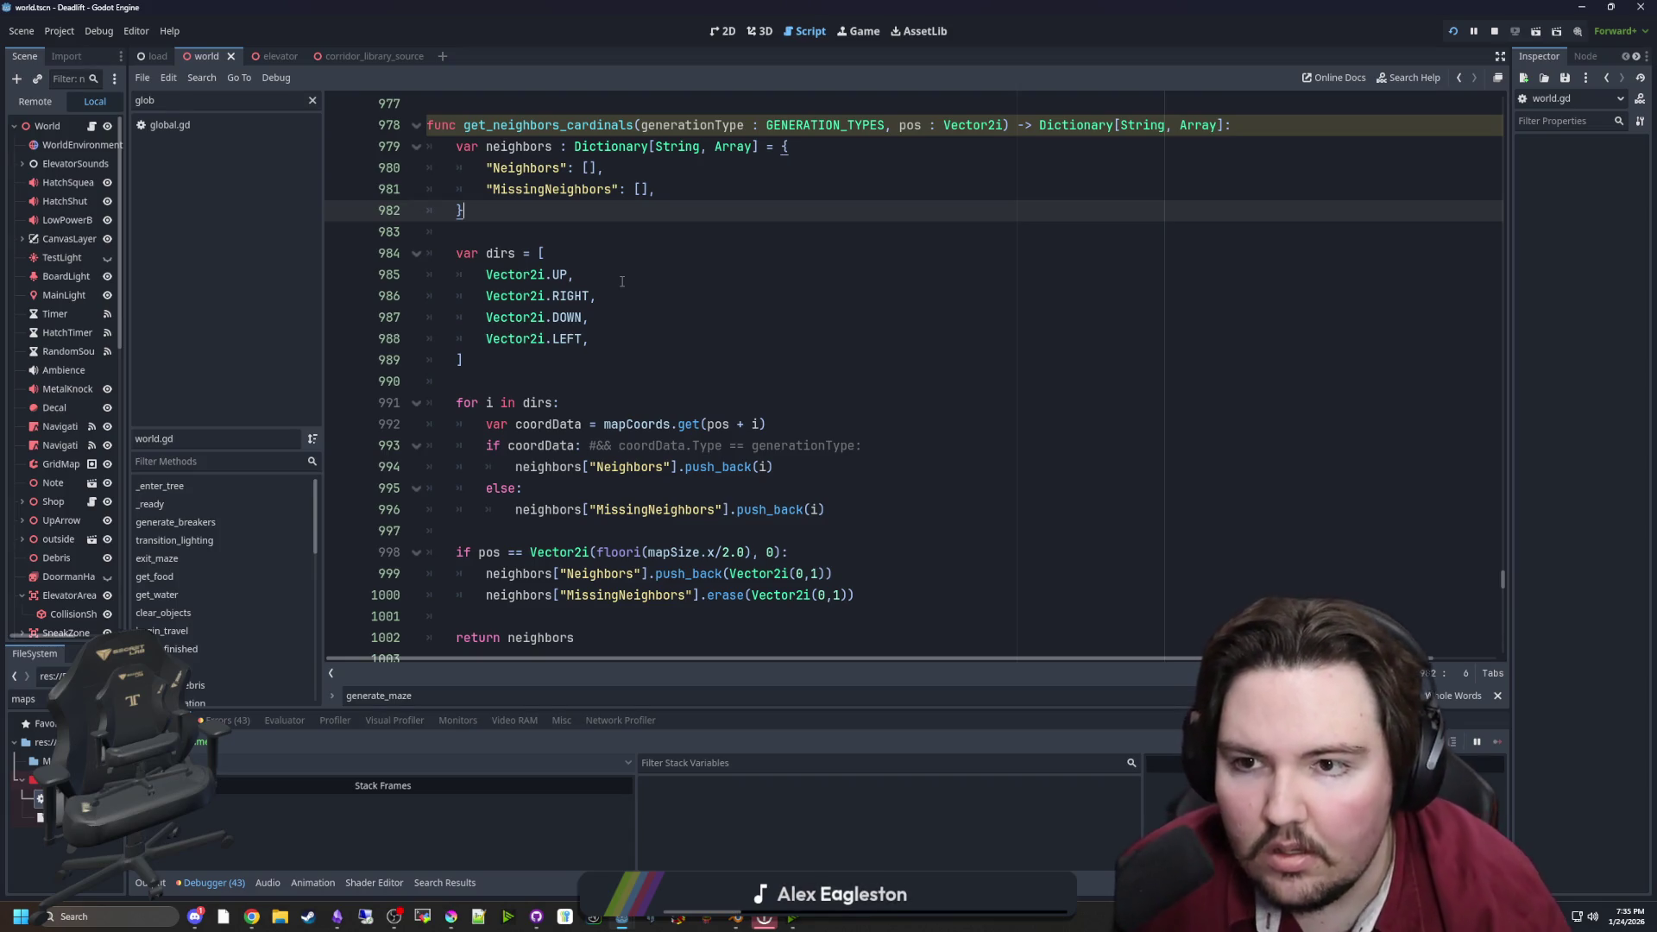
{"action": "left_click", "coordinate": [729, 376]}
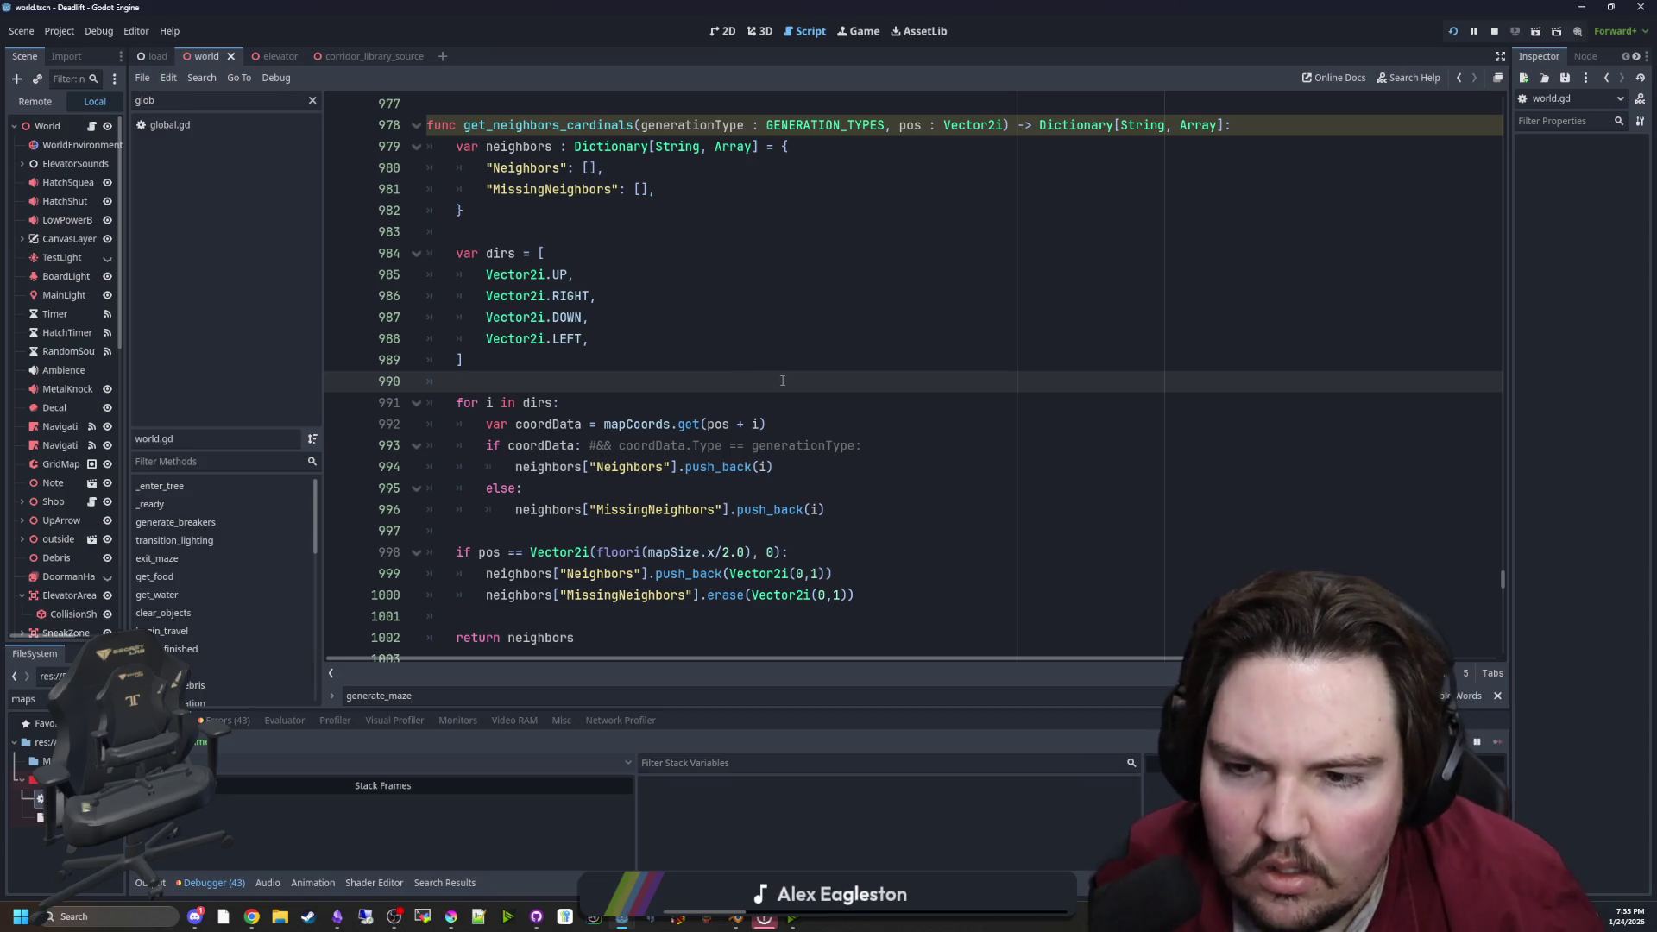
{"action": "scroll", "coordinate": [621, 360], "scroll_direction": "up", "scroll_amount": 2}
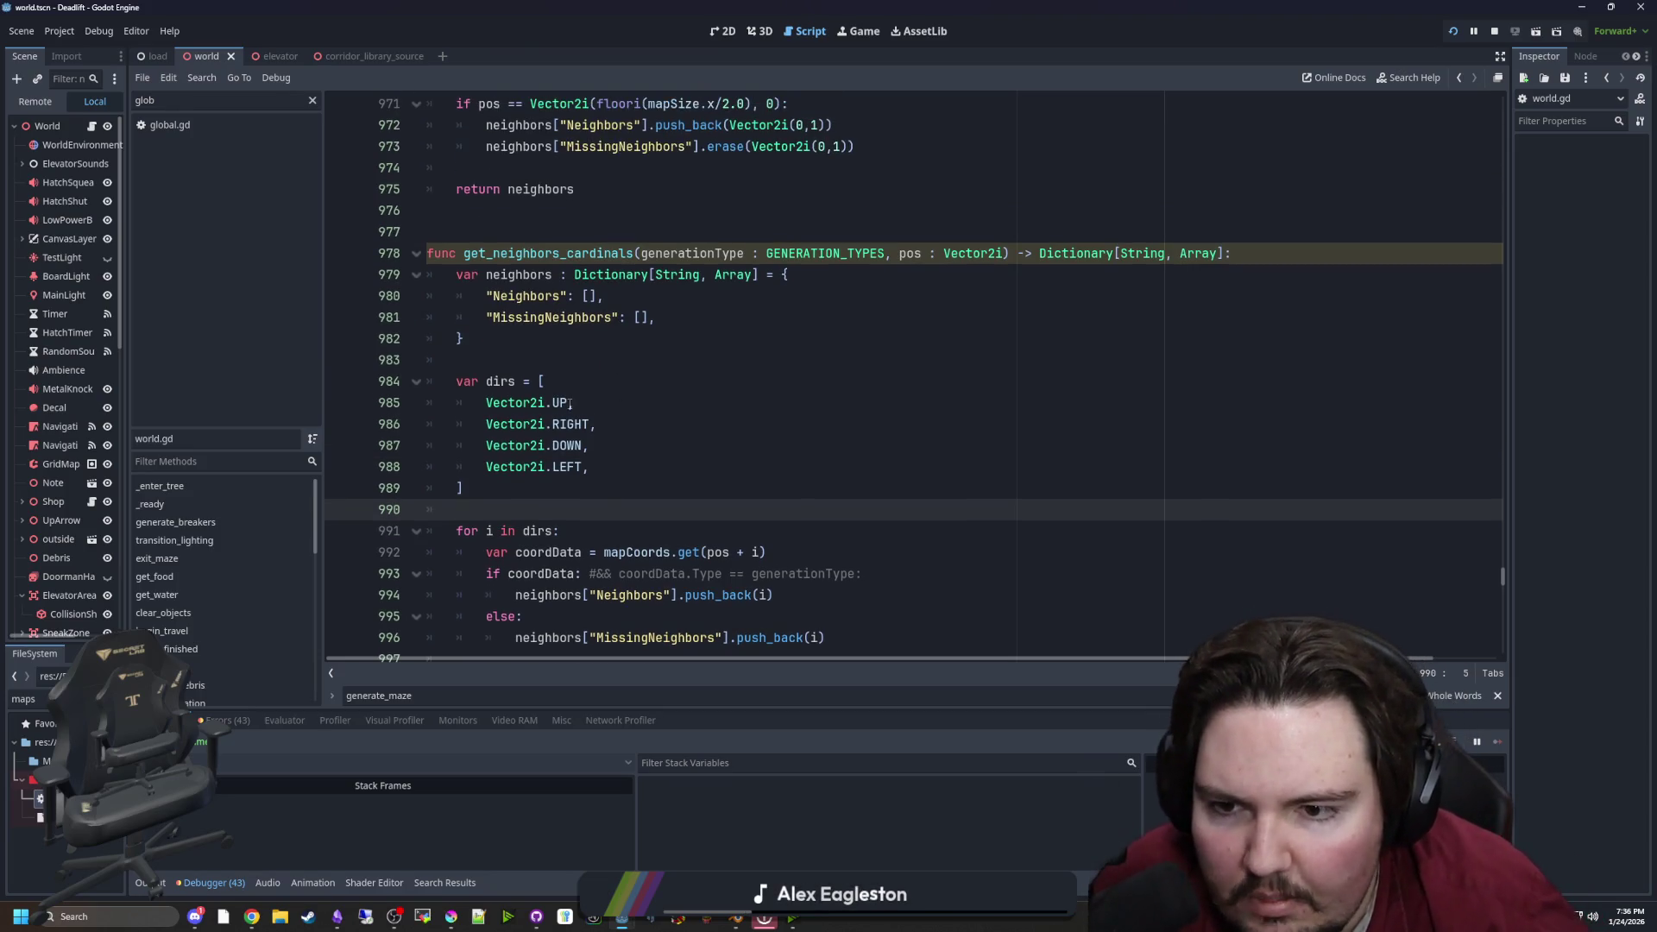
{"action": "left_click", "coordinate": [534, 347]}
{"action": "scroll", "coordinate": [536, 346], "scroll_direction": "down", "scroll_amount": 3}
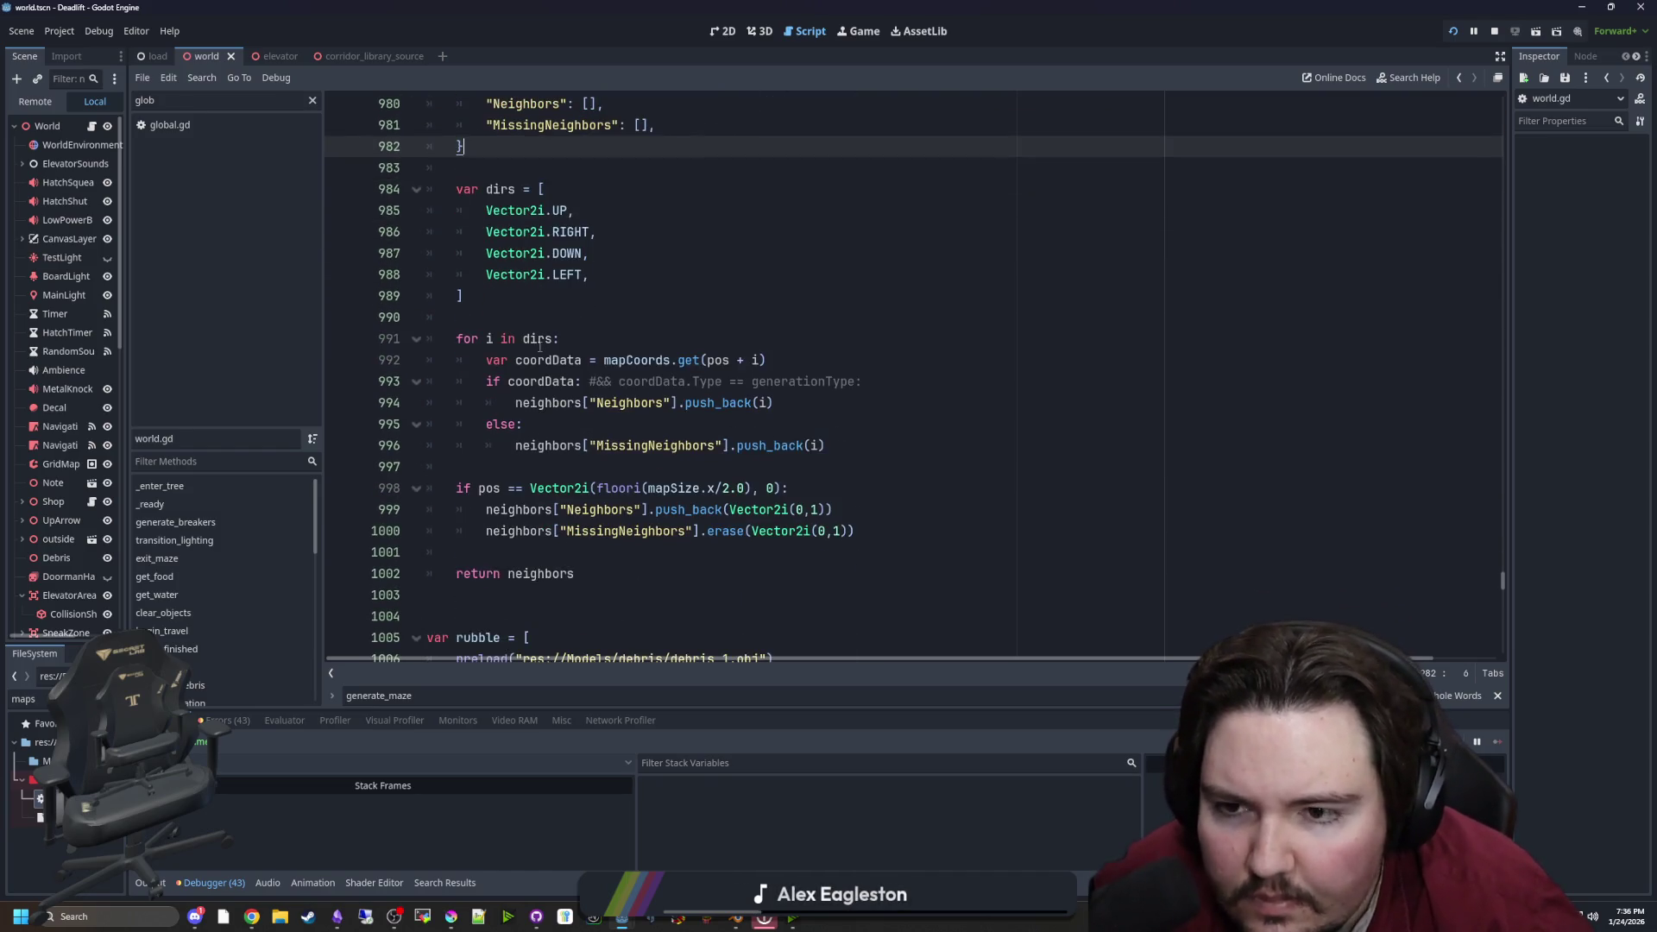
{"action": "left_click", "coordinate": [561, 332]}
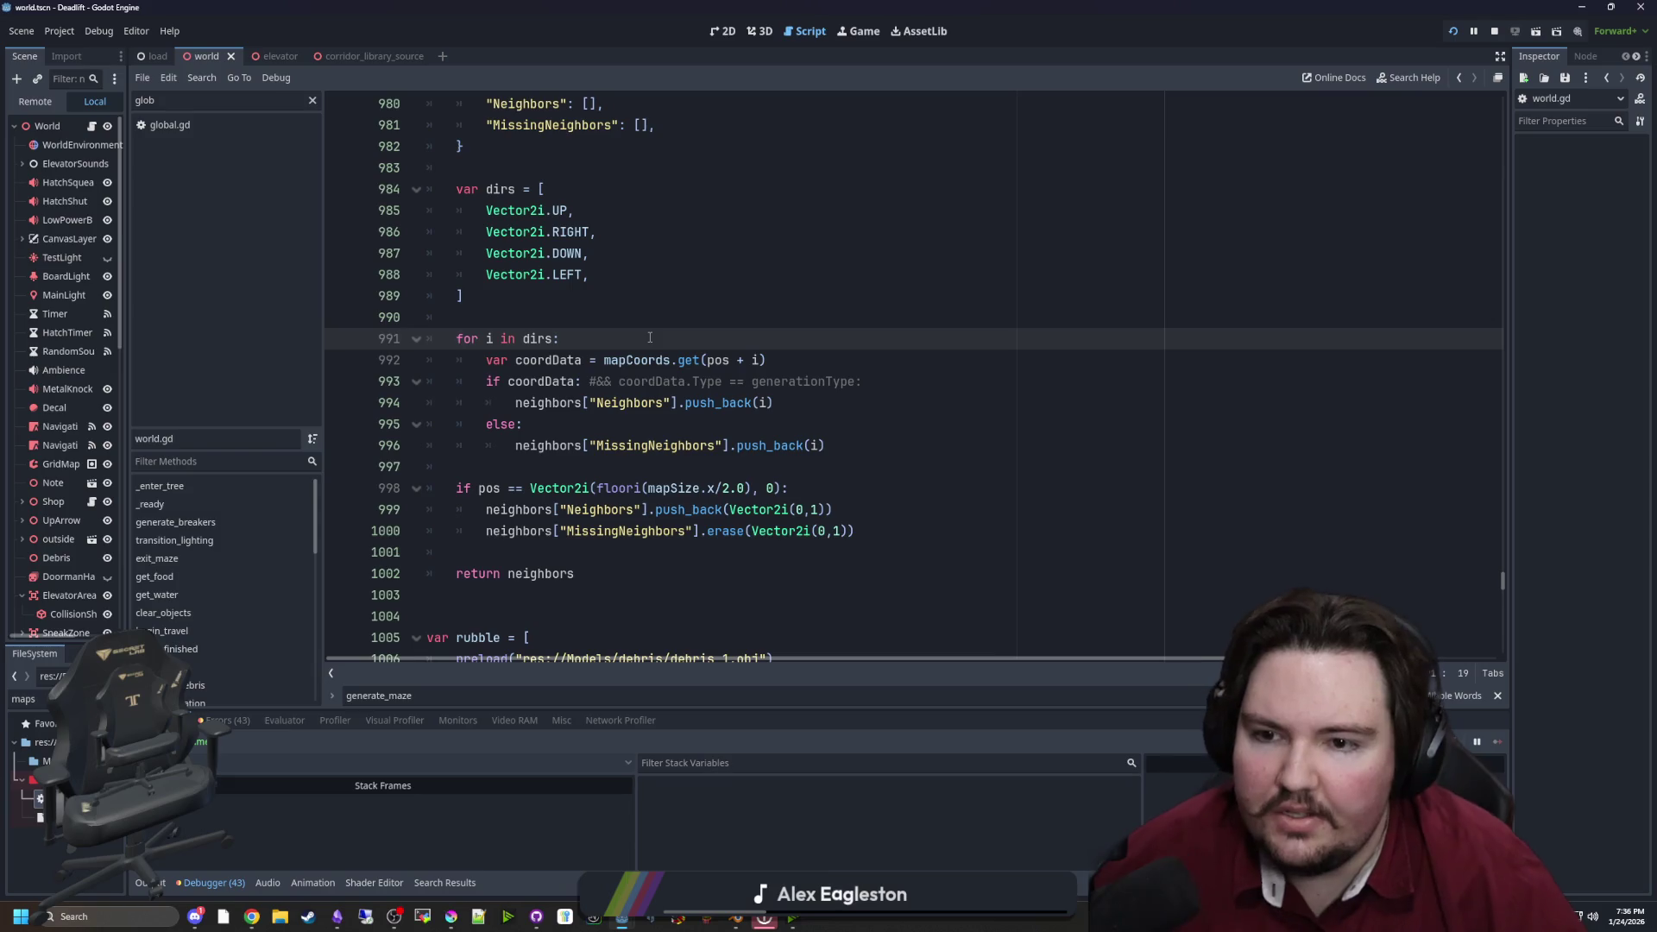
{"action": "scroll", "coordinate": [729, 315], "scroll_direction": "up", "scroll_amount": 2}
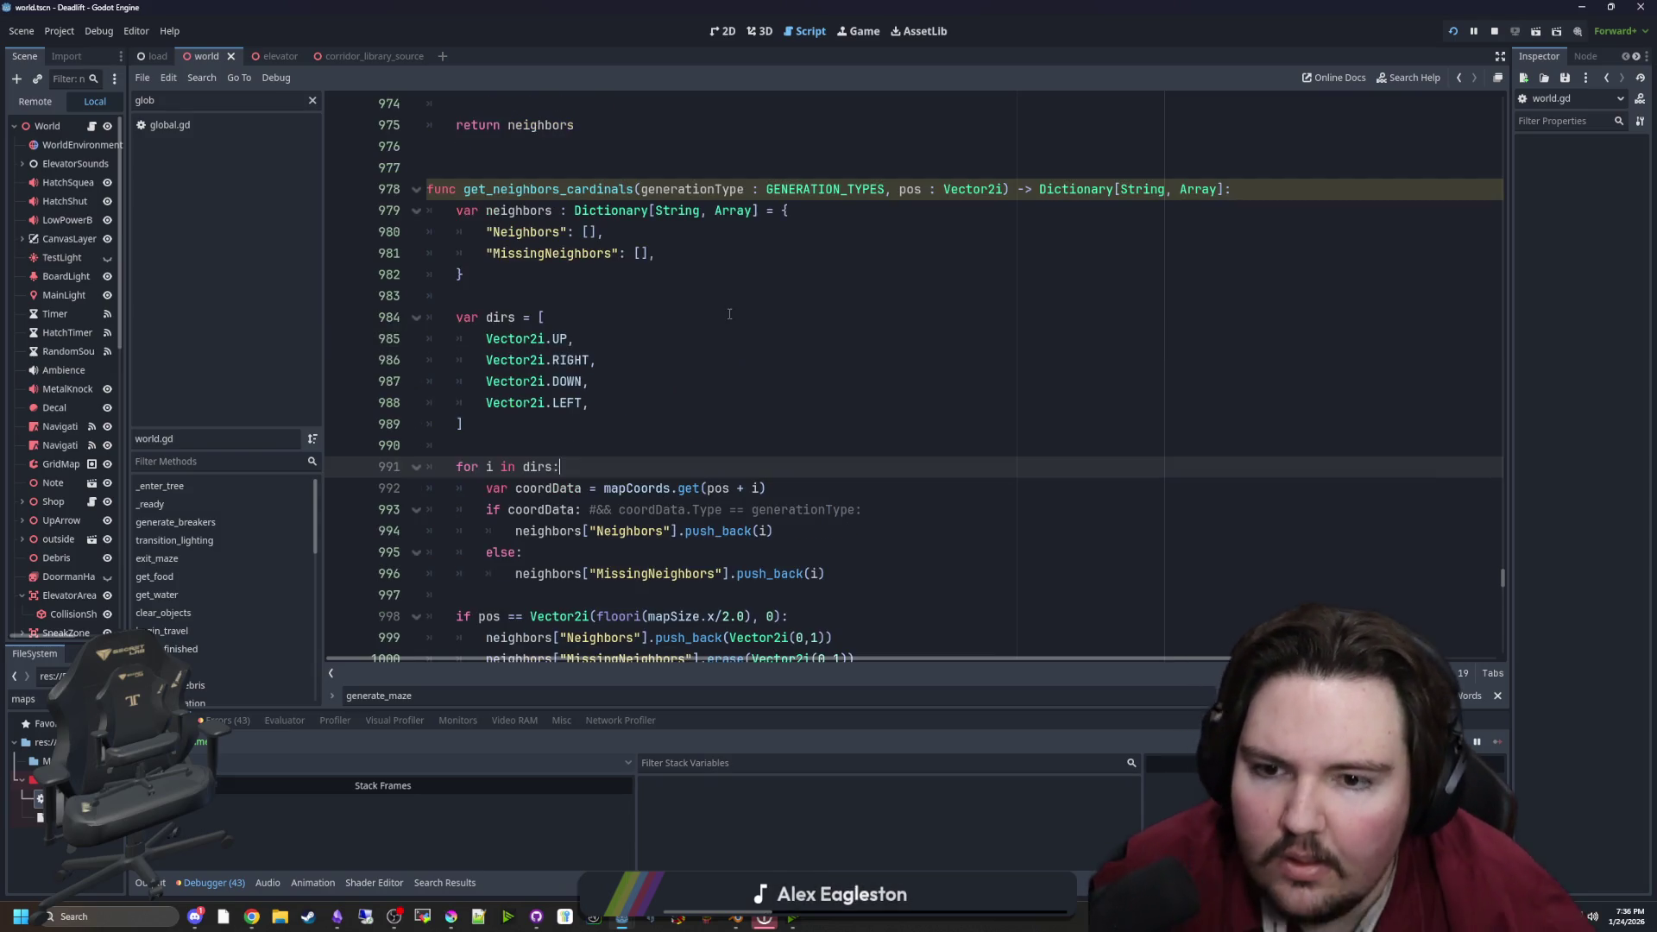
{"action": "scroll", "coordinate": [705, 406], "scroll_direction": "down", "scroll_amount": 1}
{"action": "left_click", "coordinate": [689, 337]}
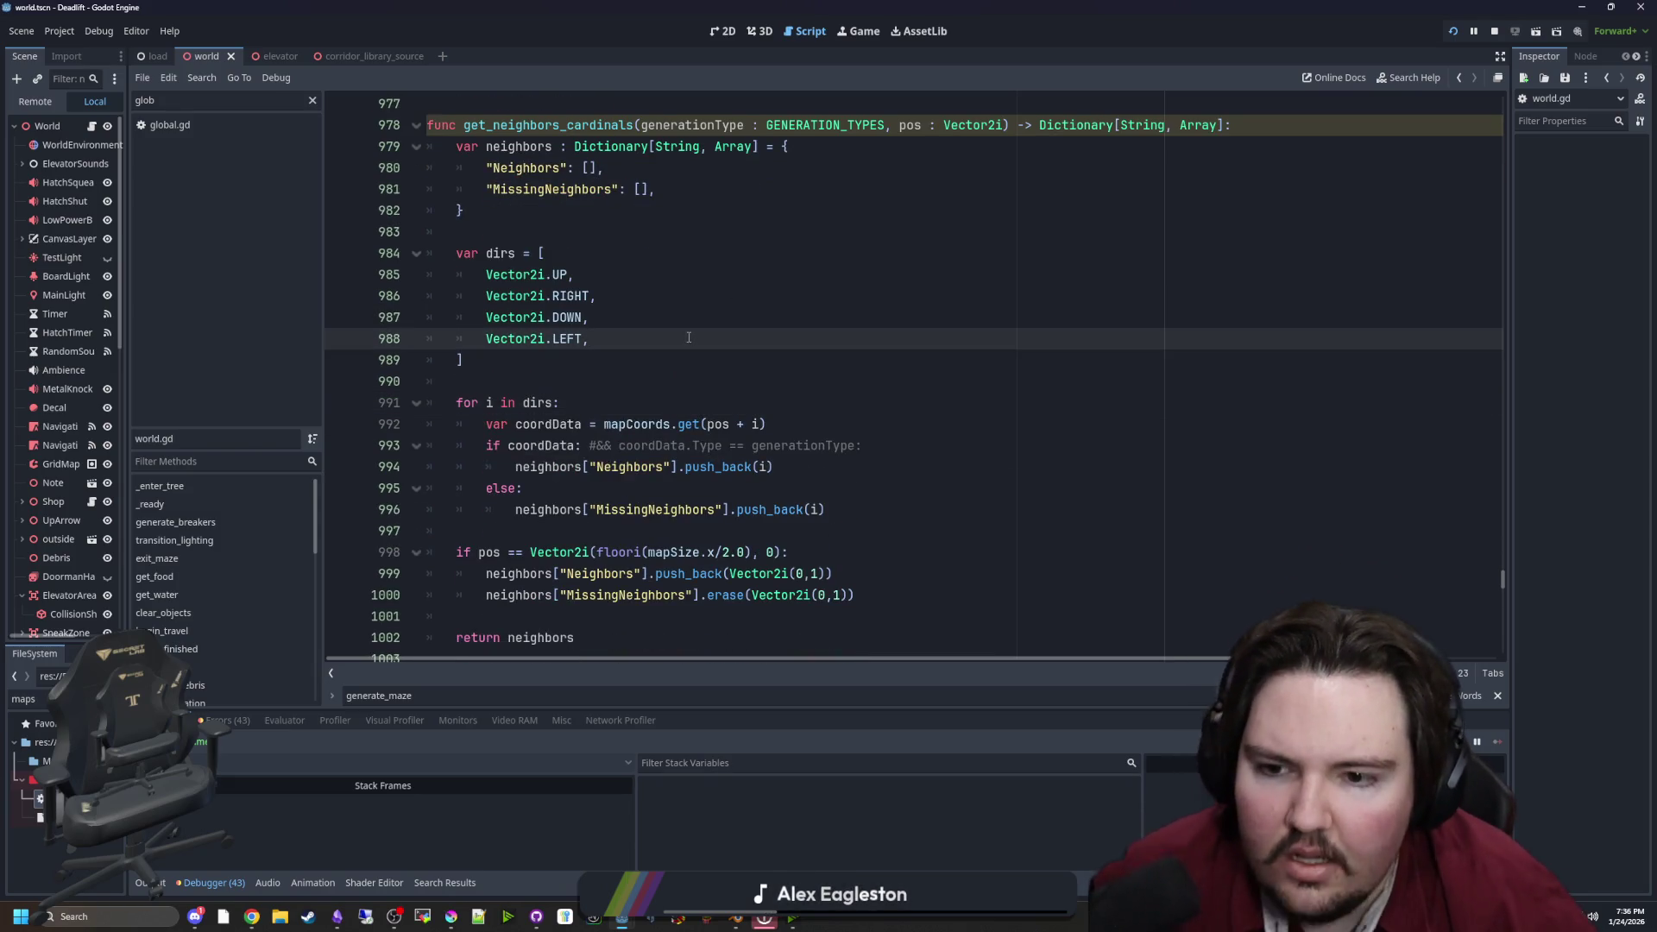
{"action": "left_click_drag", "start_coordinate": [516, 467], "coordinate": [780, 463]}
{"action": "left_click", "coordinate": [780, 463]}
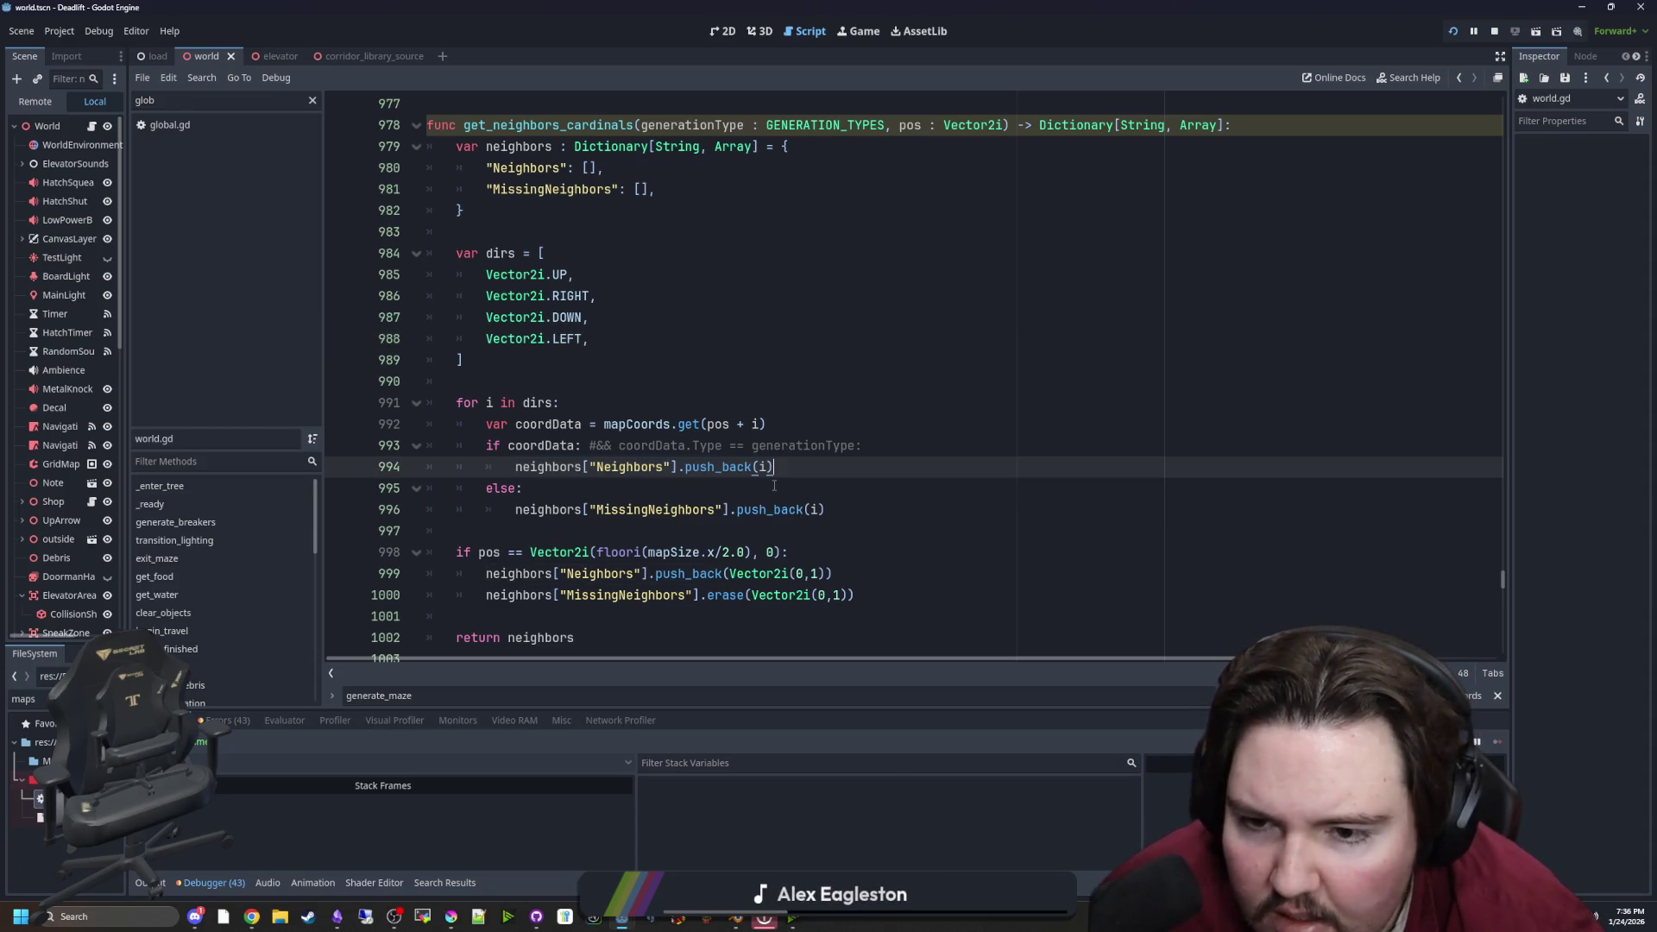
{"action": "left_click", "coordinate": [631, 493]}
{"action": "left_click_drag", "start_coordinate": [515, 509], "coordinate": [826, 509]}
{"action": "left_click", "coordinate": [860, 509]}
{"action": "scroll", "coordinate": [860, 503], "scroll_direction": "down", "scroll_amount": 2}
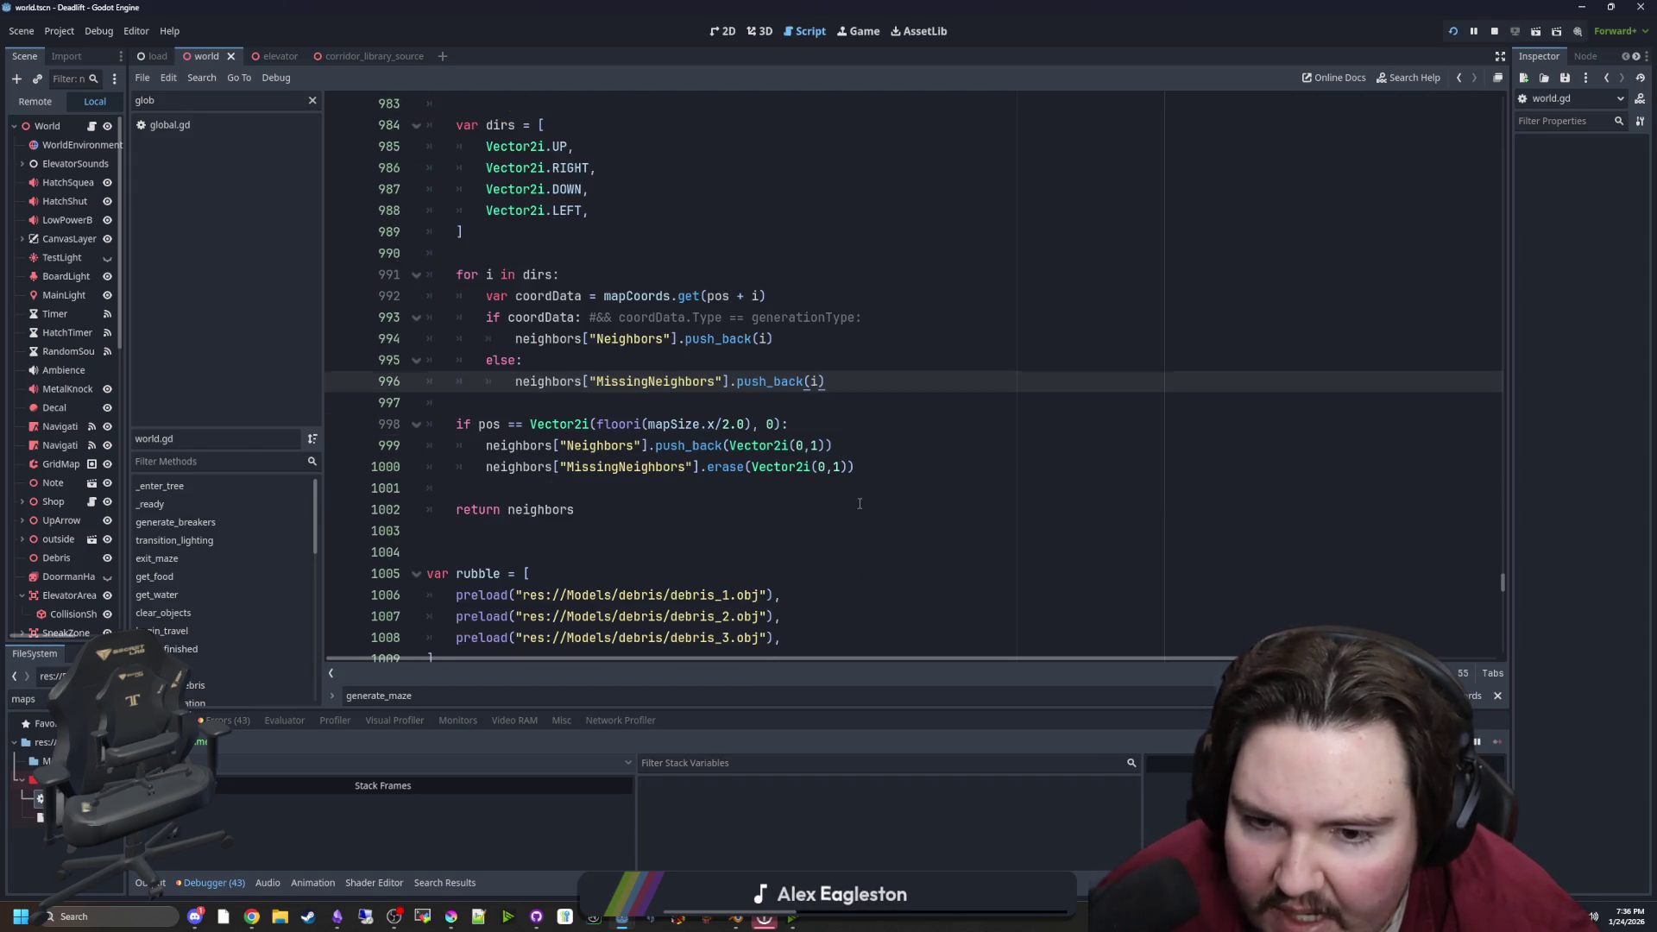
{"action": "left_click", "coordinate": [620, 404]}
{"action": "scroll", "coordinate": [834, 481], "scroll_direction": "up", "scroll_amount": 1}
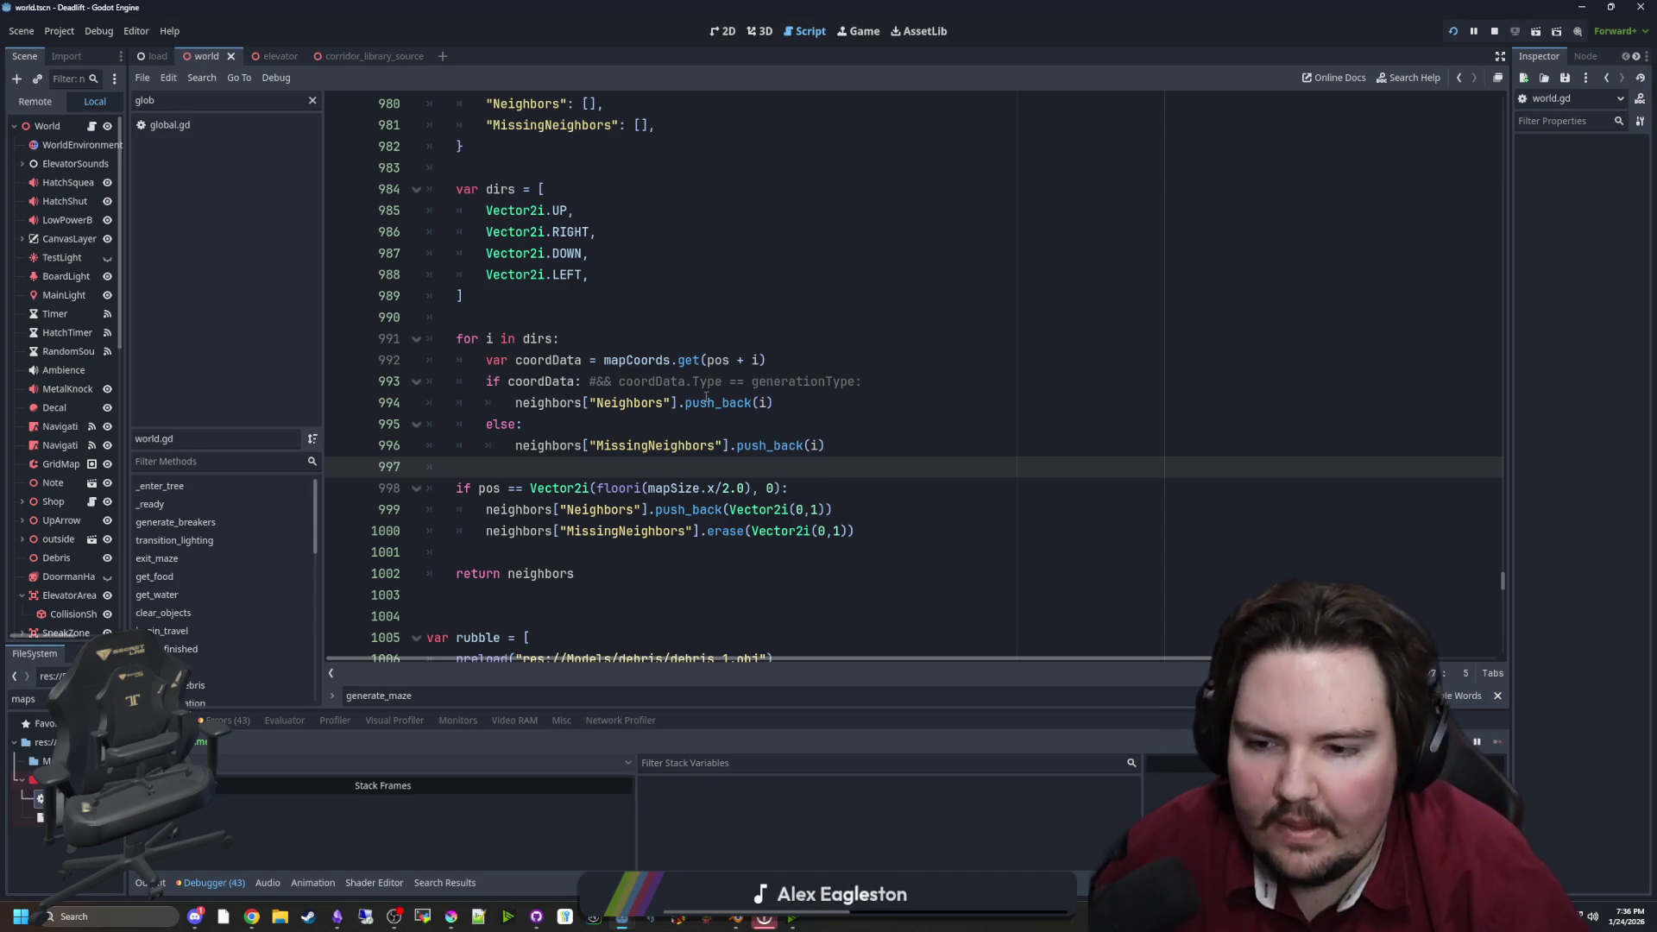
{"action": "key", "text": "Up"}
{"action": "key", "text": "Up"}
{"action": "key", "text": "Up"}
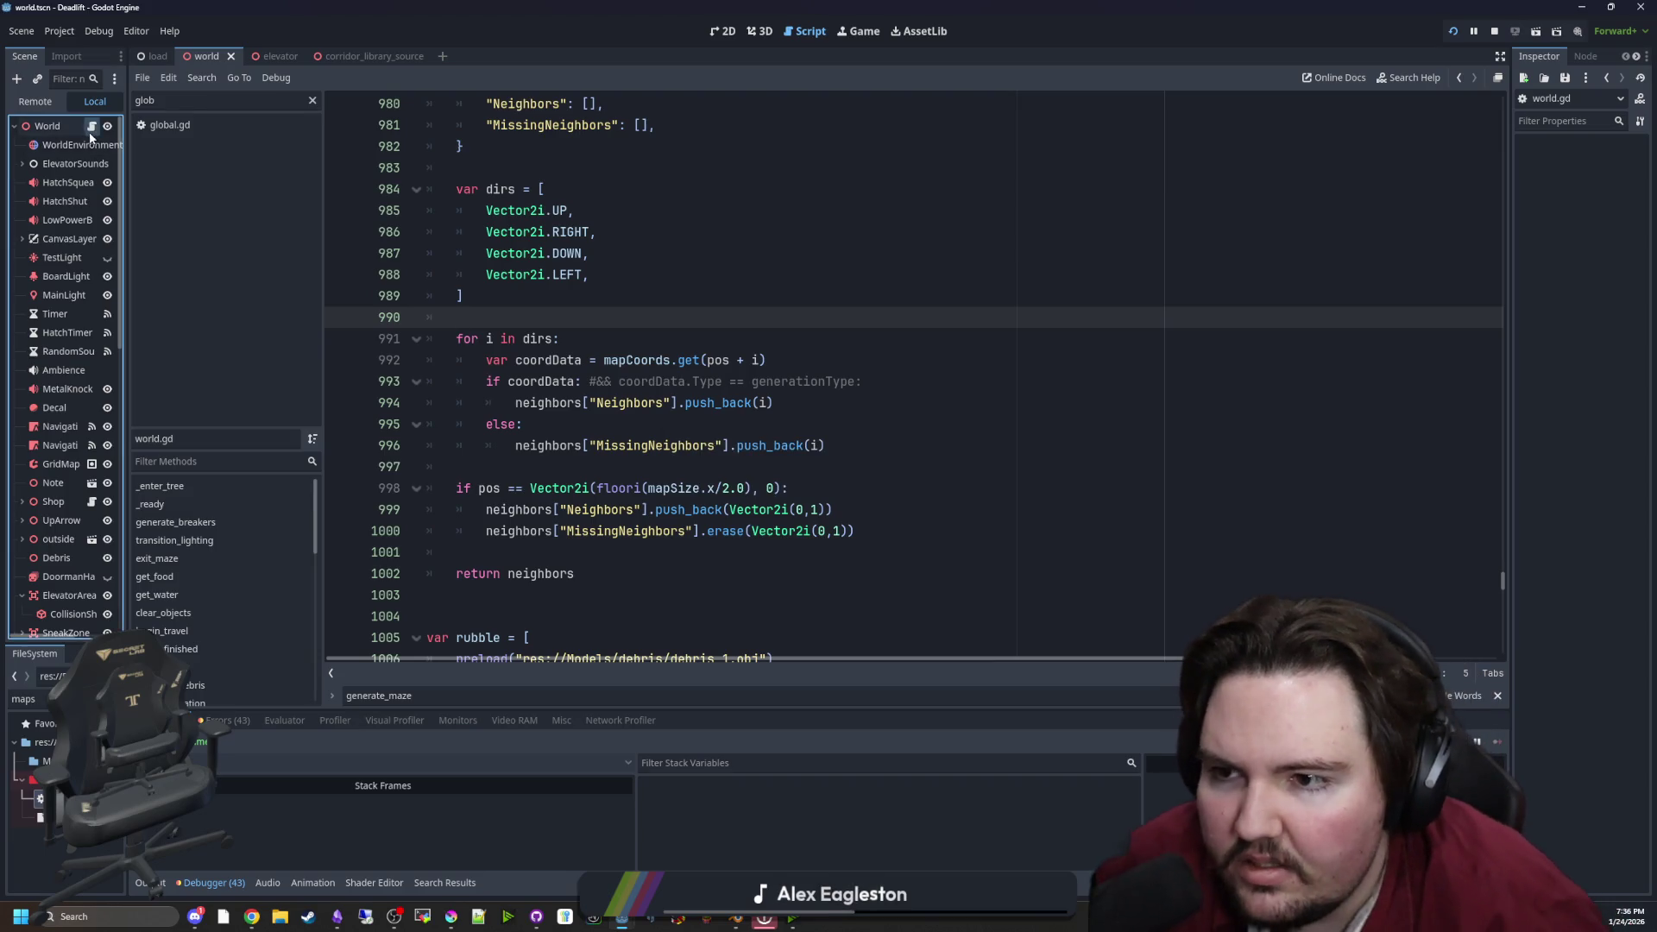
Widen the scene tree dock and search the script for the generate_maze function
{"action": "left_click_drag", "start_coordinate": [127, 213], "coordinate": [275, 213]}
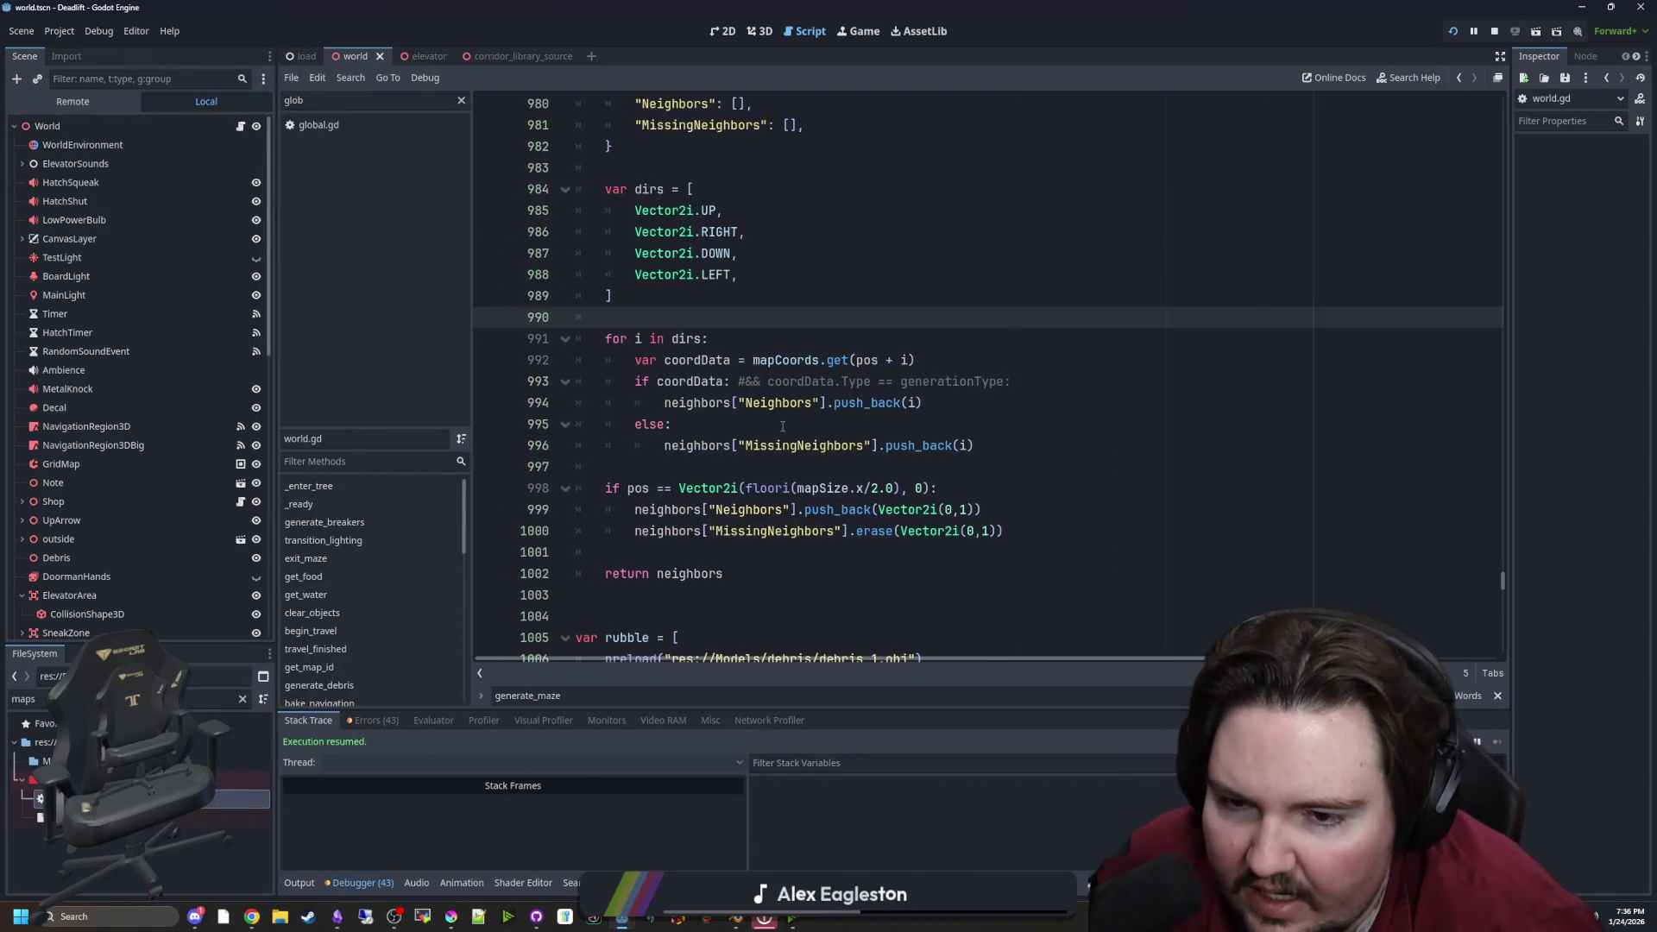
{"action": "scroll", "coordinate": [813, 365], "scroll_direction": "down", "scroll_amount": 4}
{"action": "left_click", "coordinate": [813, 365]}
{"action": "key", "text": "ctrl+f"}
{"action": "key", "text": "Return"}
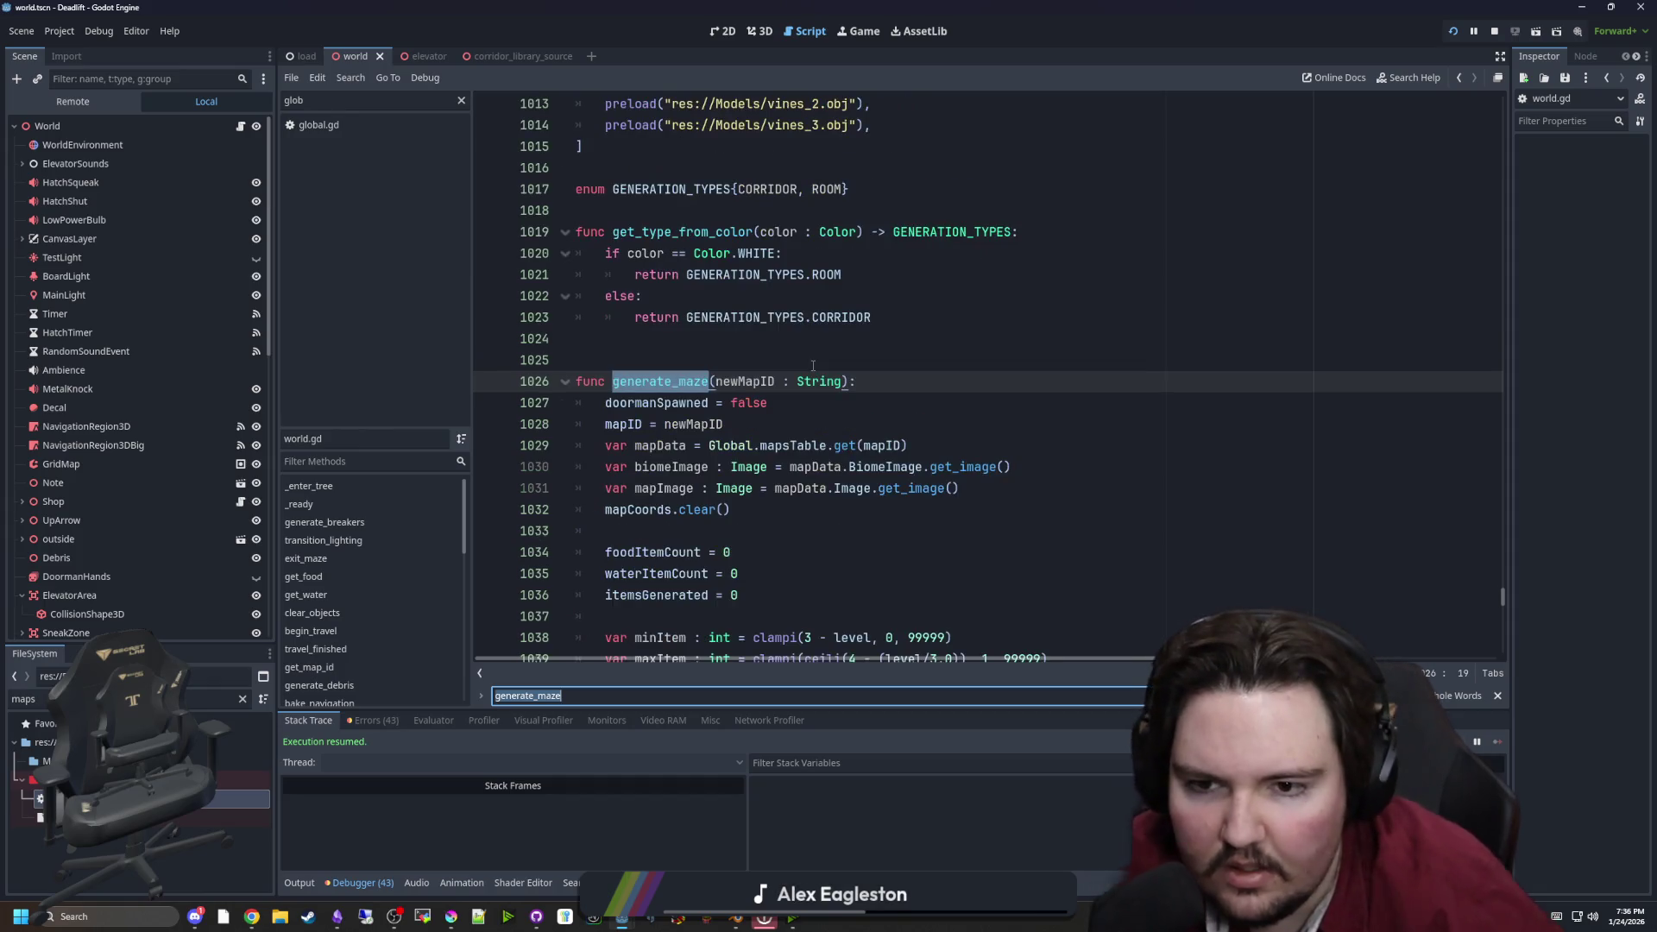
{"action": "scroll", "coordinate": [732, 400], "scroll_direction": "down", "scroll_amount": 6}
{"action": "scroll", "coordinate": [733, 400], "scroll_direction": "down", "scroll_amount": 12}
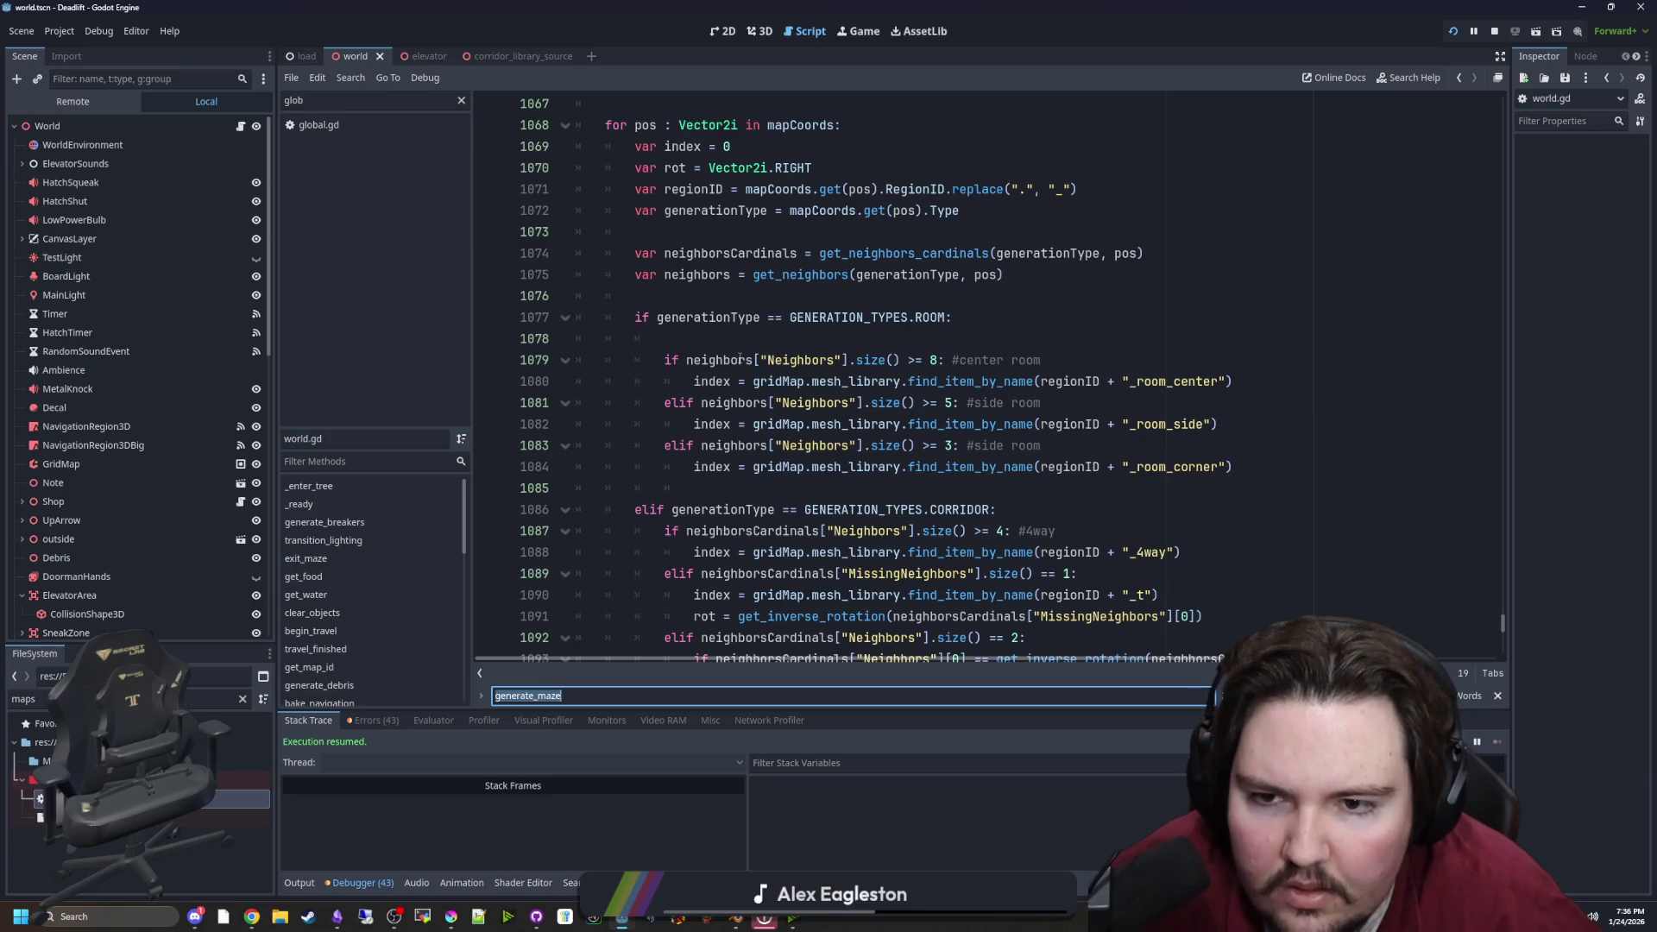
Delete blank line 1078, add print(neighborsCardinals) under the size() == 2 branch, and save
{"action": "left_click", "coordinate": [752, 341]}
{"action": "key", "text": "BackSpace"}
{"action": "scroll", "coordinate": [776, 388], "scroll_direction": "down", "scroll_amount": 3}
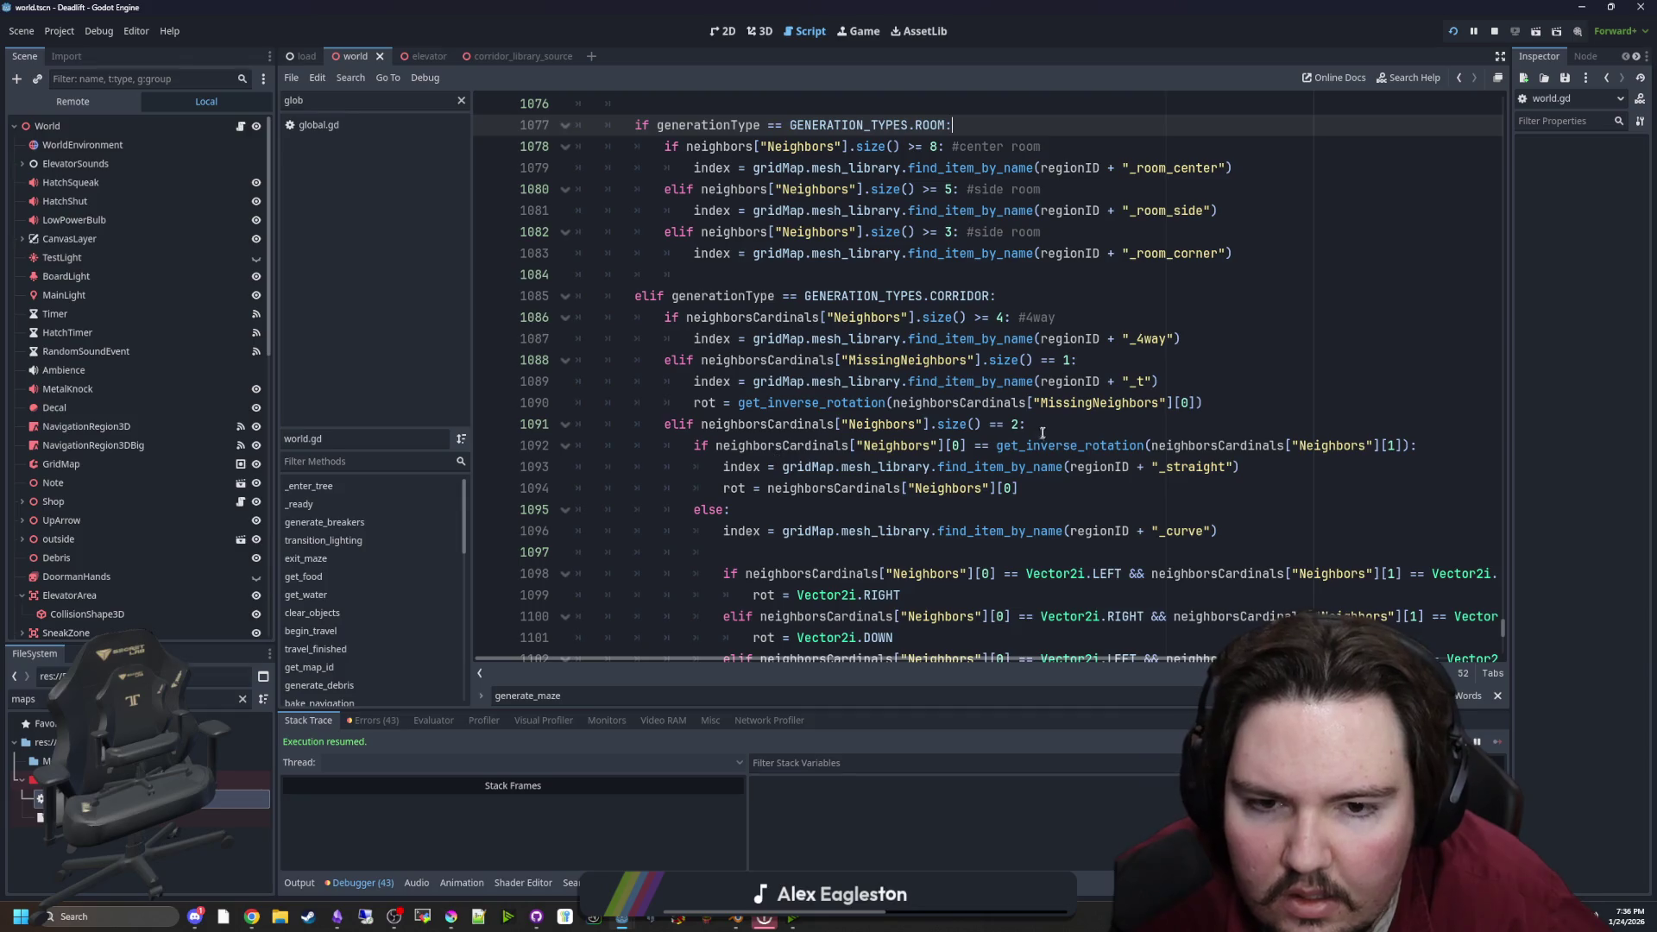
{"action": "left_click", "coordinate": [1048, 429]}
{"action": "key", "text": "Return"}
{"action": "type", "text": "print(neigh"}
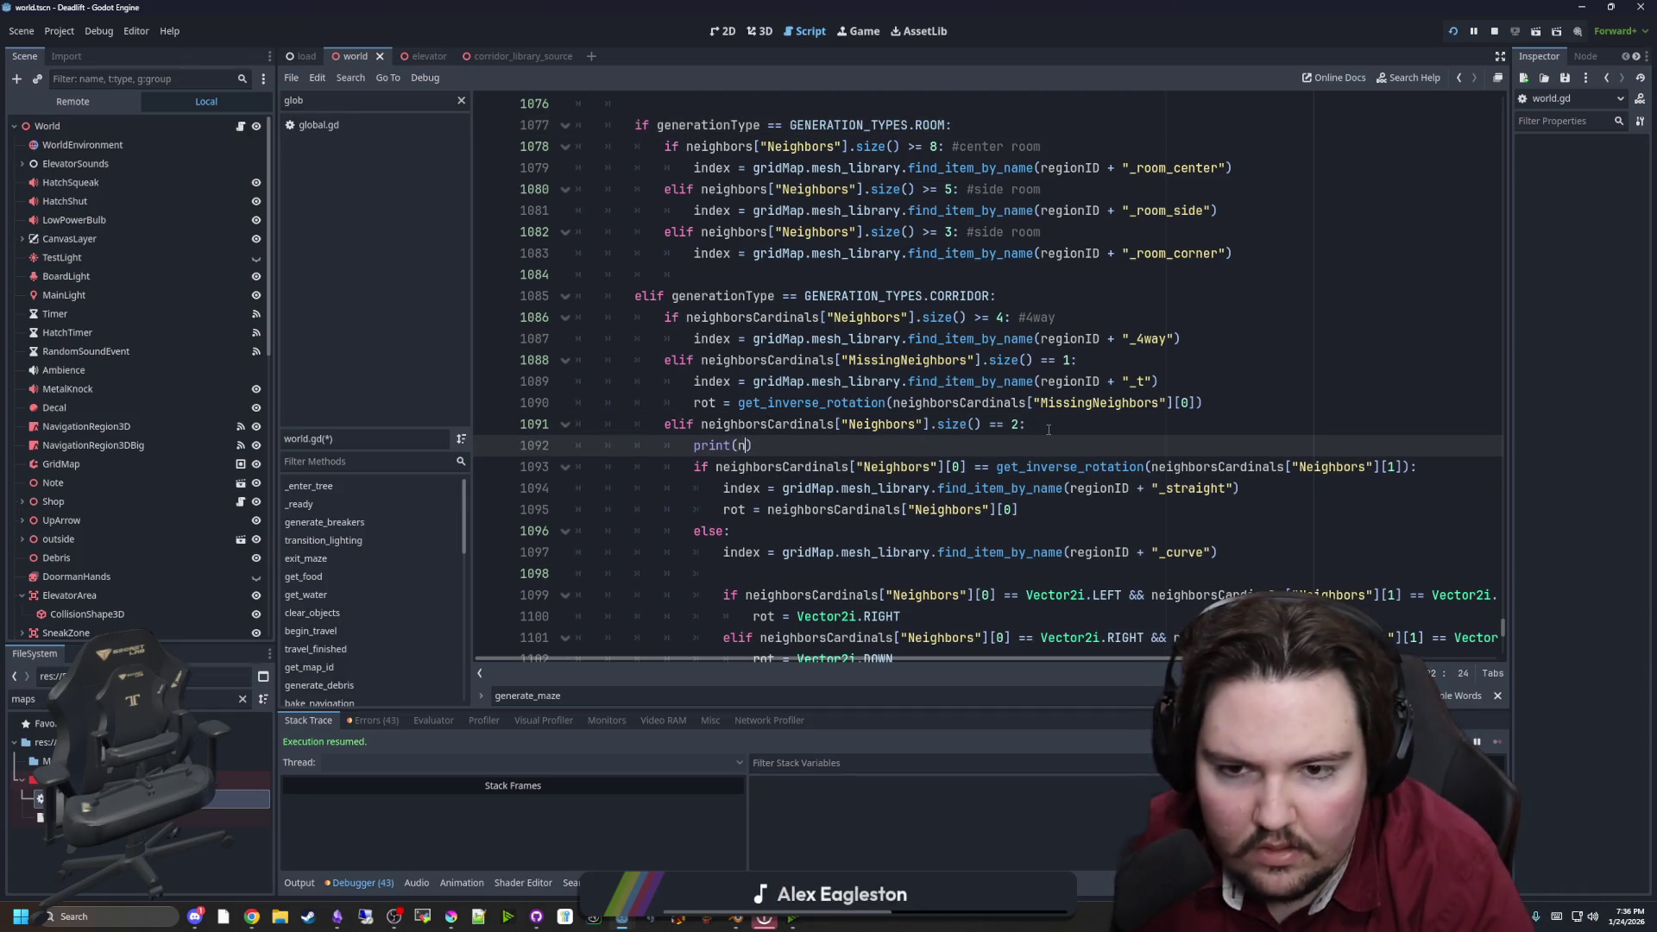
{"action": "left_click", "coordinate": [1048, 429]}
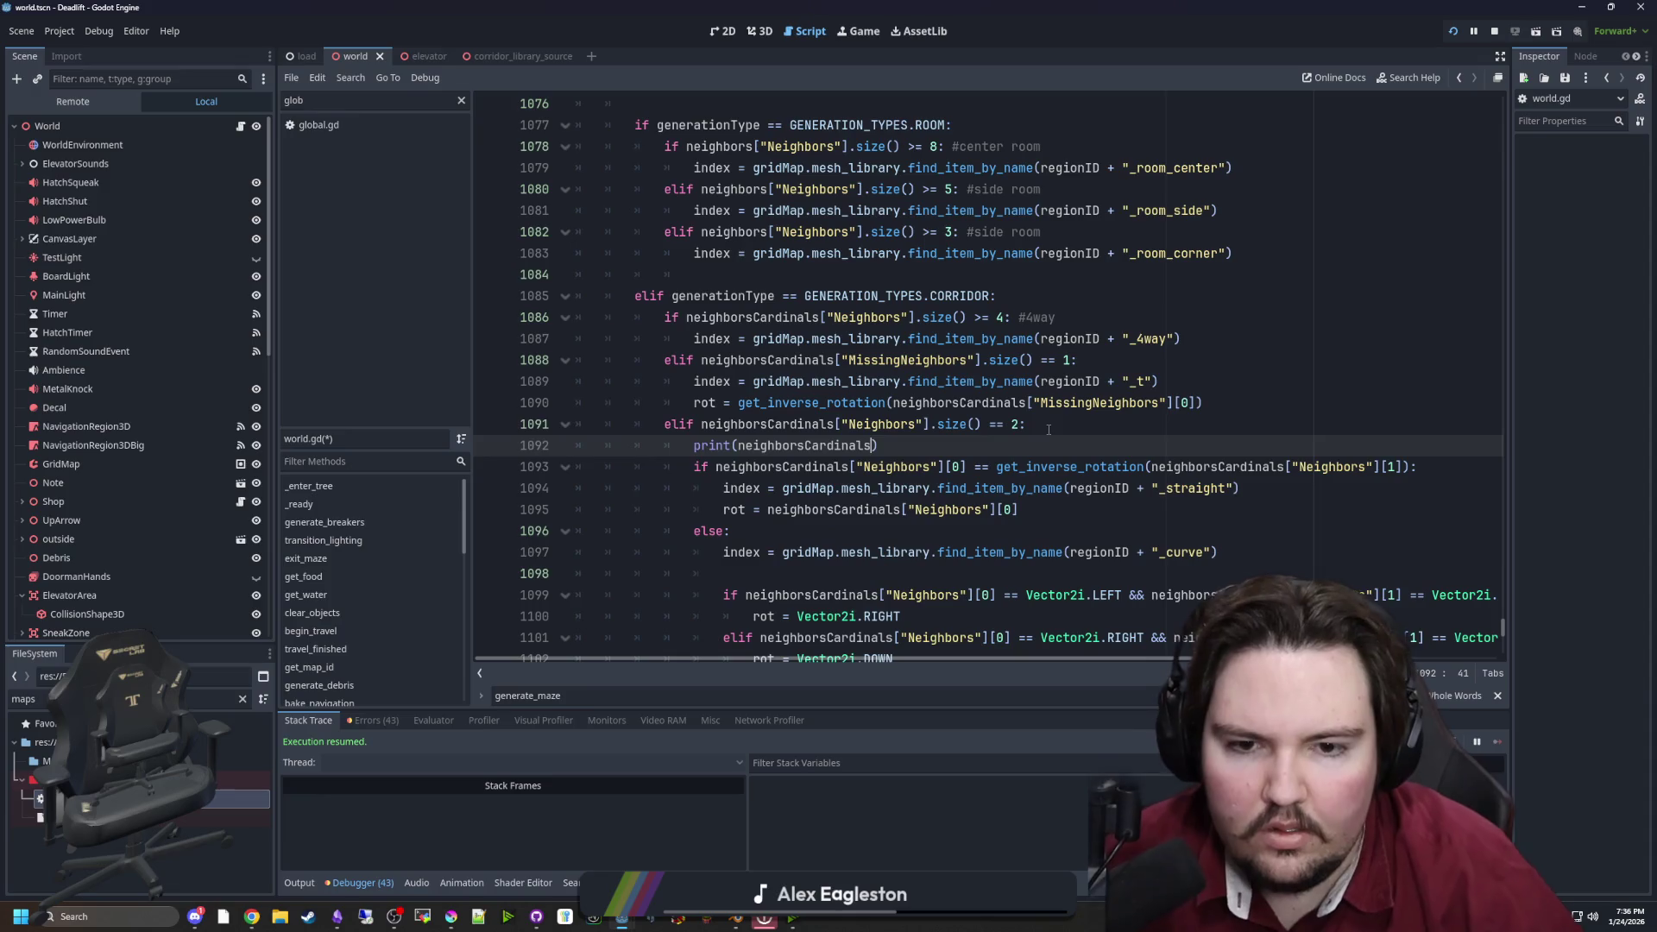
{"action": "key", "text": "ctrl+s"}
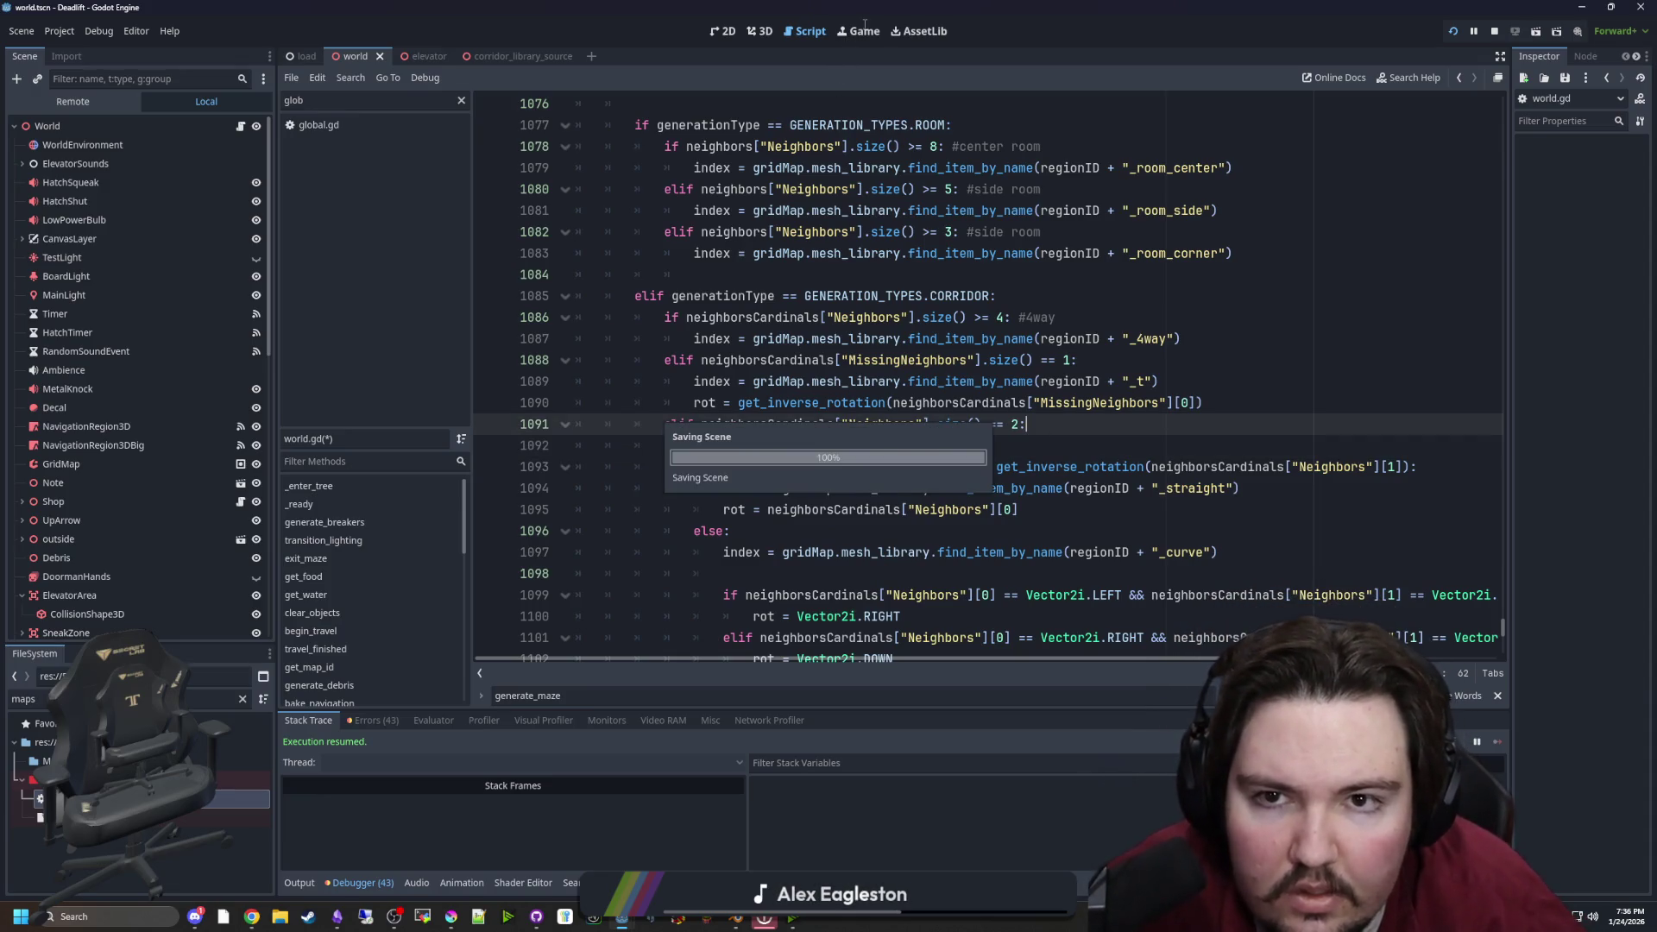
{"action": "left_click", "coordinate": [863, 28]}
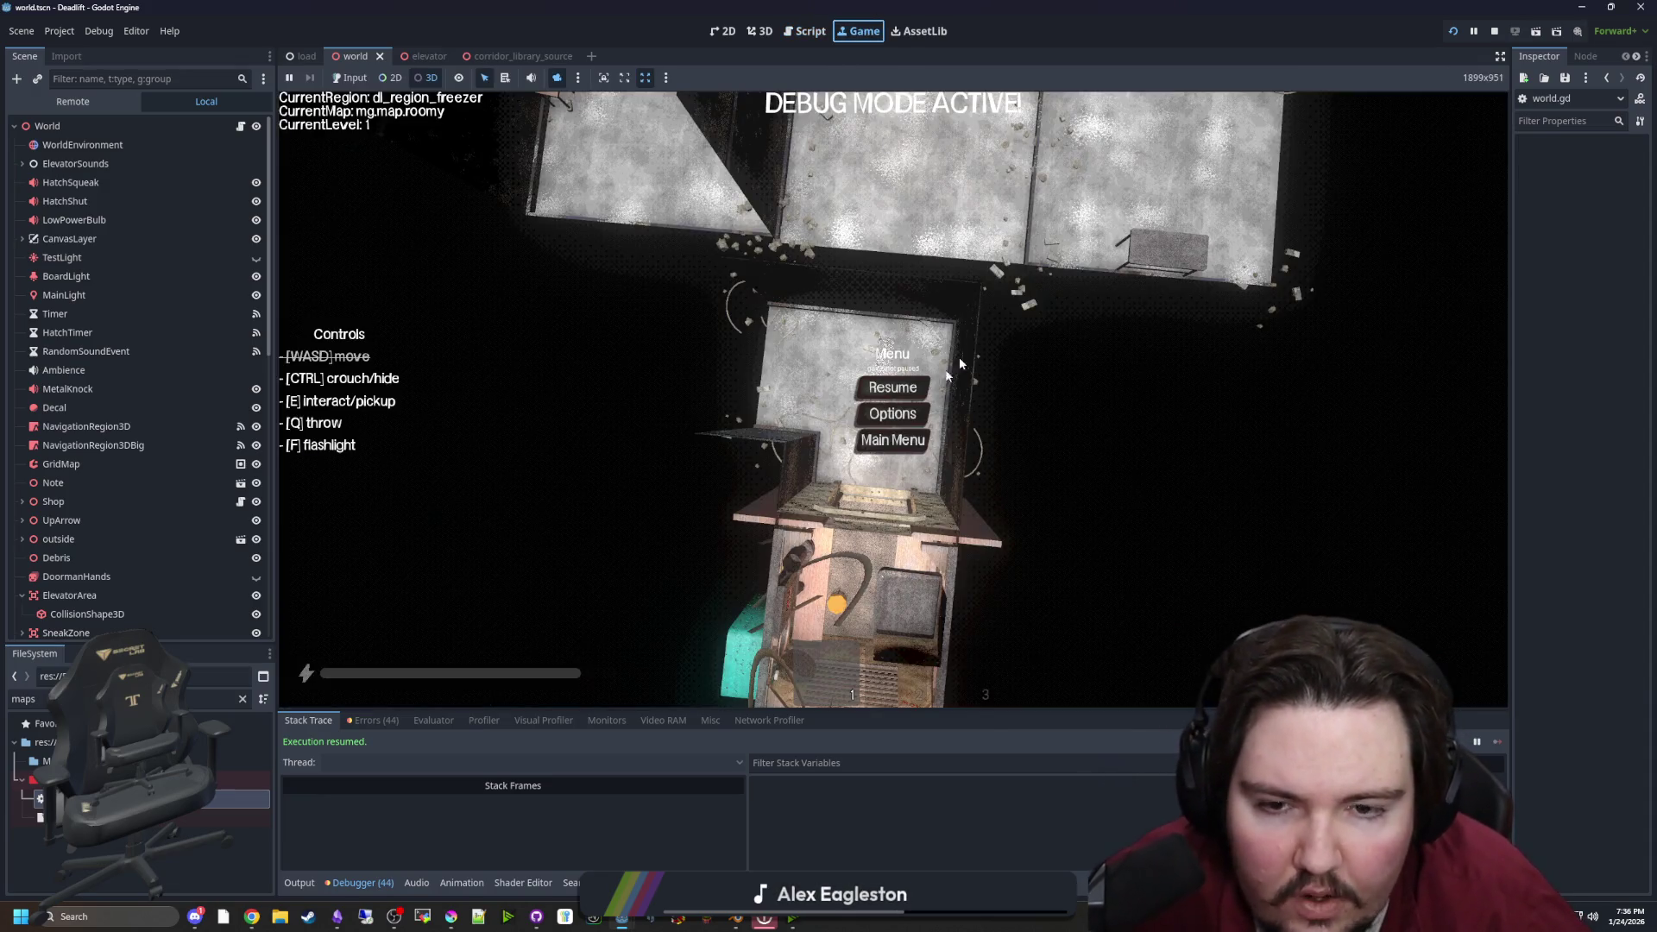
Play from the main menu into the elevator, pause, and scroll up the Output log's printed dictionaries
{"action": "left_click", "coordinate": [907, 464]}
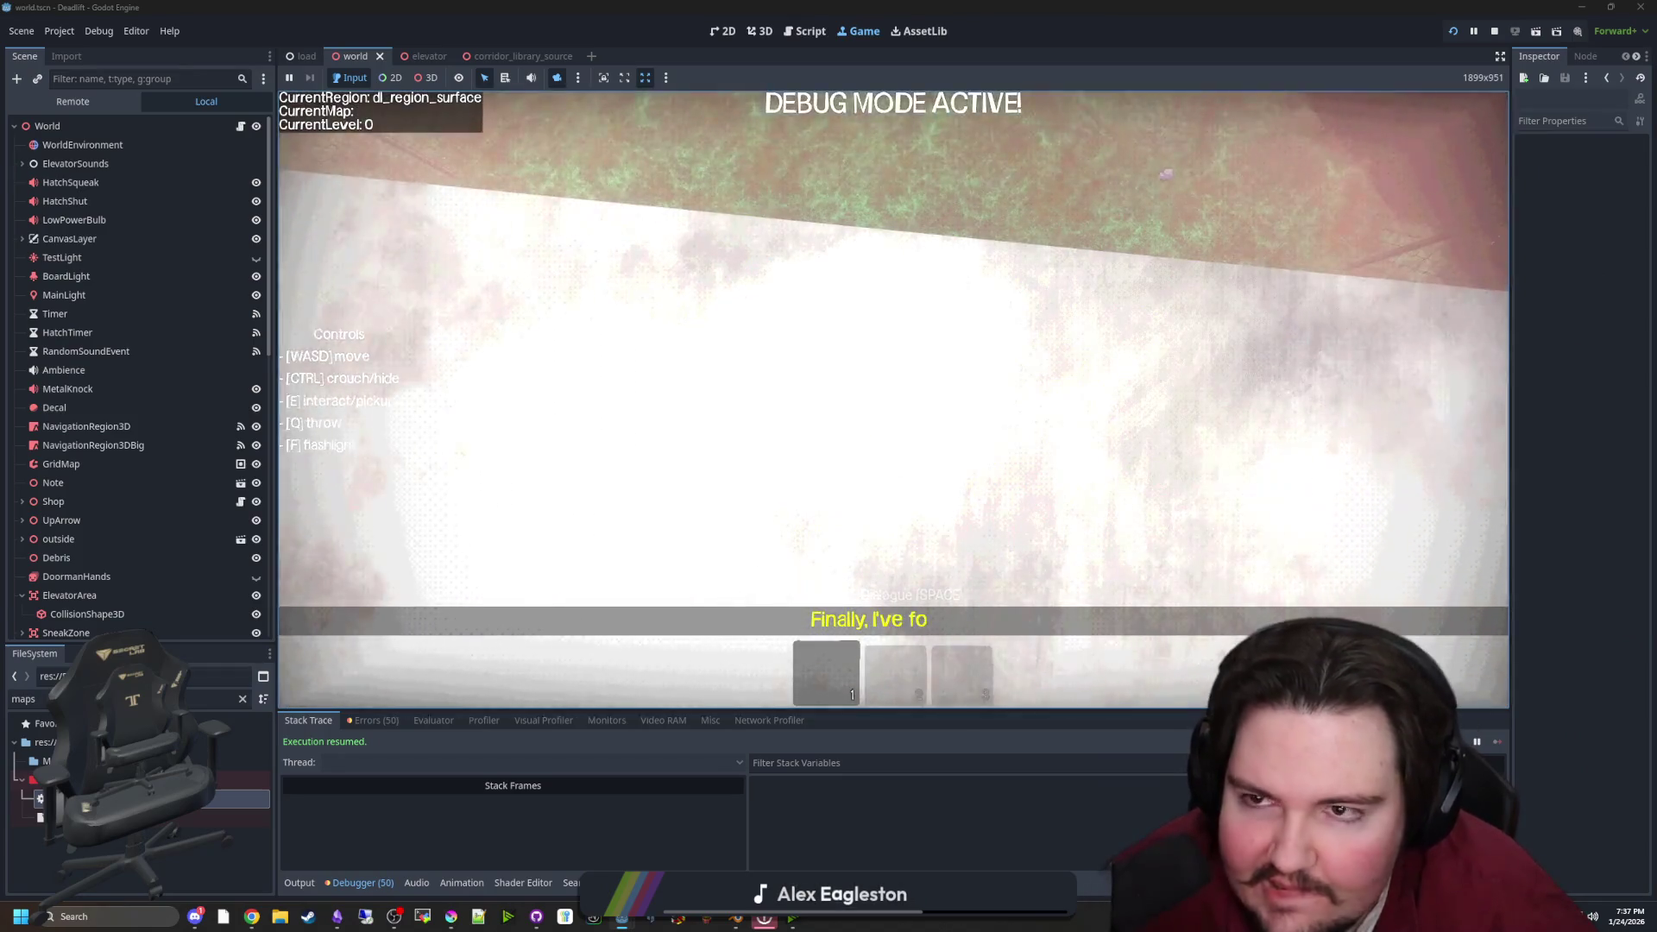
{"action": "key", "text": "super"}
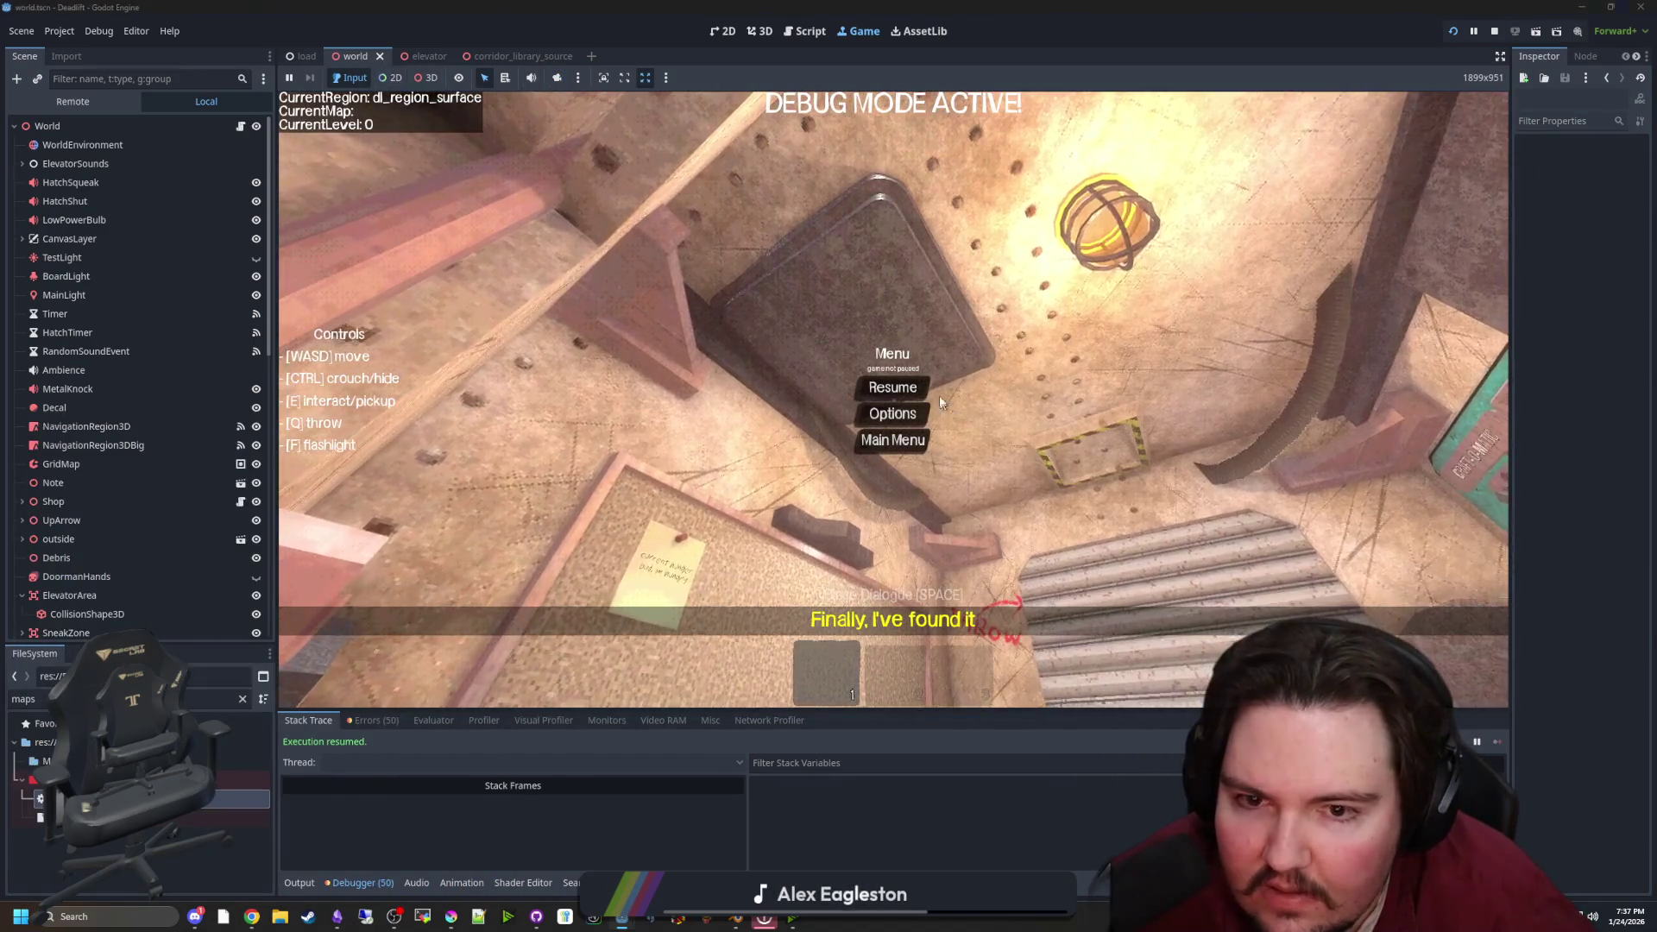
{"action": "left_click", "coordinate": [892, 388]}
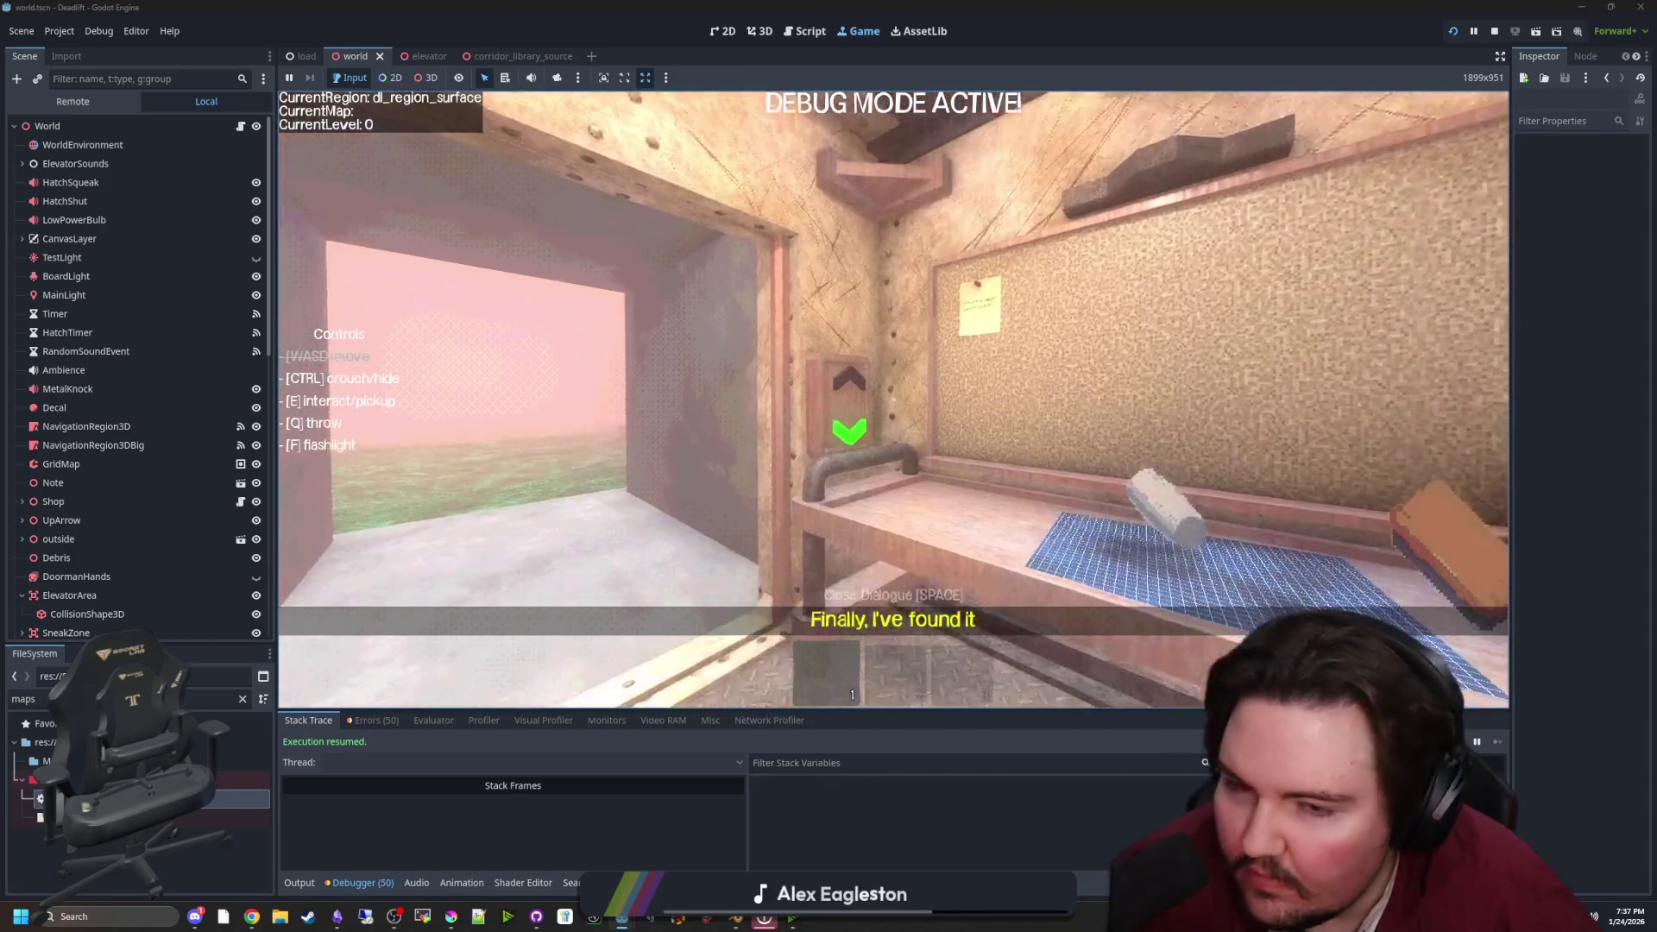
{"action": "key", "text": "w"}
{"action": "key", "text": "Escape"}
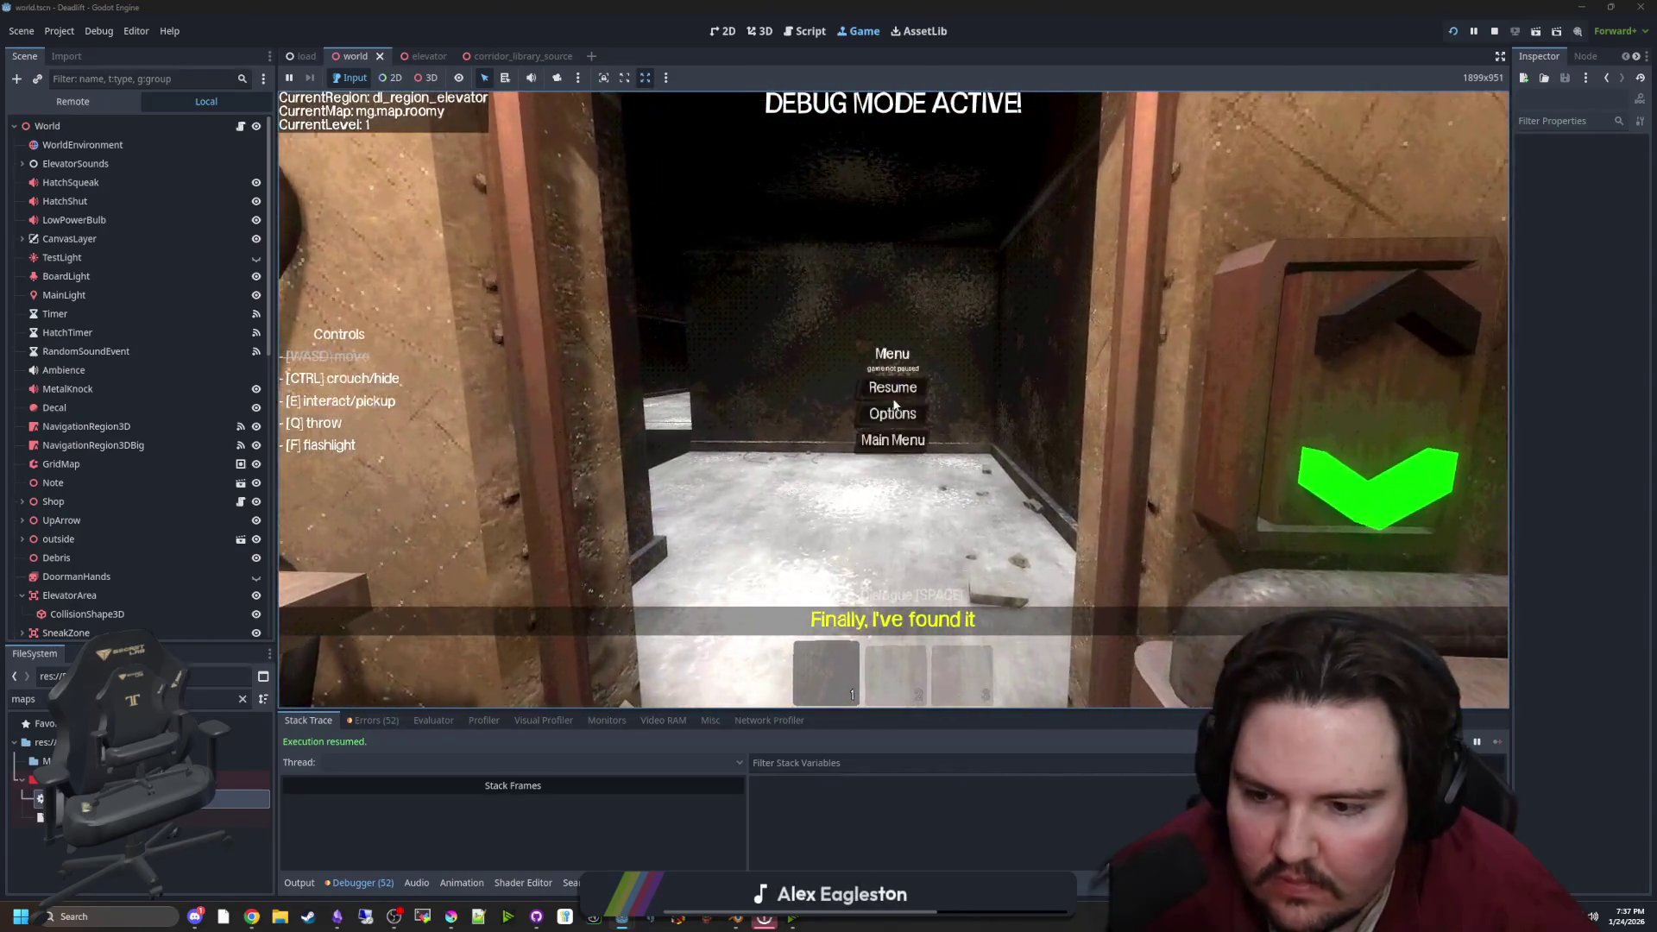
{"action": "left_click", "coordinate": [299, 883]}
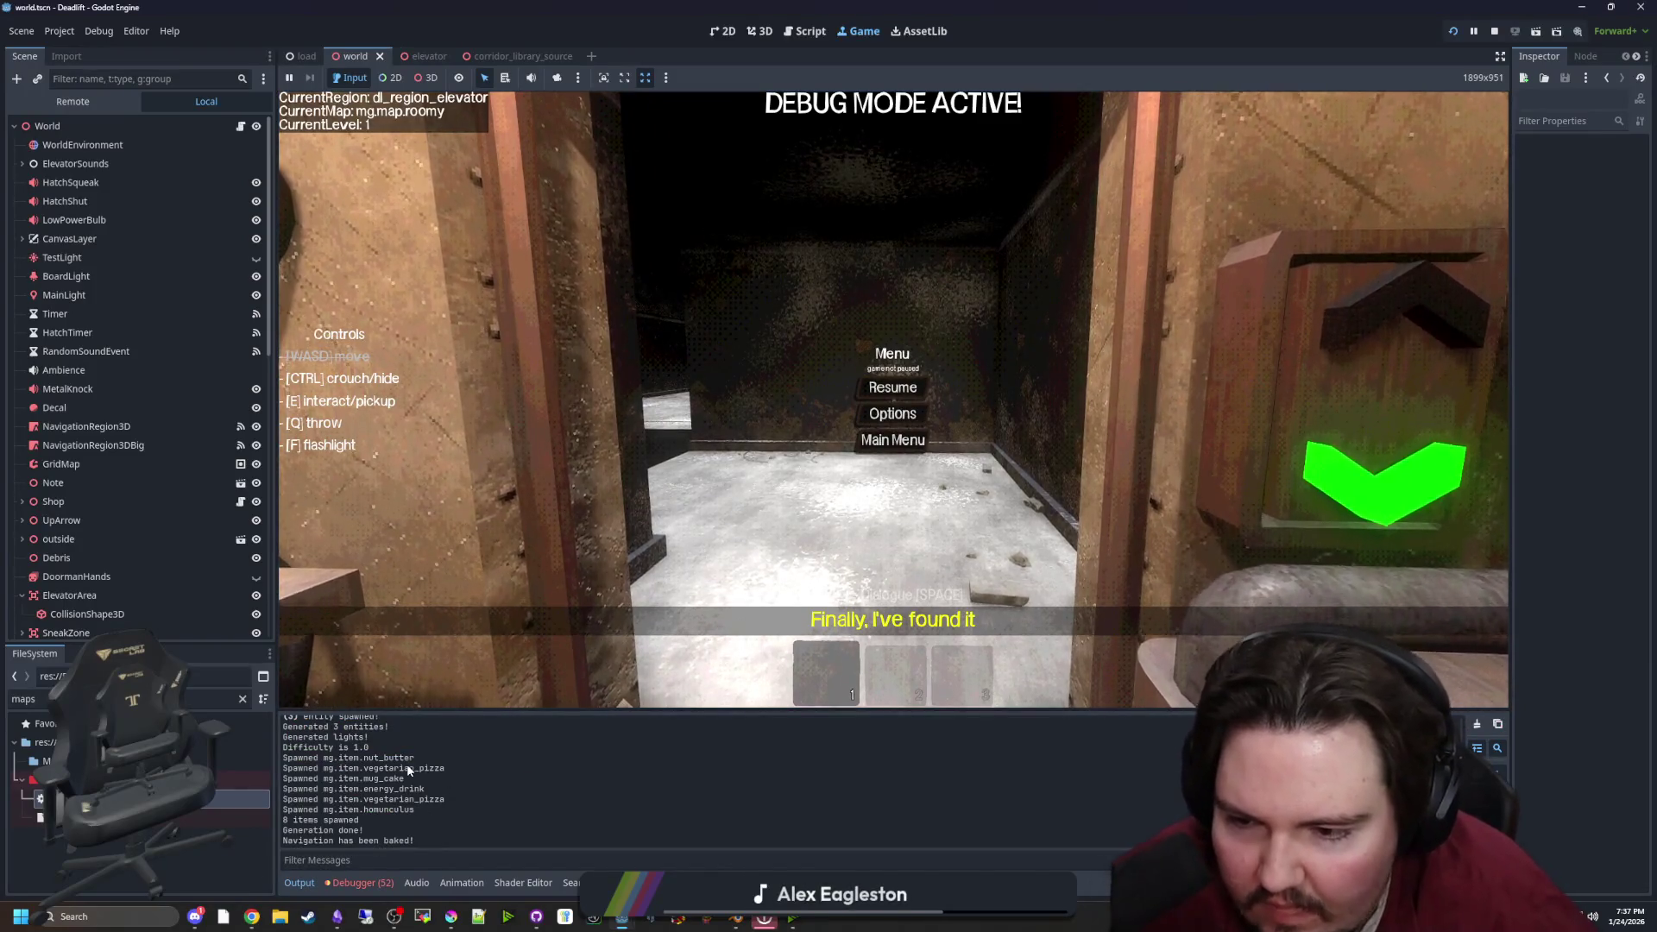
{"action": "scroll", "coordinate": [380, 780], "scroll_direction": "up", "scroll_amount": 3}
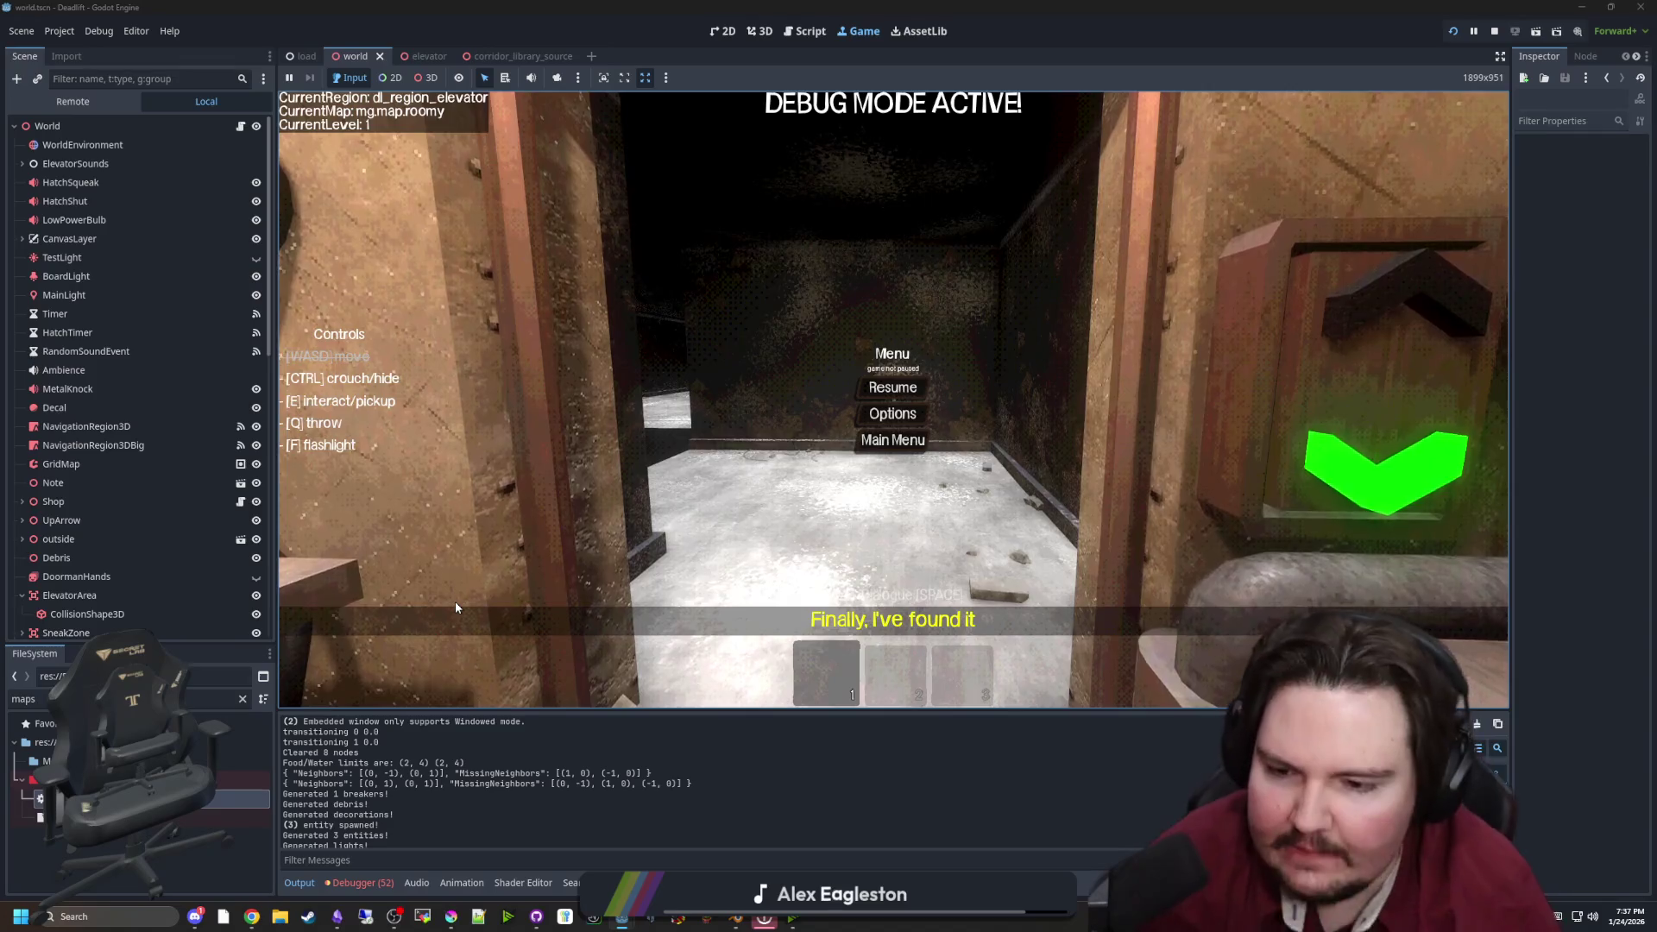
Walk out to the freezer and back into the elevator, pause, then return to world.gd
{"action": "key", "text": "Escape"}
{"action": "key", "text": "w"}
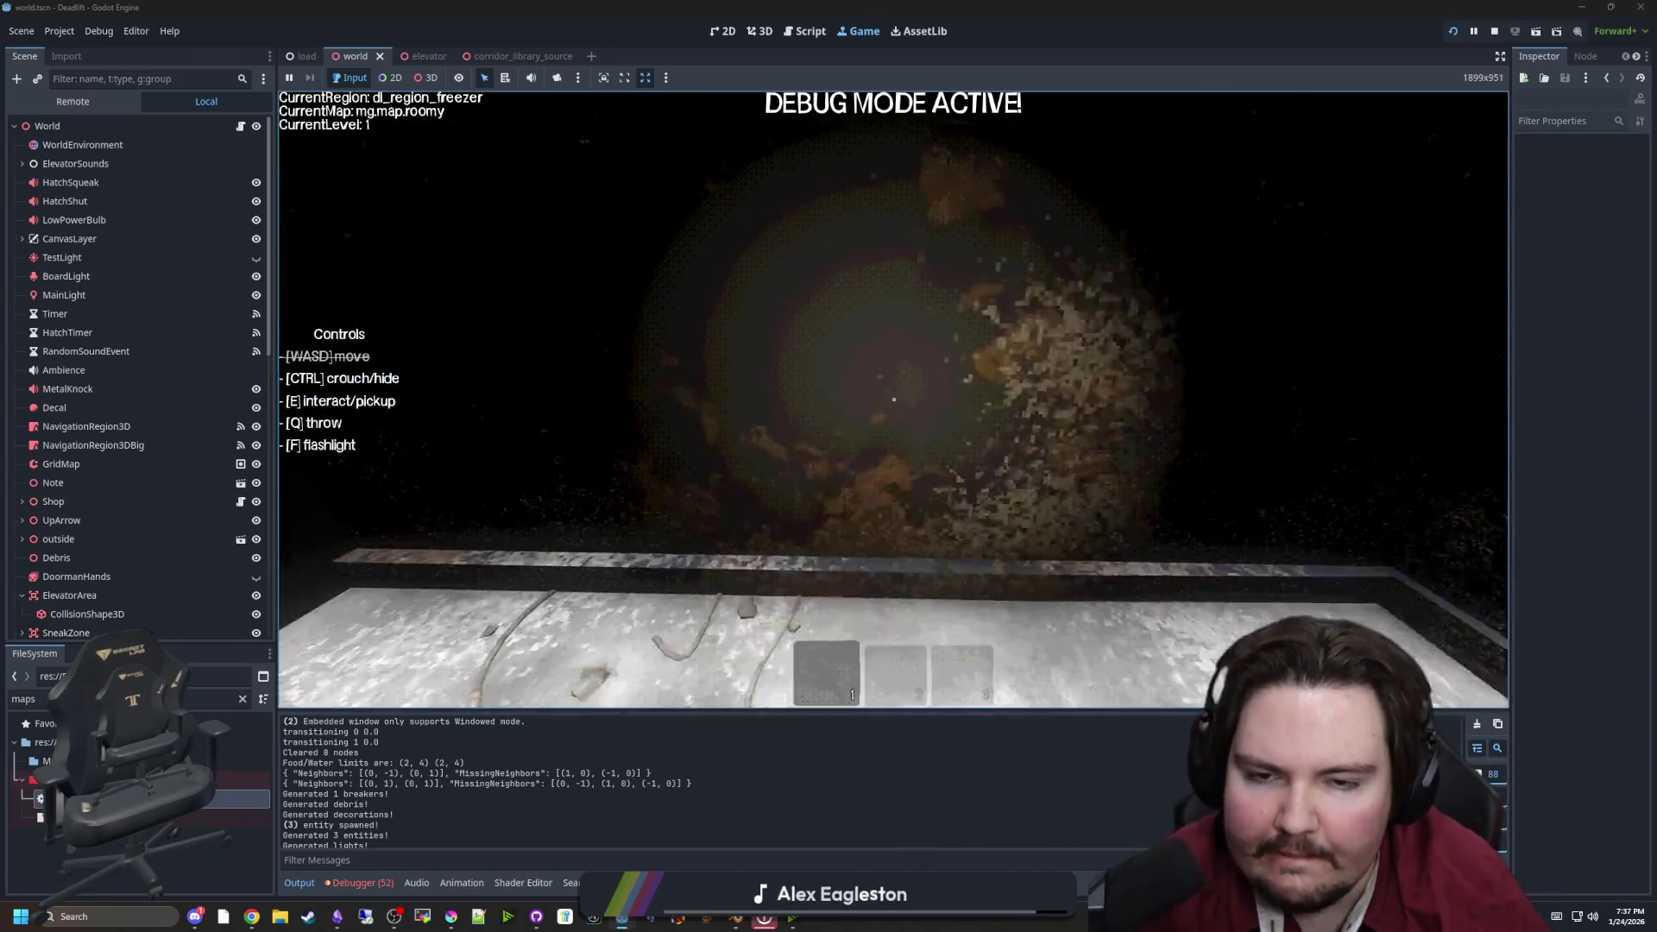
{"action": "key", "text": "w"}
{"action": "key", "text": "Escape"}
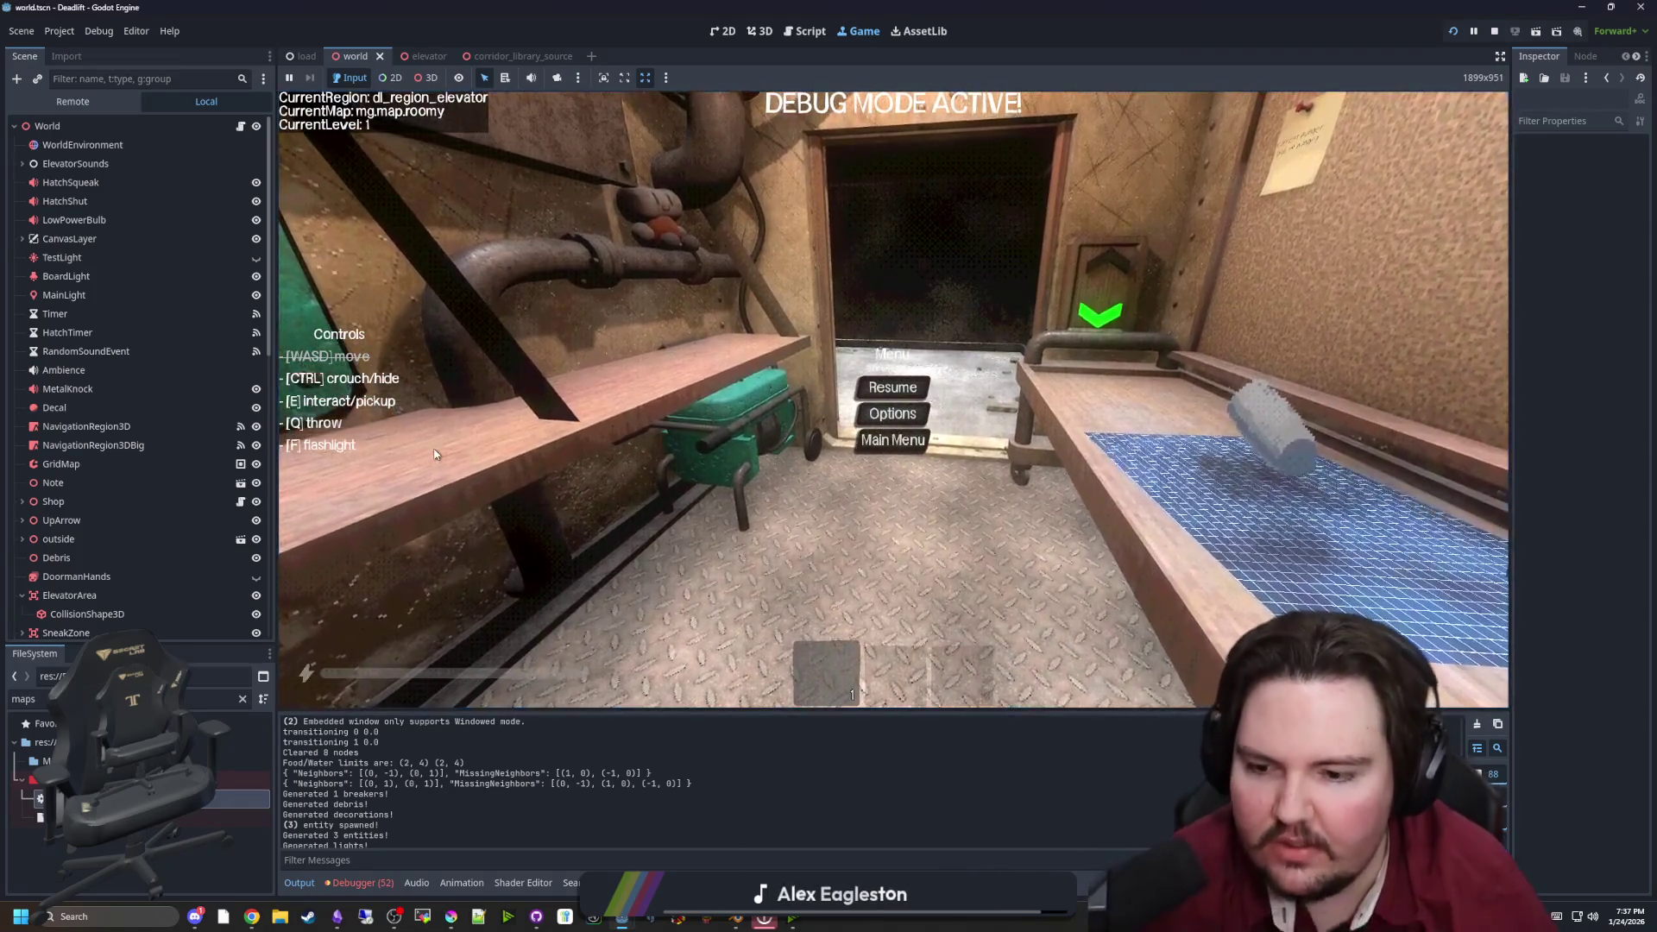
{"action": "left_click", "coordinate": [241, 128]}
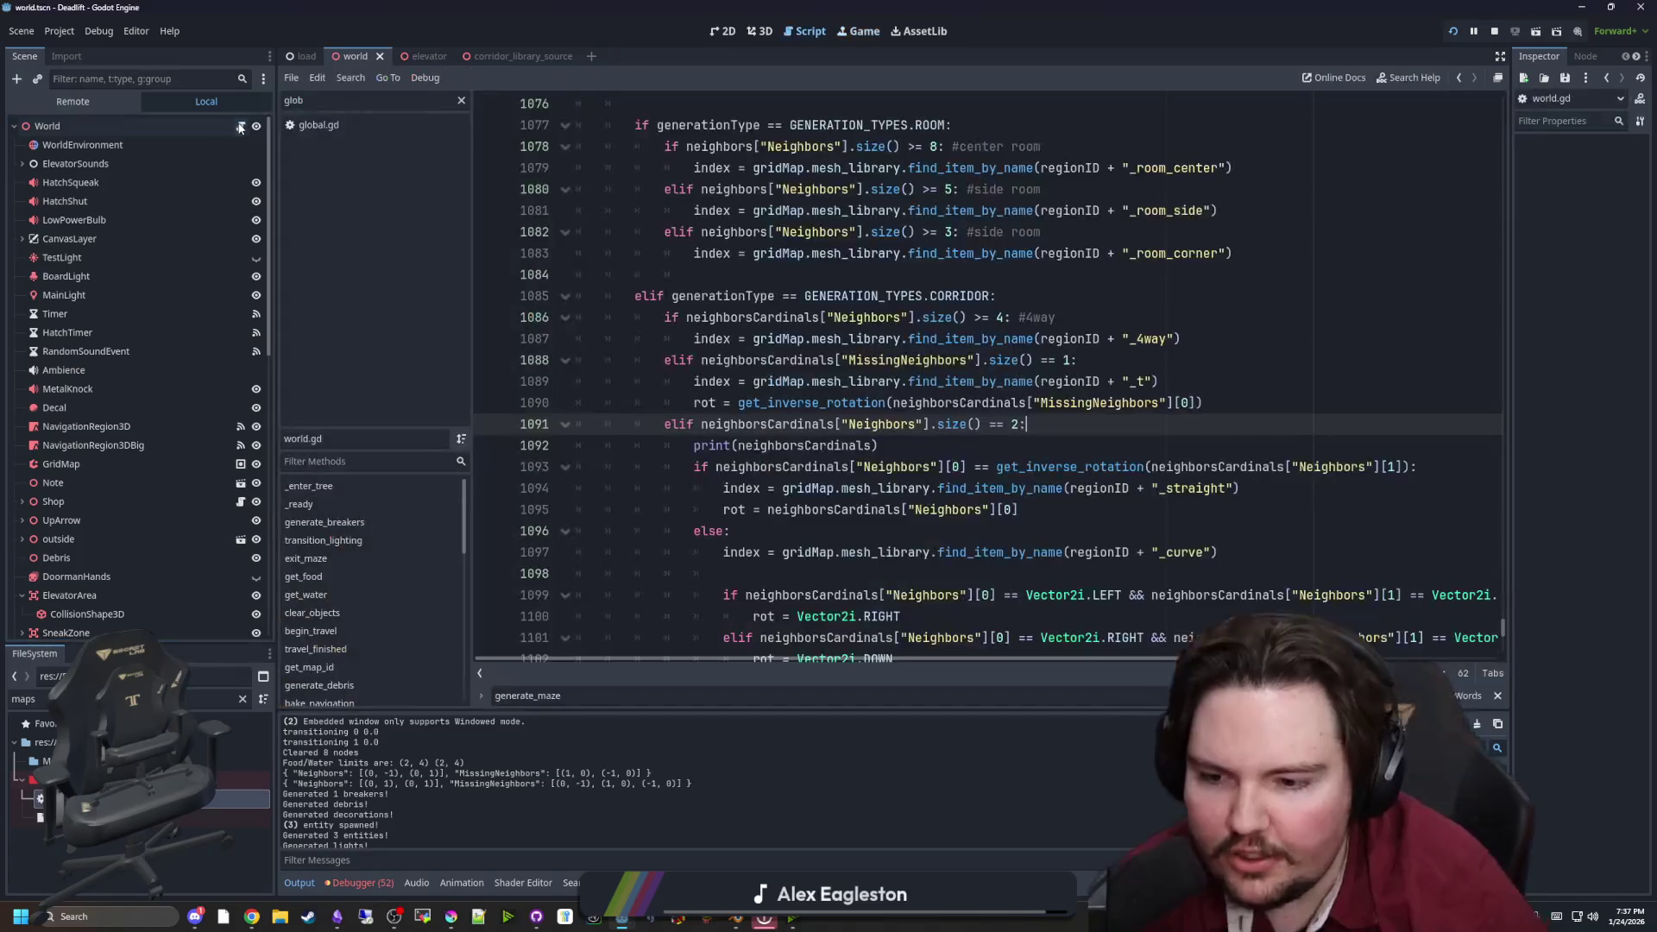
Check bake_navigation and the error list, then return to the Output log
{"action": "left_click", "coordinate": [365, 702]}
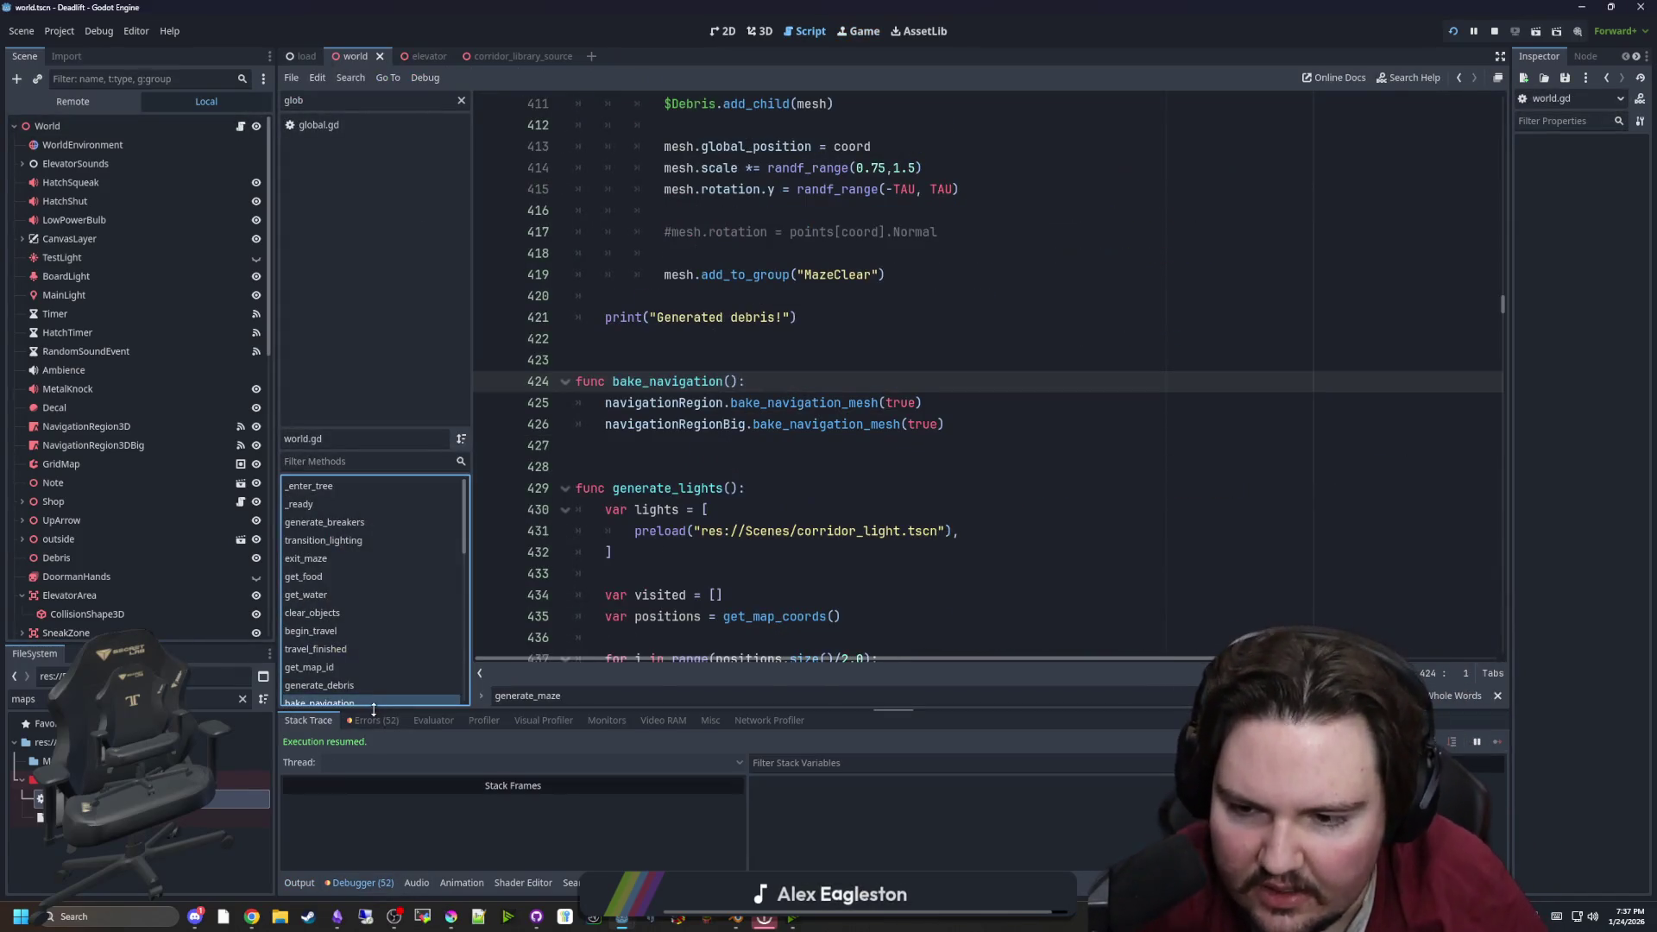
{"action": "left_click", "coordinate": [373, 719]}
{"action": "scroll", "coordinate": [568, 771], "scroll_direction": "up", "scroll_amount": 2}
{"action": "scroll", "coordinate": [567, 769], "scroll_direction": "down", "scroll_amount": 3}
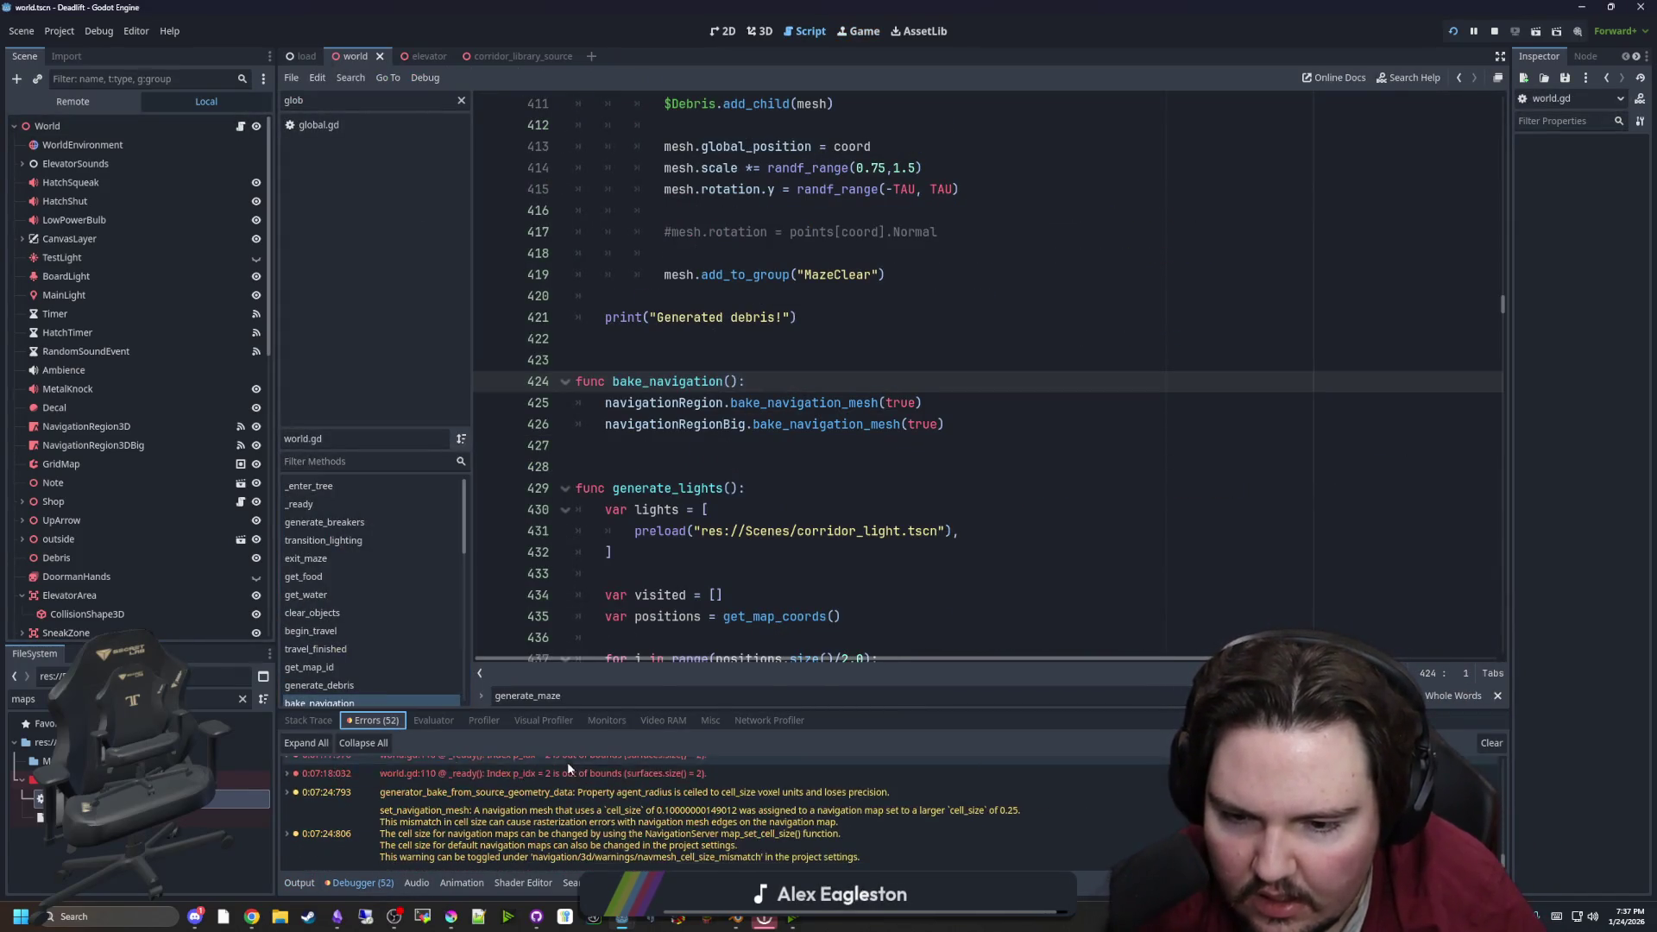
{"action": "left_click", "coordinate": [302, 881]}
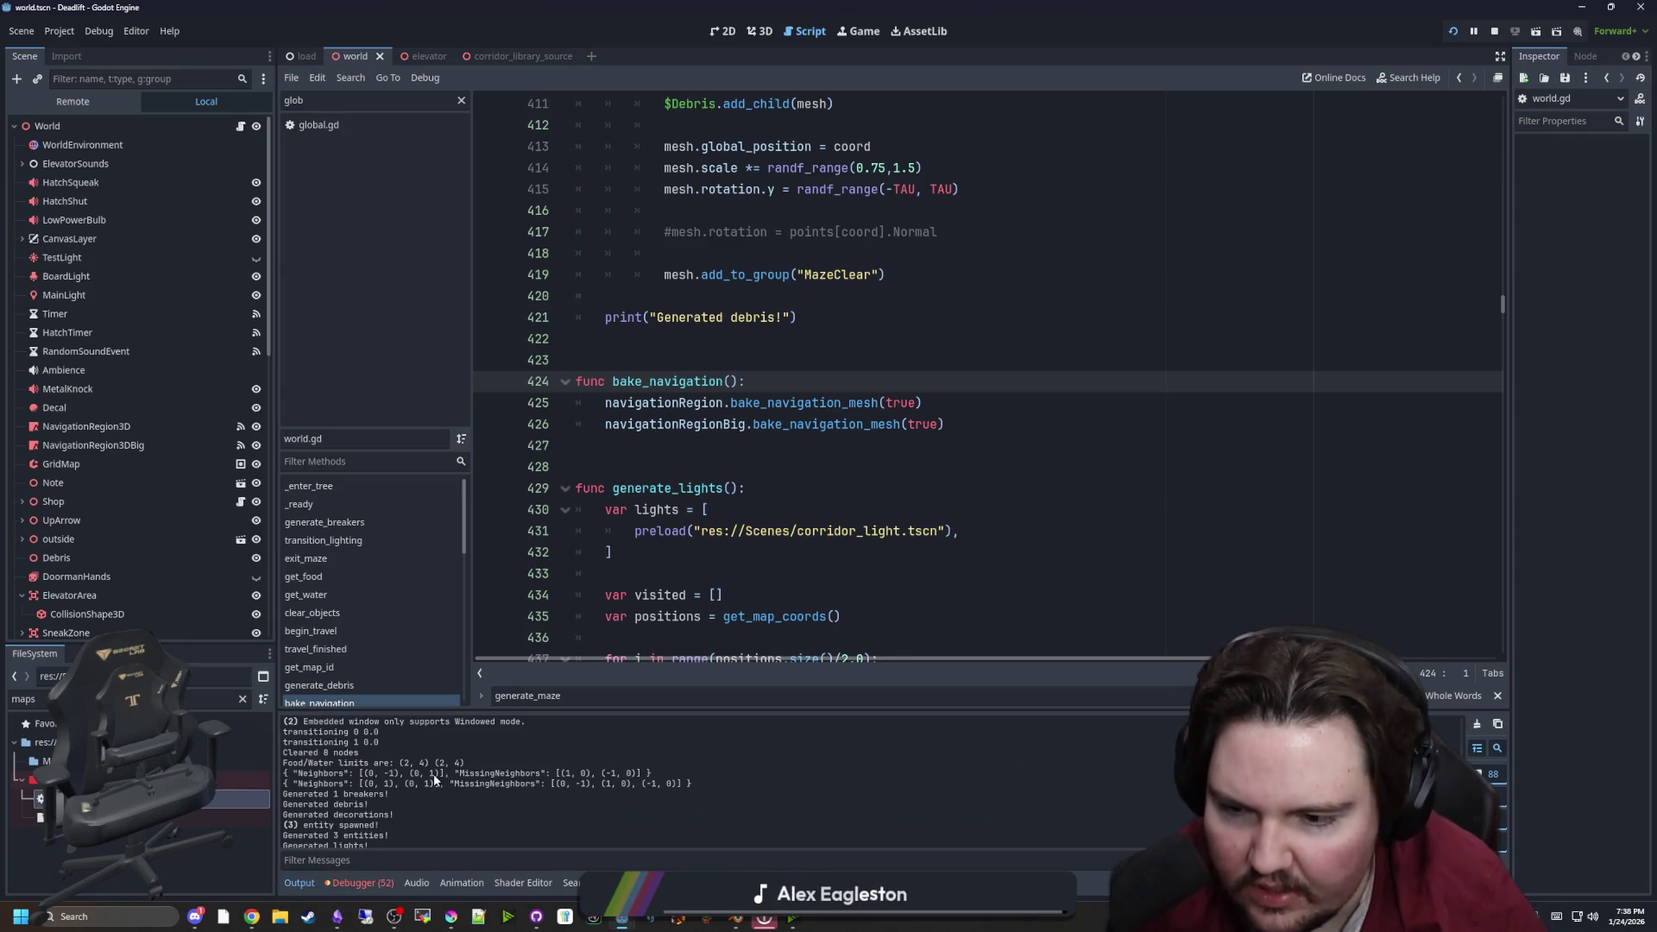
{"action": "left_click", "coordinate": [849, 556]}
{"action": "left_click", "coordinate": [665, 471]}
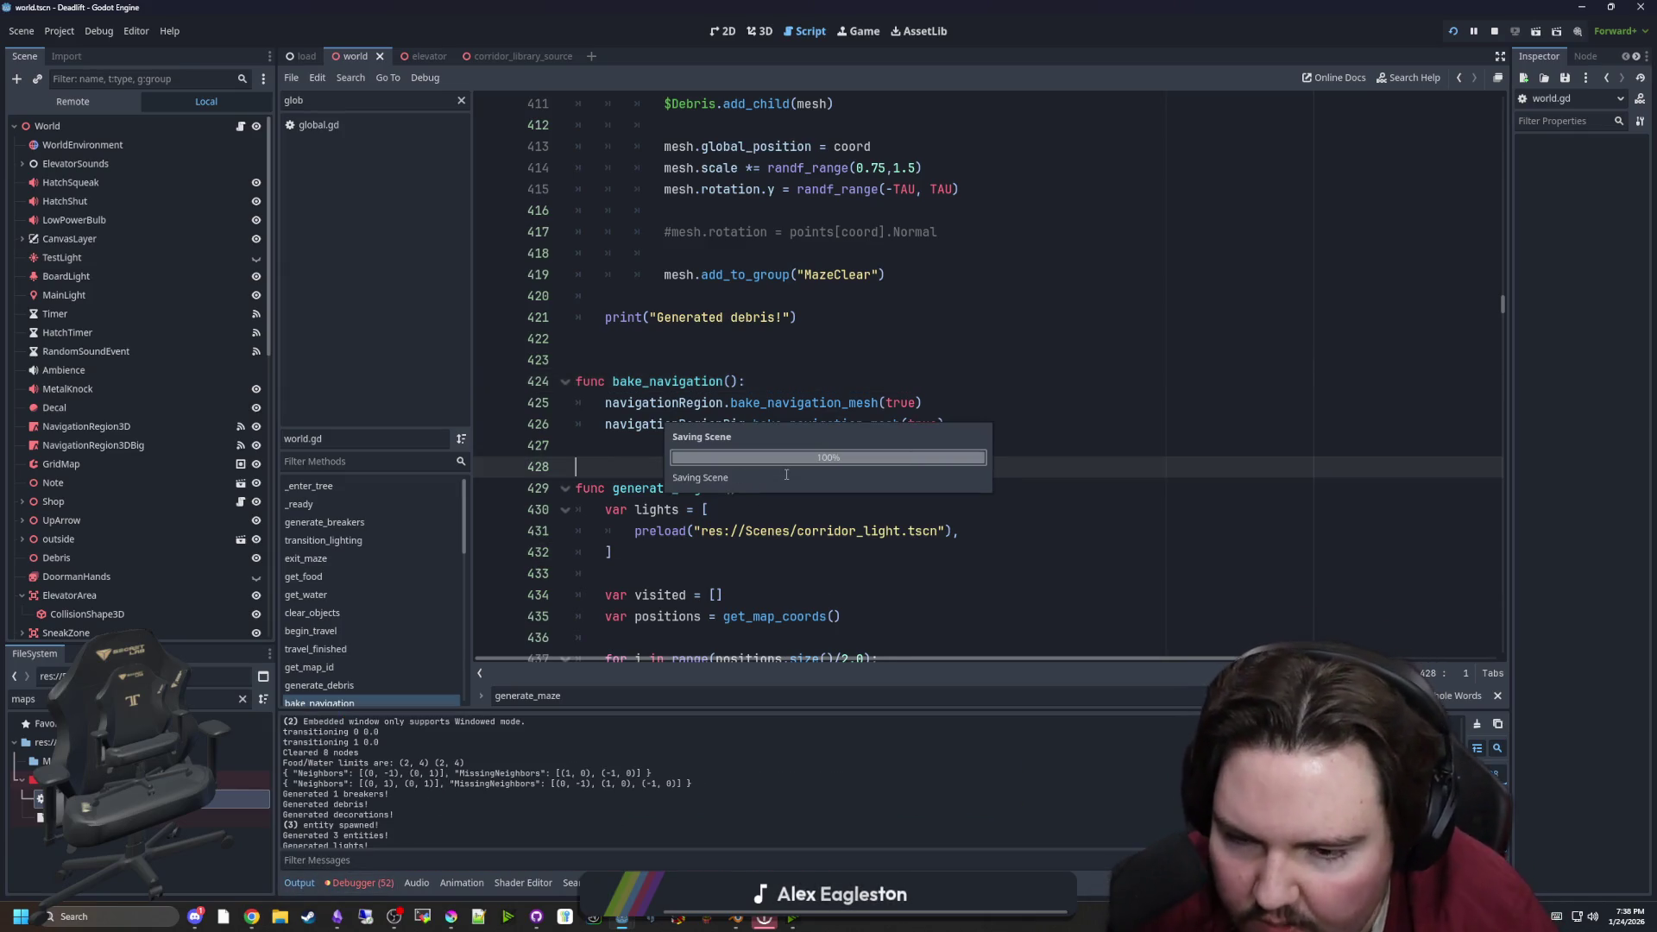
{"action": "left_click", "coordinate": [655, 482]}
{"action": "scroll", "coordinate": [863, 432], "scroll_direction": "up", "scroll_amount": 3}
Search the script for 'cardinal' to reach get_neighbors_cardinals at line 978, and save
{"action": "left_click", "coordinate": [1022, 424]}
{"action": "key", "text": "ctrl+f"}
{"action": "type", "text": "get_car"}
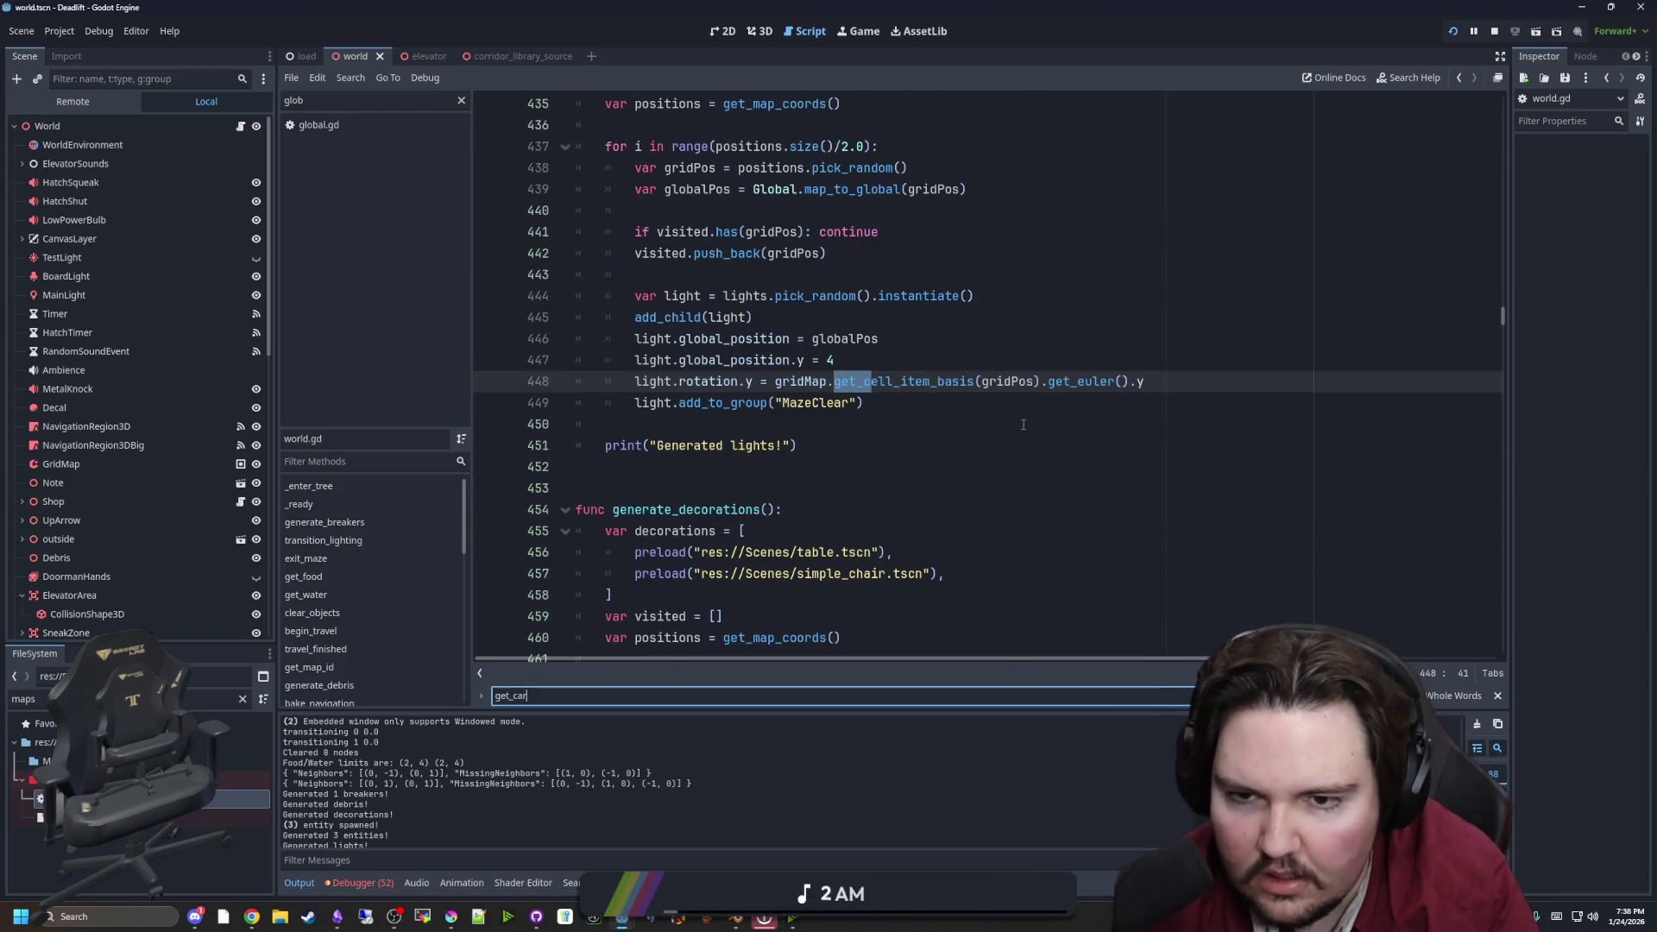
{"action": "key", "text": "BackSpace"}
{"action": "key", "text": "BackSpace"}
{"action": "key", "text": "BackSpace"}
{"action": "type", "text": "cardinal"}
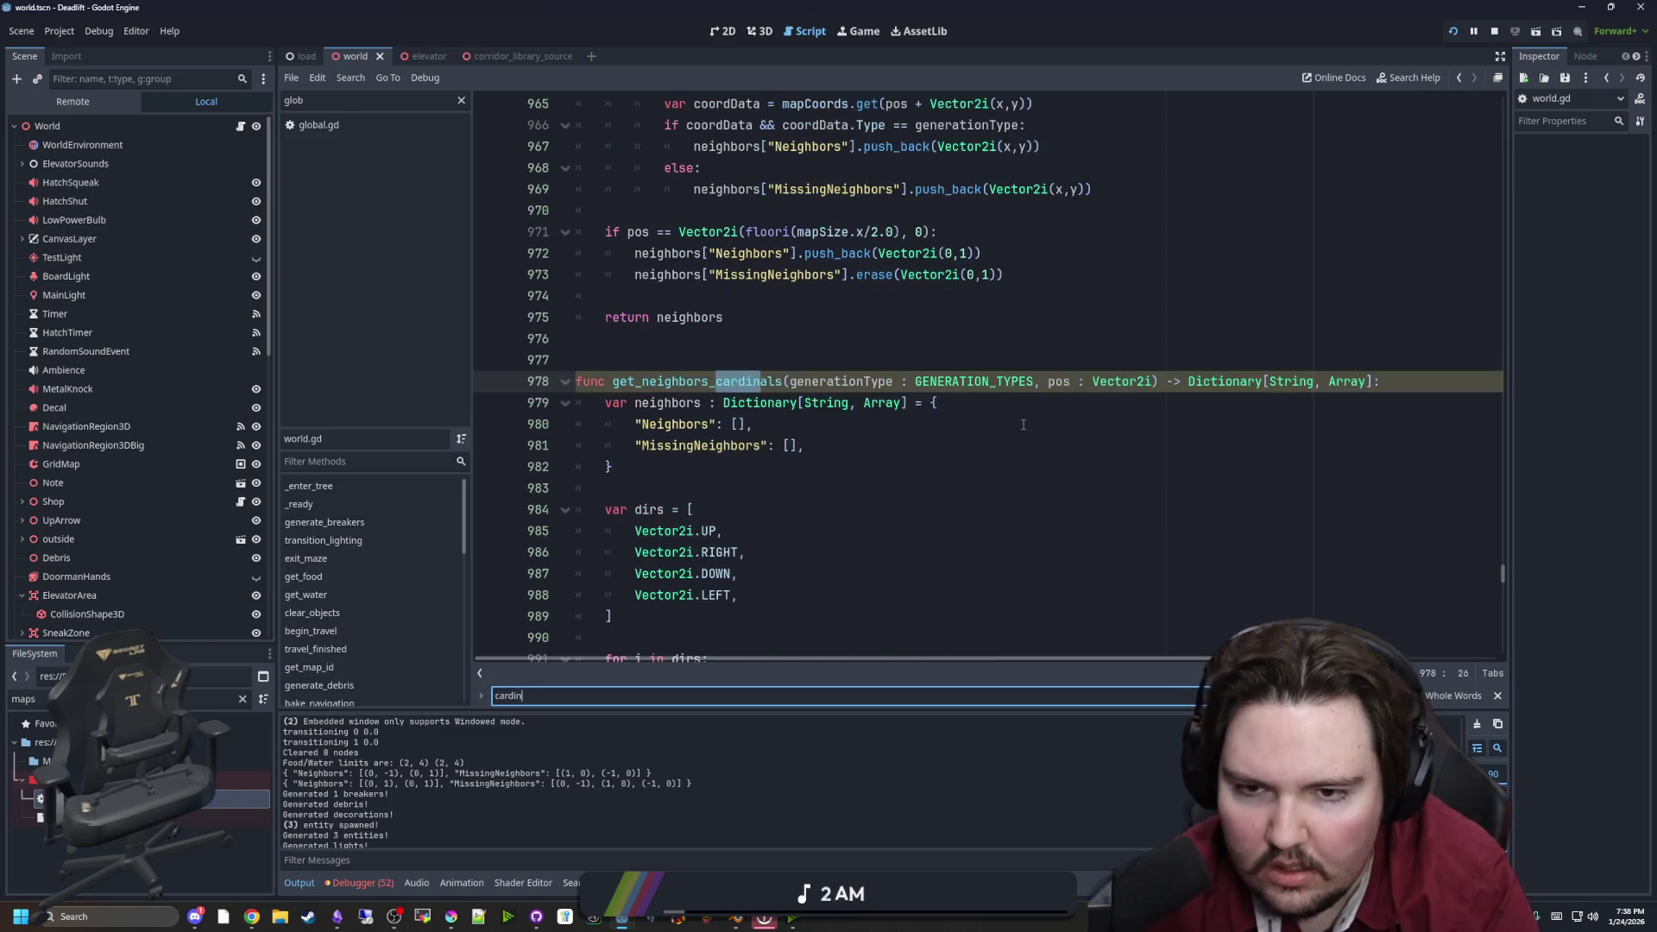
{"action": "left_click", "coordinate": [1023, 425]}
{"action": "scroll", "coordinate": [1022, 425], "scroll_direction": "down", "scroll_amount": 1}
{"action": "left_click", "coordinate": [1022, 424]}
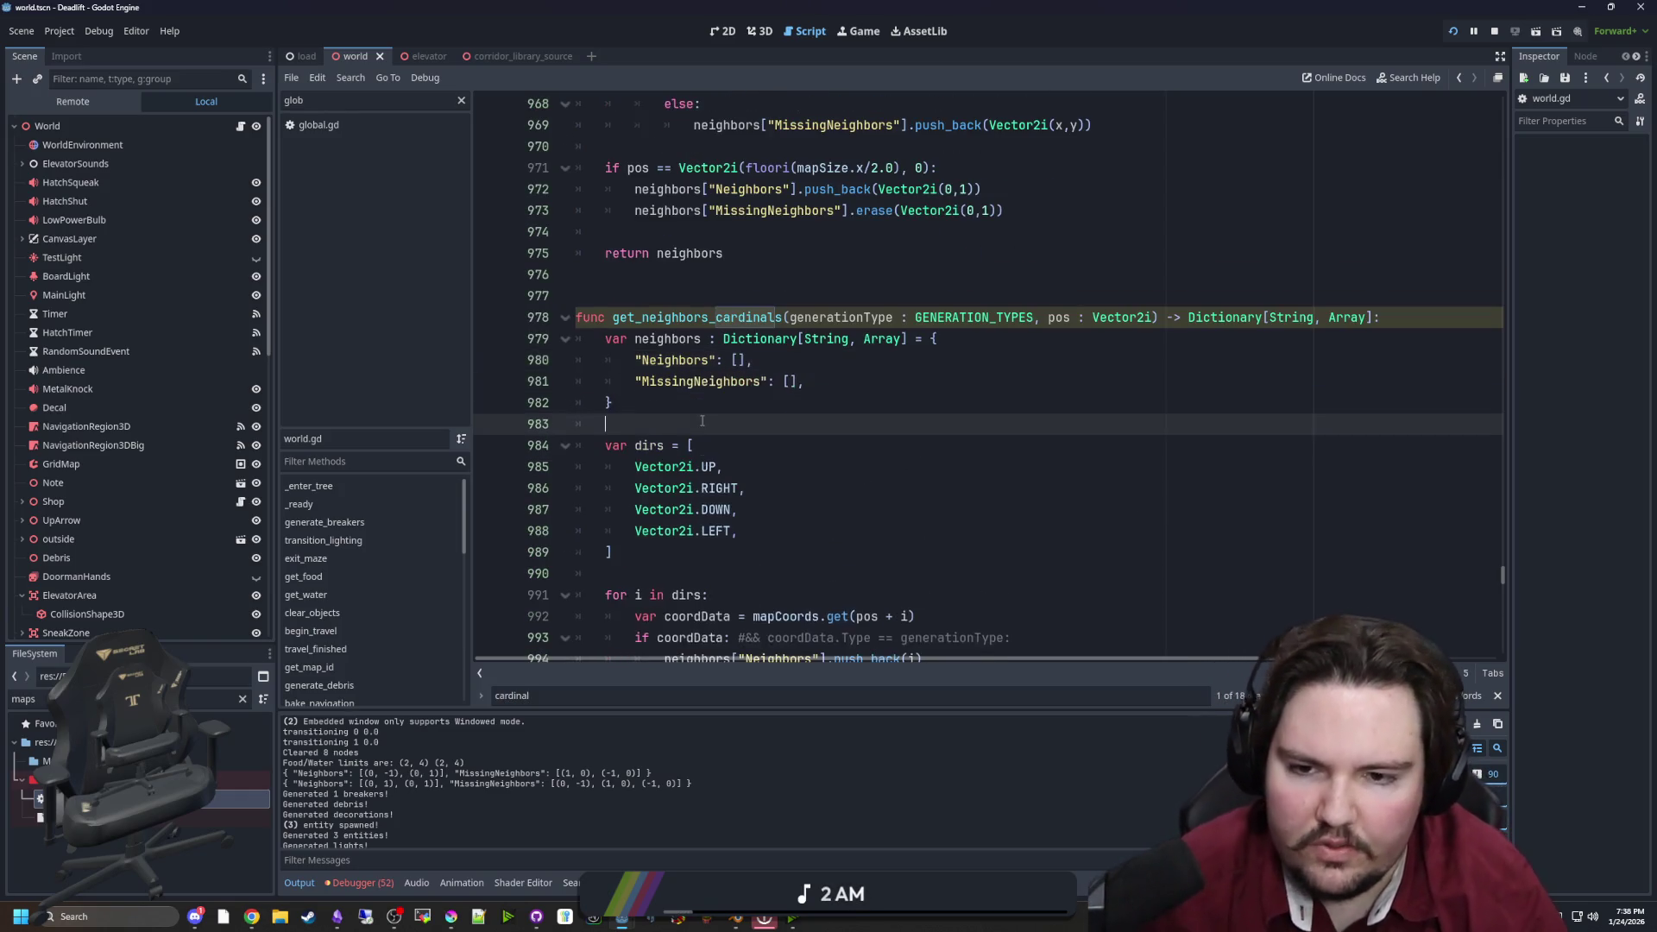
{"action": "scroll", "coordinate": [863, 425], "scroll_direction": "down", "scroll_amount": 2}
{"action": "left_click", "coordinate": [719, 424]}
{"action": "key", "text": "ctrl+s"}
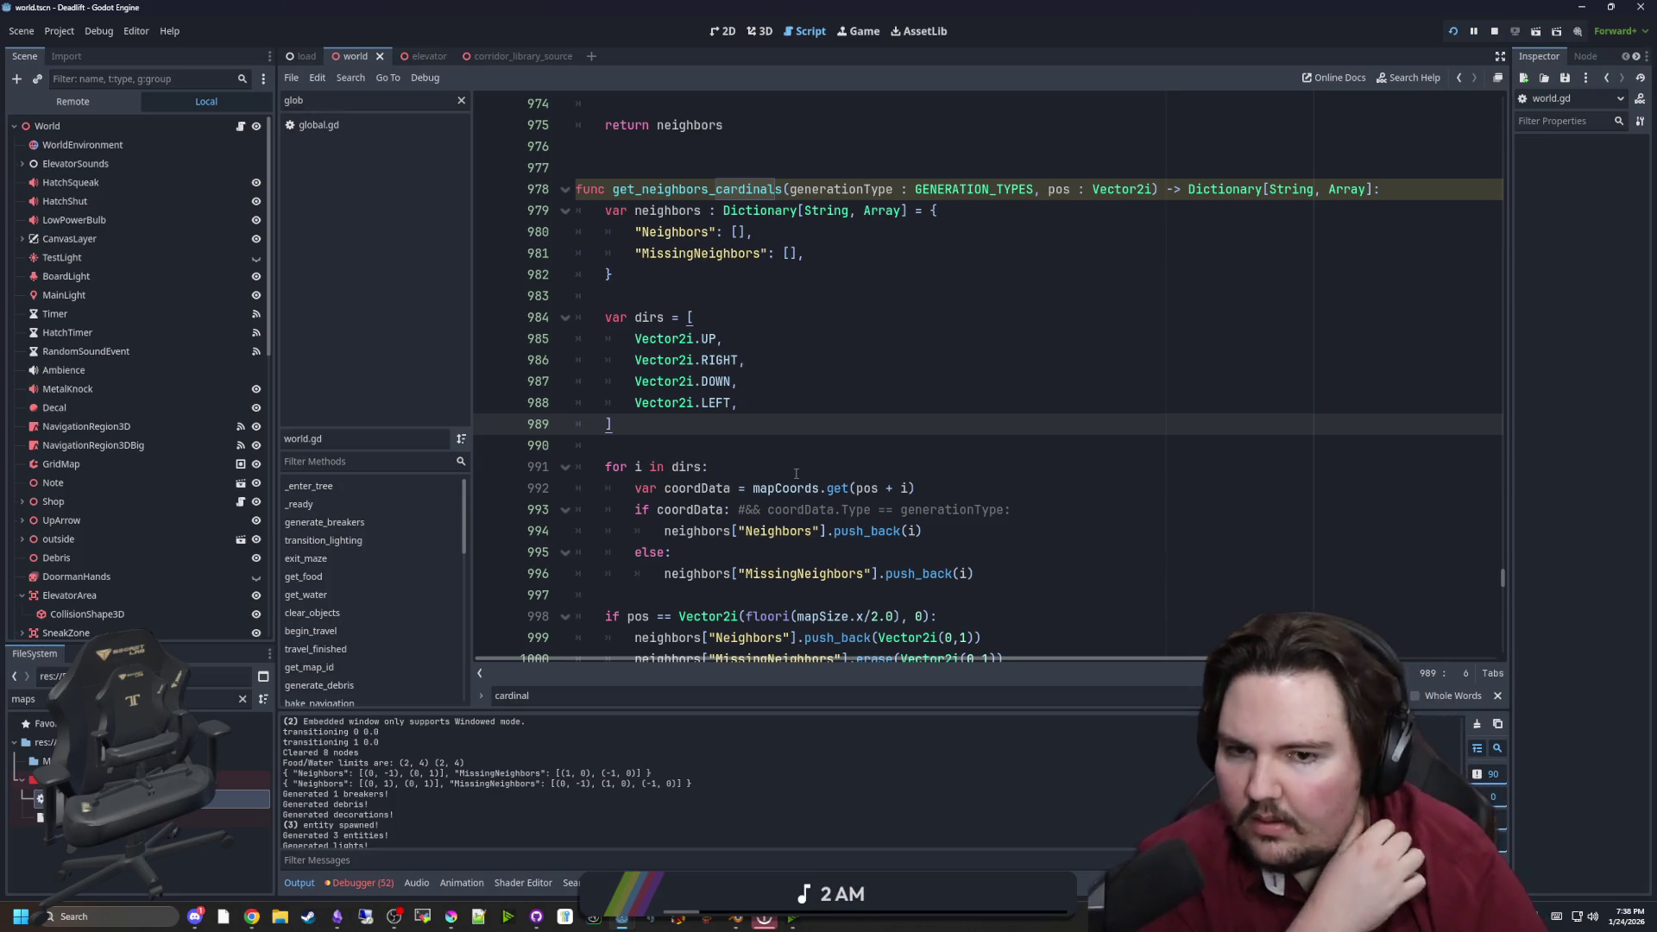
Scroll through get_neighbors_cardinals to review its loop over the four directions
{"action": "scroll", "coordinate": [774, 343], "scroll_direction": "down", "scroll_amount": 1}
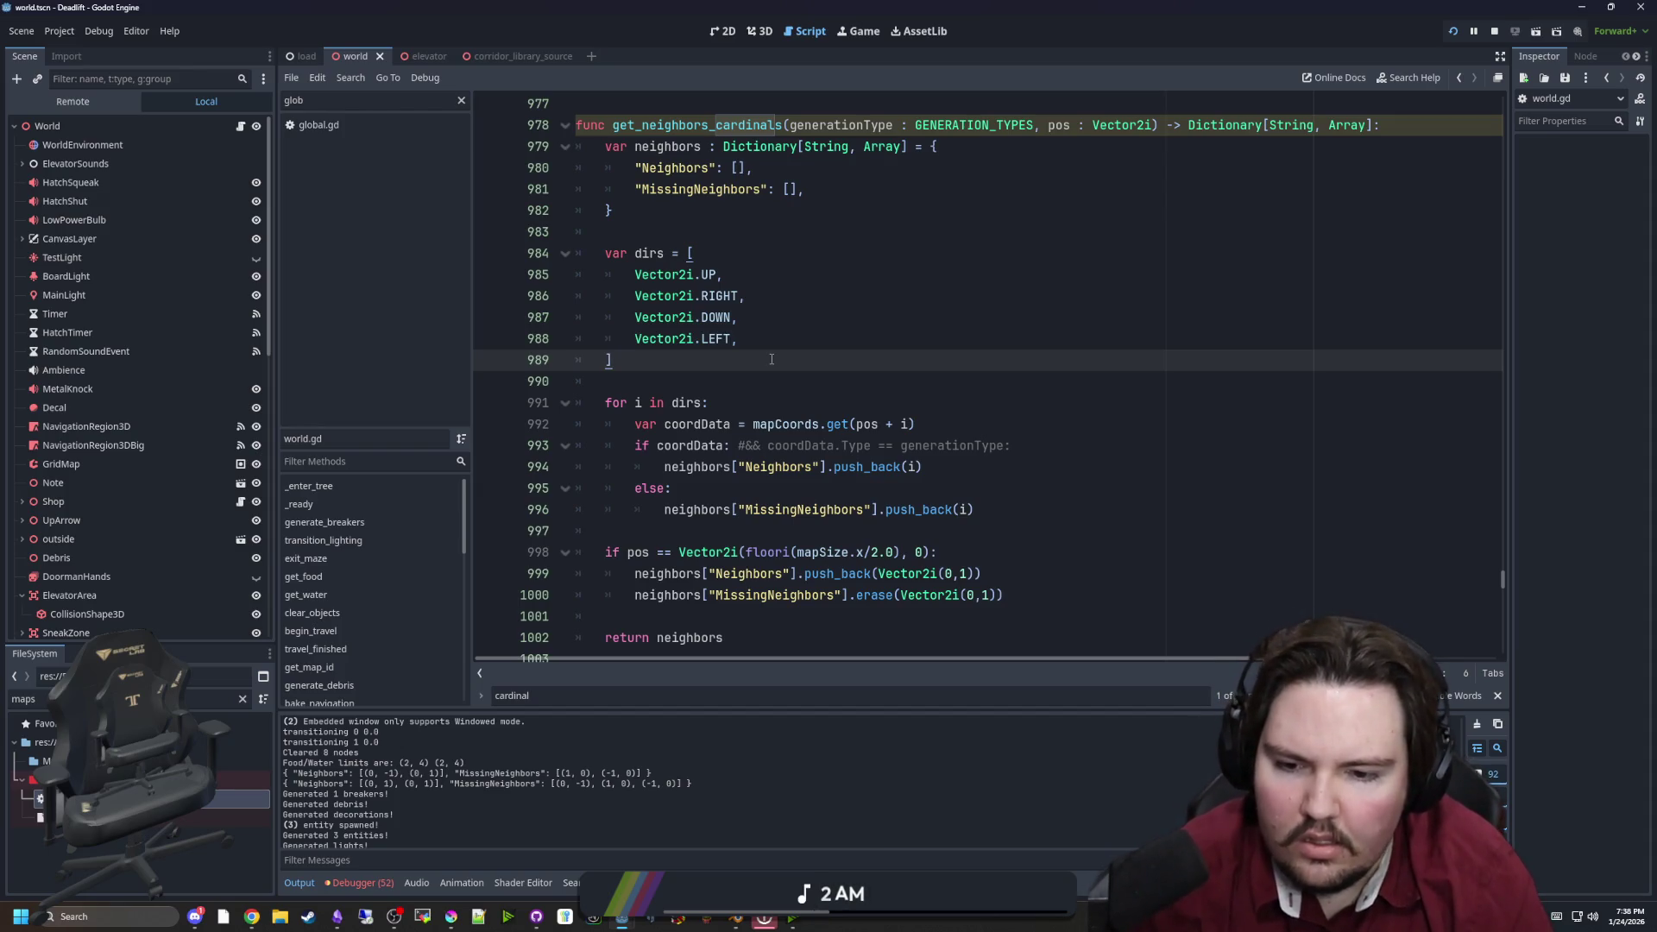
{"action": "scroll", "coordinate": [771, 359], "scroll_direction": "down", "scroll_amount": 1}
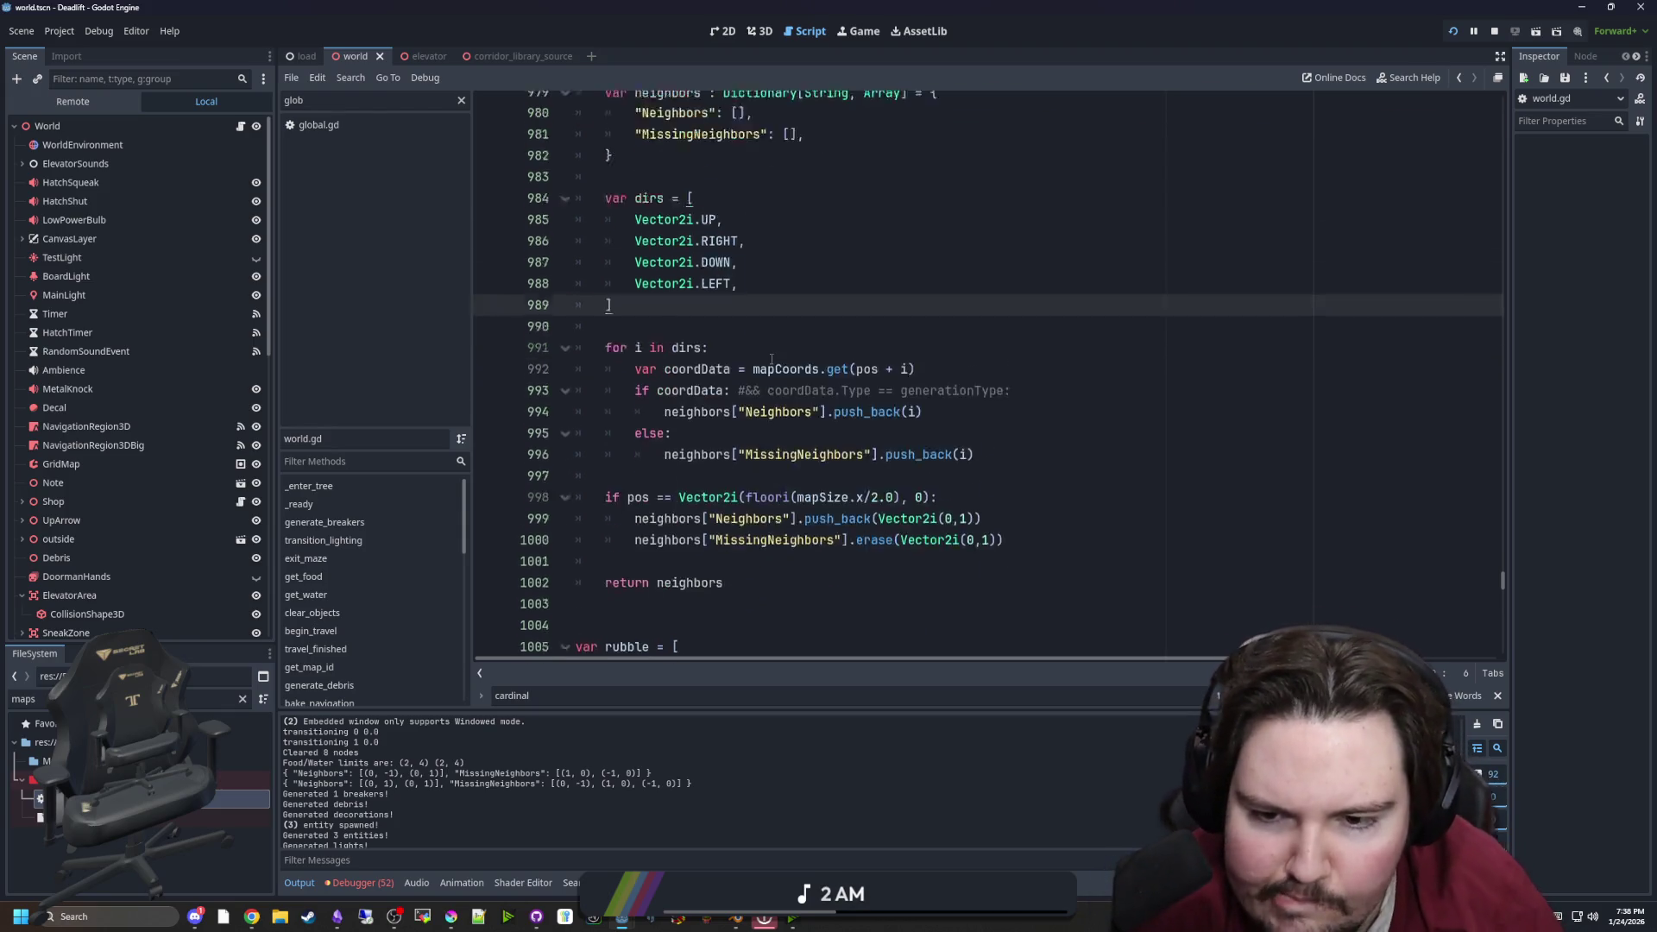
{"action": "scroll", "coordinate": [772, 359], "scroll_direction": "down", "scroll_amount": 3}
{"action": "scroll", "coordinate": [771, 359], "scroll_direction": "up", "scroll_amount": 3}
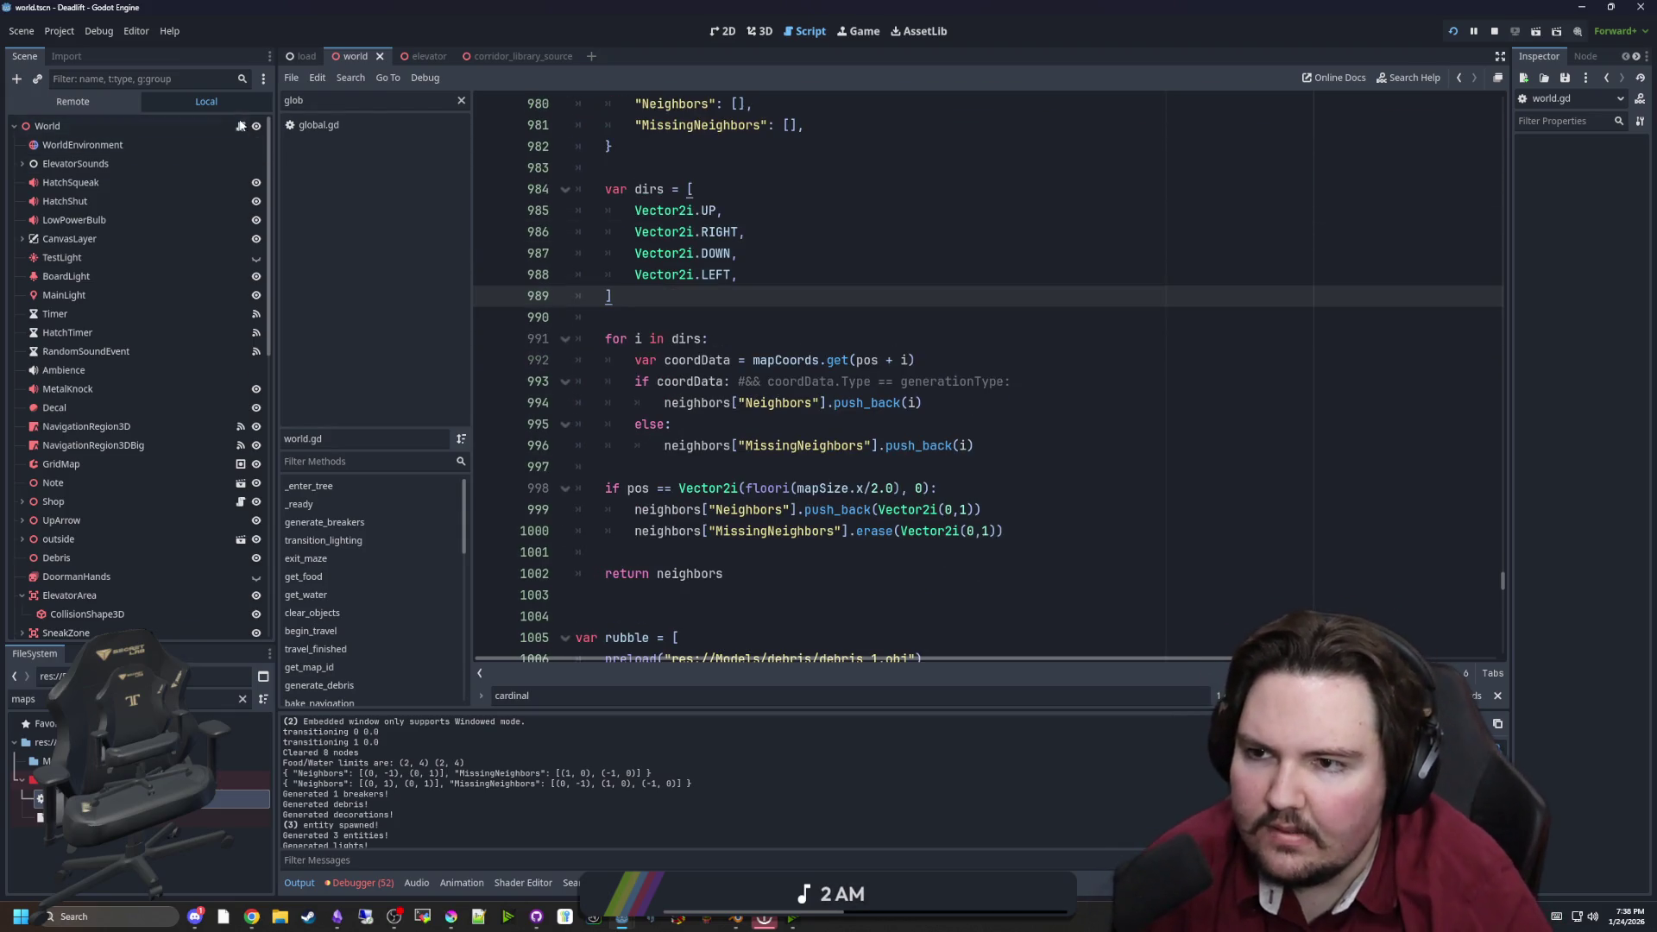
{"action": "scroll", "coordinate": [939, 337], "scroll_direction": "up", "scroll_amount": 5}
{"action": "left_click", "coordinate": [939, 337]}
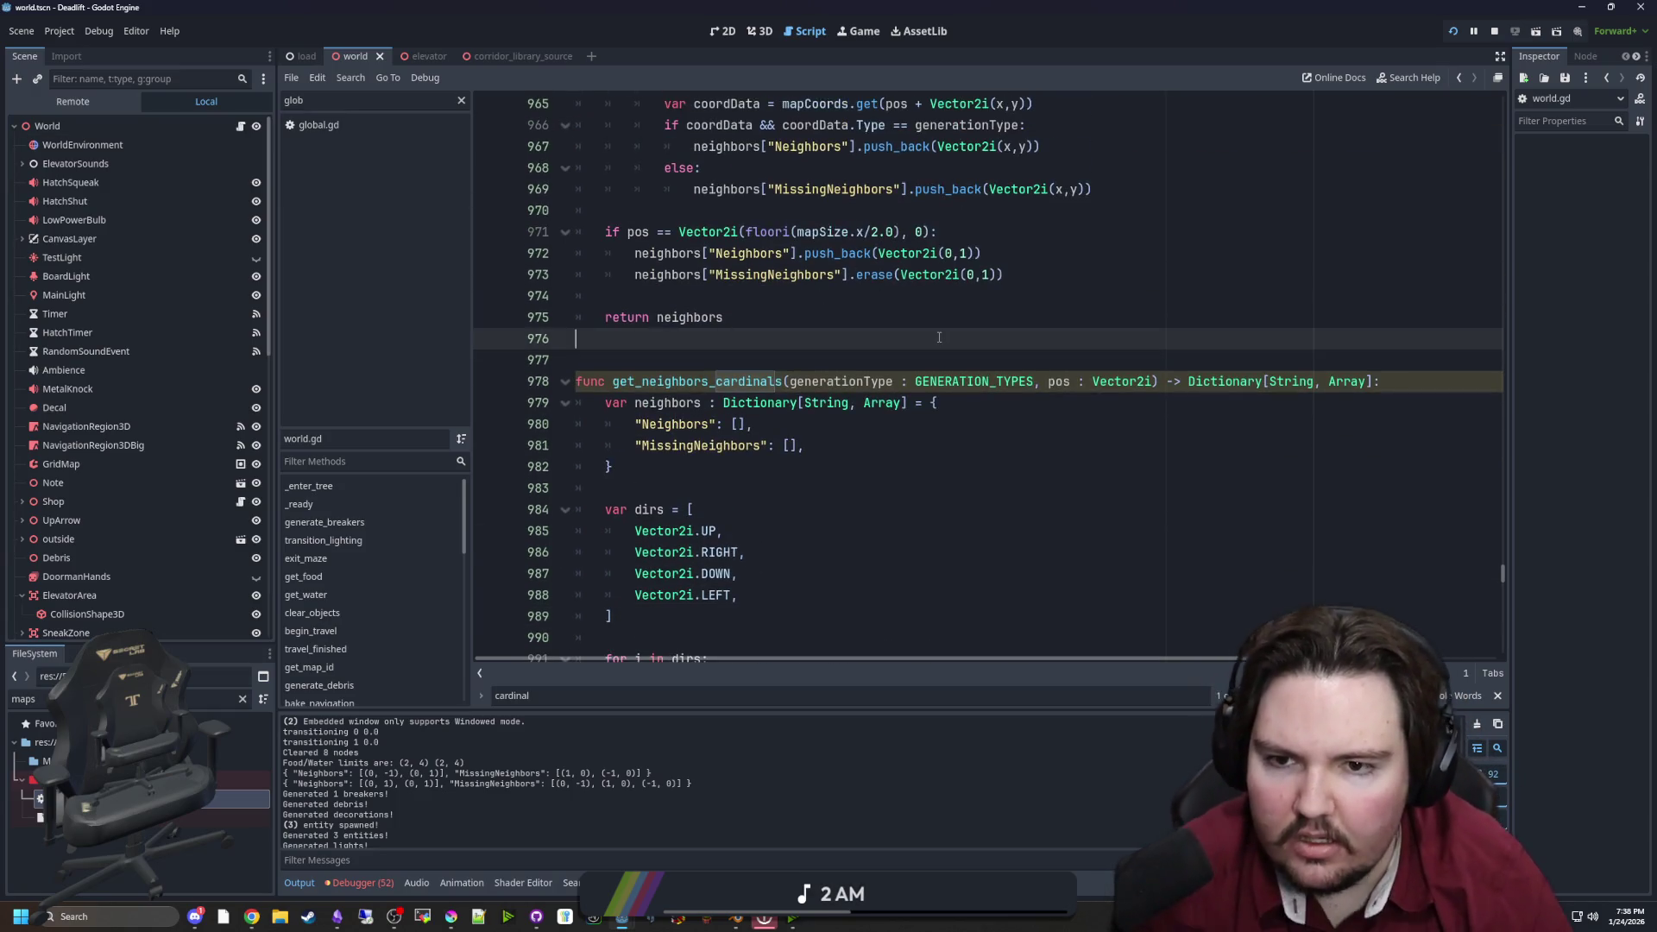
Search world.gd for generate_maze to locate the function
{"action": "key", "text": "ctrl+f"}
{"action": "type", "text": "generate_maze"}
{"action": "scroll", "coordinate": [863, 310], "scroll_direction": "down", "scroll_amount": 8}
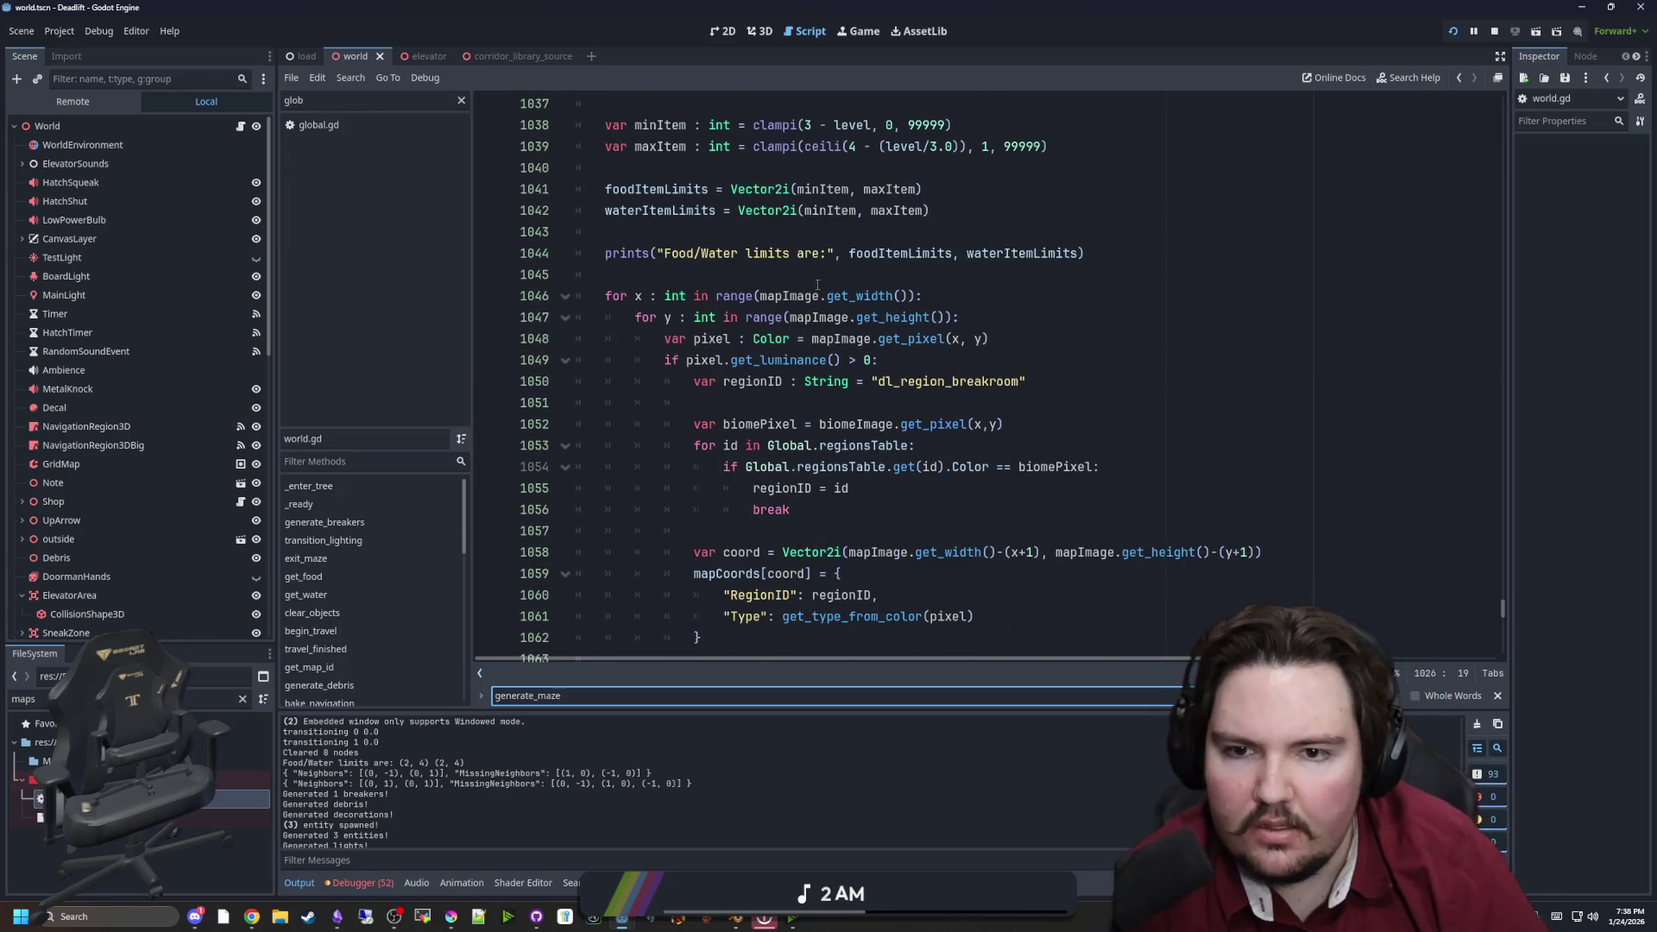
{"action": "left_click", "coordinate": [818, 283]}
{"action": "scroll", "coordinate": [817, 283], "scroll_direction": "down", "scroll_amount": 2}
{"action": "scroll", "coordinate": [817, 283], "scroll_direction": "up", "scroll_amount": 4}
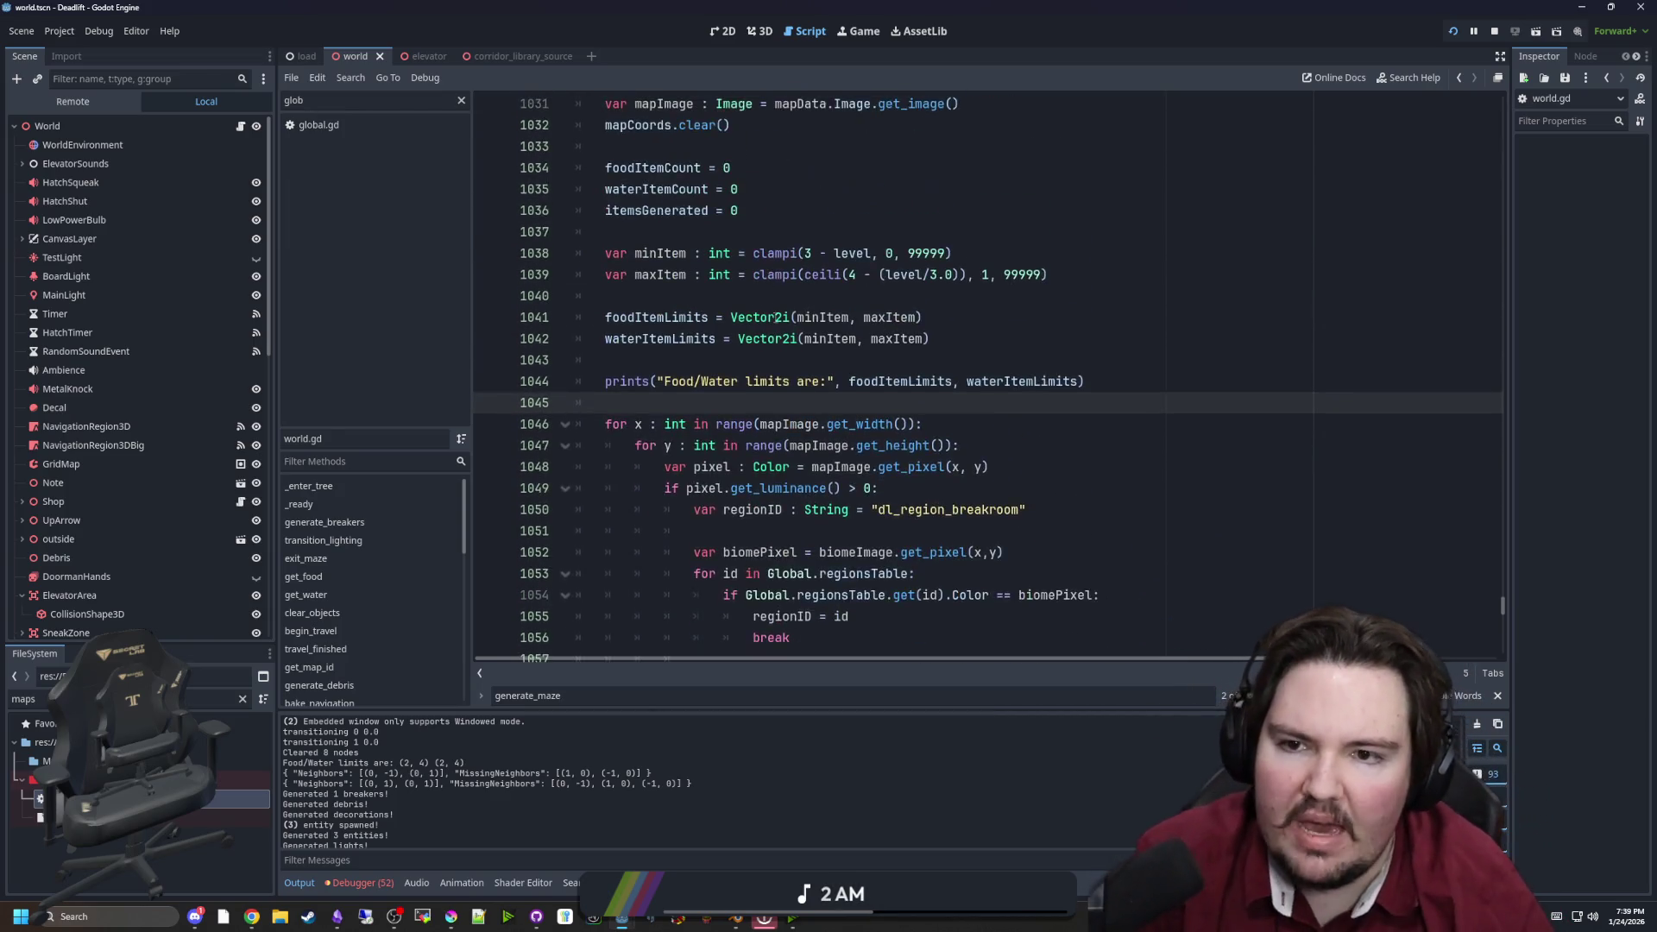
{"action": "scroll", "coordinate": [671, 295], "scroll_direction": "up", "scroll_amount": 3}
On line 1031, rename mapImage to generationImage and mapData.Image to mapData.GenerationImage
{"action": "left_click", "coordinate": [670, 296]}
{"action": "double_click", "coordinate": [670, 296]}
{"action": "type", "text": "generationImage"}
{"action": "left_click", "coordinate": [772, 320]}
{"action": "double_click", "coordinate": [905, 296]}
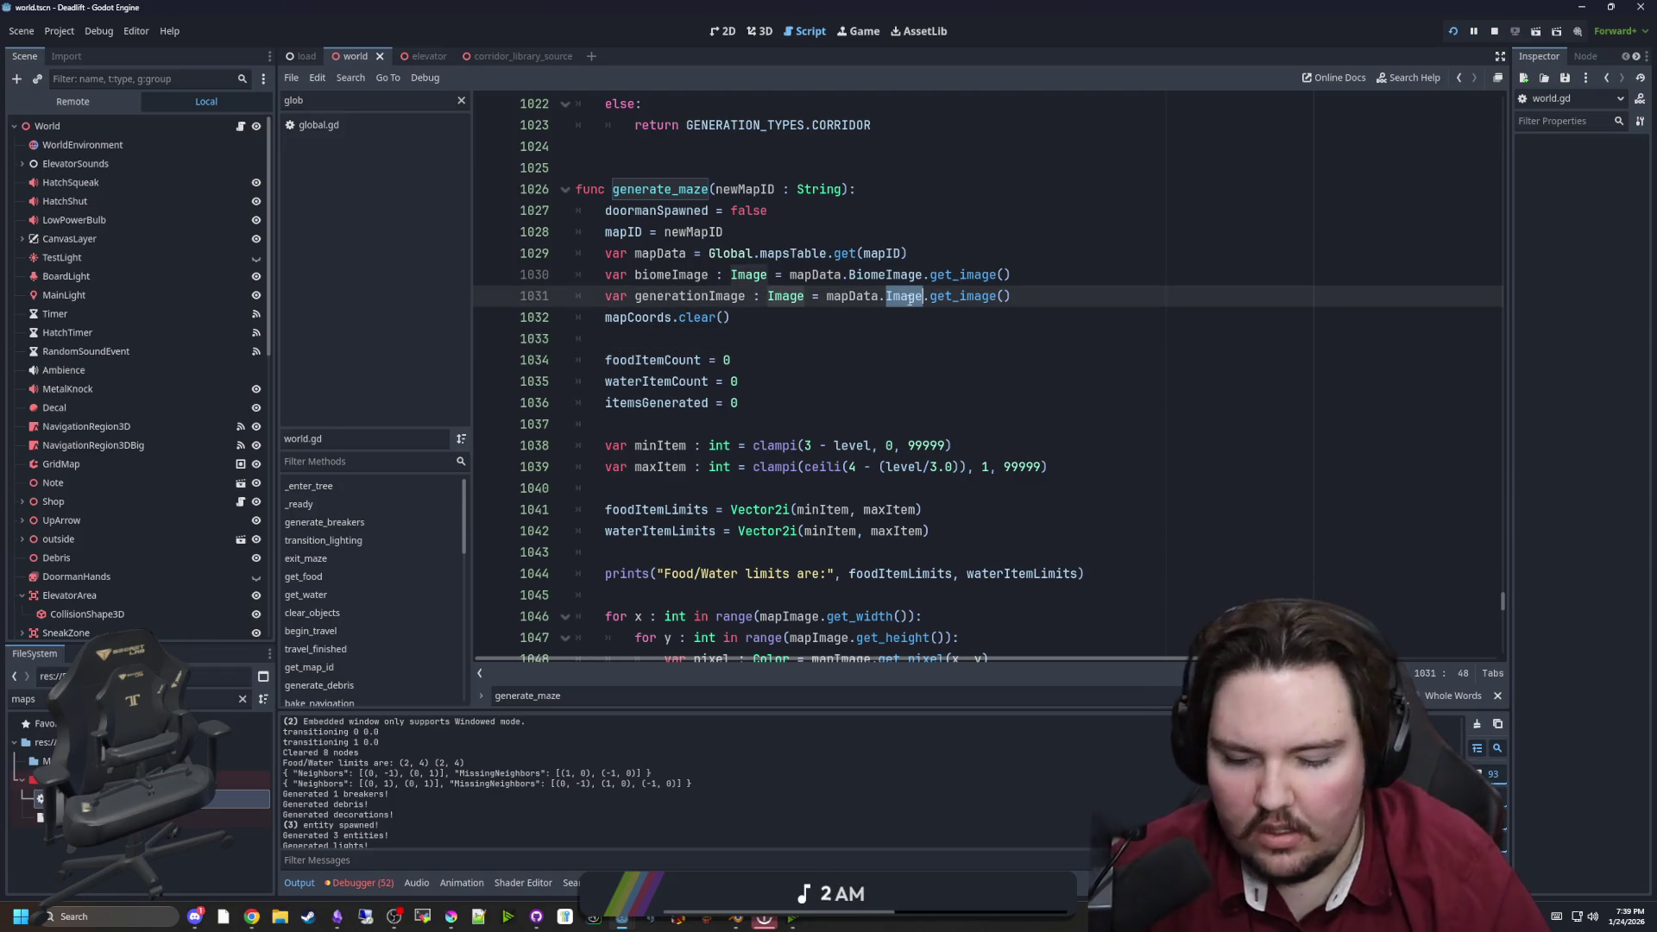
{"action": "type", "text": "GenerationImage"}
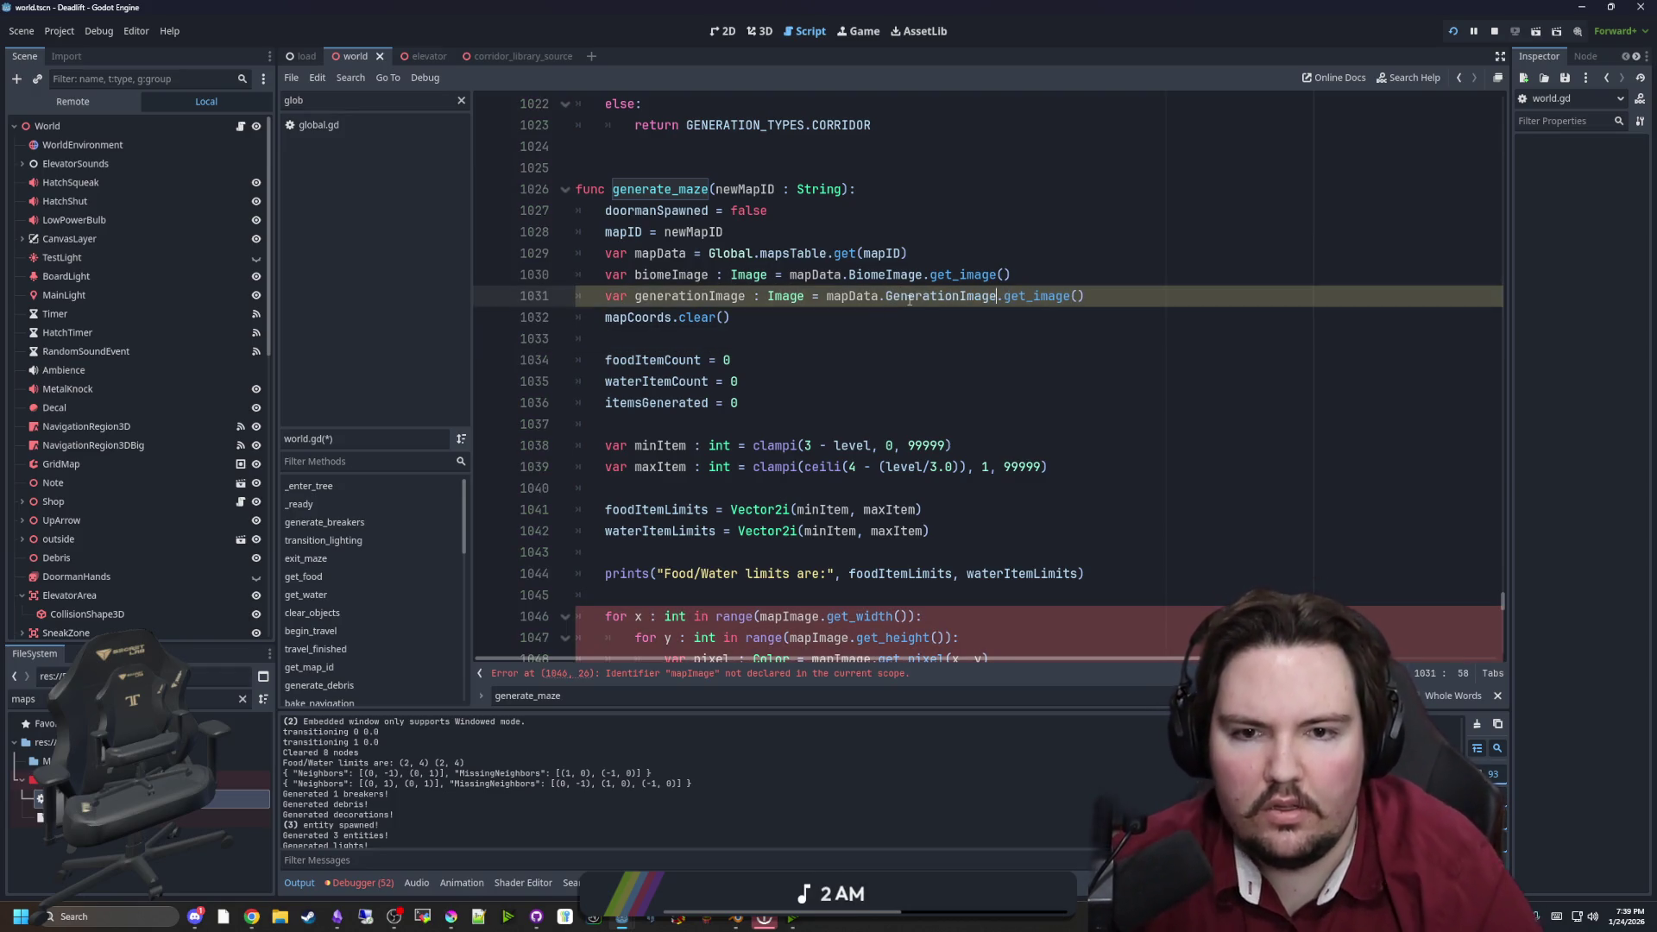
{"action": "key", "text": "Down"}
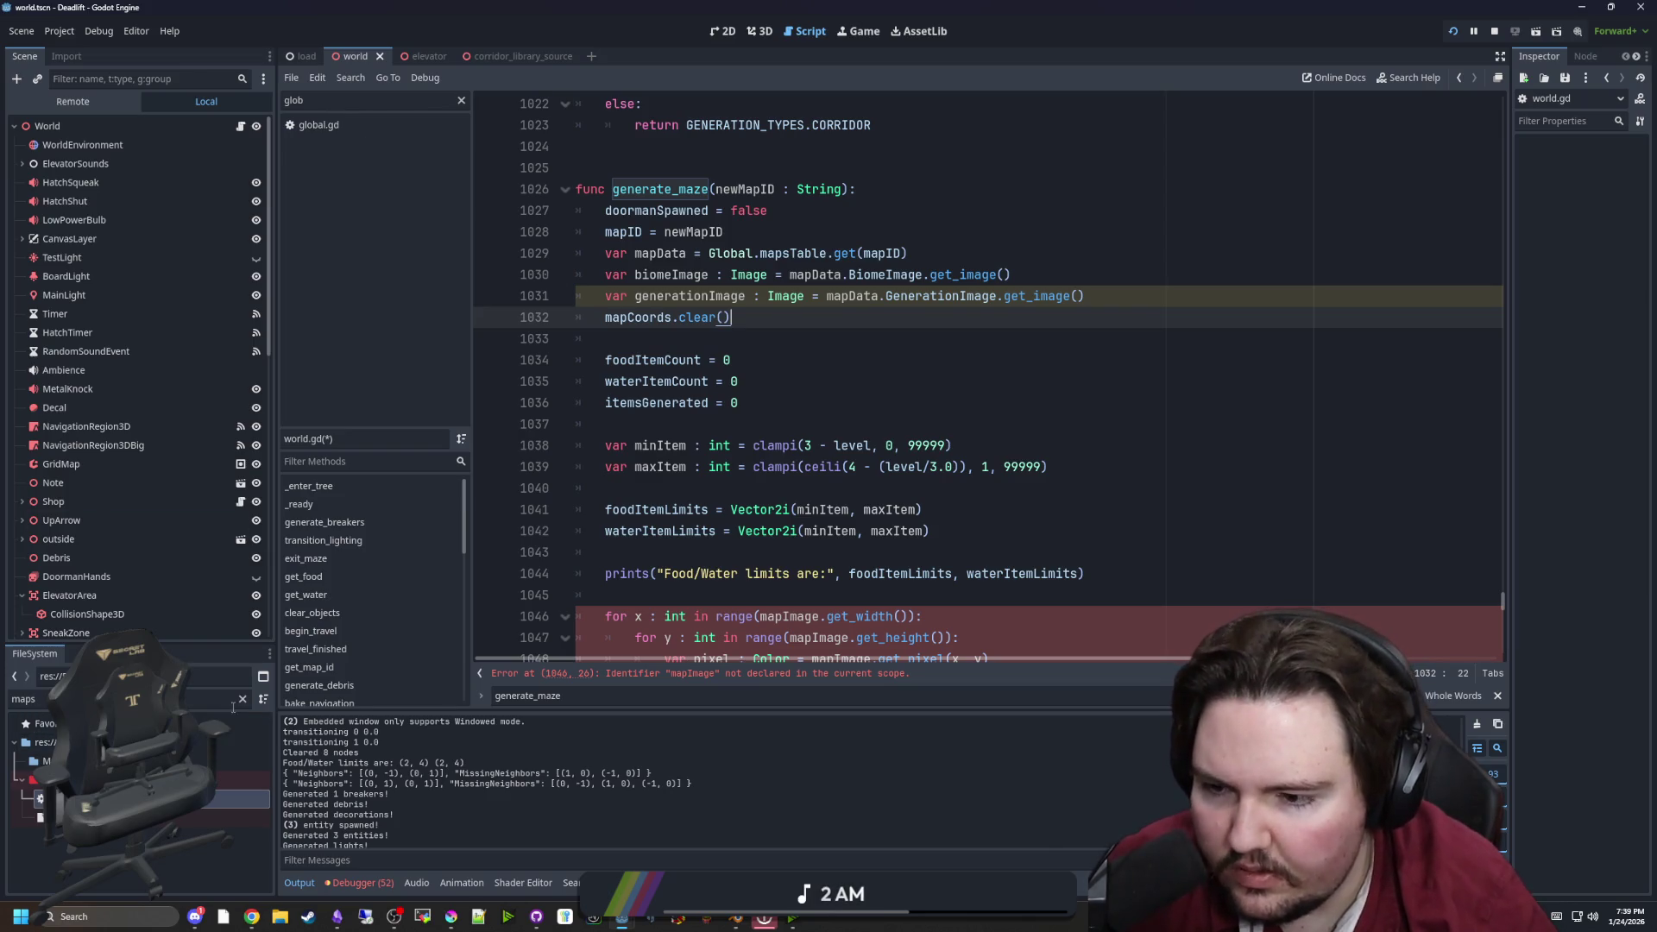
In maps_table.gd, rename the roomy map's Image key on line 14 to GenerationImage
{"action": "double_click", "coordinate": [129, 798]}
{"action": "left_click", "coordinate": [641, 387]}
{"action": "double_click", "coordinate": [641, 384]}
{"action": "type", "text": "GenerationImage"}
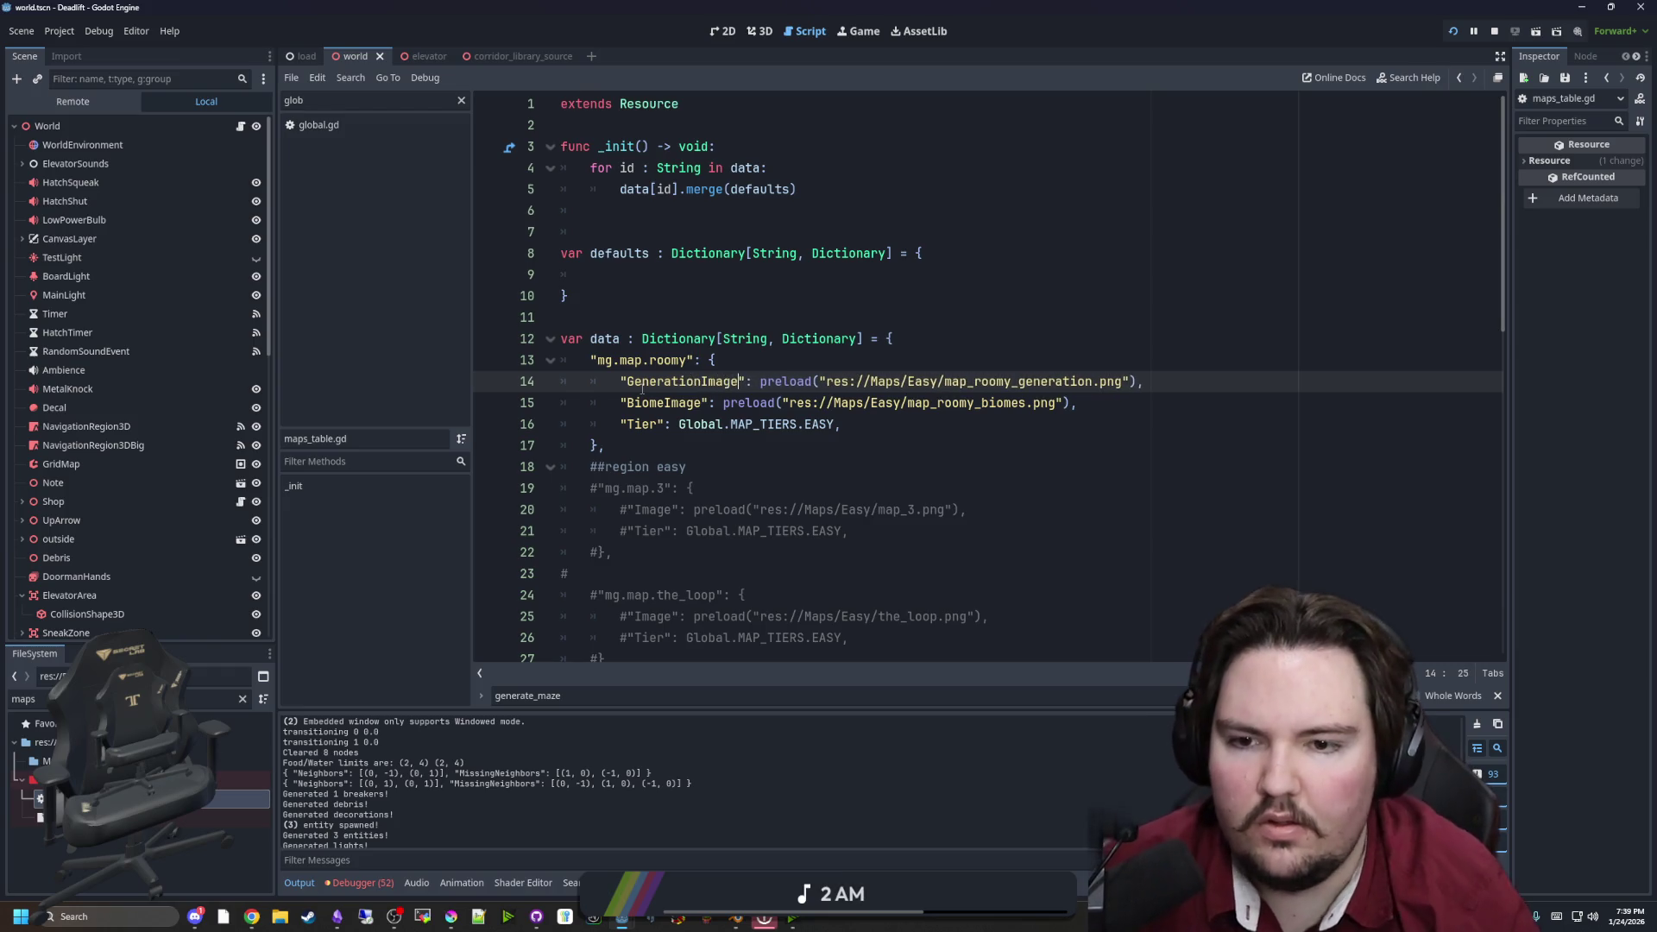
Copy generationImage and paste it over the mapImage references on lines 1046, 1047 and 1048
{"action": "left_click", "coordinate": [239, 127]}
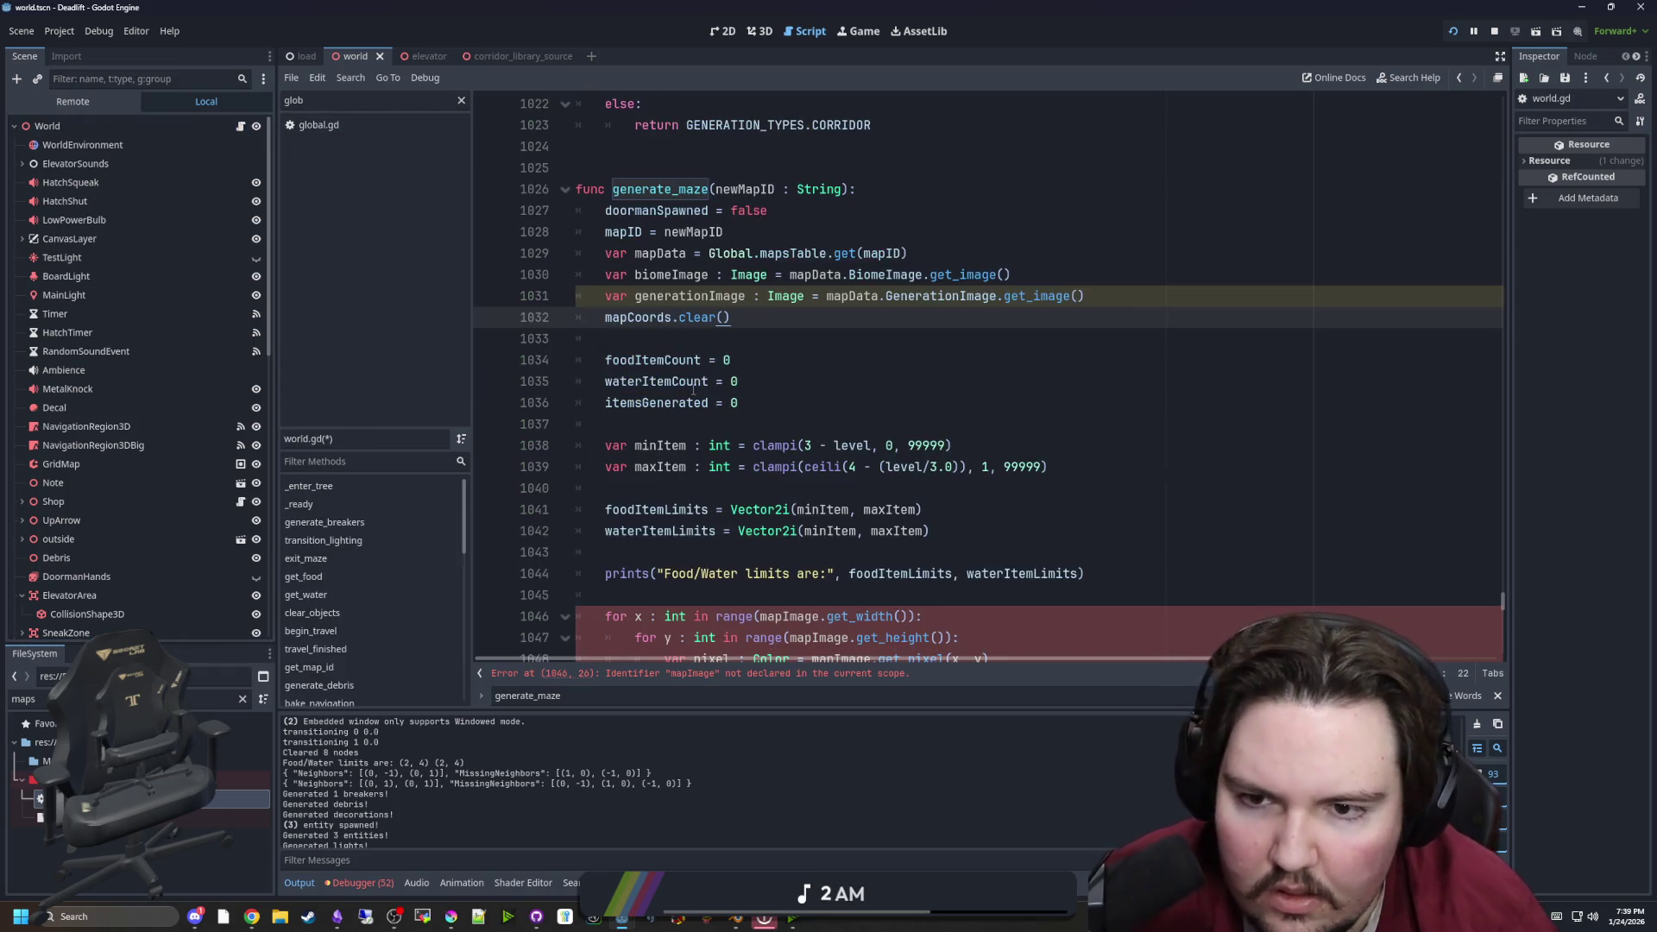
{"action": "double_click", "coordinate": [701, 296]}
{"action": "key", "text": "ctrl+c"}
{"action": "scroll", "coordinate": [773, 454], "scroll_direction": "down", "scroll_amount": 3}
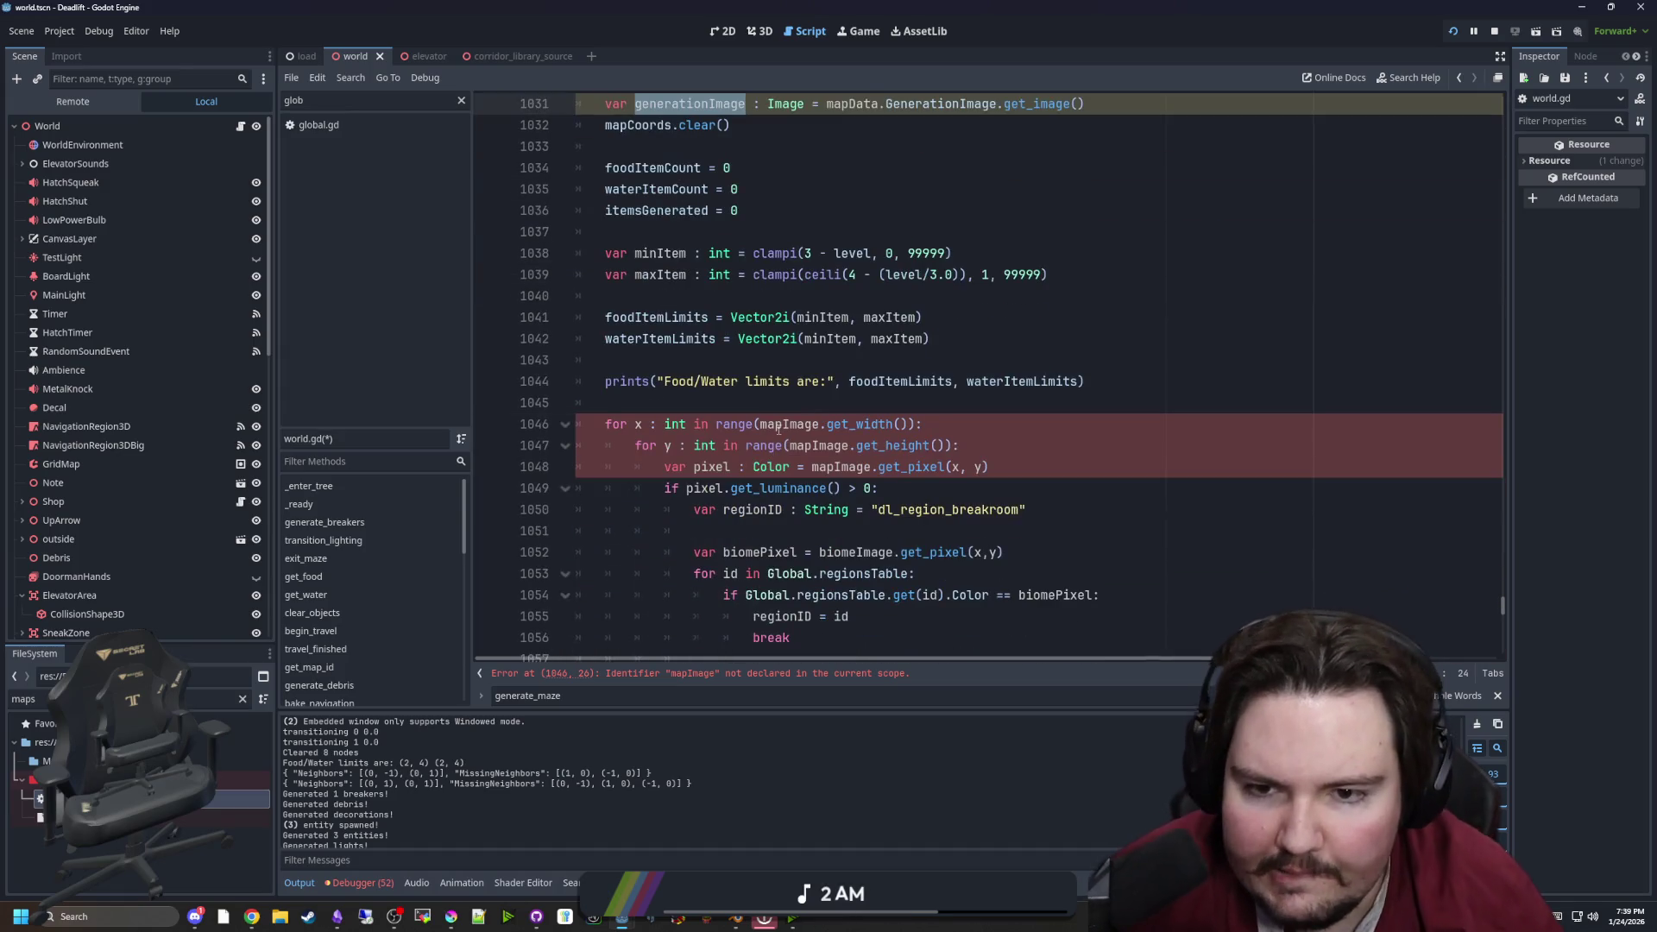
{"action": "double_click", "coordinate": [779, 424]}
{"action": "key", "text": "ctrl+v"}
{"action": "double_click", "coordinate": [820, 445]}
{"action": "key", "text": "ctrl+v"}
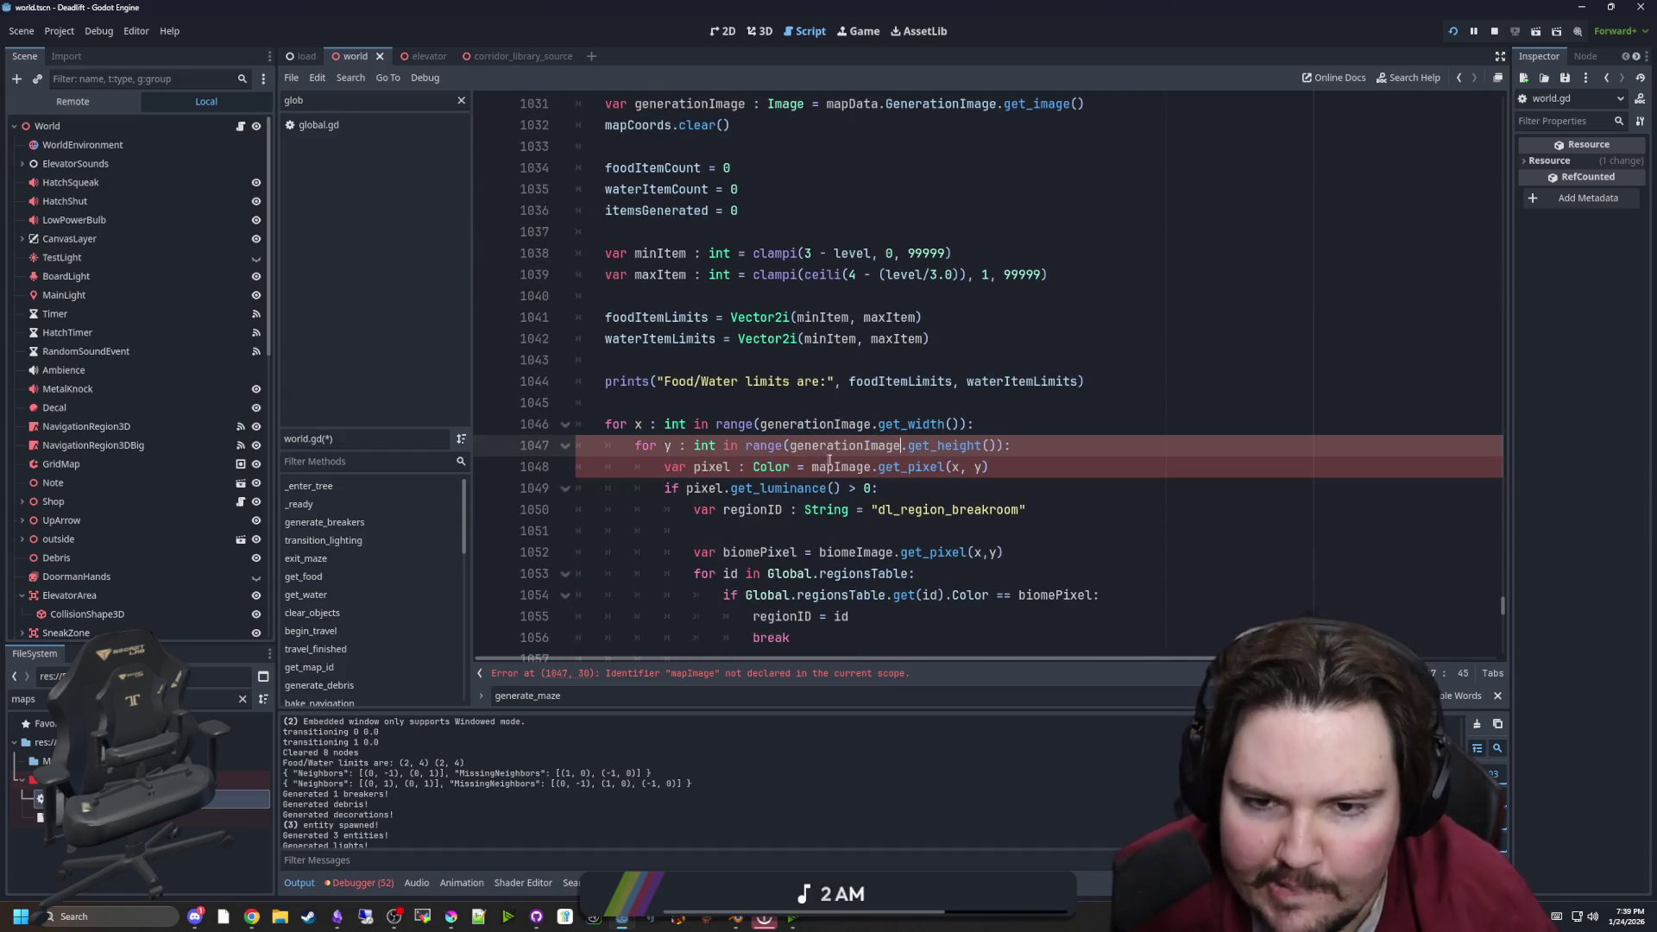
{"action": "double_click", "coordinate": [829, 462]}
{"action": "key", "text": "ctrl+v"}
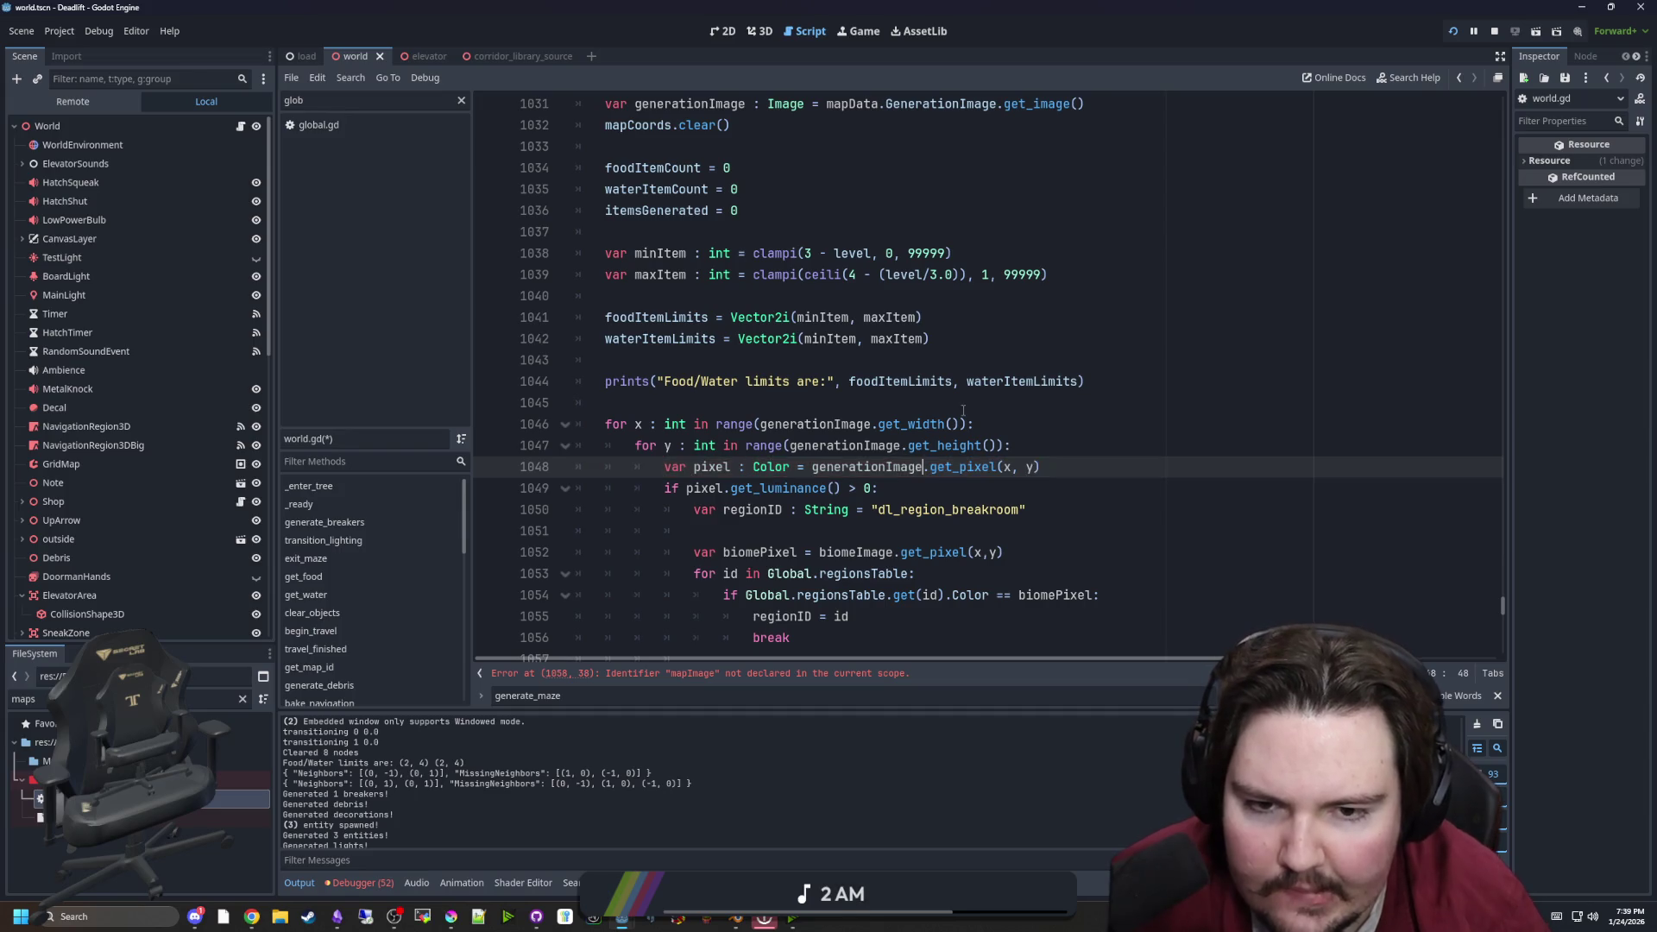
Replace both mapImage references on line 1058 and those in the mapSize and gridMap position lines
{"action": "scroll", "coordinate": [963, 412], "scroll_direction": "down", "scroll_amount": 3}
{"action": "double_click", "coordinate": [892, 488]}
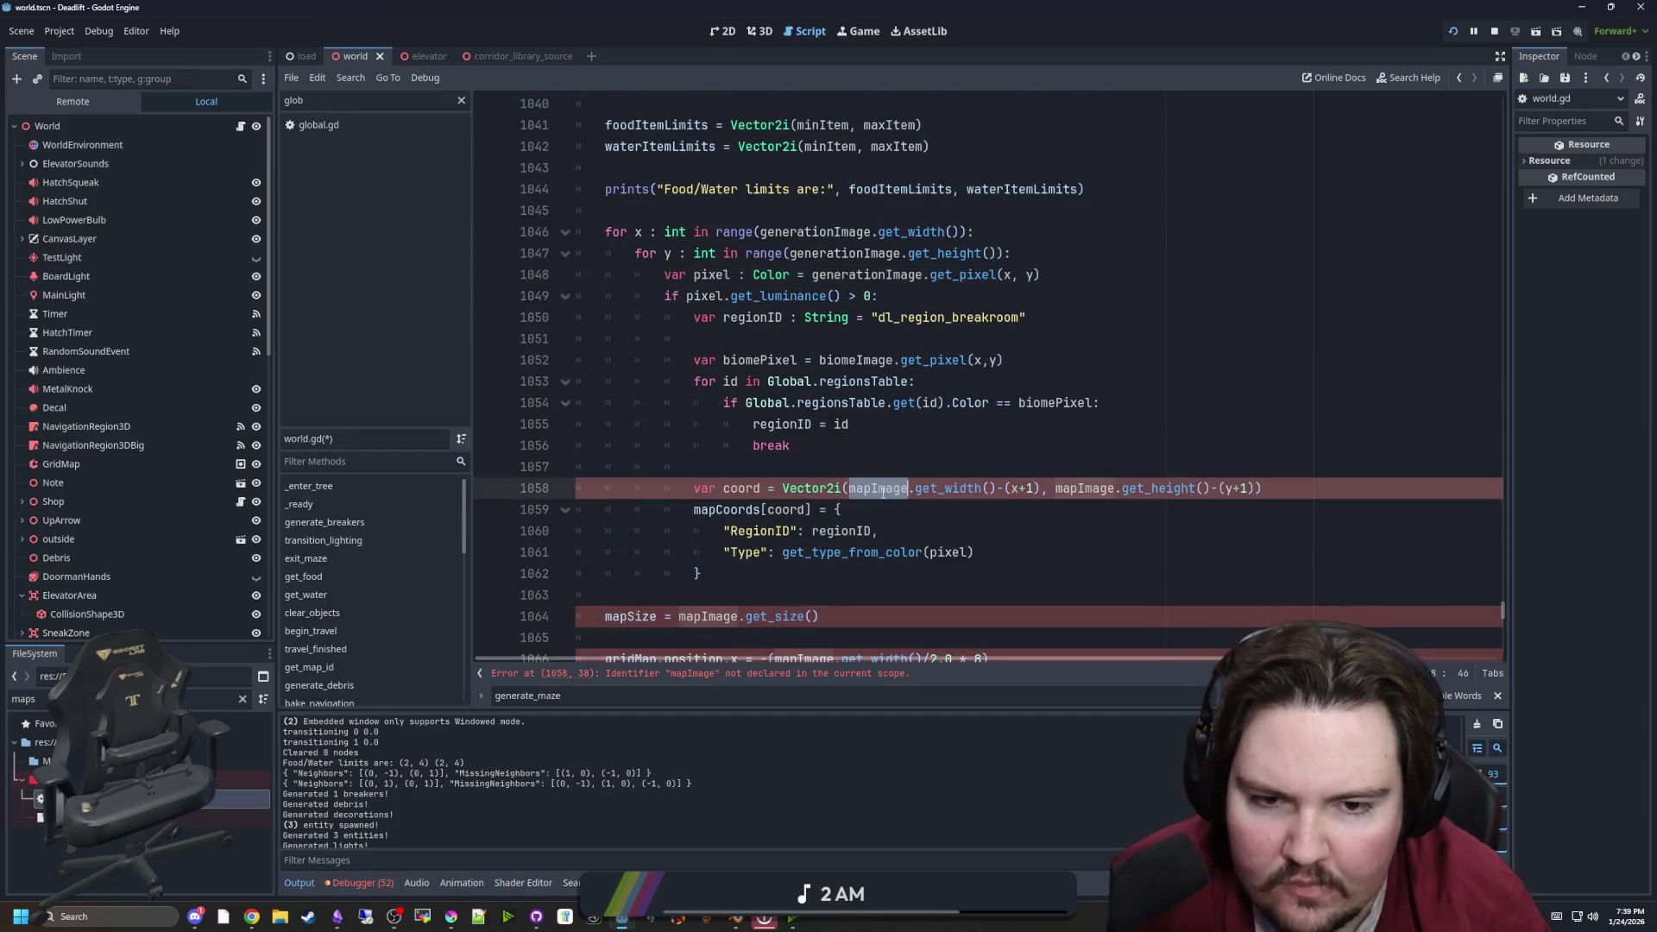
{"action": "key", "text": "ctrl+v"}
{"action": "double_click", "coordinate": [1137, 489]}
{"action": "key", "text": "ctrl+v"}
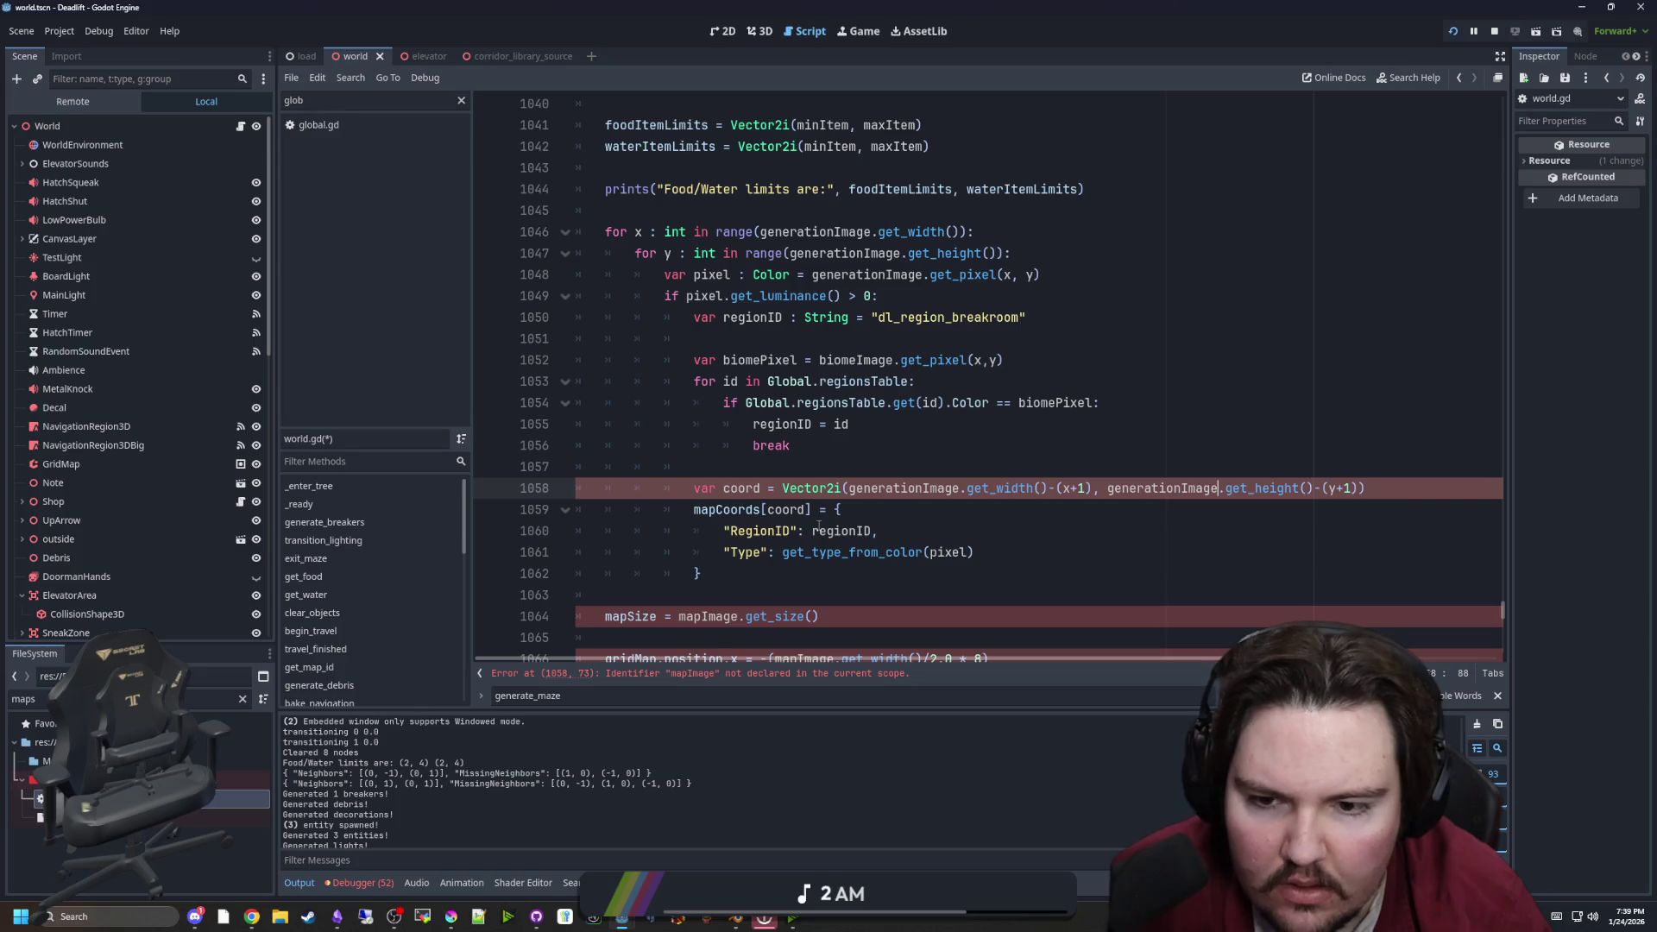
{"action": "scroll", "coordinate": [818, 526], "scroll_direction": "down", "scroll_amount": 2}
{"action": "double_click", "coordinate": [715, 488]}
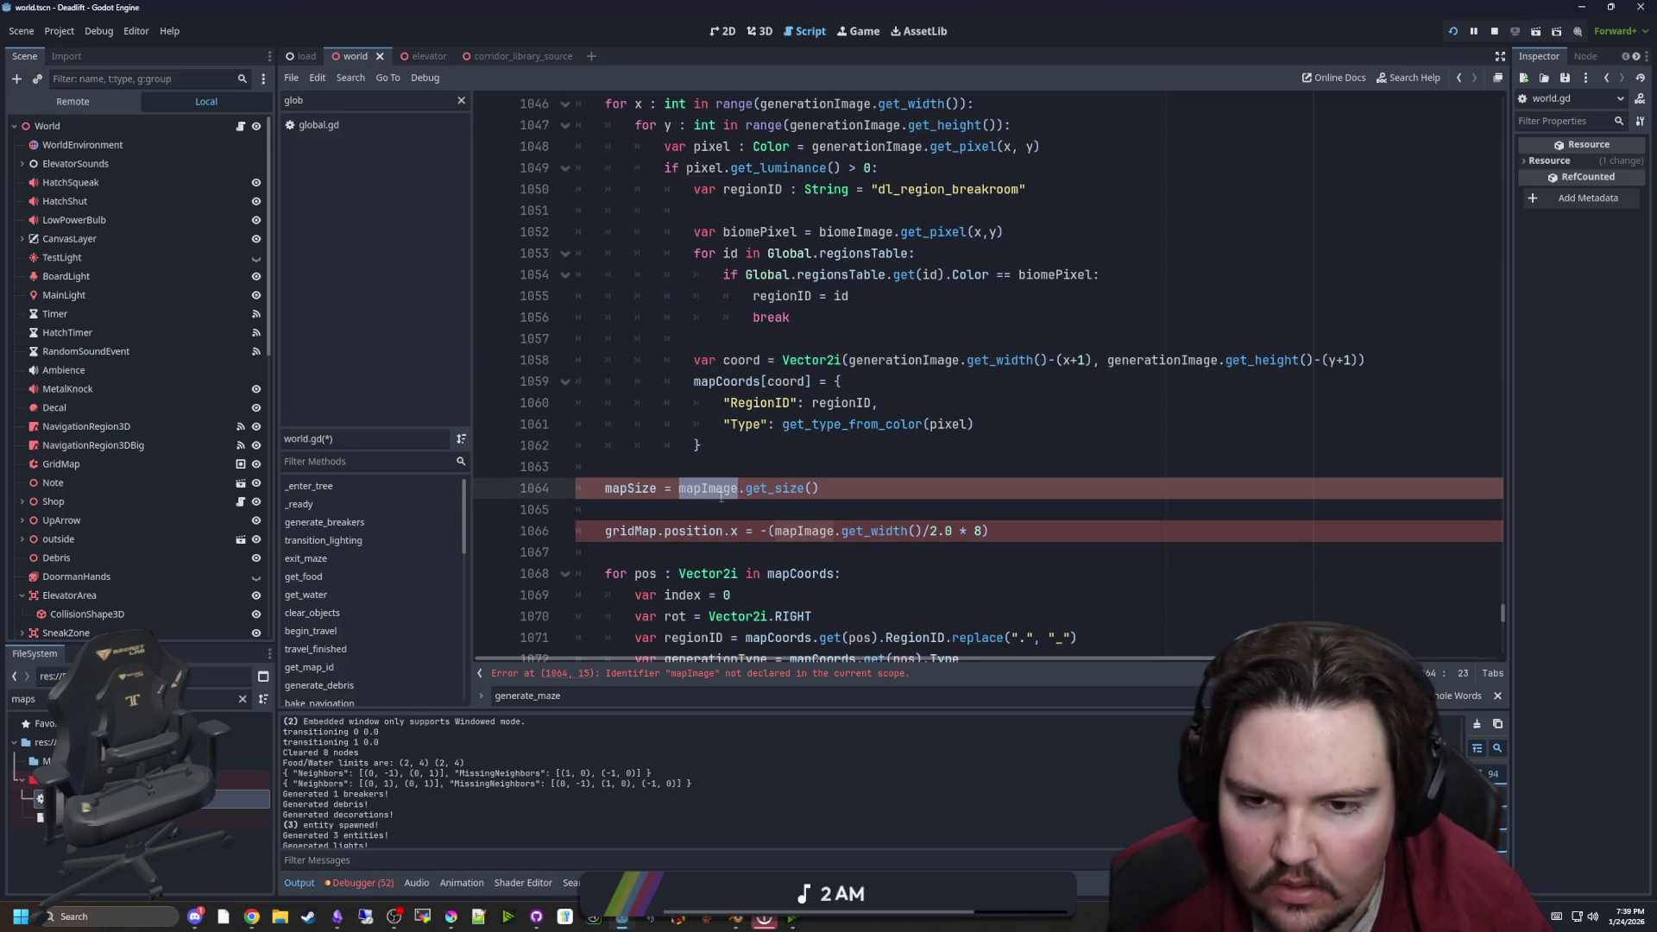
{"action": "key", "text": "ctrl+v"}
{"action": "double_click", "coordinate": [803, 531]}
{"action": "key", "text": "ctrl+v"}
Save the corrected world.gd script and scene
{"action": "scroll", "coordinate": [811, 496], "scroll_direction": "down", "scroll_amount": 1}
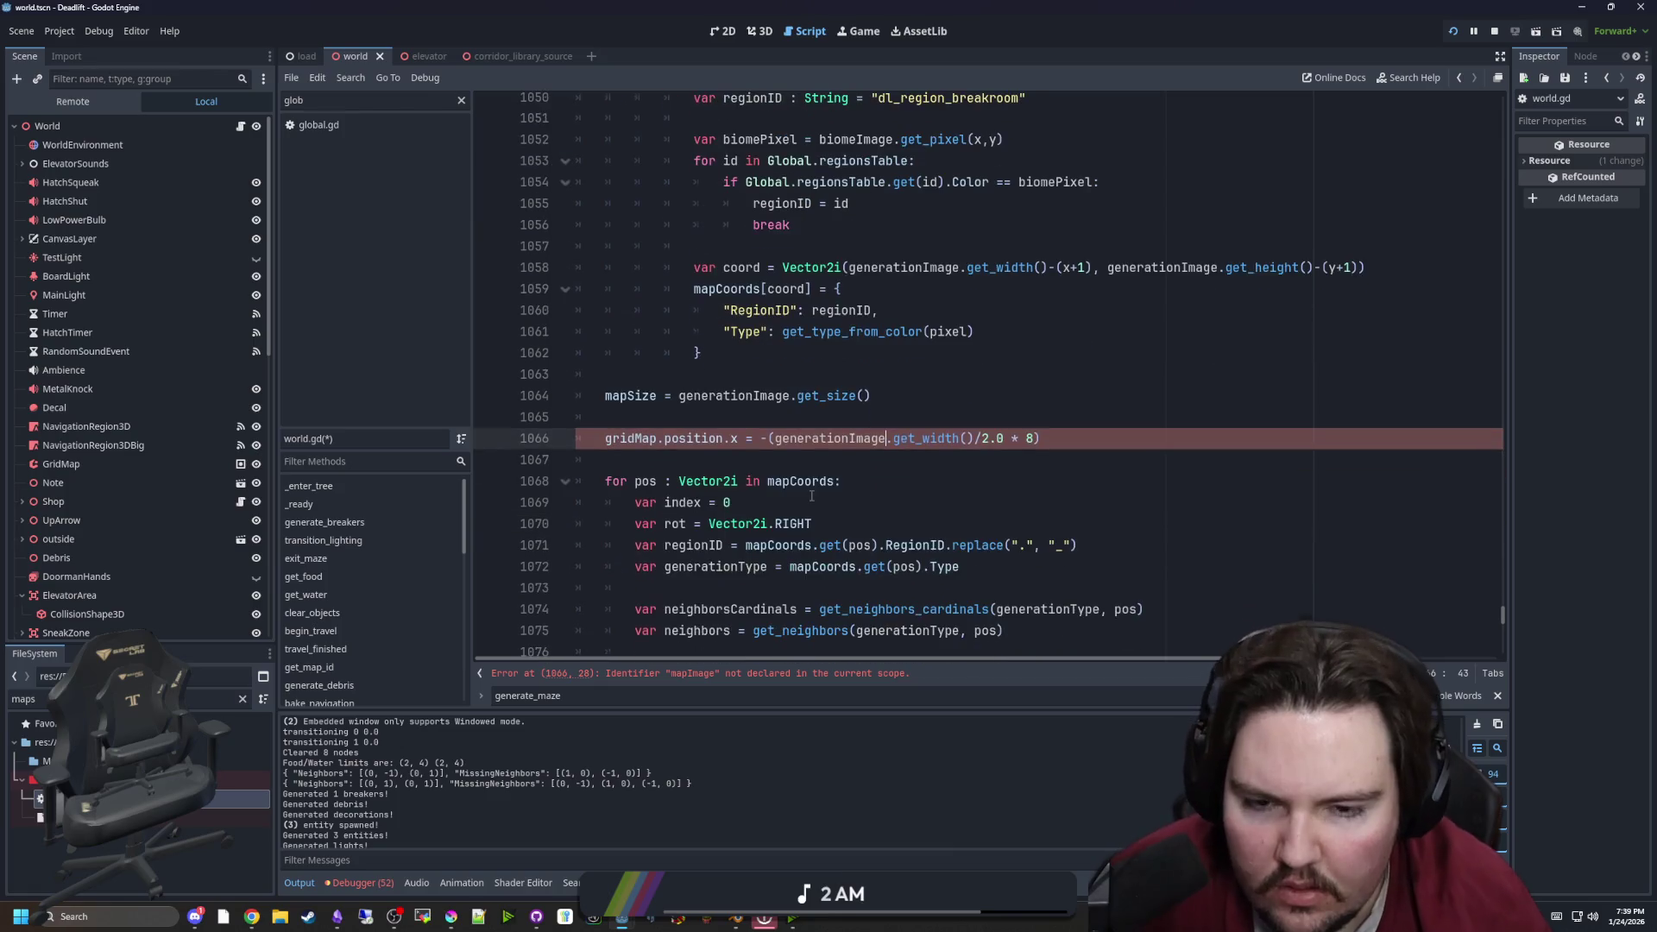
{"action": "scroll", "coordinate": [777, 509], "scroll_direction": "up", "scroll_amount": 2}
{"action": "left_click", "coordinate": [722, 516]}
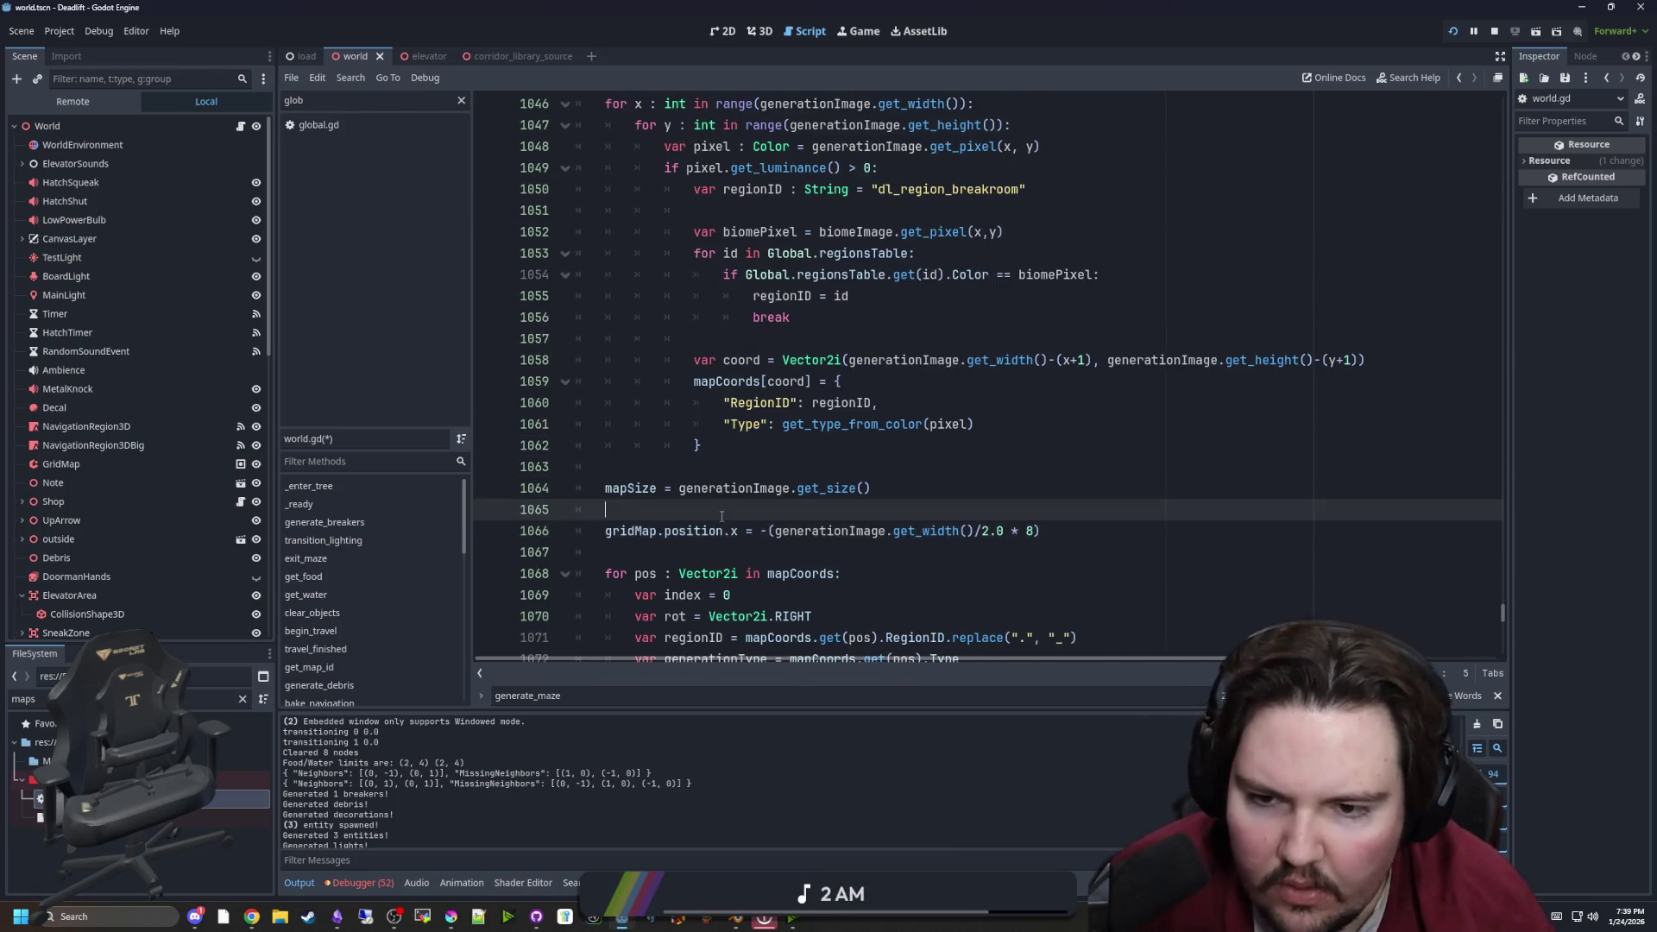
{"action": "scroll", "coordinate": [734, 362], "scroll_direction": "up", "scroll_amount": 4}
{"action": "left_click", "coordinate": [741, 211]}
{"action": "left_click", "coordinate": [709, 228]}
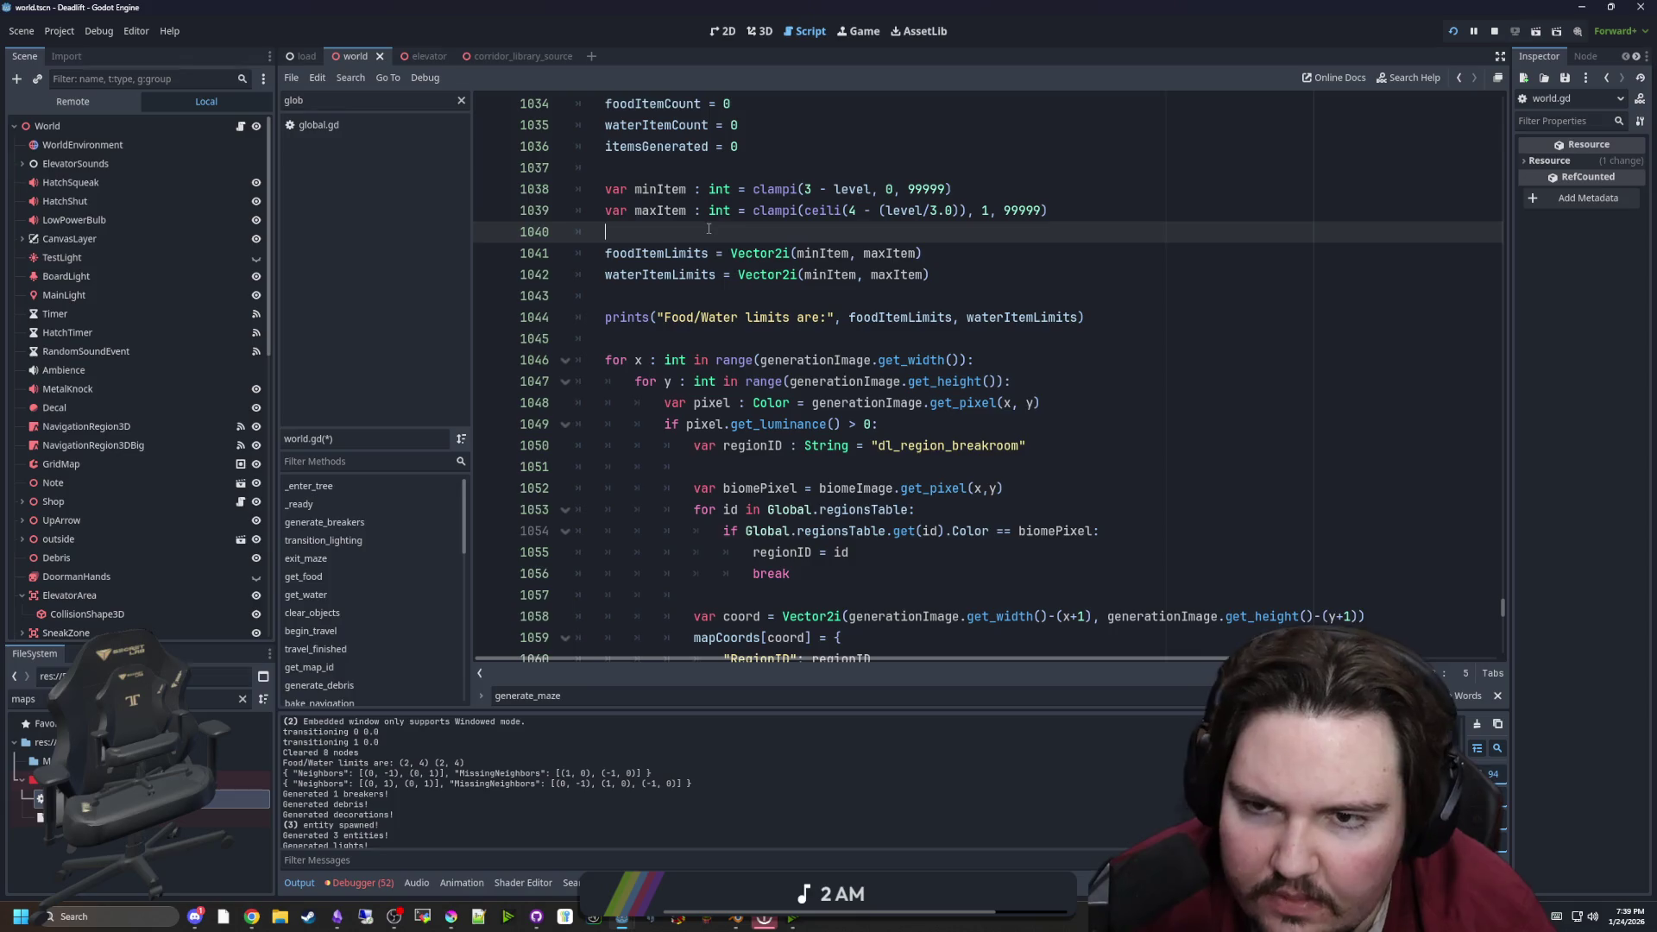
{"action": "key", "text": "ctrl+s"}
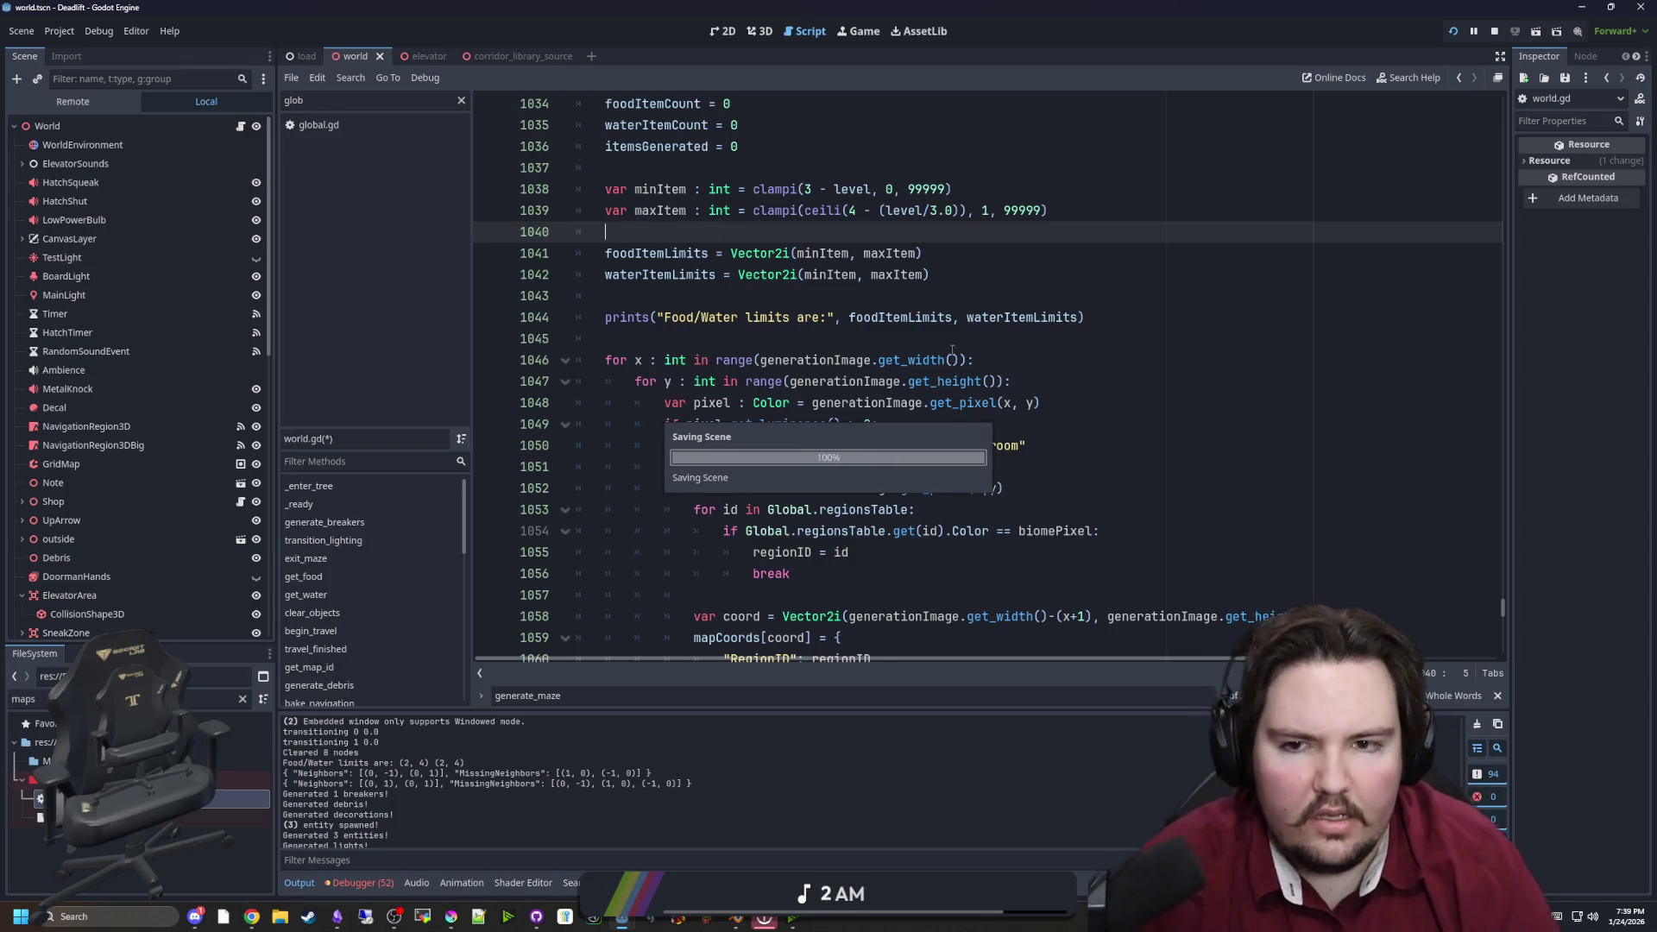
{"action": "scroll", "coordinate": [730, 263], "scroll_direction": "up", "scroll_amount": 4}
{"action": "scroll", "coordinate": [730, 263], "scroll_direction": "down", "scroll_amount": 5}
{"action": "left_click", "coordinate": [852, 283]}
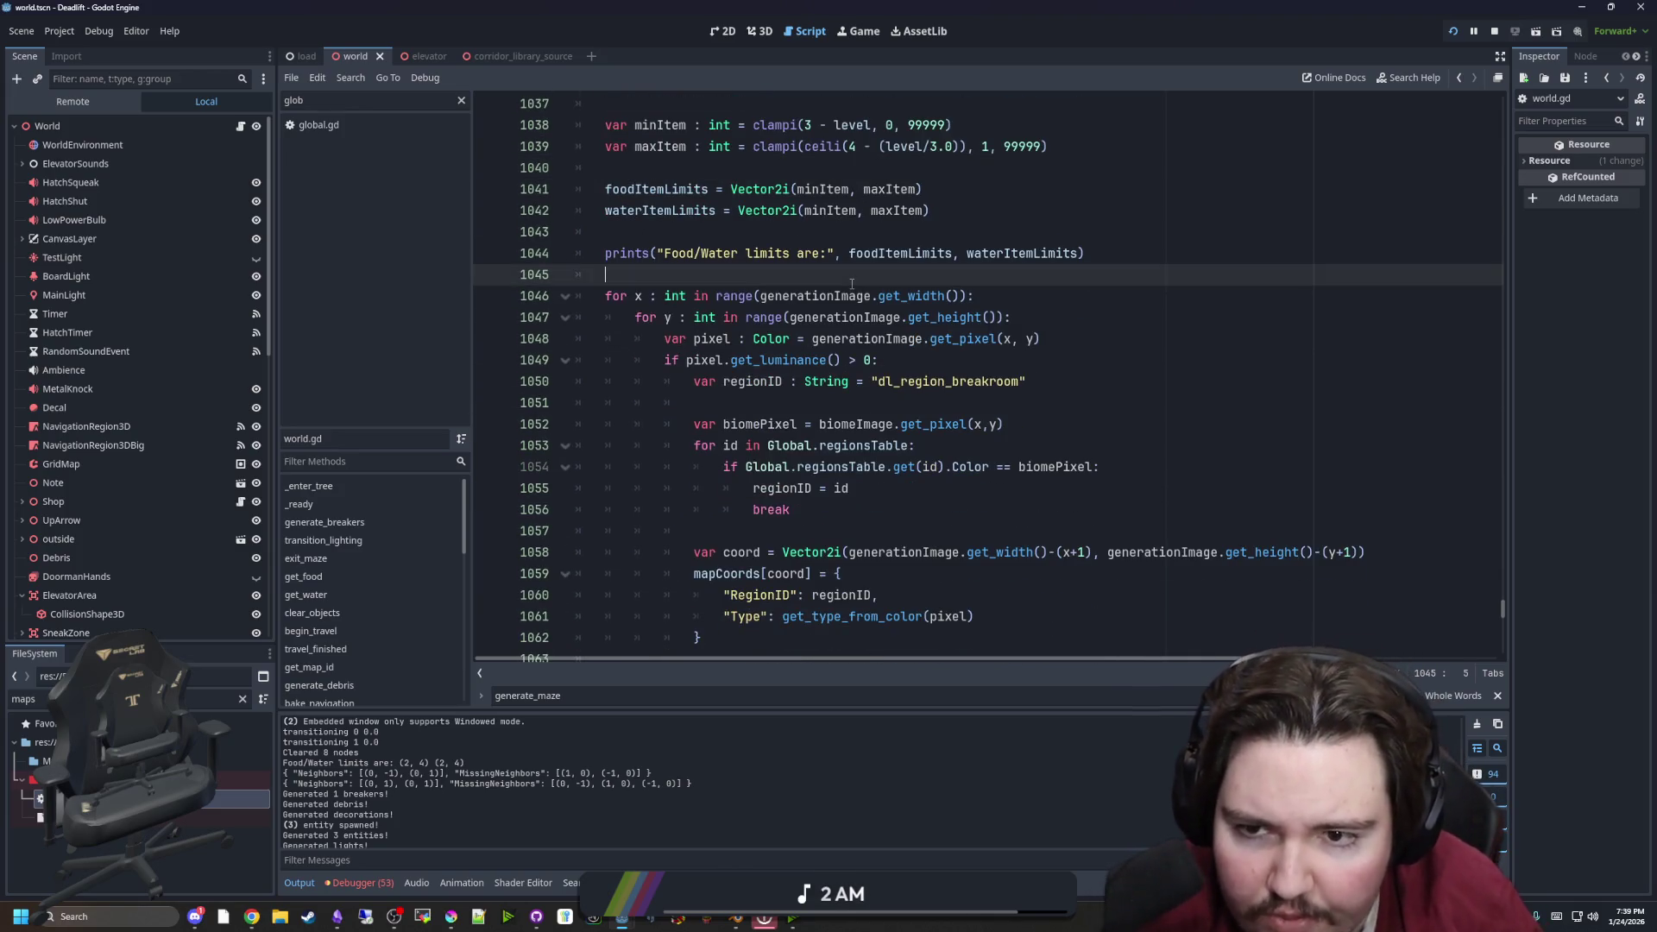
{"action": "scroll", "coordinate": [851, 283], "scroll_direction": "down", "scroll_amount": 1}
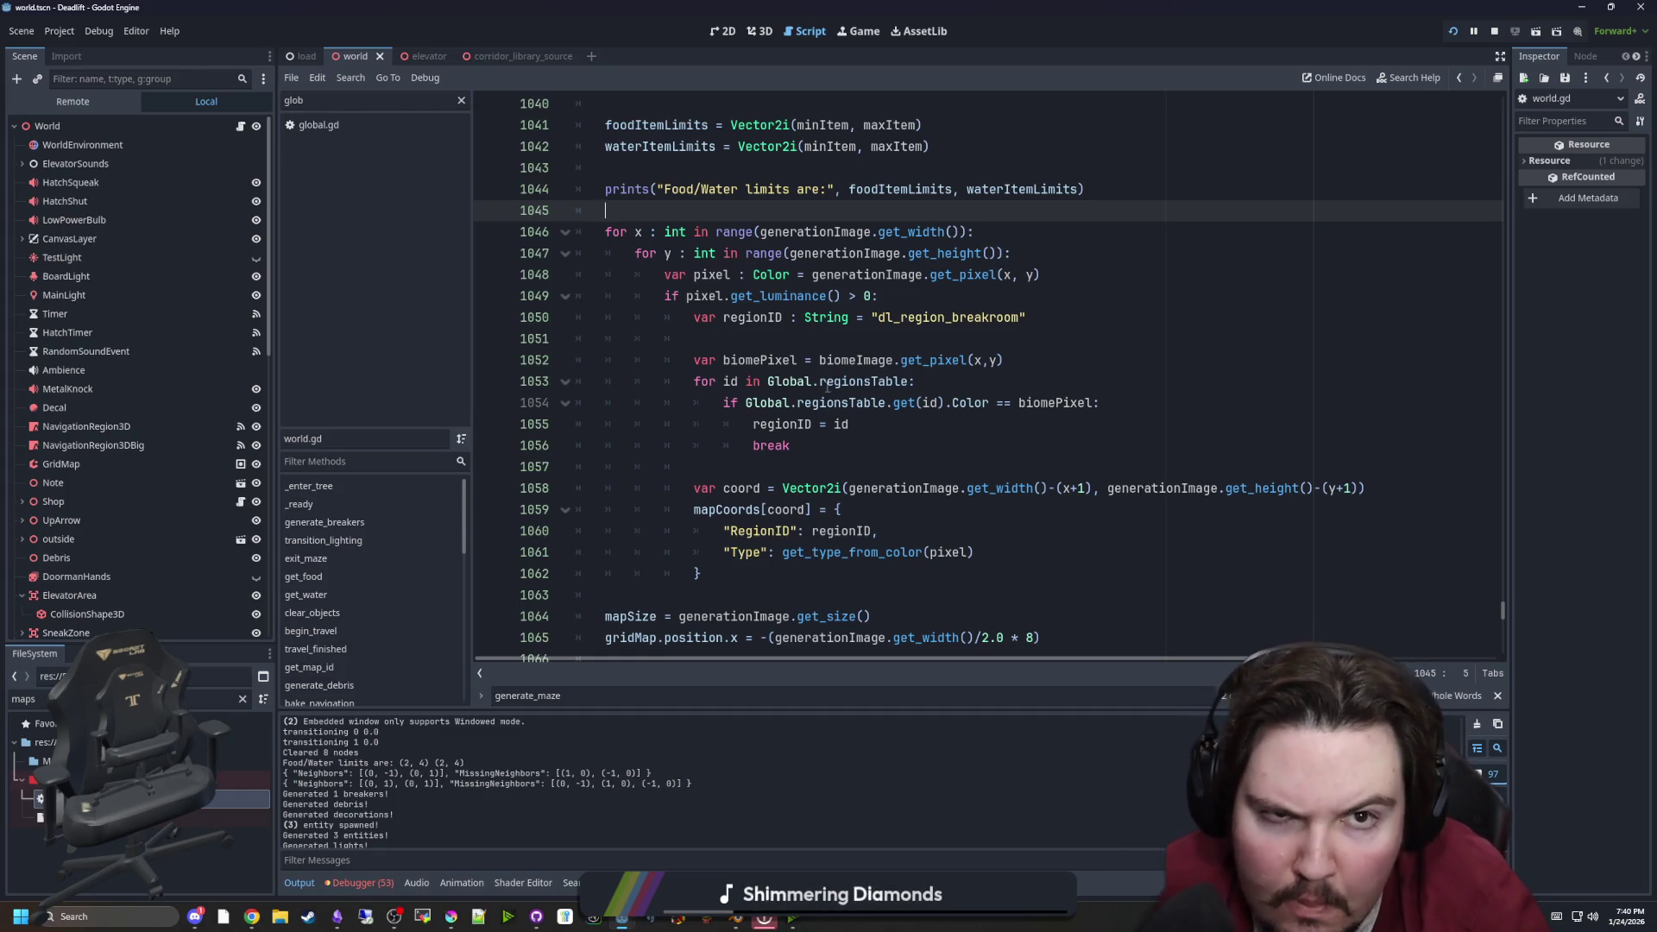
{"action": "scroll", "coordinate": [816, 403], "scroll_direction": "down", "scroll_amount": 3}
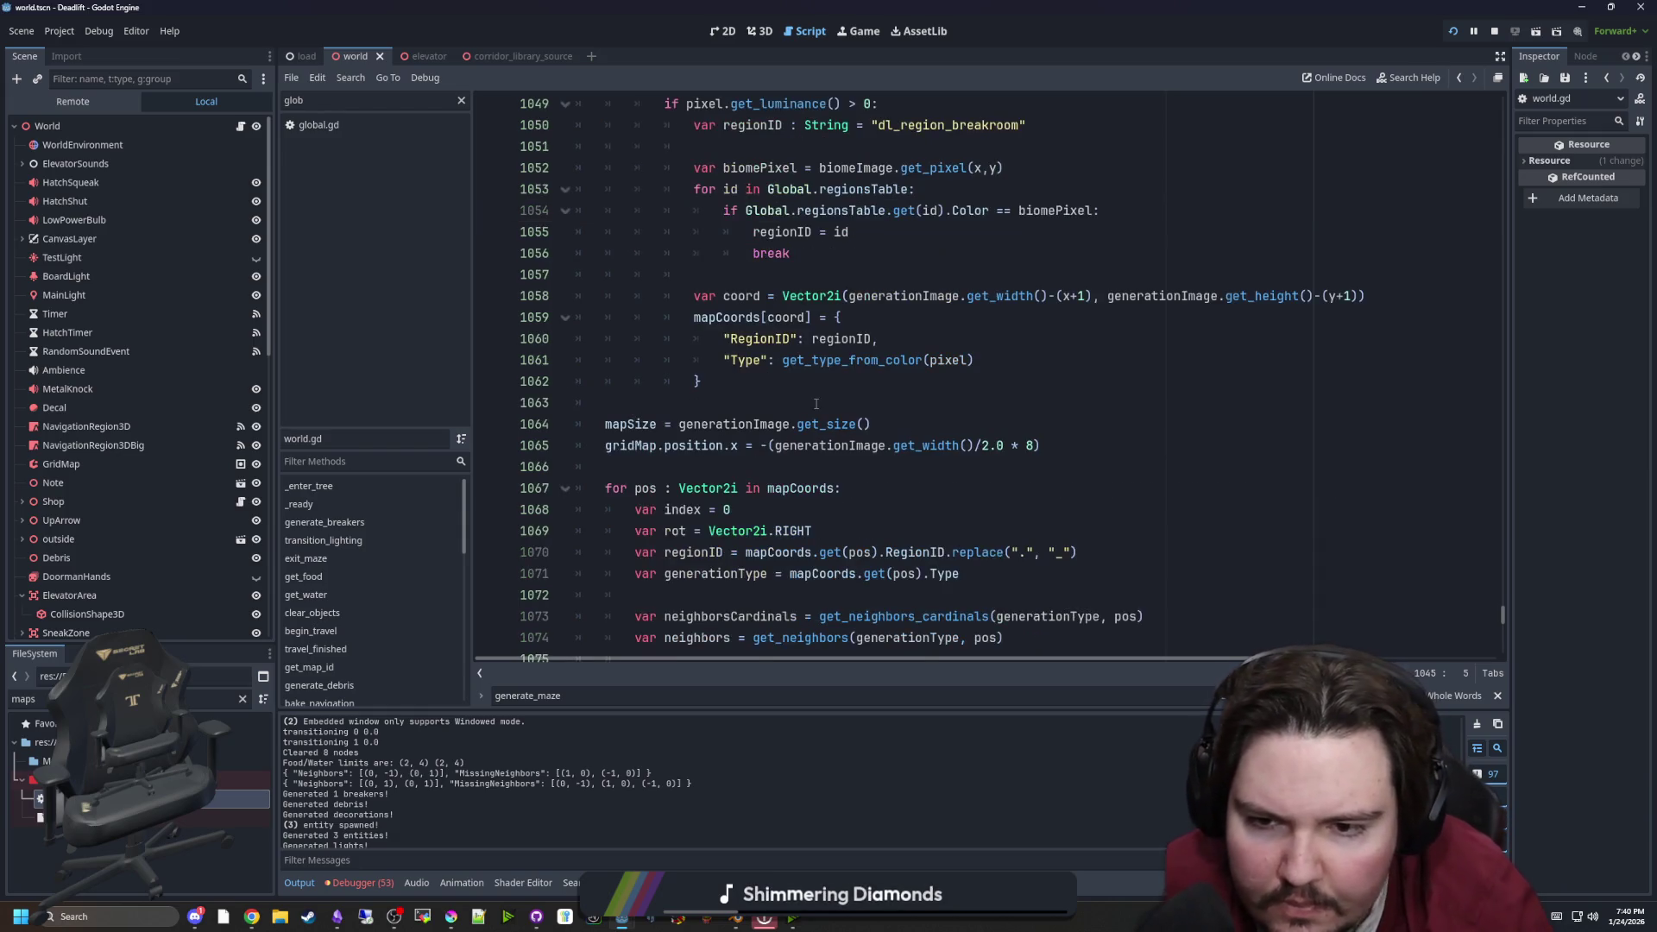
{"action": "scroll", "coordinate": [819, 330], "scroll_direction": "down", "scroll_amount": 3}
{"action": "left_click", "coordinate": [665, 272]}
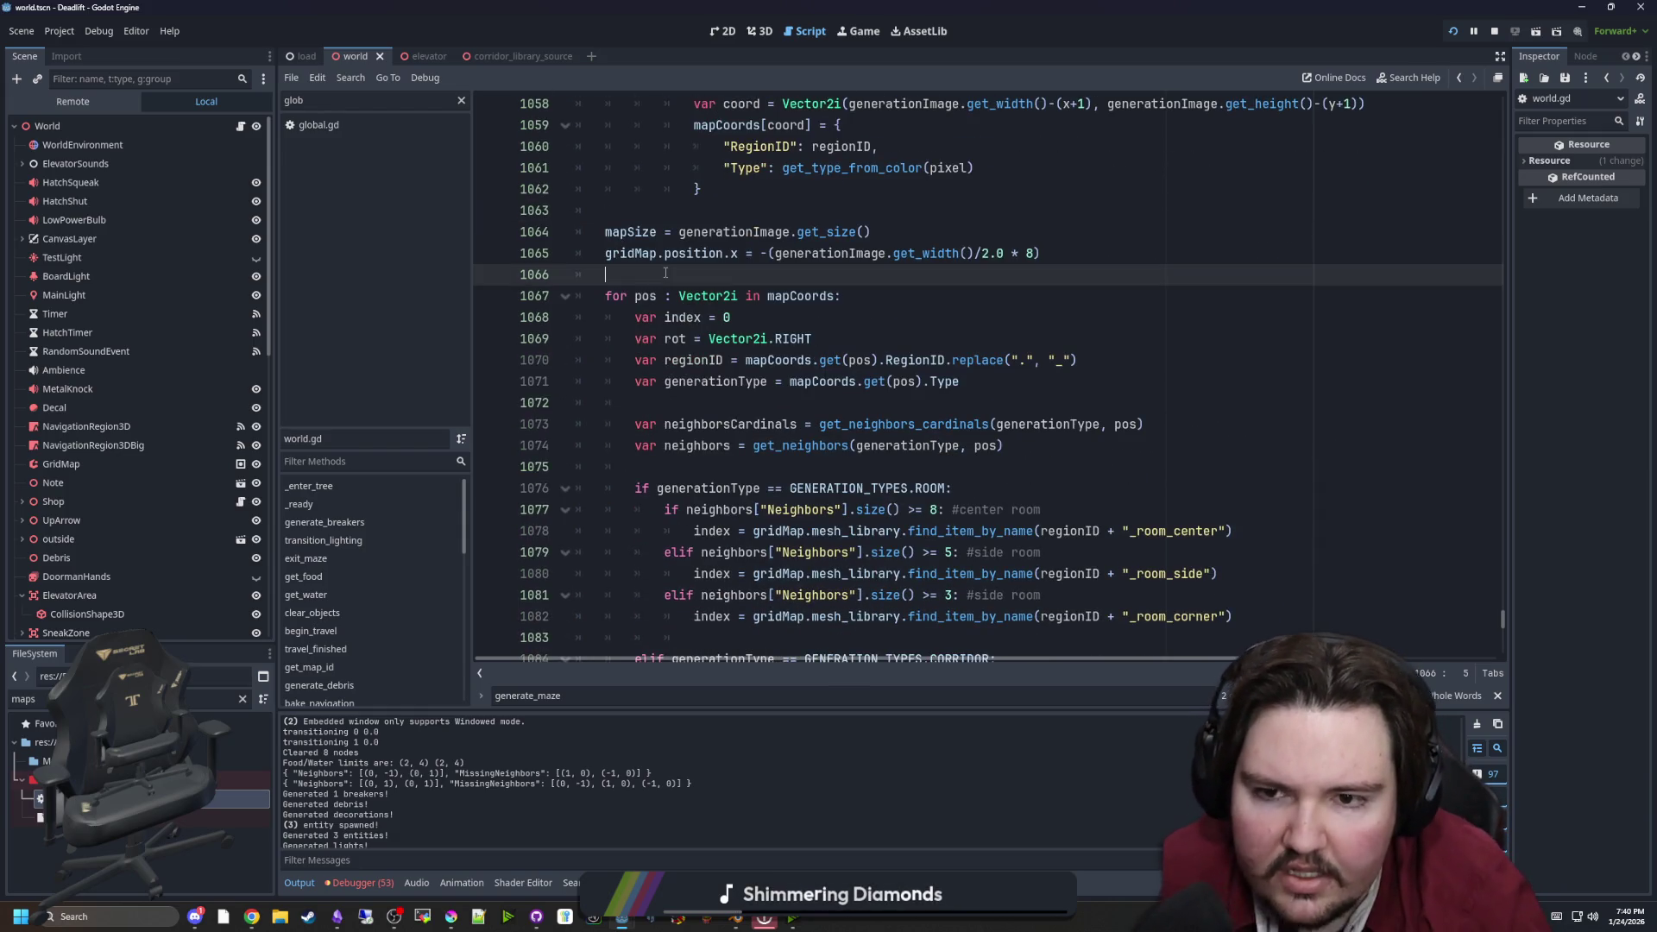
{"action": "scroll", "coordinate": [720, 327], "scroll_direction": "down", "scroll_amount": 1}
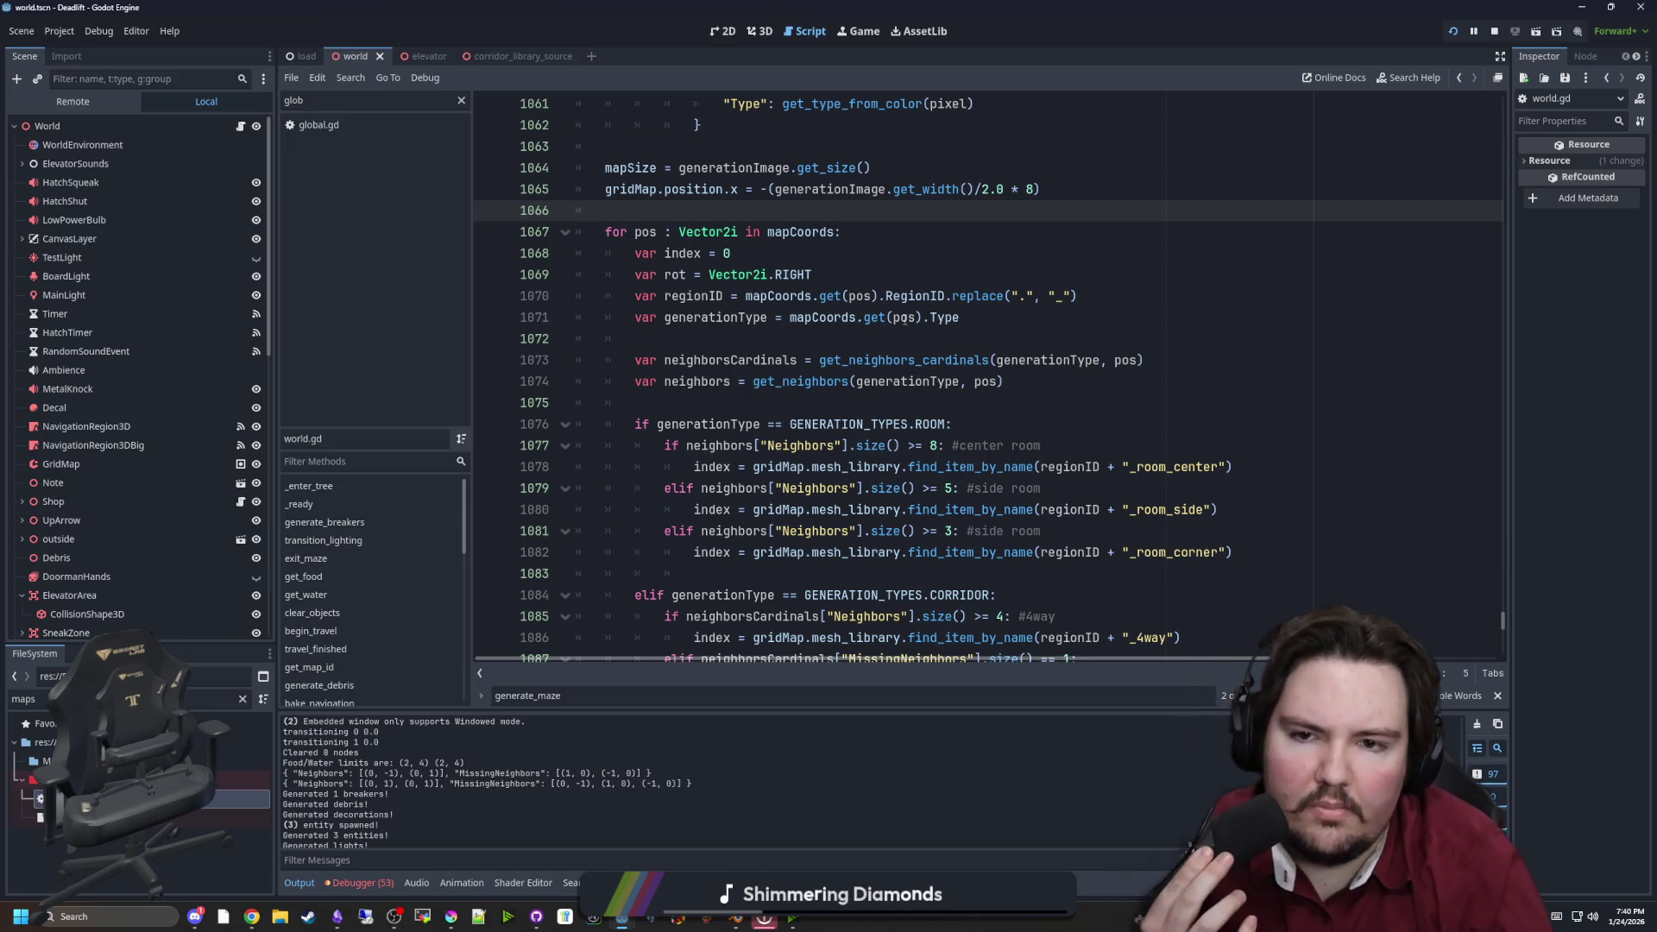
{"action": "left_click", "coordinate": [844, 339]}
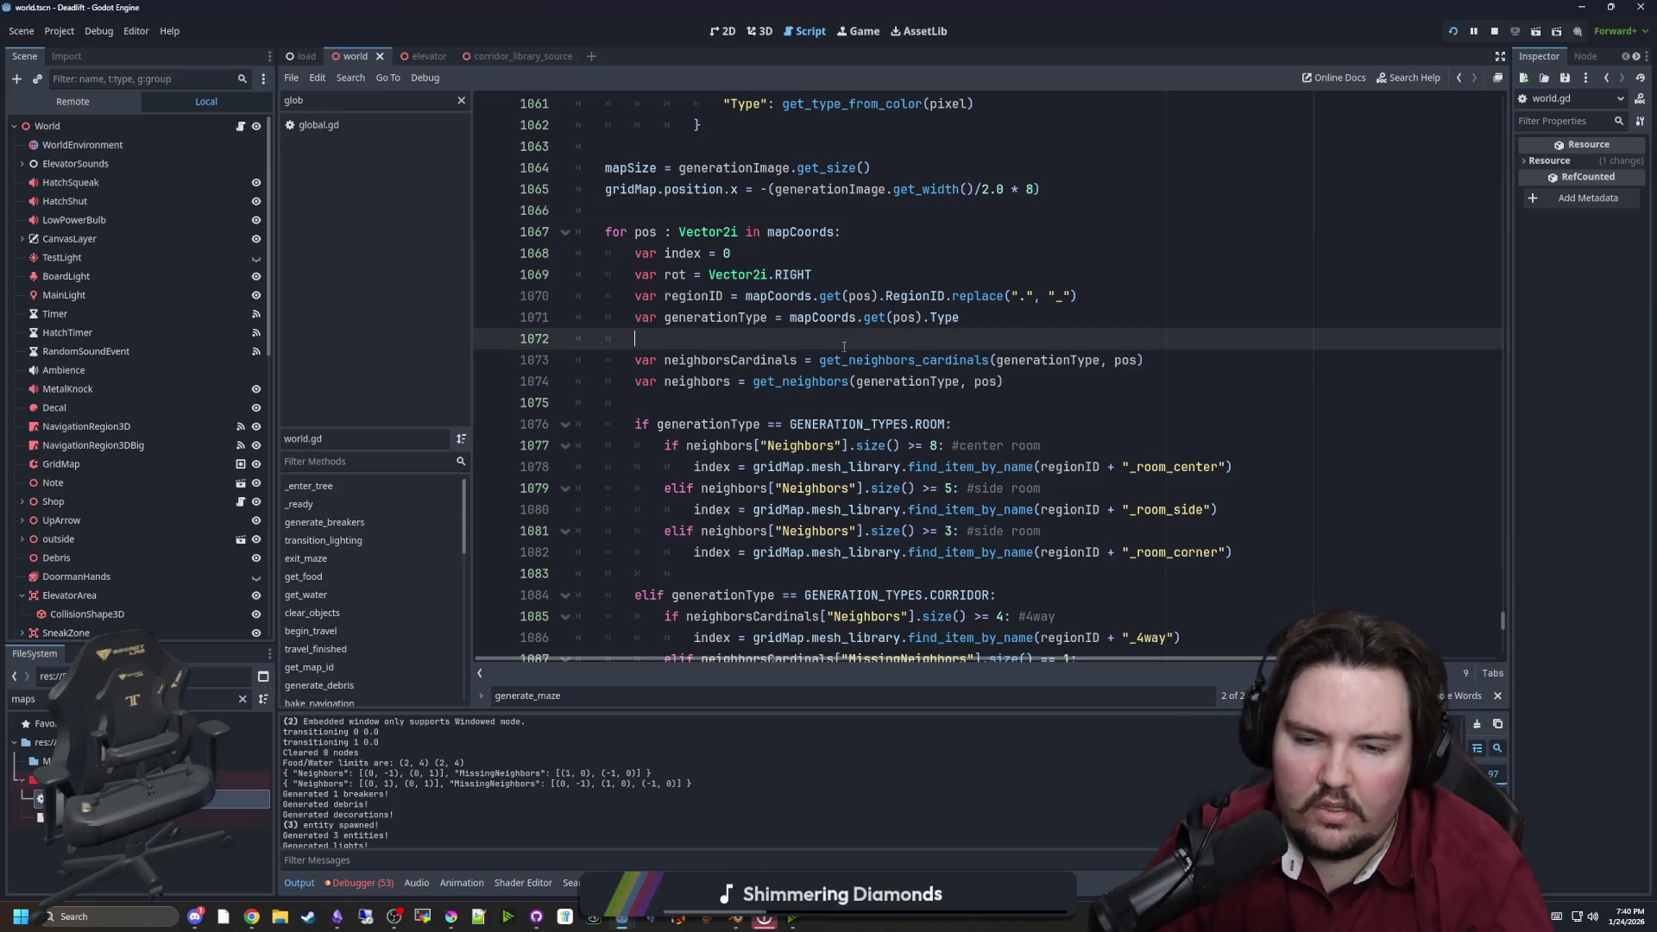
{"action": "scroll", "coordinate": [844, 345], "scroll_direction": "up", "scroll_amount": 4}
{"action": "scroll", "coordinate": [800, 445], "scroll_direction": "up", "scroll_amount": 2}
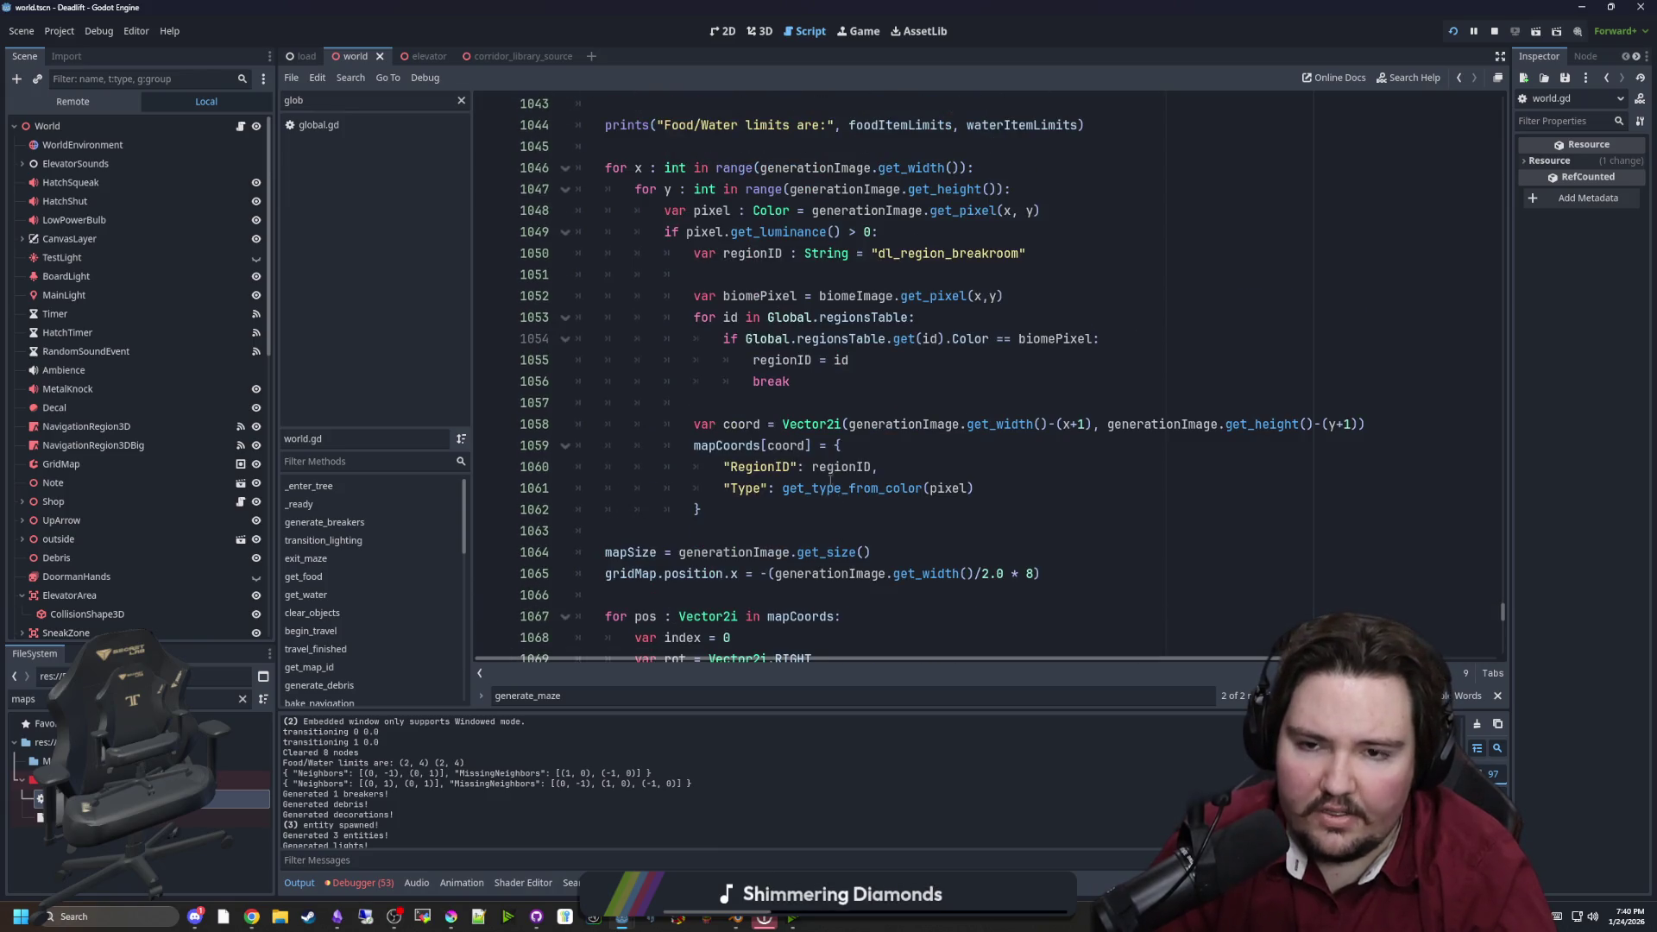
{"action": "scroll", "coordinate": [671, 220], "scroll_direction": "up", "scroll_amount": 1}
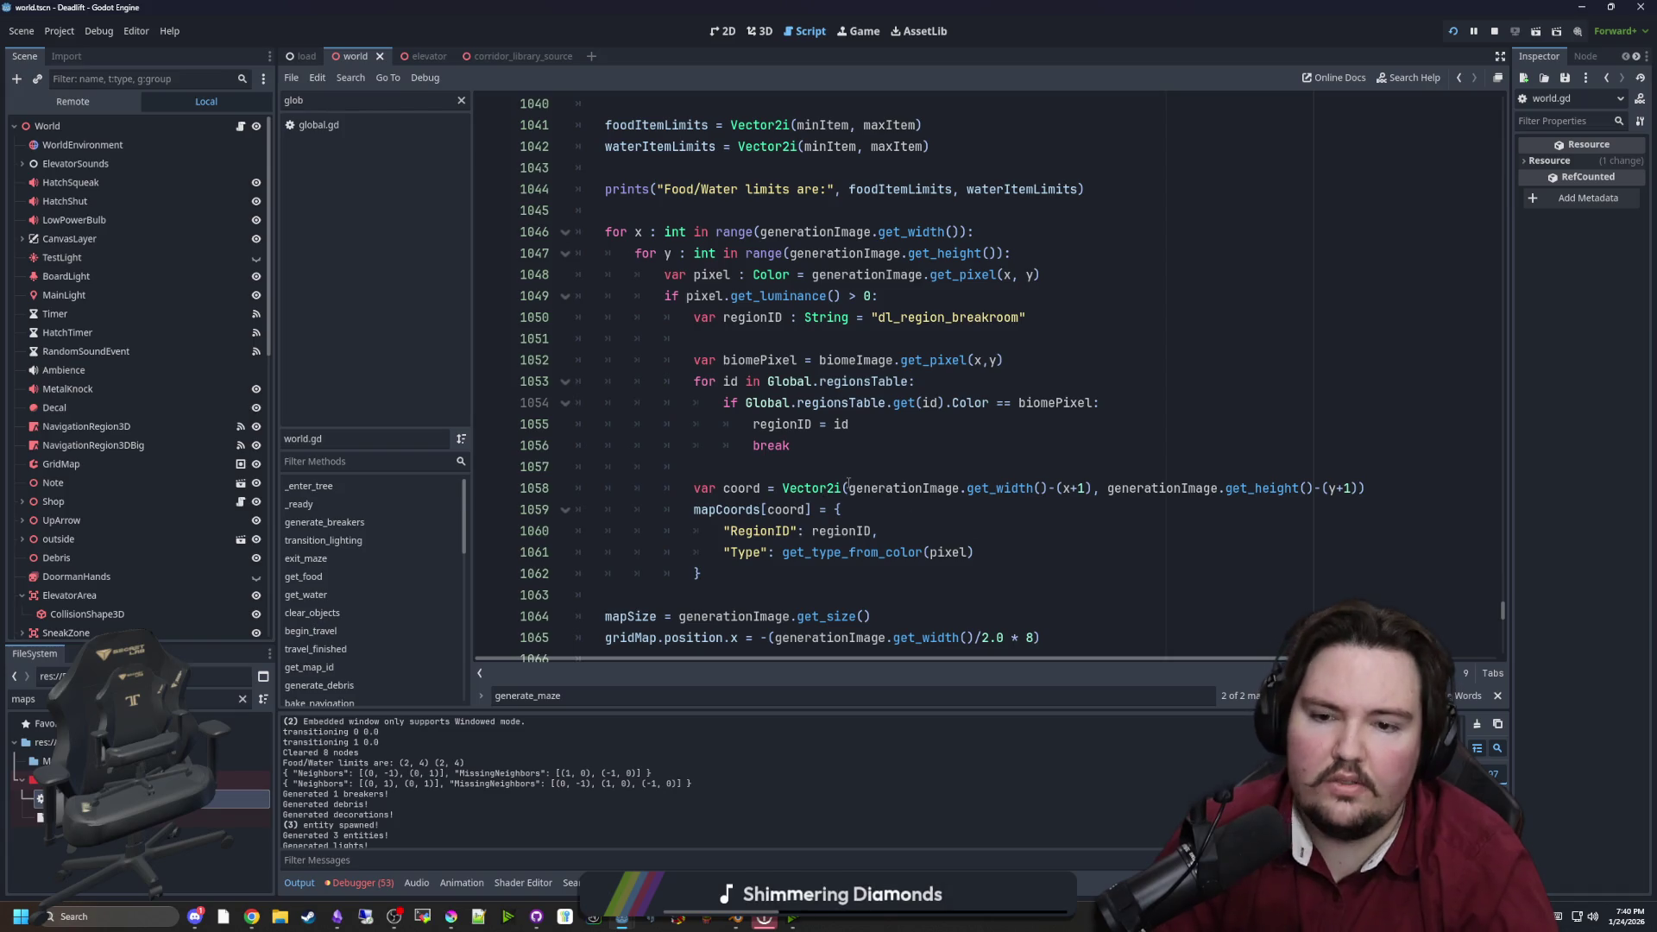
{"action": "scroll", "coordinate": [858, 483], "scroll_direction": "down", "scroll_amount": 6}
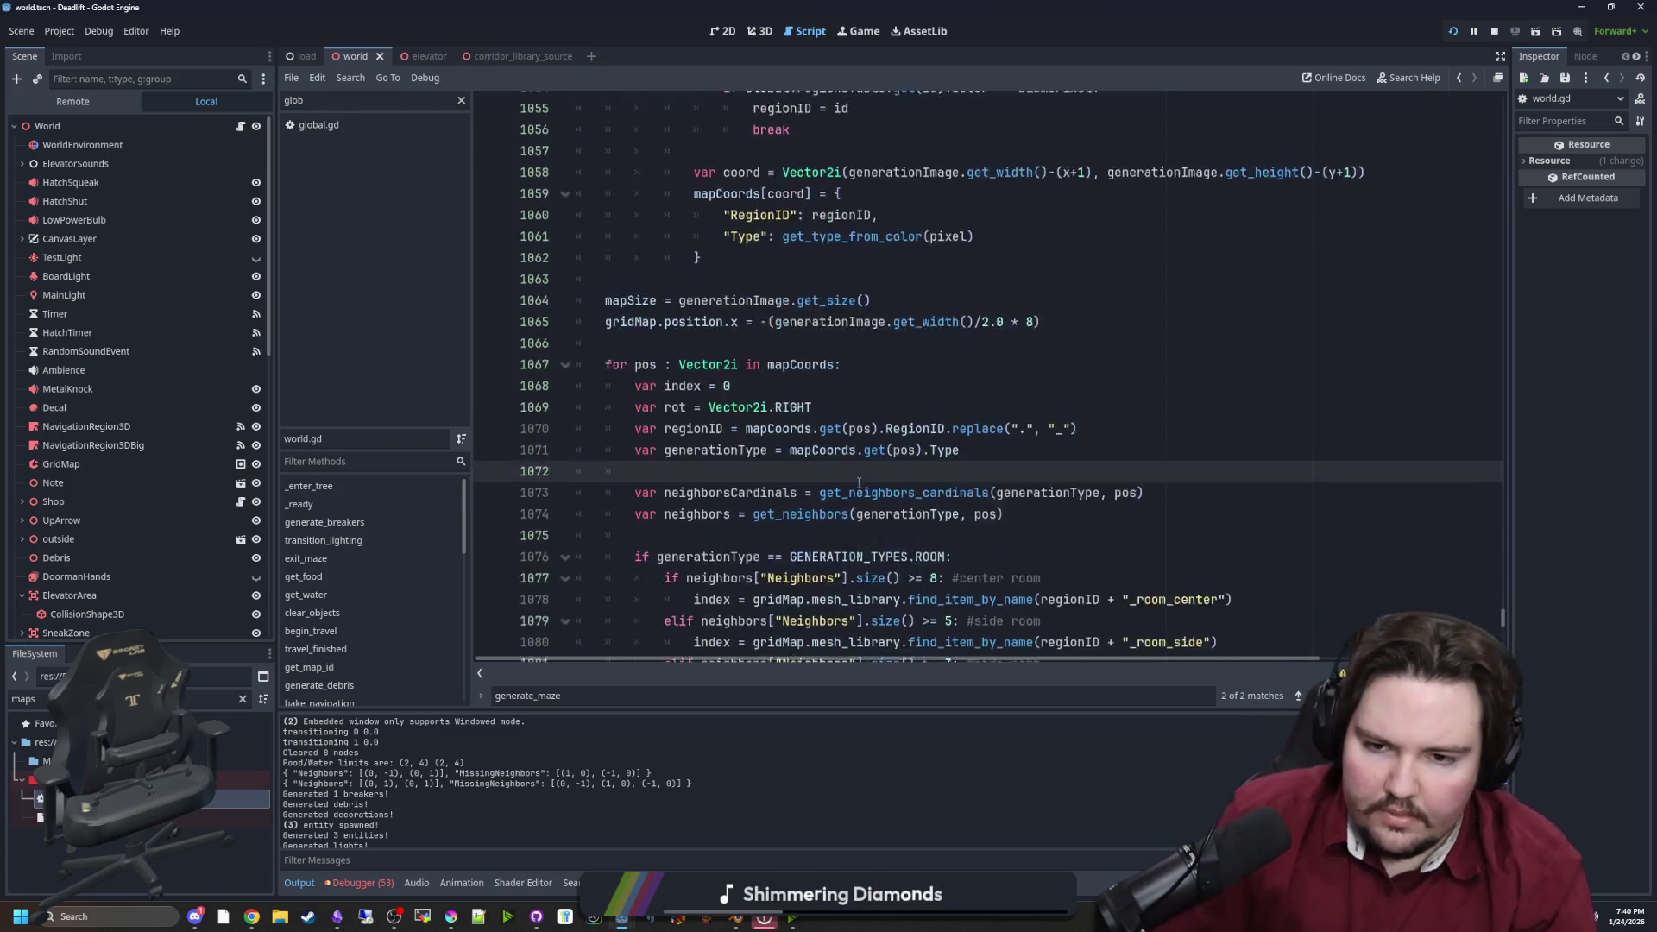
{"action": "scroll", "coordinate": [859, 483], "scroll_direction": "down", "scroll_amount": 2}
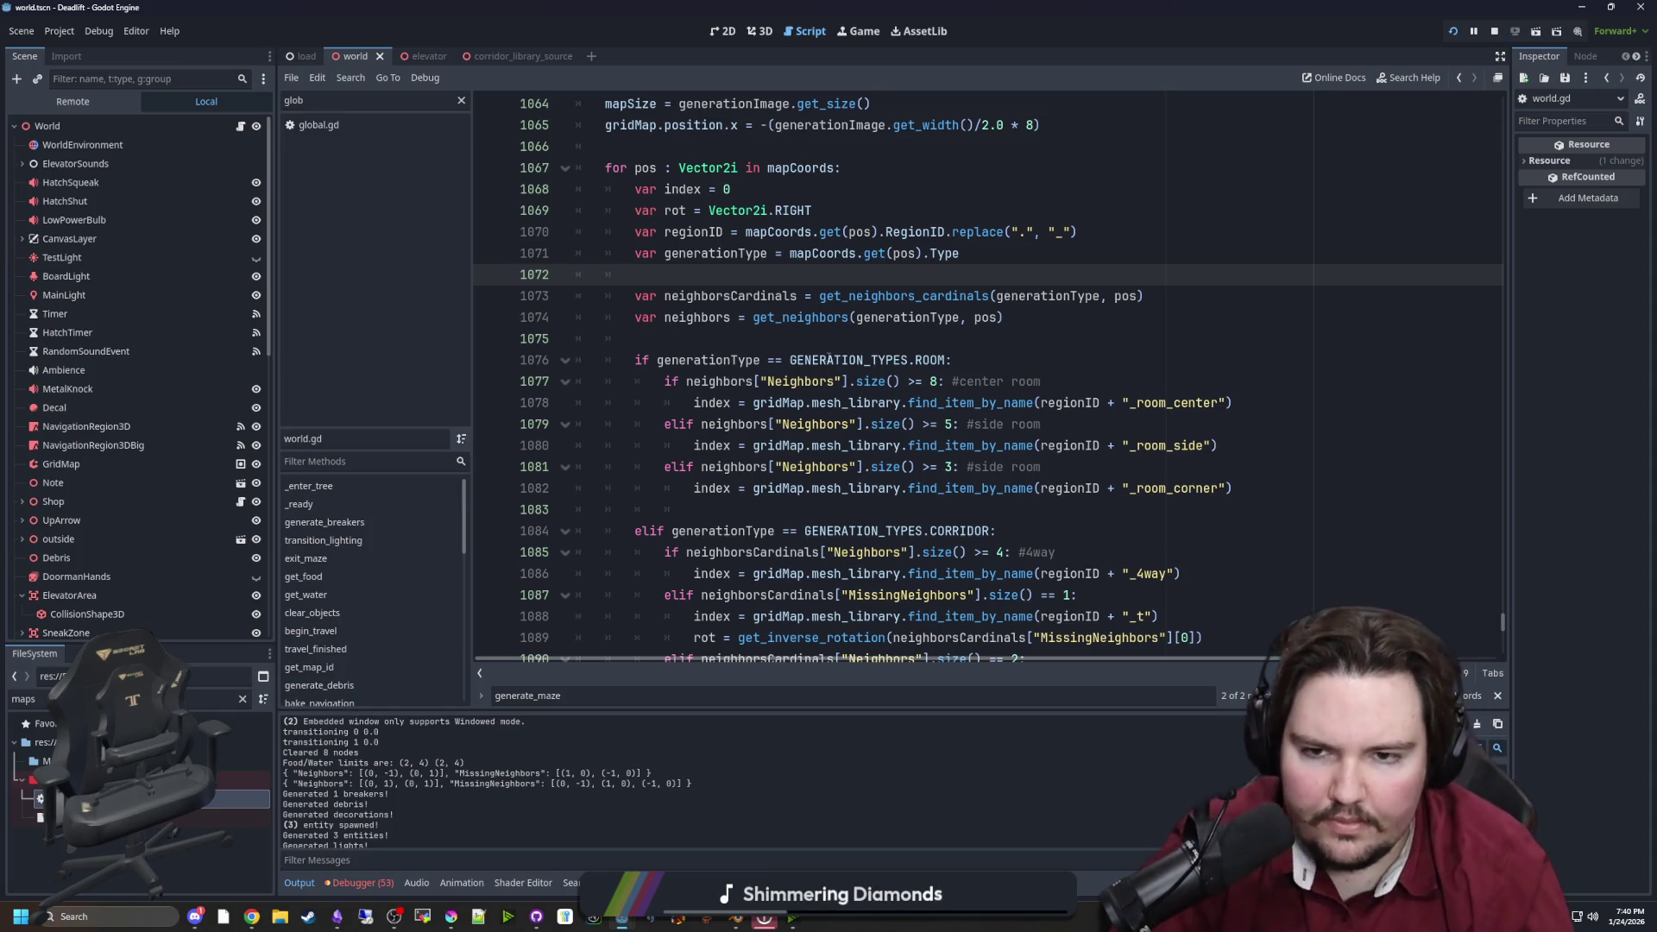
{"action": "left_click", "coordinate": [796, 334]}
{"action": "mouse_move", "coordinate": [874, 300]}
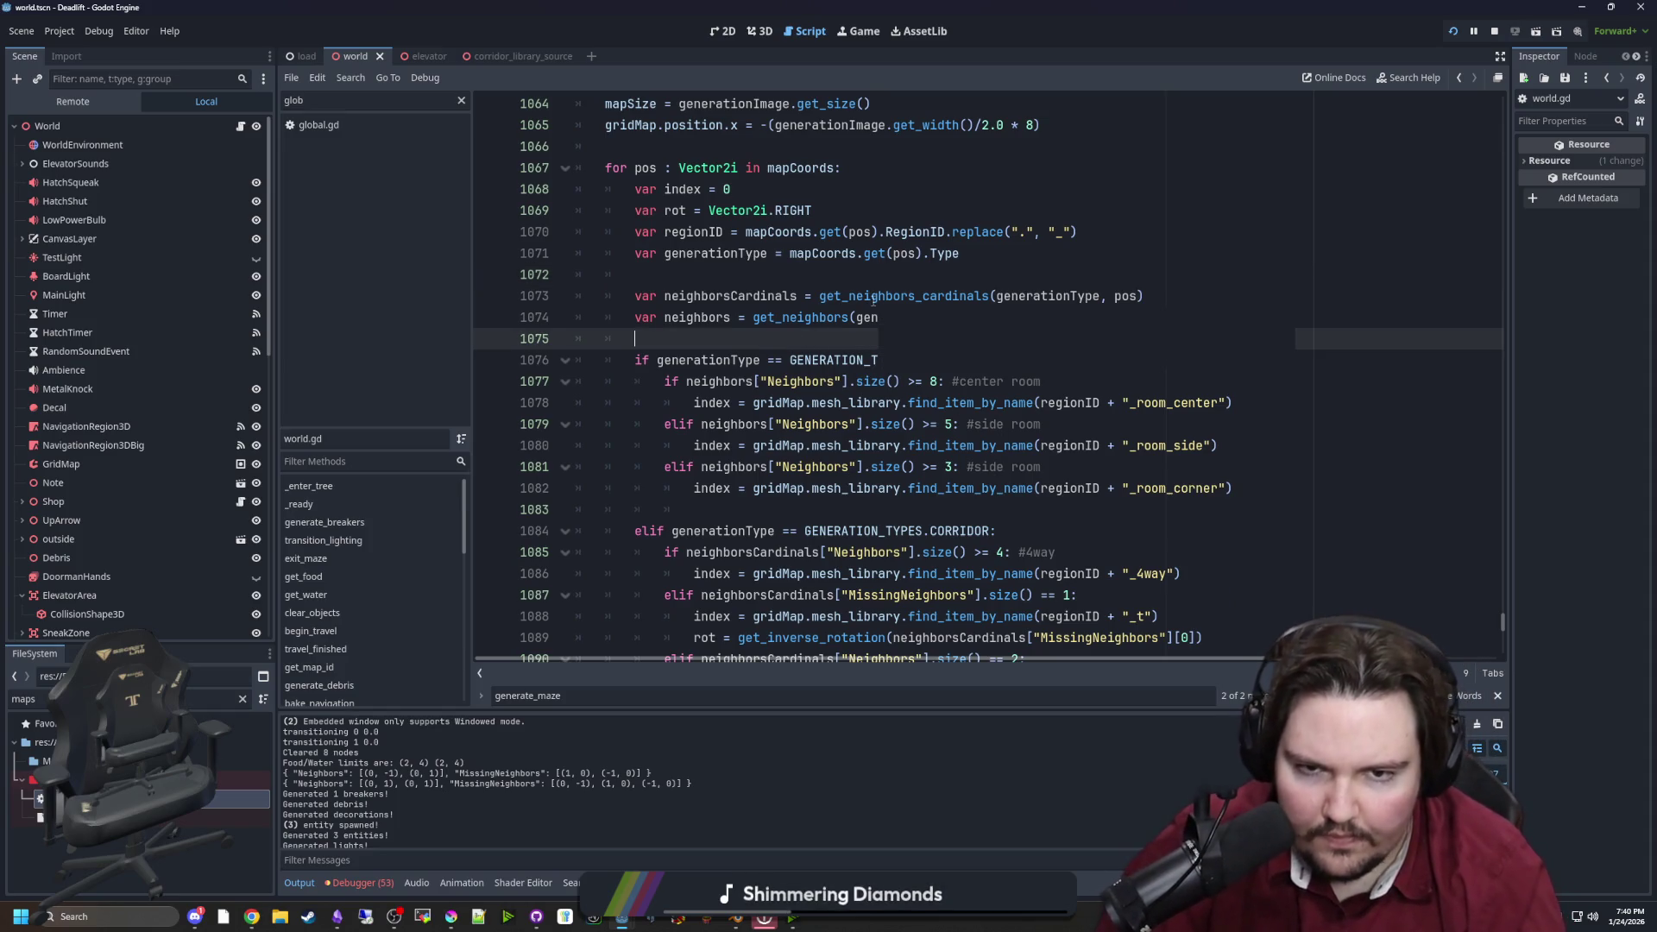
{"action": "key", "text": "ctrl"}
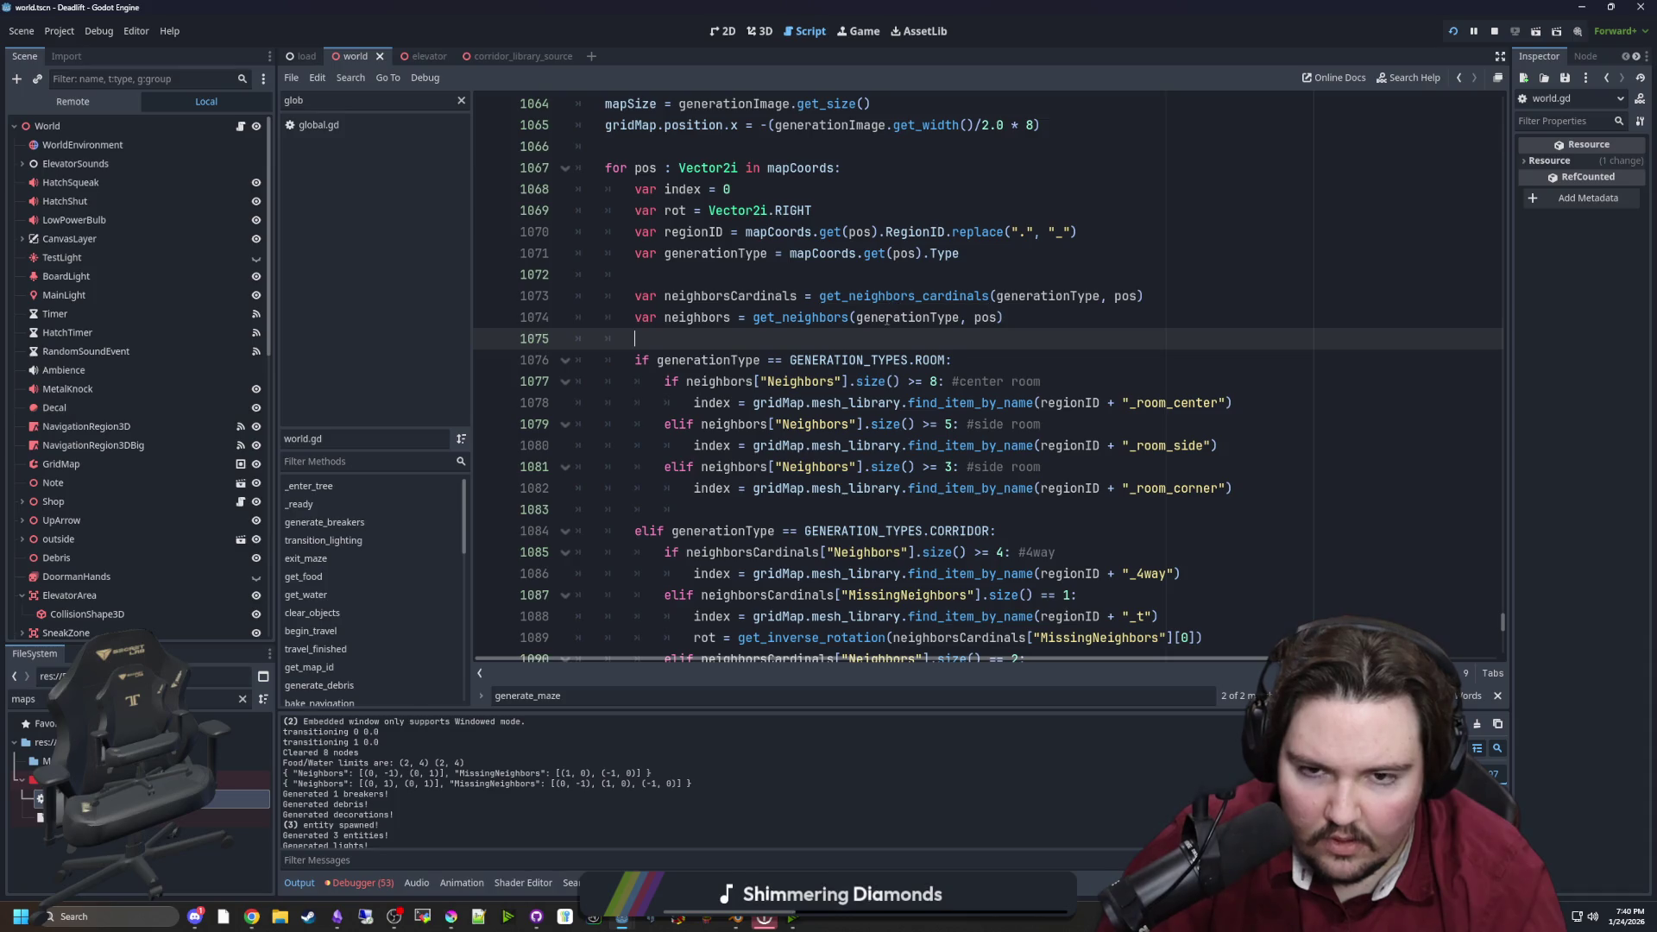
{"action": "key", "text": "ctrl"}
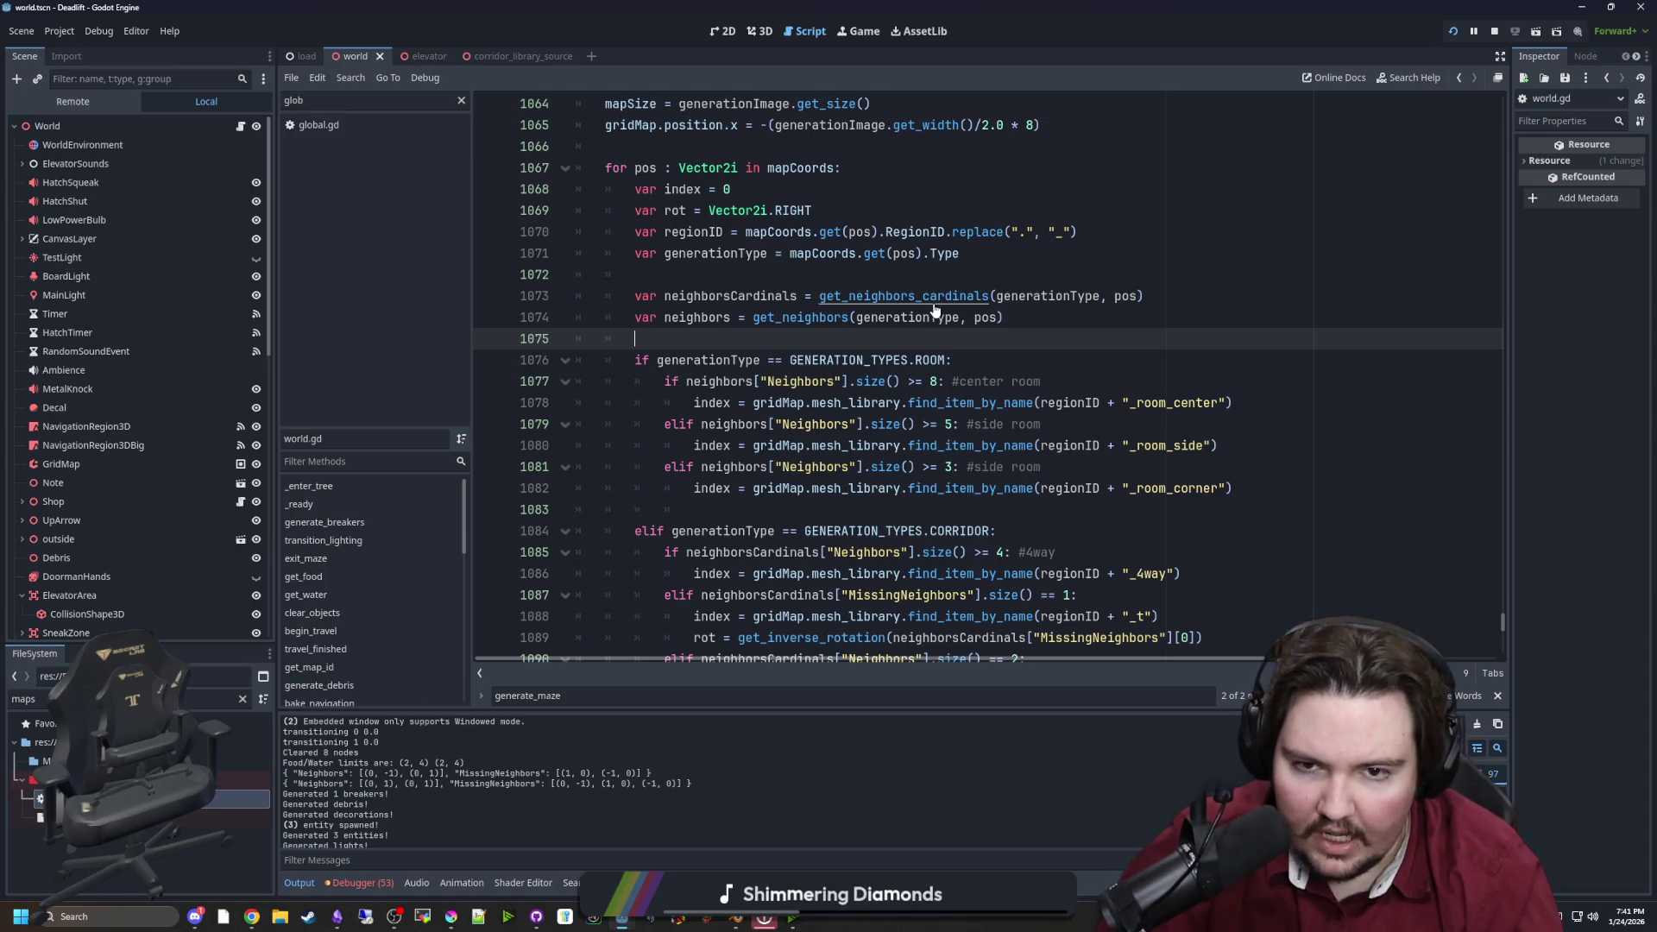
{"action": "scroll", "coordinate": [934, 313], "scroll_direction": "down", "scroll_amount": 3}
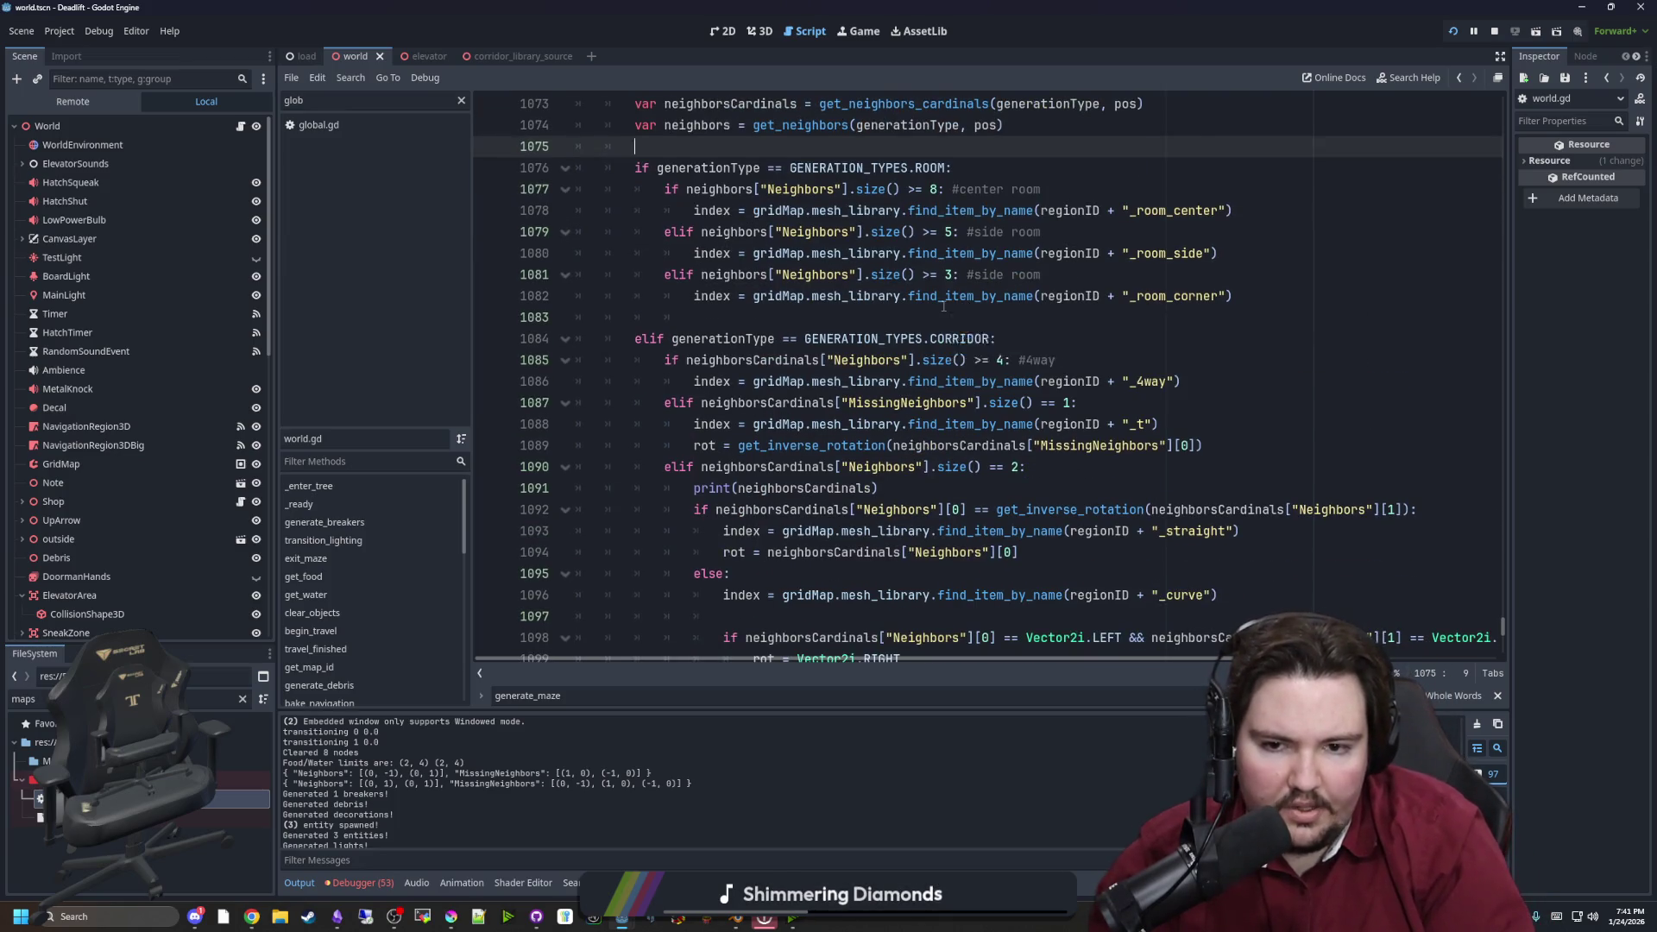
{"action": "scroll", "coordinate": [943, 306], "scroll_direction": "down", "scroll_amount": 2}
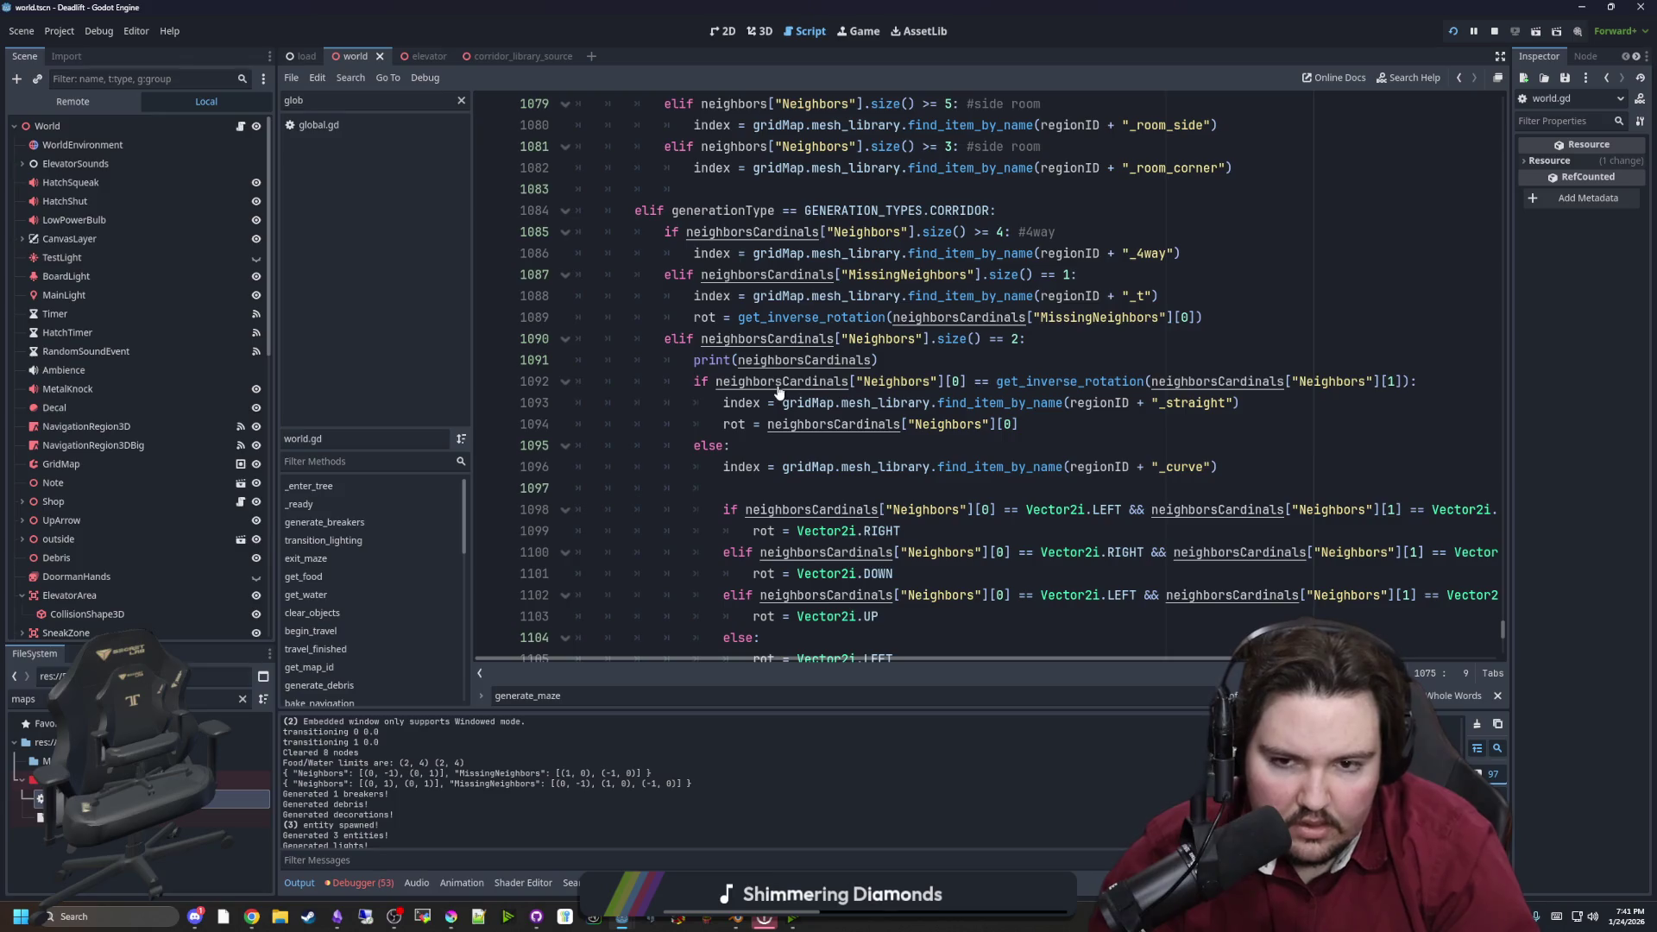
{"action": "left_click", "coordinate": [1101, 362]}
{"action": "key", "text": "ctrl+f"}
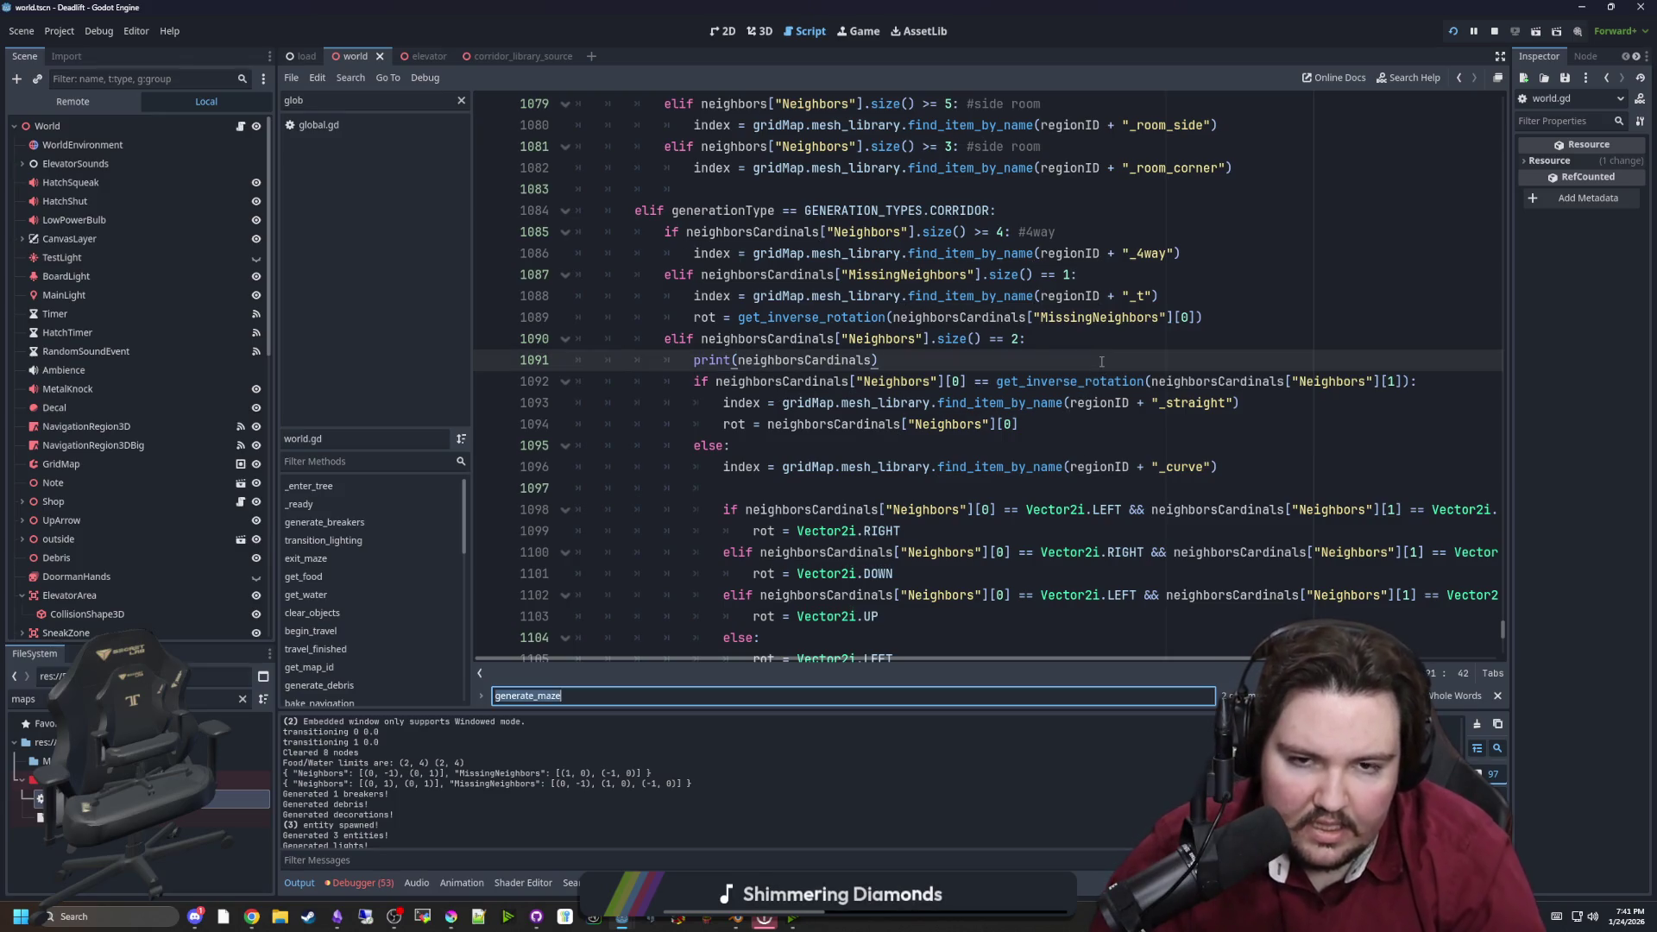
Search the script for 'neighbors' and widen the code editor by narrowing the side docks
{"action": "type", "text": "neighborsC"}
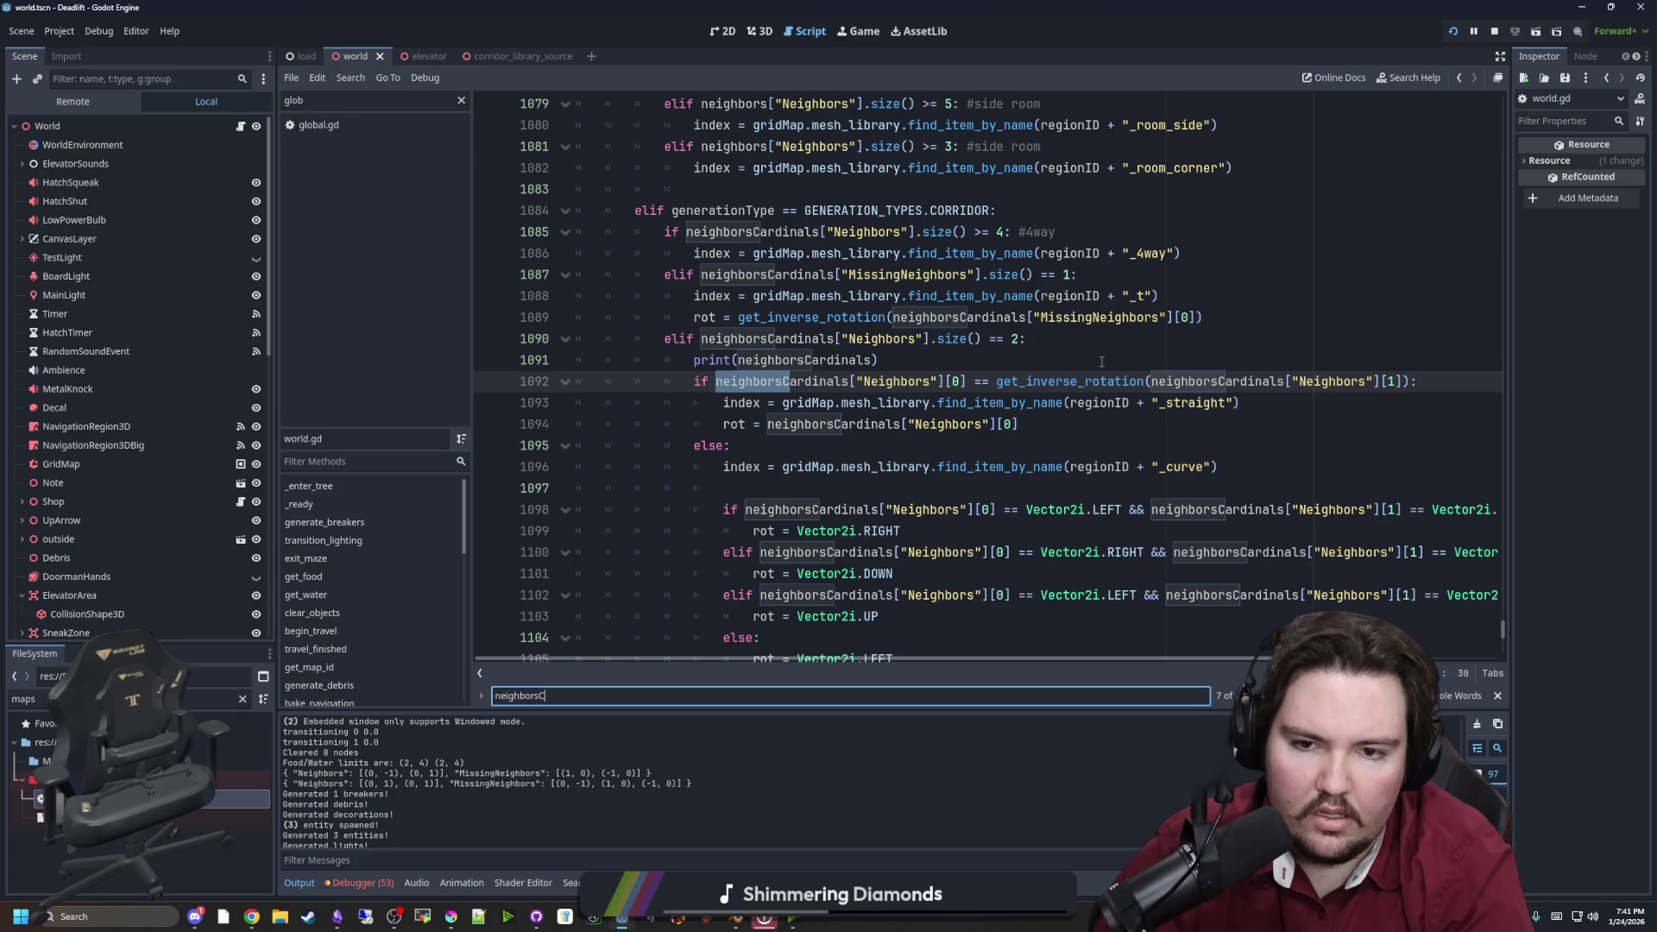
{"action": "key", "text": "BackSpace"}
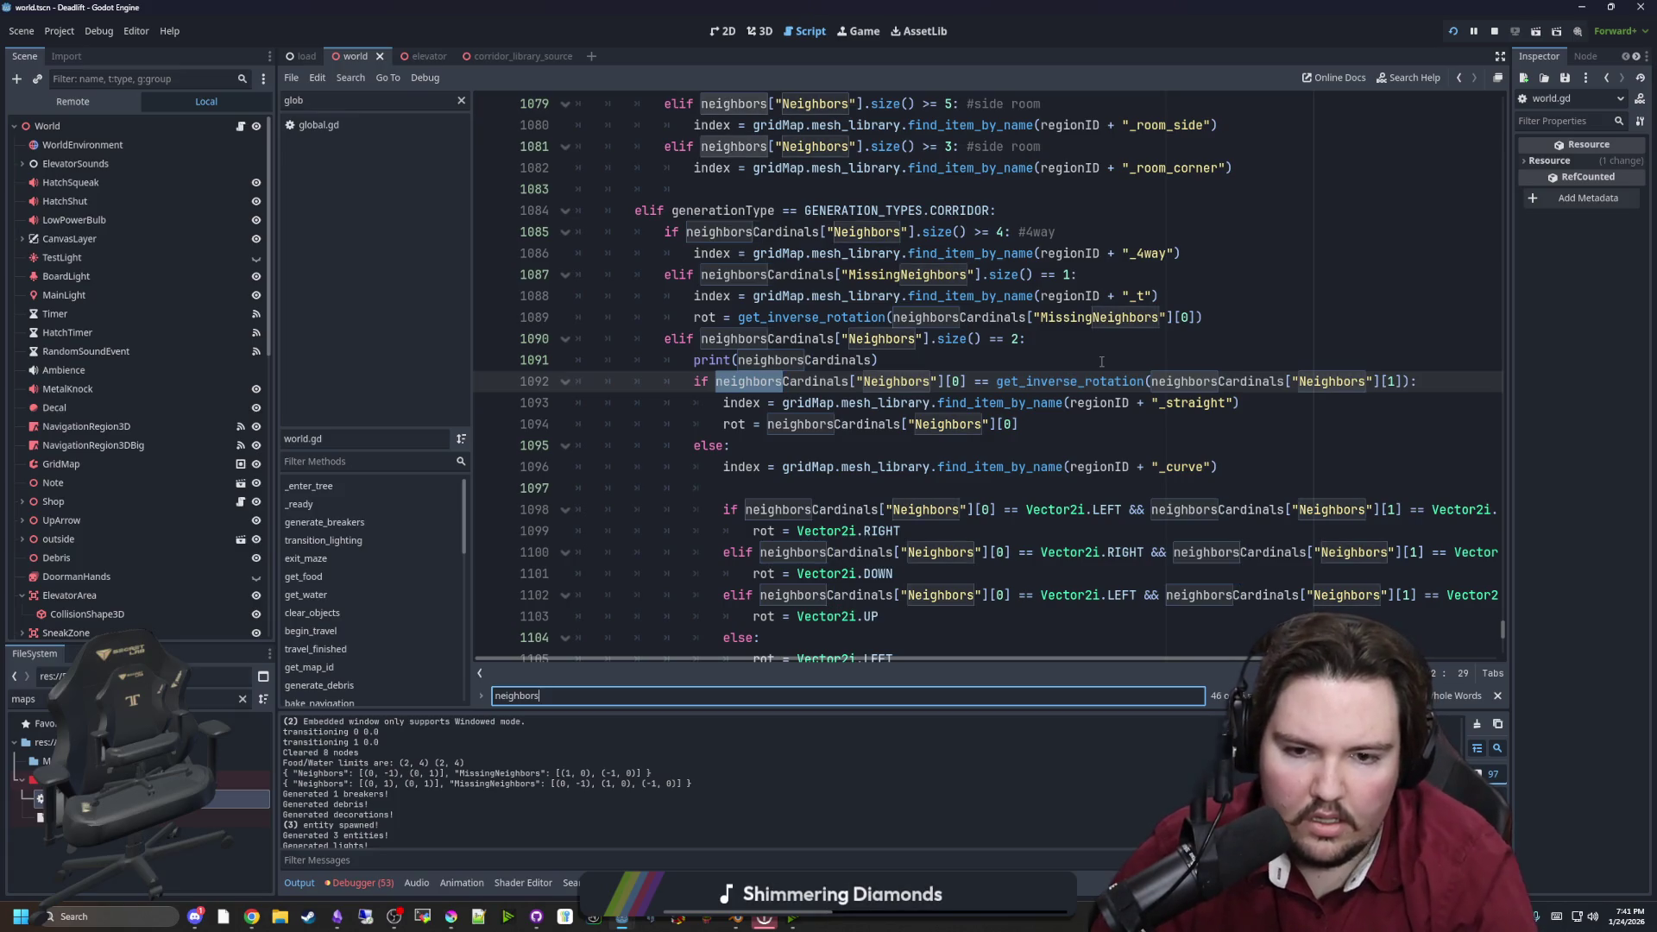
{"action": "left_click_drag", "start_coordinate": [273, 466], "coordinate": [78, 463]}
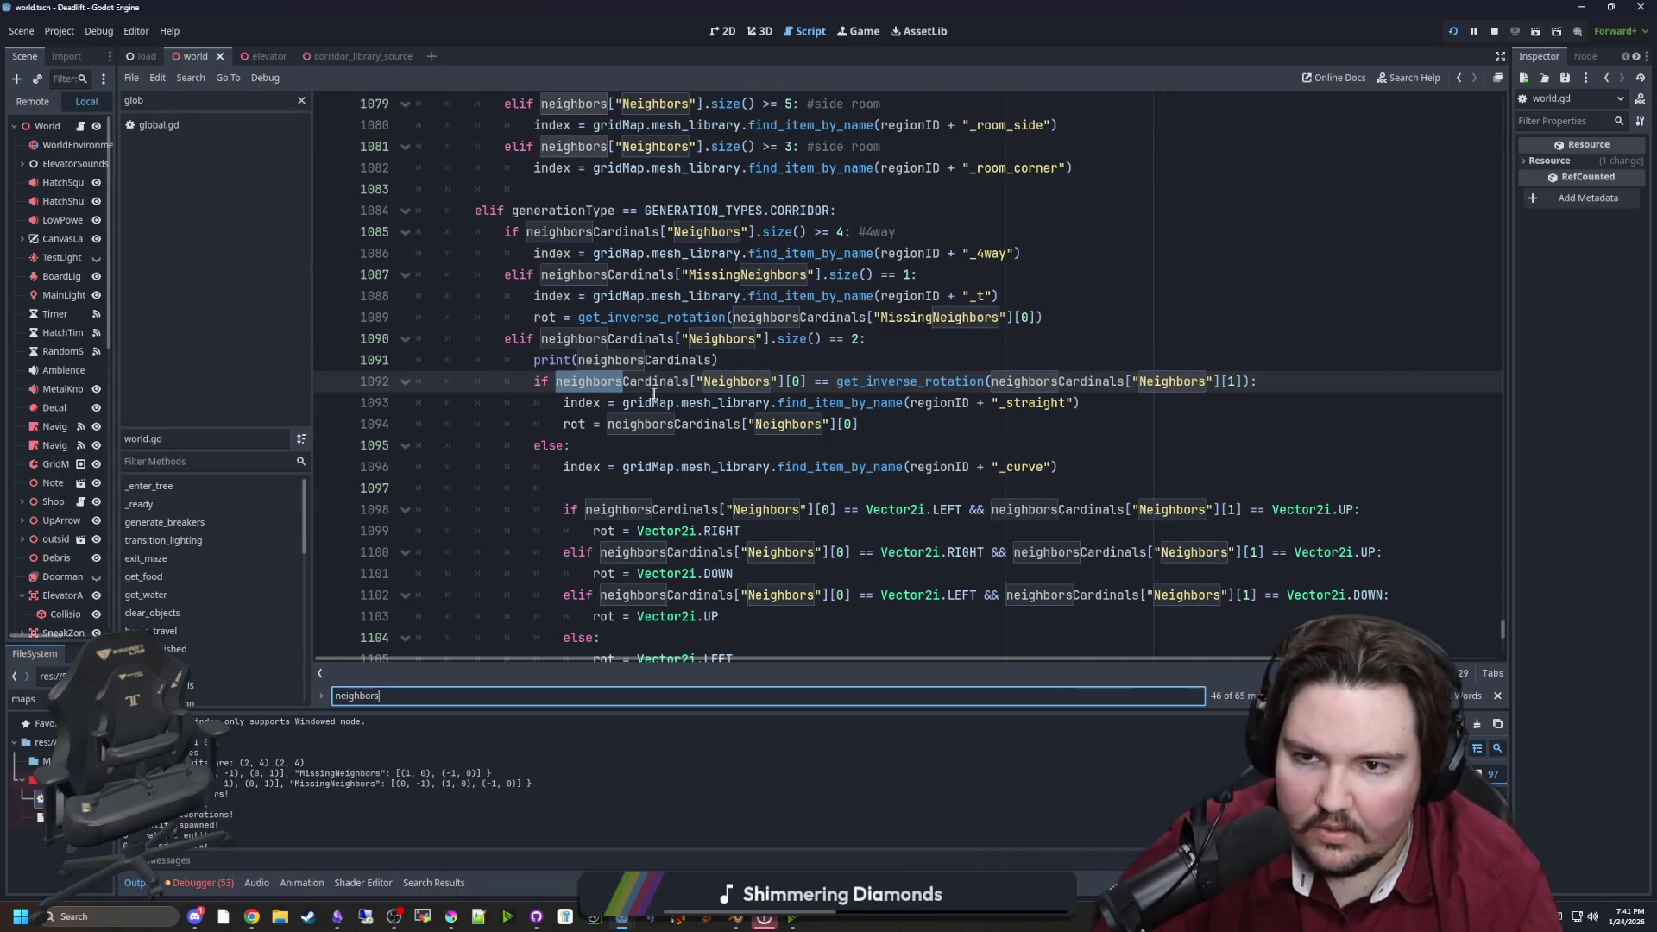
Find the get_neighbors_cardinals call on line 1073 and Ctrl+click through to its definition
{"action": "scroll", "coordinate": [654, 395], "scroll_direction": "up", "scroll_amount": 3}
{"action": "scroll", "coordinate": [678, 373], "scroll_direction": "down", "scroll_amount": 1}
{"action": "scroll", "coordinate": [677, 373], "scroll_direction": "down", "scroll_amount": 3}
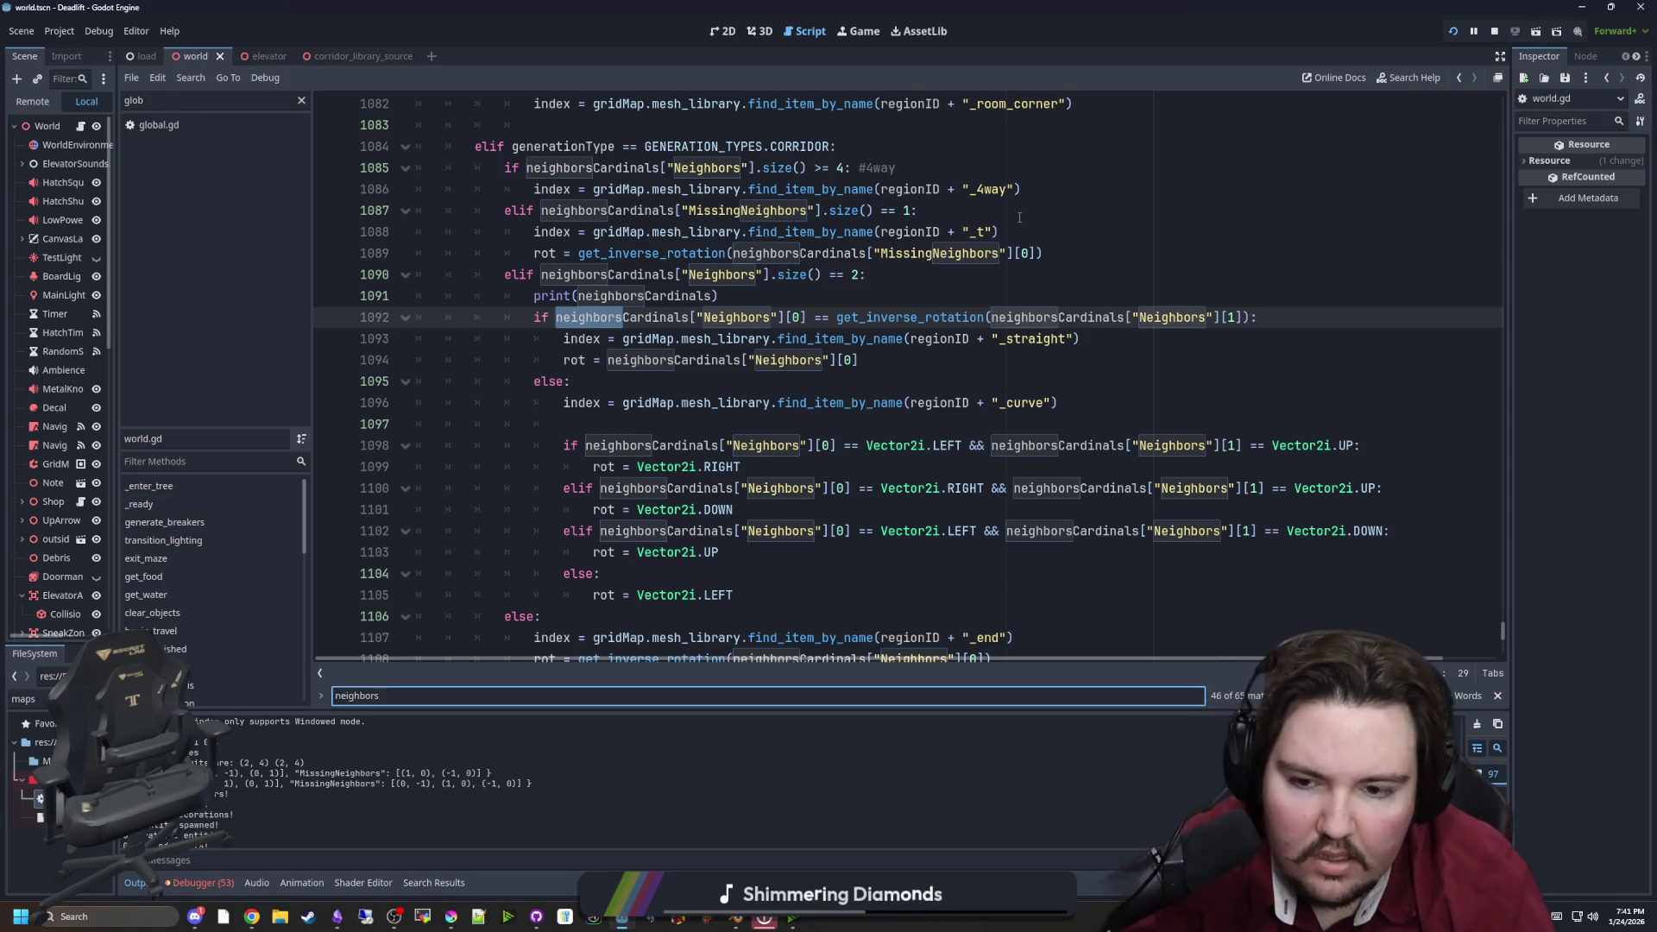
{"action": "scroll", "coordinate": [982, 264], "scroll_direction": "down", "scroll_amount": 1}
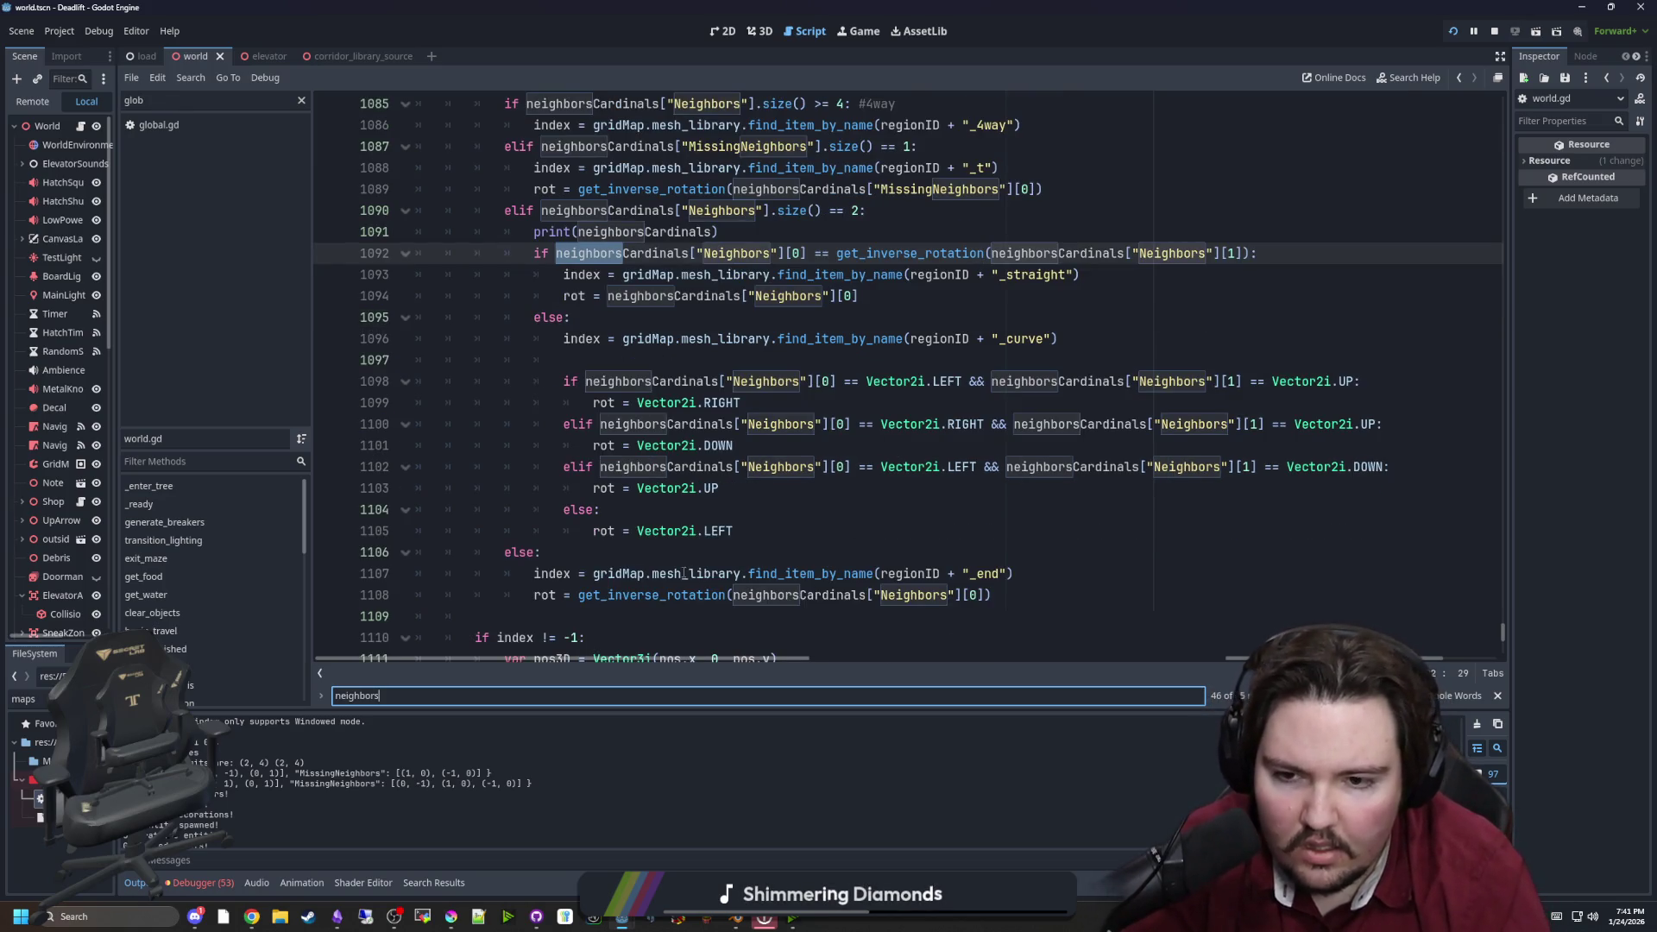
{"action": "scroll", "coordinate": [679, 570], "scroll_direction": "up", "scroll_amount": 3}
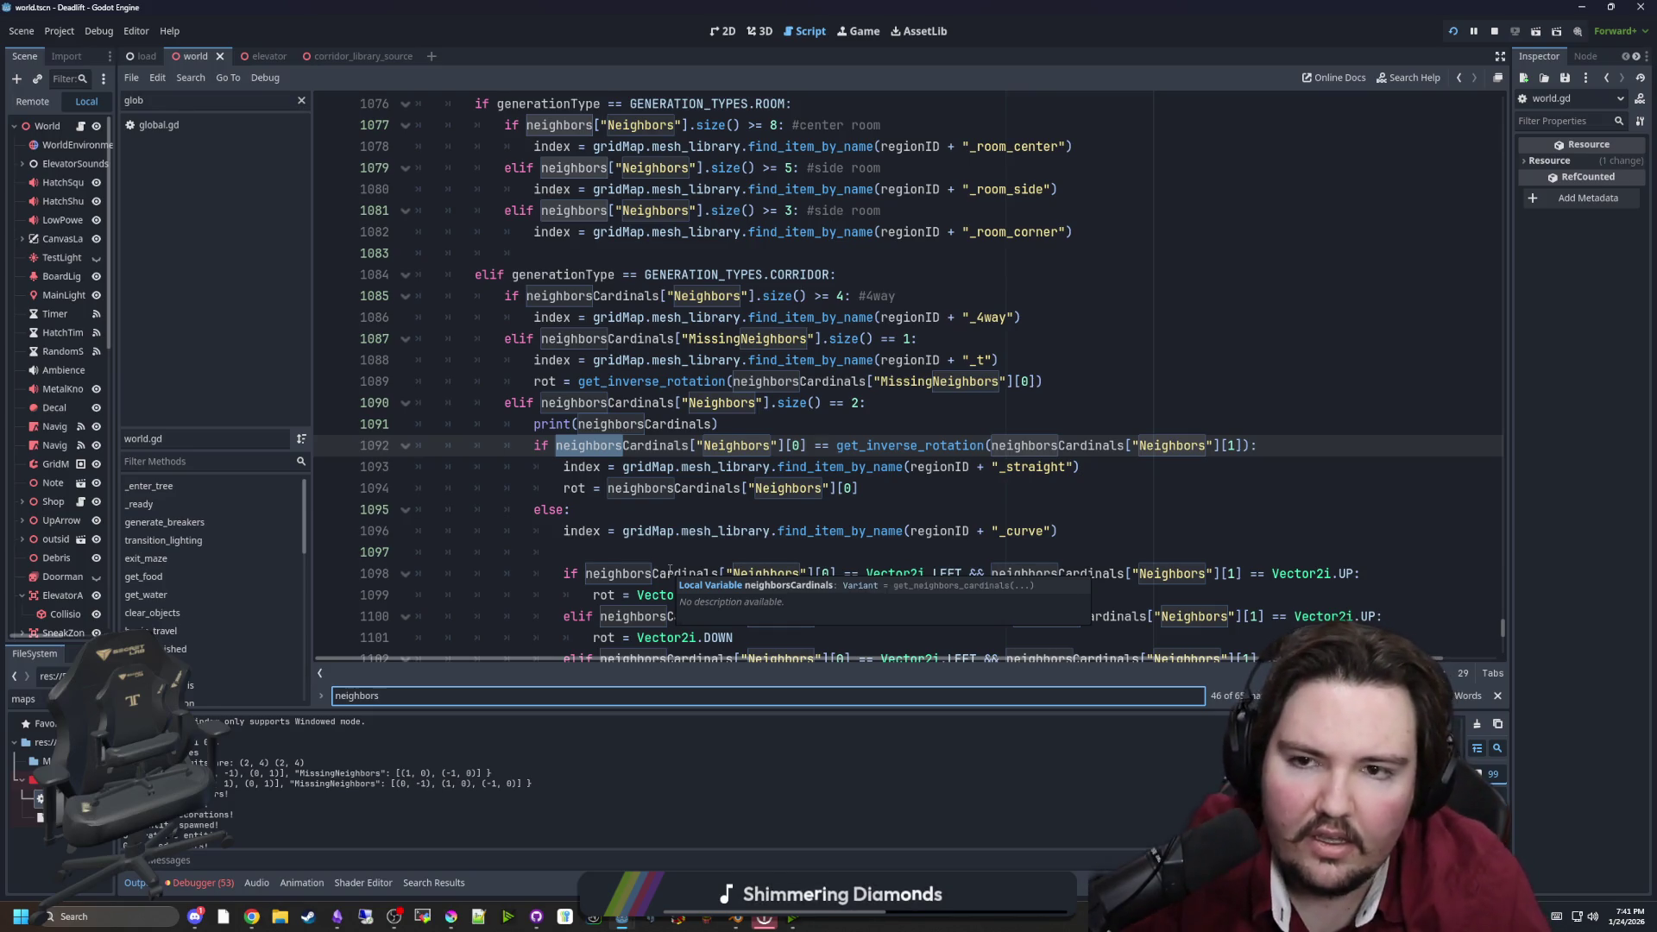
{"action": "scroll", "coordinate": [757, 447], "scroll_direction": "up", "scroll_amount": 2}
{"action": "scroll", "coordinate": [758, 448], "scroll_direction": "up", "scroll_amount": 2}
{"action": "left_click", "coordinate": [807, 360]}
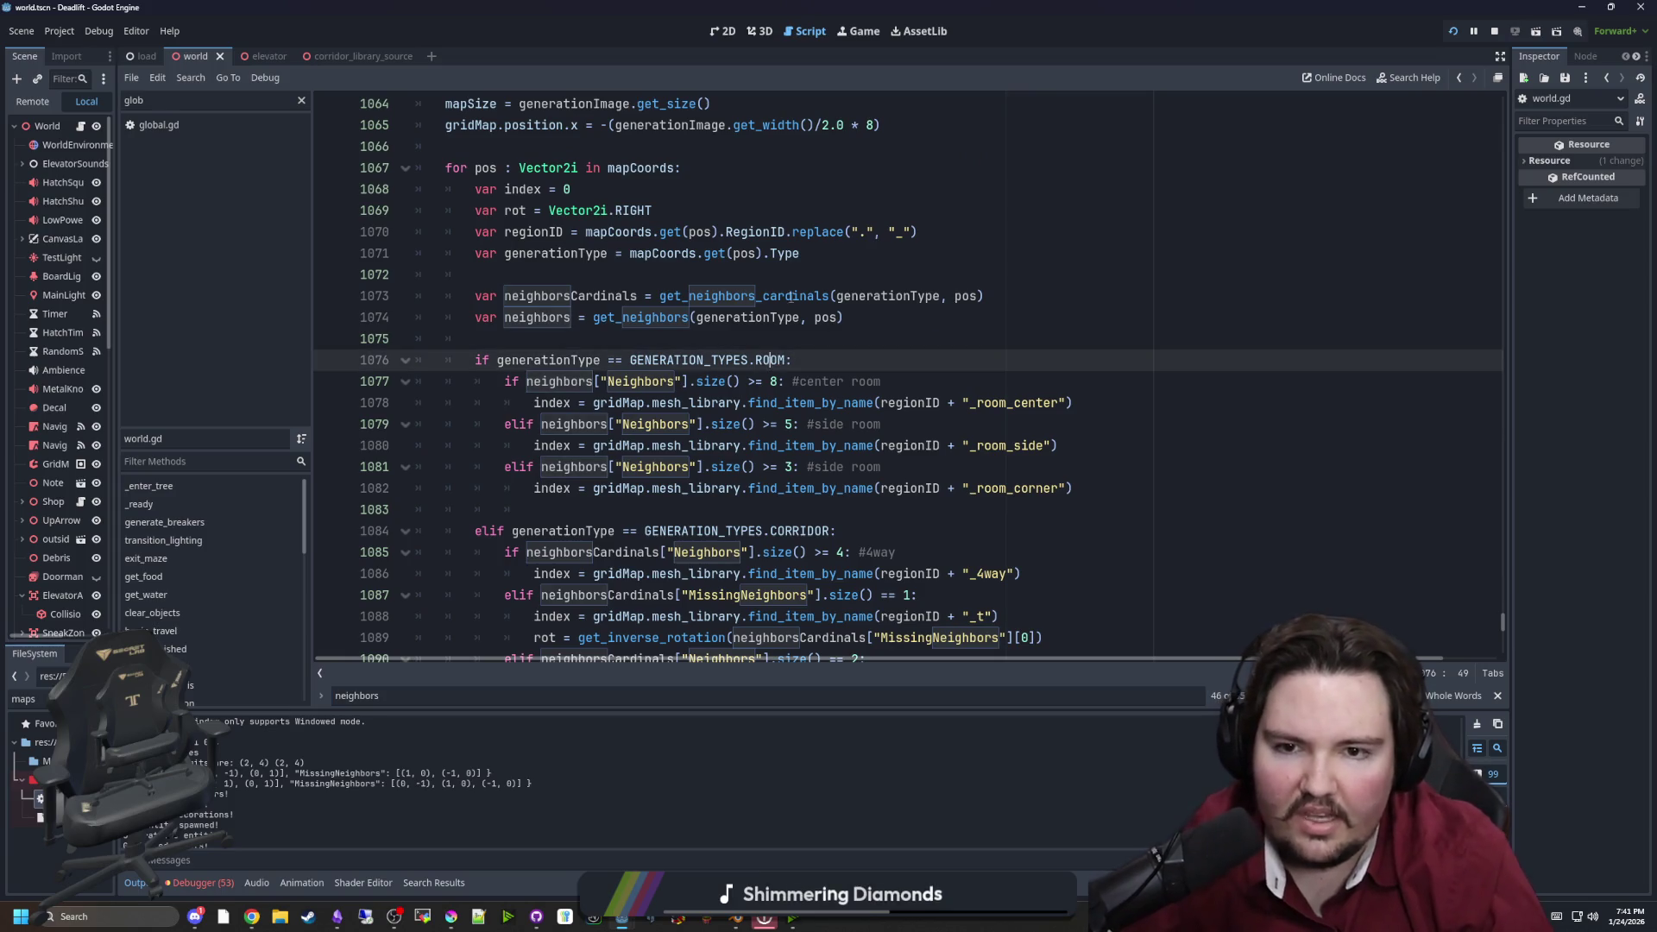
{"action": "left_click", "coordinate": [794, 296]}
{"action": "left_click", "coordinate": [795, 296], "text": "ctrl"}
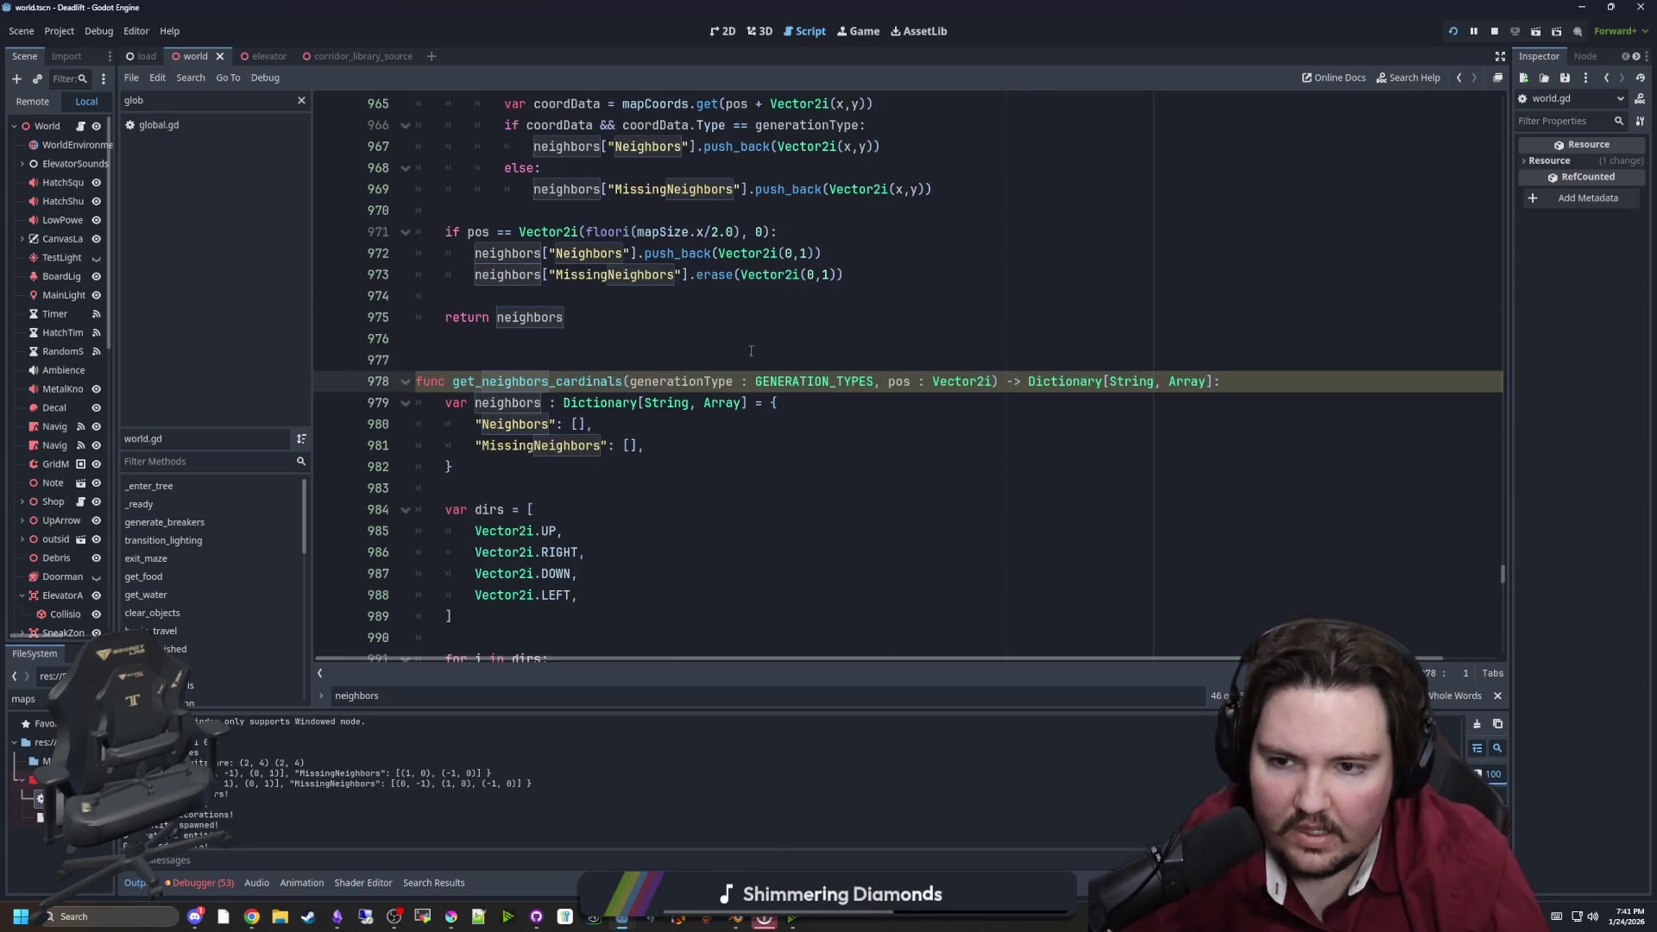
Scroll to the dirs list and the for i in dirs loop in get_neighbors_cardinals
{"action": "left_click", "coordinate": [633, 483]}
{"action": "scroll", "coordinate": [625, 415], "scroll_direction": "down", "scroll_amount": 3}
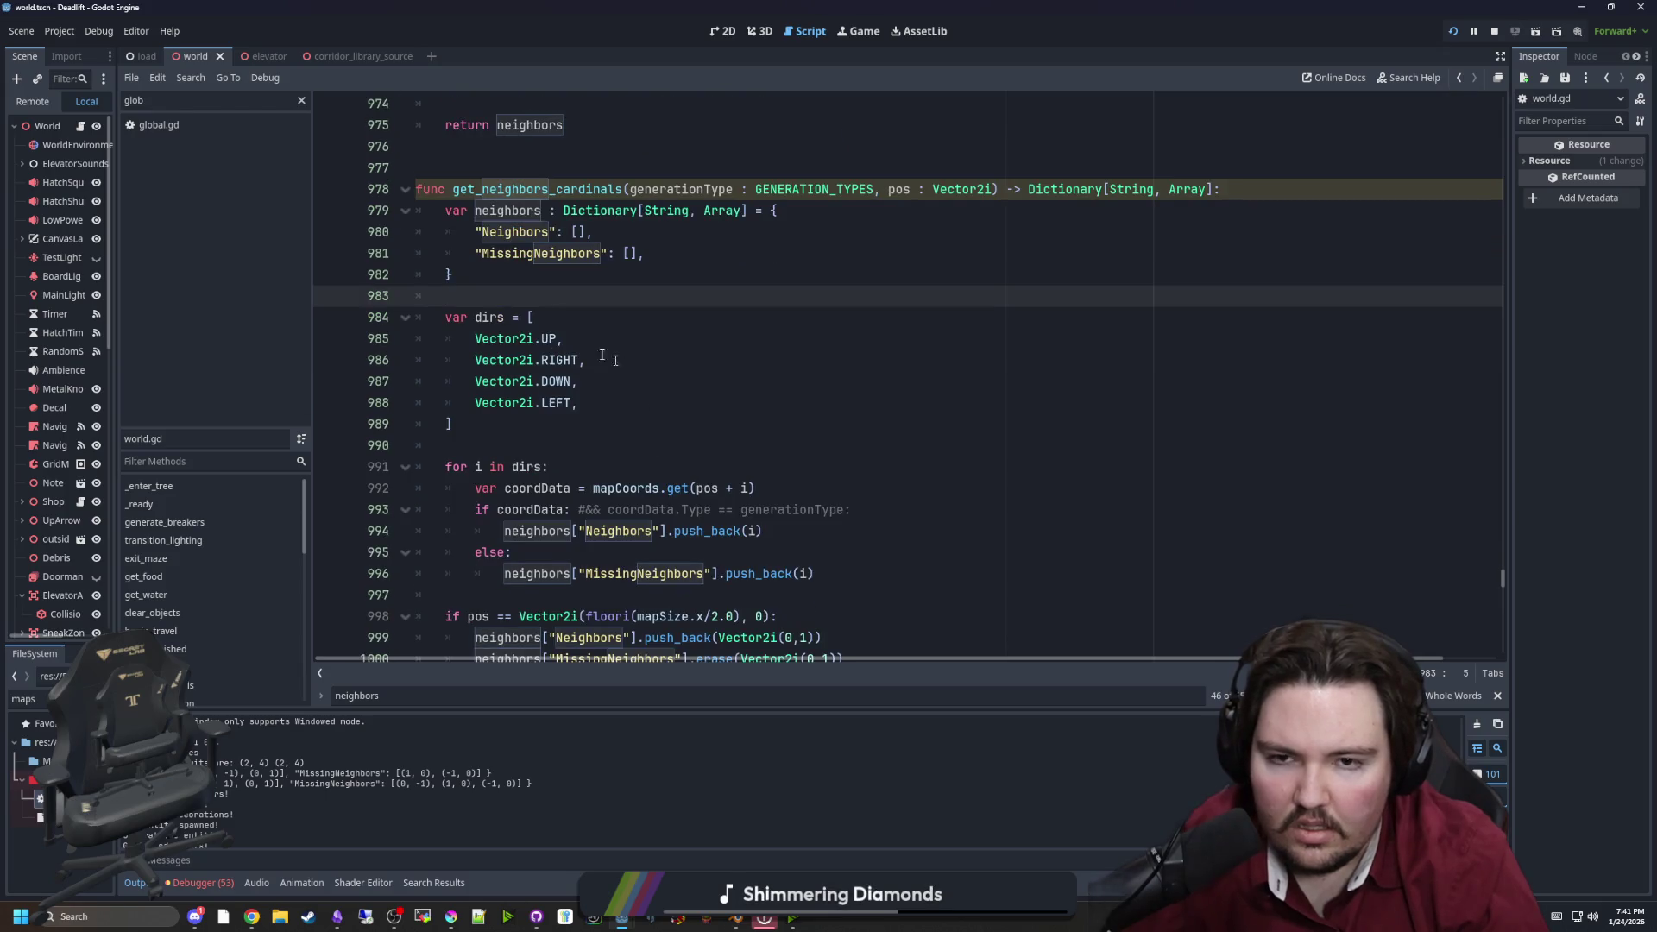
{"action": "scroll", "coordinate": [553, 295], "scroll_direction": "down", "scroll_amount": 2}
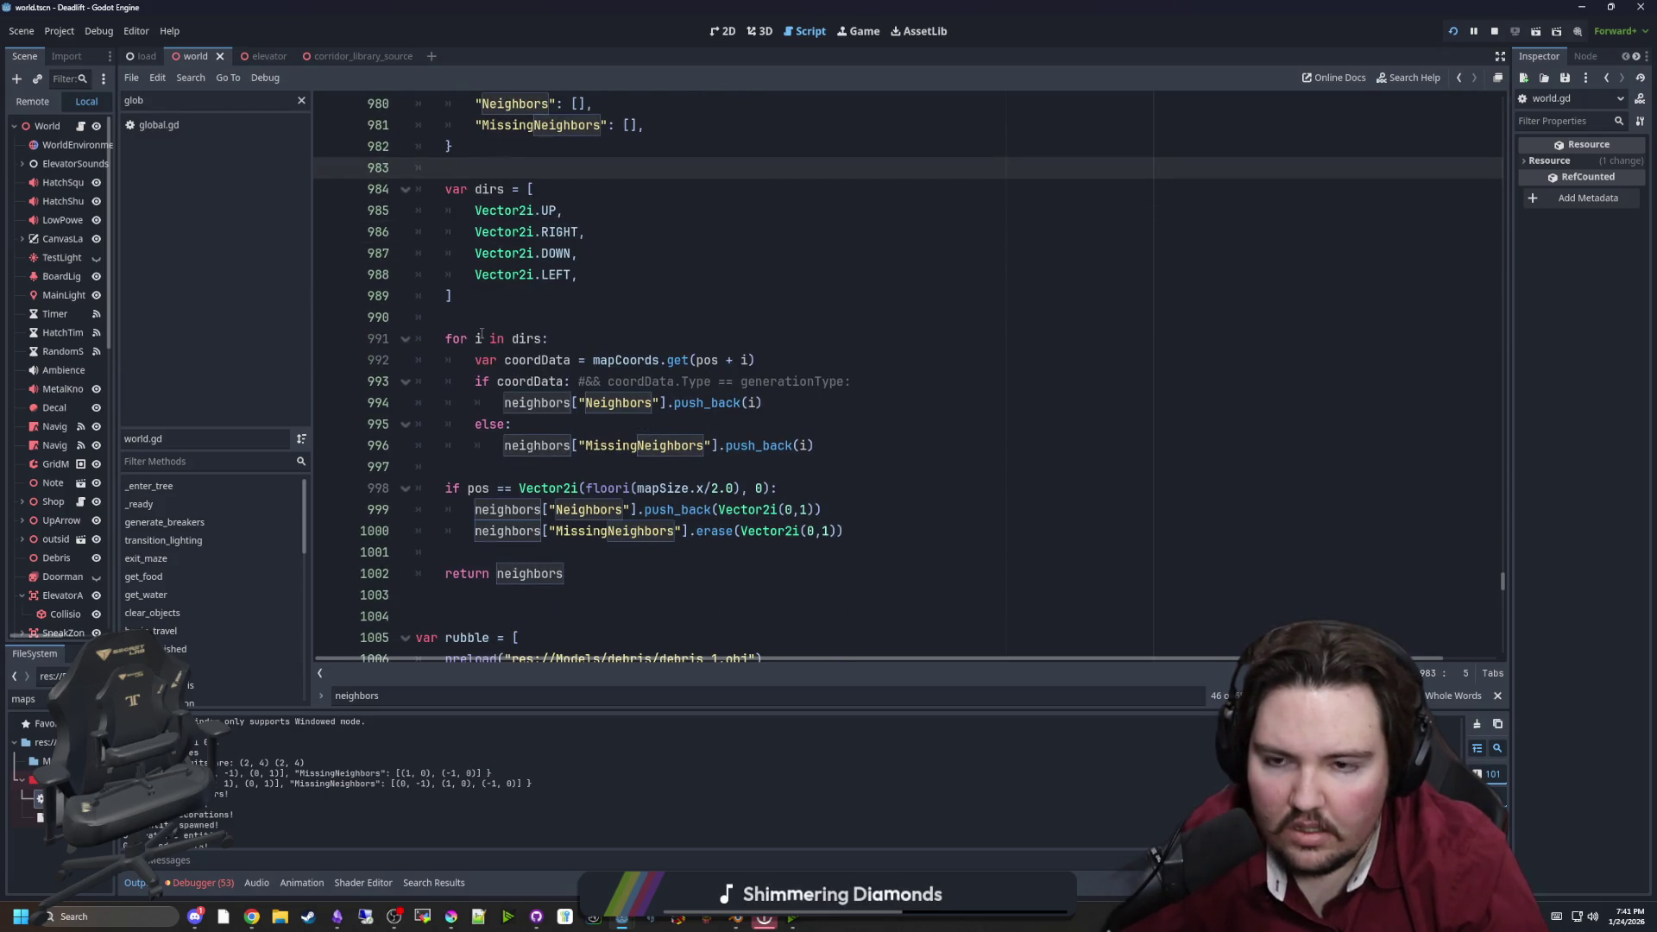
{"action": "left_click", "coordinate": [481, 336]}
{"action": "left_click", "coordinate": [514, 296]}
{"action": "scroll", "coordinate": [517, 330], "scroll_direction": "up", "scroll_amount": 3}
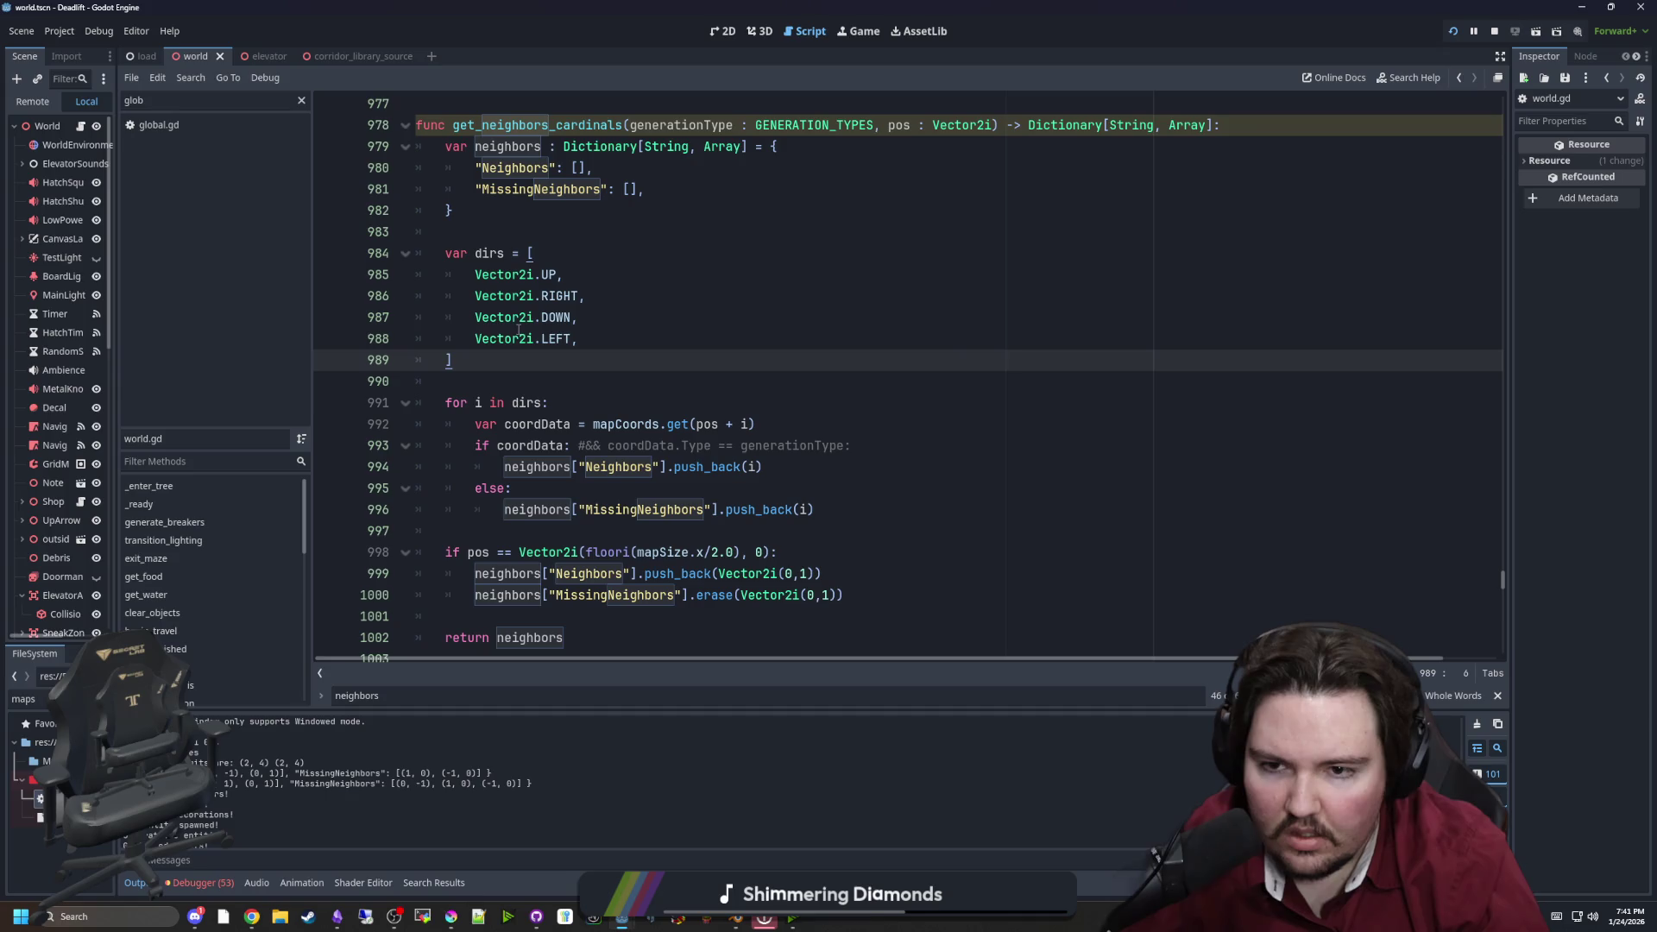
{"action": "left_click", "coordinate": [574, 333]}
{"action": "left_click", "coordinate": [612, 374]}
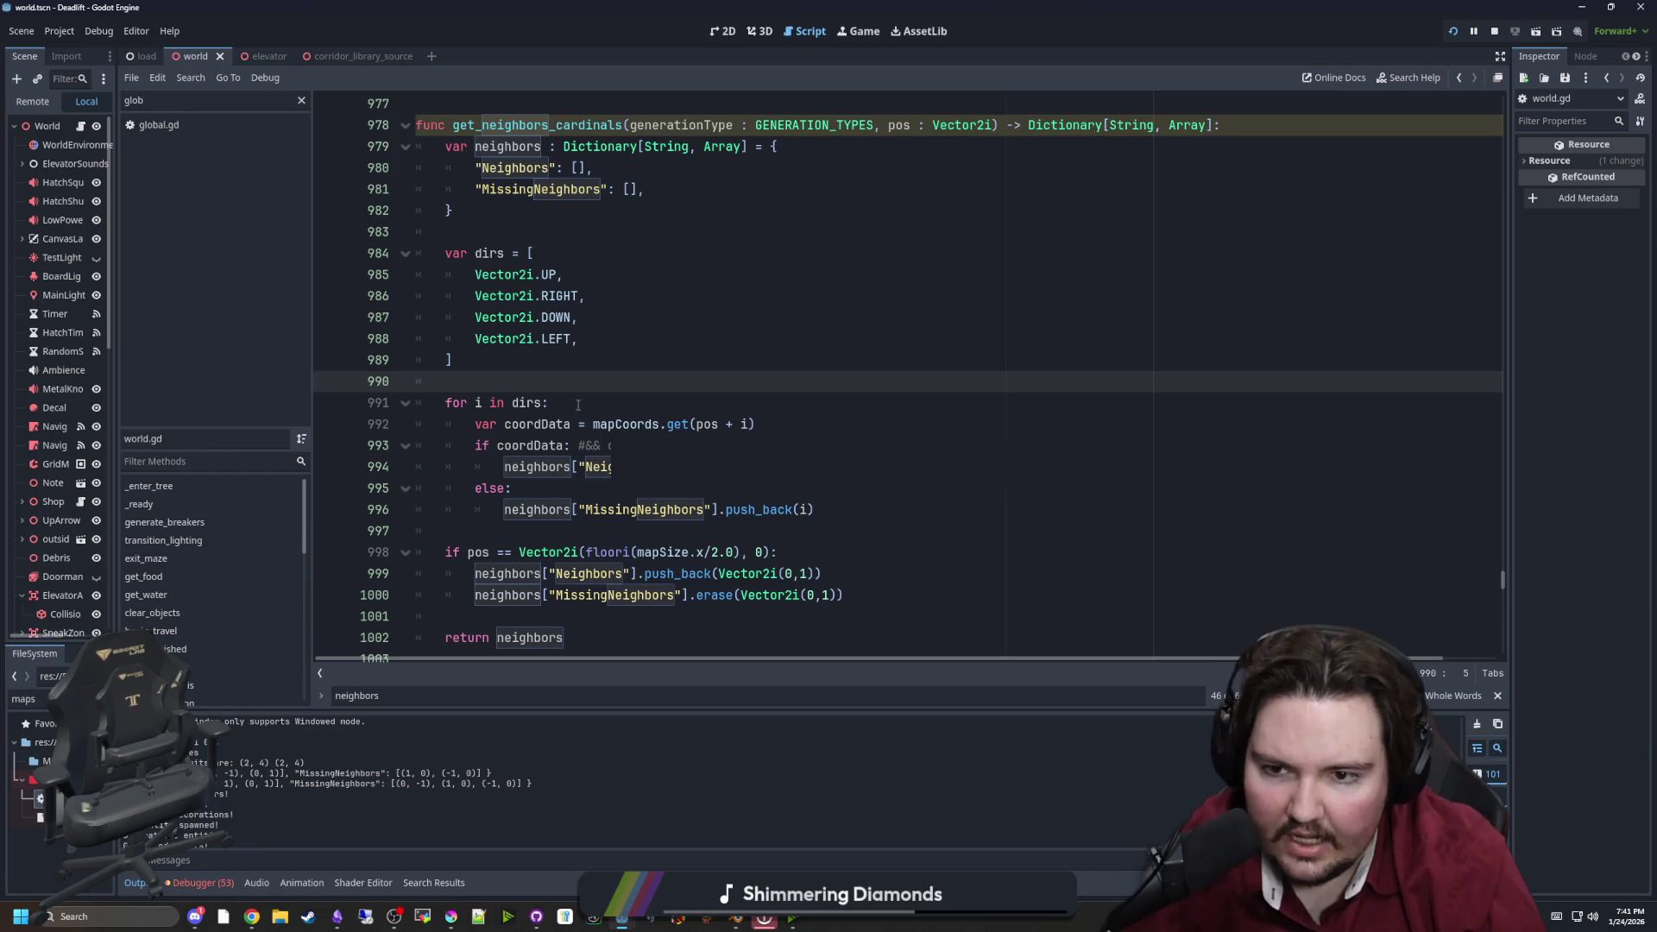
Insert print(pos + i) as the loop's first line and save world.gd
{"action": "left_click", "coordinate": [578, 404]}
{"action": "key", "text": "Return"}
{"action": "type", "text": "print(pos + i"}
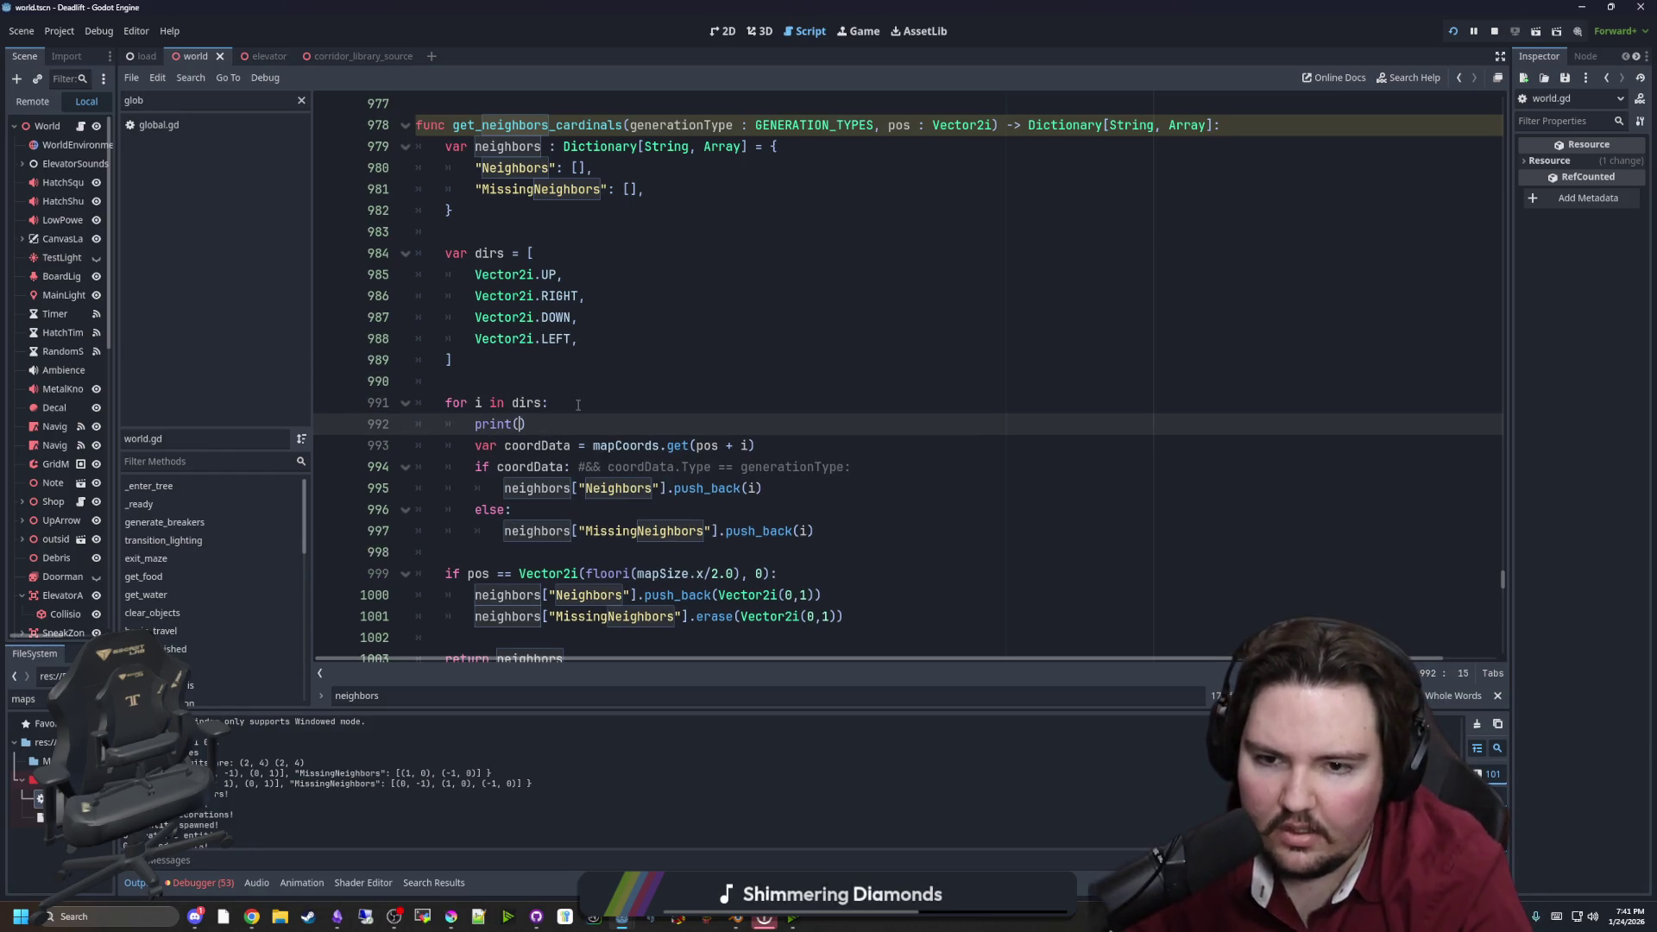
{"action": "left_click", "coordinate": [579, 404]}
{"action": "key", "text": "ctrl+s"}
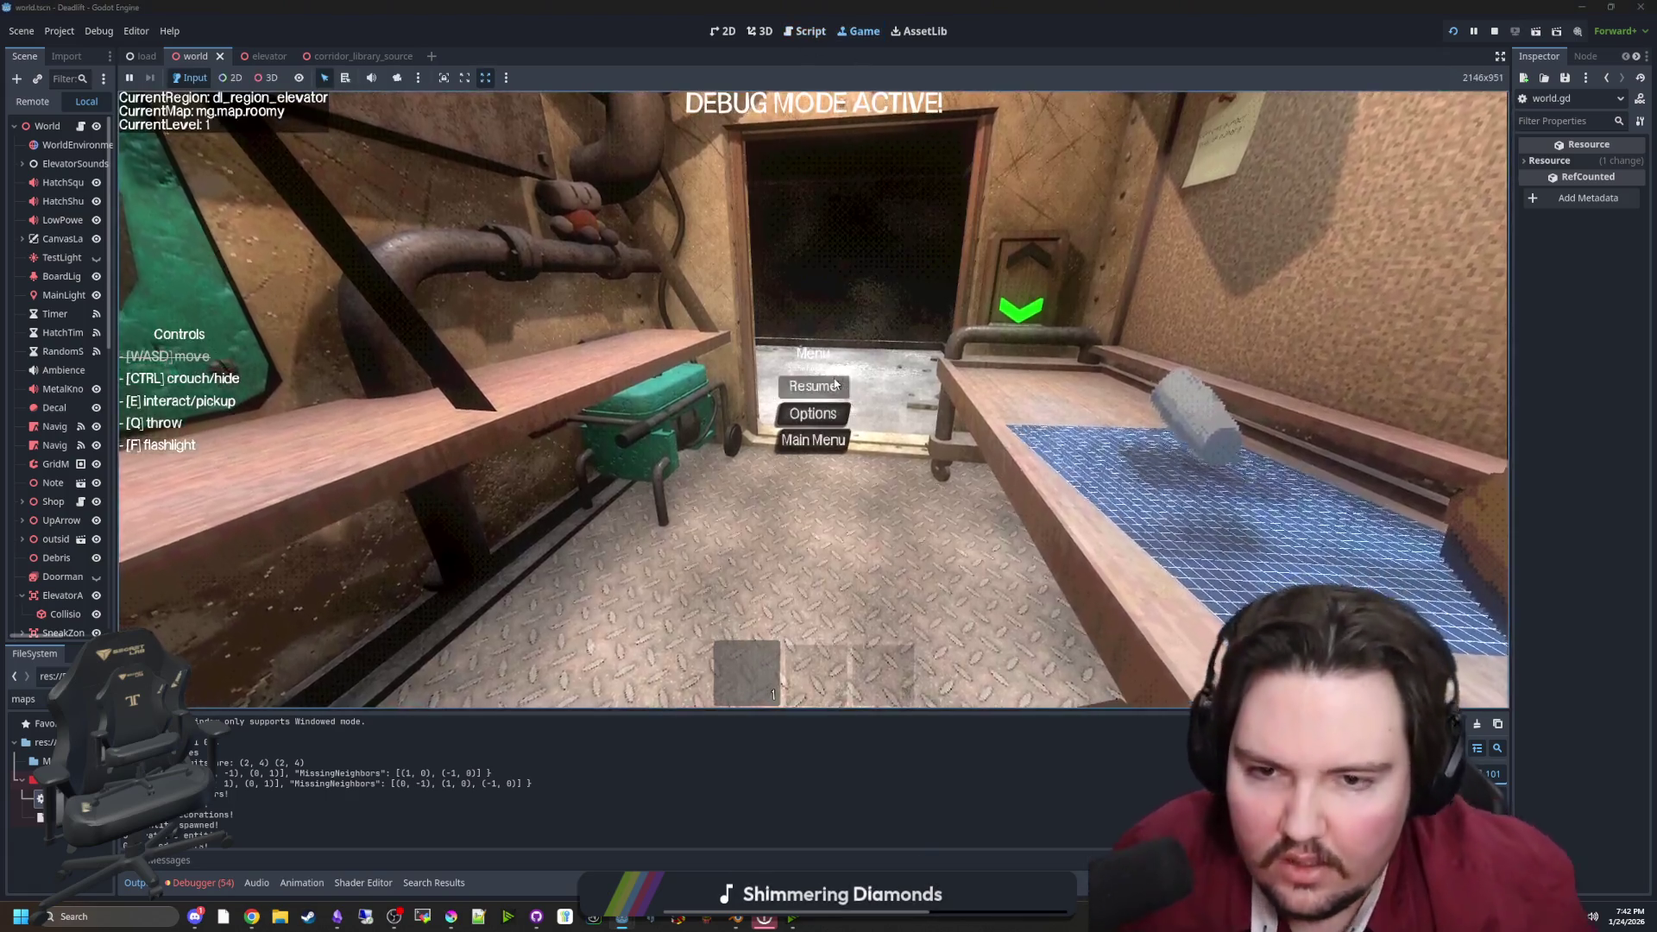
Resume the game, start a new game, then restart the scene after the runtime error
{"action": "left_click", "coordinate": [834, 384]}
{"action": "key", "text": "Escape"}
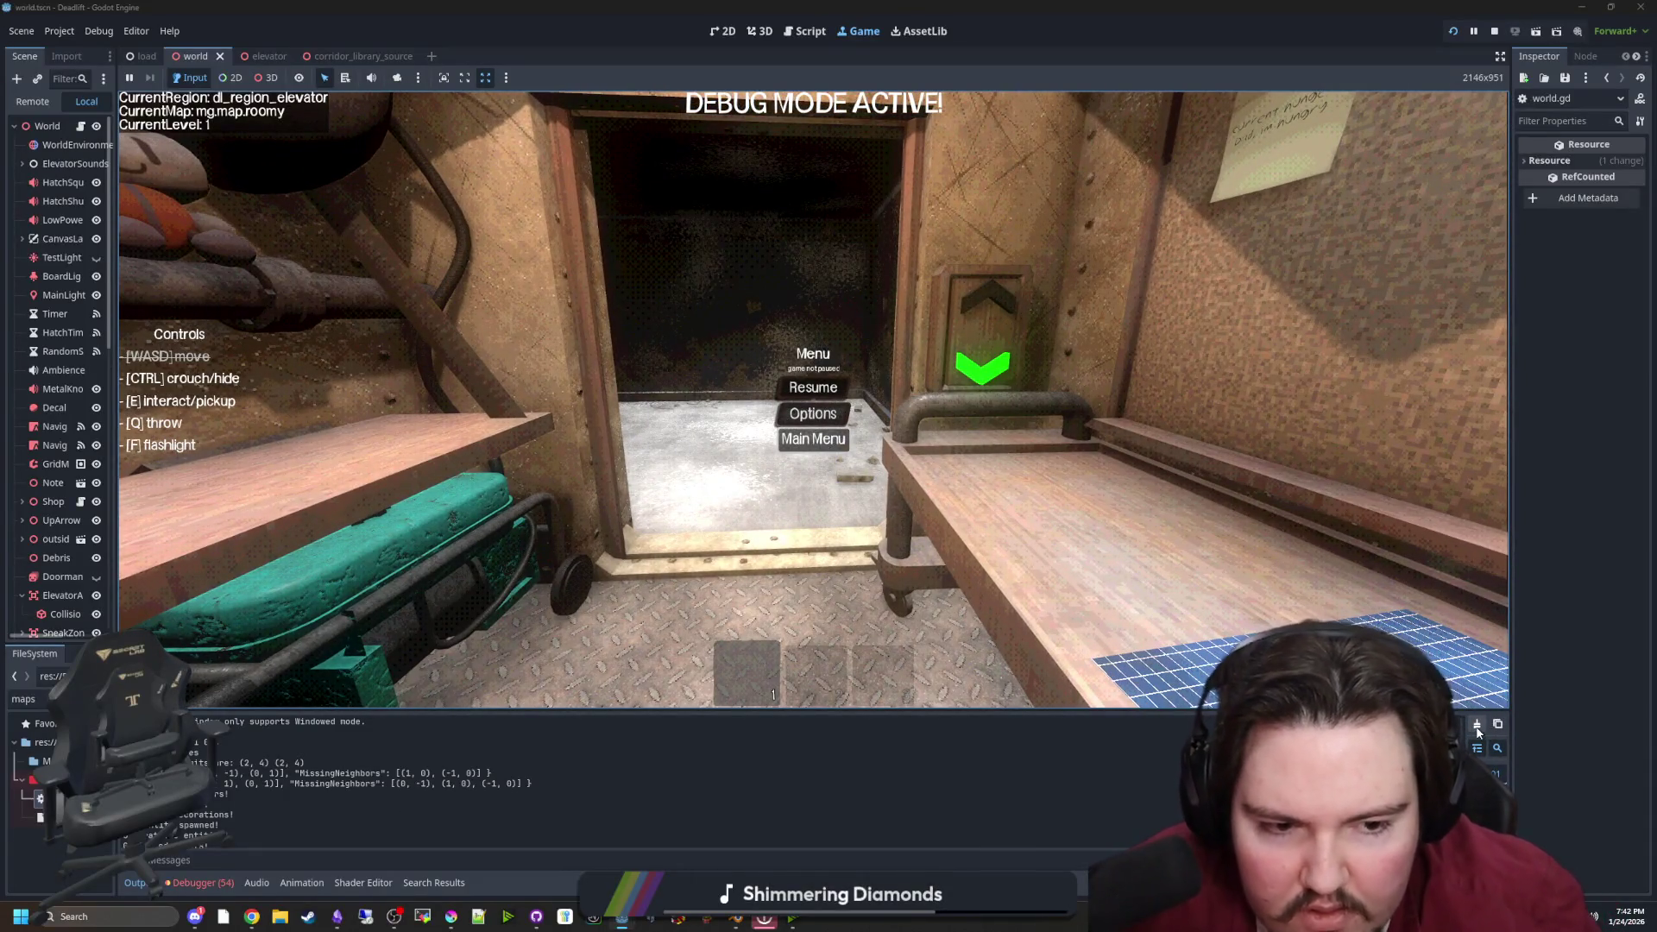
{"action": "key", "text": "F5"}
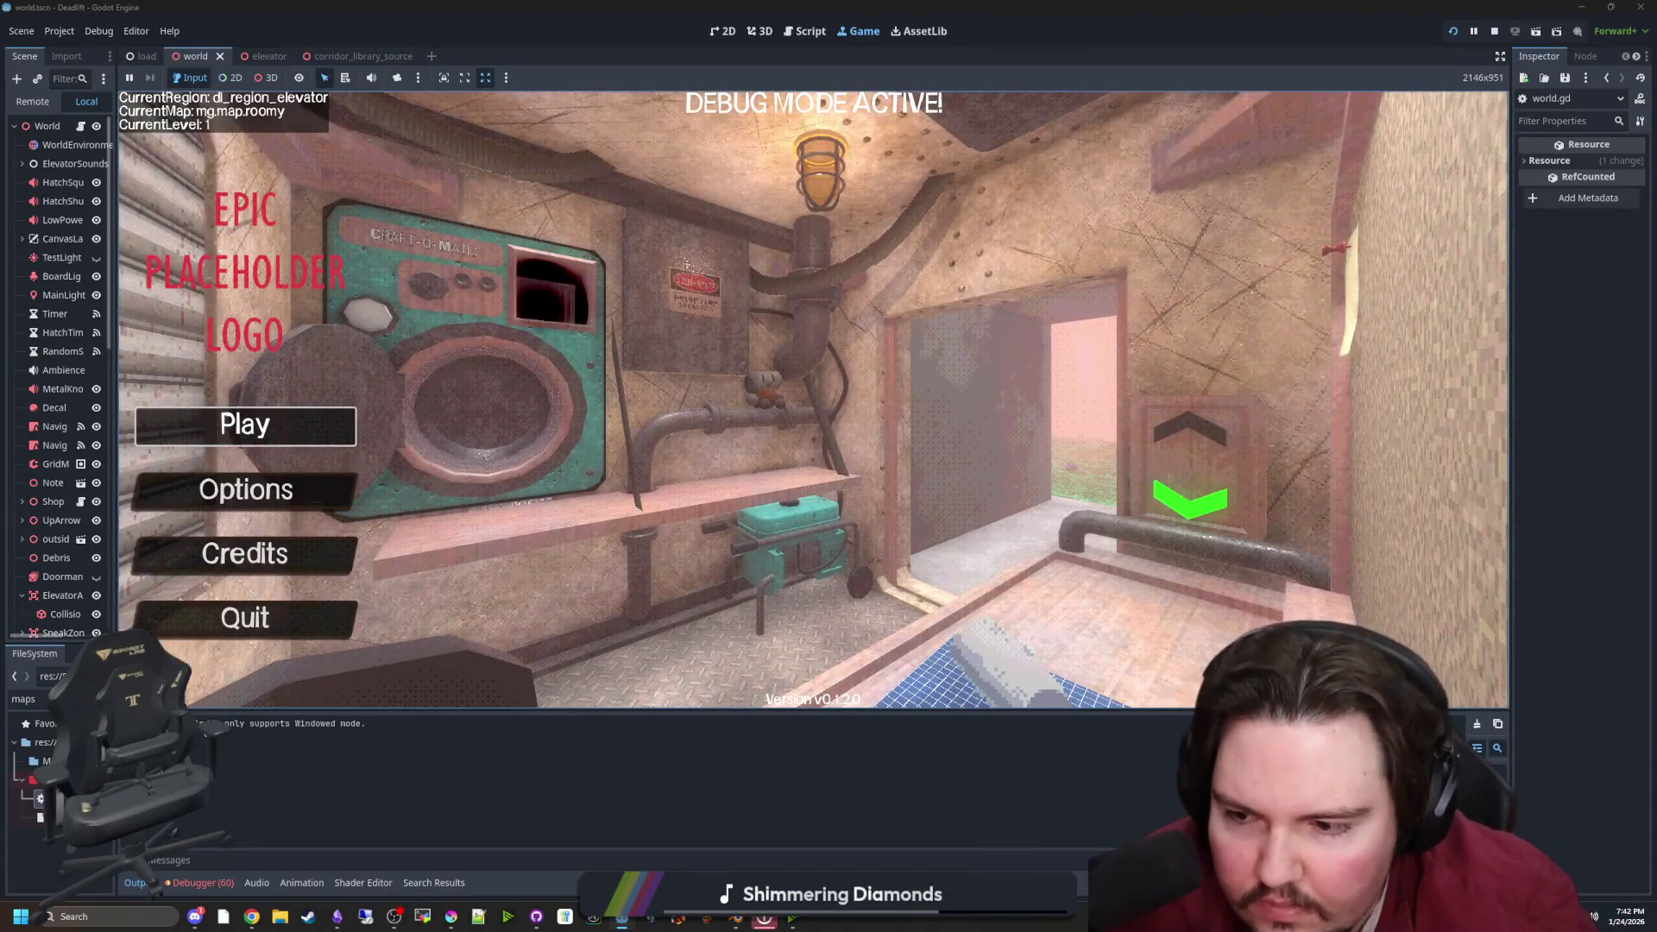
{"action": "left_click", "coordinate": [244, 422]}
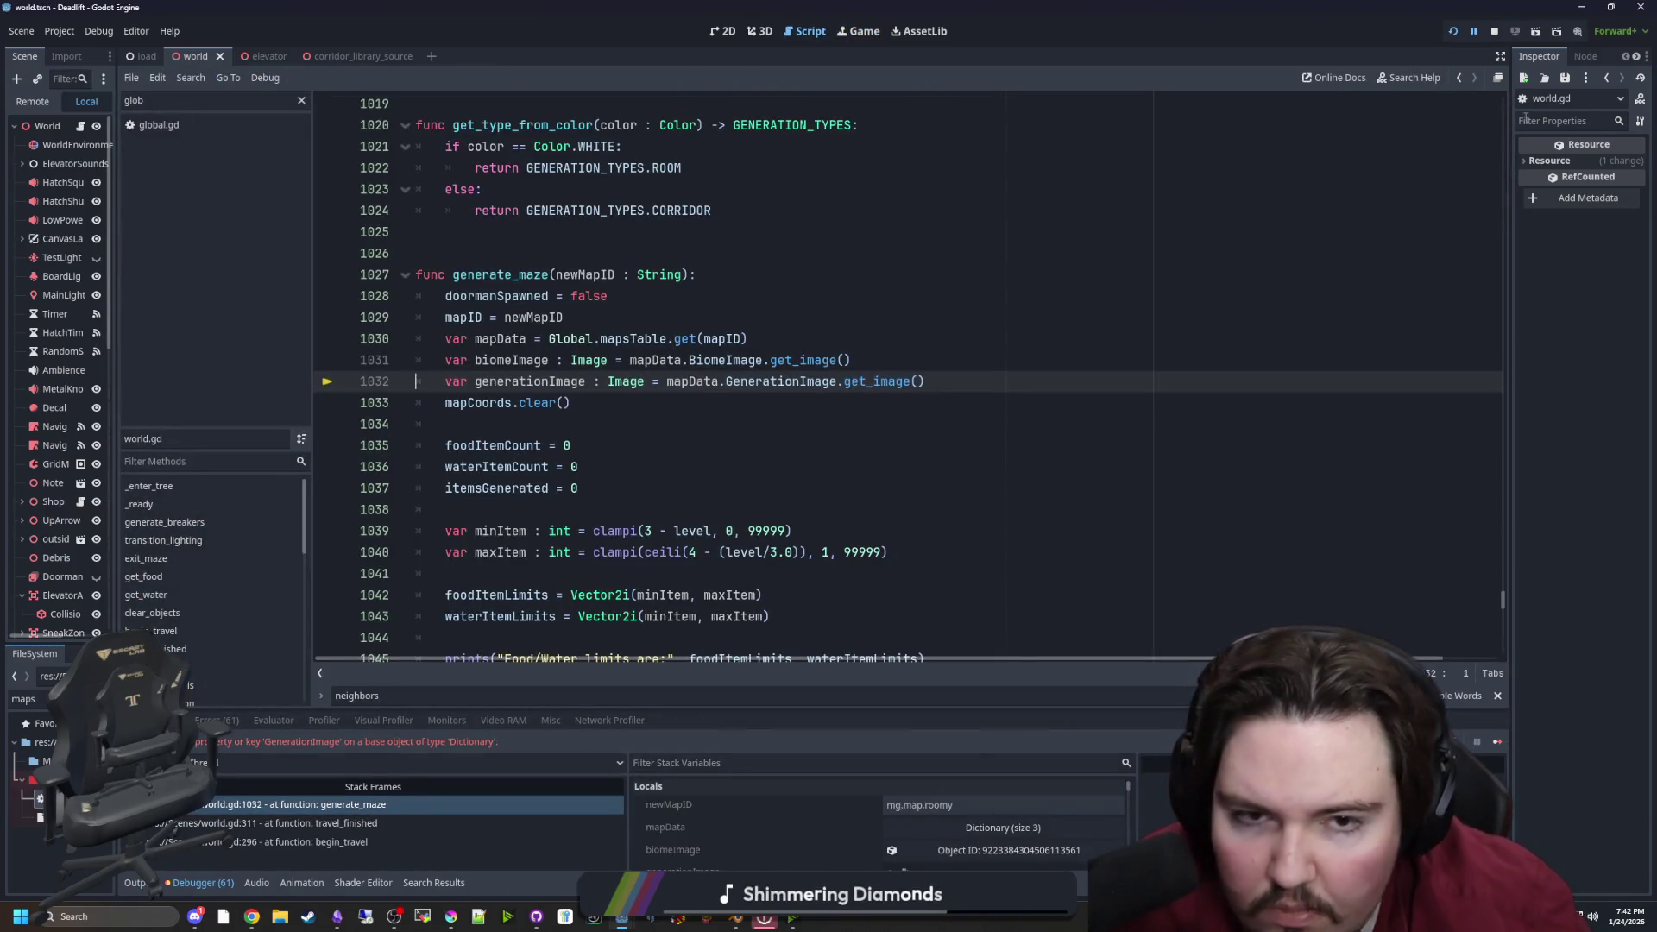
{"action": "left_click", "coordinate": [1457, 30]}
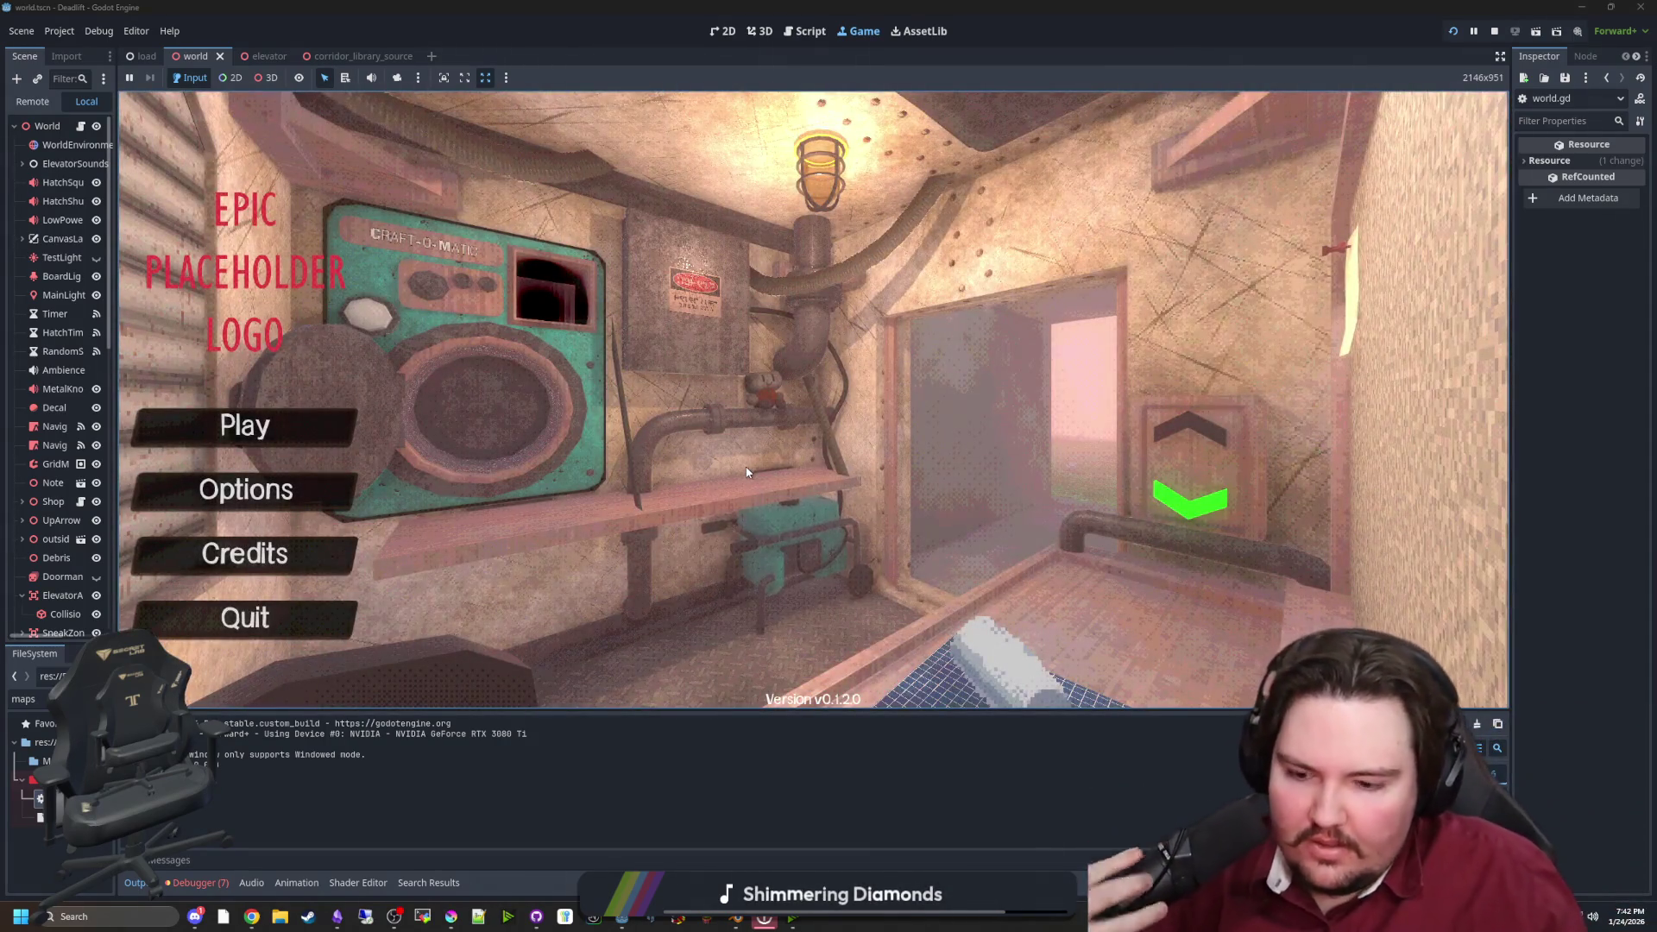
Start a new game, ride the elevator down to level 1, and pause it
{"action": "type", "text": "dwasdwa"}
{"action": "left_click", "coordinate": [257, 434]}
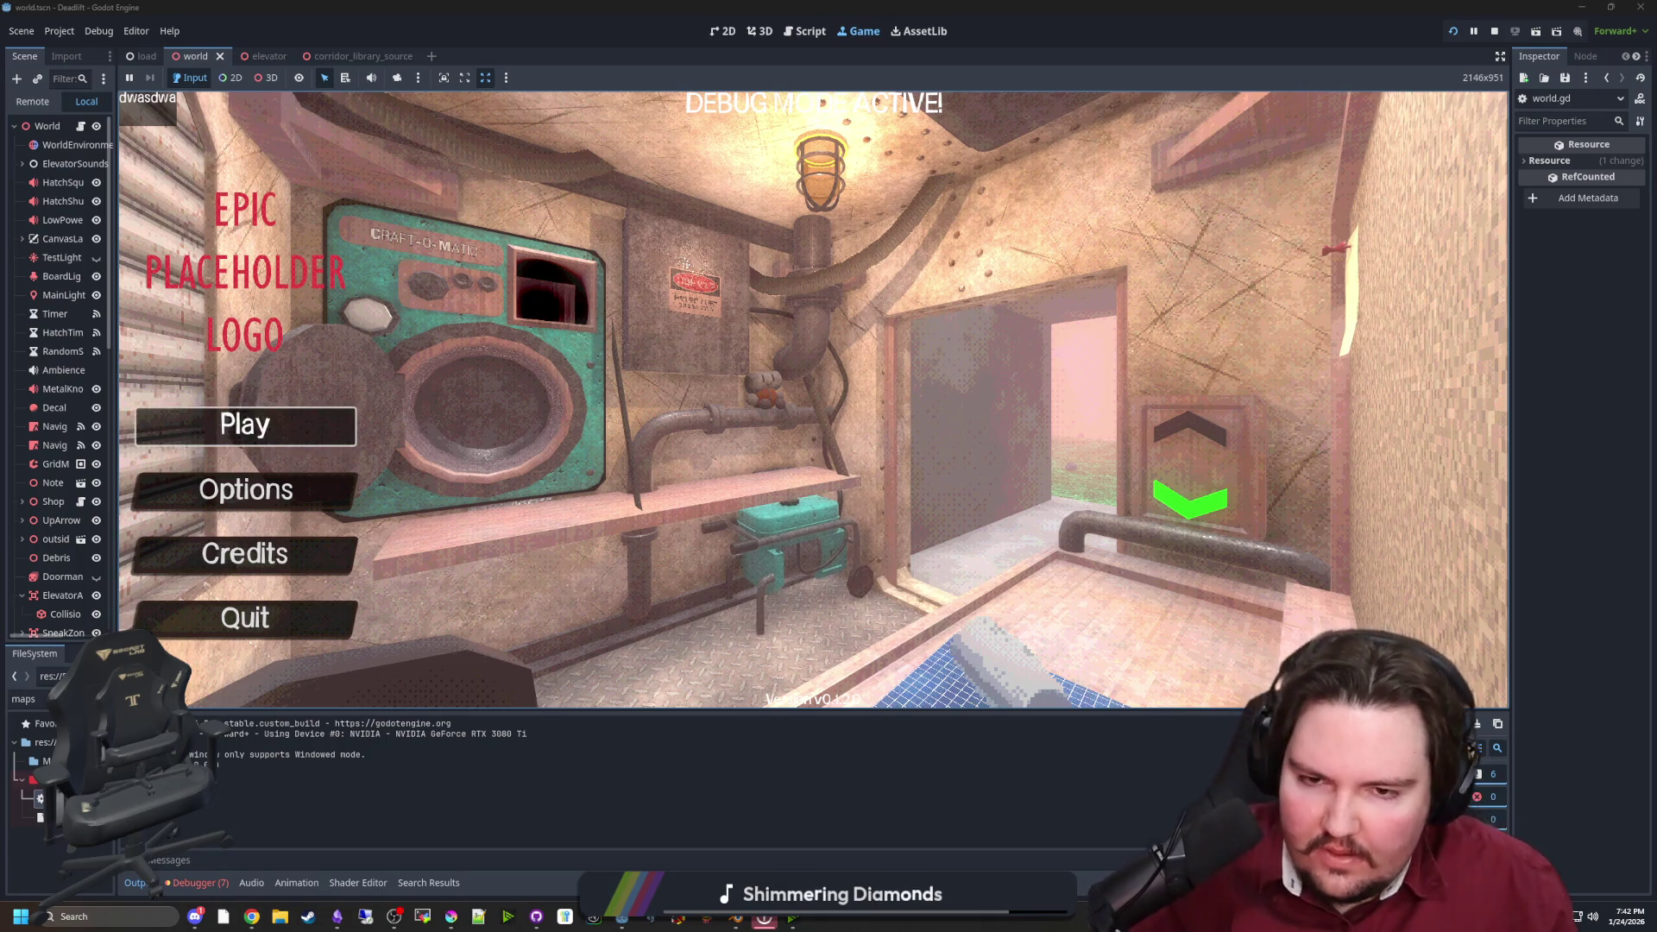
{"action": "key", "text": "e"}
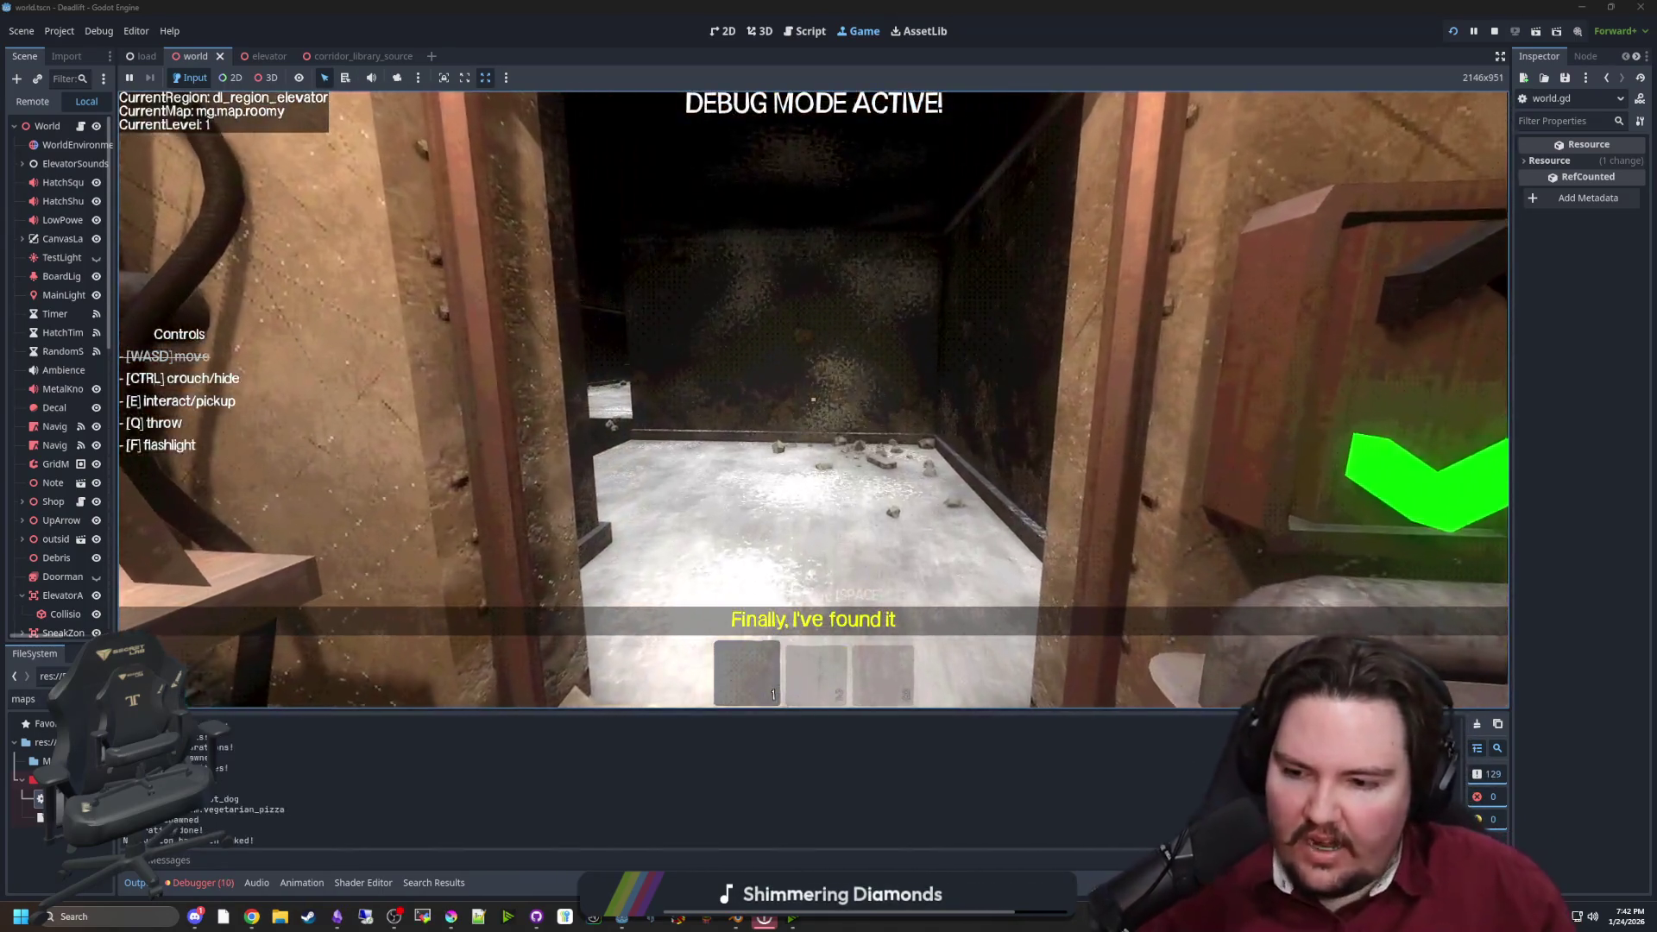
{"action": "key", "text": "Escape"}
{"action": "key", "text": "super"}
{"action": "left_click", "coordinate": [749, 823]}
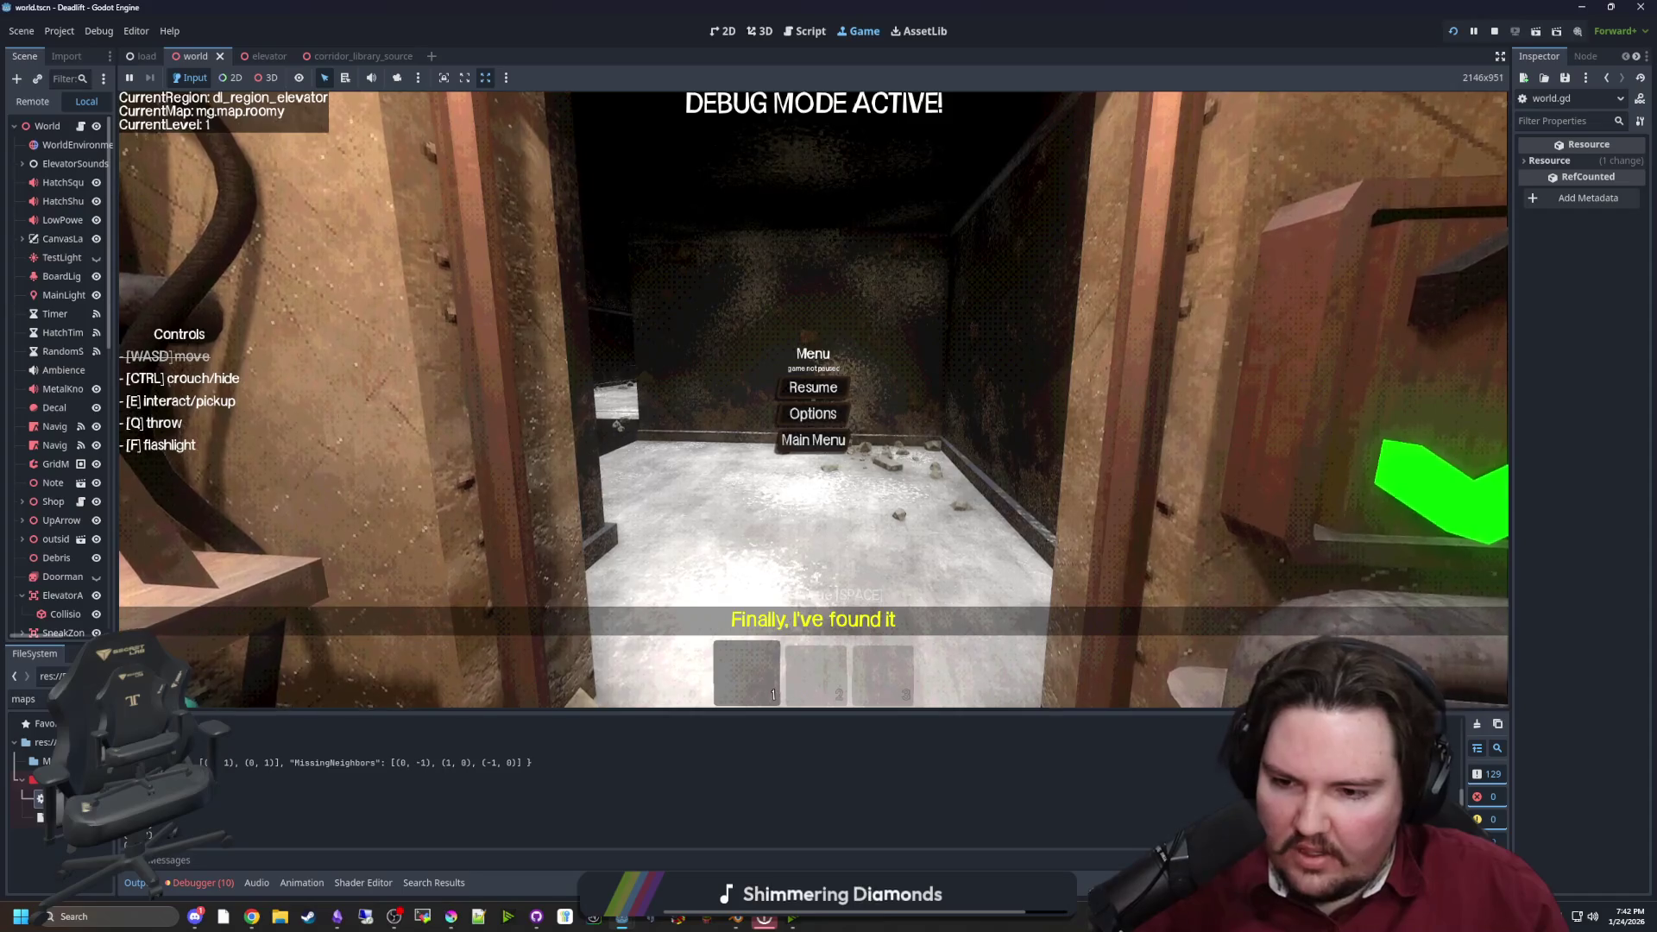
Scroll the Output log through the printed neighbor positions and widen the Scene dock
{"action": "scroll", "coordinate": [250, 781], "scroll_direction": "up", "scroll_amount": 1}
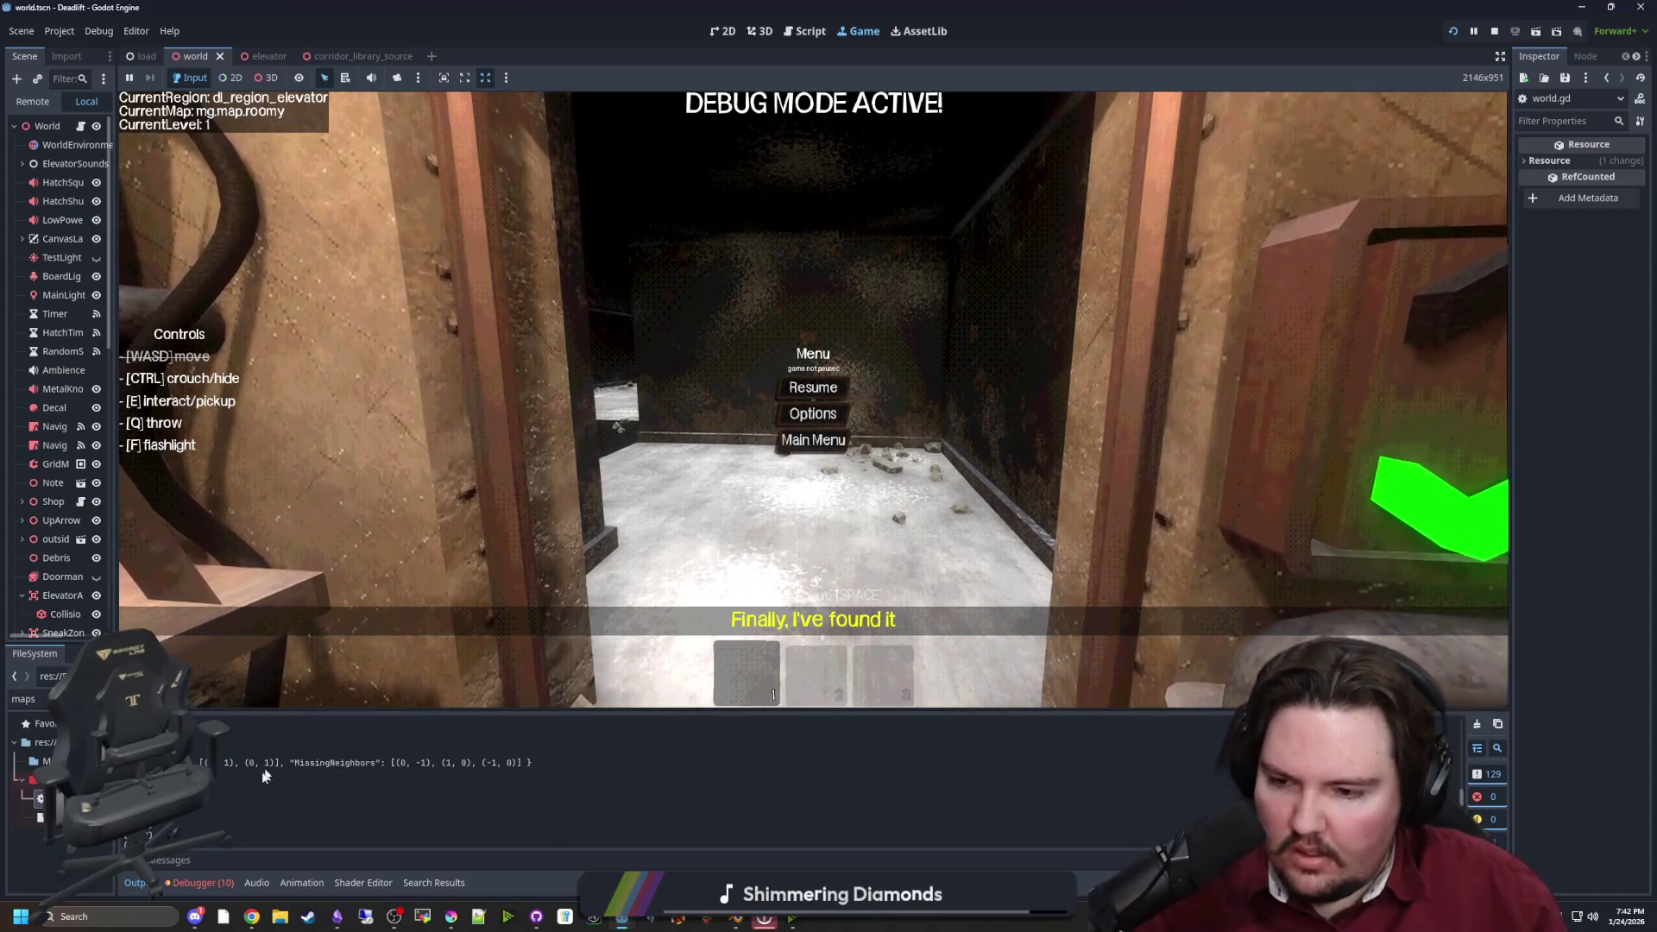
{"action": "scroll", "coordinate": [293, 781], "scroll_direction": "up", "scroll_amount": 1}
{"action": "scroll", "coordinate": [278, 742], "scroll_direction": "up", "scroll_amount": 5}
{"action": "scroll", "coordinate": [295, 742], "scroll_direction": "up", "scroll_amount": 1}
{"action": "scroll", "coordinate": [295, 742], "scroll_direction": "up", "scroll_amount": 1}
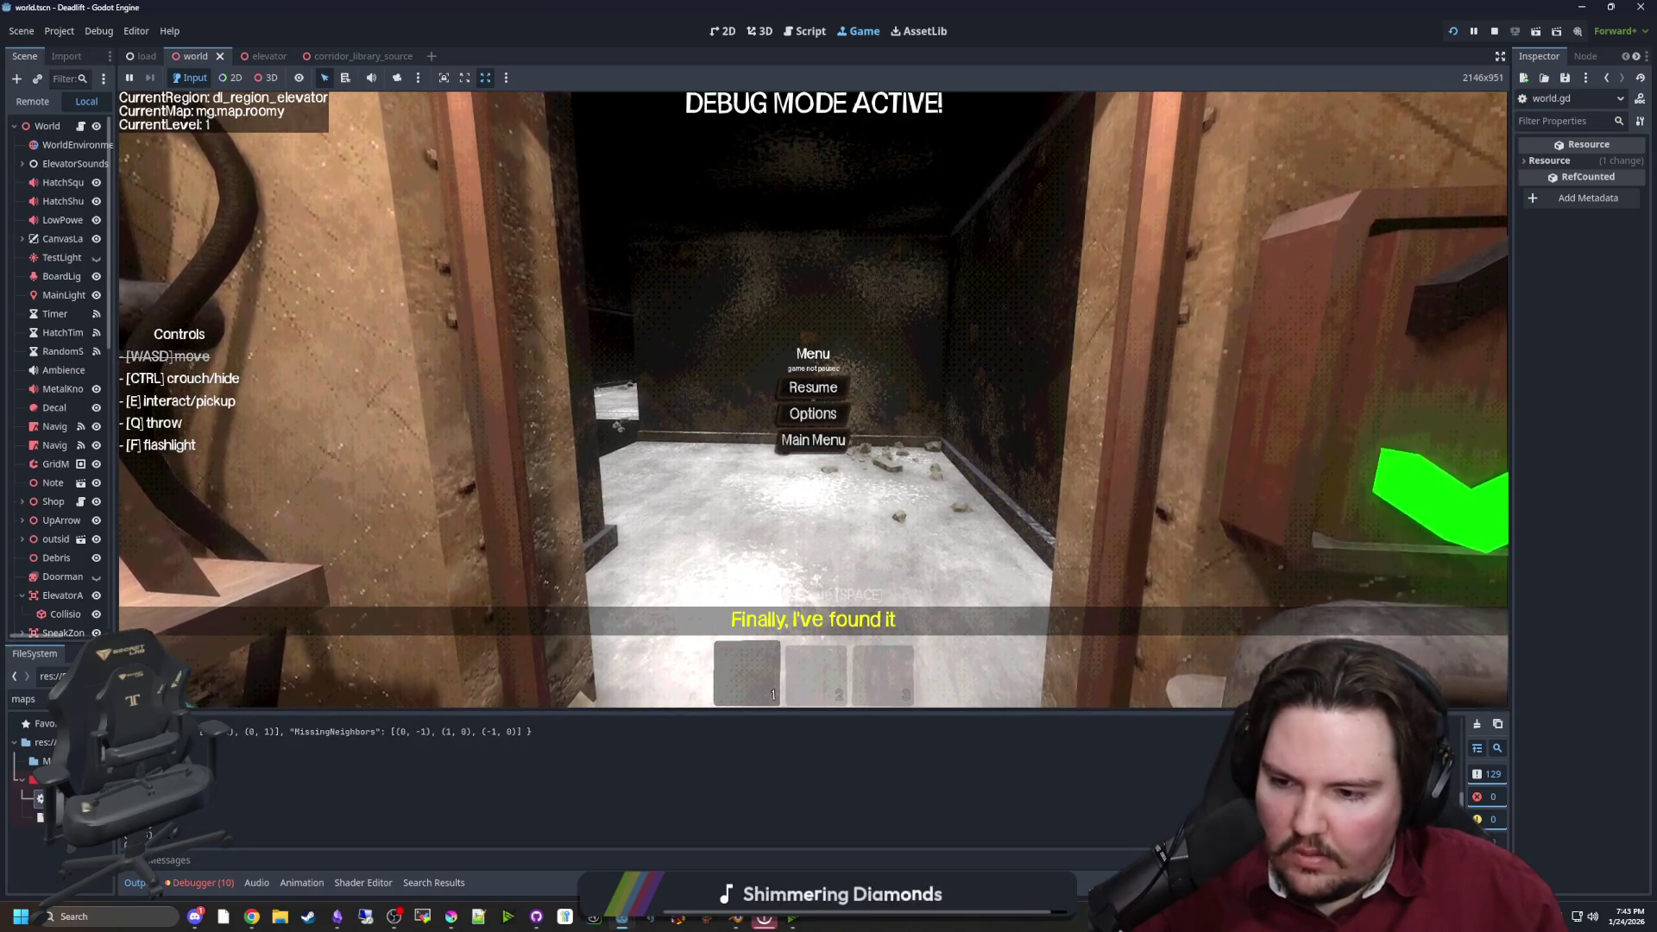
{"action": "scroll", "coordinate": [230, 785], "scroll_direction": "down", "scroll_amount": 1}
{"action": "scroll", "coordinate": [230, 785], "scroll_direction": "down", "scroll_amount": 2}
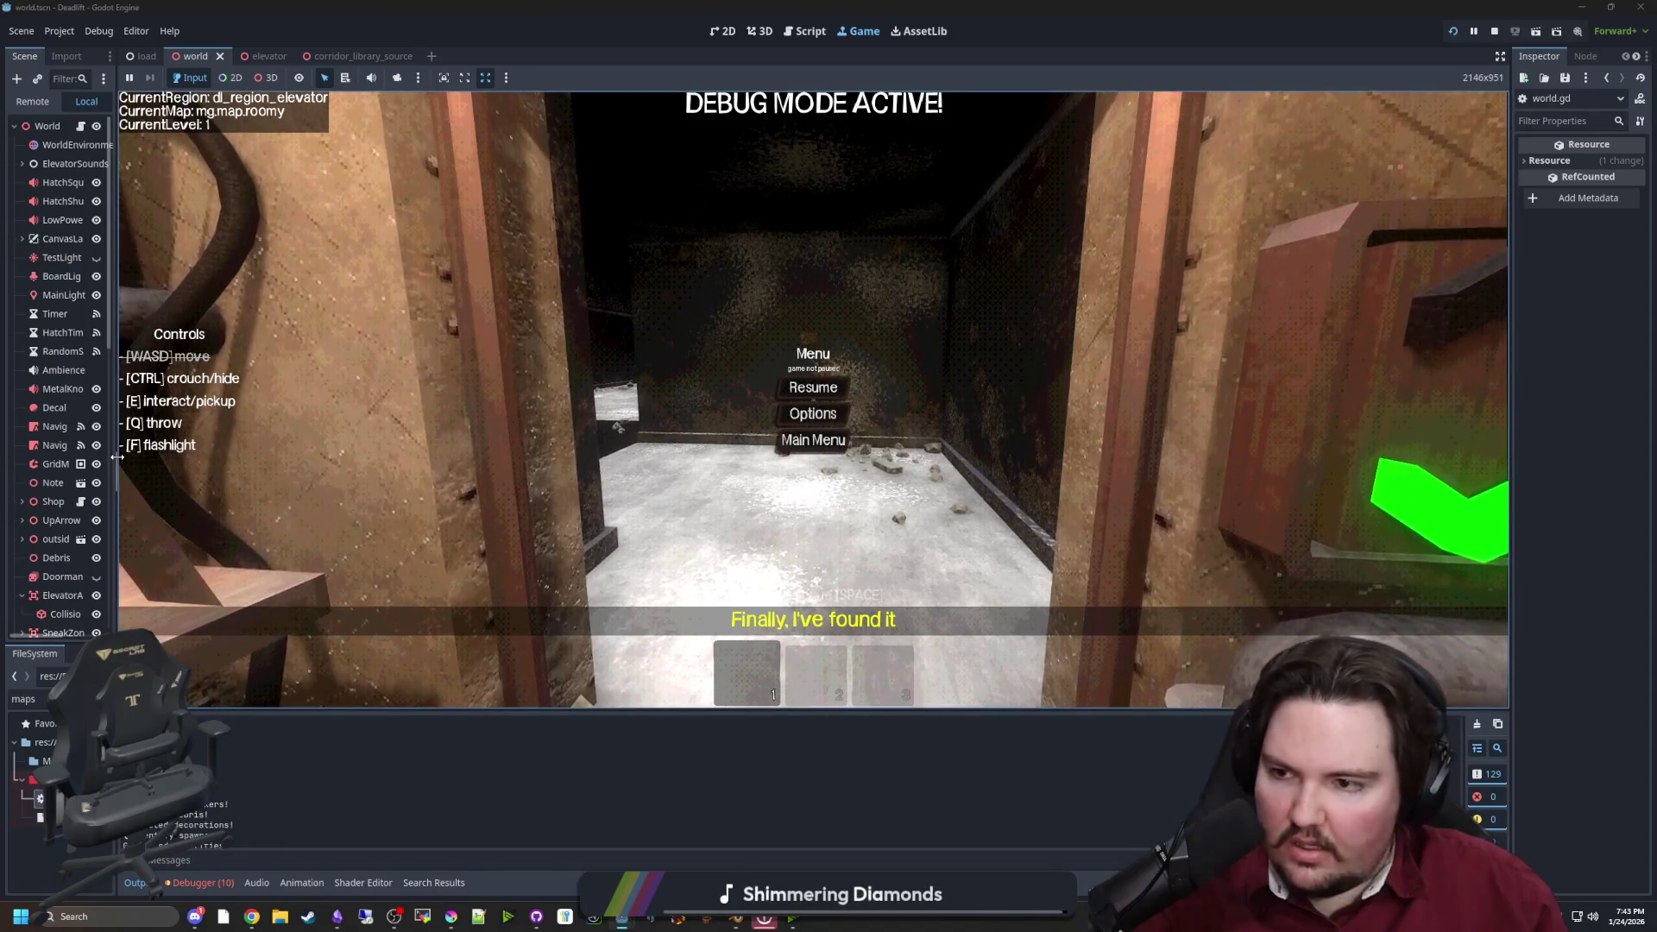
{"action": "left_click_drag", "start_coordinate": [116, 610], "coordinate": [280, 609]}
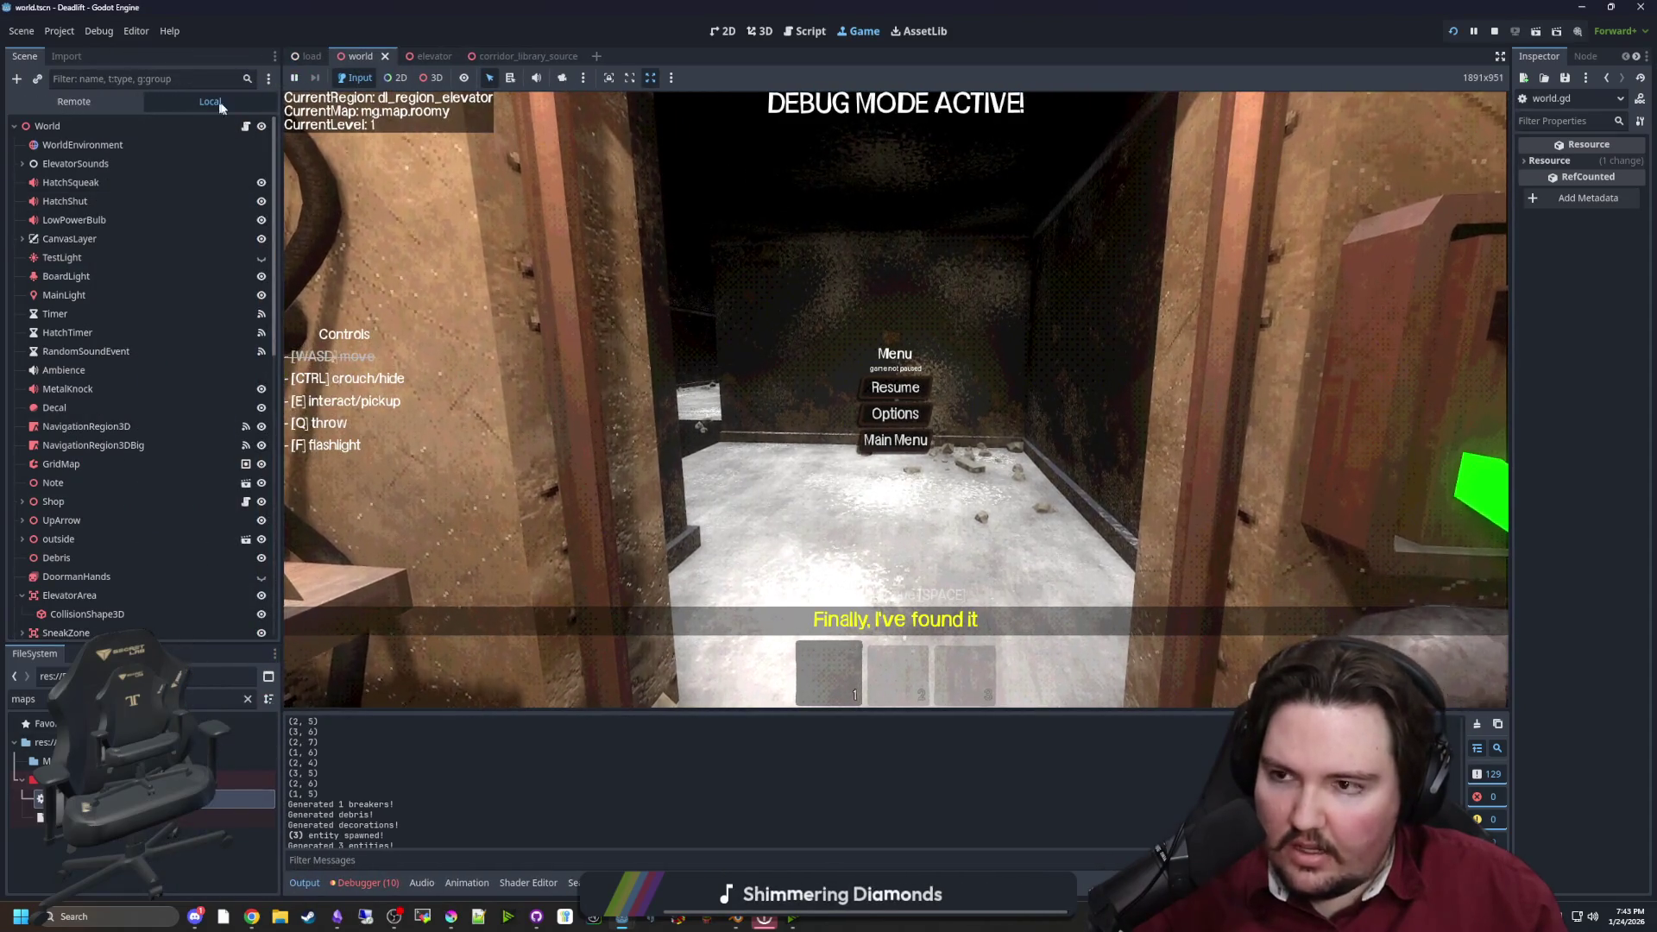
{"action": "left_click", "coordinate": [245, 127]}
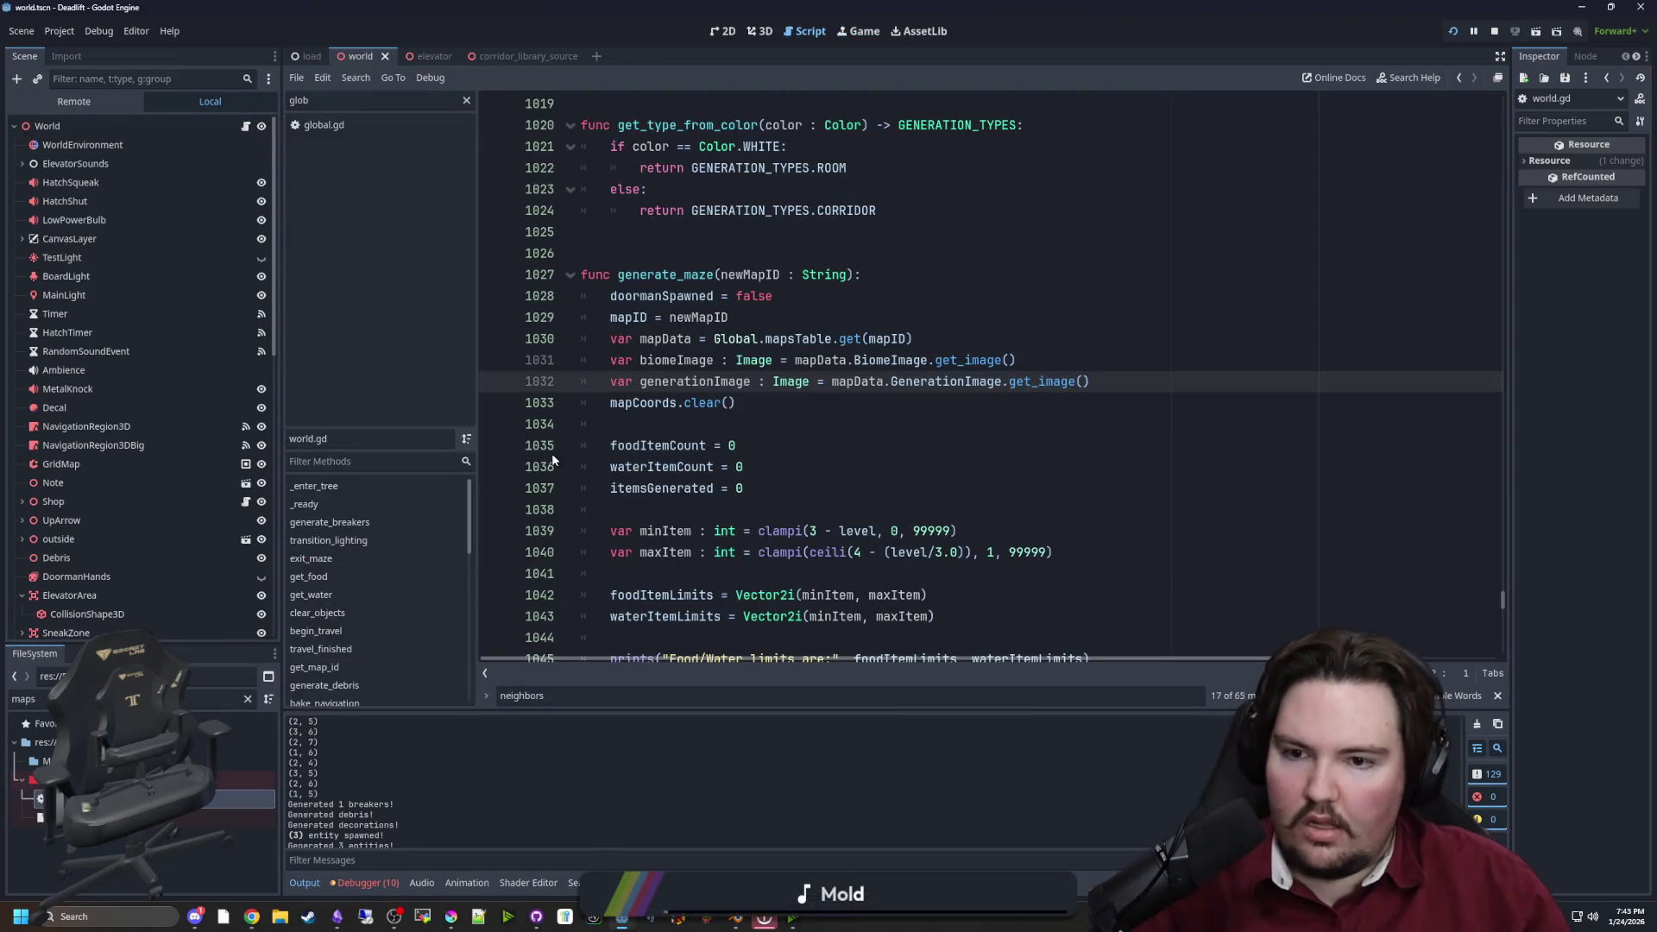
{"action": "left_click", "coordinate": [701, 425]}
{"action": "scroll", "coordinate": [679, 466], "scroll_direction": "down", "scroll_amount": 2}
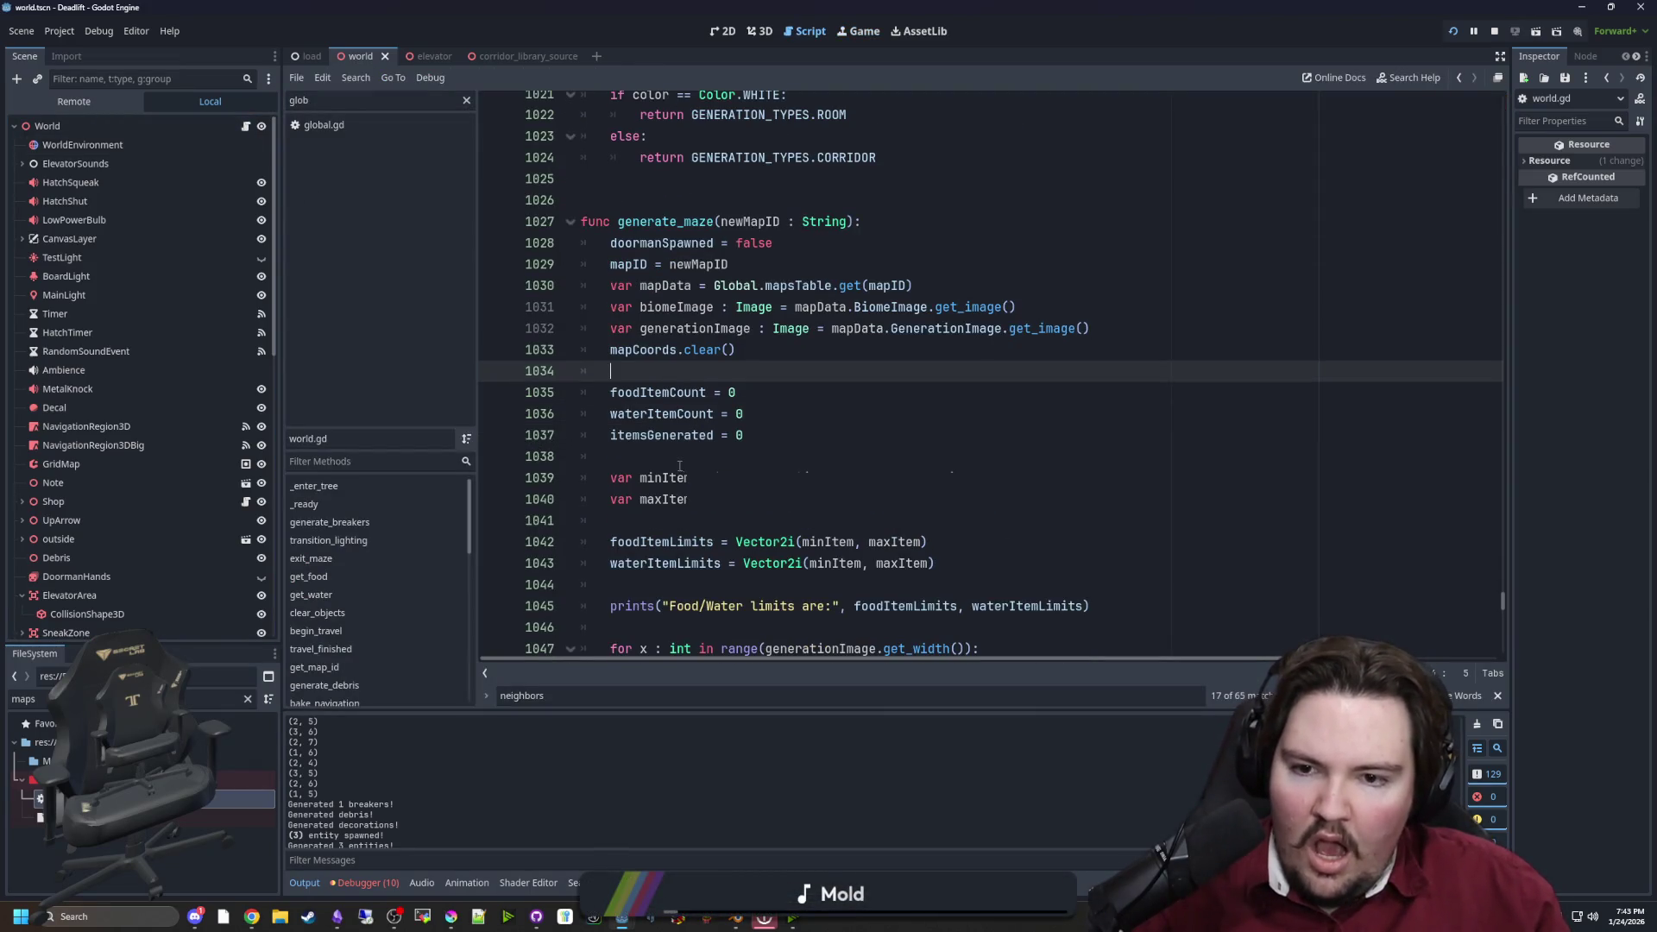
{"action": "scroll", "coordinate": [679, 466], "scroll_direction": "down", "scroll_amount": 4}
{"action": "scroll", "coordinate": [719, 371], "scroll_direction": "down", "scroll_amount": 3}
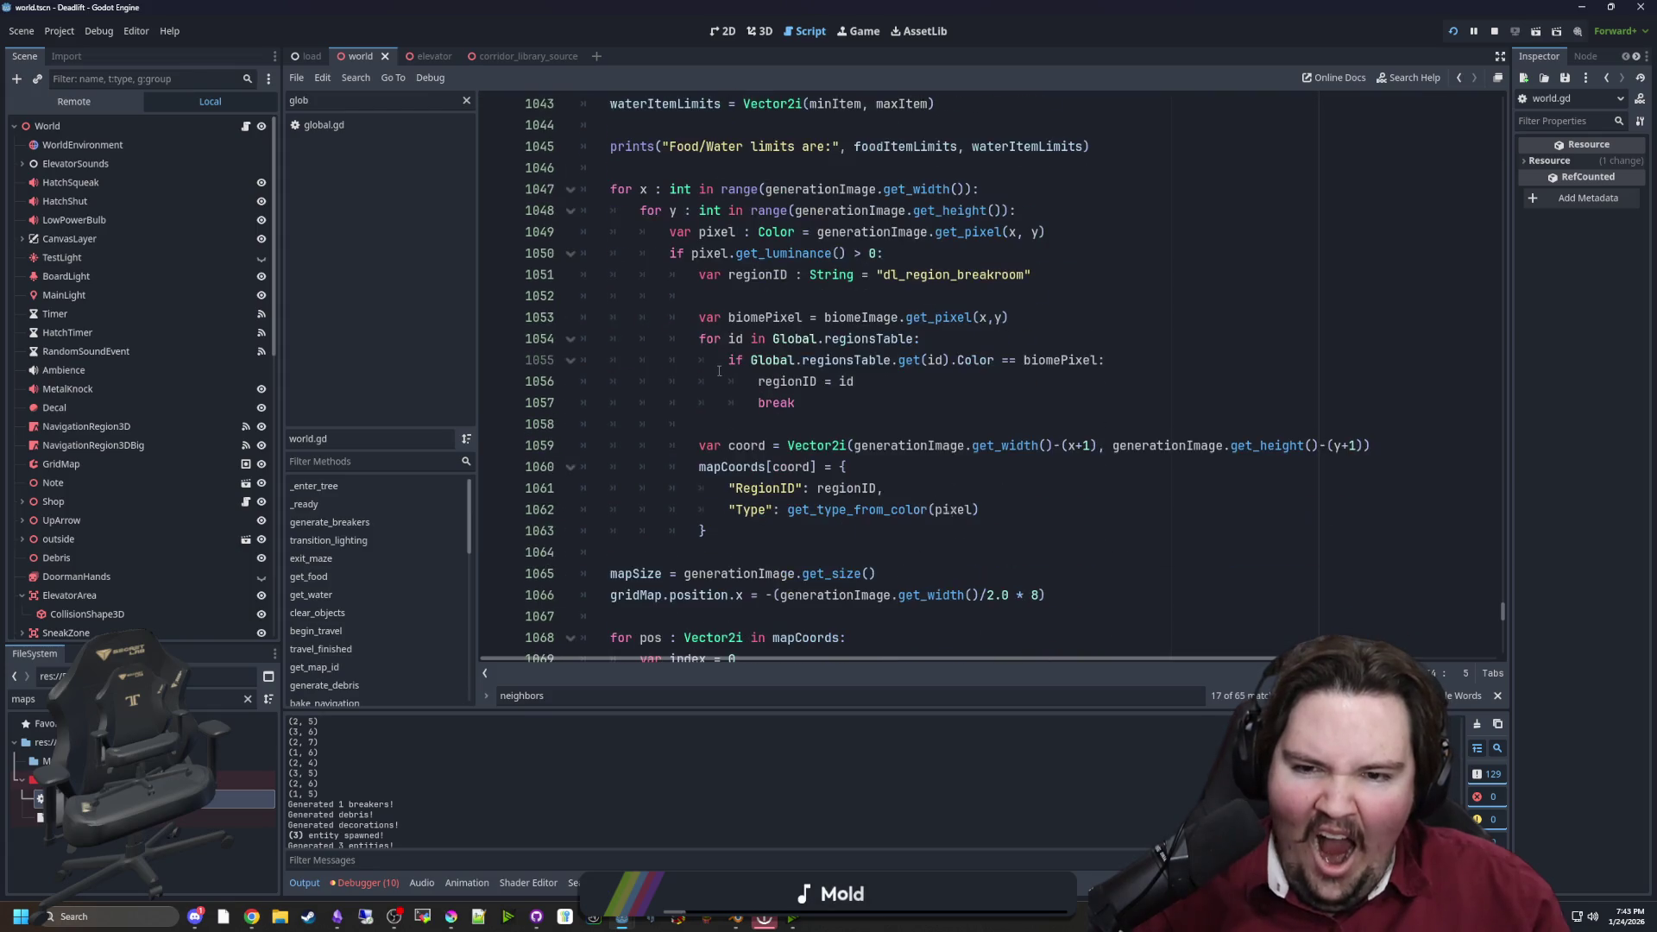
{"action": "scroll", "coordinate": [719, 371], "scroll_direction": "down", "scroll_amount": 3}
{"action": "scroll", "coordinate": [719, 371], "scroll_direction": "down", "scroll_amount": 2}
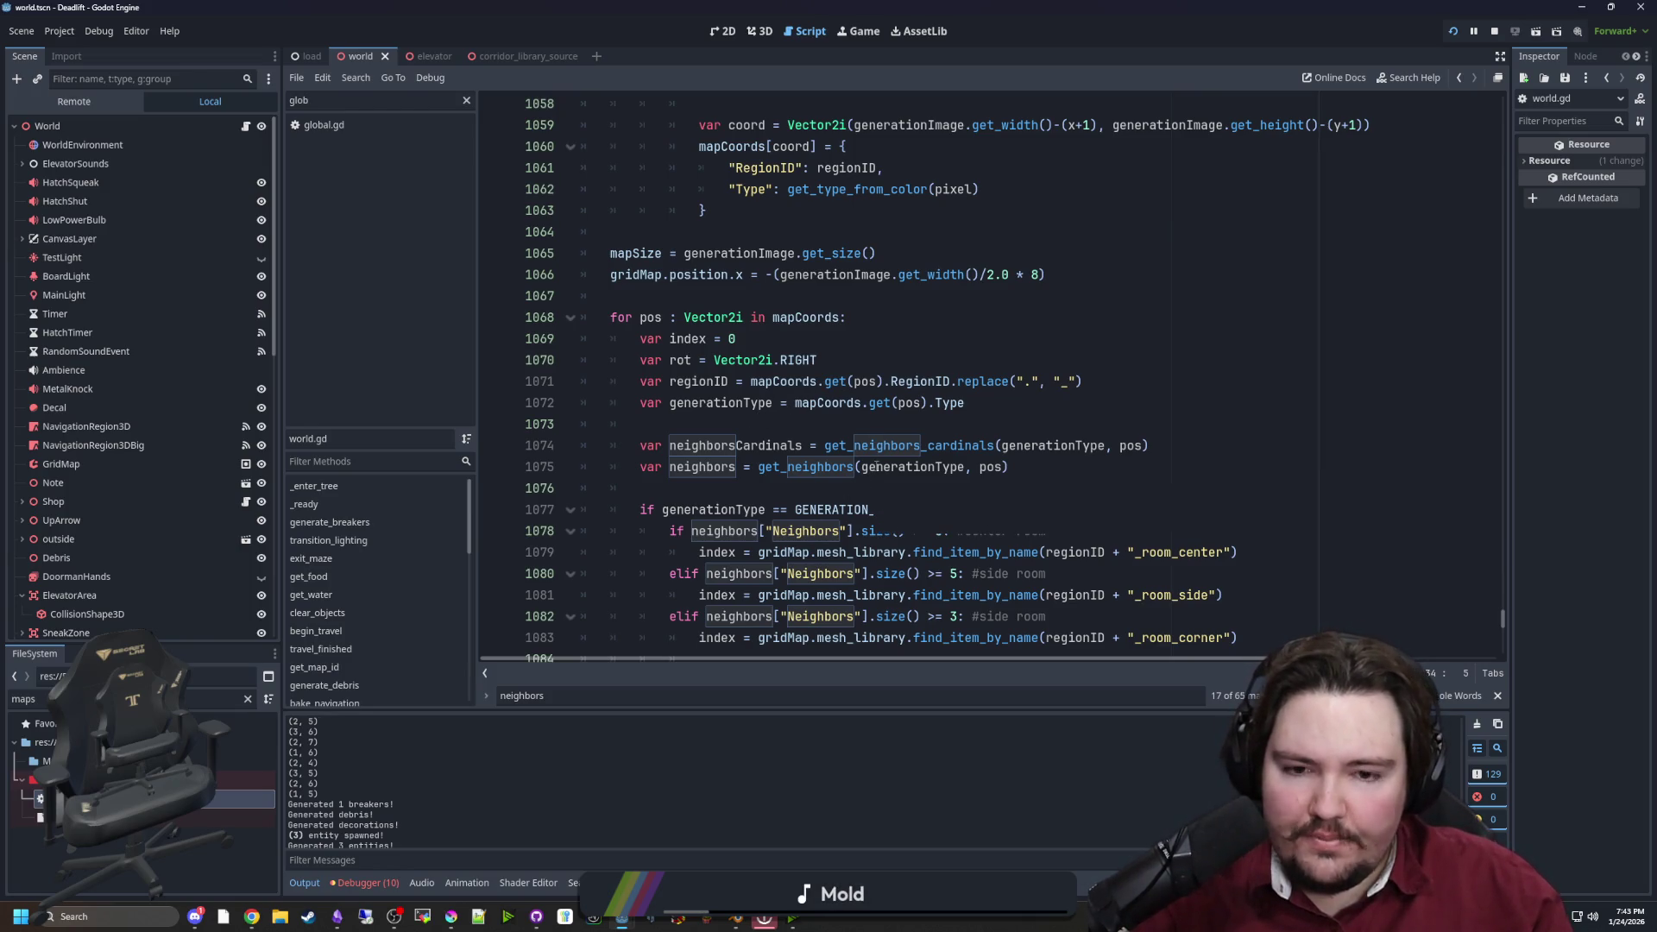
{"action": "scroll", "coordinate": [777, 457], "scroll_direction": "down", "scroll_amount": 4}
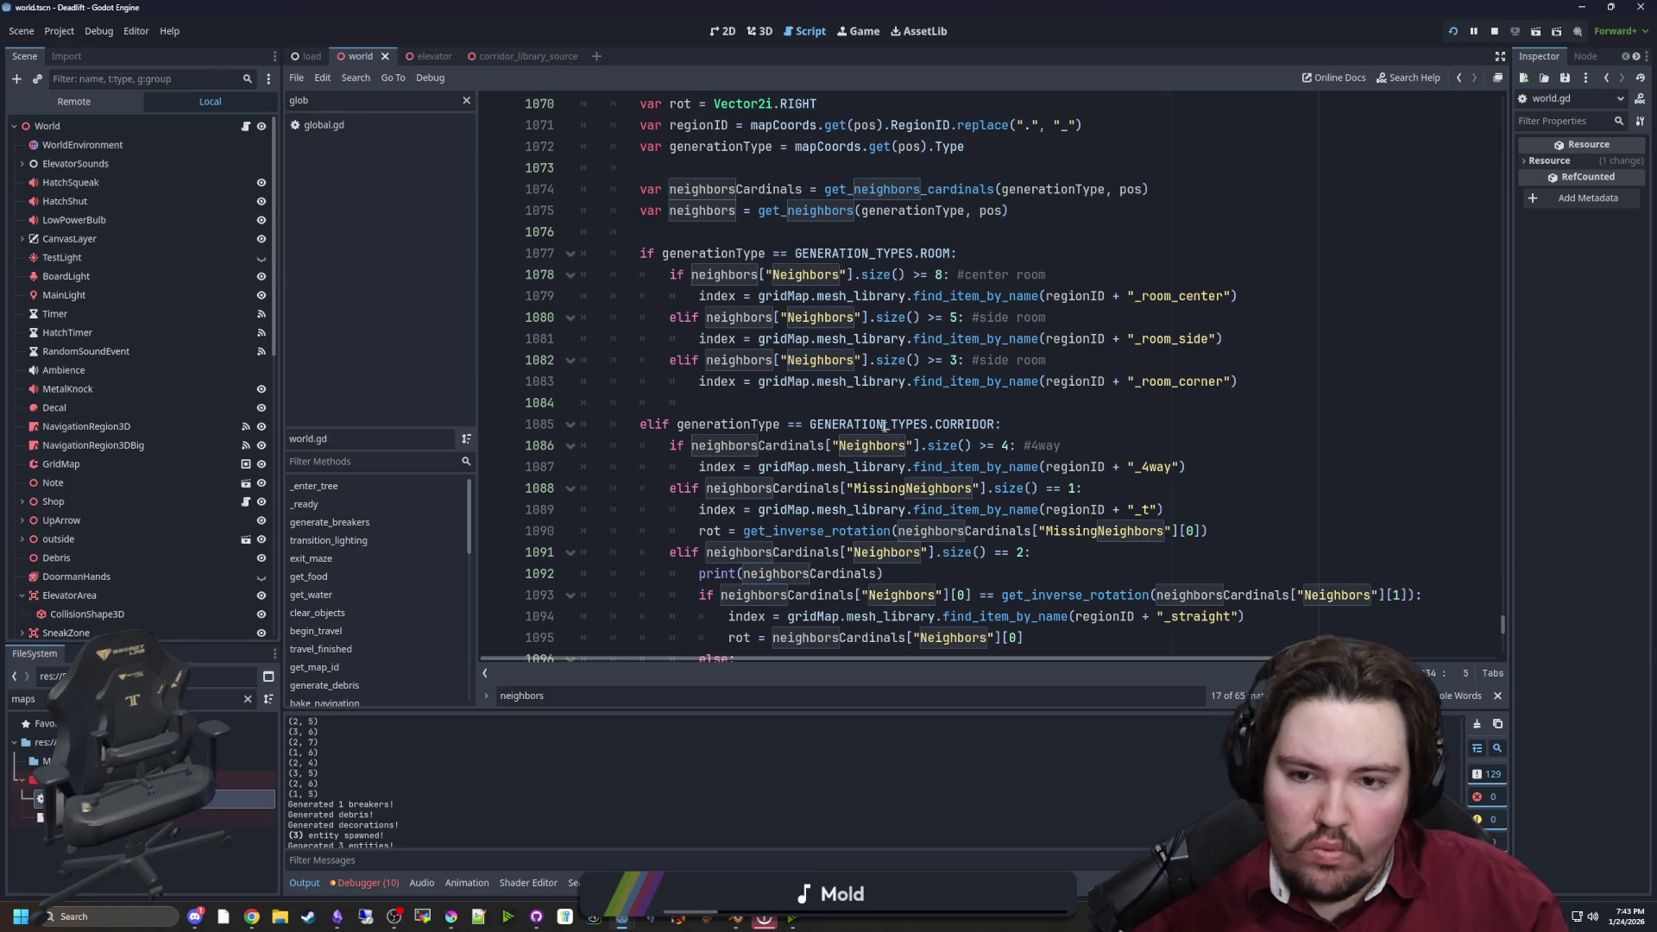
{"action": "scroll", "coordinate": [855, 427], "scroll_direction": "up", "scroll_amount": 4}
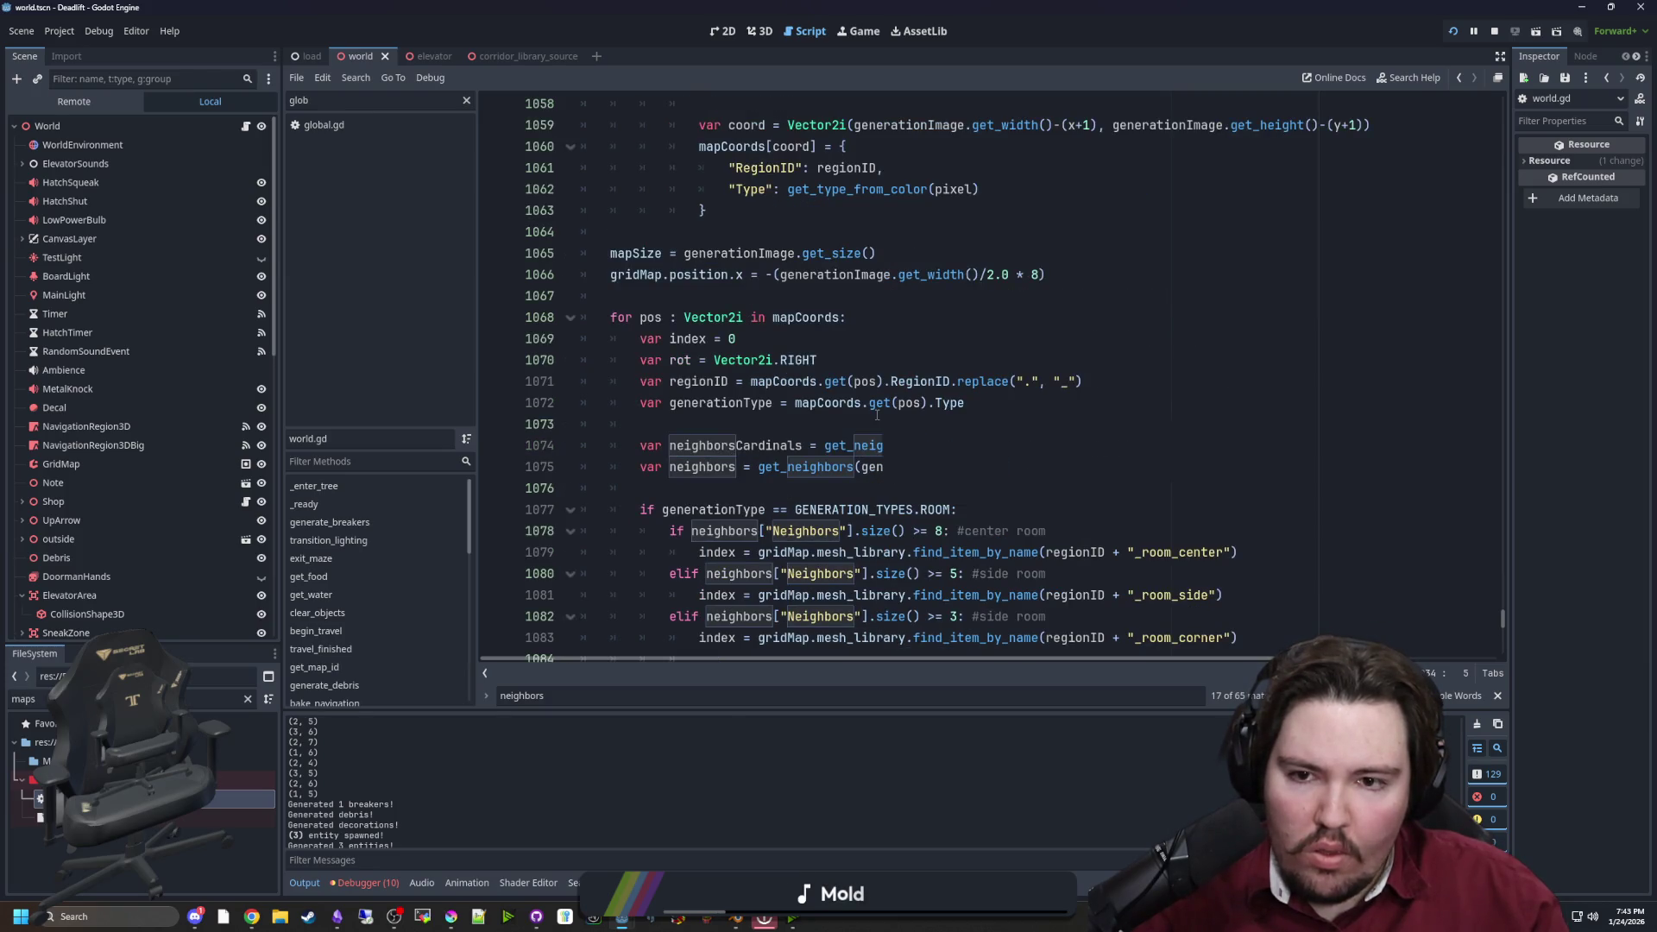
{"action": "scroll", "coordinate": [811, 437], "scroll_direction": "down", "scroll_amount": 1}
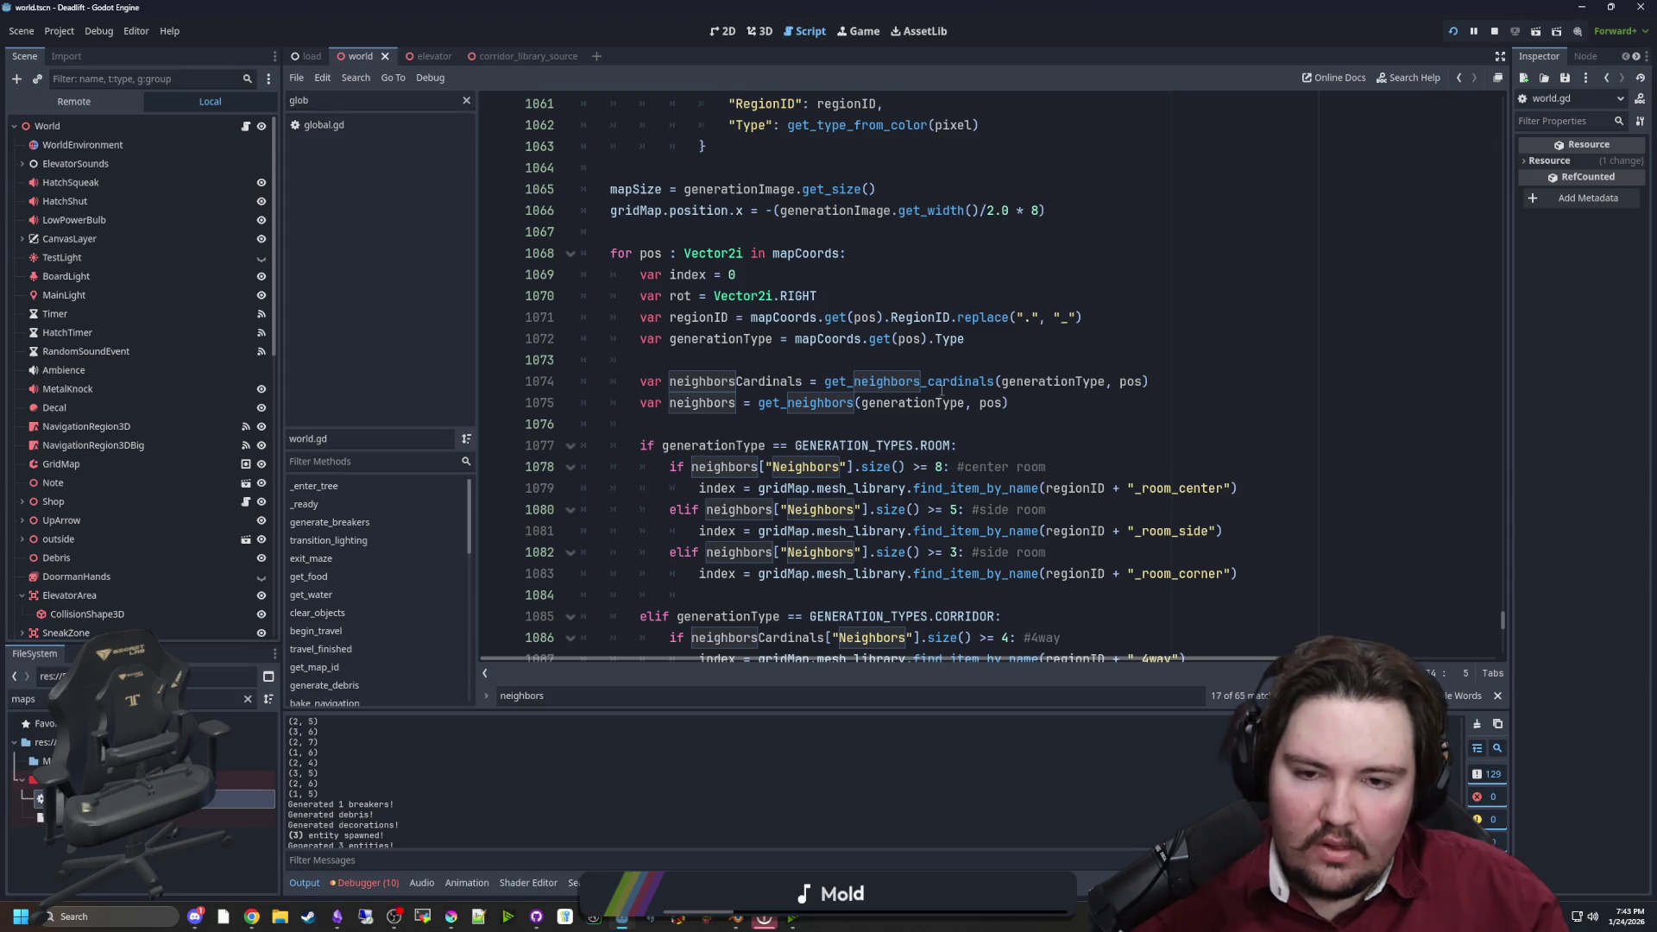
{"action": "left_click", "coordinate": [945, 386], "text": "ctrl"}
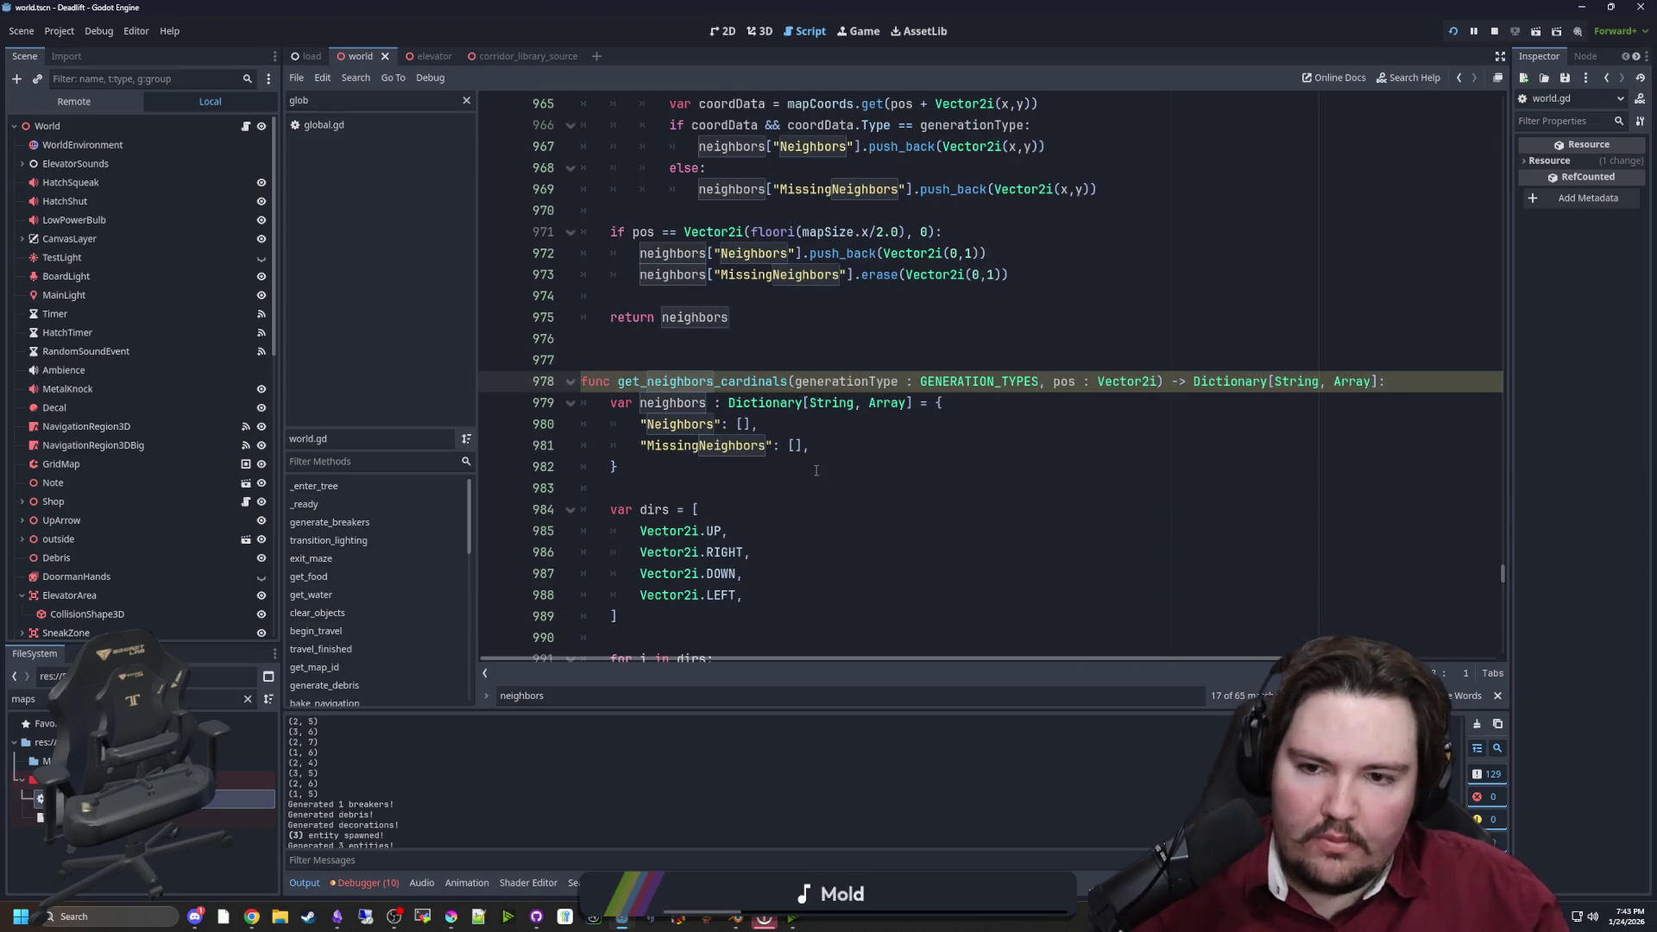
{"action": "left_click", "coordinate": [663, 472]}
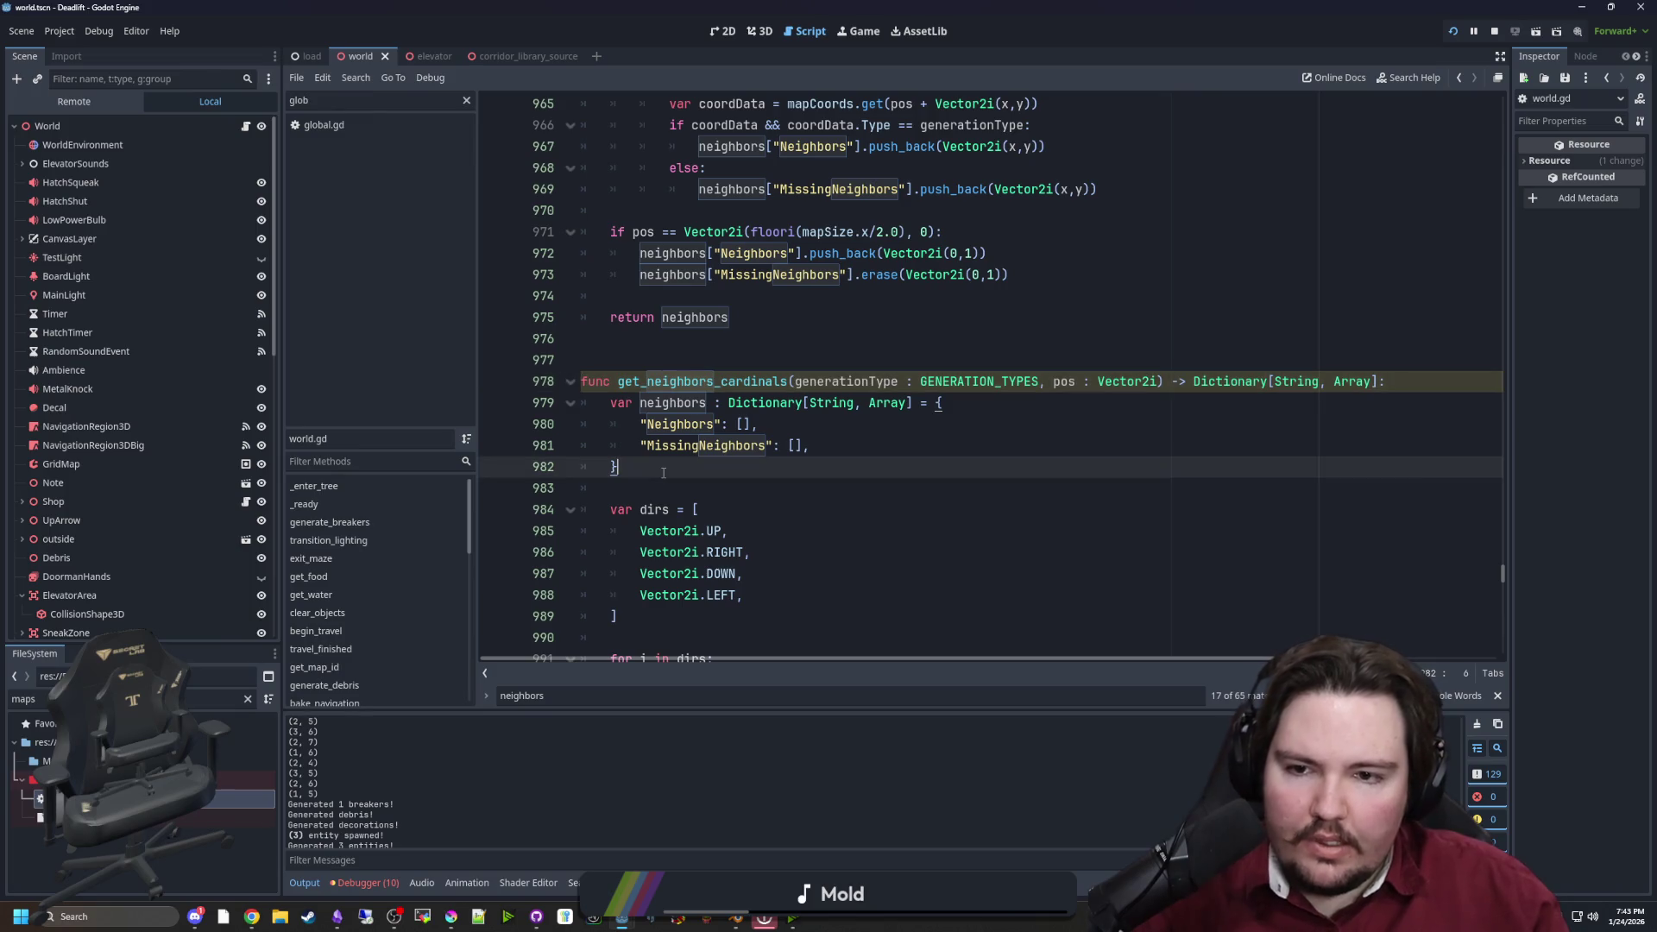
{"action": "scroll", "coordinate": [673, 444], "scroll_direction": "down", "scroll_amount": 2}
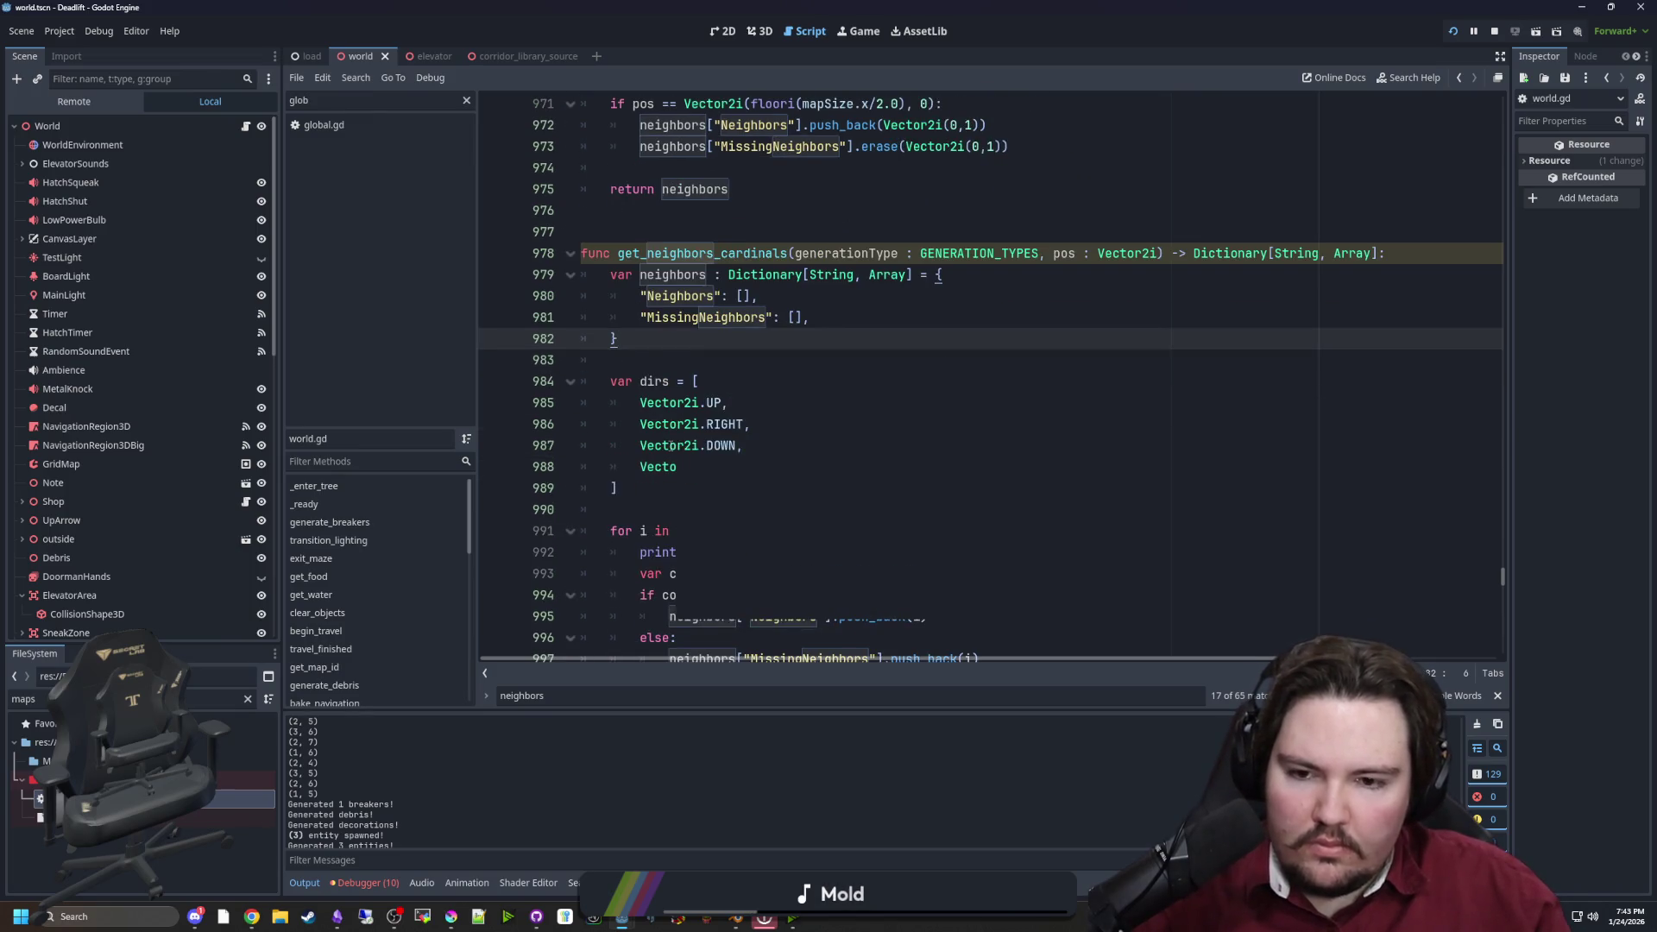
{"action": "scroll", "coordinate": [690, 414], "scroll_direction": "down", "scroll_amount": 2}
{"action": "scroll", "coordinate": [692, 410], "scroll_direction": "down", "scroll_amount": 2}
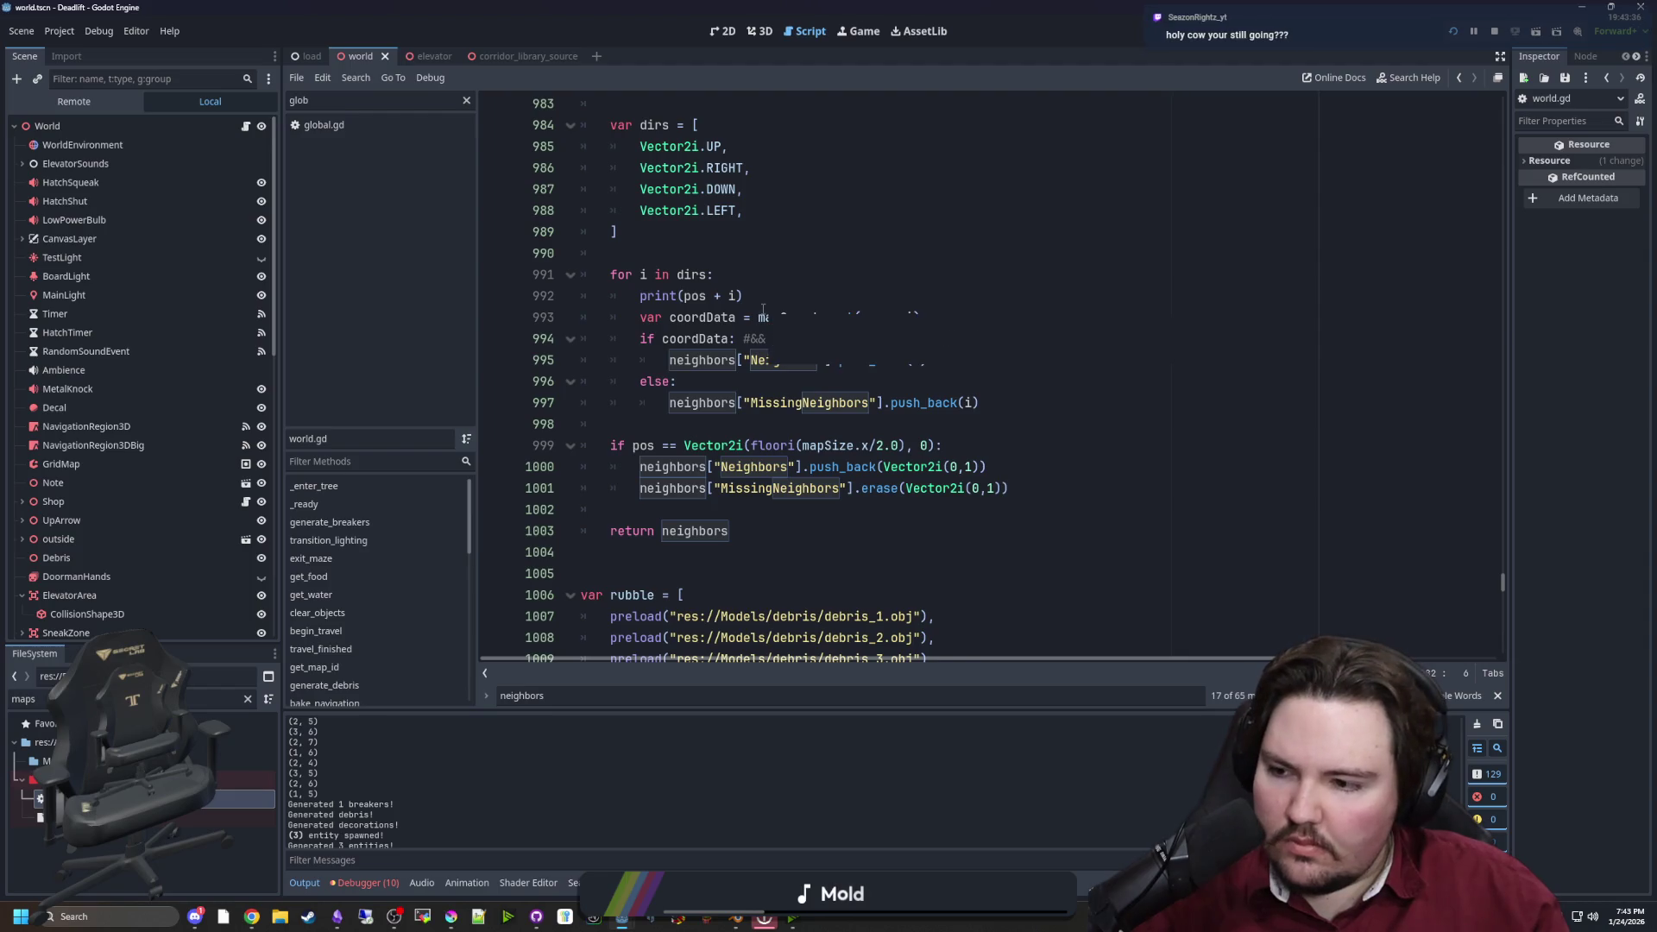
{"action": "left_click", "coordinate": [744, 283]}
{"action": "left_click", "coordinate": [765, 294]}
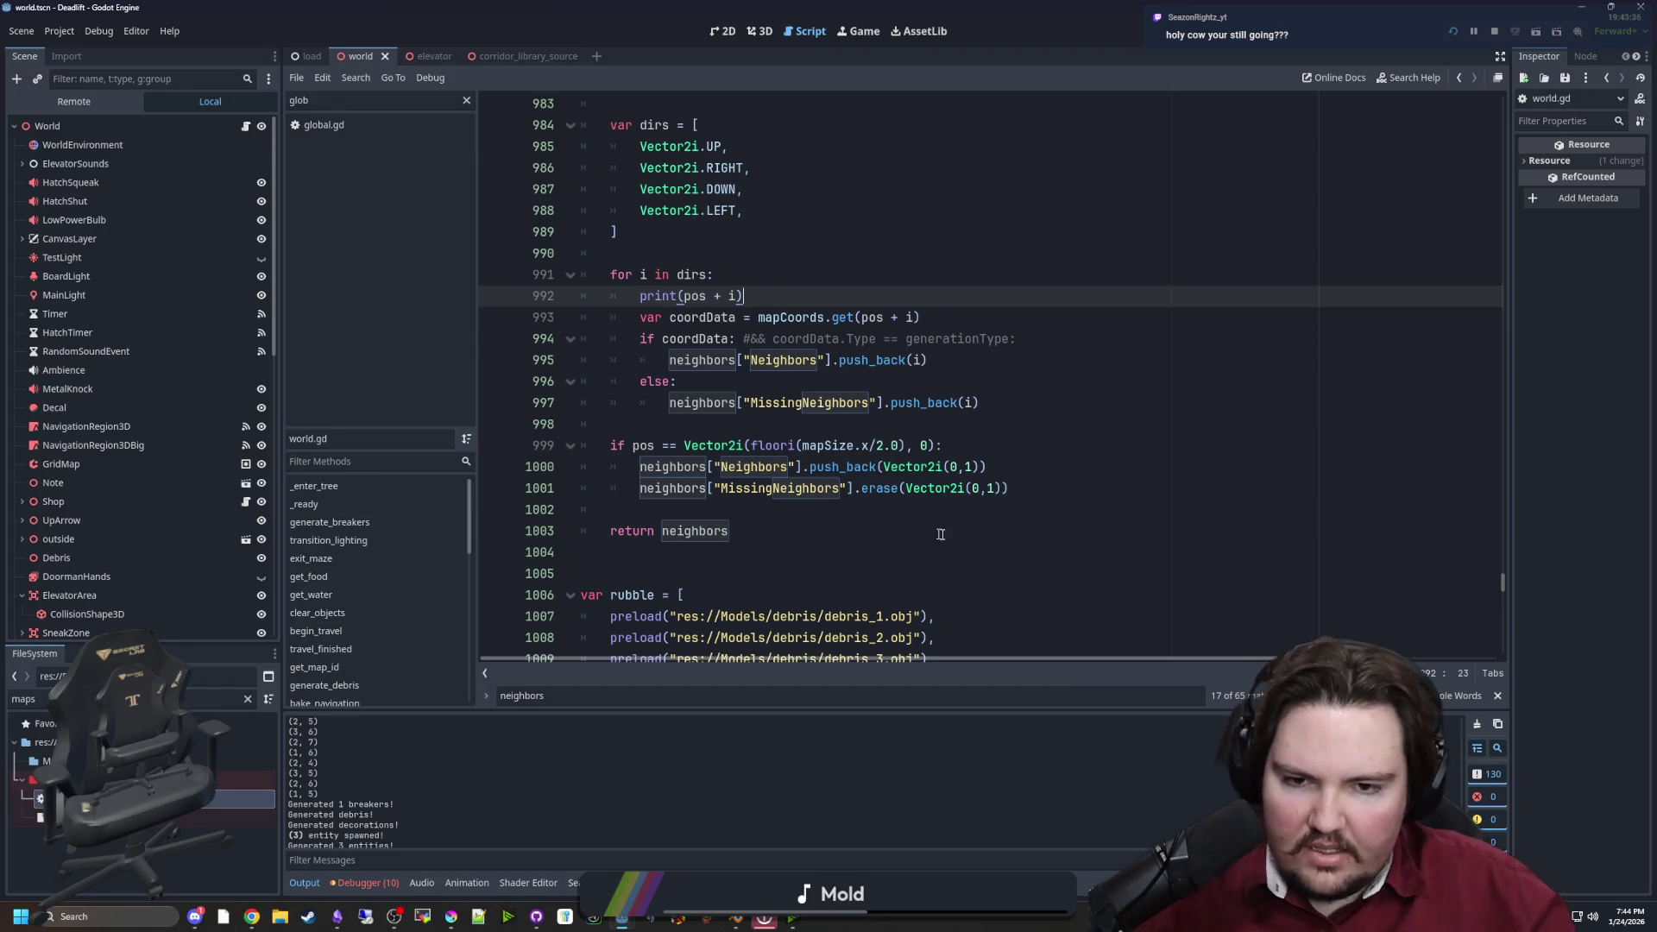
{"action": "left_click_drag", "start_coordinate": [610, 510], "coordinate": [581, 444]}
{"action": "left_click", "coordinate": [776, 424]}
{"action": "scroll", "coordinate": [811, 408], "scroll_direction": "up", "scroll_amount": 1}
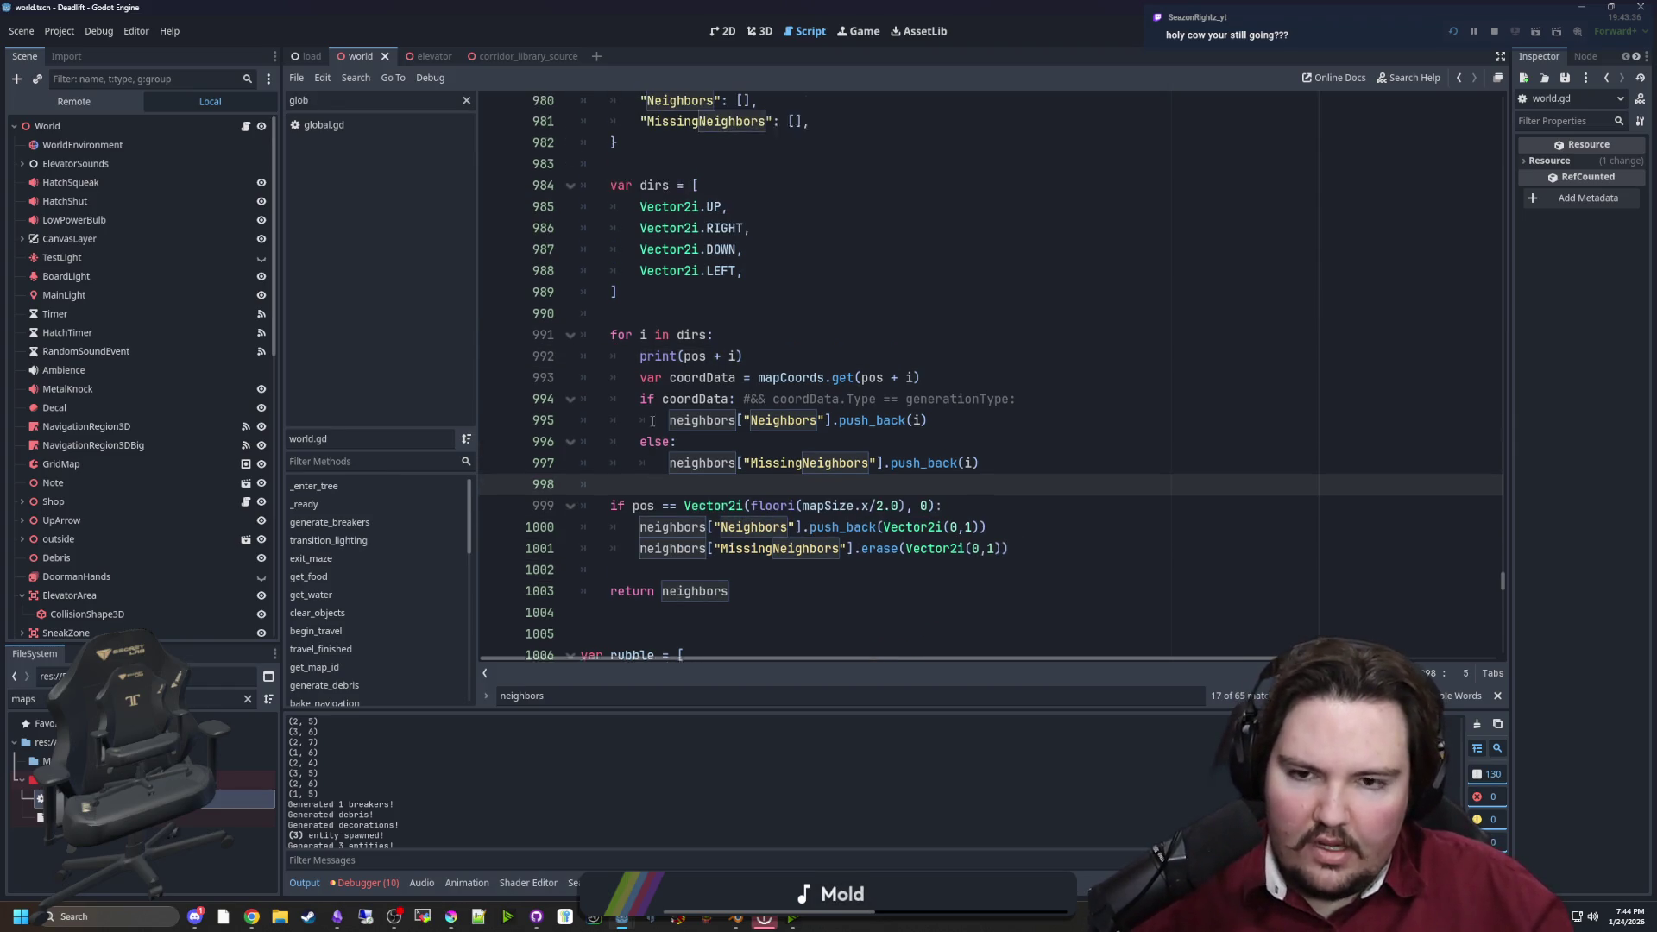
{"action": "left_click", "coordinate": [817, 339]}
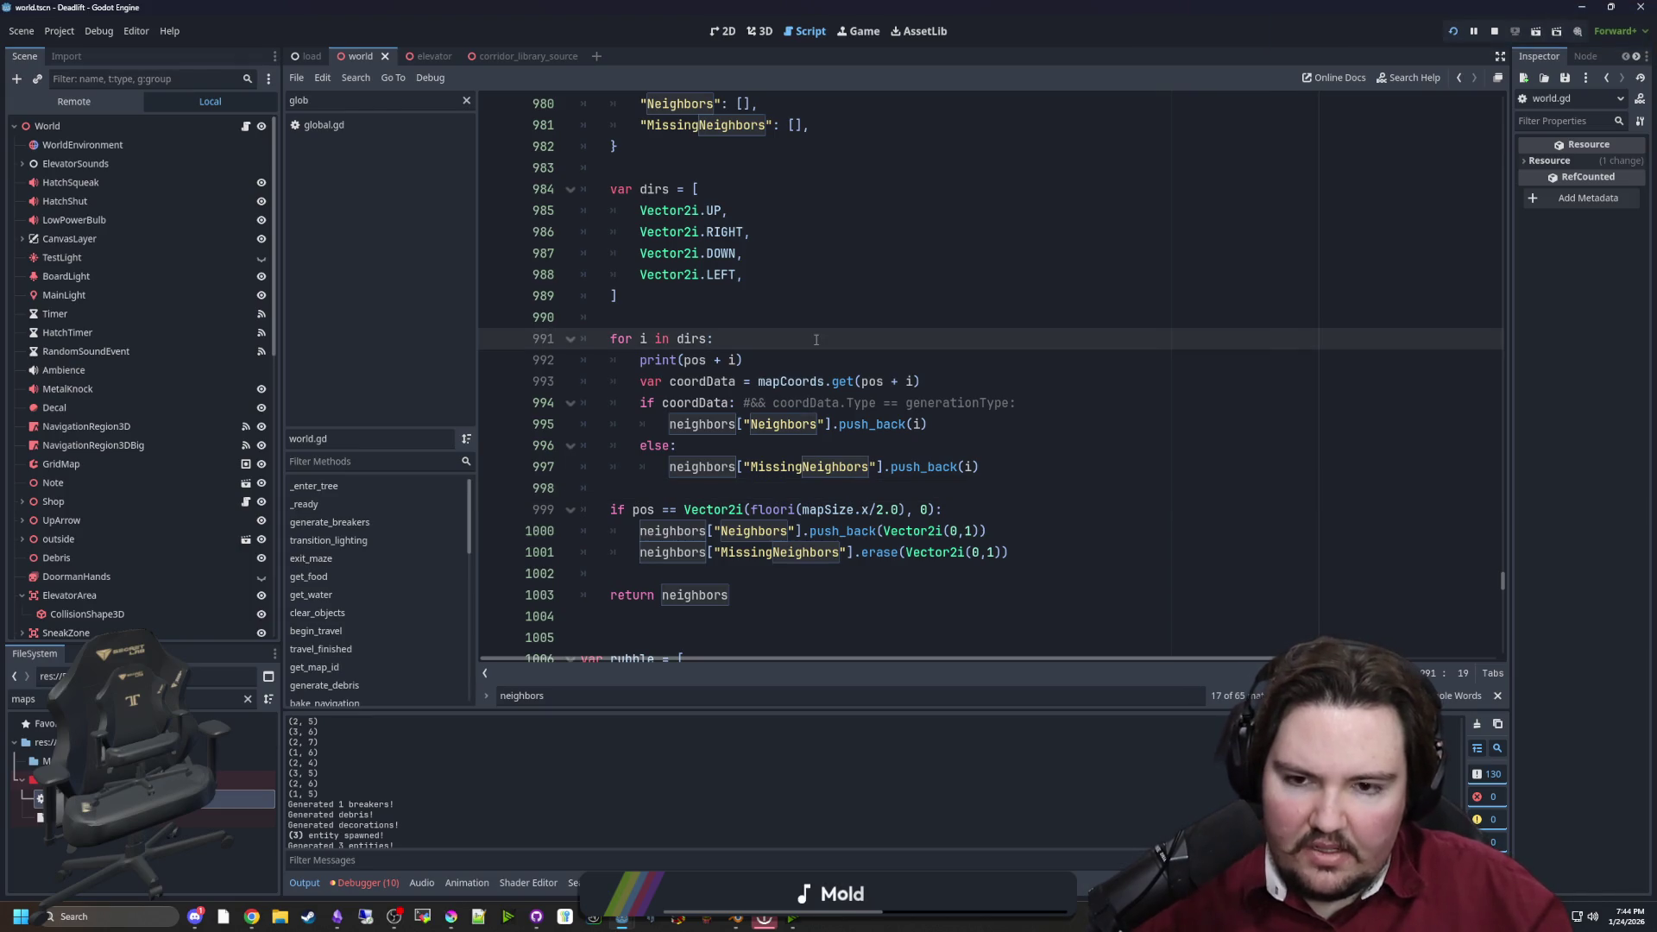
{"action": "scroll", "coordinate": [812, 337], "scroll_direction": "up", "scroll_amount": 2}
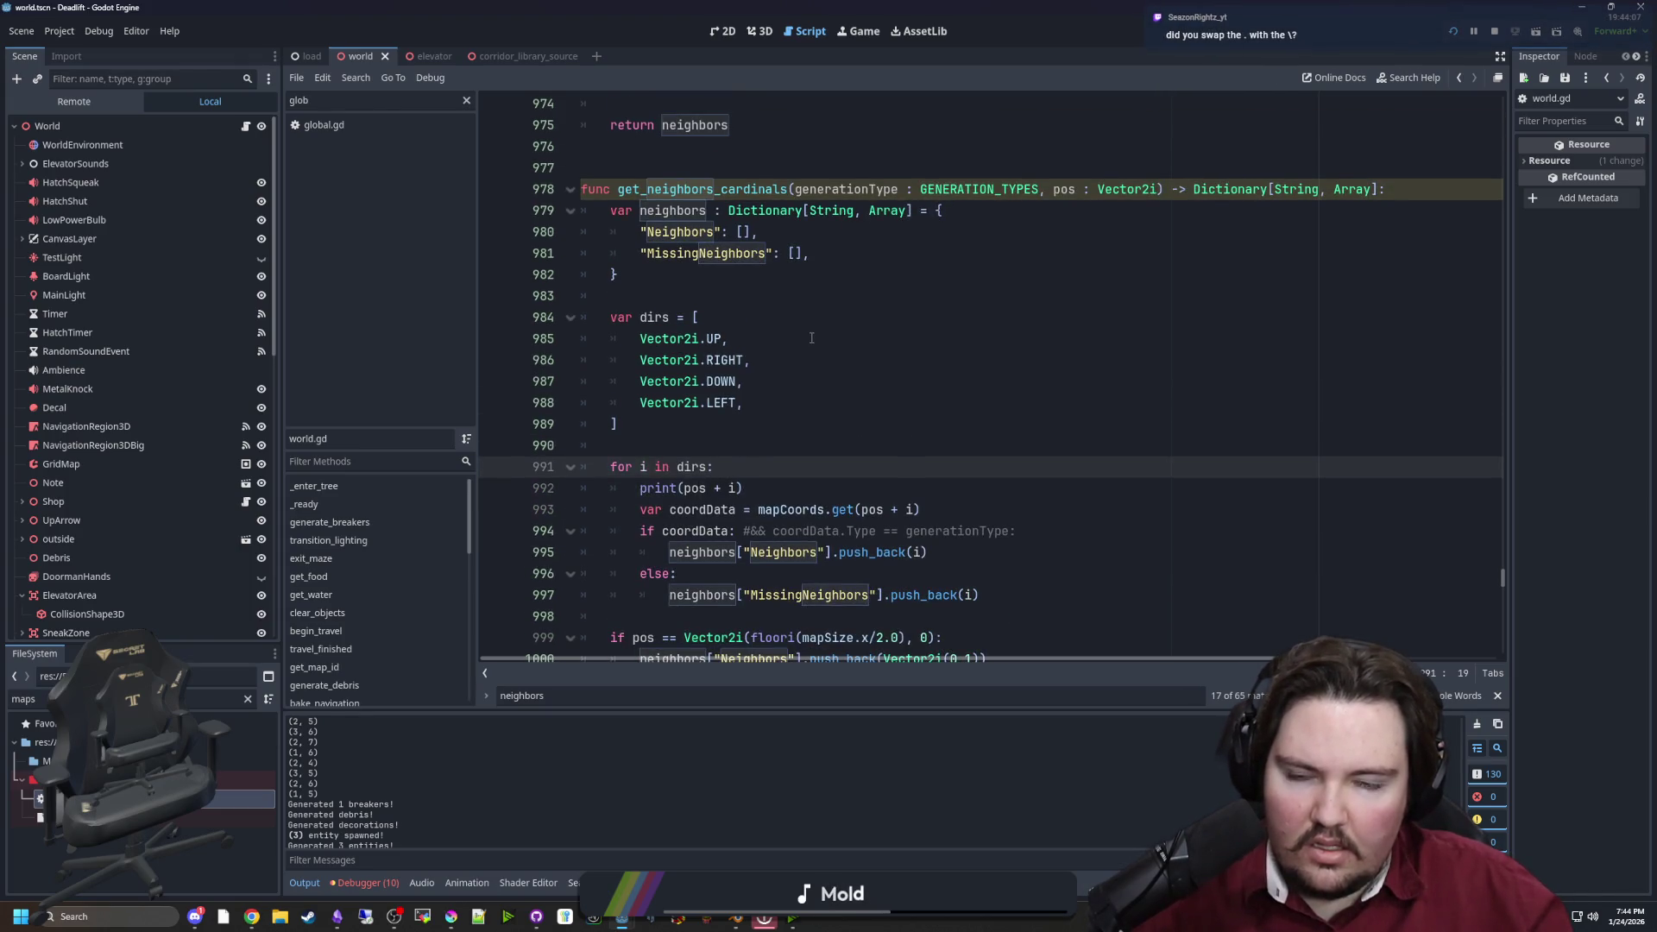
{"action": "scroll", "coordinate": [786, 338], "scroll_direction": "down", "scroll_amount": 1}
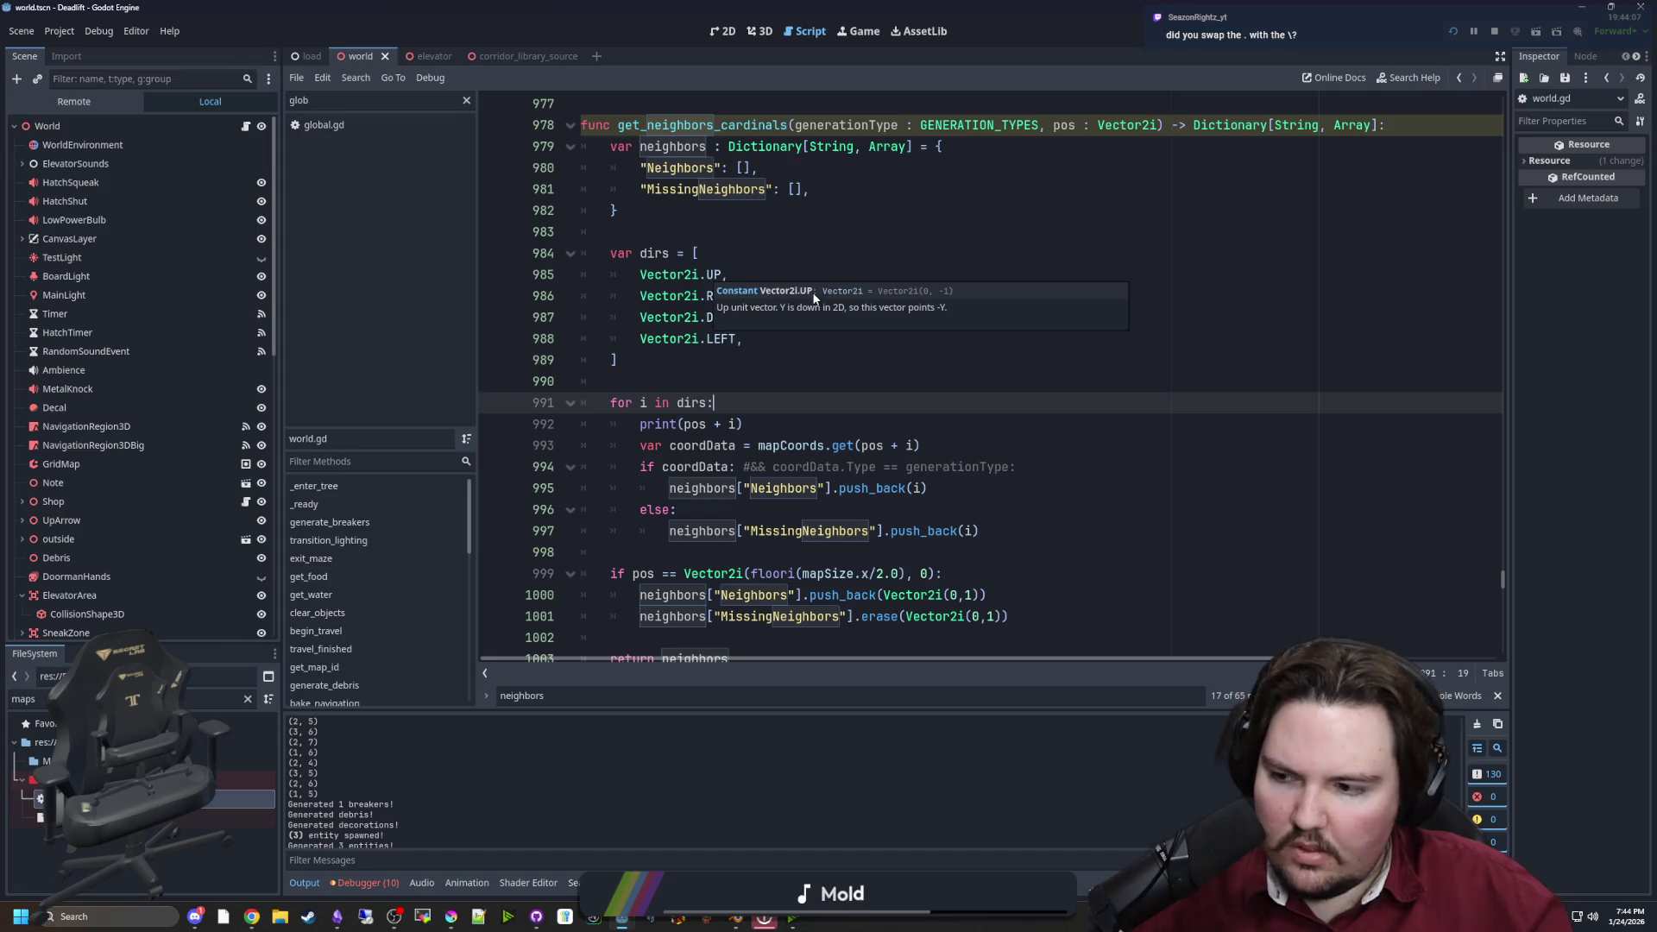
{"action": "left_click", "coordinate": [760, 382]}
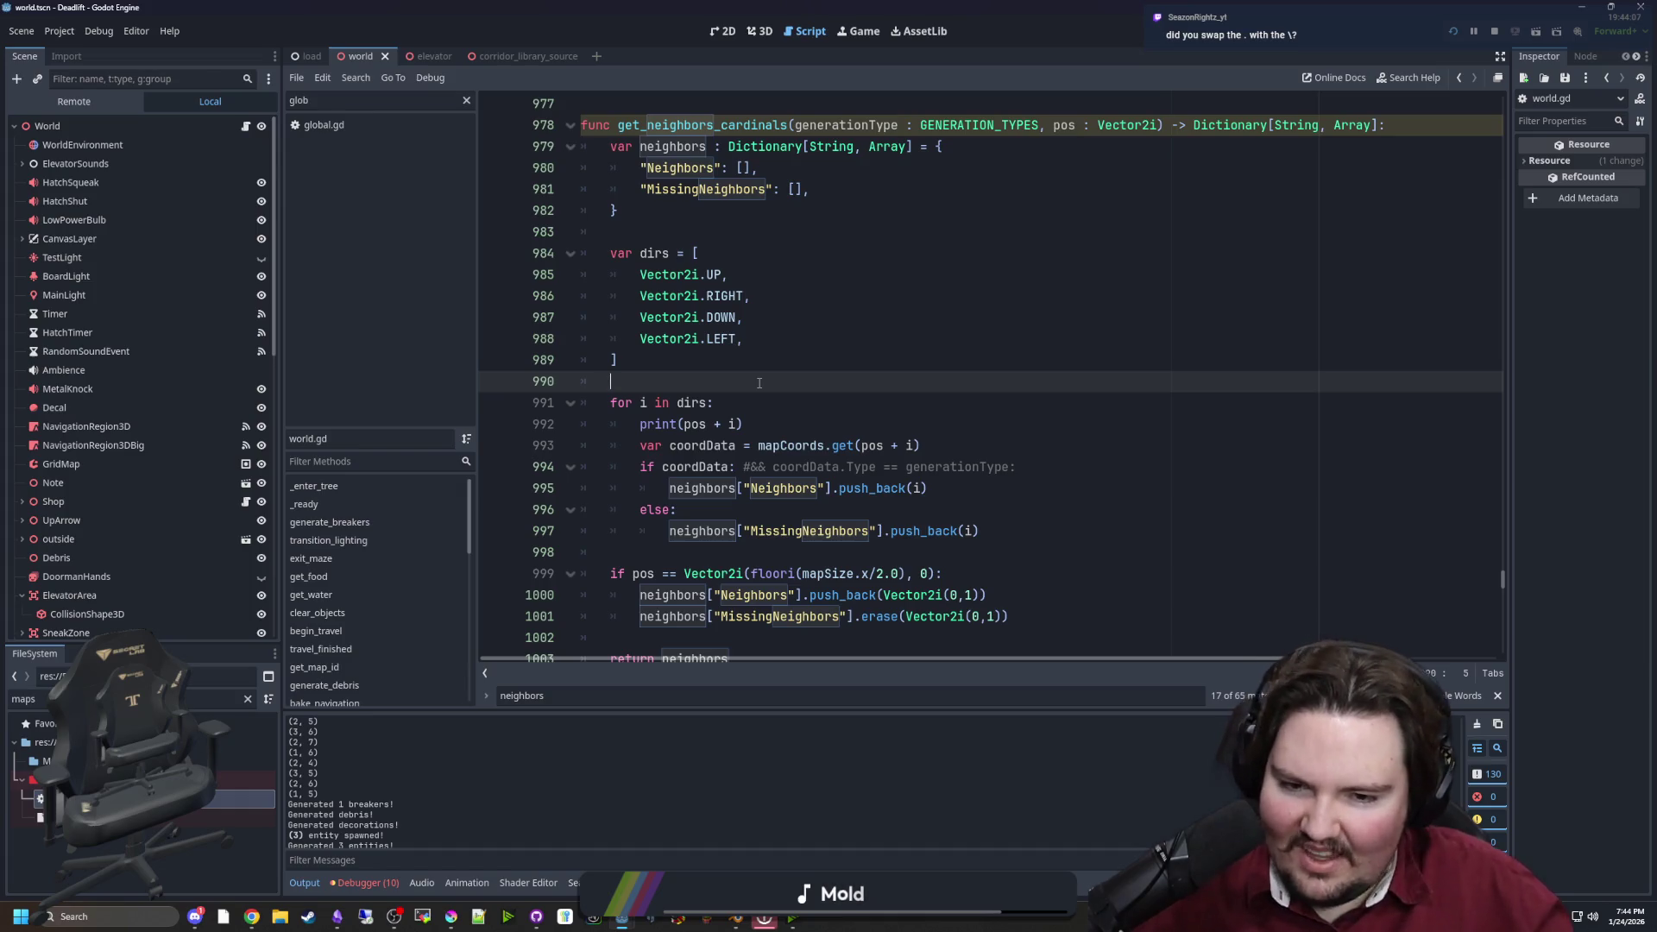
Cut the print(pos + i) line from the for i in dirs loop and save
{"action": "scroll", "coordinate": [779, 366], "scroll_direction": "down", "scroll_amount": 1}
{"action": "scroll", "coordinate": [779, 367], "scroll_direction": "down", "scroll_amount": 1}
{"action": "scroll", "coordinate": [691, 302], "scroll_direction": "up", "scroll_amount": 1}
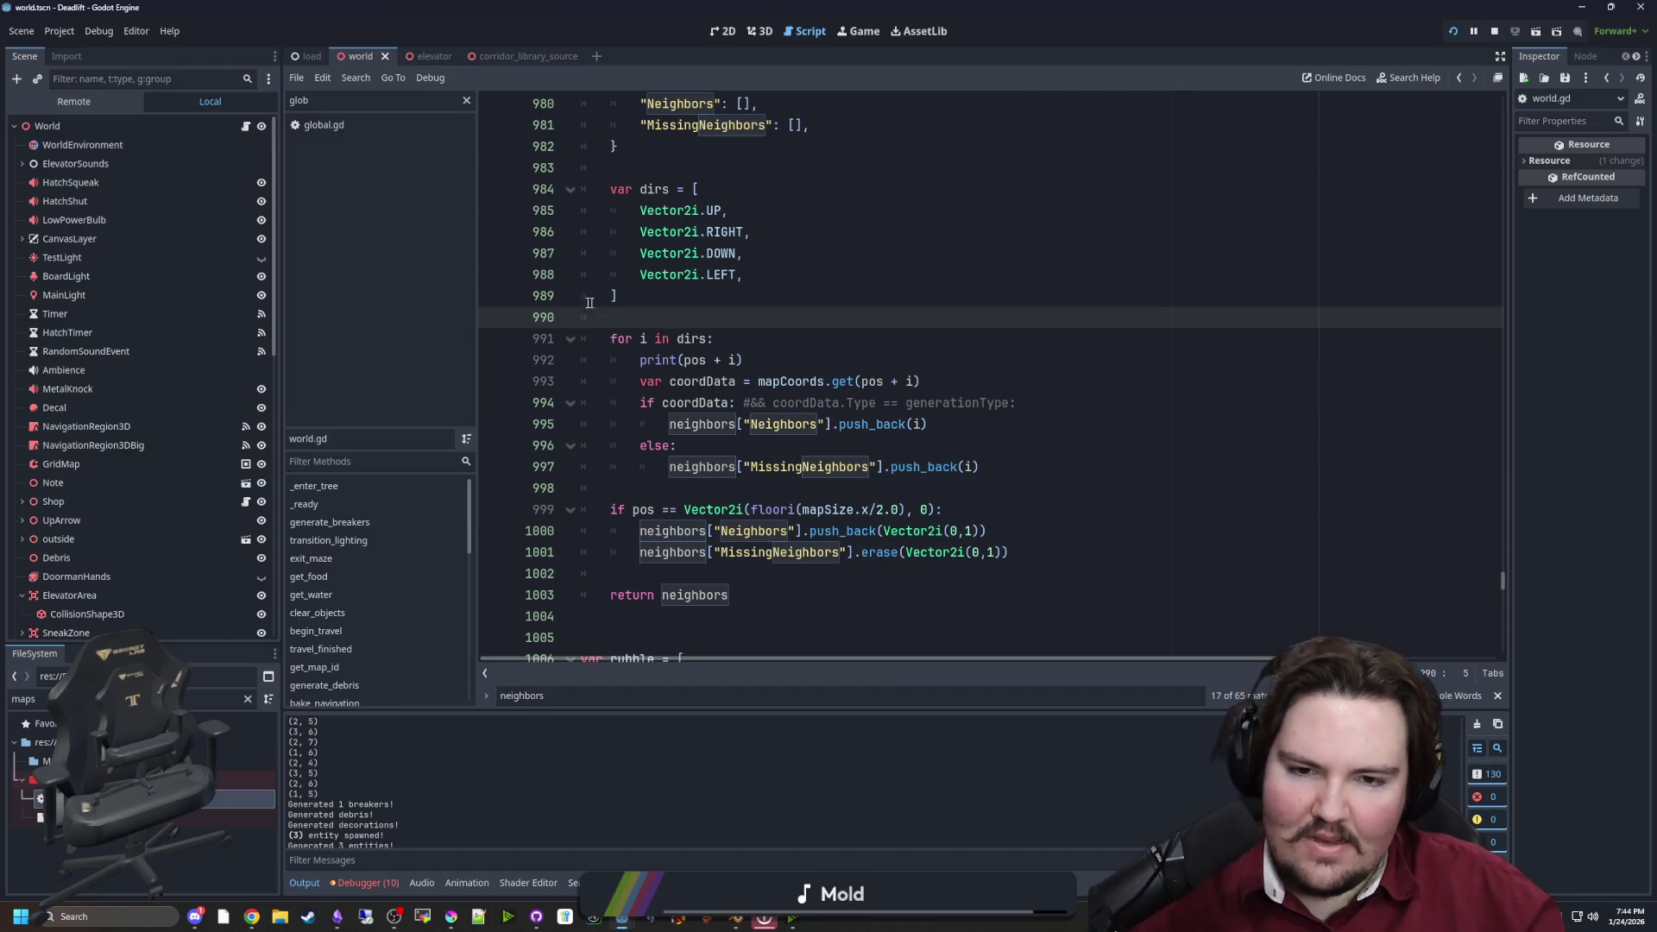
{"action": "left_click_drag", "start_coordinate": [744, 359], "coordinate": [580, 349]}
{"action": "left_click", "coordinate": [556, 354]}
{"action": "key", "text": "ctrl+x"}
{"action": "left_click", "coordinate": [649, 309]}
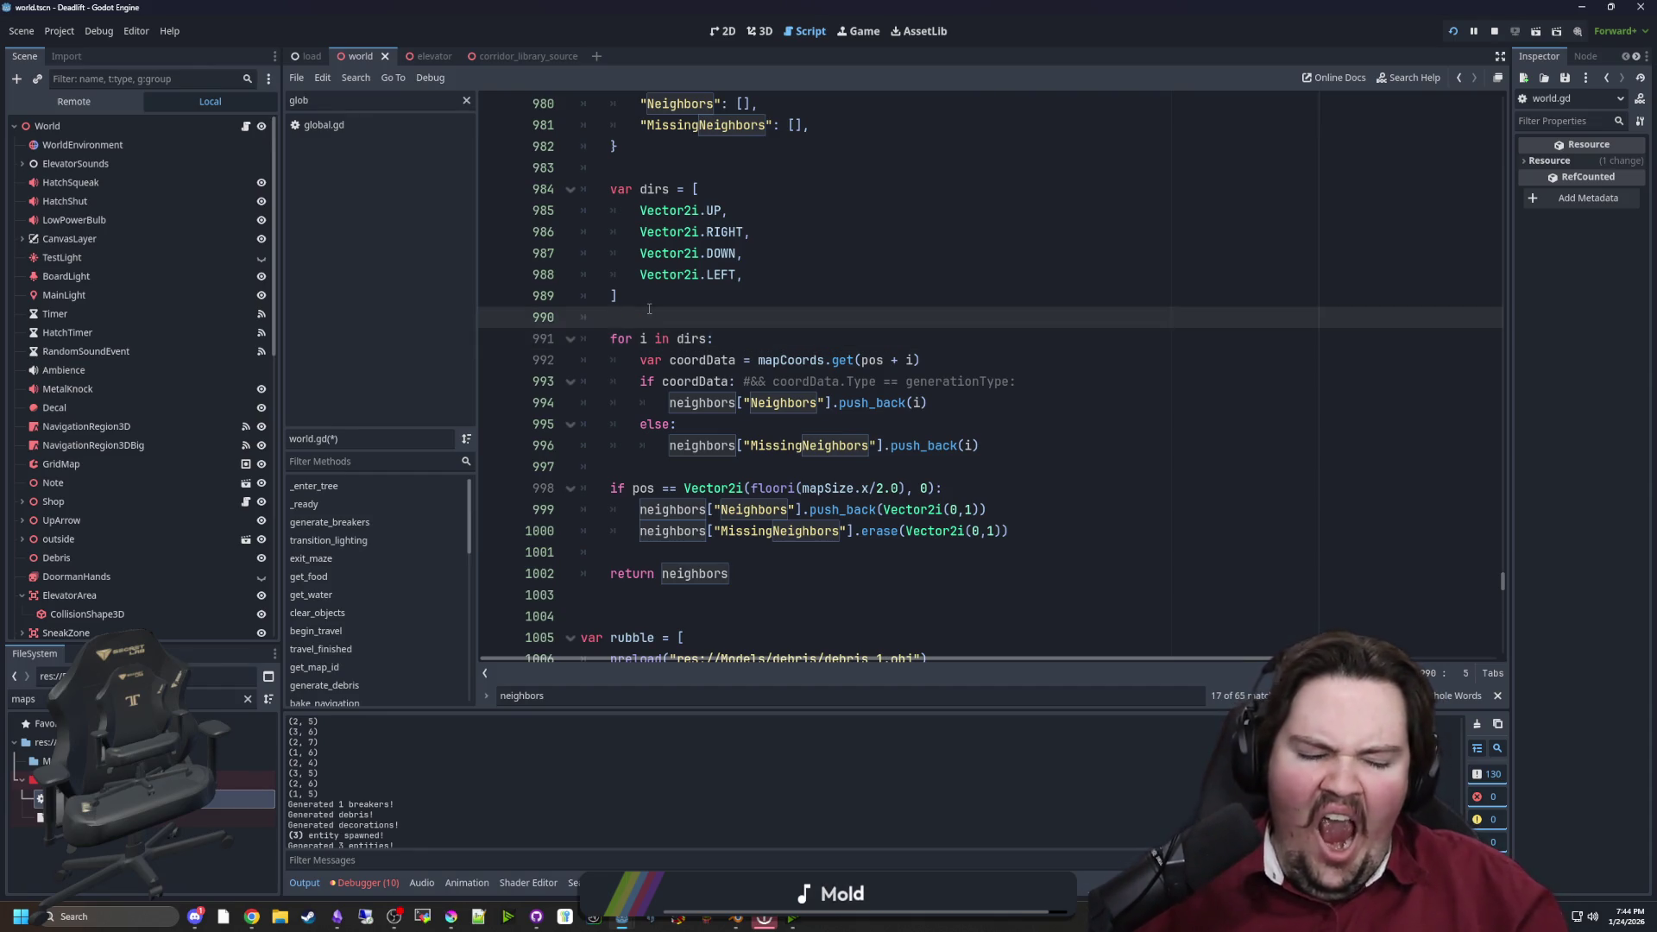
{"action": "key", "text": "ctrl+s"}
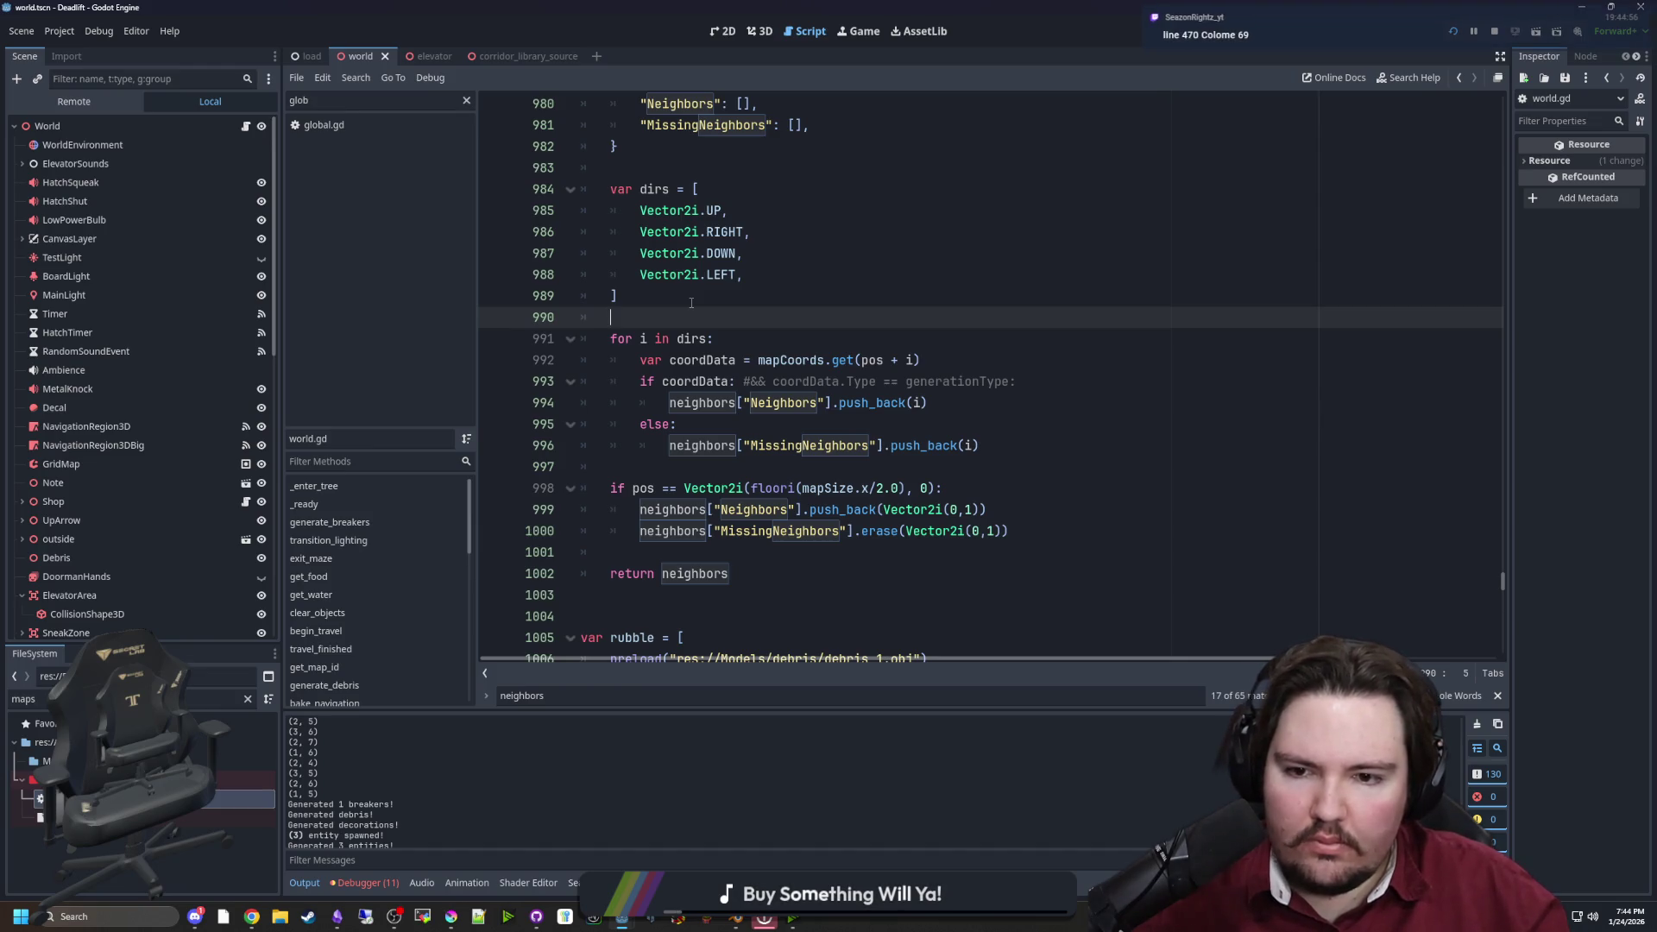
Review the neighbors dictionary, function signature and dirs list, then save again
{"action": "scroll", "coordinate": [692, 302], "scroll_direction": "up", "scroll_amount": 1}
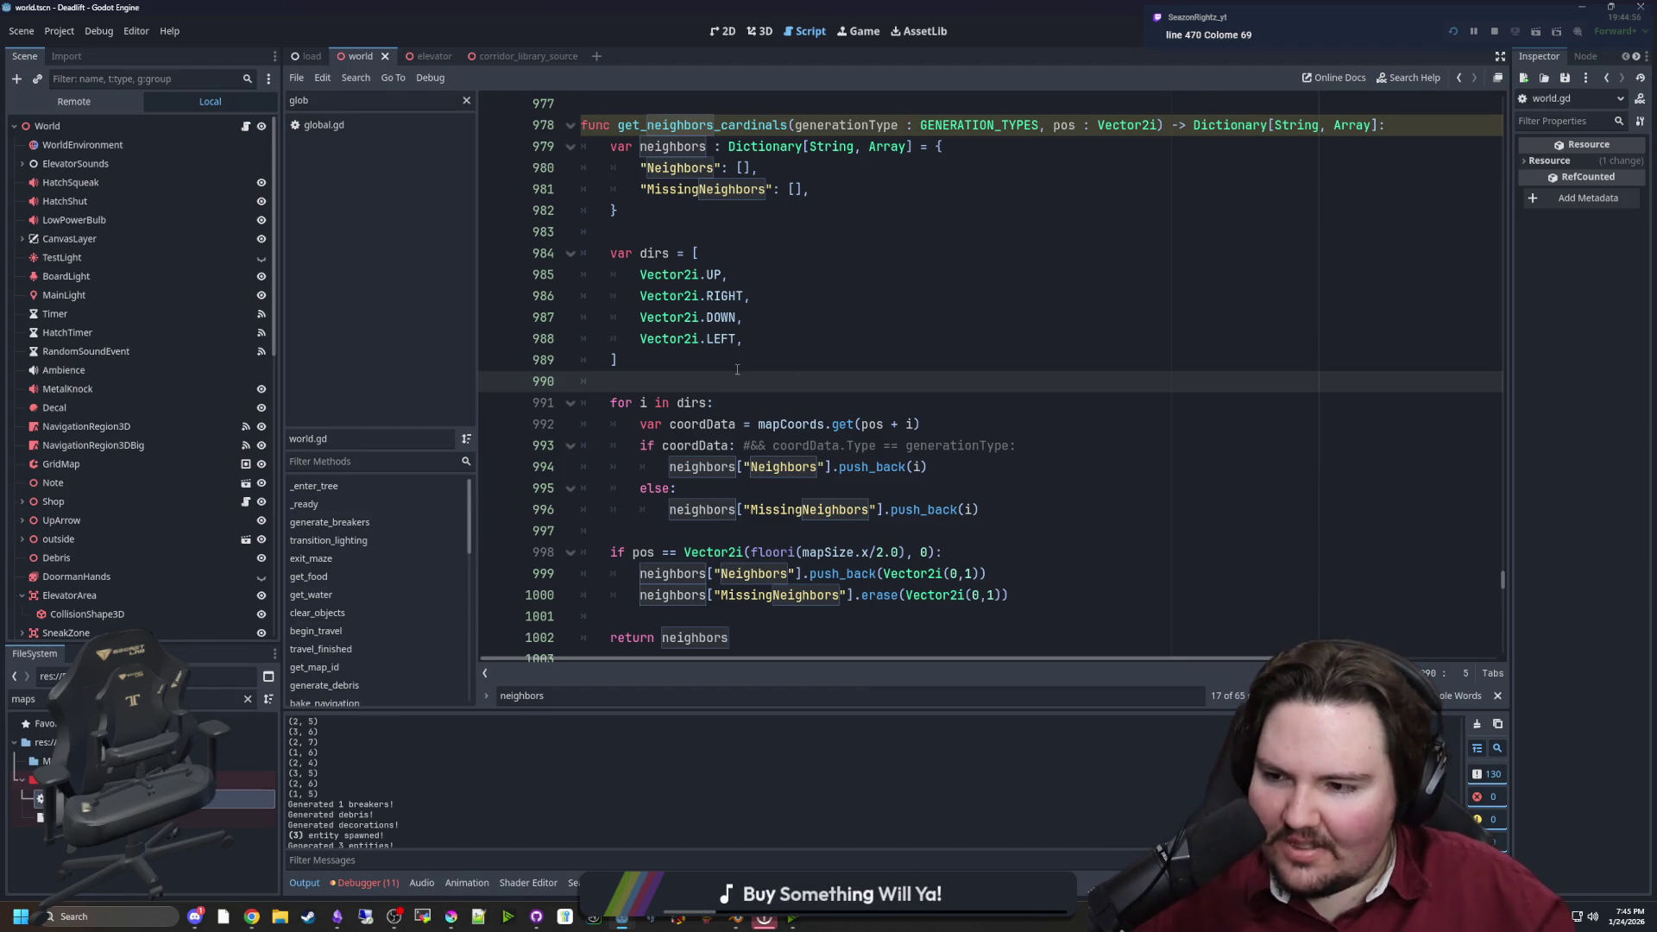
{"action": "left_click", "coordinate": [743, 217]}
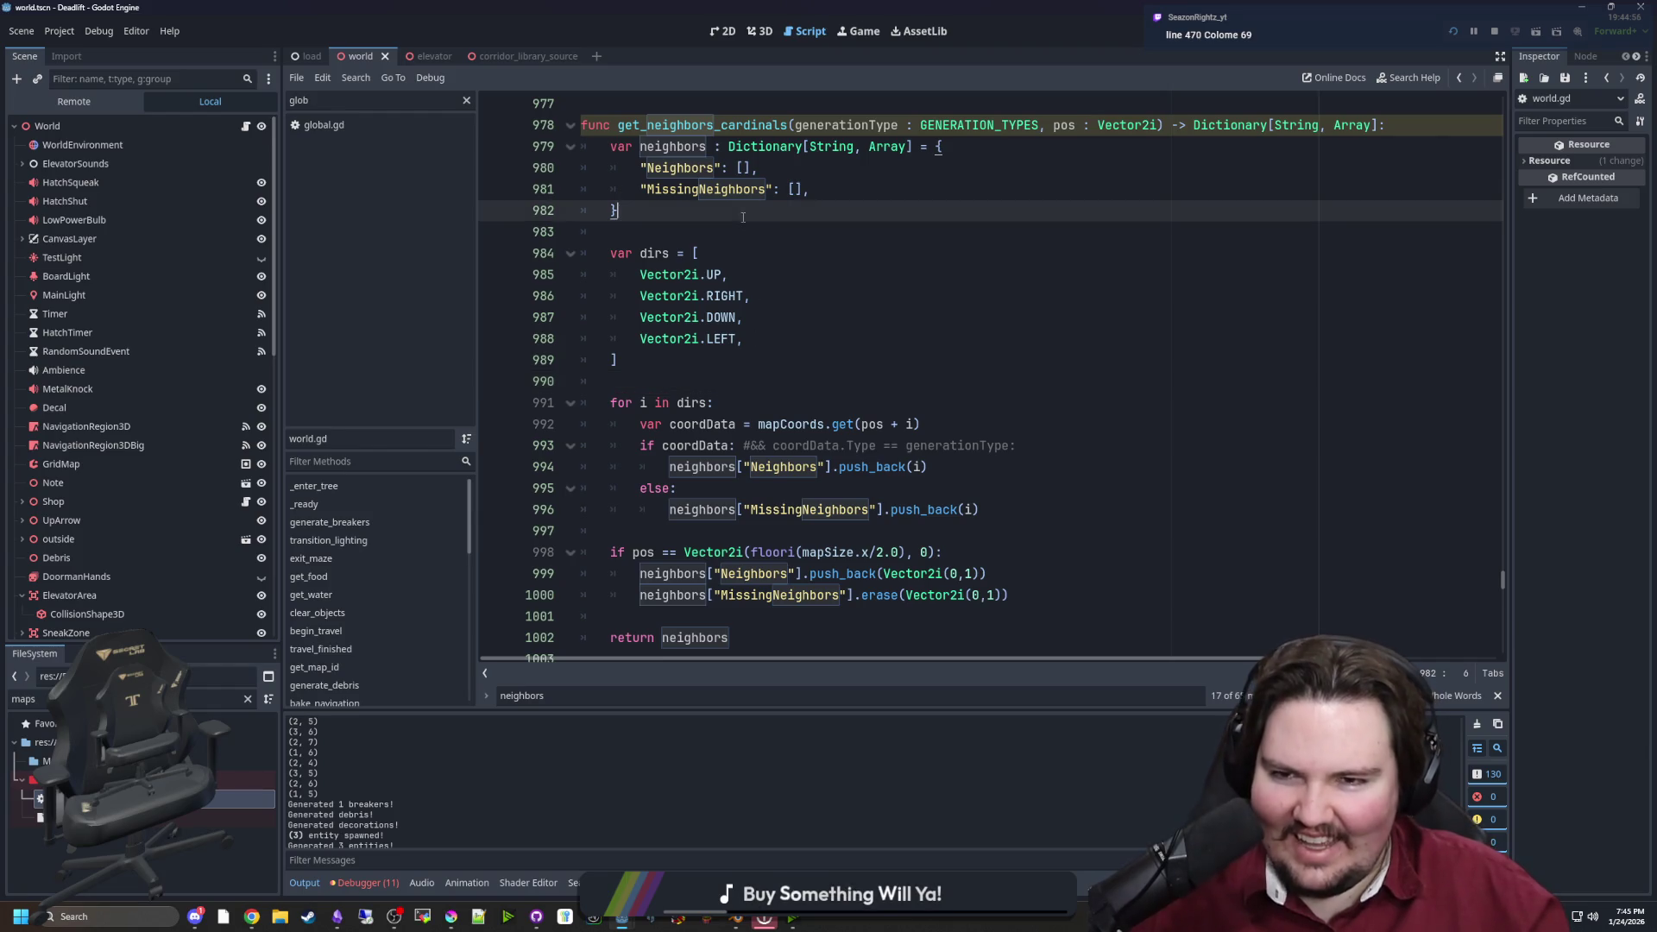
{"action": "left_click", "coordinate": [725, 226]}
{"action": "mouse_move", "coordinate": [590, 127]}
{"action": "left_mouse_down"}
{"action": "mouse_move", "coordinate": [712, 148]}
{"action": "mouse_move", "coordinate": [971, 148]}
{"action": "mouse_move", "coordinate": [1093, 132]}
{"action": "mouse_move", "coordinate": [989, 125]}
{"action": "mouse_move", "coordinate": [1082, 121]}
{"action": "left_mouse_up"}
{"action": "left_click", "coordinate": [1011, 165]}
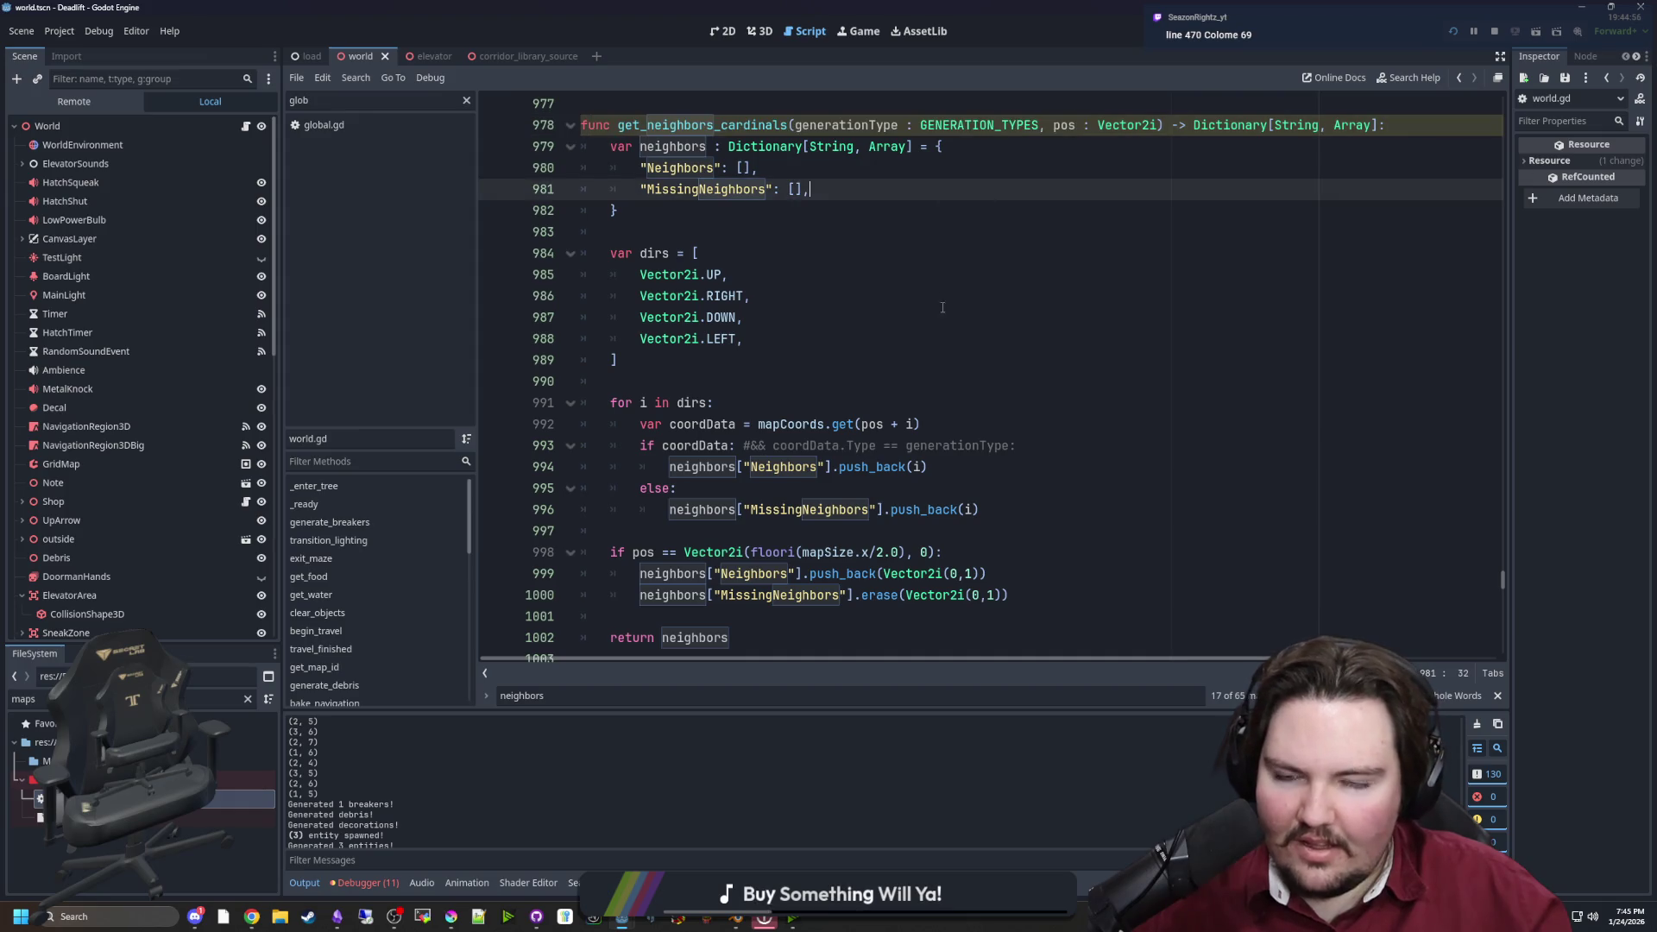
{"action": "left_click", "coordinate": [943, 337]}
{"action": "left_click", "coordinate": [897, 357]}
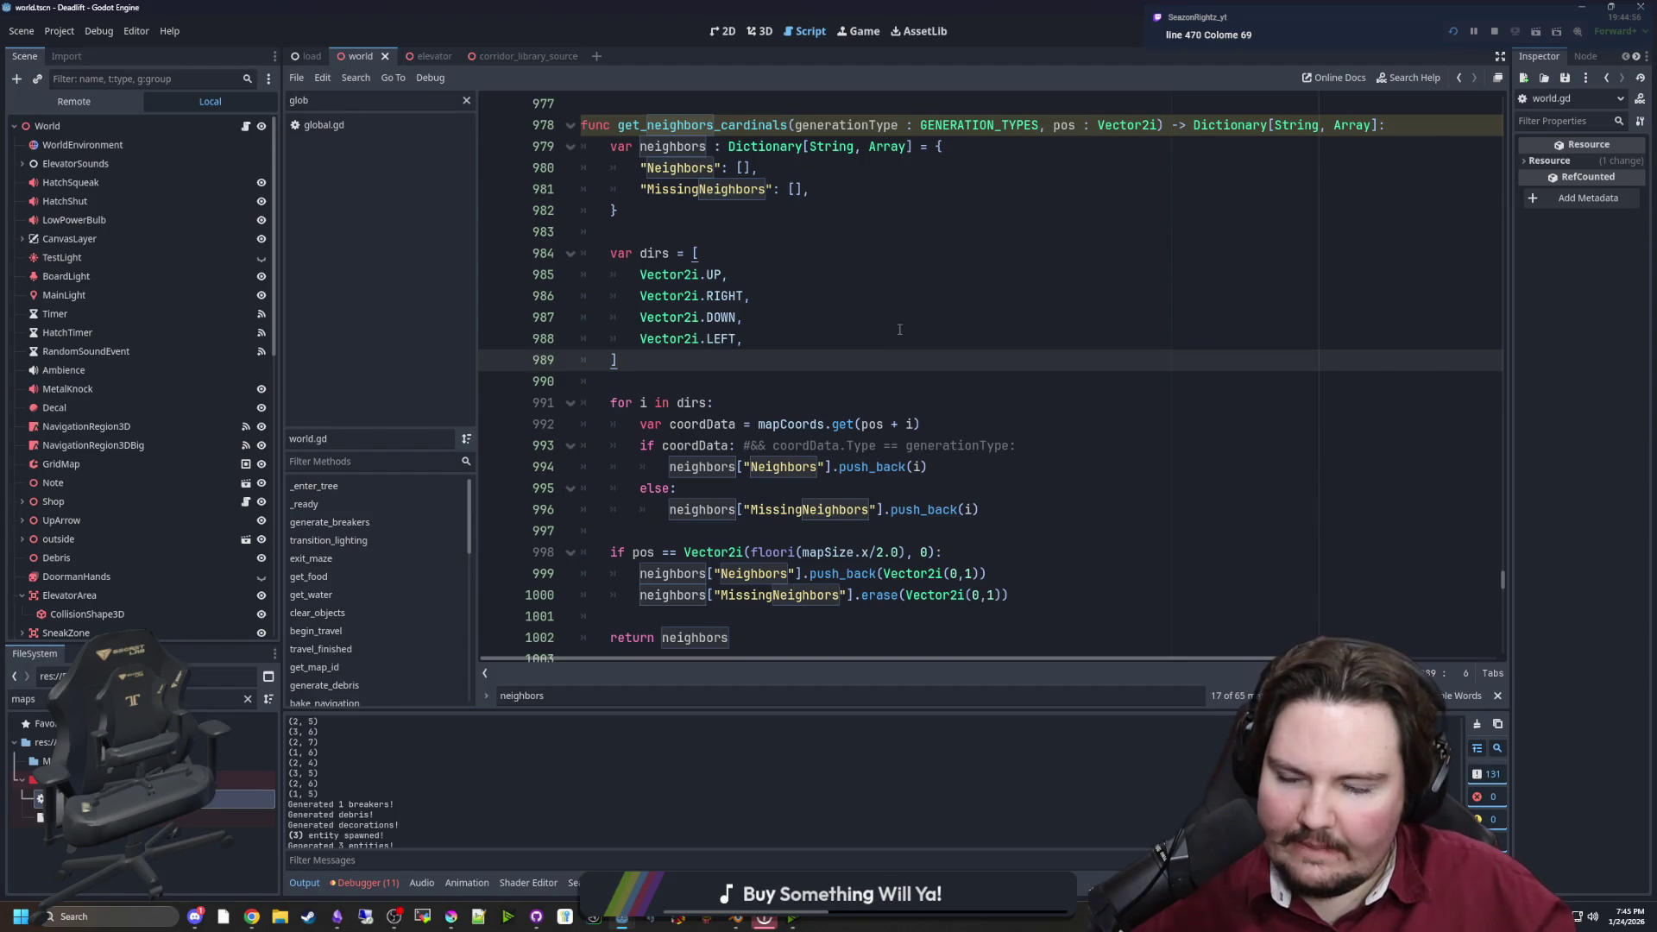
{"action": "left_click", "coordinate": [670, 375]}
{"action": "key", "text": "ctrl+s"}
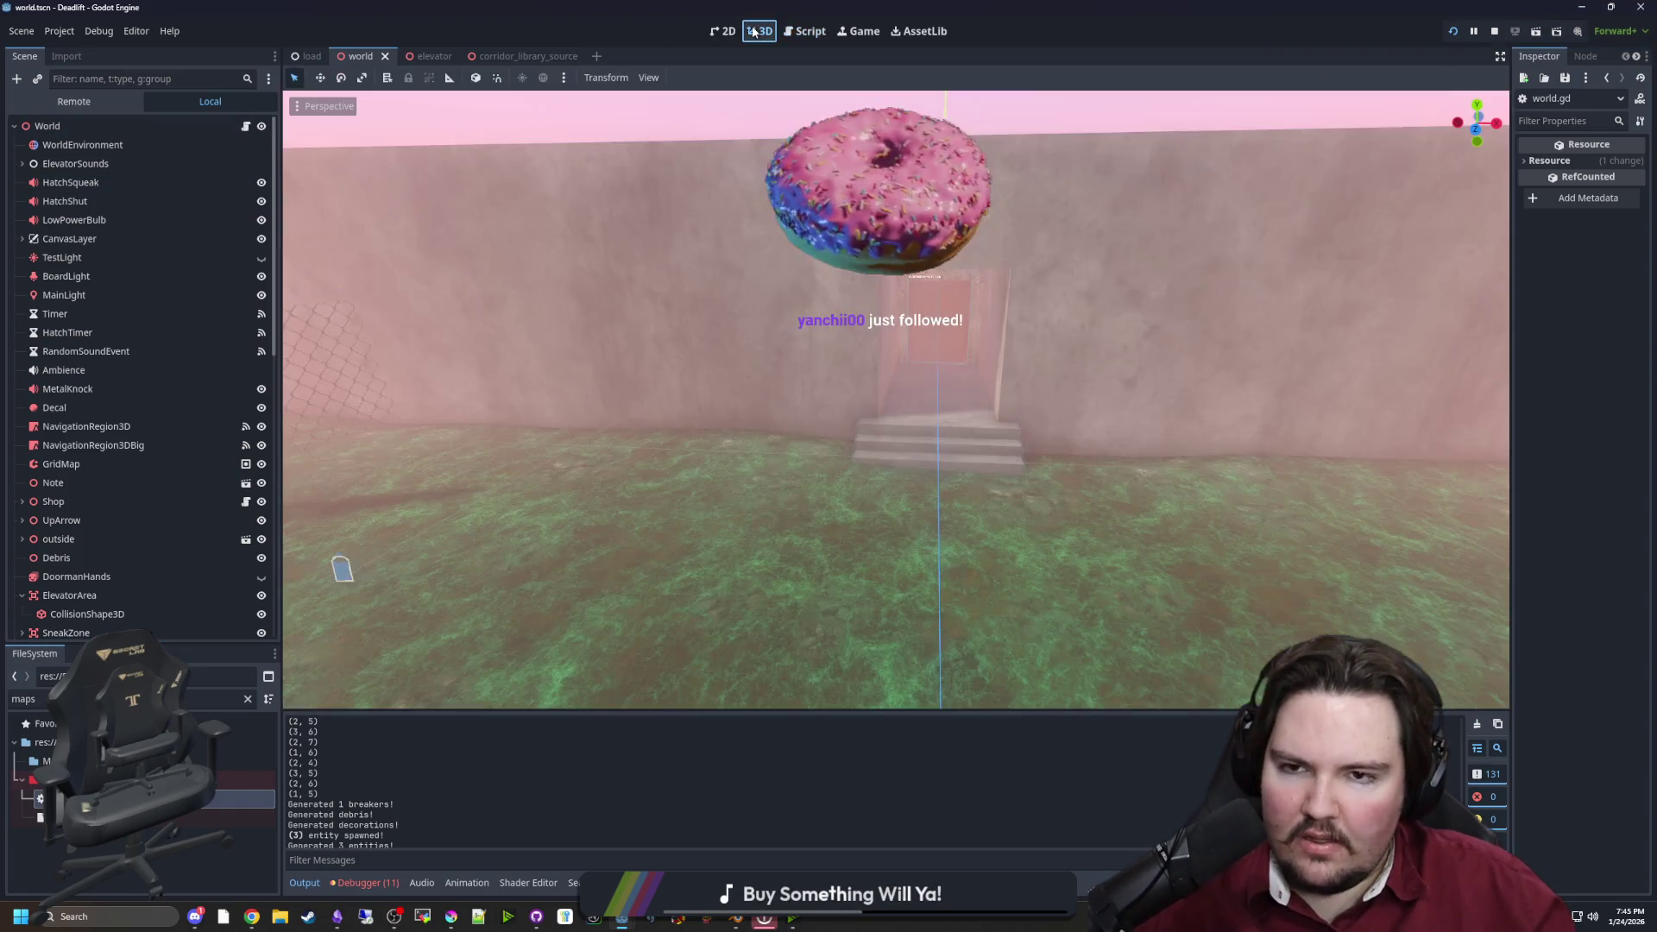
Return from the 3D view to world.gd and search for 'generate_mze', scrolling to its map loop
{"action": "left_click", "coordinate": [757, 31]}
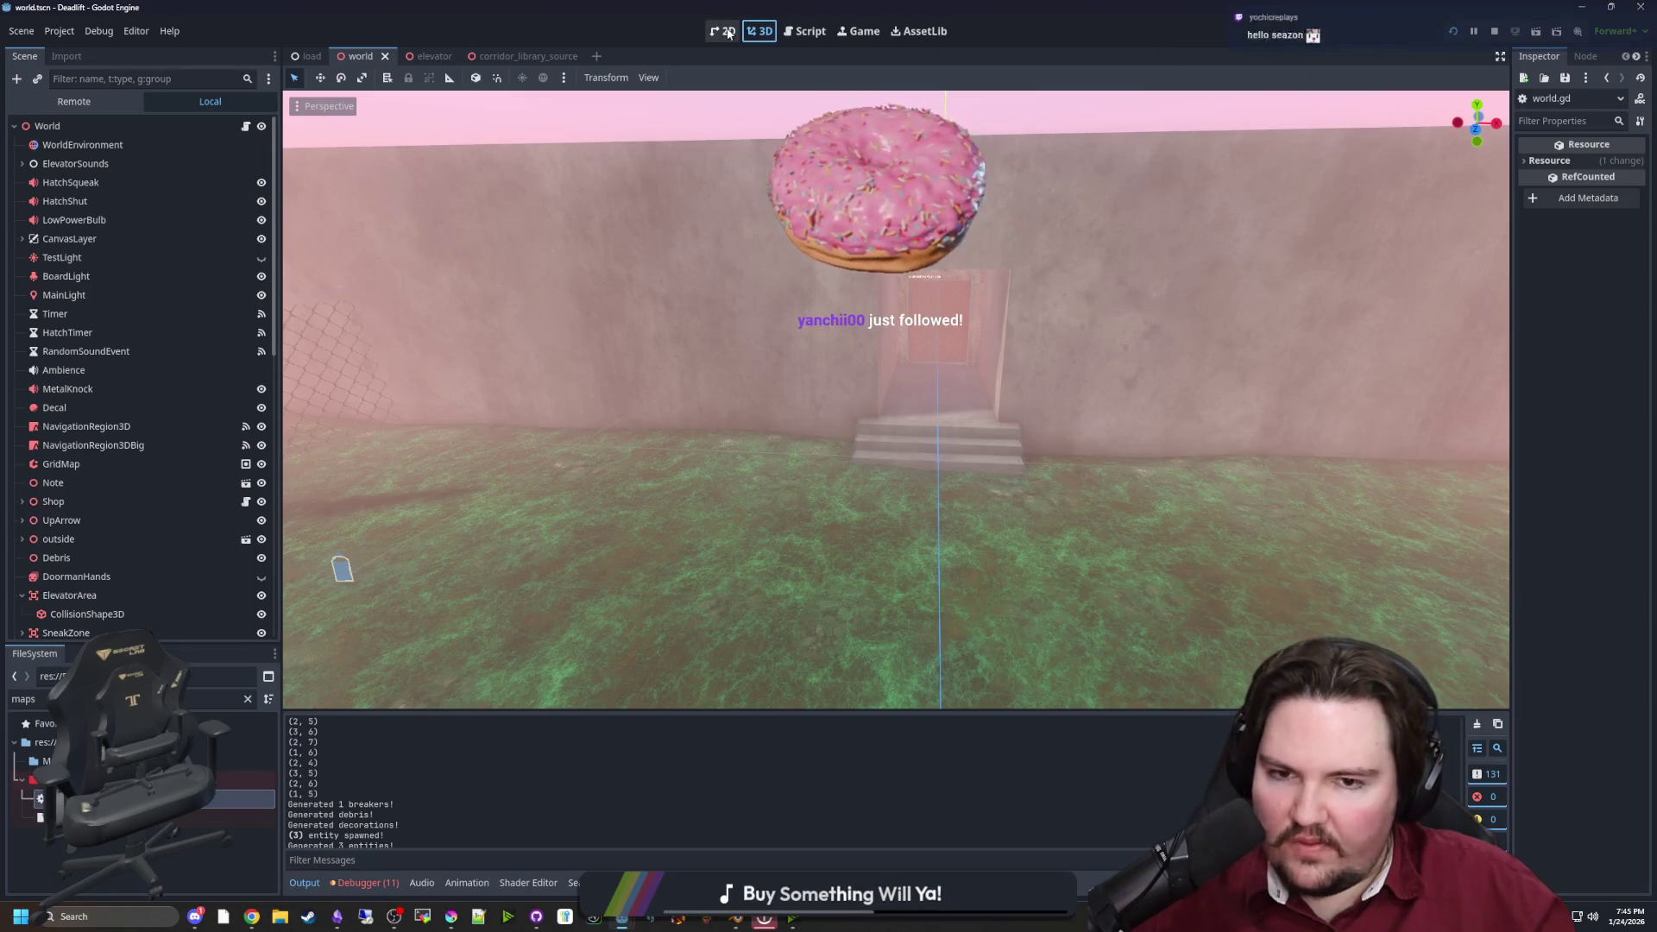
{"action": "left_click", "coordinate": [245, 126]}
{"action": "left_click", "coordinate": [736, 363]}
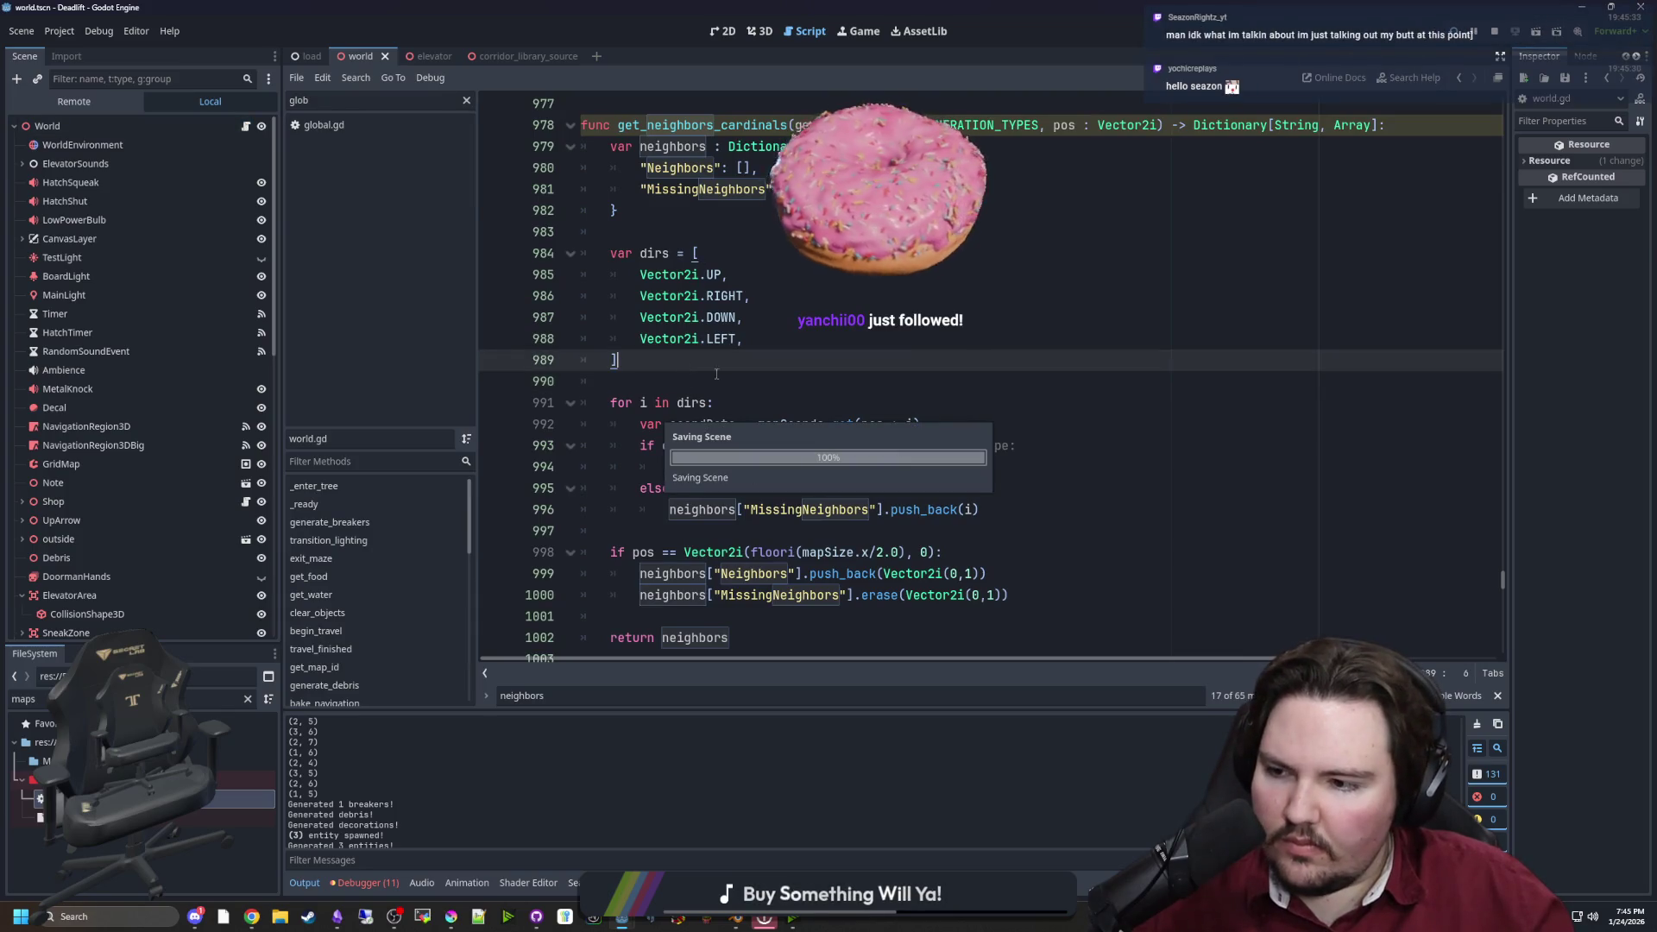
{"action": "key", "text": "ctrl+f"}
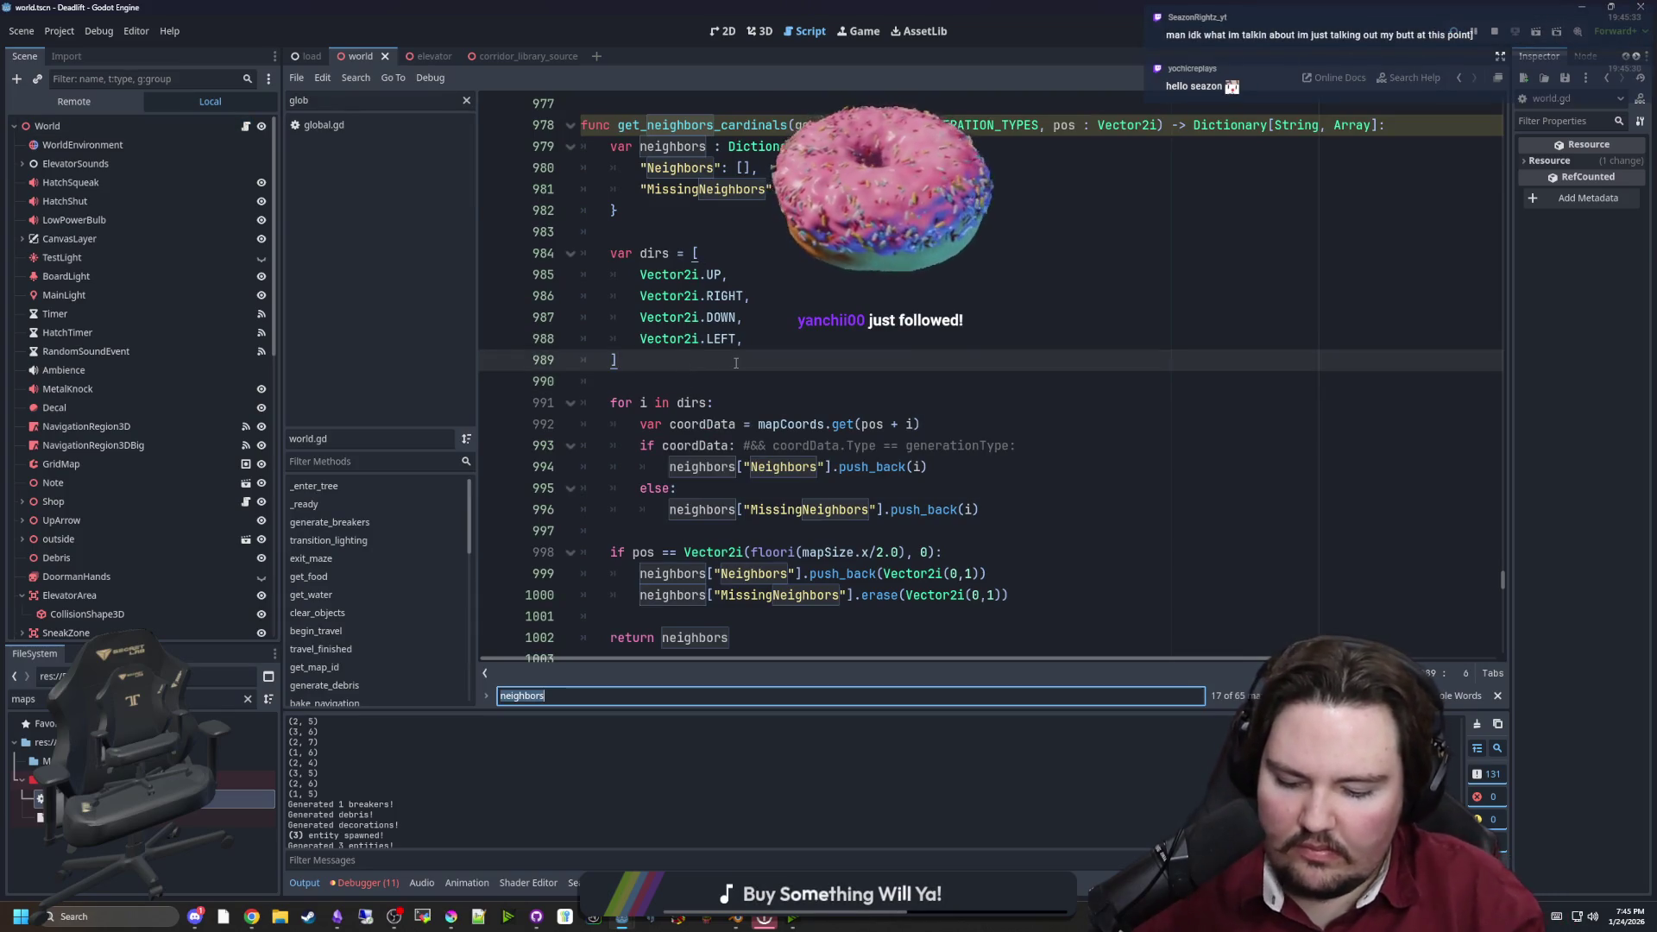
{"action": "type", "text": "generate_mze"}
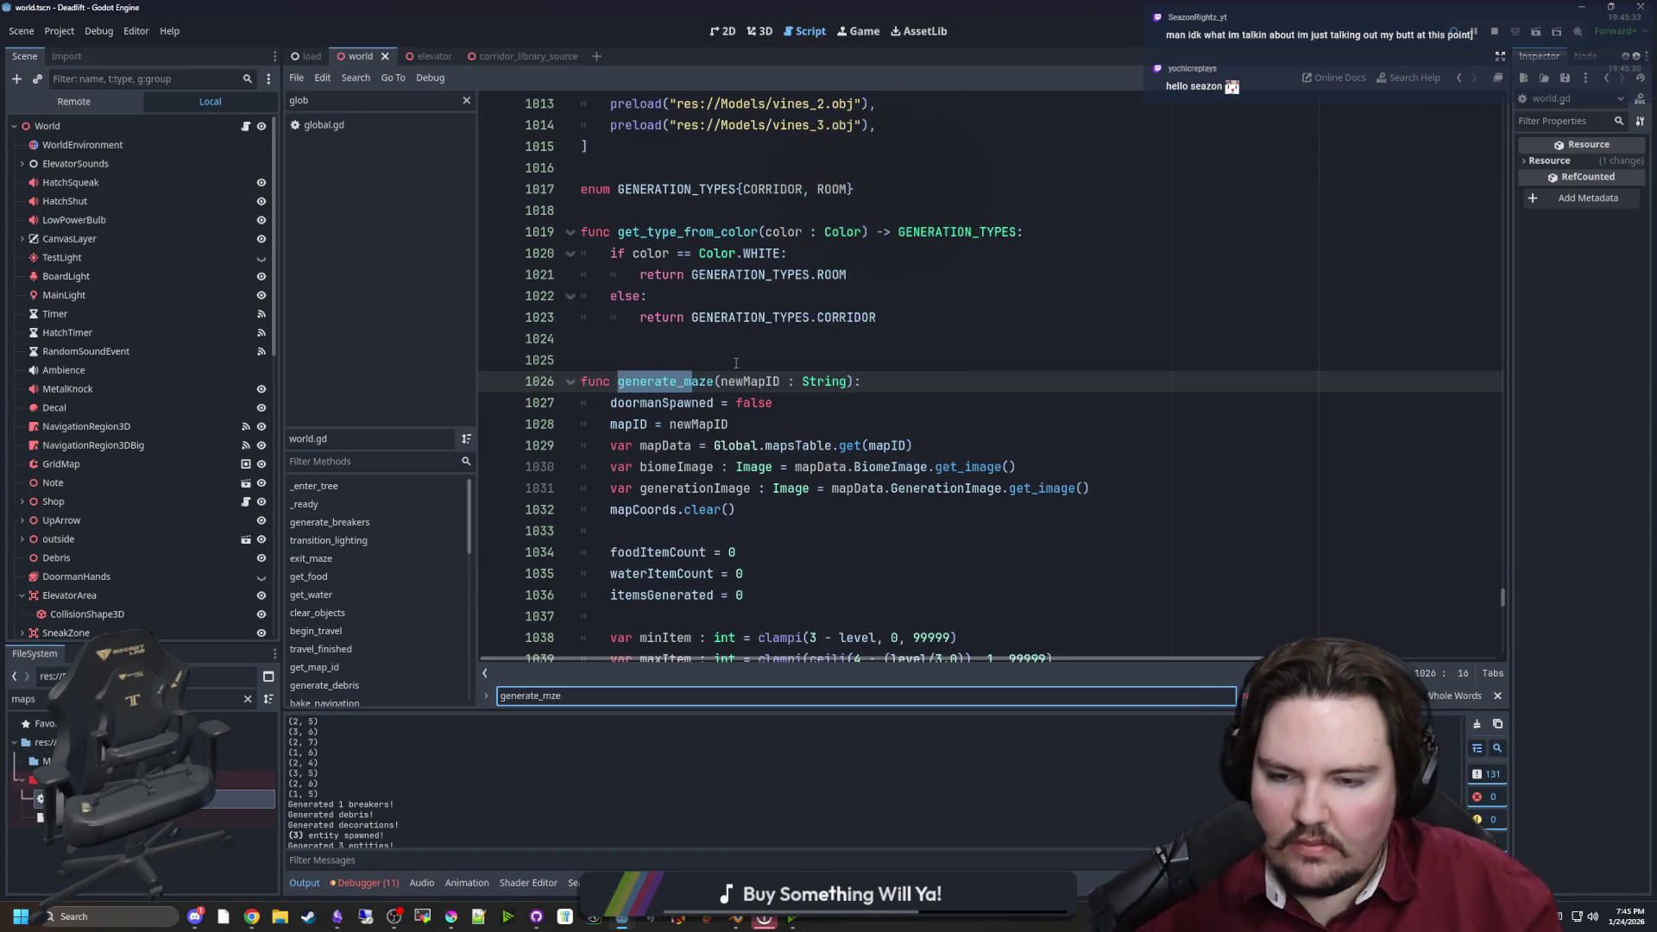
{"action": "scroll", "coordinate": [727, 388], "scroll_direction": "down", "scroll_amount": 10}
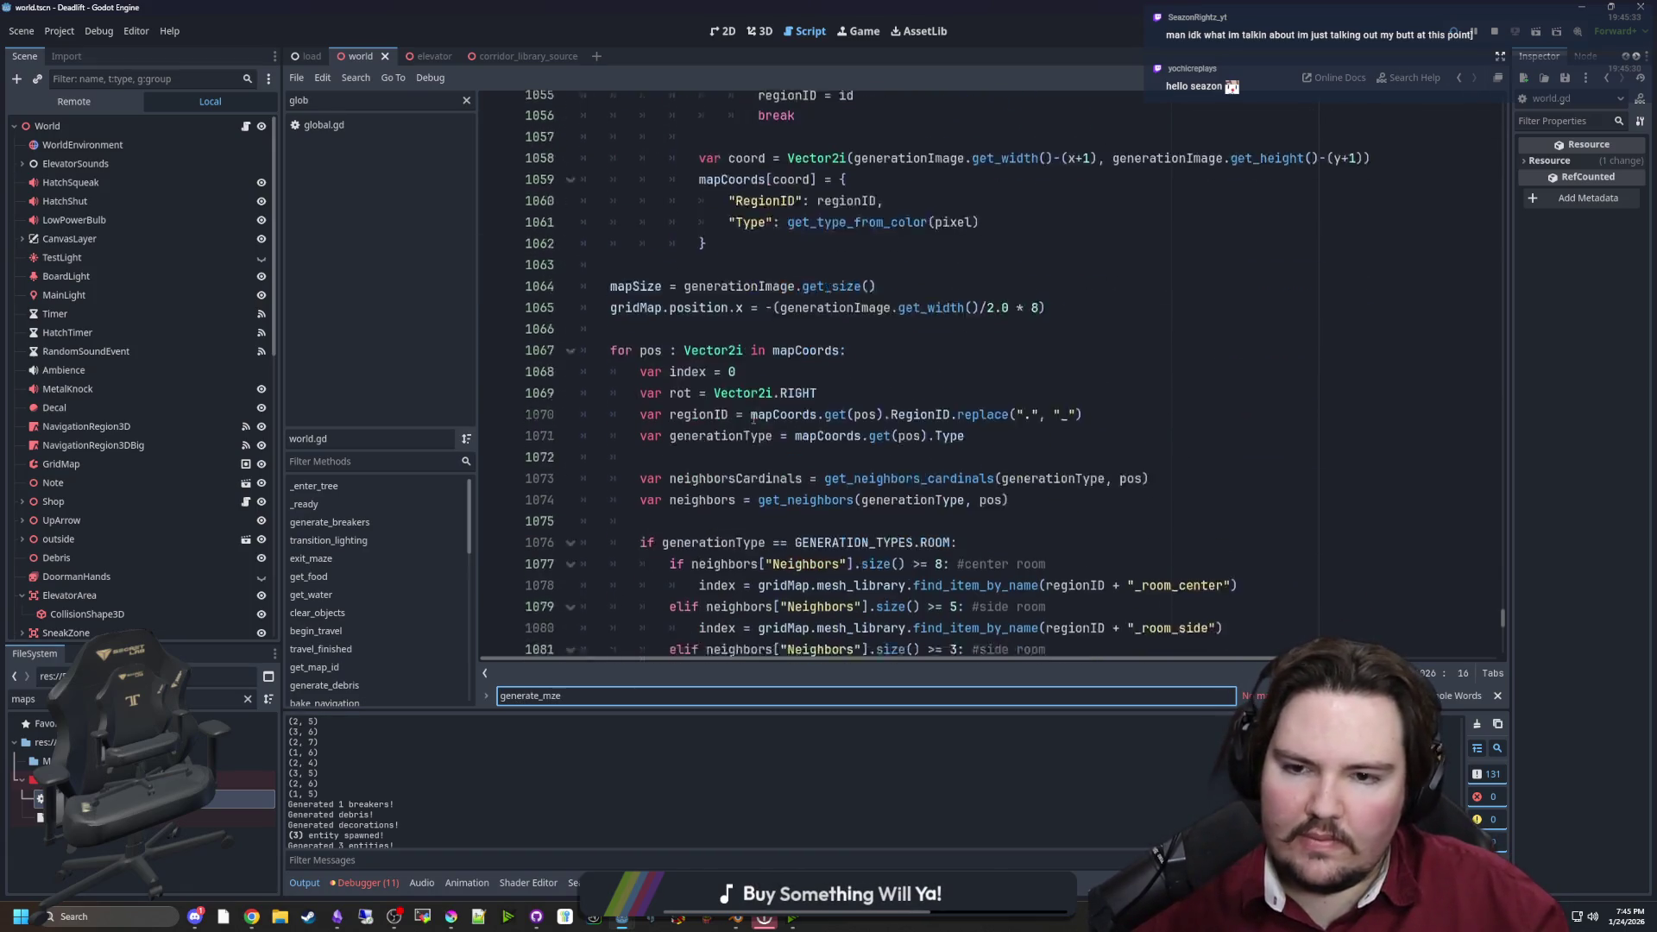
Move the neighborsCardinals assignment line into the CORRIDOR branch
{"action": "left_click", "coordinate": [804, 338]}
{"action": "scroll", "coordinate": [782, 415], "scroll_direction": "down", "scroll_amount": 3}
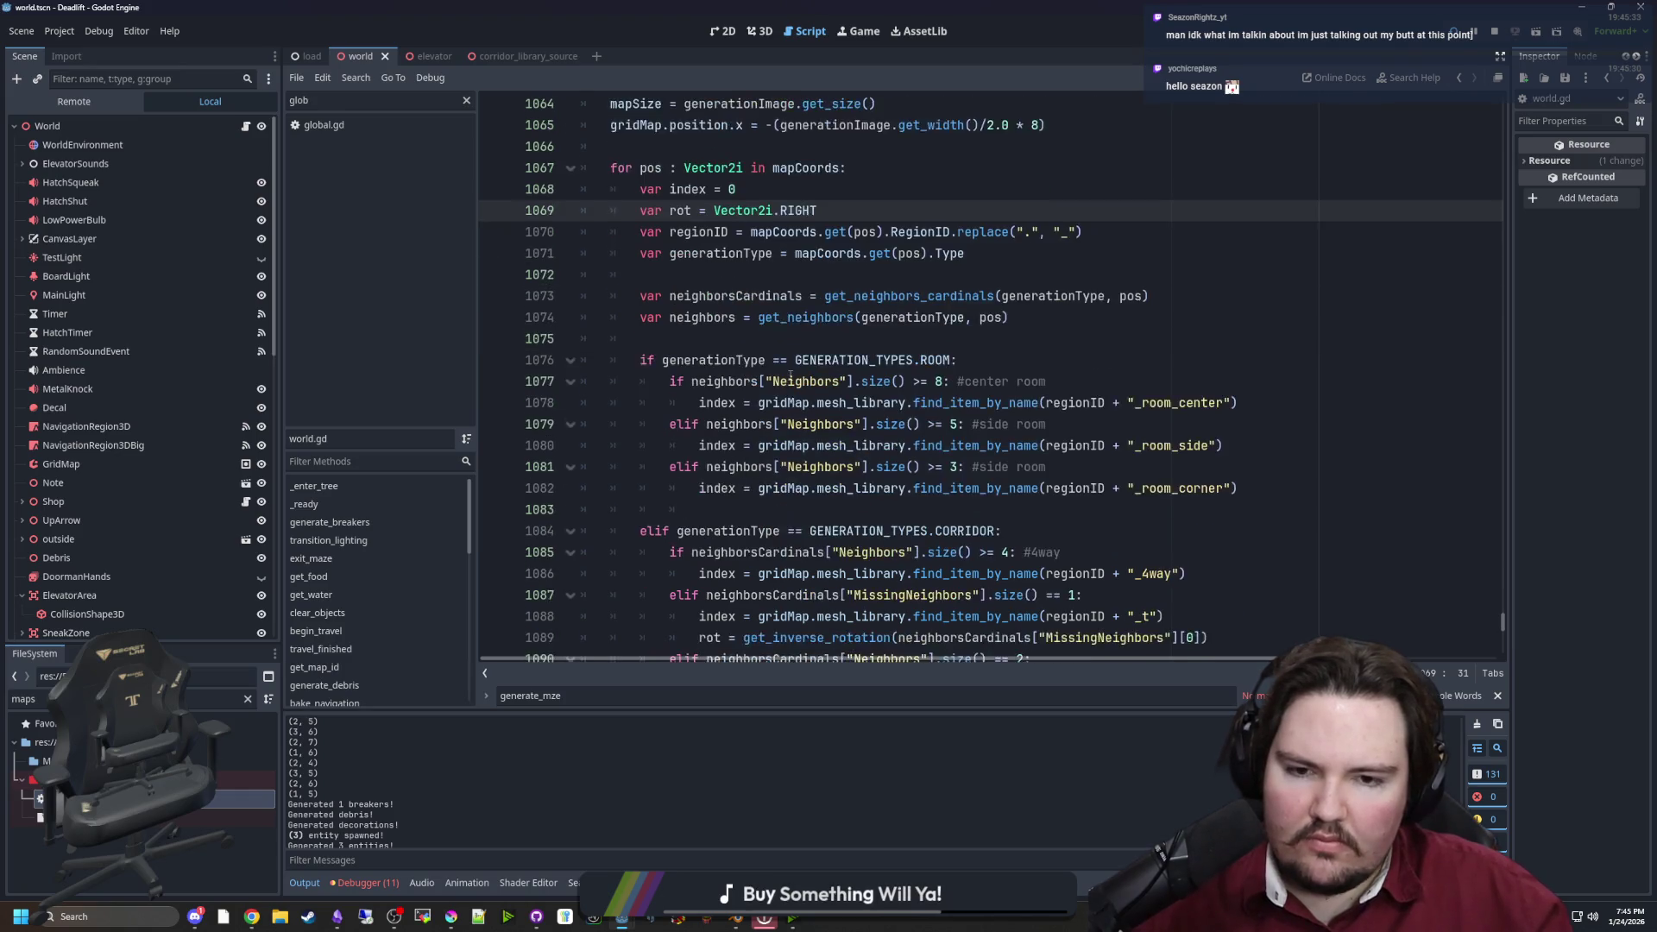
{"action": "left_click", "coordinate": [780, 445]}
{"action": "scroll", "coordinate": [780, 445], "scroll_direction": "up", "scroll_amount": 2}
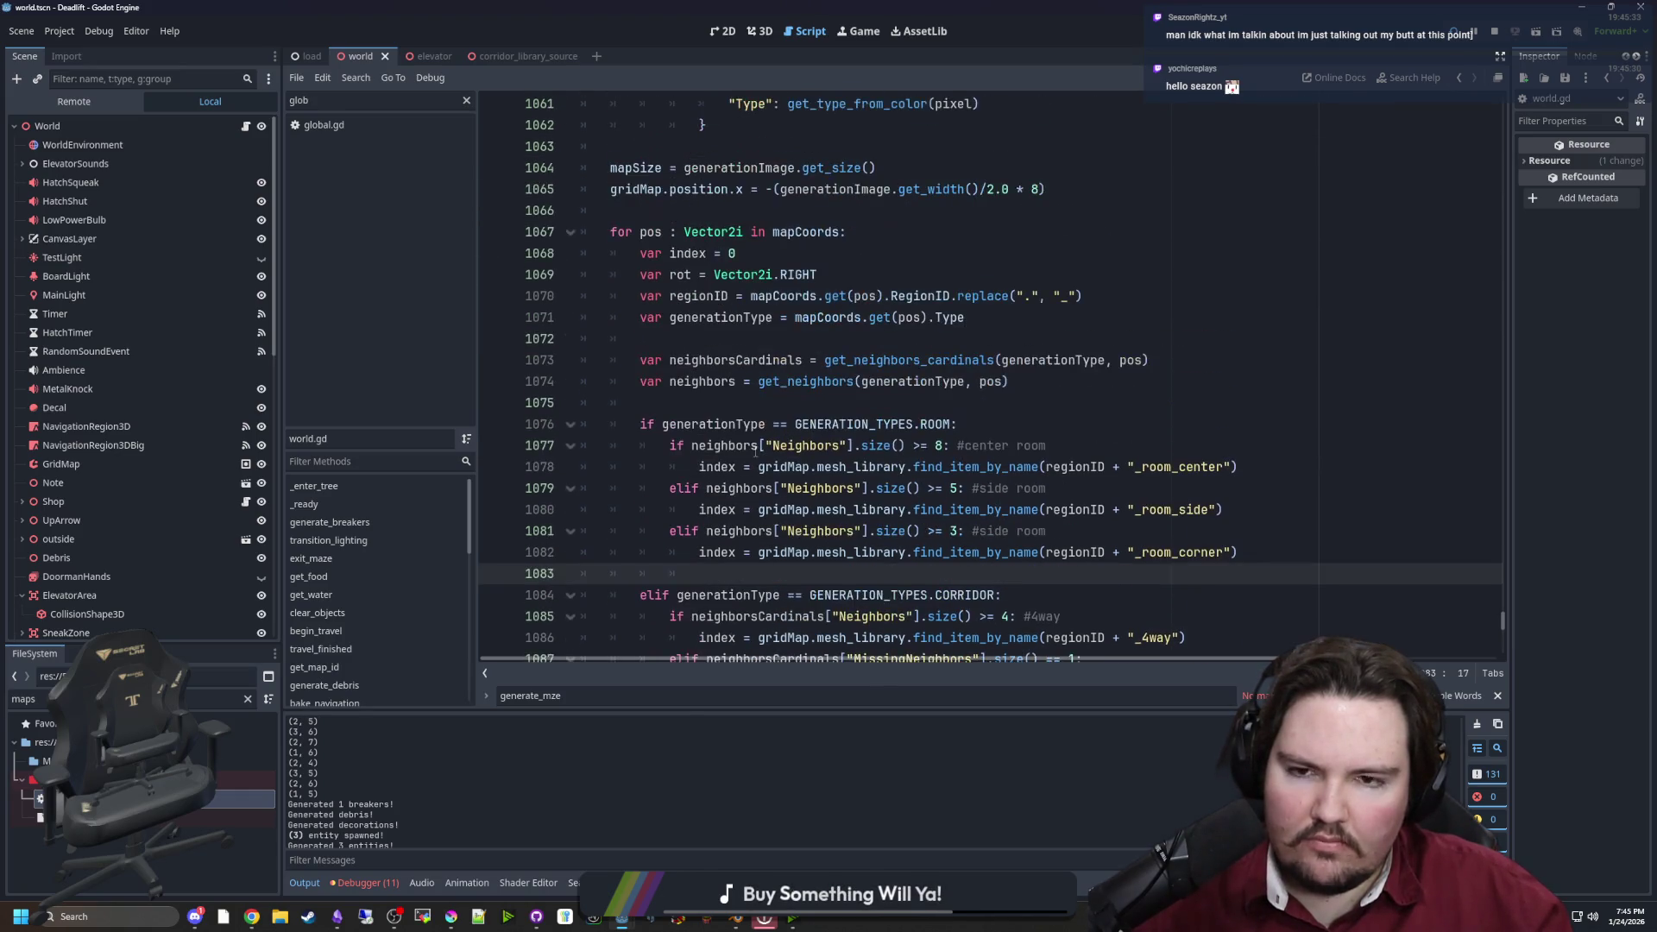
{"action": "left_click_drag", "start_coordinate": [1149, 360], "coordinate": [639, 362]}
{"action": "key", "text": "ctrl+c"}
{"action": "key", "text": "BackSpace"}
{"action": "key", "text": "BackSpace"}
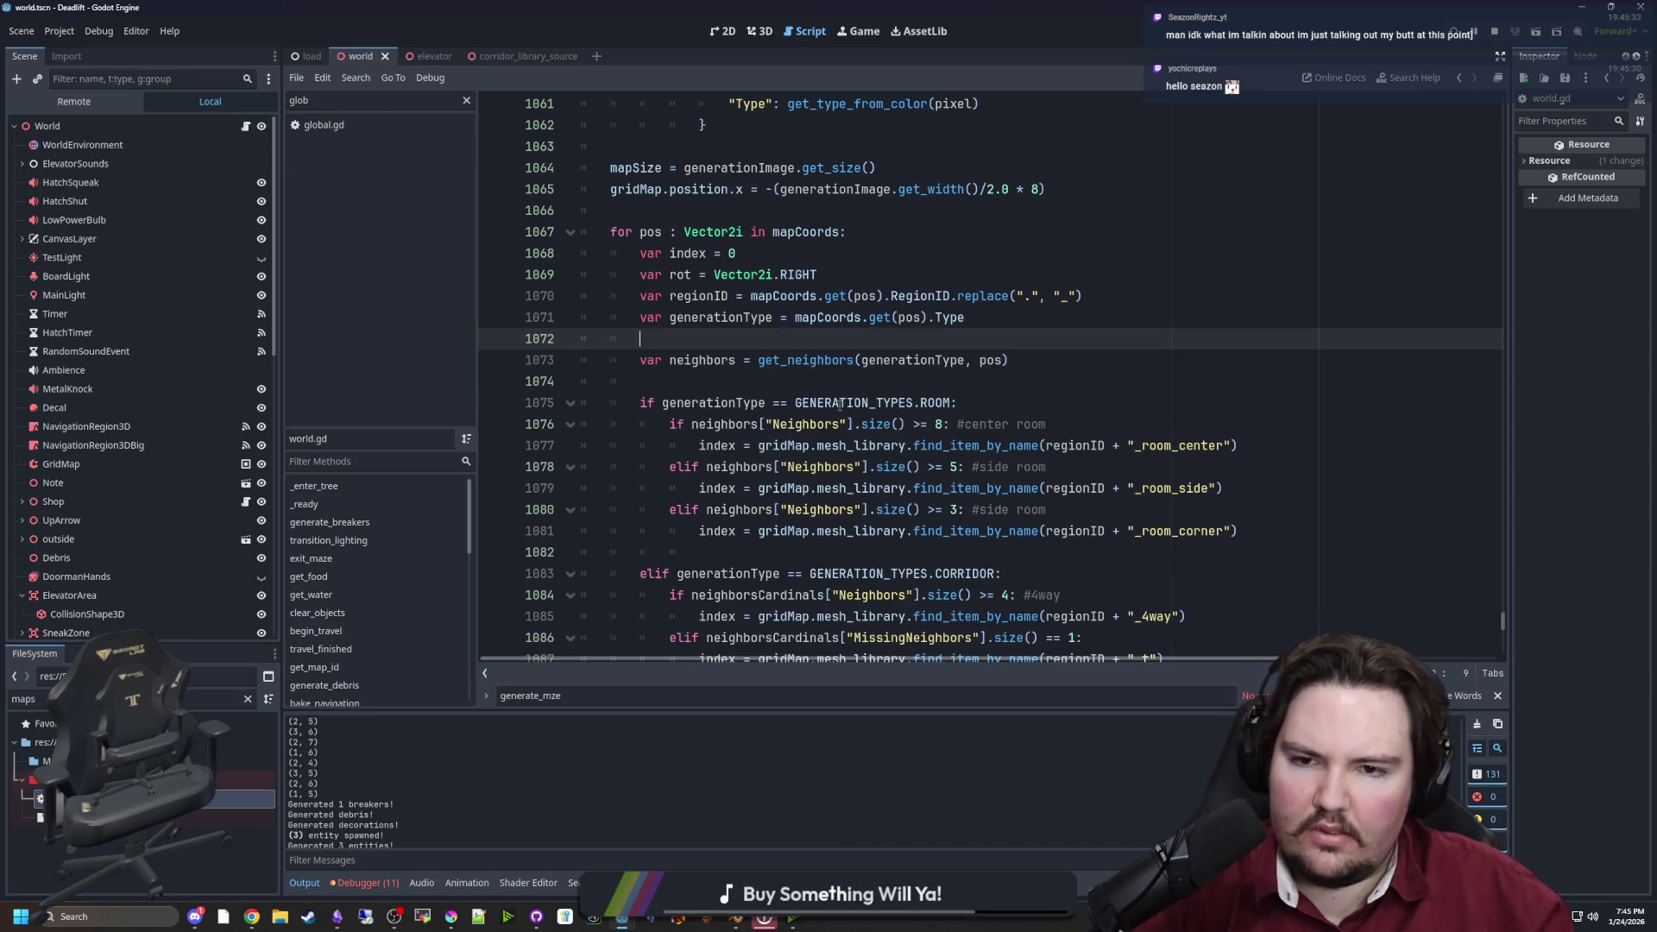
{"action": "scroll", "coordinate": [1027, 458], "scroll_direction": "down", "scroll_amount": 2}
{"action": "left_click", "coordinate": [1027, 446]}
{"action": "key", "text": "Return"}
{"action": "key", "text": "ctrl+v"}
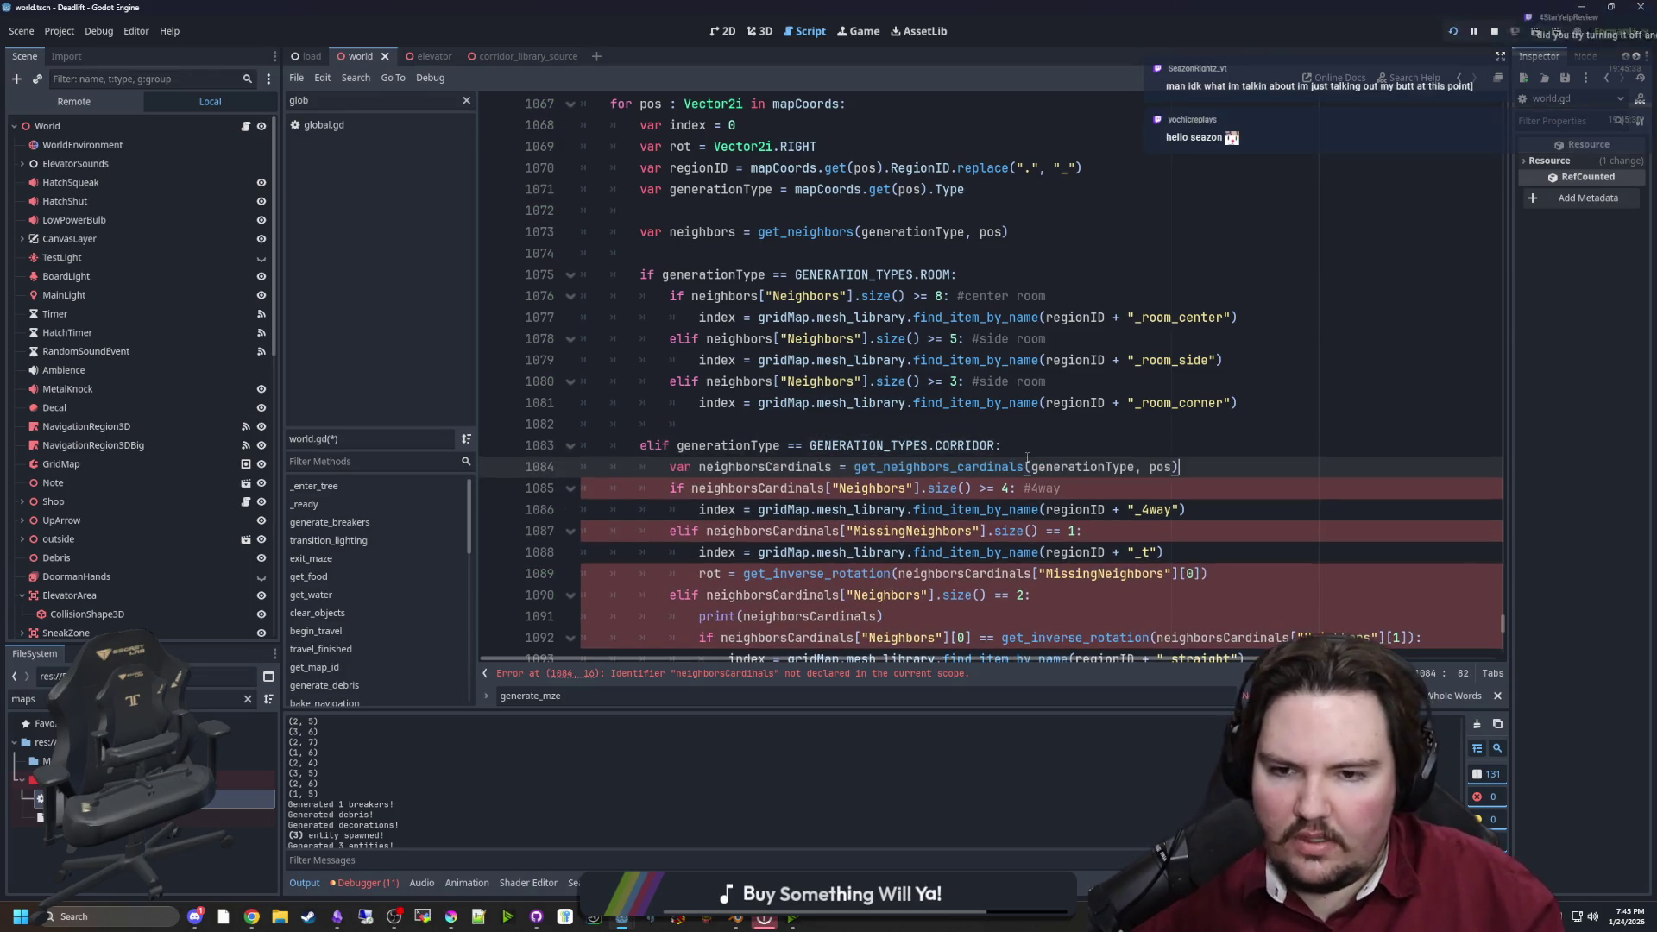
Move the get_neighbors assignment into the ROOM branch, delete leftover blank lines, and save
{"action": "left_click_drag", "start_coordinate": [1008, 233], "coordinate": [619, 236]}
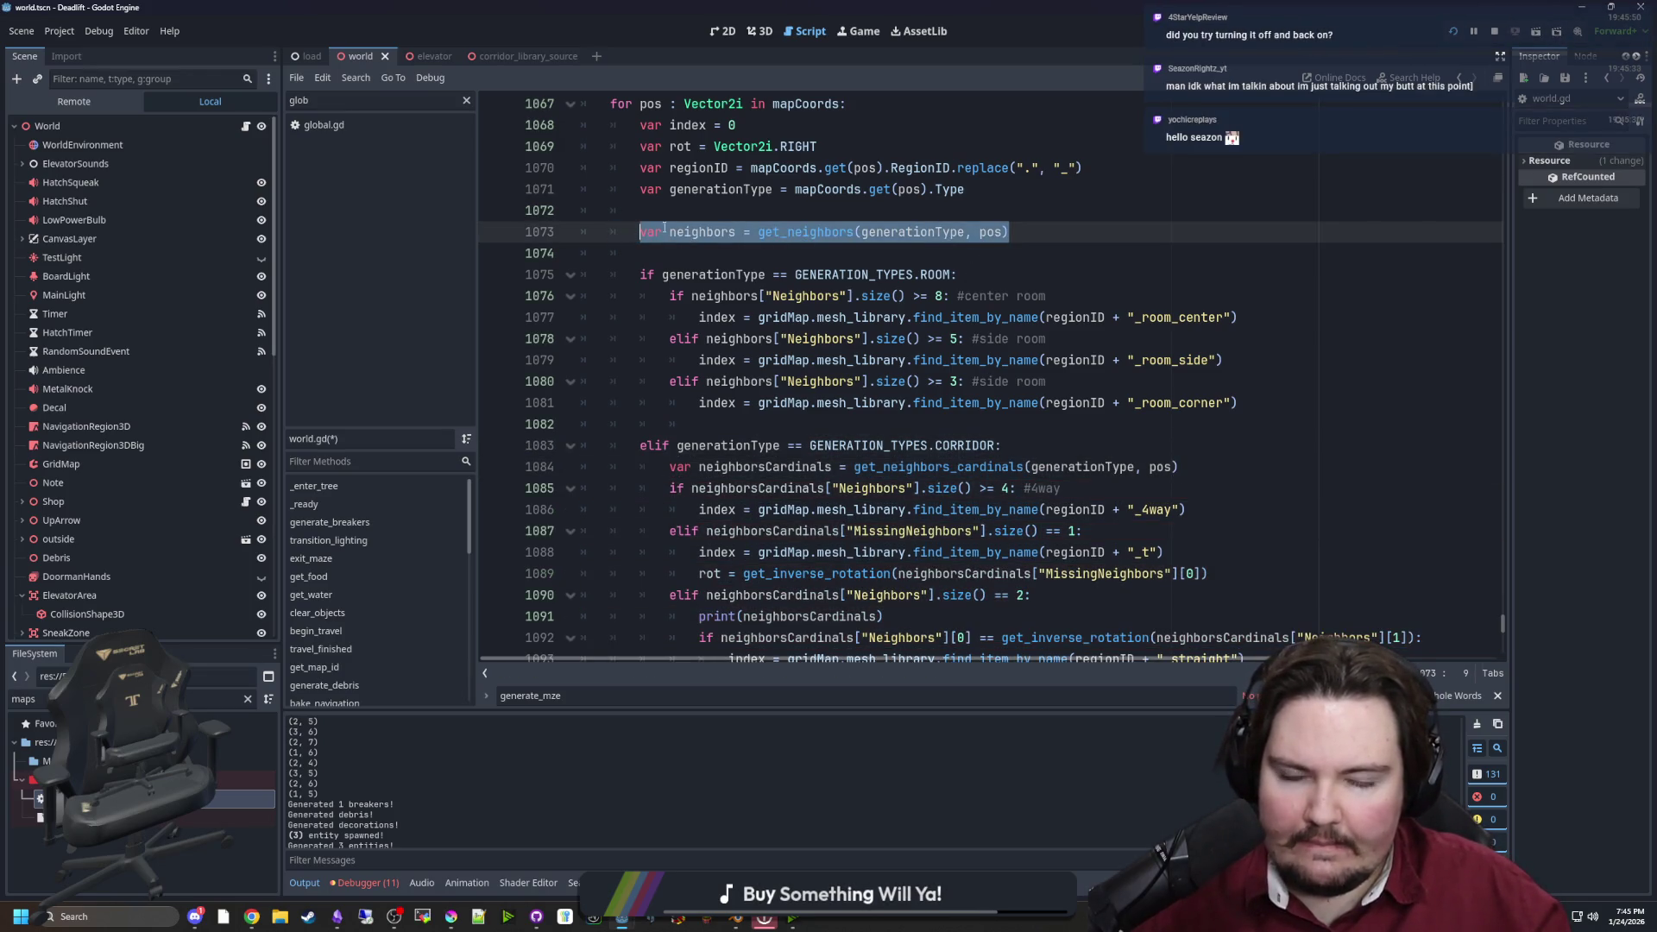
{"action": "key", "text": "ctrl+x"}
{"action": "key", "text": "Down"}
{"action": "key", "text": "Down"}
{"action": "key", "text": "End"}
{"action": "key", "text": "Return"}
{"action": "key", "text": "ctrl+v"}
{"action": "left_click", "coordinate": [797, 232]}
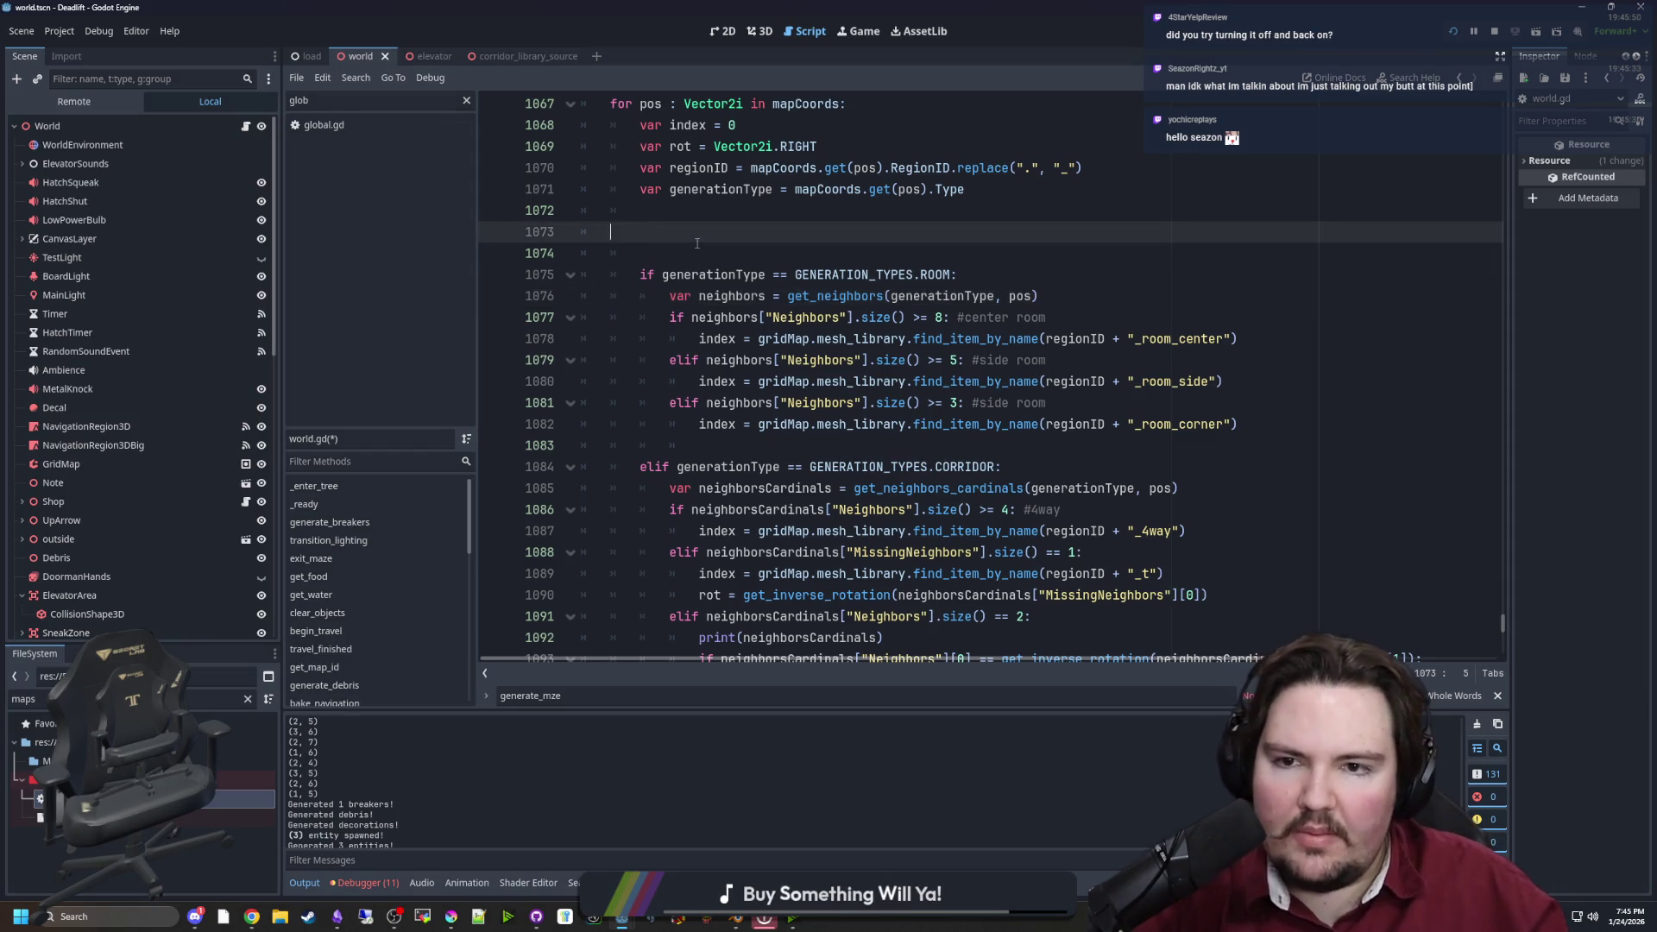
{"action": "key", "text": "BackSpace"}
{"action": "key", "text": "BackSpace"}
{"action": "scroll", "coordinate": [690, 302], "scroll_direction": "up", "scroll_amount": 1}
{"action": "left_click", "coordinate": [884, 195]}
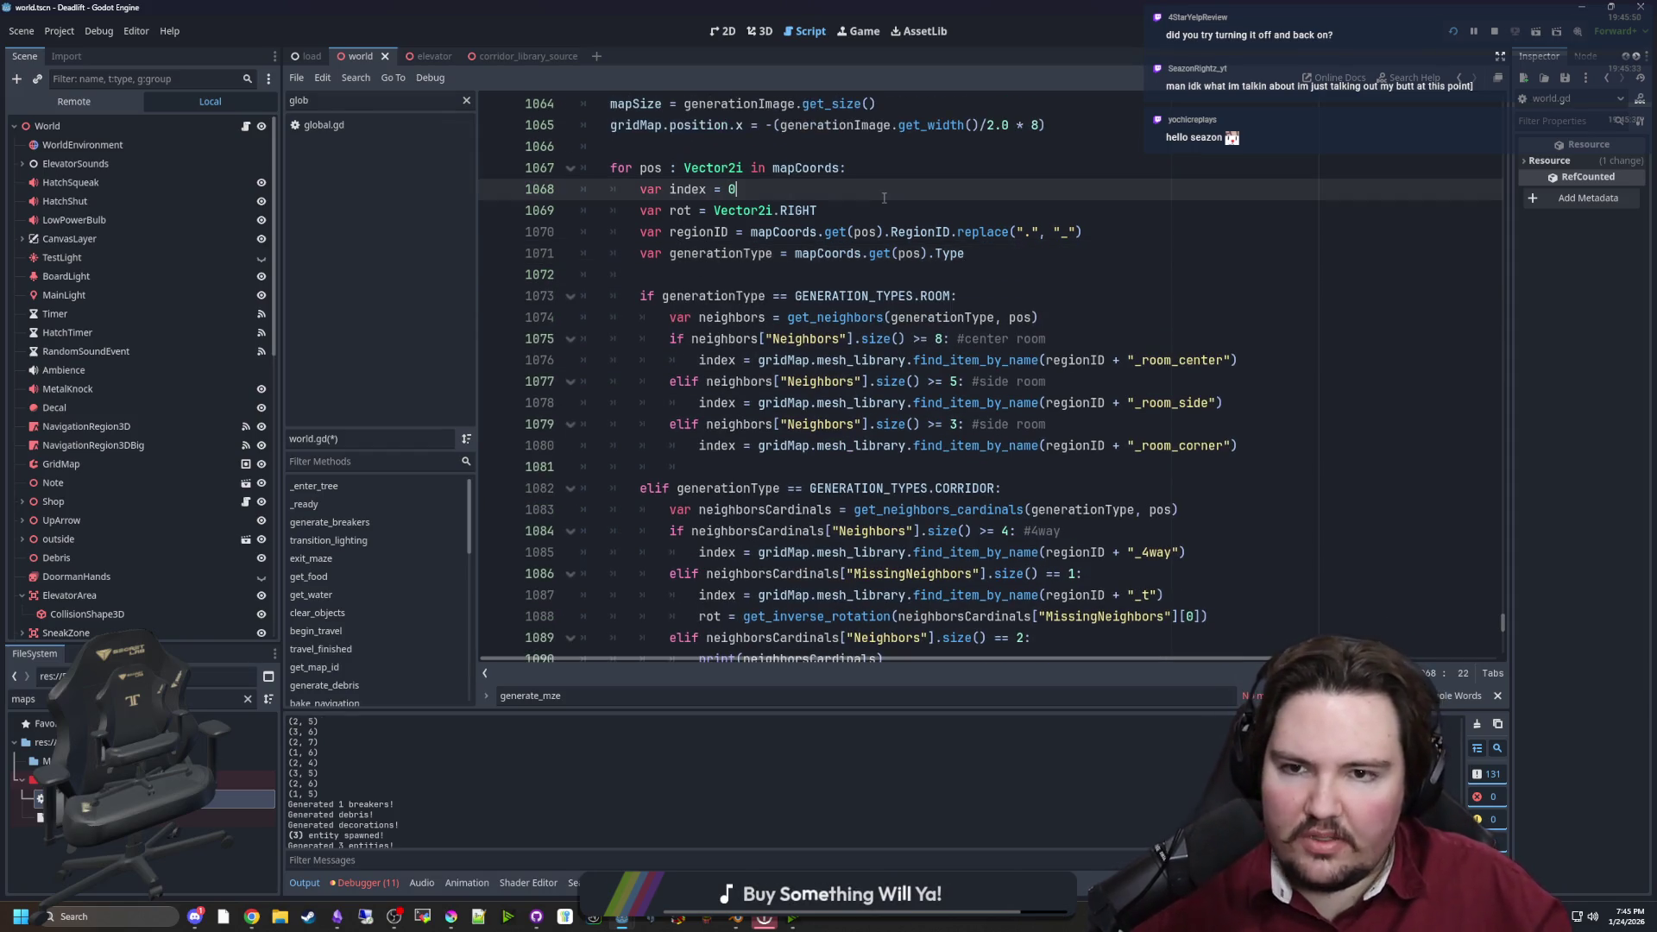
{"action": "key", "text": "ctrl+s"}
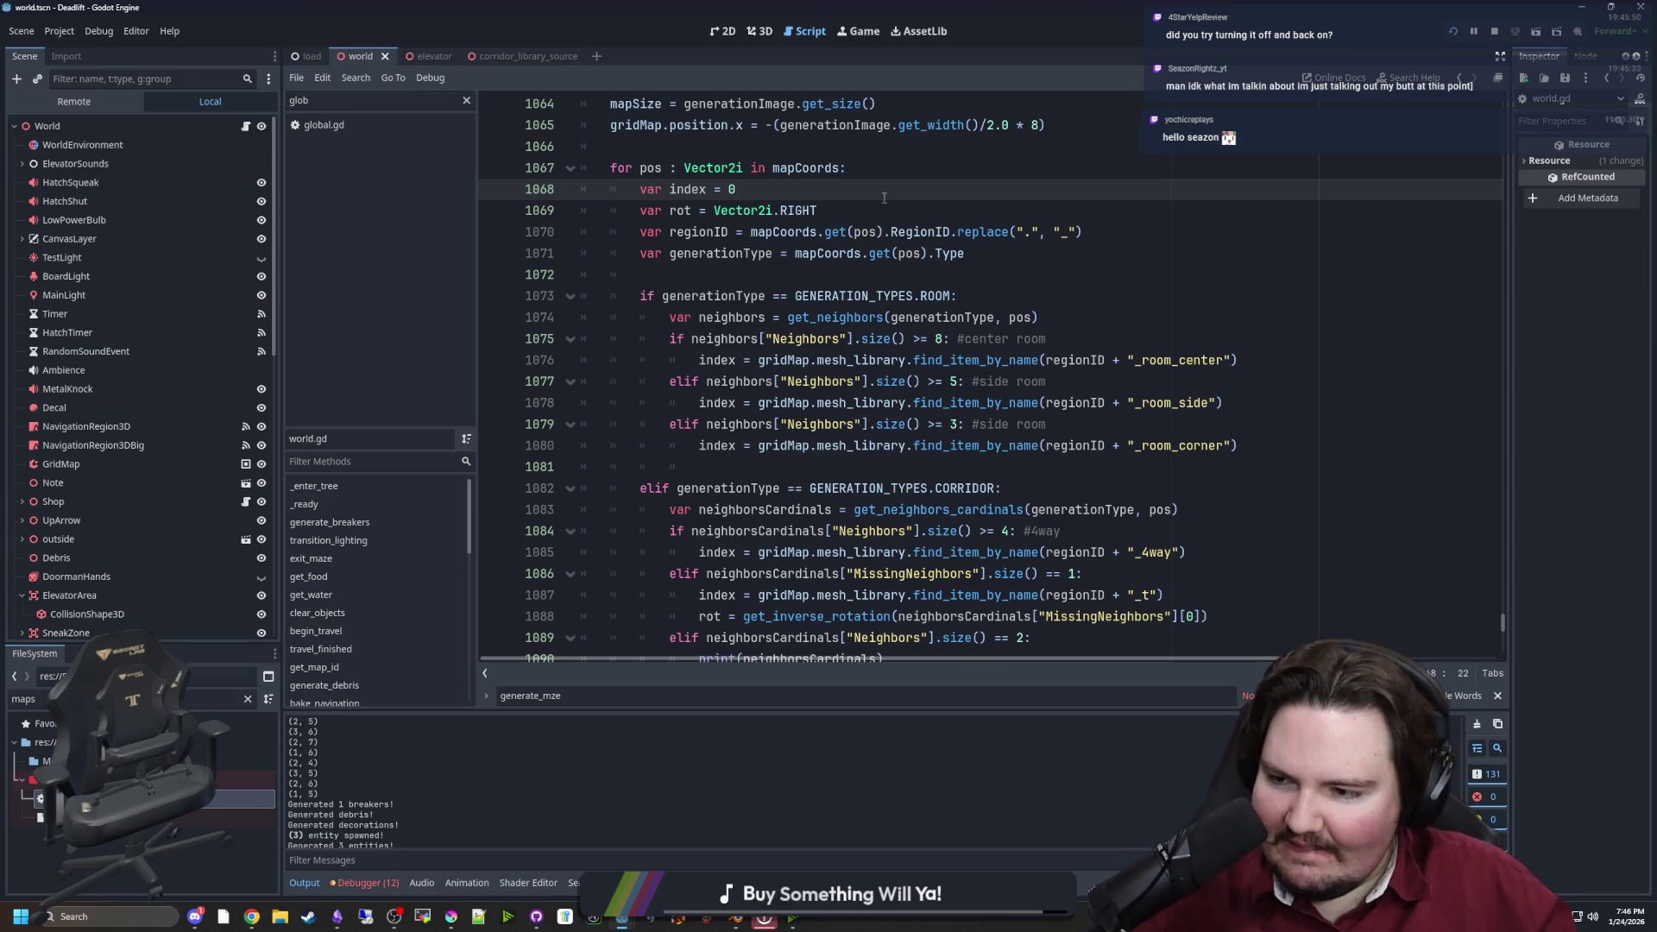
{"action": "left_click", "coordinate": [714, 274]}
{"action": "scroll", "coordinate": [702, 278], "scroll_direction": "down", "scroll_amount": 2}
{"action": "left_click", "coordinate": [845, 347]}
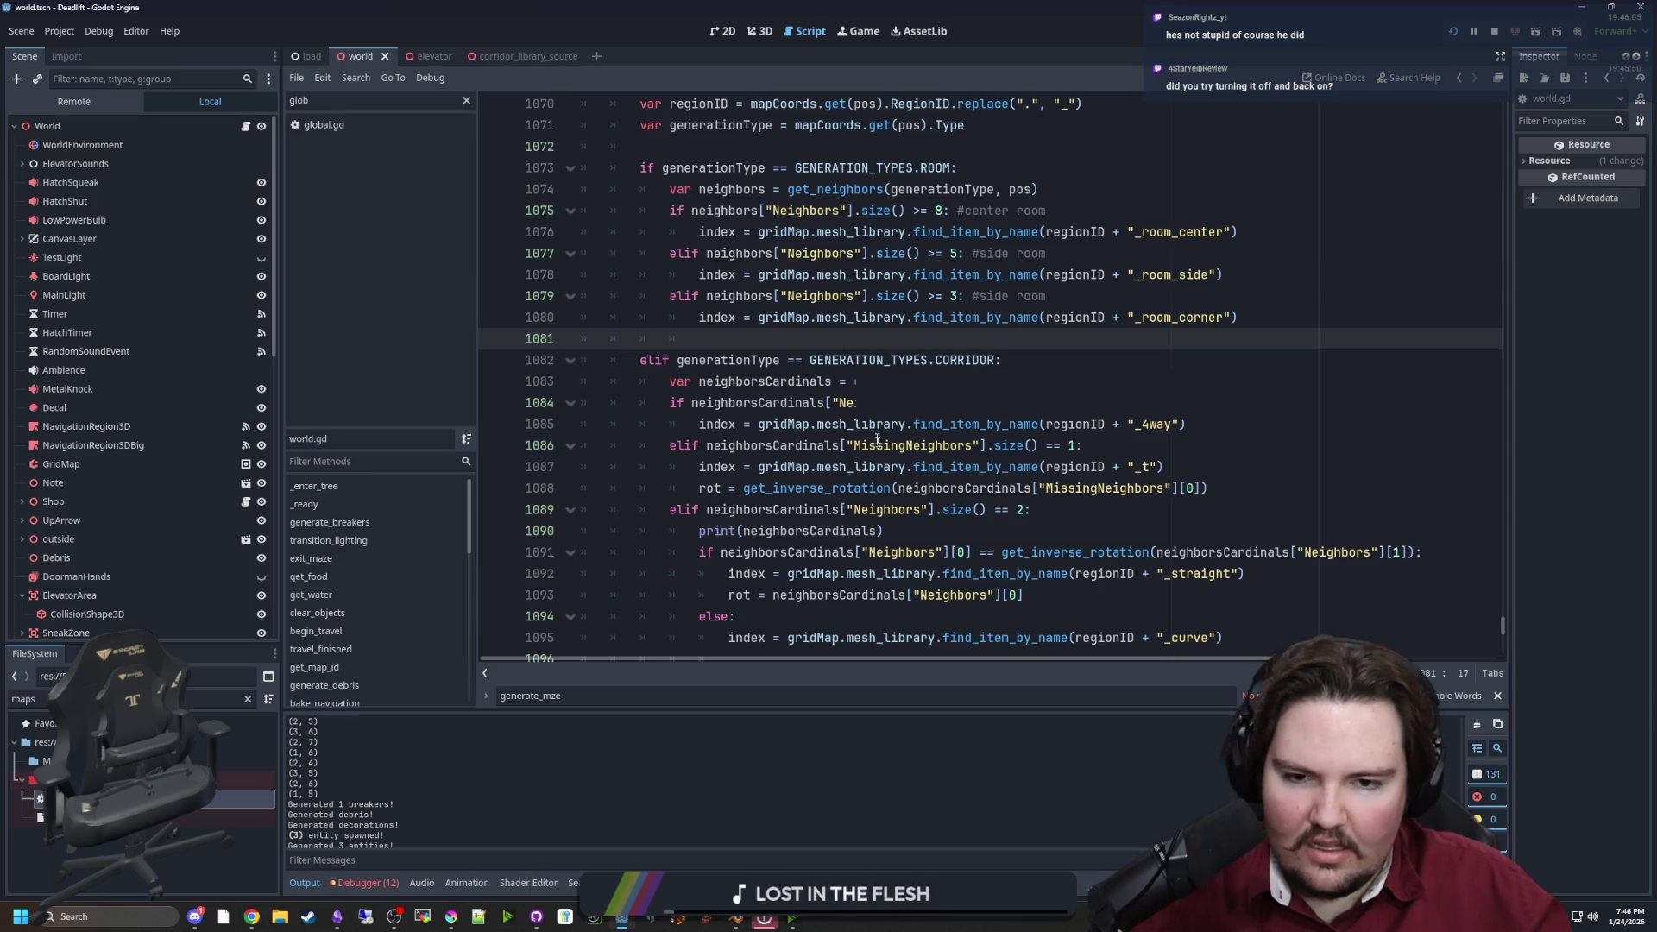
{"action": "scroll", "coordinate": [874, 479], "scroll_direction": "down", "scroll_amount": 1}
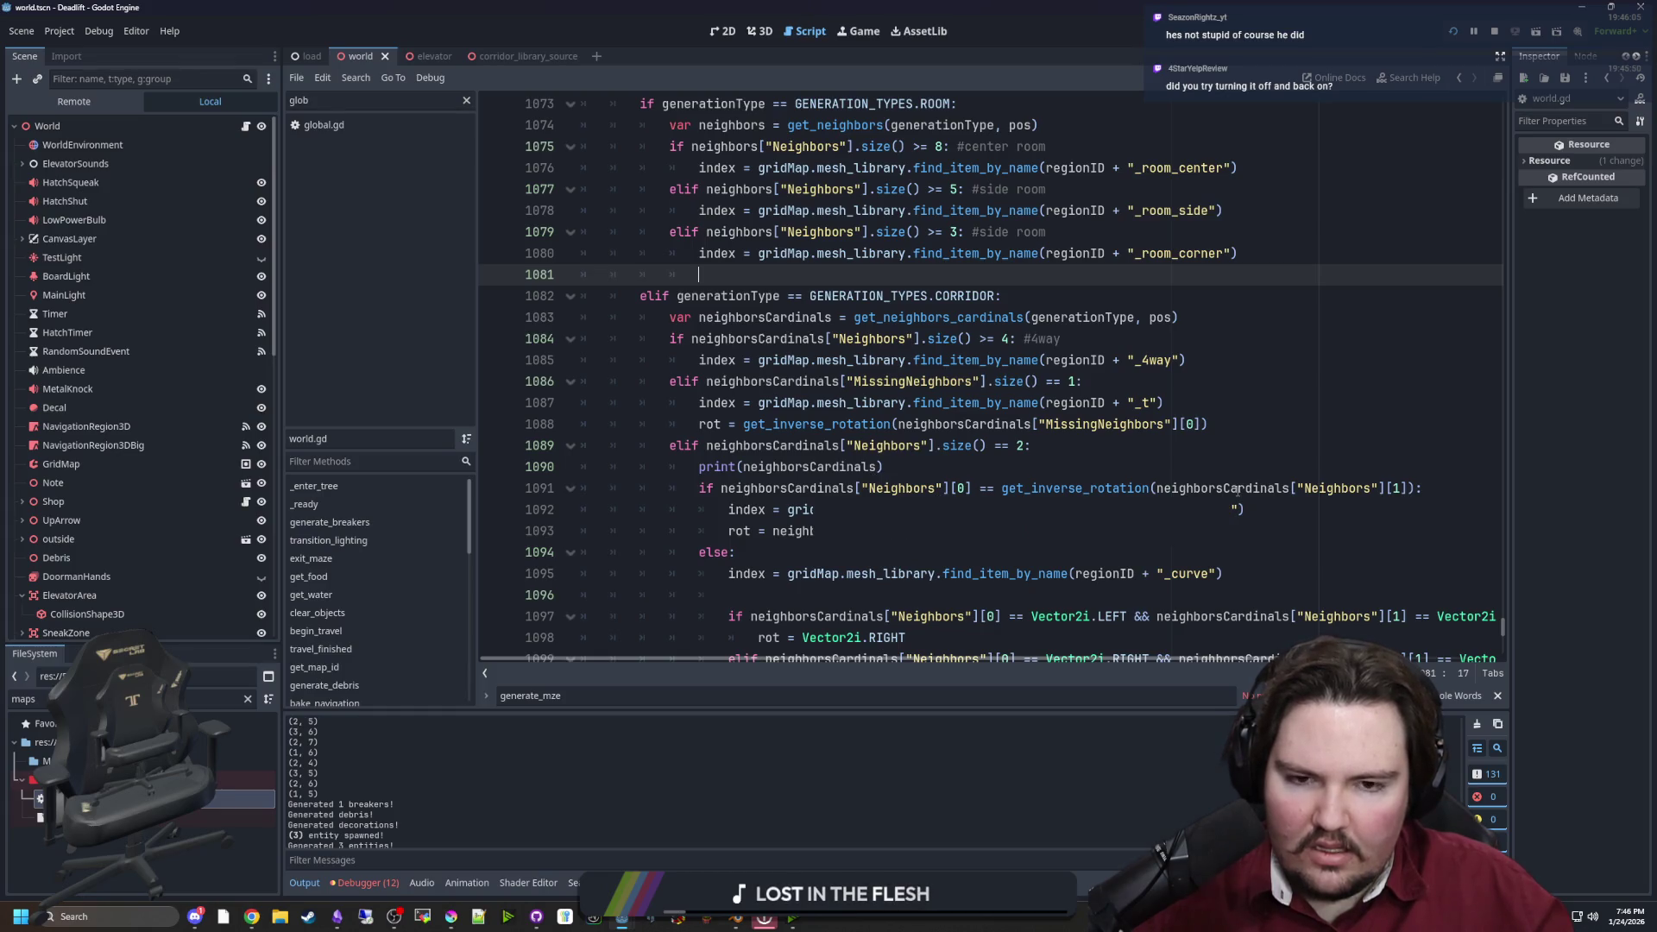
{"action": "left_click", "coordinate": [901, 468]}
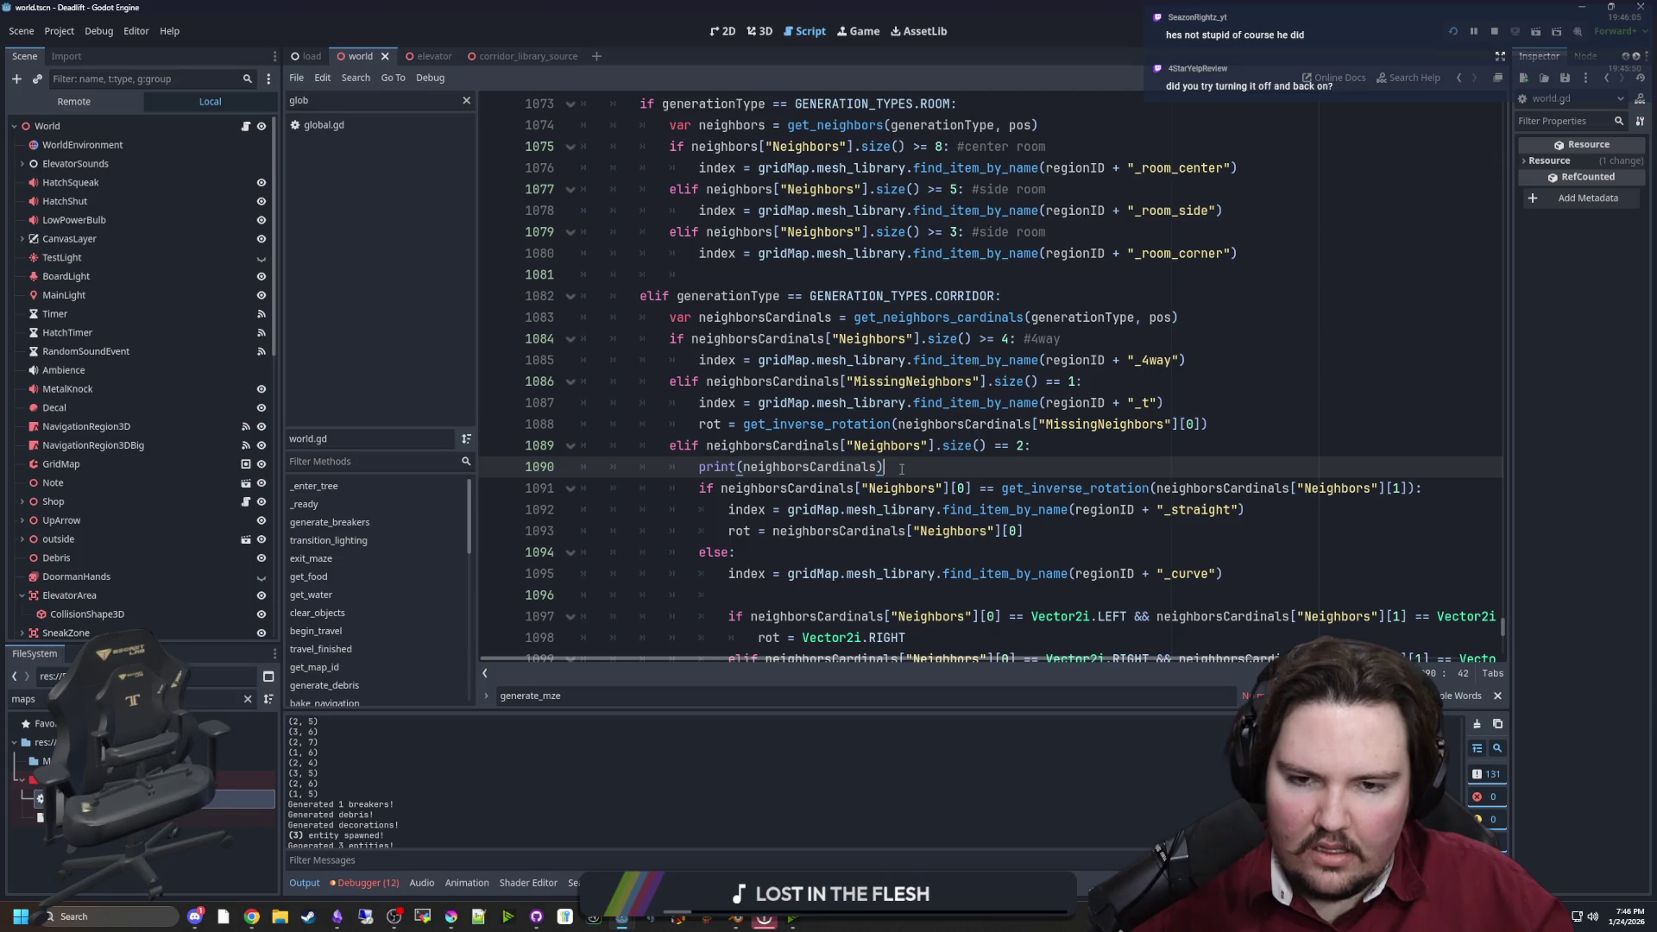
{"action": "left_click_drag", "start_coordinate": [699, 488], "coordinate": [1416, 489]}
{"action": "left_click", "coordinate": [1429, 489]}
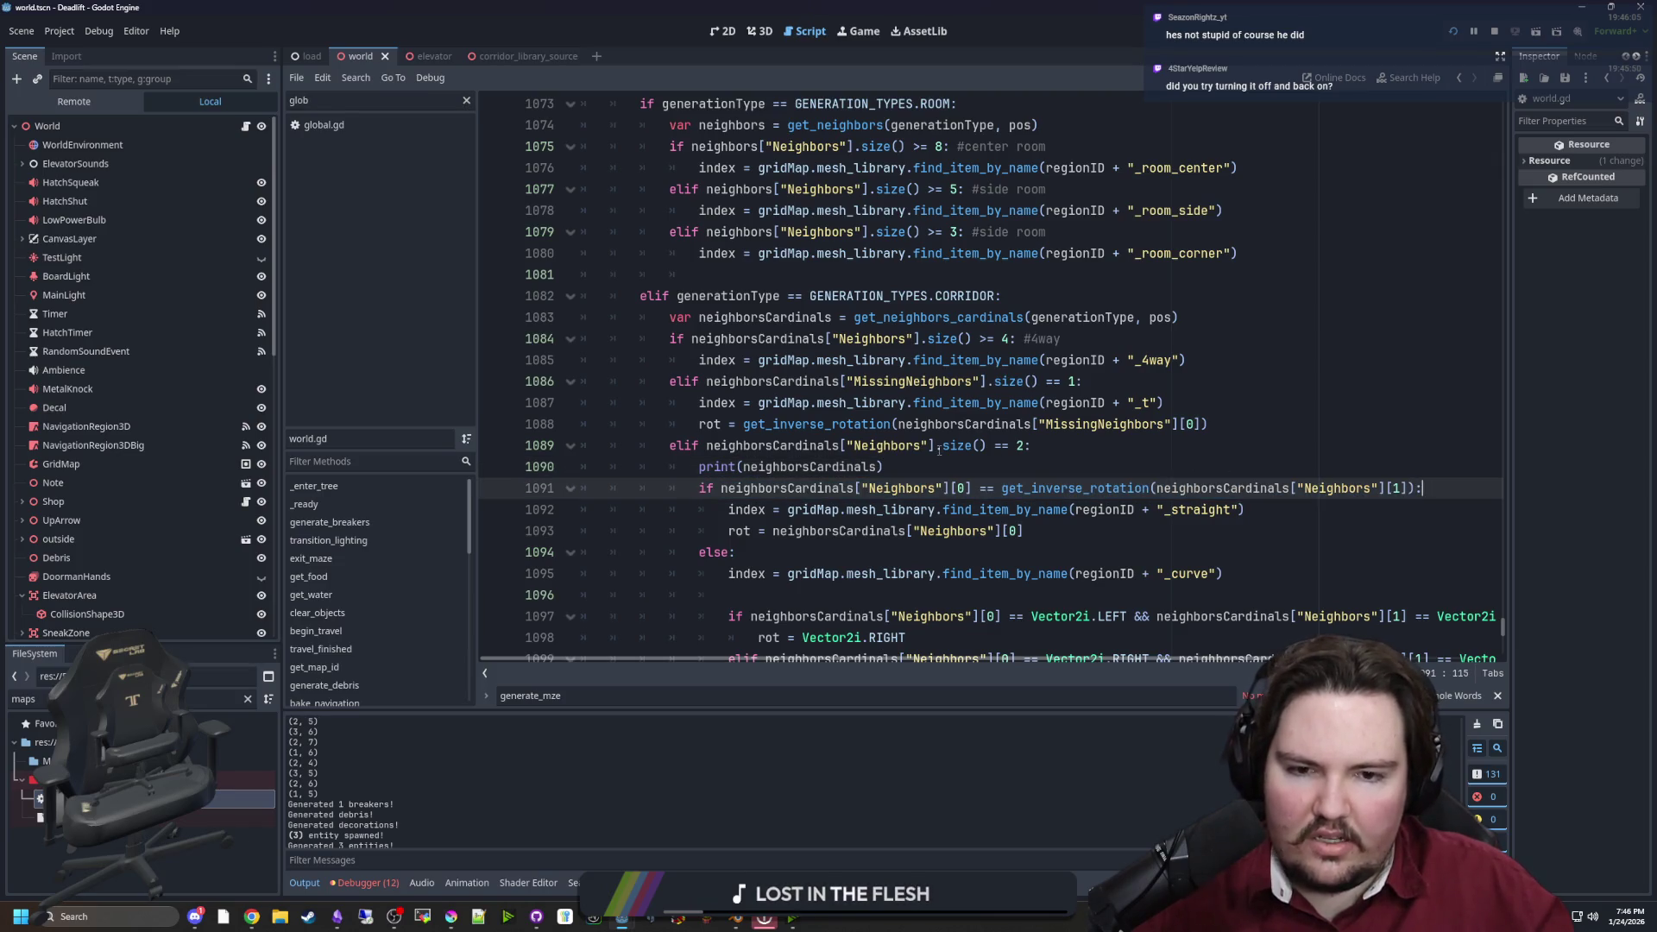
{"action": "left_click", "coordinate": [781, 466]}
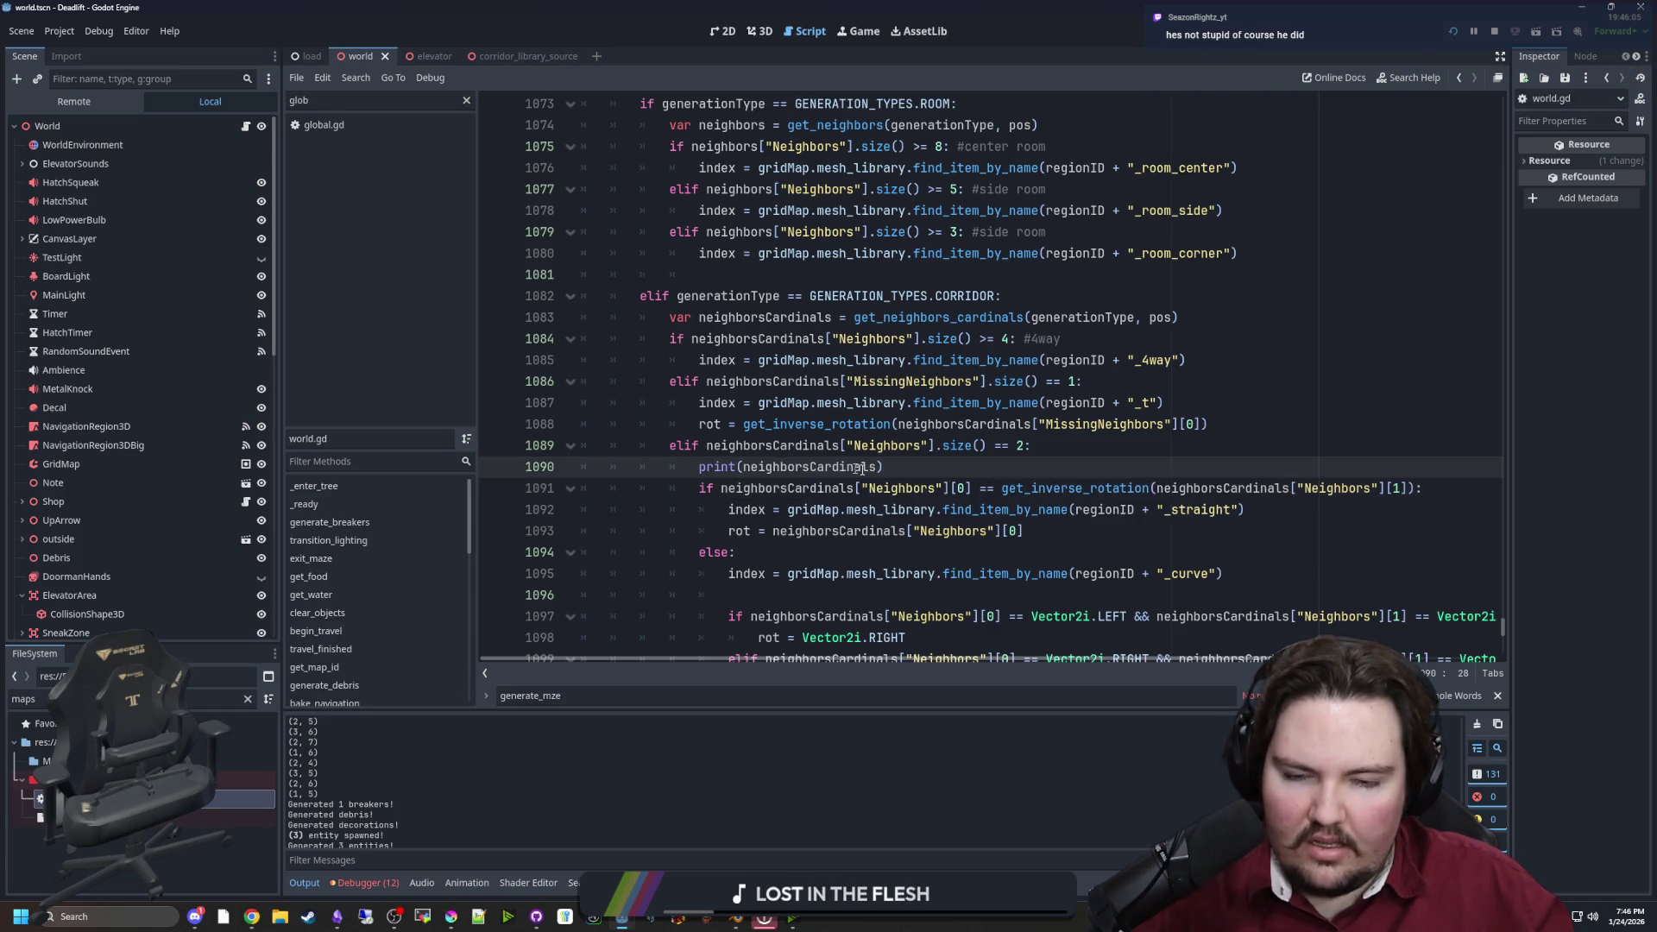
{"action": "left_click", "coordinate": [700, 466]}
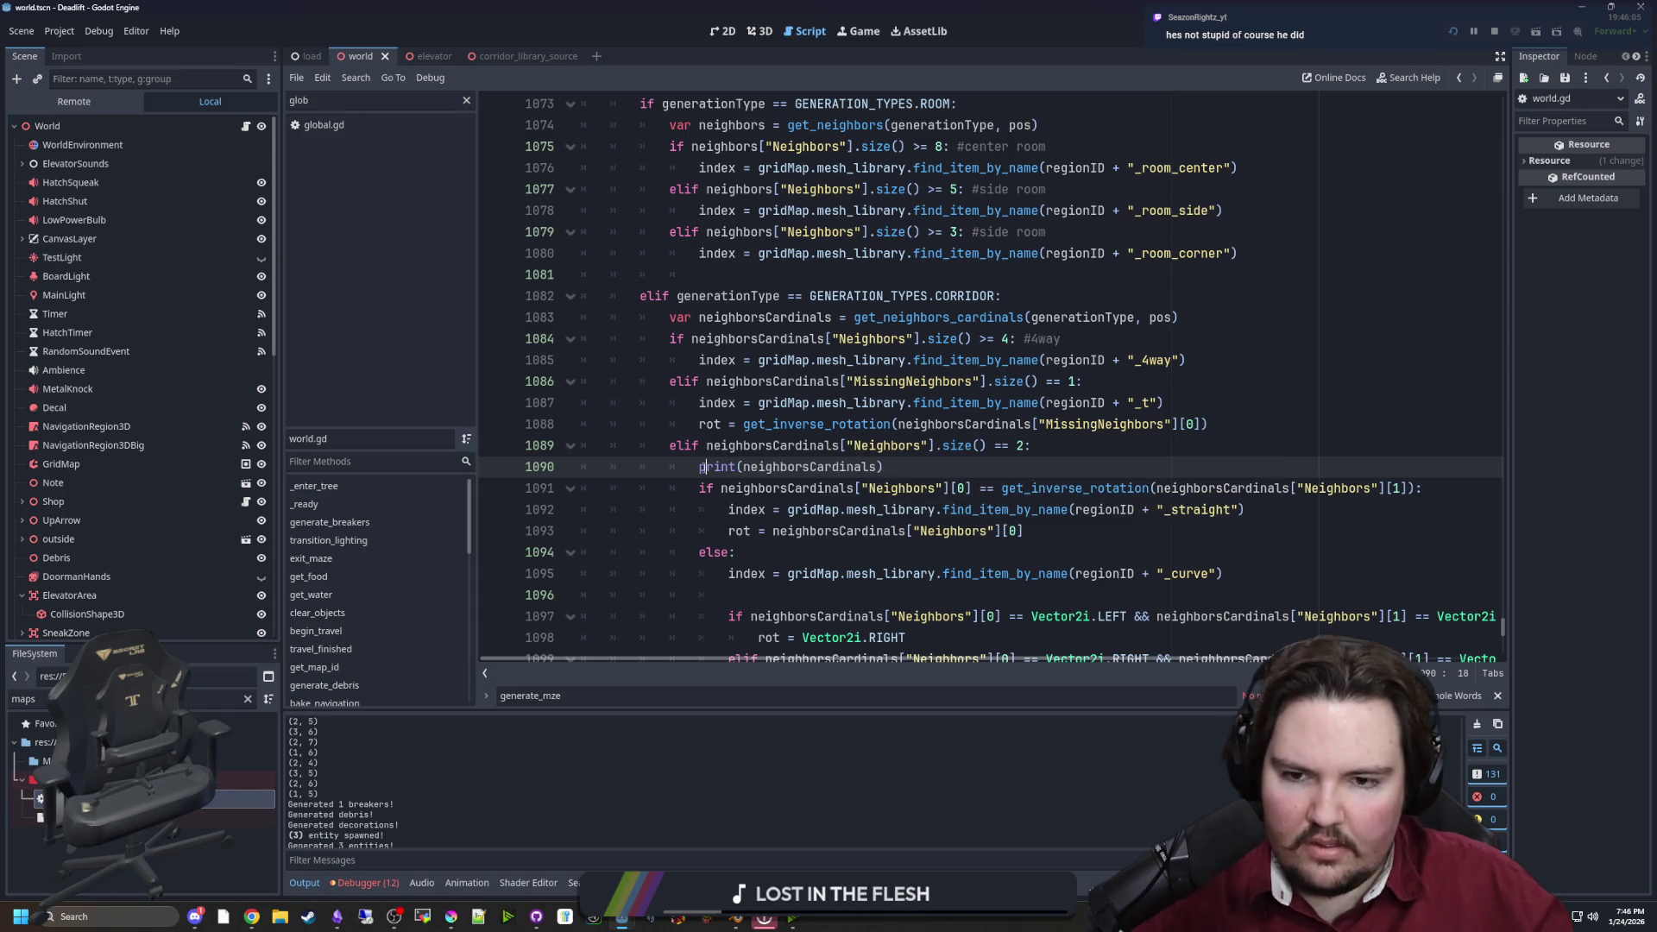
{"action": "left_click", "coordinate": [951, 460]}
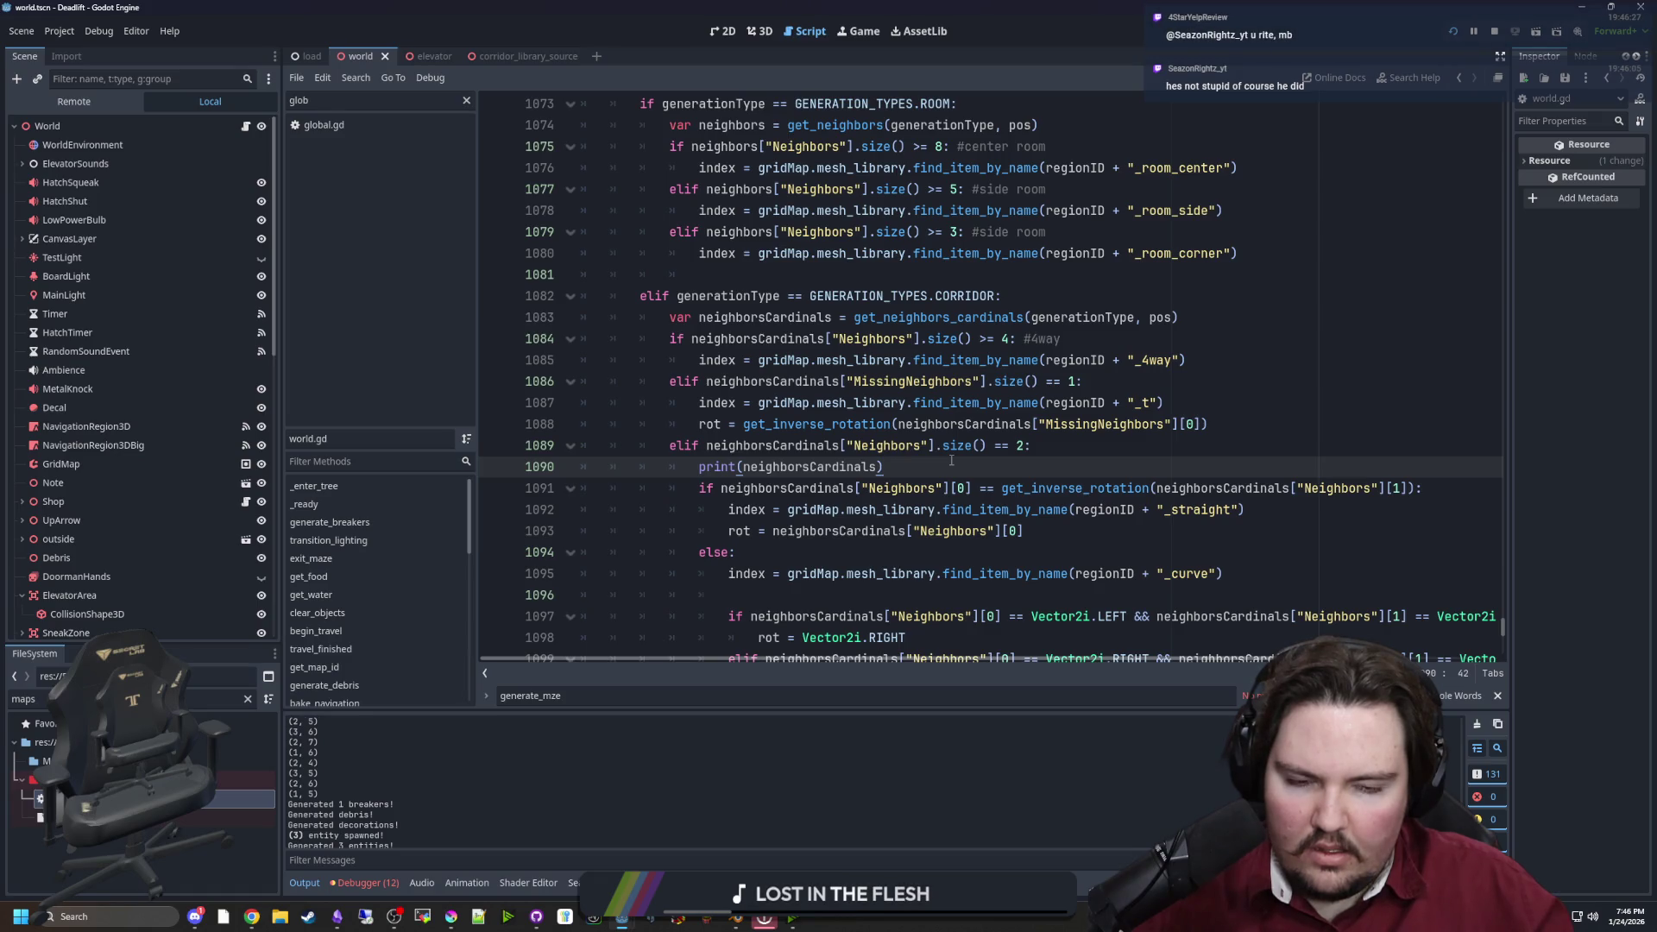
{"action": "left_click", "coordinate": [1075, 449]}
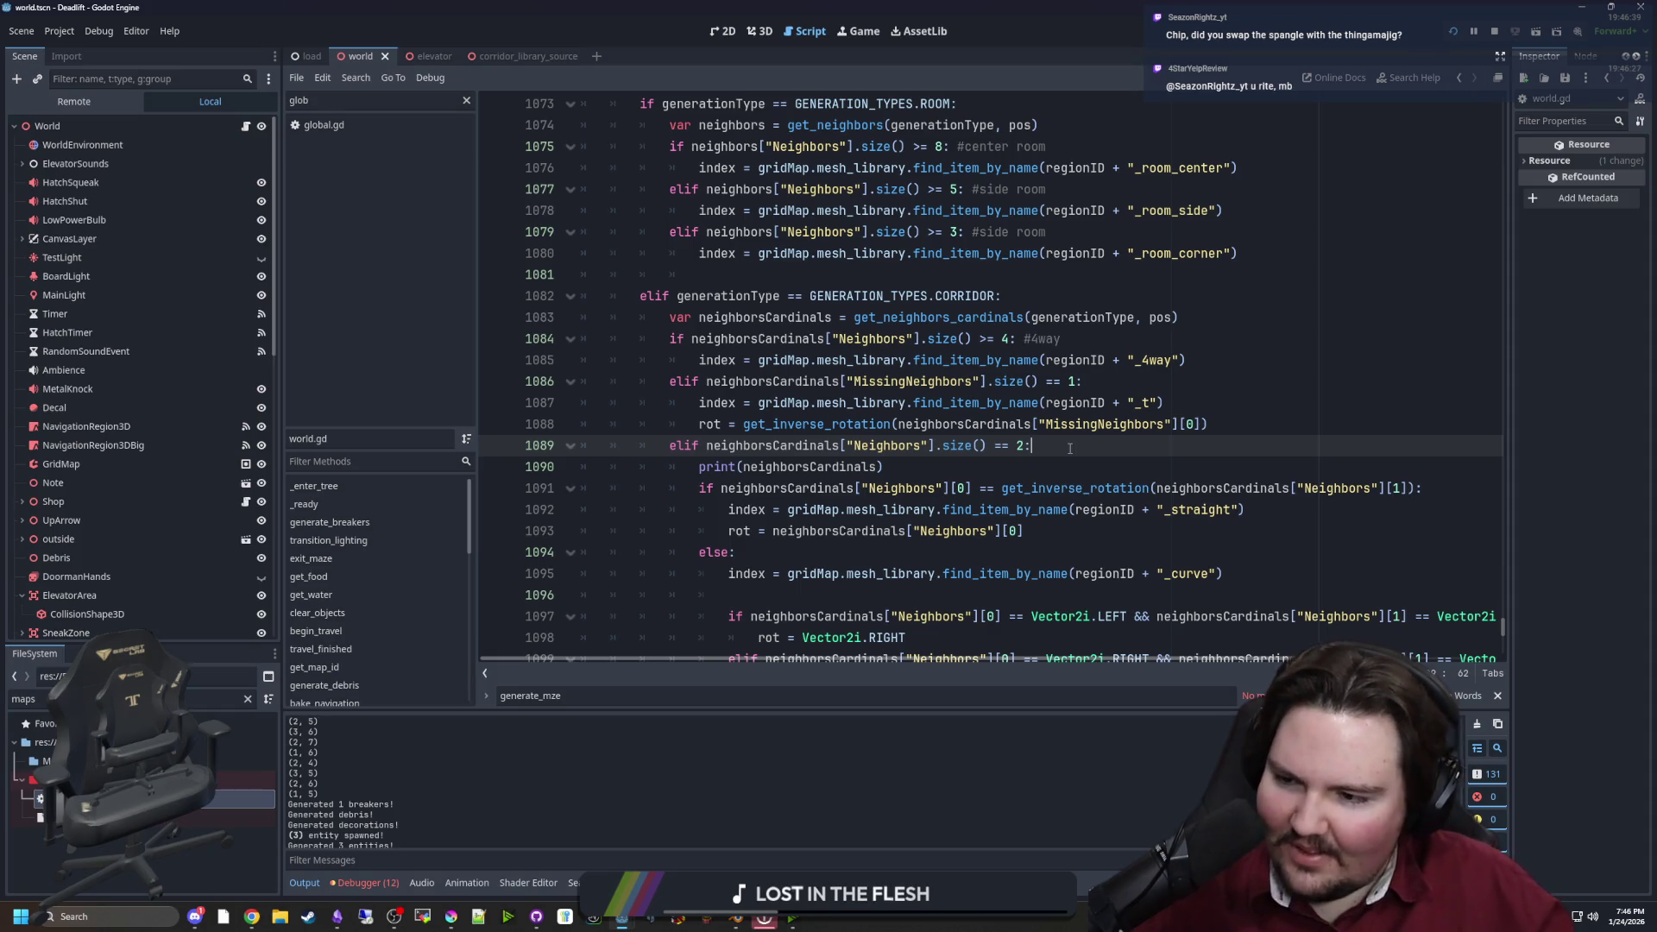
{"action": "left_click", "coordinate": [963, 469]}
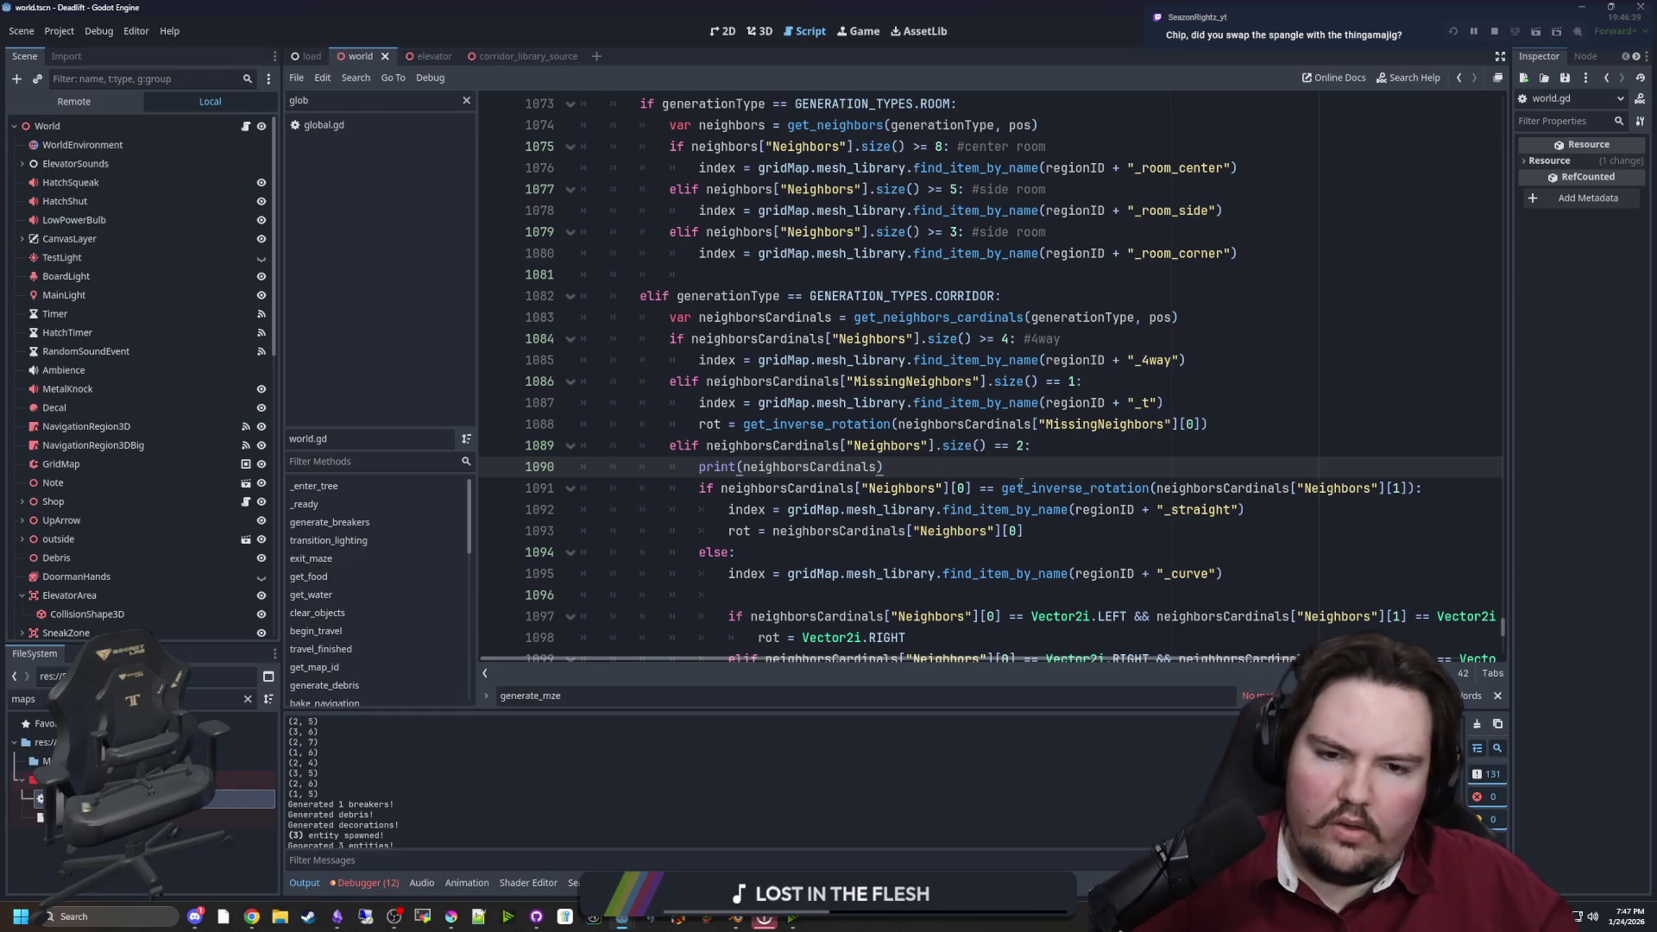
{"action": "left_click", "coordinate": [878, 424], "text": "ctrl"}
Review the dirs array and the mapCoords lookup on line 992, then save and run
{"action": "left_click_drag", "start_coordinate": [610, 423], "coordinate": [1076, 477]}
{"action": "left_click", "coordinate": [1076, 477]}
{"action": "scroll", "coordinate": [867, 507], "scroll_direction": "up", "scroll_amount": 1}
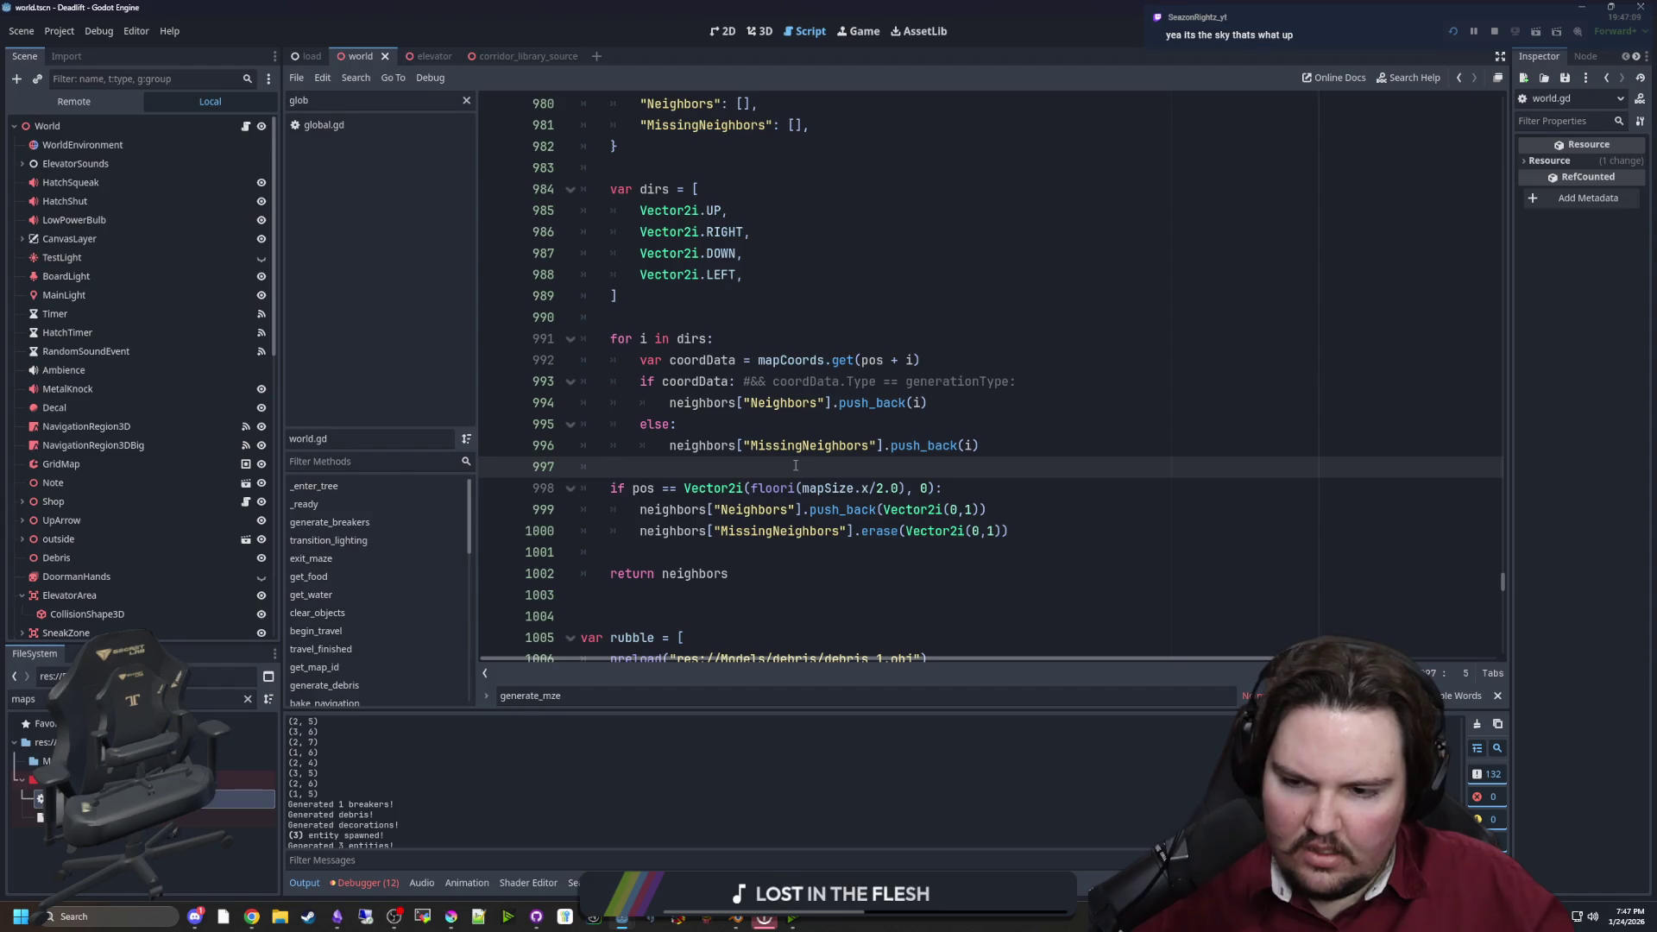
{"action": "scroll", "coordinate": [796, 466], "scroll_direction": "up", "scroll_amount": 2}
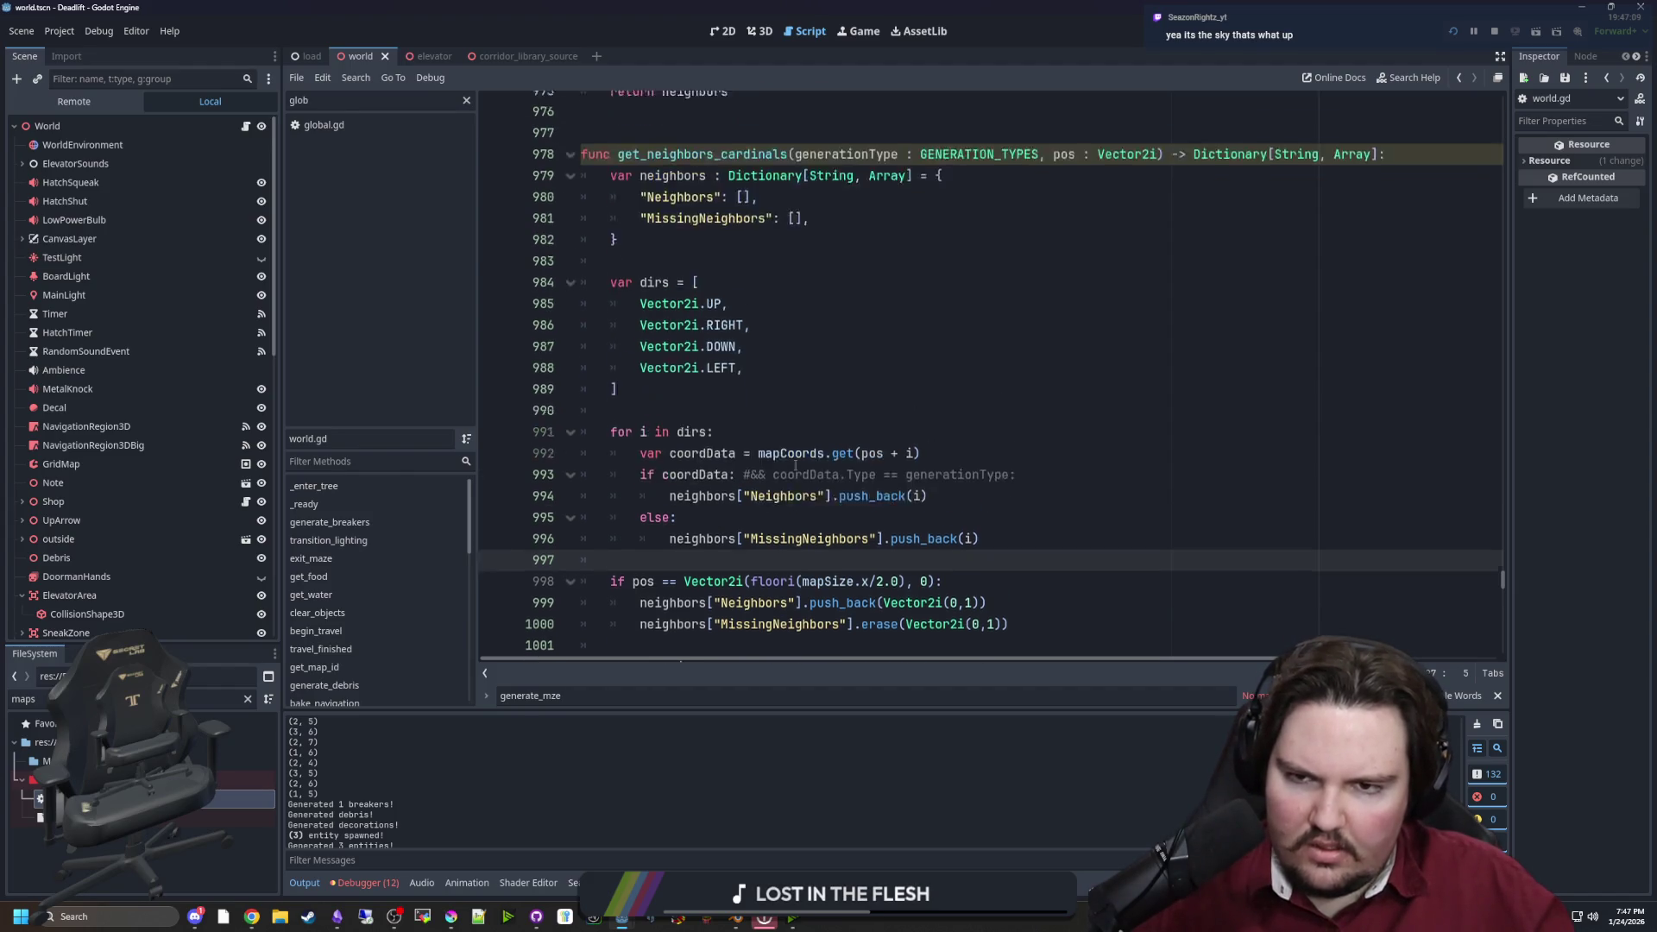
{"action": "left_click", "coordinate": [649, 433]}
{"action": "scroll", "coordinate": [681, 397], "scroll_direction": "down", "scroll_amount": 1}
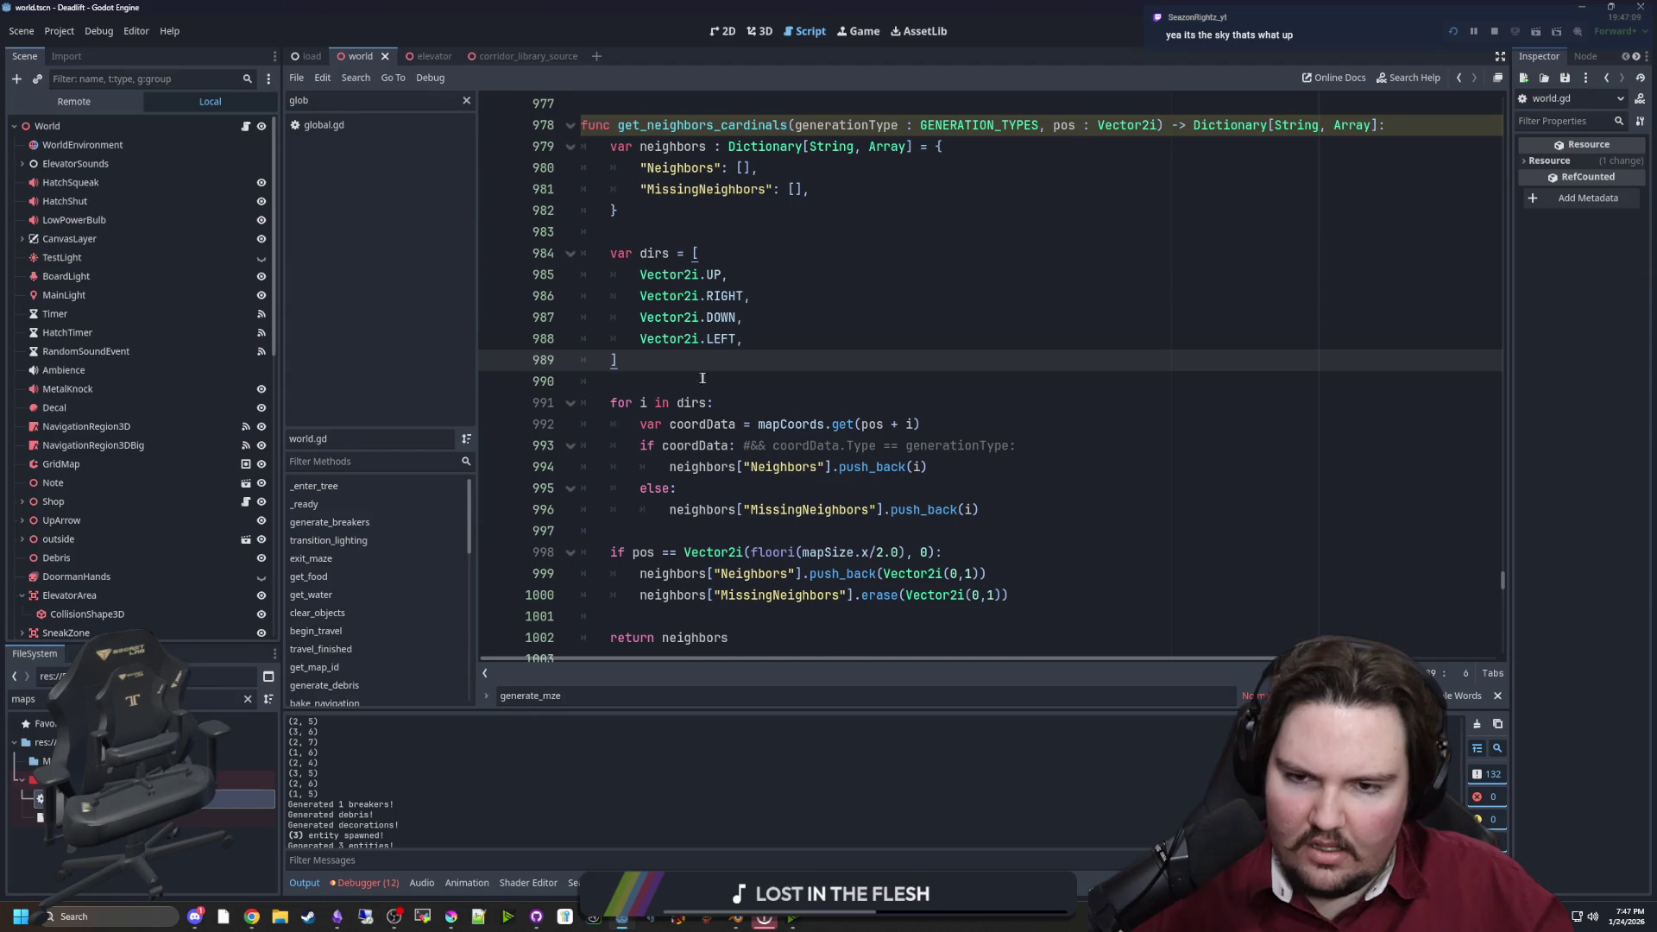
{"action": "left_click", "coordinate": [703, 376]}
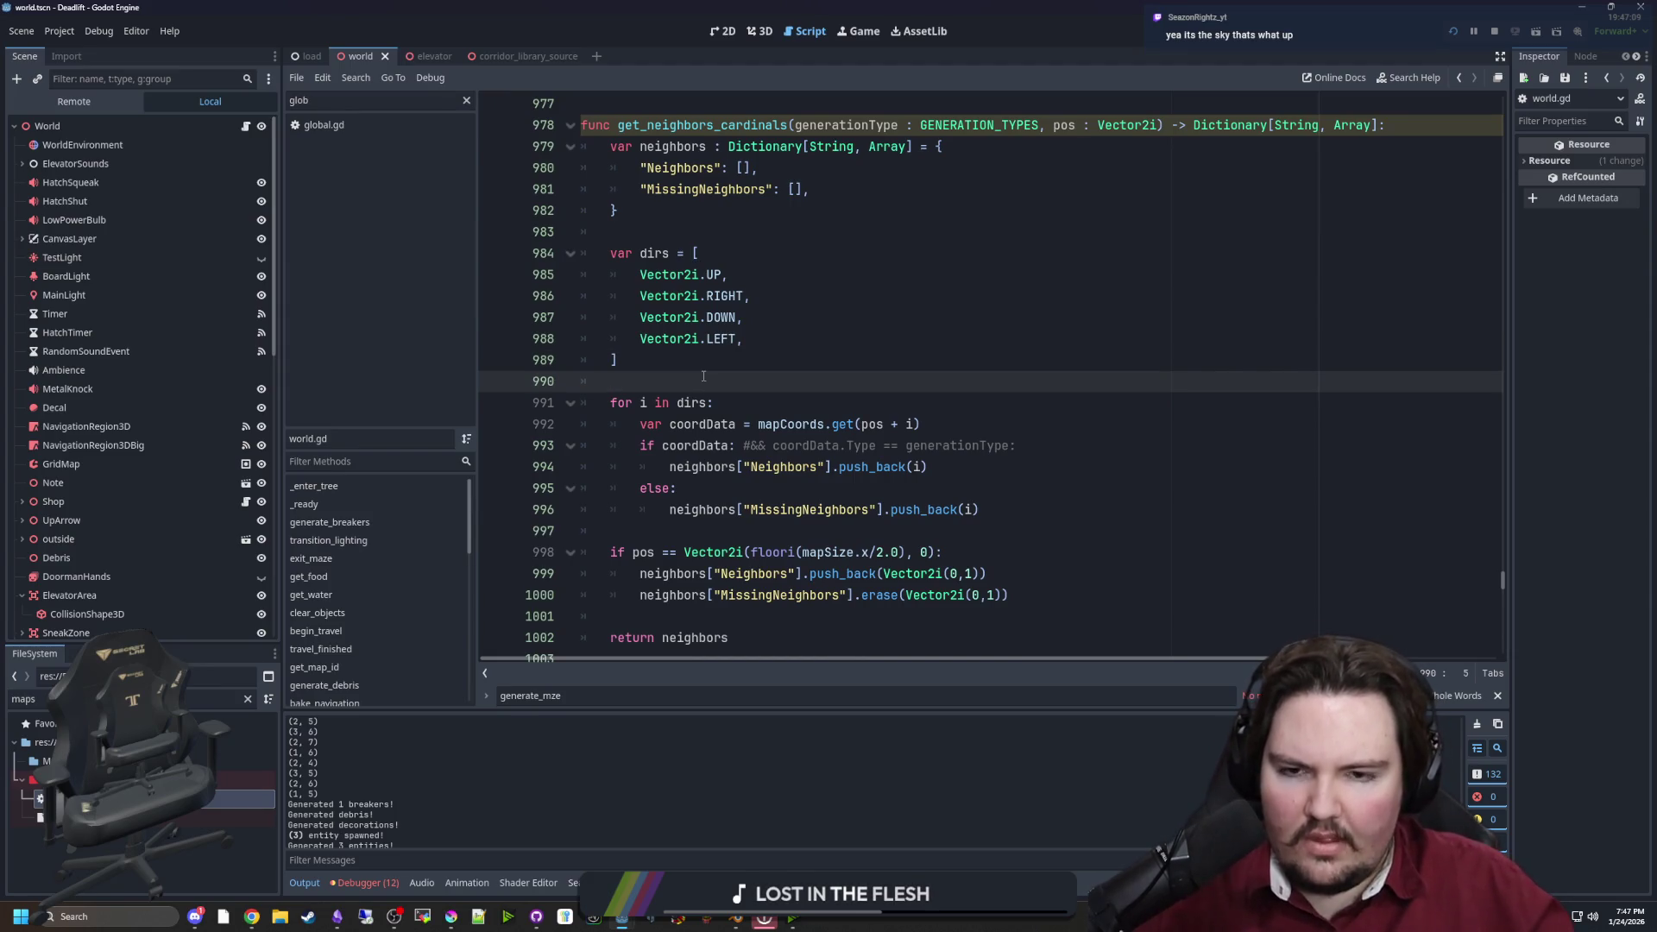
{"action": "left_click", "coordinate": [894, 422]}
{"action": "scroll", "coordinate": [938, 401], "scroll_direction": "up", "scroll_amount": 6}
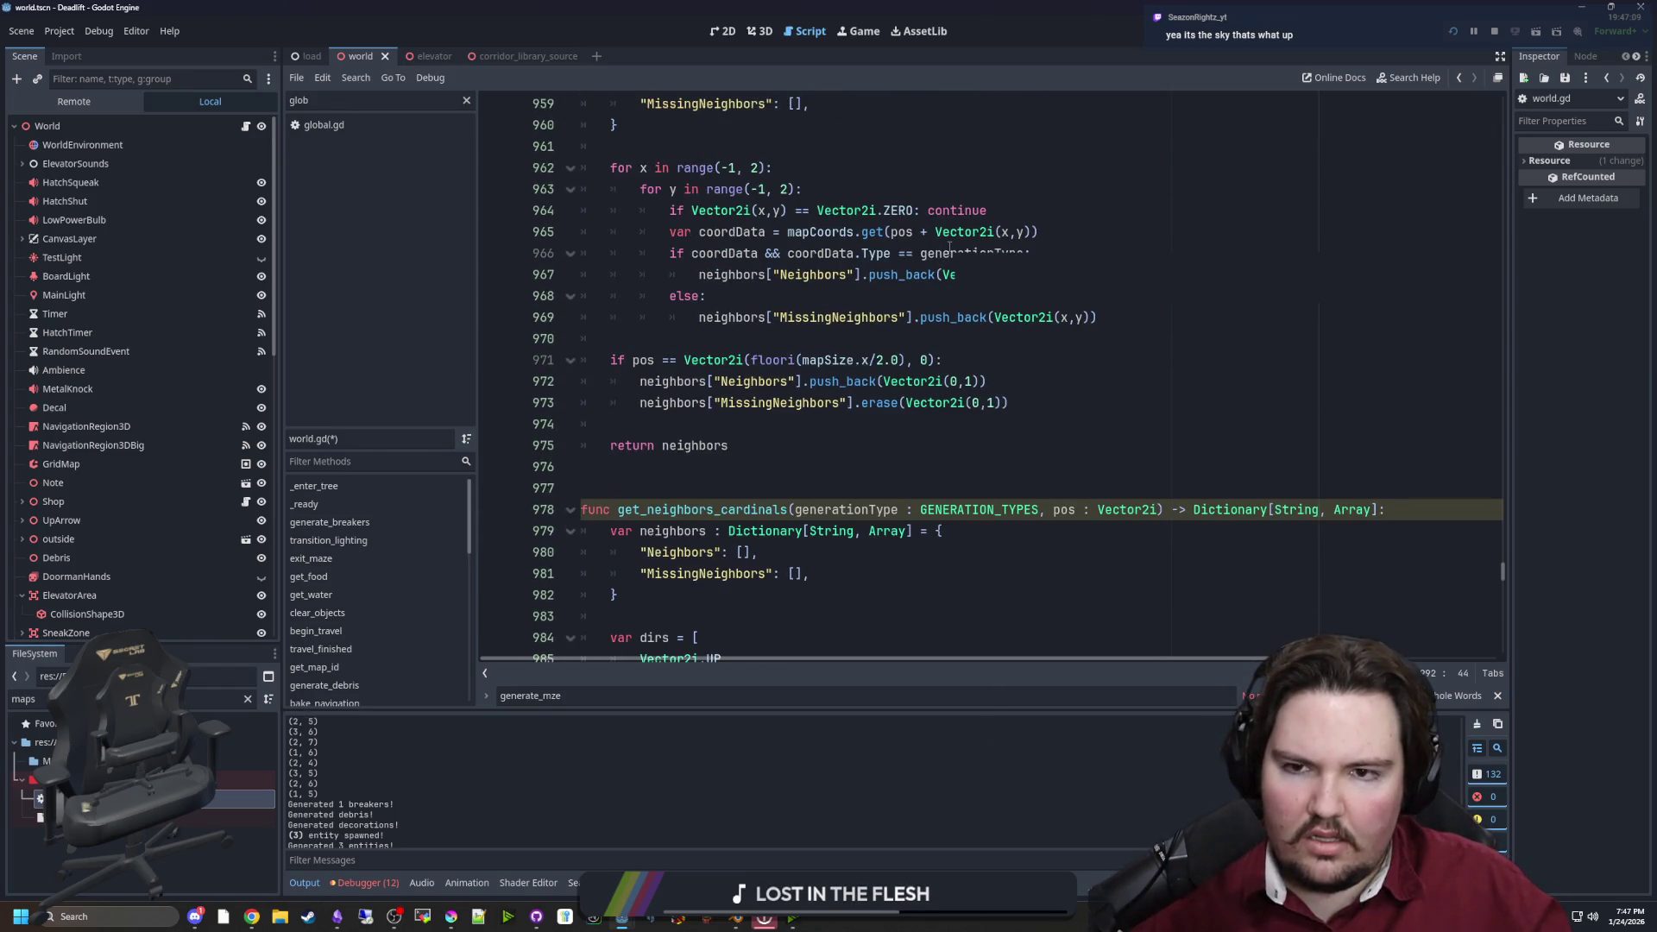
{"action": "mouse_move", "coordinate": [947, 255]}
{"action": "scroll", "coordinate": [828, 578], "scroll_direction": "down", "scroll_amount": 3}
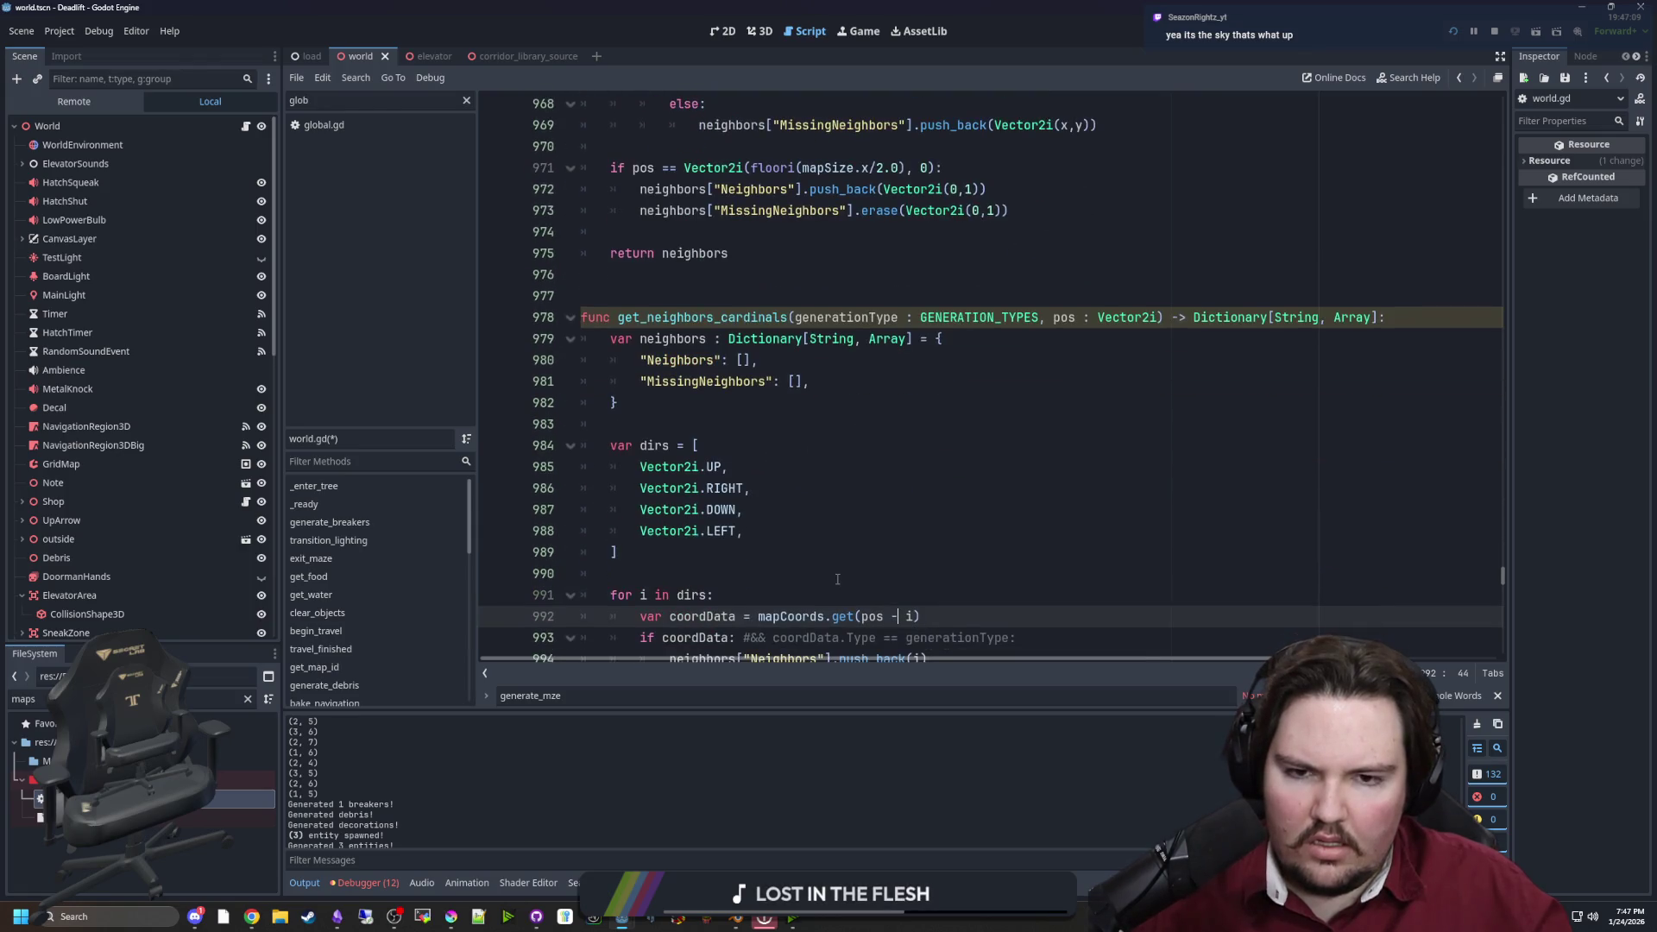
{"action": "scroll", "coordinate": [756, 506], "scroll_direction": "down", "scroll_amount": 2}
{"action": "left_click", "coordinate": [749, 423]}
{"action": "key", "text": "ctrl+s"}
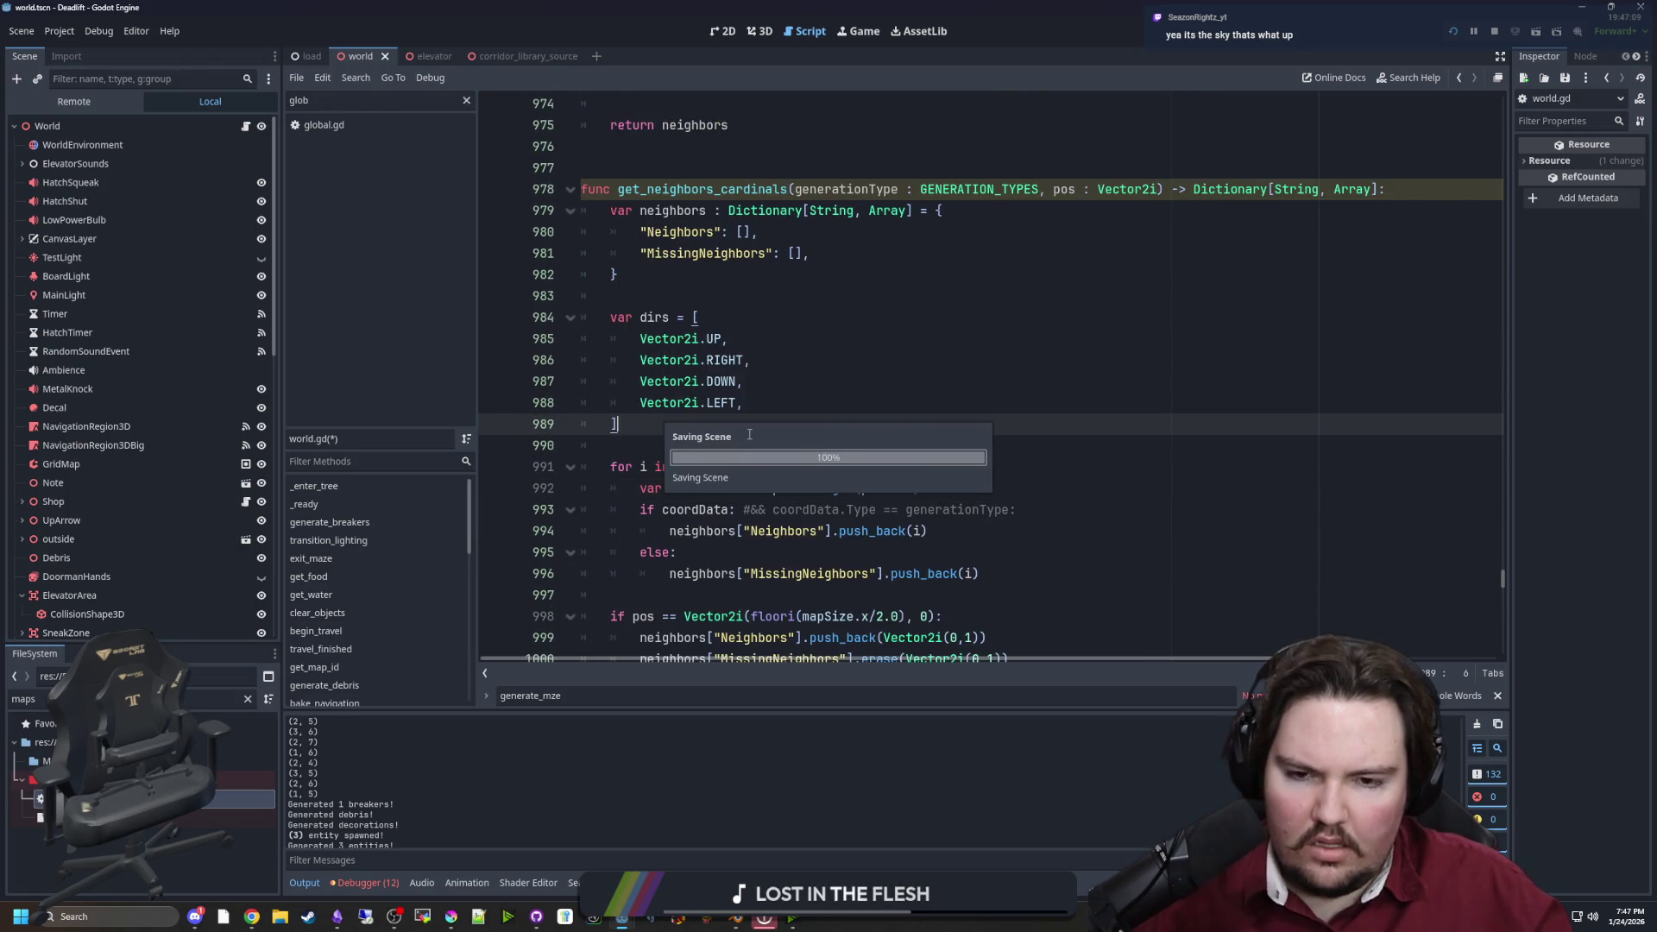
Rerun the game several times with pos - i and check the Vector2i.UP documentation
{"action": "scroll", "coordinate": [703, 388], "scroll_direction": "down", "scroll_amount": 1}
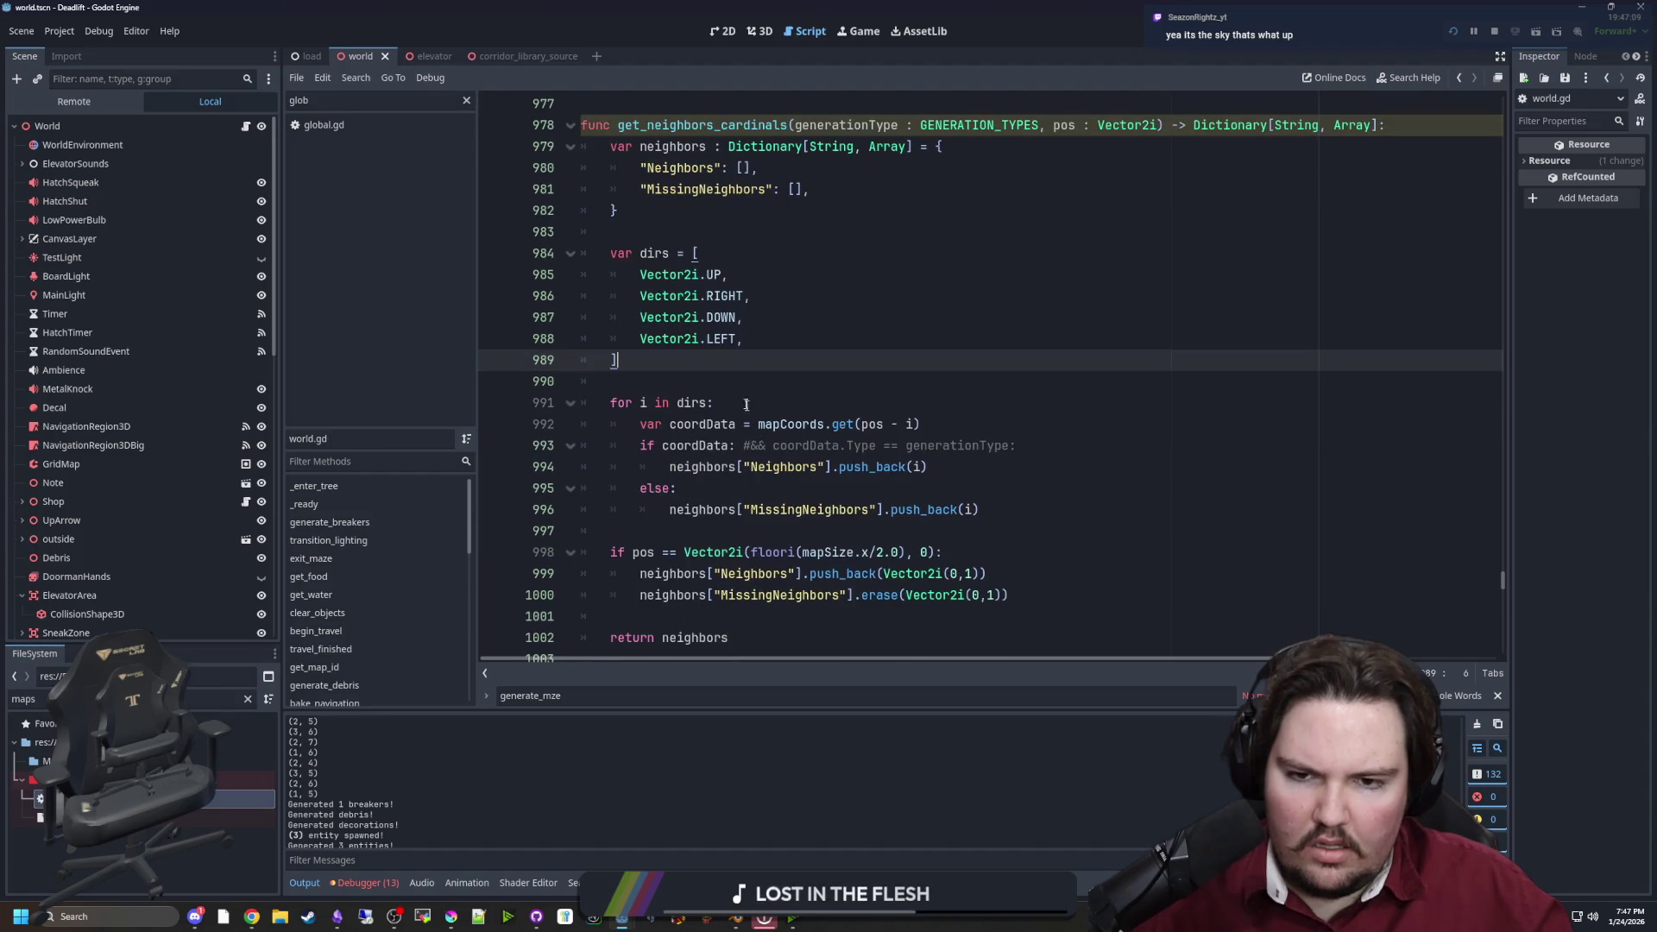
{"action": "left_click", "coordinate": [700, 380]}
{"action": "key", "text": "ctrl+s"}
{"action": "scroll", "coordinate": [700, 381], "scroll_direction": "down", "scroll_amount": 1}
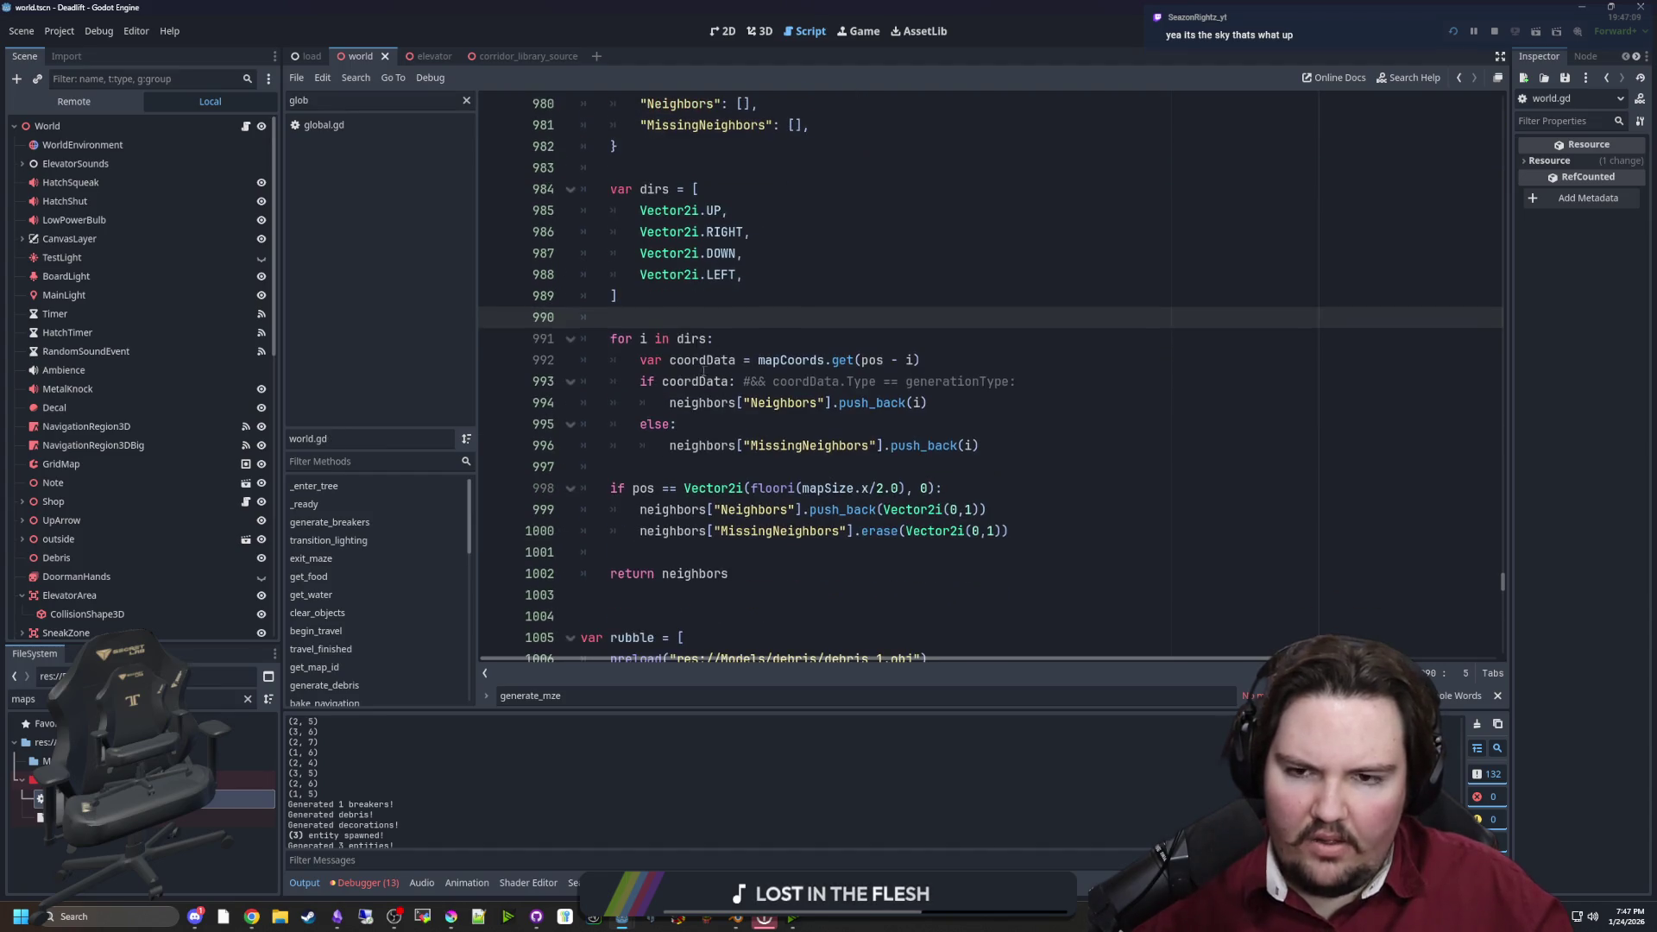
{"action": "key", "text": "ctrl+s"}
{"action": "key", "text": "ctrl+s"}
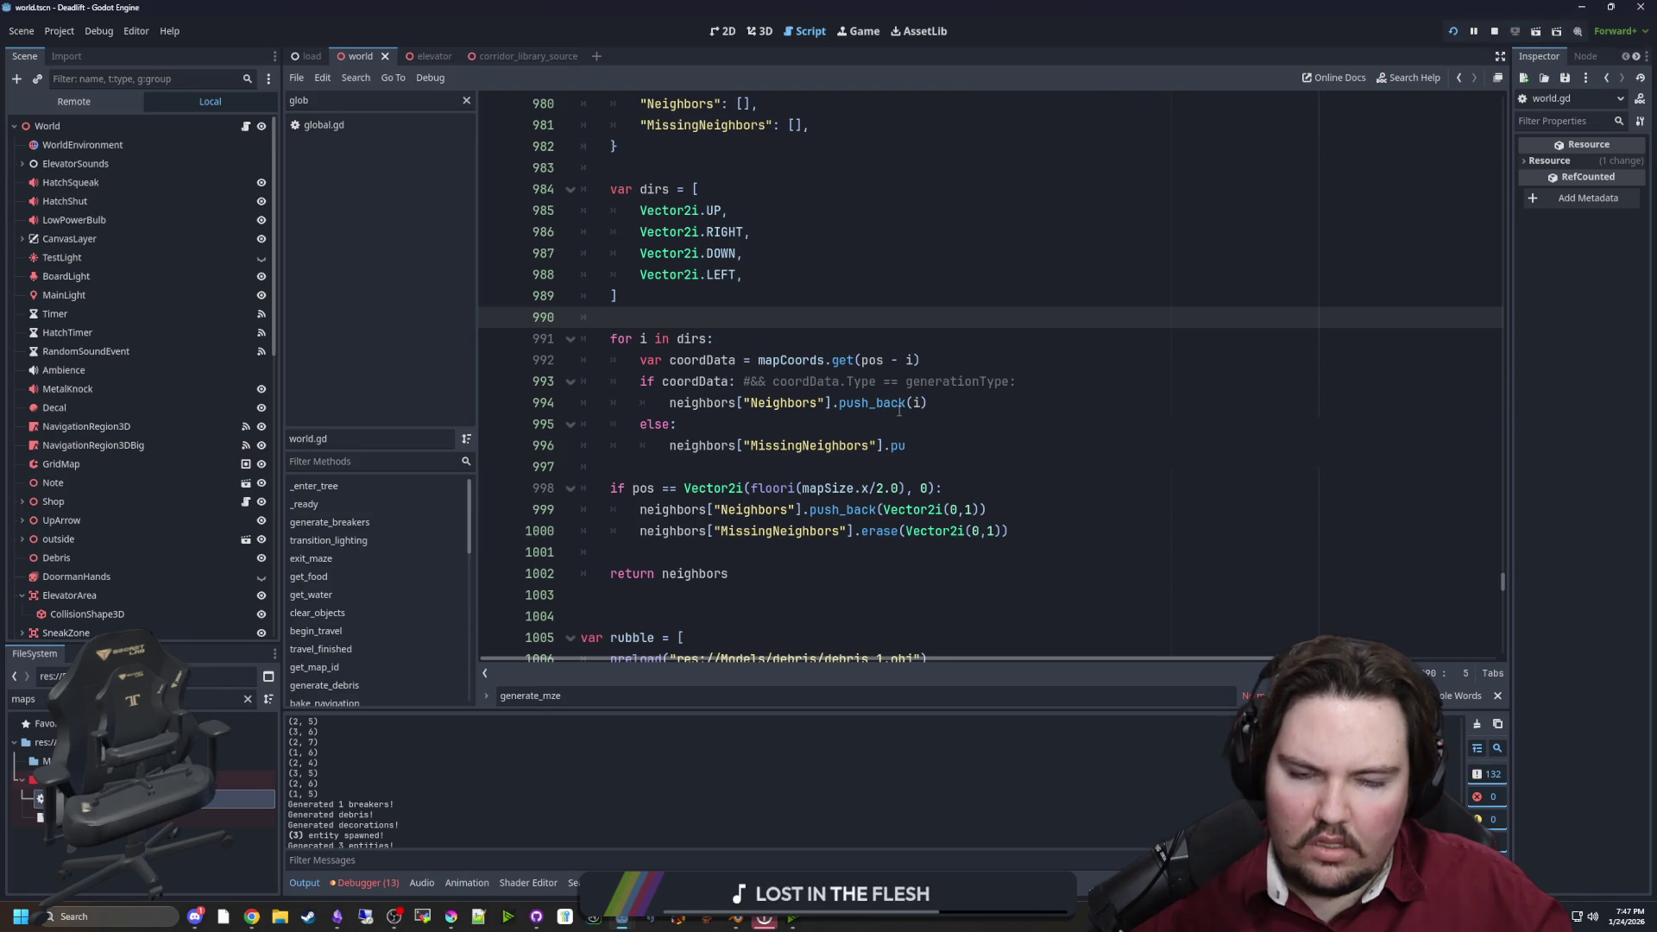
{"action": "key", "text": "ctrl+s"}
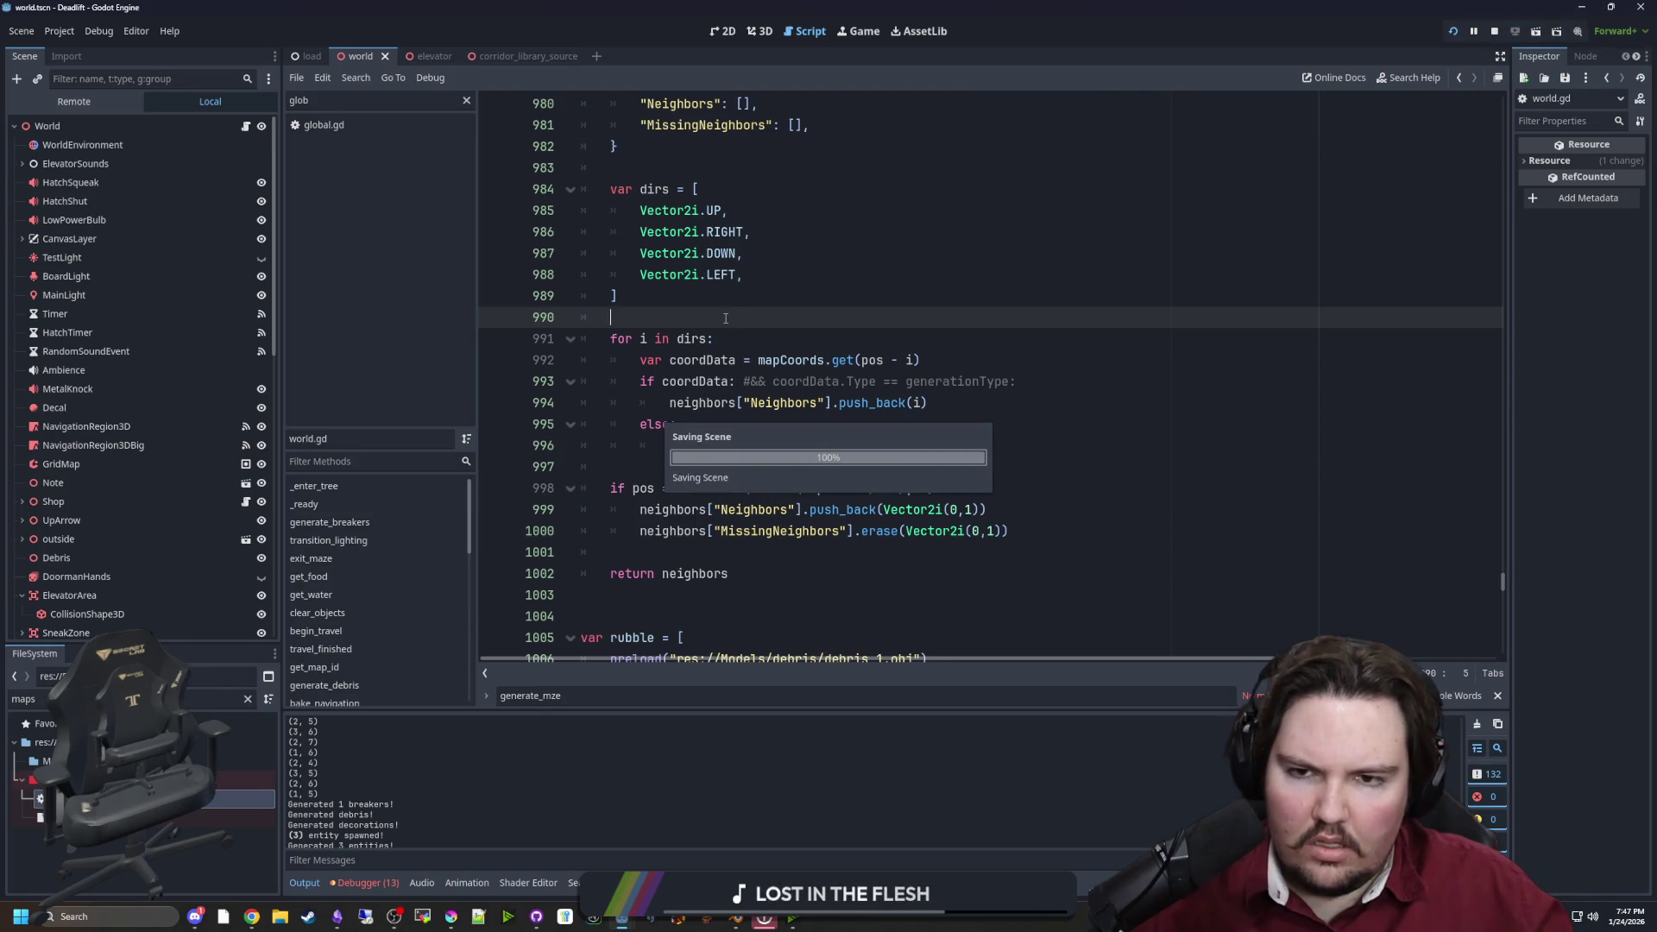
{"action": "left_click", "coordinate": [713, 210], "text": "ctrl"}
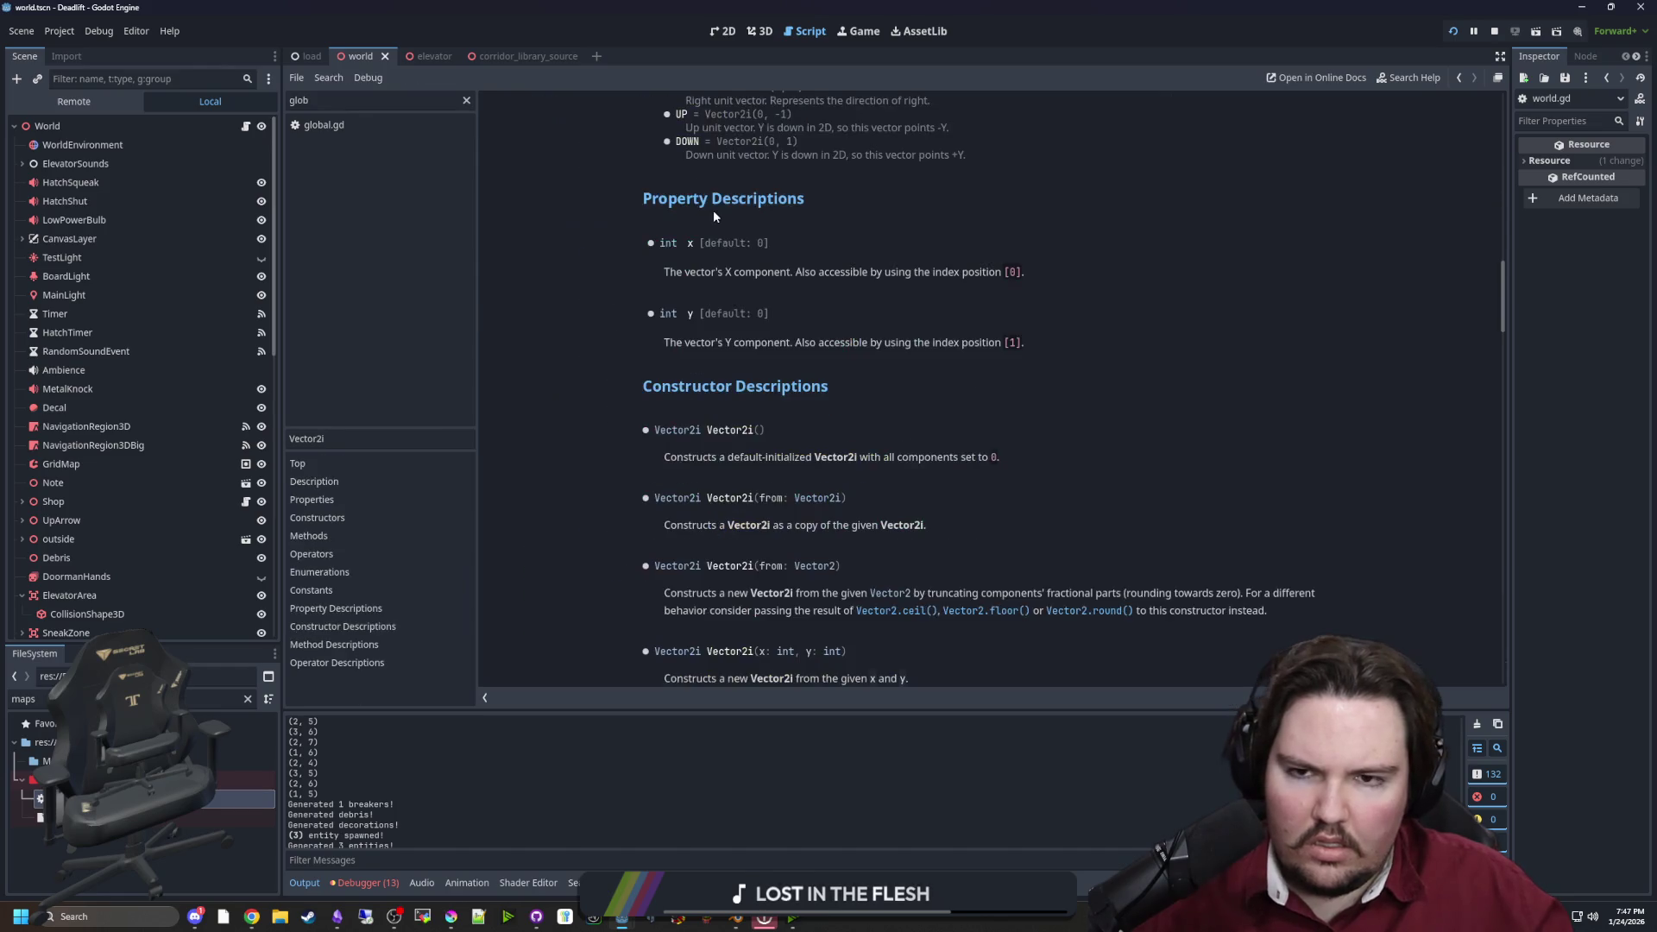
{"action": "key", "text": "alt+Left"}
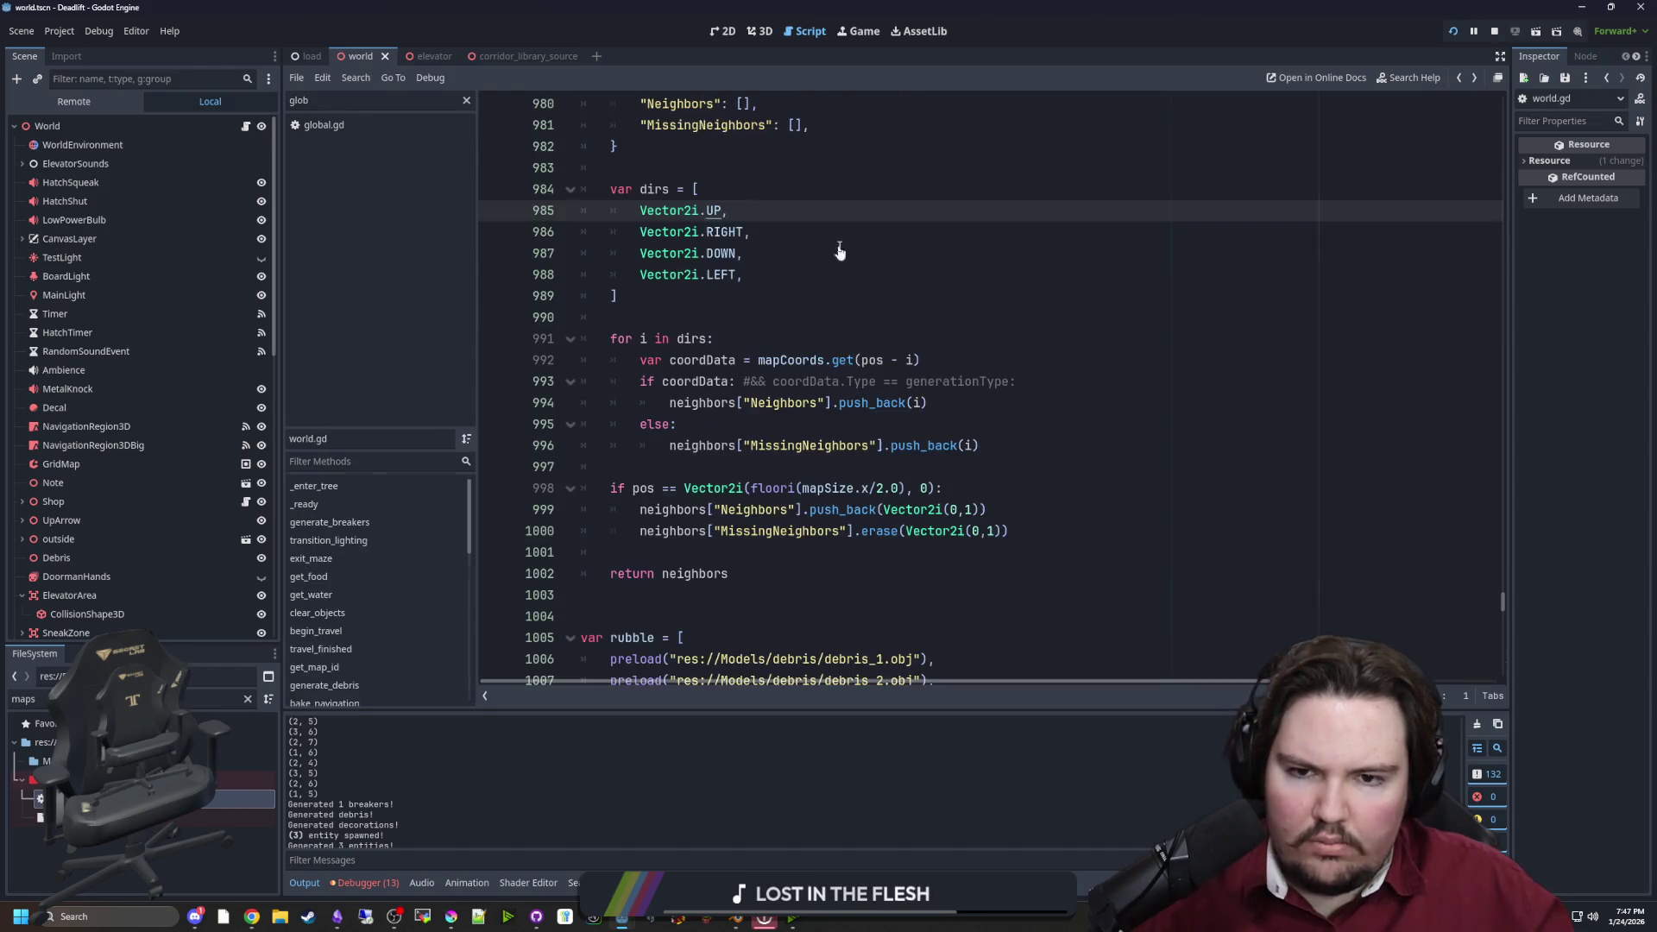
Change pos - i back to pos + i and save to run again
{"action": "left_click", "coordinate": [900, 360]}
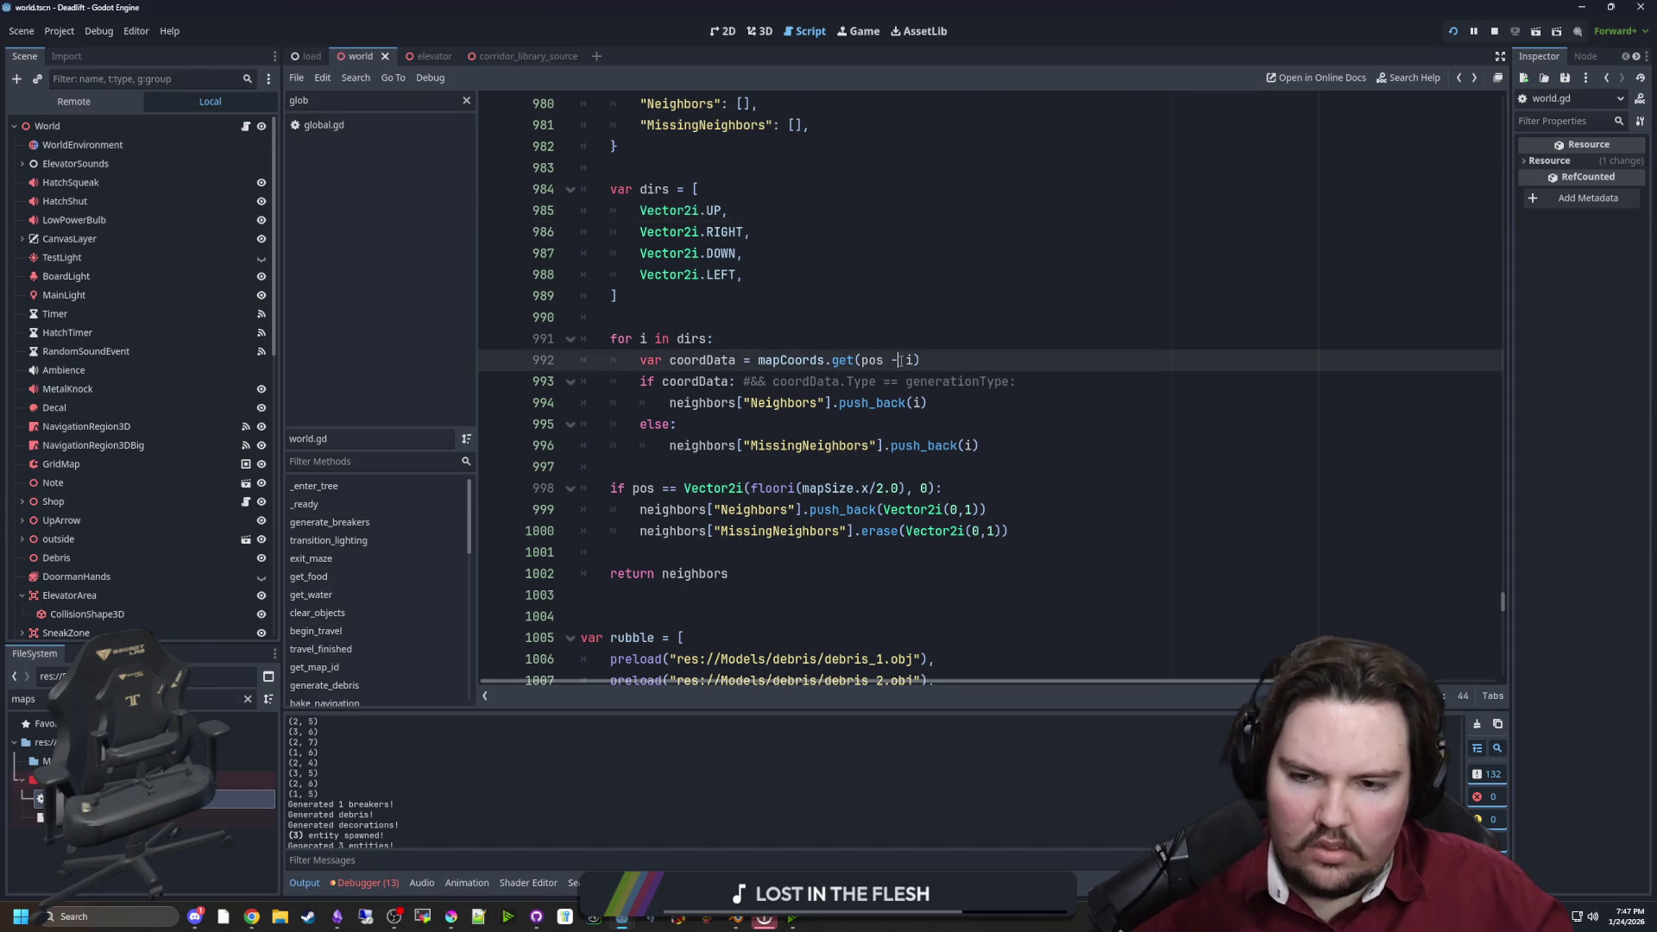
{"action": "key", "text": "BackSpace"}
{"action": "type", "text": "+"}
{"action": "left_click", "coordinate": [1016, 381]}
{"action": "key", "text": "ctrl+s"}
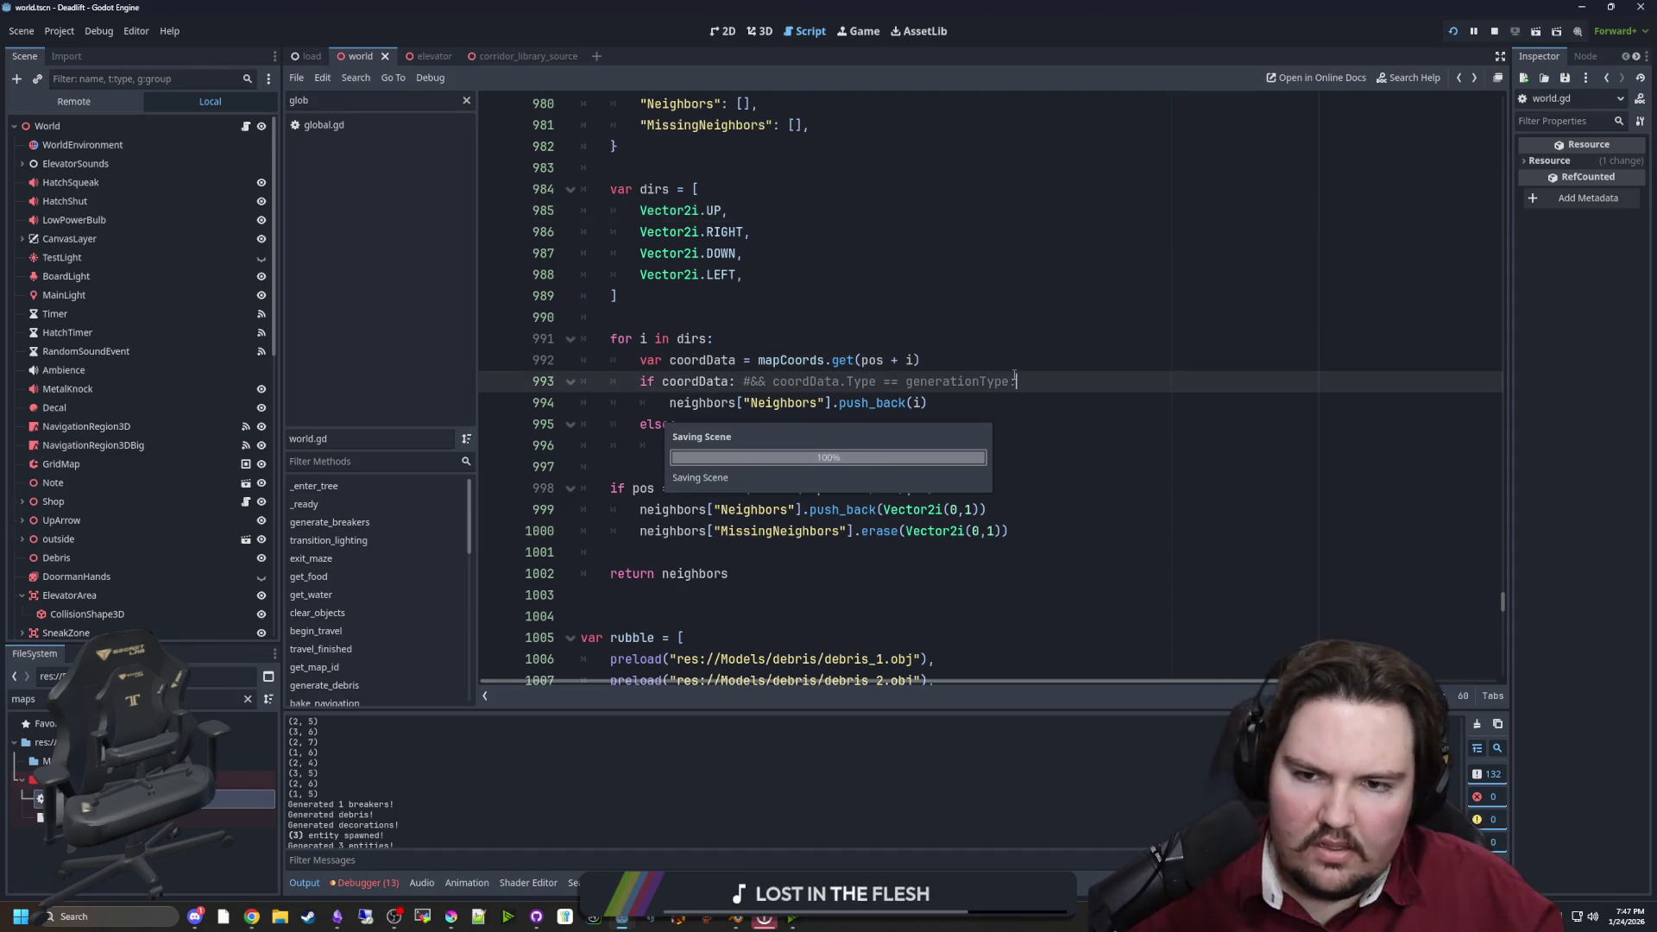
{"action": "left_click", "coordinate": [740, 315]}
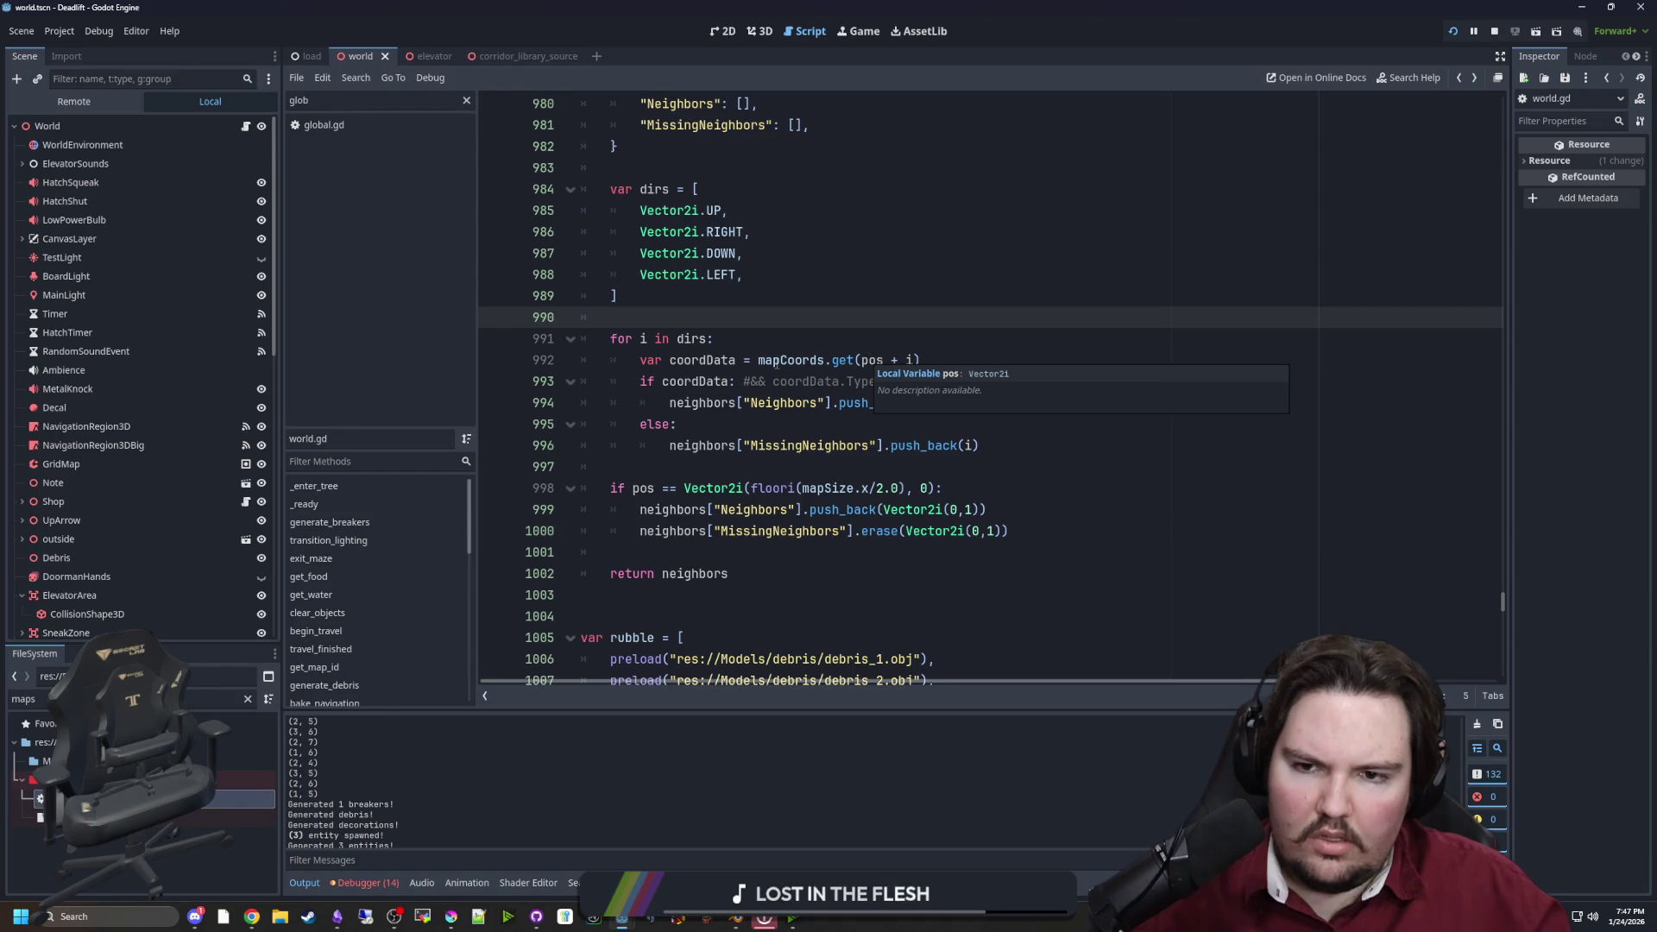
Scroll through the printed neighbor coordinates in the Output log, then switch to Krita
{"action": "scroll", "coordinate": [775, 363], "scroll_direction": "up", "scroll_amount": 2}
{"action": "scroll", "coordinate": [715, 363], "scroll_direction": "down", "scroll_amount": 2}
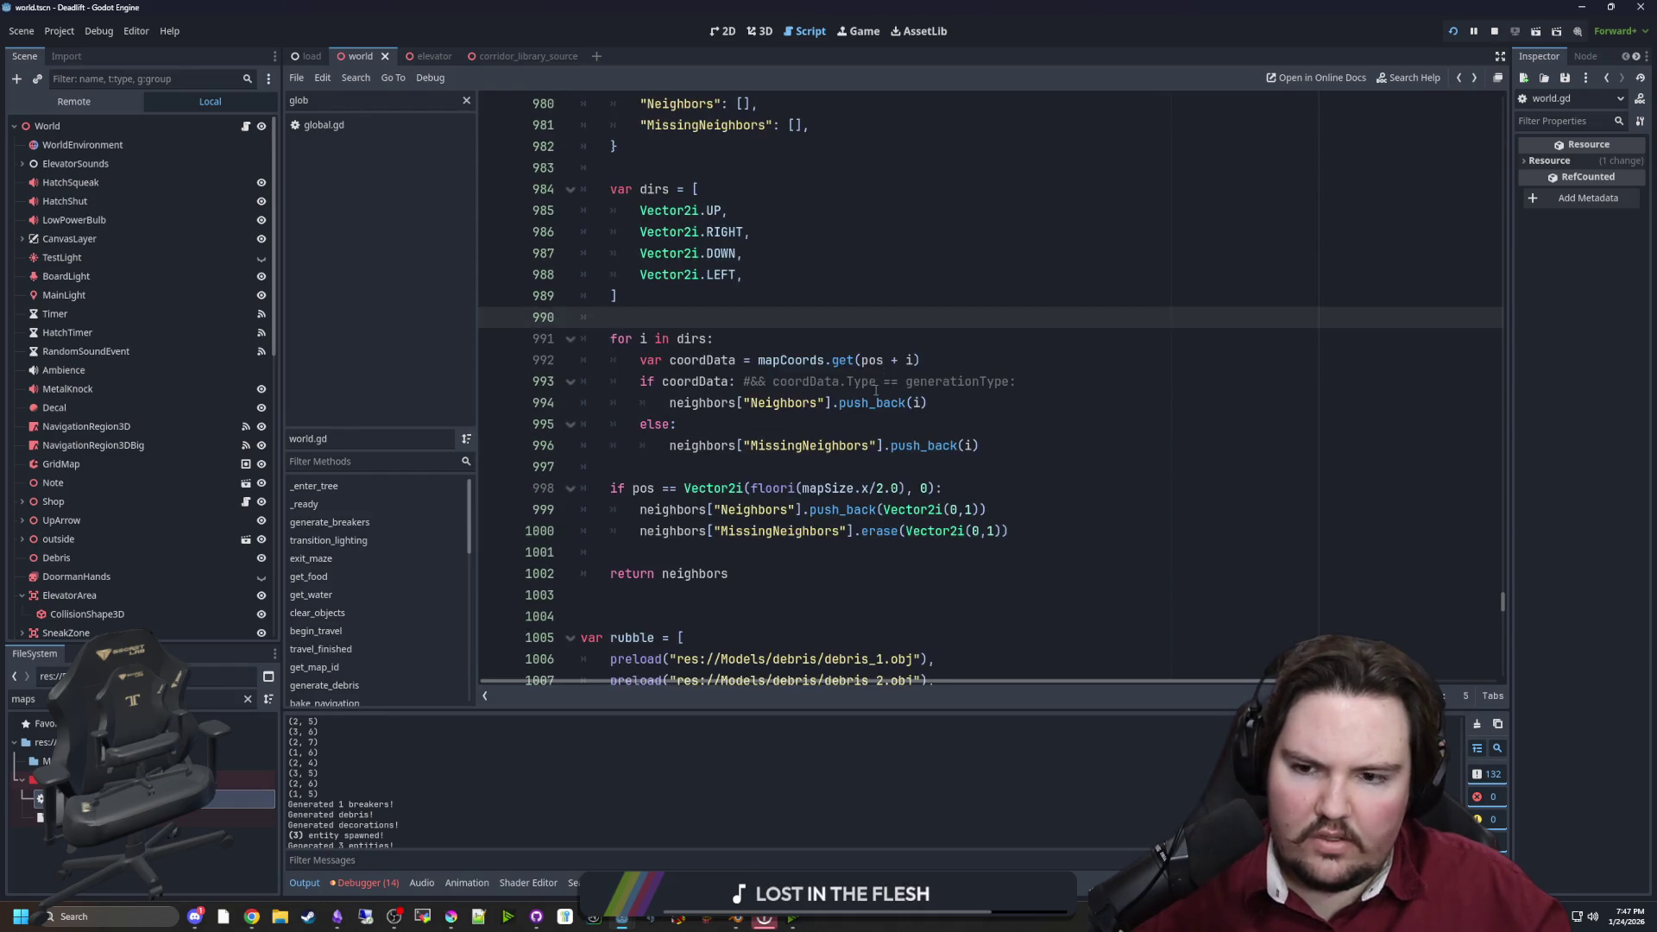
{"action": "scroll", "coordinate": [337, 814], "scroll_direction": "up", "scroll_amount": 3}
{"action": "scroll", "coordinate": [313, 820], "scroll_direction": "up", "scroll_amount": 4}
{"action": "scroll", "coordinate": [312, 812], "scroll_direction": "up", "scroll_amount": 5}
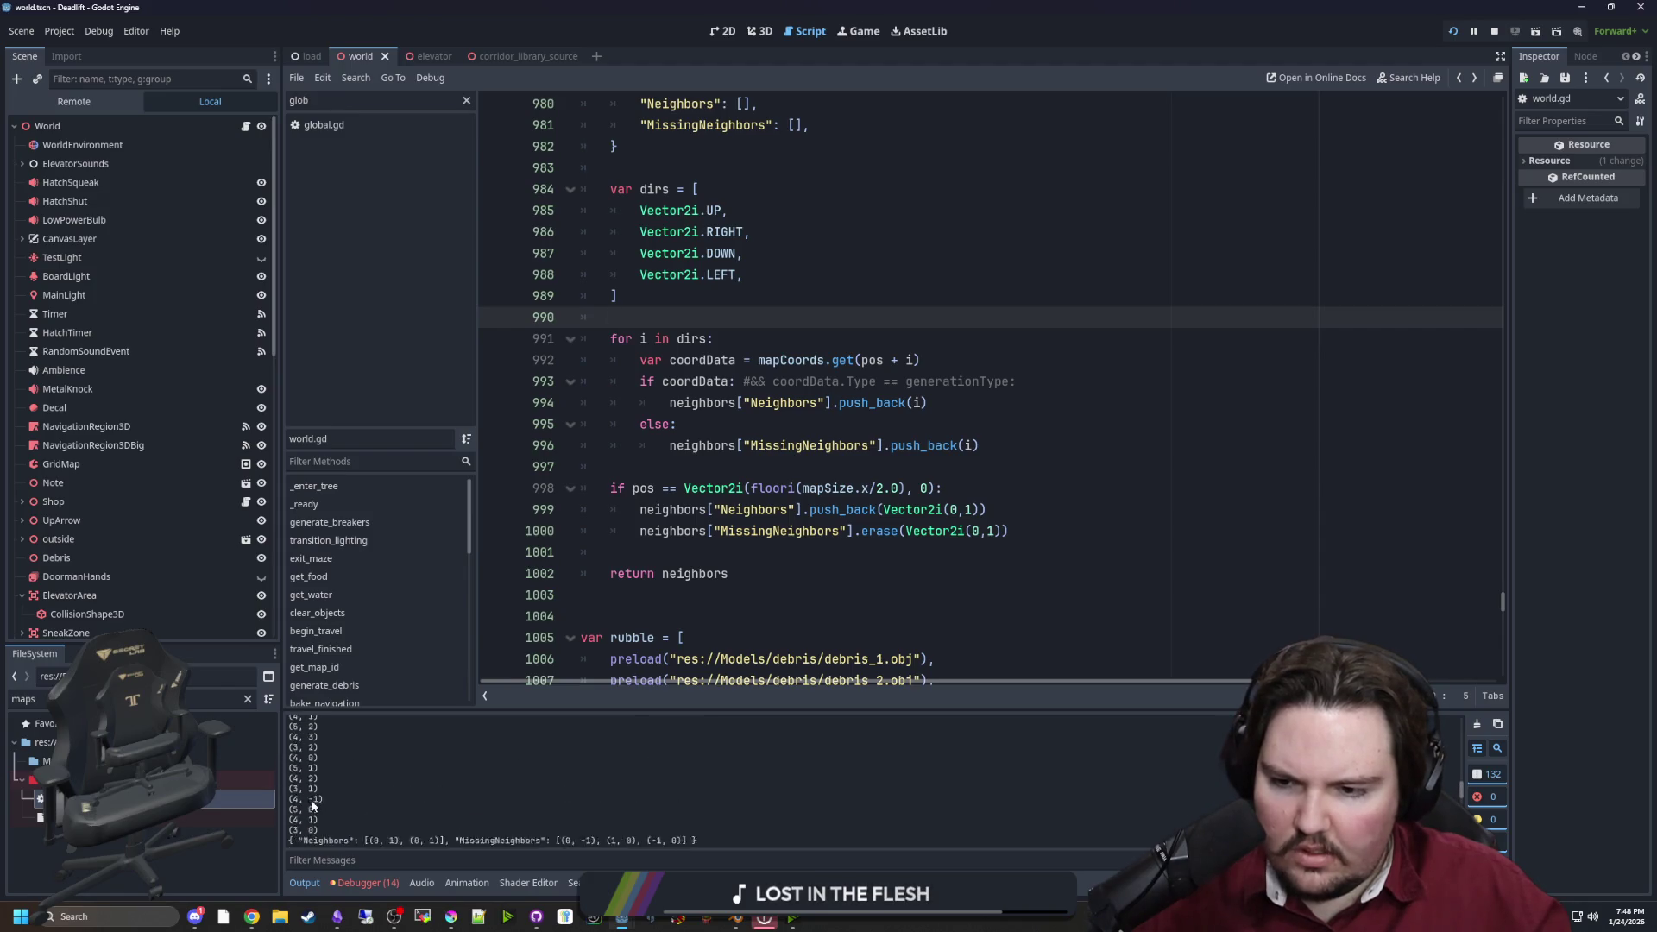
{"action": "scroll", "coordinate": [312, 801], "scroll_direction": "up", "scroll_amount": 8}
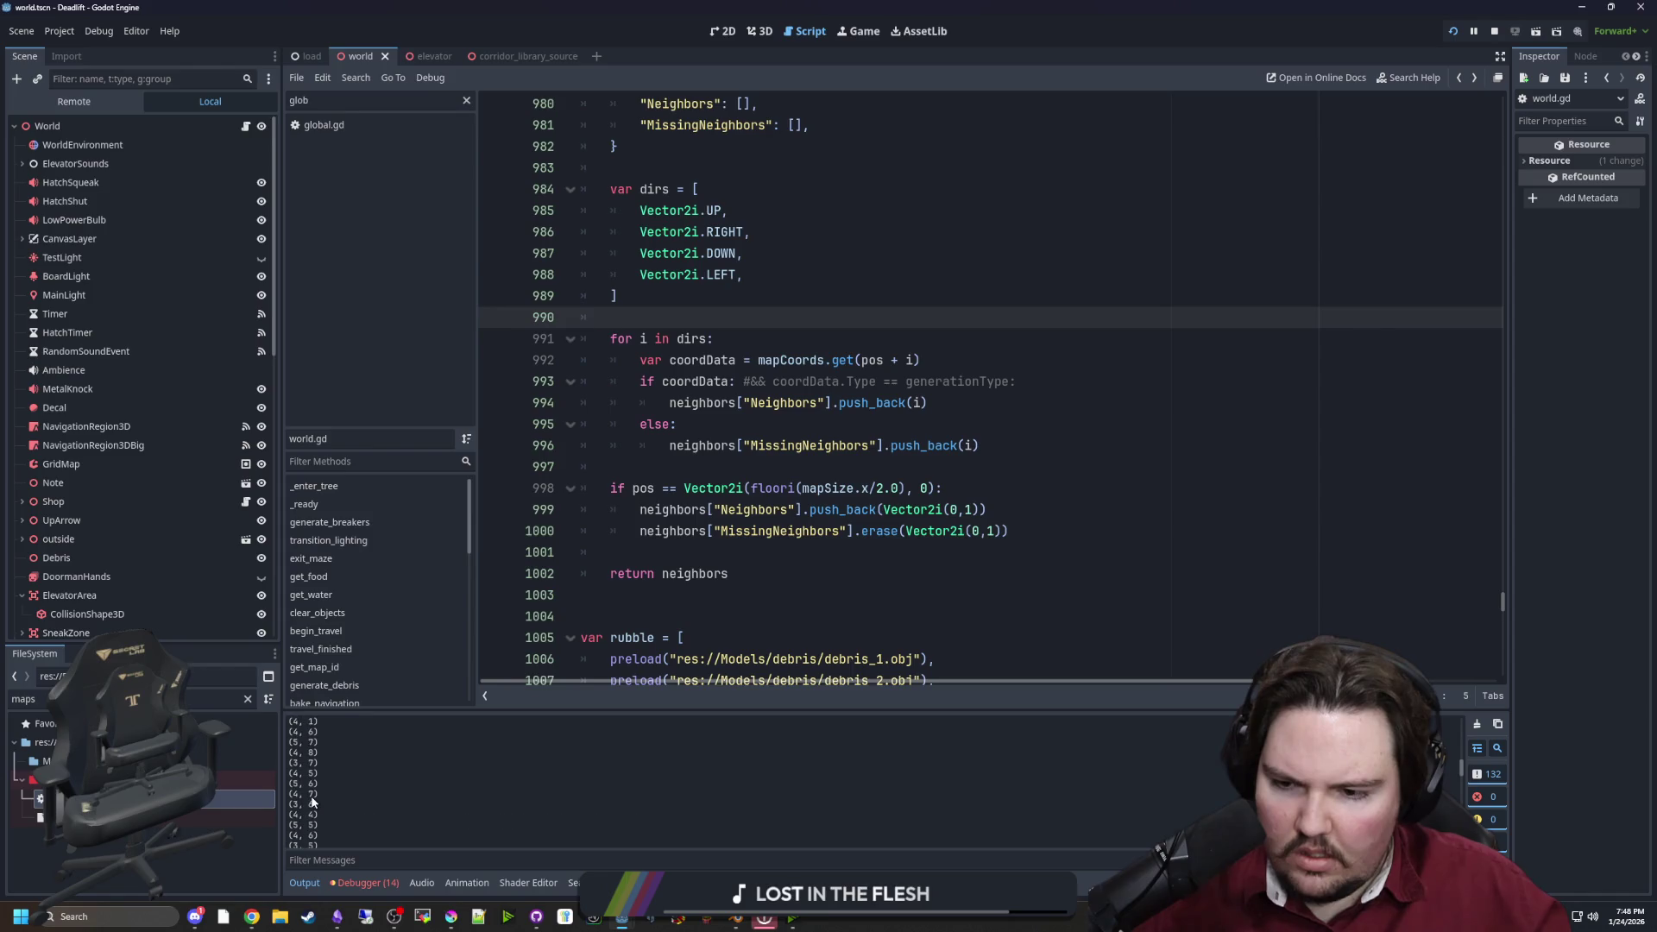
{"action": "scroll", "coordinate": [311, 801], "scroll_direction": "down", "scroll_amount": 6}
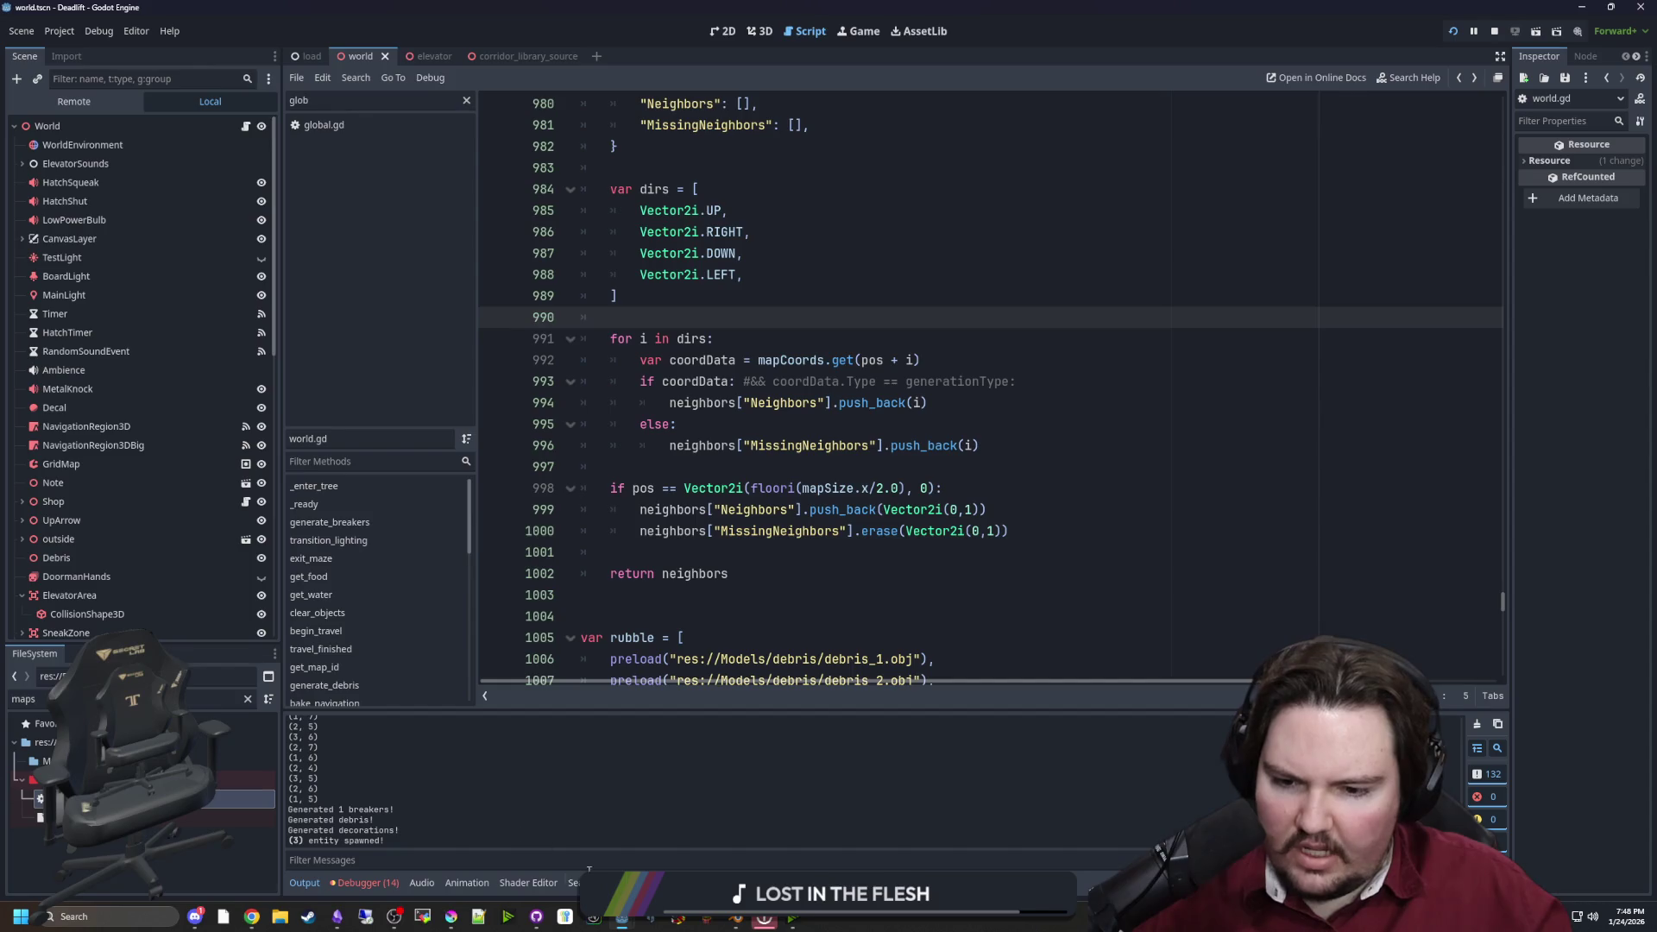
{"action": "left_click", "coordinate": [450, 916]}
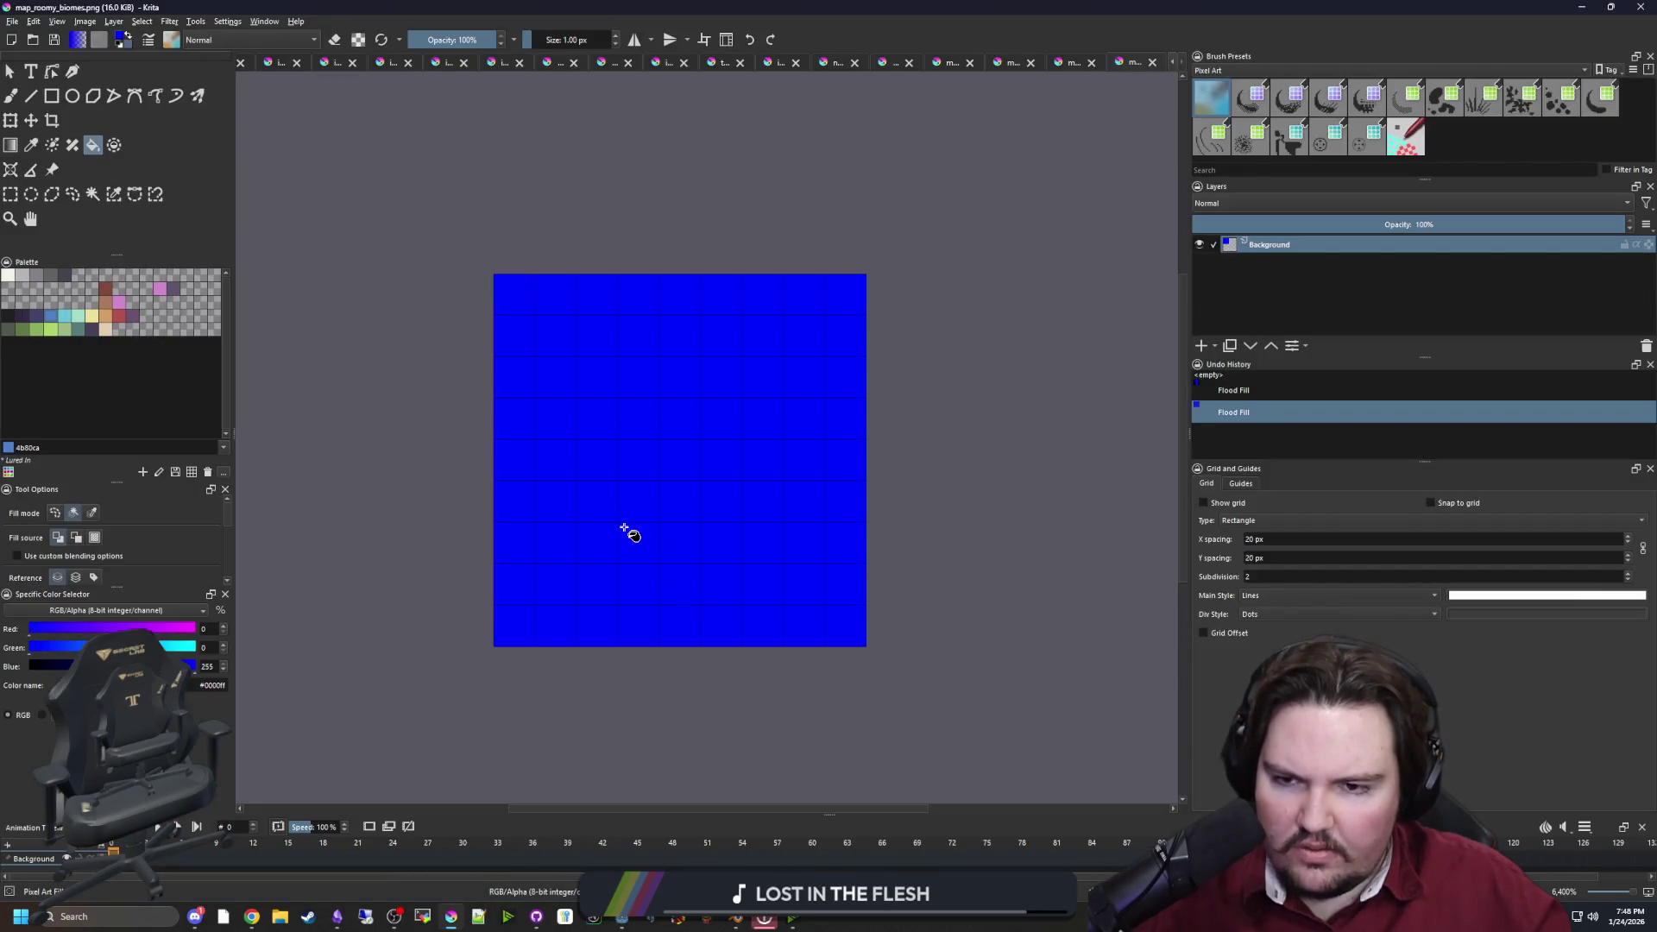
Select a 5×1 px strip at the canvas's bottom-left, then Alt+Tab back to world.gd
{"action": "left_click", "coordinate": [11, 193]}
{"action": "left_click", "coordinate": [527, 649]}
{"action": "mouse_move", "coordinate": [527, 649]}
{"action": "left_mouse_down"}
{"action": "mouse_move", "coordinate": [713, 631]}
{"action": "mouse_move", "coordinate": [694, 616]}
{"action": "mouse_move", "coordinate": [677, 618]}
{"action": "mouse_move", "coordinate": [701, 640]}
{"action": "left_mouse_up"}
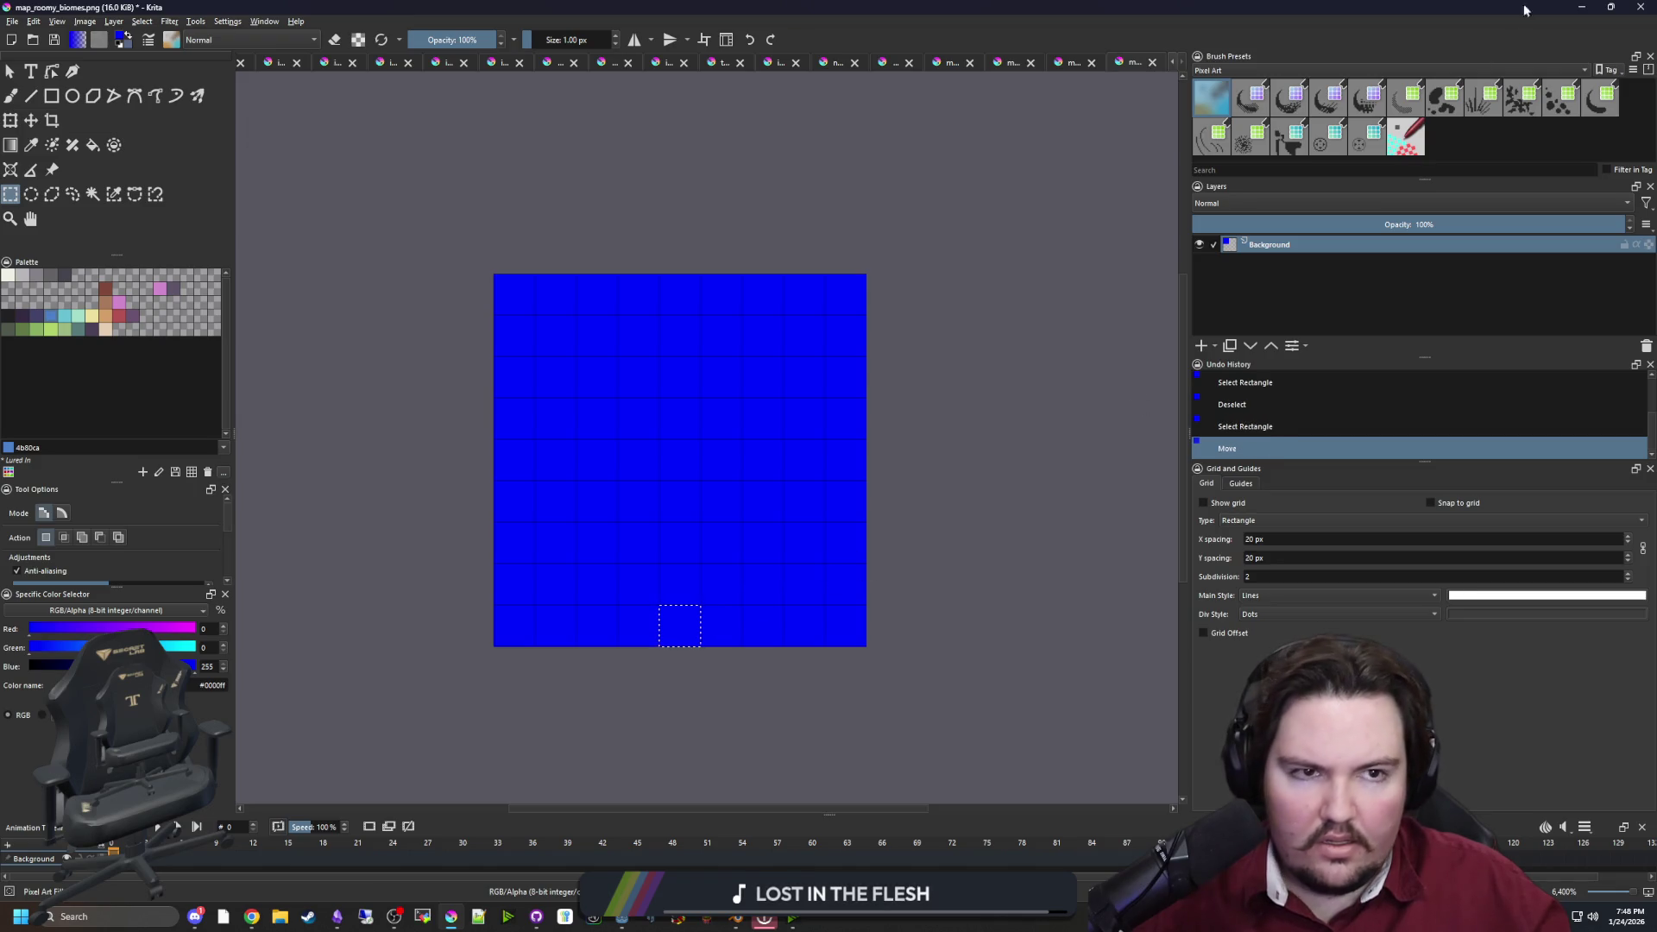
{"action": "key", "text": "alt+Tab"}
{"action": "scroll", "coordinate": [298, 775], "scroll_direction": "up", "scroll_amount": 5}
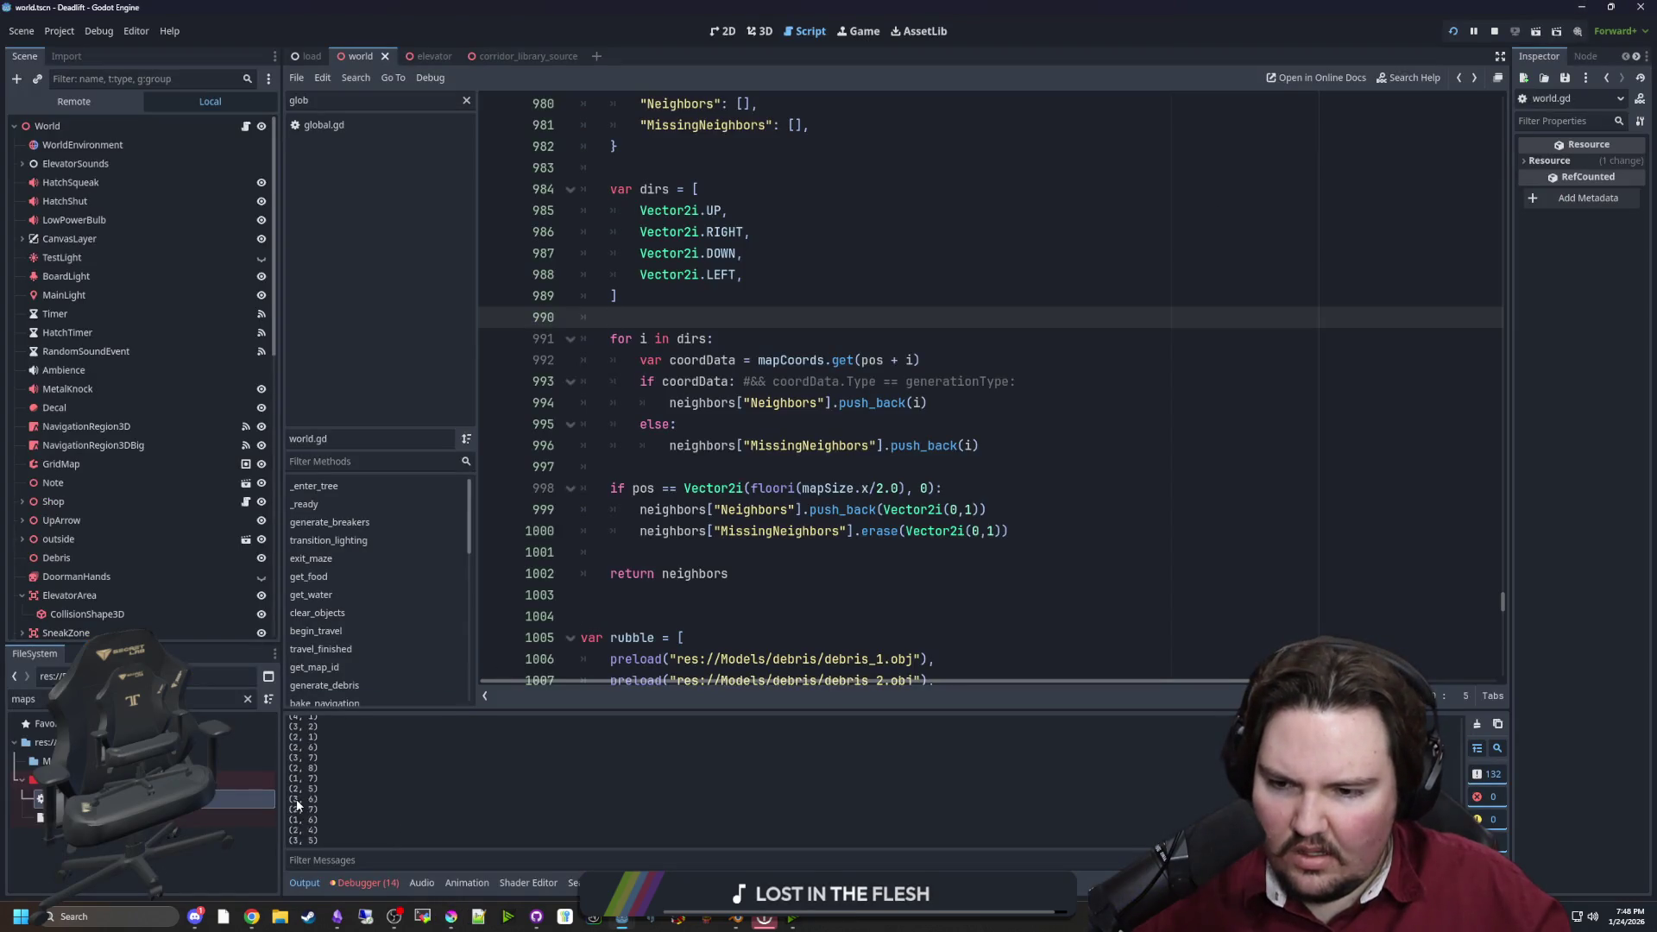
Scroll the Output log through neighbor positions, then open the find bar from the dirs array
{"action": "scroll", "coordinate": [304, 788], "scroll_direction": "up", "scroll_amount": 3}
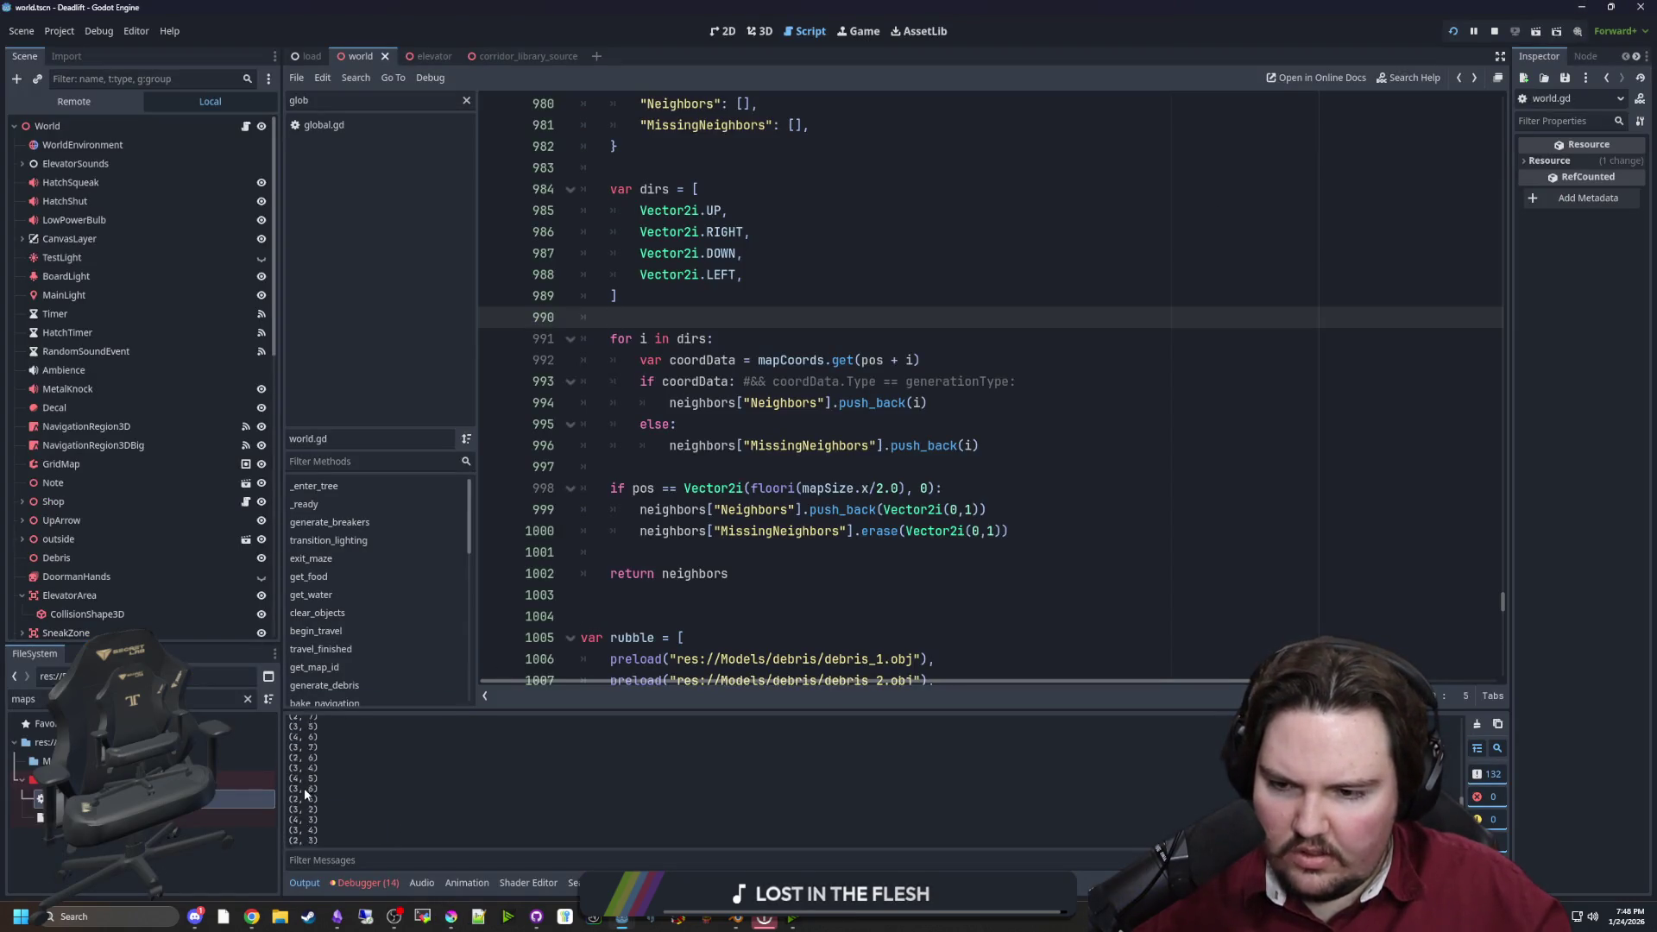
{"action": "scroll", "coordinate": [303, 789], "scroll_direction": "up", "scroll_amount": 5}
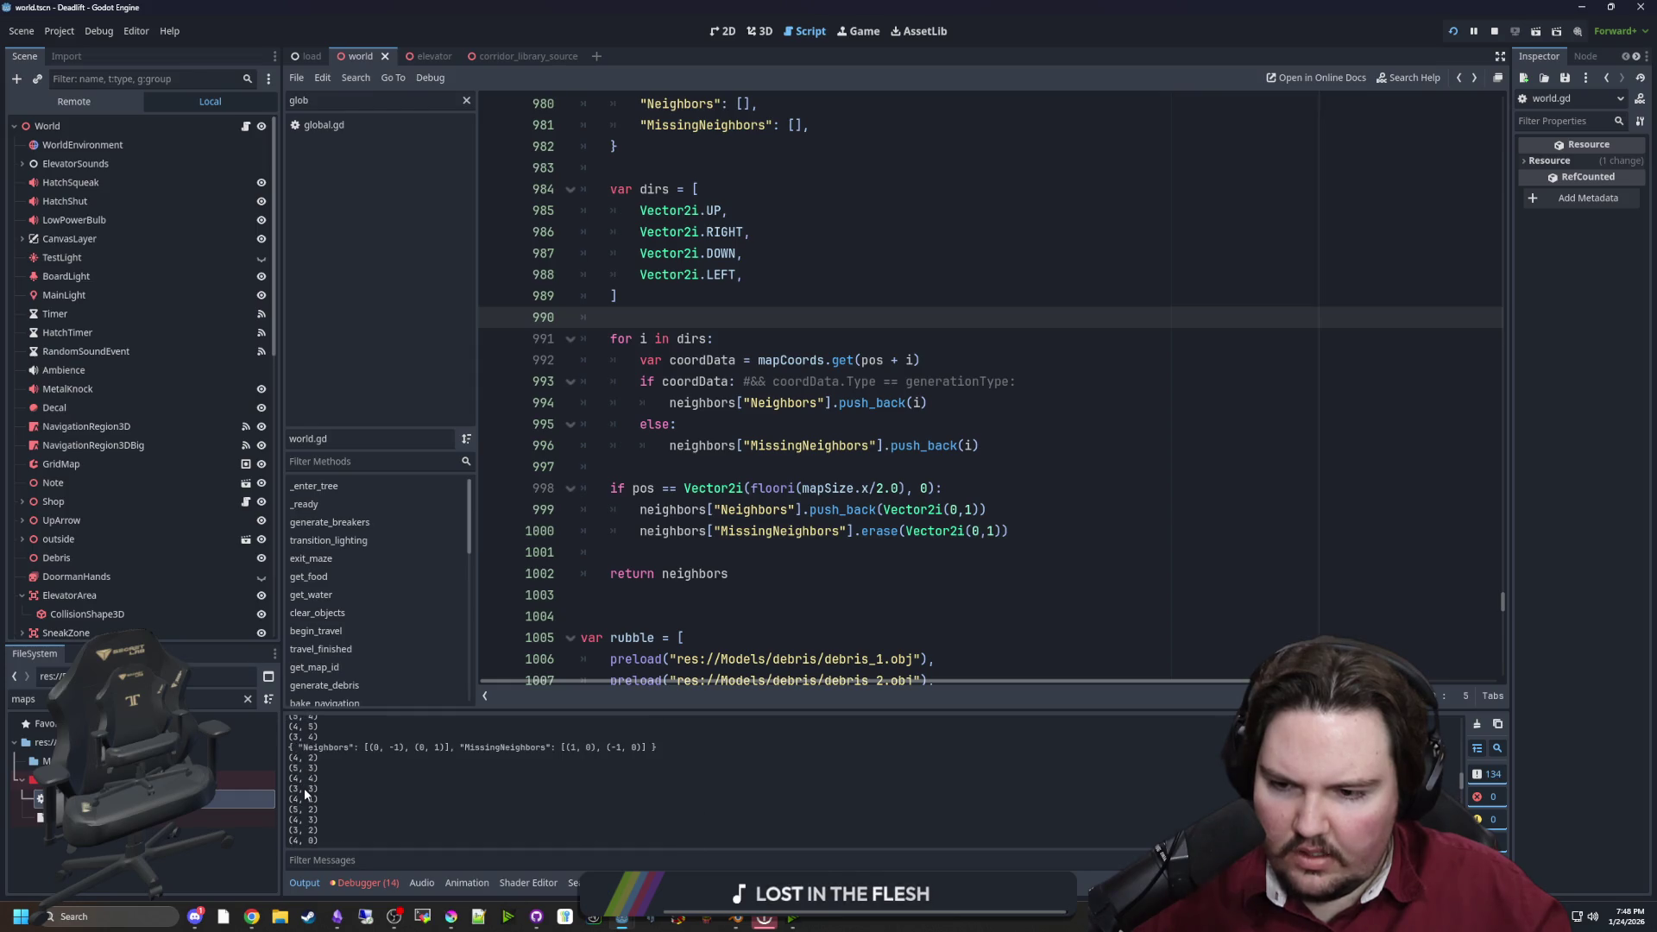
{"action": "scroll", "coordinate": [304, 789], "scroll_direction": "up", "scroll_amount": 4}
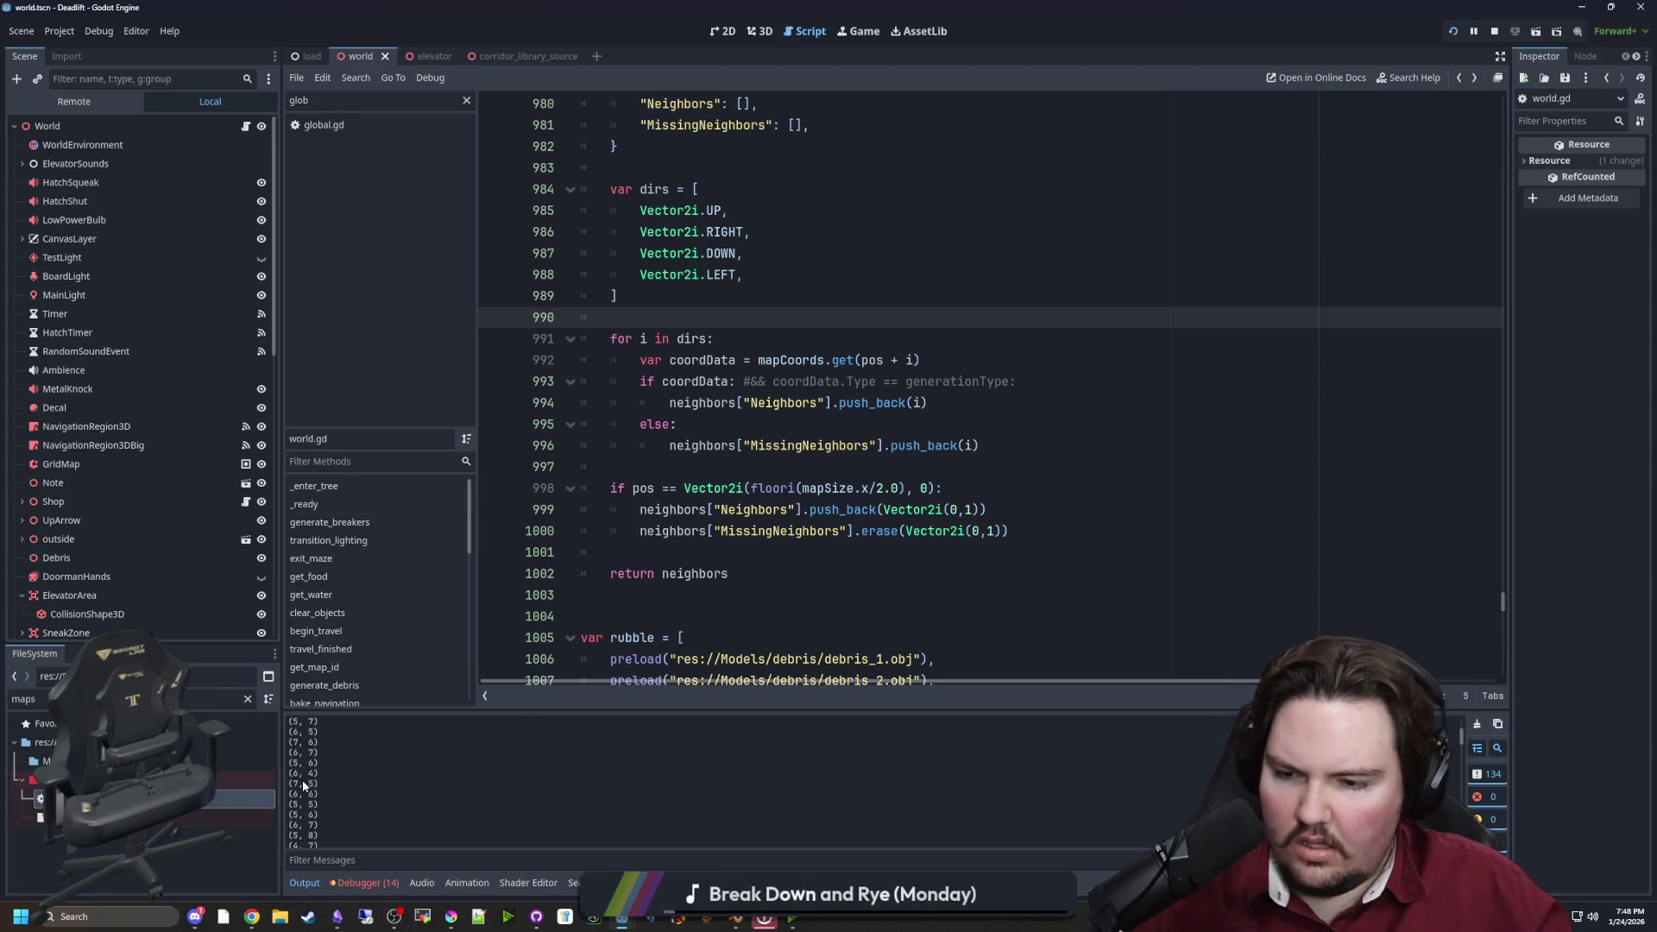
{"action": "scroll", "coordinate": [302, 785], "scroll_direction": "up", "scroll_amount": 5}
{"action": "scroll", "coordinate": [298, 783], "scroll_direction": "down", "scroll_amount": 10}
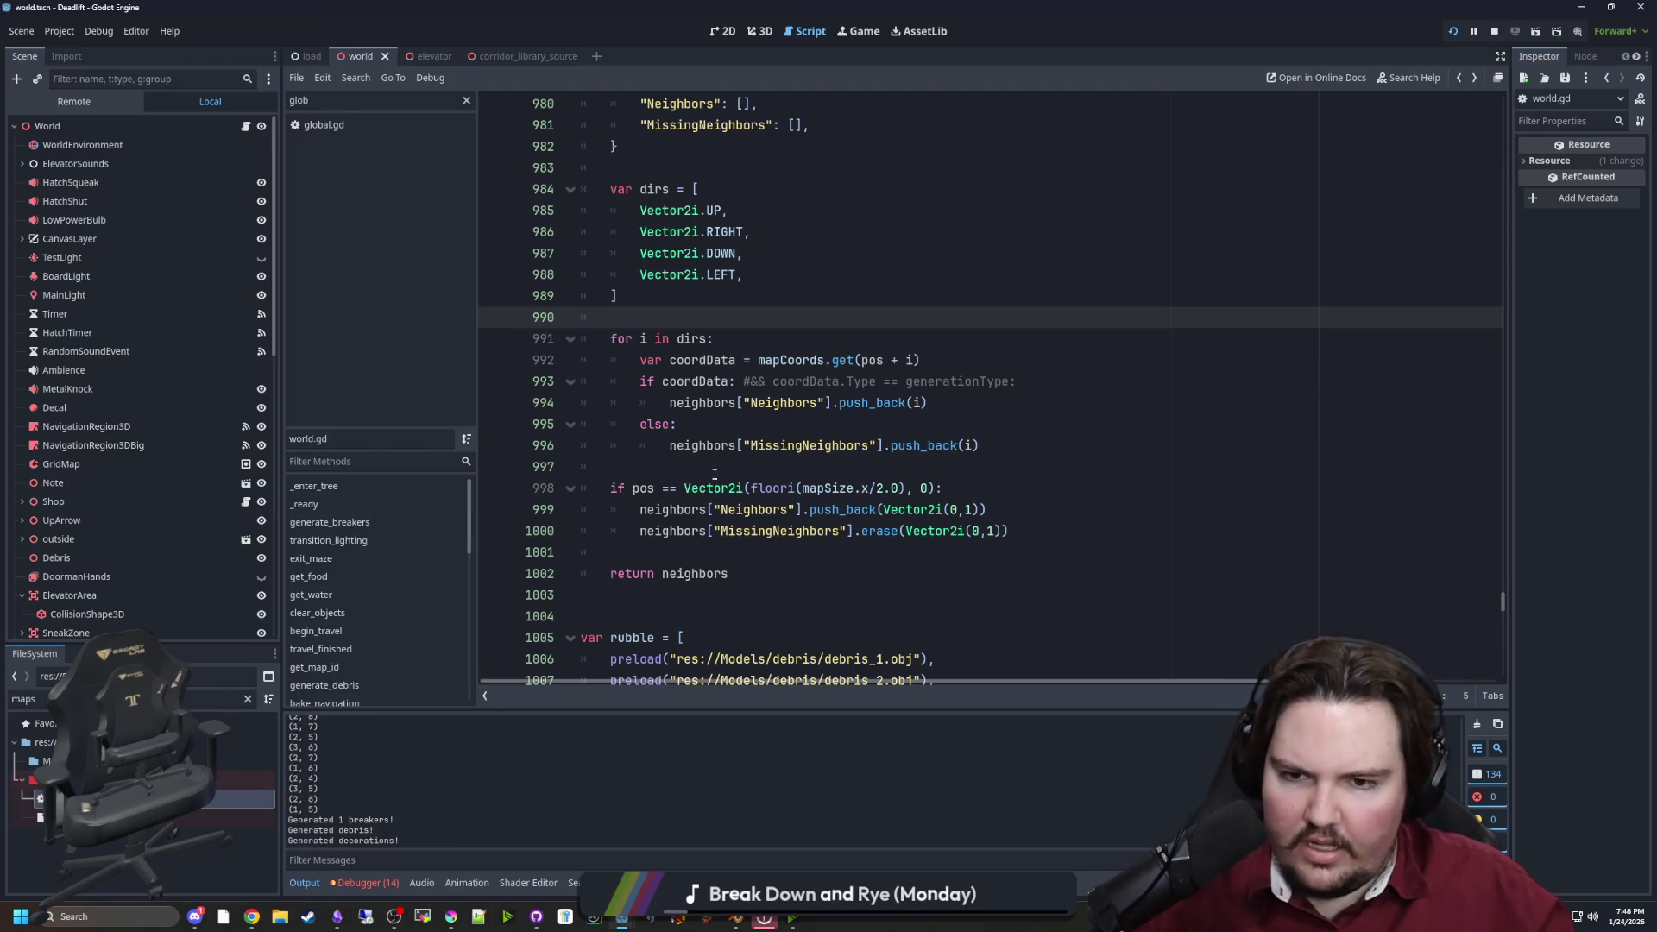
{"action": "left_click", "coordinate": [630, 467]}
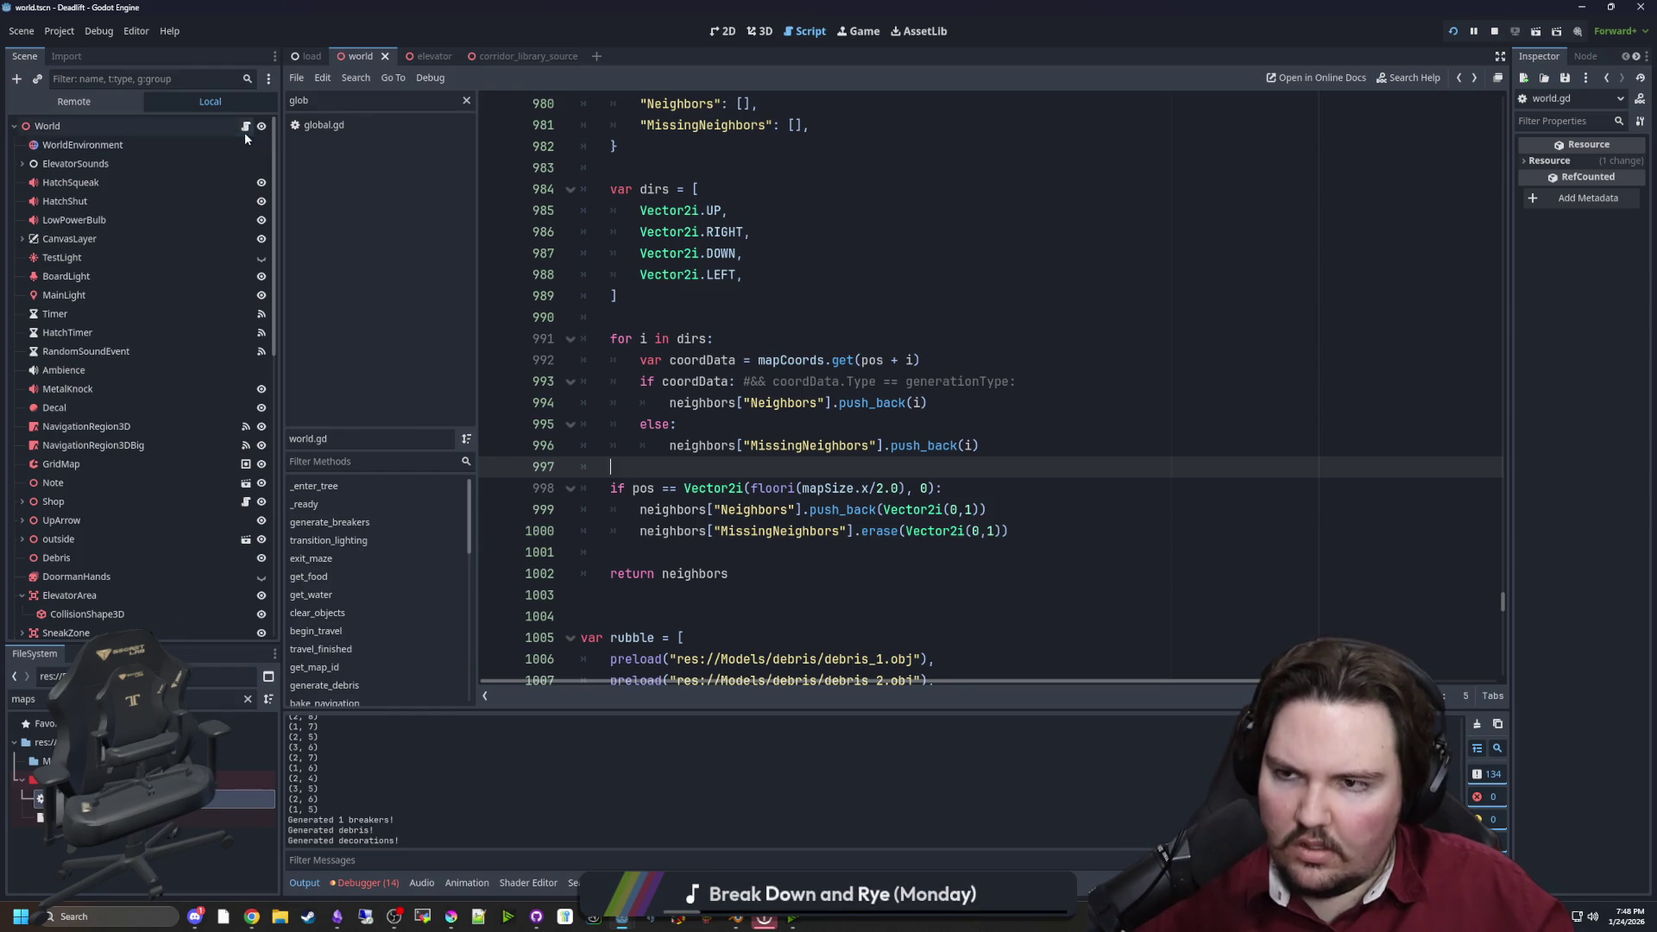
{"action": "key", "text": "Up"}
{"action": "key", "text": "Up"}
{"action": "key", "text": "Up"}
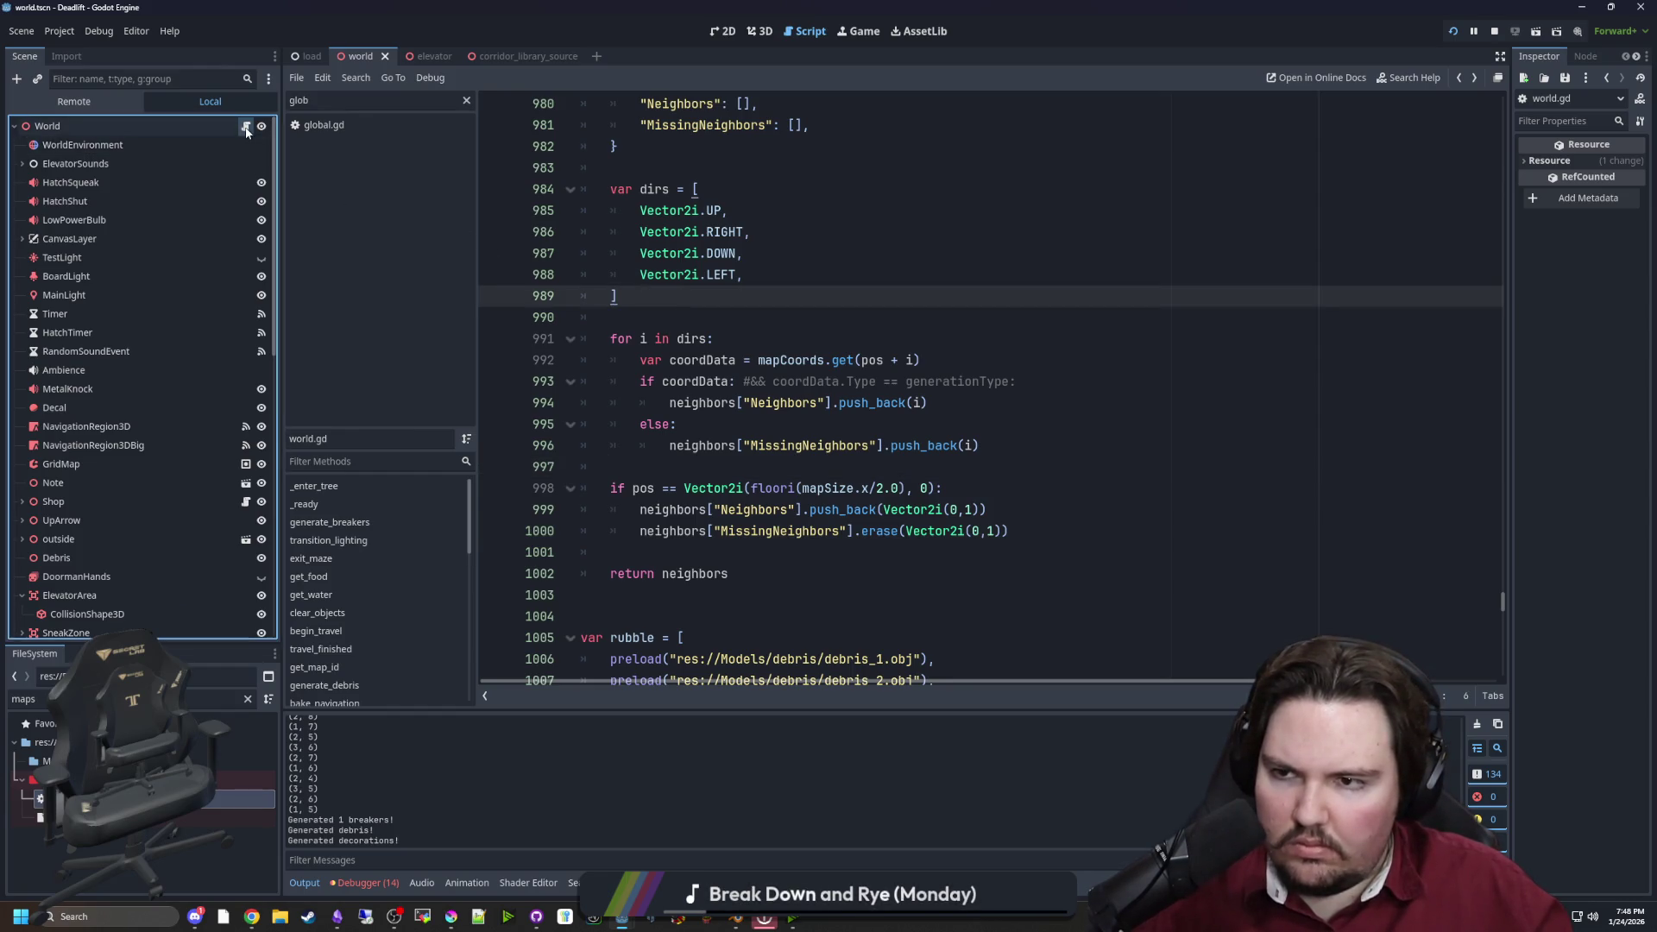
{"action": "key", "text": "ctrl+f"}
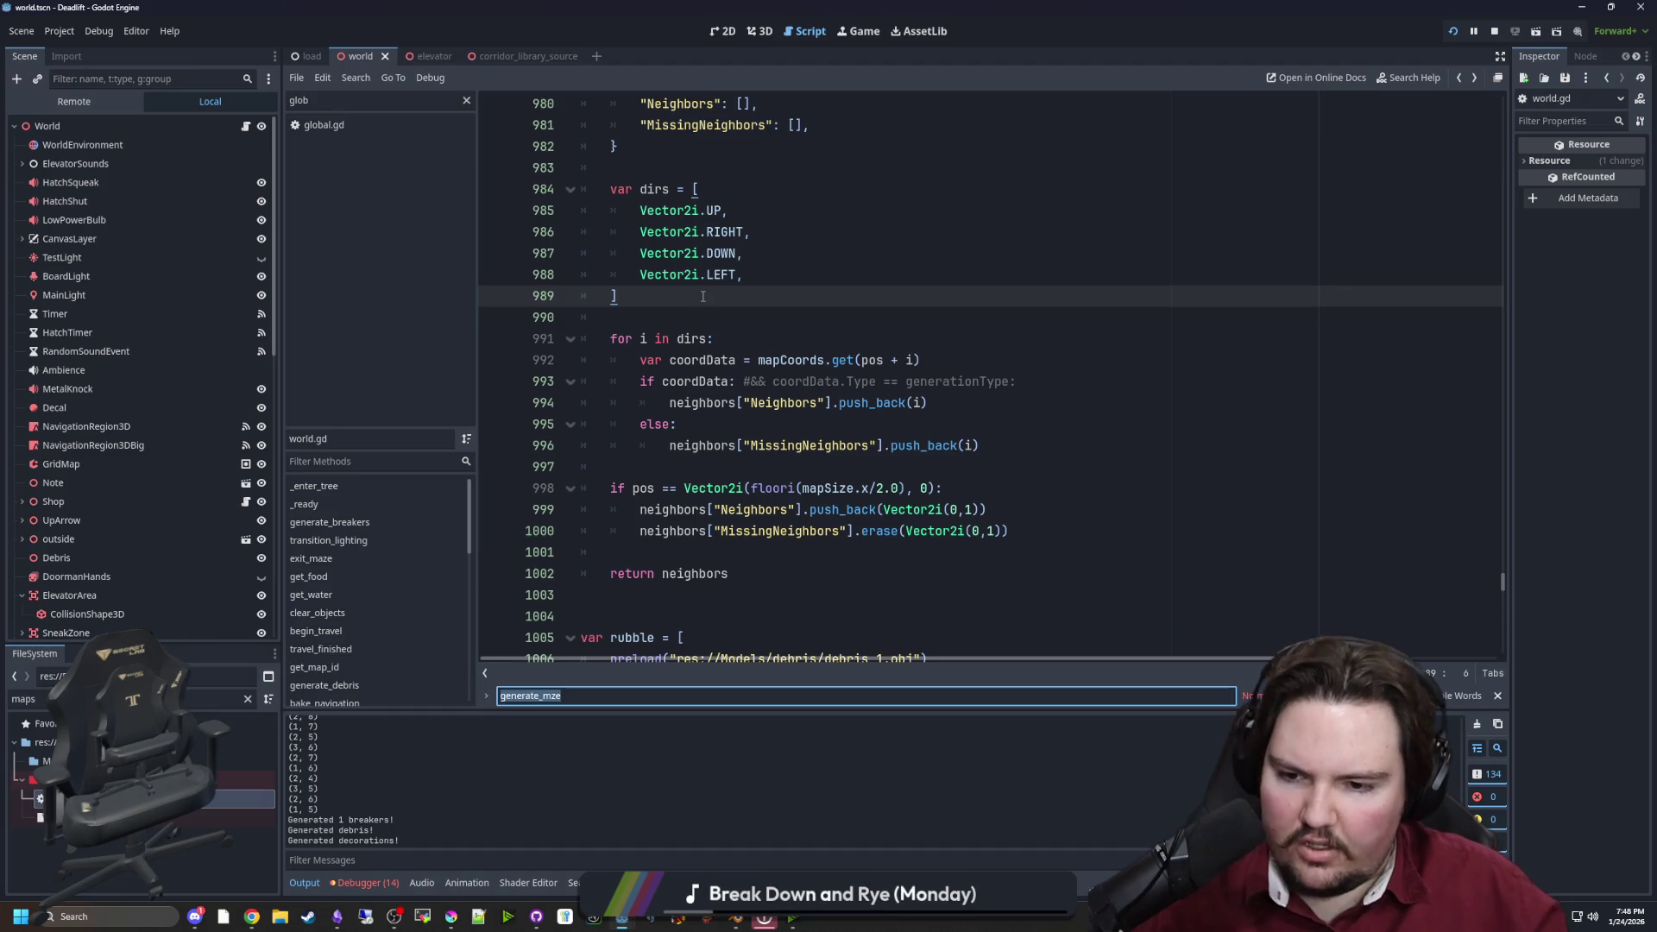
Search the script for generate_maze and scroll down to its mapCoords loop
{"action": "type", "text": "generate_maqa"}
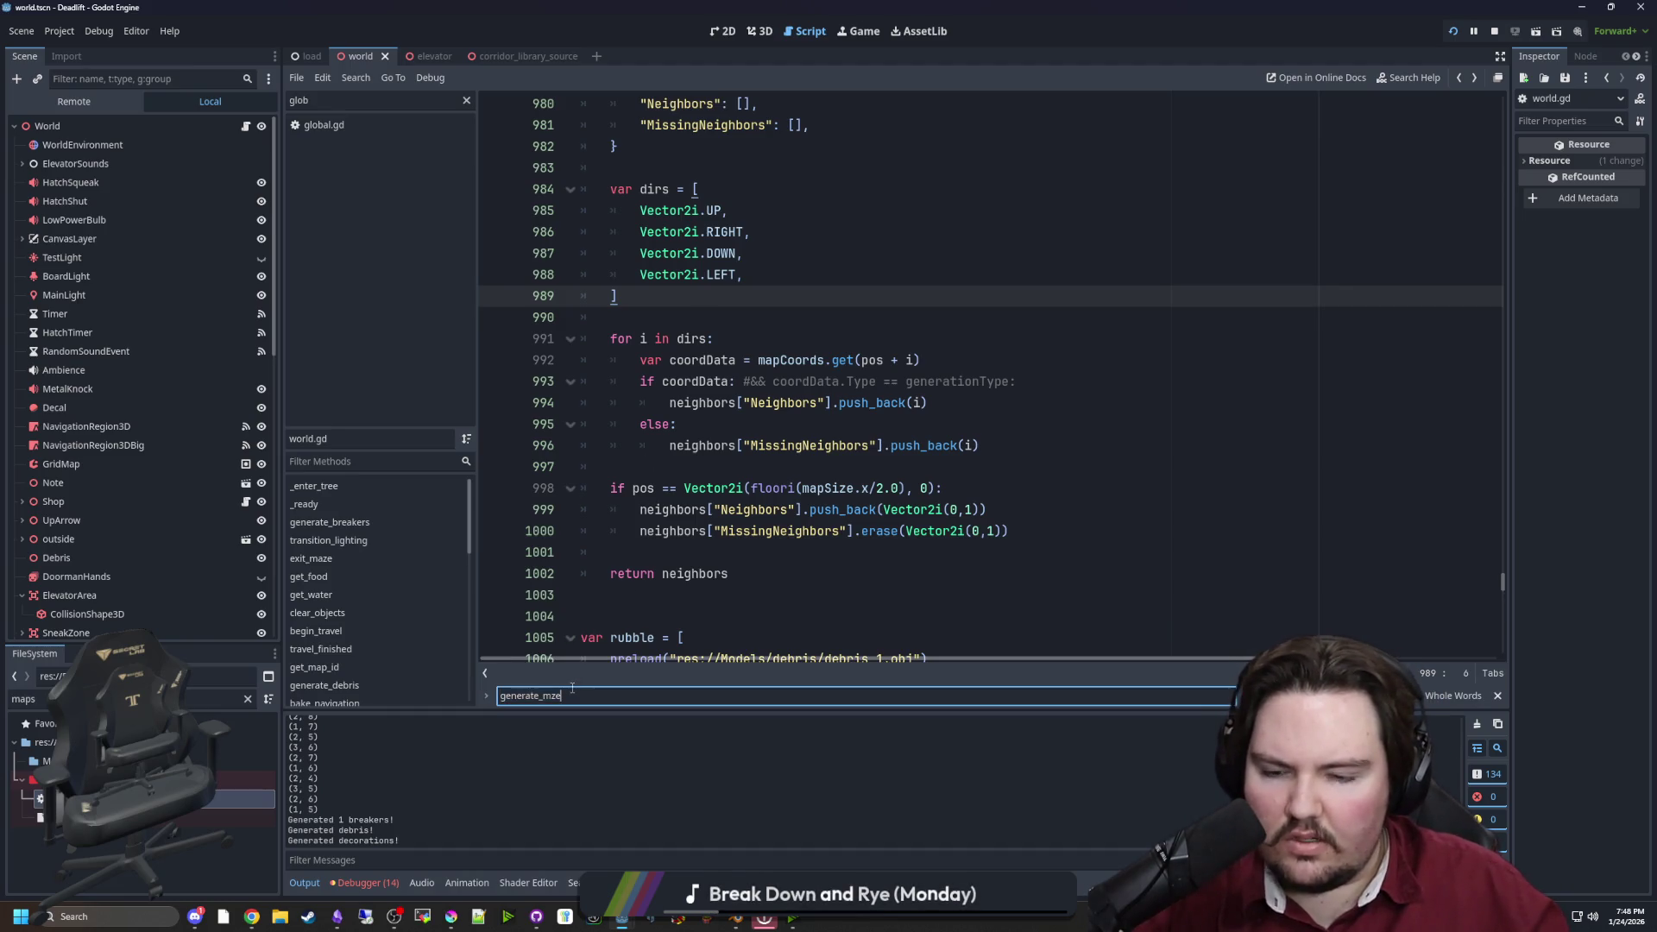
{"action": "key", "text": "BackSpace"}
{"action": "key", "text": "BackSpace"}
{"action": "type", "text": "ze"}
{"action": "scroll", "coordinate": [809, 539], "scroll_direction": "down", "scroll_amount": 5}
{"action": "scroll", "coordinate": [808, 539], "scroll_direction": "down", "scroll_amount": 3}
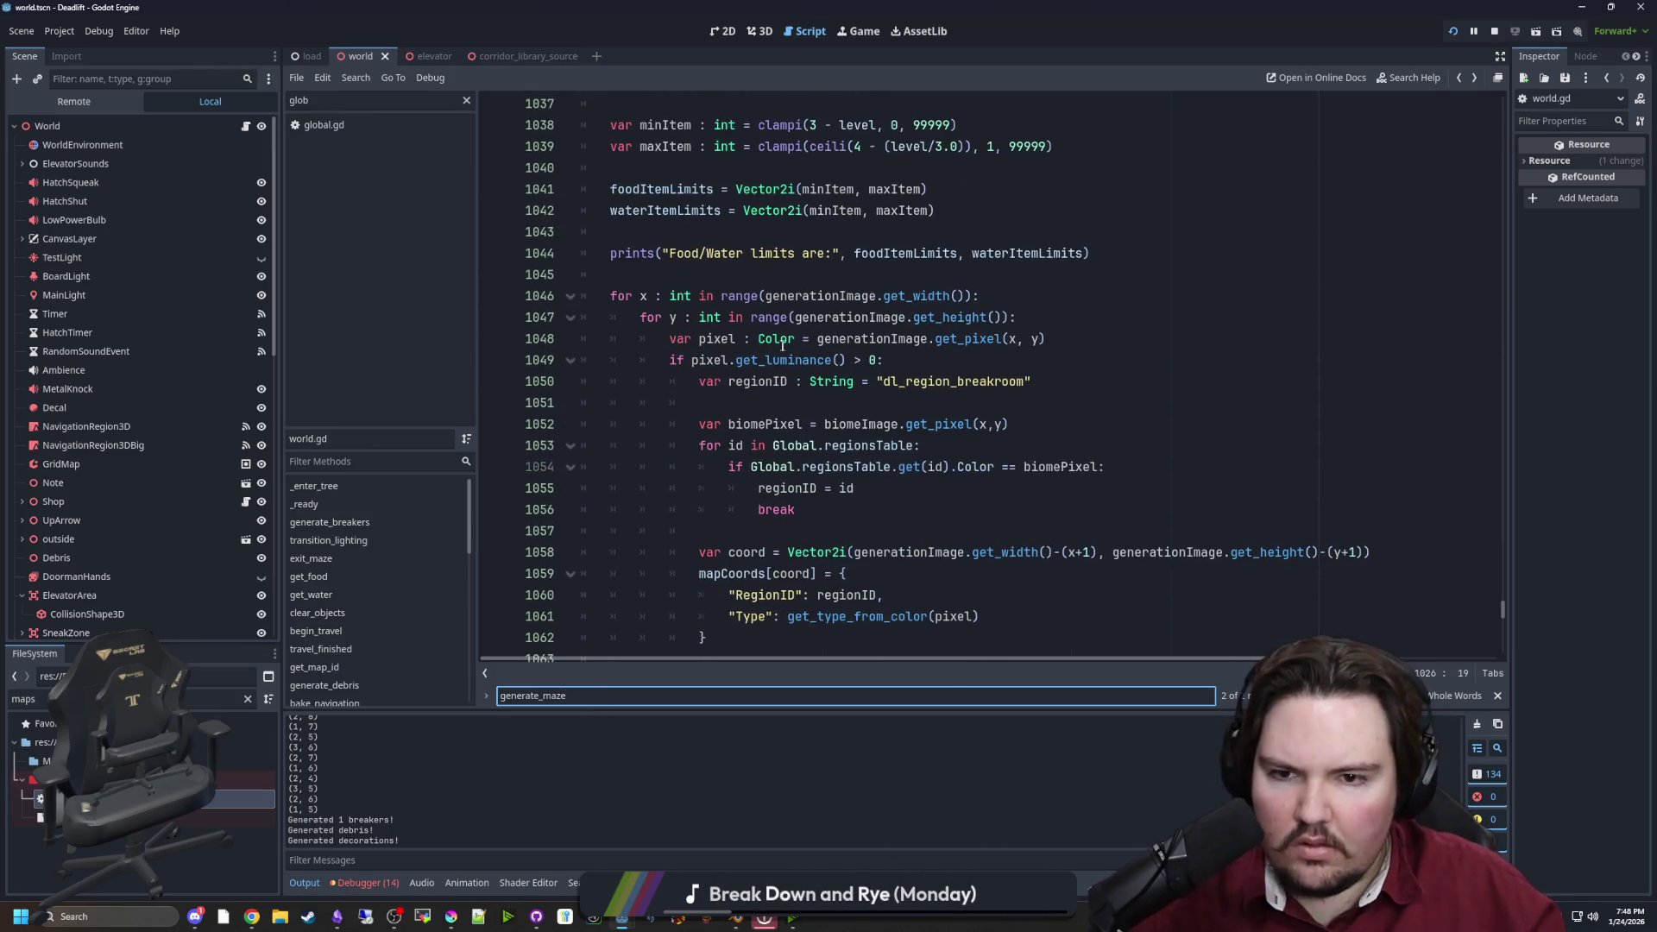
{"action": "scroll", "coordinate": [823, 389], "scroll_direction": "down", "scroll_amount": 6}
Add print(pos) as the first line of the mapCoords loop and save the script
{"action": "left_click", "coordinate": [881, 363]}
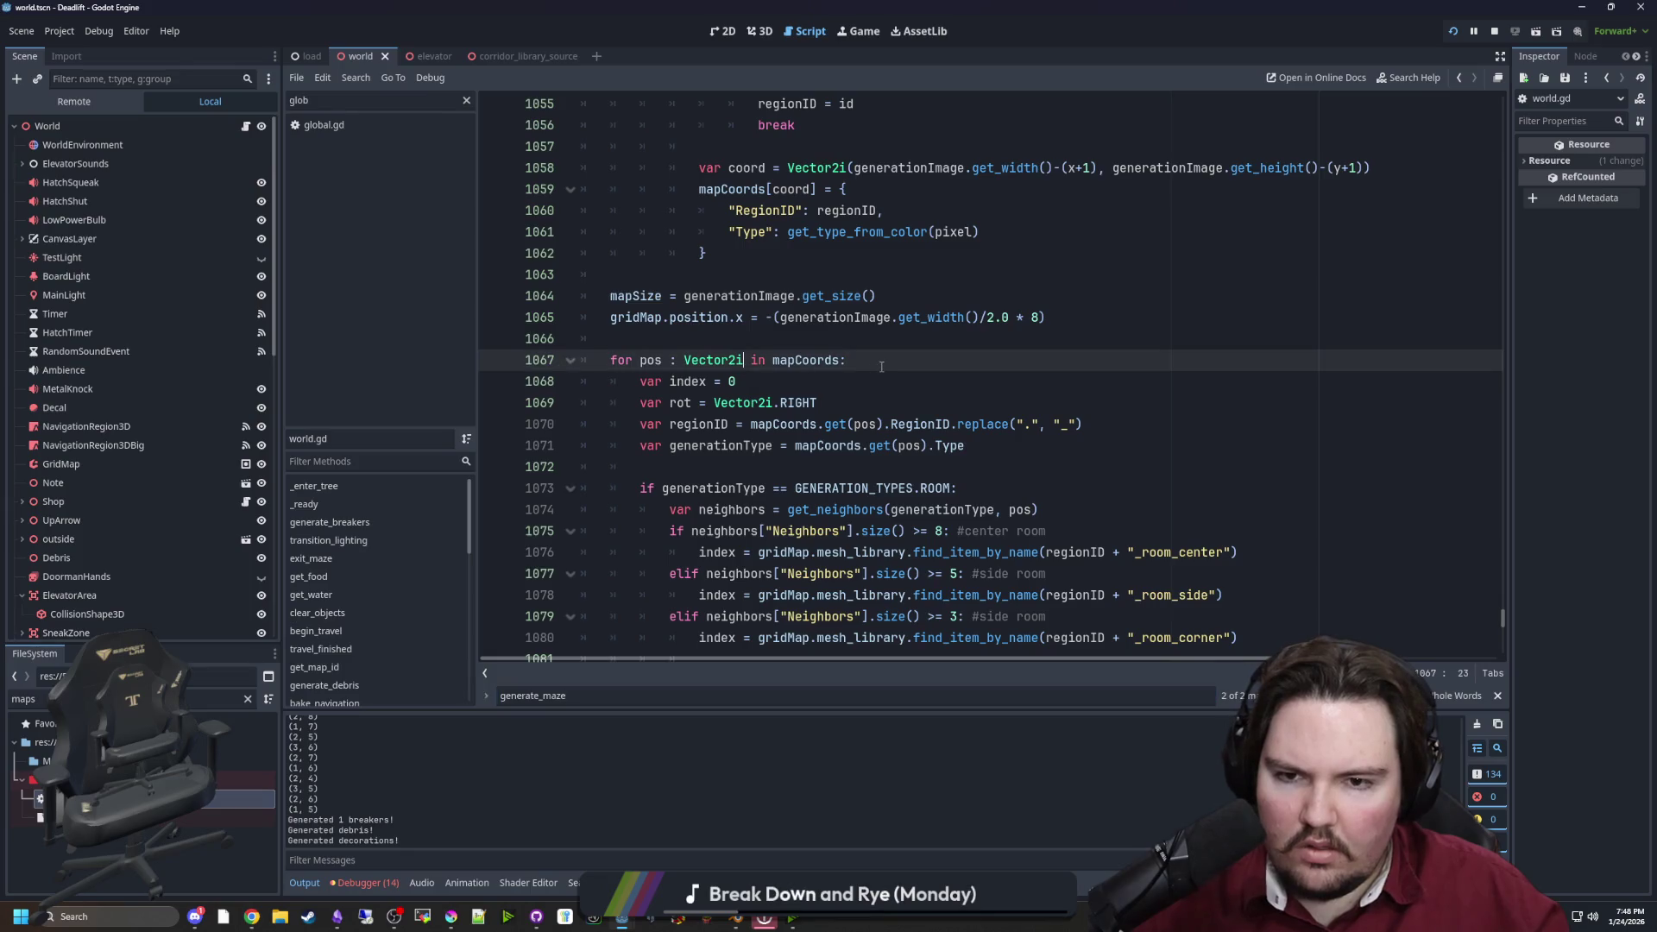
{"action": "key", "text": "Return"}
{"action": "type", "text": "print(pos)"}
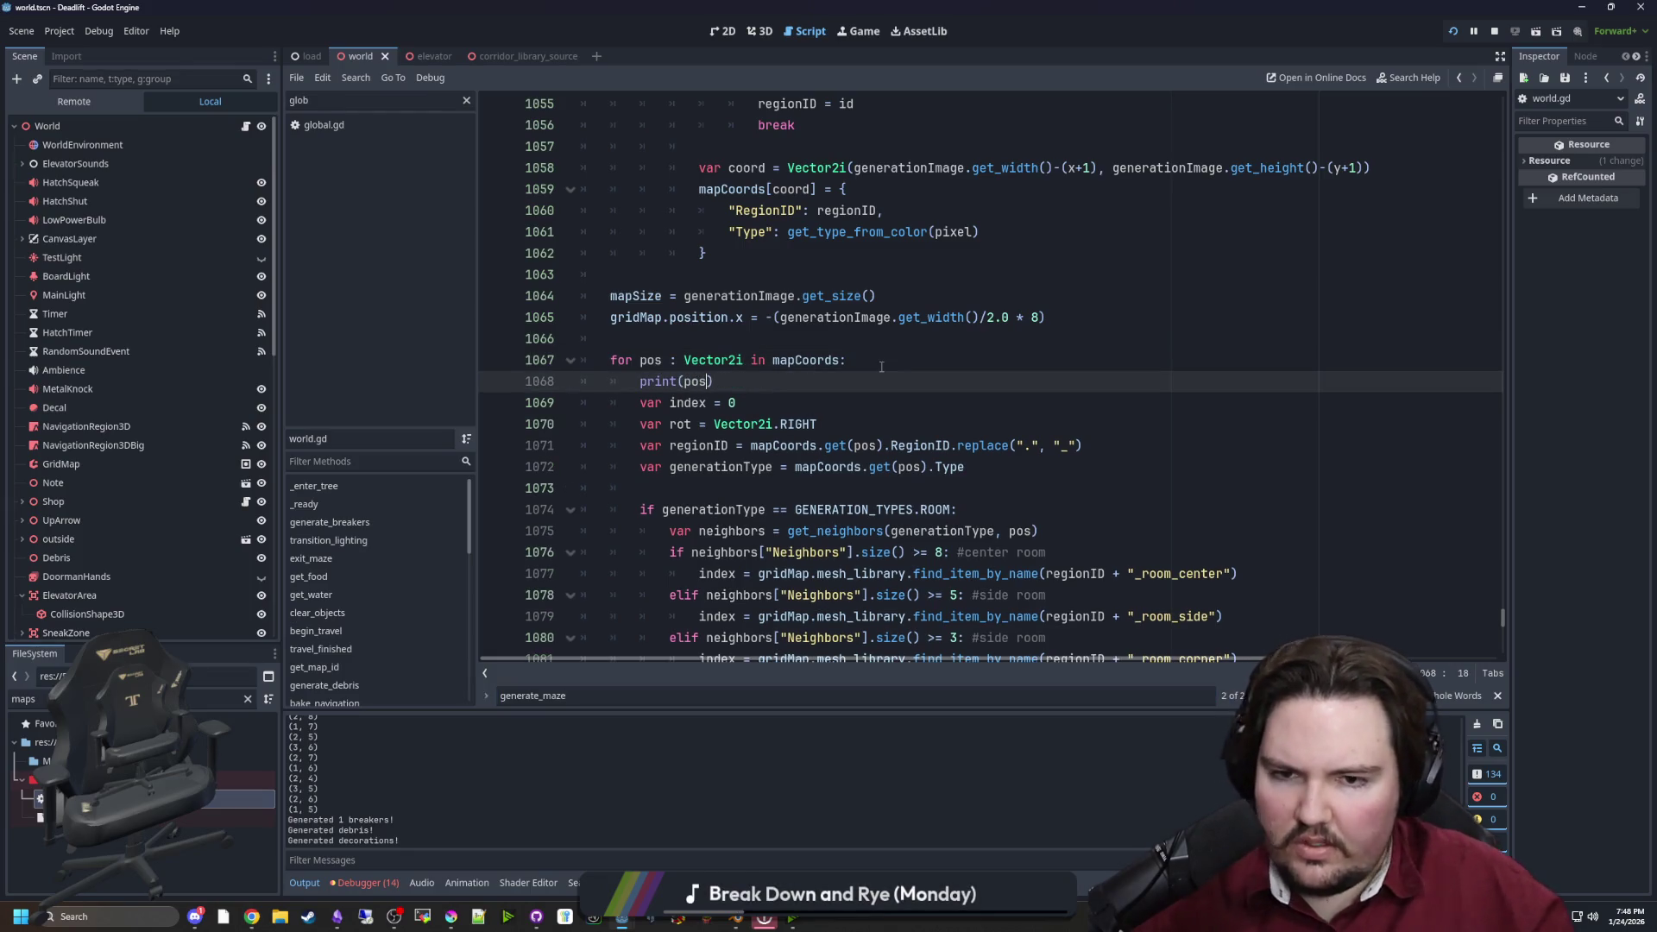
{"action": "key", "text": "ctrl+s"}
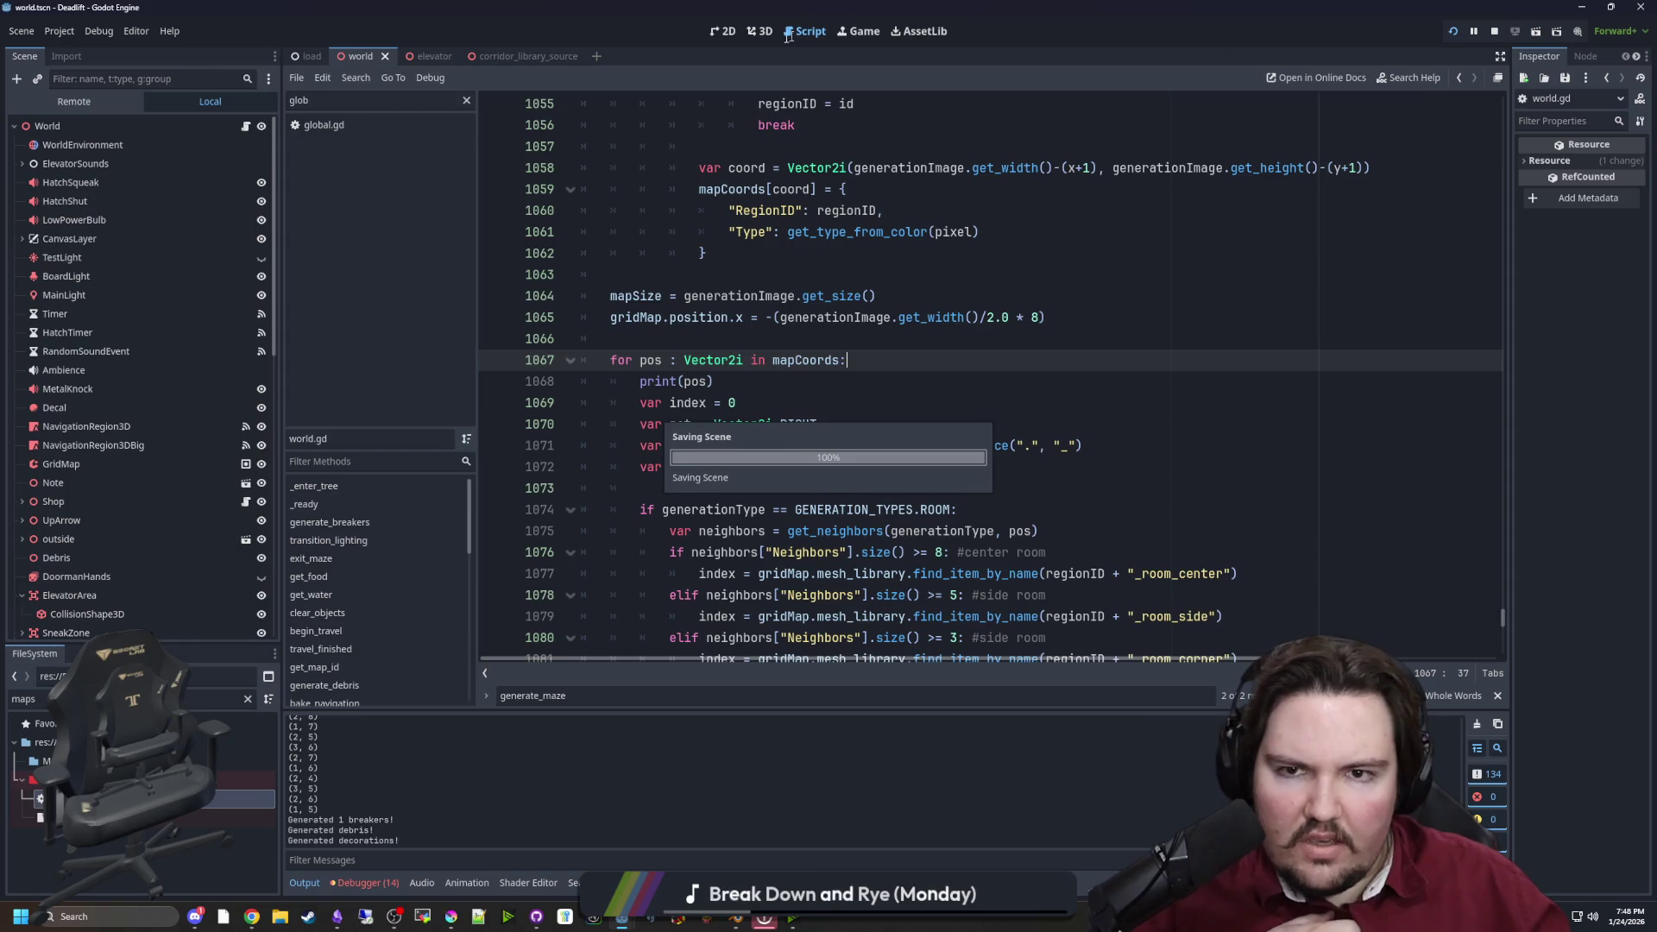
{"action": "left_click", "coordinate": [849, 31]}
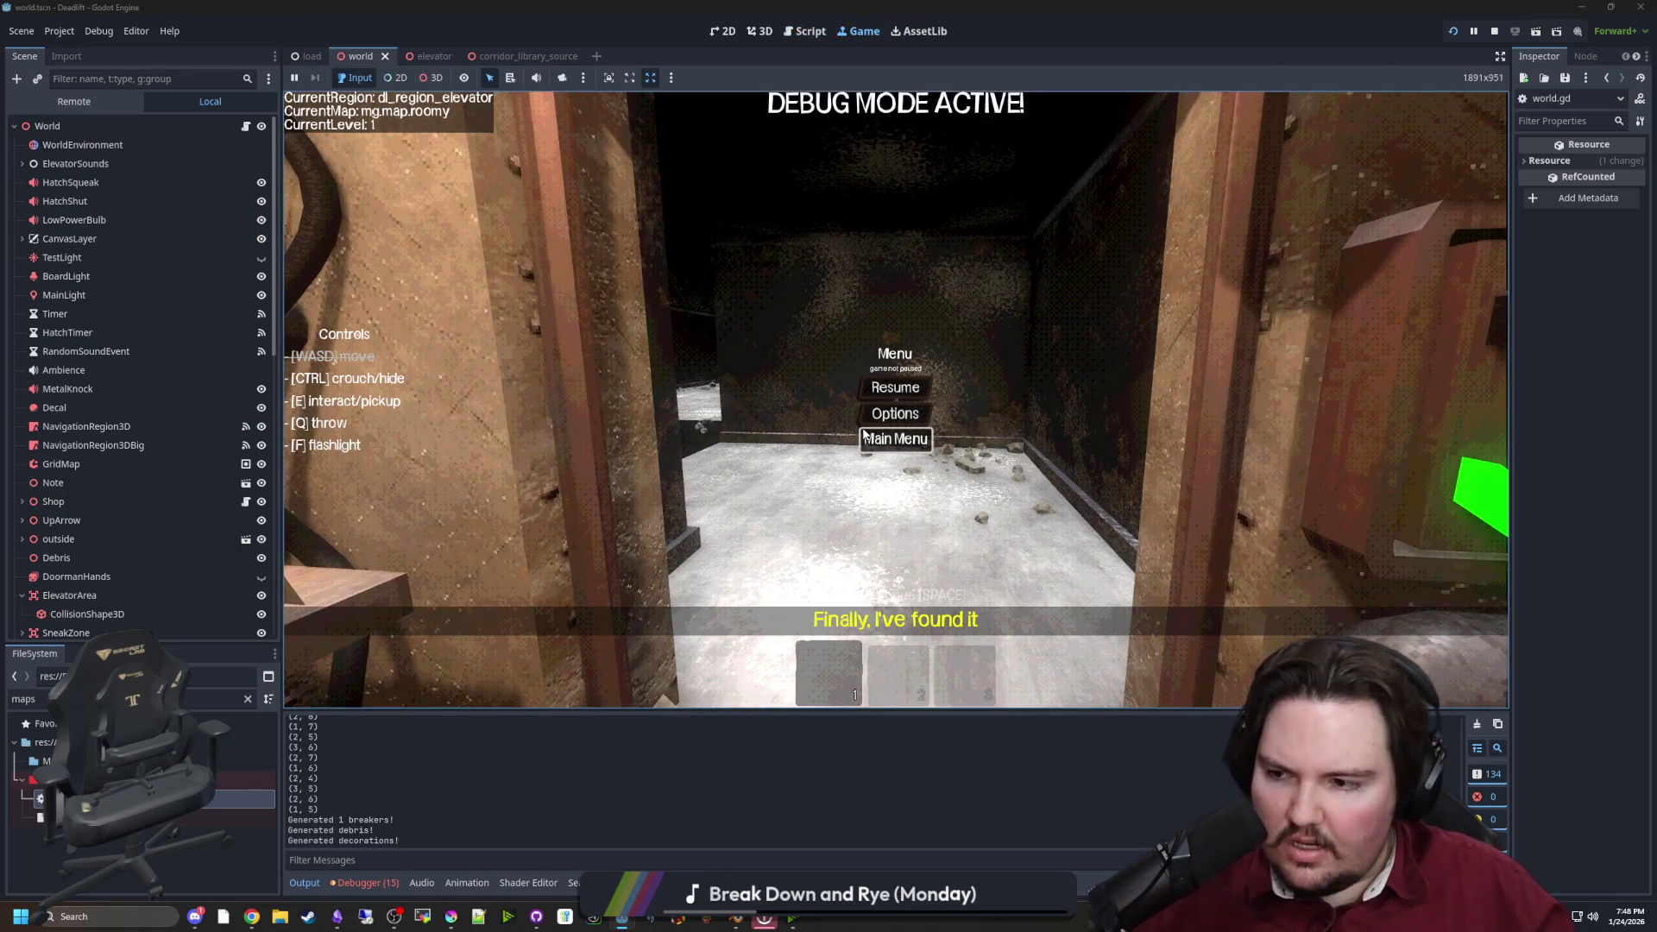
Return to the game's main menu and start a new game to regenerate the map
{"action": "left_click", "coordinate": [868, 440]}
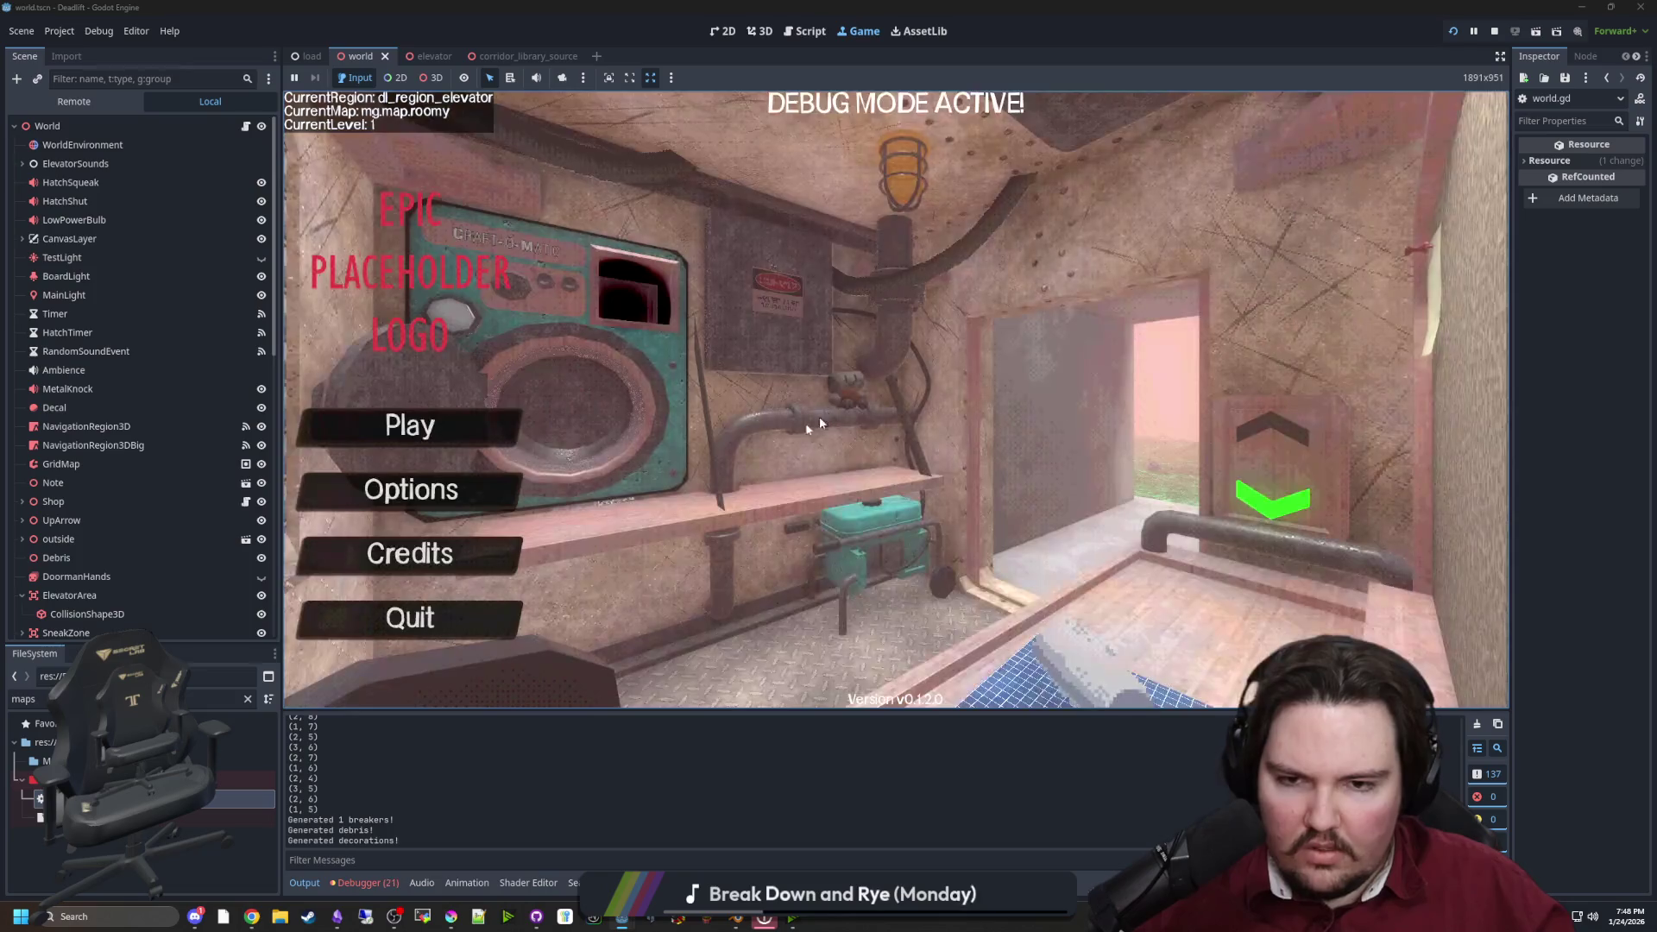
{"action": "left_click", "coordinate": [402, 413]}
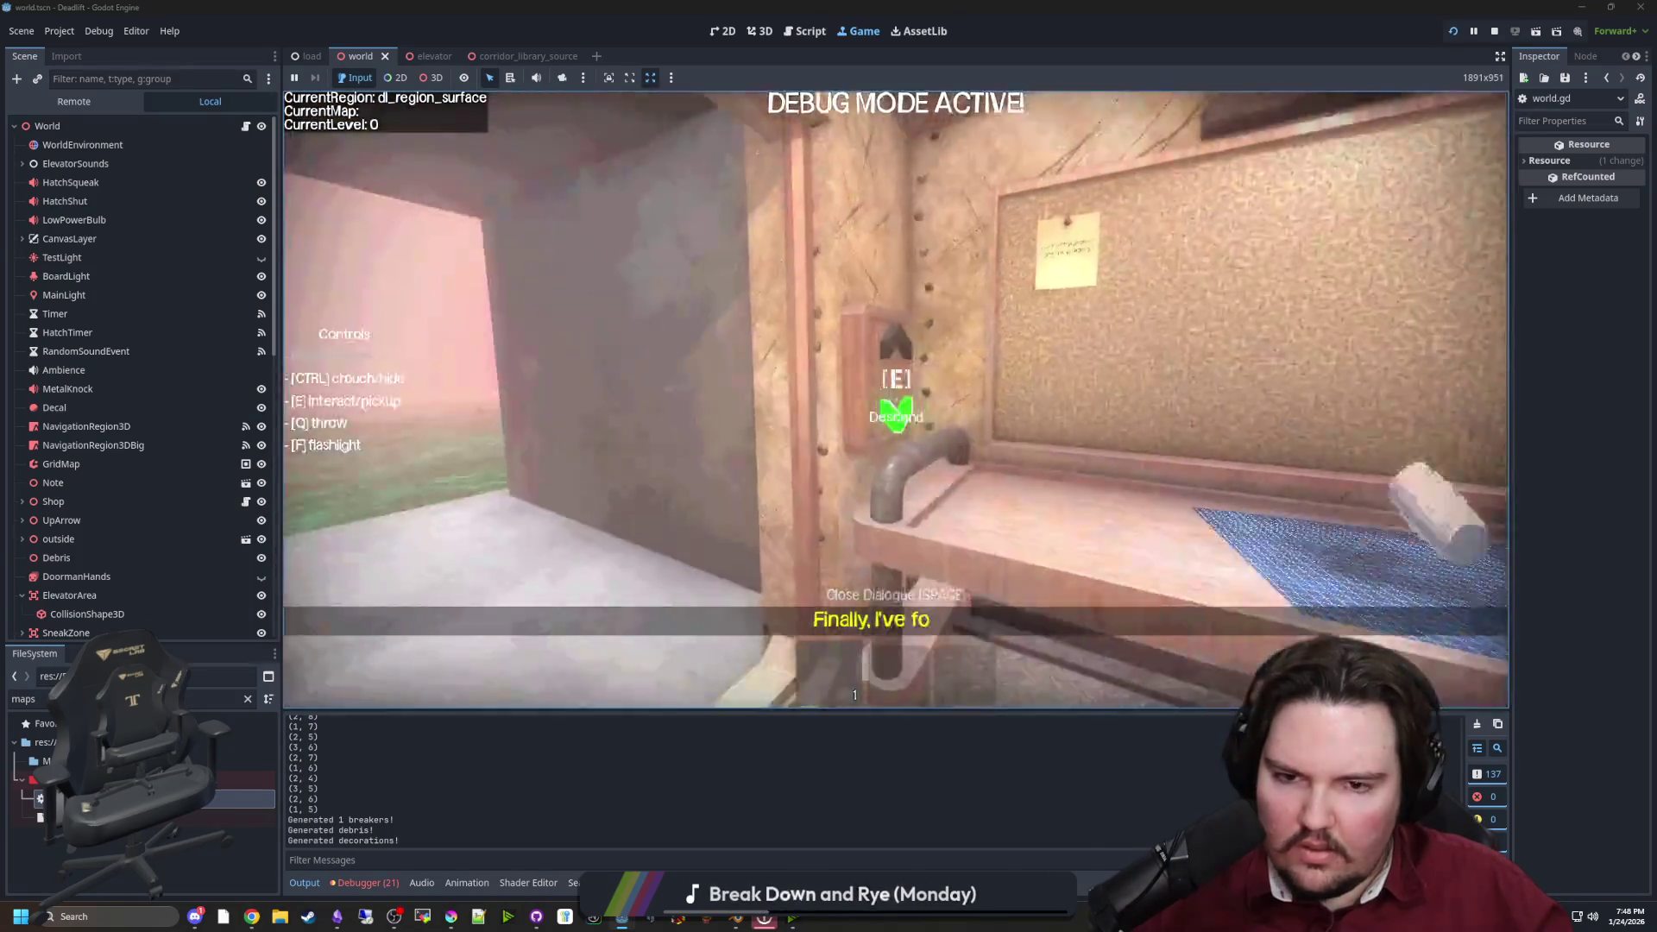
{"action": "key", "text": "super"}
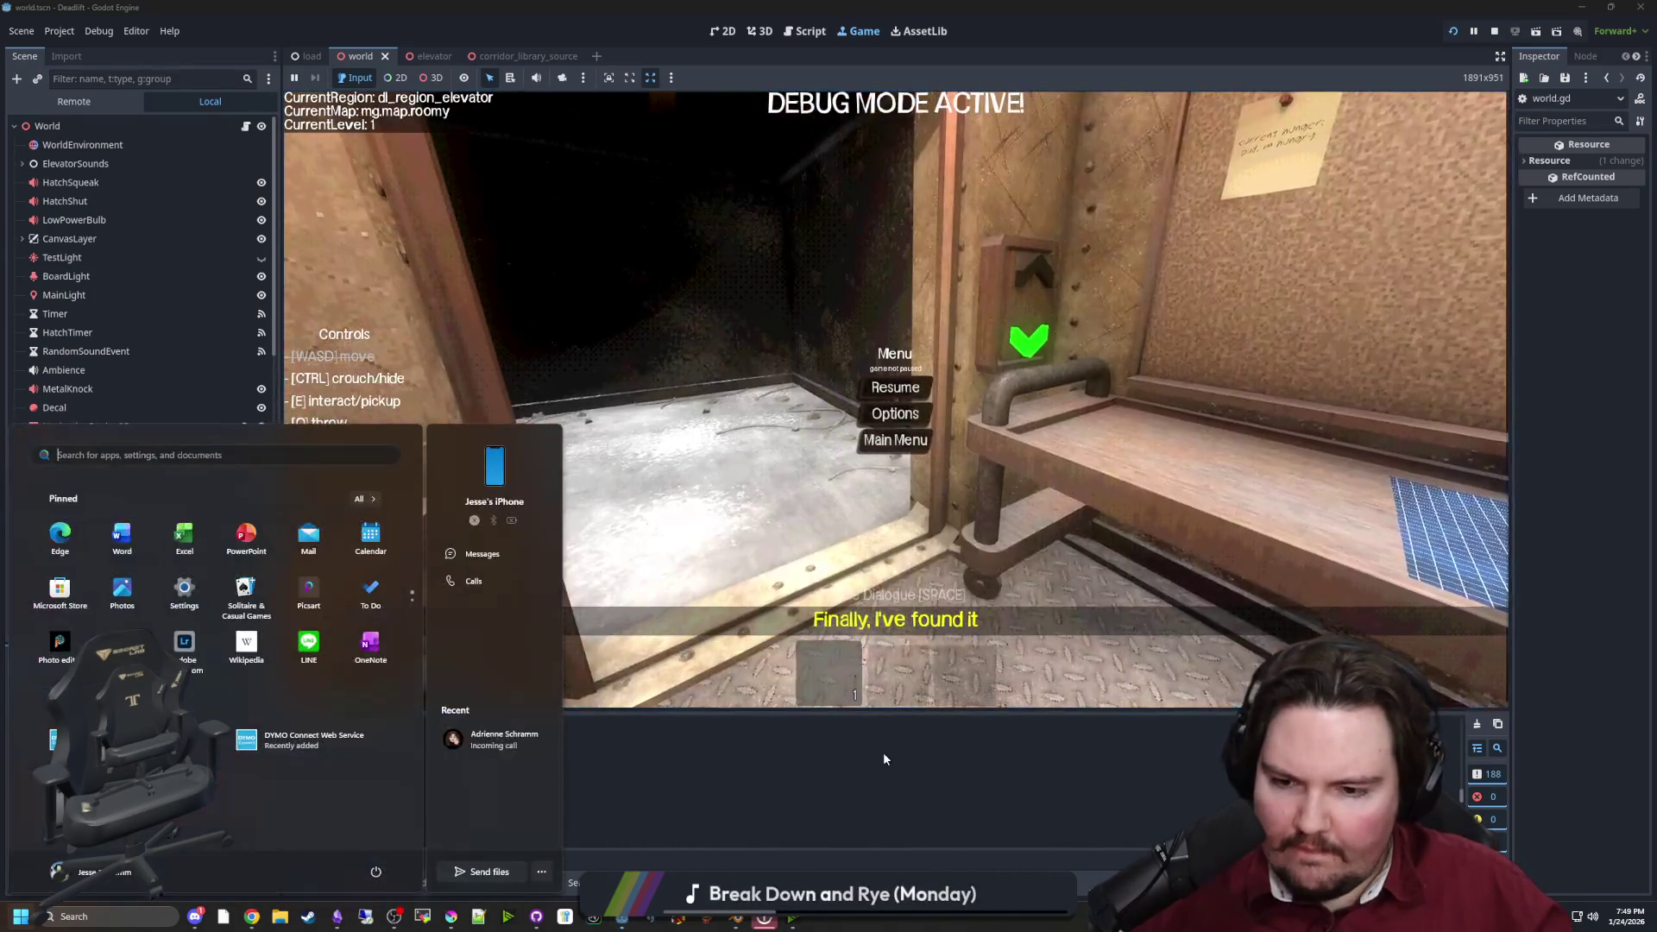
{"action": "left_click", "coordinate": [742, 766]}
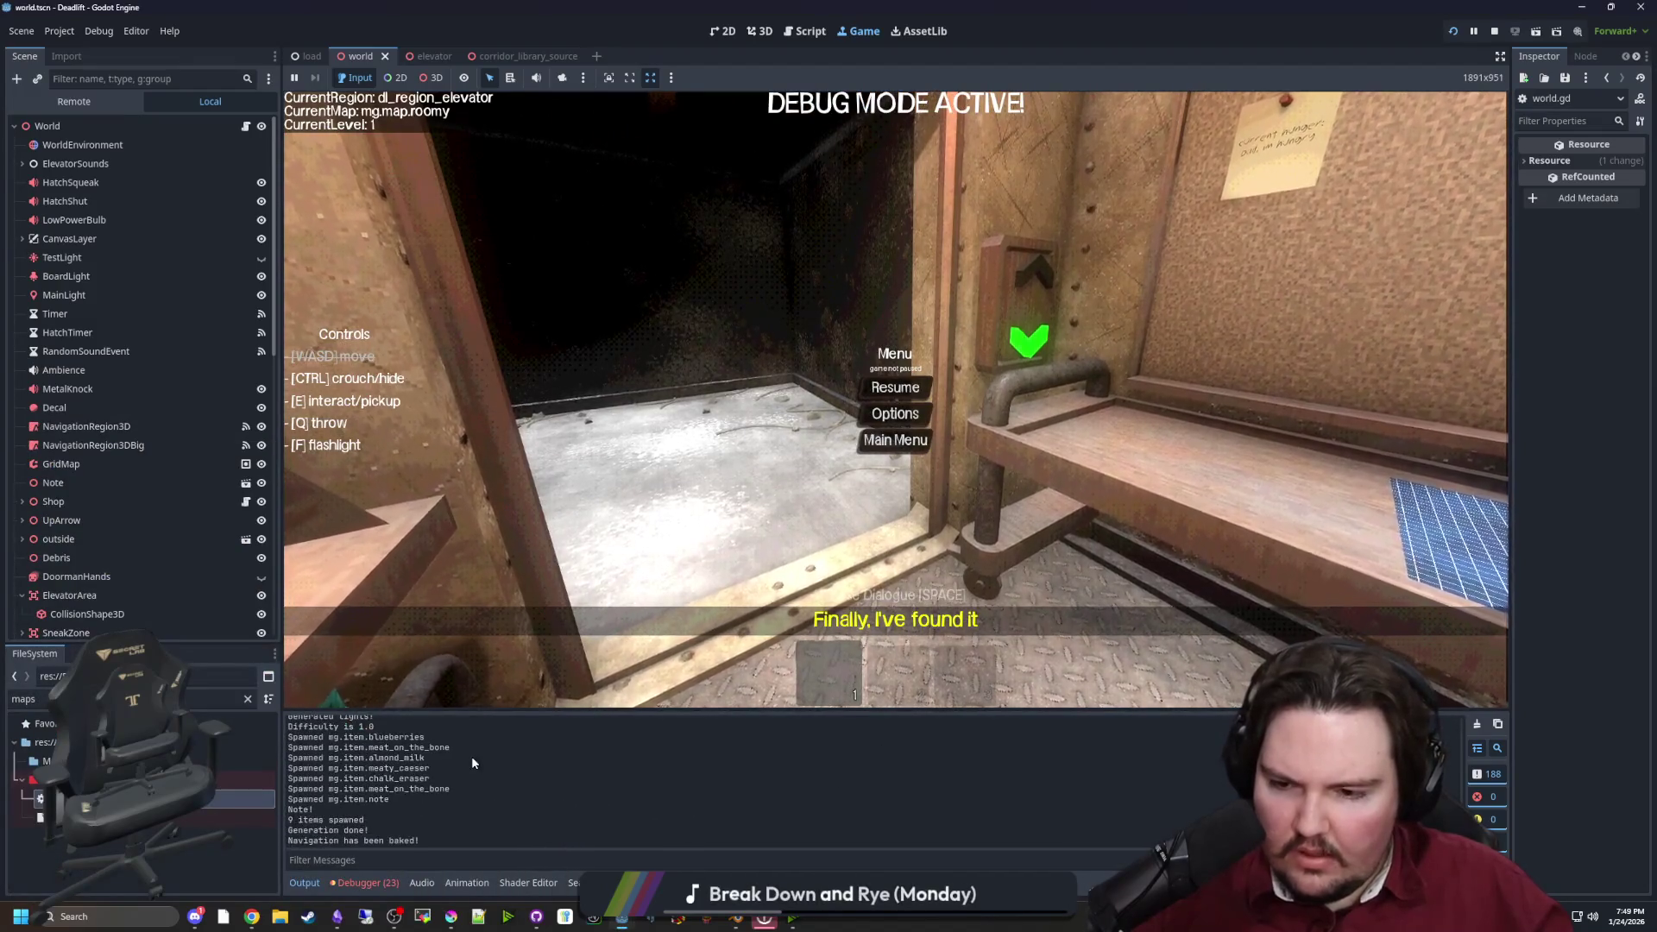
Scroll through the Output log to check the printed map positions
{"action": "scroll", "coordinate": [352, 799], "scroll_direction": "up", "scroll_amount": 5}
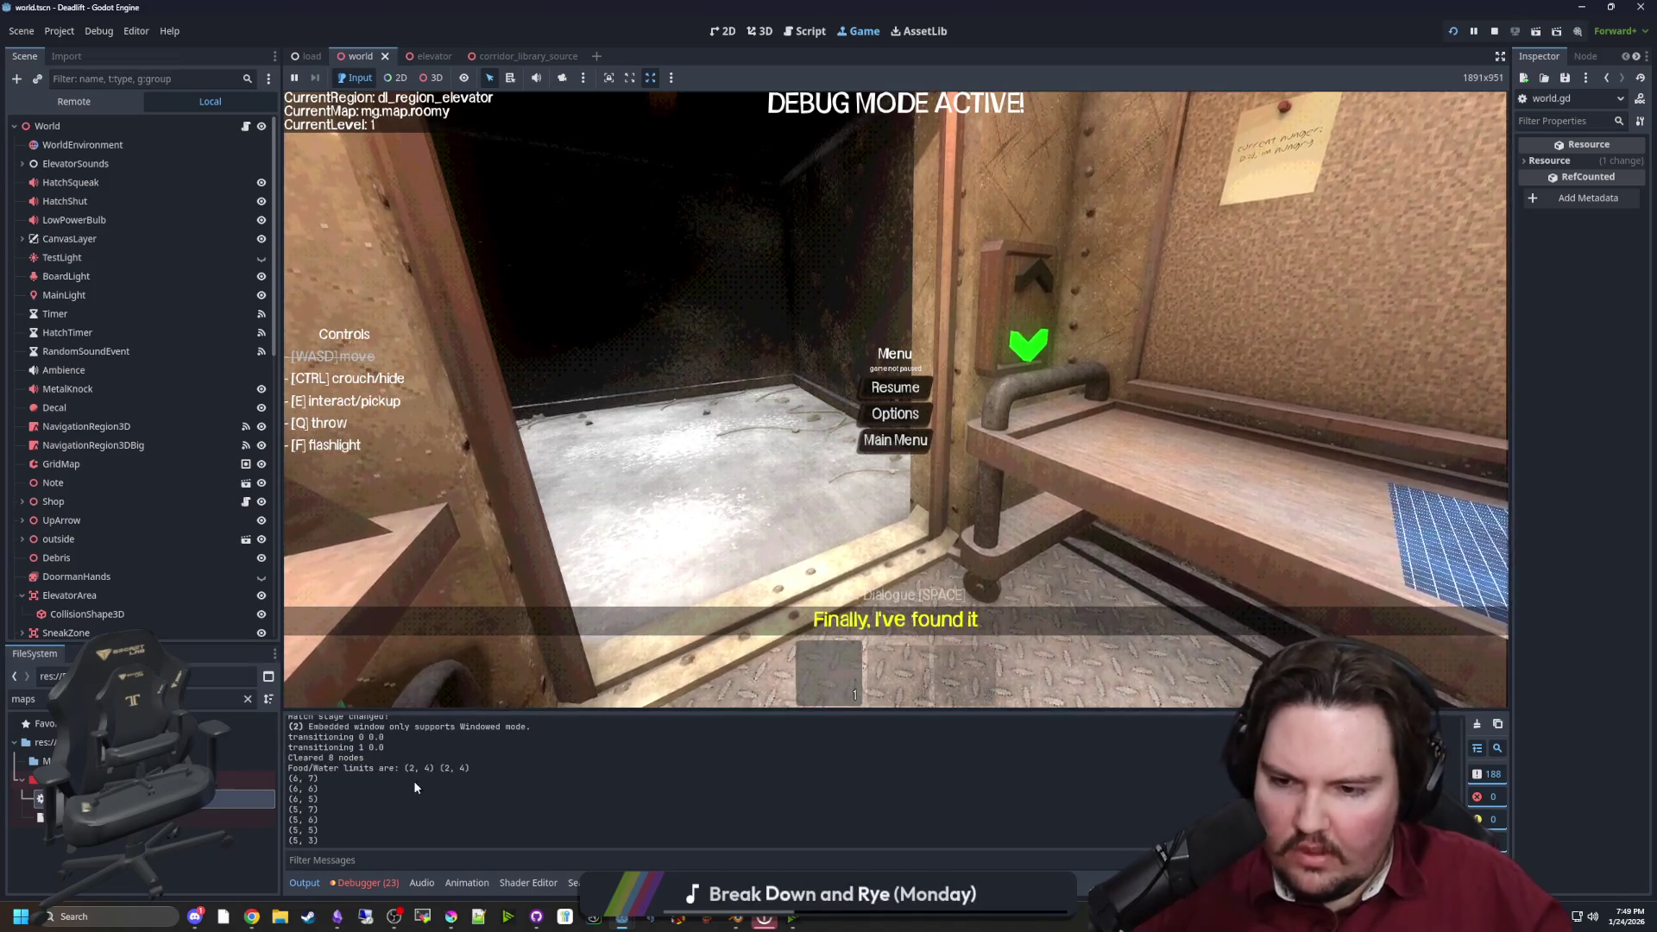
{"action": "scroll", "coordinate": [318, 768], "scroll_direction": "down", "scroll_amount": 4}
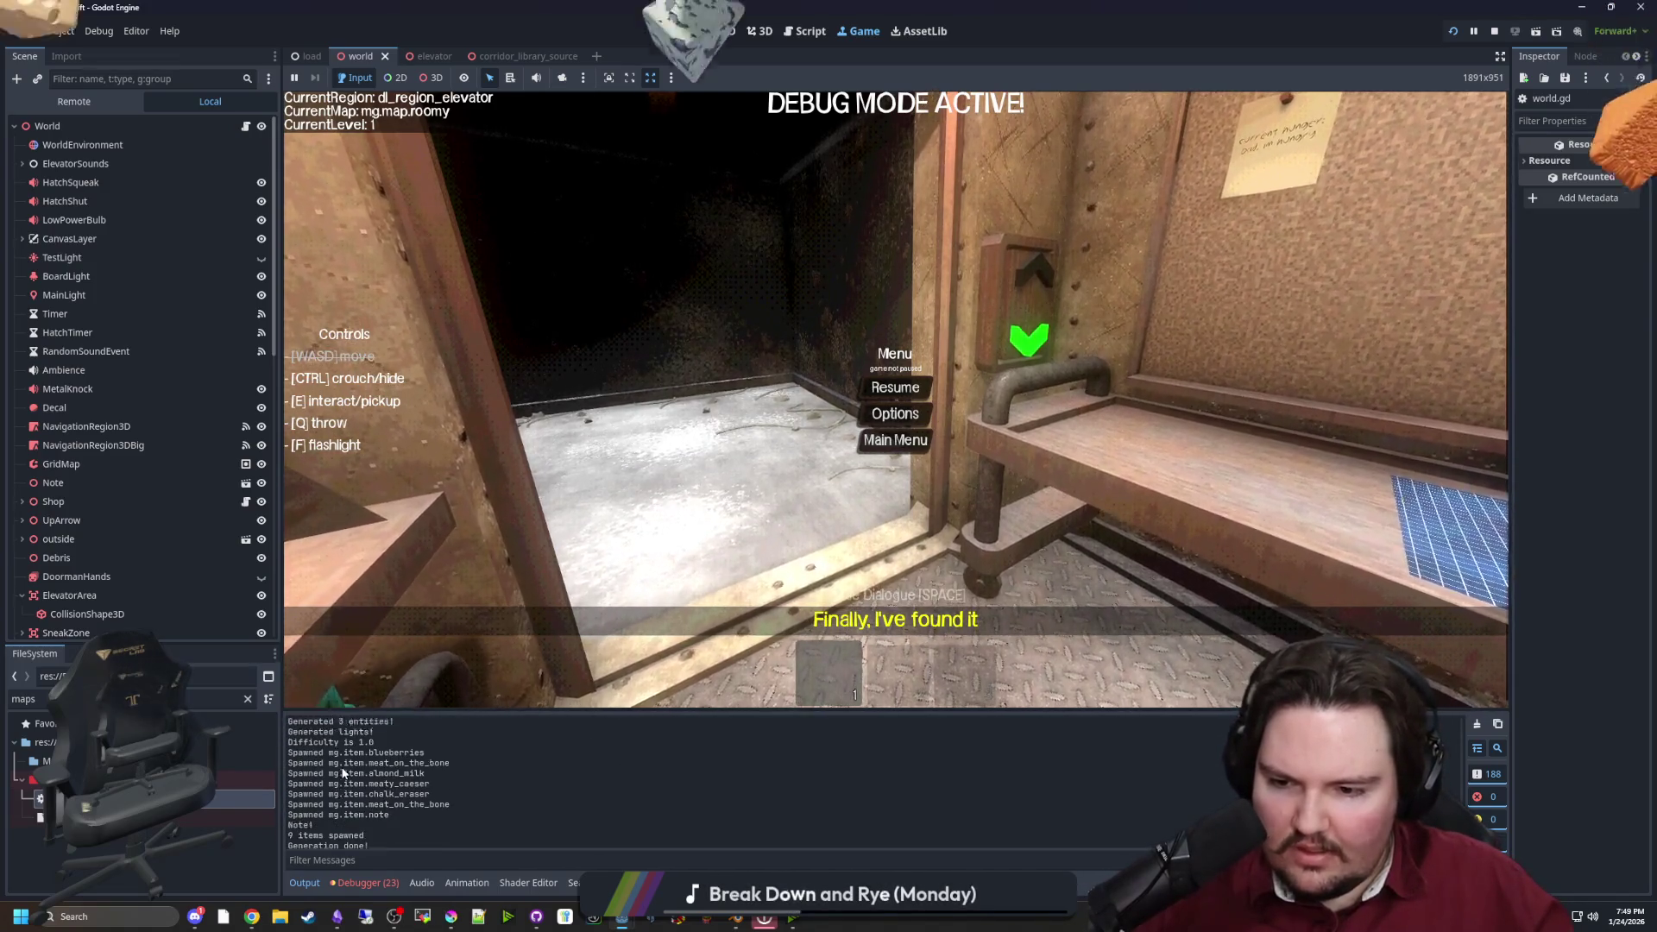
{"action": "scroll", "coordinate": [338, 773], "scroll_direction": "down", "scroll_amount": 5}
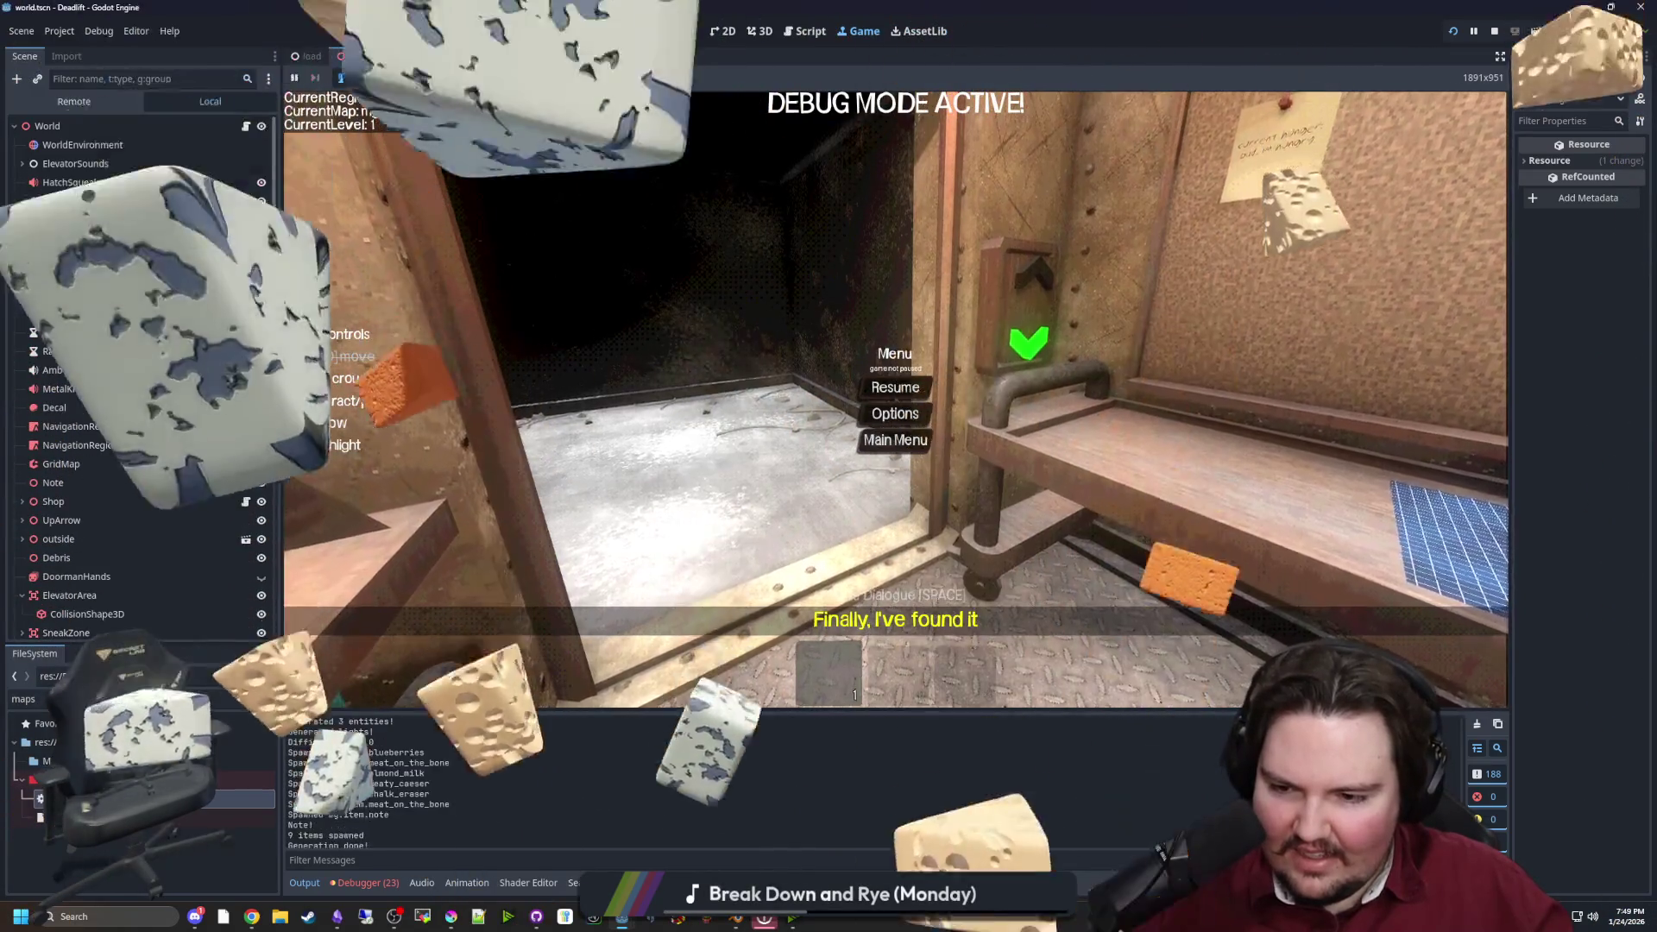
{"action": "scroll", "coordinate": [348, 765], "scroll_direction": "up", "scroll_amount": 5}
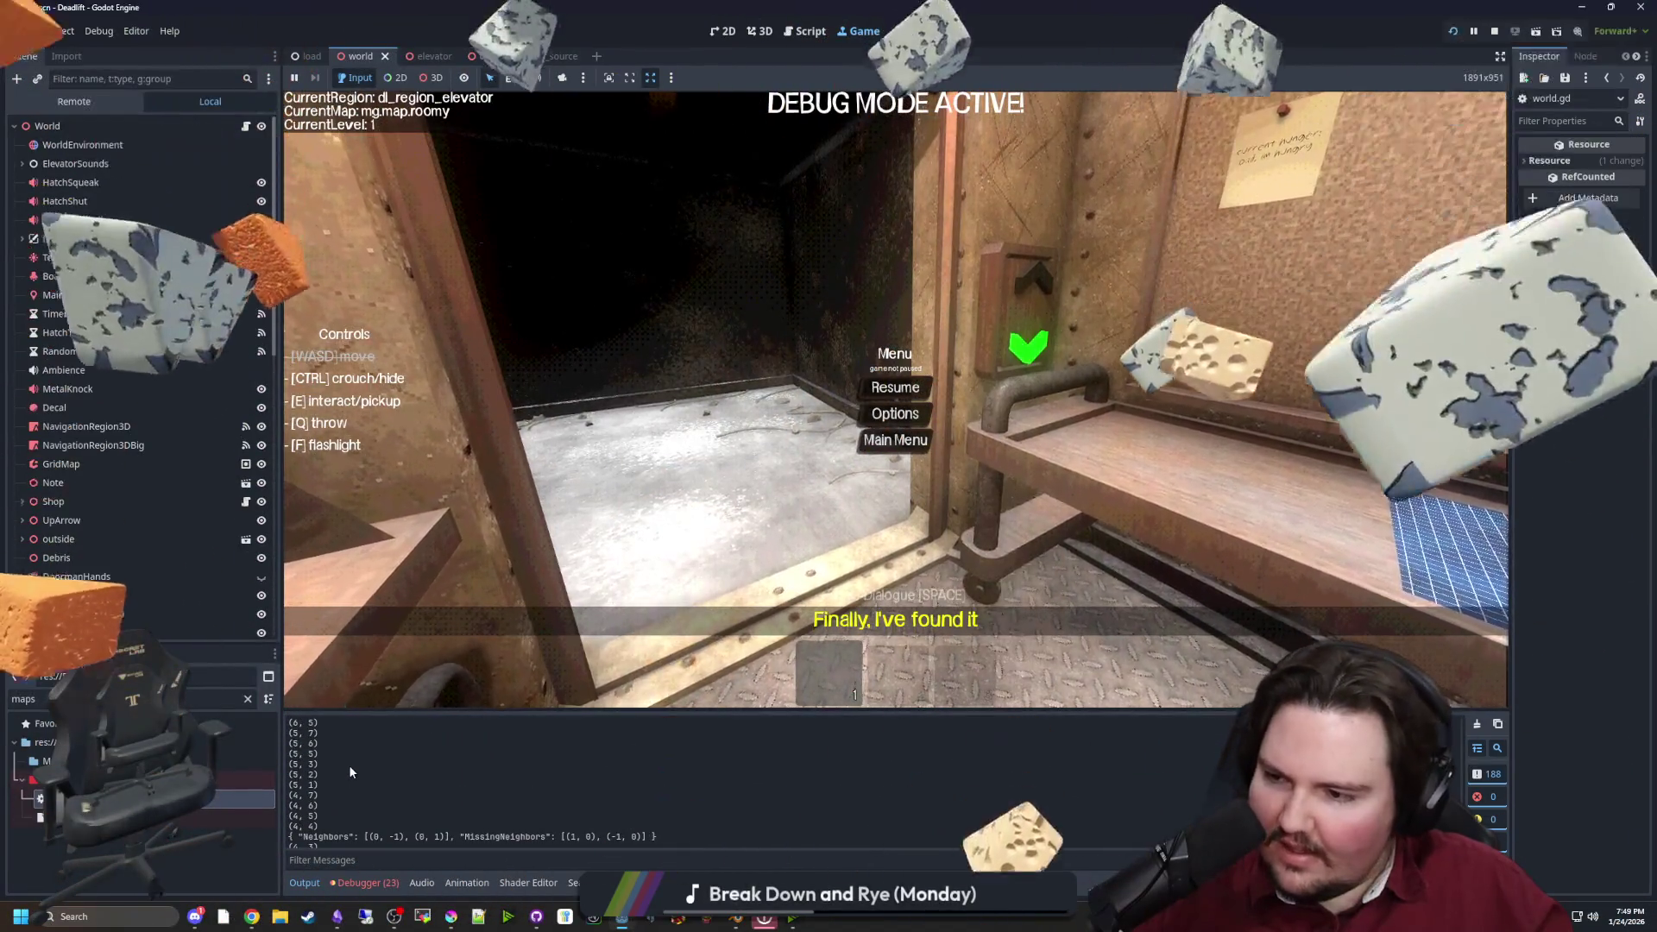
{"action": "scroll", "coordinate": [348, 768], "scroll_direction": "up", "scroll_amount": 2}
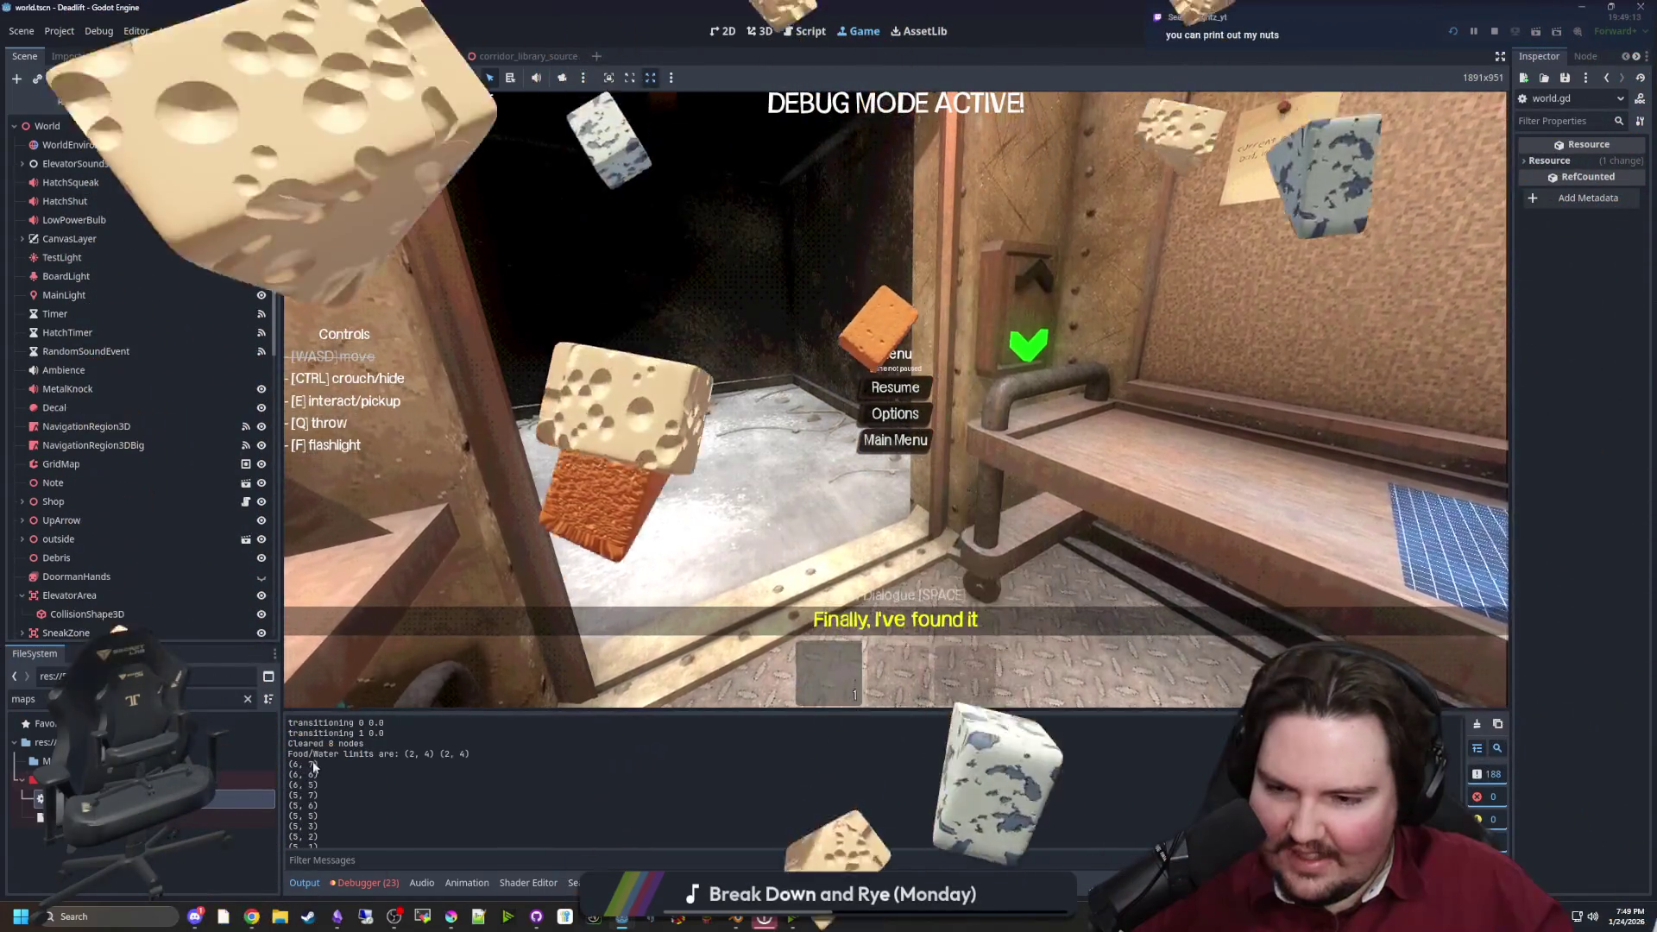
Bring Krita's map_roomy_biomes.png forward and pick the dark grey 212123 swatch
{"action": "left_click", "coordinate": [450, 917]}
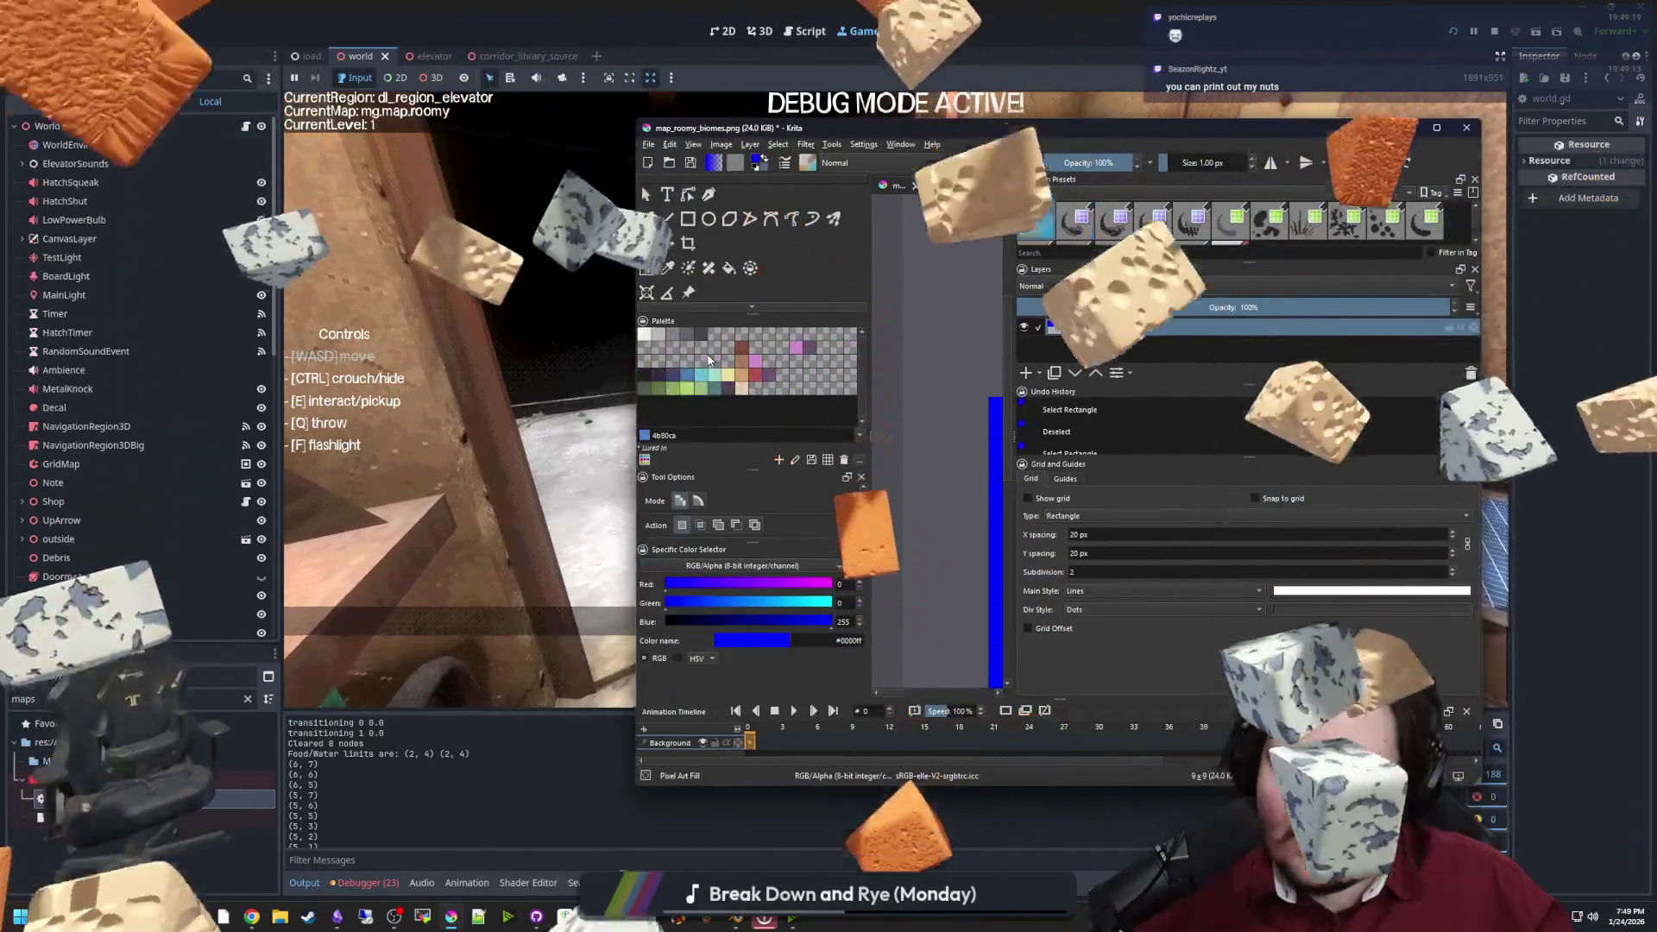
{"action": "left_click", "coordinate": [661, 381]}
{"action": "left_click", "coordinate": [645, 374]}
Zoom into the blue map canvas and switch to the Freehand Brush for painting in 212123
{"action": "scroll", "coordinate": [984, 515], "scroll_direction": "up", "scroll_amount": 5}
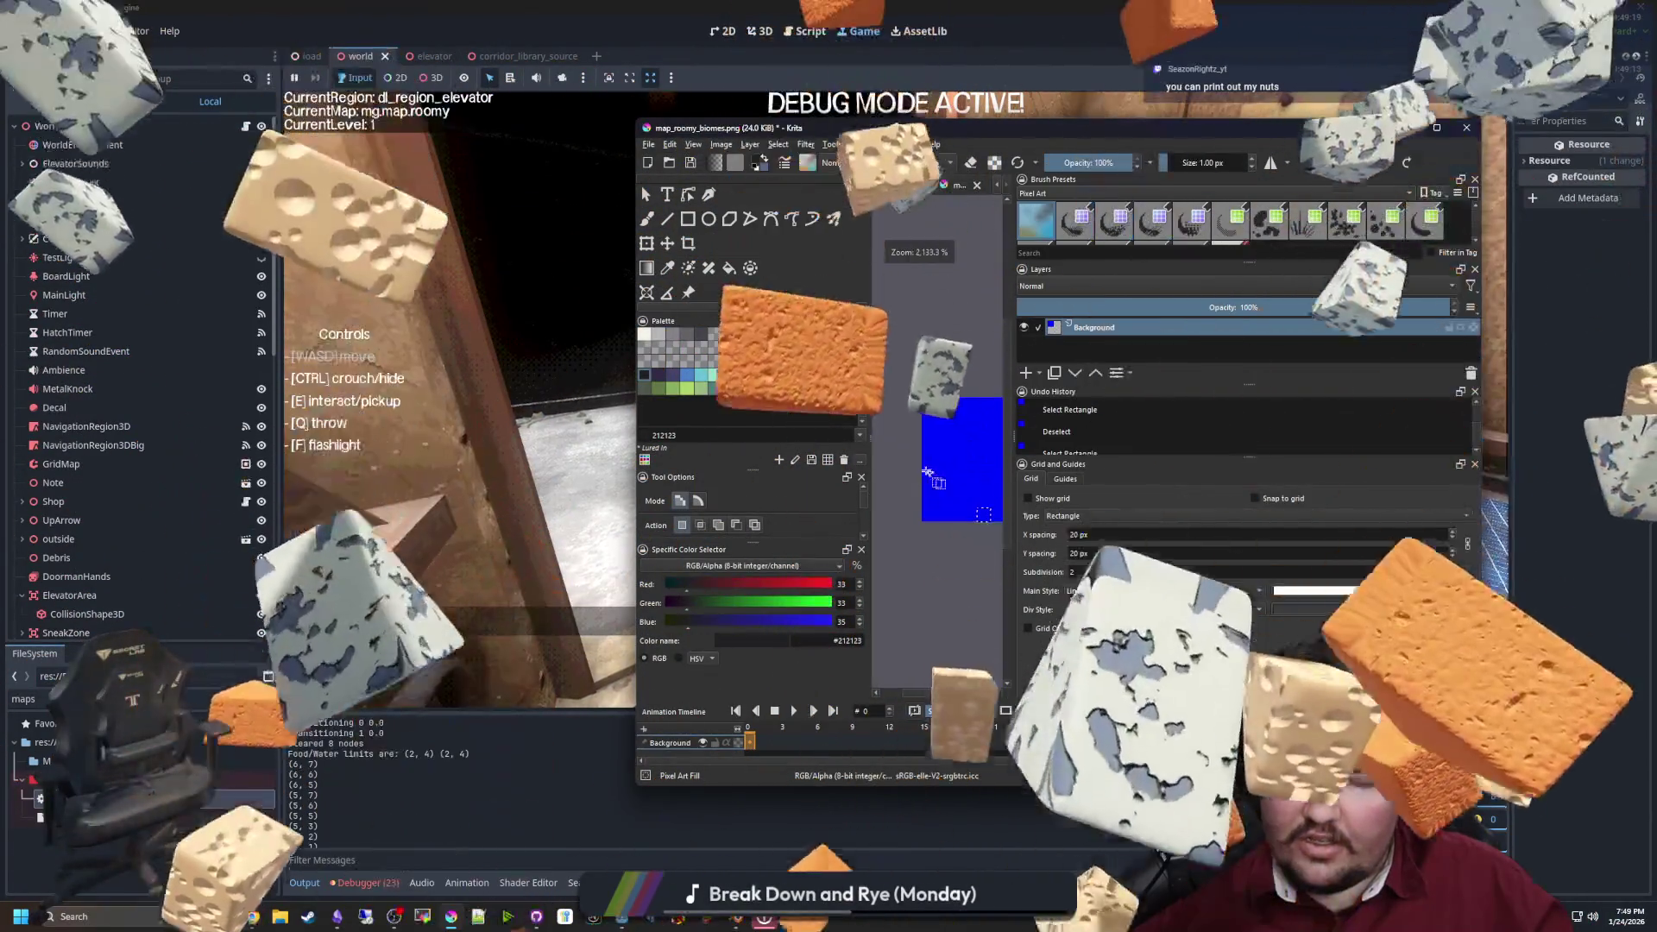
{"action": "scroll", "coordinate": [1110, 474], "scroll_direction": "up", "scroll_amount": 2}
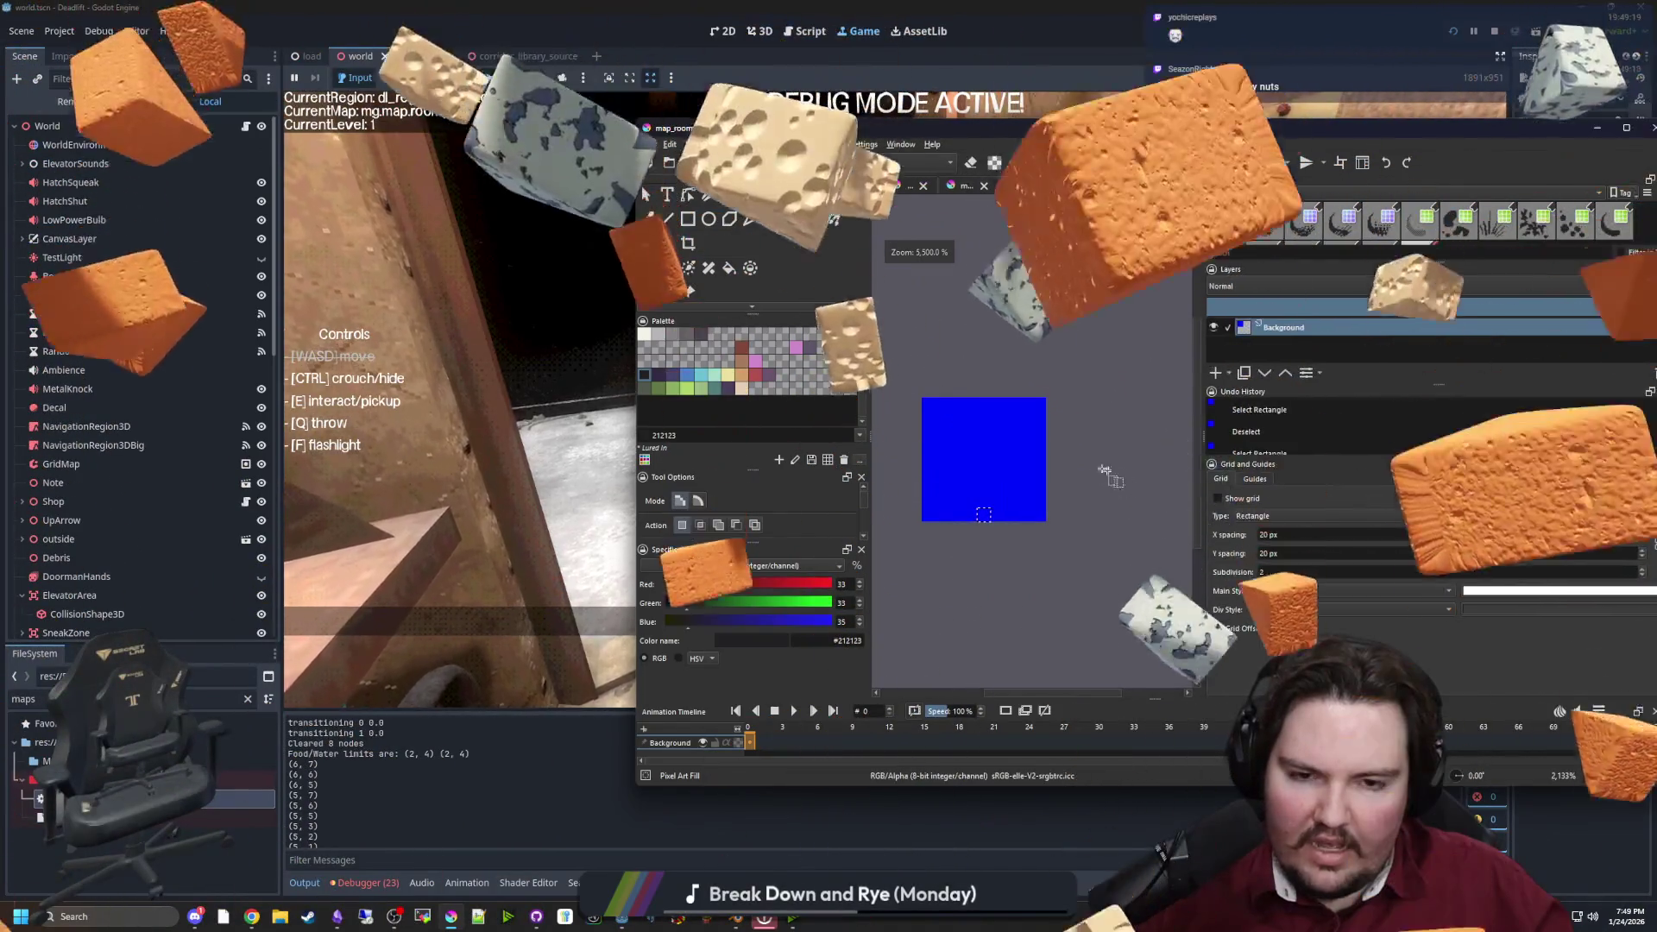
{"action": "scroll", "coordinate": [992, 472], "scroll_direction": "up", "scroll_amount": 1}
{"action": "key", "text": "ctrl+shift+a"}
{"action": "key", "text": "b"}
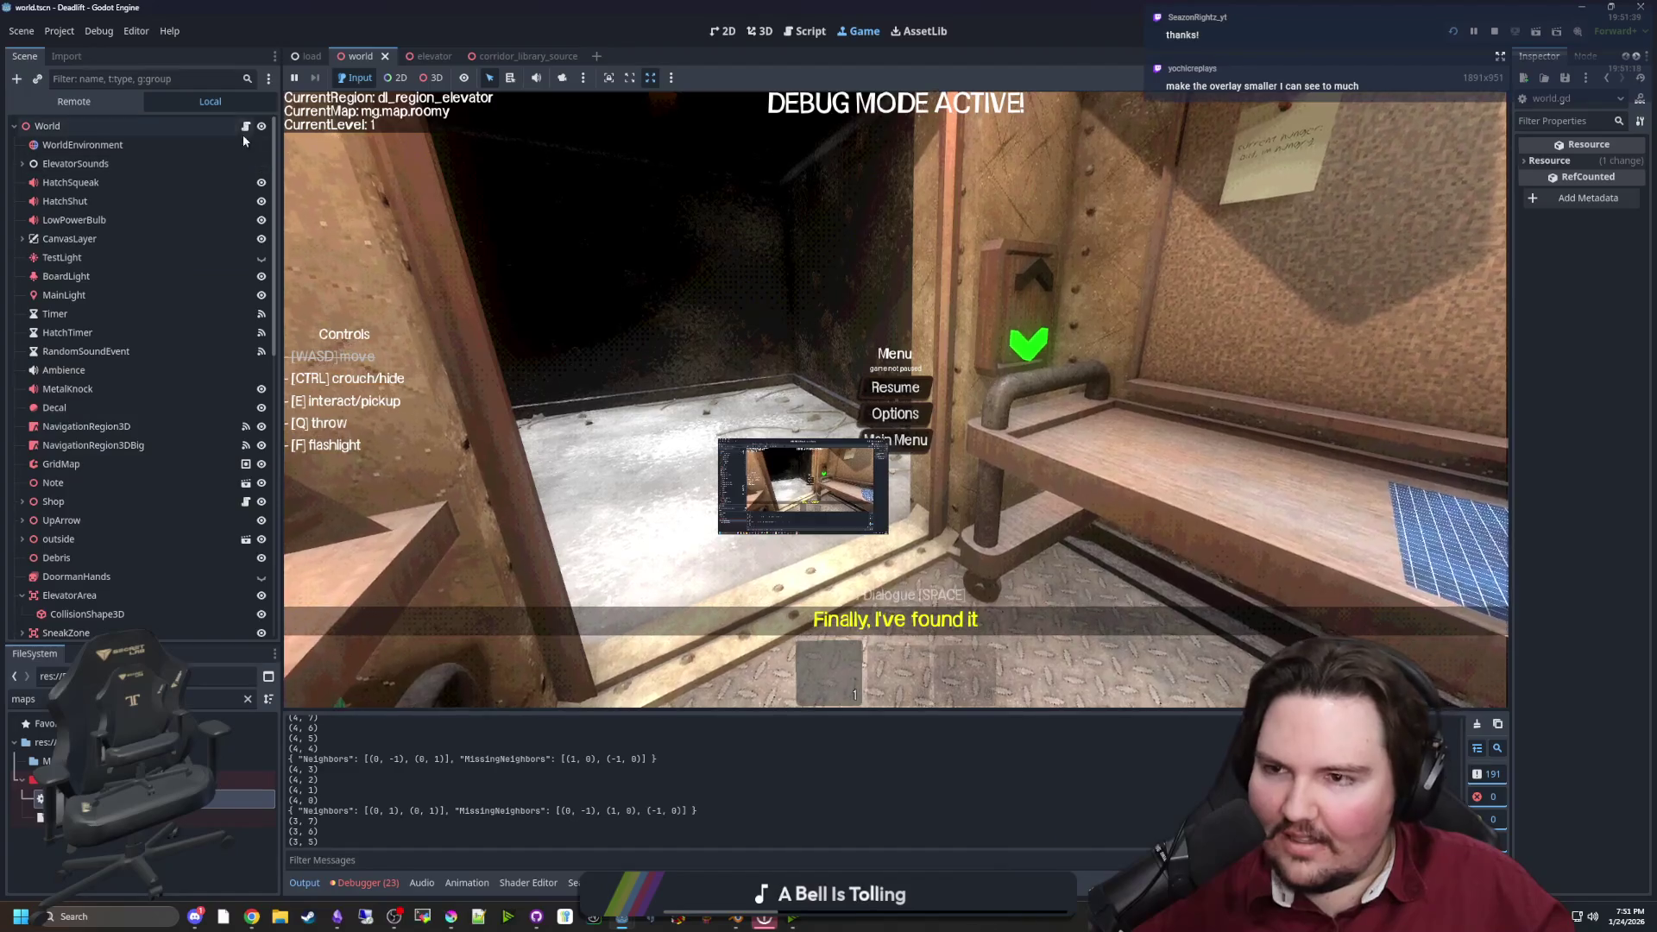
Return to world.gd and locate the loop over dirs in get_neighbors_cardinals
{"action": "left_click", "coordinate": [245, 126]}
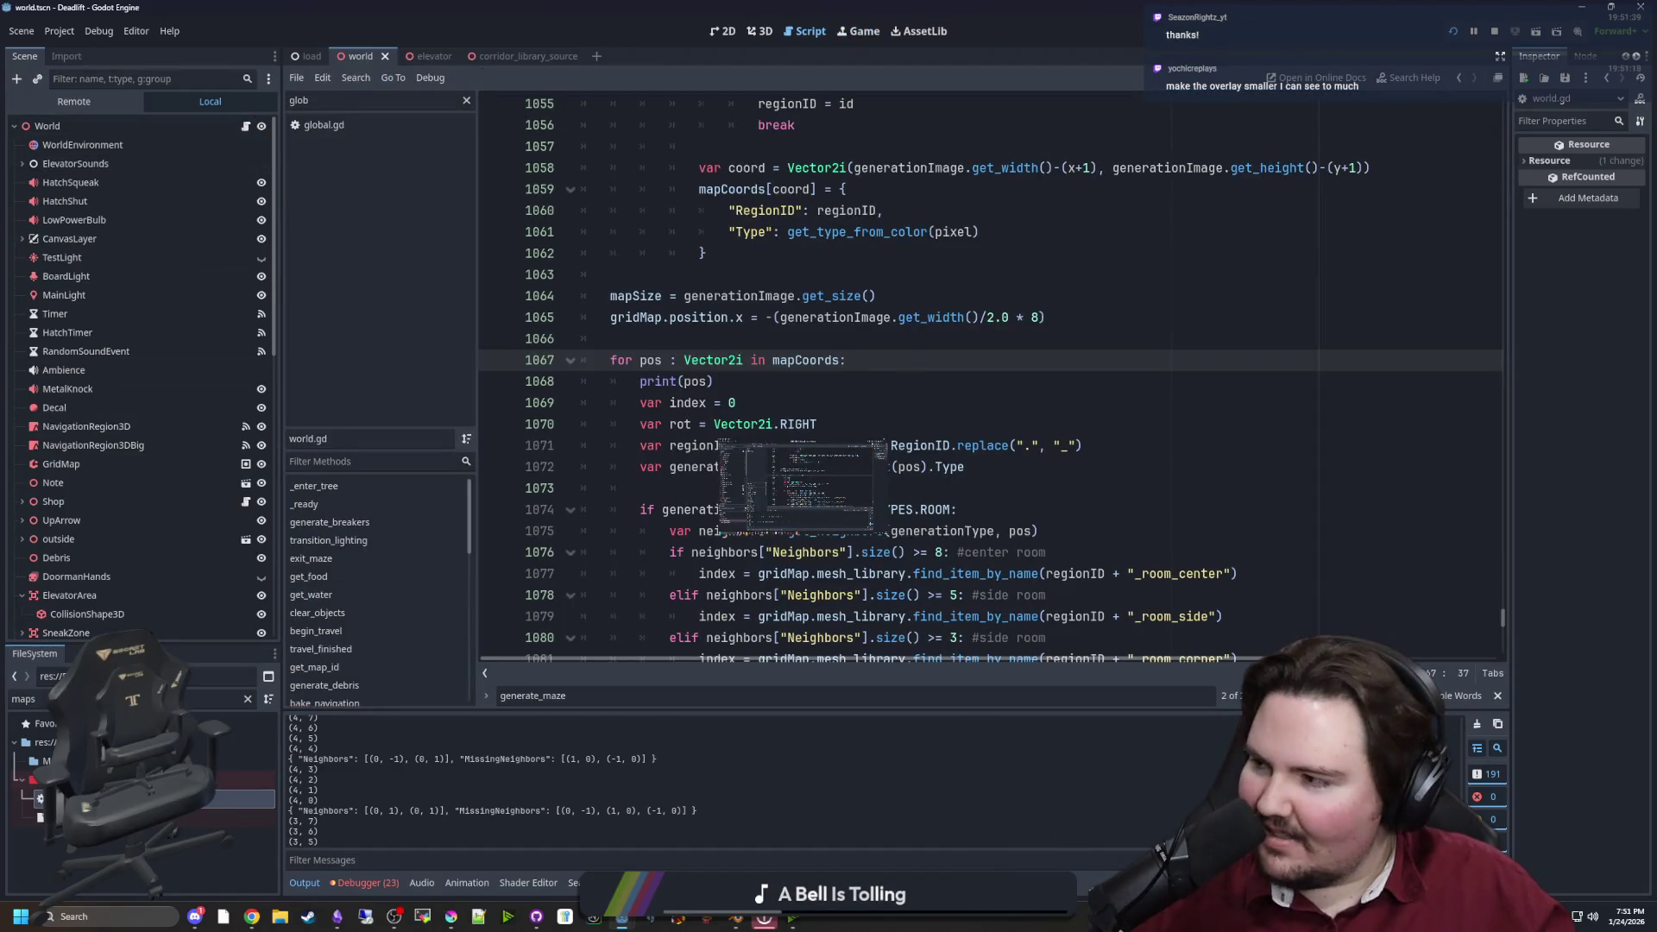
{"action": "left_click", "coordinate": [839, 347]}
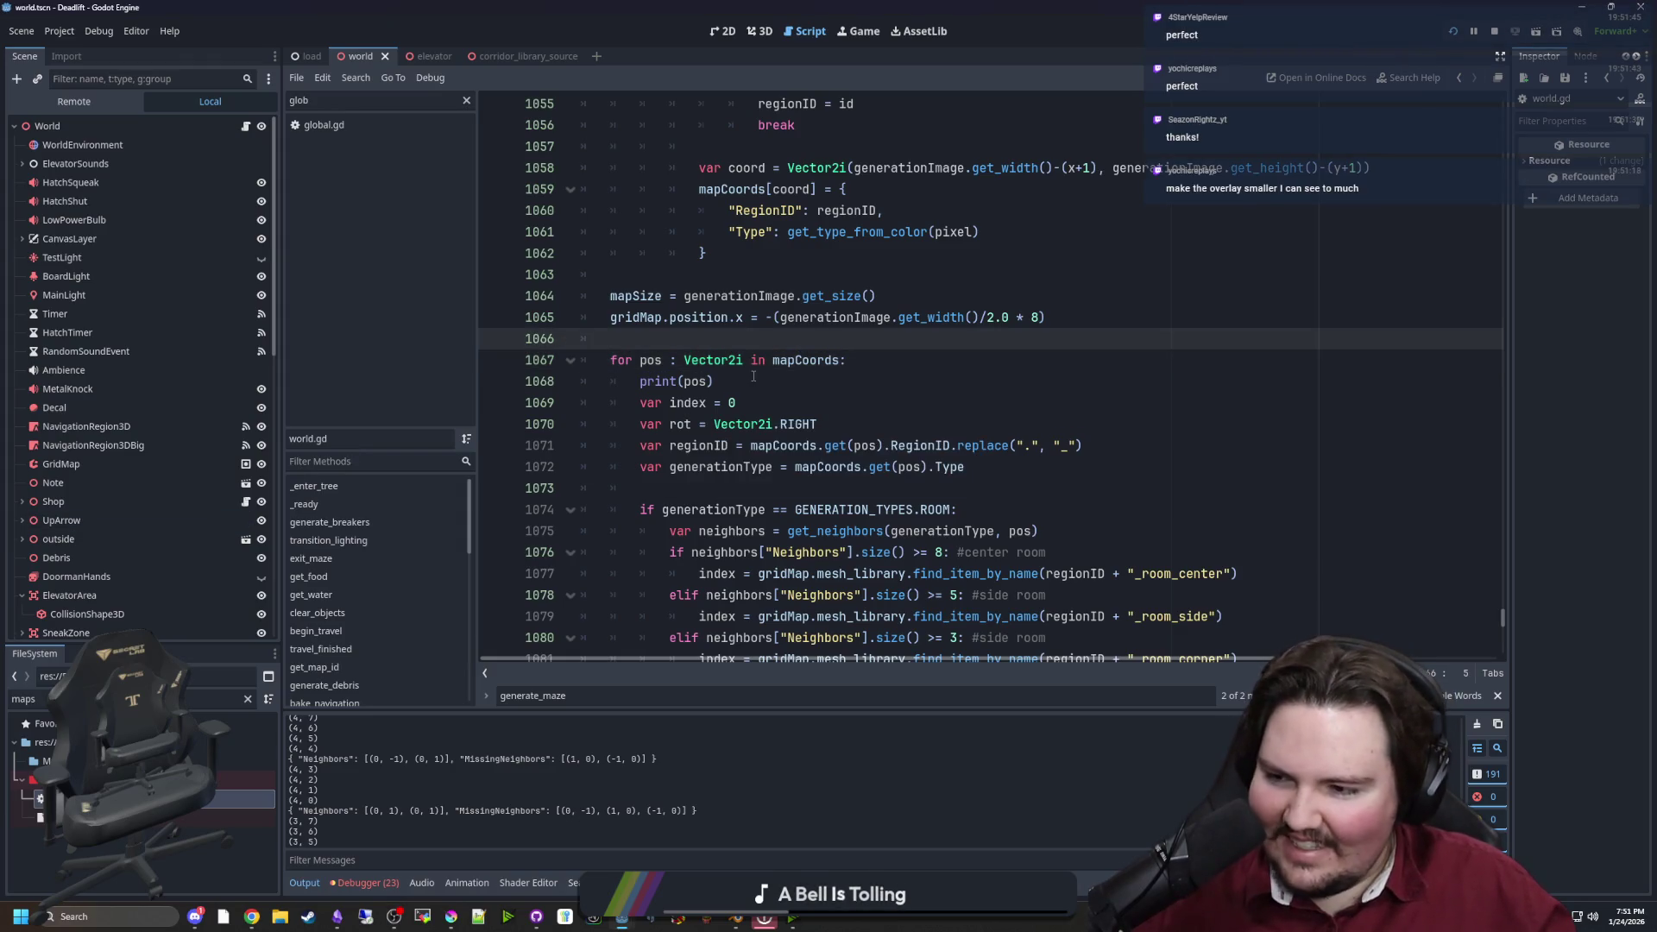
{"action": "scroll", "coordinate": [753, 376], "scroll_direction": "down", "scroll_amount": 4}
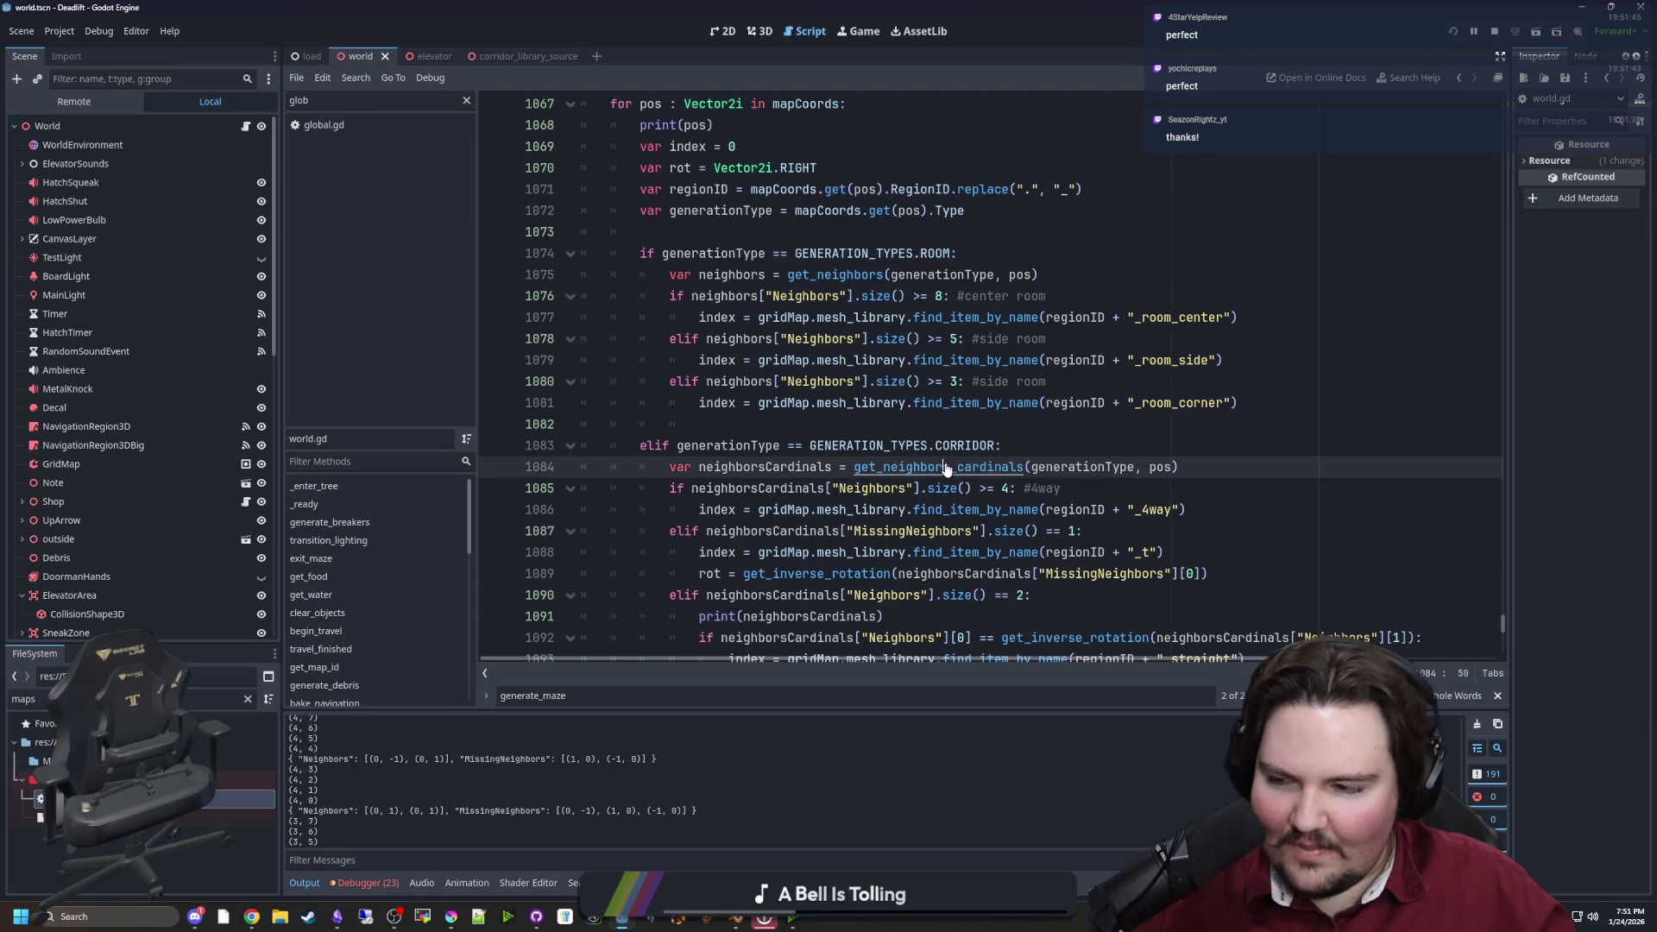
{"action": "left_click", "coordinate": [939, 466], "text": "ctrl"}
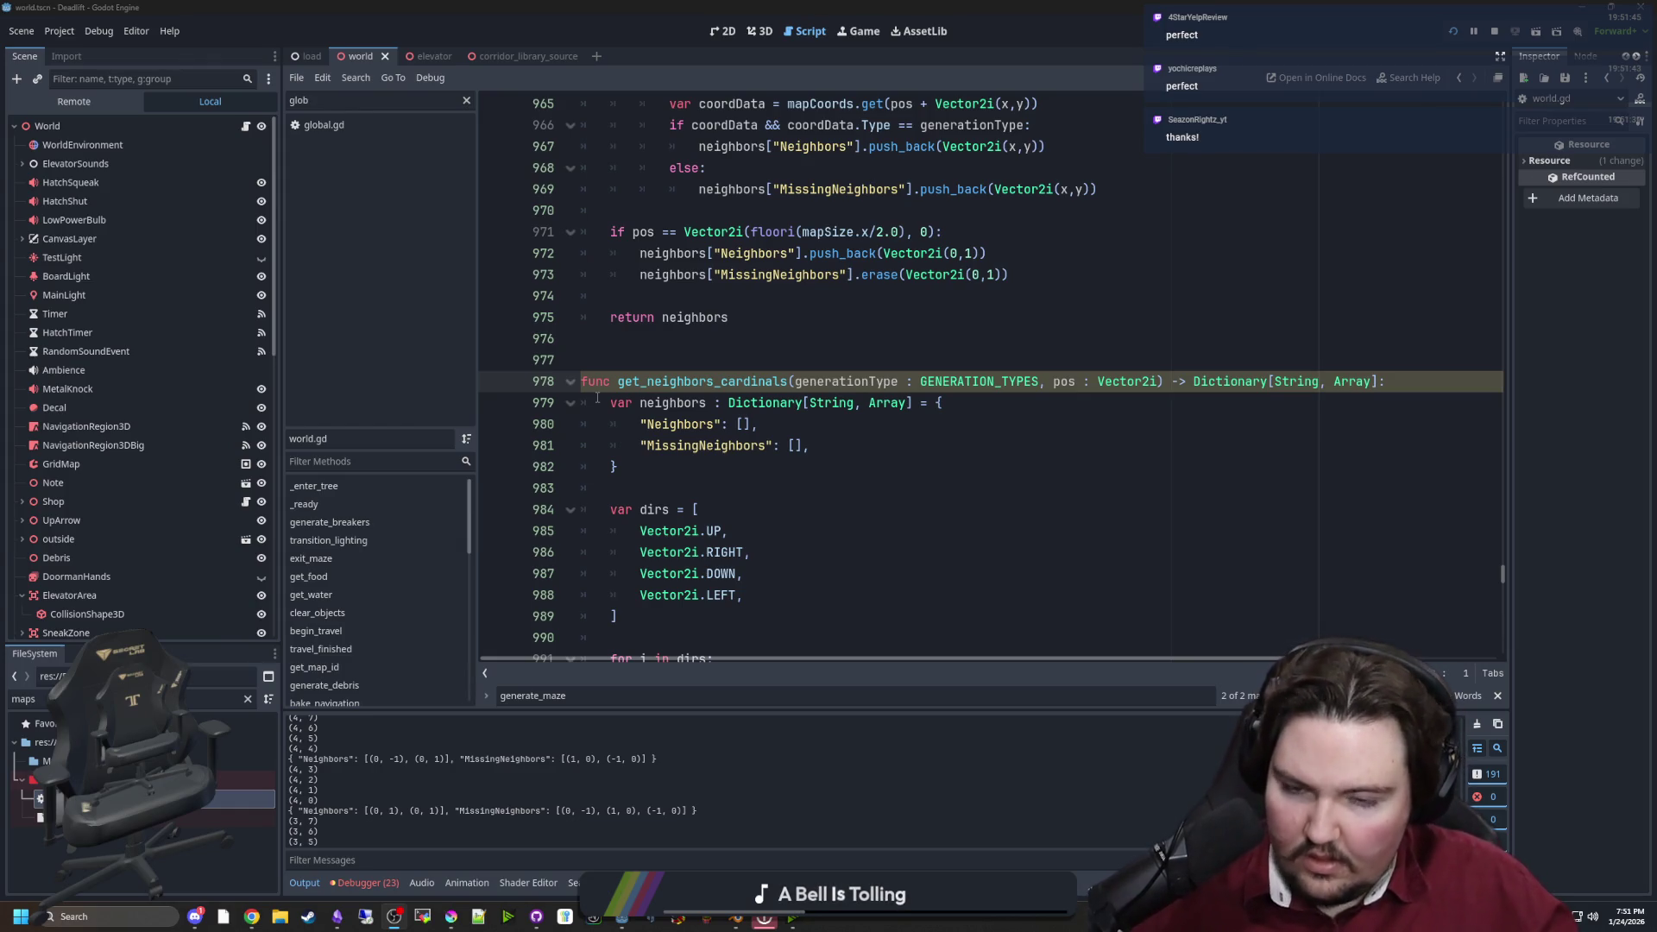
{"action": "left_click", "coordinate": [826, 487]}
{"action": "scroll", "coordinate": [830, 470], "scroll_direction": "down", "scroll_amount": 5}
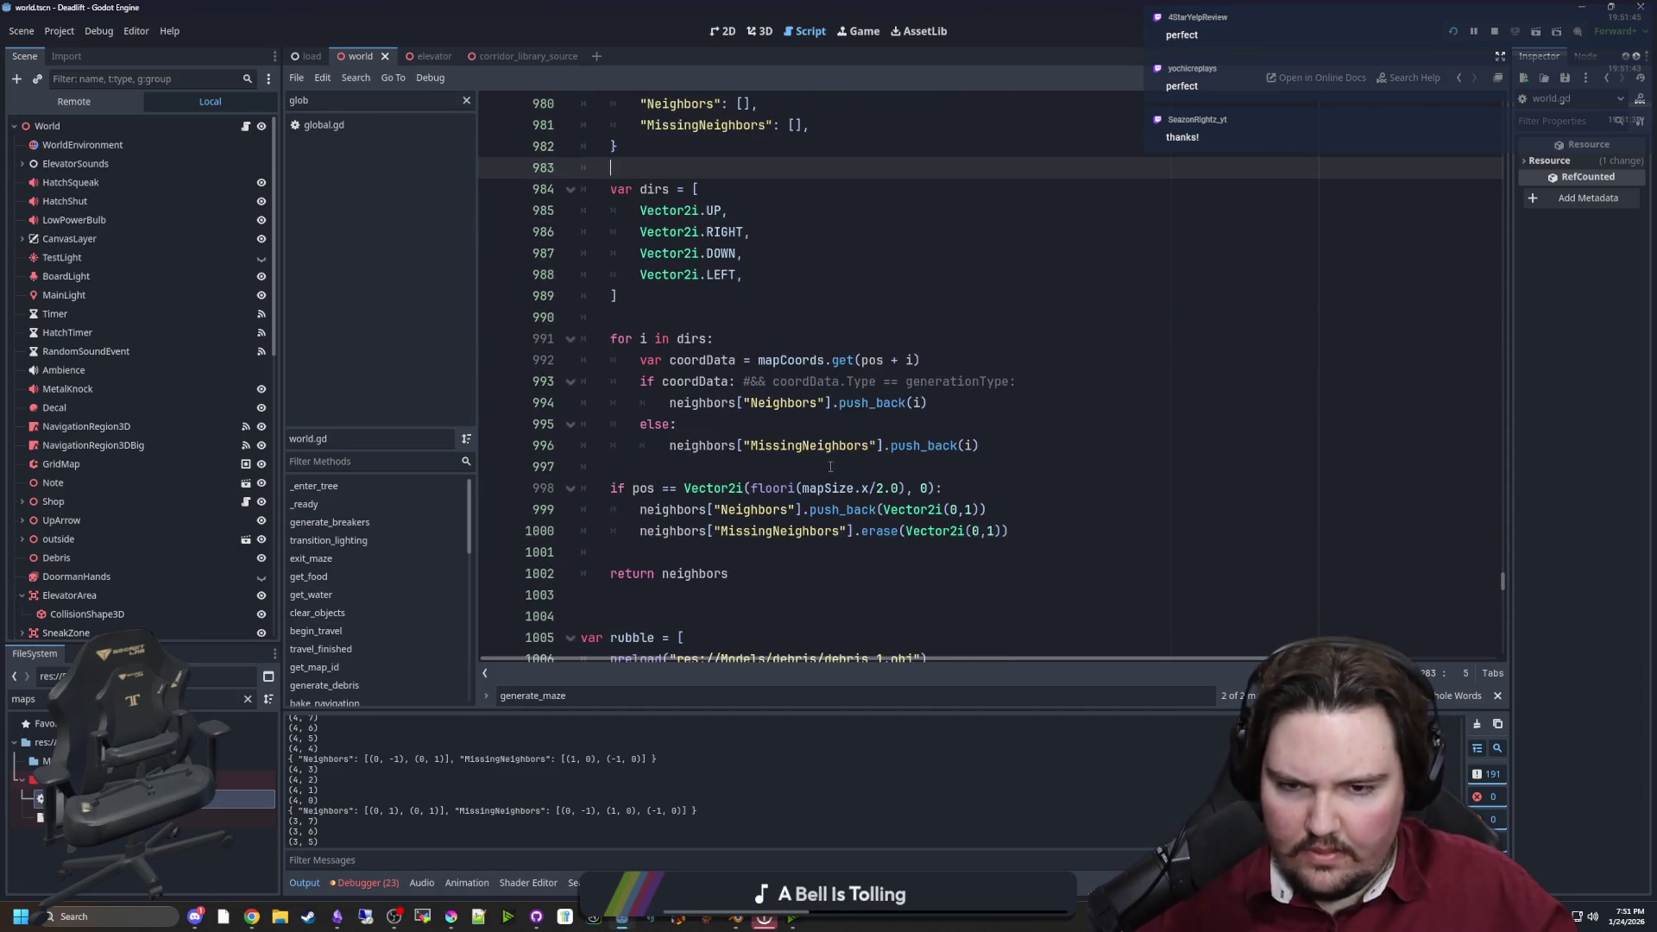
{"action": "left_click", "coordinate": [833, 428]}
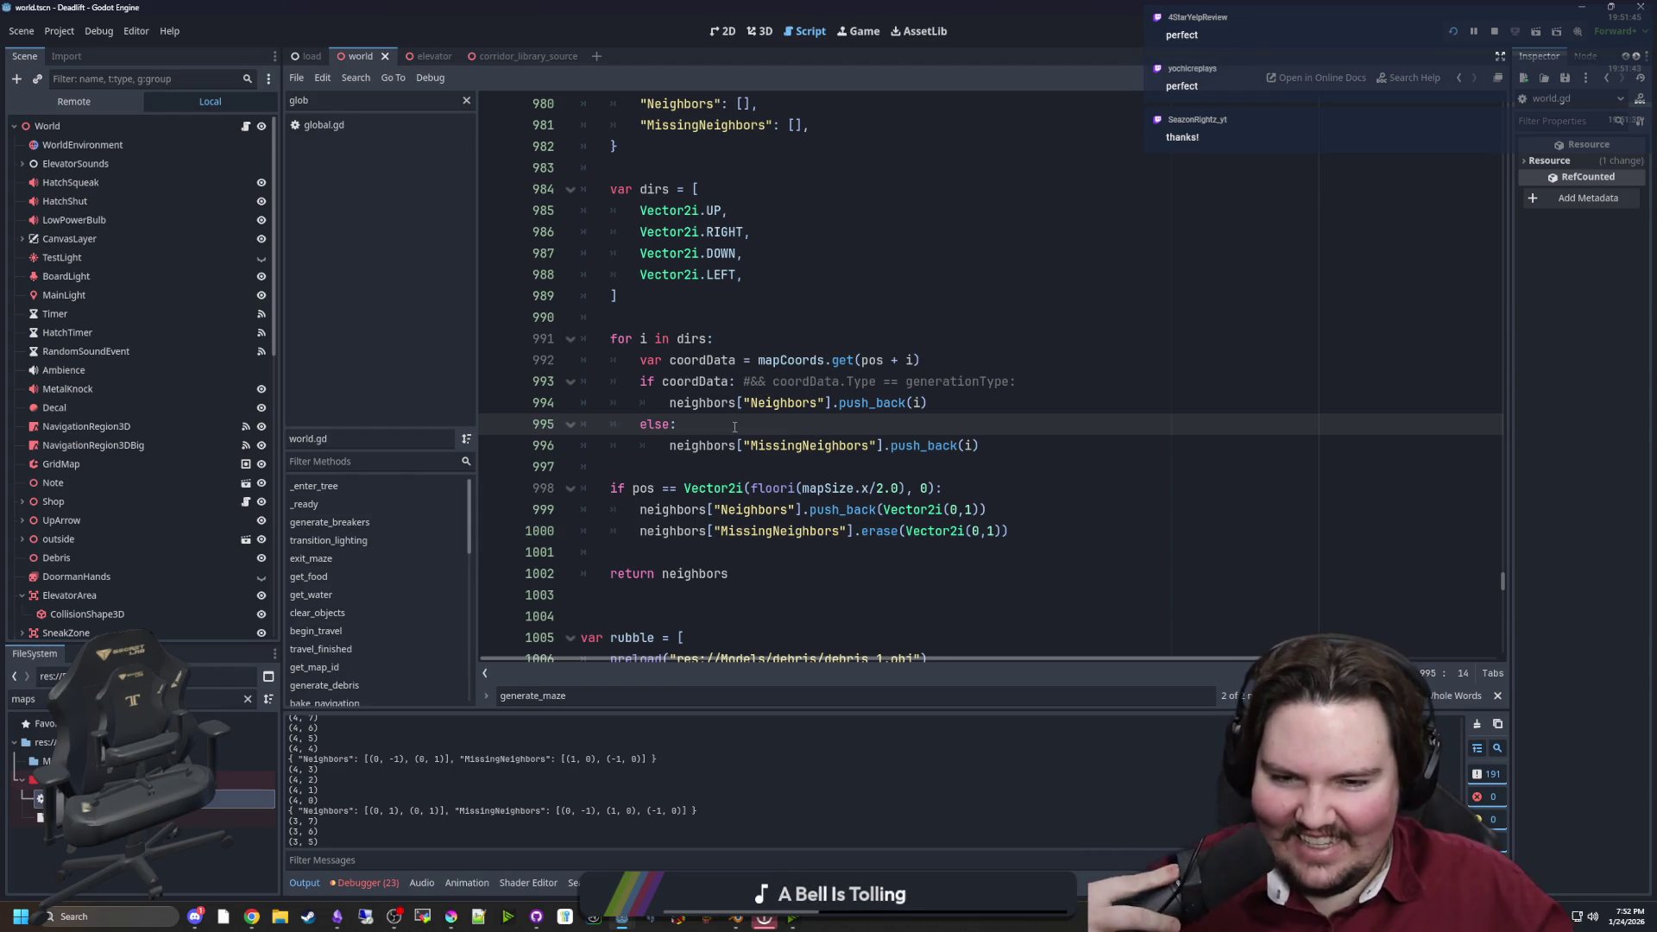
{"action": "left_click", "coordinate": [723, 337]}
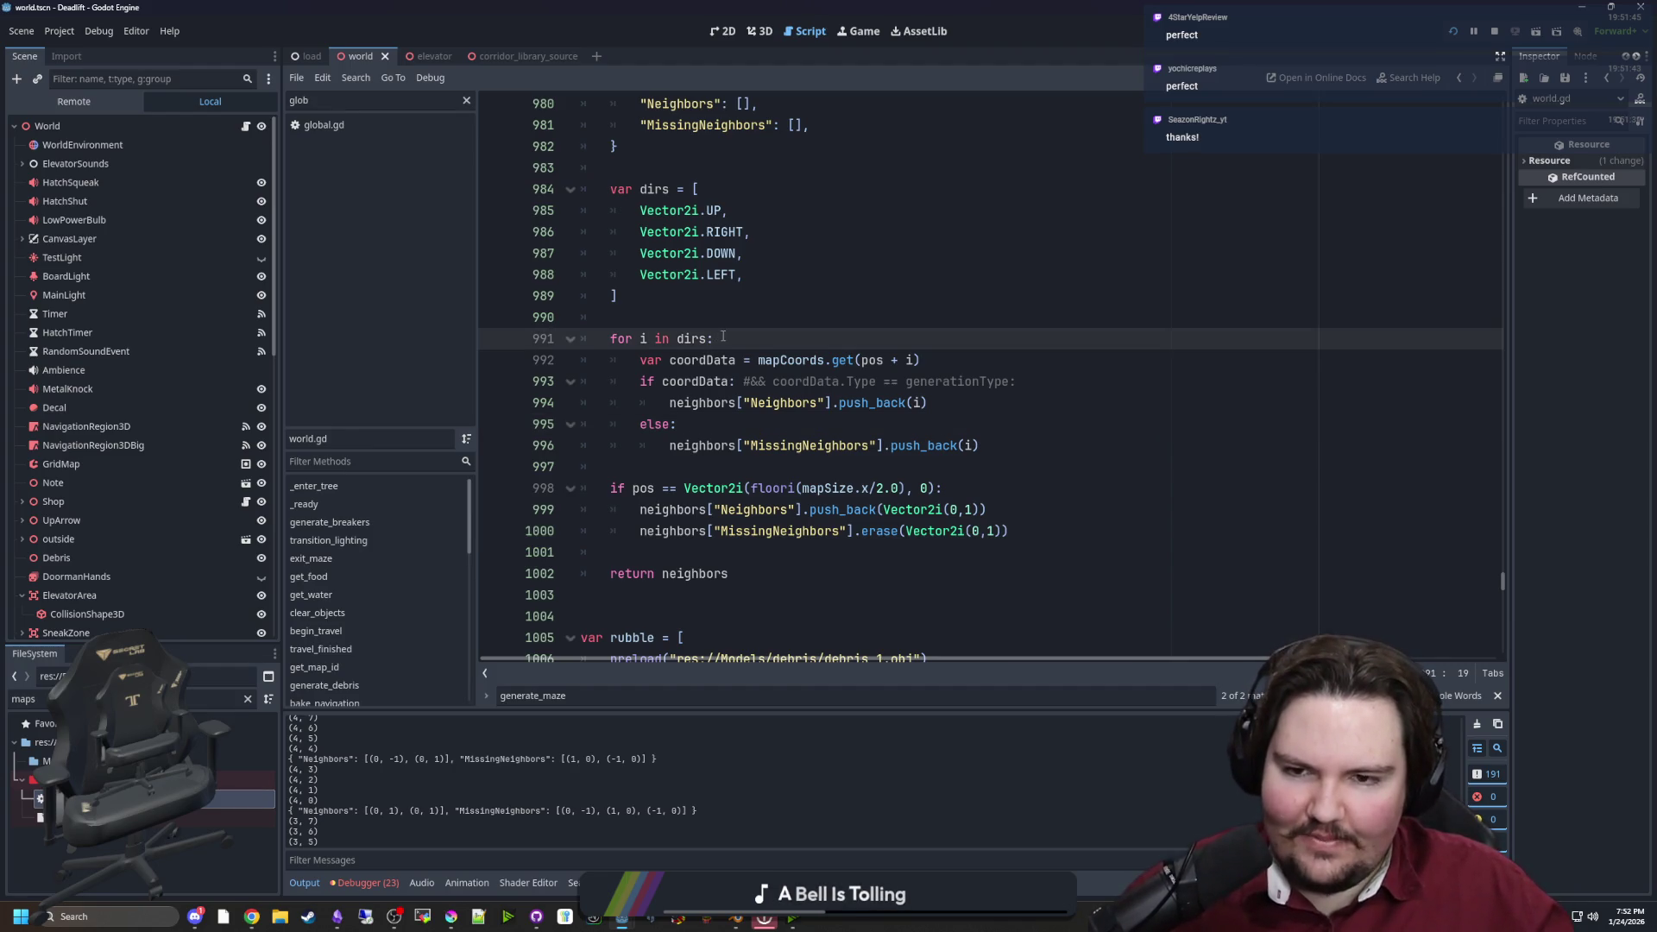
{"action": "scroll", "coordinate": [723, 336], "scroll_direction": "up", "scroll_amount": 3}
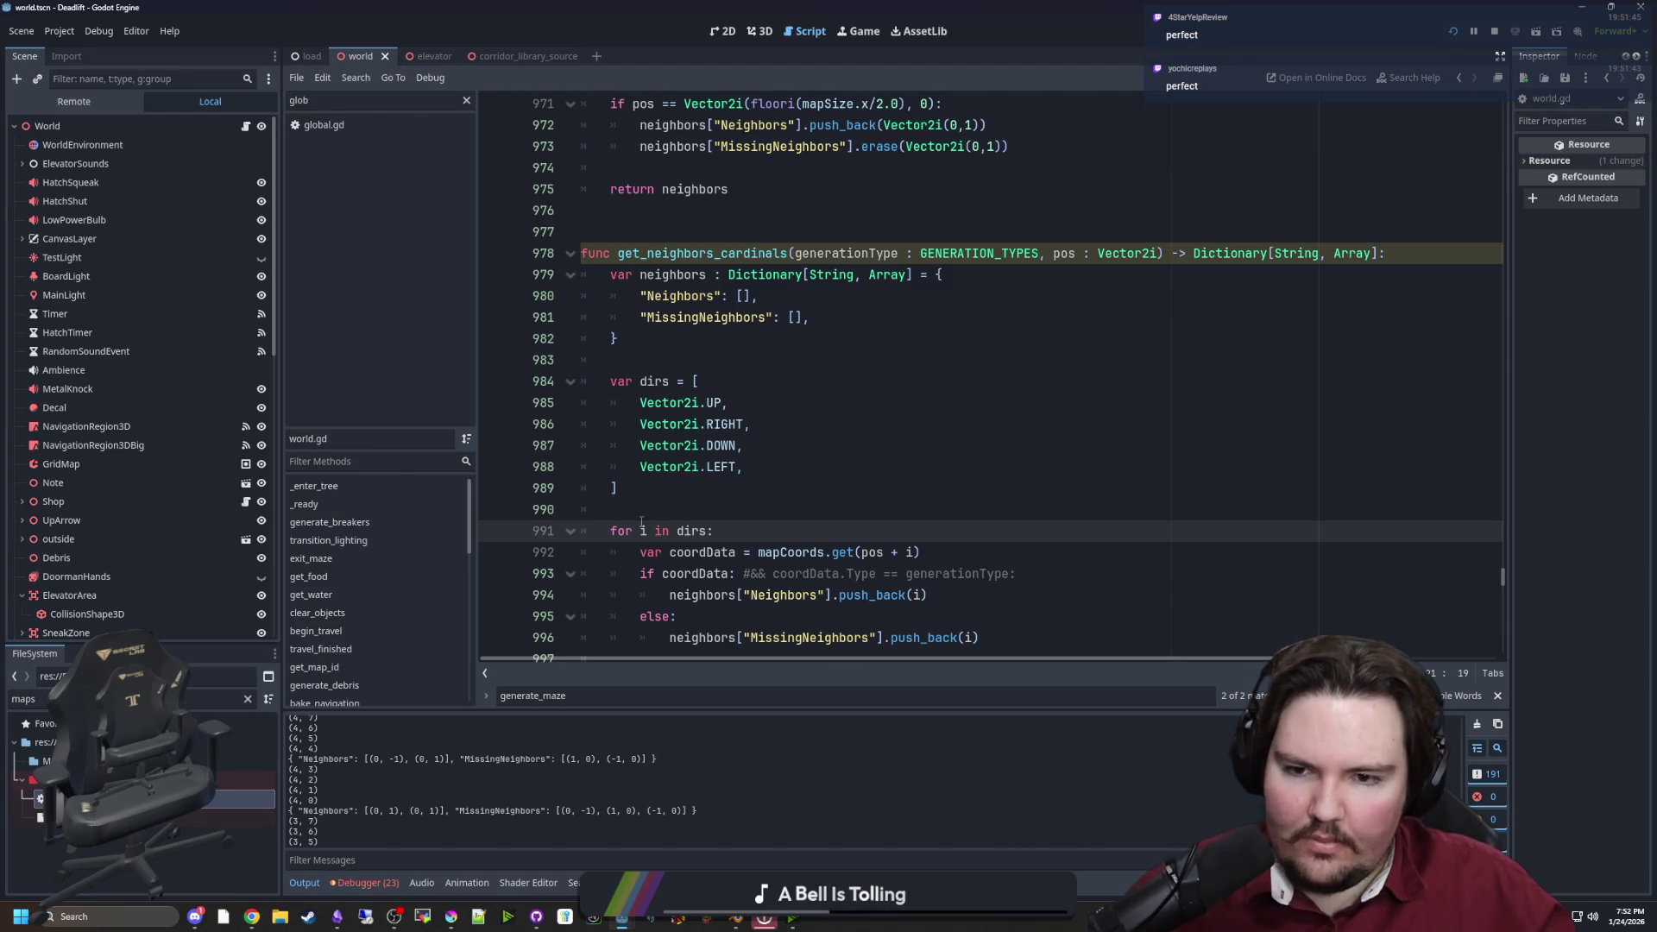
{"action": "left_click", "coordinate": [642, 511]}
{"action": "scroll", "coordinate": [660, 477], "scroll_direction": "down", "scroll_amount": 3}
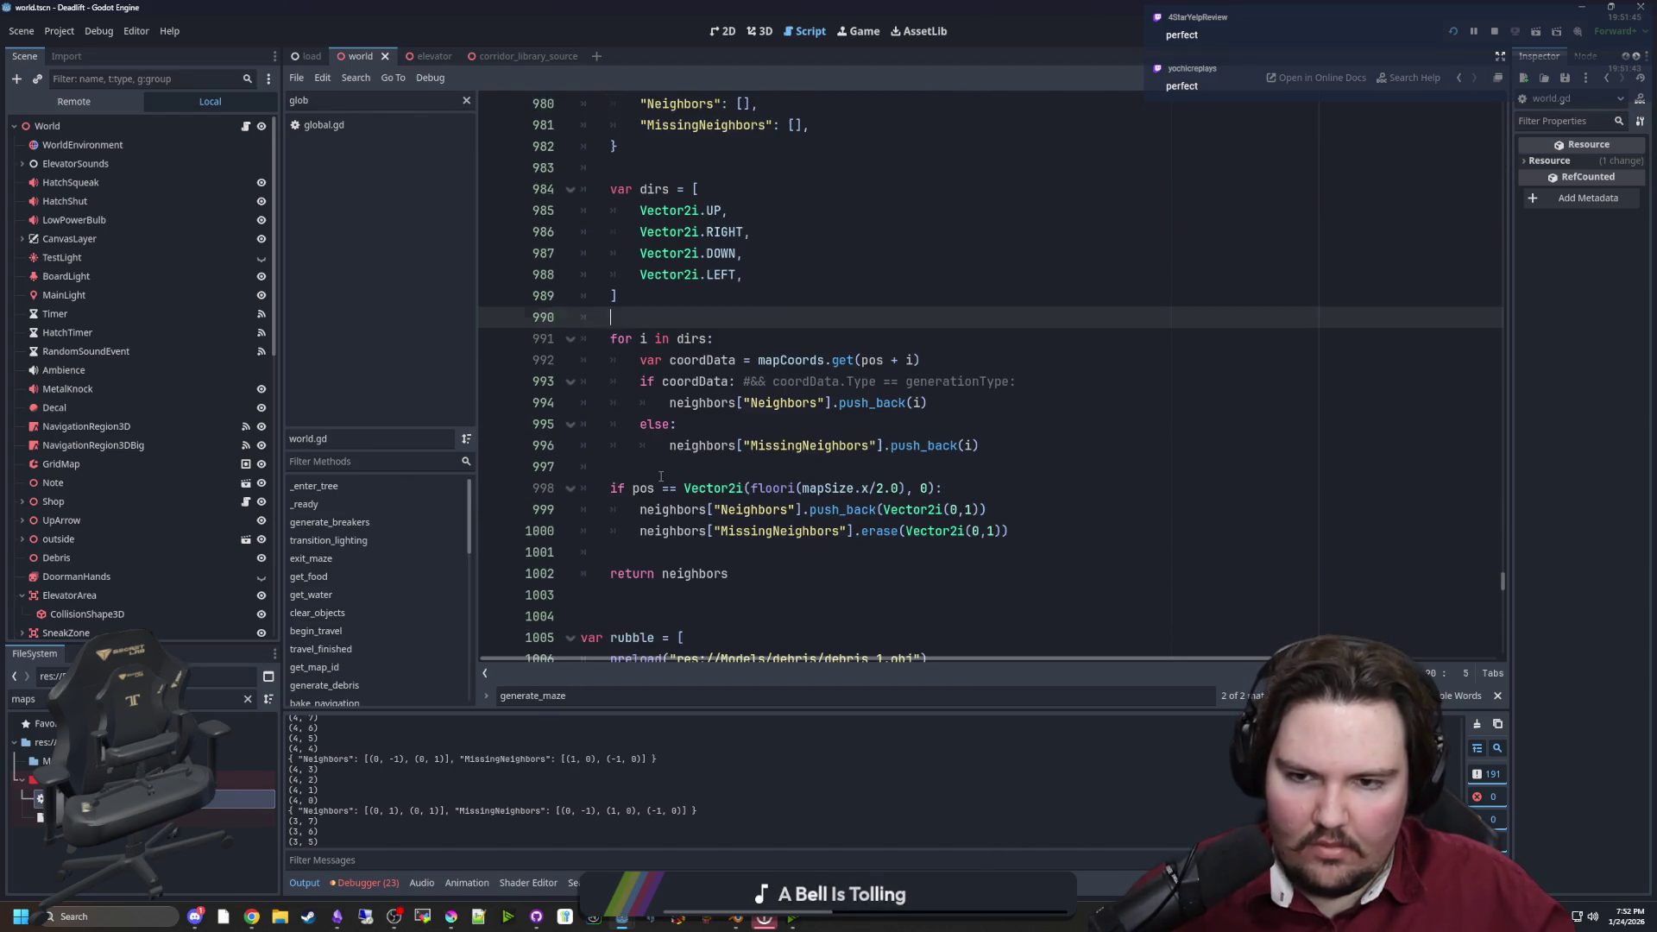
{"action": "left_click", "coordinate": [777, 332]}
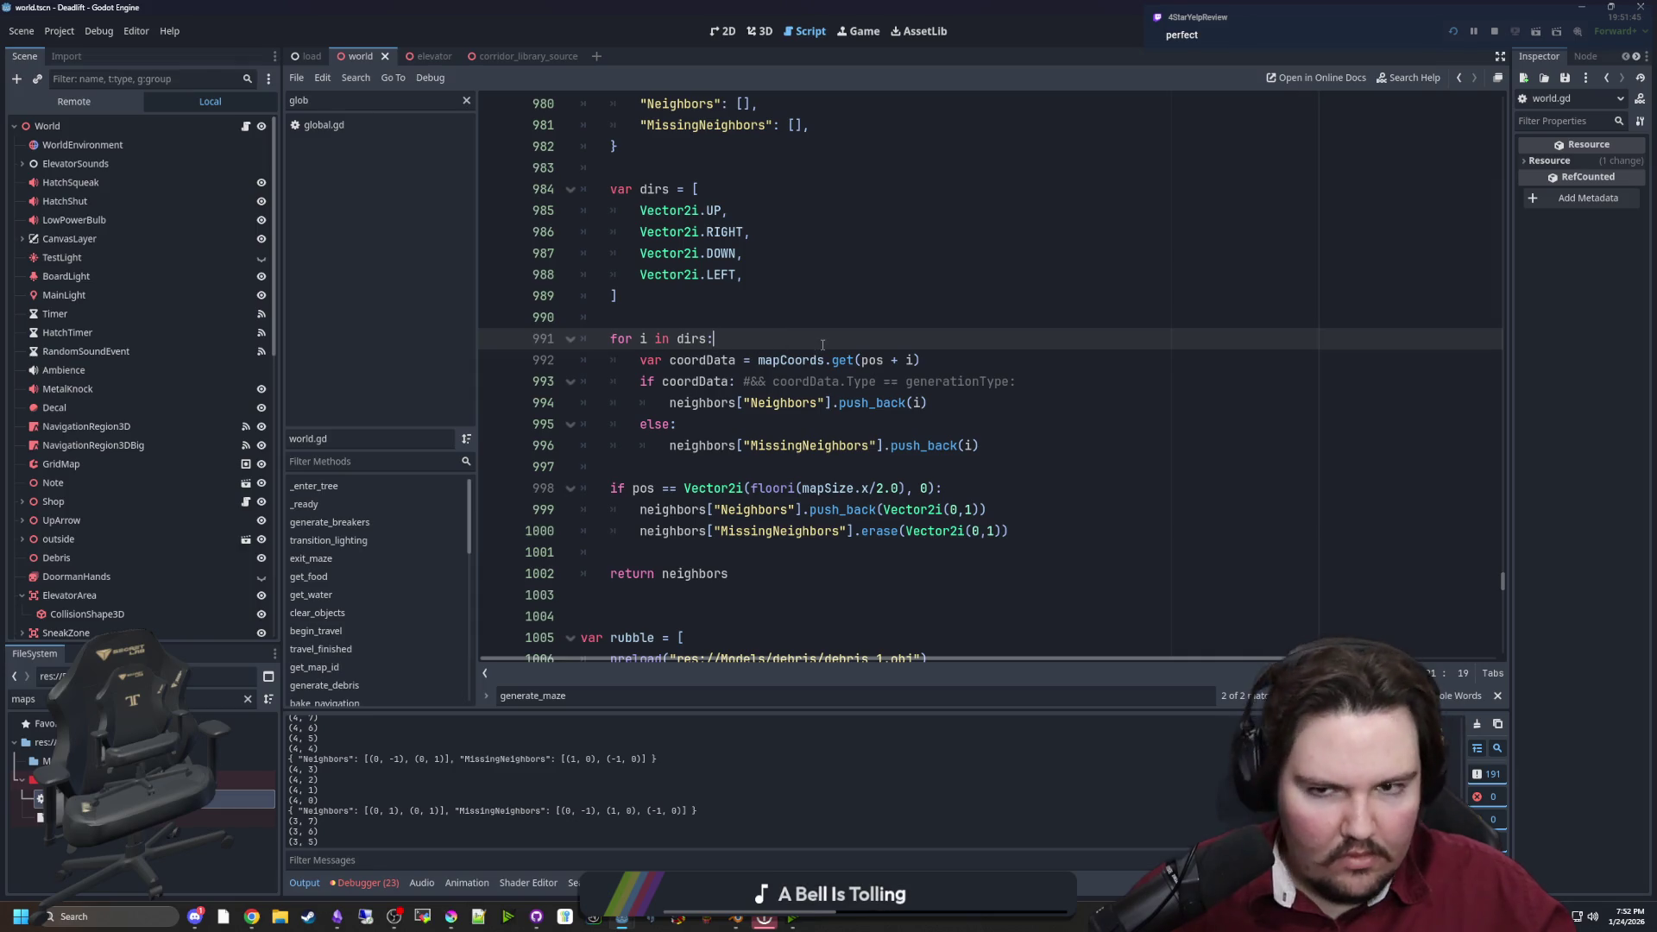
Insert print(pos+i) right after the coordData lookup and save to run the game
{"action": "left_click", "coordinate": [982, 362]}
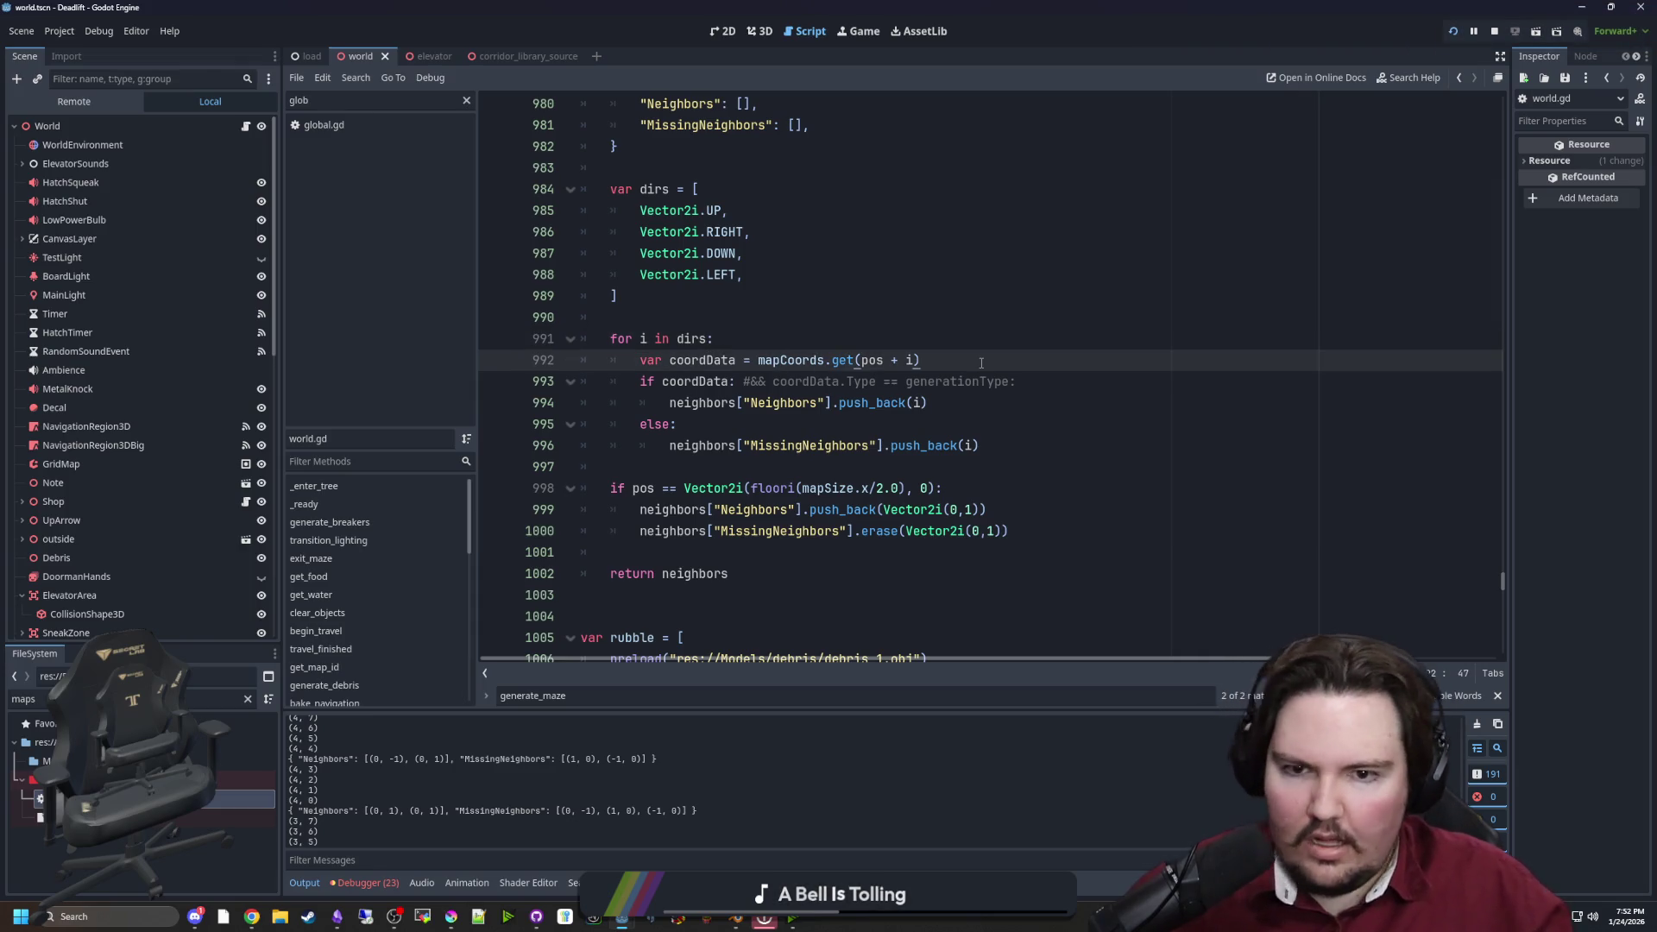
{"action": "key", "text": "Return"}
{"action": "type", "text": "print(pos+i"}
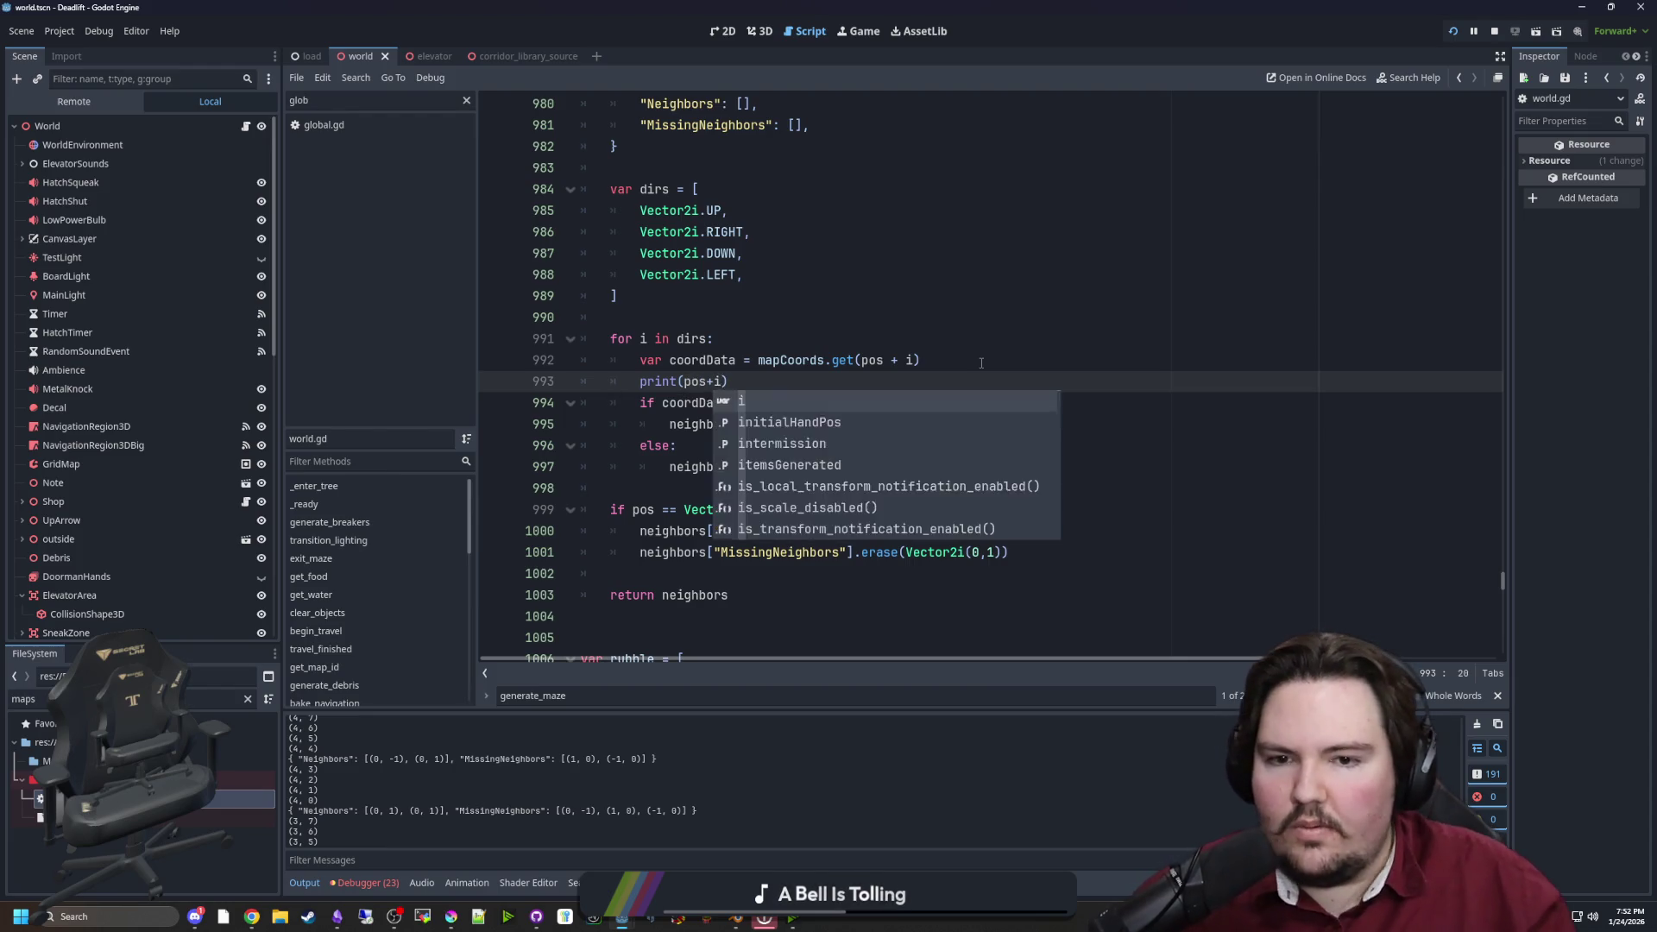
{"action": "left_click", "coordinate": [981, 362]}
{"action": "key", "text": "ctrl+s"}
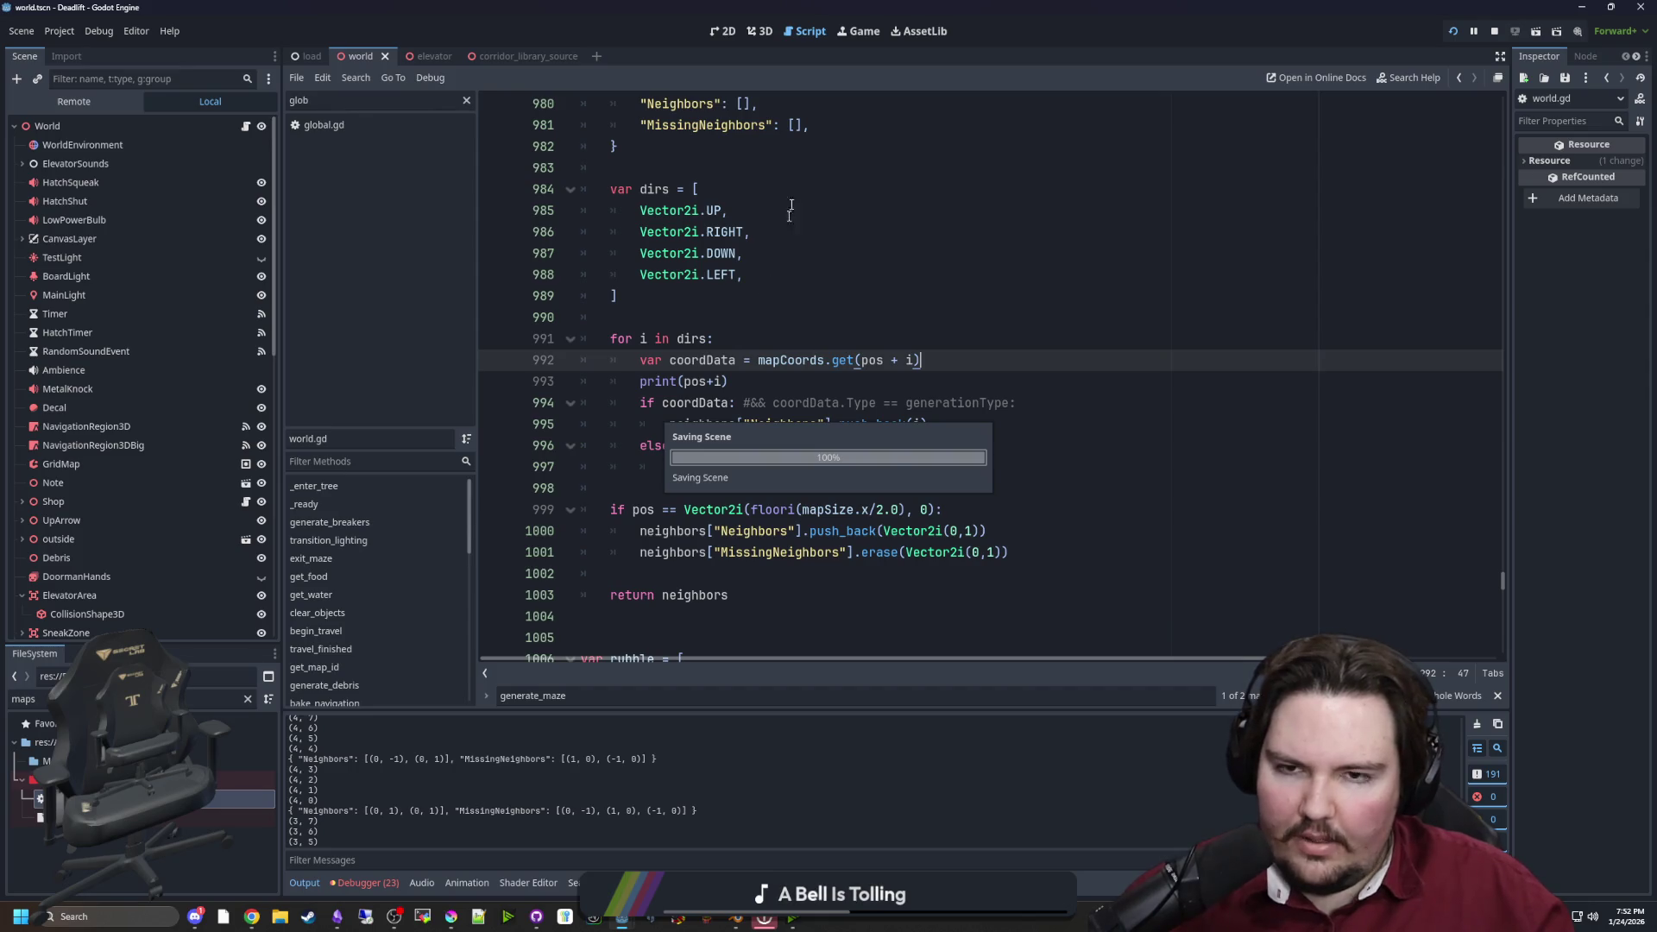
Play to mg_map_roomy level 1 via the elevator, pause, and return to world.gd's debug print line
{"action": "left_click", "coordinate": [863, 34]}
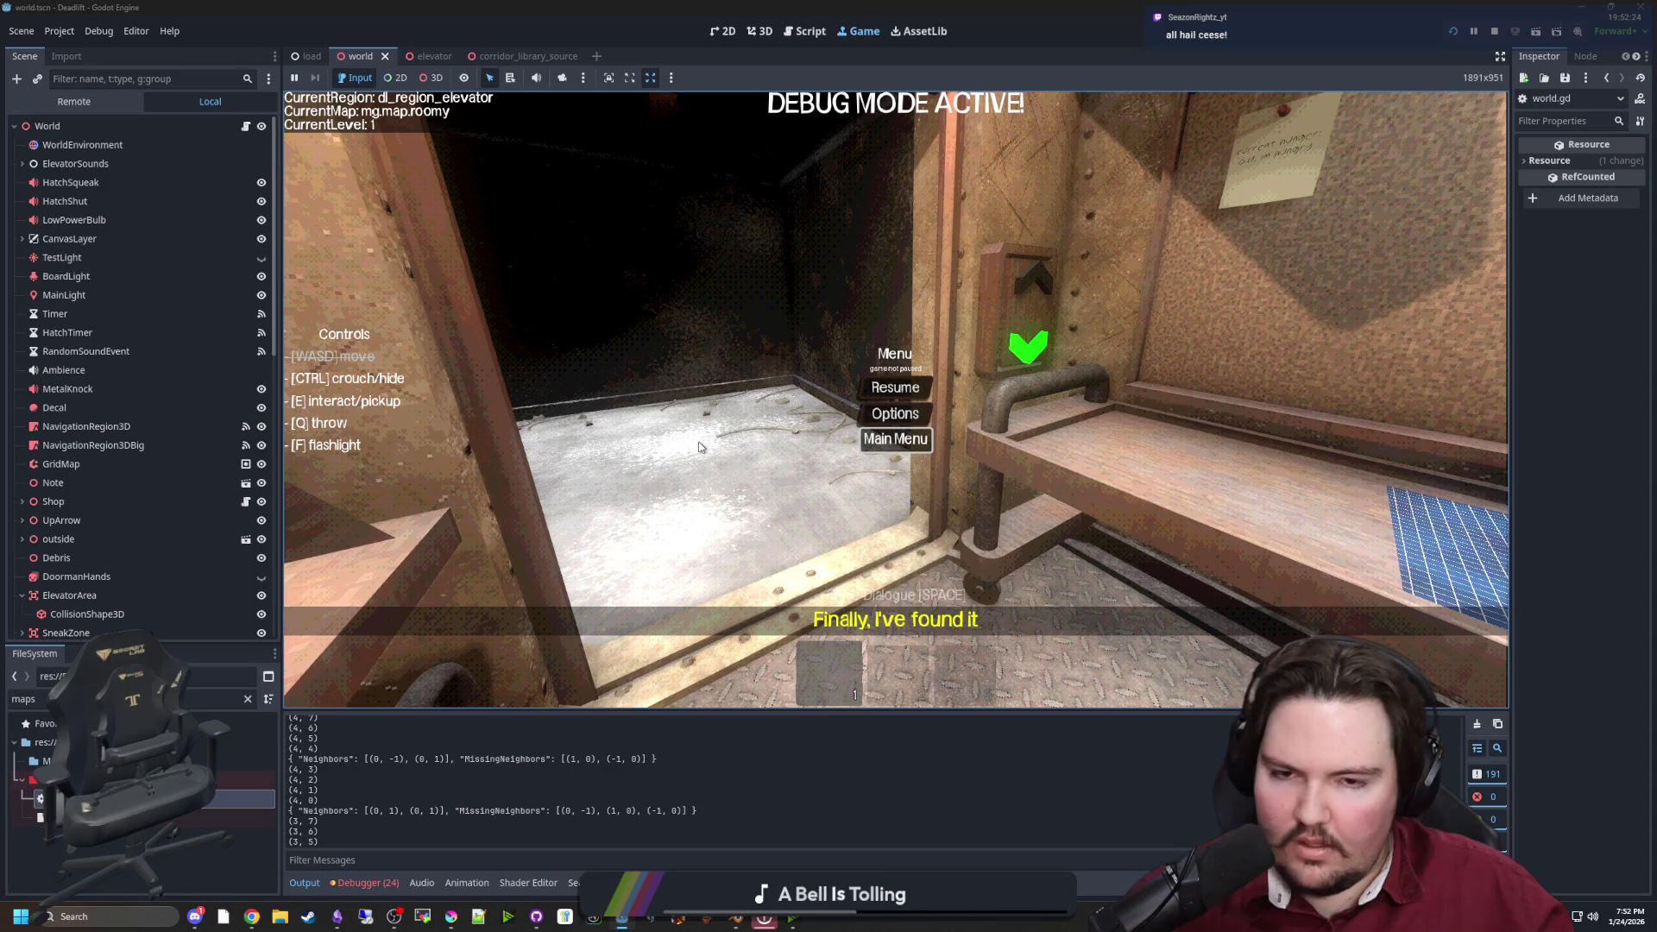
{"action": "key", "text": "Return"}
{"action": "key", "text": "Return"}
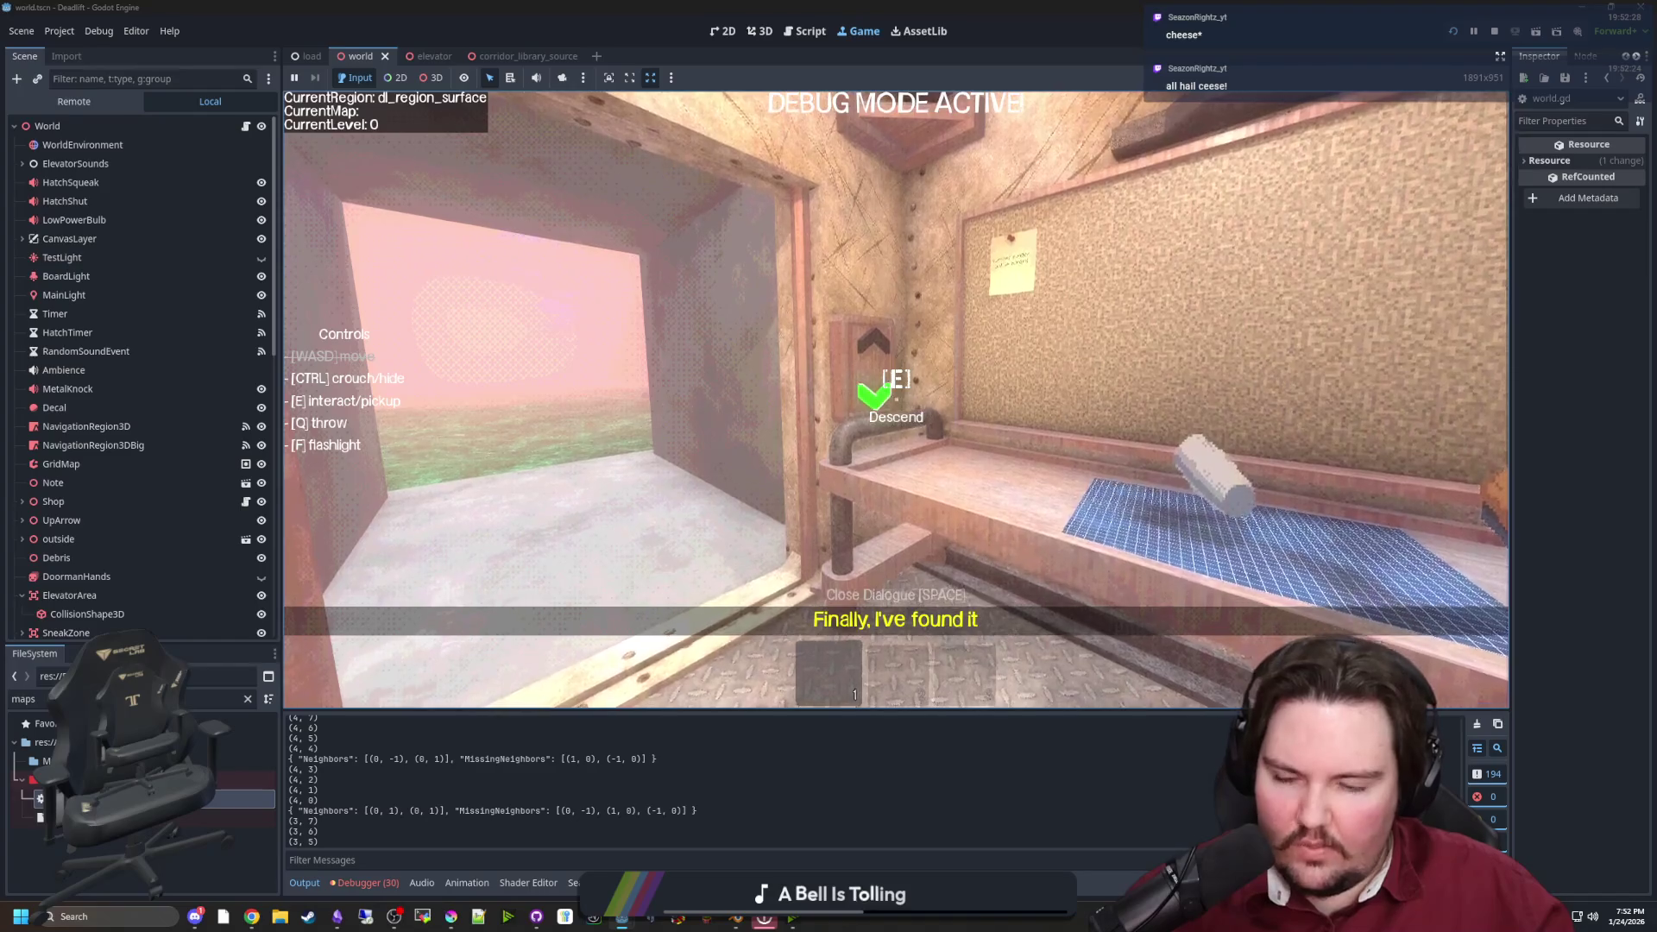
{"action": "key", "text": "e"}
{"action": "key", "text": "Escape"}
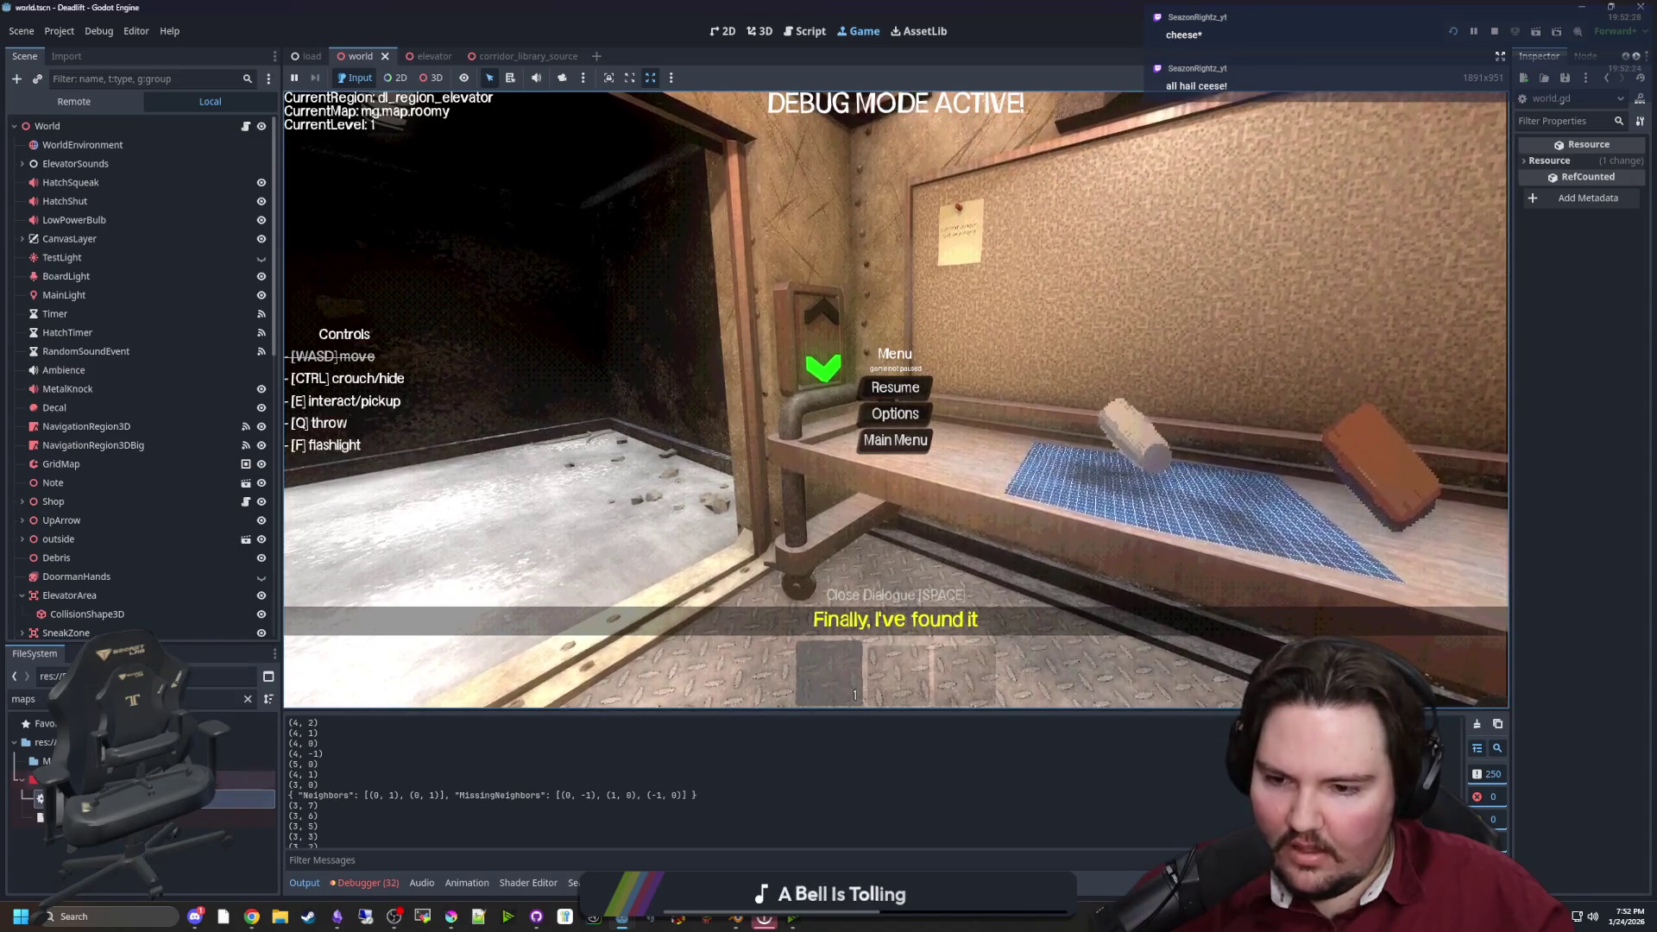
{"action": "left_click", "coordinate": [156, 780]}
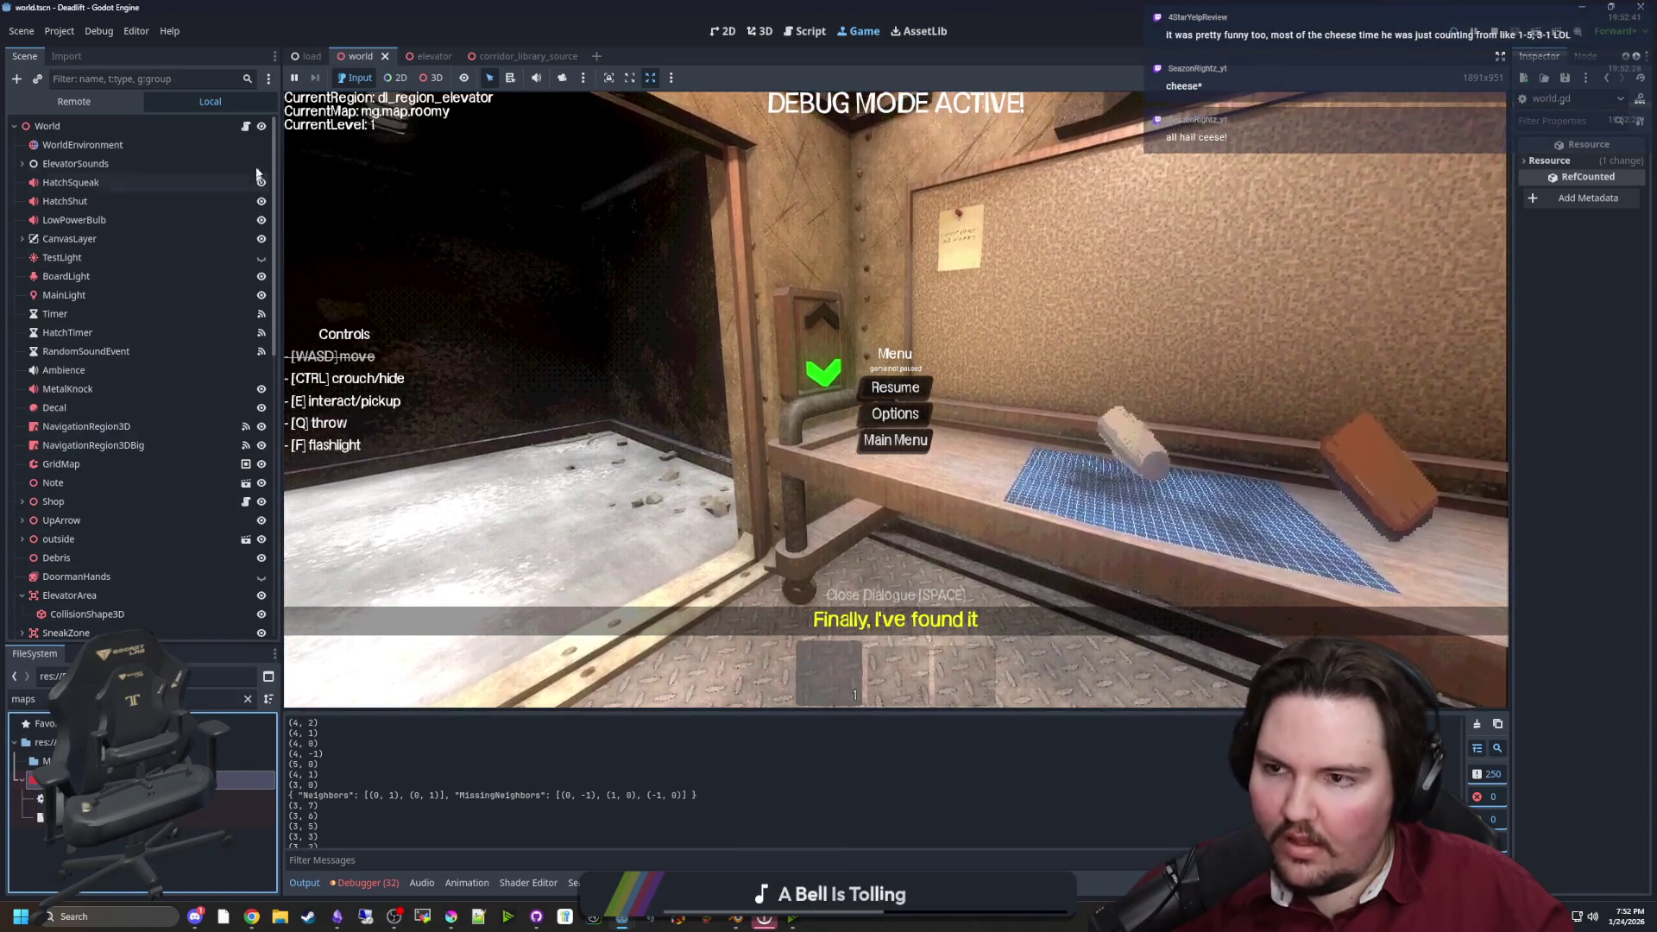
{"action": "left_click", "coordinate": [246, 126]}
{"action": "left_click", "coordinate": [743, 360]}
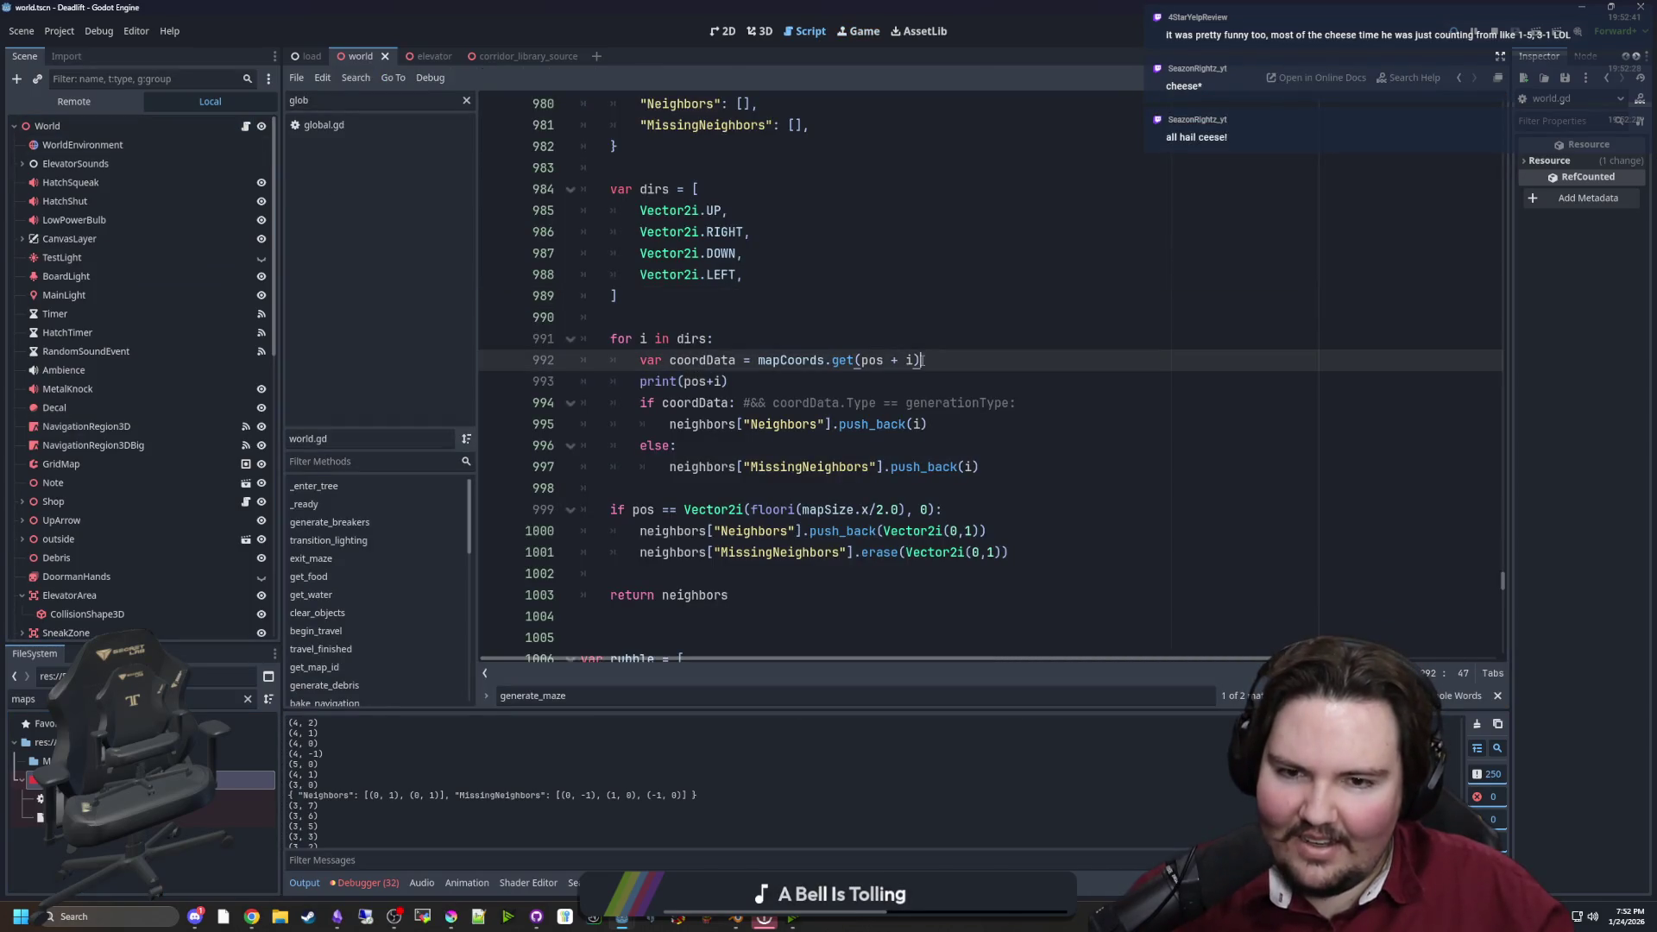
Change line 993 to prints("ah", pos+i) and save to relaunch the game
{"action": "left_click", "coordinate": [678, 381]}
{"action": "type", "text": "s"}
{"action": "key", "text": "Right"}
{"action": "type", "text": "\"ah\","}
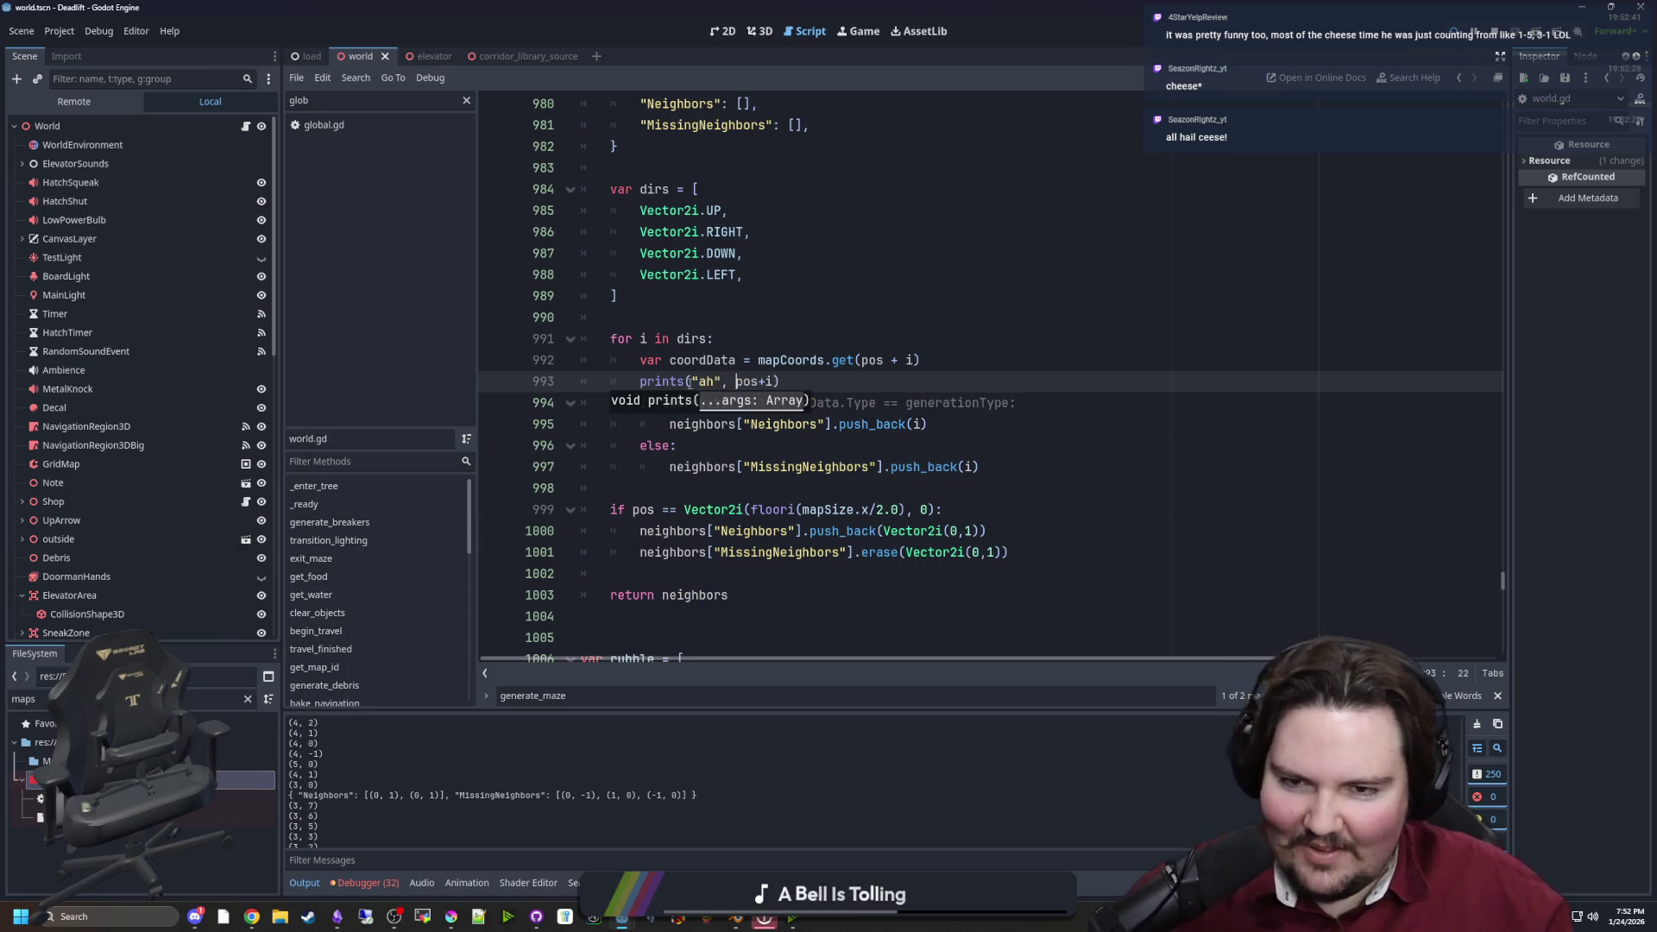
{"action": "left_click", "coordinate": [820, 295]}
{"action": "key", "text": "ctrl+s"}
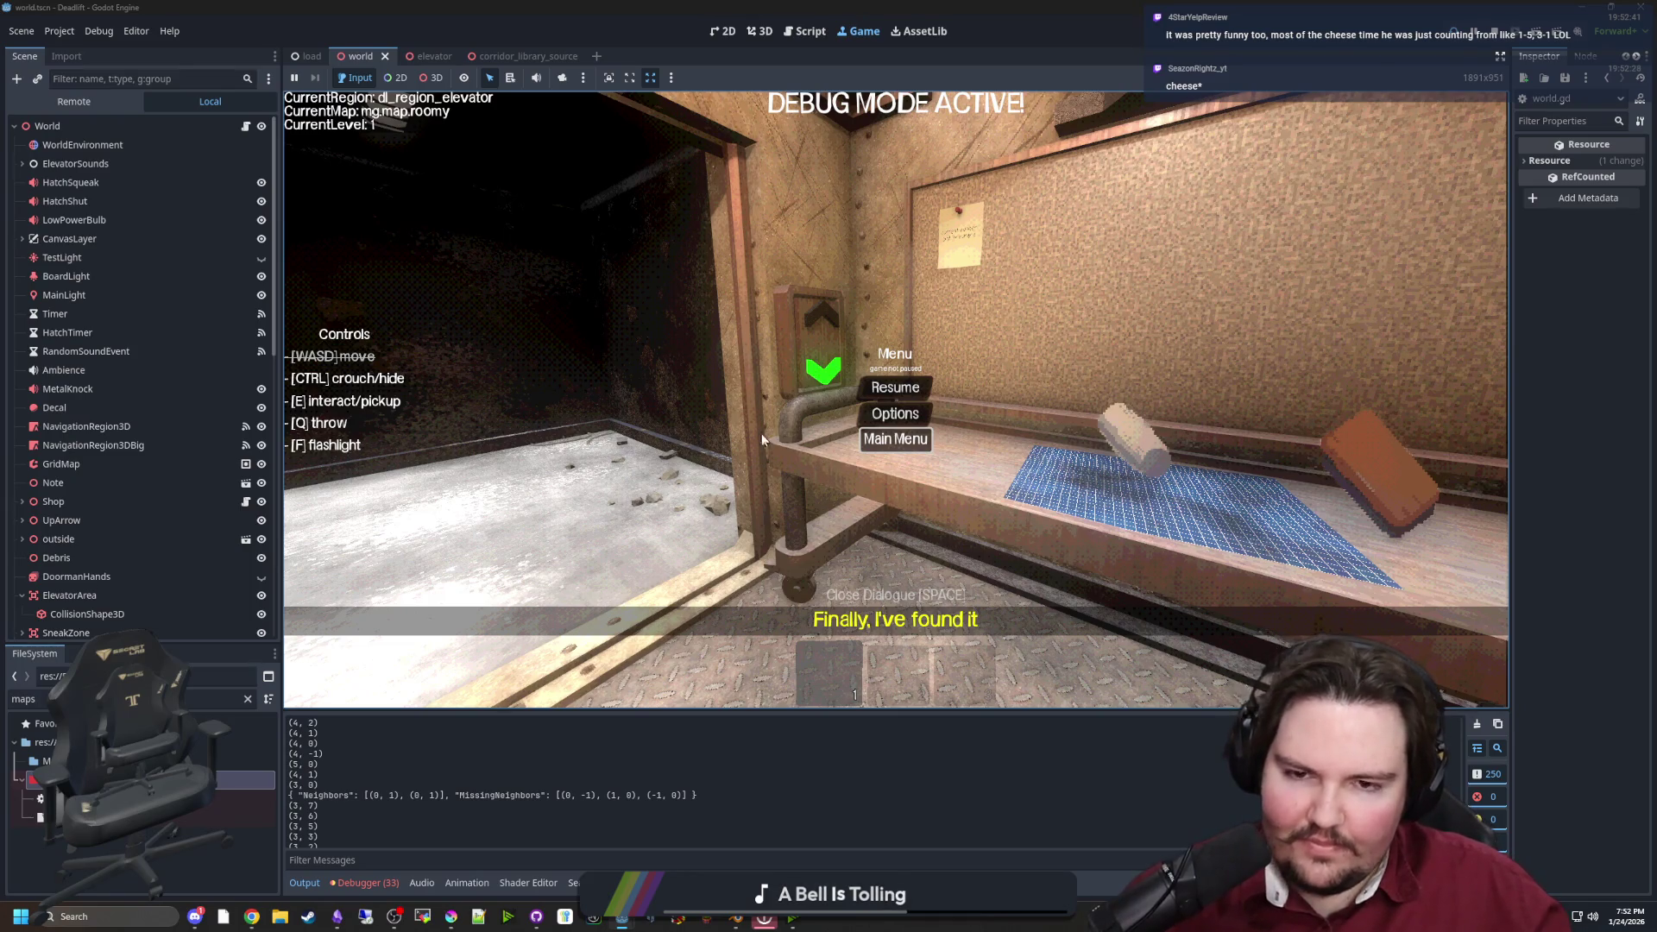
{"action": "key", "text": "Return"}
Start a new game, take the elevator to level 1, then switch back to the script editor
{"action": "left_click", "coordinate": [406, 418]}
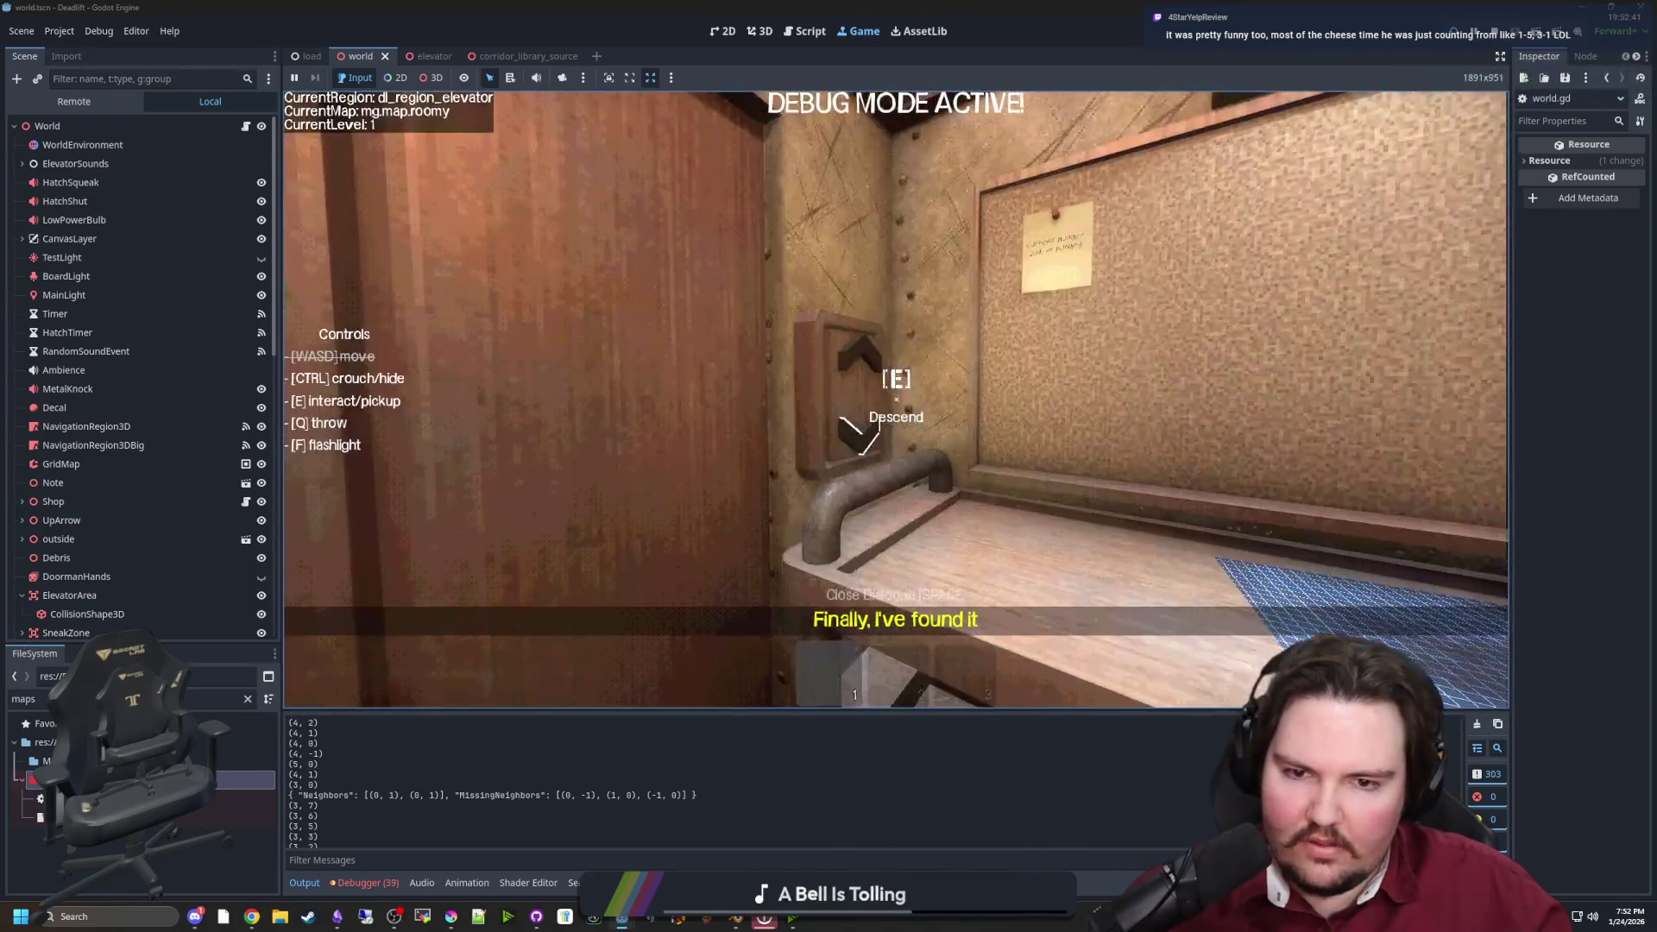
{"action": "key", "text": "w"}
{"action": "key", "text": "super"}
{"action": "left_click", "coordinate": [740, 775]}
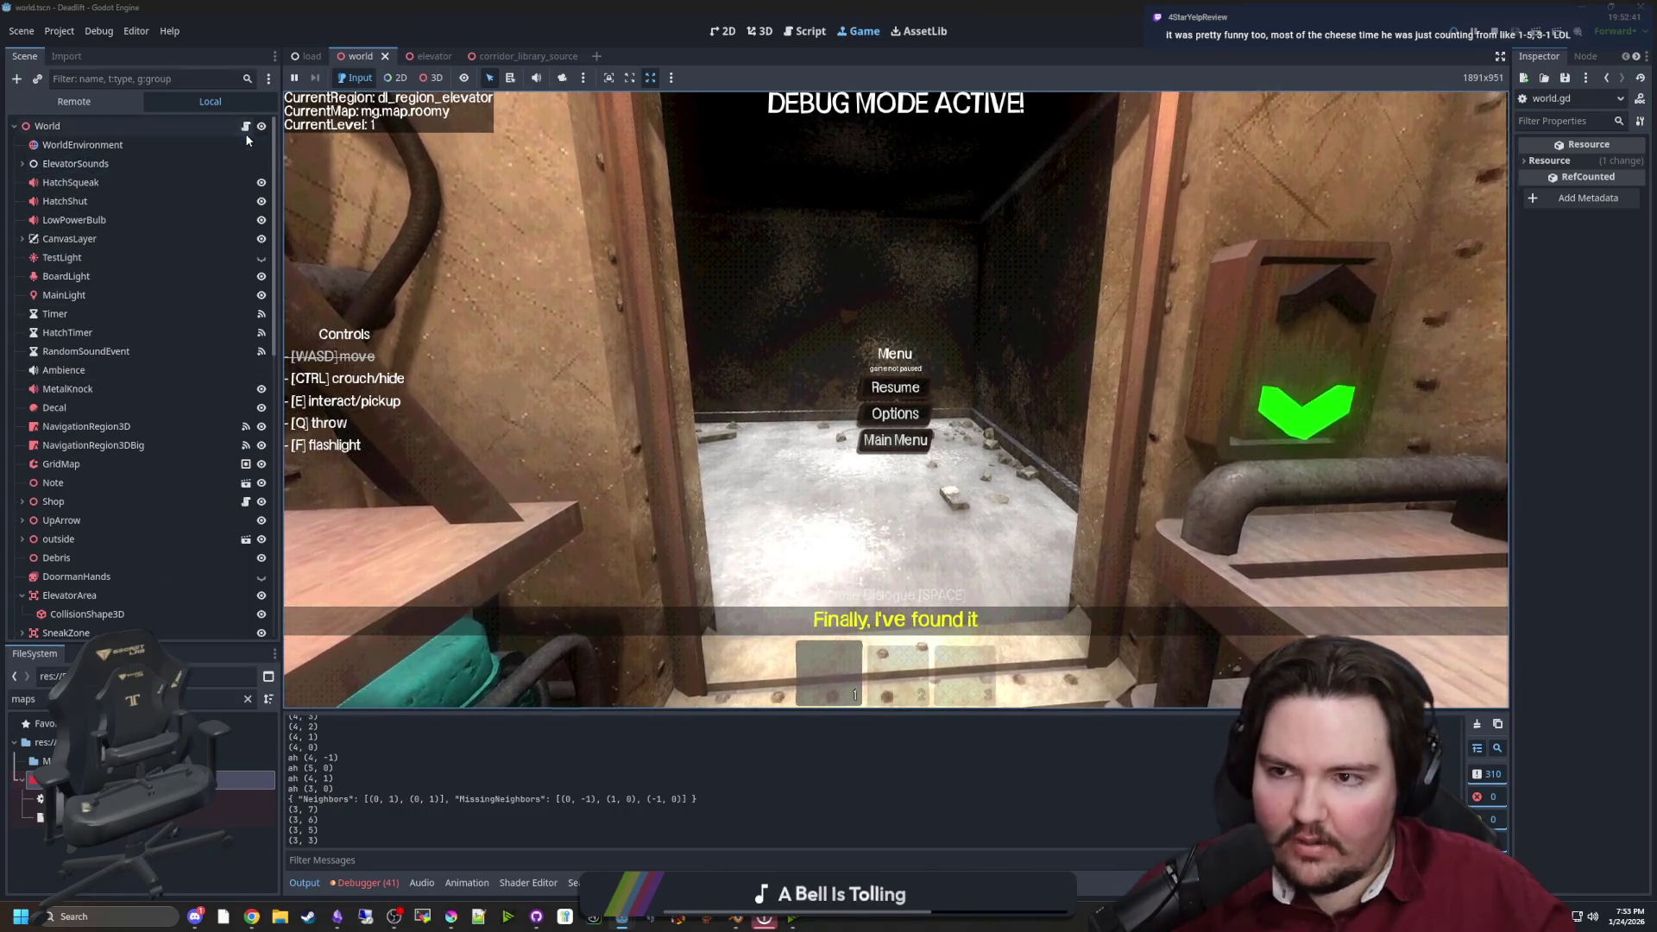
{"action": "key", "text": "ctrl+F3"}
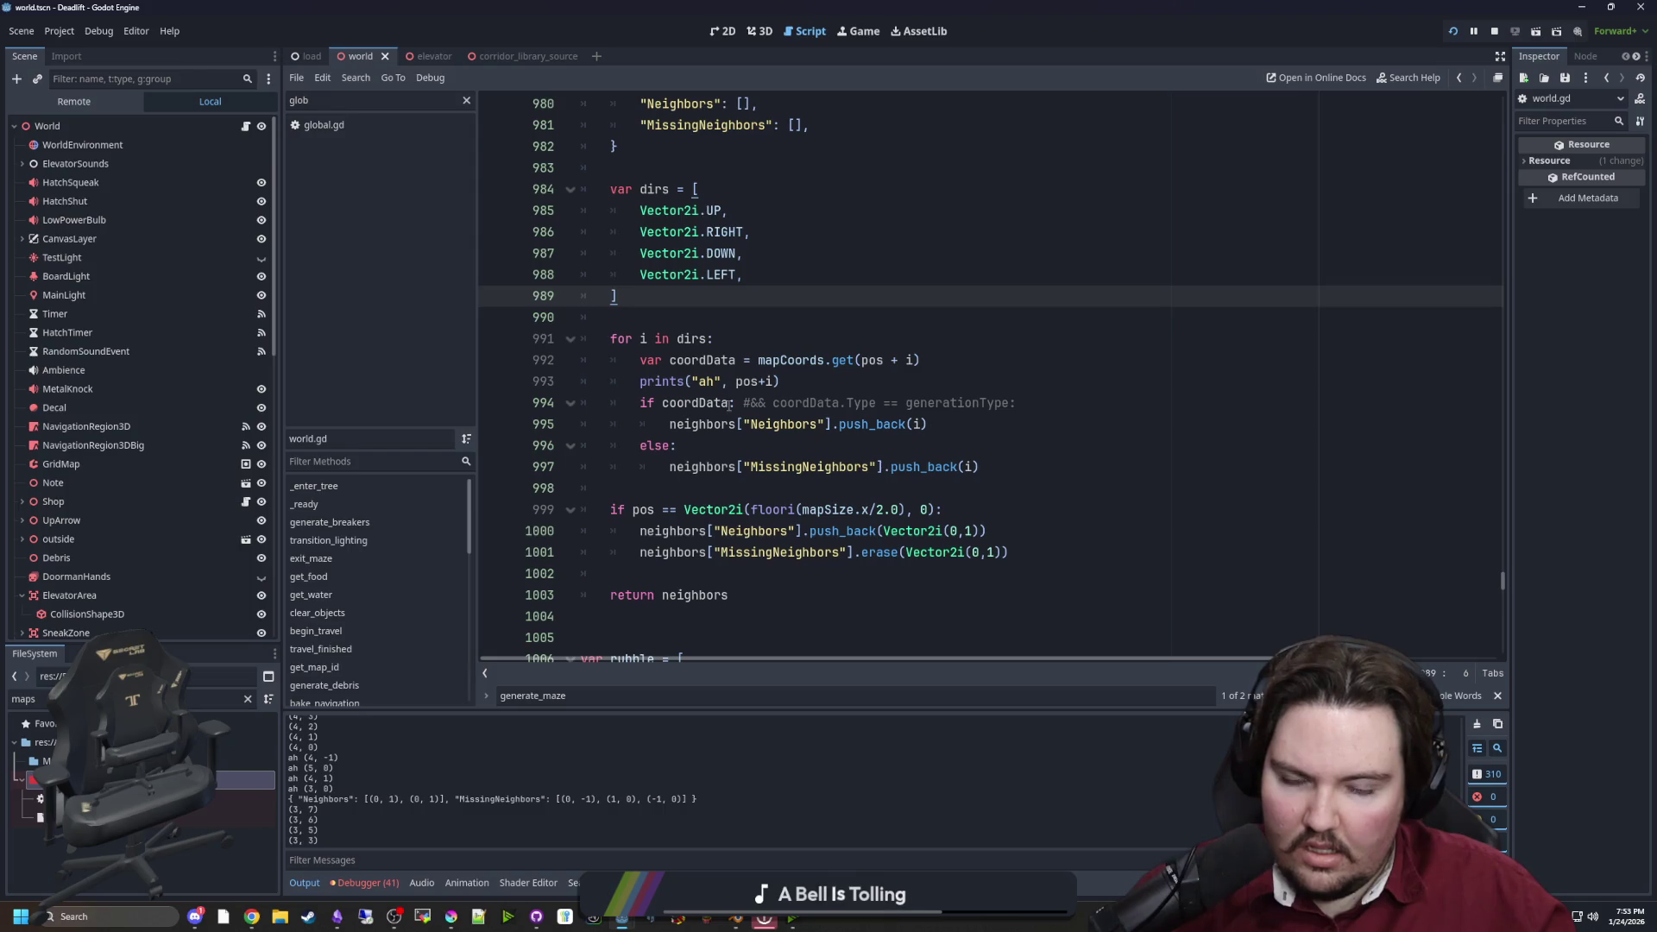
{"action": "mouse_move", "coordinate": [729, 405]}
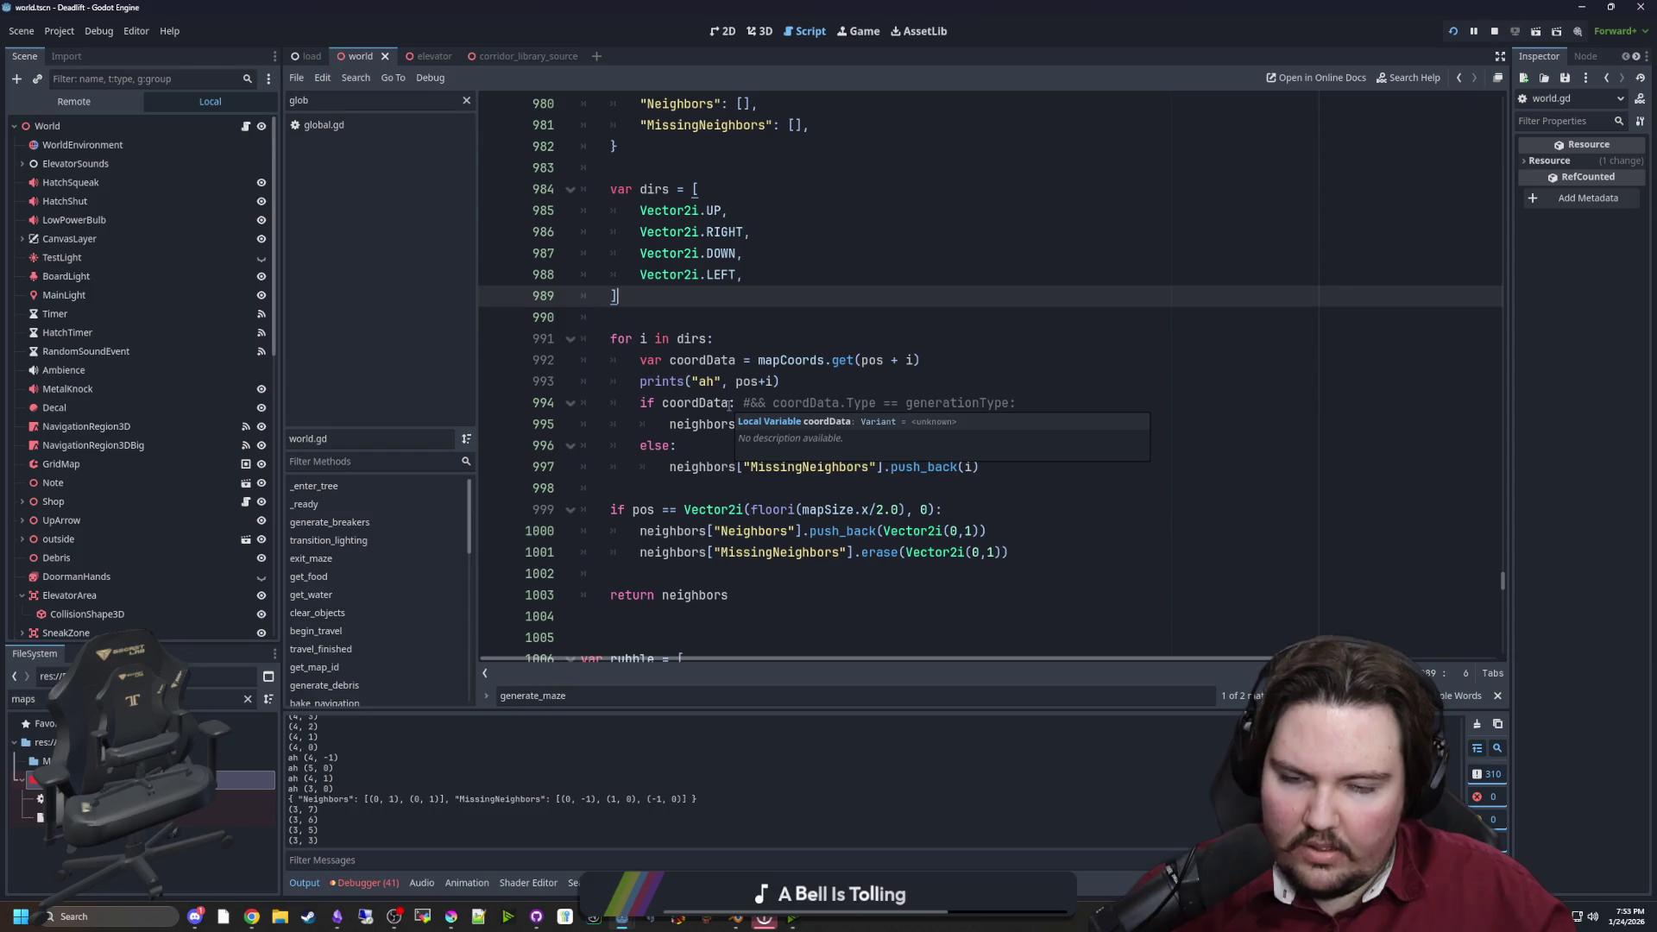
{"action": "left_click", "coordinate": [805, 374]}
{"action": "key", "text": "Up"}
{"action": "key", "text": "Up"}
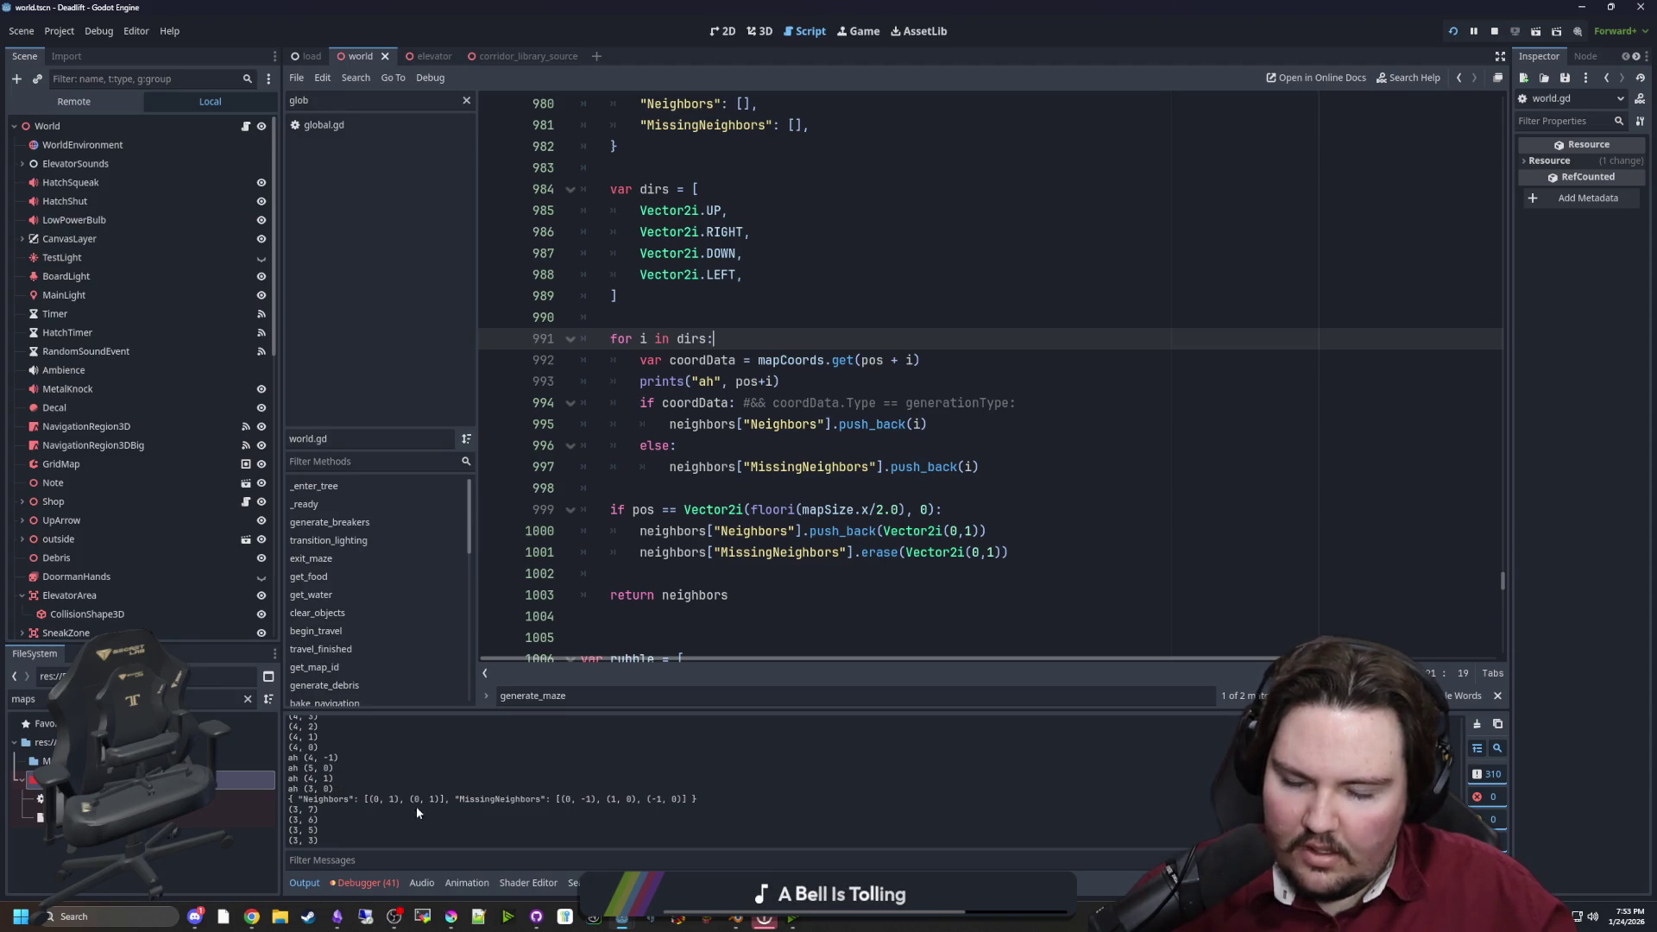
{"action": "left_click", "coordinate": [888, 449]}
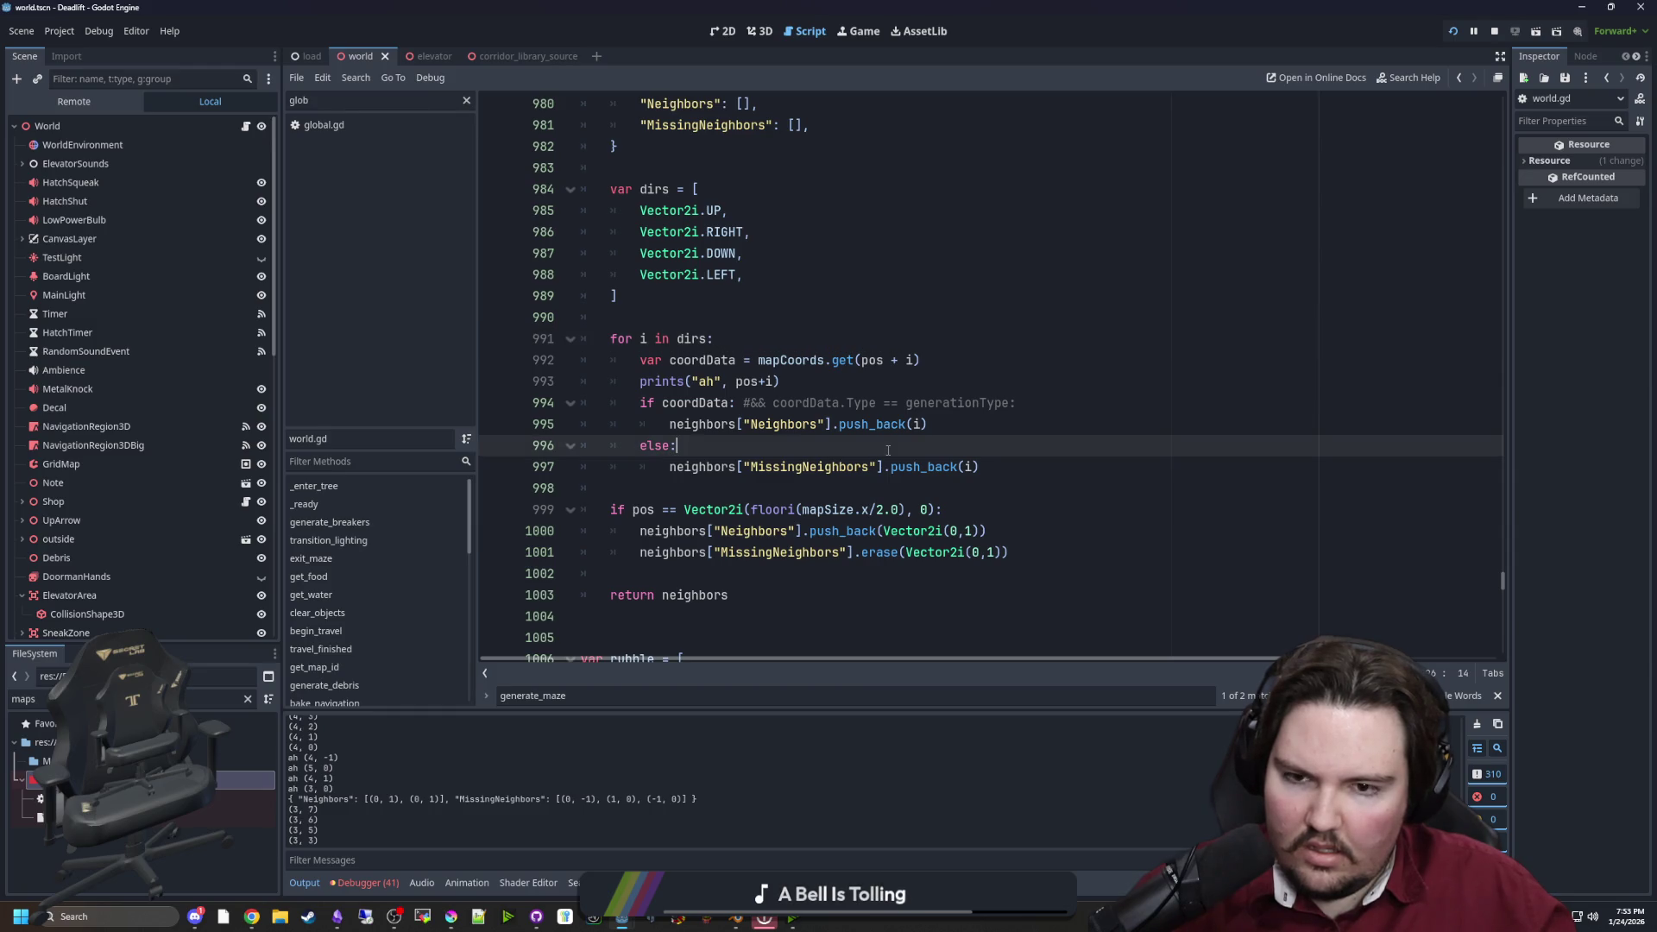
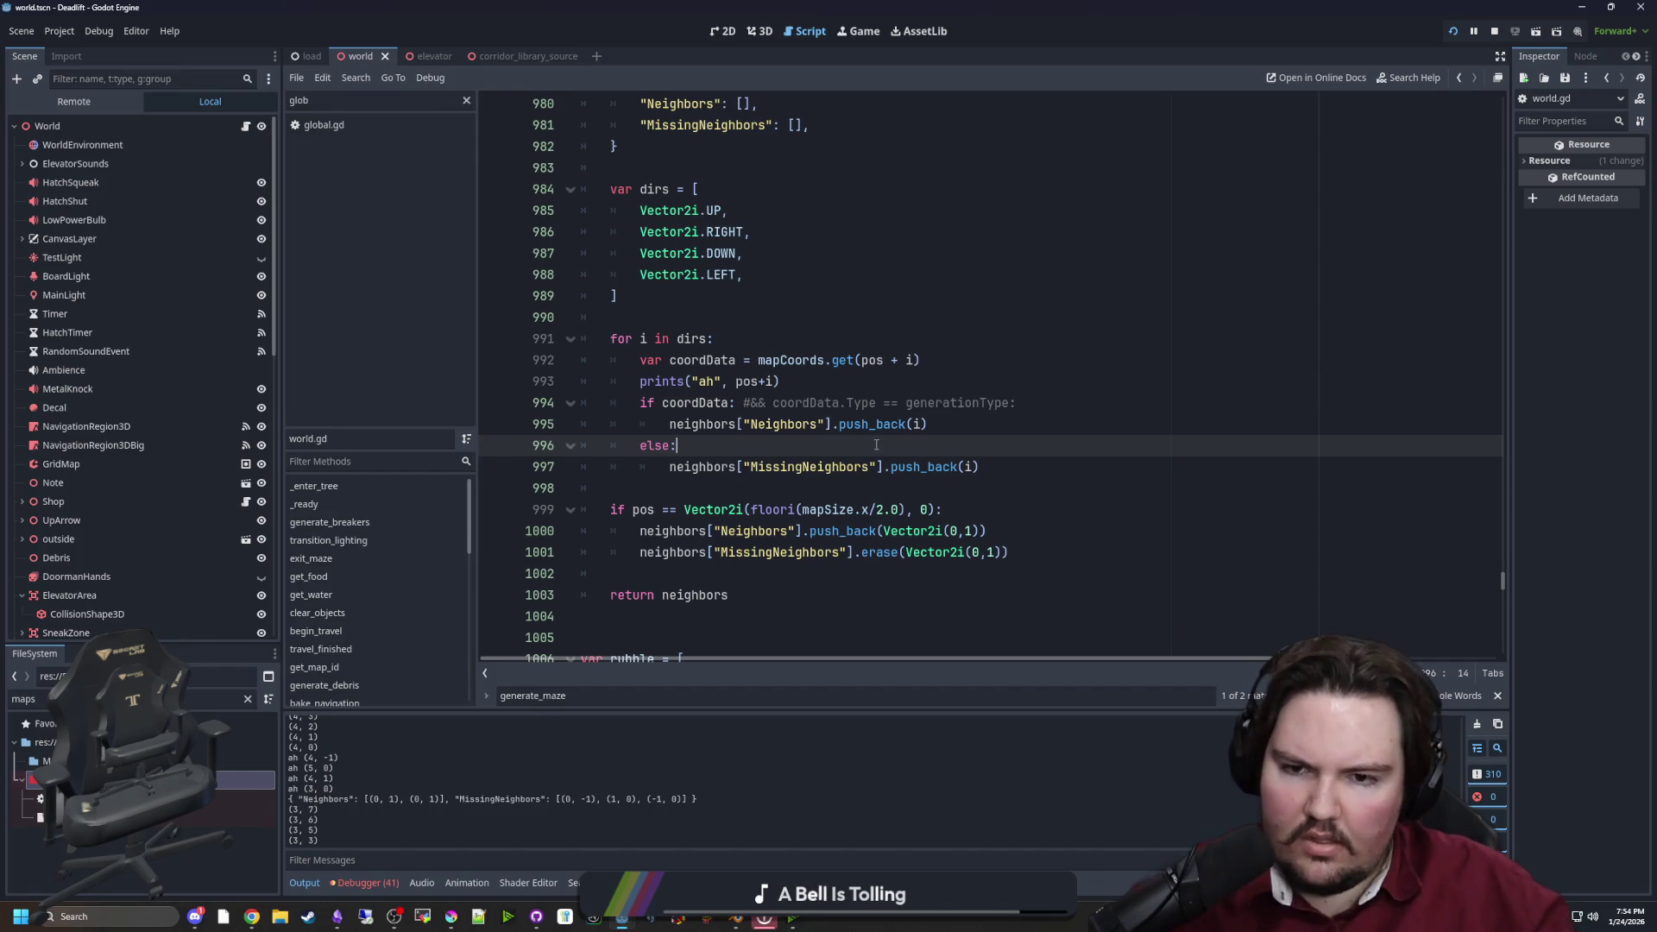
Review the else branch and the nested x/y loop in get_neighbors
{"action": "left_click", "coordinate": [792, 375]}
{"action": "mouse_move", "coordinate": [908, 360]}
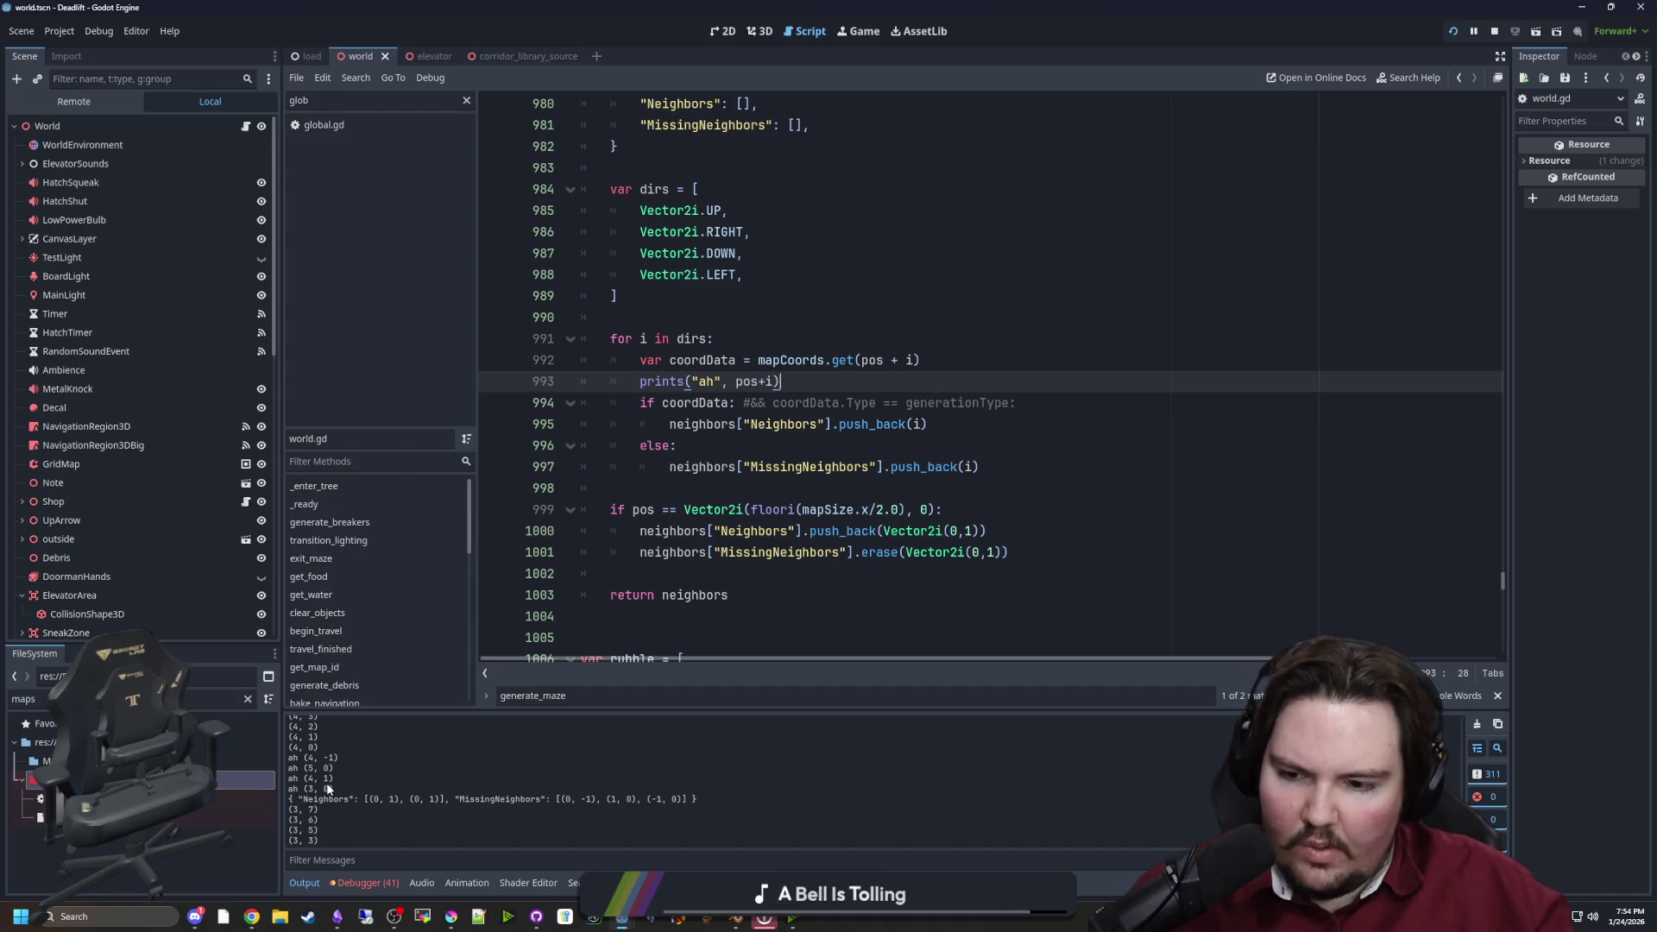
{"action": "left_click", "coordinate": [906, 442]}
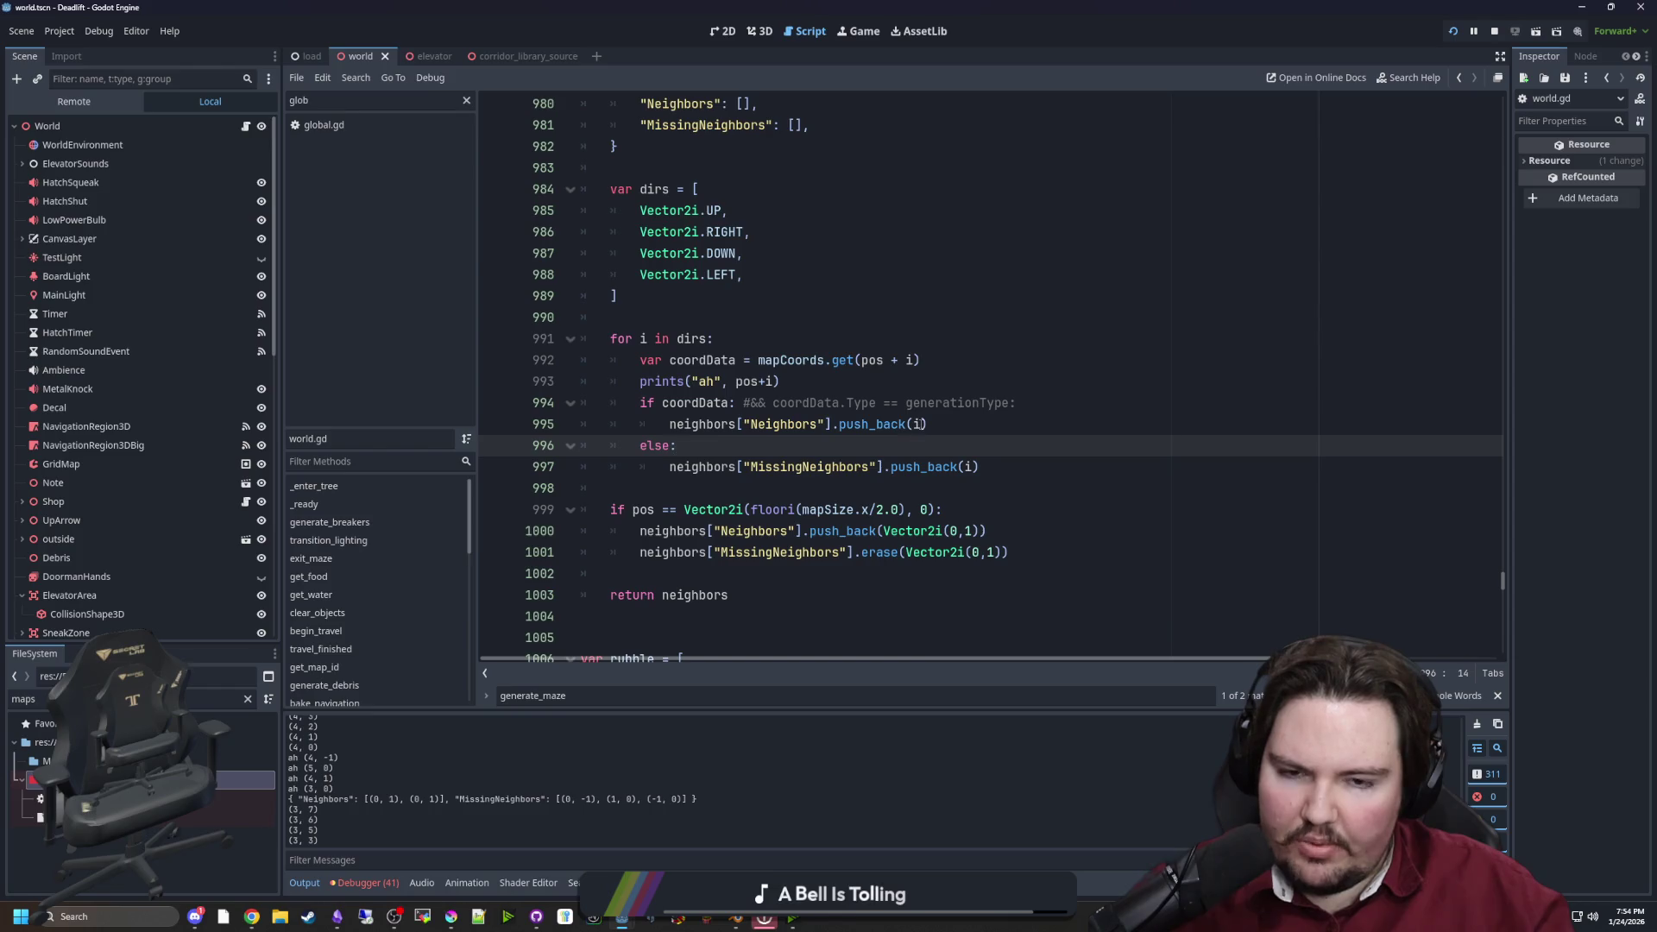
{"action": "left_click", "coordinate": [915, 424]}
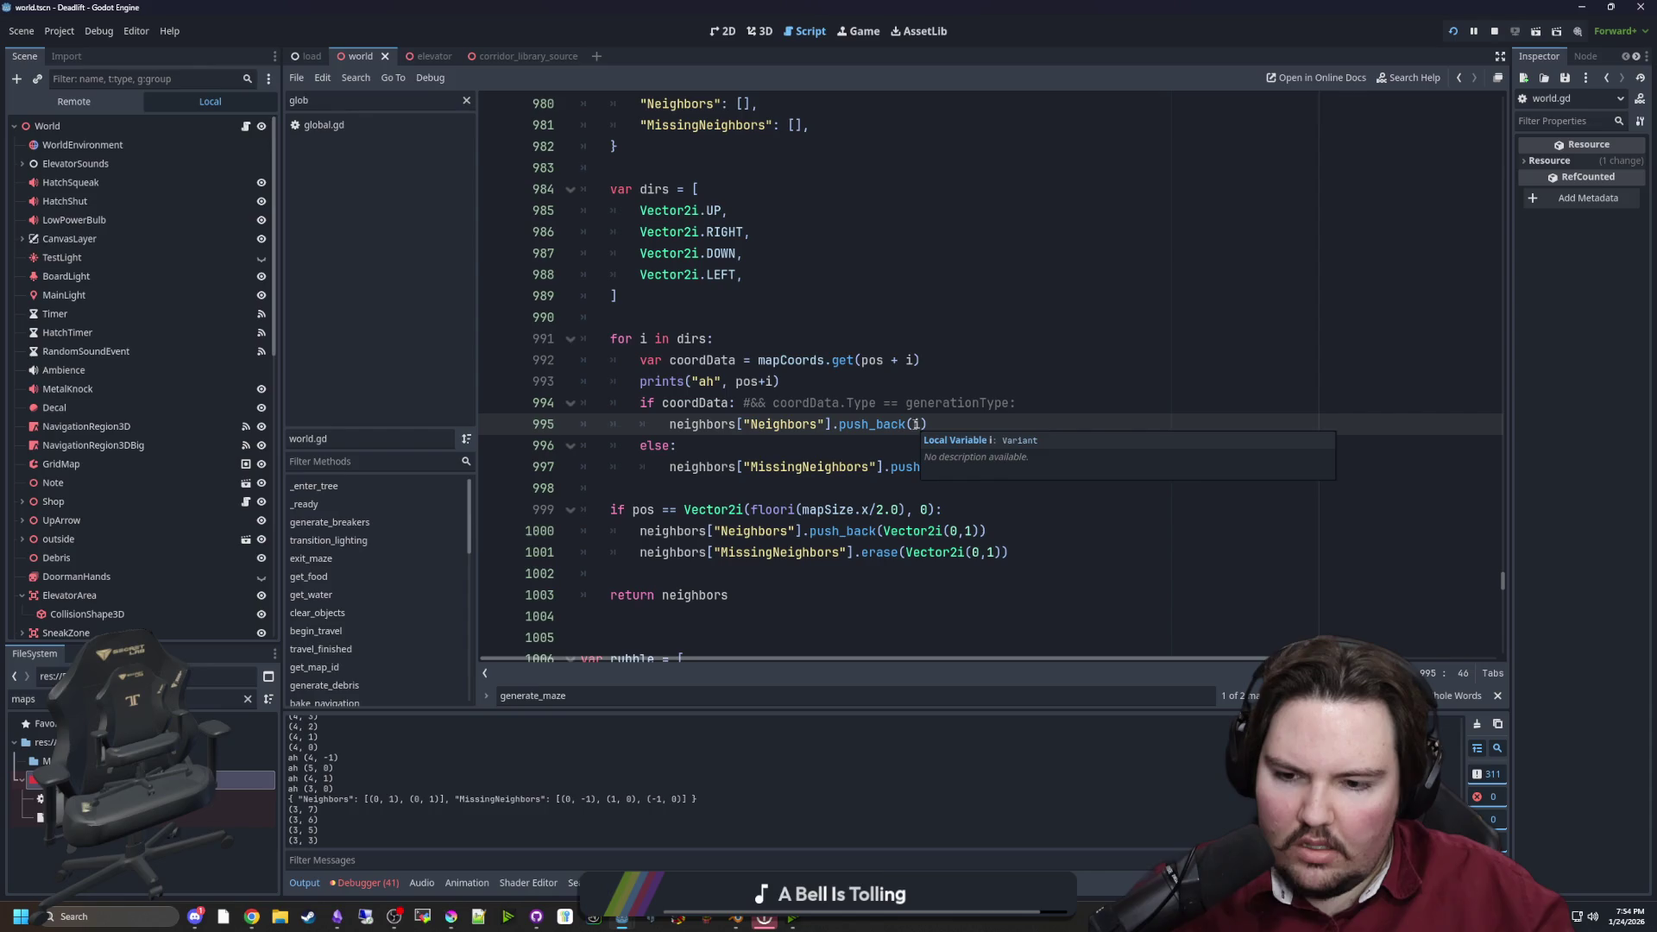
{"action": "left_click", "coordinate": [906, 445]}
{"action": "scroll", "coordinate": [903, 445], "scroll_direction": "up", "scroll_amount": 8}
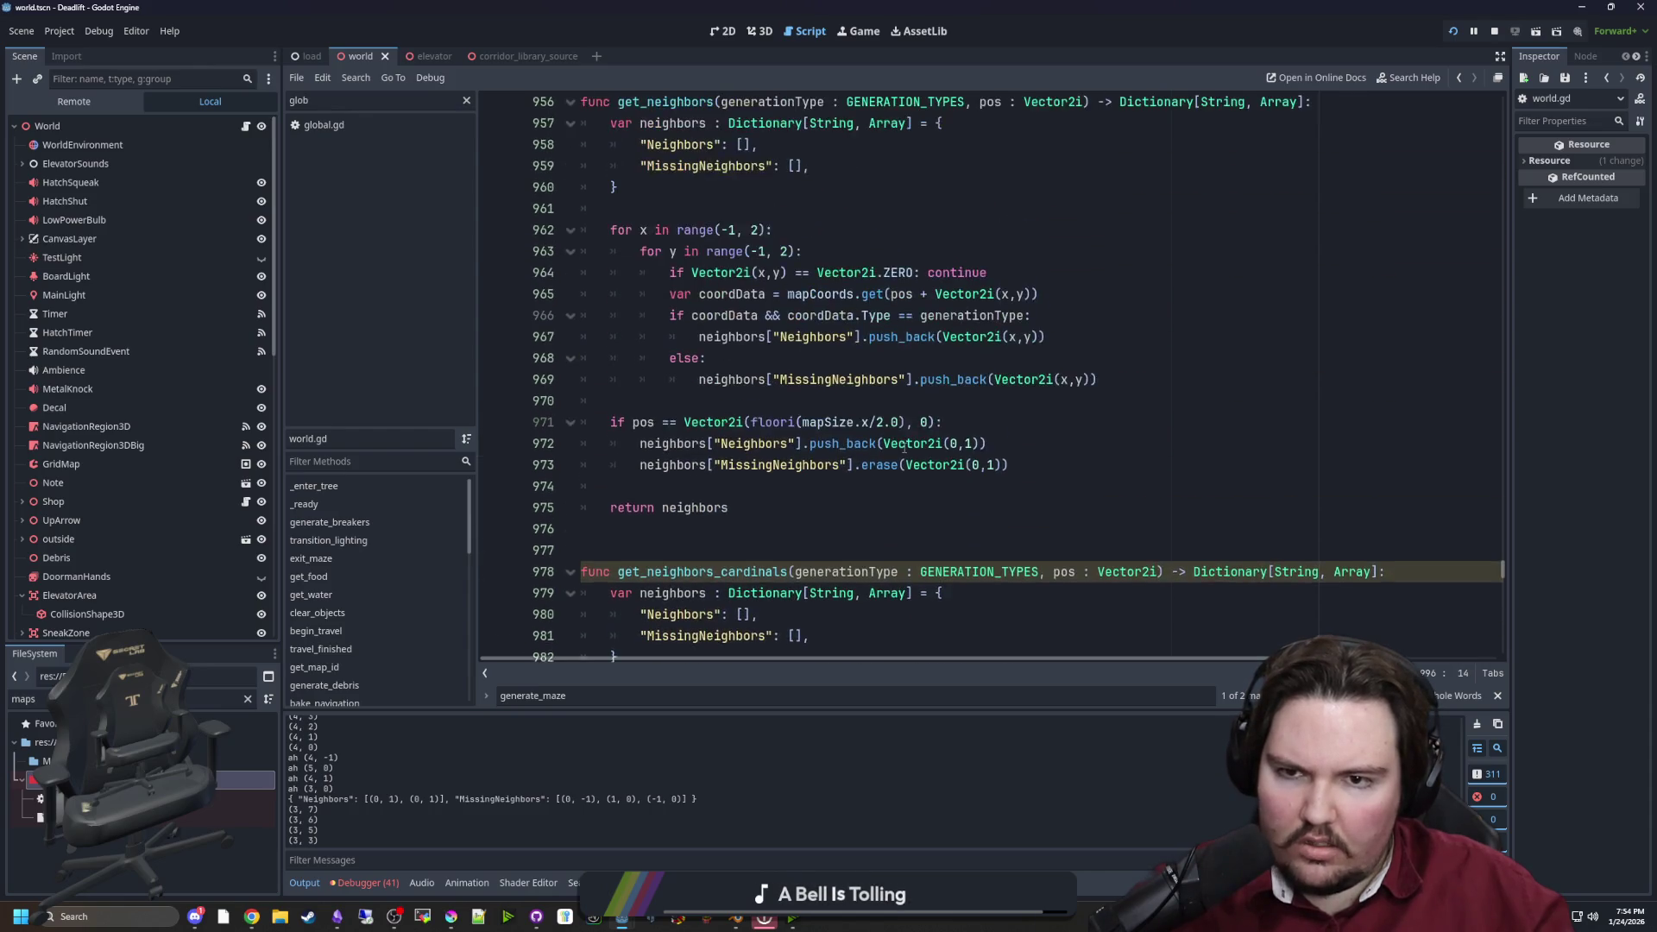
{"action": "scroll", "coordinate": [765, 489], "scroll_direction": "up", "scroll_amount": 3}
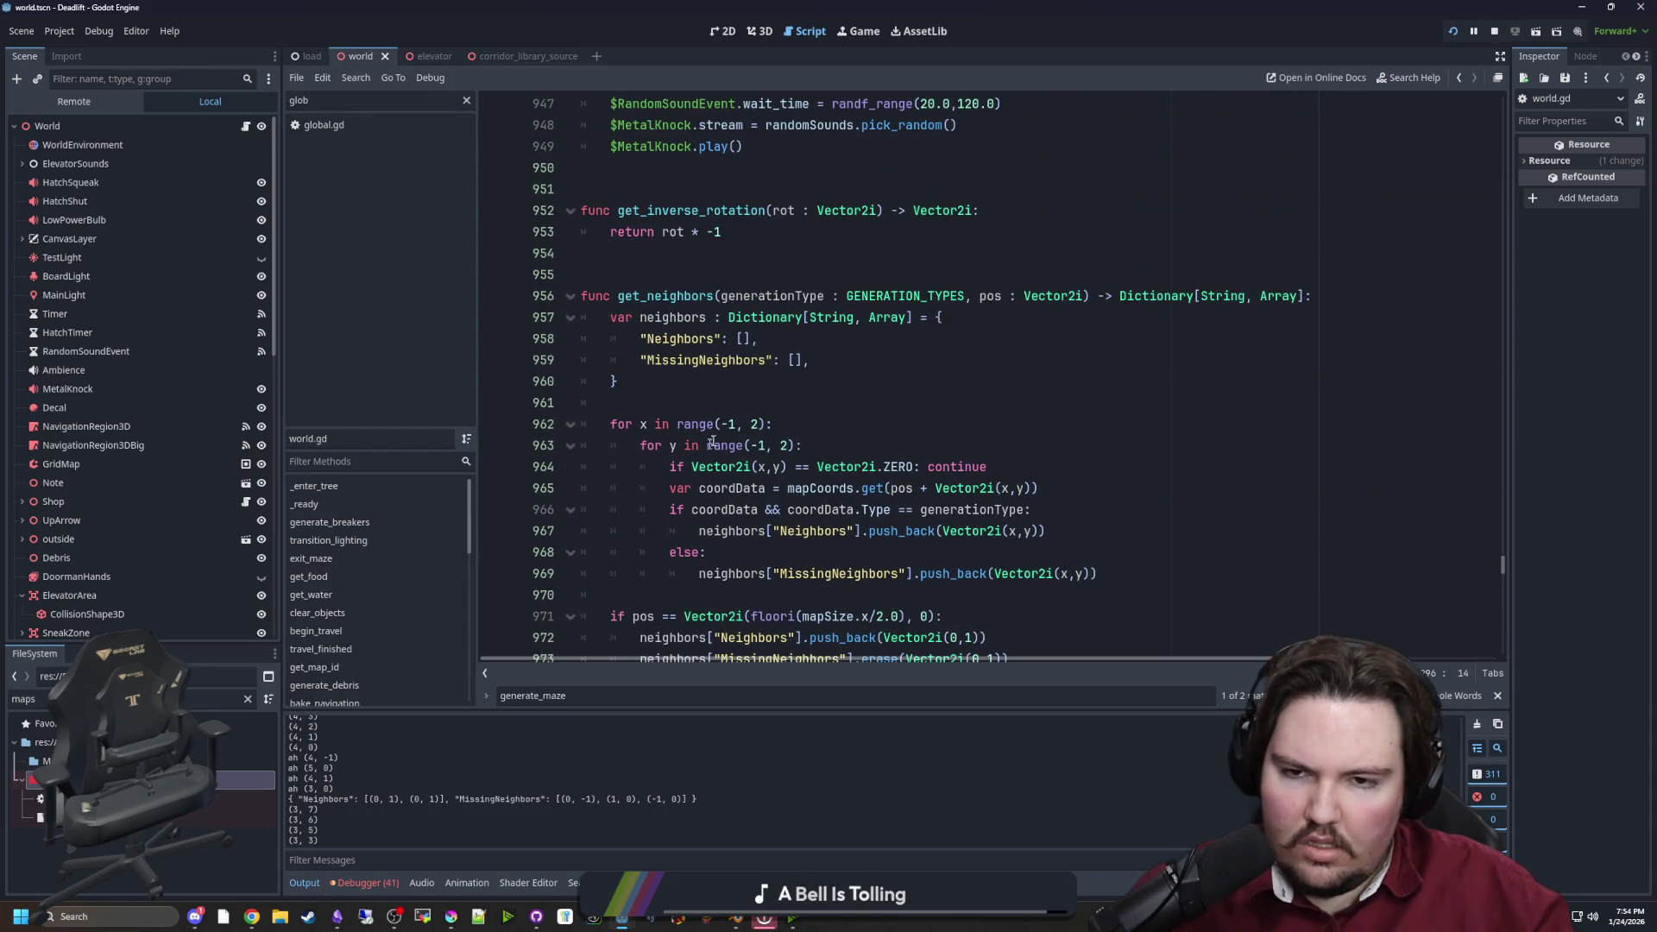
{"action": "scroll", "coordinate": [724, 431], "scroll_direction": "down", "scroll_amount": 3}
{"action": "left_click_drag", "start_coordinate": [1137, 385], "coordinate": [556, 229]}
{"action": "left_click", "coordinate": [664, 196]}
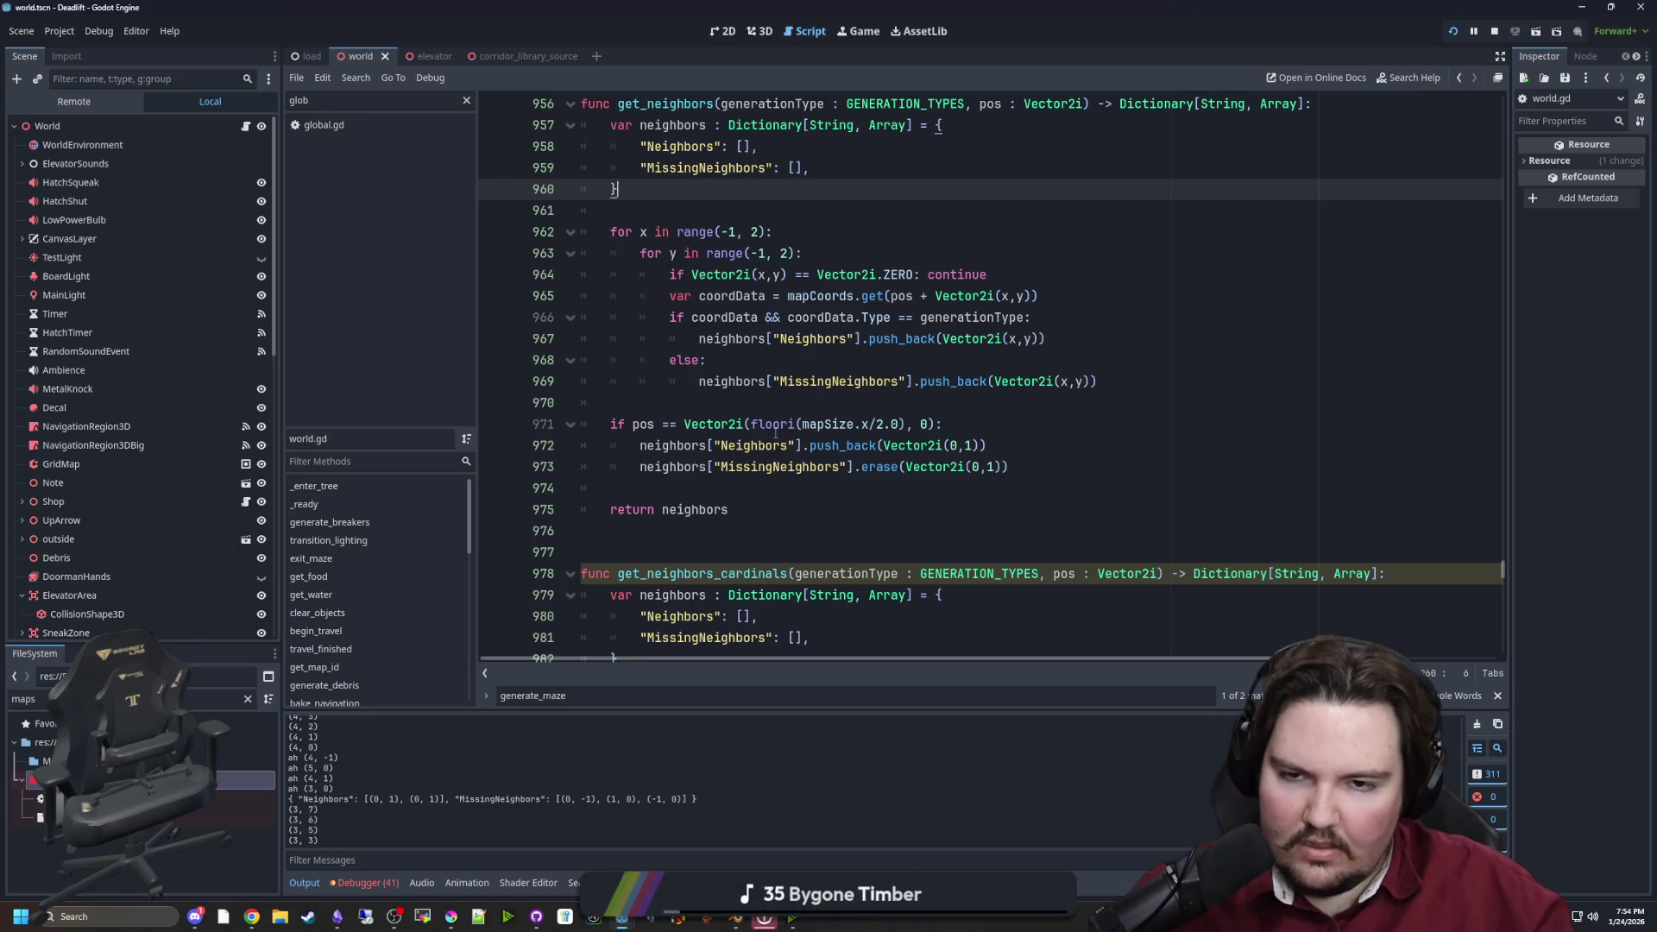
Inspect the outer x loop and the Neighbors push_back line in get_neighbors
{"action": "scroll", "coordinate": [635, 310], "scroll_direction": "up", "scroll_amount": 2}
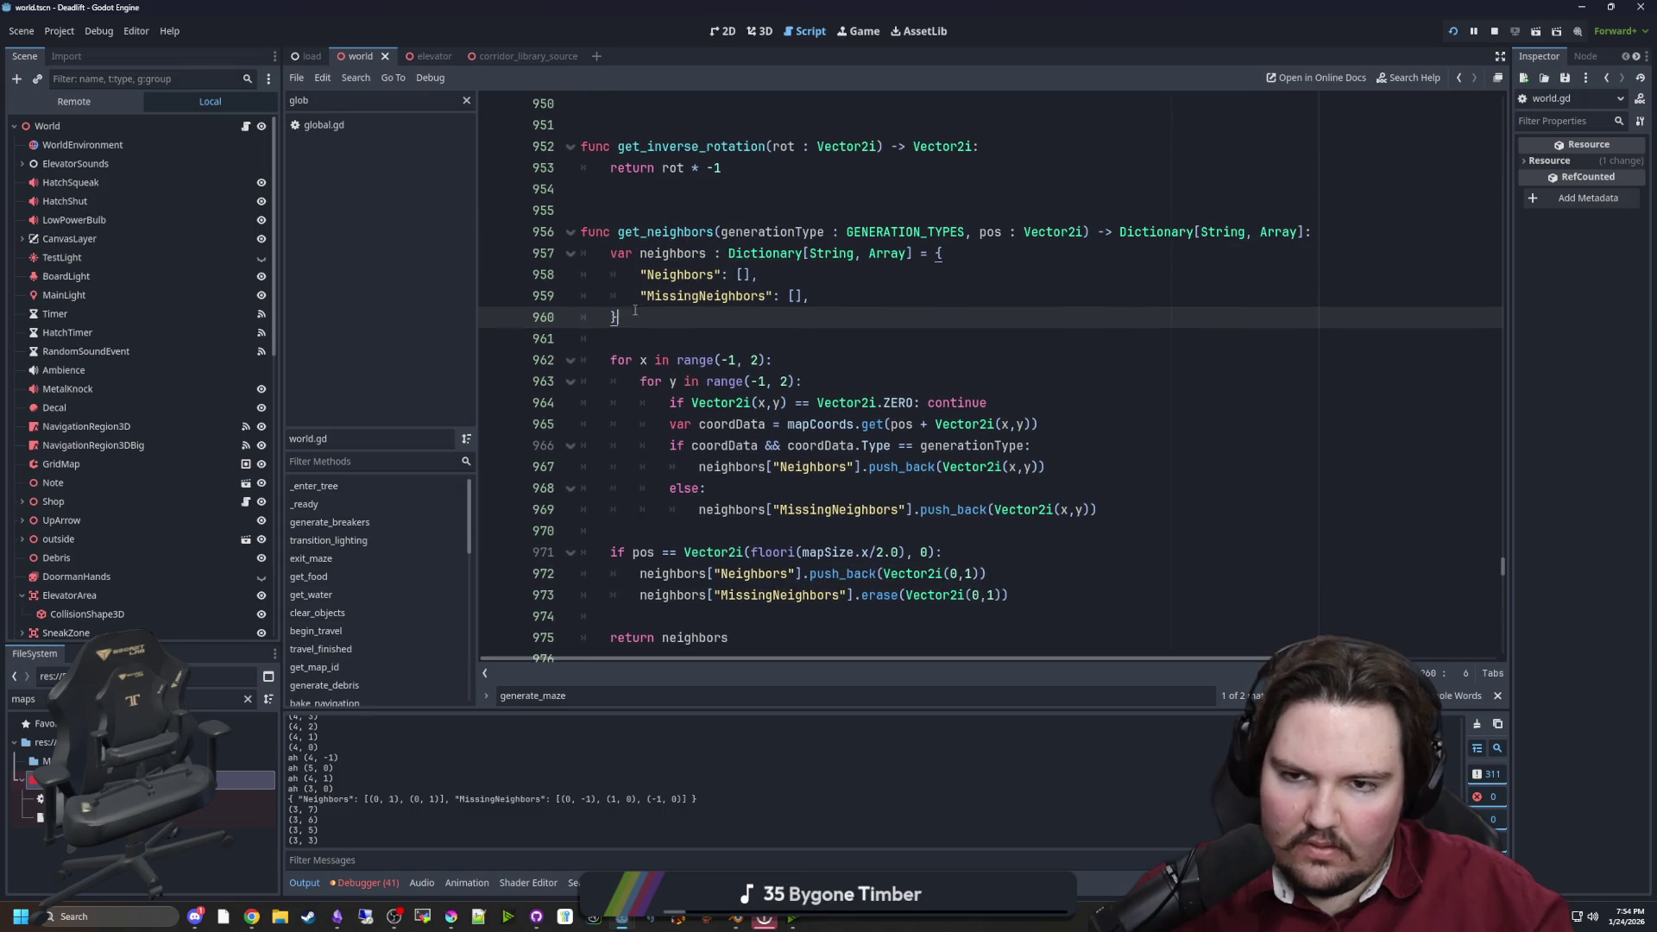
{"action": "left_click", "coordinate": [748, 356]}
{"action": "scroll", "coordinate": [751, 362], "scroll_direction": "down", "scroll_amount": 9}
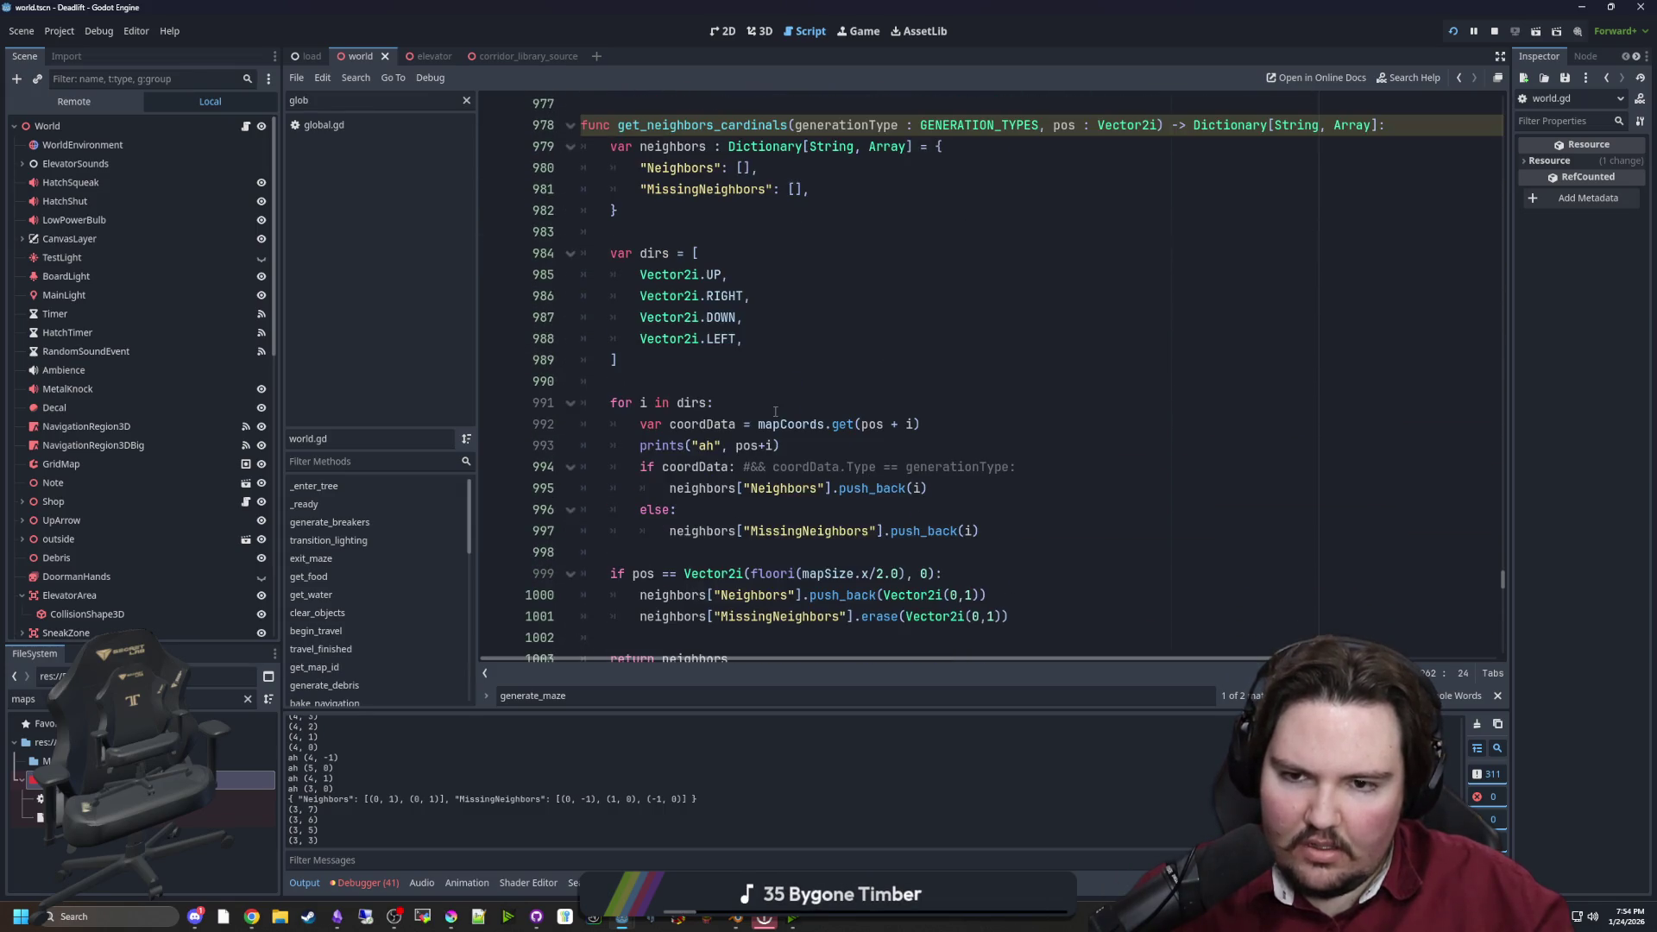
{"action": "scroll", "coordinate": [784, 390], "scroll_direction": "down", "scroll_amount": 1}
{"action": "left_click", "coordinate": [779, 315]}
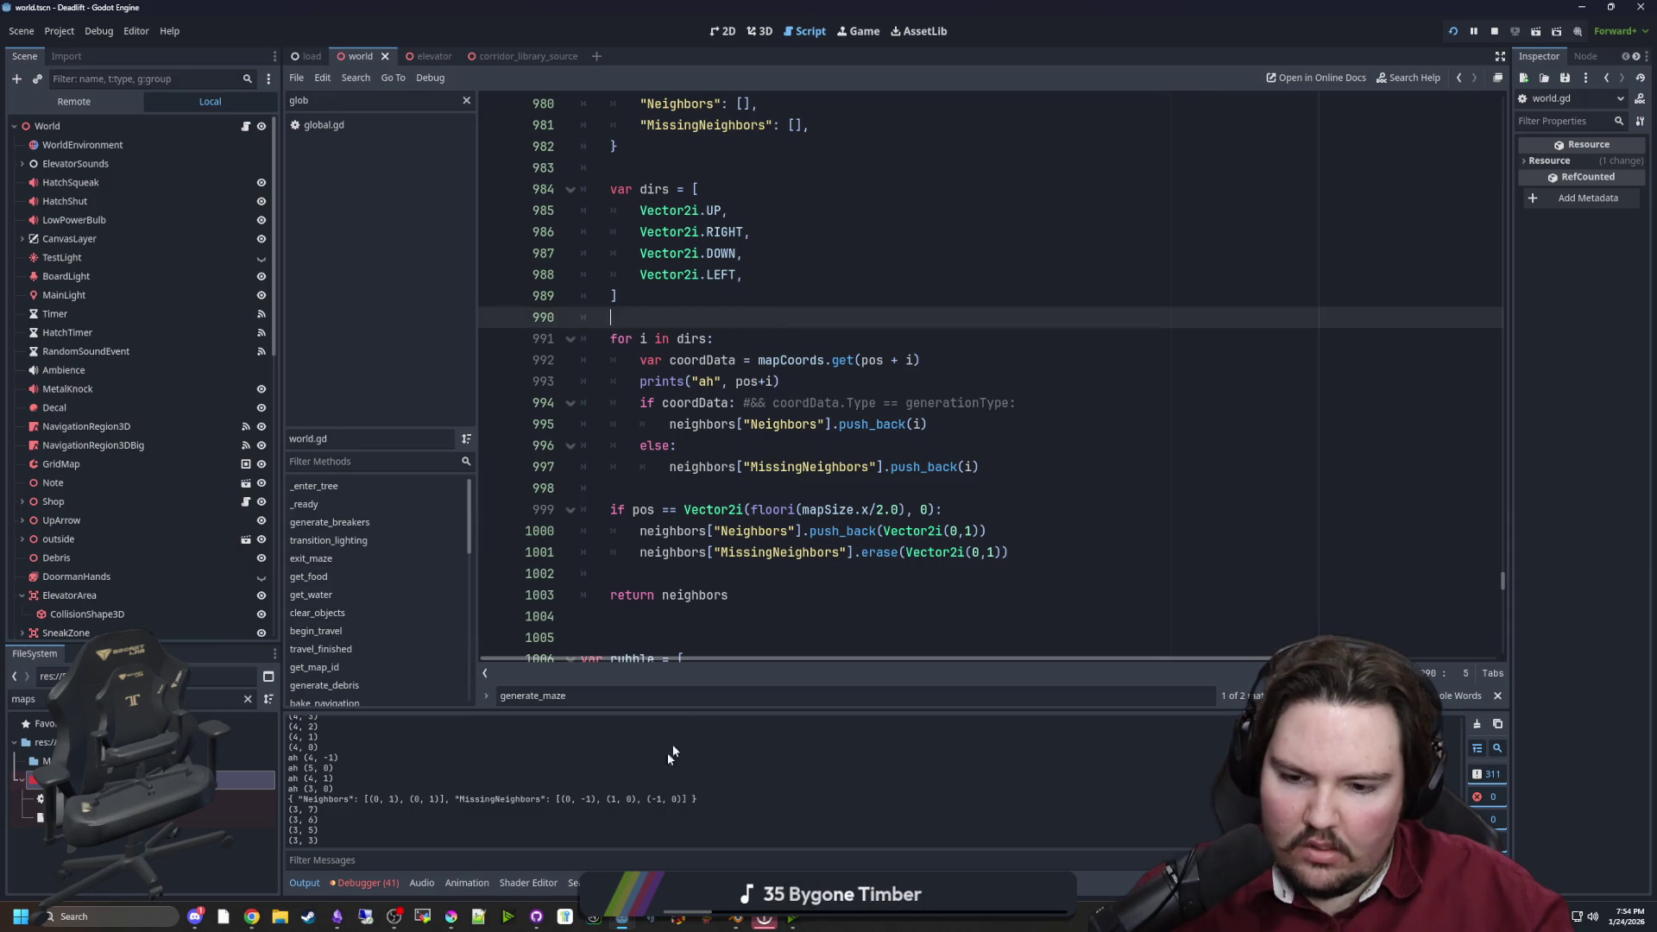
{"action": "mouse_move", "coordinate": [613, 920]}
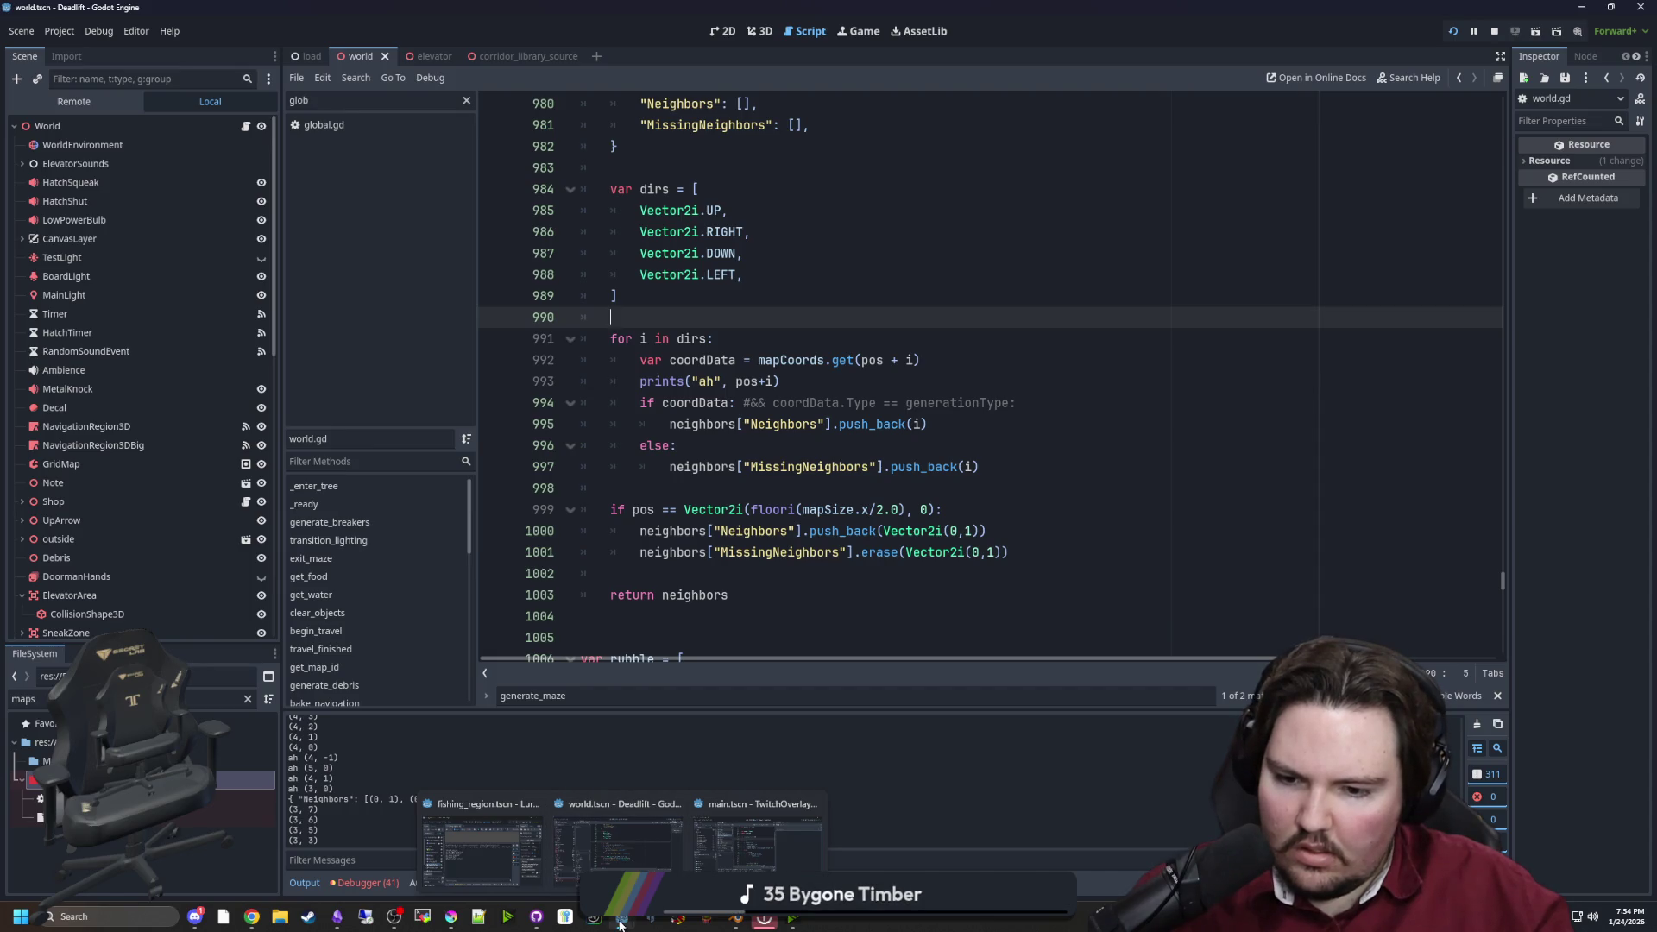
{"action": "left_click", "coordinate": [789, 381]}
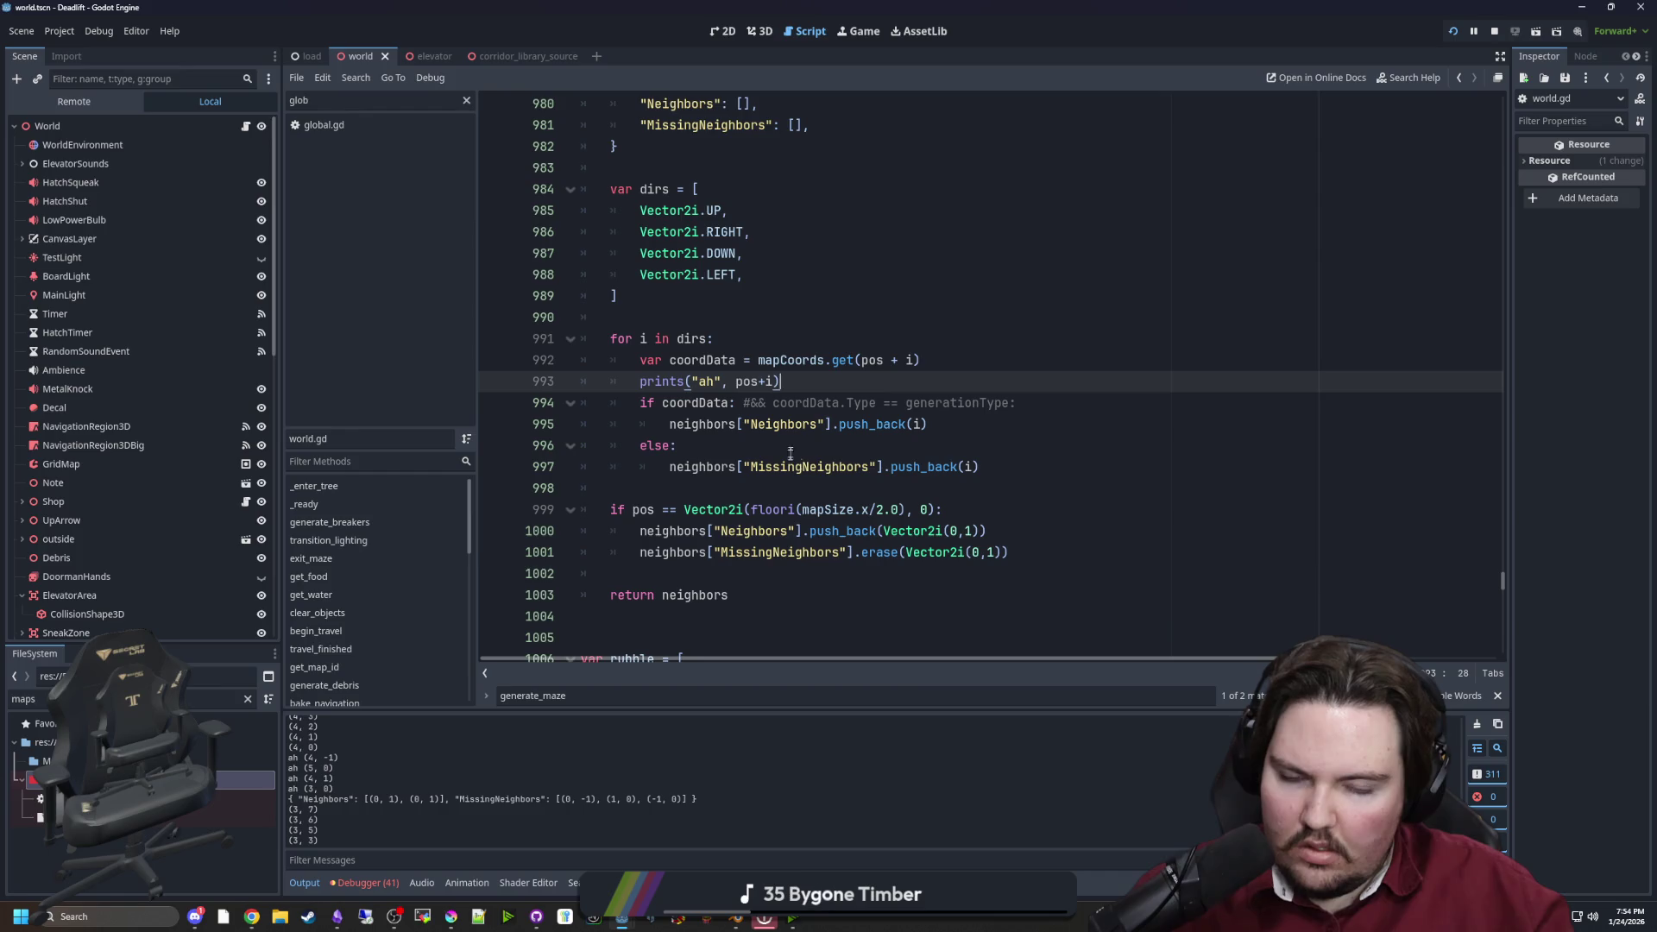
{"action": "left_click", "coordinate": [910, 445]}
{"action": "left_click", "coordinate": [922, 430]}
{"action": "left_click", "coordinate": [913, 446]}
{"action": "scroll", "coordinate": [890, 449], "scroll_direction": "up", "scroll_amount": 2}
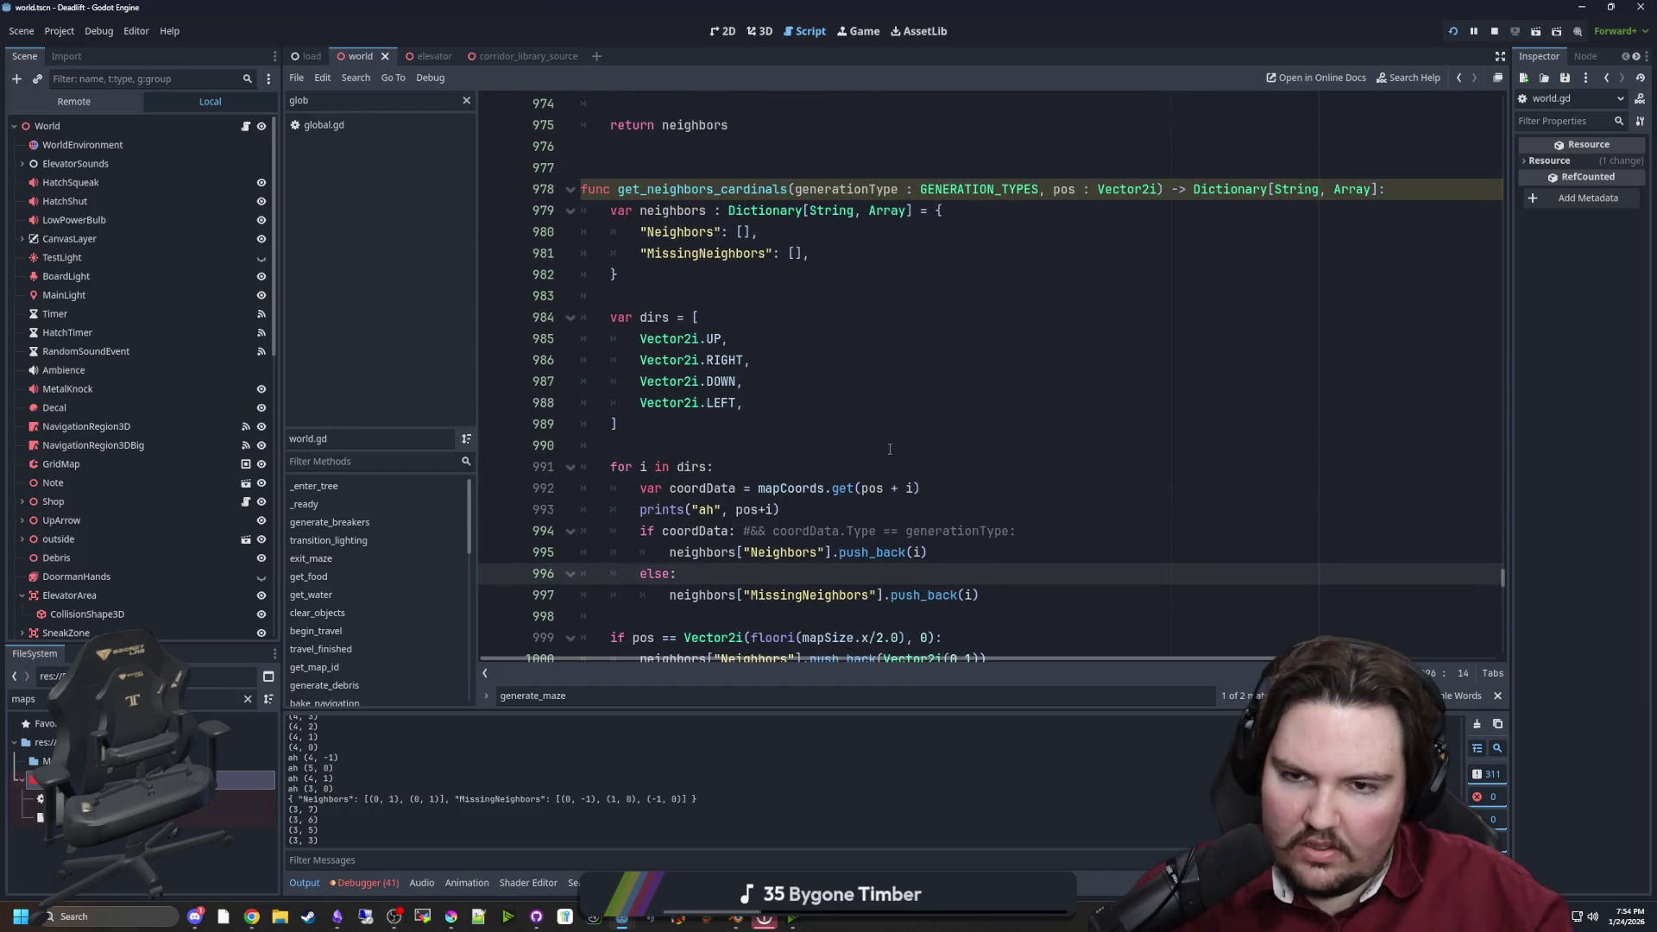
{"action": "scroll", "coordinate": [723, 369], "scroll_direction": "down", "scroll_amount": 1}
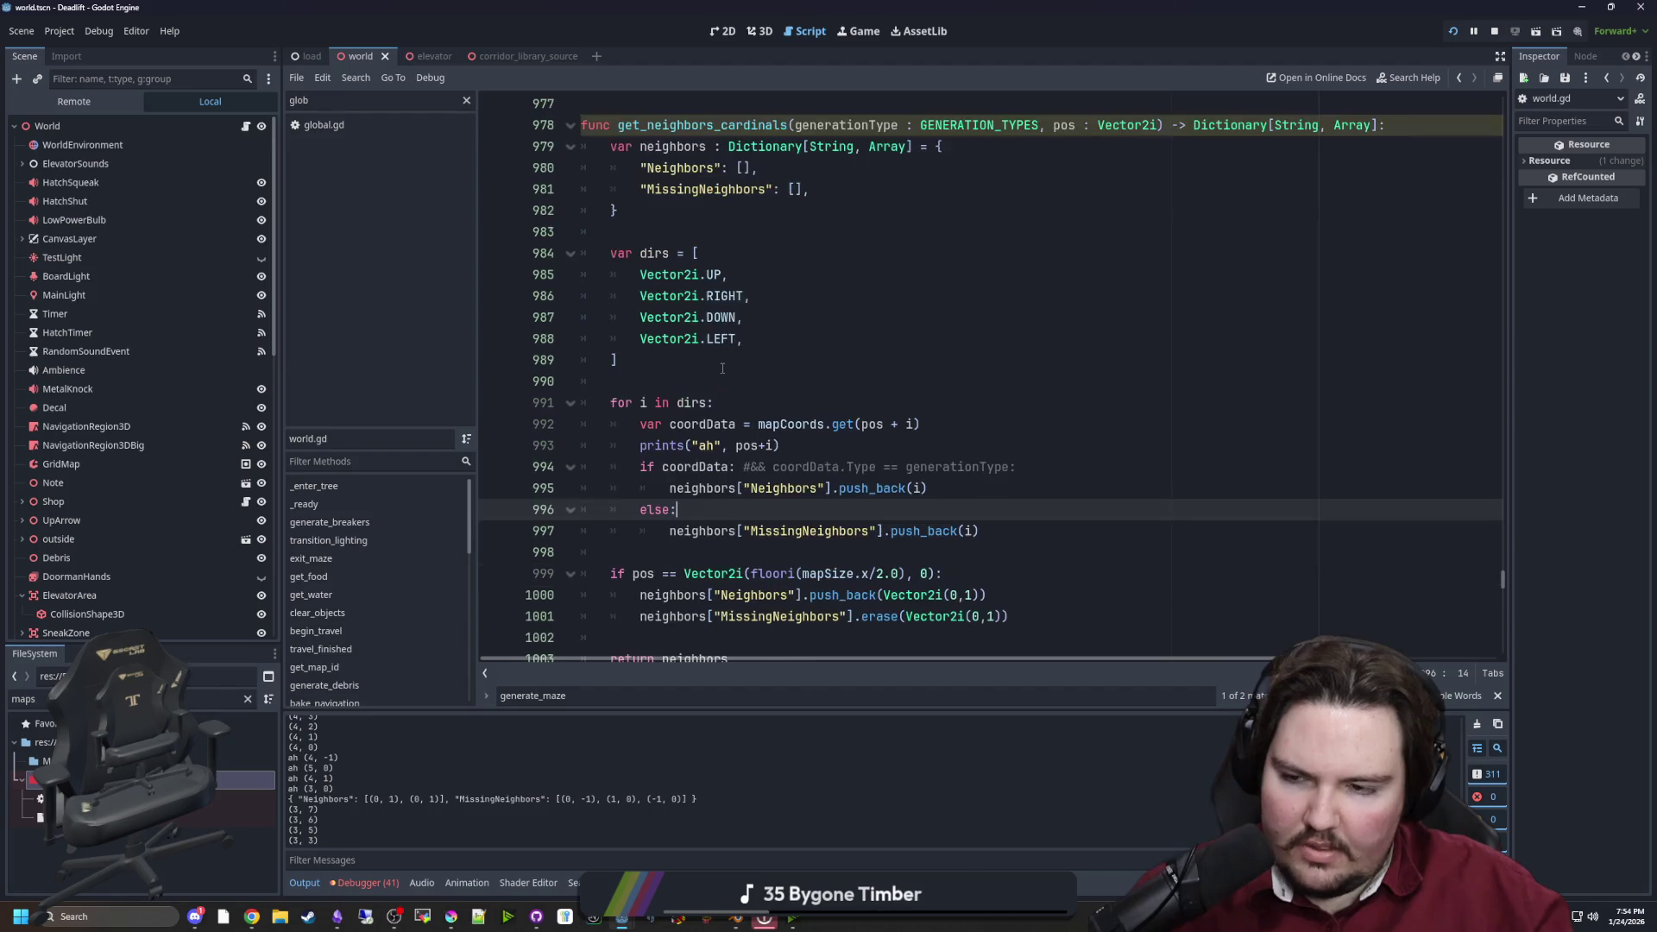
{"action": "mouse_move", "coordinate": [722, 369]}
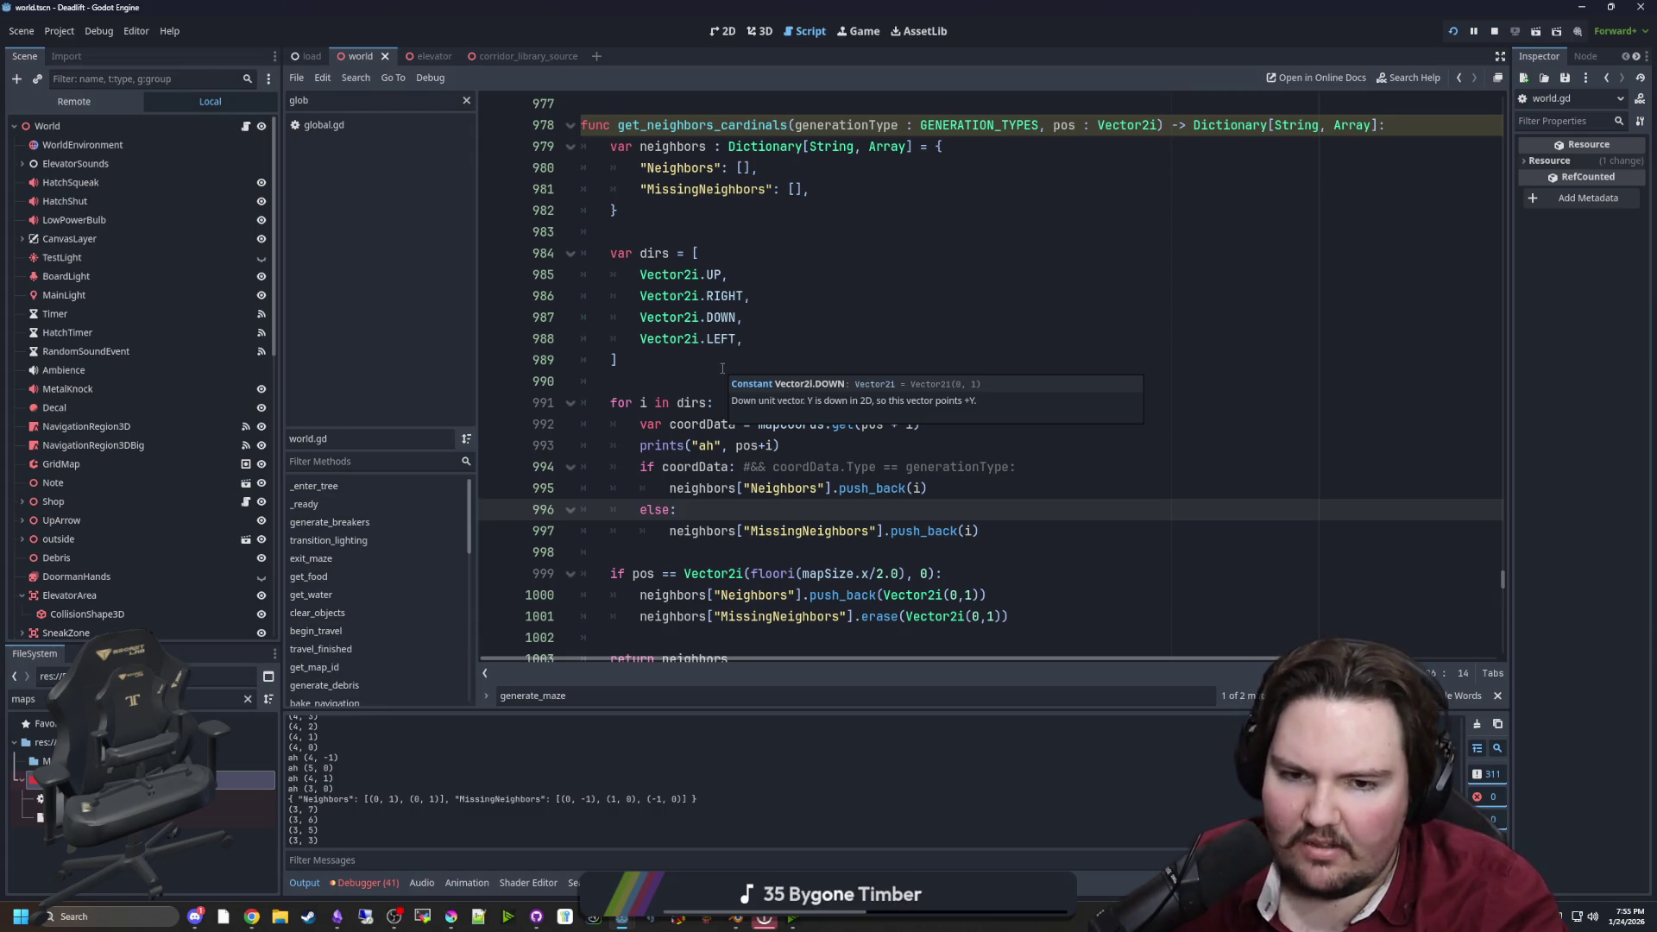
Examine the dirs list's Vector2i.LEFT and DOWN entries, then move back up the script
{"action": "mouse_move", "coordinate": [1012, 528]}
{"action": "left_mouse_down"}
{"action": "mouse_move", "coordinate": [604, 466]}
{"action": "mouse_move", "coordinate": [595, 402]}
{"action": "left_mouse_up"}
{"action": "left_click", "coordinate": [682, 338]}
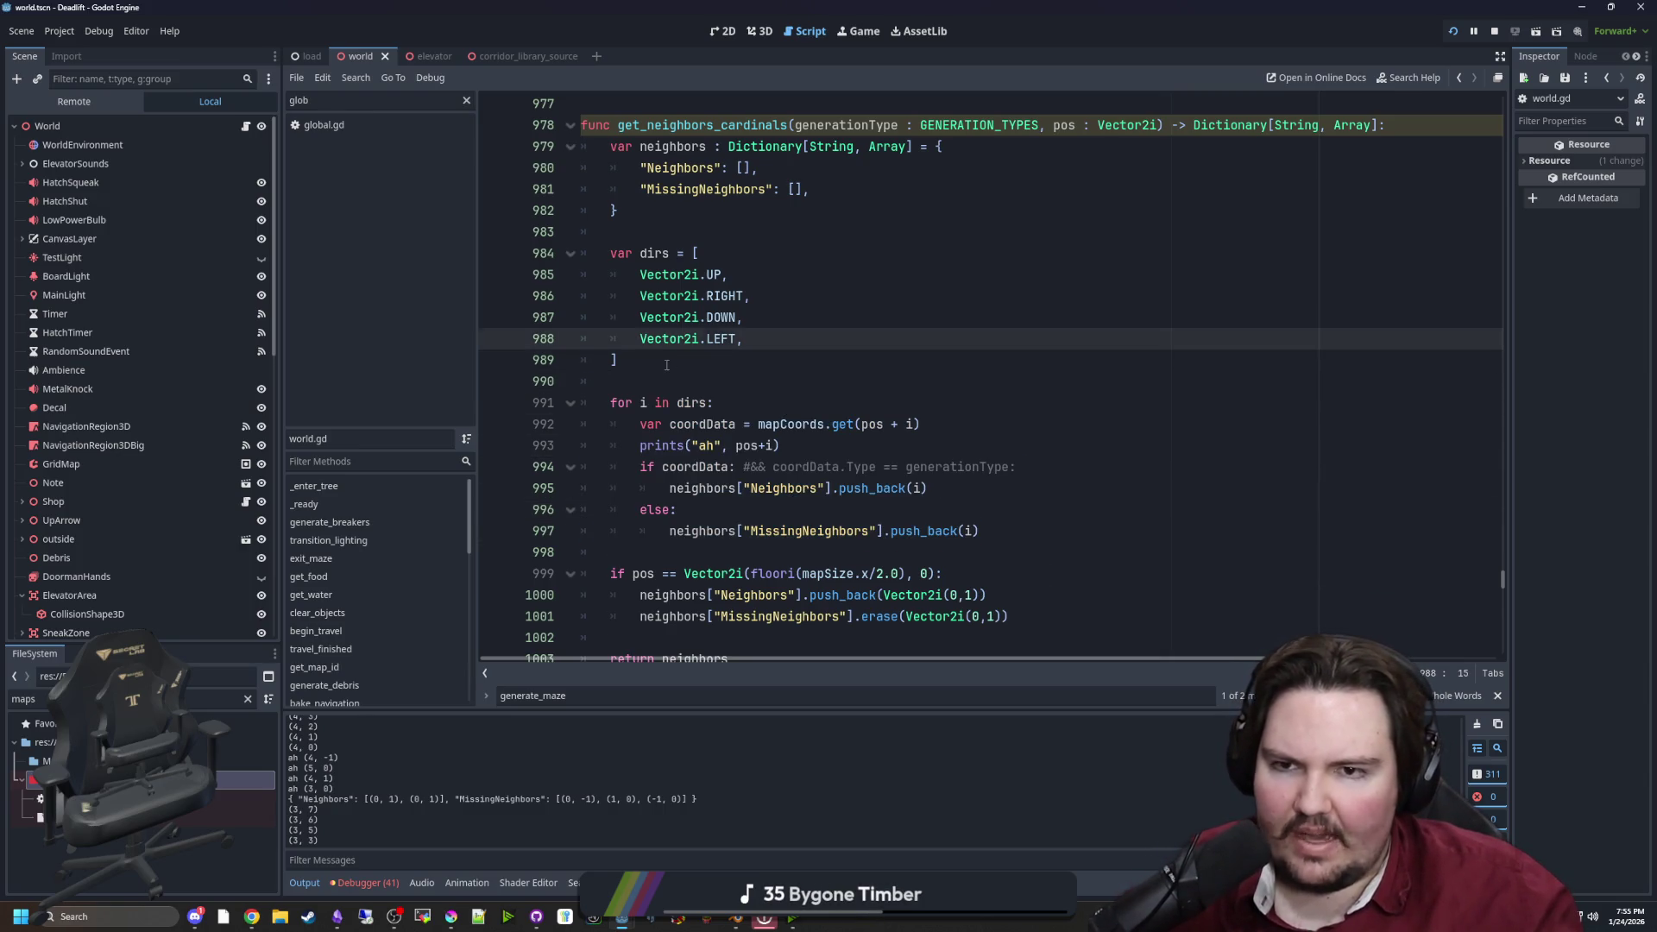
{"action": "left_click", "coordinate": [667, 364]}
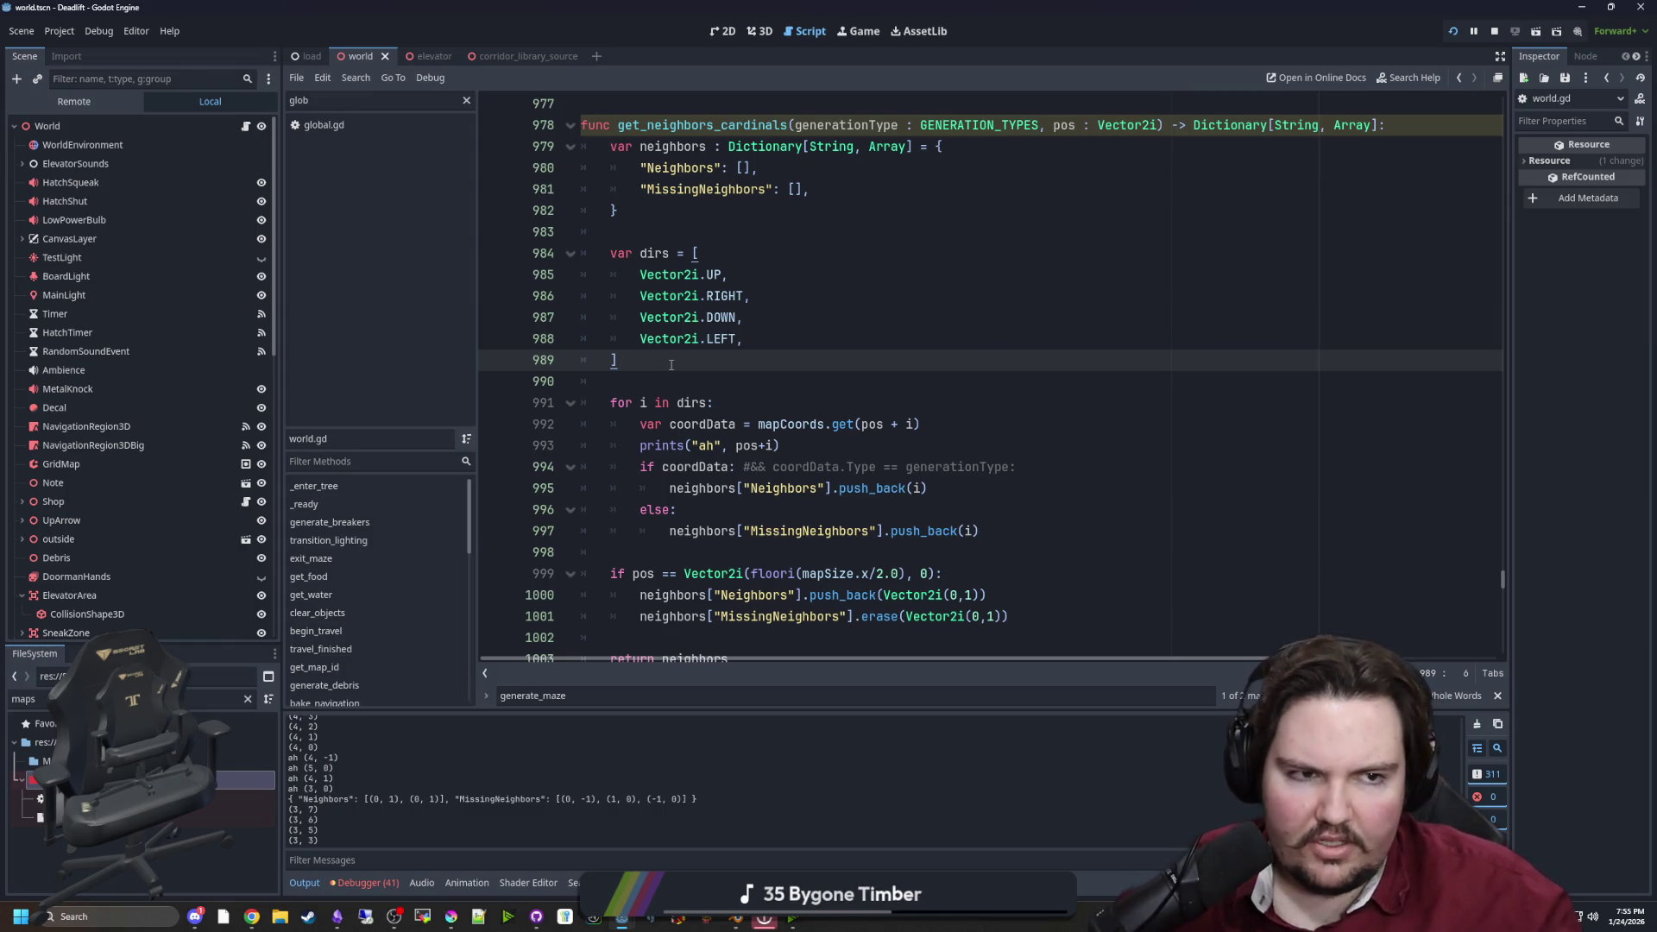
{"action": "left_click", "coordinate": [1053, 338]}
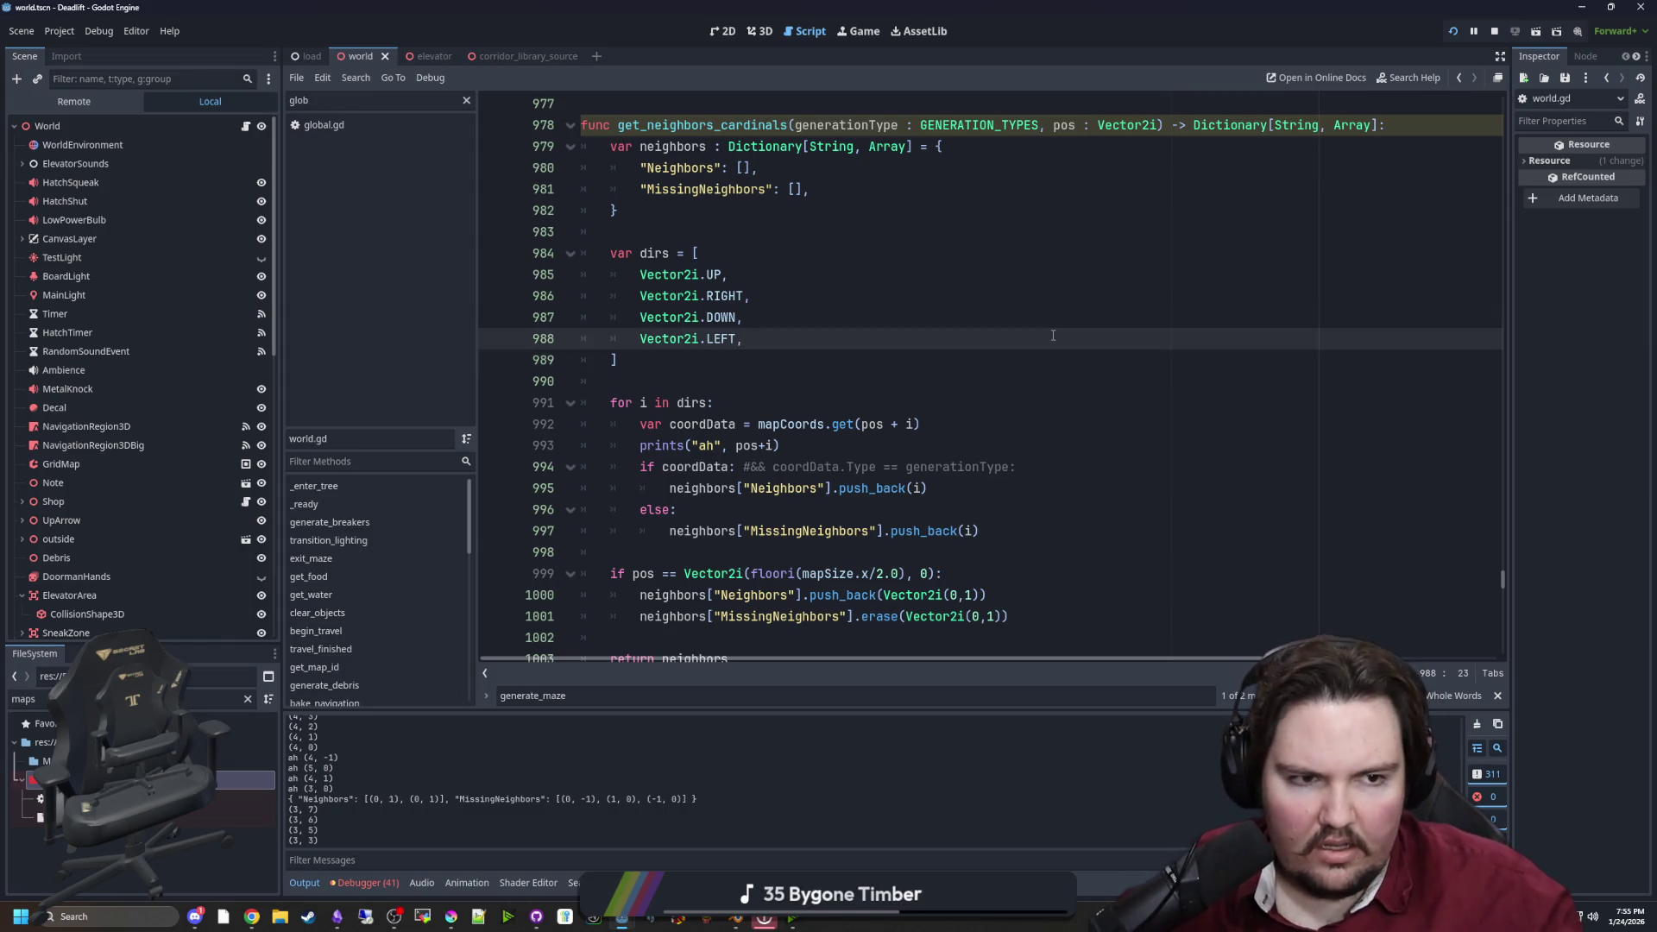
{"action": "left_click", "coordinate": [873, 325]}
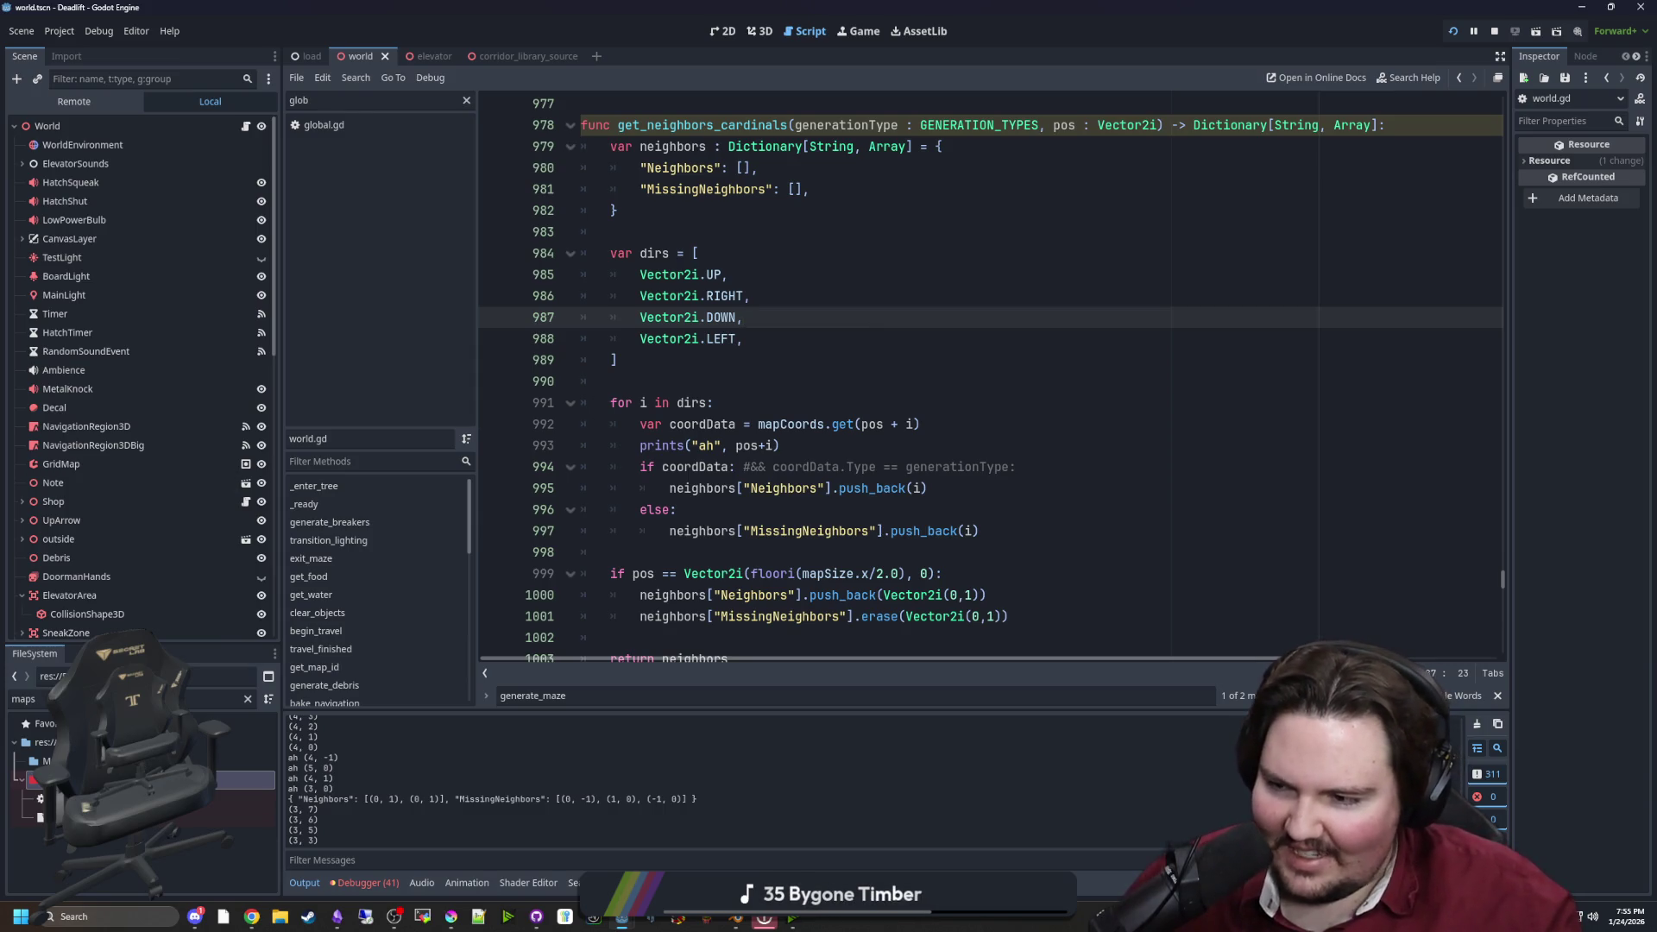
{"action": "left_click", "coordinate": [815, 374]}
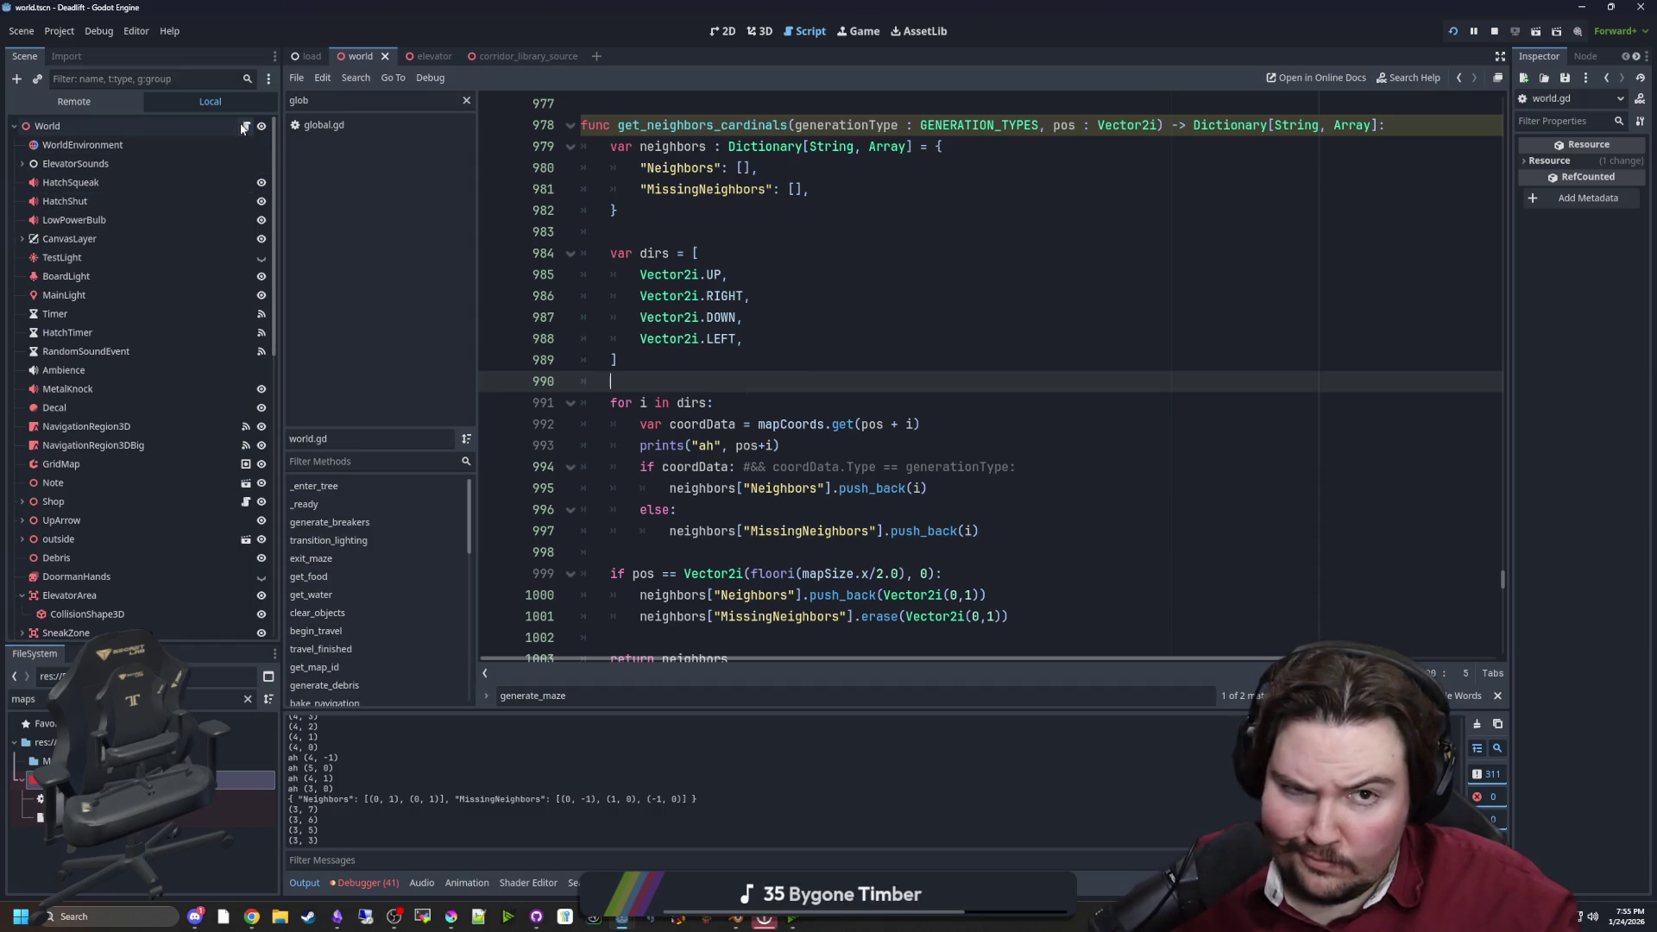
{"action": "scroll", "coordinate": [772, 355], "scroll_direction": "up", "scroll_amount": 4}
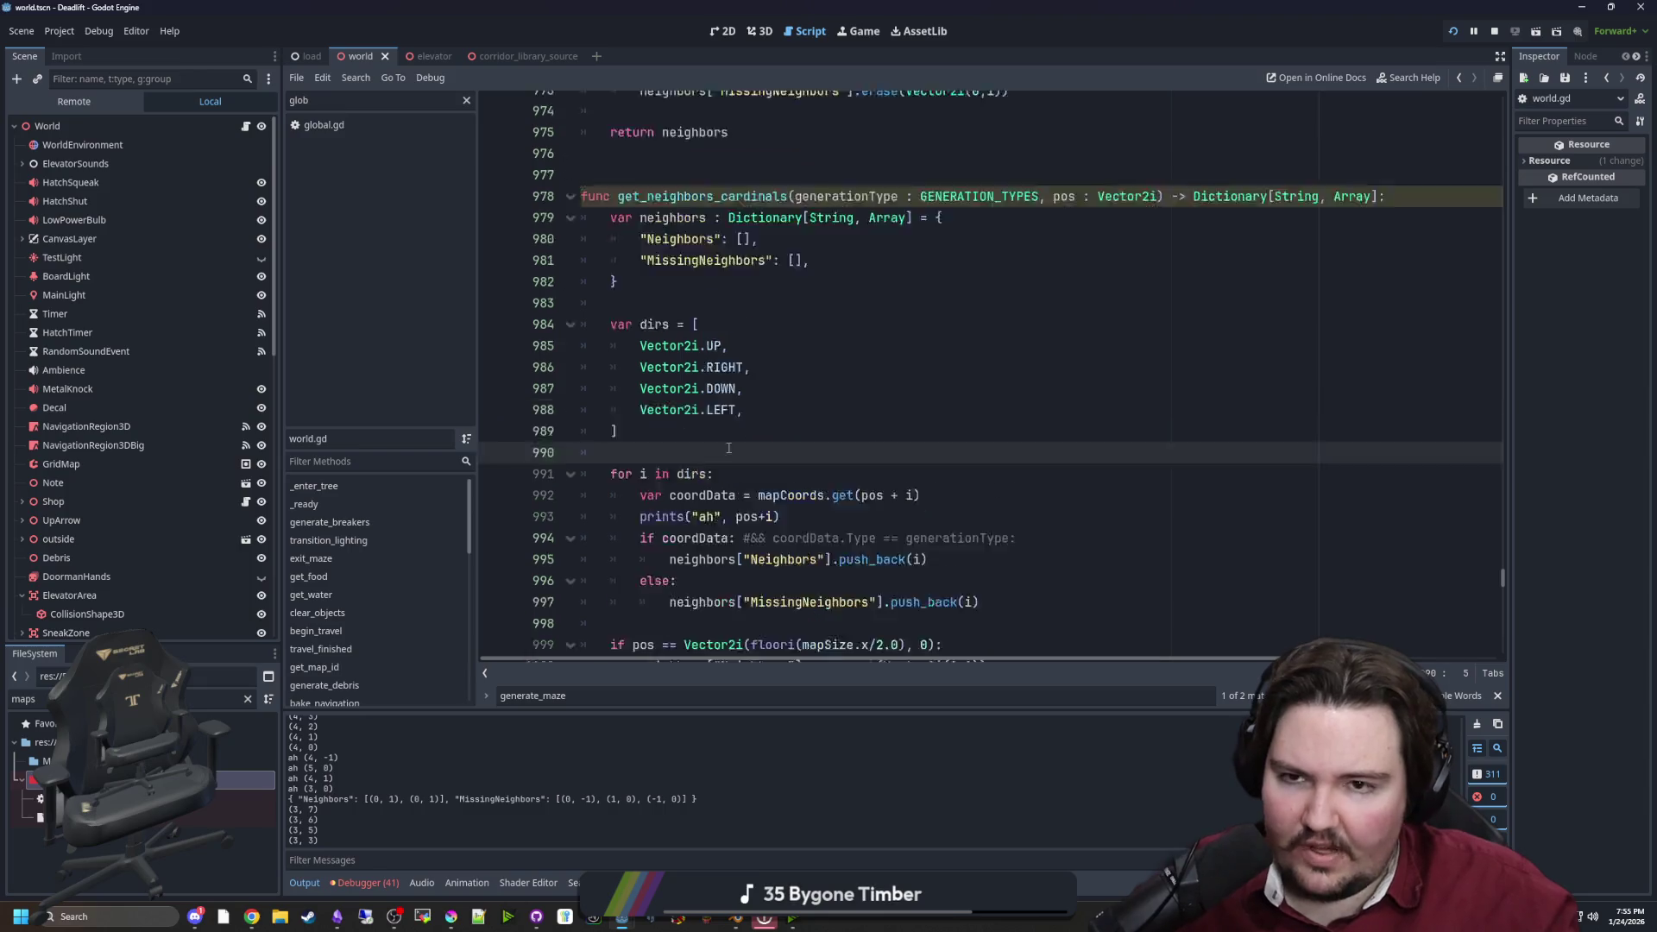
{"action": "scroll", "coordinate": [772, 355], "scroll_direction": "up", "scroll_amount": 9}
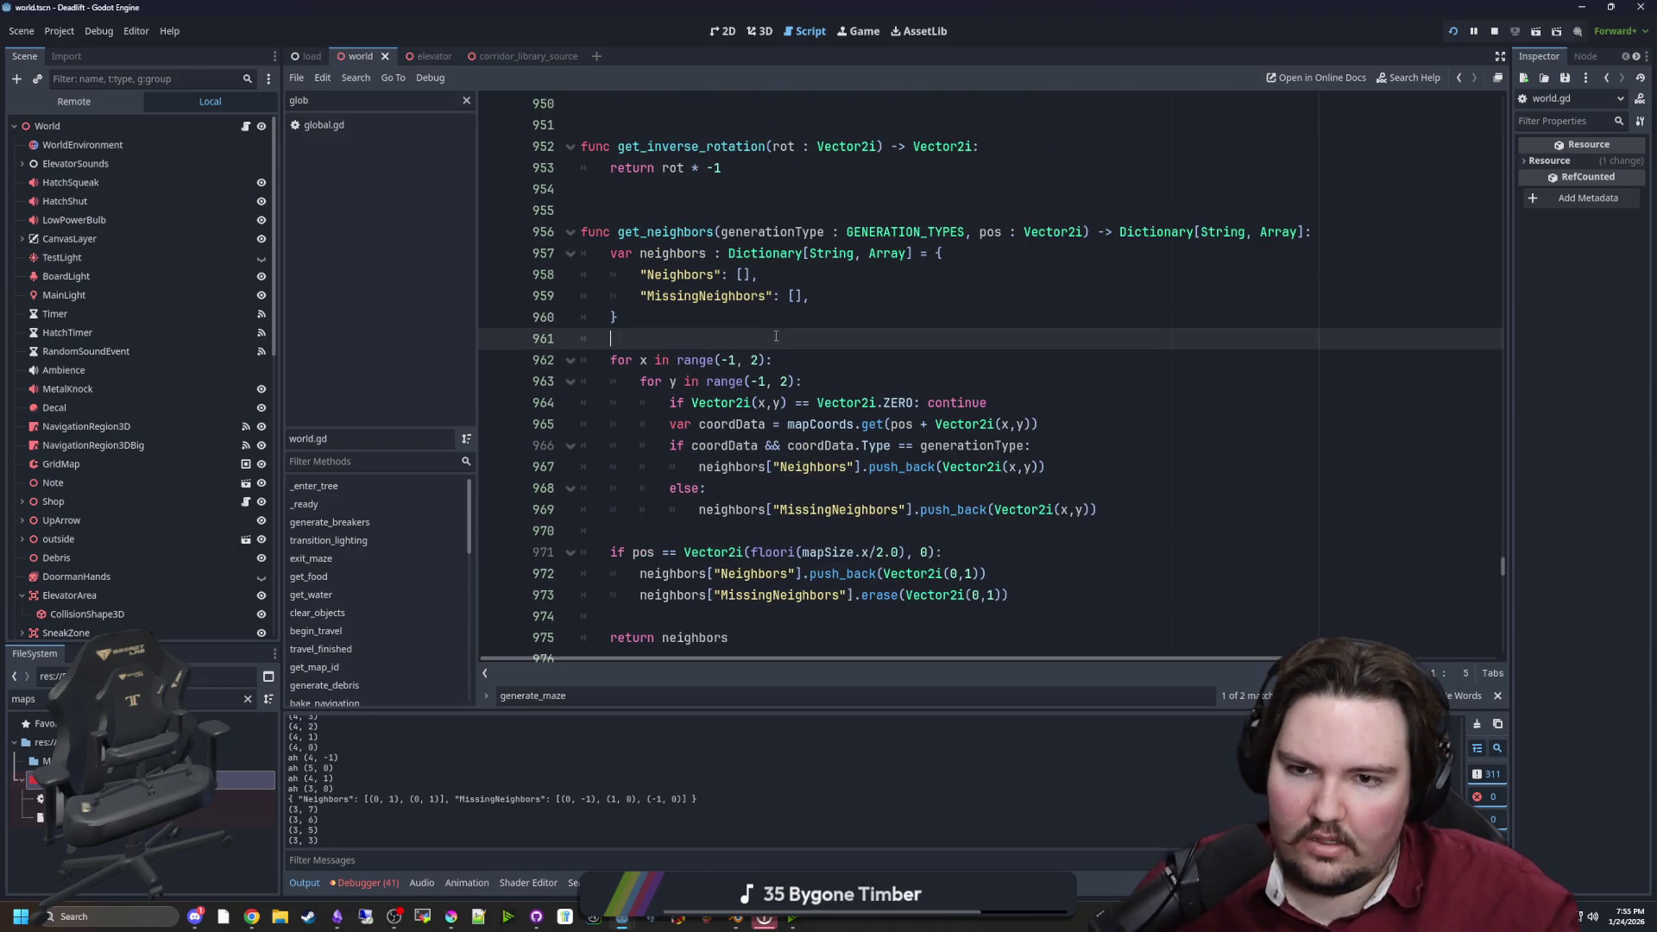
{"action": "left_click", "coordinate": [712, 441]}
{"action": "scroll", "coordinate": [713, 440], "scroll_direction": "up", "scroll_amount": 3}
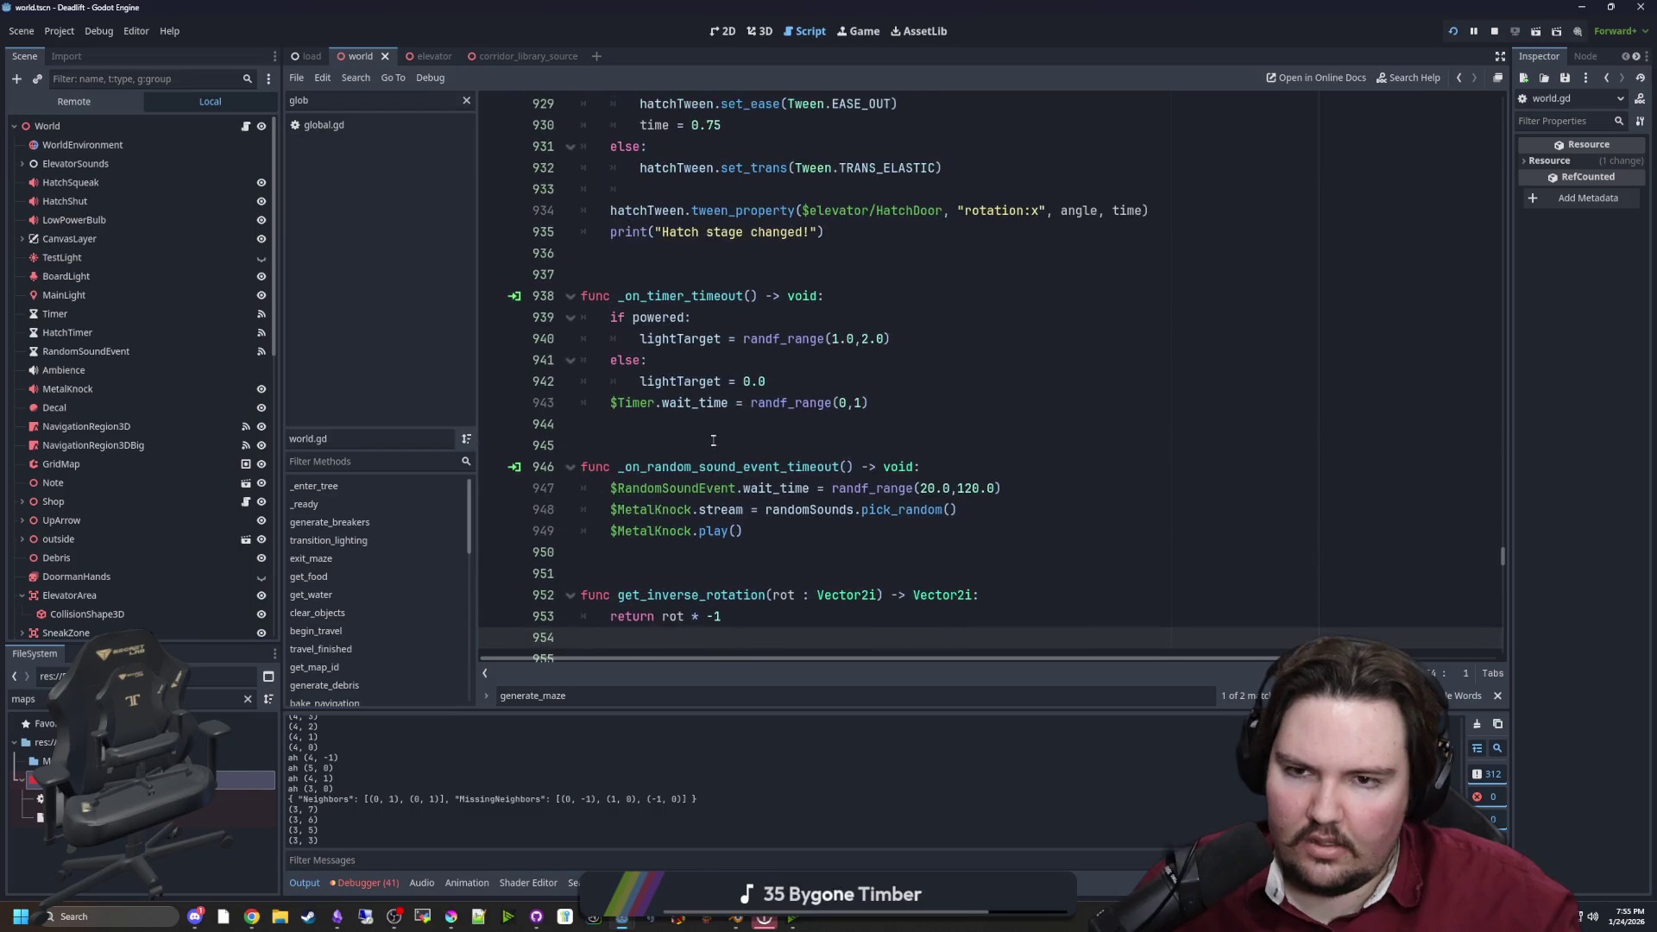
{"action": "left_click", "coordinate": [710, 431]}
{"action": "scroll", "coordinate": [709, 431], "scroll_direction": "up", "scroll_amount": 3}
{"action": "left_click", "coordinate": [631, 444]}
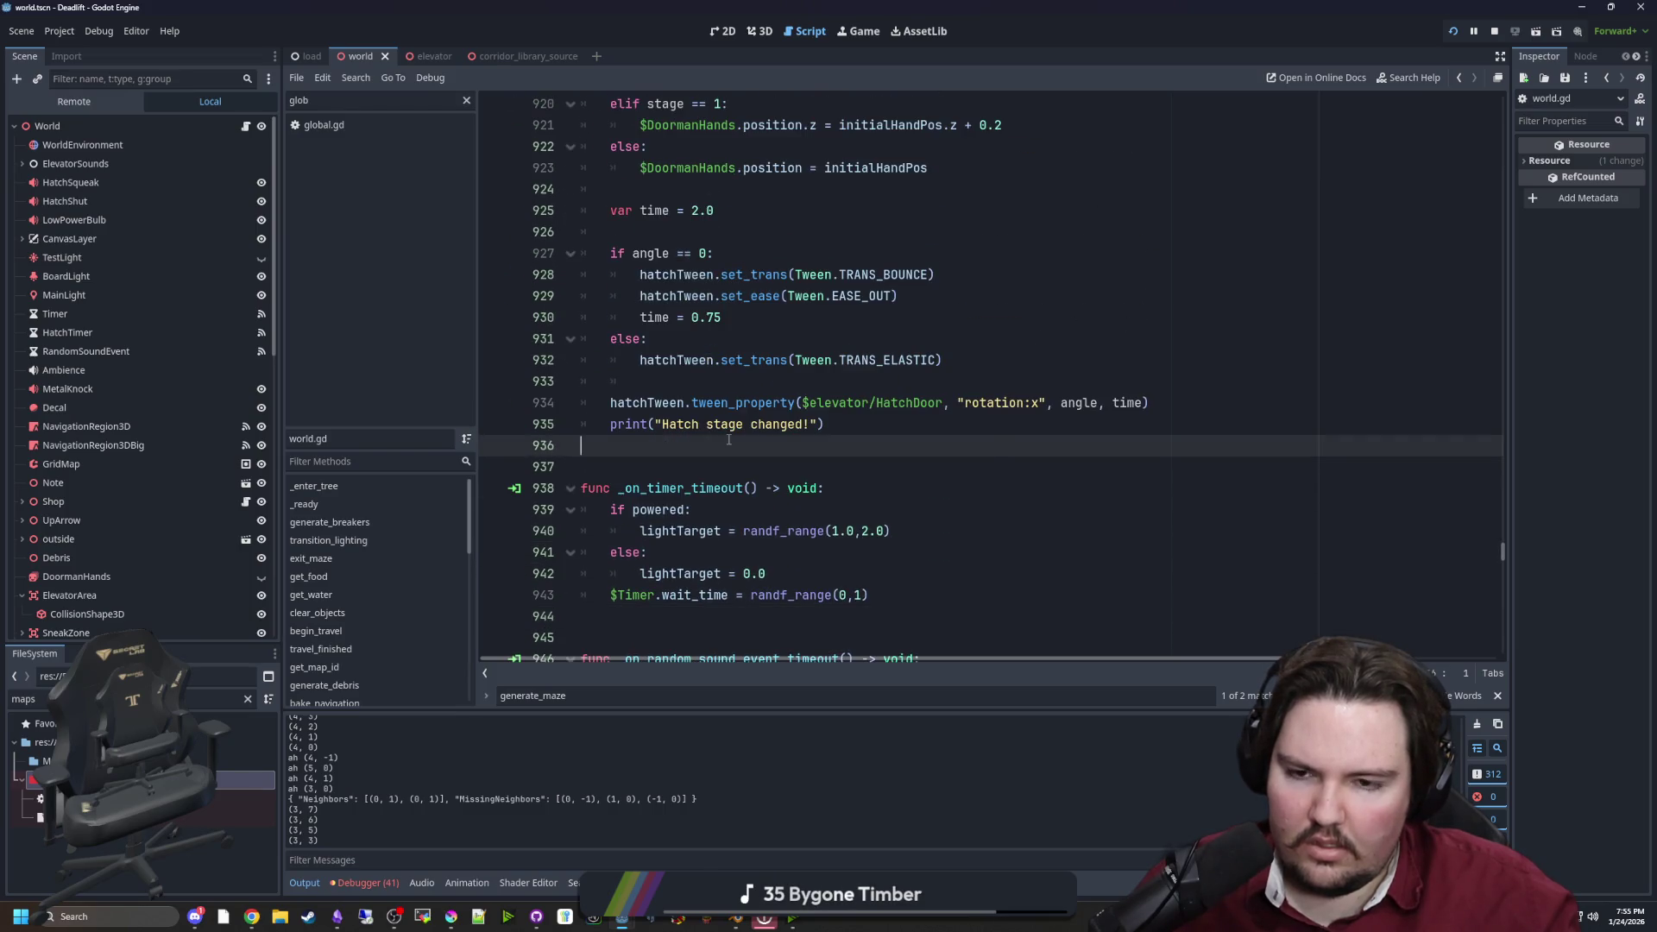
Find the generate_maze function definition with a script search
{"action": "key", "text": "ctrl+f"}
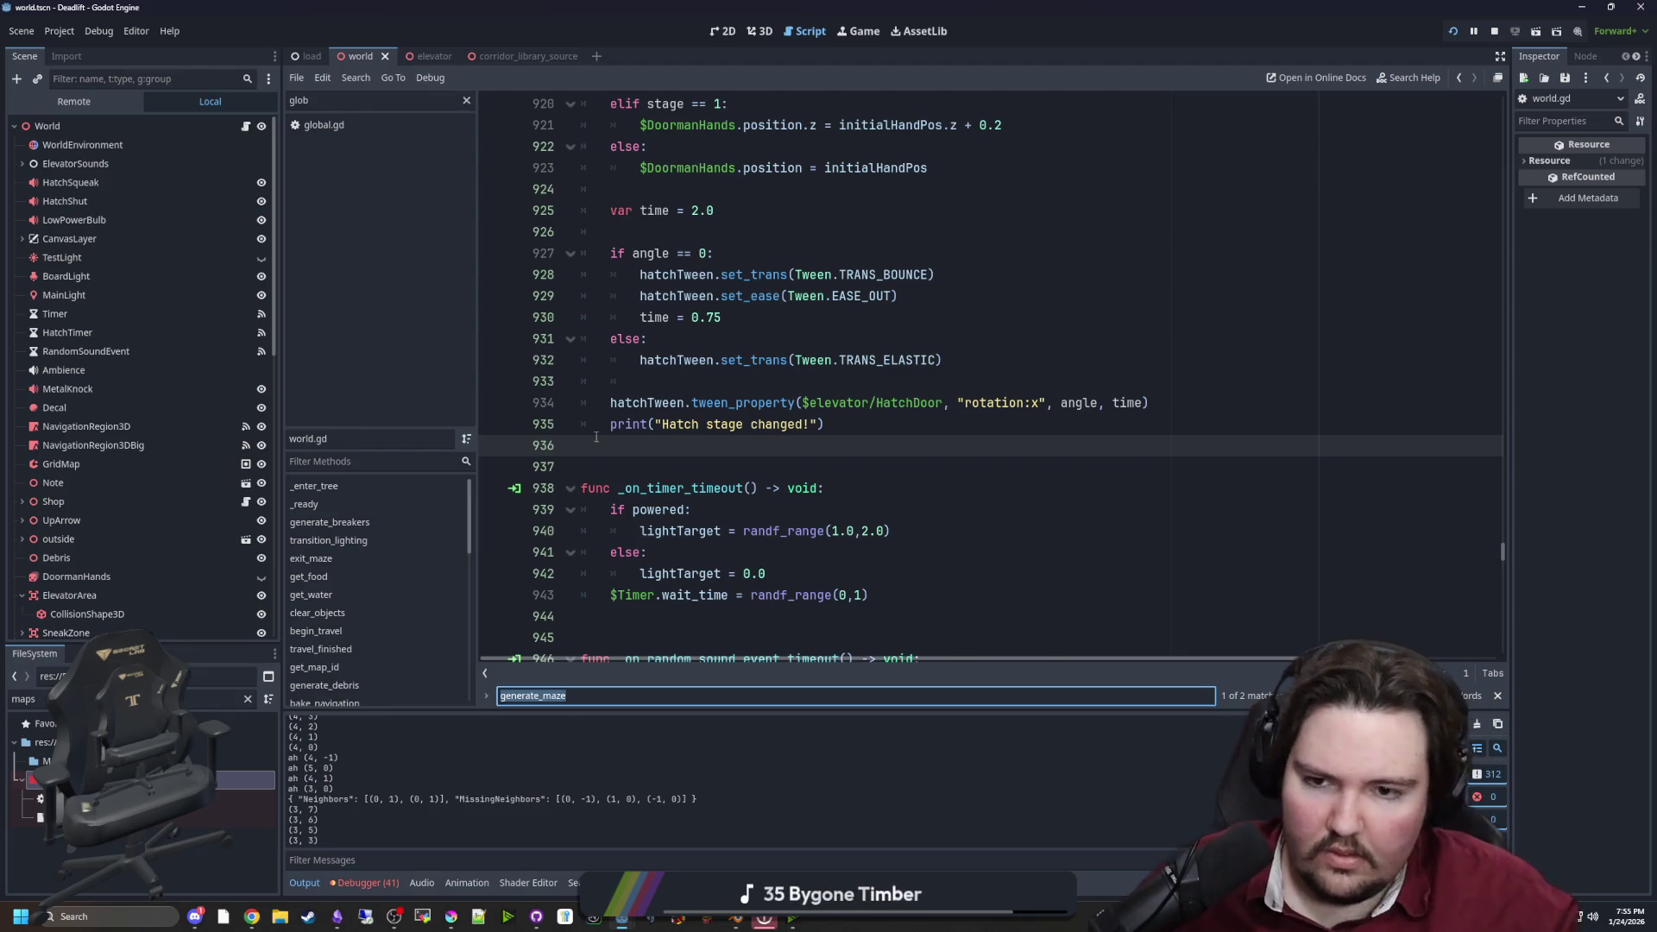
{"action": "key", "text": "Return"}
{"action": "scroll", "coordinate": [671, 458], "scroll_direction": "down", "scroll_amount": 3}
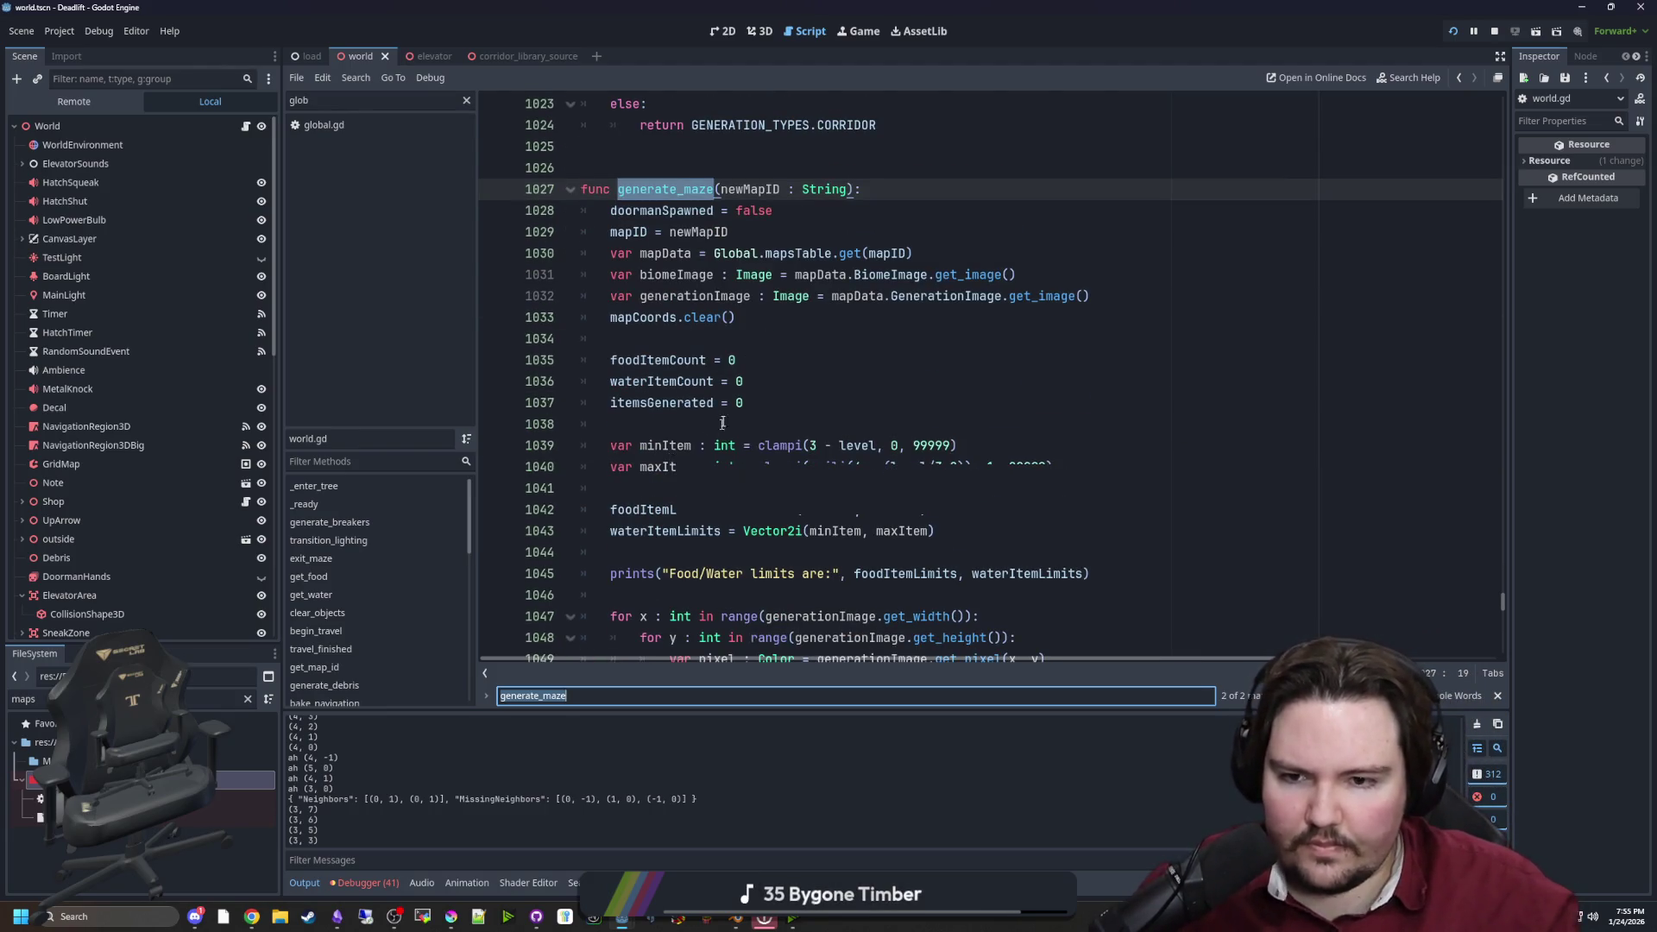
{"action": "scroll", "coordinate": [732, 382], "scroll_direction": "down", "scroll_amount": 5}
{"action": "left_click", "coordinate": [820, 280]}
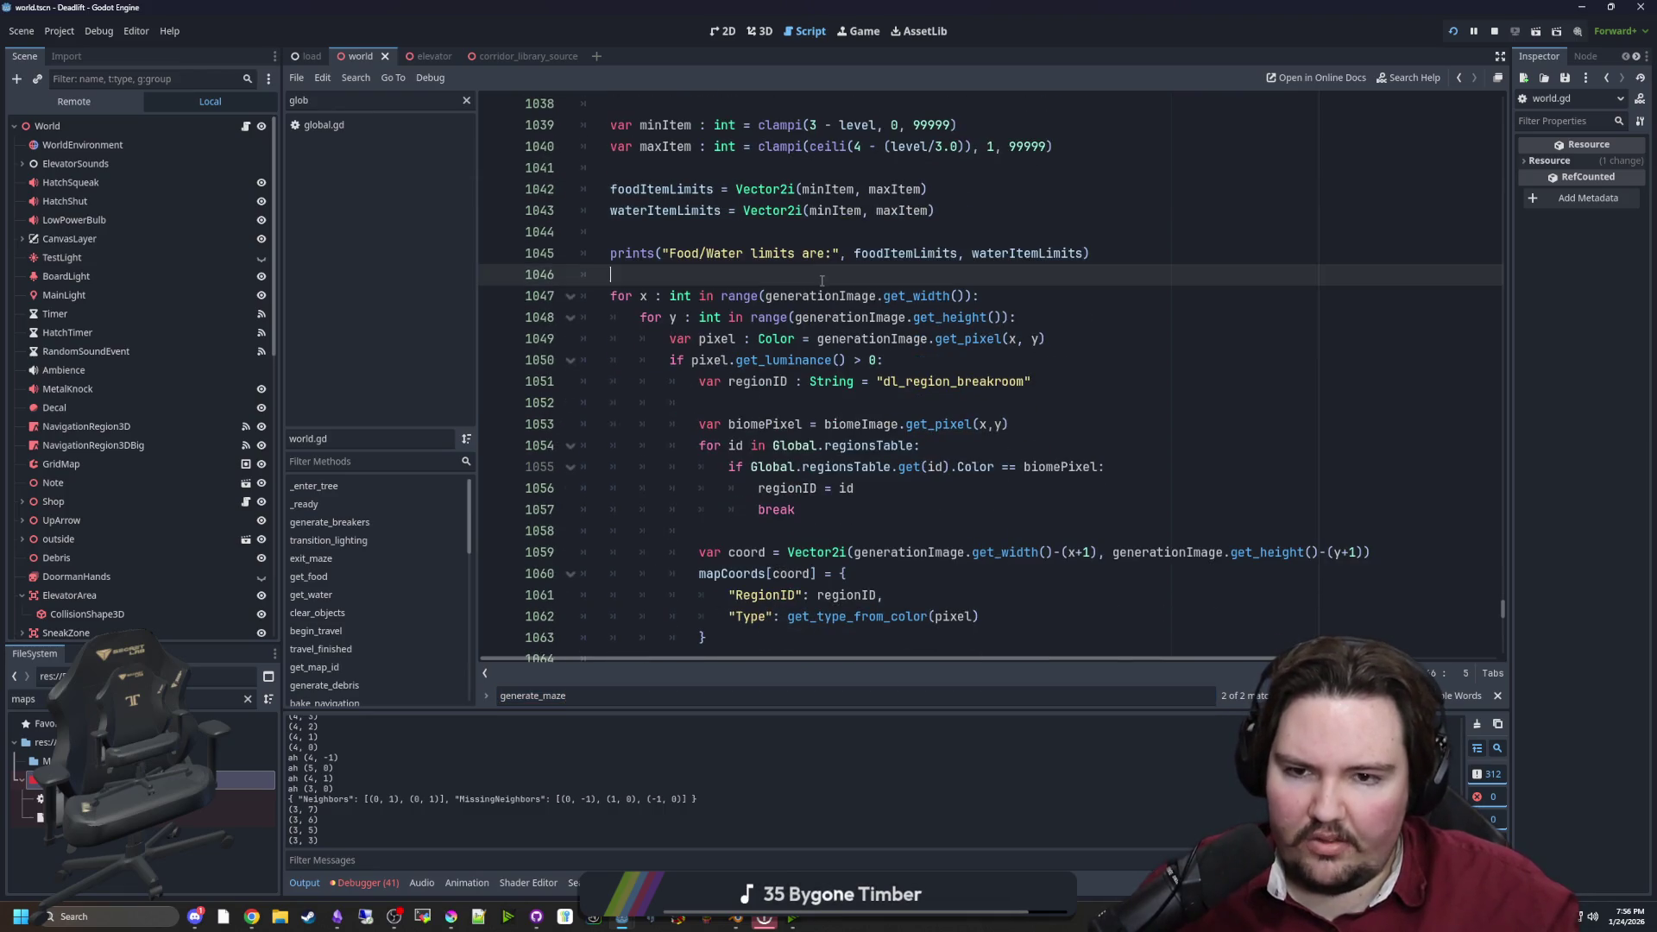
{"action": "scroll", "coordinate": [820, 445], "scroll_direction": "down", "scroll_amount": 2}
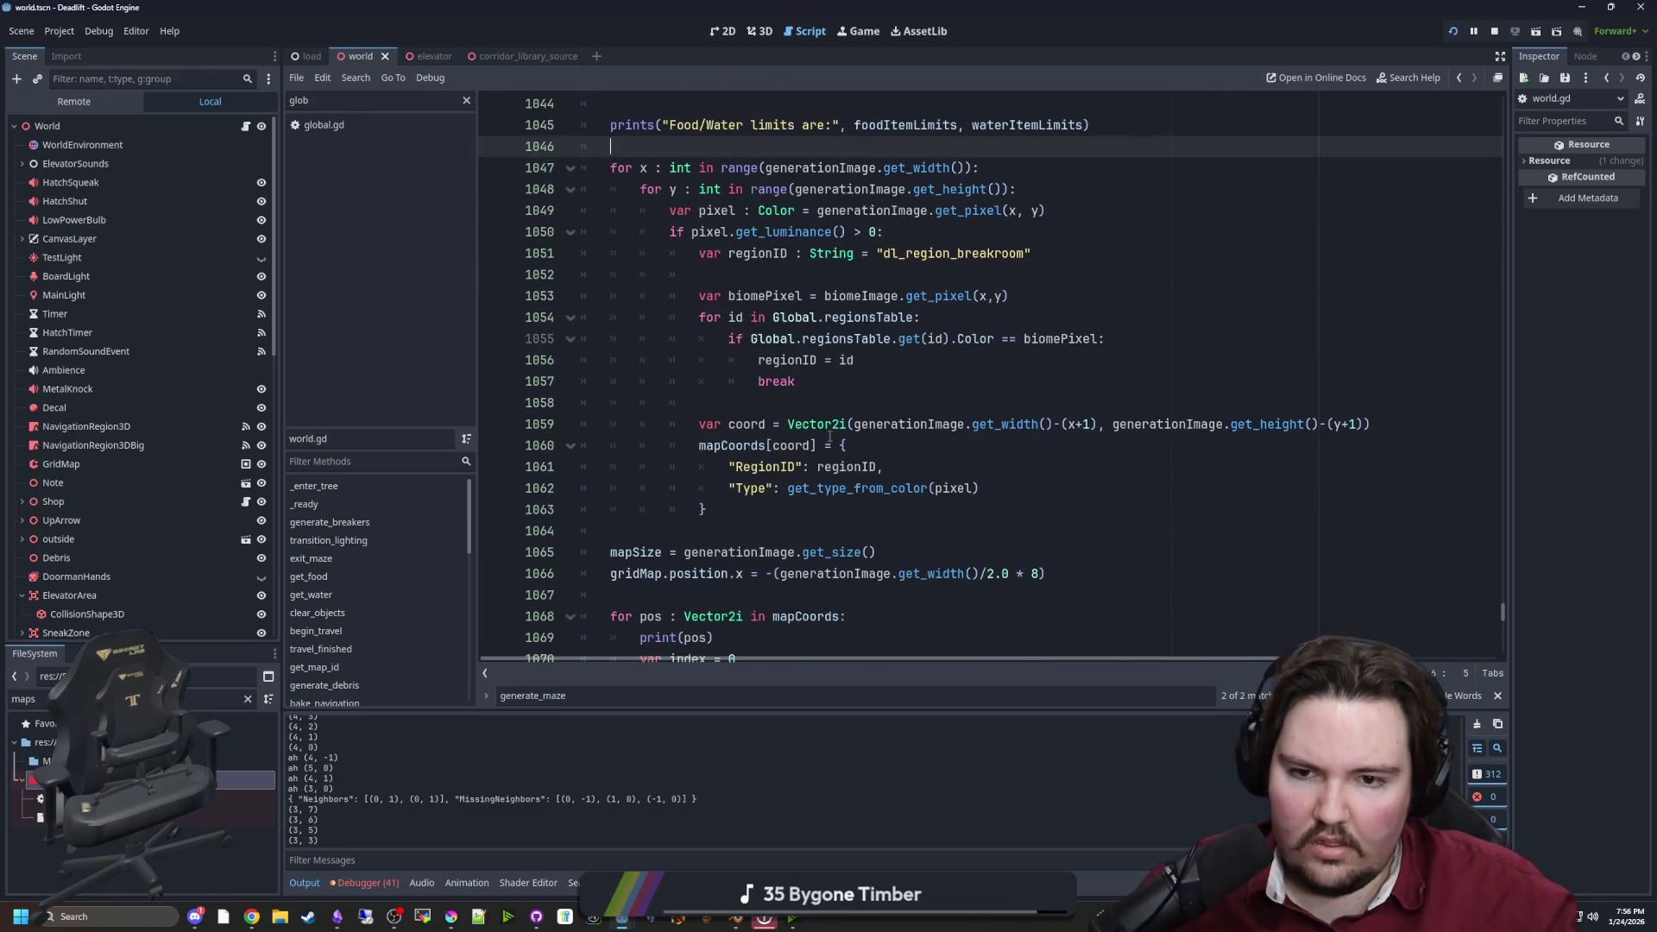
{"action": "scroll", "coordinate": [1021, 463], "scroll_direction": "up", "scroll_amount": 2}
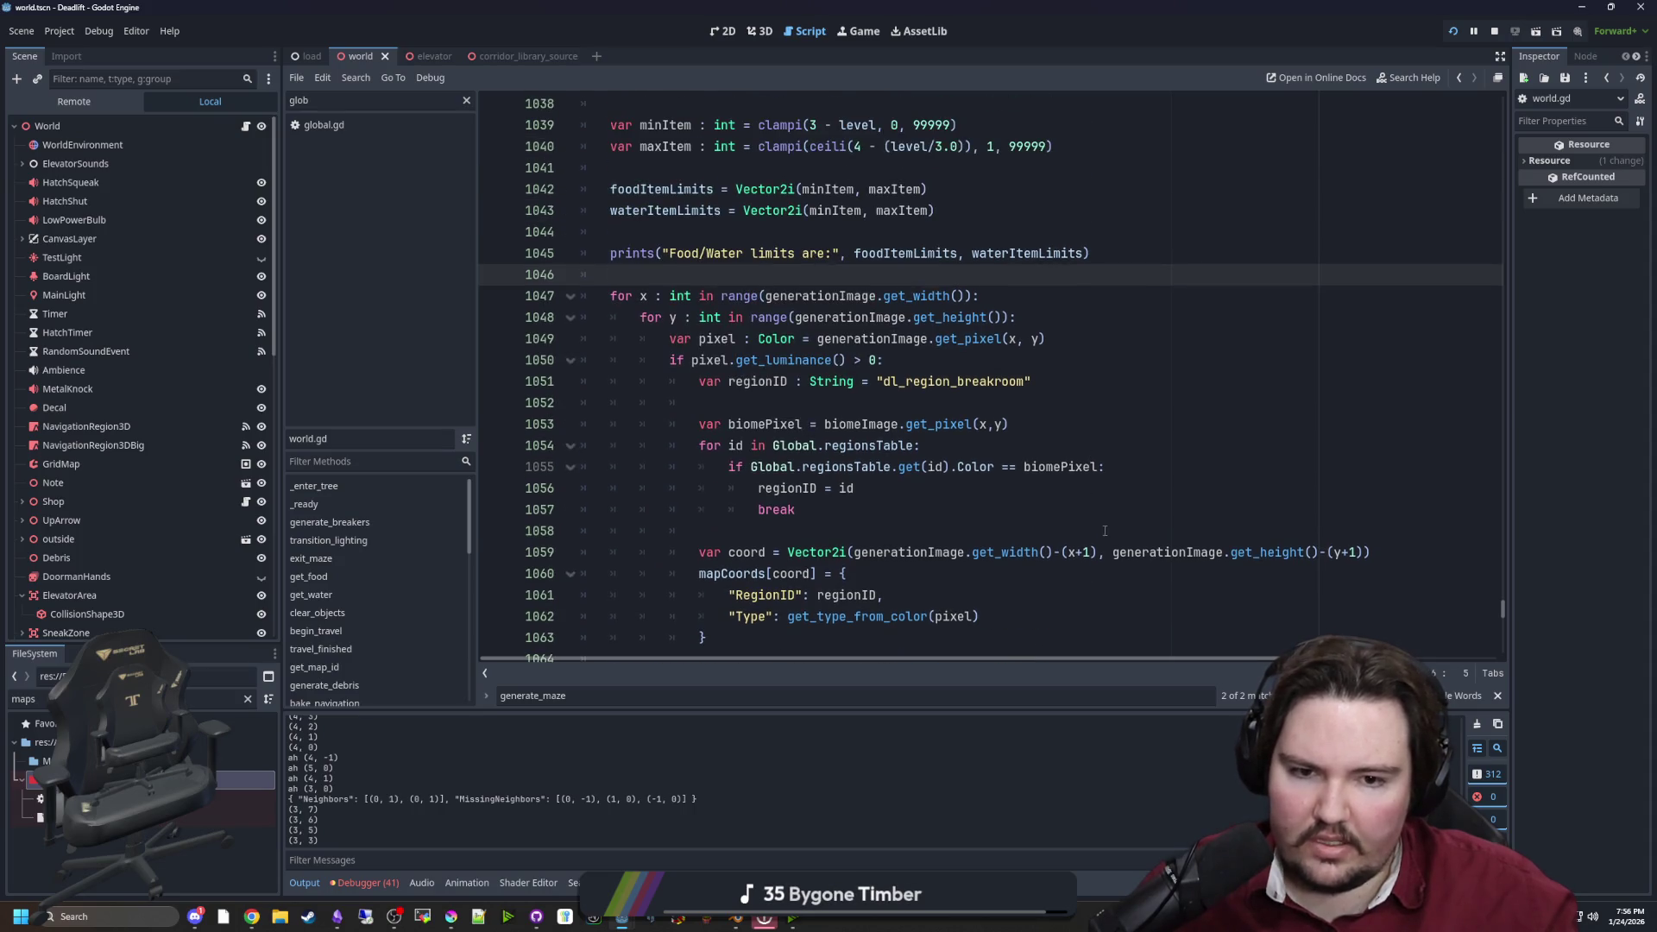
Replace the get_width()/get_height() offsets in line 1059's Vector2i with x and y
{"action": "left_click", "coordinate": [1093, 552]}
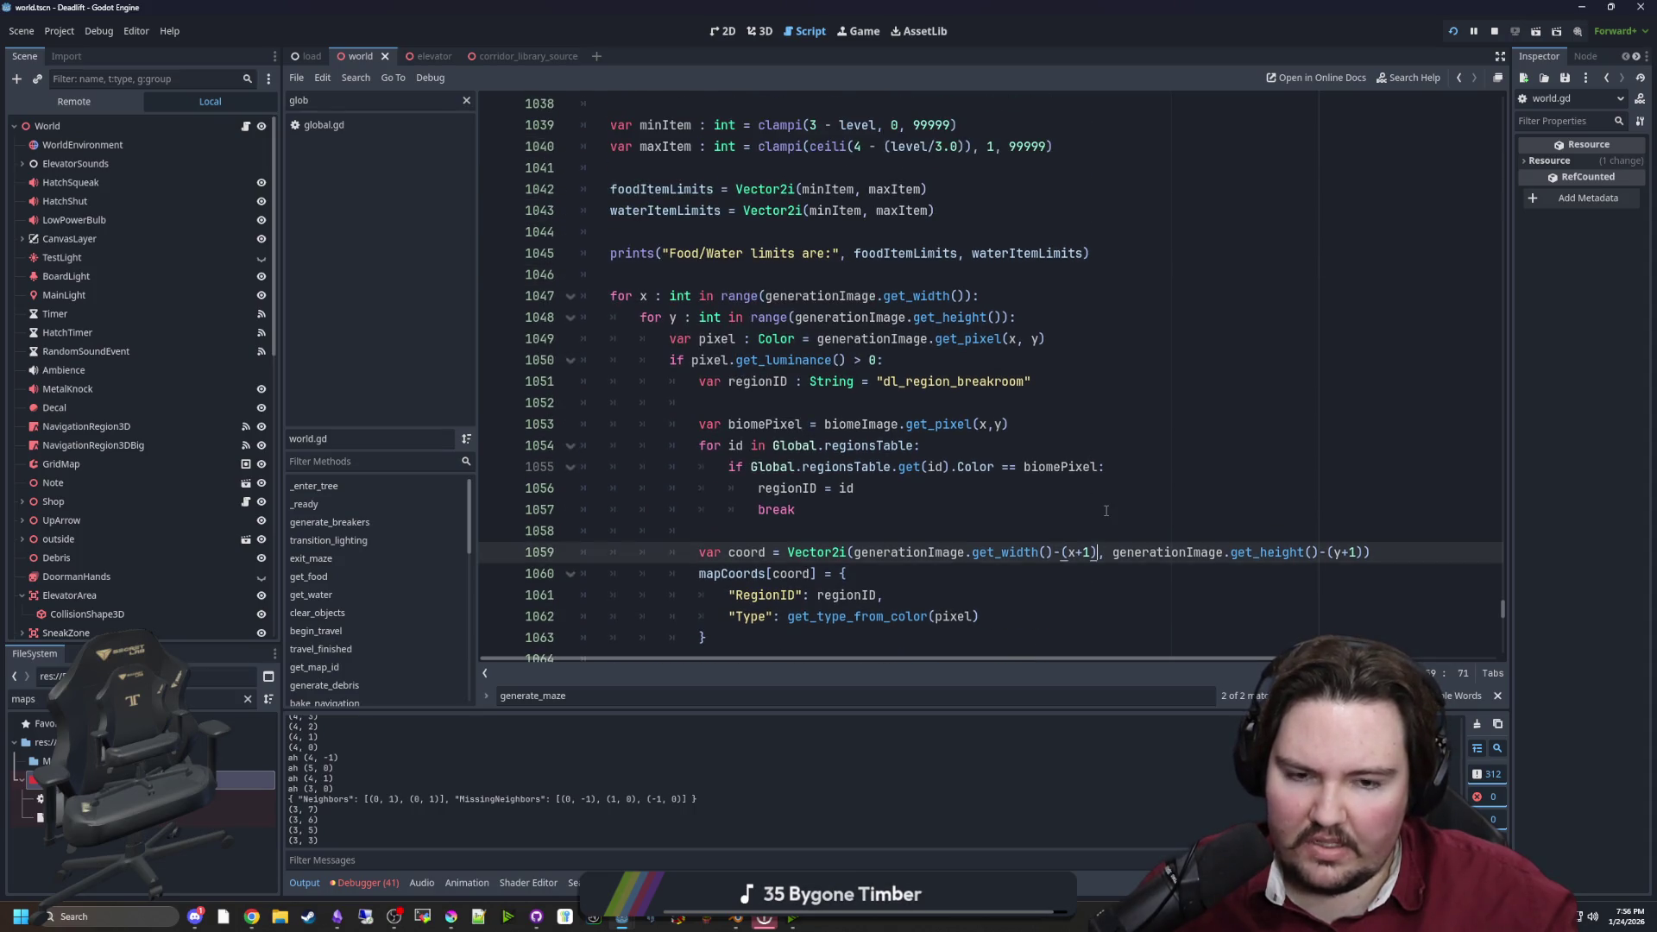
{"action": "key", "text": "Down"}
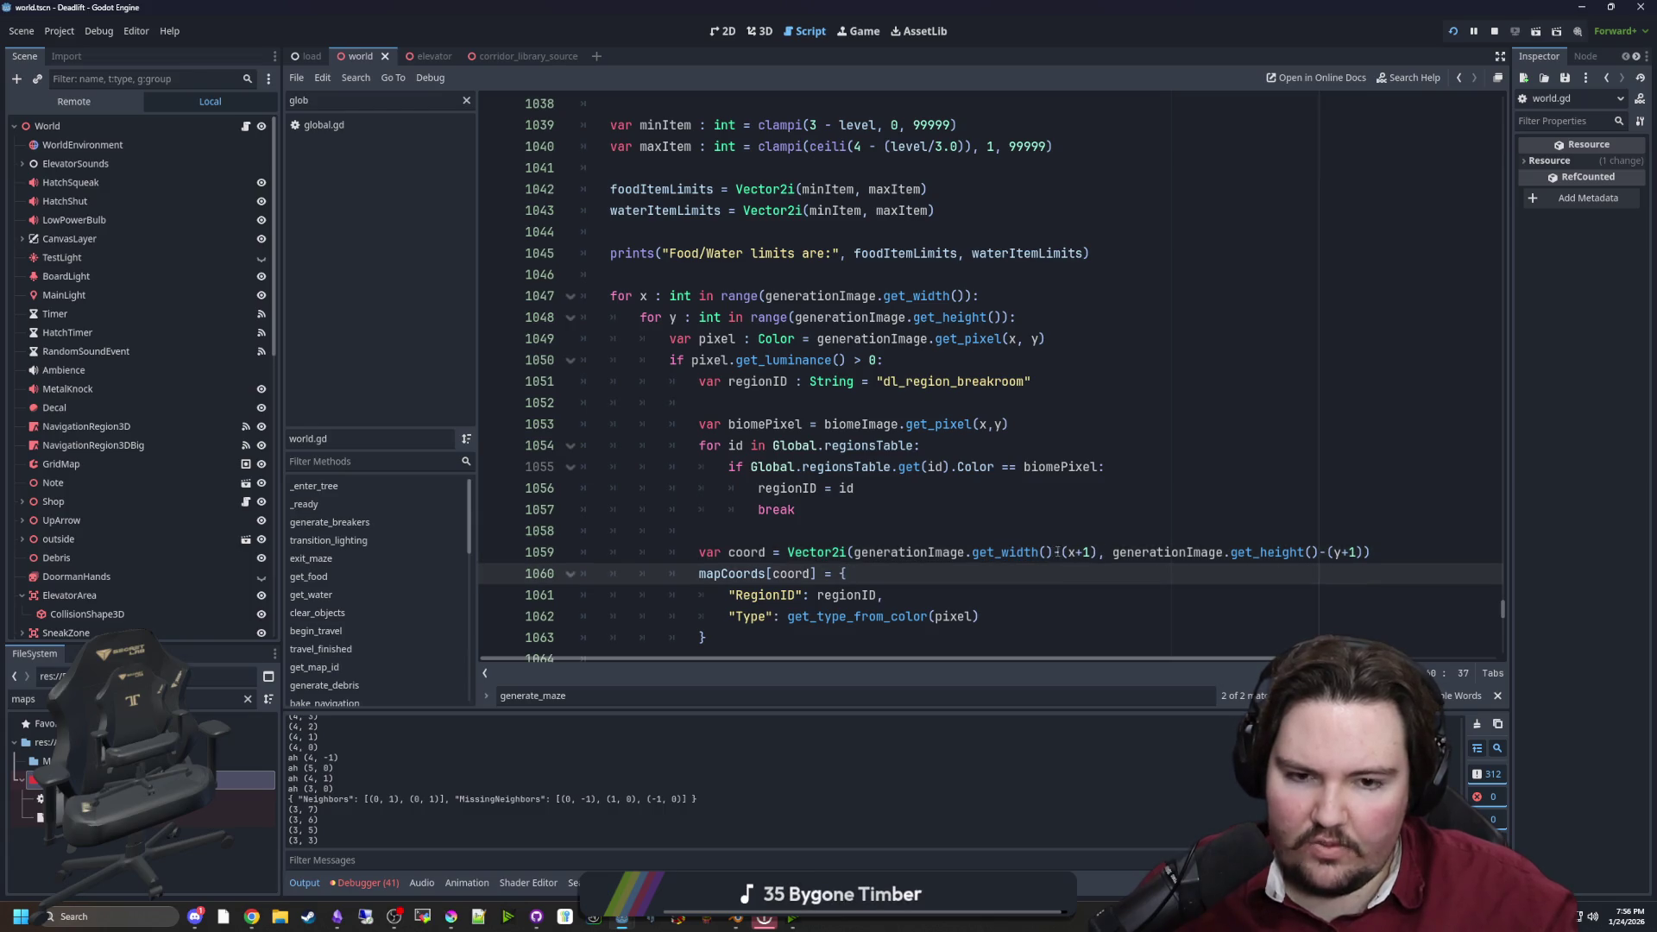
{"action": "left_click_drag", "start_coordinate": [1095, 552], "coordinate": [856, 554]}
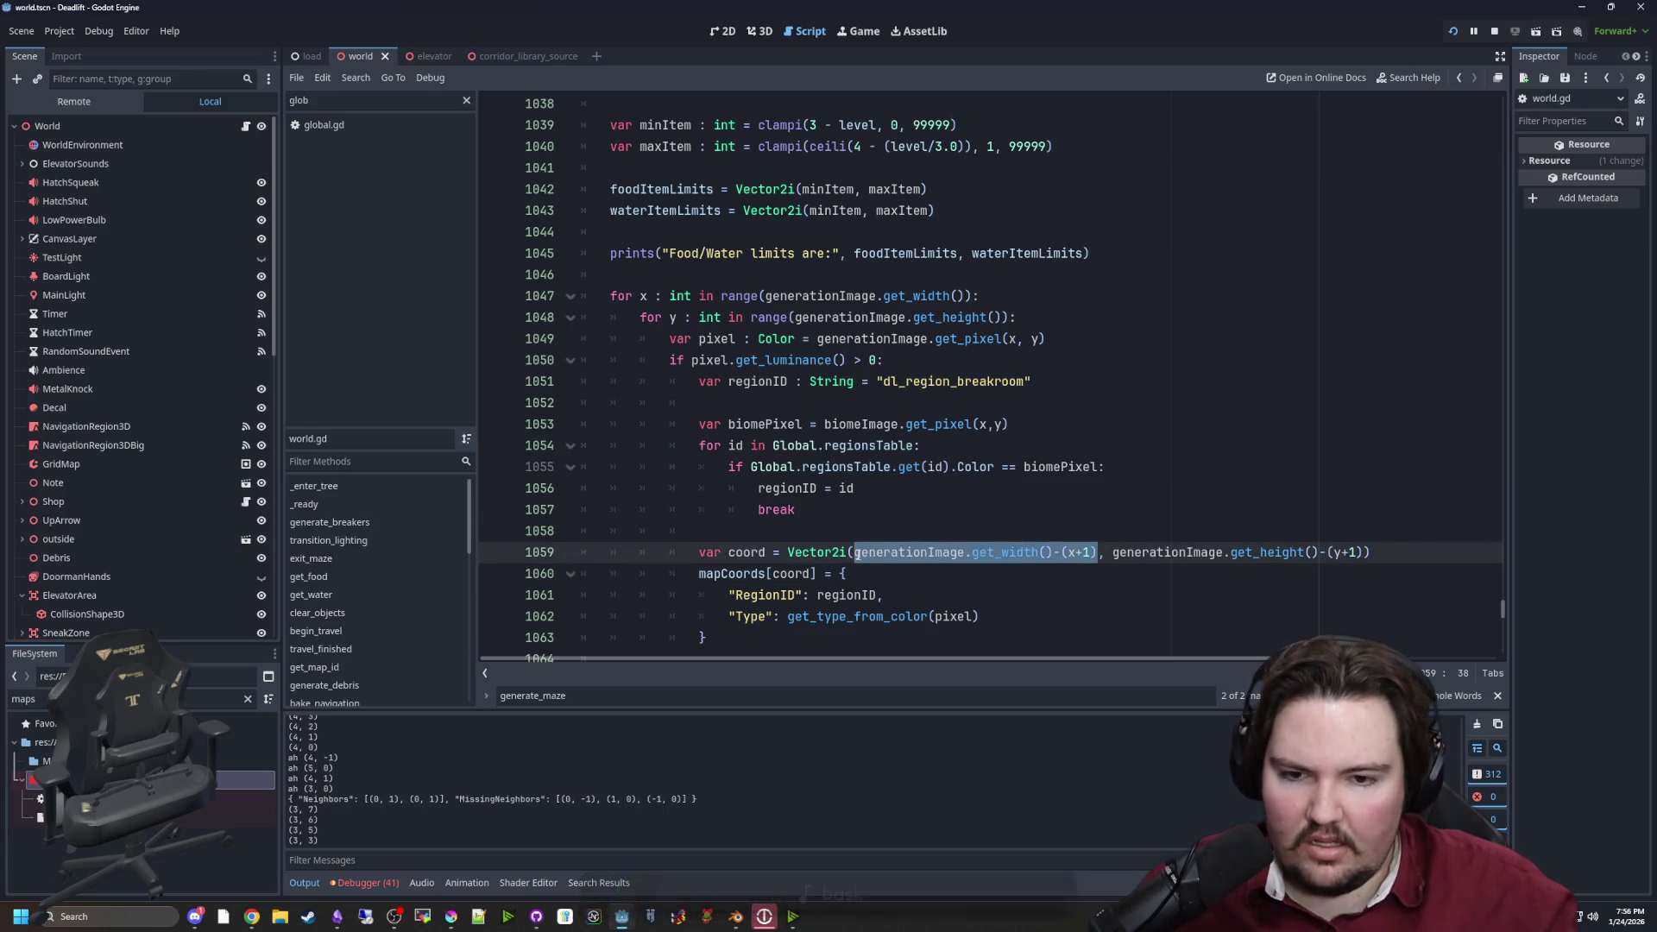
{"action": "type", "text": "x"}
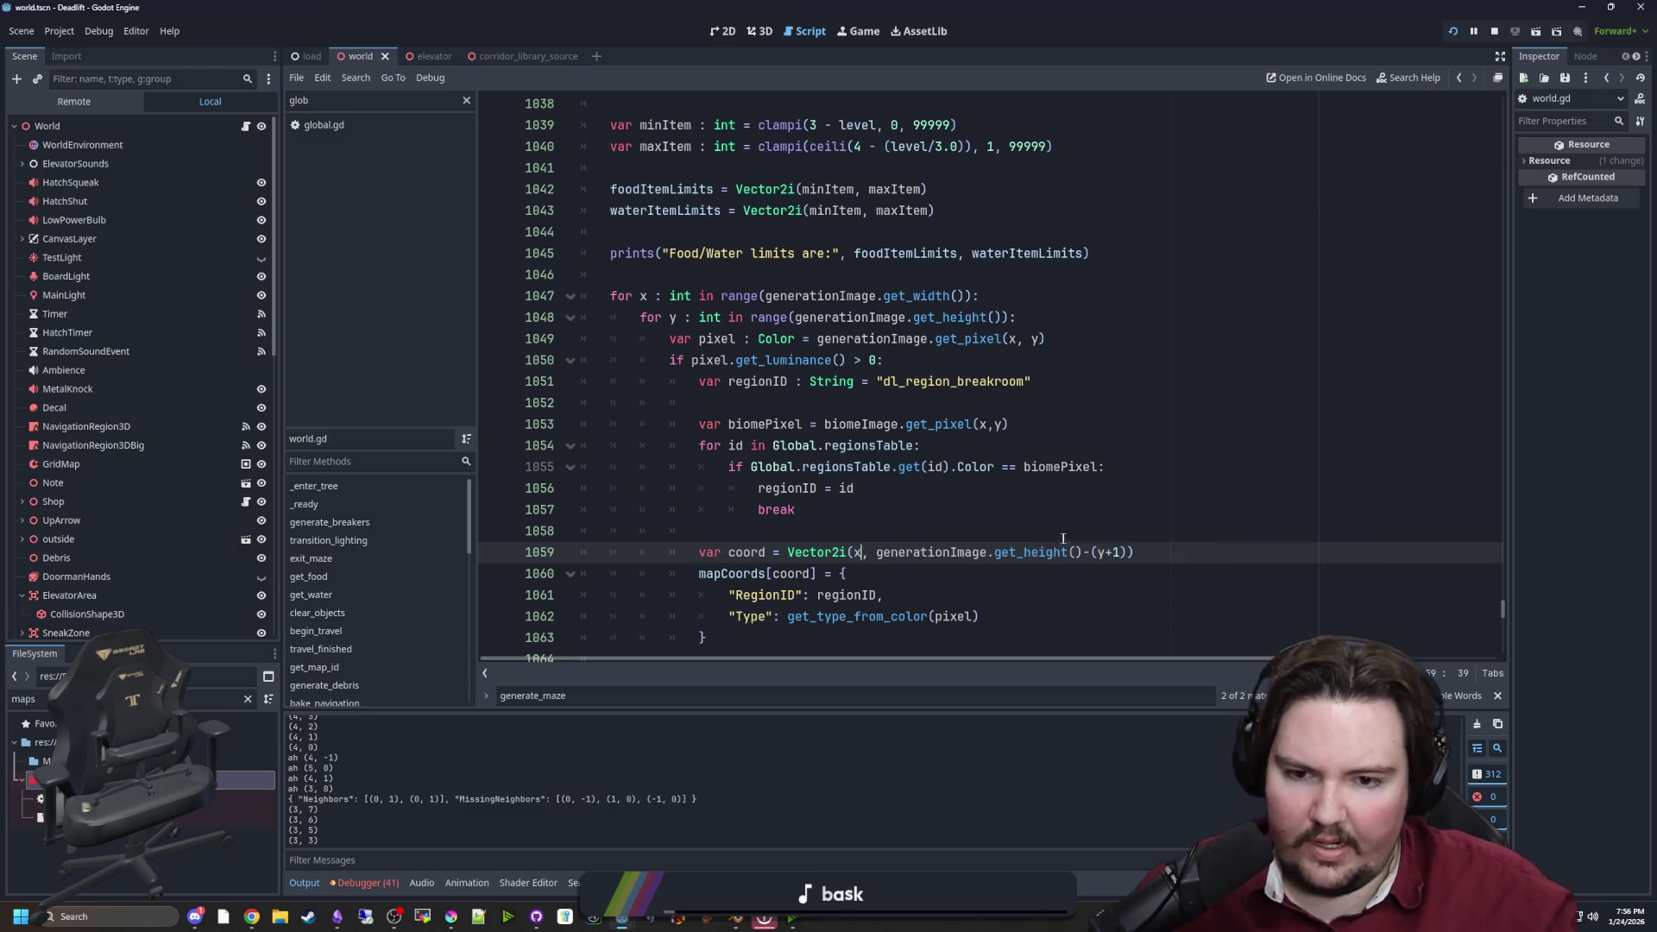
{"action": "left_click", "coordinate": [1129, 552]}
{"action": "left_click_drag", "start_coordinate": [1129, 552], "coordinate": [876, 554]}
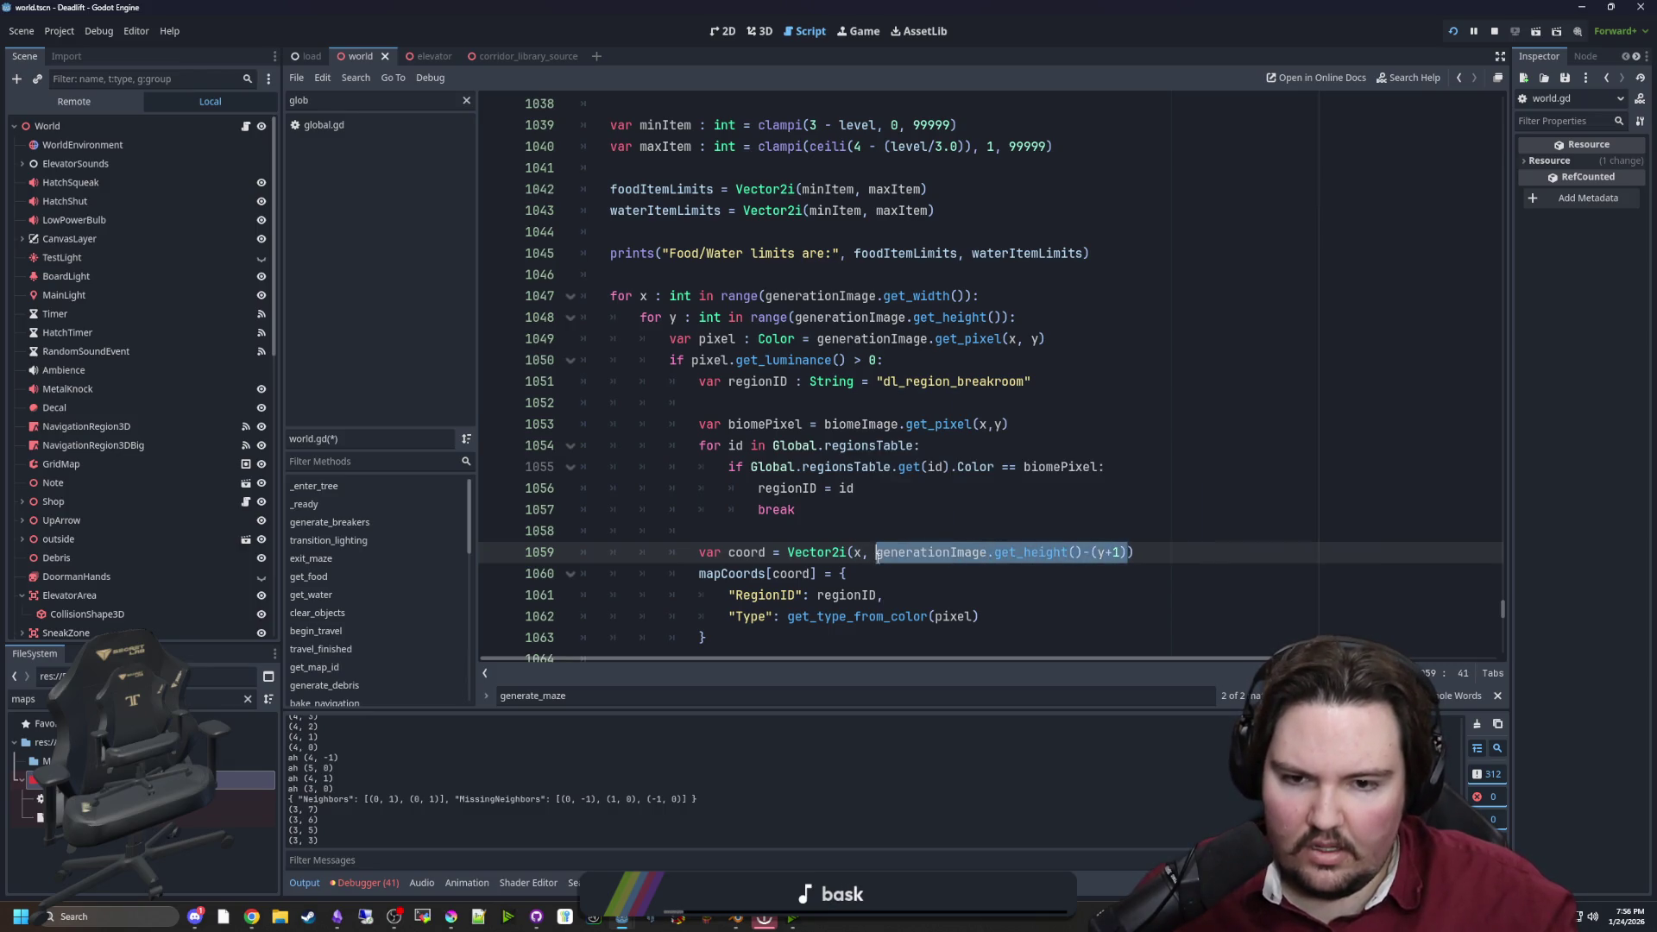
{"action": "type", "text": "y"}
{"action": "left_click", "coordinate": [893, 531]}
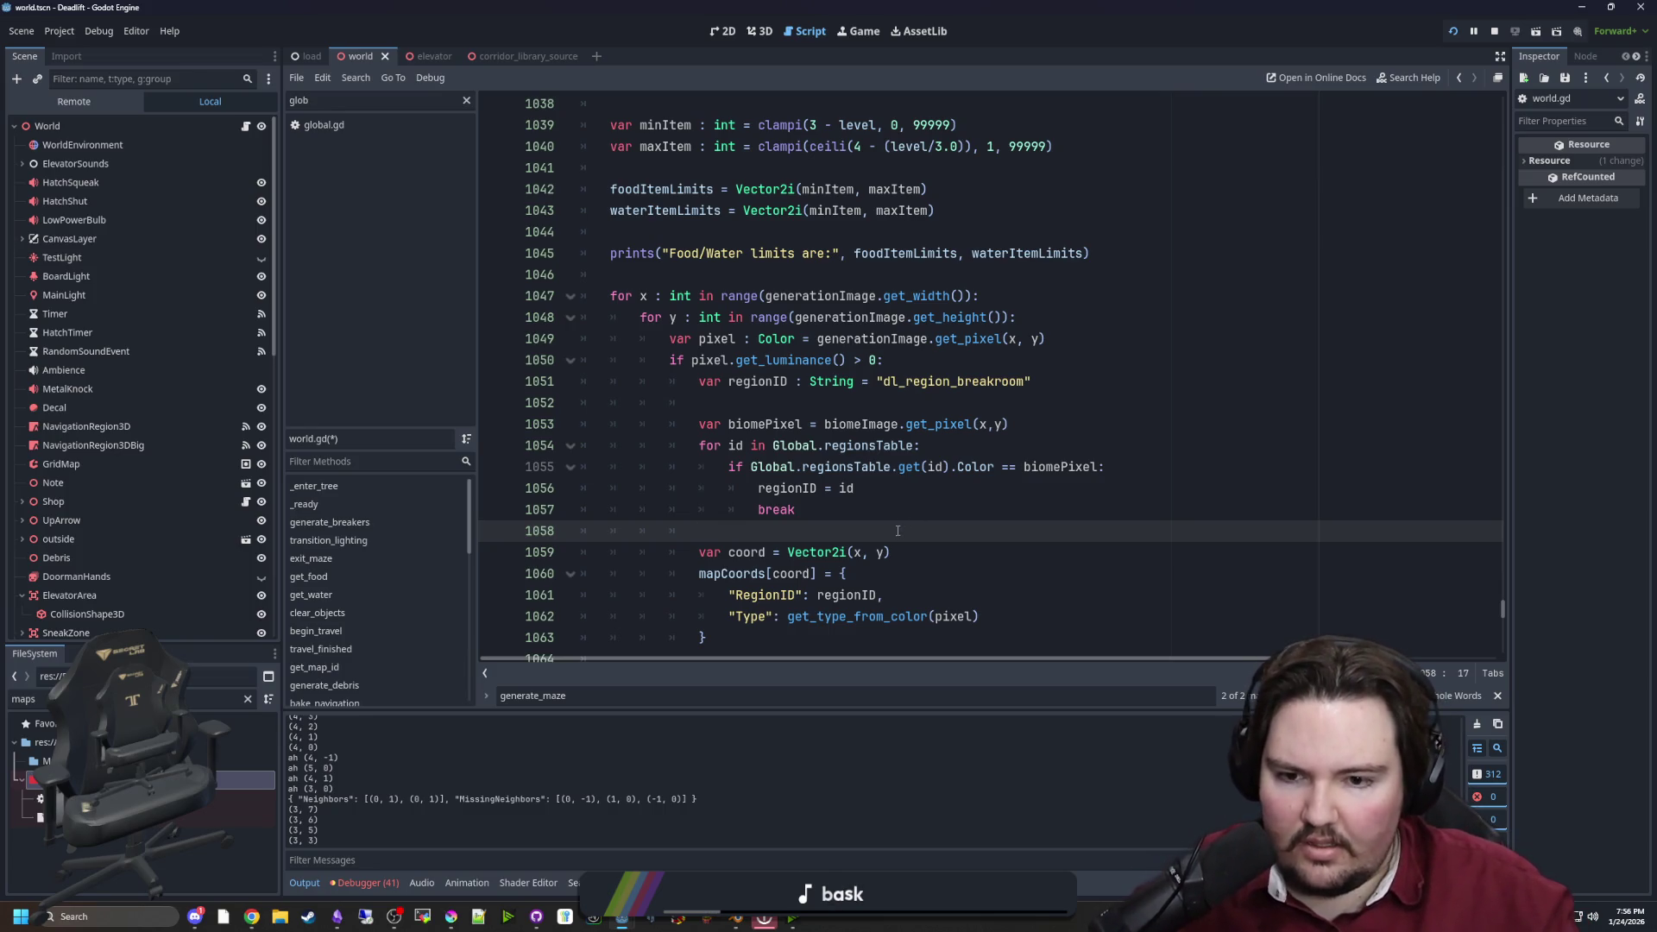
Read further down generate_maze to the empty line 1110
{"action": "scroll", "coordinate": [899, 531], "scroll_direction": "down", "scroll_amount": 3}
{"action": "scroll", "coordinate": [899, 517], "scroll_direction": "down", "scroll_amount": 3}
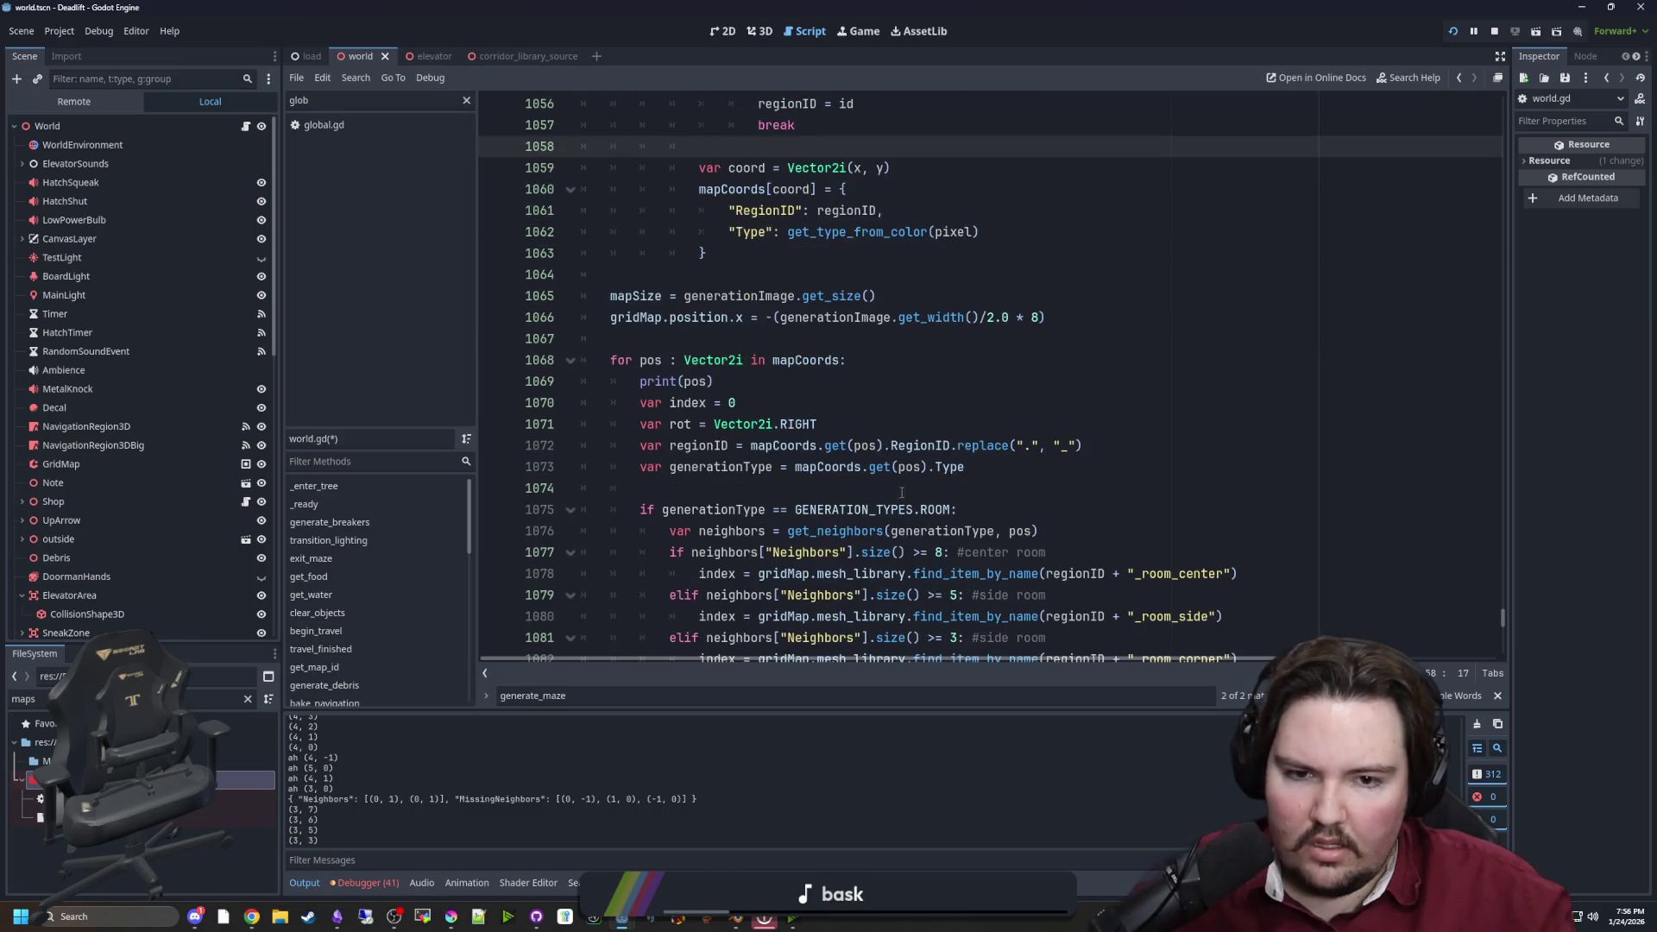
{"action": "scroll", "coordinate": [828, 449], "scroll_direction": "down", "scroll_amount": 5}
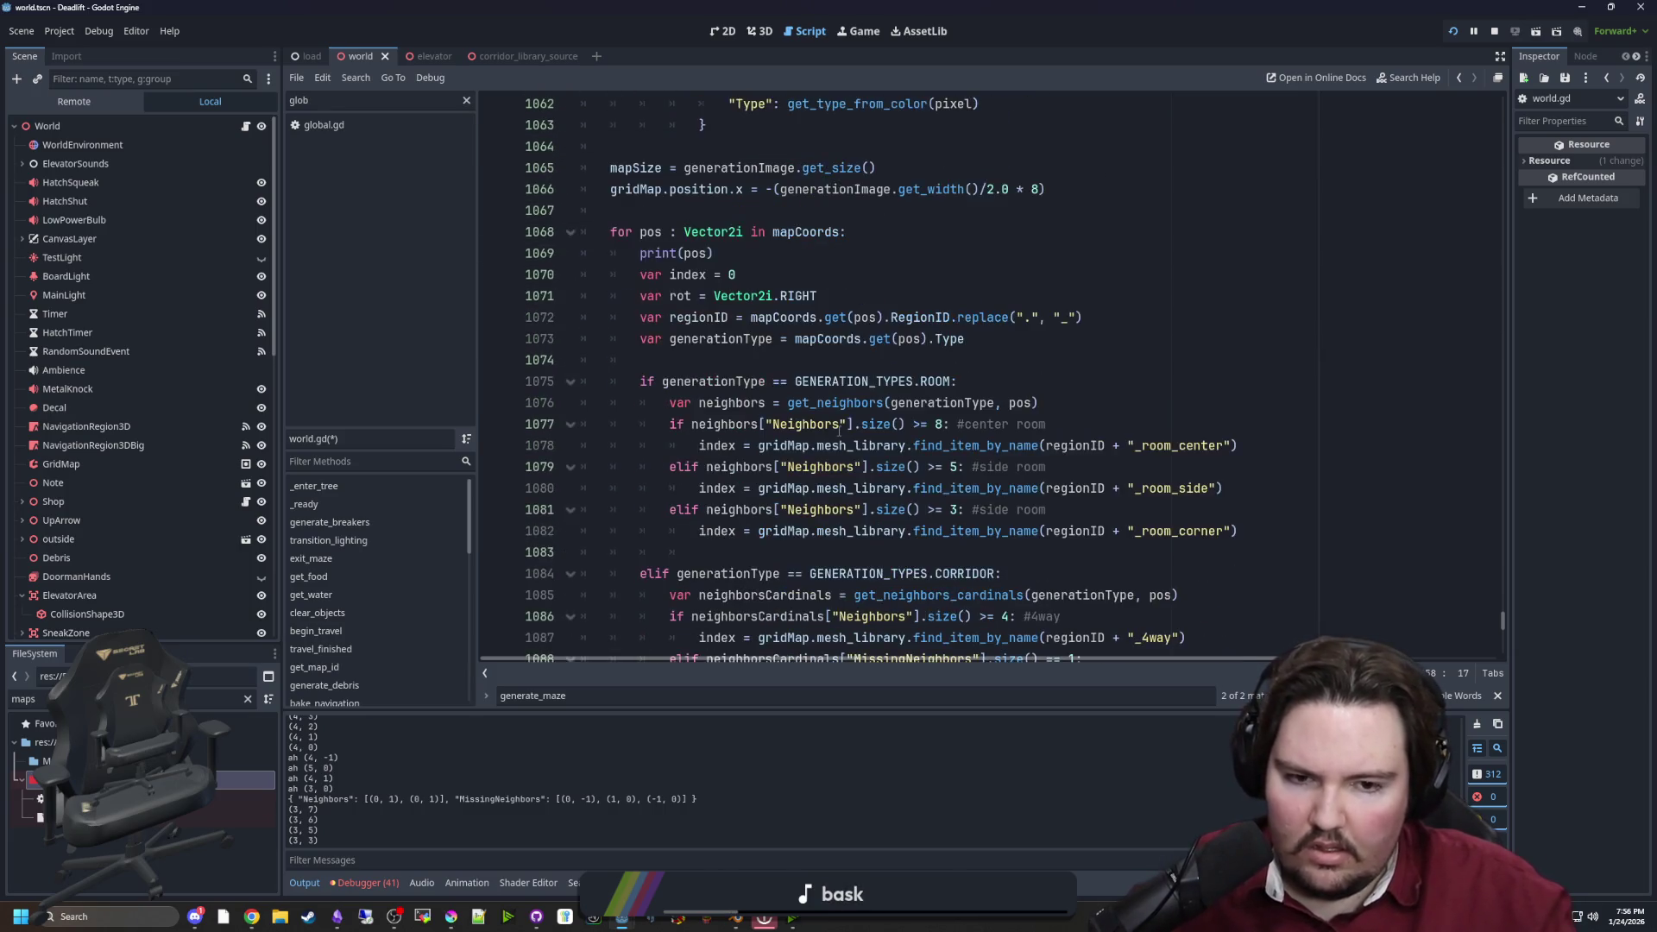
{"action": "scroll", "coordinate": [807, 444], "scroll_direction": "down", "scroll_amount": 4}
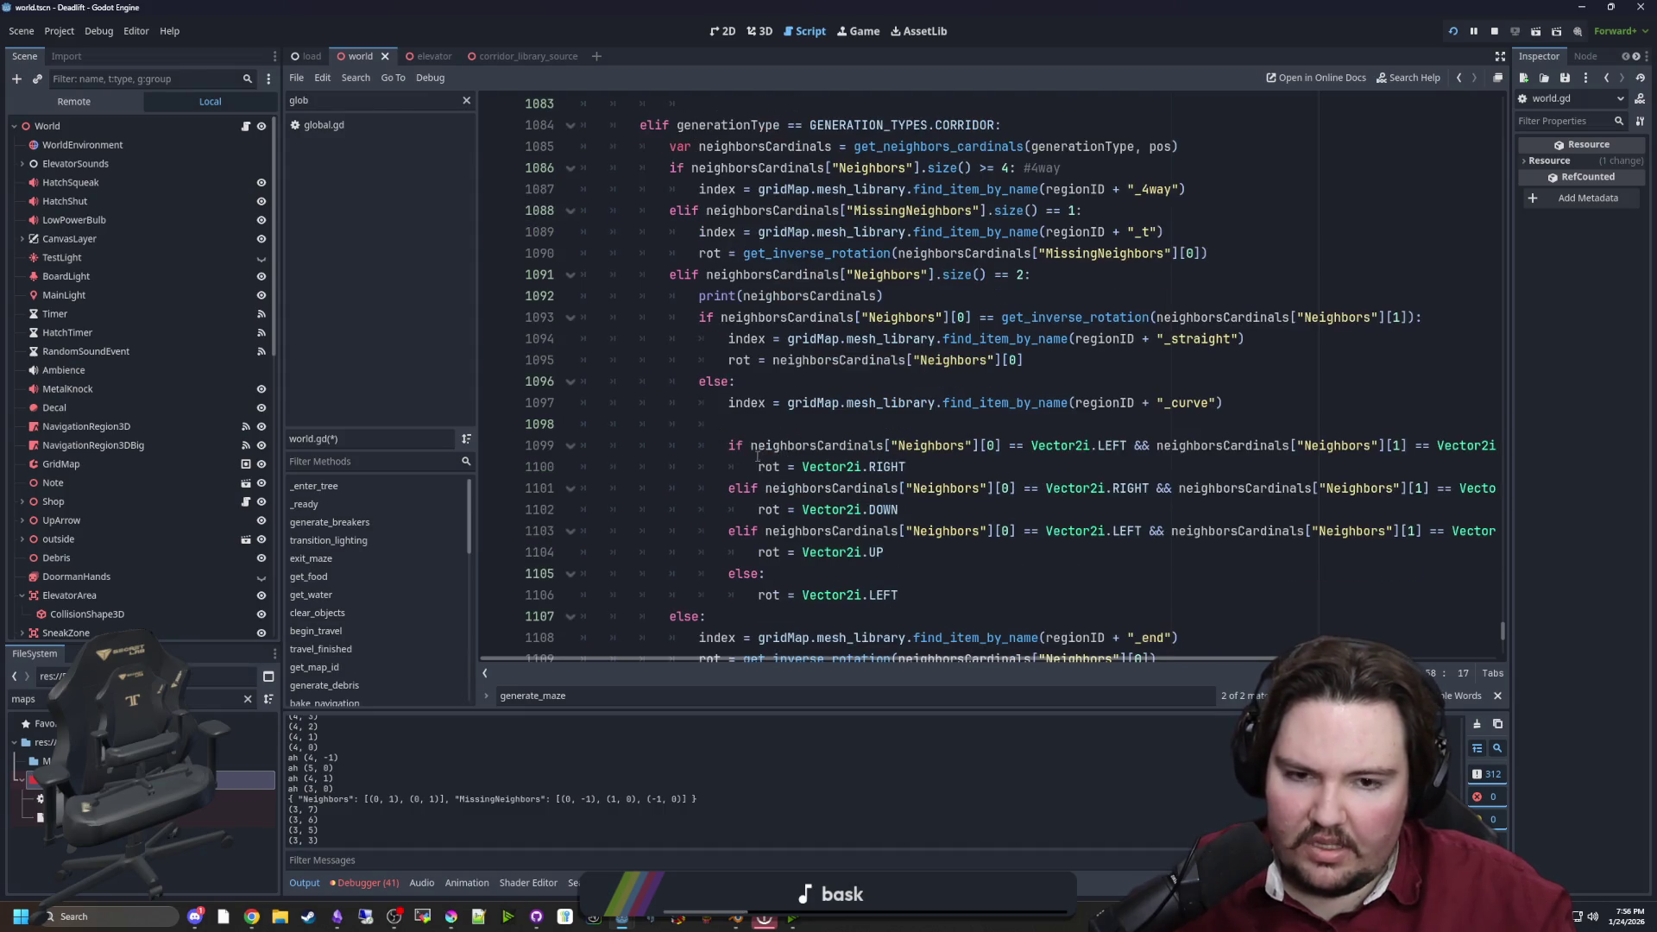
{"action": "scroll", "coordinate": [757, 456], "scroll_direction": "down", "scroll_amount": 2}
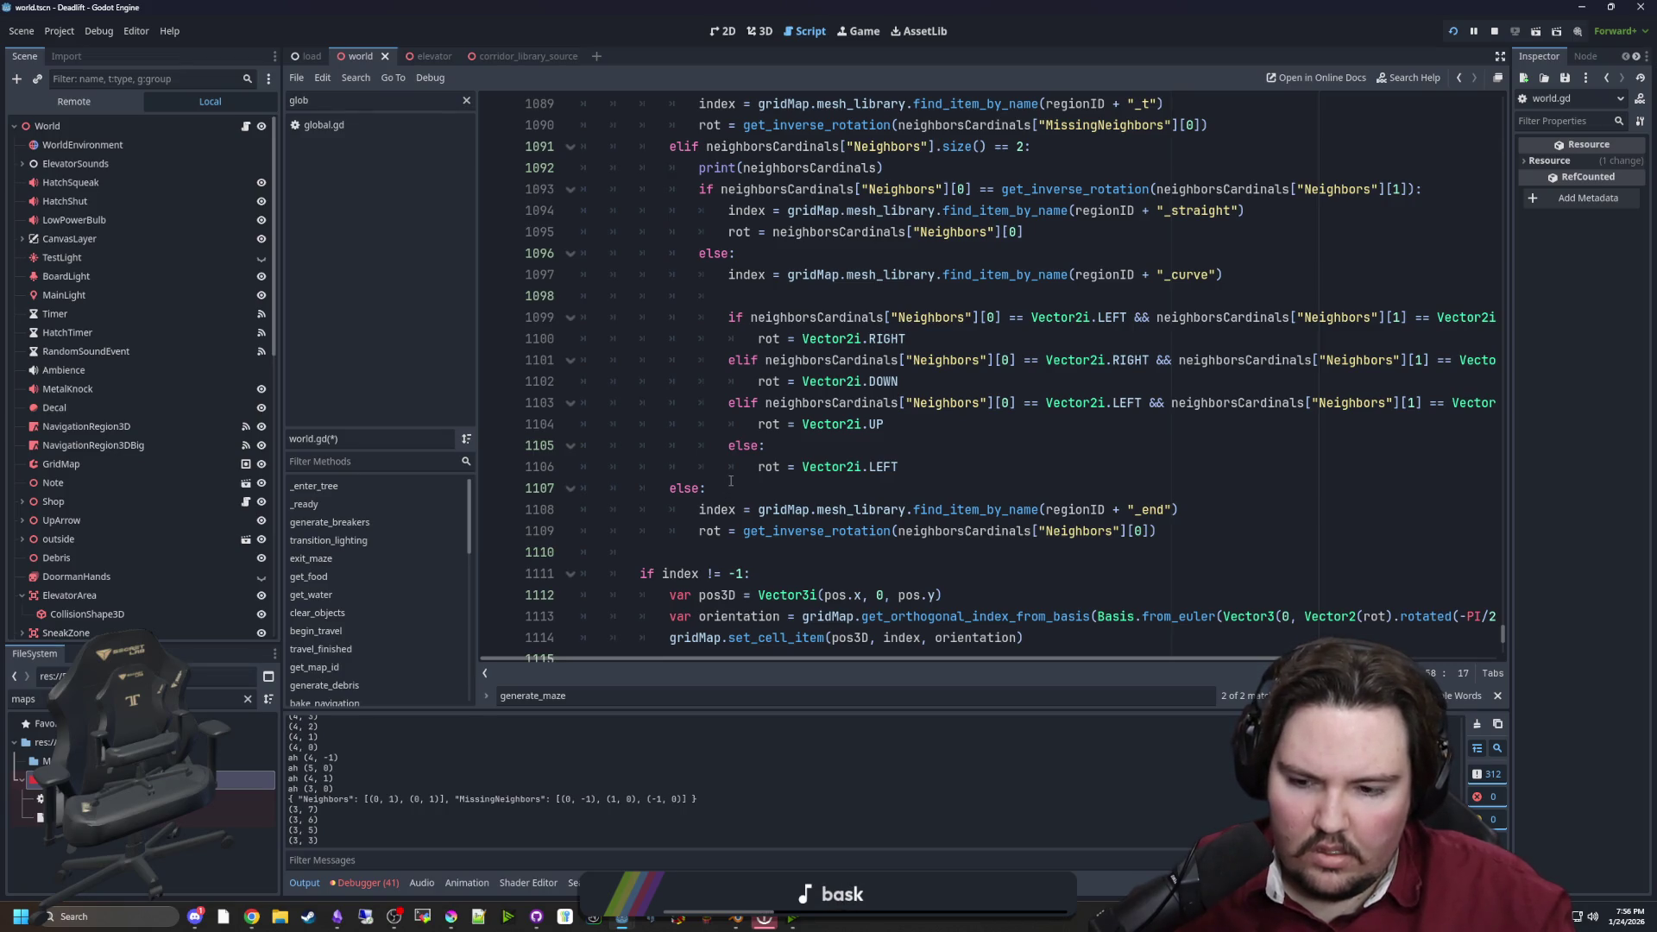
{"action": "scroll", "coordinate": [731, 480], "scroll_direction": "down", "scroll_amount": 1}
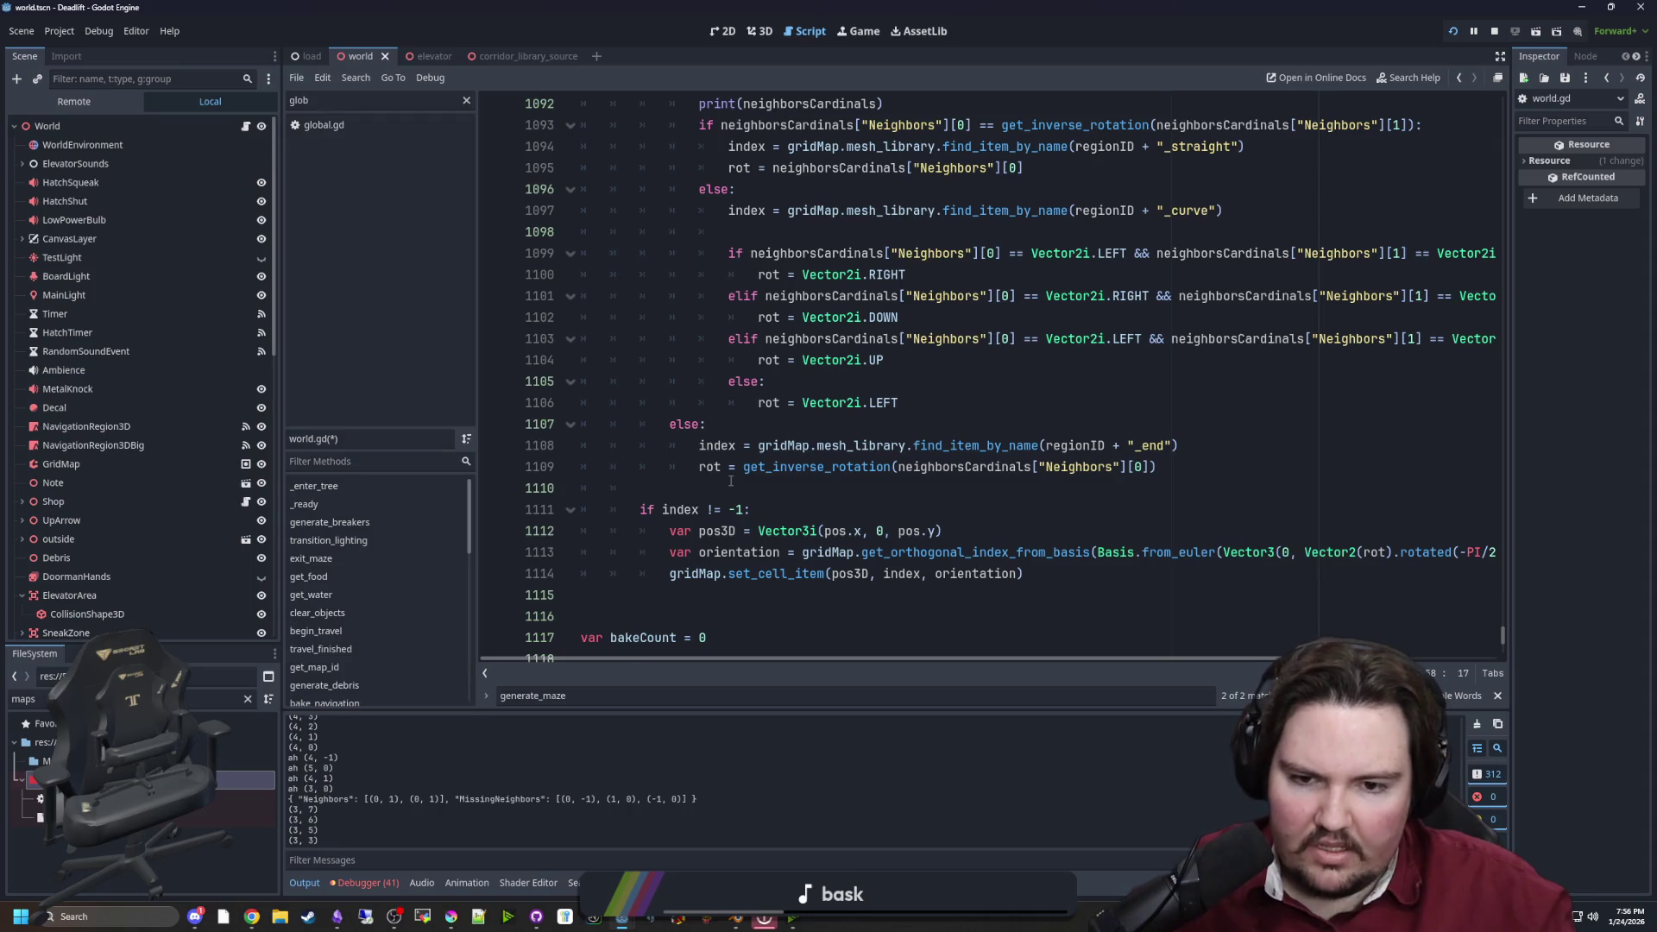
{"action": "mouse_move", "coordinate": [856, 532]}
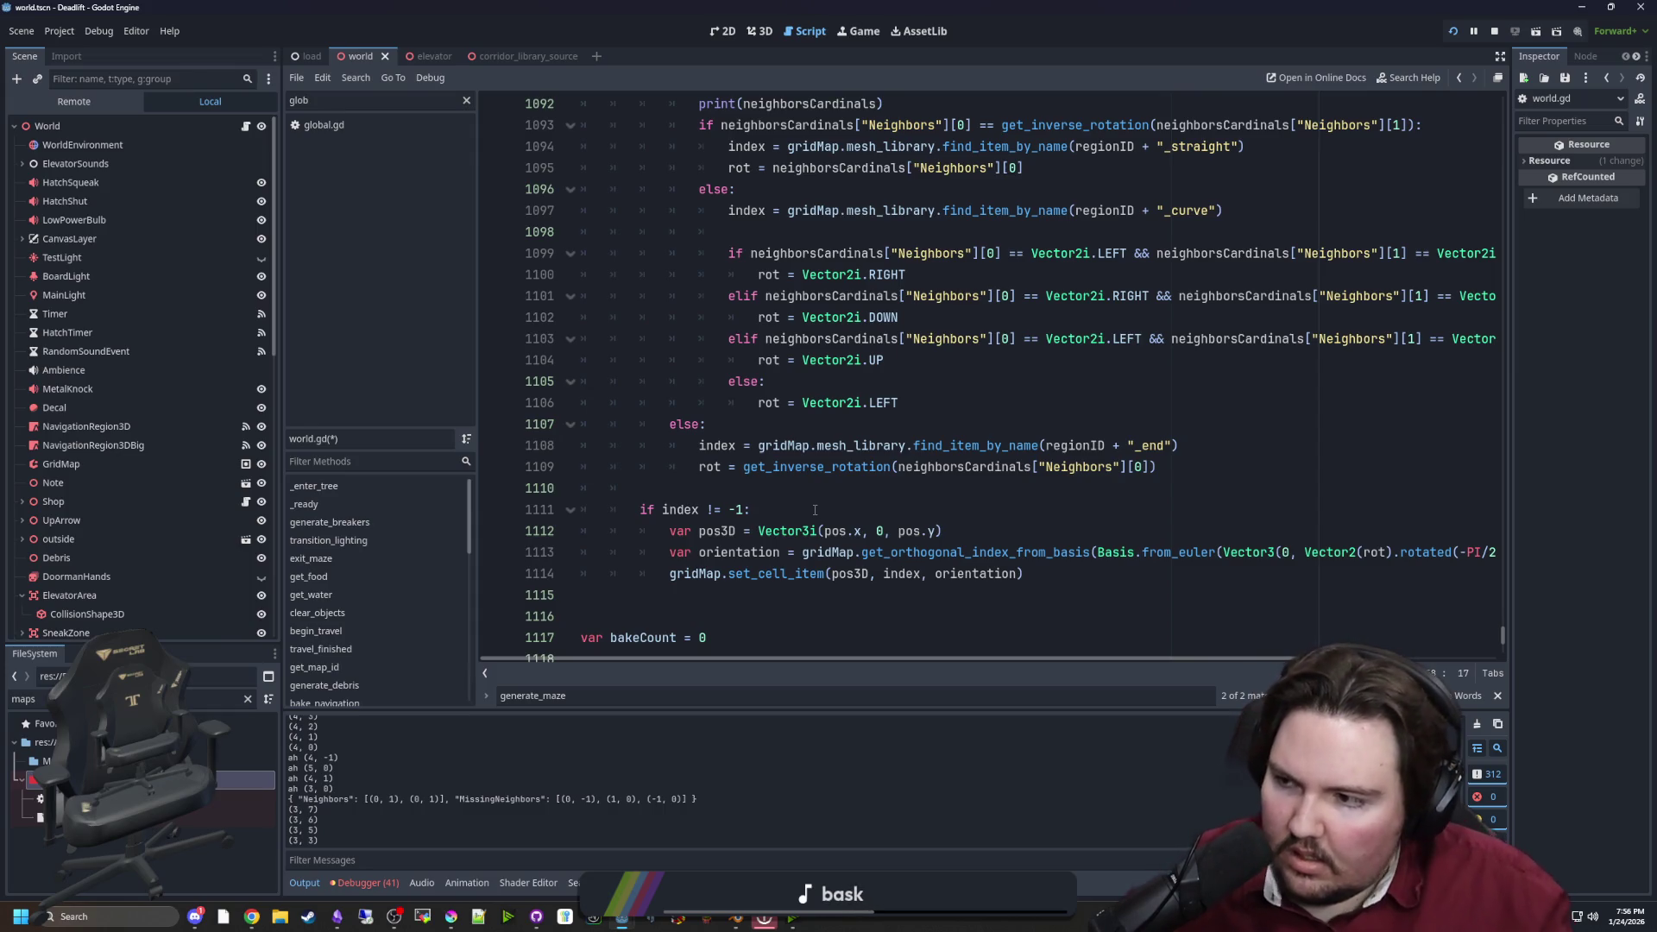
{"action": "left_click", "coordinate": [846, 512]}
{"action": "left_click", "coordinate": [789, 487]}
Save world.gd, restart the game and start play from the main menu
{"action": "key", "text": "ctrl+s"}
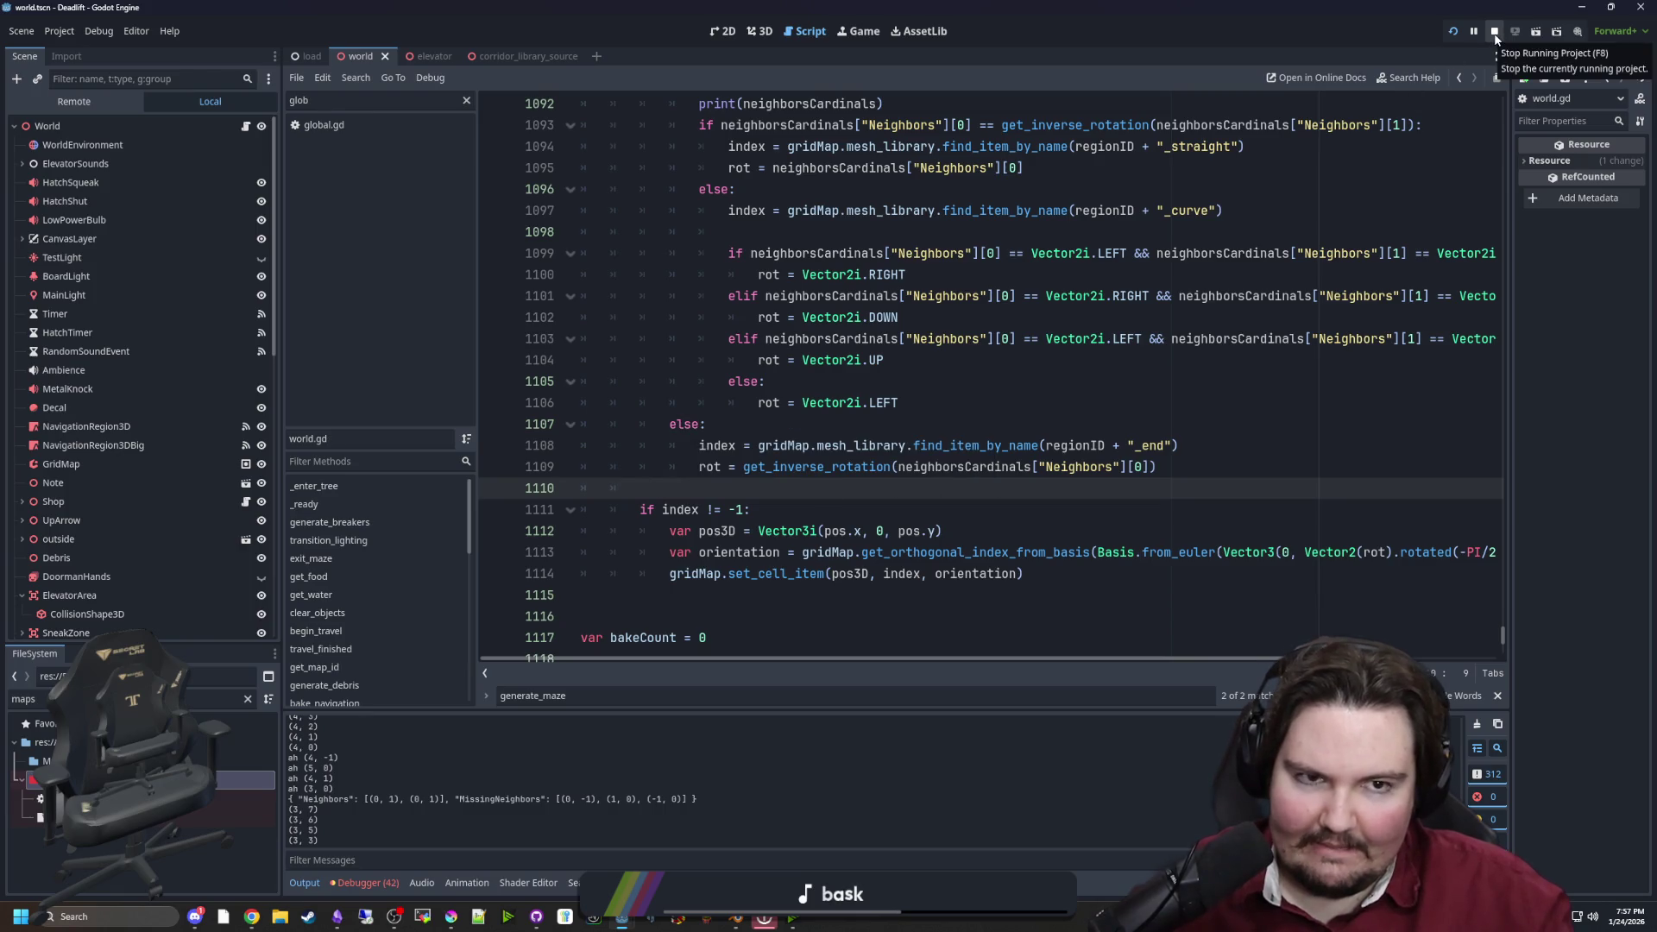
{"action": "left_click", "coordinate": [1448, 32]}
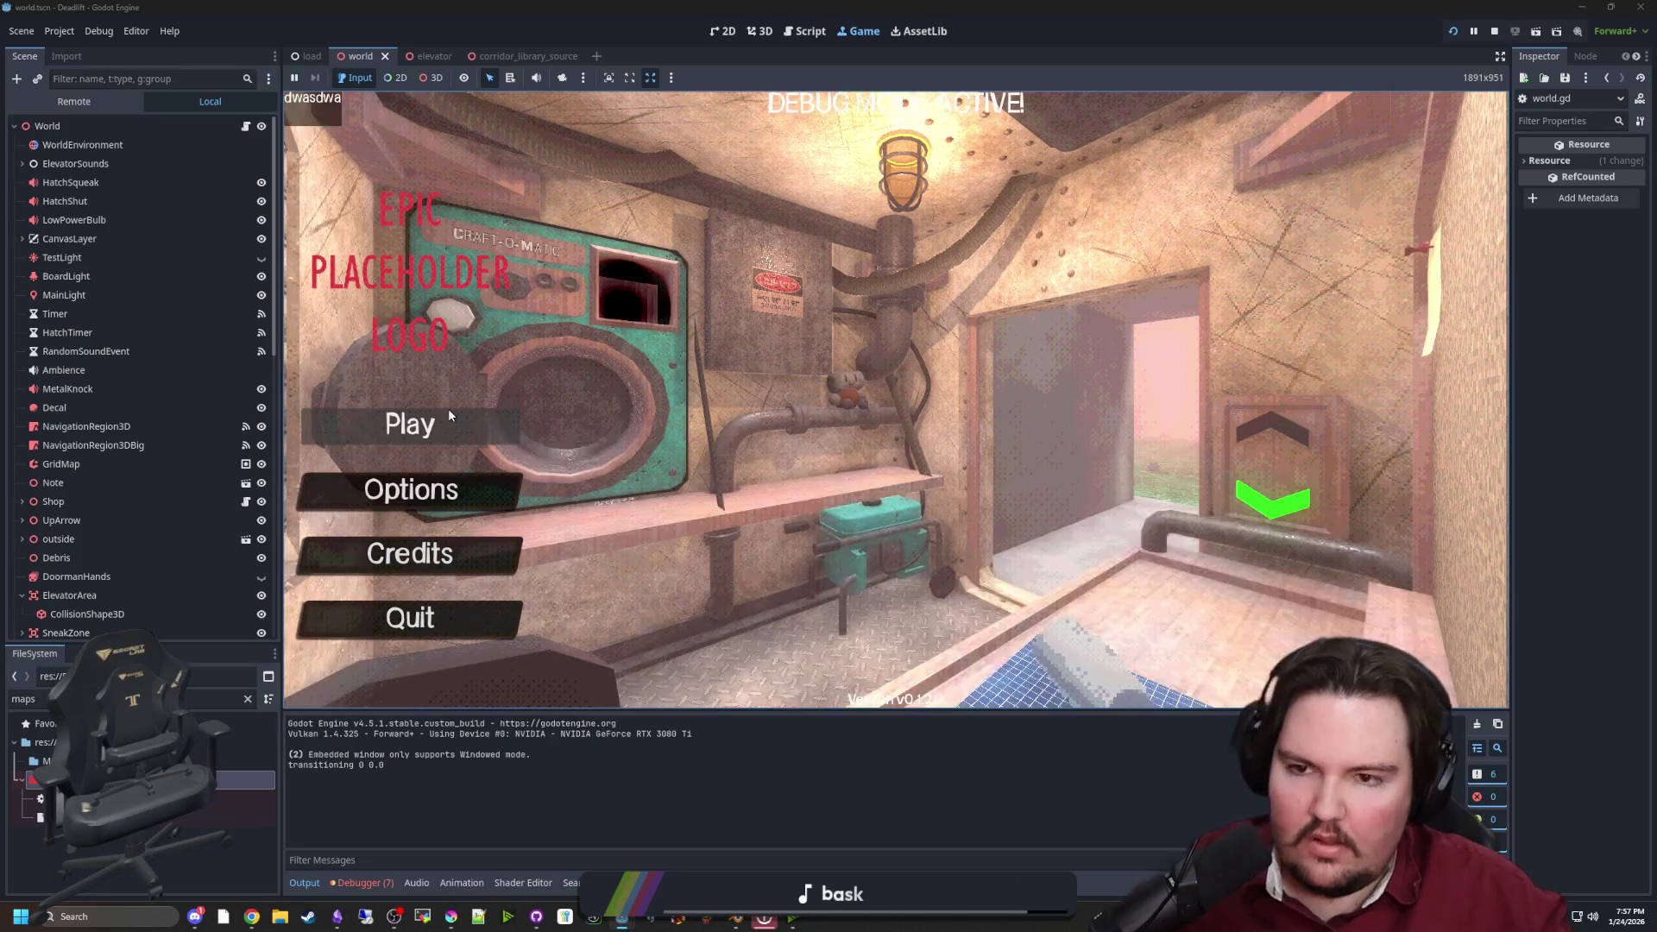
{"action": "left_click", "coordinate": [448, 407]}
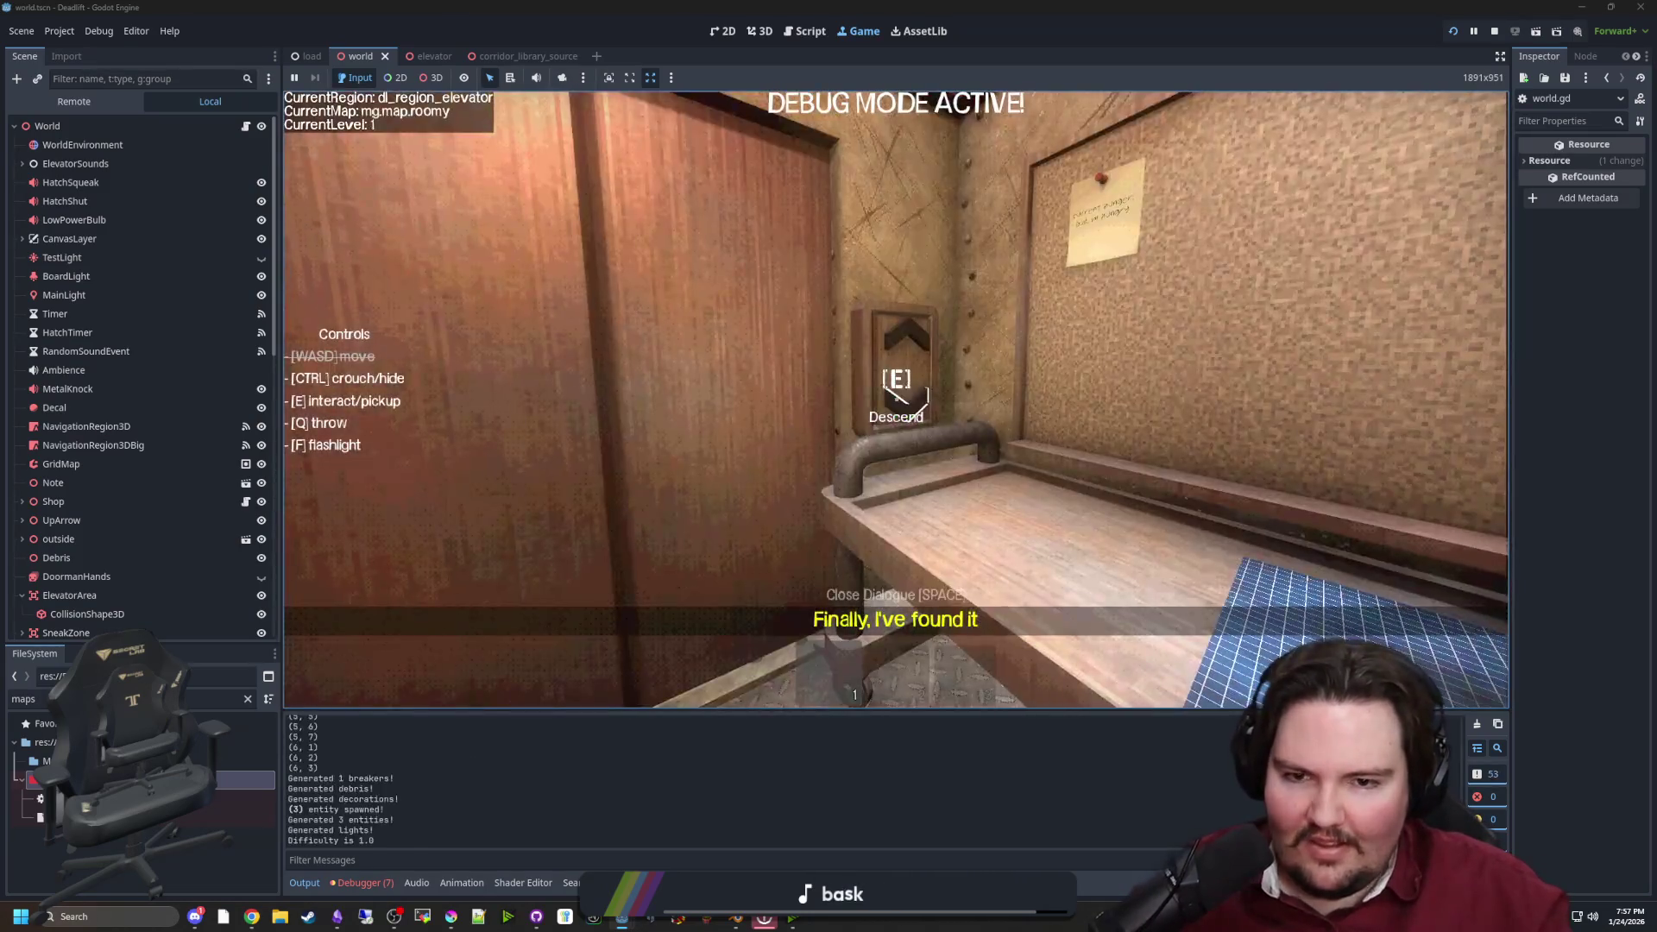
Pause and use the free overhead camera to view the generated maze, then return to world.gd
{"action": "key", "text": "super"}
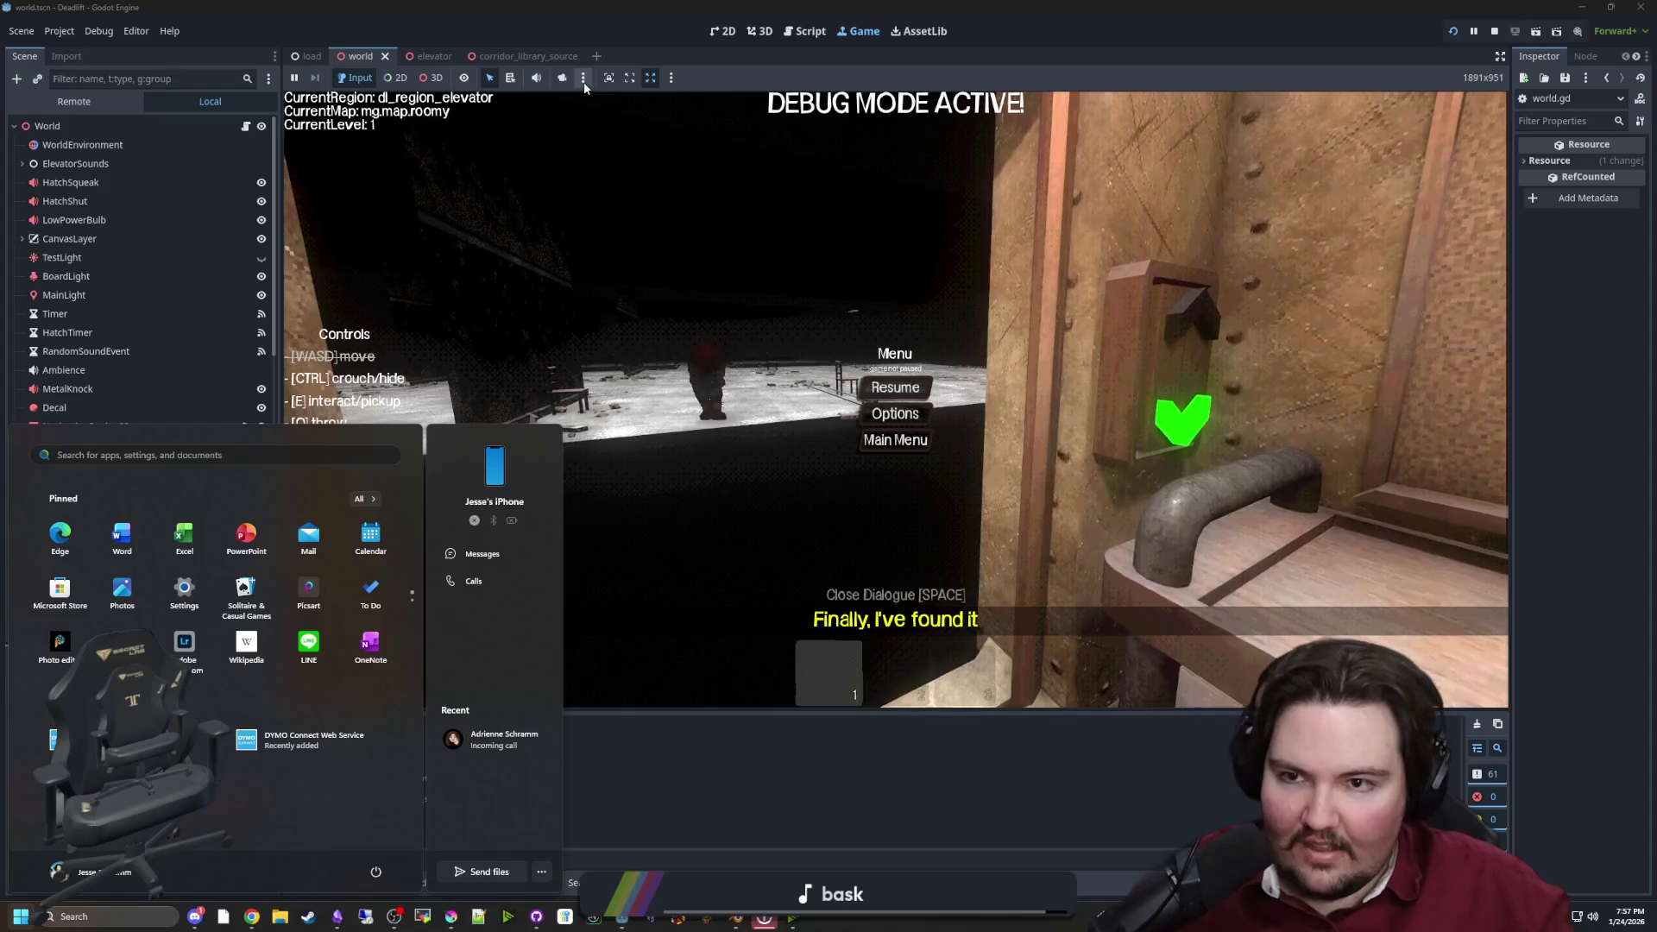
{"action": "left_click", "coordinate": [568, 80]}
{"action": "left_click", "coordinate": [435, 86]}
{"action": "scroll", "coordinate": [896, 399], "scroll_direction": "down", "scroll_amount": 10}
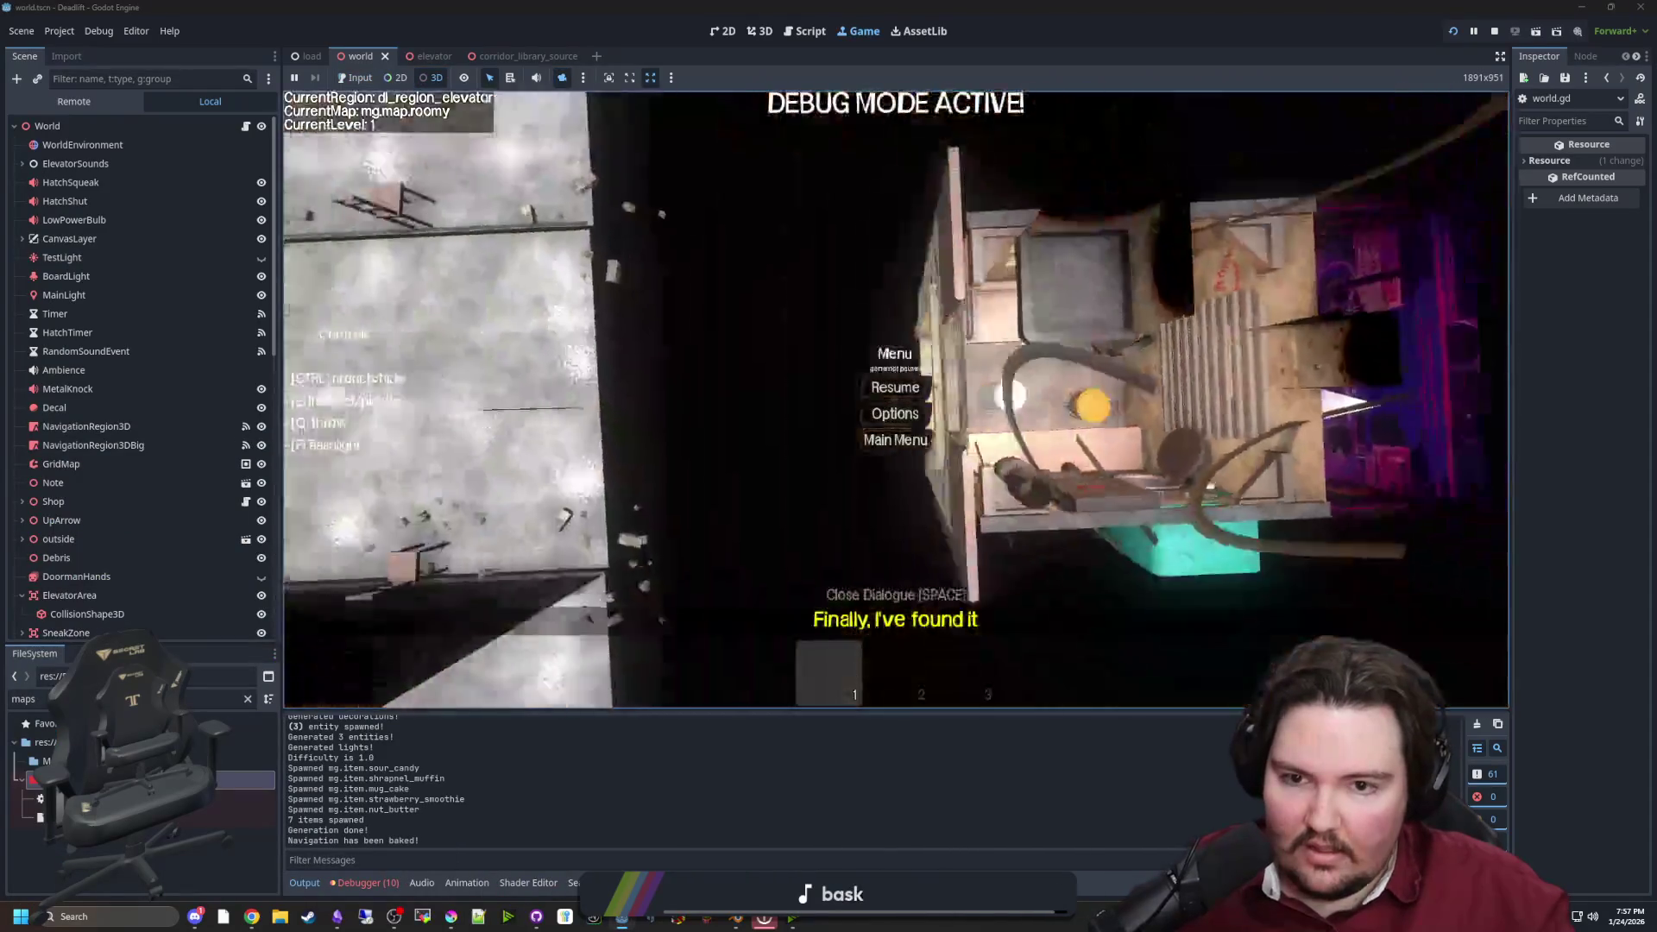
{"action": "scroll", "coordinate": [896, 400], "scroll_direction": "up", "scroll_amount": 3}
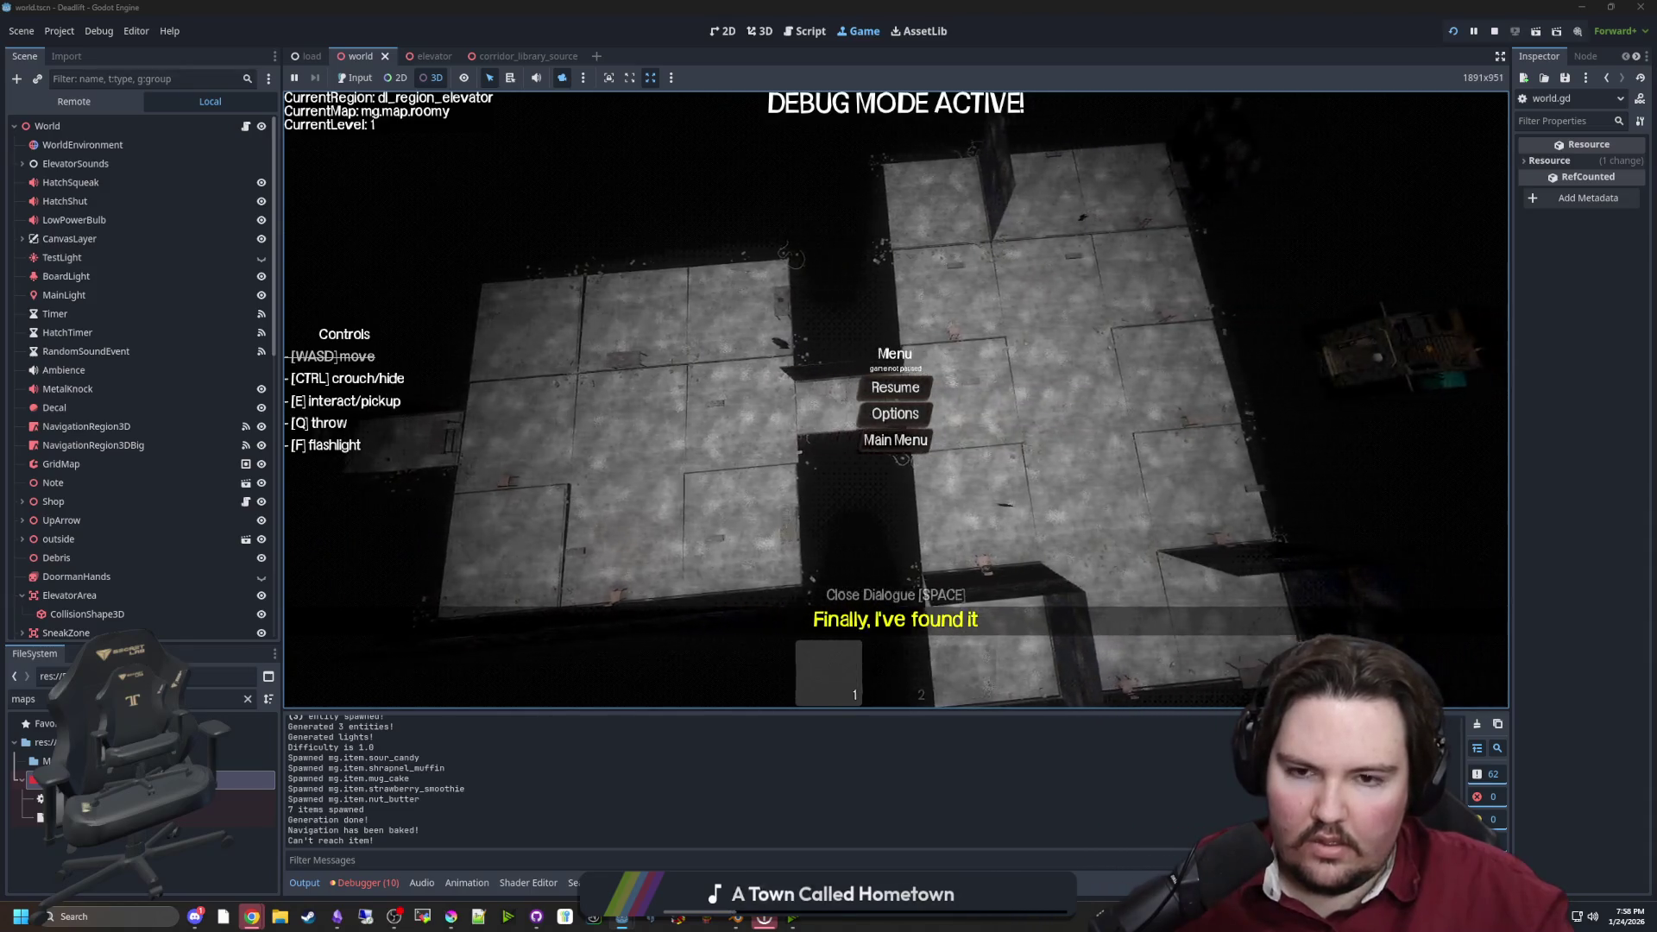
{"action": "left_click", "coordinate": [246, 127]}
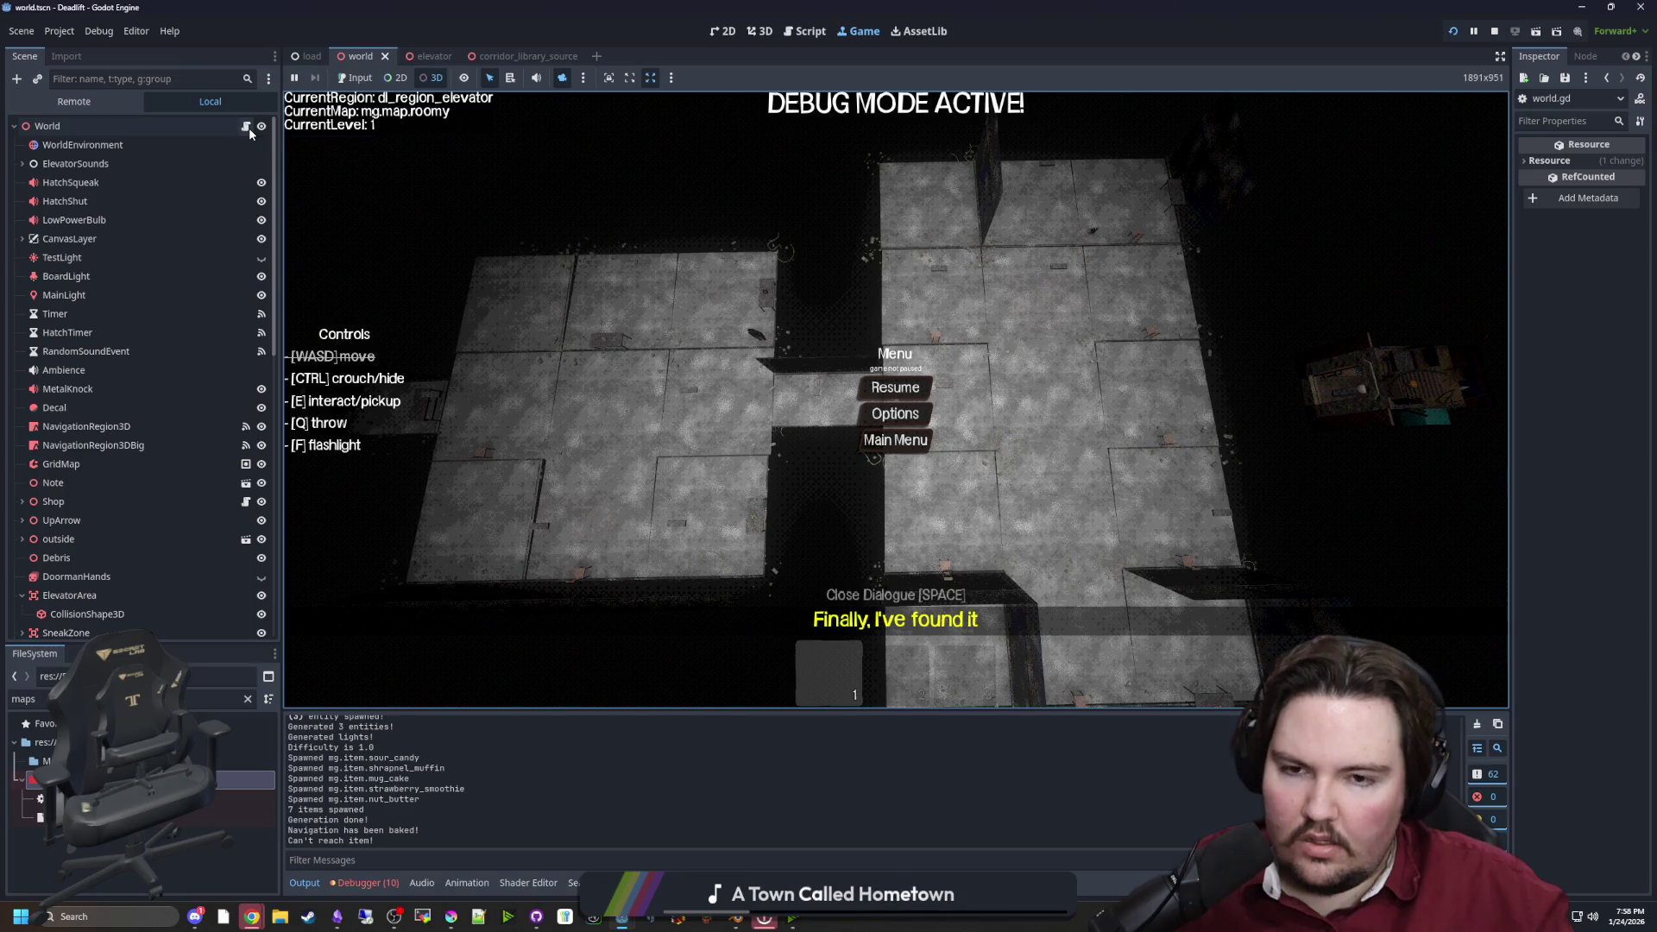
Undo the line 1059 coordinate change and save the script
{"action": "scroll", "coordinate": [830, 423], "scroll_direction": "up", "scroll_amount": 3}
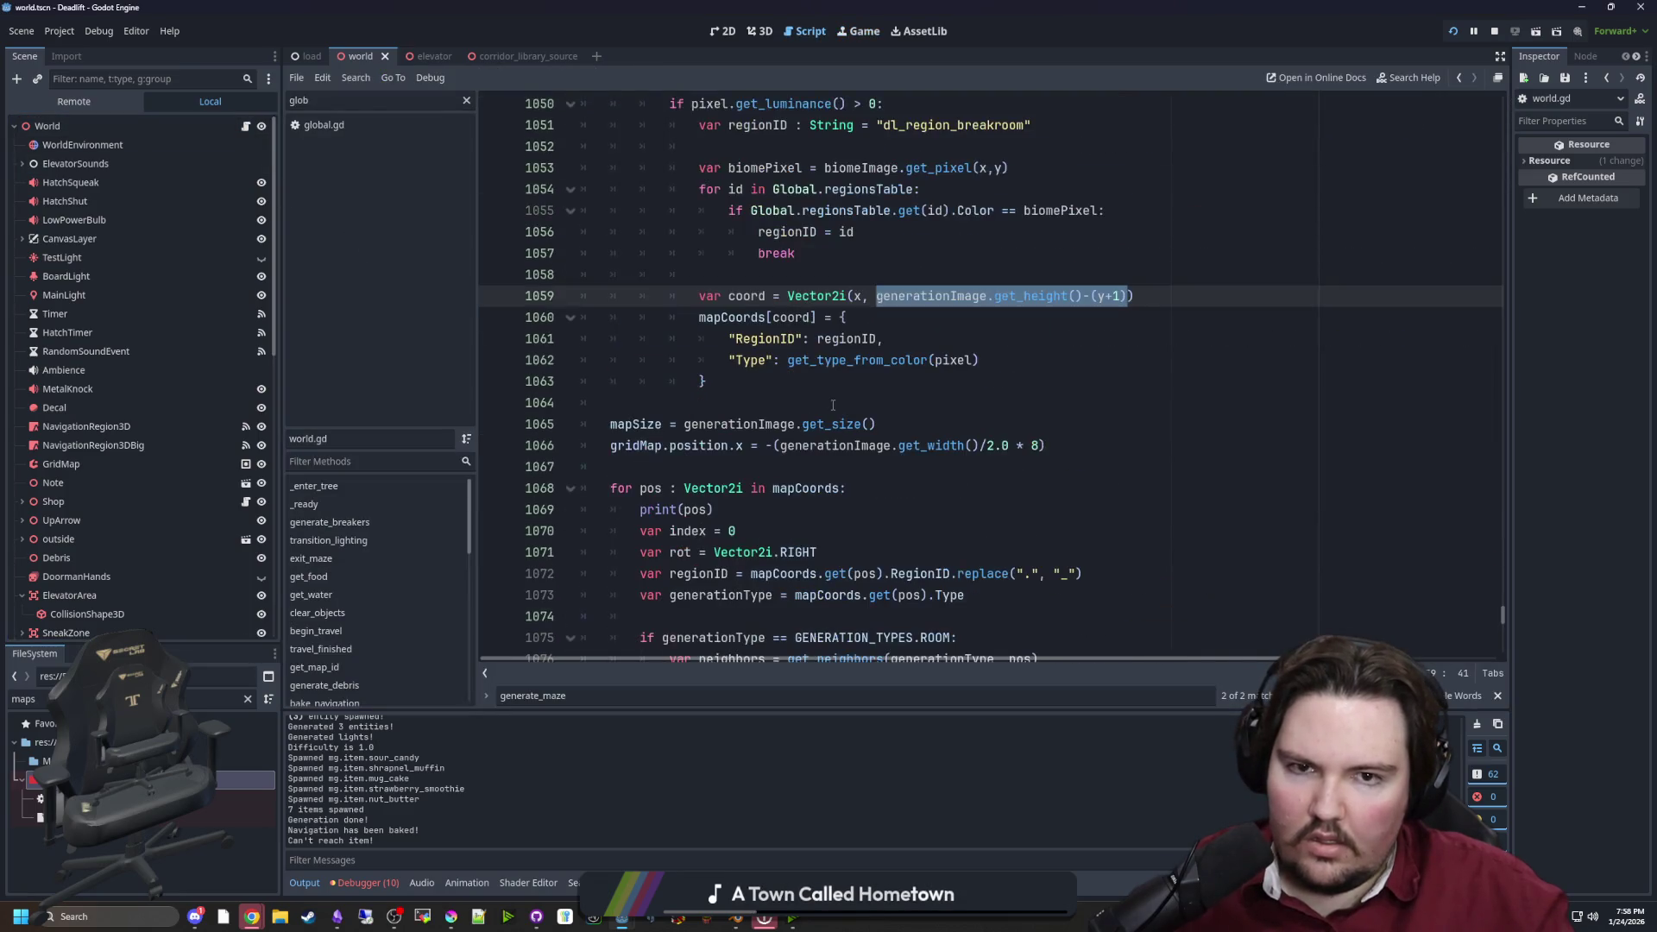
{"action": "key", "text": "ctrl+z"}
{"action": "left_click", "coordinate": [968, 261]}
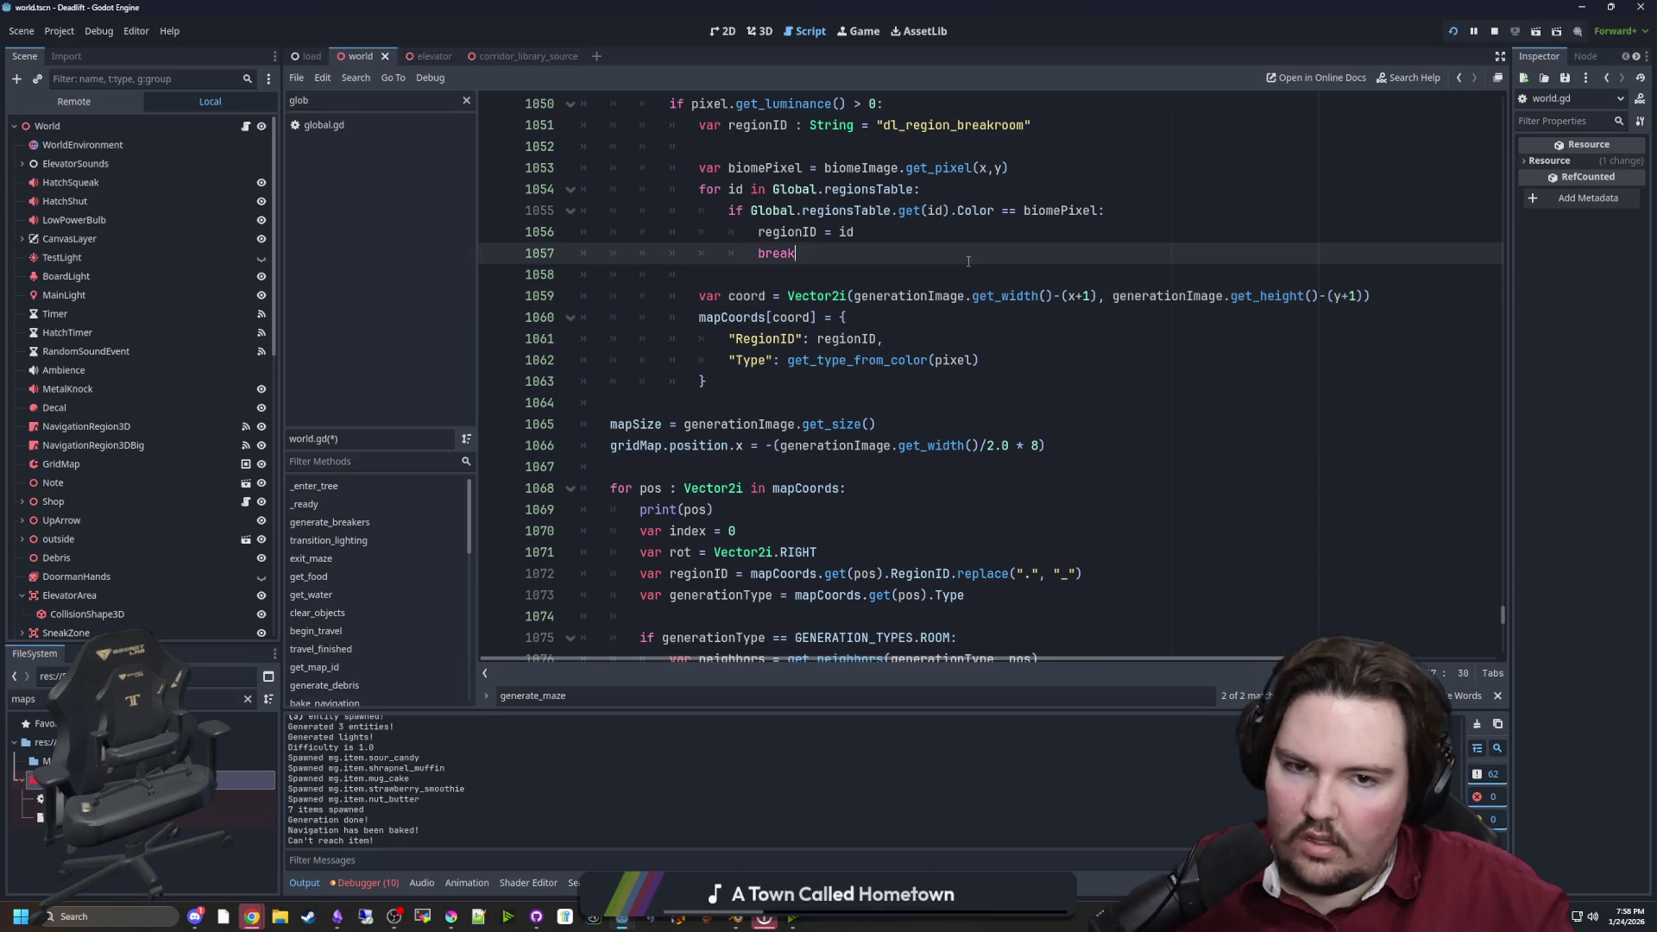
{"action": "scroll", "coordinate": [891, 400], "scroll_direction": "up", "scroll_amount": 3}
{"action": "key", "text": "Down"}
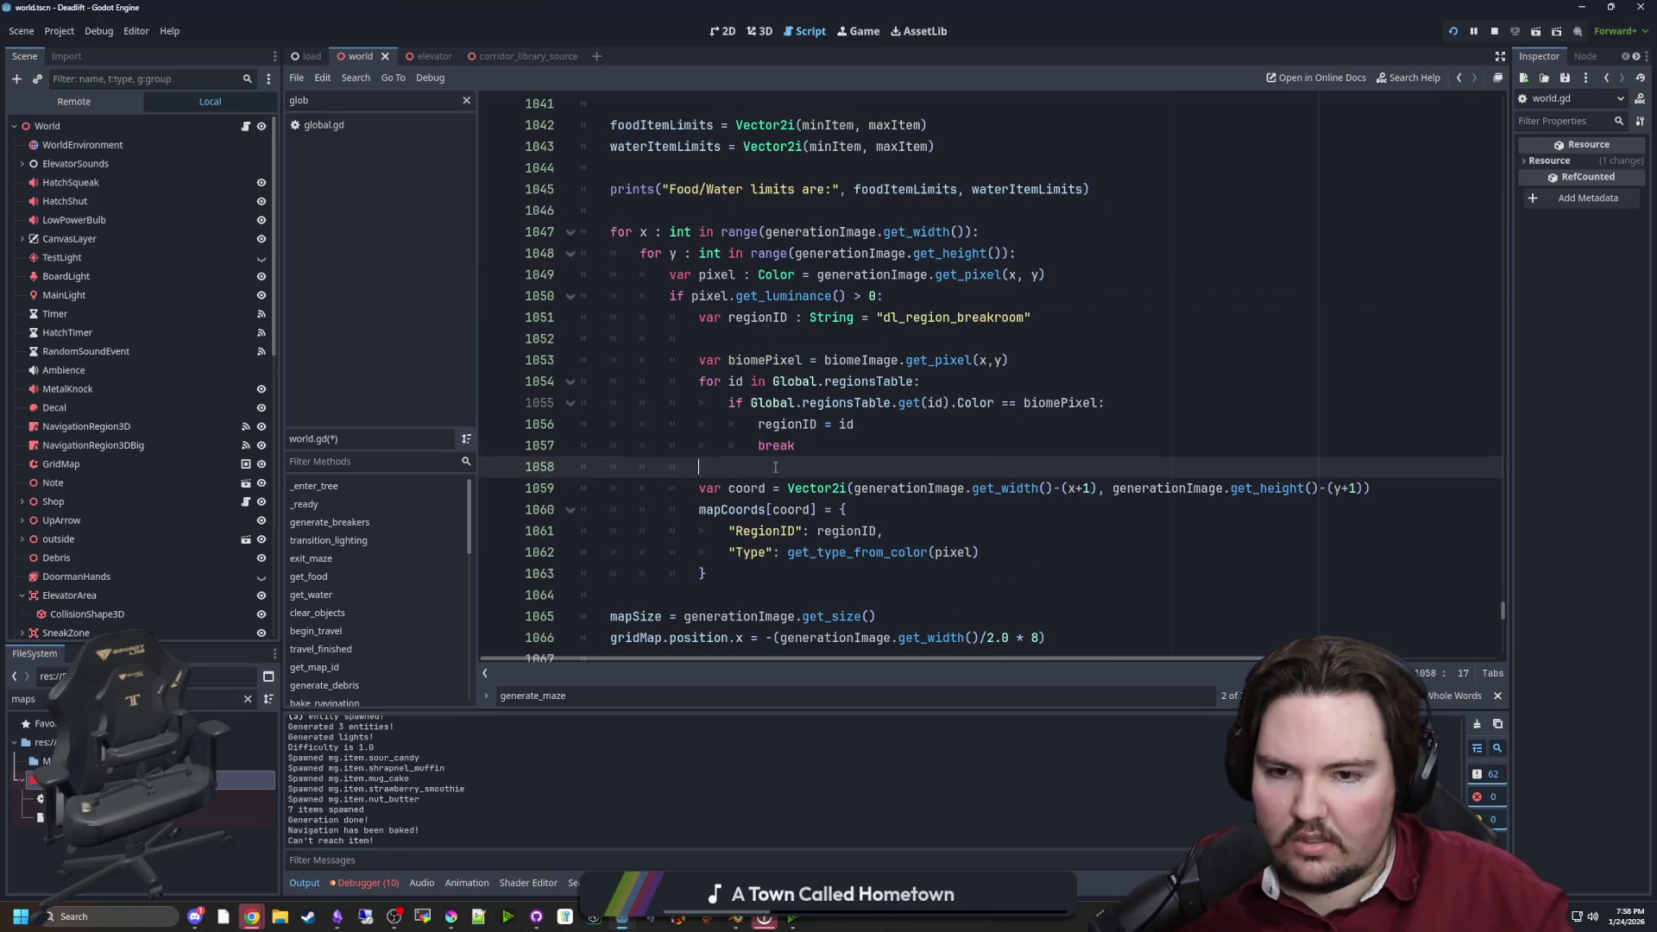
{"action": "key", "text": "ctrl+s"}
Search for 'neighbors' and go to the get_neighbors_cardinals definition
{"action": "key", "text": "ctrl+f"}
{"action": "type", "text": "neighbors"}
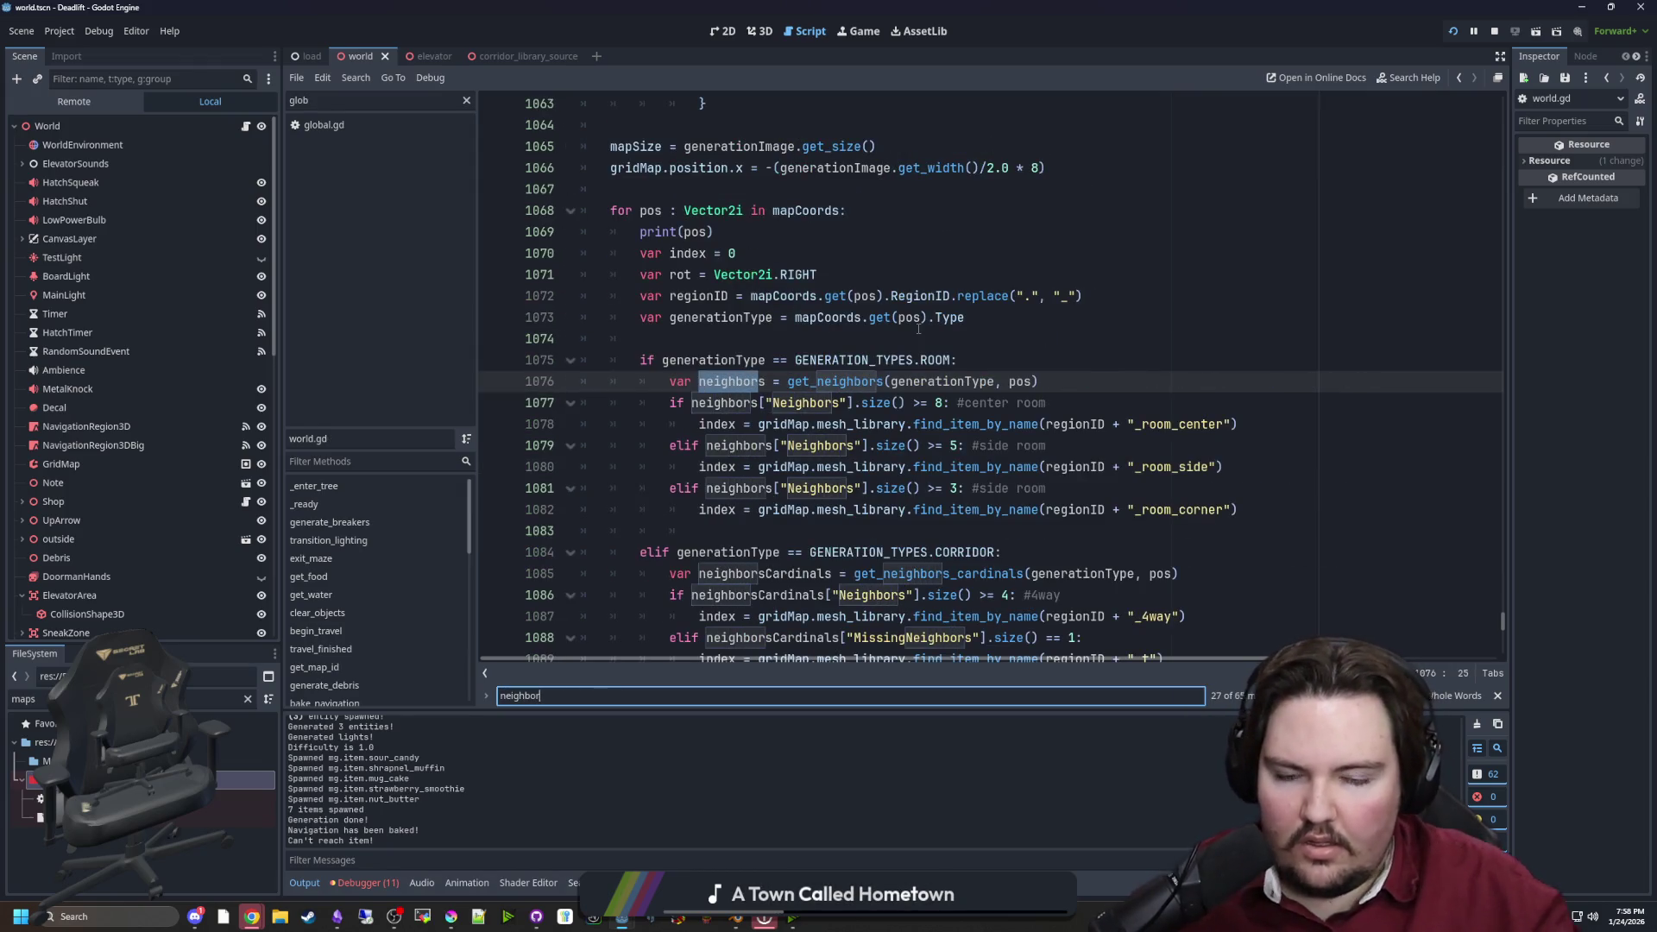
{"action": "left_click", "coordinate": [857, 343]}
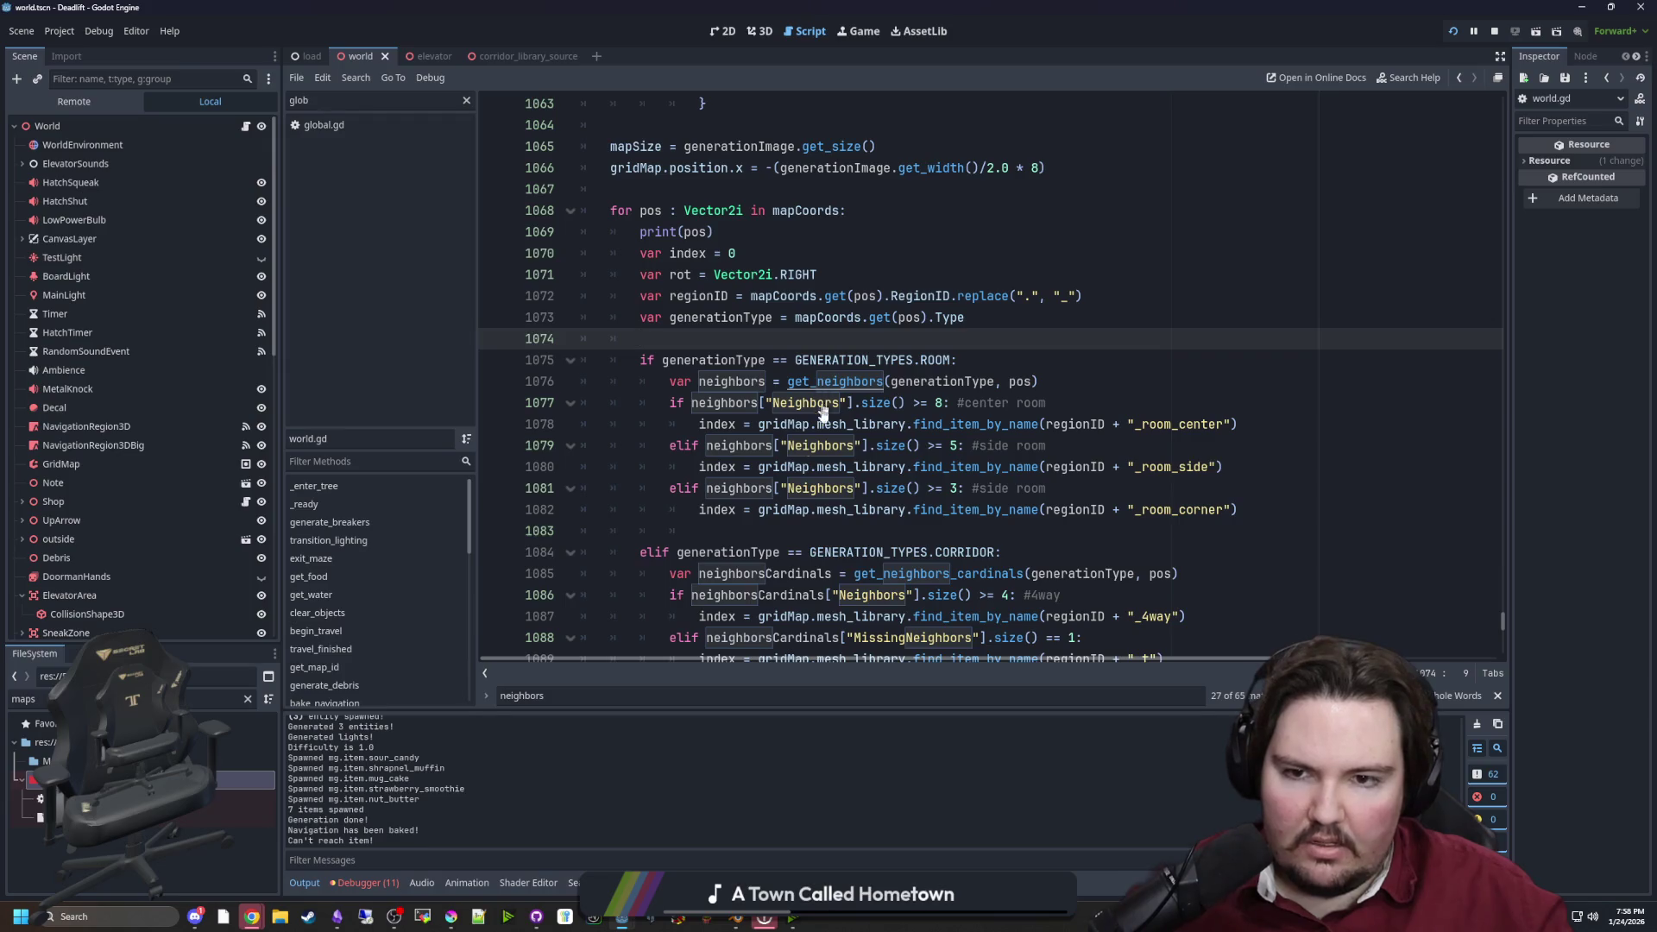
{"action": "left_click", "coordinate": [984, 573], "text": "ctrl"}
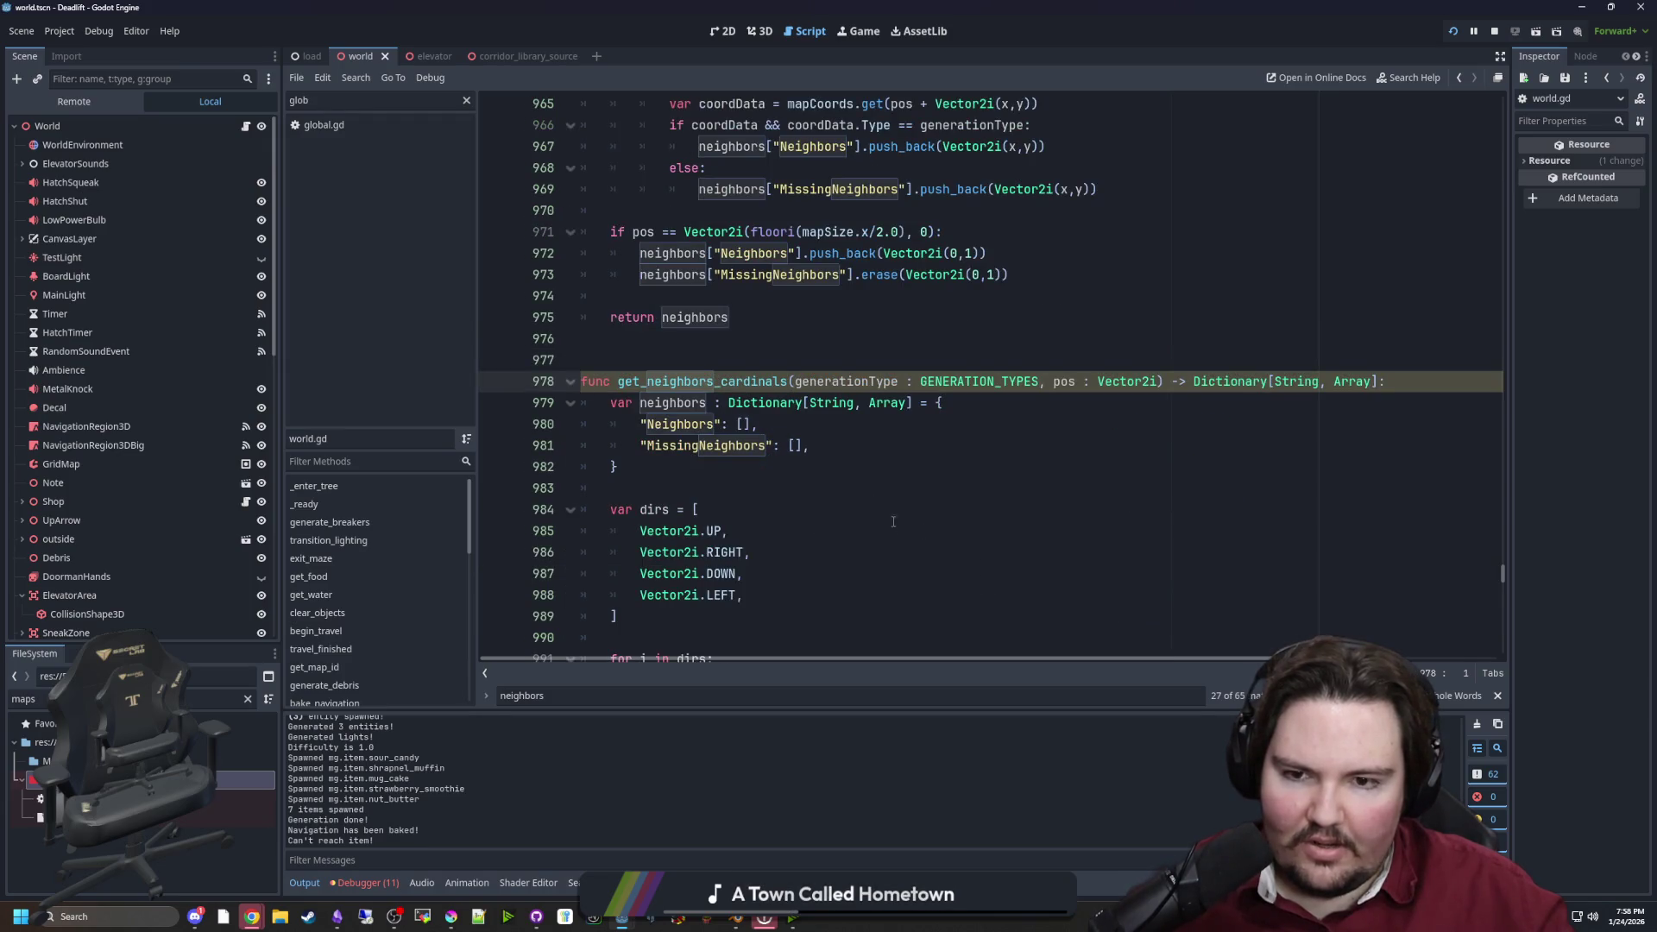
{"action": "scroll", "coordinate": [893, 521], "scroll_direction": "down", "scroll_amount": 6}
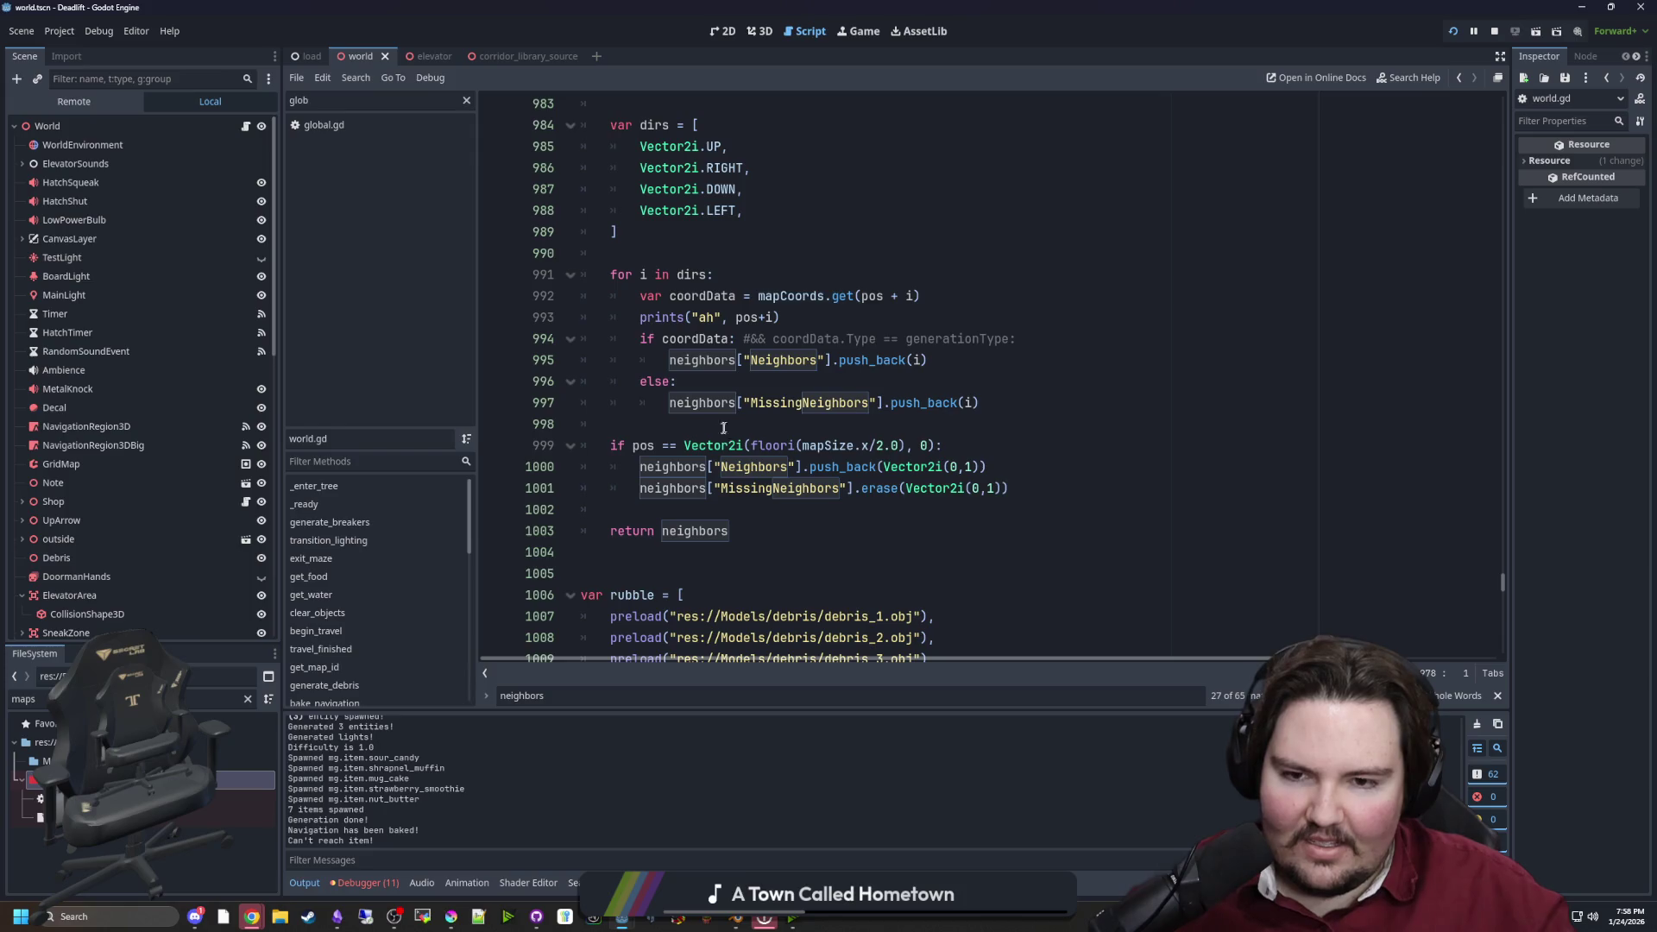
{"action": "left_click", "coordinate": [724, 428]}
{"action": "scroll", "coordinate": [879, 448], "scroll_direction": "up", "scroll_amount": 2}
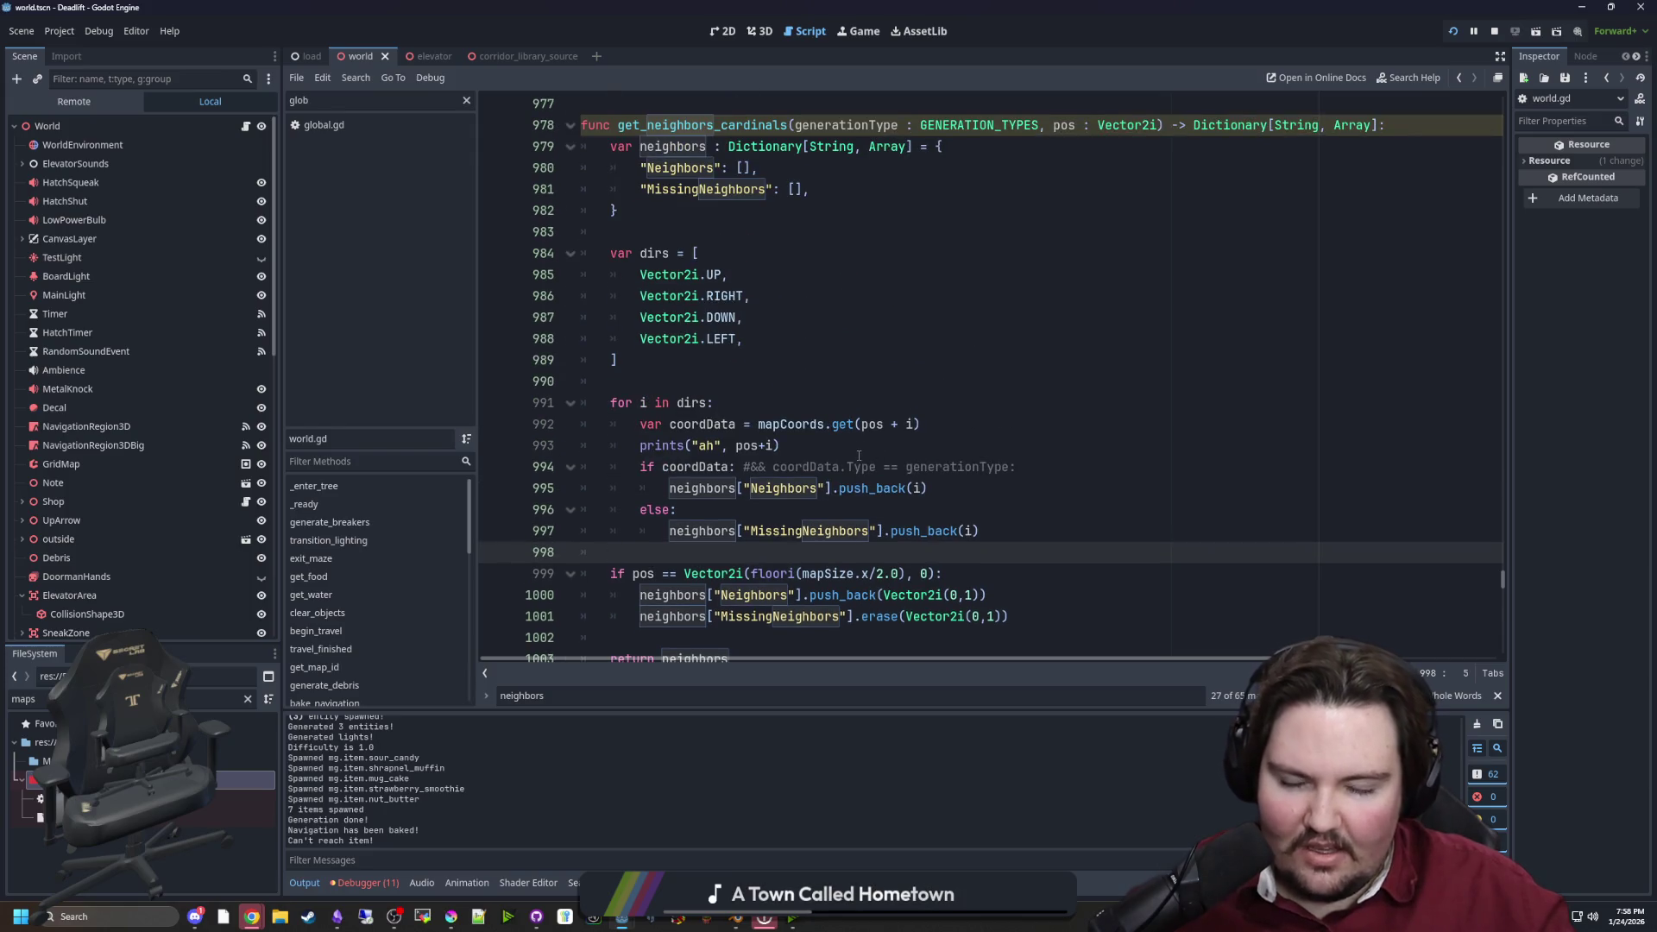
{"action": "left_click", "coordinate": [664, 383]}
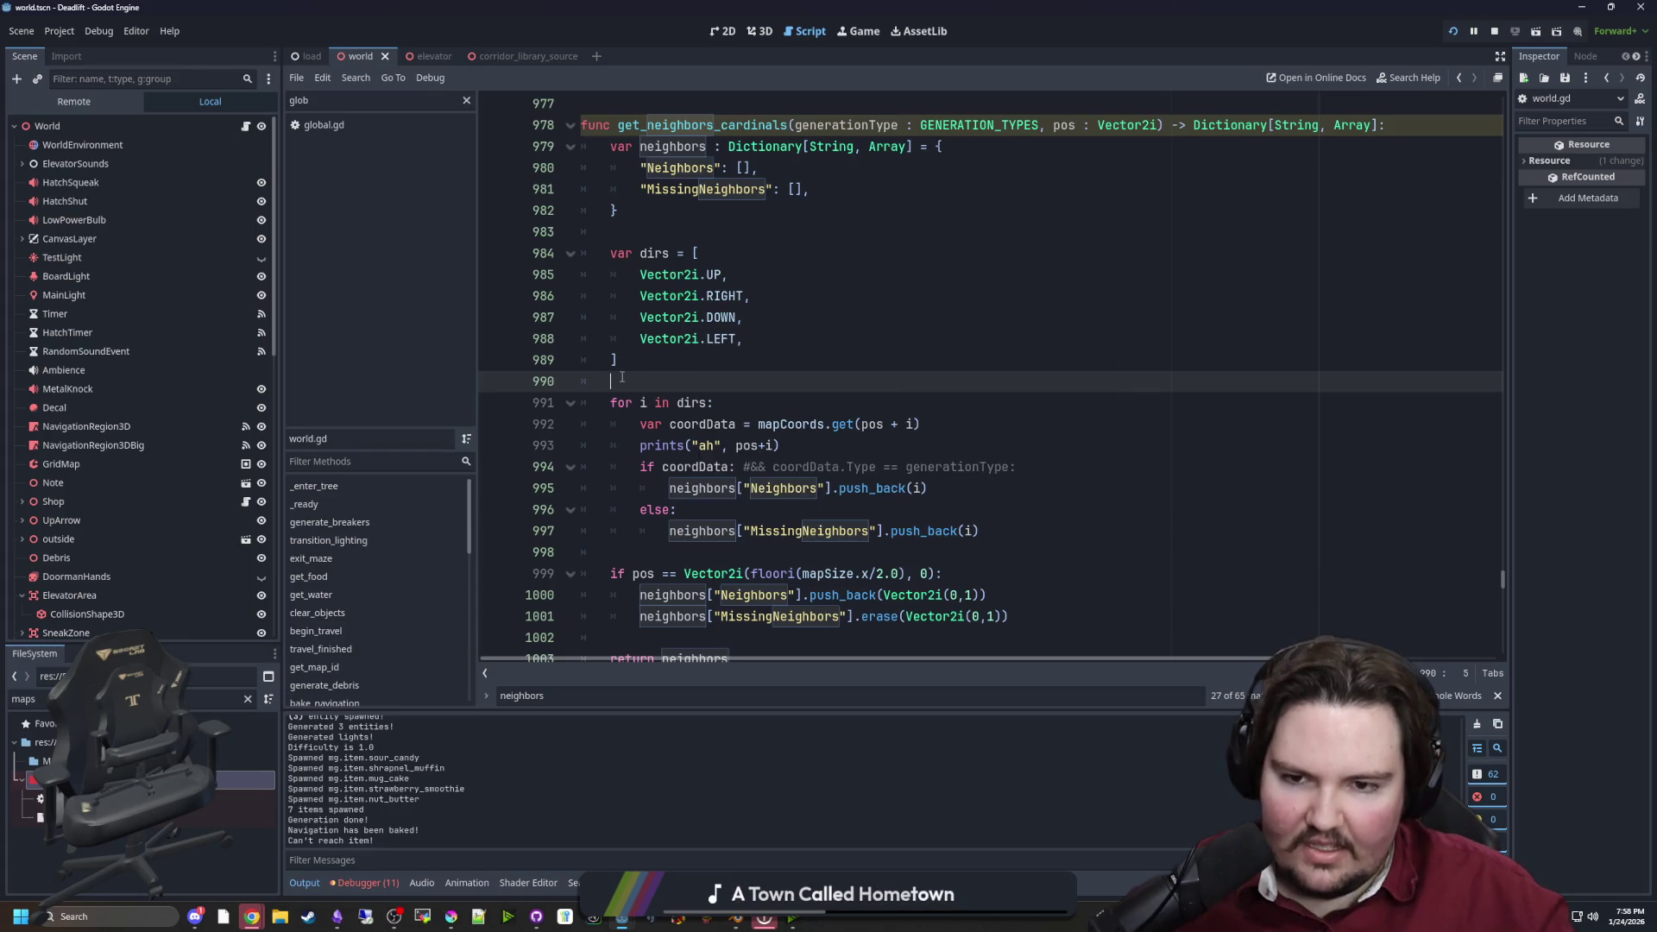
{"action": "left_click", "coordinate": [809, 436]}
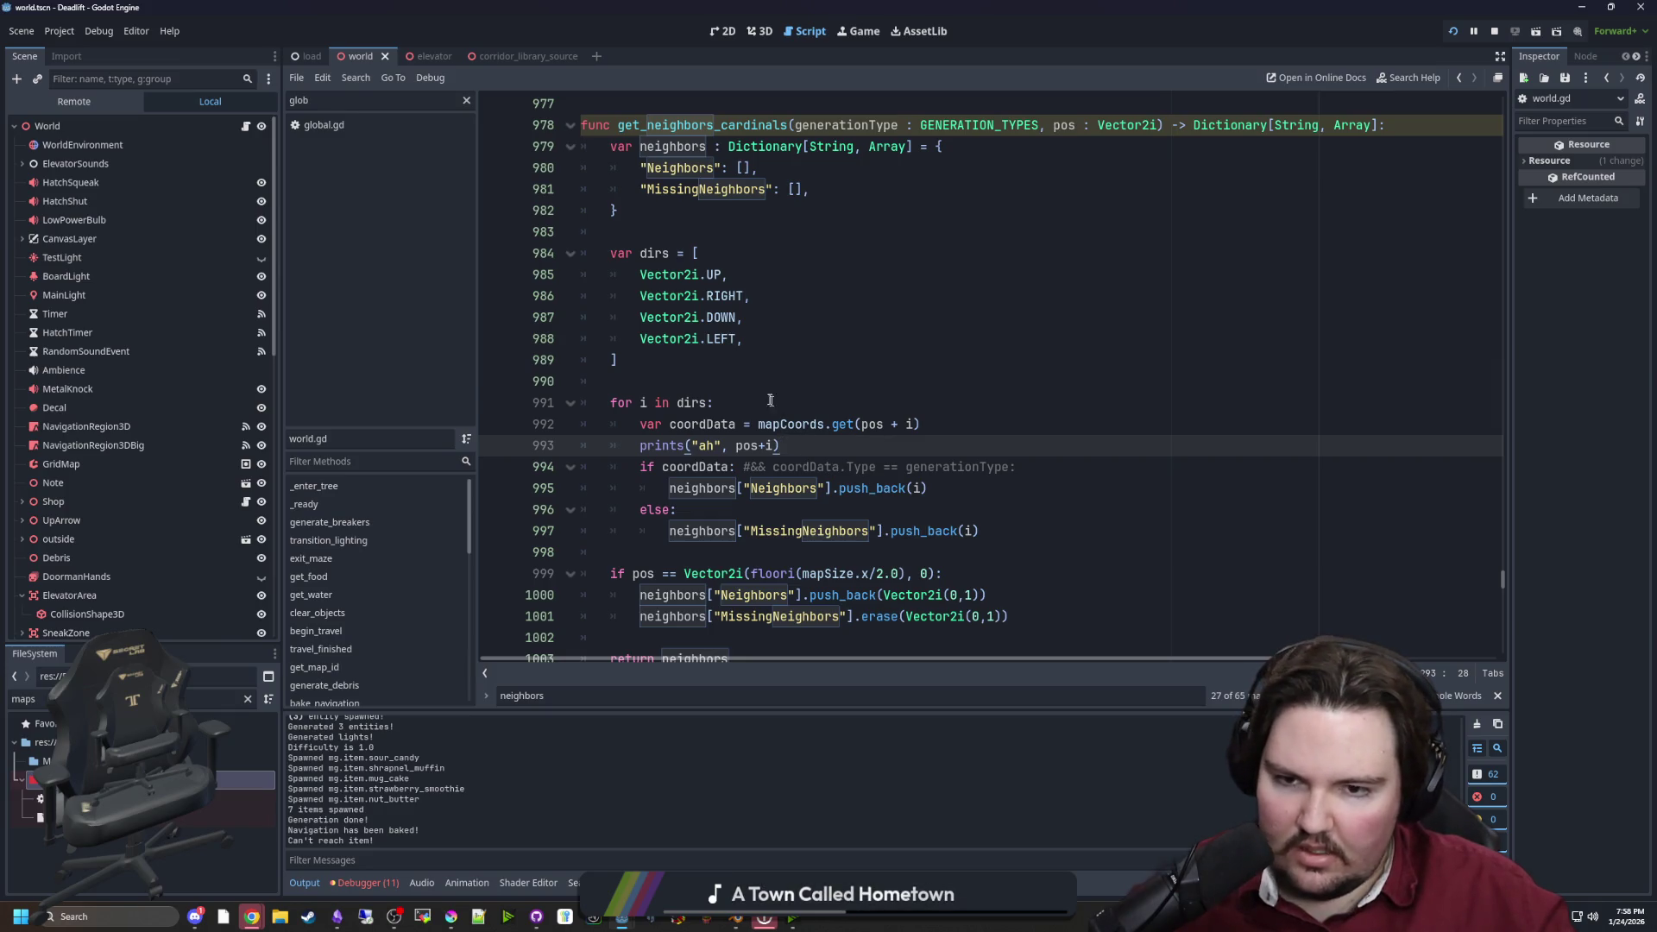
{"action": "left_click", "coordinate": [711, 375]}
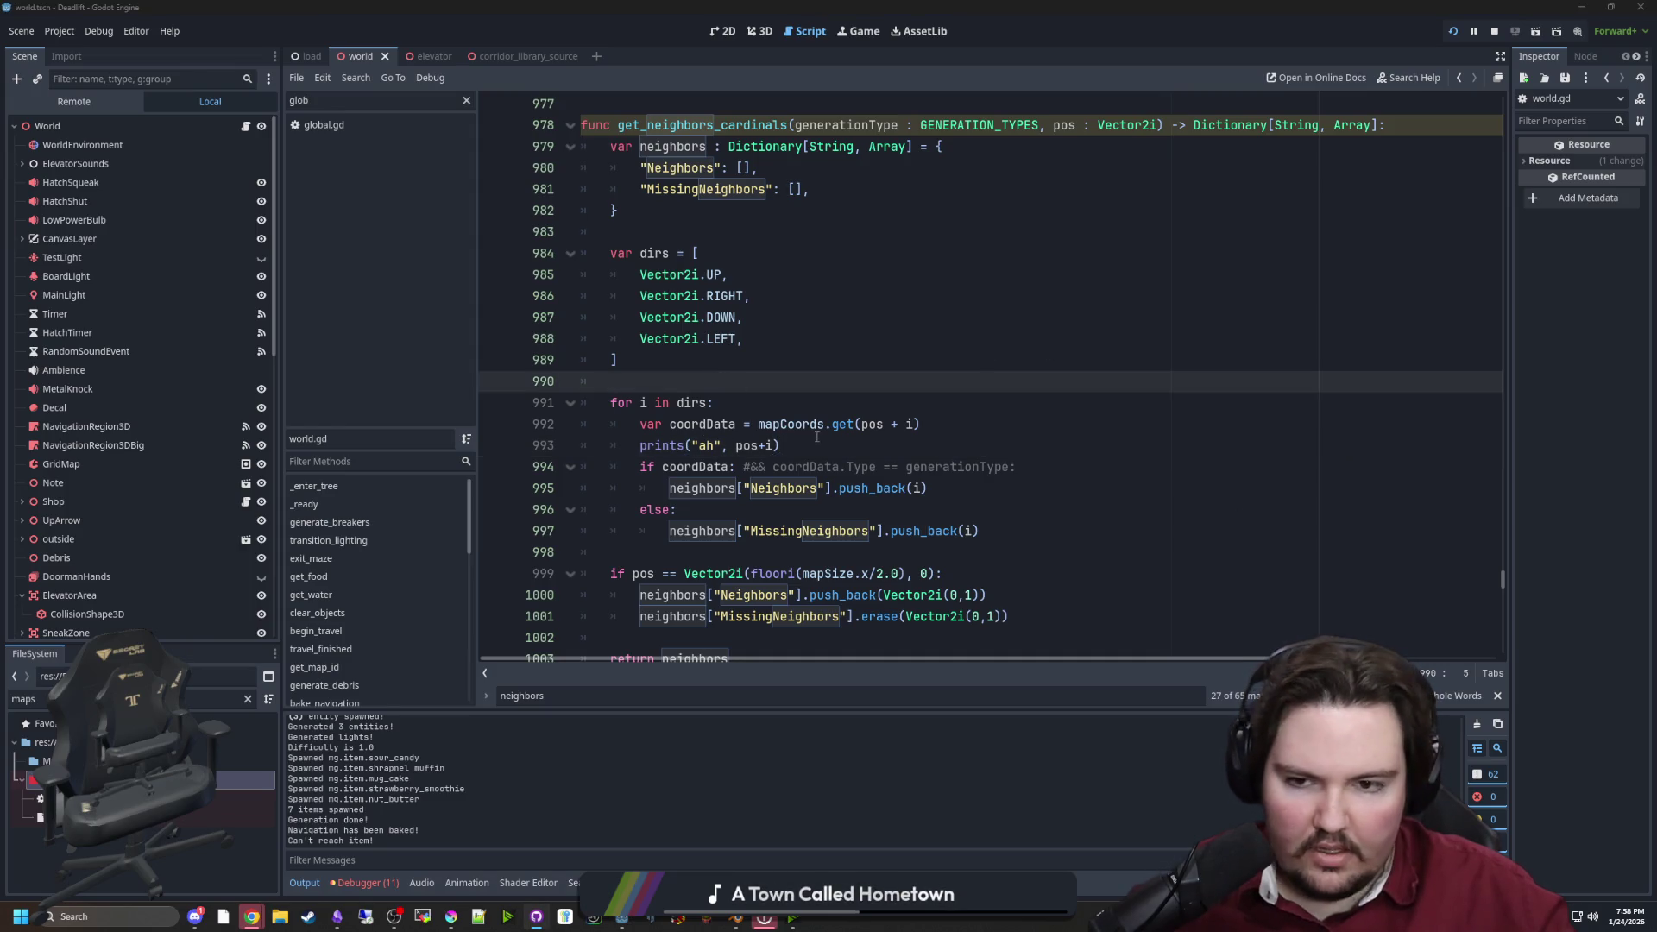
Delete the dirs array and start 'if mapCoords.get(pos + i)' on line 984
{"action": "mouse_move", "coordinate": [617, 359]}
{"action": "left_mouse_down"}
{"action": "mouse_move", "coordinate": [587, 253]}
{"action": "mouse_move", "coordinate": [395, 254]}
{"action": "left_mouse_up"}
{"action": "key", "text": "BackSpace"}
{"action": "key", "text": "BackSpace"}
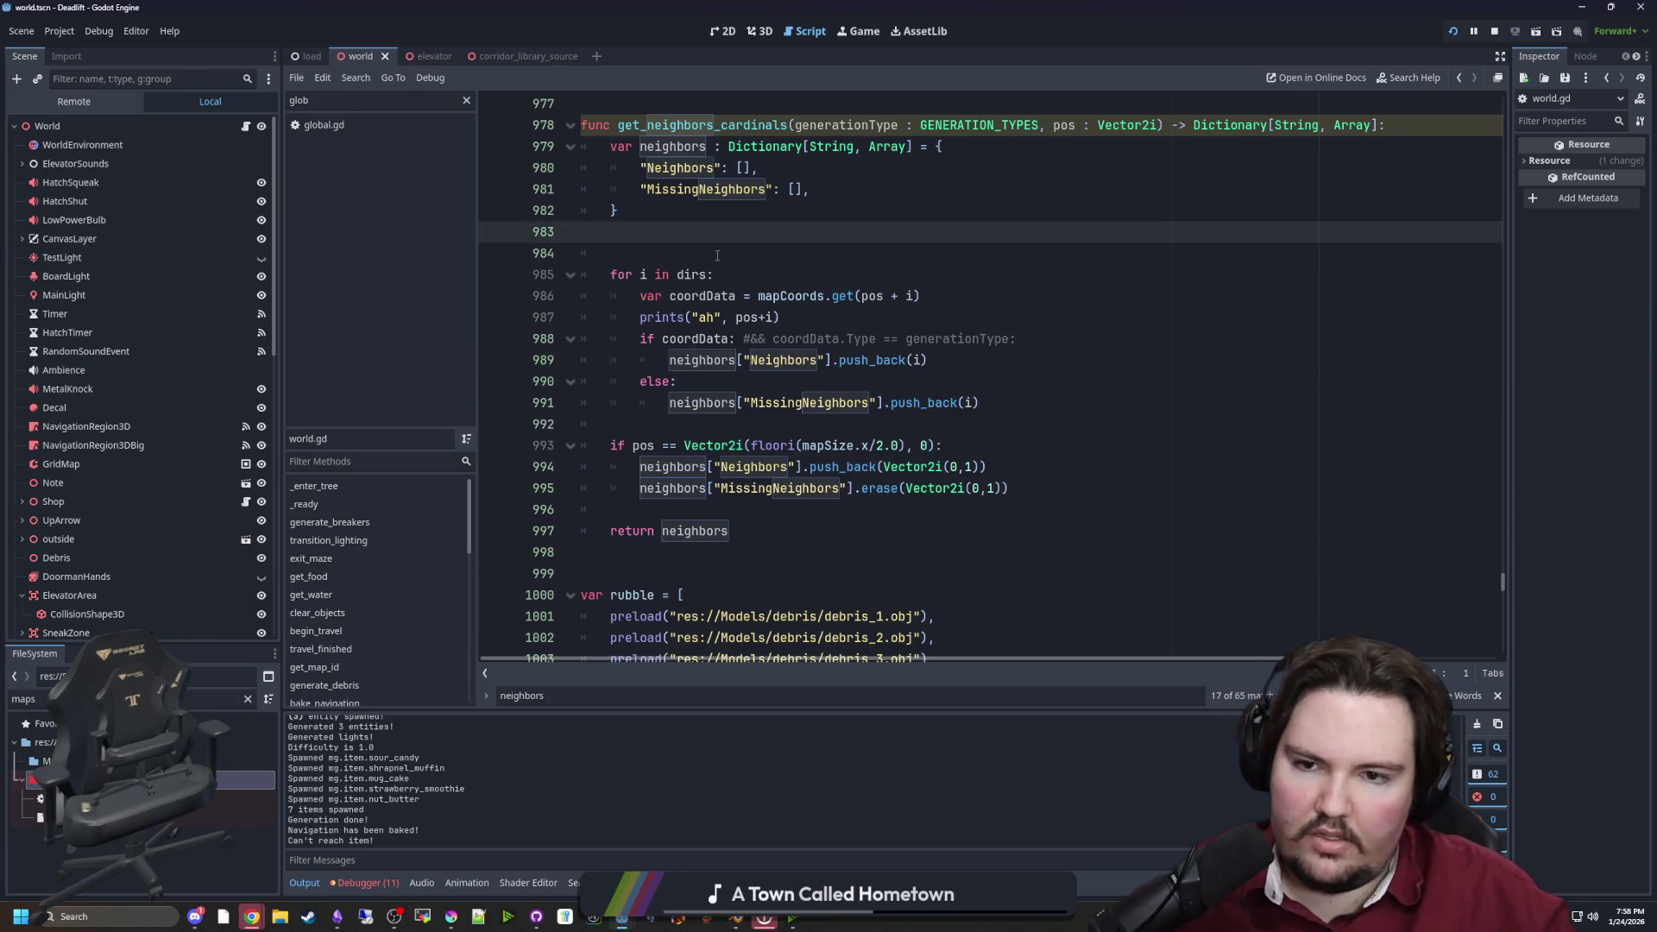
{"action": "key", "text": "Return"}
{"action": "left_click", "coordinate": [933, 318]}
{"action": "left_click_drag", "start_coordinate": [933, 319], "coordinate": [754, 321]}
{"action": "key", "text": "ctrl+c"}
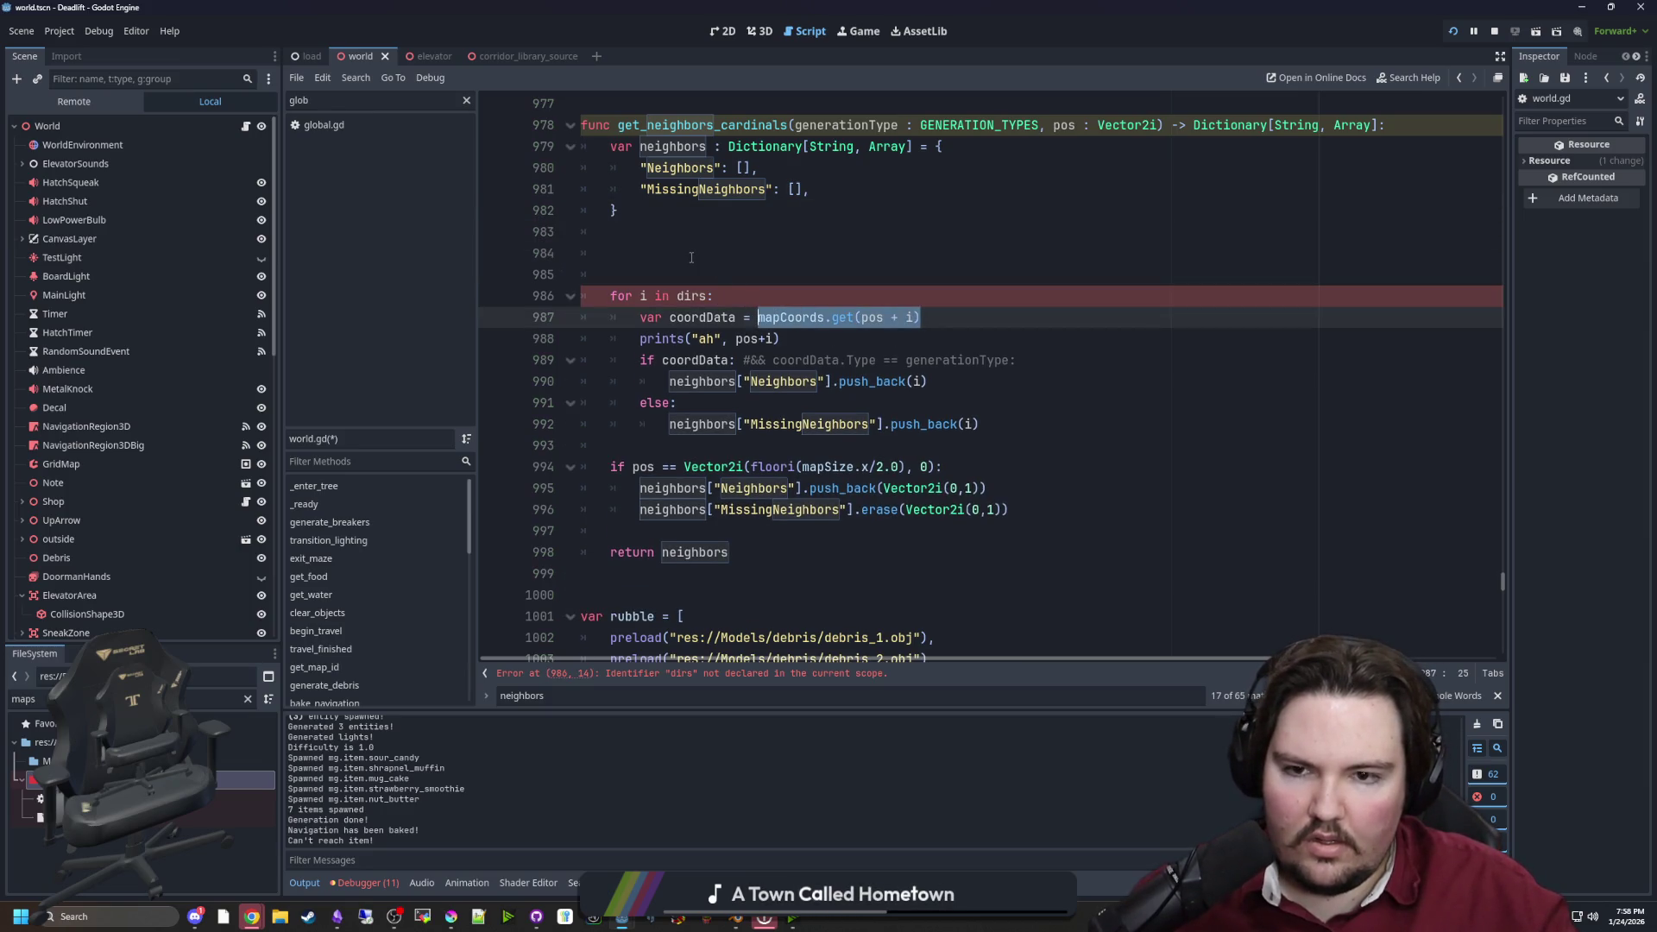
{"action": "left_click", "coordinate": [691, 258]}
{"action": "type", "text": "if"}
{"action": "key", "text": "ctrl+v"}
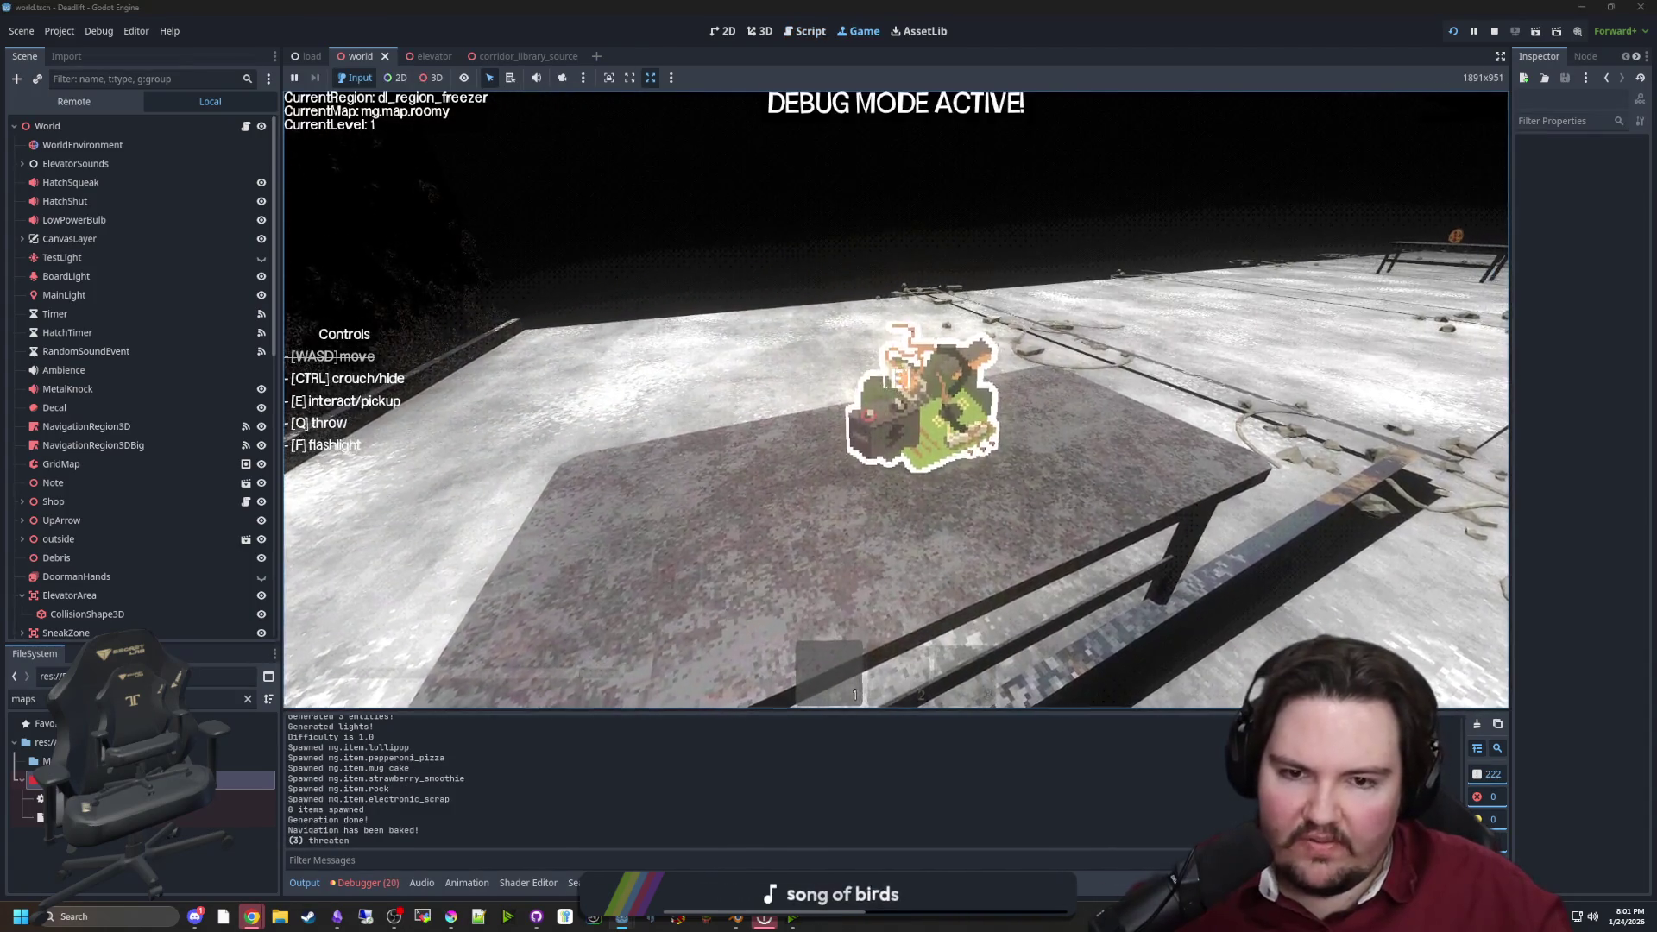
Walk from the freezer past the table into the elevator and back, then stop the game
{"action": "key", "text": "w"}
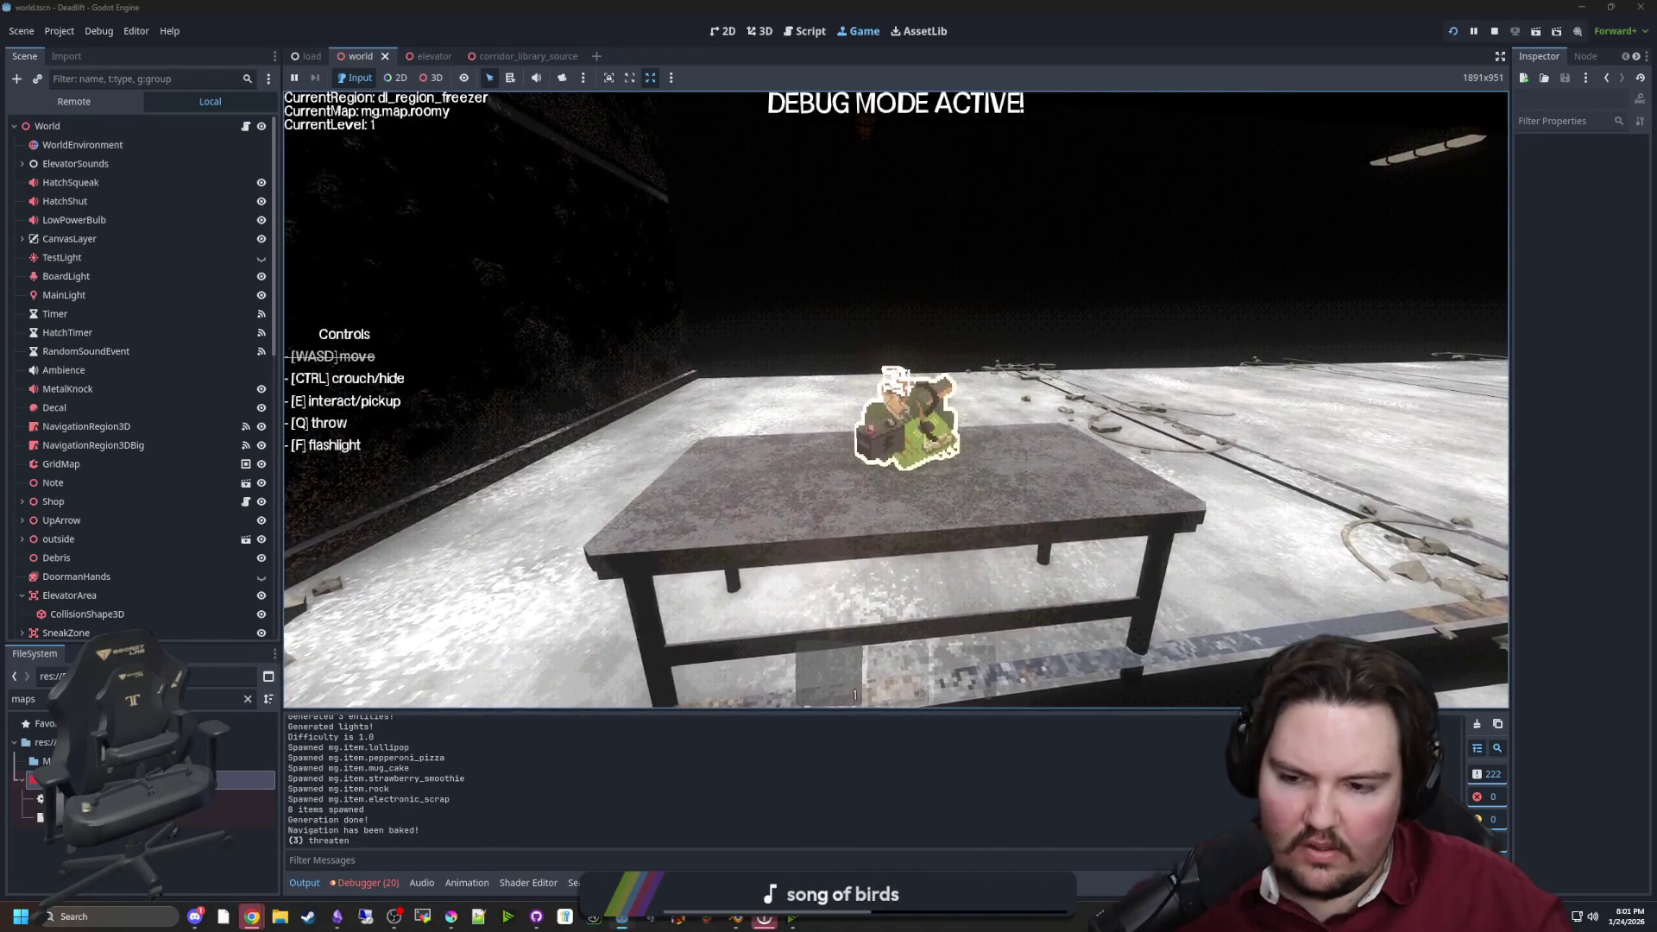
{"action": "key", "text": "w"}
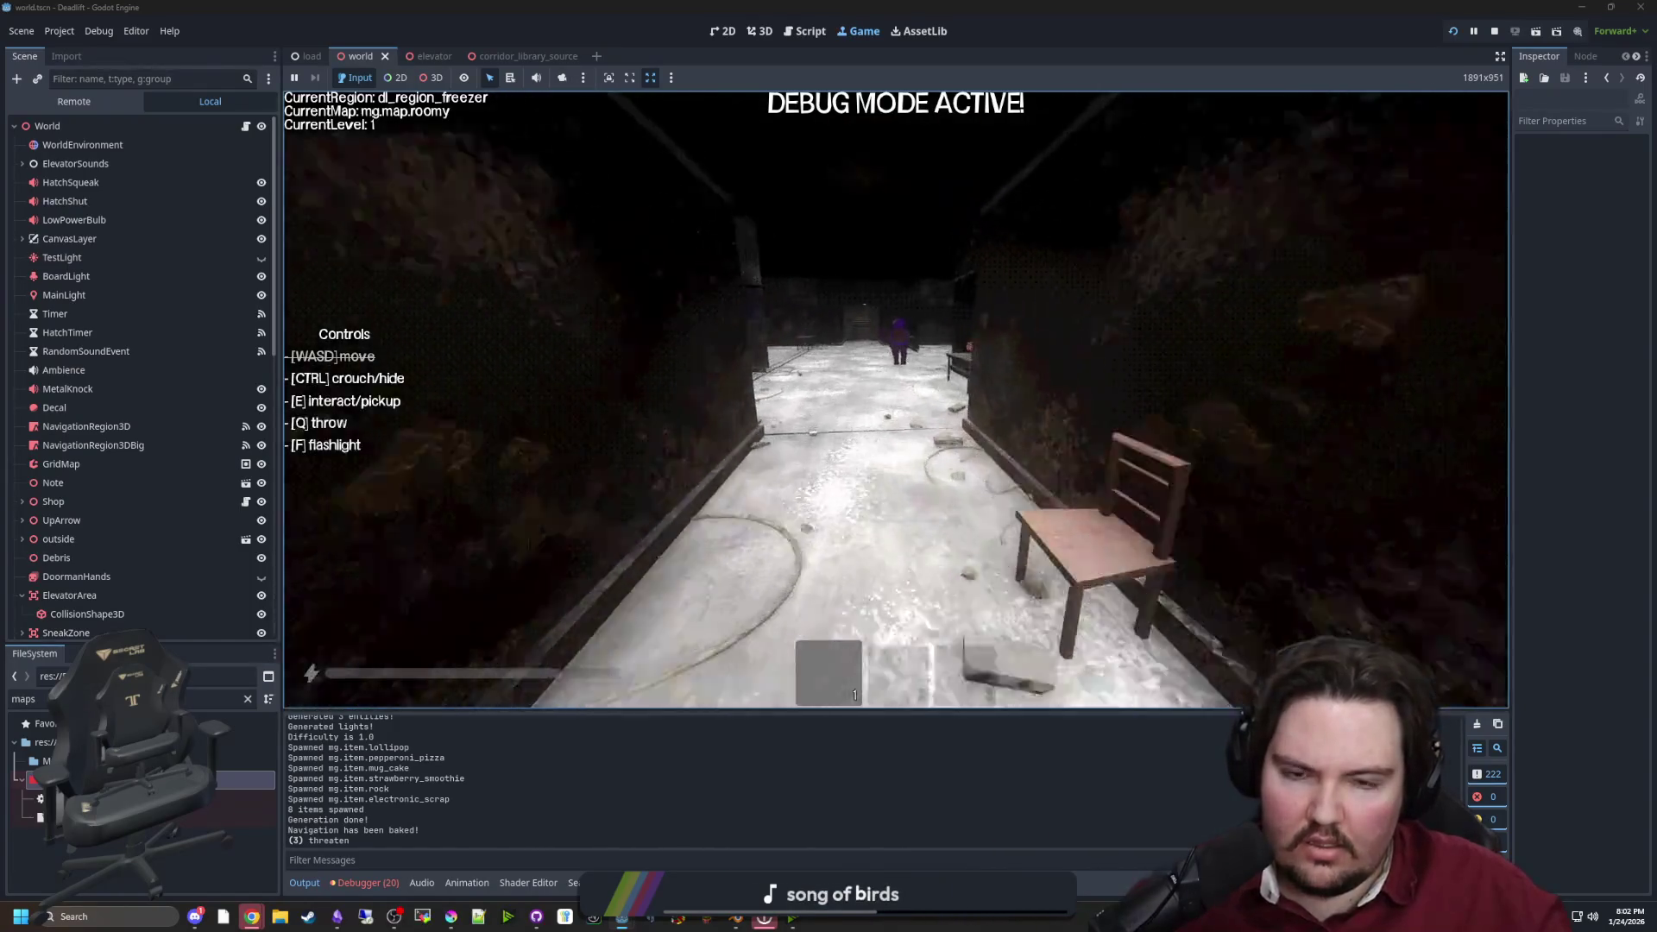
{"action": "key", "text": "w"}
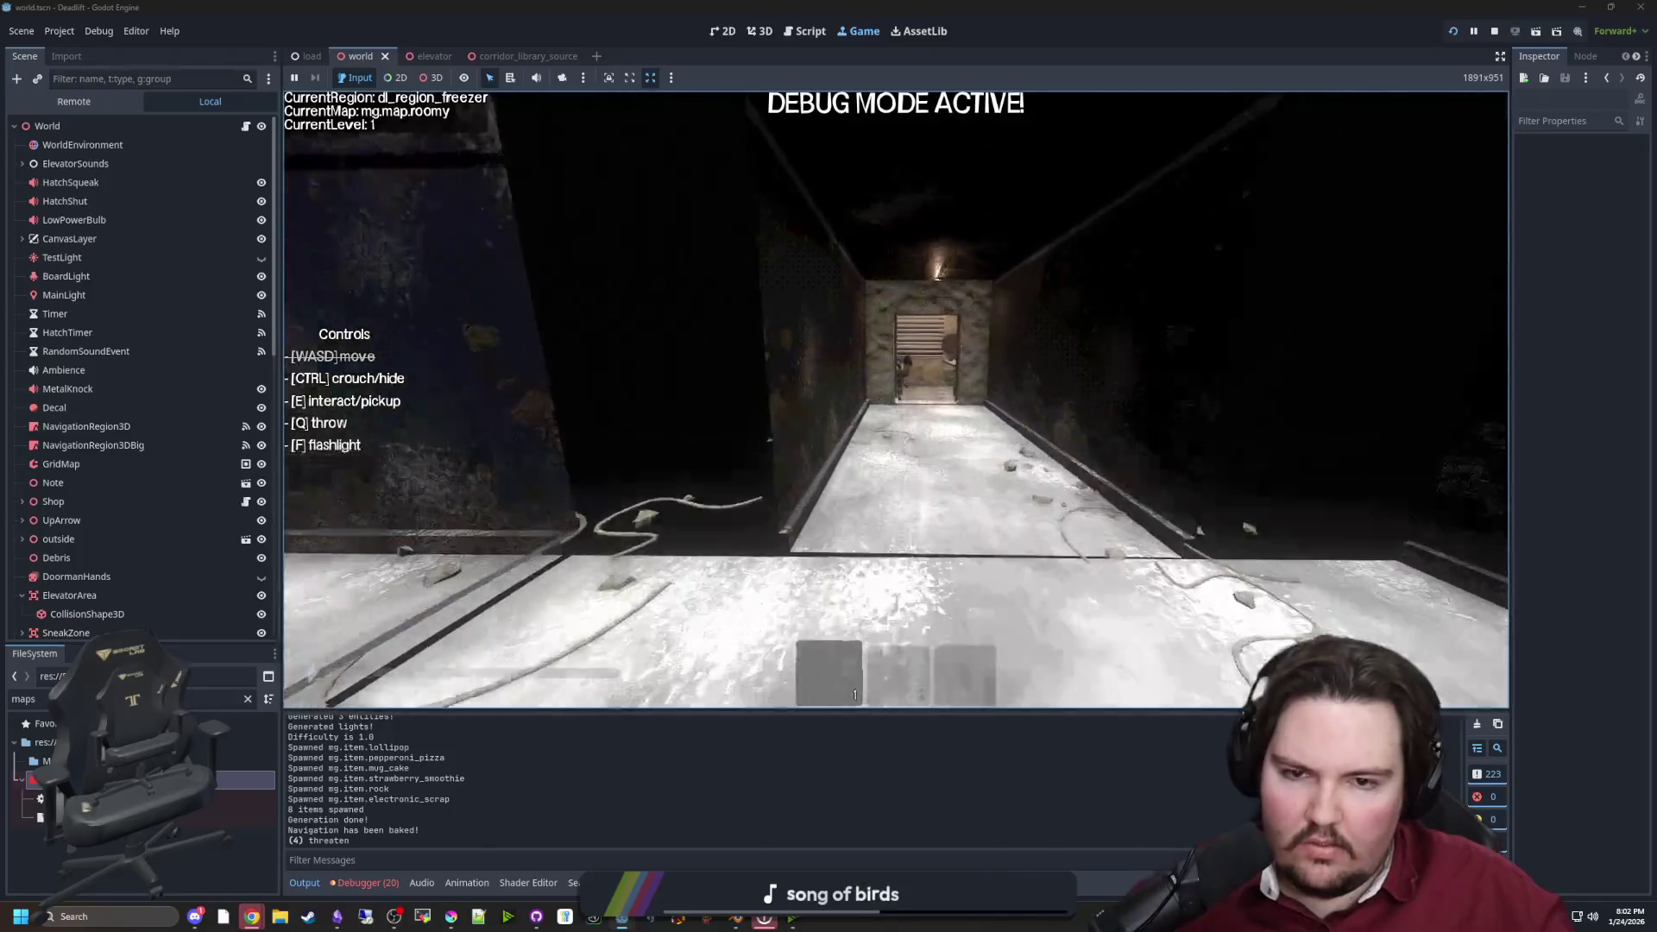
{"action": "key", "text": "w"}
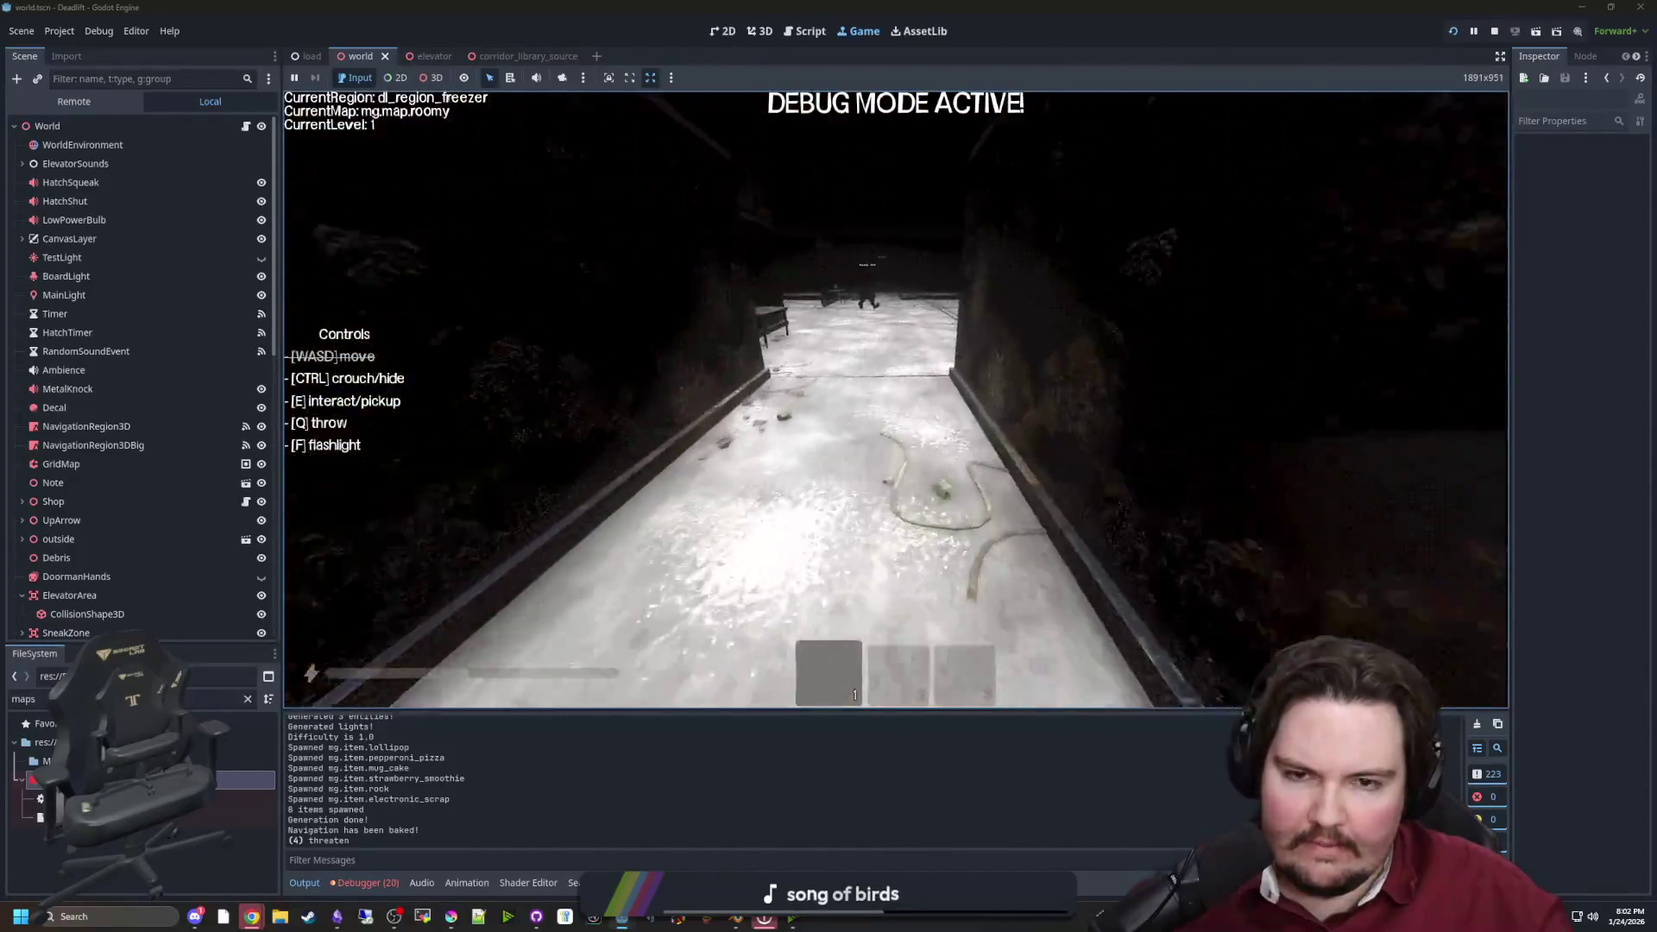
{"action": "key", "text": "Escape"}
{"action": "left_click", "coordinate": [1493, 31]}
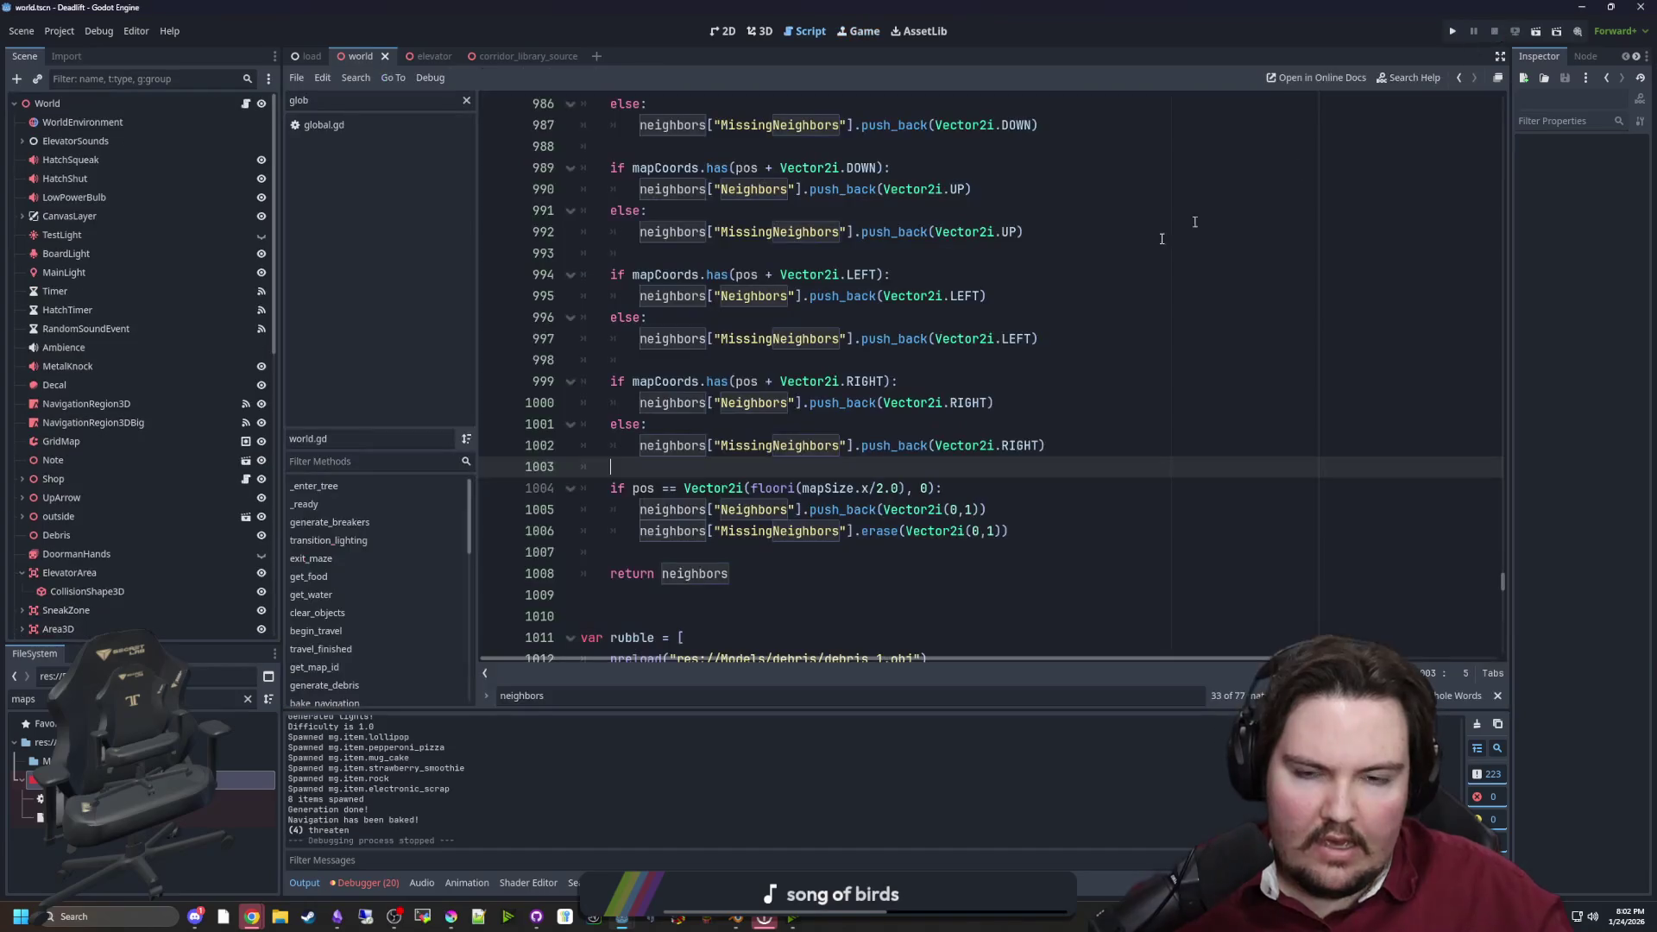
Move the RIGHT if/else check to directly after the UP check
{"action": "left_click", "coordinate": [686, 369]}
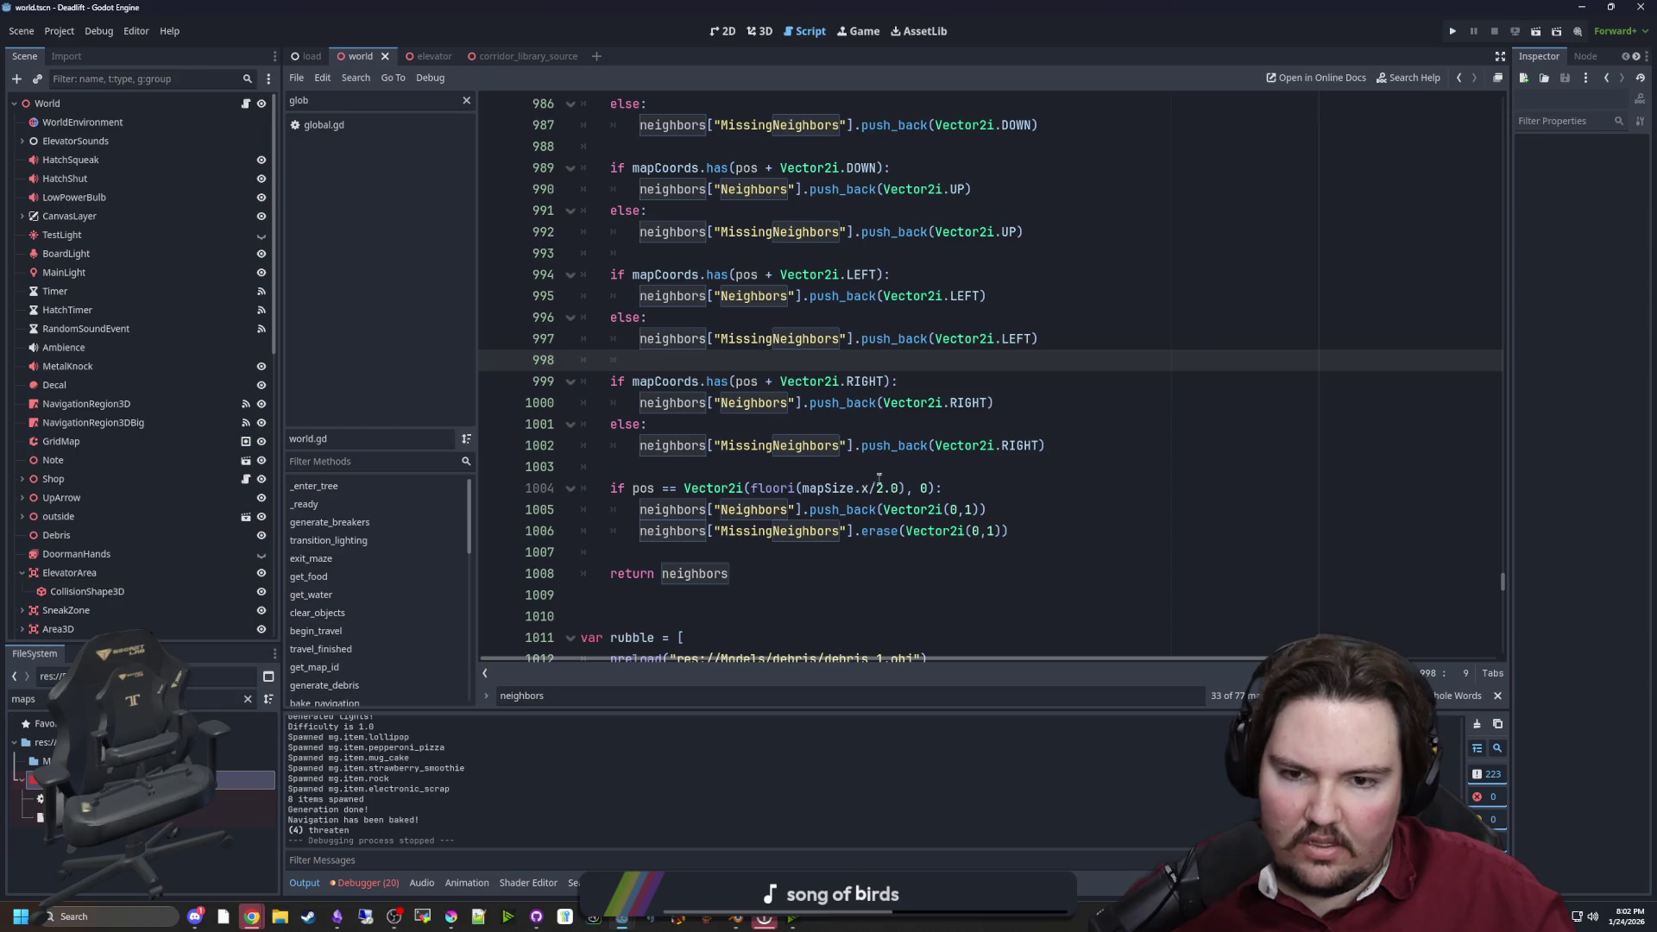
{"action": "scroll", "coordinate": [878, 479], "scroll_direction": "up", "scroll_amount": 4}
{"action": "left_click", "coordinate": [711, 281]}
{"action": "key", "text": "ctrl+s"}
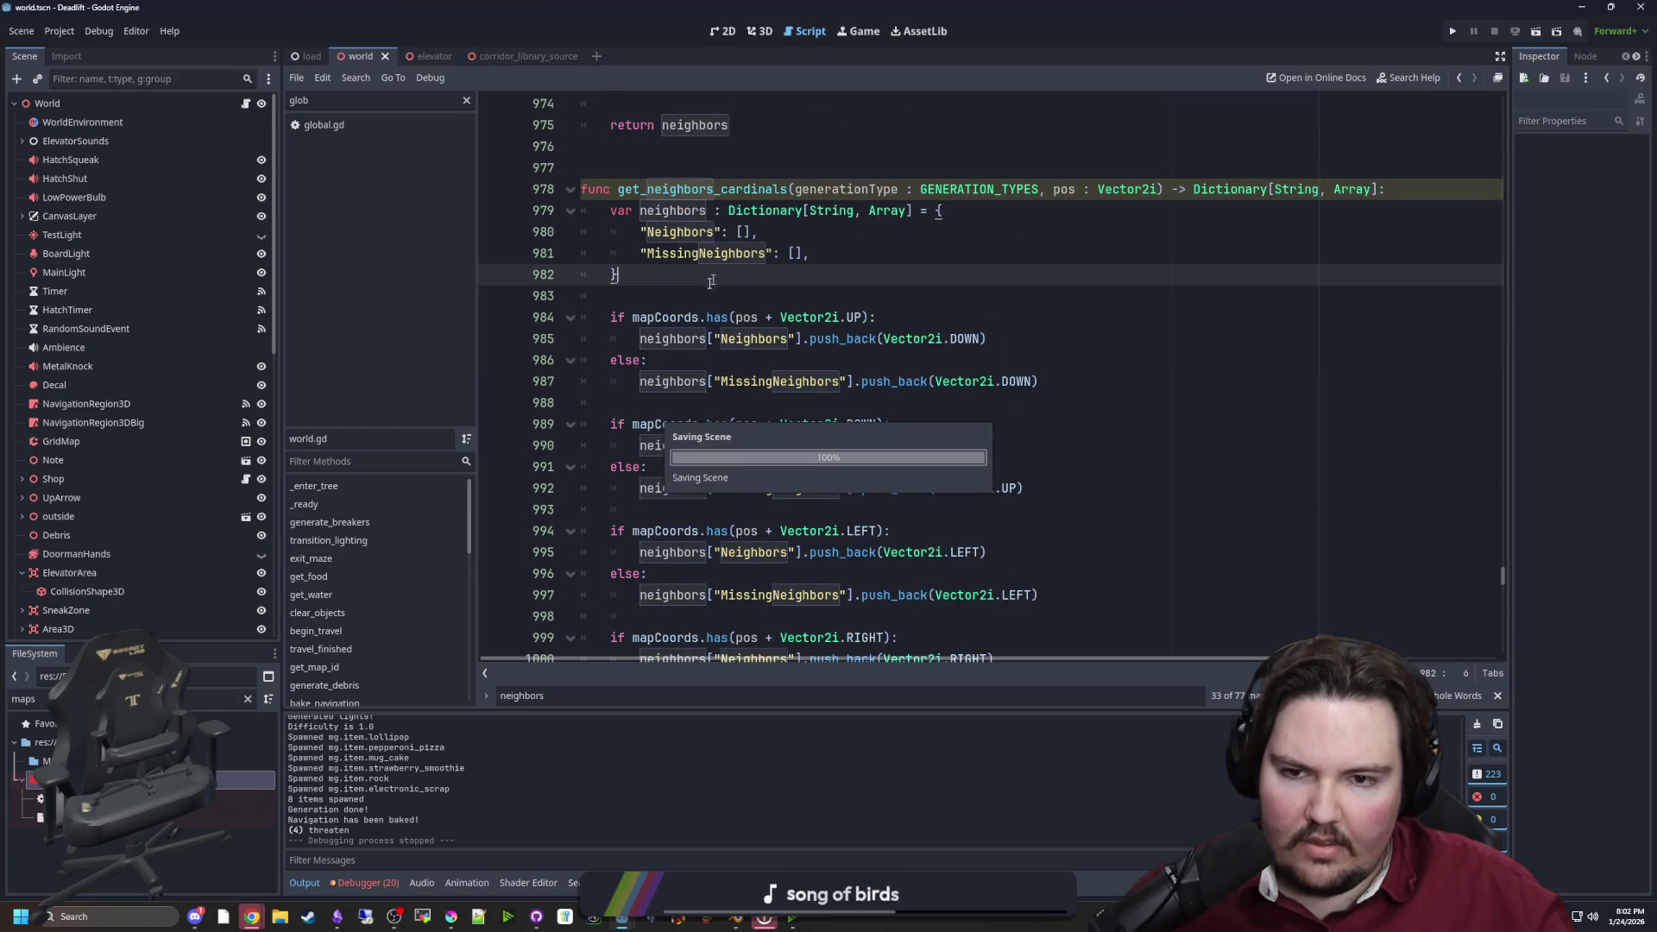
{"action": "scroll", "coordinate": [758, 332], "scroll_direction": "down", "scroll_amount": 1}
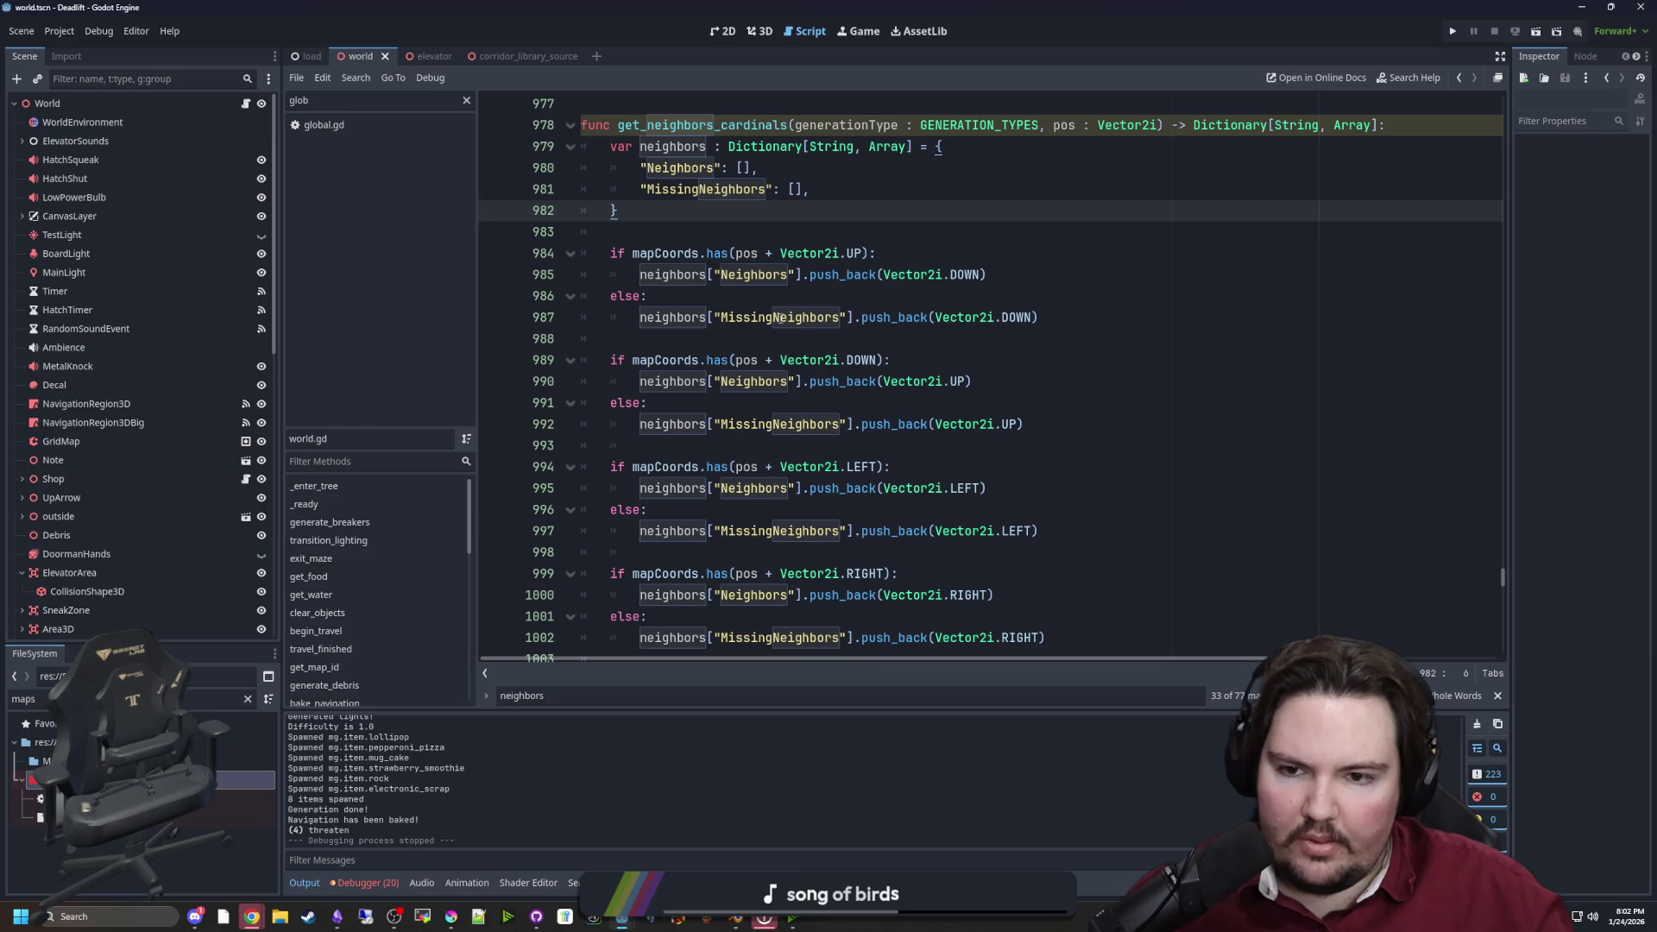
{"action": "scroll", "coordinate": [873, 424], "scroll_direction": "down", "scroll_amount": 1}
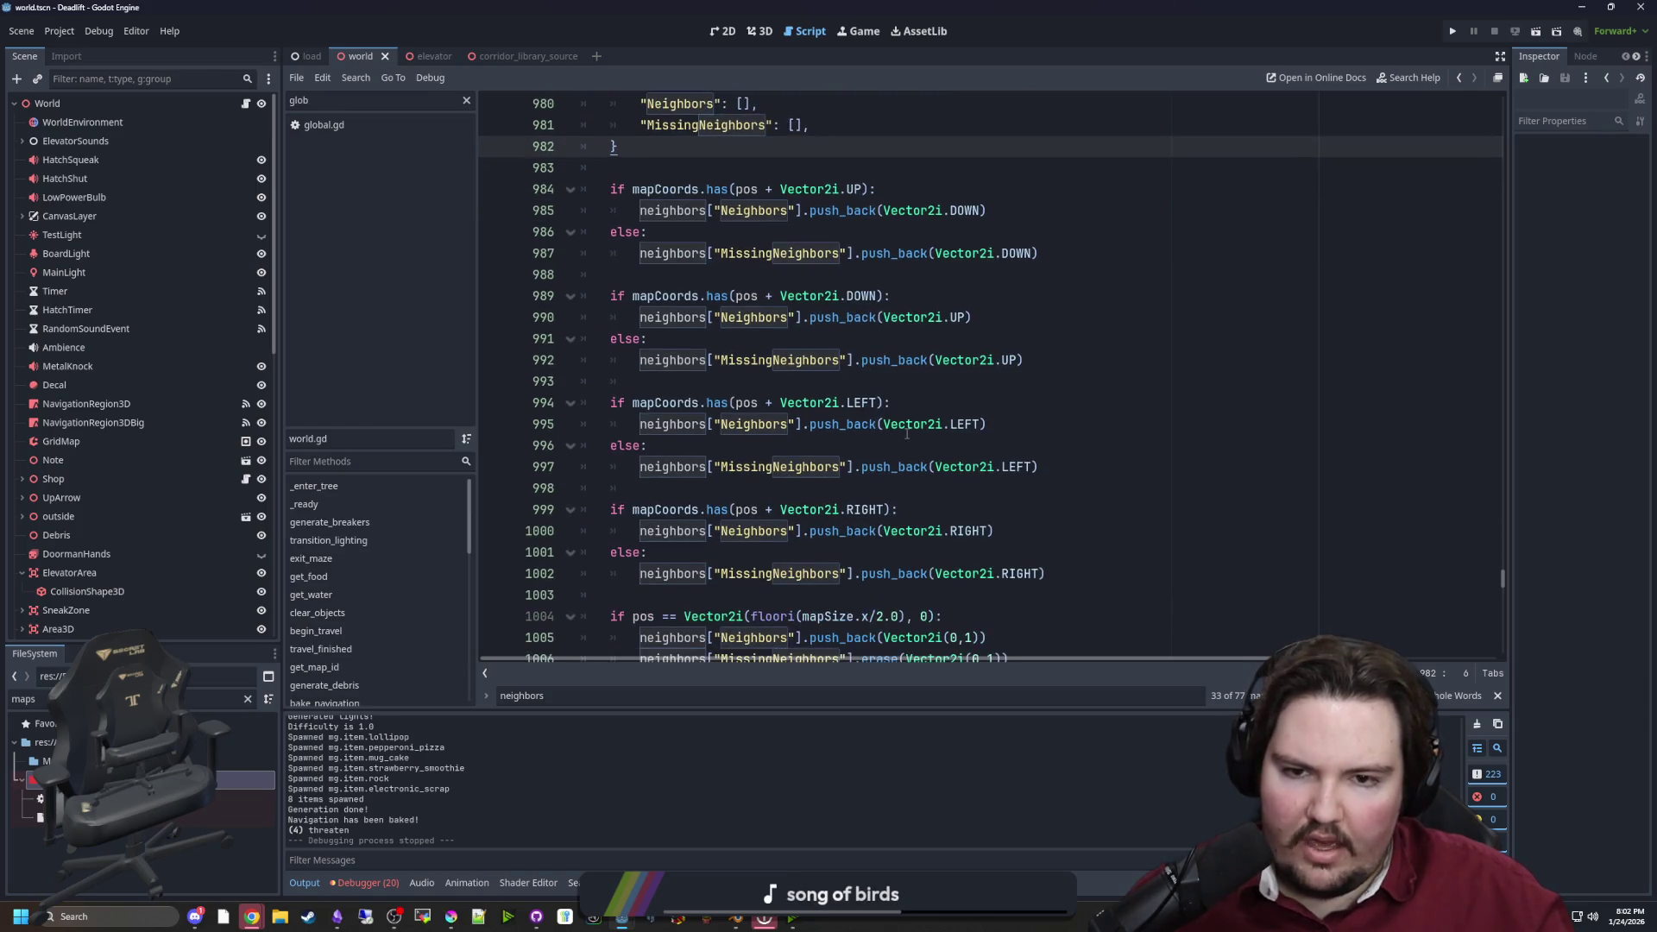
{"action": "mouse_move", "coordinate": [1063, 574]}
{"action": "left_mouse_down"}
{"action": "mouse_move", "coordinate": [507, 533]}
{"action": "mouse_move", "coordinate": [498, 516]}
{"action": "left_mouse_up"}
{"action": "key", "text": "ctrl+c"}
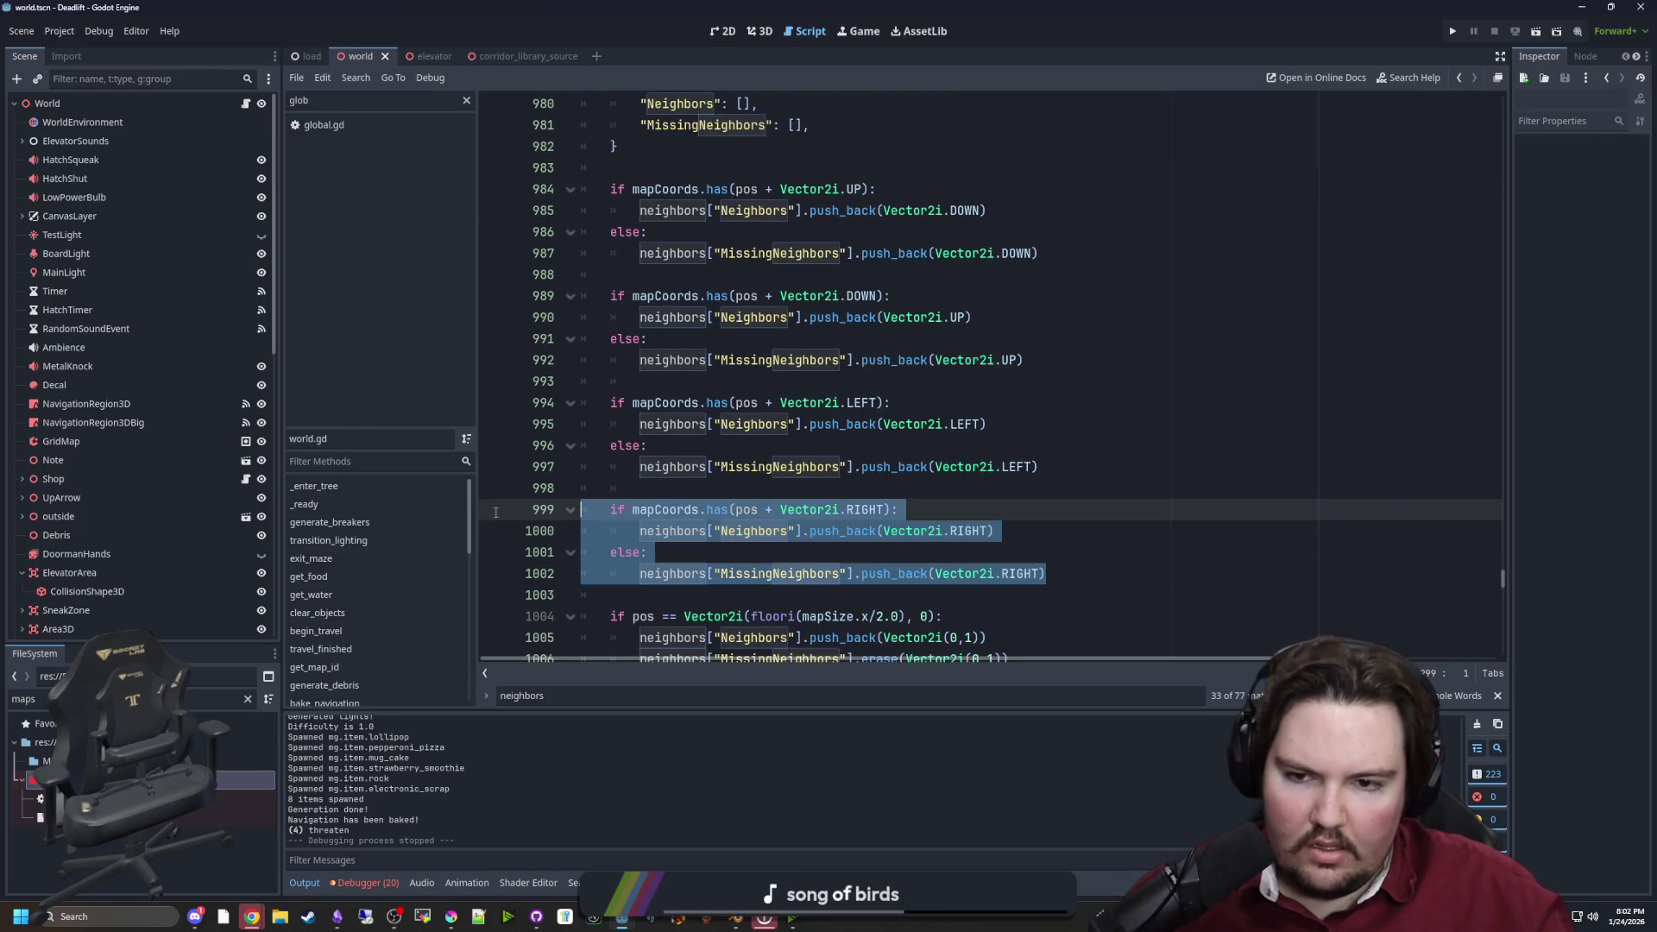
{"action": "key", "text": "BackSpace"}
{"action": "left_click", "coordinate": [712, 276]}
{"action": "key", "text": "Return"}
{"action": "key", "text": "ctrl+v"}
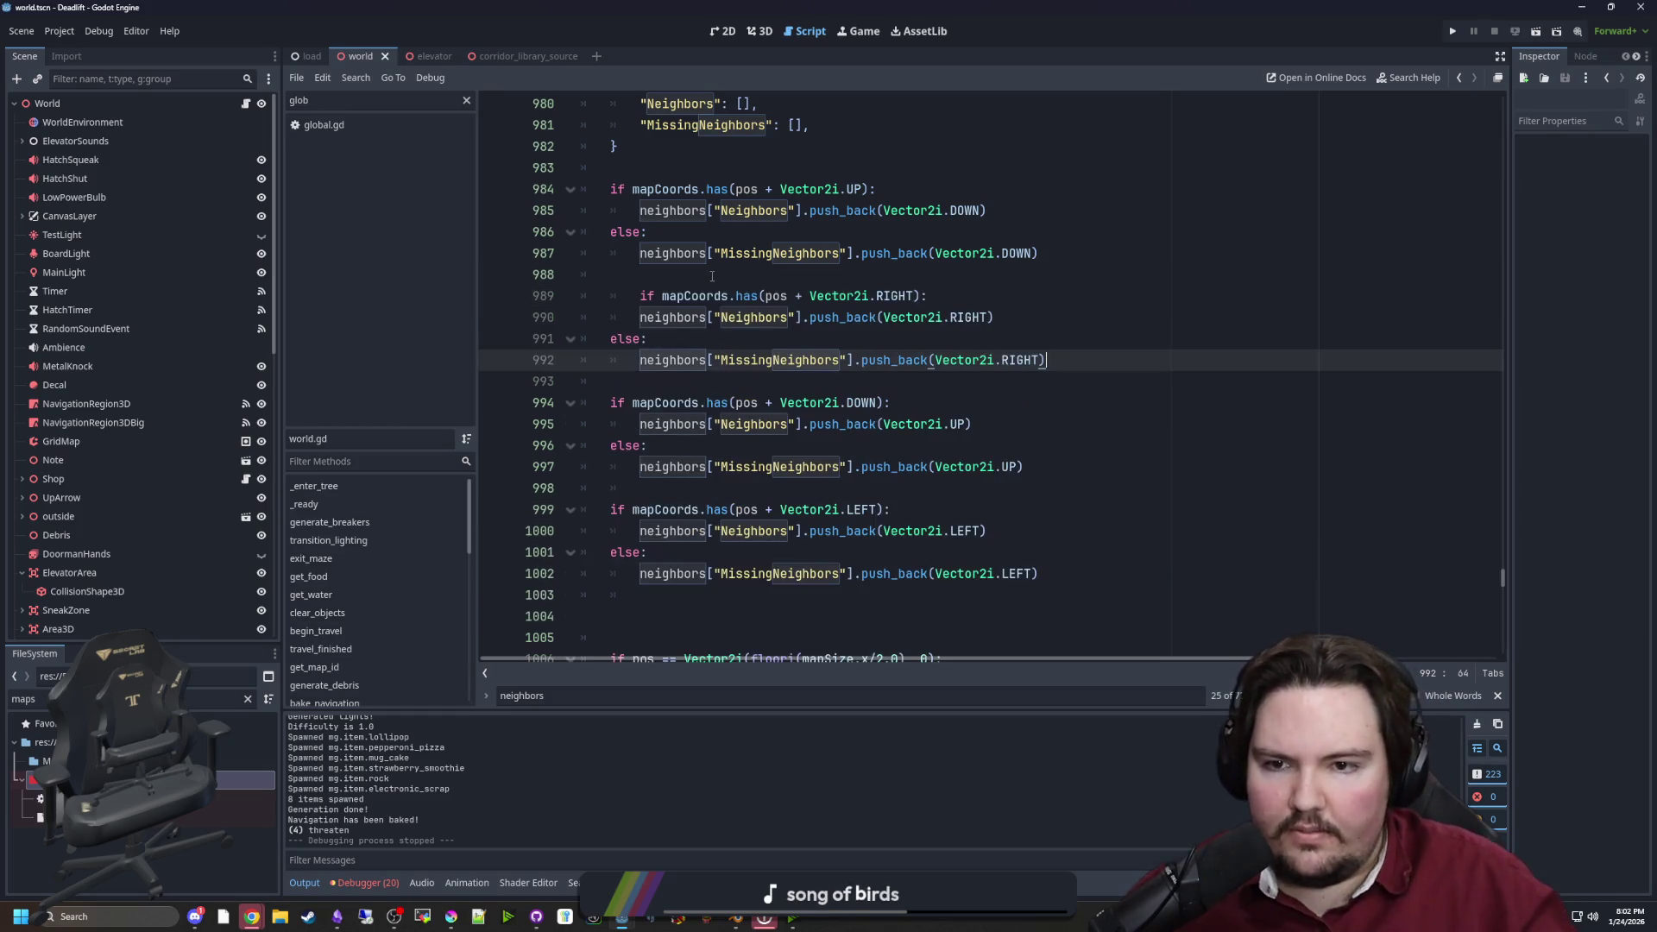
{"action": "left_click", "coordinate": [638, 296]}
{"action": "key", "text": "BackSpace"}
Remove the leftover blank lines after the LEFT check and save world.gd
{"action": "scroll", "coordinate": [639, 414], "scroll_direction": "down", "scroll_amount": 1}
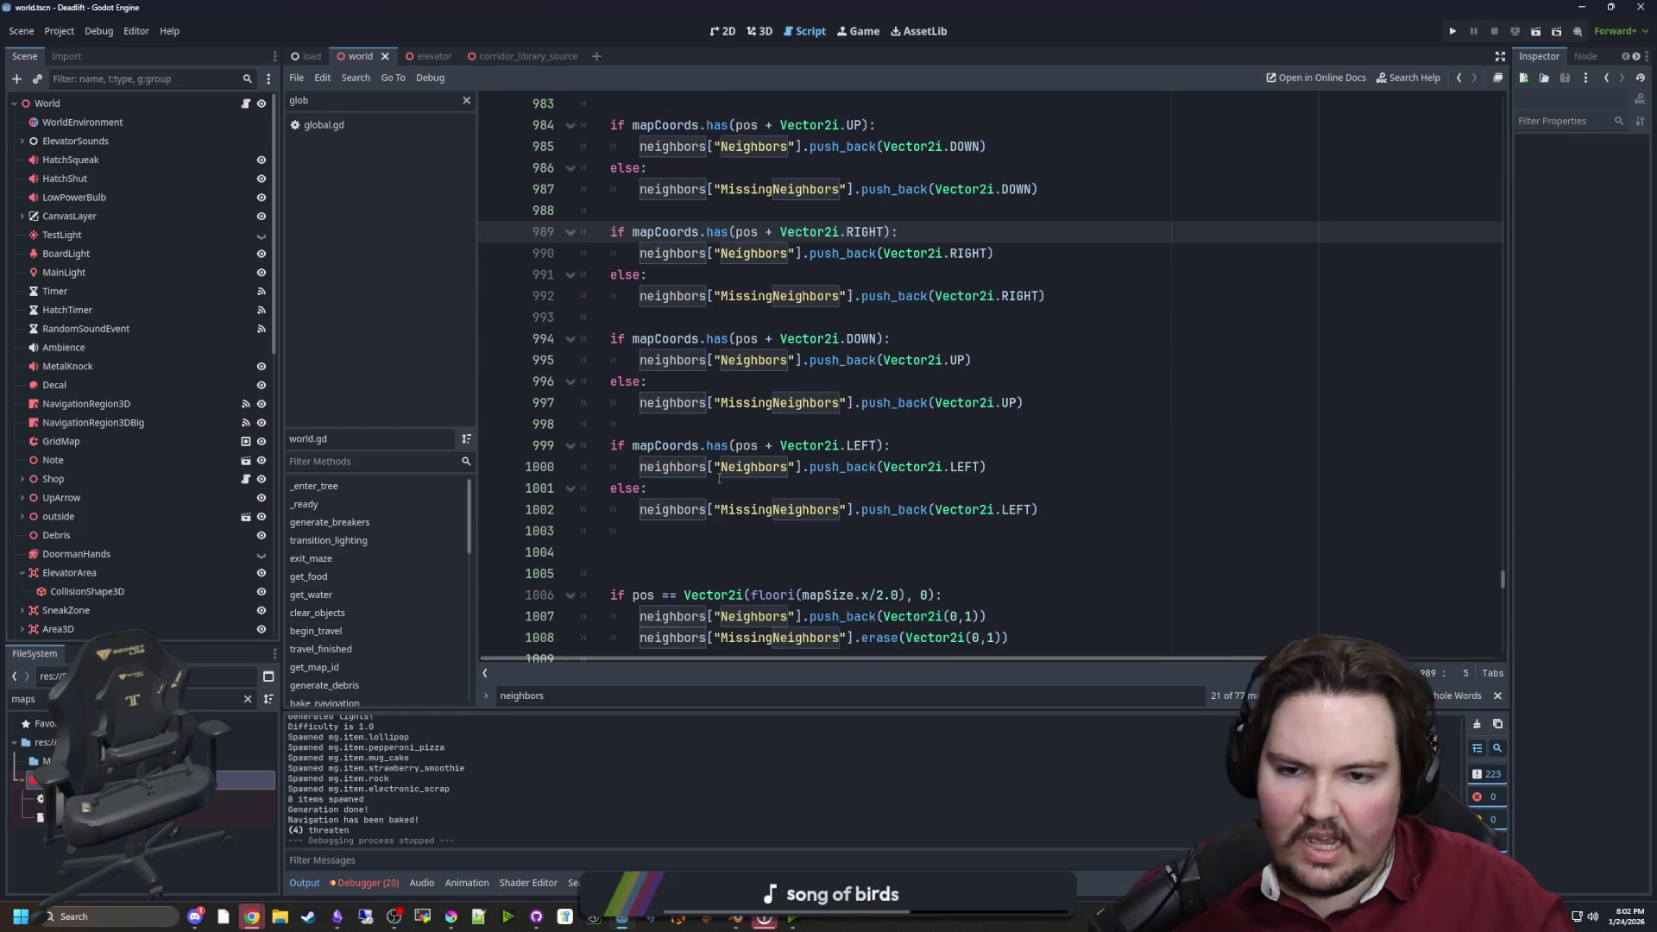
{"action": "left_click", "coordinate": [638, 532]}
{"action": "key", "text": "Delete"}
{"action": "key", "text": "Delete"}
{"action": "key", "text": "BackSpace"}
{"action": "key", "text": "ctrl+s"}
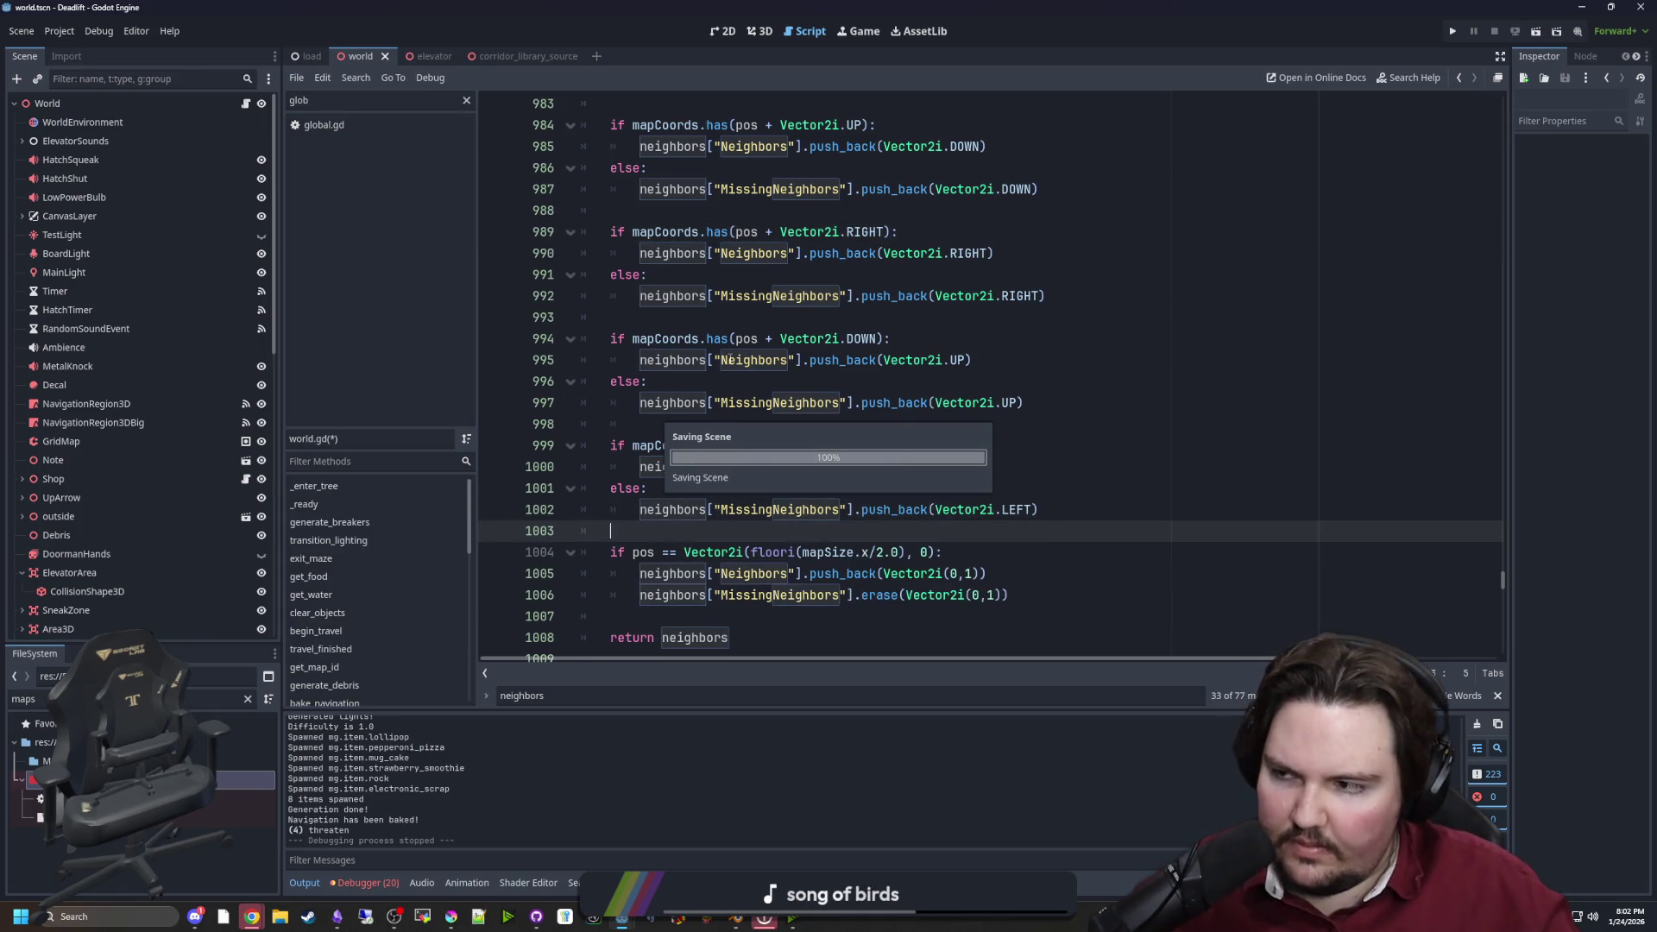
{"action": "scroll", "coordinate": [729, 358], "scroll_direction": "up", "scroll_amount": 6}
{"action": "left_click", "coordinate": [737, 359]}
{"action": "key", "text": "ctrl+s"}
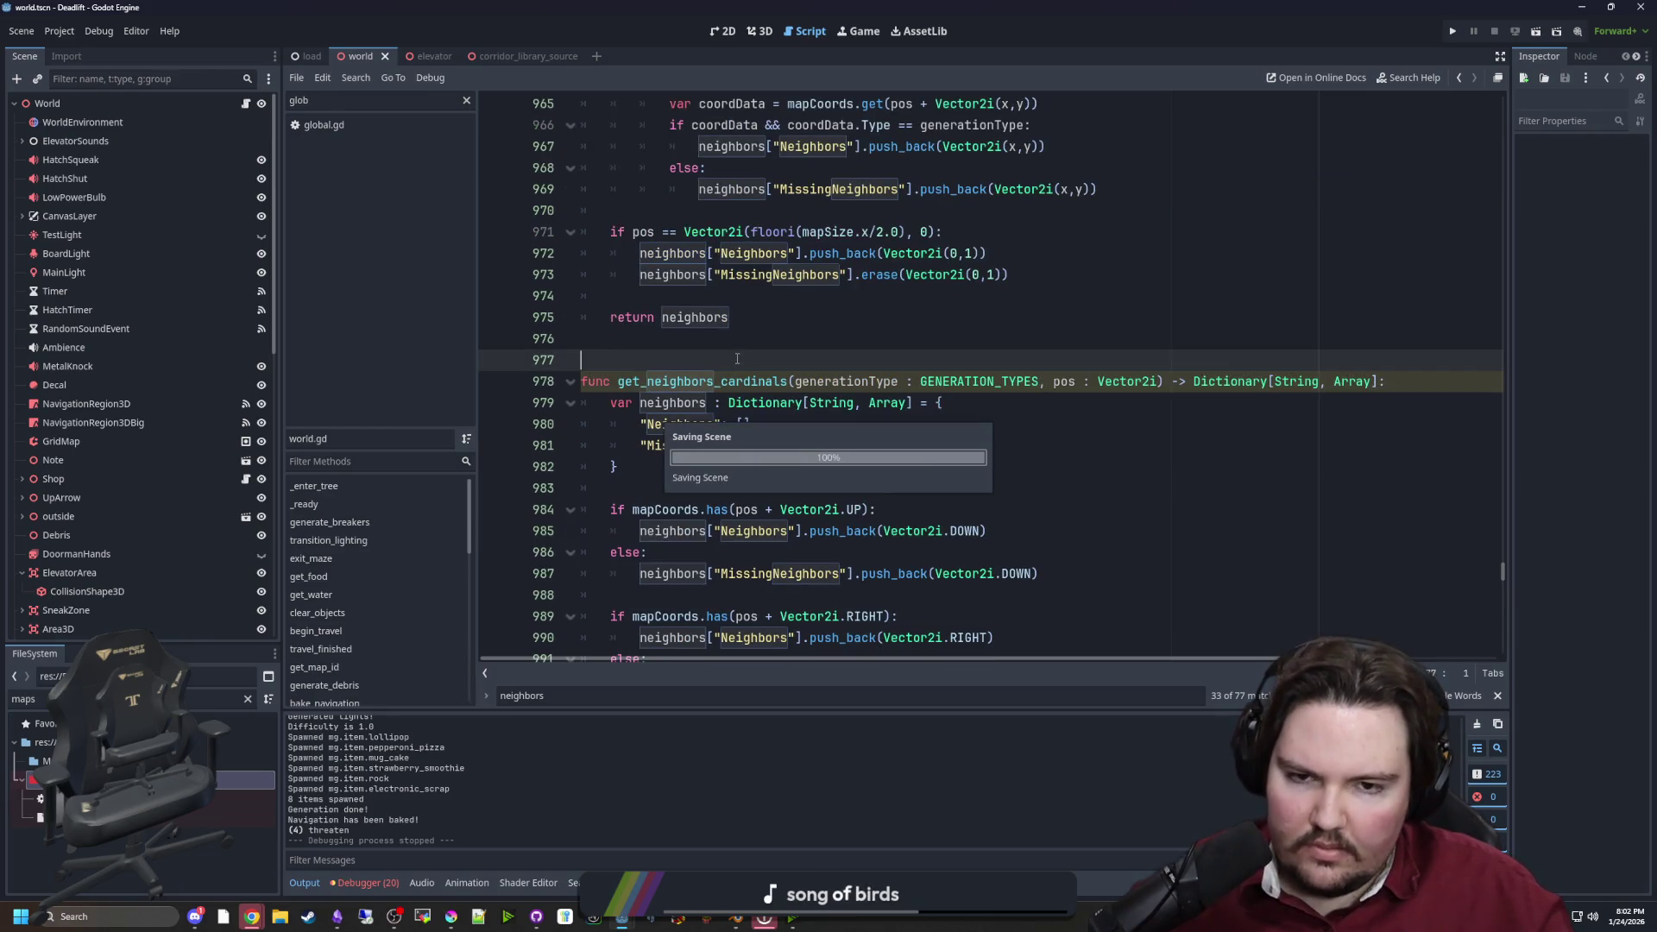
{"action": "key", "text": "ctrl+s"}
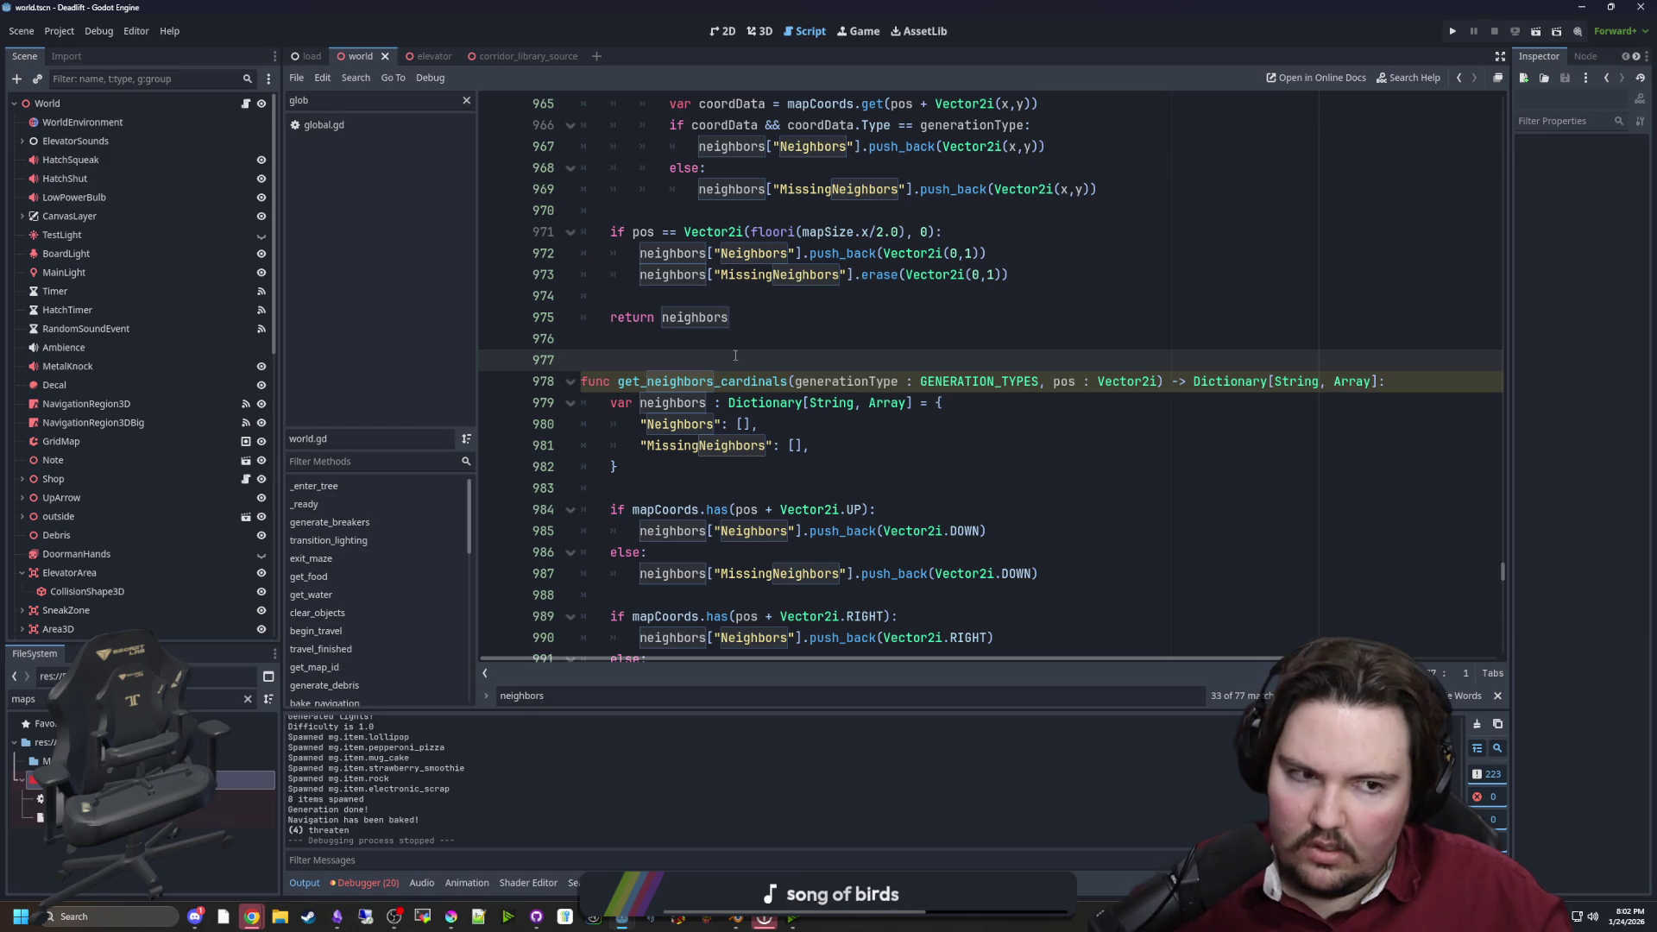
Scroll back up to the get_neighbors function in the World node's script
{"action": "scroll", "coordinate": [736, 356], "scroll_direction": "down", "scroll_amount": 3}
{"action": "left_click", "coordinate": [244, 103]}
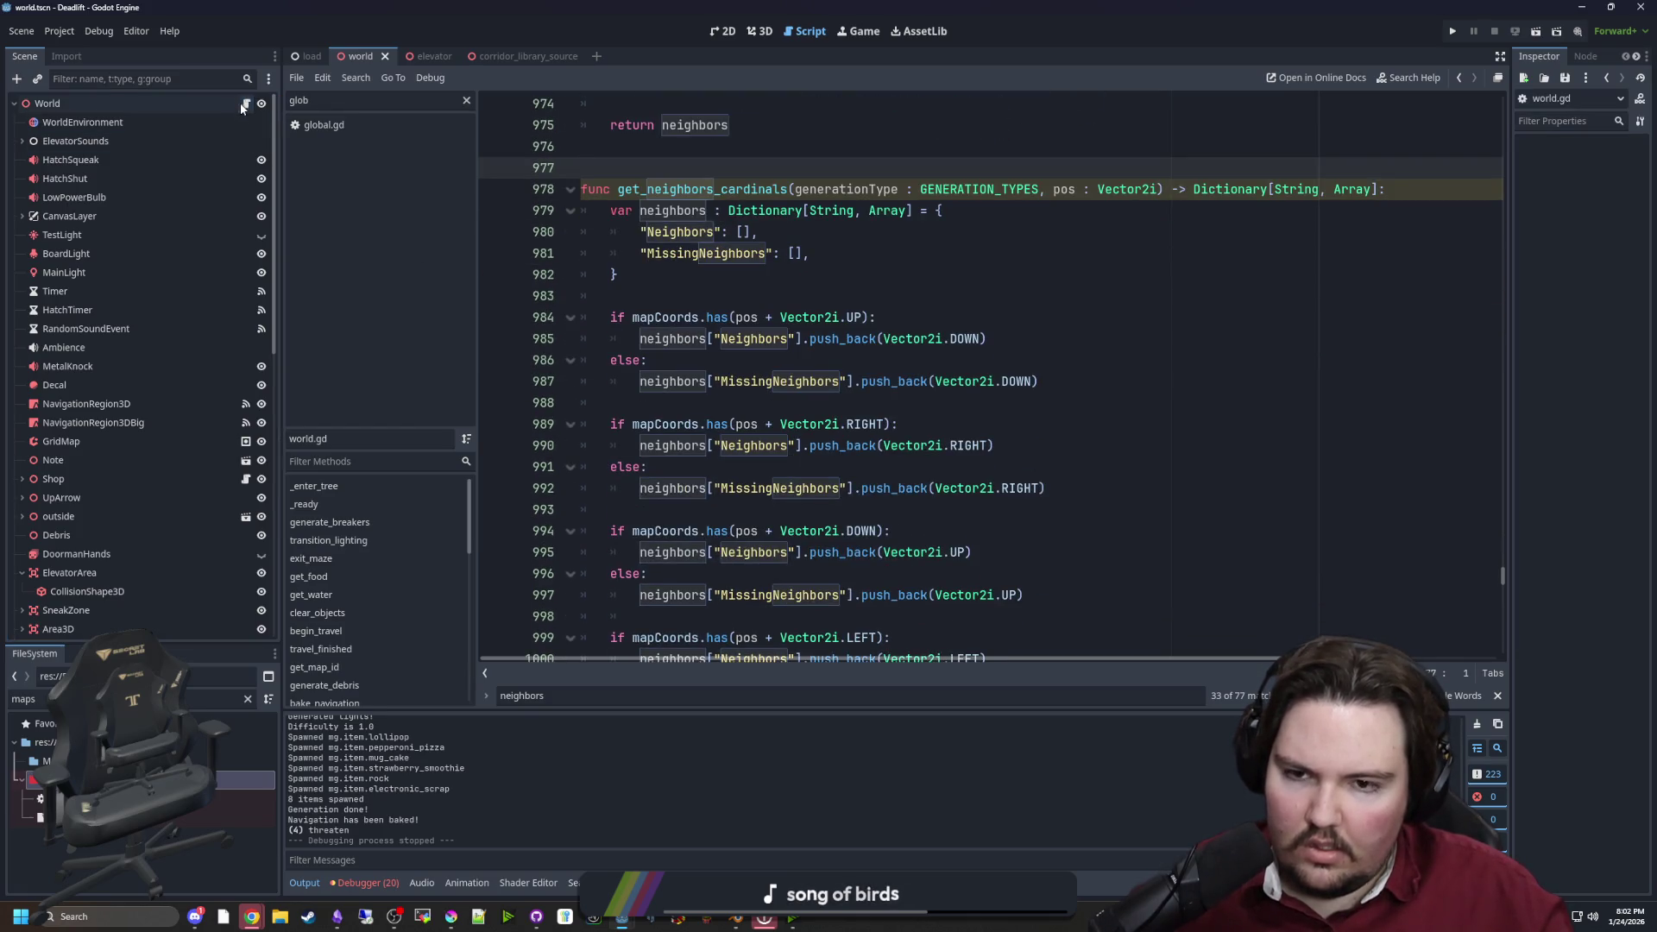
{"action": "left_click", "coordinate": [743, 274]}
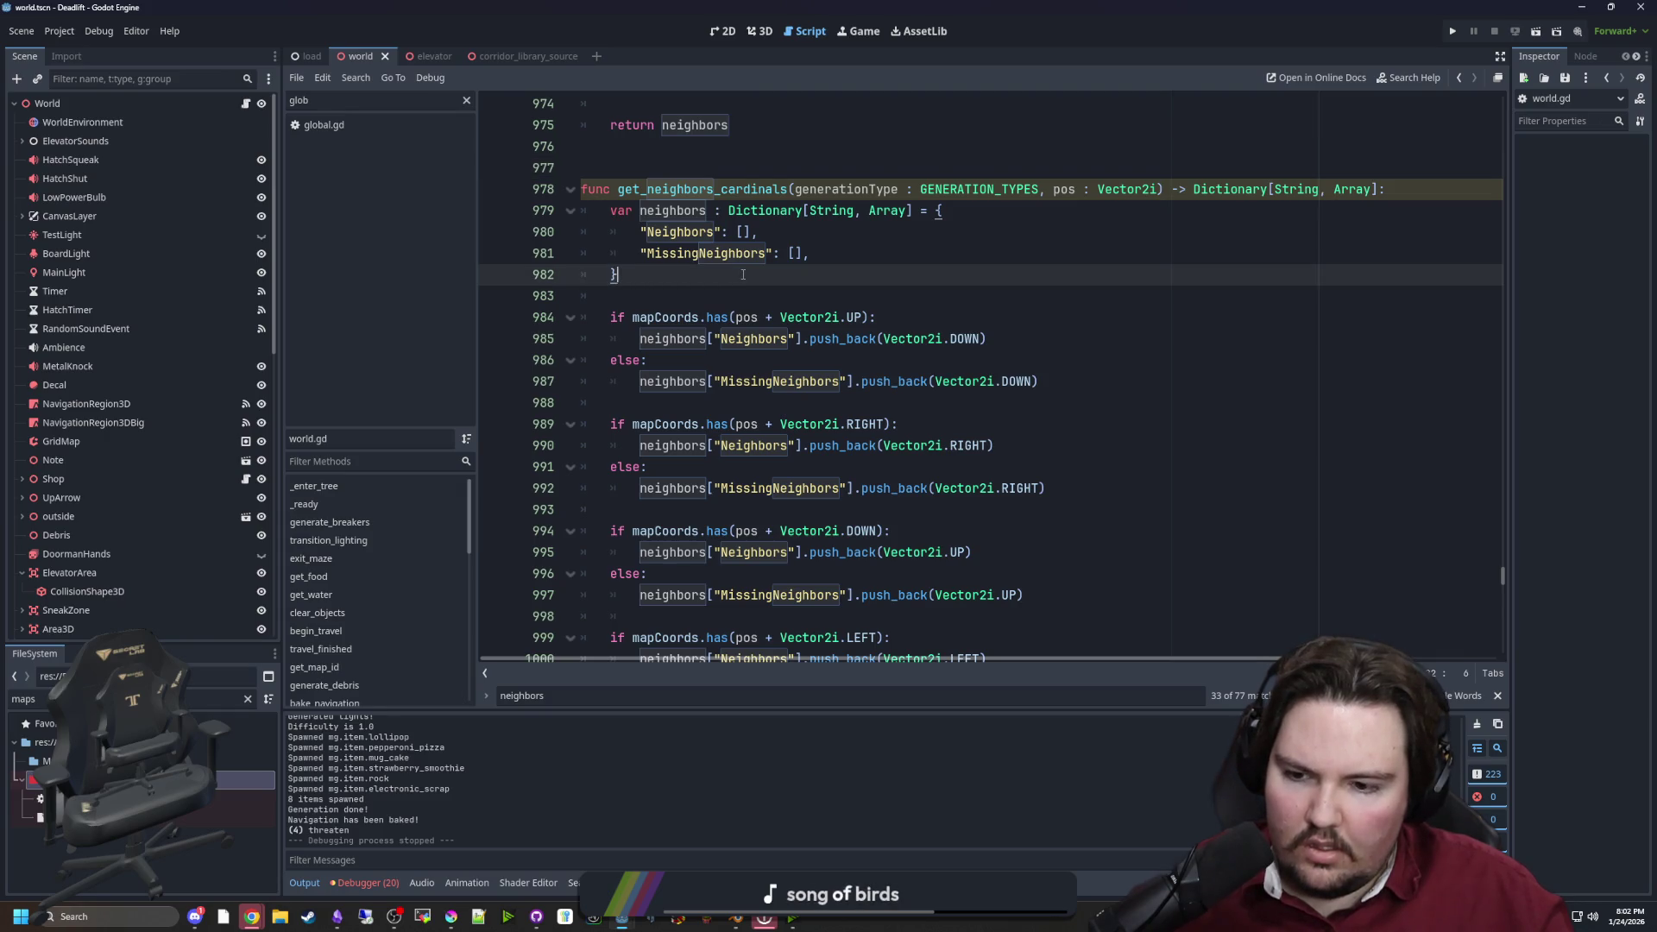
{"action": "scroll", "coordinate": [749, 362], "scroll_direction": "up", "scroll_amount": 8}
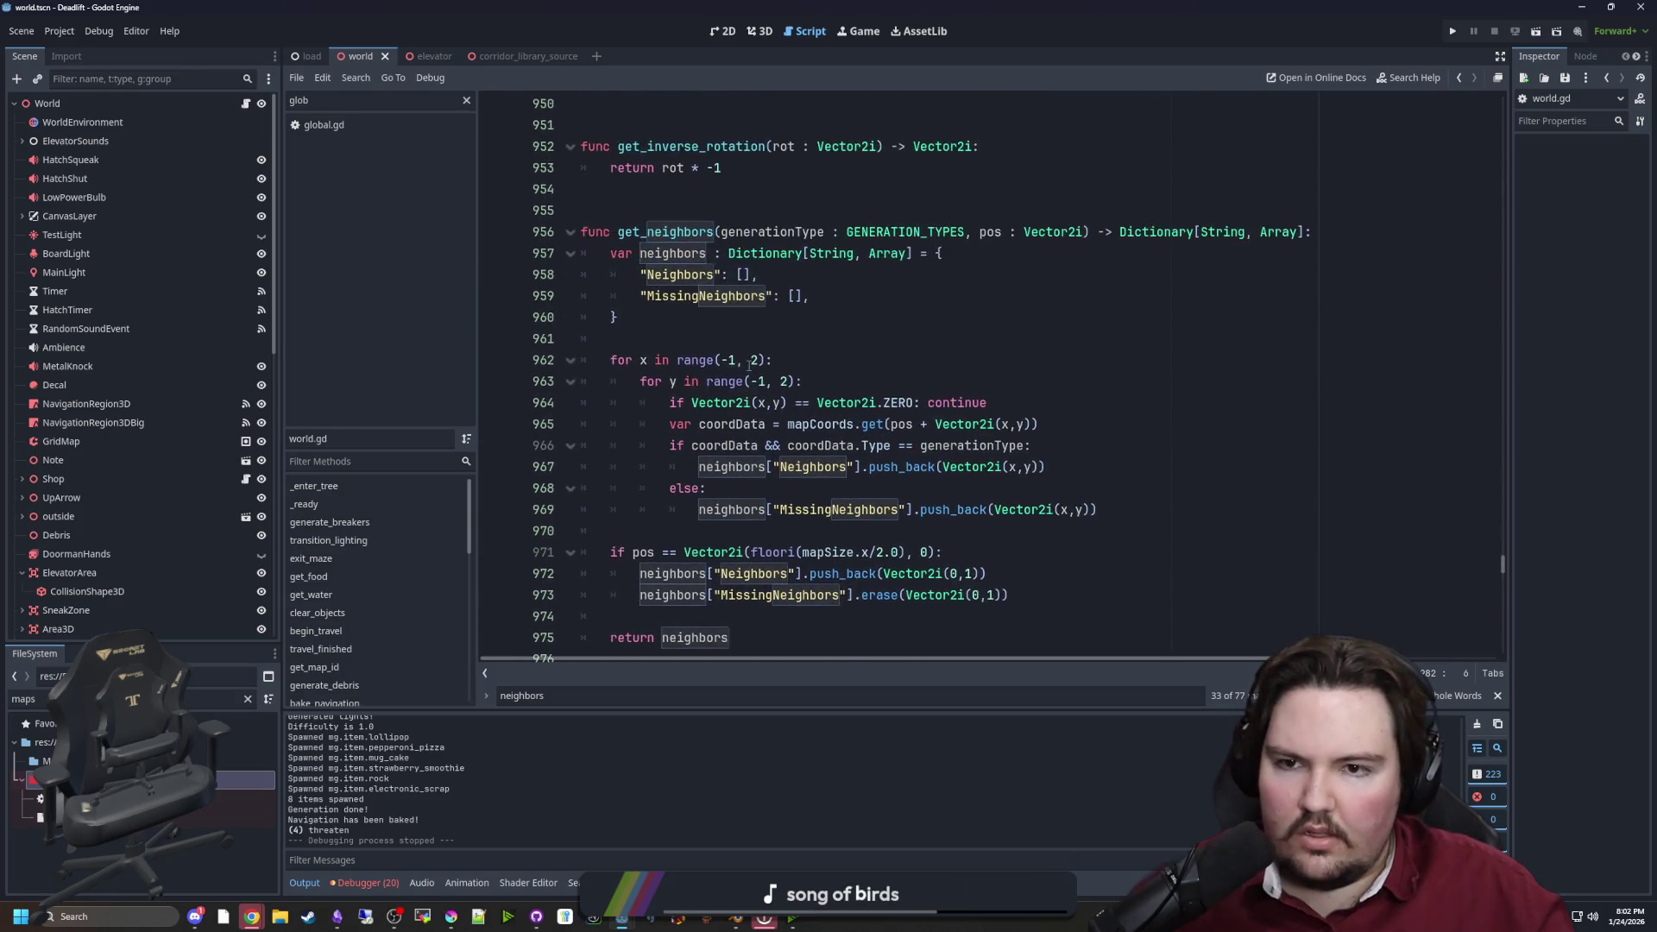
Leave the get_neighbors loop and search the script for generate_maze
{"action": "mouse_move", "coordinate": [657, 358]}
{"action": "left_mouse_down"}
{"action": "mouse_move", "coordinate": [1044, 470]}
{"action": "mouse_move", "coordinate": [1098, 511]}
{"action": "left_mouse_up"}
{"action": "left_click", "coordinate": [1098, 511]}
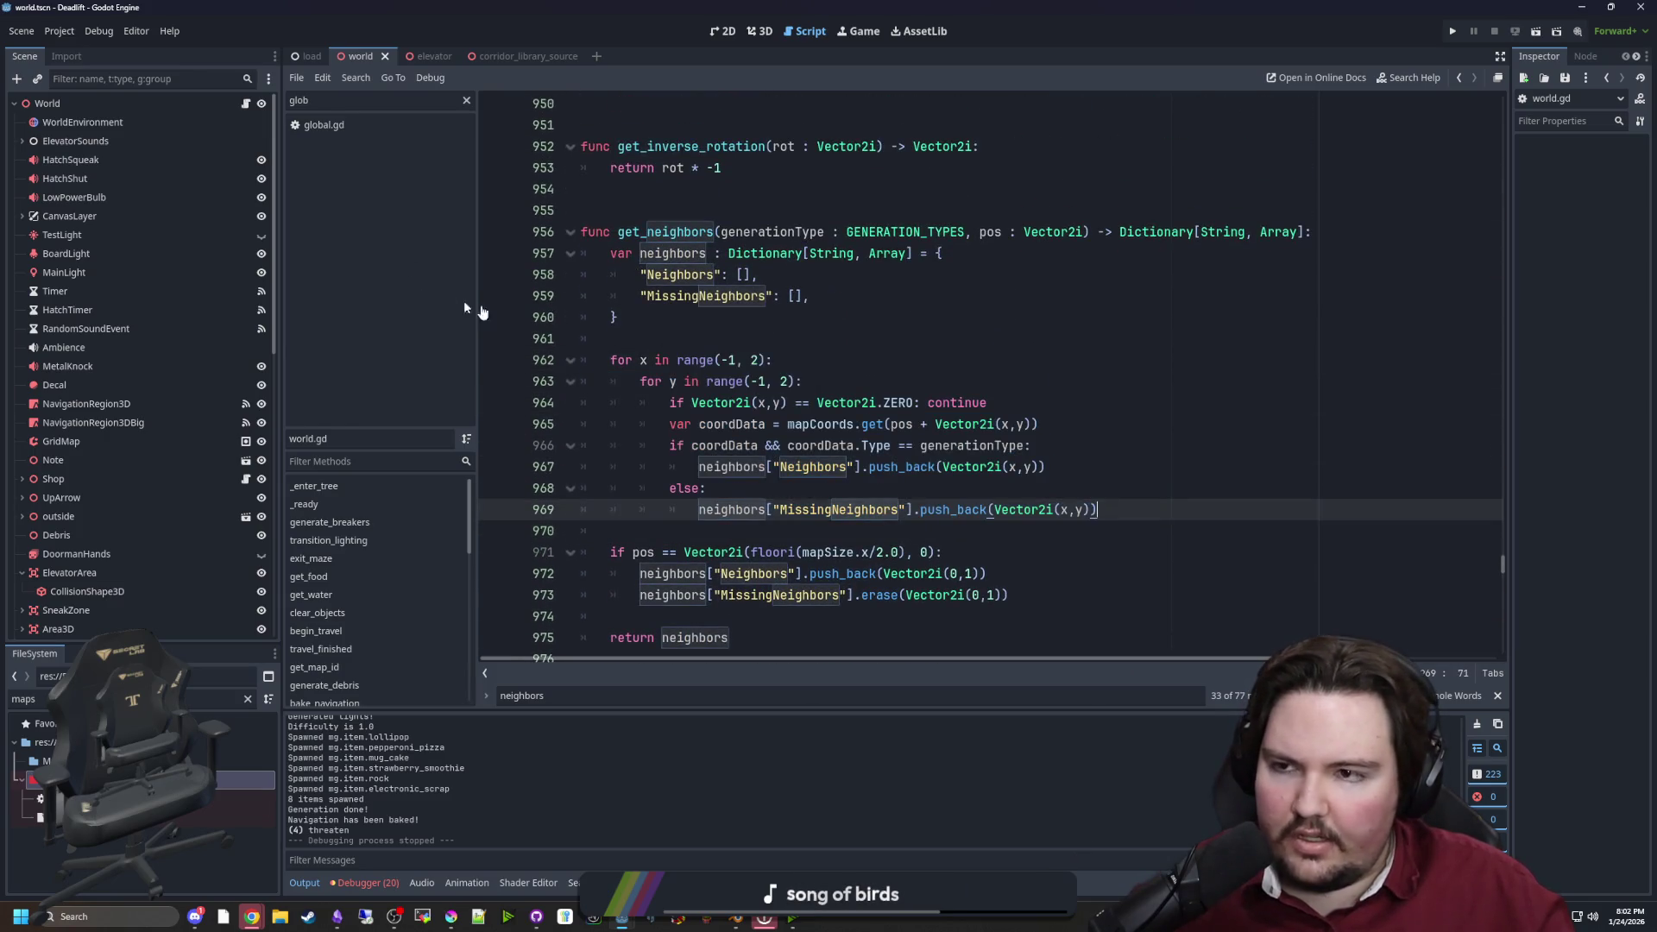
{"action": "left_click", "coordinate": [888, 357]}
{"action": "key", "text": "ctrl+f"}
{"action": "type", "text": "GENERATE_"}
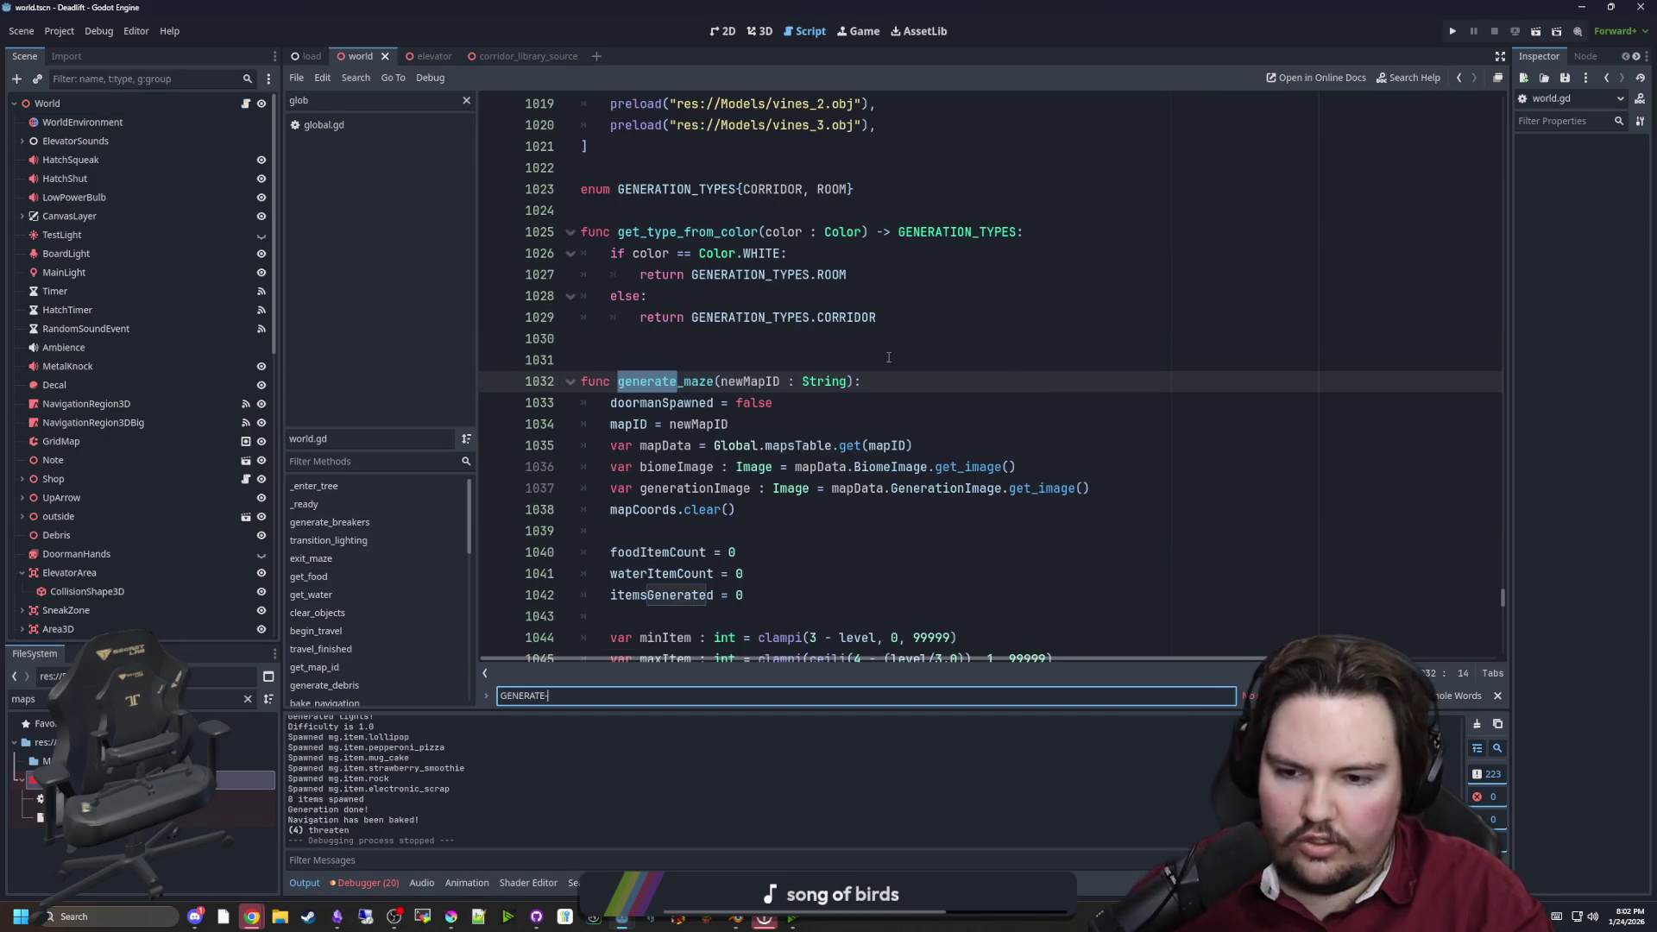
{"action": "type", "text": "maze"}
{"action": "scroll", "coordinate": [714, 364], "scroll_direction": "down", "scroll_amount": 8}
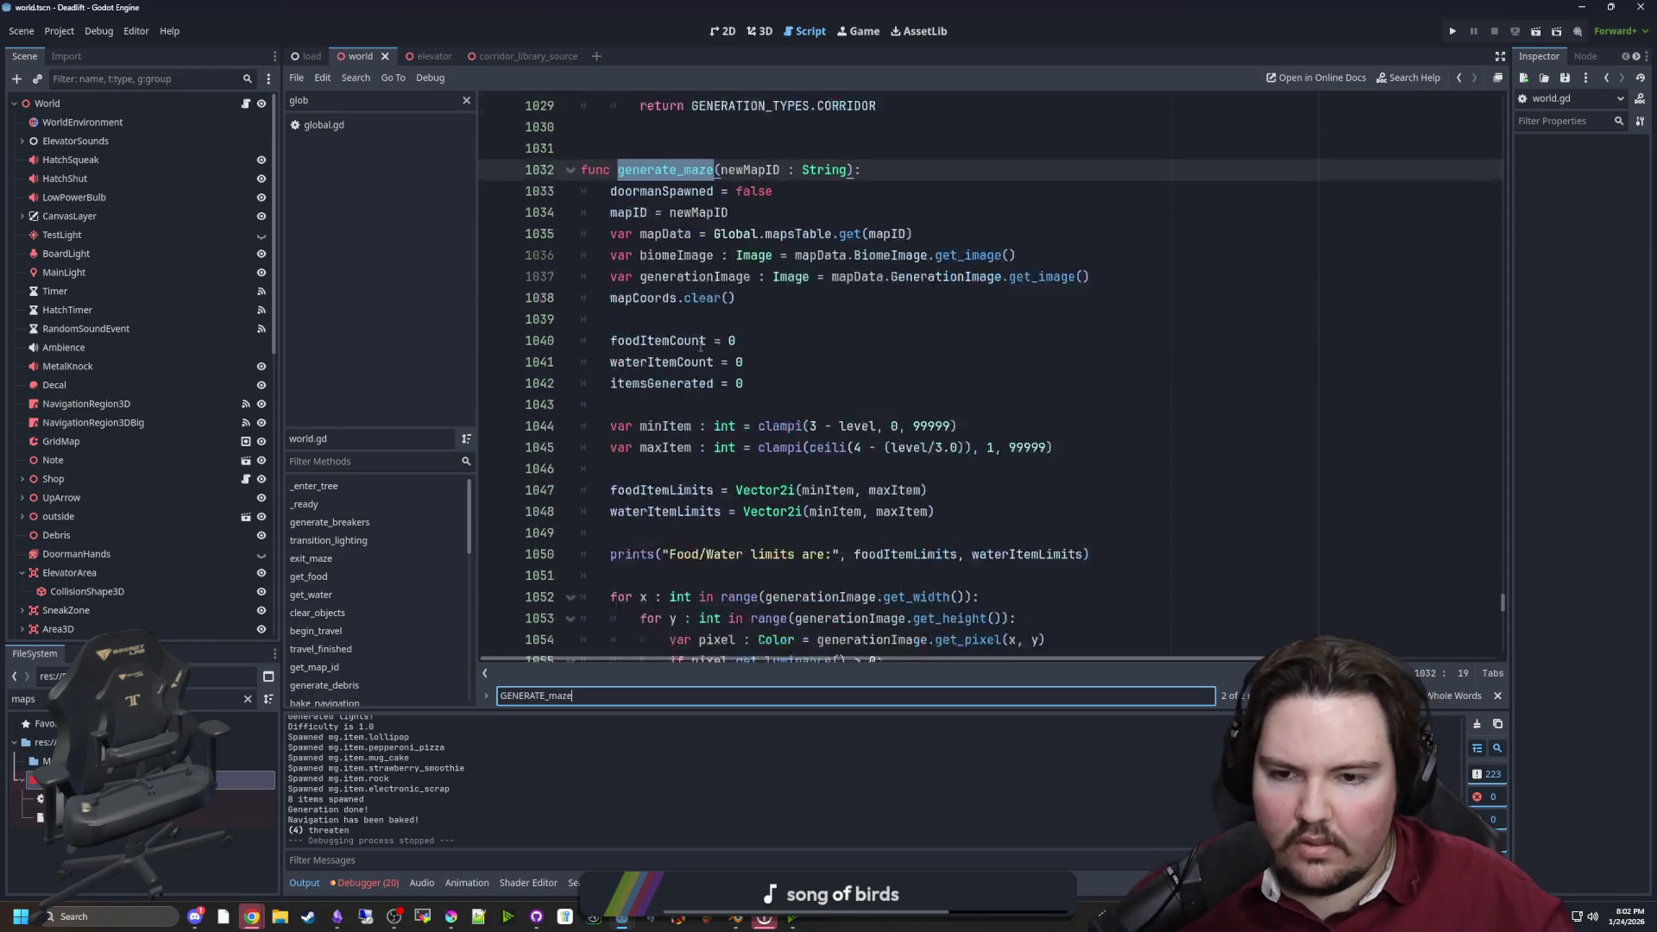
{"action": "scroll", "coordinate": [714, 364], "scroll_direction": "down", "scroll_amount": 11}
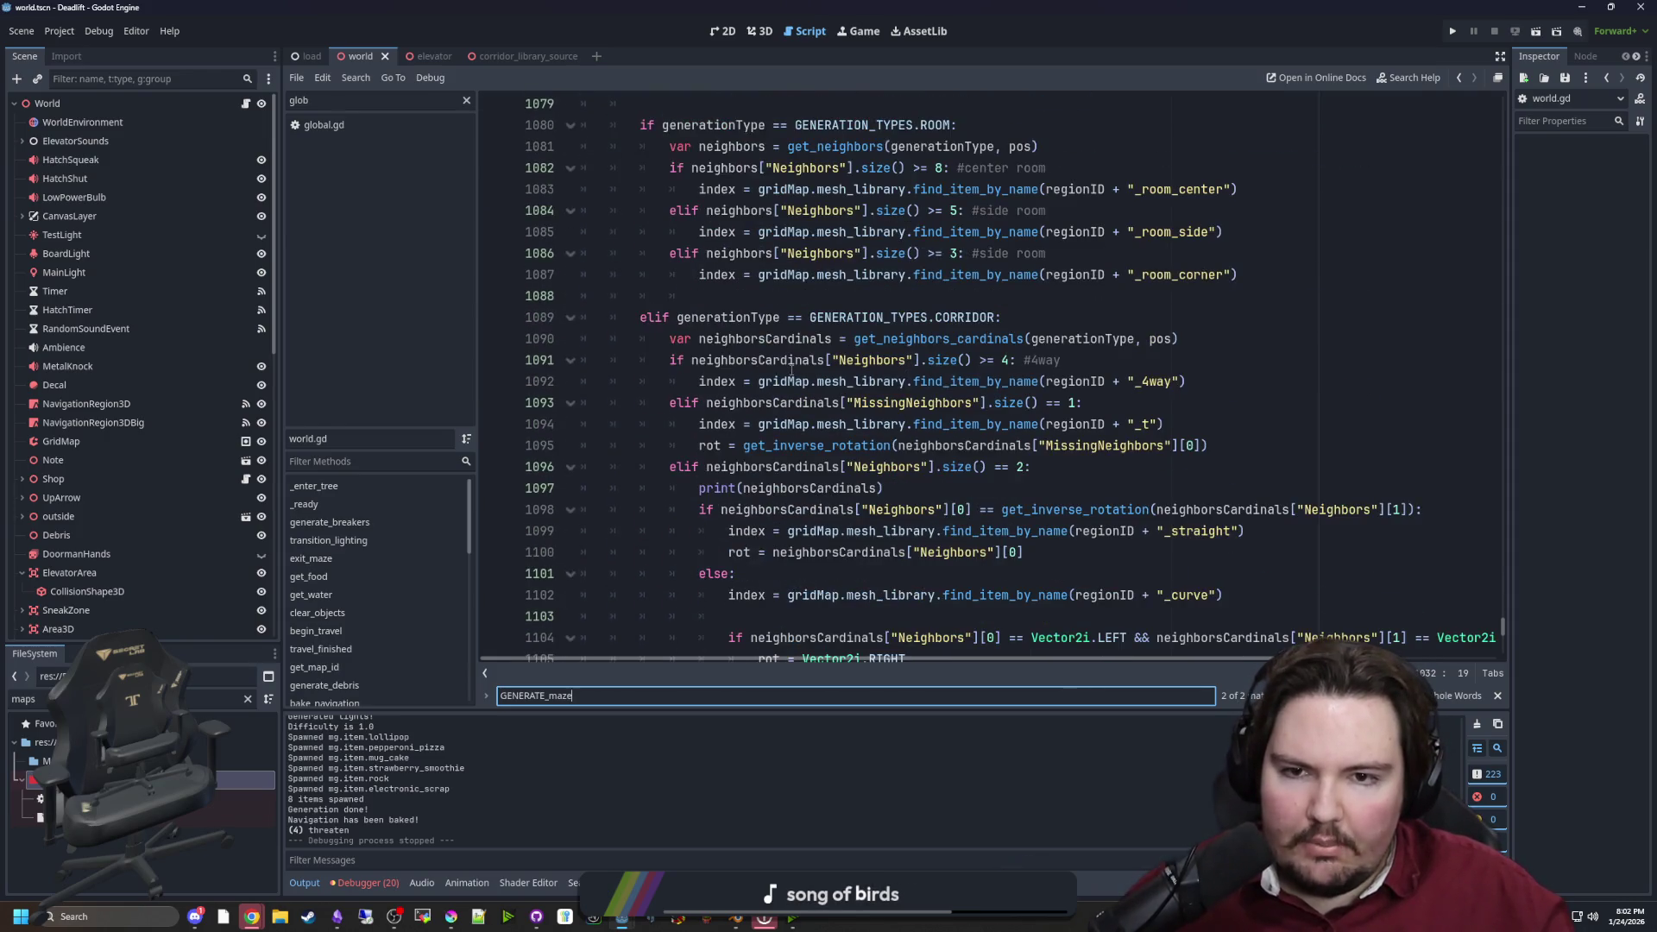
Narrow the Scene dock and select the corridor branch's curve rotation if/elif/else block
{"action": "left_click", "coordinate": [818, 390]}
{"action": "left_click", "coordinate": [777, 488]}
{"action": "left_click_drag", "start_coordinate": [1212, 445], "coordinate": [697, 444]}
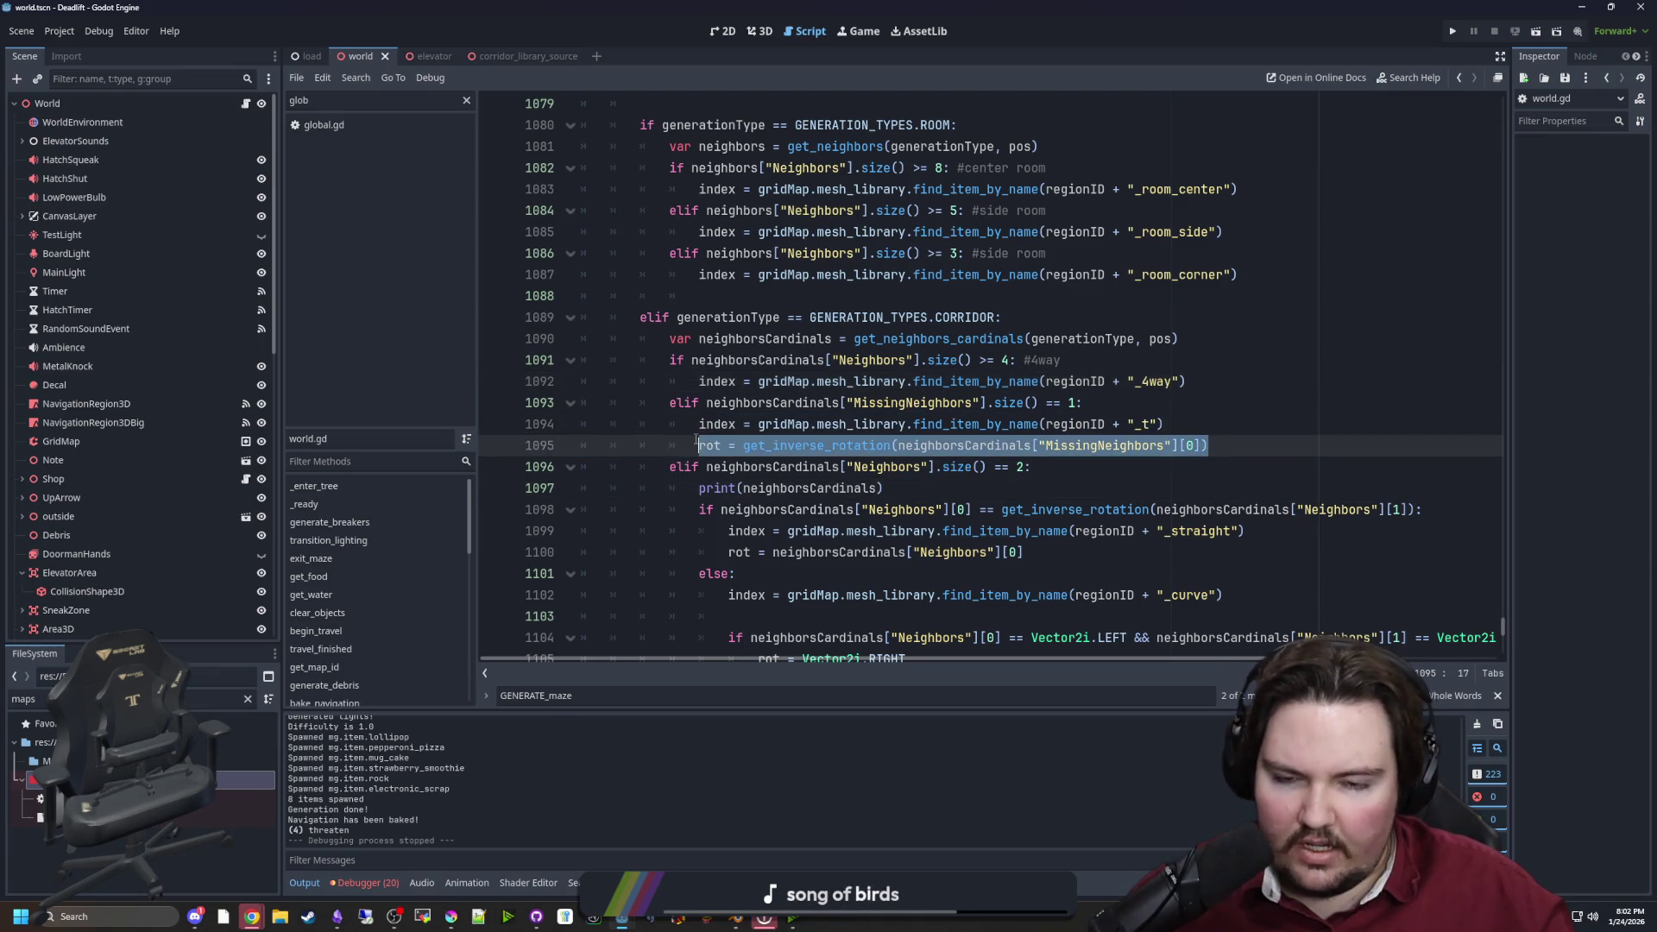
{"action": "left_click", "coordinate": [980, 483]}
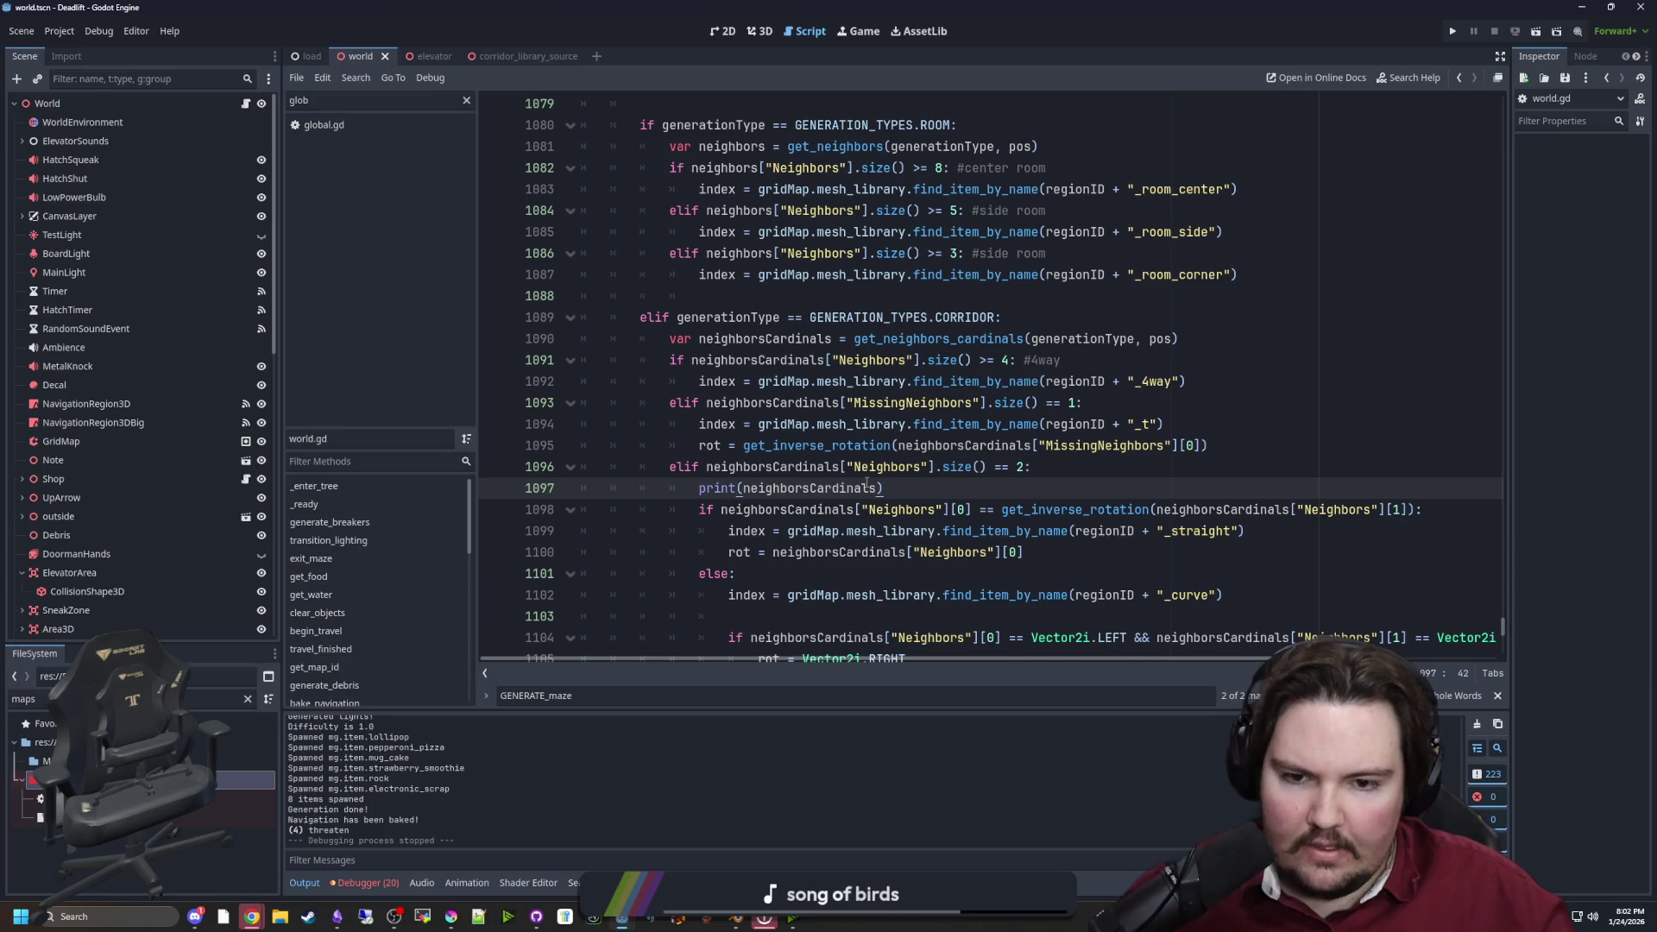
{"action": "scroll", "coordinate": [1148, 507], "scroll_direction": "down", "scroll_amount": 4}
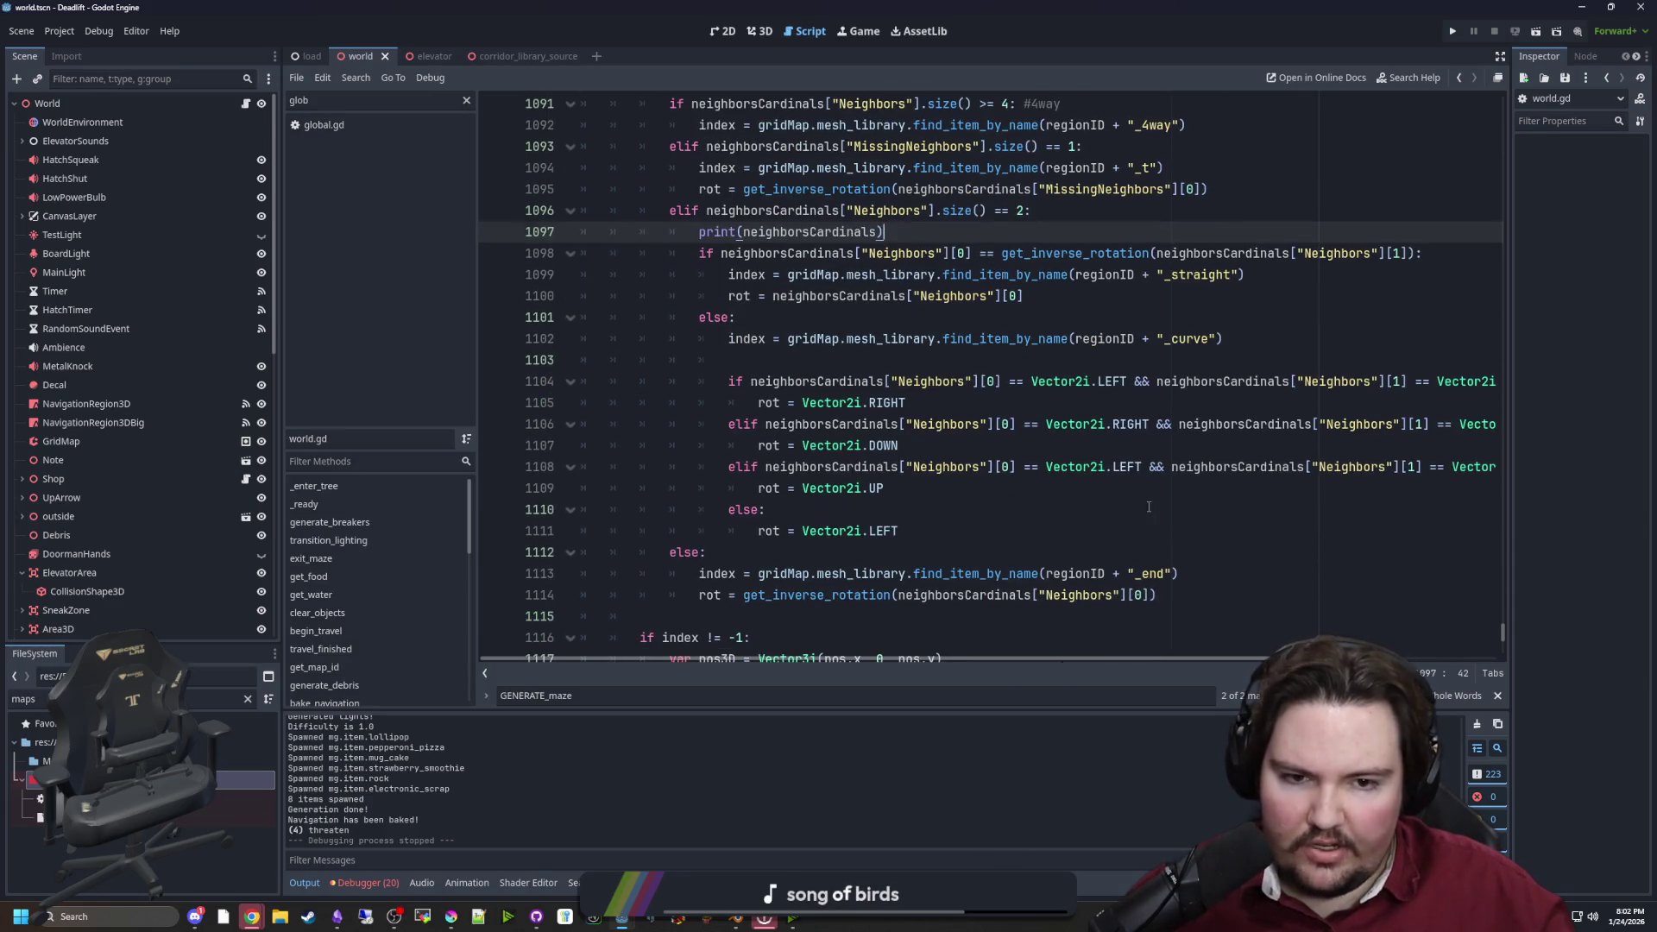
{"action": "left_click", "coordinate": [1148, 507]}
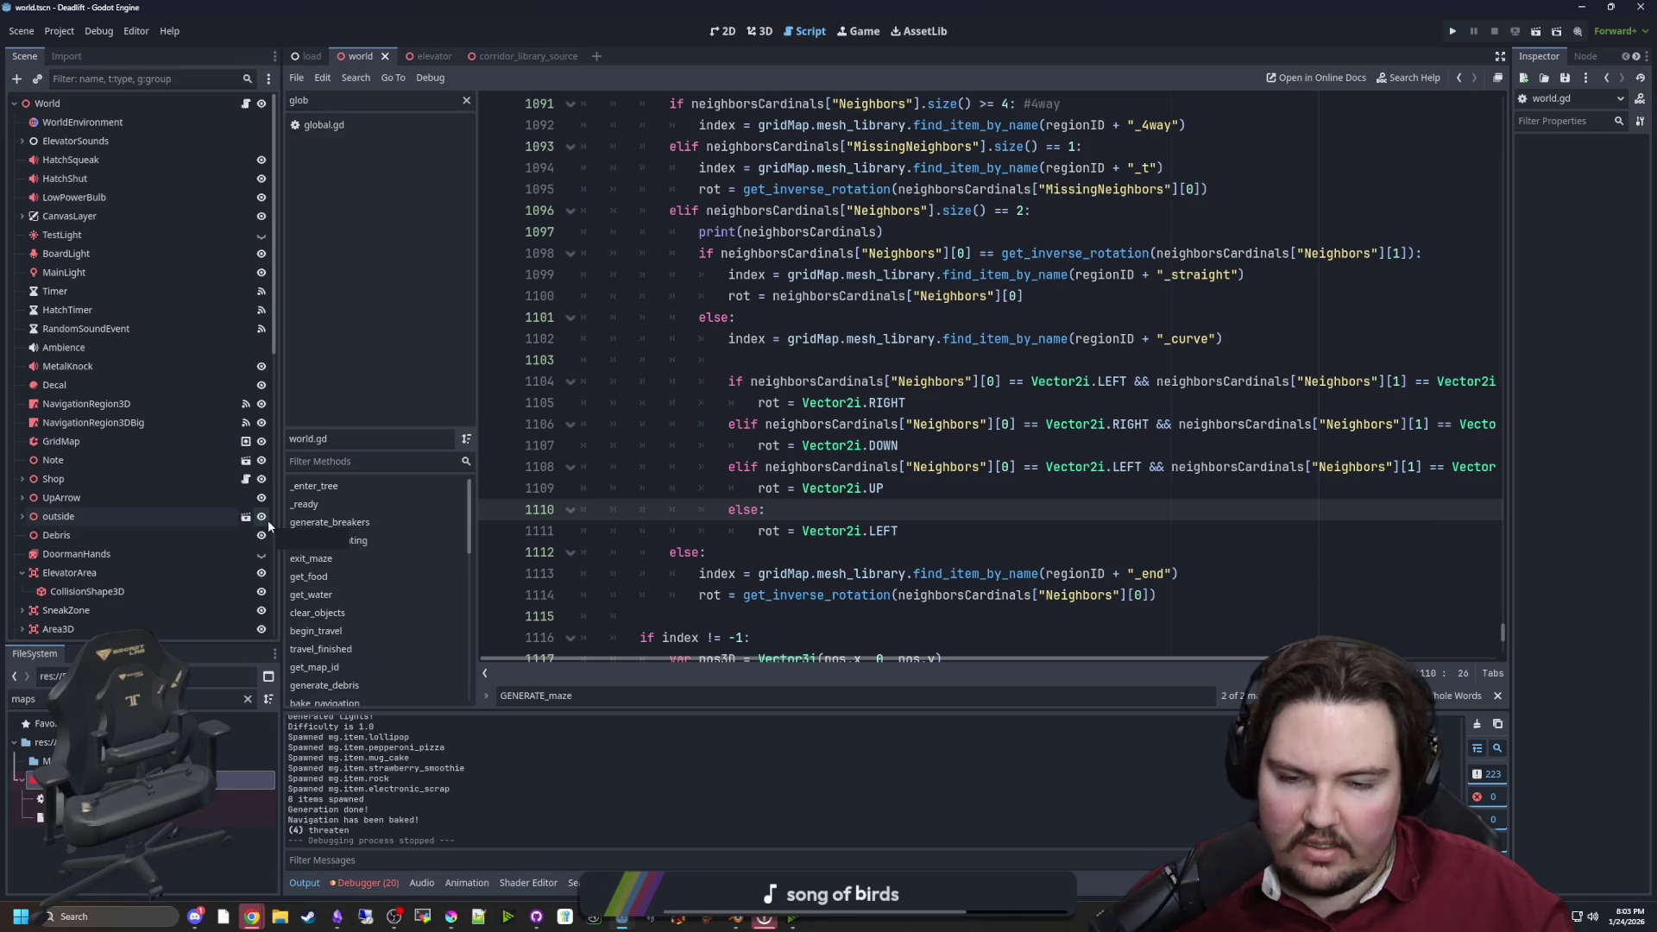
{"action": "left_click_drag", "start_coordinate": [281, 527], "coordinate": [75, 539]}
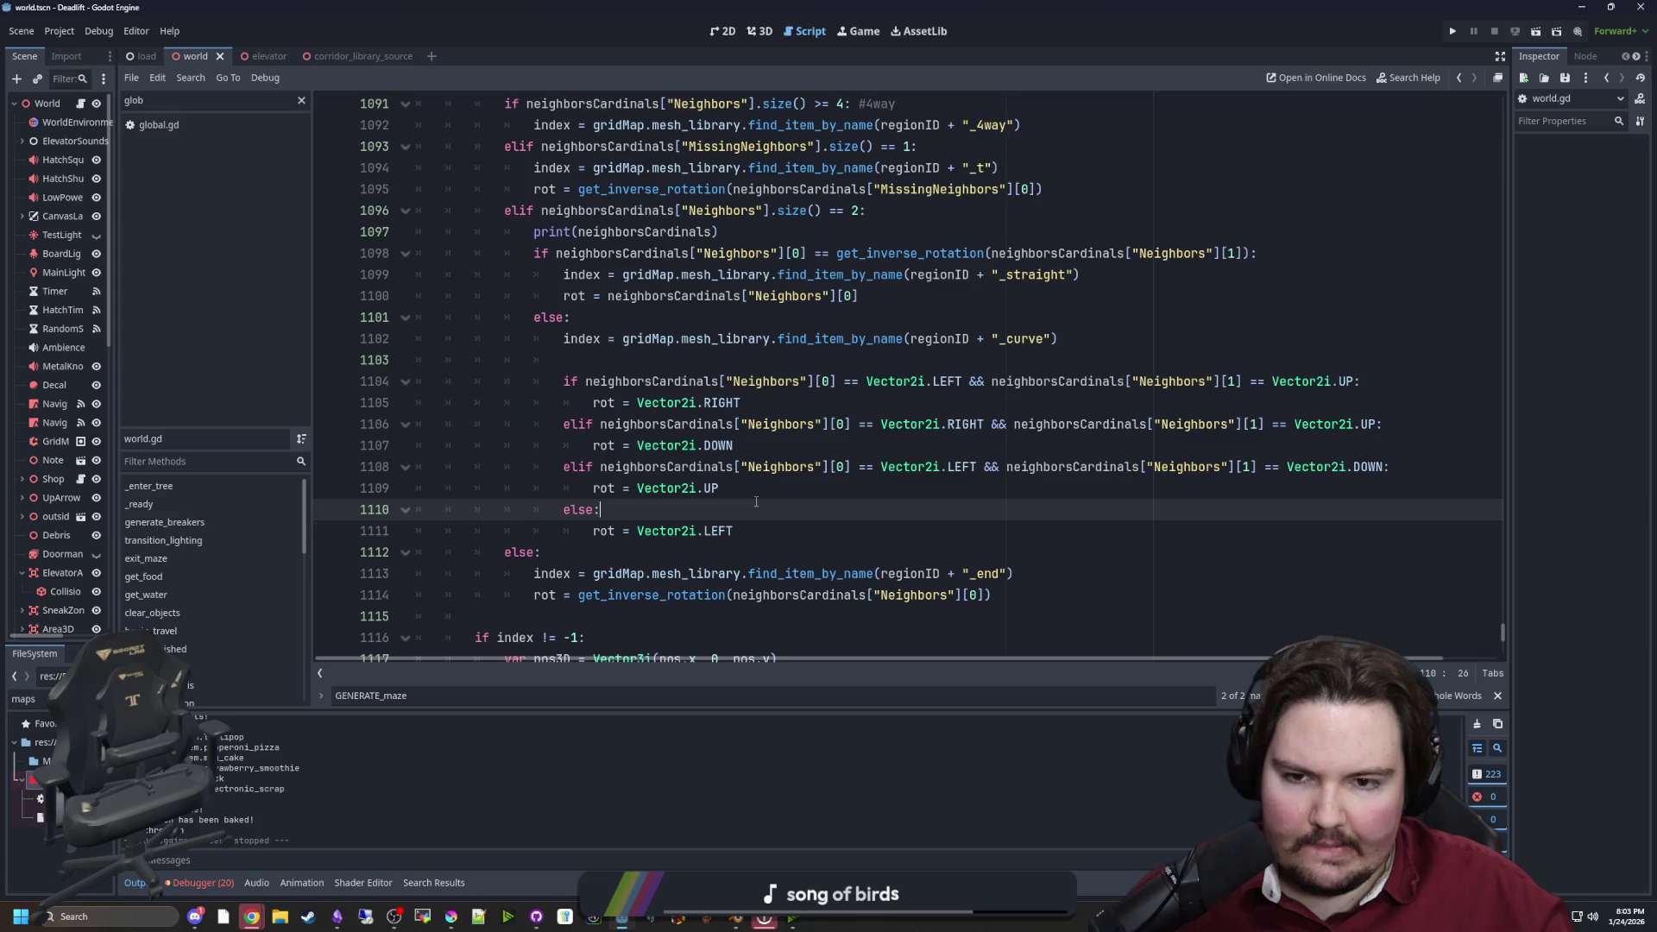
{"action": "mouse_move", "coordinate": [735, 531]}
{"action": "left_mouse_down"}
{"action": "mouse_move", "coordinate": [499, 434]}
{"action": "mouse_move", "coordinate": [483, 381]}
{"action": "left_mouse_up"}
{"action": "key", "text": "ctrl+c"}
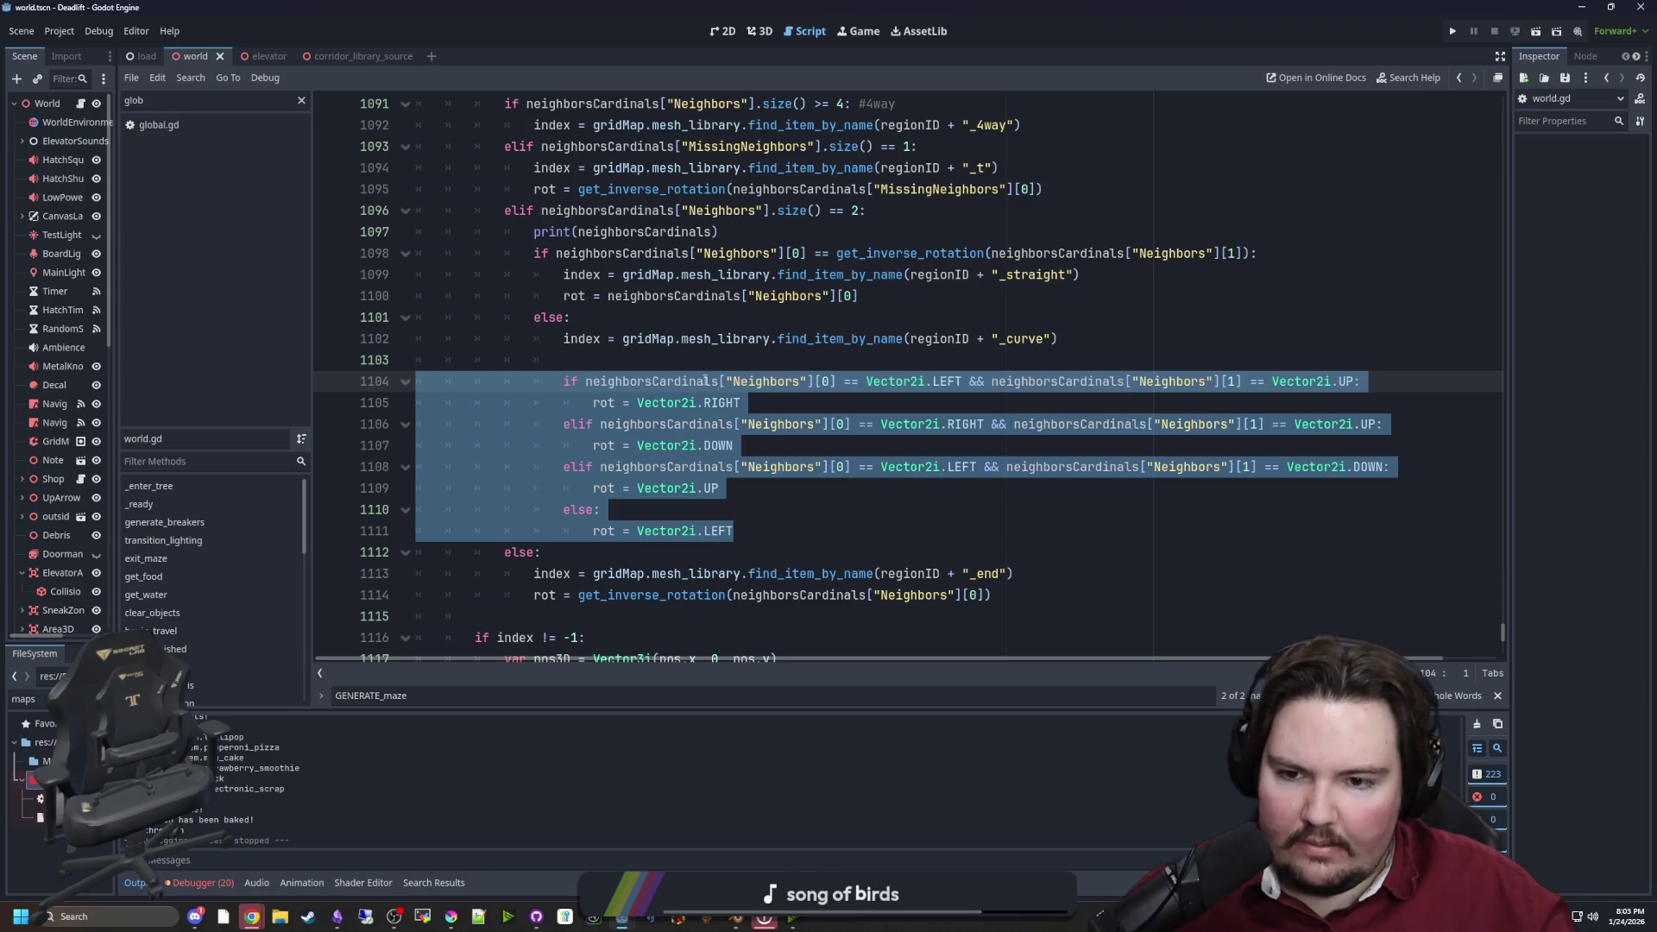
{"action": "scroll", "coordinate": [838, 434], "scroll_direction": "up", "scroll_amount": 6}
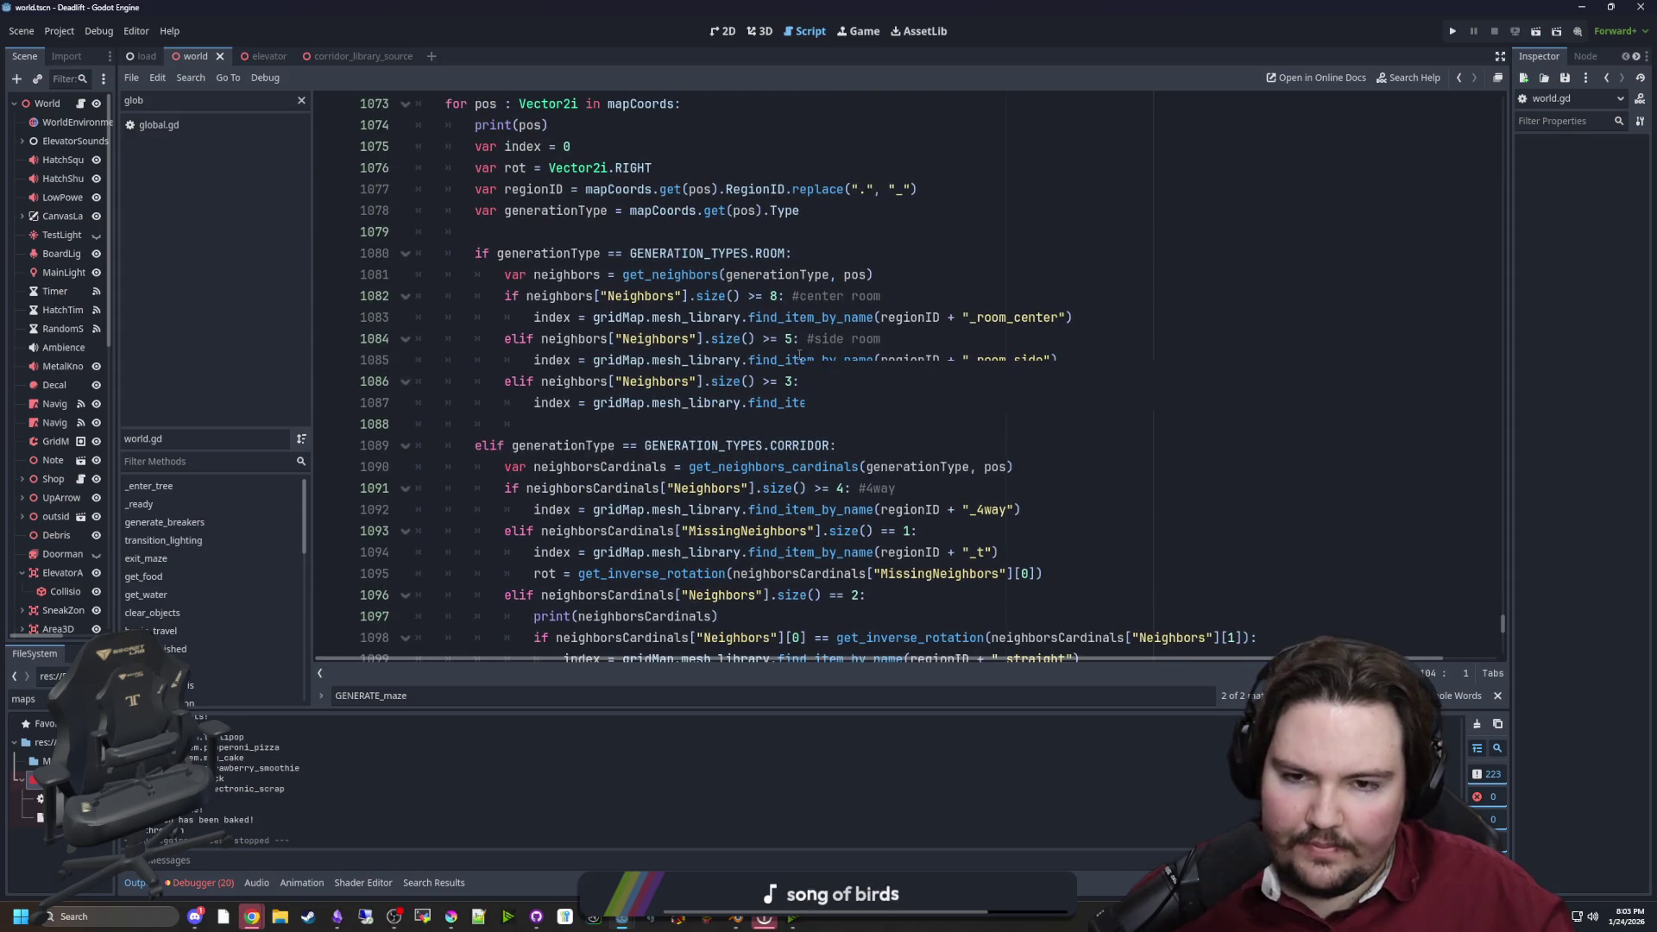
Paste the curve rotation block under the _room_corner line and dedent it one level
{"action": "left_click", "coordinate": [889, 340]}
{"action": "left_click", "coordinate": [949, 383]}
{"action": "left_click", "coordinate": [1053, 404]}
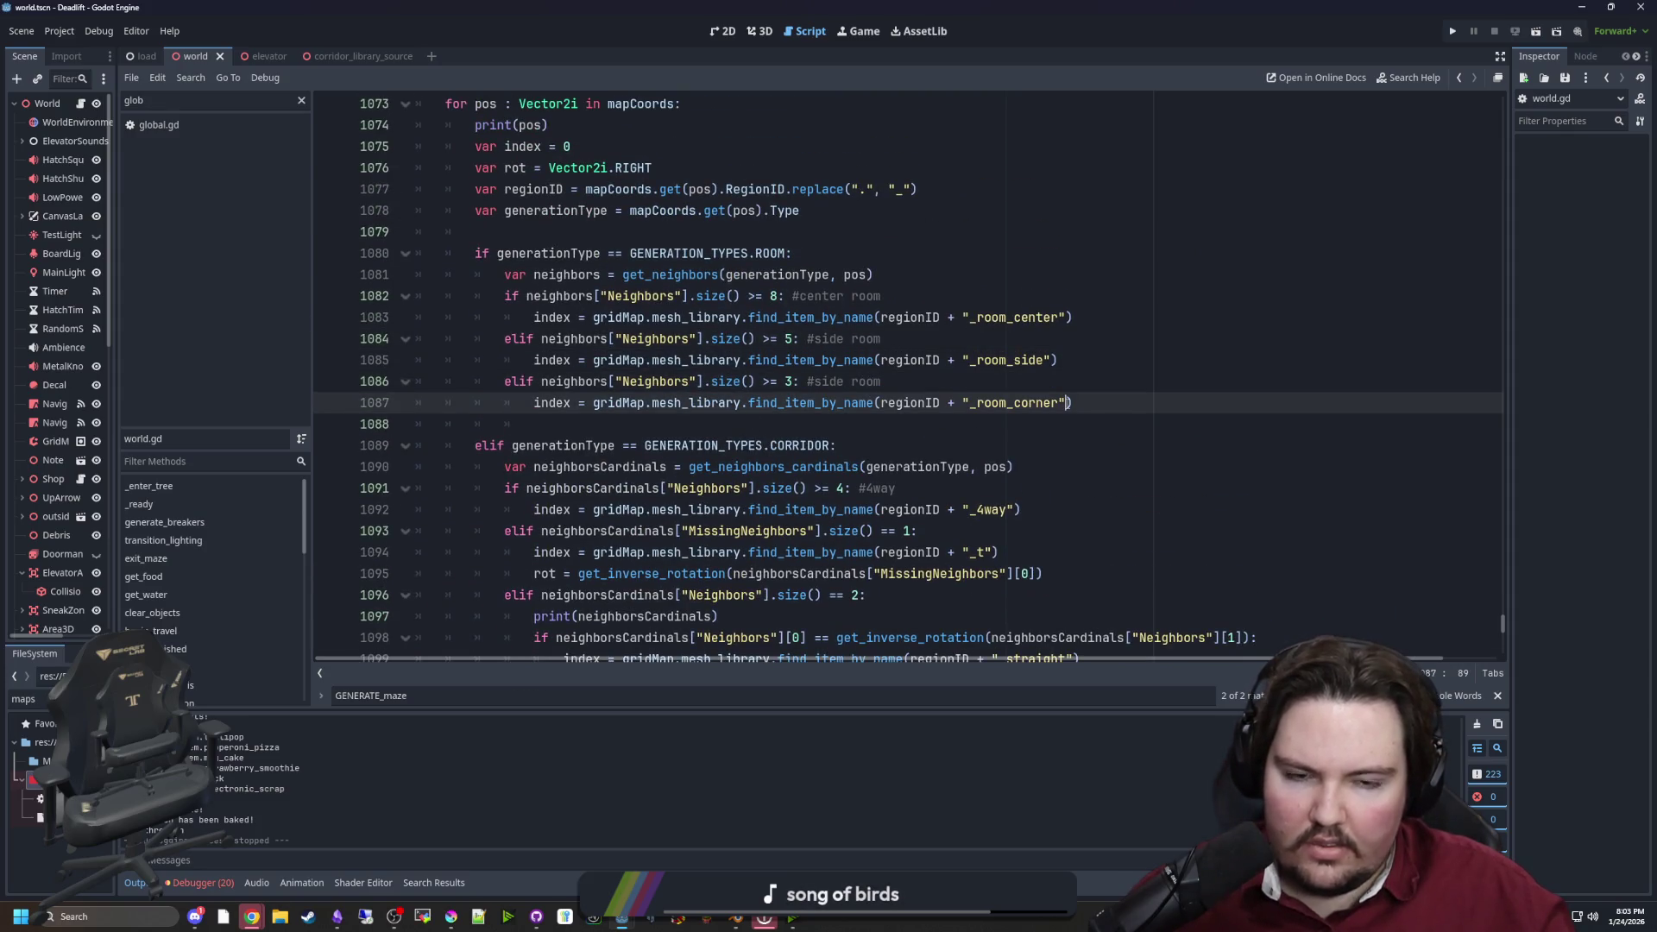
{"action": "key", "text": "Return"}
{"action": "key", "text": "ctrl+v"}
{"action": "left_click", "coordinate": [681, 423]}
{"action": "key", "text": "BackSpace"}
{"action": "key", "text": "BackSpace"}
{"action": "key", "text": "BackSpace"}
{"action": "left_click", "coordinate": [759, 565]}
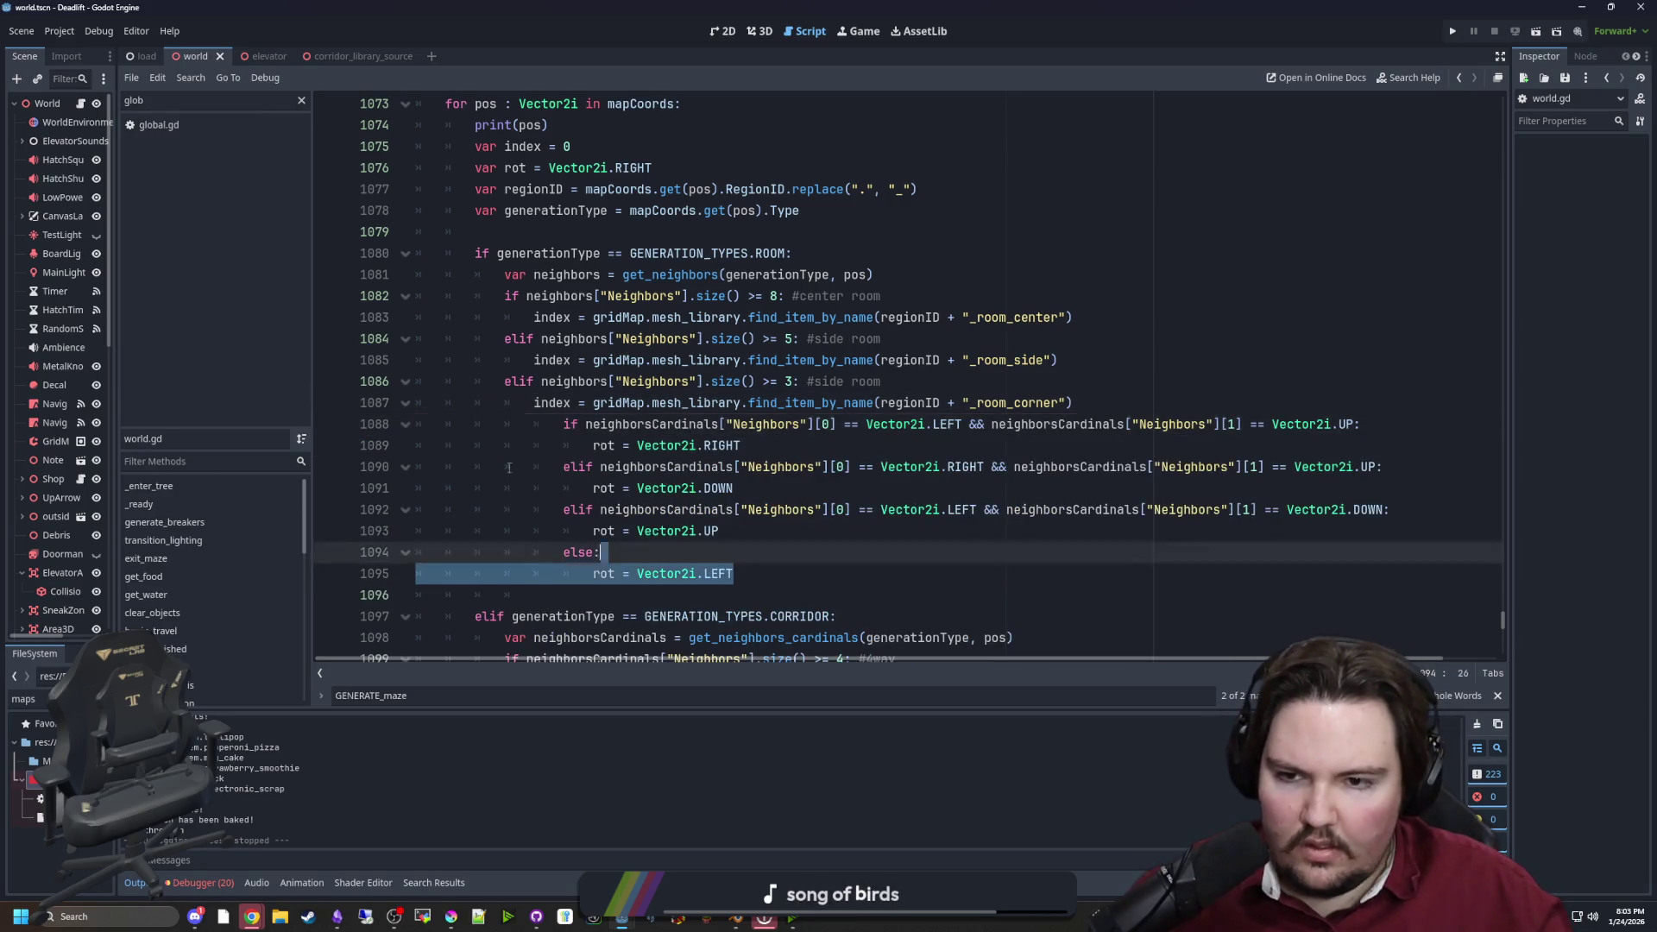
{"action": "left_click", "coordinate": [418, 424], "text": "shift"}
{"action": "key", "text": "shift+Tab"}
{"action": "left_click", "coordinate": [792, 467]}
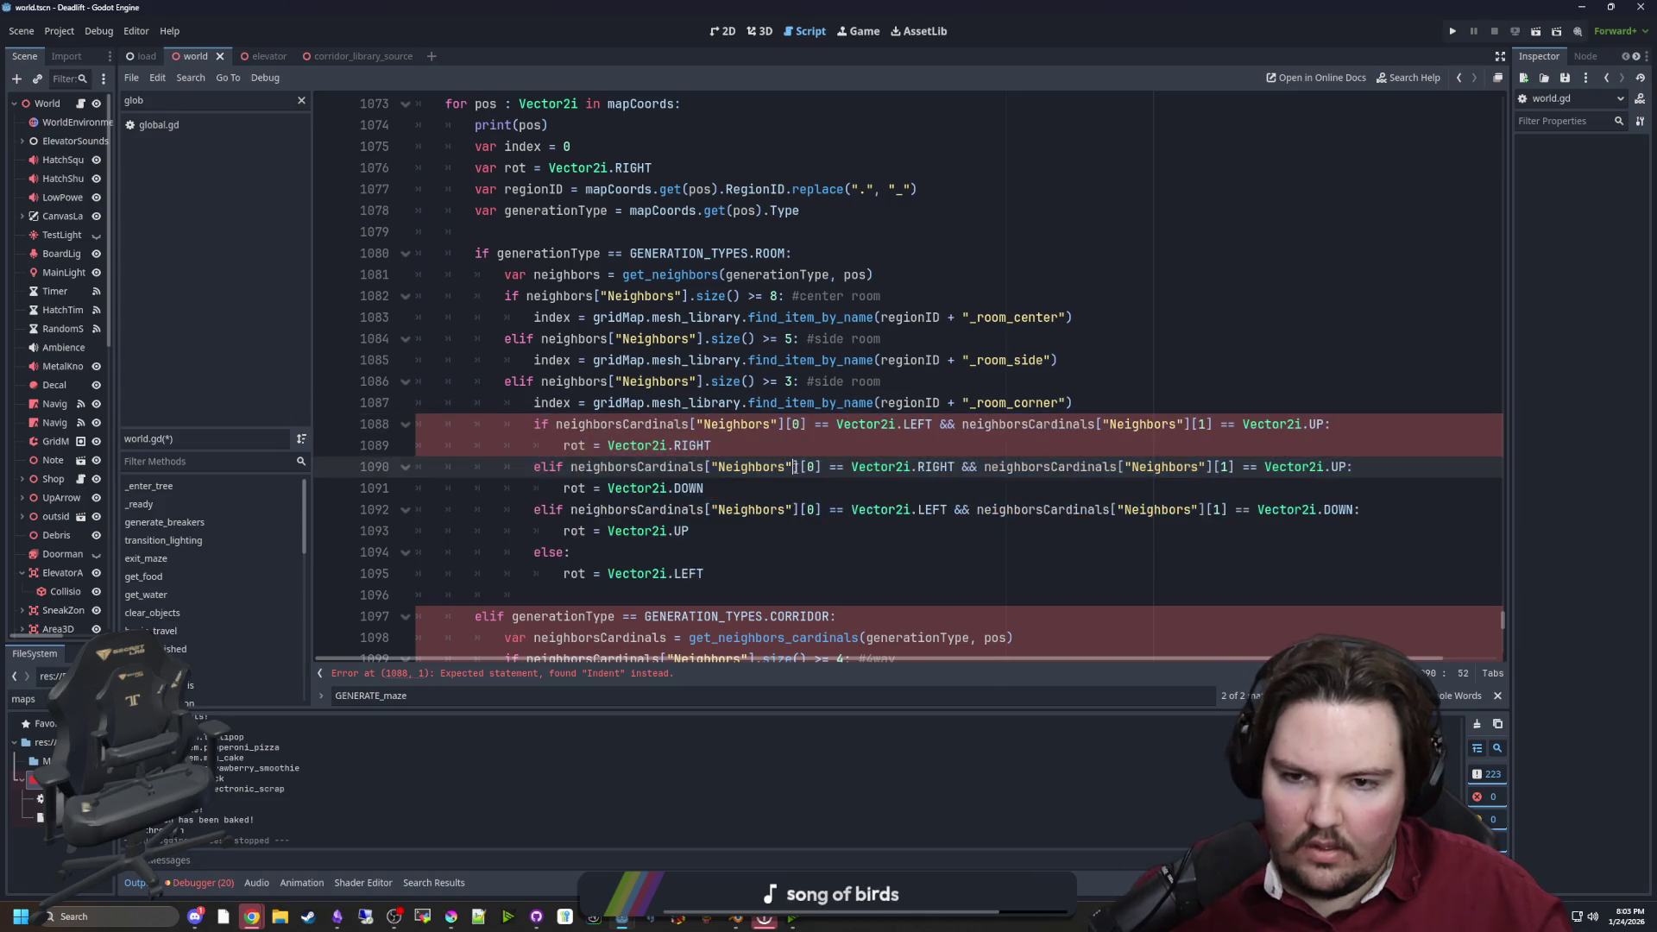
Replace every neighborsCardinals in the pasted block with neighbors and save world.gd
{"action": "double_click", "coordinate": [565, 381]}
{"action": "key", "text": "ctrl+c"}
{"action": "double_click", "coordinate": [604, 424]}
{"action": "key", "text": "ctrl+v"}
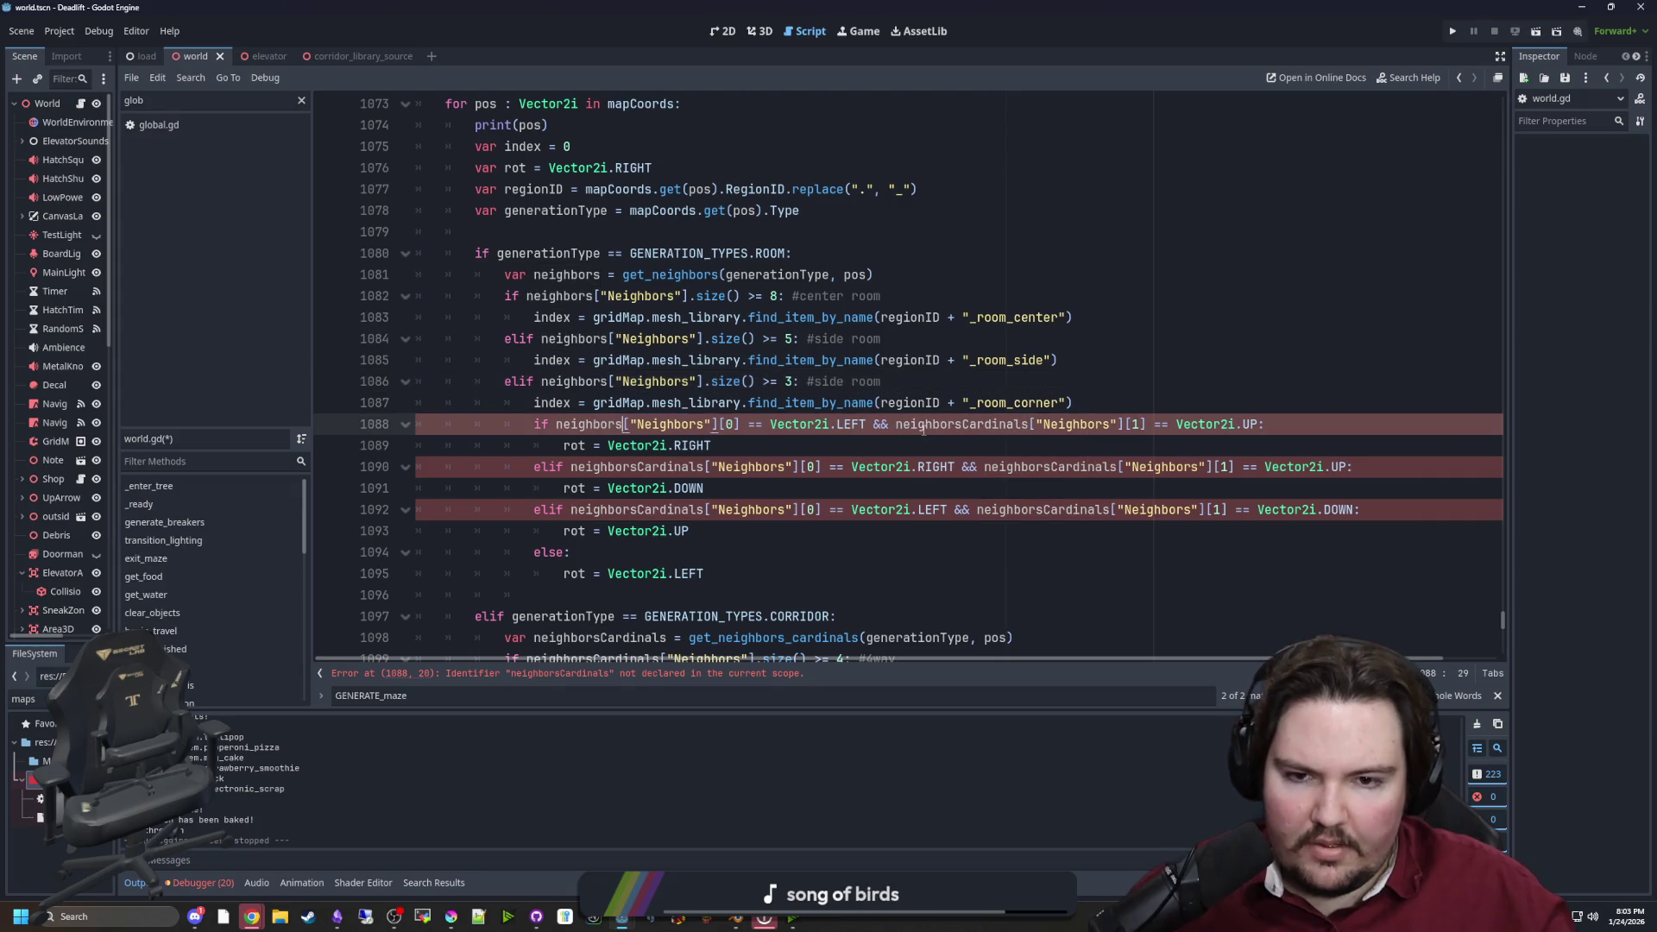
{"action": "double_click", "coordinate": [923, 424]}
{"action": "key", "text": "ctrl+v"}
{"action": "double_click", "coordinate": [614, 467]}
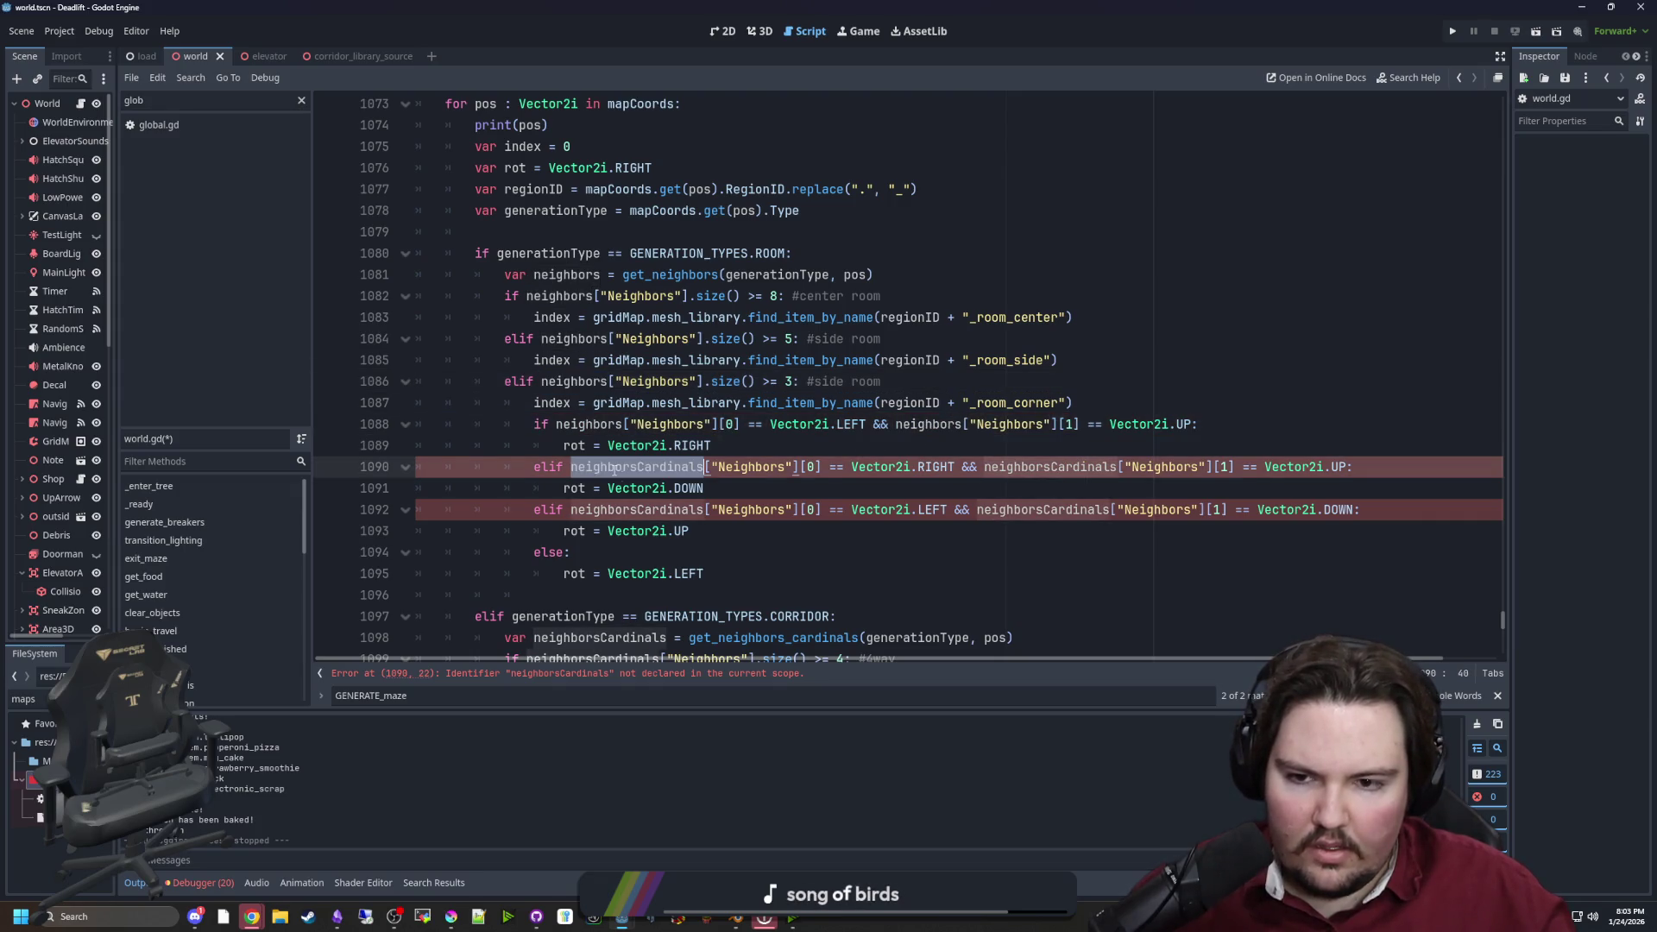
{"action": "key", "text": "ctrl+v"}
{"action": "double_click", "coordinate": [614, 510]}
{"action": "key", "text": "ctrl+v"}
{"action": "double_click", "coordinate": [1015, 510]}
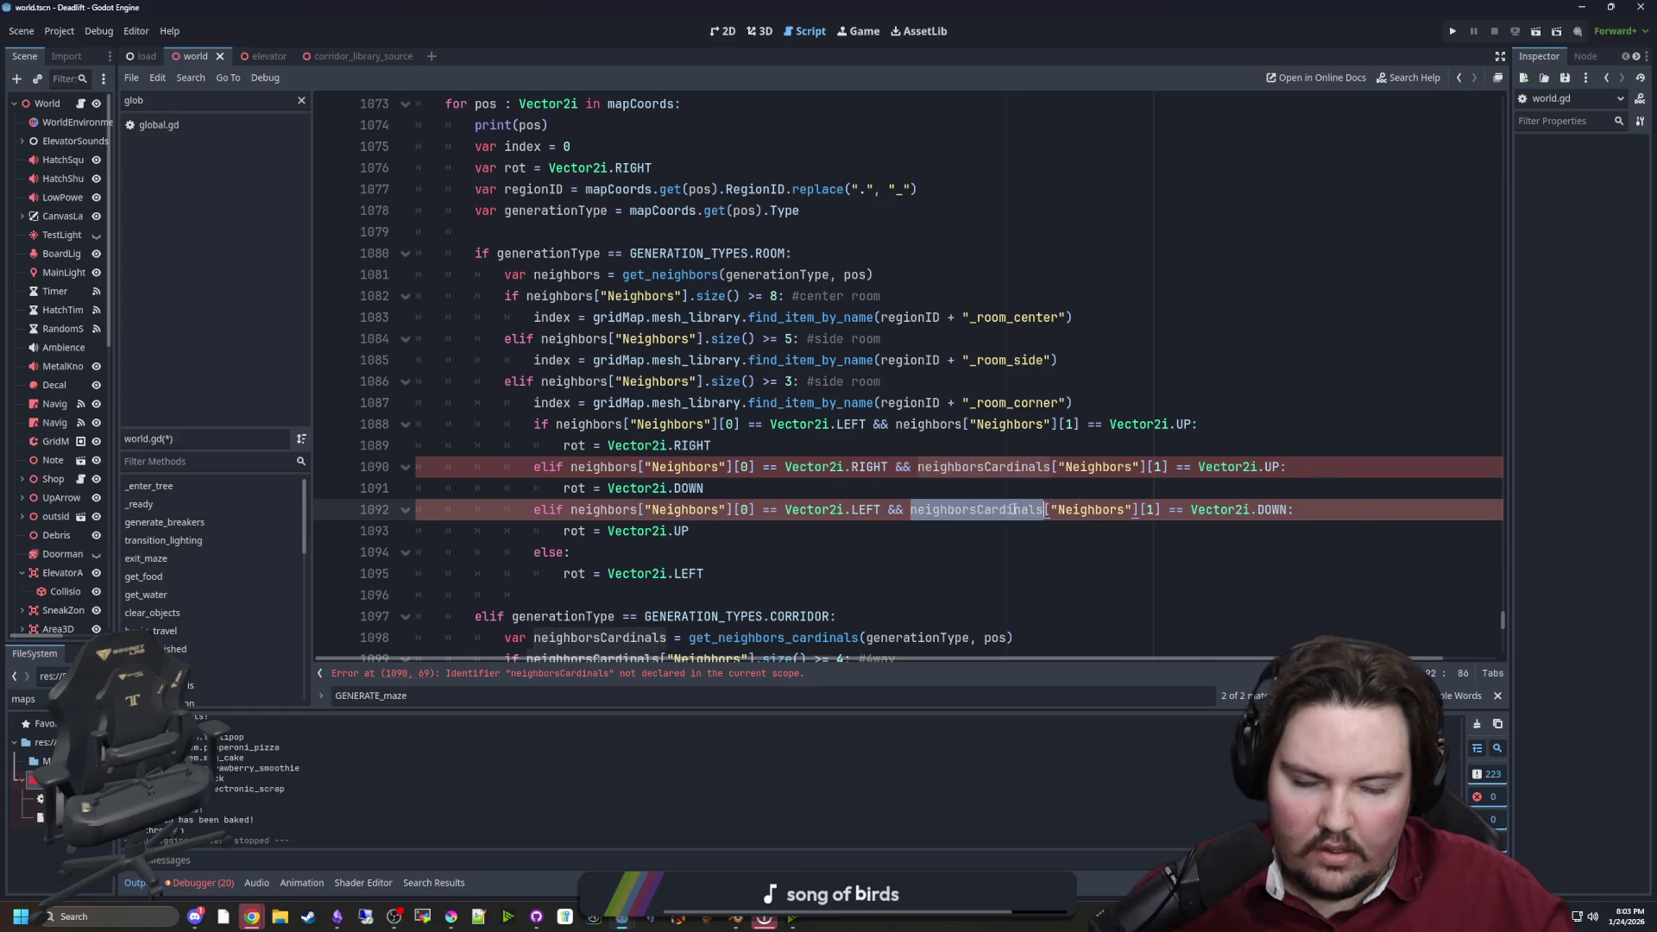
{"action": "key", "text": "ctrl+v"}
{"action": "double_click", "coordinate": [1014, 467]}
{"action": "key", "text": "ctrl+v"}
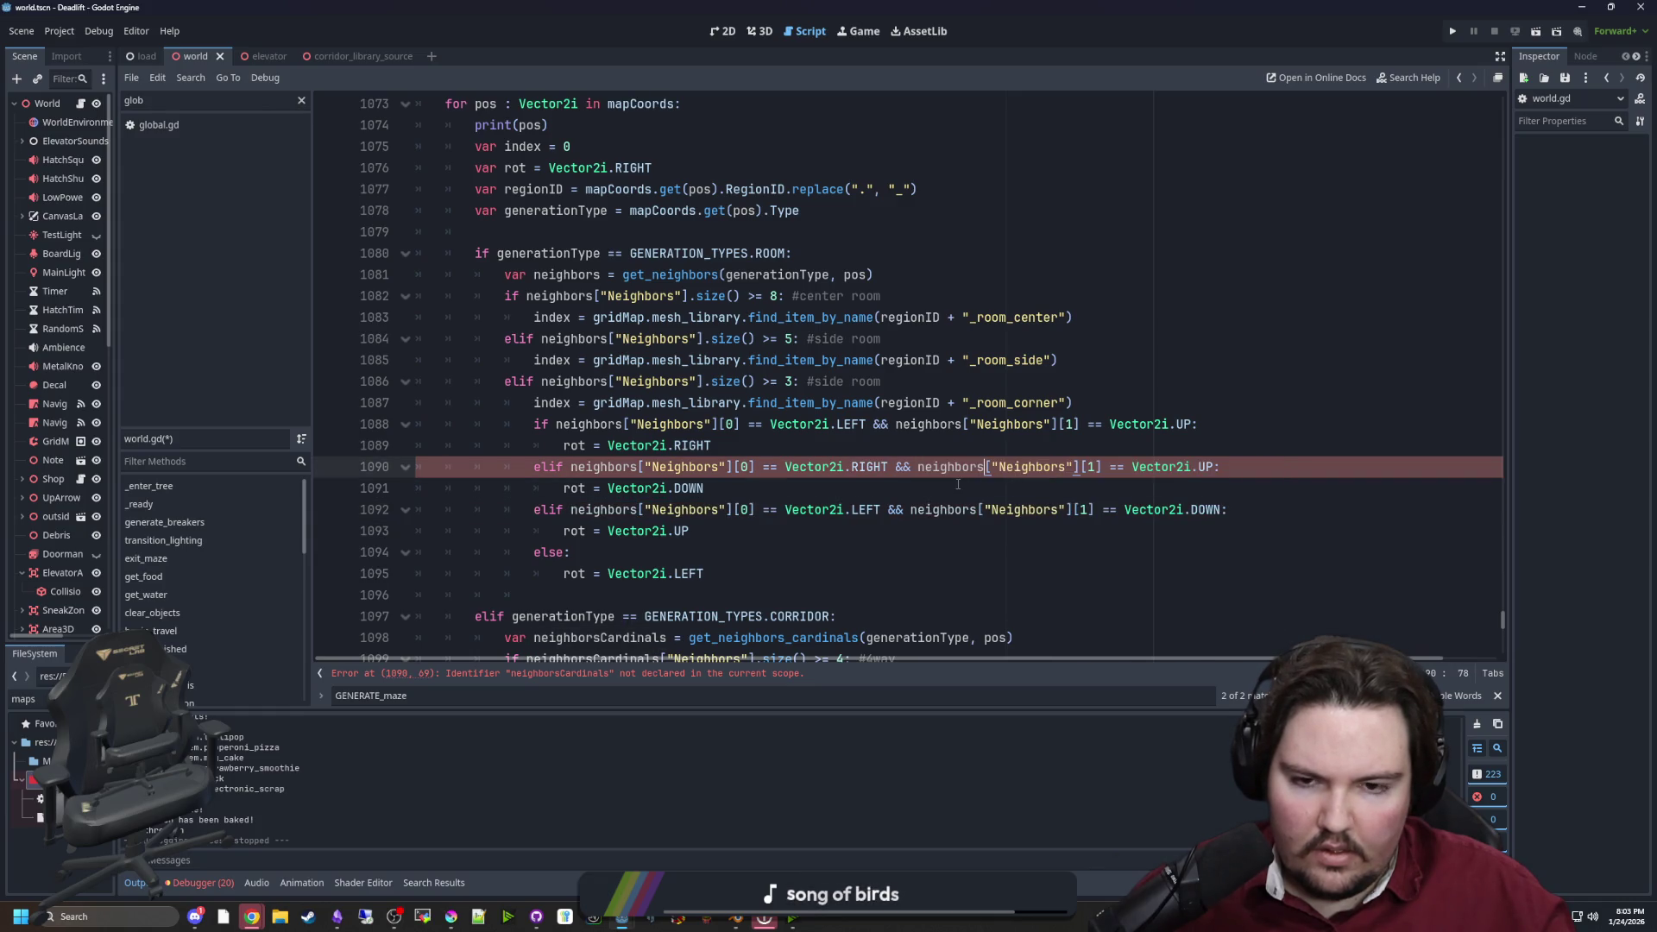
{"action": "left_click", "coordinate": [793, 445]}
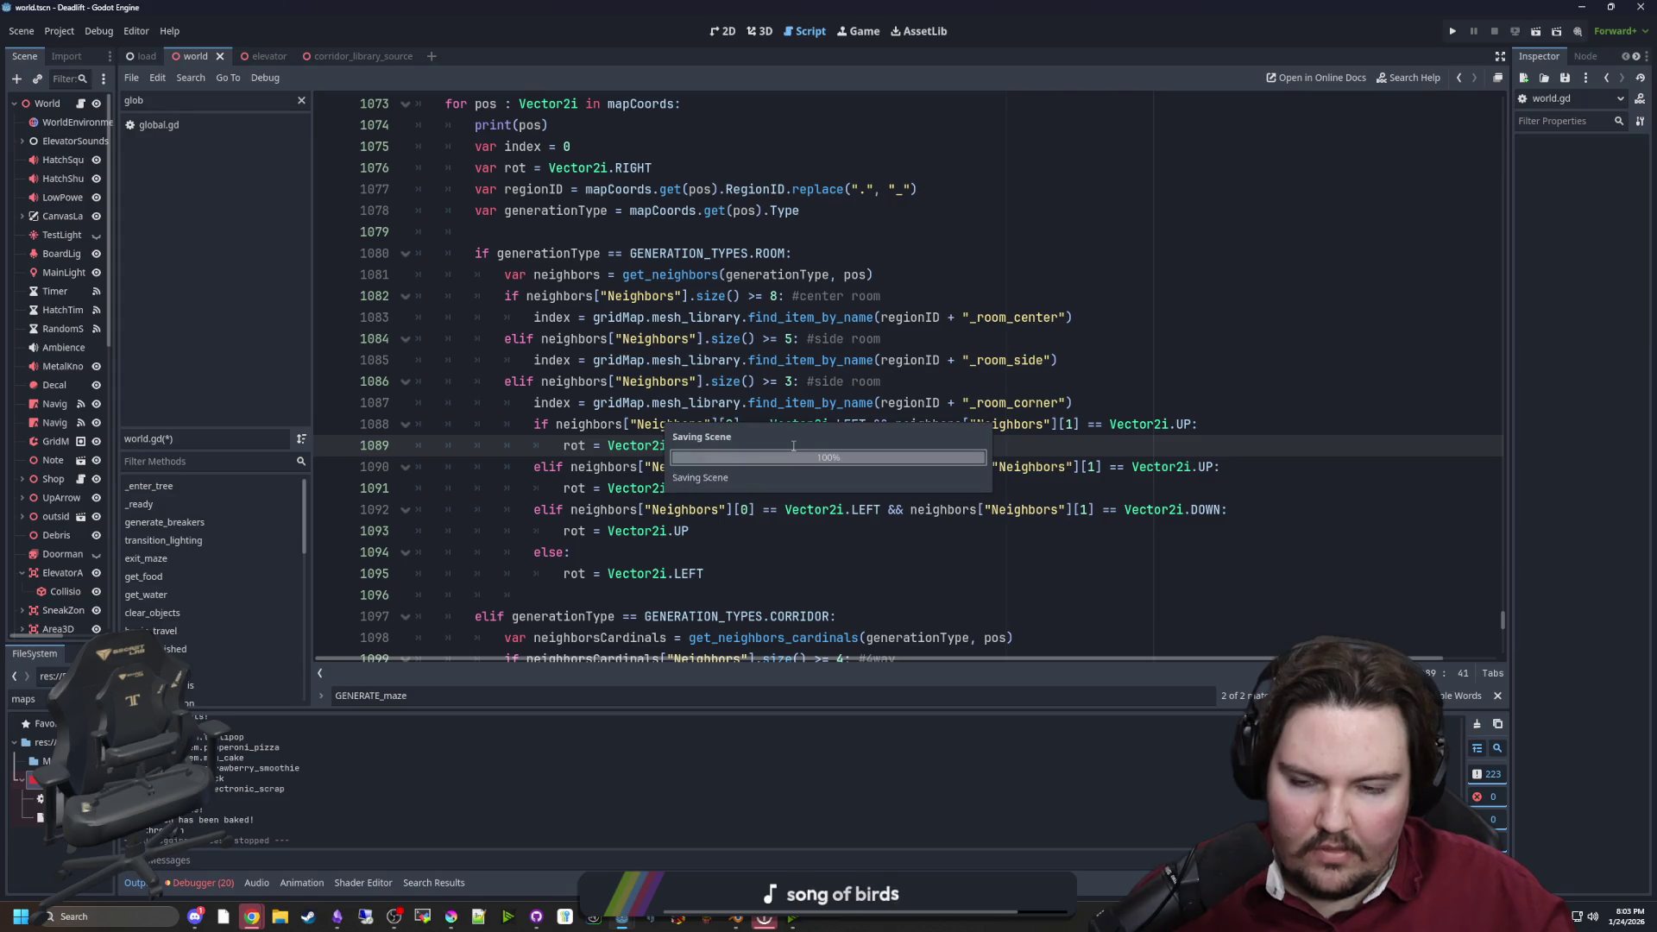
{"action": "key", "text": "ctrl+s"}
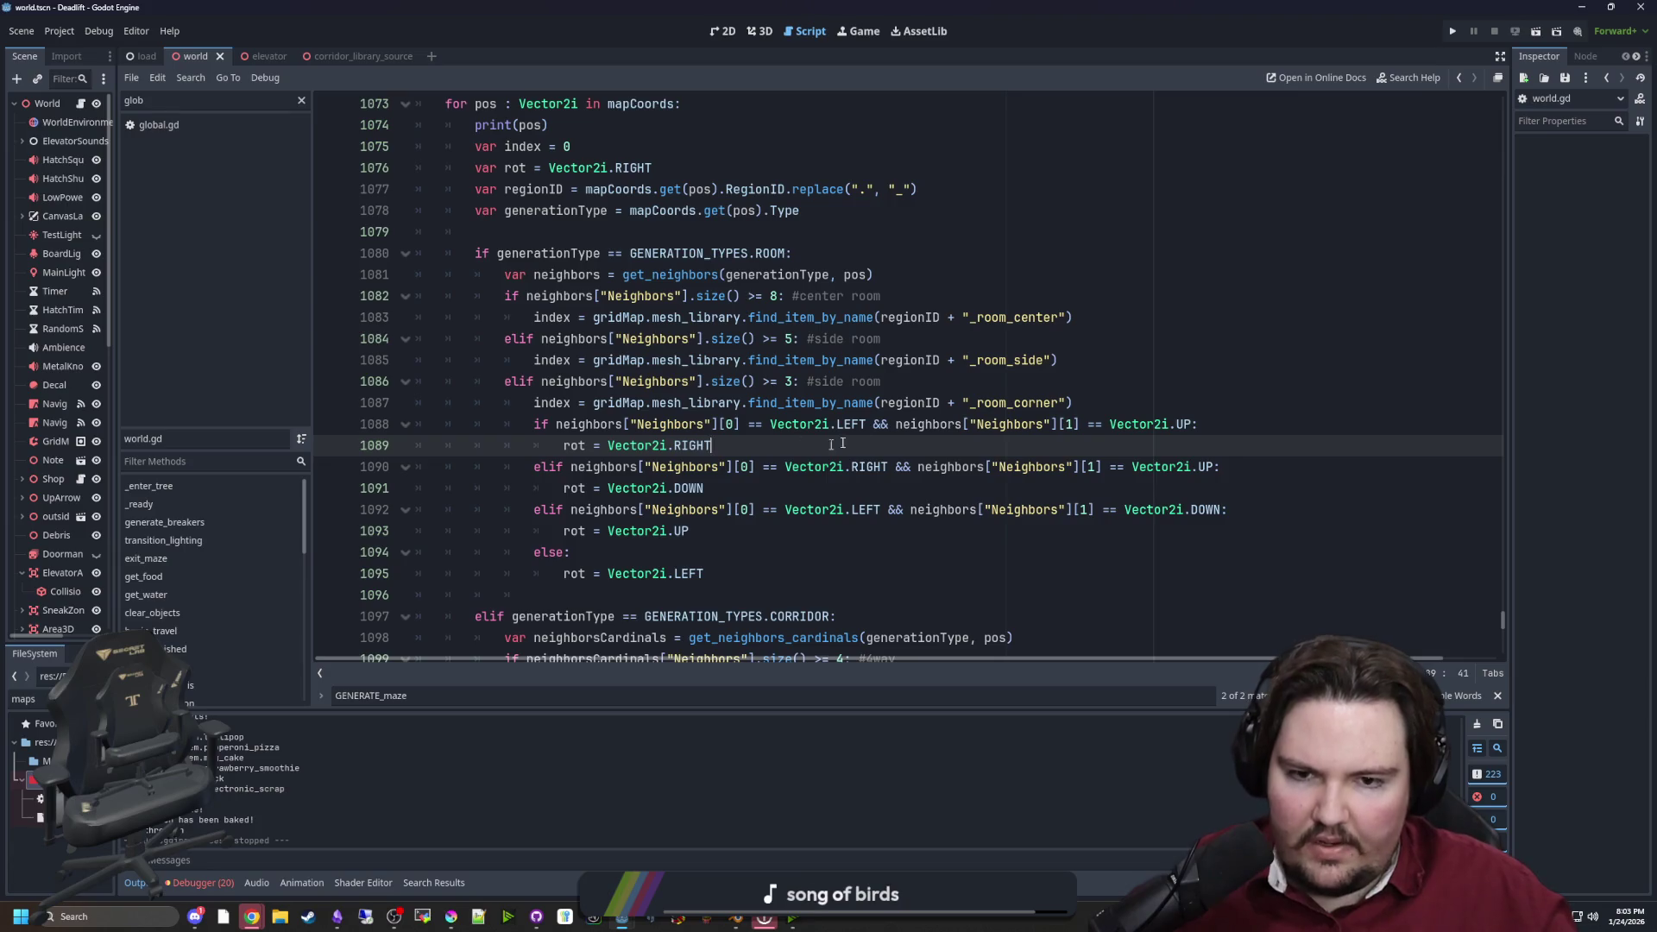
Change the second neighbor index from 1 to 2 on all three conditions, then save
{"action": "double_click", "coordinate": [1068, 423]}
{"action": "type", "text": "2"}
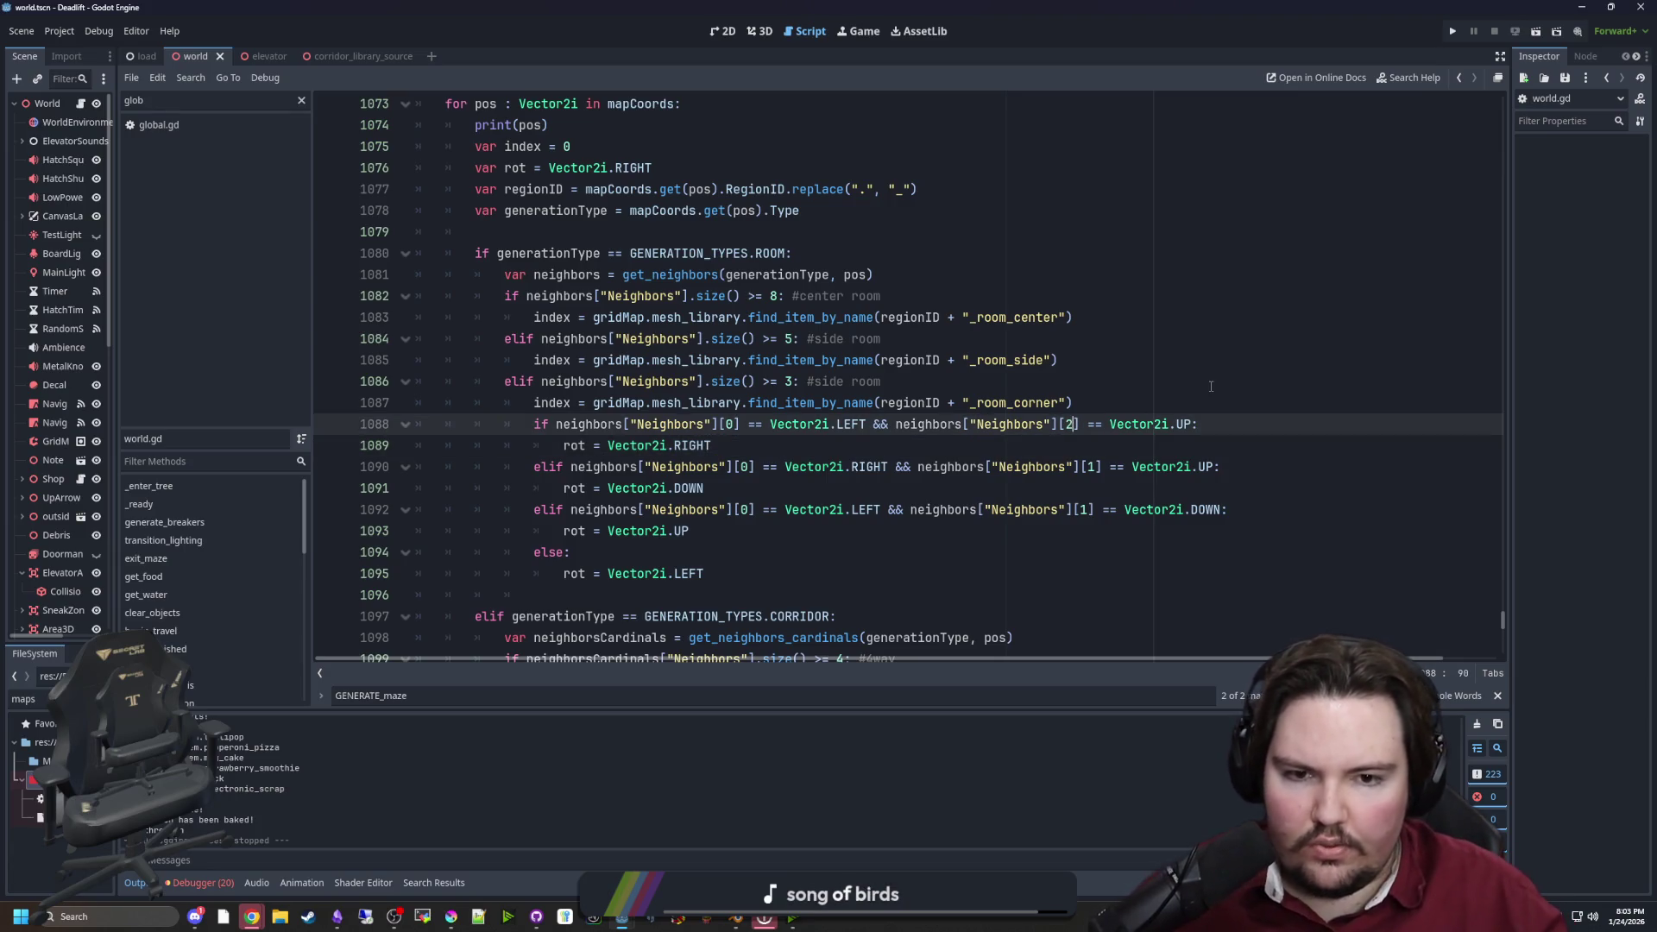
{"action": "key", "text": "Down"}
{"action": "key", "text": "Down"}
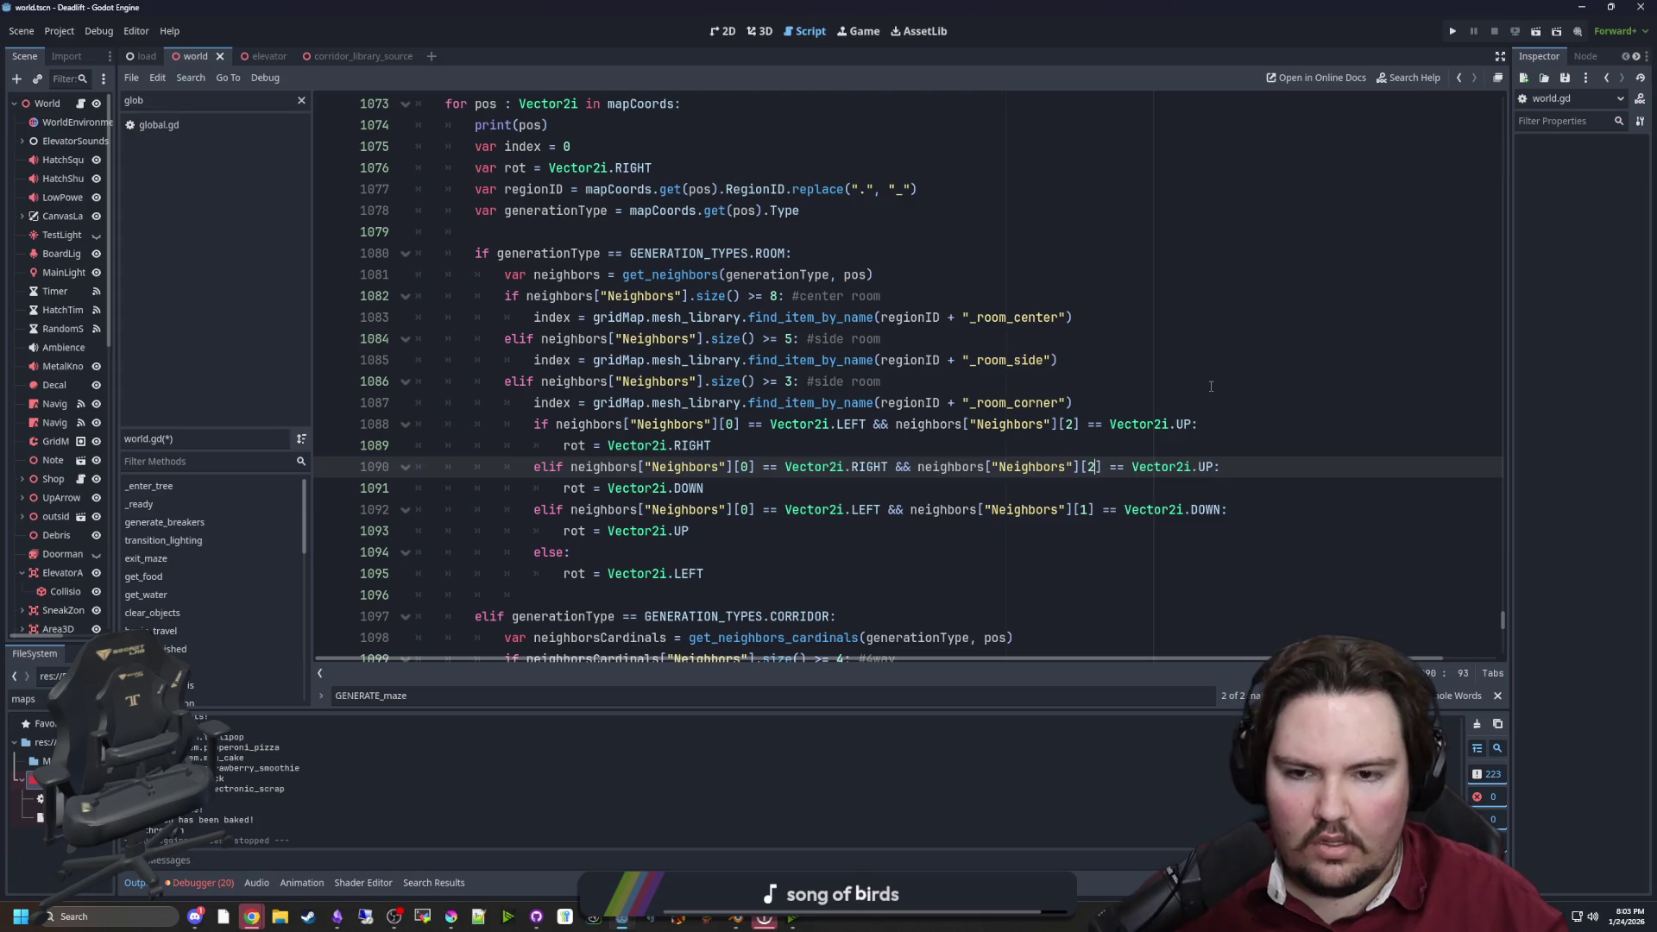
{"action": "key", "text": "Right"}
{"action": "key", "text": "Right"}
{"action": "key", "text": "Delete"}
{"action": "type", "text": "2"}
{"action": "key", "text": "Down"}
{"action": "key", "text": "Down"}
{"action": "key", "text": "BackSpace"}
{"action": "type", "text": "2"}
{"action": "left_click", "coordinate": [1211, 386]}
{"action": "key", "text": "ctrl+s"}
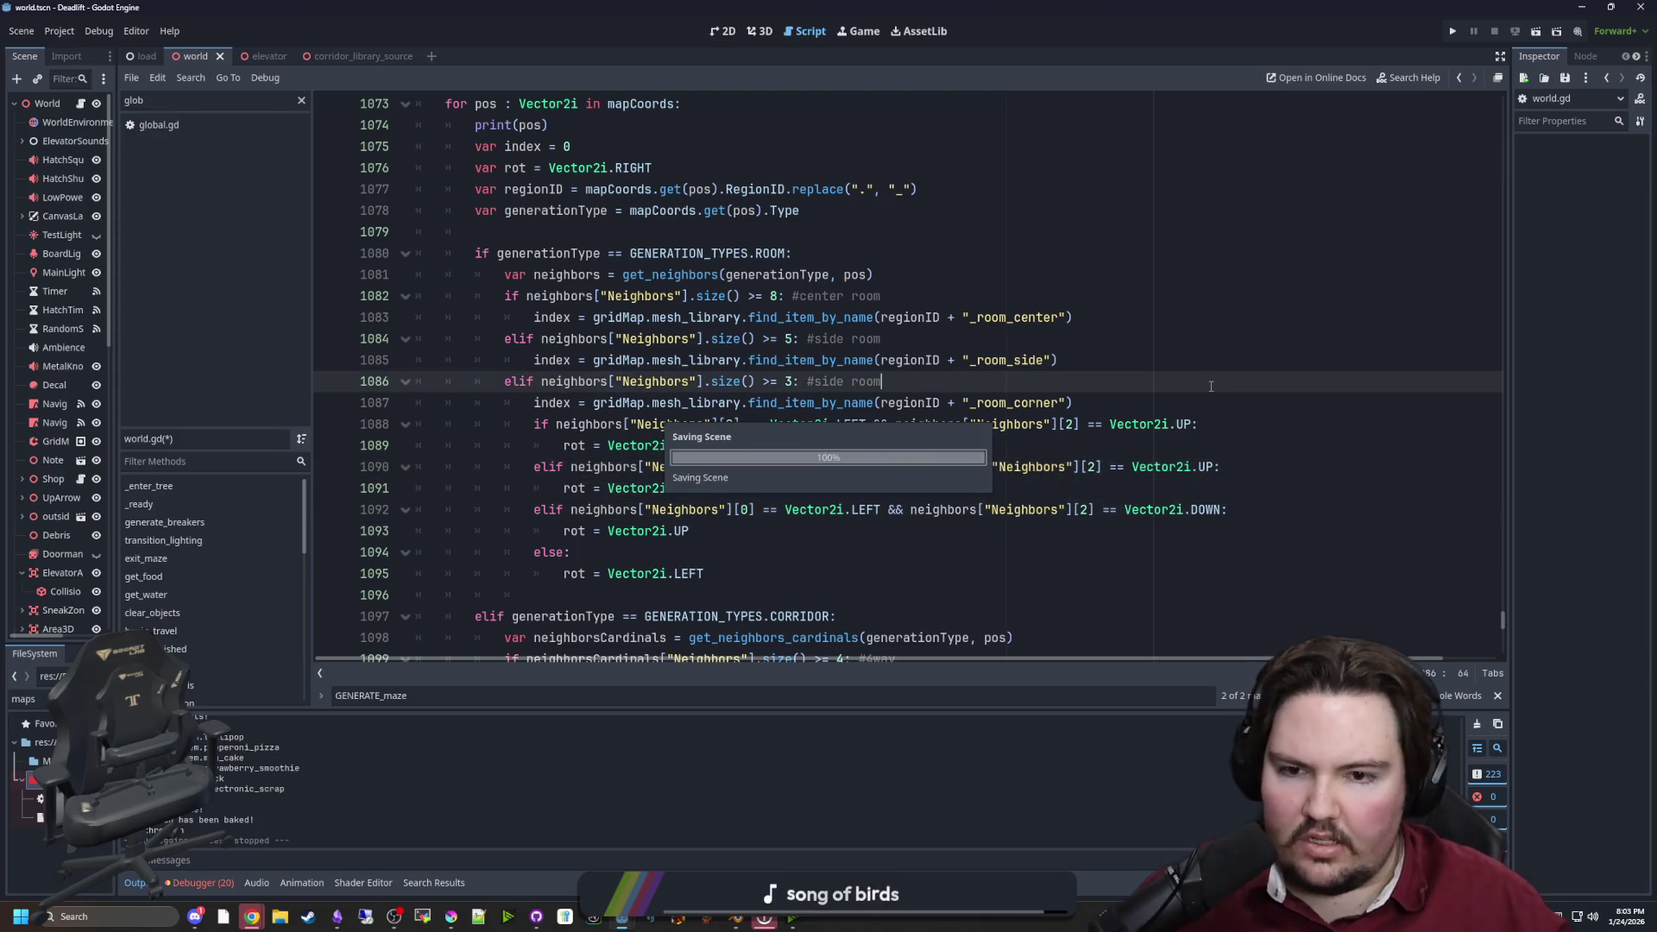